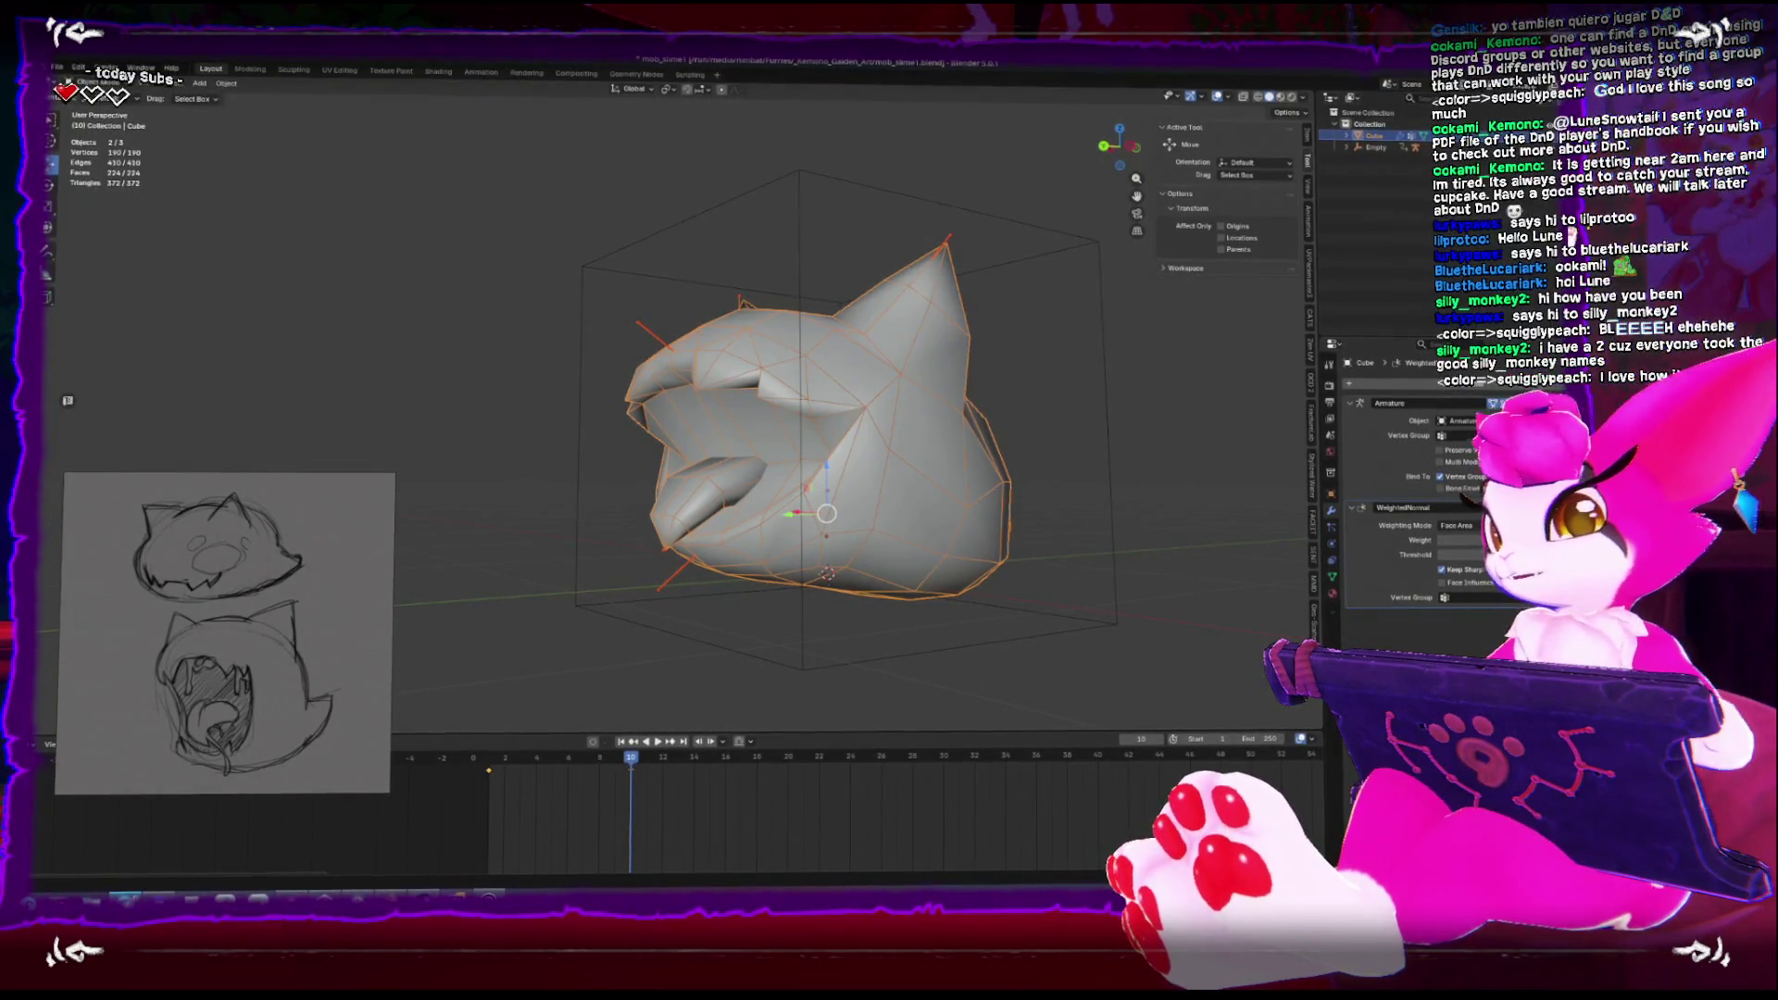
Put the armature in Pose Mode from the back view and rotate the first tongue bone
{"action": "key", "text": "ctrl+KP_3"}
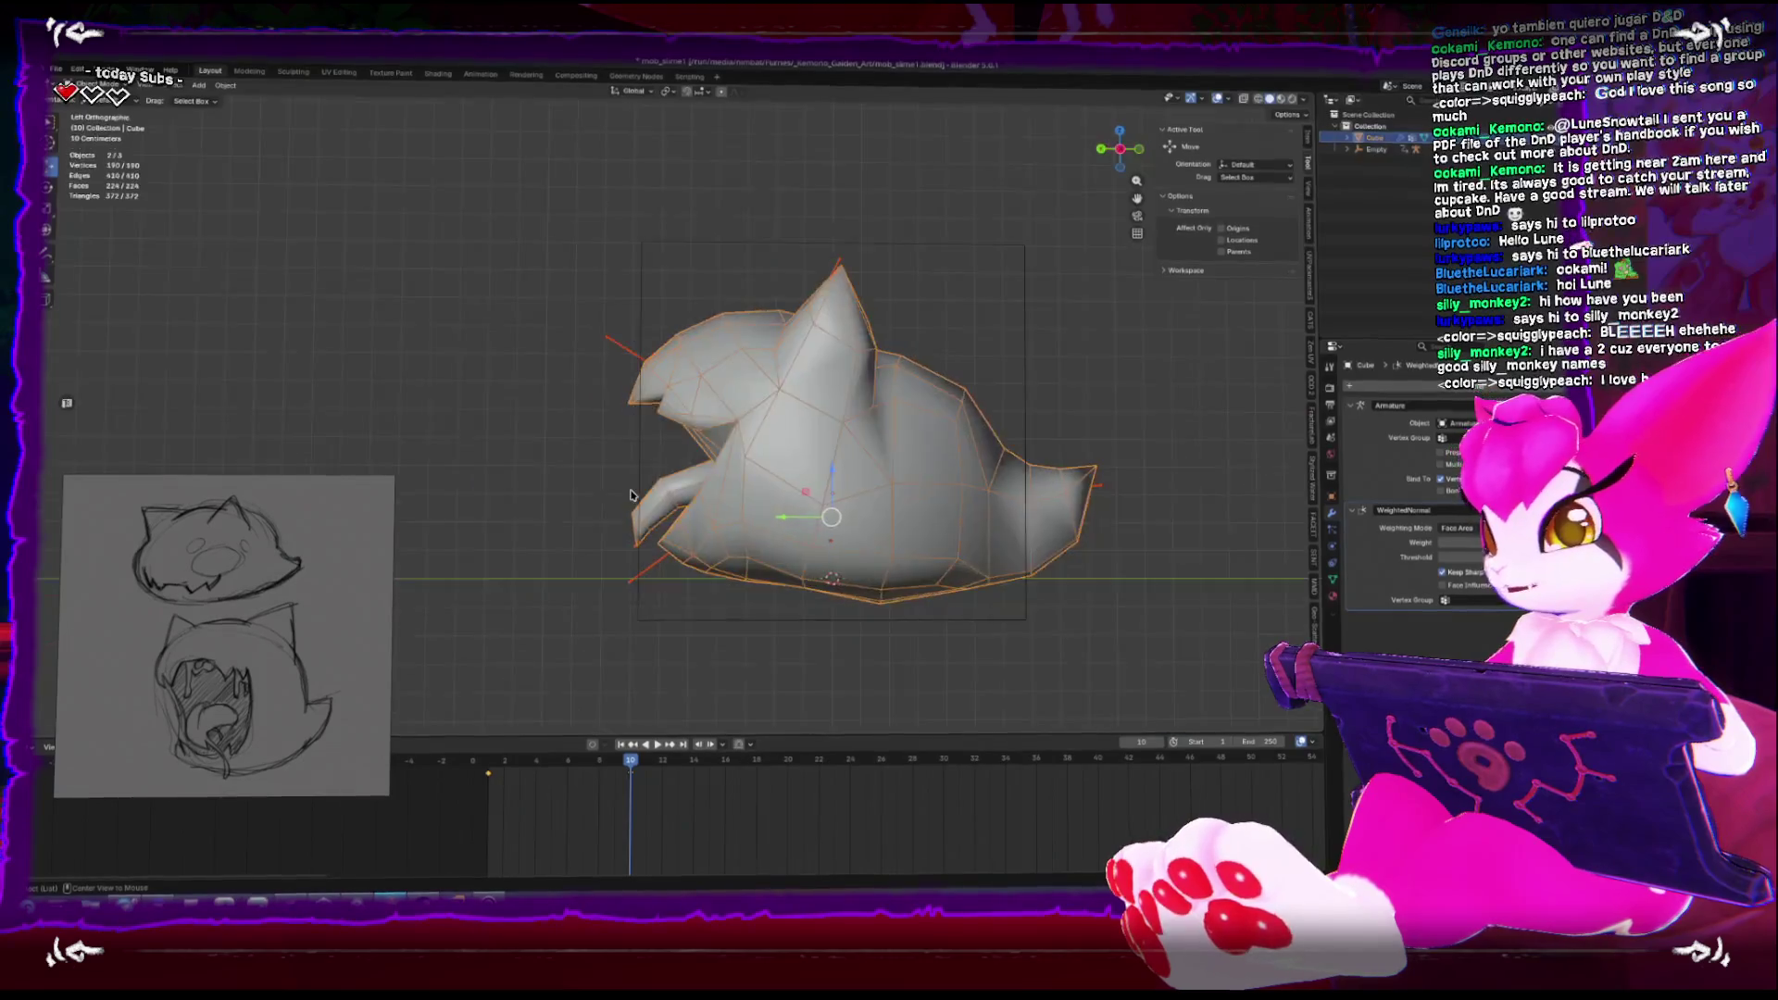
{"action": "key", "text": "ctrl+KP_1"}
{"action": "left_click", "coordinate": [727, 492]}
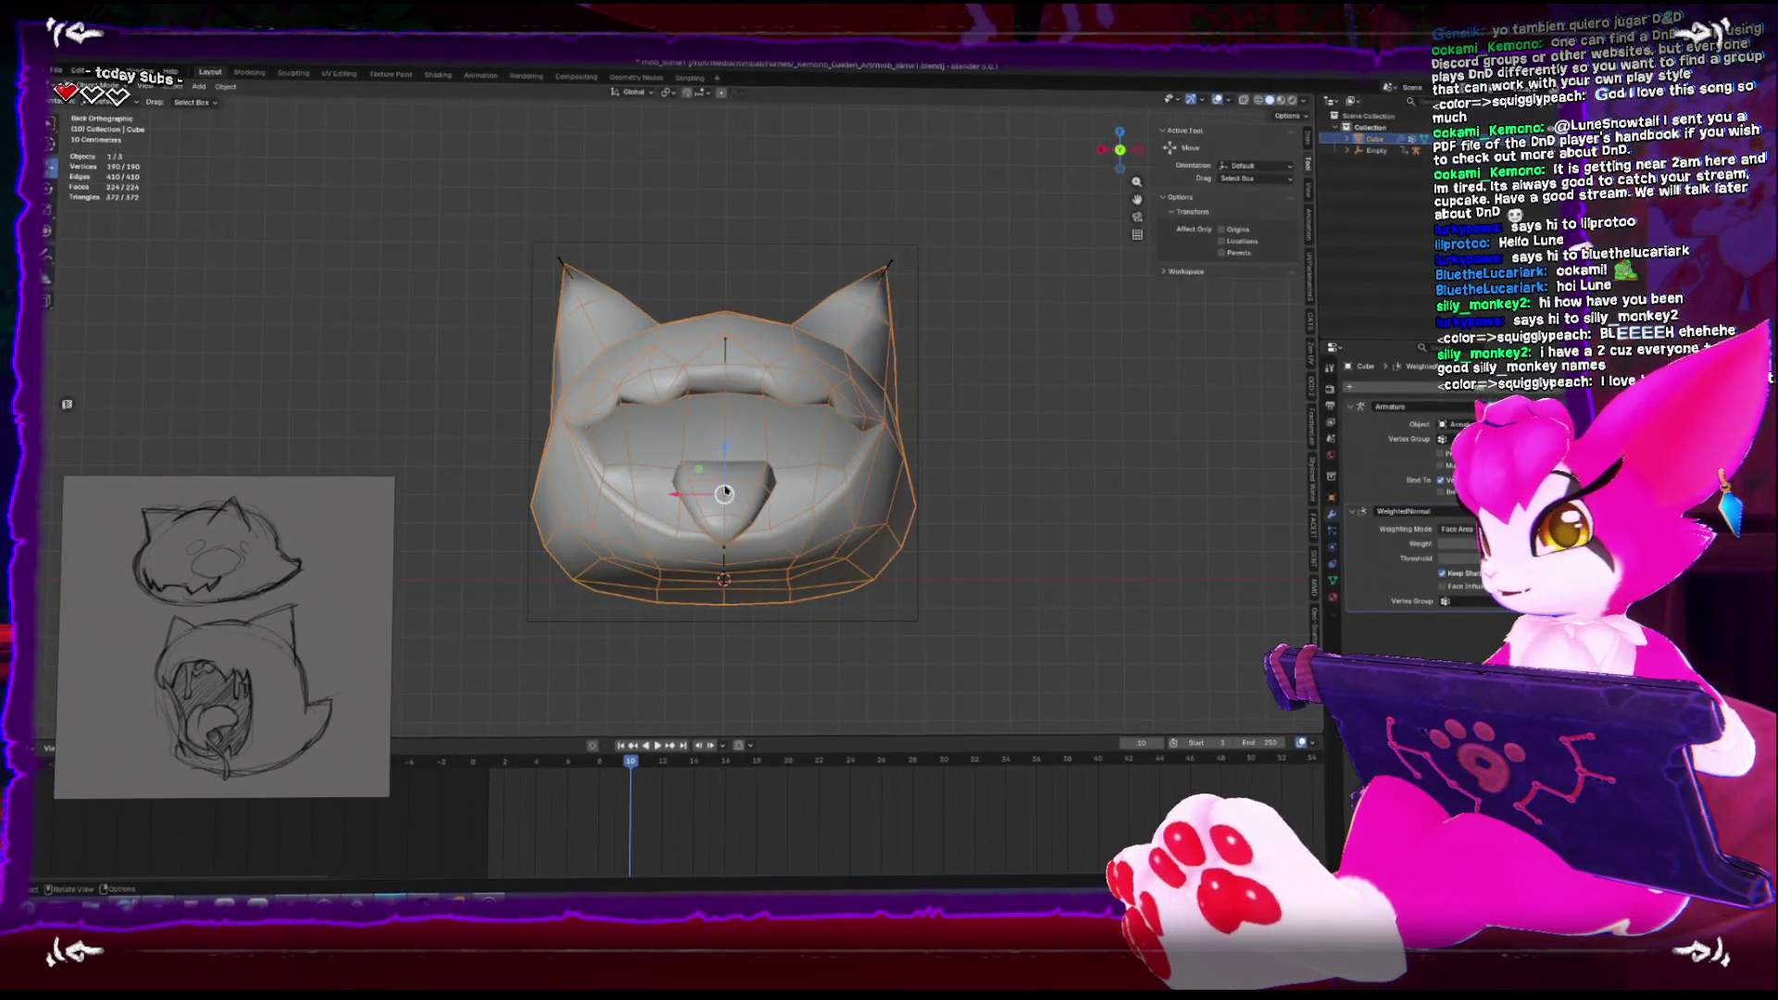
{"action": "left_click", "coordinate": [725, 541]}
{"action": "key", "text": "ctrl+Tab"}
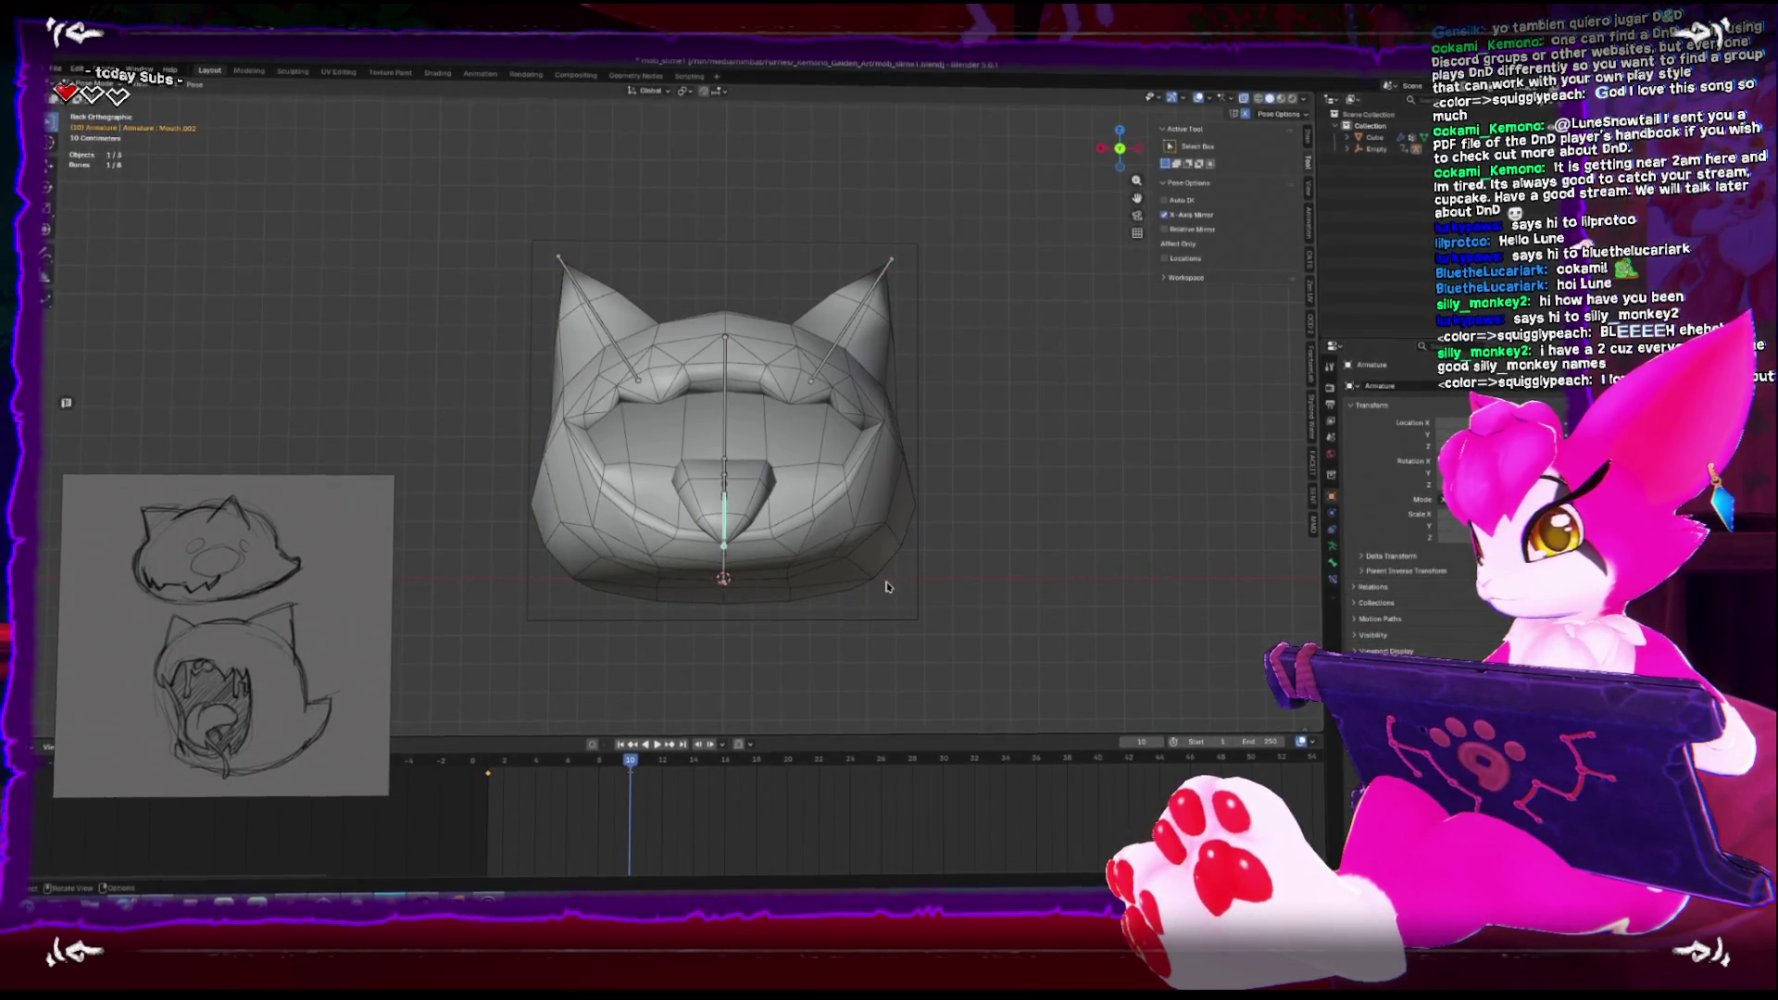
{"action": "key", "text": "r"}
{"action": "left_click", "coordinate": [1000, 530]}
Rotate Mouth.001 and Mouth.002 so the tongue hangs down and out to the lower right
{"action": "left_click", "coordinate": [727, 467]}
{"action": "key", "text": "r"}
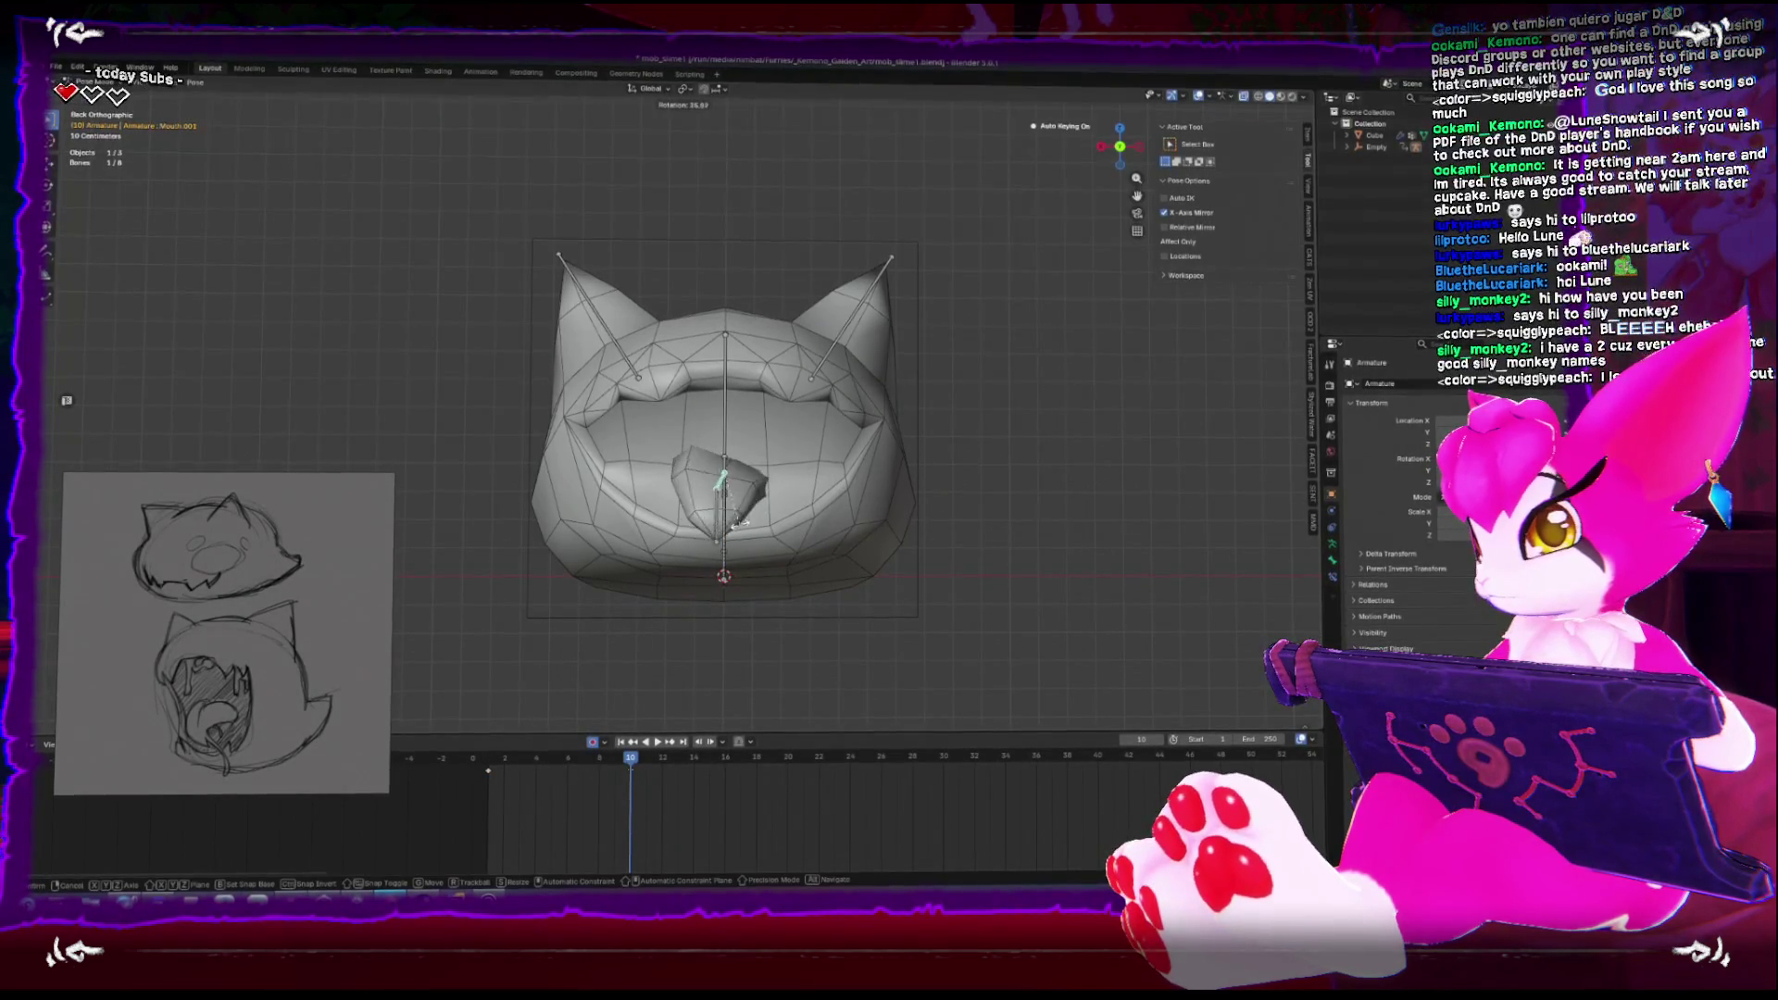
{"action": "left_click", "coordinate": [952, 563]}
{"action": "left_click", "coordinate": [728, 541]}
{"action": "key", "text": "r"}
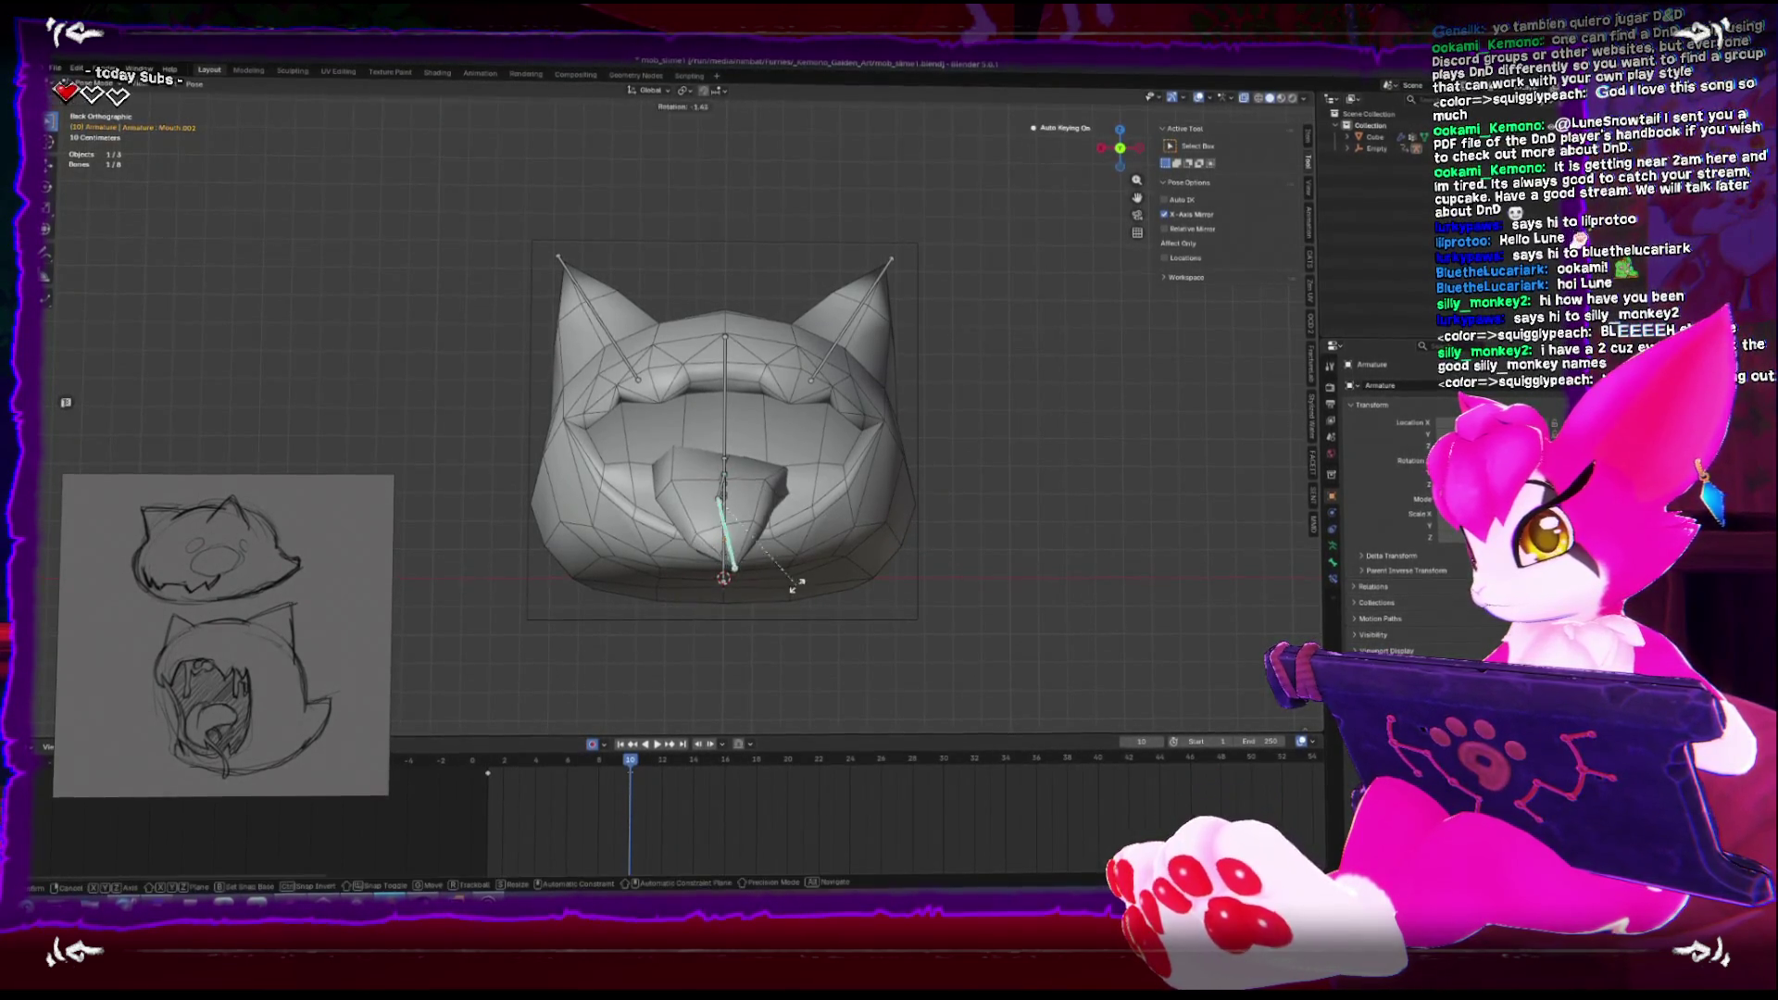
{"action": "left_click", "coordinate": [831, 490]}
Return to Object Mode and play the animation to preview the tongue pose
{"action": "key", "text": "ctrl+Tab"}
{"action": "mouse_move", "coordinate": [830, 491]}
{"action": "left_mouse_down"}
{"action": "mouse_move", "coordinate": [831, 547]}
{"action": "mouse_move", "coordinate": [717, 533]}
{"action": "mouse_move", "coordinate": [542, 731]}
{"action": "left_mouse_up"}
{"action": "key", "text": "space"}
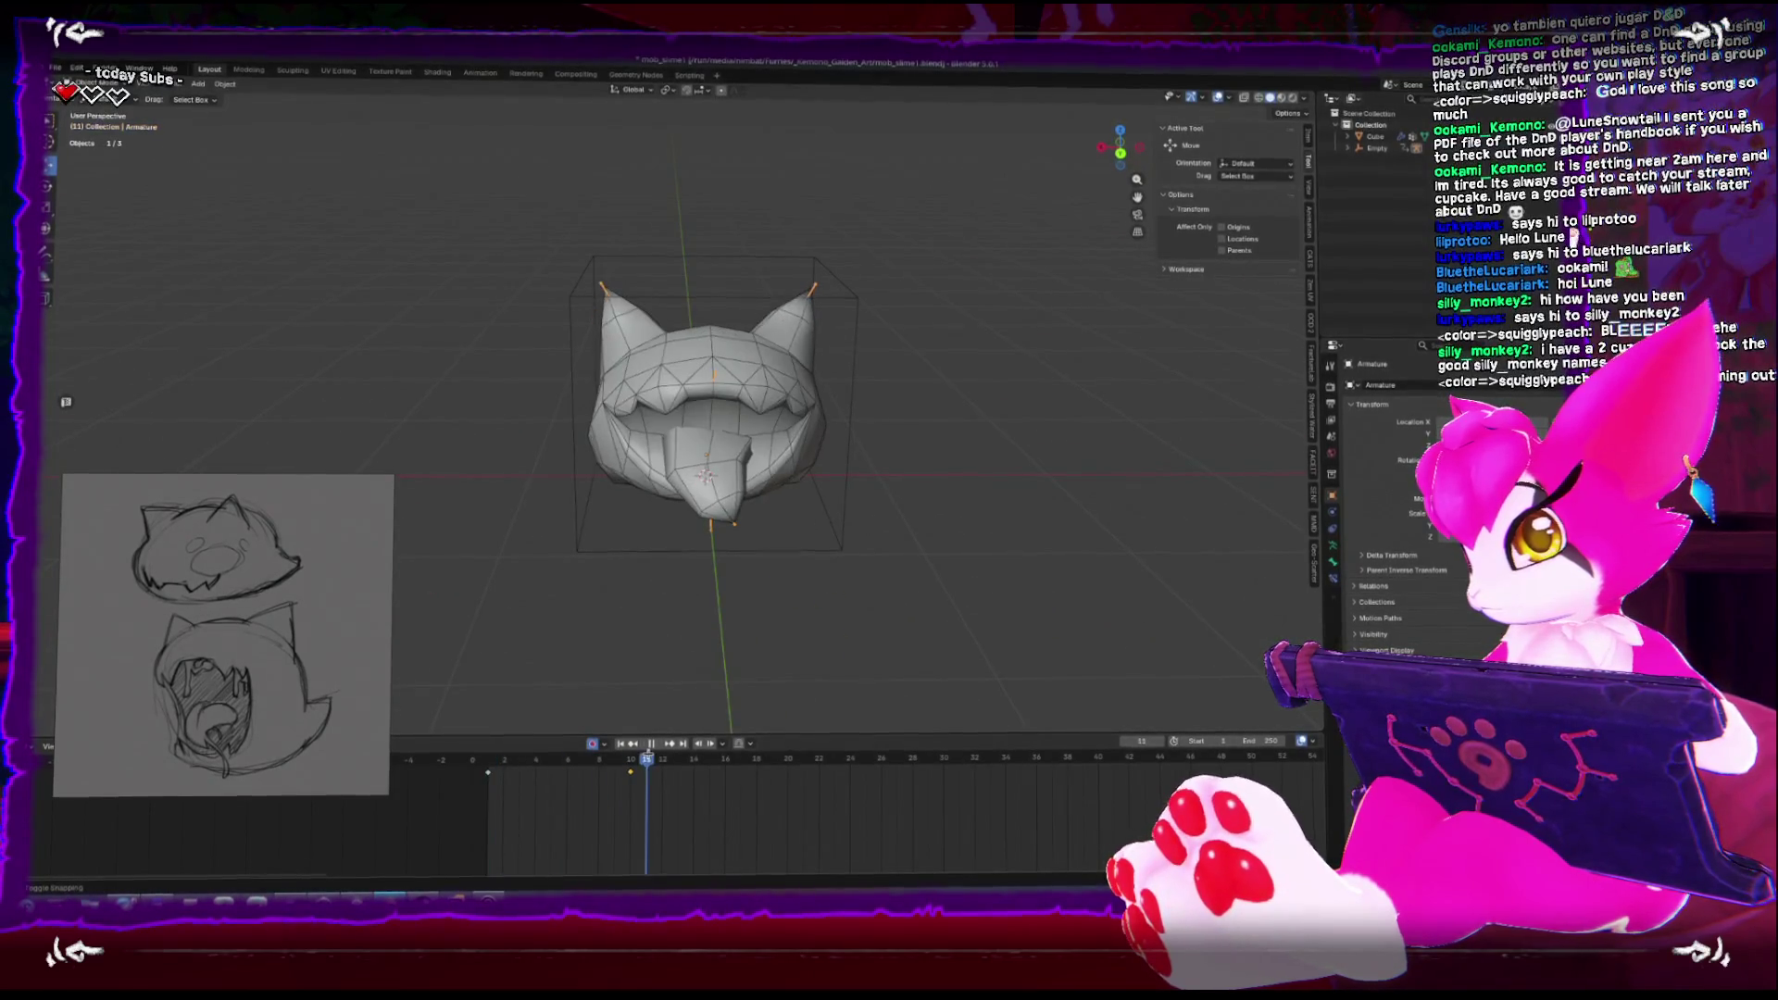
Stop playback, then move the jaw bone at frame 10 in Pose Mode to open the mouth
{"action": "key", "text": "space"}
{"action": "mouse_move", "coordinate": [943, 509]}
{"action": "left_mouse_down"}
{"action": "mouse_move", "coordinate": [848, 519]}
{"action": "mouse_move", "coordinate": [842, 461]}
{"action": "left_mouse_up"}
{"action": "mouse_move", "coordinate": [697, 511]}
{"action": "left_mouse_down"}
{"action": "mouse_move", "coordinate": [629, 510]}
{"action": "mouse_move", "coordinate": [701, 498]}
{"action": "mouse_move", "coordinate": [815, 519]}
{"action": "mouse_move", "coordinate": [935, 574]}
{"action": "left_mouse_up"}
{"action": "key", "text": "ctrl+Tab"}
{"action": "left_click", "coordinate": [701, 498]}
{"action": "left_click", "coordinate": [632, 759]}
{"action": "key", "text": "g"}
{"action": "left_click", "coordinate": [952, 638]}
Scrub the timeline from frame 1 to check the mouth opening and closing
{"action": "mouse_move", "coordinate": [952, 638]}
{"action": "left_mouse_down"}
{"action": "mouse_move", "coordinate": [956, 608]}
{"action": "mouse_move", "coordinate": [884, 610]}
{"action": "left_mouse_up"}
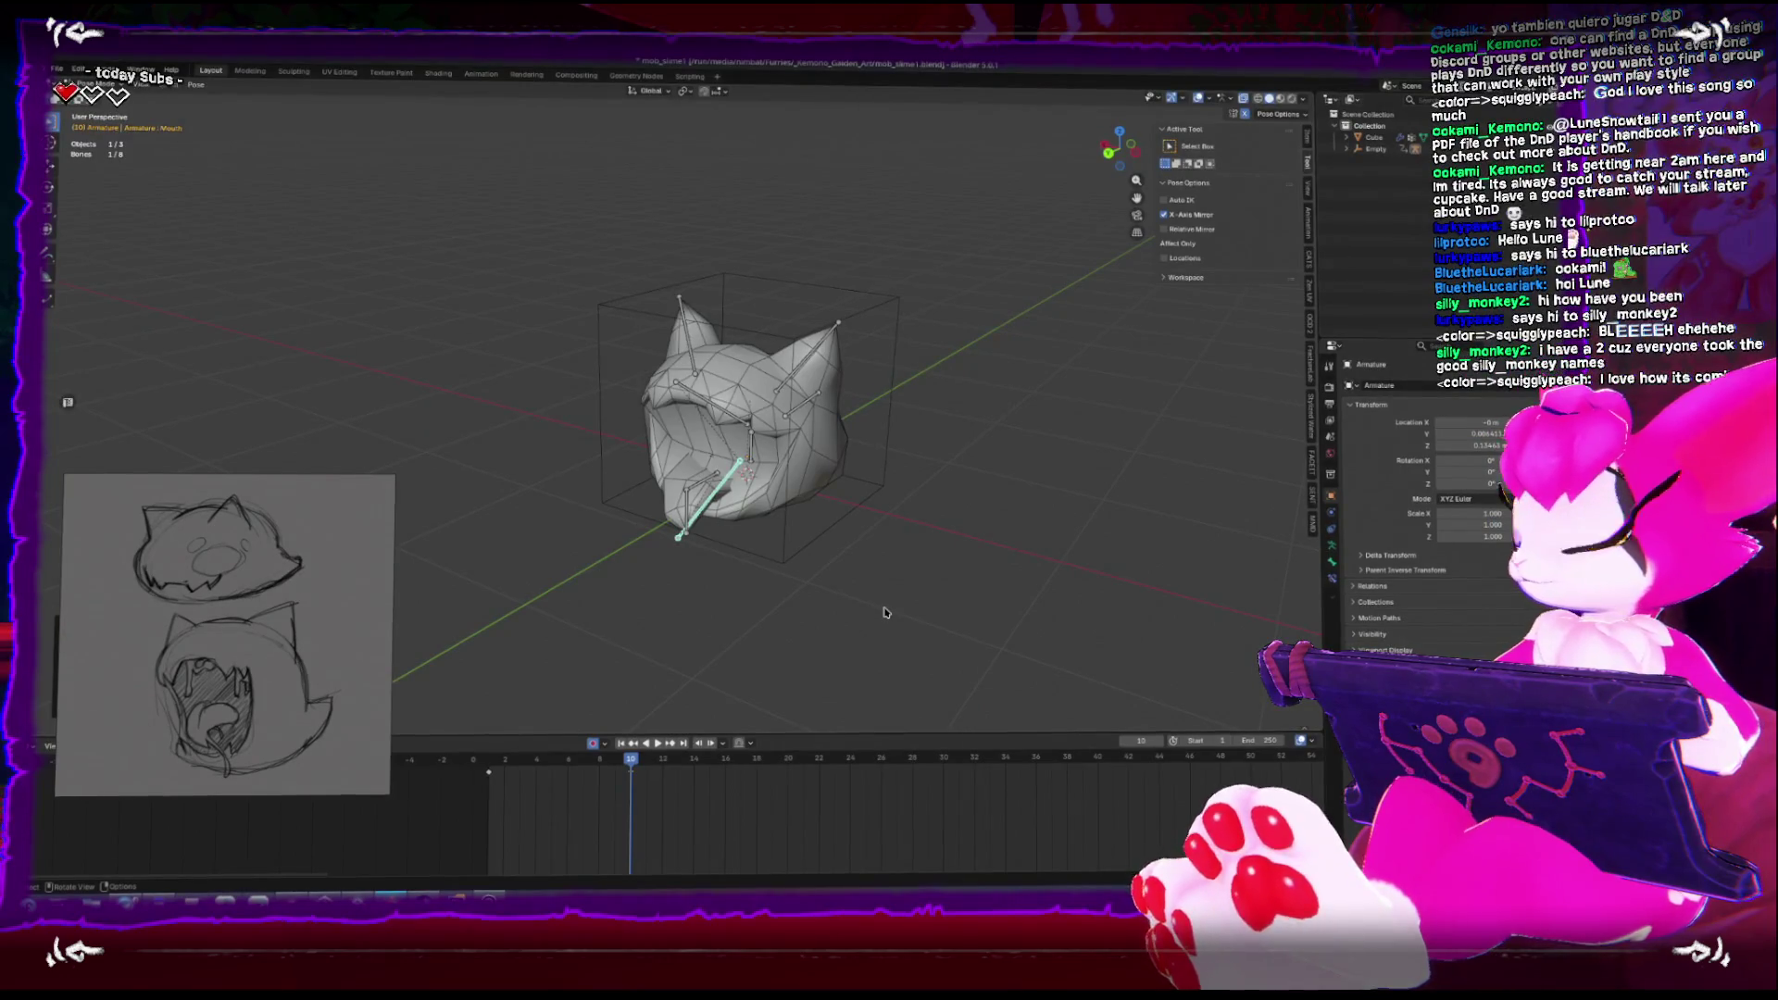
{"action": "scroll", "coordinate": [852, 555], "scroll_direction": "up", "scroll_amount": 11, "text": "alt"}
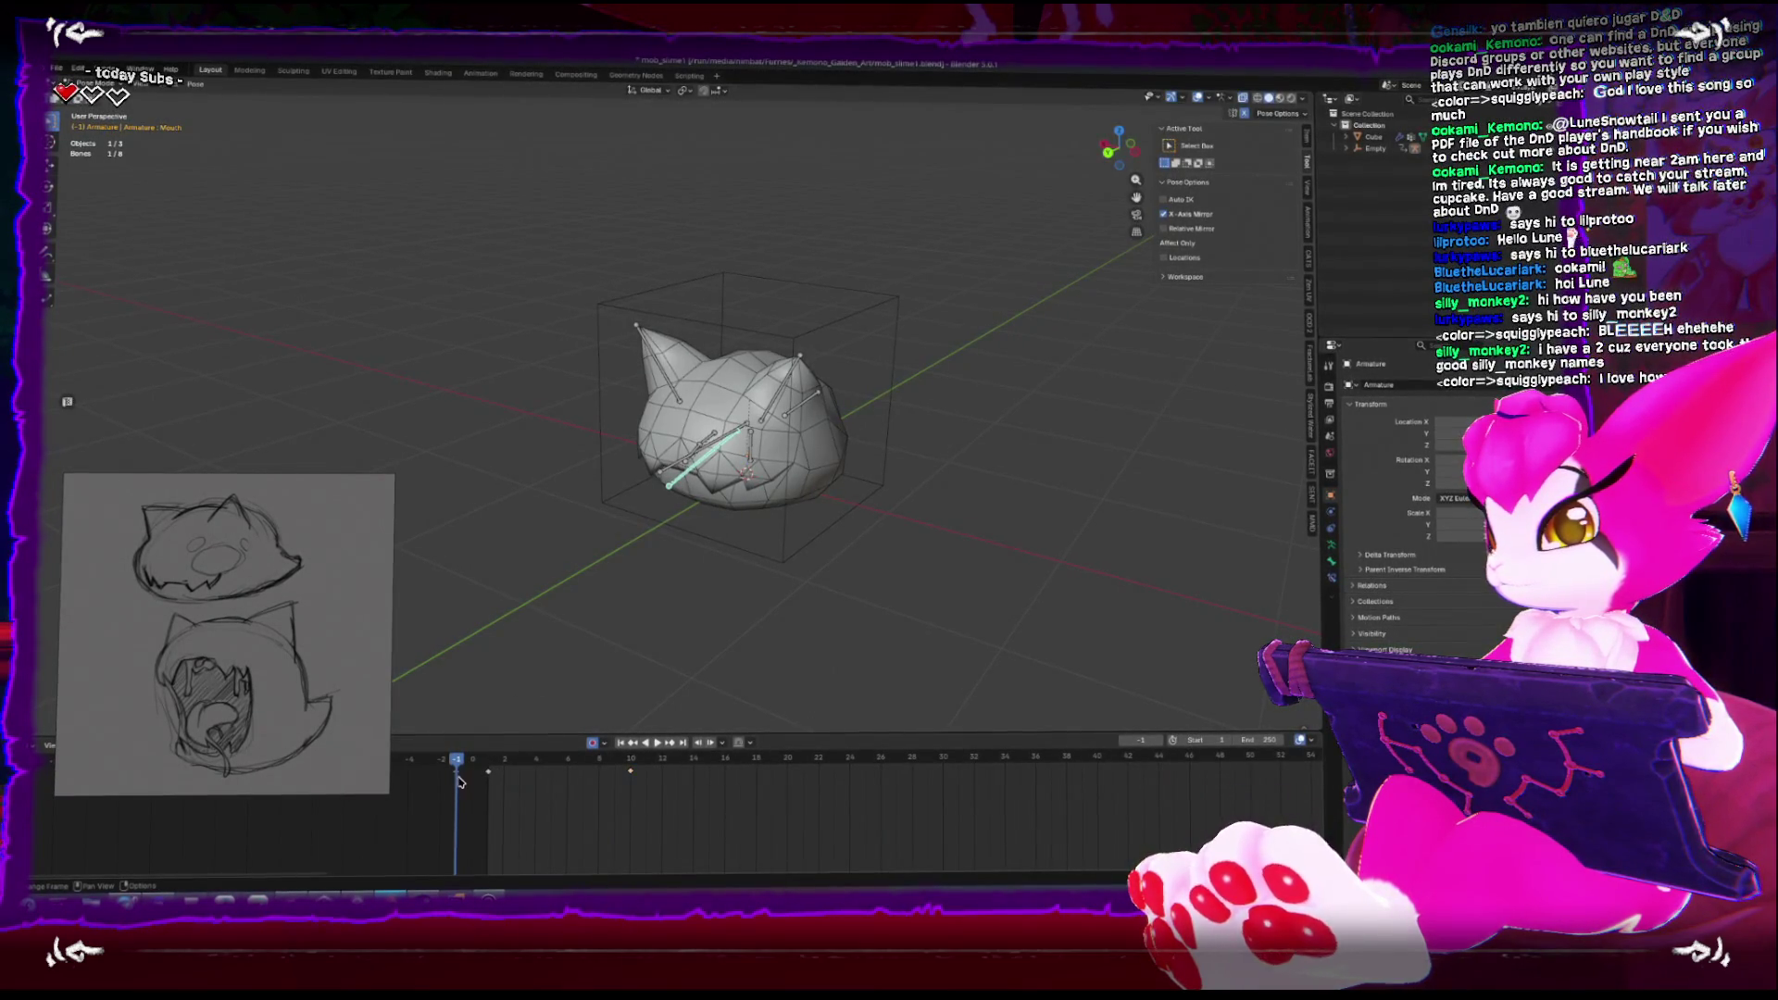
{"action": "left_click", "coordinate": [491, 756]}
{"action": "mouse_move", "coordinate": [491, 755]}
{"action": "left_mouse_down"}
{"action": "mouse_move", "coordinate": [661, 756]}
{"action": "mouse_move", "coordinate": [520, 755]}
{"action": "mouse_move", "coordinate": [661, 756]}
{"action": "mouse_move", "coordinate": [728, 684]}
{"action": "left_mouse_up"}
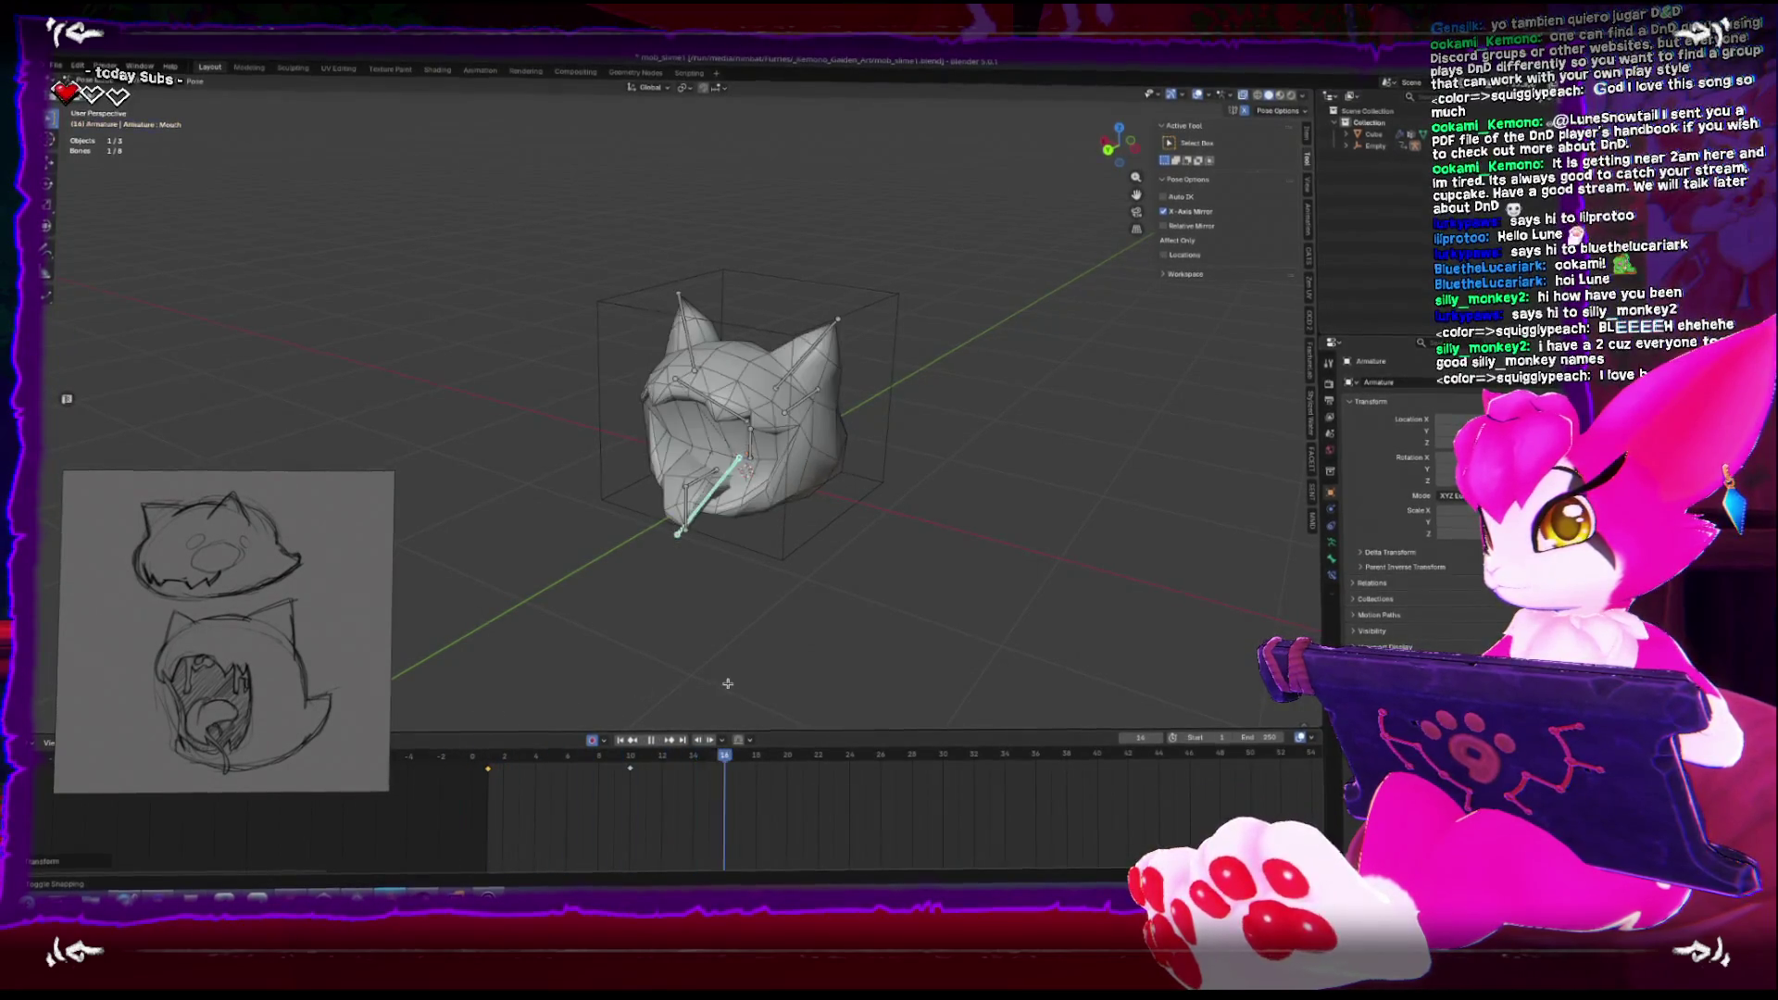
{"action": "key", "text": "space"}
{"action": "key", "text": "ctrl+KP_3"}
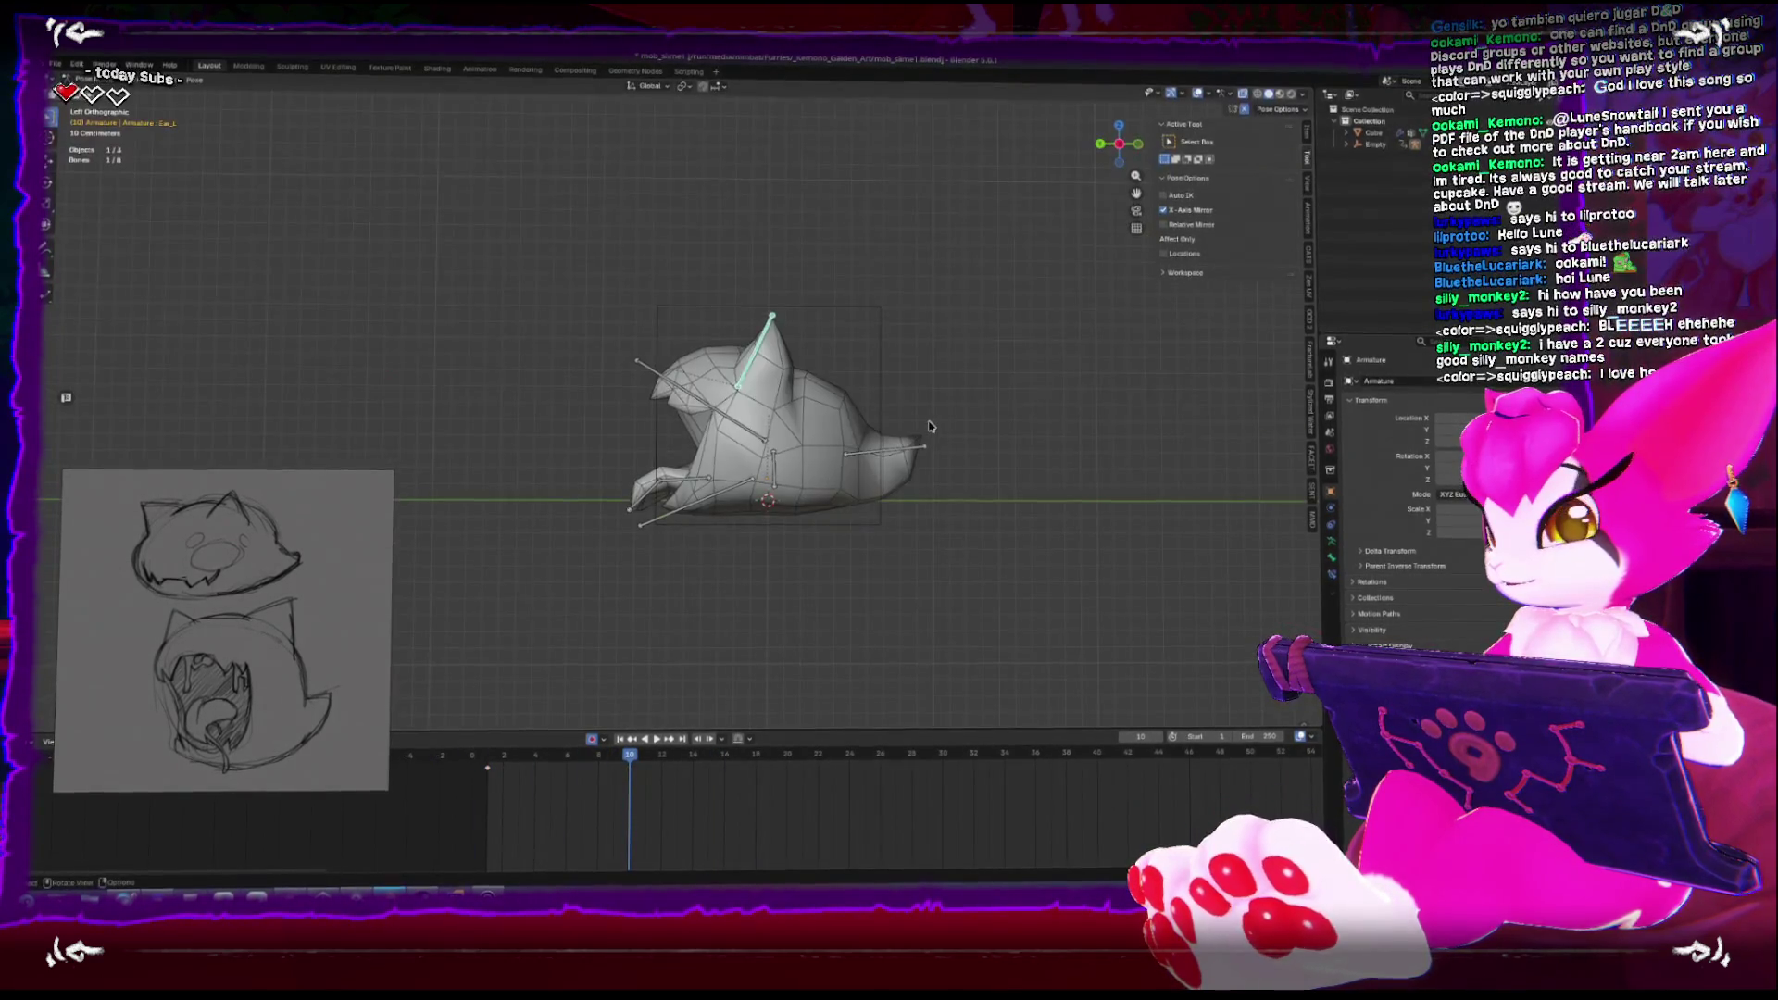
Rotate the Ear_L bone in back view and preview the ear motion
{"action": "key", "text": "ctrl+KP_1"}
{"action": "key", "text": "r"}
{"action": "left_click", "coordinate": [975, 565]}
{"action": "left_click_drag", "start_coordinate": [968, 570], "coordinate": [909, 585]}
{"action": "key", "text": "space"}
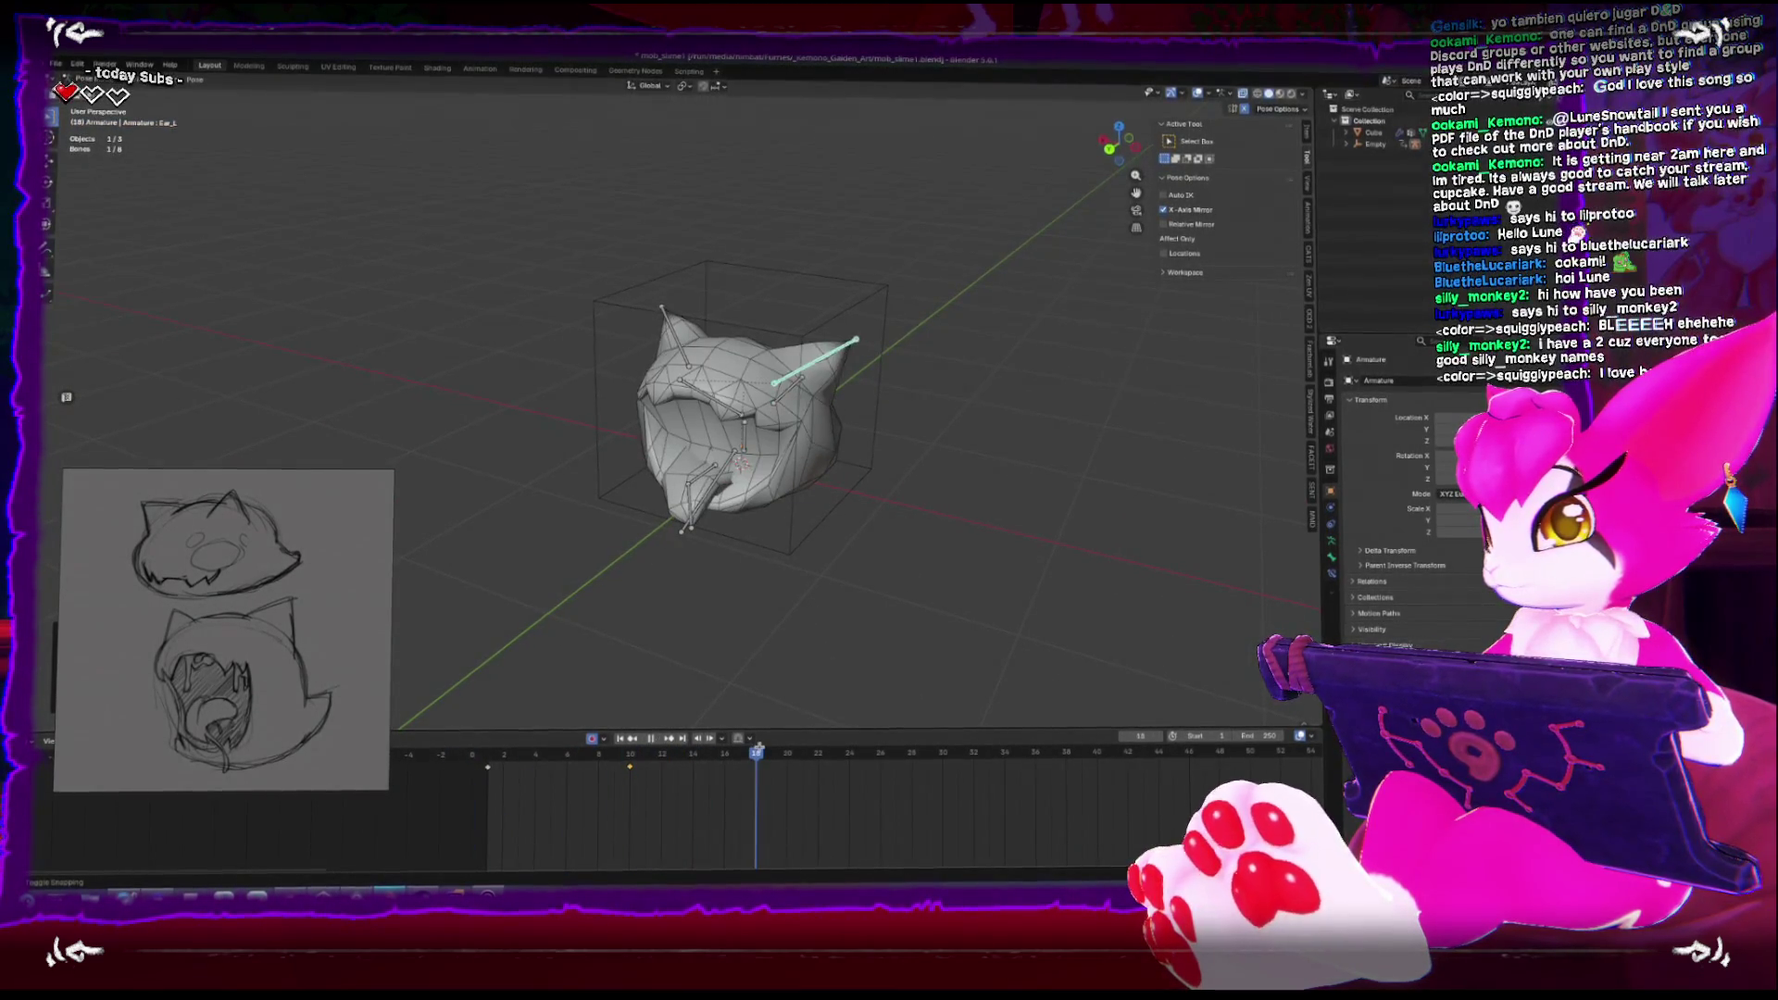
{"action": "key", "text": "space"}
{"action": "key", "text": "ctrl+KP_3"}
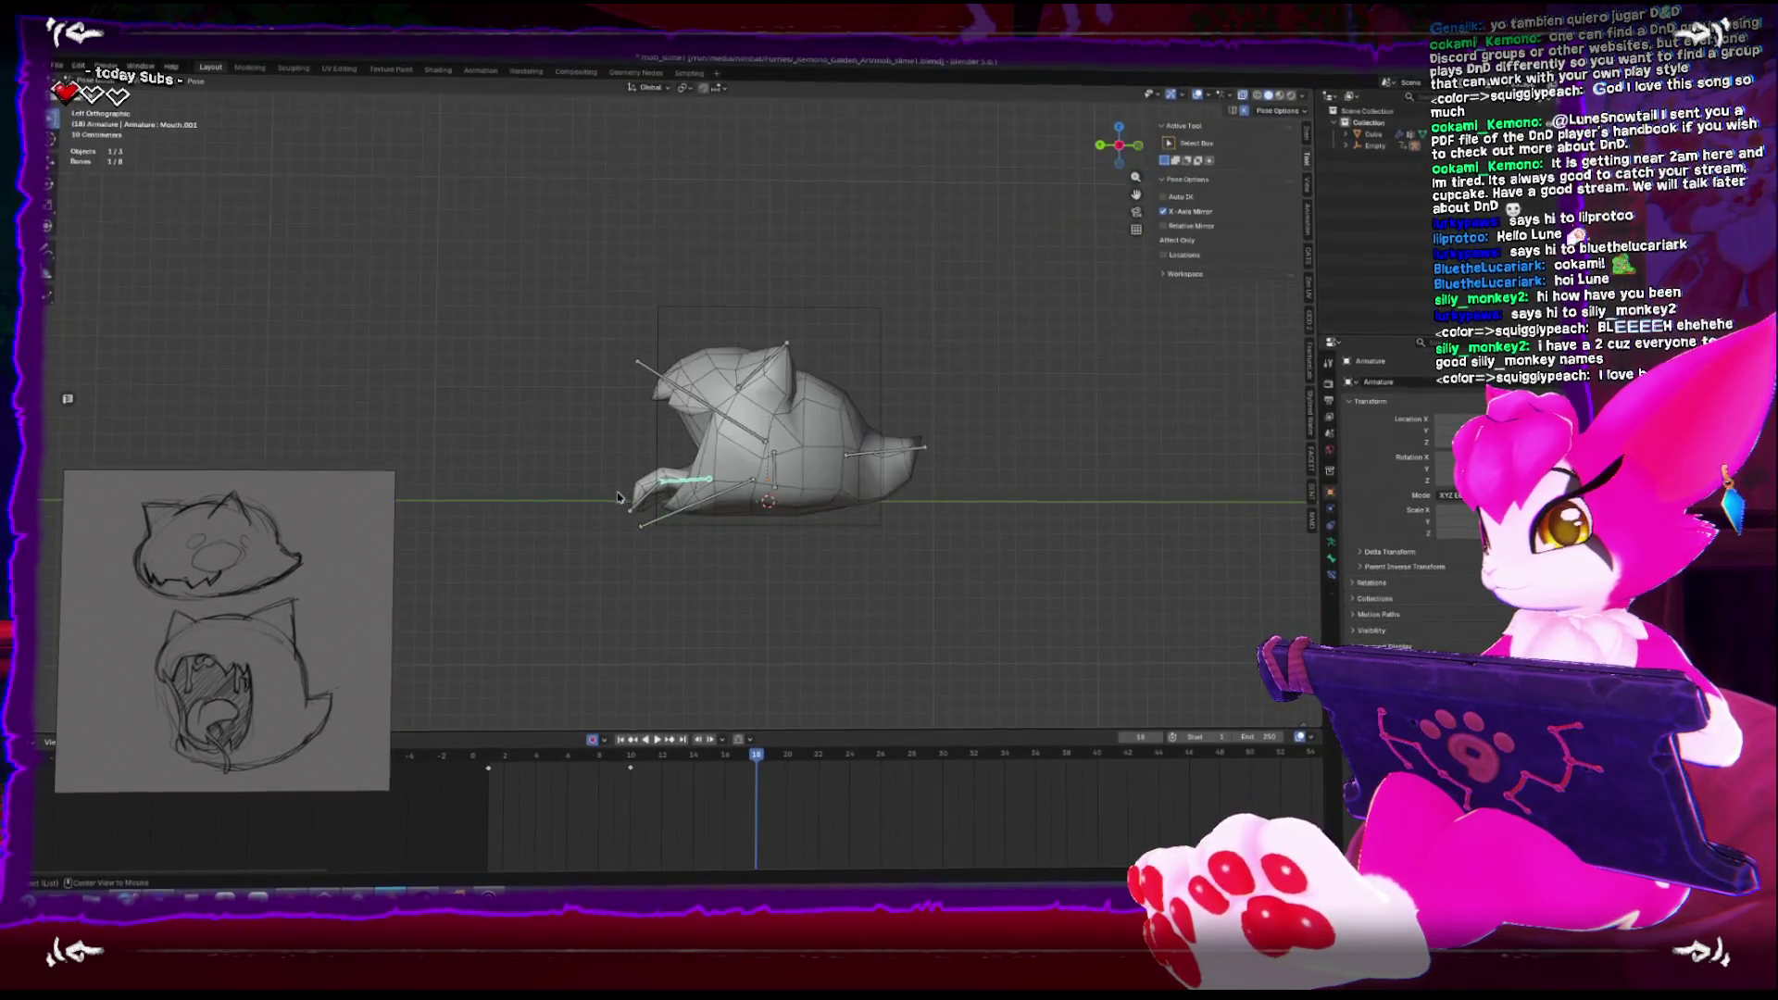
Reposition the bone at the frame 10 keyframe, return to Object Mode, and play from frame 1
{"action": "key", "text": "Down"}
{"action": "key", "text": "g"}
{"action": "mouse_move", "coordinate": [694, 502]}
{"action": "left_mouse_down"}
{"action": "mouse_move", "coordinate": [810, 503]}
{"action": "mouse_move", "coordinate": [764, 555]}
{"action": "mouse_move", "coordinate": [687, 572]}
{"action": "left_mouse_up"}
{"action": "key", "text": "ctrl+Tab"}
{"action": "scroll", "coordinate": [686, 572], "scroll_direction": "down", "scroll_amount": 3}
{"action": "left_click", "coordinate": [488, 757]}
{"action": "key", "text": "space"}
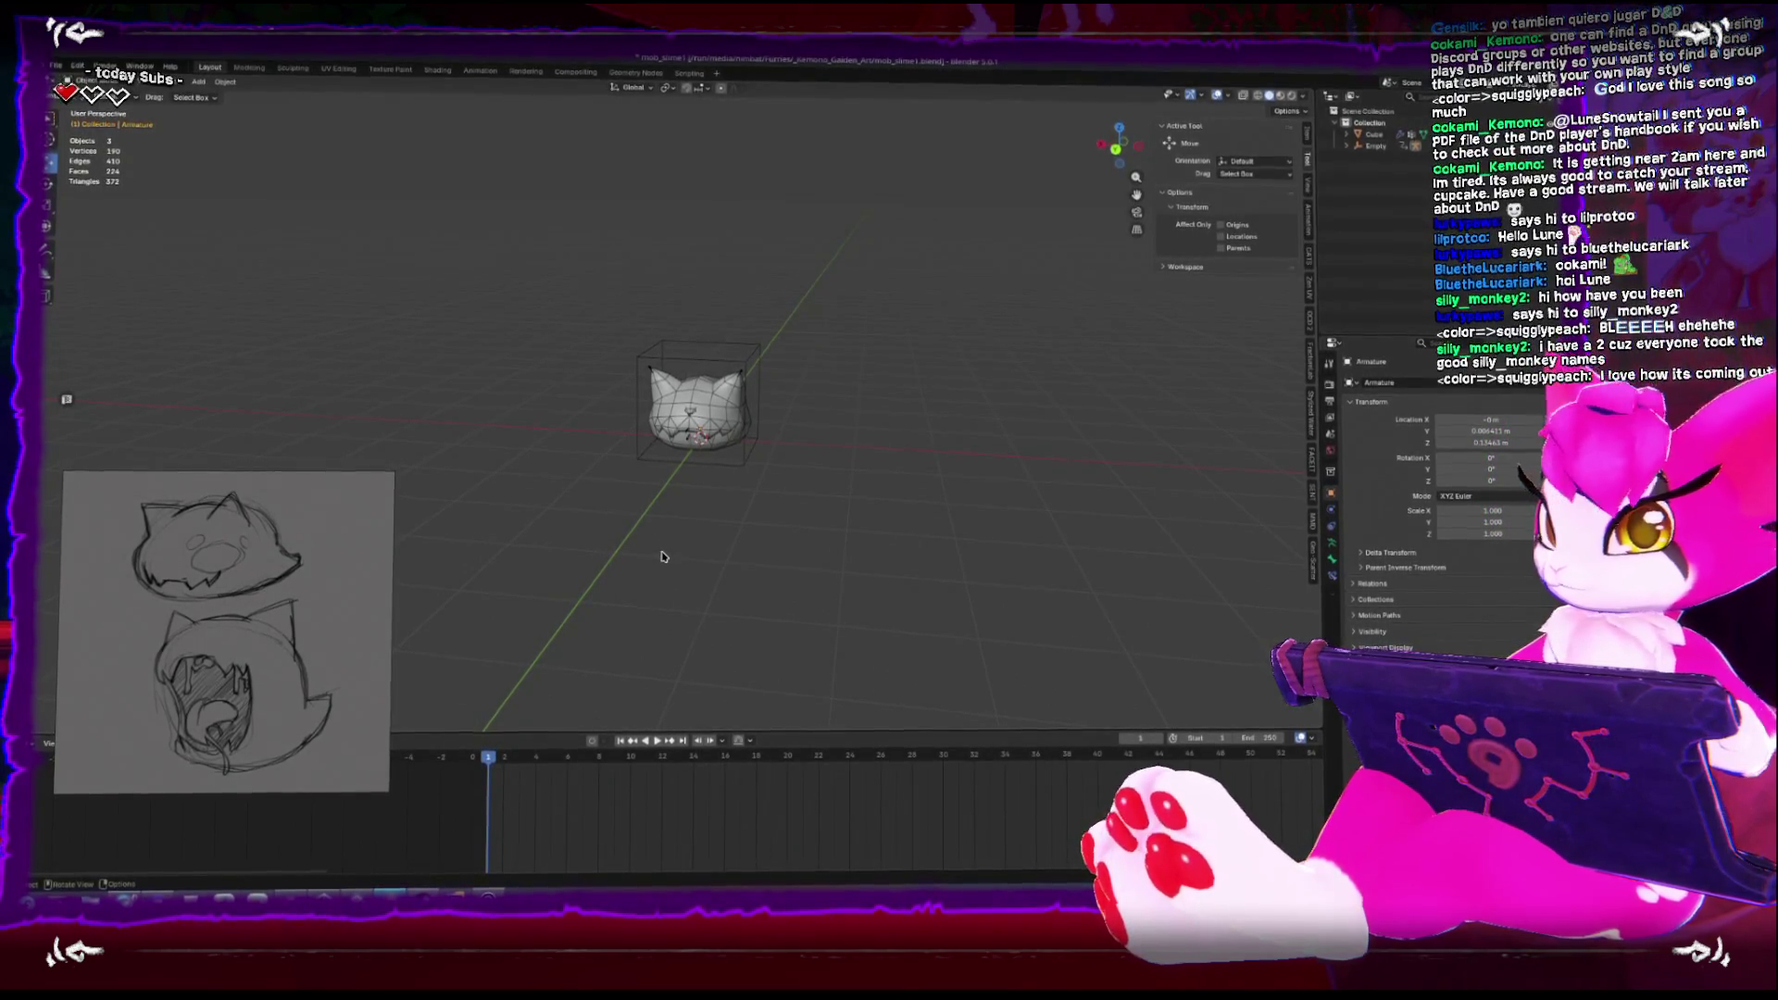
Check the Mouth.001 and left whisker bones in Pose Mode, then return to Object Mode
{"action": "key", "text": "KP_3"}
{"action": "scroll", "coordinate": [516, 468], "scroll_direction": "up", "scroll_amount": 5}
{"action": "left_click", "coordinate": [637, 432]}
{"action": "key", "text": "ctrl+Tab"}
{"action": "left_click", "coordinate": [698, 408]}
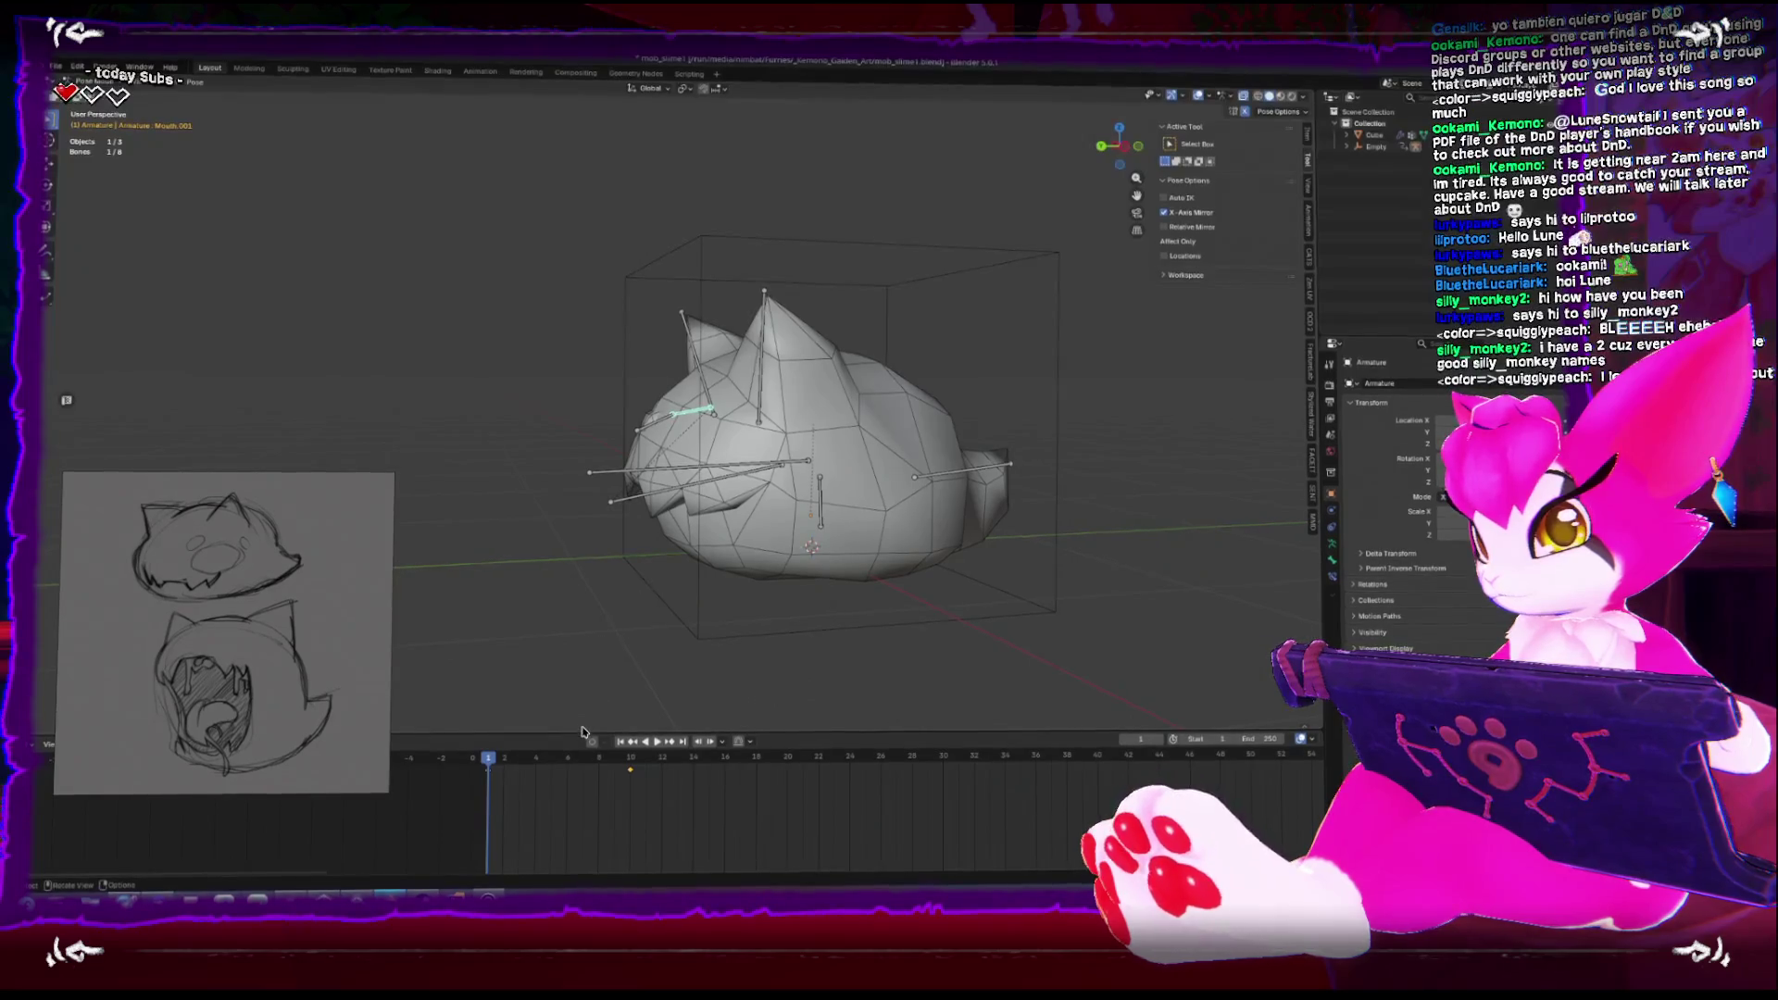
{"action": "left_click", "coordinate": [615, 517]}
{"action": "key", "text": "ctrl+KP_3"}
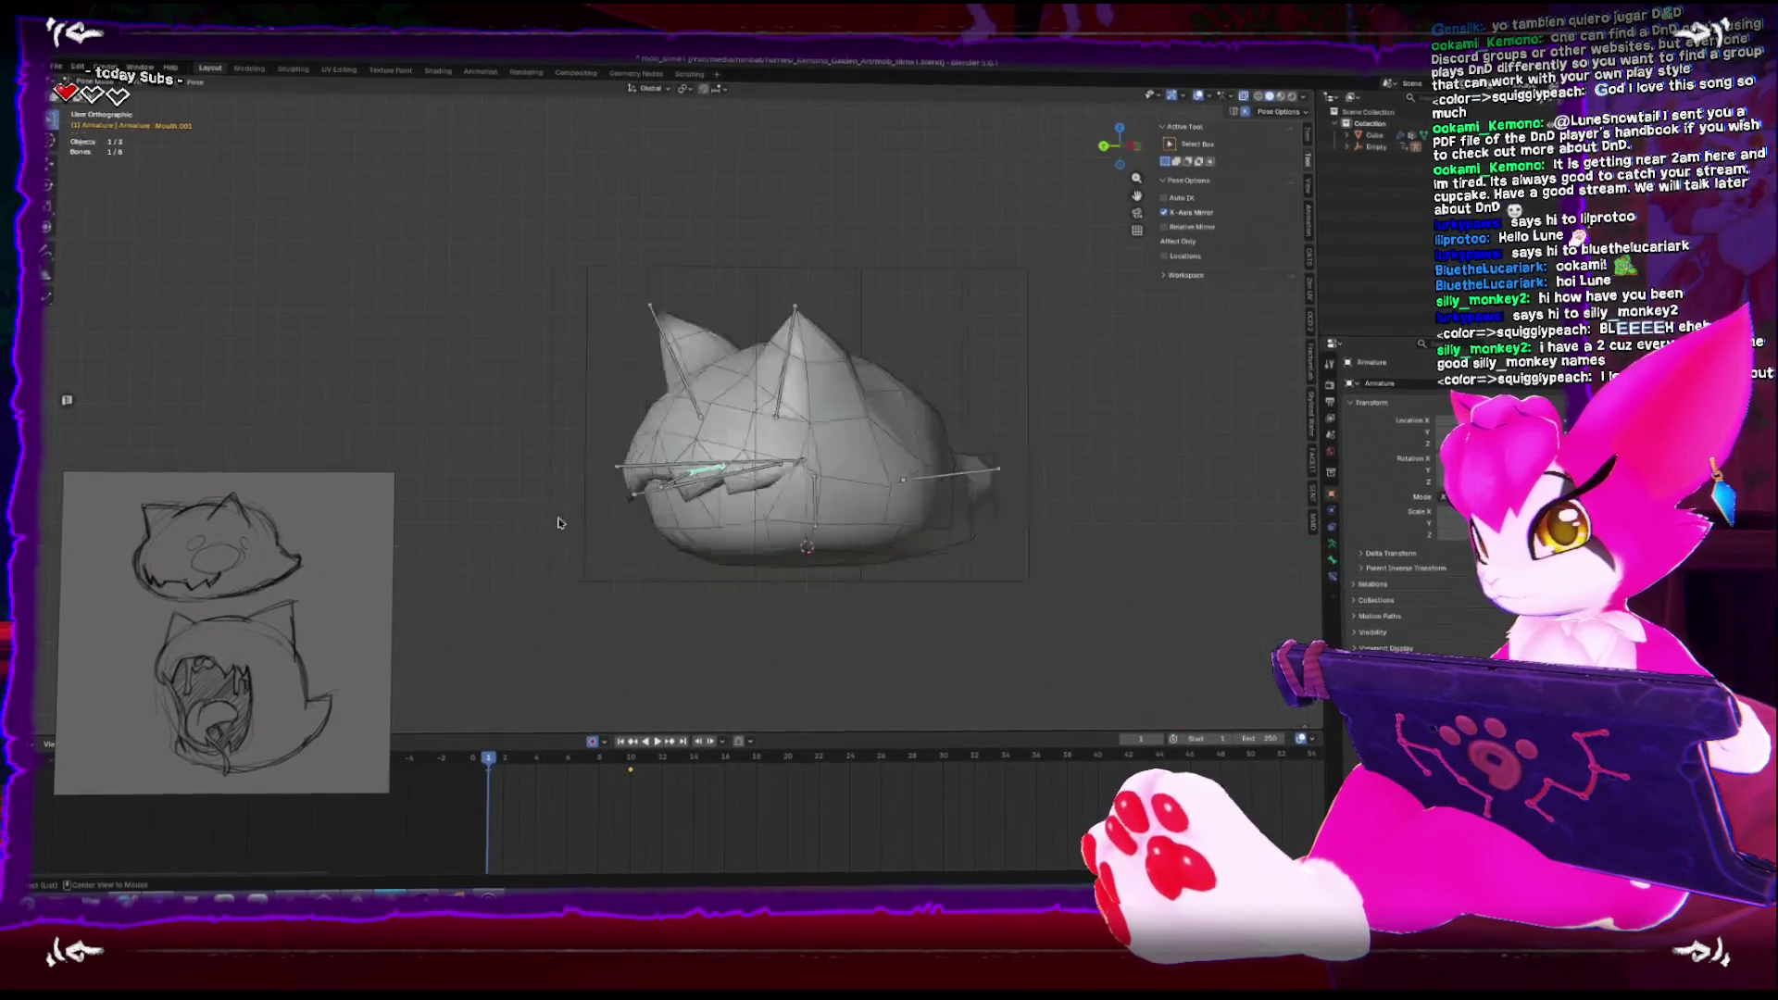
{"action": "left_click", "coordinate": [768, 585]}
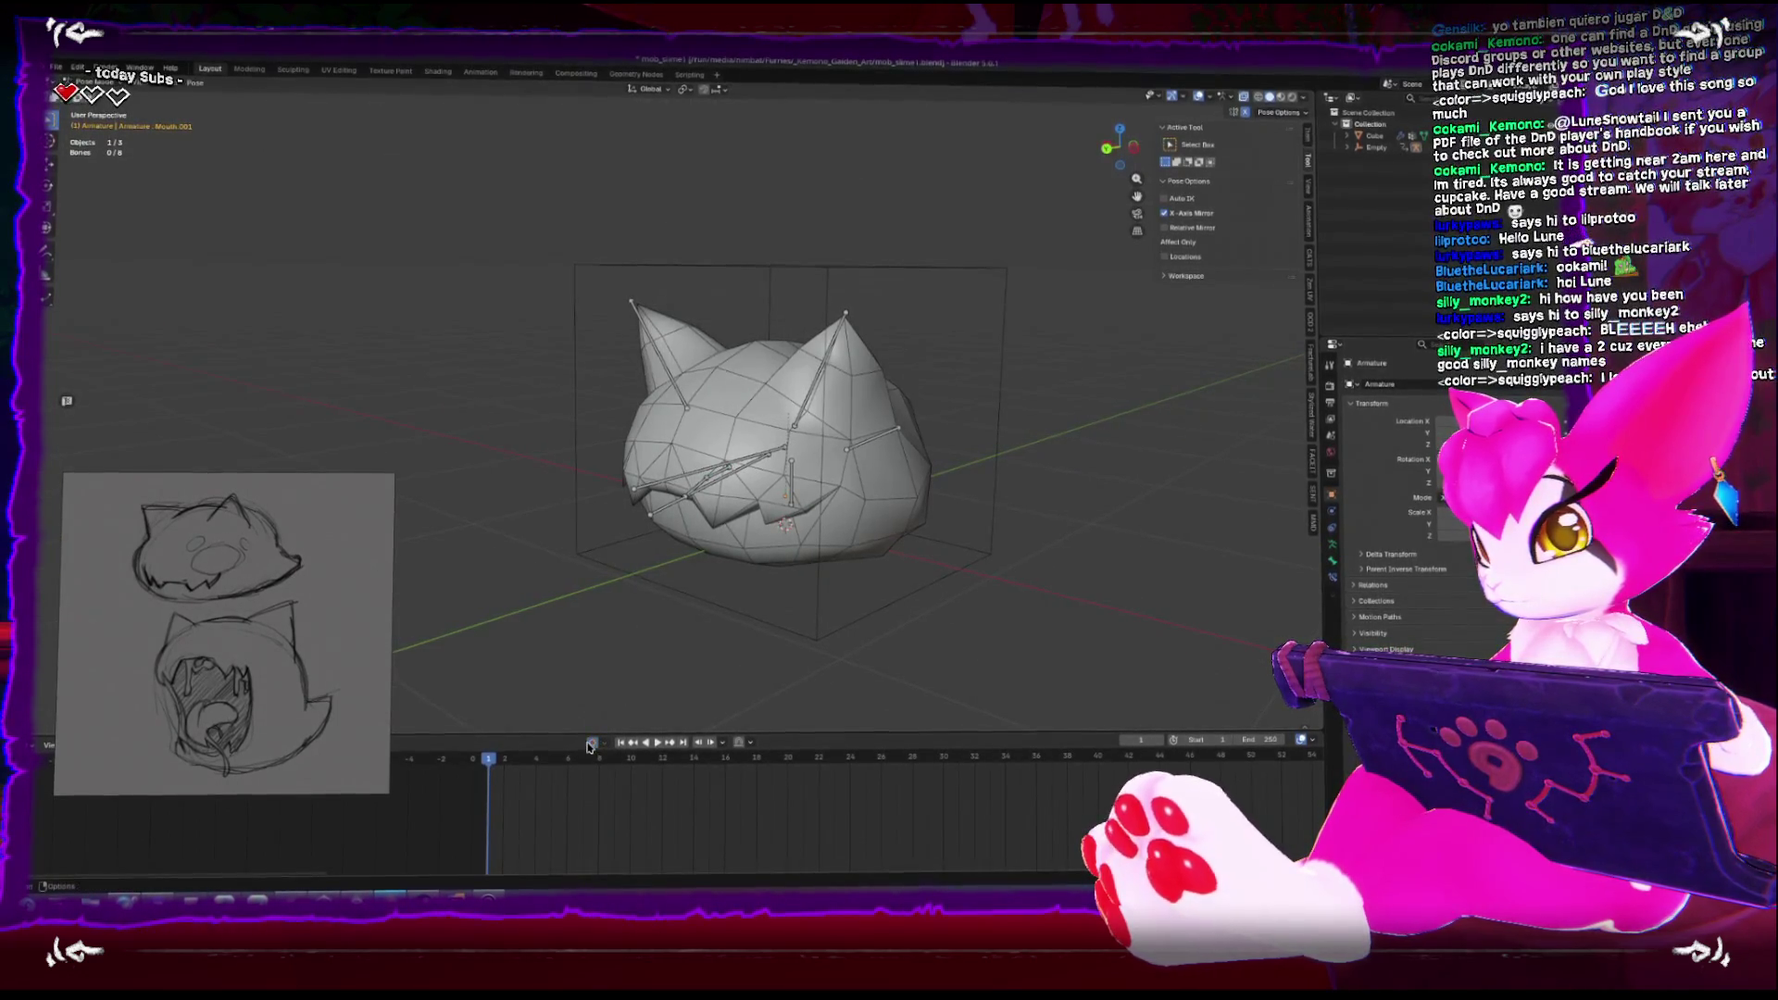
{"action": "key", "text": "ctrl+Tab"}
{"action": "scroll", "coordinate": [648, 598], "scroll_direction": "down", "scroll_amount": 4}
Save as mob_slime1.blend and export all objects over mob_slime.fbx
{"action": "key", "text": "ctrl+s"}
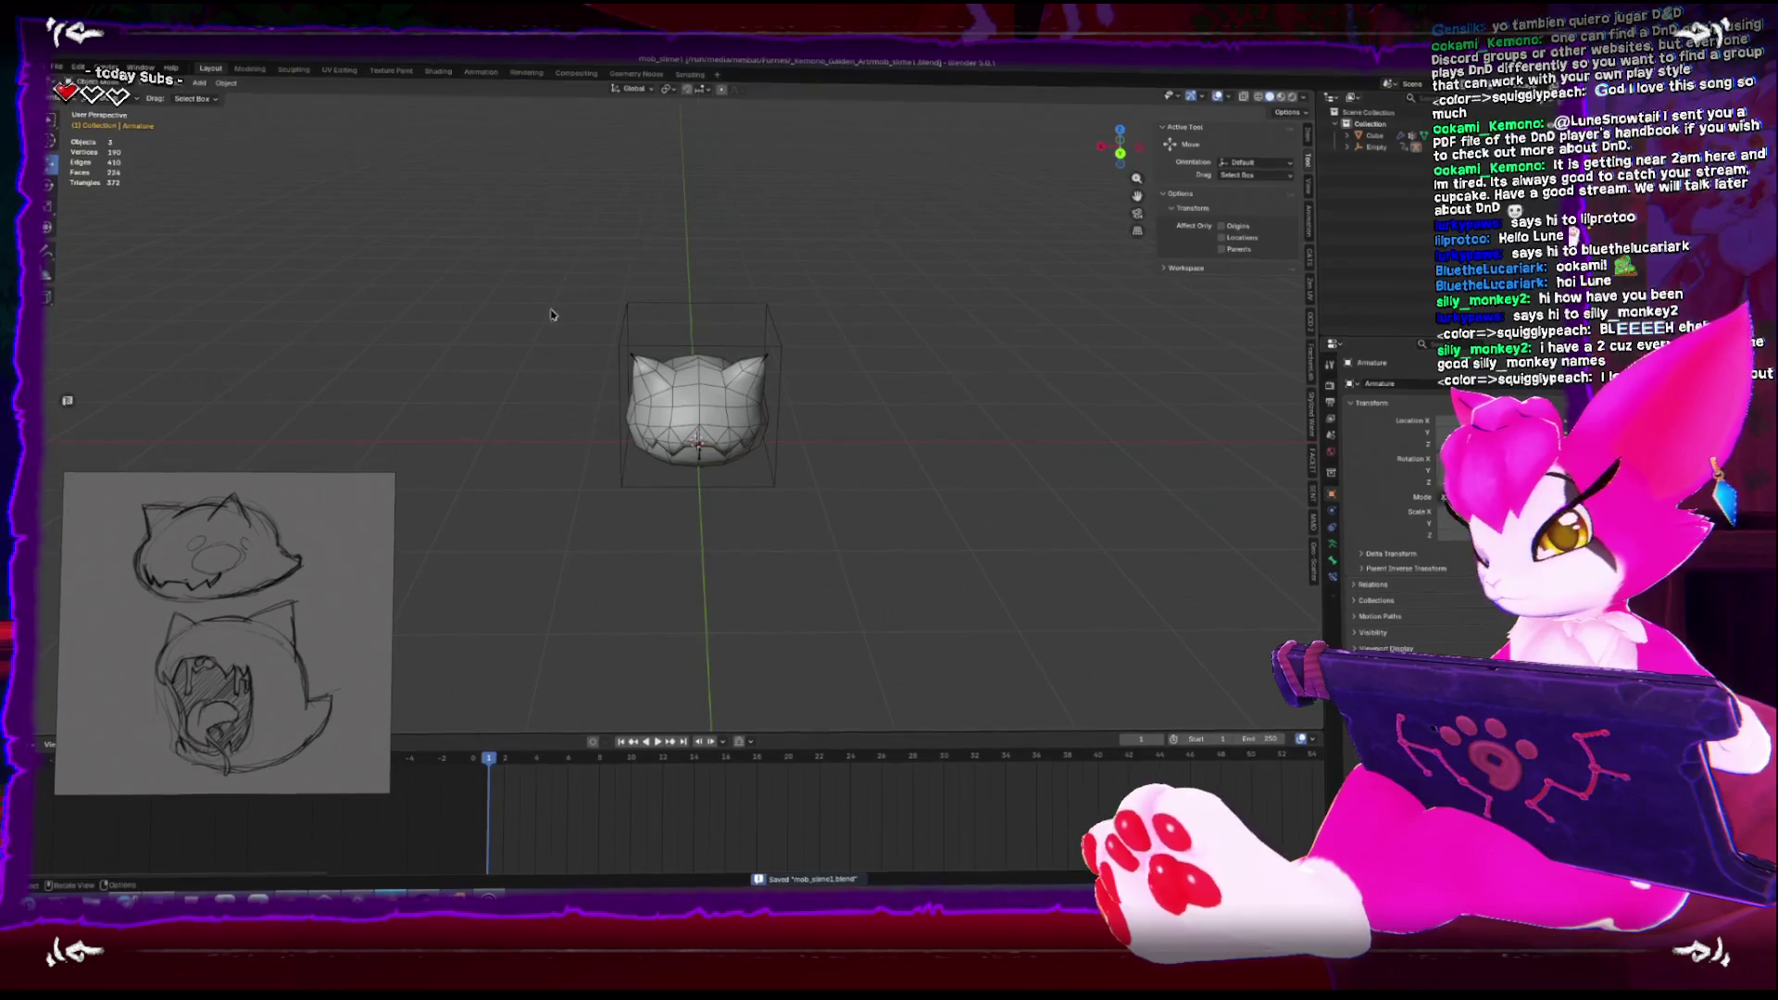
{"action": "key", "text": "a"}
{"action": "left_click", "coordinate": [56, 67]}
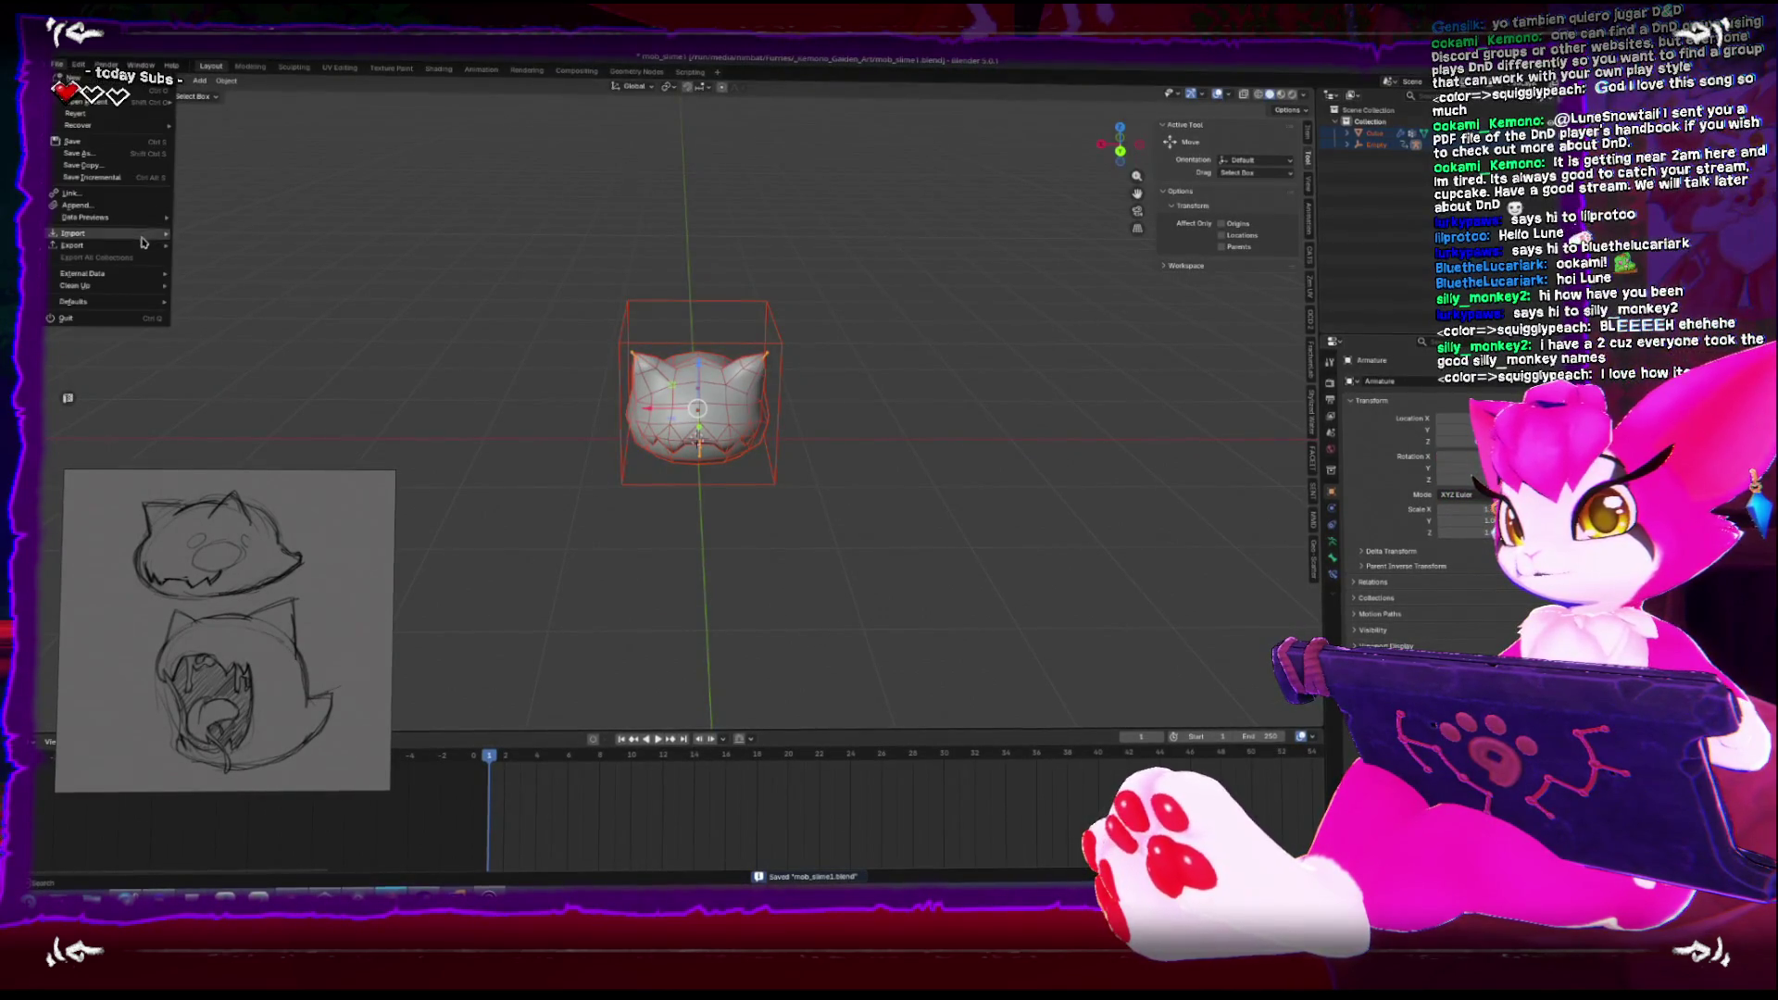
{"action": "mouse_move", "coordinate": [144, 246]}
{"action": "left_click", "coordinate": [246, 347]}
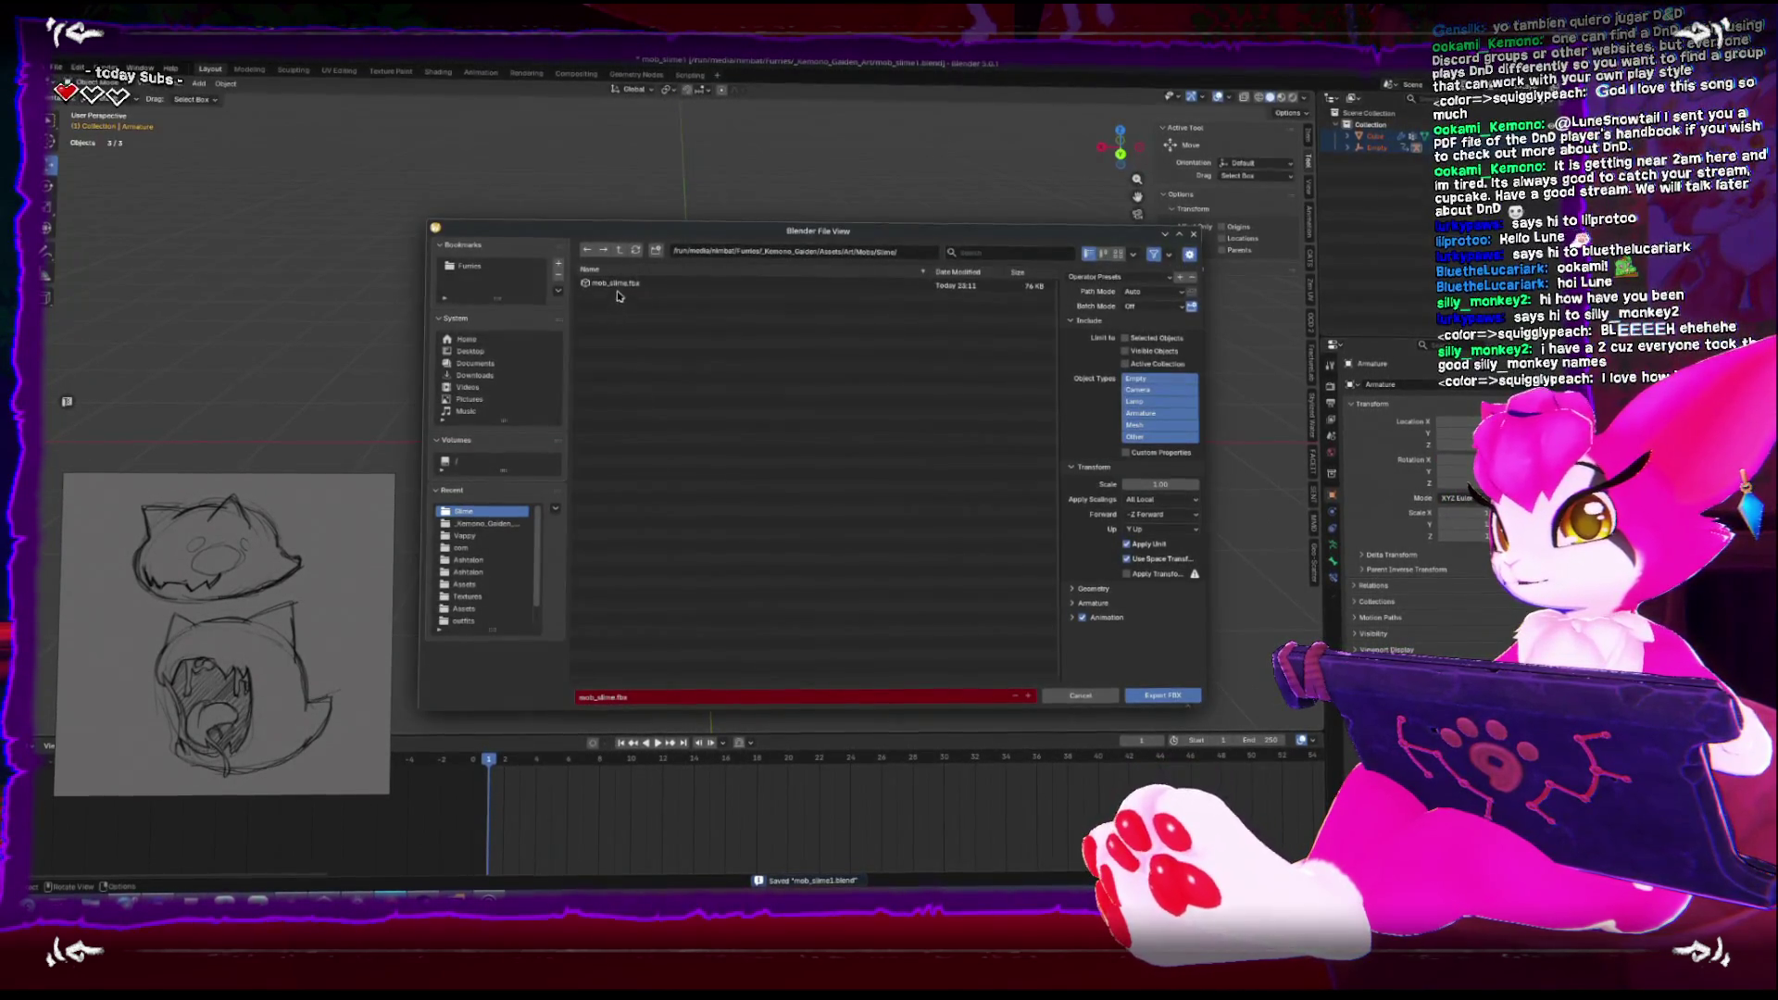
{"action": "double_click", "coordinate": [619, 295]}
Hide the reference sketch, then select the slime mesh and the Empty
{"action": "key", "text": "ctrl+KP_3"}
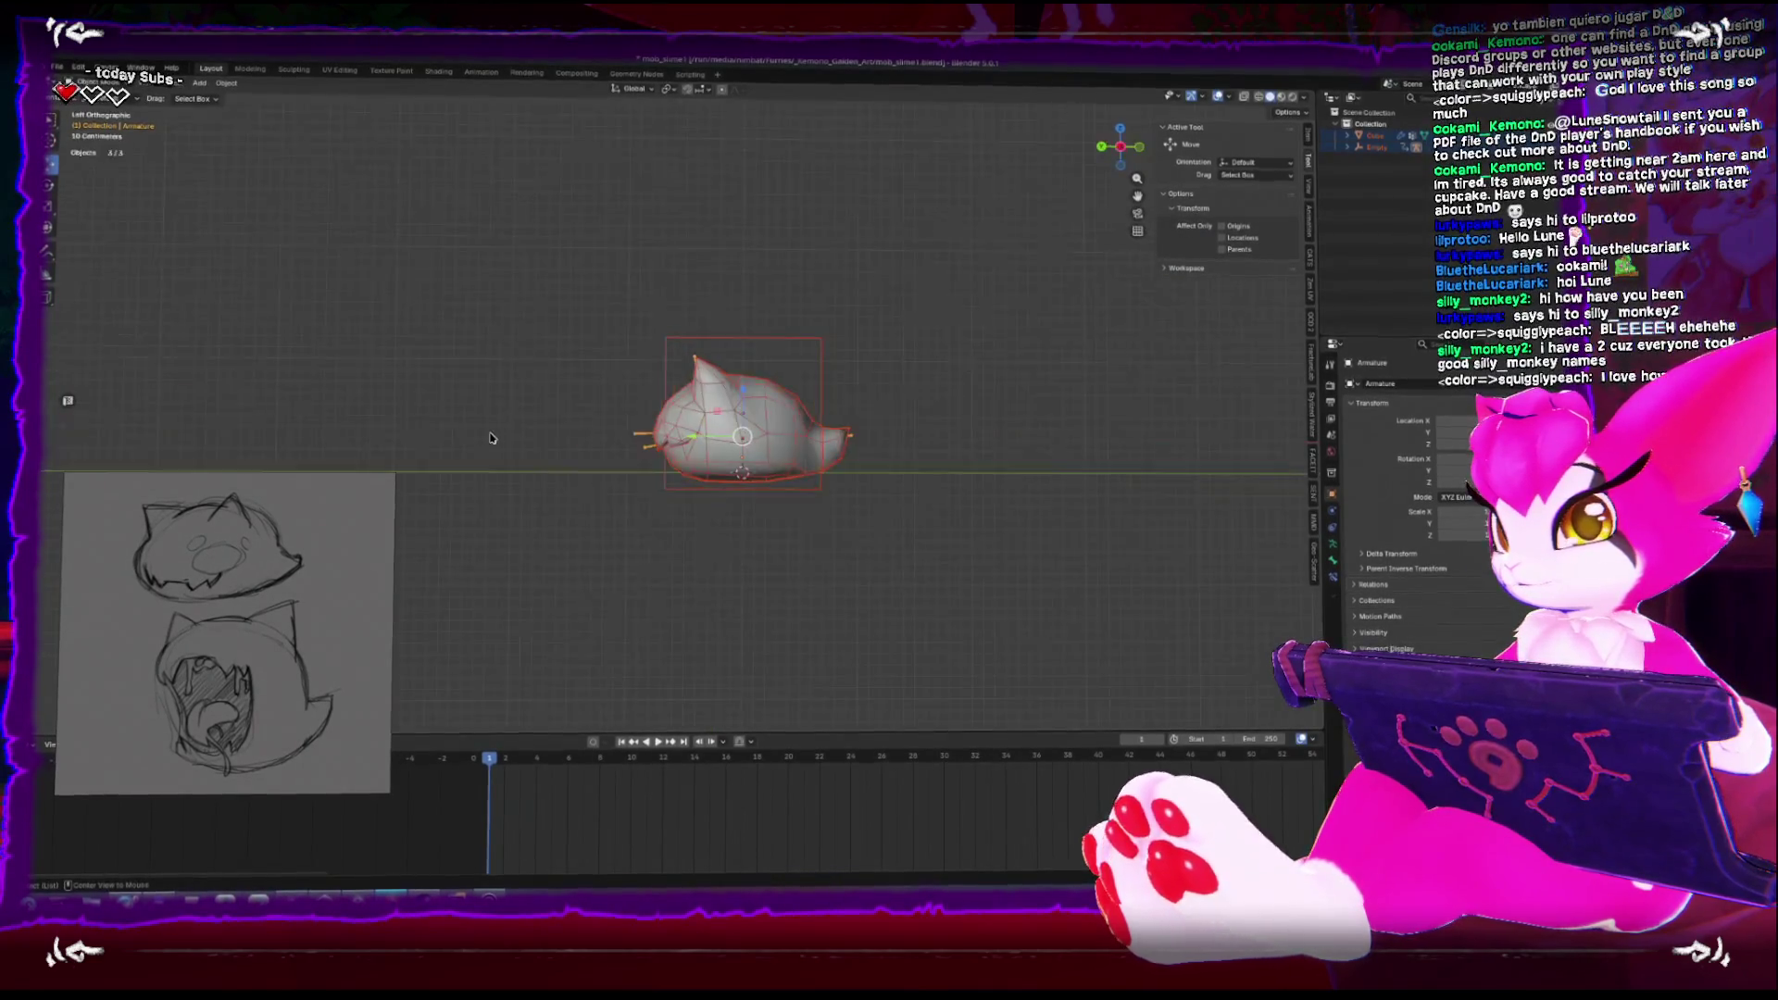
{"action": "key", "text": "ctrl+KP_1"}
{"action": "left_click_drag", "start_coordinate": [362, 632], "coordinate": [425, 506]}
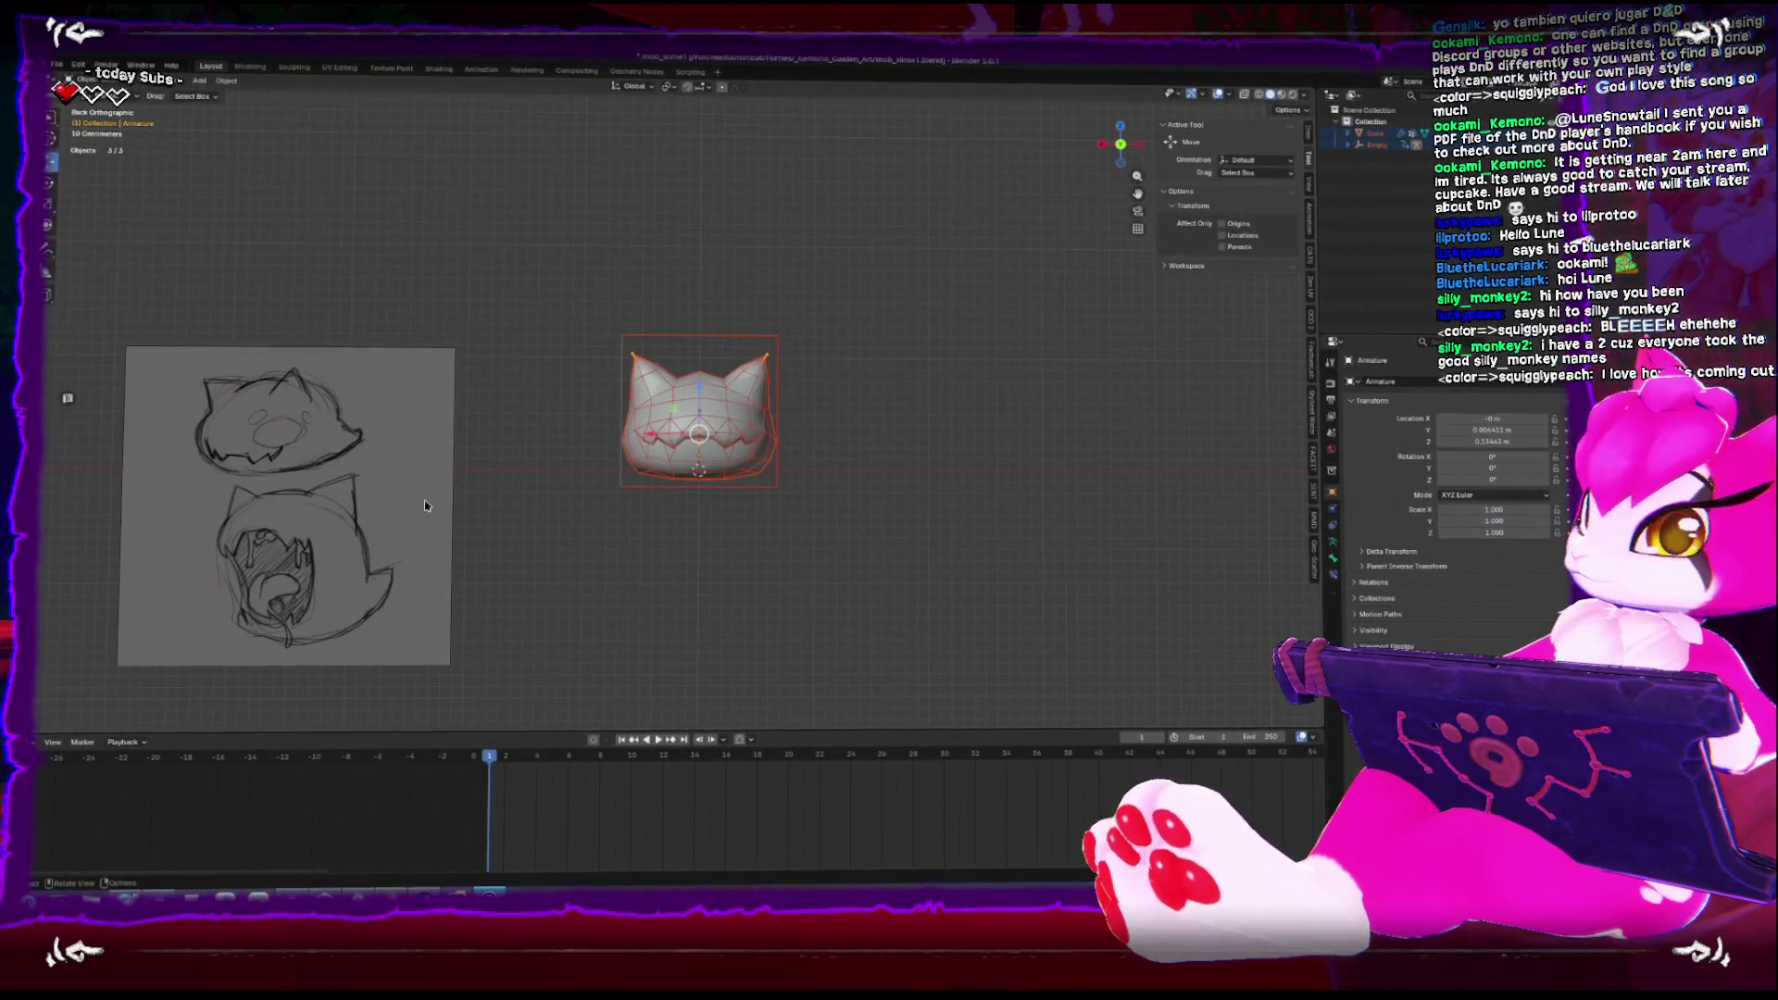
{"action": "key", "text": "Delete"}
{"action": "left_click", "coordinate": [618, 580]}
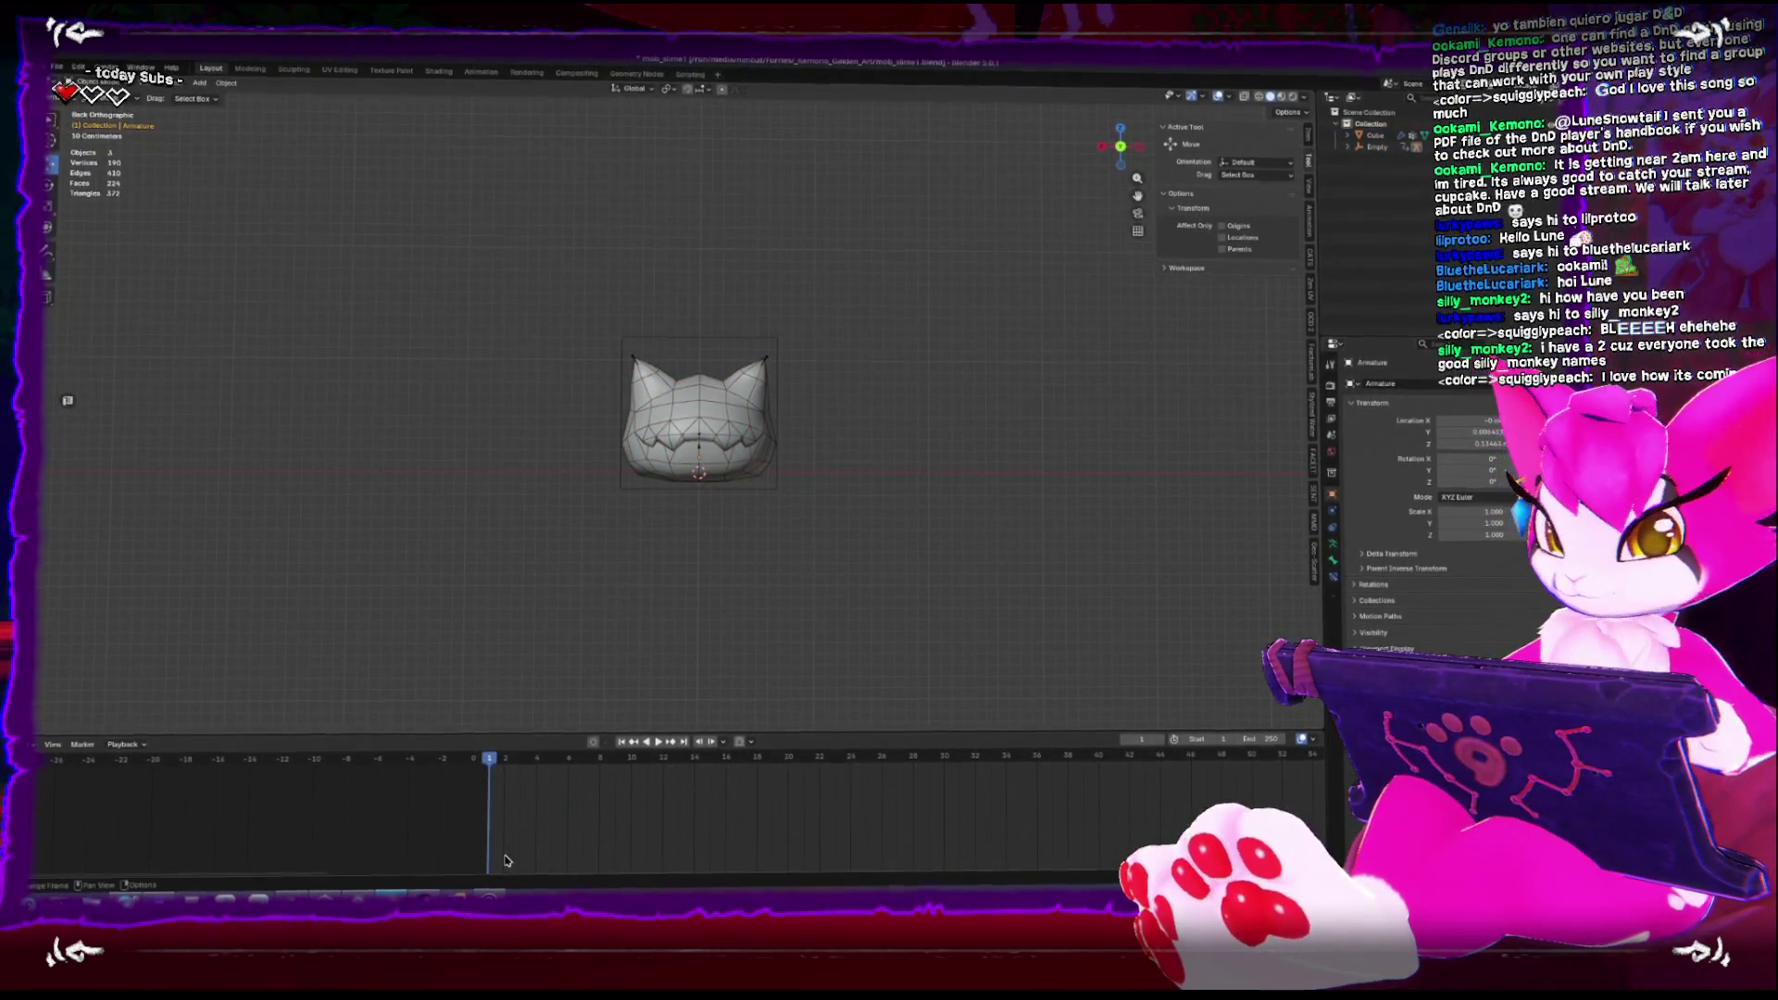
{"action": "left_click", "coordinate": [740, 444]}
{"action": "mouse_move", "coordinate": [740, 454]}
{"action": "left_mouse_down"}
{"action": "mouse_move", "coordinate": [779, 493]}
{"action": "mouse_move", "coordinate": [669, 625]}
{"action": "left_mouse_up"}
{"action": "left_click", "coordinate": [779, 492]}
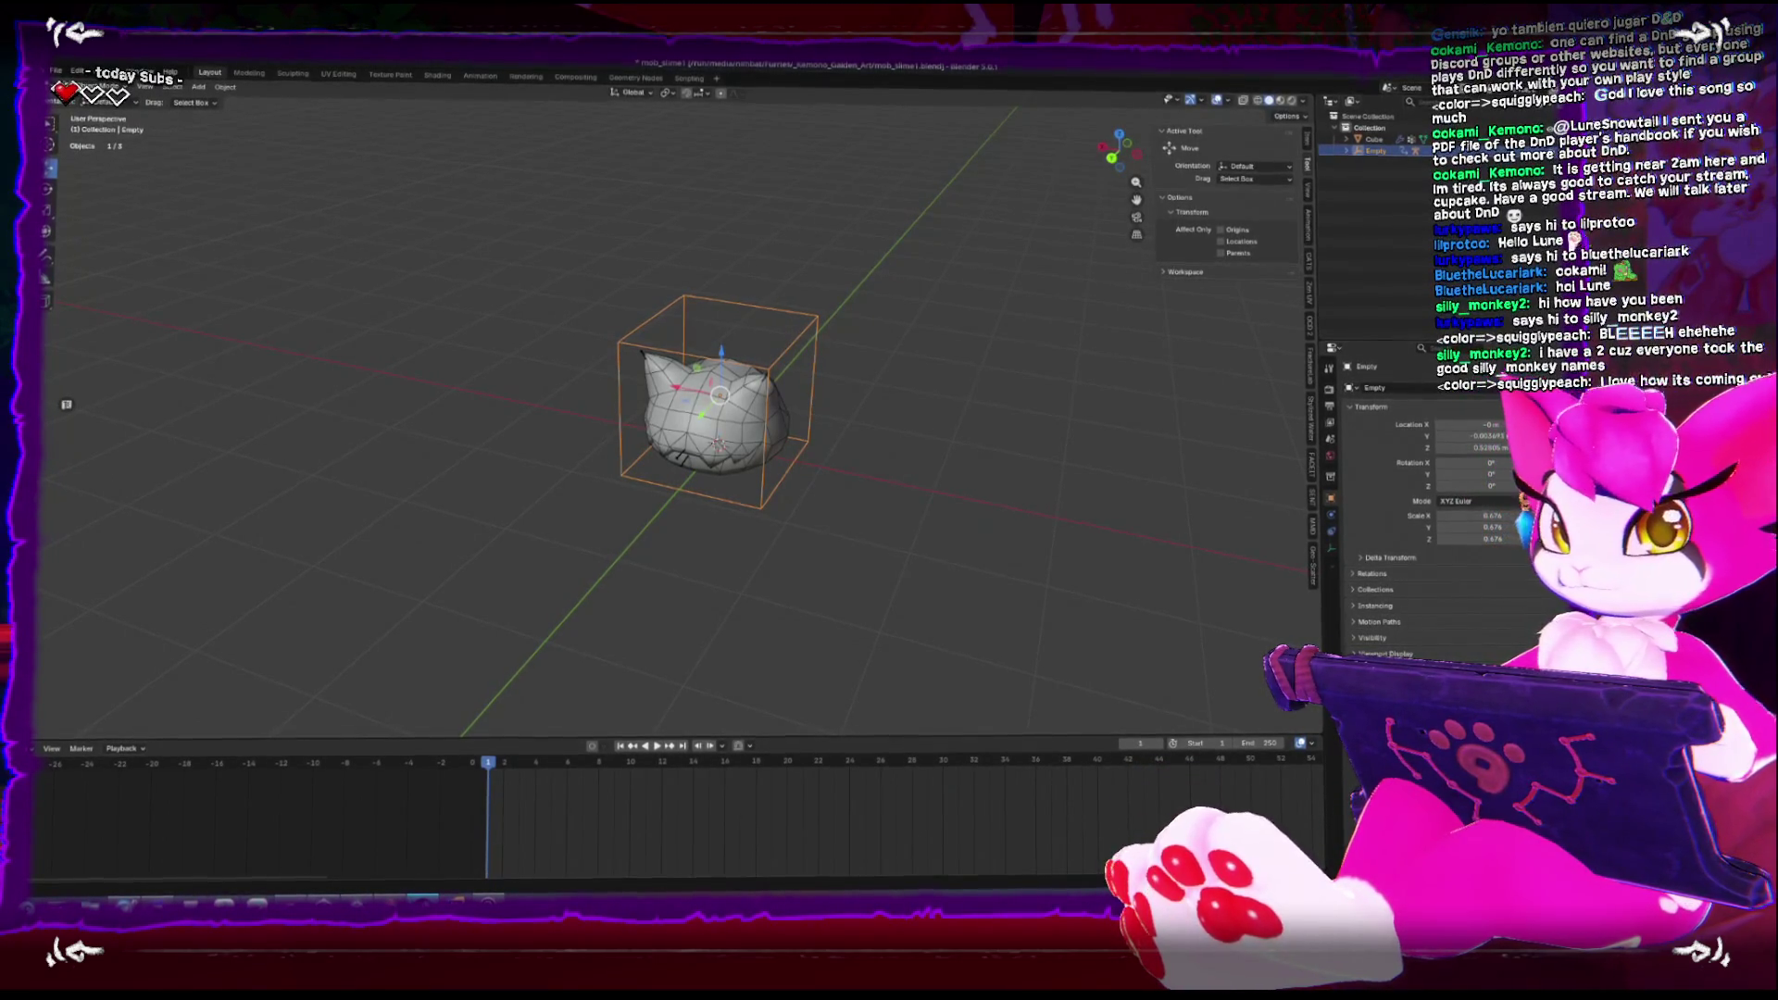
Turn the bottom area into a Dope Sheet in Action Editor mode
{"action": "left_click_drag", "start_coordinate": [923, 596], "coordinate": [598, 618]}
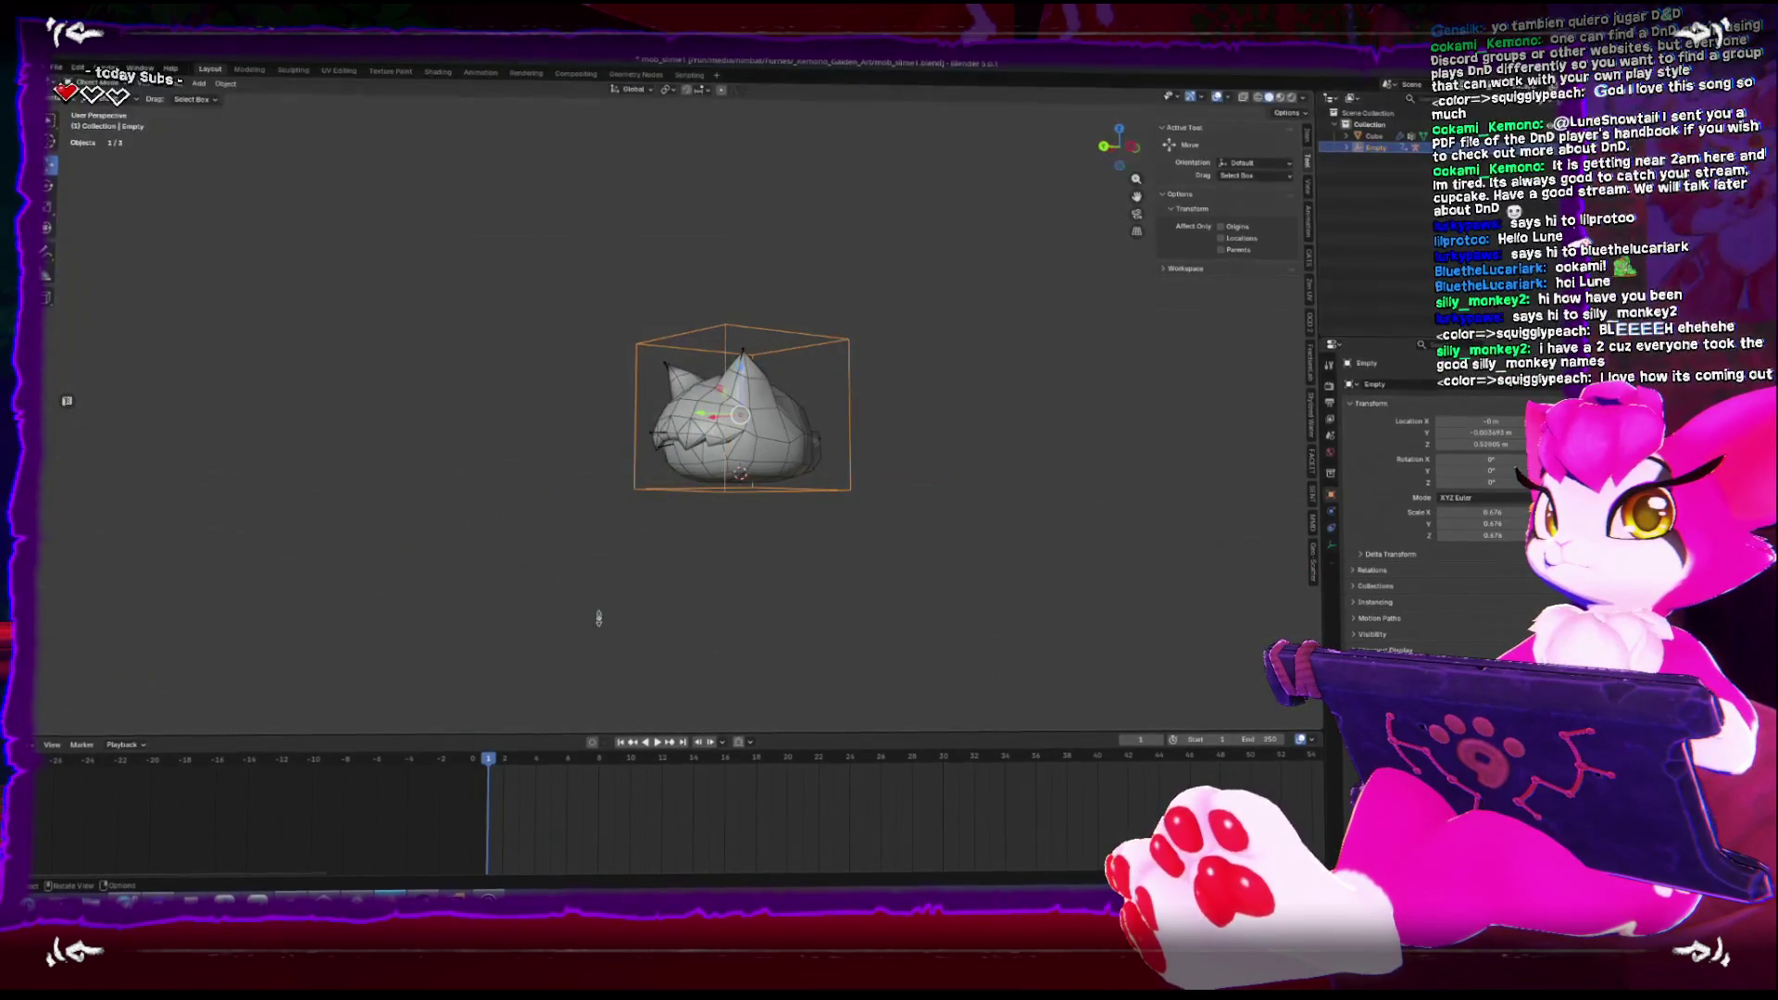
{"action": "left_click", "coordinate": [39, 745]}
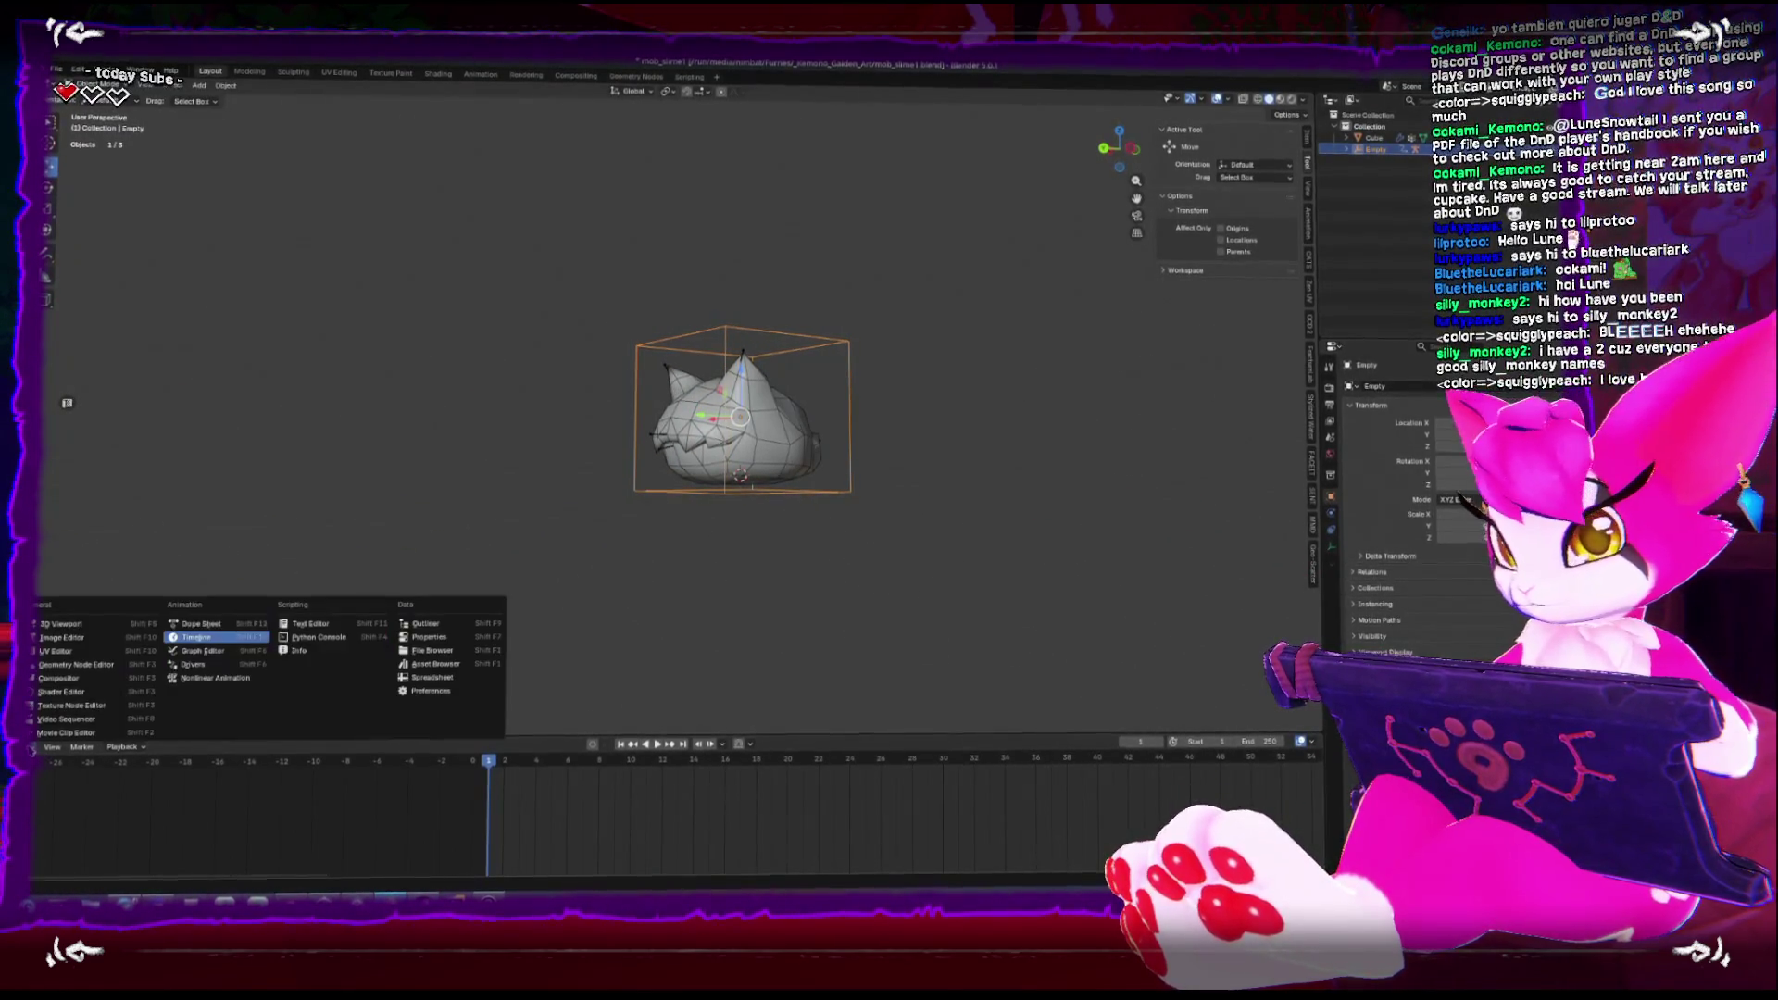
{"action": "left_click", "coordinate": [200, 625]}
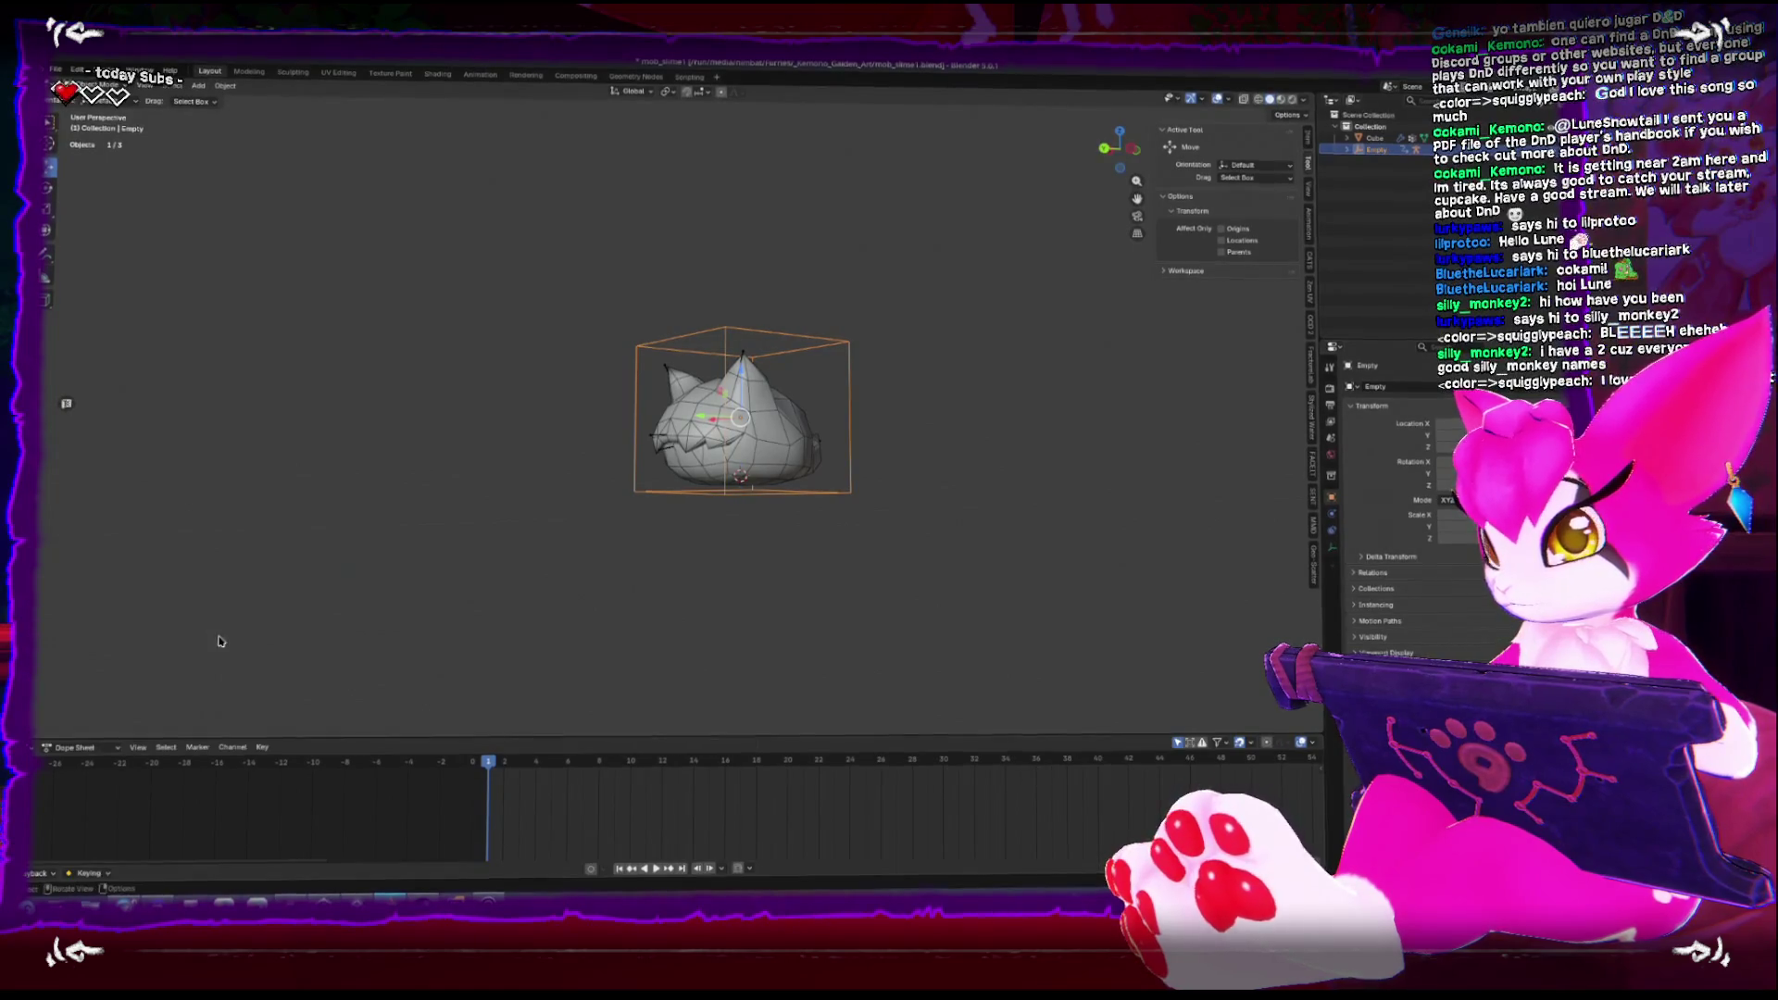
{"action": "left_click", "coordinate": [93, 746]}
{"action": "left_click", "coordinate": [81, 790]}
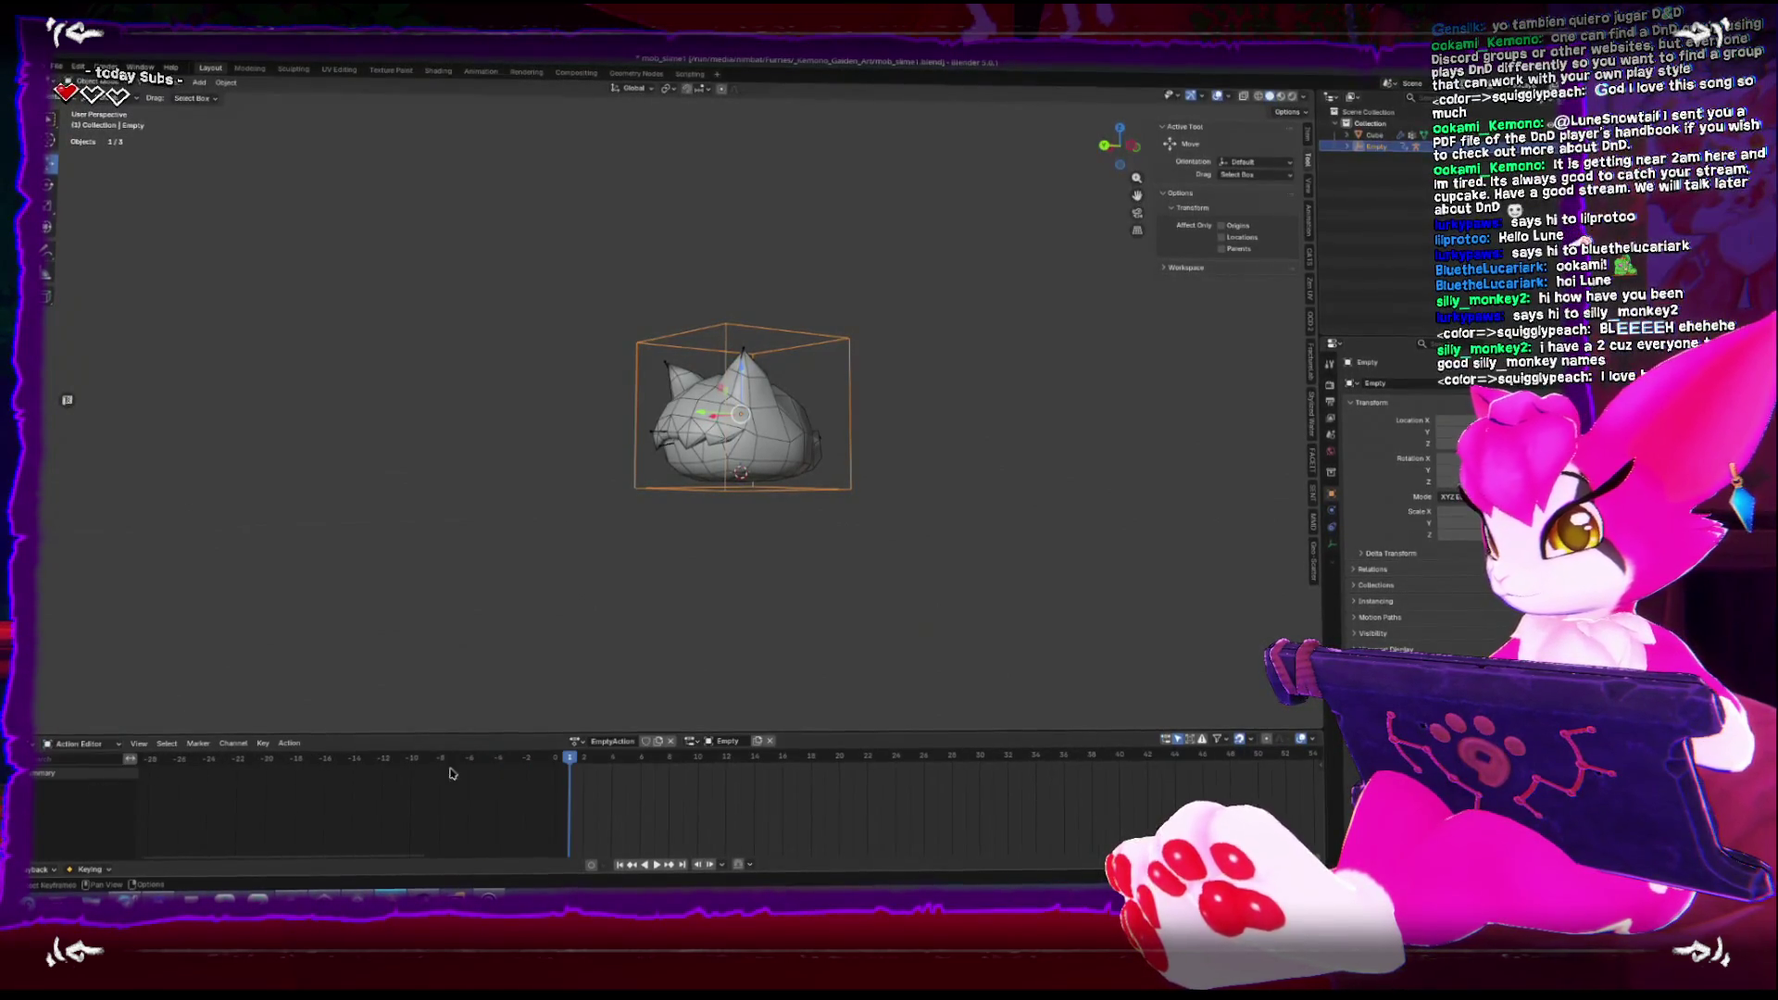
Split the Action Editor area and make the right half a Timeline
{"action": "left_click", "coordinate": [670, 549]}
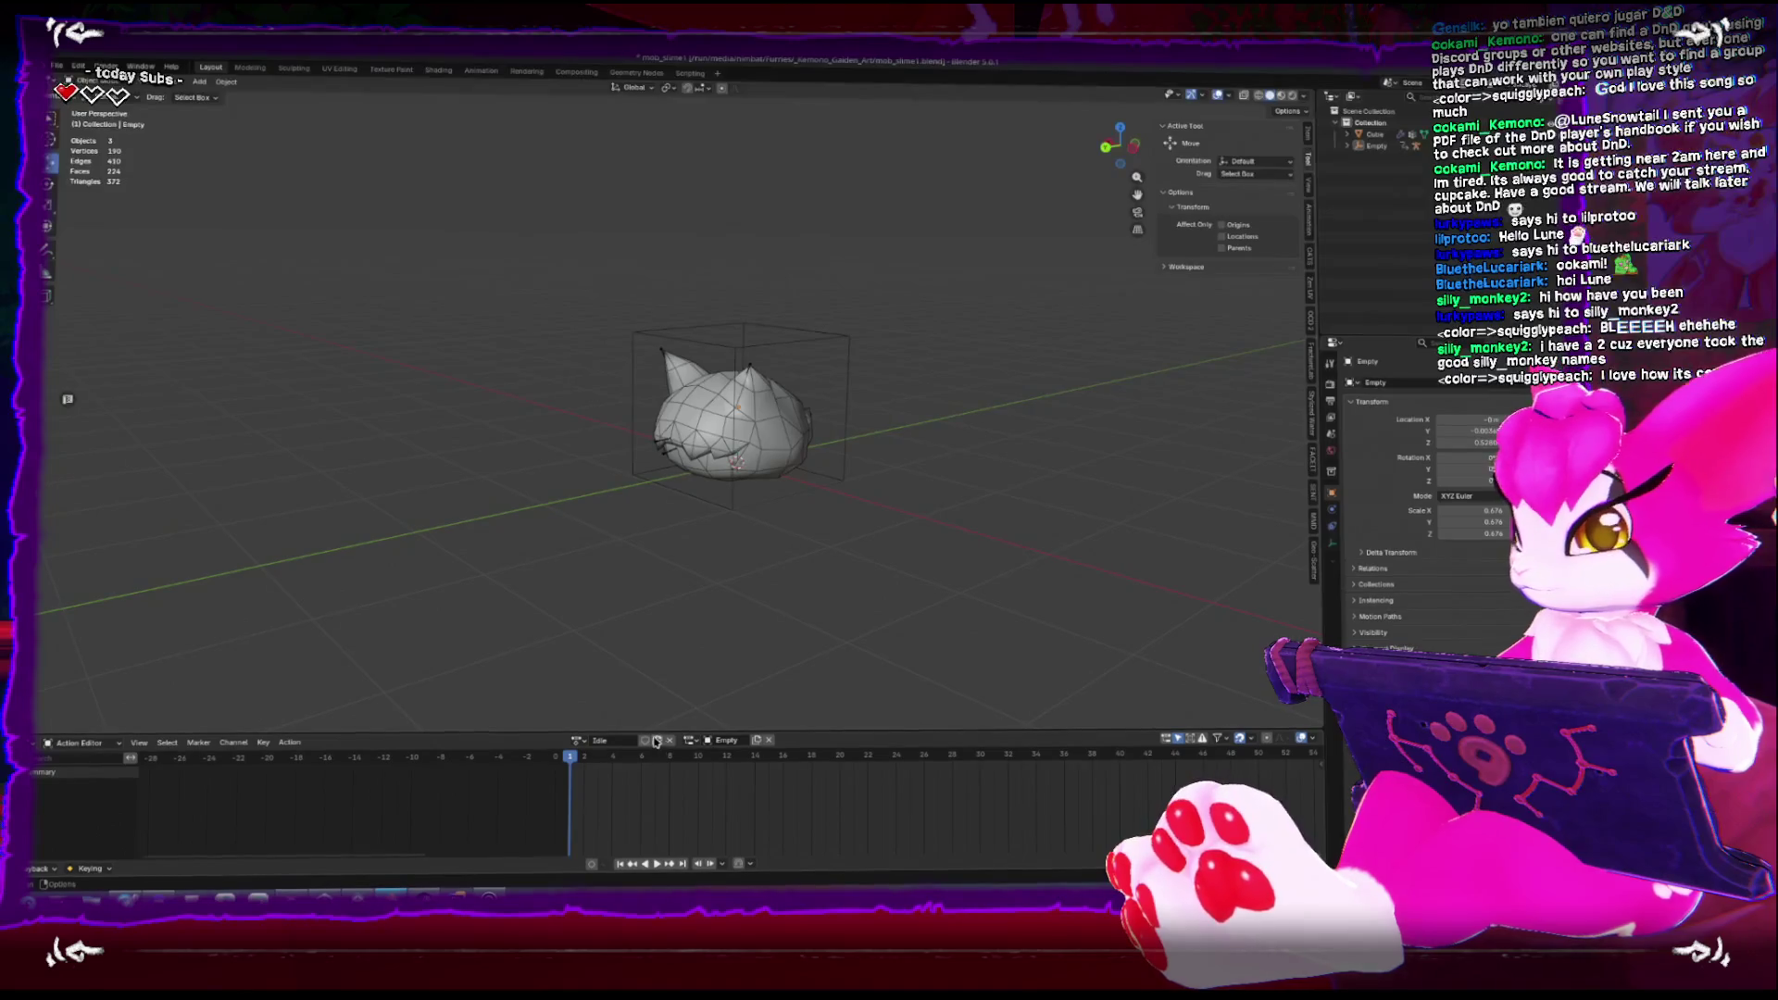
{"action": "left_click", "coordinate": [745, 509]}
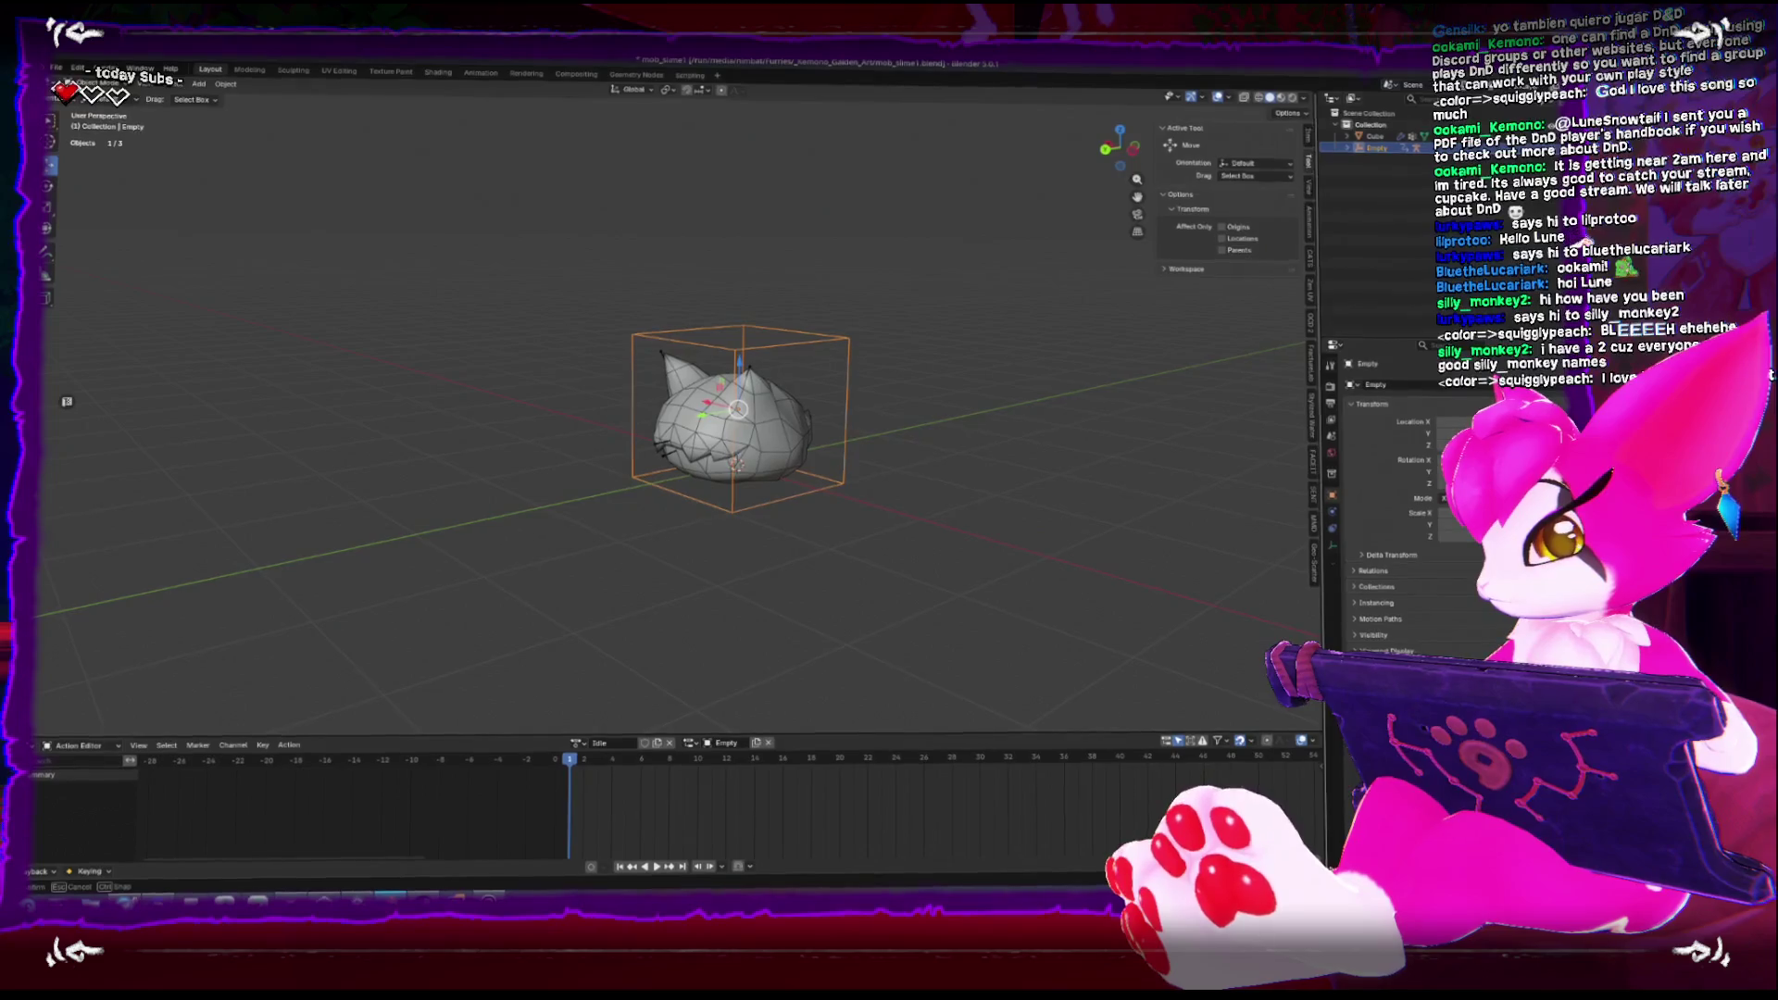
{"action": "mouse_move", "coordinate": [1093, 731]}
{"action": "left_mouse_down"}
{"action": "mouse_move", "coordinate": [959, 856]}
{"action": "mouse_move", "coordinate": [546, 811]}
{"action": "mouse_move", "coordinate": [615, 811]}
{"action": "mouse_move", "coordinate": [586, 811]}
{"action": "left_mouse_up"}
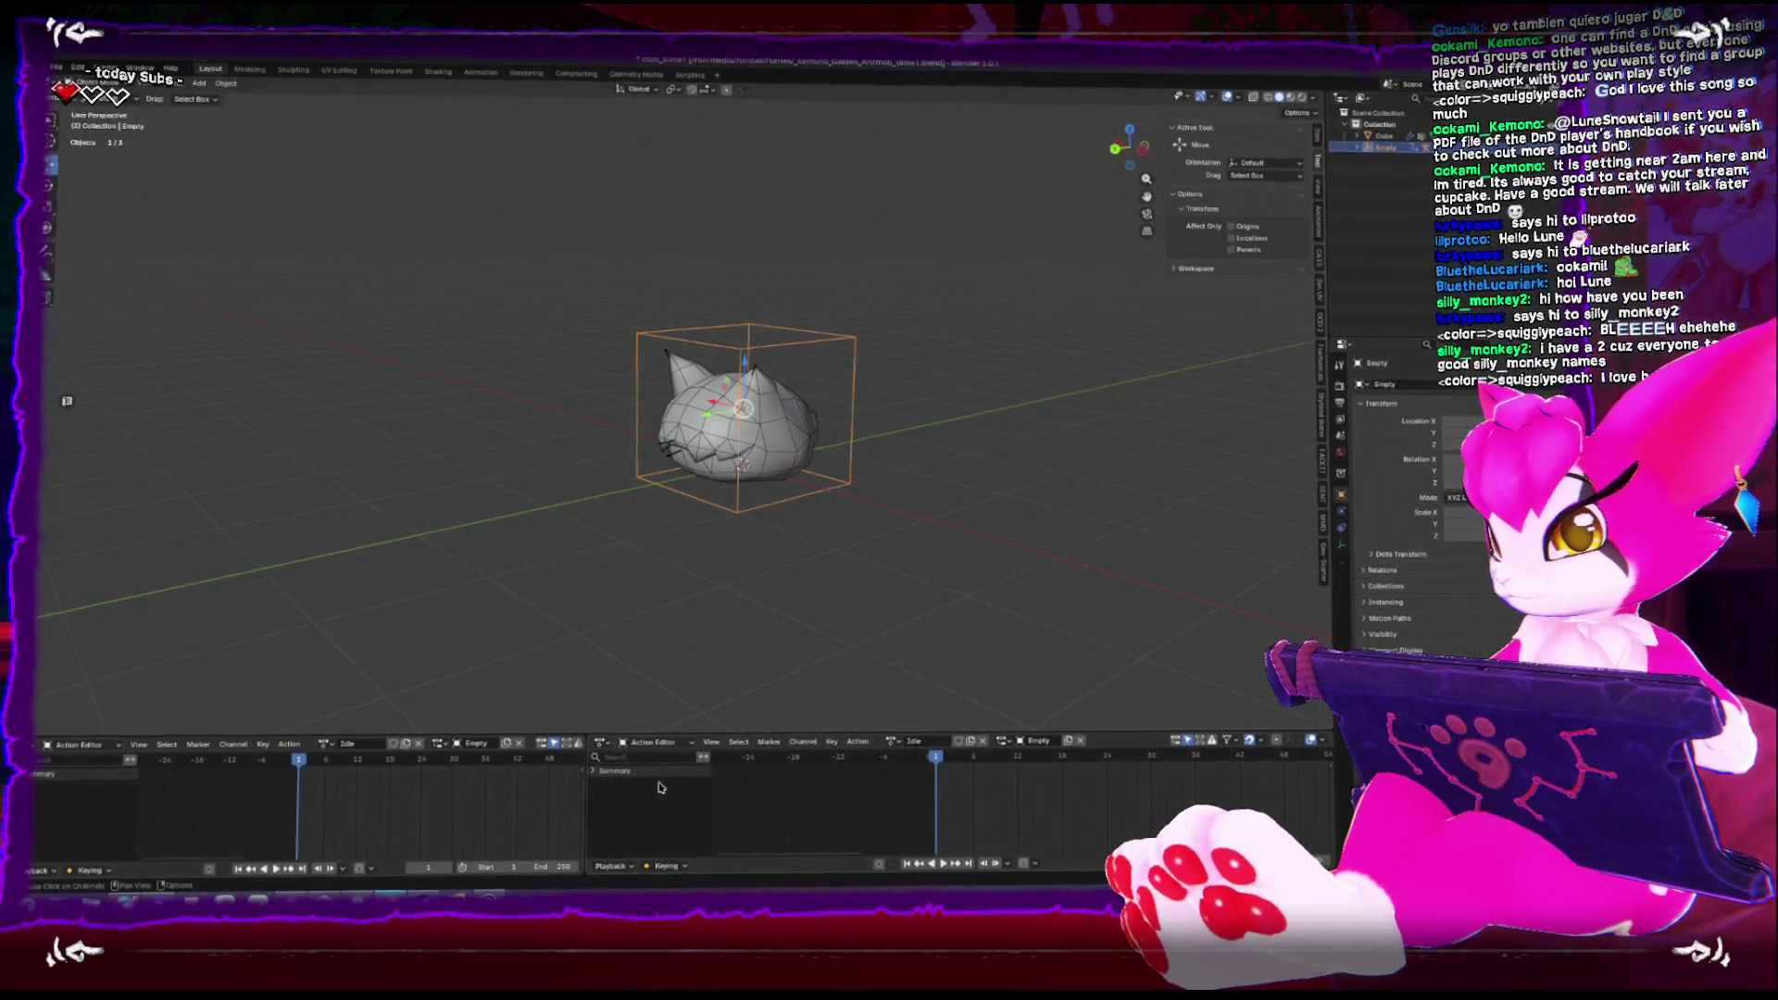
{"action": "left_click", "coordinate": [602, 741]}
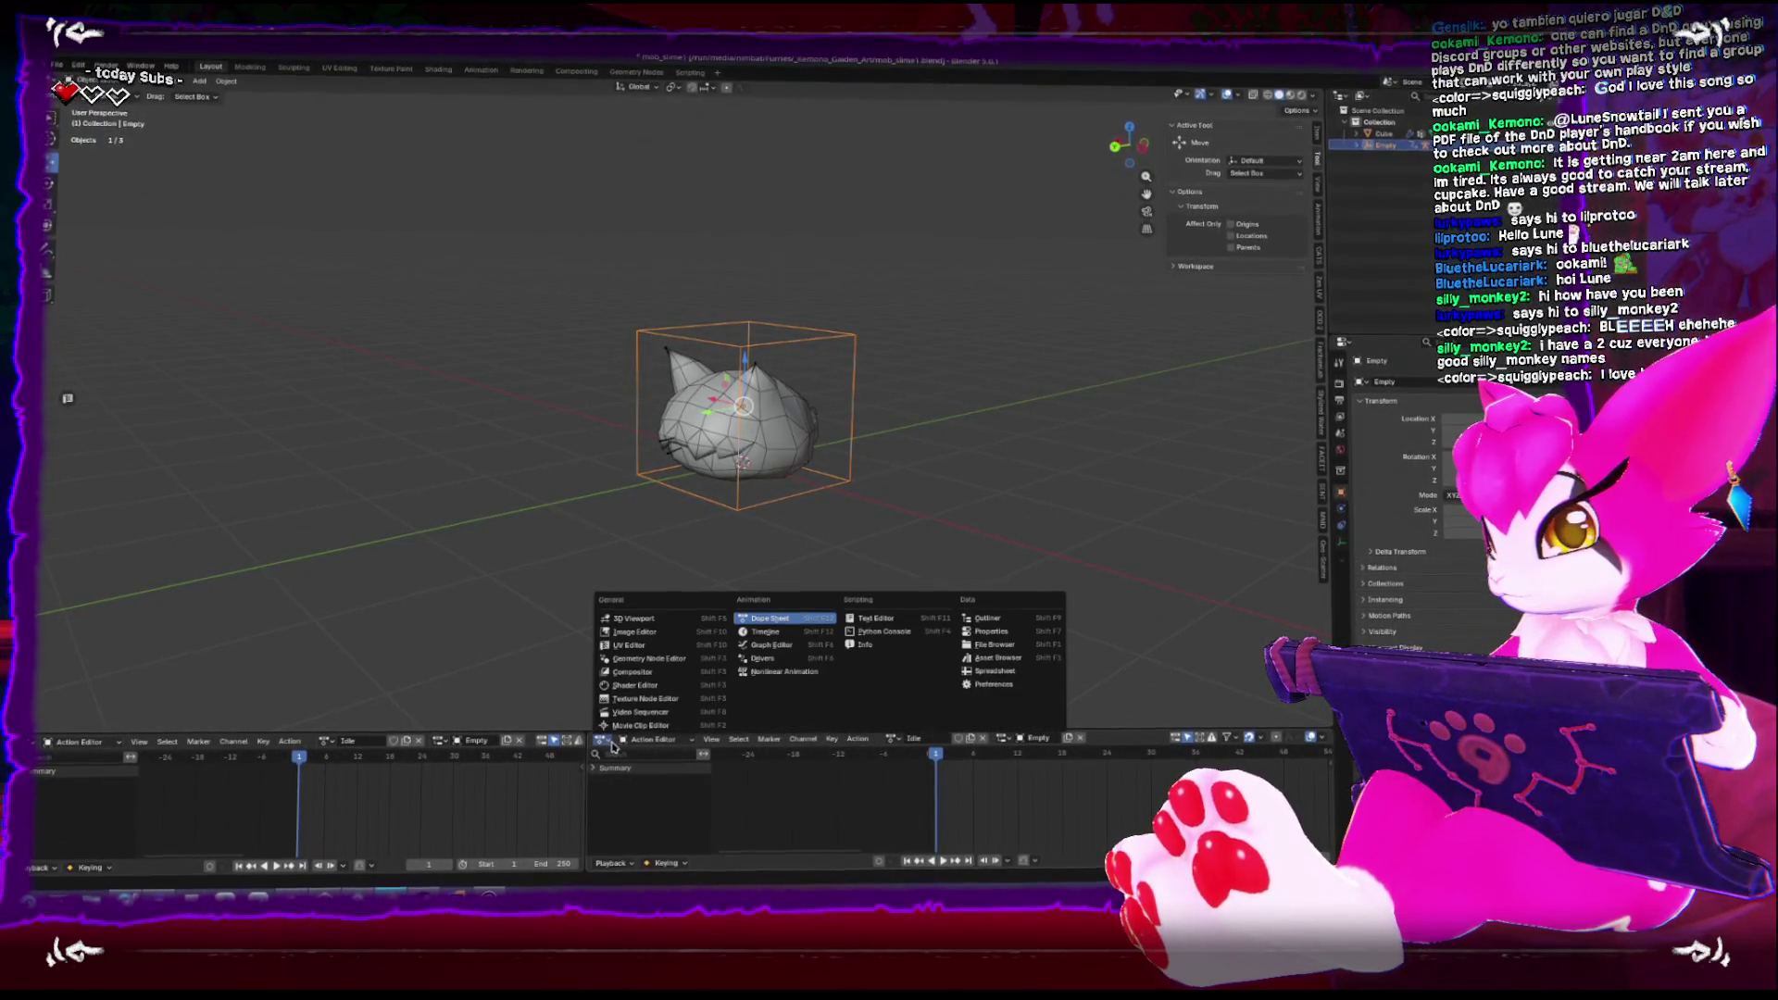
{"action": "left_click", "coordinate": [776, 631]}
Clear the Empty's rotation and location with Alt+R and Alt+G, then select the armature
{"action": "key", "text": "ctrl+KP_3"}
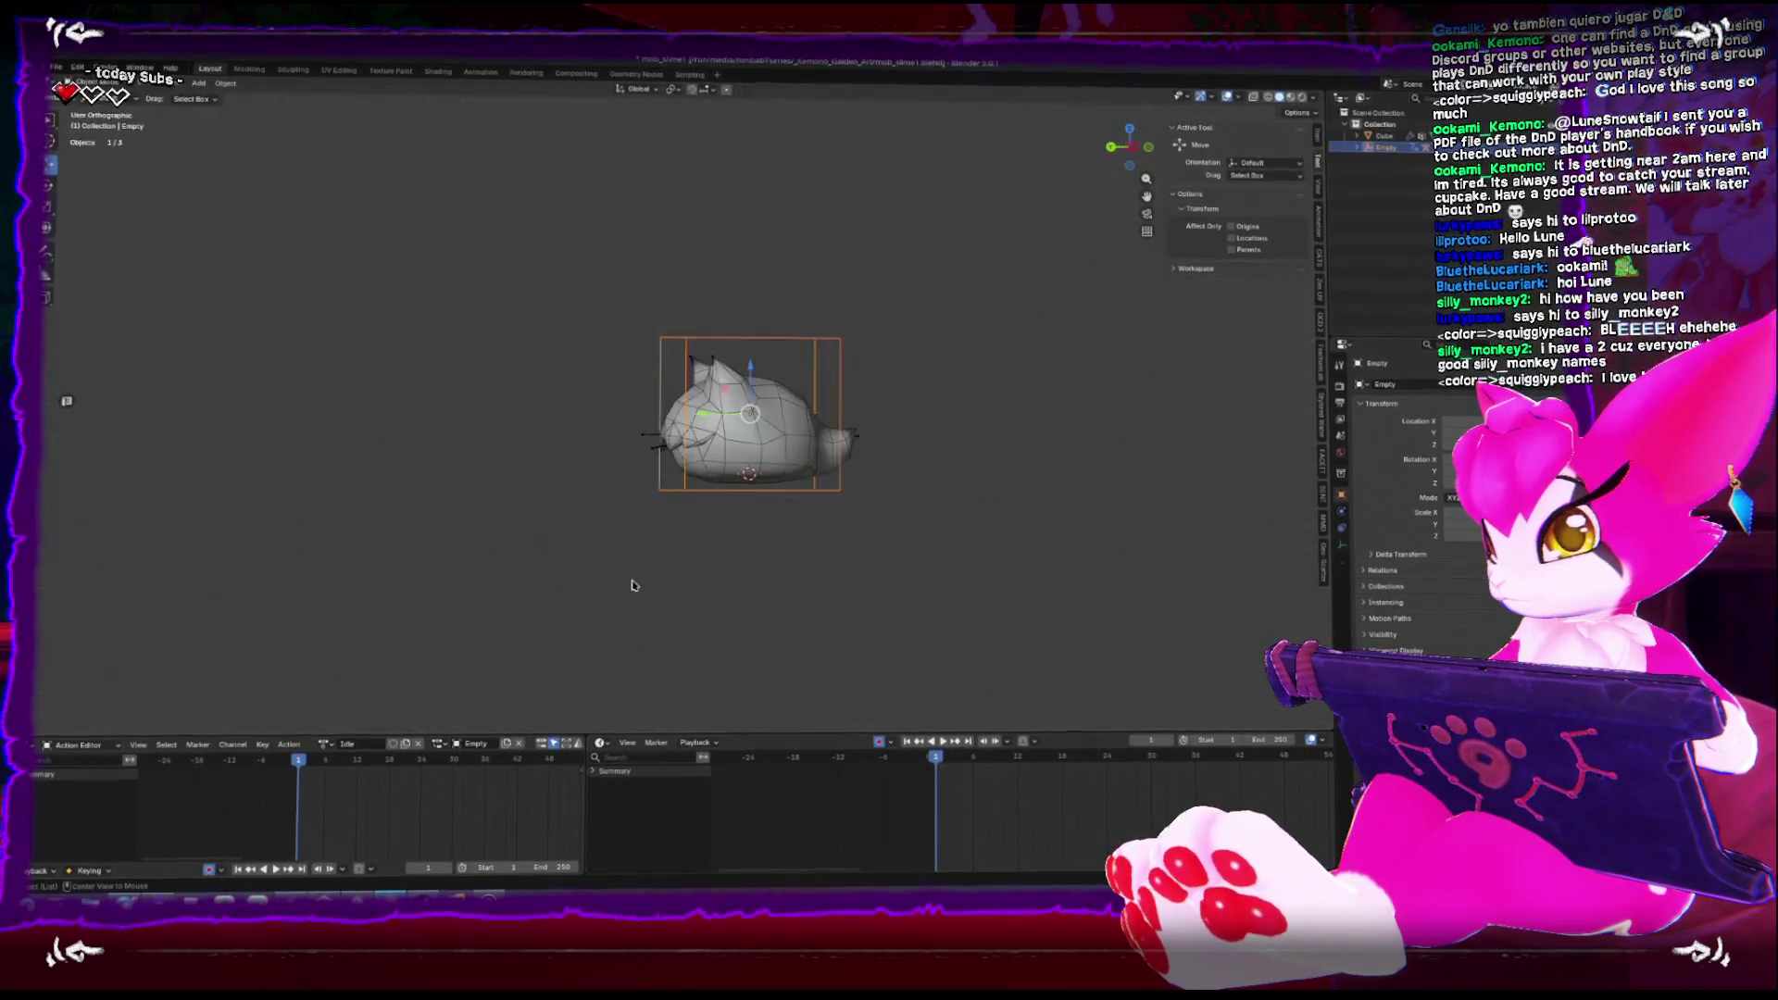
{"action": "left_click", "coordinate": [741, 521]}
{"action": "left_click", "coordinate": [739, 505]}
{"action": "key", "text": "alt+r"}
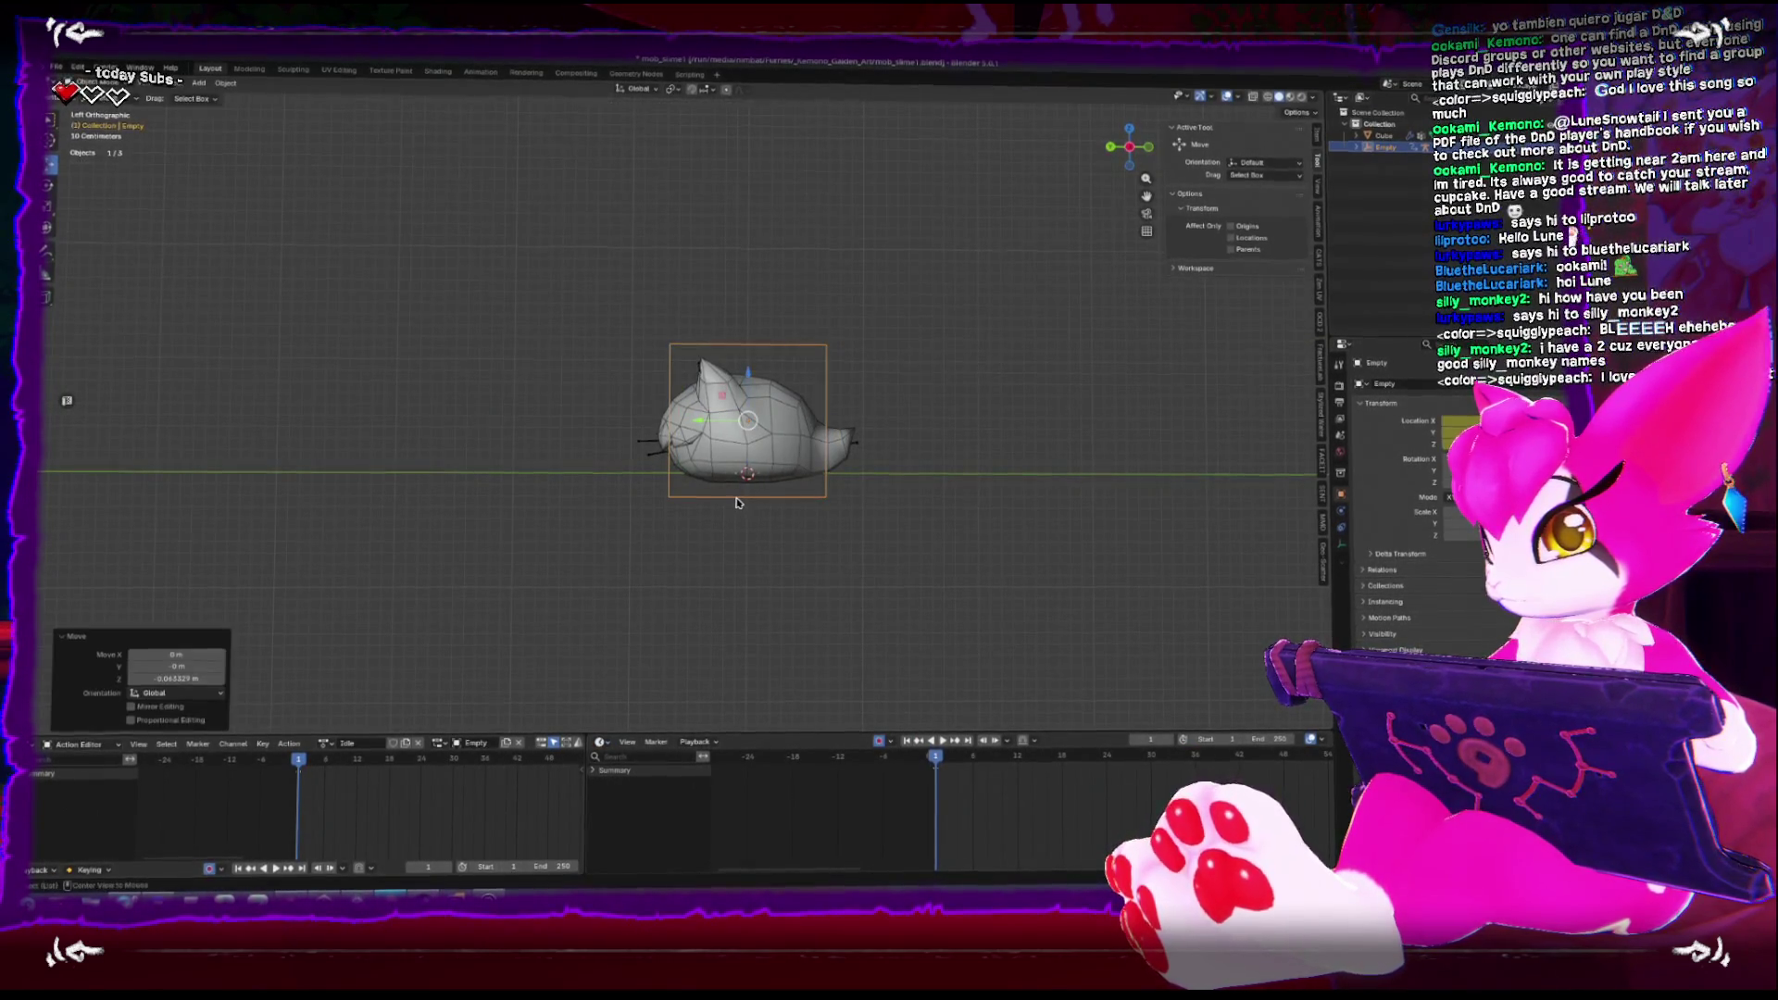
{"action": "key", "text": "alt+g"}
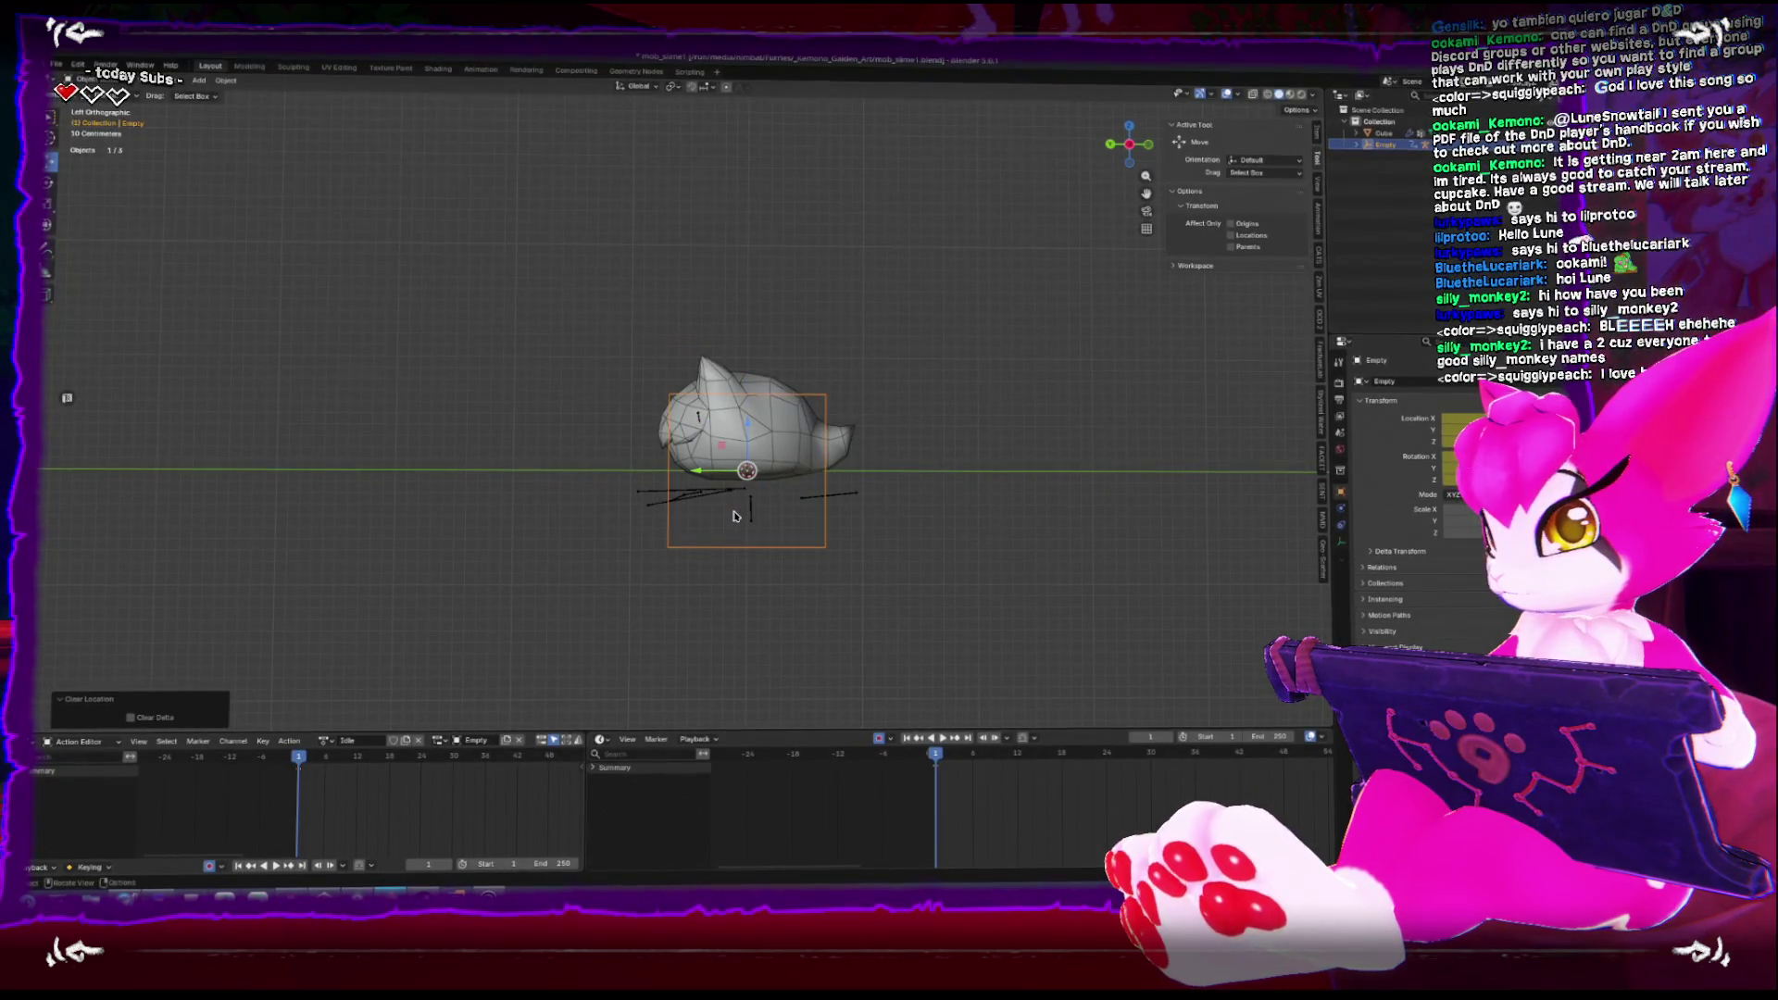
{"action": "left_click_drag", "start_coordinate": [736, 514], "coordinate": [778, 501]}
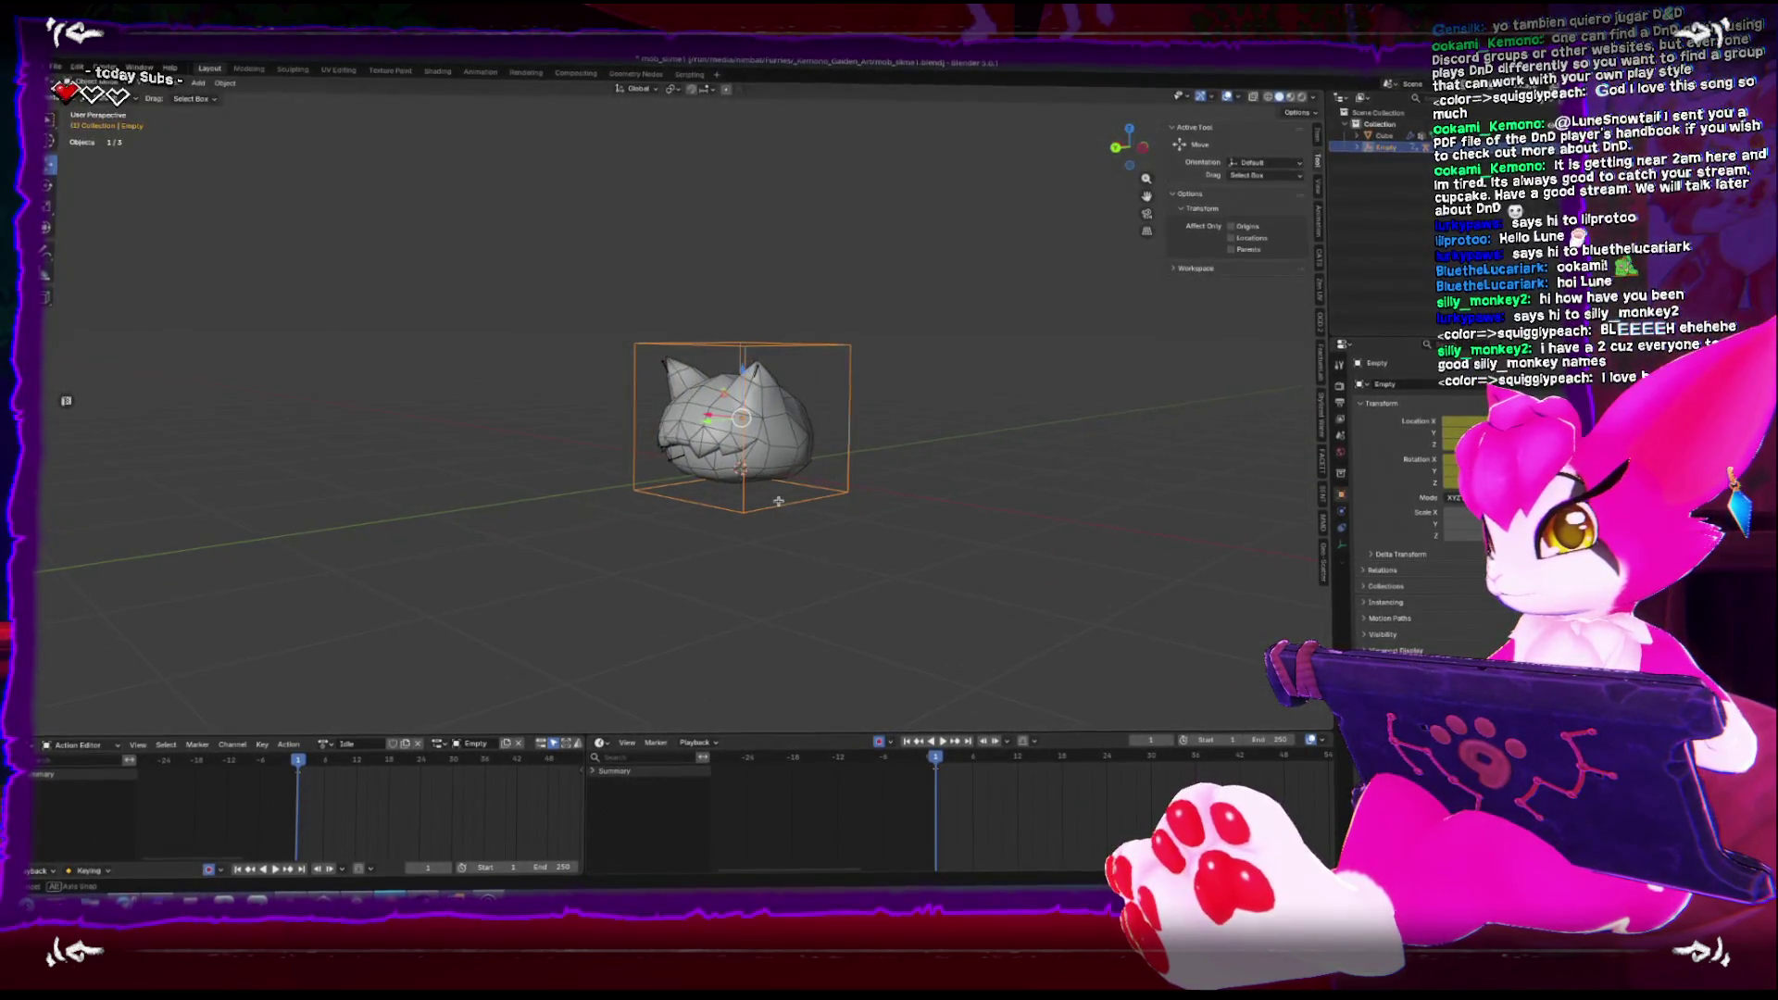
{"action": "key", "text": "alt+g"}
{"action": "key", "text": "ctrl+KP_3"}
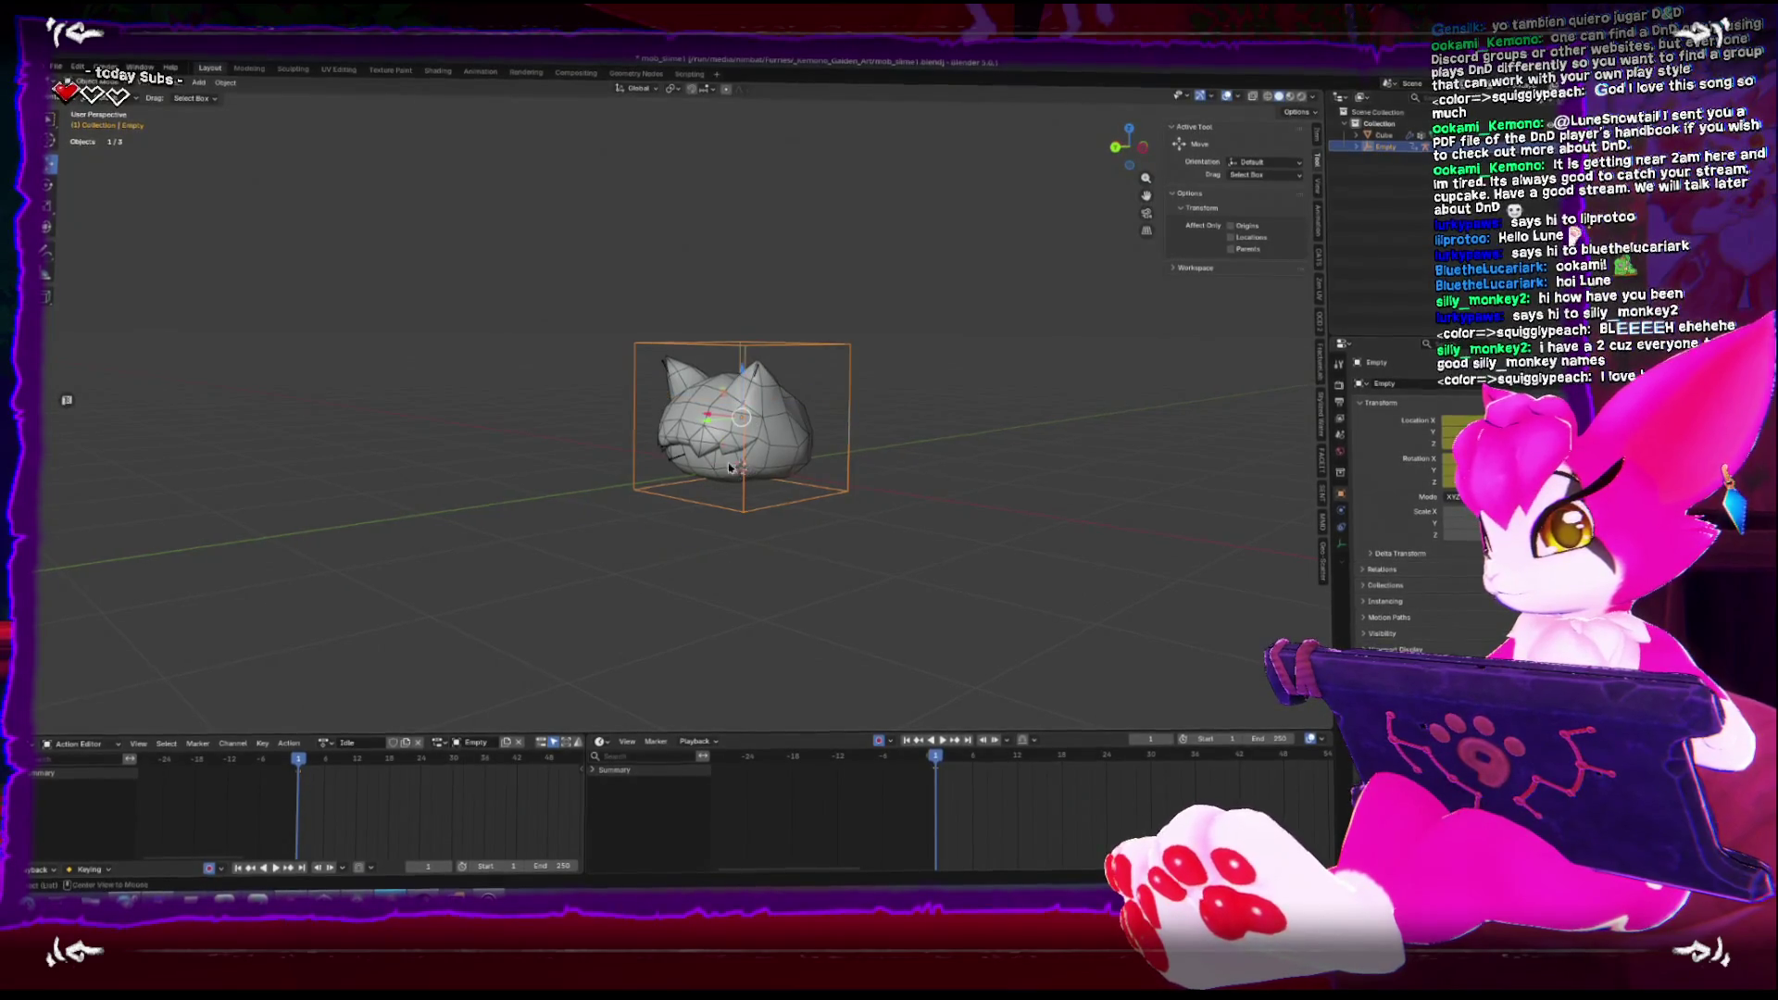
{"action": "left_click", "coordinate": [655, 443]}
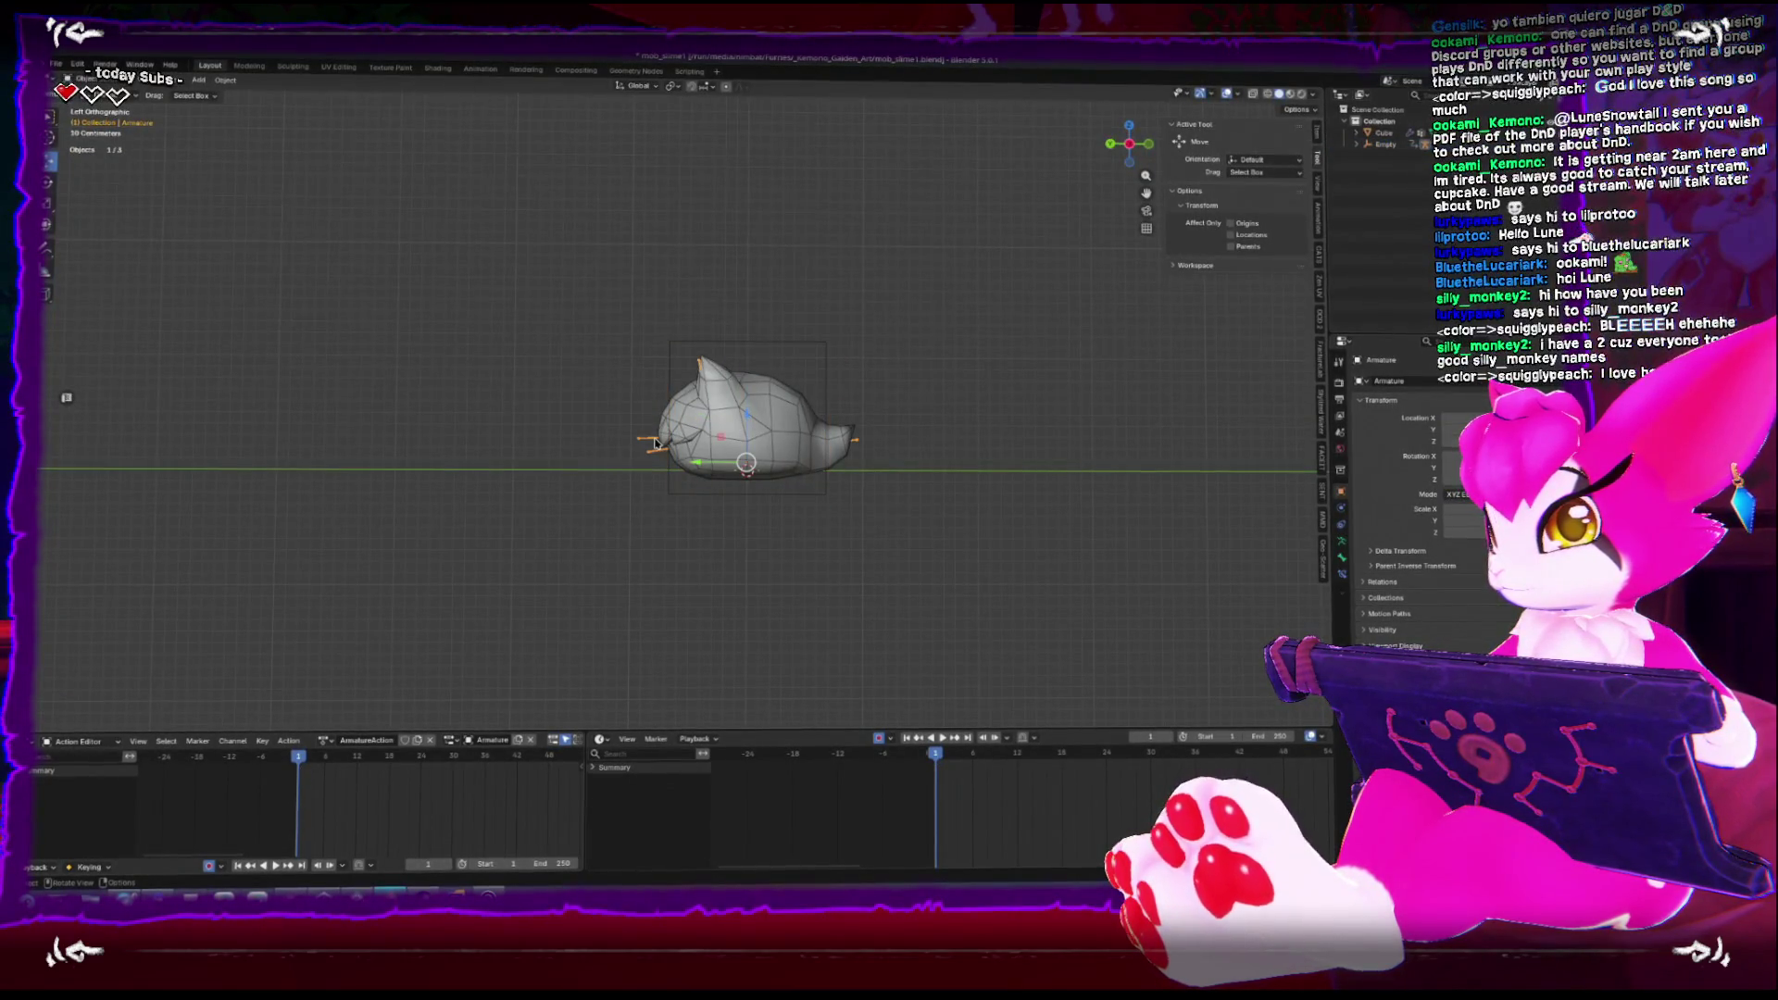
Assign the Idle action to the armature in Pose Mode, keyframe its starting pose, and play
{"action": "key", "text": "ctrl+Tab"}
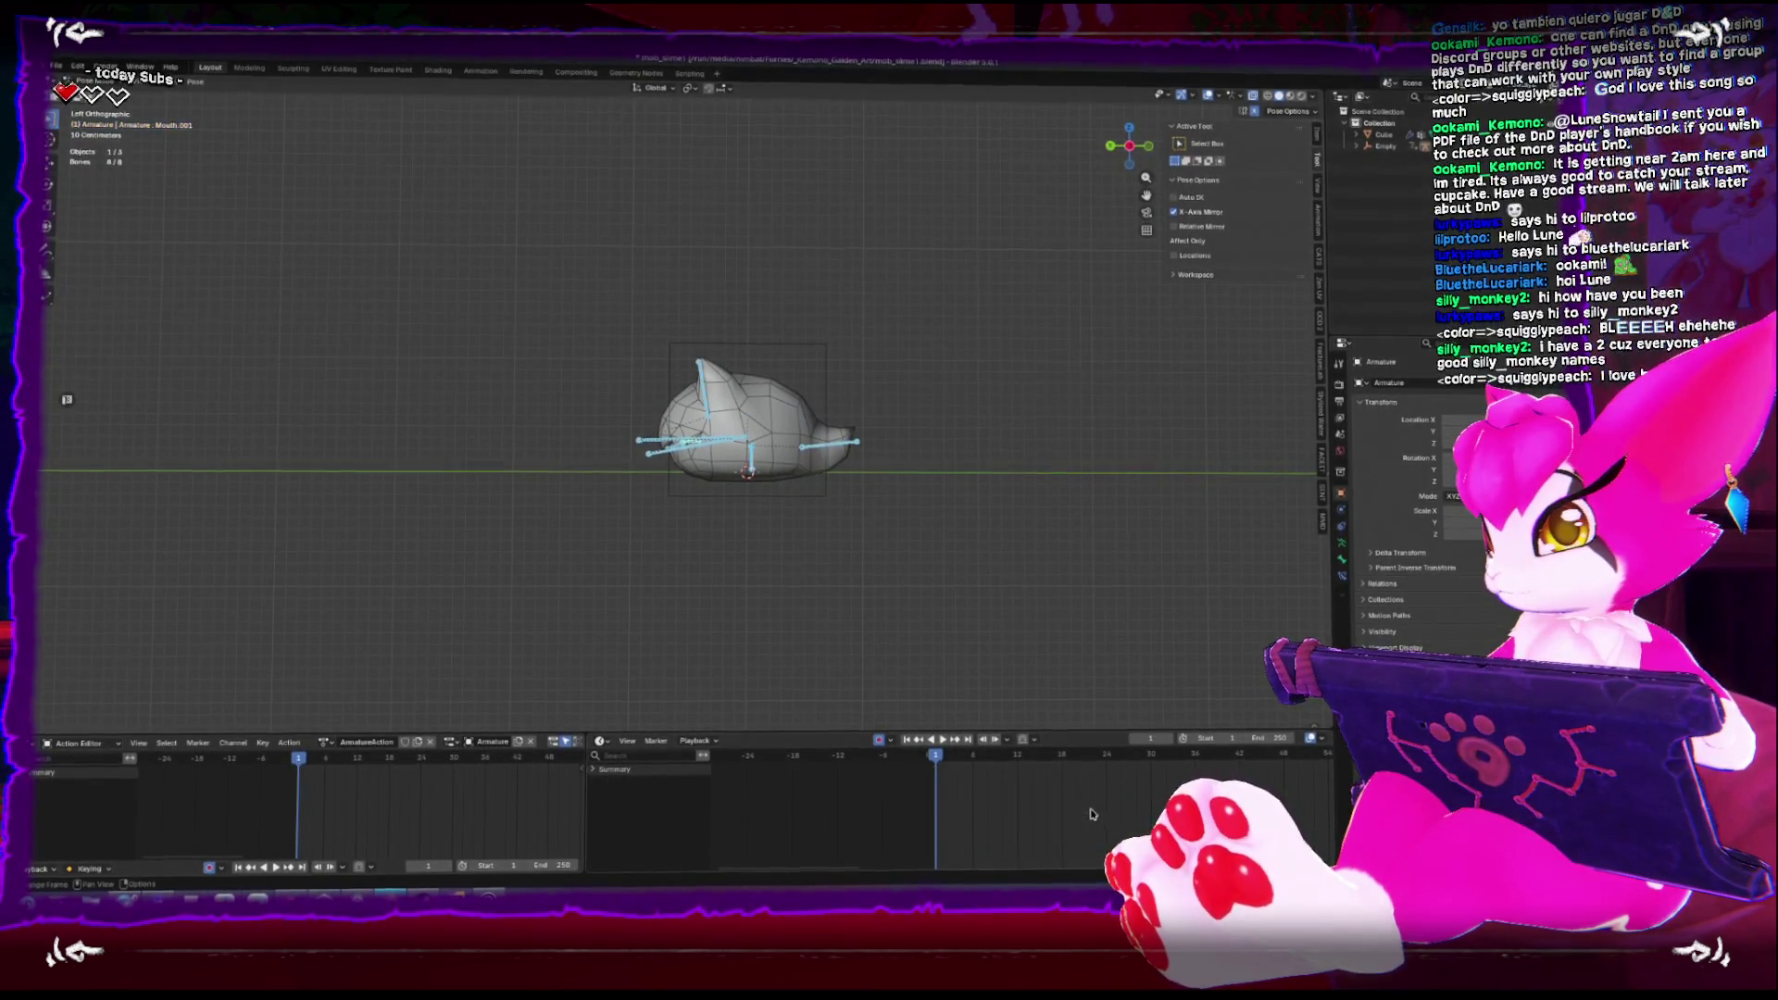
{"action": "left_click", "coordinate": [324, 740]}
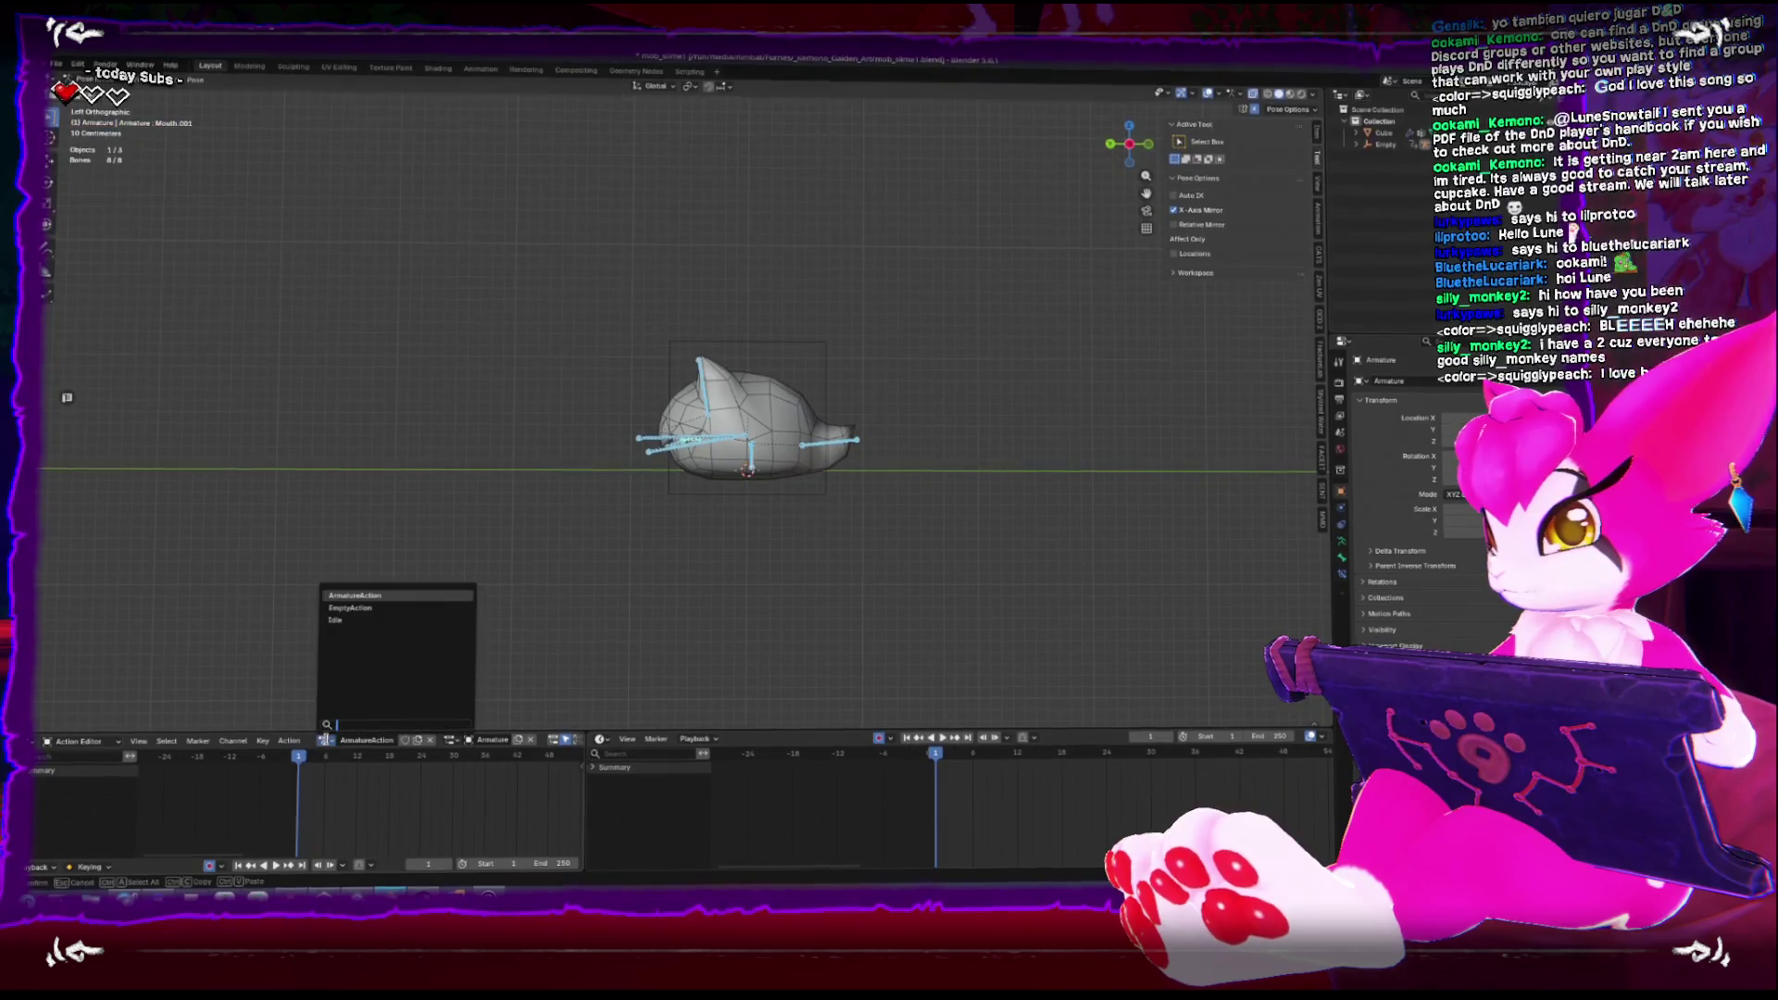
{"action": "left_click", "coordinate": [335, 619]}
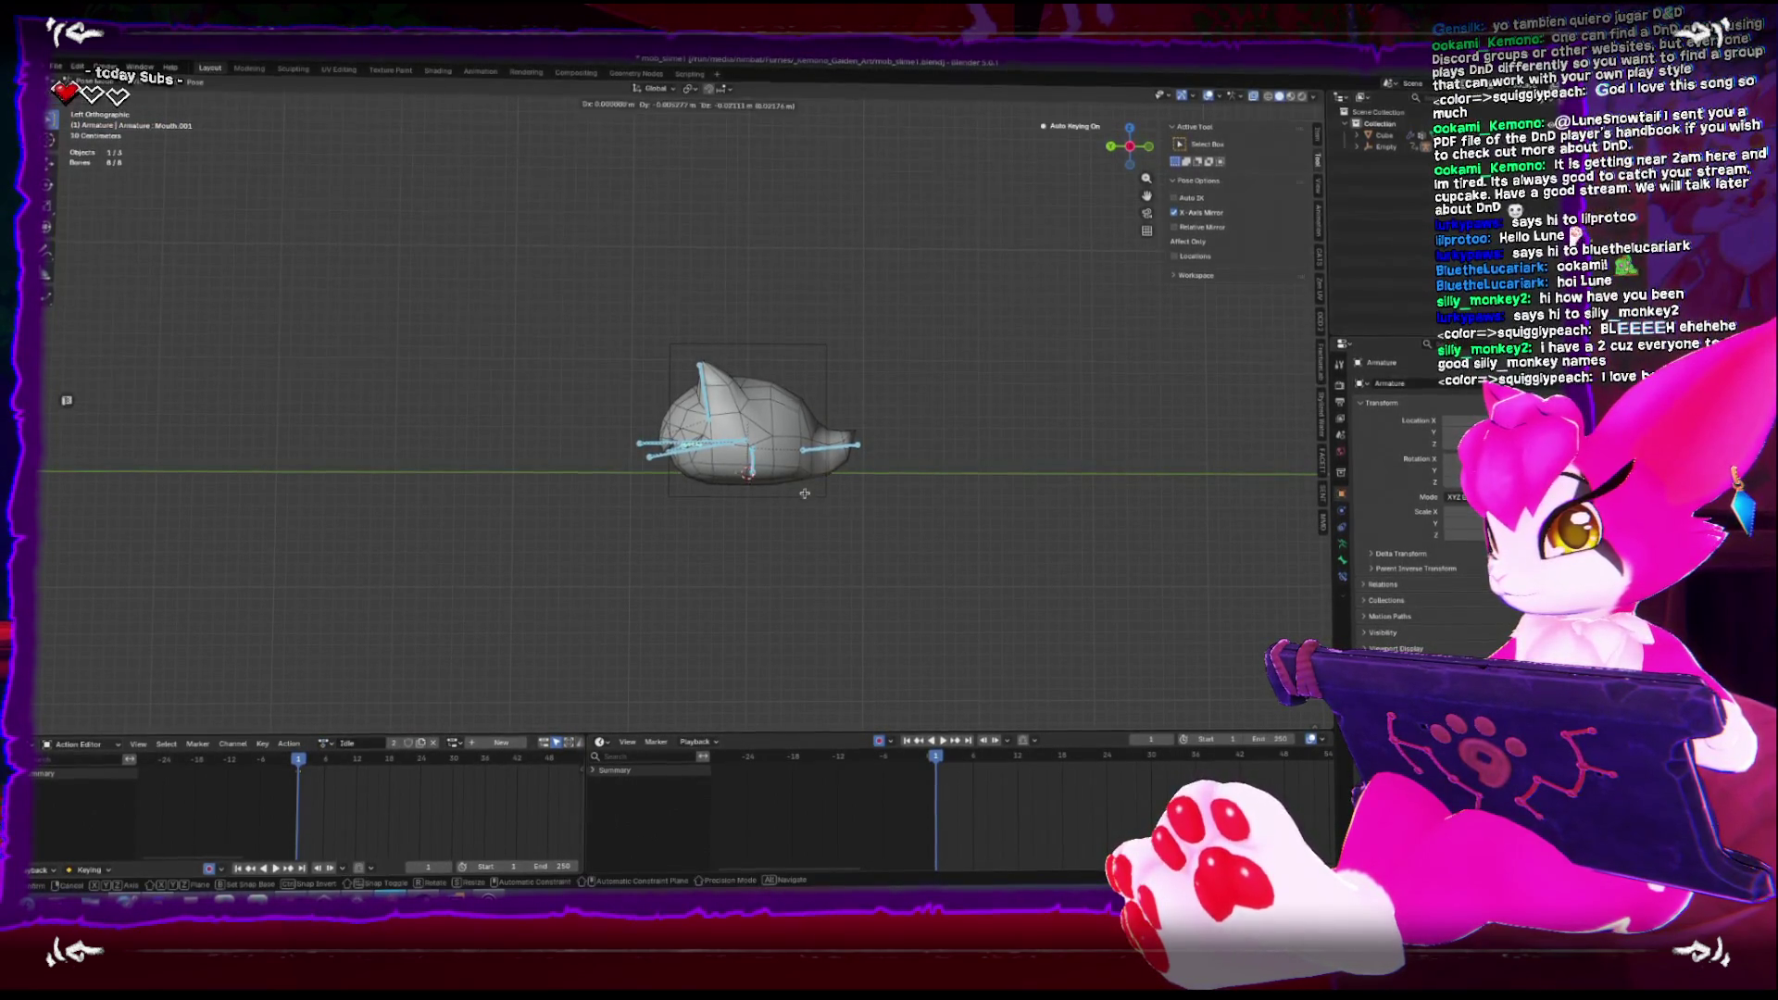
{"action": "key", "text": "i"}
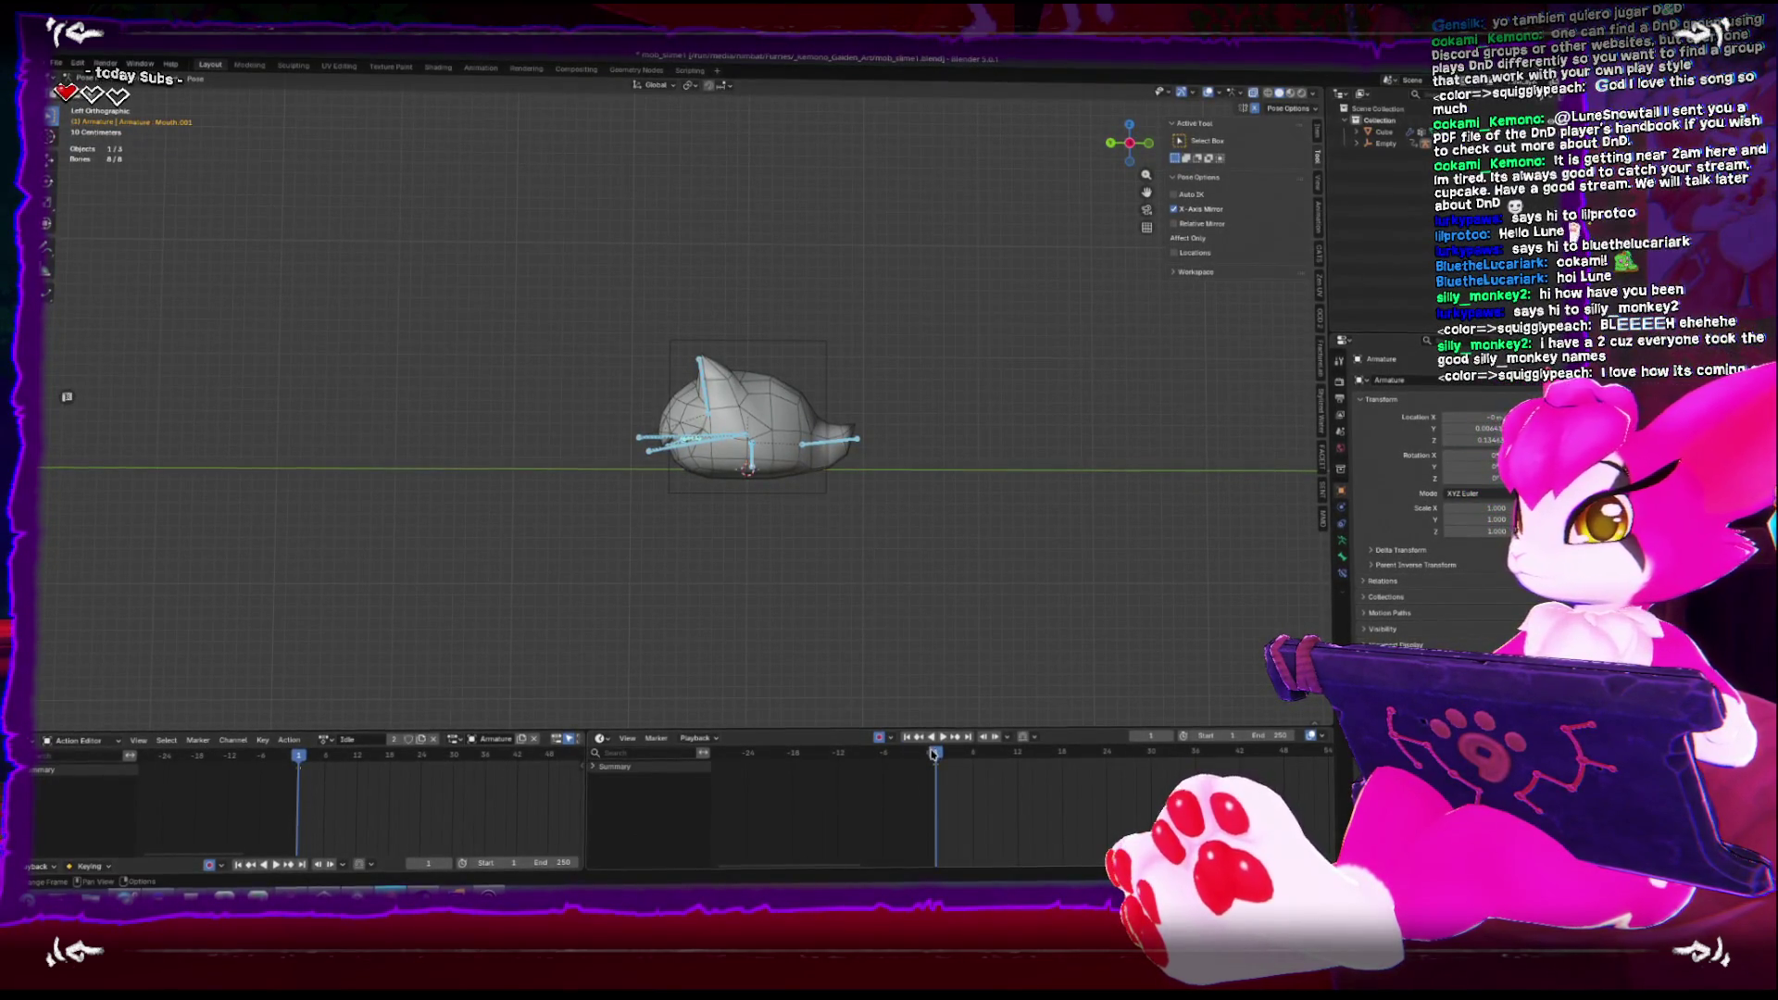
{"action": "key", "text": "space"}
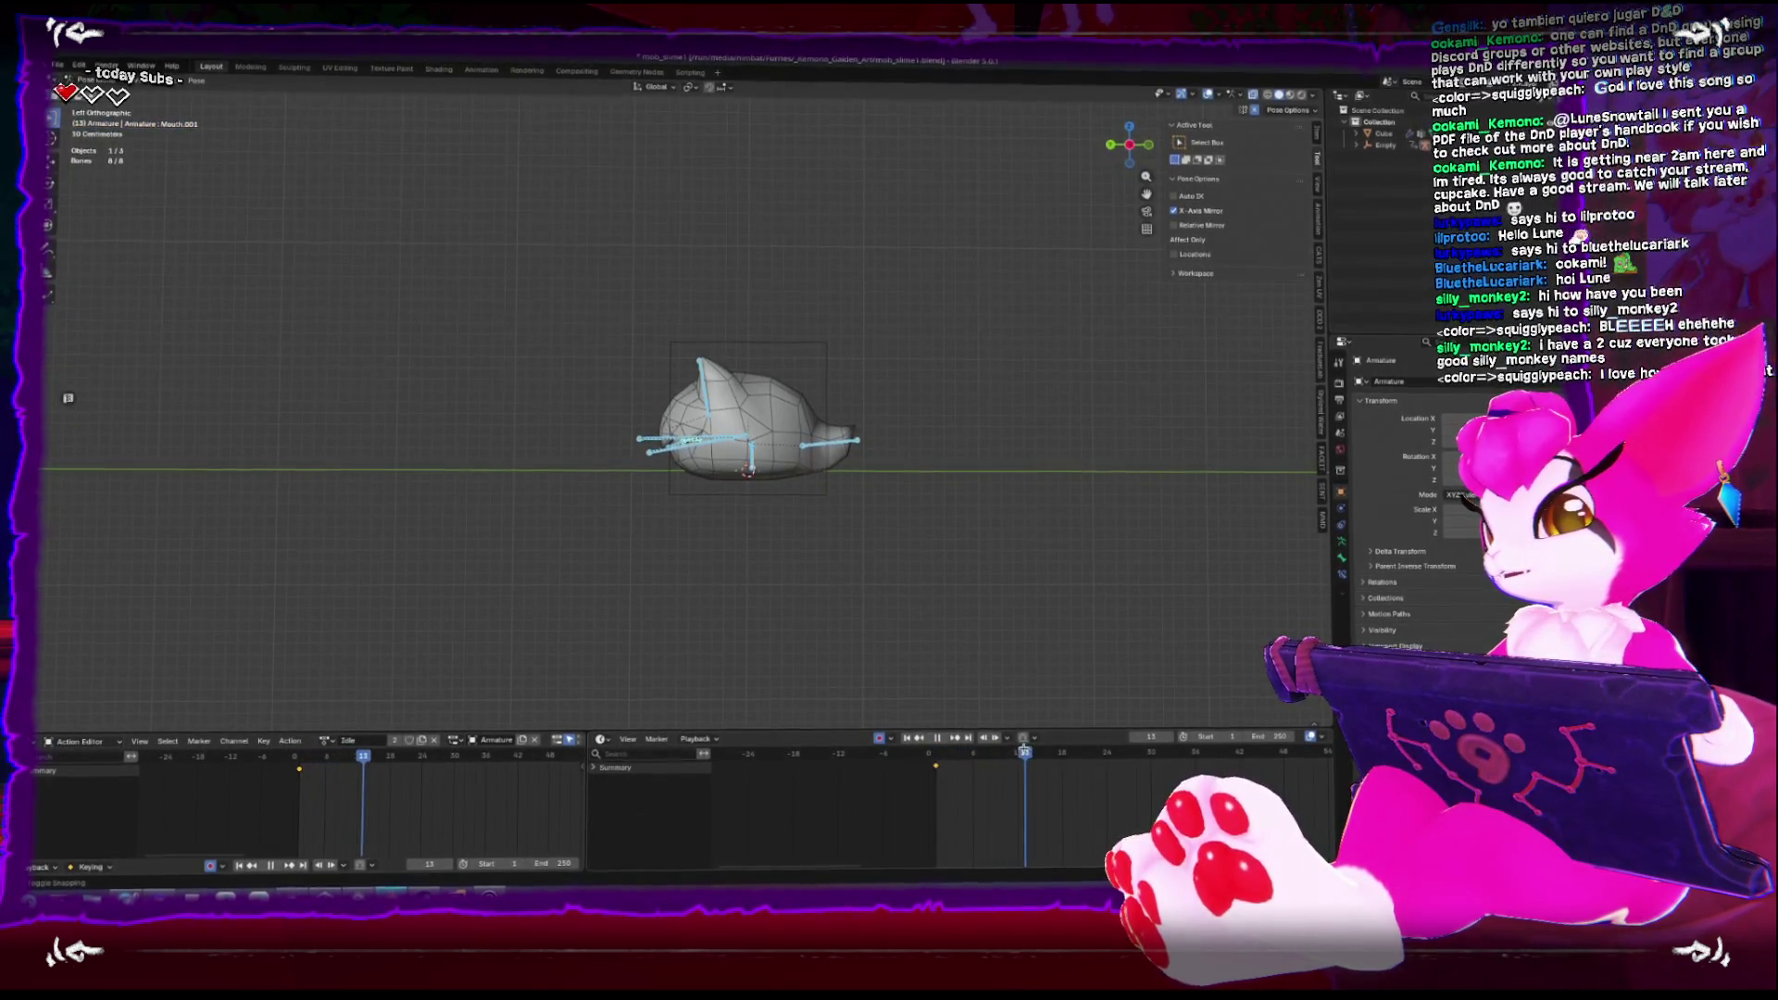
Go to around frame 15, select the Body bone, and scale it slightly
{"action": "left_click_drag", "start_coordinate": [1024, 749], "coordinate": [940, 759]}
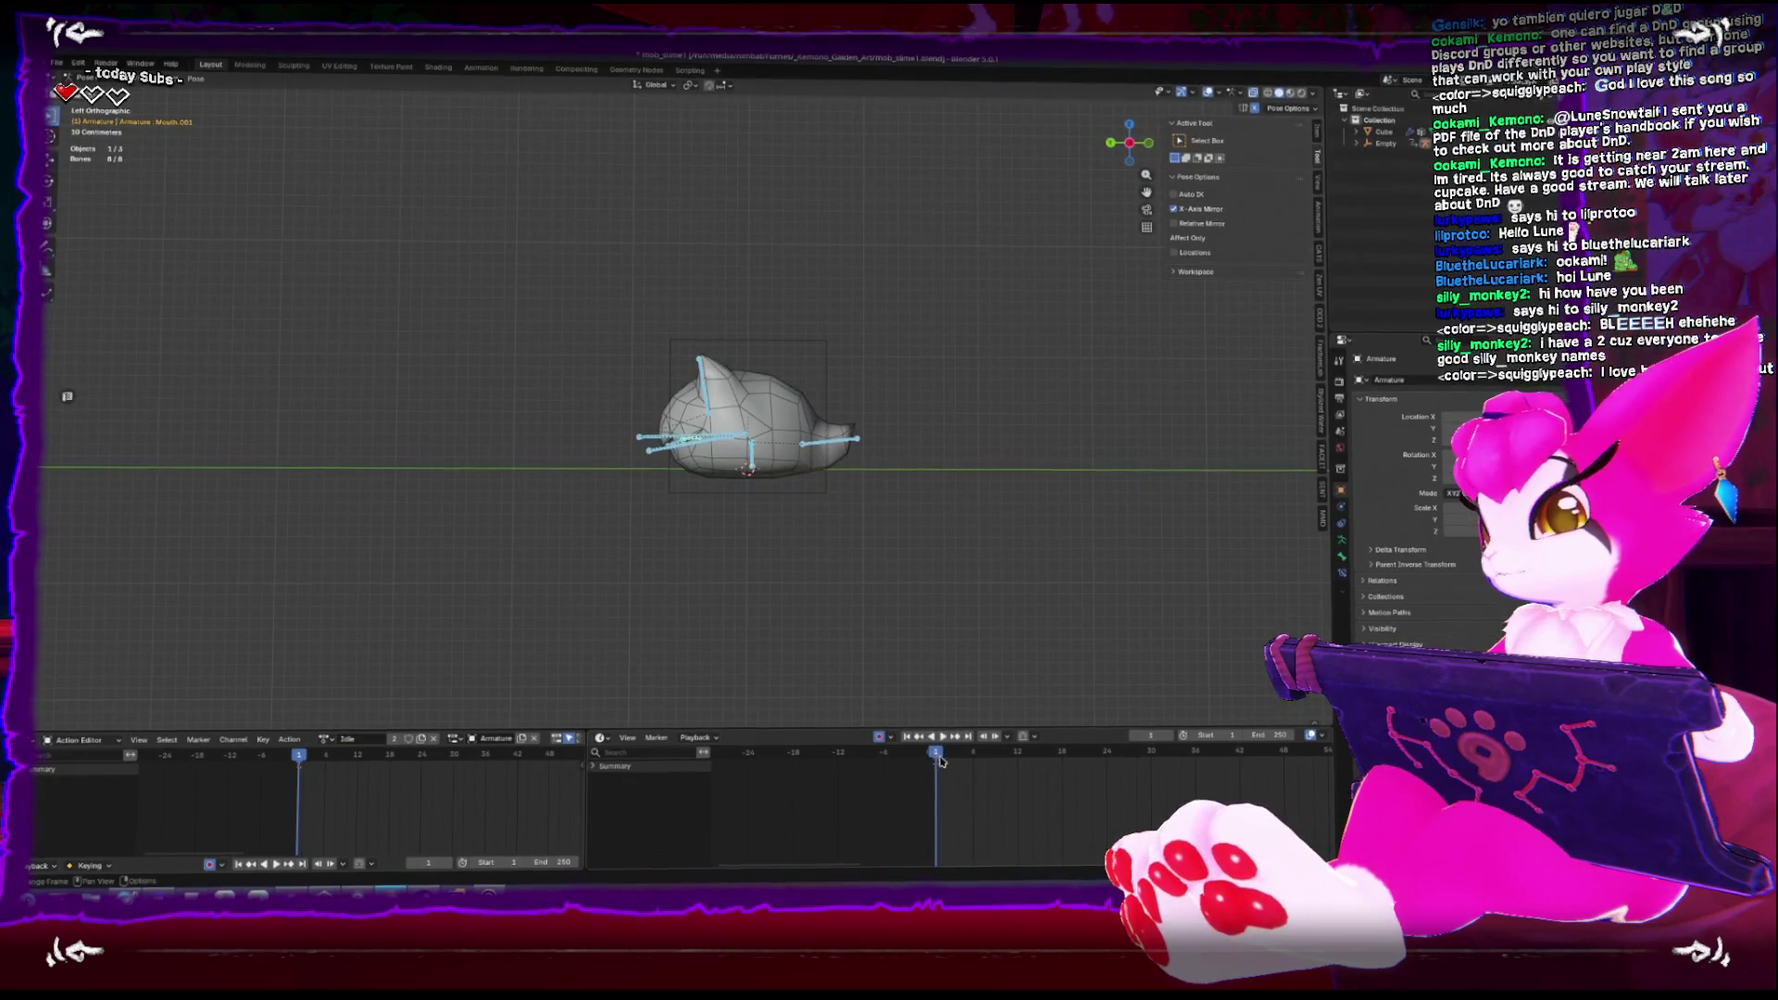
{"action": "key", "text": "space"}
{"action": "left_click_drag", "start_coordinate": [1063, 764], "coordinate": [1040, 765]}
{"action": "scroll", "coordinate": [781, 582], "scroll_direction": "up", "scroll_amount": 2}
{"action": "left_click", "coordinate": [802, 498]}
{"action": "key", "text": "s"}
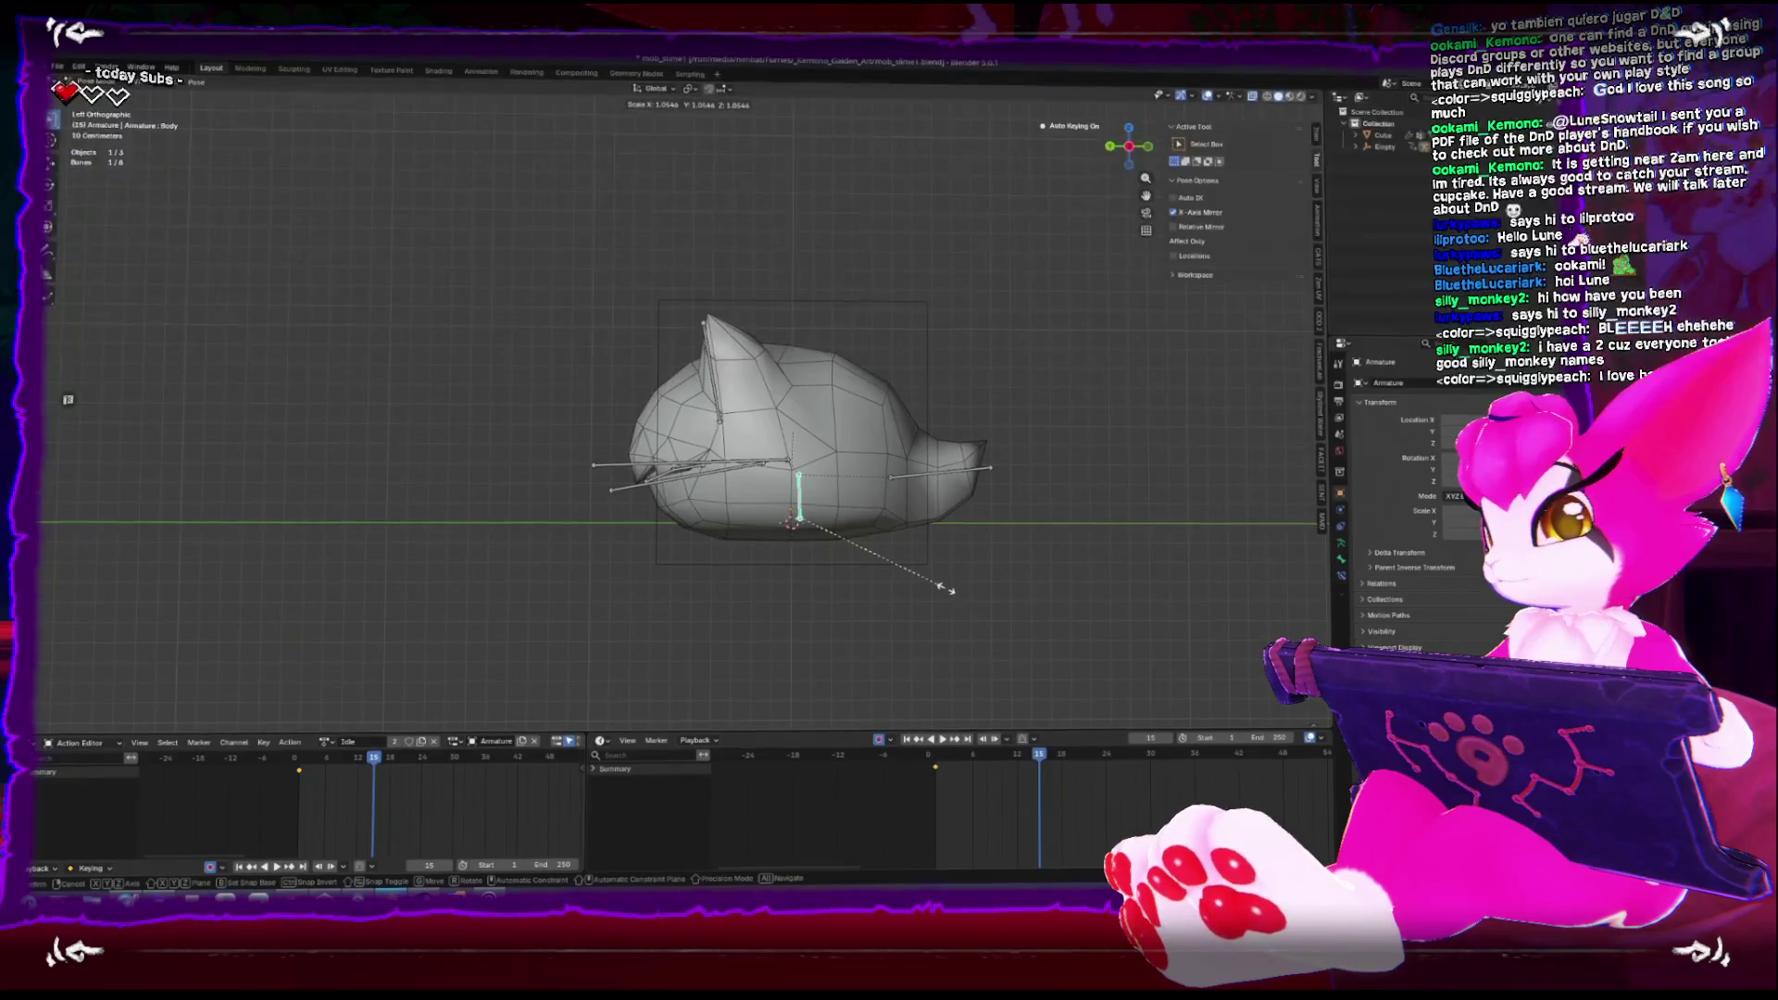
{"action": "left_click", "coordinate": [951, 586]}
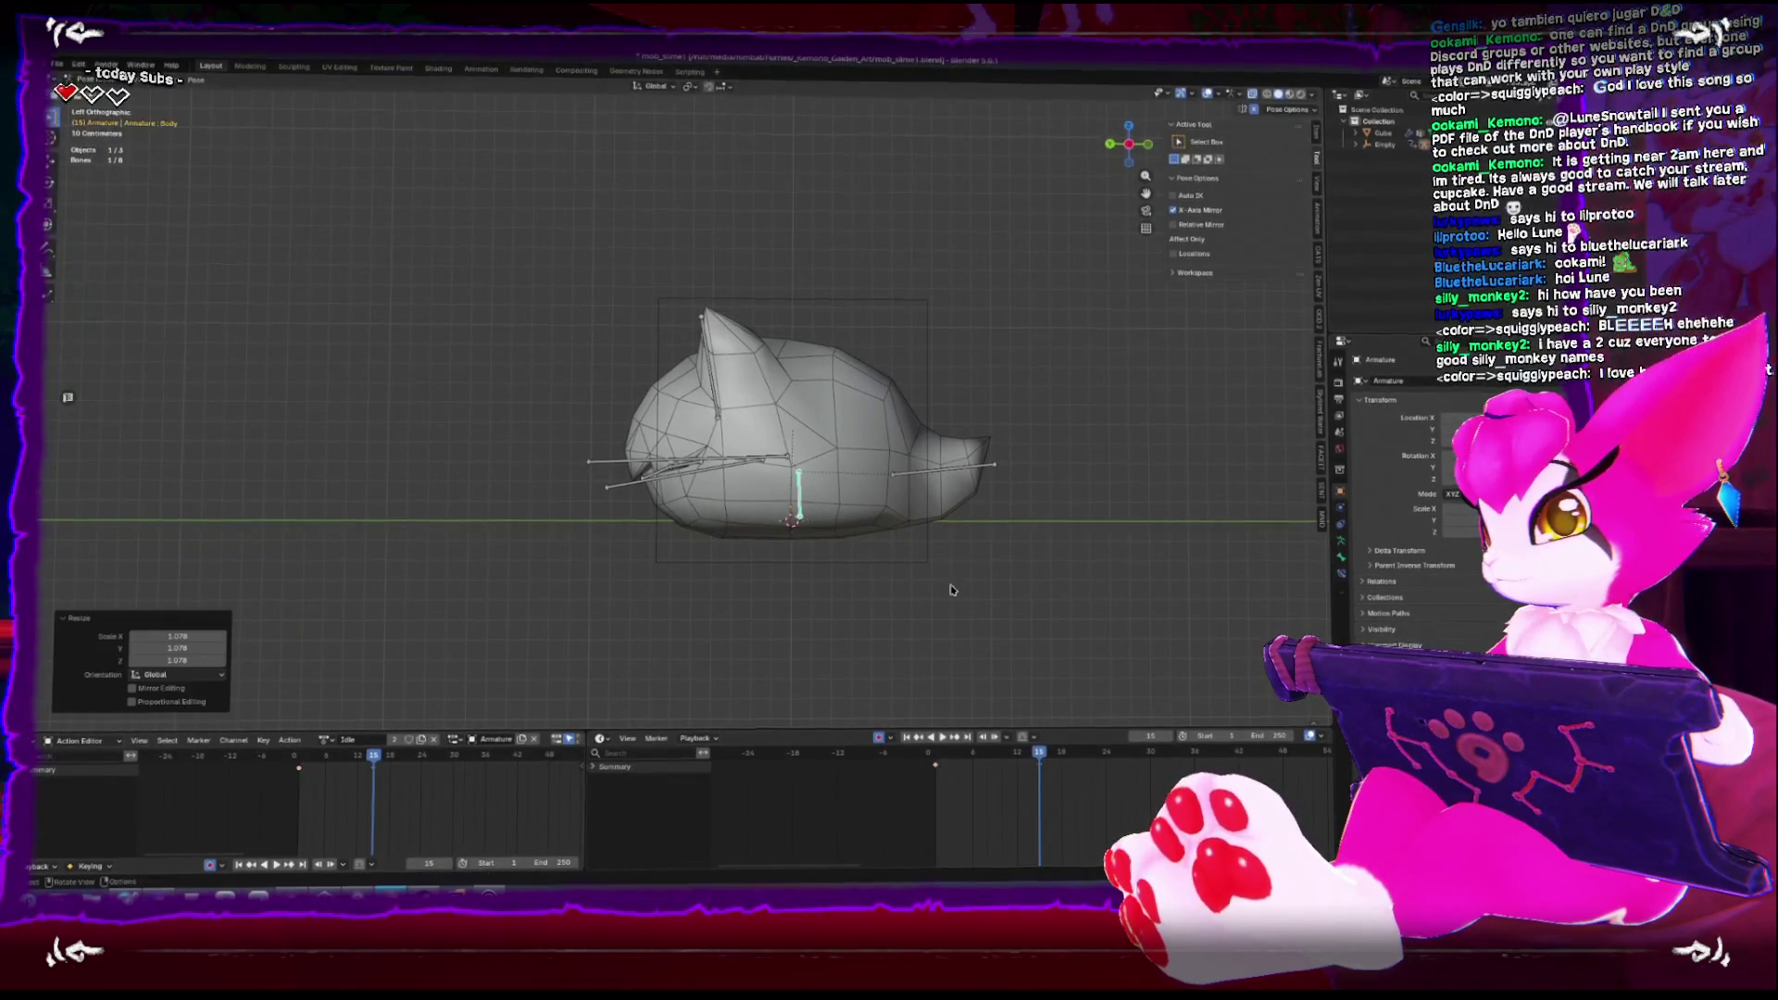
Squash the Body bone to 0.844 from the top view, keyframe it at frame 15, and replay
{"action": "key", "text": "KP_7"}
{"action": "key", "text": "shift+space"}
{"action": "key", "text": "s"}
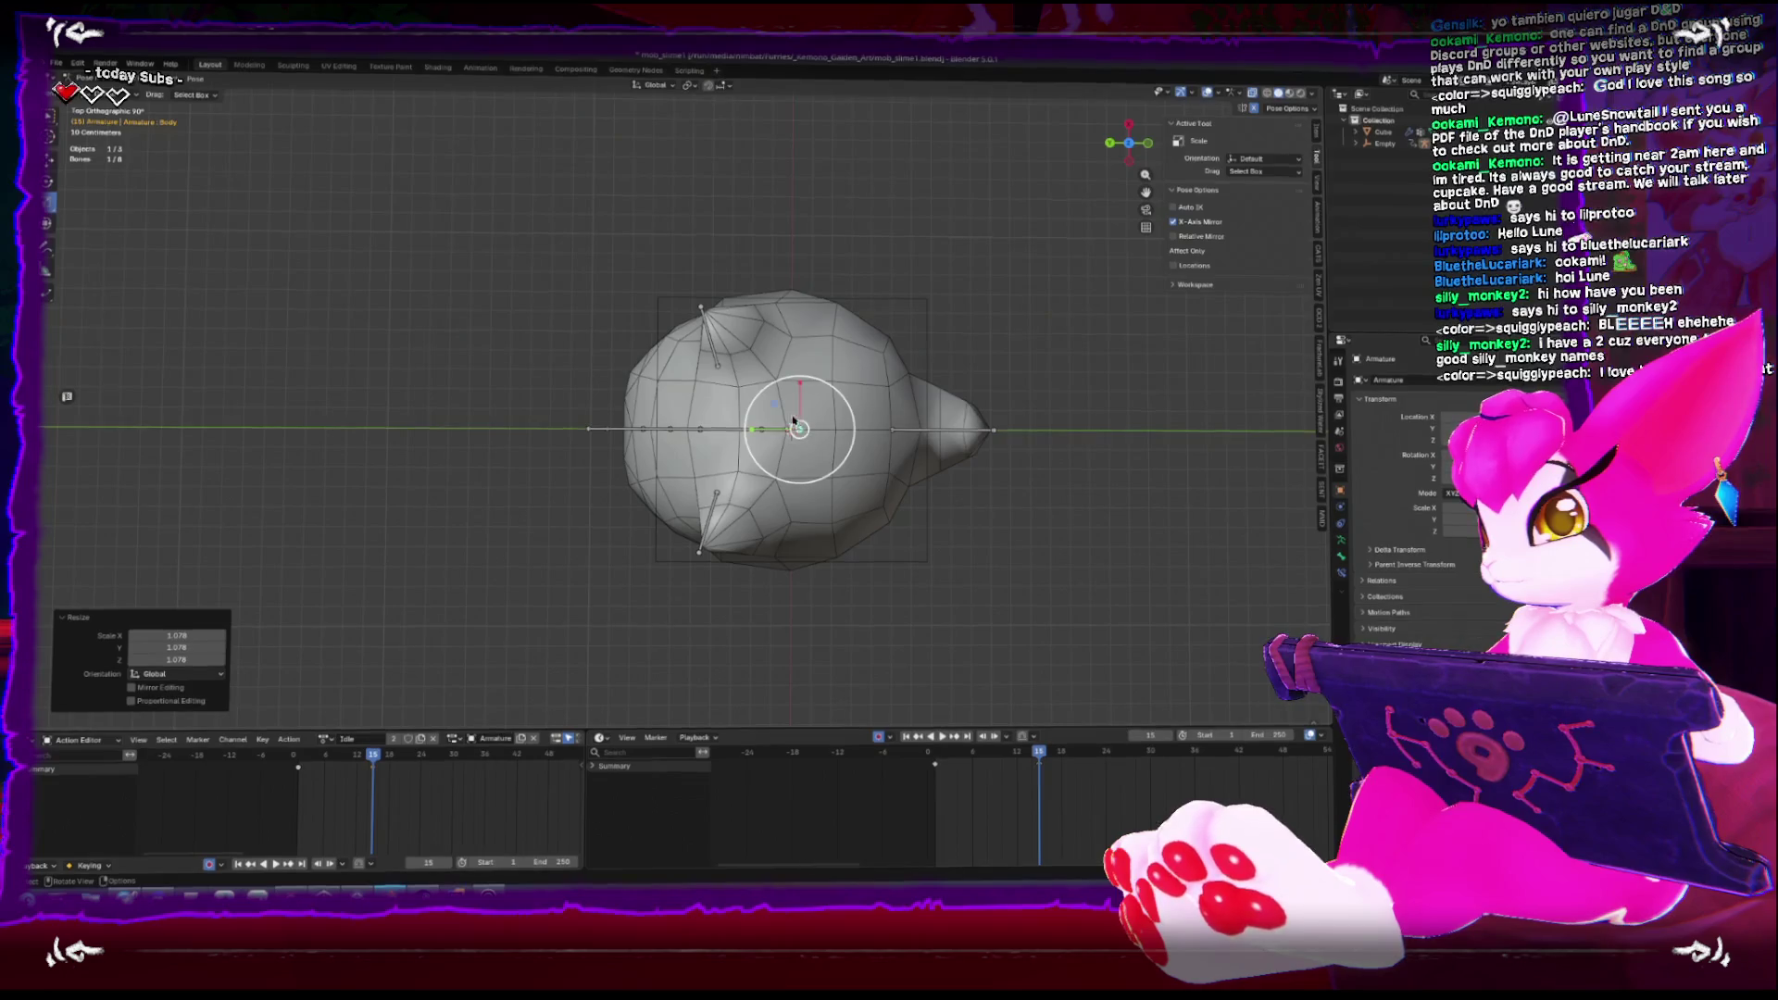
{"action": "left_click_drag", "start_coordinate": [775, 410], "coordinate": [779, 414]}
{"action": "key", "text": "ctrl+KP_3"}
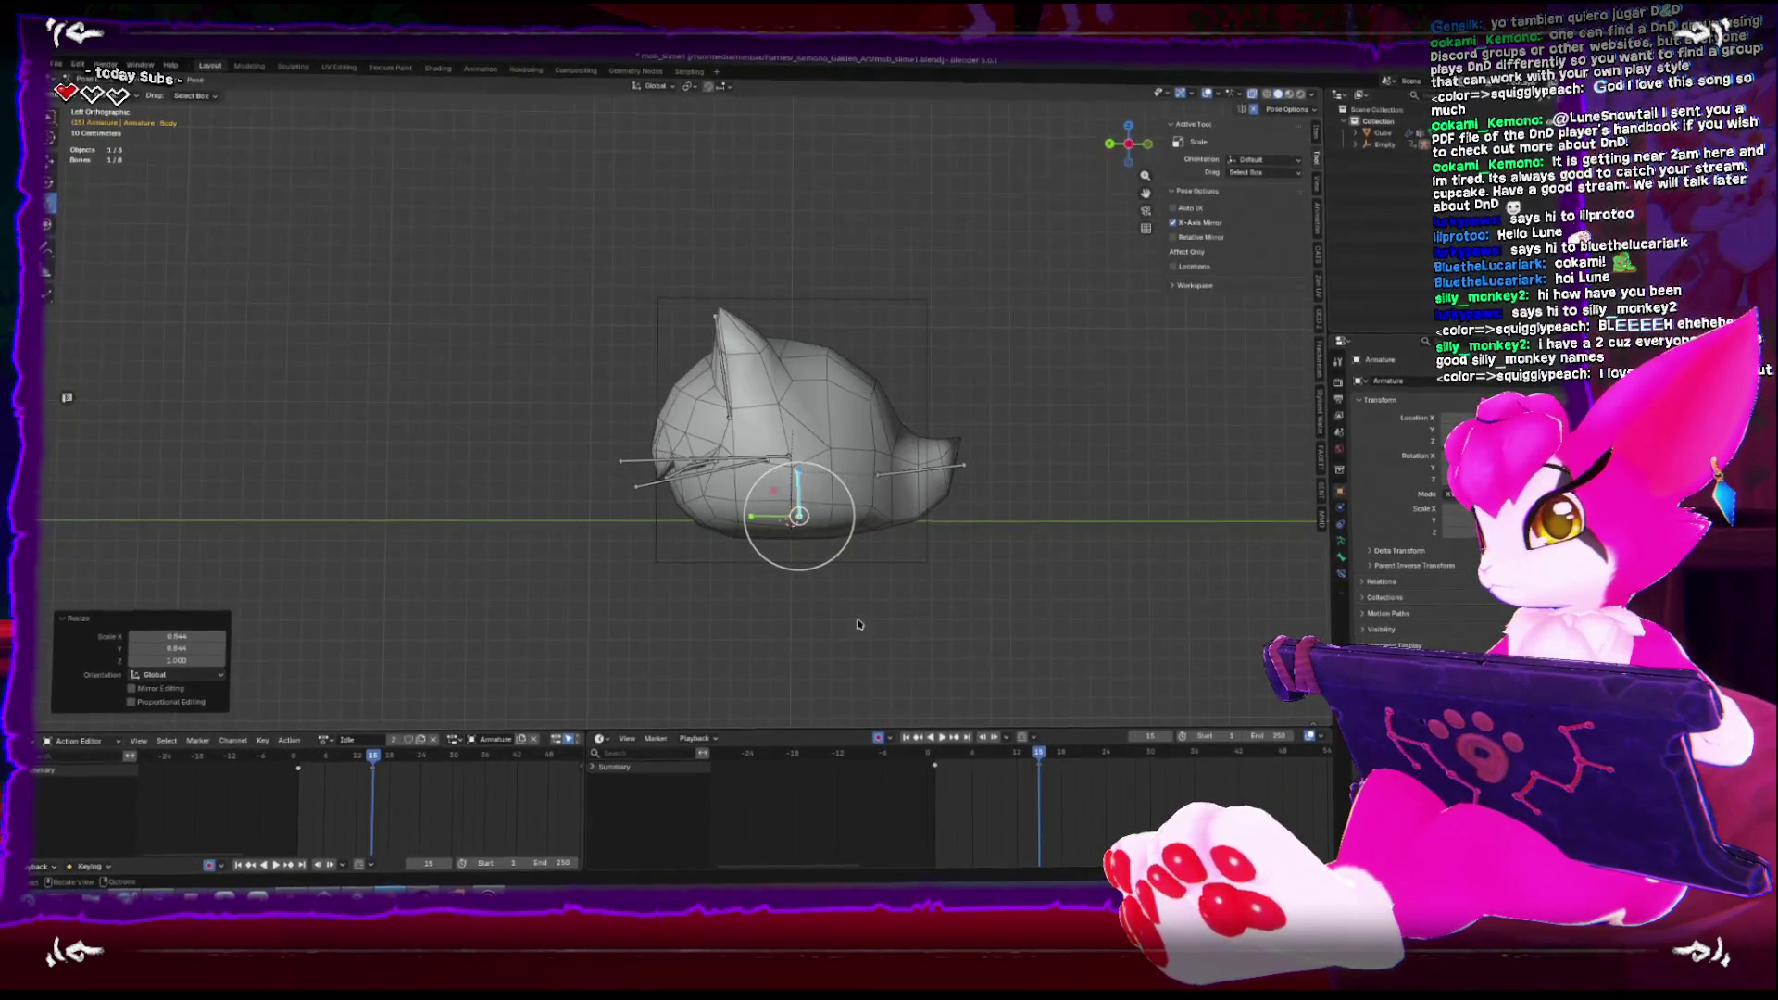
{"action": "key", "text": "i"}
{"action": "key", "text": "shift+Left"}
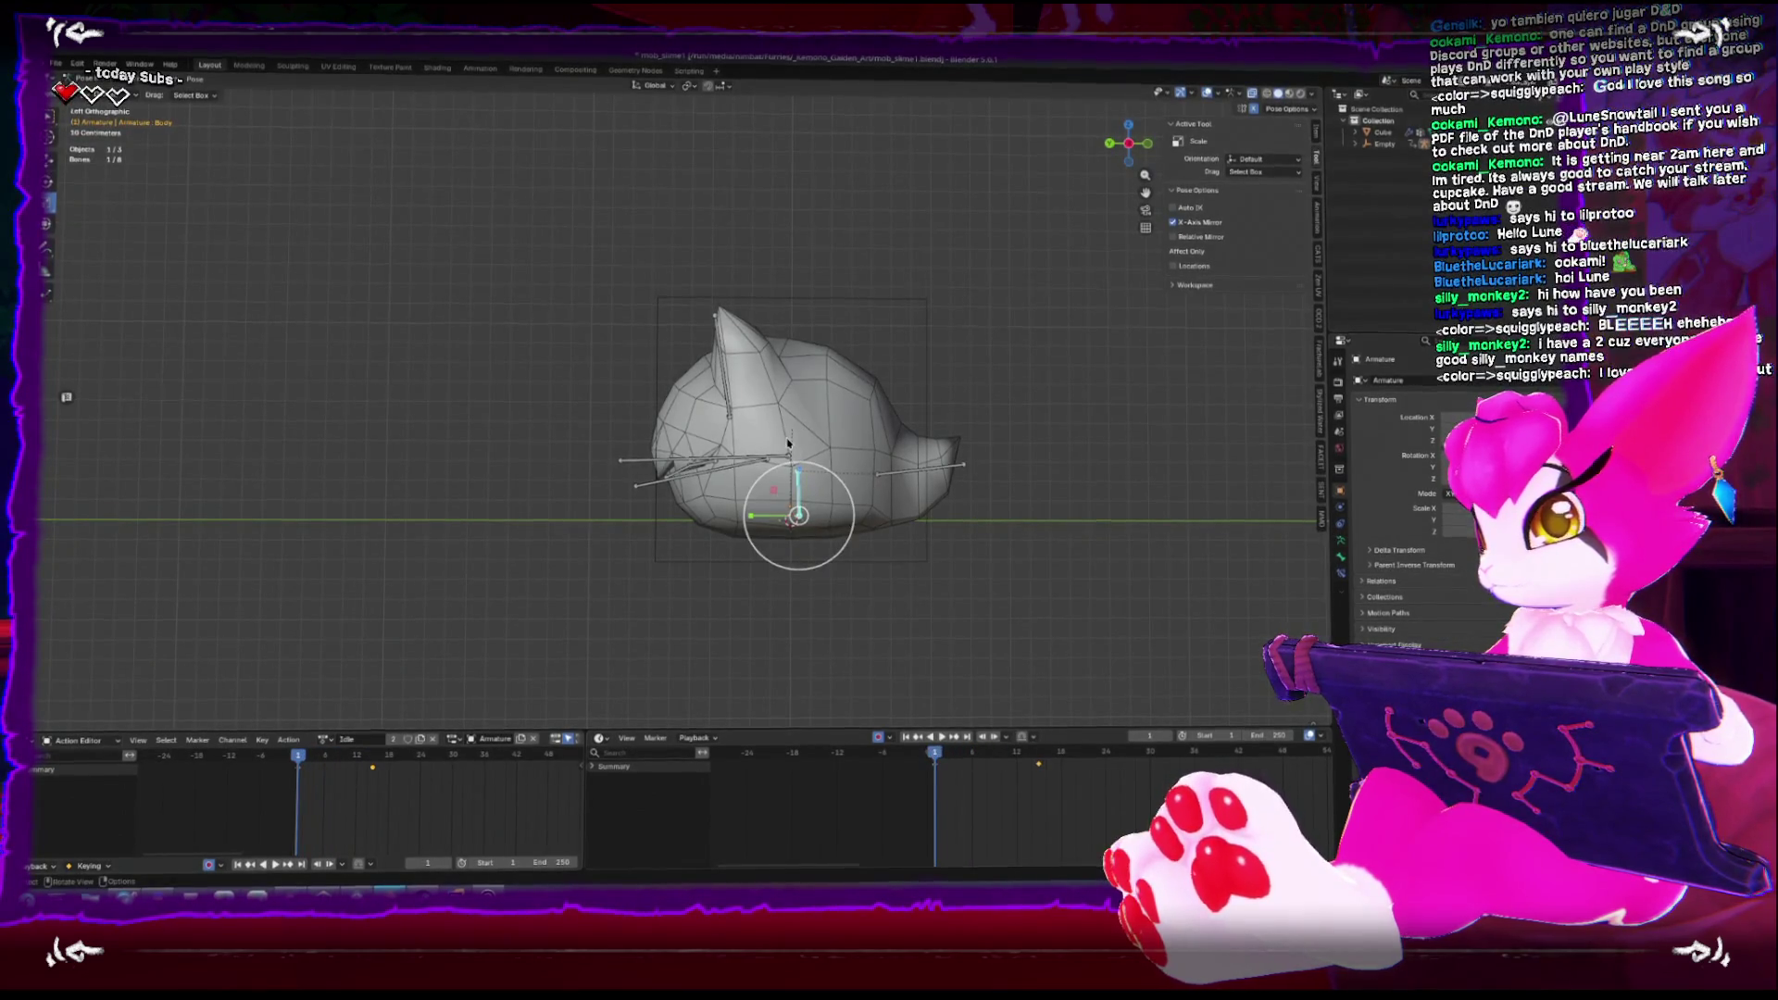
{"action": "key", "text": "space"}
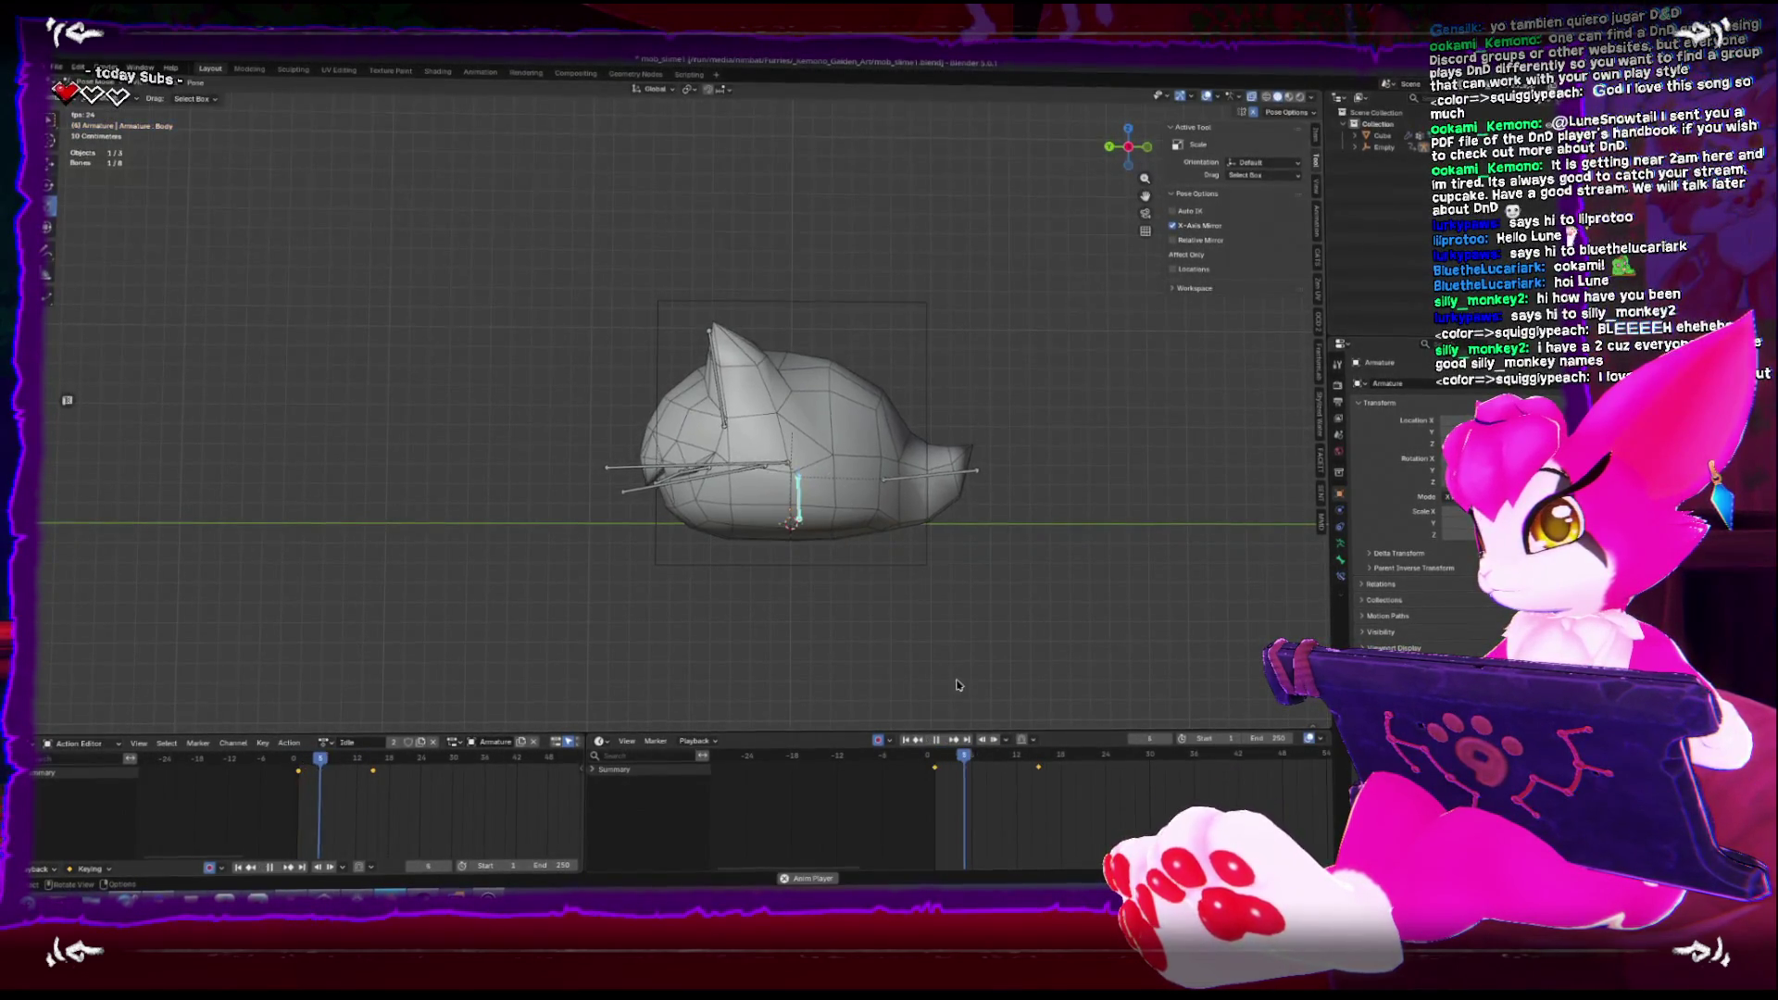
{"action": "key", "text": "space"}
Duplicate all keyframes 29 frames later, placing them at frame 30
{"action": "left_click_drag", "start_coordinate": [1142, 759], "coordinate": [1148, 759]}
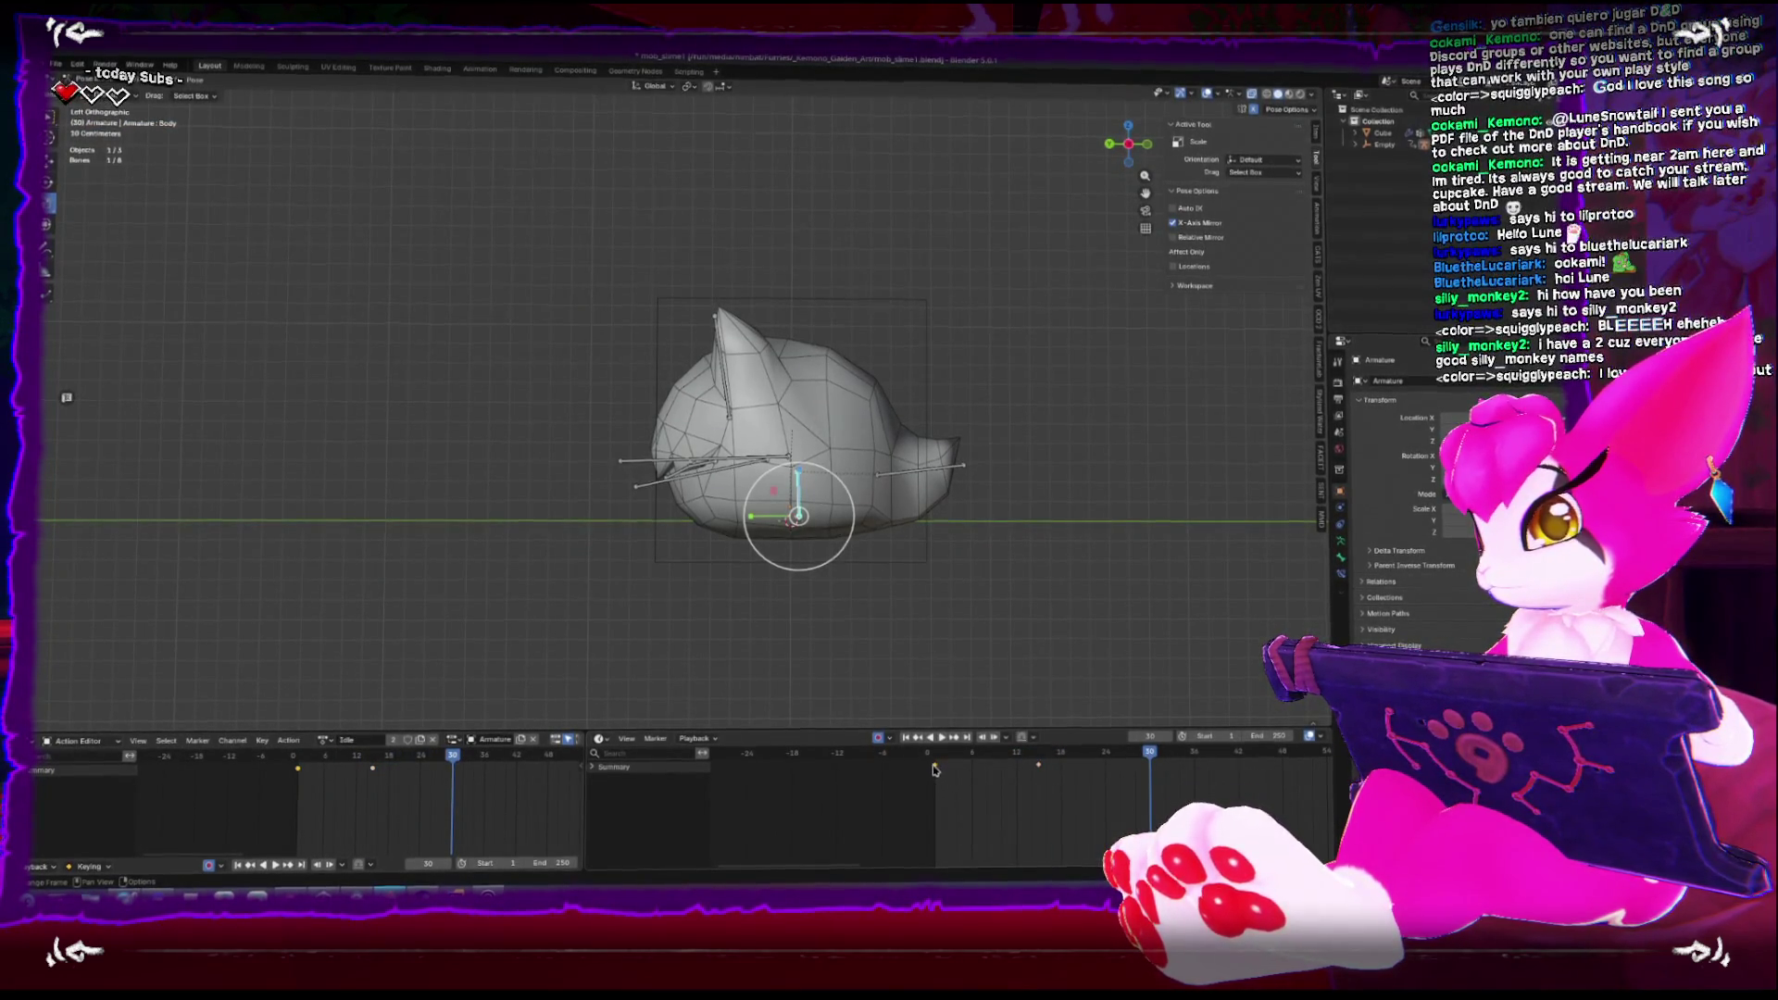
{"action": "key", "text": "a"}
{"action": "key", "text": "g"}
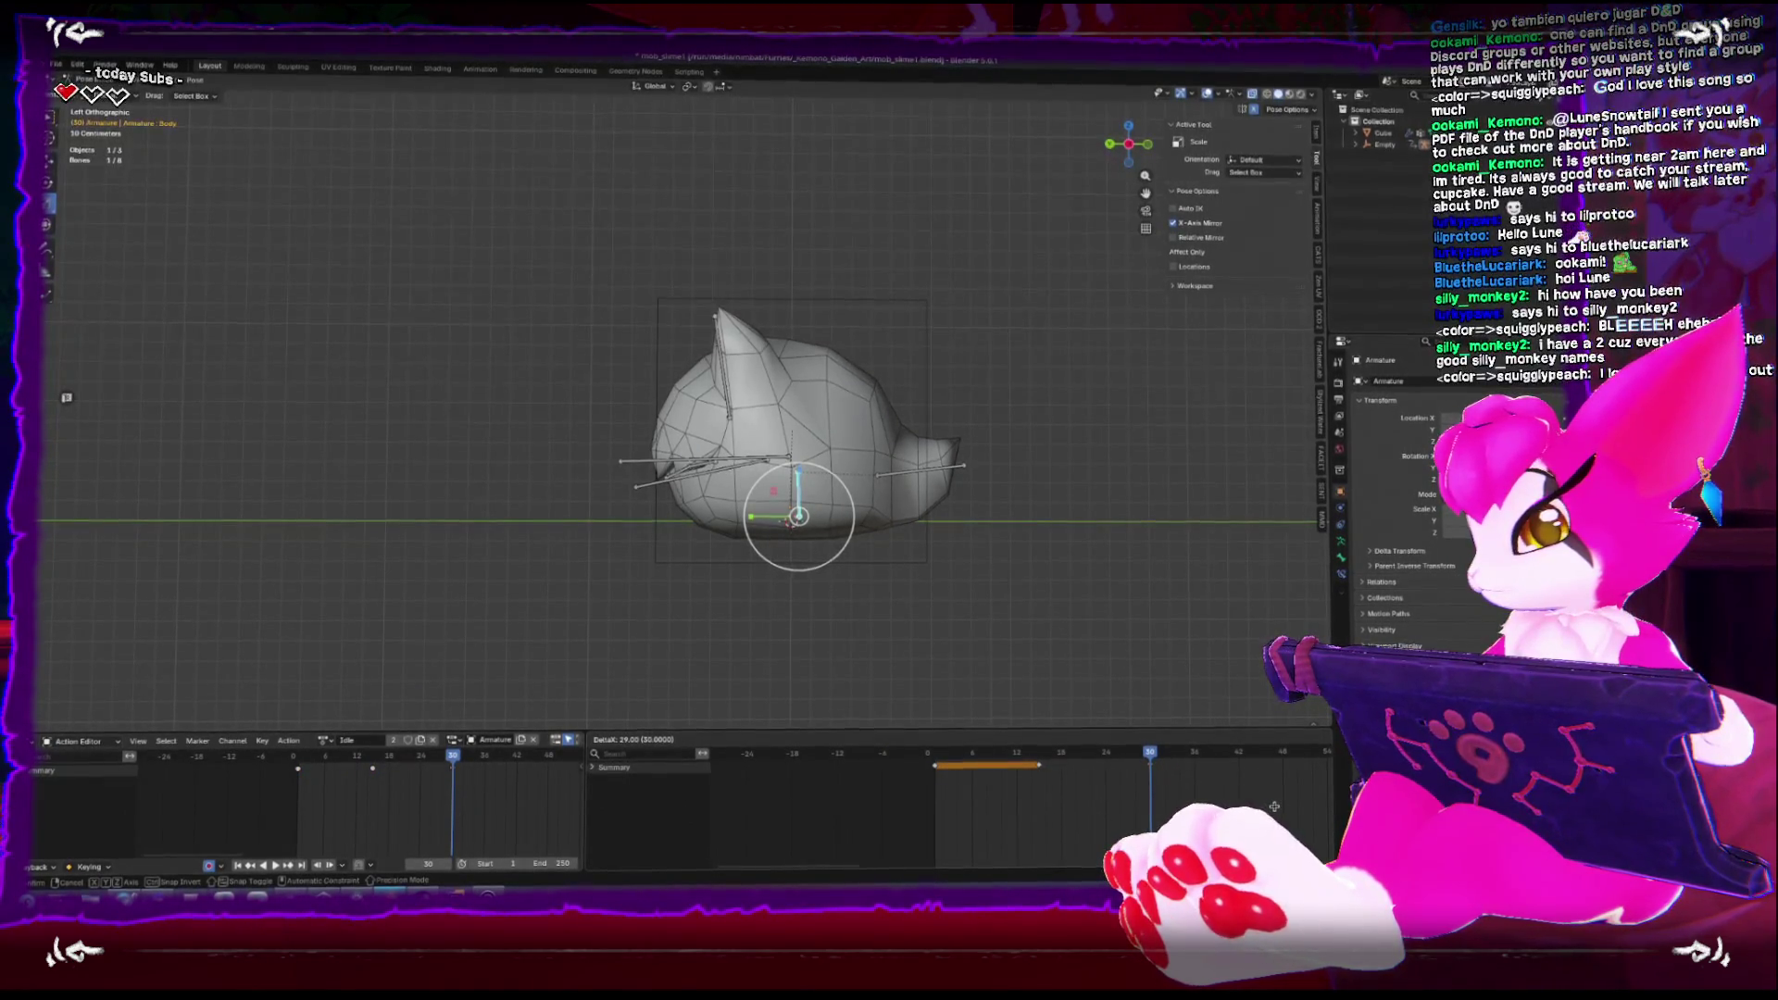
{"action": "left_click", "coordinate": [1274, 807]}
{"action": "key", "text": "space"}
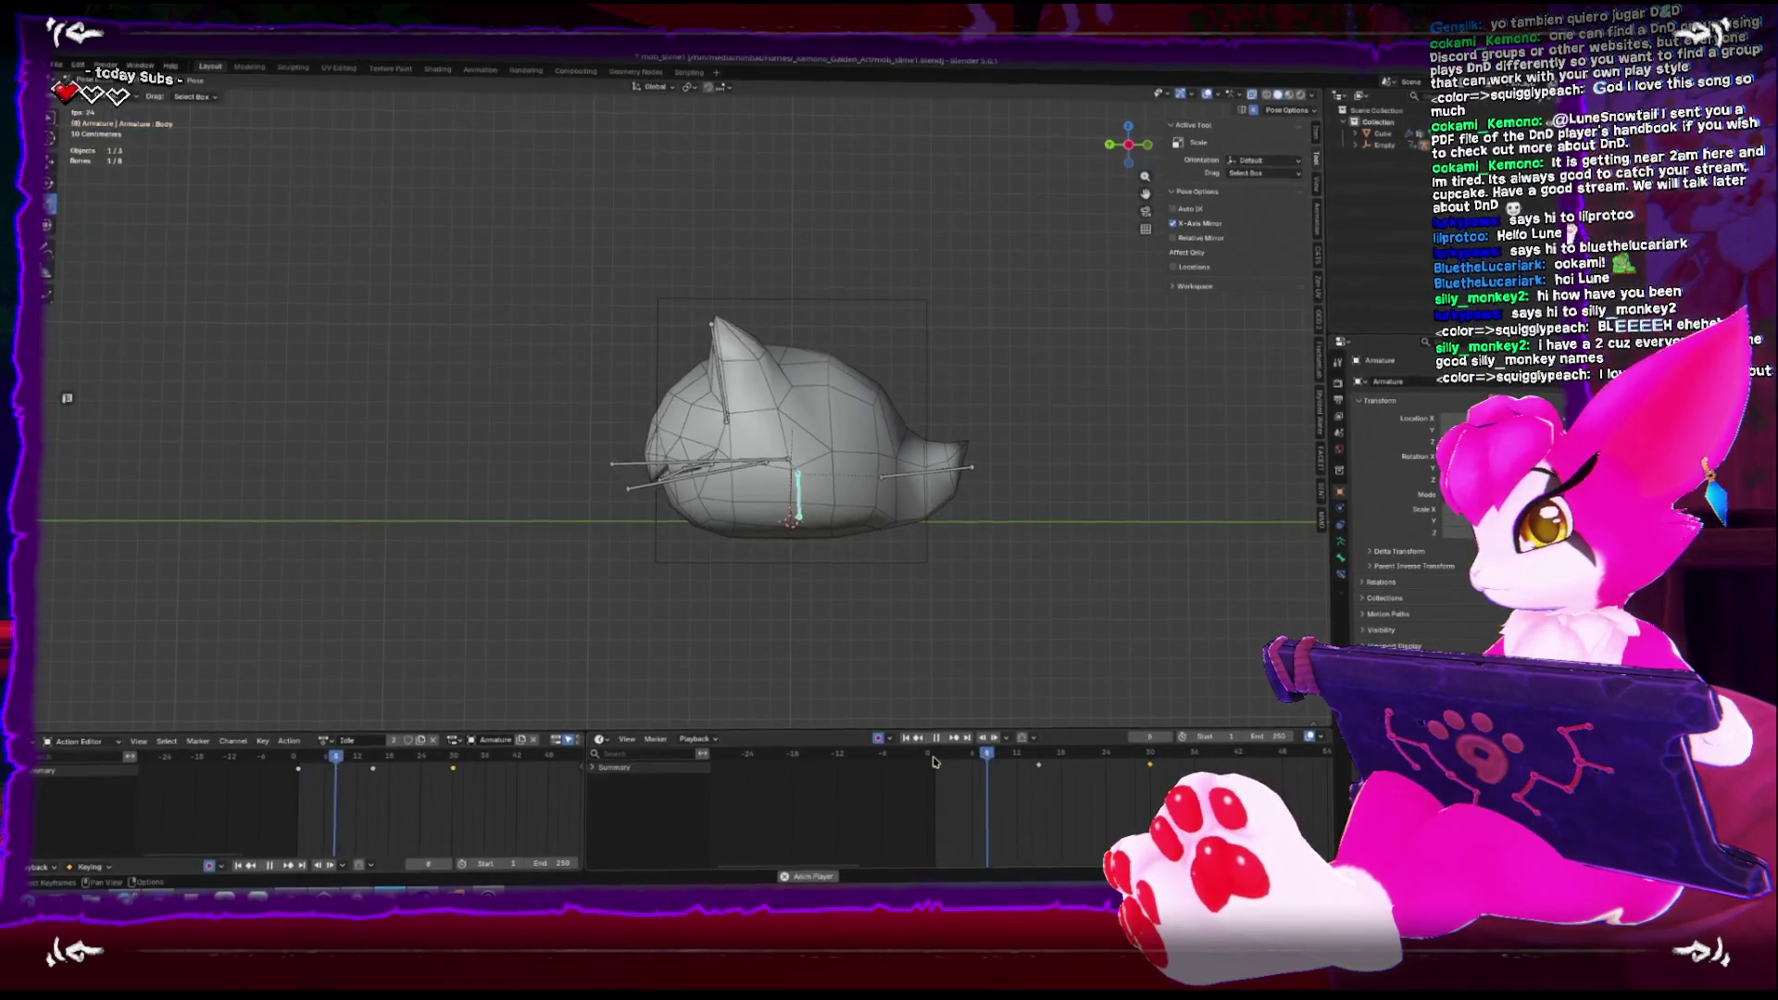
Scale the keyframe timing in the Dope Sheet to slow the idle, then play it back
{"action": "key", "text": "KP_5"}
{"action": "left_click_drag", "start_coordinate": [604, 524], "coordinate": [829, 646]}
{"action": "key", "text": "space"}
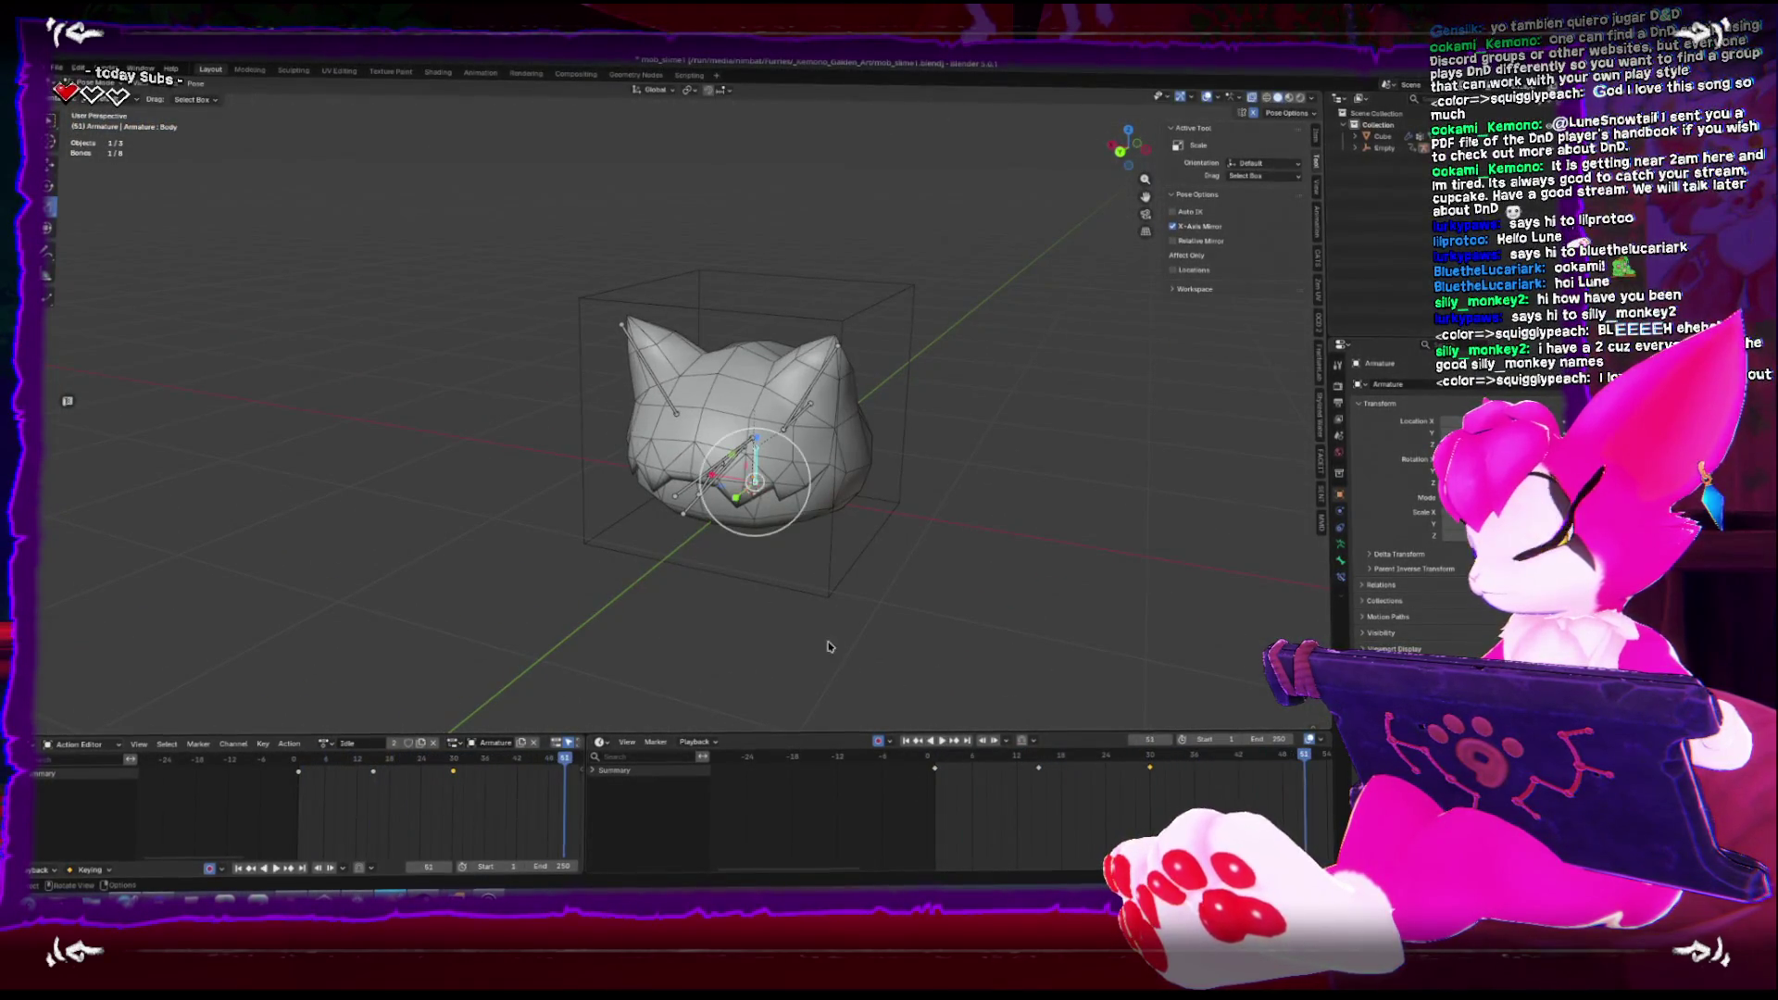
{"action": "key", "text": "shift+Left"}
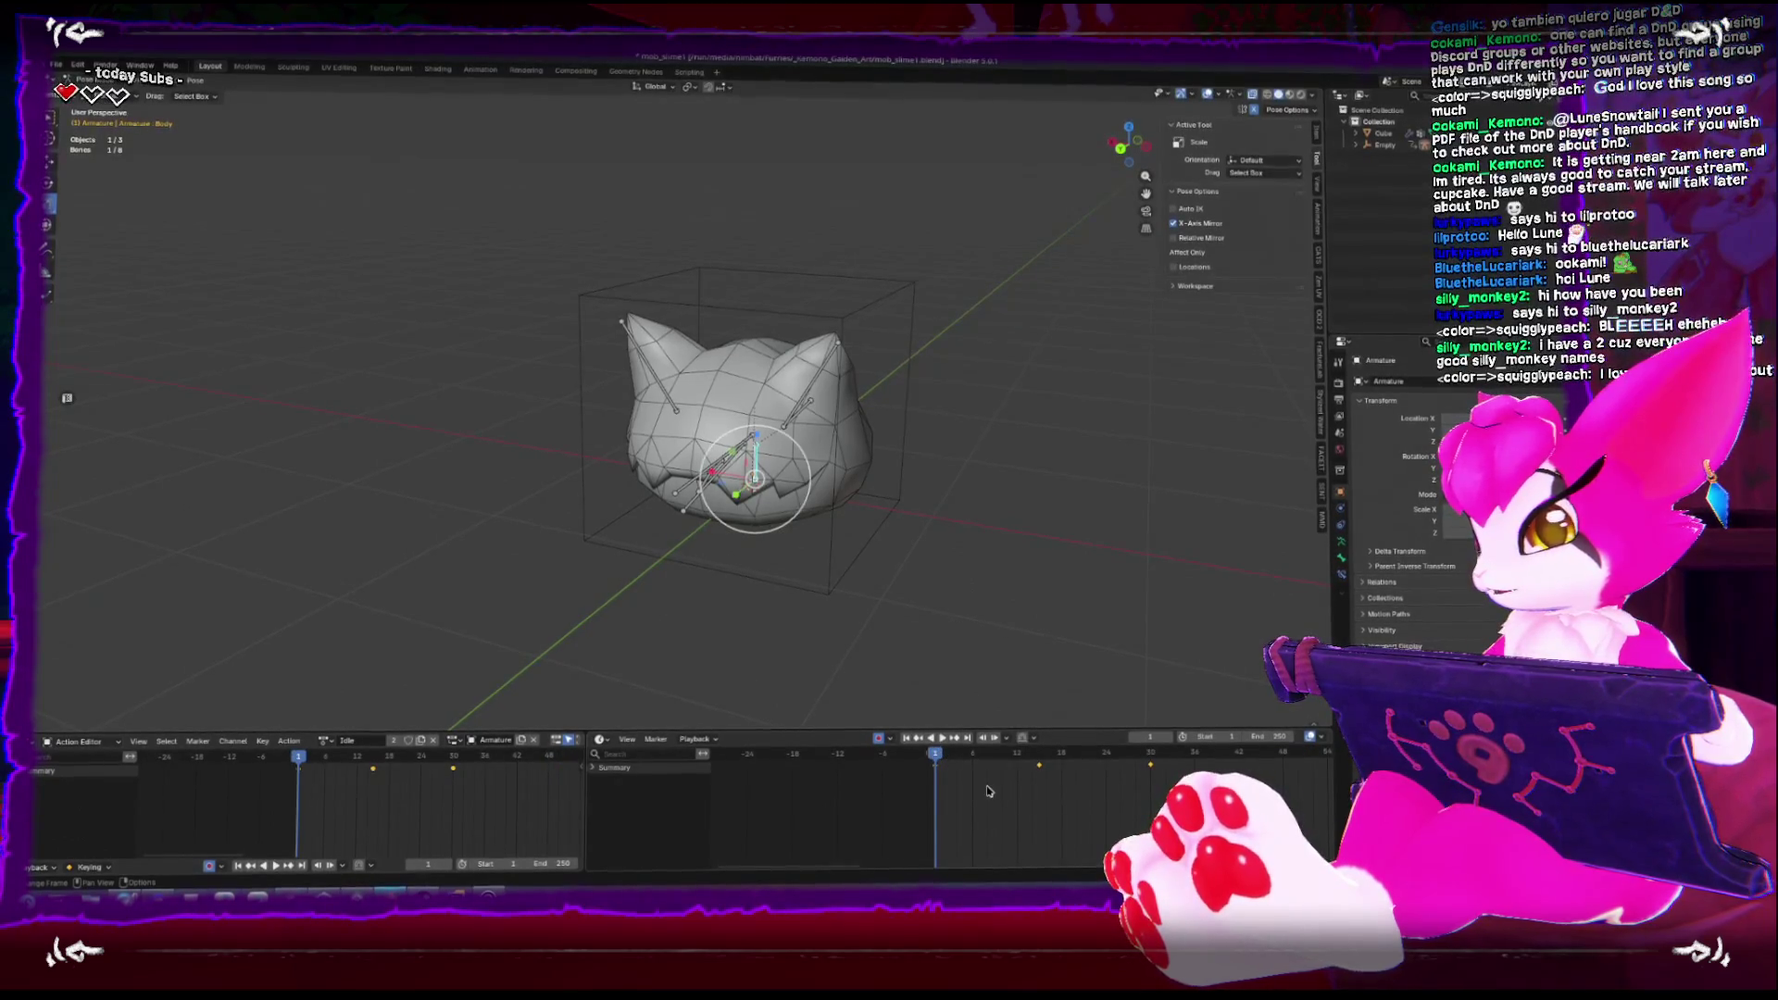
{"action": "scroll", "coordinate": [989, 789], "scroll_direction": "down", "scroll_amount": 2}
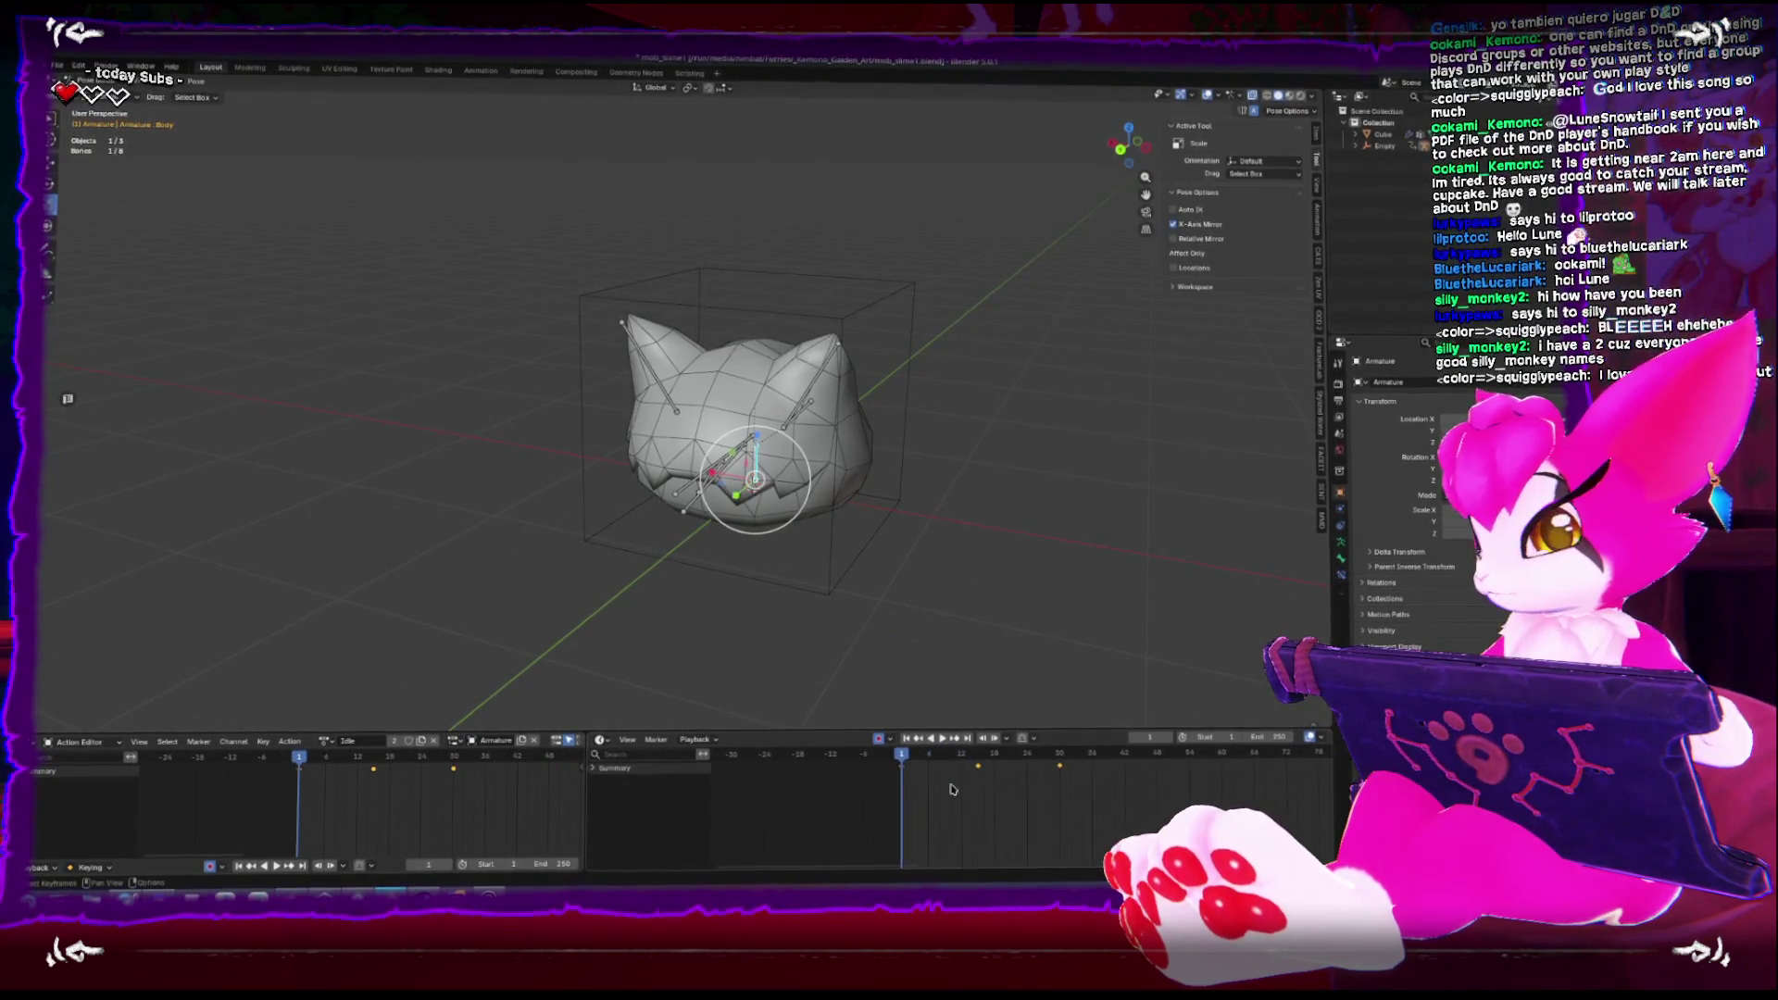
{"action": "key", "text": "s"}
{"action": "key", "text": "Return"}
{"action": "key", "text": "space"}
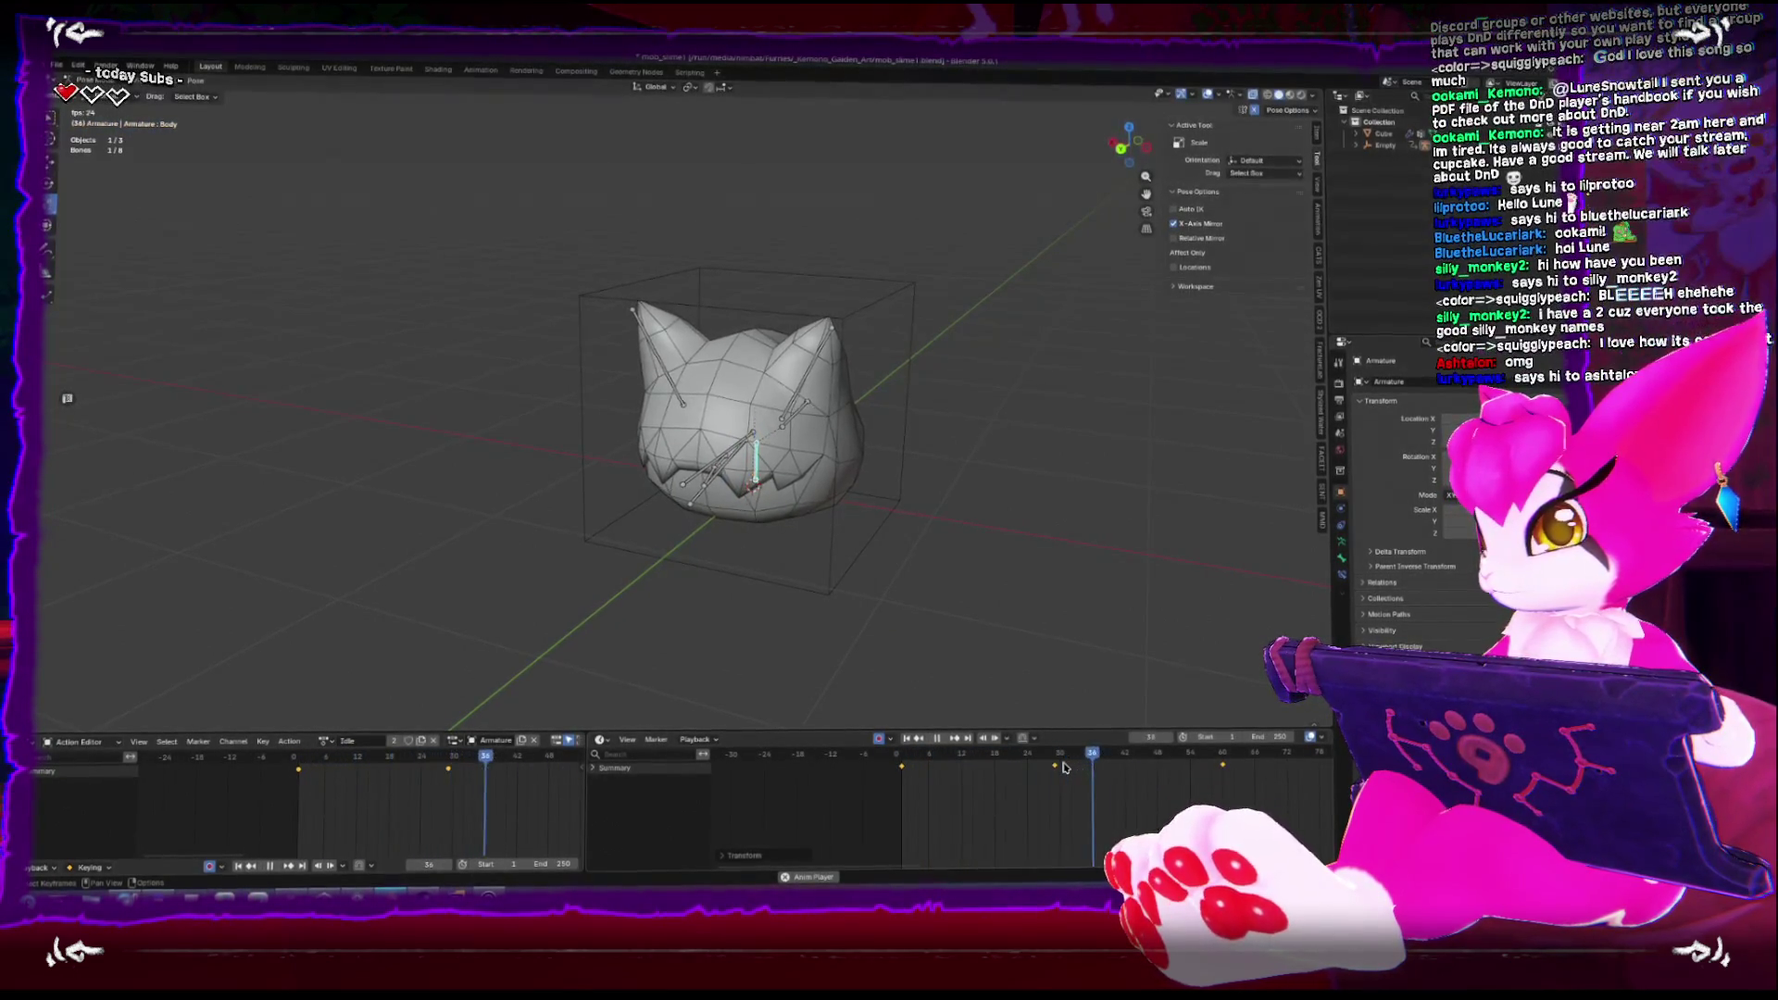
{"action": "key", "text": "space"}
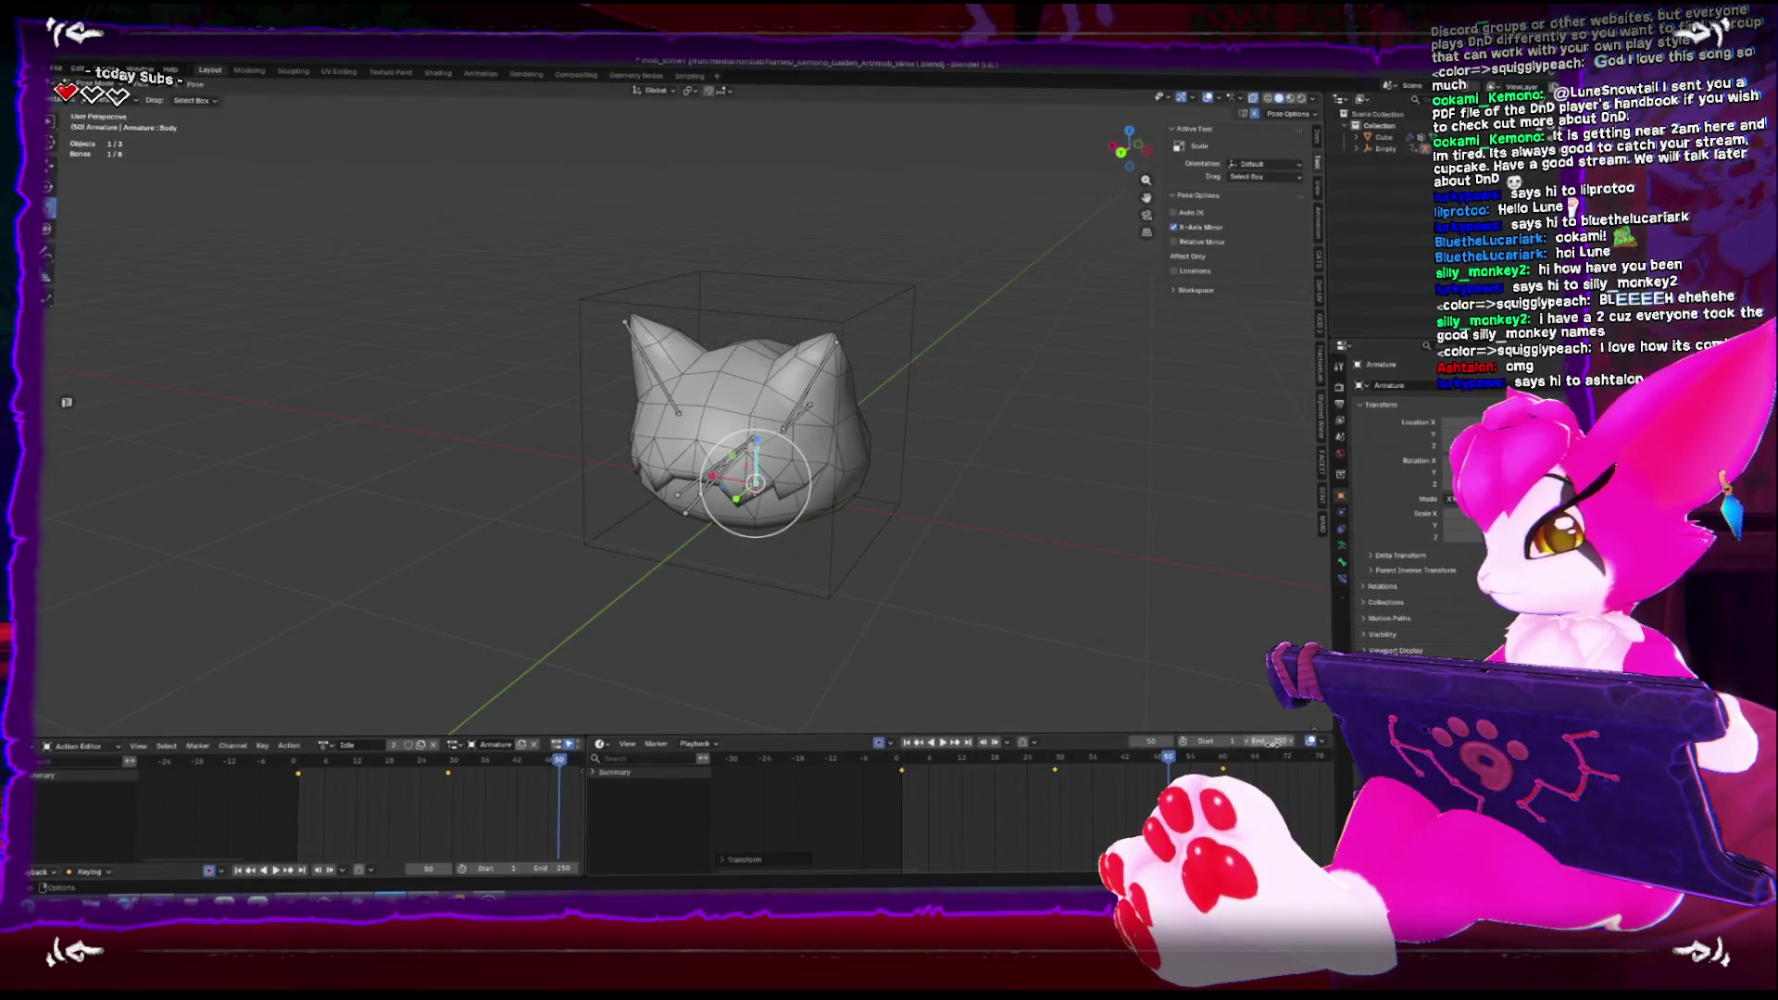
Enter 60 as the Timeline End frame, play the Idle loop, then stop with Escape
{"action": "type", "text": "60"}
{"action": "key", "text": "Return"}
{"action": "key", "text": "space"}
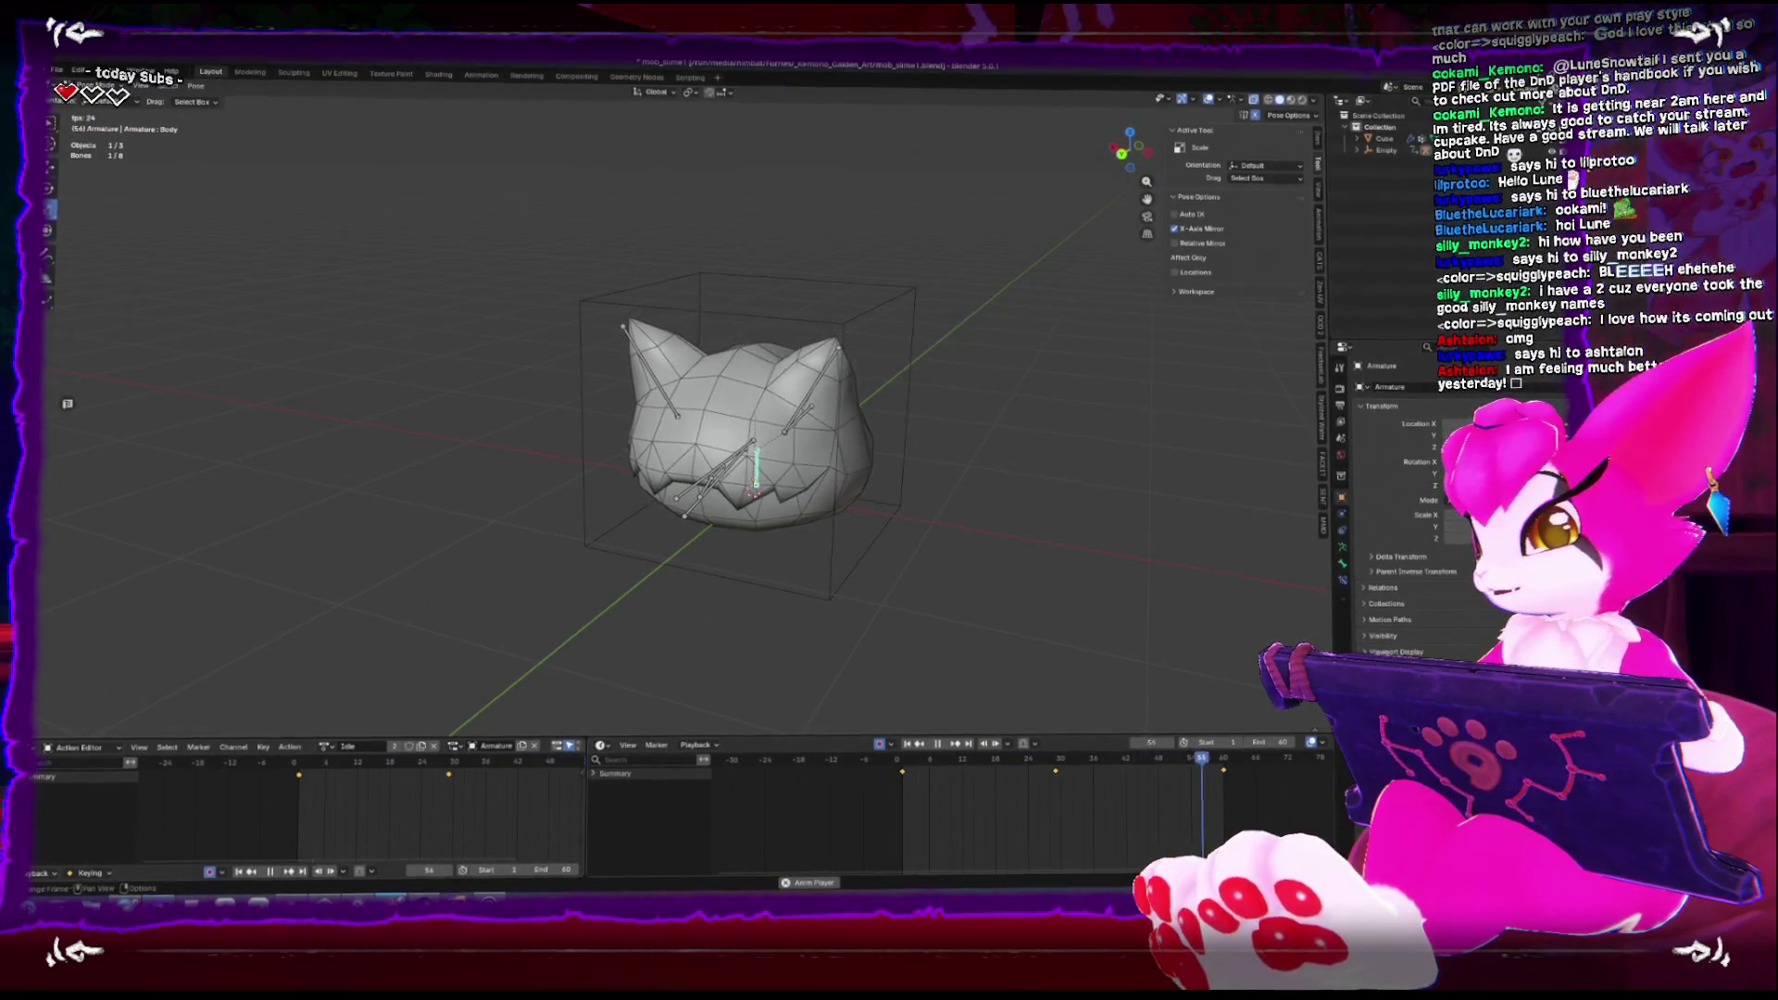
{"action": "key", "text": "Escape"}
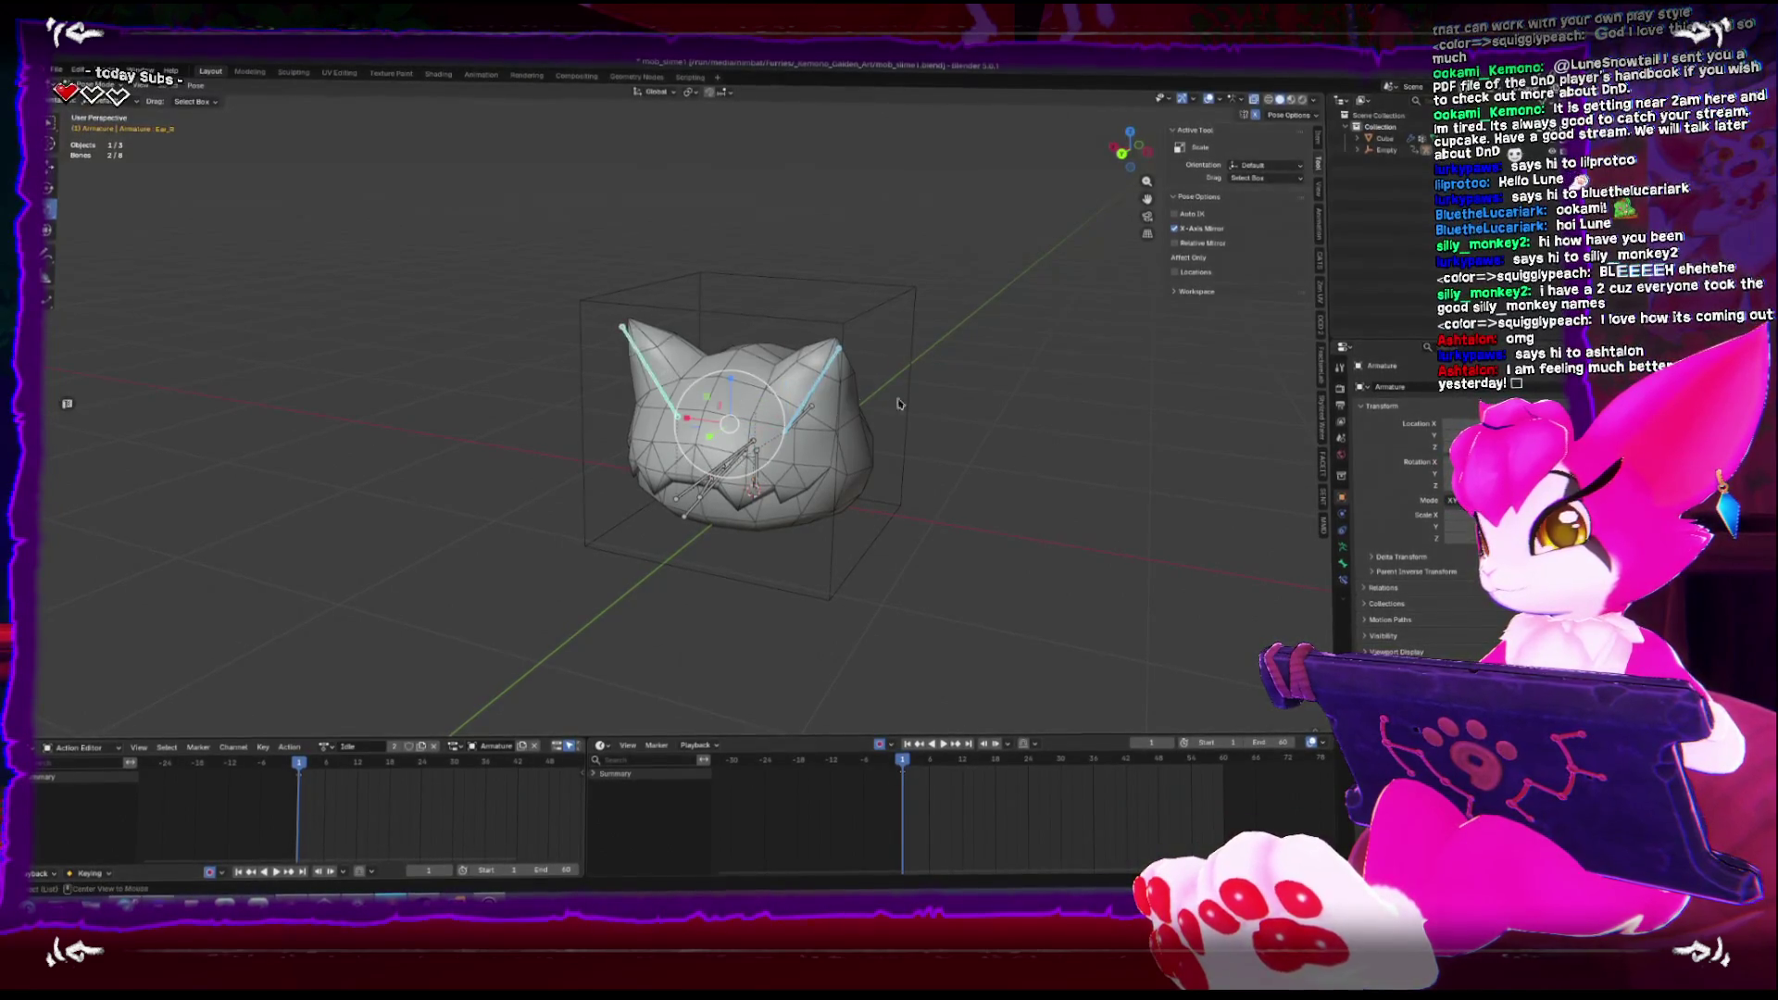
In left side view, rotate the ear bone and key the pose at frame 15
{"action": "key", "text": "KP_3"}
{"action": "key", "text": "KP_1"}
{"action": "key", "text": "ctrl+KP_3"}
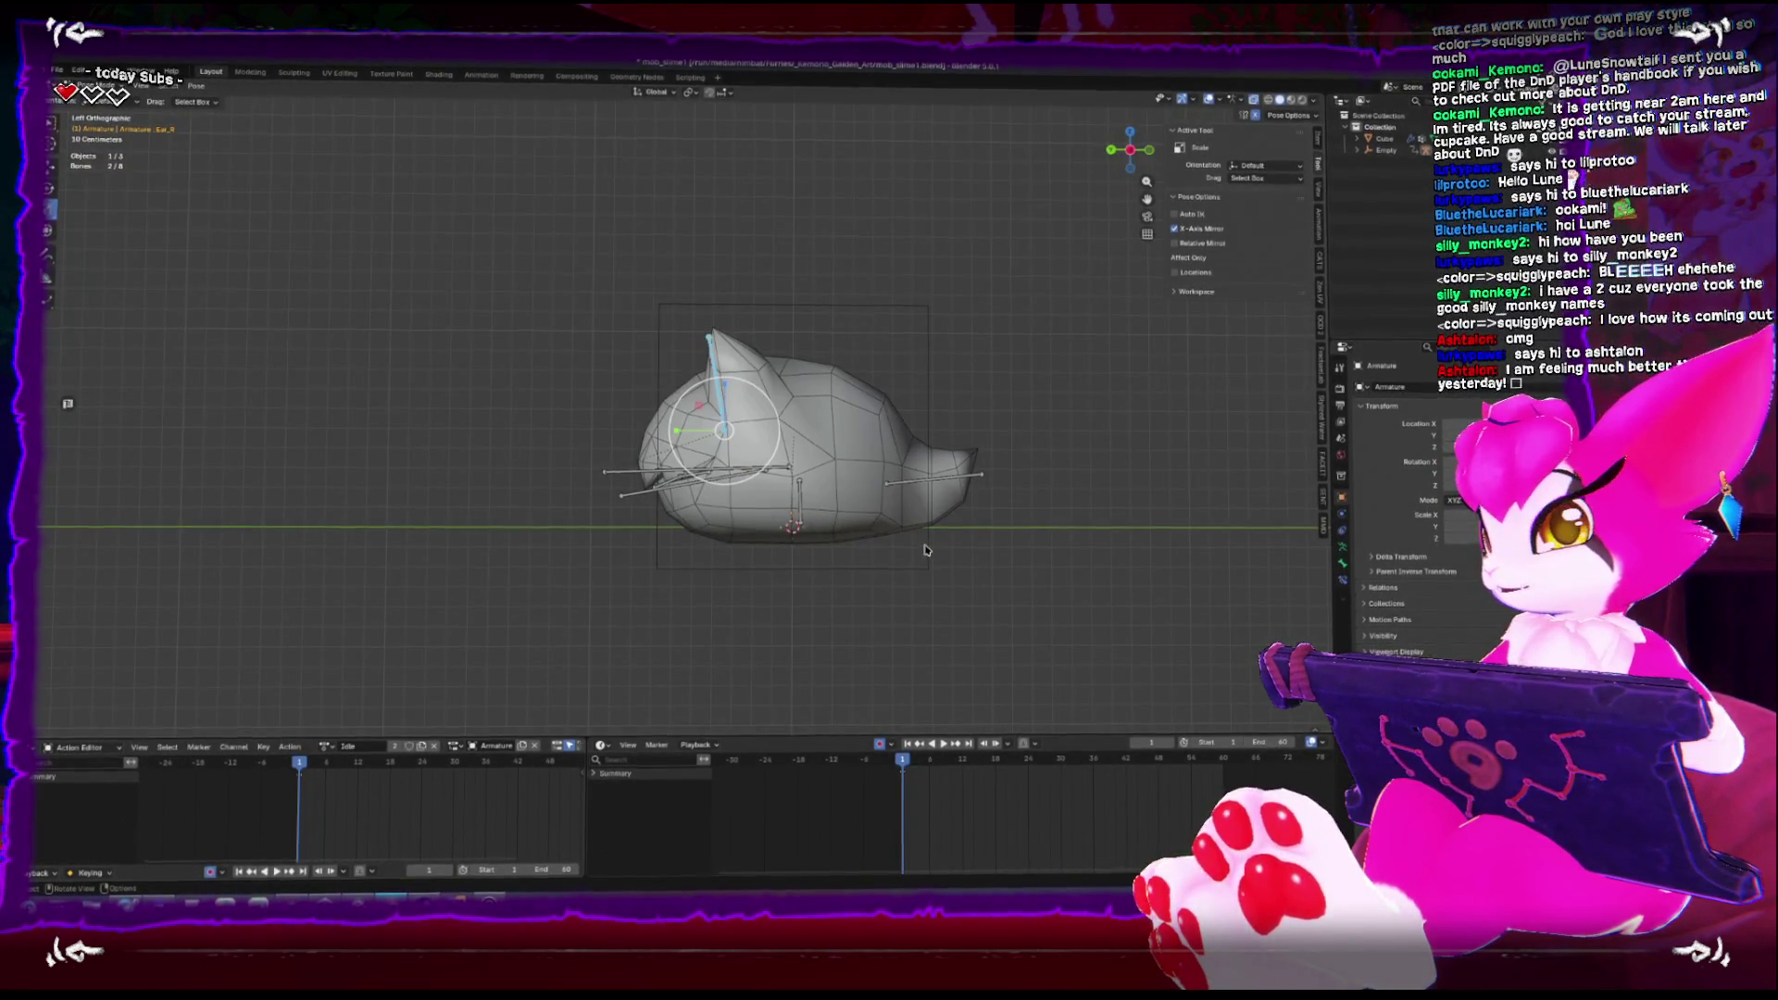
{"action": "key", "text": "r"}
{"action": "left_click", "coordinate": [1045, 532]}
{"action": "left_click_drag", "start_coordinate": [907, 759], "coordinate": [979, 759]}
{"action": "key", "text": "r"}
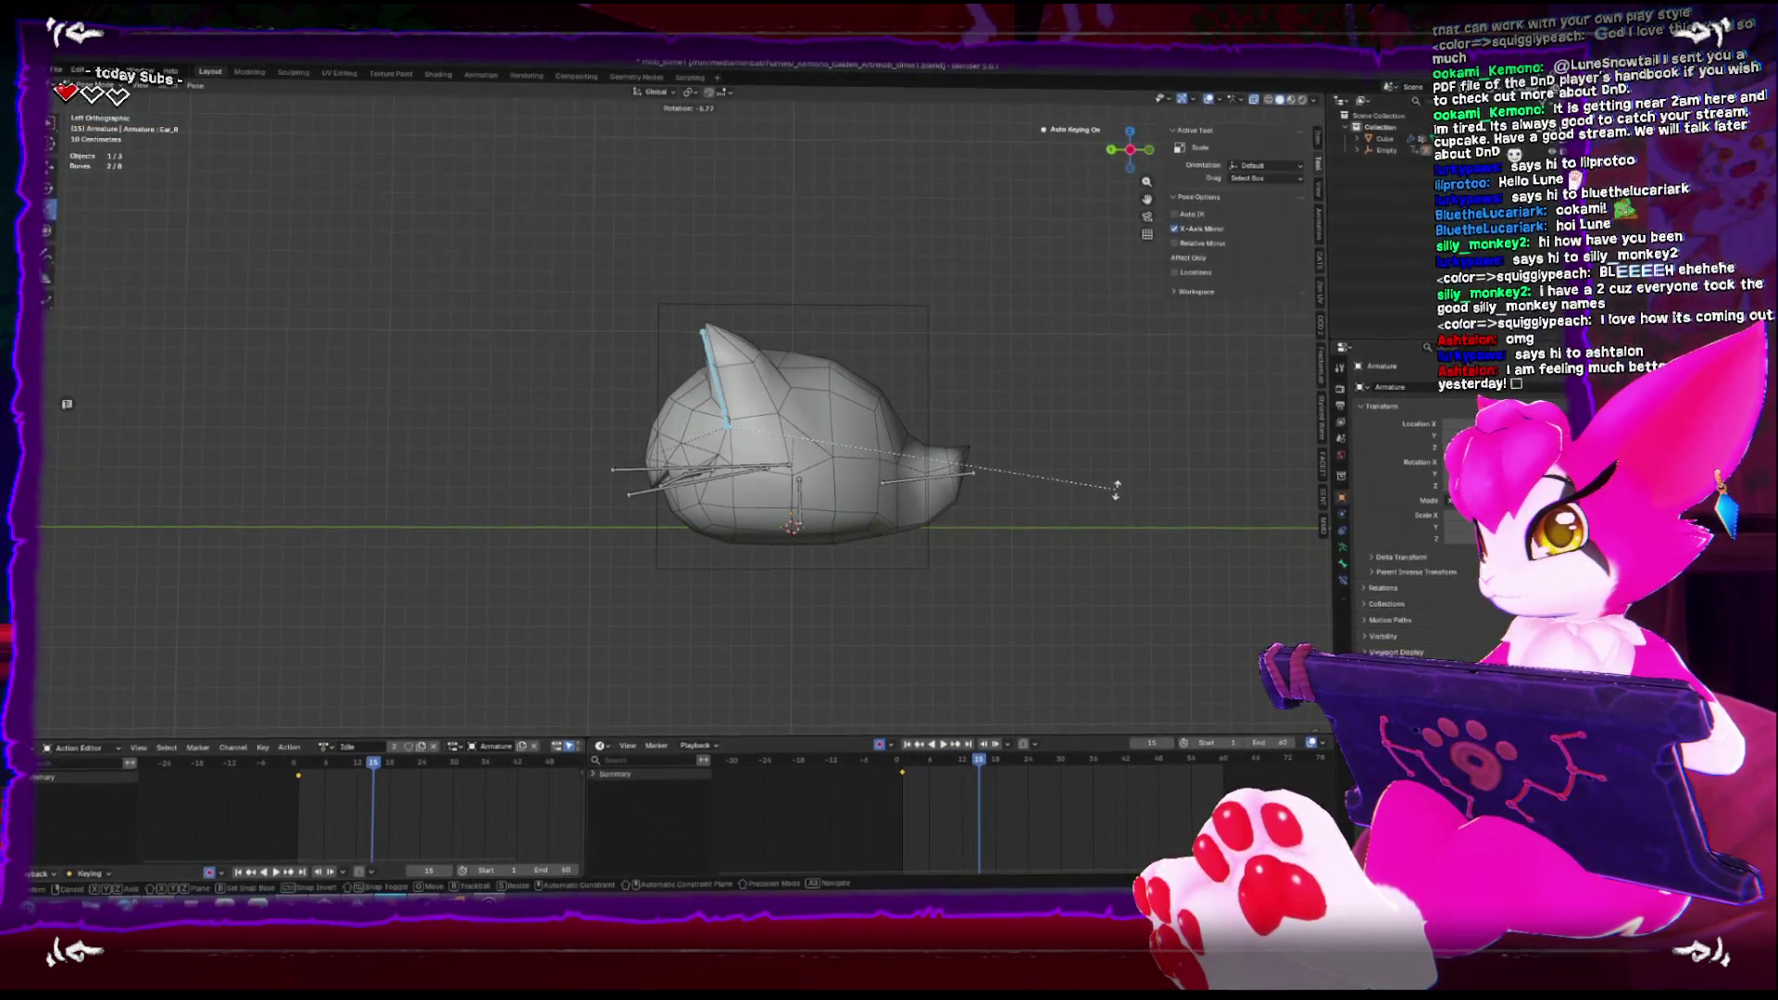
{"action": "left_click", "coordinate": [1112, 485]}
Key further small ear bone rotations at frames 30 and 43
{"action": "mouse_move", "coordinate": [991, 765]}
{"action": "left_mouse_down"}
{"action": "mouse_move", "coordinate": [1087, 754]}
{"action": "mouse_move", "coordinate": [1060, 757]}
{"action": "left_mouse_up"}
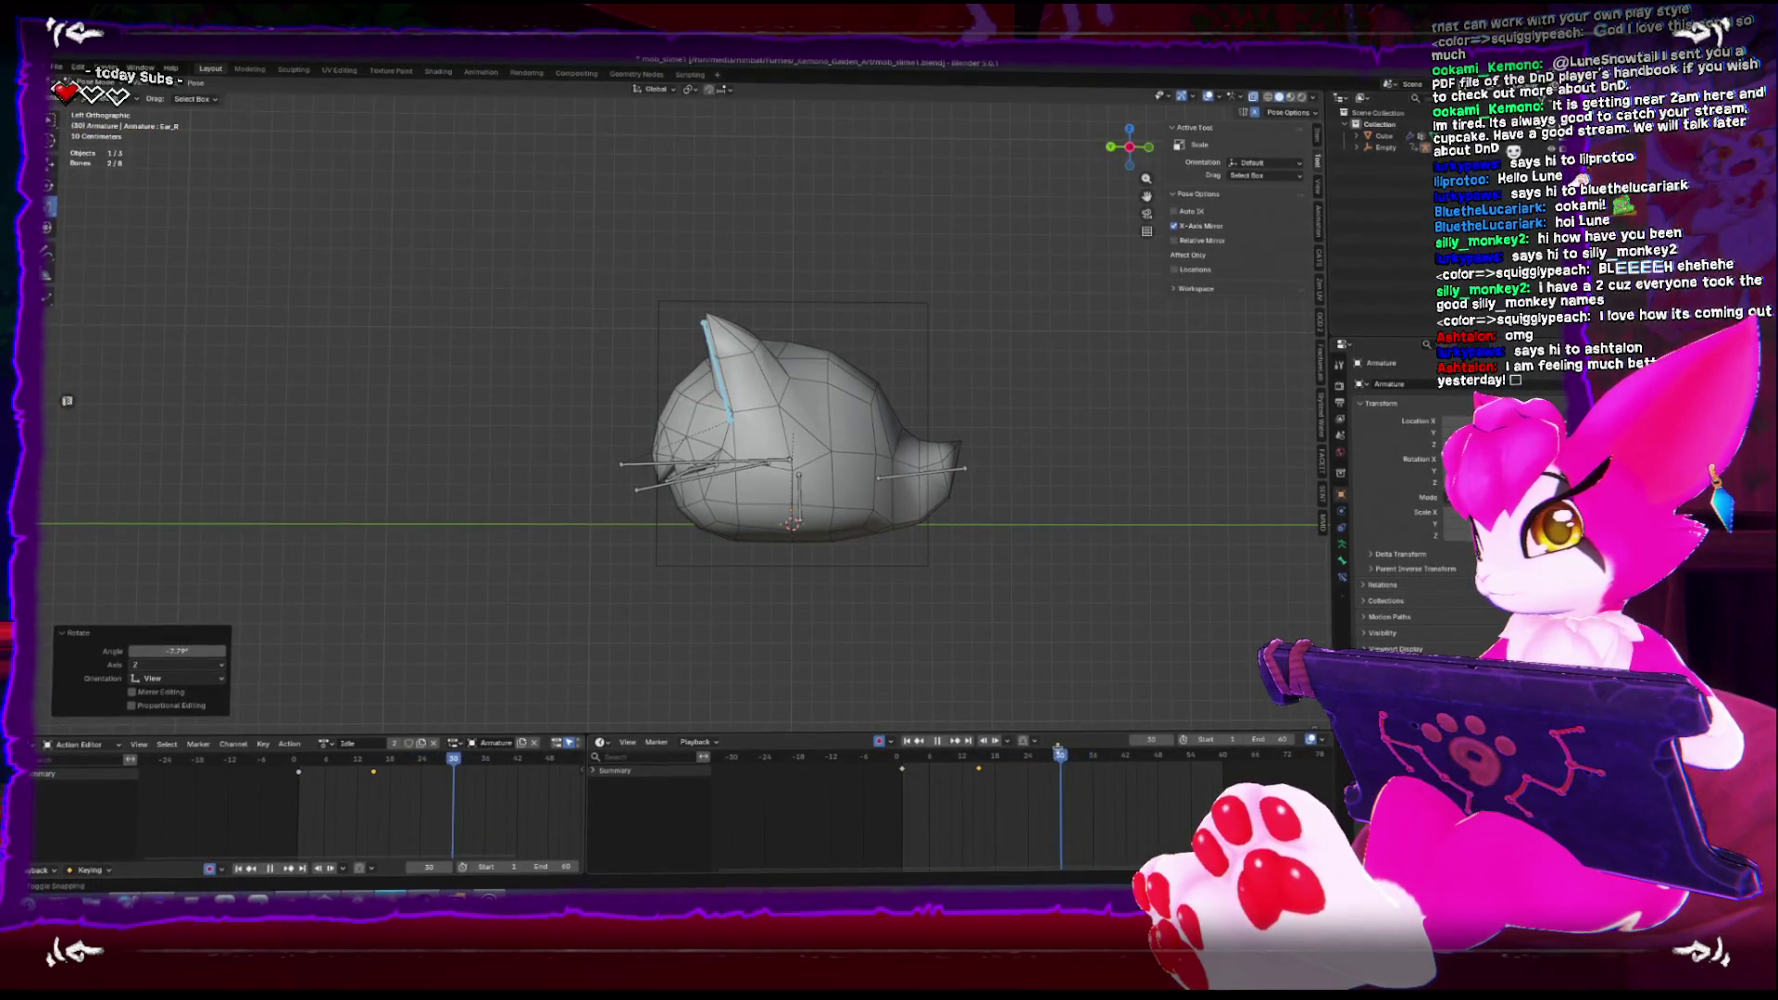
{"action": "key", "text": "r"}
{"action": "left_click", "coordinate": [1197, 505]}
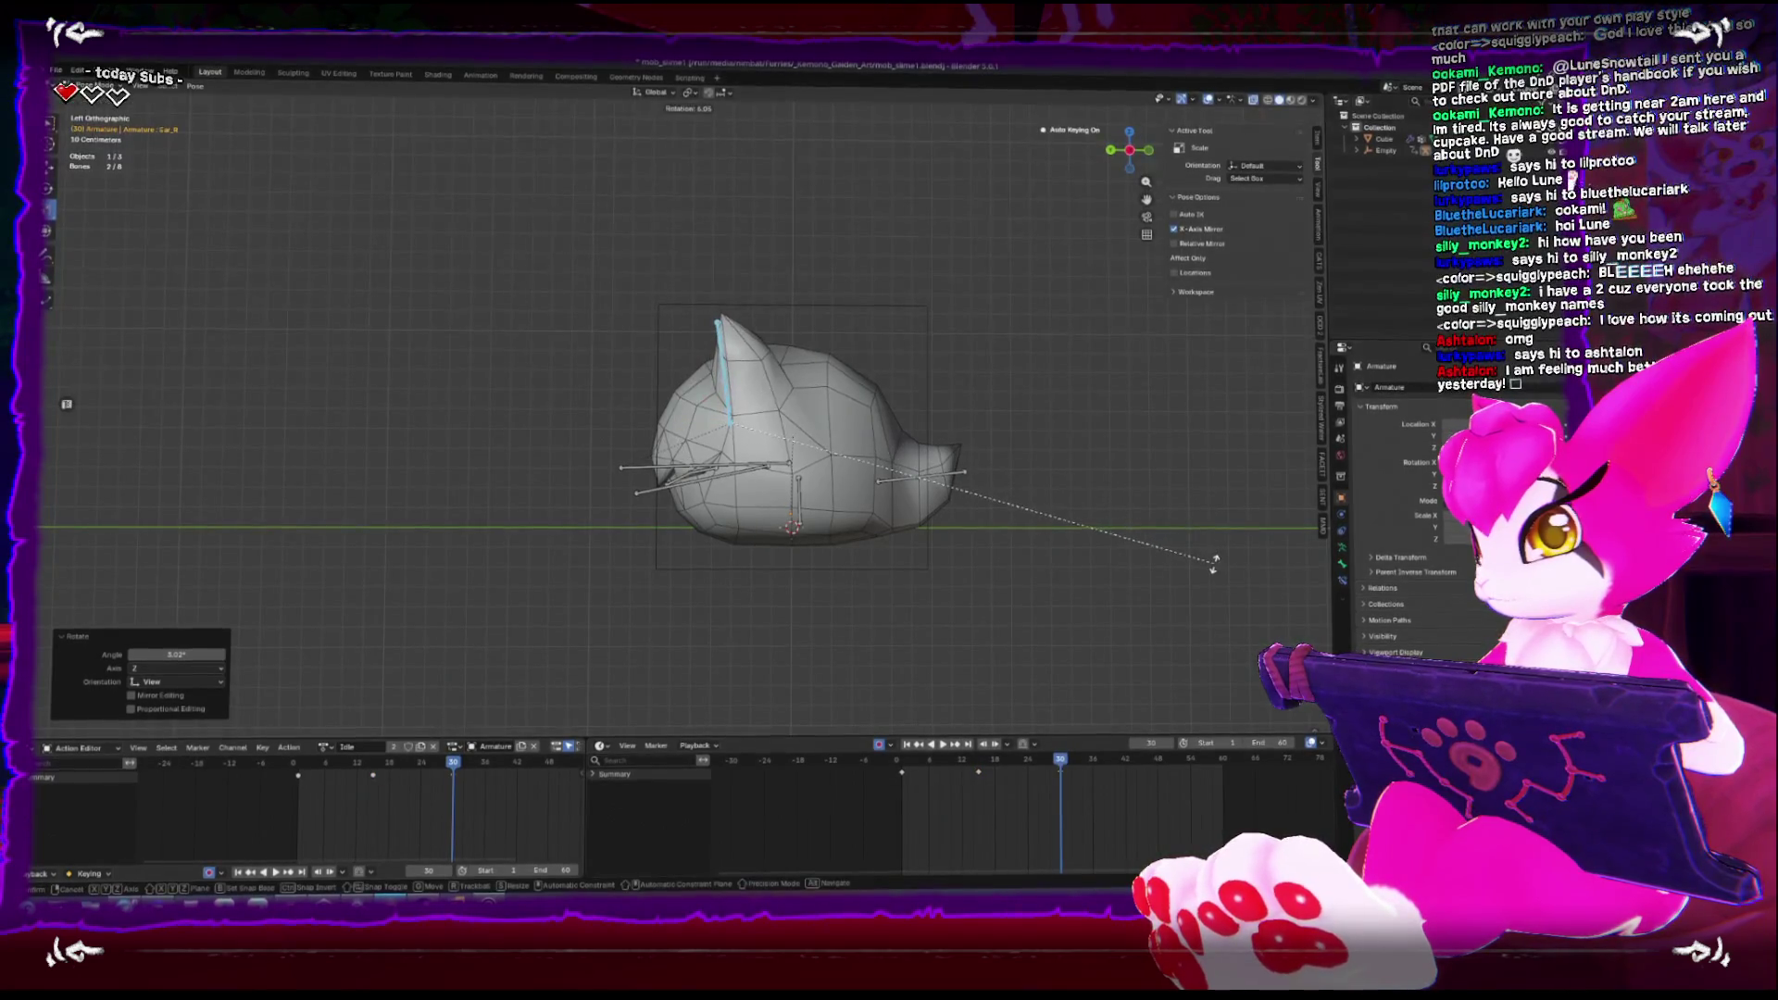
{"action": "left_click_drag", "start_coordinate": [1108, 761], "coordinate": [1131, 759]}
{"action": "key", "text": "r"}
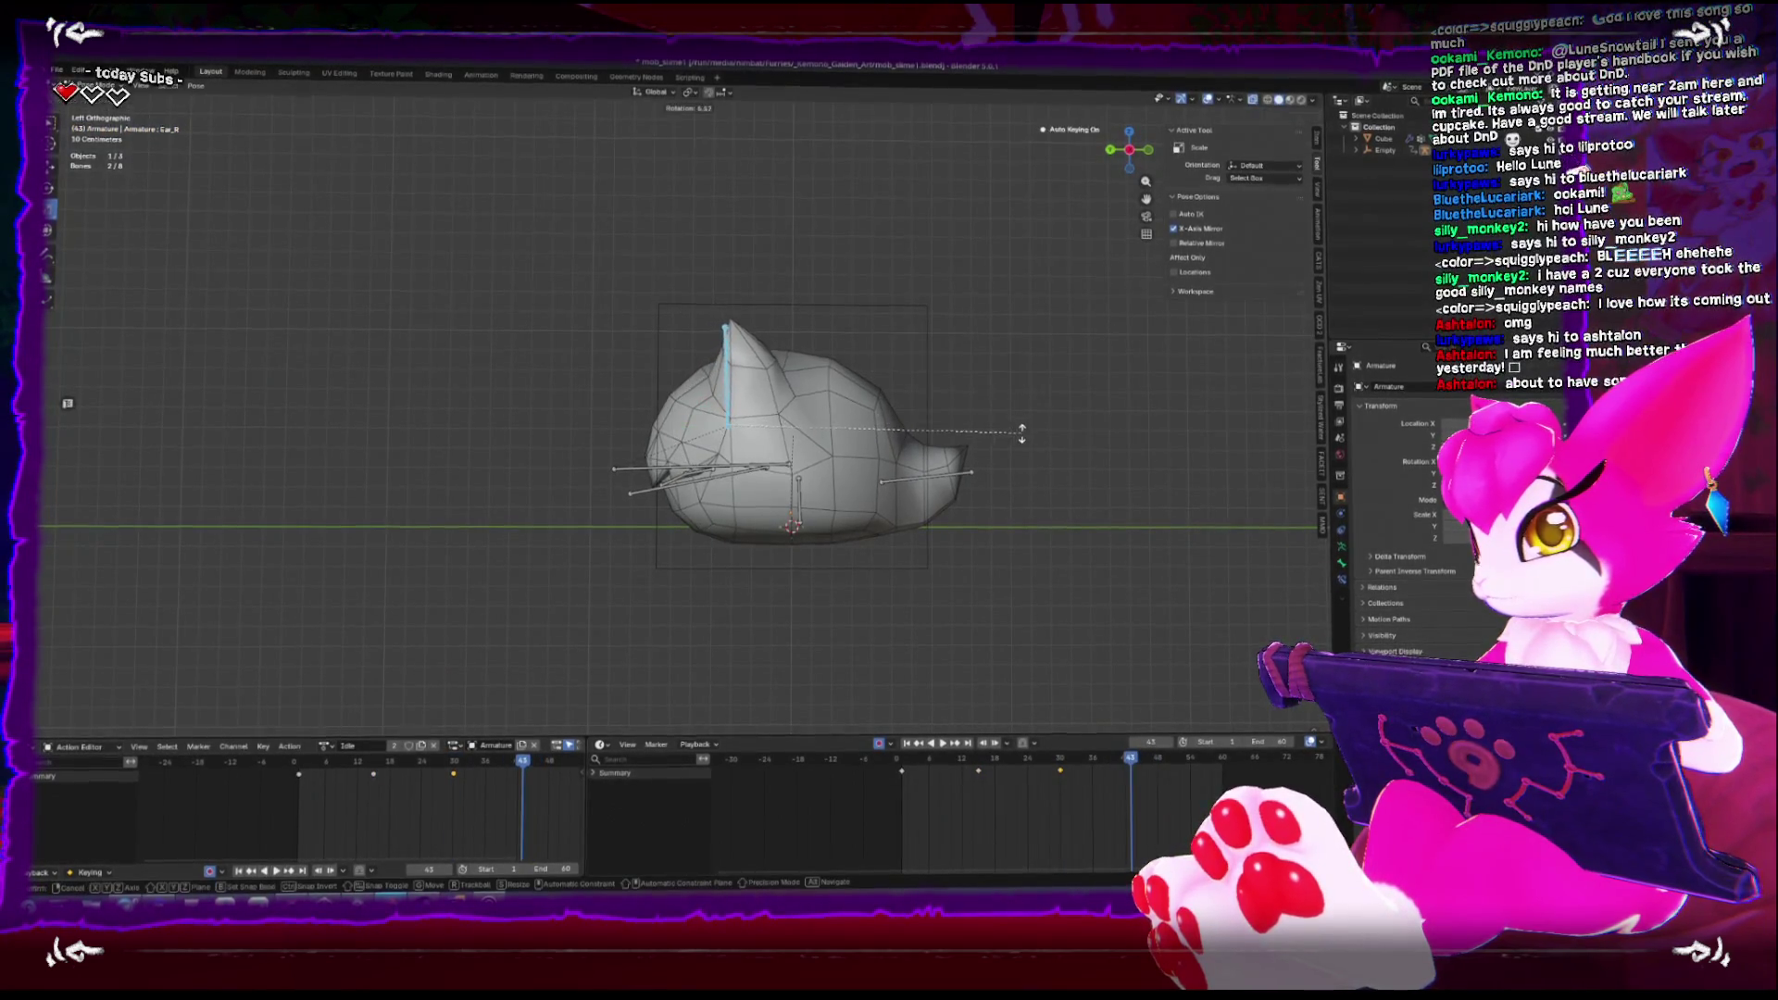
{"action": "left_click", "coordinate": [1057, 706]}
Shift all the ear keyframes in time and play back the twitch
{"action": "key", "text": "space"}
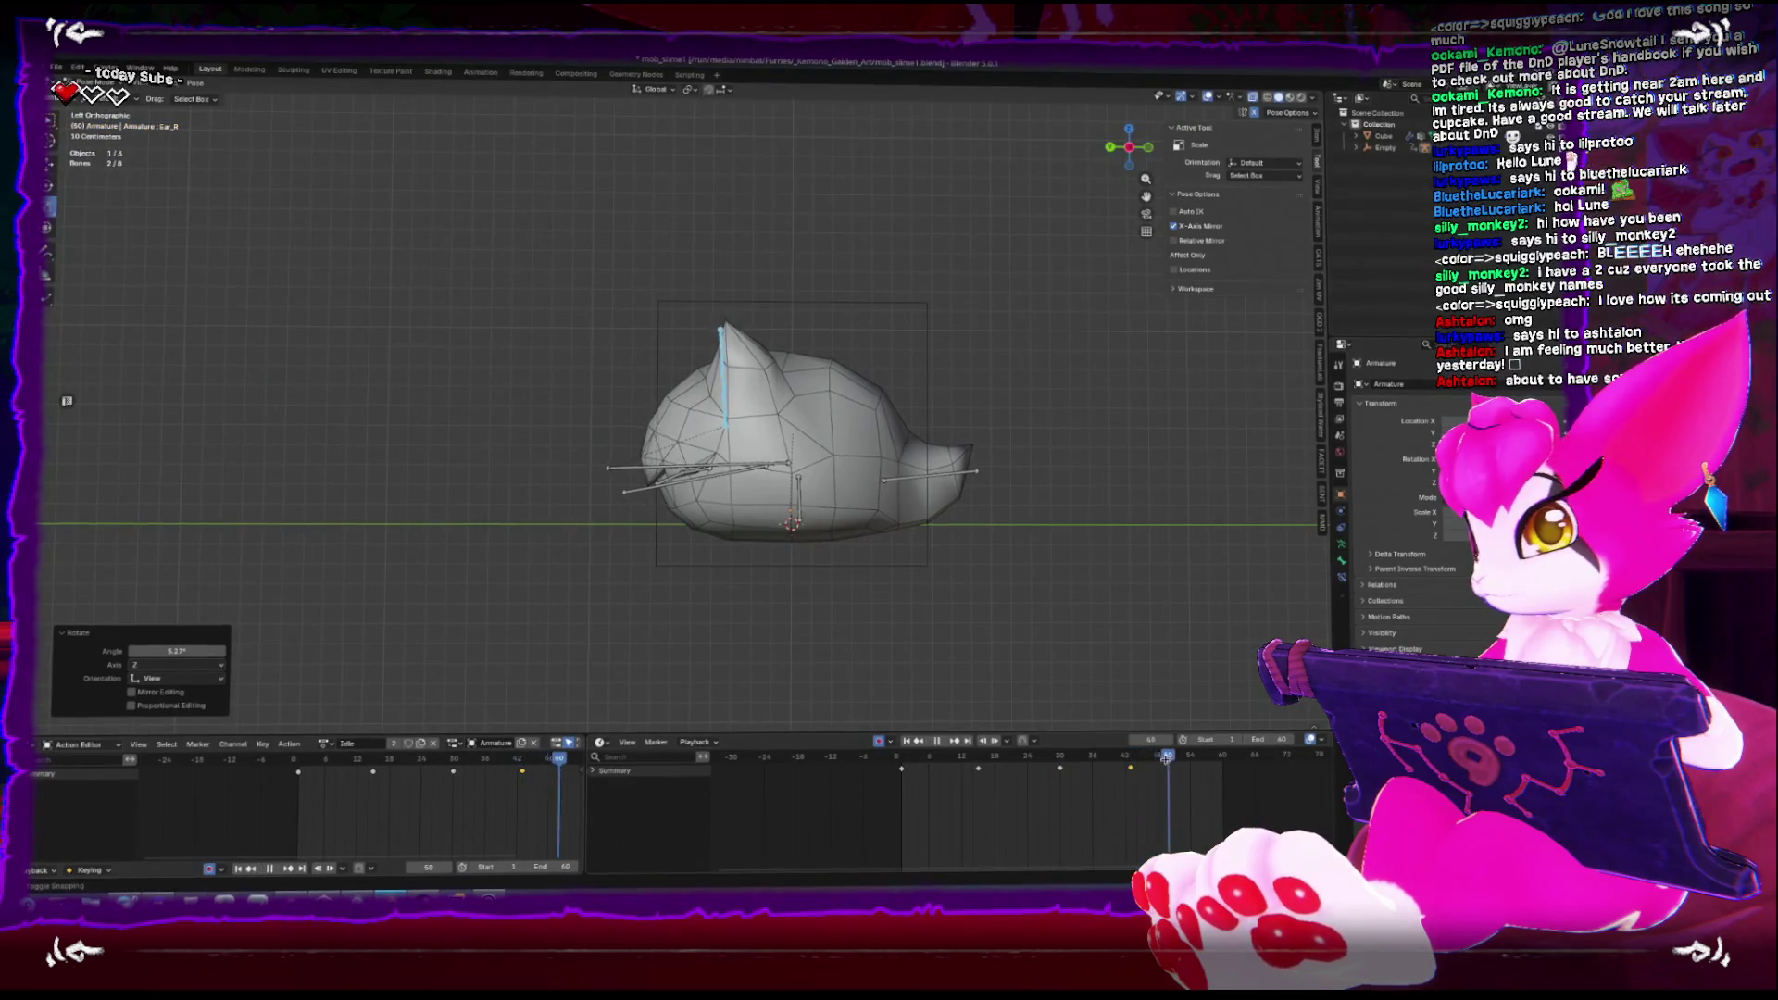
{"action": "left_click_drag", "start_coordinate": [794, 587], "coordinate": [898, 663]}
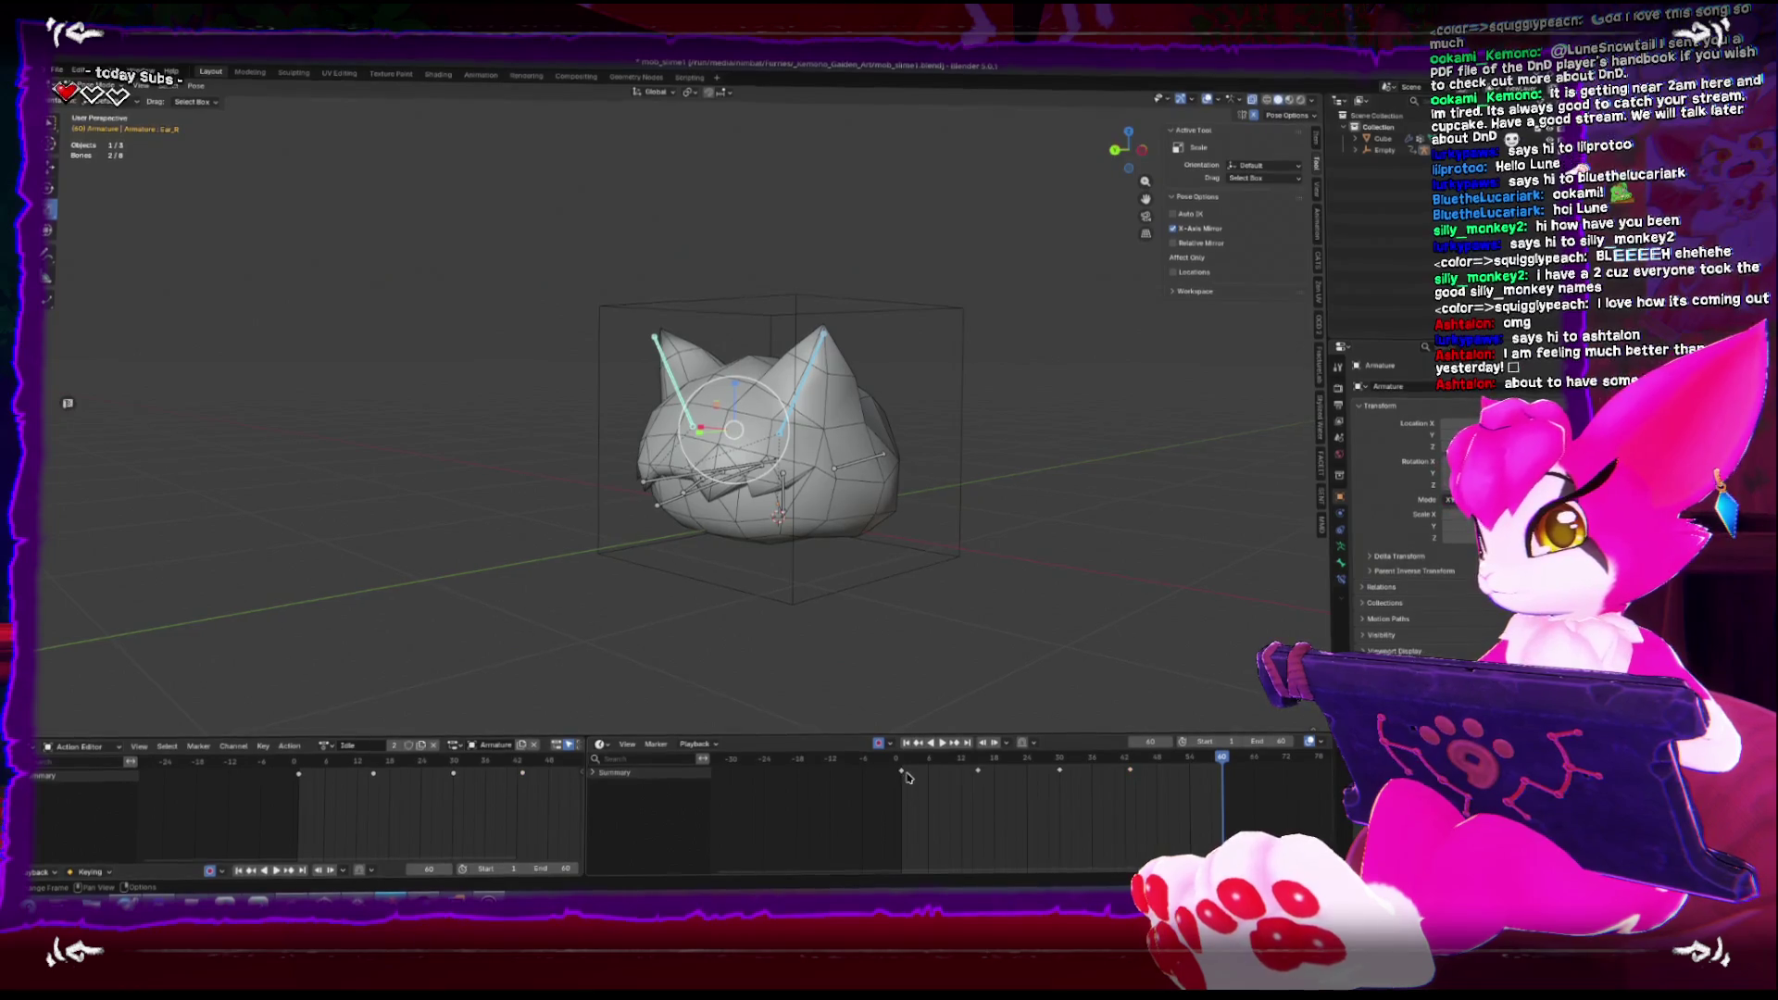
{"action": "key", "text": "a"}
{"action": "key", "text": "g"}
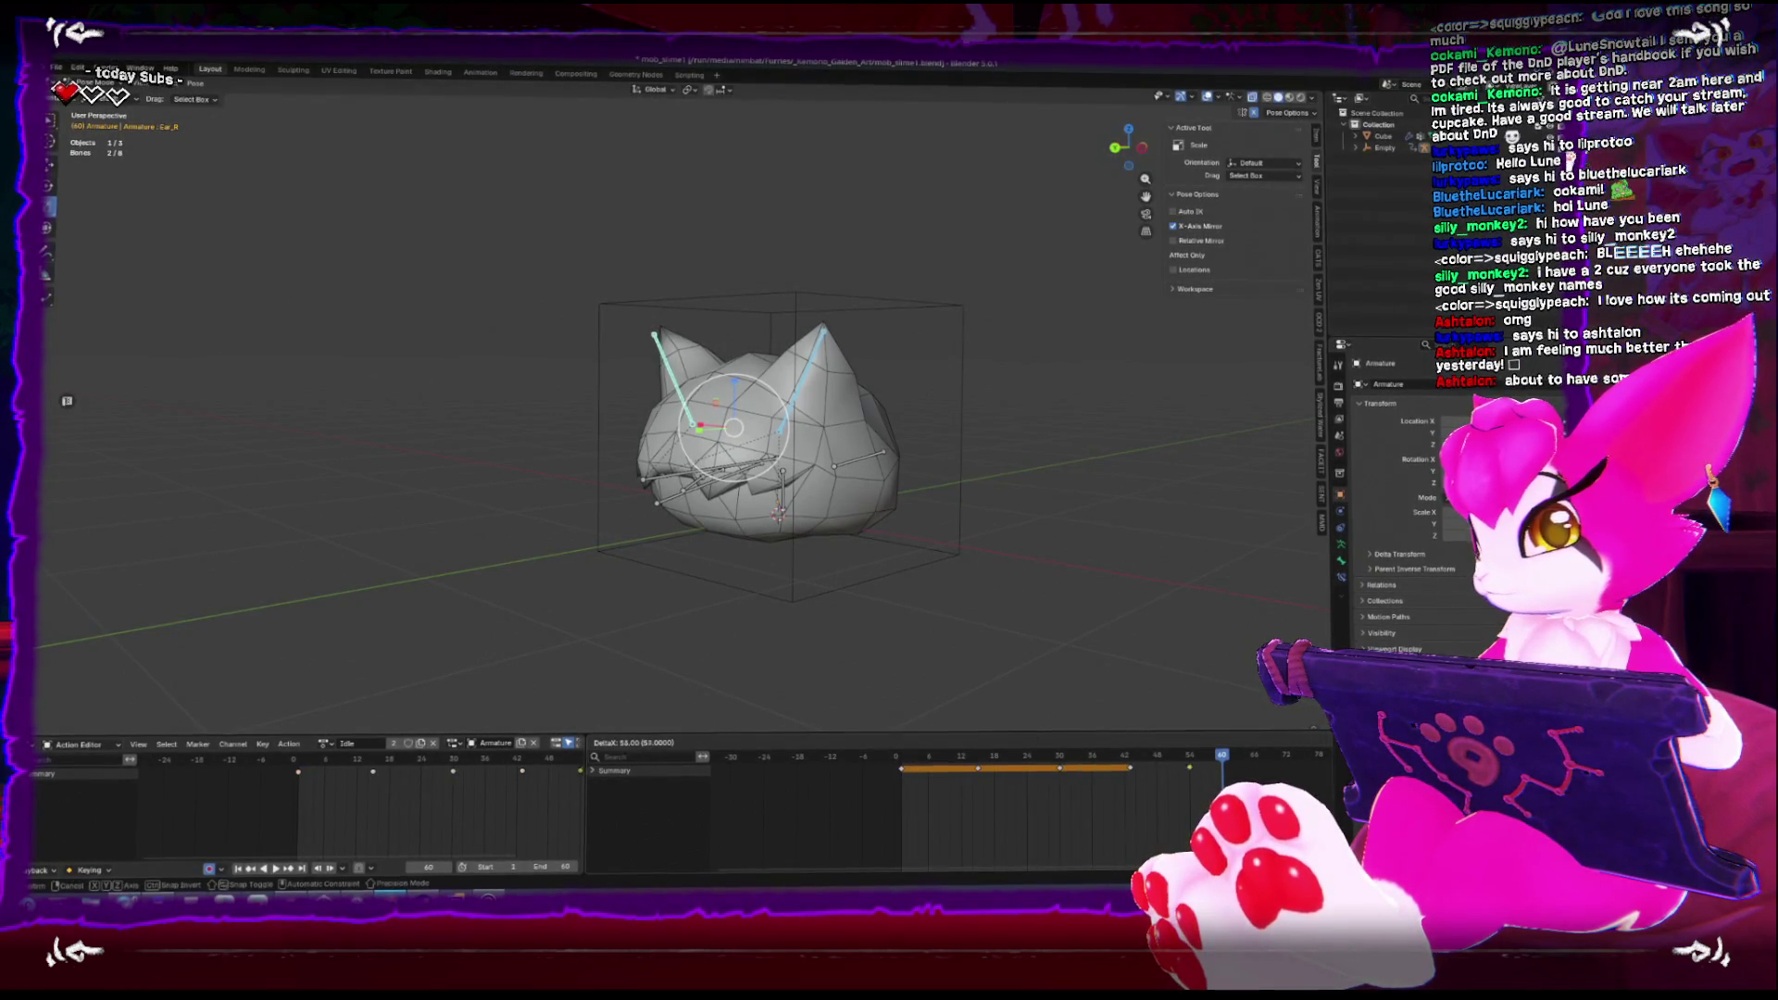
{"action": "key", "text": "Return"}
{"action": "left_click", "coordinate": [933, 744]}
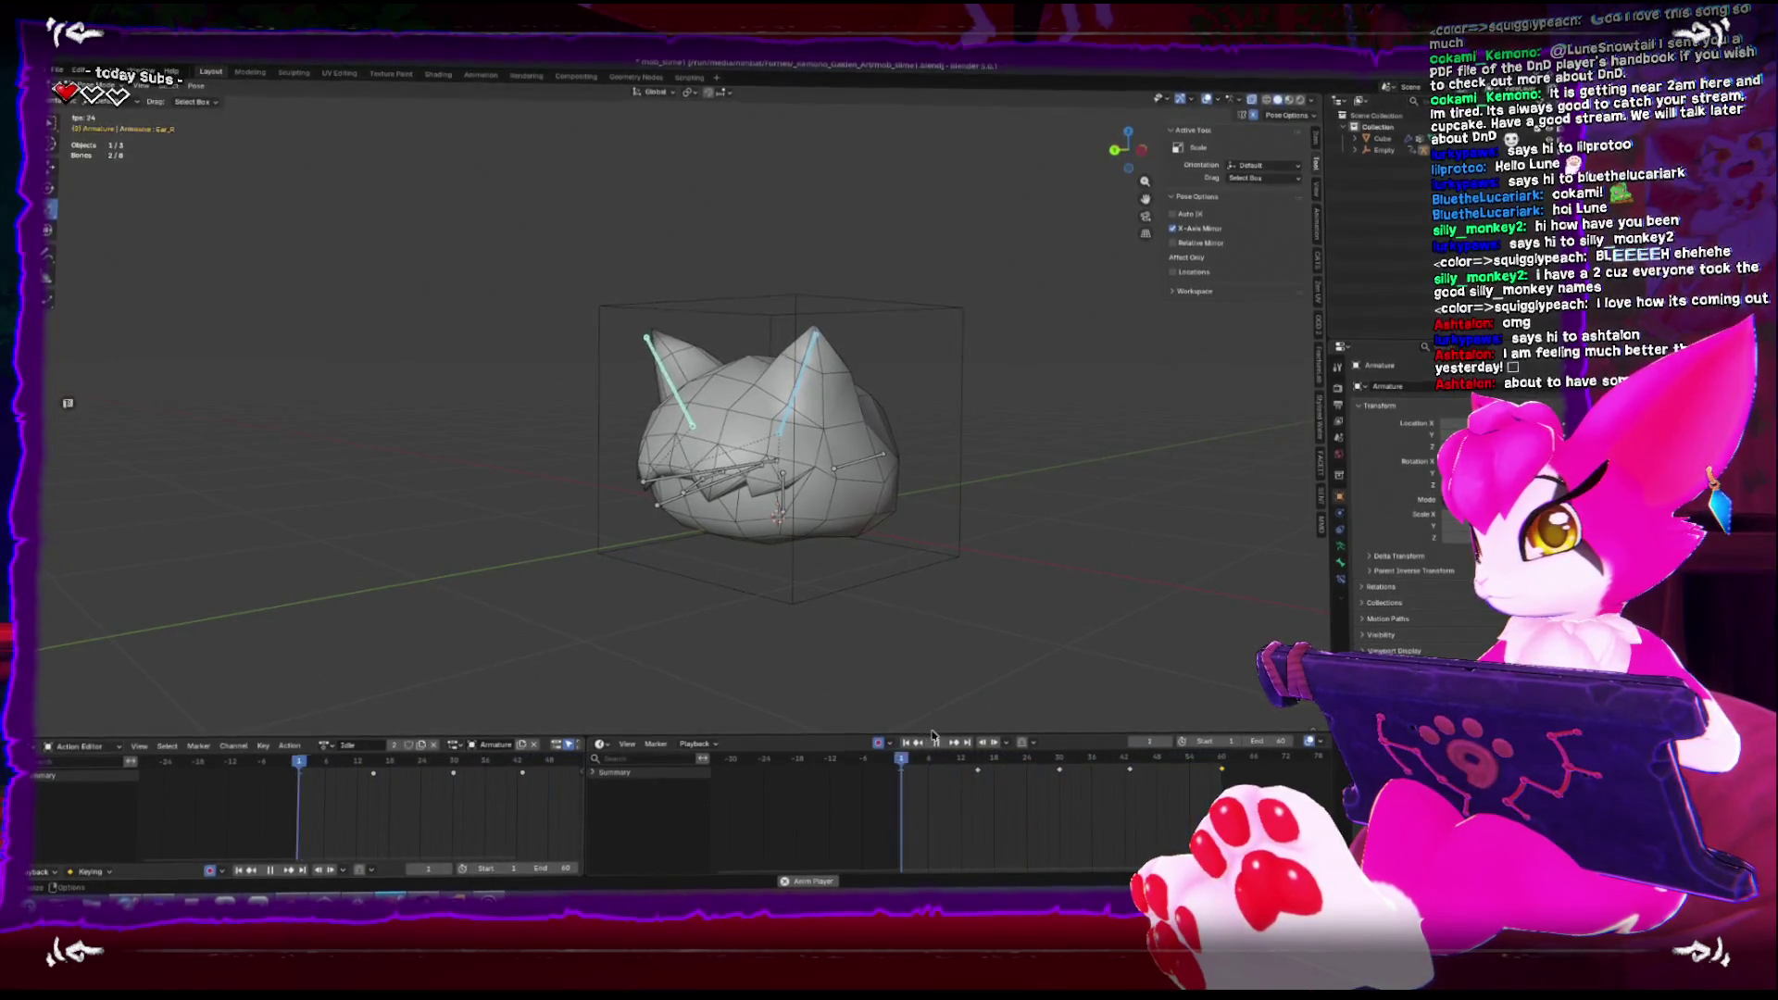
{"action": "left_click", "coordinate": [1028, 544]}
{"action": "left_click_drag", "start_coordinate": [1040, 547], "coordinate": [964, 574]}
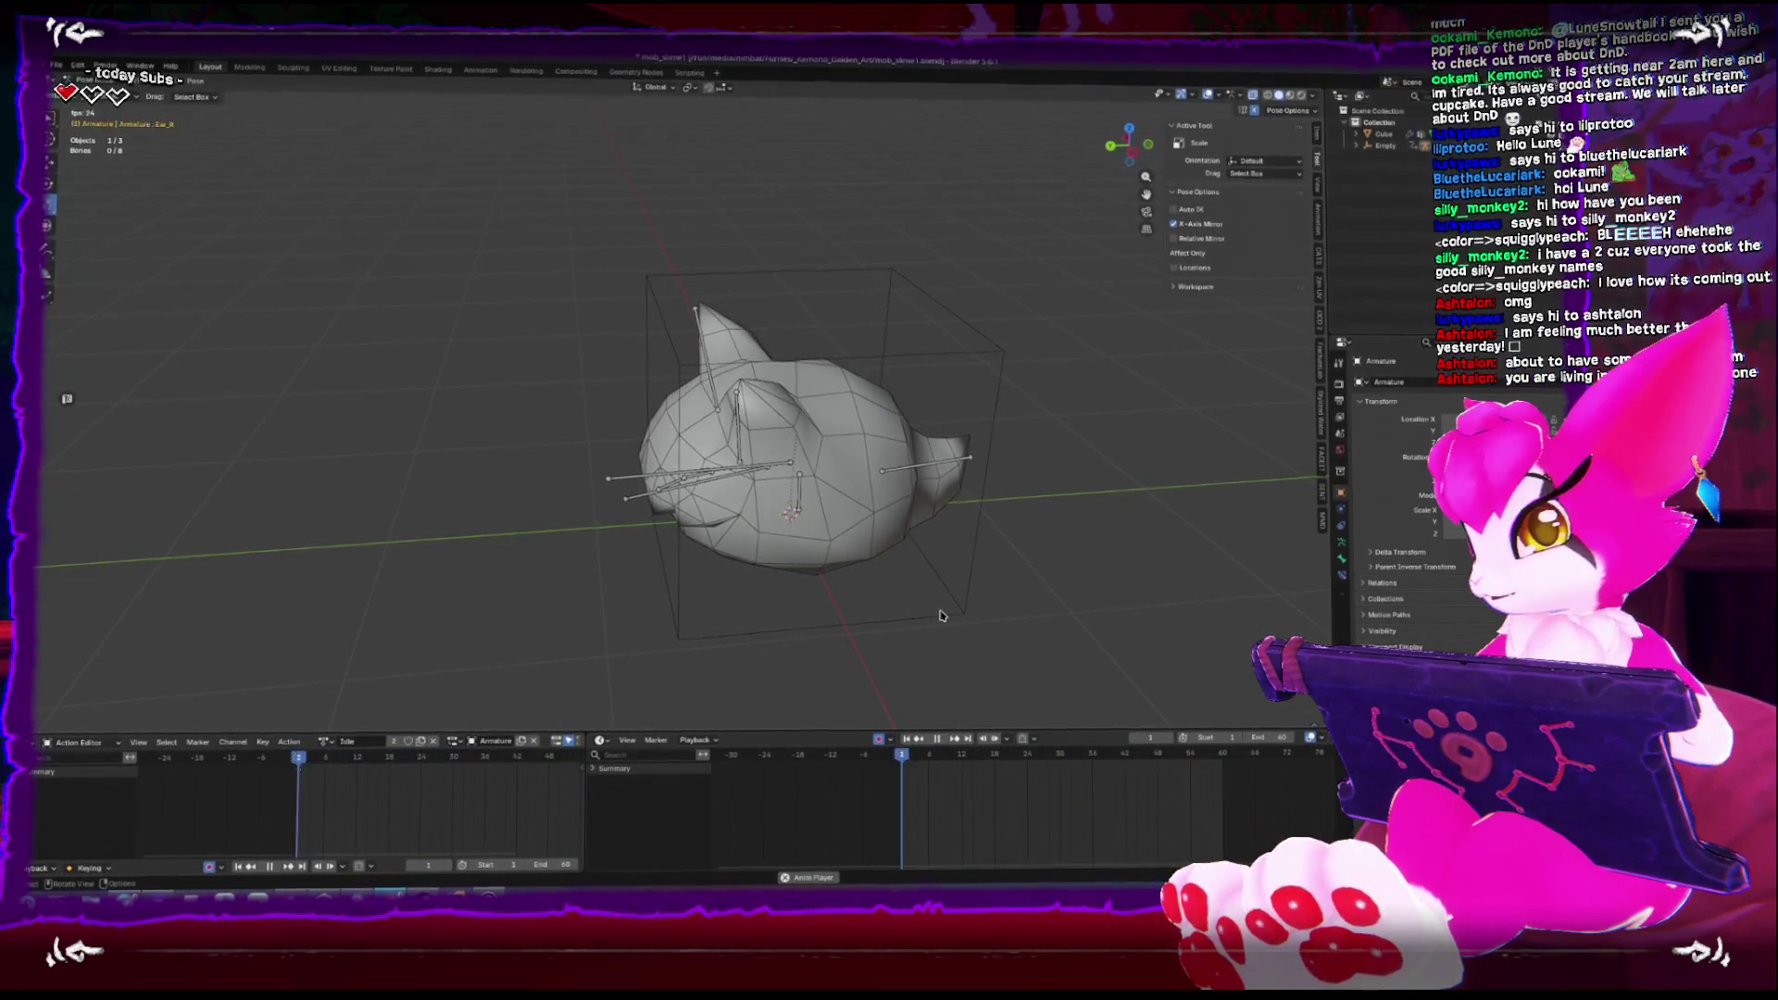
From frame 1 in top view, rotate the tail bone to one side, then the other
{"action": "left_click", "coordinate": [902, 756]}
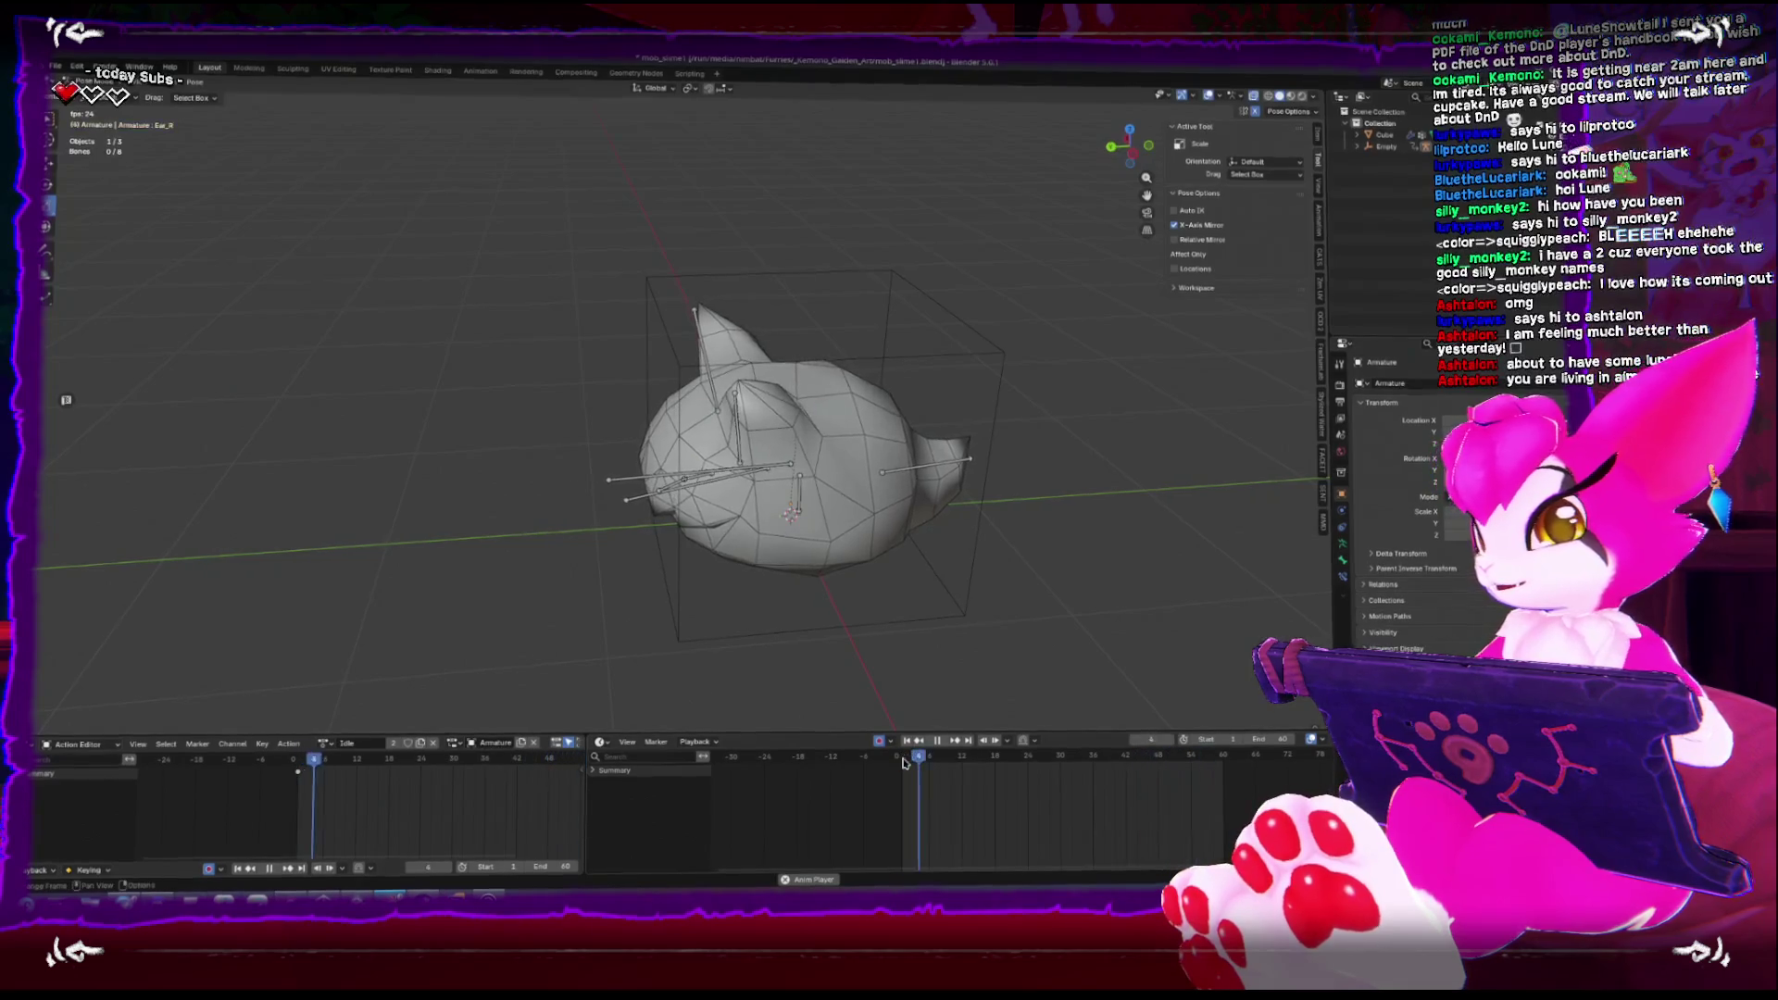
{"action": "left_click", "coordinate": [928, 465]}
{"action": "key", "text": "KP_7"}
{"action": "key", "text": "r"}
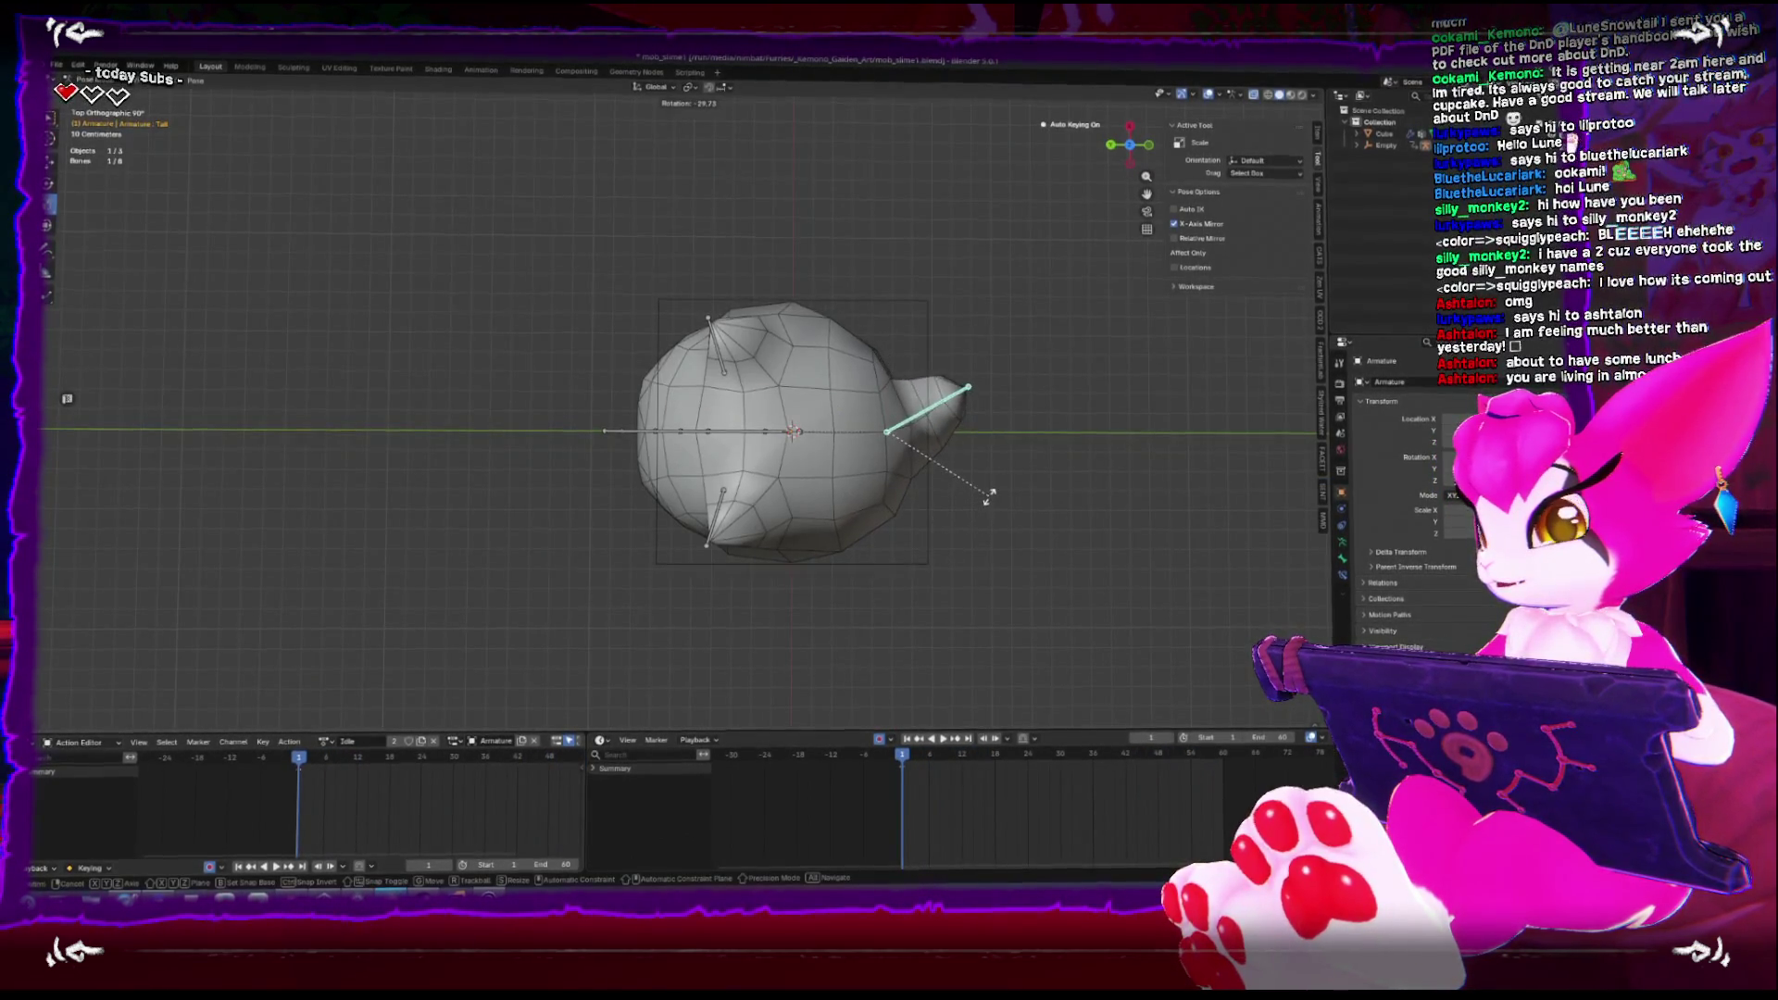
{"action": "left_click", "coordinate": [990, 501]}
{"action": "key", "text": "space"}
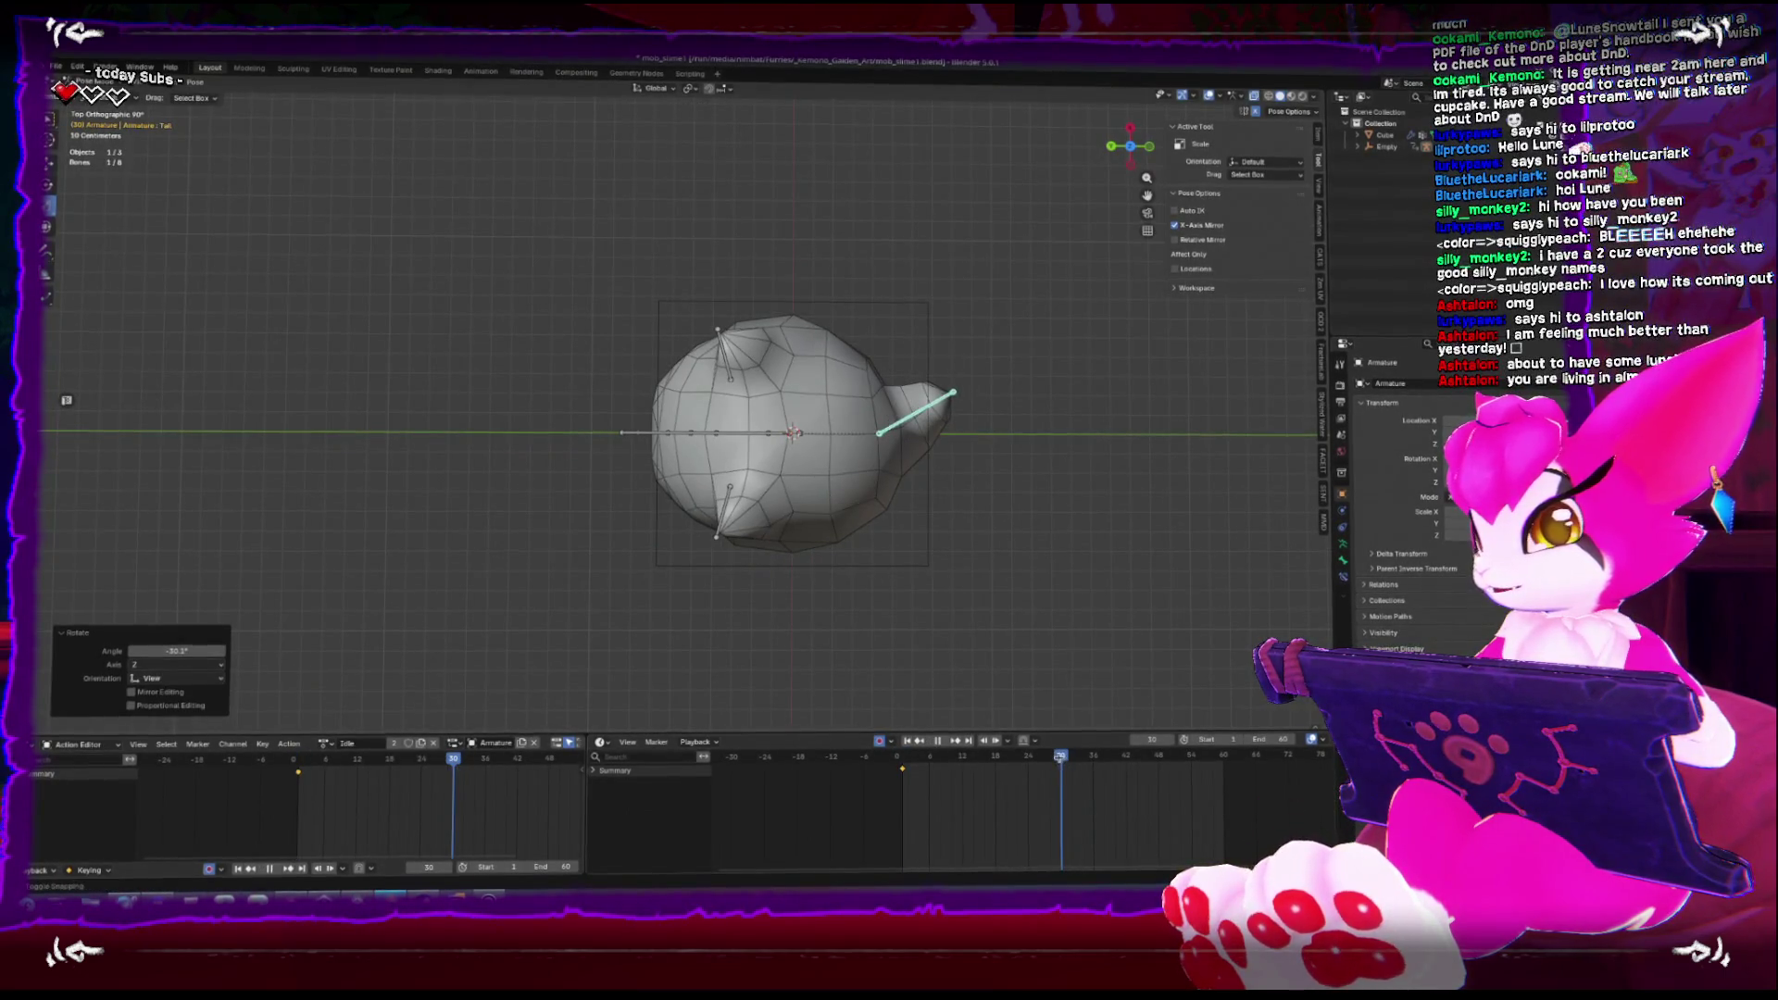
{"action": "key", "text": "space"}
{"action": "key", "text": "r"}
{"action": "left_click", "coordinate": [871, 748]}
Duplicate the tail keys 10 frames later and play the side-to-side swing
{"action": "left_click_drag", "start_coordinate": [901, 776], "coordinate": [970, 778]}
{"action": "left_click", "coordinate": [1233, 783]}
{"action": "left_click_drag", "start_coordinate": [926, 556], "coordinate": [951, 590]}
{"action": "key", "text": "space"}
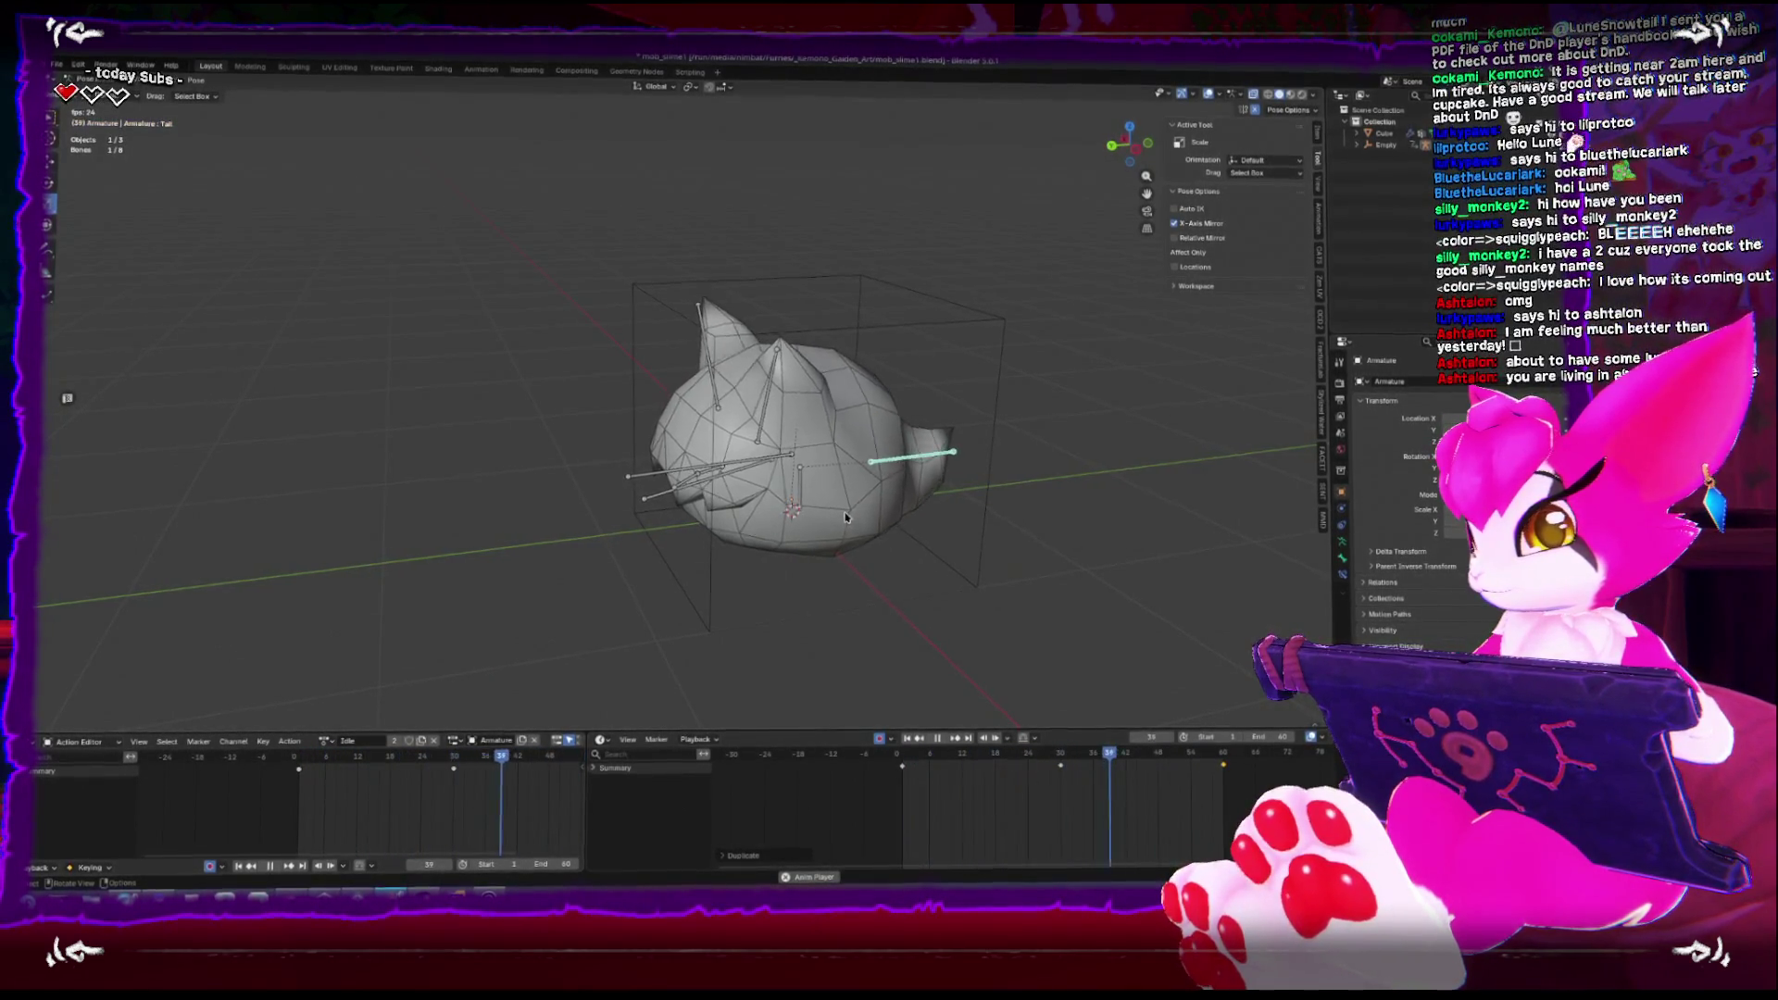
{"action": "key", "text": "space"}
{"action": "left_click", "coordinate": [903, 761]}
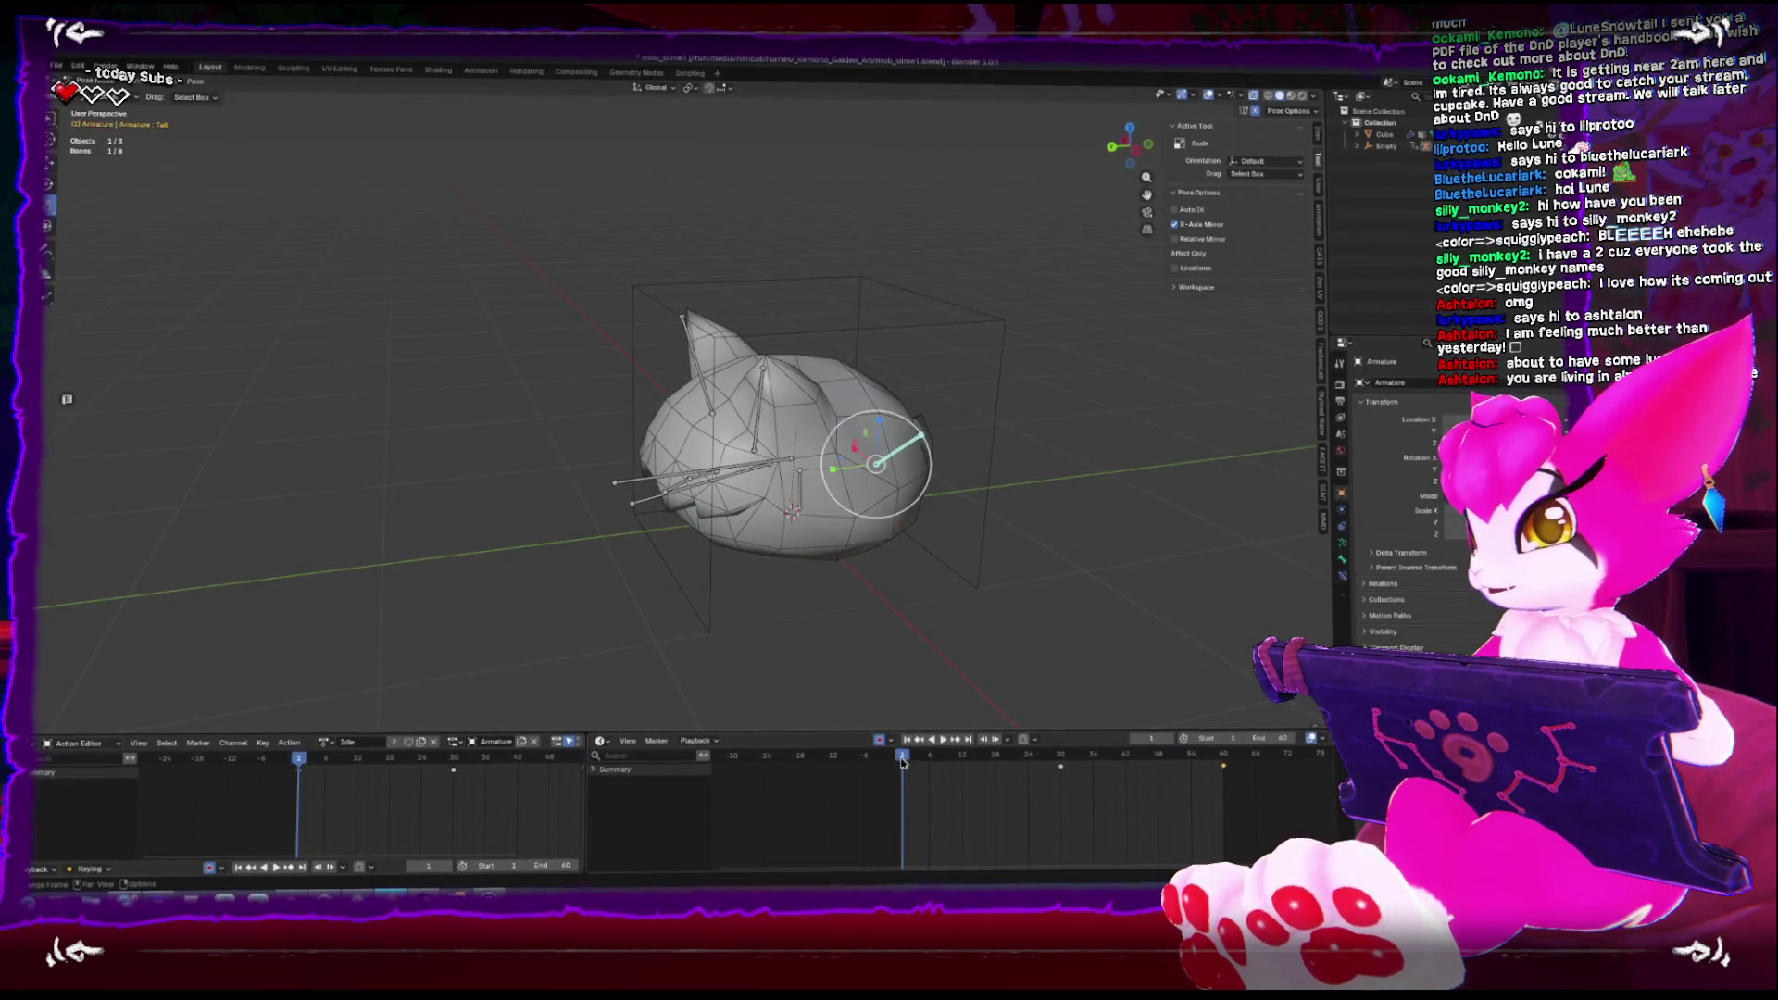
{"action": "mouse_move", "coordinate": [889, 593]}
{"action": "left_mouse_down"}
{"action": "mouse_move", "coordinate": [865, 619]}
{"action": "mouse_move", "coordinate": [787, 406]}
{"action": "left_mouse_up"}
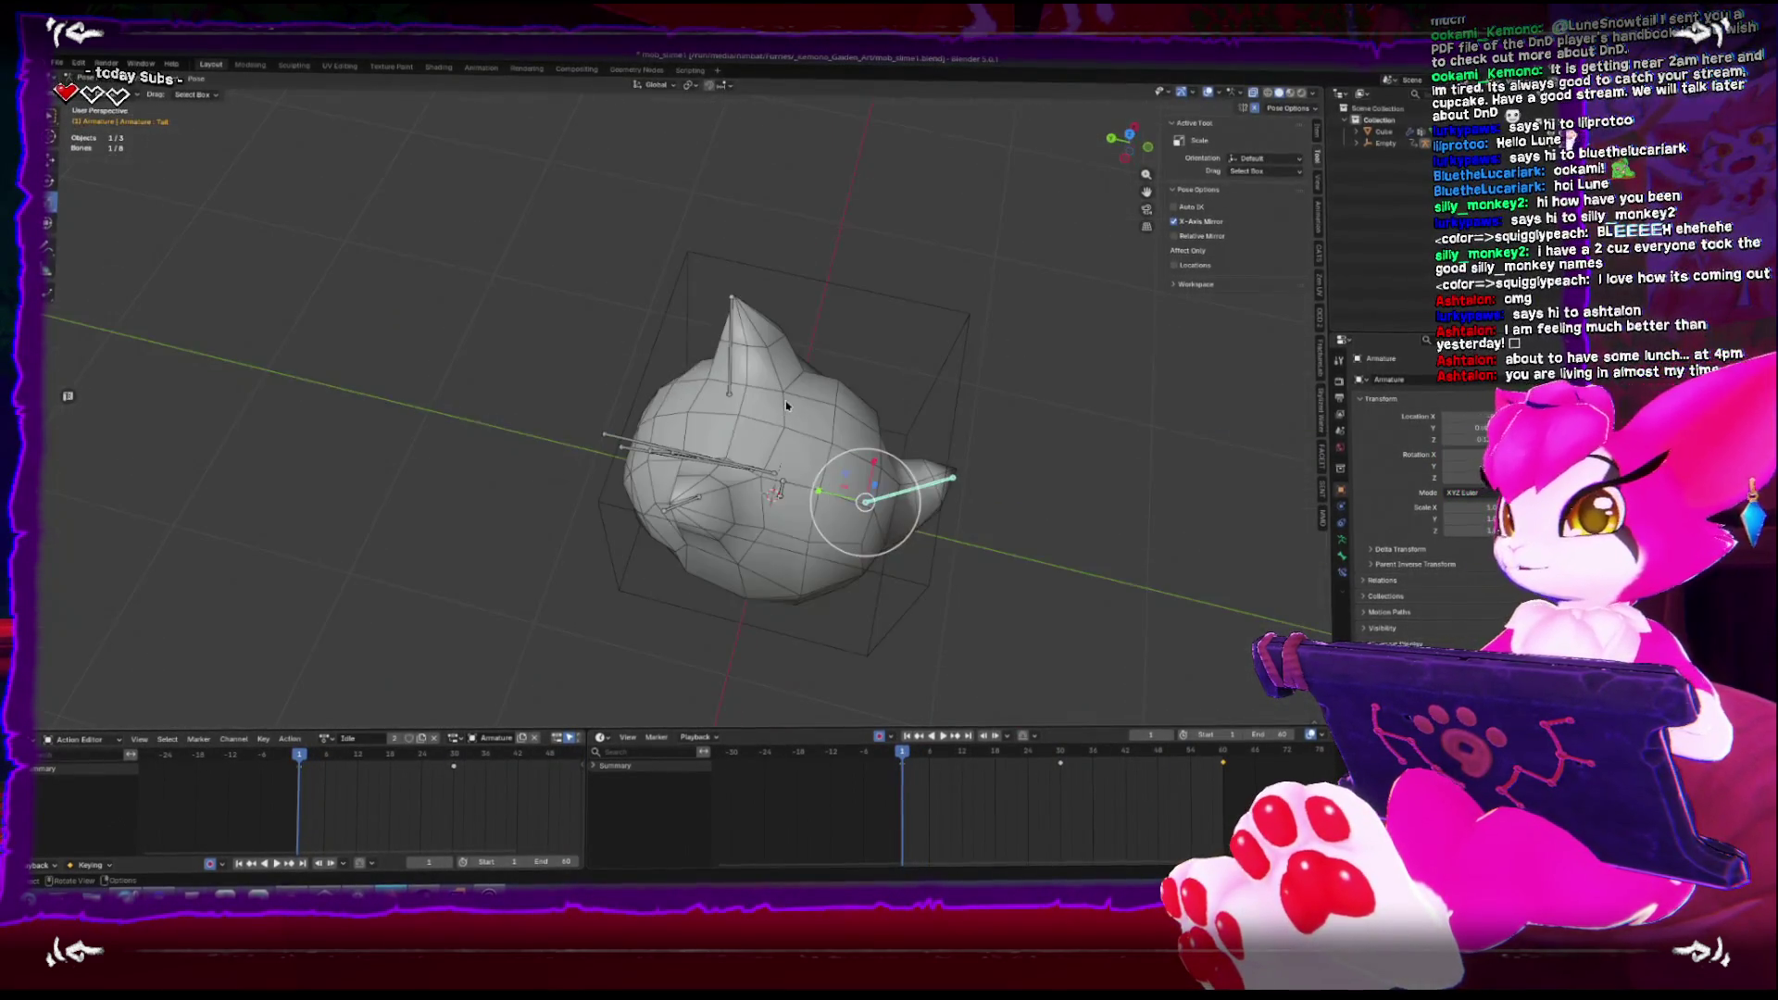
{"action": "key", "text": "KP_1"}
{"action": "key", "text": "KP_7"}
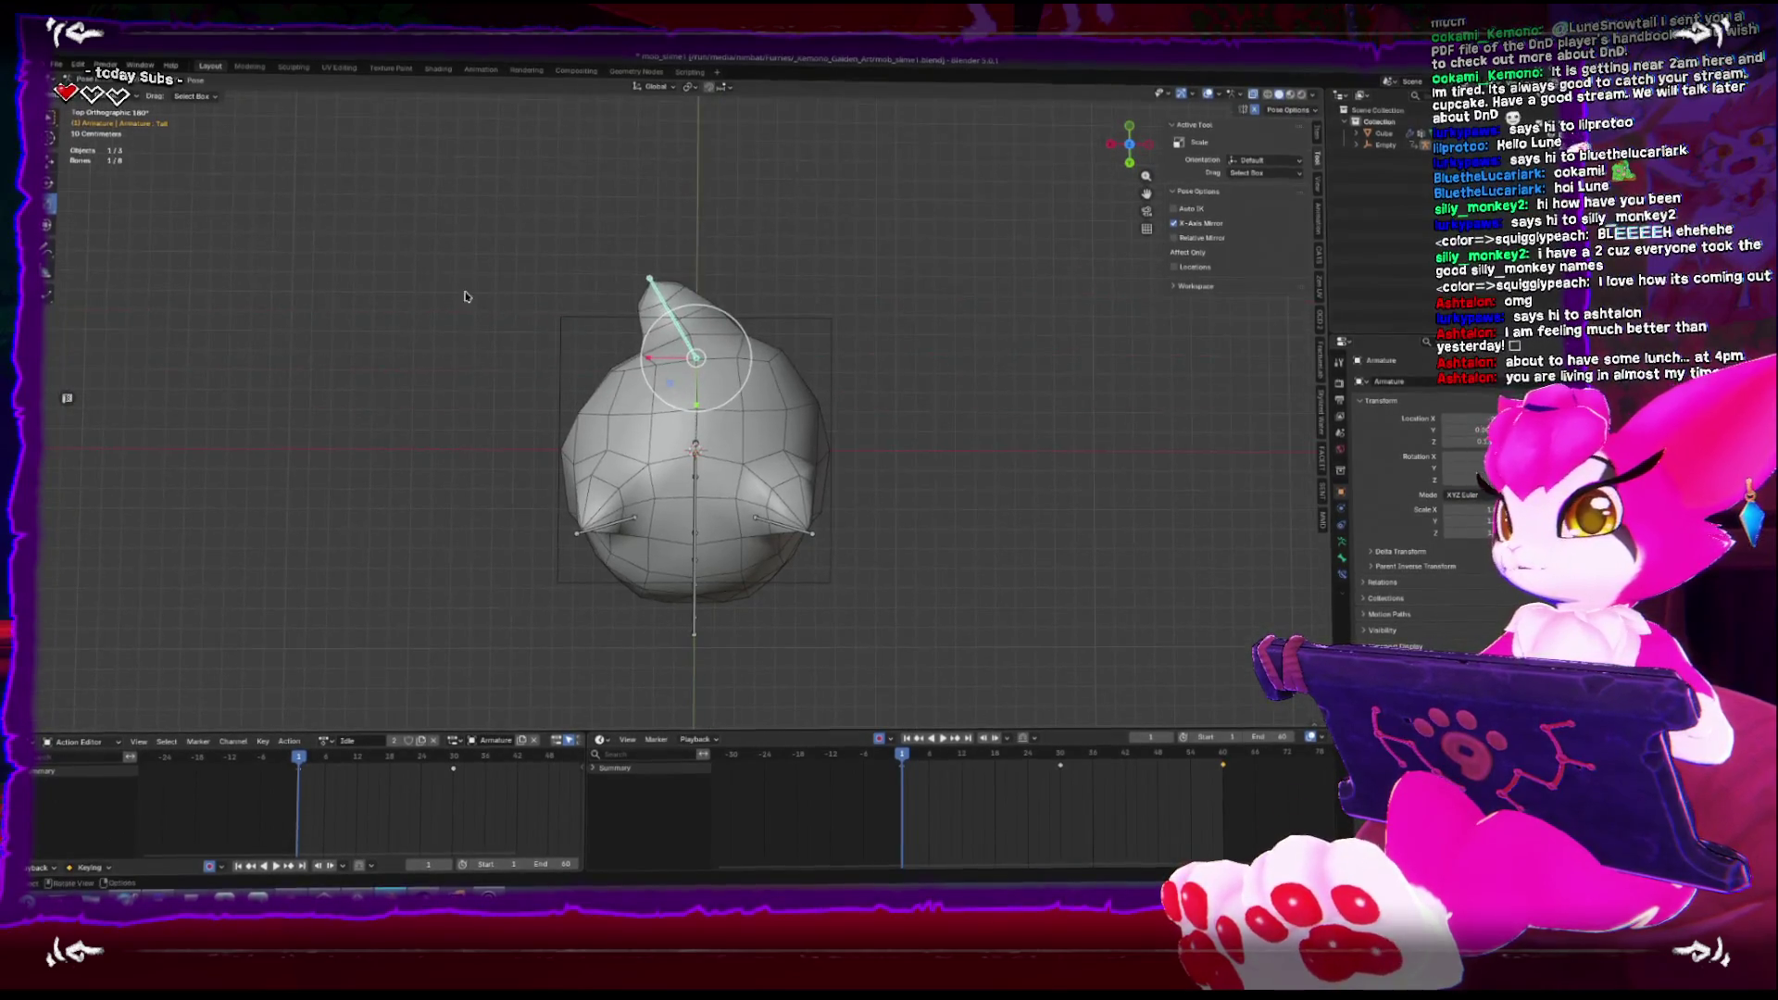
{"action": "left_click", "coordinate": [196, 80]}
Rotate the tail bone 17° and duplicate its first keyframe along the timeline
{"action": "mouse_move", "coordinate": [232, 130]}
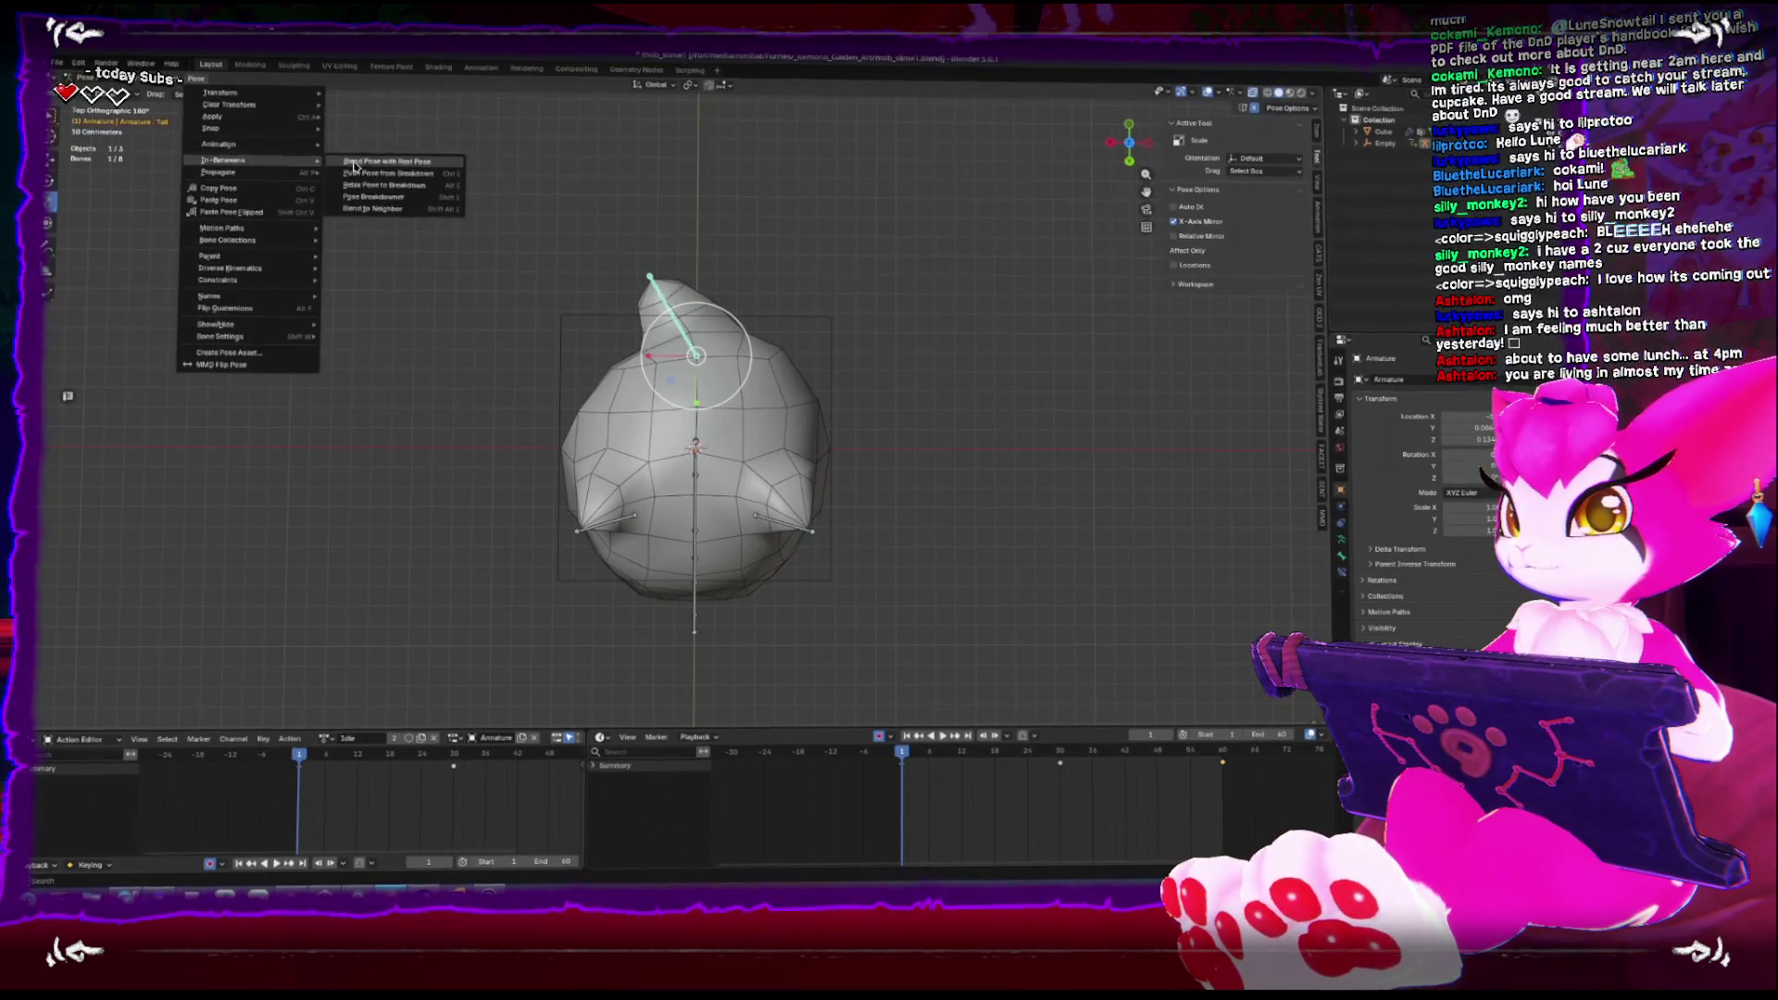
{"action": "mouse_move", "coordinate": [299, 176]}
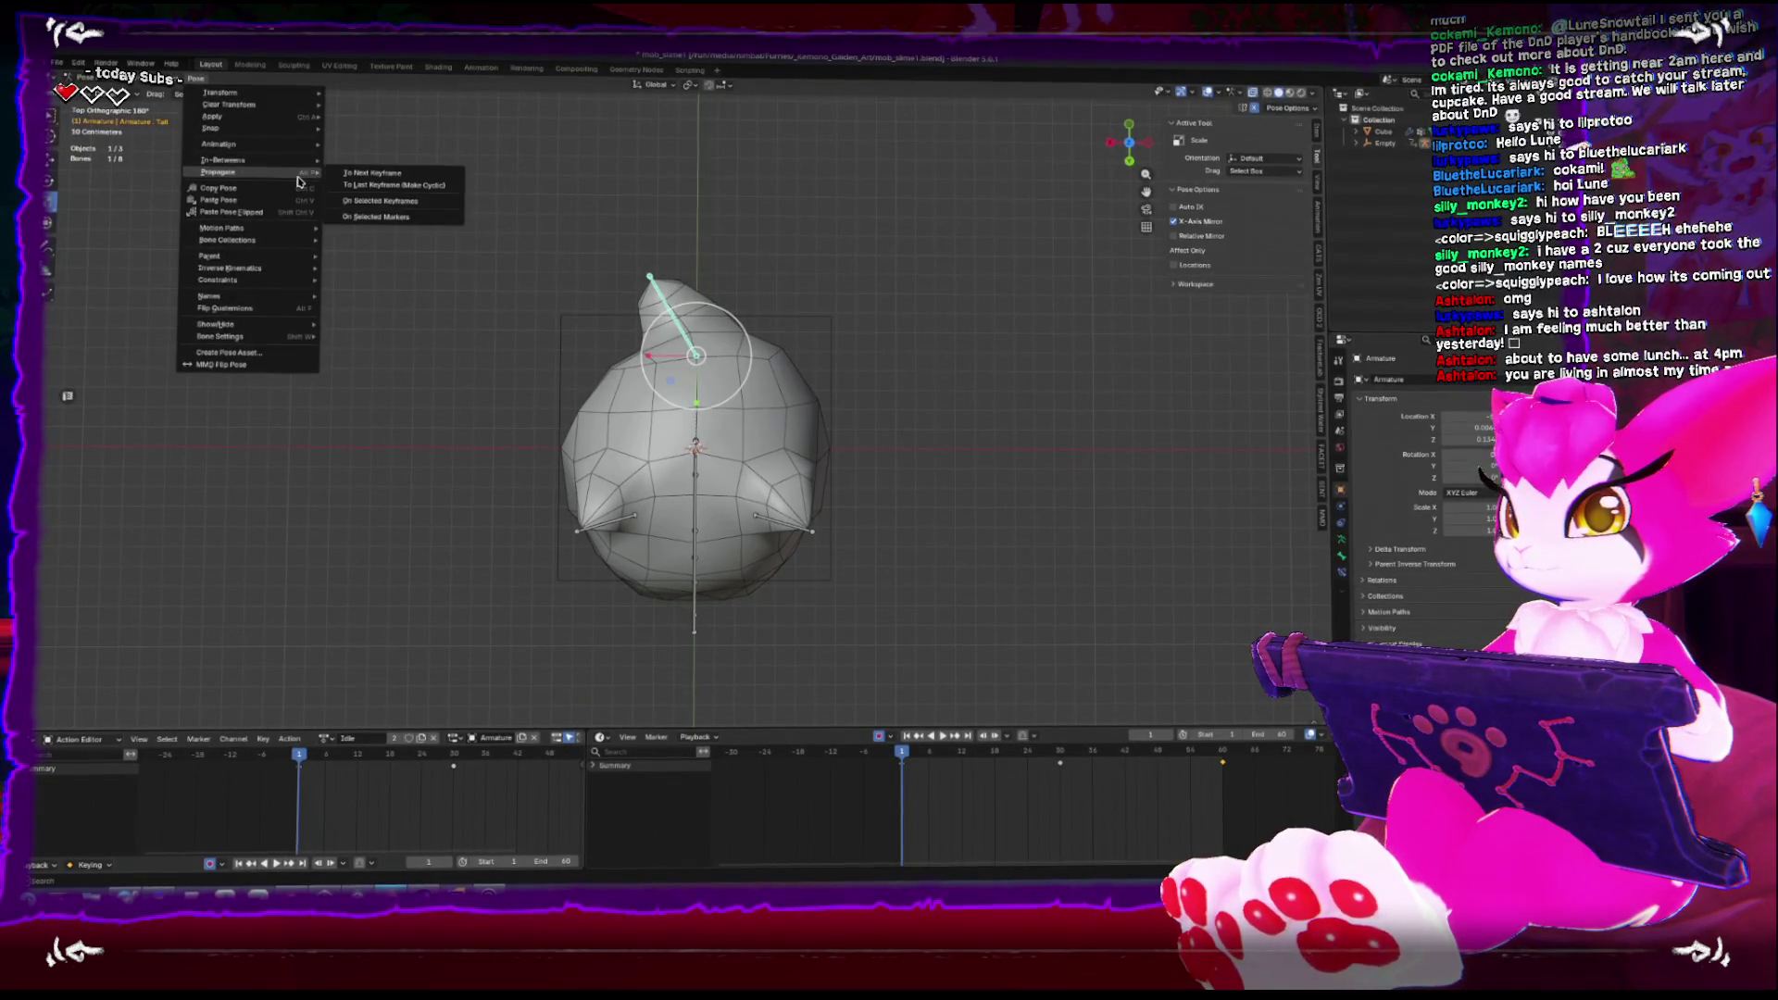
{"action": "left_click", "coordinate": [382, 176]}
{"action": "key", "text": "r"}
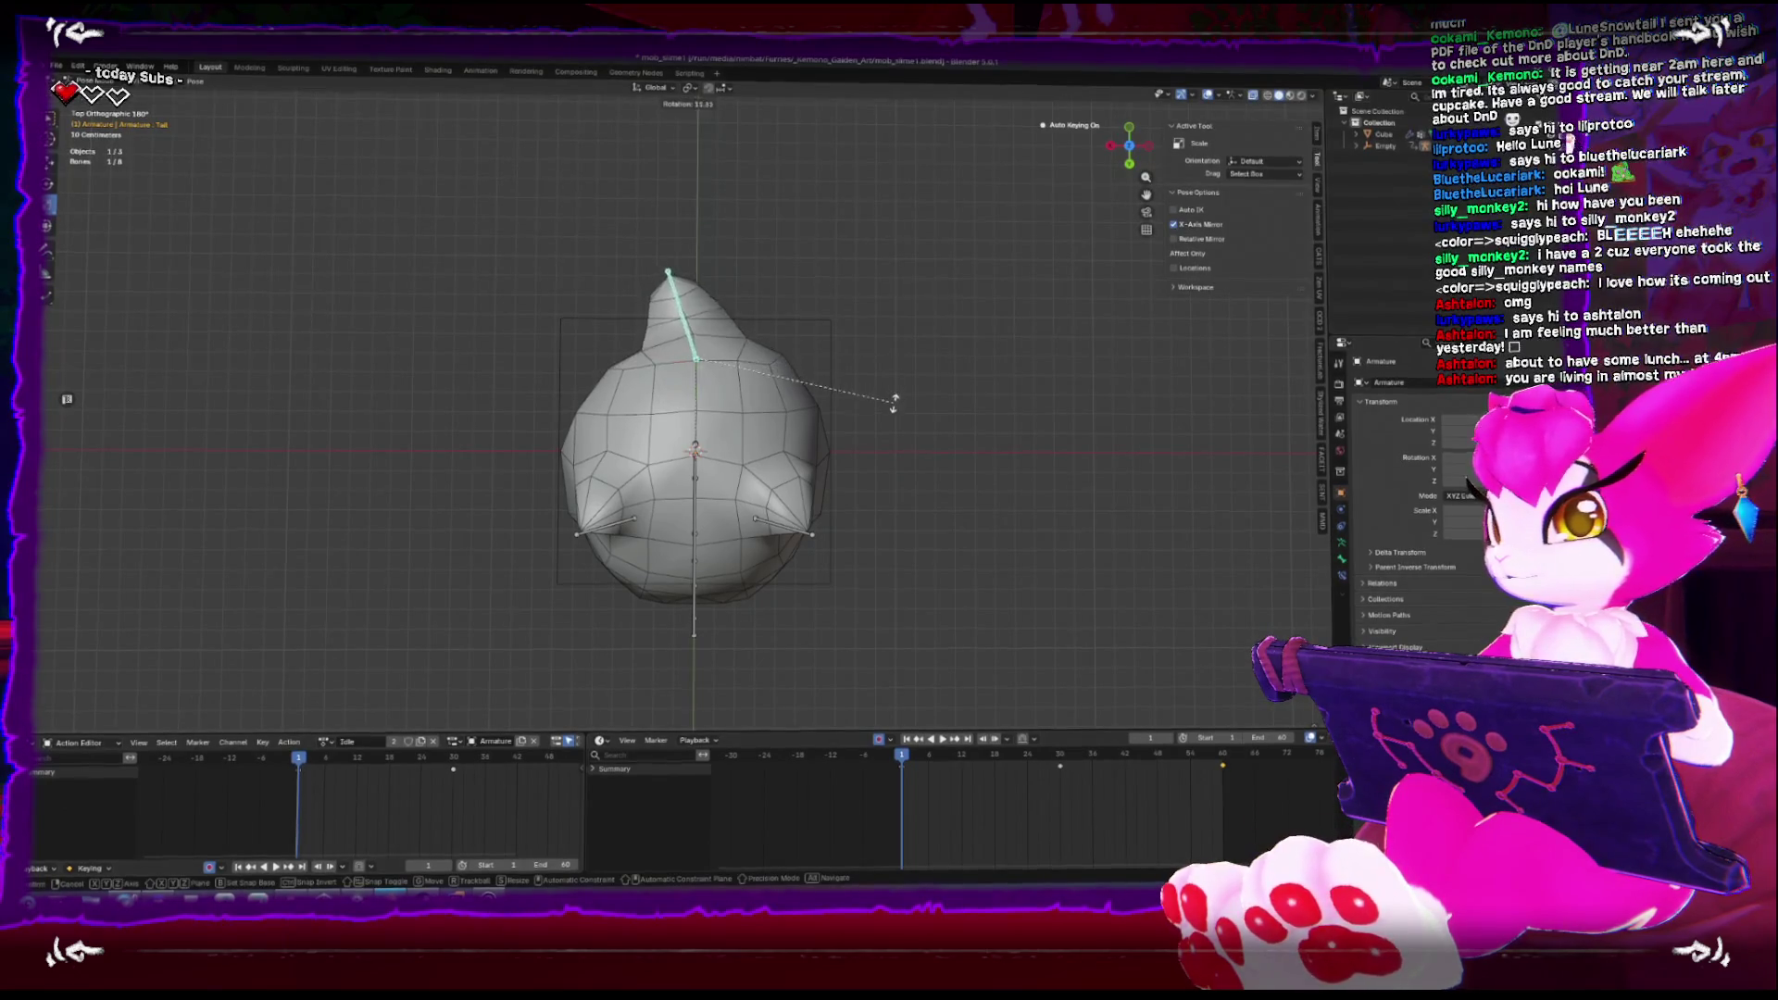
{"action": "left_click", "coordinate": [892, 417]}
{"action": "left_click", "coordinate": [900, 773]}
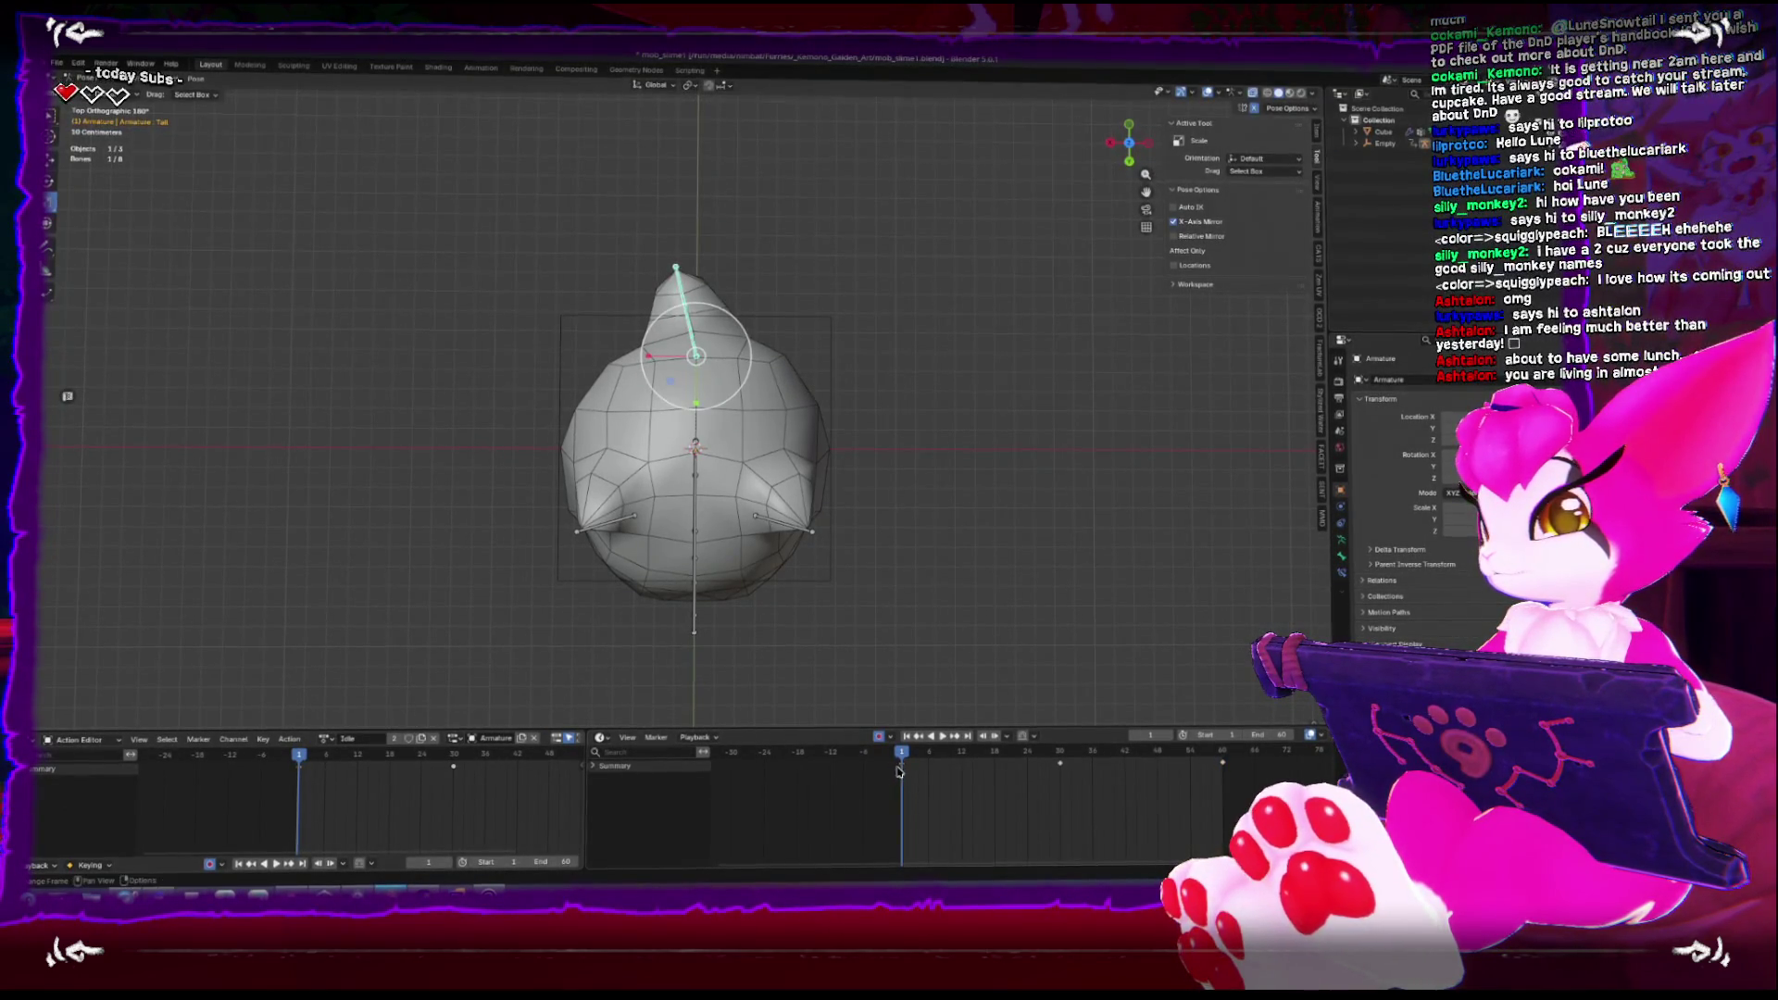
{"action": "left_click", "coordinate": [729, 786]}
Key the tail rotated back at frame 30 and watch the looping sway
{"action": "left_click", "coordinate": [1064, 761]}
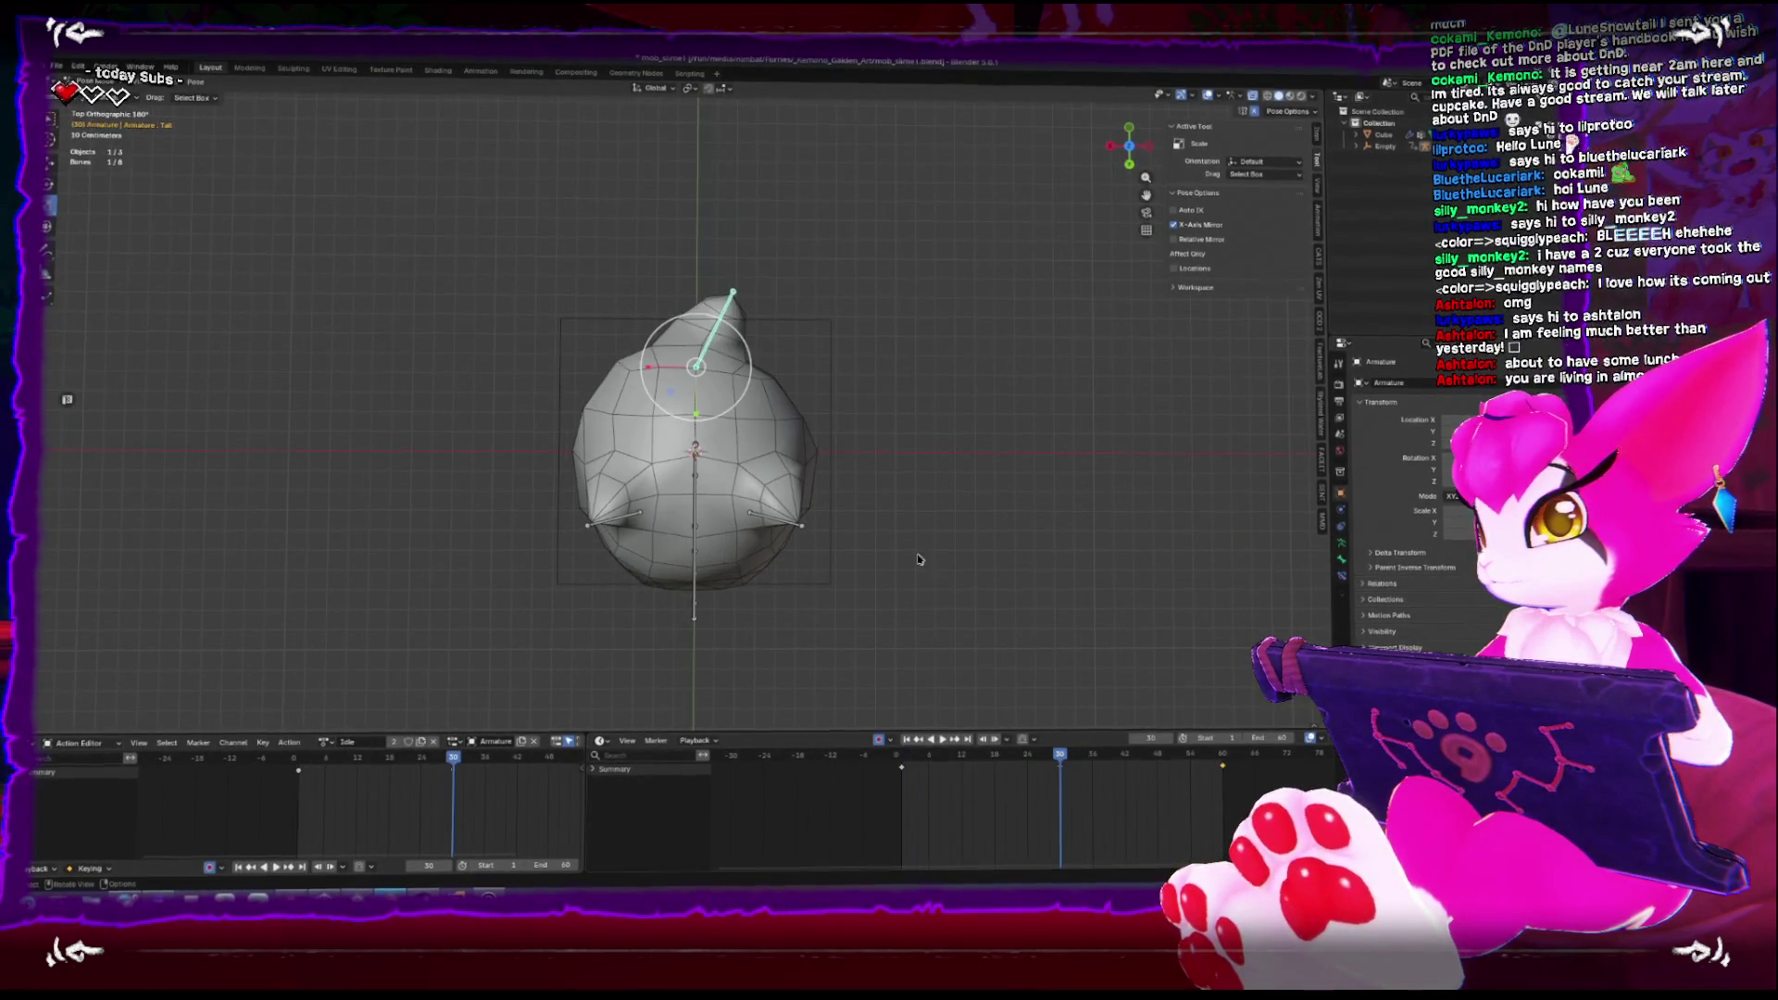
{"action": "key", "text": "r"}
{"action": "left_click", "coordinate": [871, 392]}
{"action": "left_click_drag", "start_coordinate": [870, 392], "coordinate": [686, 405]}
{"action": "key", "text": "space"}
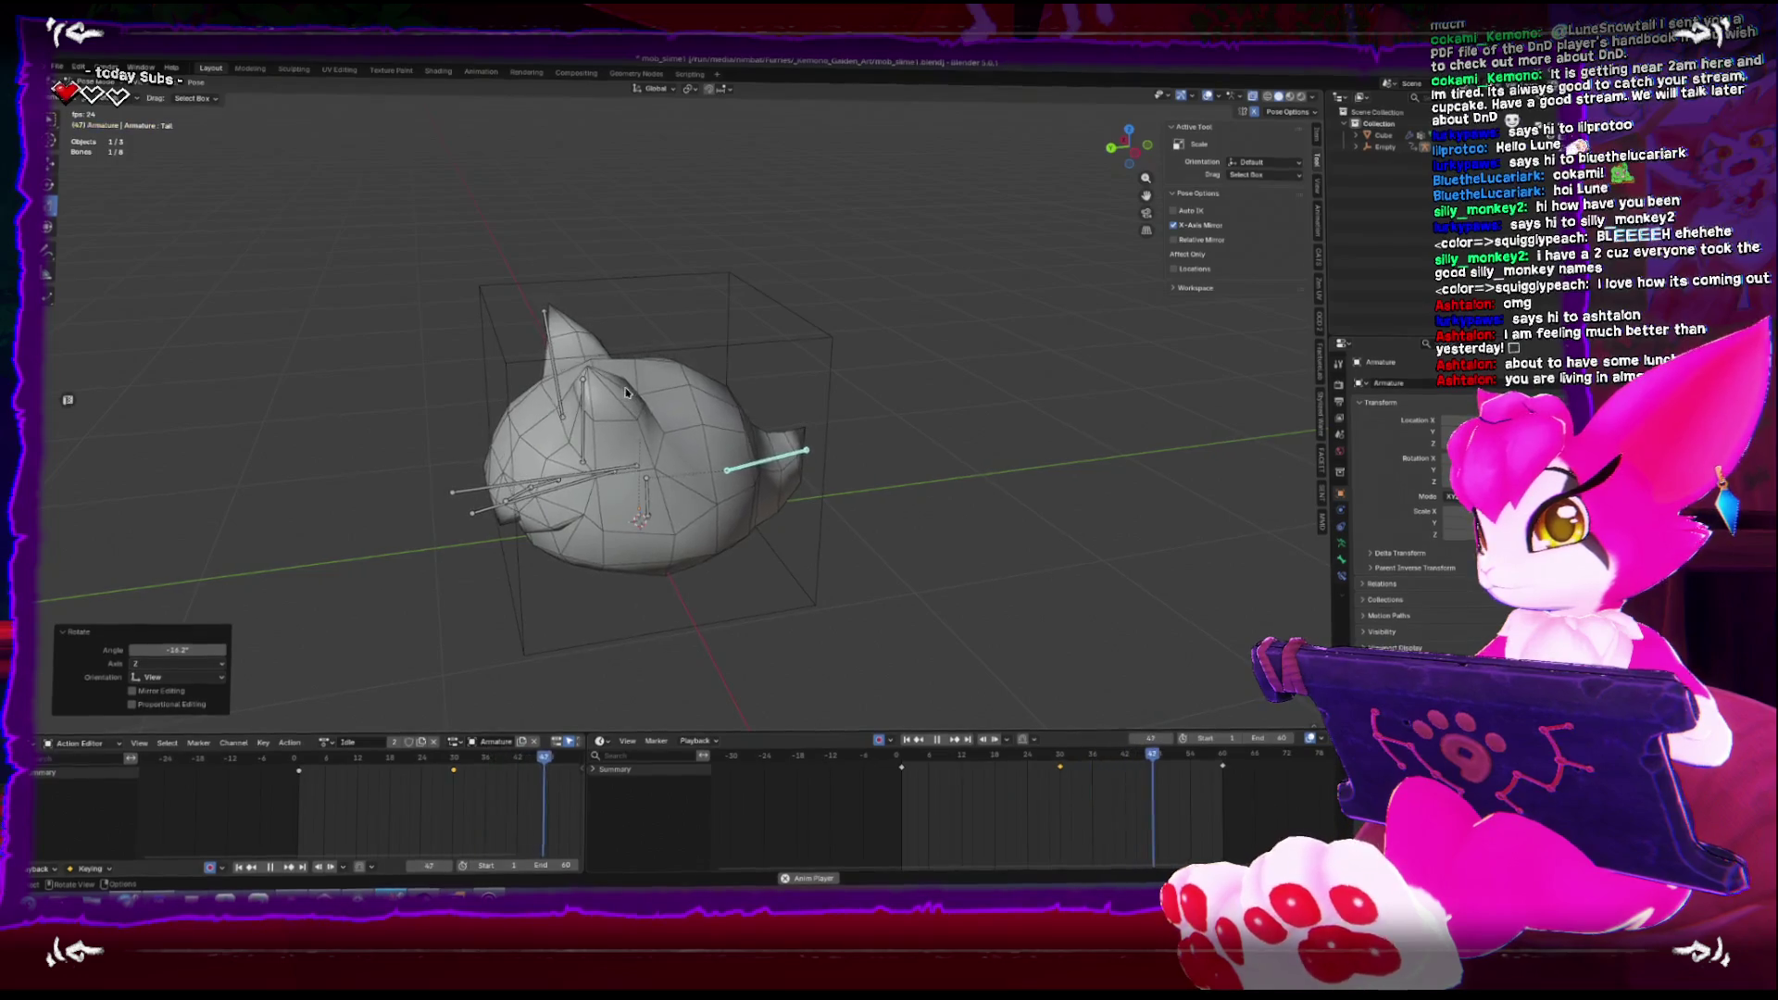
{"action": "left_click_drag", "start_coordinate": [637, 403], "coordinate": [514, 400]}
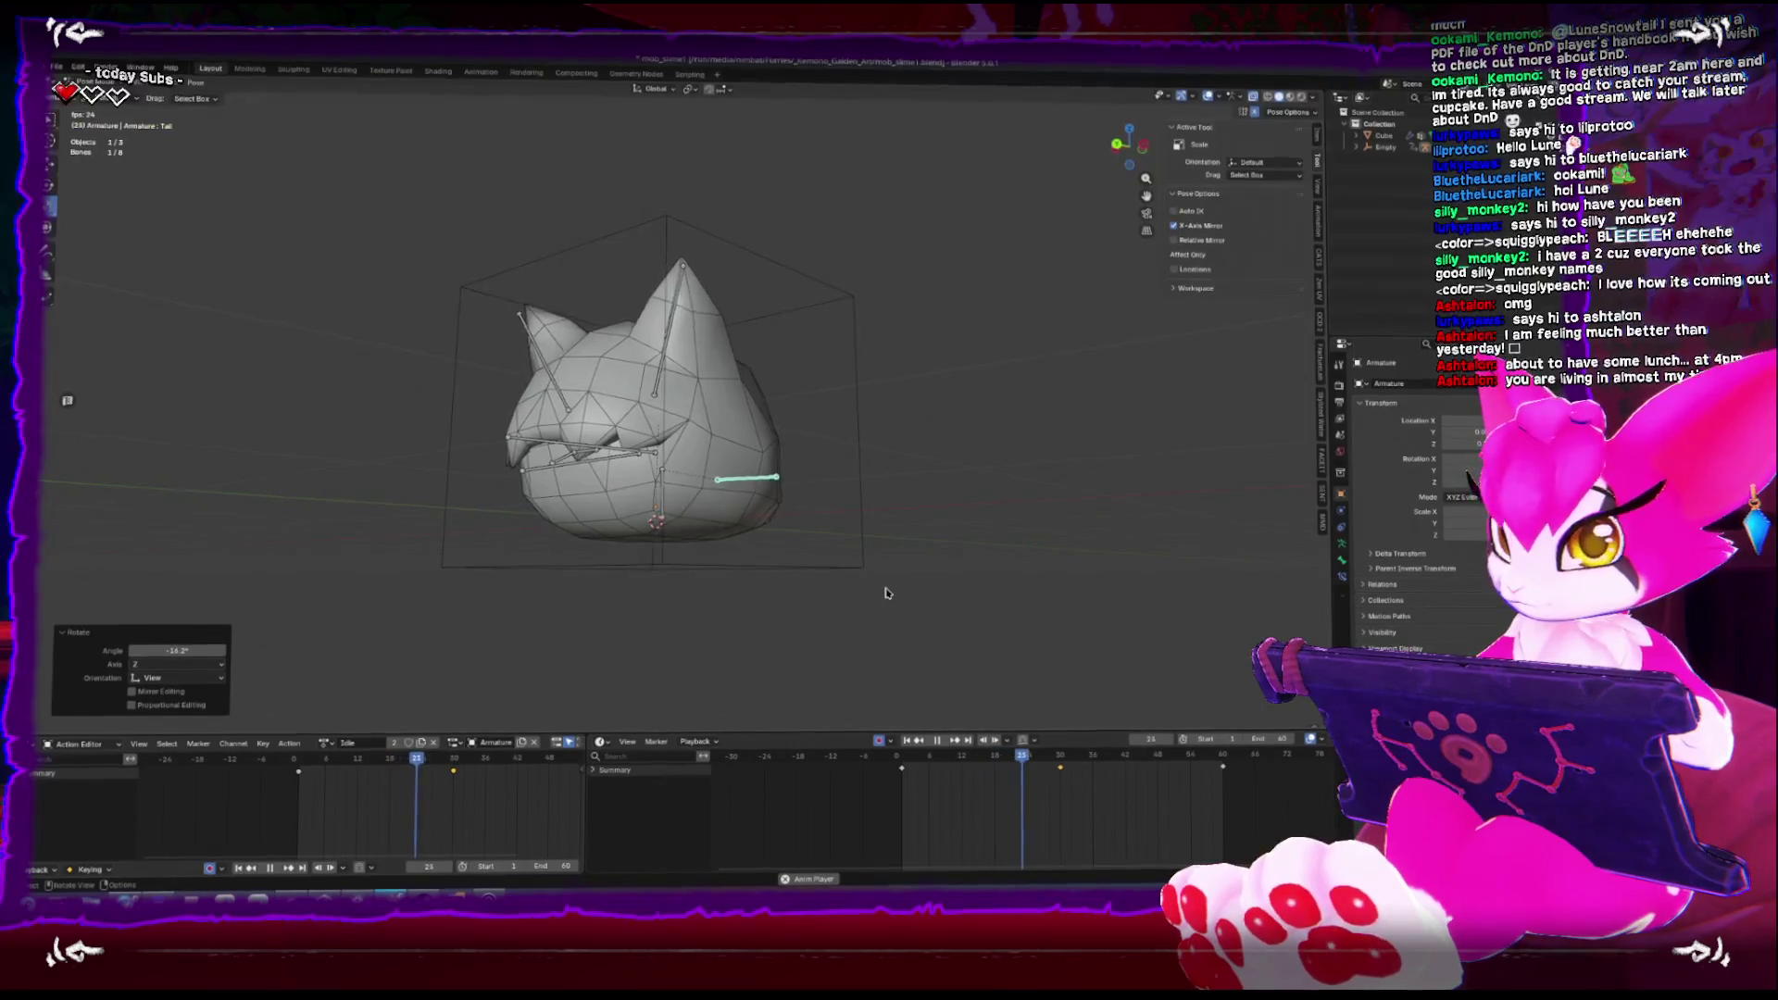
{"action": "left_click_drag", "start_coordinate": [877, 584], "coordinate": [824, 636]}
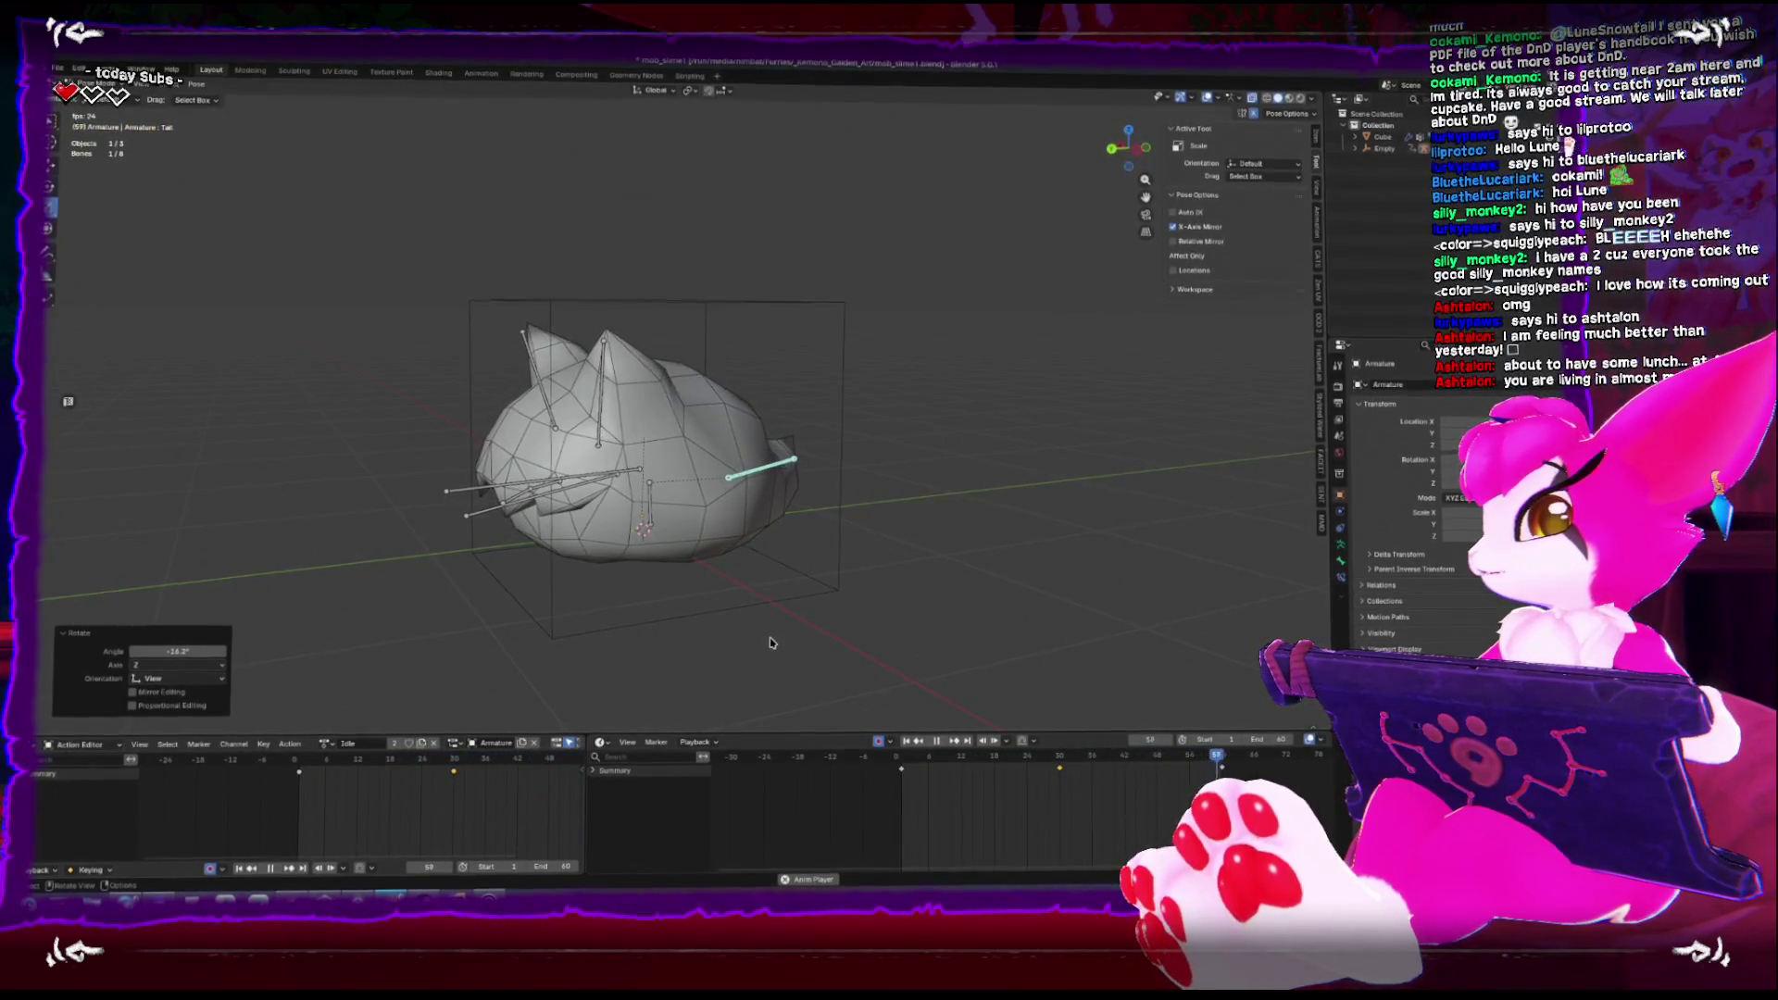
{"action": "left_click_drag", "start_coordinate": [683, 535], "coordinate": [740, 540]}
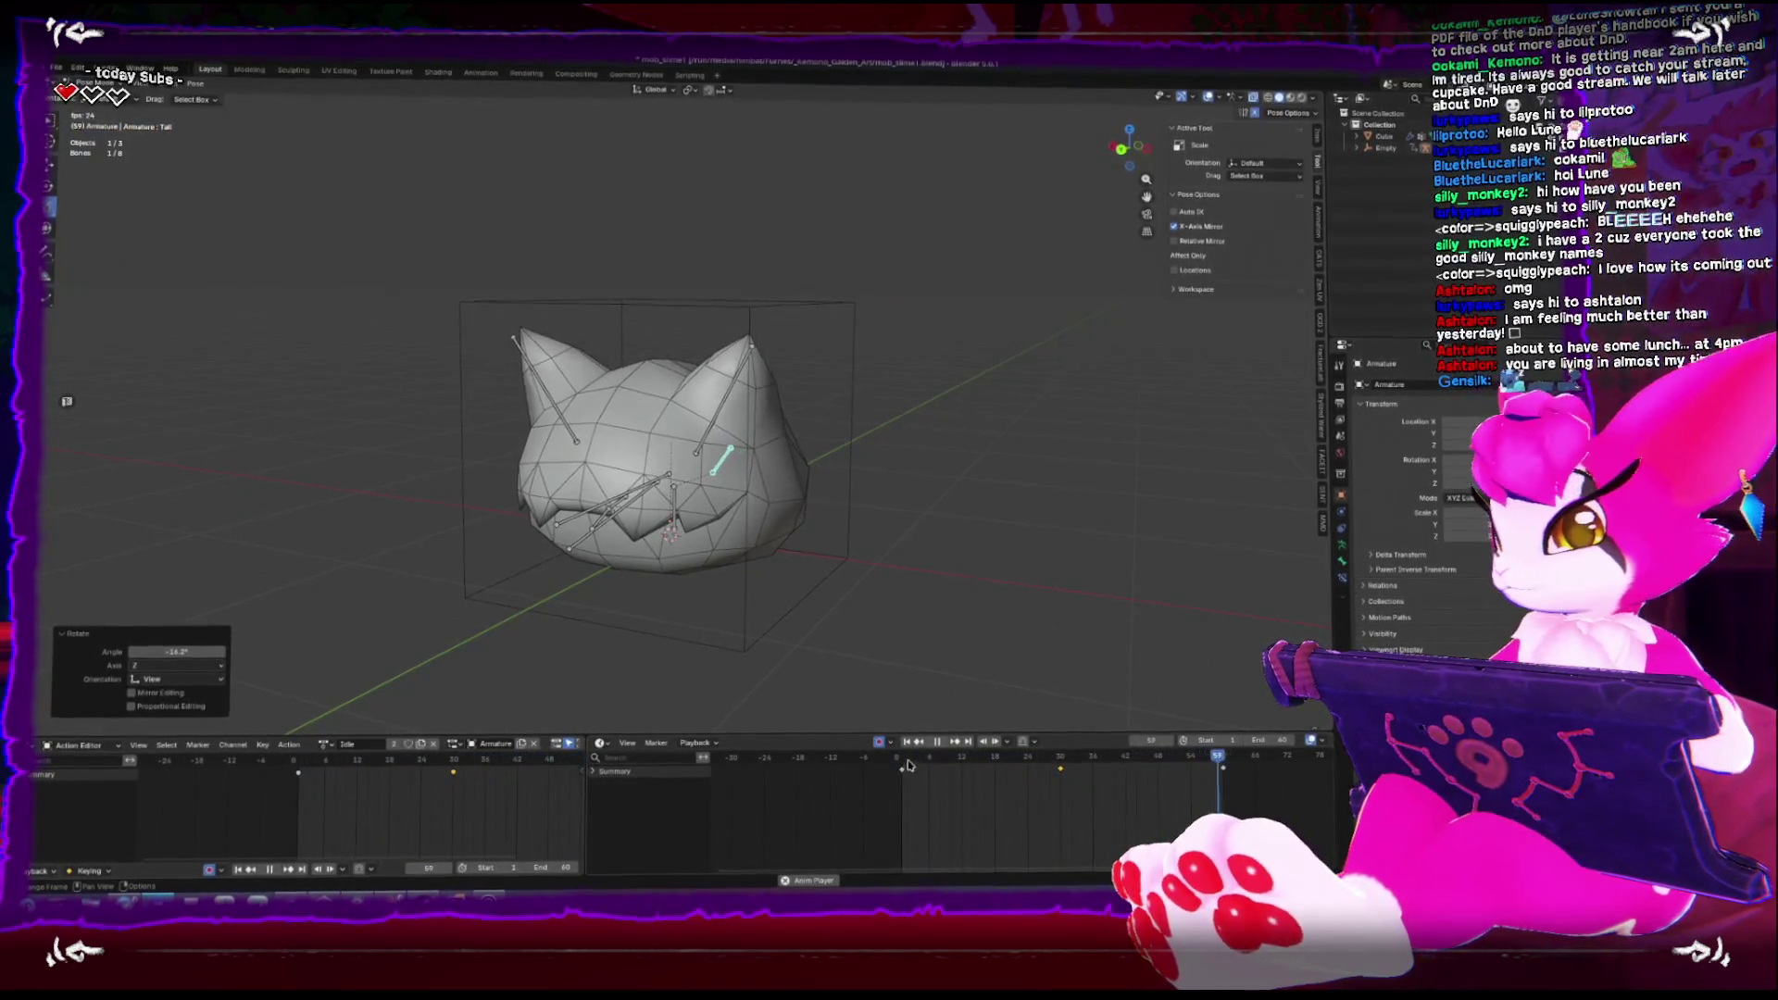
{"action": "left_click_drag", "start_coordinate": [907, 765], "coordinate": [901, 756]}
{"action": "key", "text": "ctrl+KP_3"}
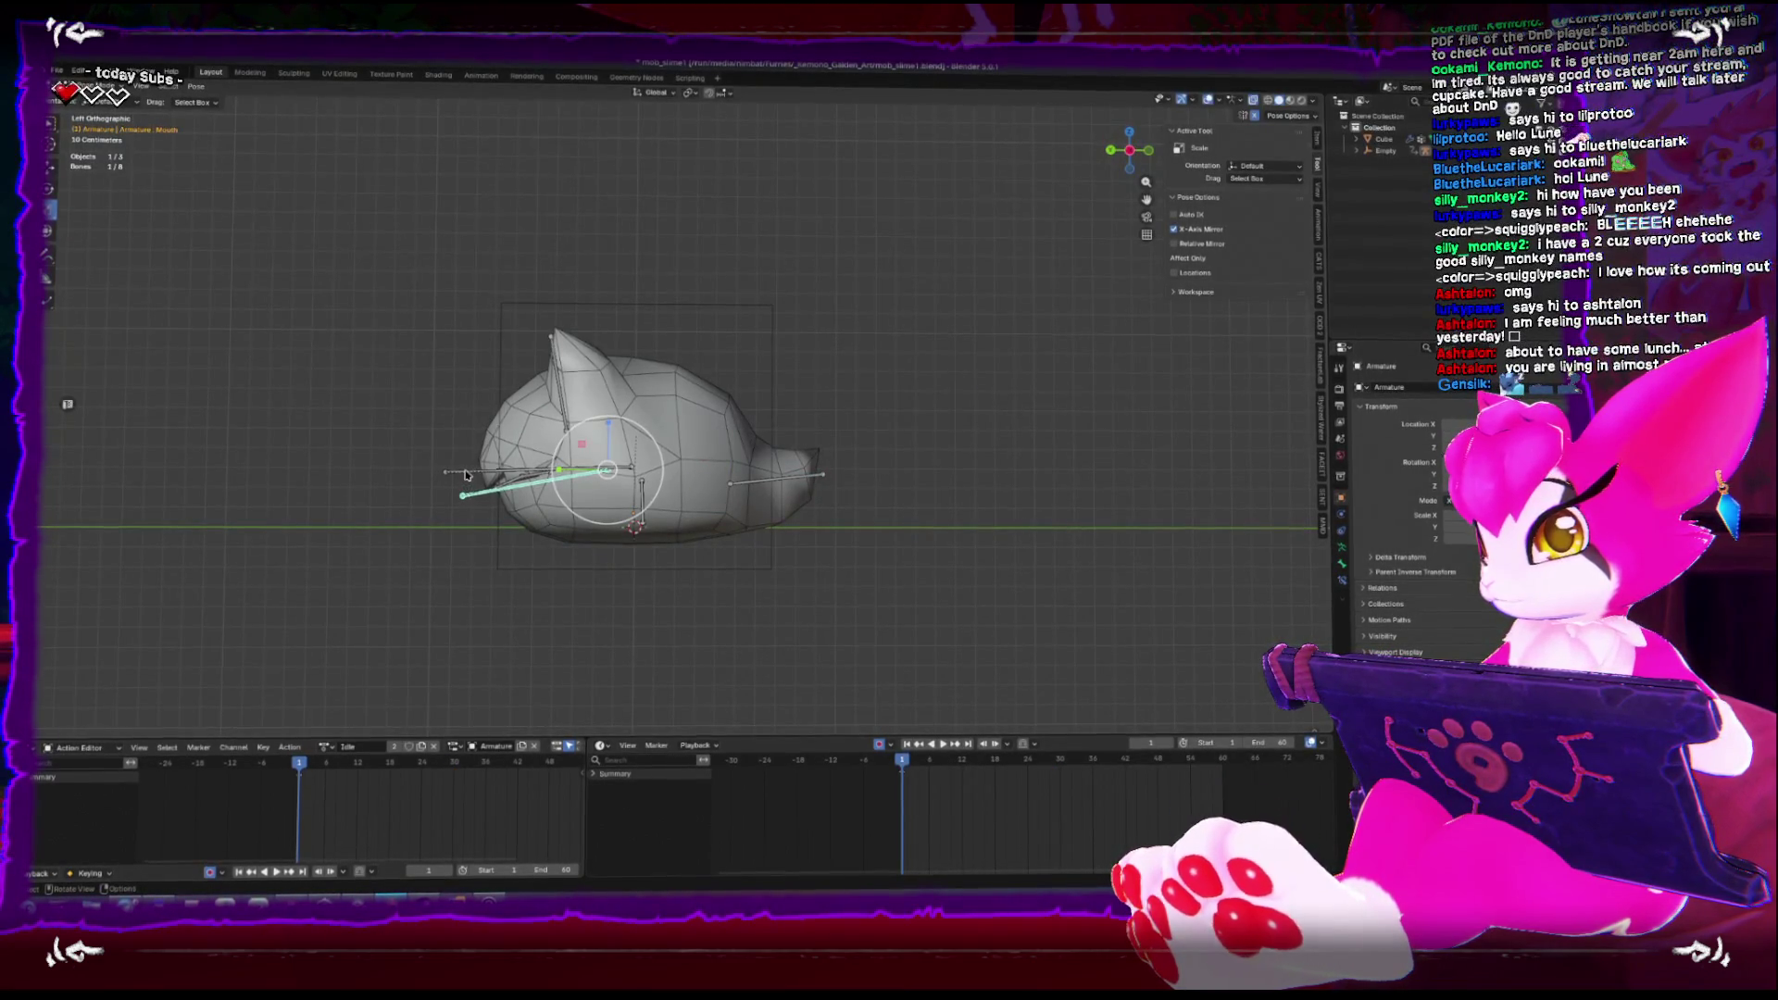
At frame 16, tilt the head bone slightly and rotate the mouth bone downward
{"action": "key", "text": "space"}
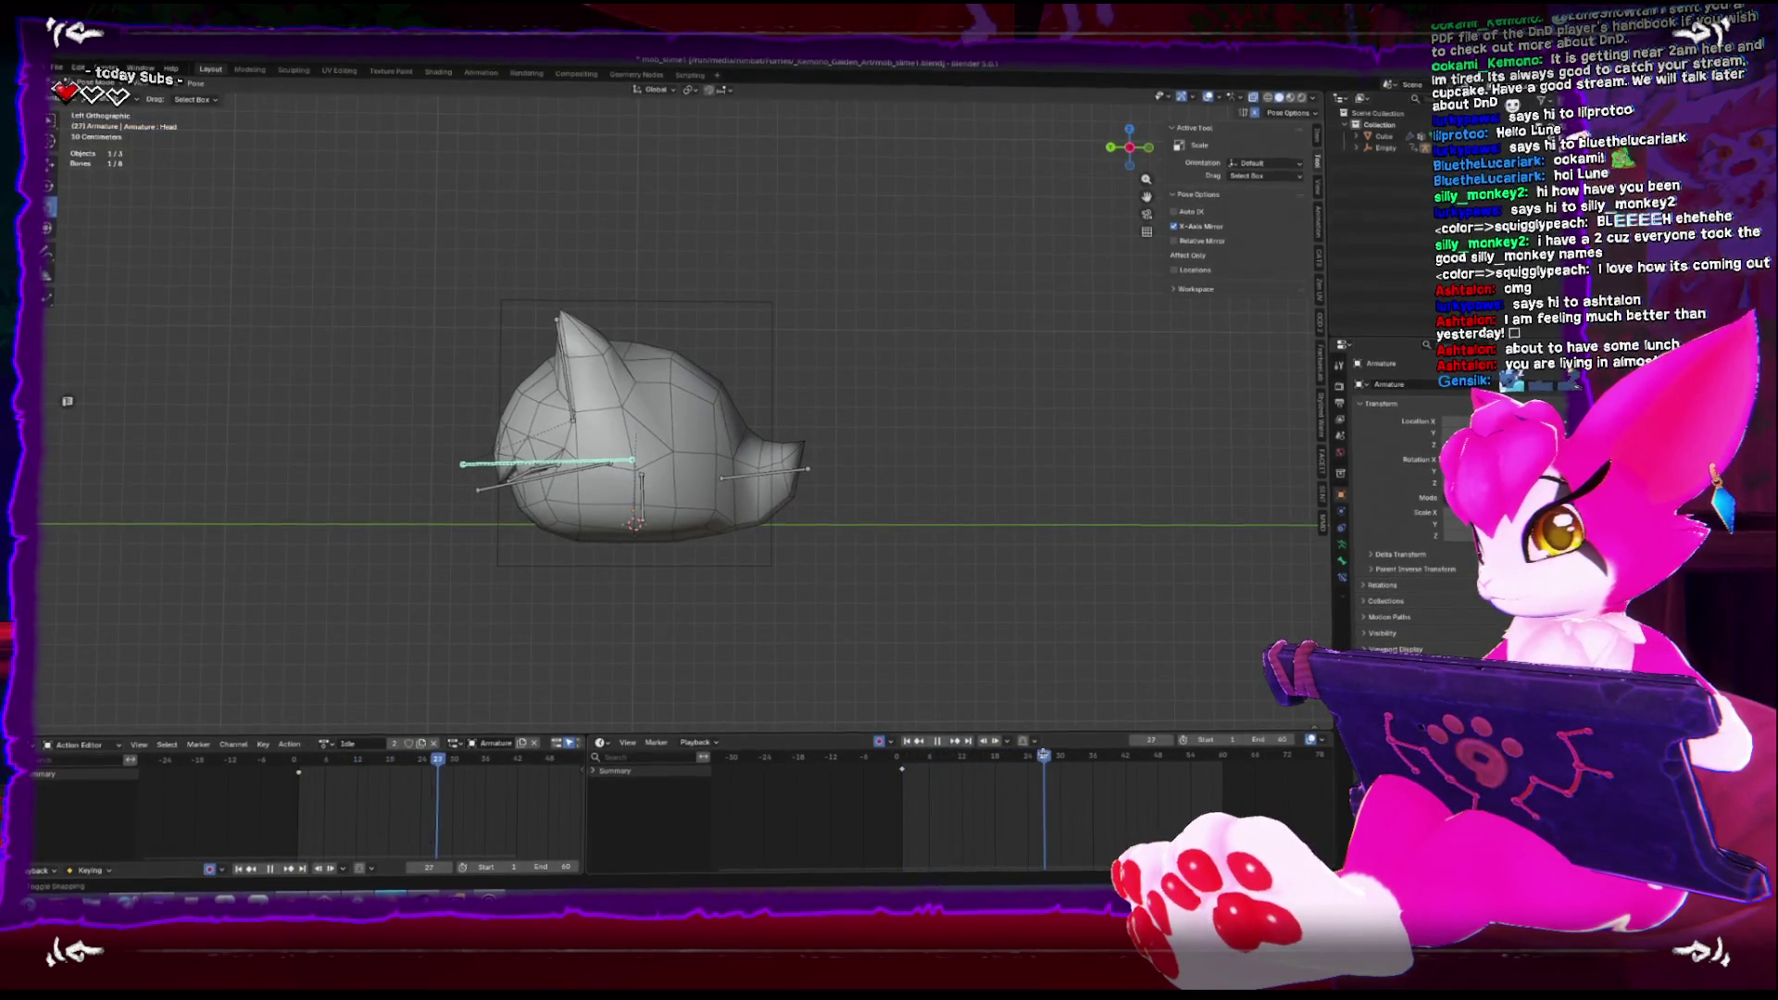
{"action": "key", "text": "space"}
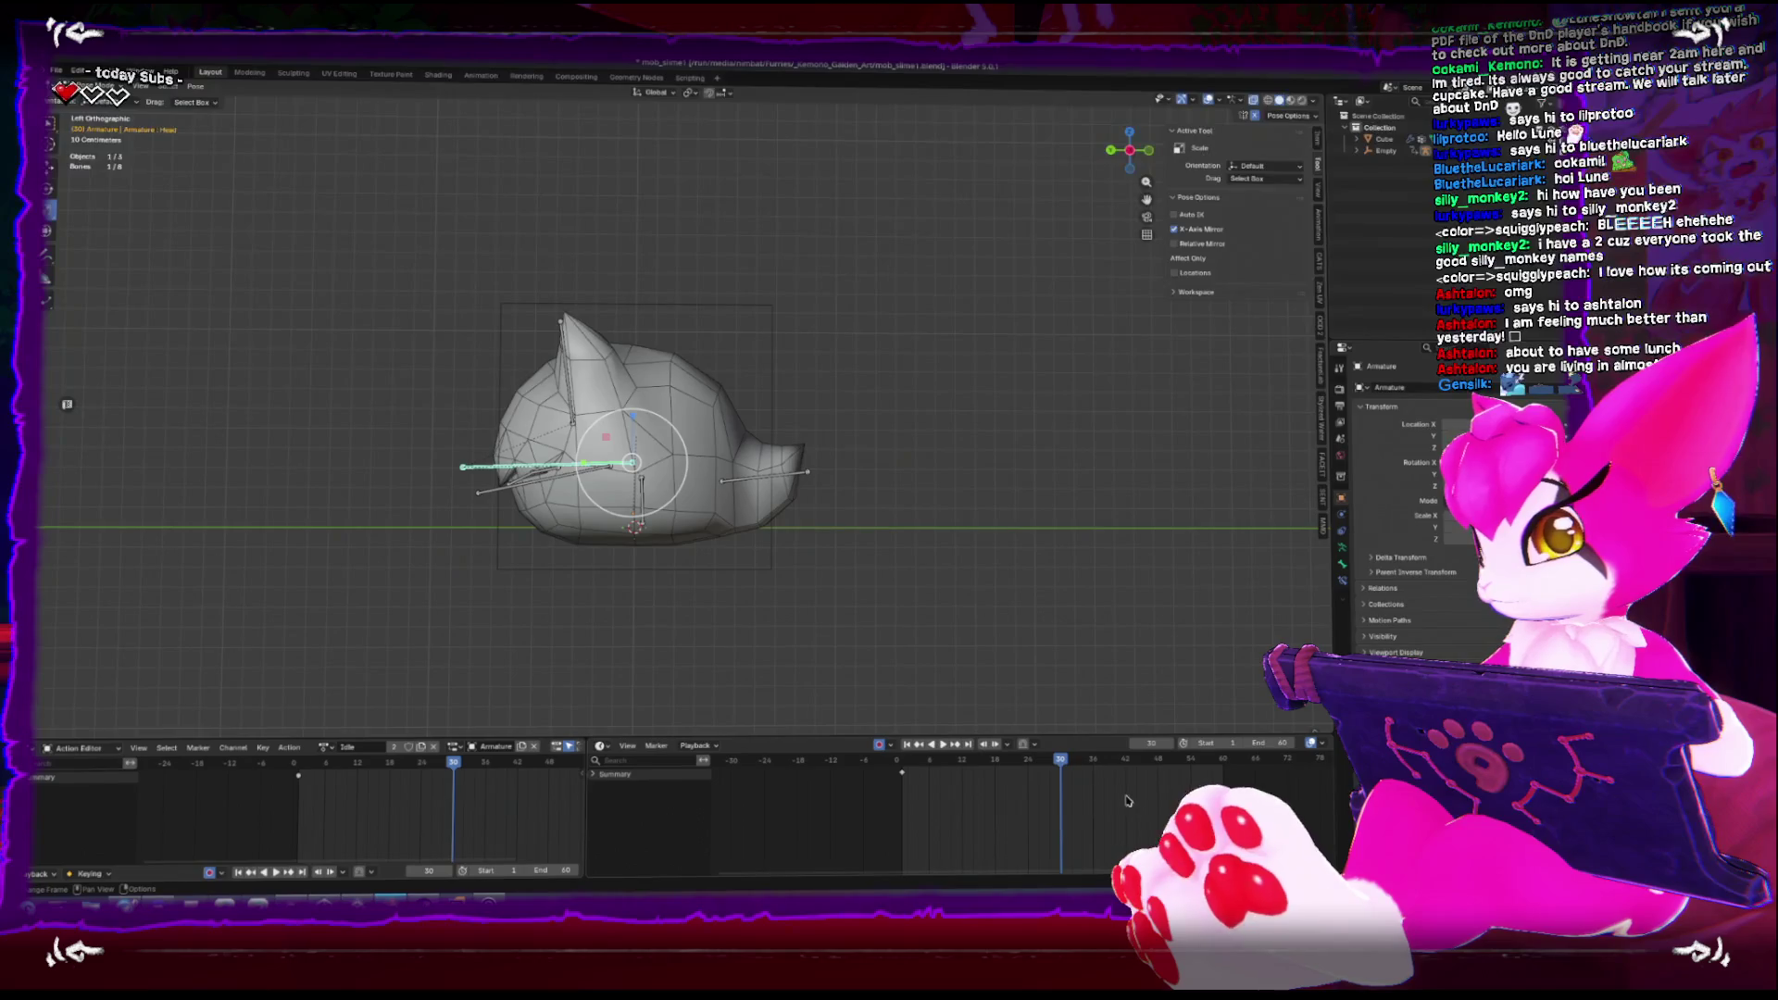
{"action": "left_click", "coordinate": [985, 761]}
{"action": "key", "text": "r"}
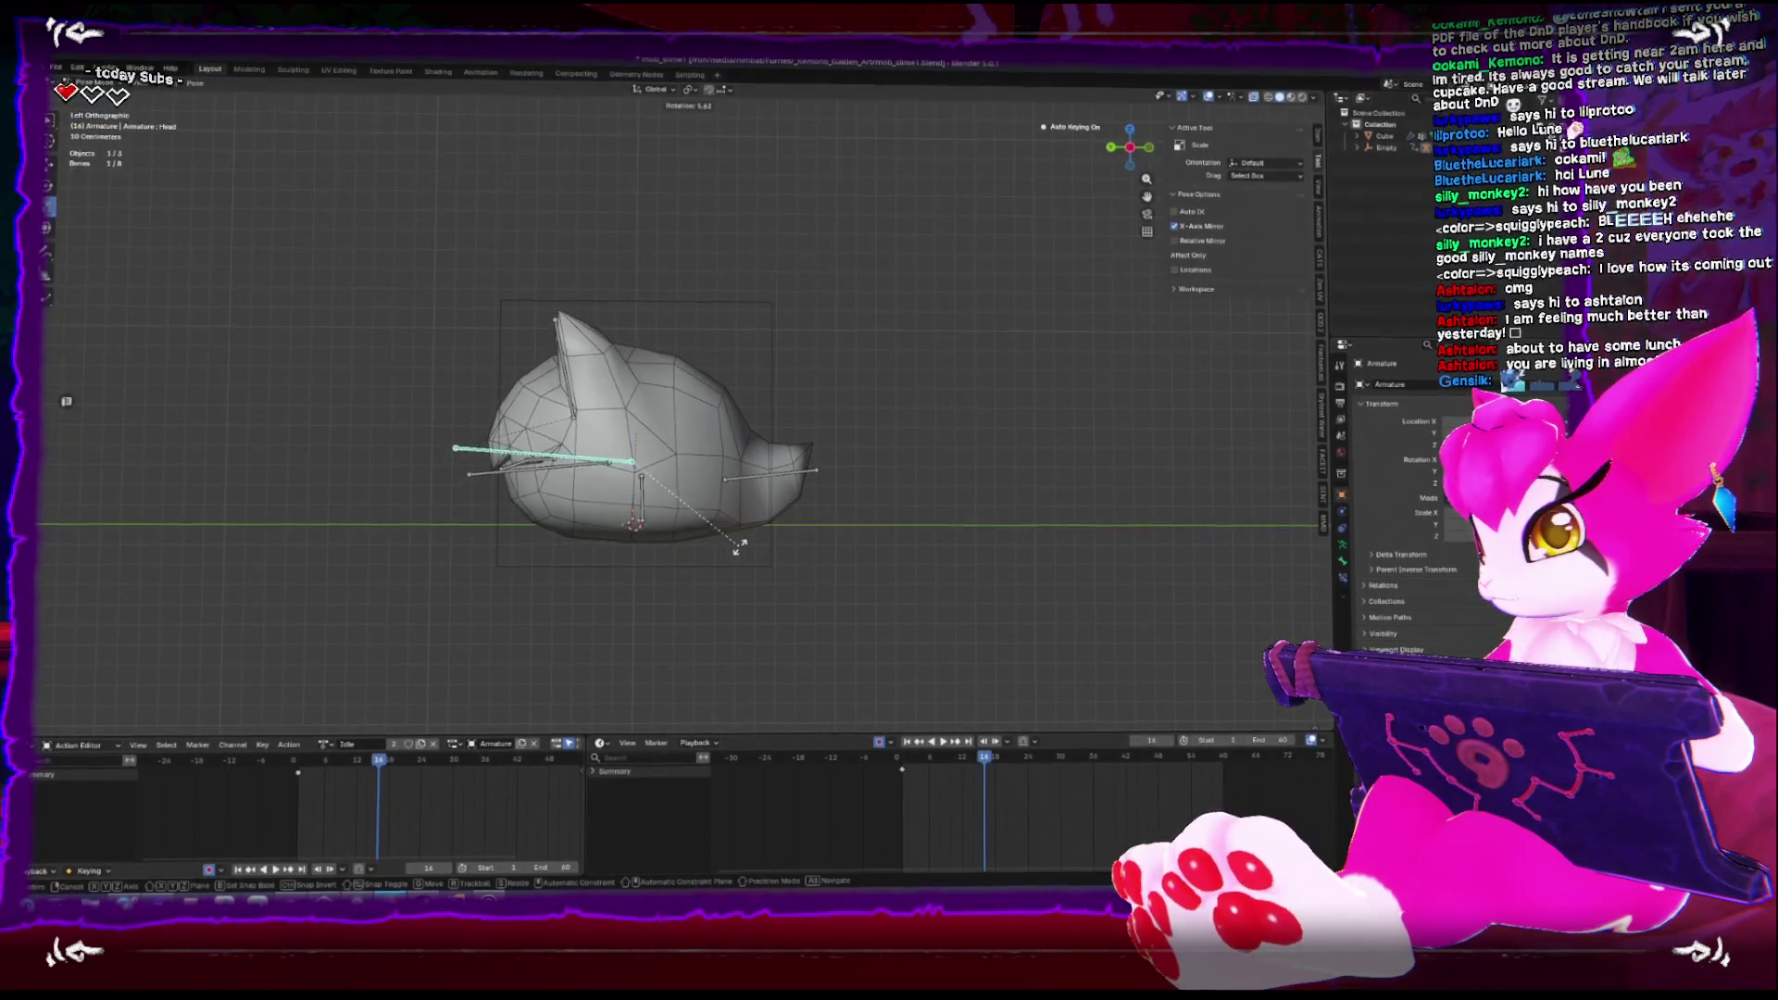
{"action": "left_click", "coordinate": [731, 551]}
{"action": "left_click", "coordinate": [485, 476]}
{"action": "key", "text": "r"}
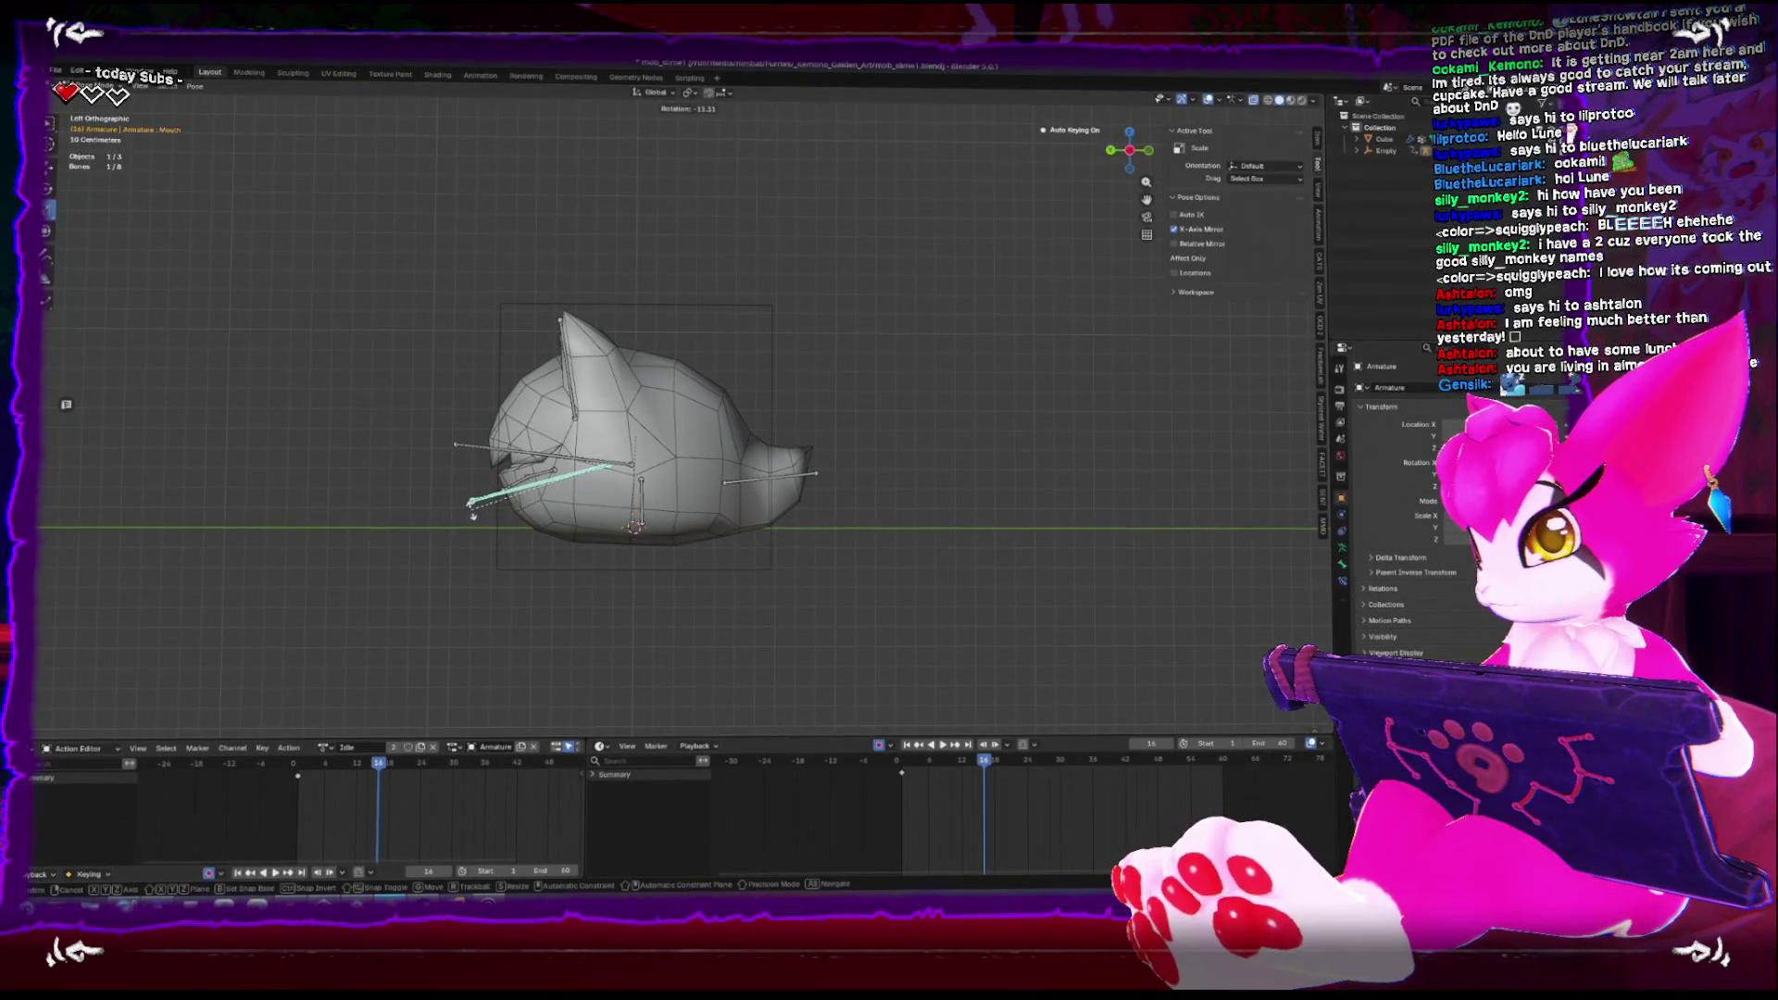
{"action": "left_click", "coordinate": [472, 514]}
Reset the mouth, key a small mouth rotation at frame 40, and duplicate keys 59 frames later
{"action": "key", "text": "space"}
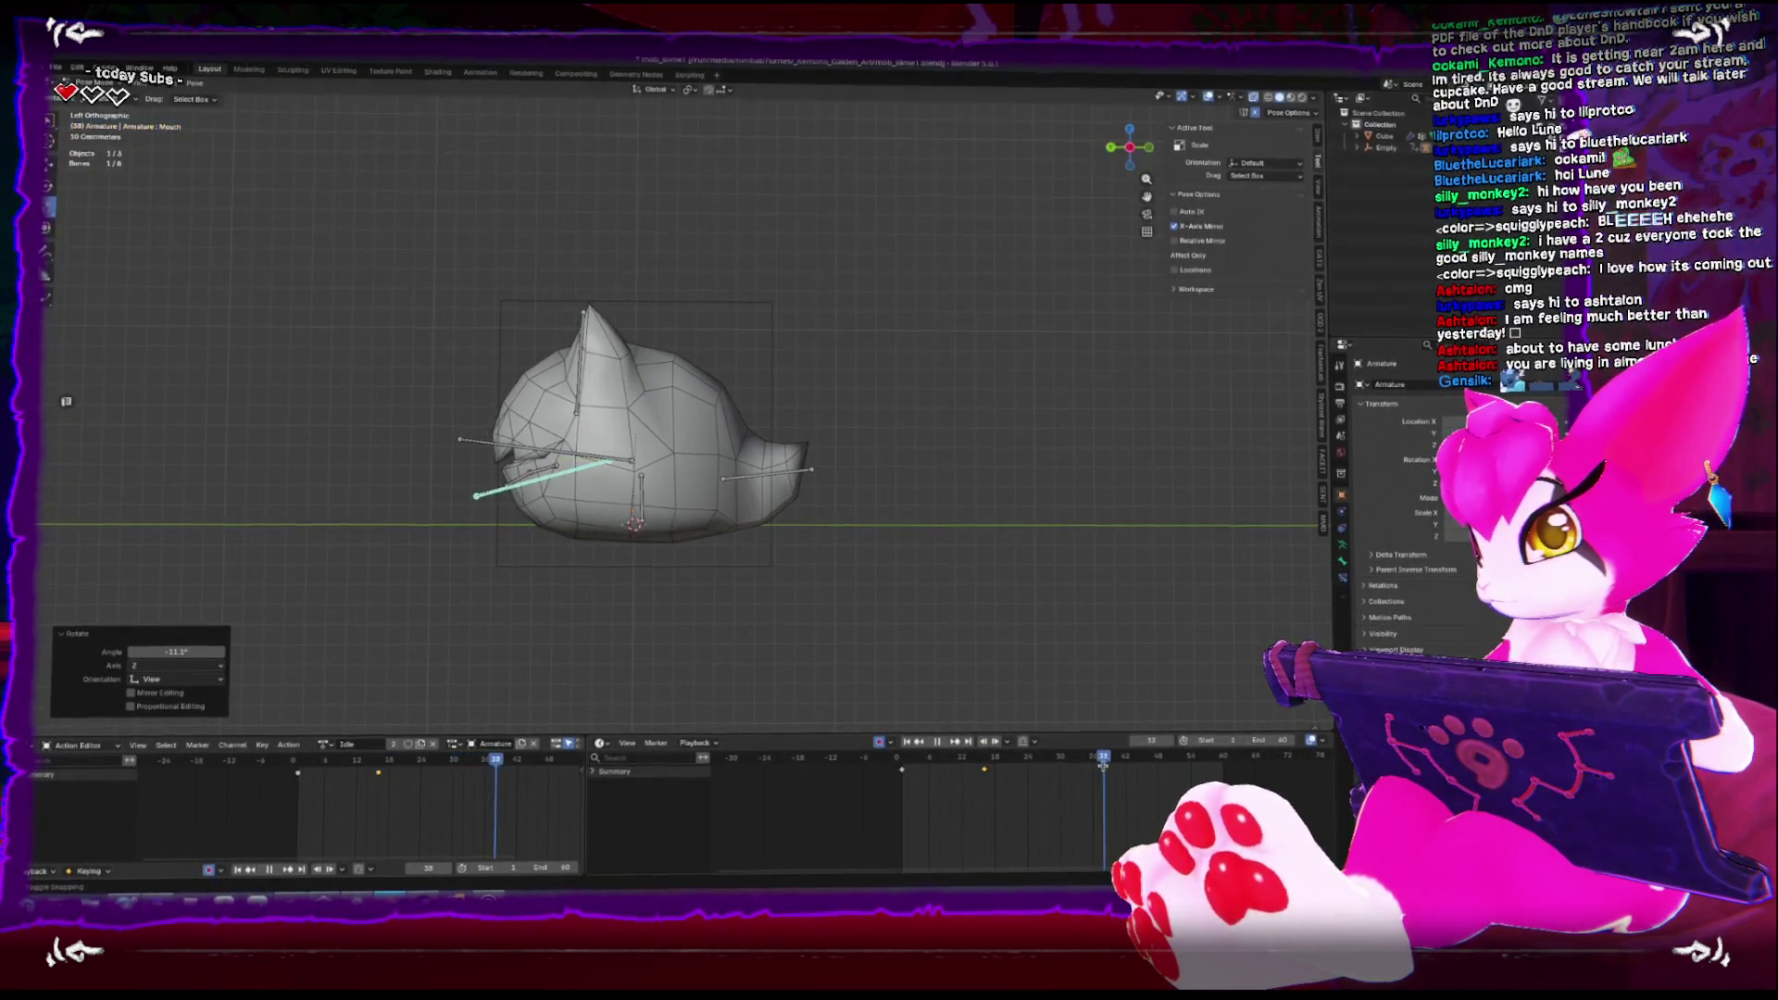
{"action": "key", "text": "space"}
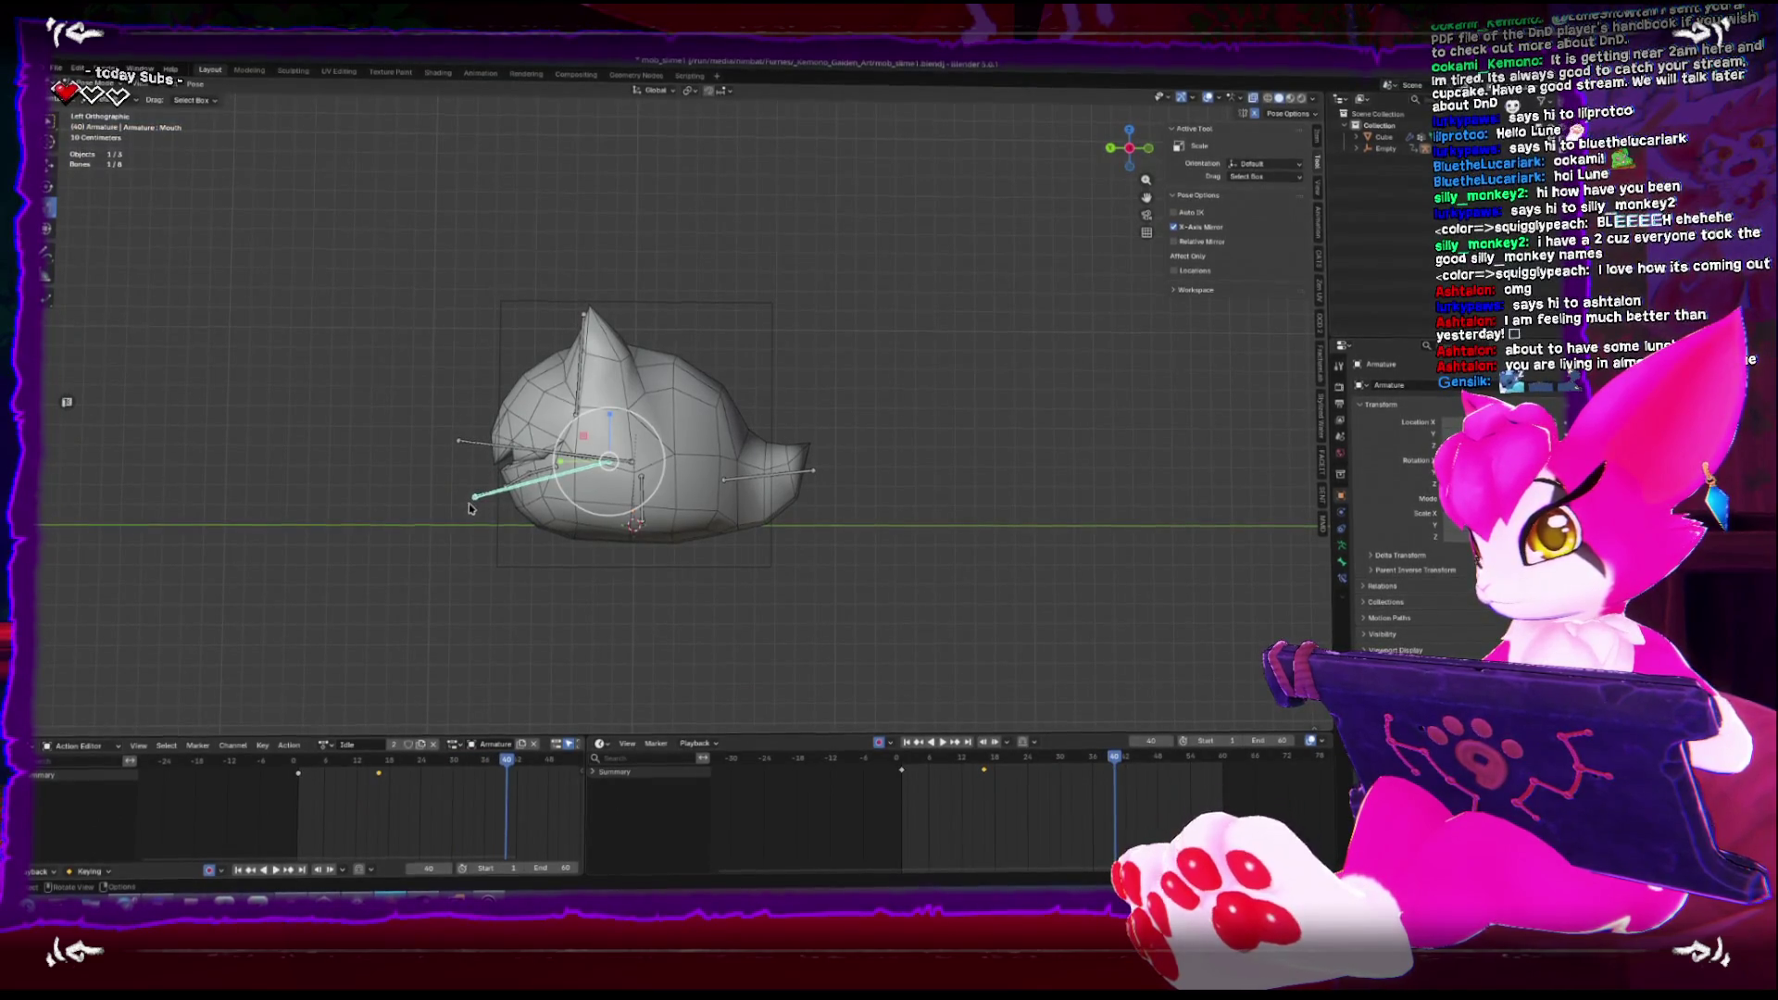
{"action": "key", "text": "alt+r"}
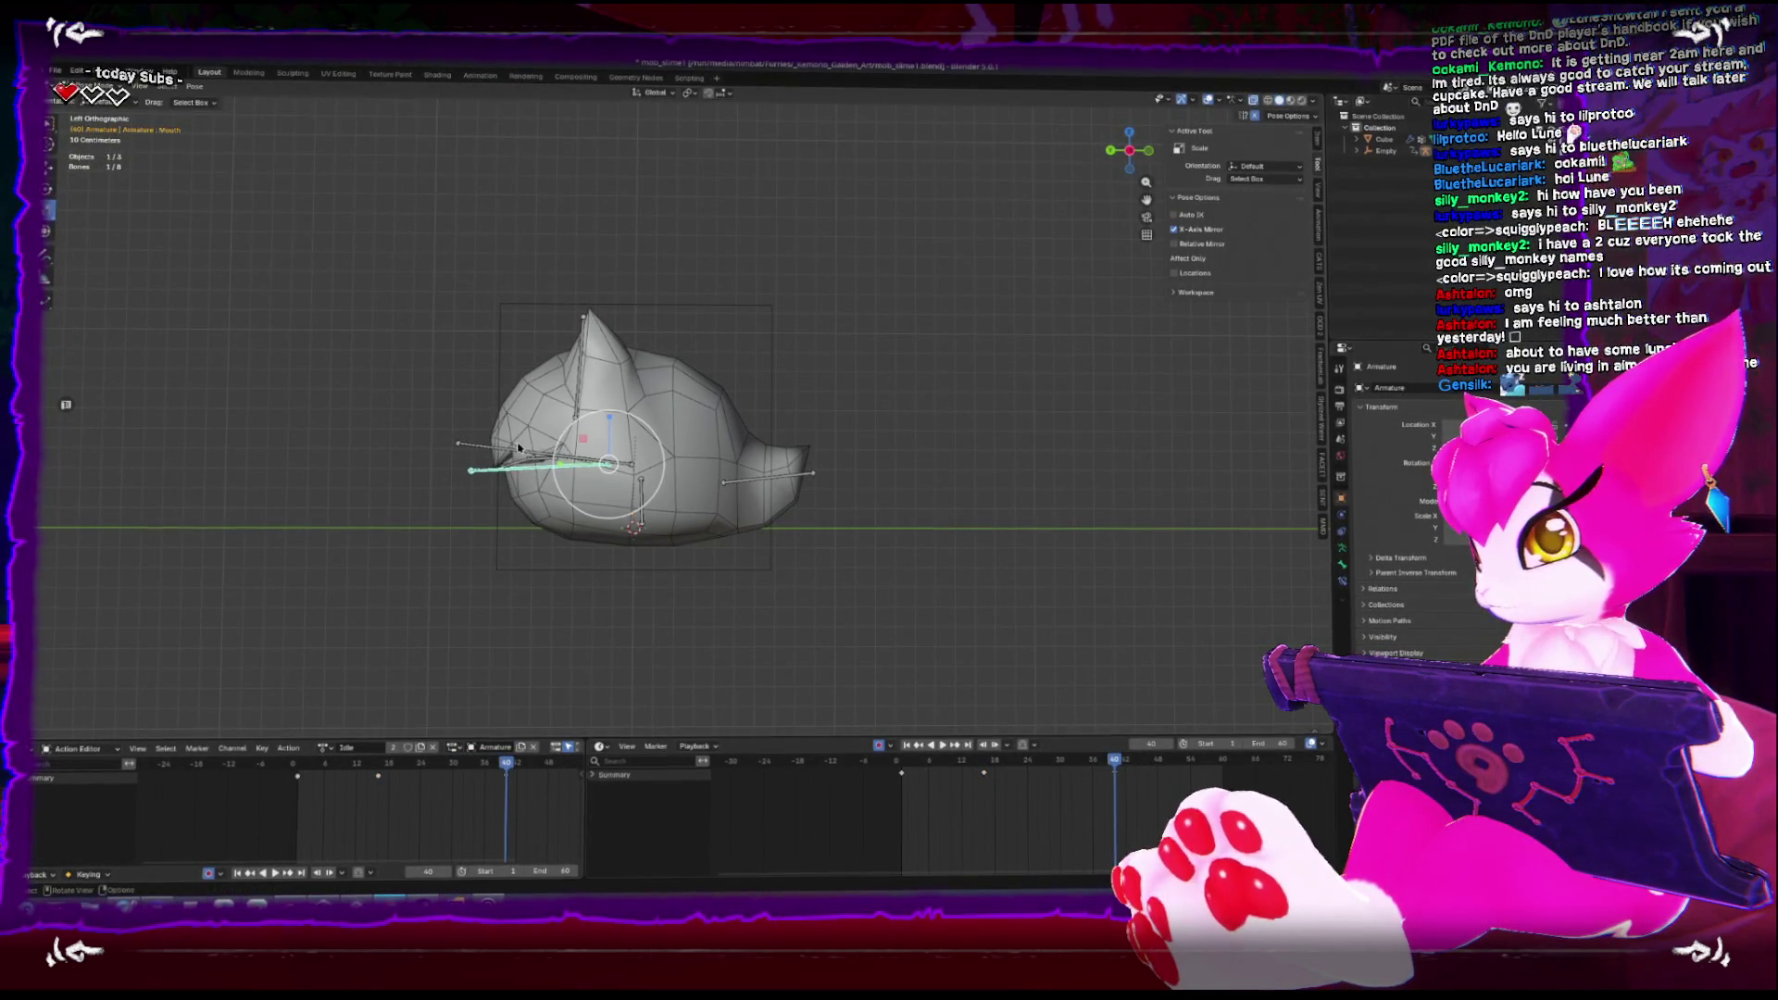
{"action": "key", "text": "r"}
{"action": "left_click", "coordinate": [556, 486]}
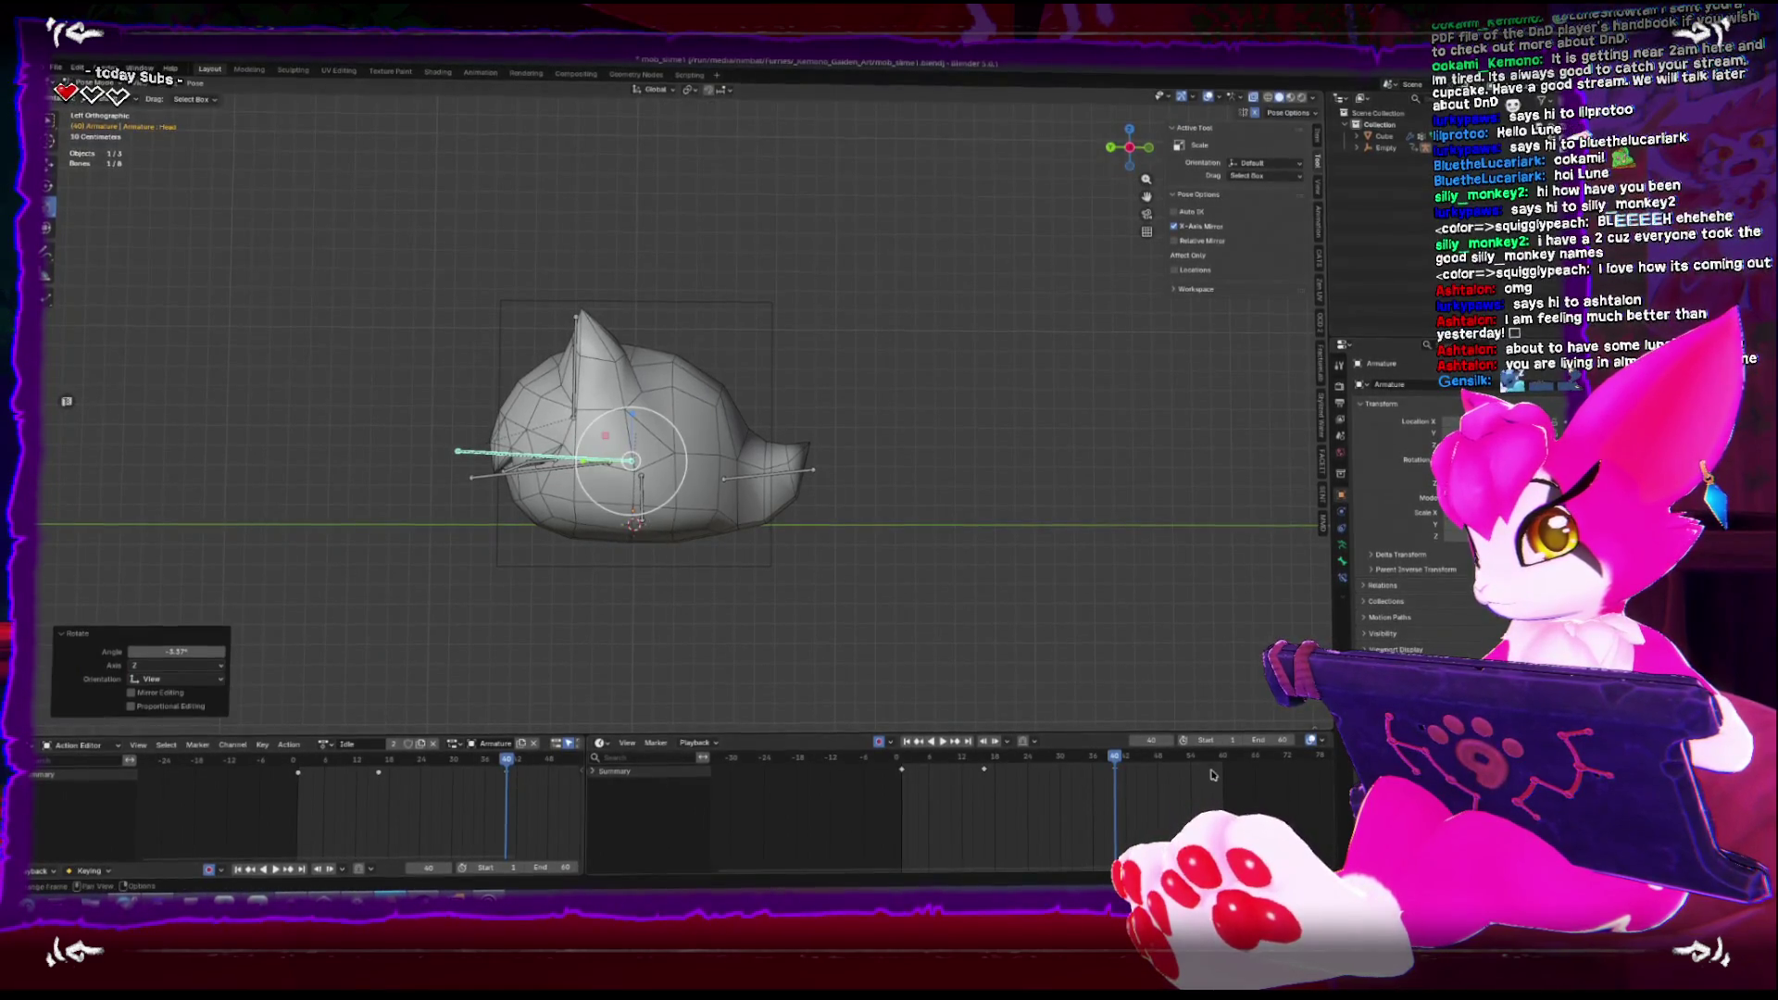
{"action": "key", "text": "i"}
{"action": "left_click", "coordinate": [903, 767]}
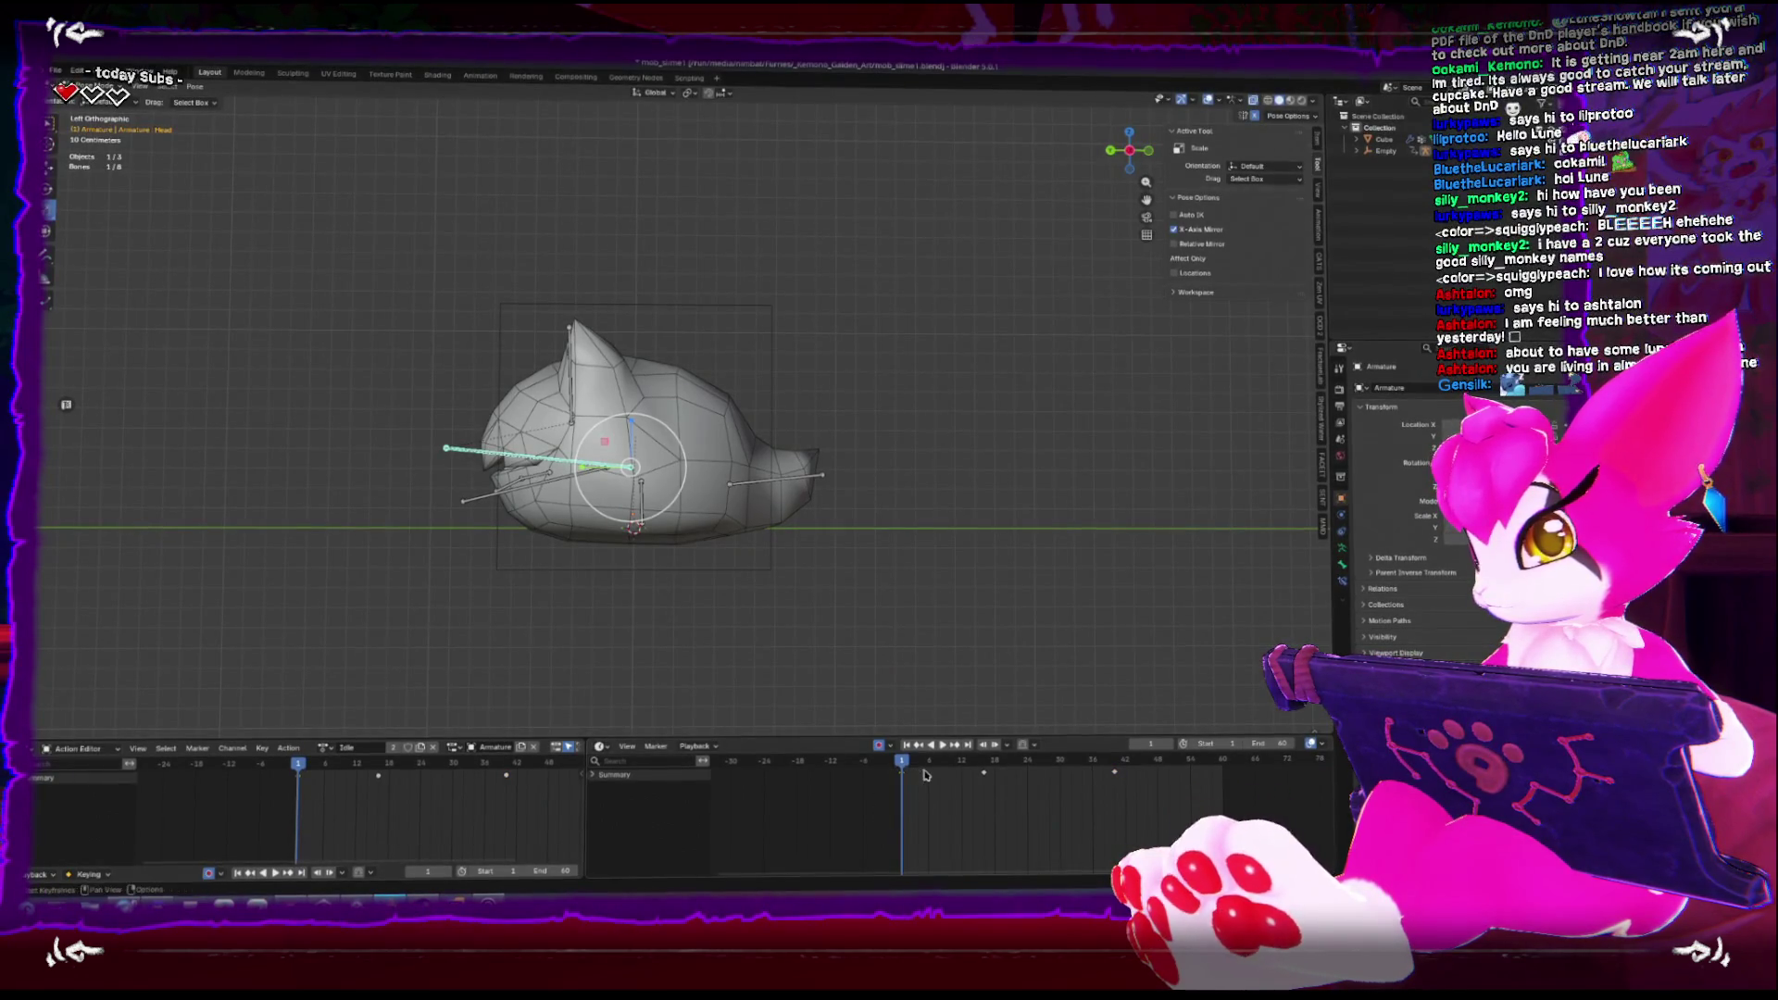
{"action": "left_click", "coordinate": [1234, 808]}
{"action": "left_click_drag", "start_coordinate": [834, 556], "coordinate": [597, 565]}
{"action": "key", "text": "space"}
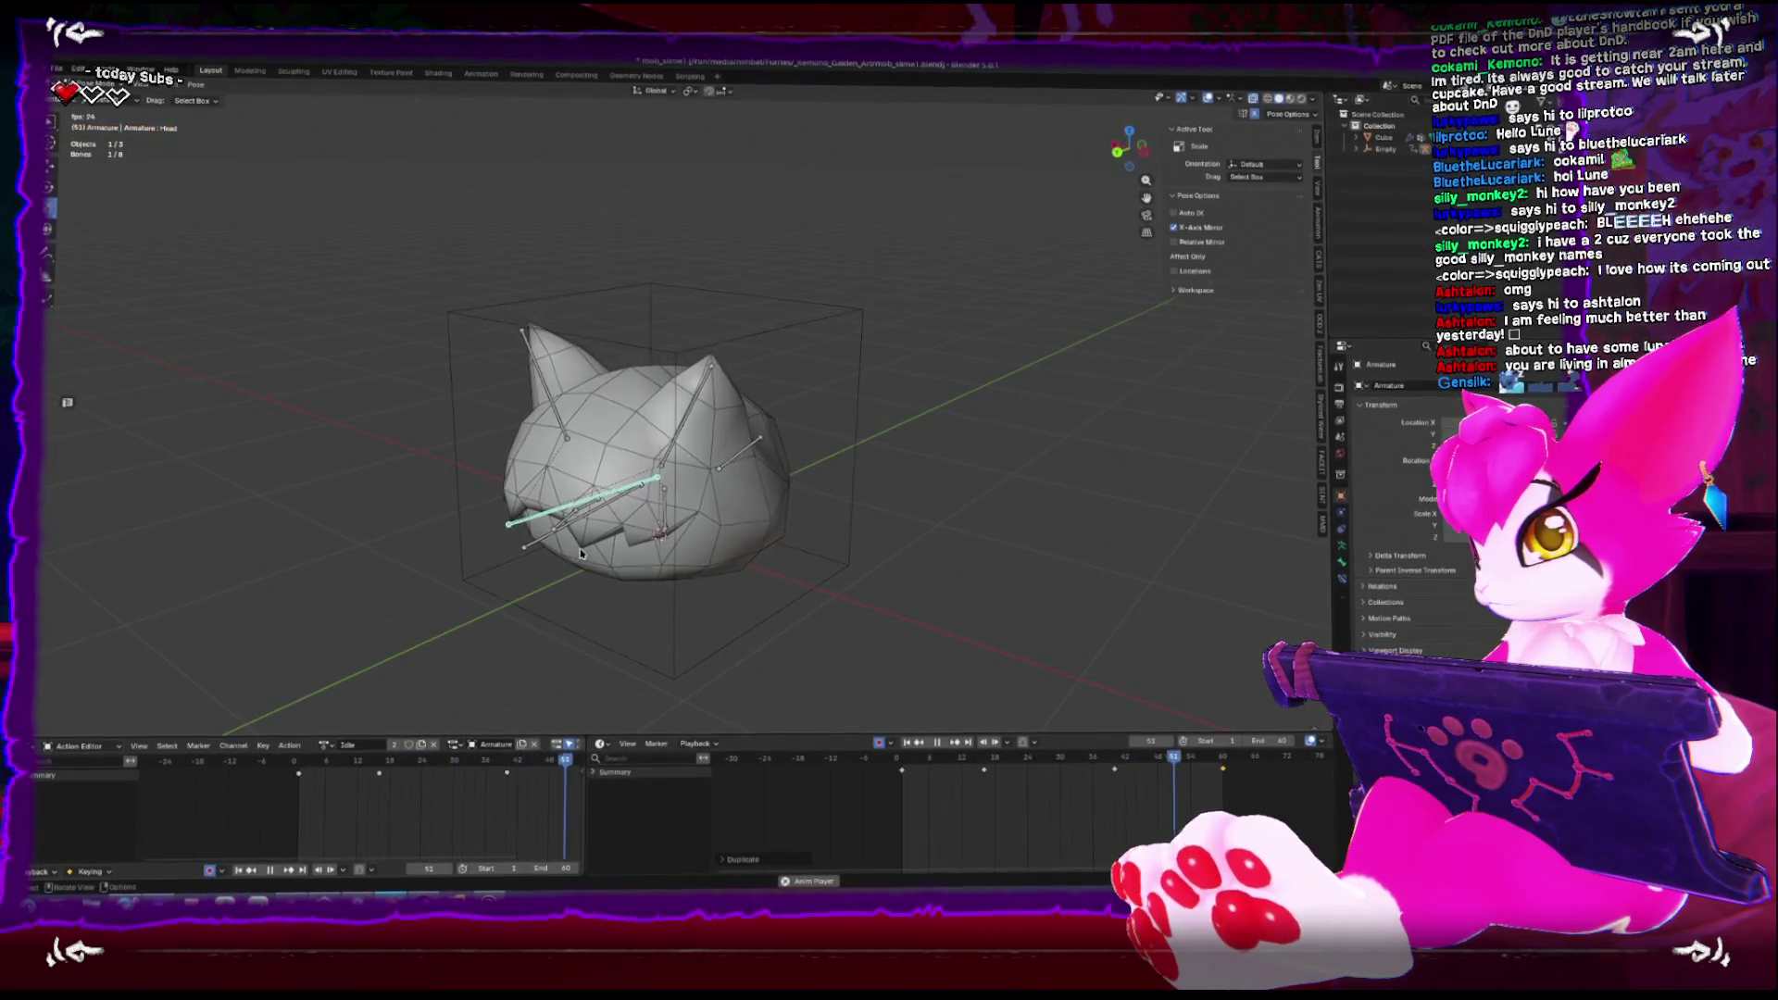
Relax the head pose 50% toward its neighbouring keys, then play the Idle loop from side view
{"action": "key", "text": "space"}
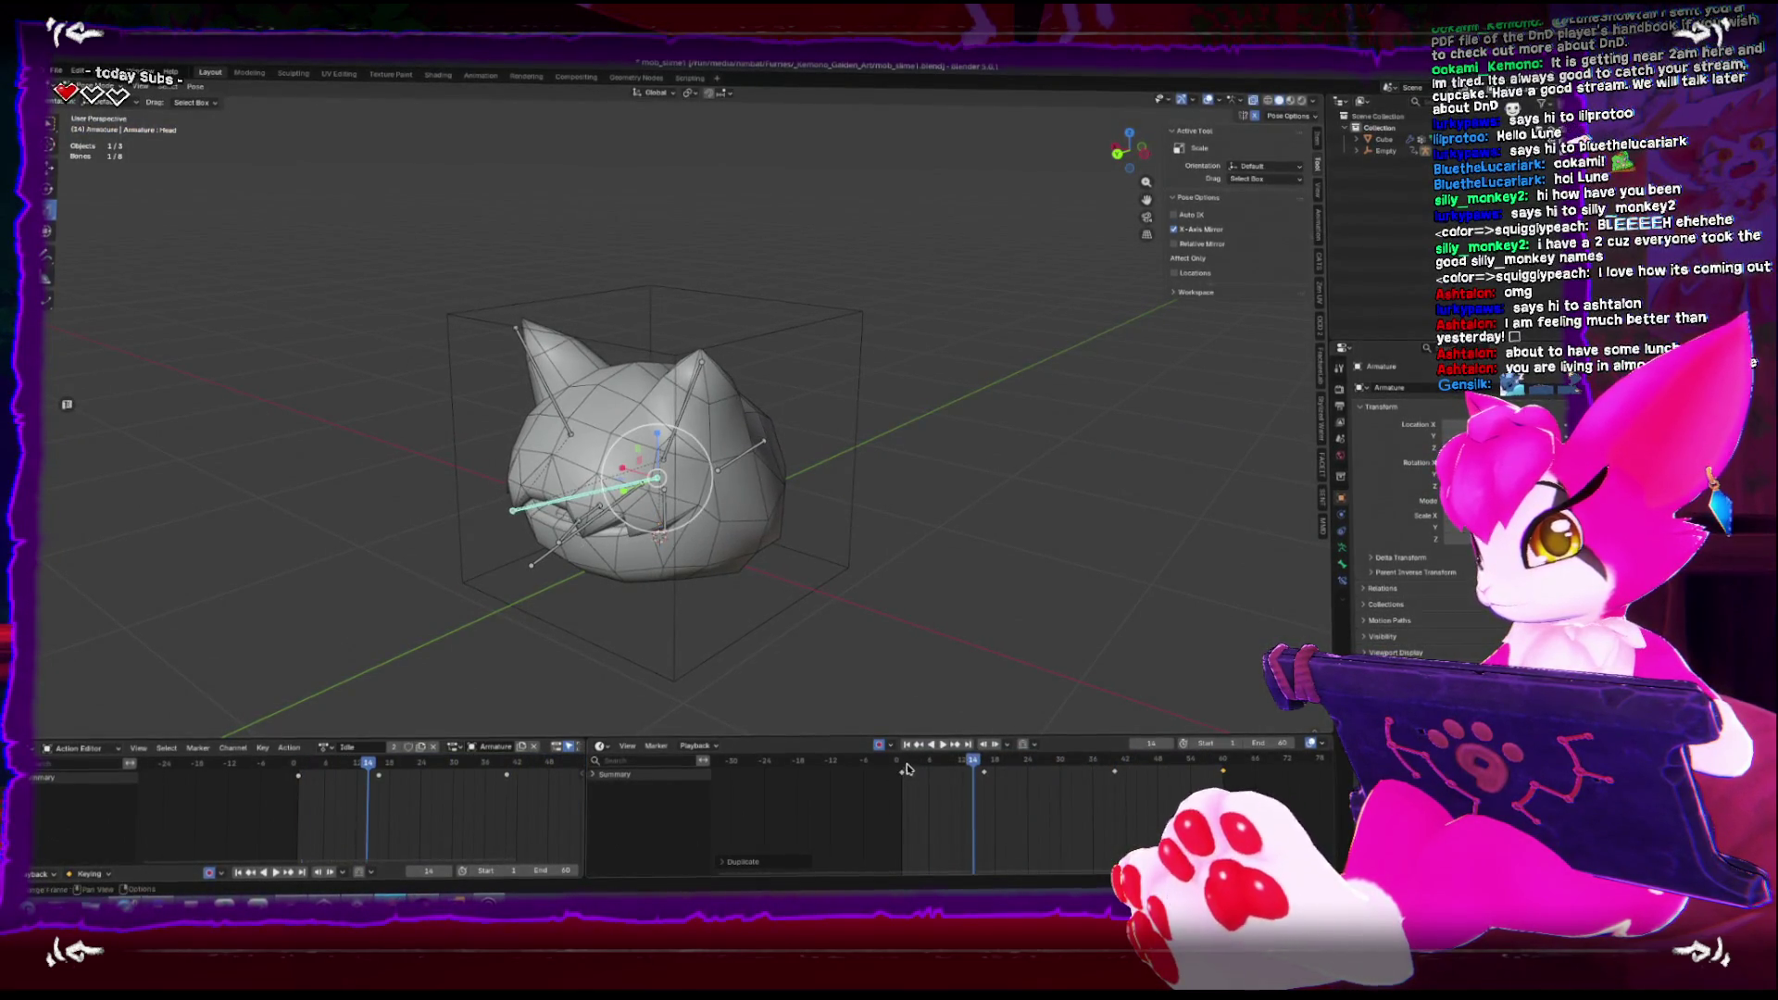
{"action": "left_click", "coordinate": [901, 761]}
{"action": "key", "text": "space"}
{"action": "key", "text": "alt+e"}
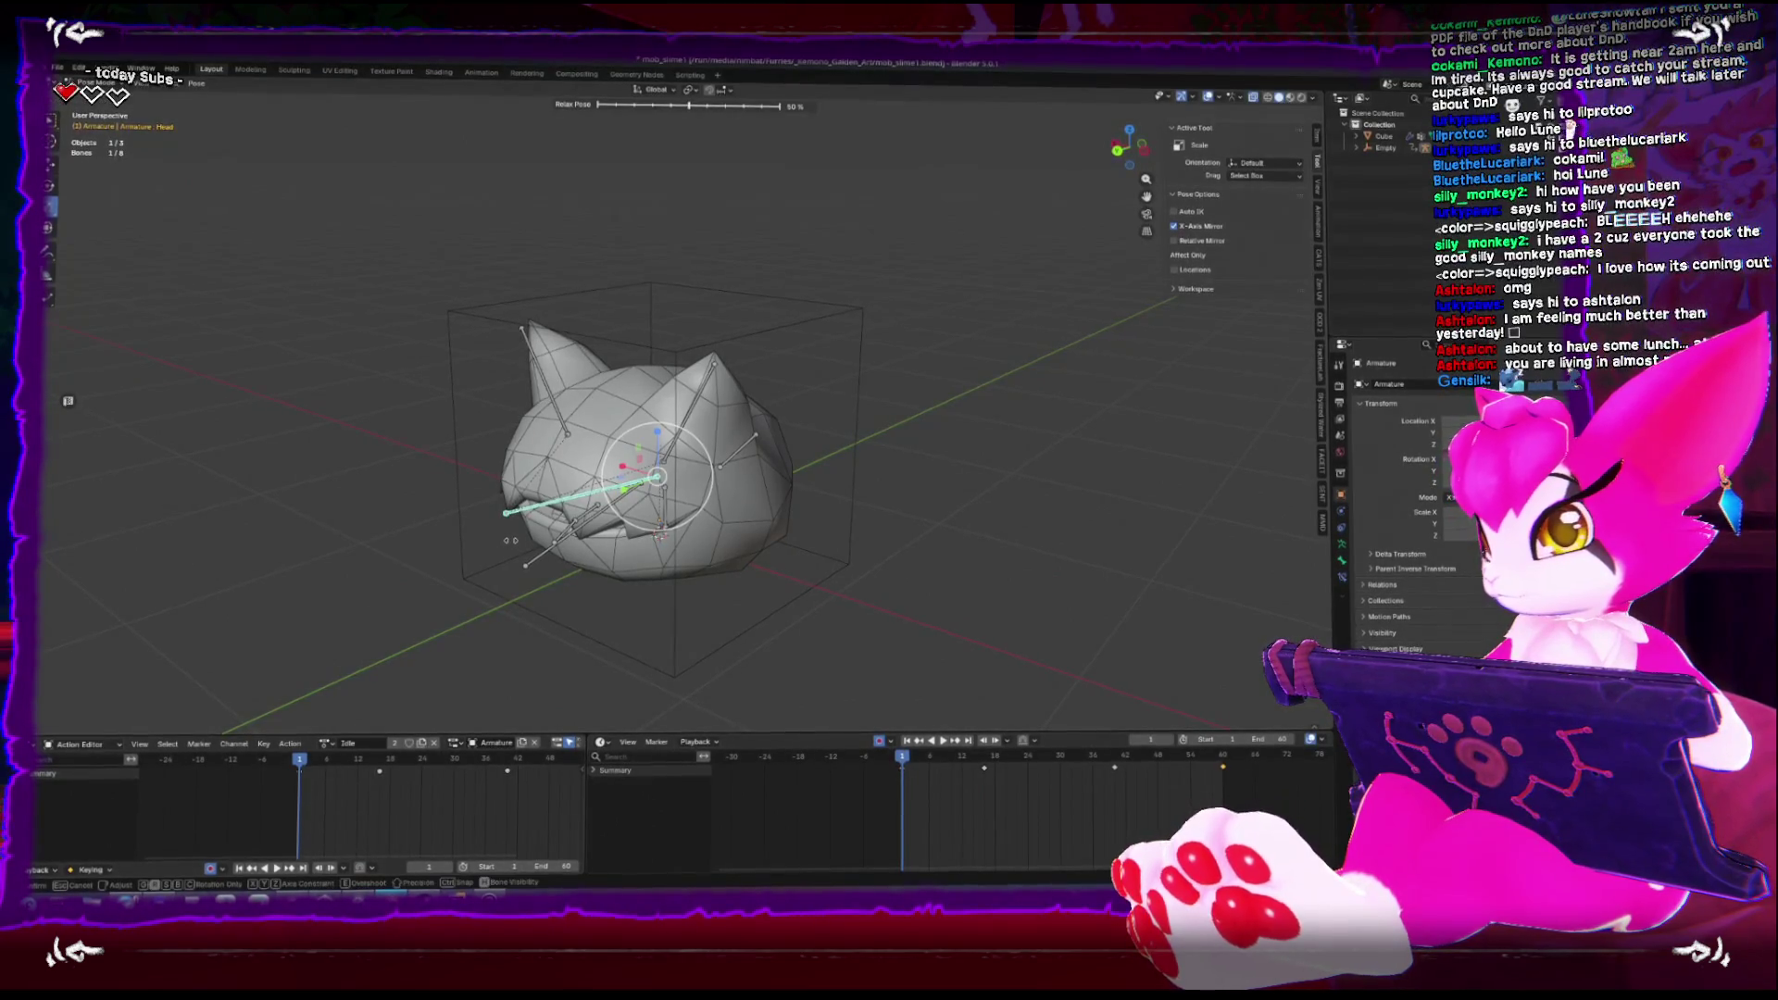
{"action": "key", "text": "Return"}
{"action": "left_click", "coordinate": [543, 562]}
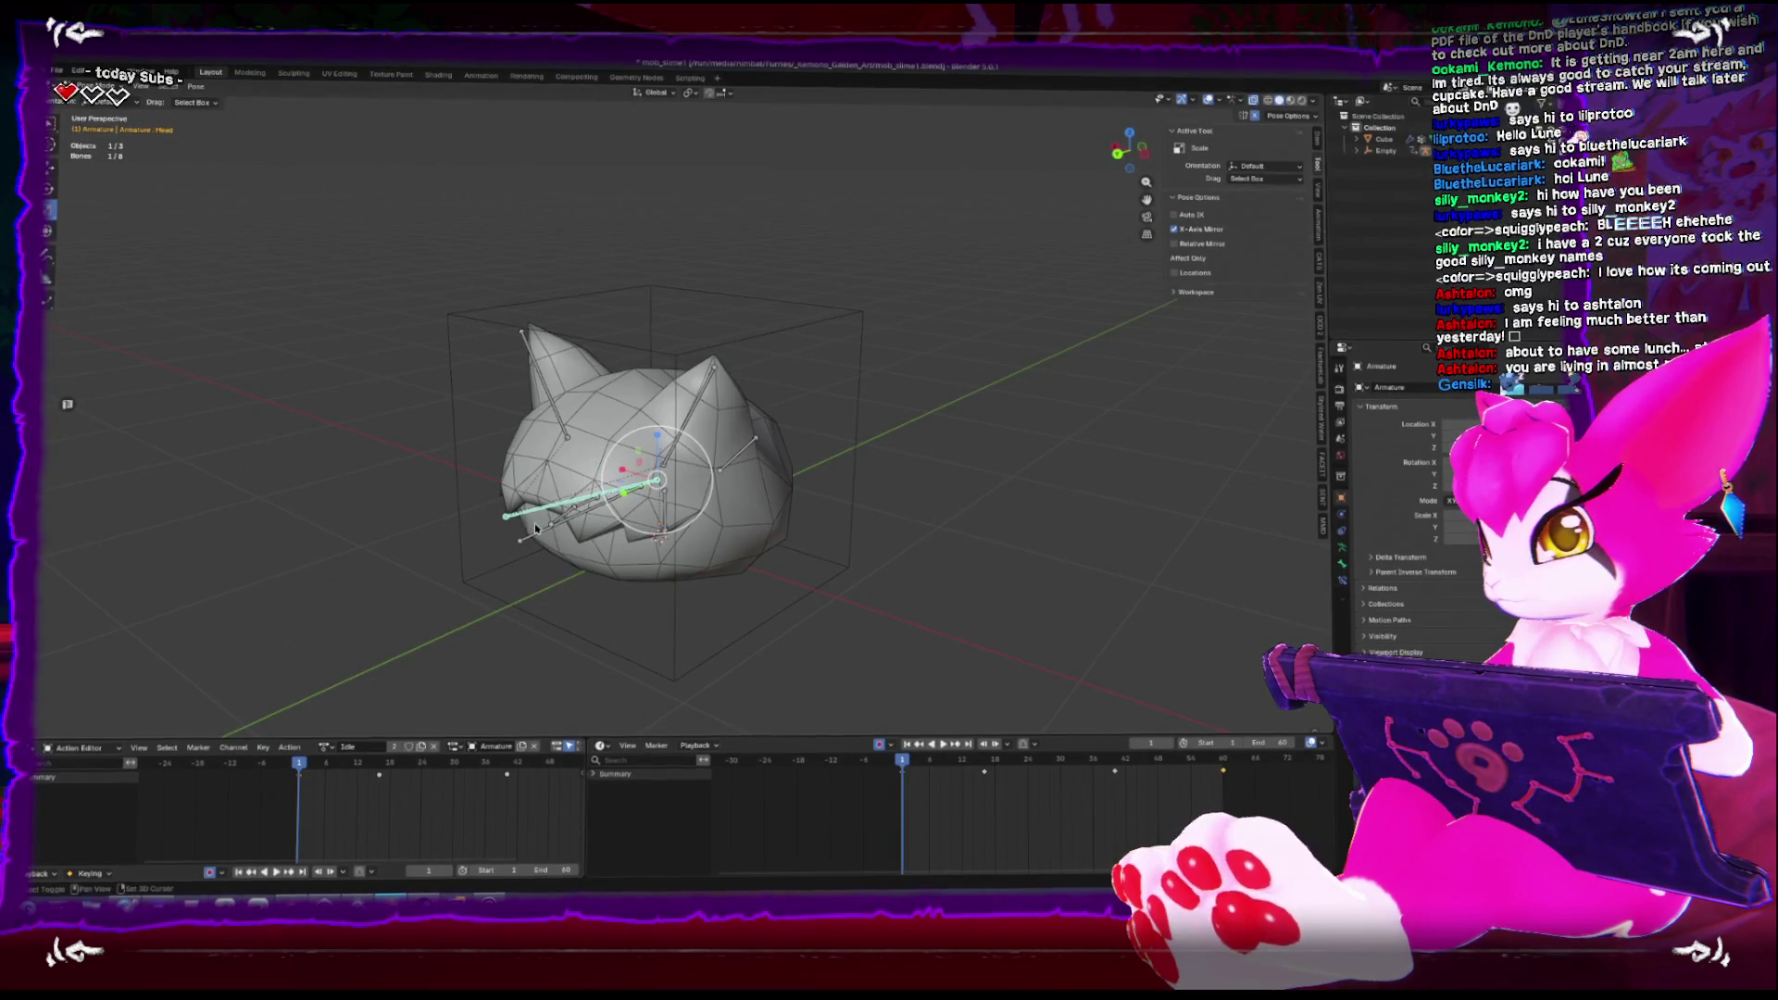
{"action": "key", "text": "KP_3"}
{"action": "key", "text": "space"}
{"action": "left_click_drag", "start_coordinate": [699, 556], "coordinate": [802, 587]}
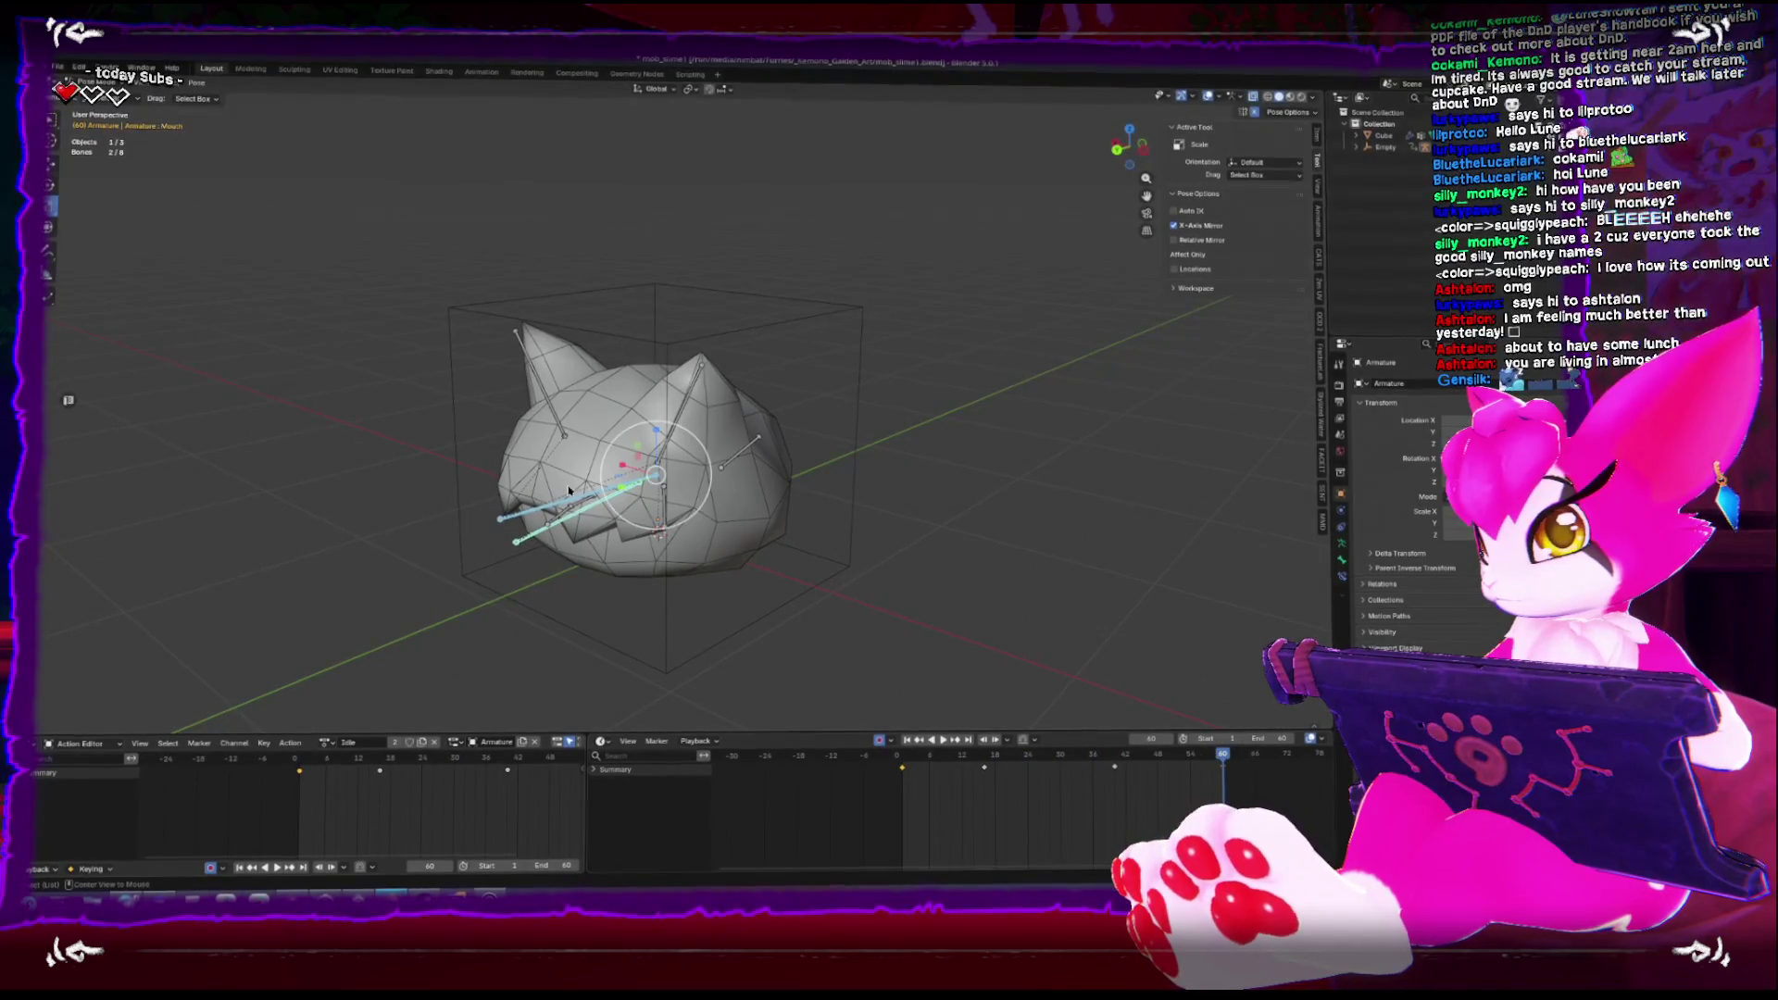
{"action": "key", "text": "space"}
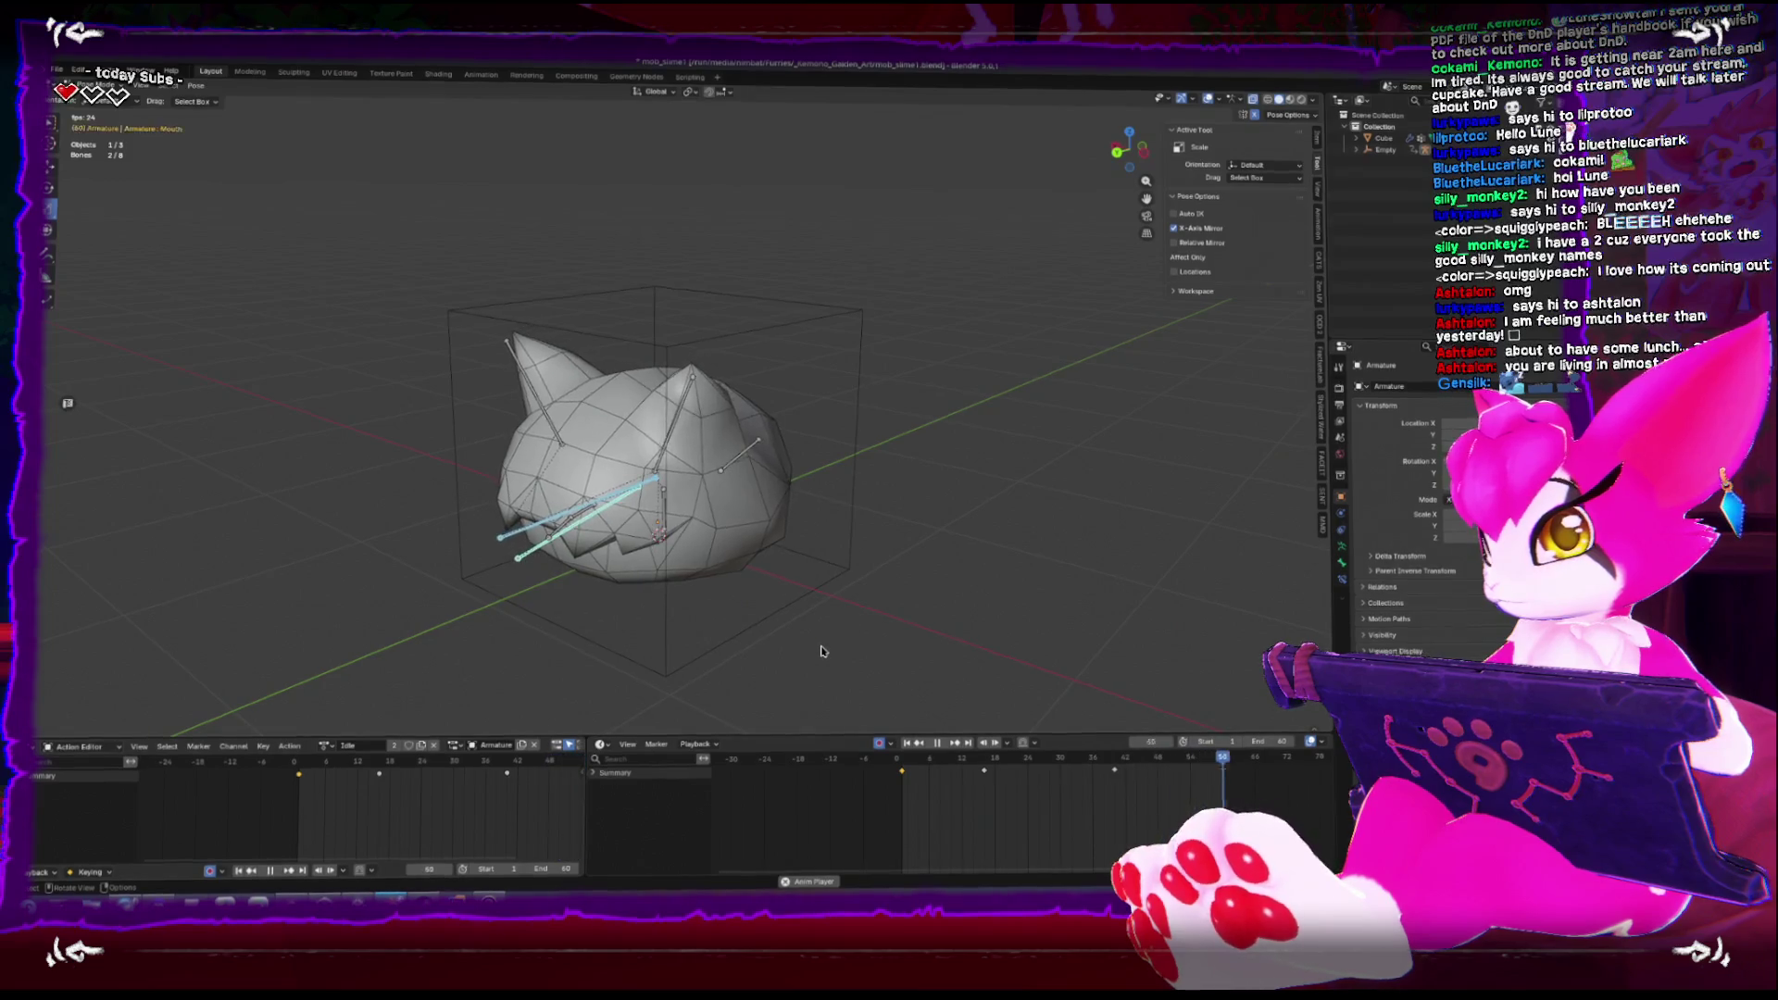
{"action": "scroll", "coordinate": [821, 639], "scroll_direction": "down", "scroll_amount": 3}
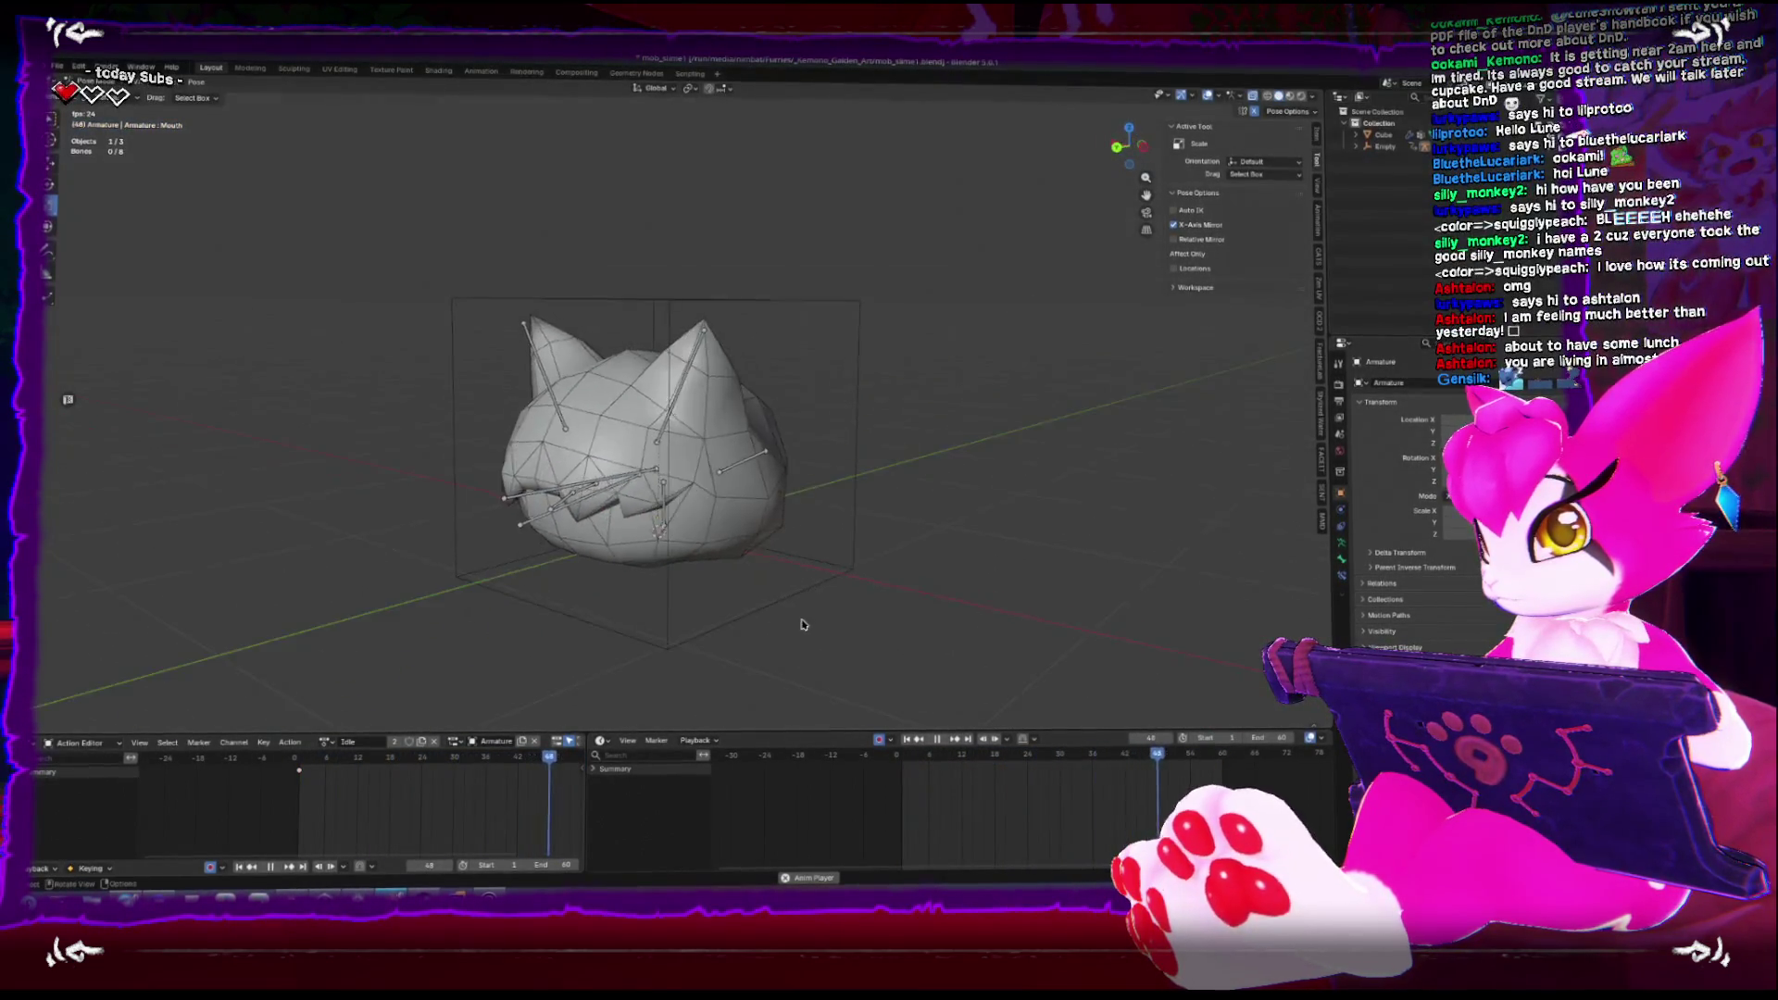
{"action": "scroll", "coordinate": [761, 648], "scroll_direction": "up", "scroll_amount": 1}
{"action": "scroll", "coordinate": [774, 635], "scroll_direction": "up", "scroll_amount": 3}
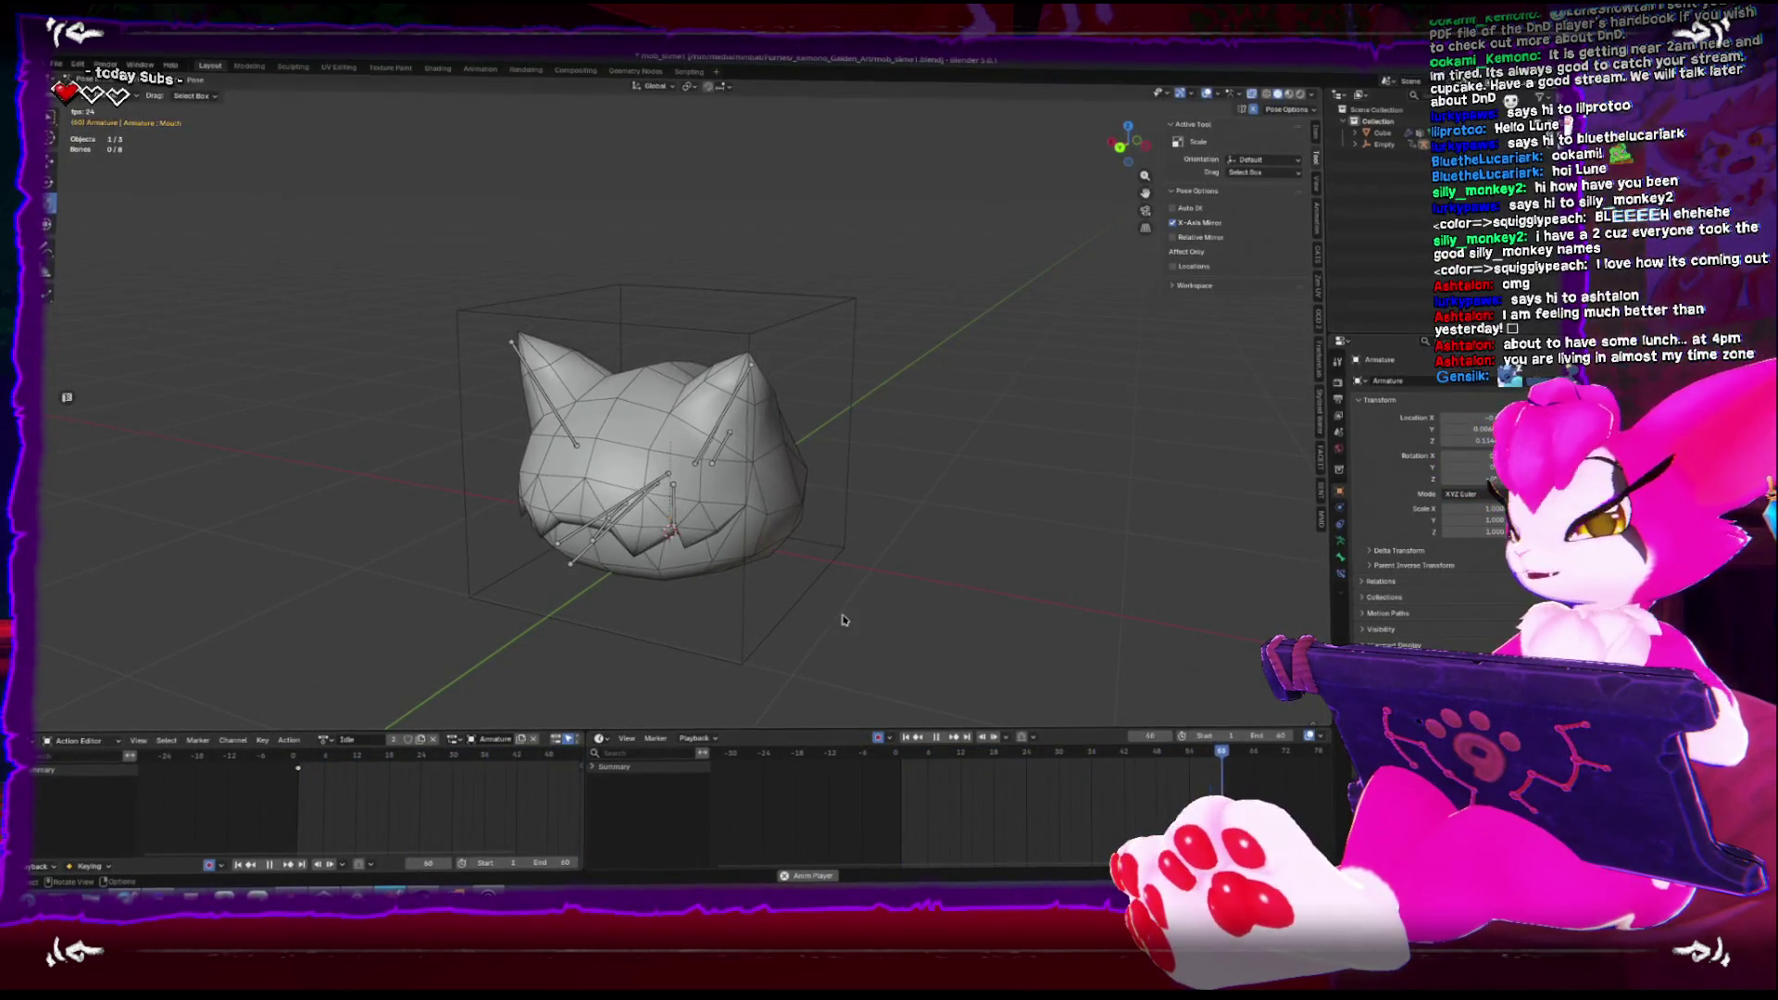
{"action": "mouse_move", "coordinate": [831, 608]}
{"action": "left_mouse_down"}
{"action": "mouse_move", "coordinate": [864, 622]}
{"action": "mouse_move", "coordinate": [909, 607]}
{"action": "mouse_move", "coordinate": [895, 613]}
{"action": "left_mouse_up"}
{"action": "mouse_move", "coordinate": [769, 714]}
{"action": "left_mouse_down"}
{"action": "mouse_move", "coordinate": [778, 683]}
{"action": "mouse_move", "coordinate": [700, 572]}
{"action": "left_mouse_up"}
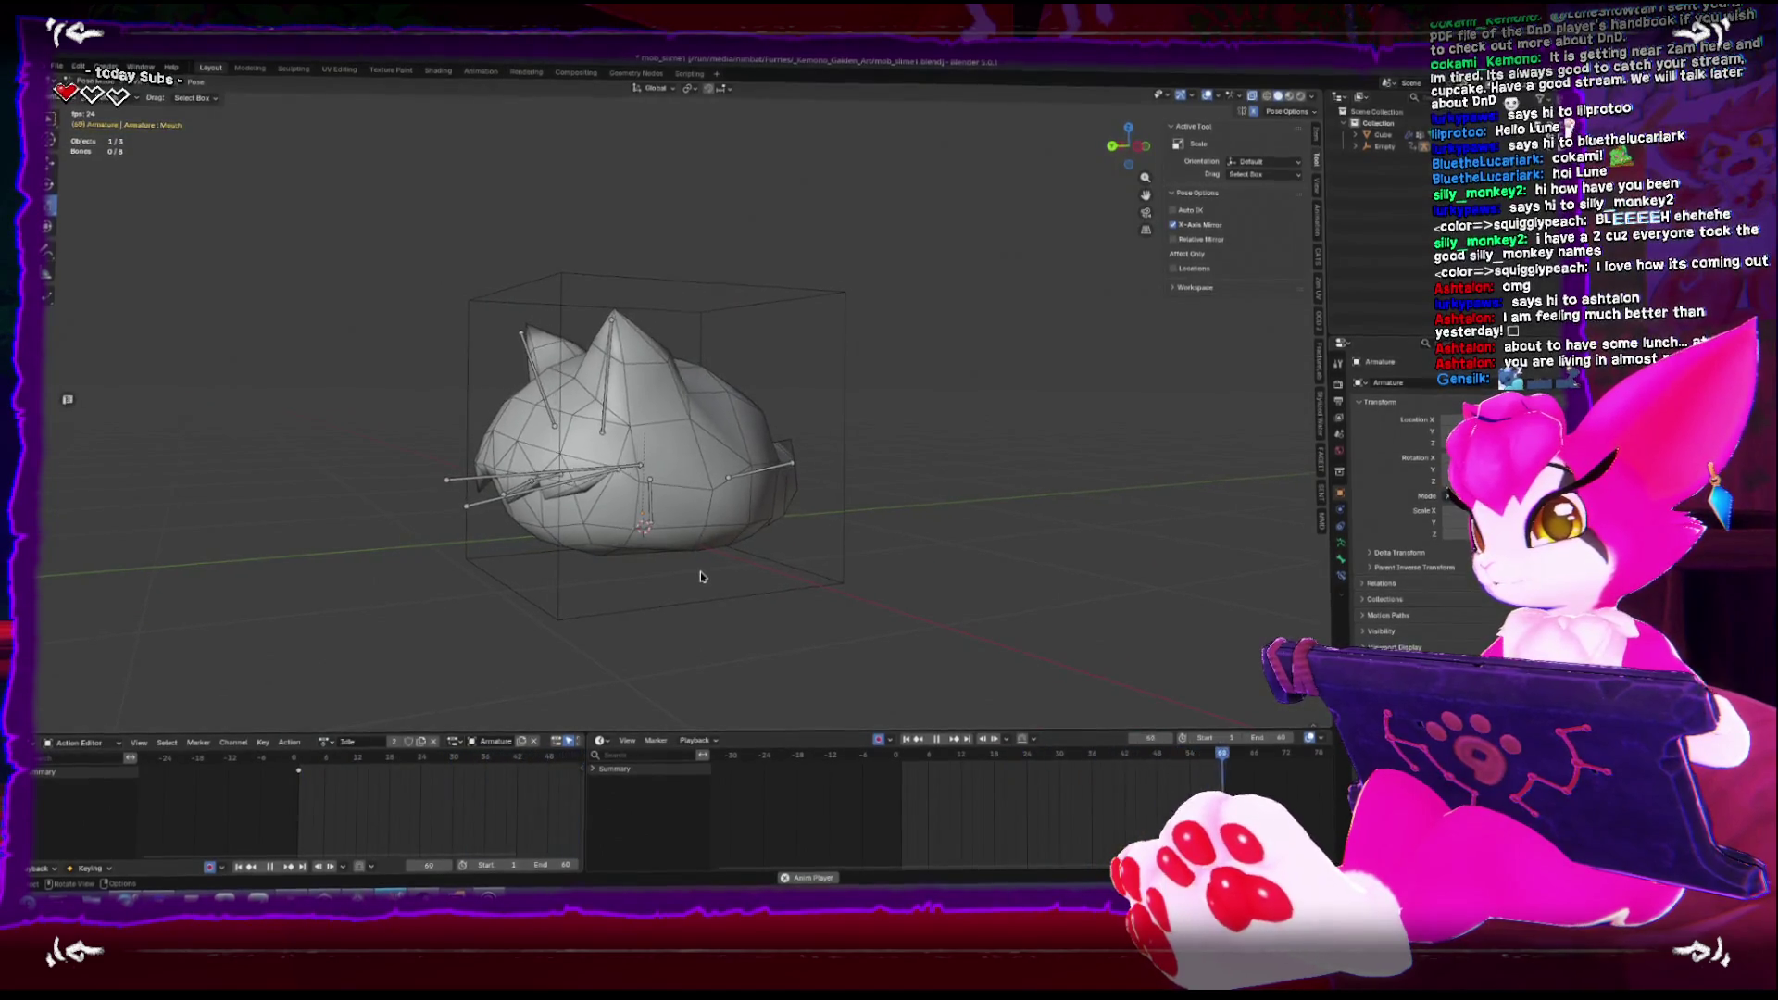
{"action": "left_click", "coordinate": [656, 500]}
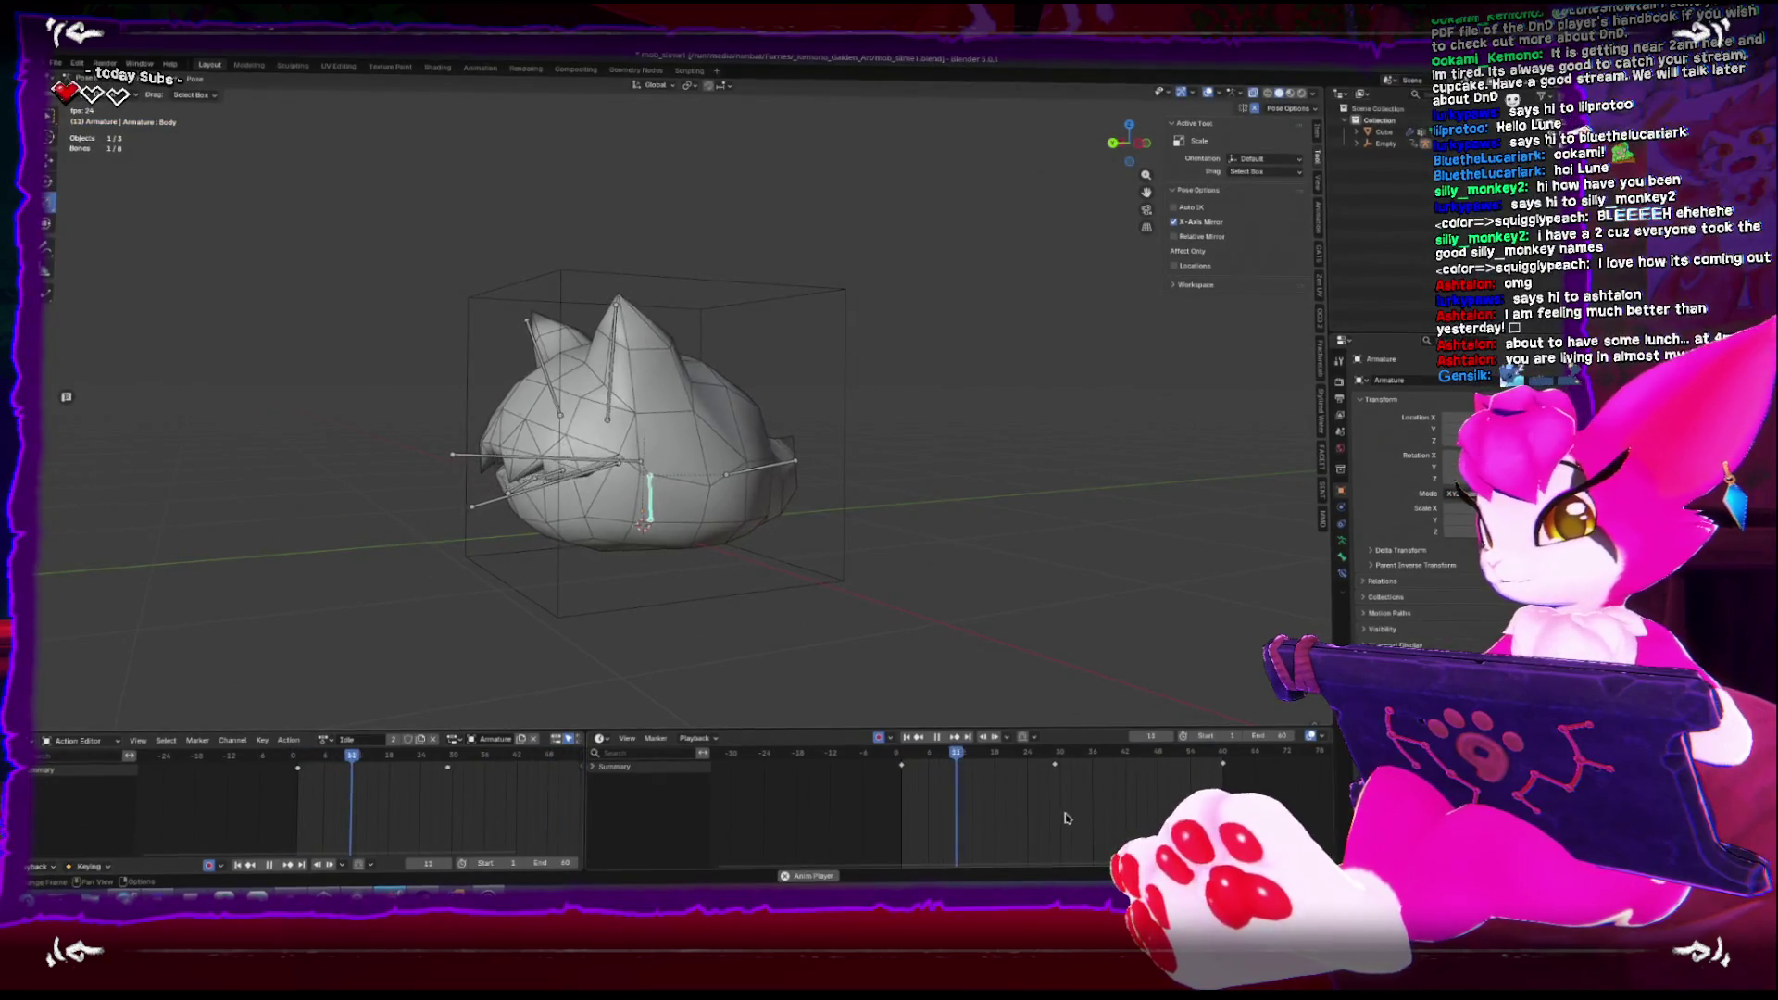
{"action": "left_click", "coordinate": [1030, 758]}
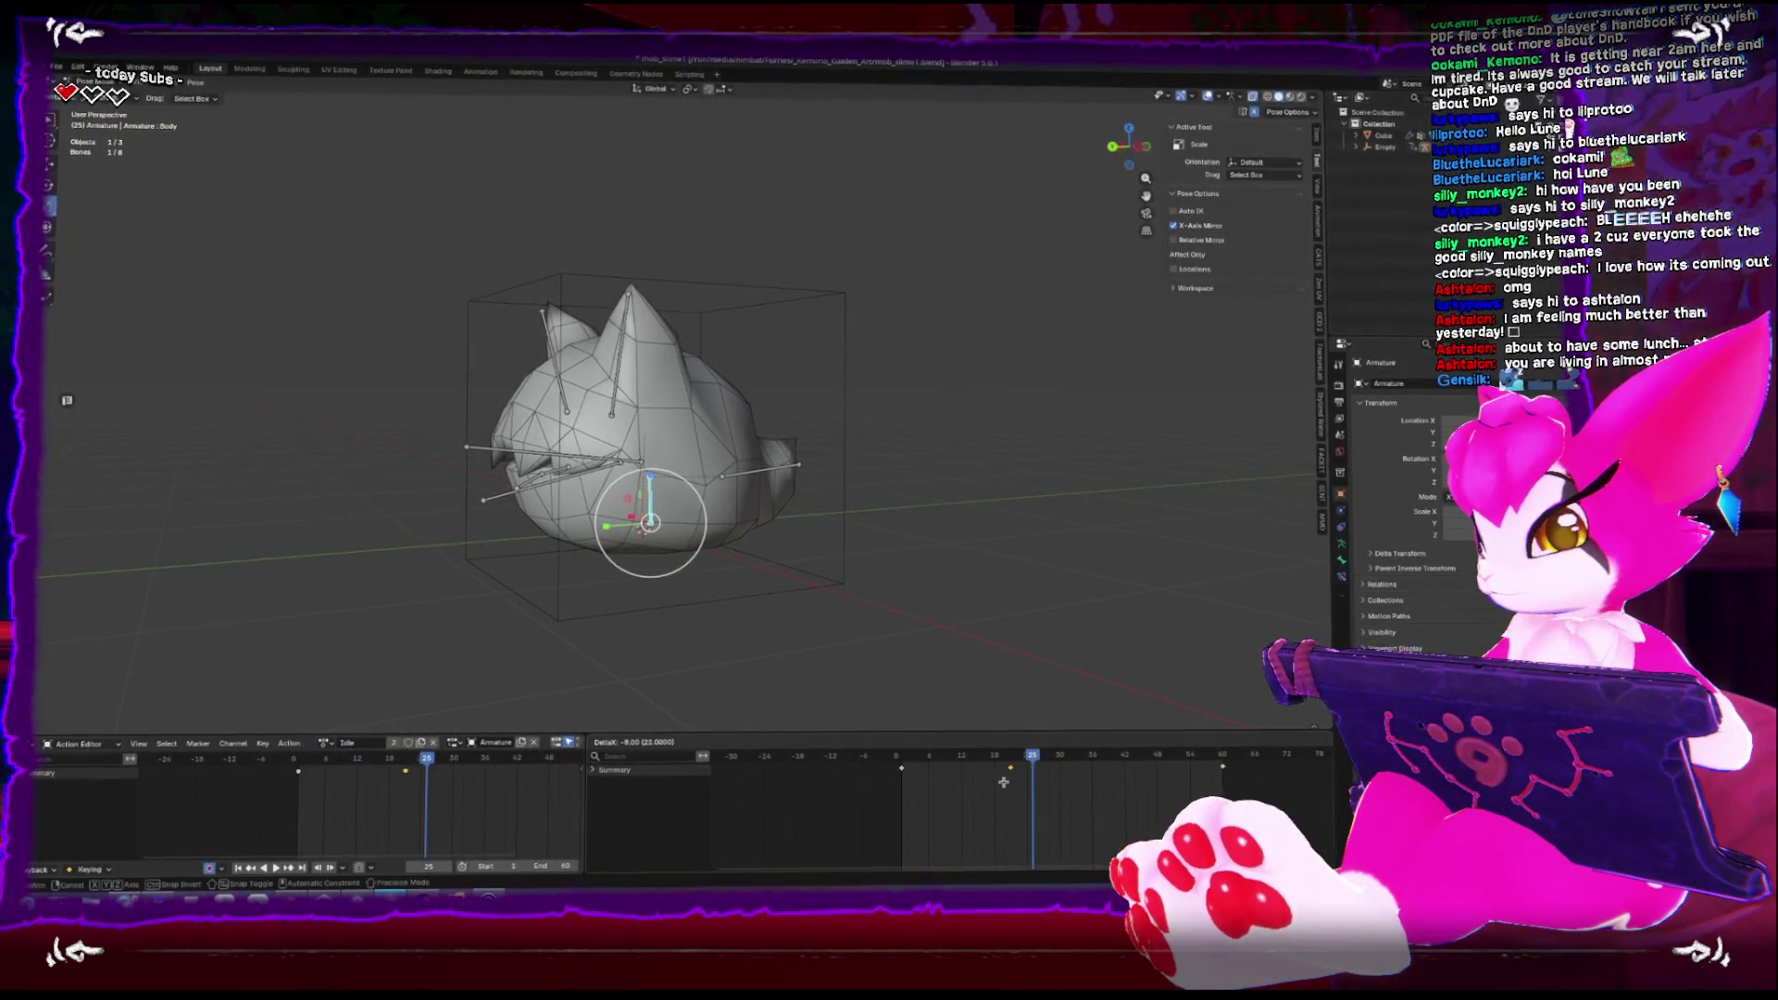
{"action": "key", "text": "space"}
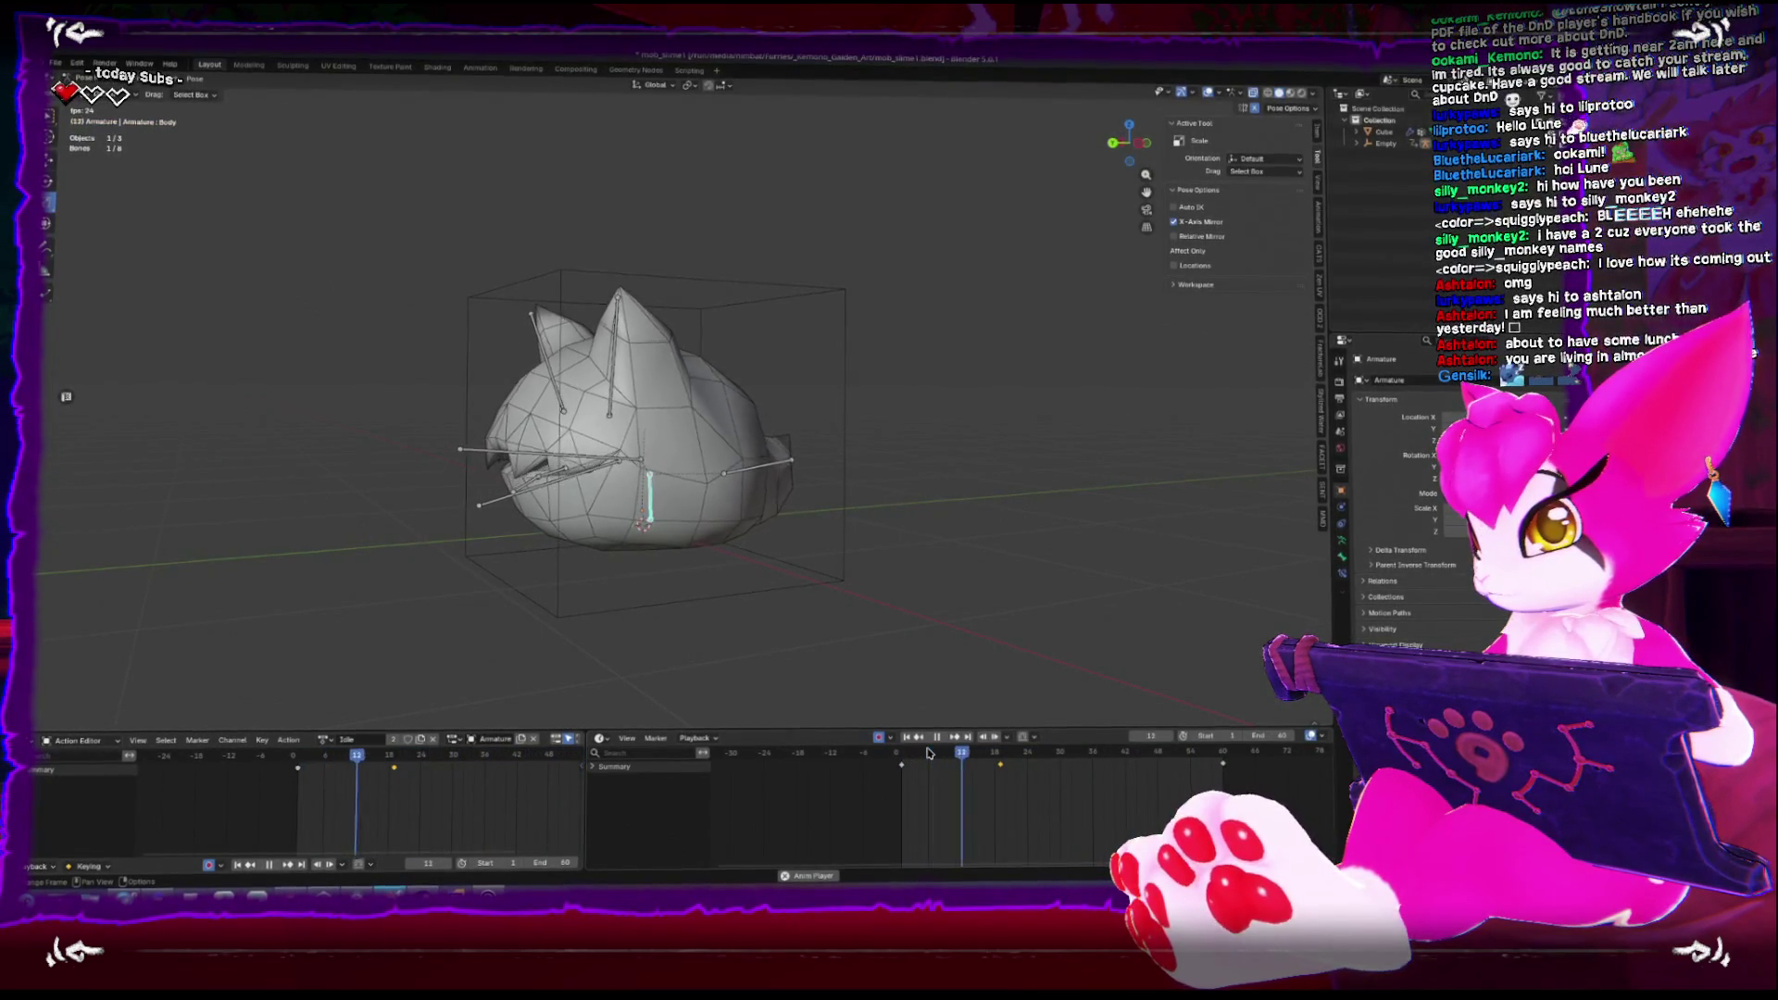
{"action": "left_click_drag", "start_coordinate": [945, 648], "coordinate": [868, 587]}
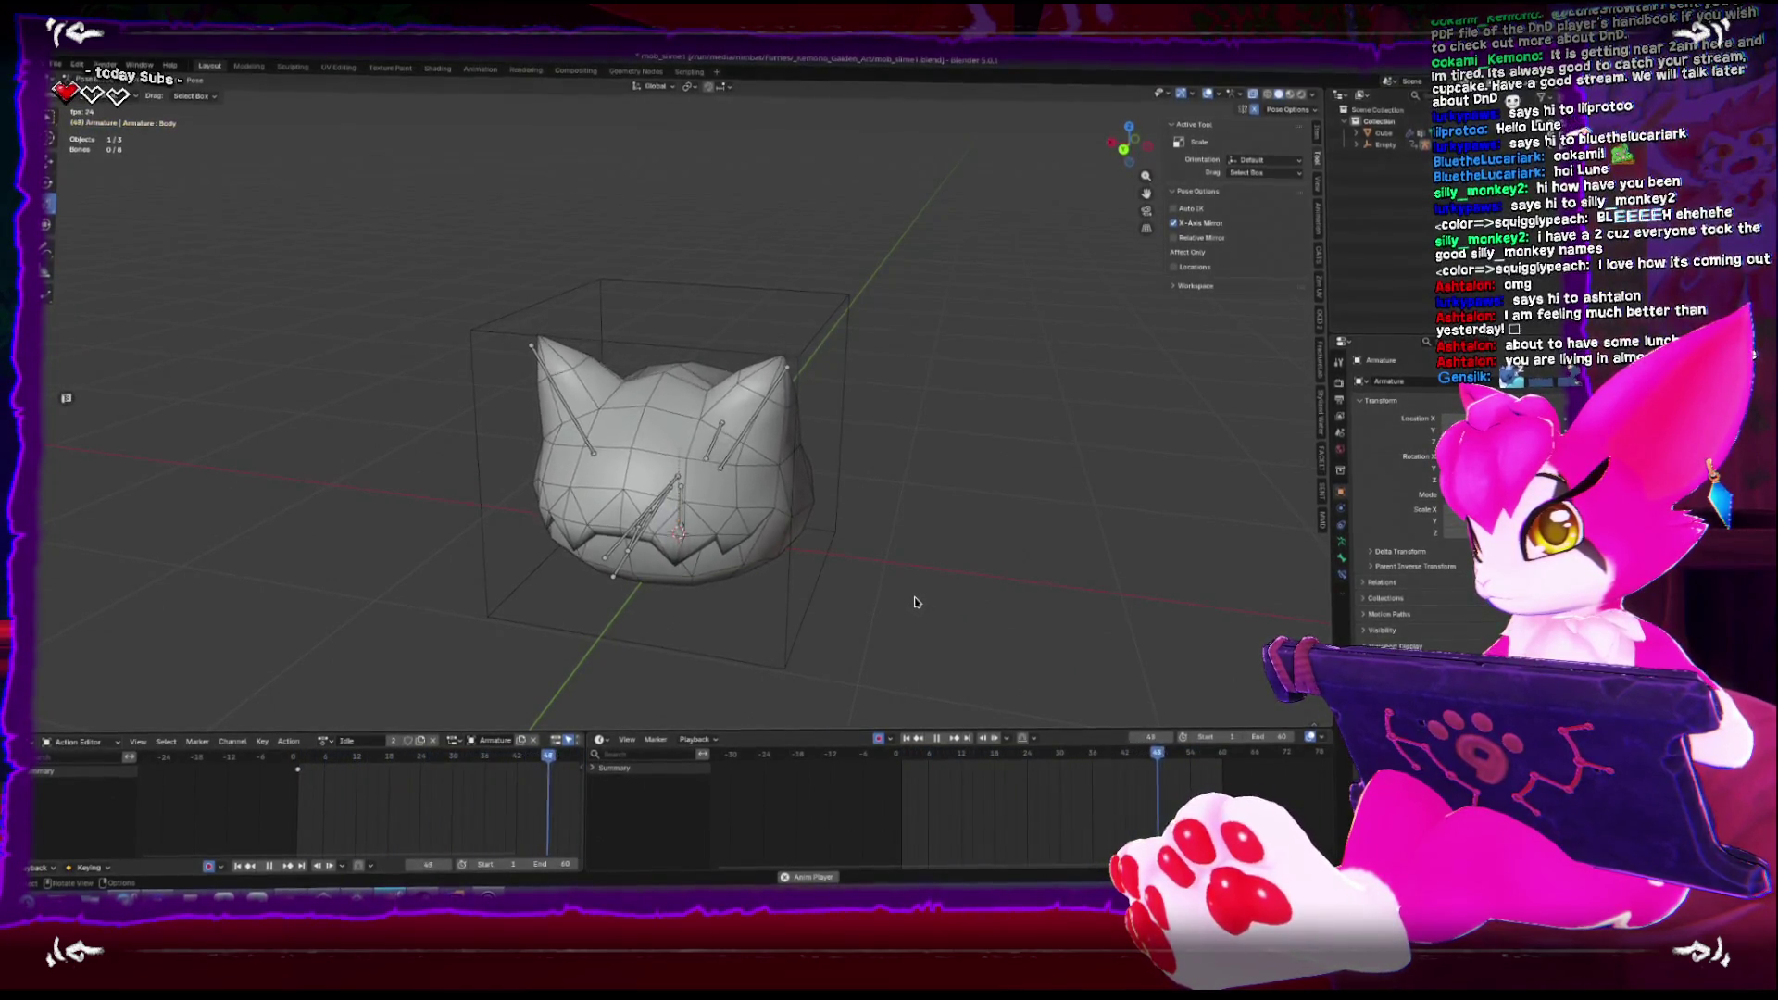
{"action": "mouse_move", "coordinate": [914, 603]}
{"action": "left_mouse_down"}
{"action": "mouse_move", "coordinate": [964, 544]}
{"action": "mouse_move", "coordinate": [828, 566]}
{"action": "mouse_move", "coordinate": [861, 500]}
{"action": "mouse_move", "coordinate": [1017, 535]}
{"action": "left_mouse_up"}
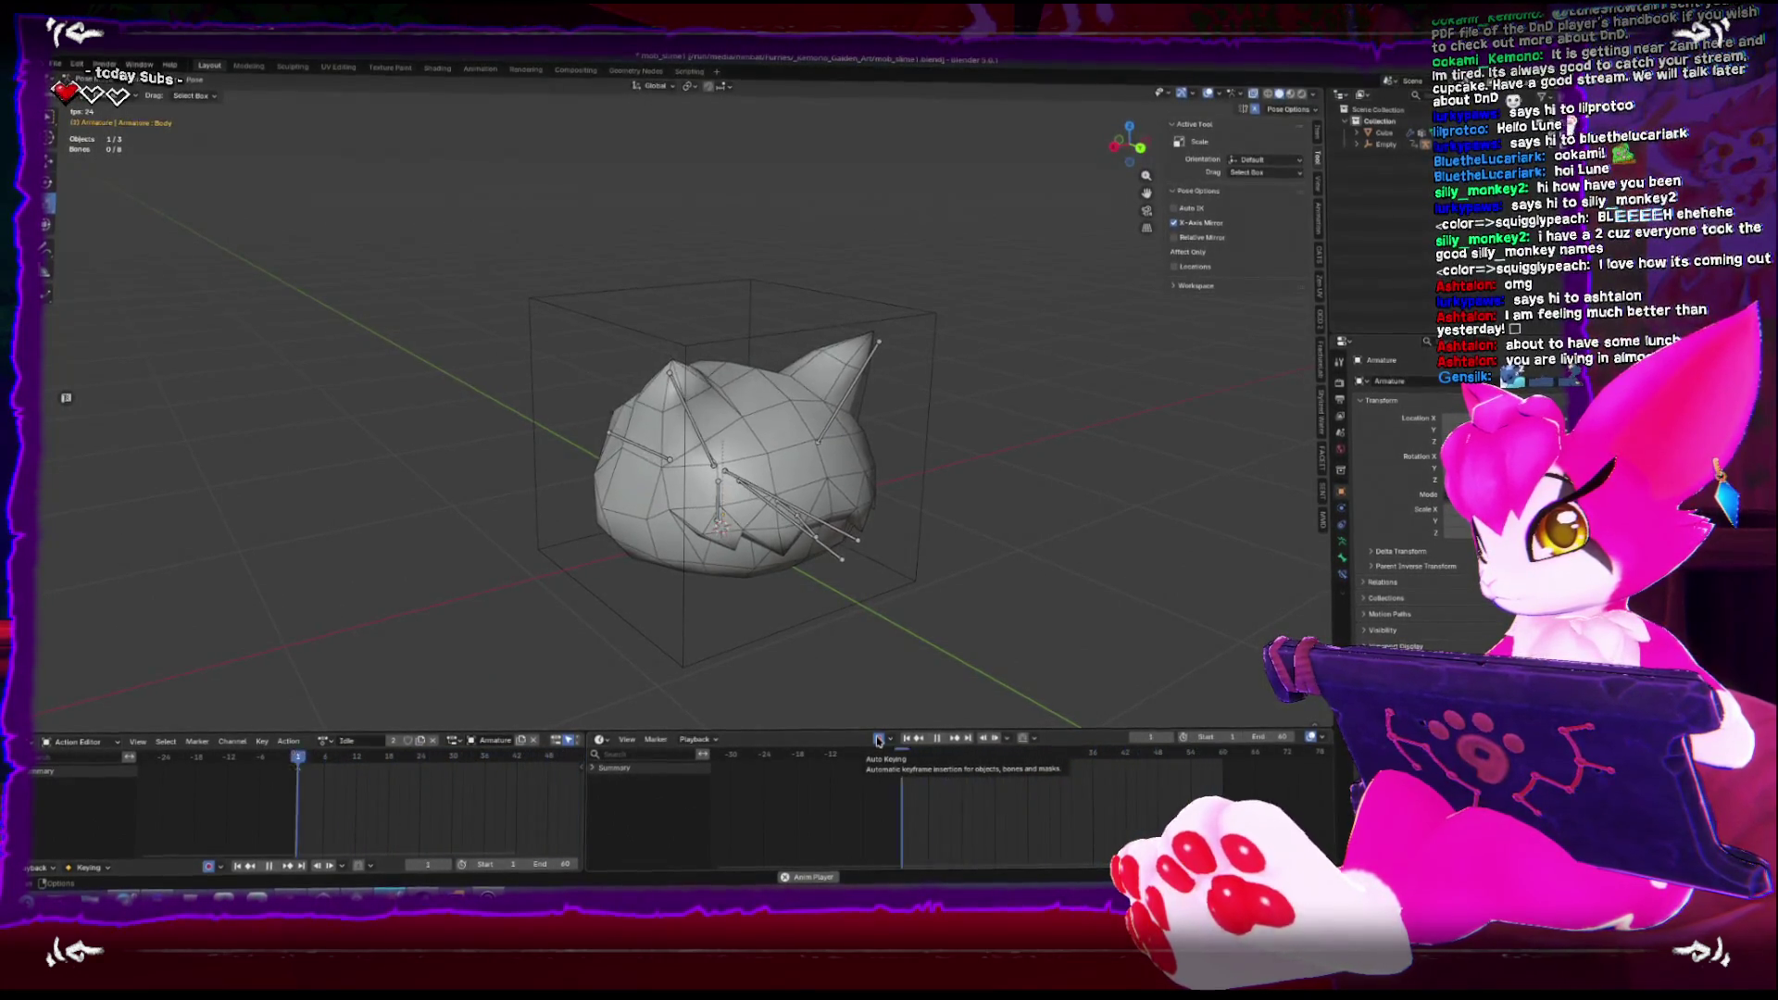
{"action": "mouse_move", "coordinate": [932, 598]}
{"action": "left_mouse_down"}
{"action": "mouse_move", "coordinate": [755, 588]}
{"action": "mouse_move", "coordinate": [783, 576]}
{"action": "left_mouse_up"}
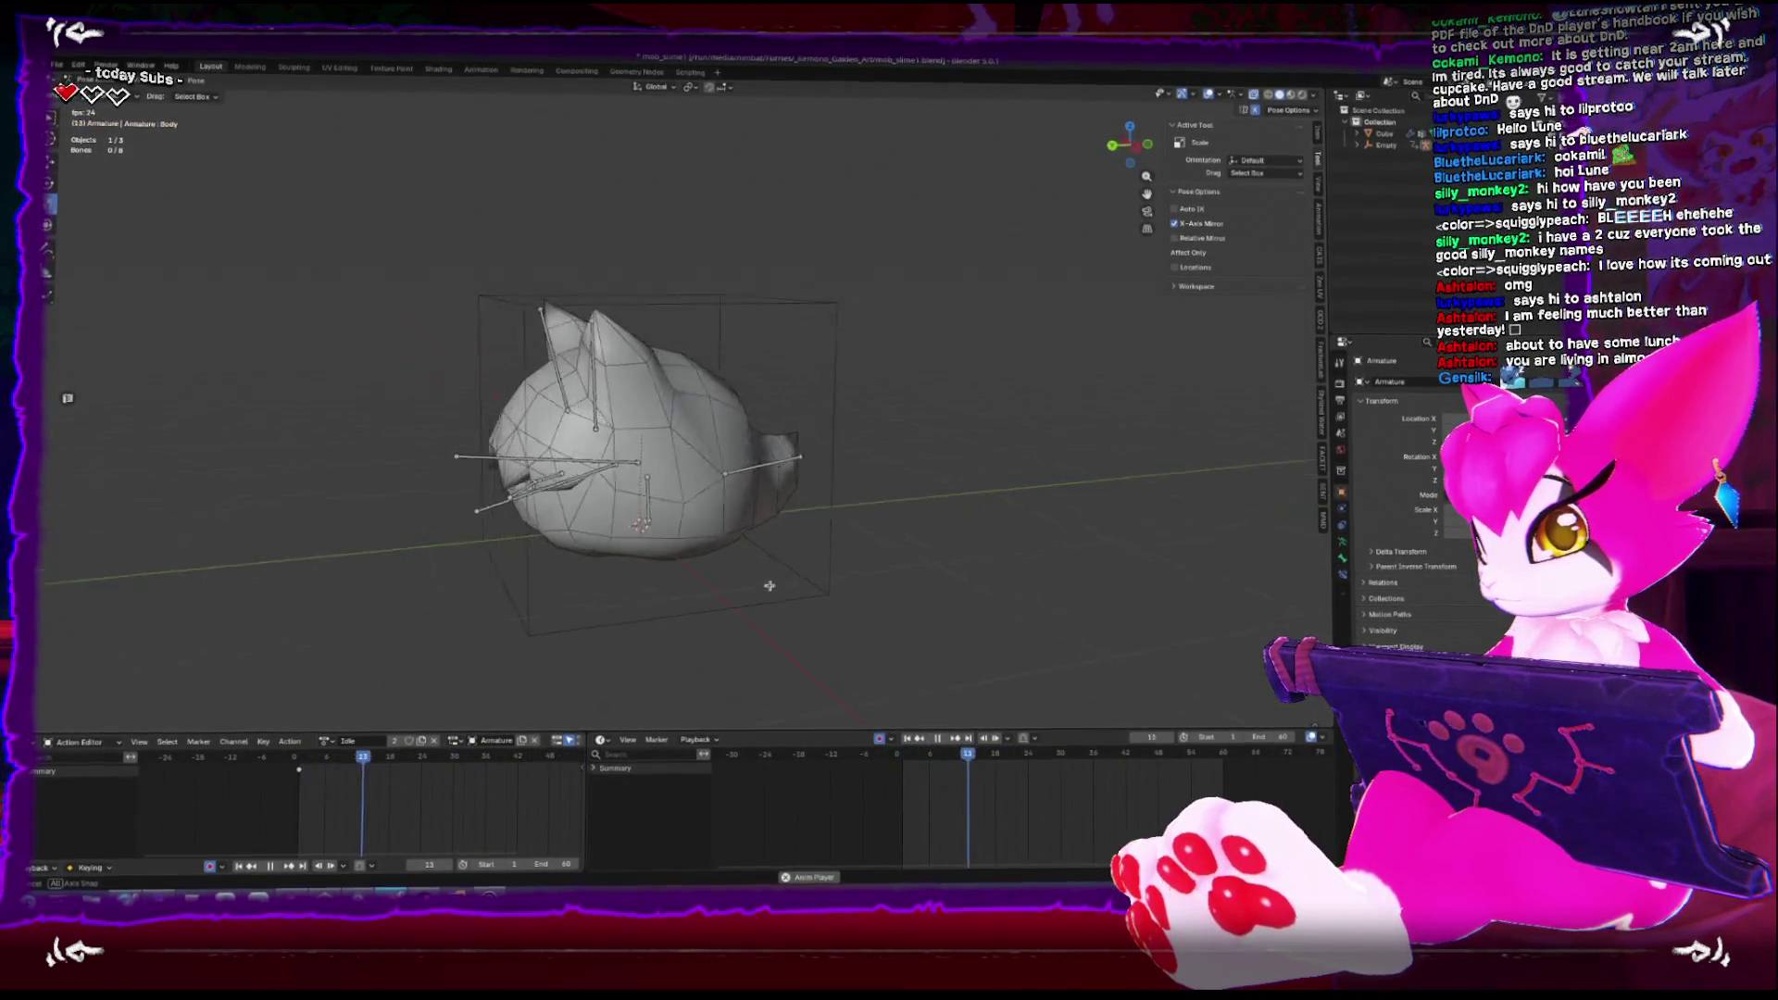
{"action": "left_click_drag", "start_coordinate": [766, 587], "coordinate": [794, 595]}
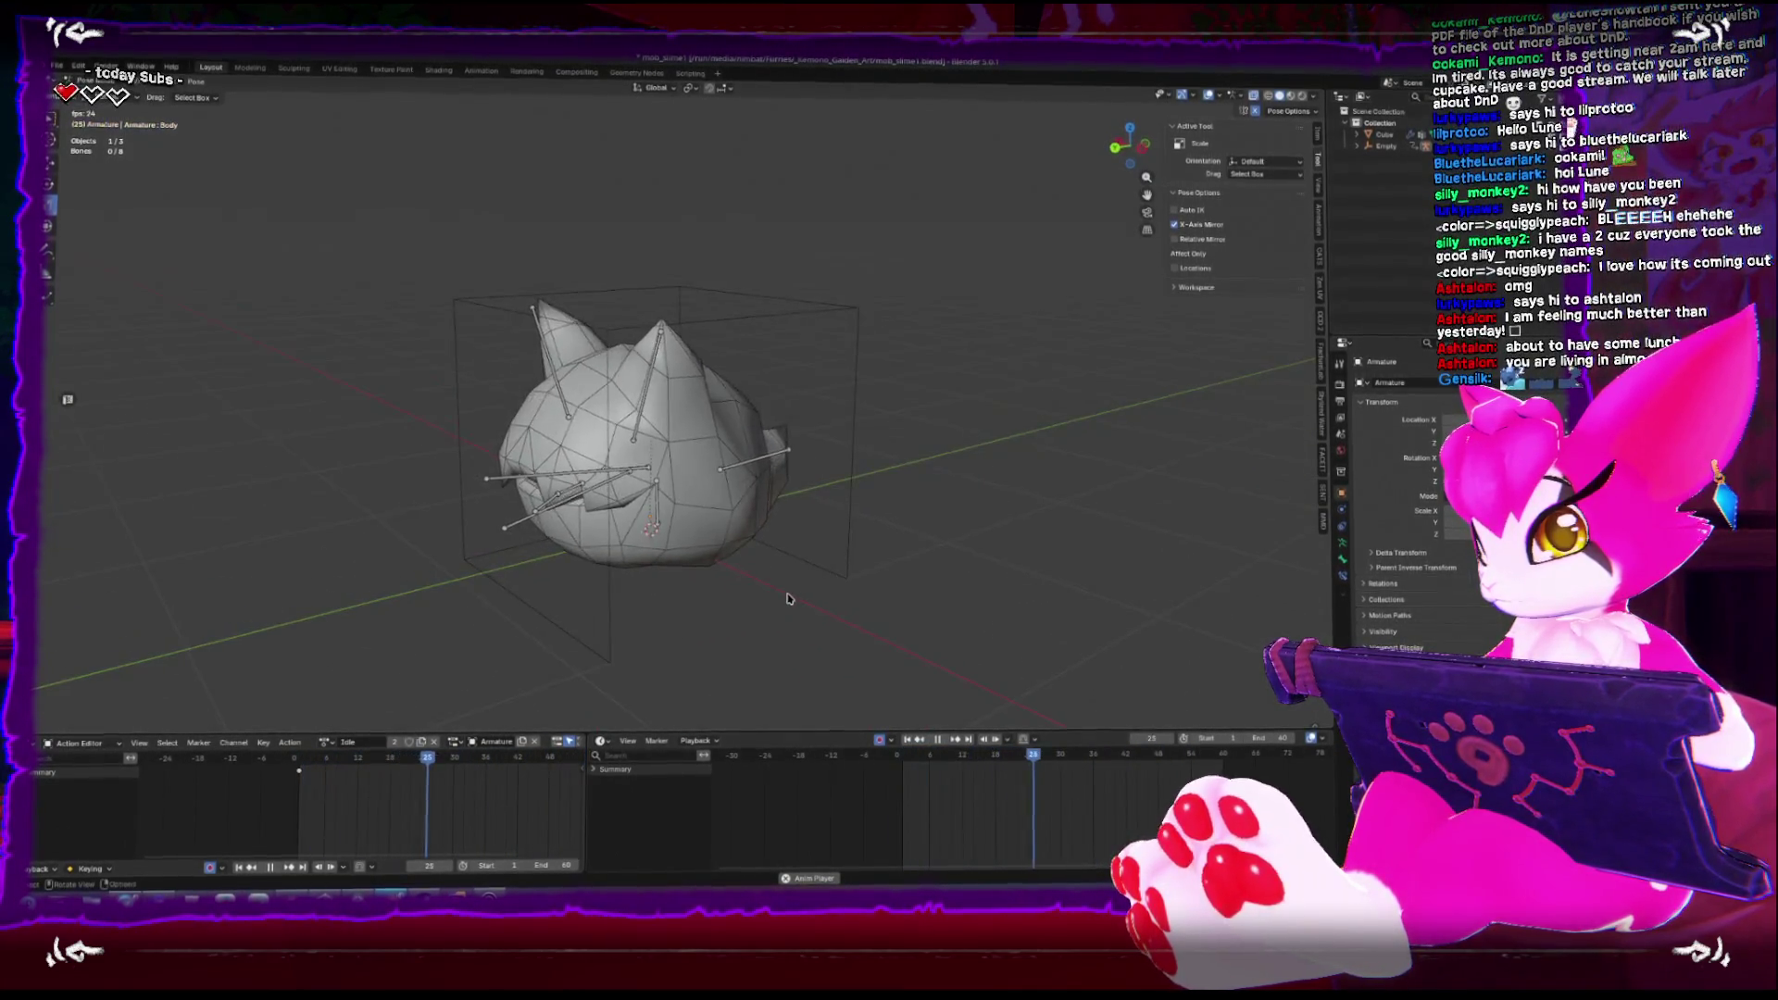
{"action": "key", "text": "space"}
{"action": "left_click_drag", "start_coordinate": [877, 727], "coordinate": [889, 693]}
Return to Object Mode, select all three objects, and save the blend file
{"action": "left_click", "coordinate": [900, 758]}
{"action": "key", "text": "space"}
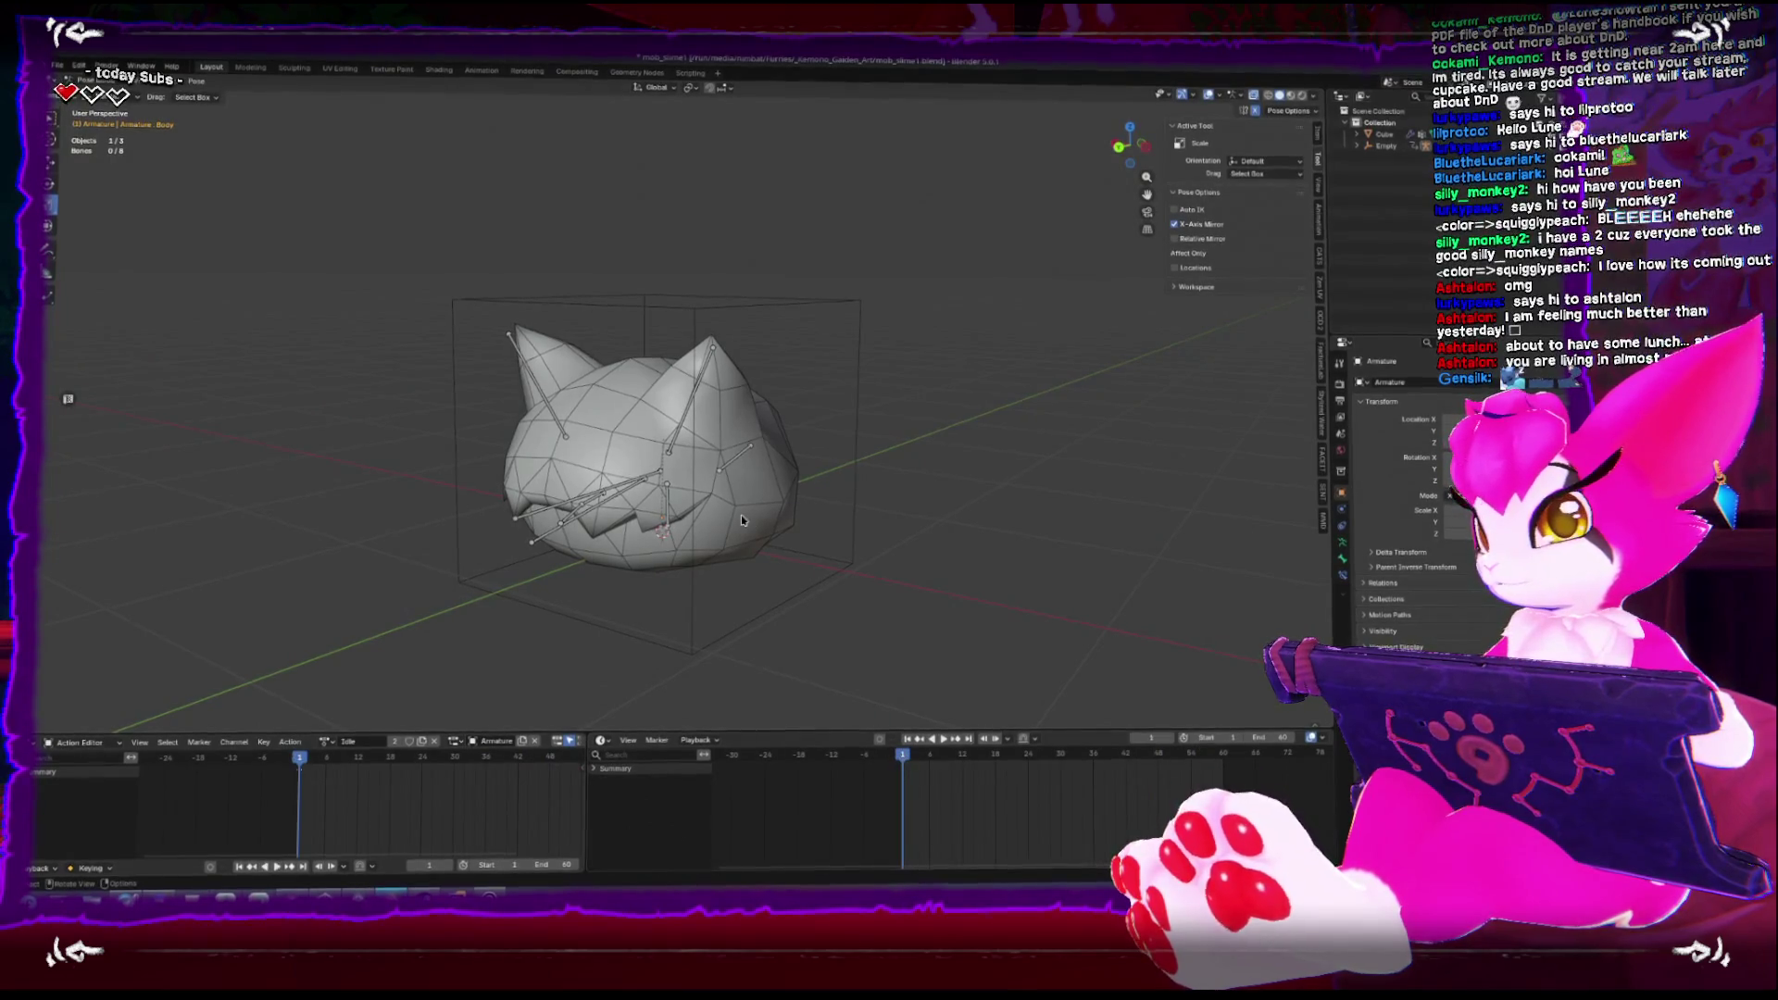
{"action": "key", "text": "ctrl+Tab"}
{"action": "left_click", "coordinate": [667, 500]}
{"action": "left_click_drag", "start_coordinate": [666, 500], "coordinate": [926, 597]}
{"action": "key", "text": "a"}
{"action": "key", "text": "ctrl+s"}
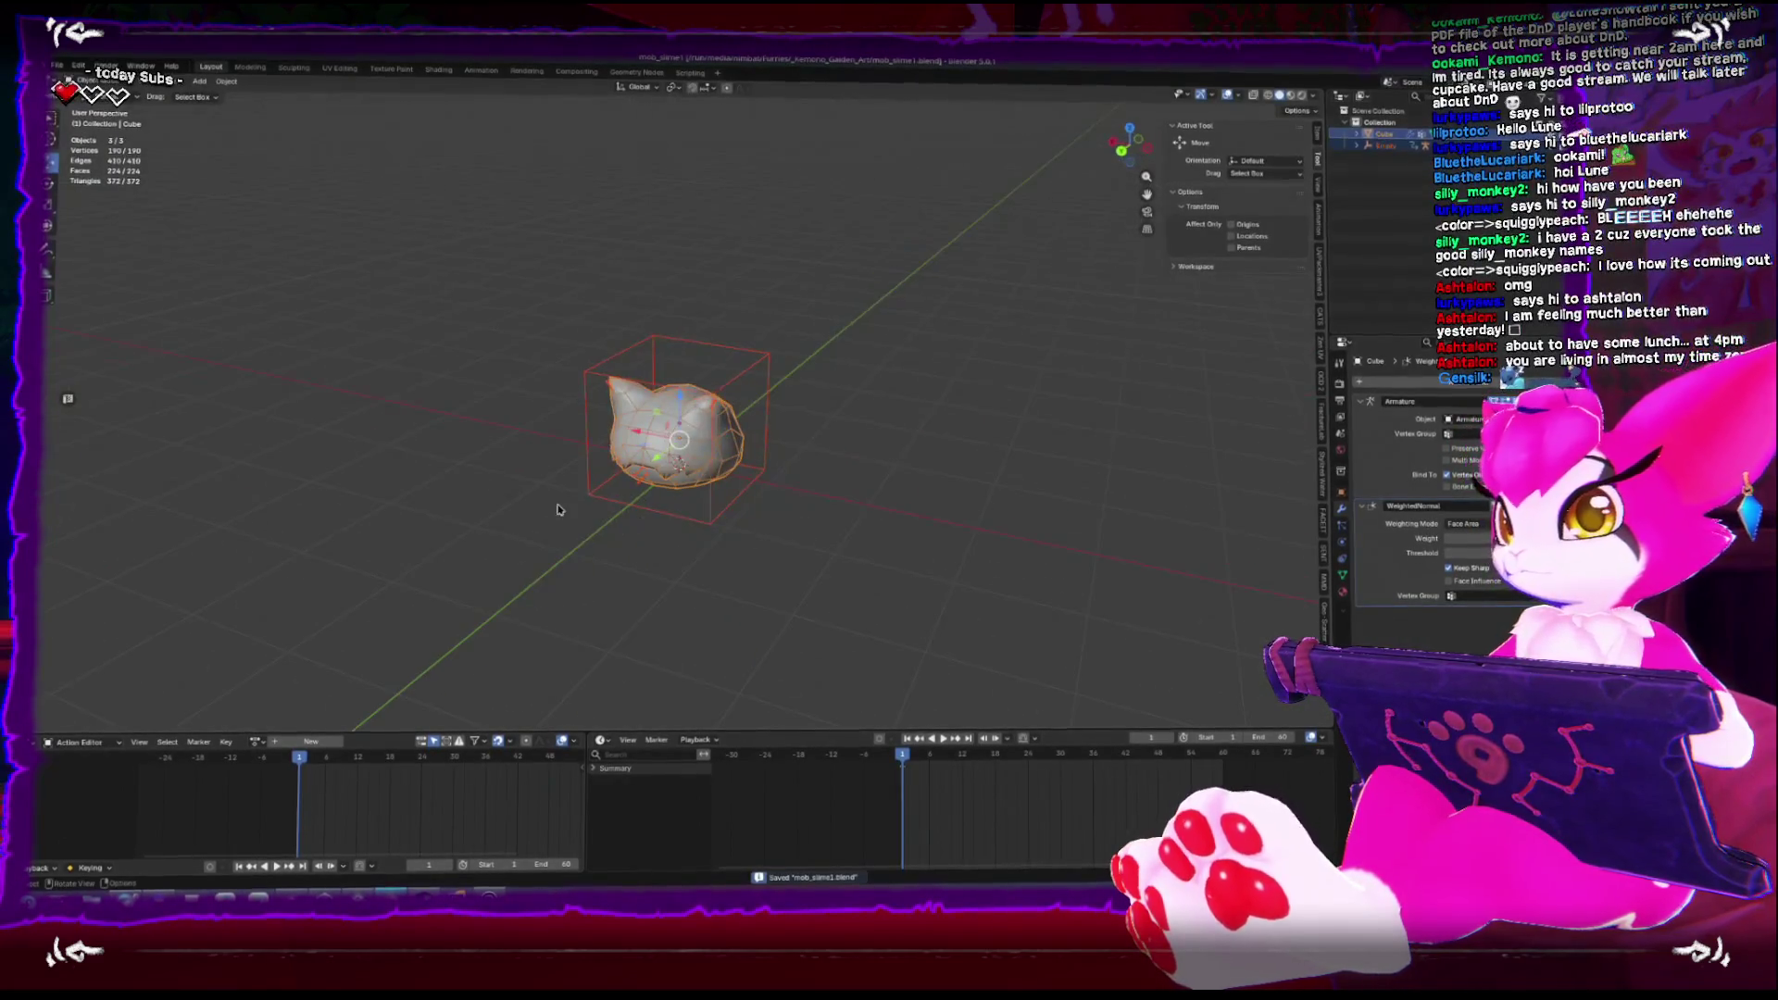
Export the slime model and rig as FBX, overwriting mob_slime.fbx
{"action": "left_click", "coordinate": [57, 67]}
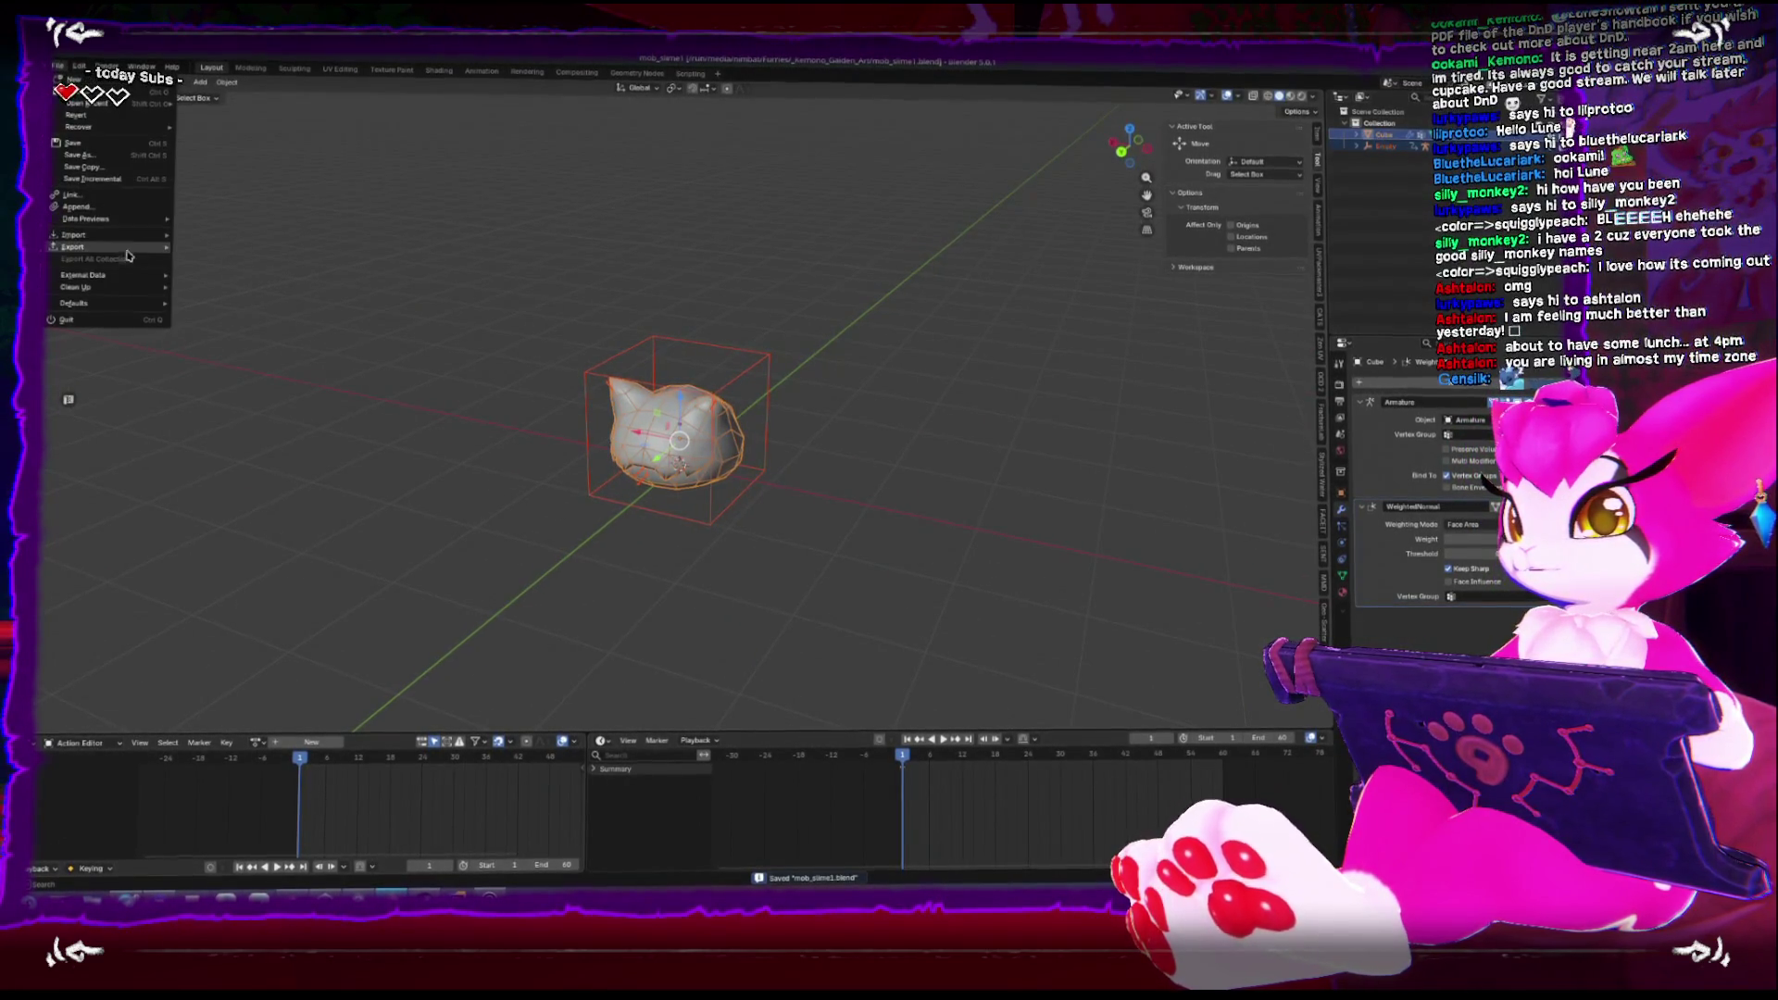
{"action": "mouse_move", "coordinate": [74, 246]}
{"action": "left_click", "coordinate": [280, 347]}
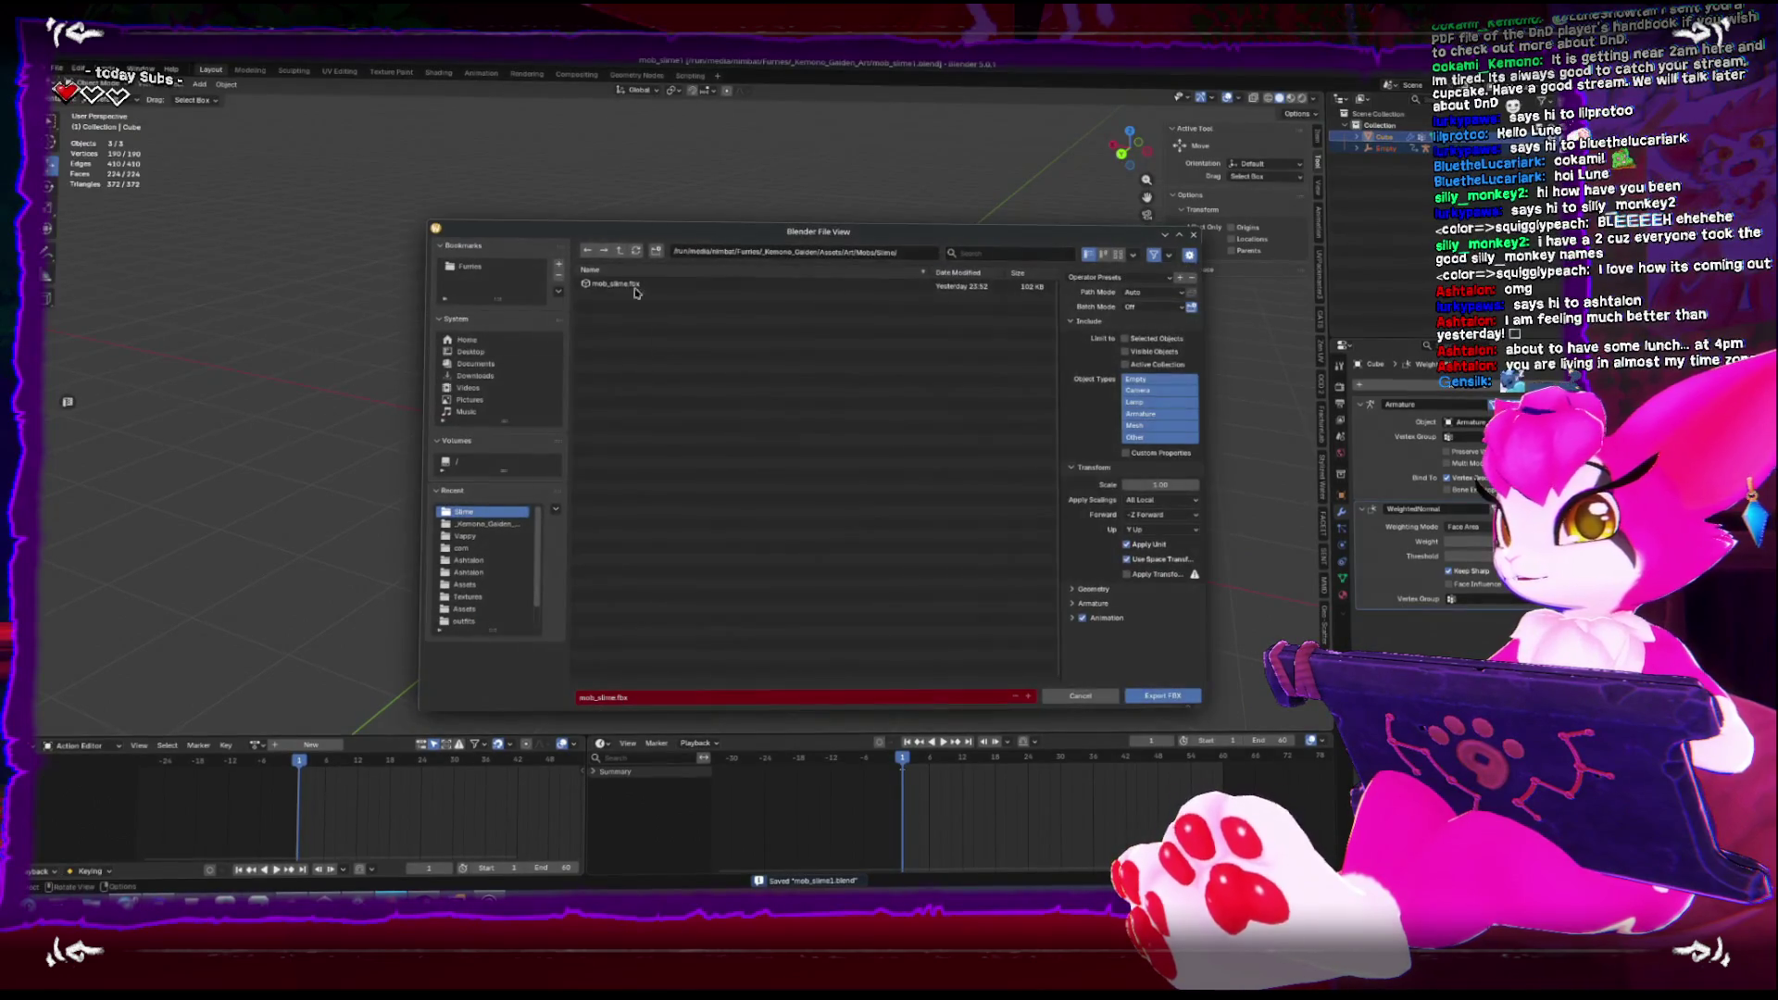
{"action": "left_click", "coordinate": [609, 287]}
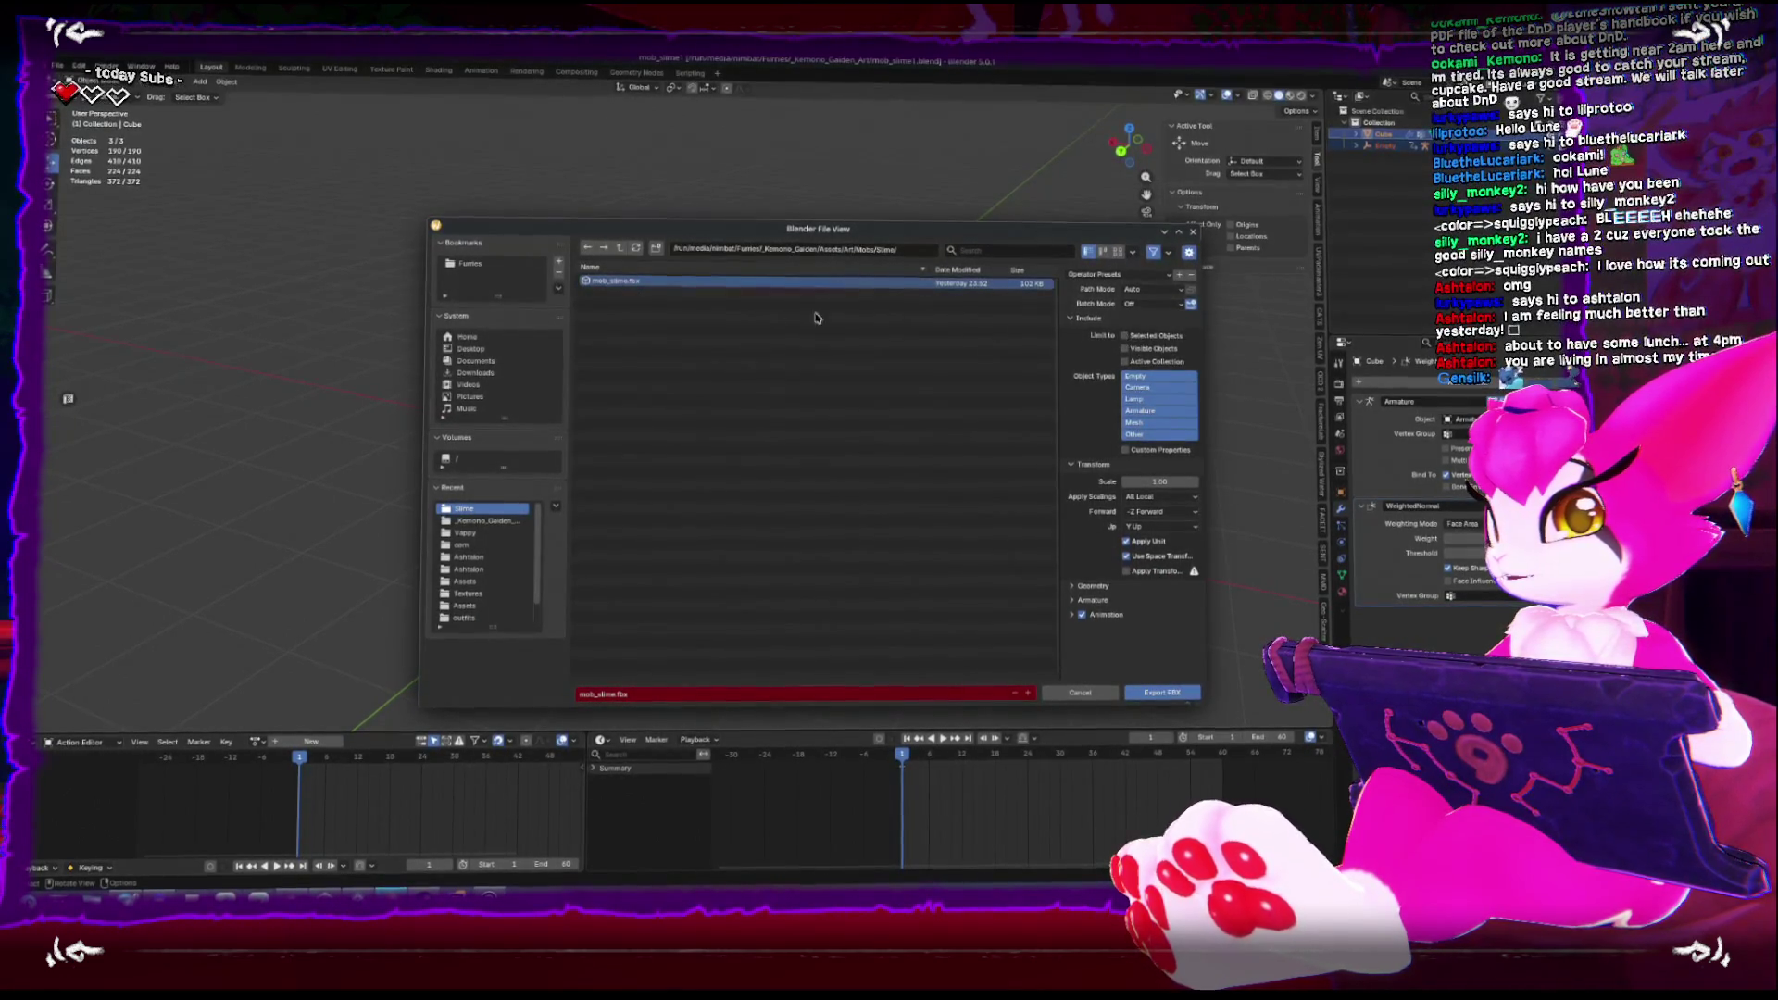
{"action": "double_click", "coordinate": [593, 281]}
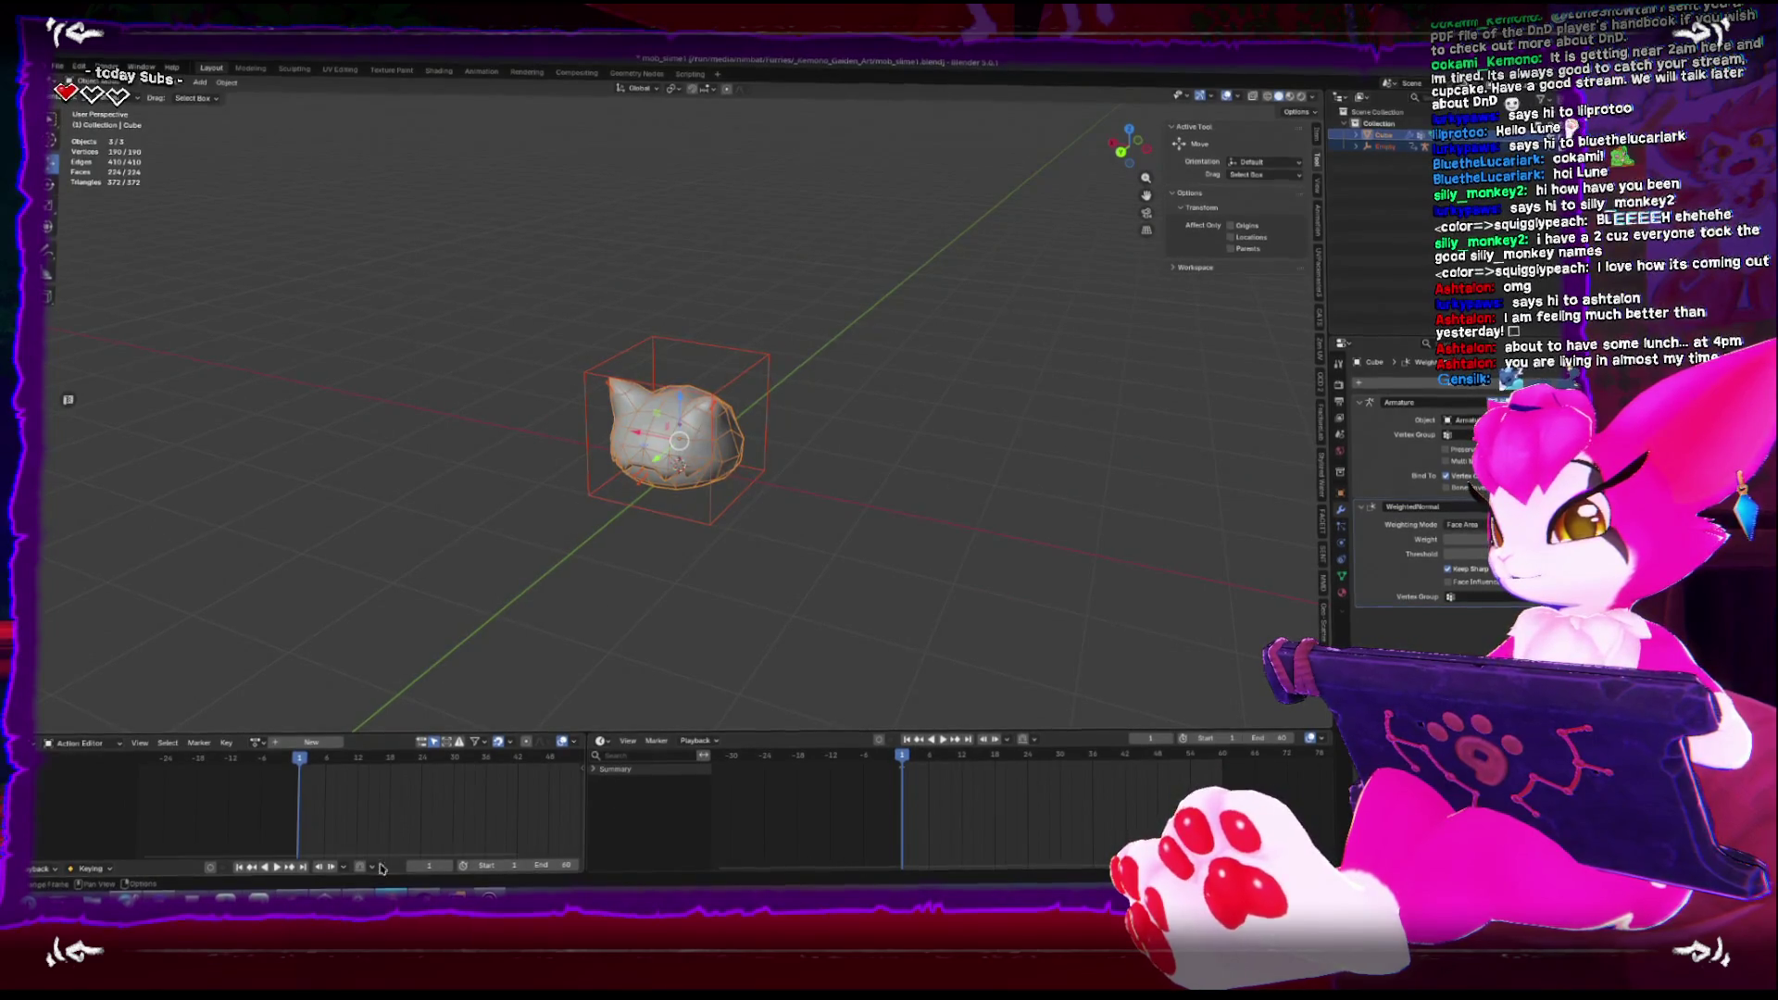
{"action": "key", "text": "alt+Tab"}
{"action": "scroll", "coordinate": [515, 546], "scroll_direction": "up", "scroll_amount": 2}
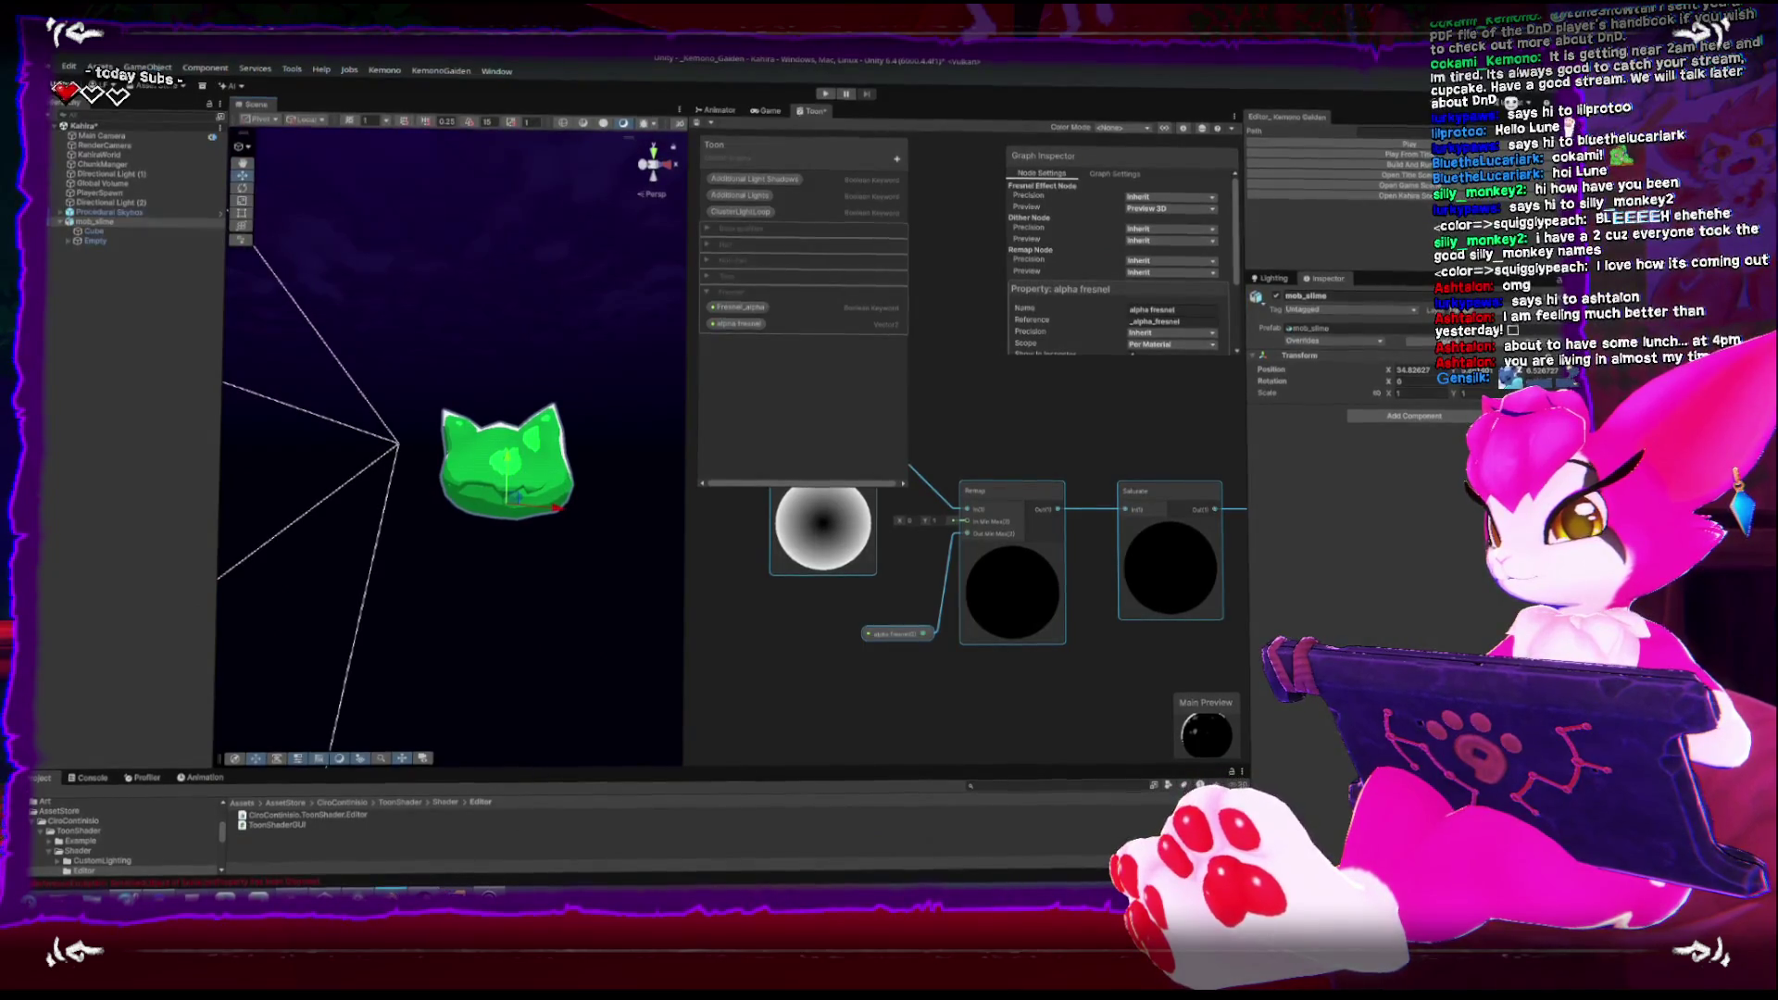
Check Unity's Console, go back to Project, and make the asset panel taller
{"action": "key", "text": "alt+Tab"}
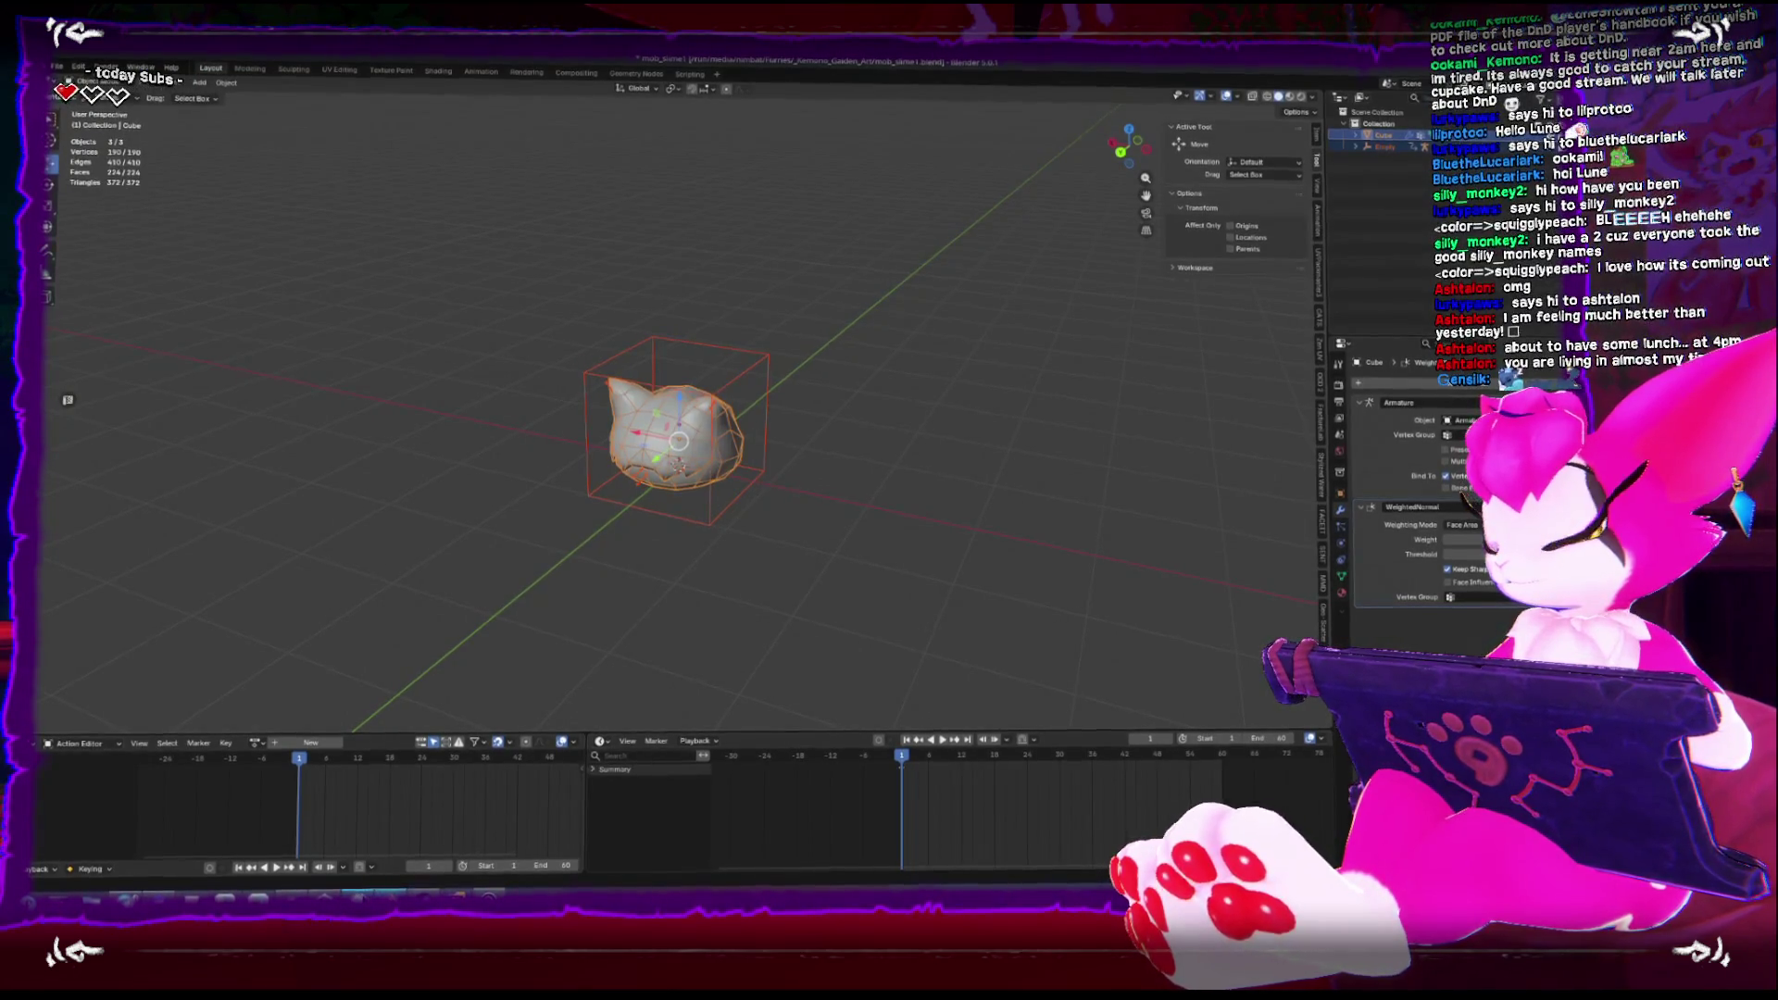
{"action": "key", "text": "alt+Tab"}
{"action": "scroll", "coordinate": [512, 508], "scroll_direction": "up", "scroll_amount": 2}
{"action": "scroll", "coordinate": [510, 507], "scroll_direction": "up", "scroll_amount": 2}
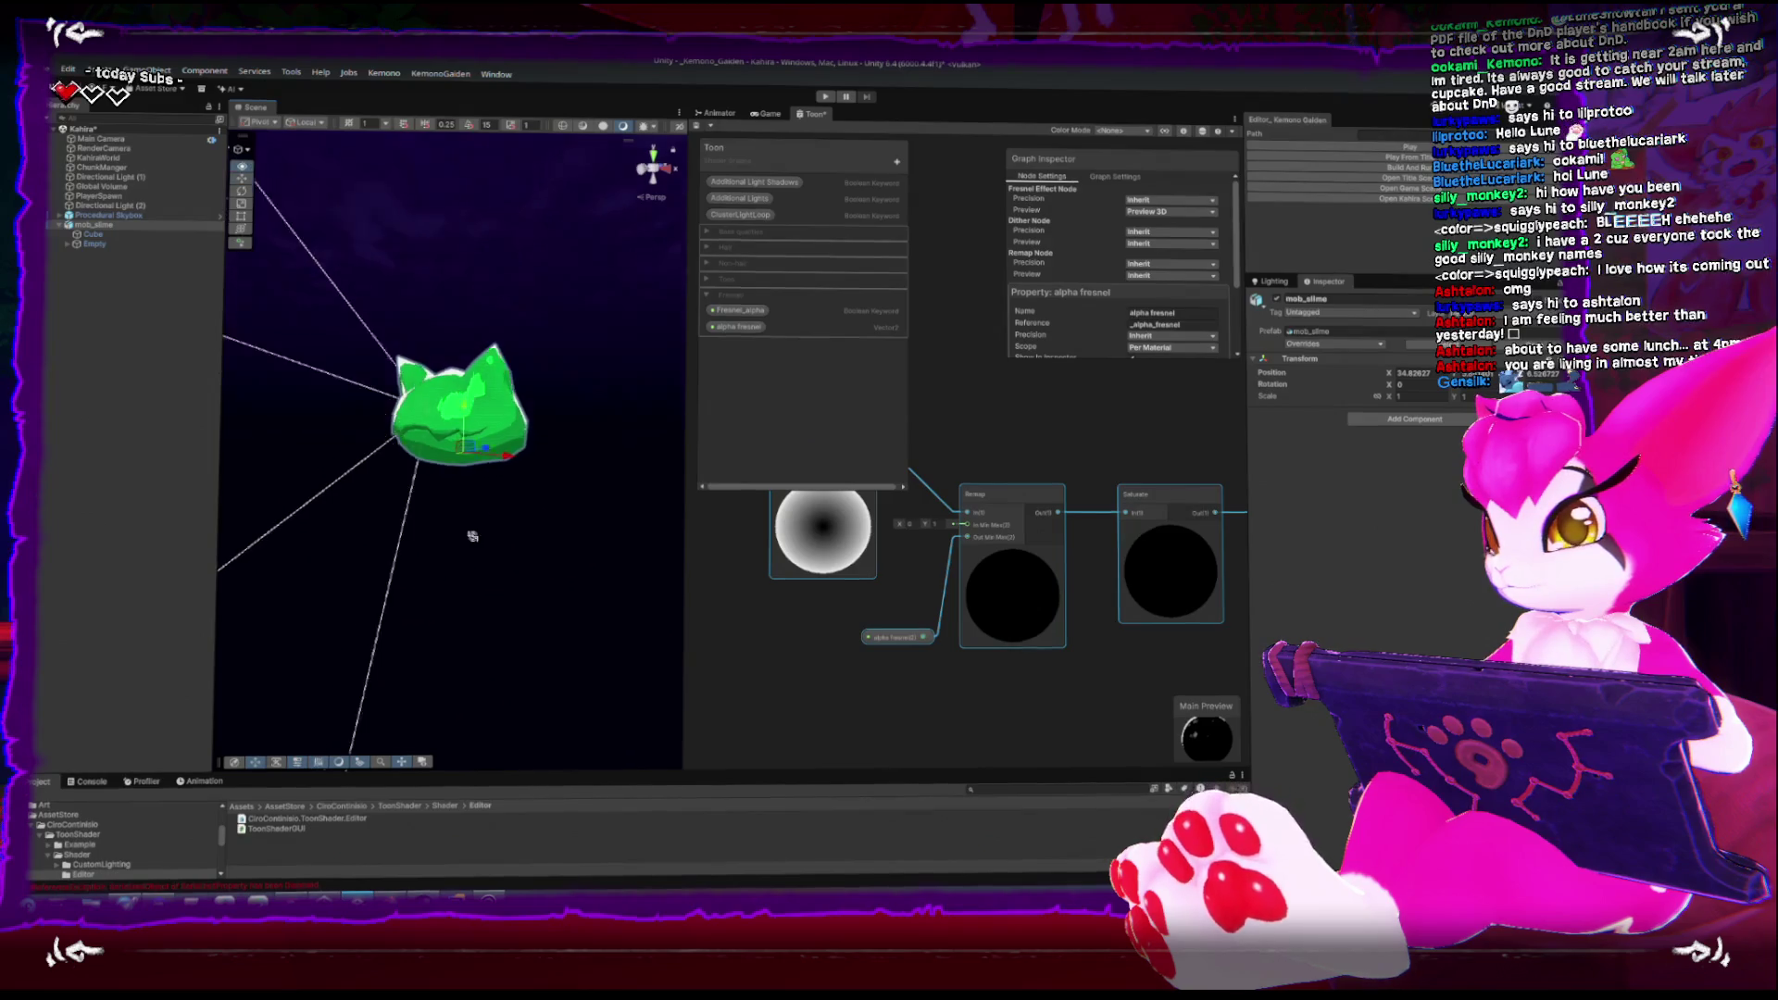
{"action": "left_click", "coordinate": [93, 780]}
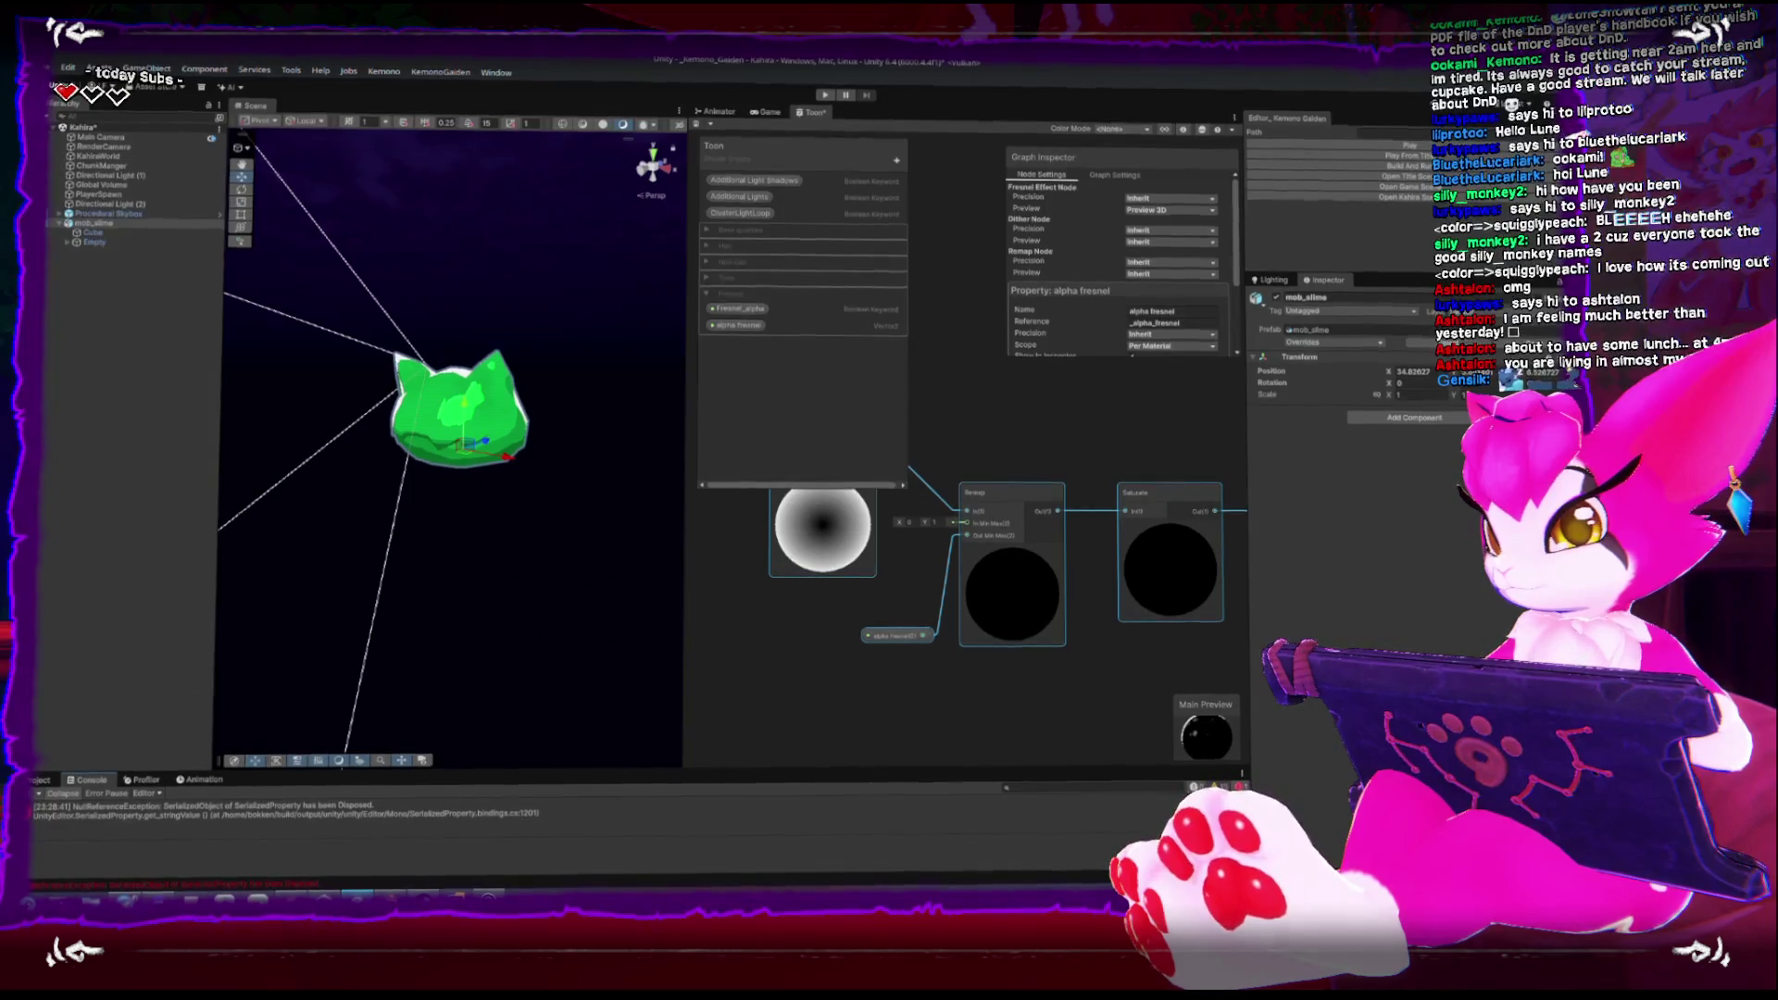
{"action": "left_click", "coordinate": [39, 781]}
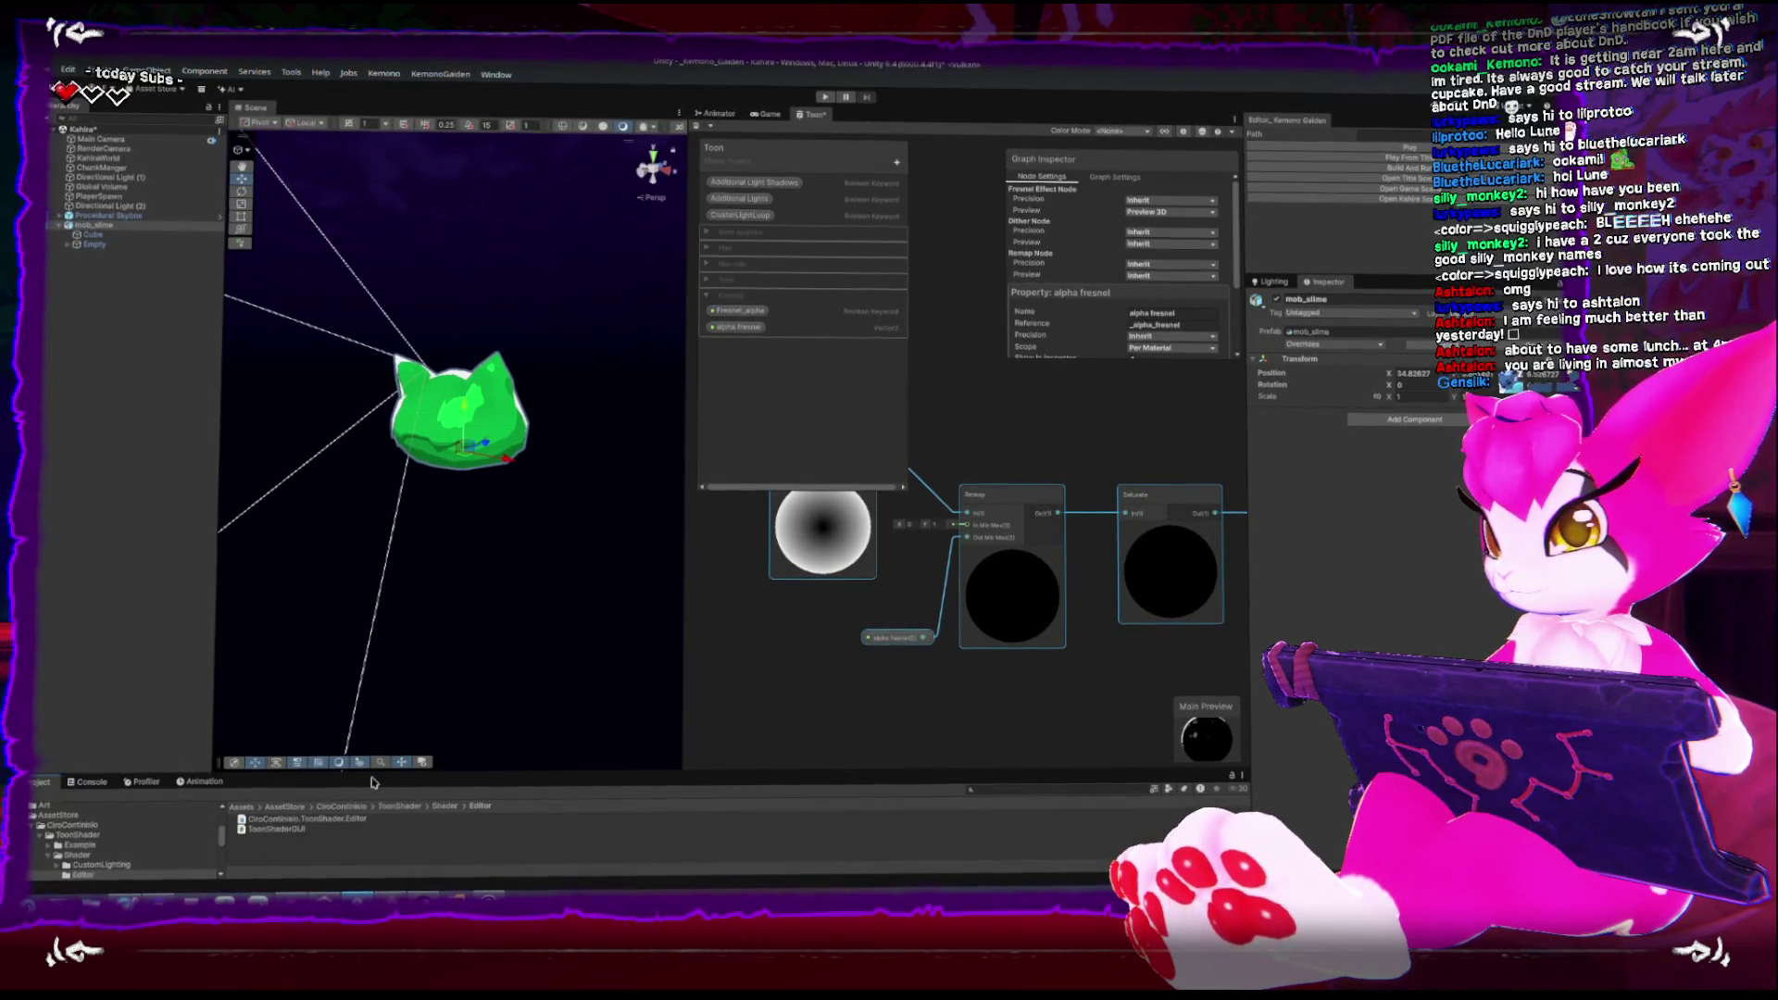
{"action": "left_click_drag", "start_coordinate": [389, 758], "coordinate": [477, 649]}
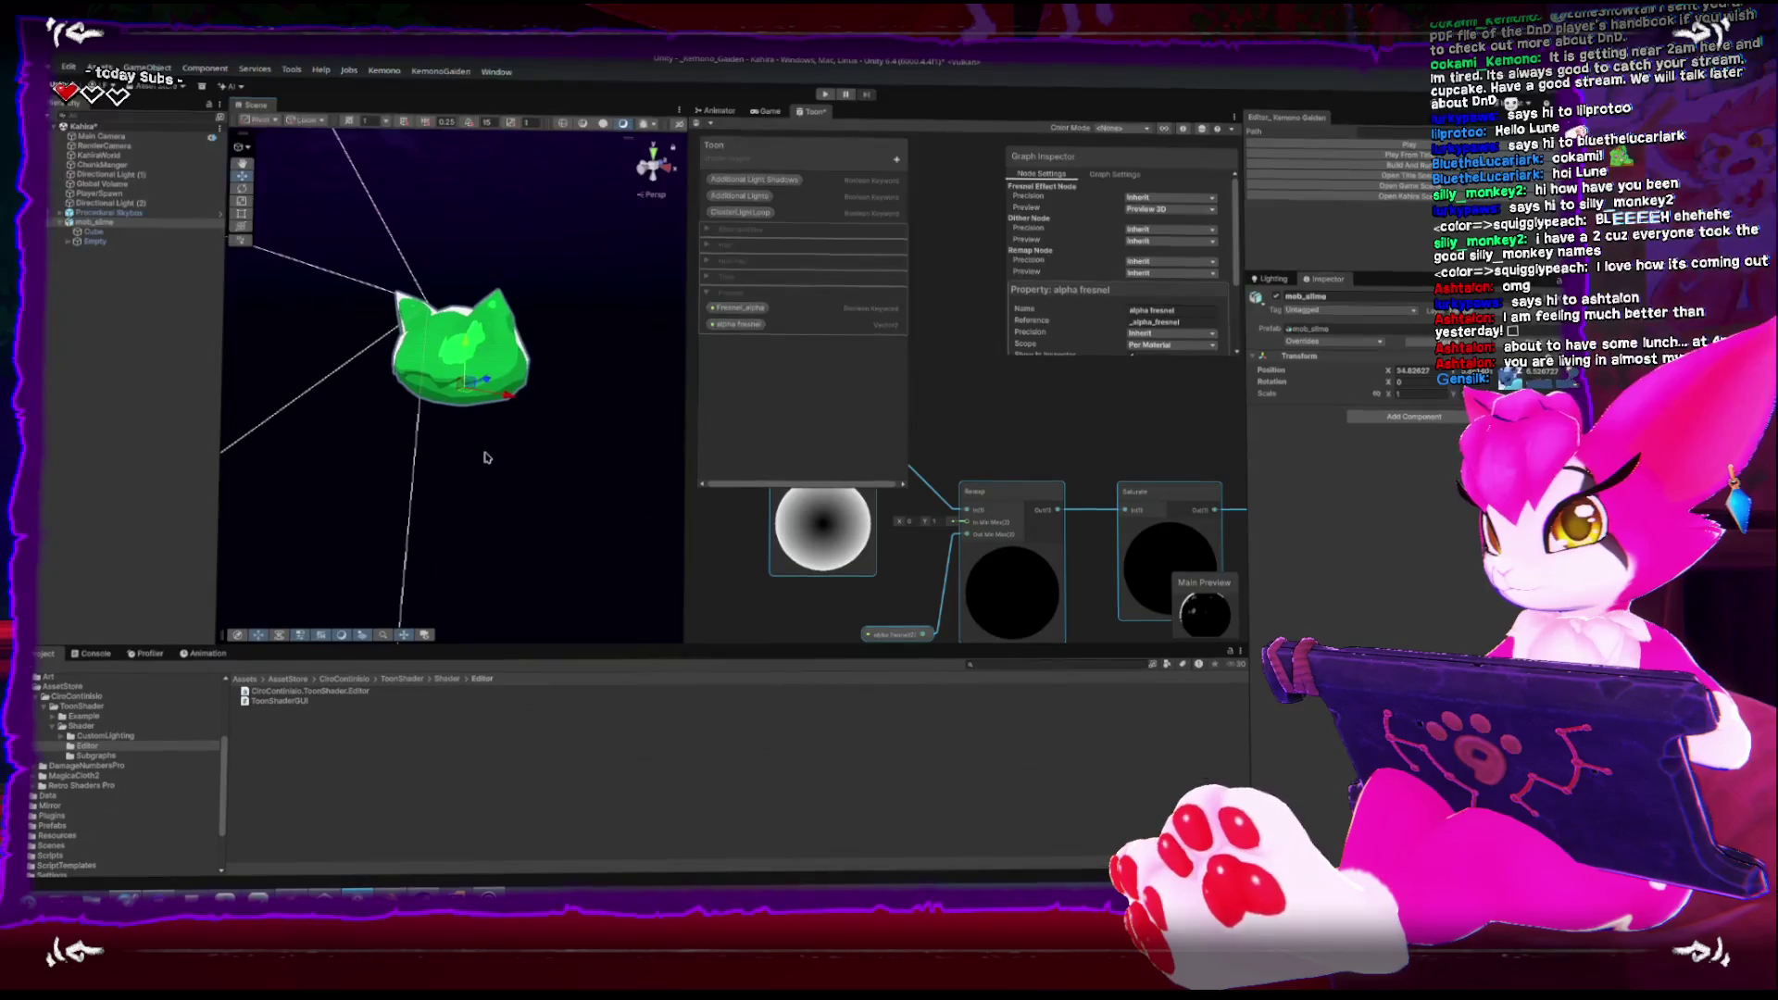
{"action": "scroll", "coordinate": [519, 435], "scroll_direction": "down", "scroll_amount": 5}
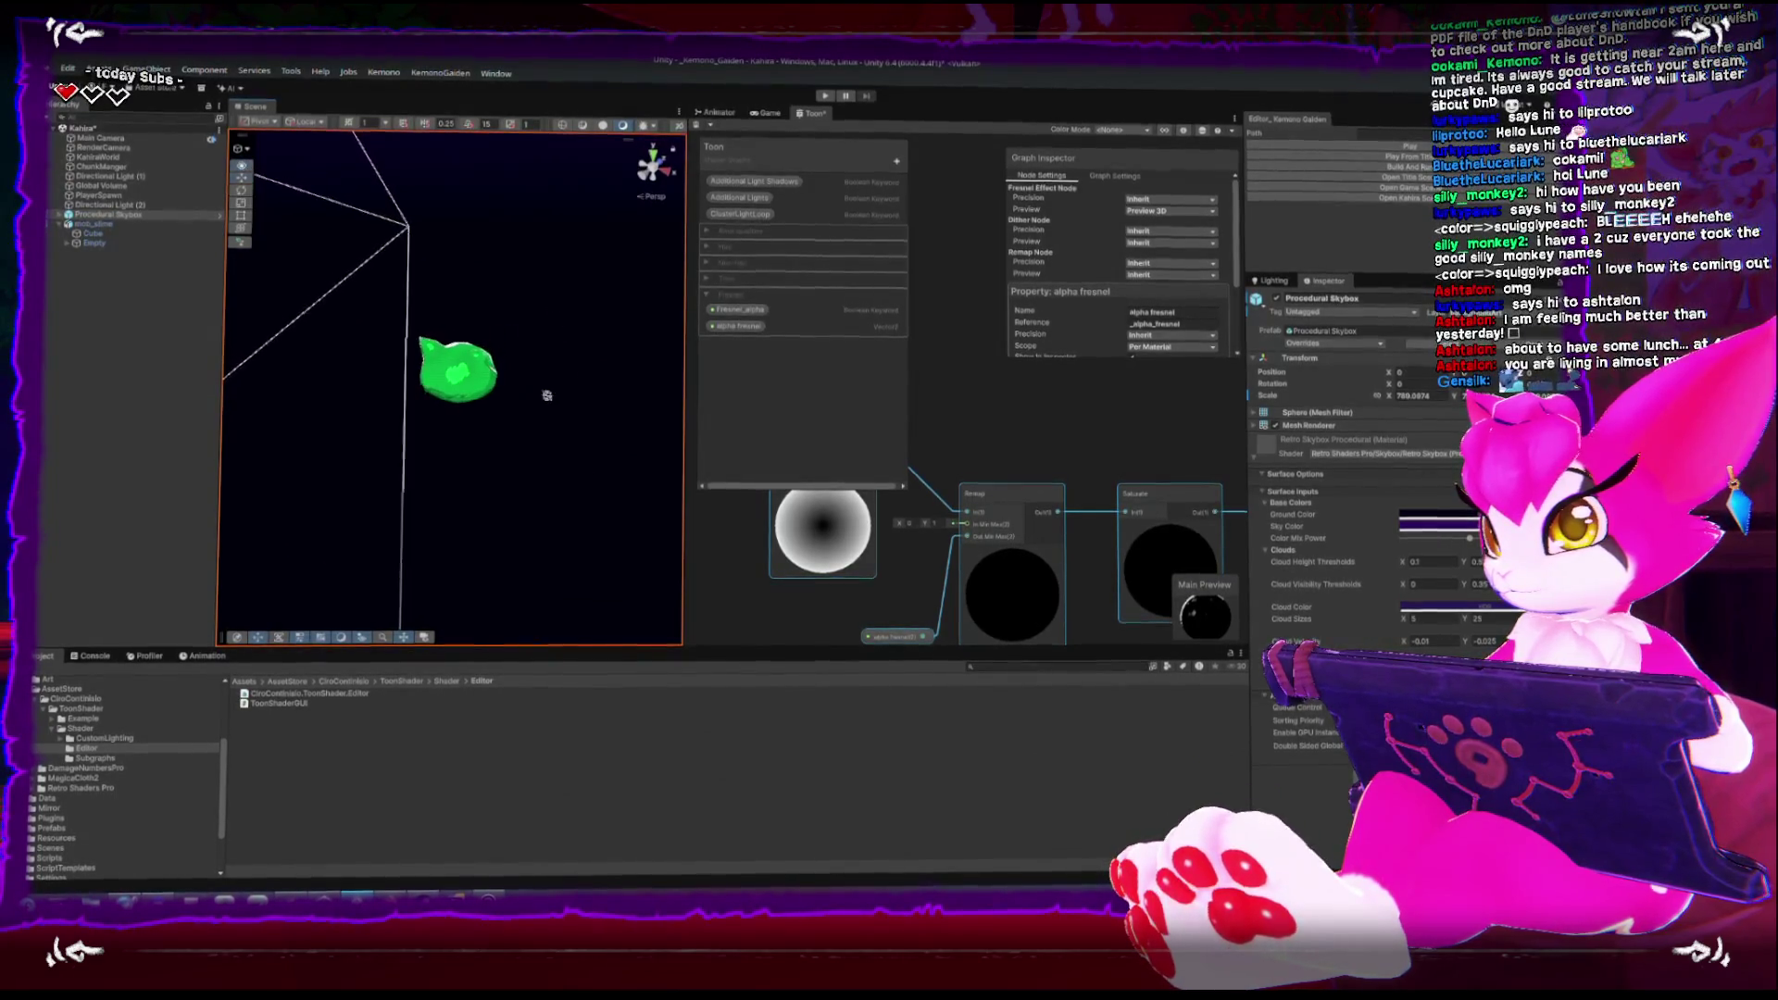
Replace the shader graph with the Game view and widen the scene and game panes
{"action": "left_click", "coordinate": [766, 116]}
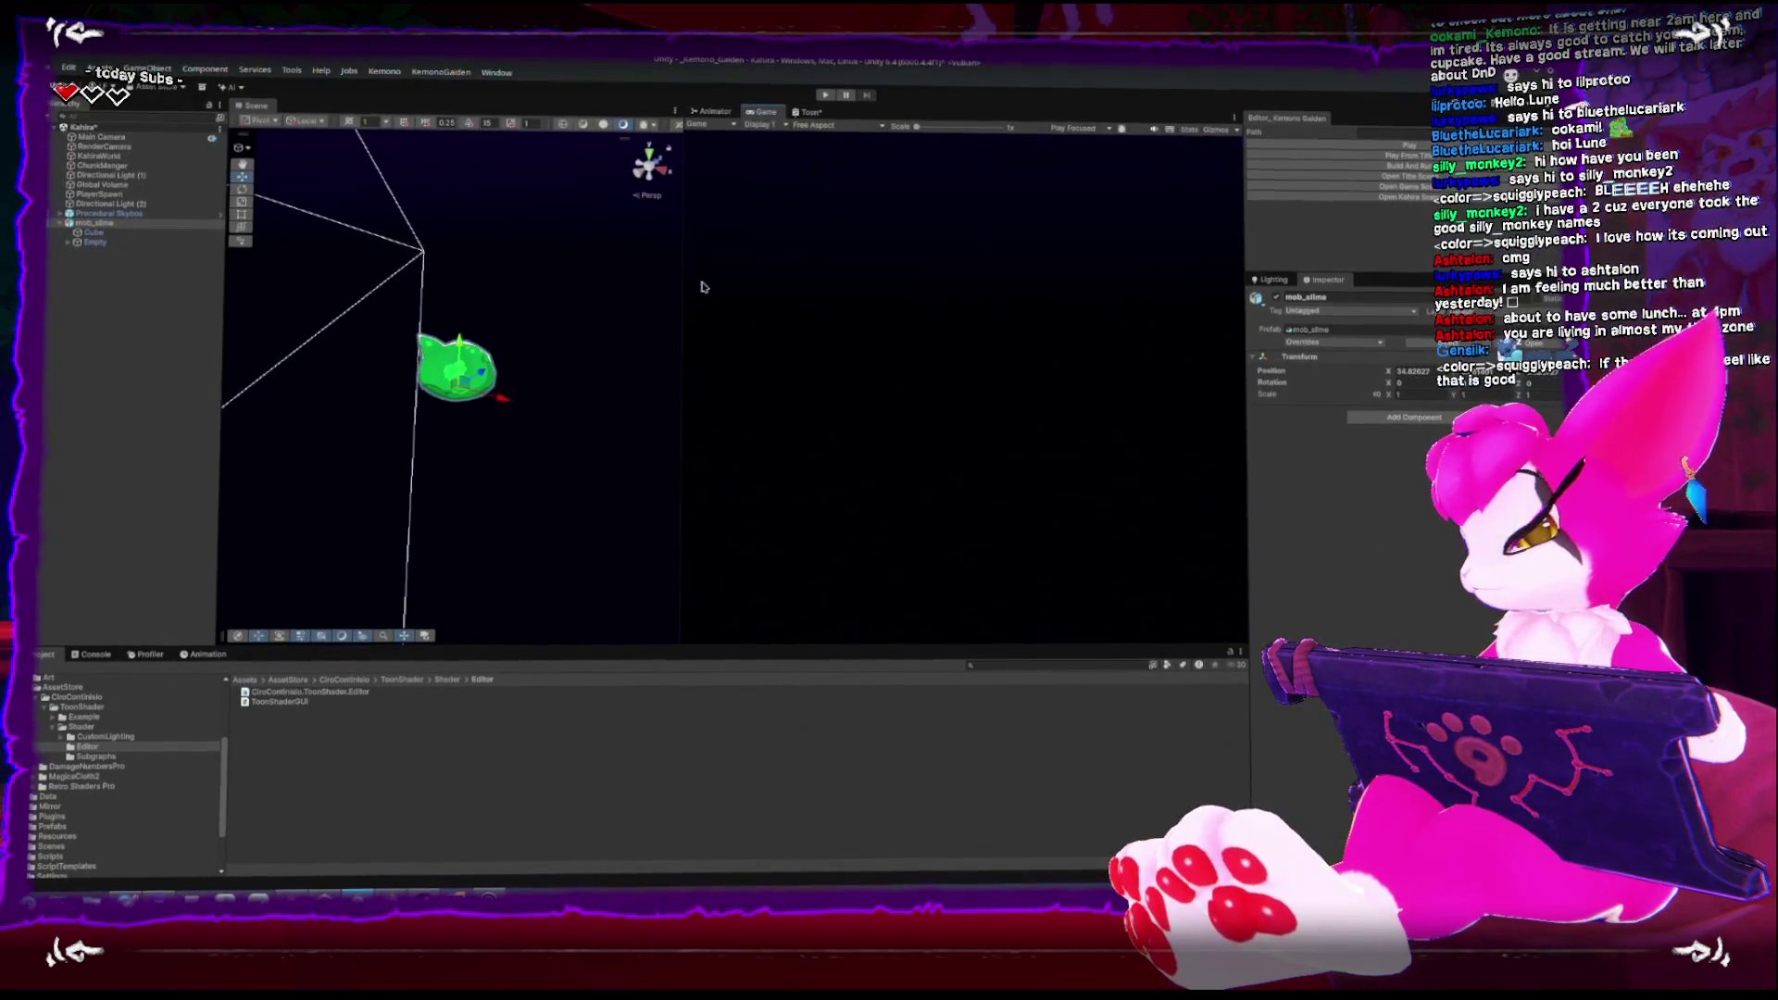
{"action": "left_click_drag", "start_coordinate": [1247, 533], "coordinate": [1297, 524]}
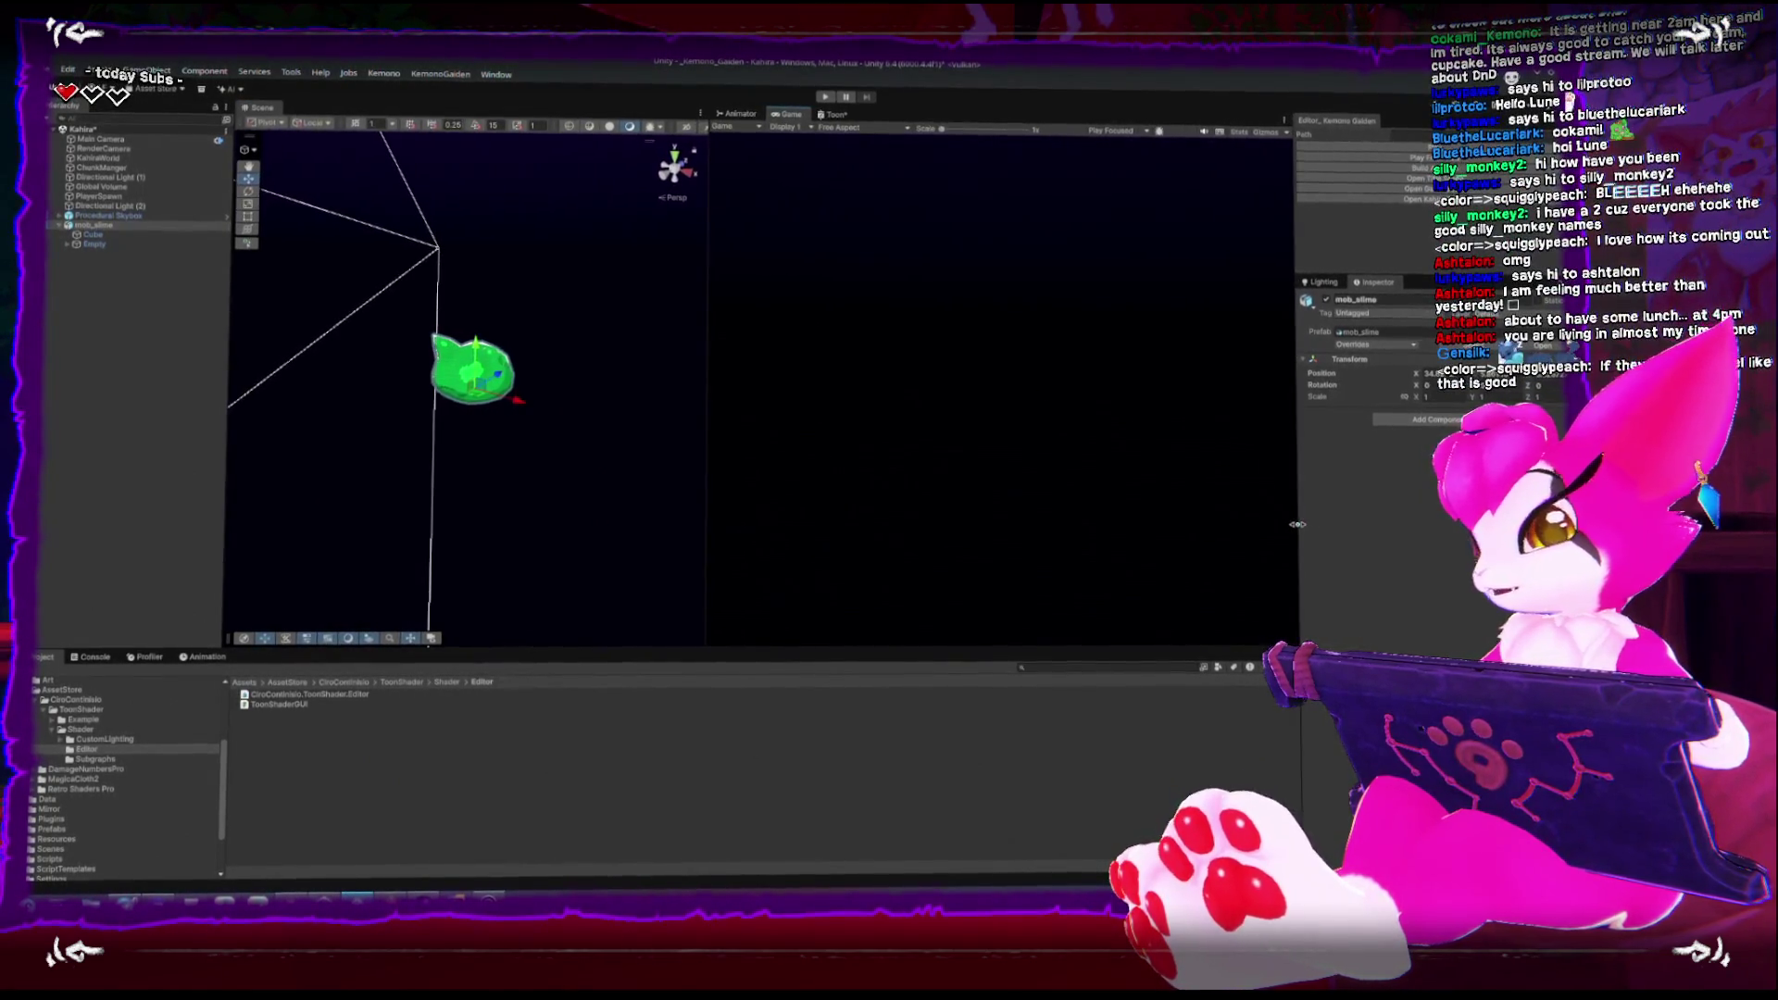
{"action": "left_click", "coordinate": [507, 480]}
{"action": "mouse_move", "coordinate": [504, 414]}
{"action": "left_mouse_down"}
{"action": "mouse_move", "coordinate": [454, 372]}
{"action": "mouse_move", "coordinate": [573, 374]}
{"action": "mouse_move", "coordinate": [493, 402]}
{"action": "mouse_move", "coordinate": [500, 504]}
{"action": "mouse_move", "coordinate": [487, 361]}
{"action": "left_mouse_up"}
{"action": "left_click", "coordinate": [504, 352]}
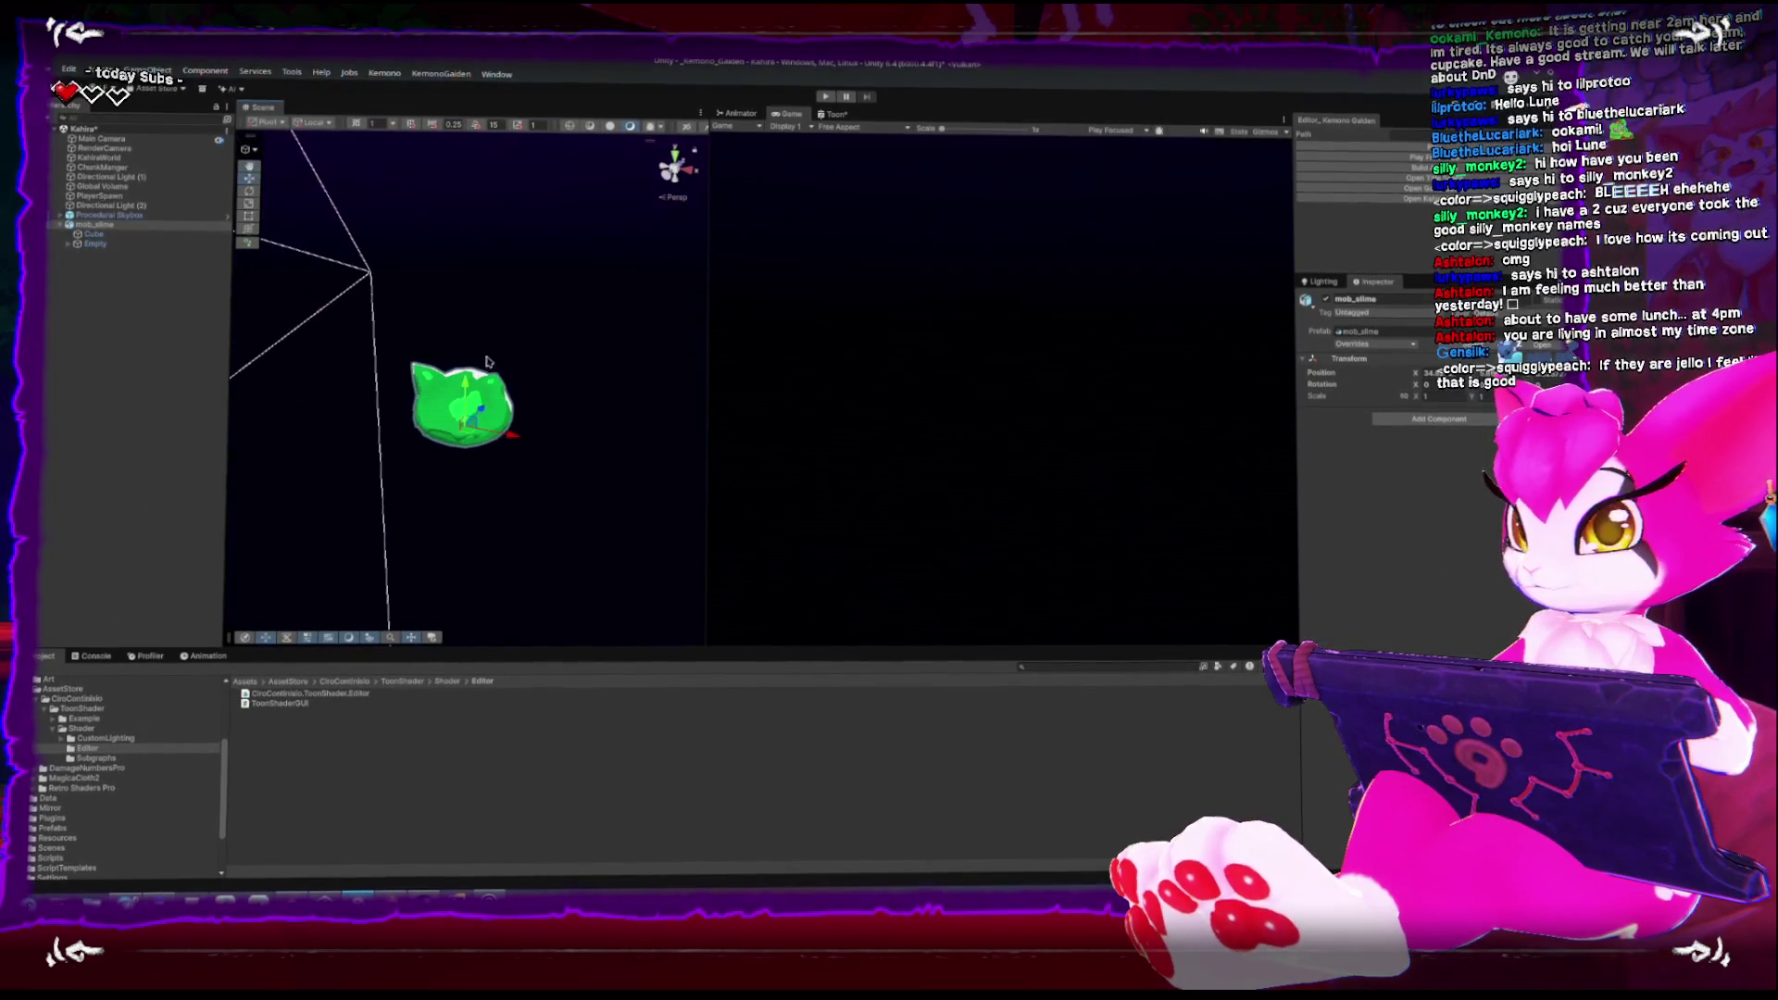
{"action": "left_click", "coordinate": [571, 348]}
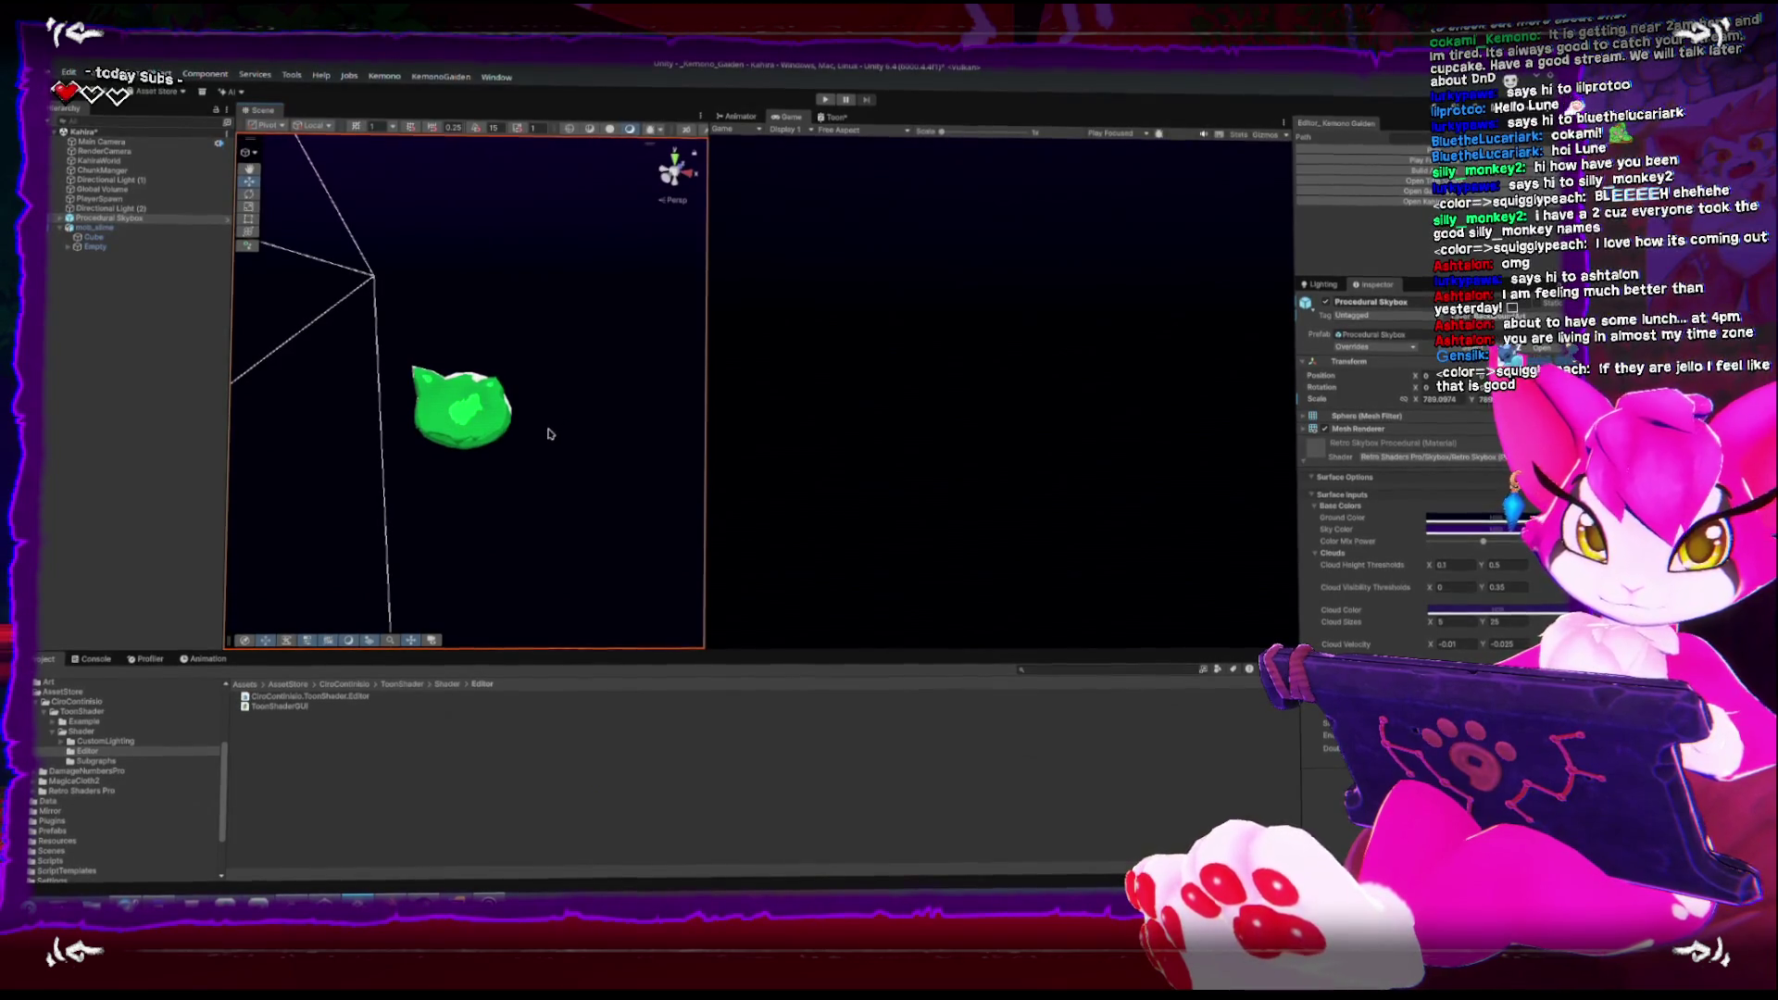
Frame the mob_slime object in the Scene view and collapse the AssetStore folder
{"action": "left_click_drag", "start_coordinate": [465, 439], "coordinate": [383, 349]}
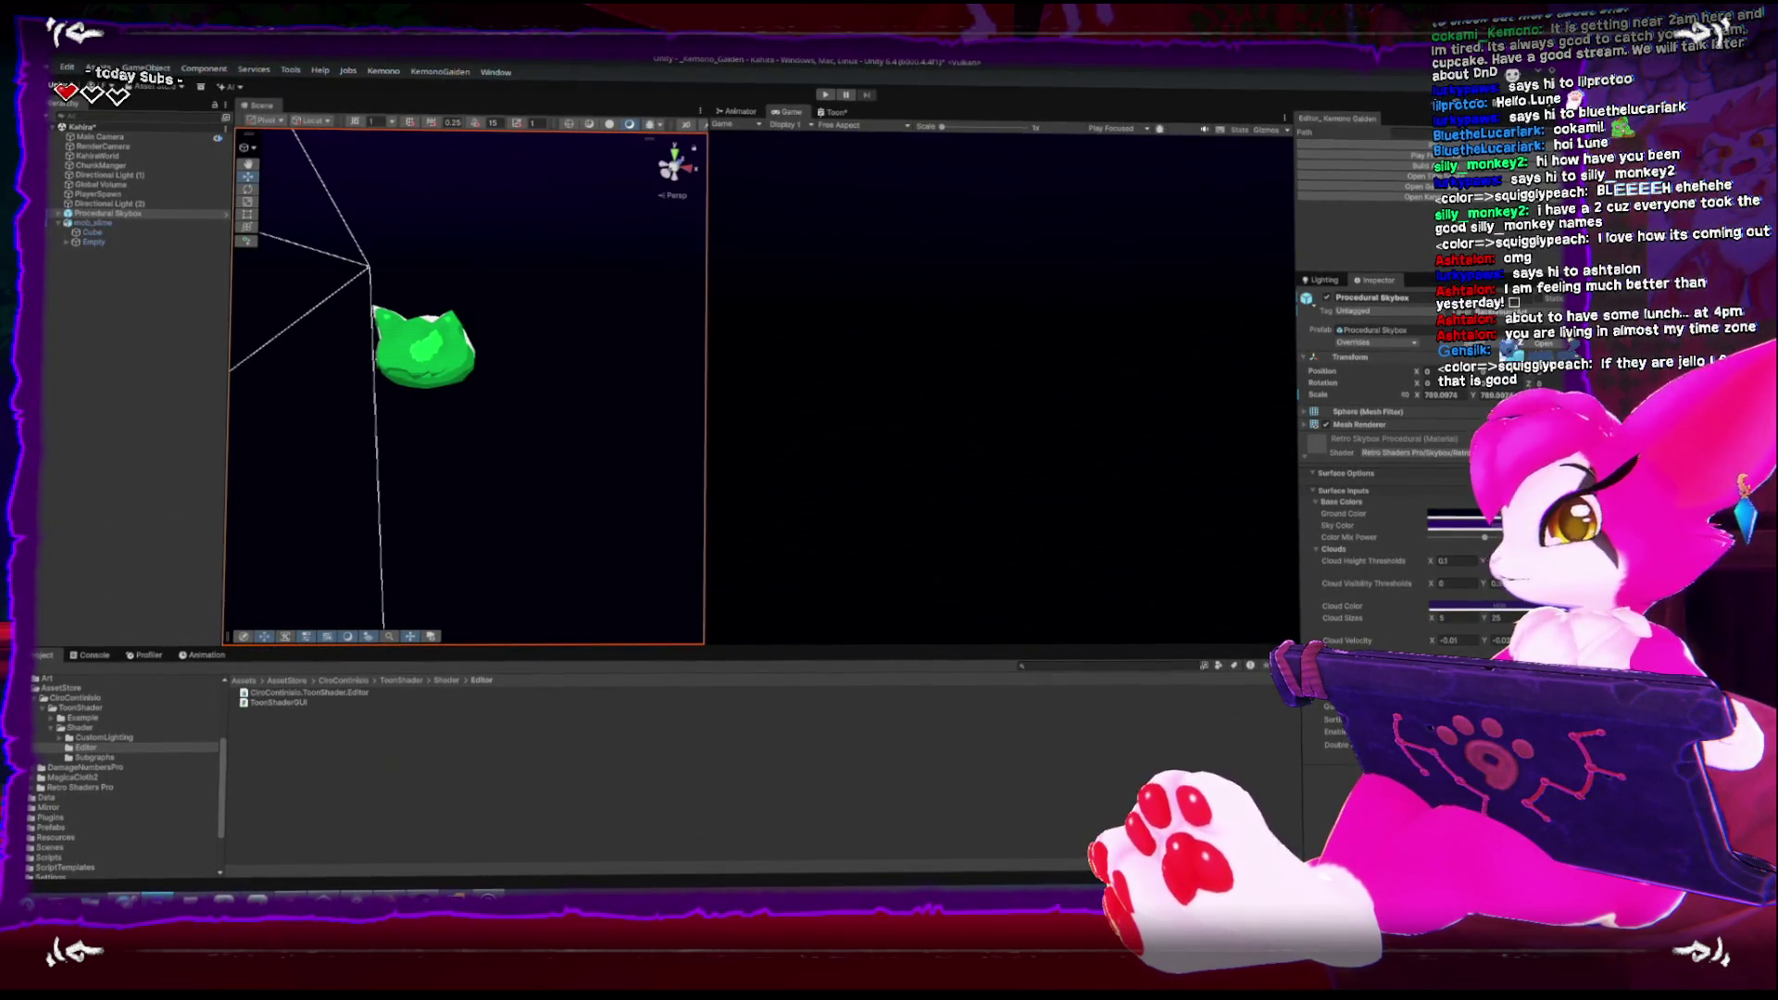
{"action": "scroll", "coordinate": [518, 341], "scroll_direction": "up", "scroll_amount": 5}
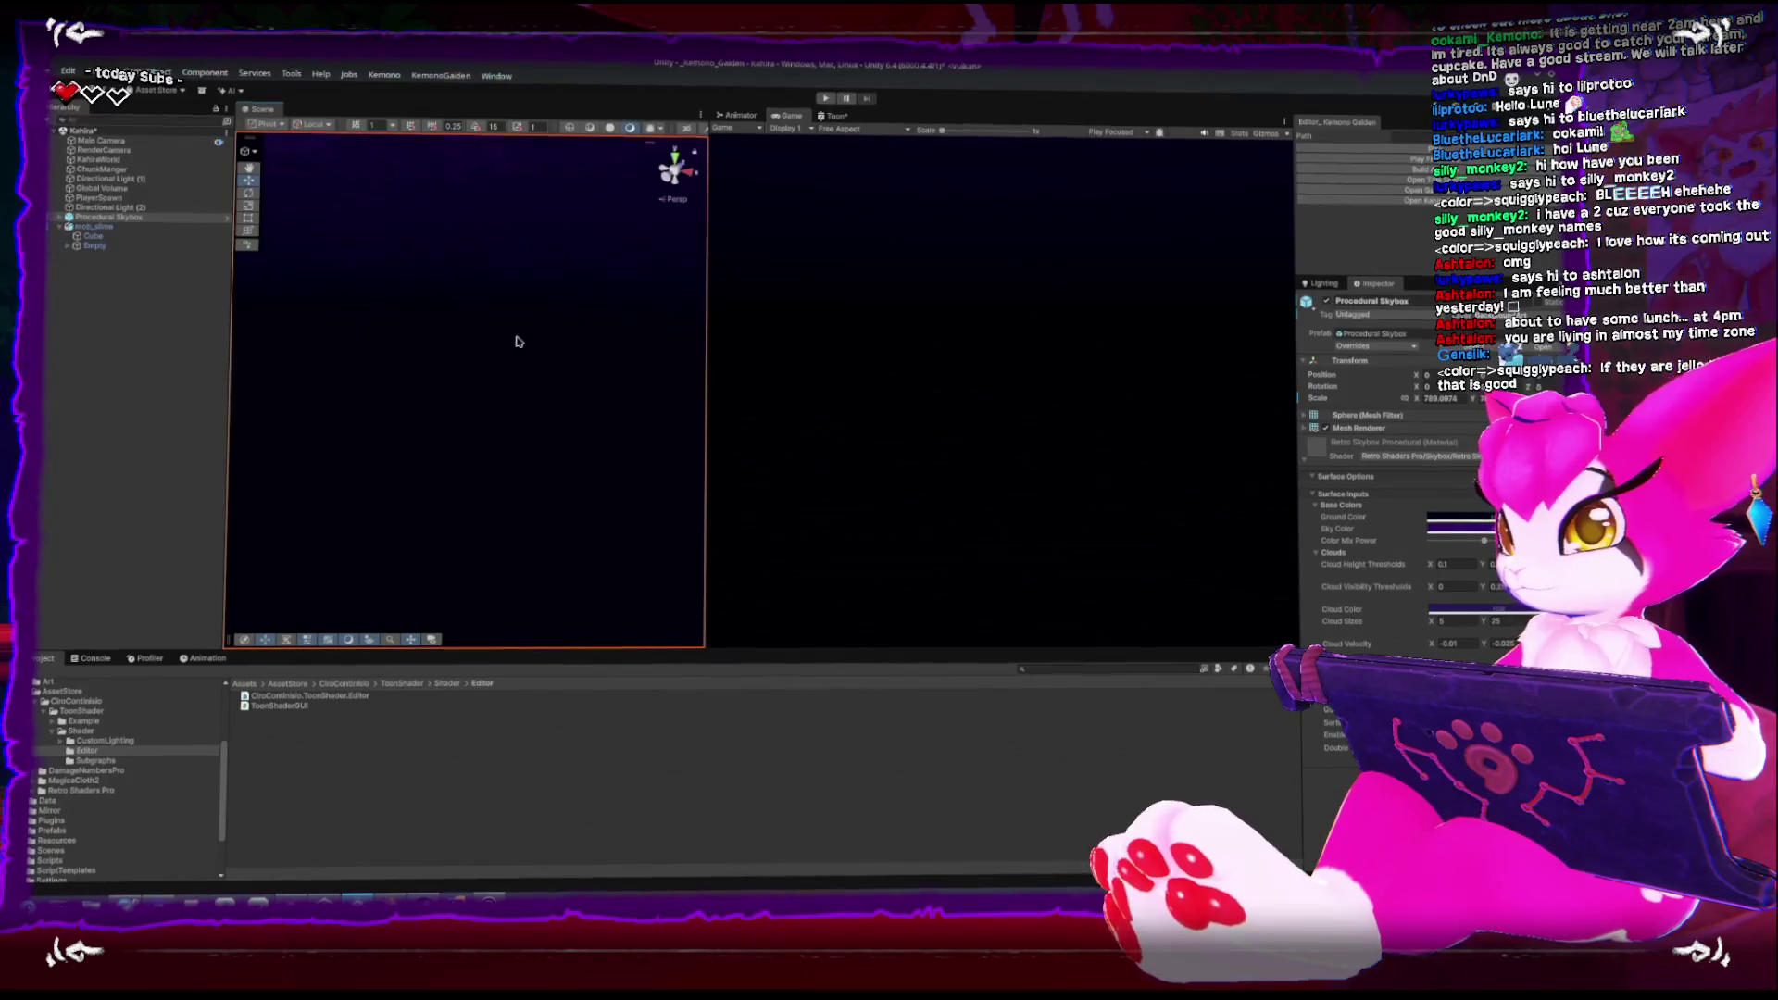
{"action": "mouse_move", "coordinate": [440, 391]}
{"action": "left_mouse_down"}
{"action": "mouse_move", "coordinate": [556, 298]}
{"action": "mouse_move", "coordinate": [516, 179]}
{"action": "mouse_move", "coordinate": [556, 325]}
{"action": "left_mouse_up"}
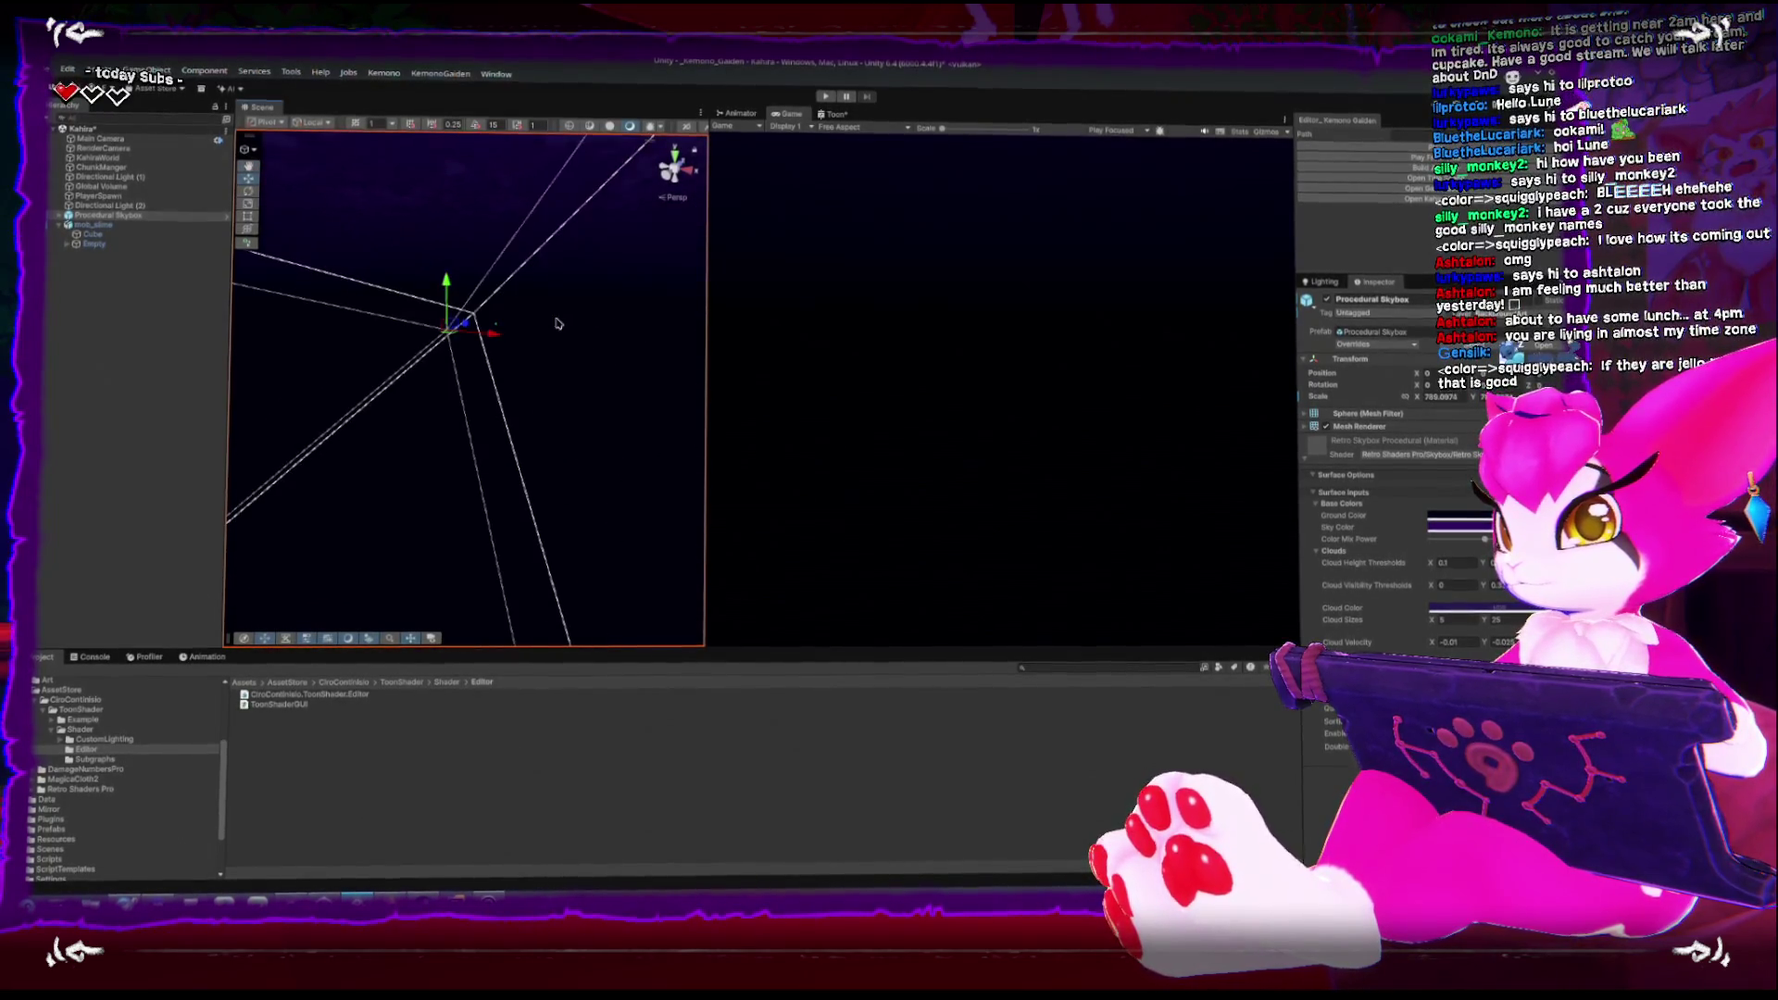
{"action": "double_click", "coordinate": [93, 223]}
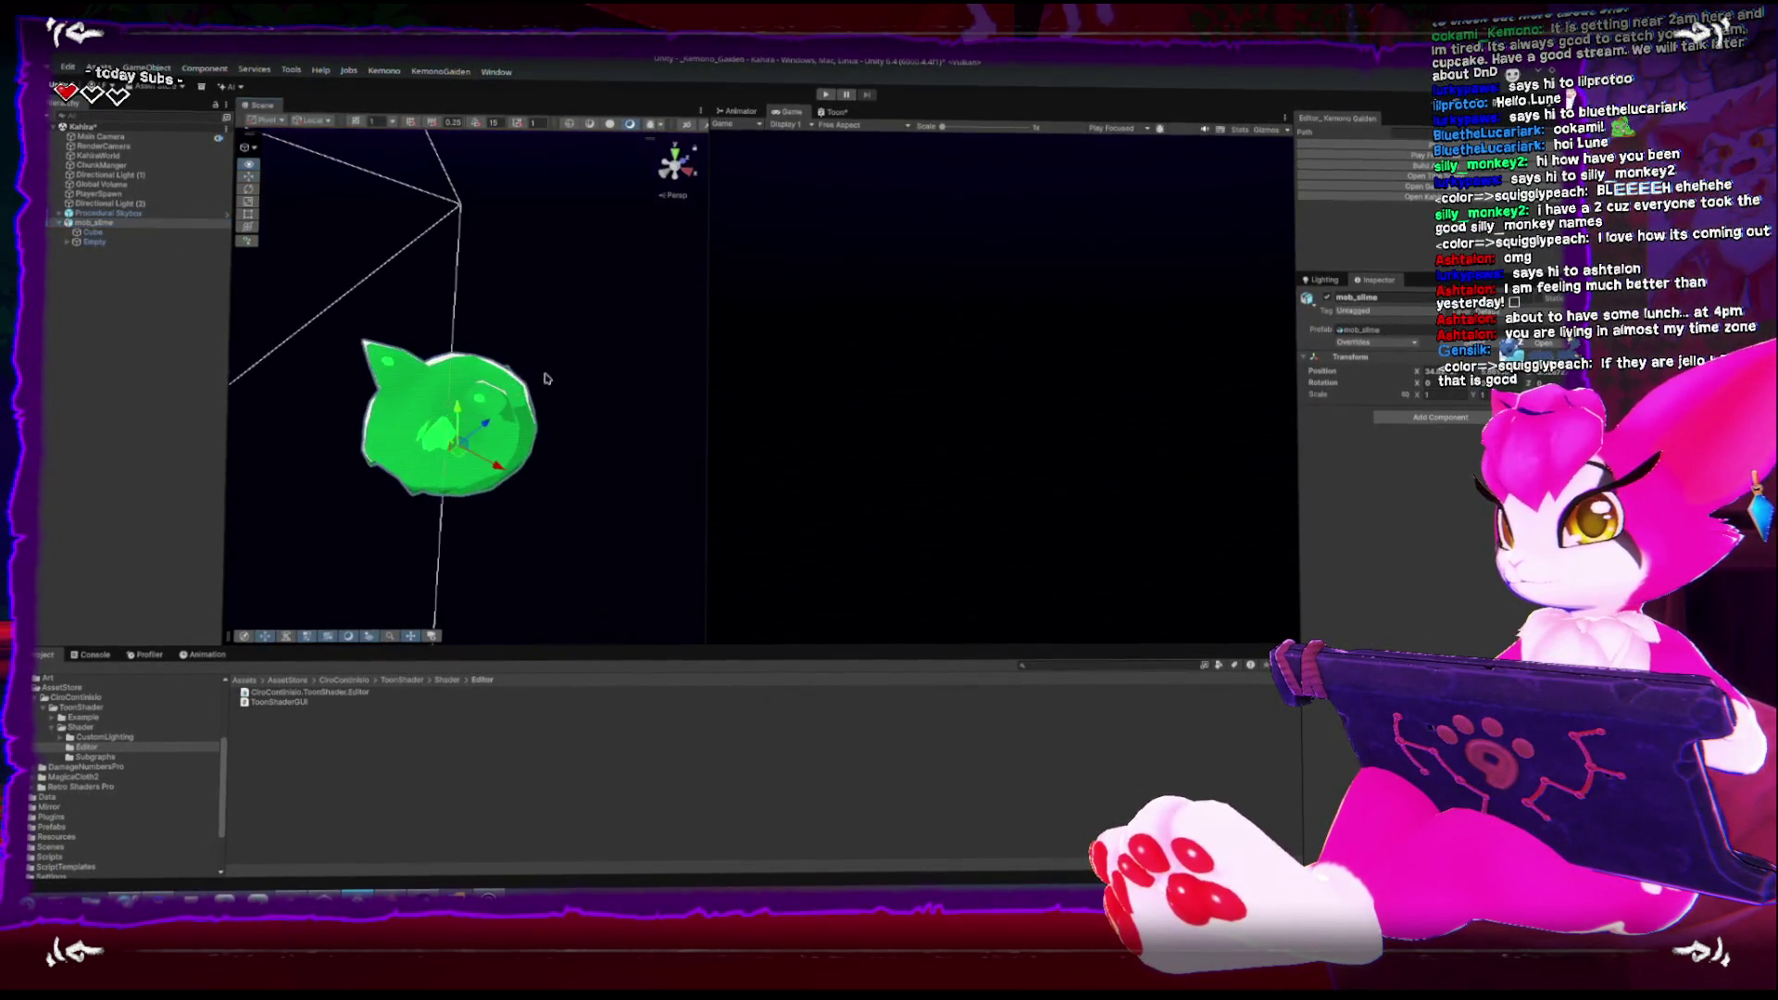
{"action": "left_click_drag", "start_coordinate": [595, 370], "coordinate": [250, 324]}
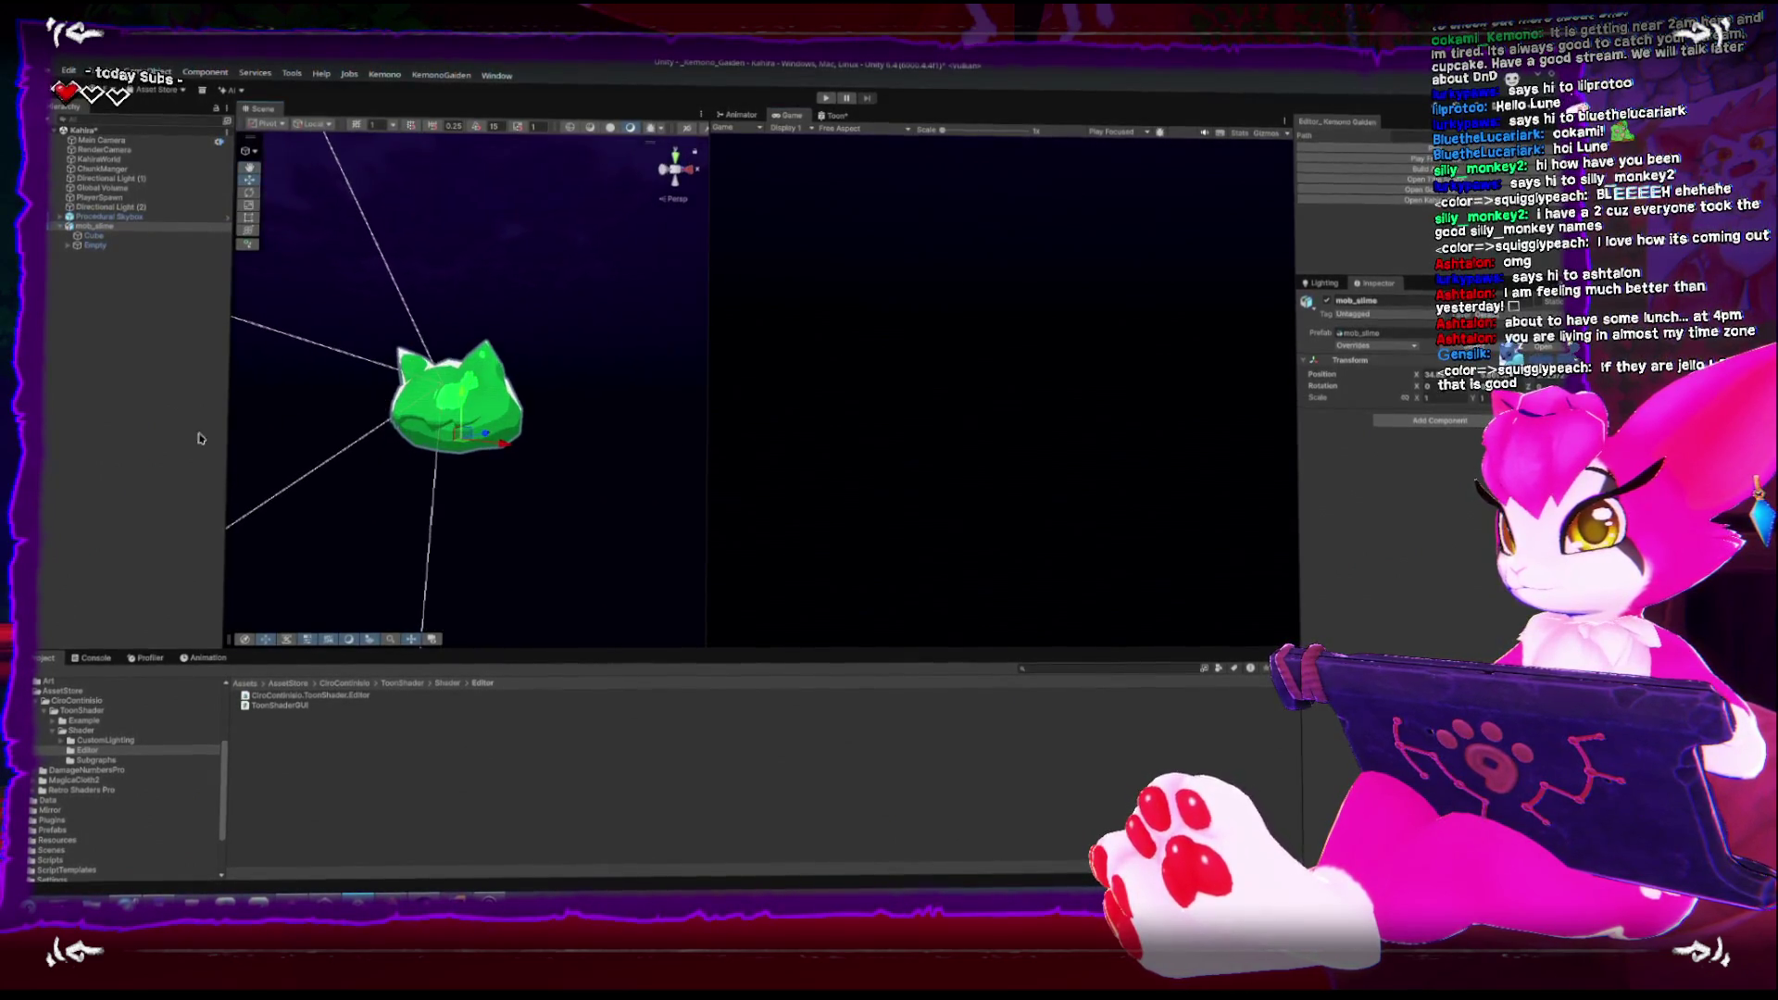
{"action": "left_click", "coordinate": [182, 441]}
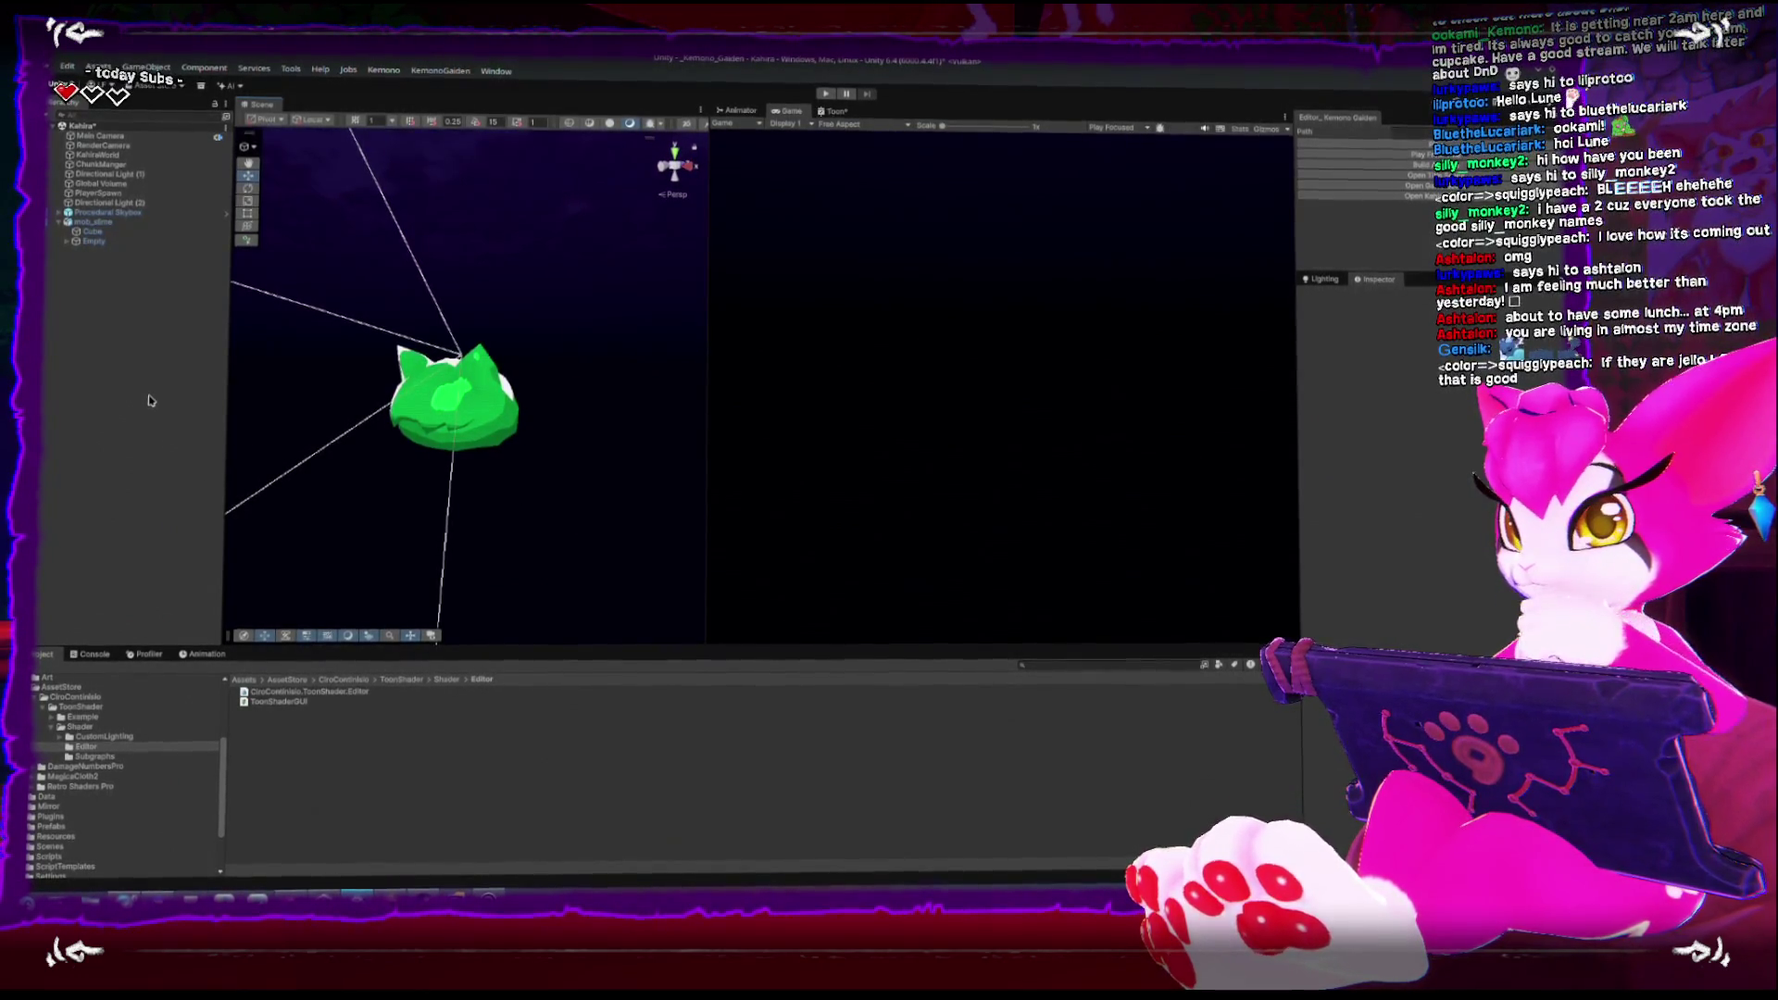
{"action": "left_click", "coordinate": [35, 687]}
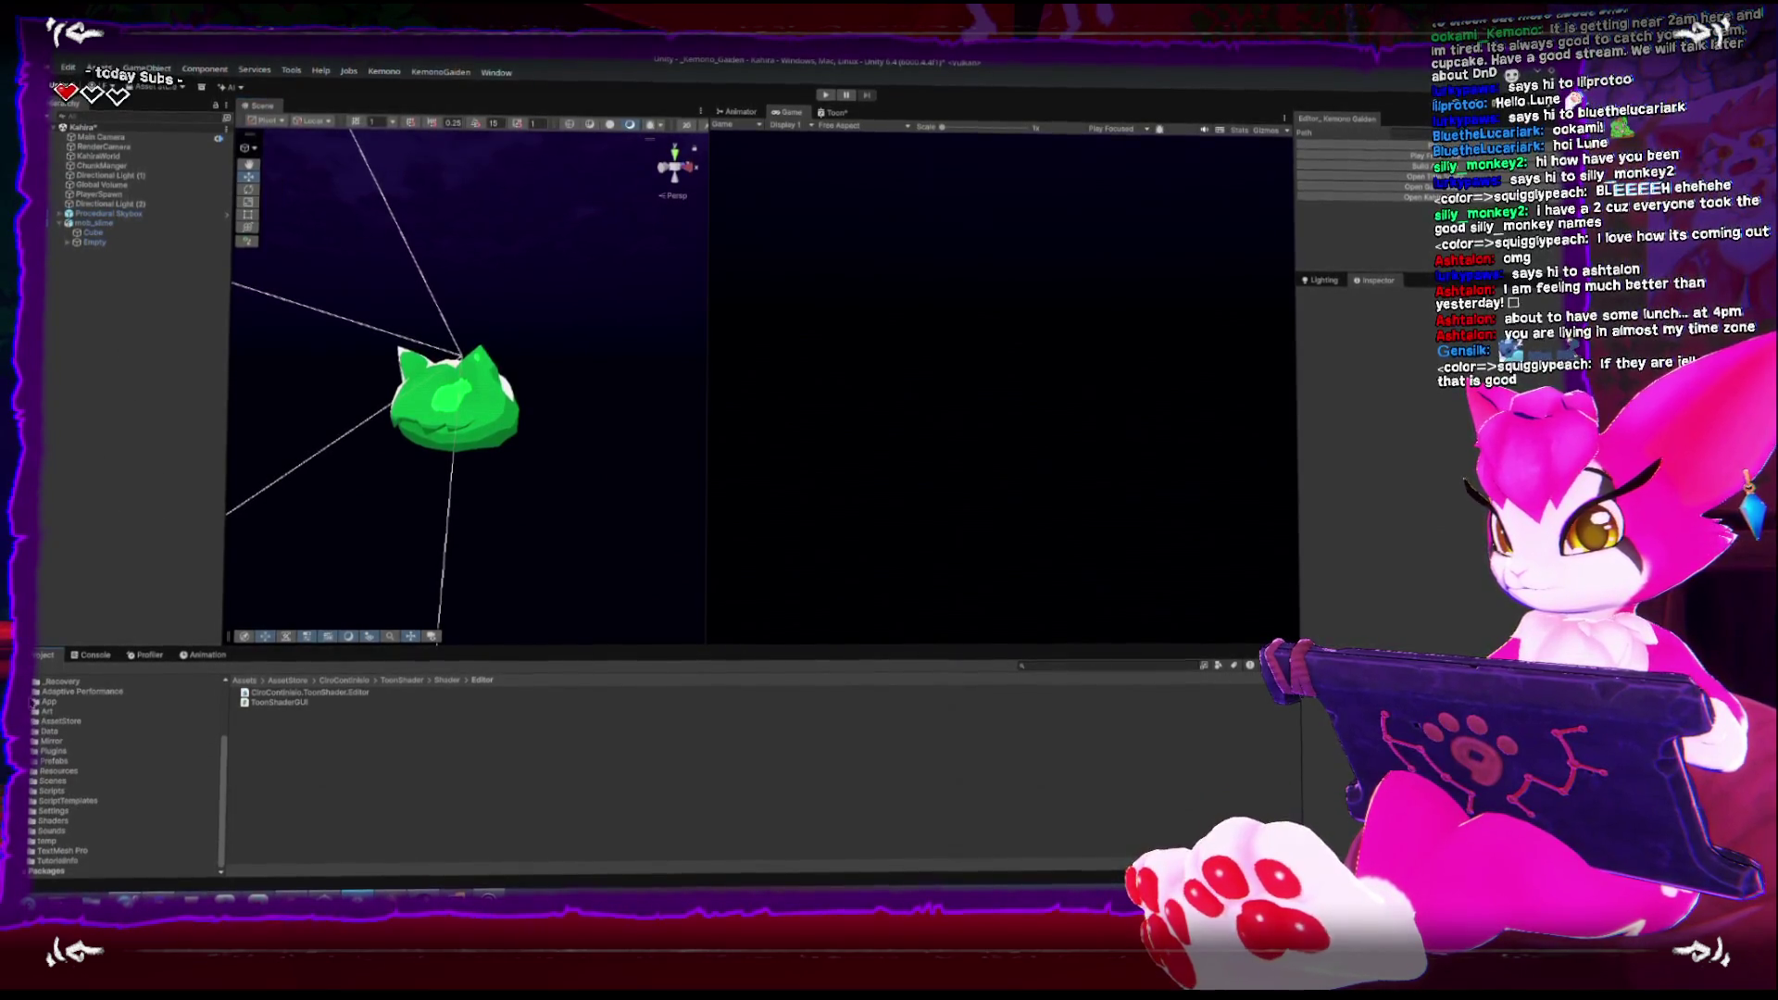
Drag the Skeleton prefab from Assets > Prefabs > Mobs into the scene beside the slime
{"action": "left_click", "coordinate": [56, 763]}
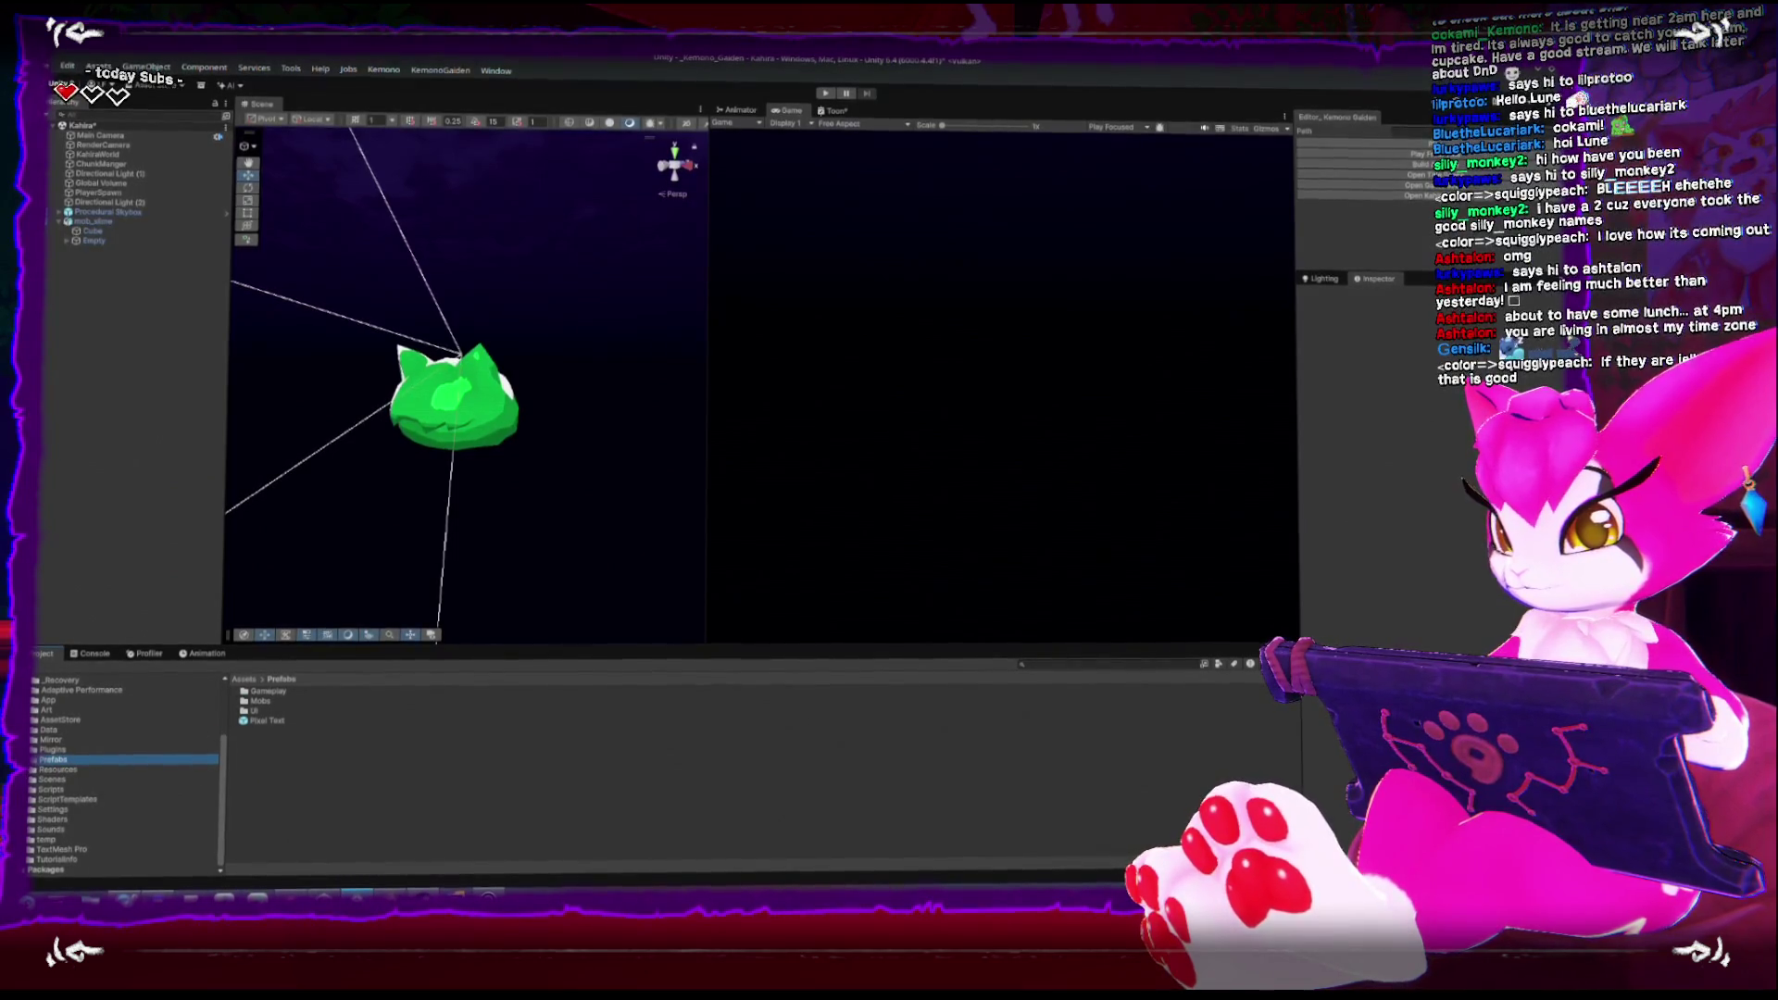
{"action": "left_click", "coordinate": [144, 777]}
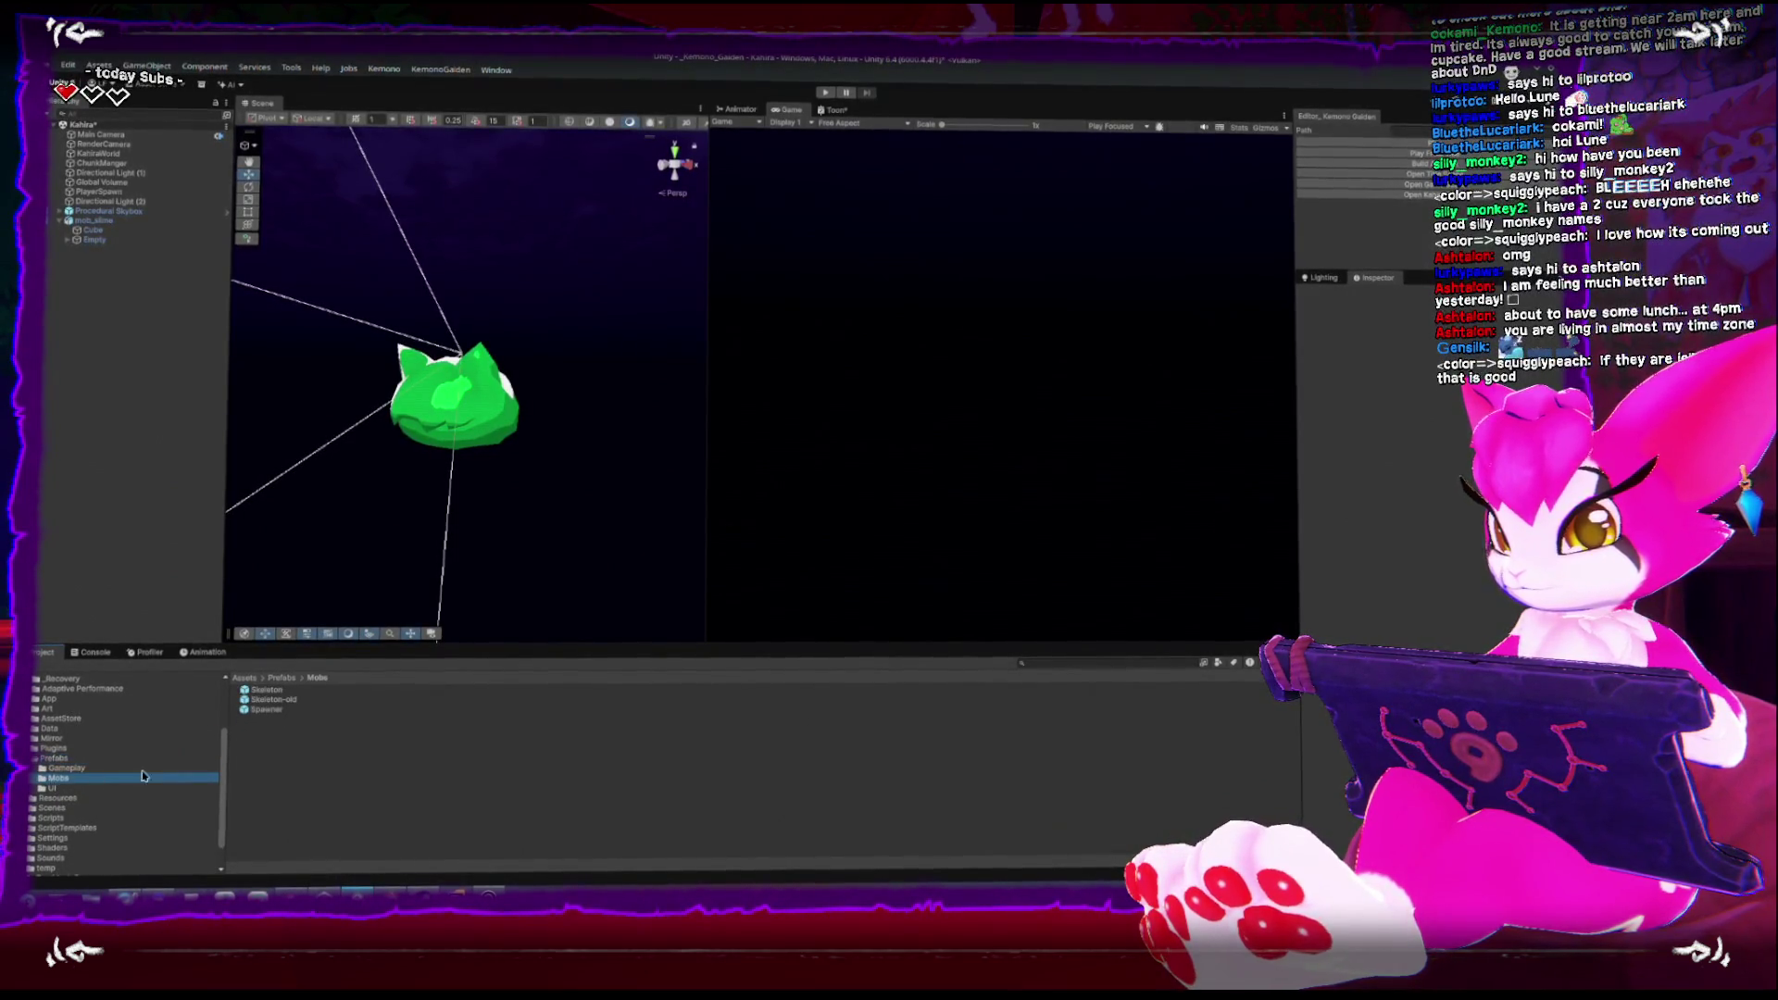
{"action": "left_click", "coordinate": [268, 691]}
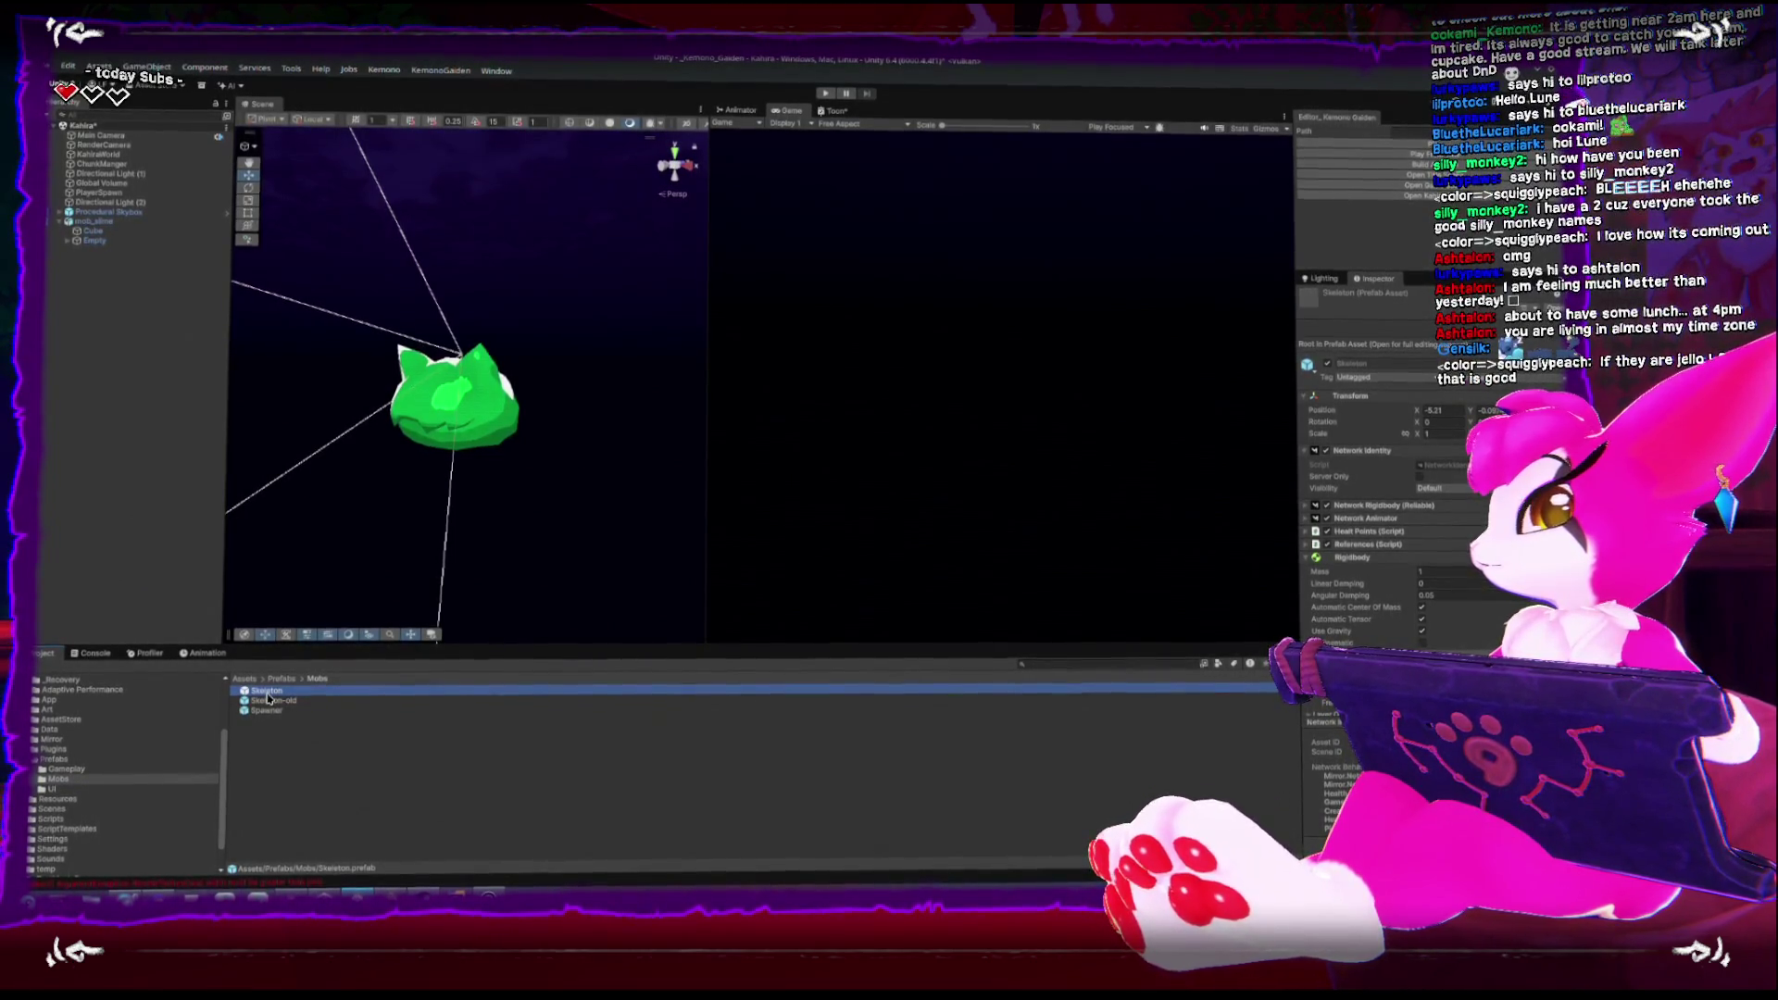
{"action": "mouse_move", "coordinate": [264, 697]}
{"action": "left_mouse_down"}
{"action": "mouse_move", "coordinate": [136, 453]}
{"action": "mouse_move", "coordinate": [398, 407]}
{"action": "mouse_move", "coordinate": [518, 446]}
{"action": "mouse_move", "coordinate": [580, 389]}
{"action": "mouse_move", "coordinate": [408, 359]}
{"action": "mouse_move", "coordinate": [669, 363]}
{"action": "mouse_move", "coordinate": [345, 460]}
{"action": "mouse_move", "coordinate": [377, 385]}
{"action": "mouse_move", "coordinate": [581, 424]}
{"action": "left_mouse_up"}
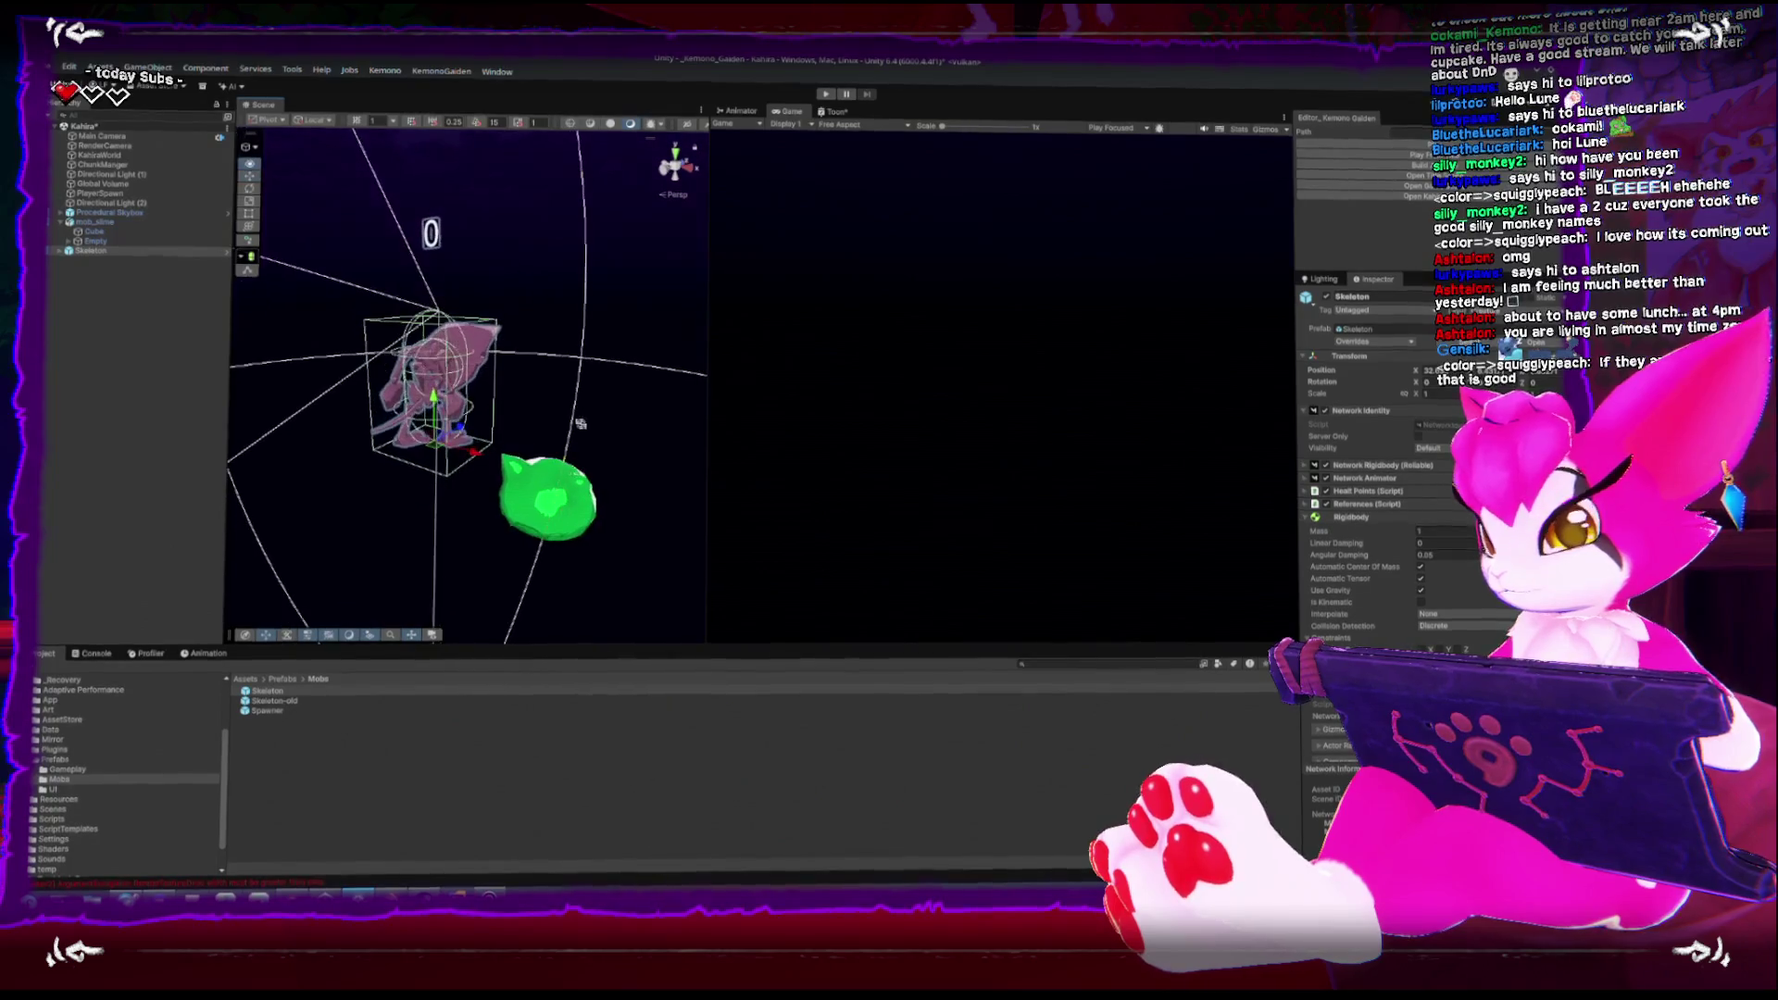
{"action": "left_click", "coordinate": [555, 507]}
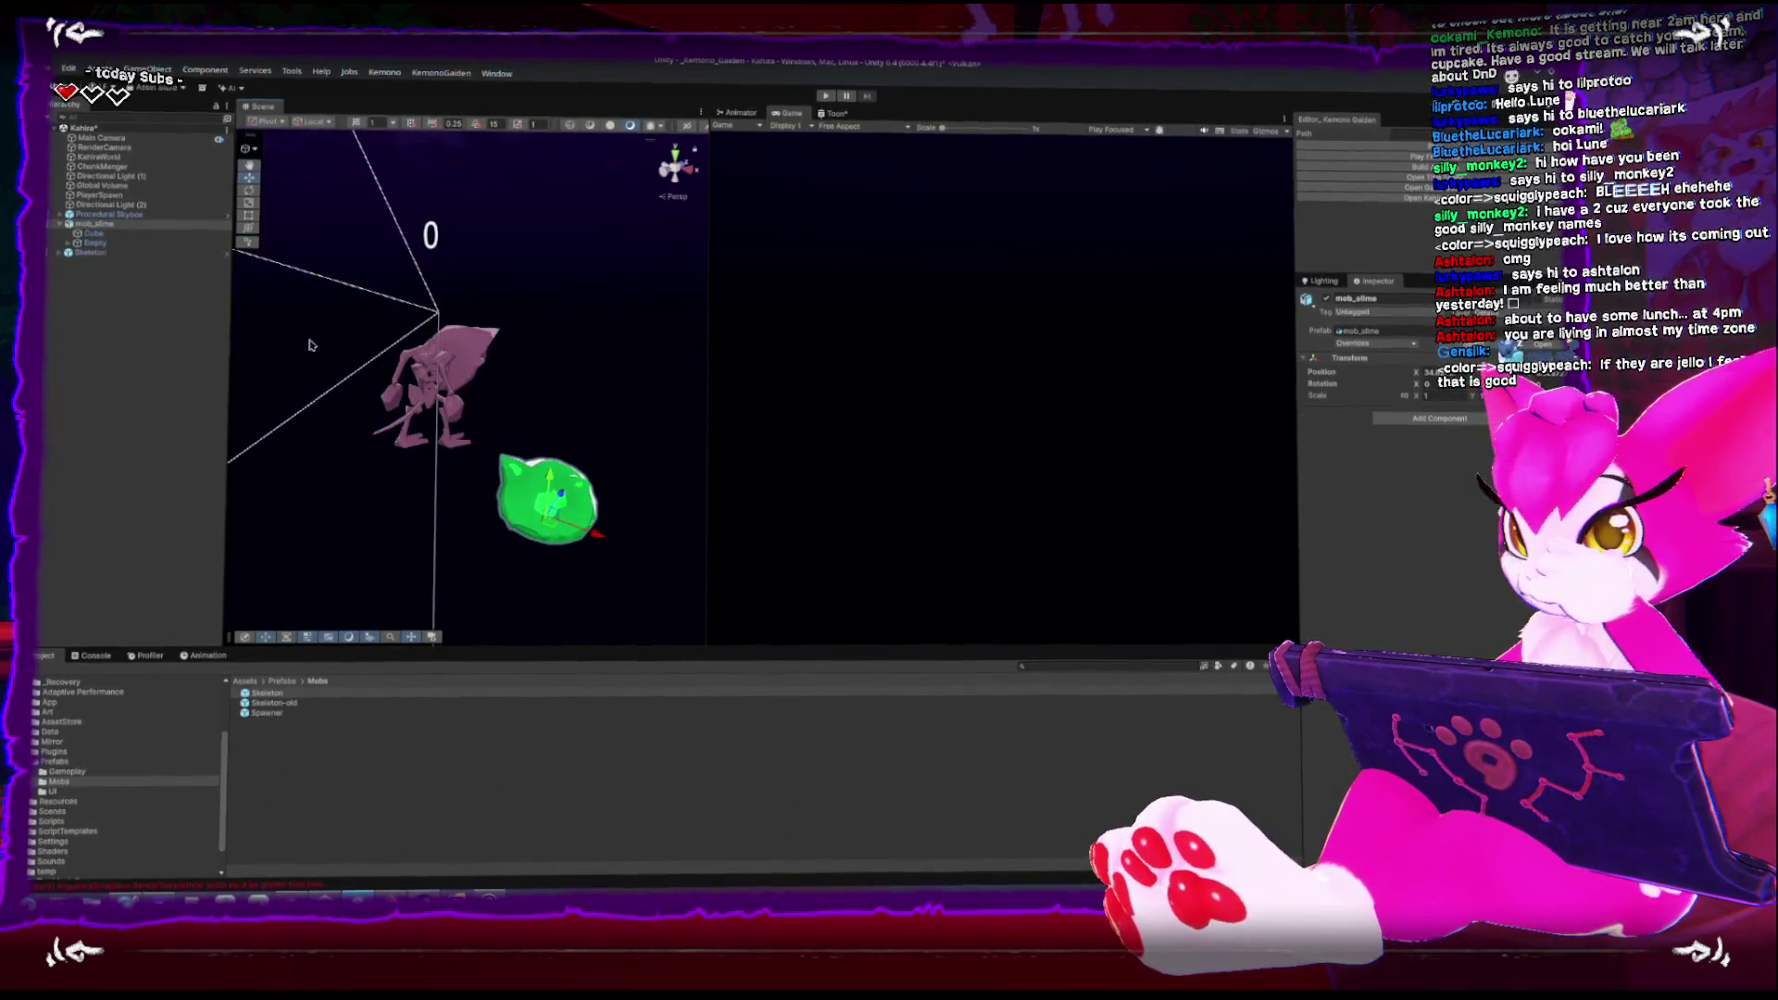
Frame the Skeleton and create a new empty mob_slime parent object
{"action": "double_click", "coordinate": [98, 253]}
{"action": "left_click_drag", "start_coordinate": [603, 278], "coordinate": [675, 158]}
{"action": "left_click", "coordinate": [1305, 411]}
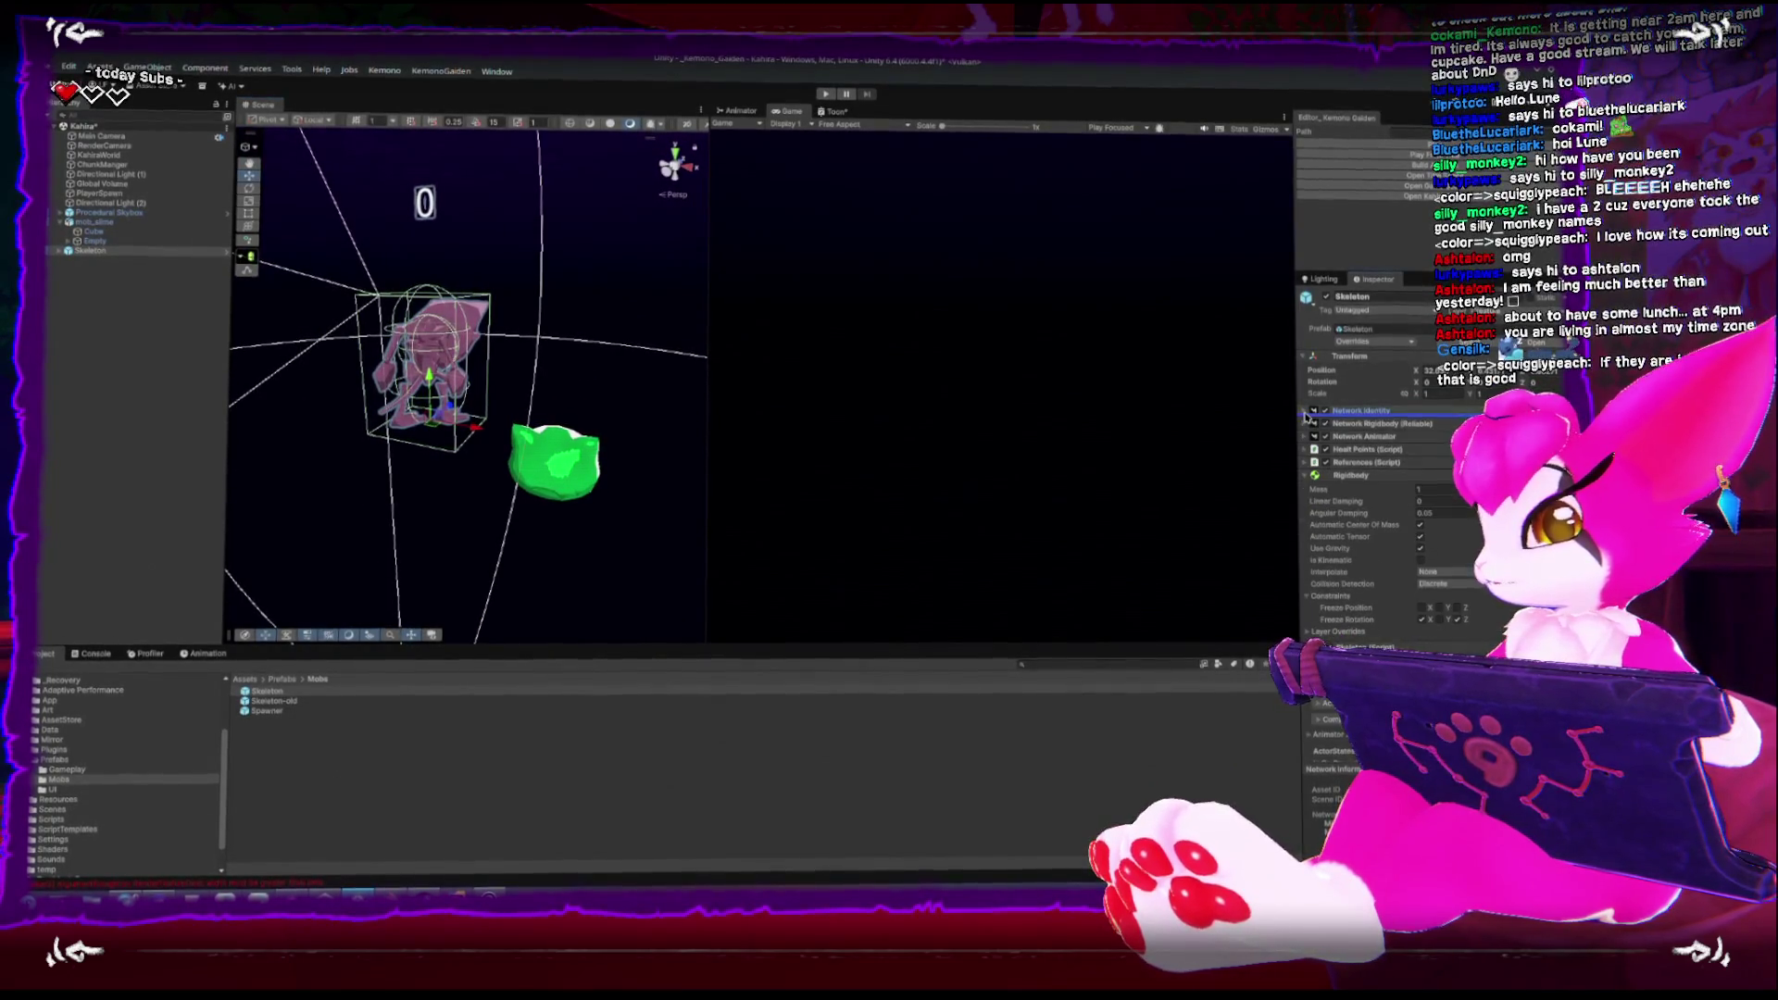
{"action": "left_click", "coordinate": [96, 225]}
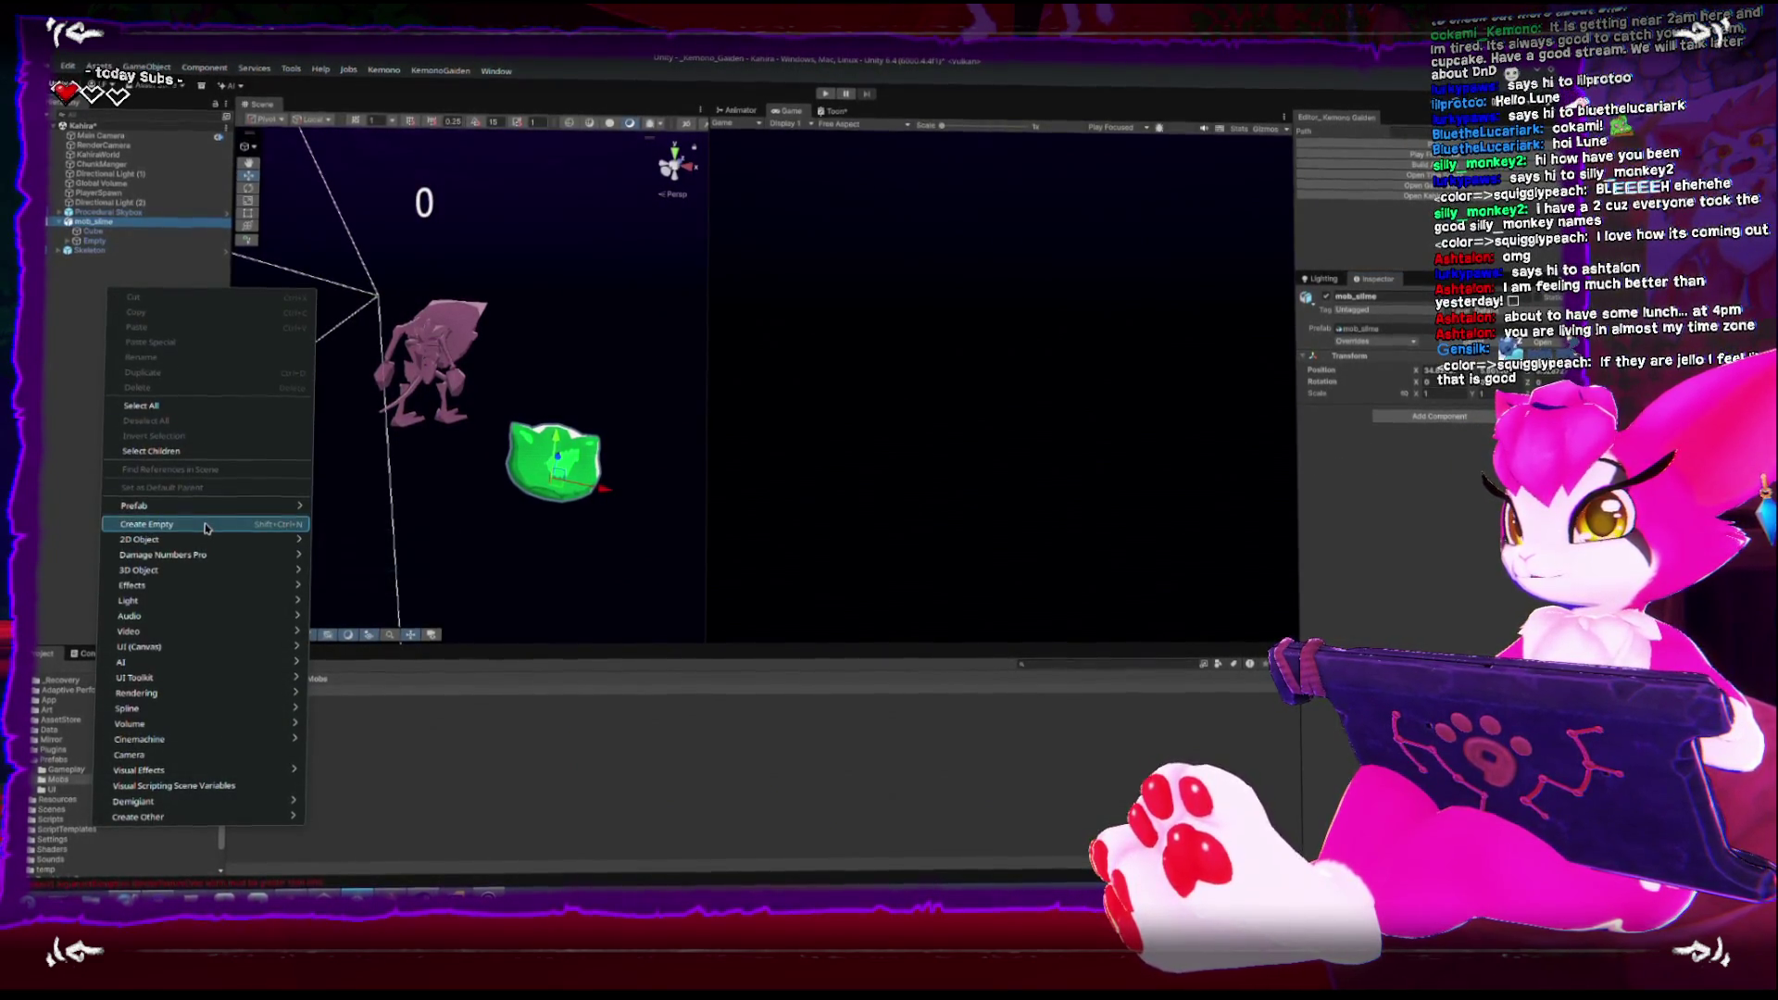
{"action": "left_click", "coordinate": [205, 526]}
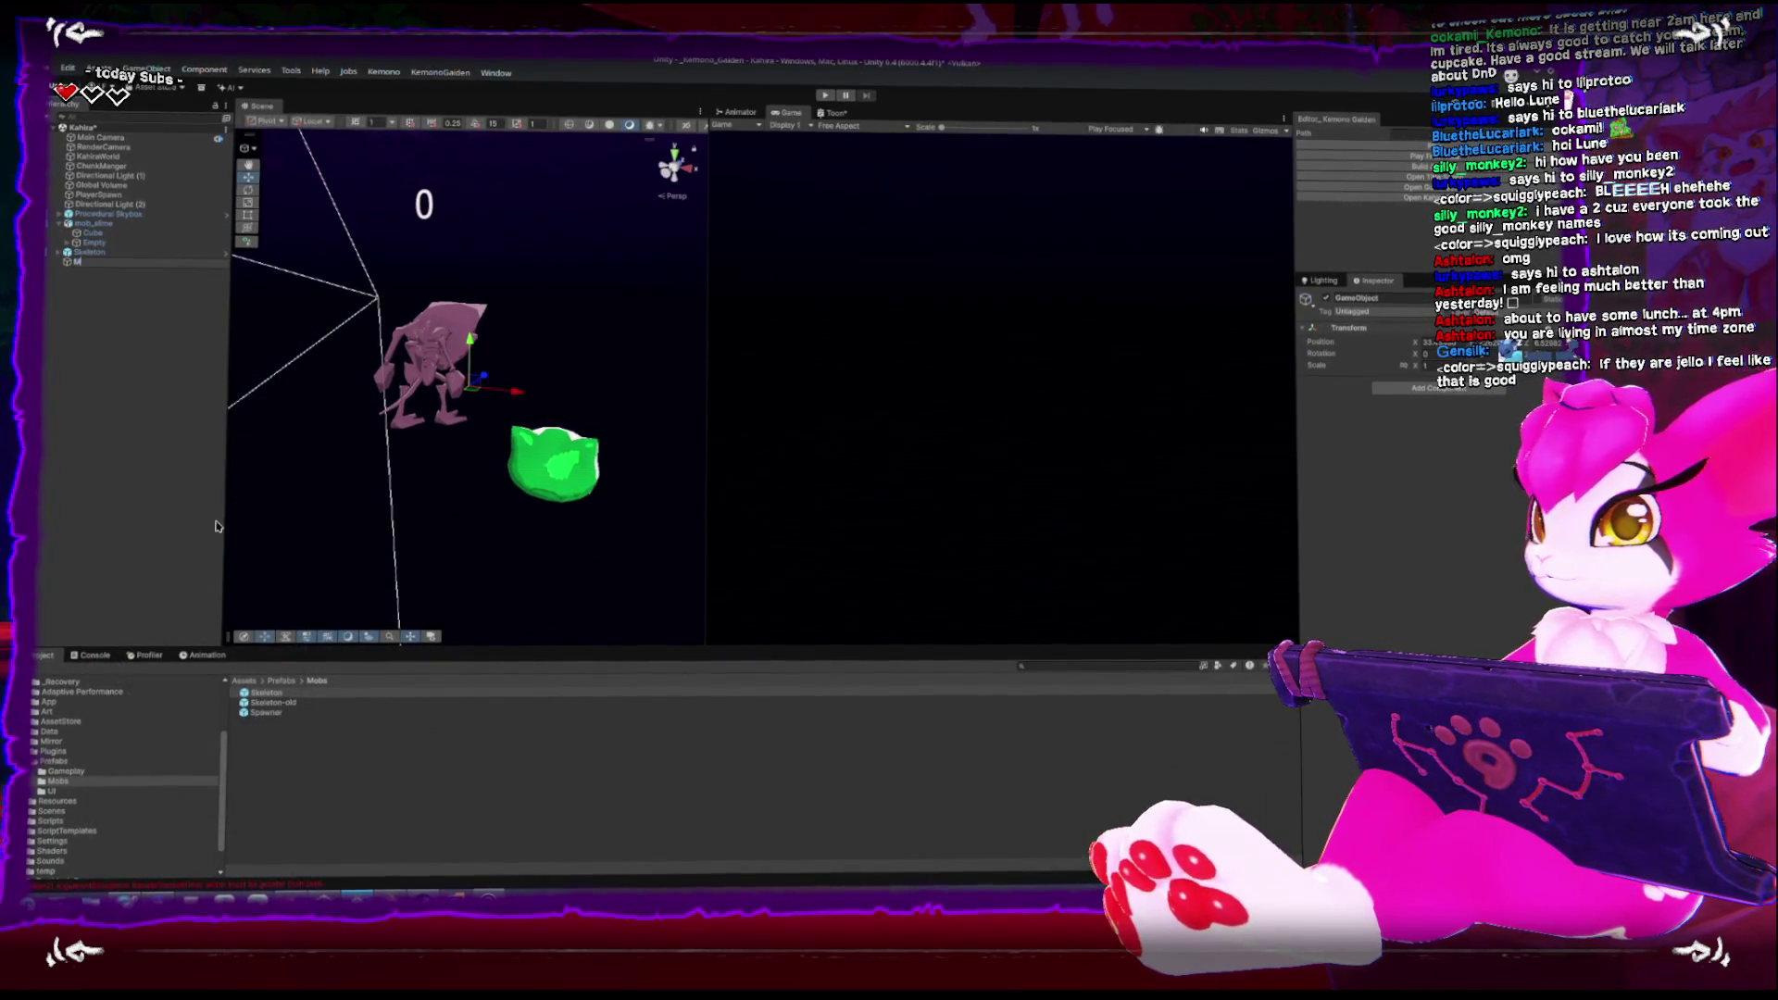
{"action": "key", "text": "BackSpace"}
{"action": "key", "text": "BackSpace"}
{"action": "key", "text": "BackSpace"}
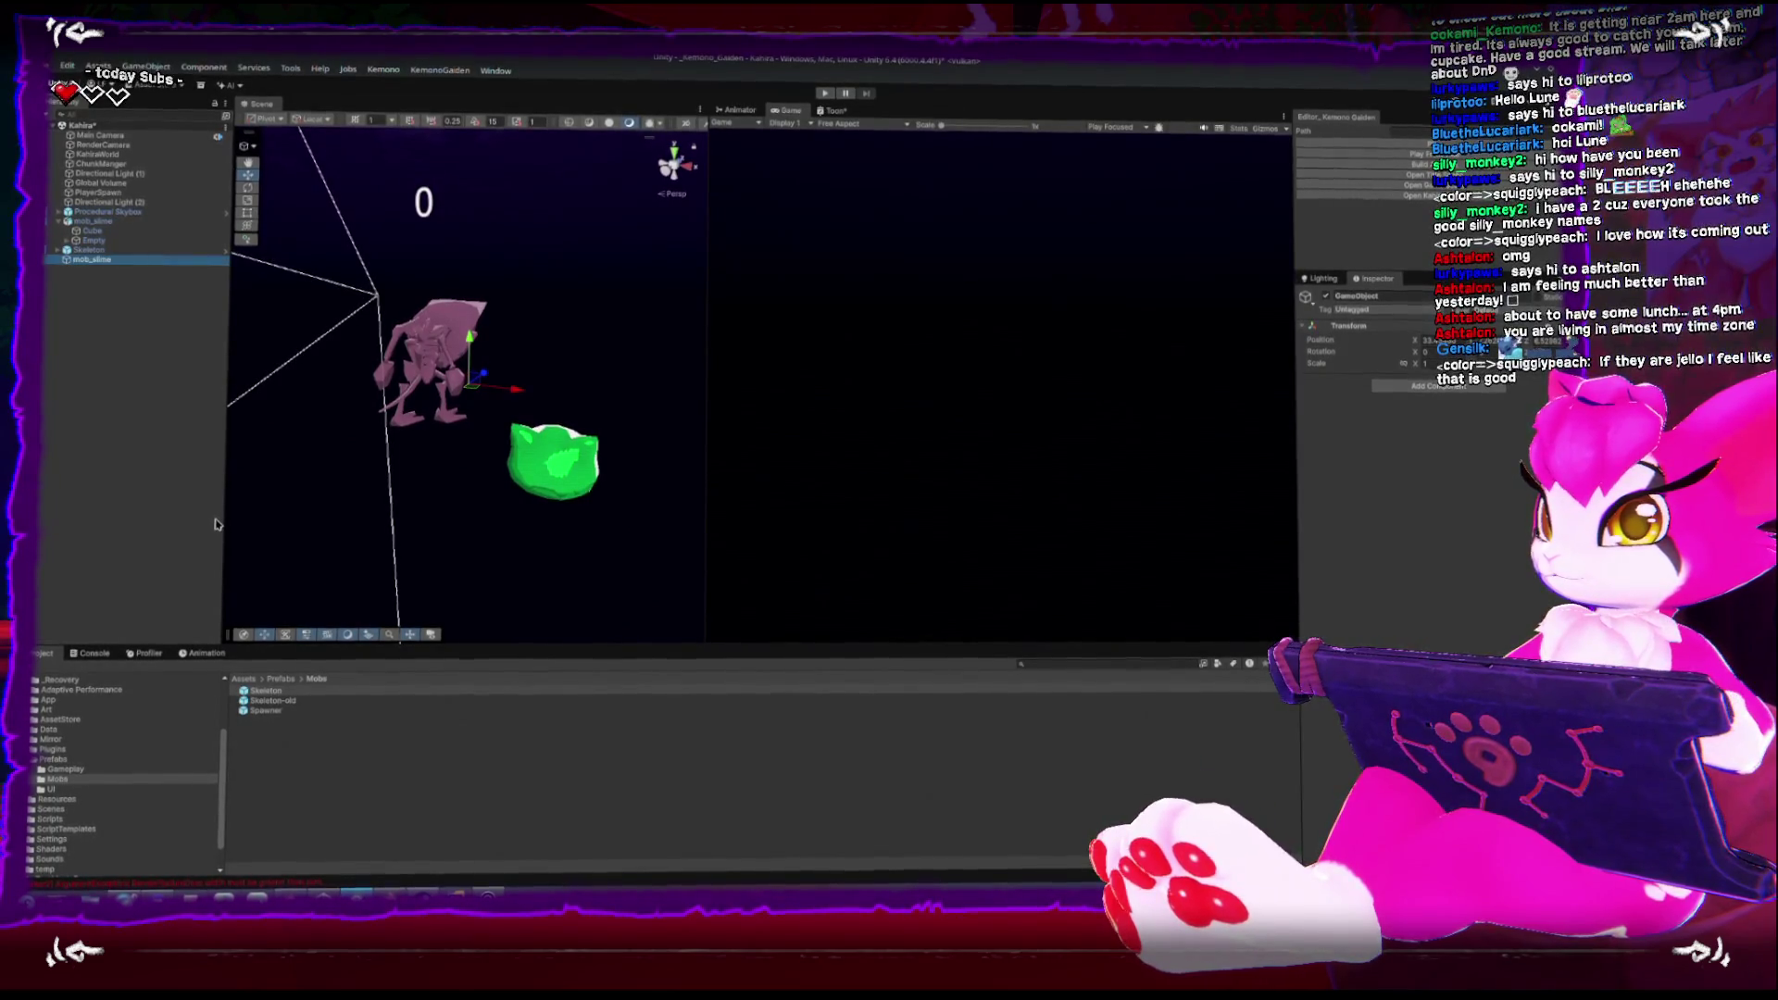
Add an Art child, nest the slime model under it, and set Position X to 0
{"action": "left_click", "coordinate": [58, 251]}
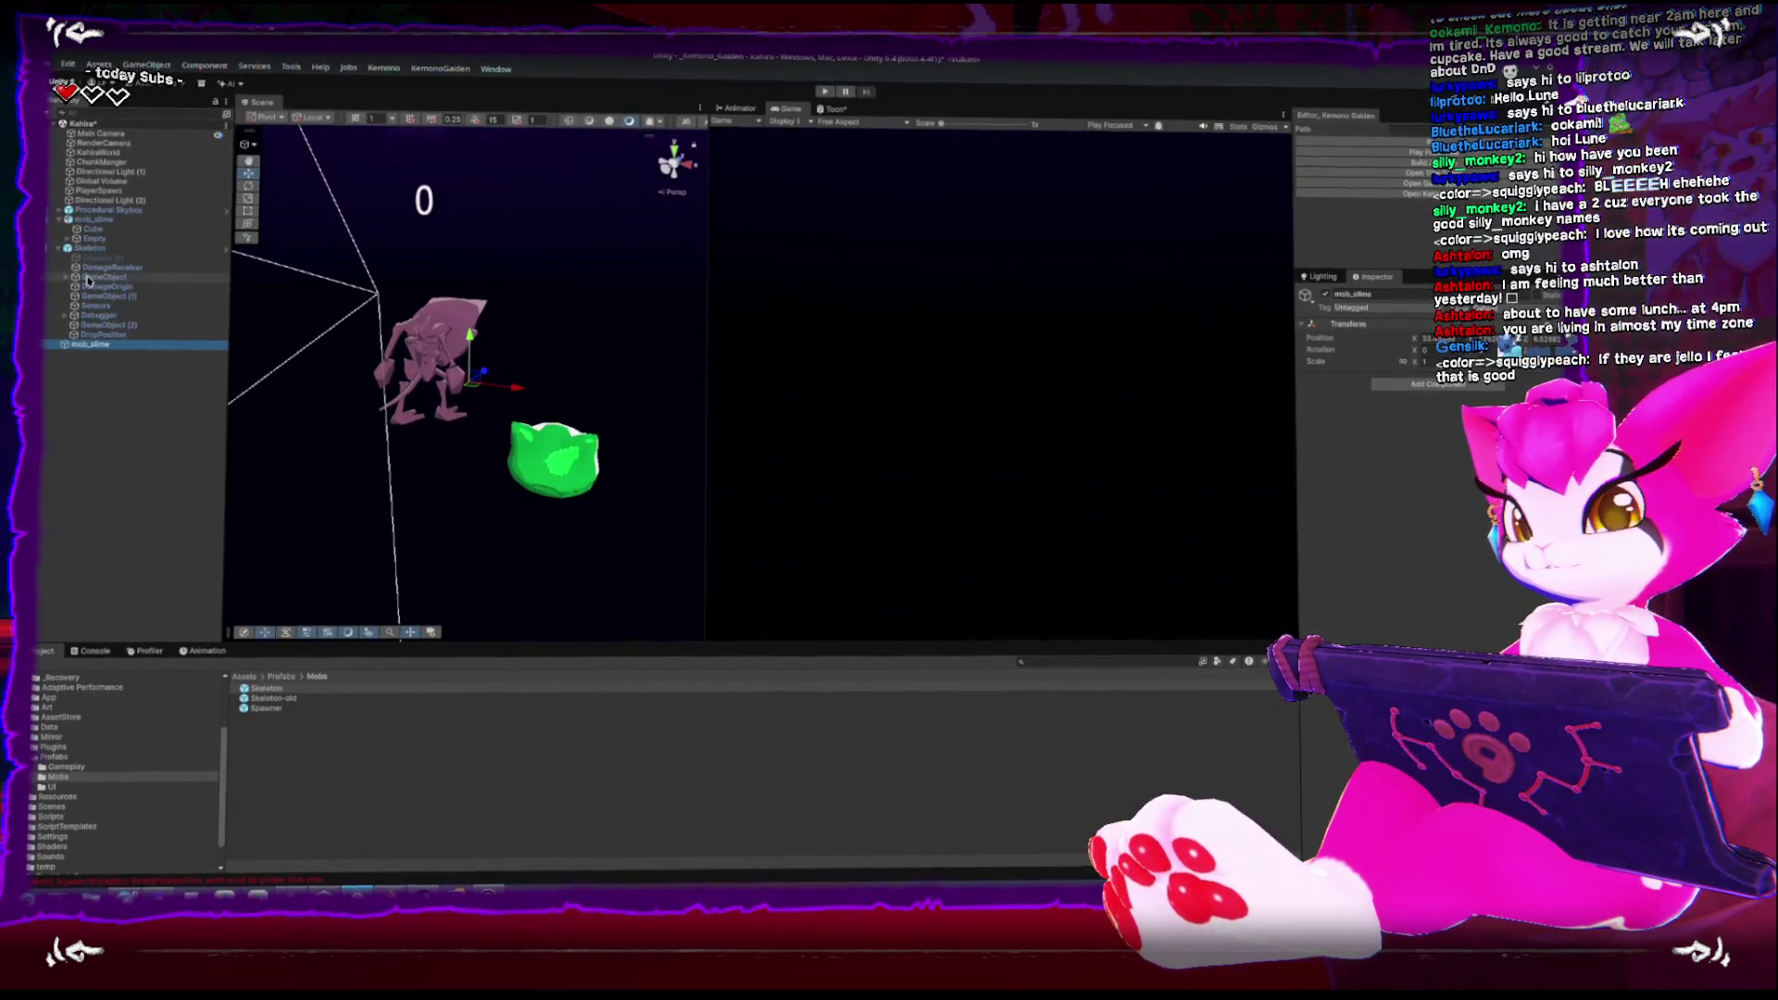
{"action": "left_click", "coordinate": [64, 278]}
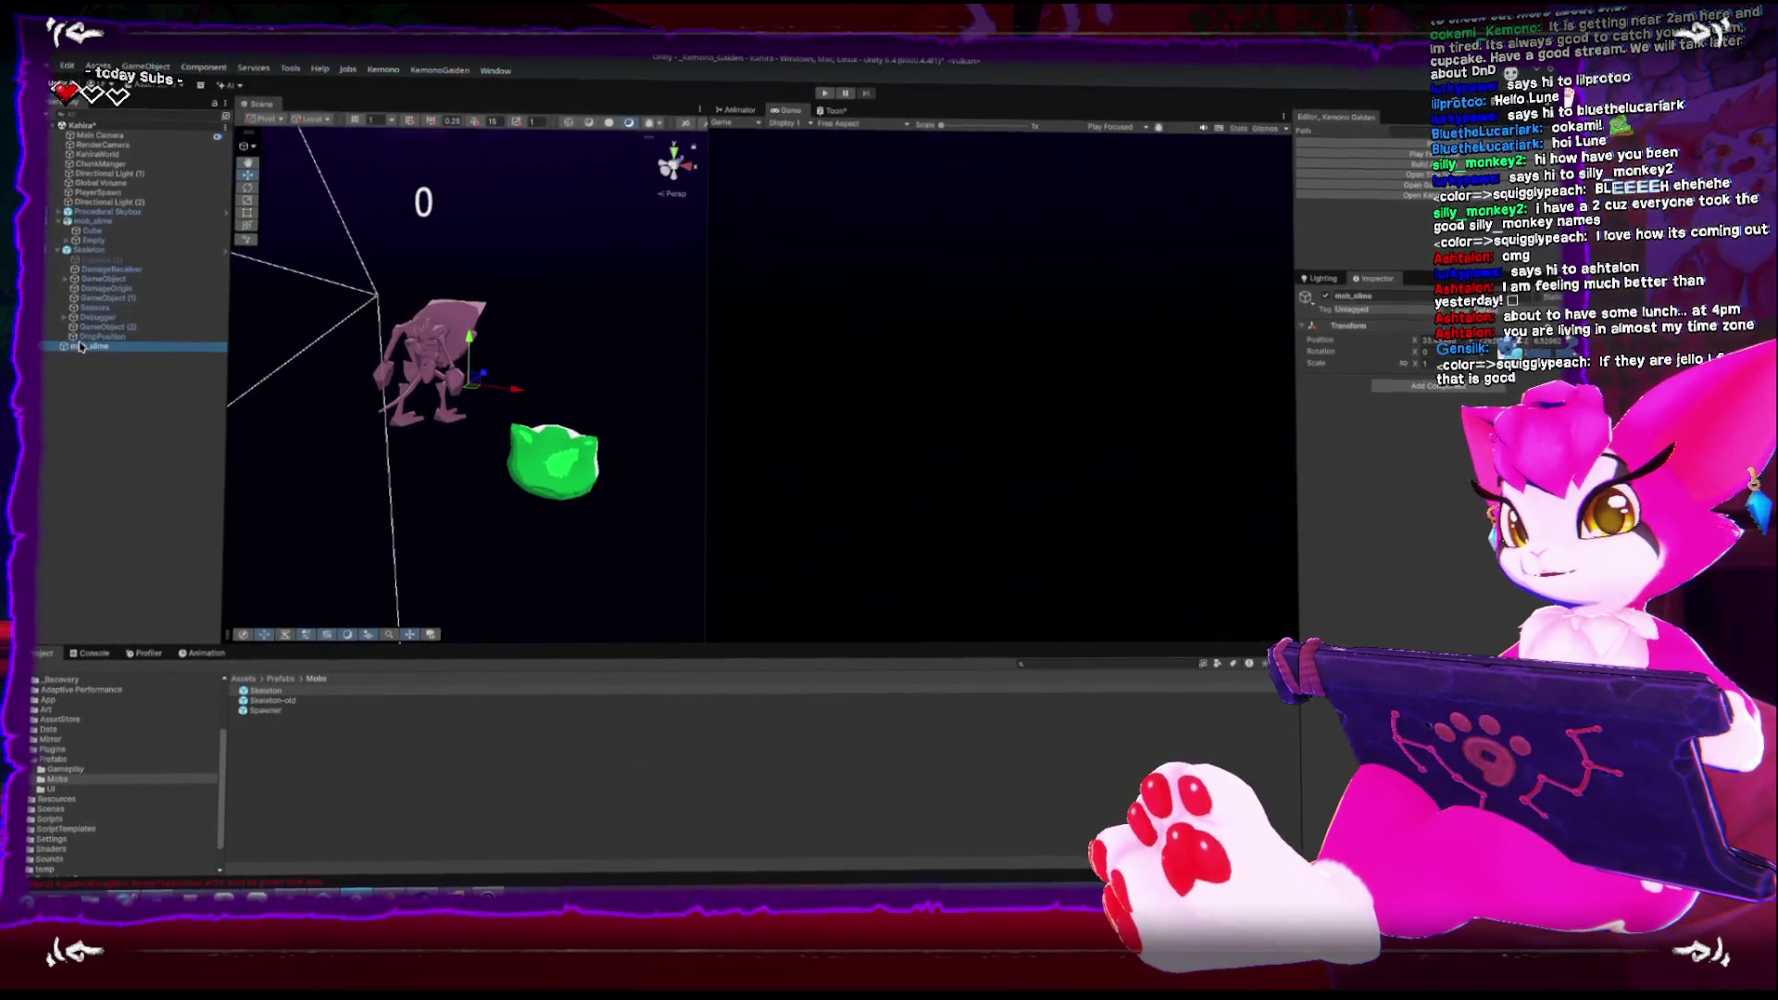
{"action": "right_click", "coordinate": [79, 261]}
{"action": "left_click", "coordinate": [183, 494]}
{"action": "type", "text": "Art"}
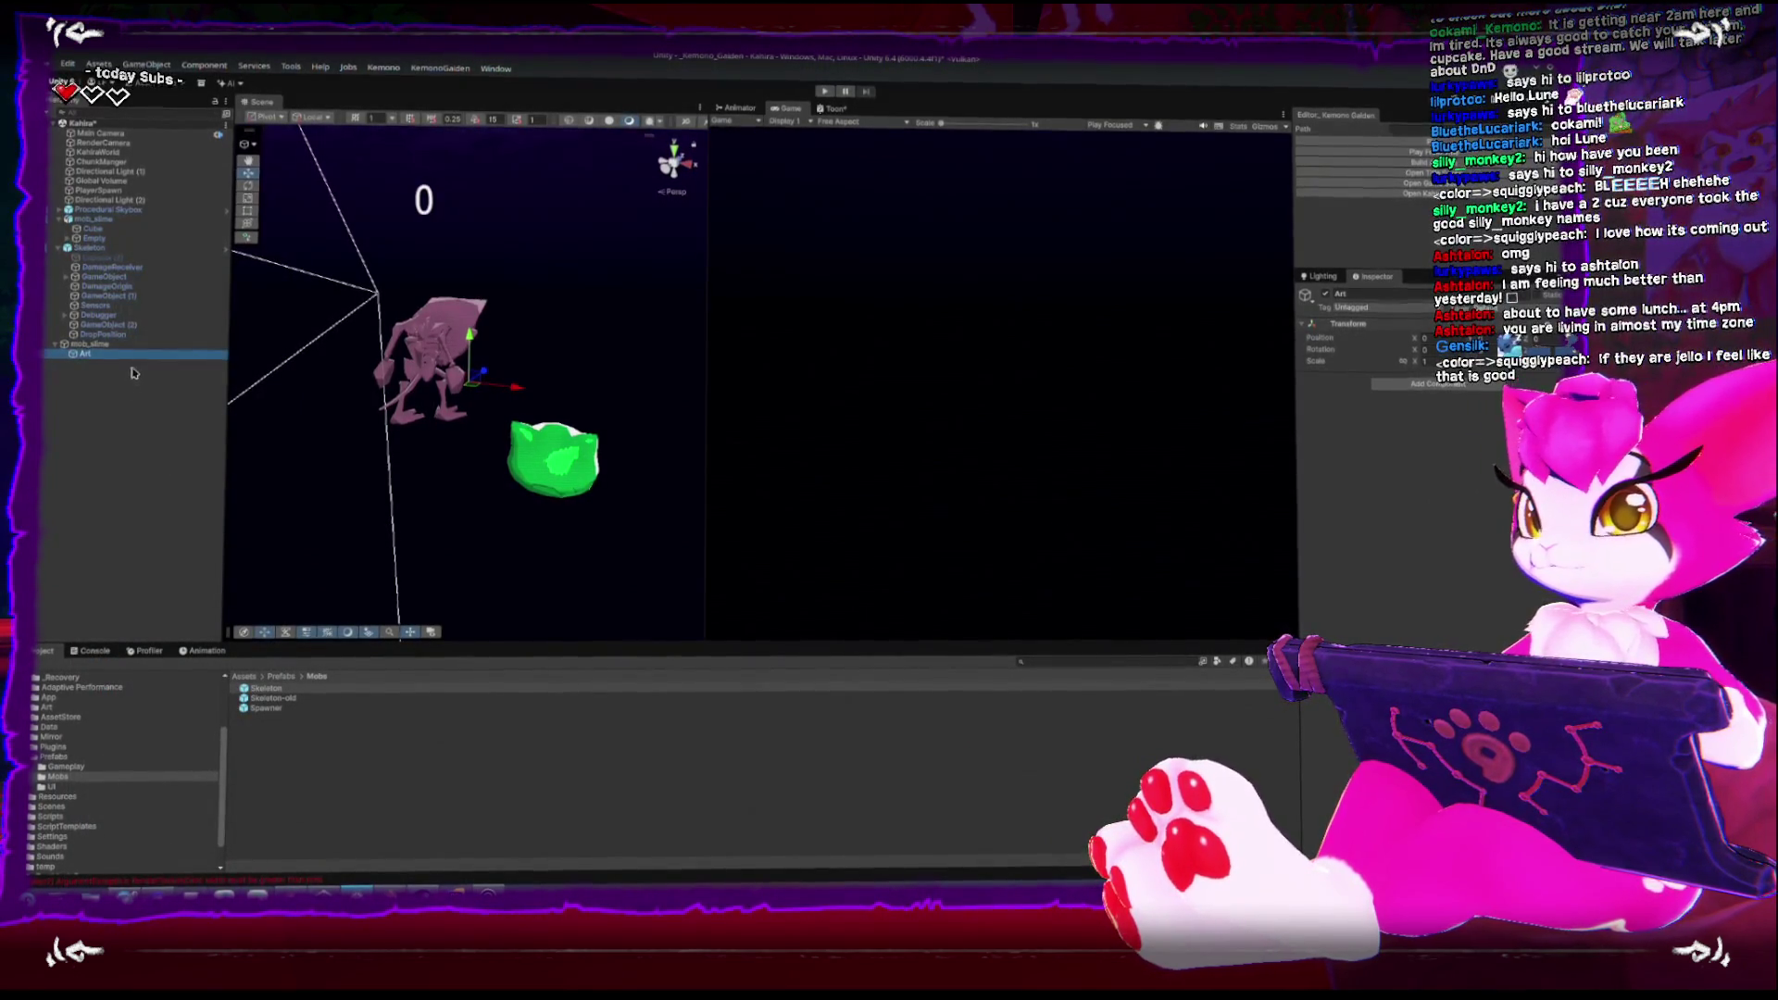
{"action": "mouse_move", "coordinate": [90, 329]}
{"action": "left_mouse_down"}
{"action": "mouse_move", "coordinate": [83, 352]}
{"action": "mouse_move", "coordinate": [82, 321]}
{"action": "left_mouse_up"}
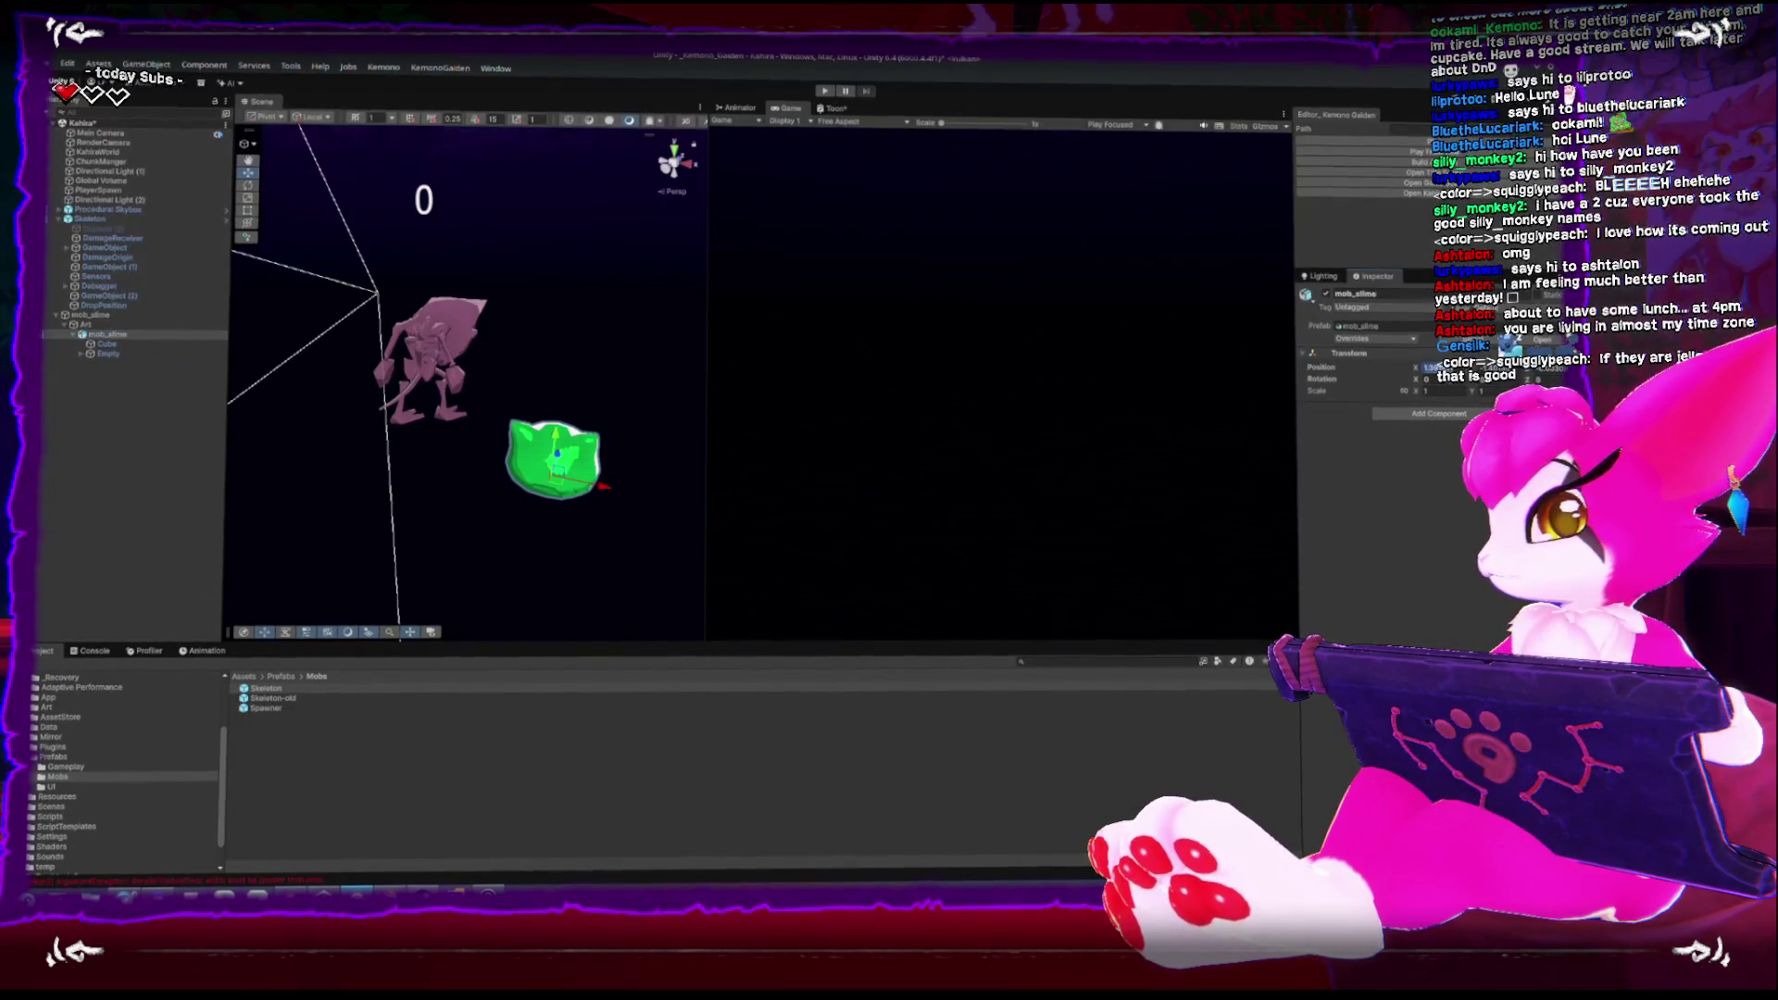
{"action": "left_click", "coordinate": [1426, 367]}
{"action": "type", "text": "0"}
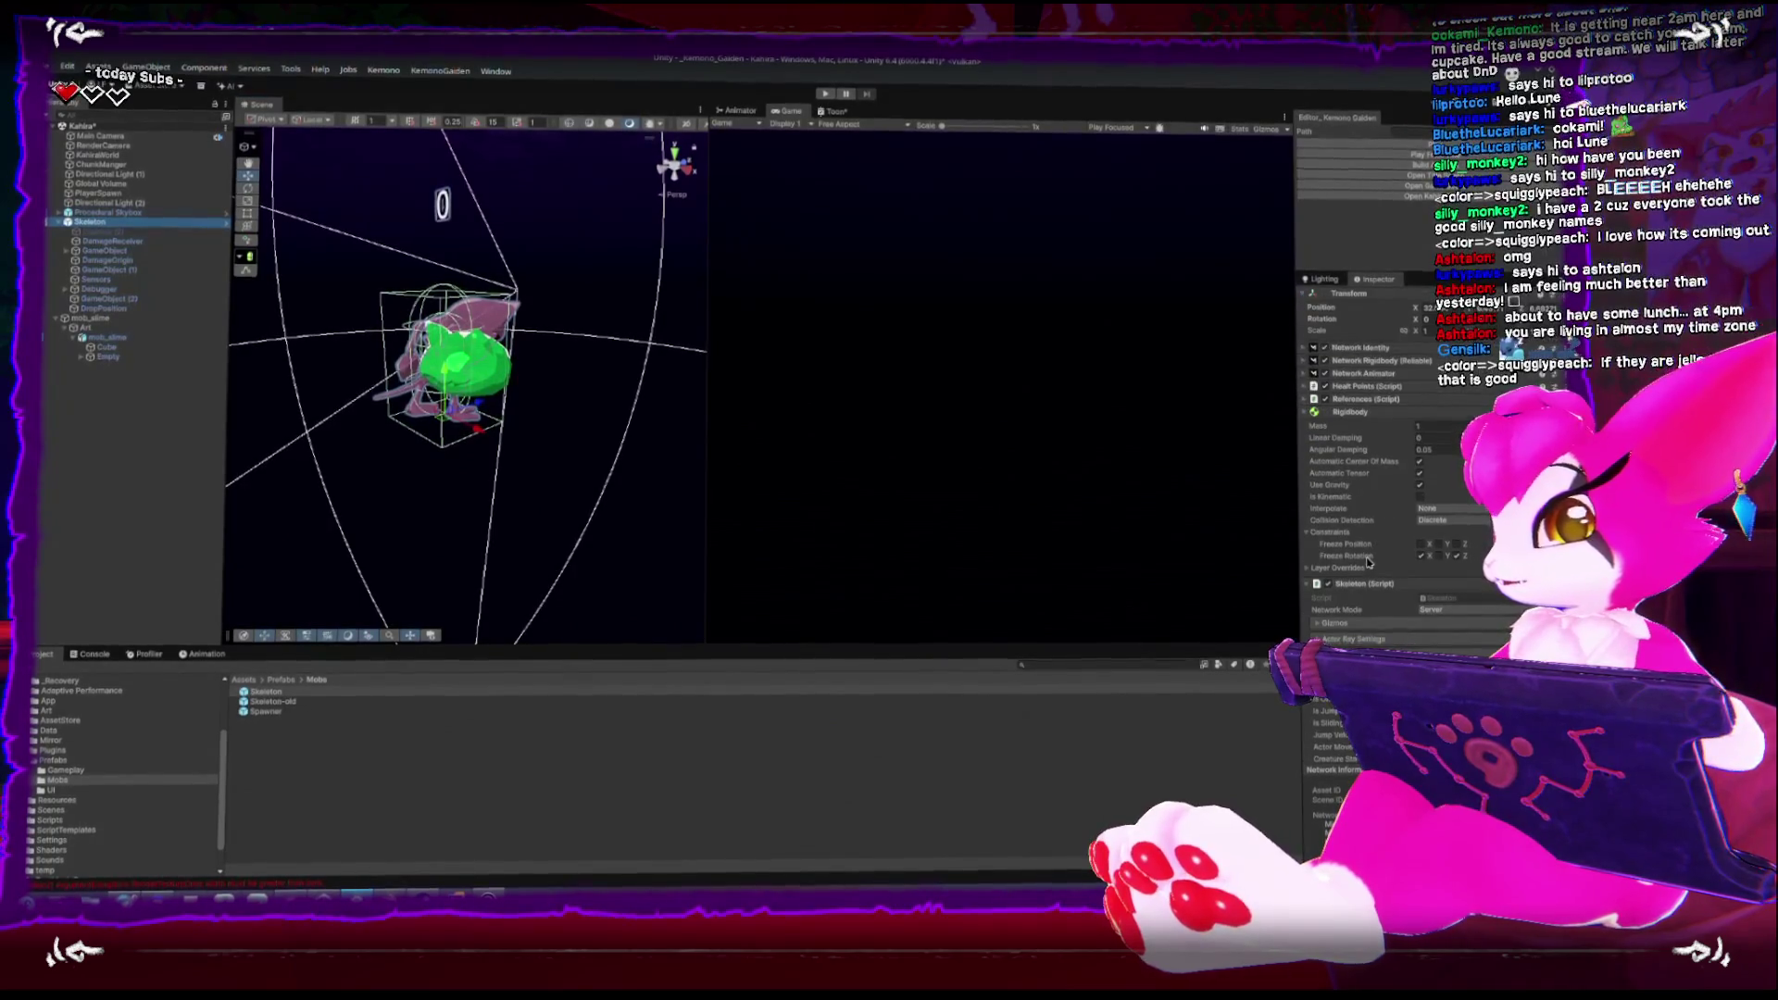
Review the Skeleton's components, orbit around both mobs, and select the slime object
{"action": "scroll", "coordinate": [1370, 546], "scroll_direction": "up", "scroll_amount": 2}
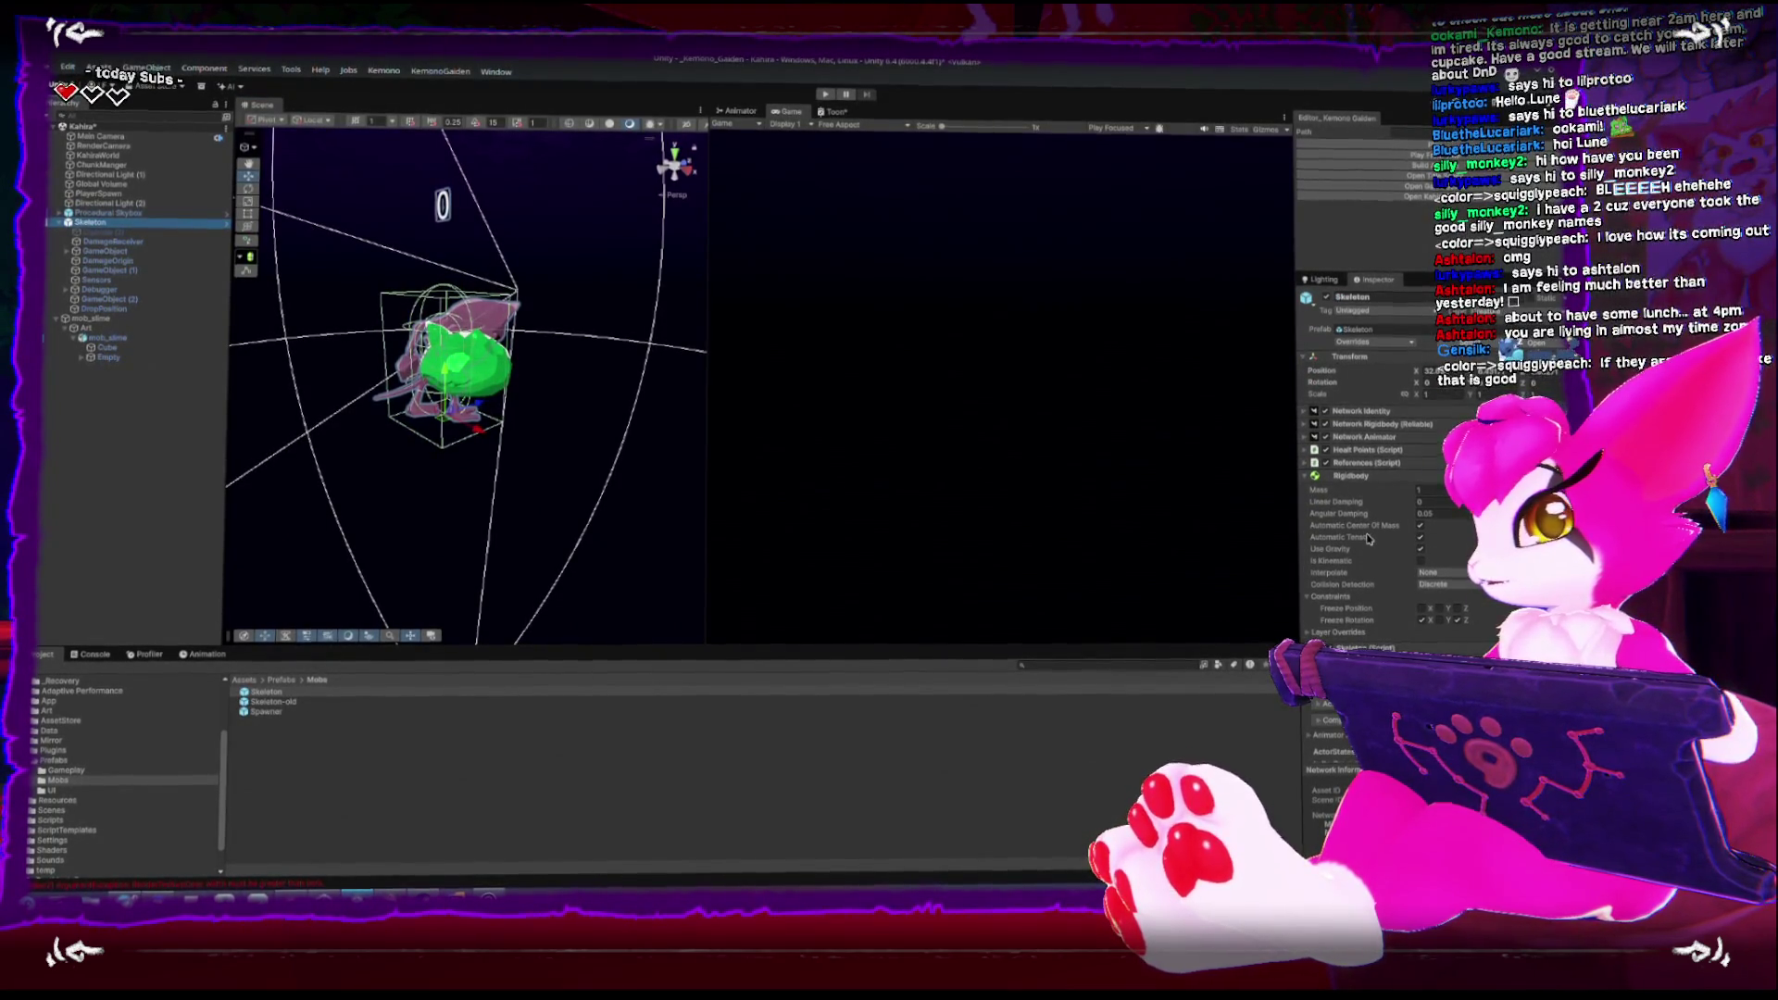
{"action": "scroll", "coordinate": [1369, 533], "scroll_direction": "down", "scroll_amount": 5}
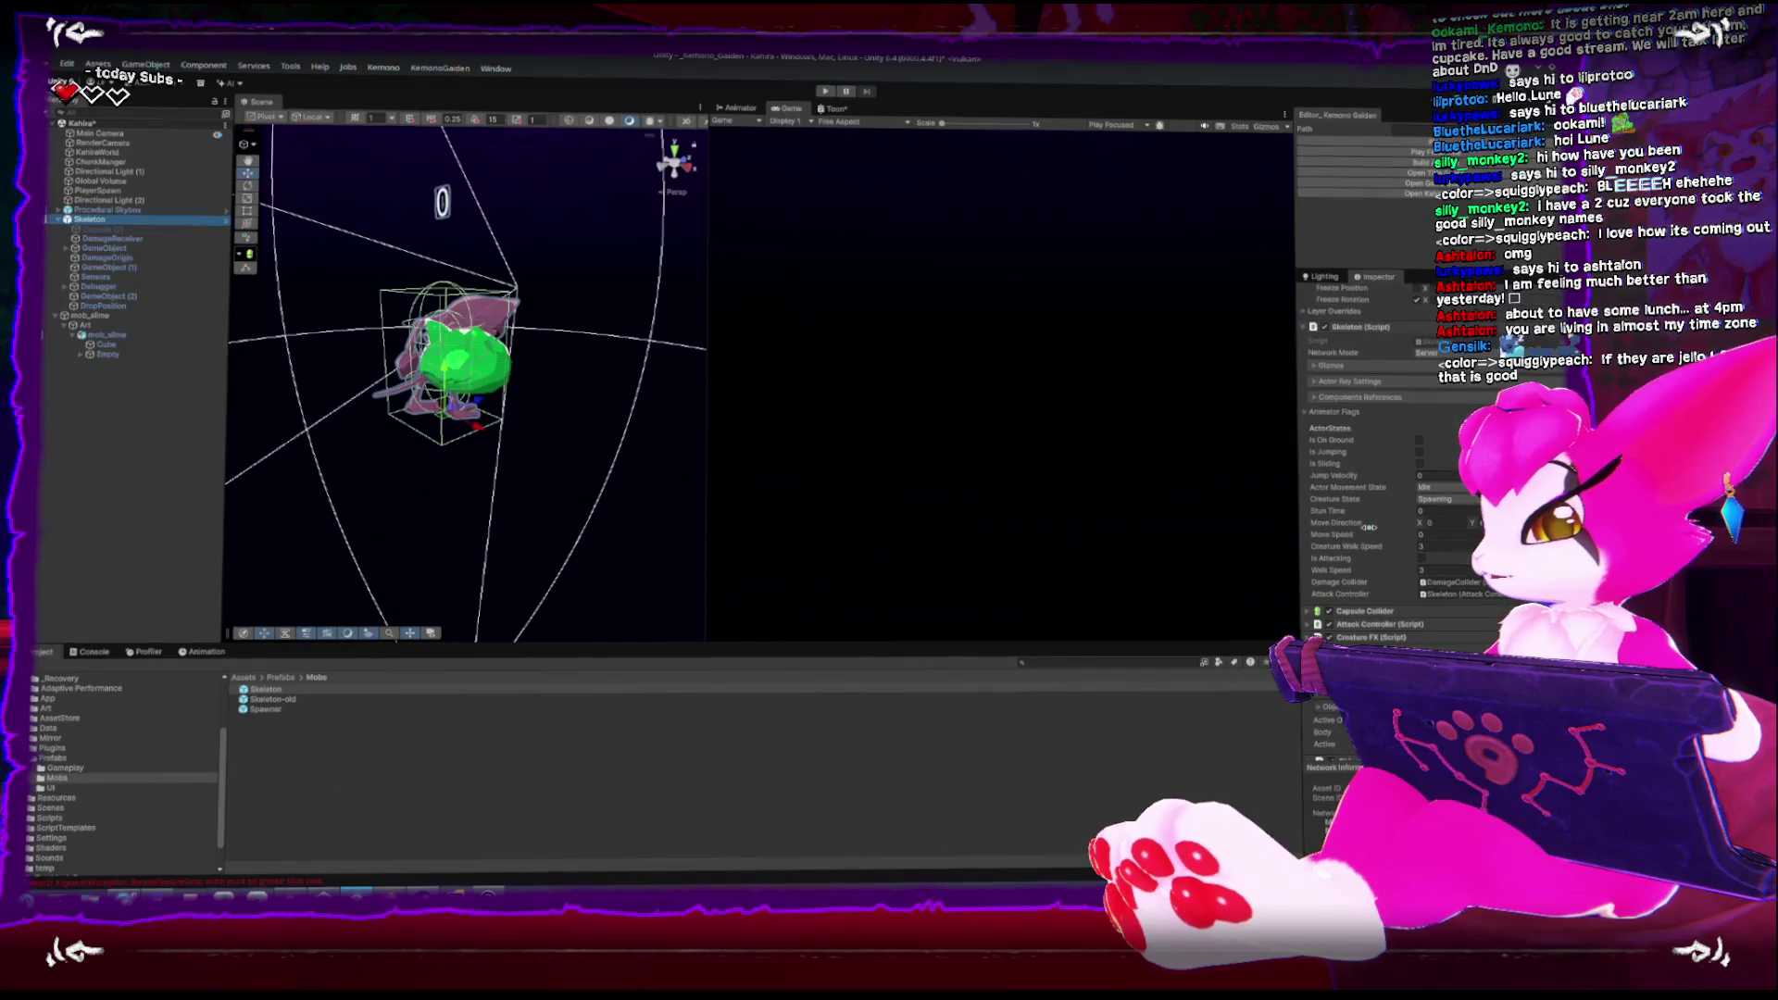
{"action": "mouse_move", "coordinate": [547, 433]}
{"action": "left_mouse_down"}
{"action": "mouse_move", "coordinate": [636, 319]}
{"action": "mouse_move", "coordinate": [608, 320]}
{"action": "mouse_move", "coordinate": [667, 355]}
{"action": "mouse_move", "coordinate": [574, 324]}
{"action": "left_mouse_up"}
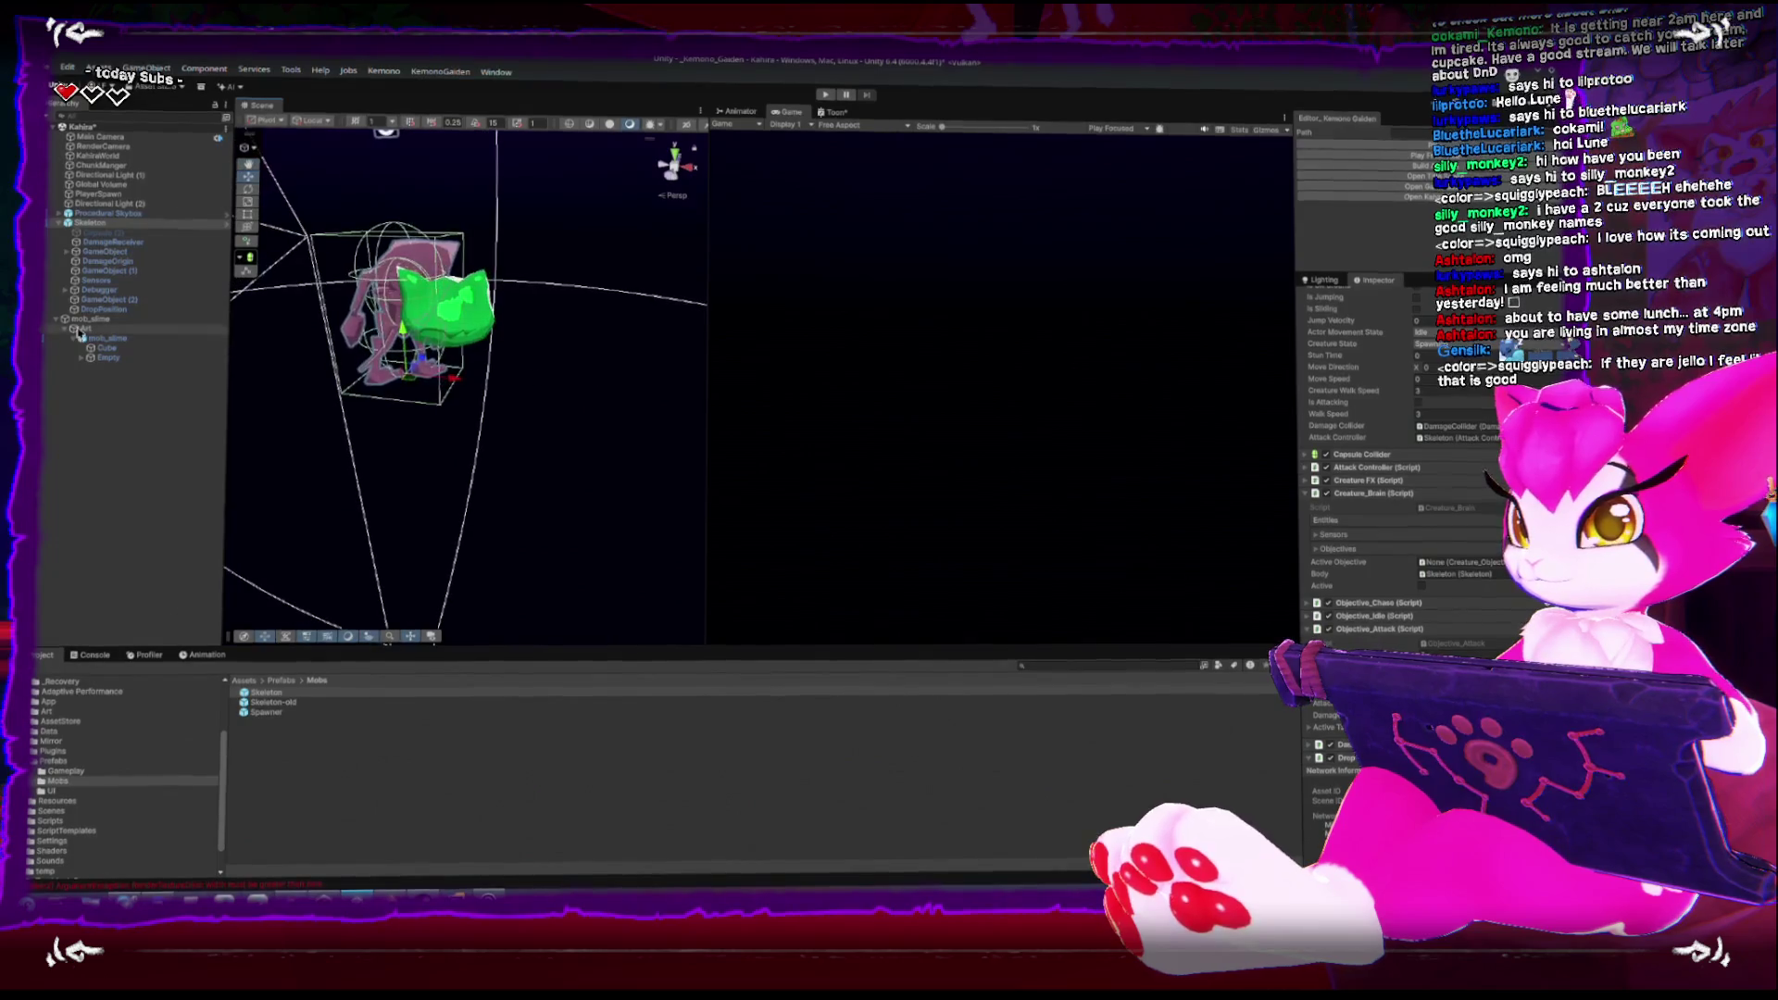
{"action": "left_click", "coordinate": [408, 301]}
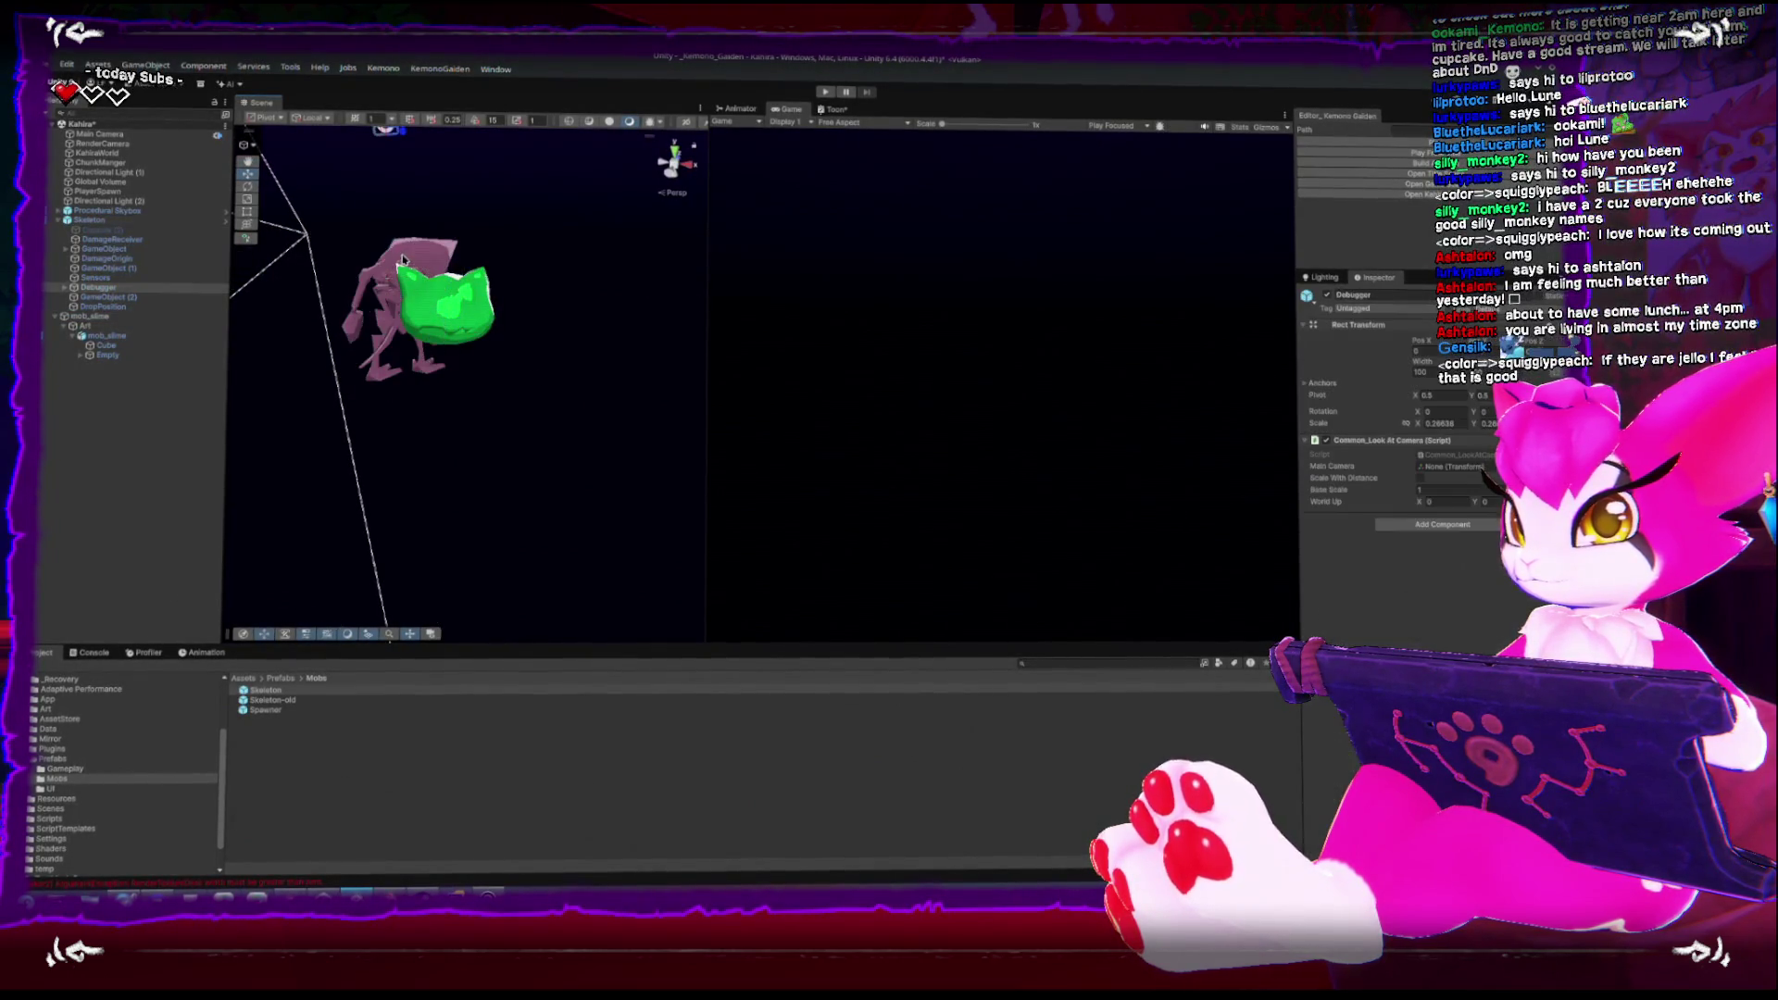
{"action": "left_click", "coordinate": [98, 287]}
{"action": "left_click", "coordinate": [108, 225]}
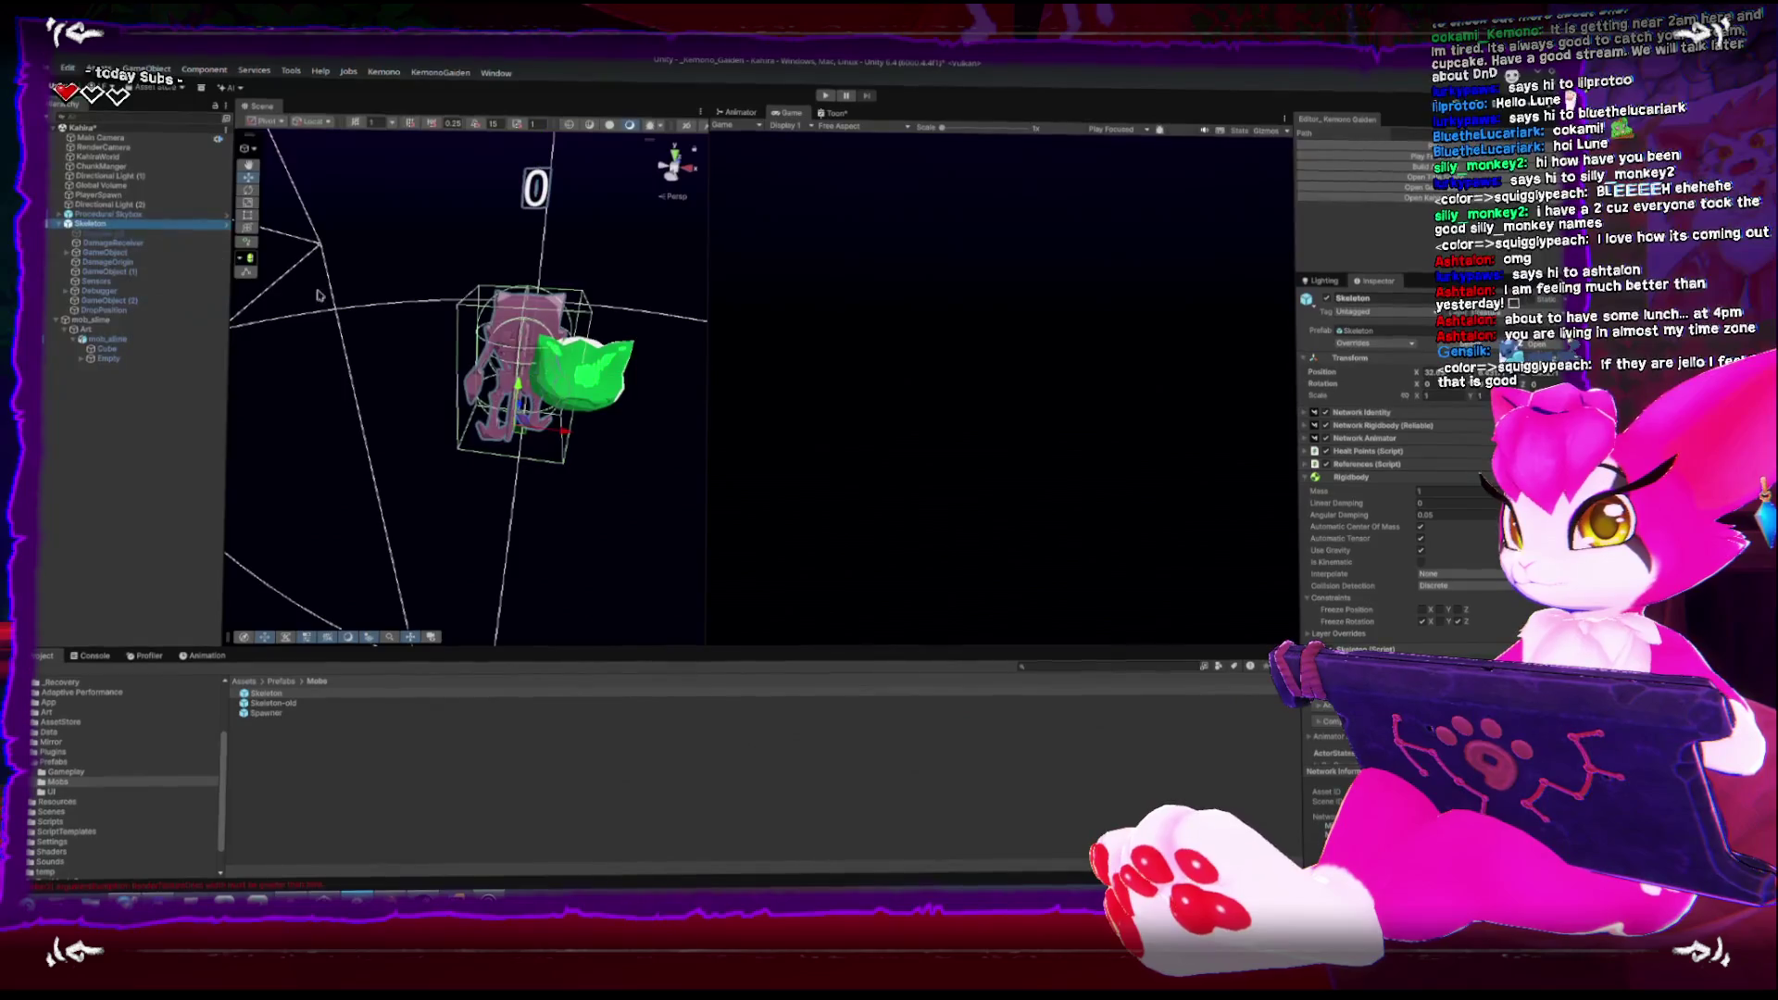
{"action": "mouse_move", "coordinate": [563, 433]}
{"action": "left_mouse_down"}
{"action": "mouse_move", "coordinate": [548, 380]}
{"action": "mouse_move", "coordinate": [583, 342]}
{"action": "mouse_move", "coordinate": [559, 342]}
{"action": "left_mouse_up"}
{"action": "left_click", "coordinate": [591, 339]}
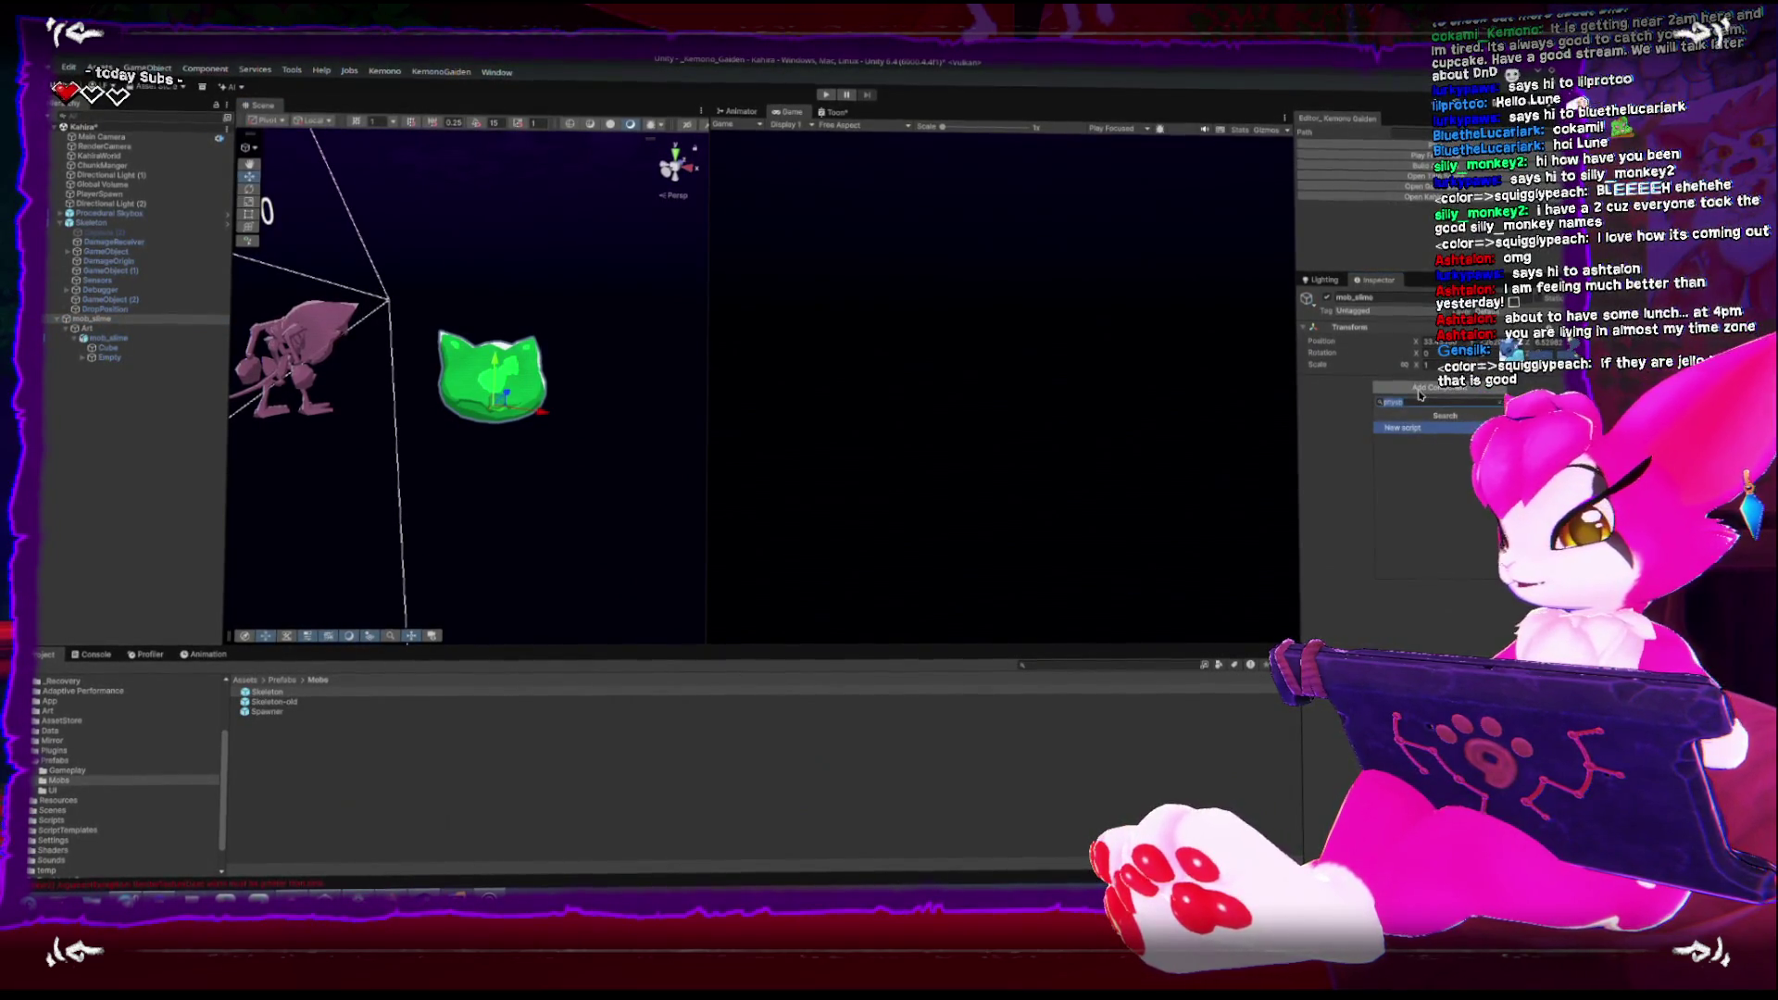
Add Network Identity to mob_slime and put it on the Creature layer, this object only
{"action": "type", "text": "network"}
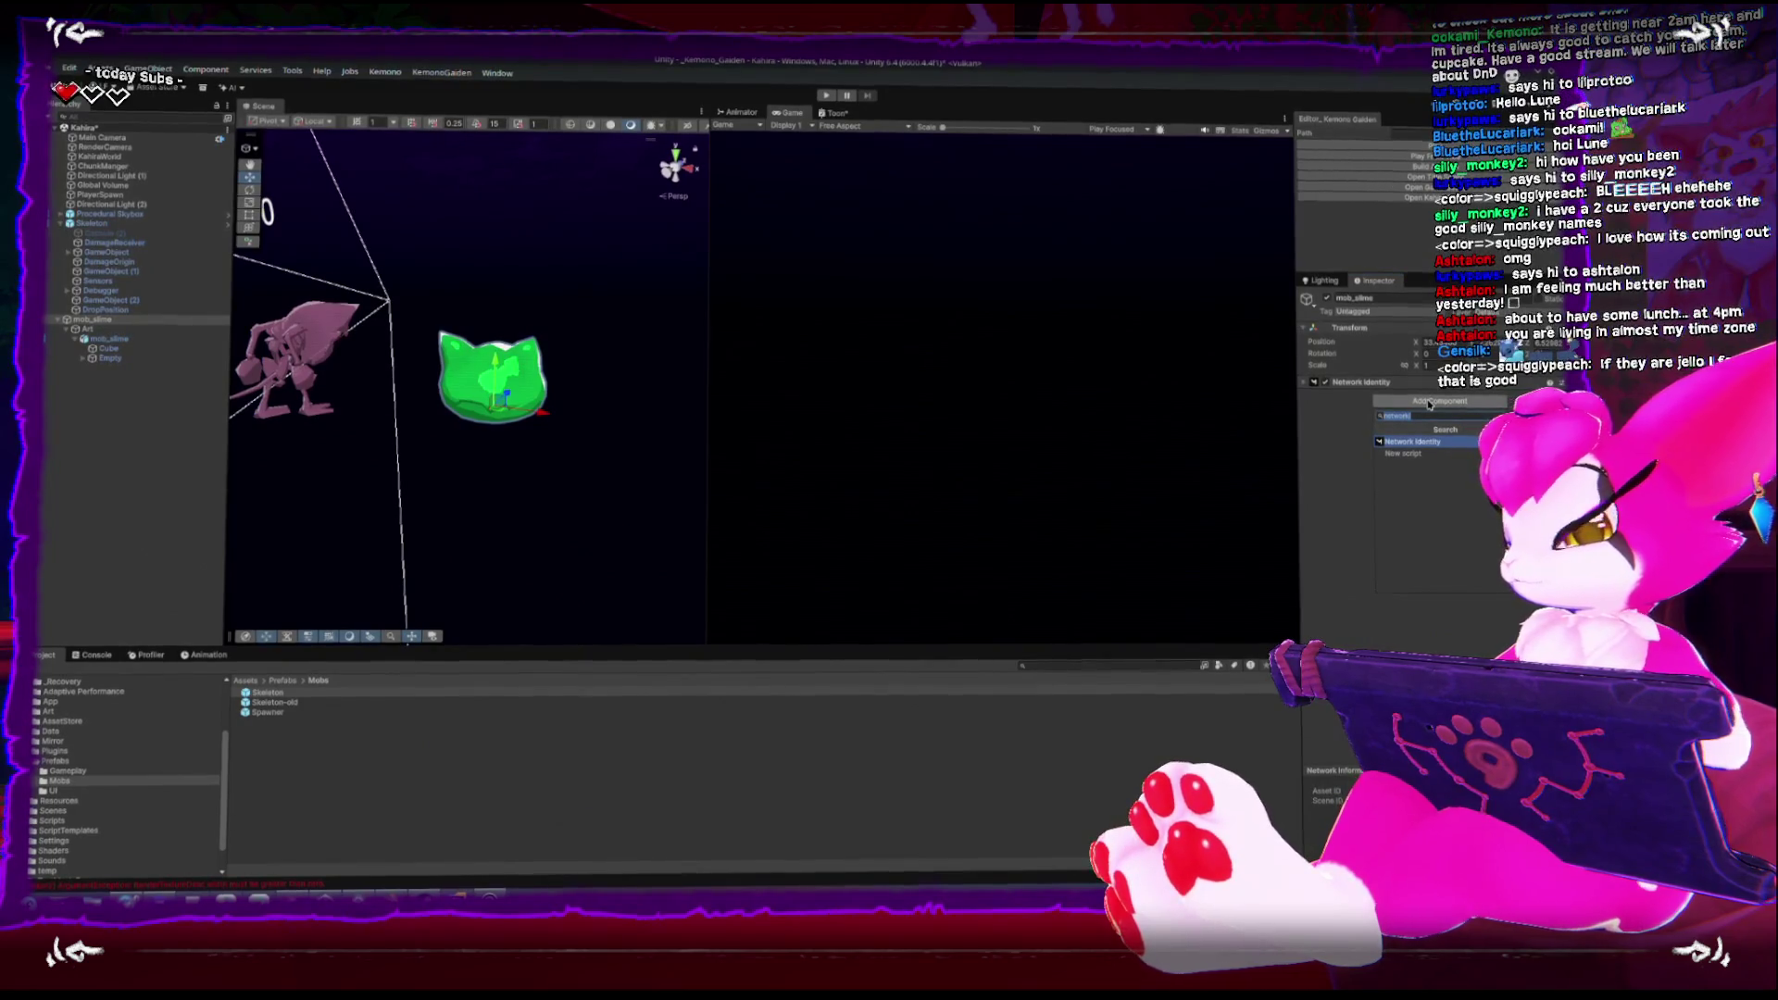
{"action": "key", "text": "Return"}
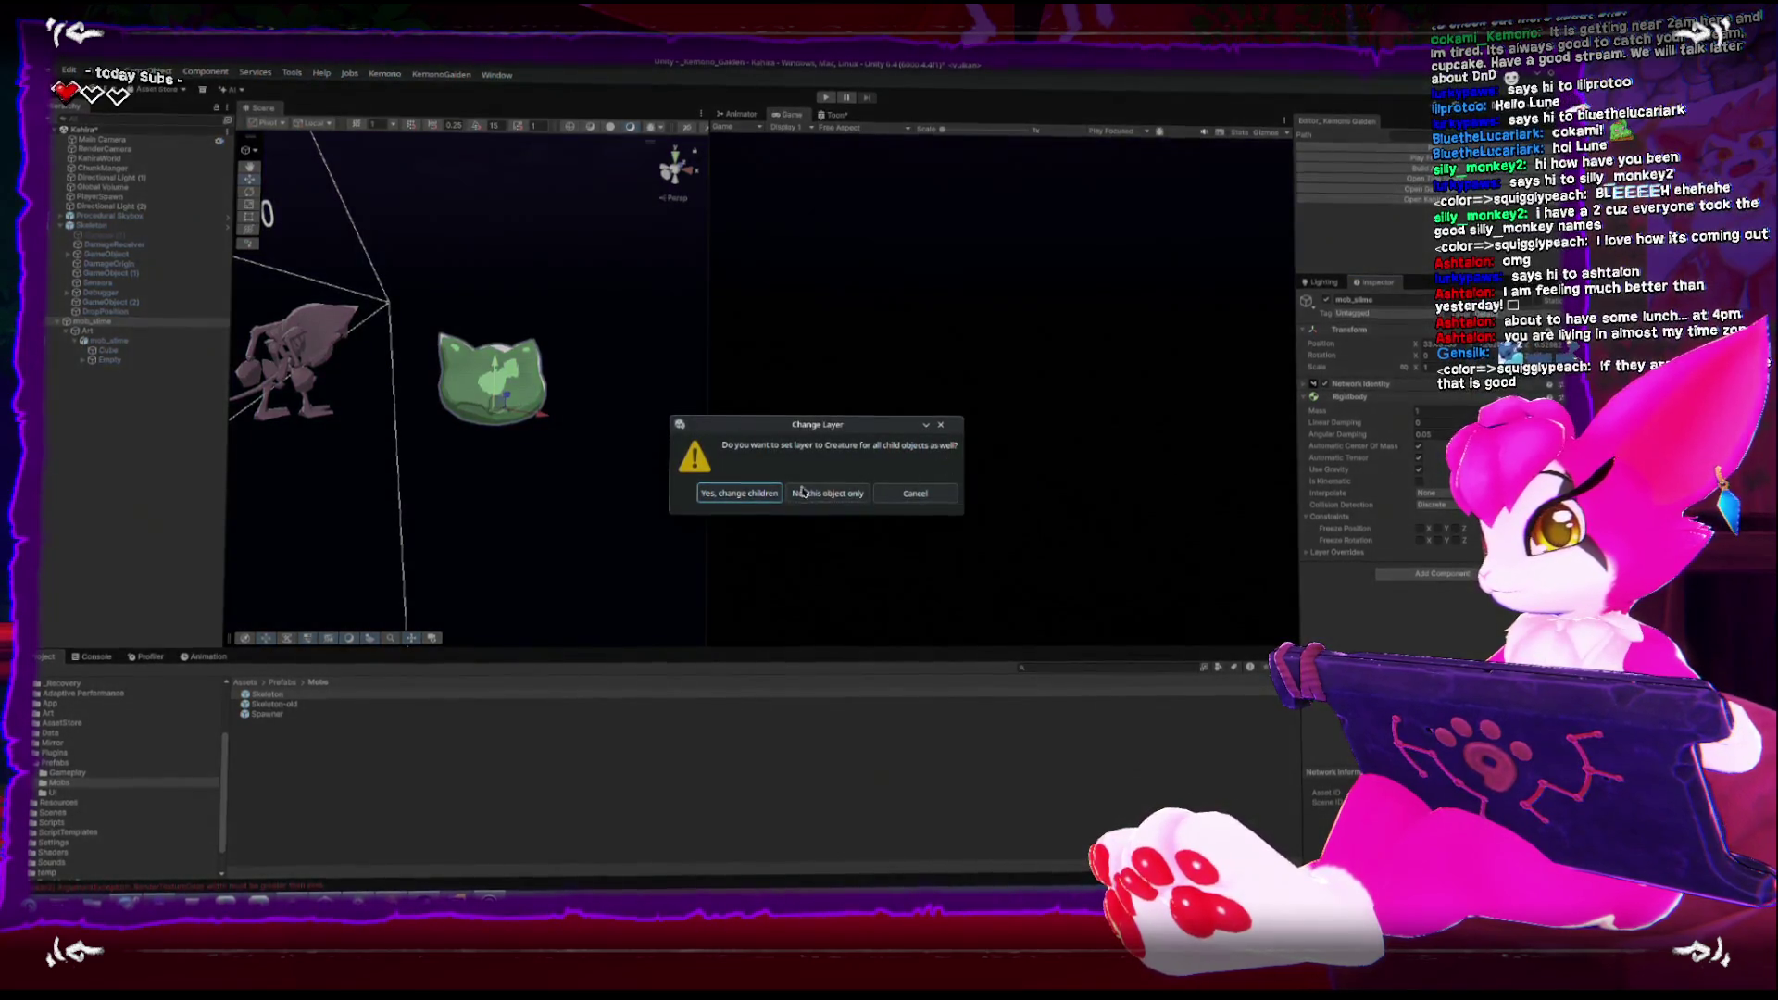
{"action": "left_click", "coordinate": [812, 497]}
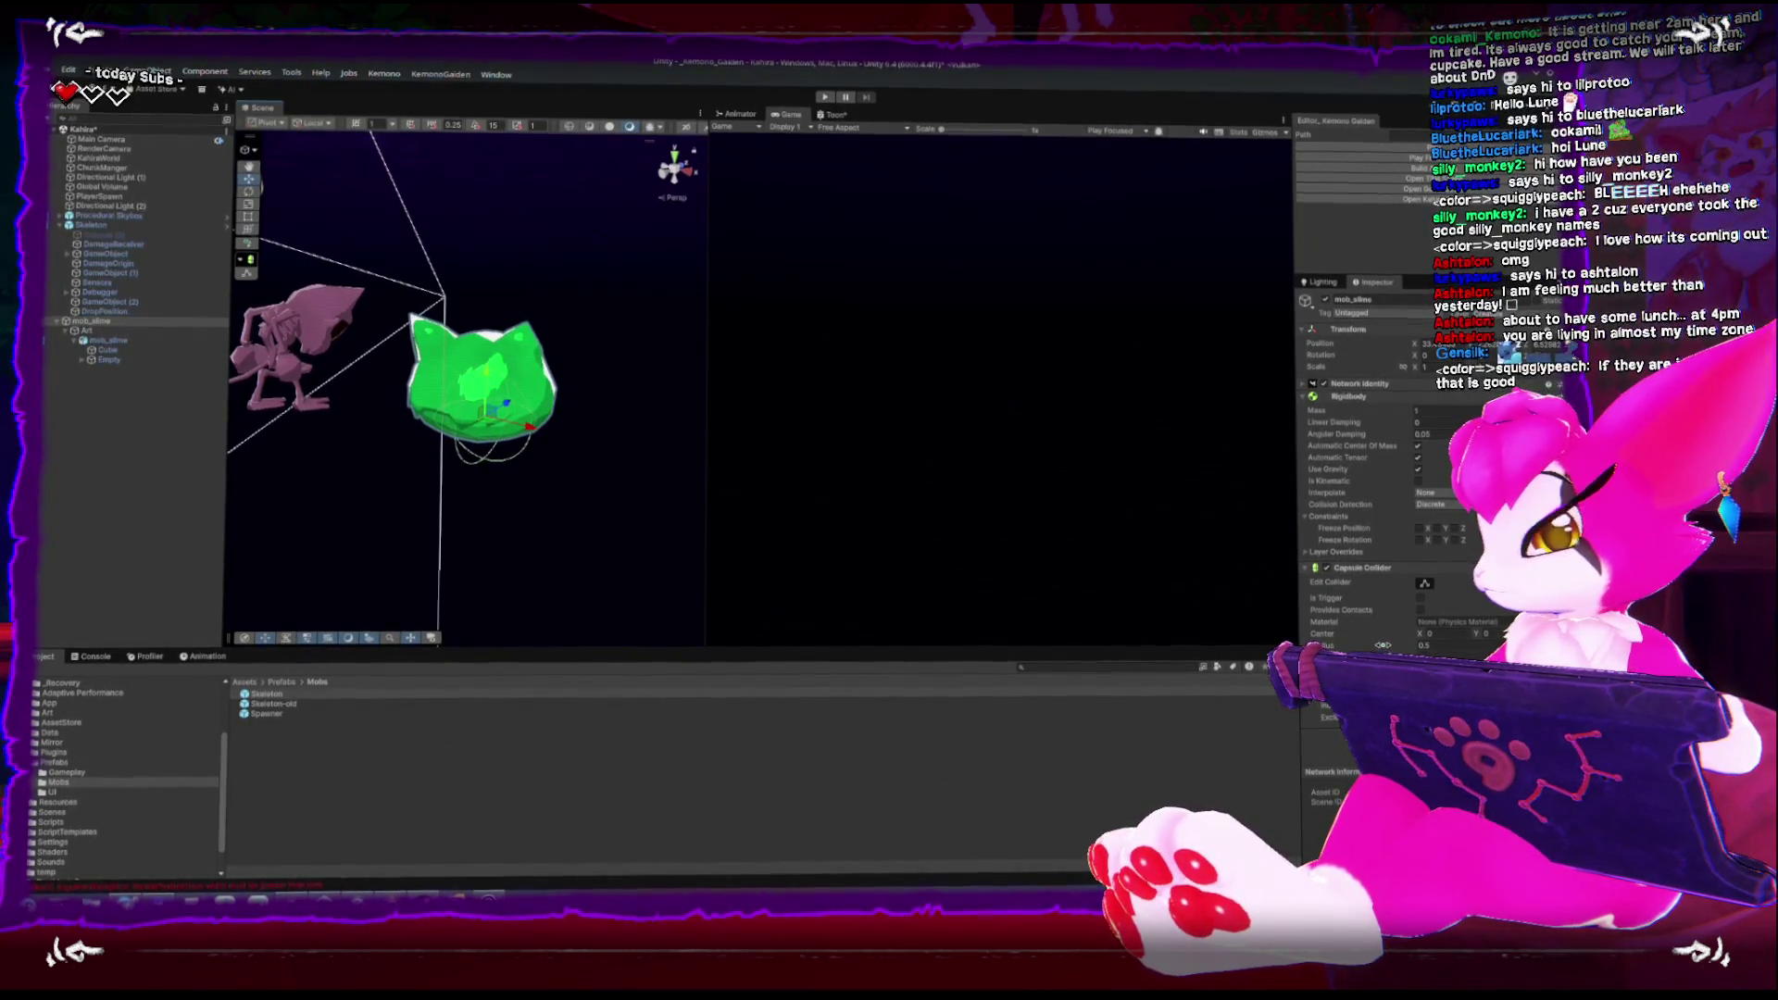
Fit the slime's Capsule Collider: radius 0.67, centre Y 0.48, centre X 0.15
{"action": "mouse_move", "coordinate": [519, 389]}
{"action": "left_mouse_down"}
{"action": "mouse_move", "coordinate": [464, 315]}
{"action": "mouse_move", "coordinate": [376, 252]}
{"action": "left_mouse_up"}
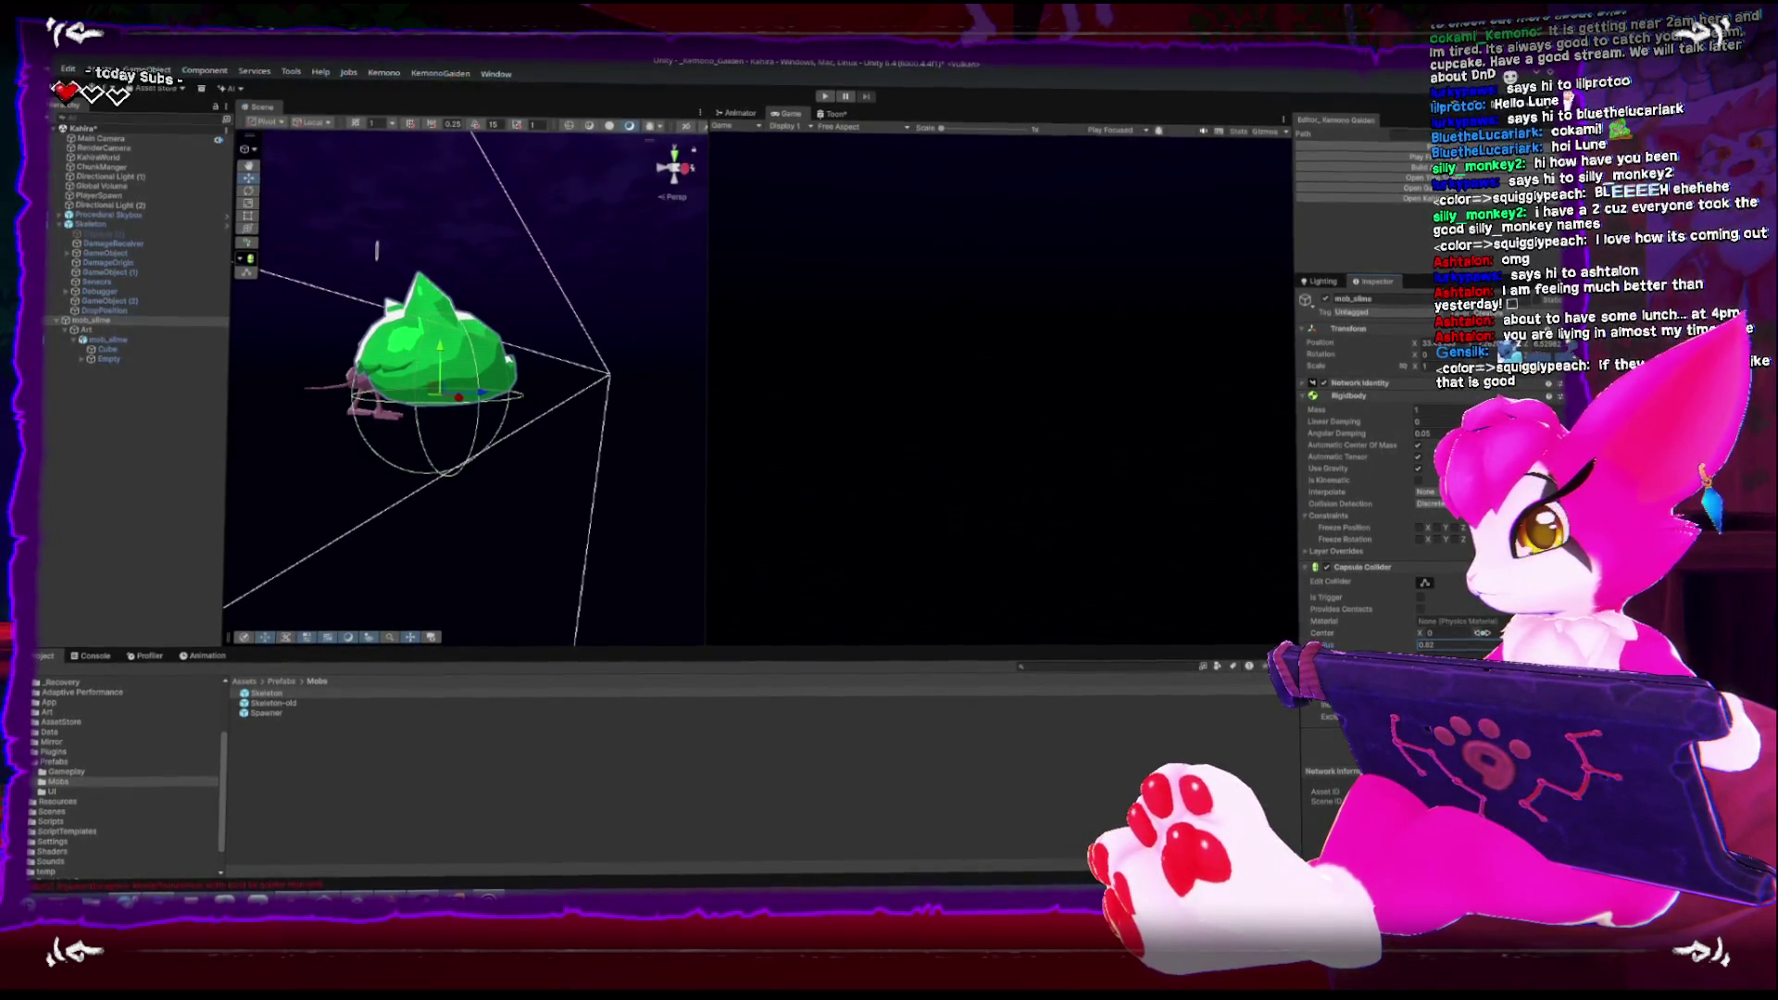
{"action": "left_click_drag", "start_coordinate": [1493, 636], "coordinate": [1499, 637]}
{"action": "mouse_move", "coordinate": [354, 451]}
{"action": "left_mouse_down"}
{"action": "mouse_move", "coordinate": [571, 528]}
{"action": "mouse_move", "coordinate": [603, 619]}
{"action": "mouse_move", "coordinate": [474, 427]}
{"action": "mouse_move", "coordinate": [1341, 555]}
{"action": "left_mouse_up"}
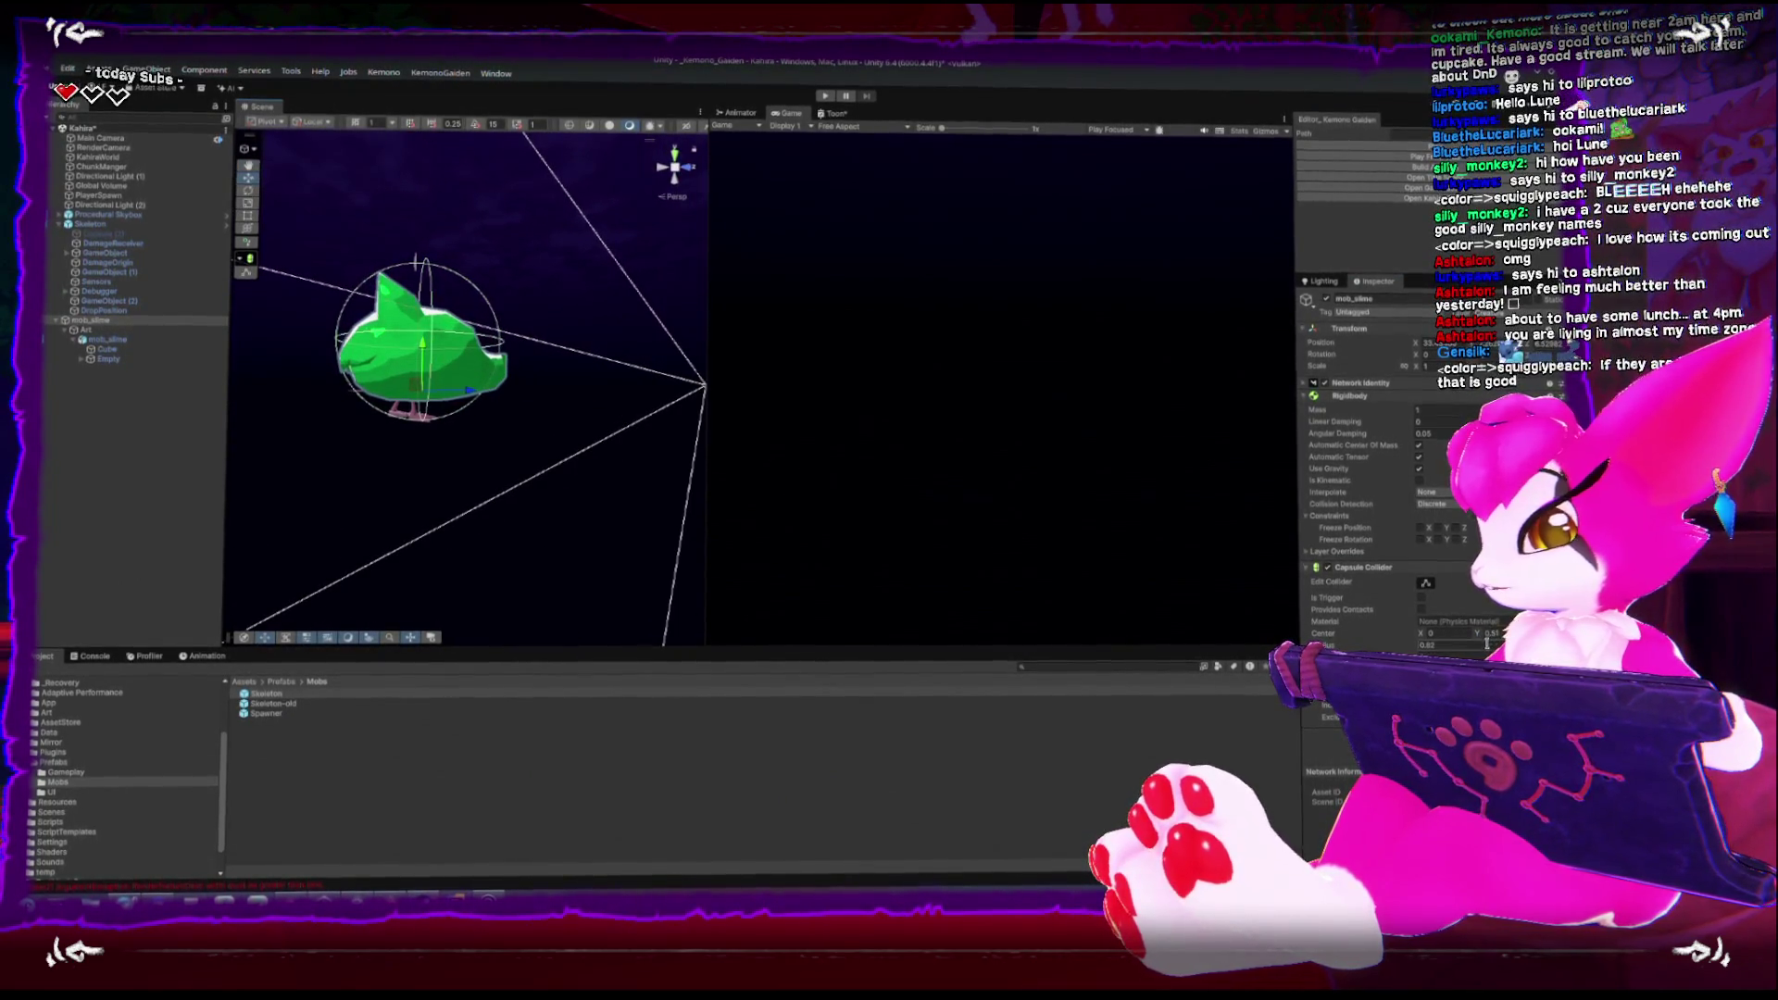
{"action": "left_click_drag", "start_coordinate": [1475, 636], "coordinate": [1471, 635]}
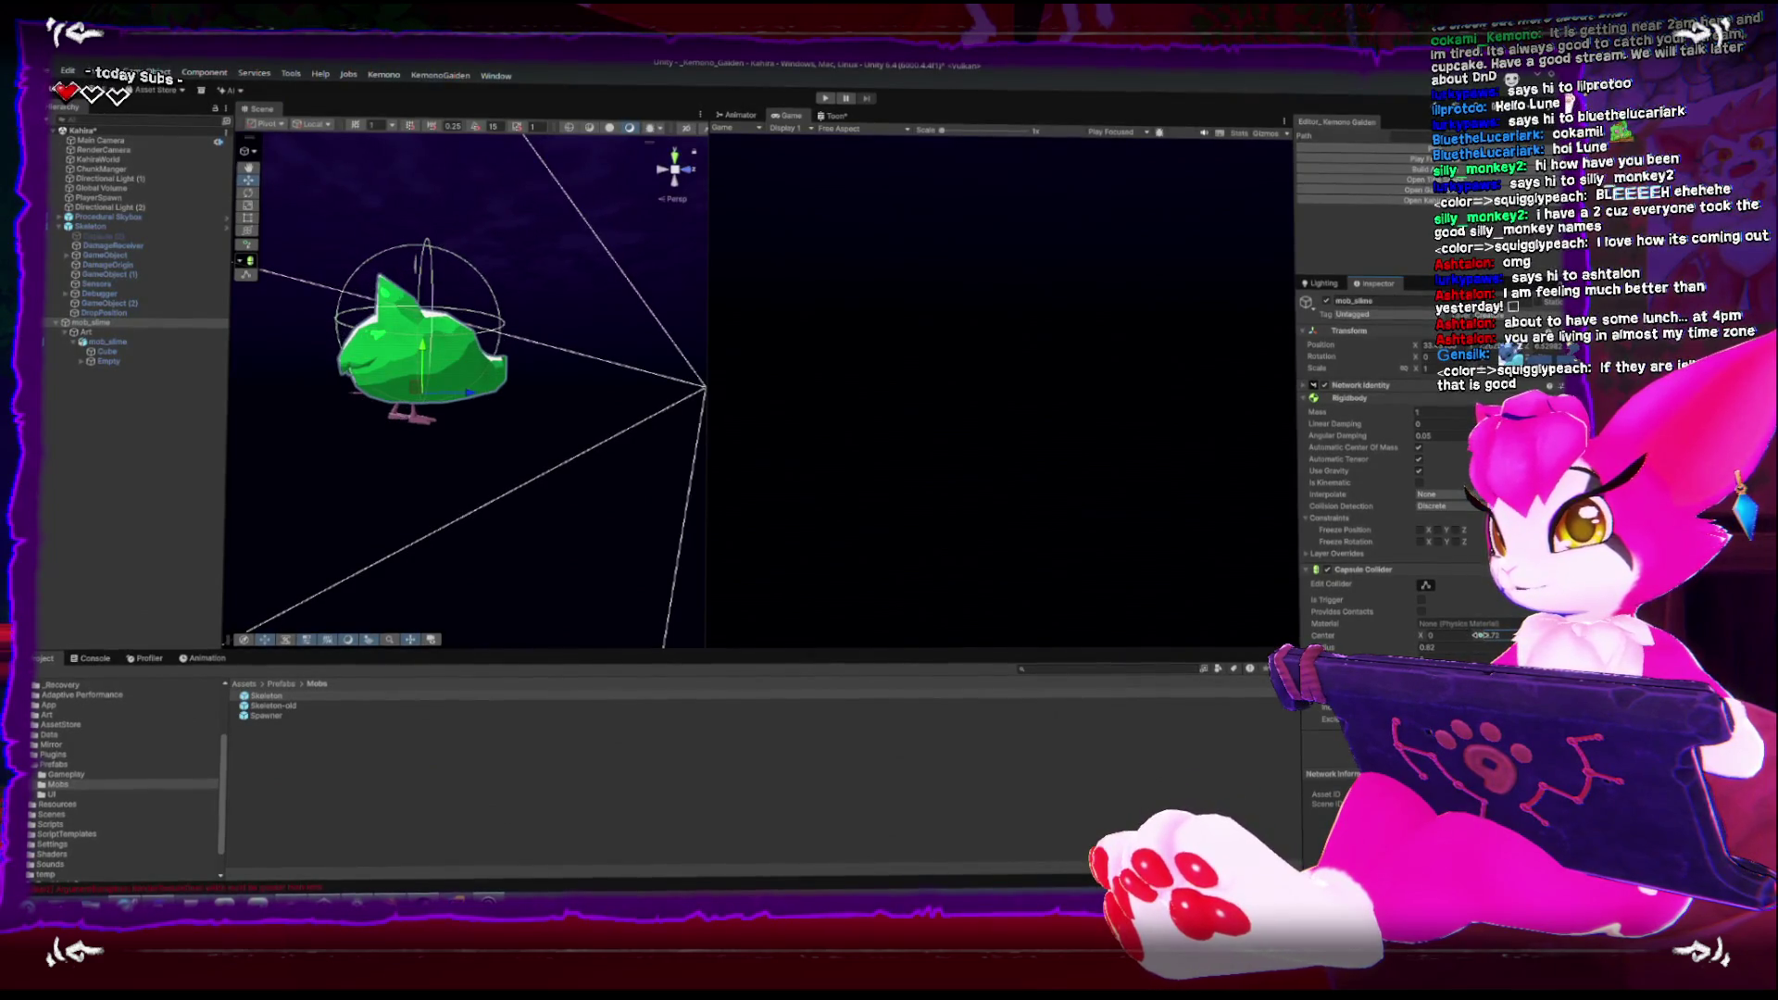
{"action": "mouse_move", "coordinate": [686, 396]}
{"action": "left_mouse_down"}
{"action": "mouse_move", "coordinate": [568, 444]}
{"action": "mouse_move", "coordinate": [701, 635]}
{"action": "left_mouse_up"}
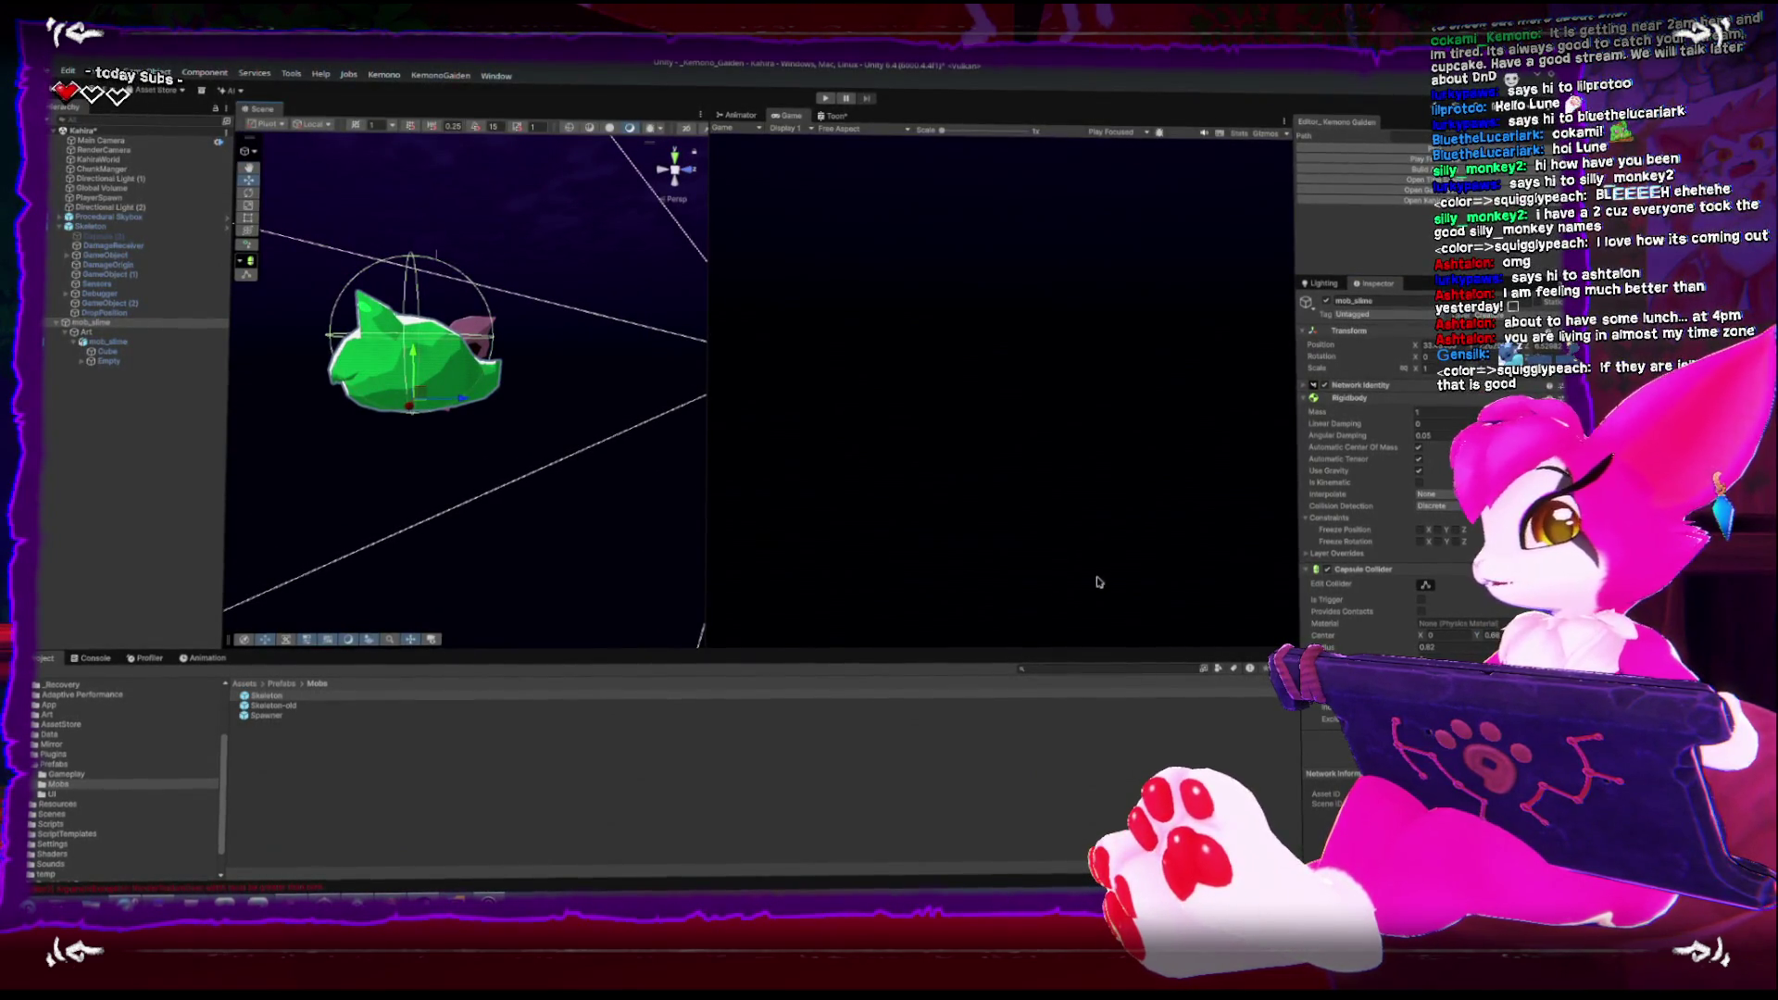
{"action": "left_click_drag", "start_coordinate": [1340, 646], "coordinate": [1335, 645]}
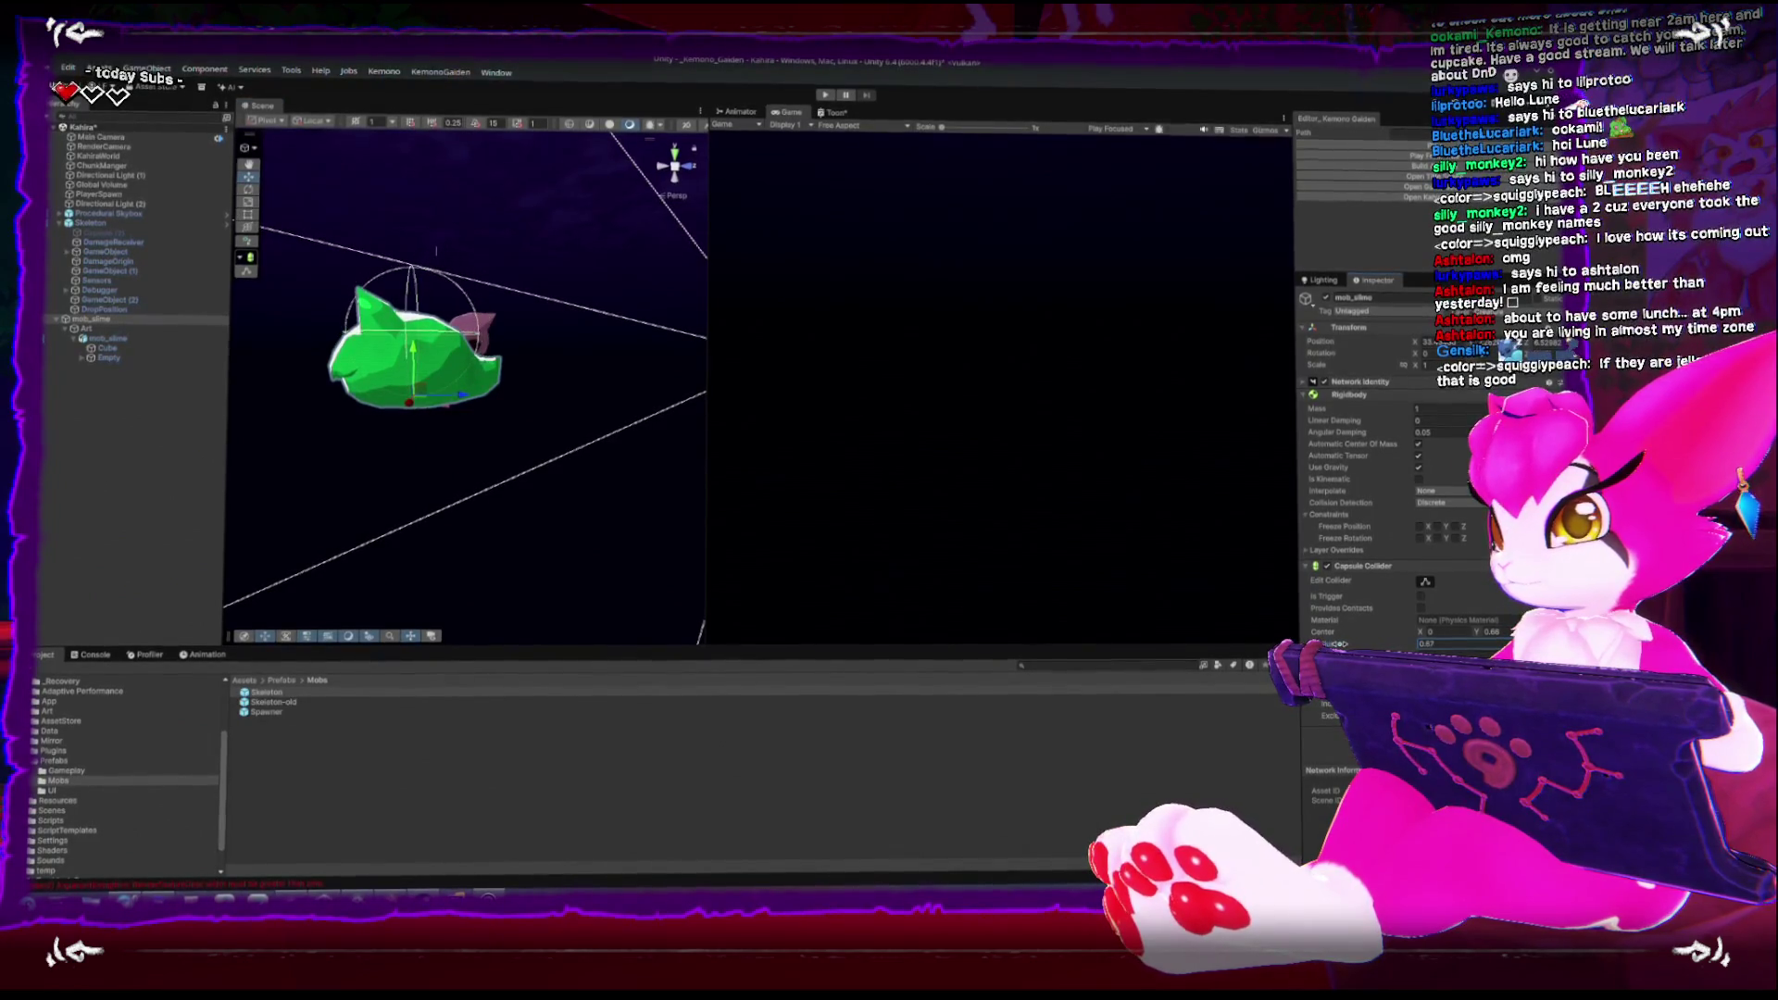
{"action": "left_click_drag", "start_coordinate": [1482, 633], "coordinate": [1471, 634]}
{"action": "left_click_drag", "start_coordinate": [482, 398], "coordinate": [504, 419]}
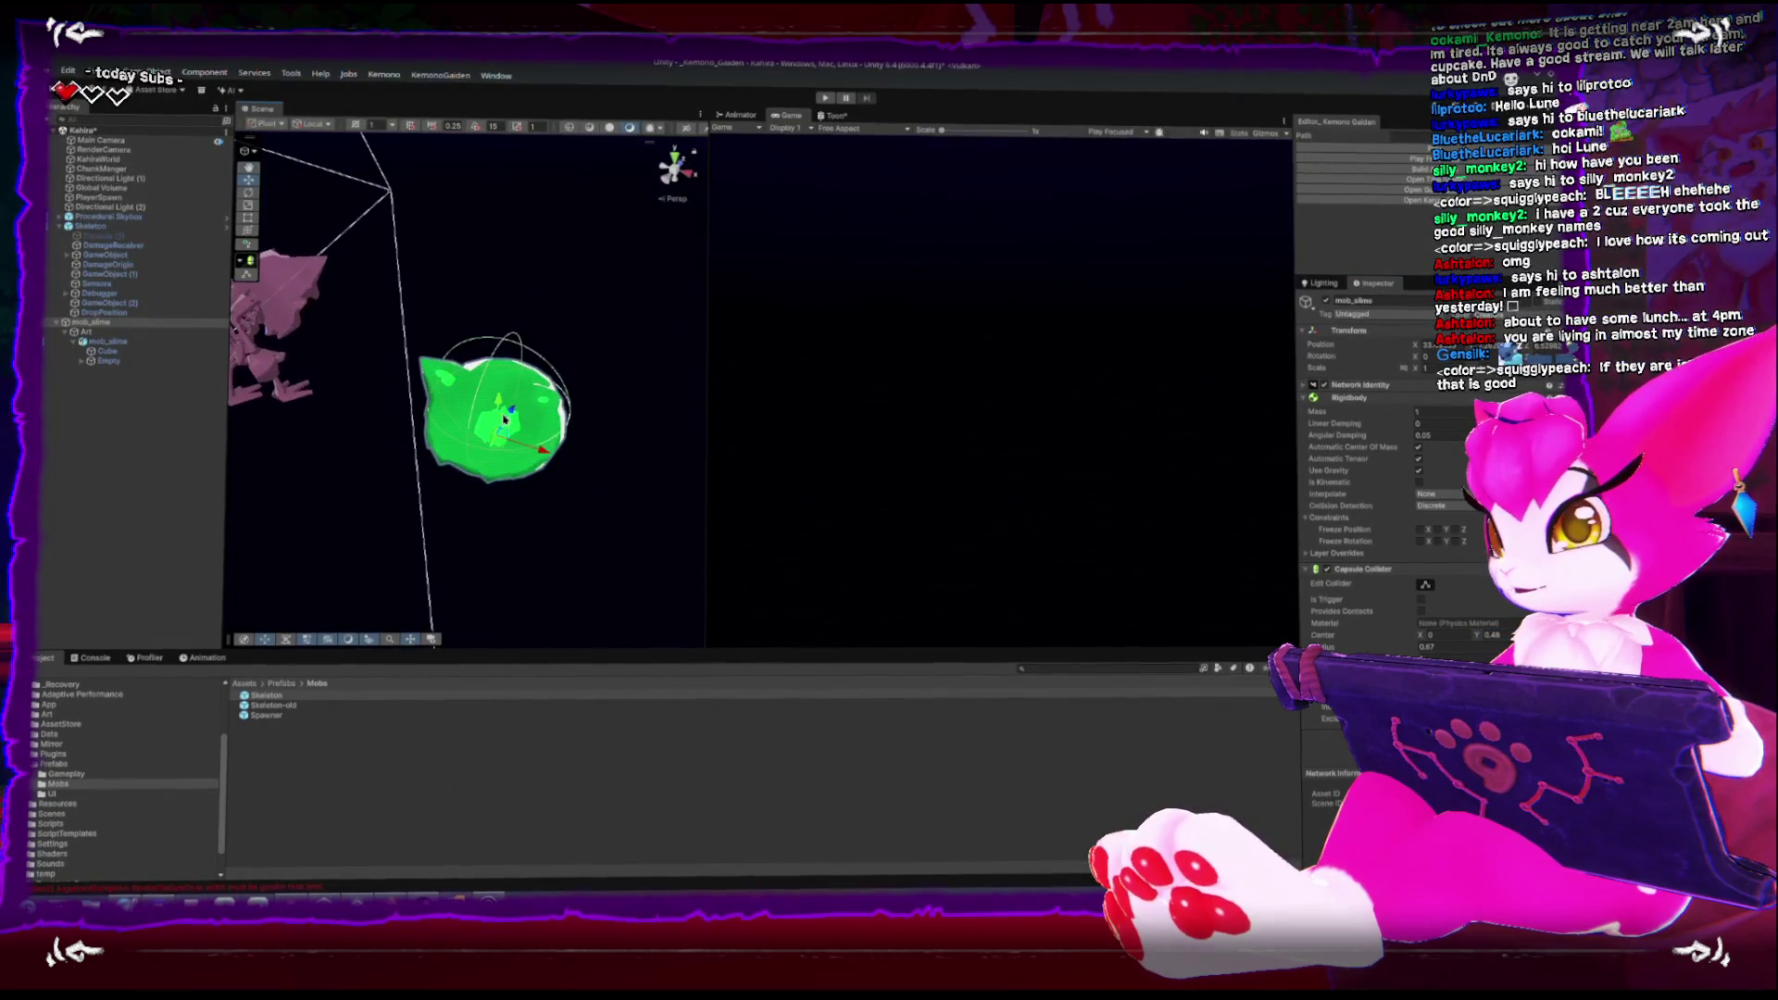
{"action": "left_click_drag", "start_coordinate": [685, 426], "coordinate": [448, 215]}
{"action": "left_click", "coordinate": [1430, 634]}
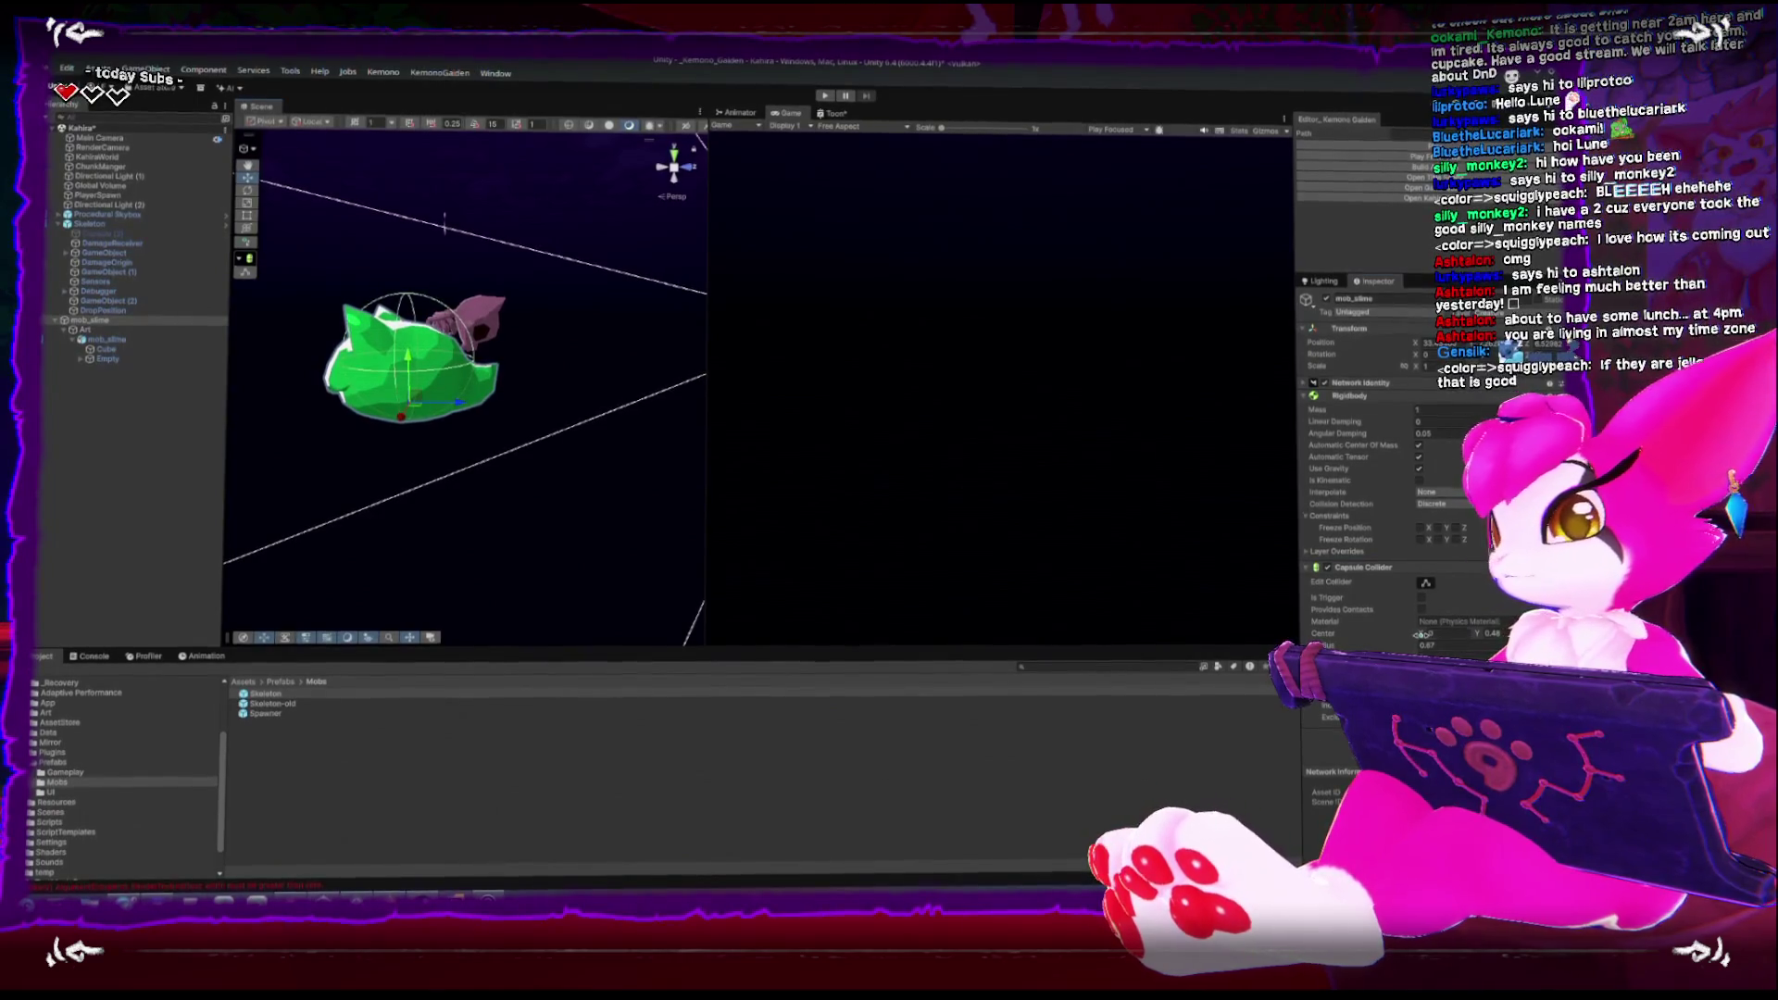
{"action": "type", "text": "0.15"}
Select the Skeleton object for comparison
{"action": "left_click", "coordinate": [102, 340]}
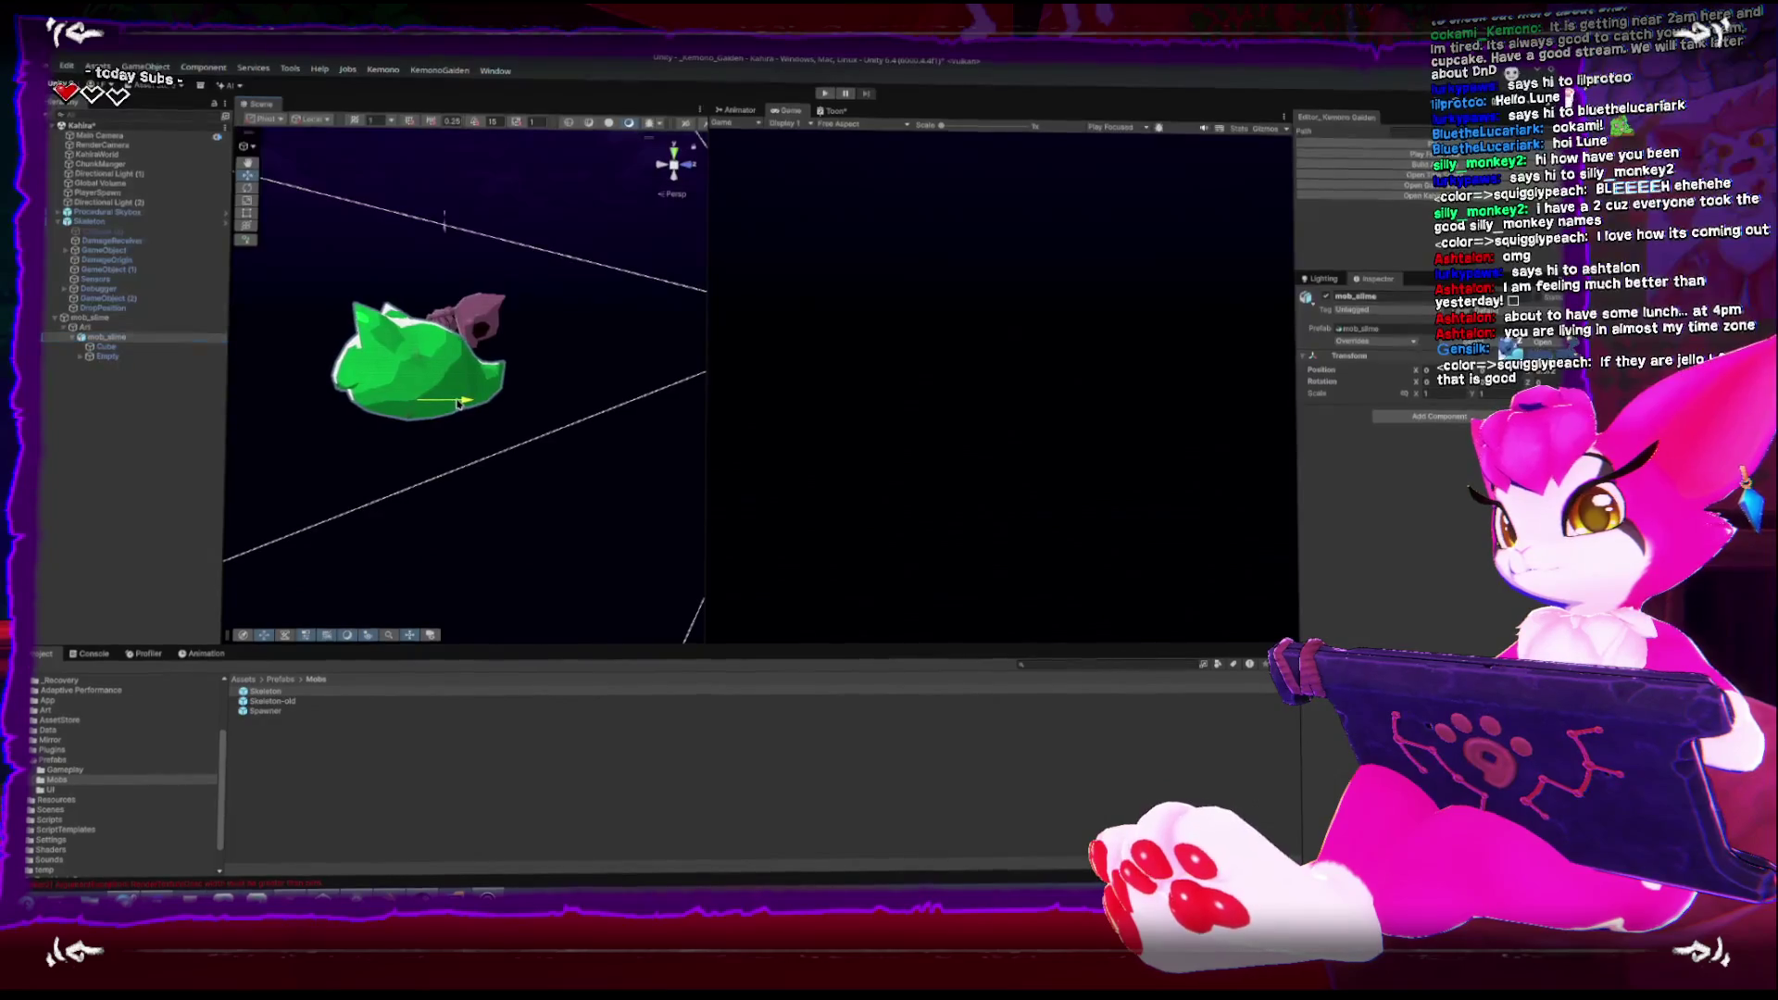
{"action": "left_click", "coordinate": [675, 159]}
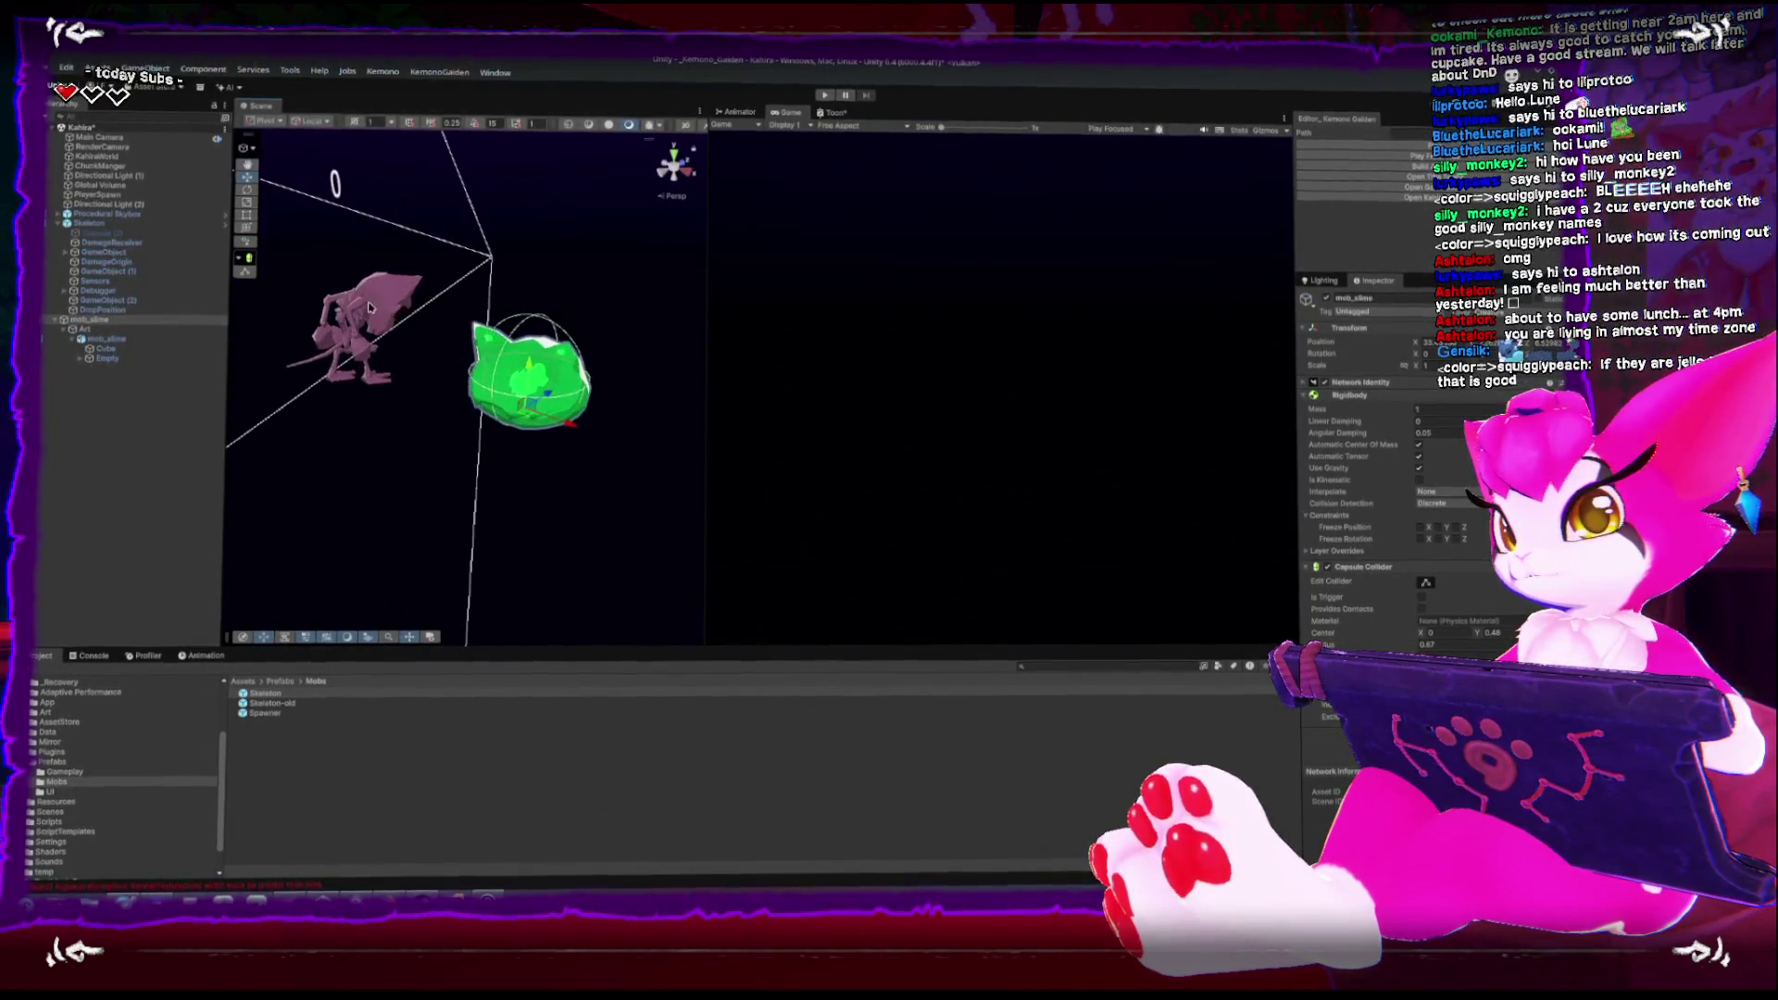
{"action": "left_click", "coordinate": [368, 309]}
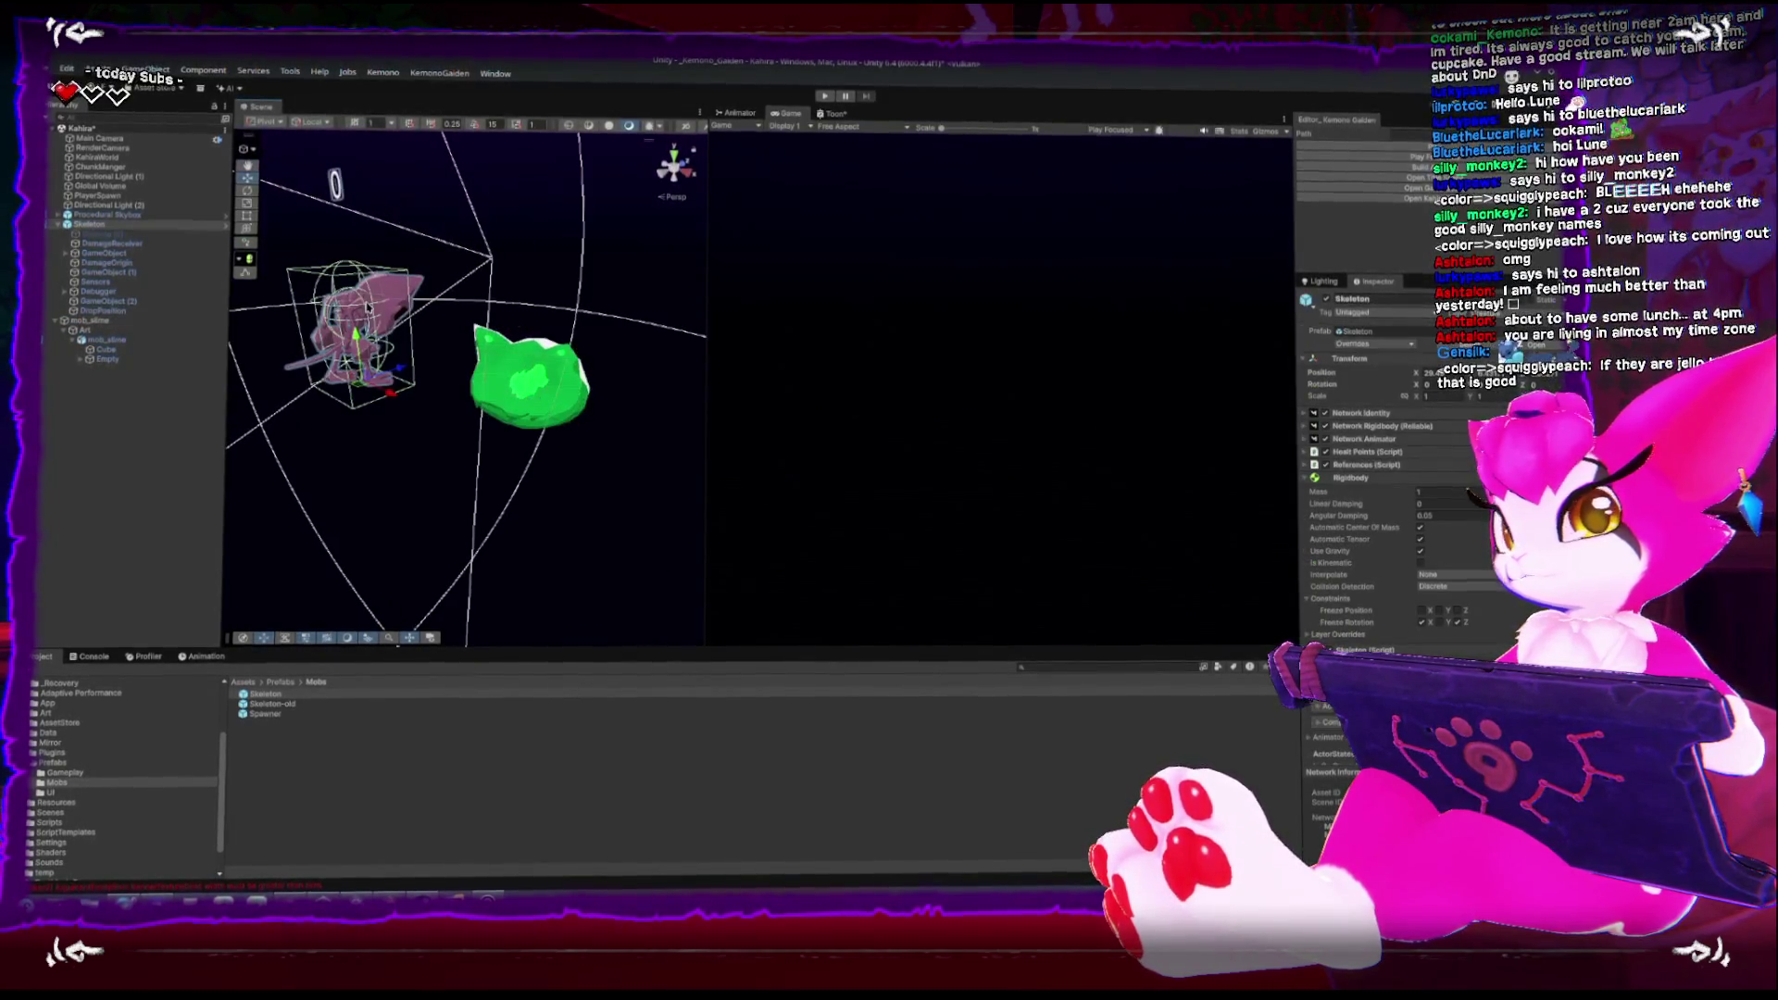
Collapse the Skeleton's Rigidbody, Skeleton script and Capsule Collider sections and scroll its component list
{"action": "left_click", "coordinate": [1303, 476]}
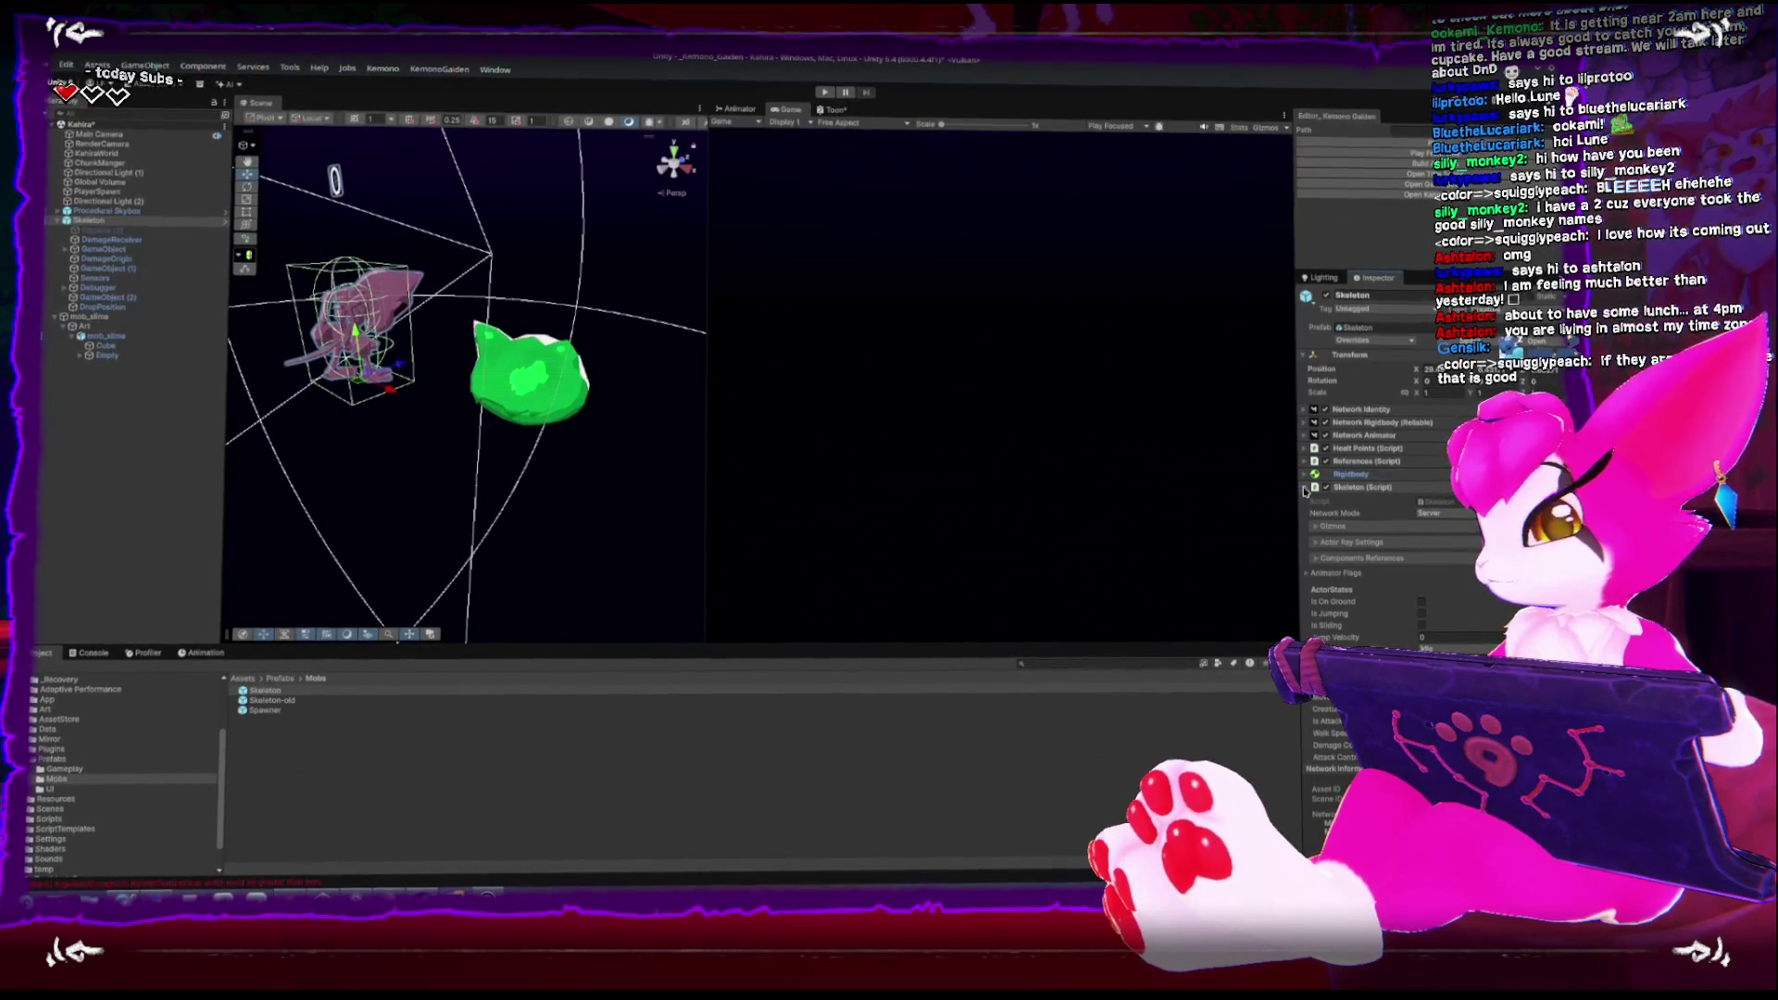
{"action": "left_click", "coordinate": [1306, 488]}
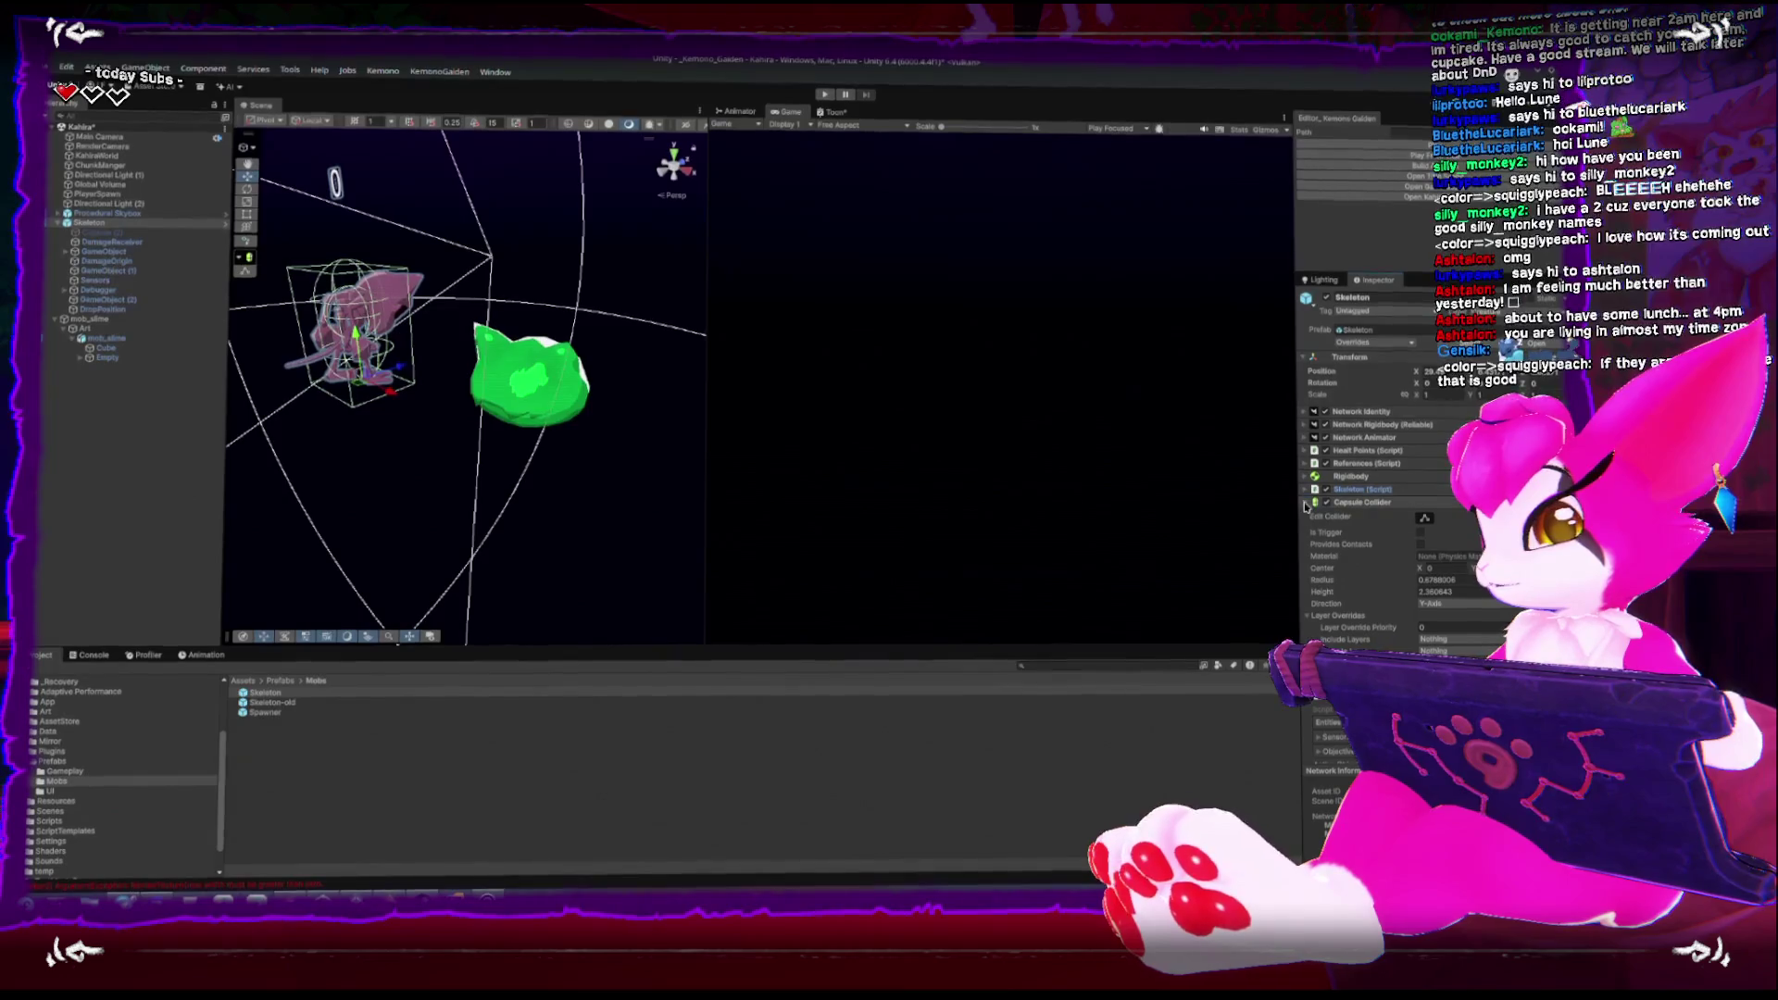
{"action": "left_click", "coordinate": [1306, 501]}
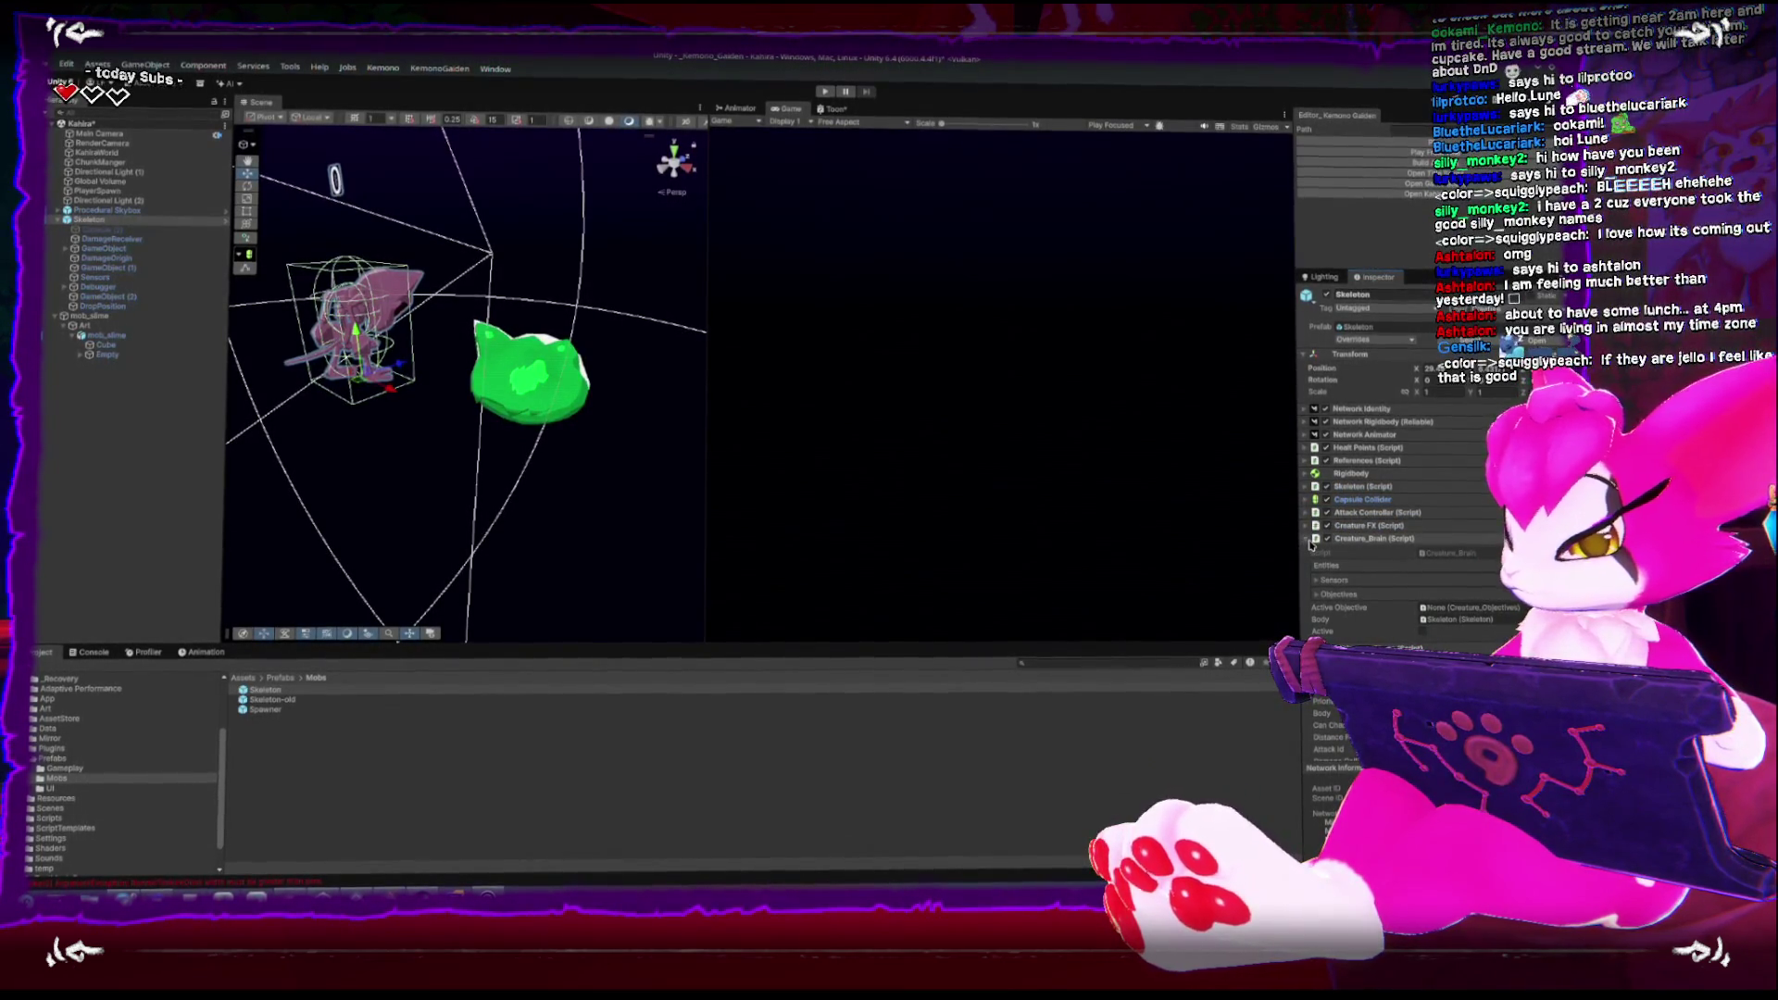
{"action": "scroll", "coordinate": [1312, 544], "scroll_direction": "down", "scroll_amount": 2}
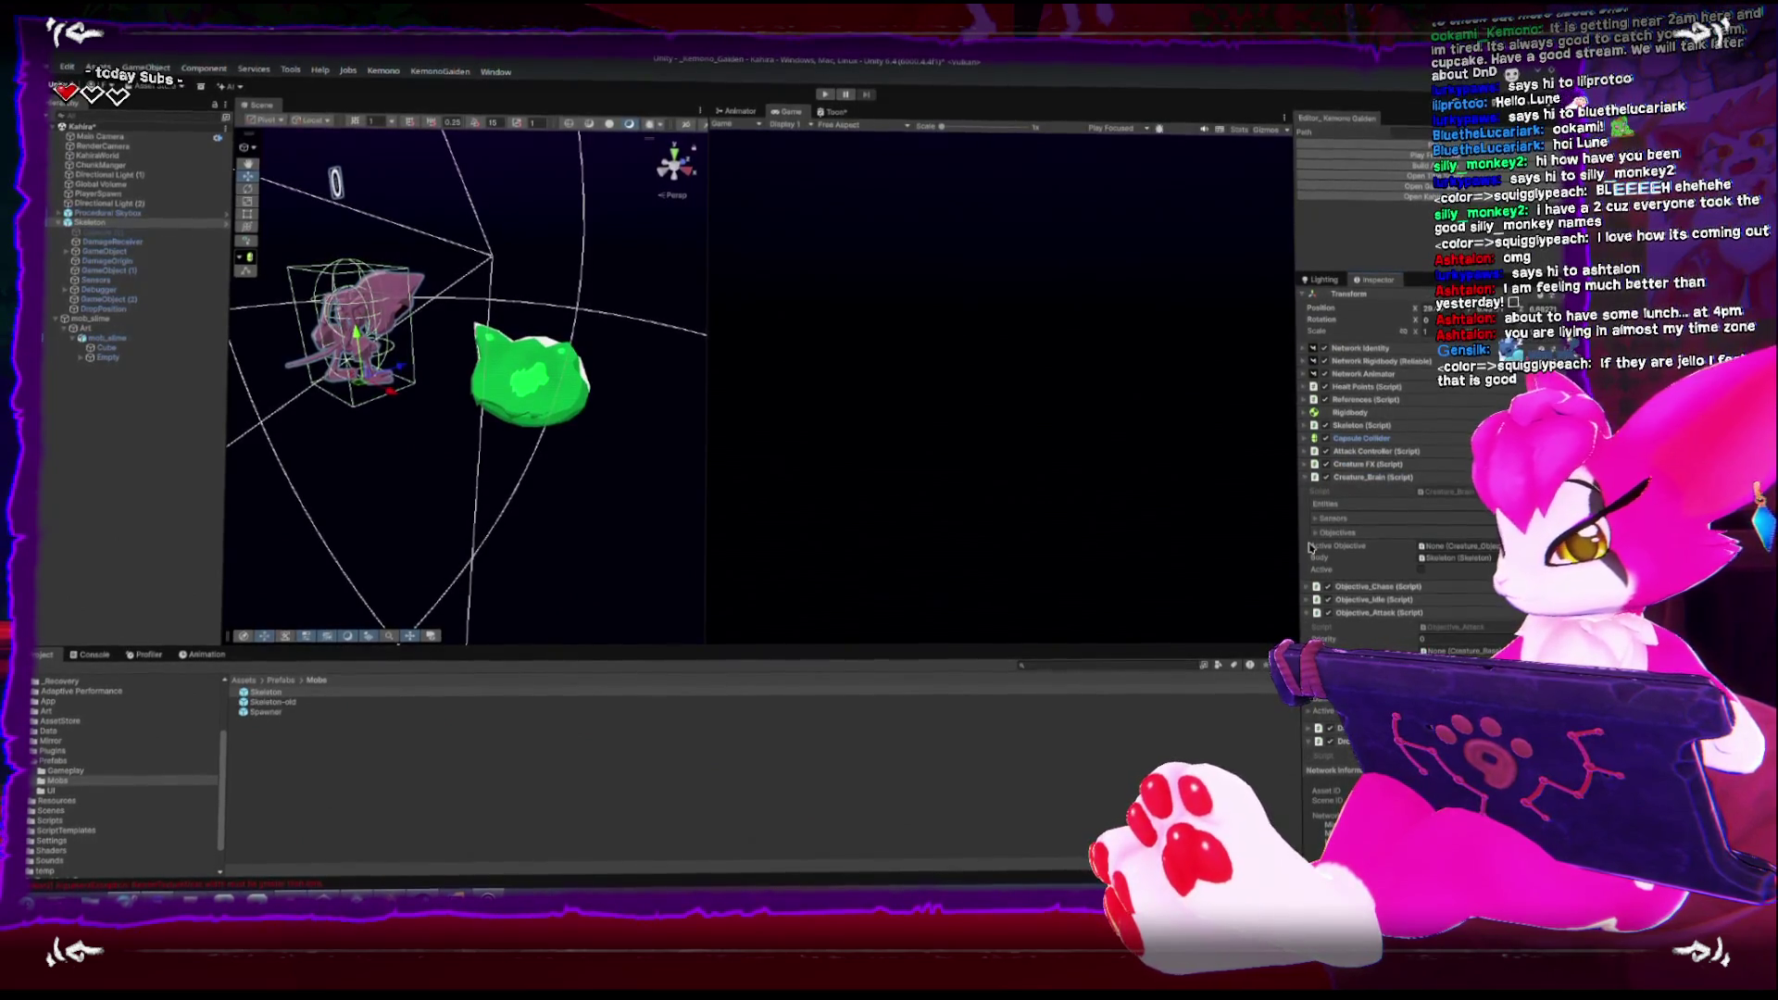
{"action": "scroll", "coordinate": [1311, 548], "scroll_direction": "down", "scroll_amount": 2}
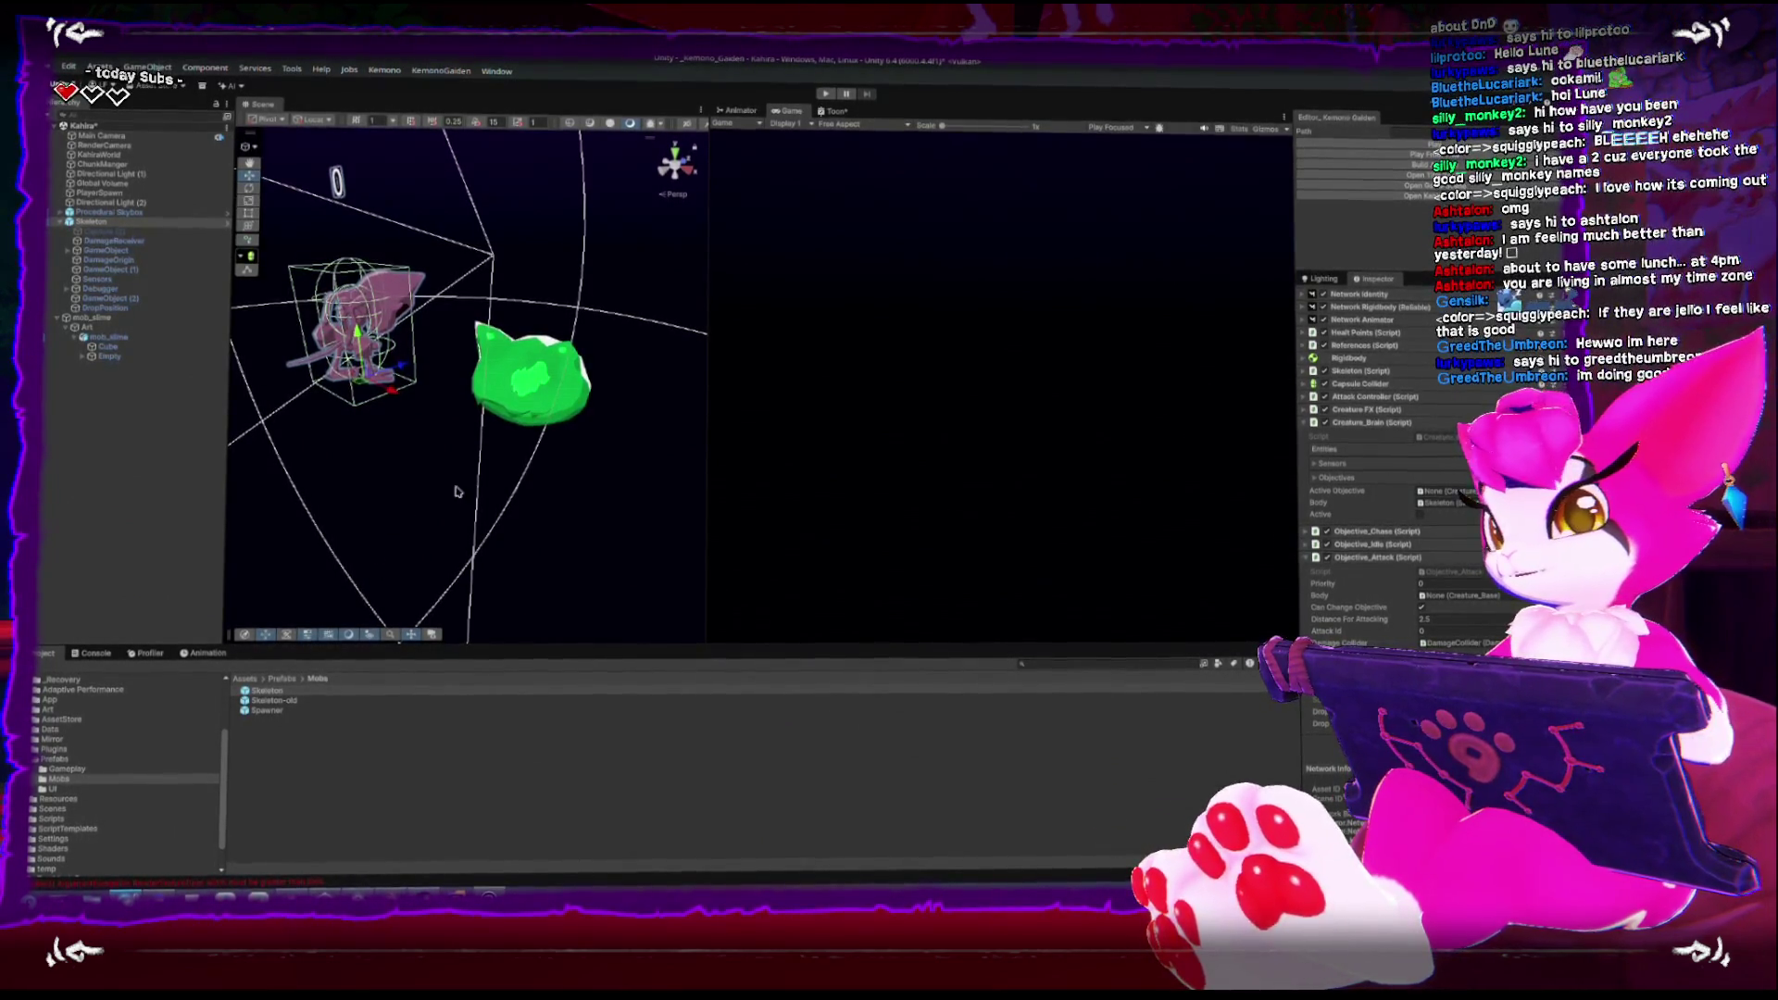
{"action": "left_click", "coordinate": [531, 419]}
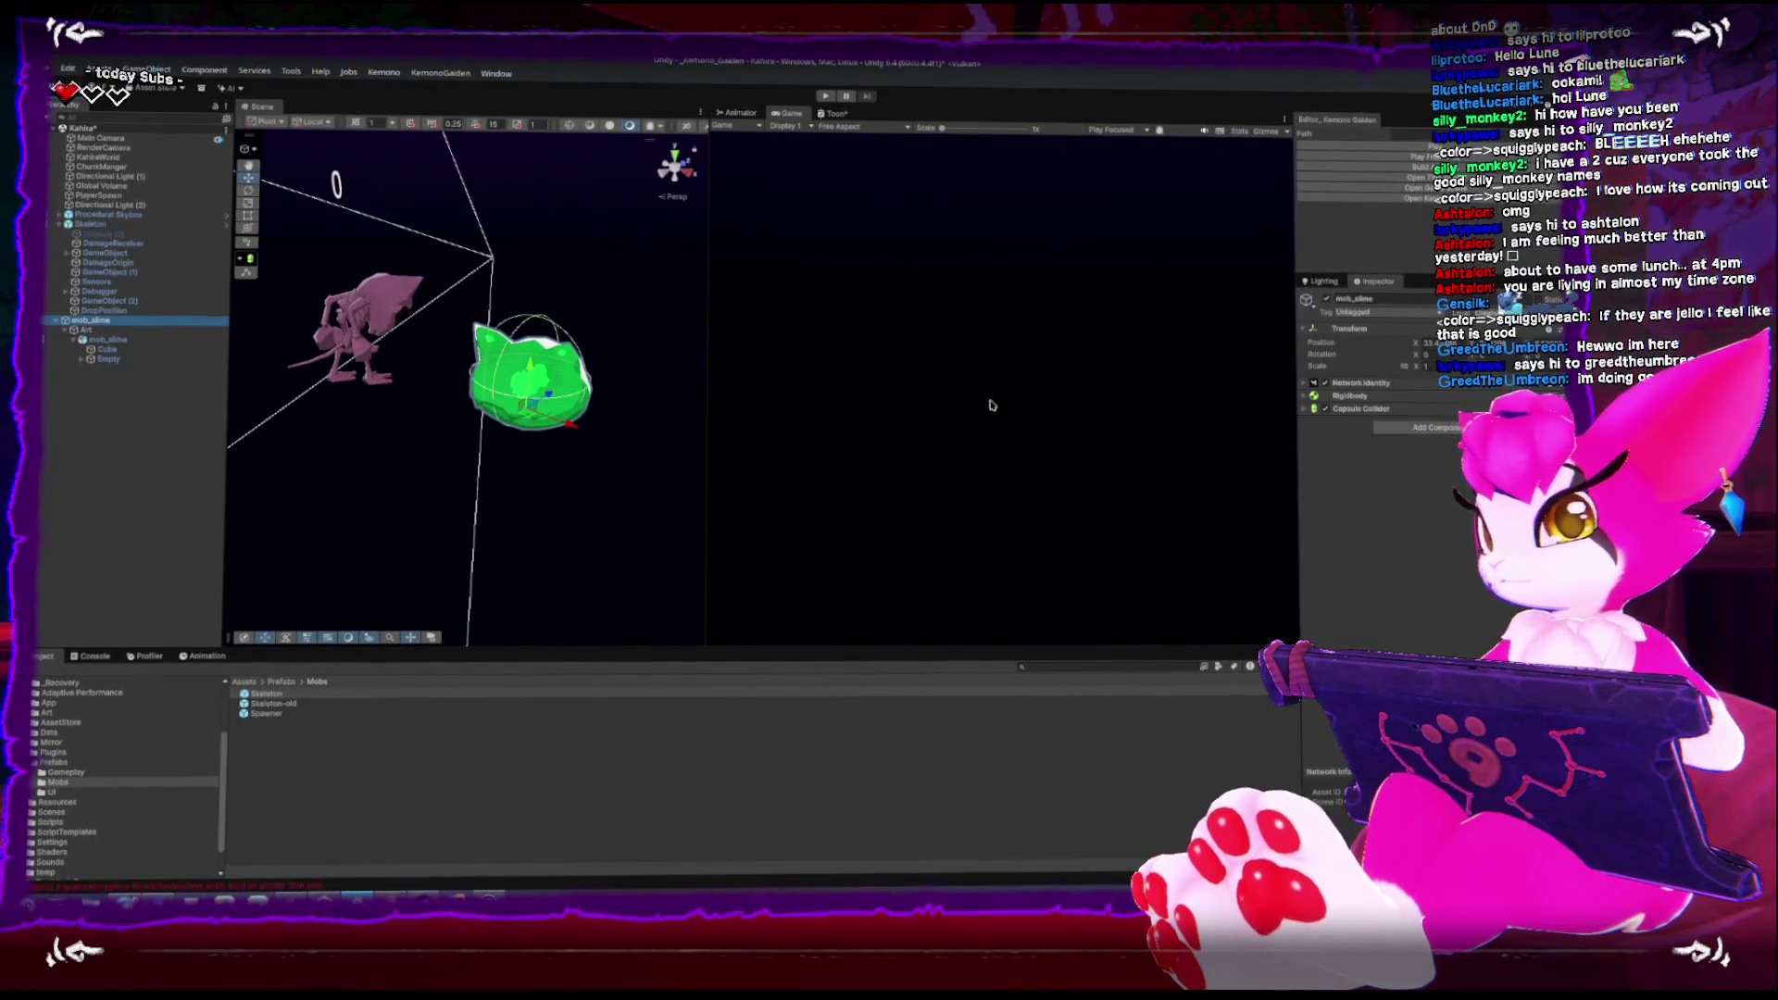
Add the Health Points script to mob_slime
{"action": "left_click", "coordinate": [1431, 427]}
{"action": "type", "text": "heal"}
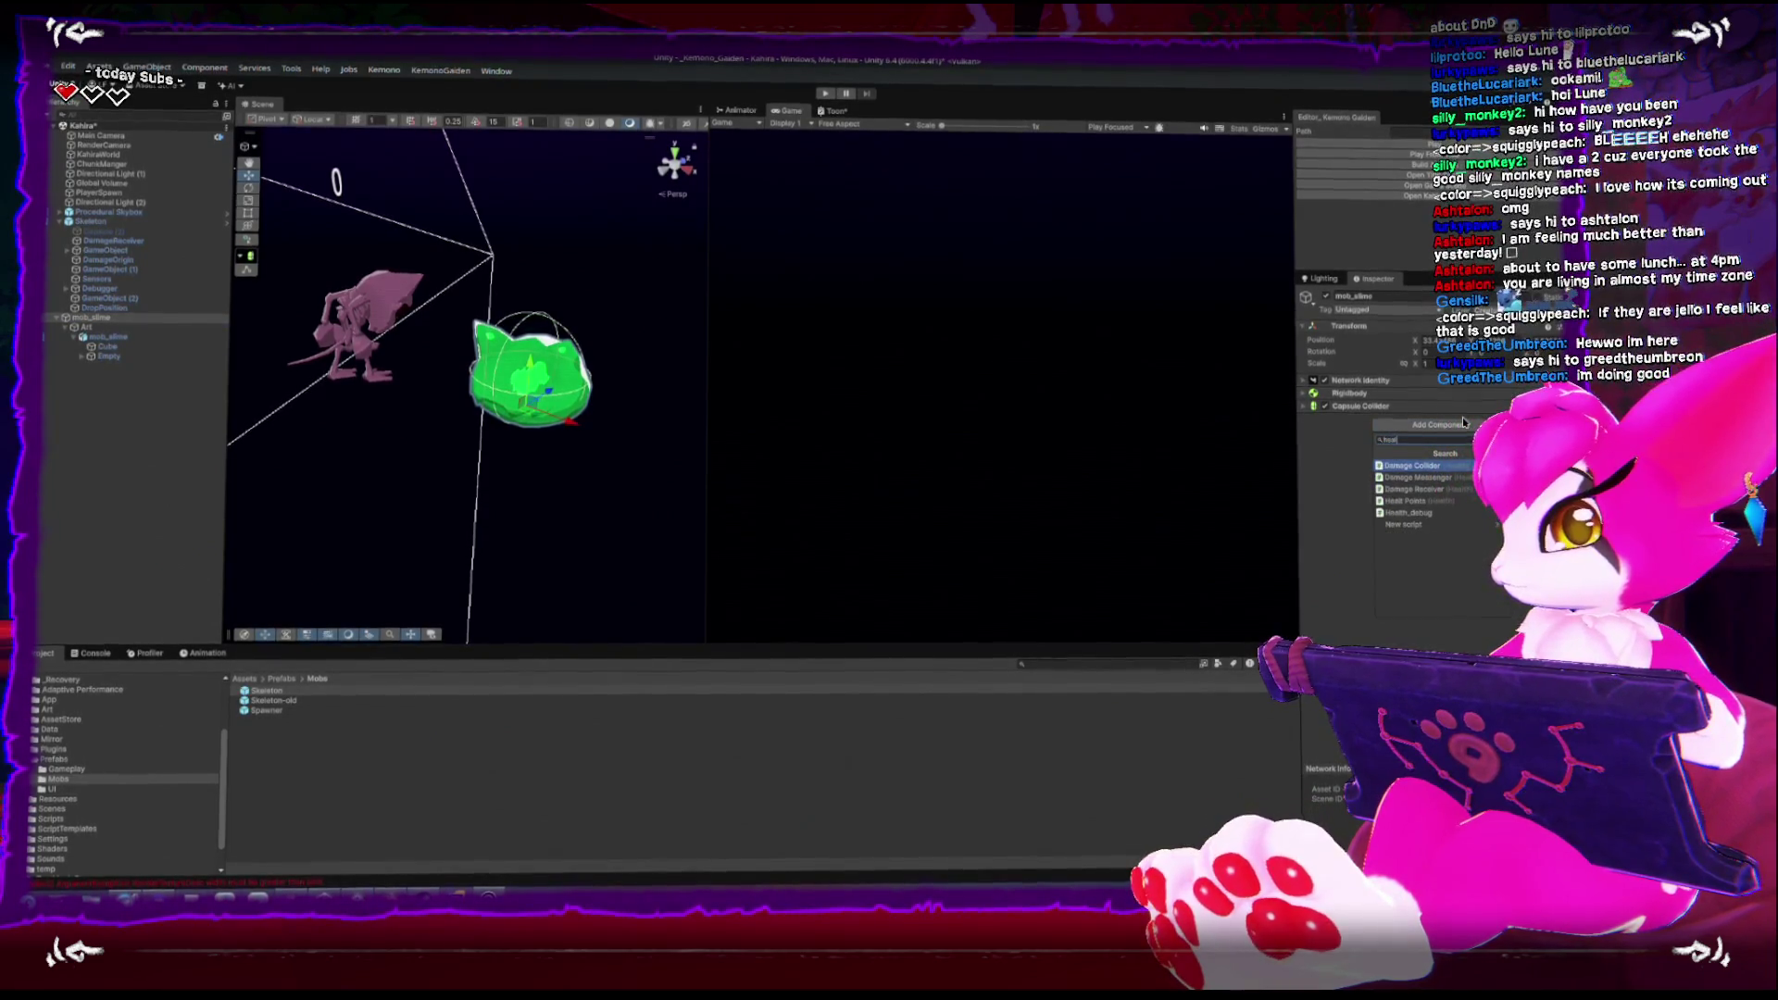
{"action": "key", "text": "Down"}
{"action": "key", "text": "Down"}
{"action": "key", "text": "Down"}
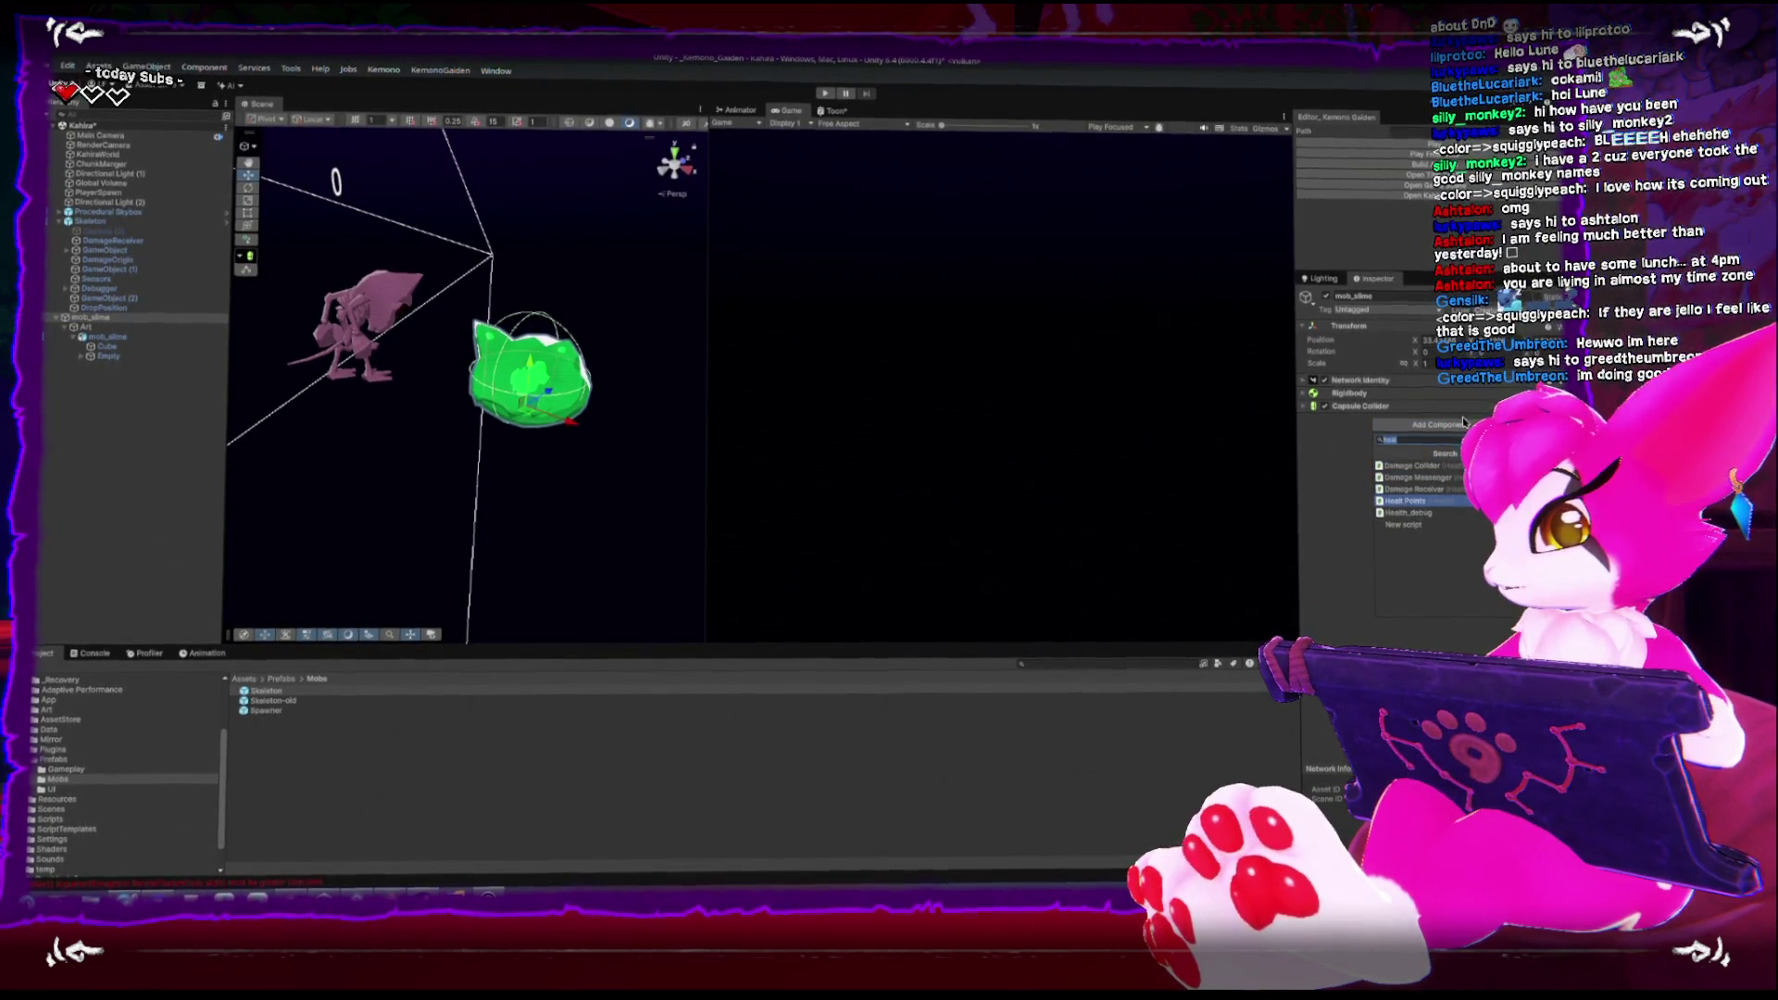
{"action": "key", "text": "Return"}
Add Network Rigidbody (Reliable) to the slime, moved up under Rigidbody, and review its settings
{"action": "left_click", "coordinate": [1411, 439]}
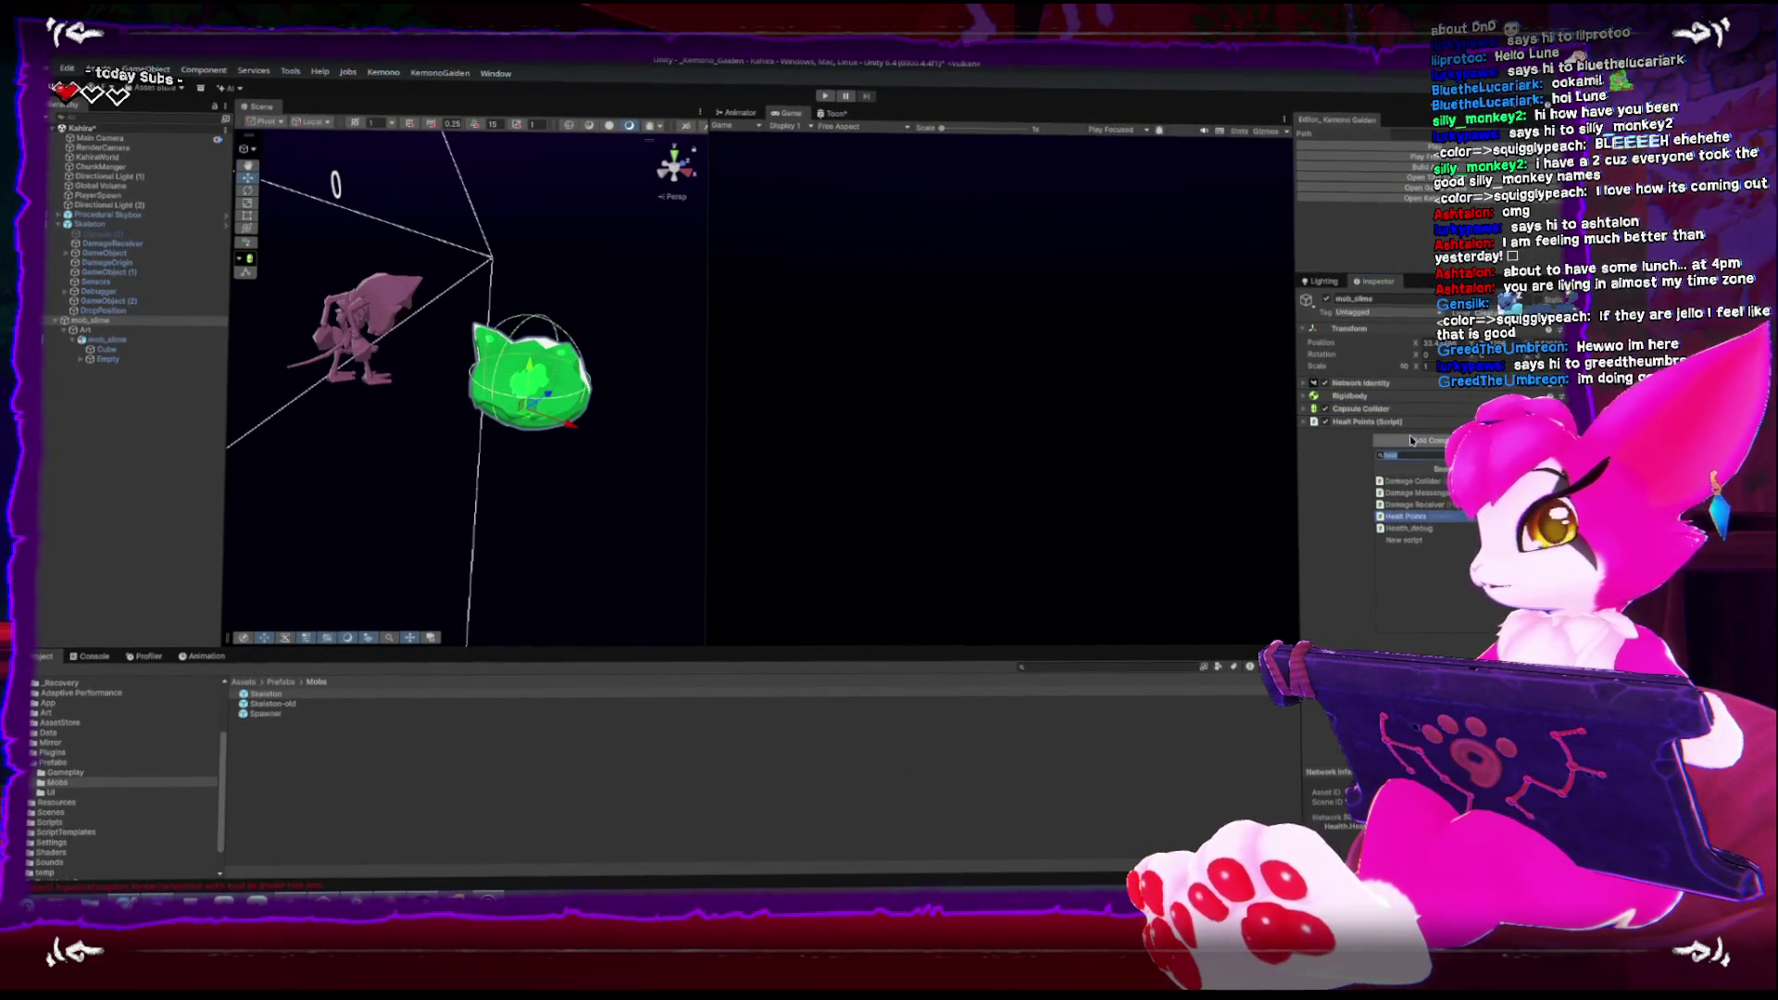
{"action": "type", "text": "network"}
{"action": "key", "text": "Down"}
{"action": "key", "text": "Down"}
{"action": "key", "text": "Down"}
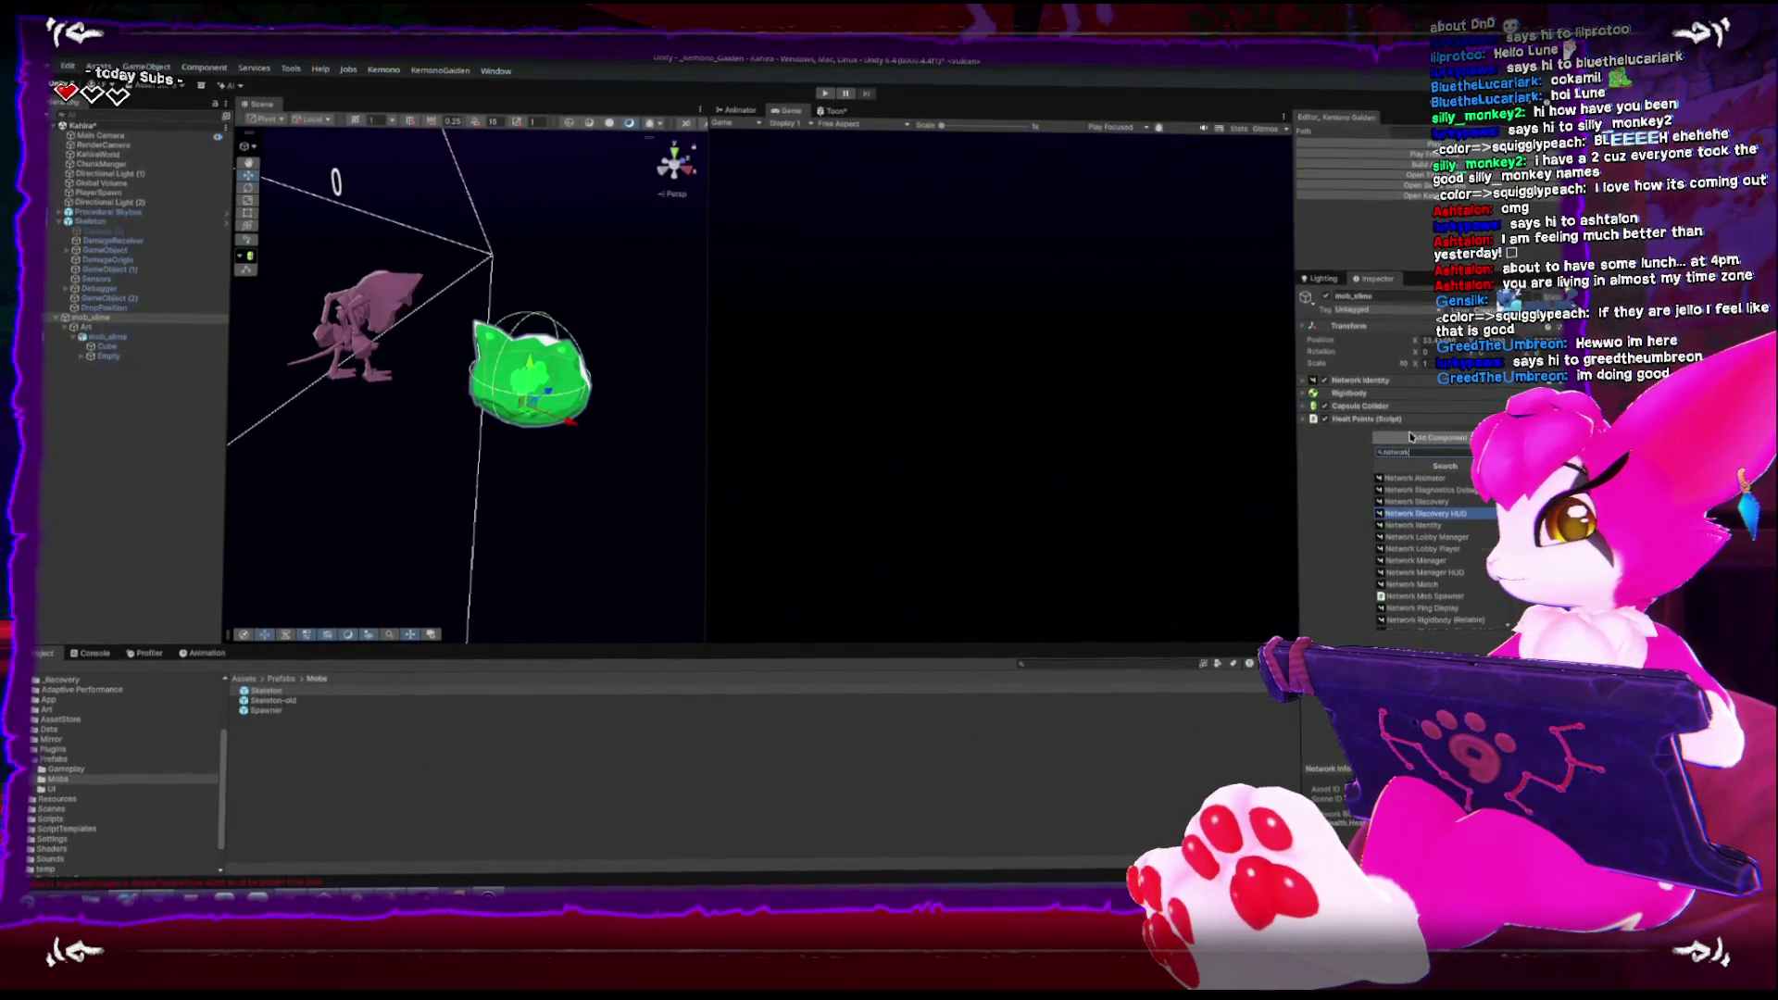
{"action": "key", "text": "Up"}
{"action": "key", "text": "Up"}
{"action": "key", "text": "Up"}
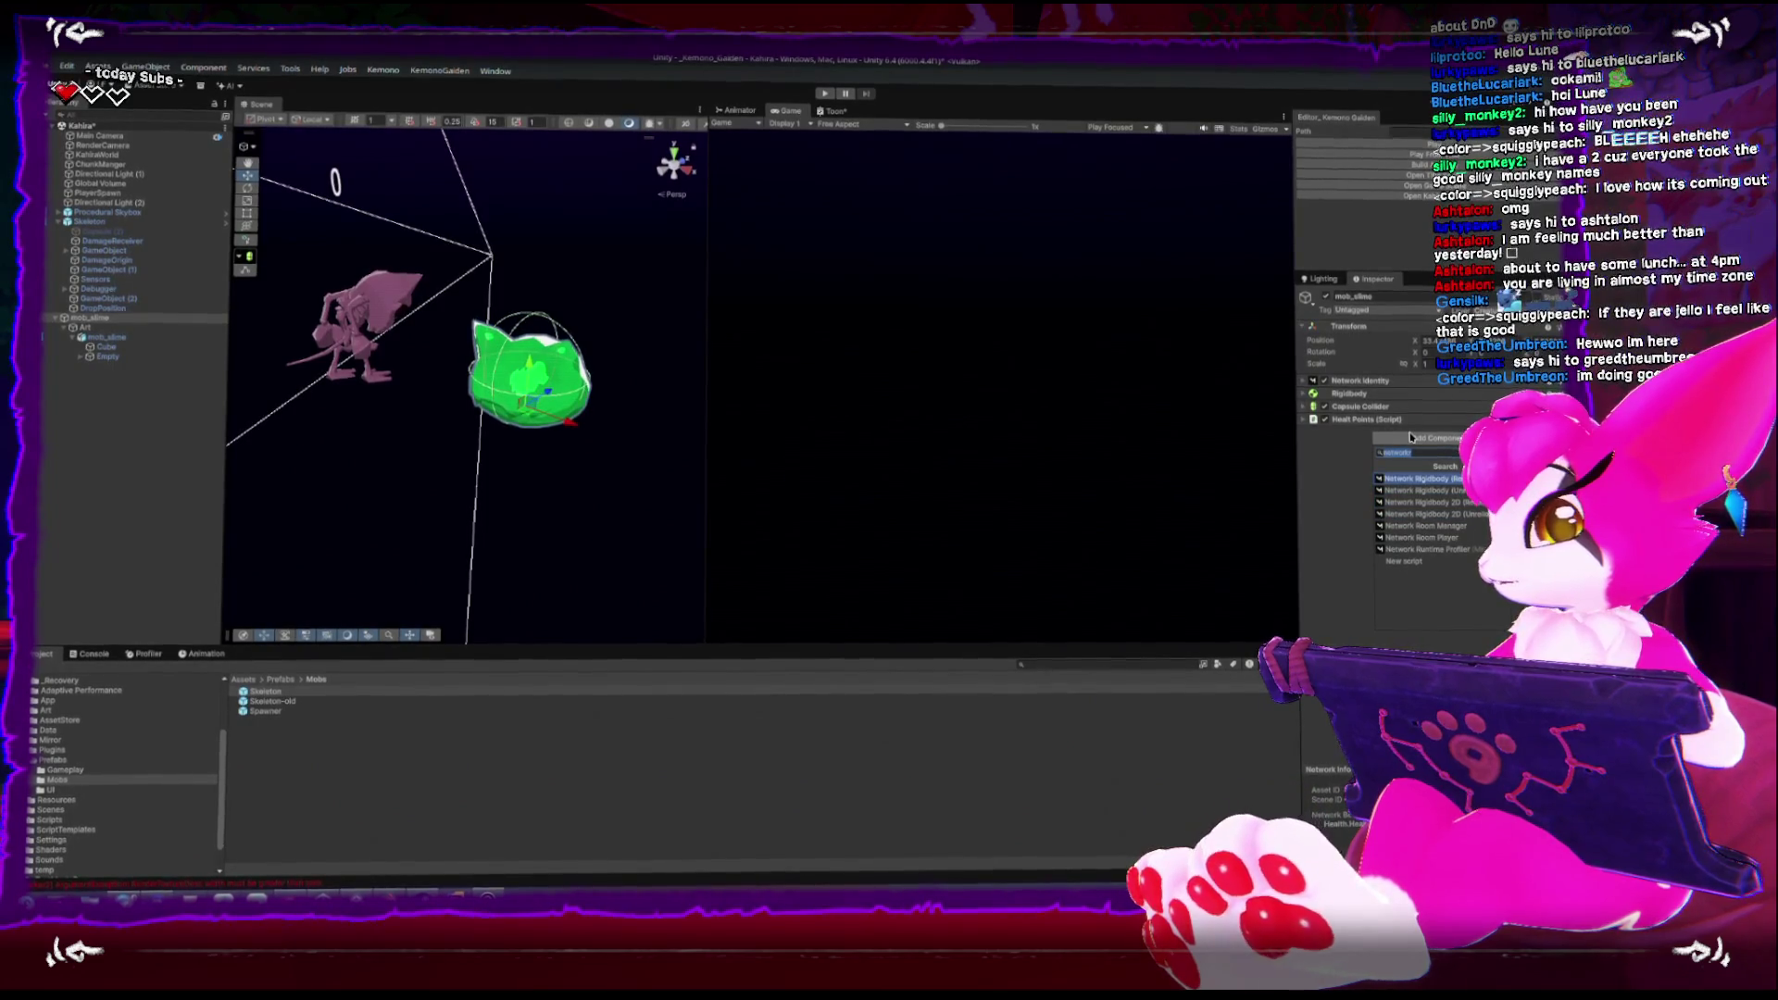
{"action": "key", "text": "Return"}
{"action": "left_click_drag", "start_coordinate": [1409, 434], "coordinate": [1378, 398]}
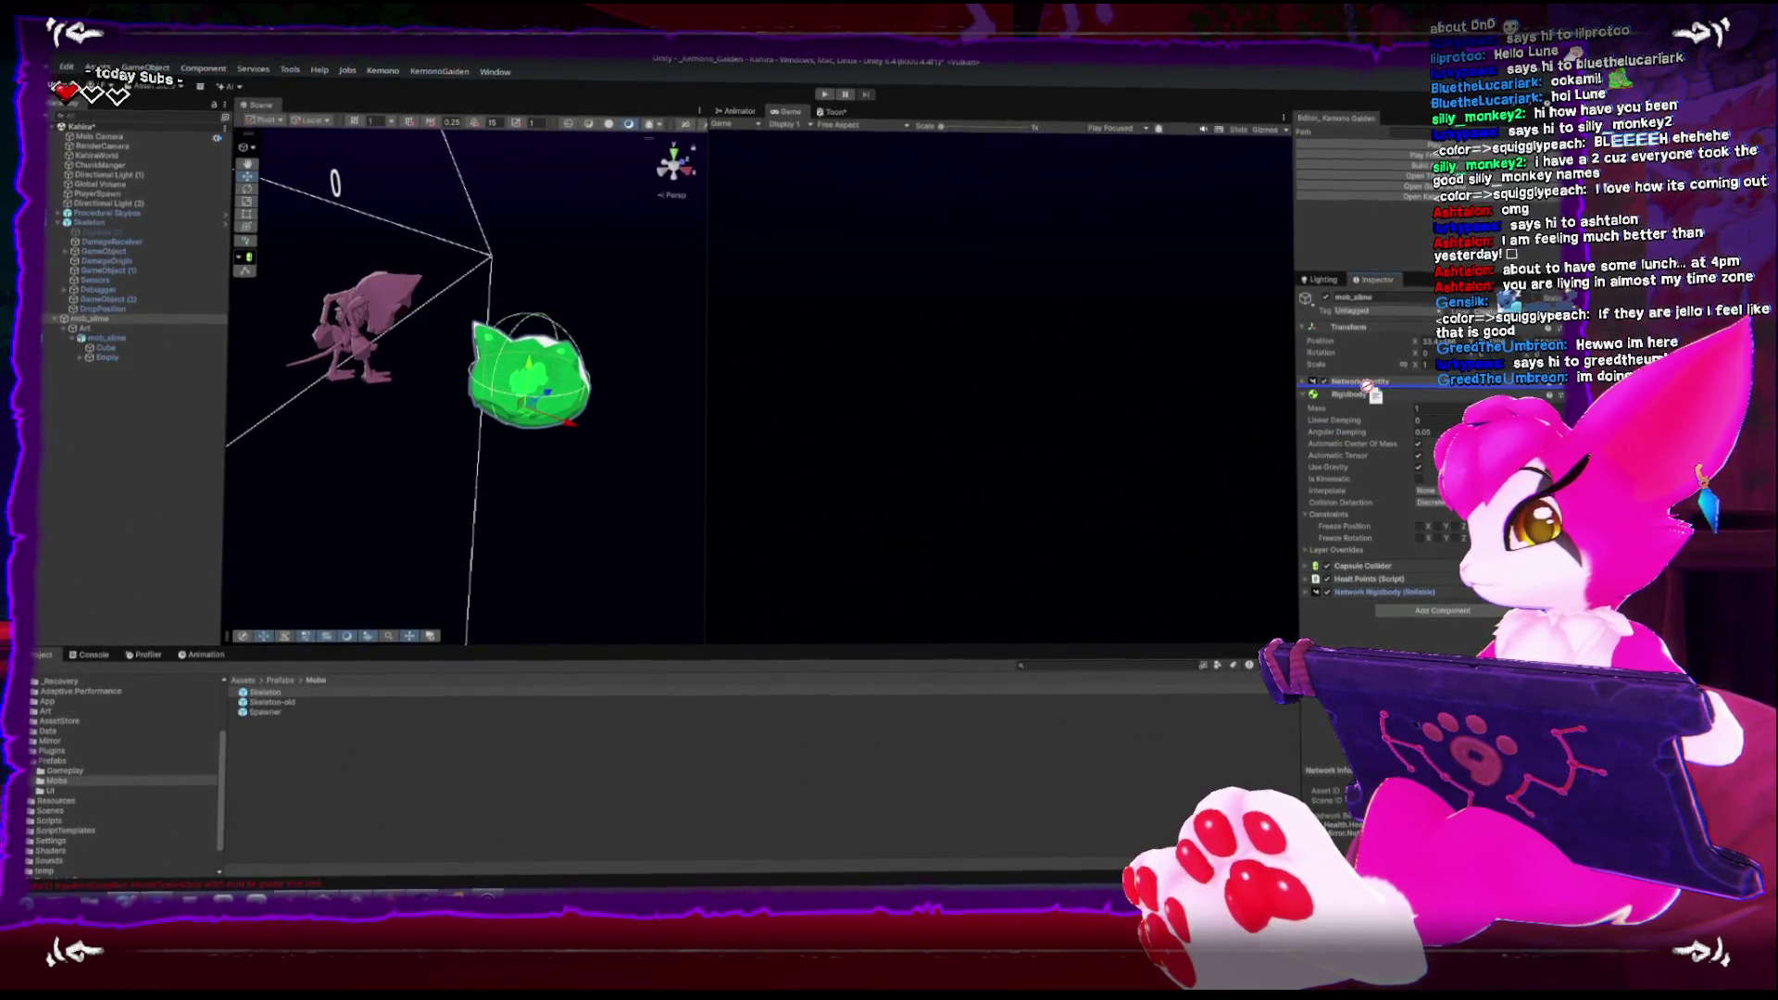
{"action": "left_click", "coordinate": [1339, 398]}
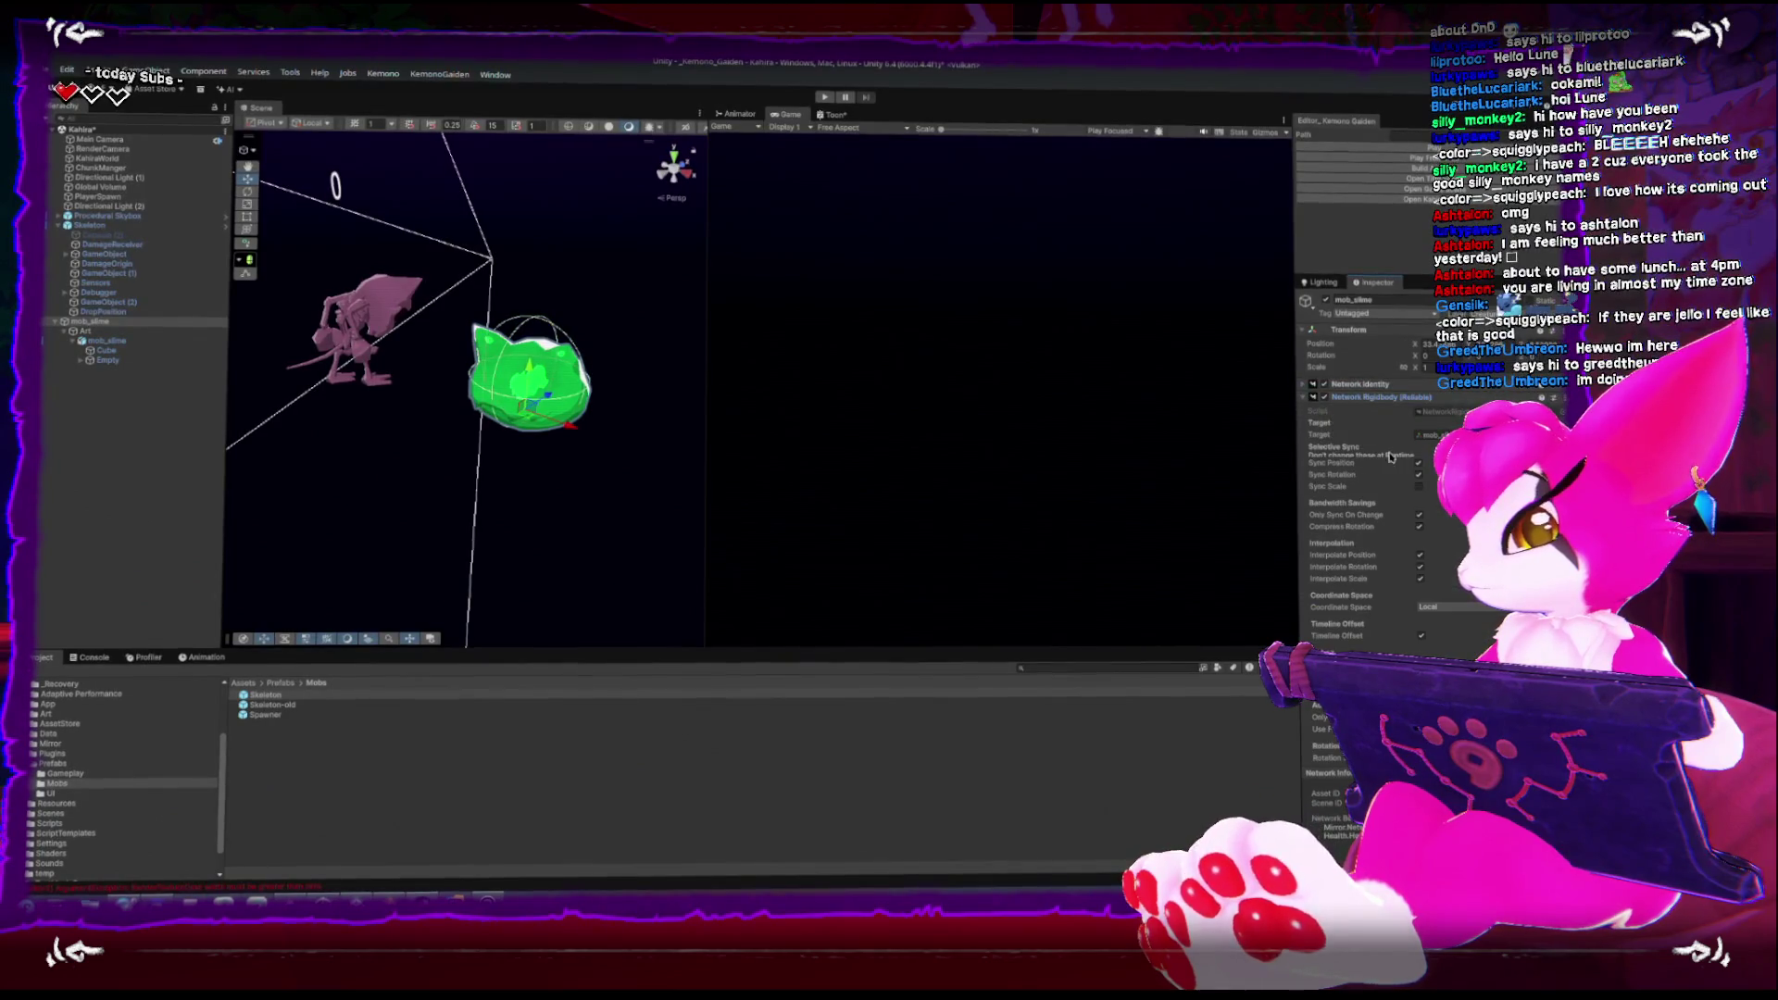
{"action": "scroll", "coordinate": [1337, 407], "scroll_direction": "down", "scroll_amount": 4}
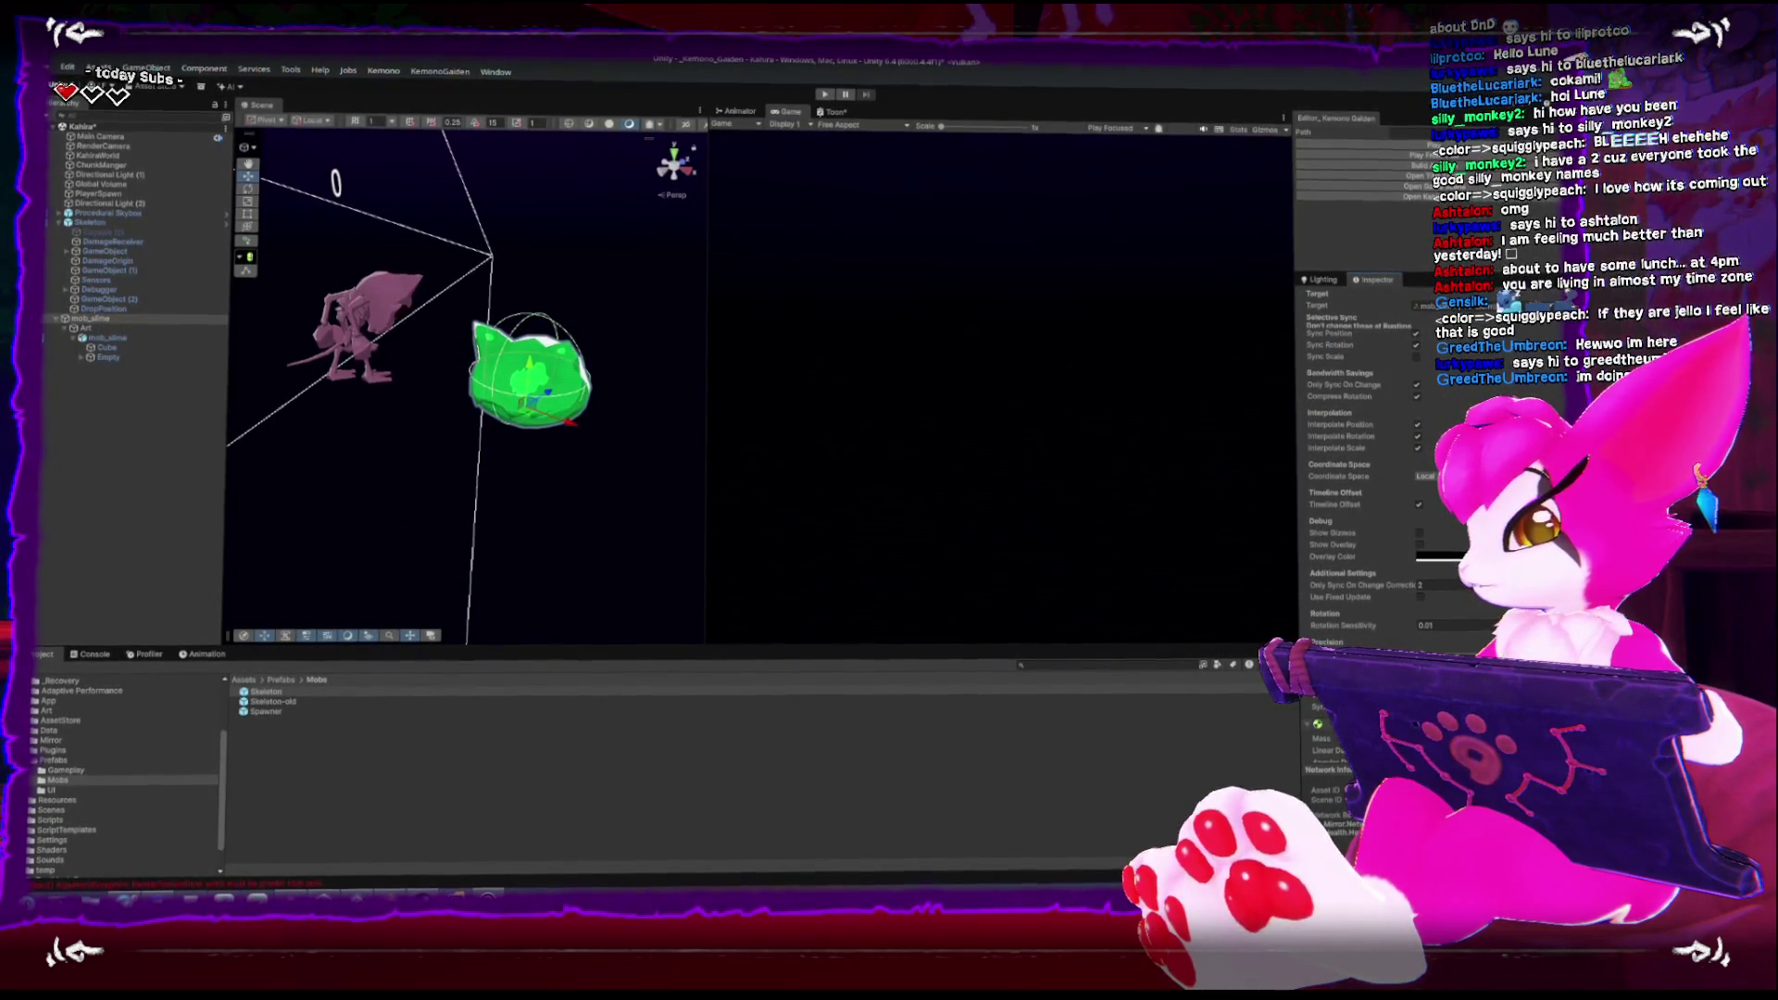
{"action": "scroll", "coordinate": [1358, 463], "scroll_direction": "up", "scroll_amount": 4}
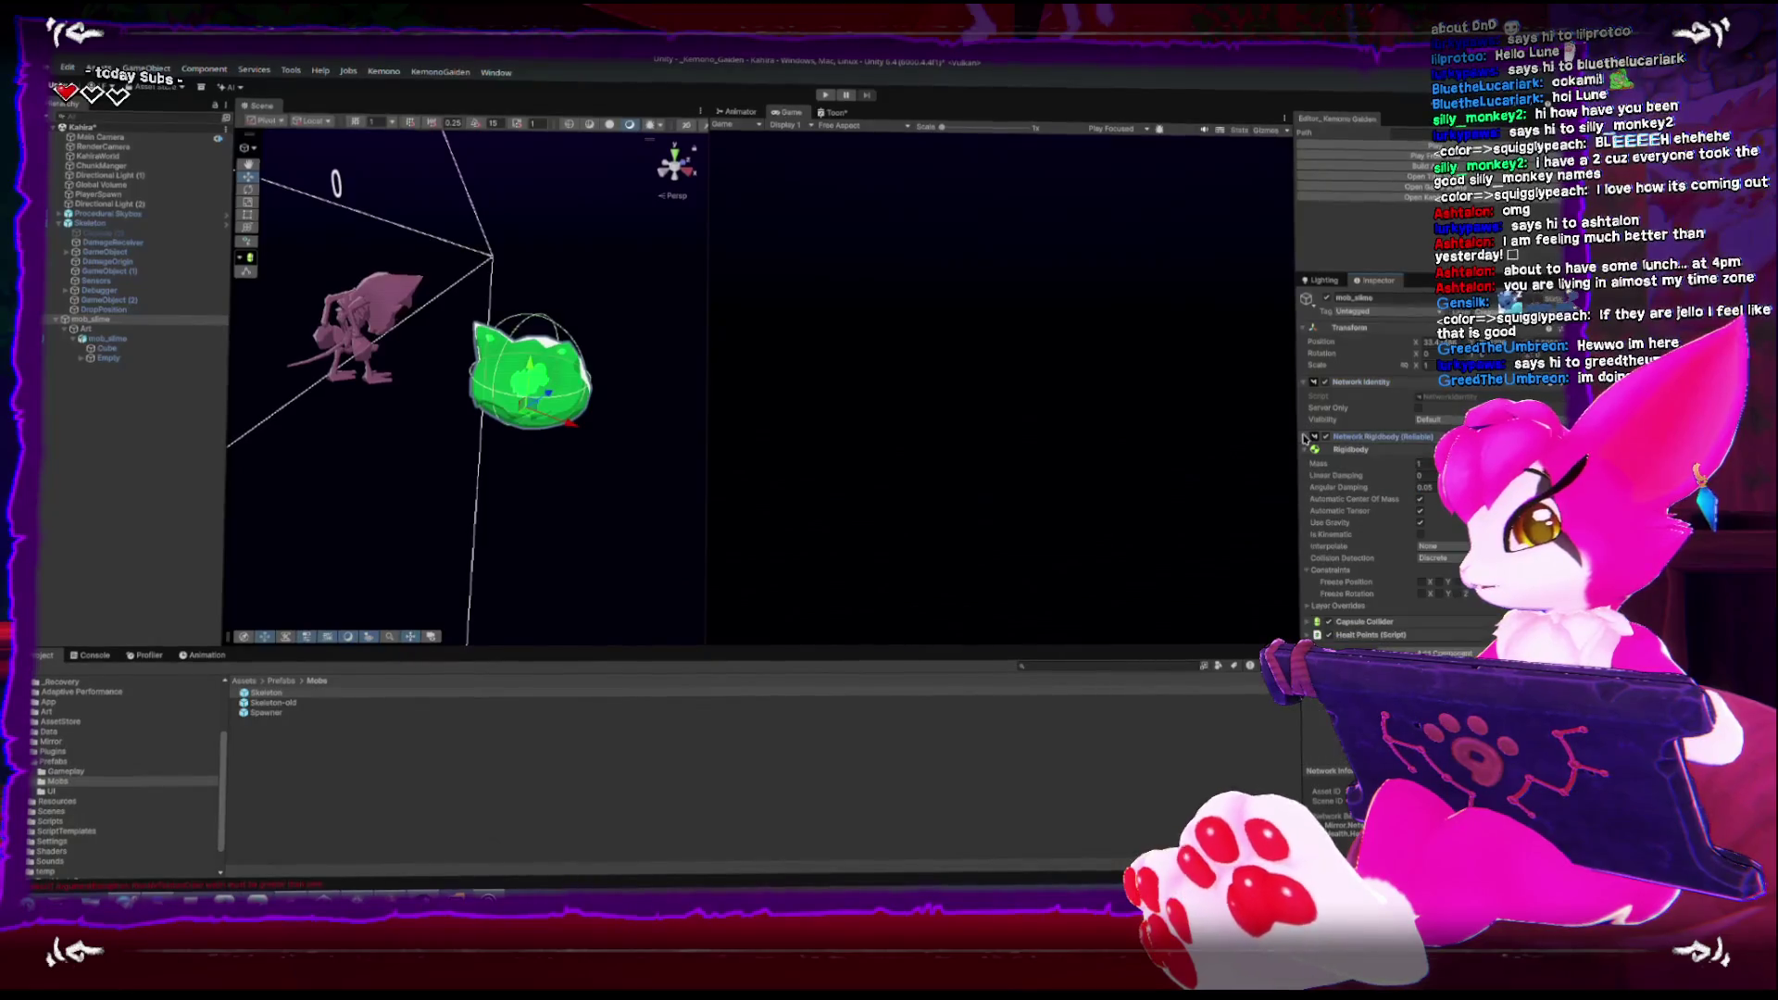
Compare the Skeleton's network rigidbody and Health Points settings with the slime's
{"action": "left_click", "coordinate": [97, 225]}
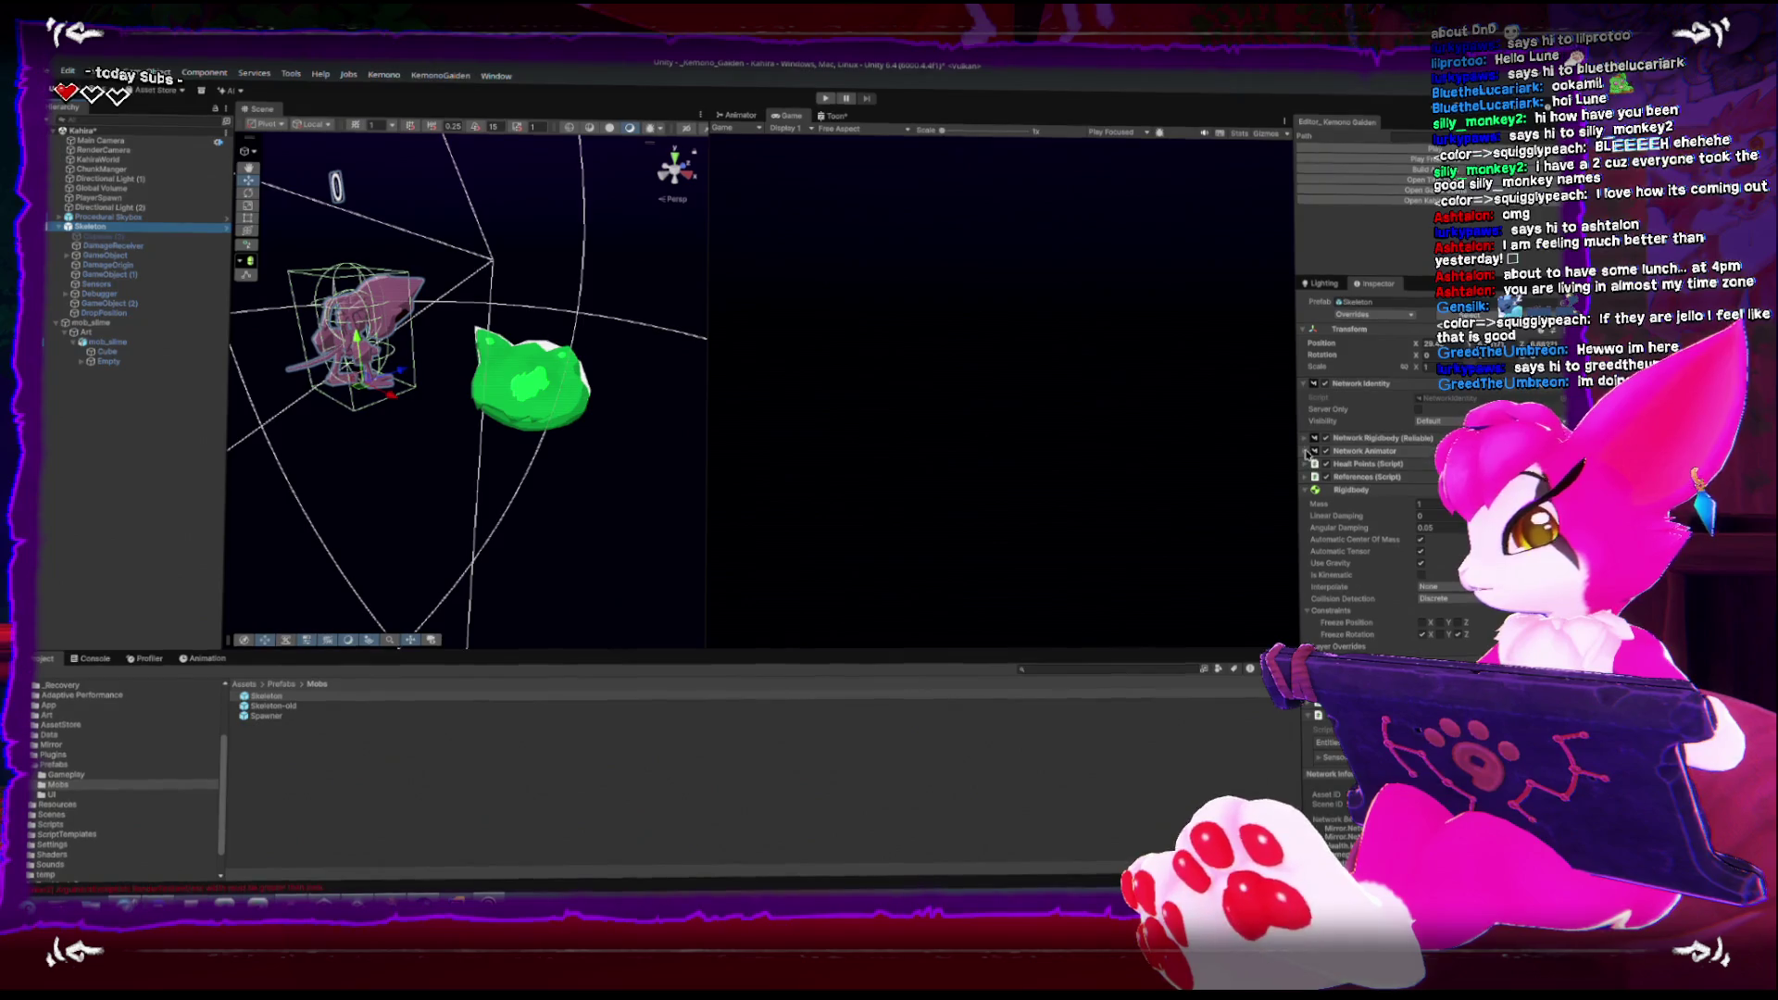
{"action": "left_click", "coordinate": [1305, 439]}
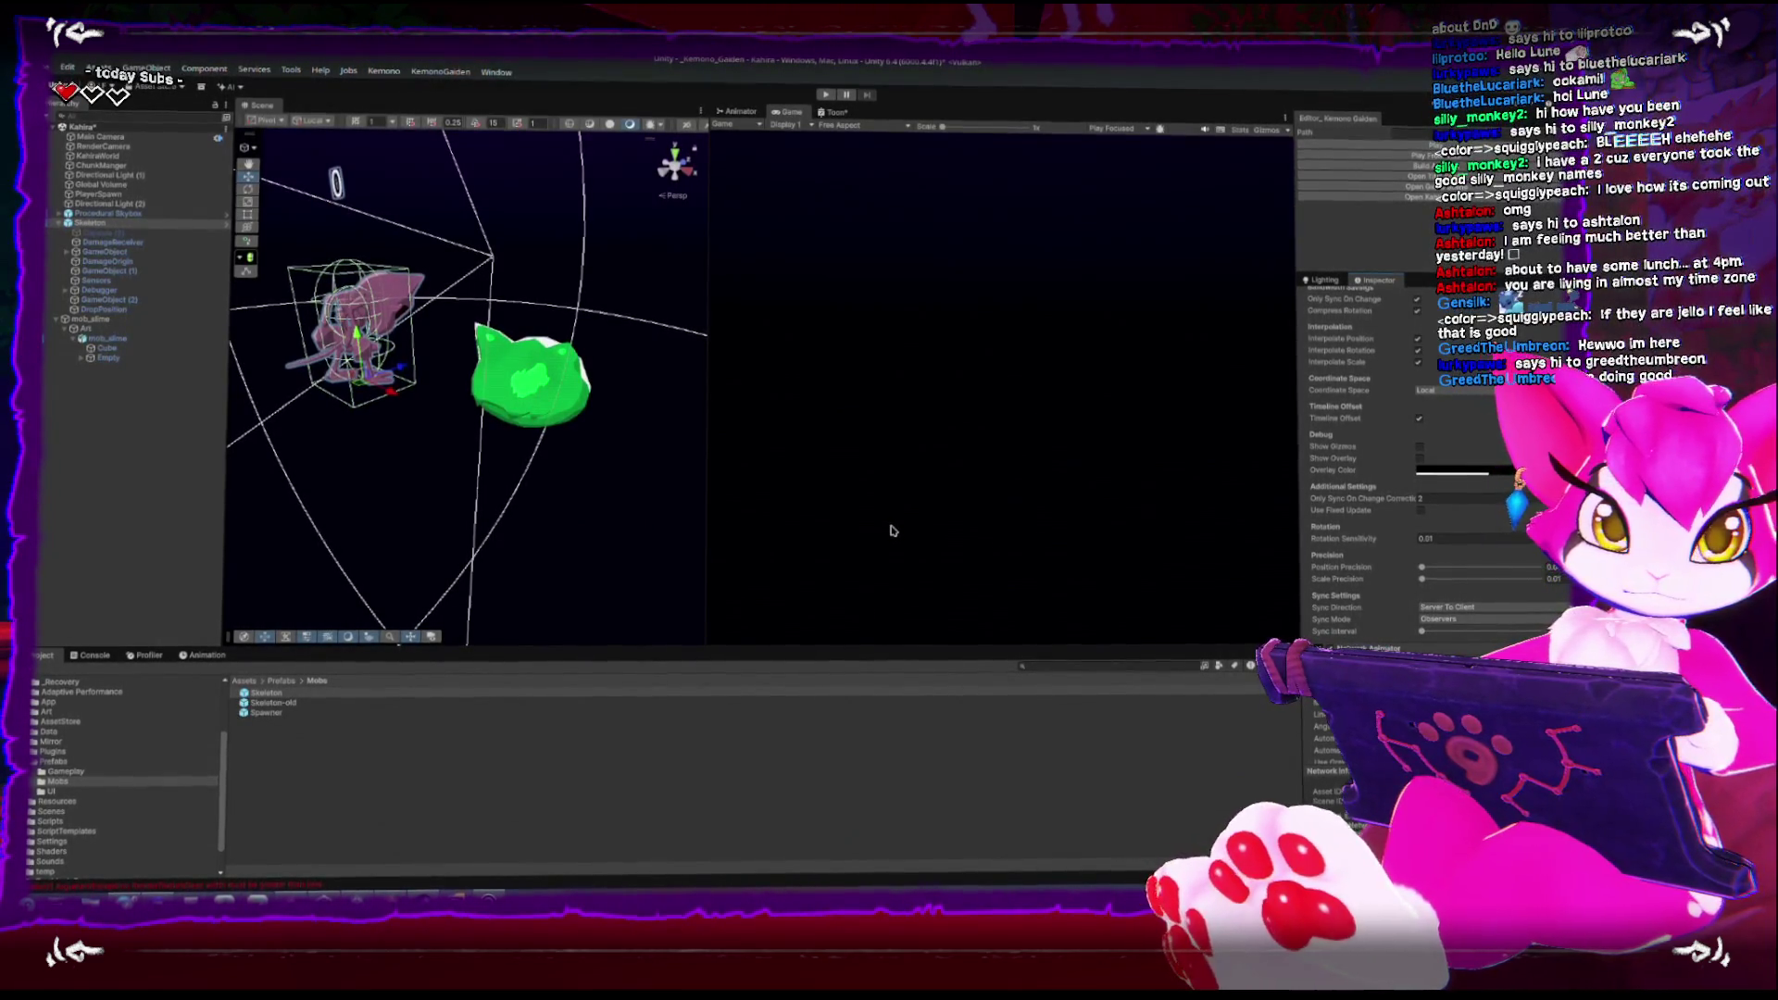
{"action": "left_click", "coordinate": [563, 398]}
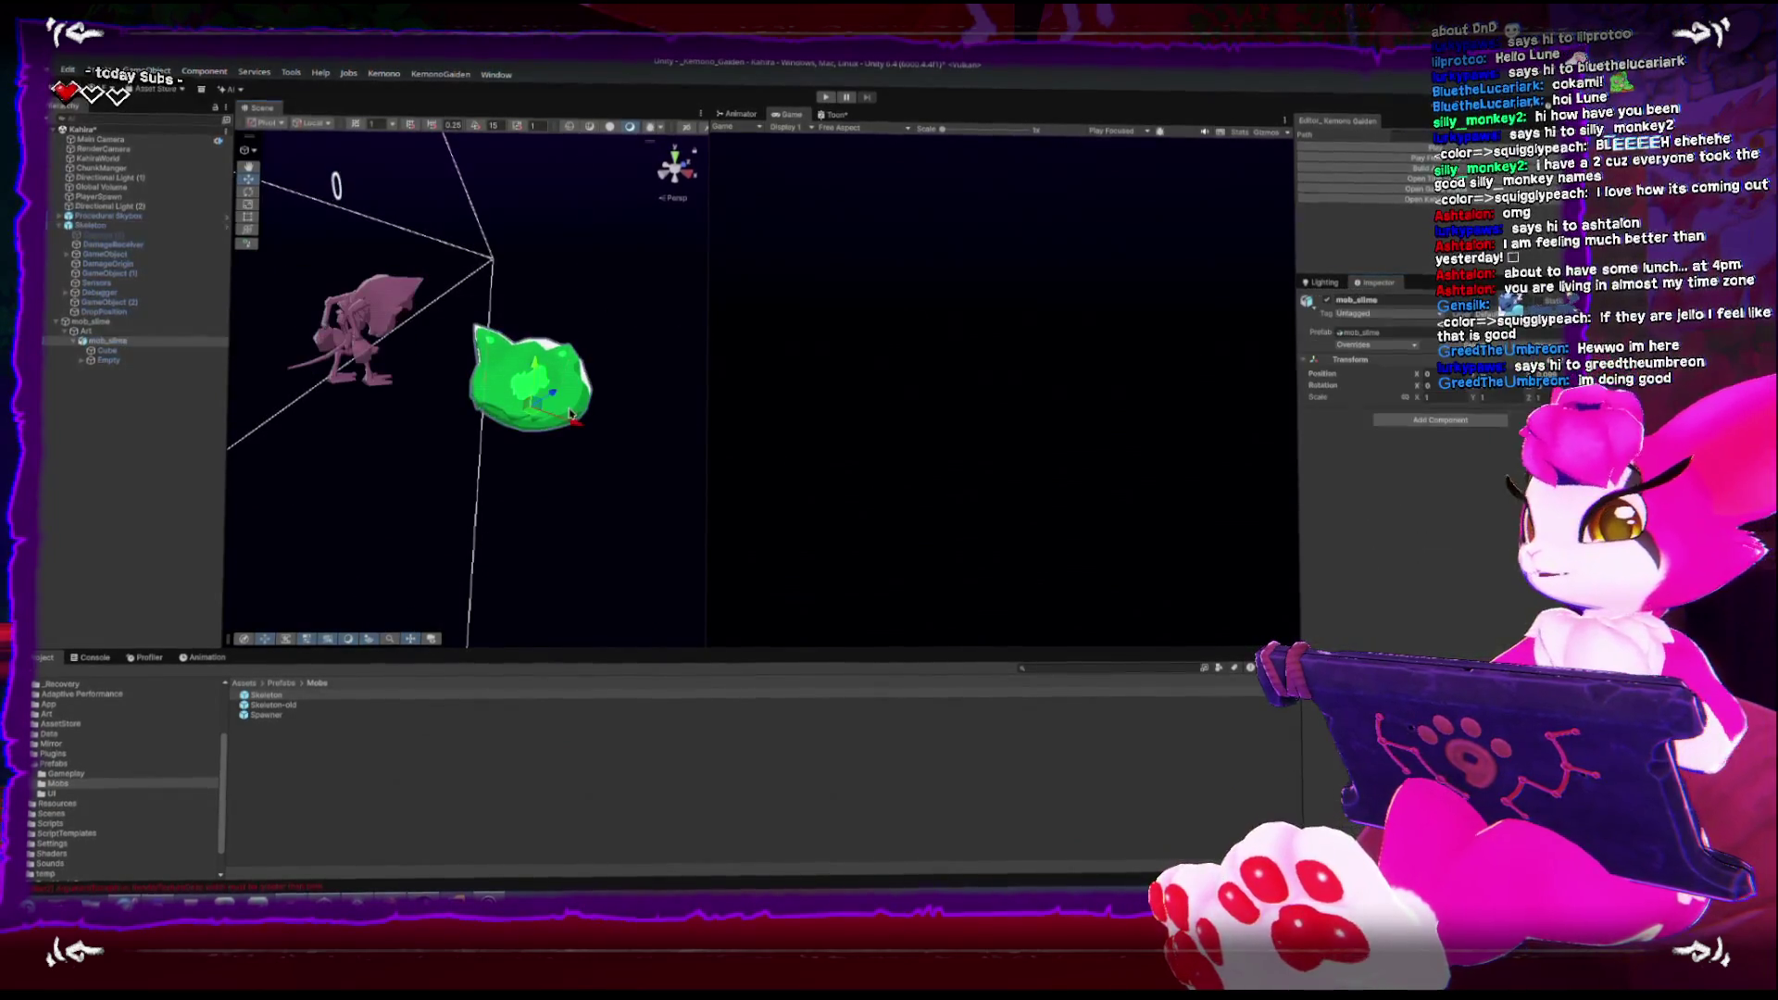
{"action": "left_click_drag", "start_coordinate": [479, 393], "coordinate": [553, 358]}
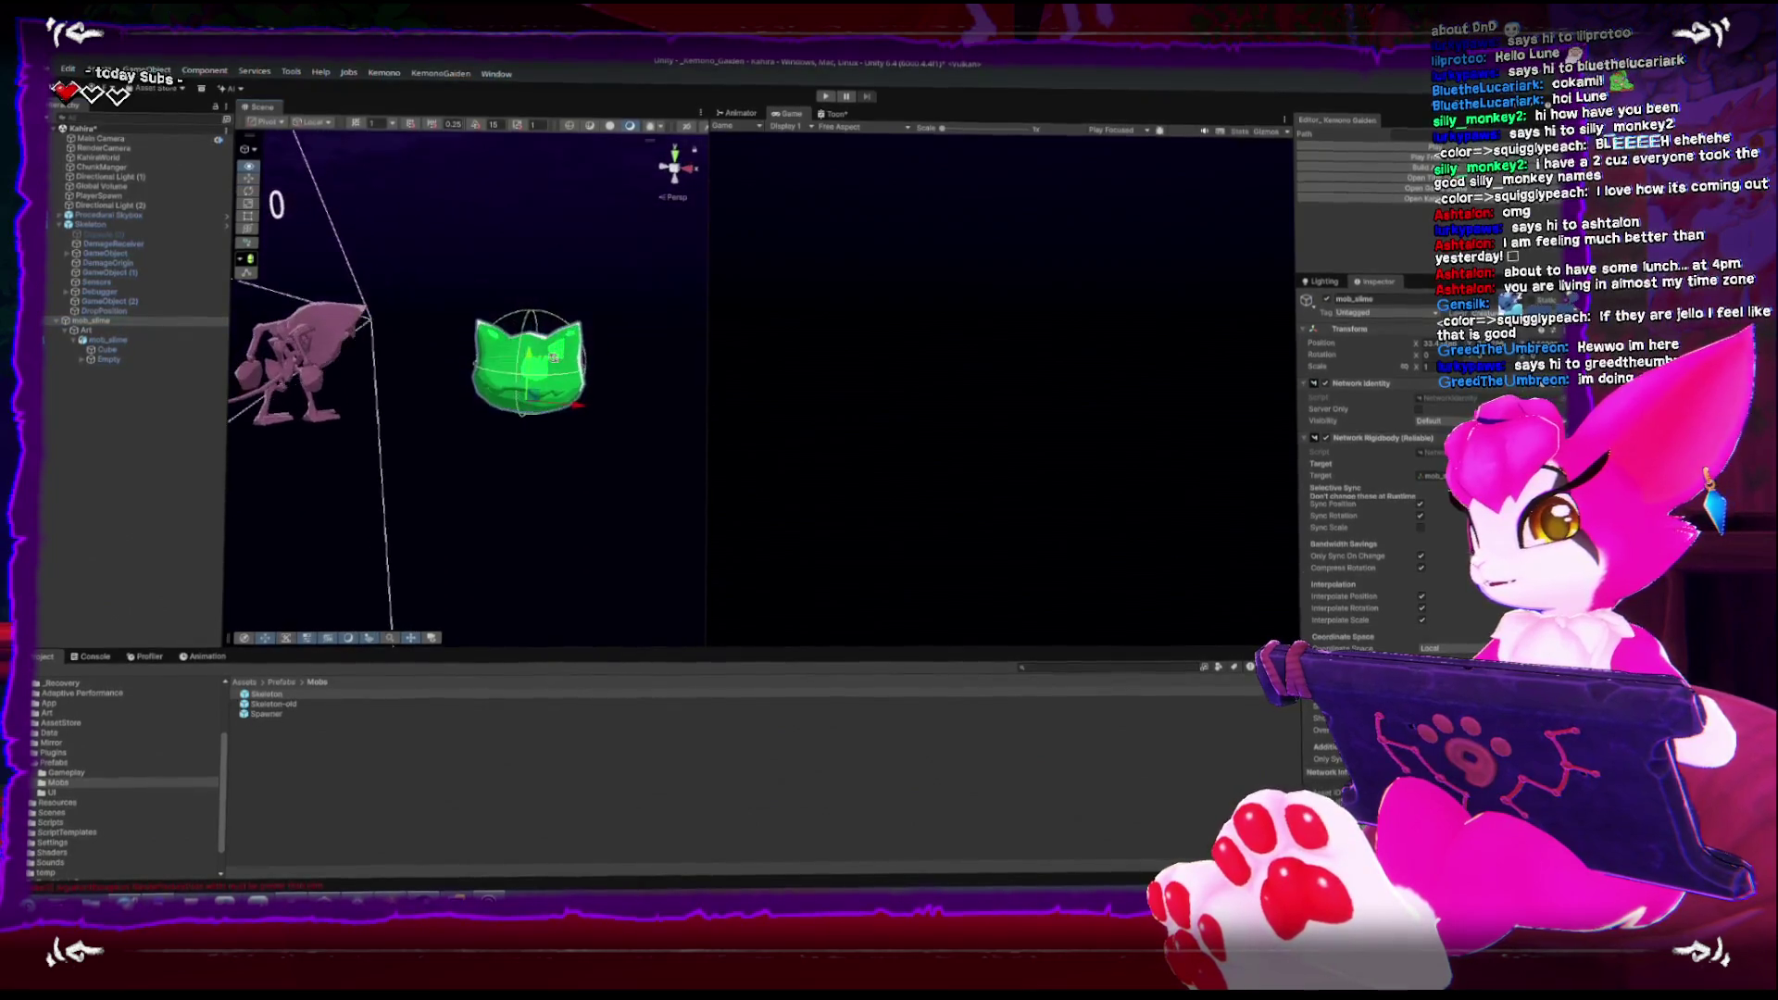
{"action": "left_click", "coordinate": [1305, 382]}
{"action": "left_click", "coordinate": [1305, 394]}
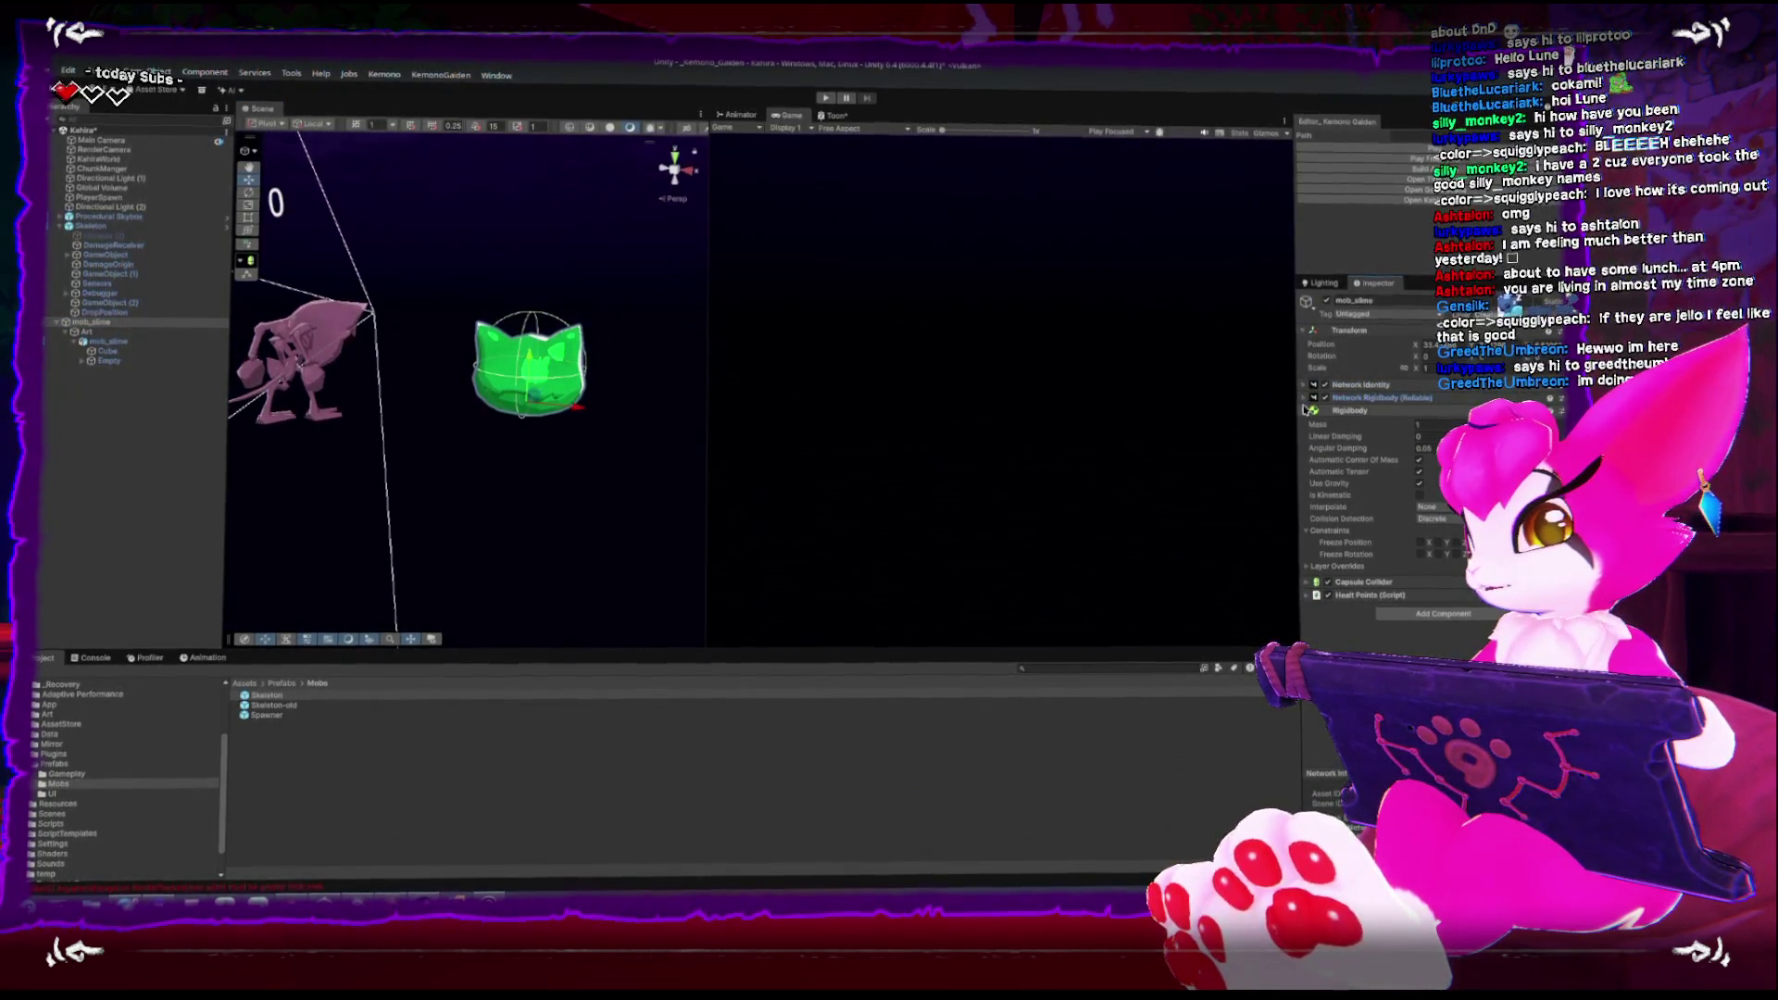
{"action": "left_click", "coordinate": [1304, 410]}
{"action": "left_click", "coordinate": [1306, 438]}
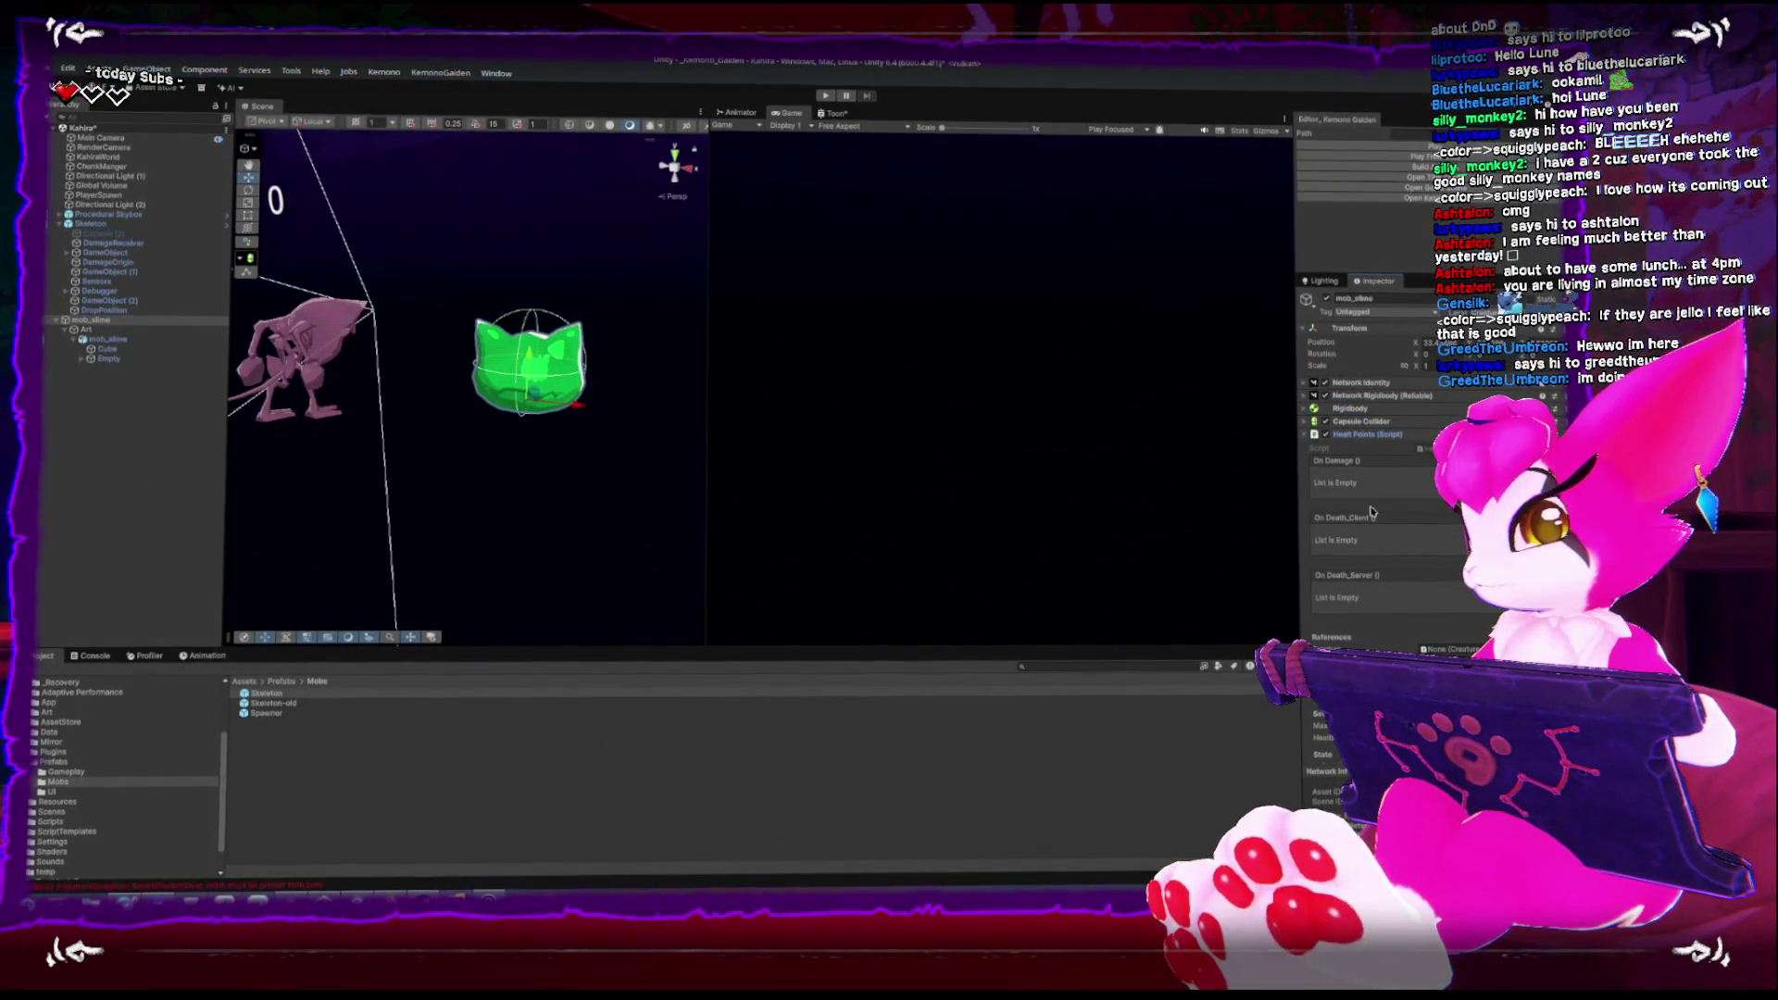
{"action": "left_click", "coordinate": [1306, 435]}
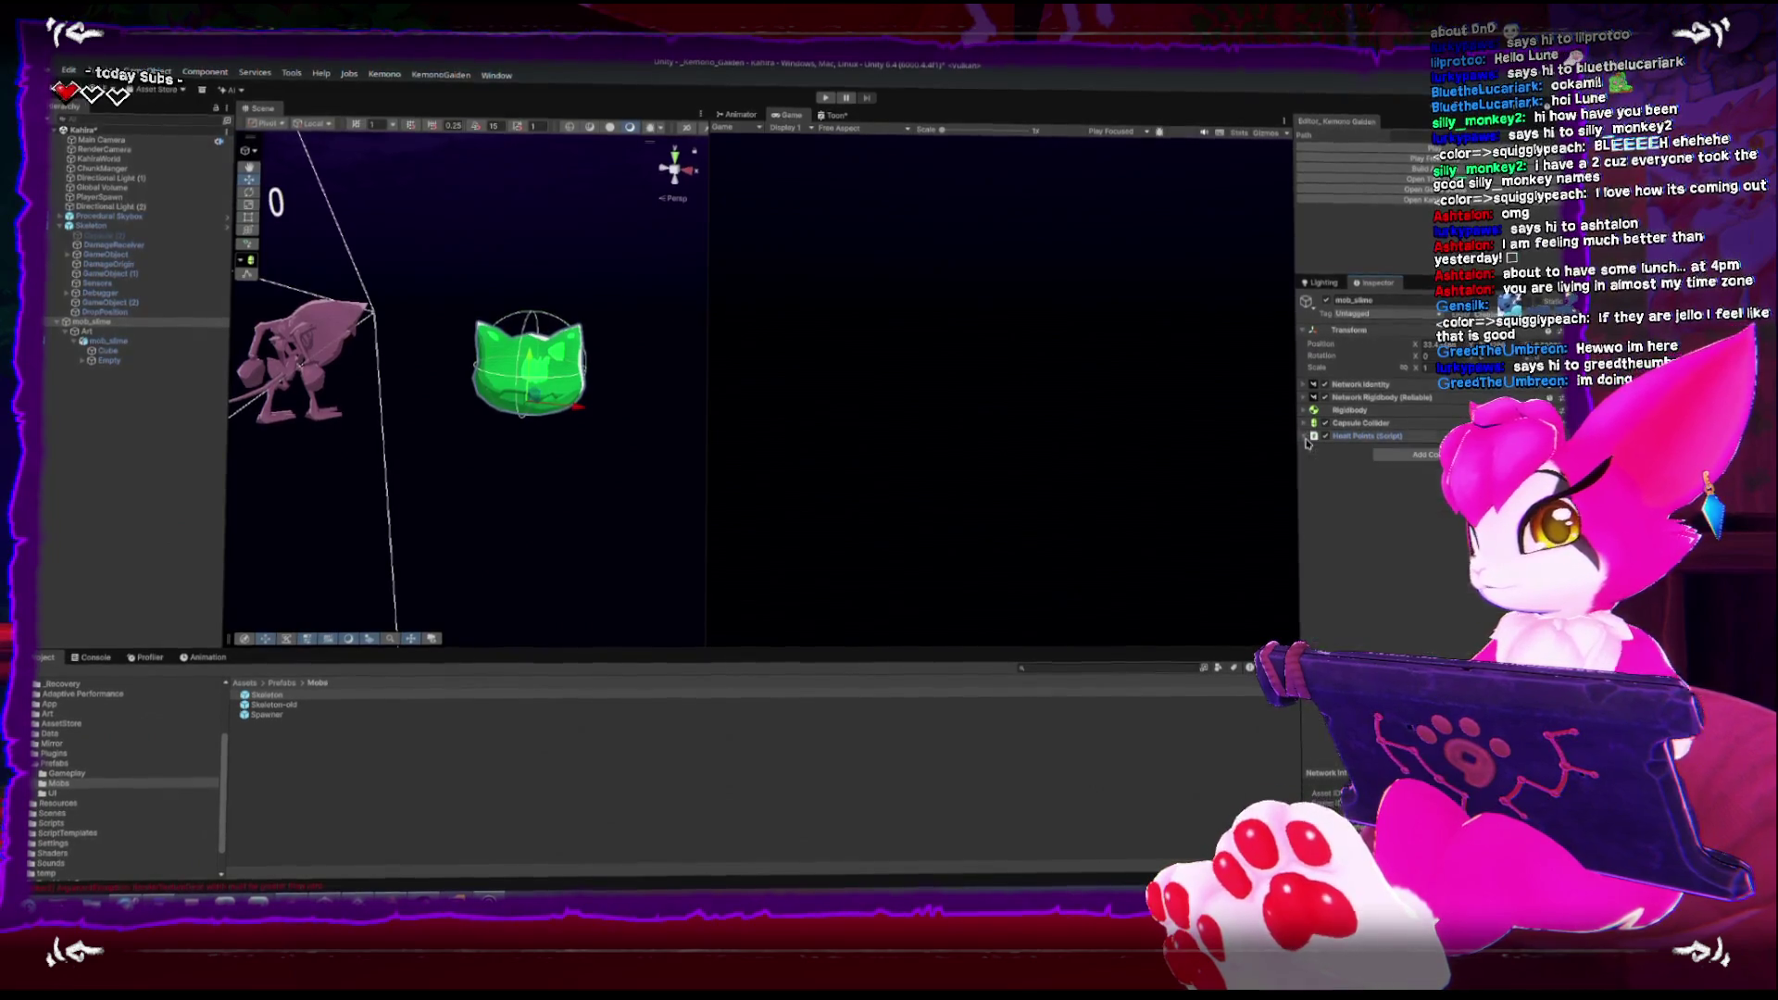
{"action": "left_click", "coordinate": [245, 326]}
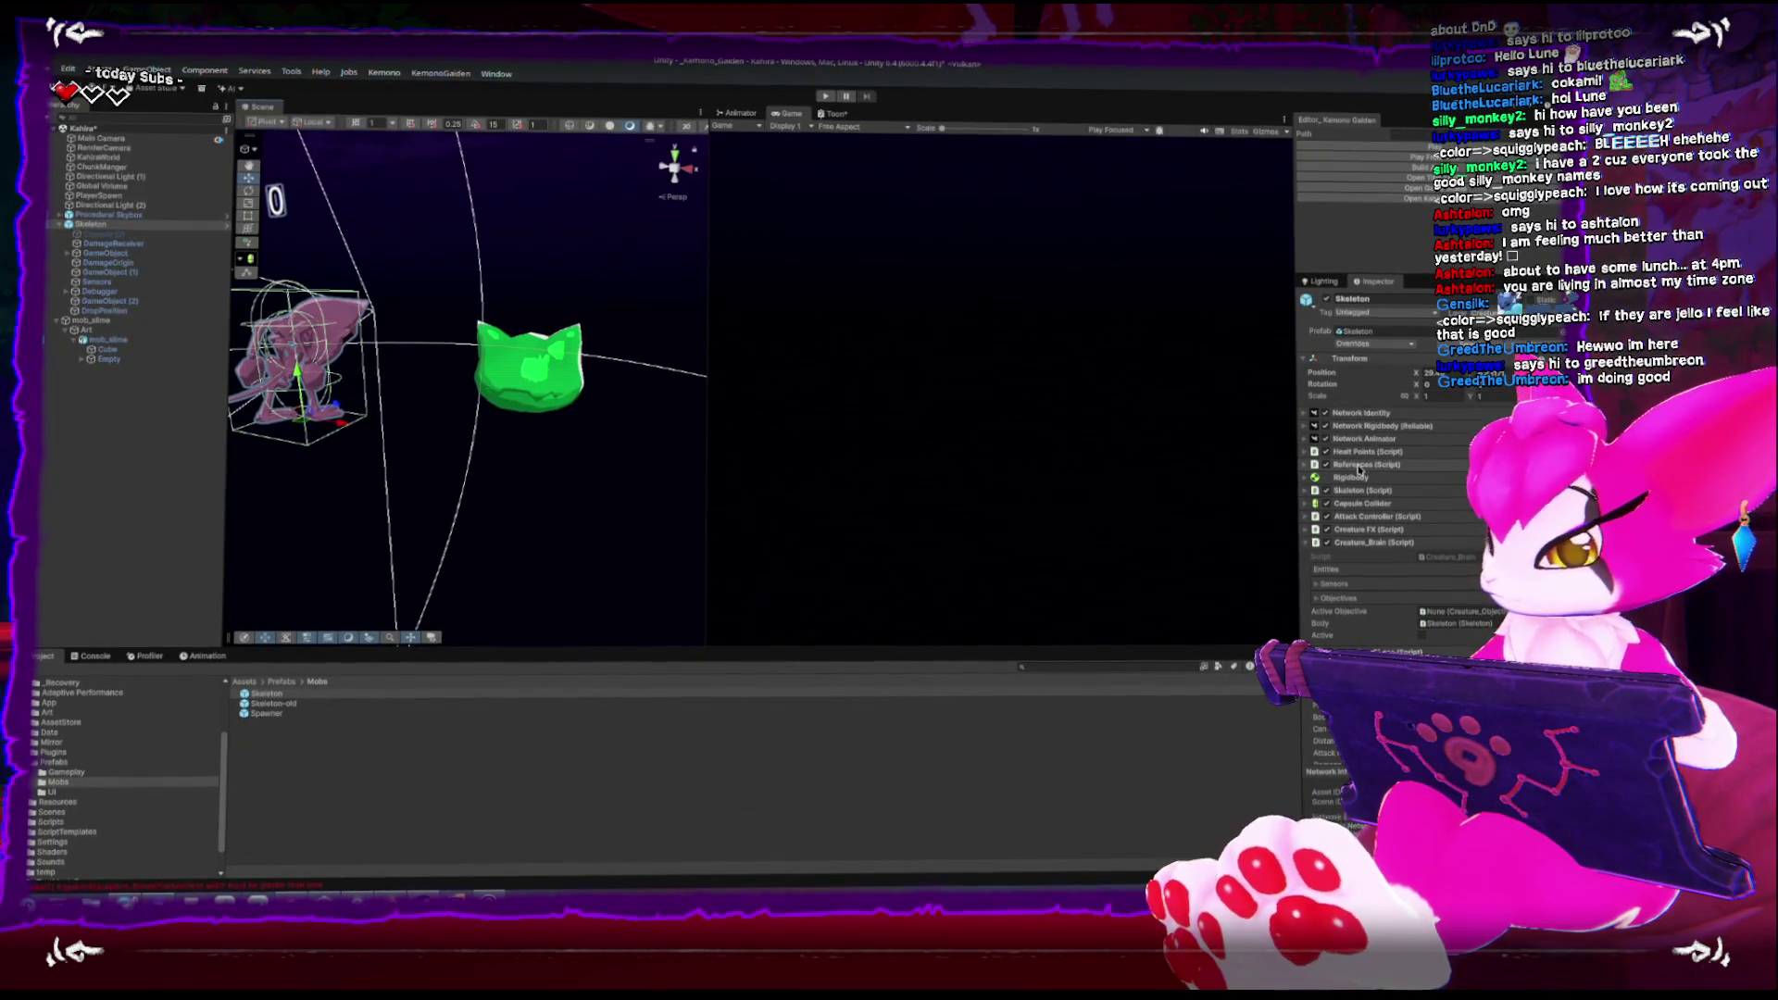
Expand the Skeleton's Skeleton (Script) and locate the script in the Project assets
{"action": "scroll", "coordinate": [1359, 470], "scroll_direction": "down", "scroll_amount": 1}
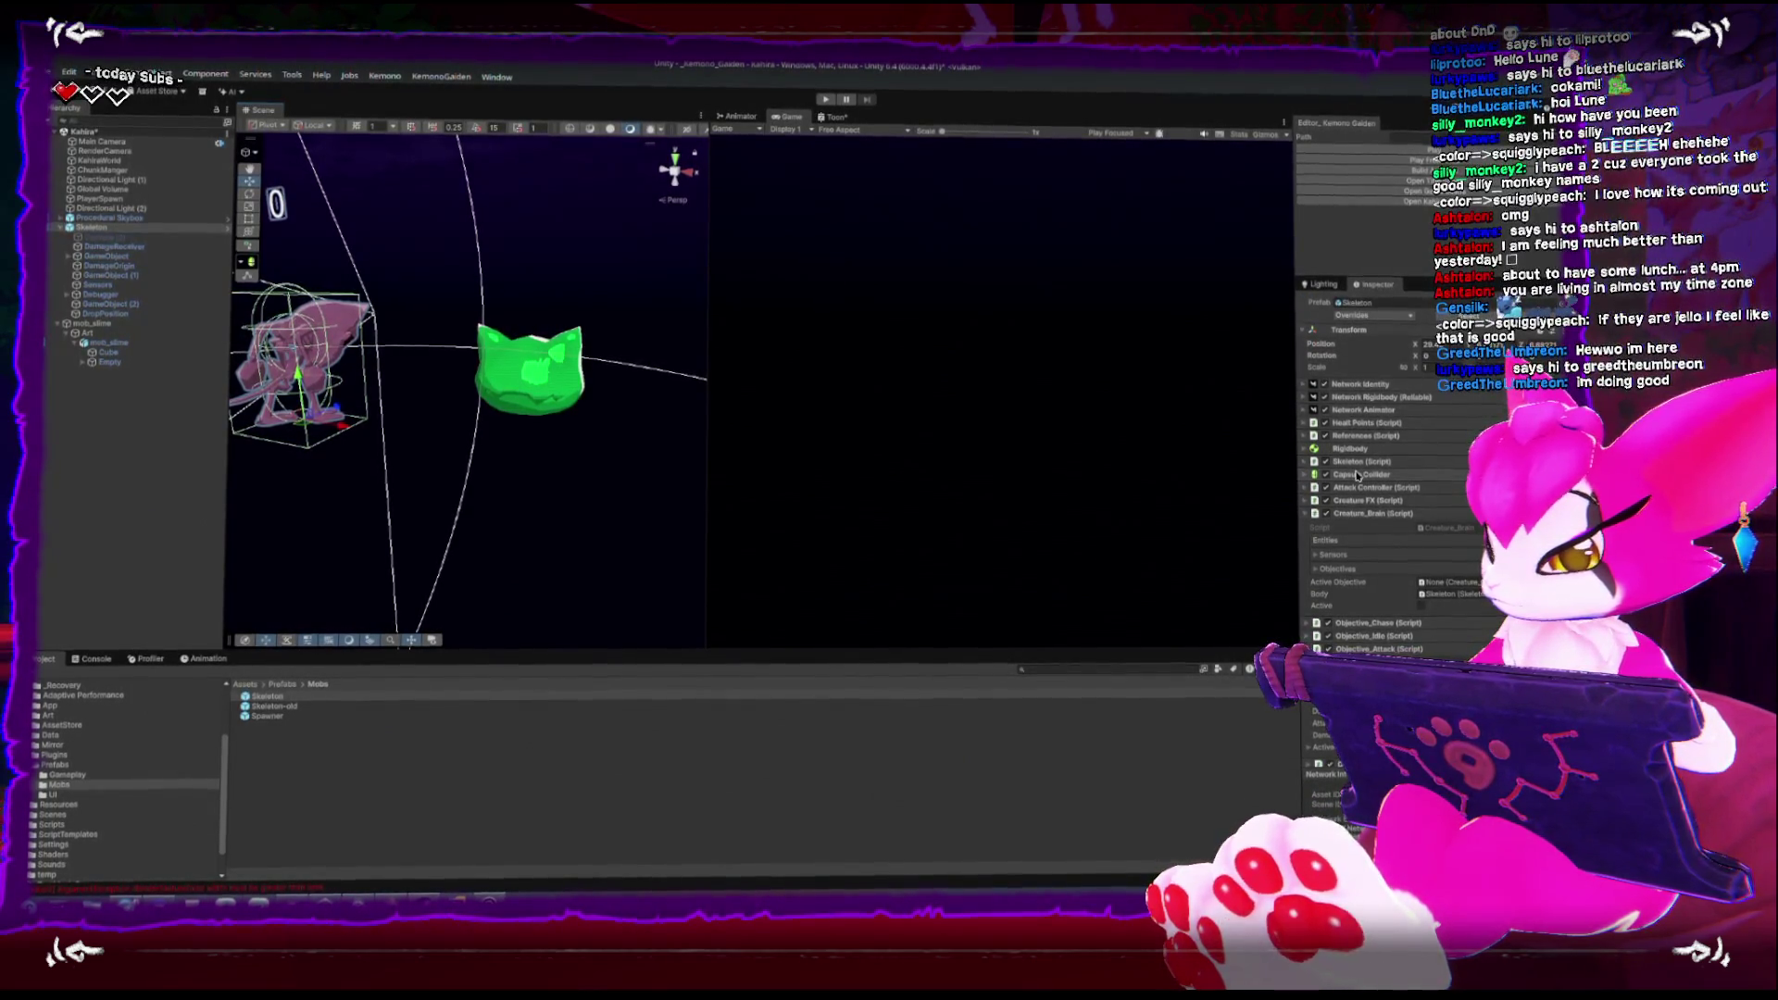
{"action": "scroll", "coordinate": [1358, 475], "scroll_direction": "down", "scroll_amount": 3}
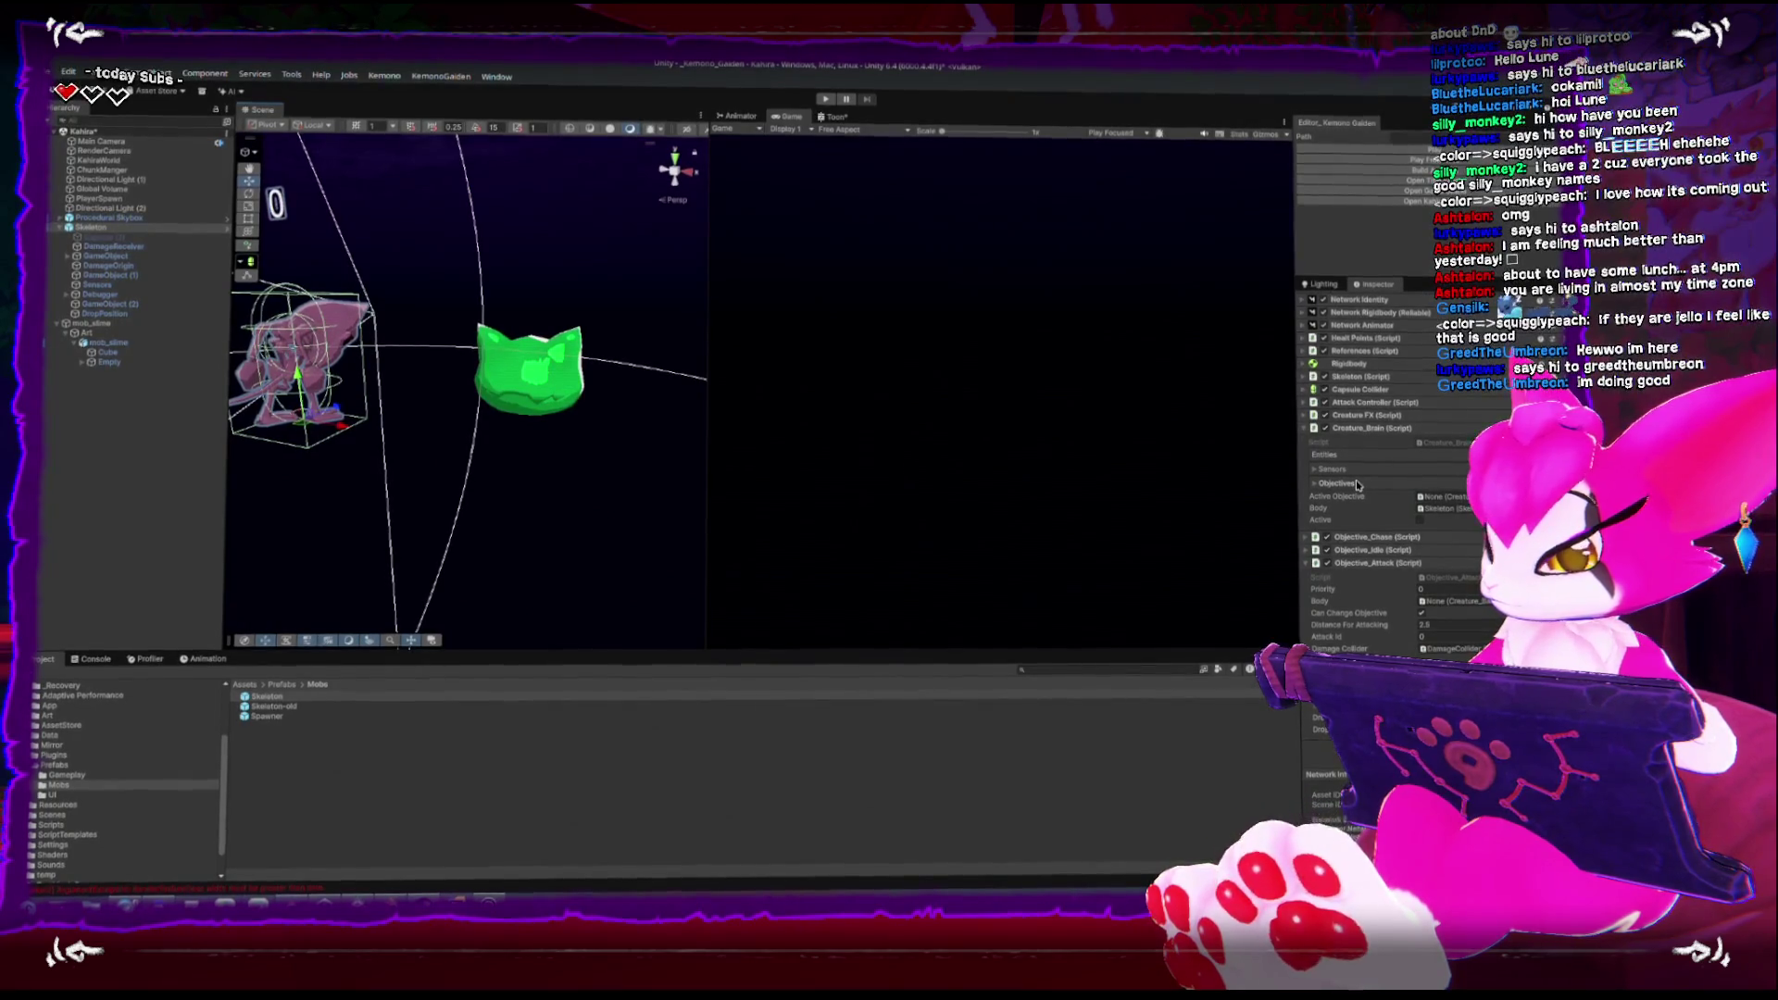
{"action": "scroll", "coordinate": [1363, 459], "scroll_direction": "up", "scroll_amount": 2}
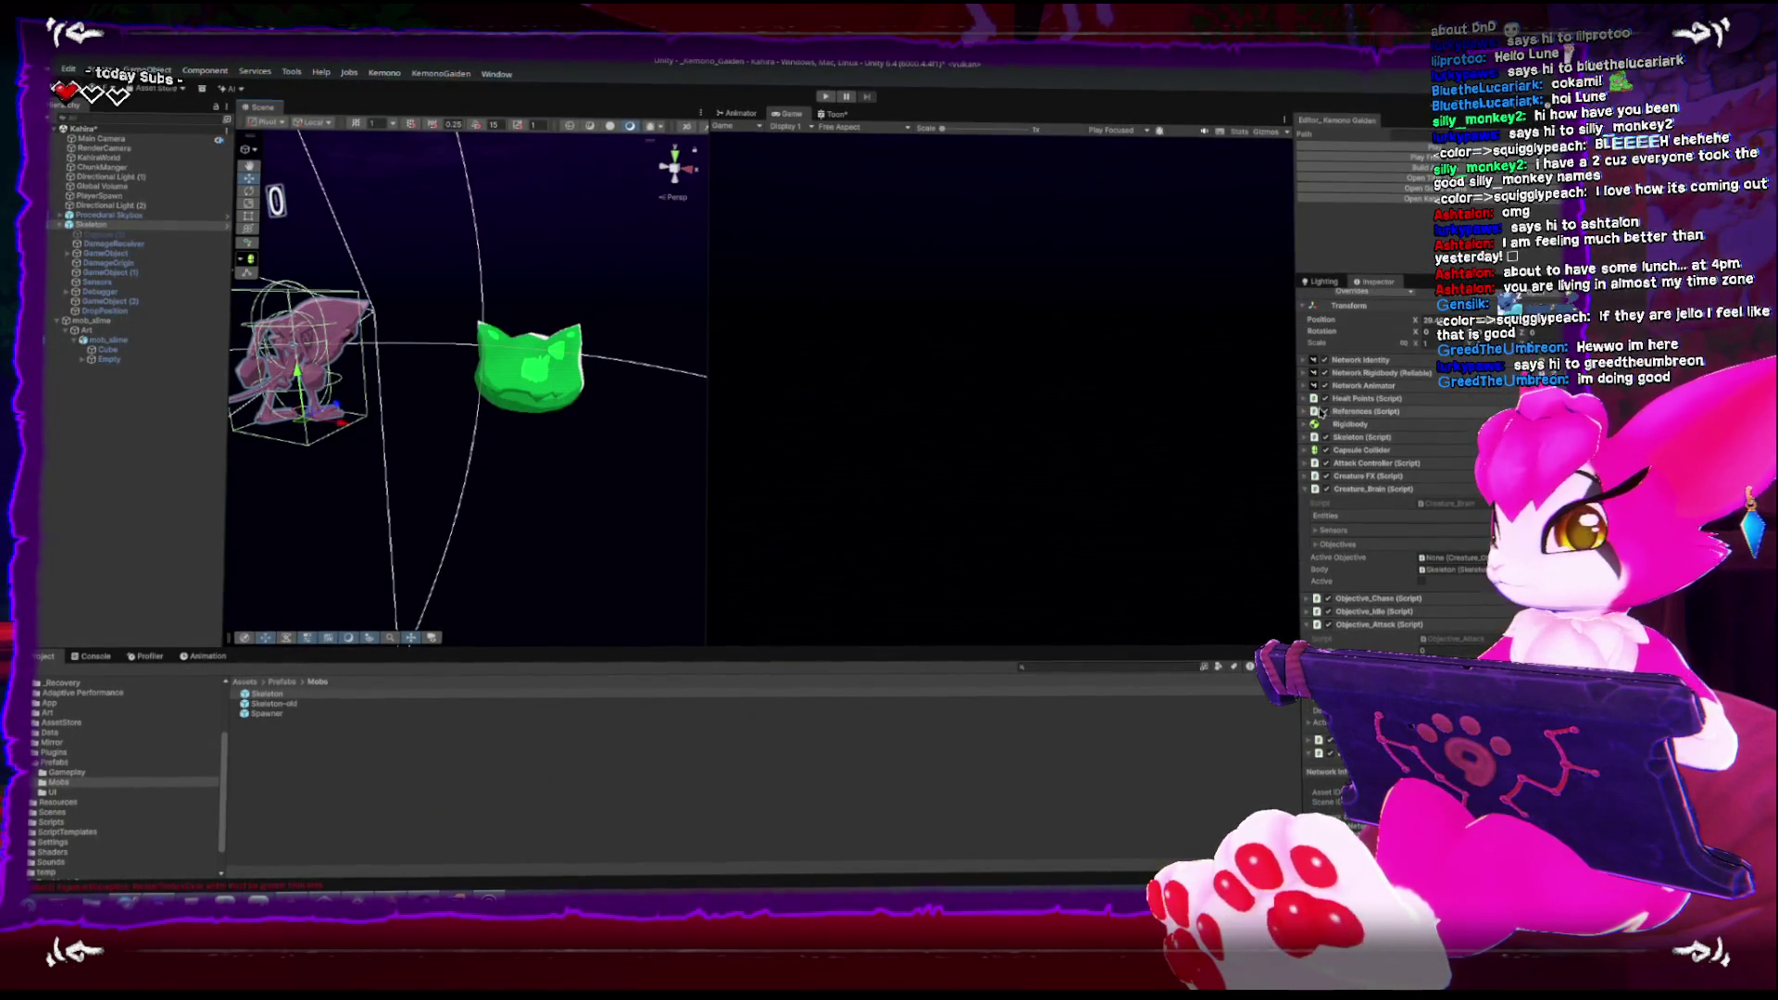
{"action": "left_click", "coordinate": [1313, 441]}
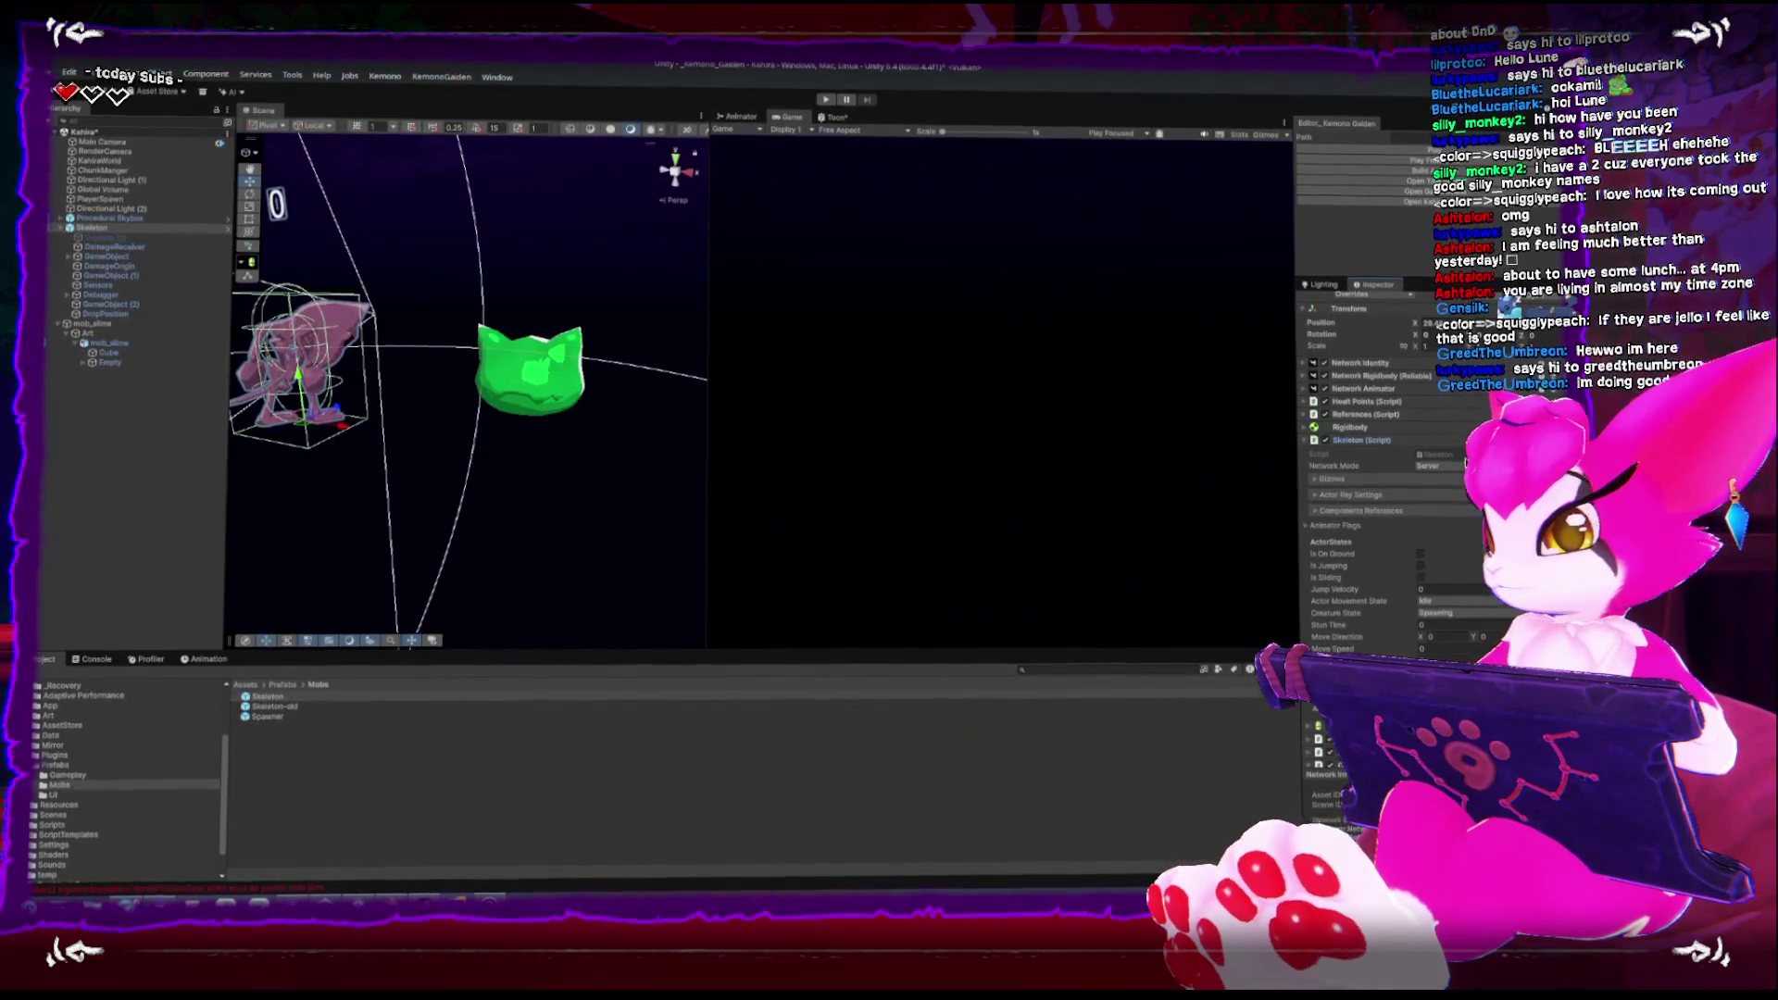
{"action": "left_click", "coordinate": [1431, 455]}
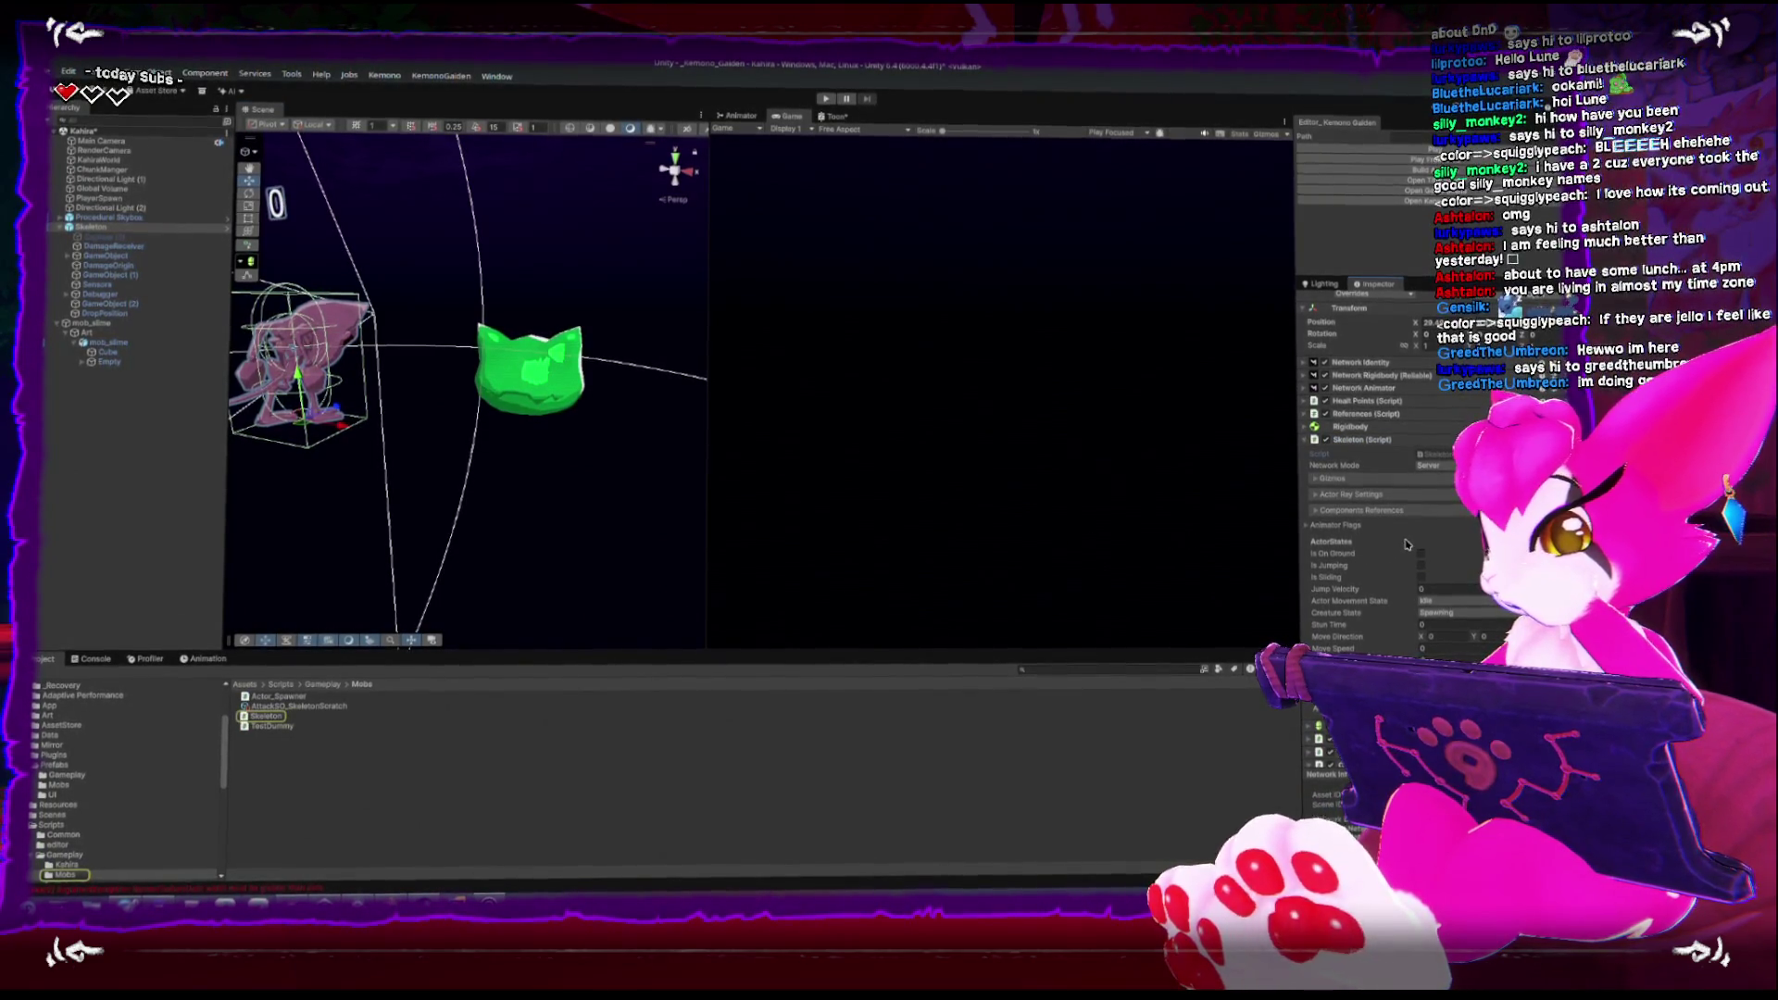
{"action": "scroll", "coordinate": [1367, 442], "scroll_direction": "down", "scroll_amount": 2}
{"action": "scroll", "coordinate": [1367, 443], "scroll_direction": "up", "scroll_amount": 3}
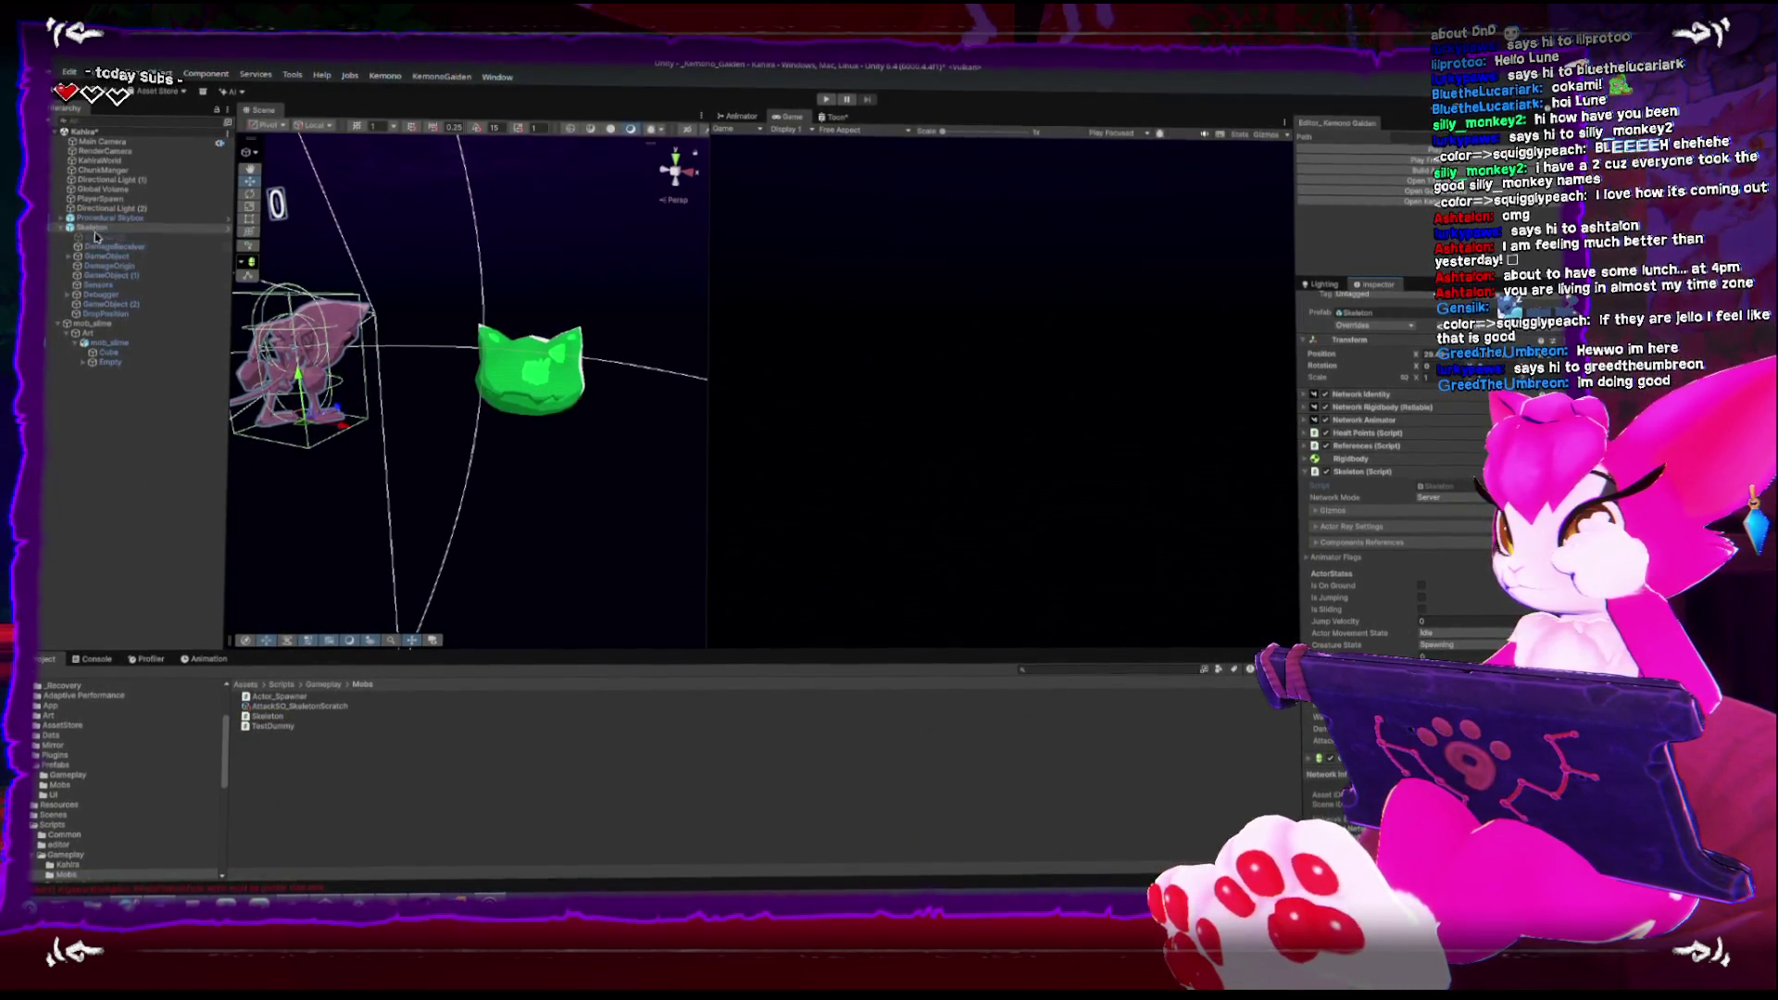
Drag the Skeleton script onto mob_slime's Inspector to attach it
{"action": "left_click", "coordinate": [97, 323]}
{"action": "mouse_move", "coordinate": [267, 716]}
{"action": "left_mouse_down"}
{"action": "mouse_move", "coordinate": [1334, 627]}
{"action": "mouse_move", "coordinate": [1389, 445]}
{"action": "left_mouse_up"}
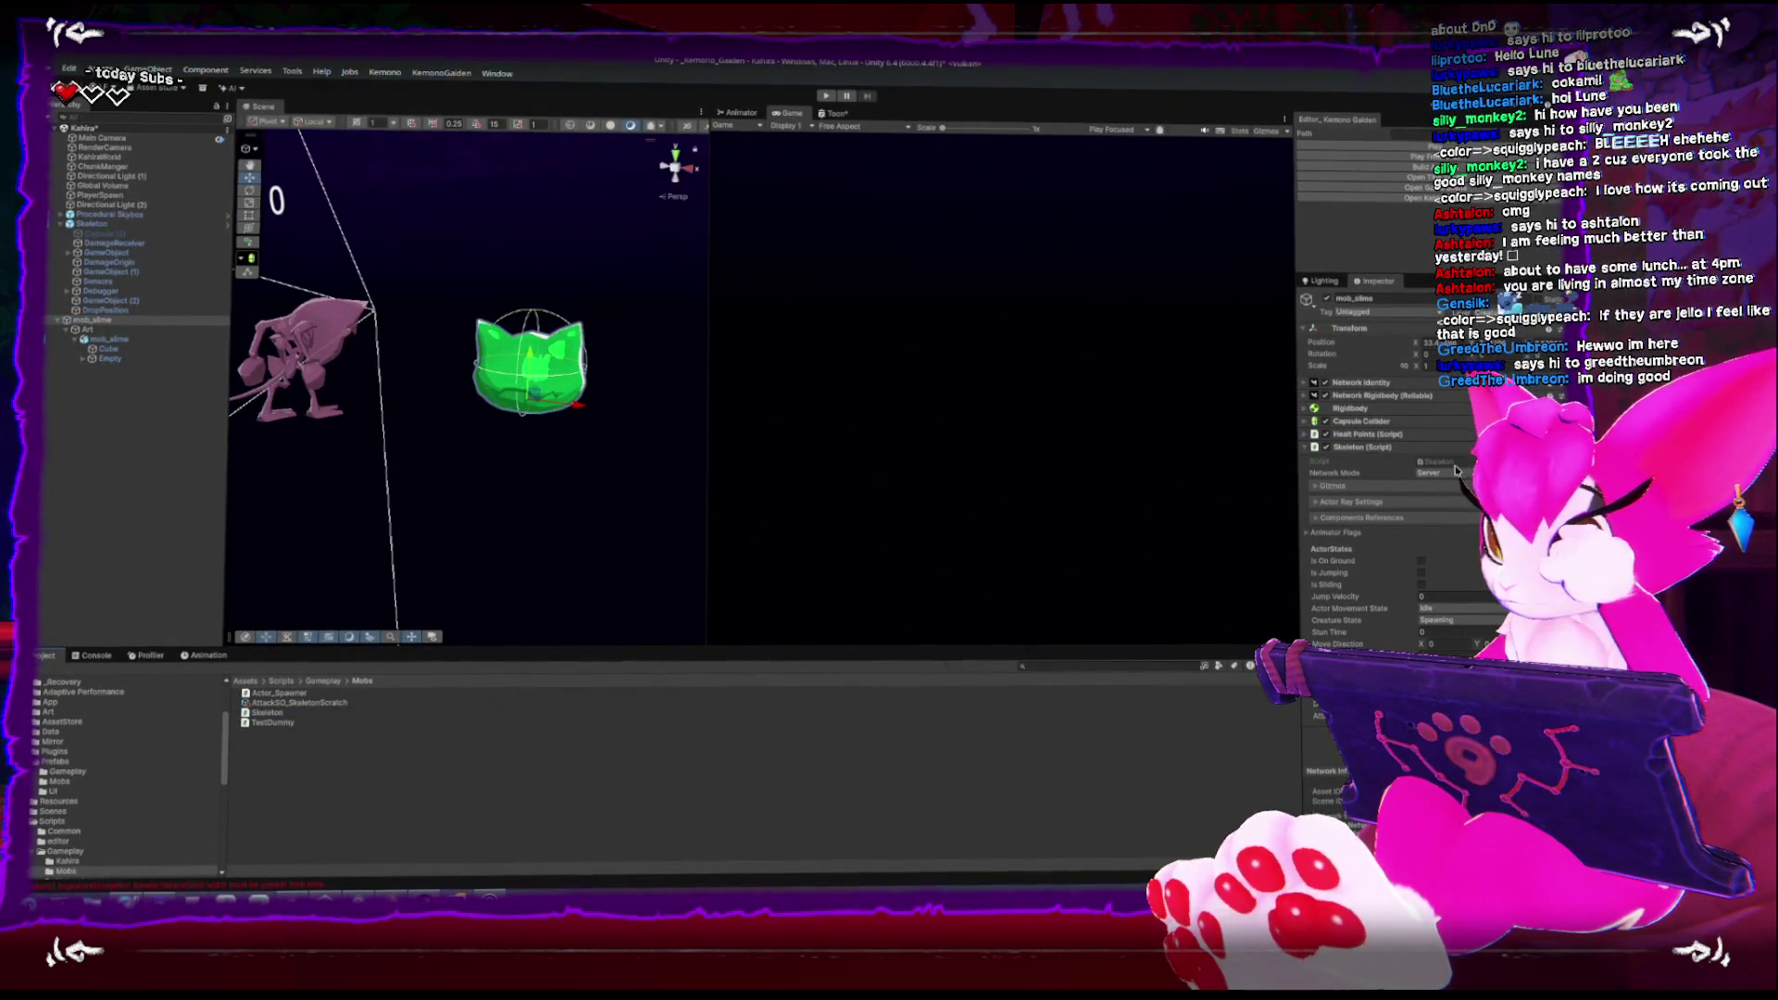
{"action": "left_click", "coordinate": [1307, 436]}
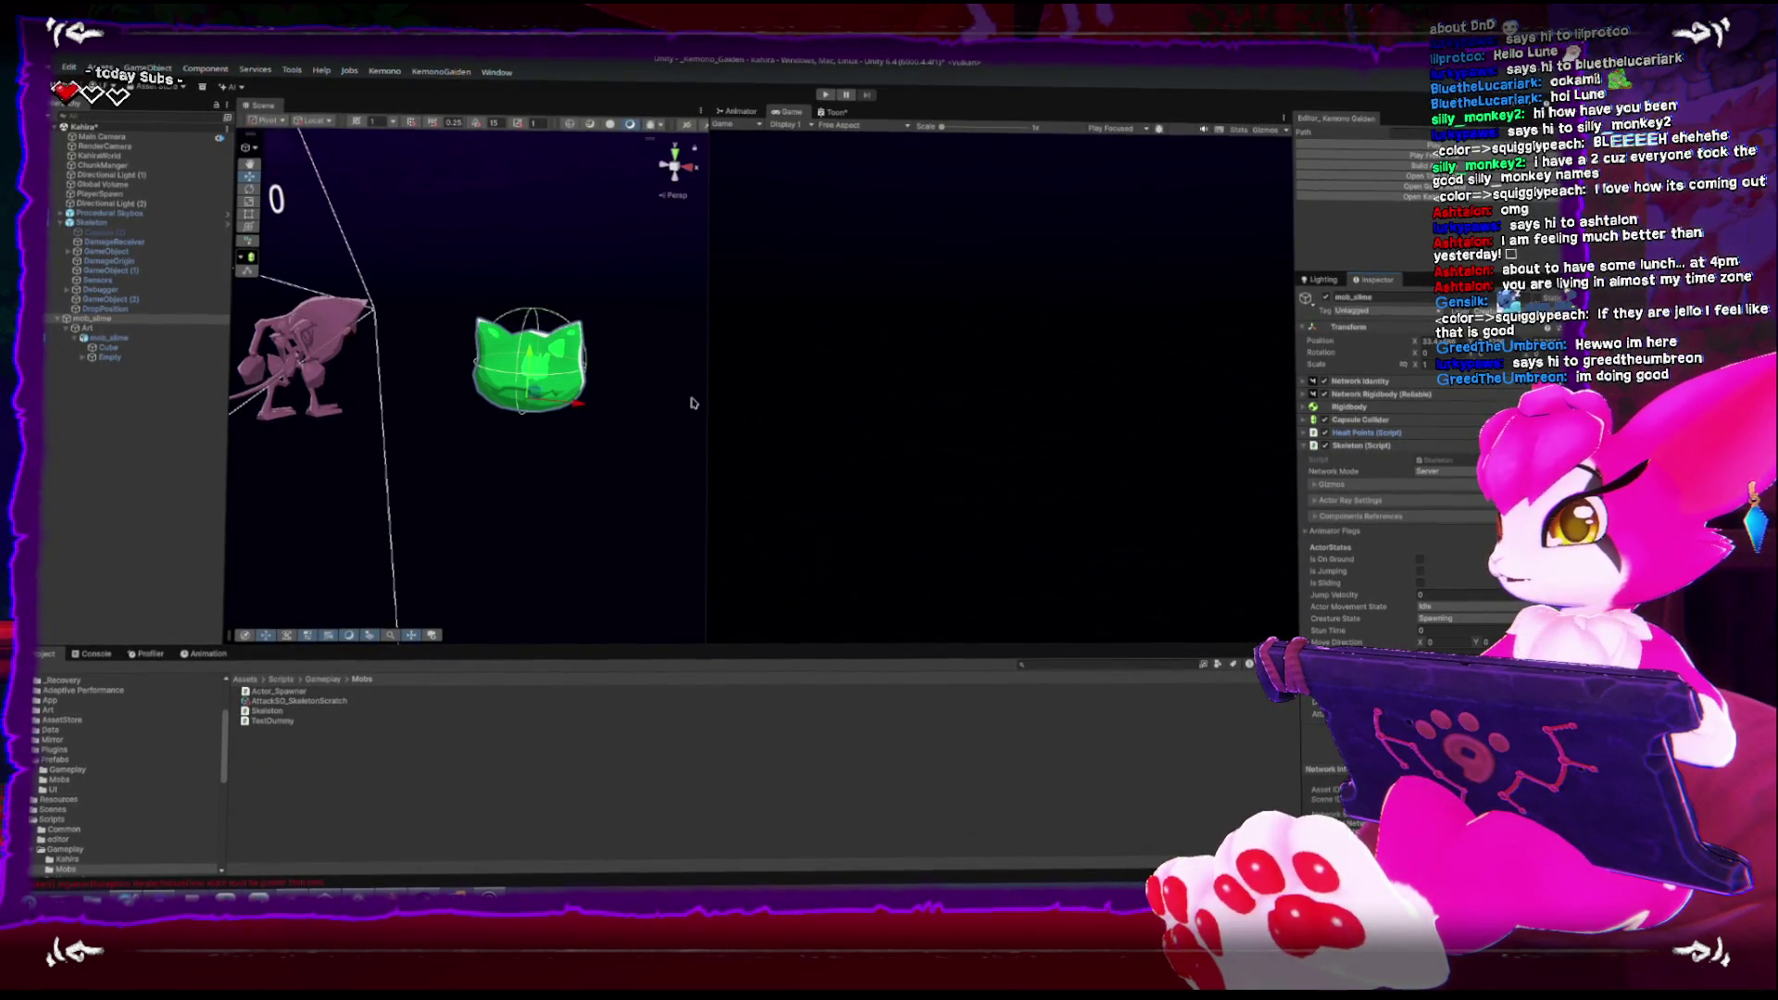
{"action": "left_click", "coordinate": [329, 327]}
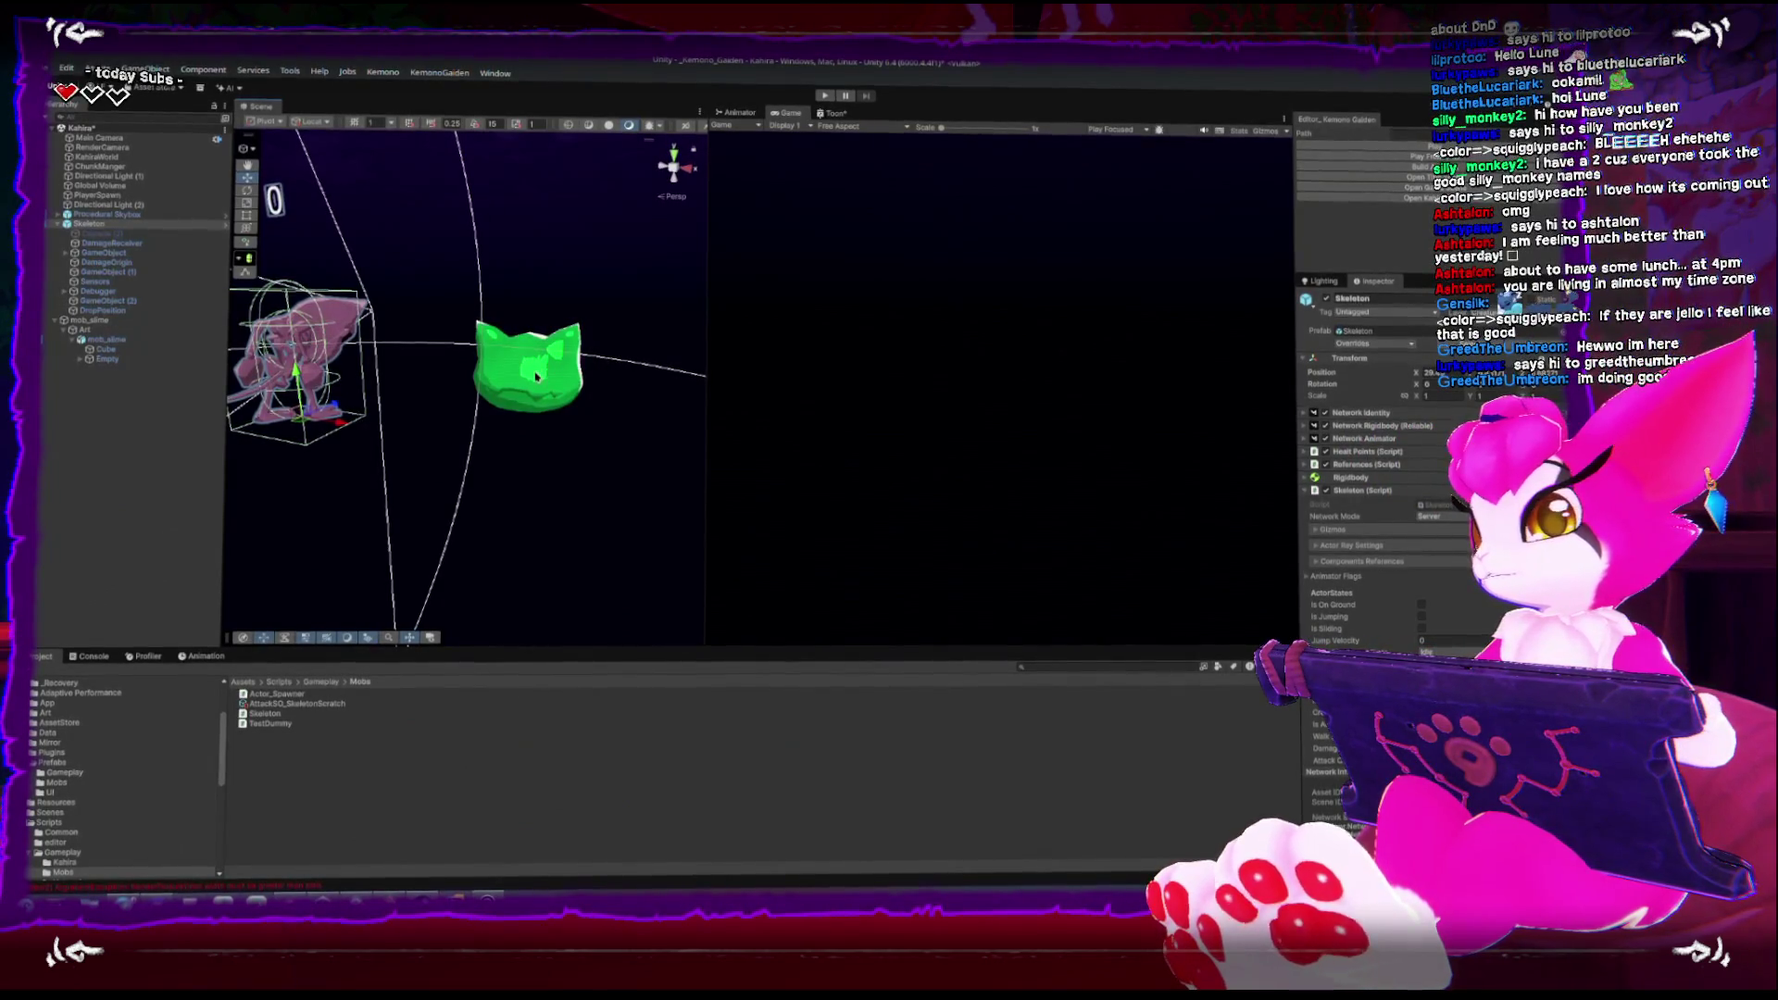
Compare the Skeleton's and mob_slime's components and expand the References script slots
{"action": "left_click", "coordinate": [536, 375]}
{"action": "left_click", "coordinate": [120, 219]}
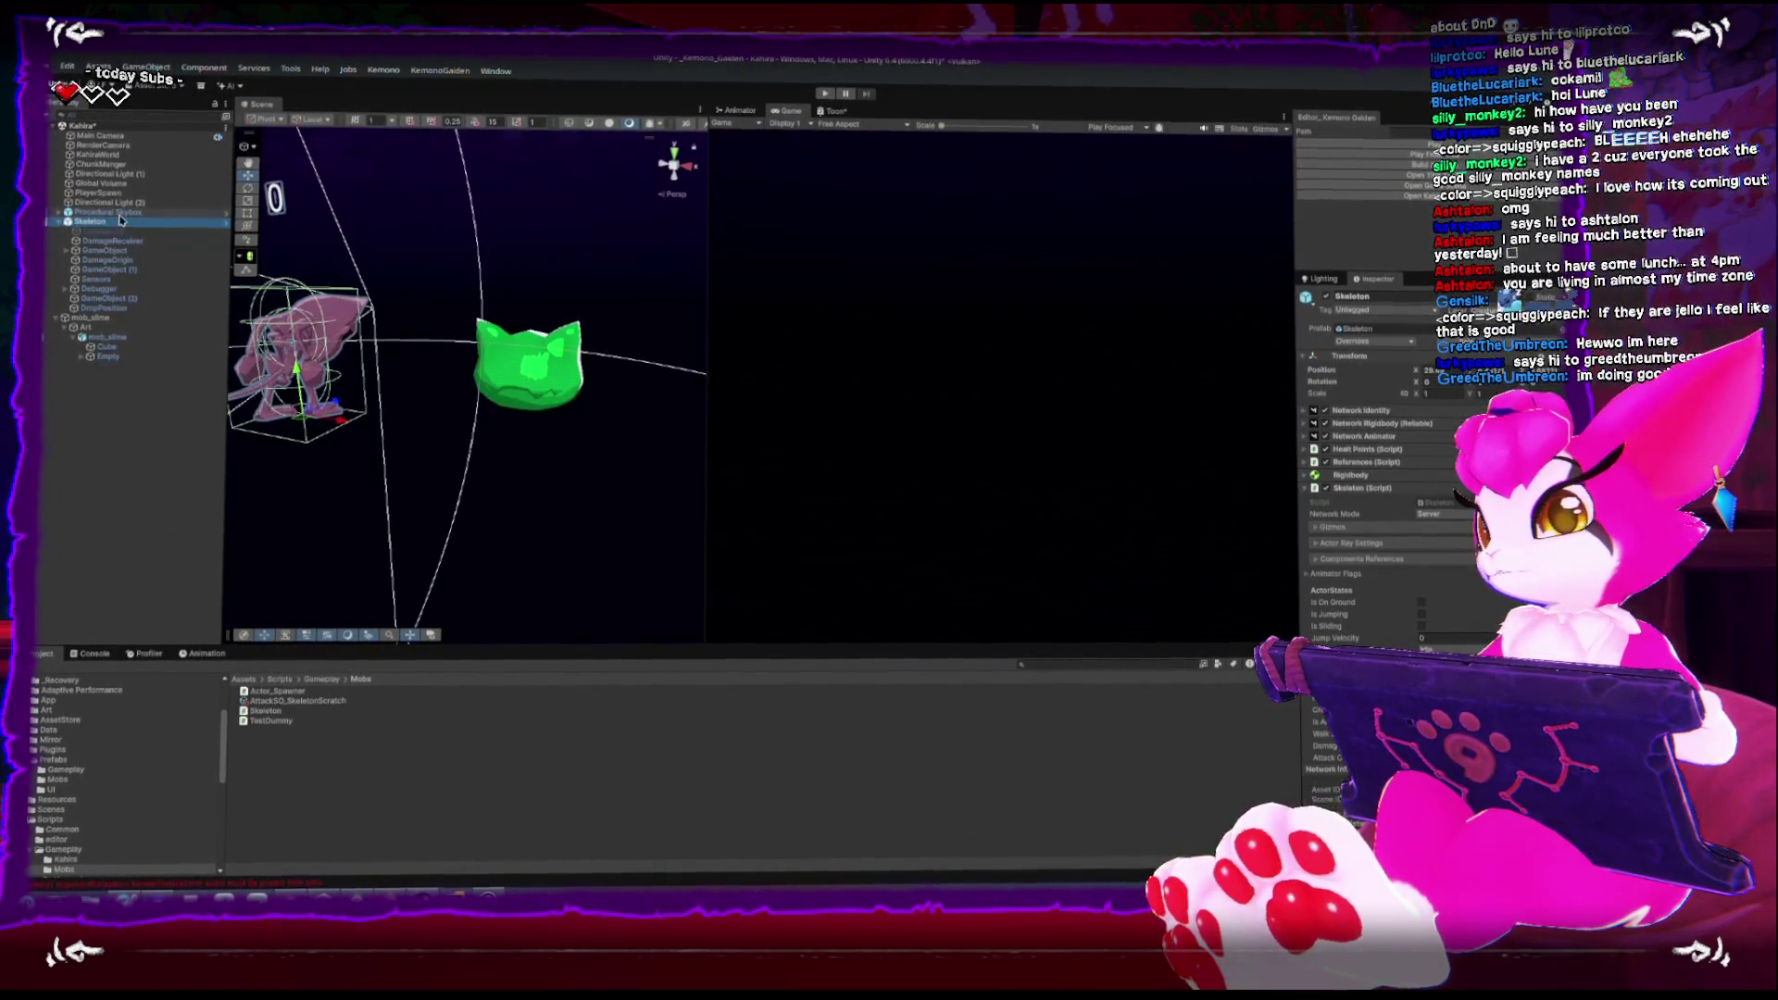
{"action": "left_click", "coordinate": [542, 381]}
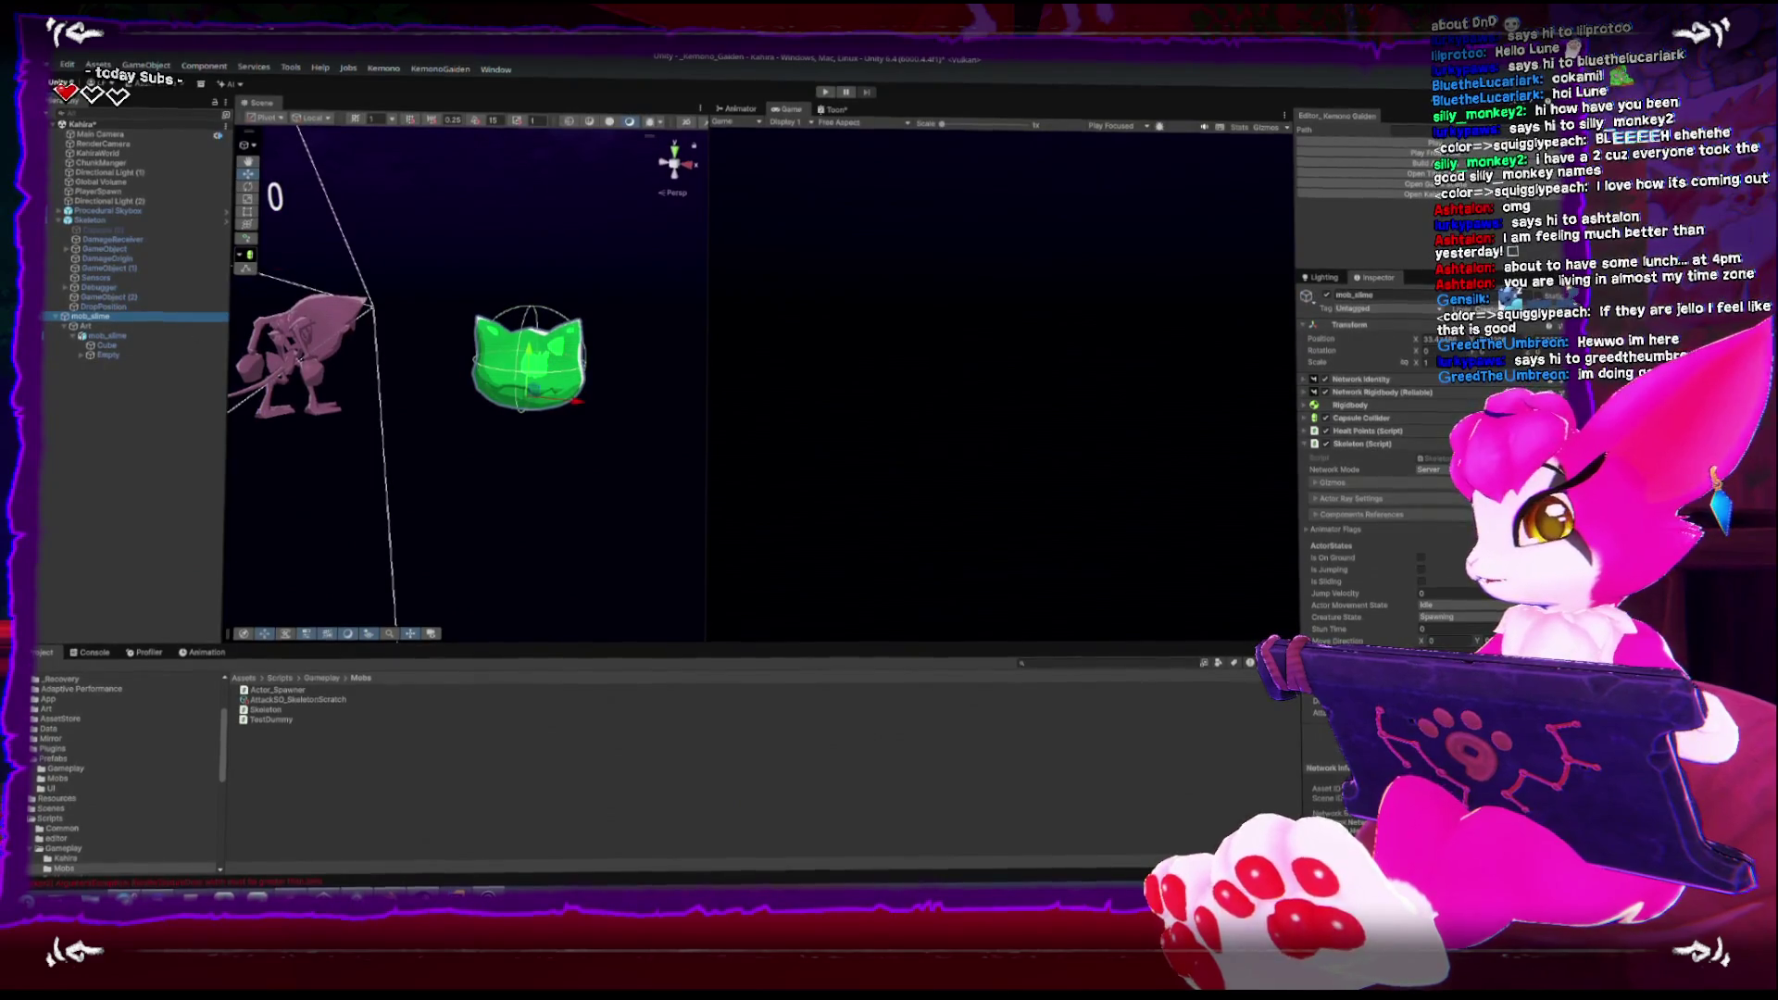
{"action": "left_click", "coordinate": [83, 222]}
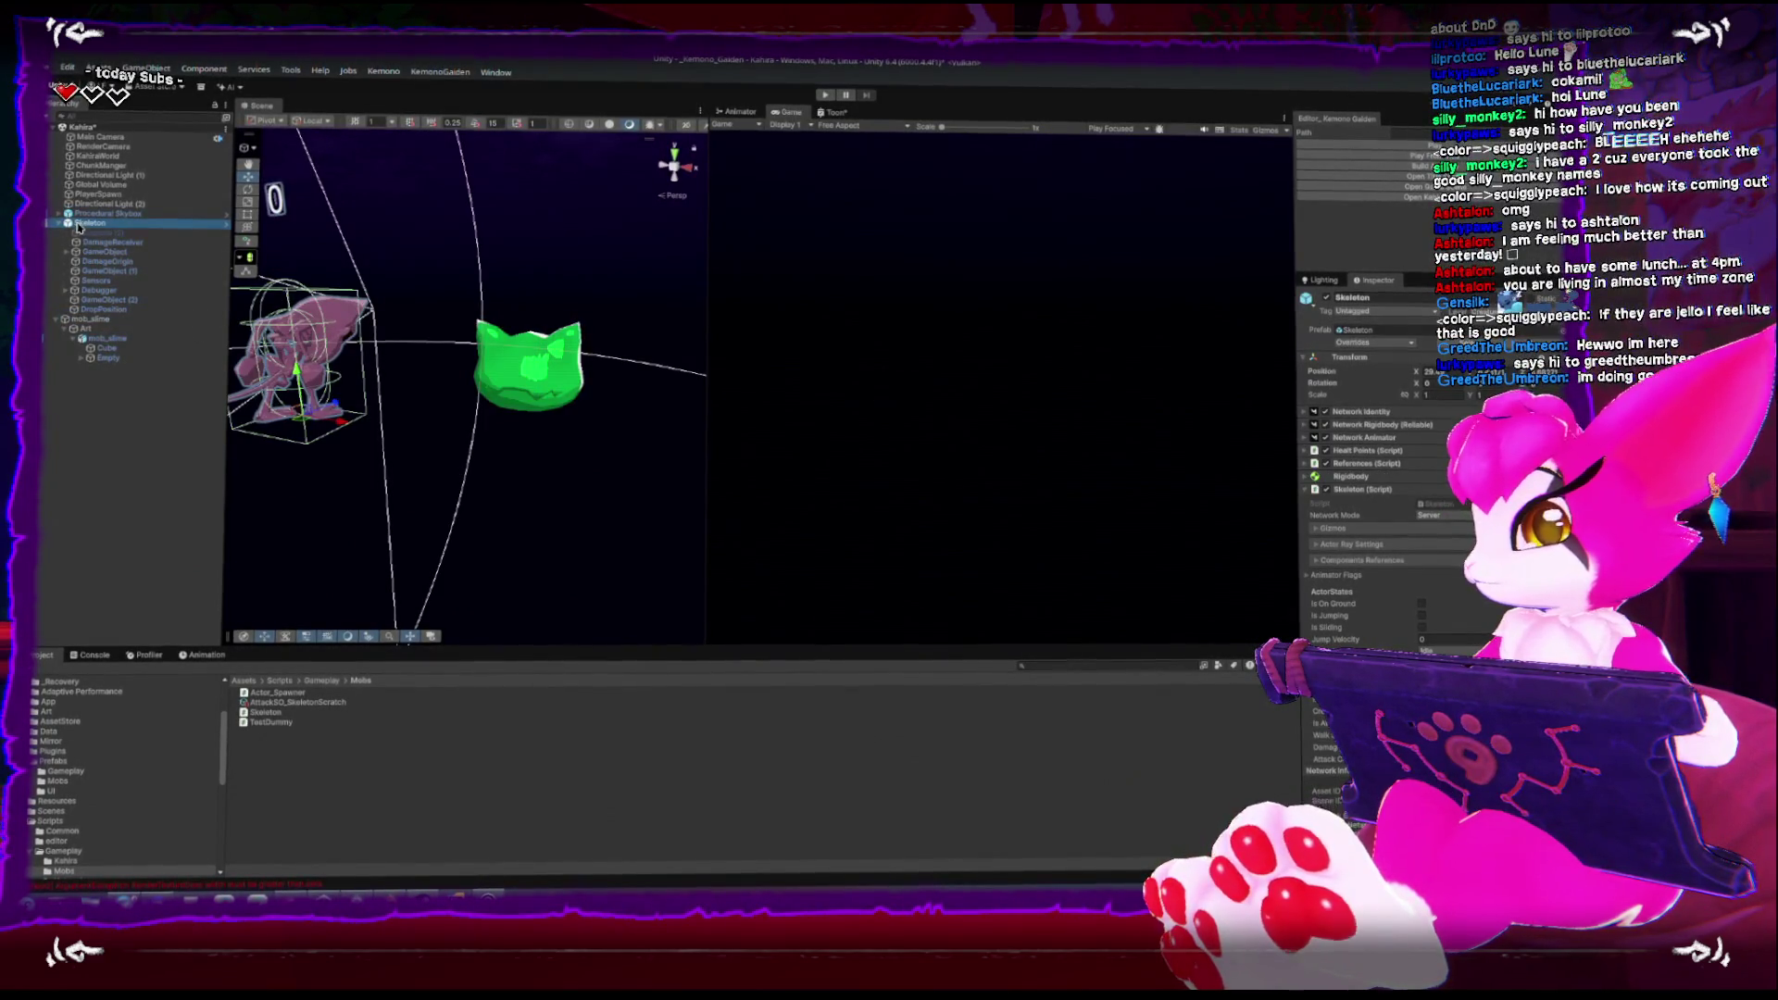
{"action": "left_click", "coordinate": [91, 317]}
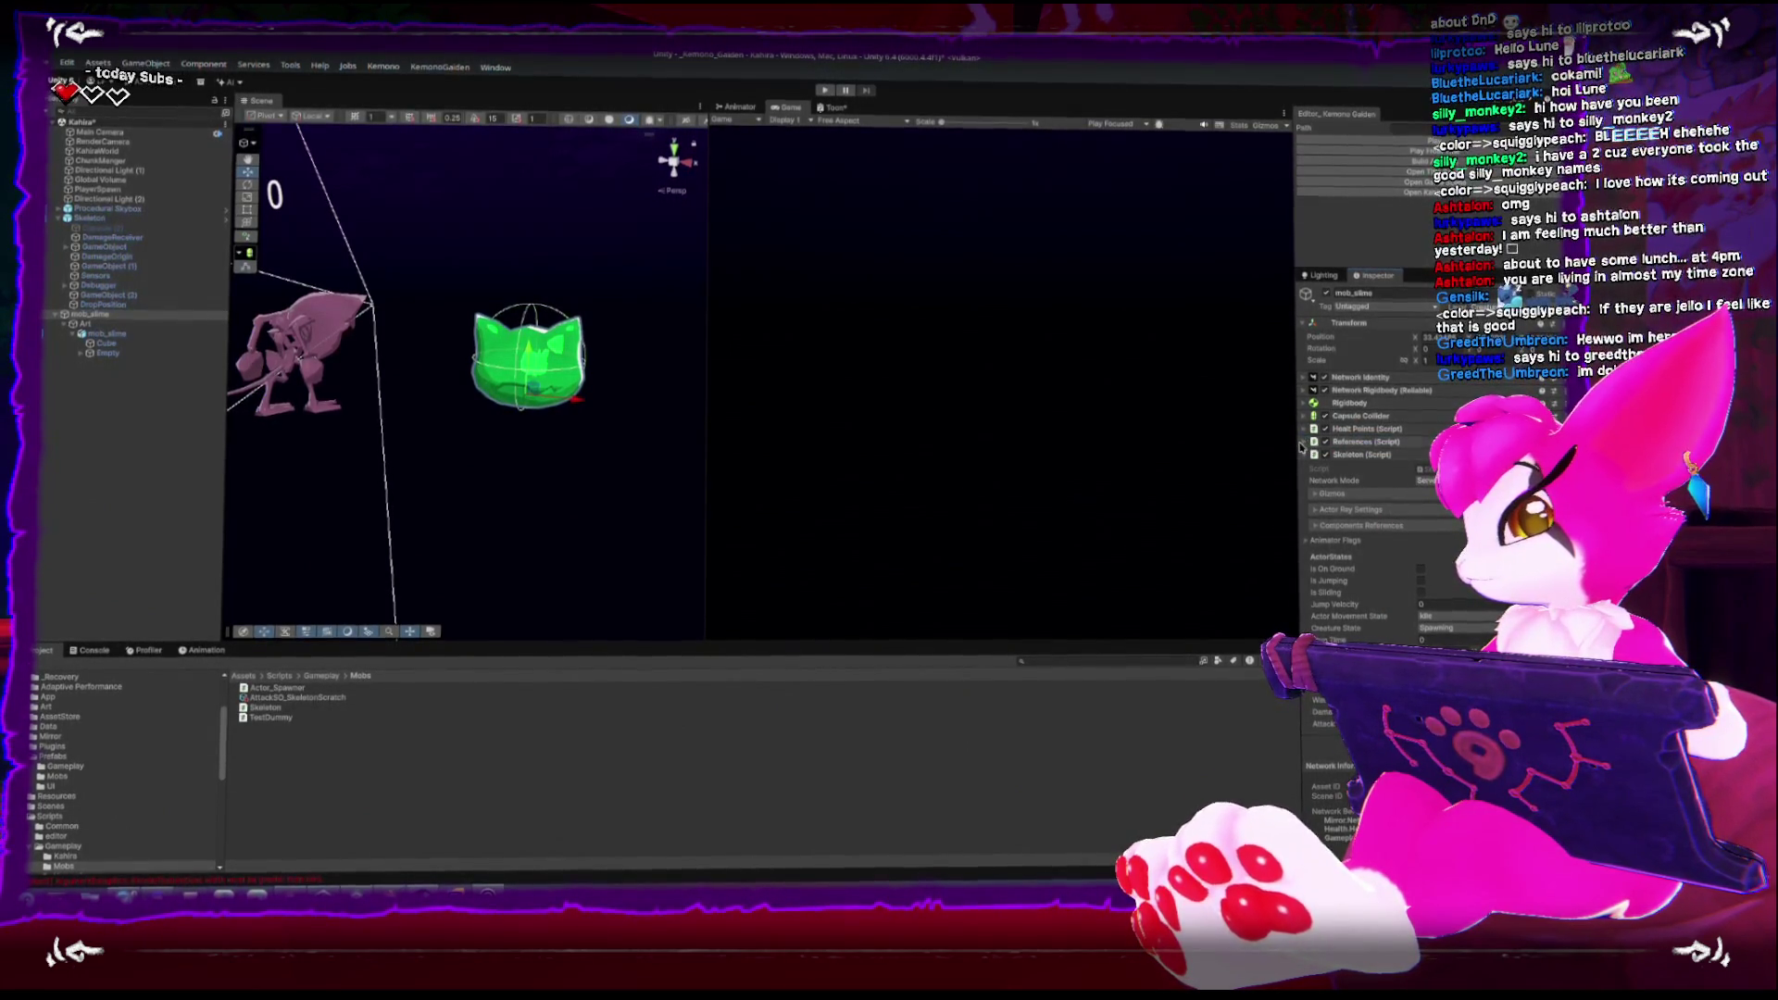
{"action": "left_click", "coordinate": [1323, 443]}
{"action": "scroll", "coordinate": [1337, 477], "scroll_direction": "down", "scroll_amount": 2}
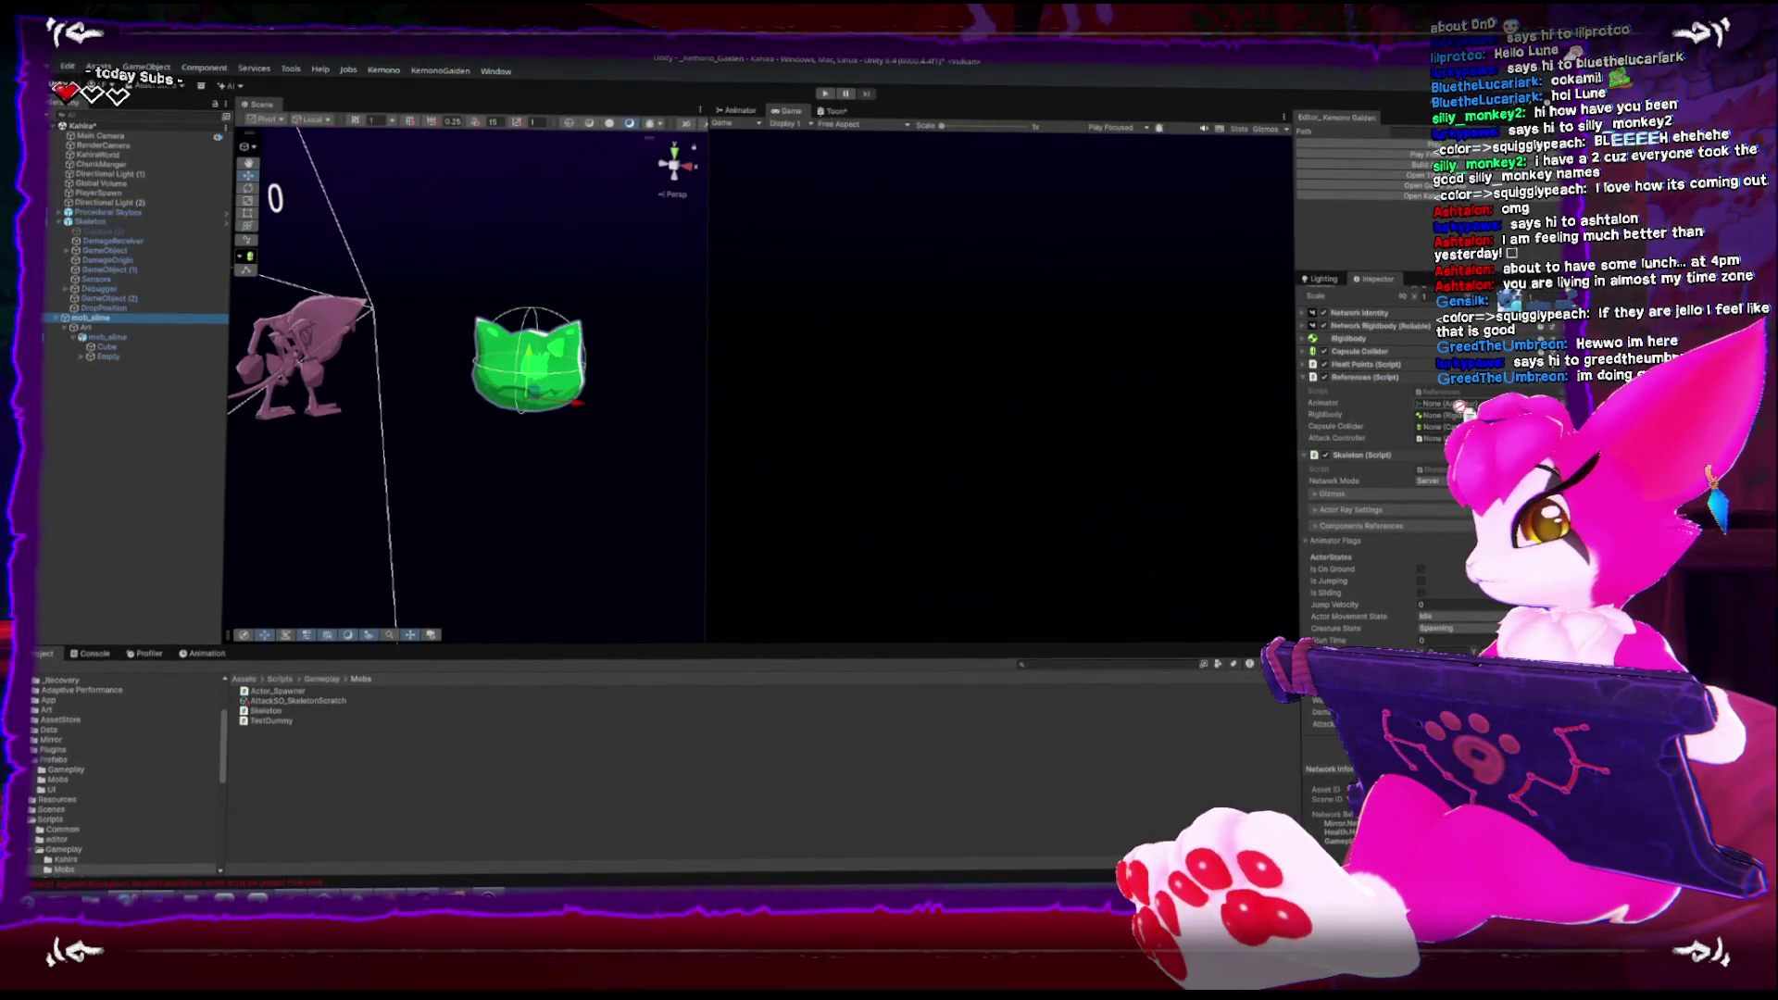
Select the Art child and browse Project through Plugins/_Kahira to Prefabs/Gameplay
{"action": "left_click", "coordinate": [85, 327]}
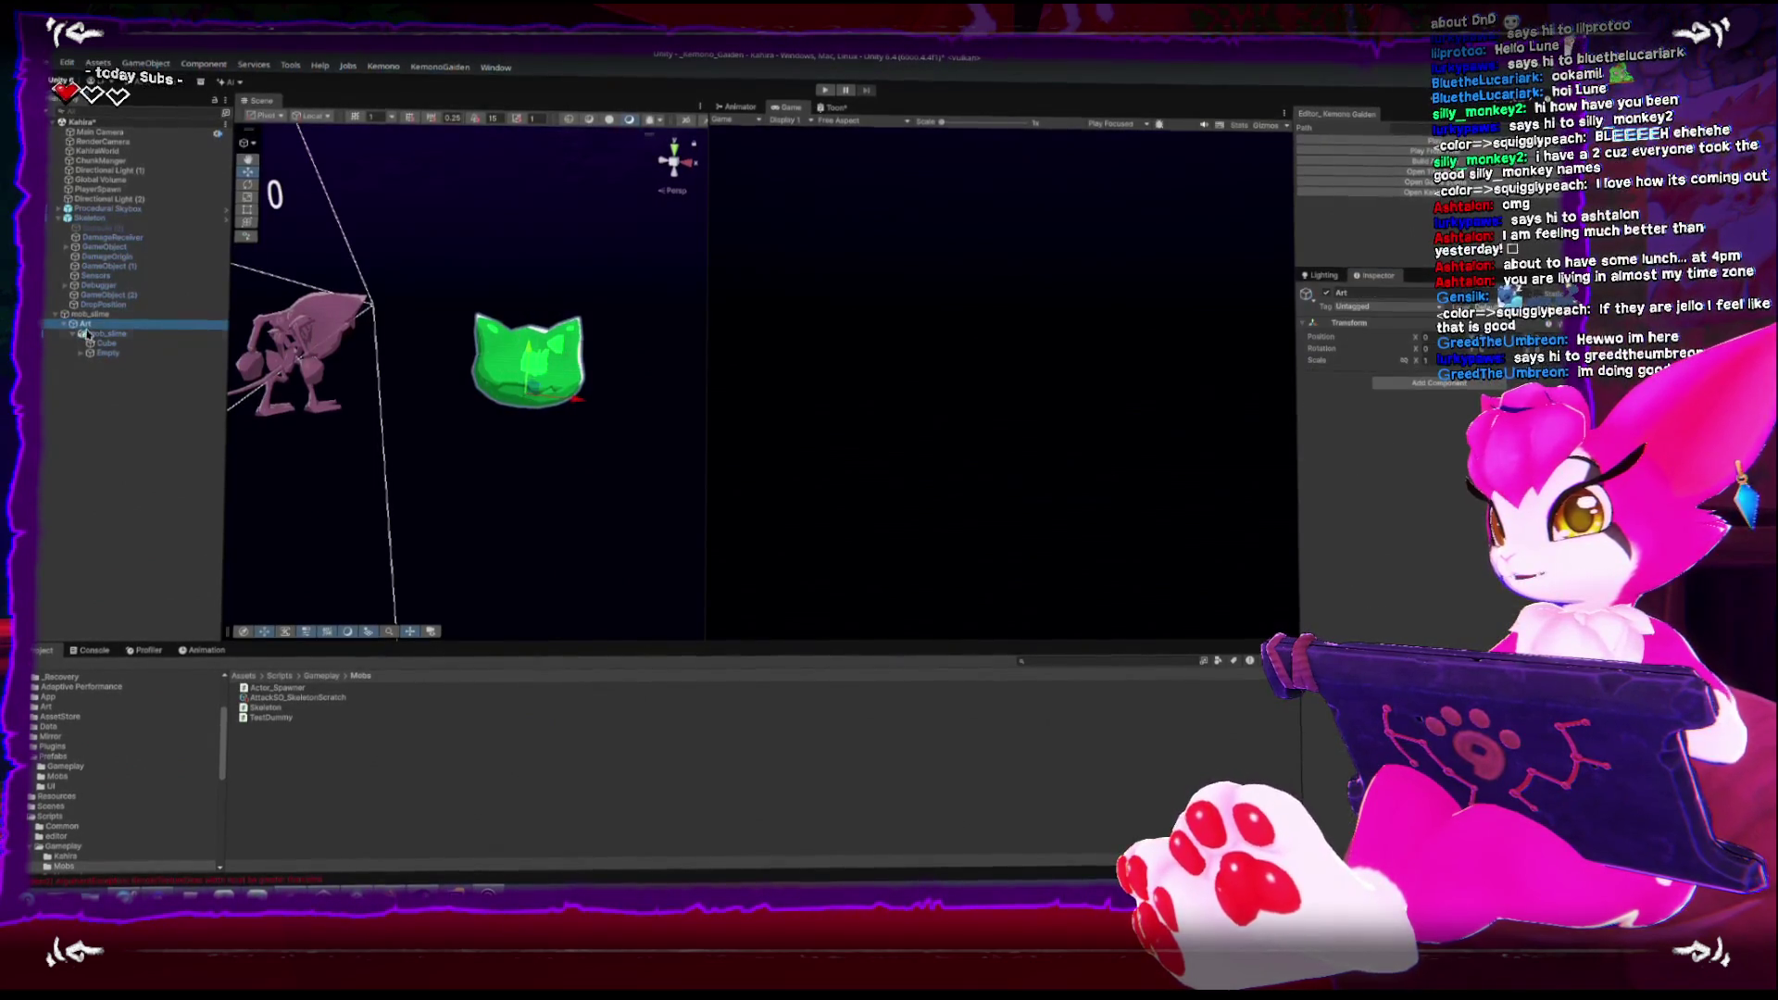
{"action": "left_click", "coordinate": [97, 337]}
{"action": "left_click", "coordinate": [103, 349]}
{"action": "key", "text": "Up"}
{"action": "key", "text": "Up"}
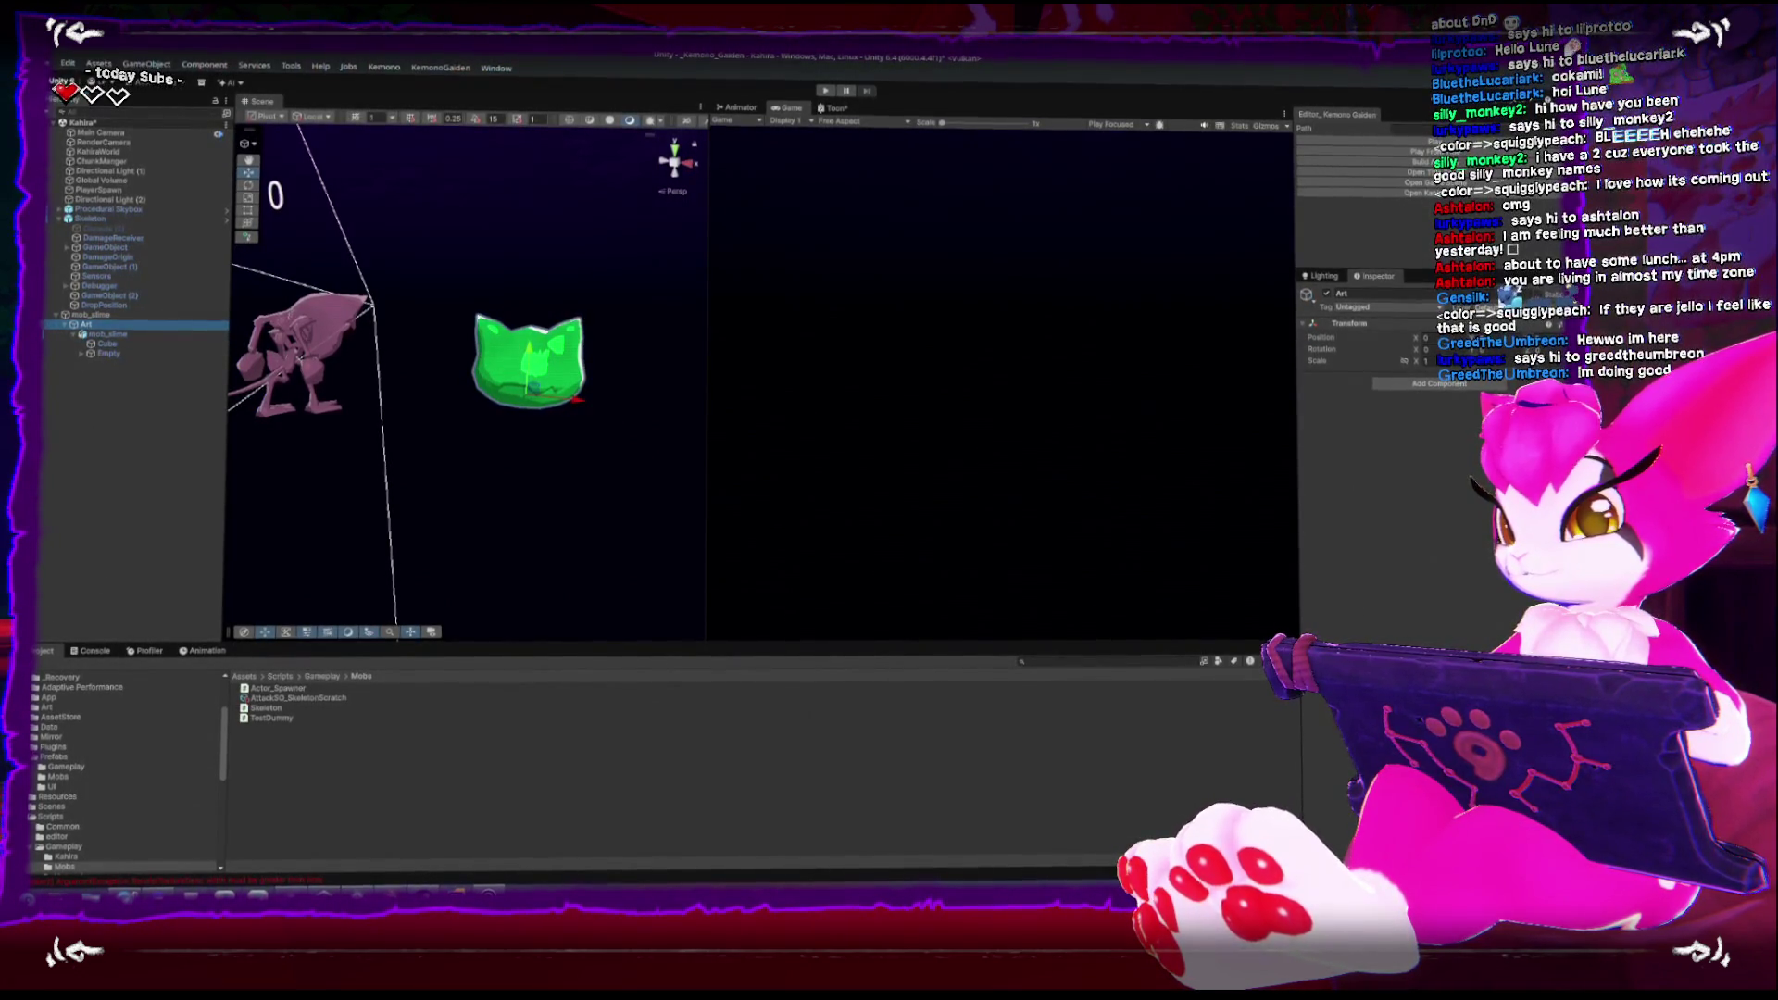
{"action": "left_click", "coordinate": [33, 746]}
{"action": "left_click", "coordinate": [65, 759]}
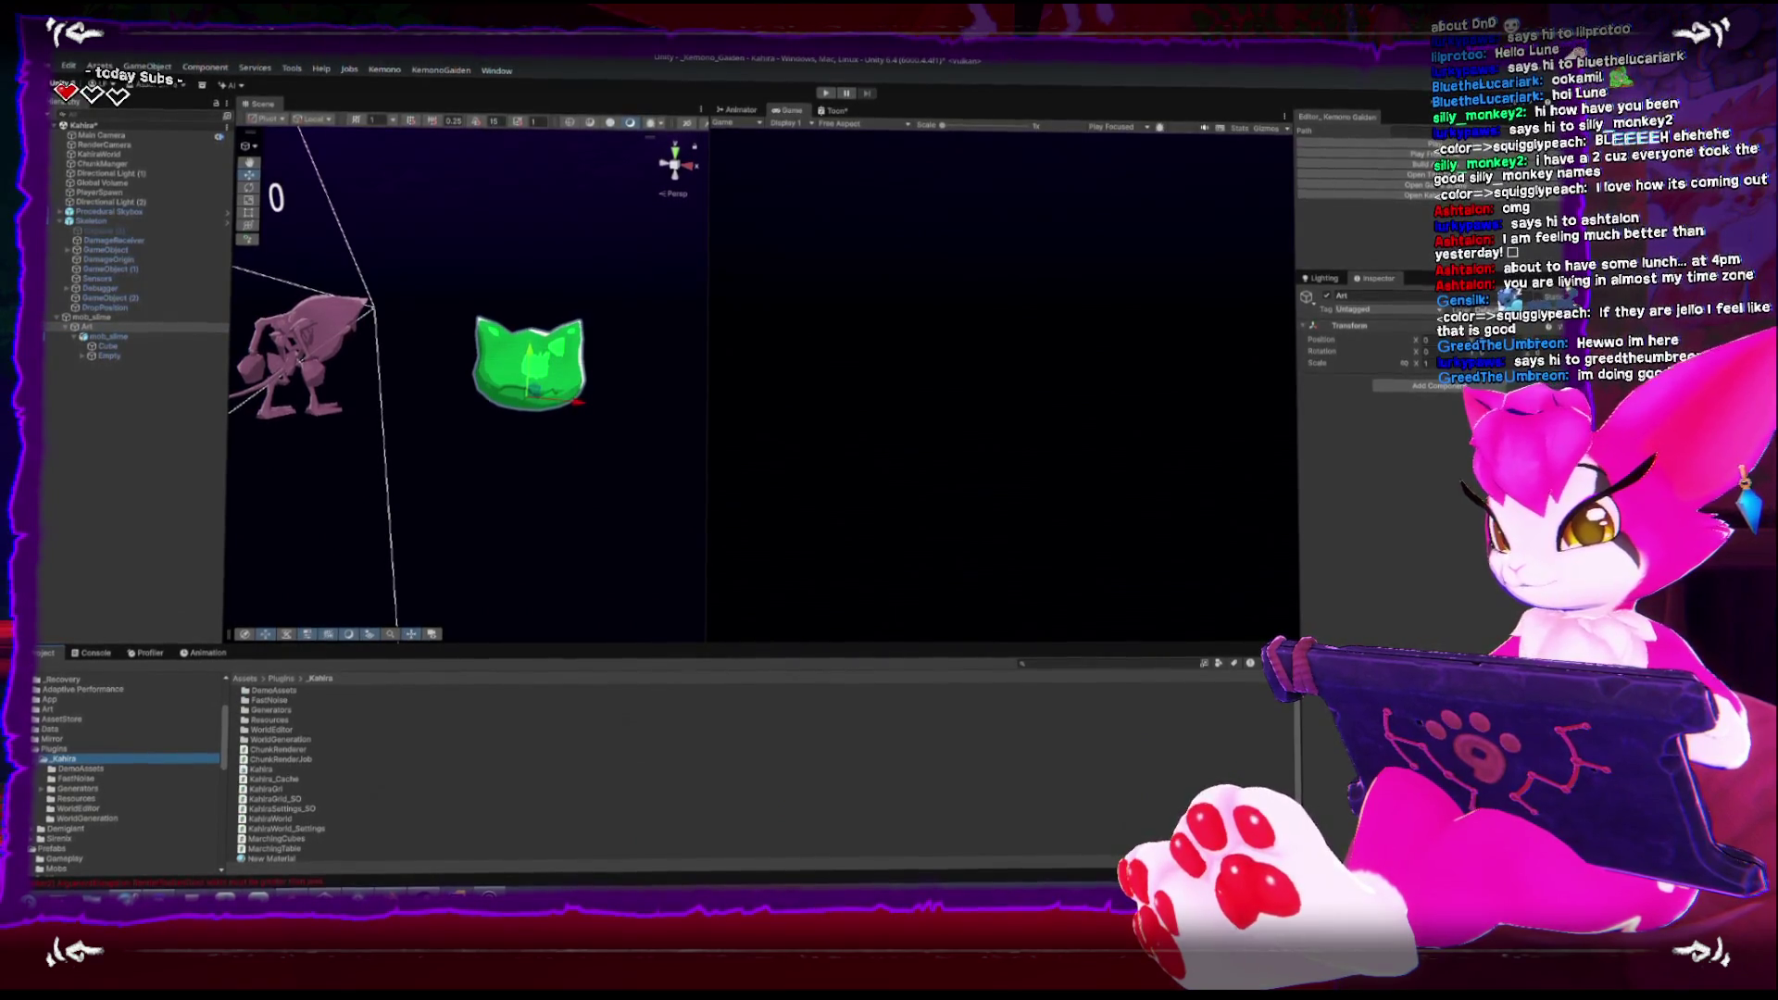
{"action": "left_click", "coordinate": [63, 859]}
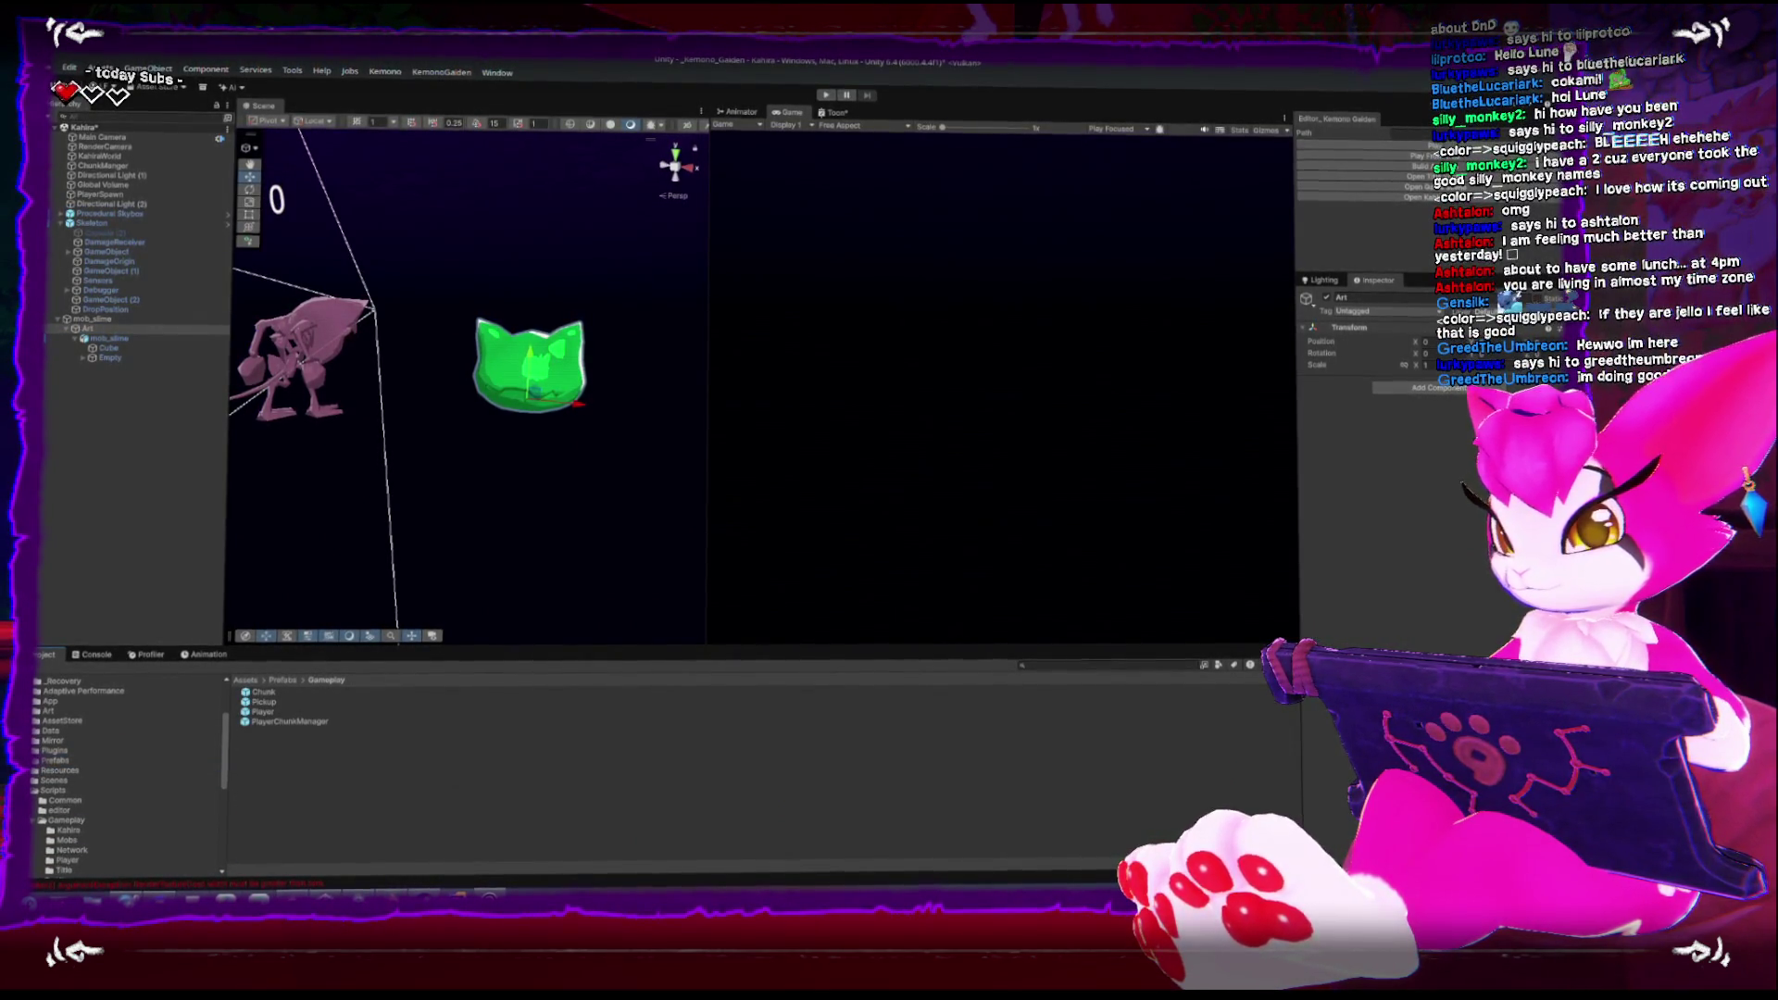
{"action": "scroll", "coordinate": [48, 755], "scroll_direction": "up", "scroll_amount": 3}
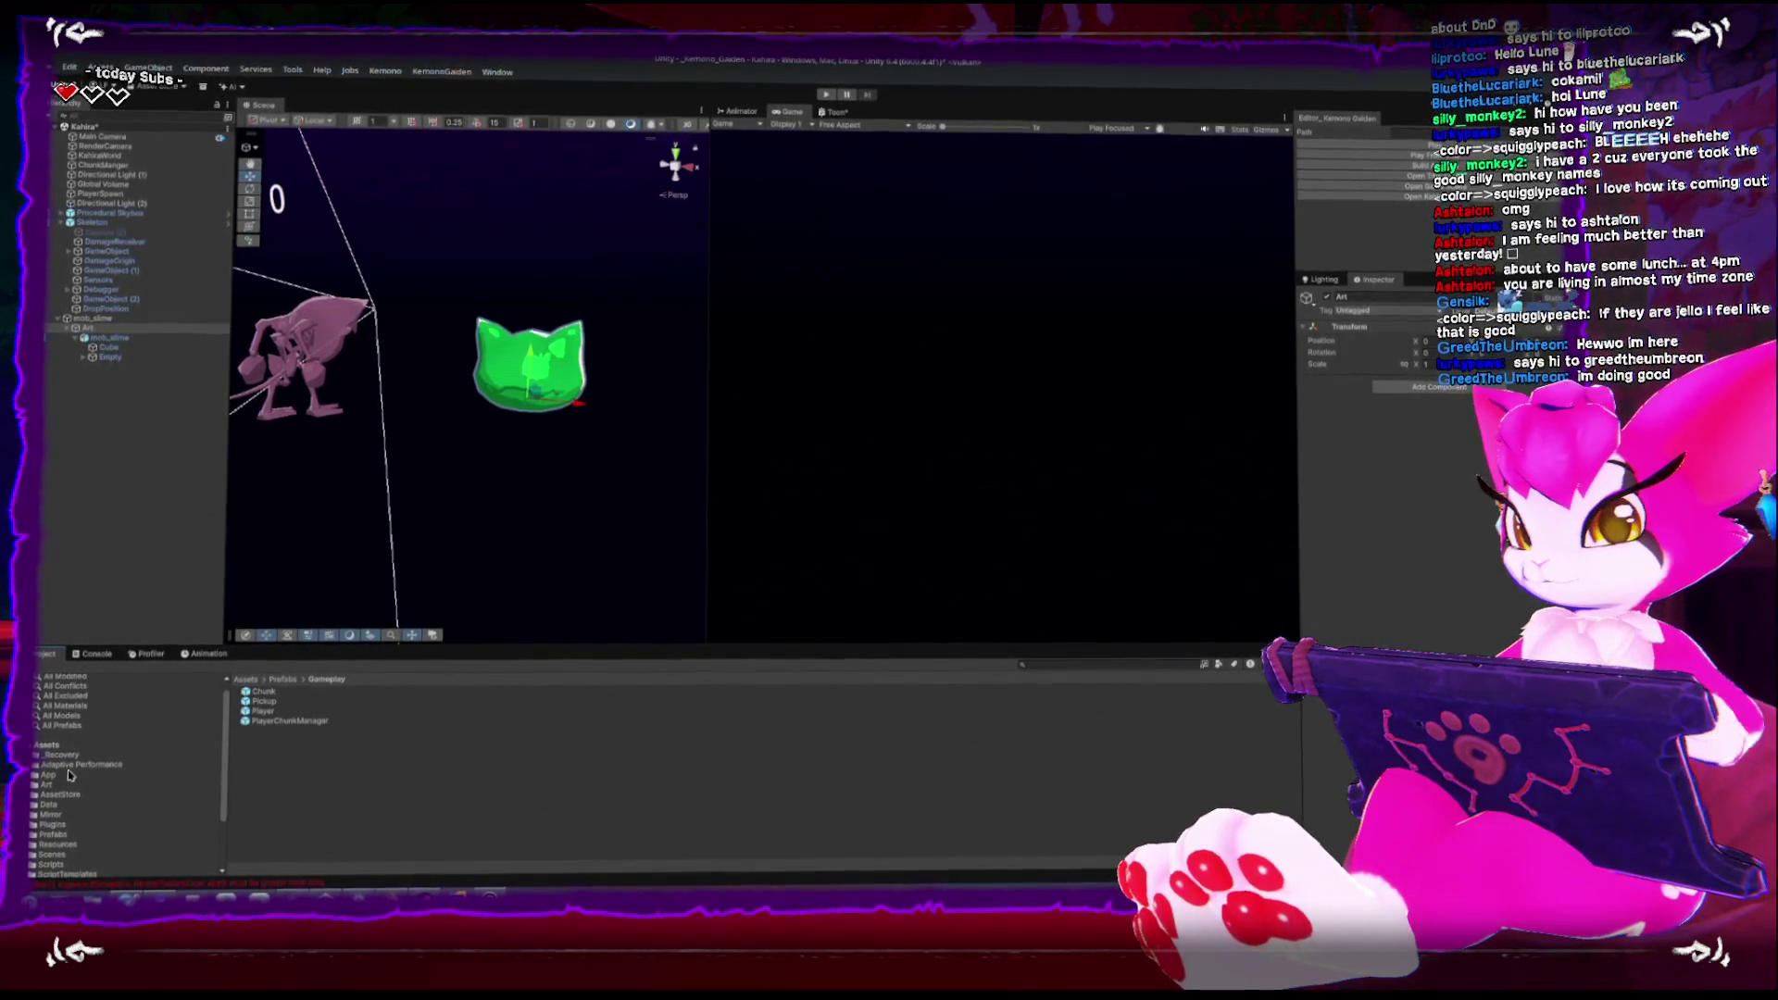
Select mob_slime.fbx in Art/Mobs/Slime and check its Rig and Animation import tabs
{"action": "scroll", "coordinate": [67, 802], "scroll_direction": "down", "scroll_amount": 2}
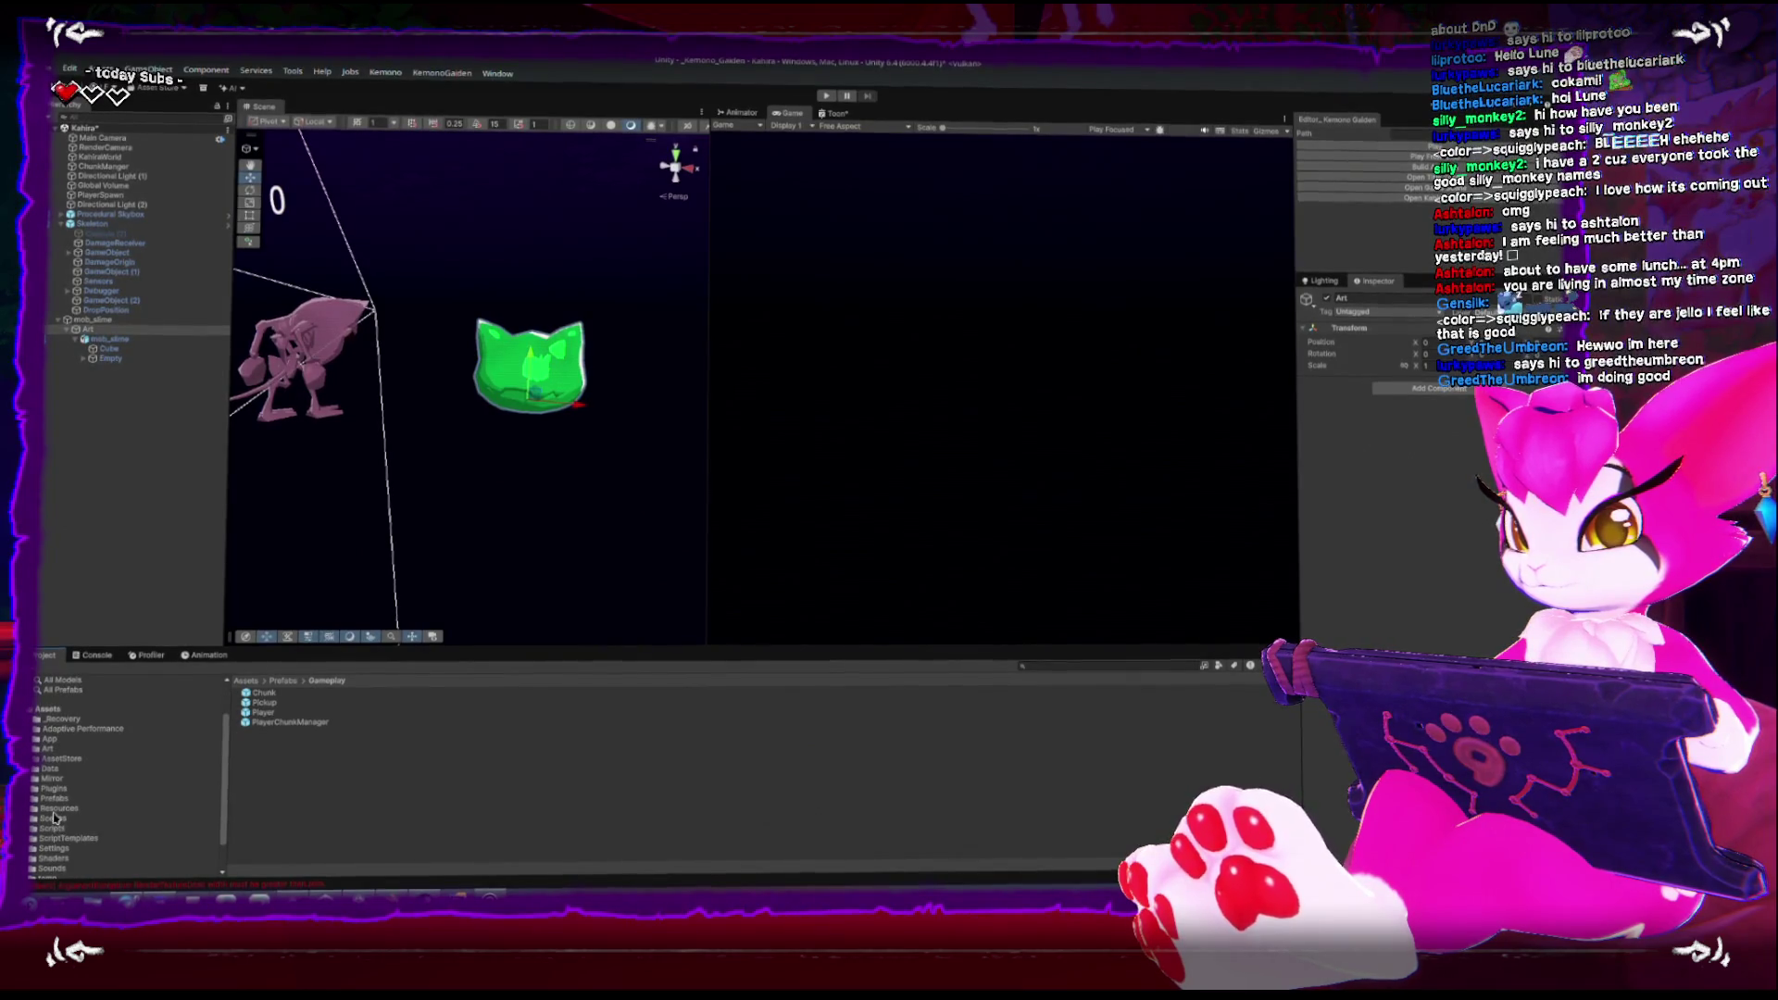
{"action": "left_click", "coordinate": [35, 746]}
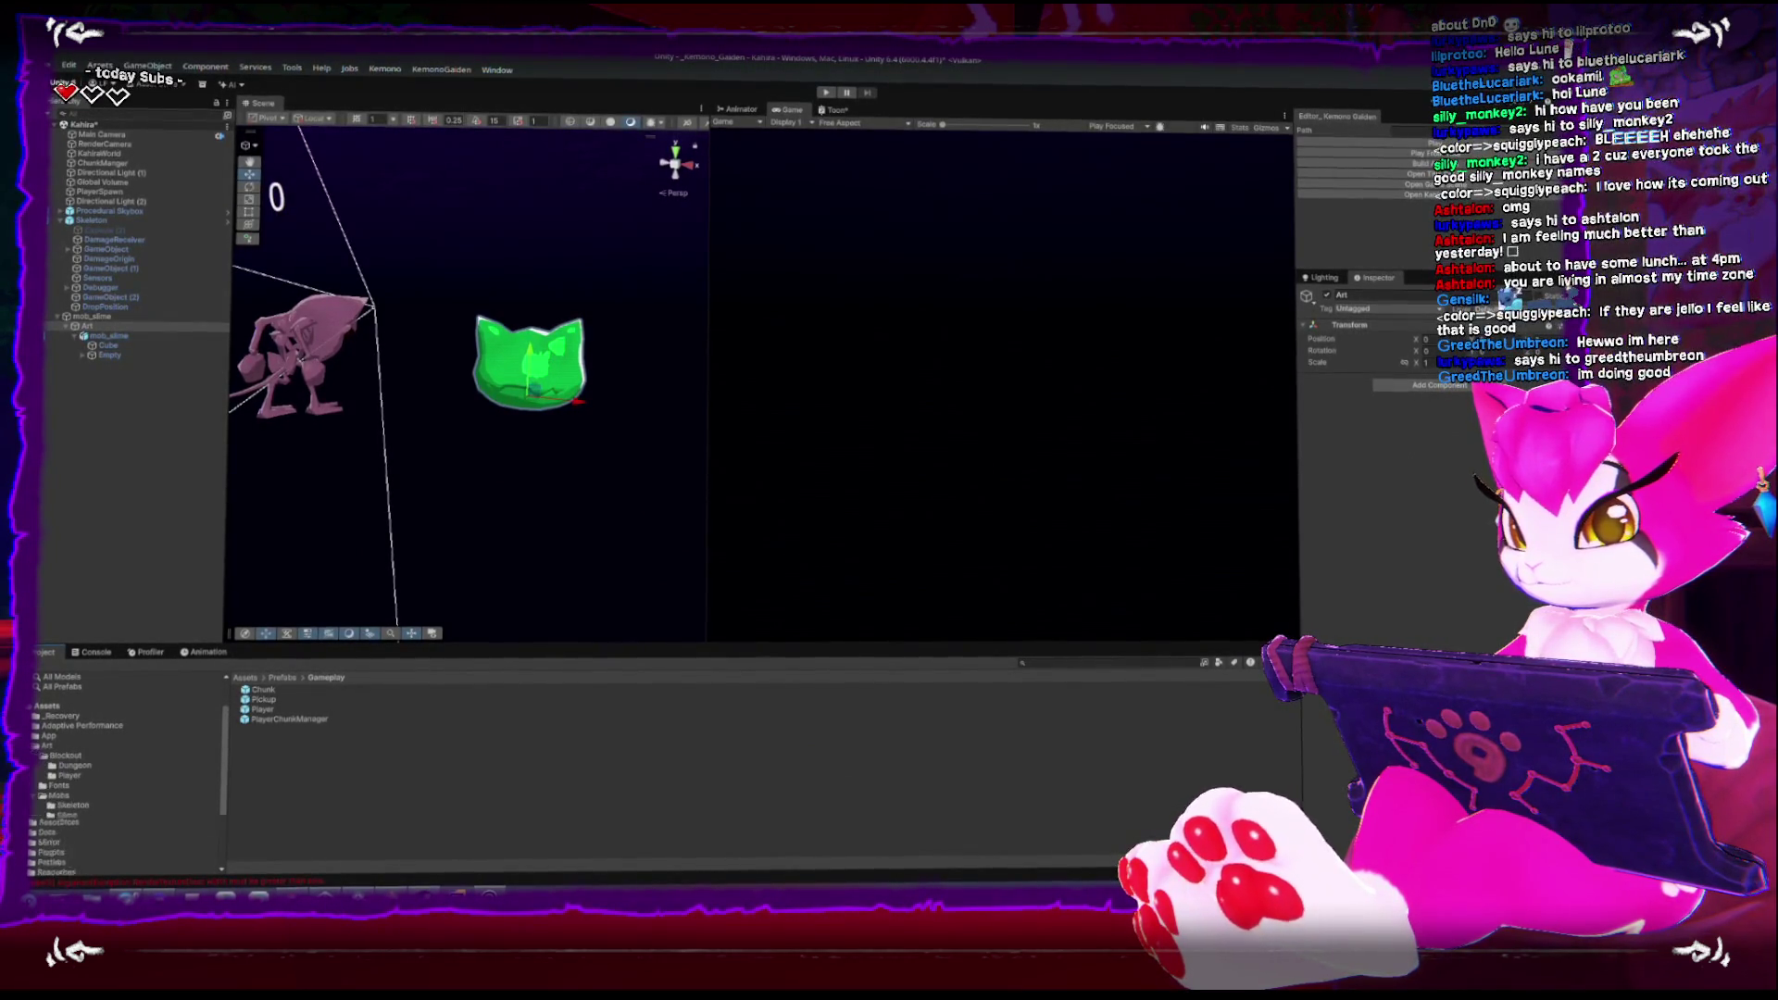
{"action": "left_click", "coordinate": [65, 819]}
{"action": "left_click", "coordinate": [261, 694]}
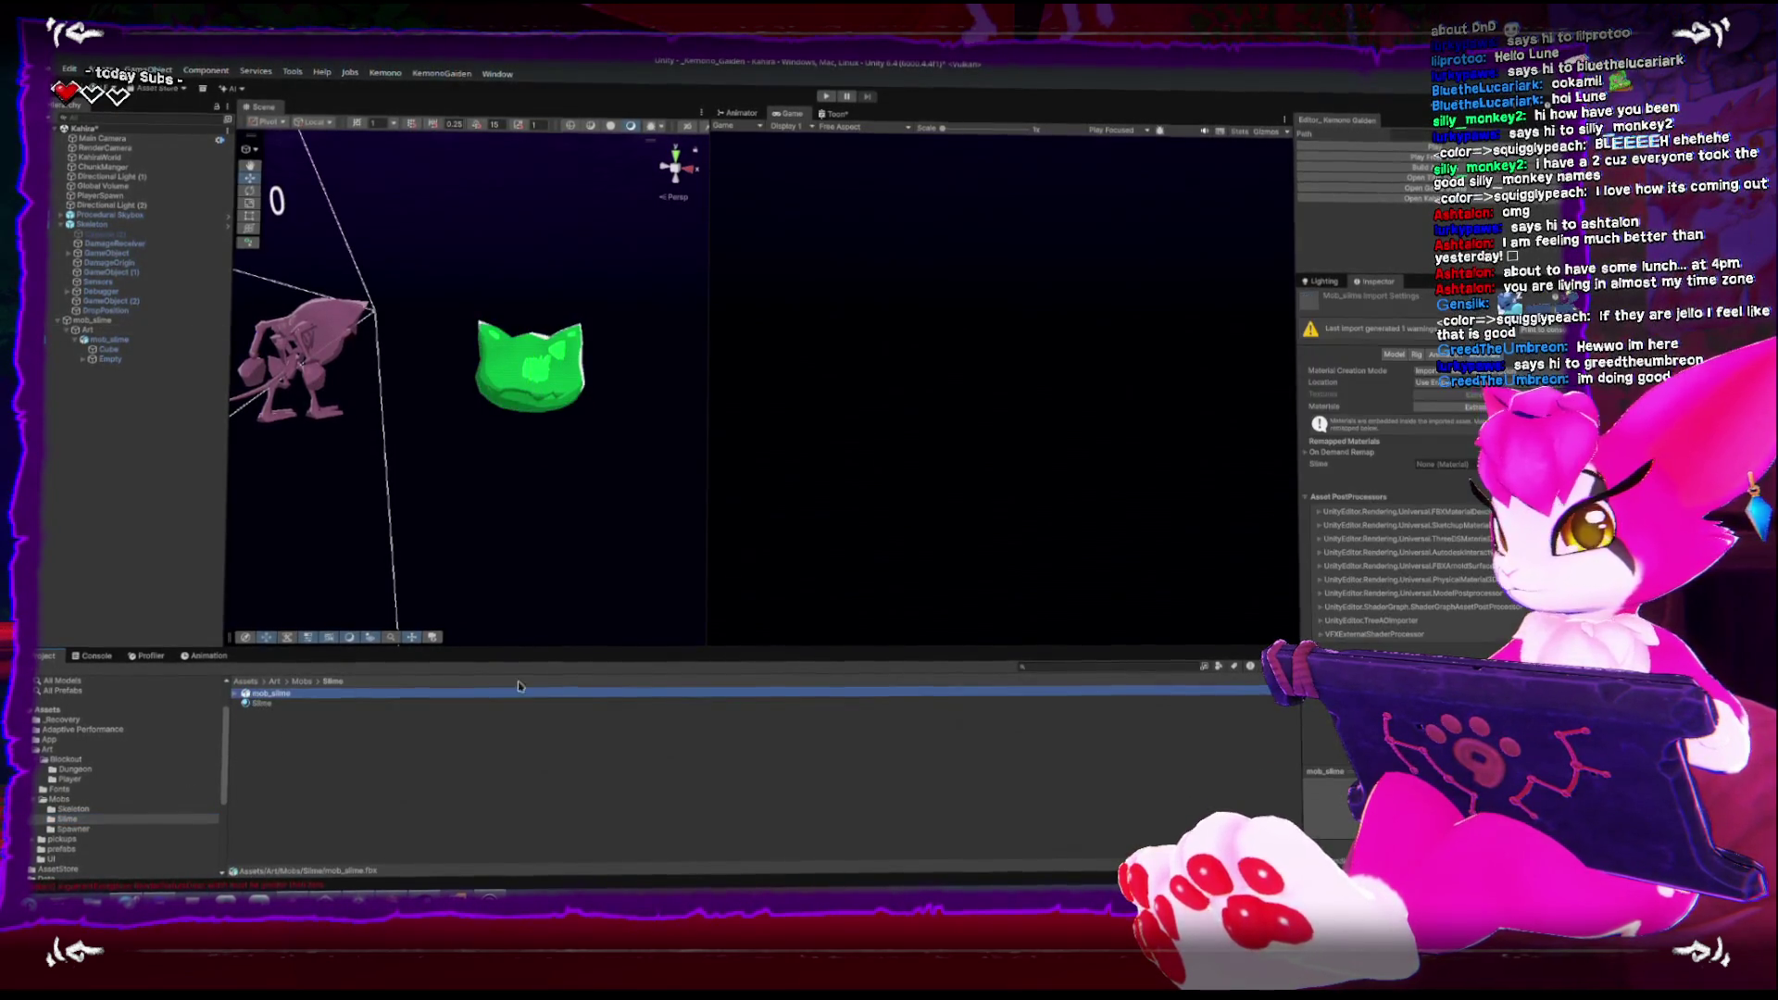
{"action": "left_click", "coordinate": [1414, 353]}
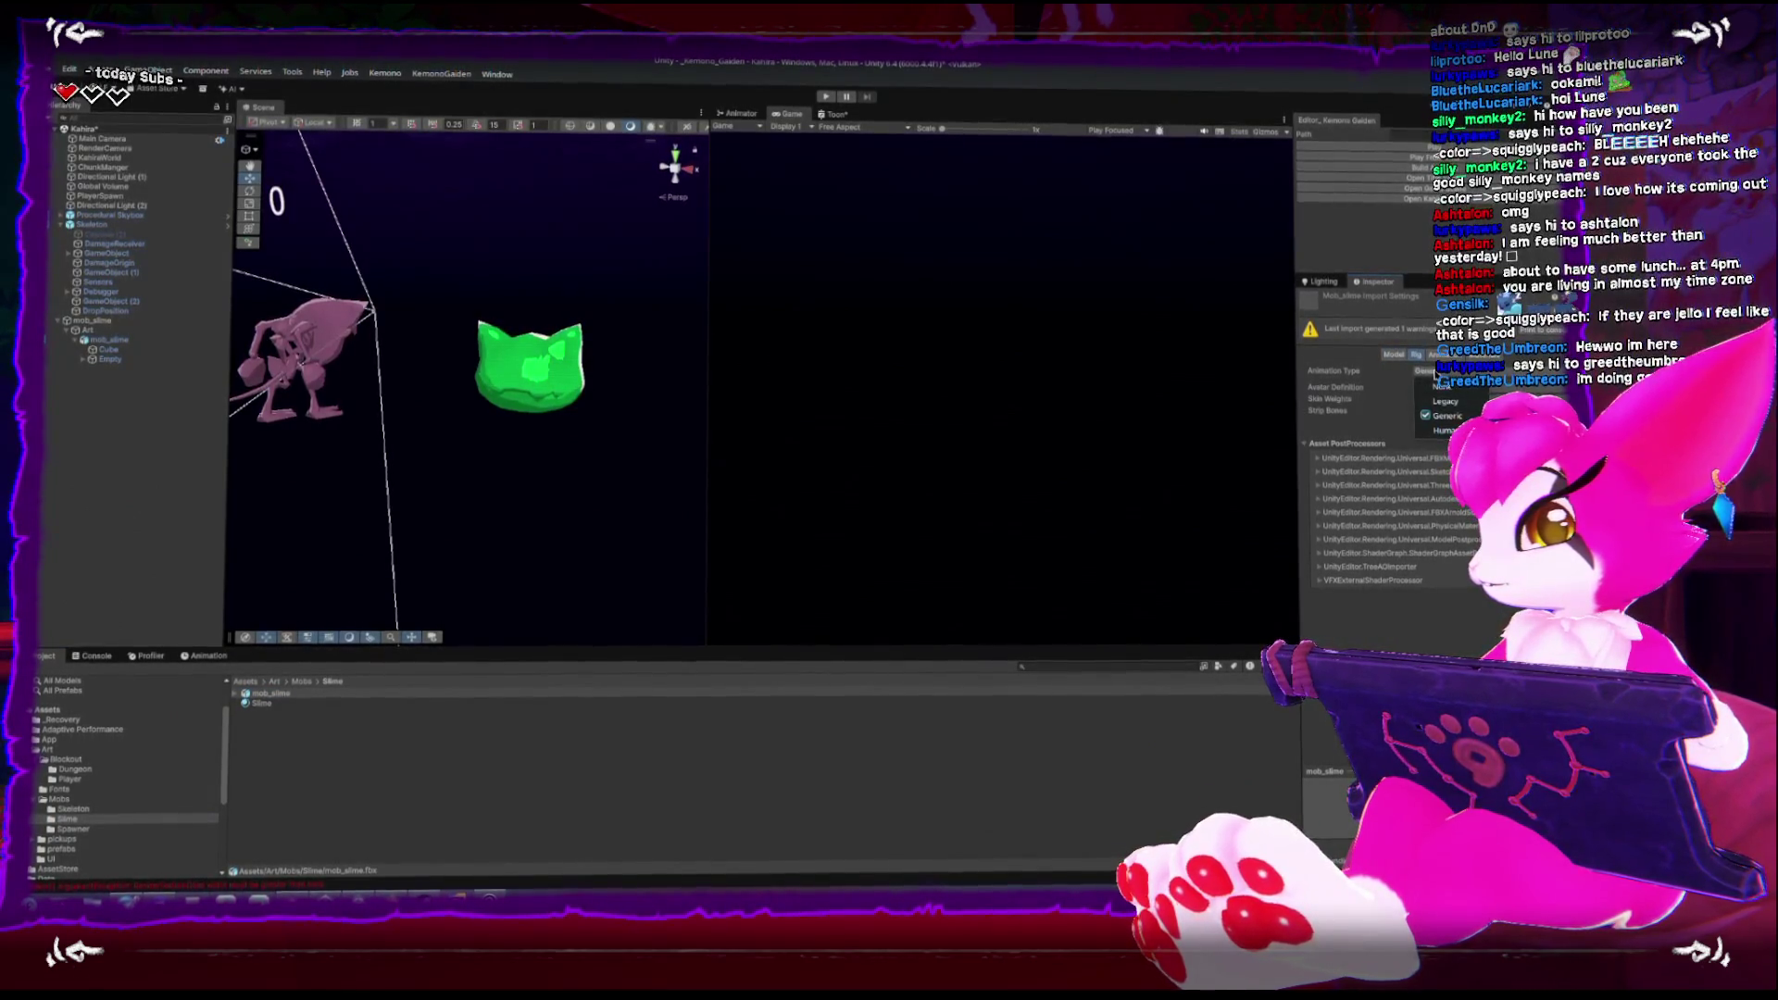
{"action": "left_click", "coordinate": [1441, 353]}
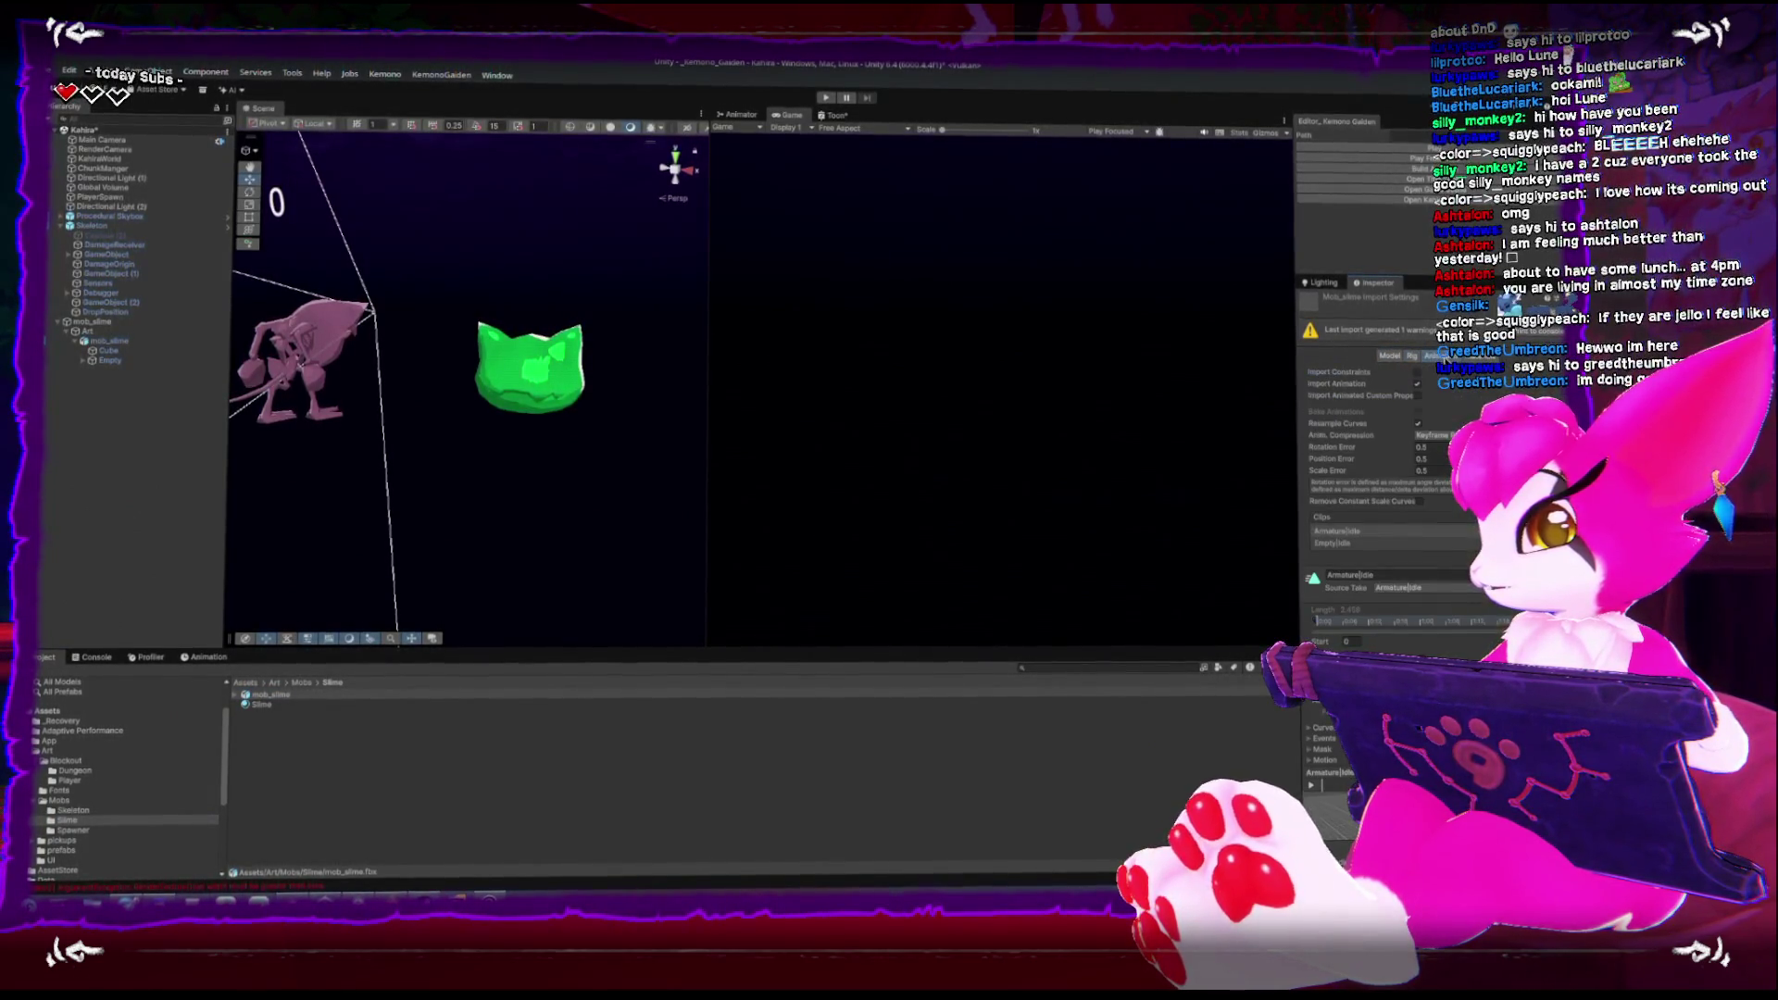
Inspect the Empty|Idle clip and create a mask definition for it
{"action": "left_click", "coordinate": [1334, 542]}
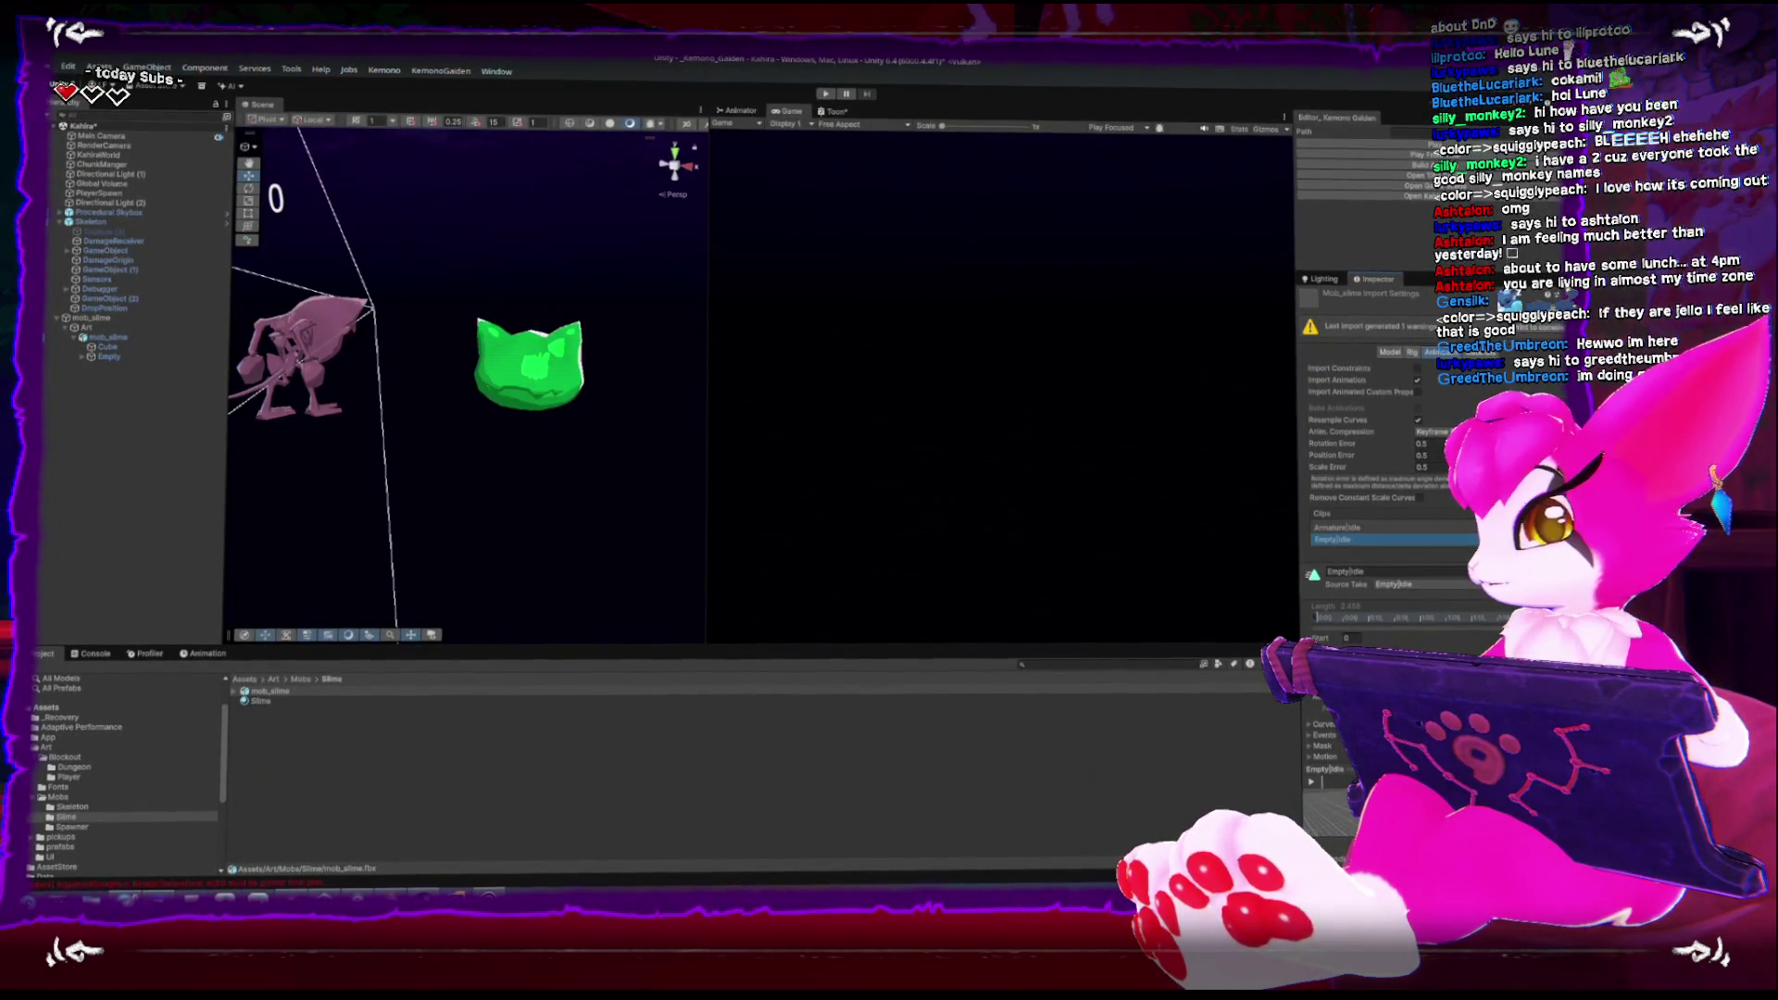
{"action": "scroll", "coordinate": [1407, 629], "scroll_direction": "down", "scroll_amount": 2}
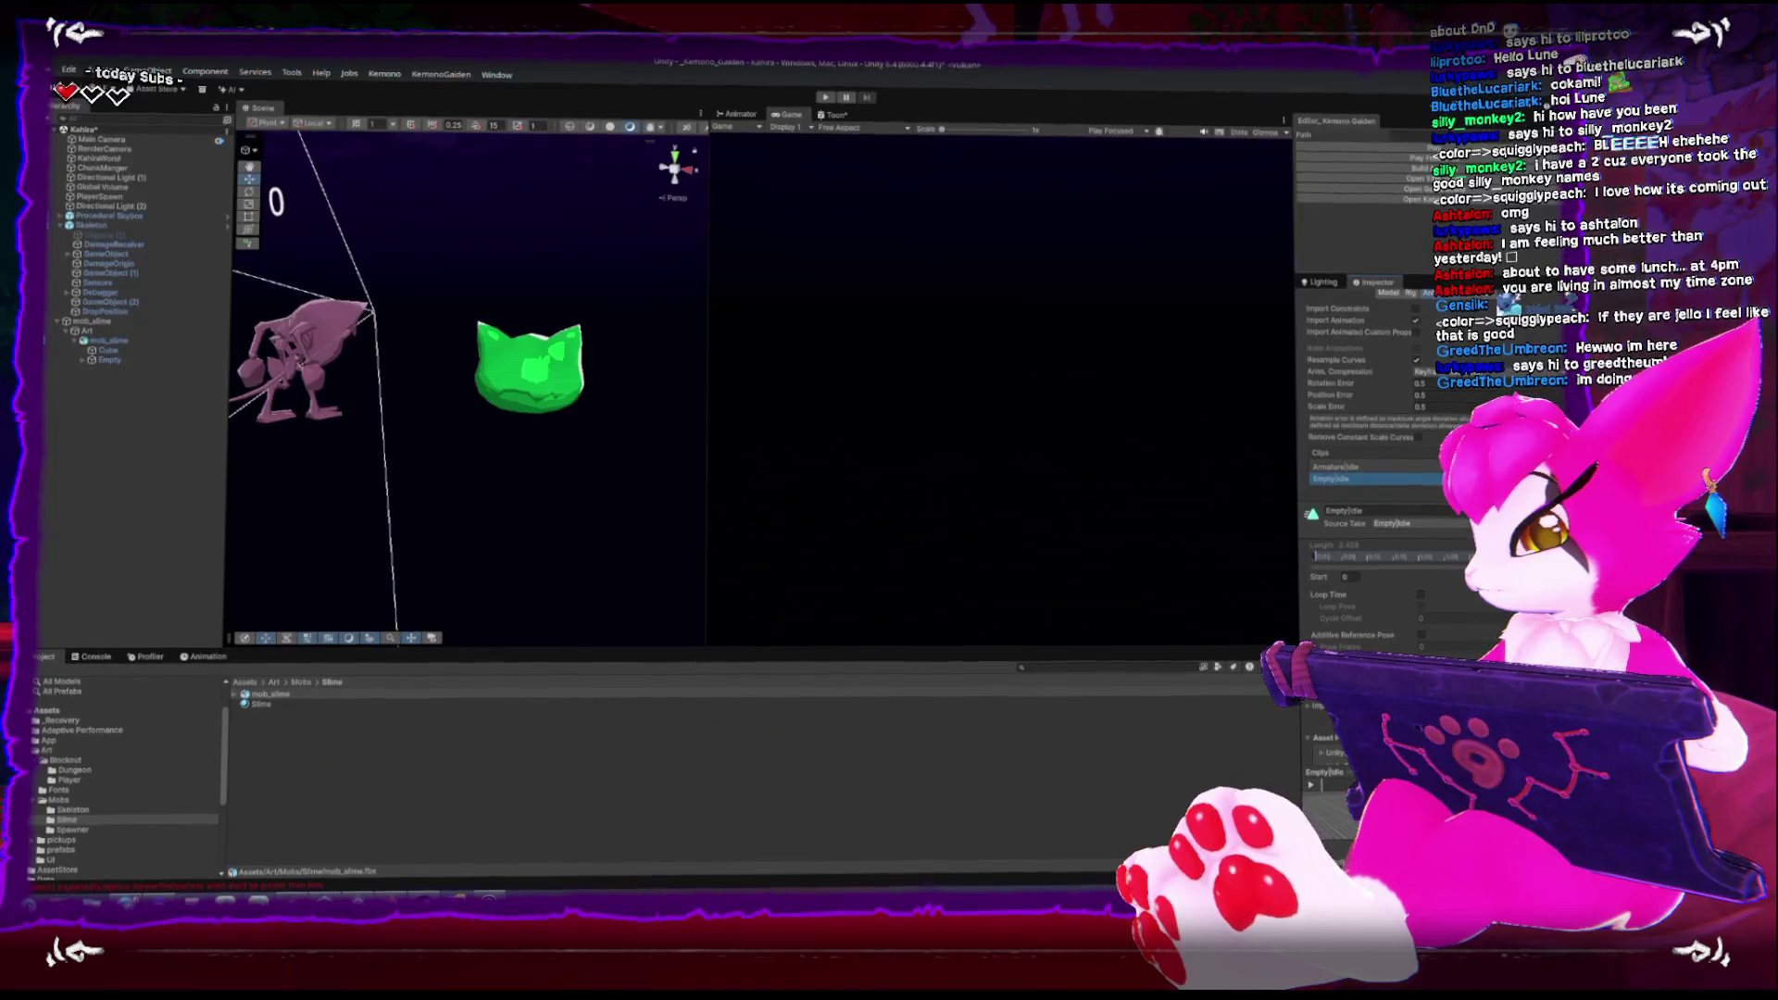
{"action": "left_click", "coordinate": [1320, 724]}
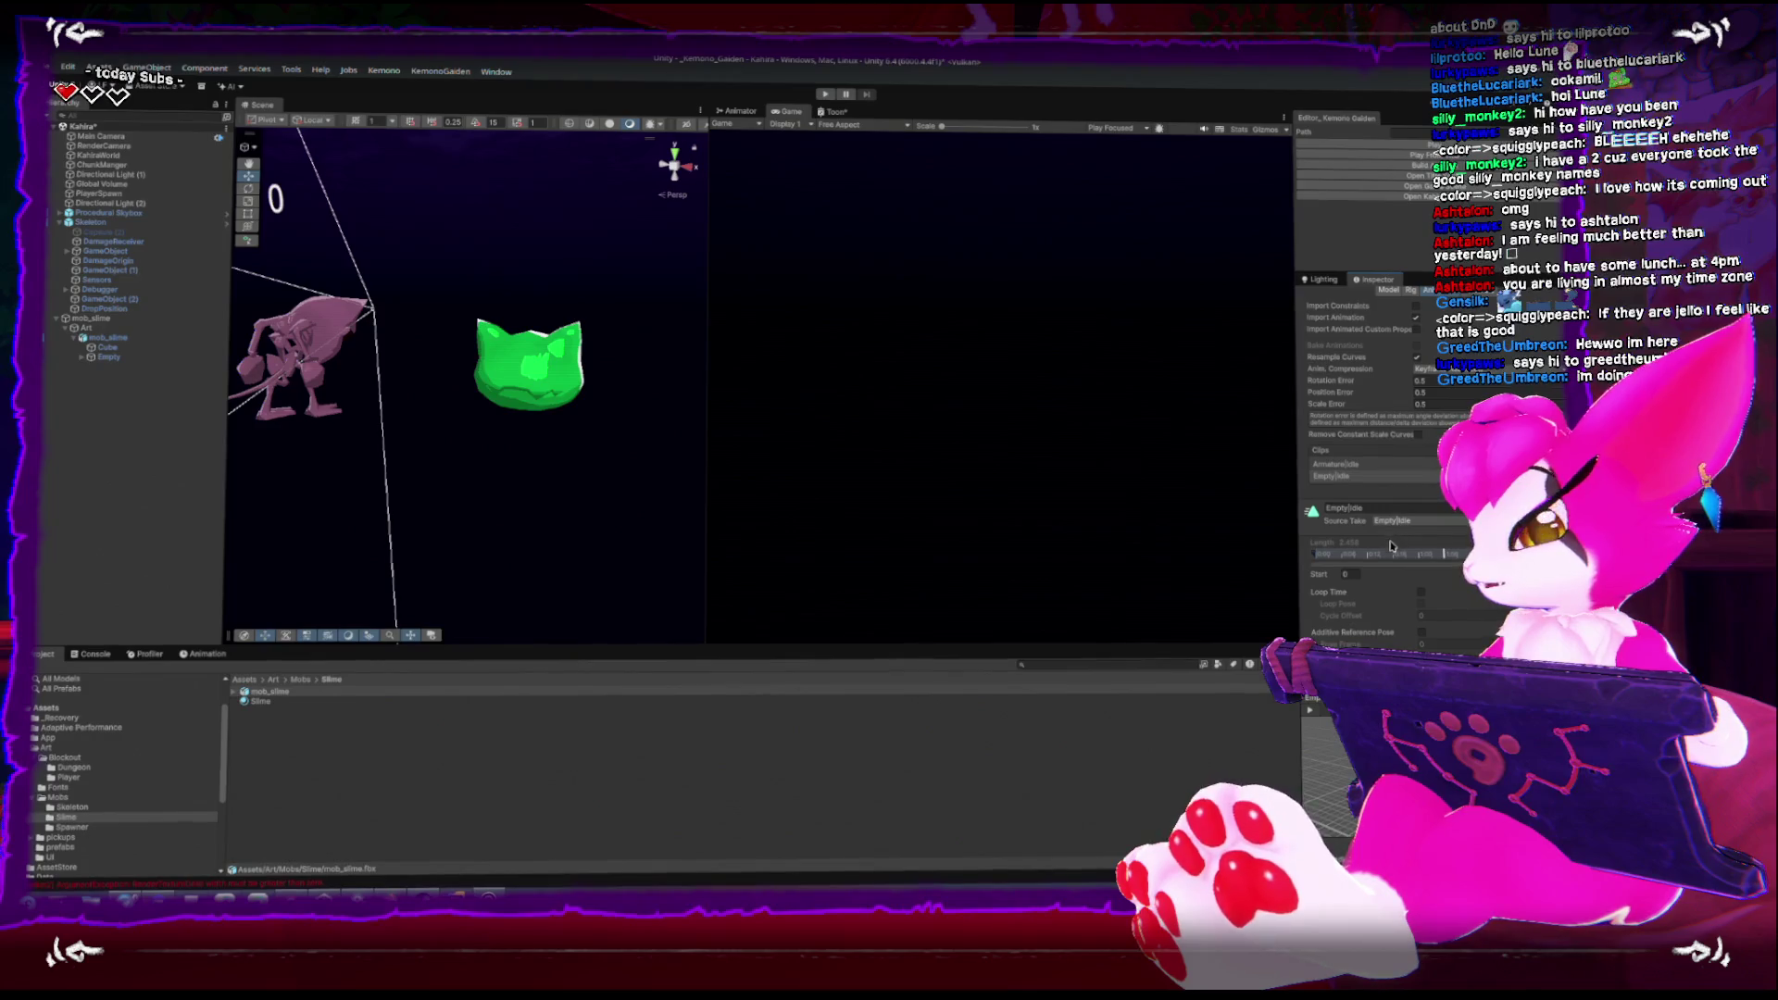
{"action": "scroll", "coordinate": [1343, 620], "scroll_direction": "down", "scroll_amount": 3}
{"action": "scroll", "coordinate": [1332, 632], "scroll_direction": "down", "scroll_amount": 1}
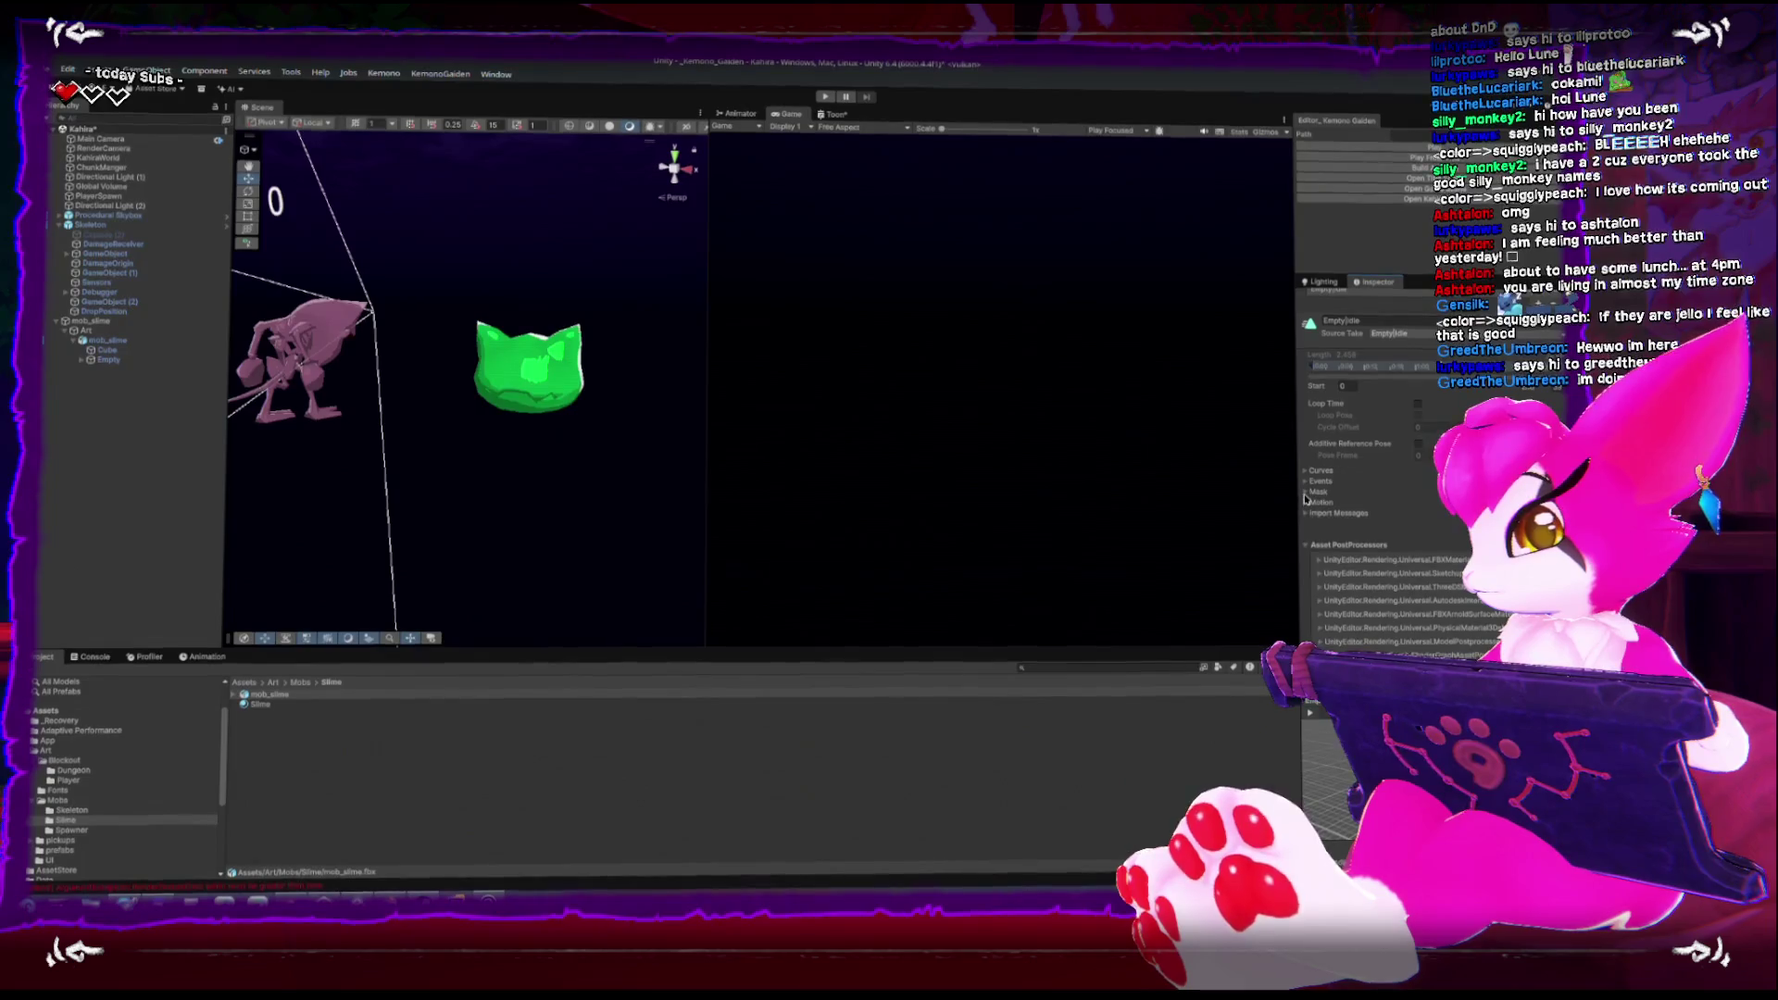
{"action": "left_click", "coordinate": [1317, 492]}
{"action": "left_click", "coordinate": [1426, 504]}
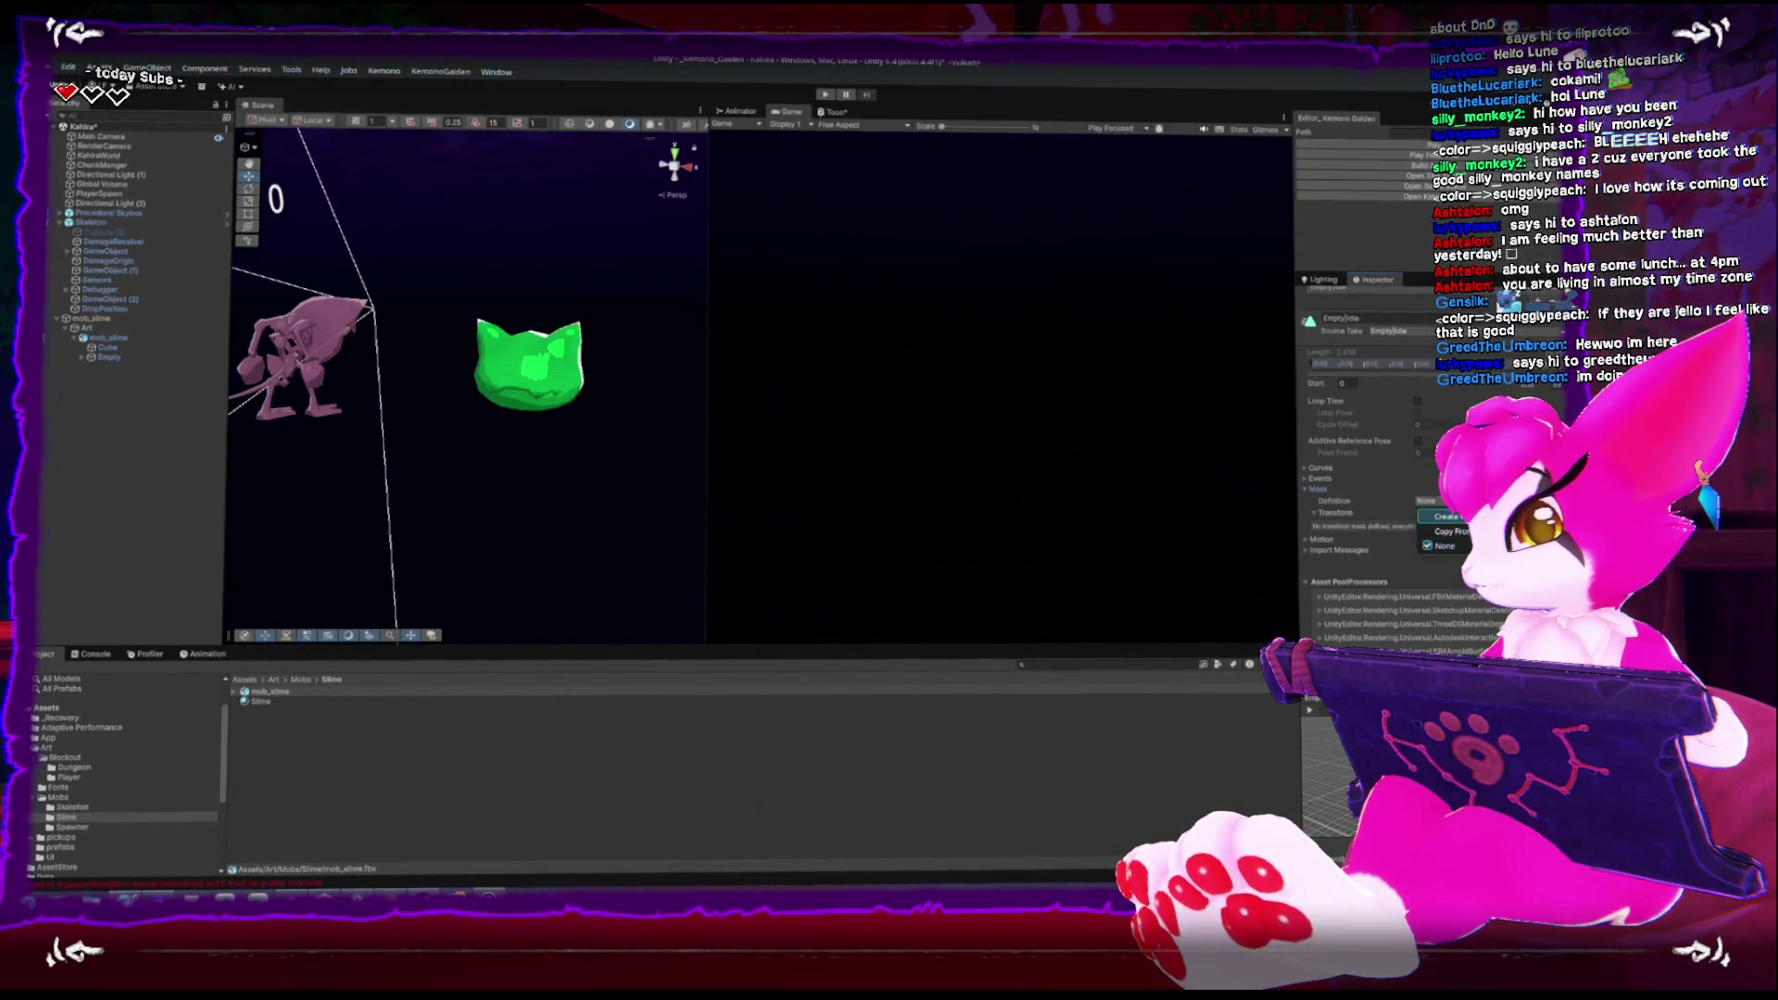
{"action": "left_click", "coordinate": [1443, 516]}
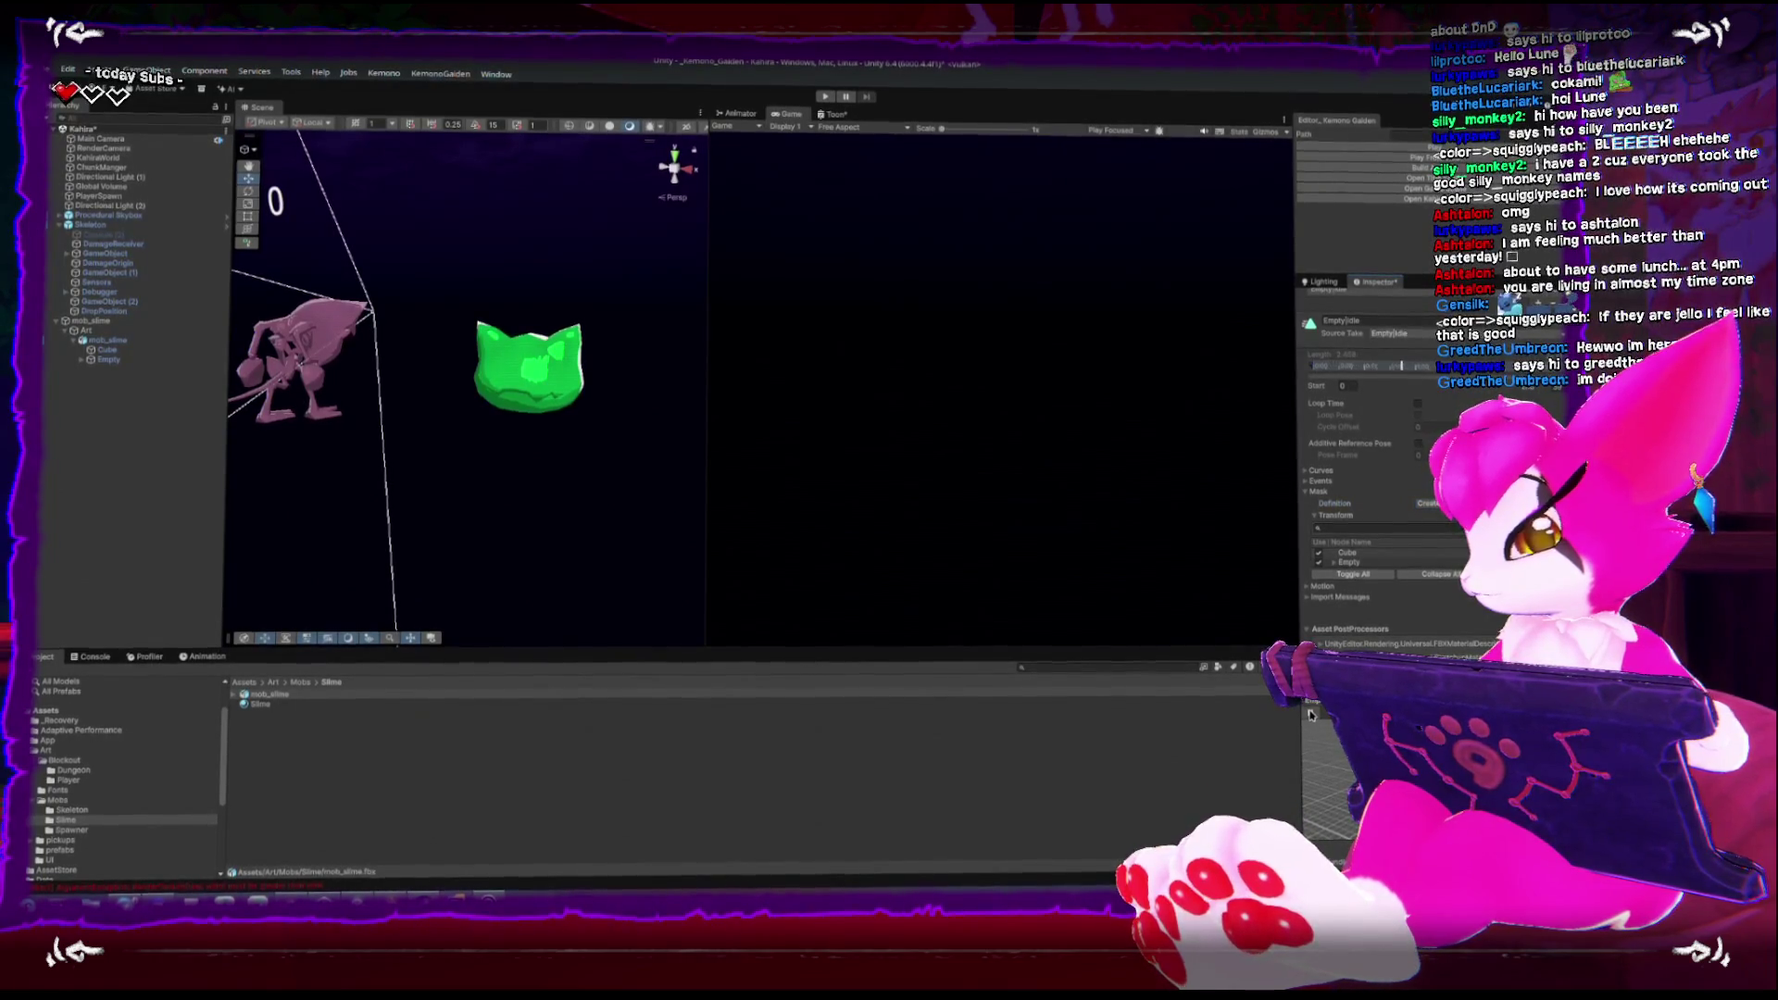
{"action": "scroll", "coordinate": [1390, 417], "scroll_direction": "up", "scroll_amount": 5}
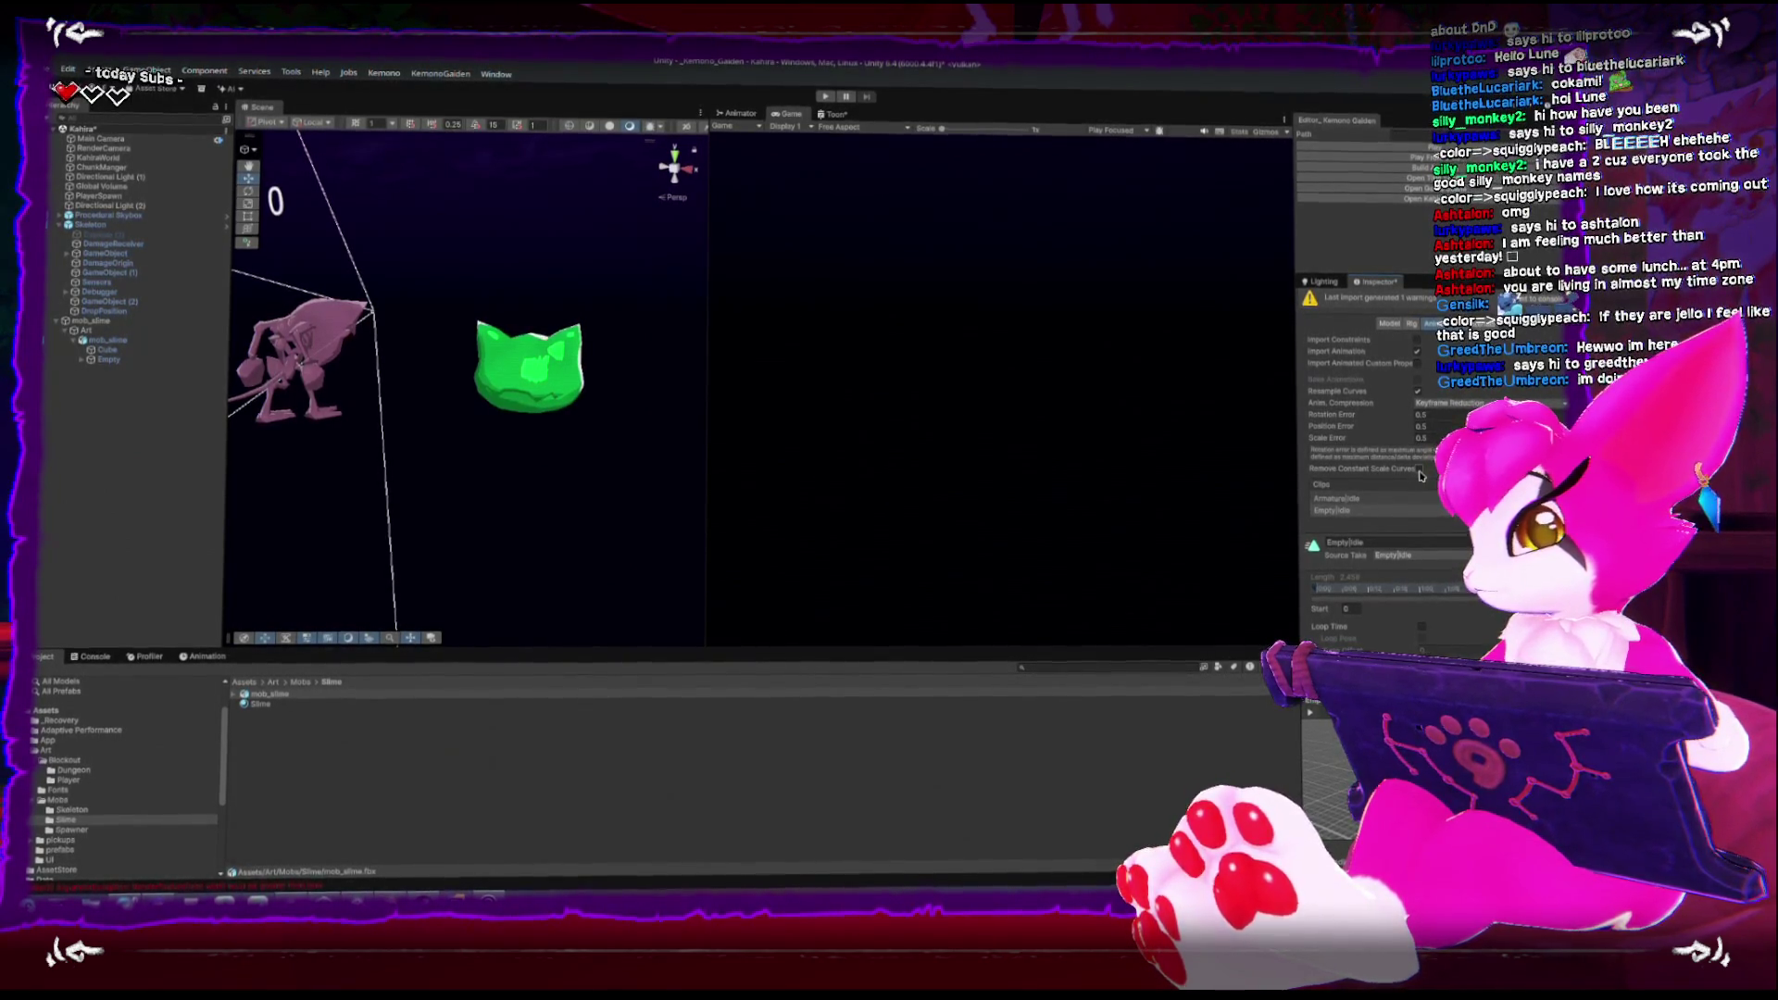
Inspect the Armature|Idle clip and list the assets inside mob_slime.fbx
{"action": "left_click", "coordinate": [1413, 500]}
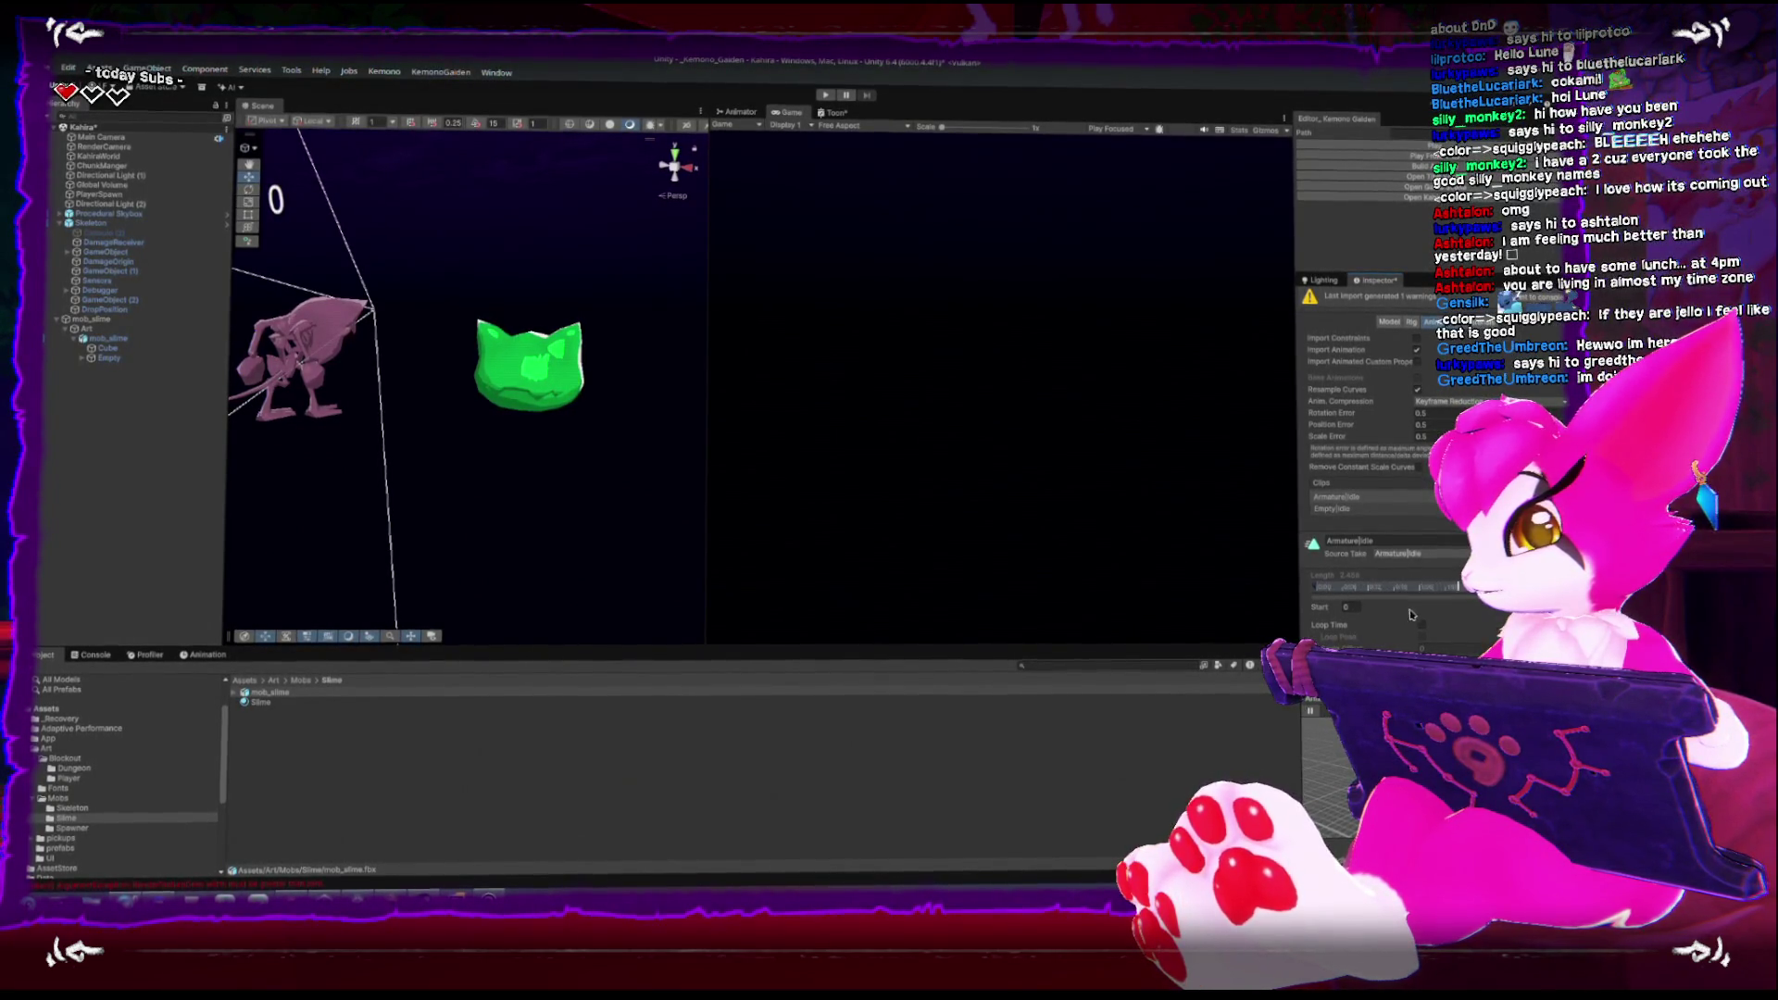
{"action": "scroll", "coordinate": [1467, 637], "scroll_direction": "down", "scroll_amount": 5}
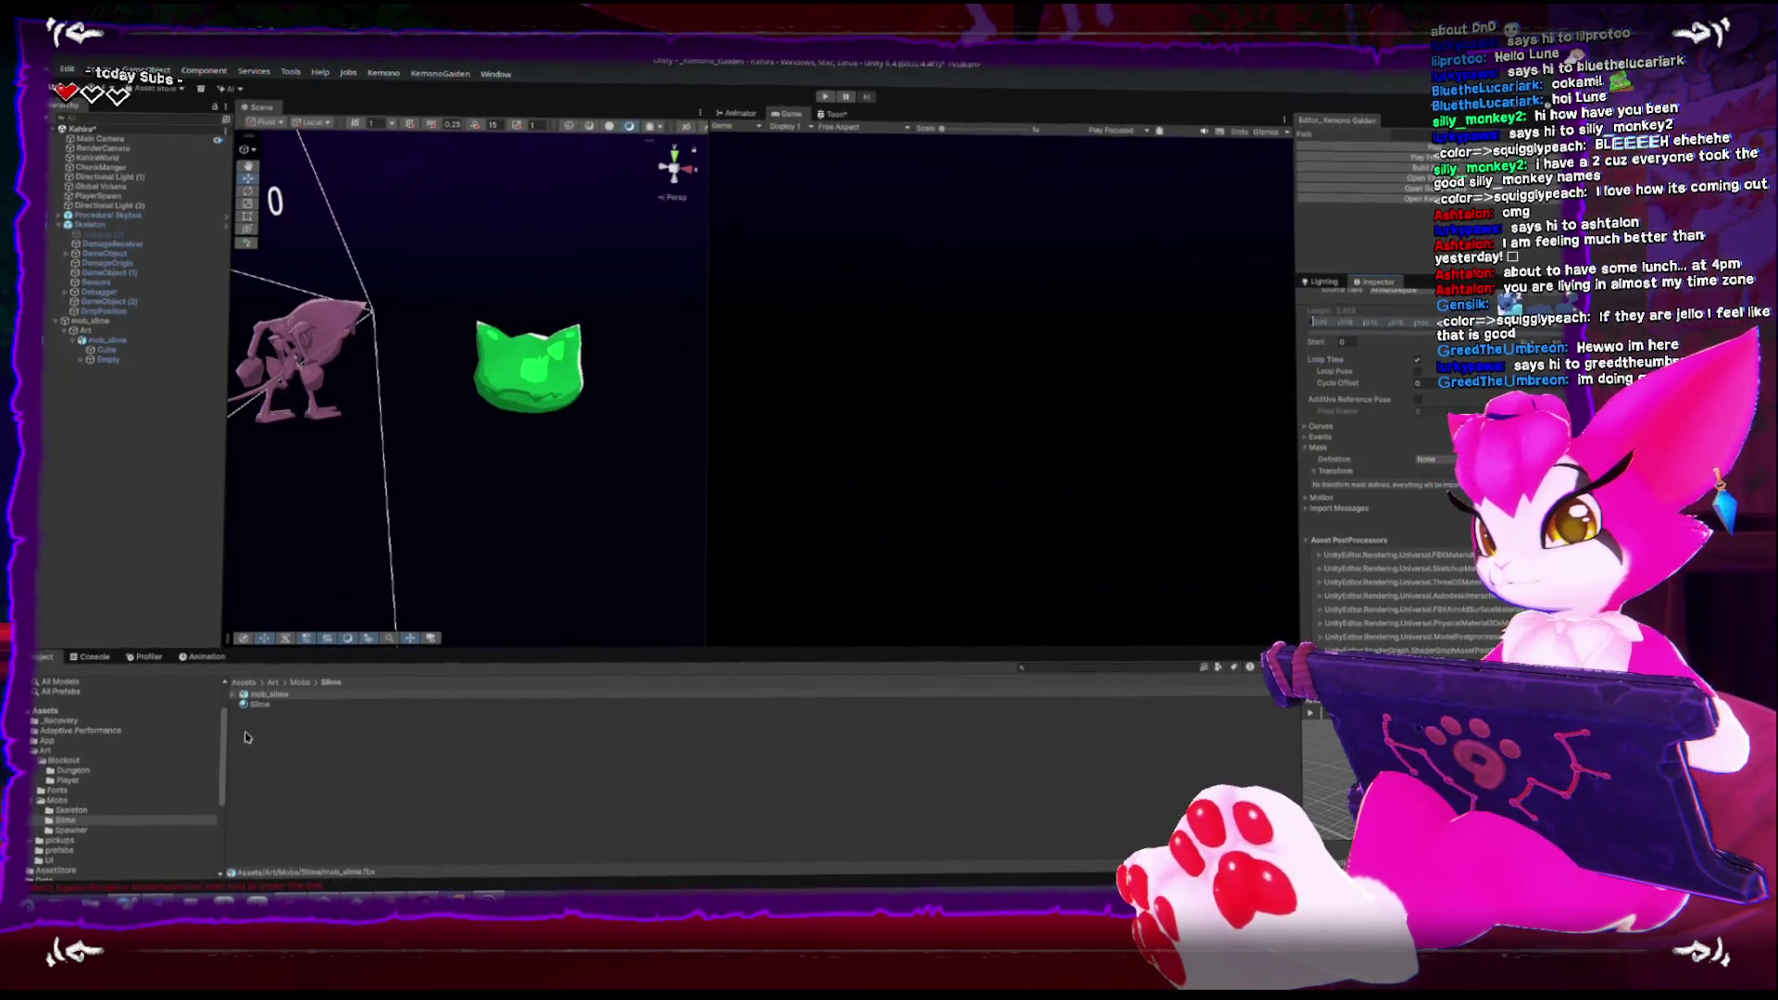
{"action": "left_click", "coordinate": [233, 696]}
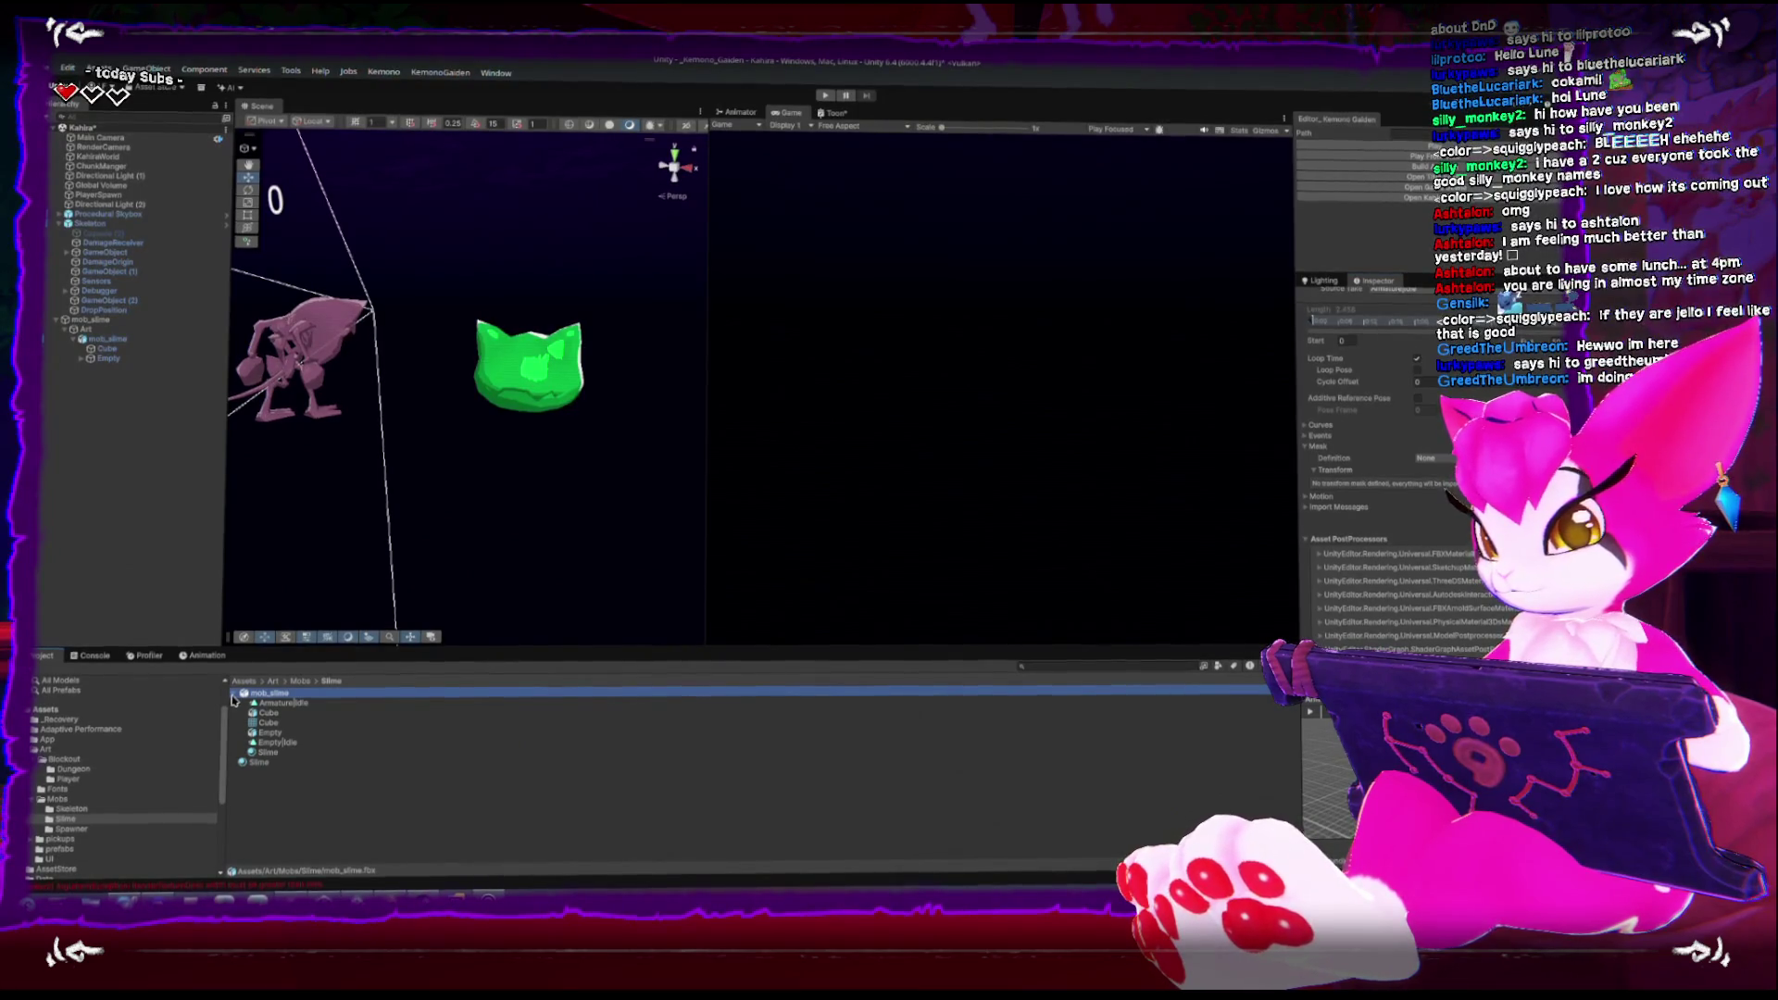
Recheck mob_slime.fbx's rig settings and undo an accidental second slime copy in the scene
{"action": "left_click", "coordinate": [522, 365]}
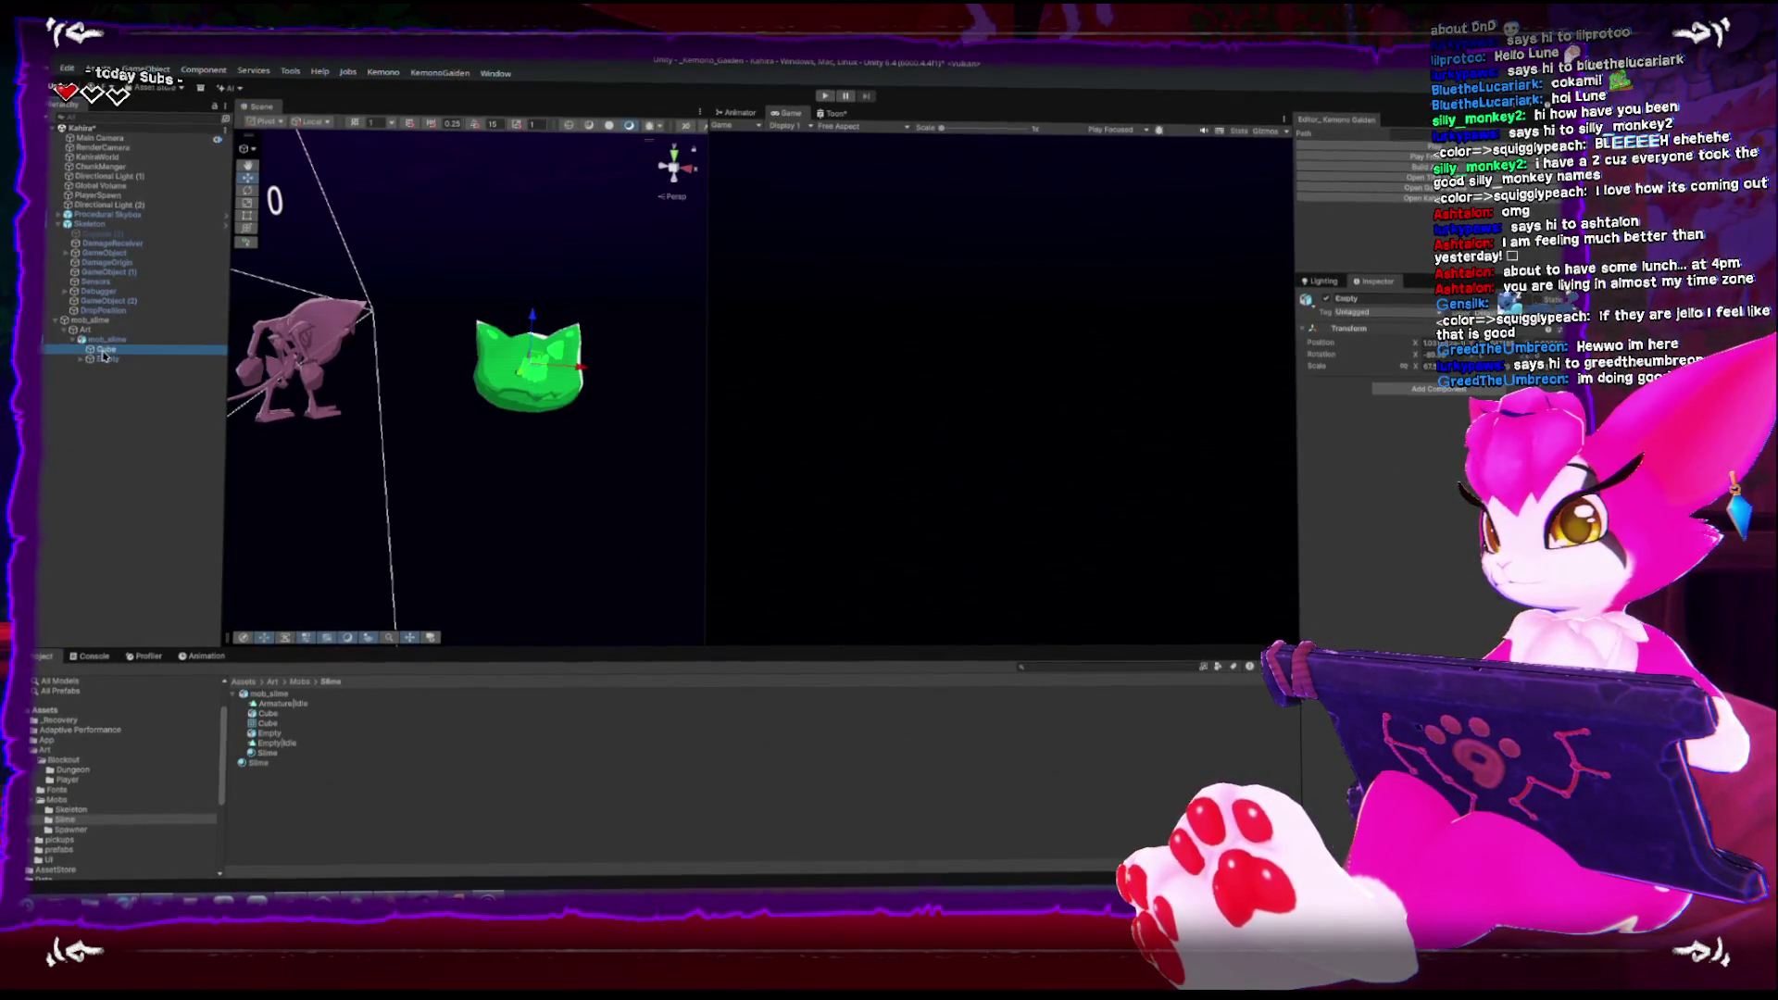
{"action": "left_click", "coordinate": [281, 696]}
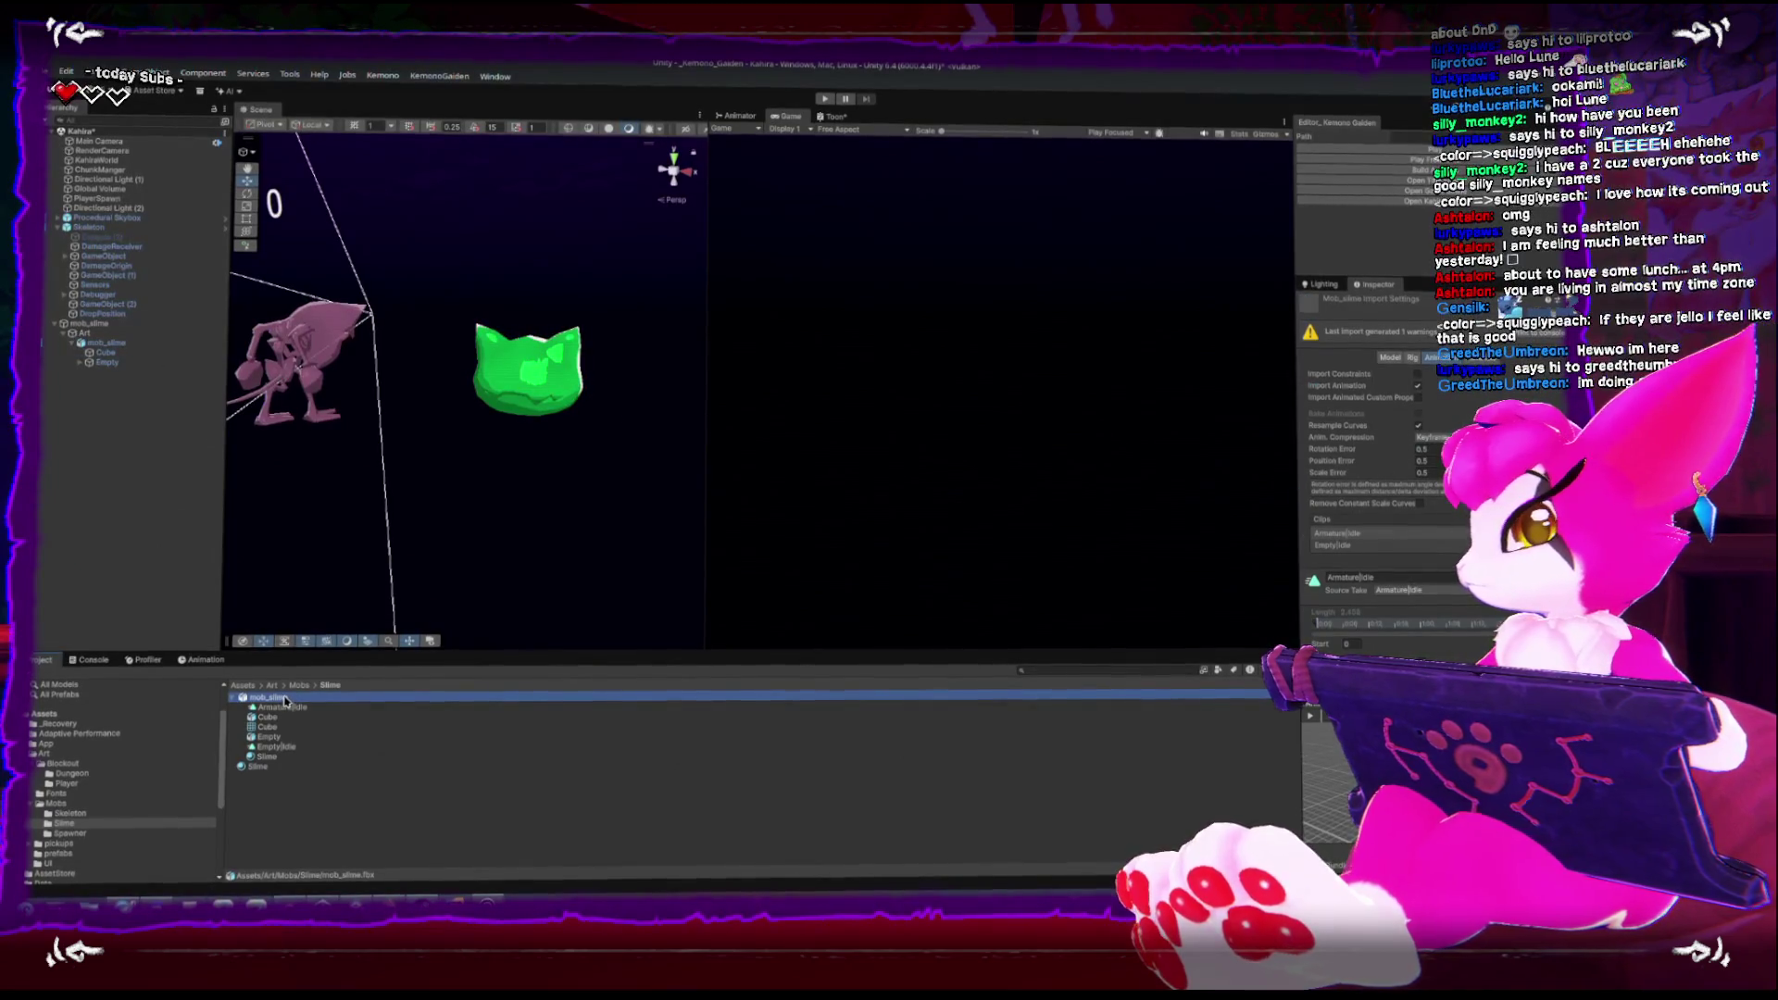
{"action": "left_click", "coordinate": [1415, 355]}
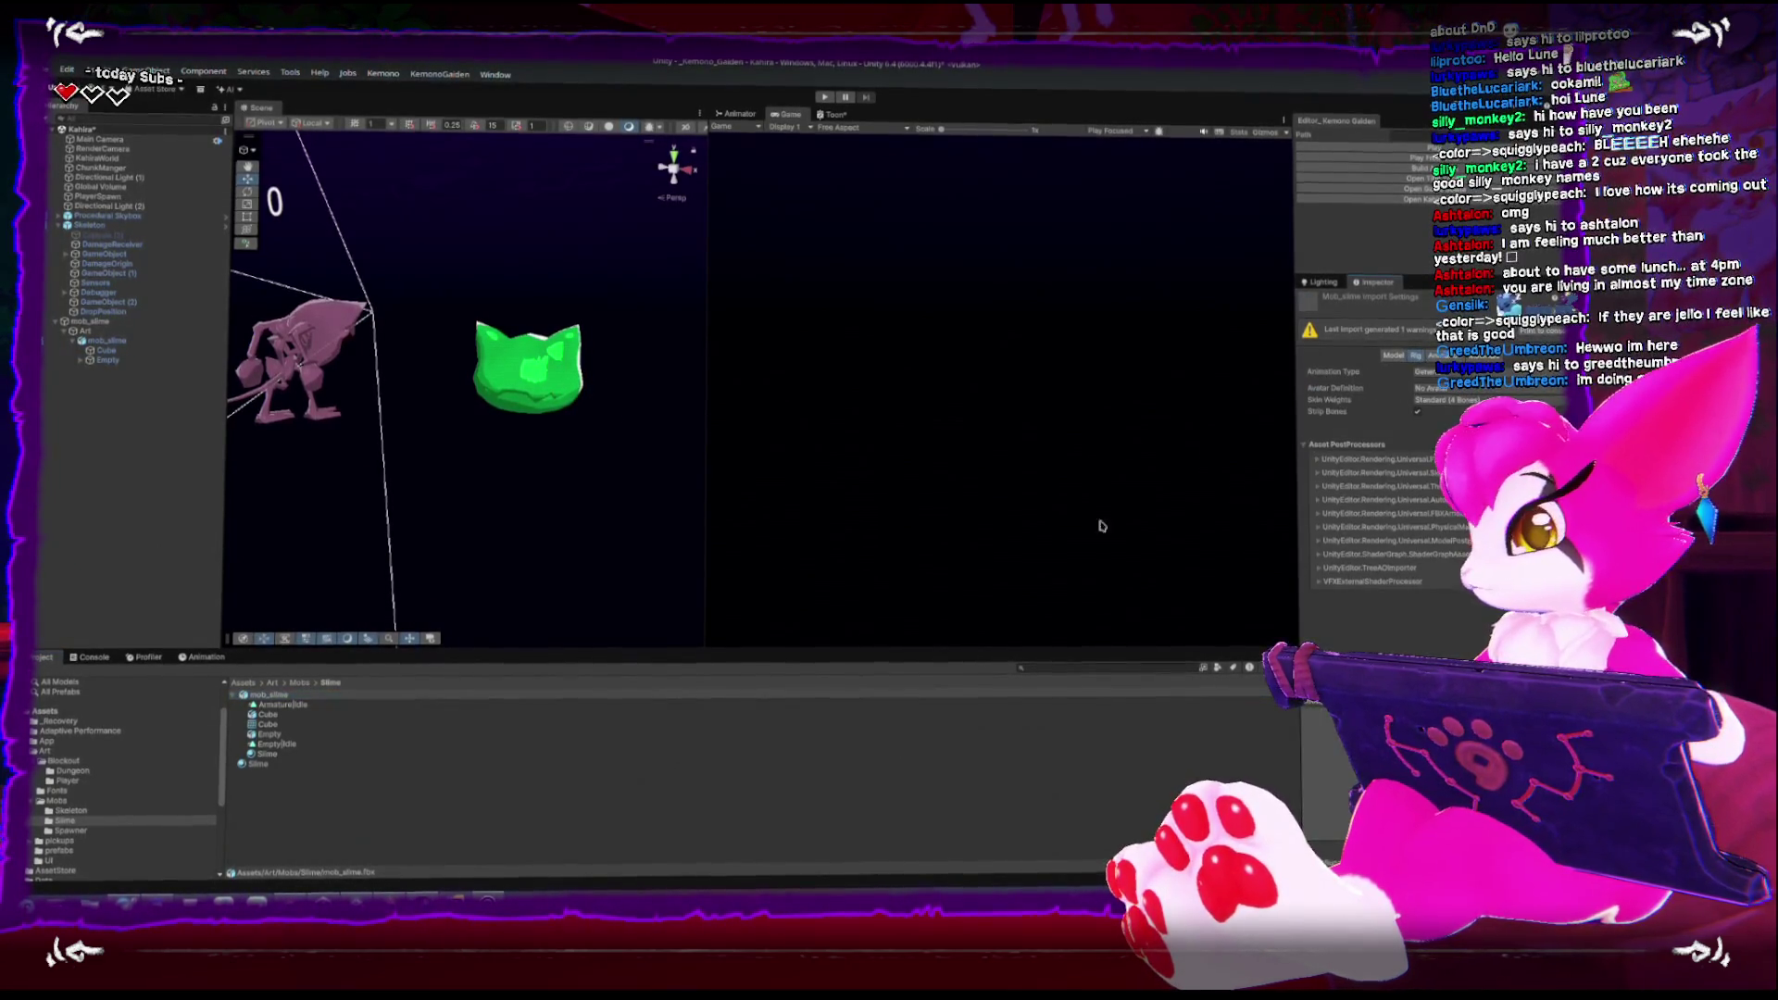
{"action": "left_click", "coordinate": [255, 697]}
{"action": "left_click_drag", "start_coordinate": [254, 697], "coordinate": [148, 551]}
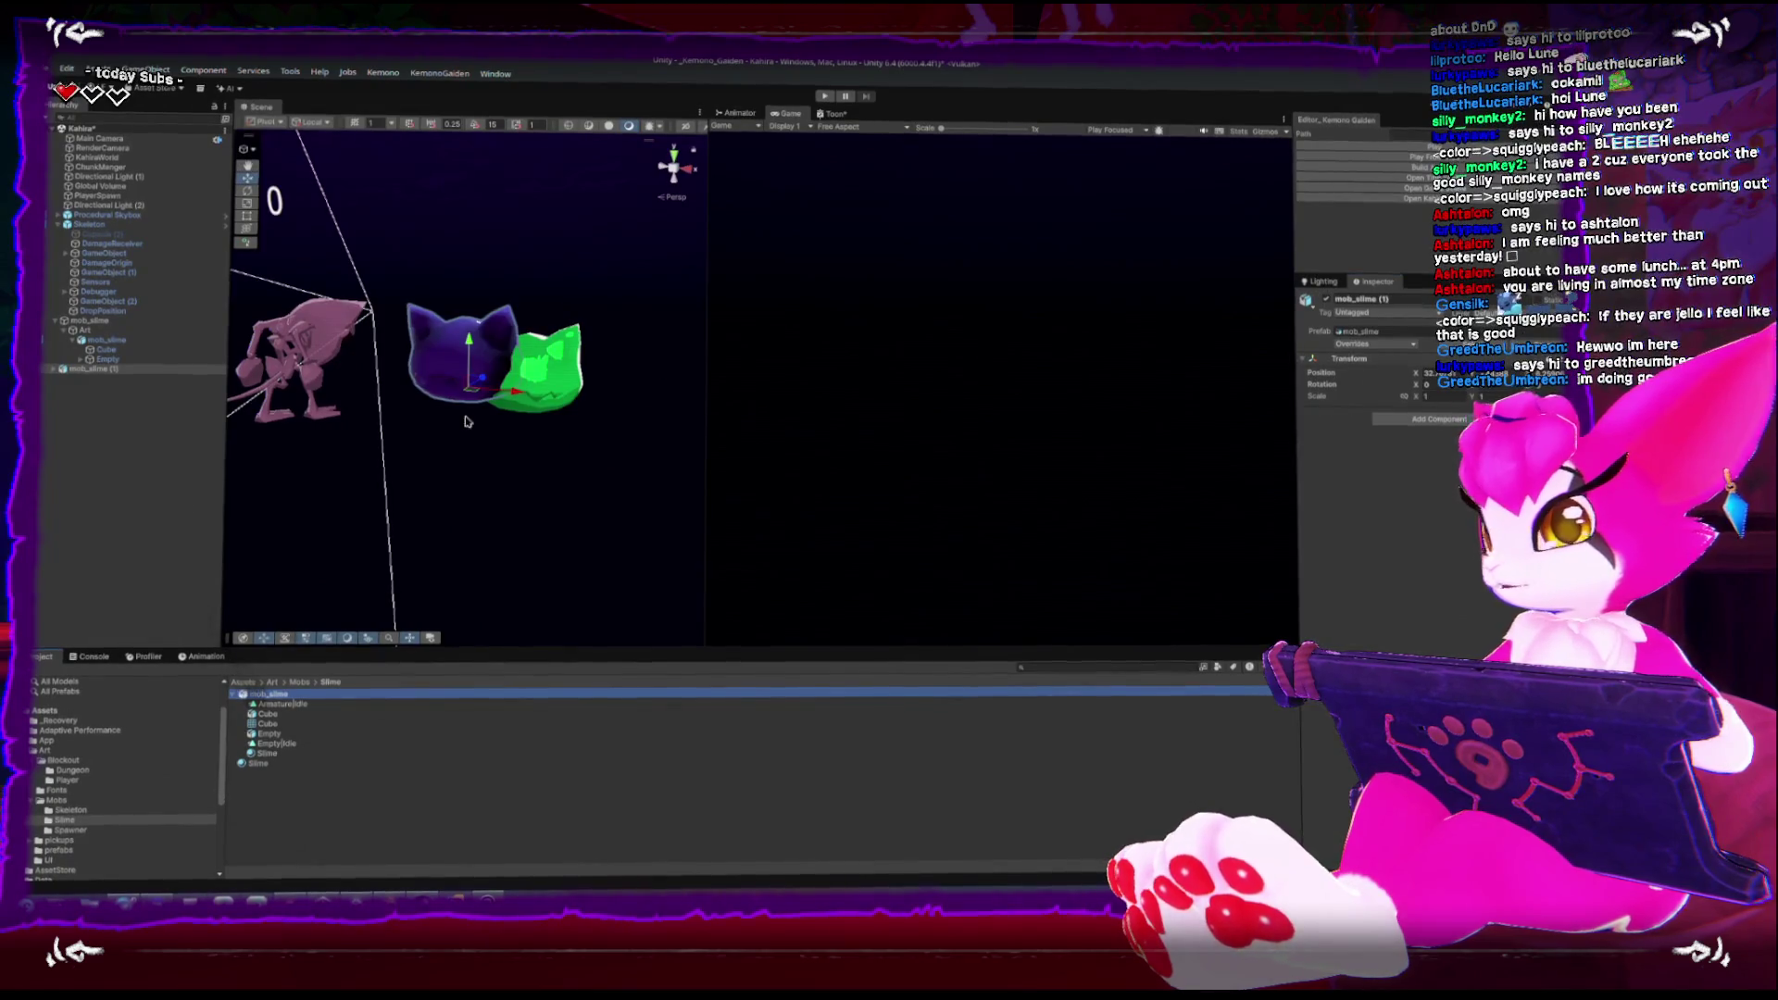
{"action": "left_click", "coordinate": [53, 372]}
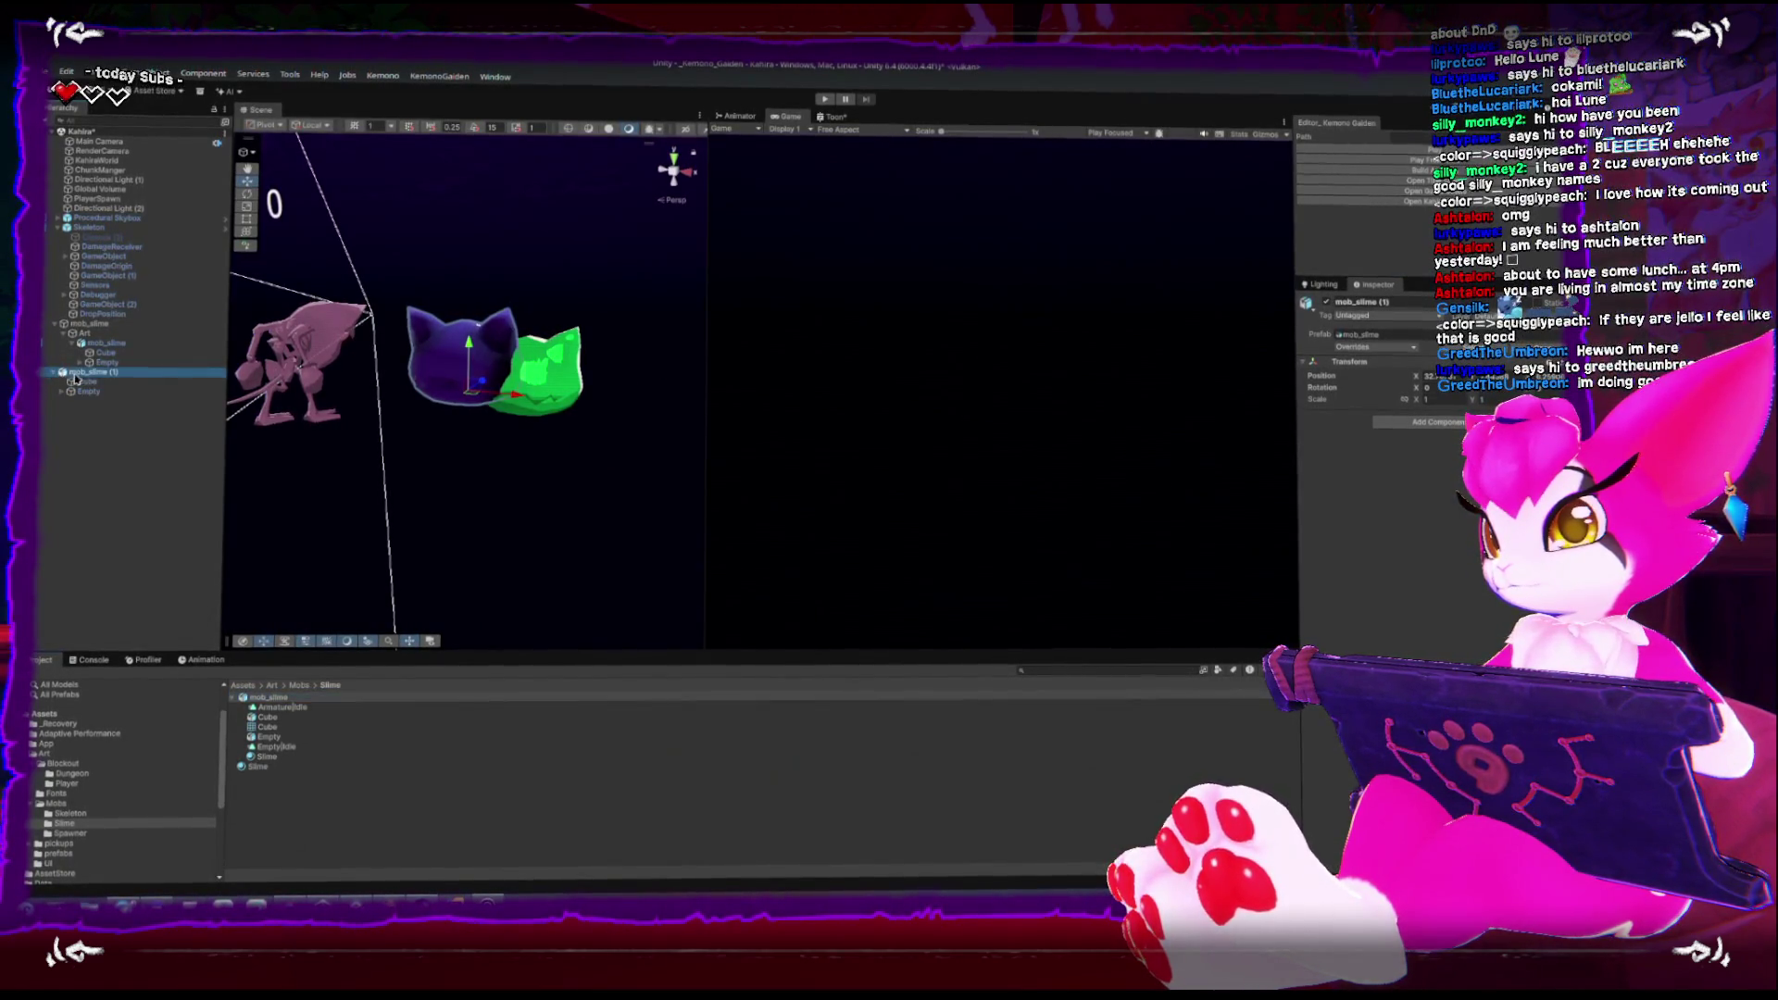
{"action": "left_click", "coordinate": [86, 381]}
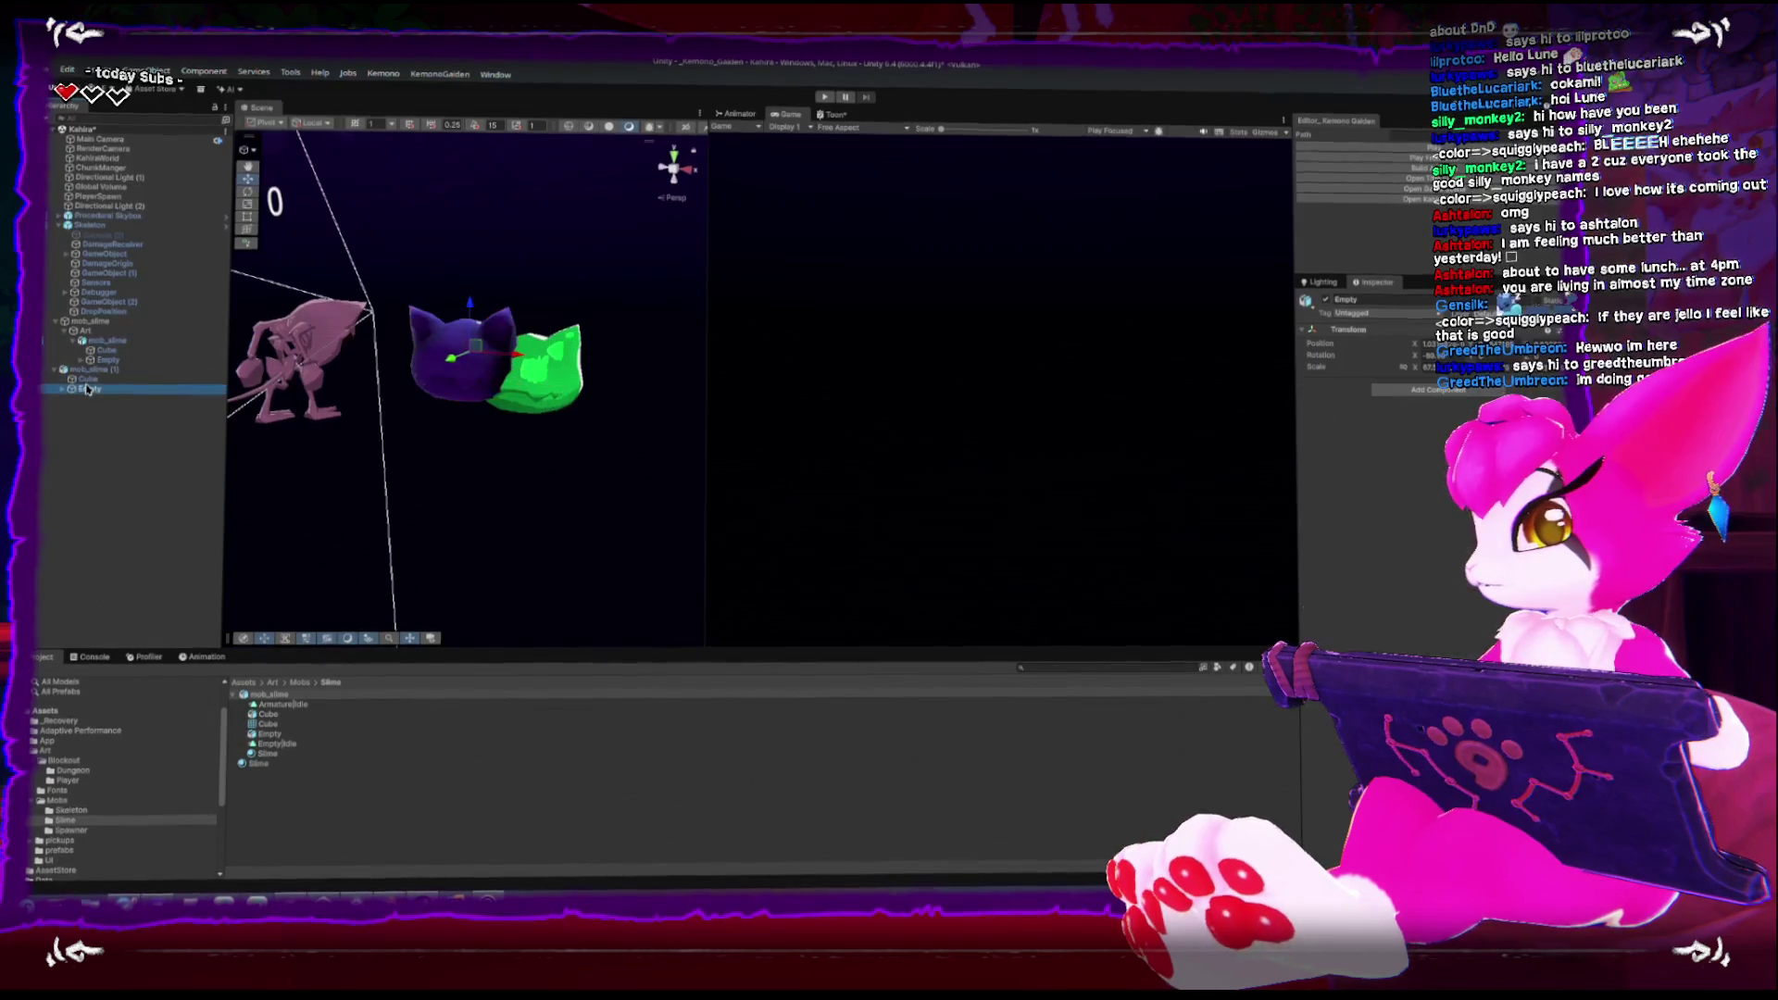
{"action": "key", "text": "ctrl+z"}
{"action": "key", "text": "ctrl+z"}
{"action": "key", "text": "ctrl+z"}
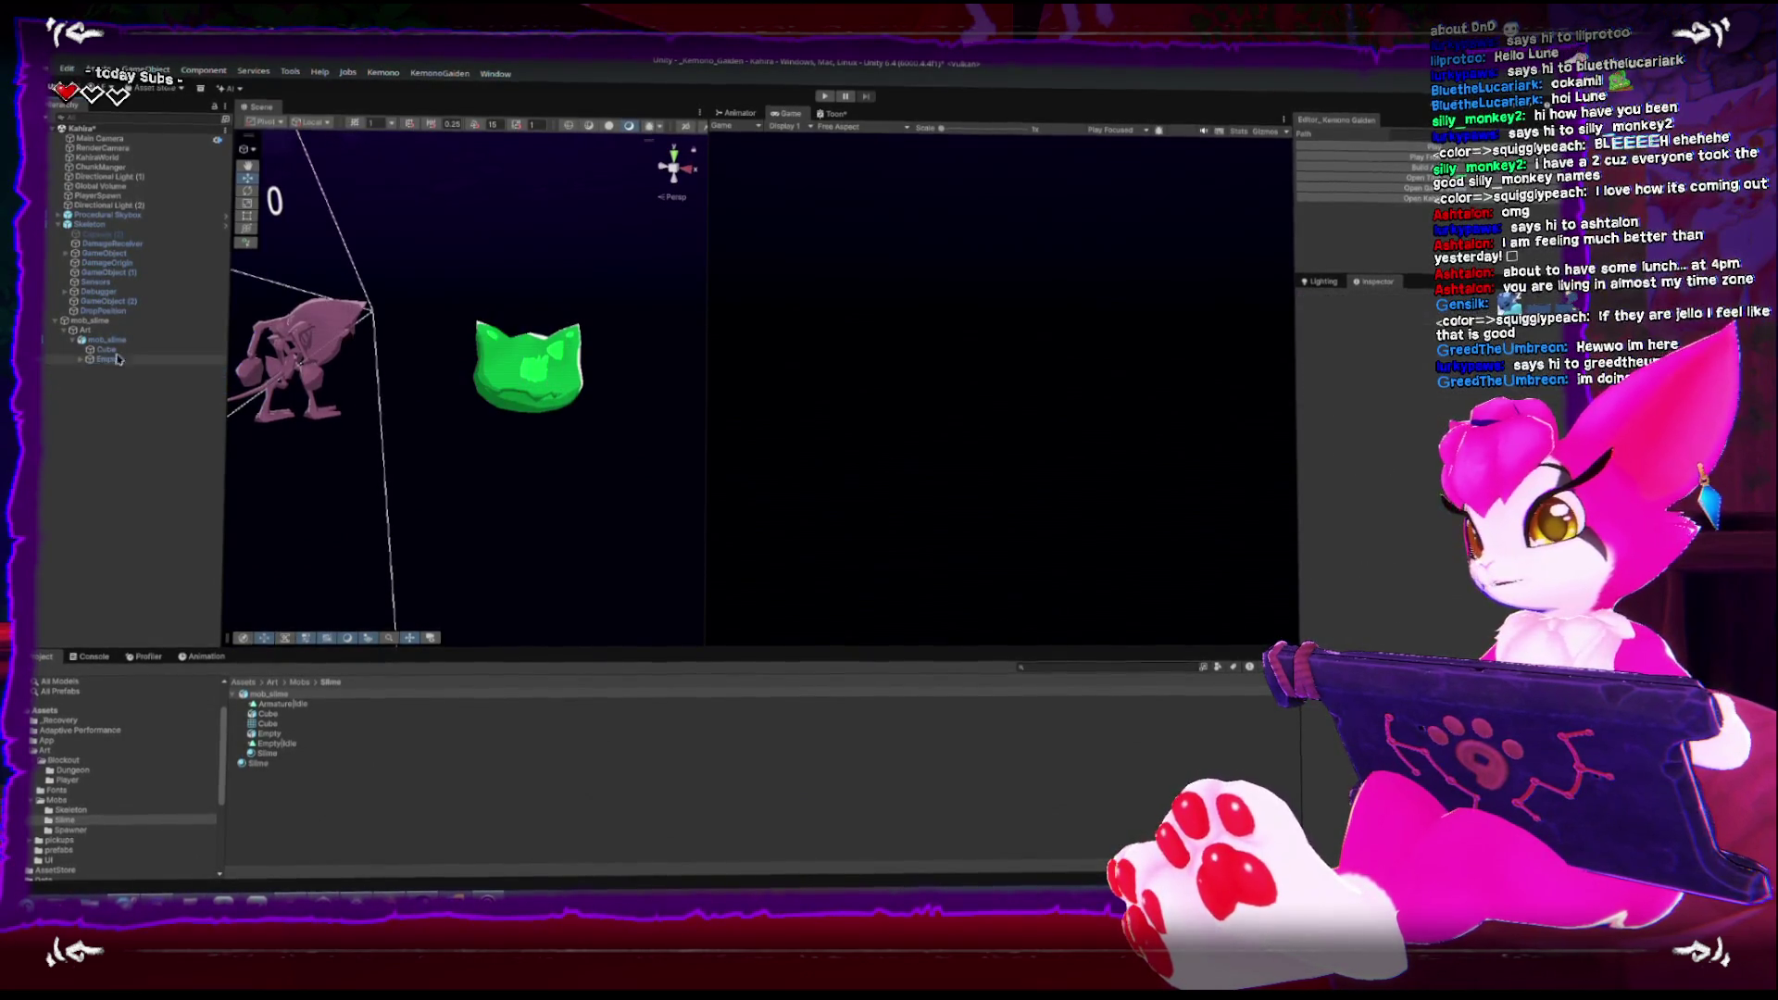
{"action": "left_click", "coordinate": [99, 341]}
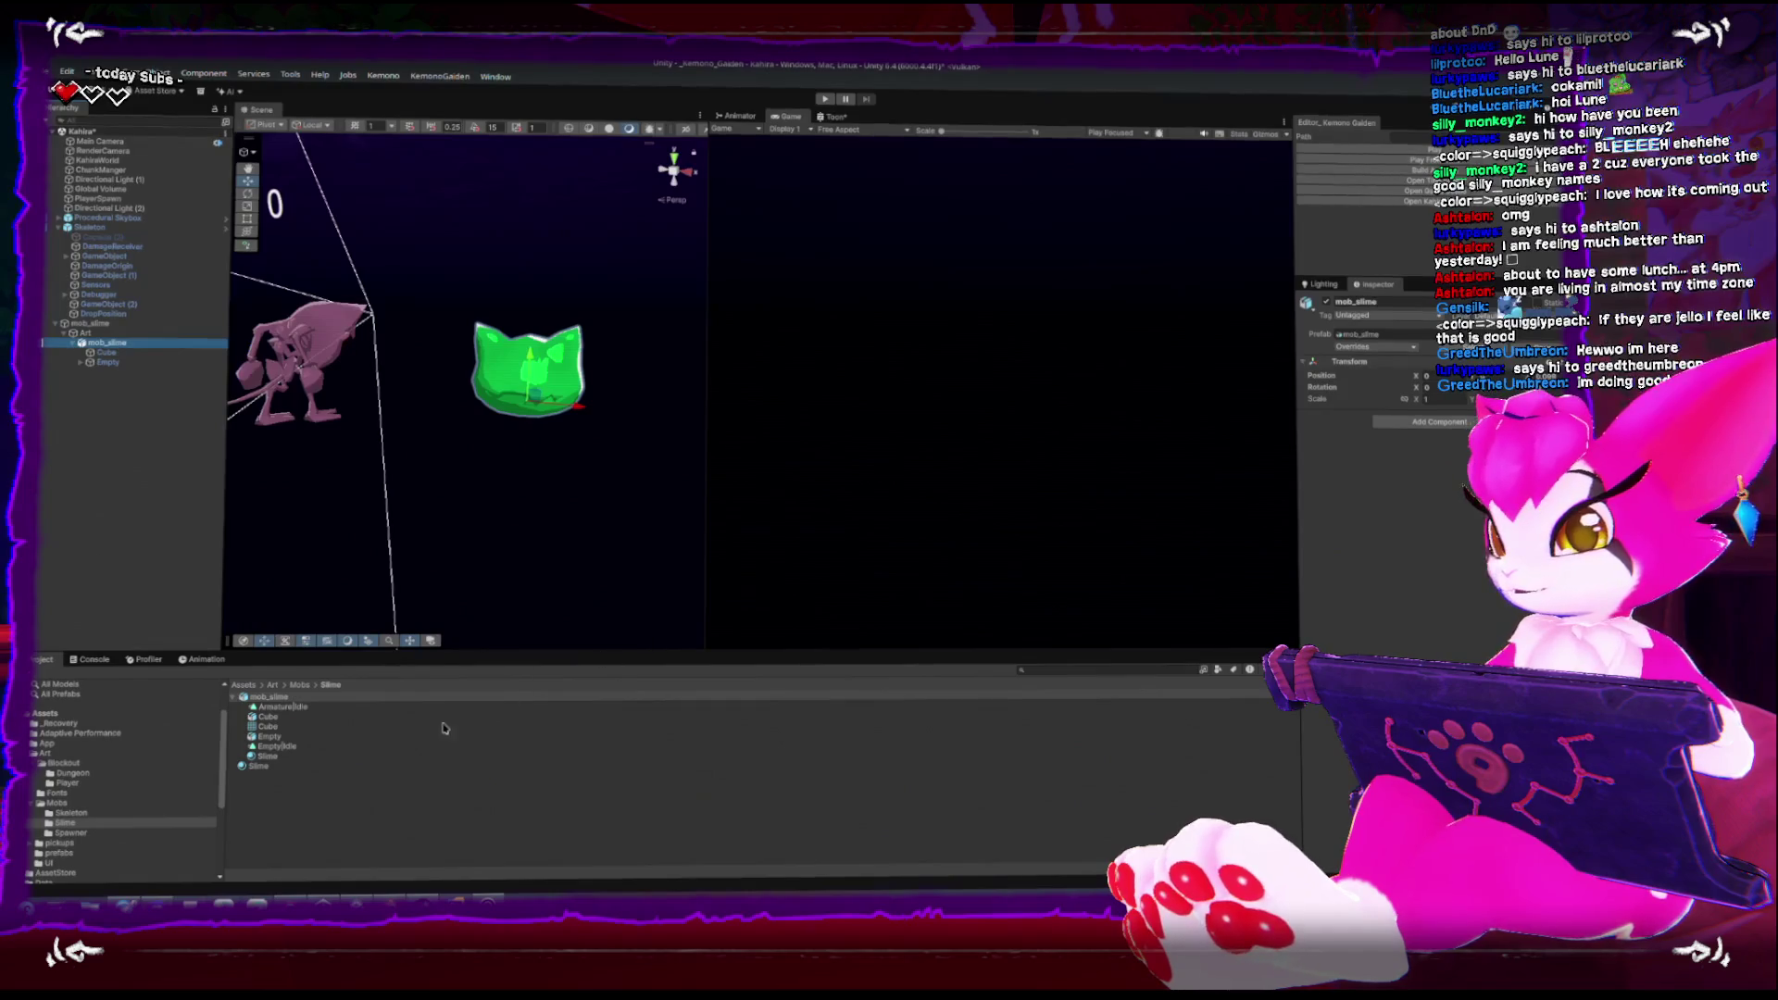
Duplicate the Armature|Idle sub-asset into a standalone Armature_Idle.anim clip
{"action": "left_click", "coordinate": [313, 706]}
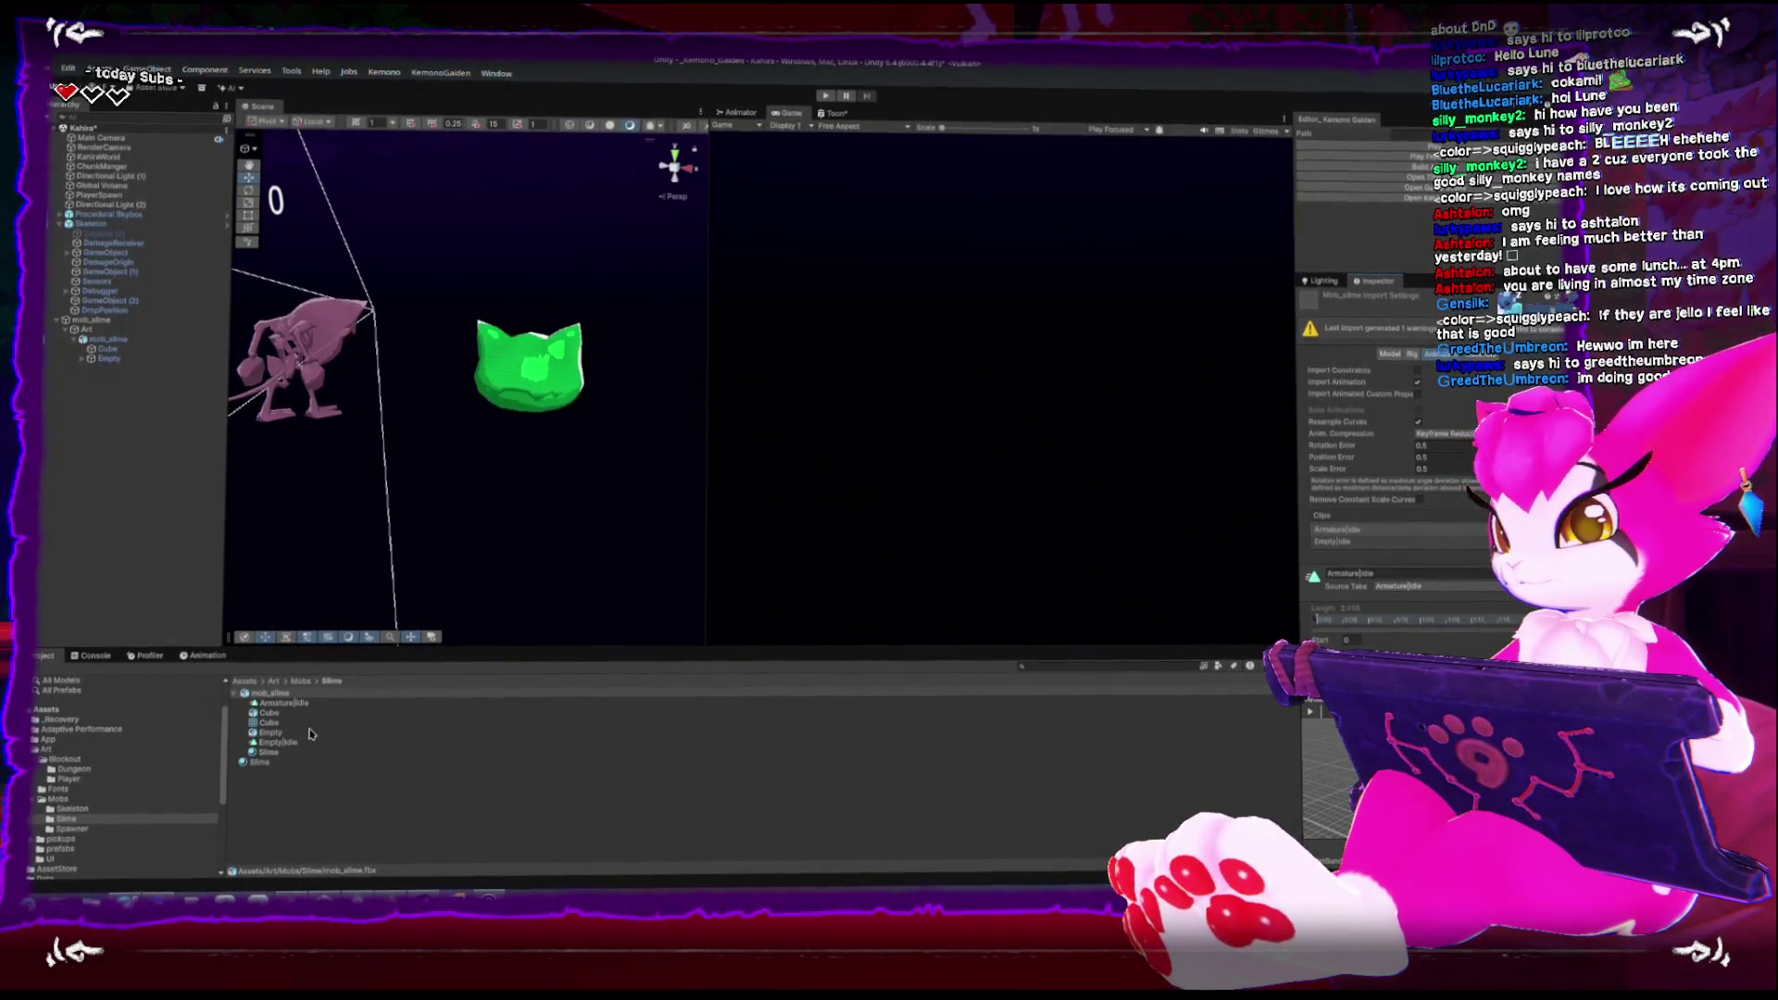
{"action": "left_click", "coordinate": [277, 703]}
{"action": "key", "text": "ctrl+d"}
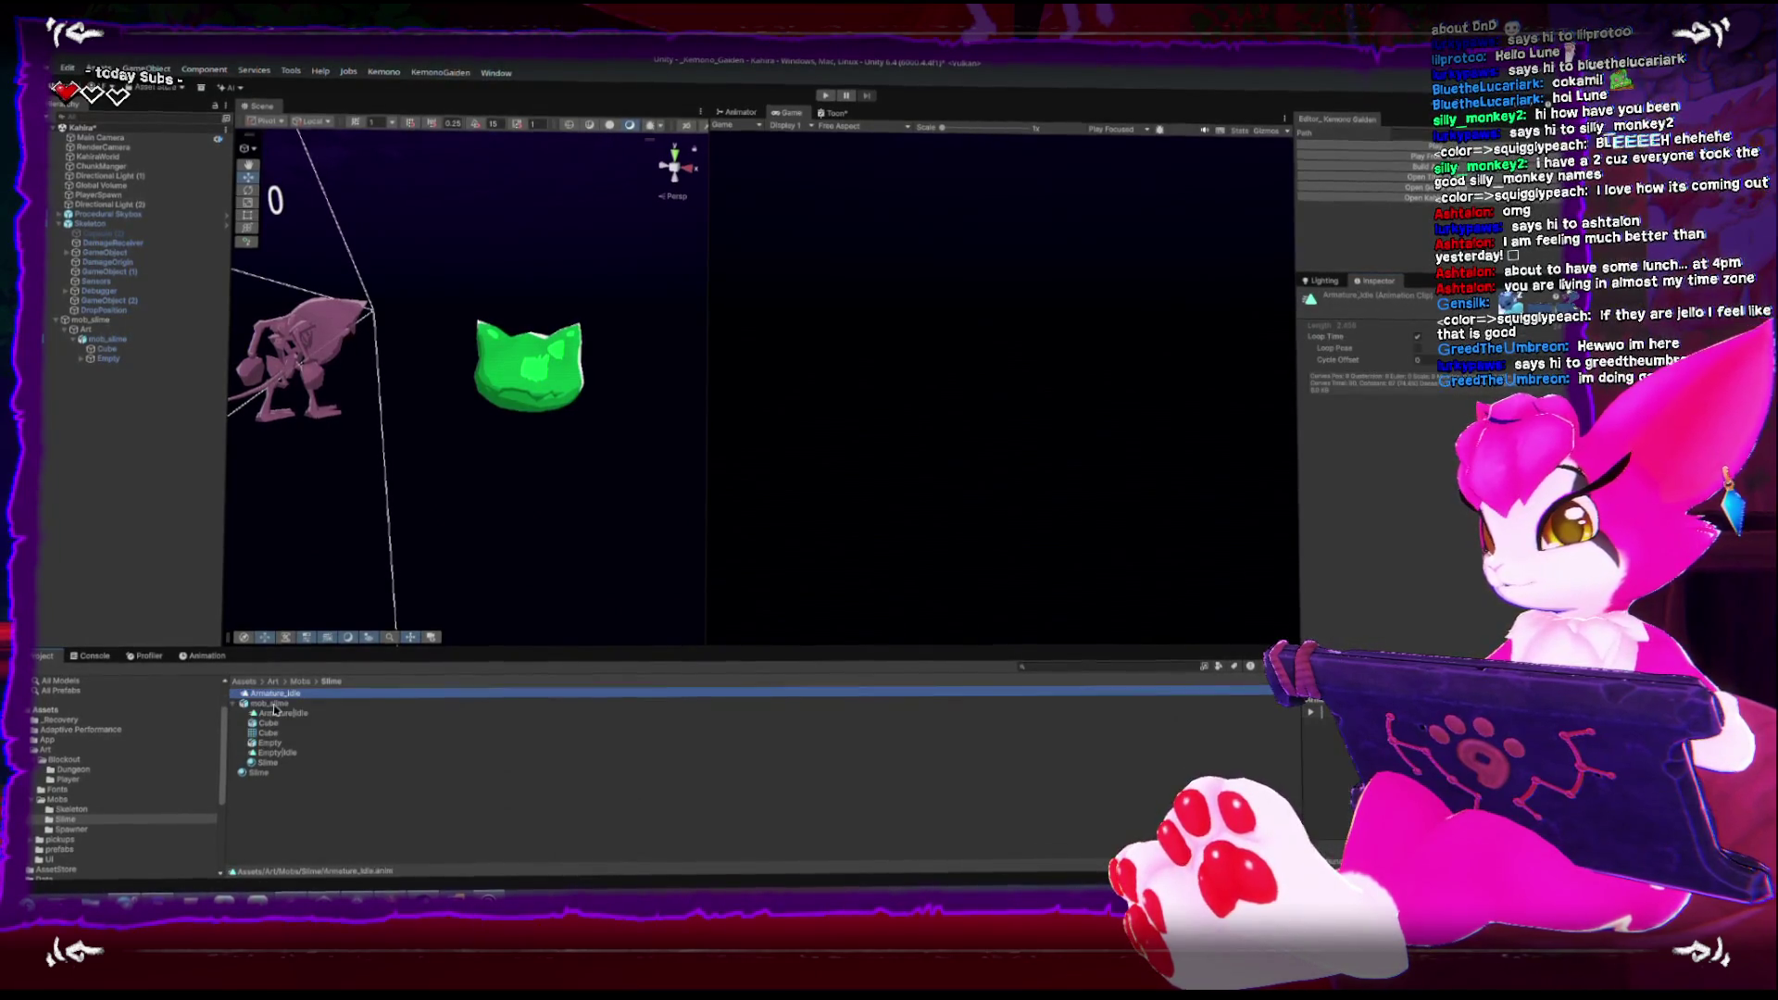
Create an Animator Controller named mob_slime in the Slime folder and open it in the Animator
{"action": "left_click", "coordinate": [527, 371]}
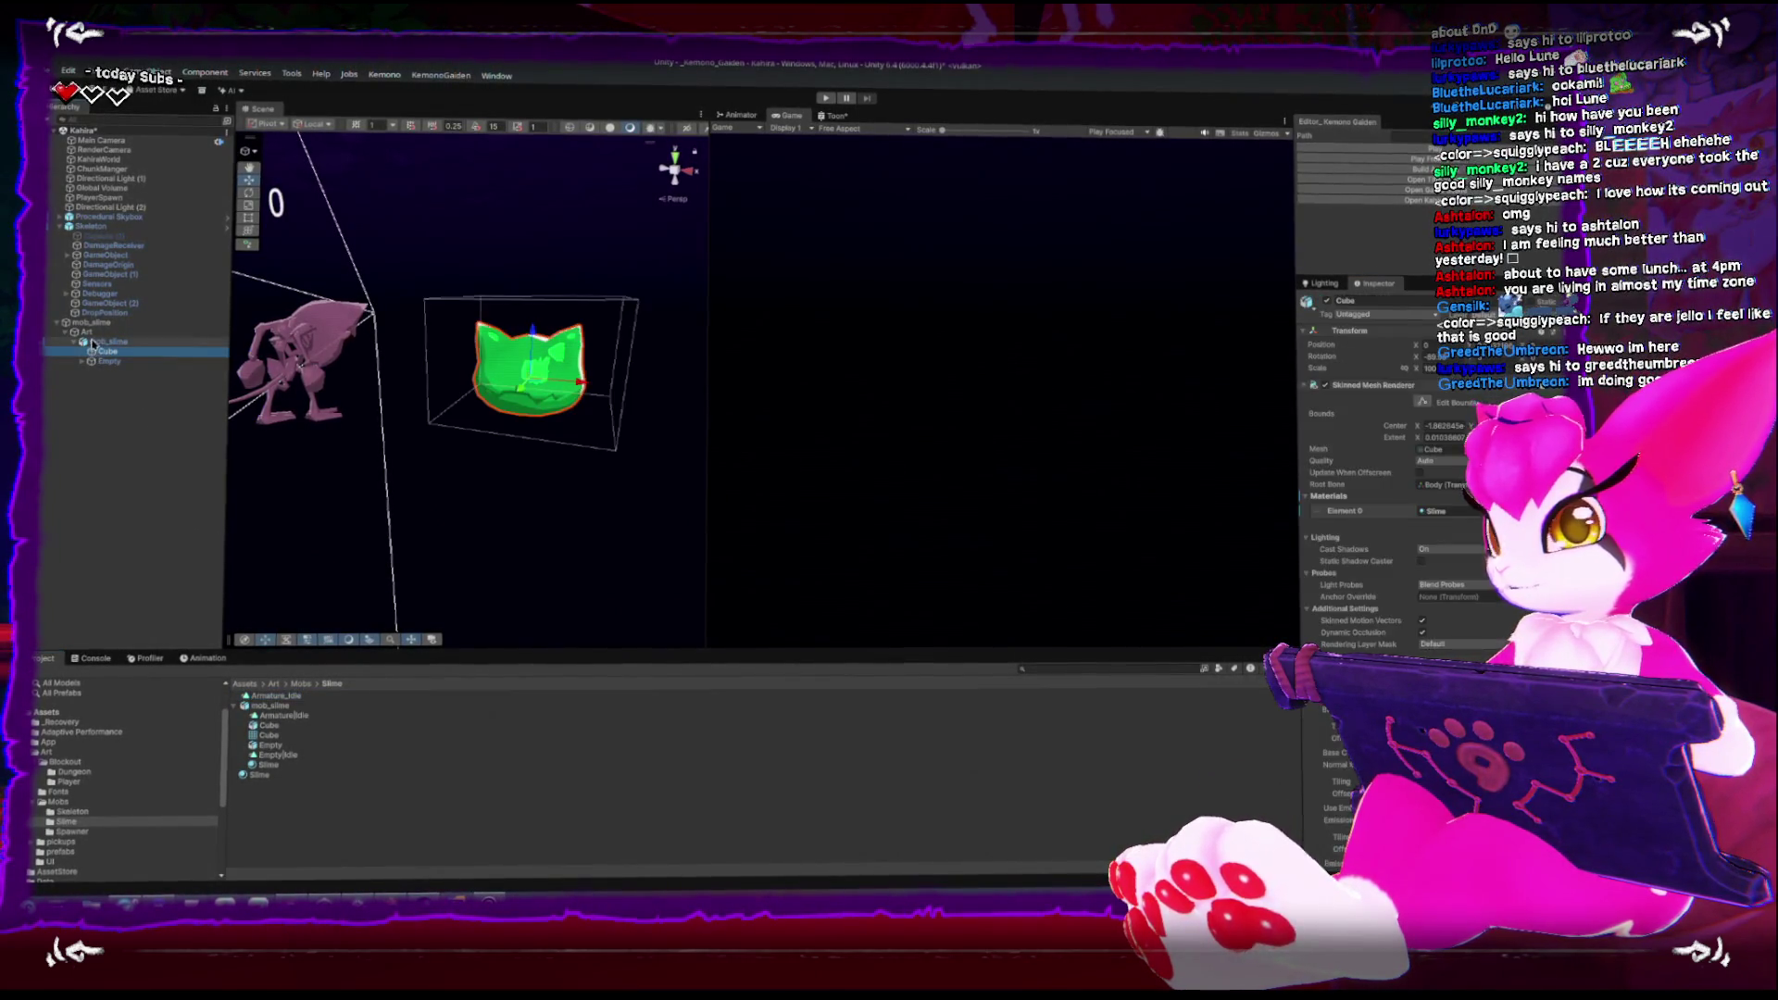
{"action": "left_click", "coordinate": [1414, 419]}
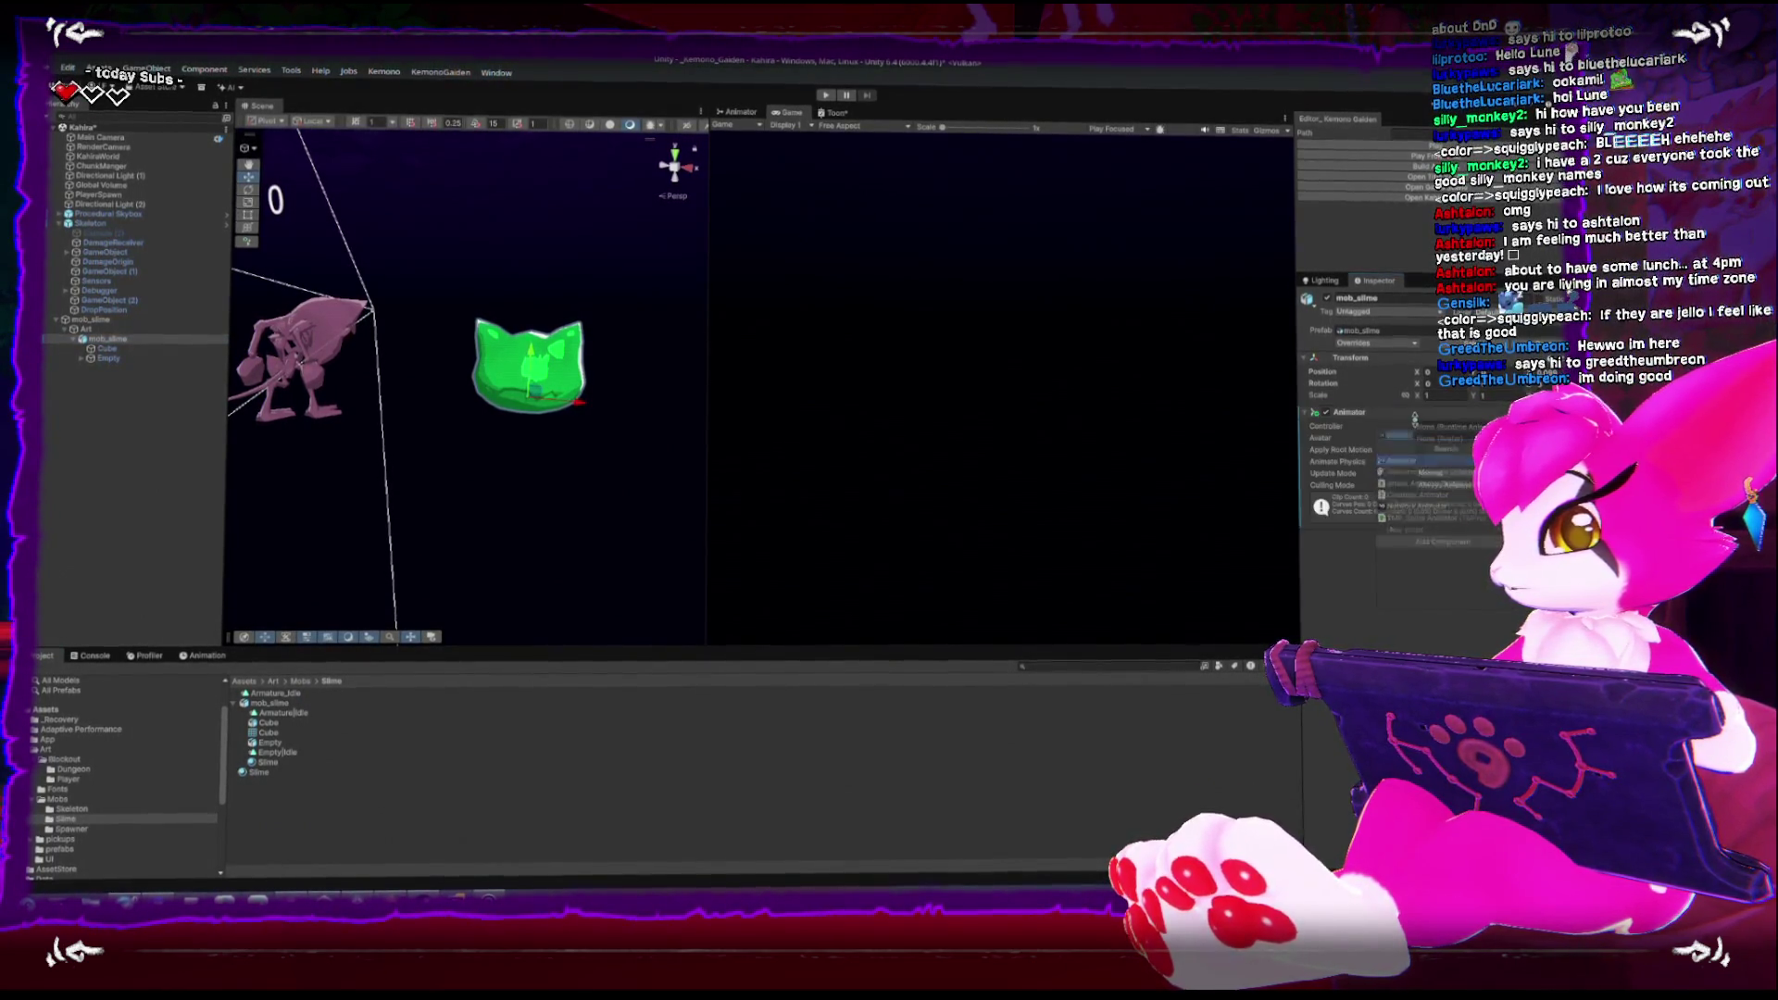
{"action": "right_click", "coordinate": [583, 817]}
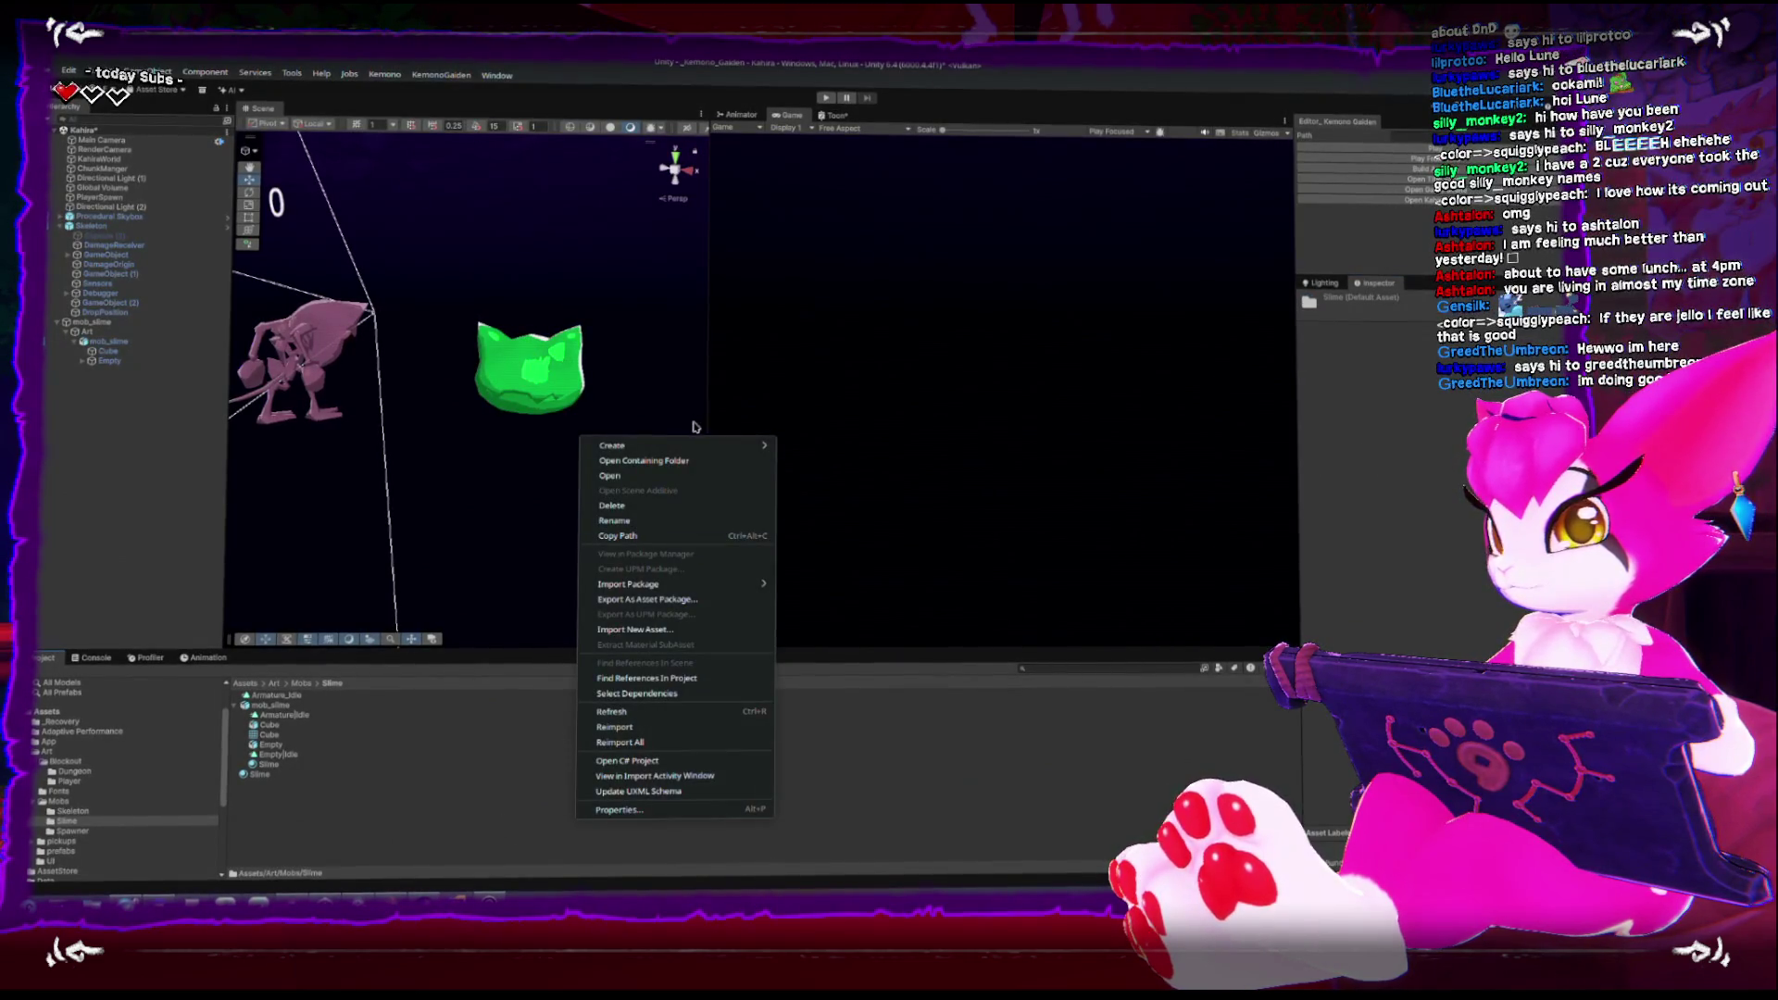
{"action": "mouse_move", "coordinate": [676, 445]}
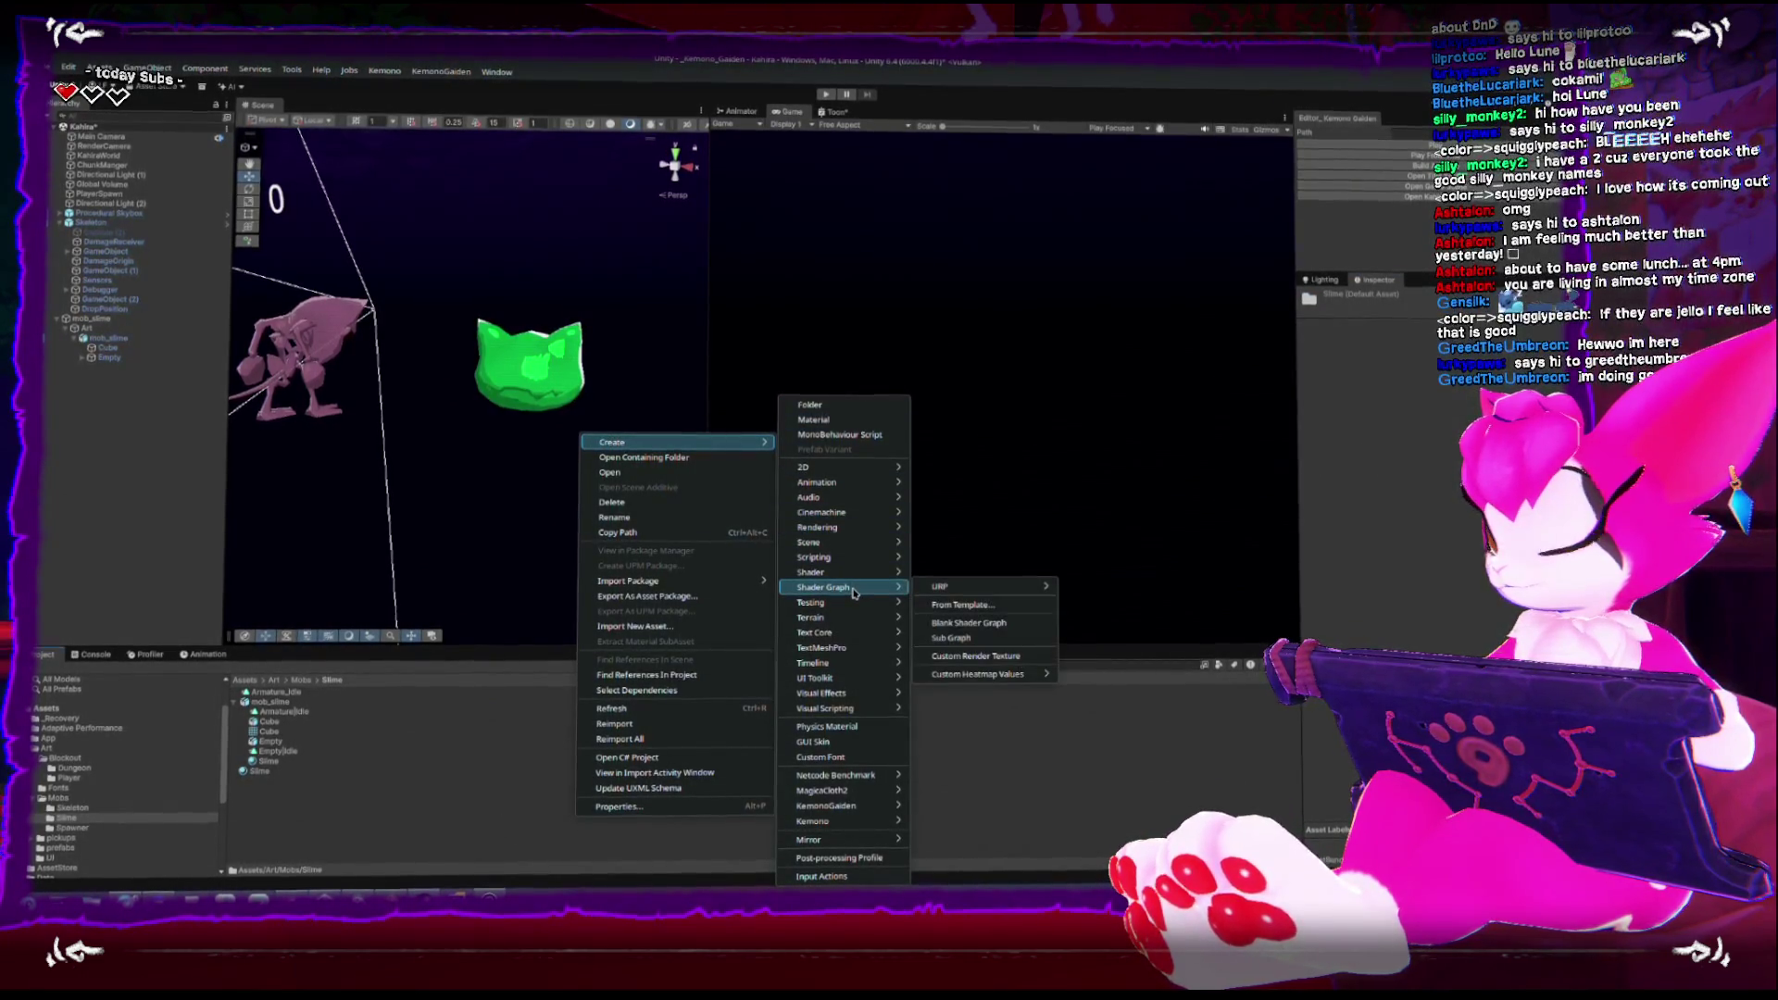
{"action": "mouse_move", "coordinate": [842, 488]}
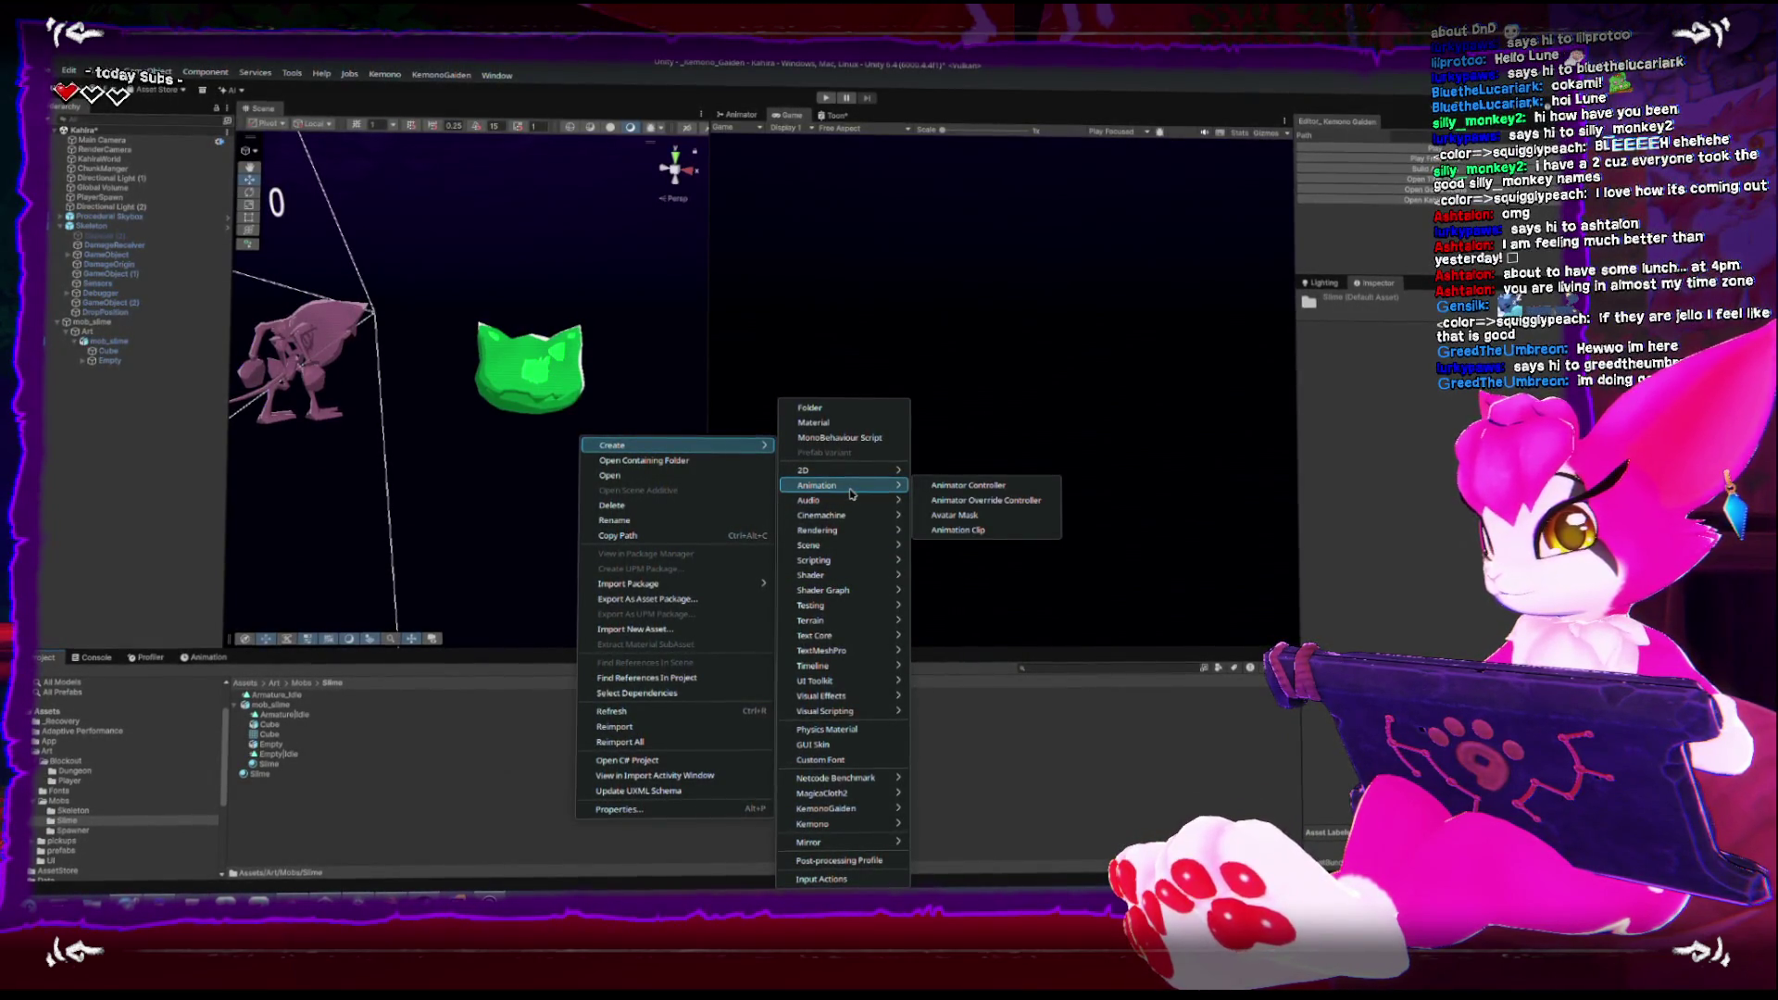
{"action": "left_click", "coordinate": [965, 485]}
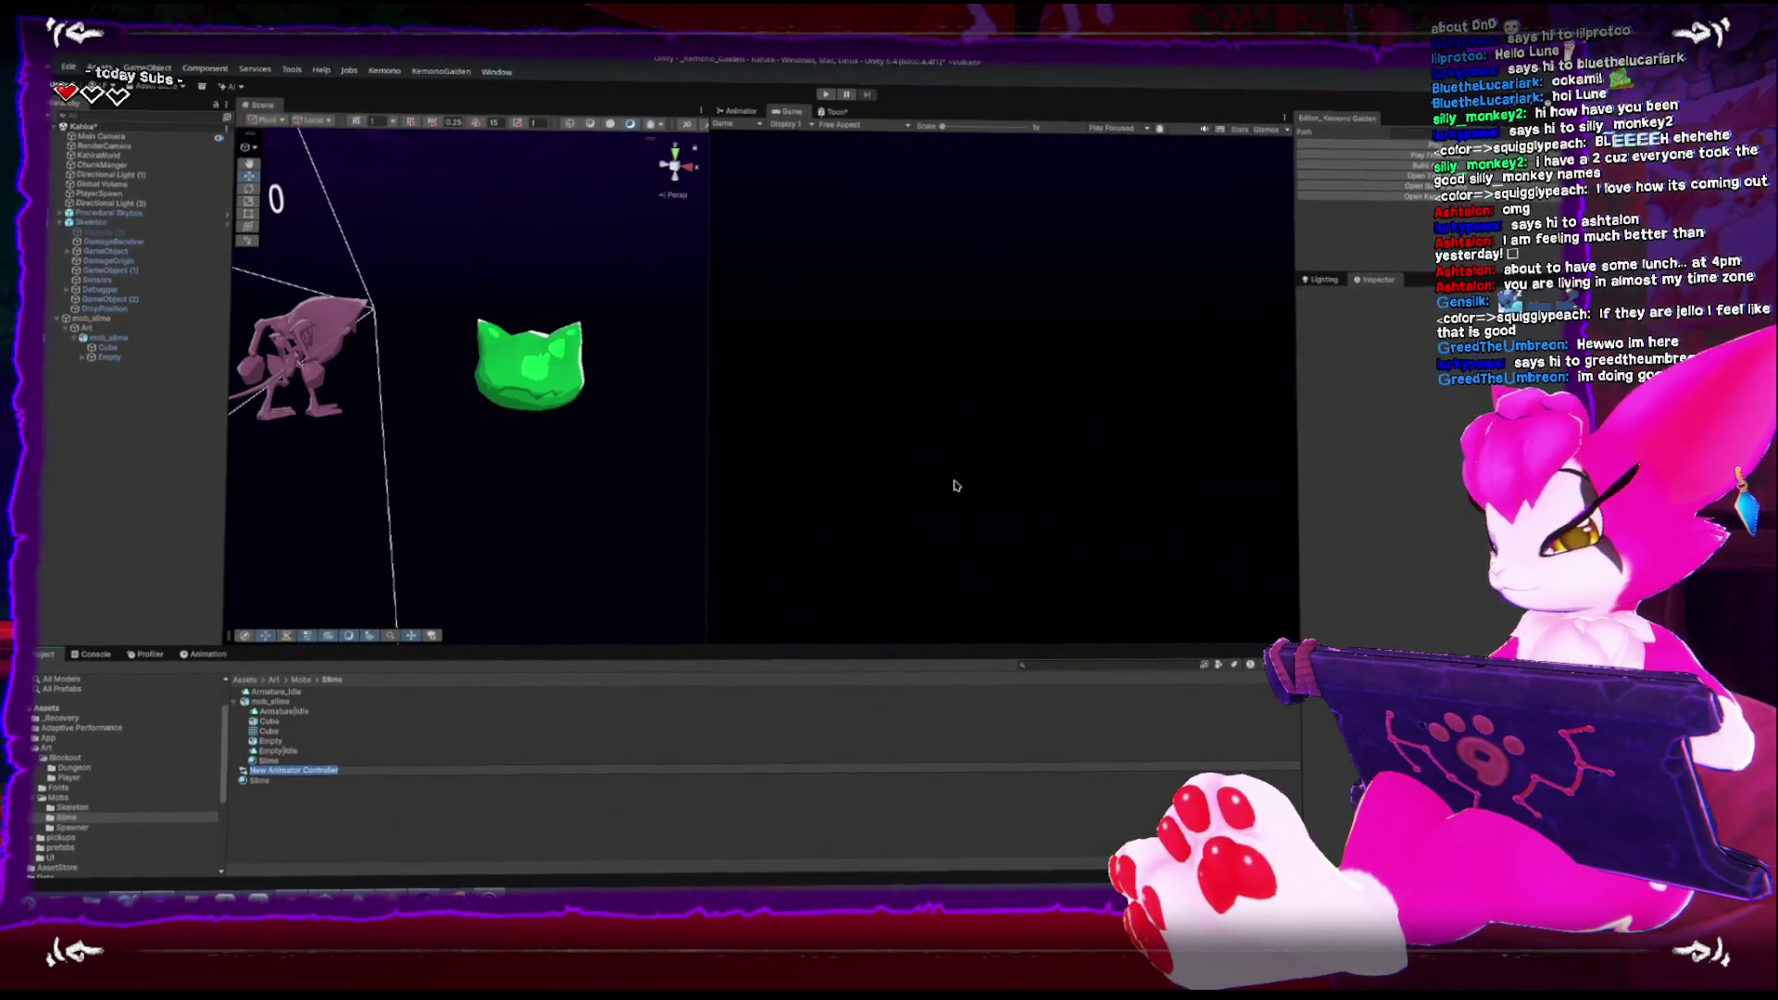
{"action": "type", "text": "mob_slime"}
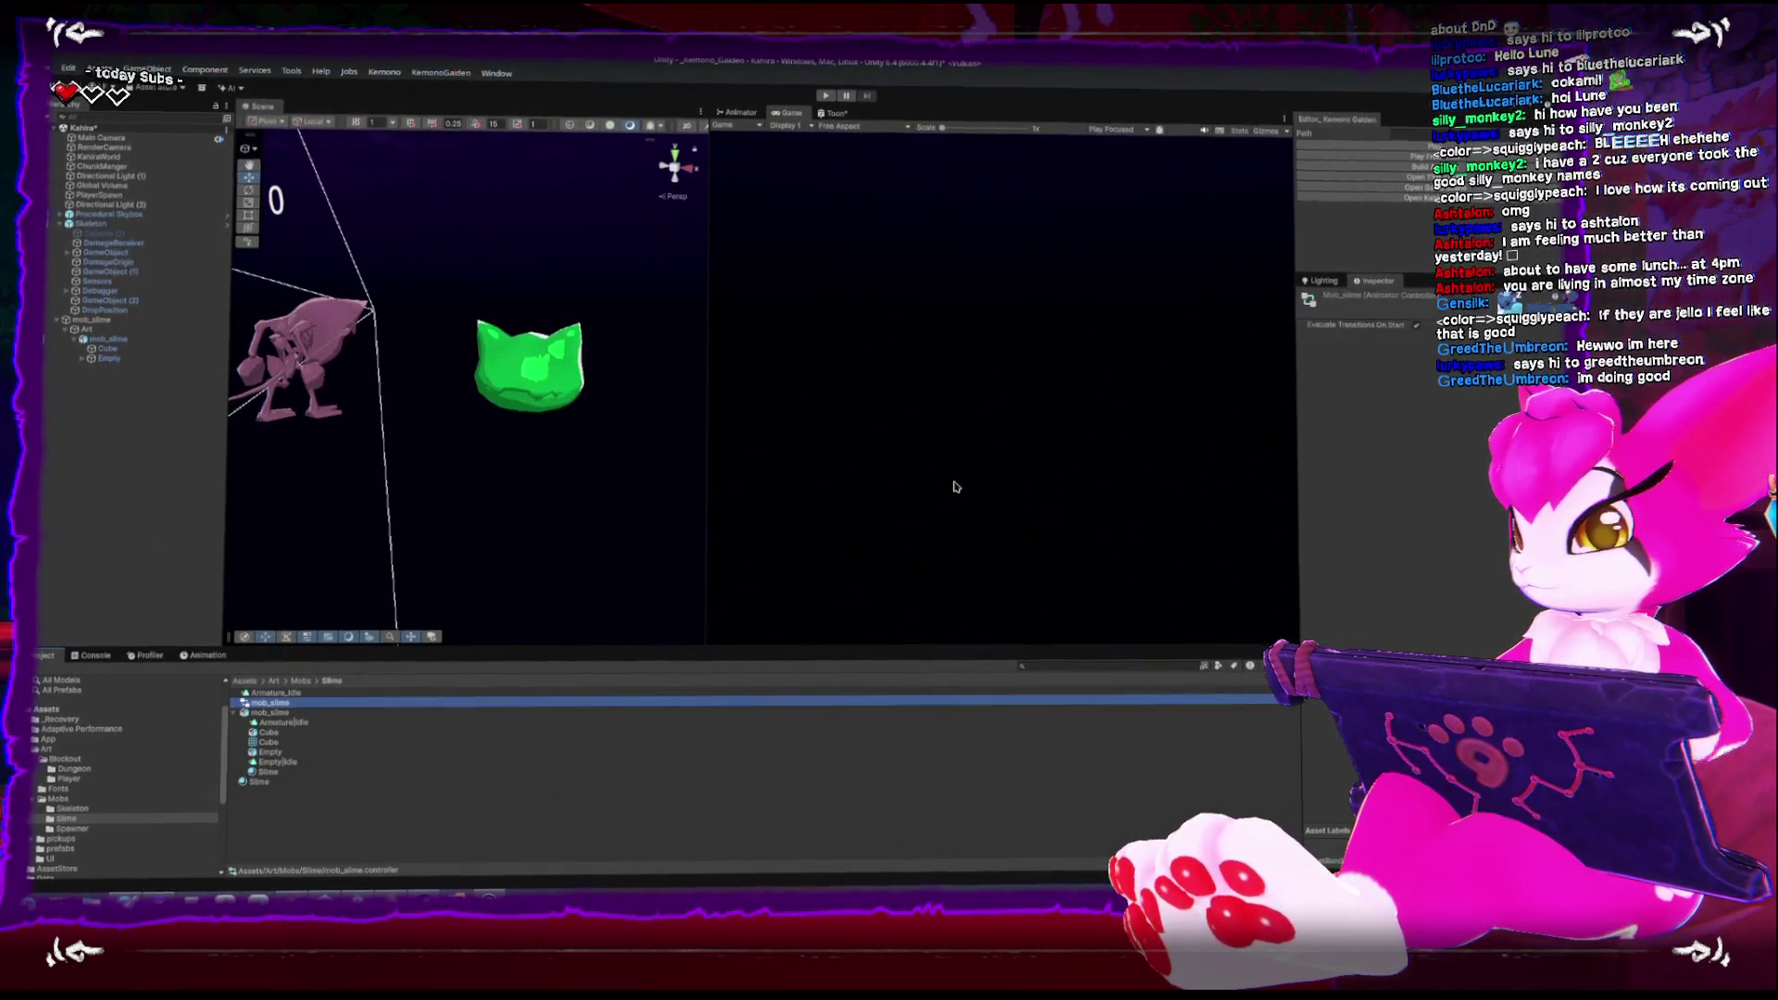
{"action": "key", "text": "Return"}
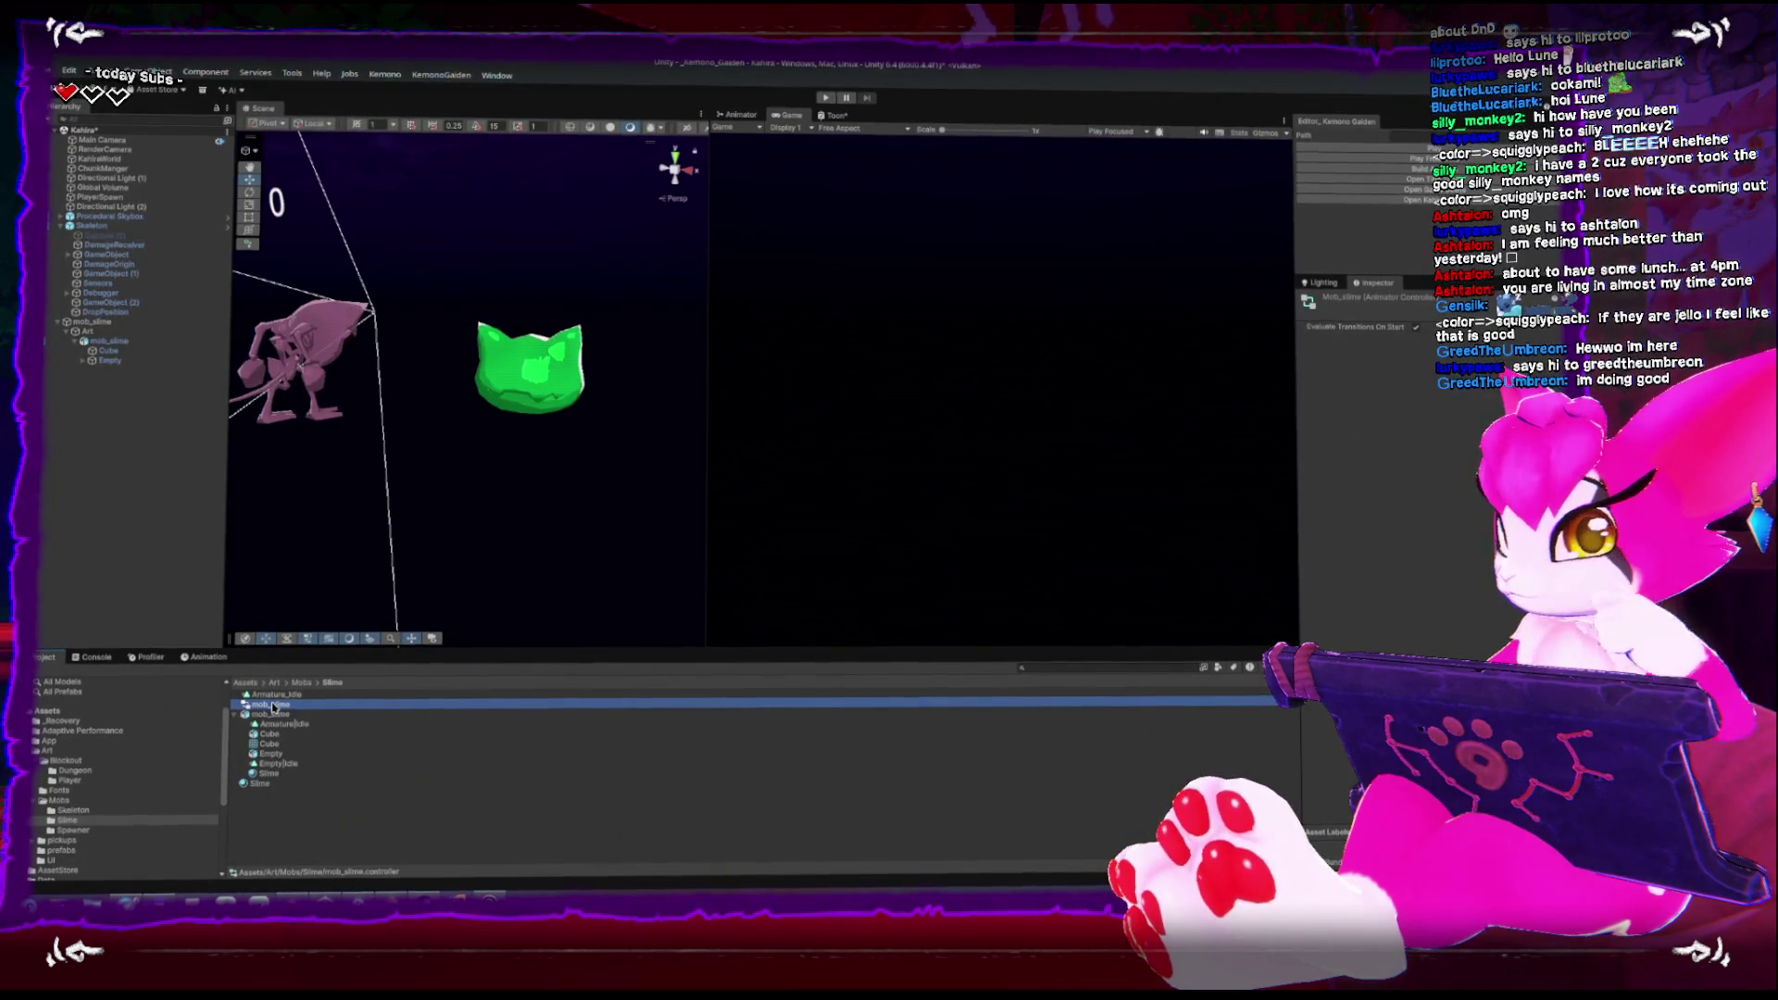
{"action": "double_click", "coordinate": [273, 707]}
Add Armature_Idle as a state in the mob_slime controller graph, then save and close the Toon shader graph
{"action": "right_click", "coordinate": [1138, 345]}
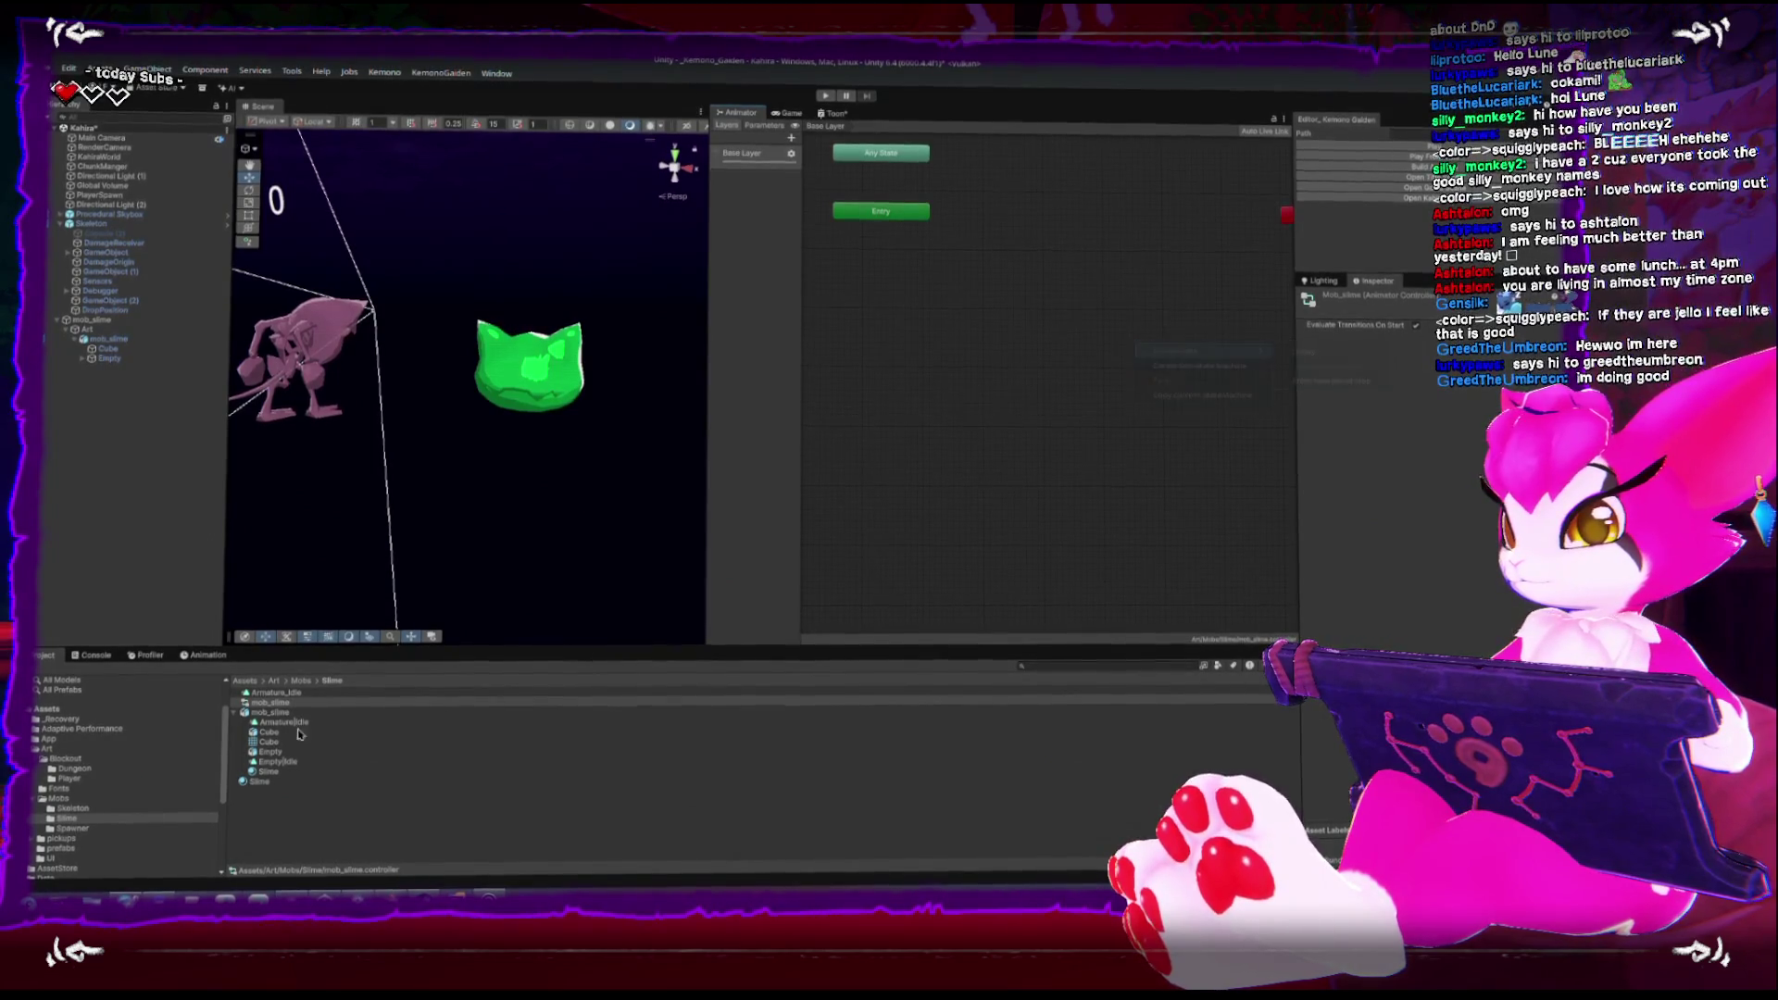
{"action": "left_click_drag", "start_coordinate": [278, 704], "coordinate": [1061, 229]}
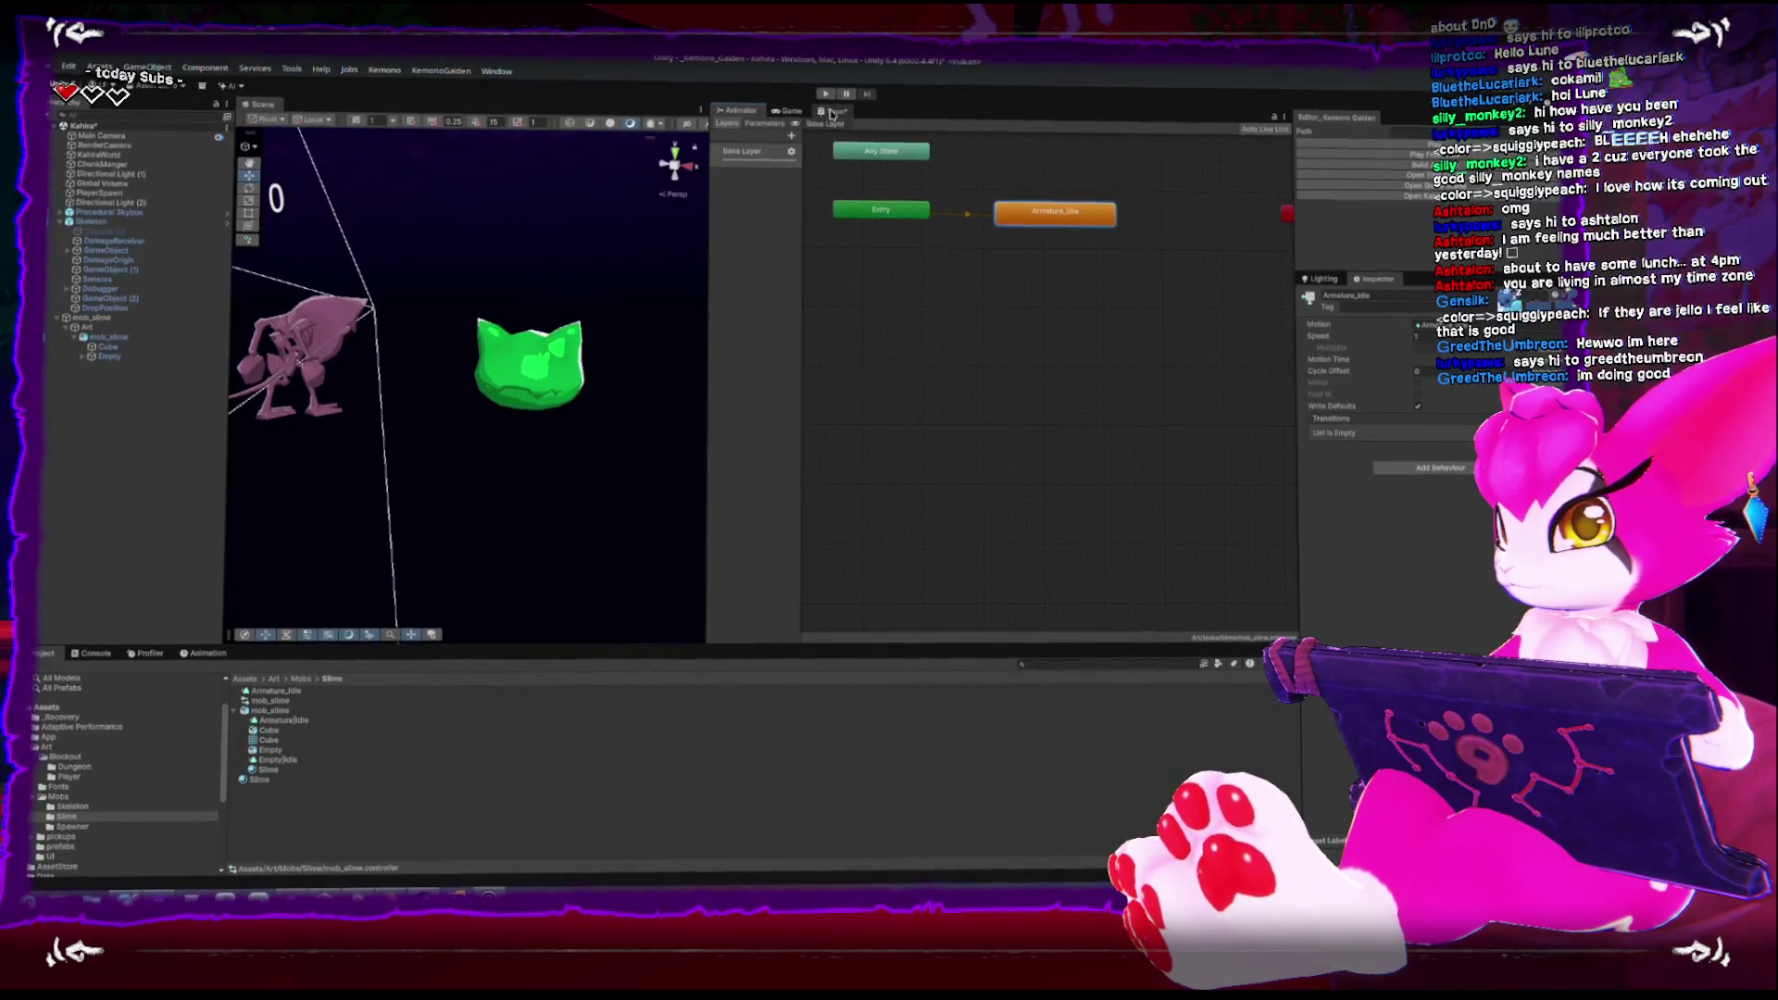
{"action": "right_click", "coordinate": [832, 113]}
{"action": "left_click", "coordinate": [866, 133]}
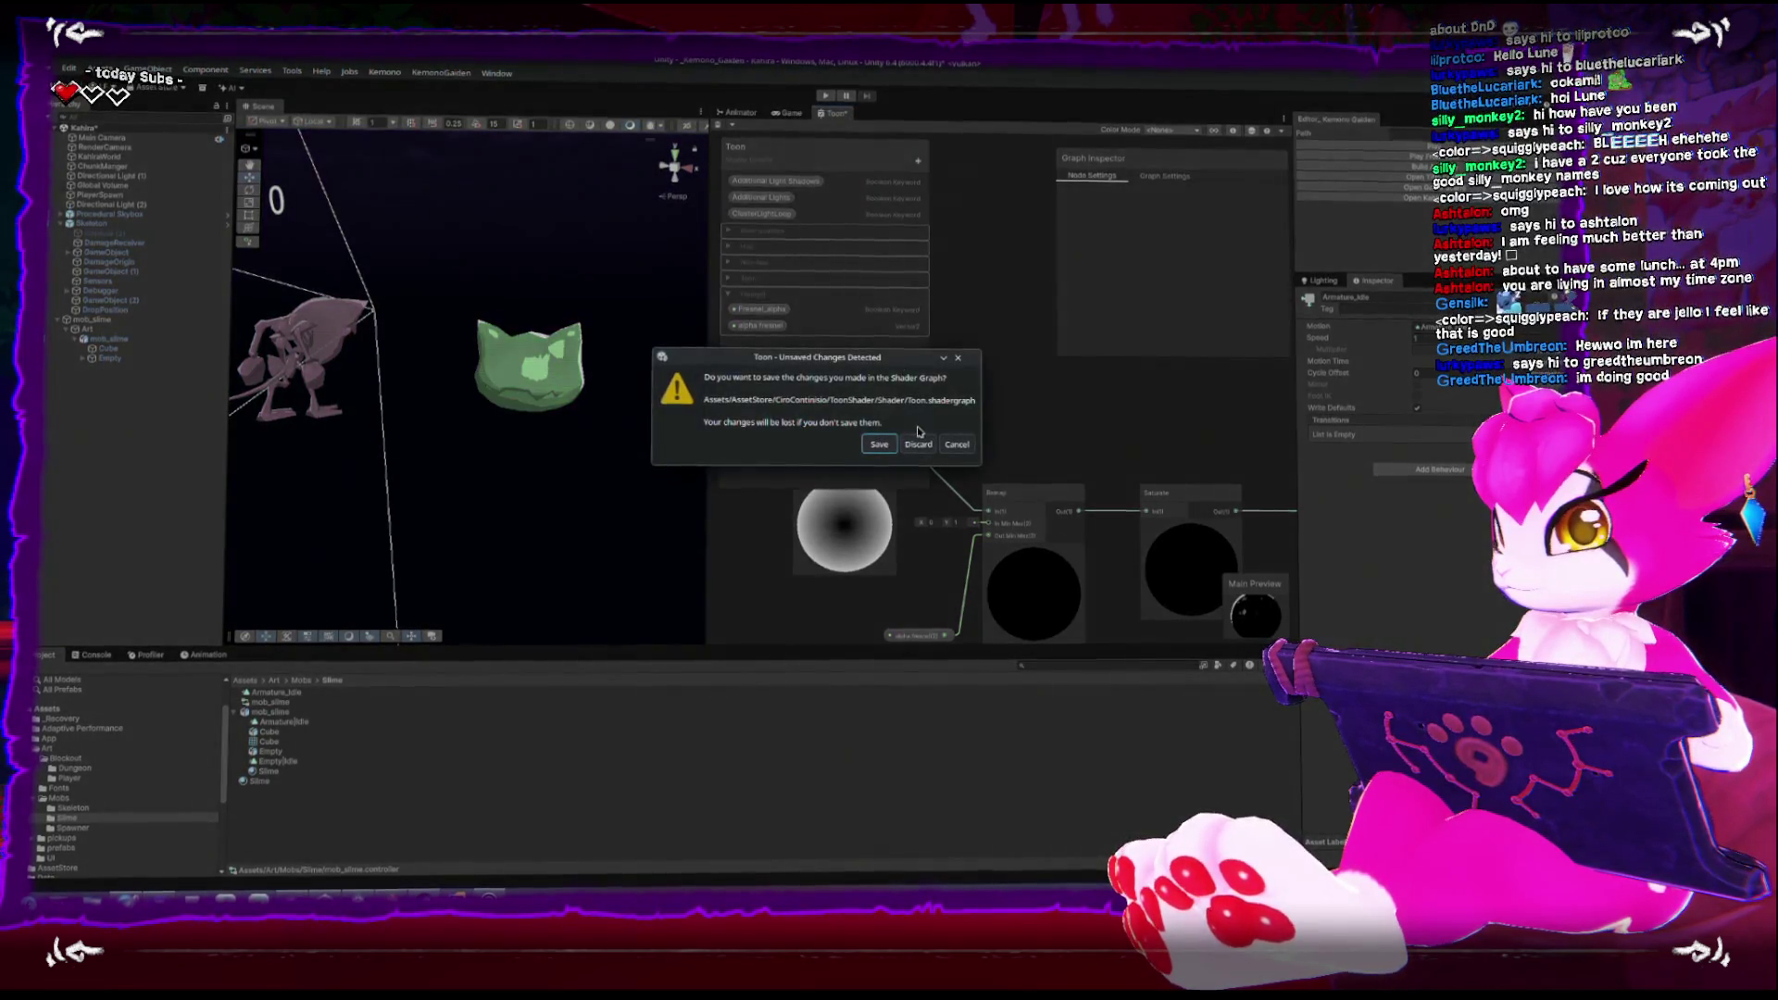
{"action": "left_click", "coordinate": [880, 445]}
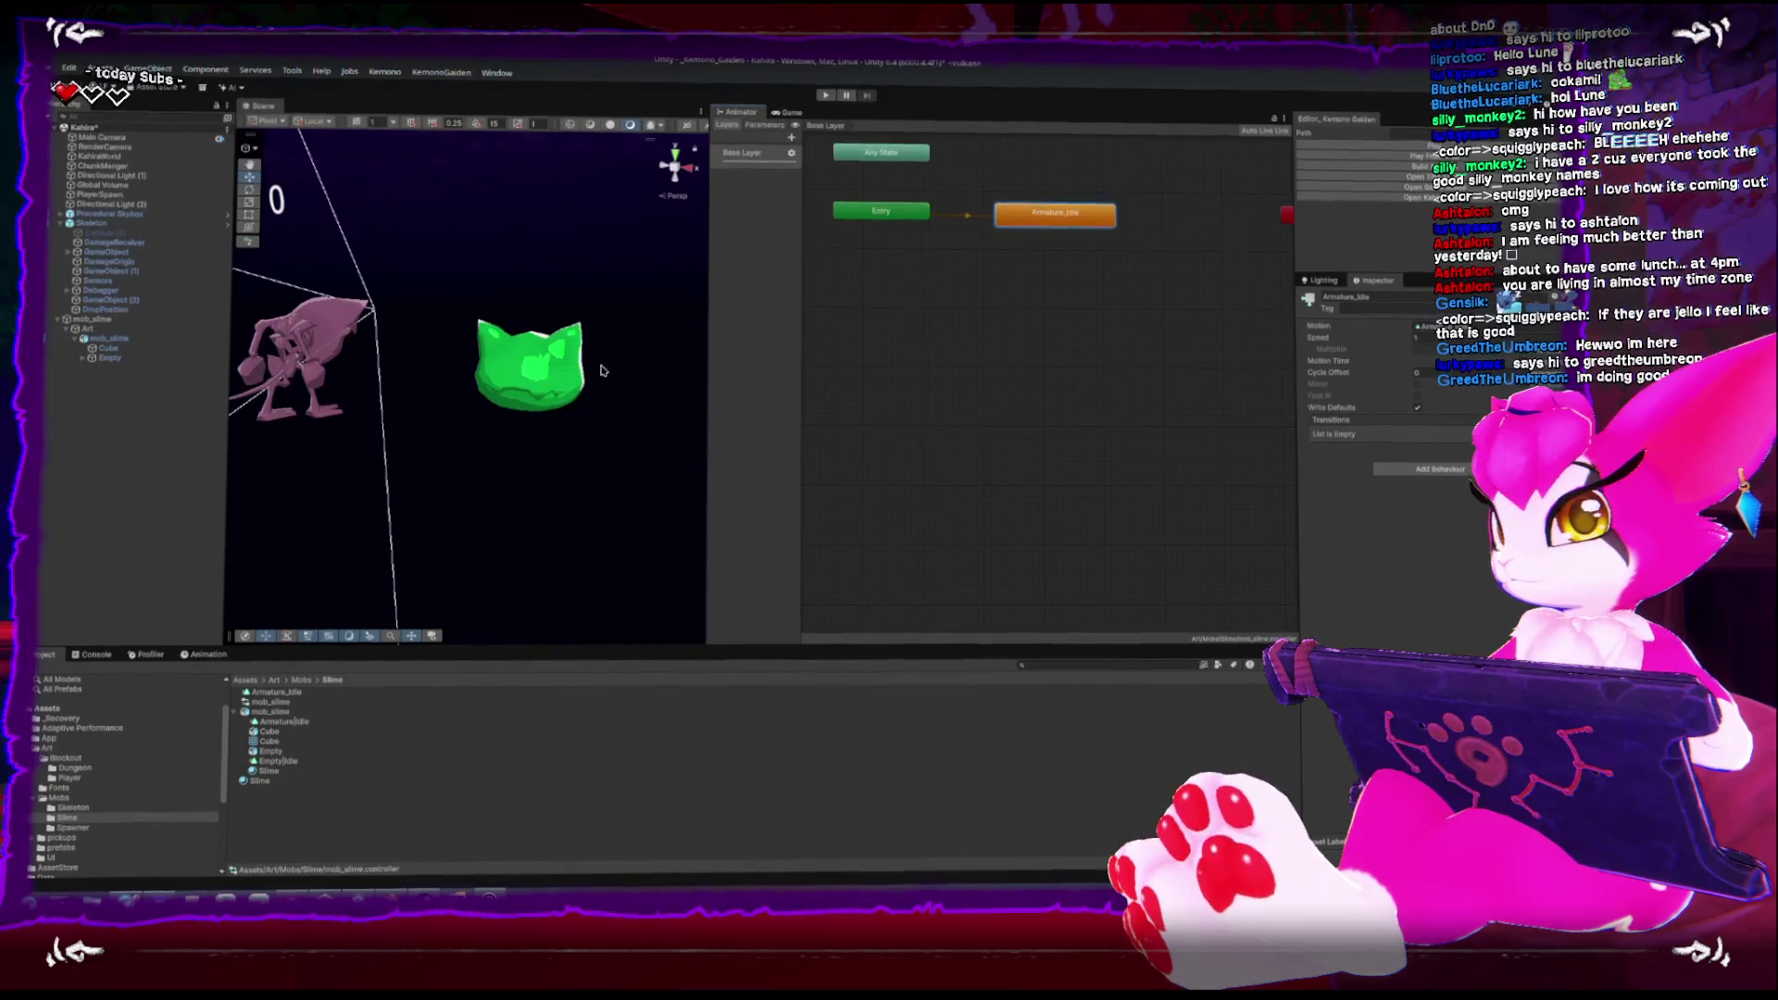
Assign the mob_slime controller to the slime's Animator and preview its idle animation in the scene
{"action": "left_click", "coordinate": [567, 403]}
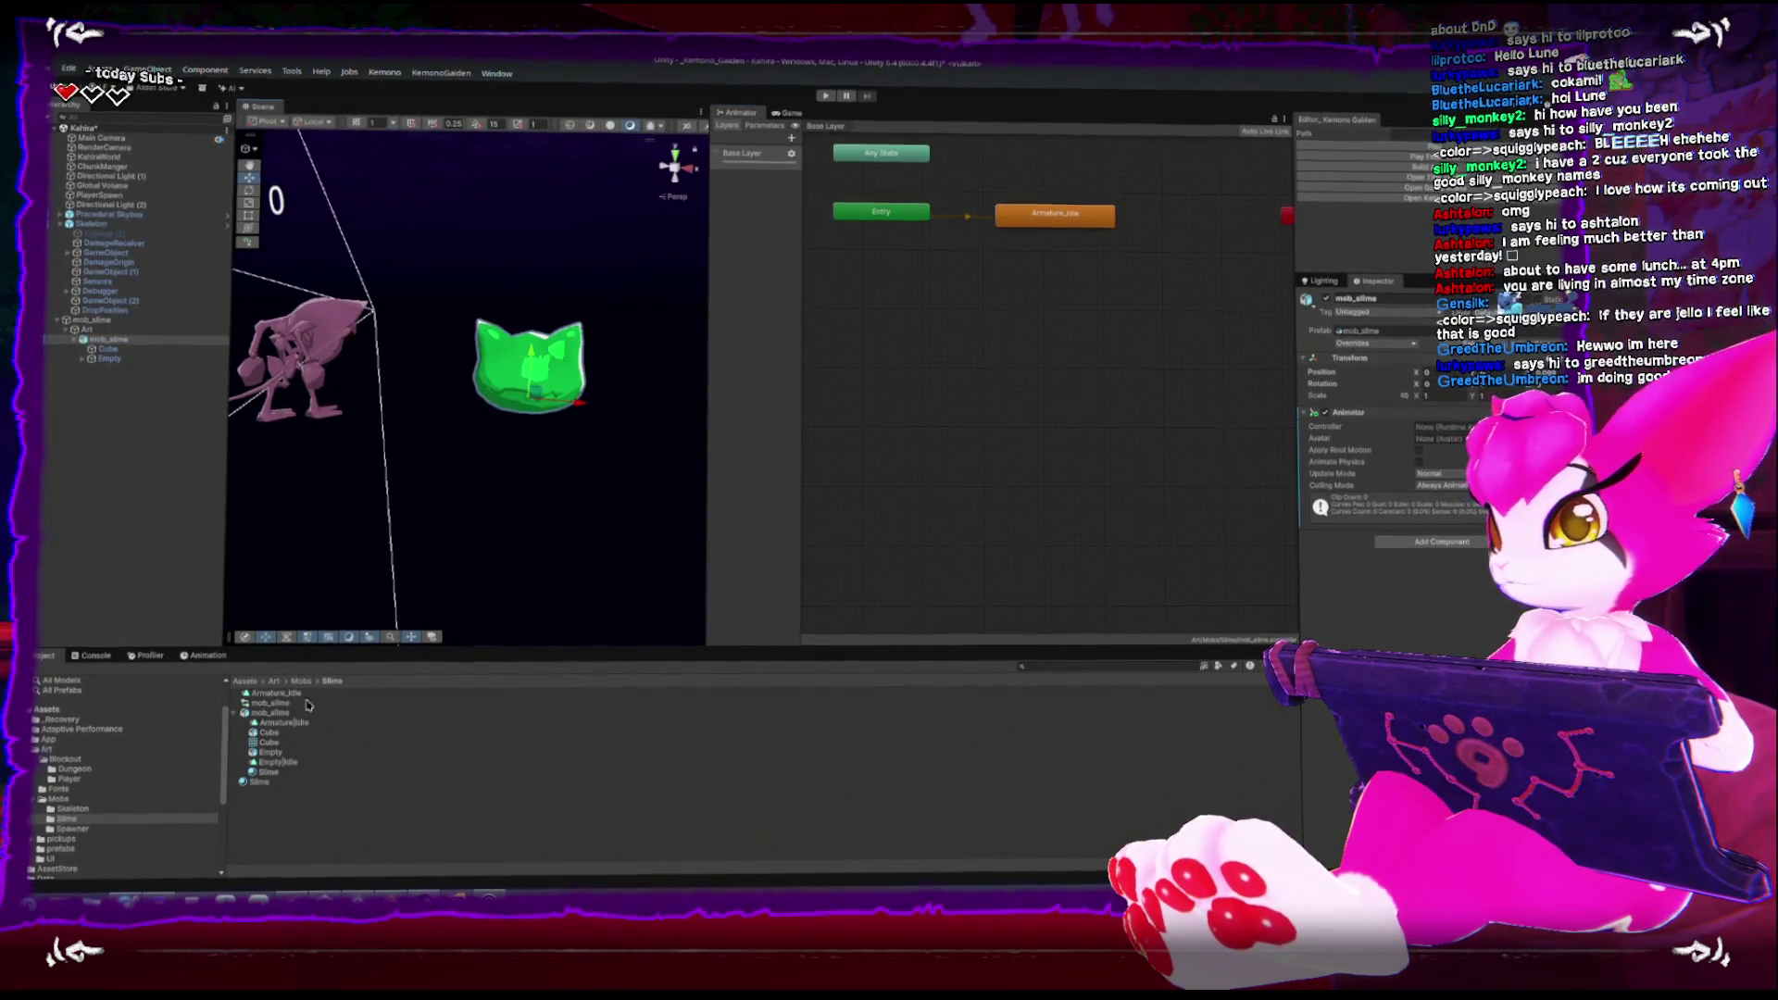
{"action": "mouse_move", "coordinate": [308, 705]}
{"action": "left_mouse_down"}
{"action": "mouse_move", "coordinate": [1448, 443]}
{"action": "mouse_move", "coordinate": [1445, 423]}
{"action": "left_mouse_up"}
{"action": "left_click", "coordinate": [533, 370]}
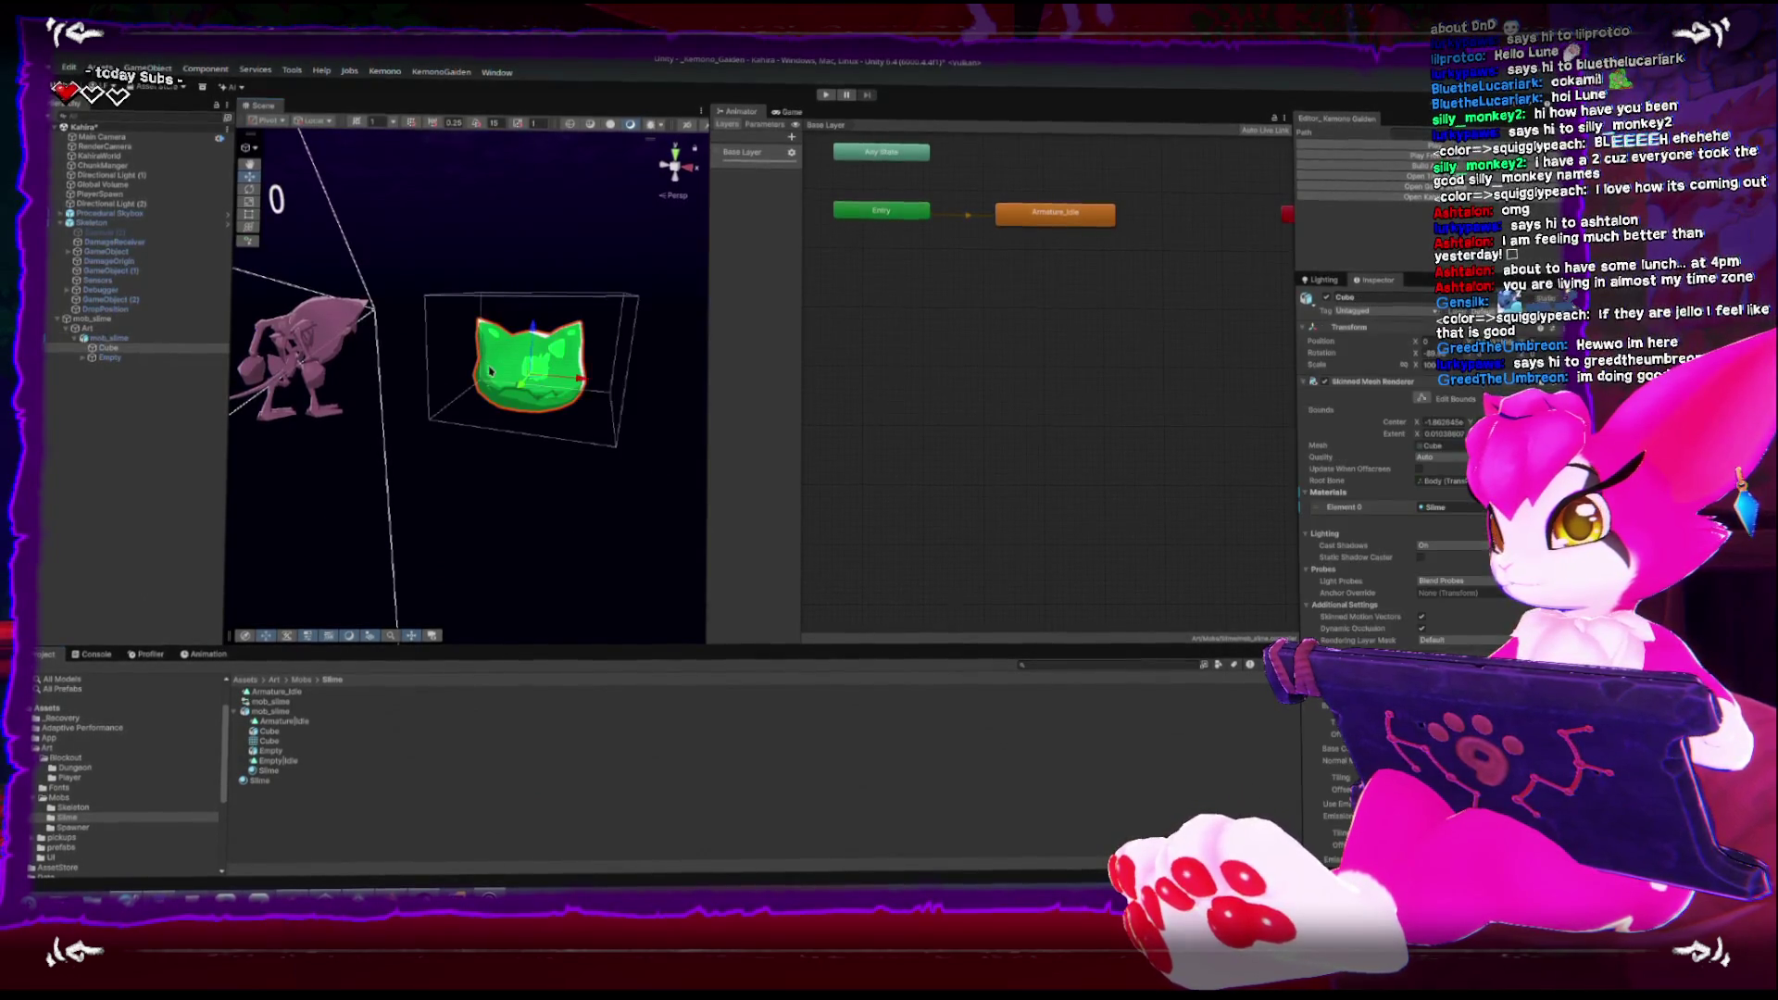
{"action": "left_click", "coordinate": [203, 653]}
{"action": "left_click", "coordinate": [106, 667]}
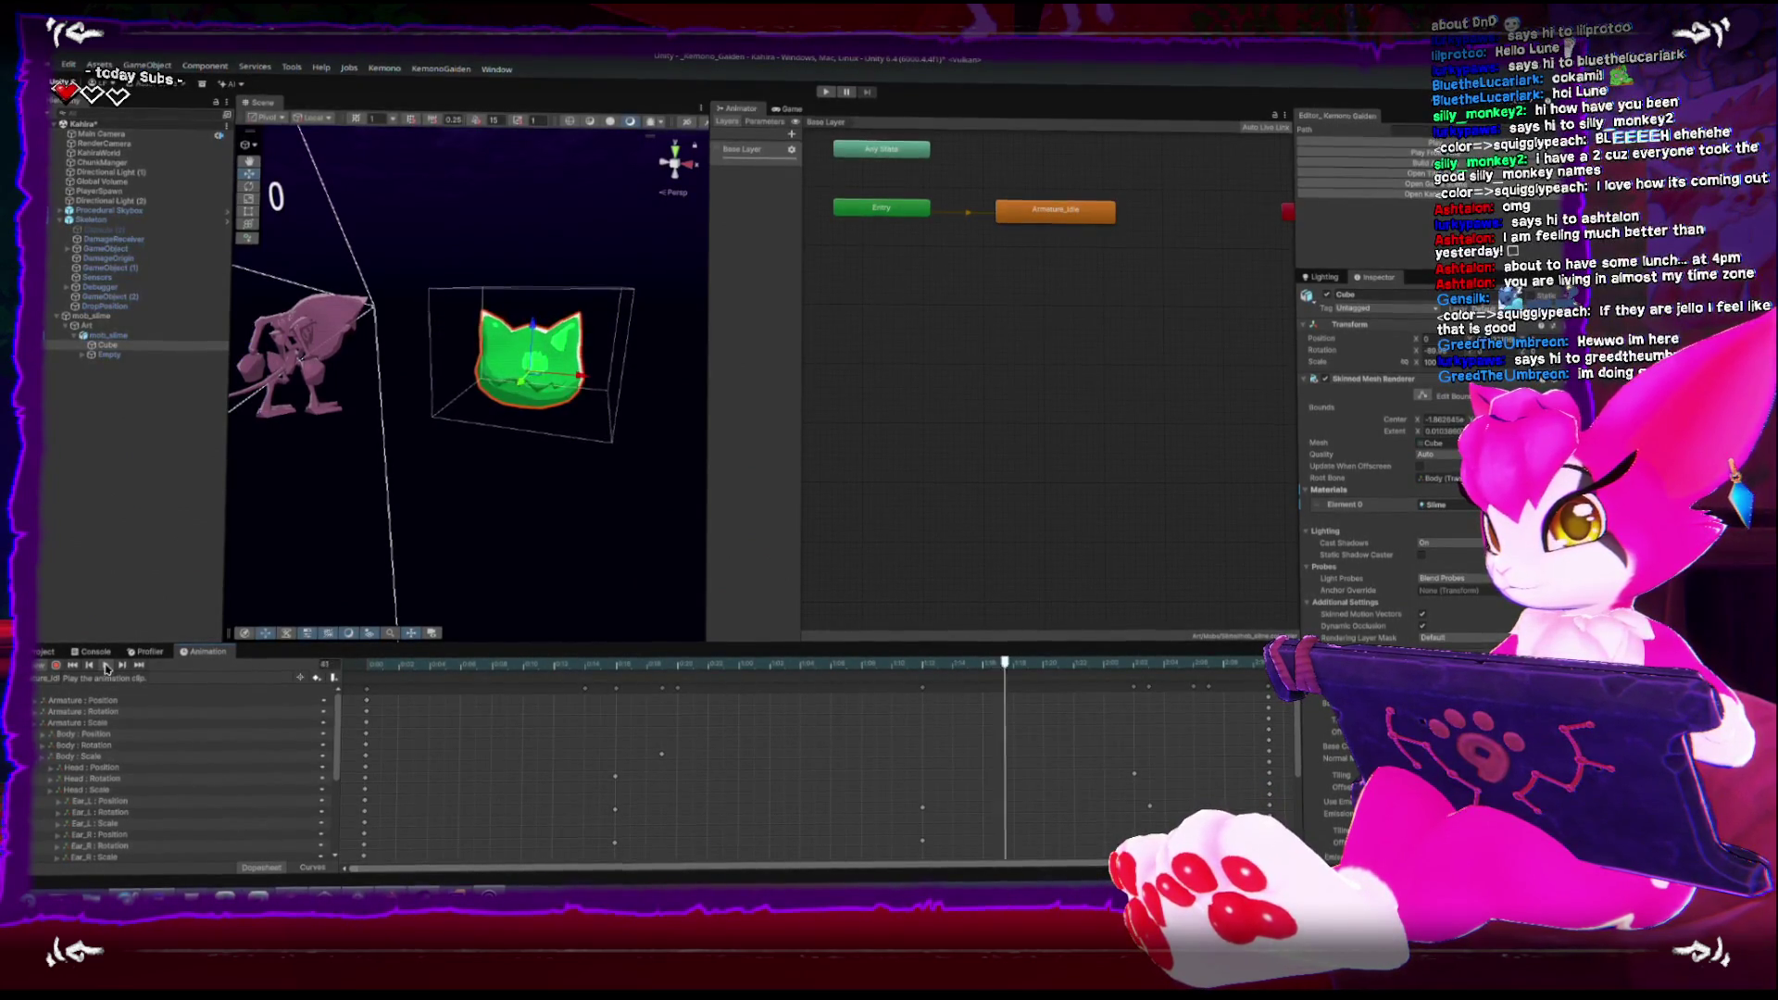
{"action": "left_click_drag", "start_coordinate": [500, 453], "coordinate": [425, 434]}
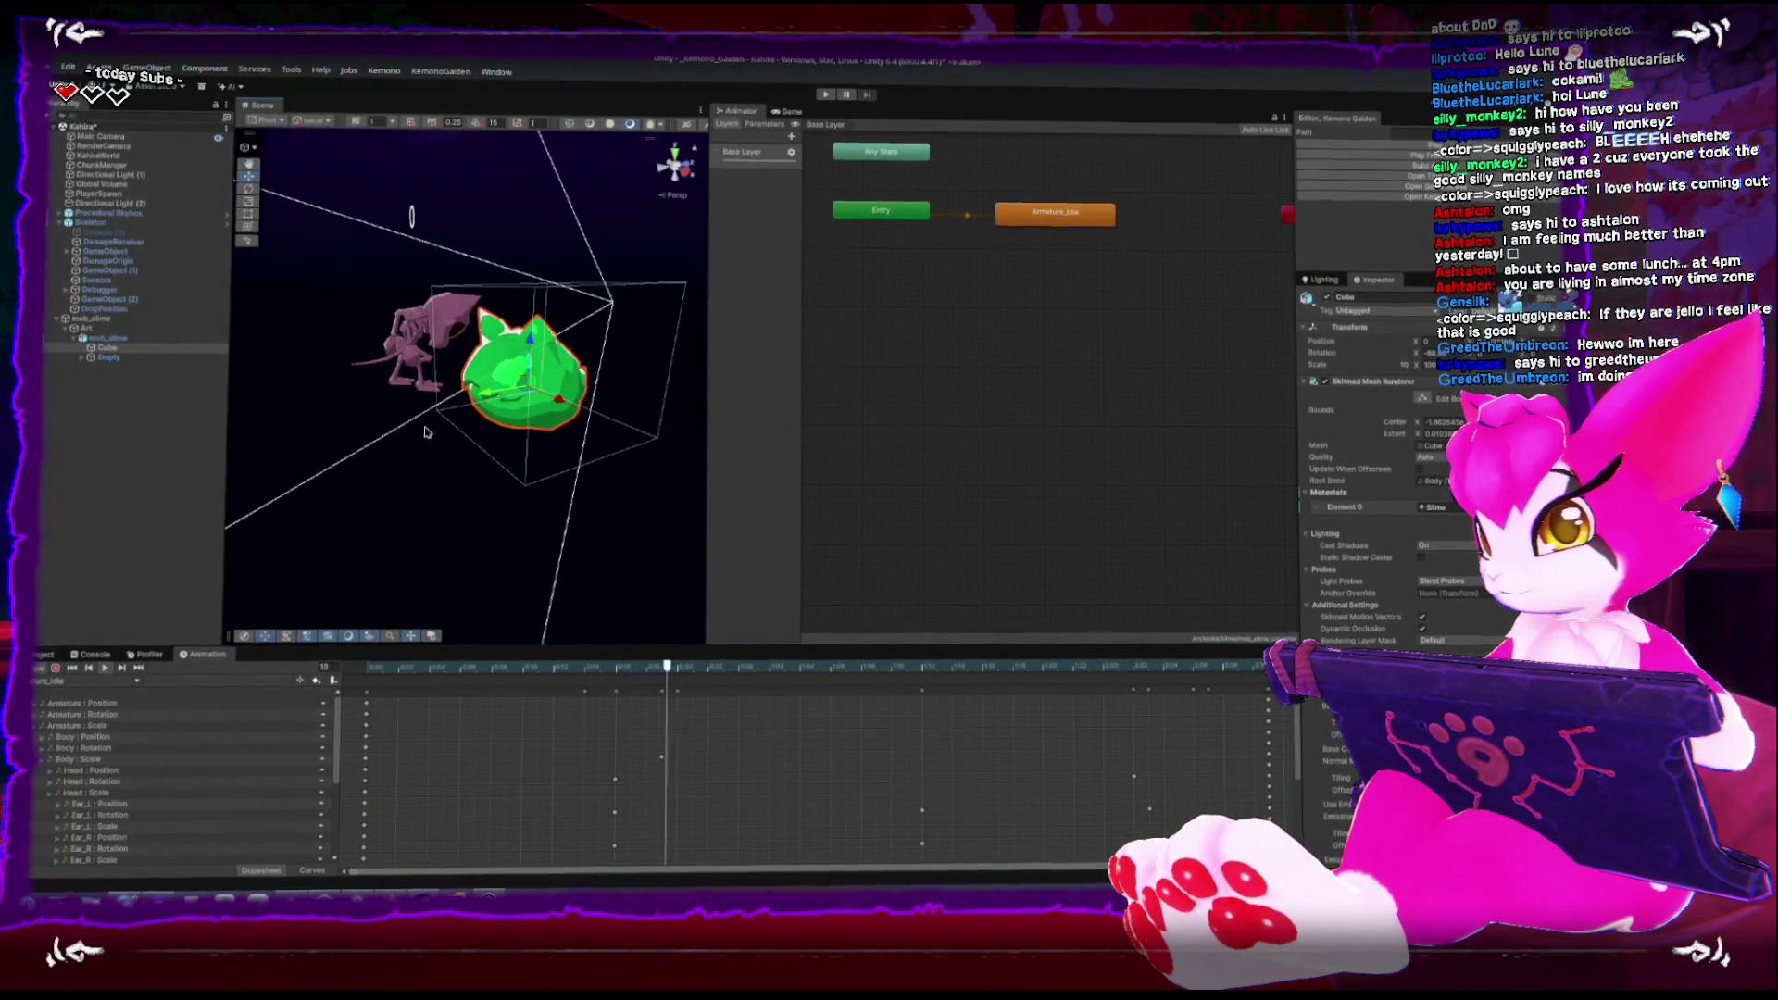
Set the Armature_Idle state's speed to 1.3
{"action": "left_click", "coordinate": [1056, 211]}
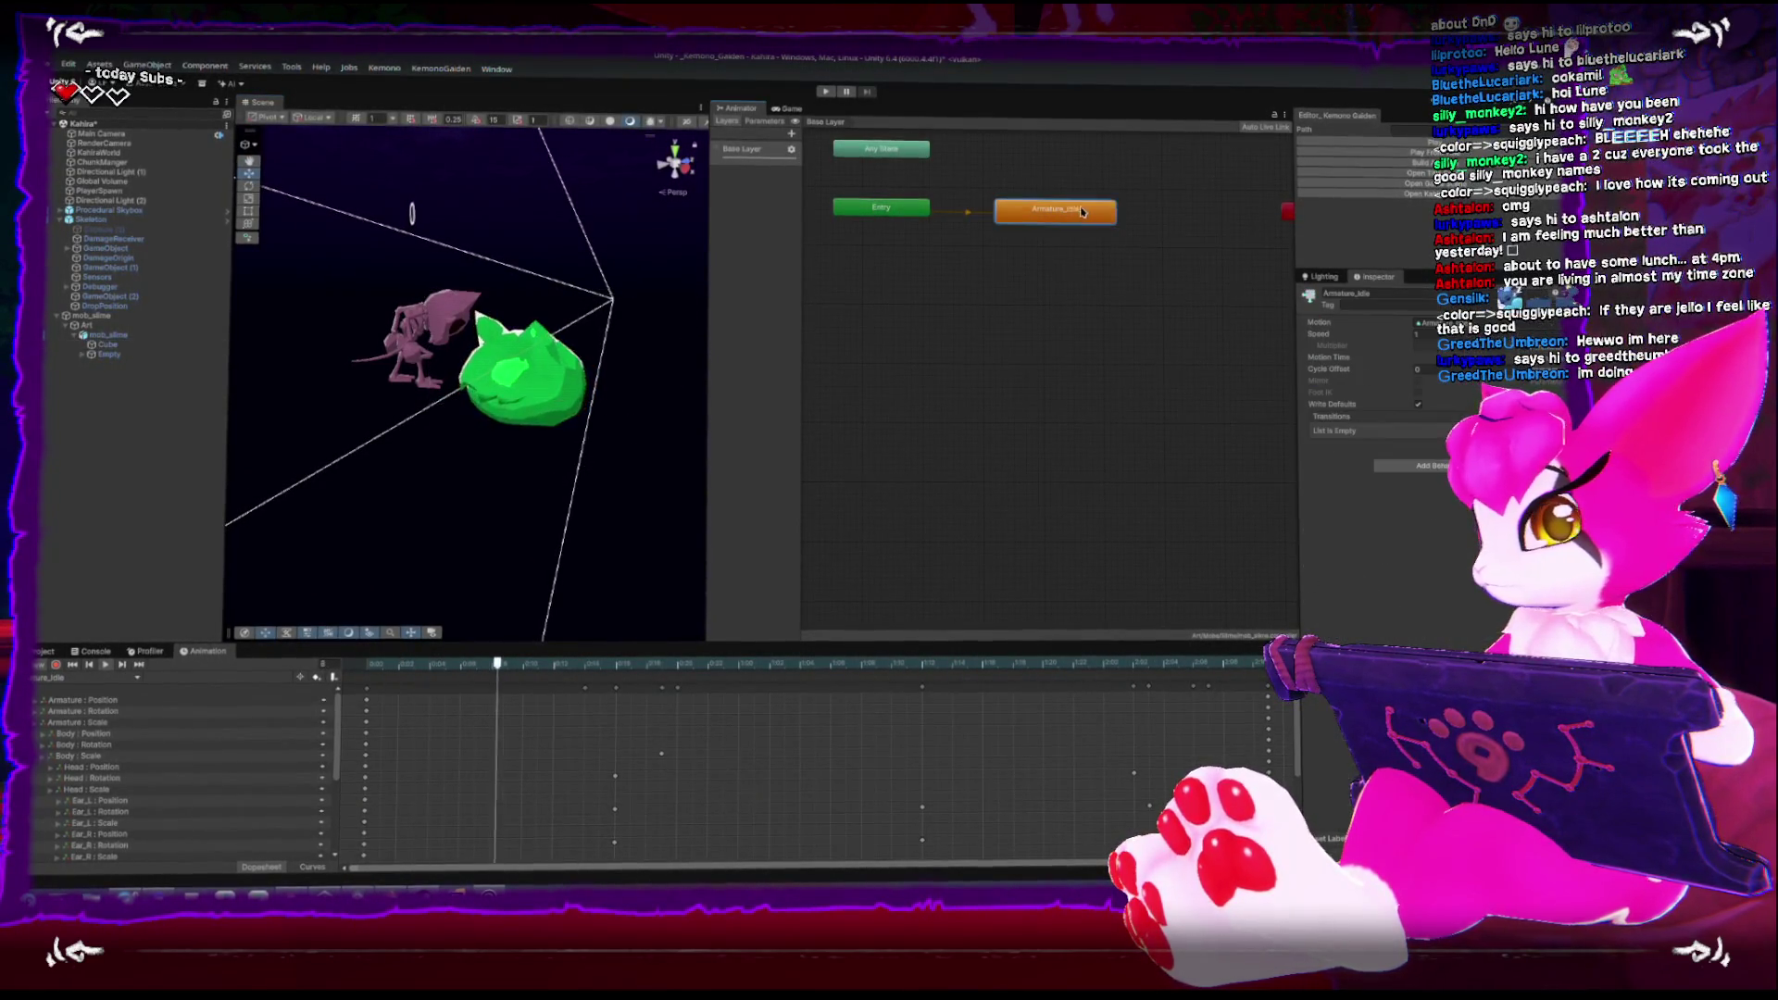
{"action": "type", "text": "1.3"}
{"action": "key", "text": "Return"}
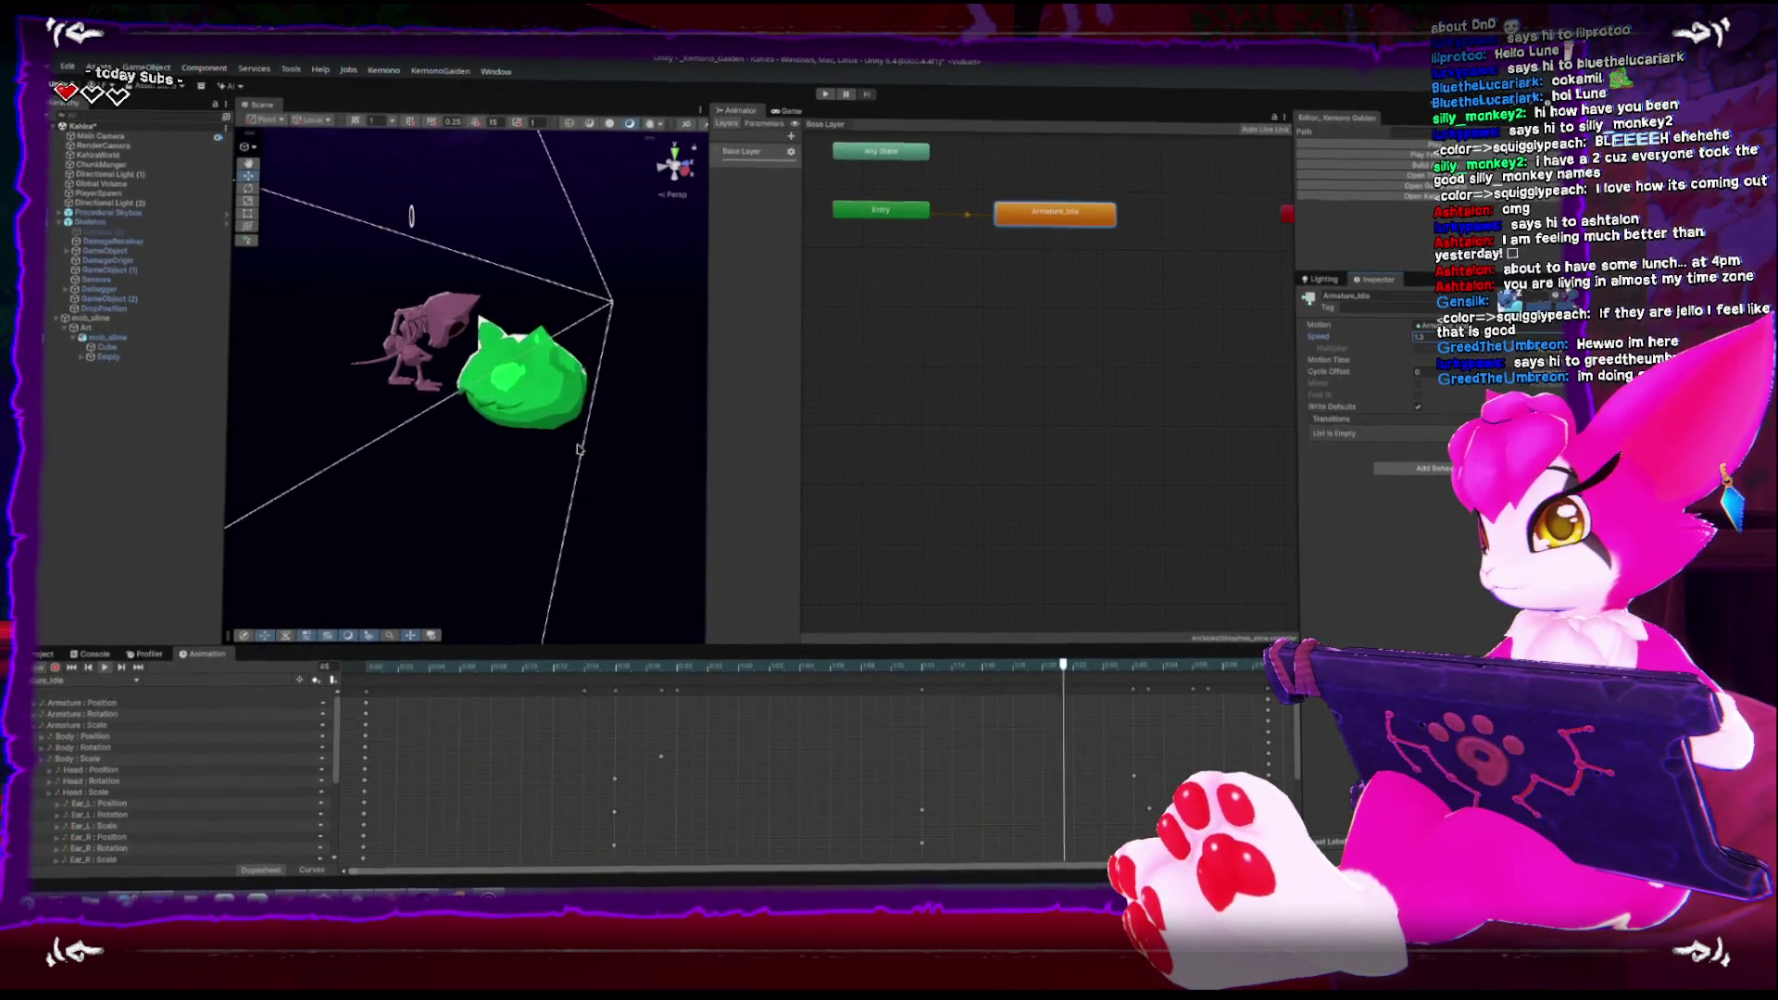
{"action": "mouse_move", "coordinate": [537, 435]}
{"action": "left_mouse_down"}
{"action": "mouse_move", "coordinate": [567, 337]}
{"action": "mouse_move", "coordinate": [639, 330]}
{"action": "mouse_move", "coordinate": [457, 357]}
{"action": "mouse_move", "coordinate": [395, 453]}
{"action": "left_mouse_up"}
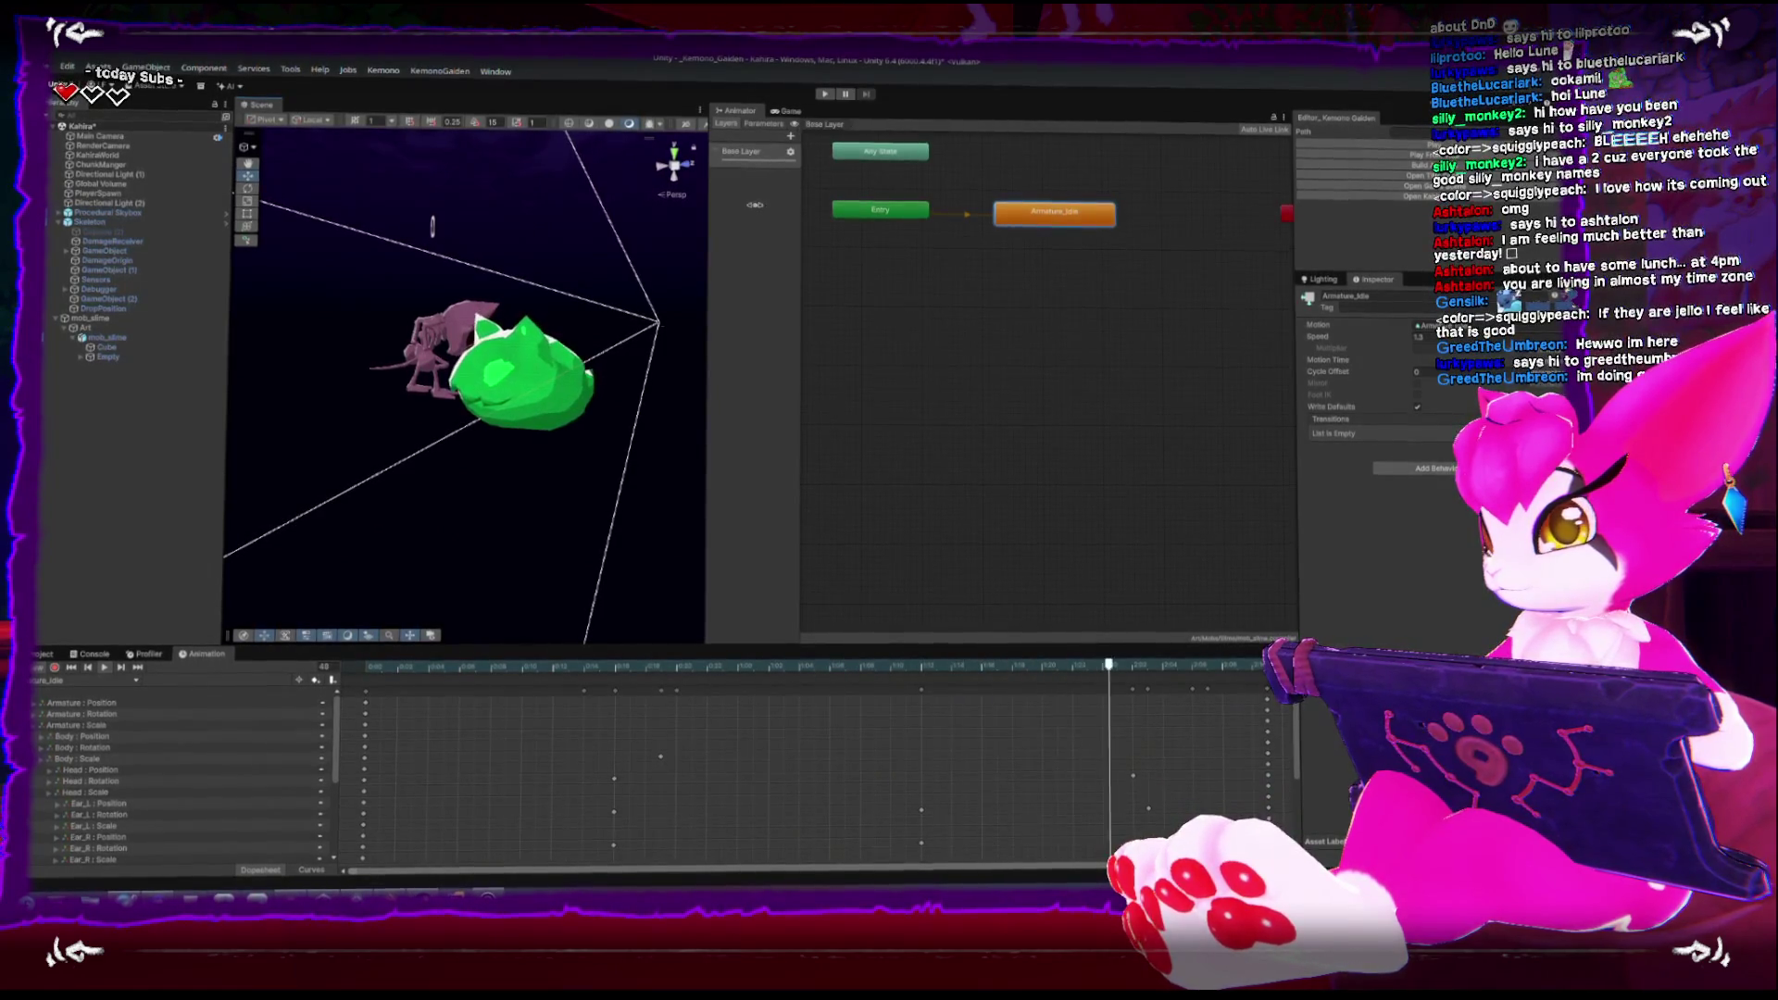
{"action": "left_click", "coordinate": [41, 654]}
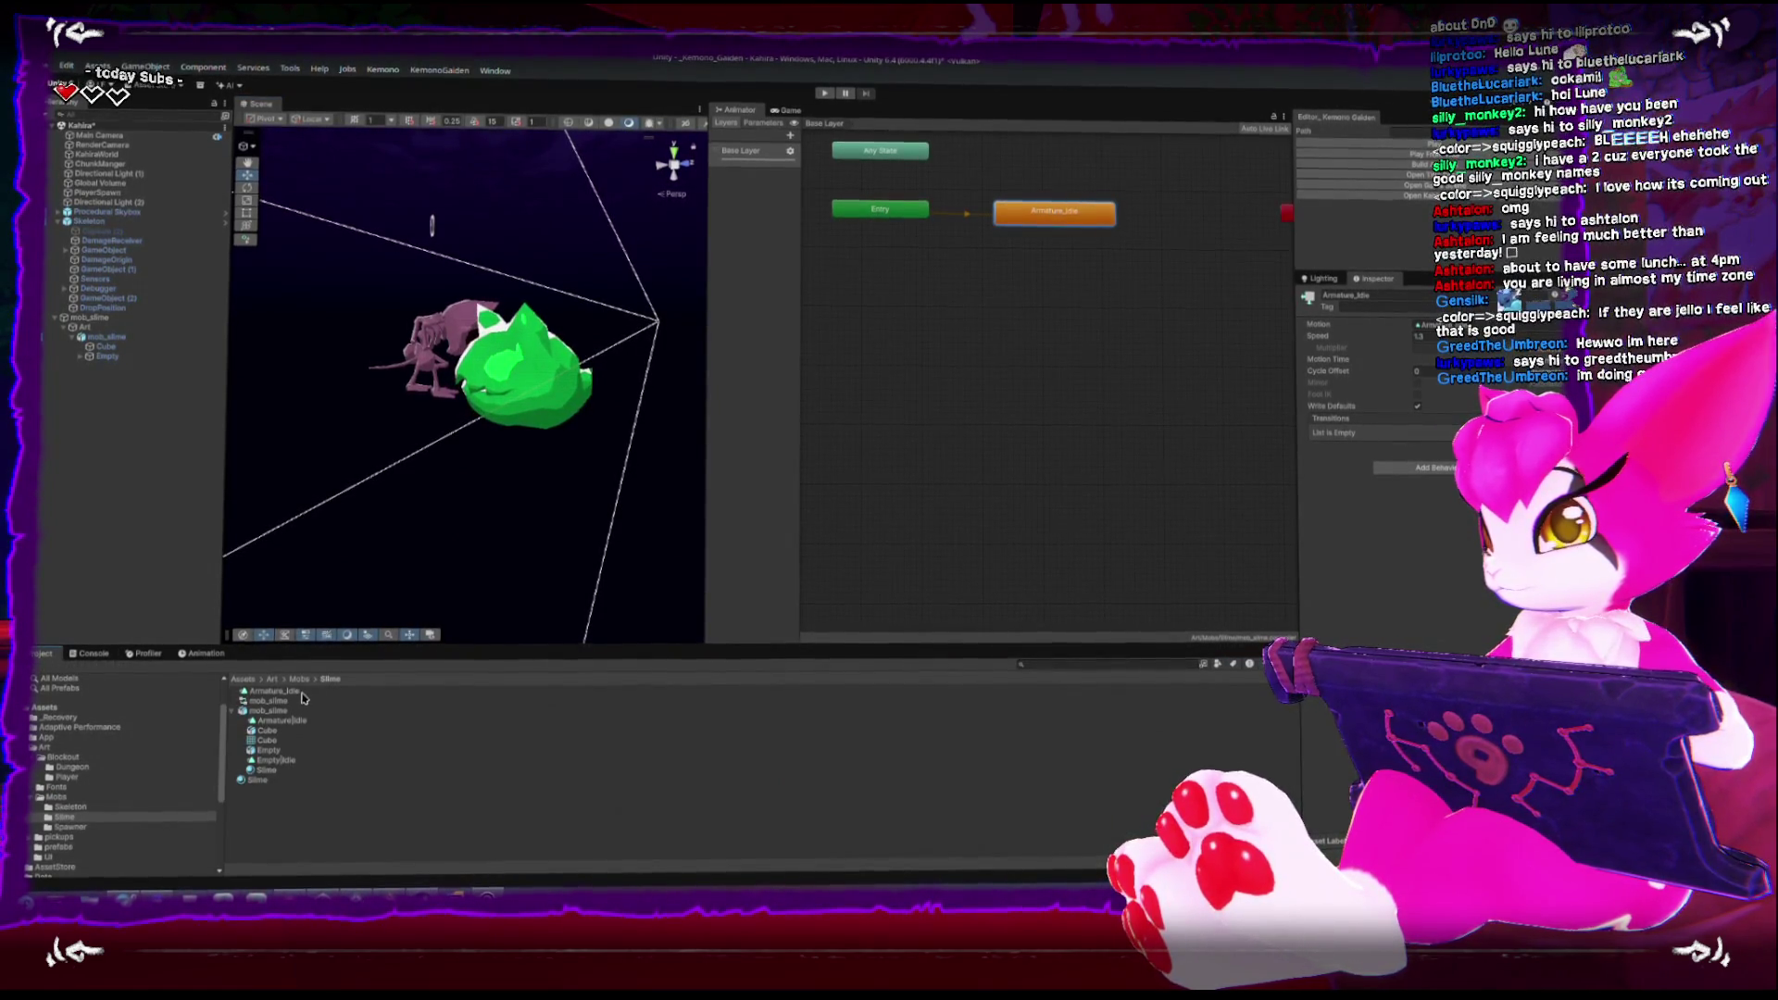
Inspect the Skeleton mob's components, then reselect mob_slime for comparison
{"action": "left_click", "coordinate": [526, 384]}
{"action": "mouse_move", "coordinate": [544, 492]}
{"action": "left_mouse_down"}
{"action": "mouse_move", "coordinate": [675, 476]}
{"action": "mouse_move", "coordinate": [598, 447]}
{"action": "mouse_move", "coordinate": [694, 457]}
{"action": "left_mouse_up"}
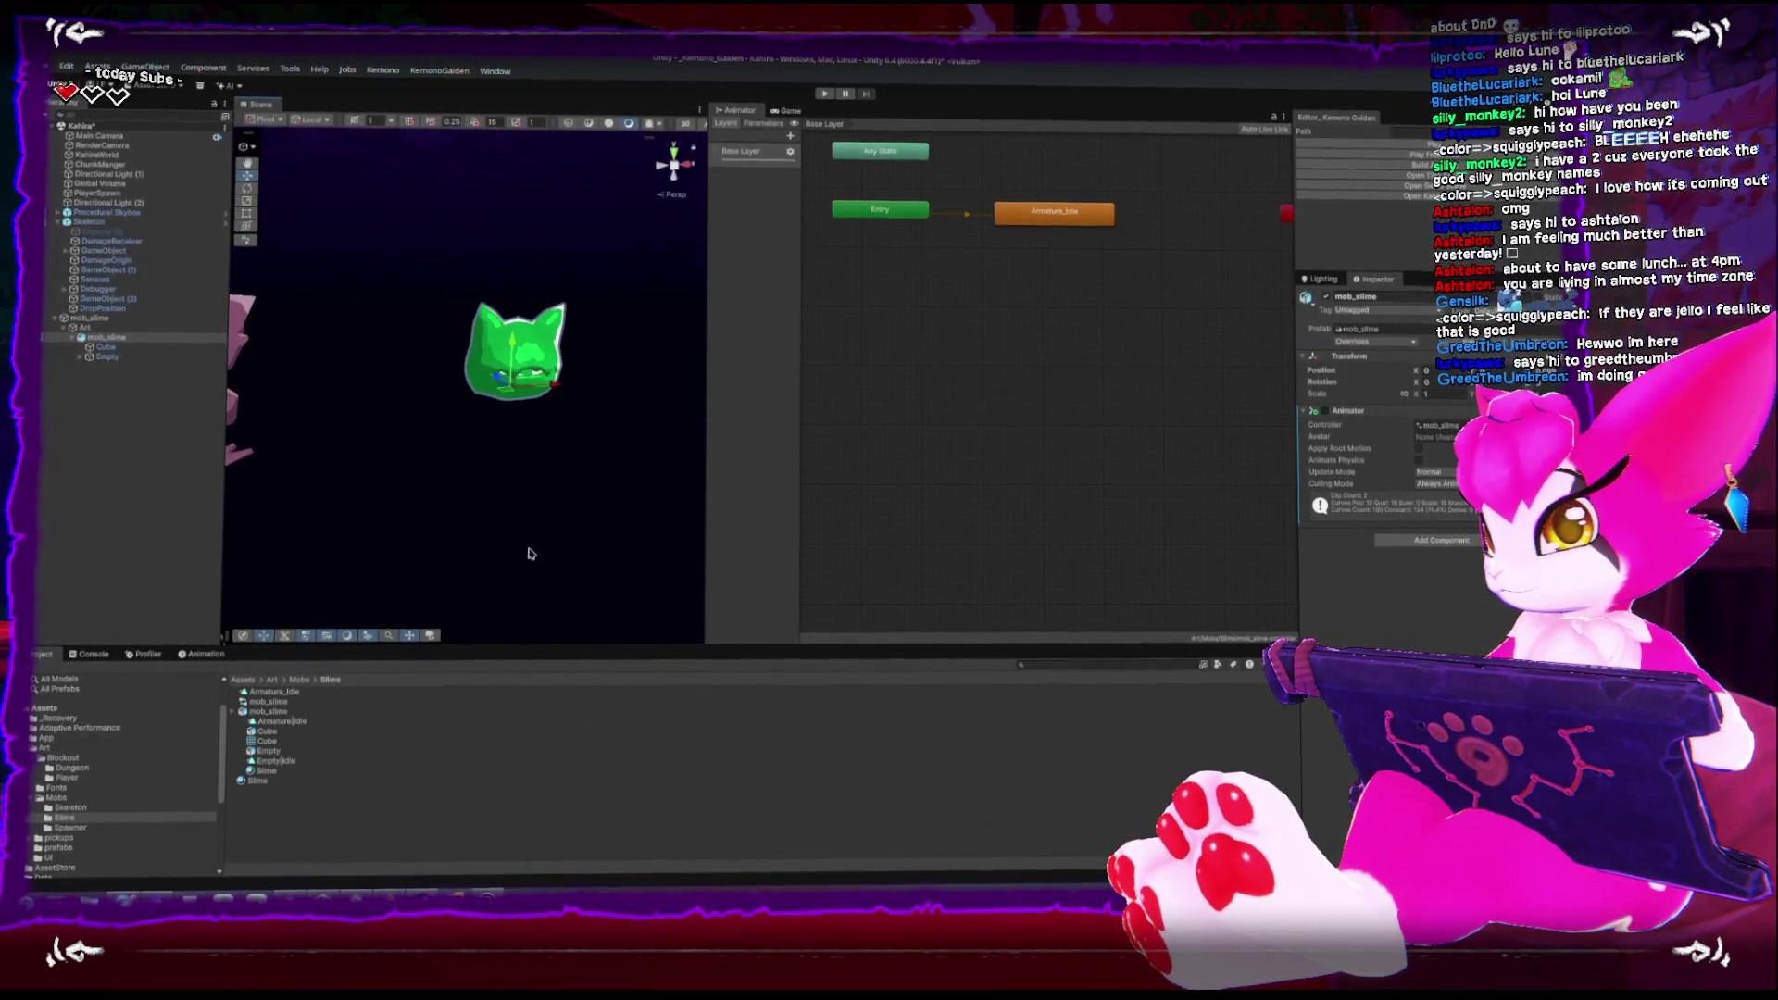
{"action": "left_click", "coordinate": [577, 500]}
{"action": "left_click_drag", "start_coordinate": [579, 496], "coordinate": [456, 488]}
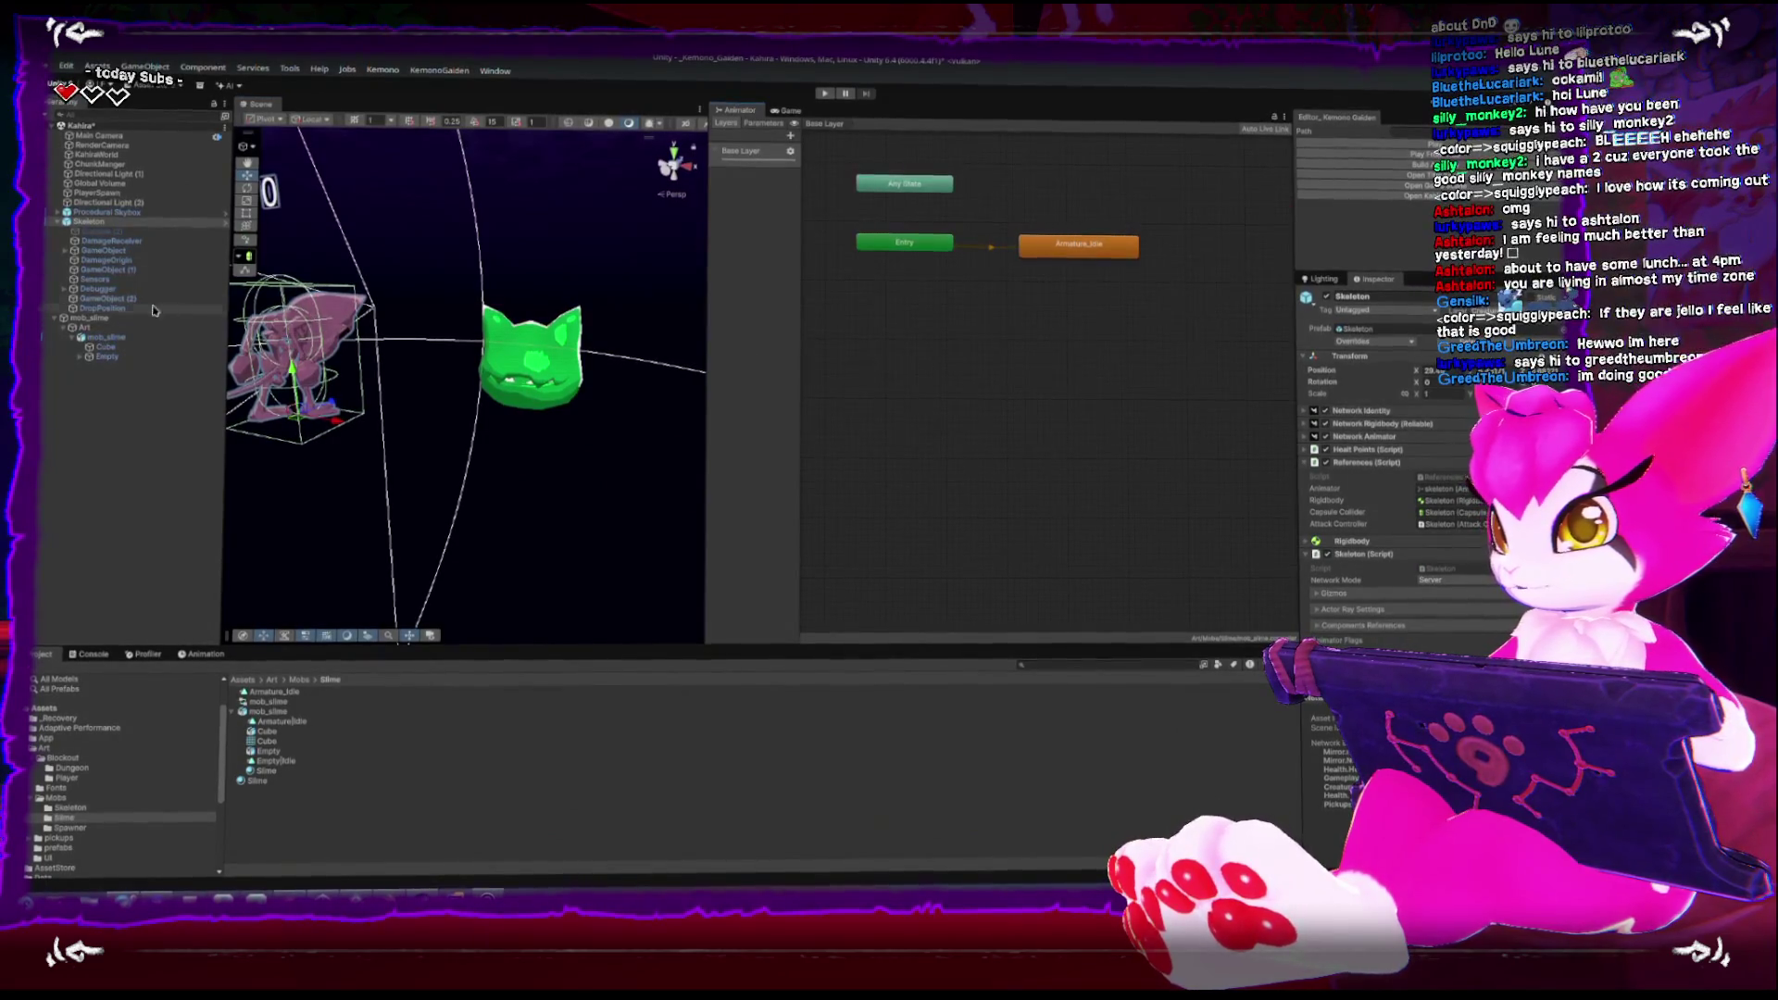
{"action": "left_click", "coordinate": [98, 223]}
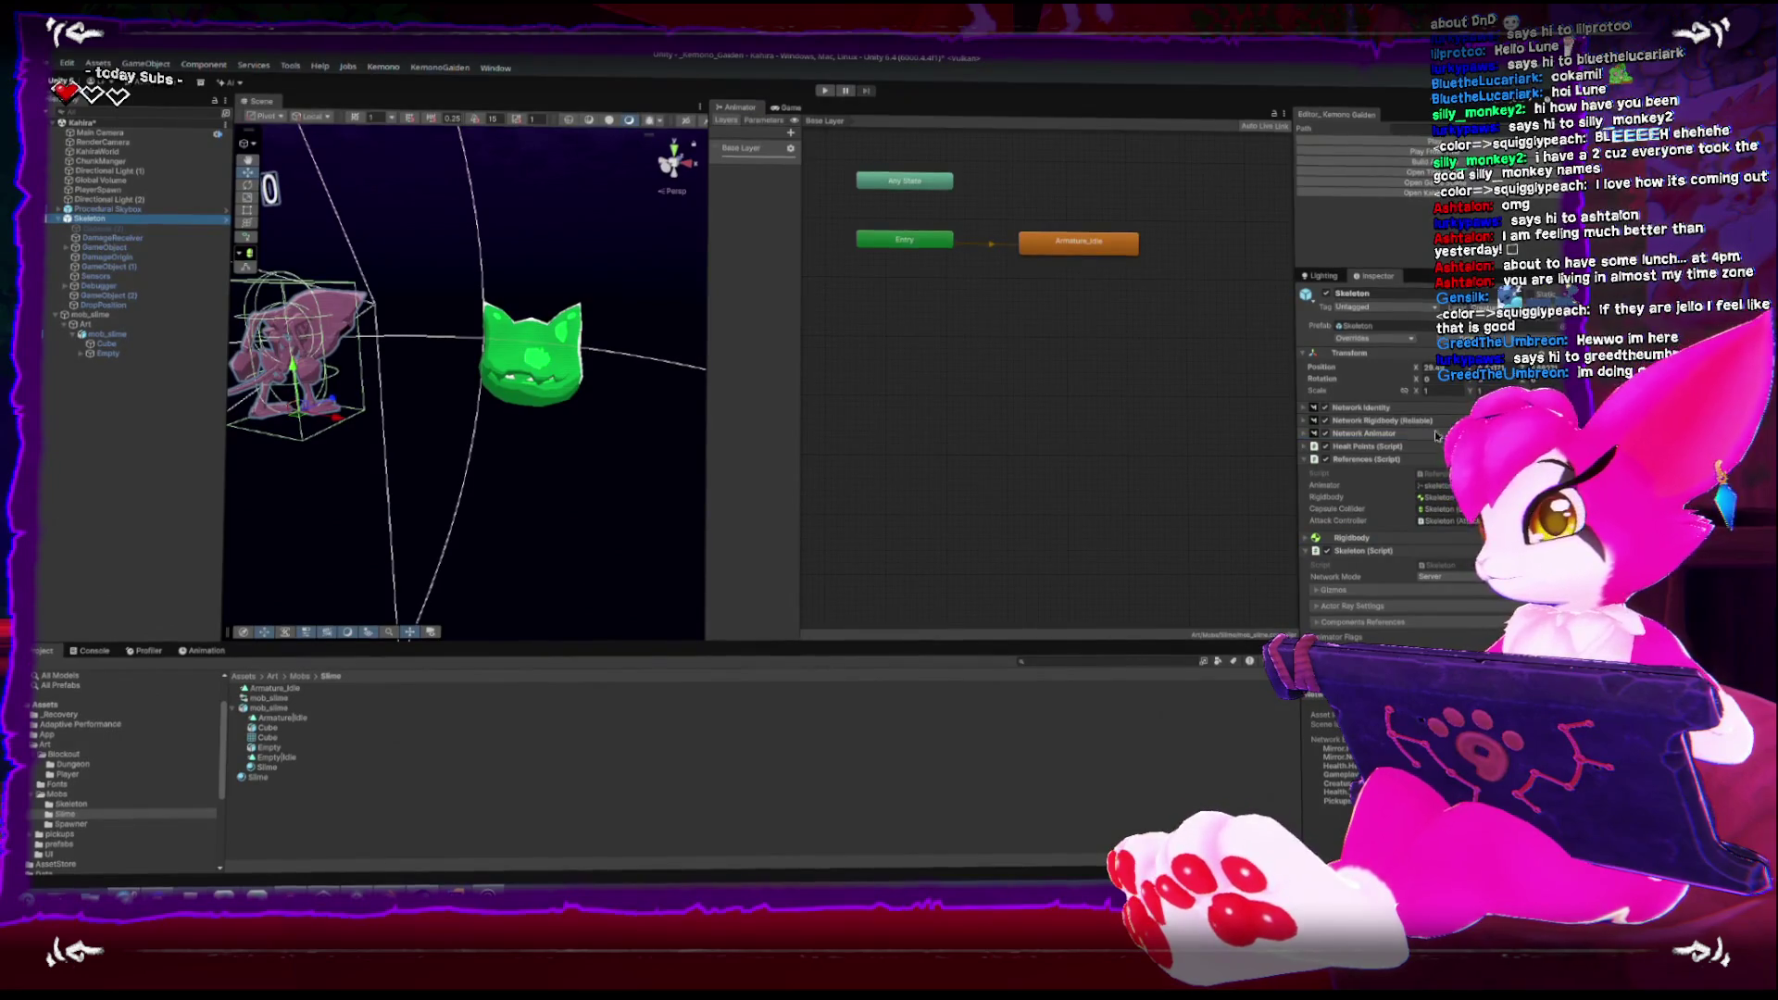
{"action": "left_click", "coordinate": [89, 317]}
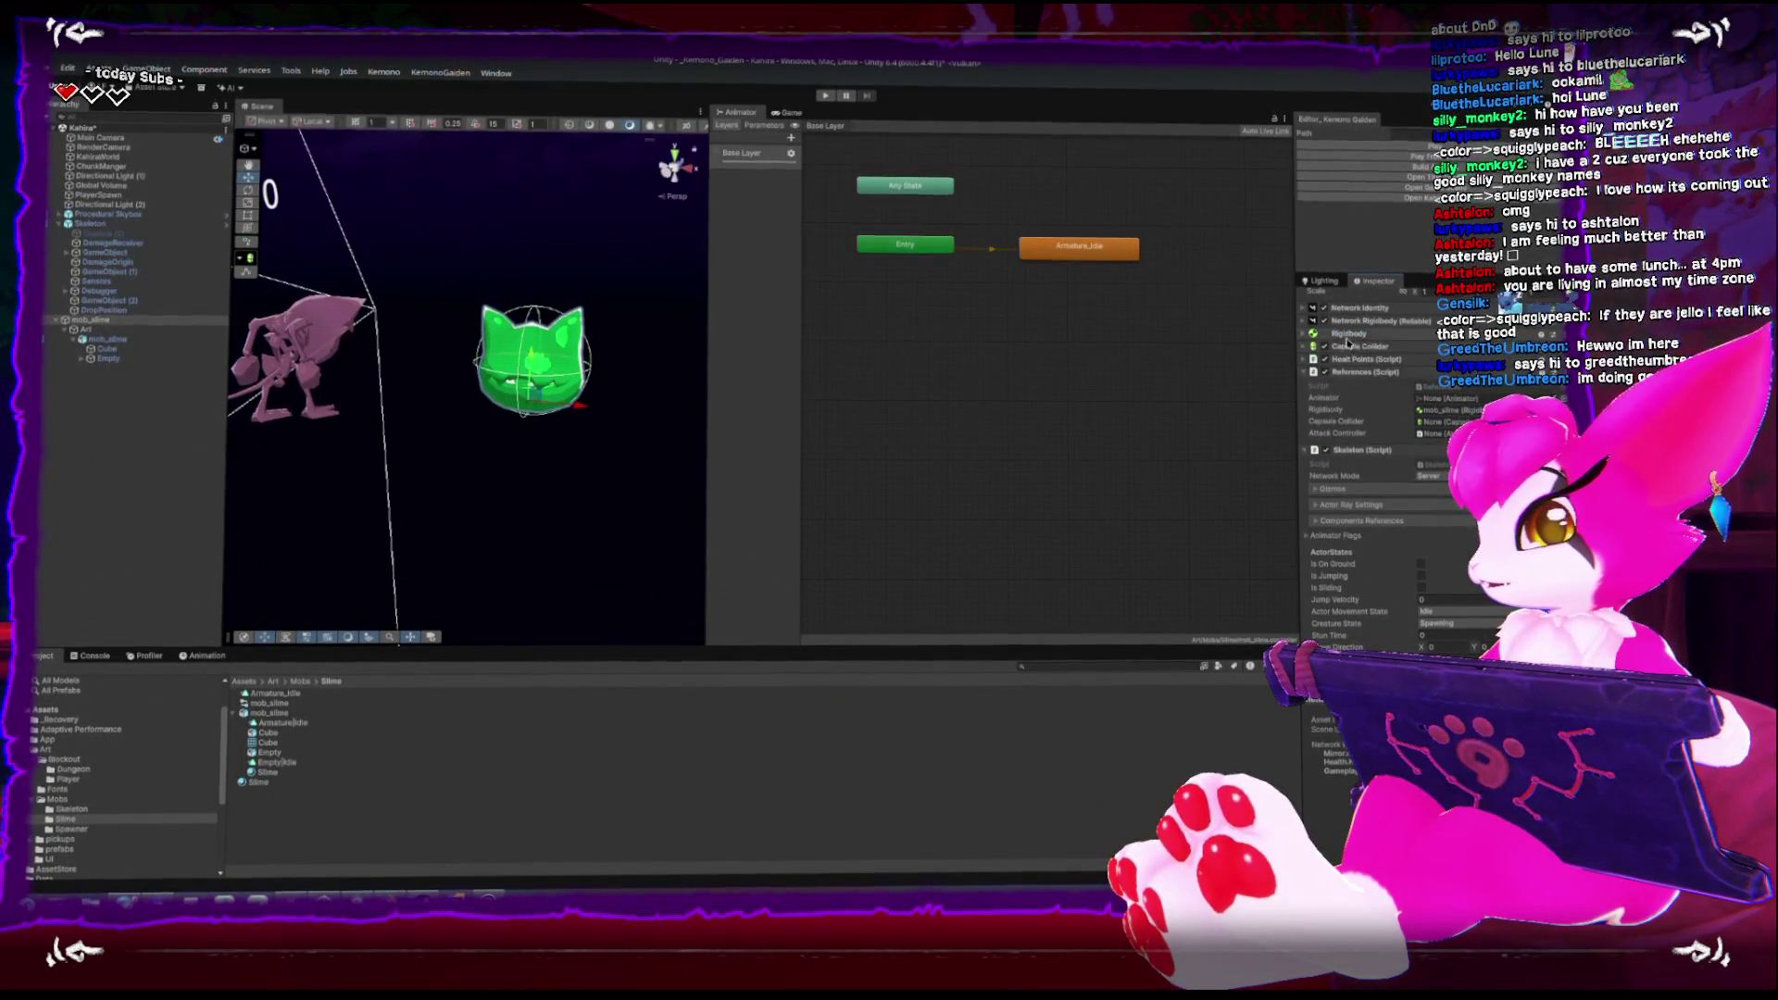
Fill the slime script's Capsule Collider reference, collapse components, expand Gizmos and Ground Ray, and compare with Skeleton
{"action": "left_click", "coordinate": [1436, 420]}
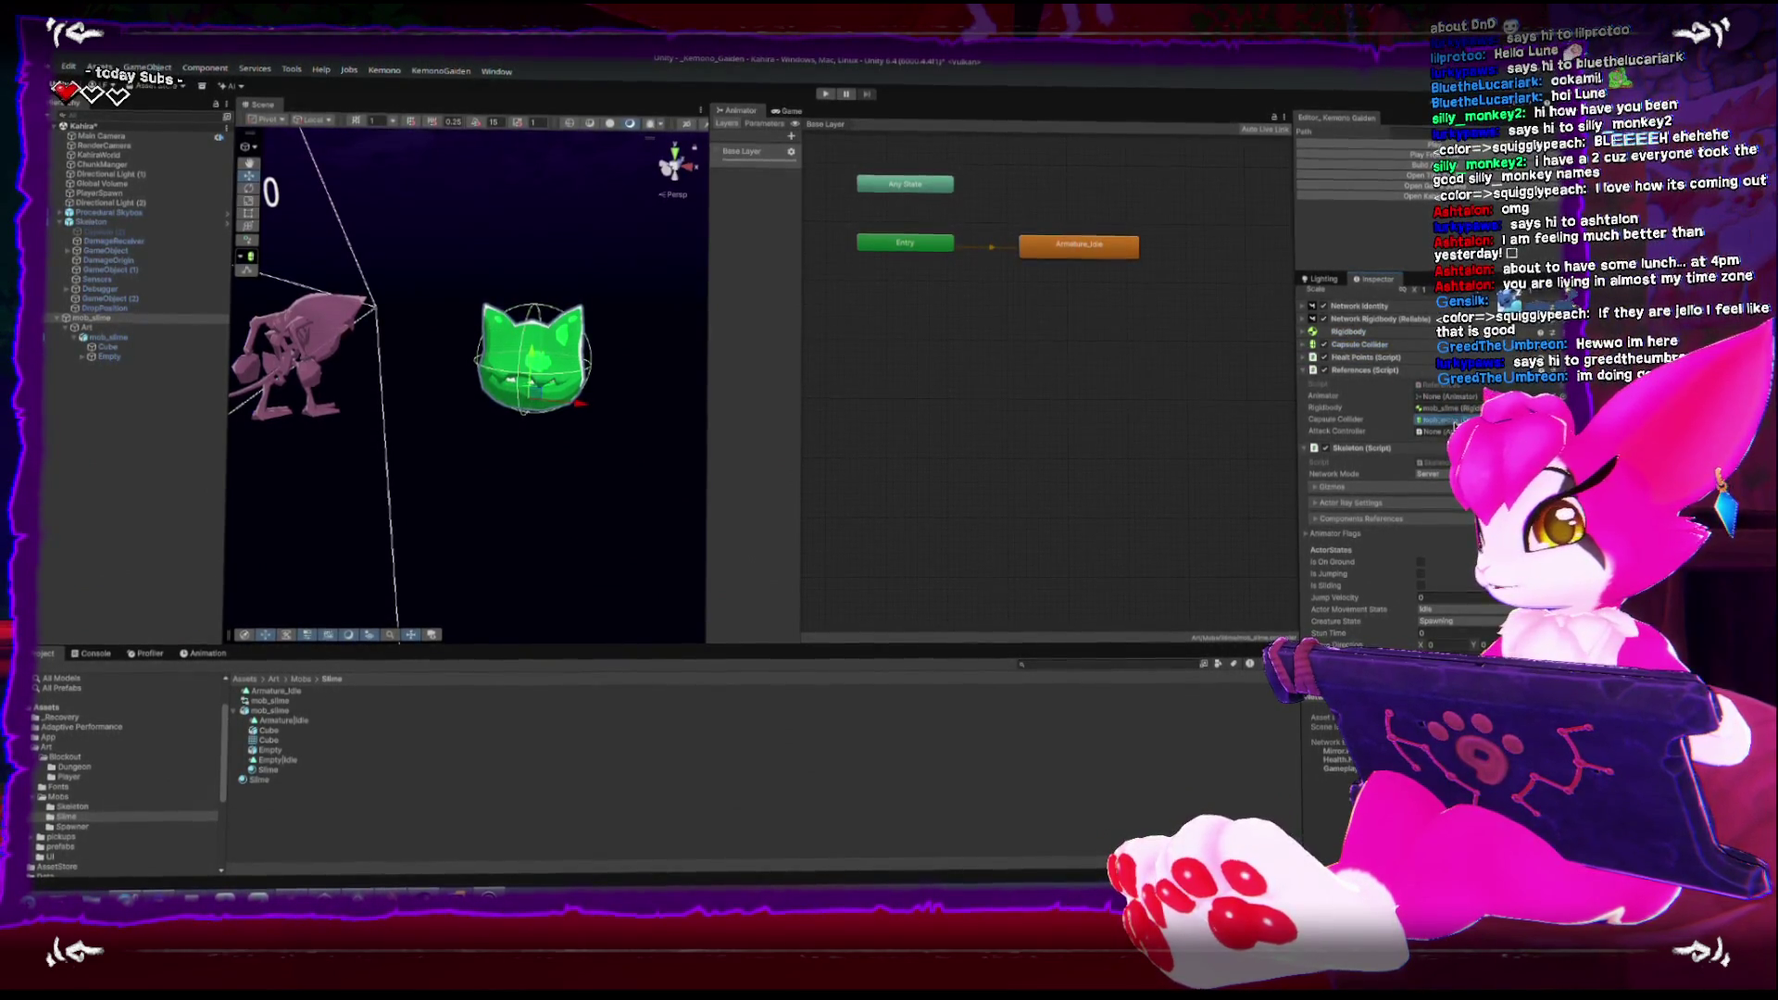
{"action": "left_click", "coordinate": [1307, 450]}
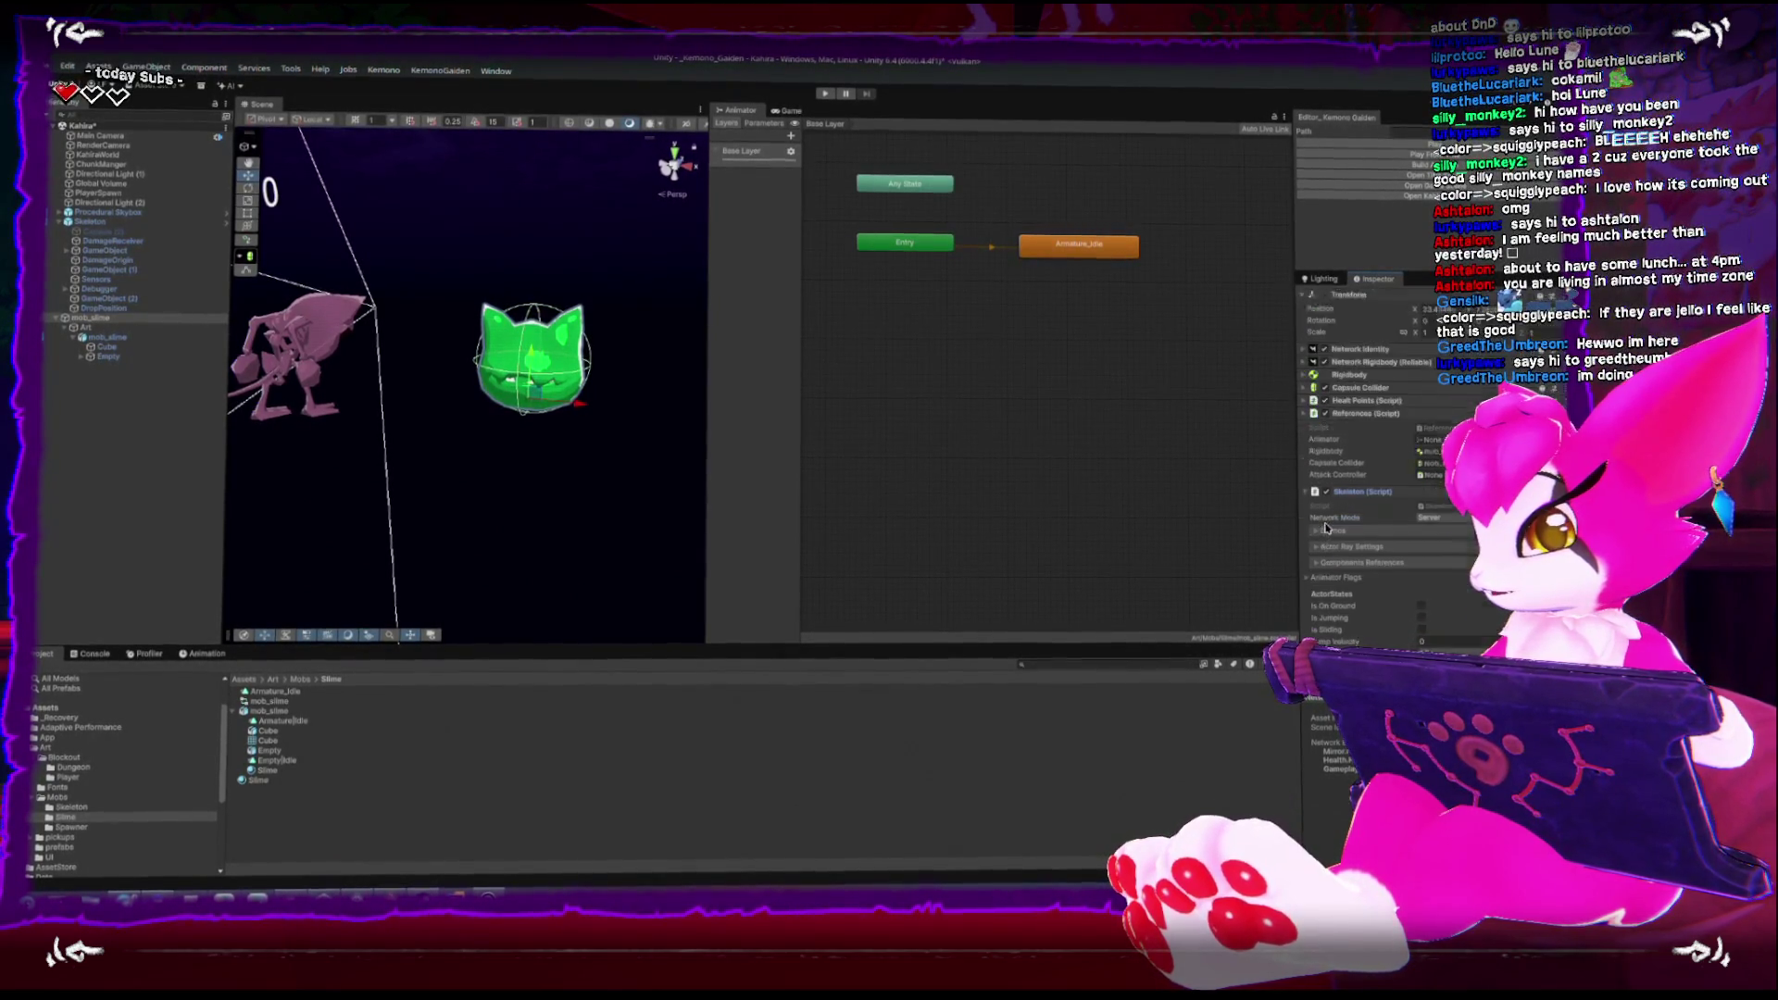
{"action": "scroll", "coordinate": [1326, 528], "scroll_direction": "down", "scroll_amount": 1}
{"action": "left_click", "coordinate": [1351, 387]}
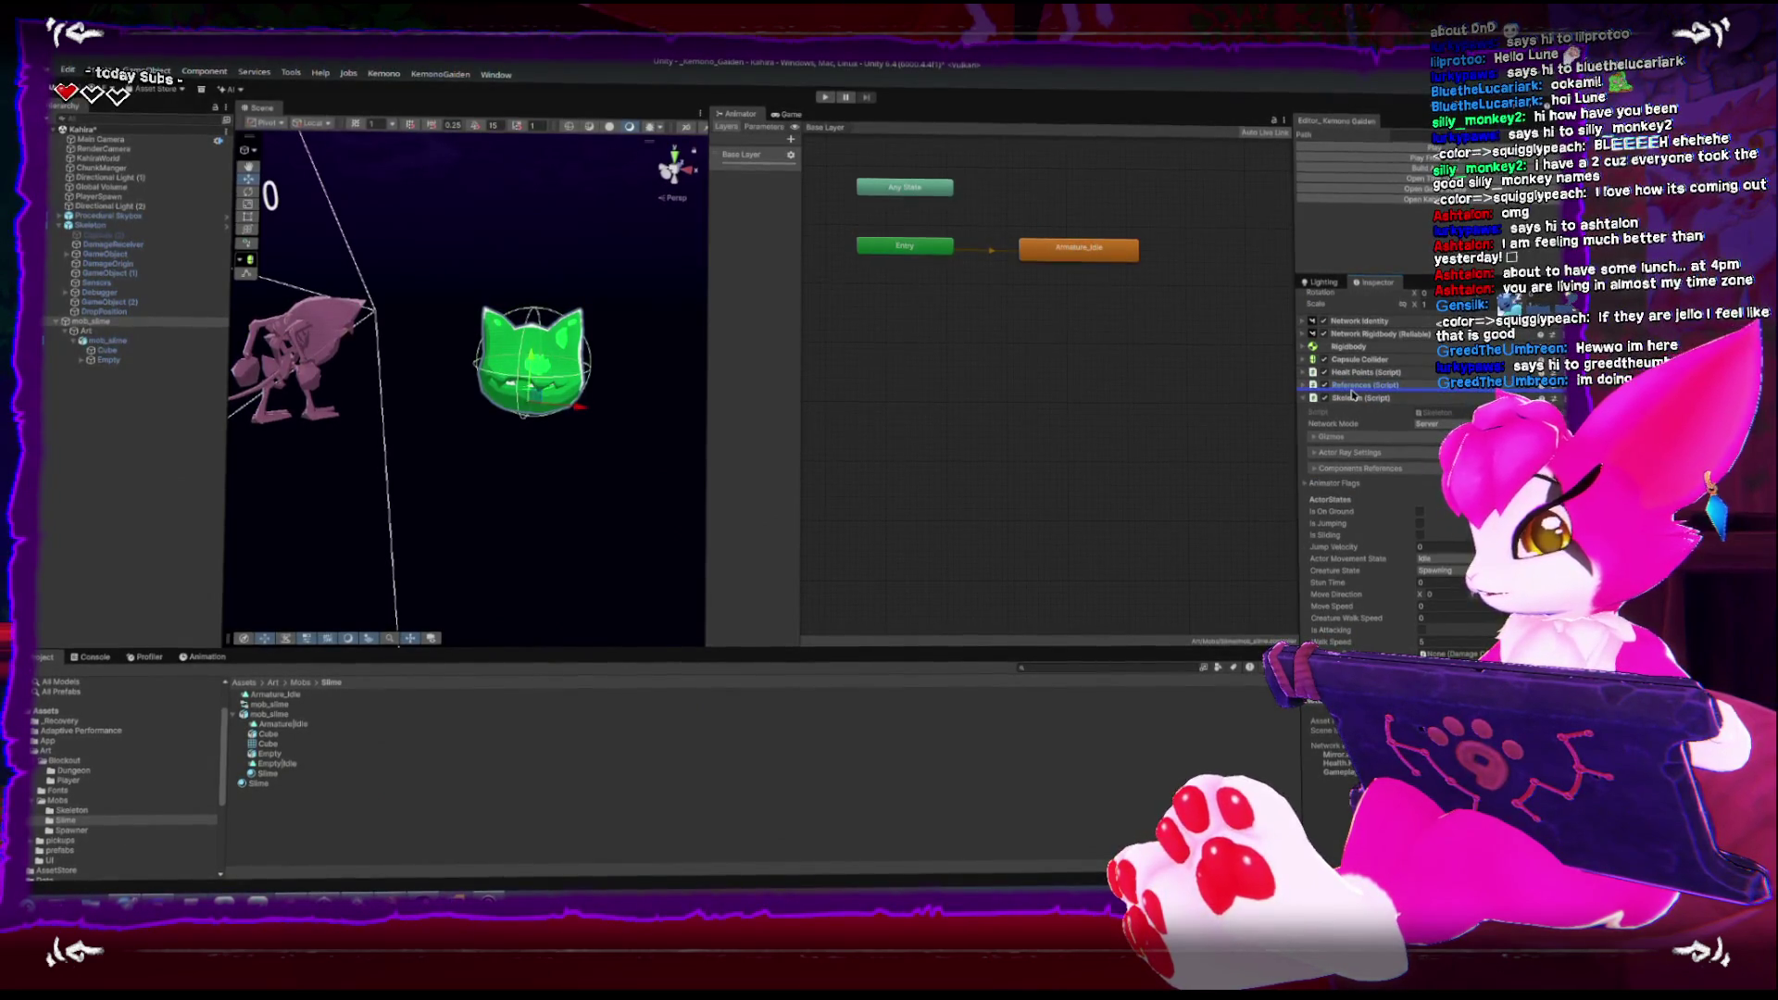
{"action": "scroll", "coordinate": [1351, 395], "scroll_direction": "down", "scroll_amount": 1}
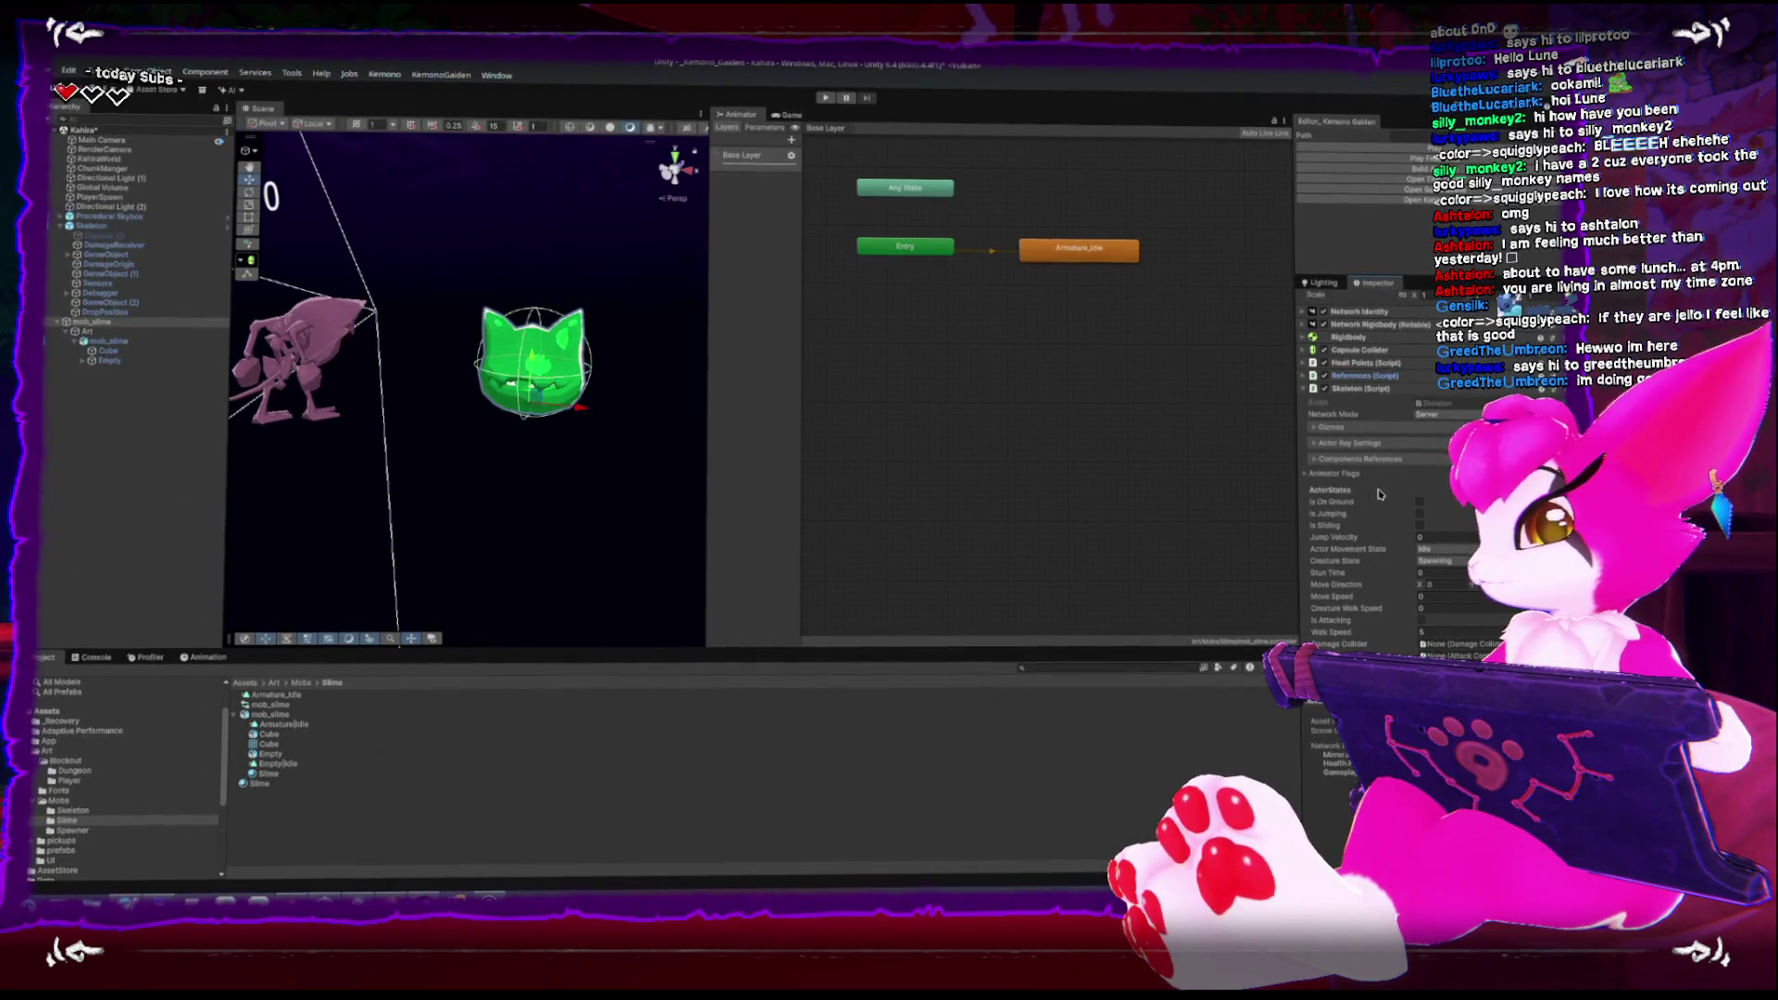
{"action": "left_click", "coordinate": [1316, 426]}
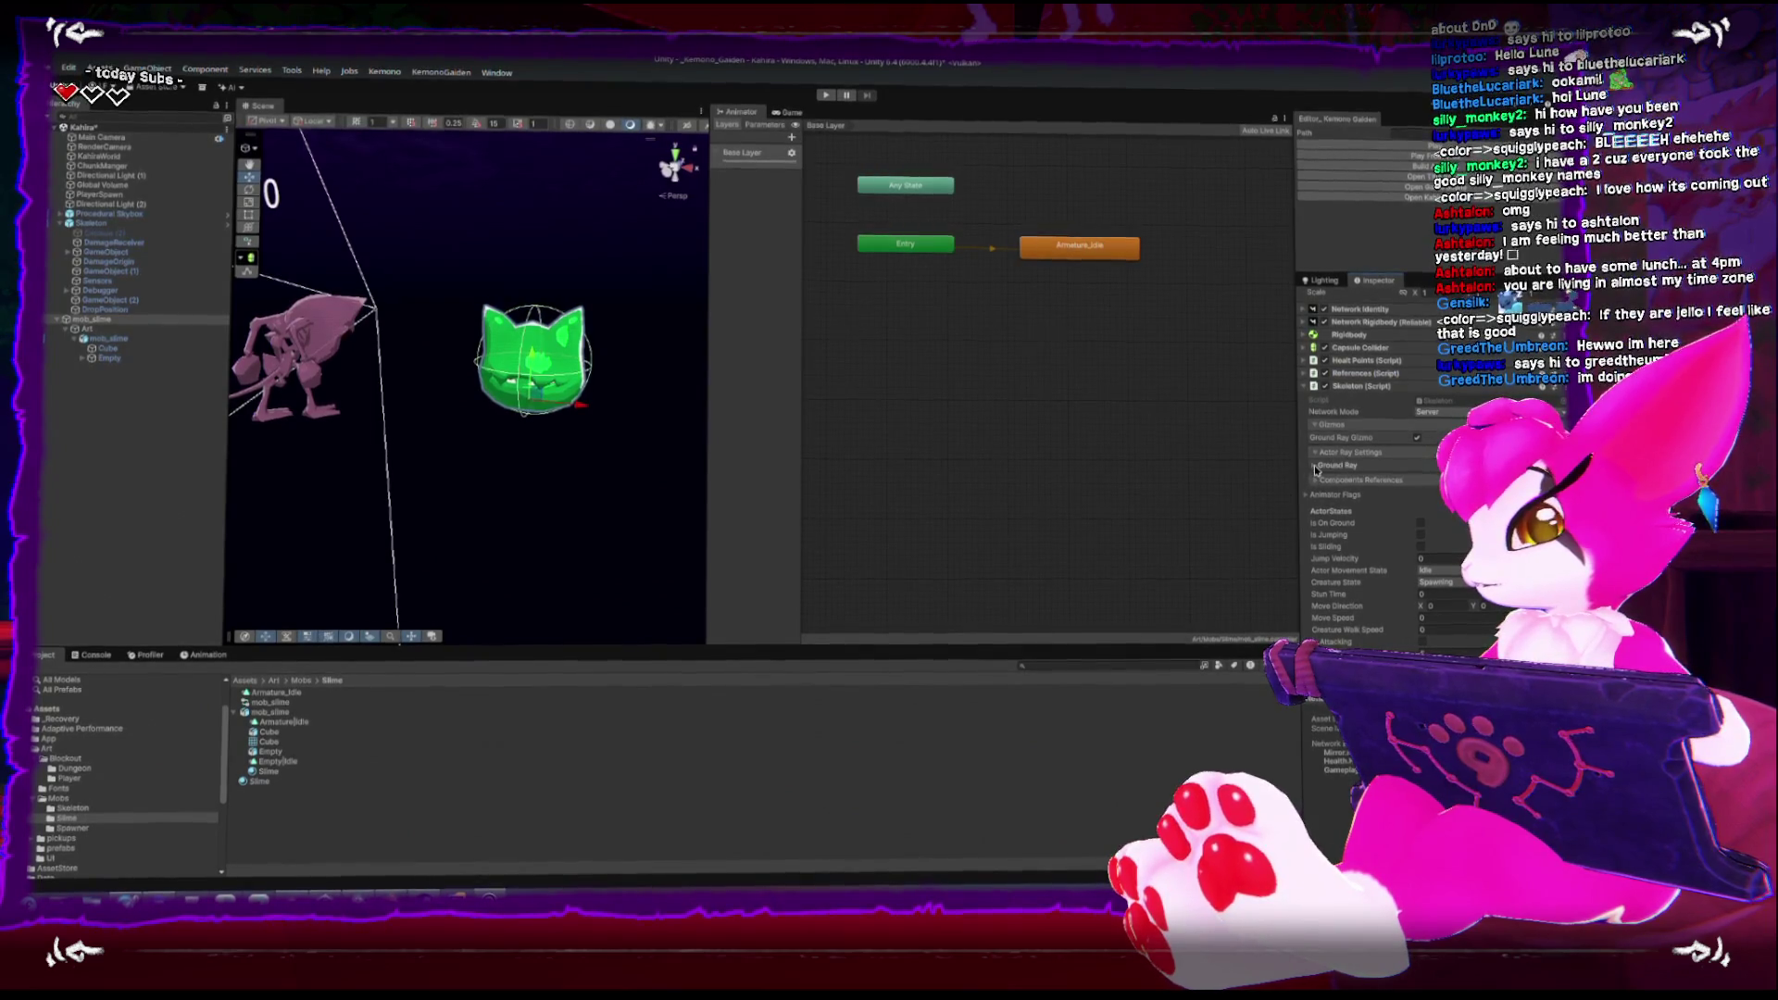
{"action": "left_click", "coordinate": [1317, 464]}
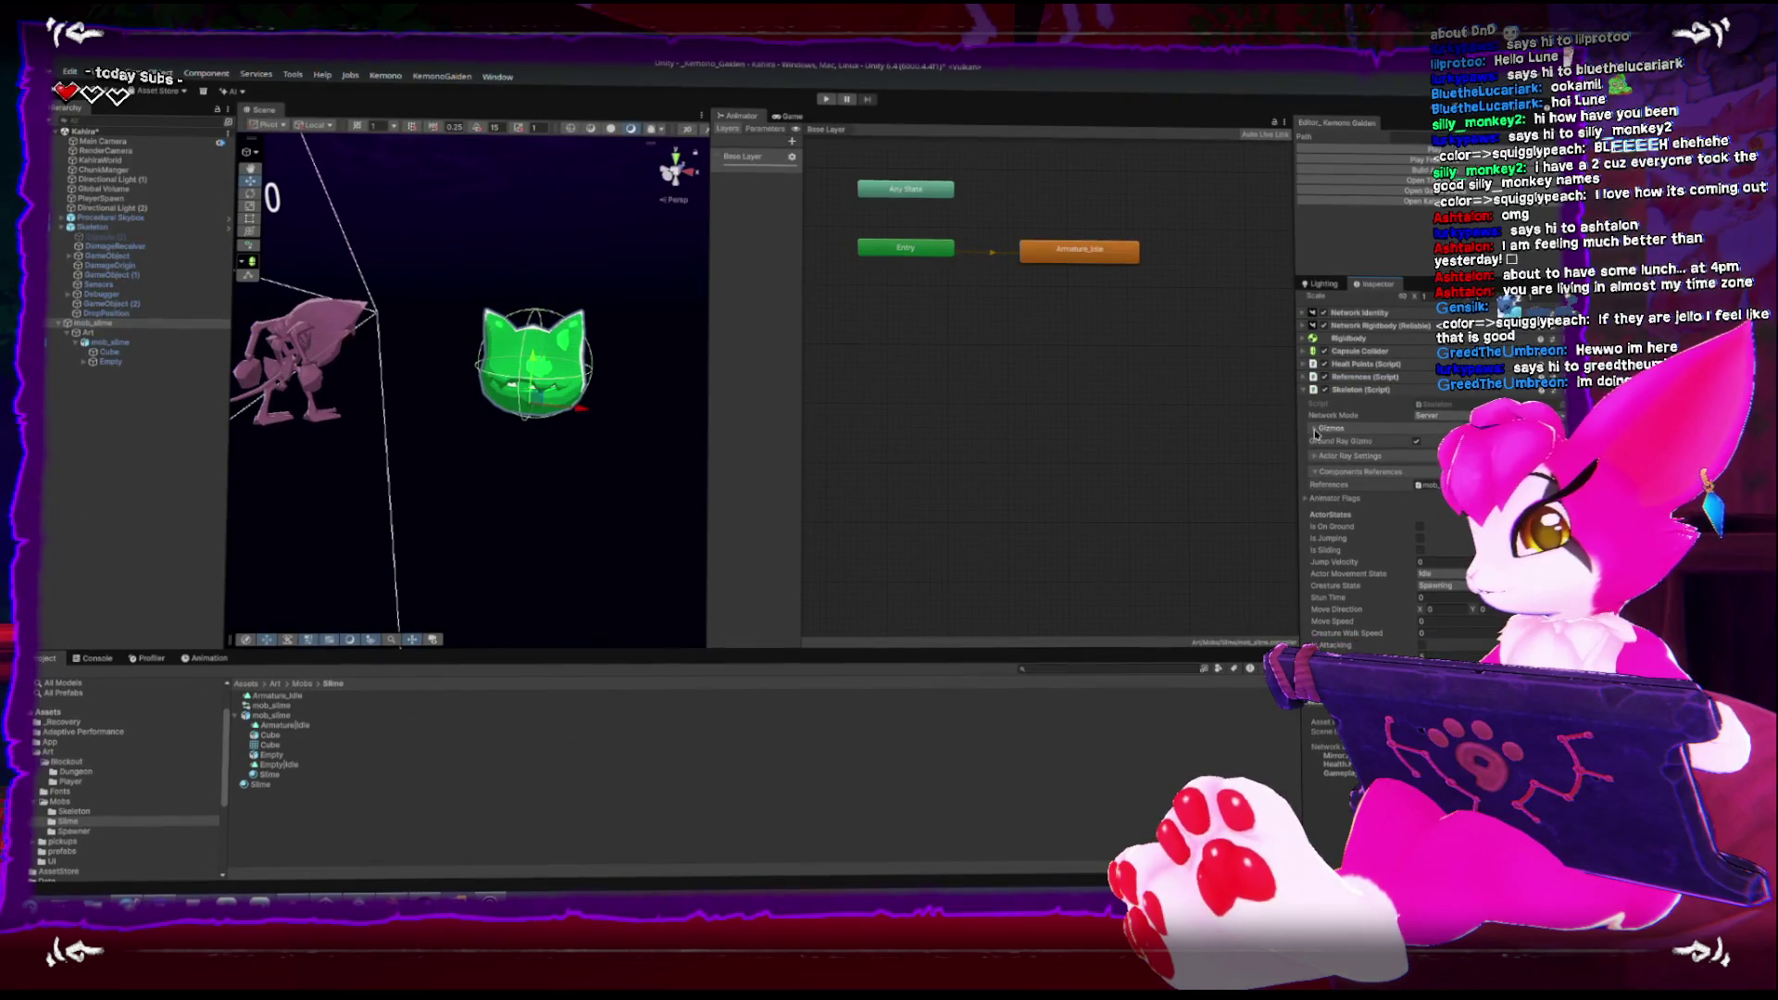
{"action": "scroll", "coordinate": [1332, 515], "scroll_direction": "down", "scroll_amount": 1}
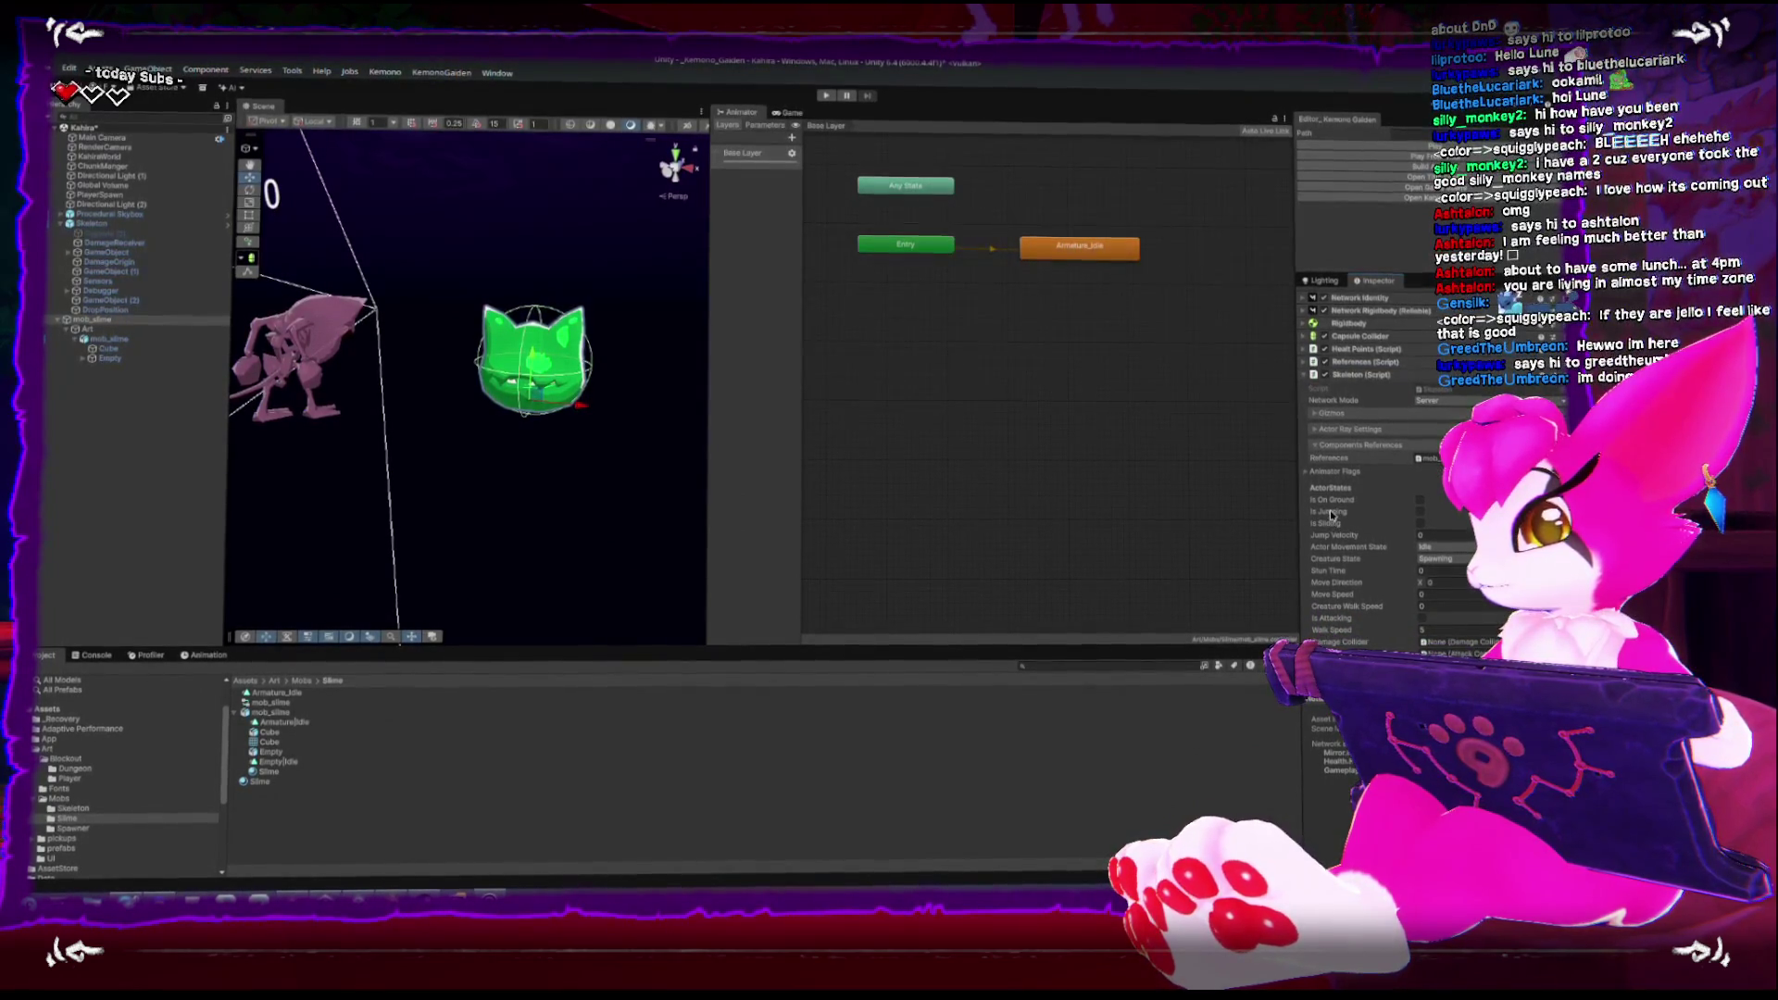
{"action": "left_click", "coordinate": [313, 340]}
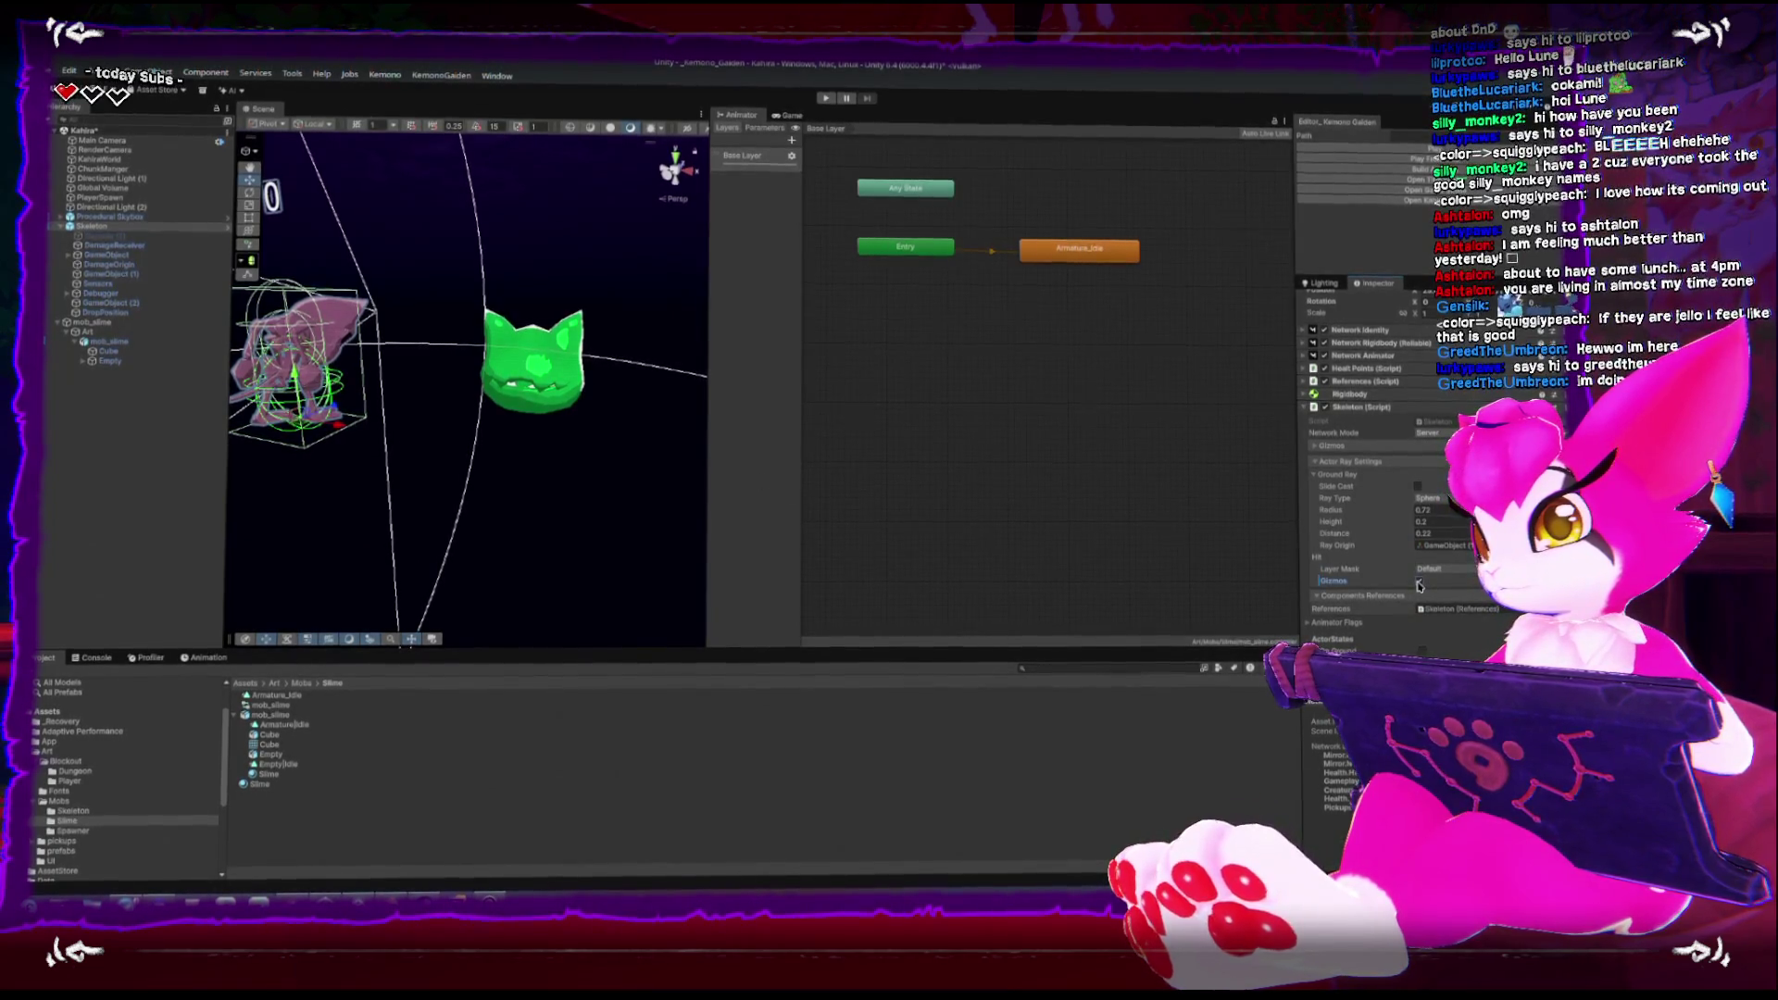
Resize the scene view, reselect mob_slime after the Skeleton, and bring up mob_slime's create menu
{"action": "left_click", "coordinate": [535, 366]}
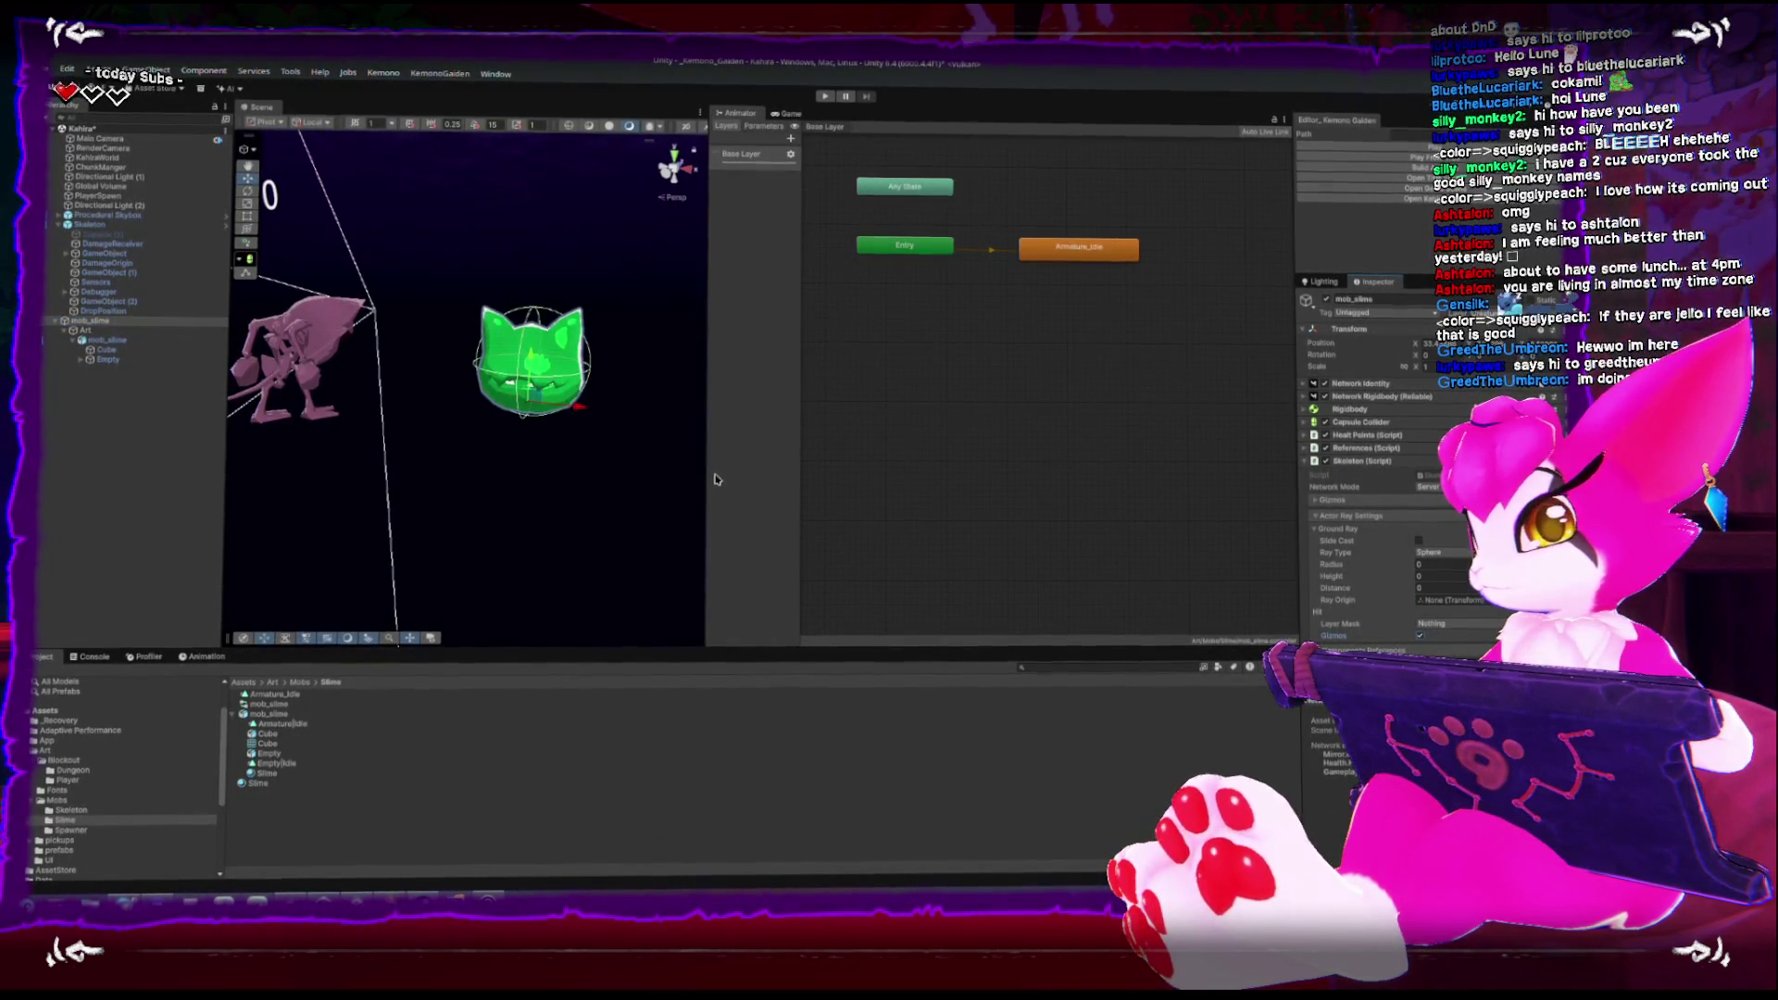
{"action": "left_click_drag", "start_coordinate": [707, 479], "coordinate": [517, 474]}
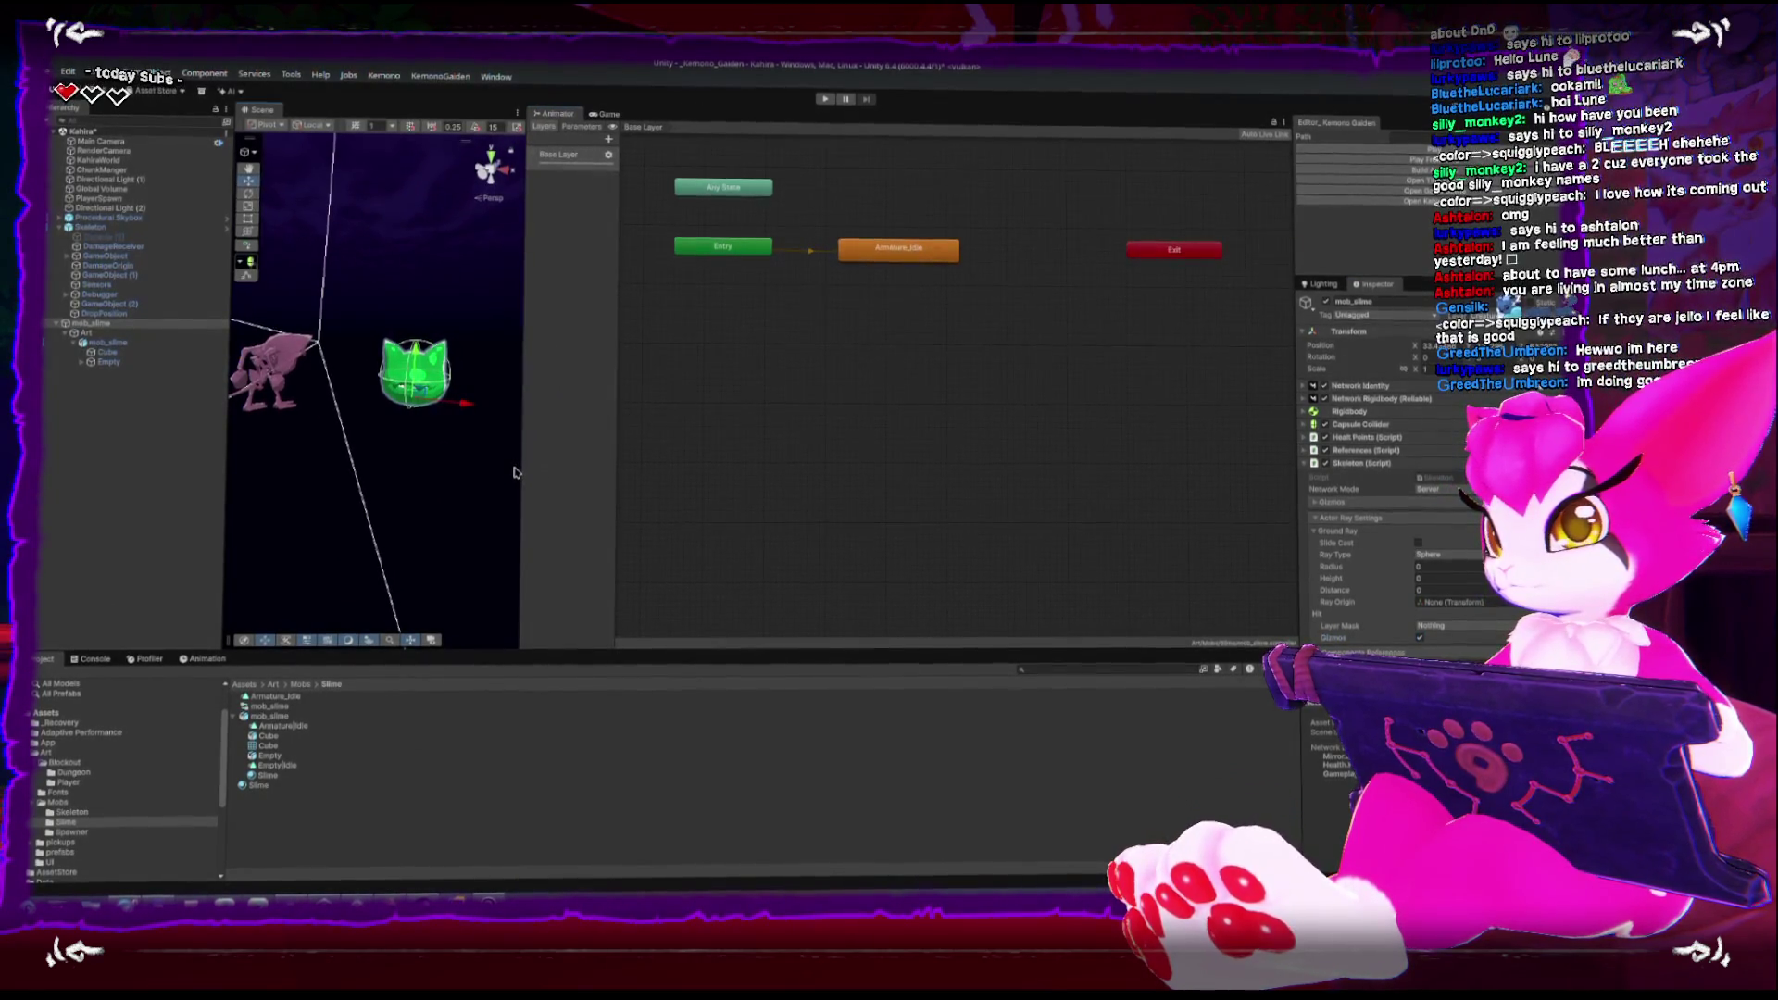
{"action": "left_click", "coordinate": [557, 475]}
{"action": "left_click_drag", "start_coordinate": [520, 467], "coordinate": [709, 466]}
{"action": "left_click", "coordinate": [297, 361]}
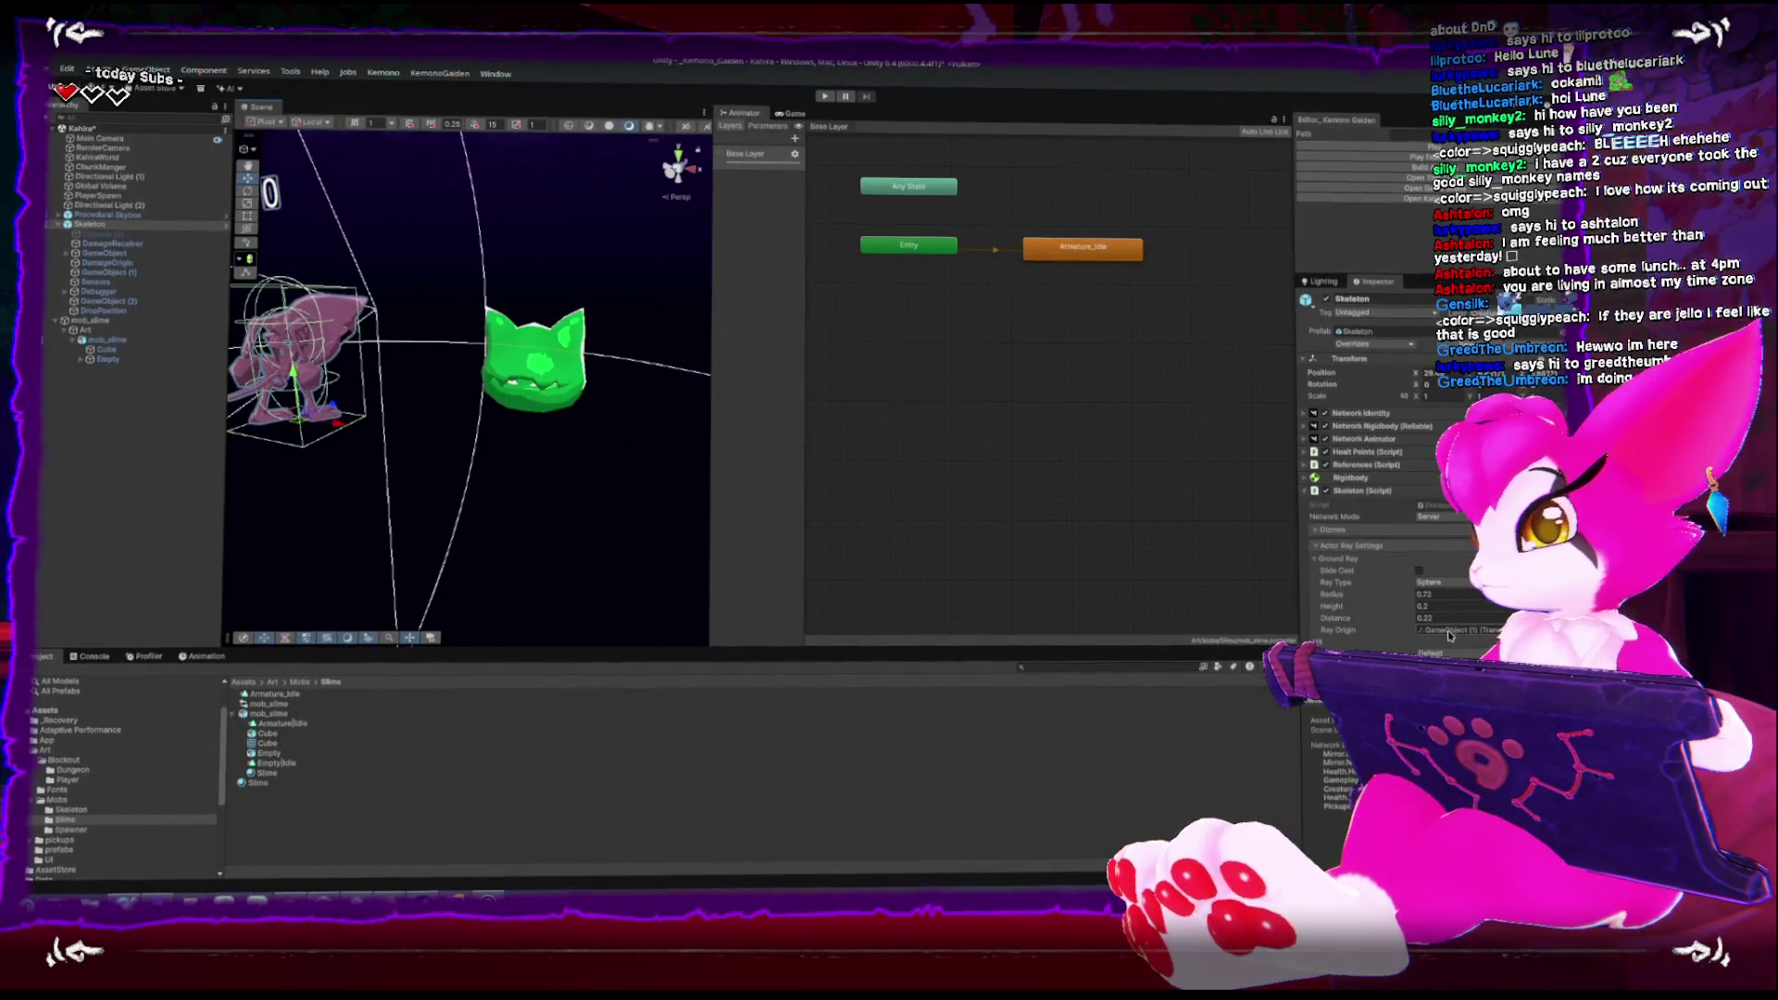
{"action": "left_click", "coordinate": [93, 322]}
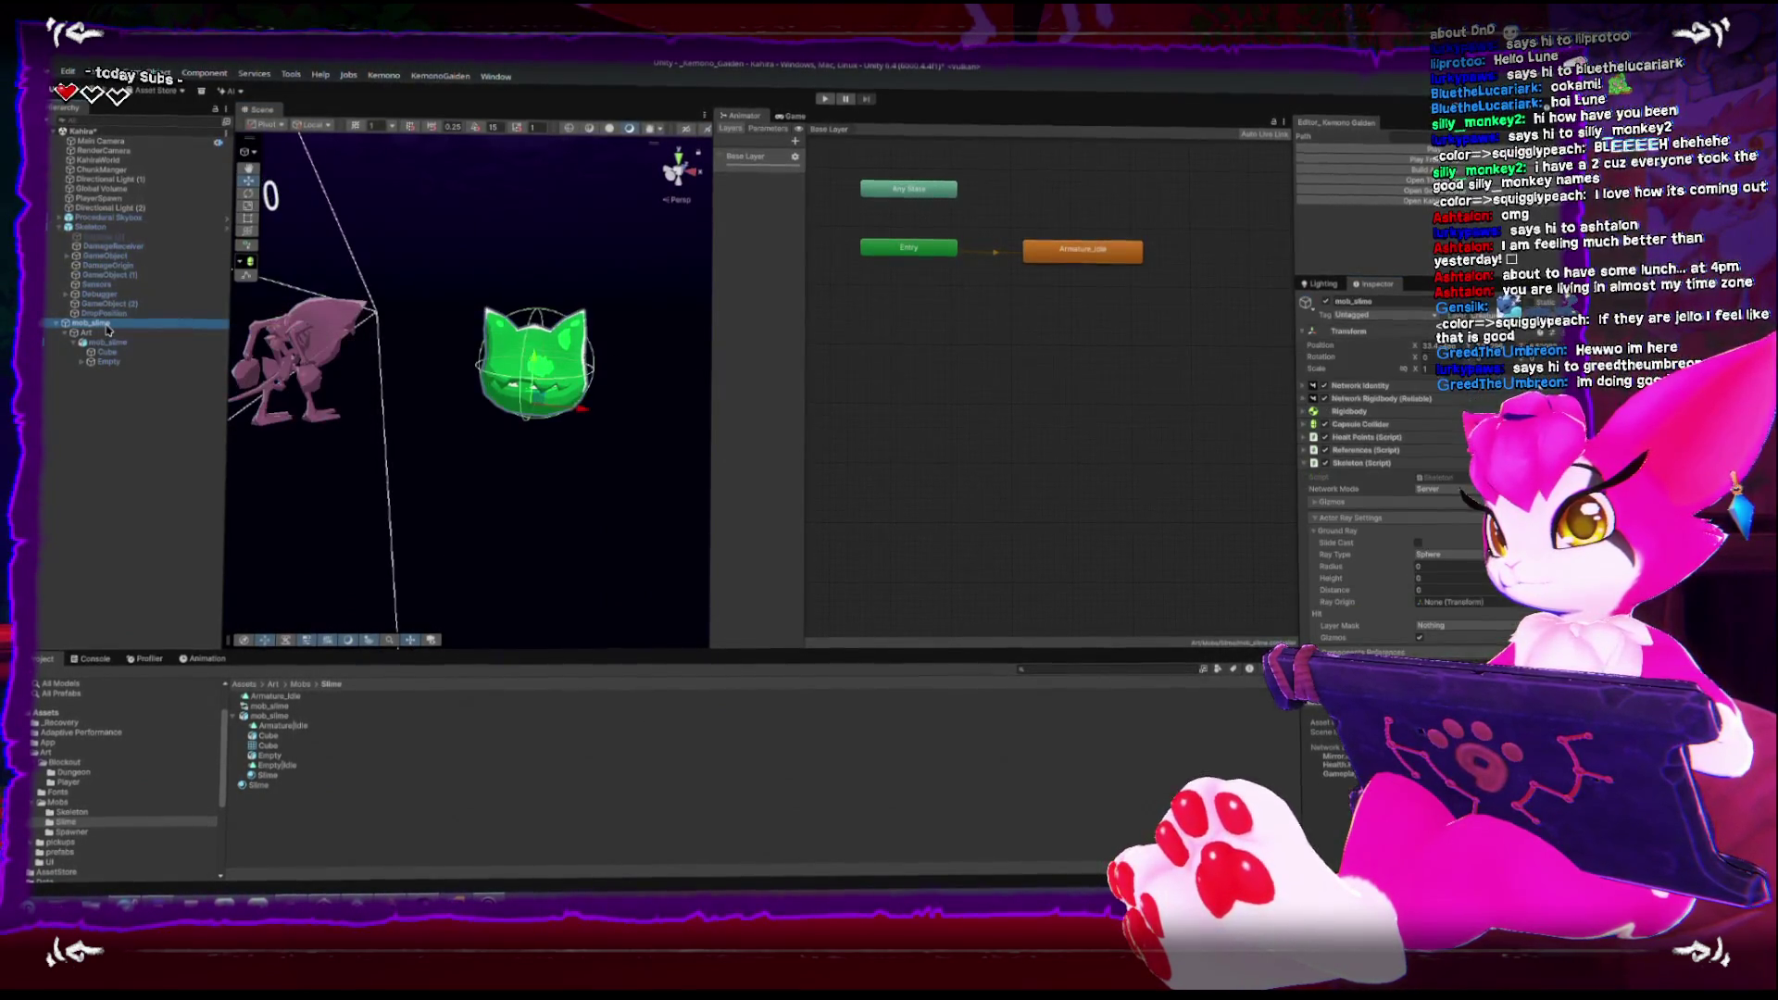
{"action": "right_click", "coordinate": [102, 321]}
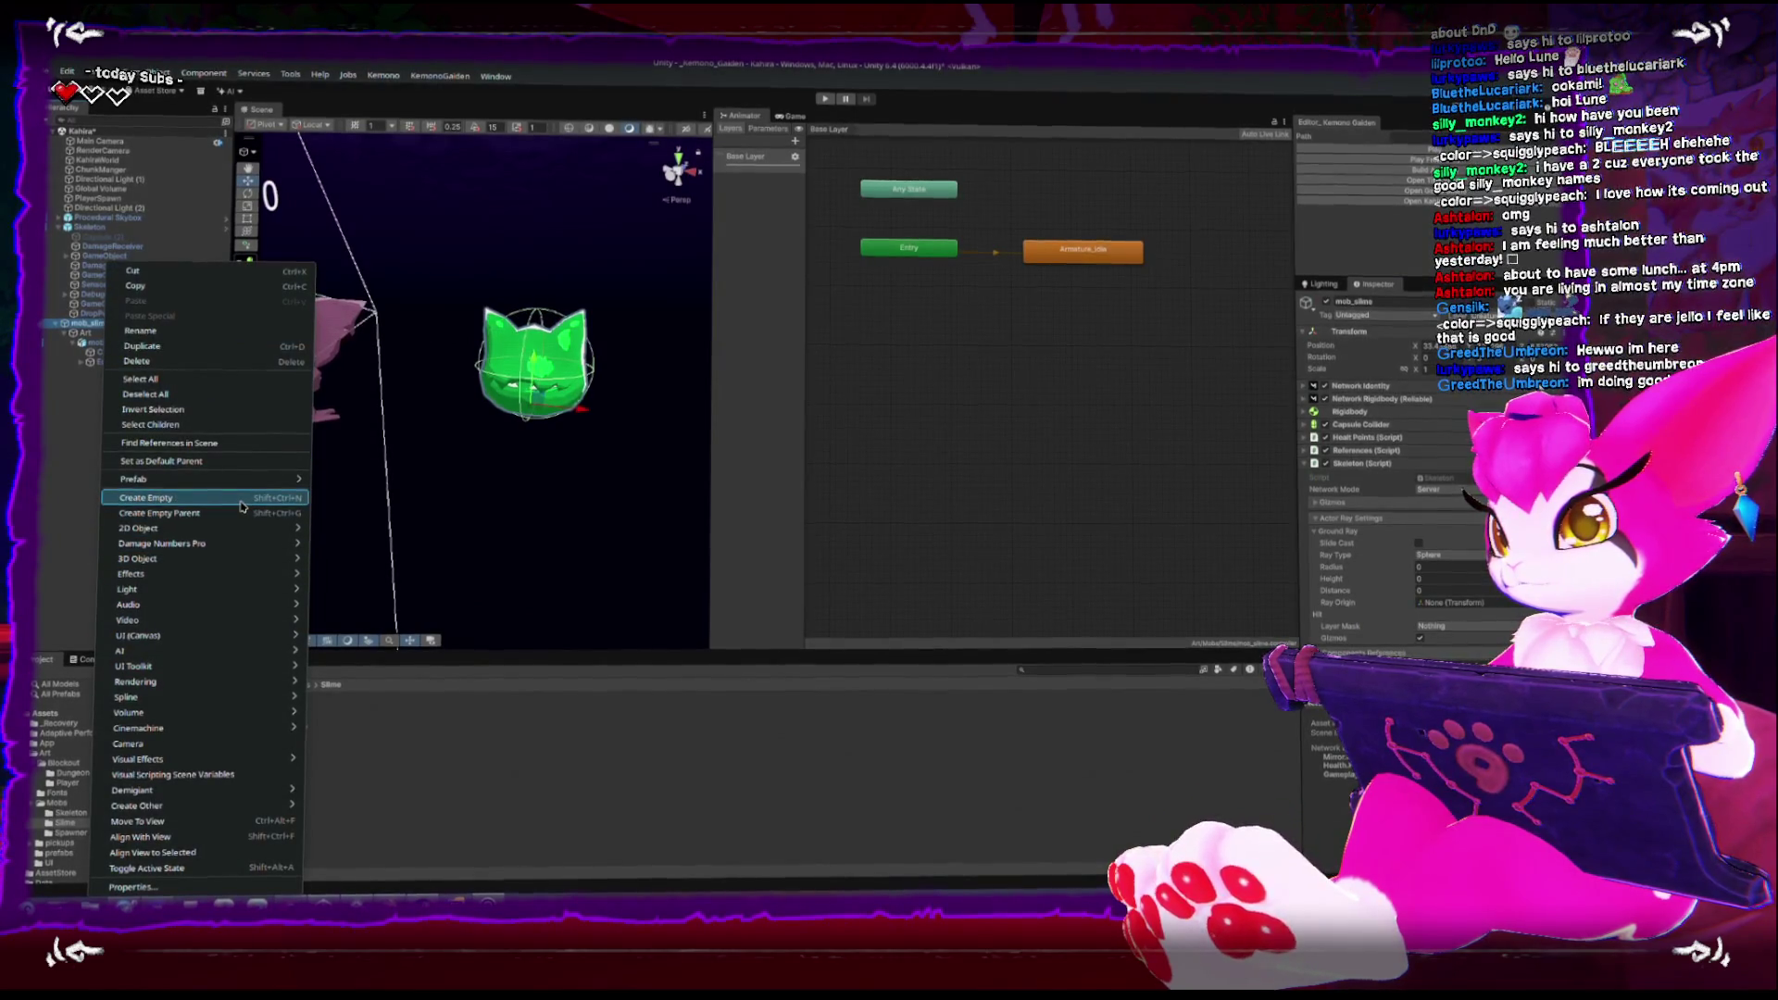
Create an empty child object under mob_slime named Floor_Ray
{"action": "left_click", "coordinate": [244, 500]}
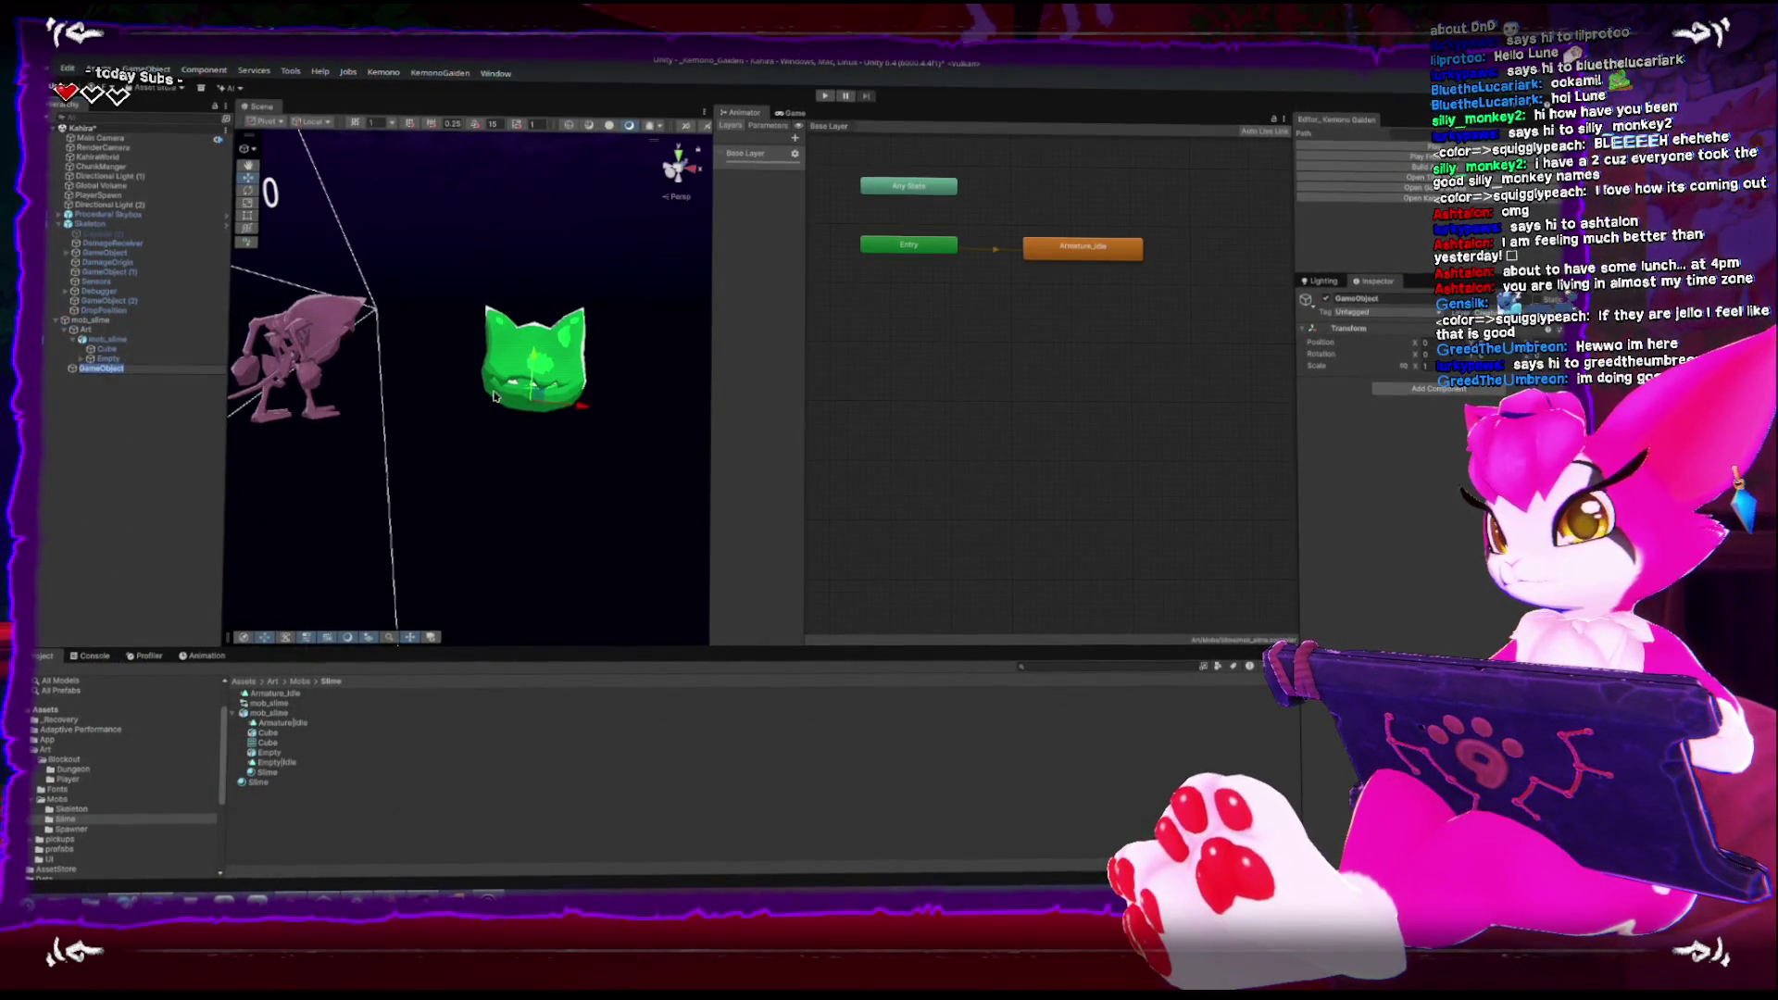
{"action": "type", "text": "Floor_Ray"}
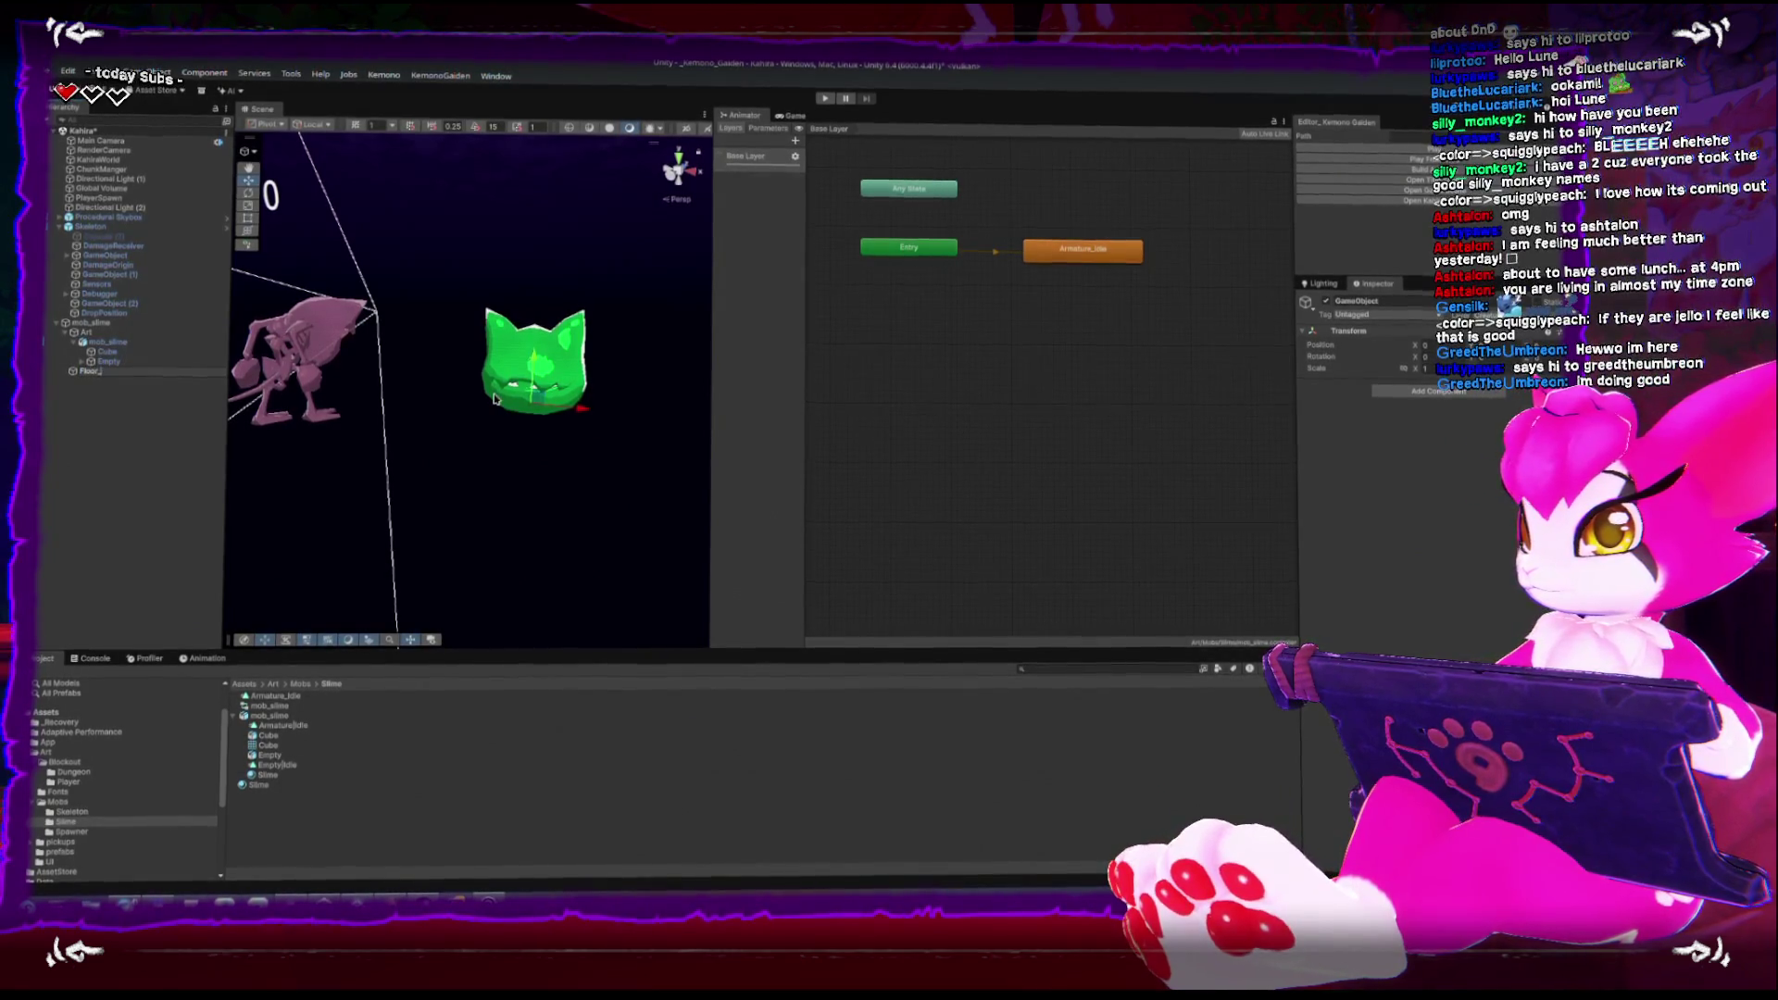
{"action": "key", "text": "Return"}
{"action": "left_click_drag", "start_coordinate": [619, 369], "coordinate": [352, 468]}
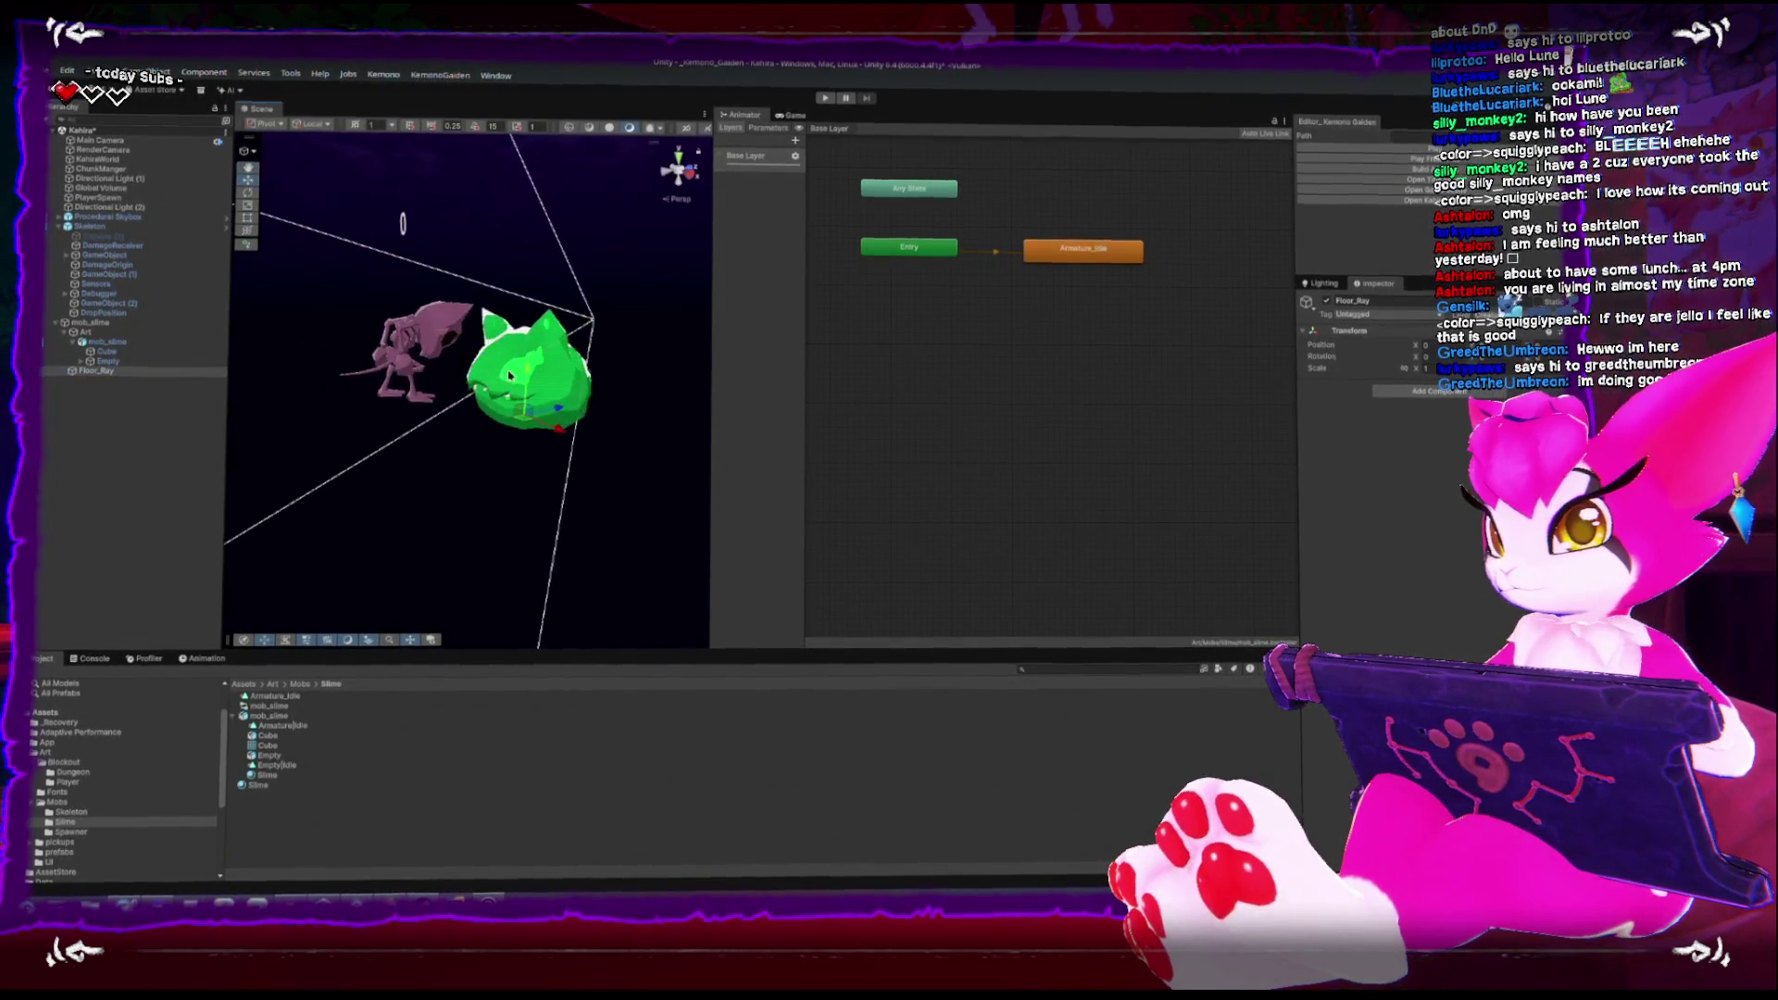
Assign Floor_Ray as the Ray Origin of mob_slime's Ground Ray
{"action": "left_click", "coordinate": [94, 320]}
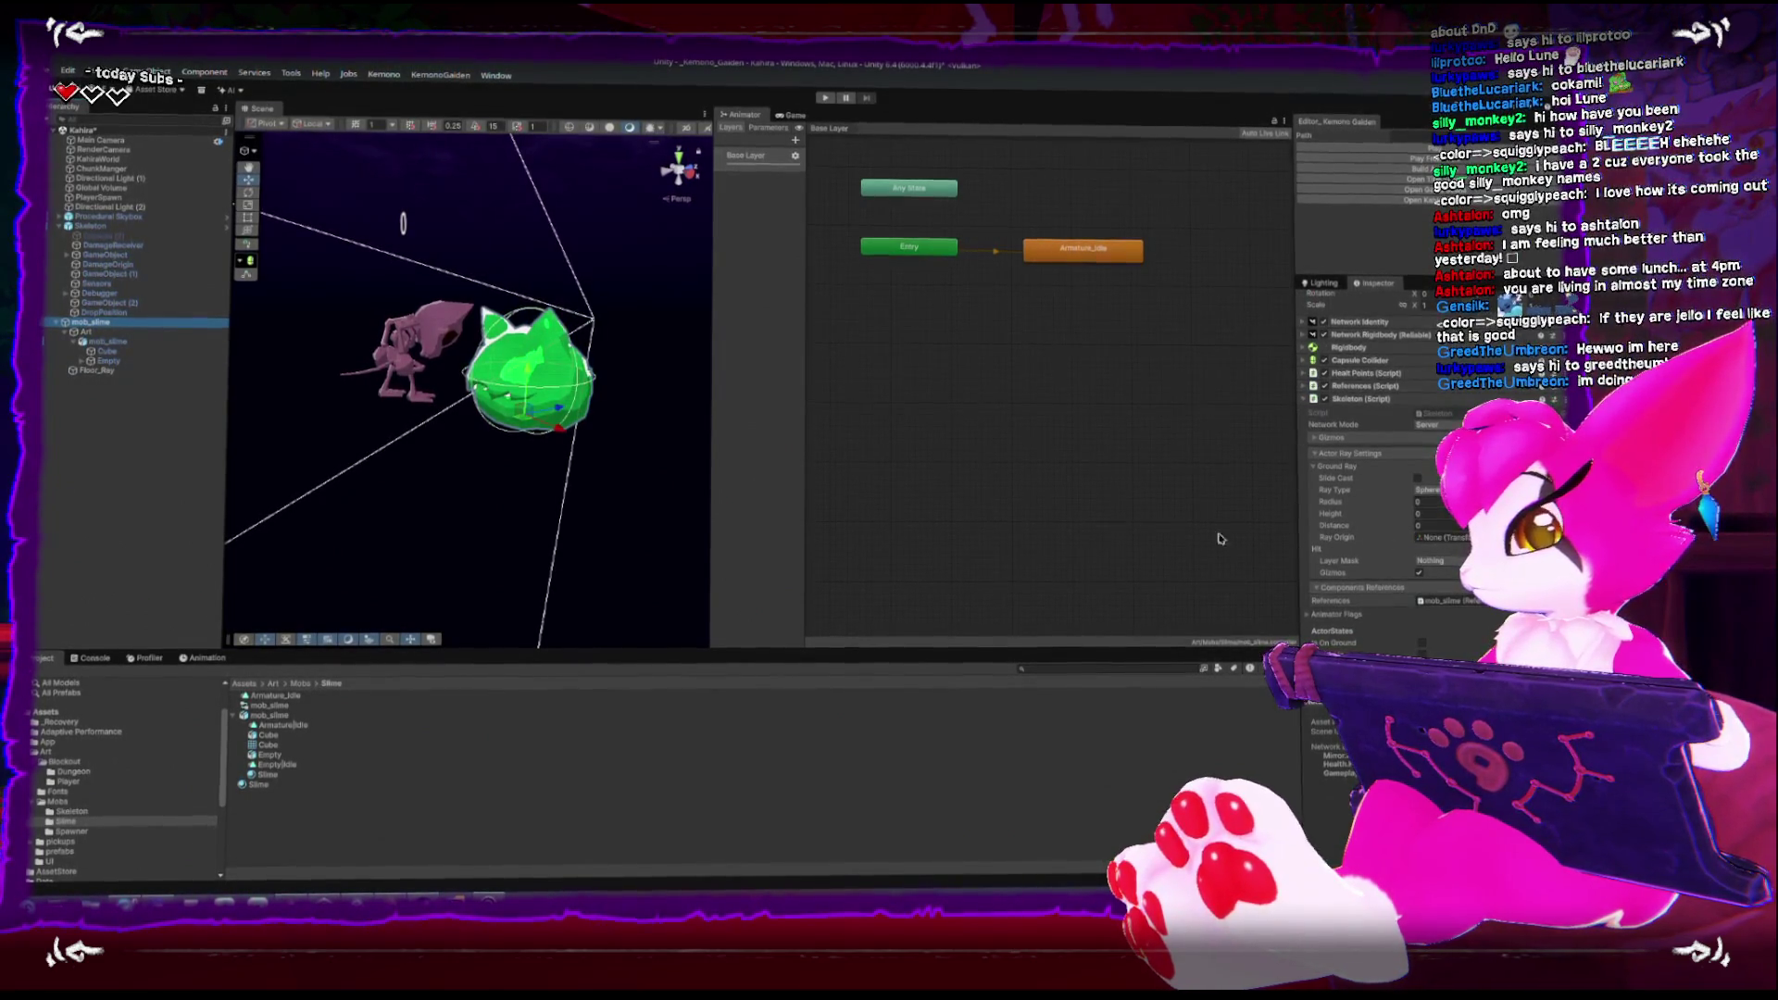
{"action": "mouse_move", "coordinate": [92, 376]}
{"action": "left_mouse_down"}
{"action": "mouse_move", "coordinate": [759, 491]}
{"action": "mouse_move", "coordinate": [1442, 539]}
{"action": "mouse_move", "coordinate": [1358, 500]}
{"action": "left_mouse_up"}
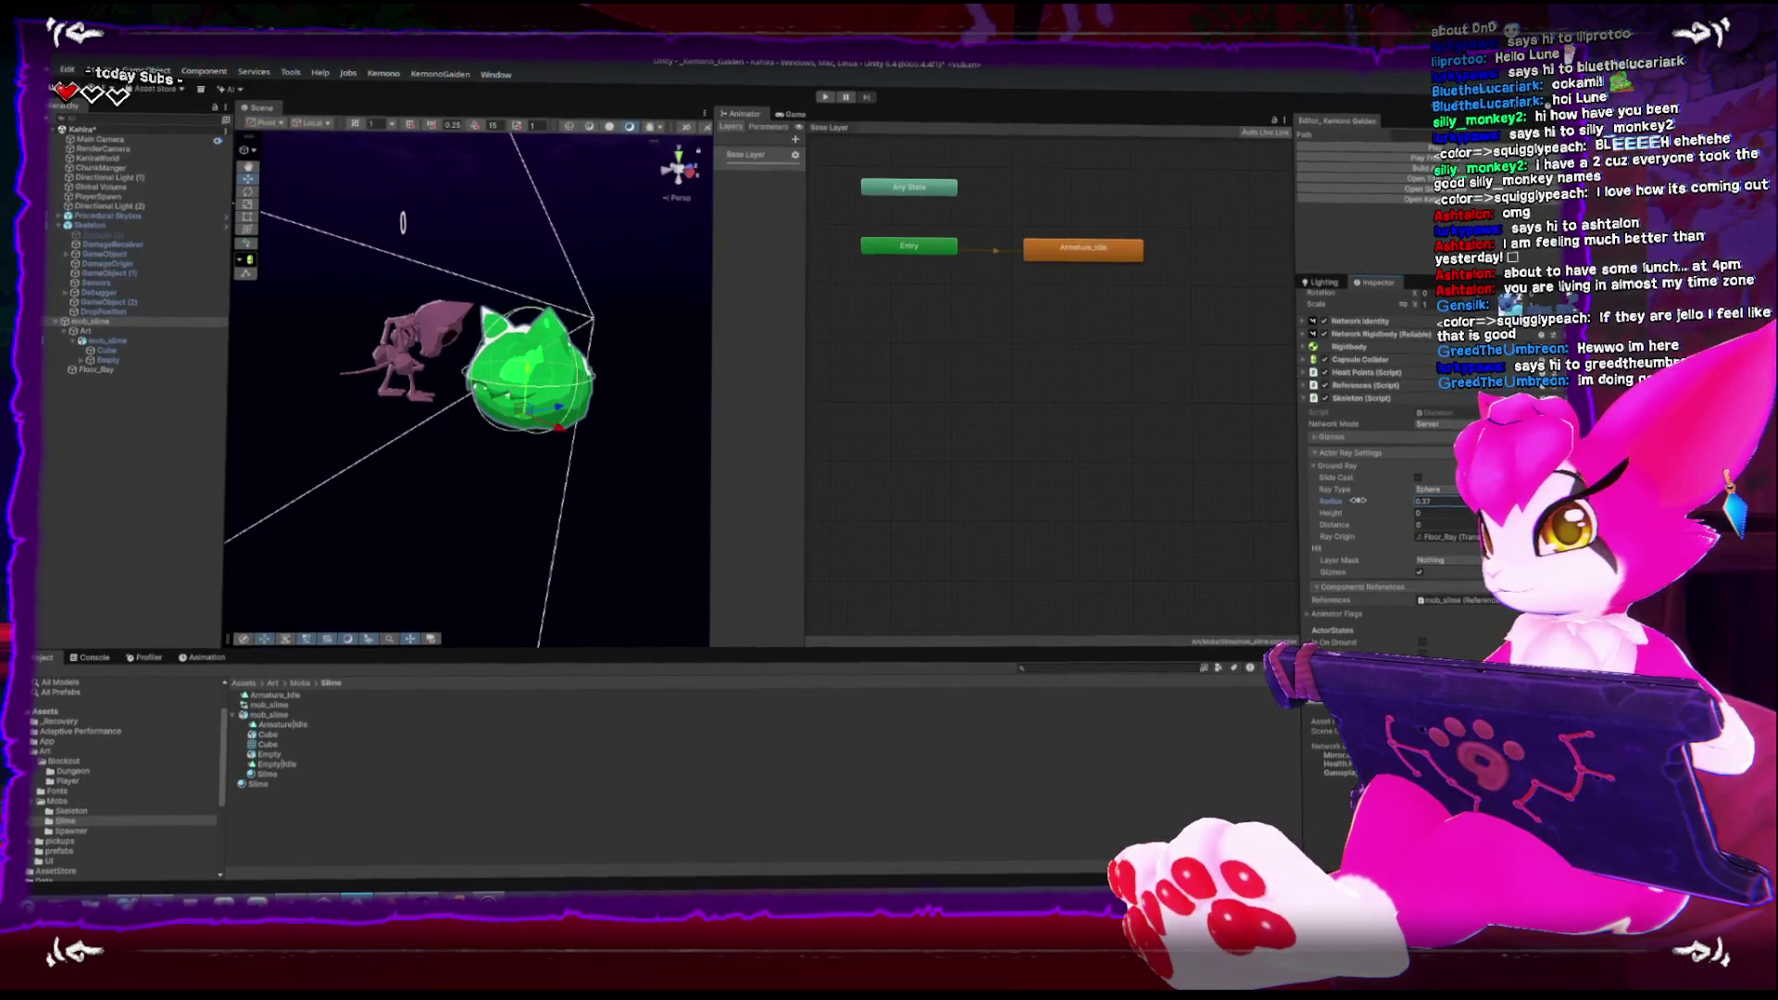
{"action": "left_click_drag", "start_coordinate": [463, 417], "coordinate": [555, 407]}
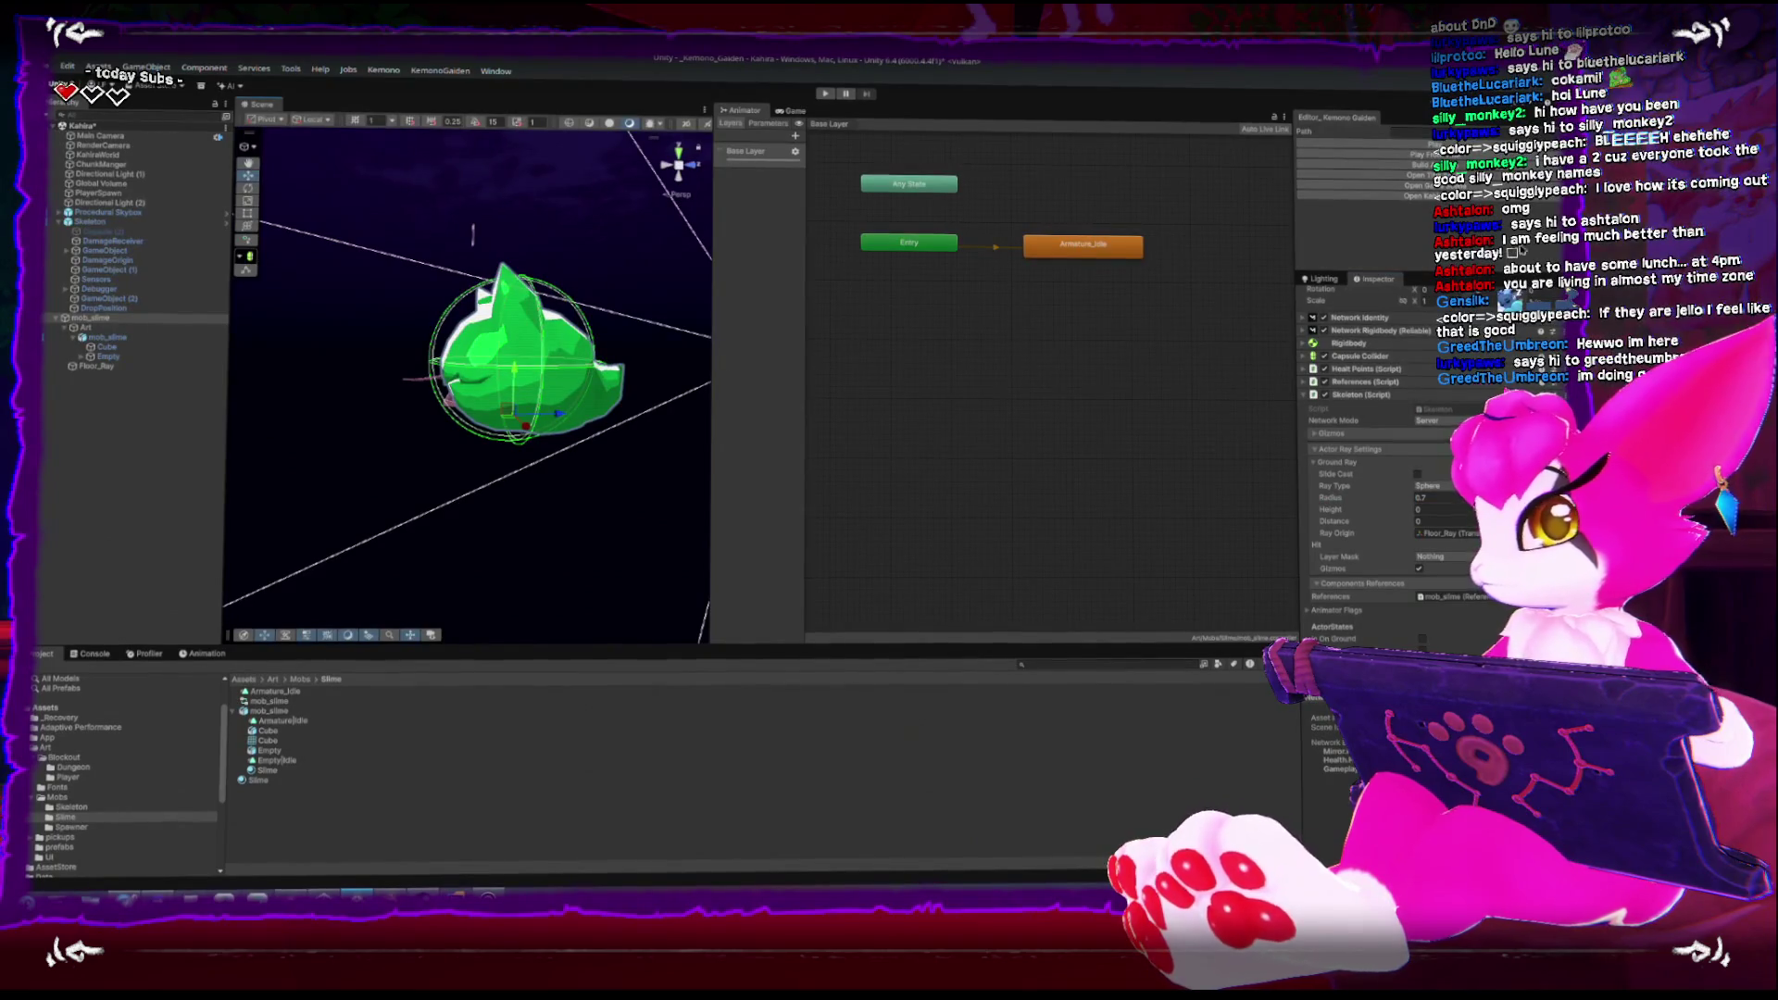
{"action": "left_click", "coordinate": [95, 370]}
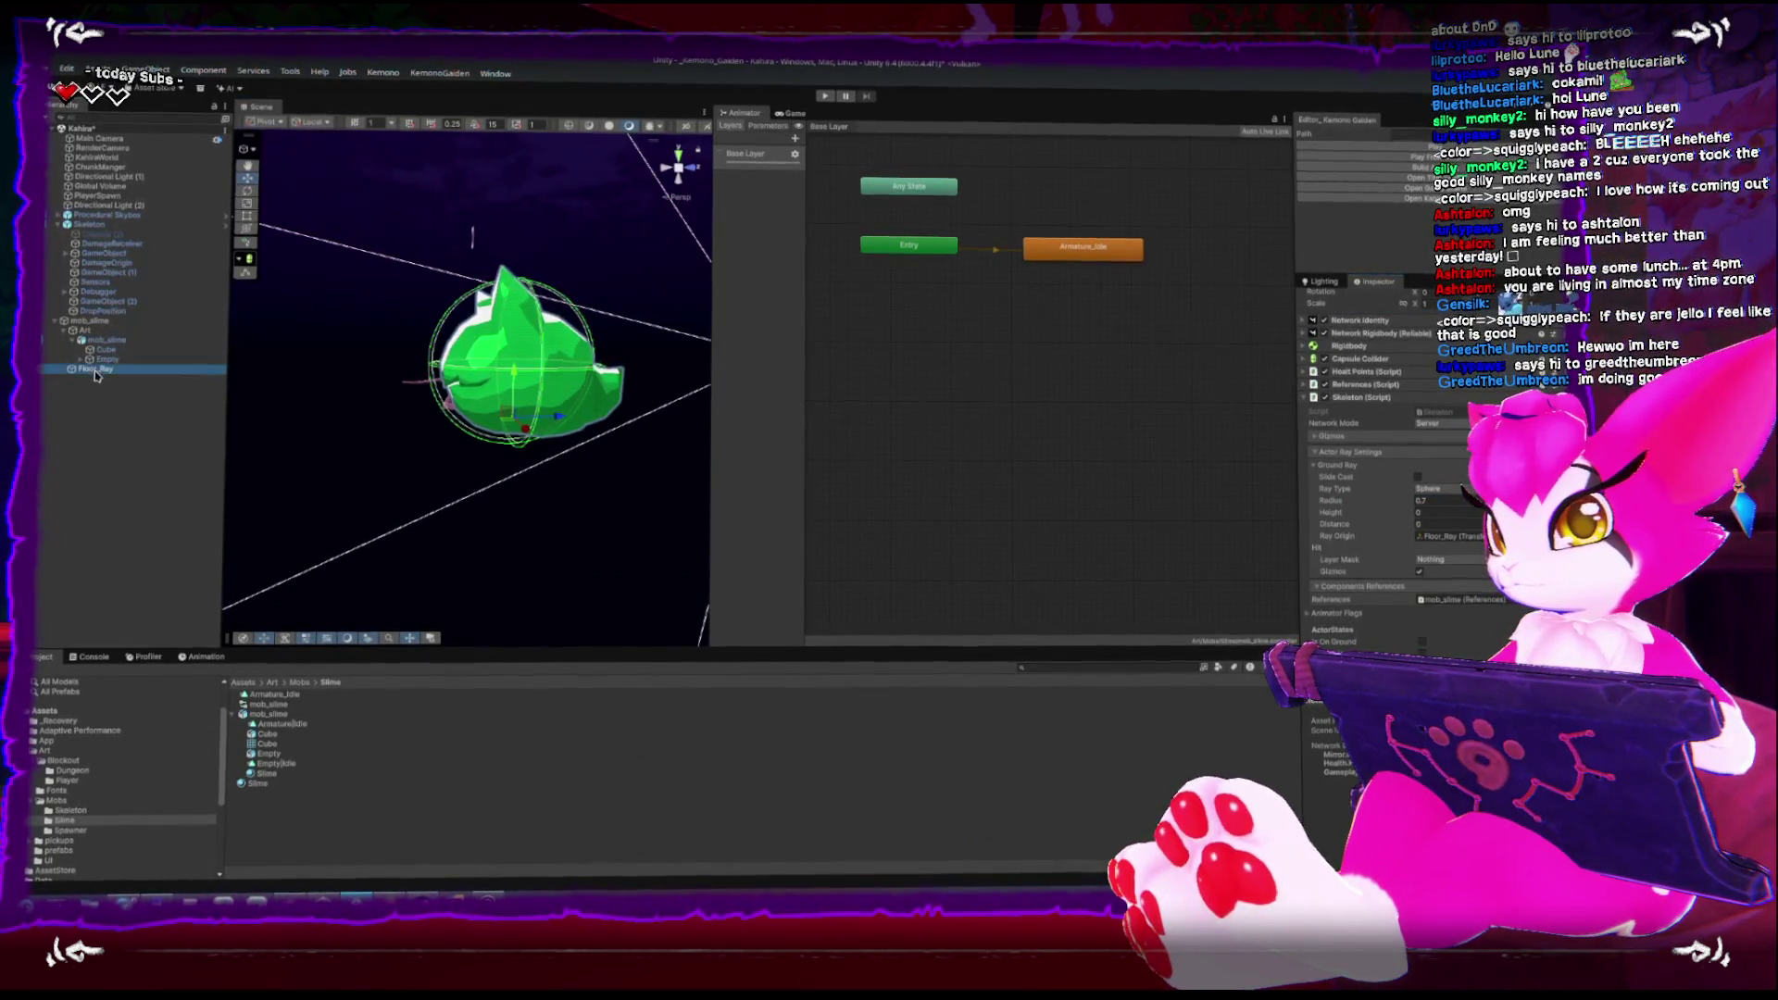
Set the ground ray Height to 0 and adjust its Distance to 0.12
{"action": "left_click", "coordinate": [542, 332]}
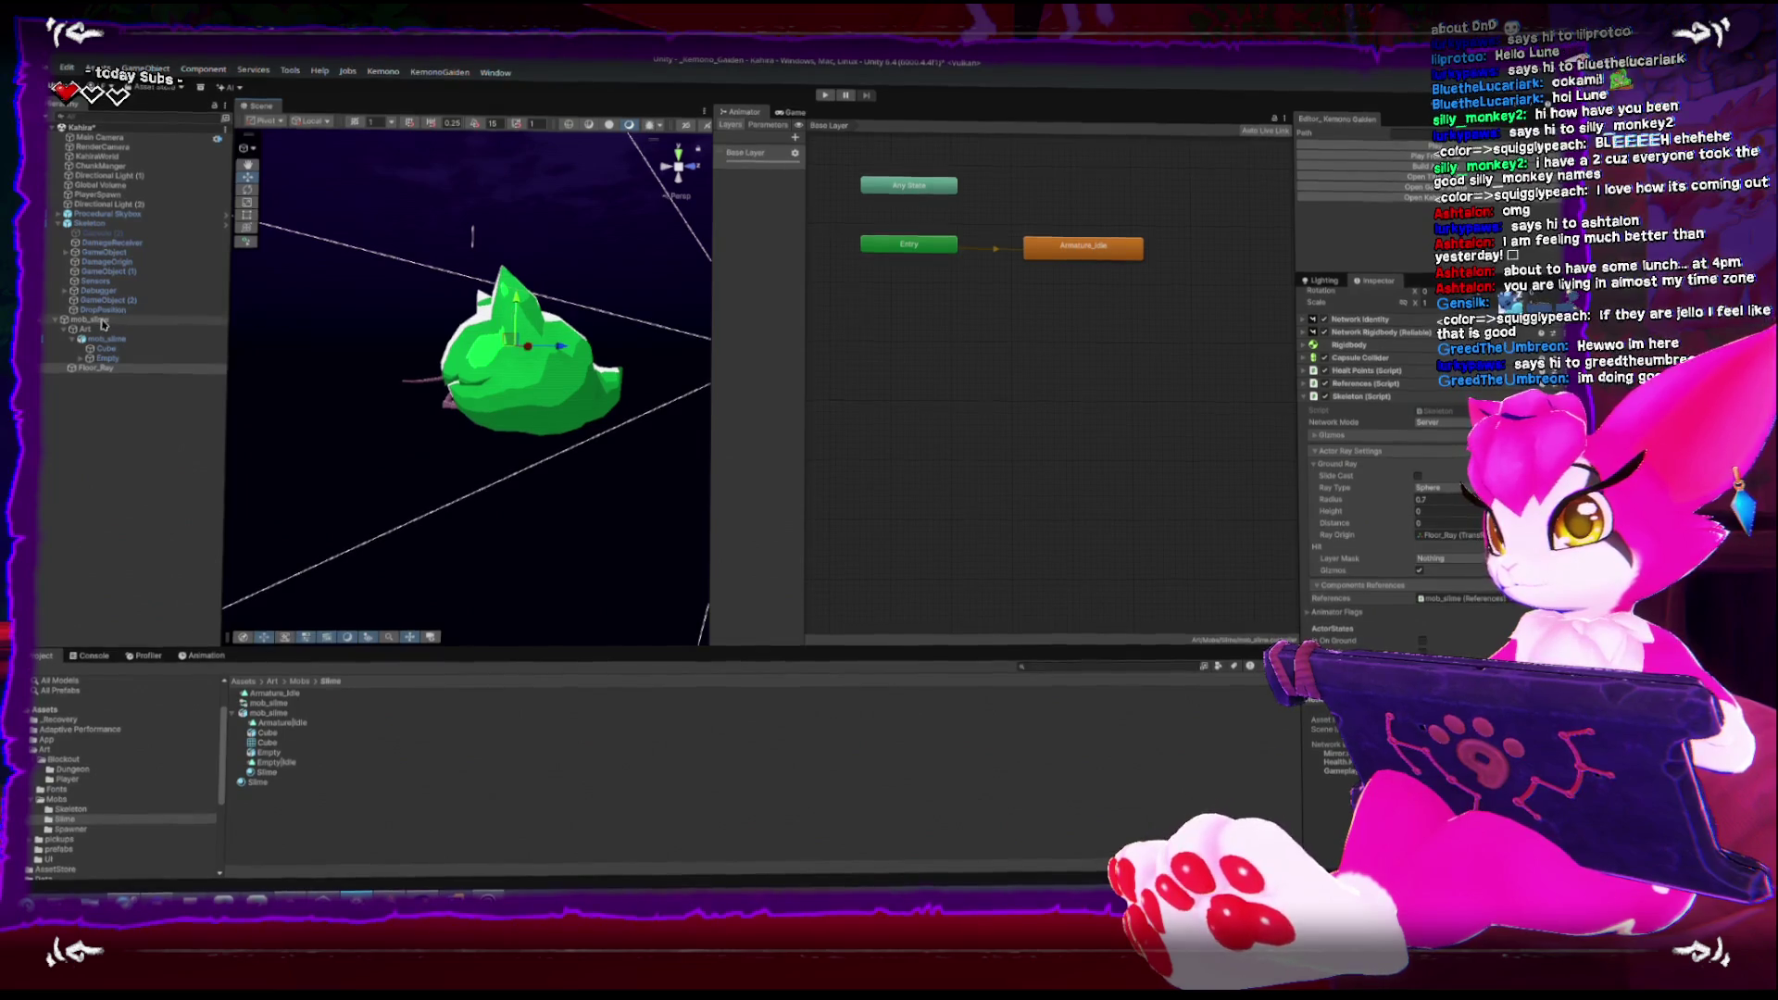
{"action": "mouse_move", "coordinate": [378, 360]}
{"action": "left_mouse_down"}
{"action": "mouse_move", "coordinate": [398, 350]}
{"action": "mouse_move", "coordinate": [380, 345]}
{"action": "mouse_move", "coordinate": [377, 292]}
{"action": "mouse_move", "coordinate": [399, 306]}
{"action": "left_mouse_up"}
{"action": "left_click", "coordinate": [1353, 500]}
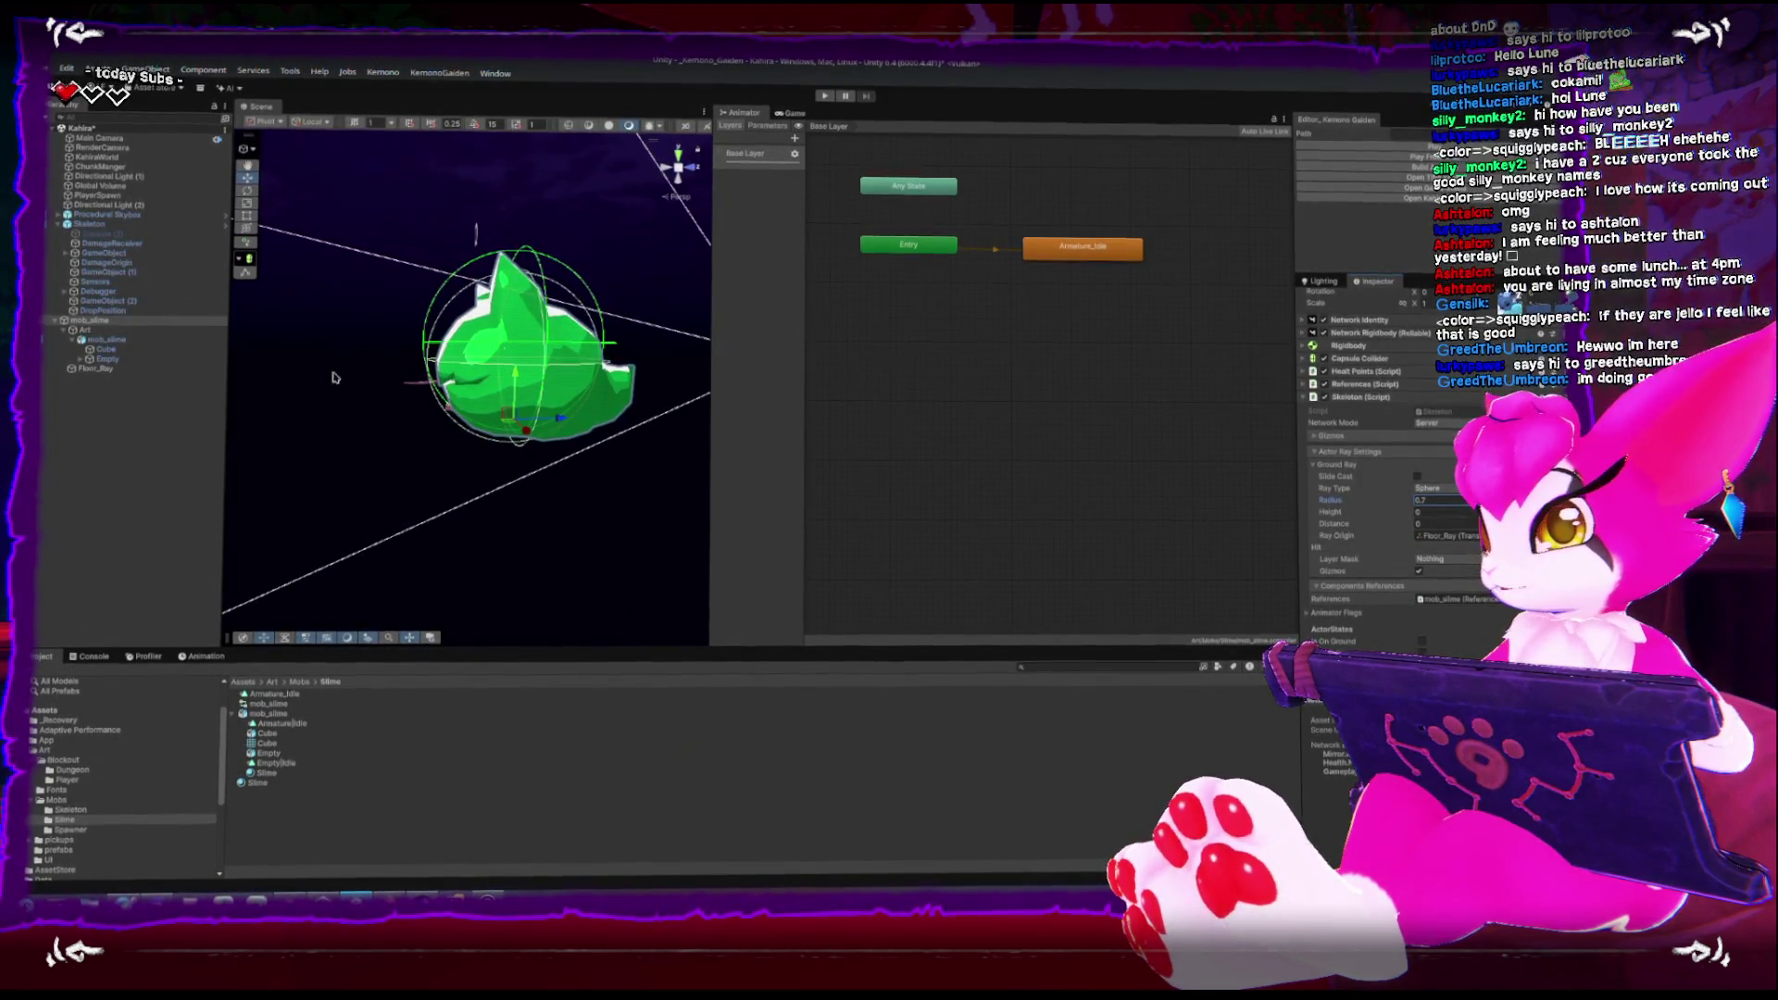
{"action": "left_click_drag", "start_coordinate": [1357, 515], "coordinate": [1366, 520]}
{"action": "left_click", "coordinate": [1434, 509]}
{"action": "type", "text": "0"}
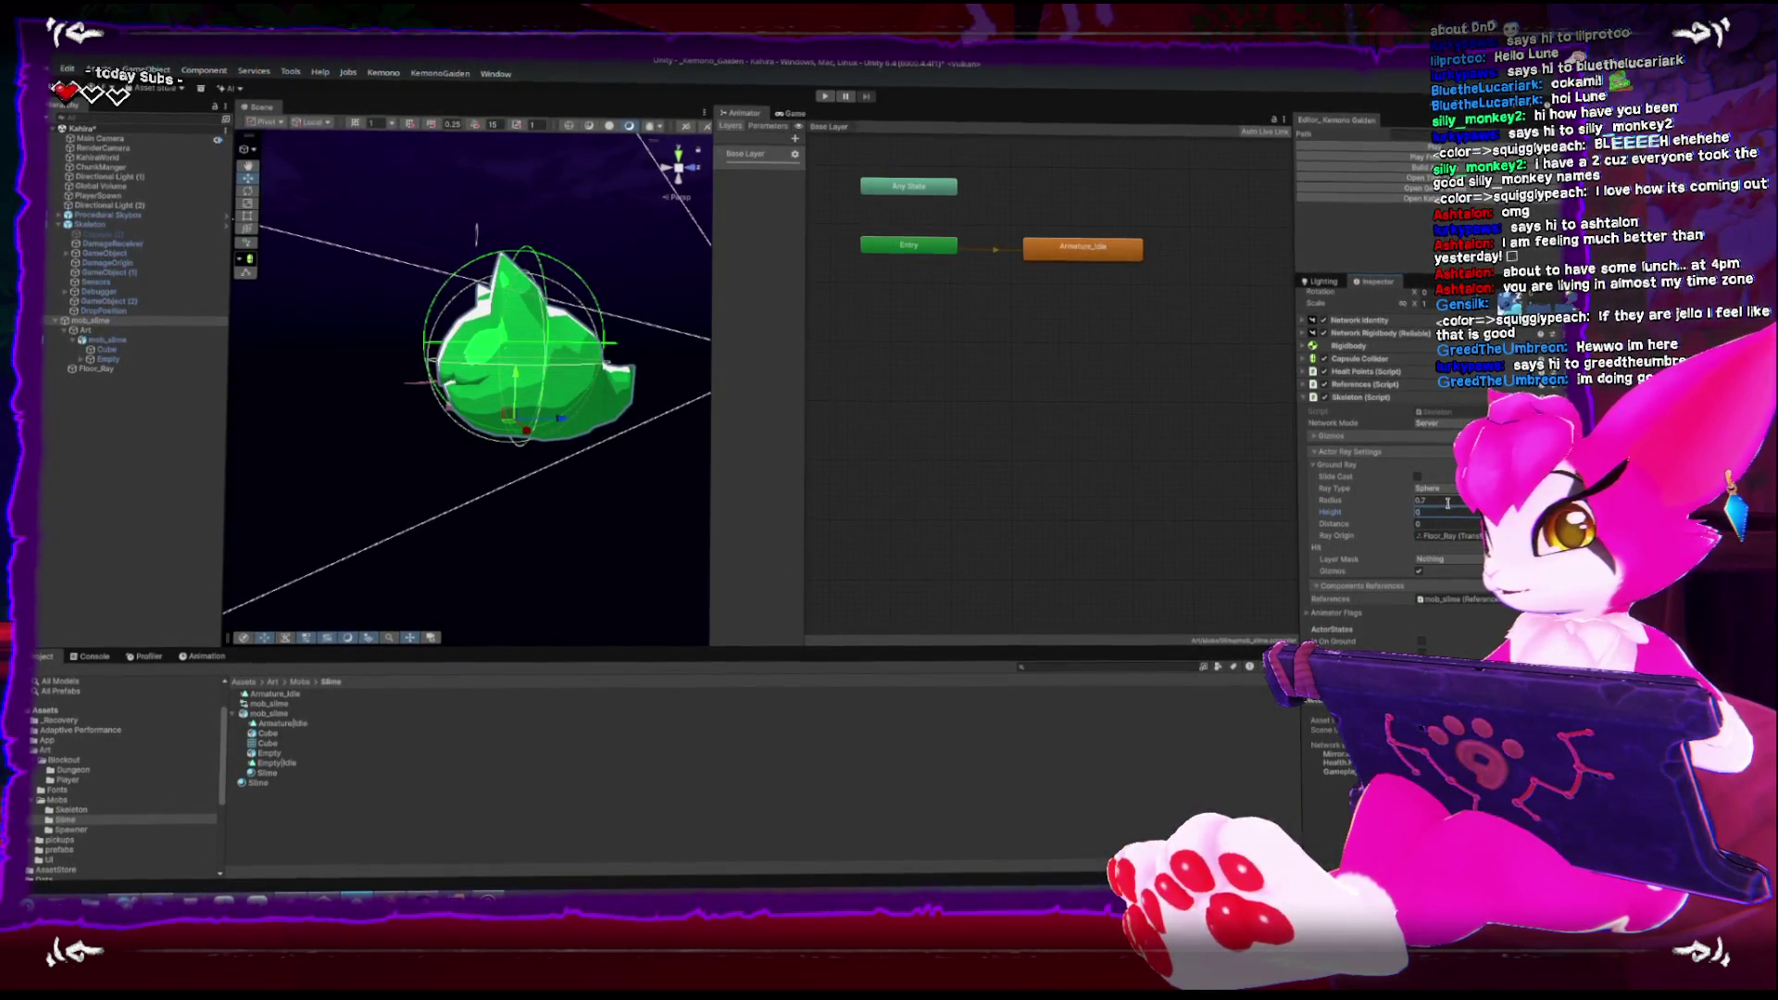
{"action": "mouse_move", "coordinate": [1334, 522]}
{"action": "left_mouse_down"}
{"action": "mouse_move", "coordinate": [1348, 521]}
{"action": "mouse_move", "coordinate": [1333, 521]}
{"action": "left_mouse_up"}
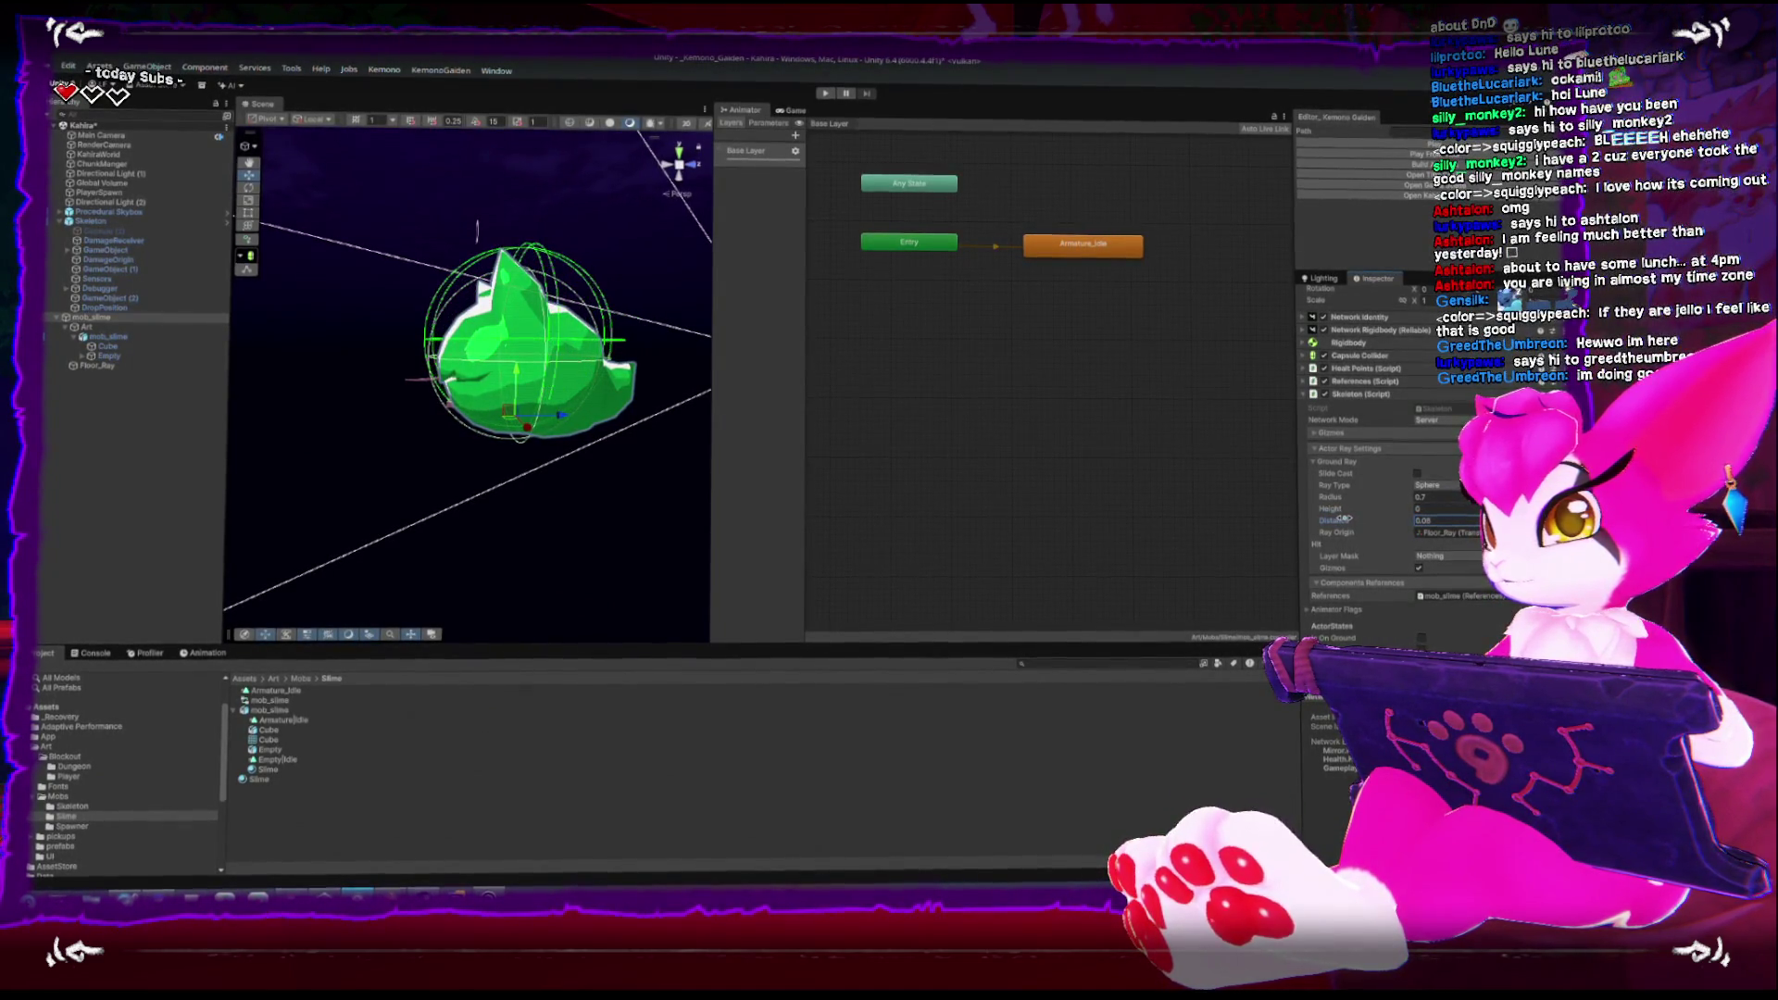
Check Floor_Ray's position against the slime's ground ray gizmos in the Scene view
{"action": "left_click", "coordinate": [97, 369]}
{"action": "key", "text": "e"}
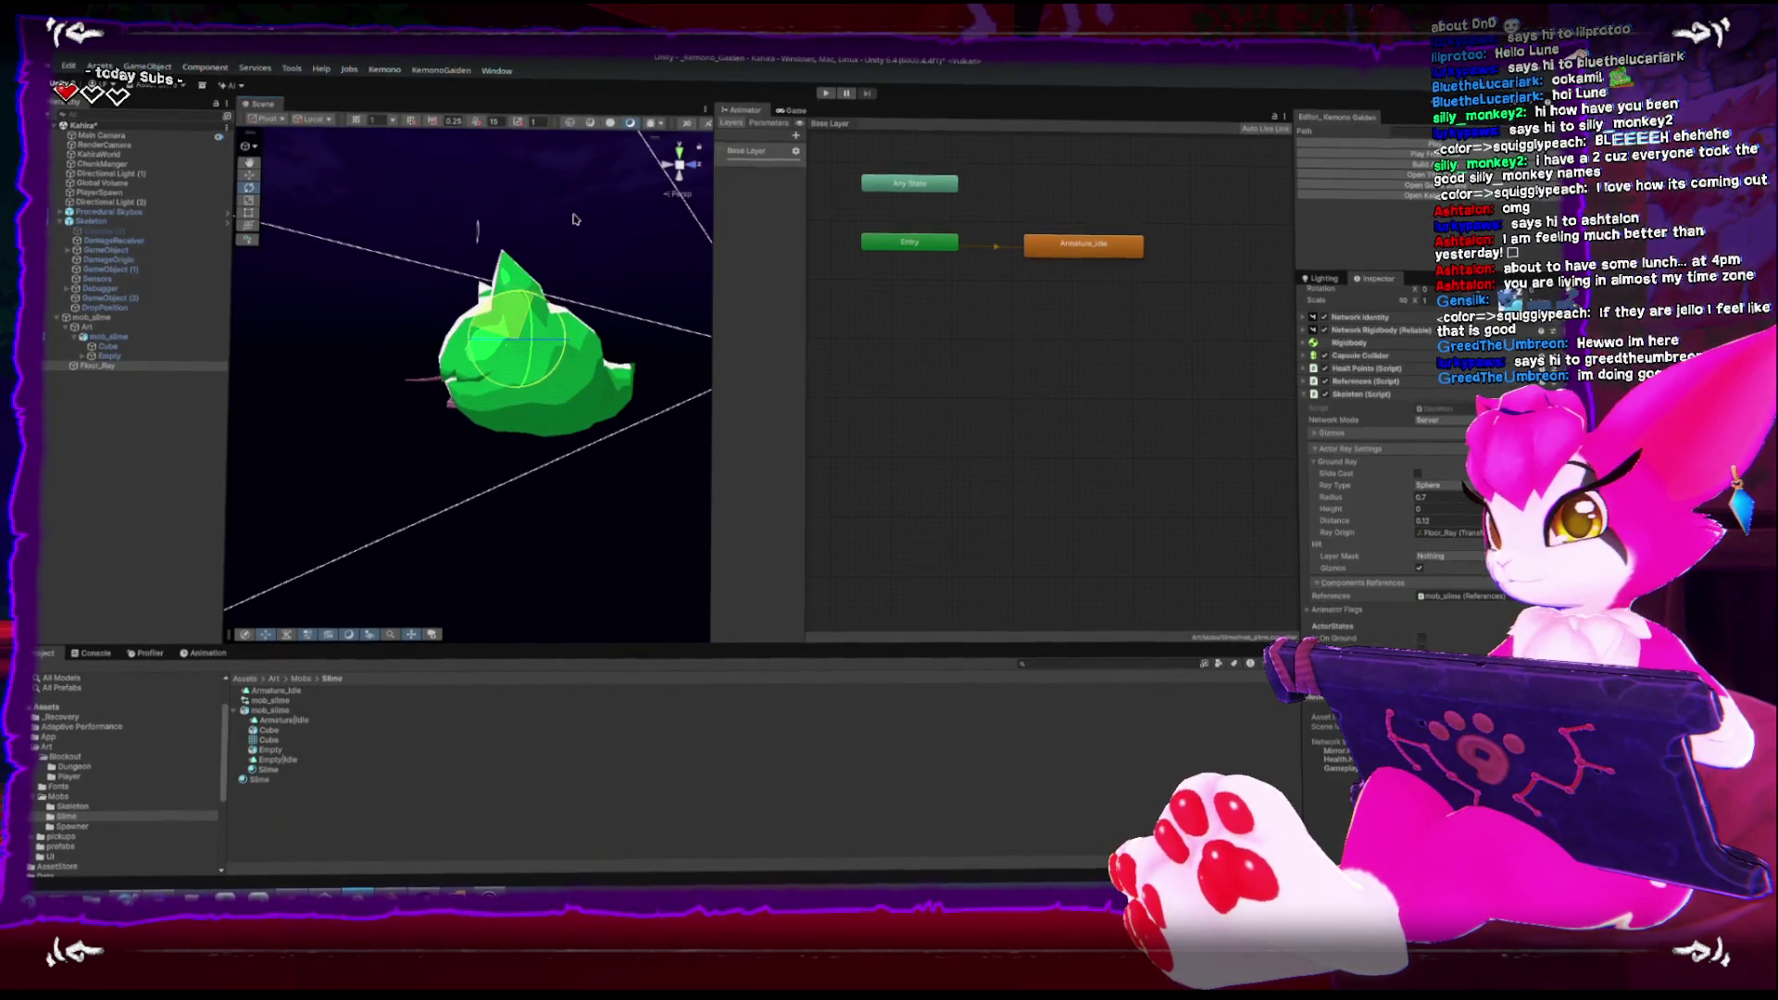
{"action": "left_click", "coordinate": [103, 318]}
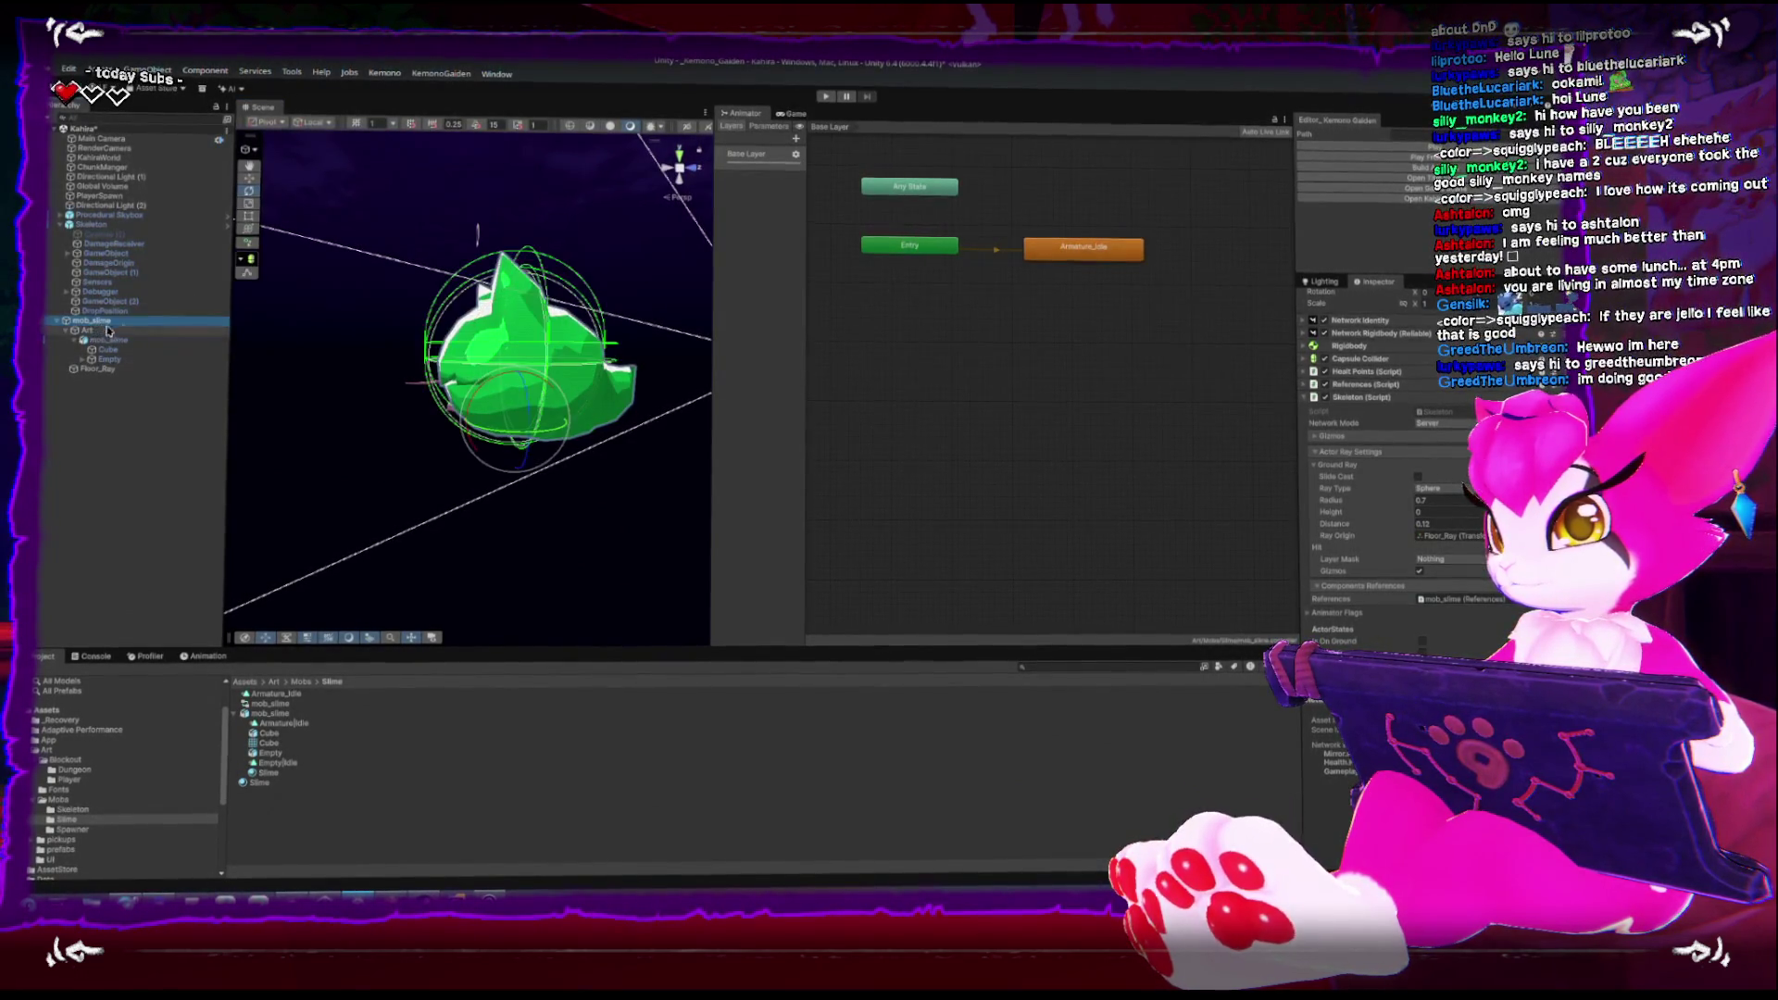
{"action": "scroll", "coordinate": [480, 455], "scroll_direction": "up", "scroll_amount": 2}
{"action": "mouse_move", "coordinate": [480, 456]}
{"action": "left_mouse_down"}
{"action": "mouse_move", "coordinate": [429, 459]}
{"action": "mouse_move", "coordinate": [408, 415]}
{"action": "left_mouse_up"}
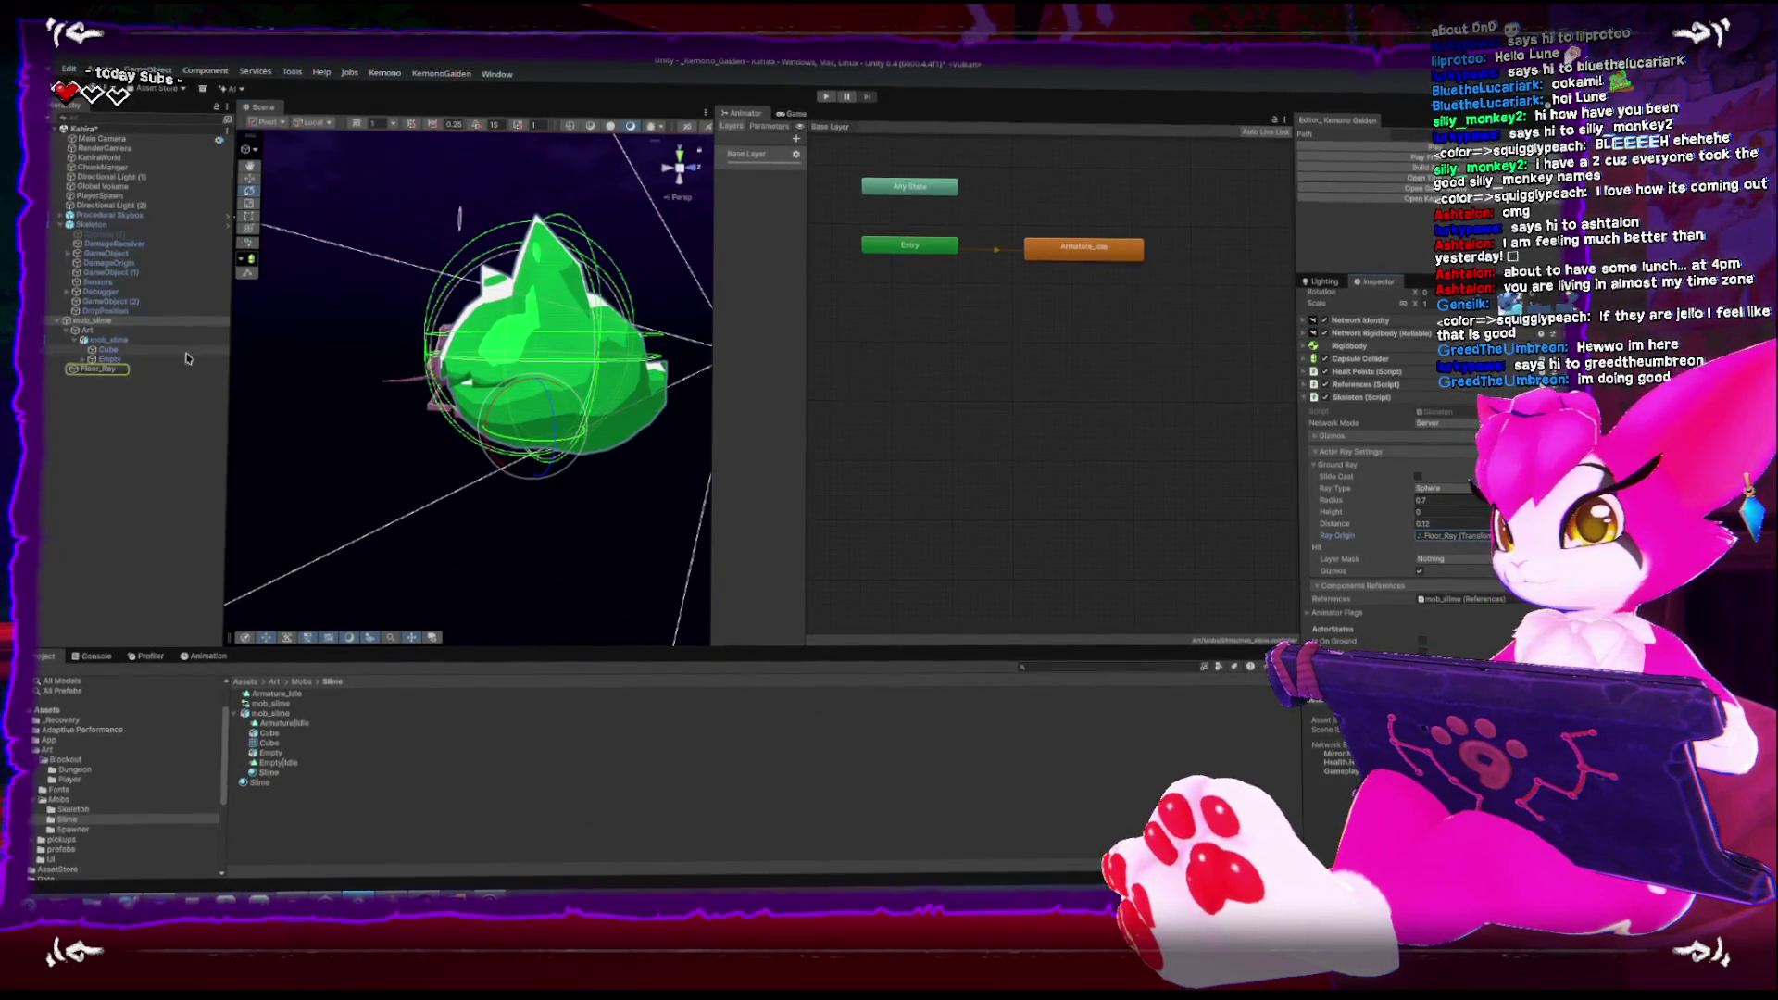
{"action": "key", "text": "w"}
{"action": "left_click_drag", "start_coordinate": [523, 372], "coordinate": [524, 379]}
{"action": "scroll", "coordinate": [1402, 405], "scroll_direction": "up", "scroll_amount": 2}
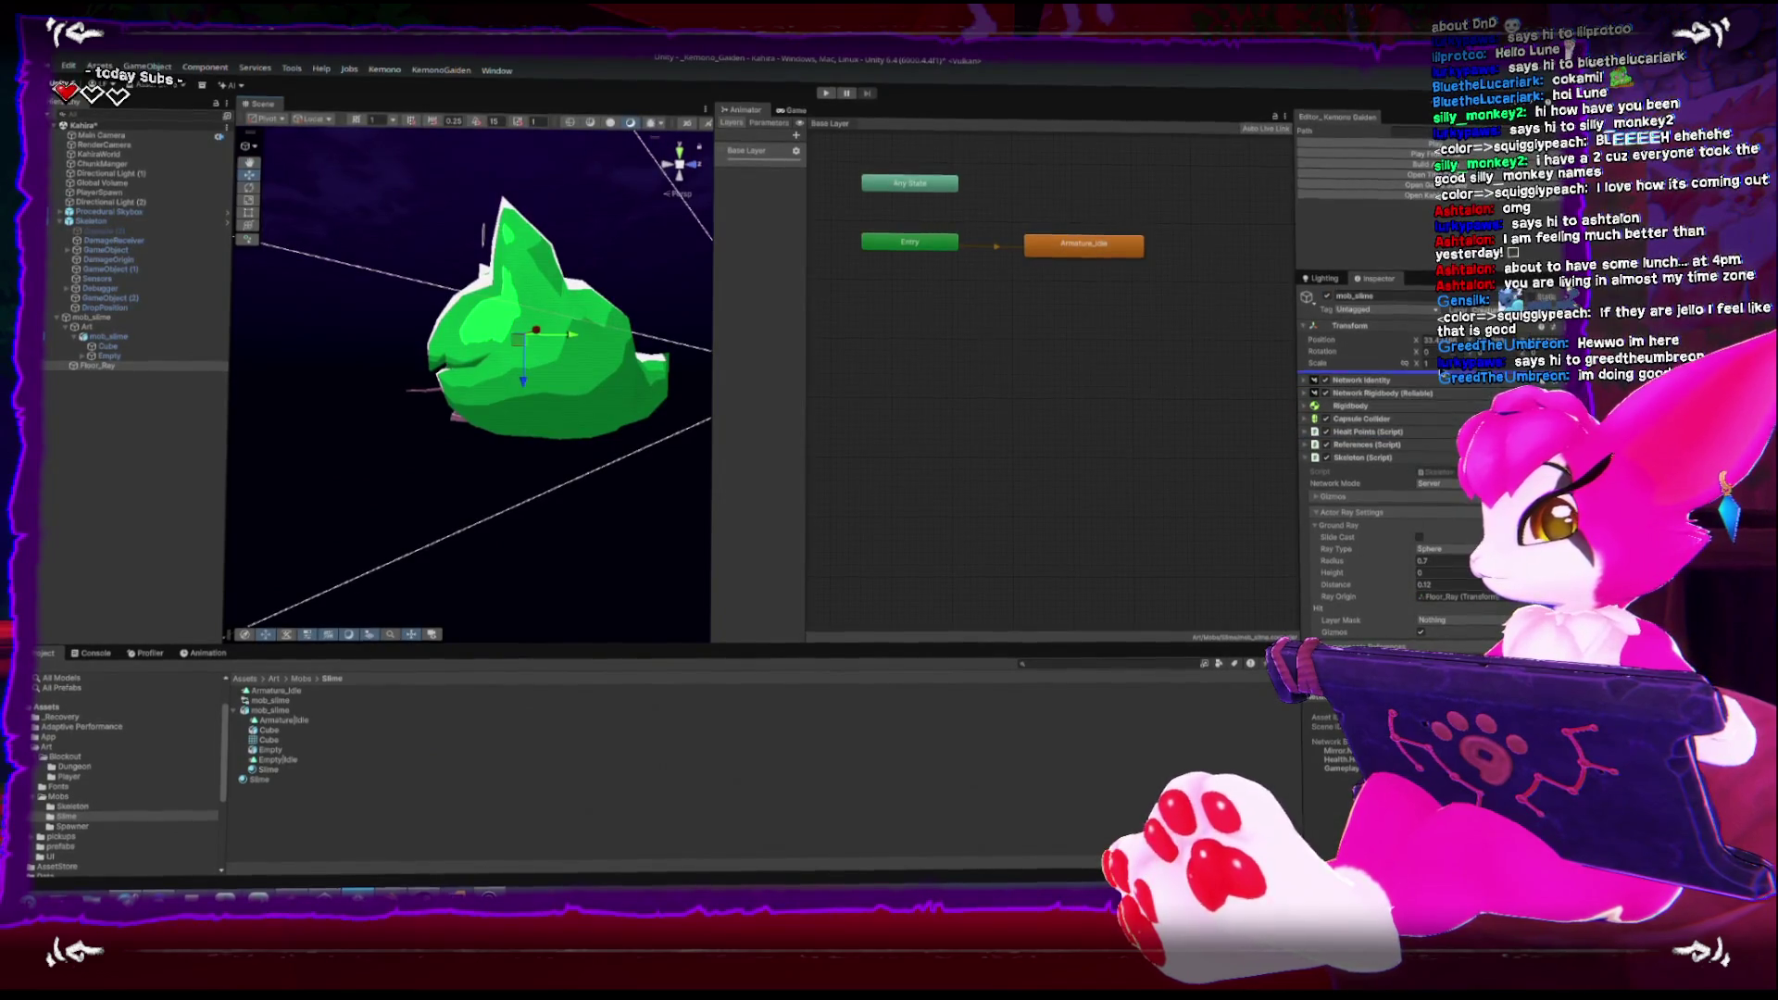
{"action": "left_click", "coordinate": [105, 369]}
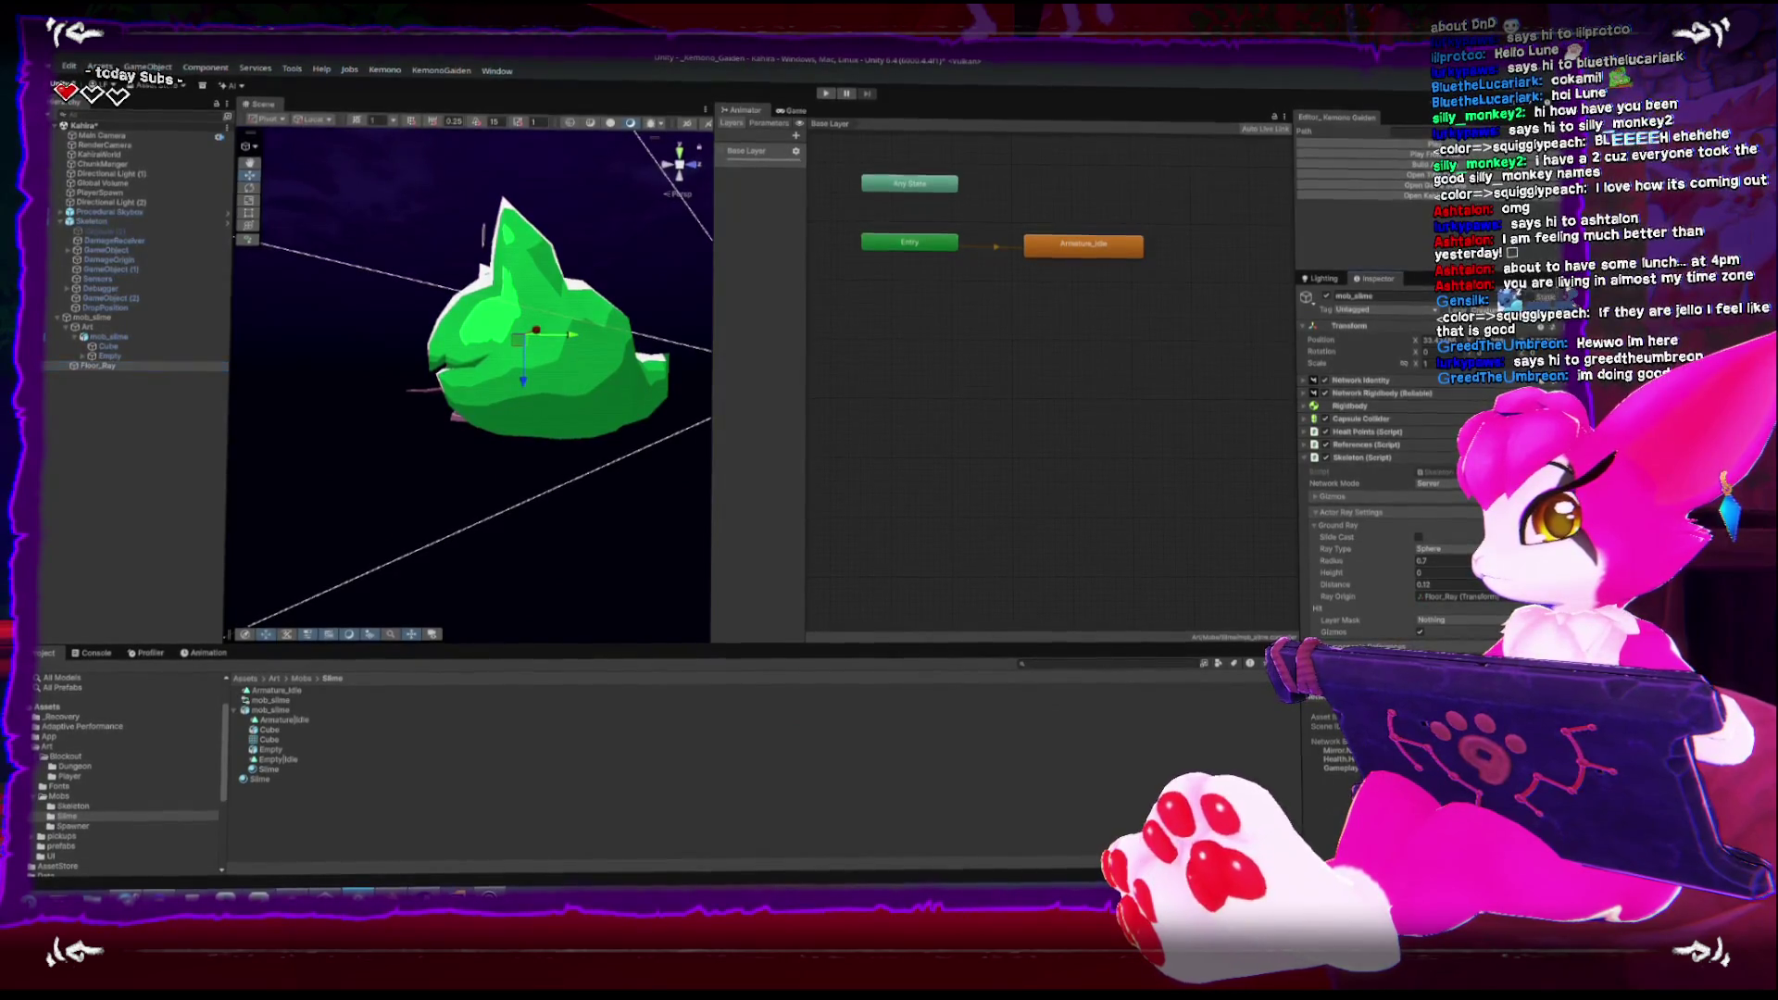
{"action": "left_click", "coordinate": [227, 316]}
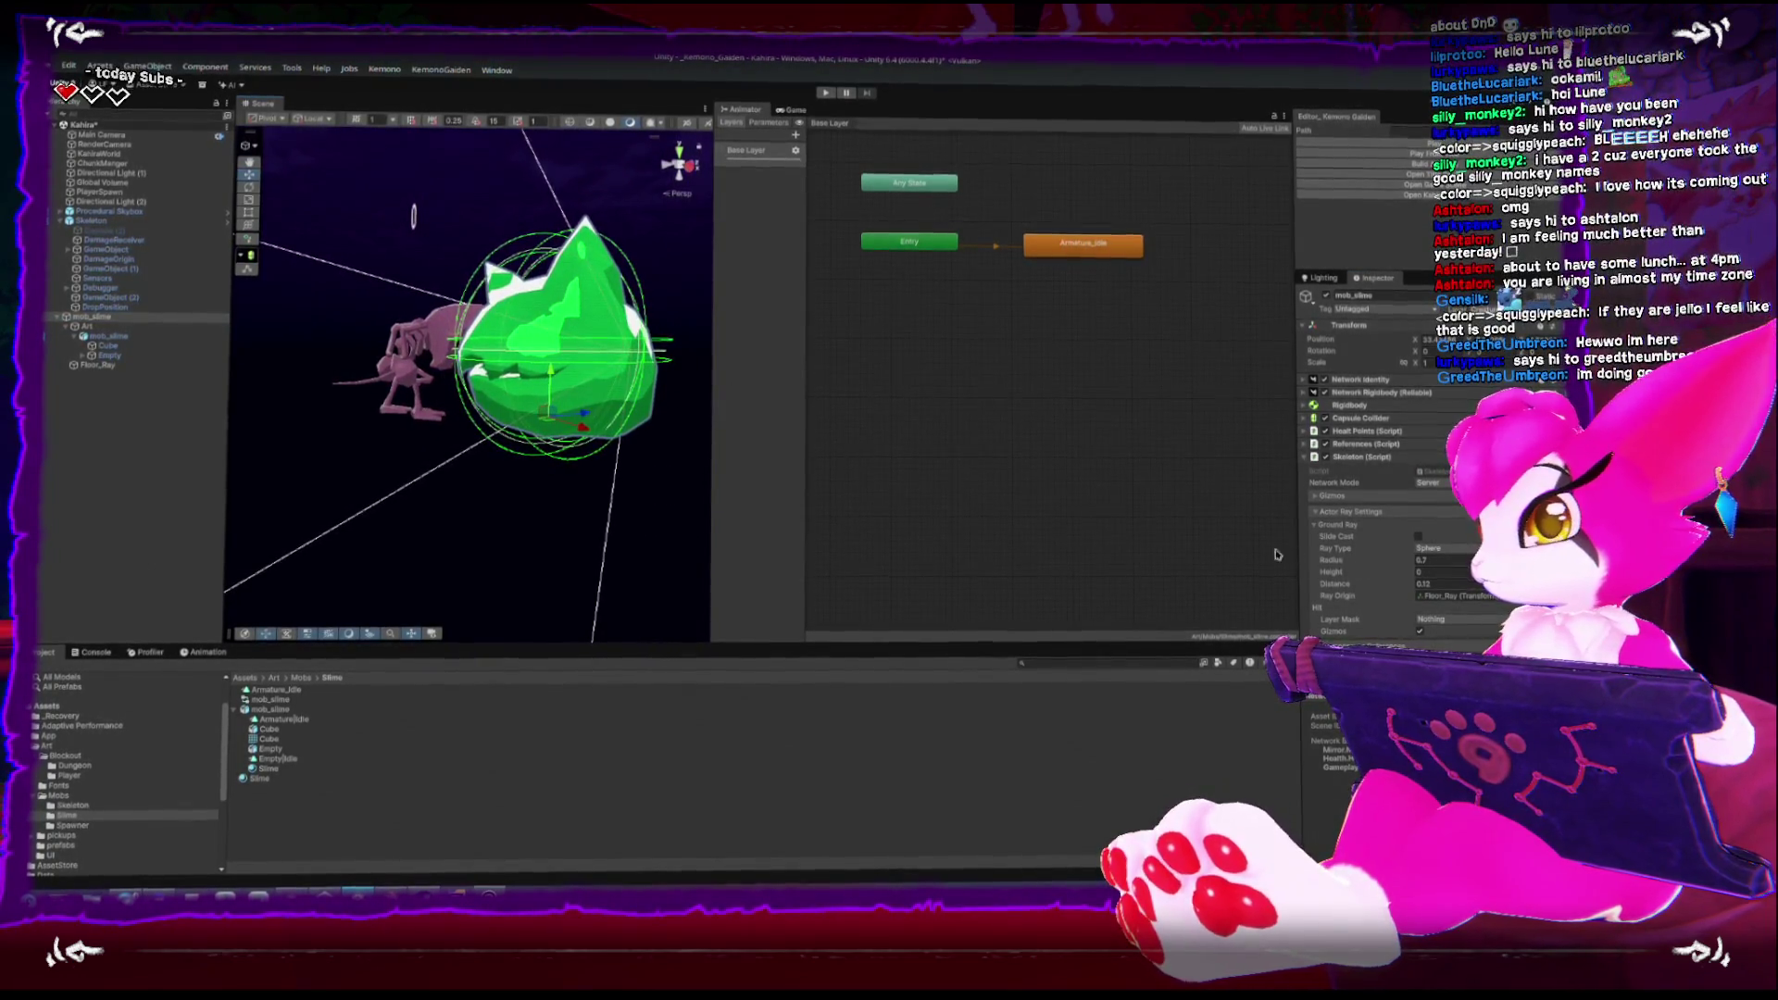
{"action": "left_click_drag", "start_coordinate": [540, 414], "coordinate": [440, 381]}
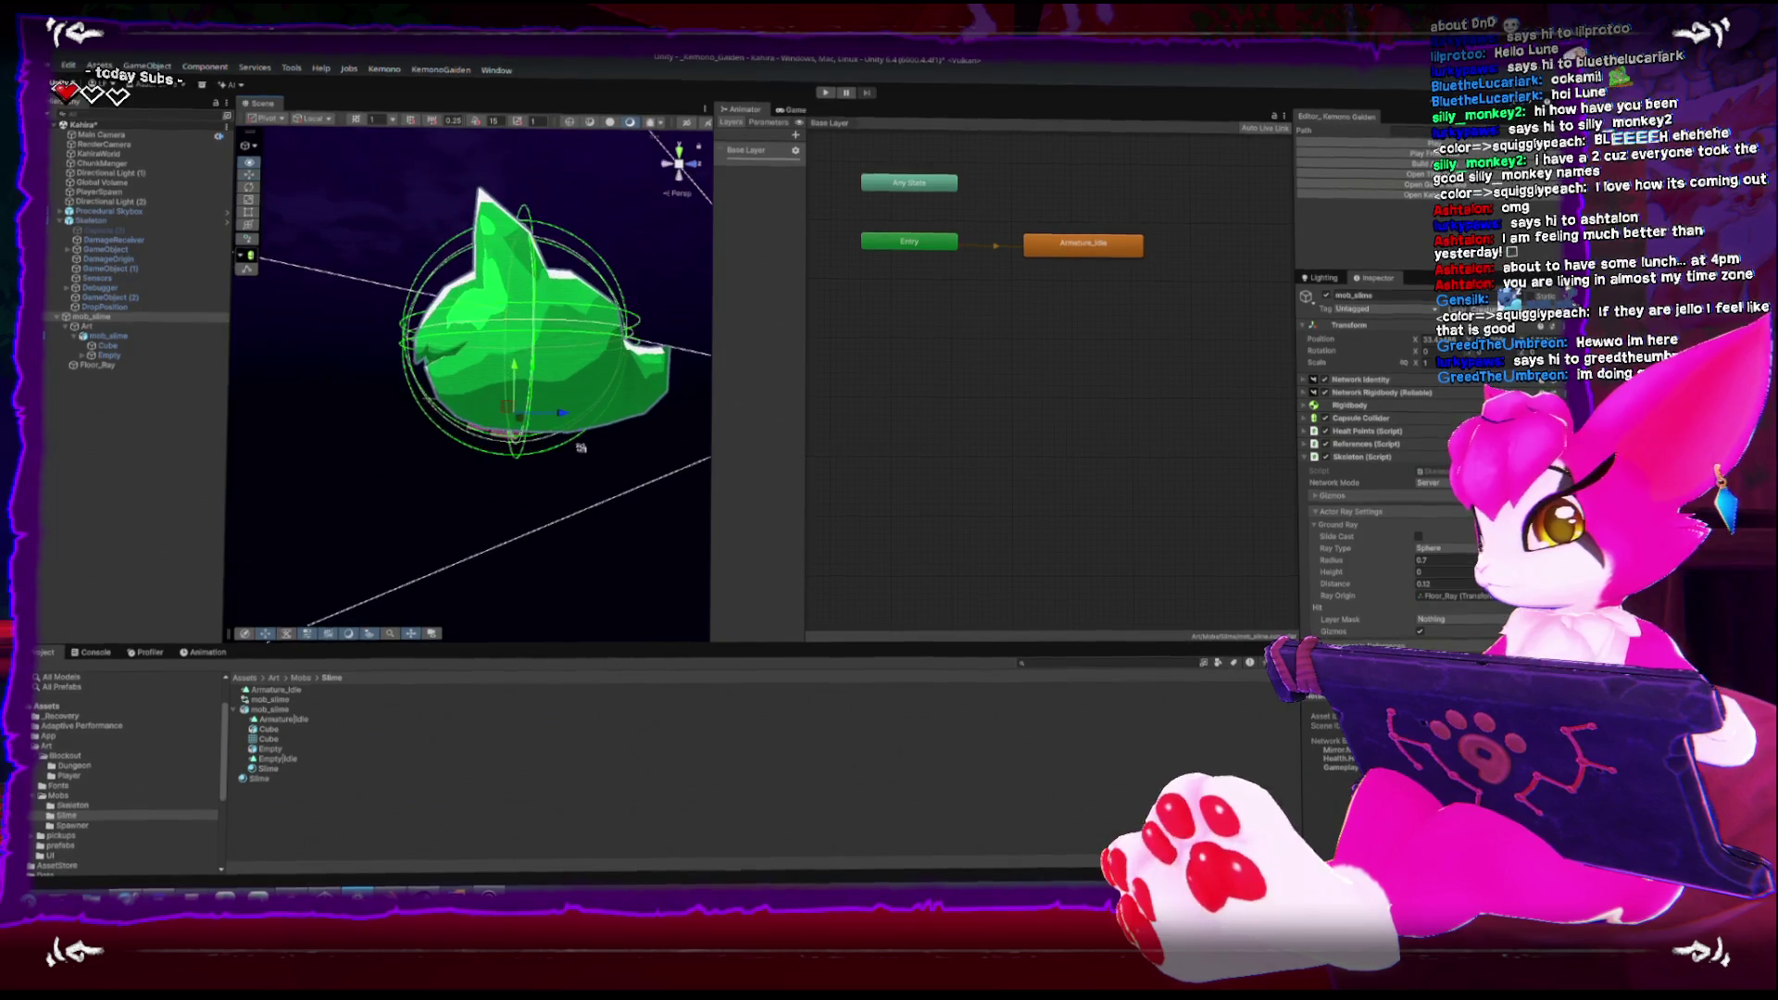
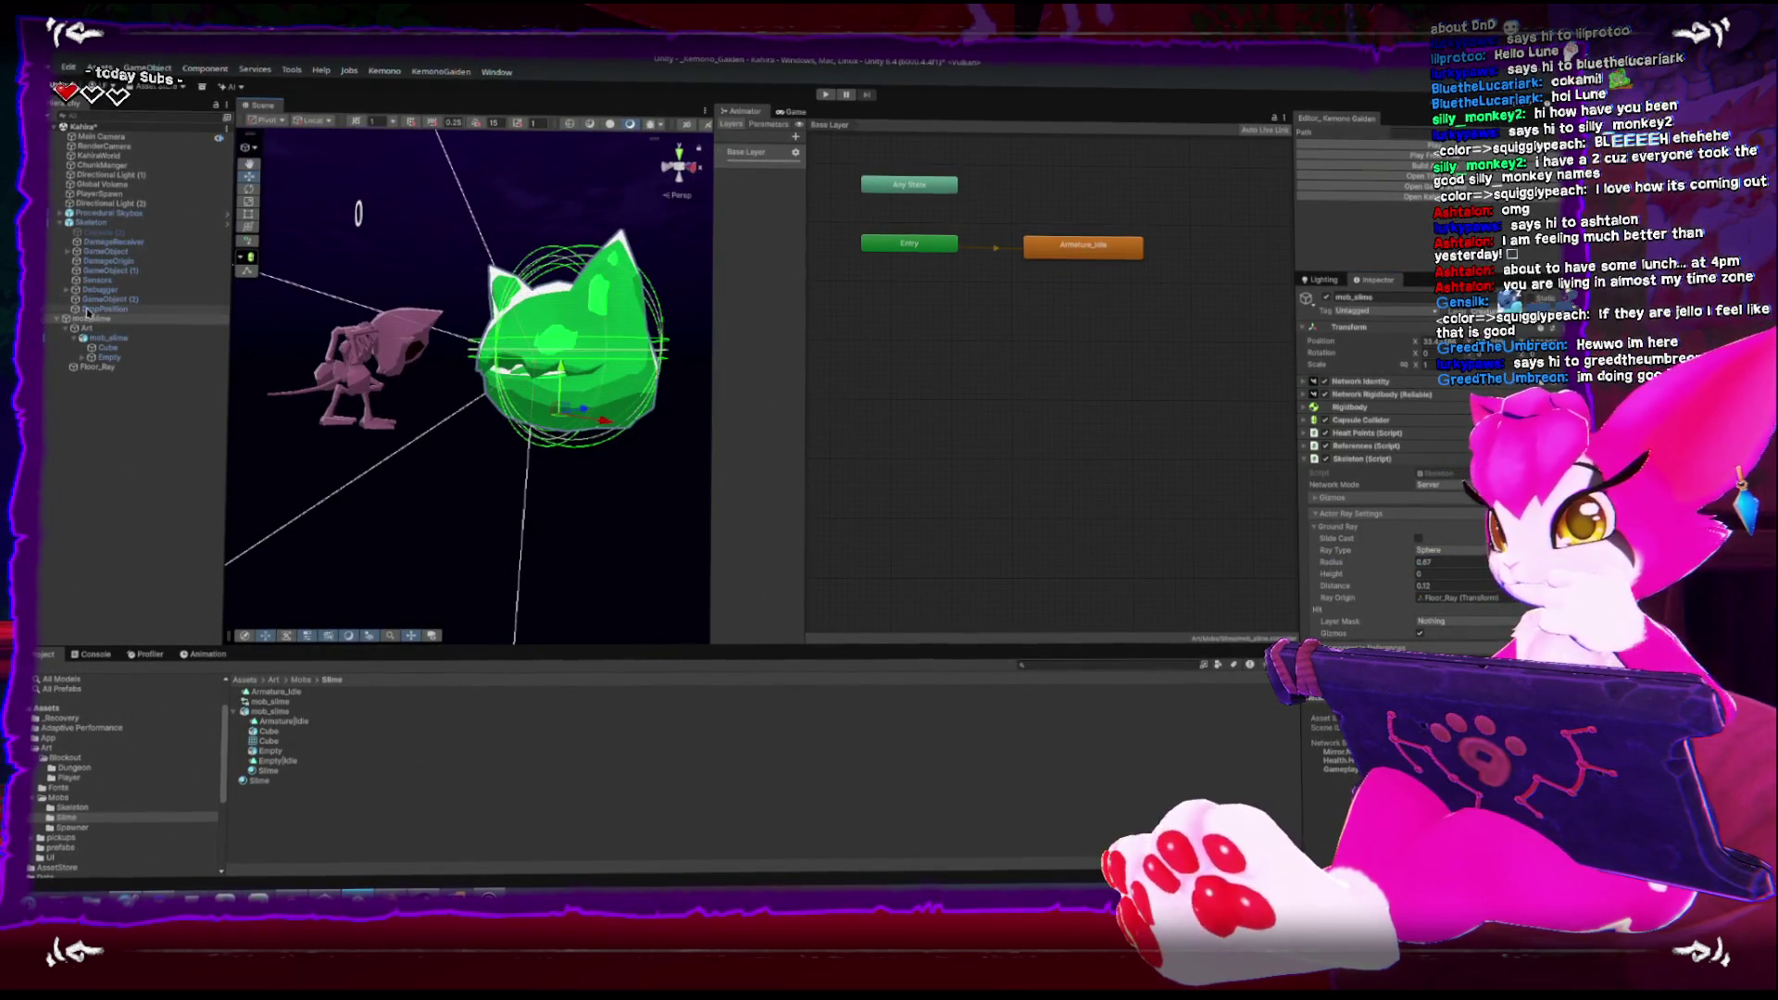
Select the Skeleton and look over its Gizmos, Actor Ray Settings and Animator Flags sections
{"action": "left_click", "coordinate": [104, 213]}
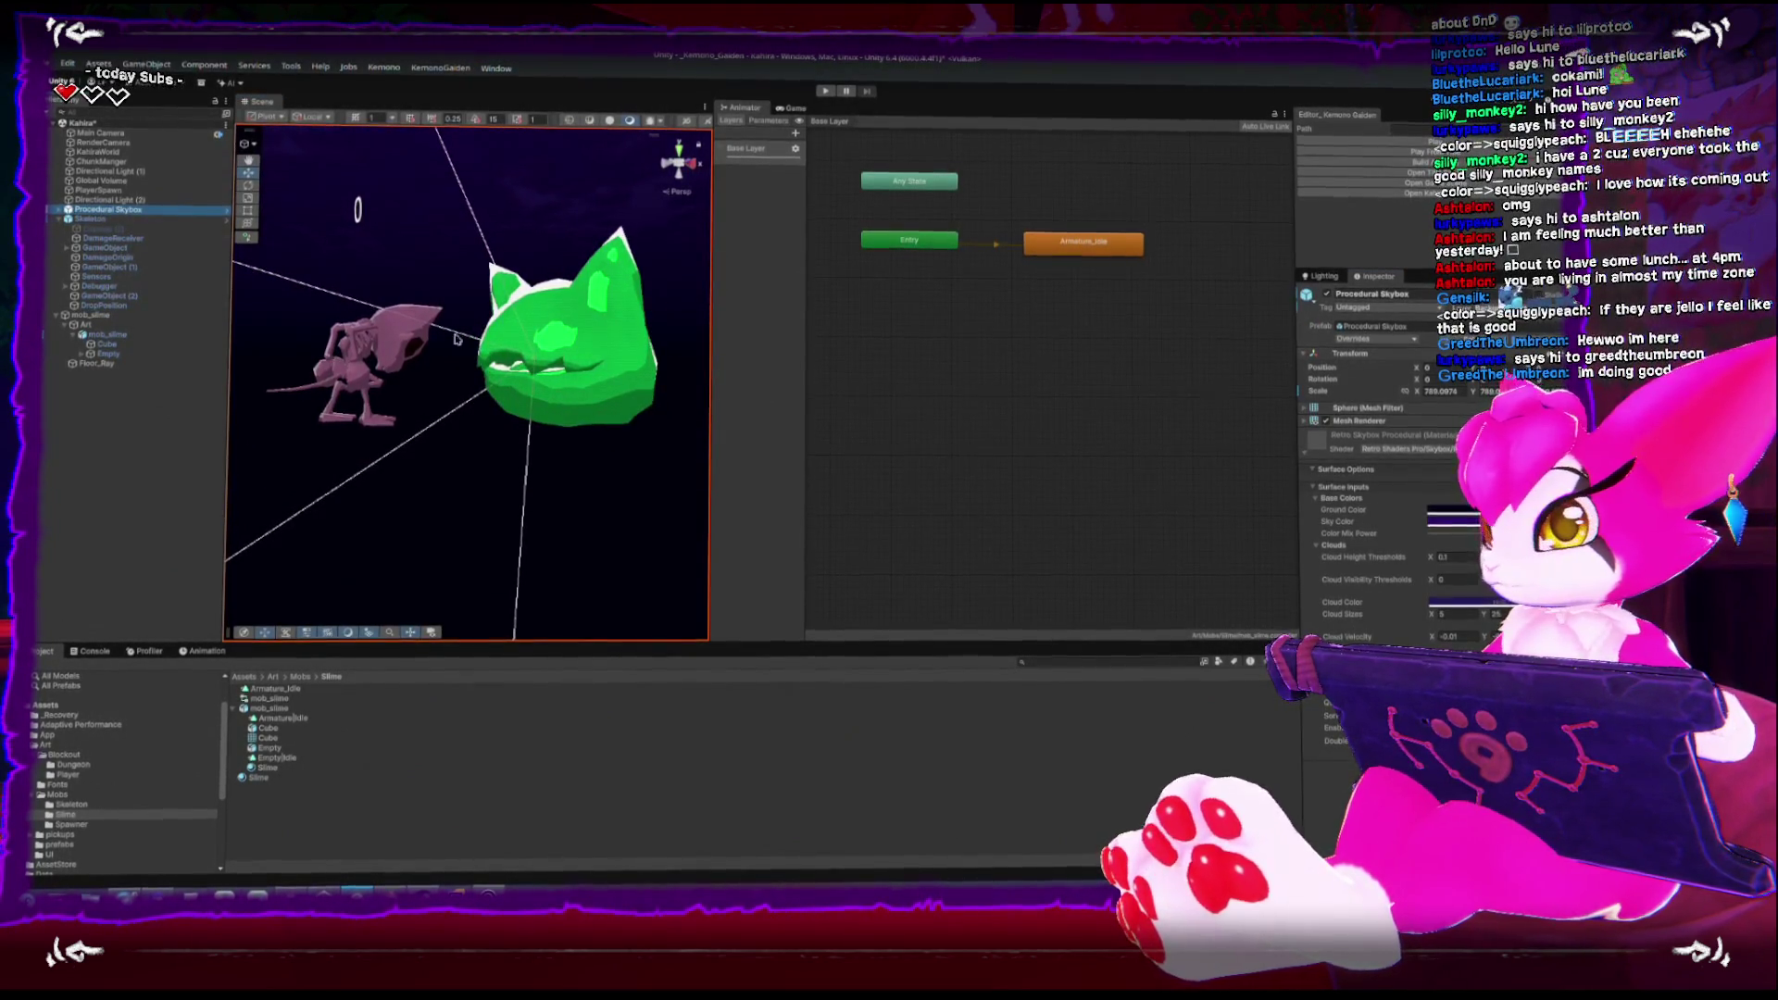
{"action": "left_click", "coordinate": [100, 219]}
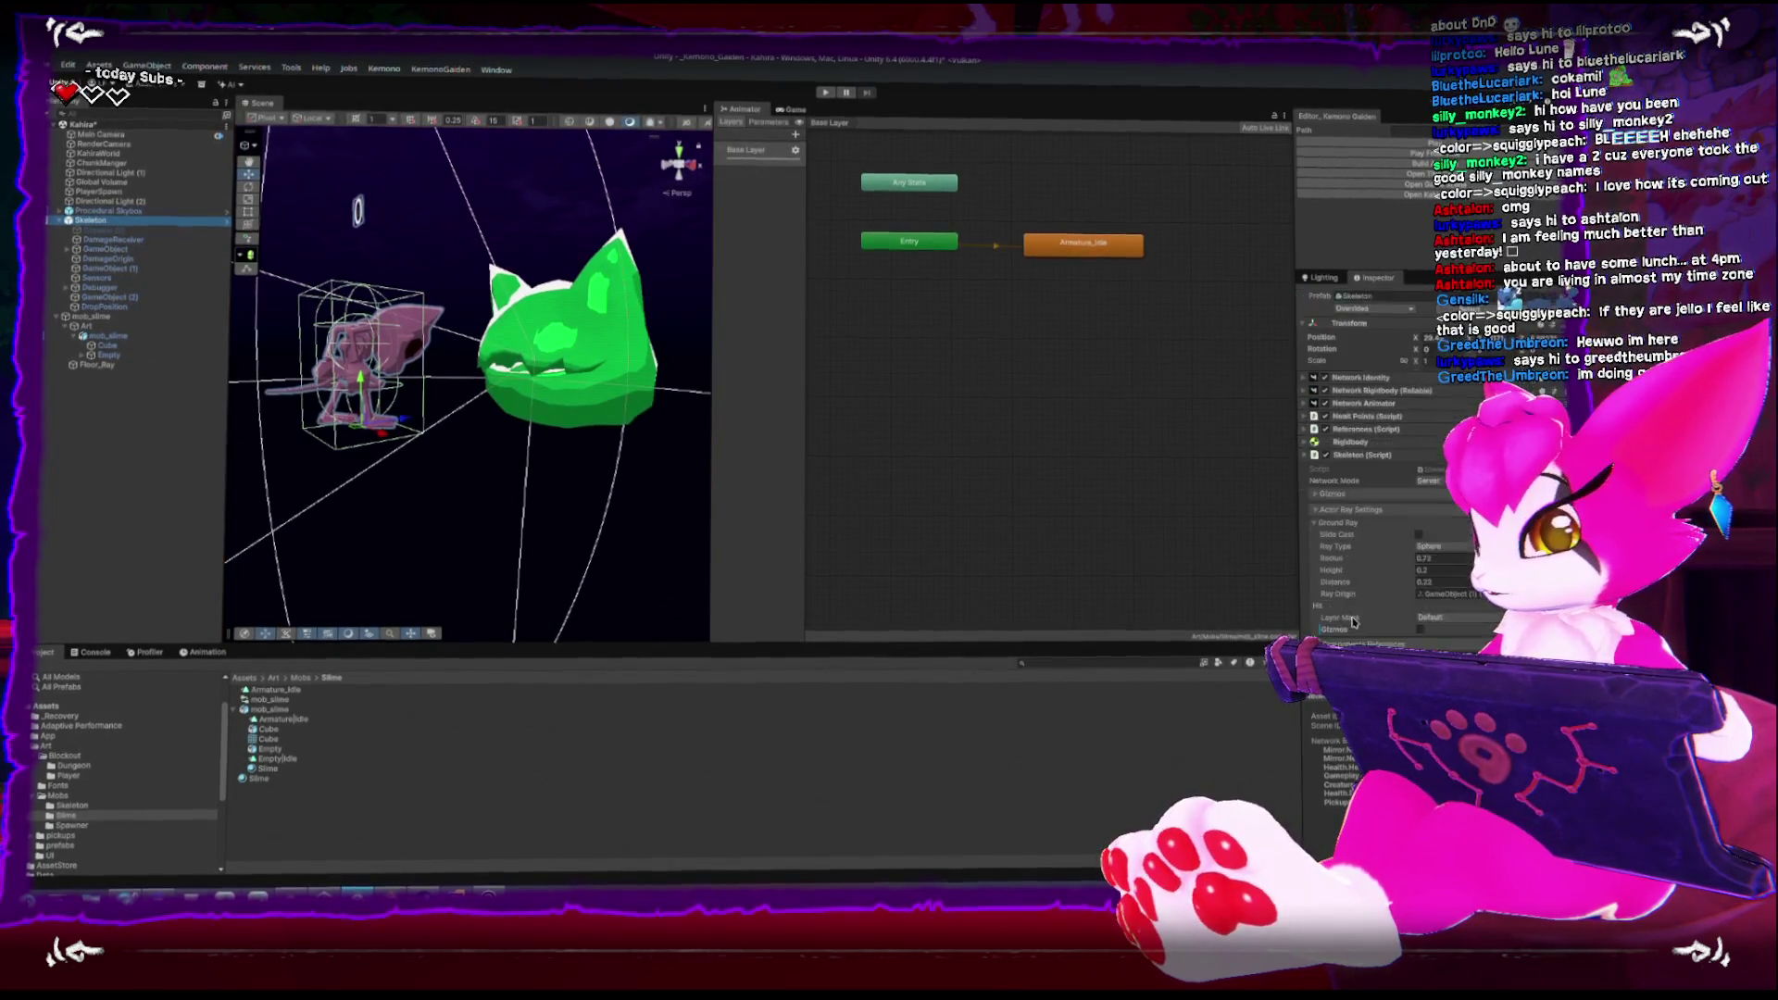
{"action": "left_click", "coordinate": [1316, 463]}
{"action": "left_click", "coordinate": [1317, 492]}
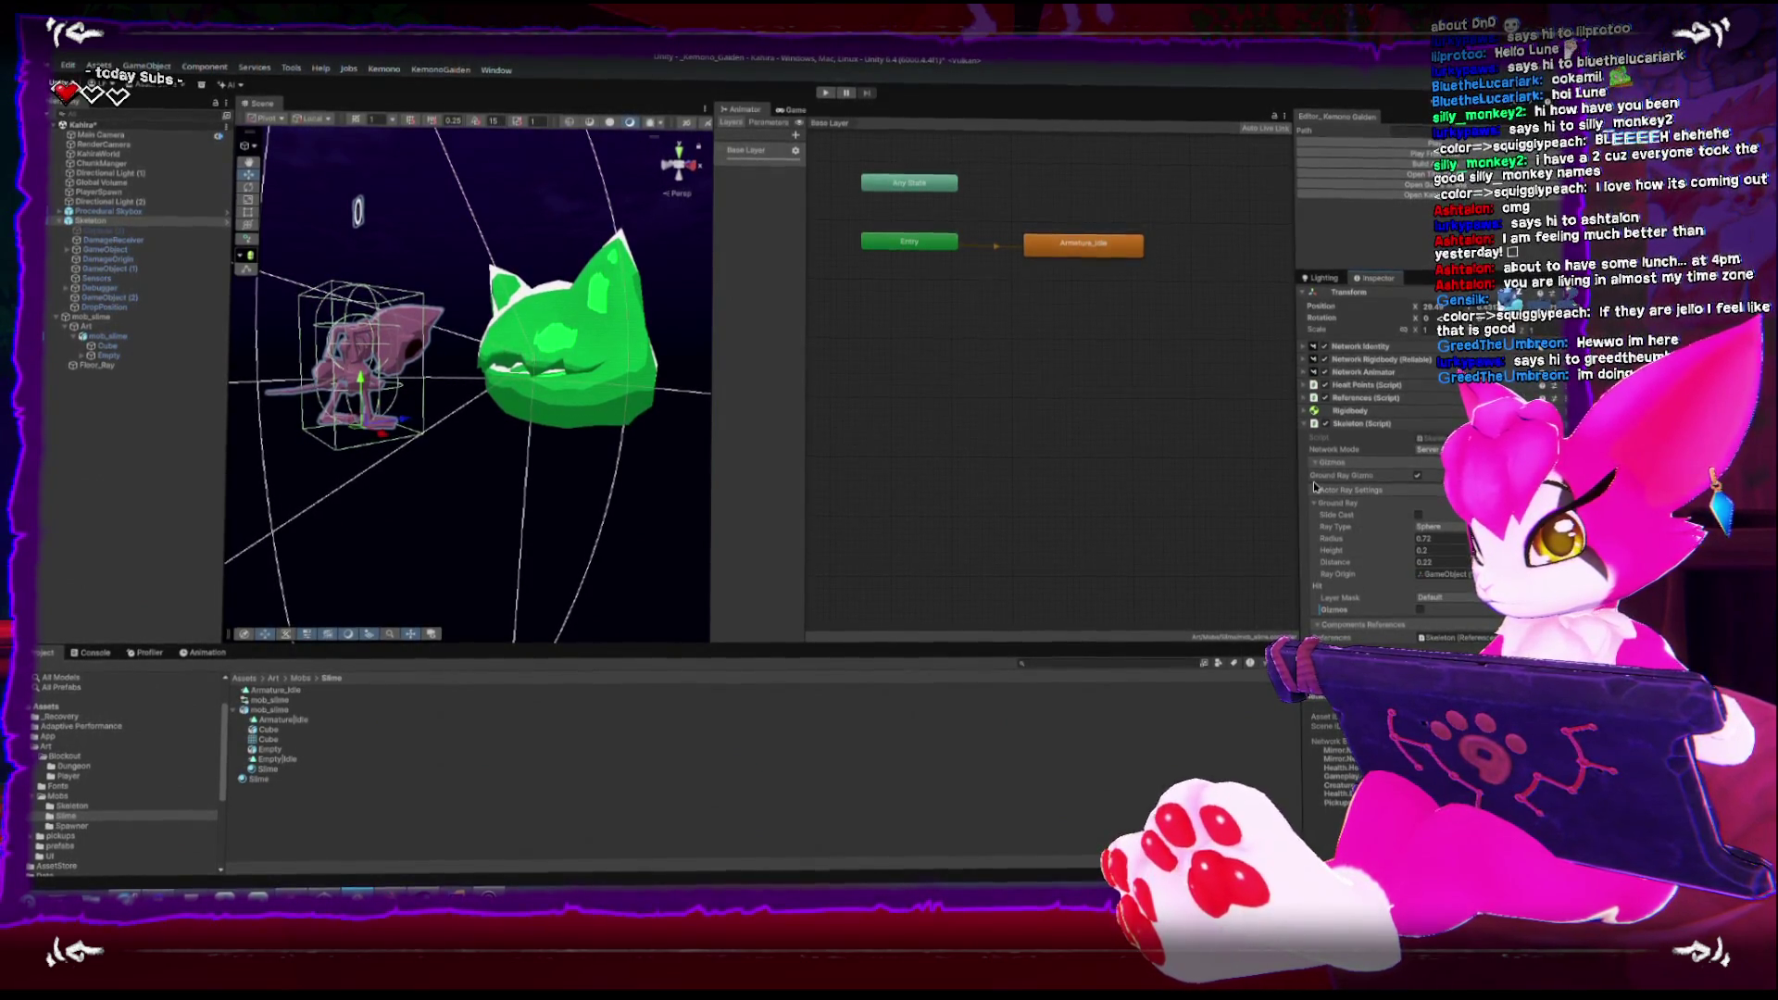
{"action": "left_click", "coordinate": [1316, 490]}
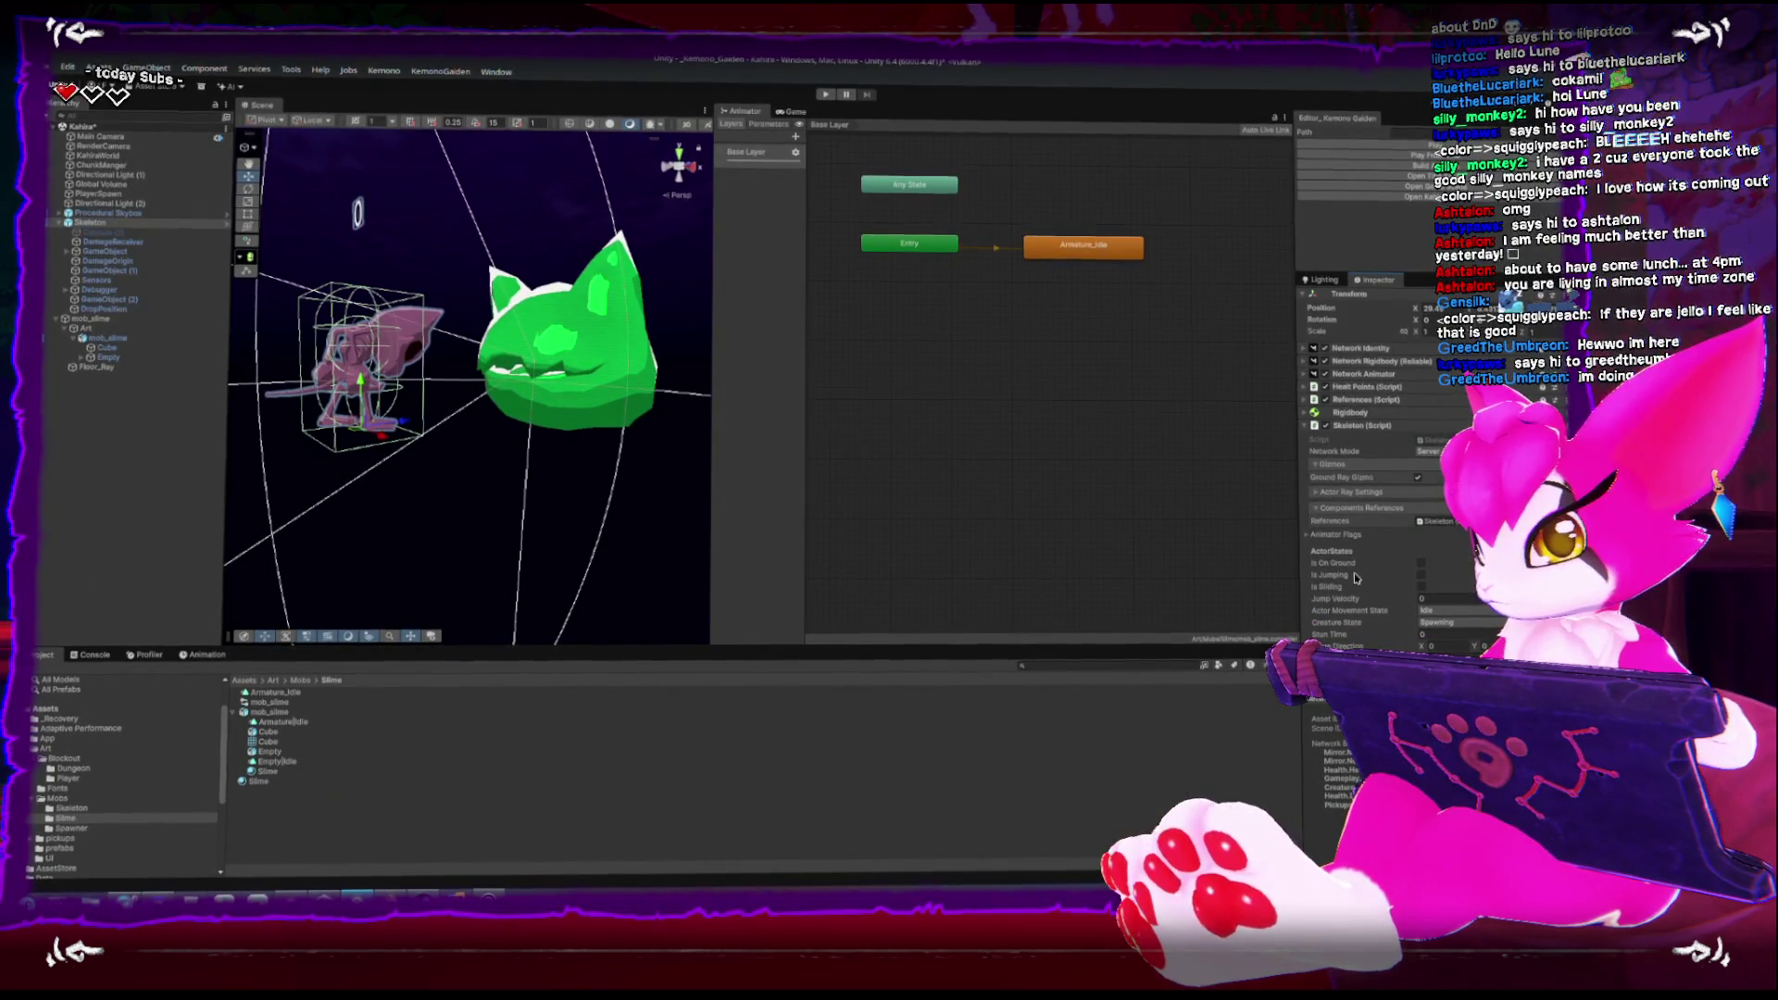
{"action": "scroll", "coordinate": [1355, 578], "scroll_direction": "down", "scroll_amount": 2}
{"action": "left_click", "coordinate": [1313, 439]}
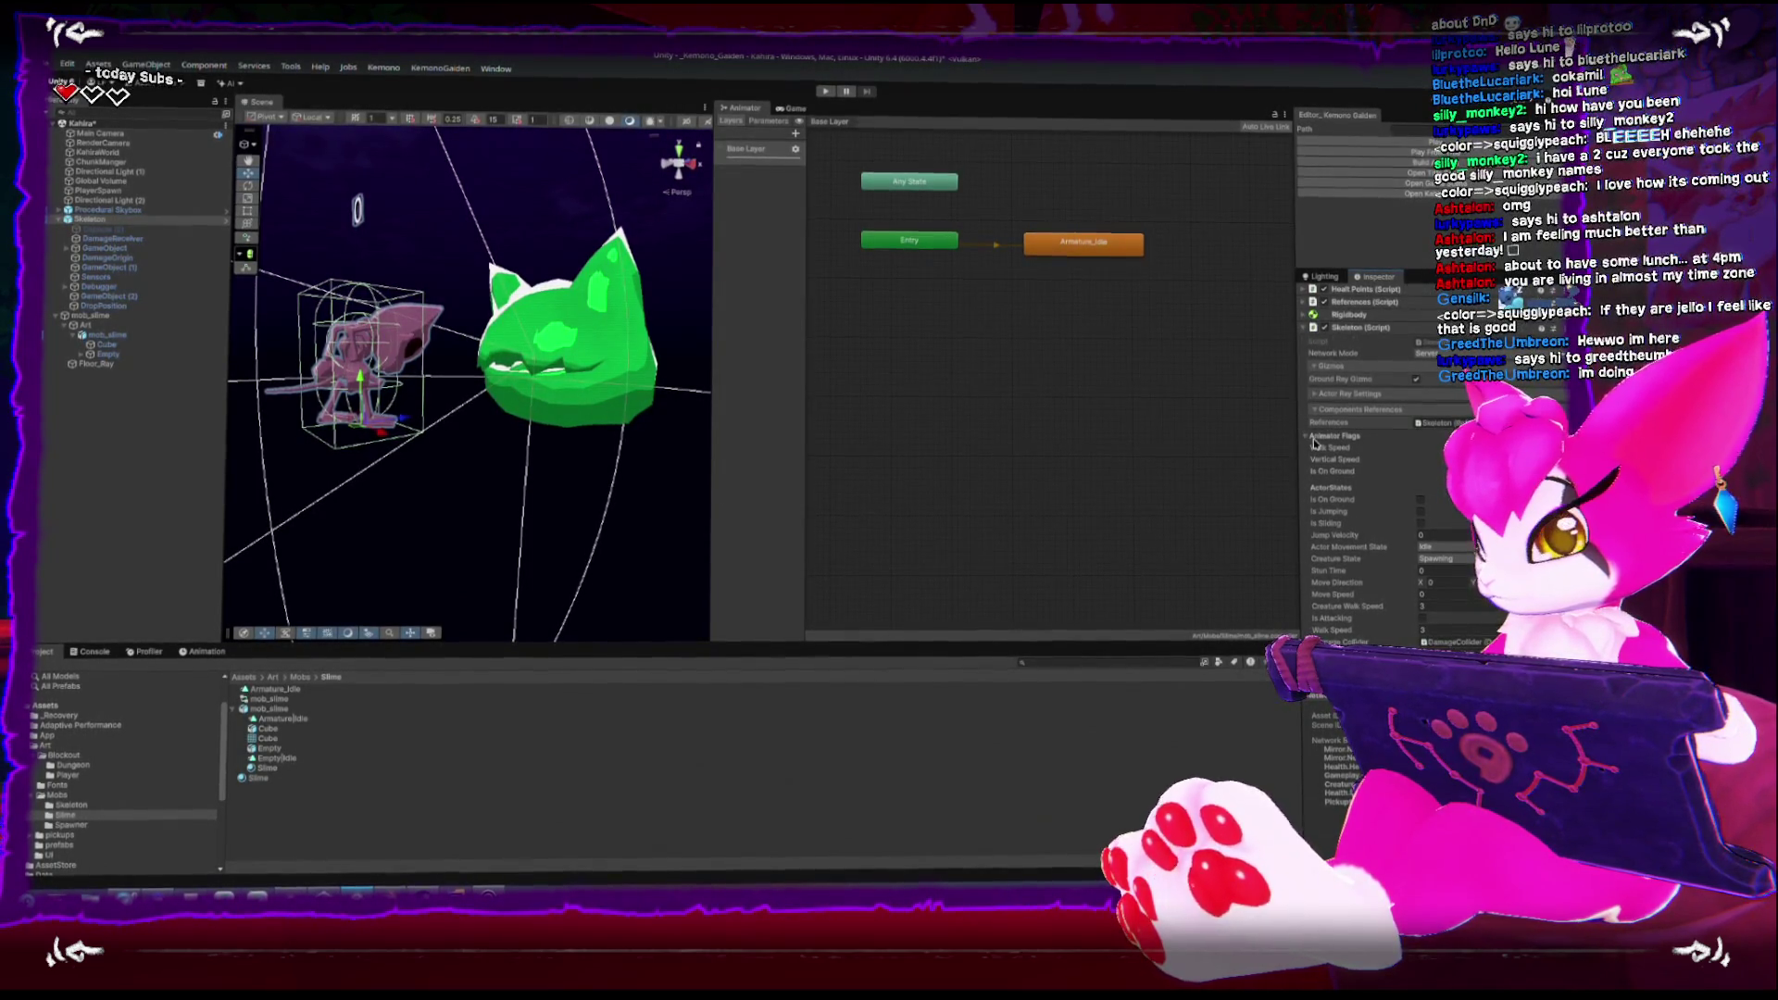
{"action": "left_click", "coordinate": [1313, 439]}
Scroll through the Skeleton's scripts, check Damage Messenger, then delete the Skeleton
{"action": "scroll", "coordinate": [1334, 463], "scroll_direction": "down", "scroll_amount": 1}
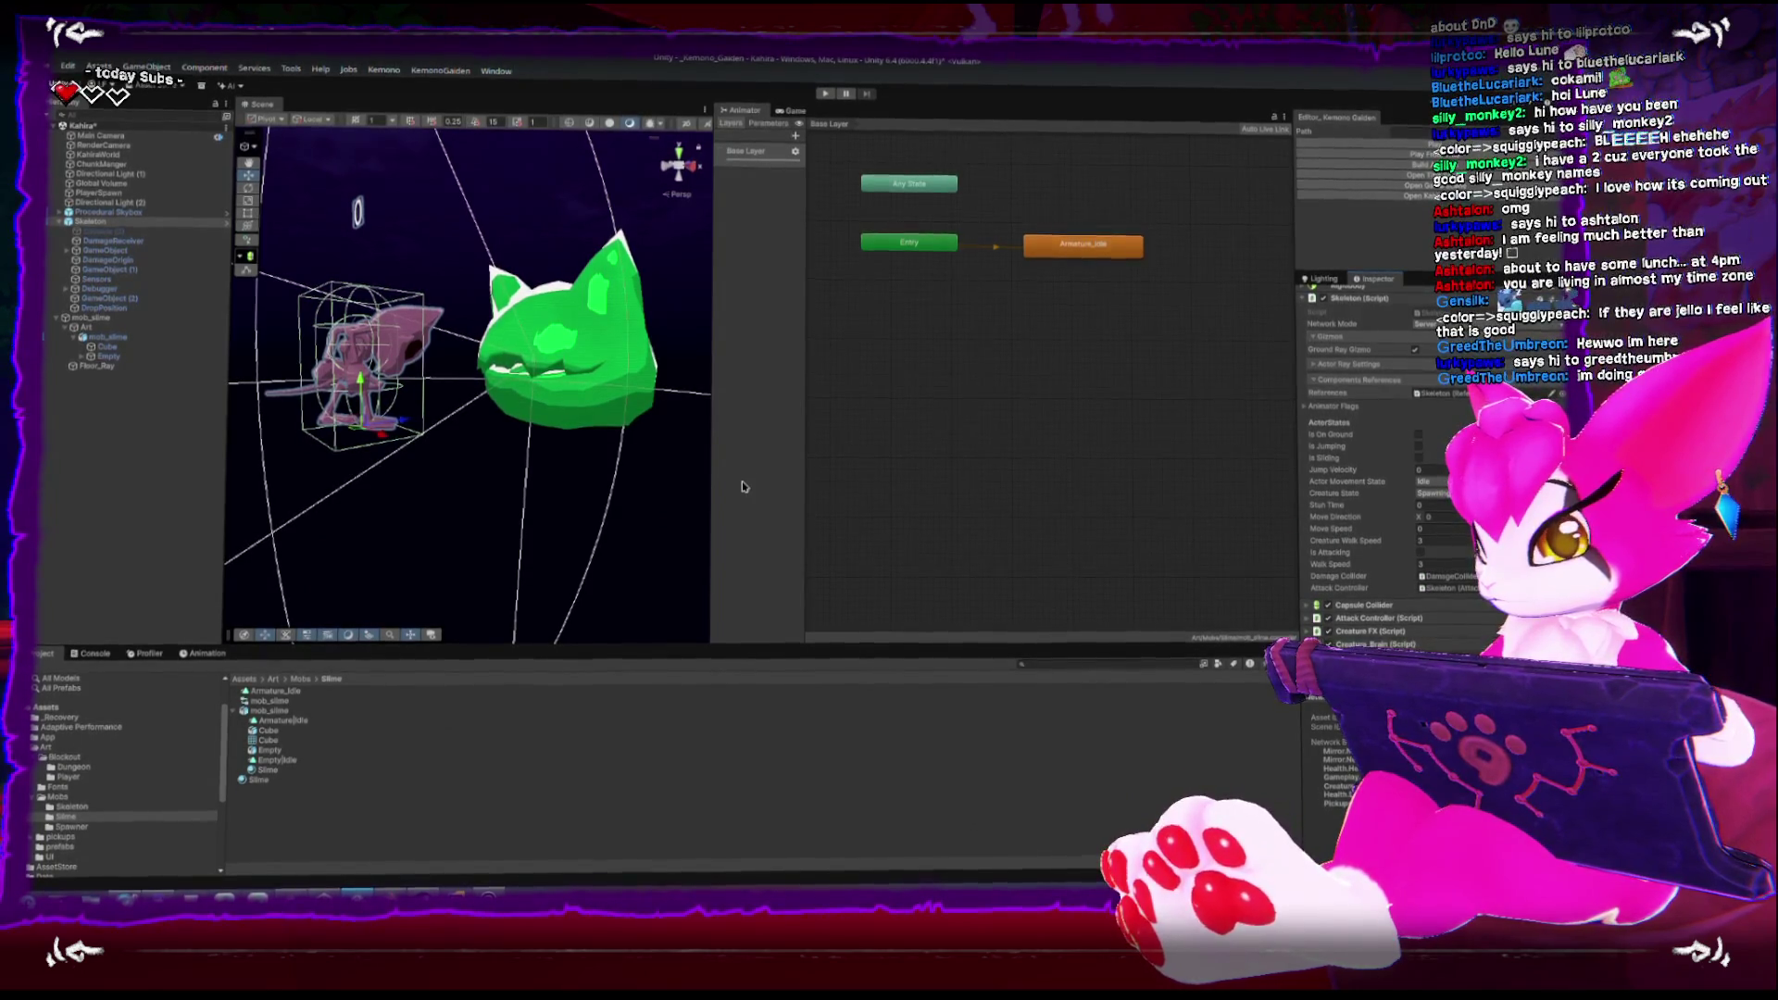
{"action": "scroll", "coordinate": [1409, 564], "scroll_direction": "down", "scroll_amount": 2}
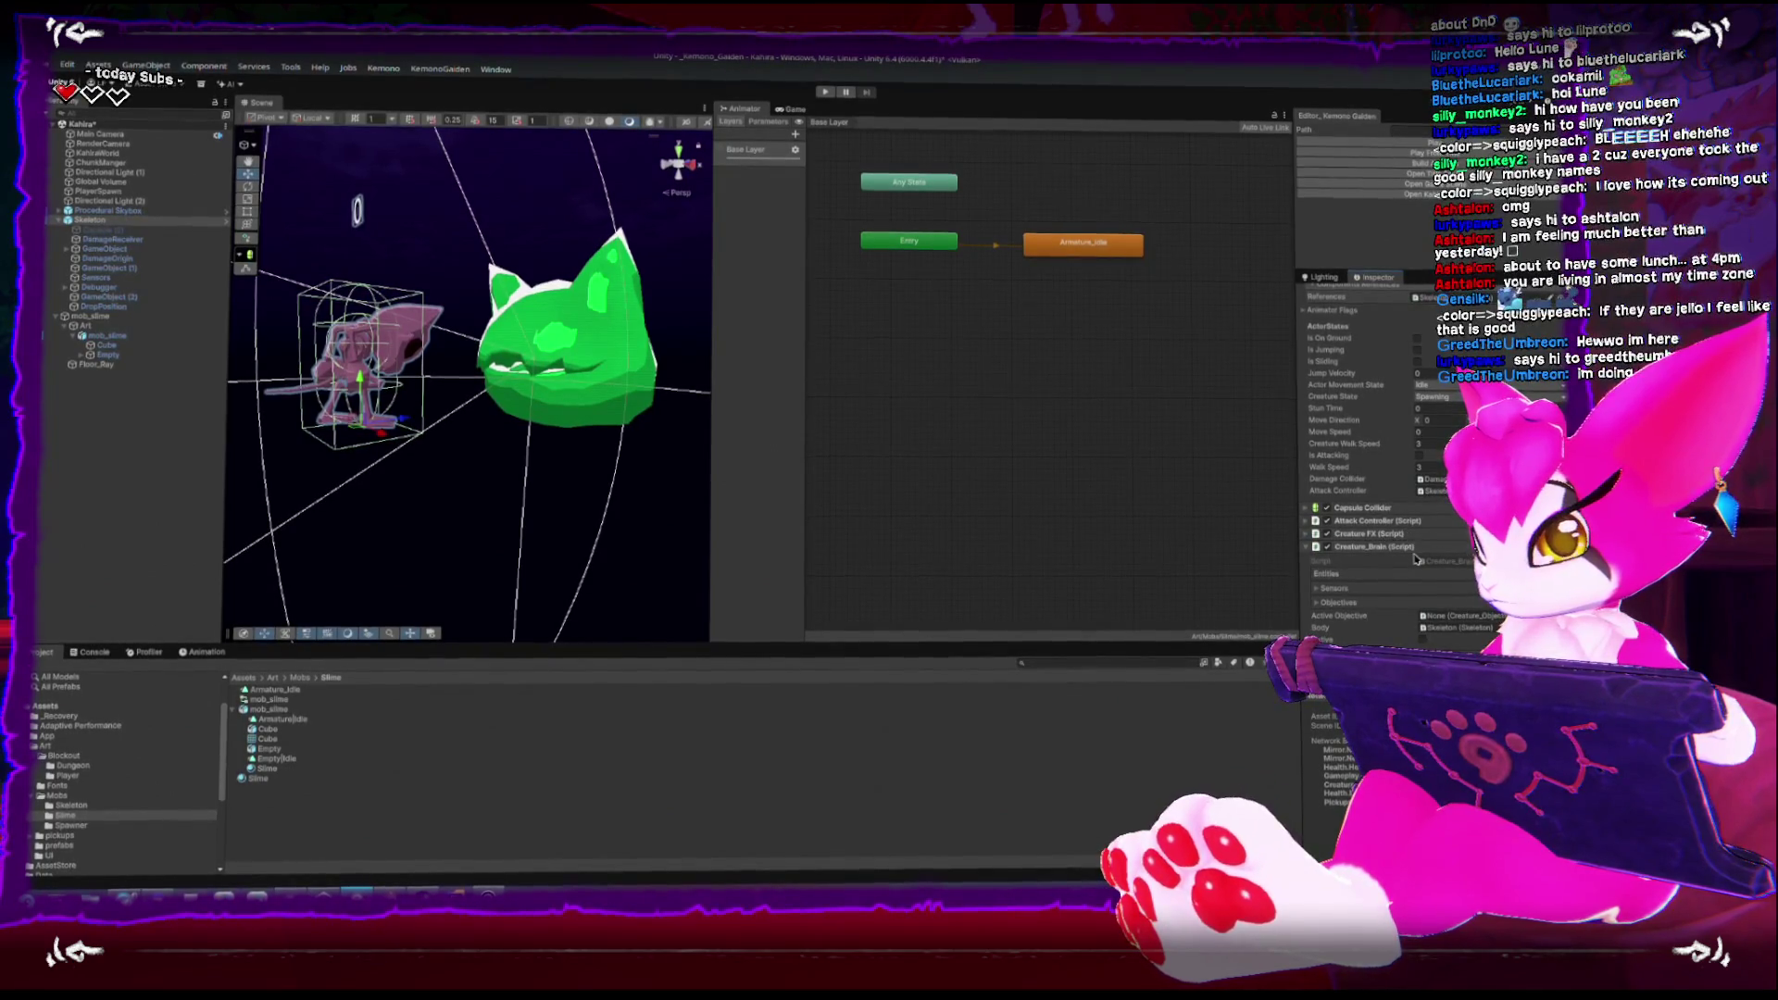
{"action": "scroll", "coordinate": [1416, 559], "scroll_direction": "down", "scroll_amount": 1}
{"action": "scroll", "coordinate": [1413, 554], "scroll_direction": "down", "scroll_amount": 2}
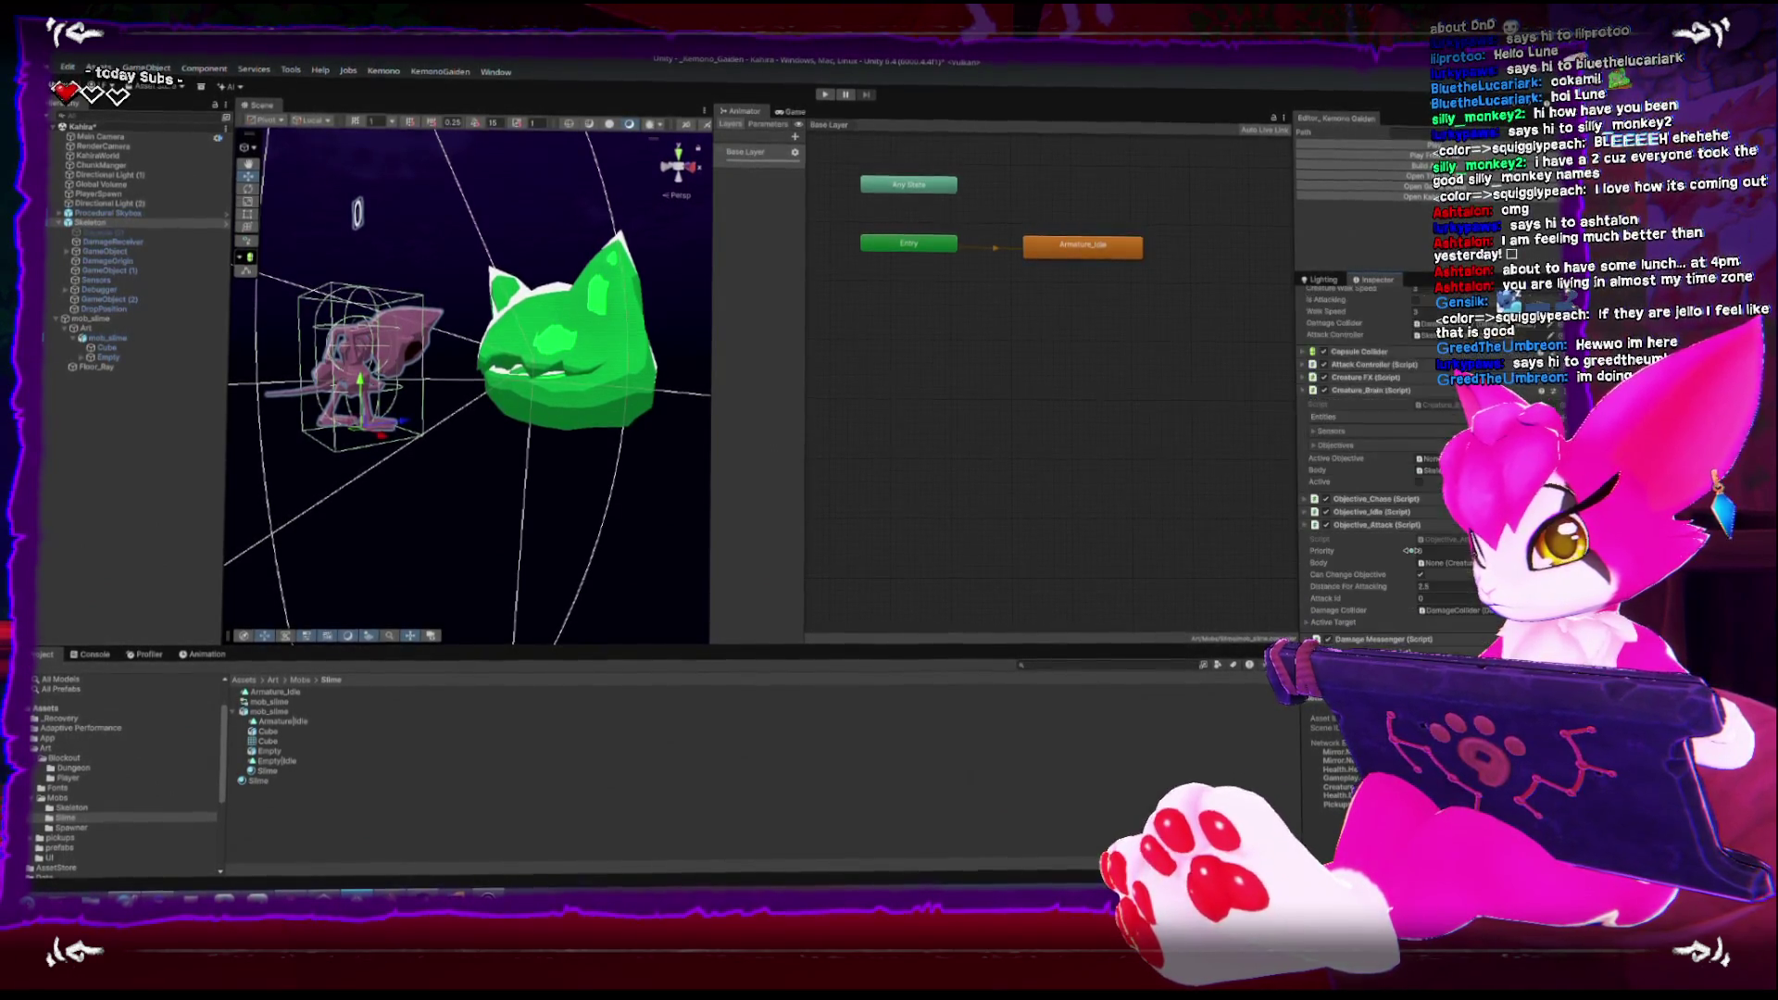
{"action": "scroll", "coordinate": [1411, 551], "scroll_direction": "down", "scroll_amount": 1}
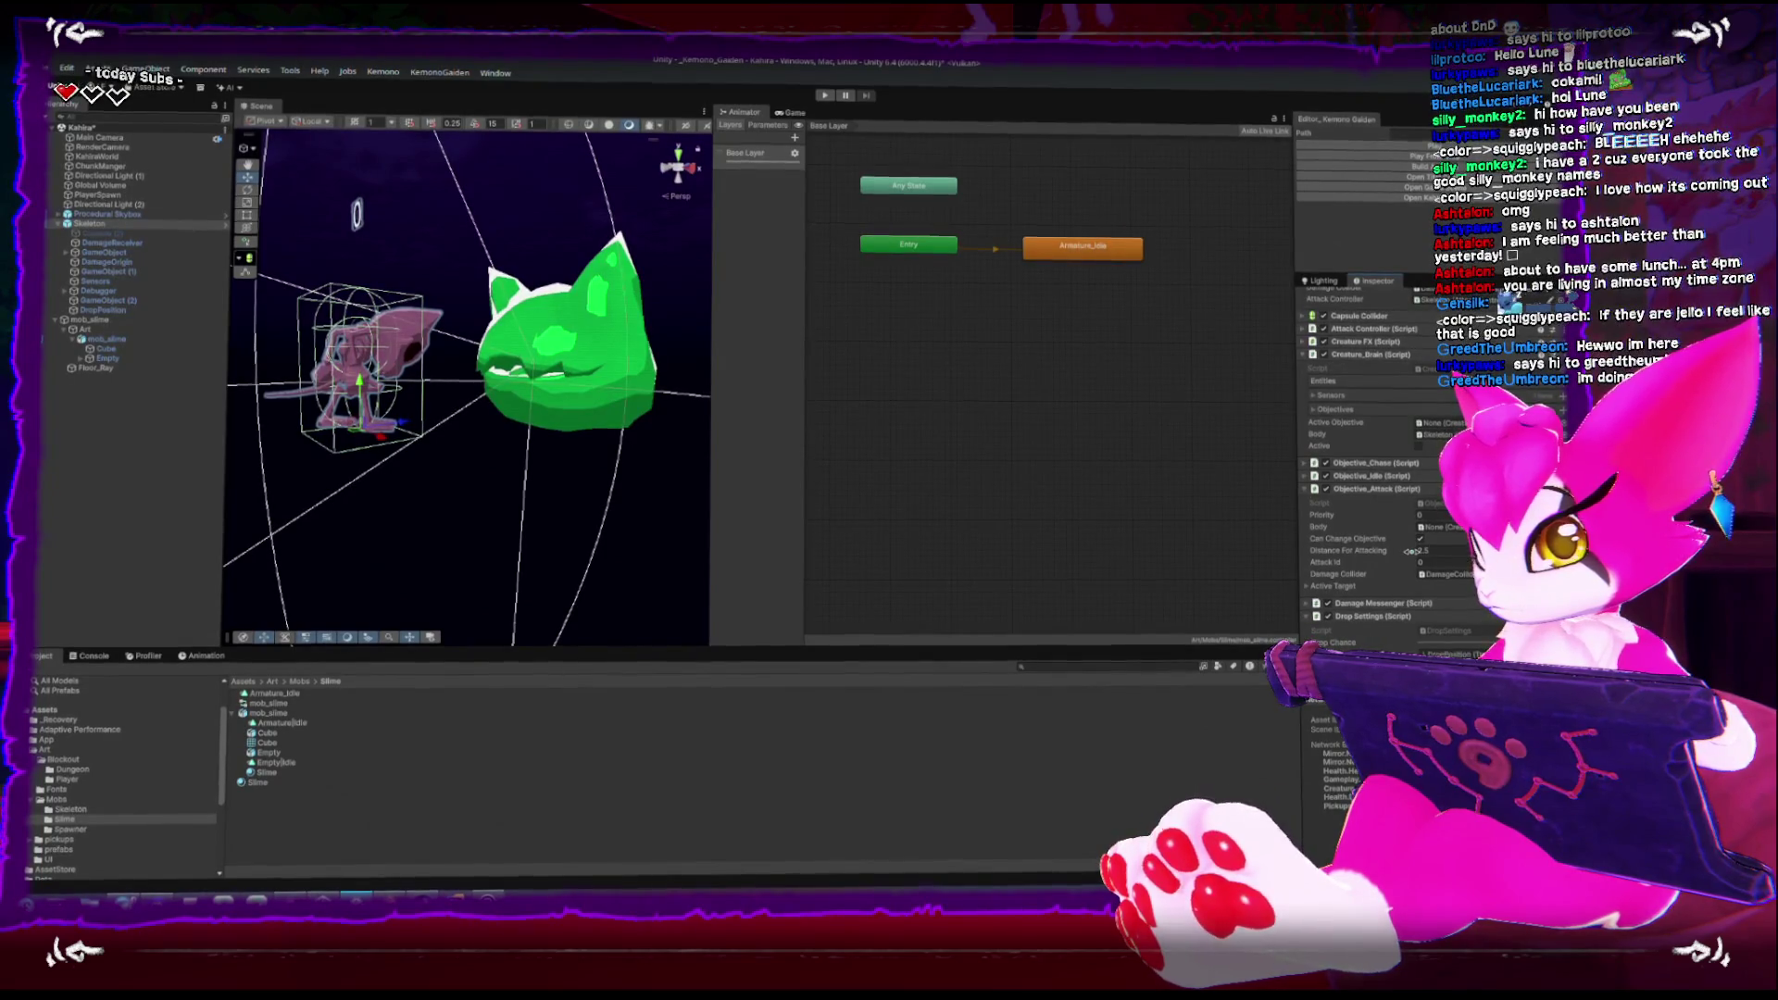
{"action": "left_click_drag", "start_coordinate": [1350, 603], "coordinate": [1392, 596]}
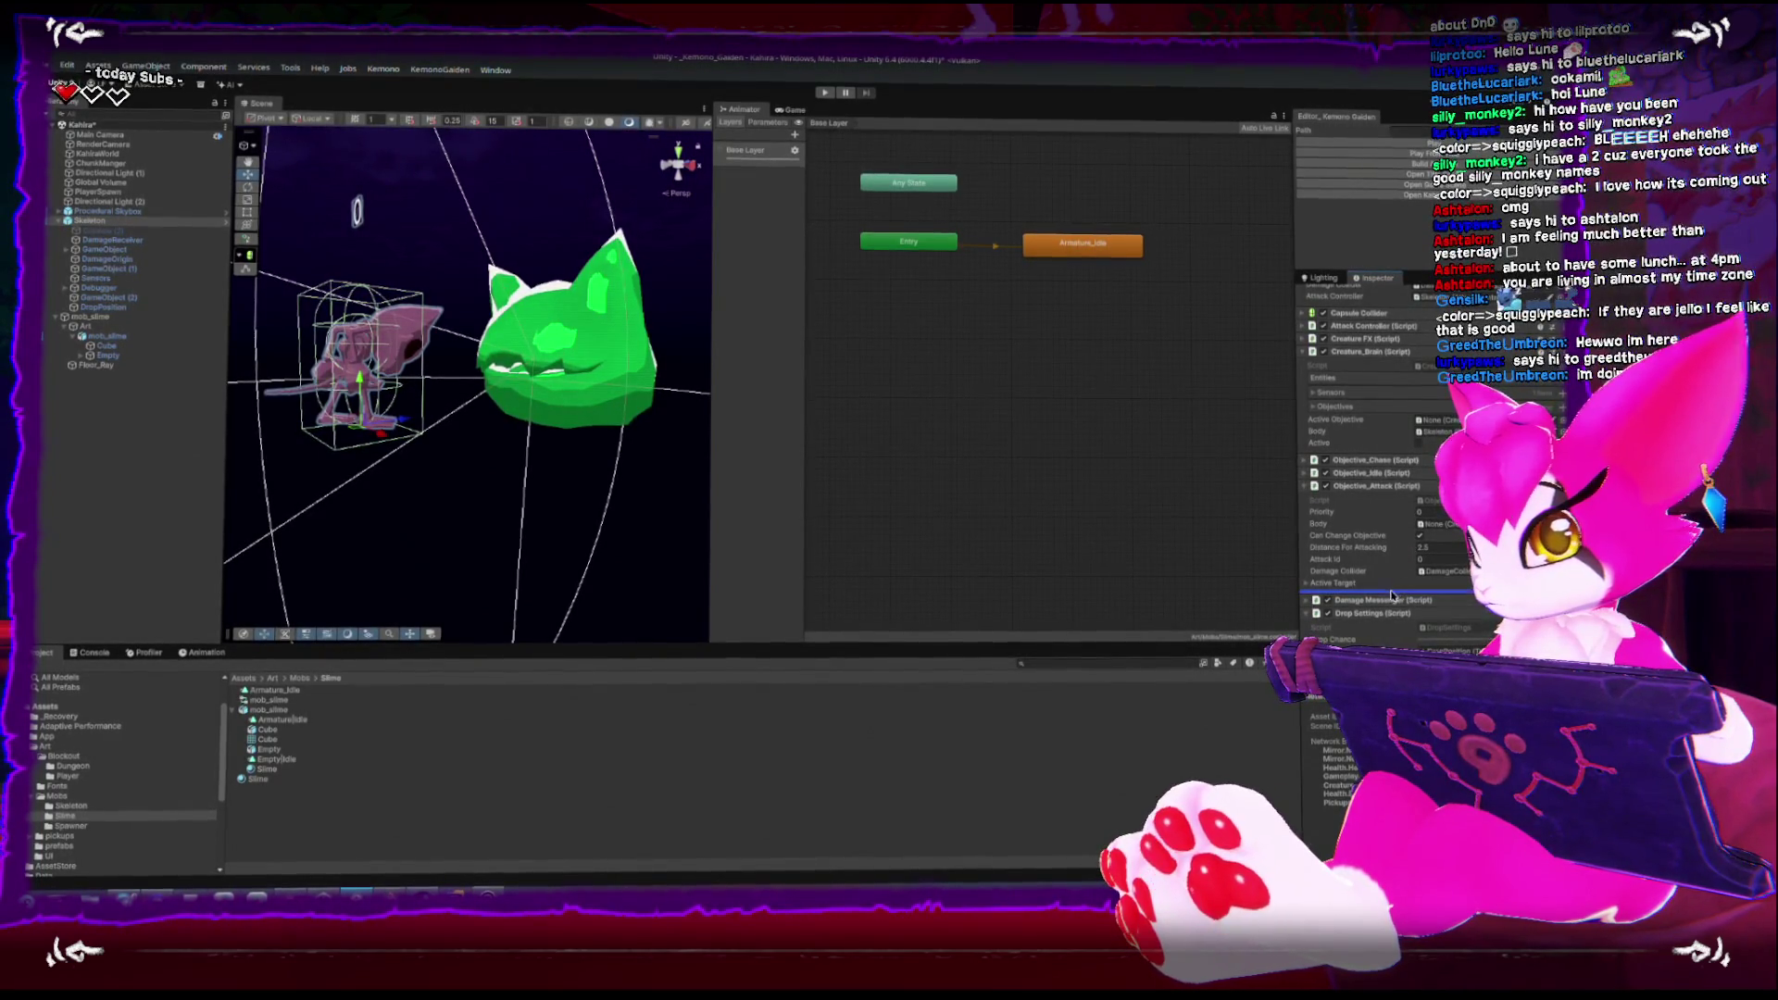
{"action": "left_click", "coordinate": [1307, 603]}
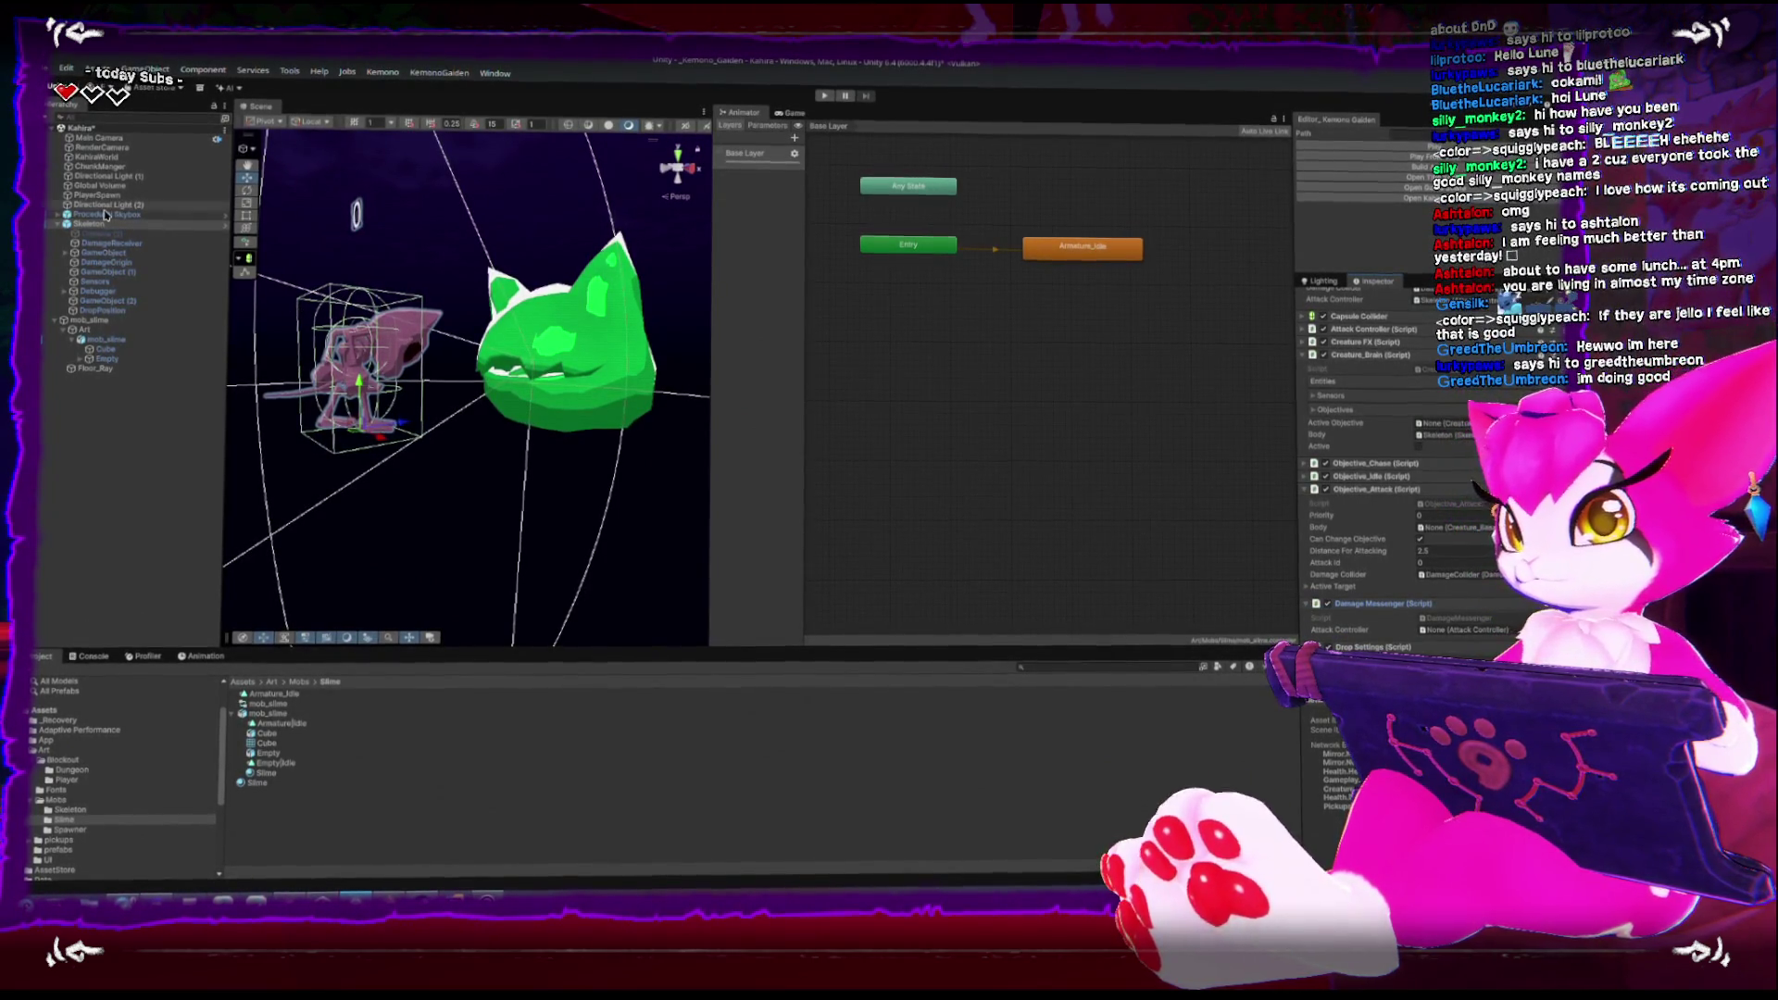
{"action": "key", "text": "Delete"}
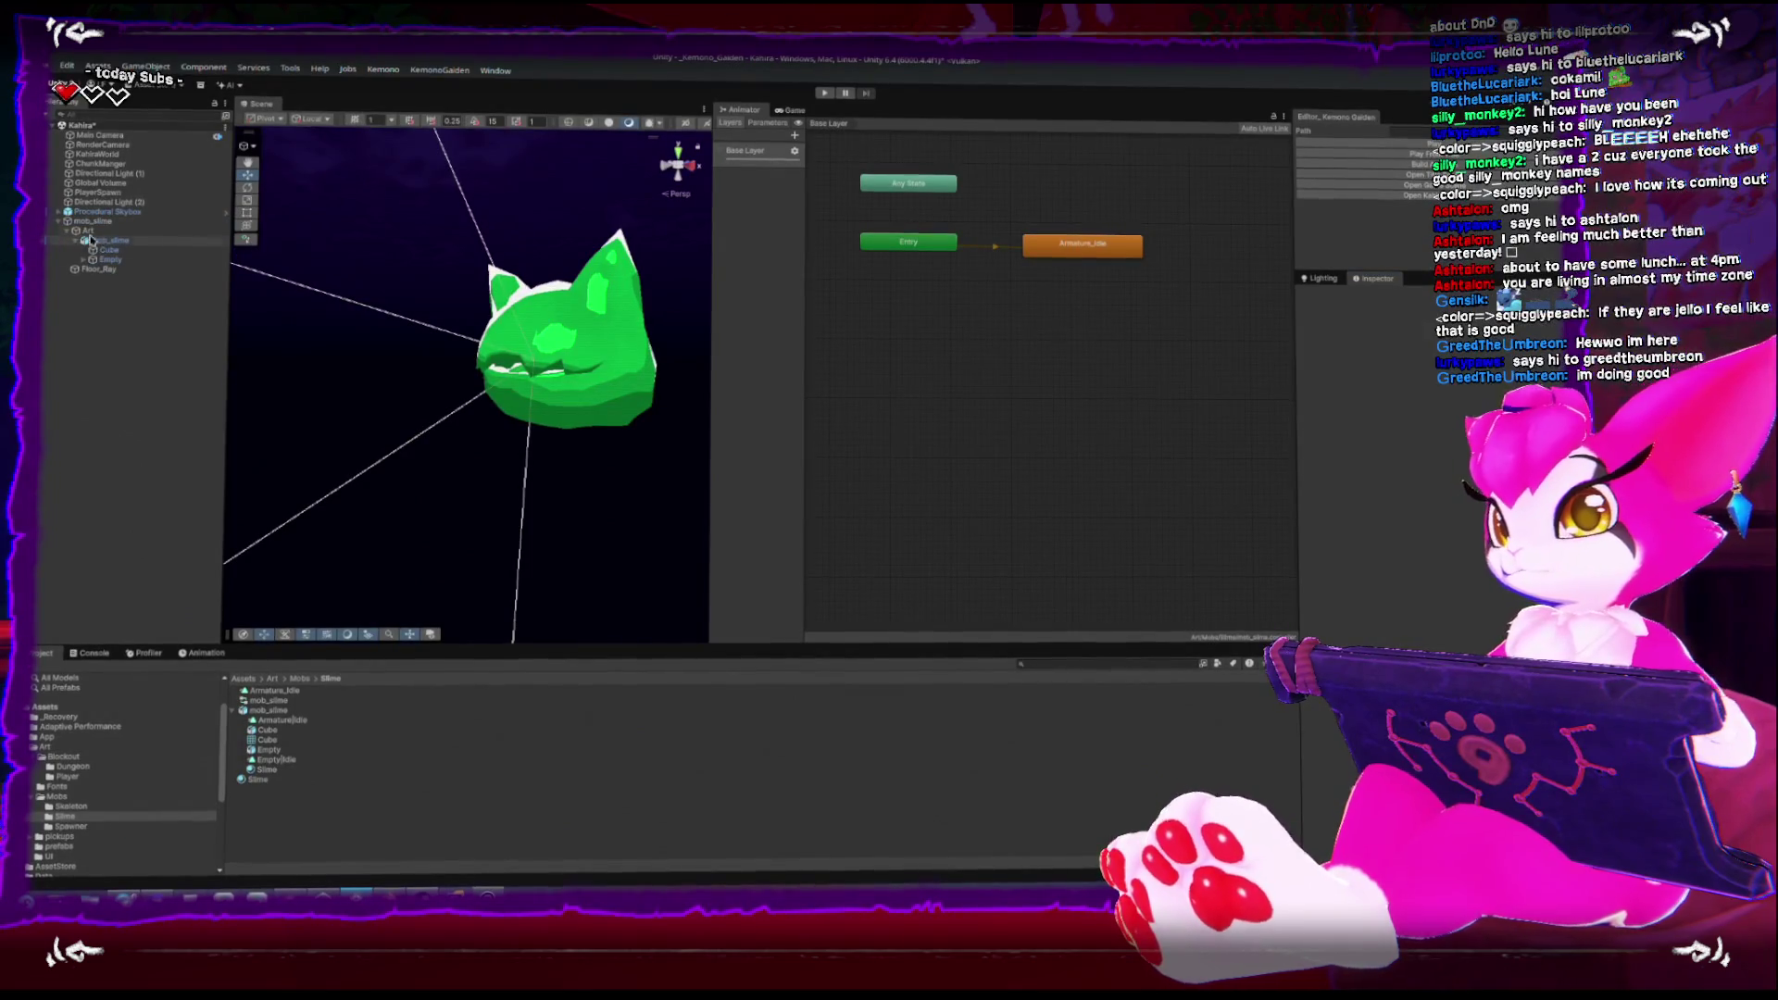
Frame mob_slime and undo the deletion so the Skeleton returns beside it
{"action": "left_click", "coordinate": [80, 223]}
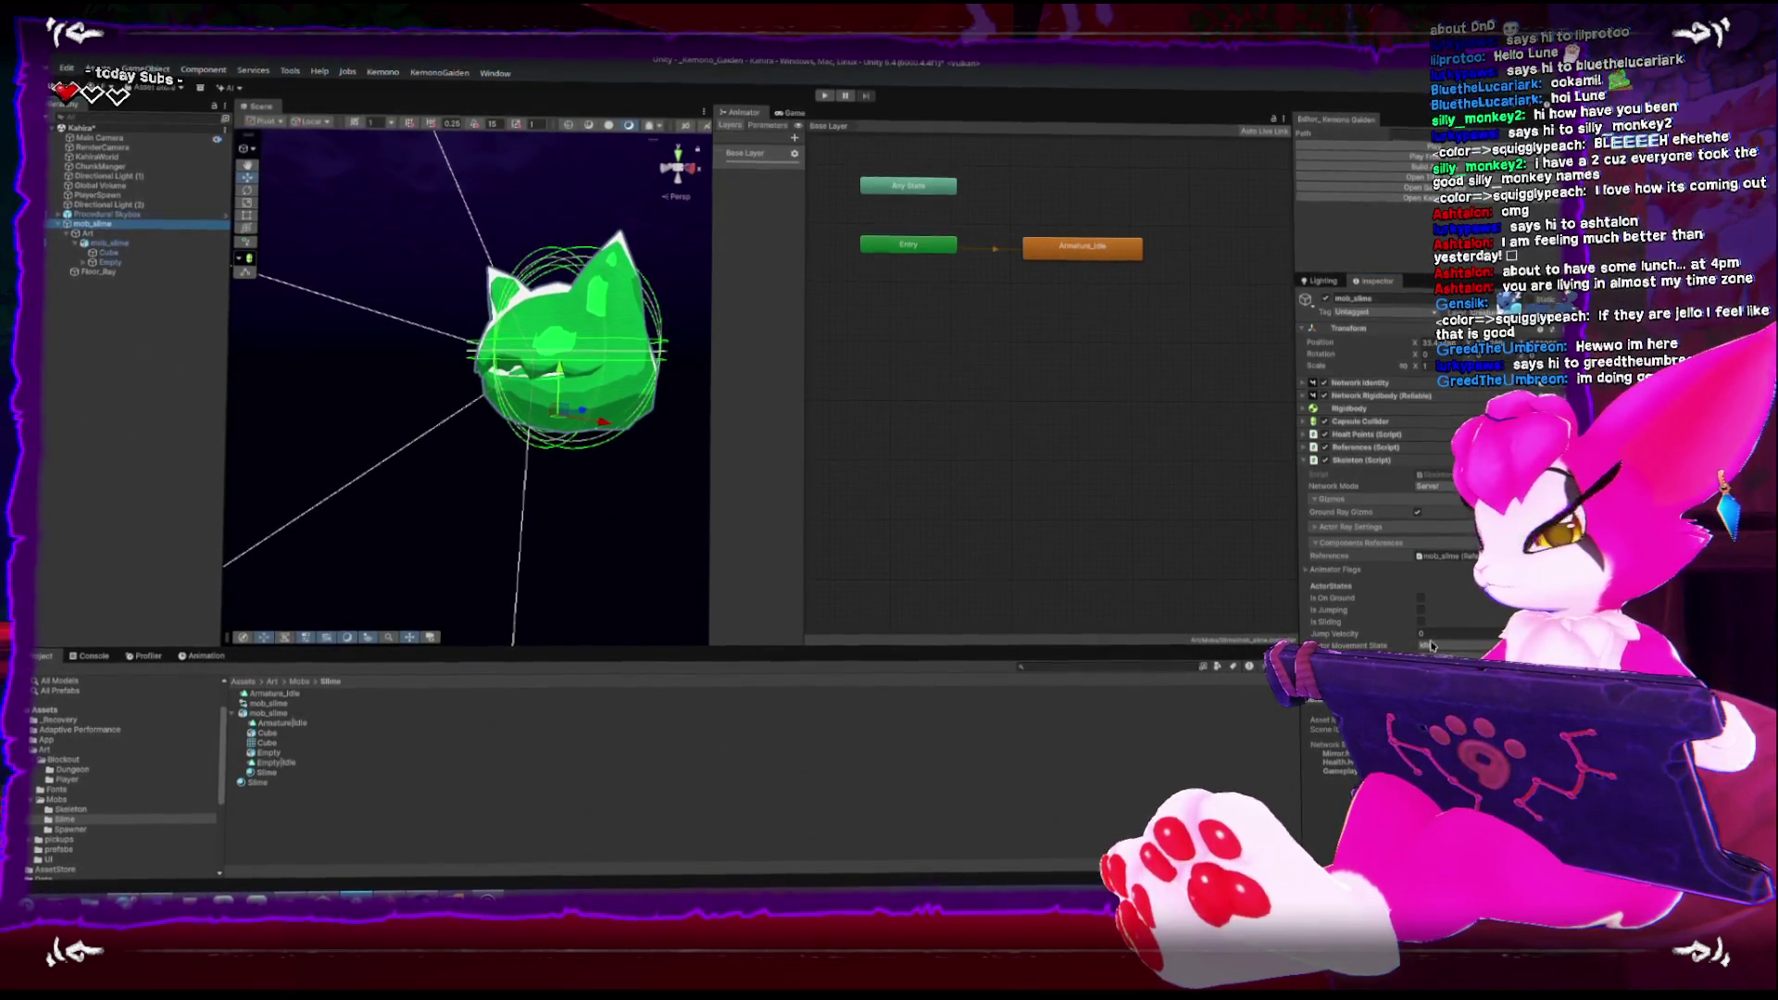
{"action": "key", "text": "f"}
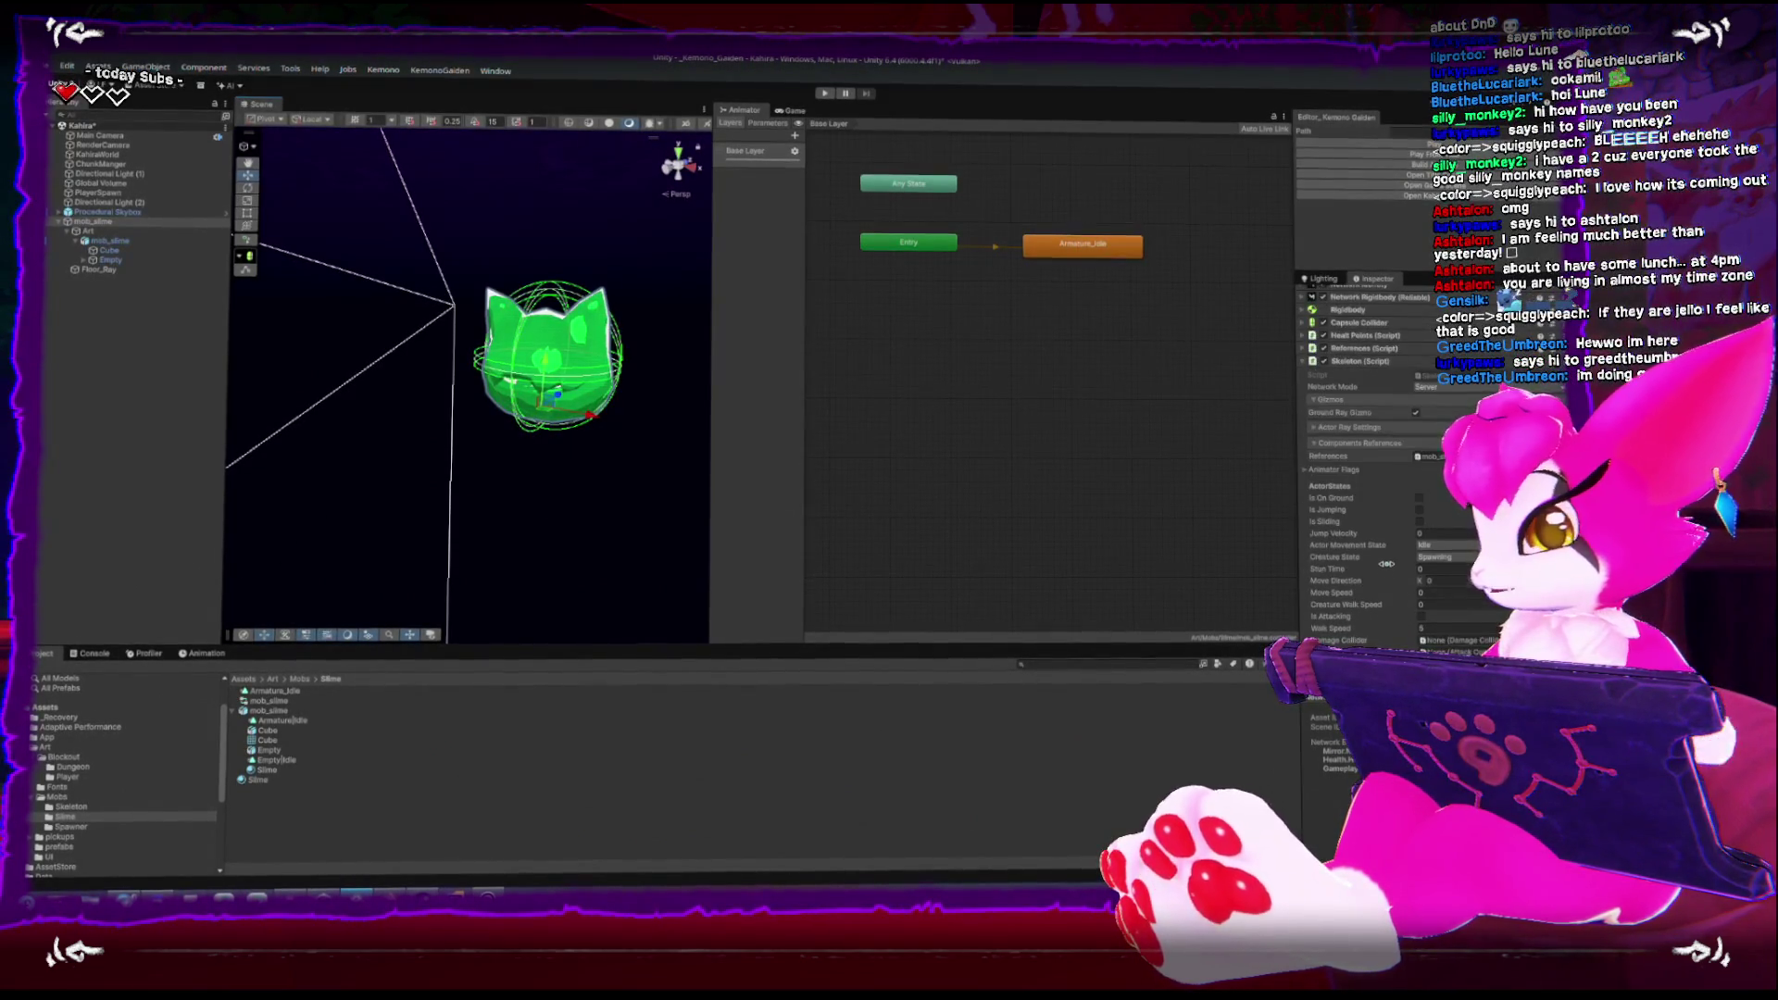
{"action": "key", "text": "ctrl+z"}
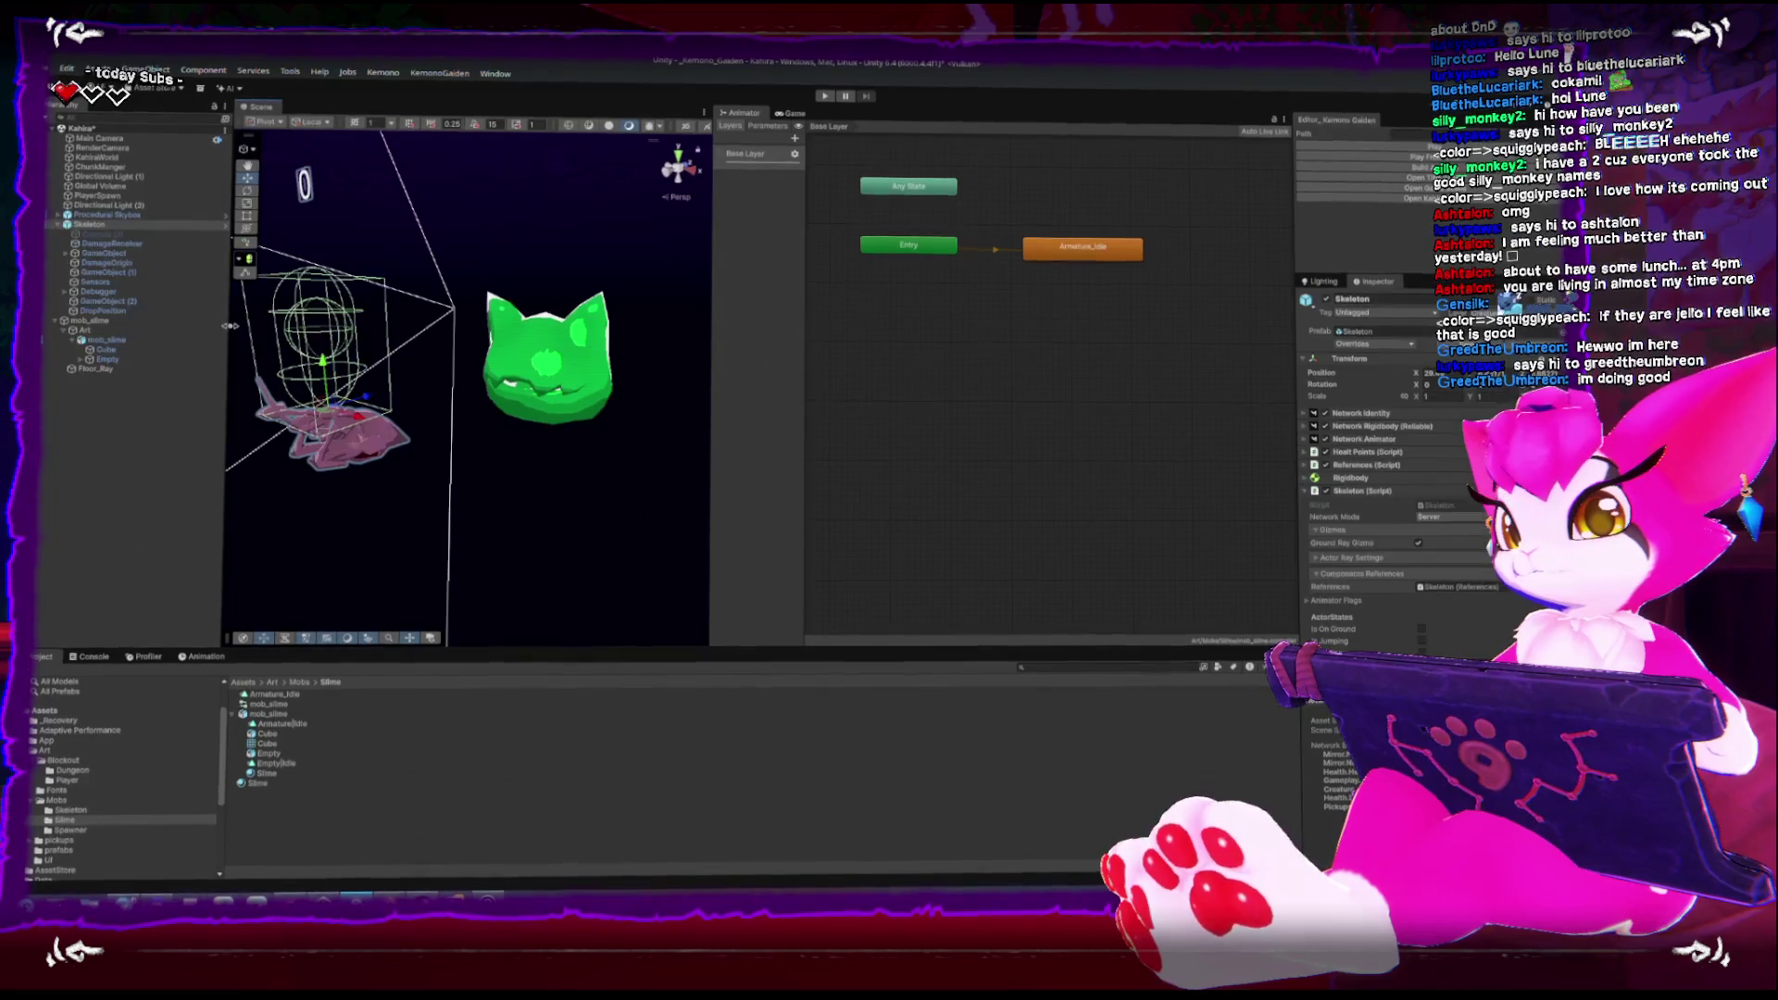
{"action": "left_click_drag", "start_coordinate": [480, 479], "coordinate": [451, 337]}
Preview the skeleton model's animation poses on the timeline and view its animator states
{"action": "left_click", "coordinate": [205, 655]}
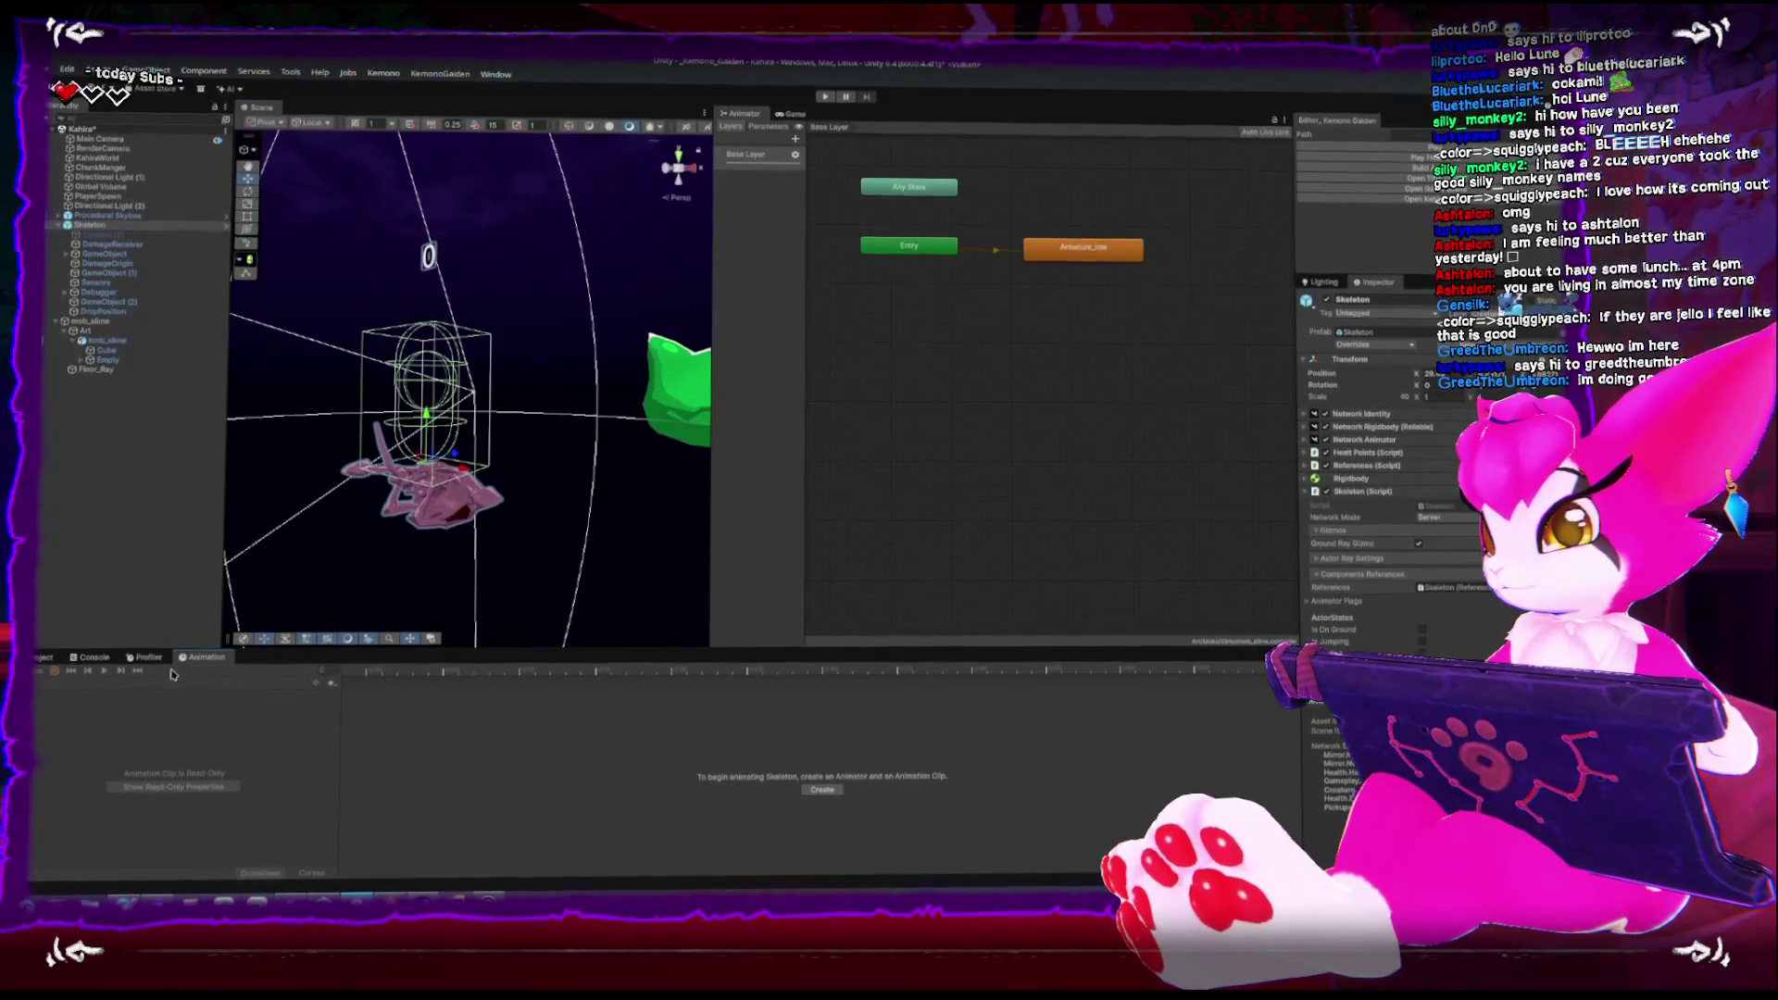
{"action": "left_click", "coordinate": [65, 254]}
{"action": "left_click", "coordinate": [107, 264]}
{"action": "mouse_move", "coordinate": [404, 677]}
{"action": "left_mouse_down"}
{"action": "mouse_move", "coordinate": [731, 667]}
{"action": "mouse_move", "coordinate": [583, 667]}
{"action": "mouse_move", "coordinate": [630, 667]}
{"action": "left_mouse_up"}
{"action": "left_click", "coordinate": [299, 425]}
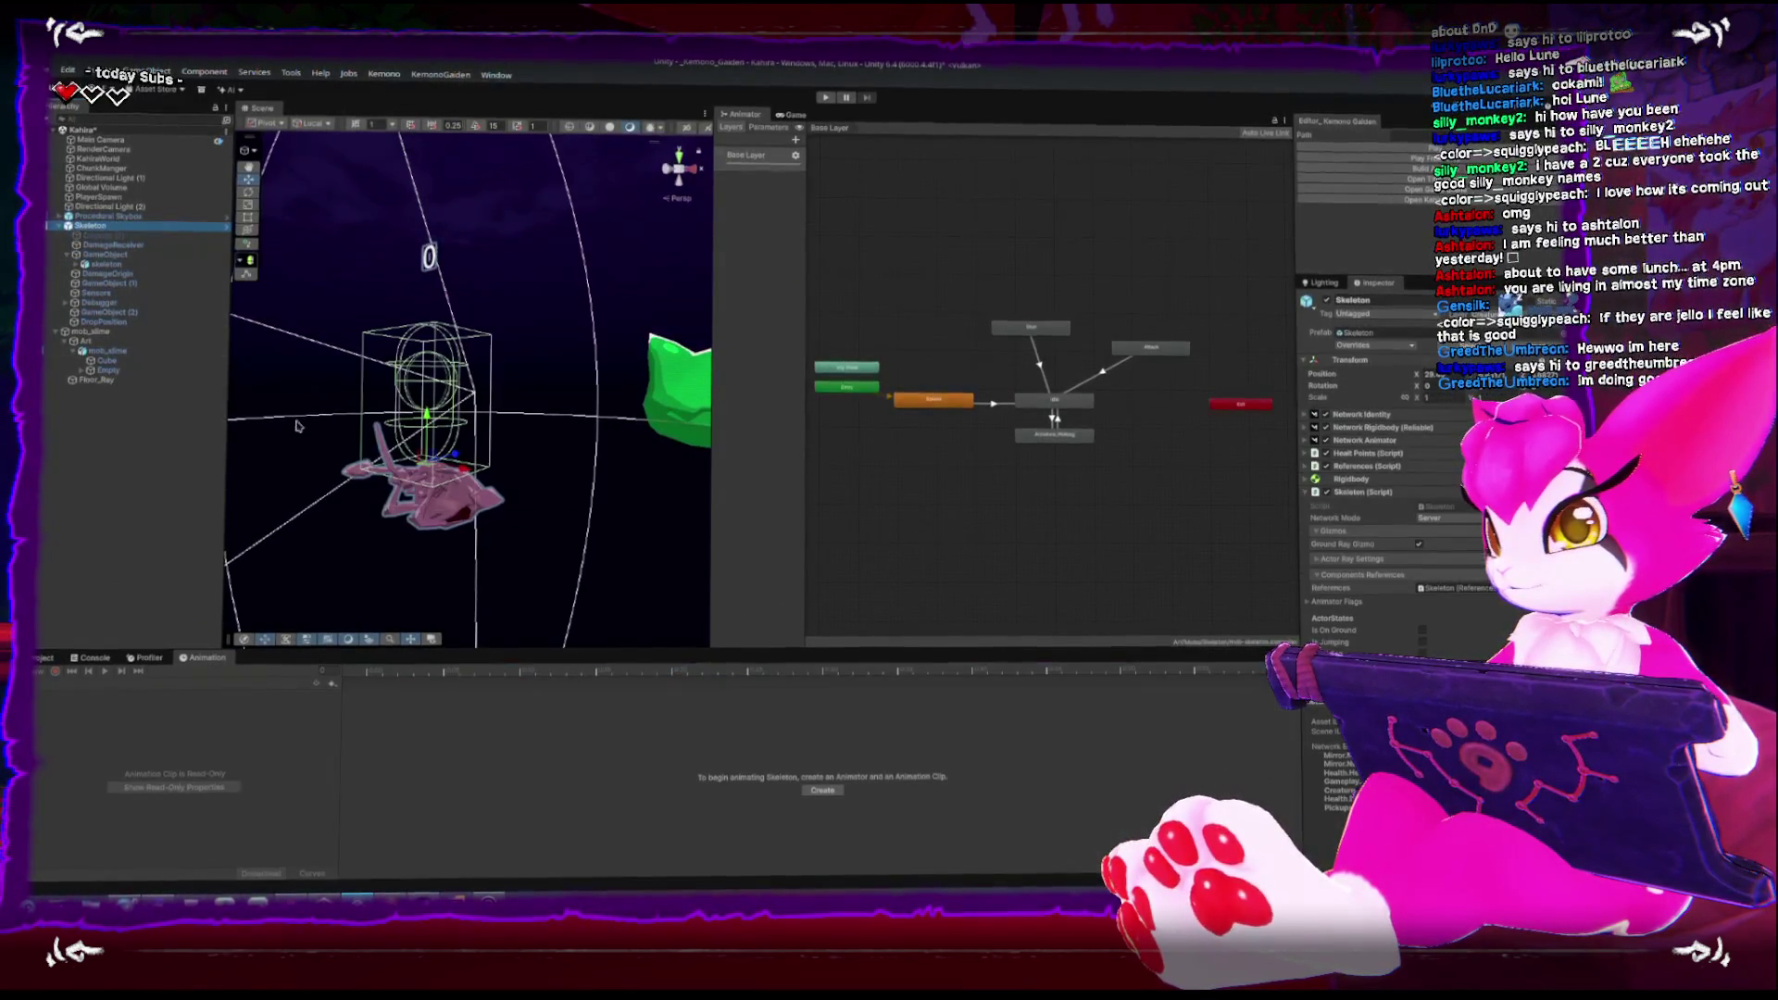
{"action": "left_click_drag", "start_coordinate": [568, 420], "coordinate": [396, 346]}
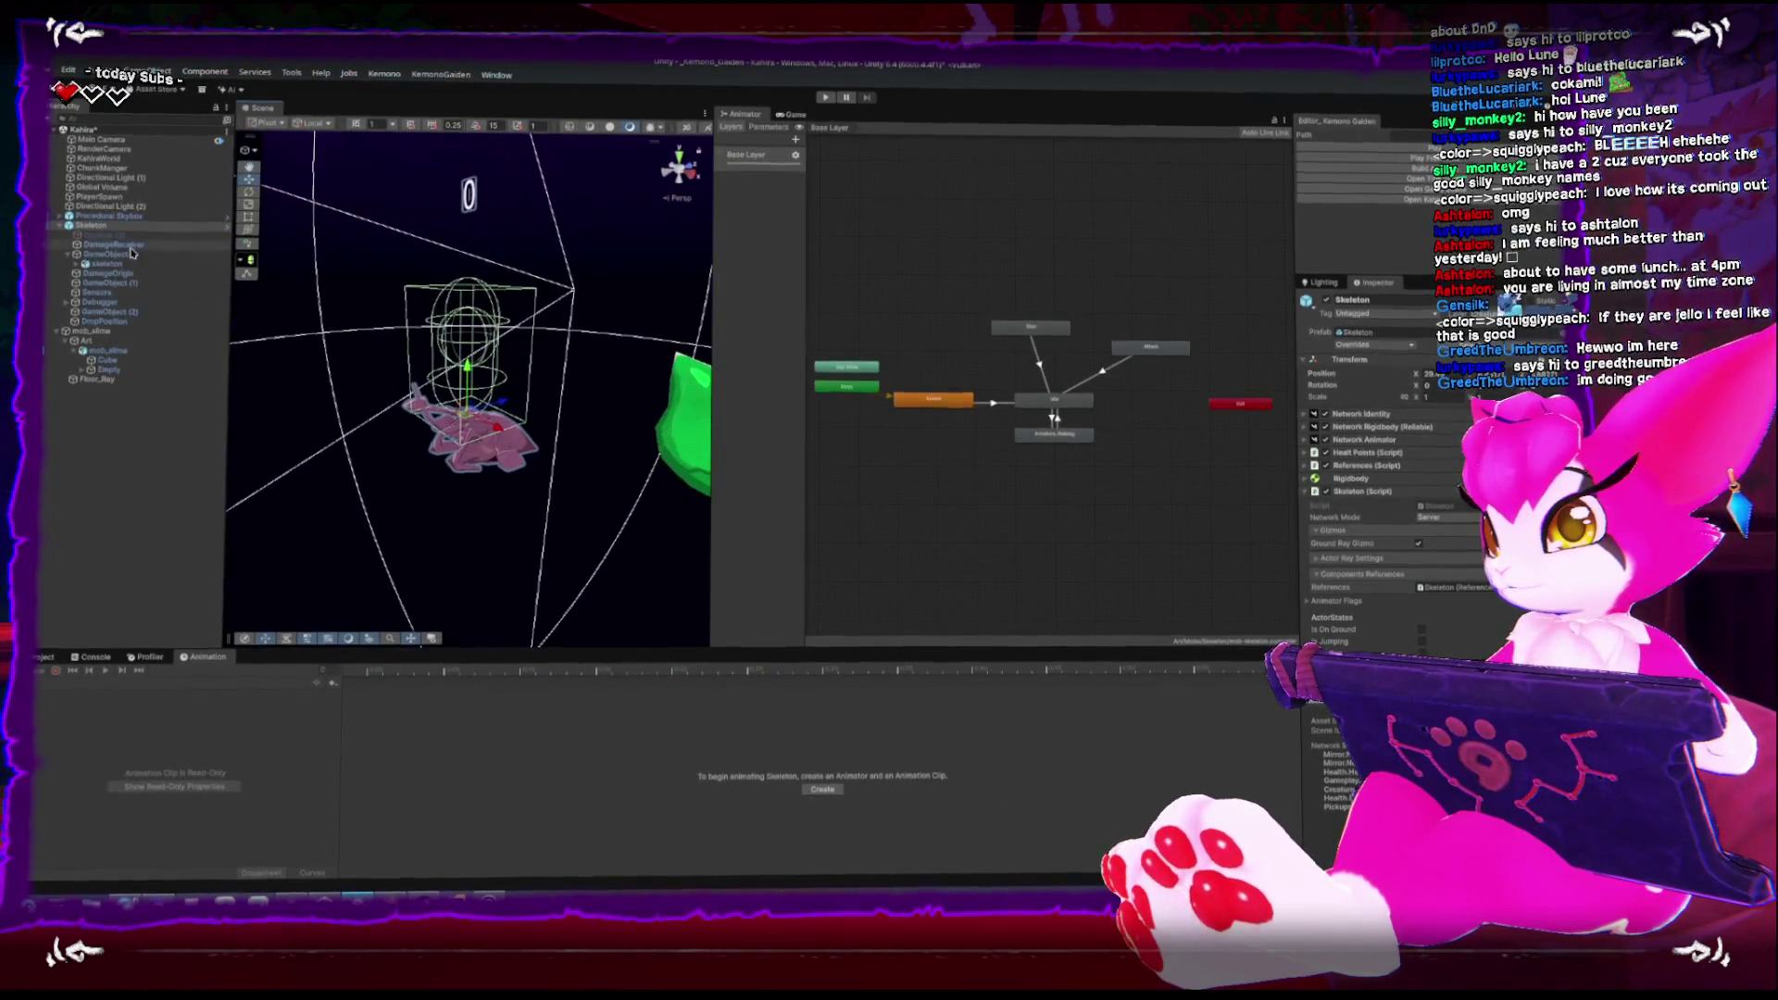
{"action": "mouse_move", "coordinate": [444, 563]}
{"action": "left_mouse_down"}
{"action": "mouse_move", "coordinate": [589, 385]}
{"action": "mouse_move", "coordinate": [529, 344]}
{"action": "mouse_move", "coordinate": [781, 209]}
{"action": "left_mouse_up"}
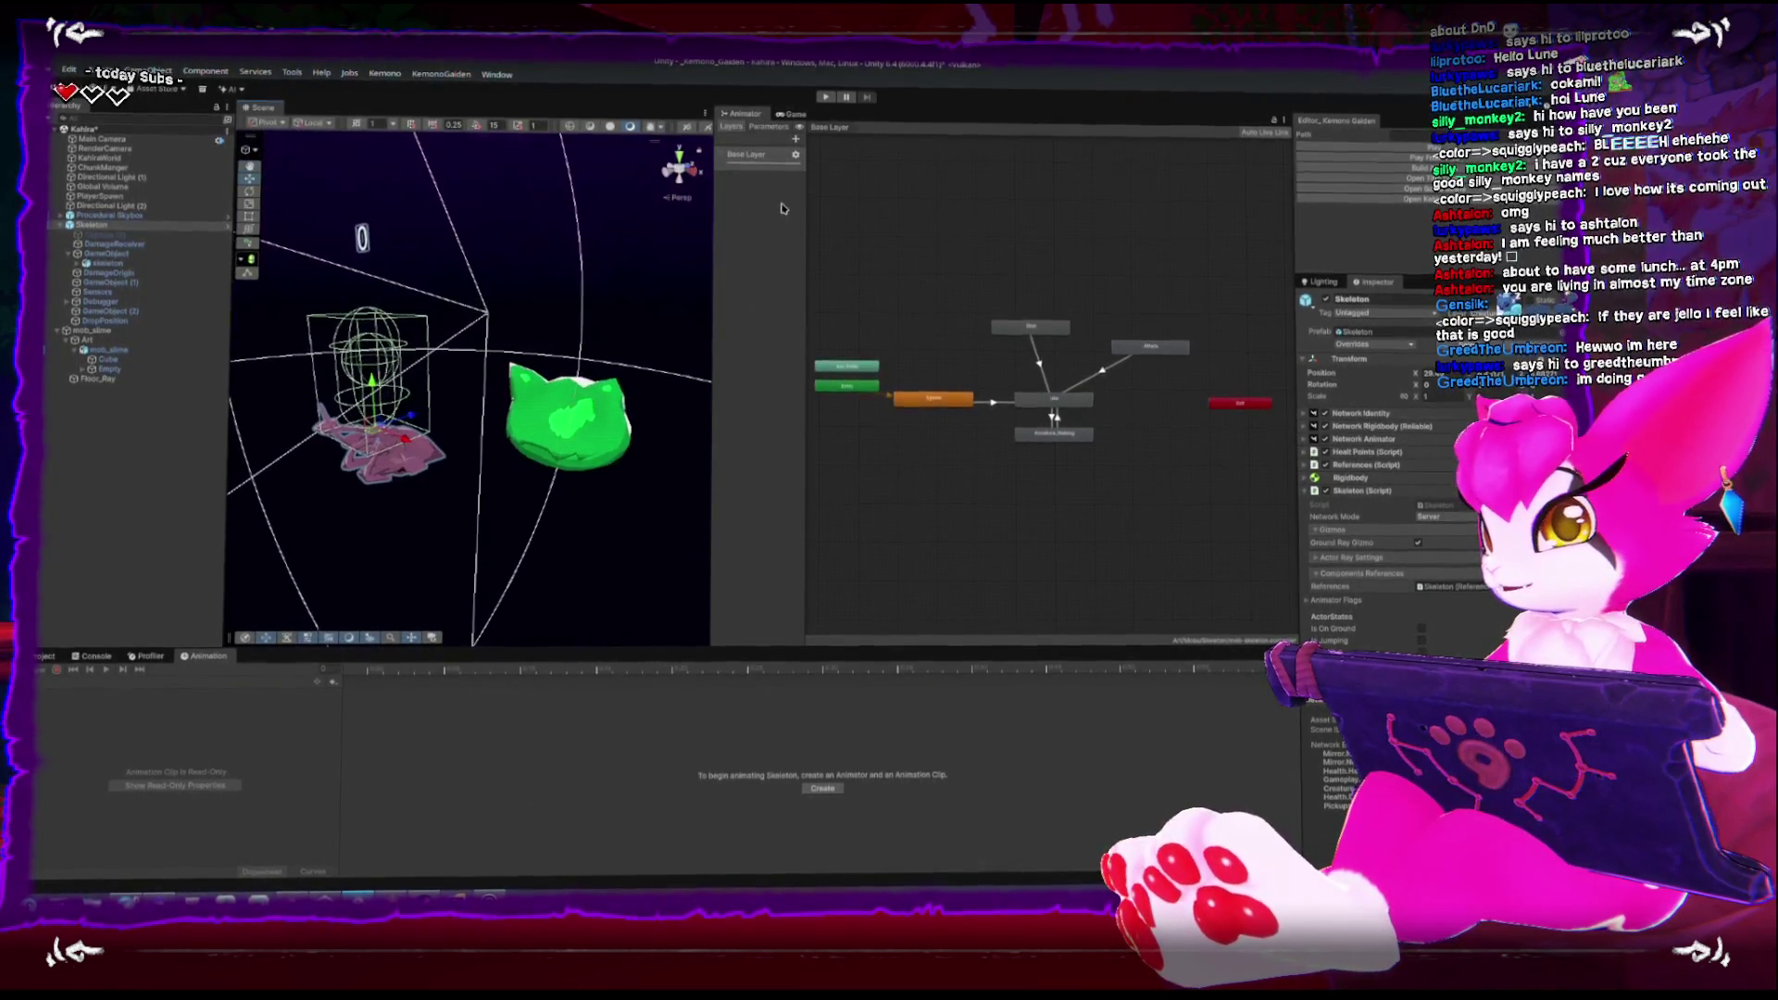
{"action": "left_click", "coordinate": [578, 436]}
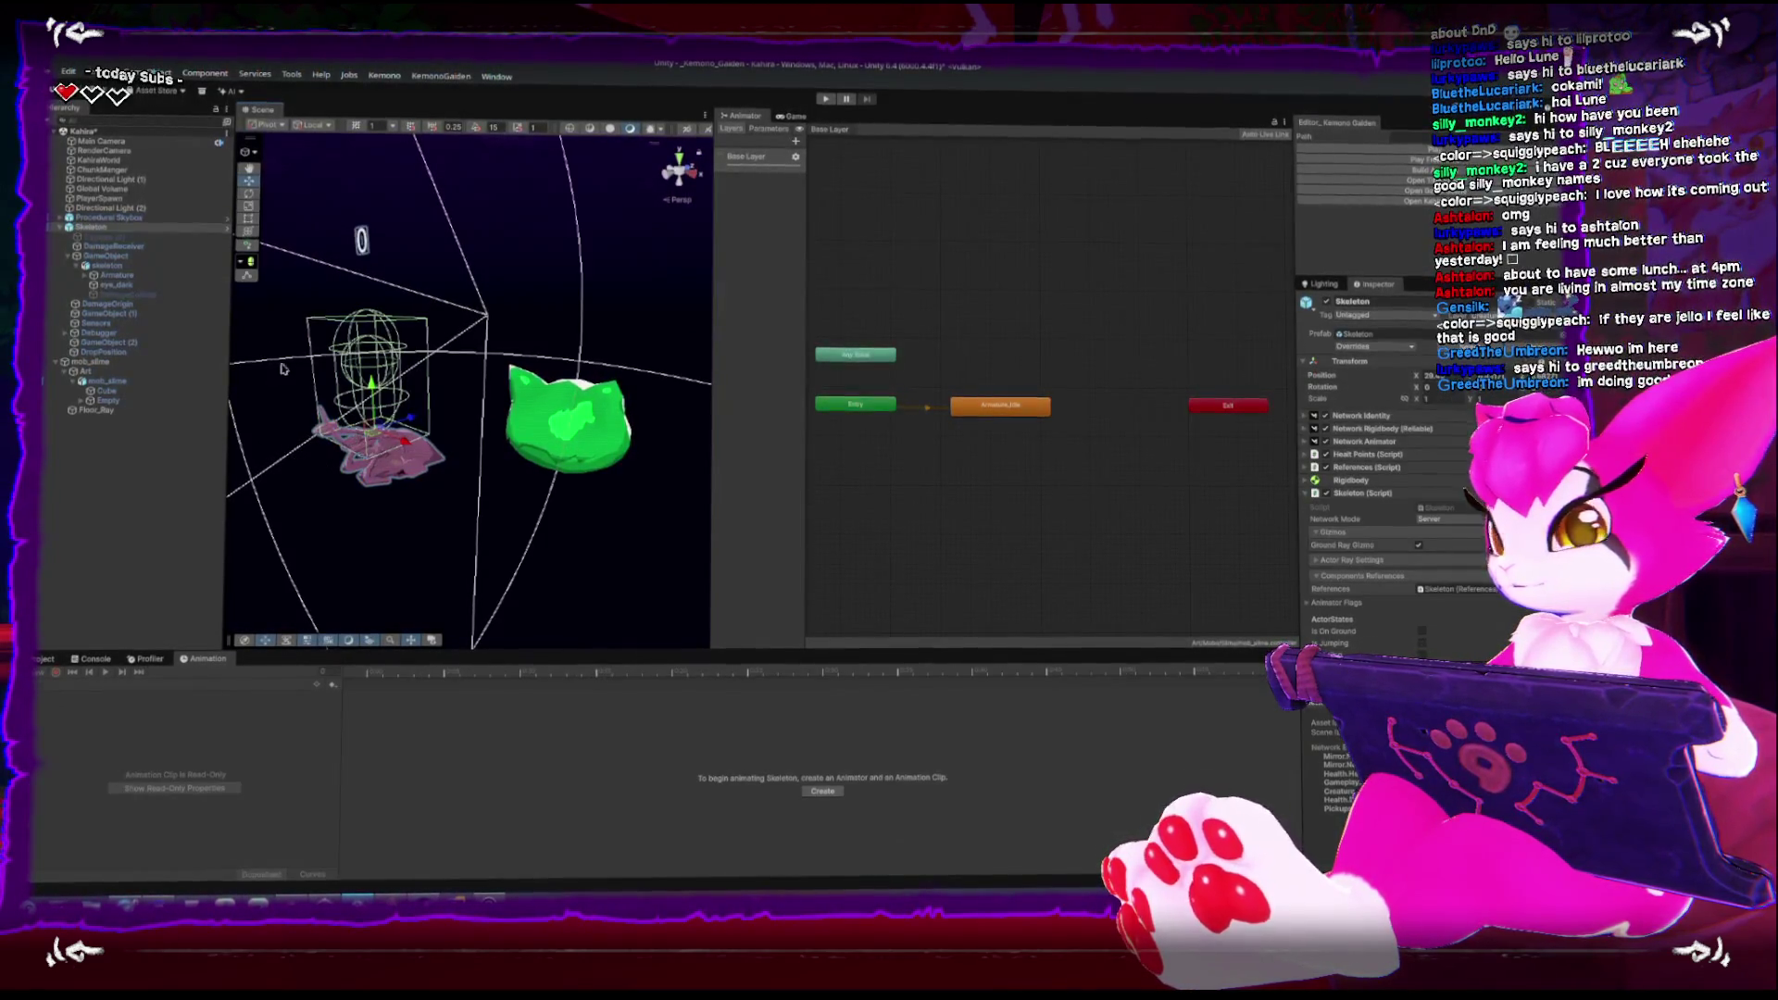
Compare the Skeleton's script components with mob_slime's setup
{"action": "left_click", "coordinate": [1305, 398]}
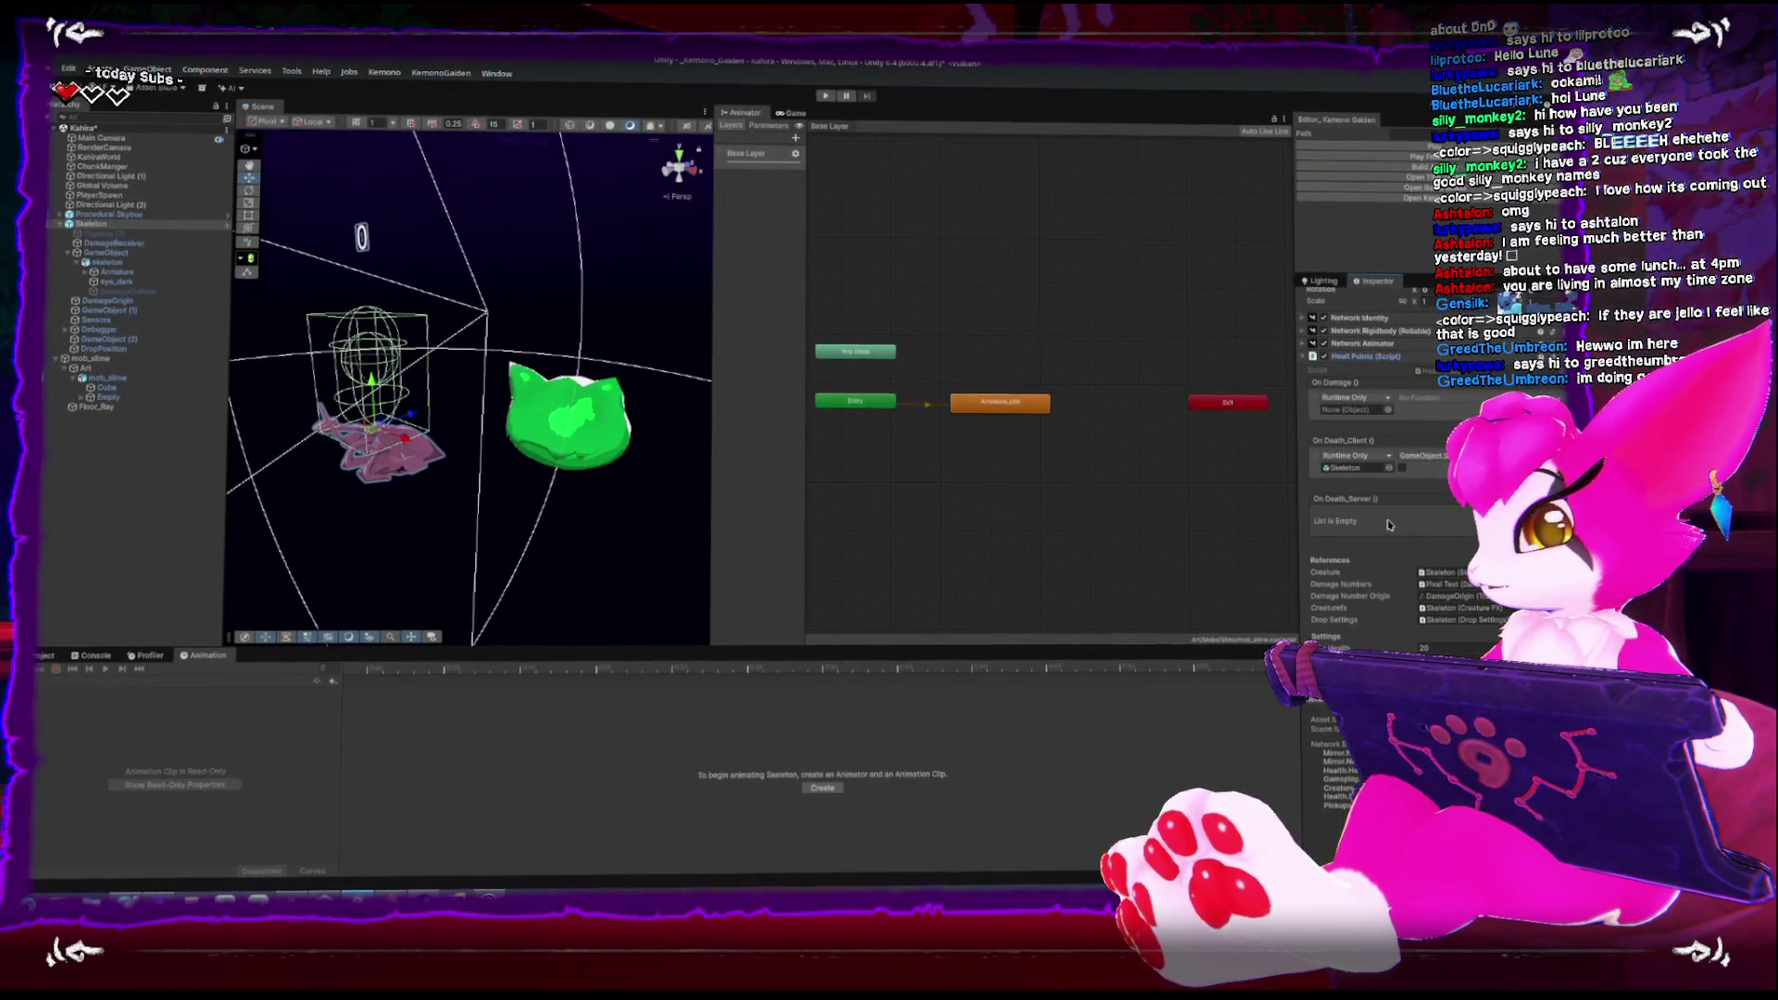
{"action": "scroll", "coordinate": [1388, 526], "scroll_direction": "down", "scroll_amount": 3}
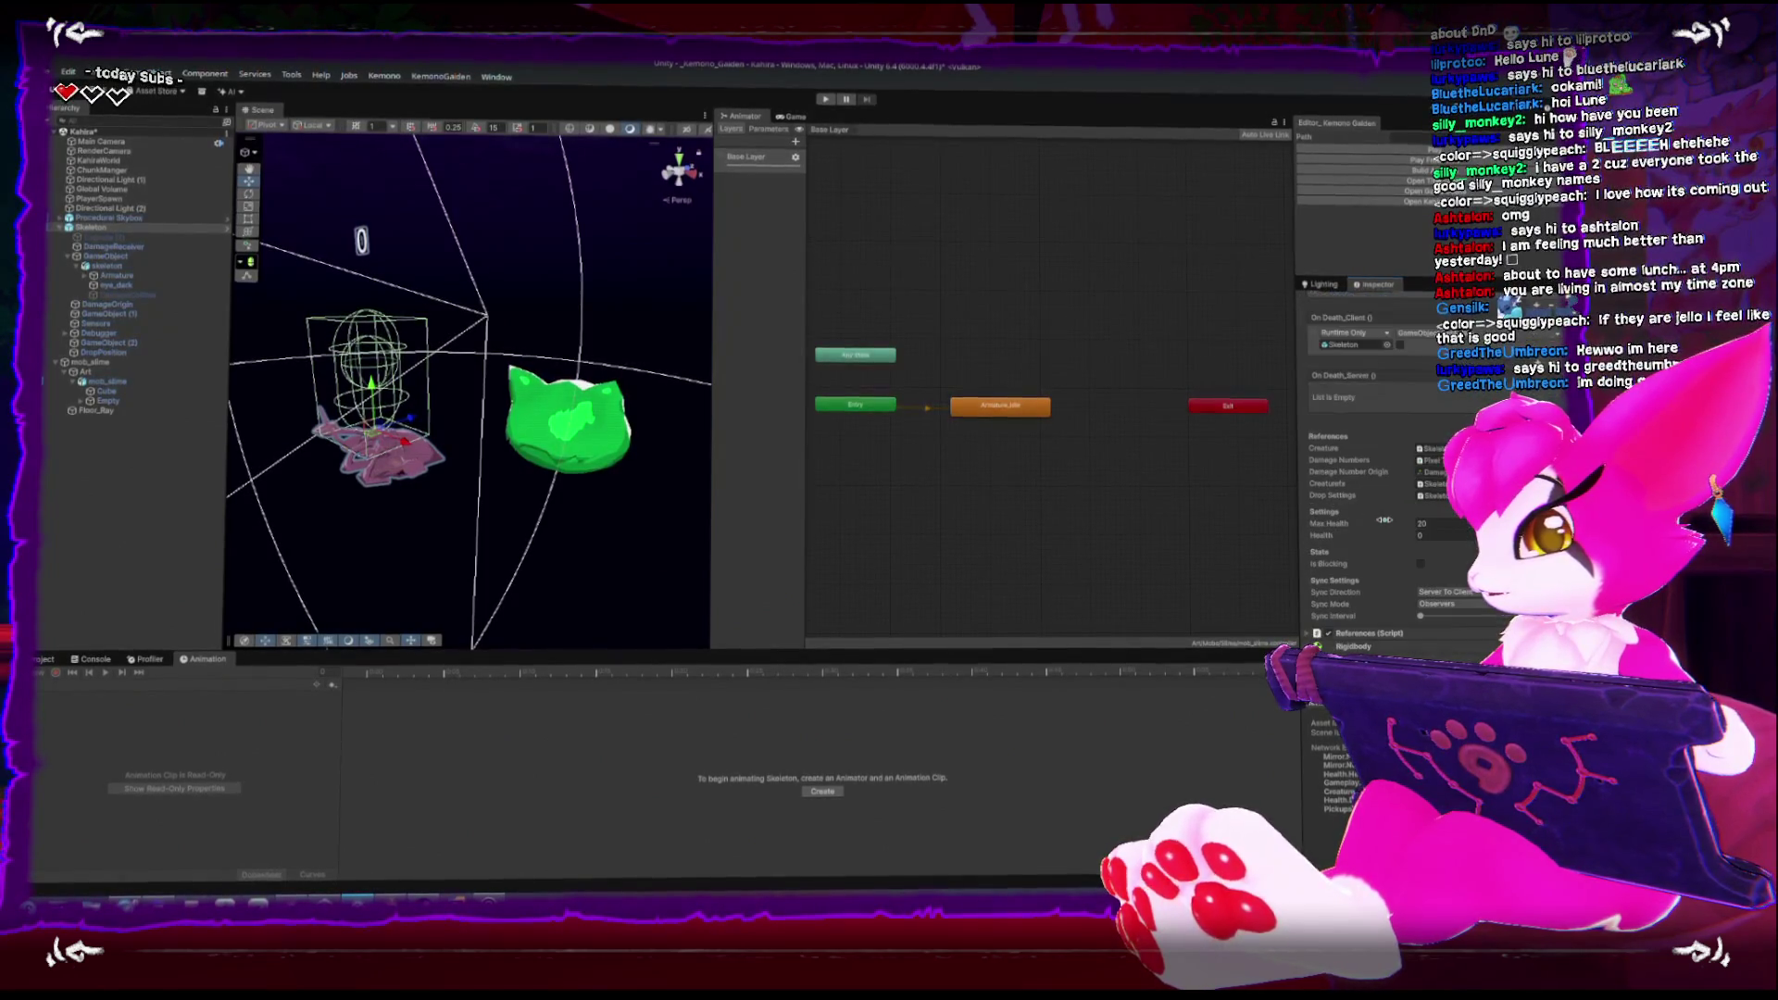
{"action": "left_click", "coordinate": [581, 441]}
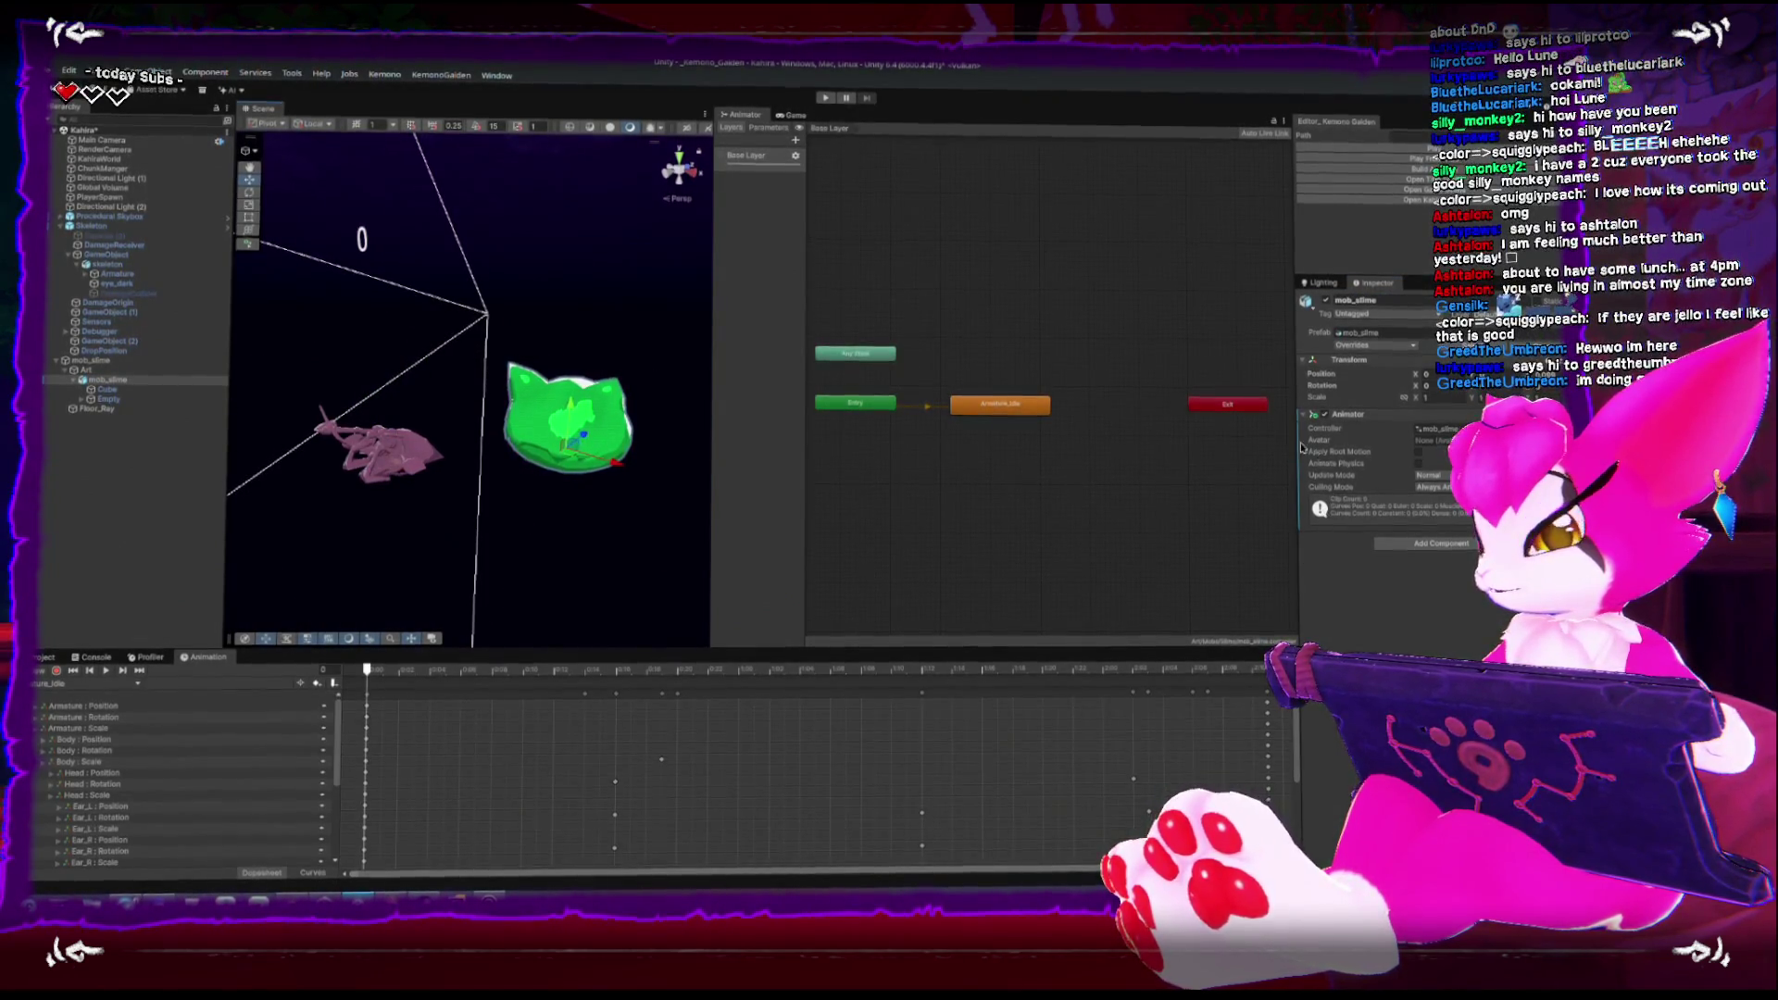
{"action": "left_click", "coordinate": [102, 358]}
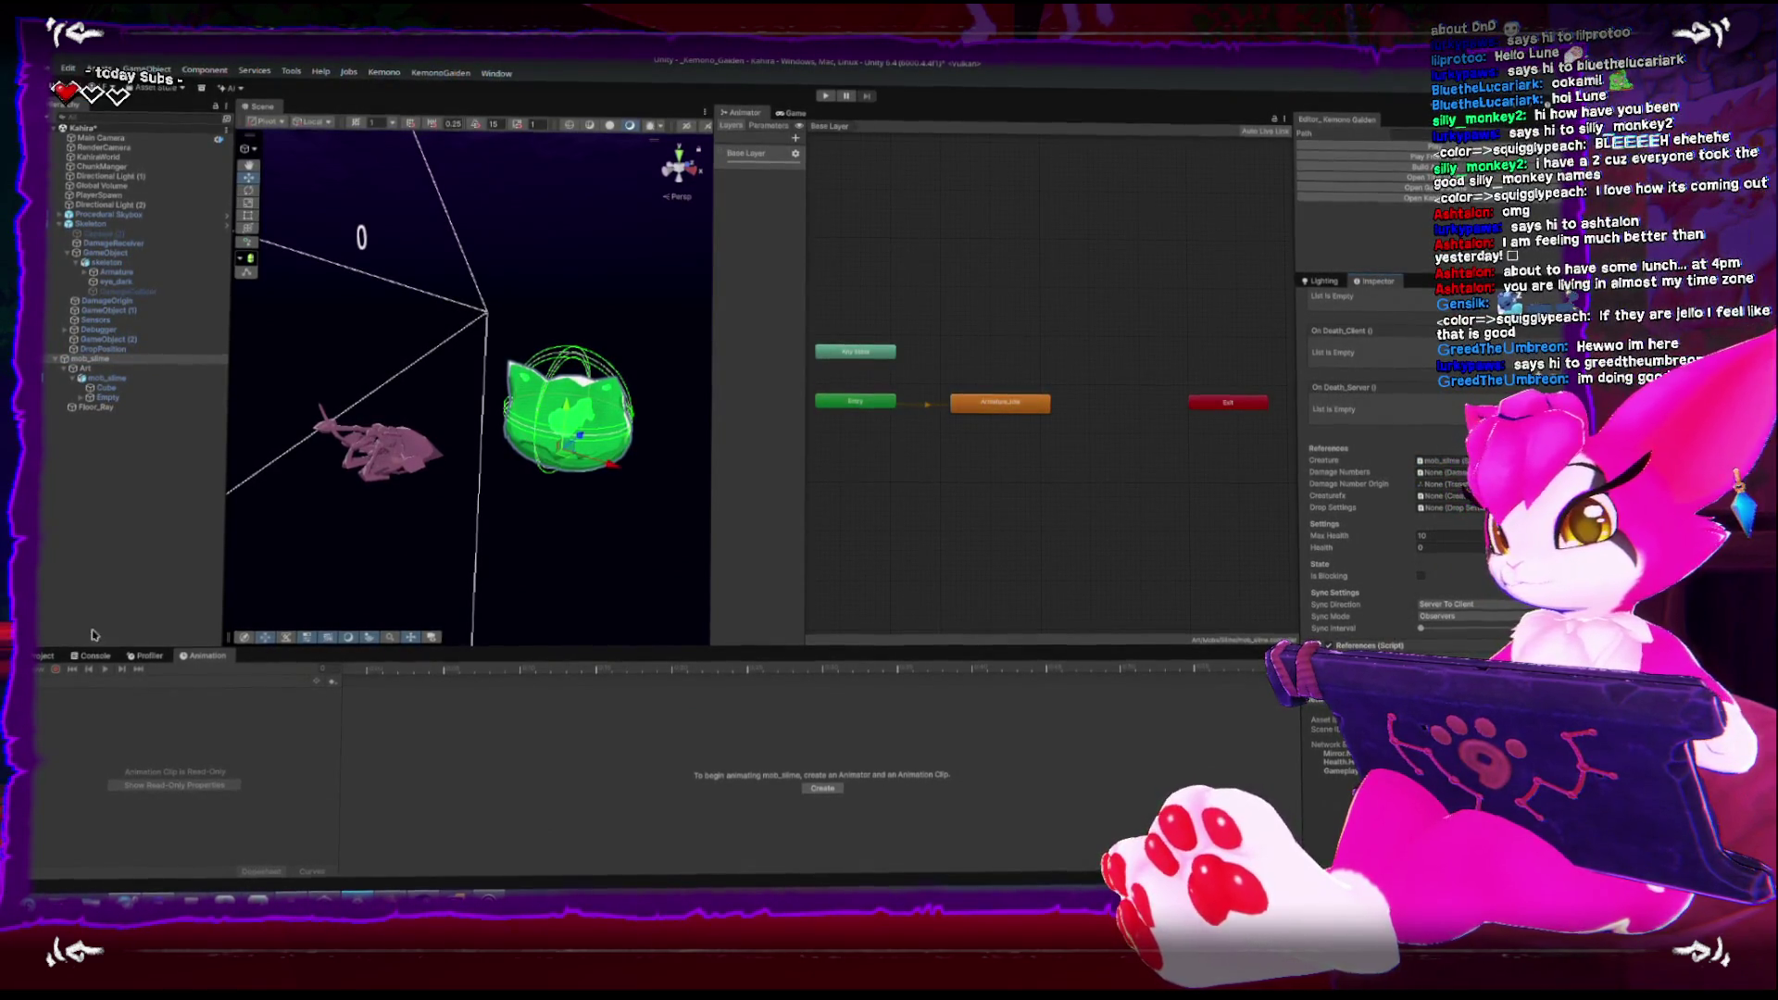
{"action": "key", "text": "ctrl+5"}
Assign the Pixel Text prefab as the slime's Damage Numbers
{"action": "scroll", "coordinate": [83, 815], "scroll_direction": "down", "scroll_amount": 3}
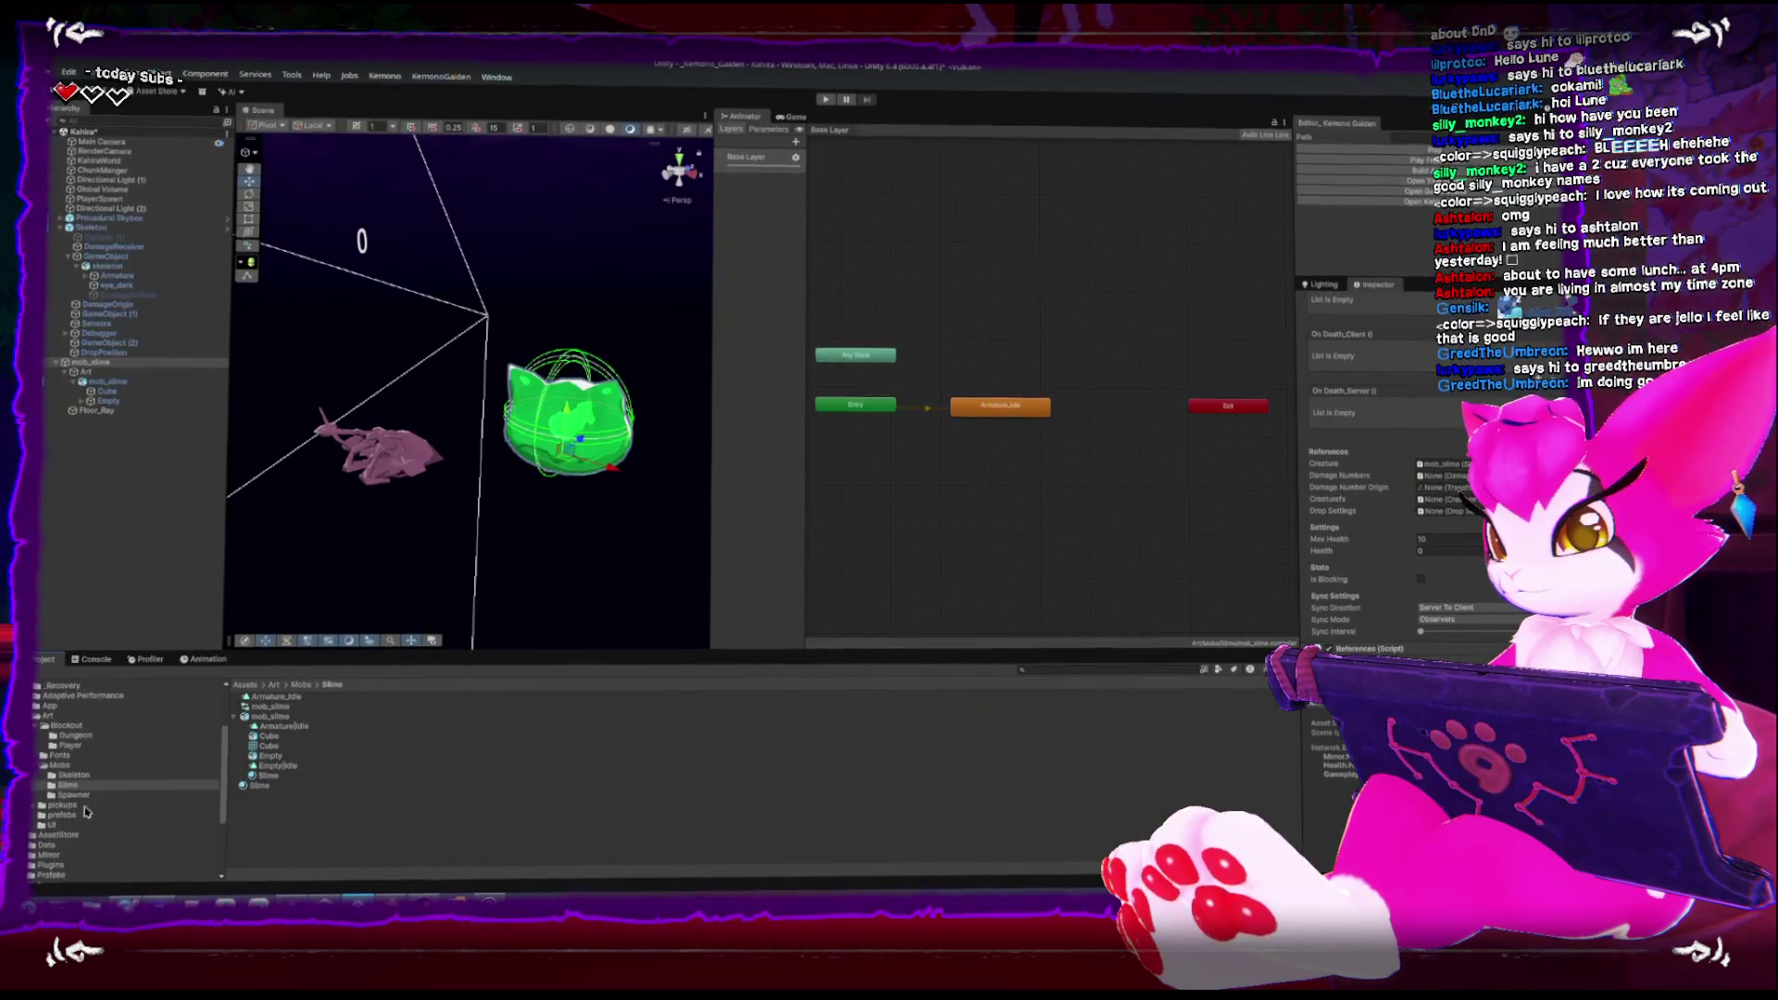
{"action": "double_click", "coordinate": [43, 838]}
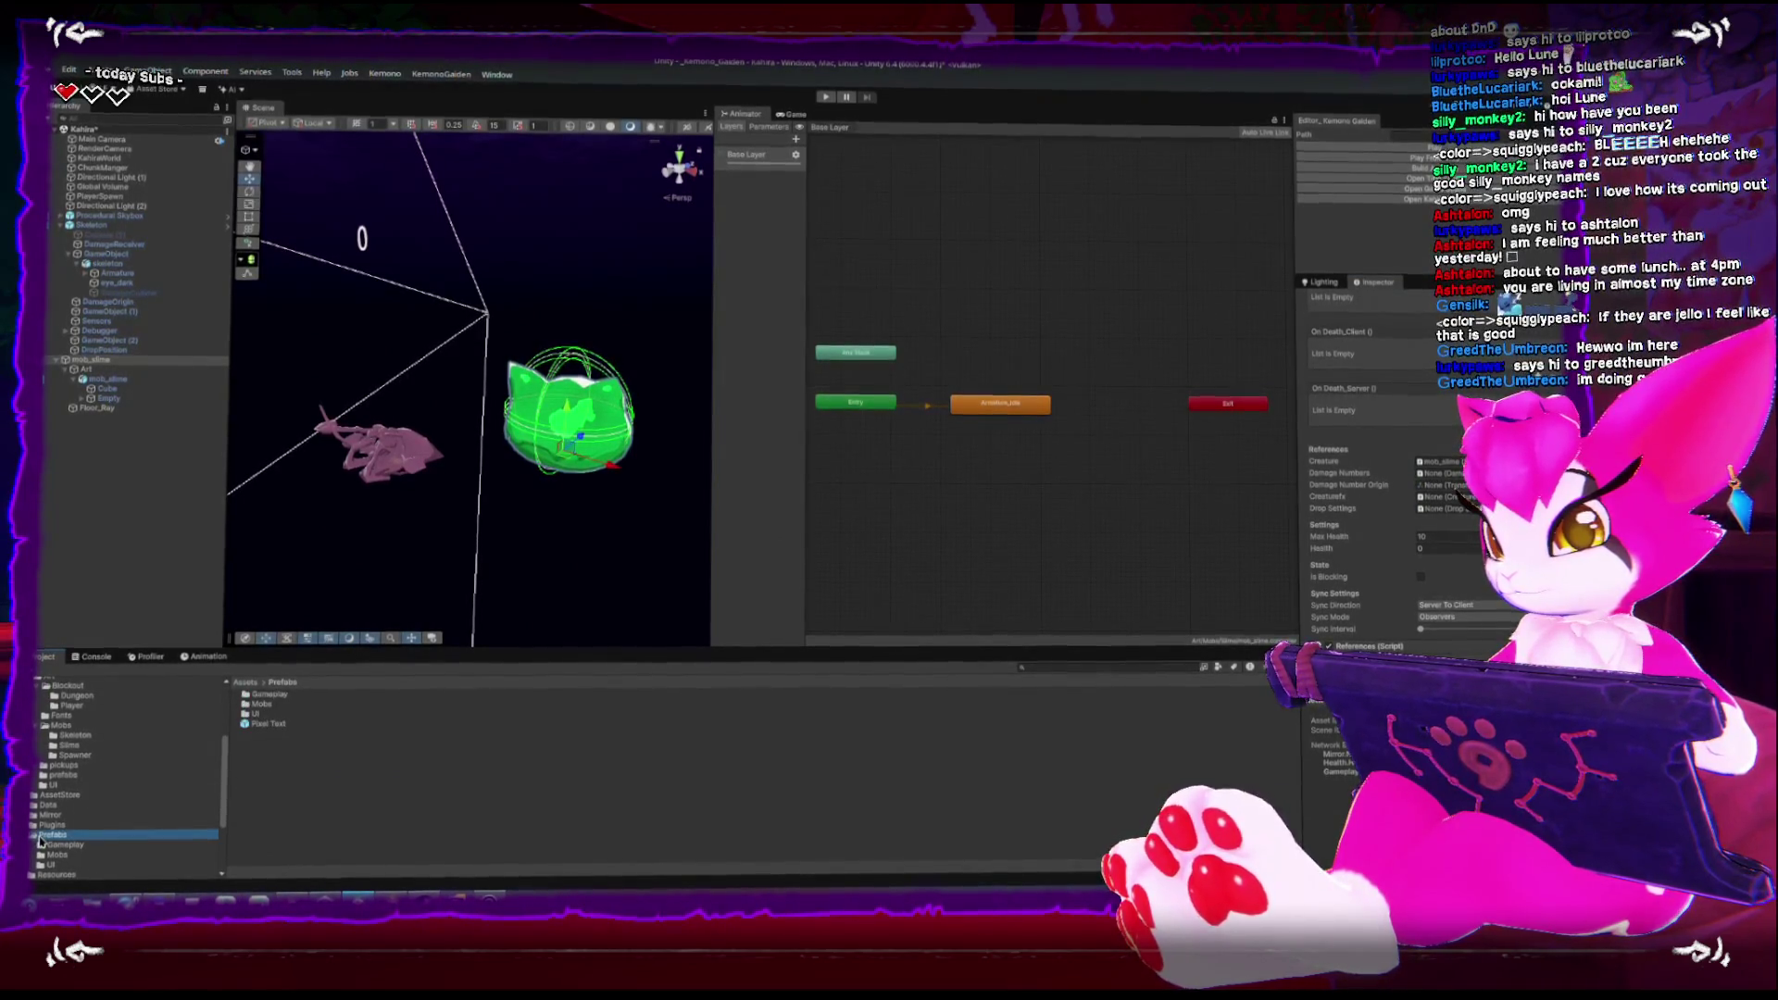
{"action": "left_click_drag", "start_coordinate": [269, 724], "coordinate": [1385, 620]}
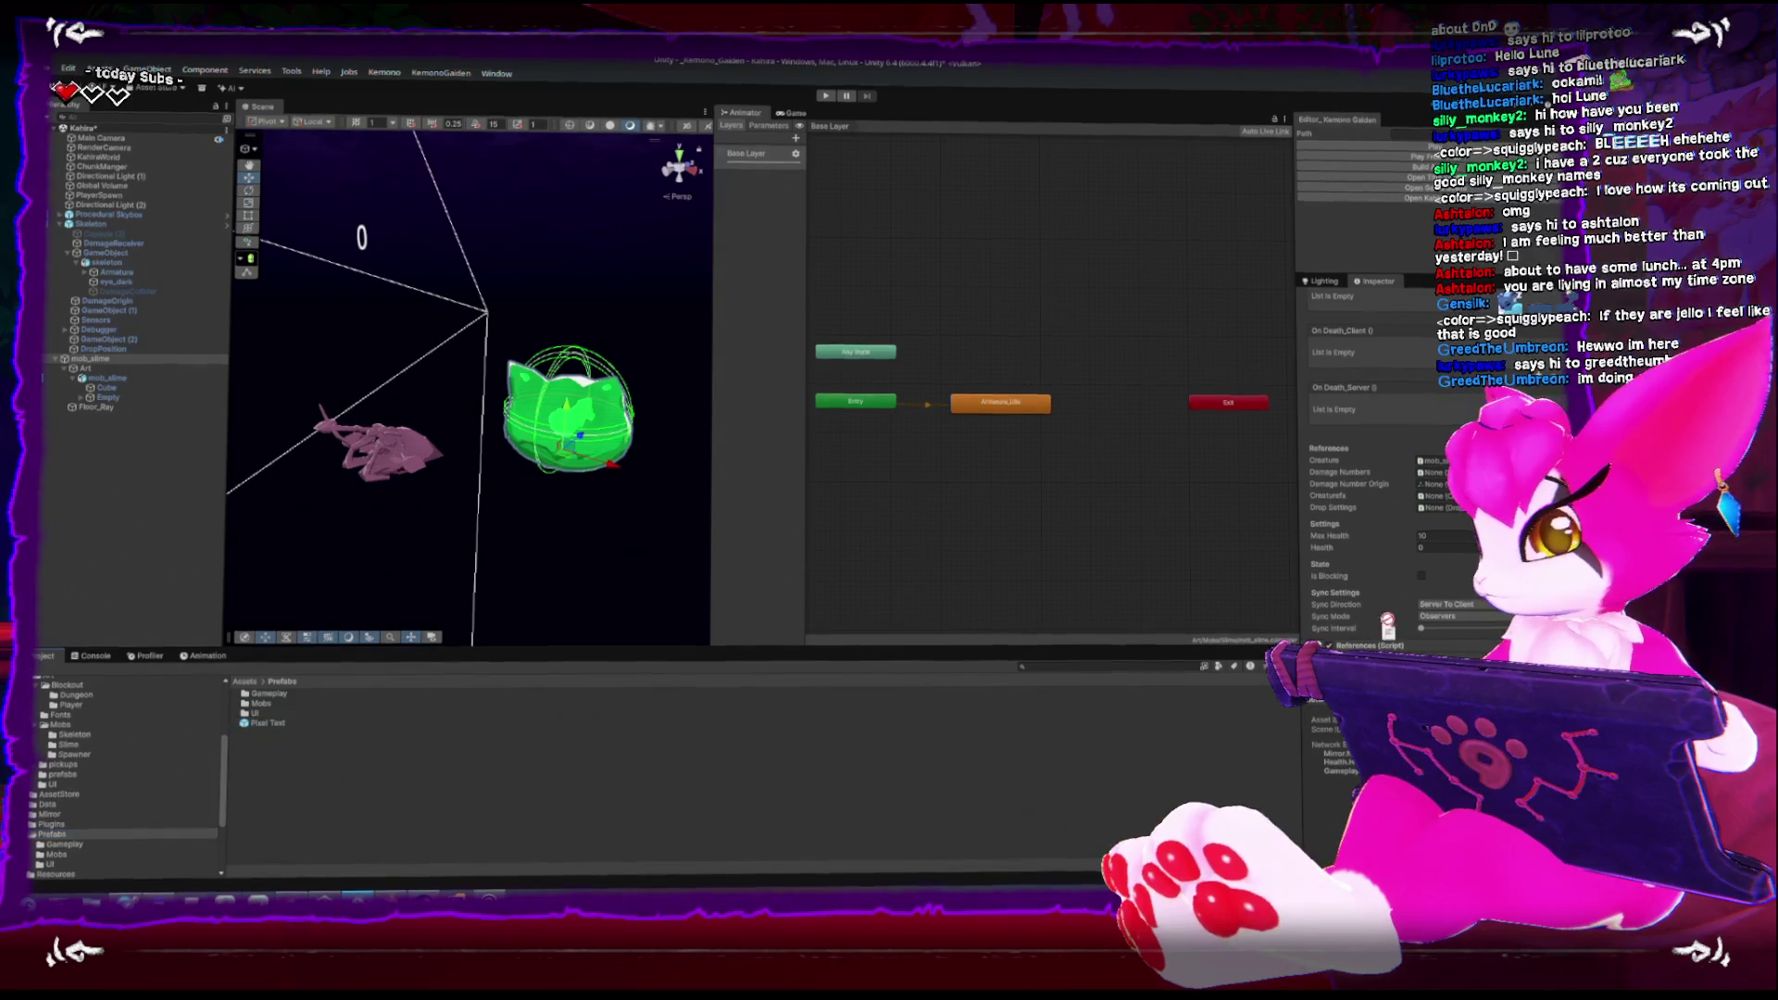
{"action": "left_click_drag", "start_coordinate": [1433, 483], "coordinate": [1431, 472]}
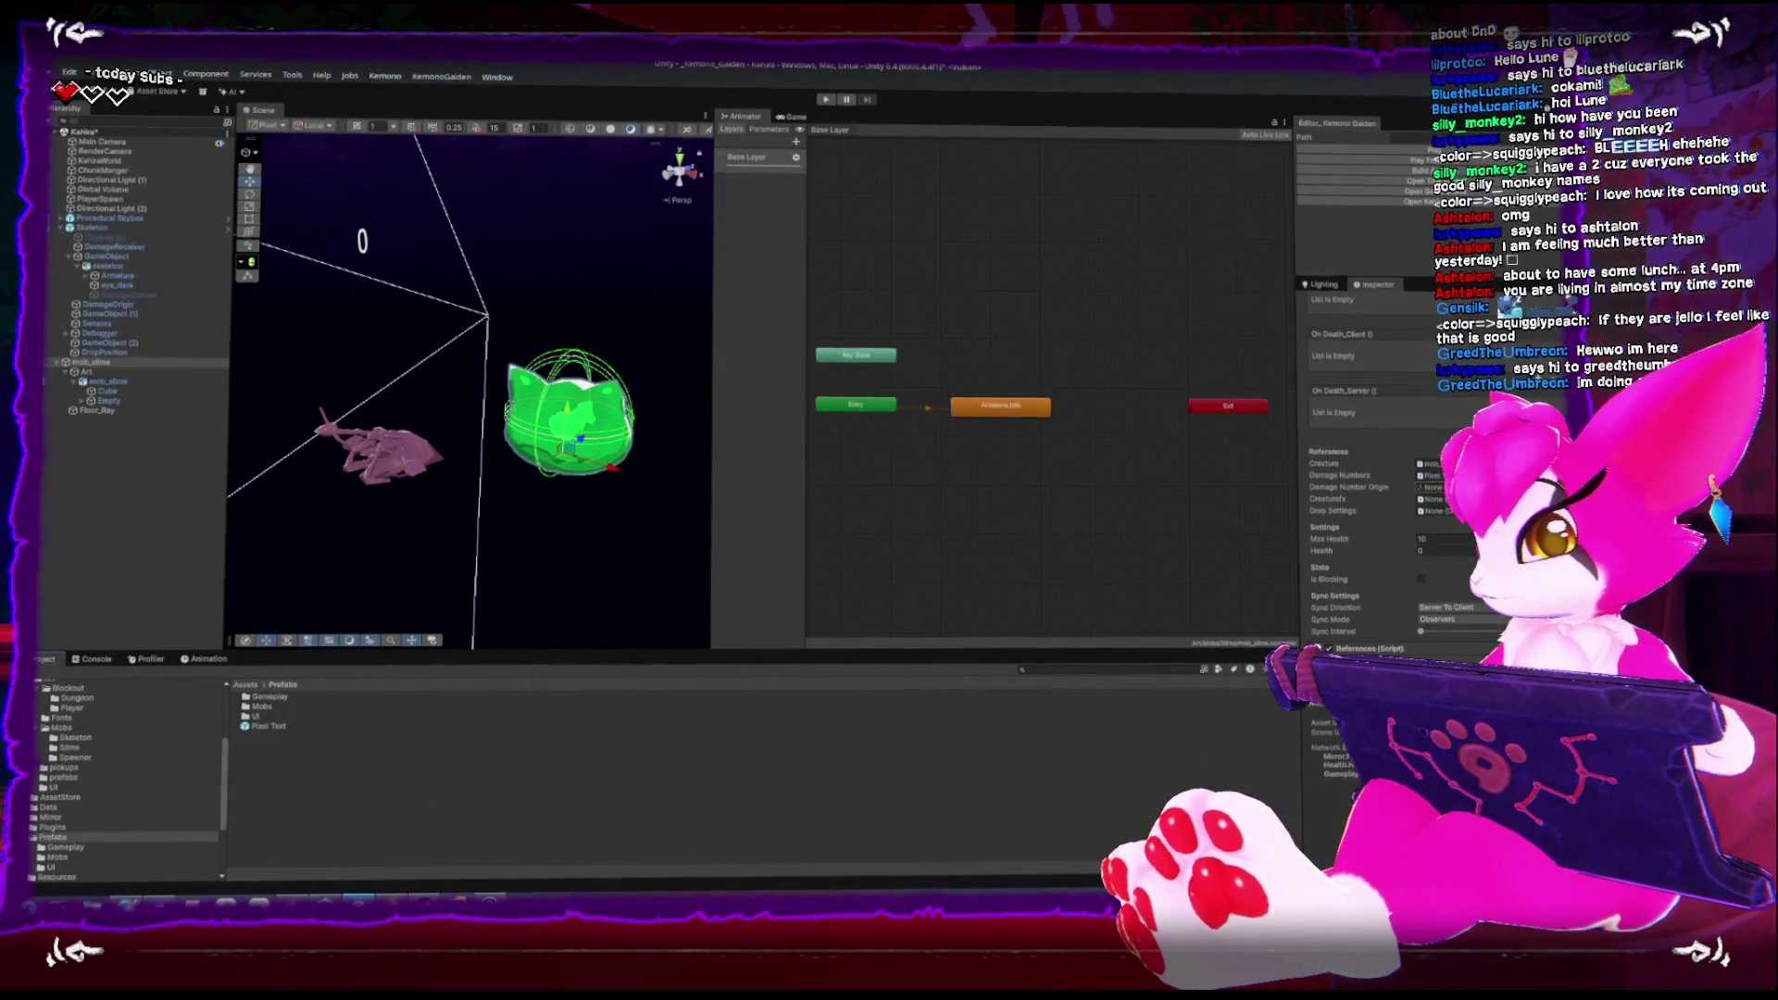
Create an empty GameObject under the slime's Art object and reposition it within the slime
{"action": "left_click", "coordinate": [83, 371]}
{"action": "right_click", "coordinate": [84, 371]}
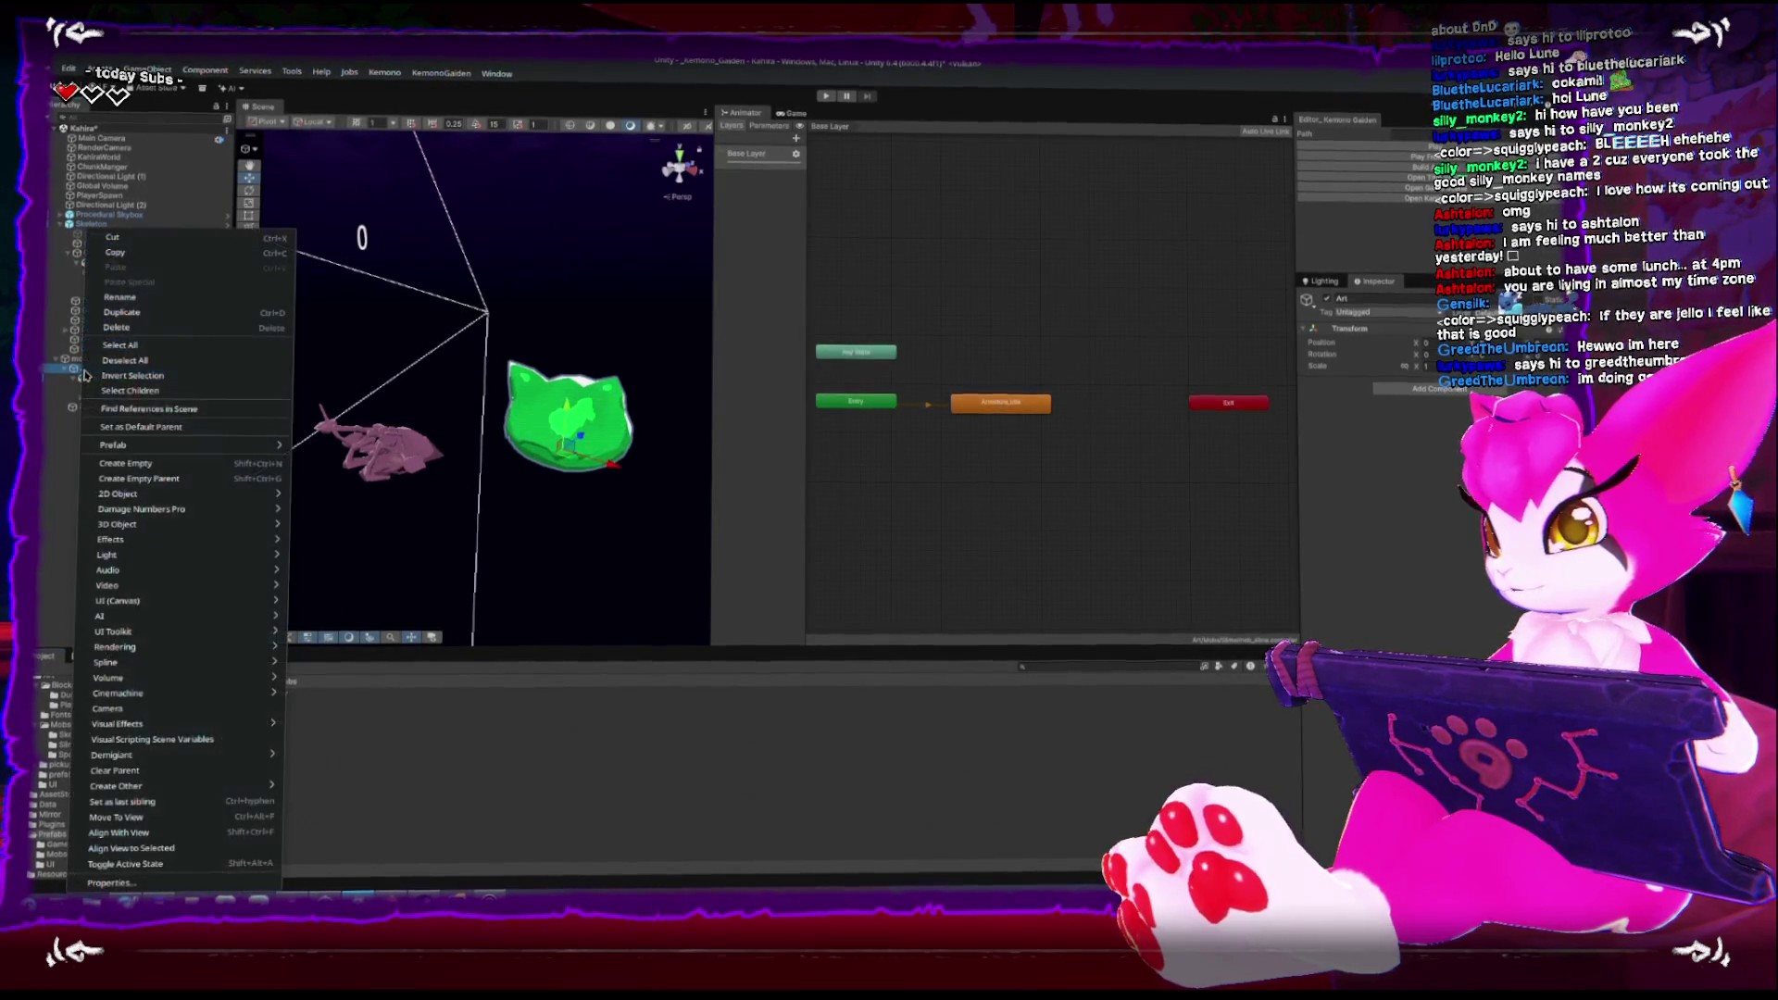
{"action": "left_click", "coordinate": [152, 468]}
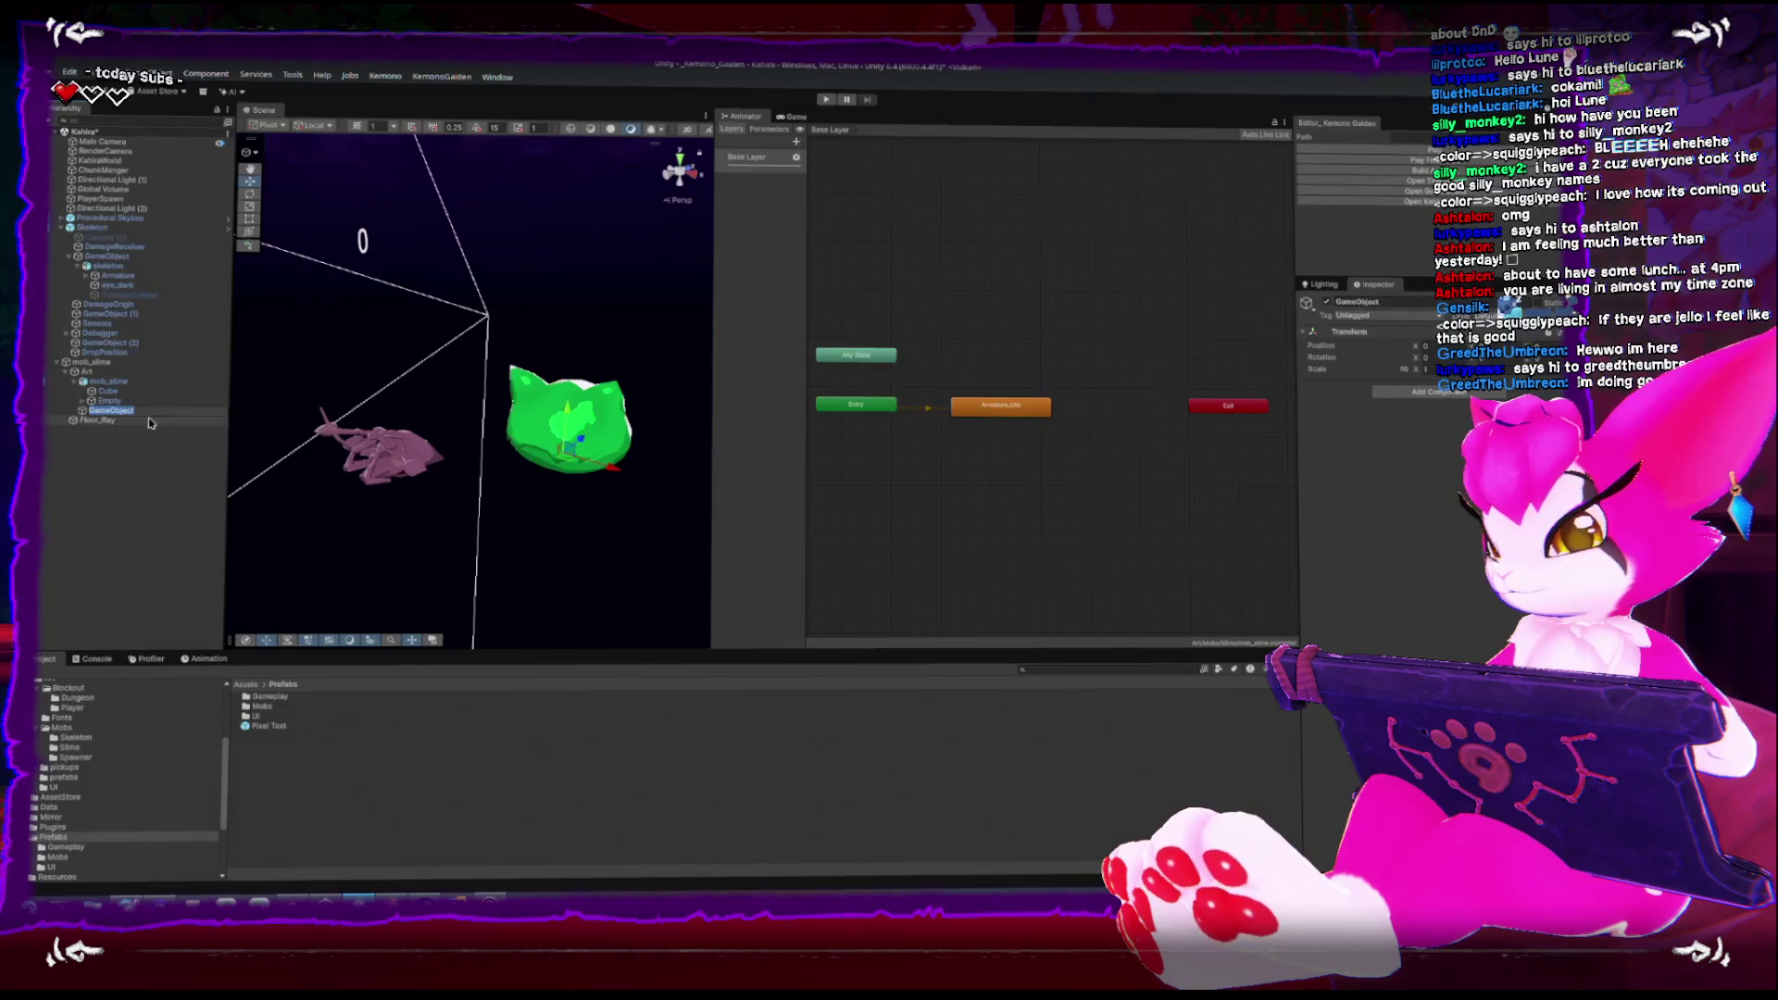
{"action": "left_click", "coordinate": [97, 436]}
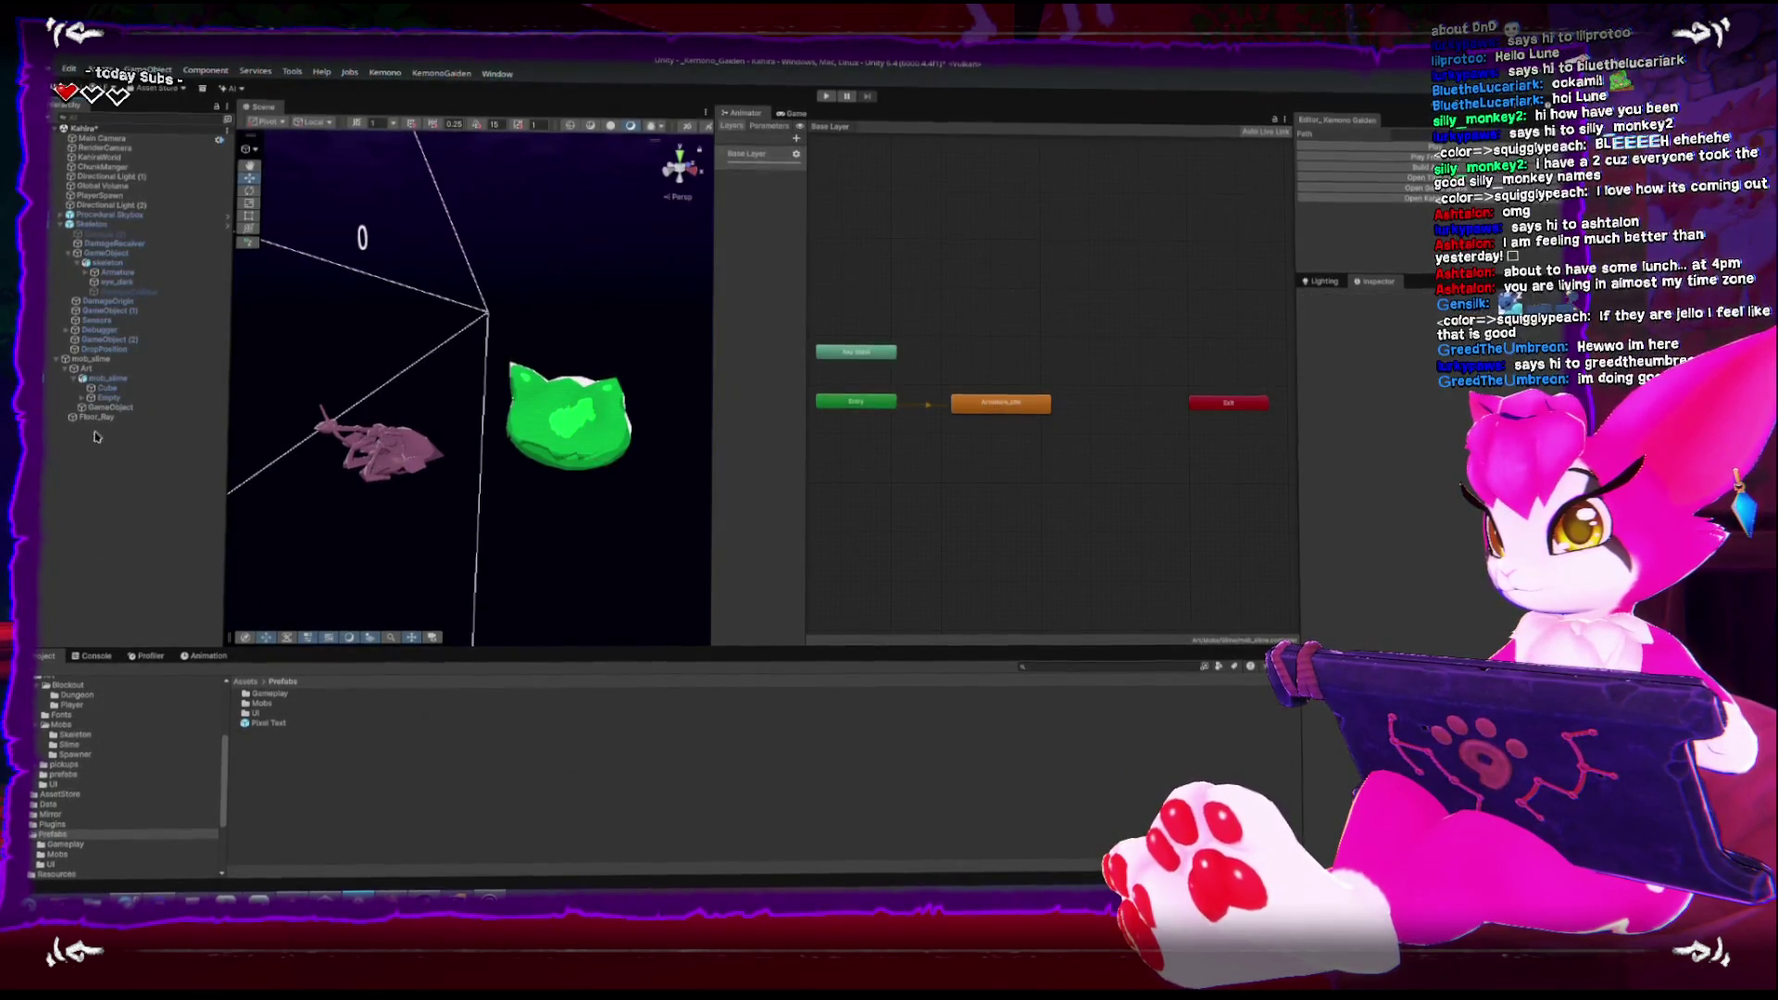
{"action": "mouse_move", "coordinate": [81, 369]}
{"action": "left_mouse_down"}
{"action": "mouse_move", "coordinate": [69, 383]}
{"action": "mouse_move", "coordinate": [454, 441]}
{"action": "left_mouse_up"}
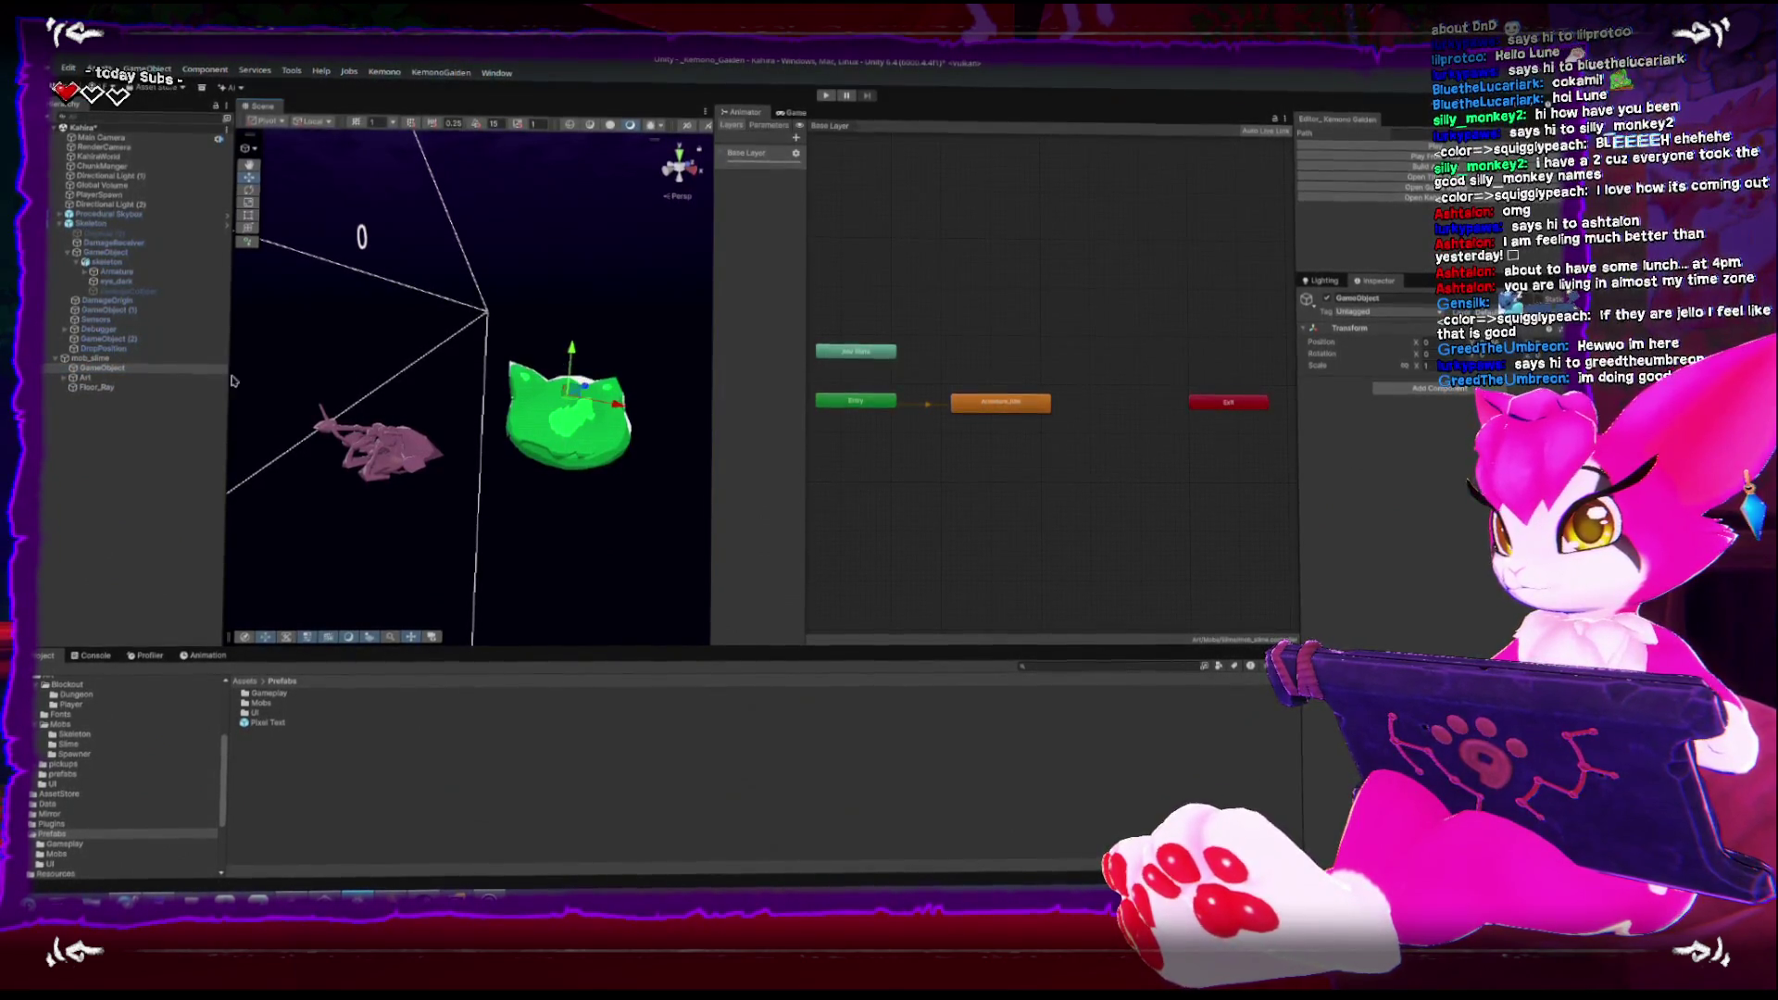
Set the new empty GameObject as mob_slime's Damage Number Origin
{"action": "left_click", "coordinate": [89, 360]}
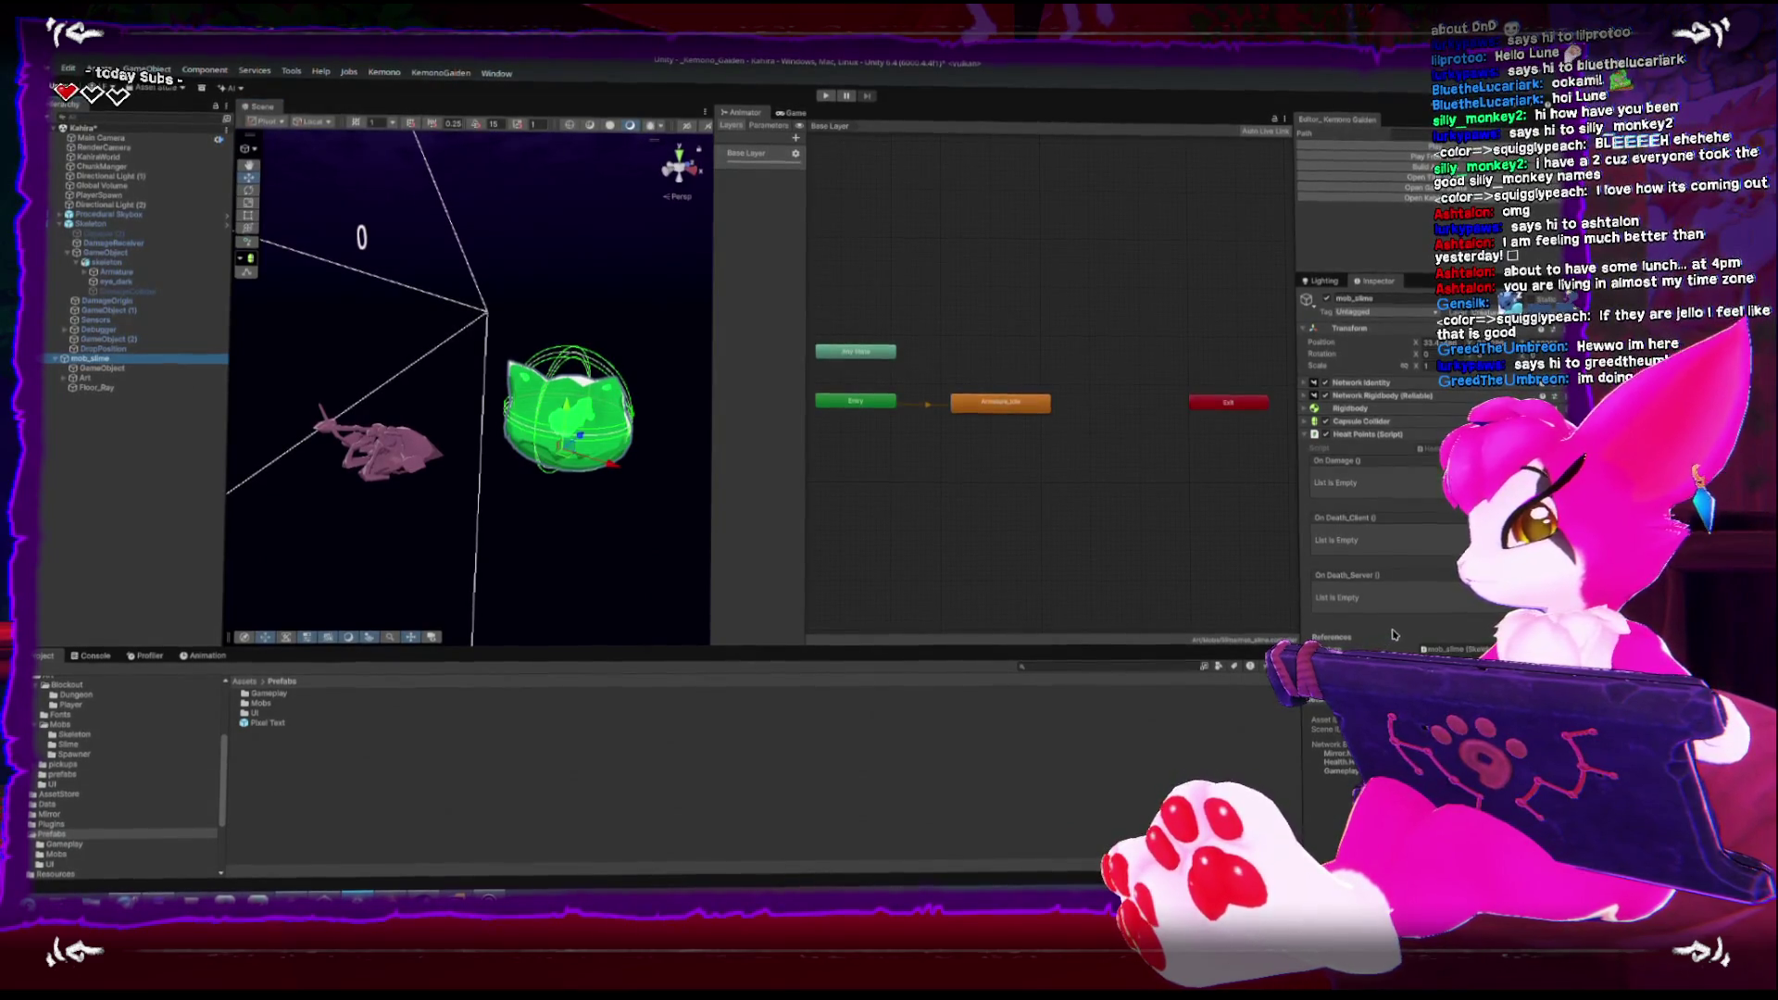
{"action": "scroll", "coordinate": [1394, 635], "scroll_direction": "down", "scroll_amount": 3}
{"action": "left_click_drag", "start_coordinate": [109, 368], "coordinate": [1461, 565]}
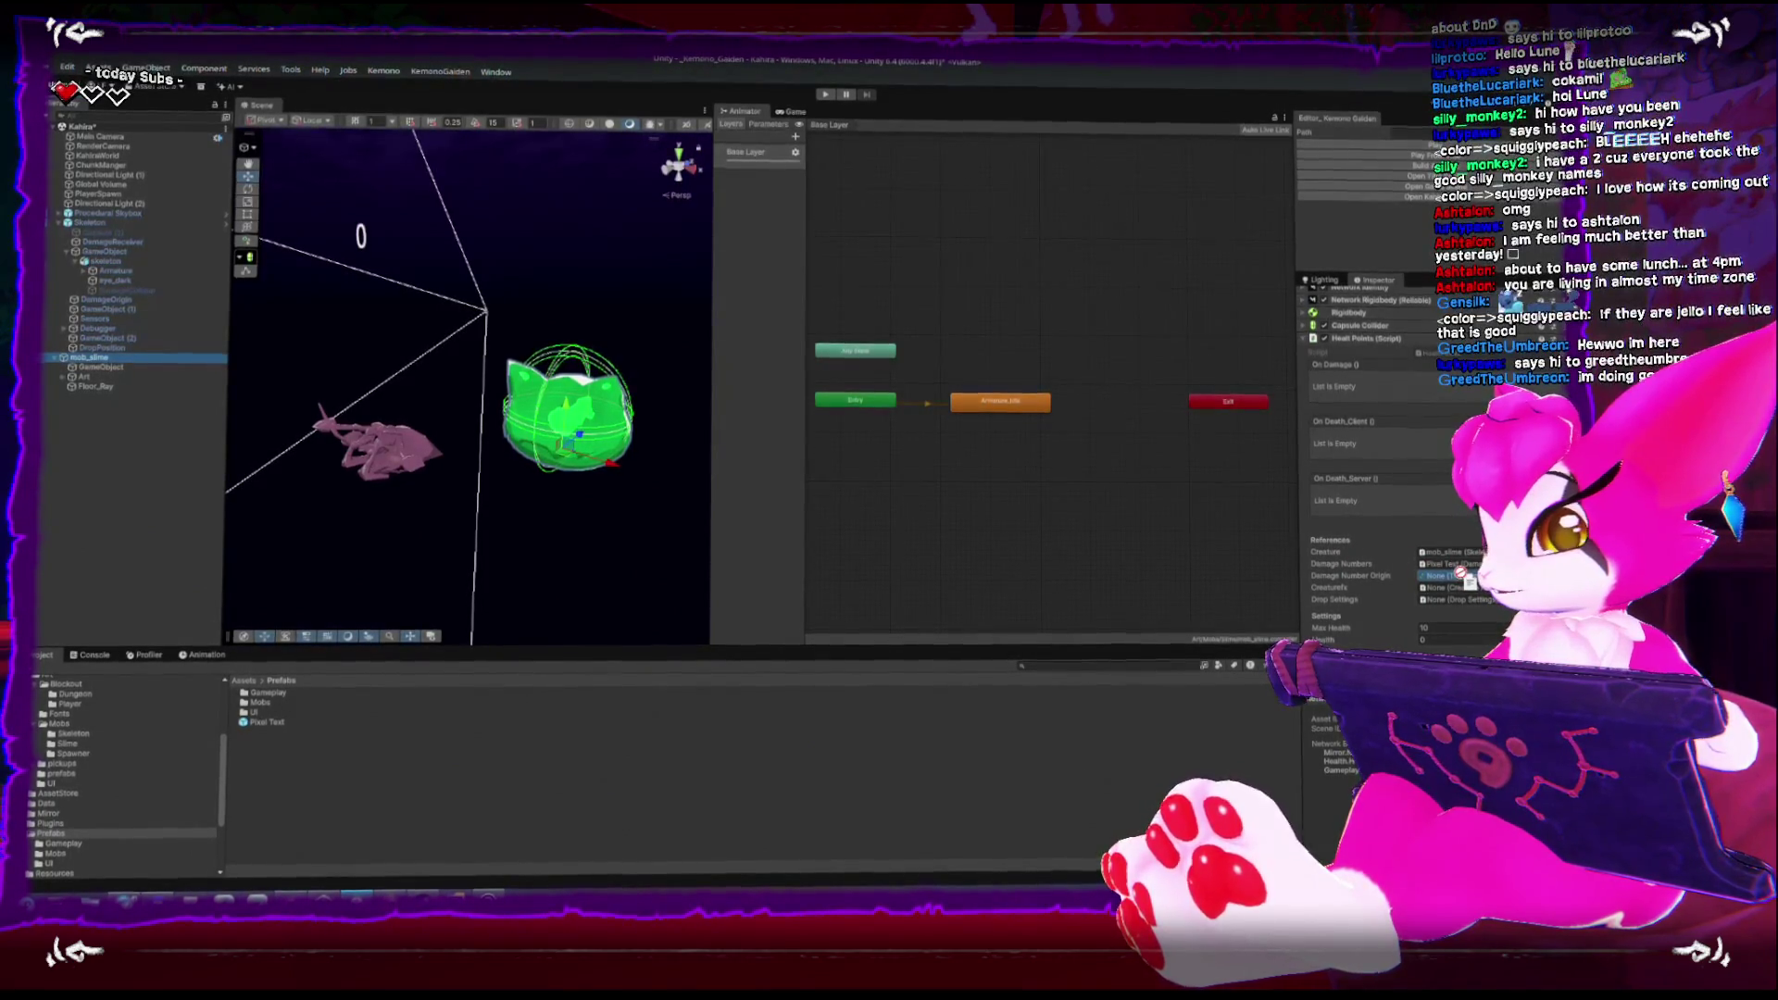
{"action": "scroll", "coordinate": [1424, 596], "scroll_direction": "down", "scroll_amount": 3}
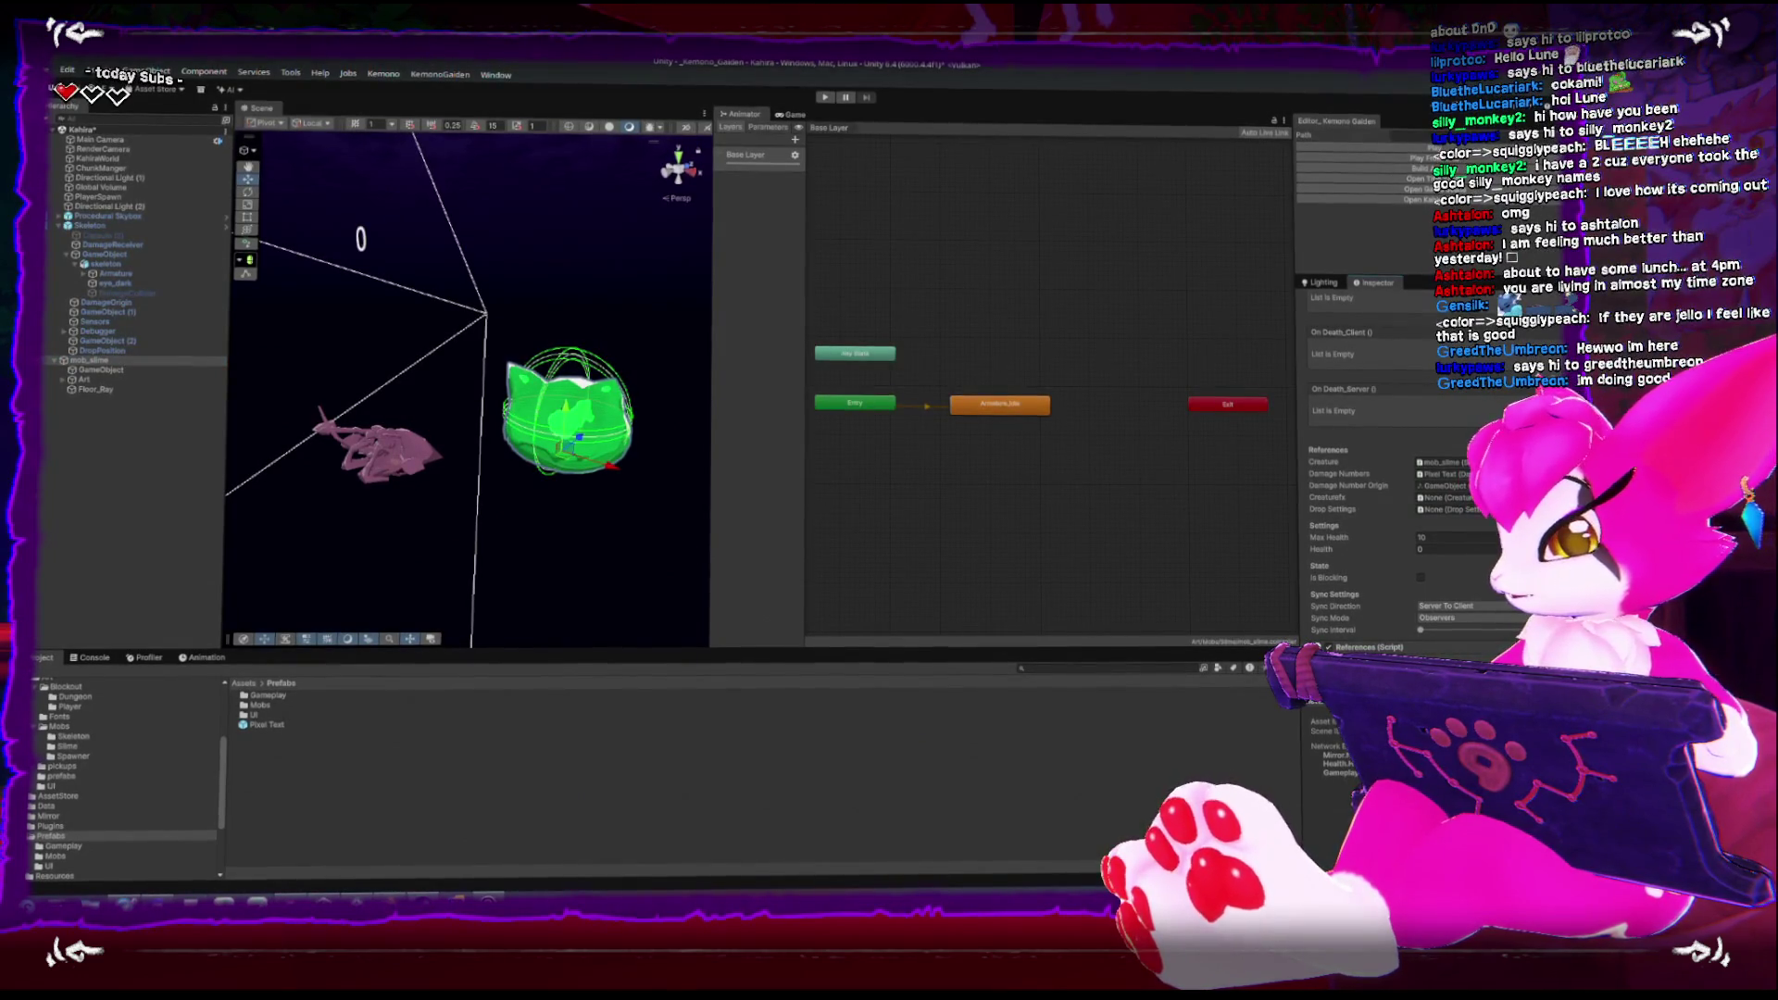
{"action": "scroll", "coordinate": [1373, 597], "scroll_direction": "down", "scroll_amount": 2}
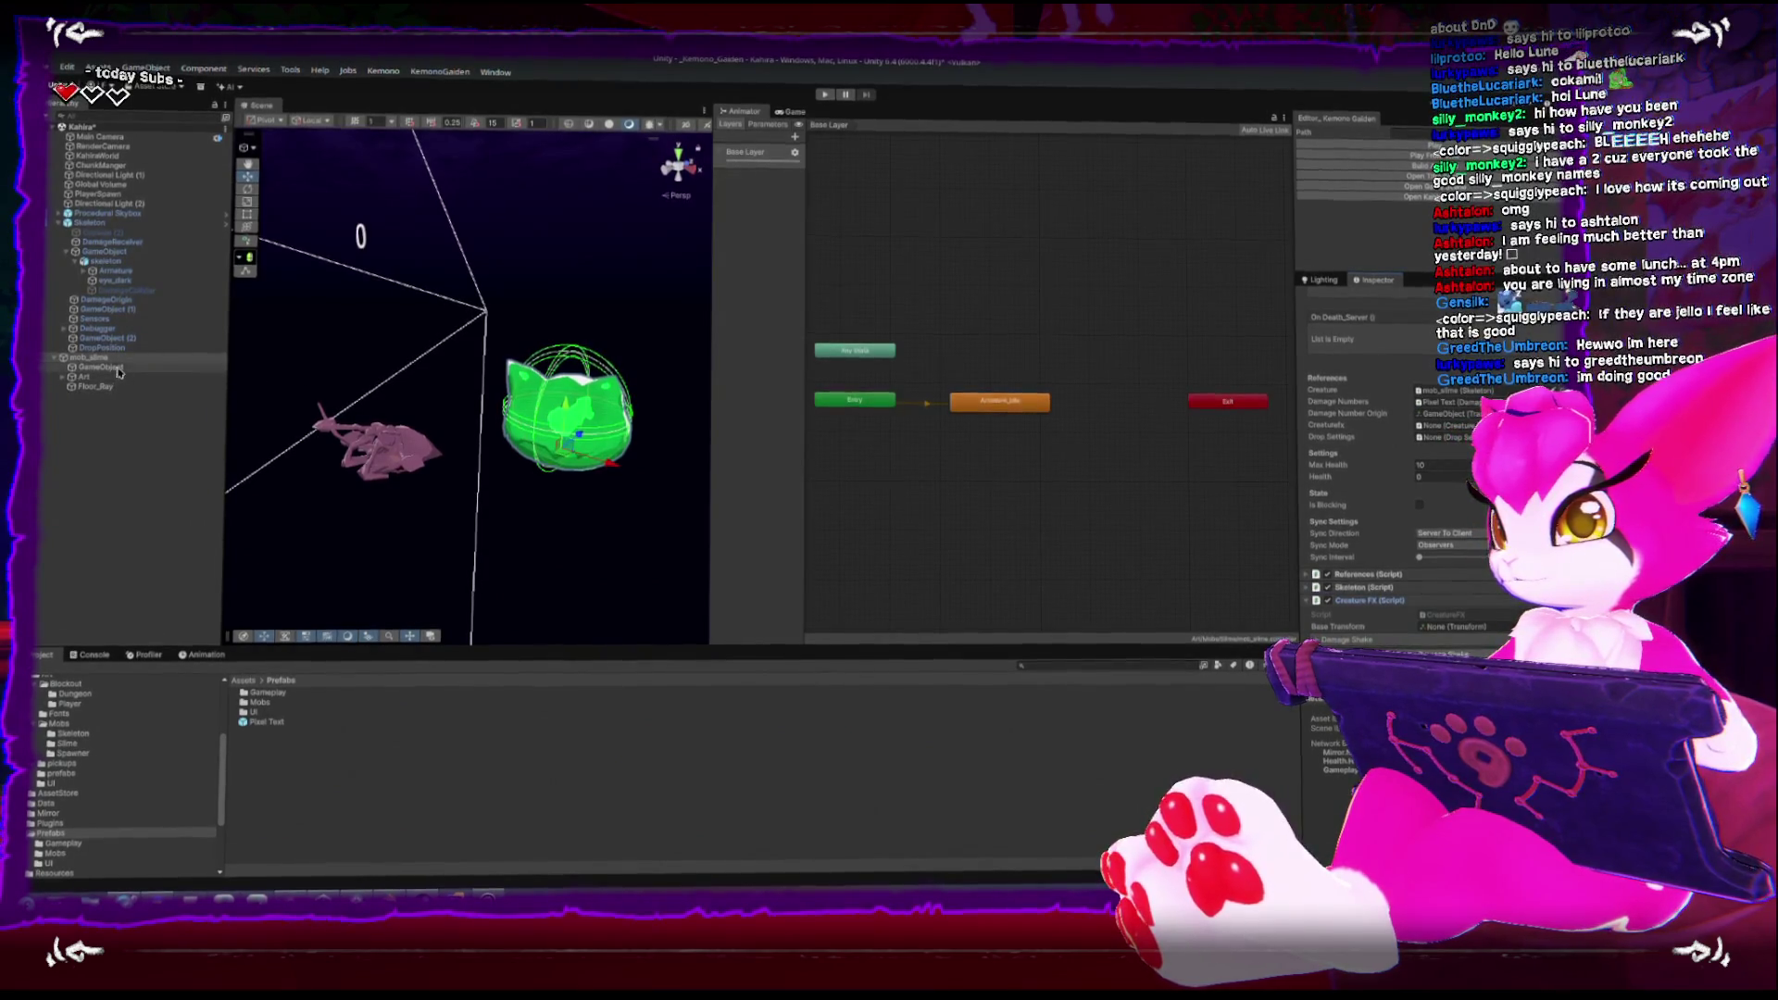
{"action": "left_click", "coordinate": [97, 227]}
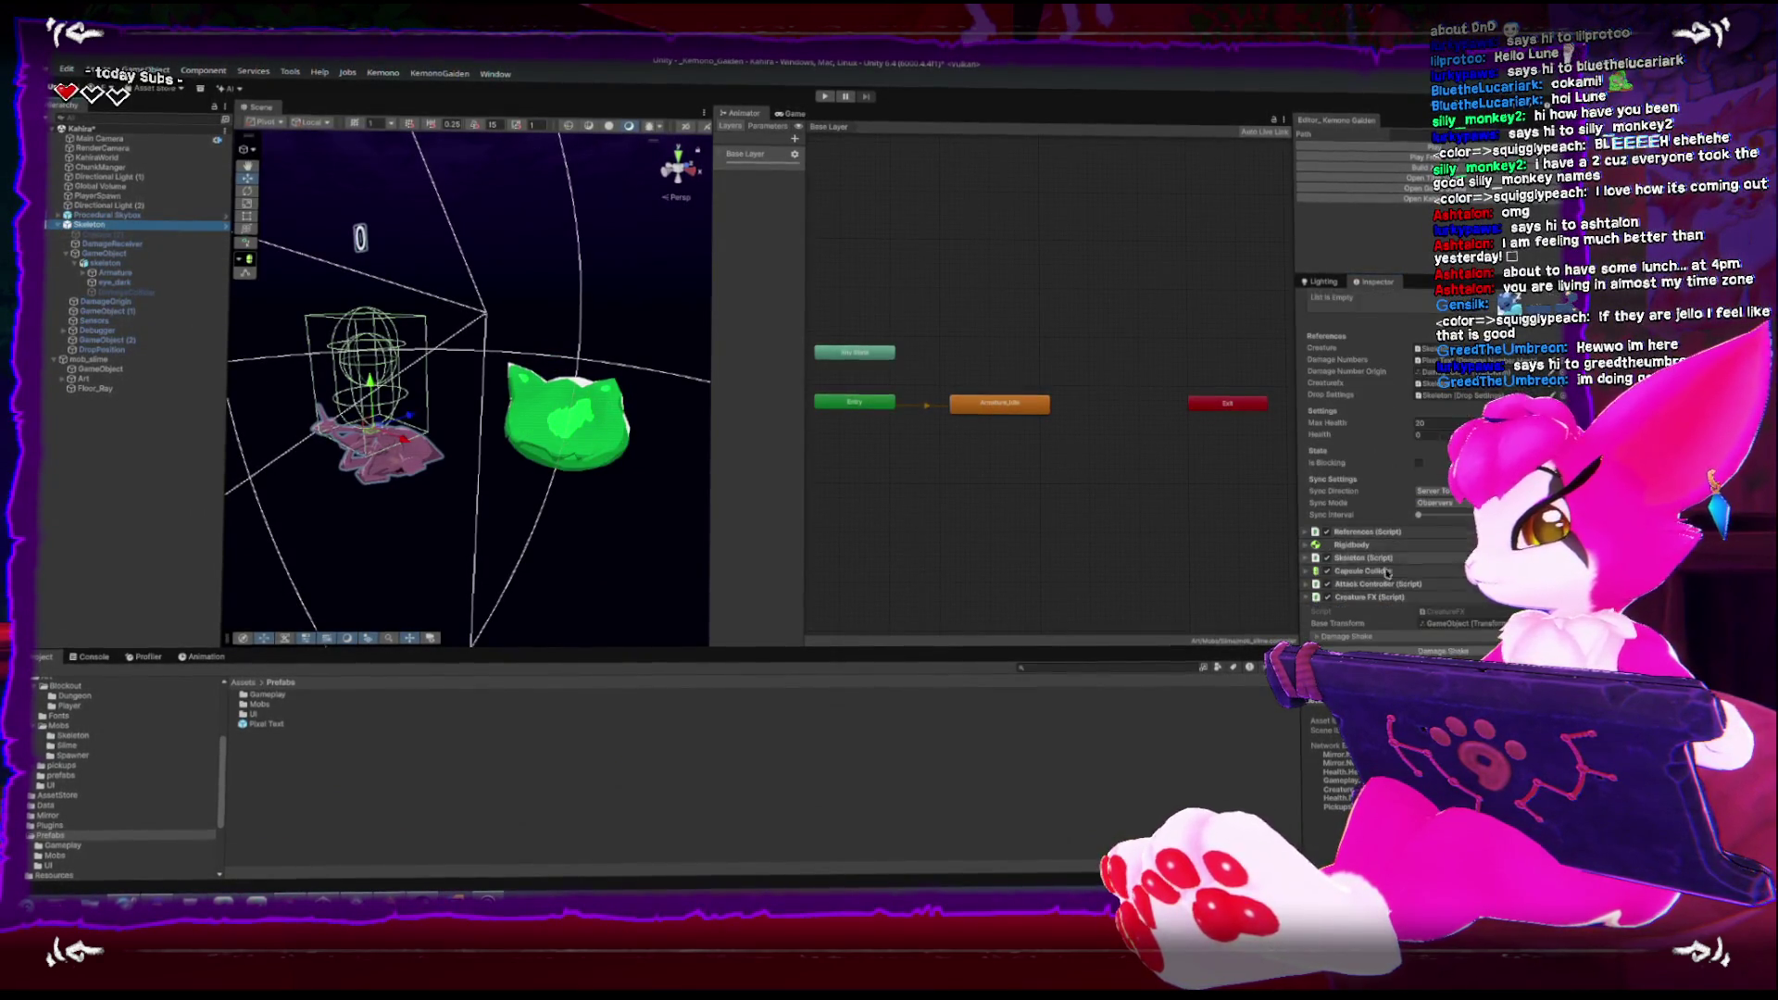
Set the slime's Base Transform to Art, matching the skeleton
{"action": "left_click", "coordinate": [1463, 623]}
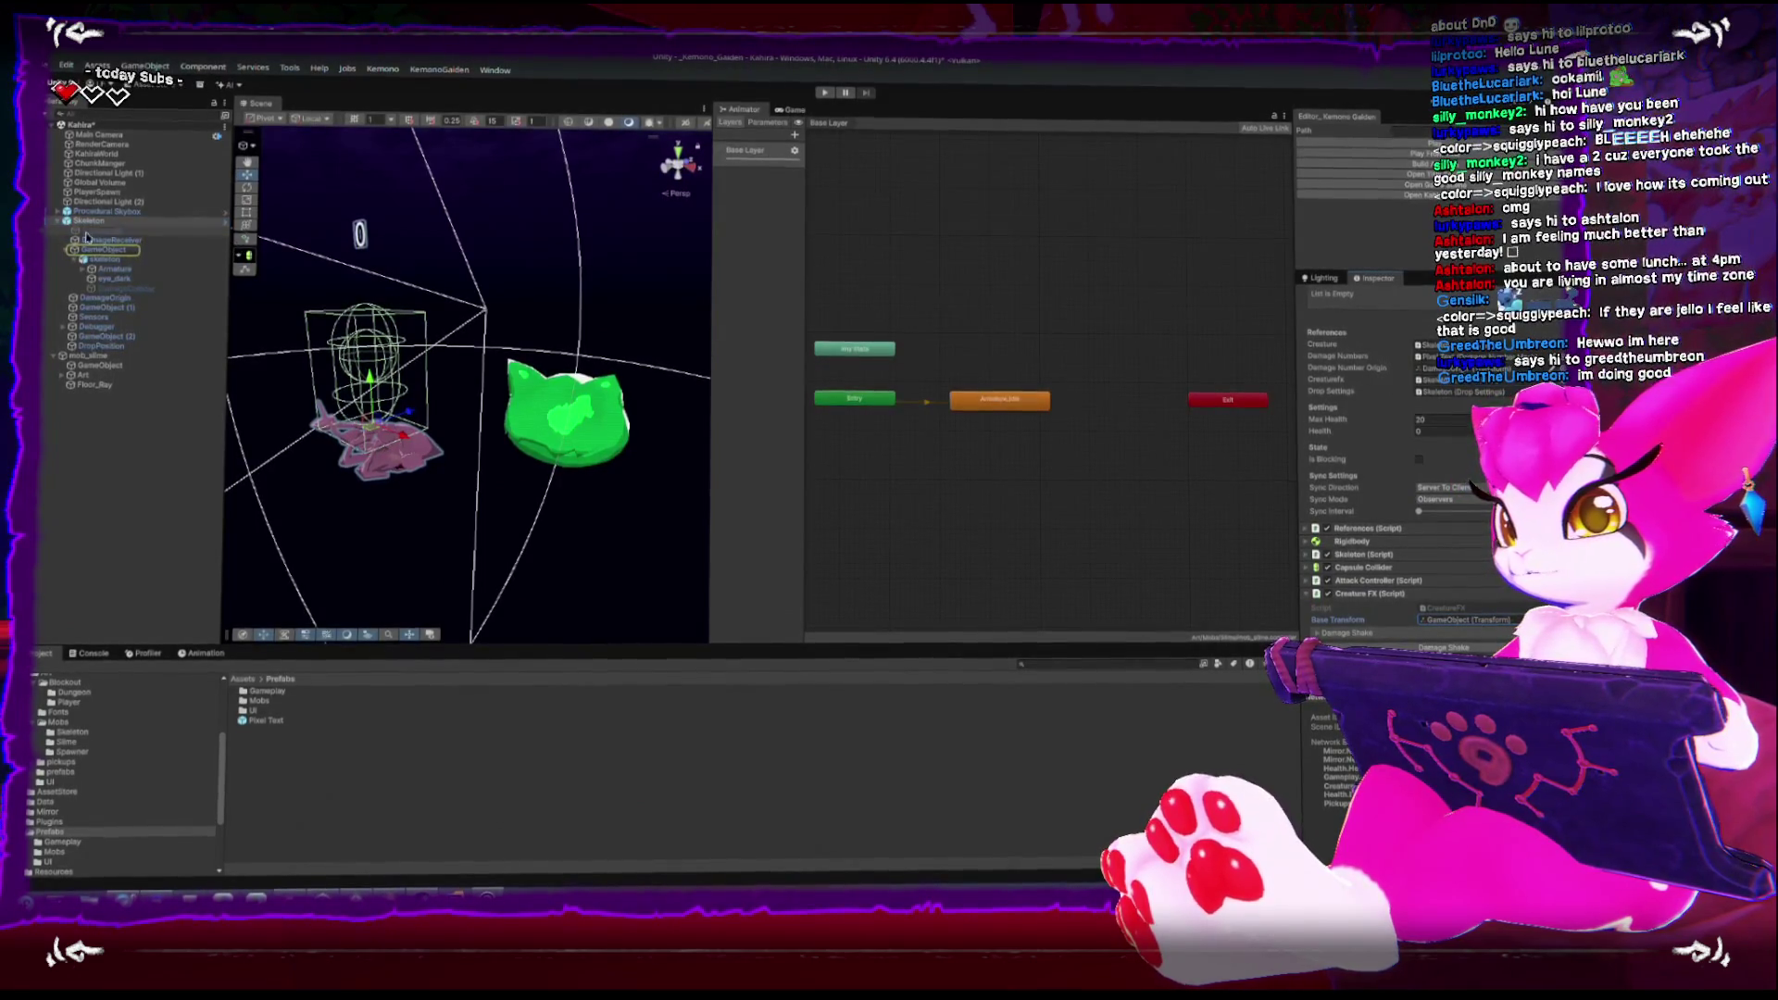
{"action": "left_click", "coordinate": [102, 358]}
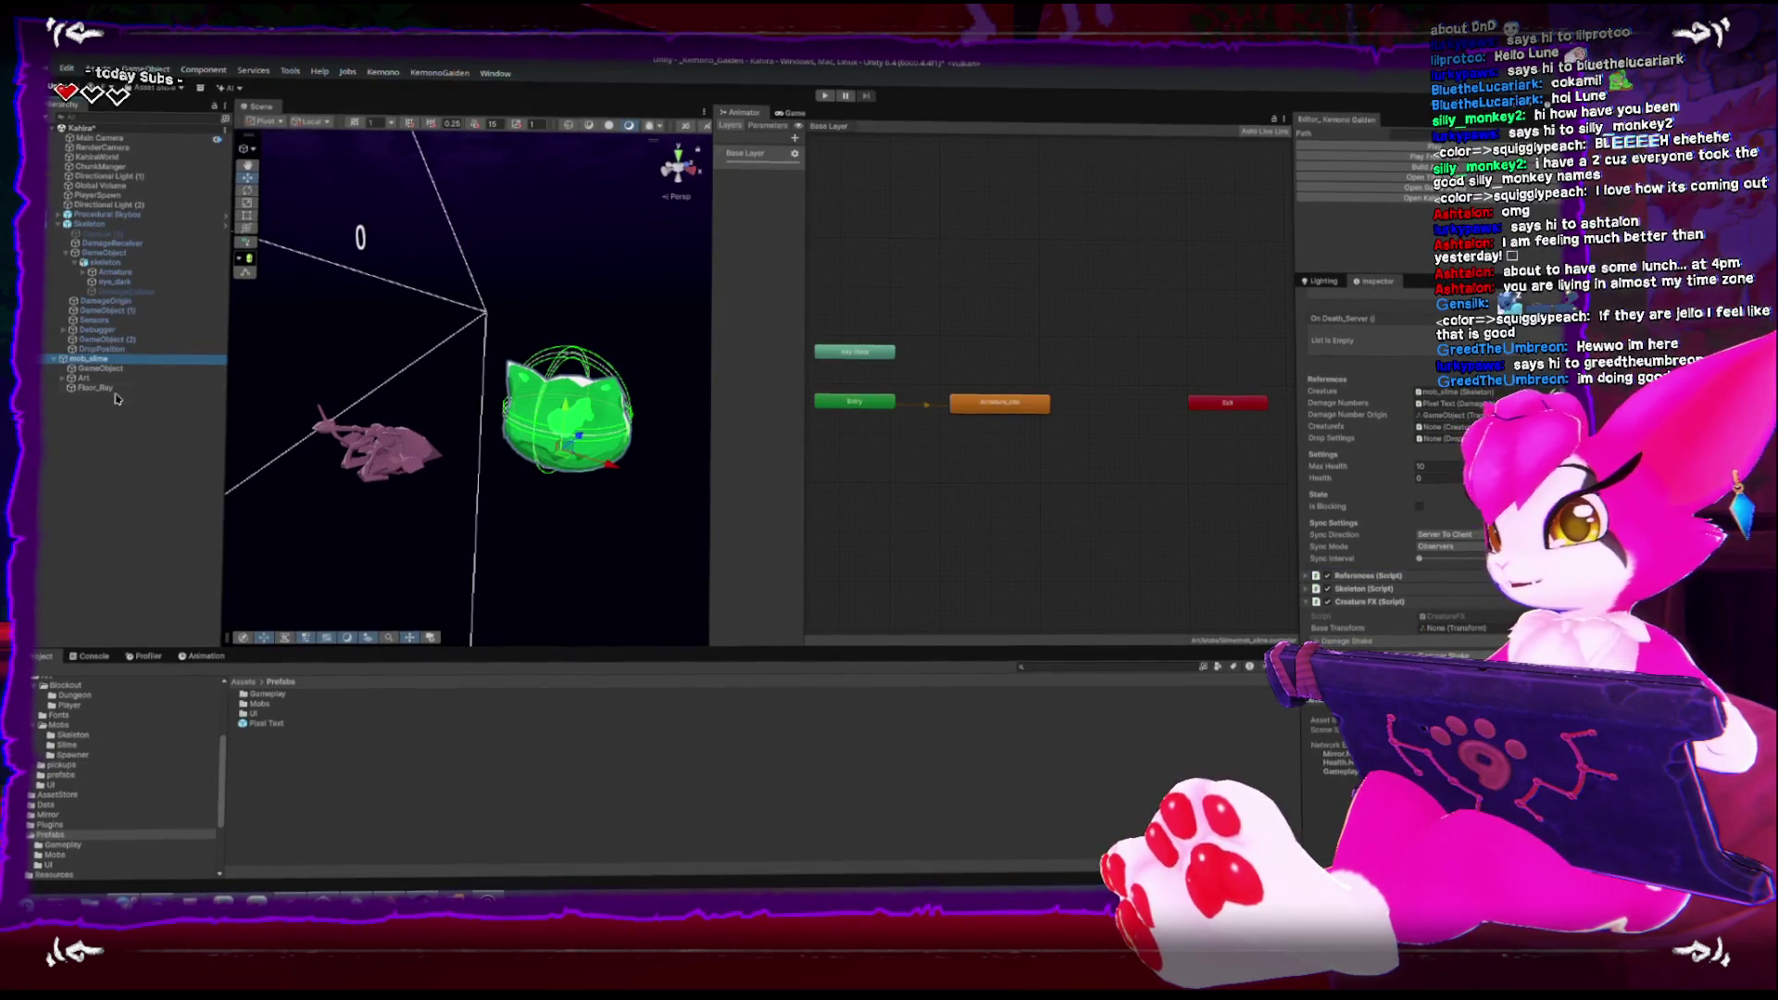
{"action": "mouse_move", "coordinate": [77, 378]}
{"action": "left_mouse_down"}
{"action": "mouse_move", "coordinate": [278, 417]}
{"action": "mouse_move", "coordinate": [833, 652]}
{"action": "mouse_move", "coordinate": [1112, 561]}
{"action": "mouse_move", "coordinate": [1454, 625]}
{"action": "left_mouse_up"}
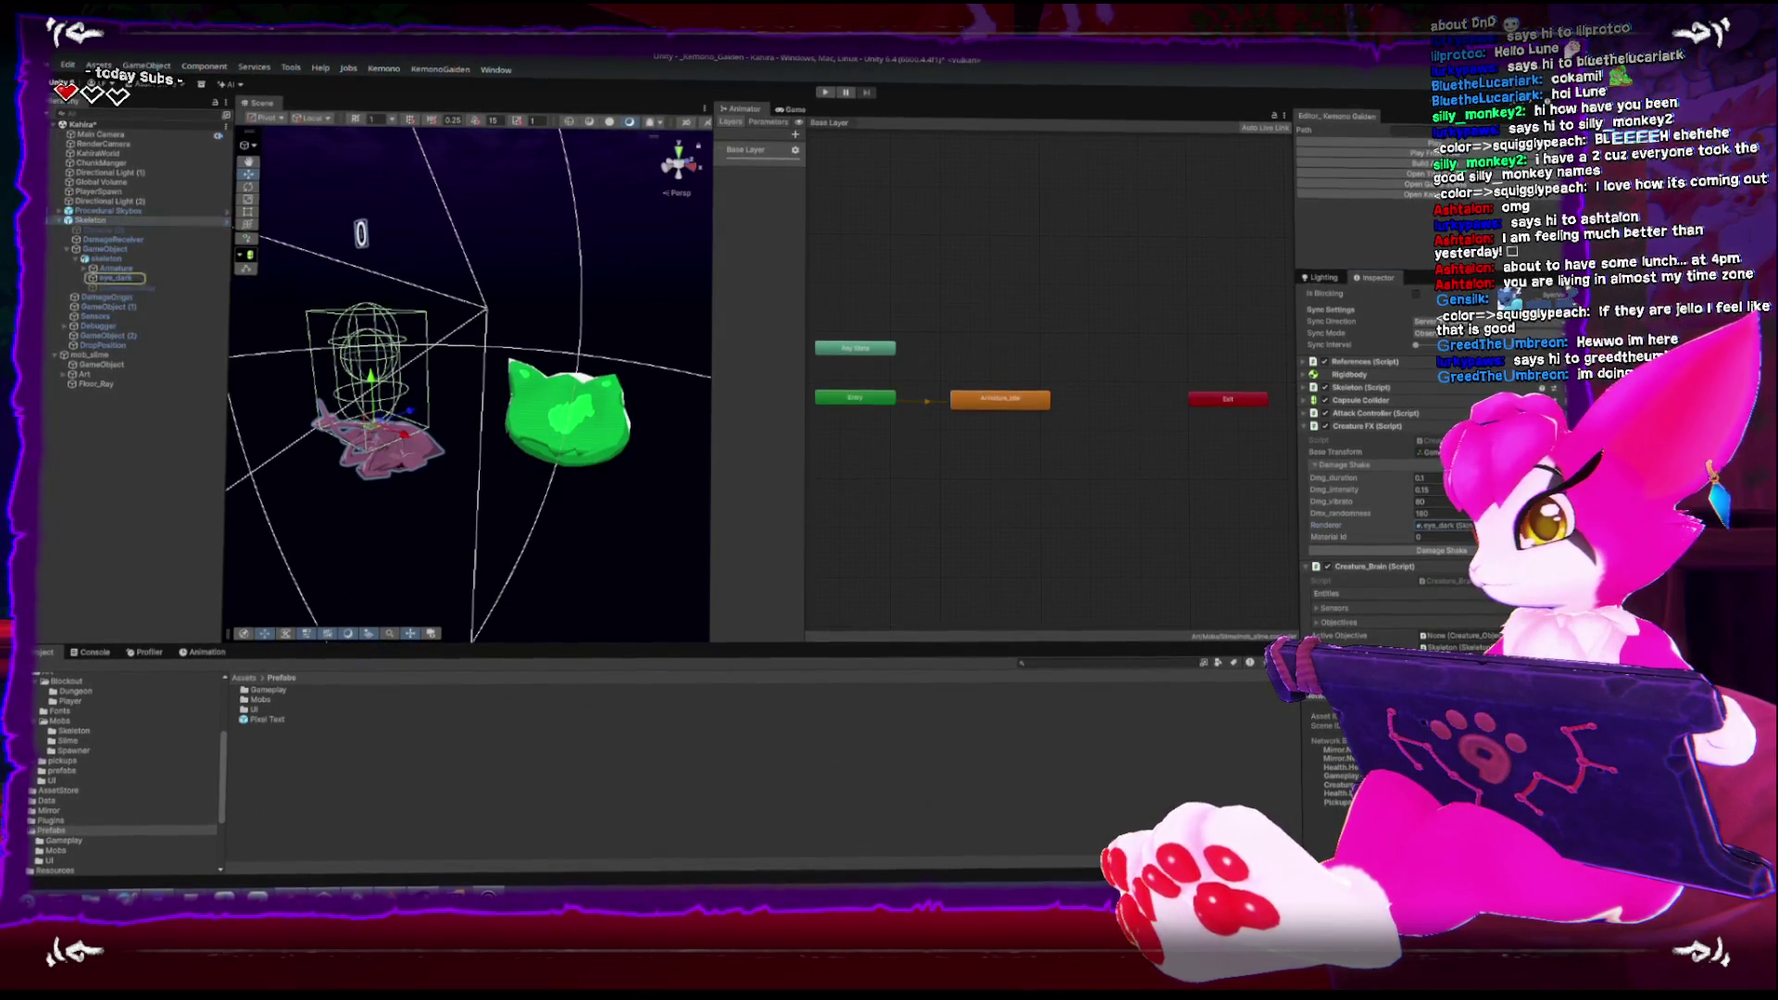
Set the slime's damage Renderer to Cube
{"action": "left_click", "coordinate": [110, 279]}
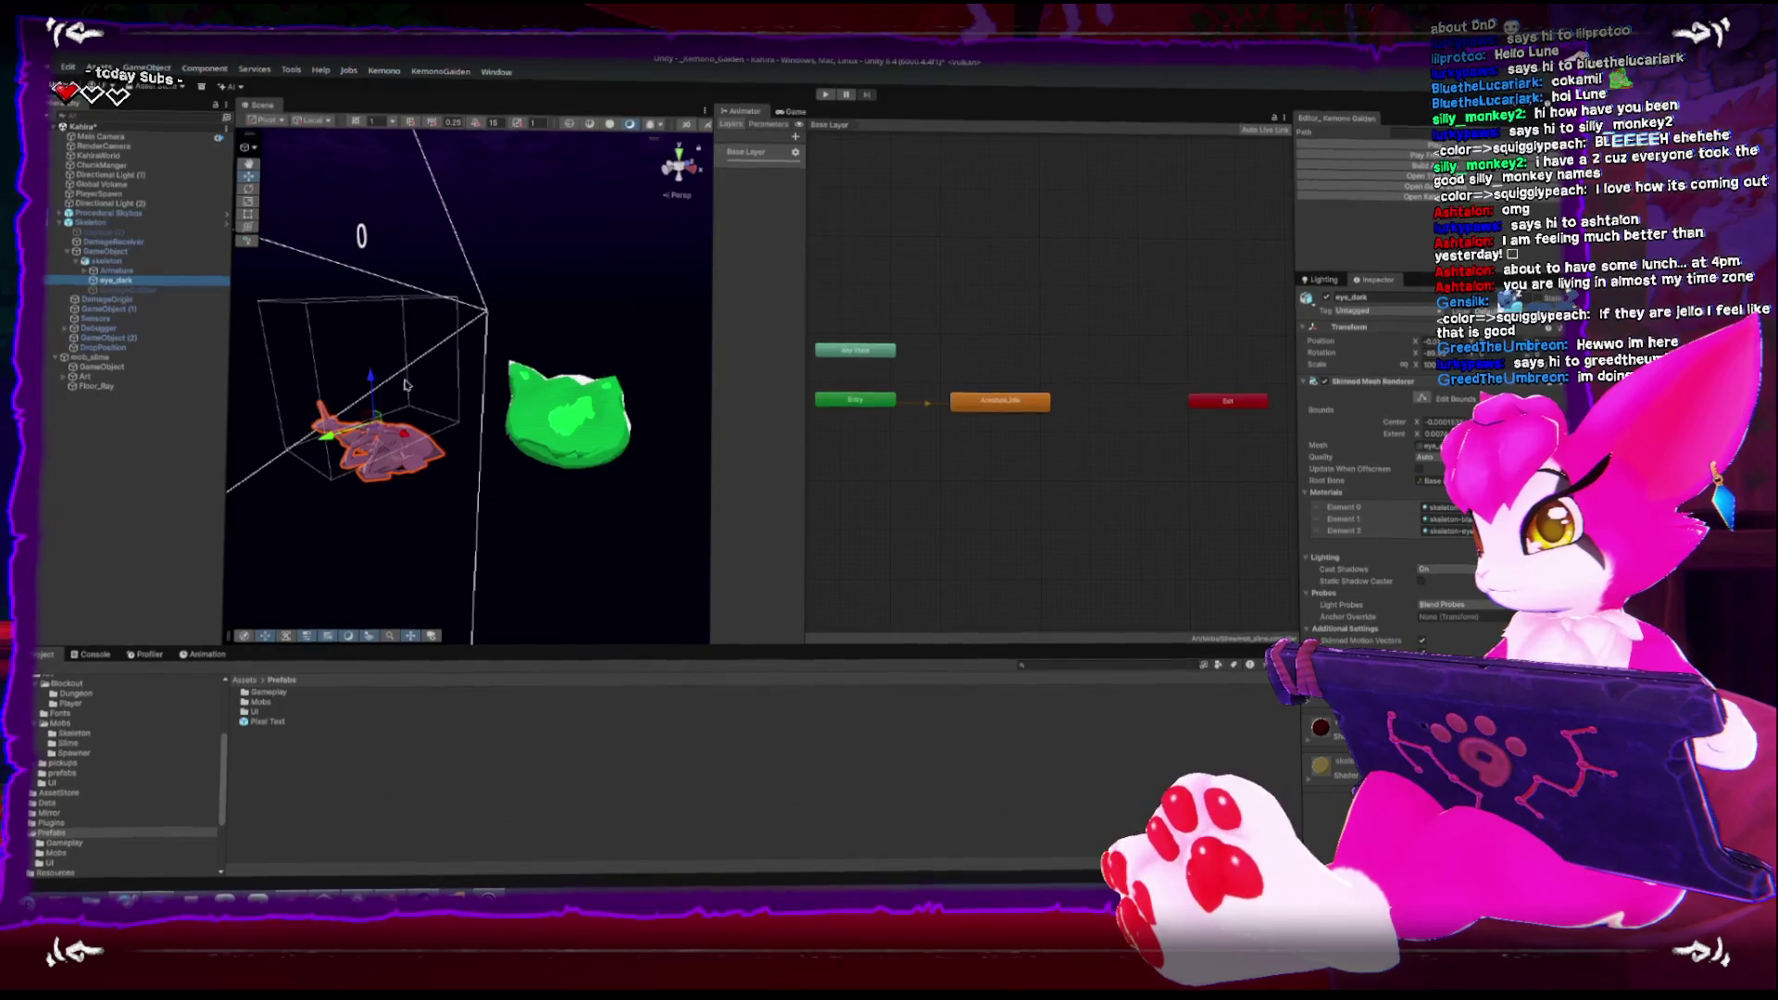
{"action": "key", "text": "f"}
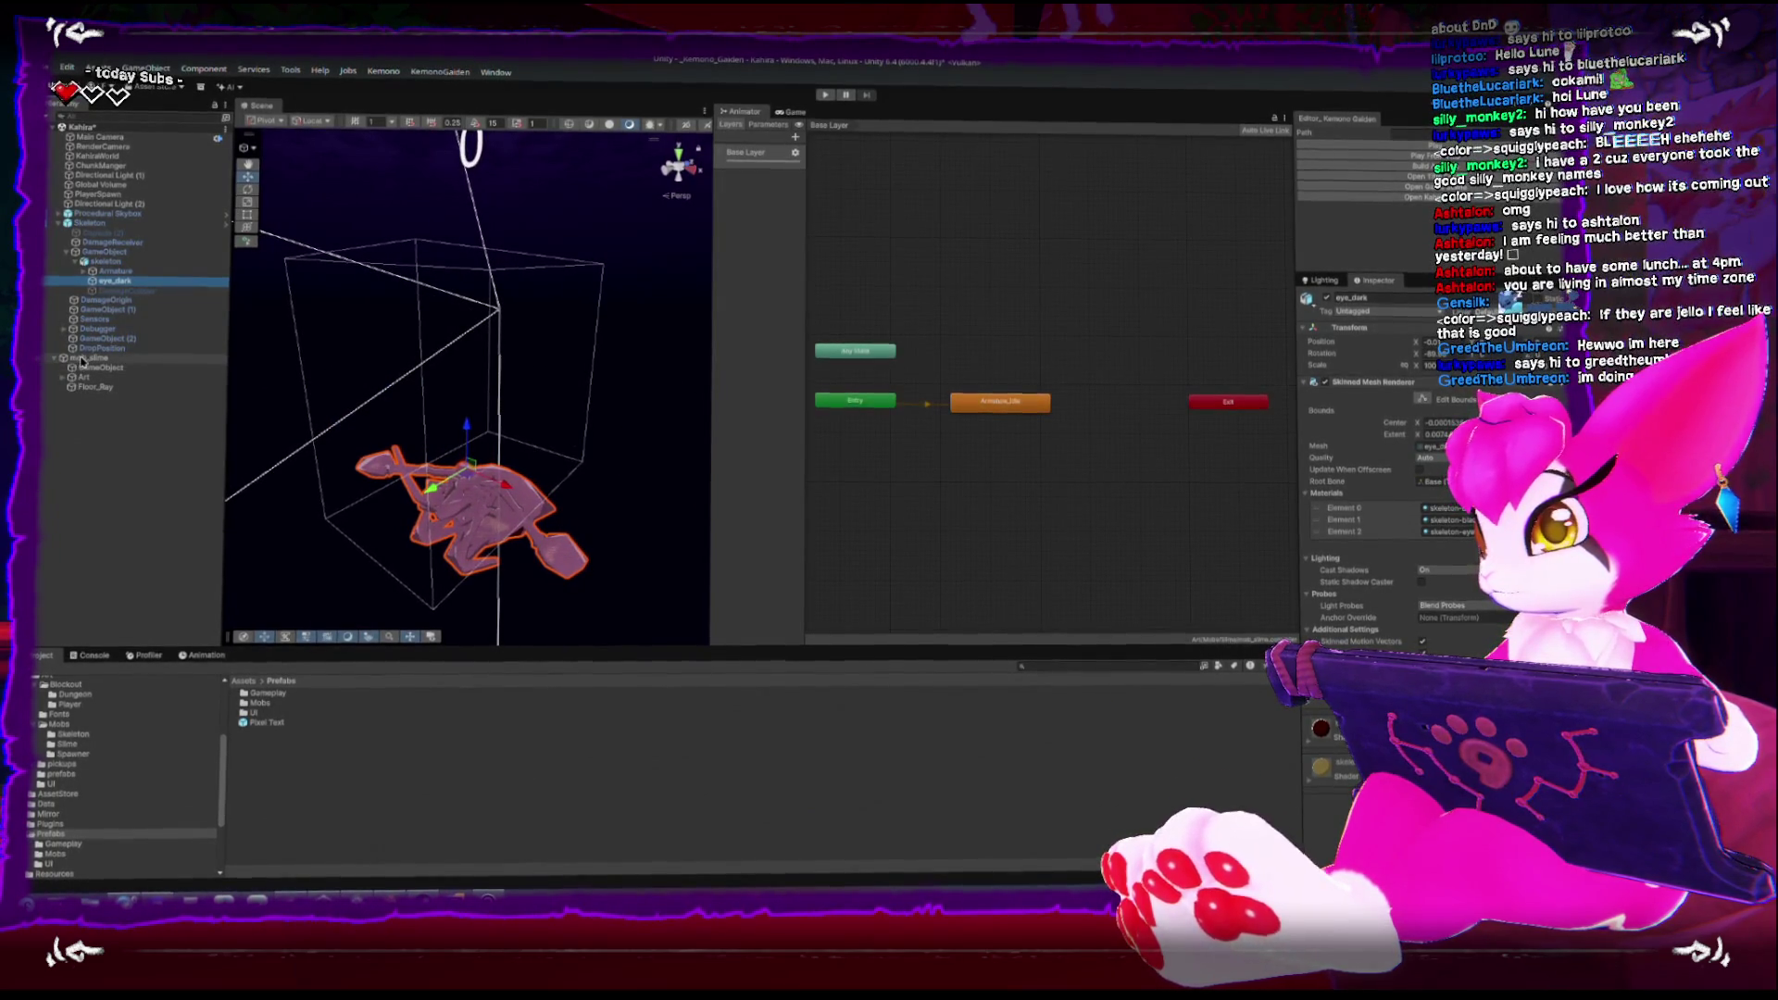
{"action": "left_click", "coordinate": [93, 387]}
{"action": "left_click", "coordinate": [91, 357]}
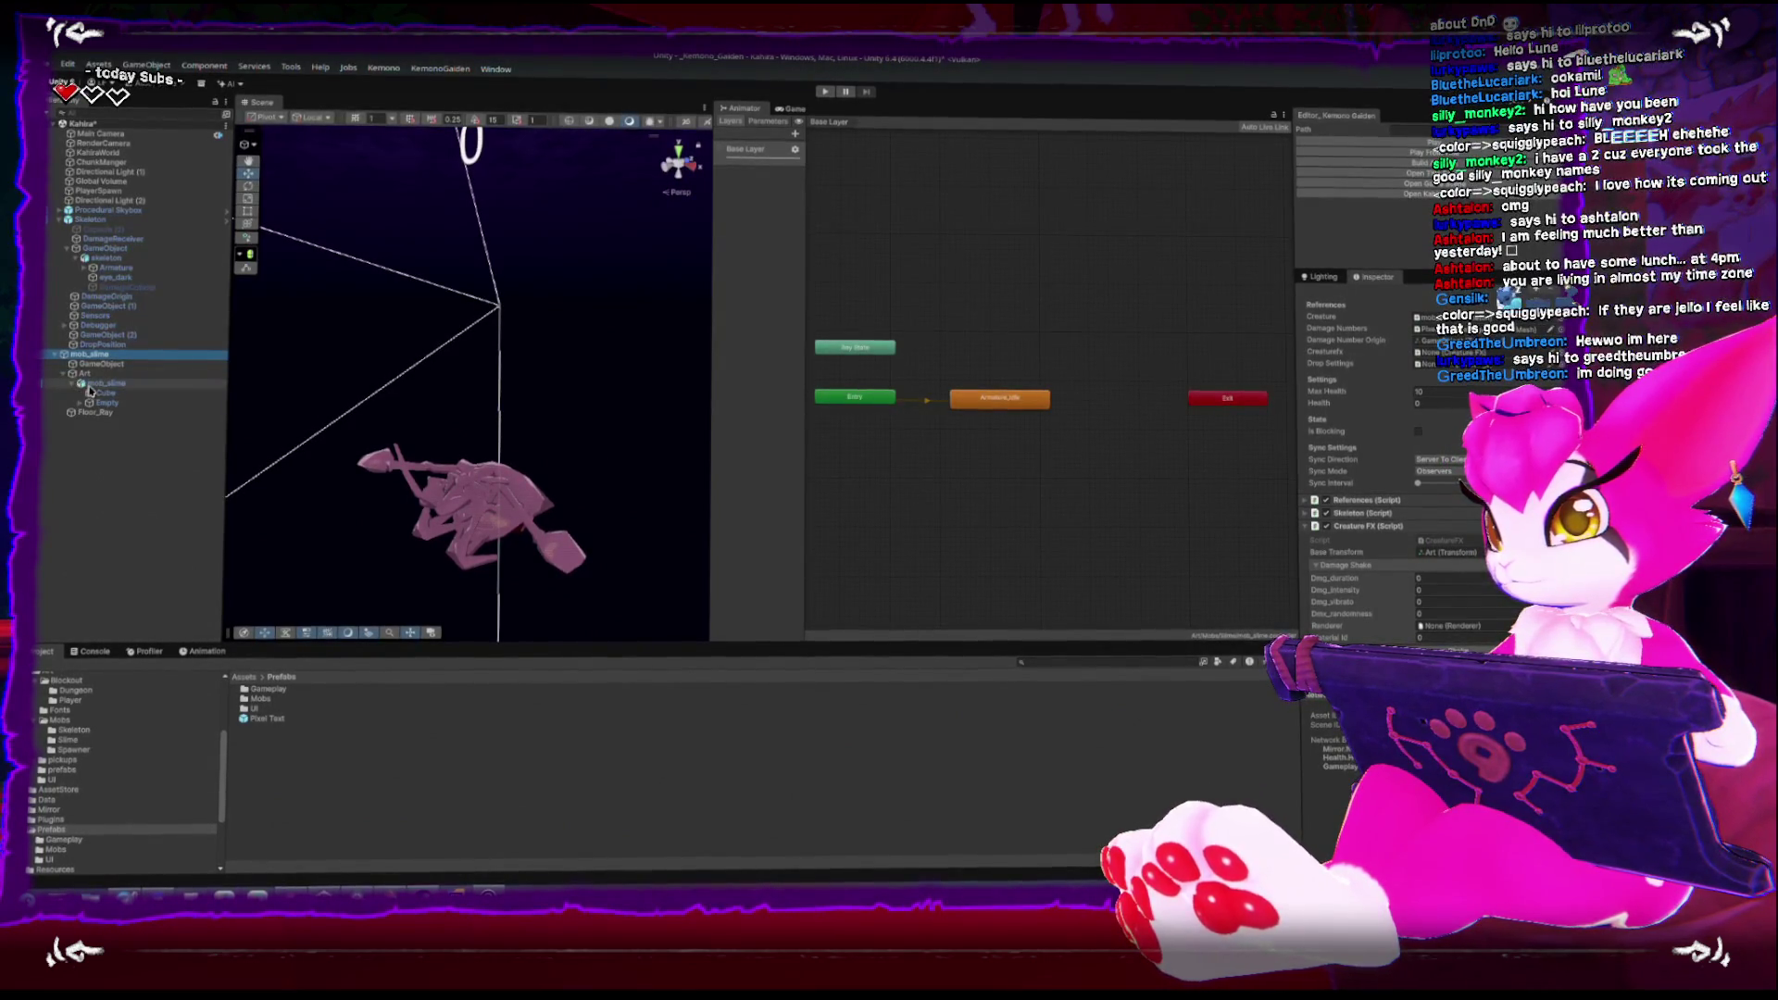
{"action": "left_click_drag", "start_coordinate": [102, 396], "coordinate": [1490, 633]}
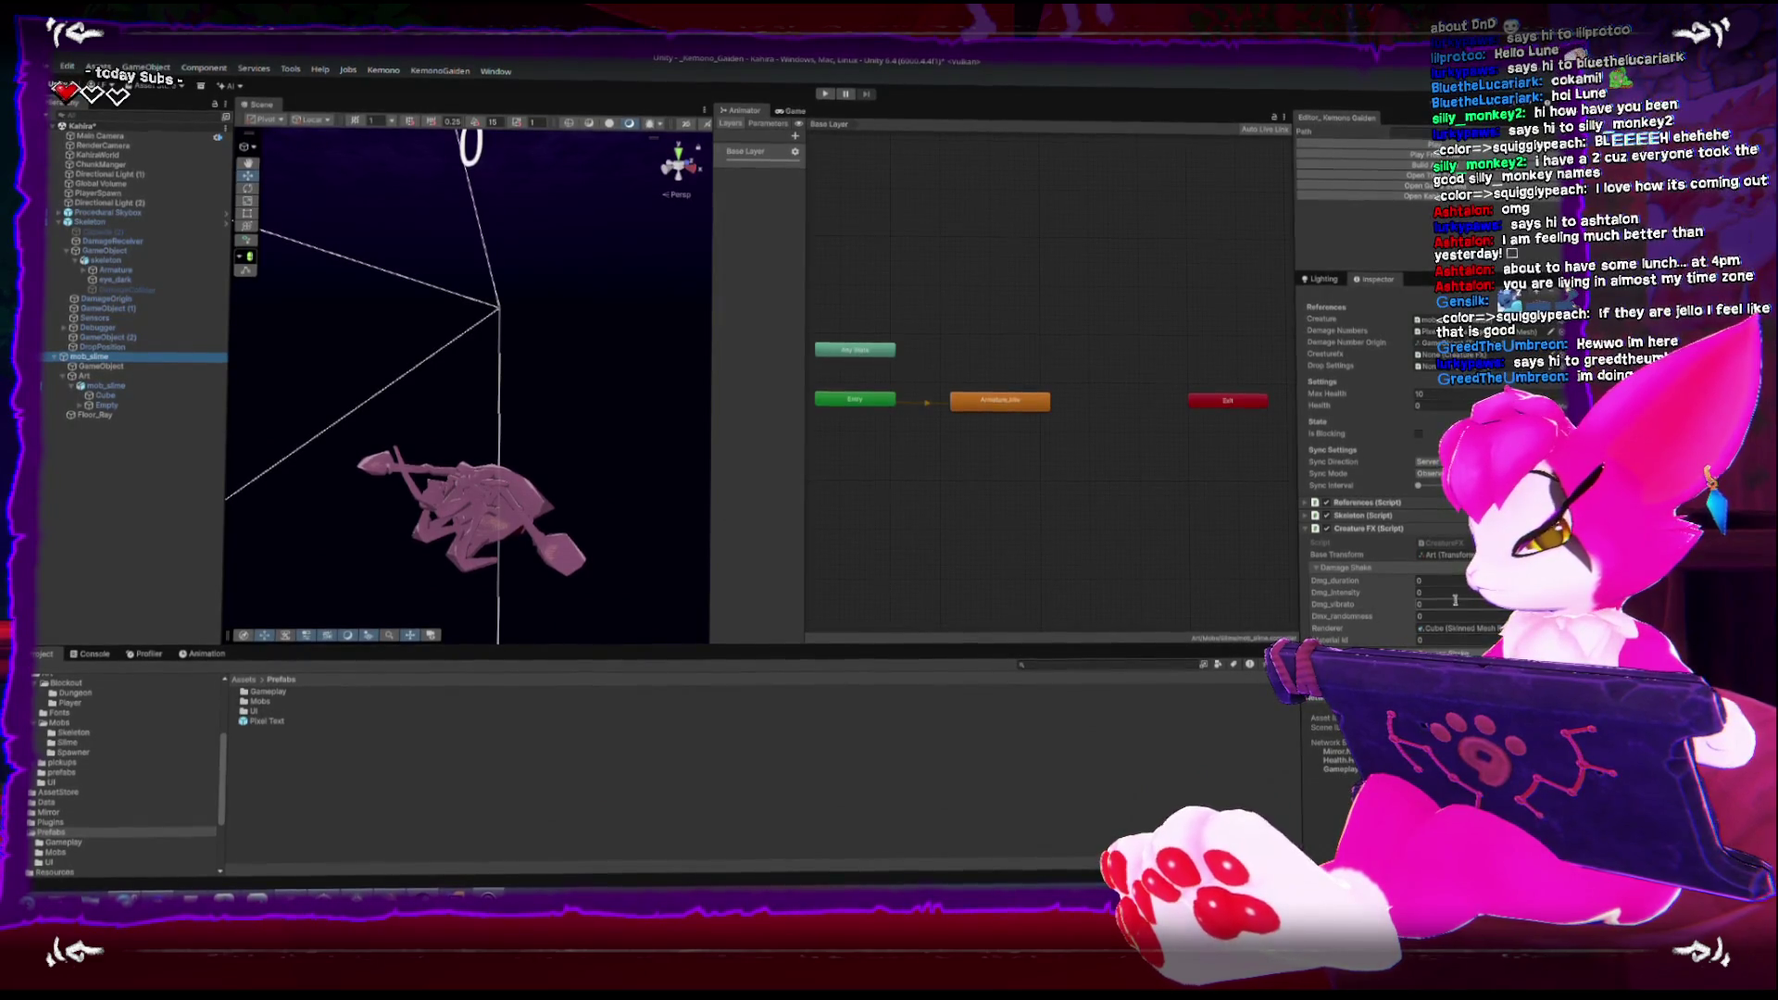
Set the slime's Creature FX Dmg_vibrato to 80, copying the skeleton's value
{"action": "scroll", "coordinate": [580, 444], "scroll_direction": "down", "scroll_amount": 5}
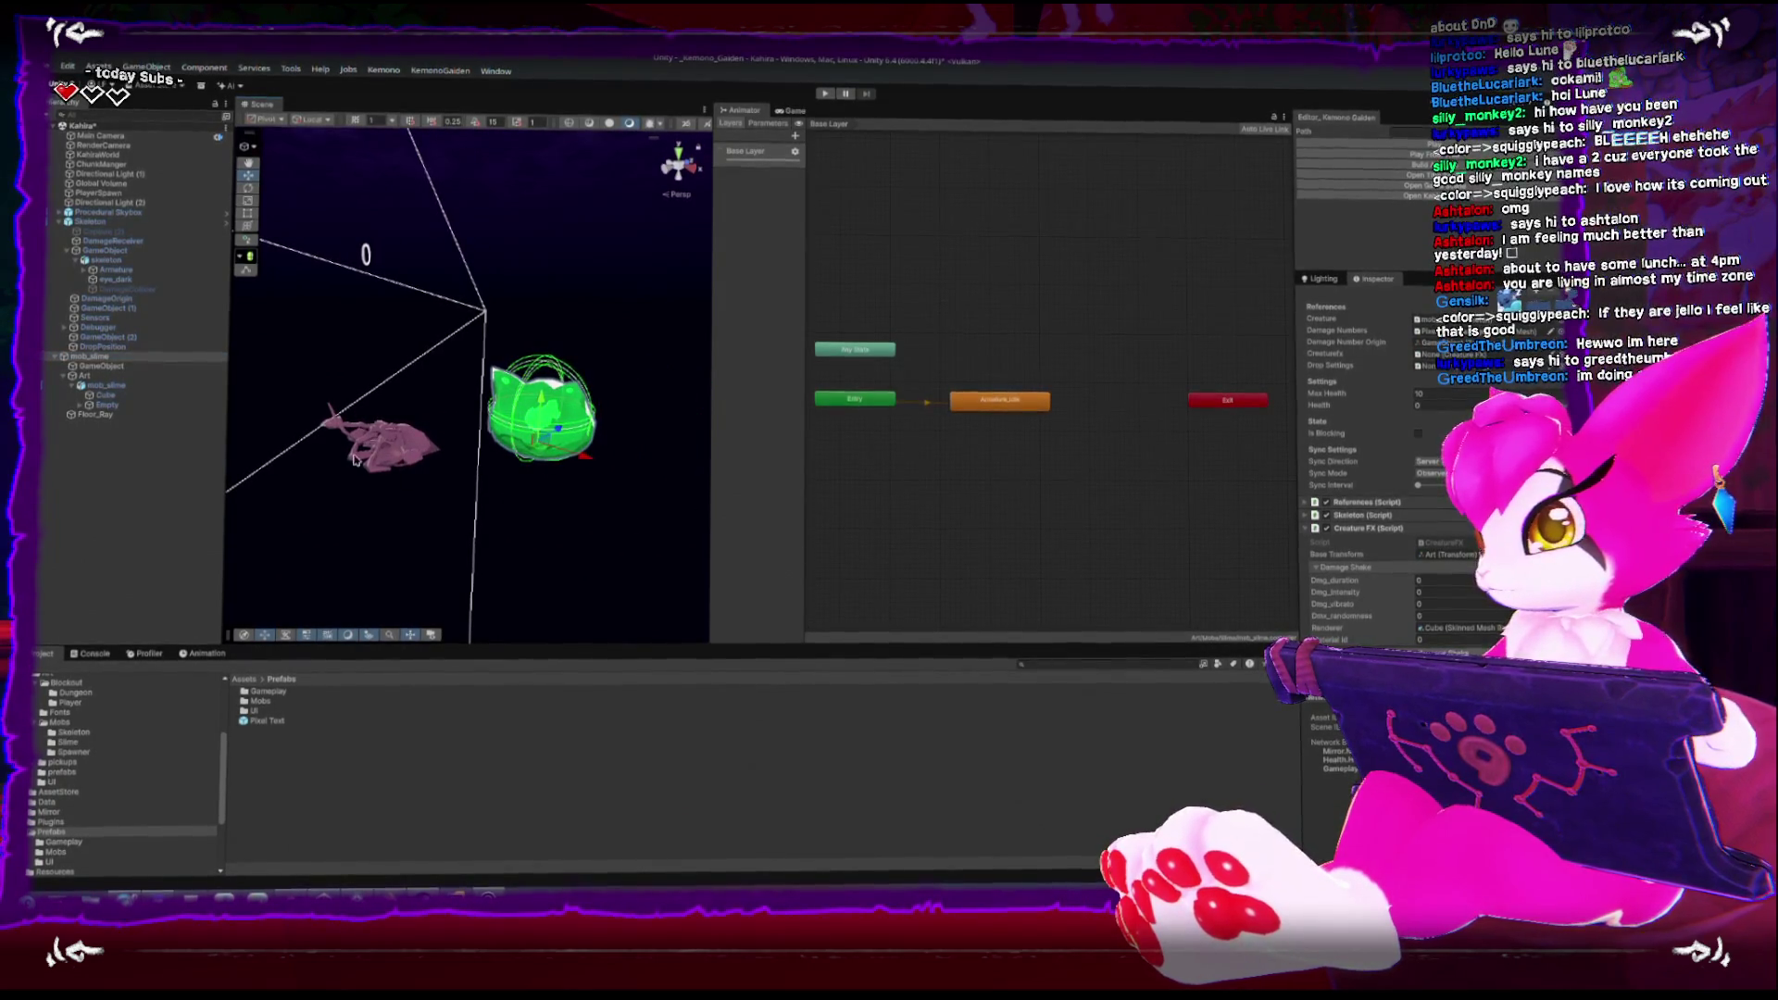
{"action": "left_click", "coordinate": [413, 451]}
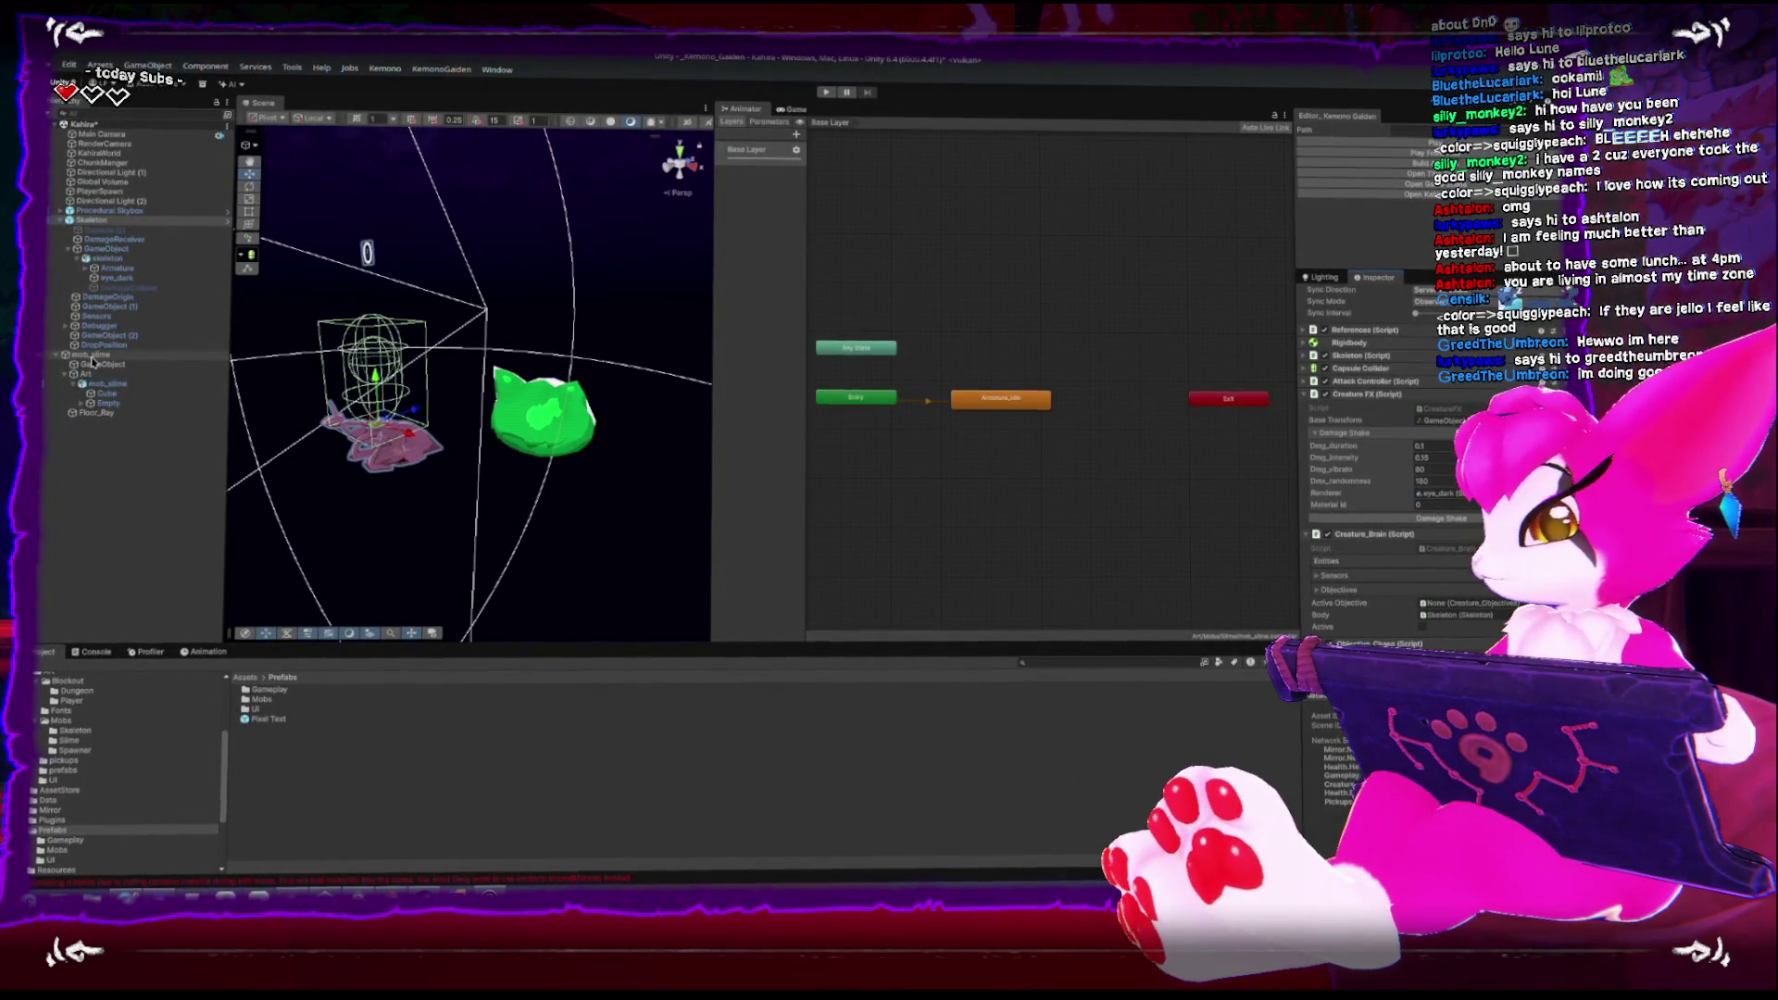
{"action": "left_click", "coordinate": [91, 356]}
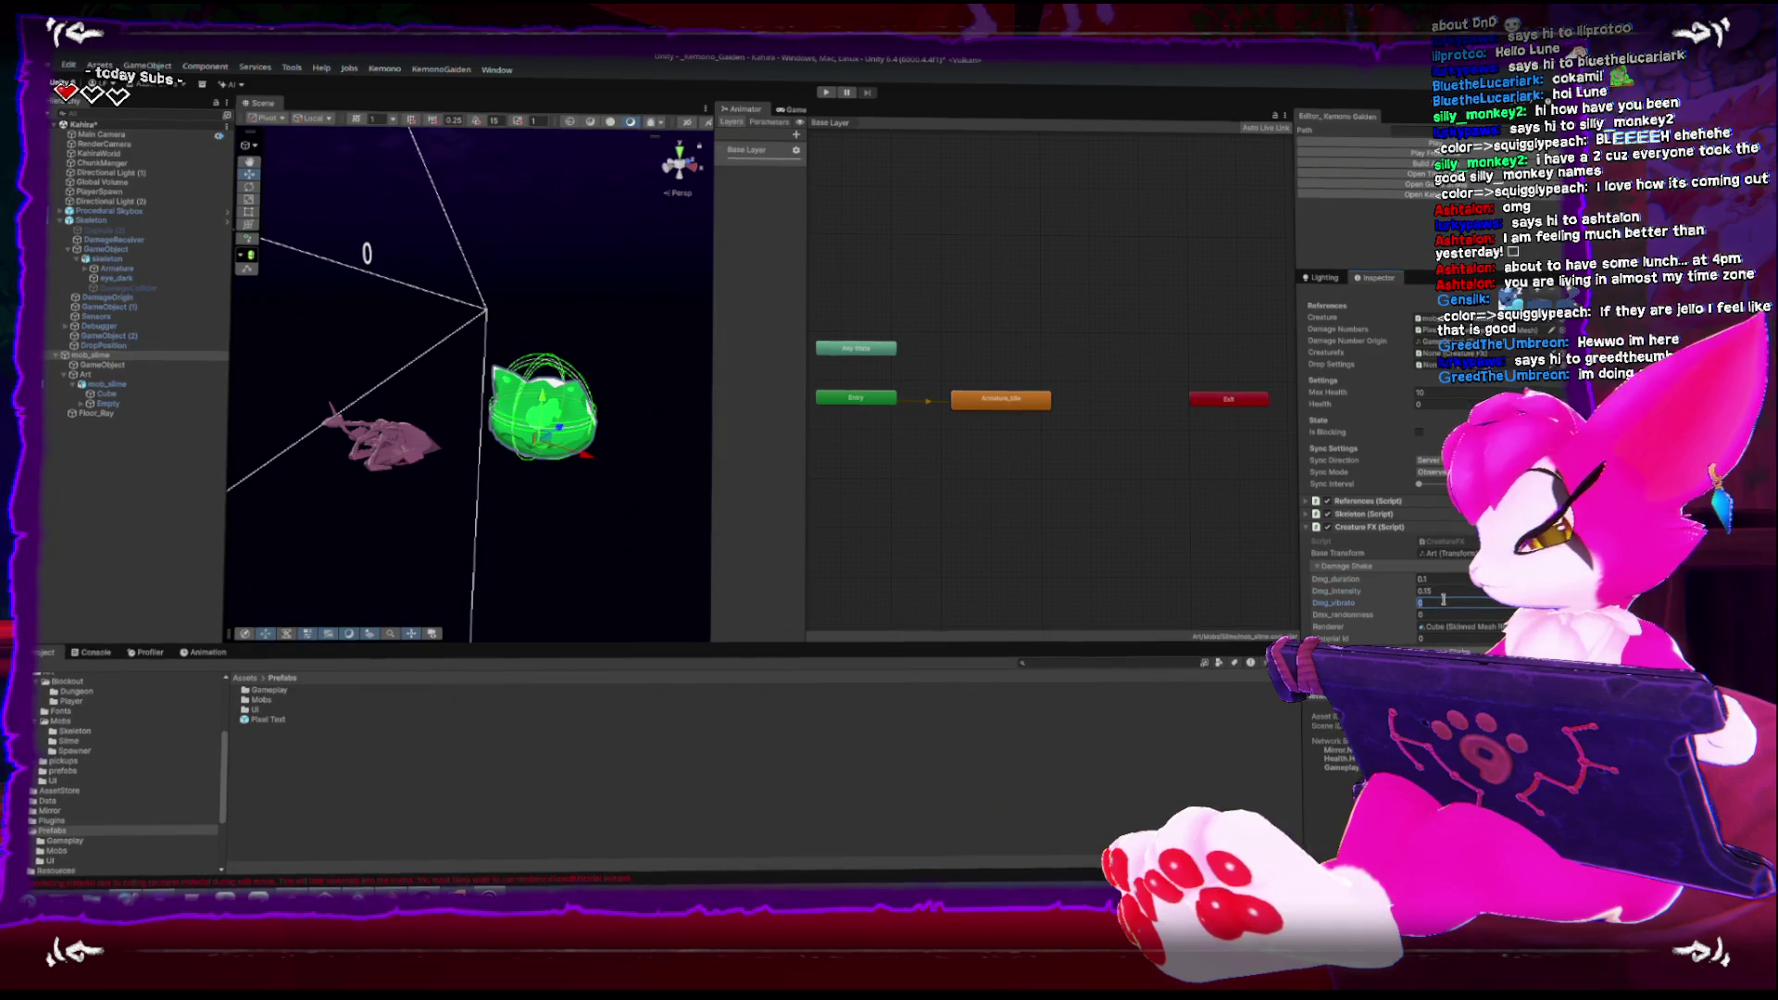
{"action": "type", "text": "80"}
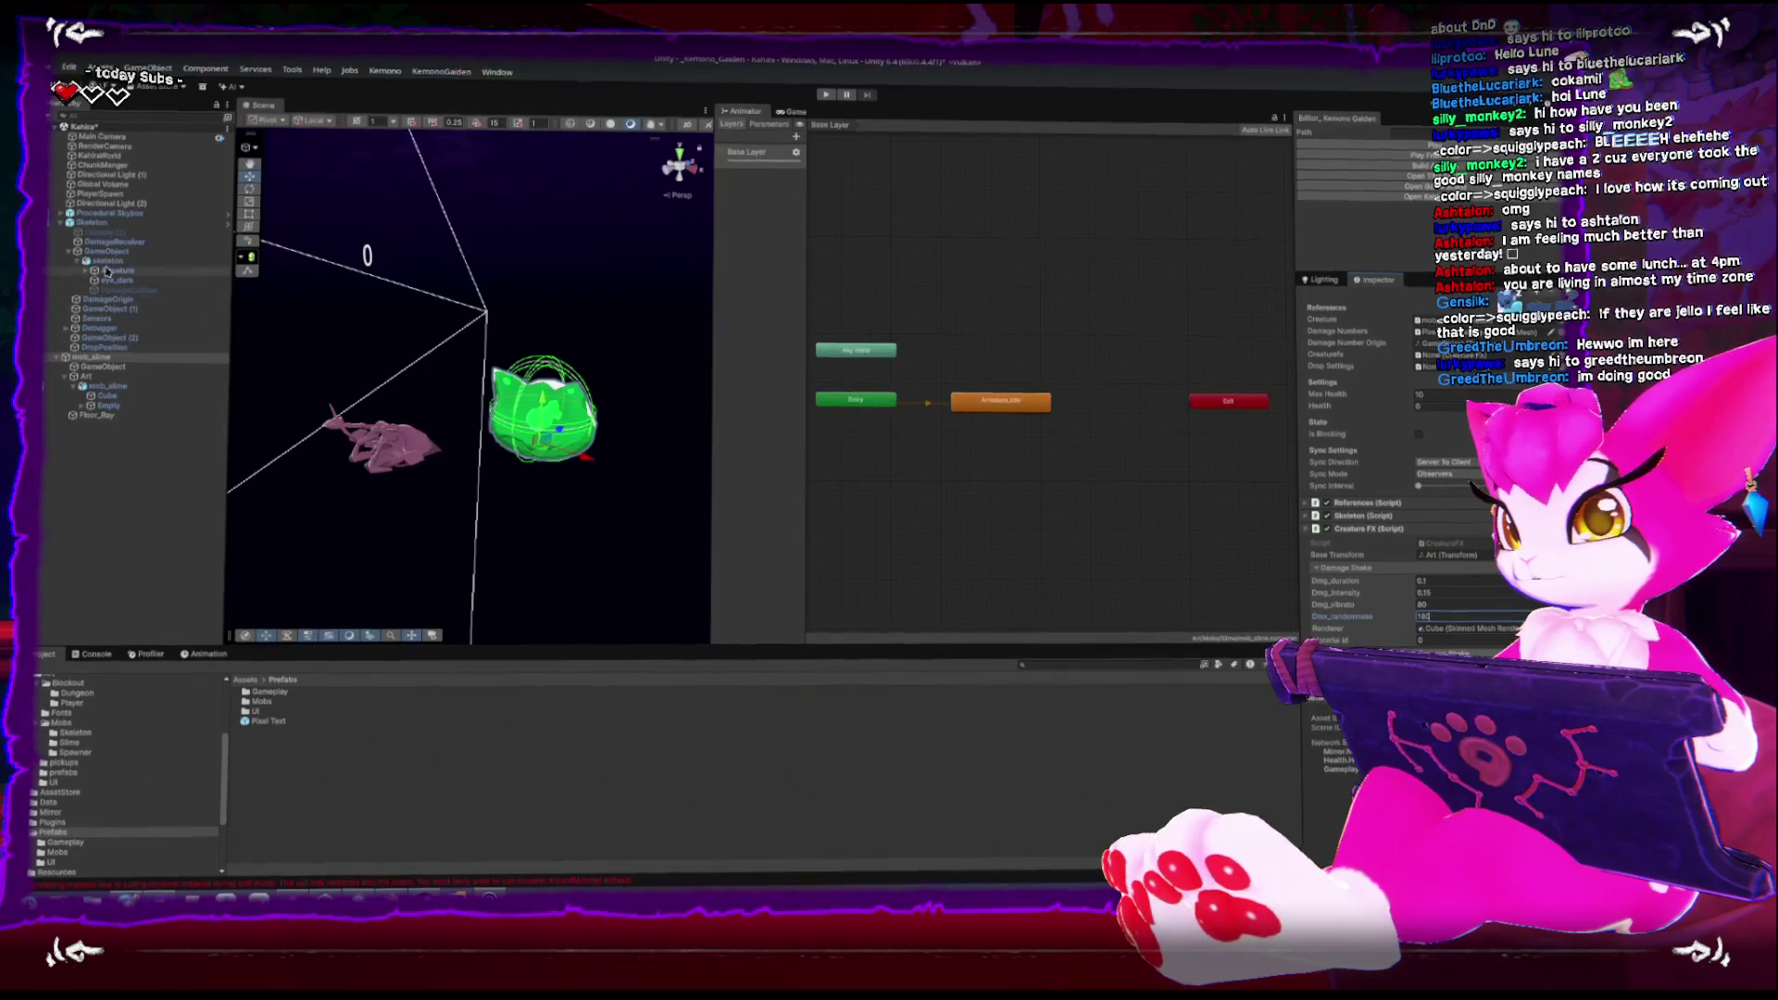
{"action": "left_click", "coordinate": [92, 221]}
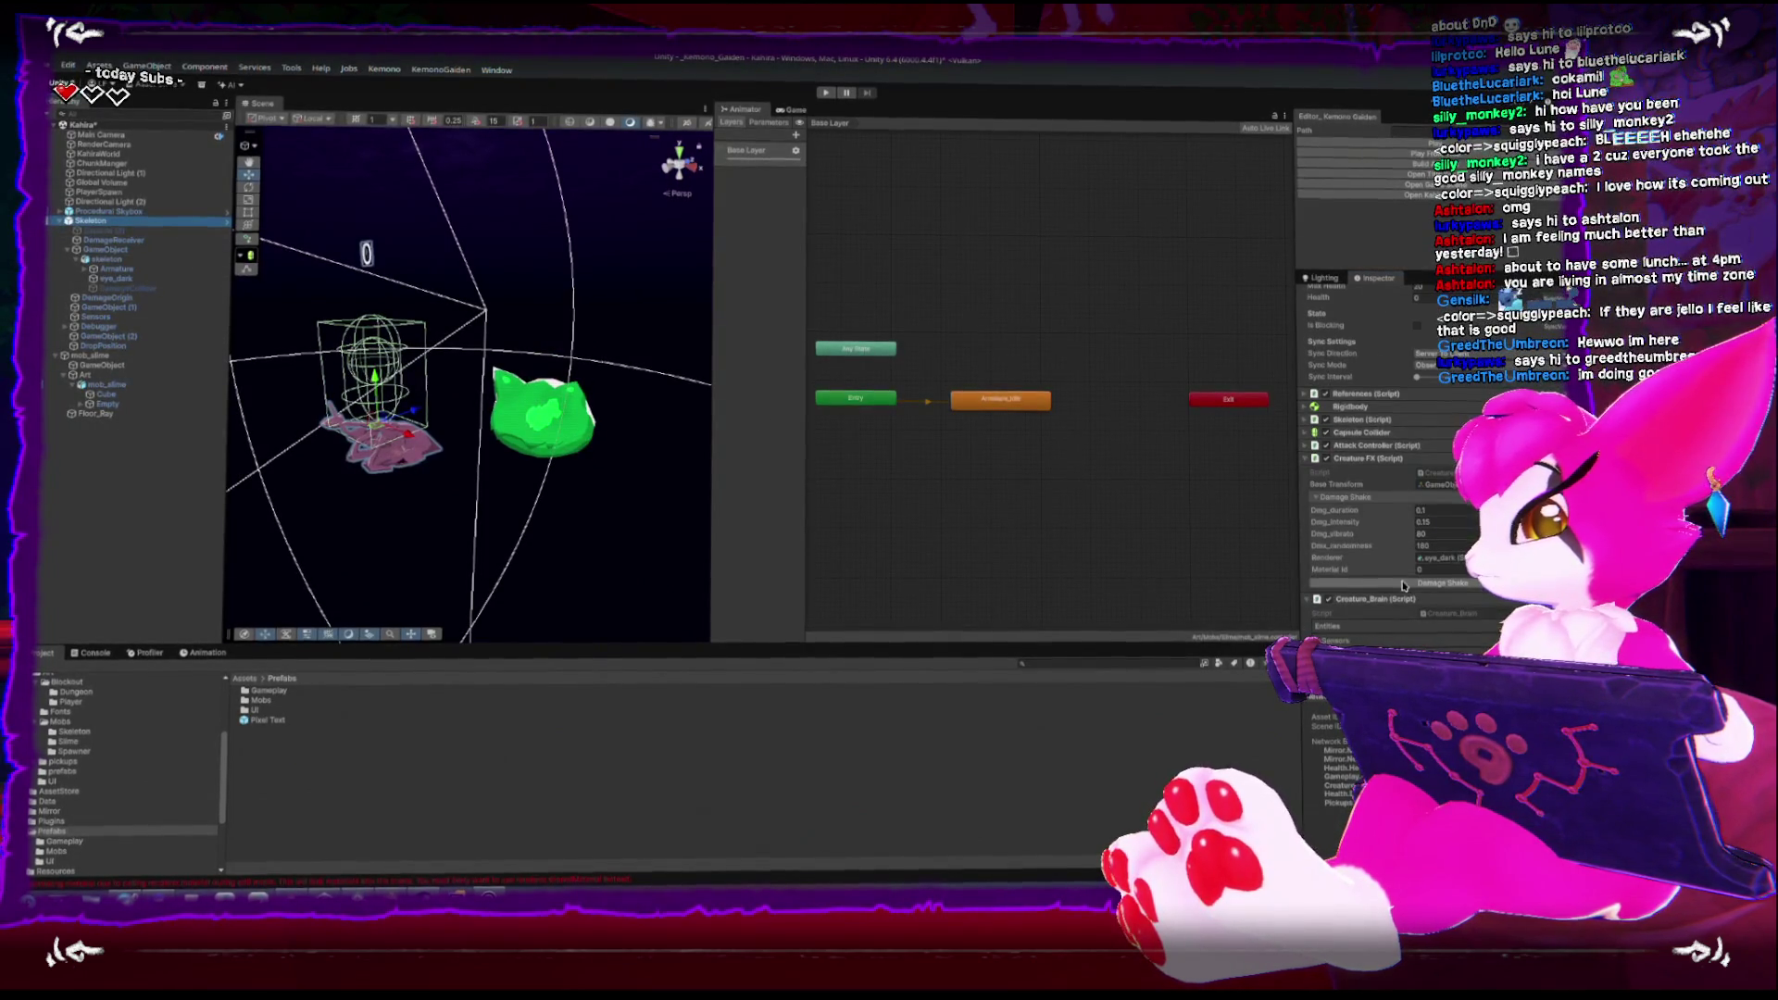
{"action": "left_click", "coordinate": [555, 430]}
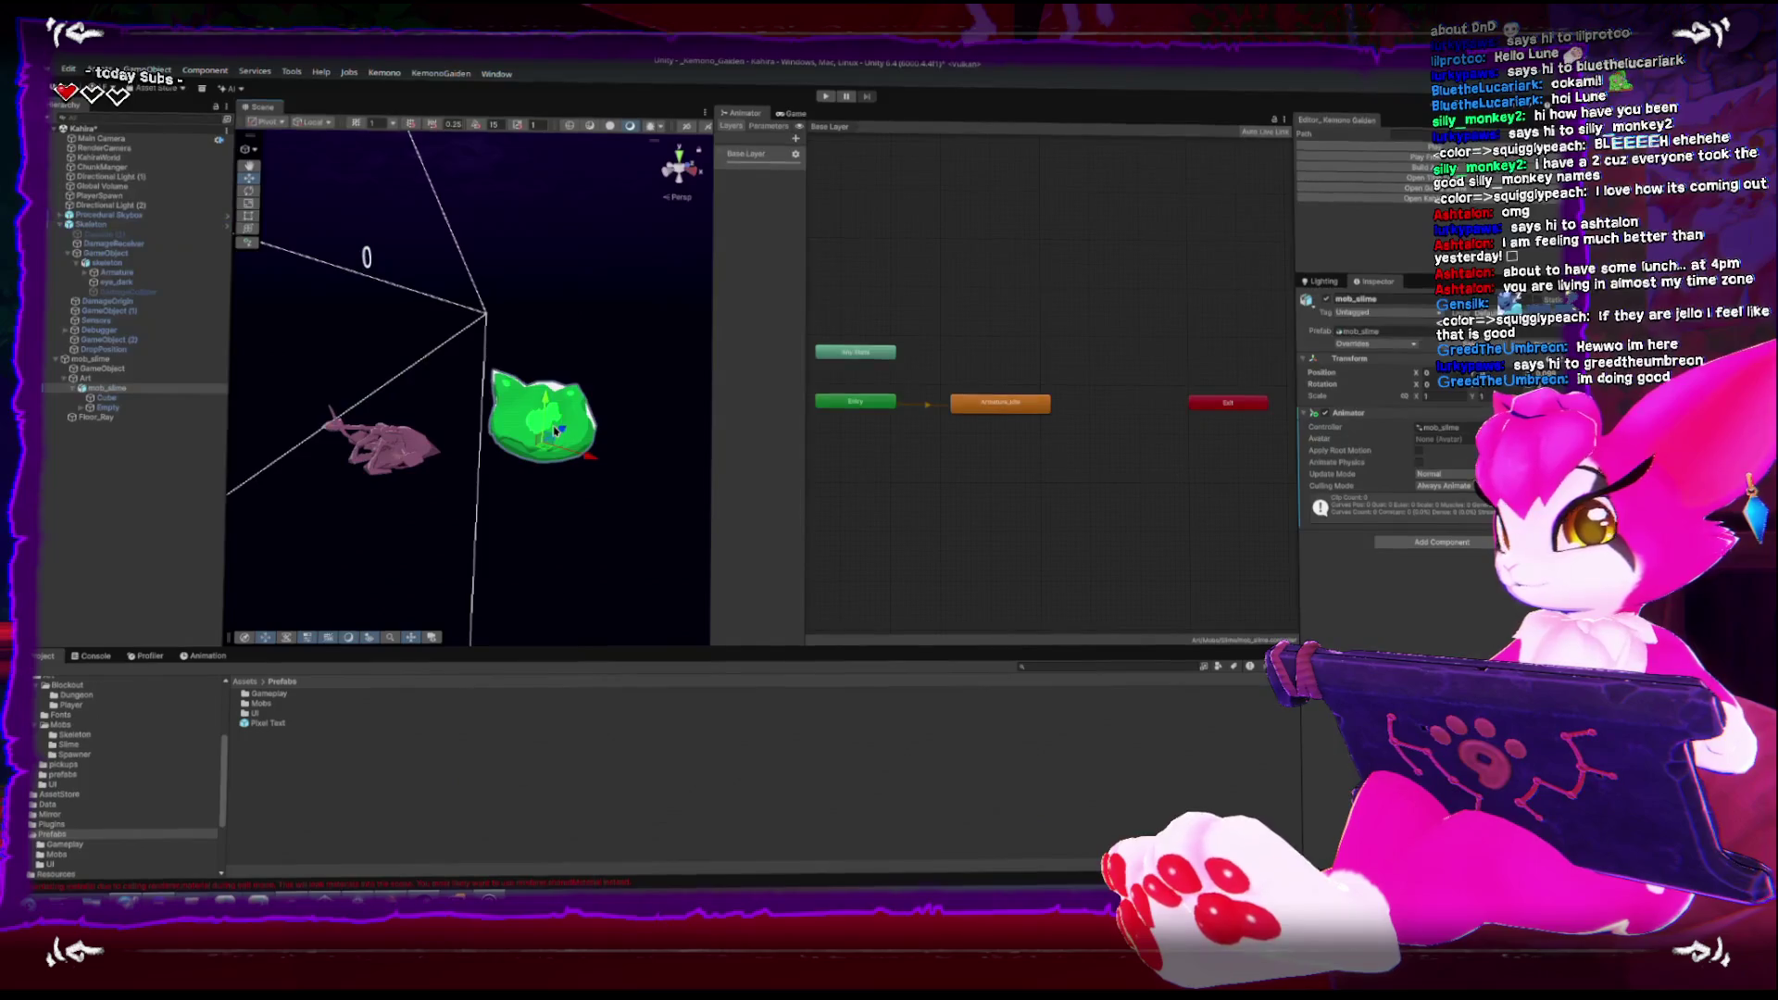
Save mob_slime as a prefab in the Mobs folder, accepting the file-exists prompt
{"action": "left_click", "coordinate": [115, 358]}
{"action": "scroll", "coordinate": [117, 783], "scroll_direction": "up", "scroll_amount": 2}
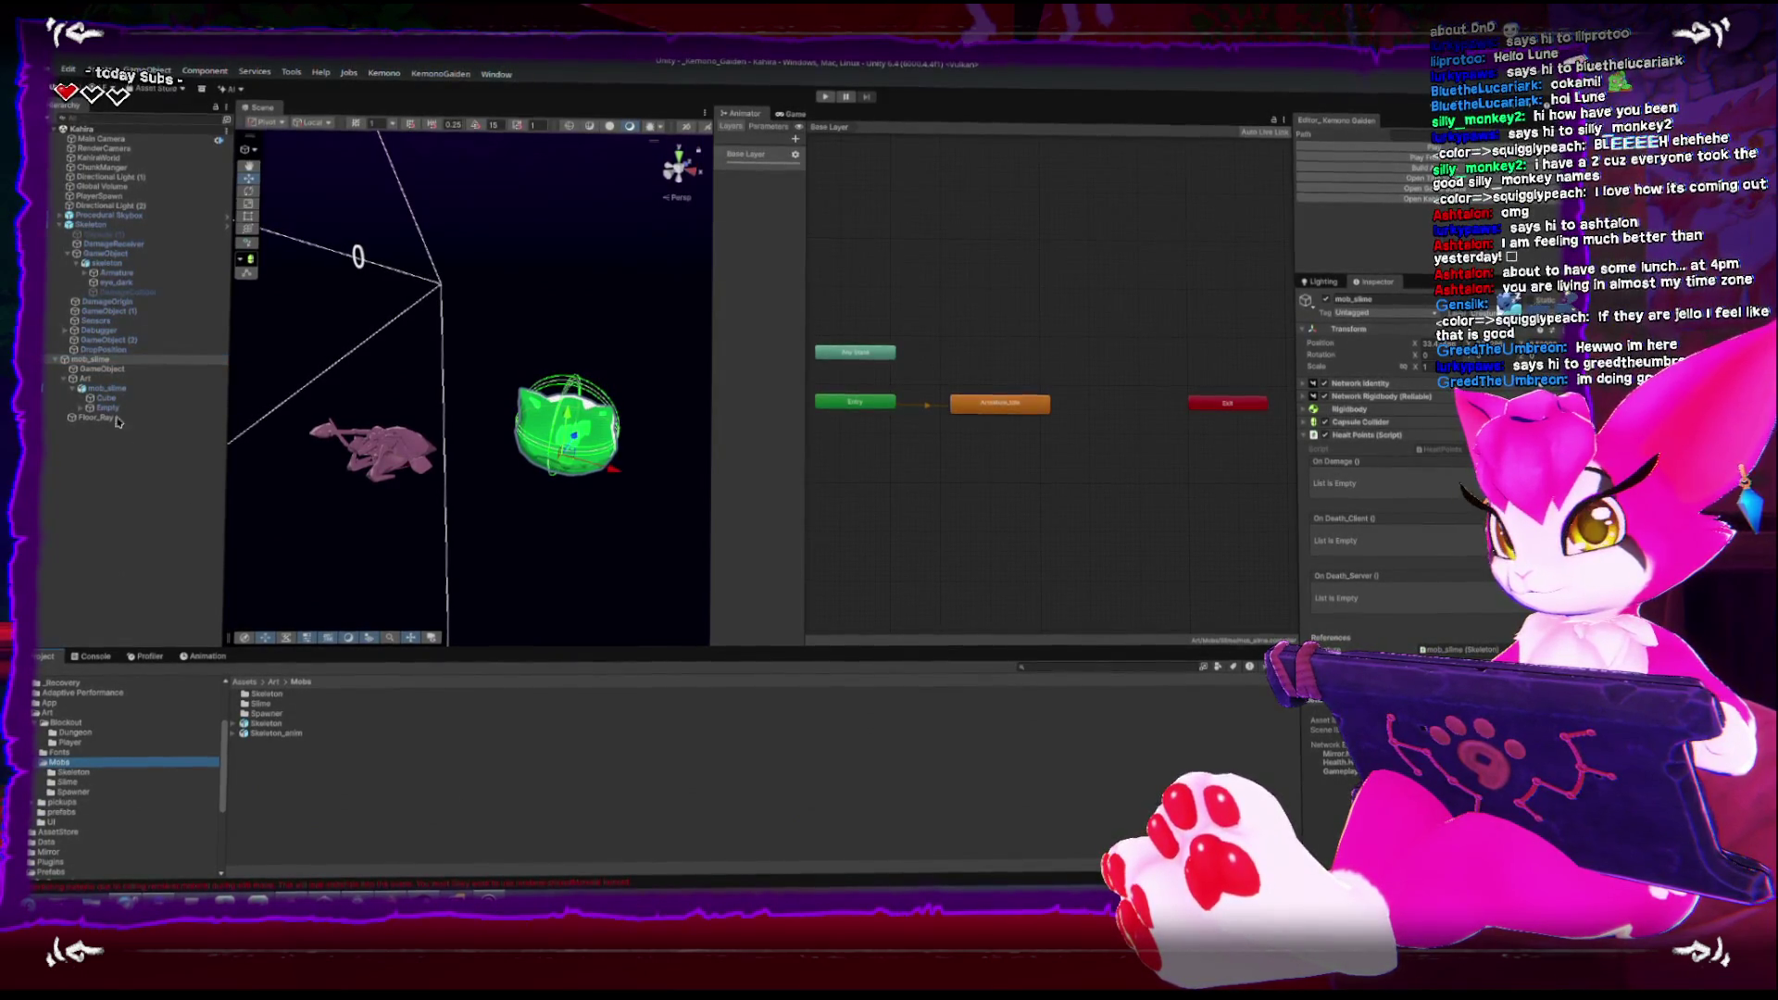
{"action": "left_click_drag", "start_coordinate": [419, 776], "coordinate": [436, 839]}
{"action": "left_click_drag", "start_coordinate": [250, 745], "coordinate": [295, 713]}
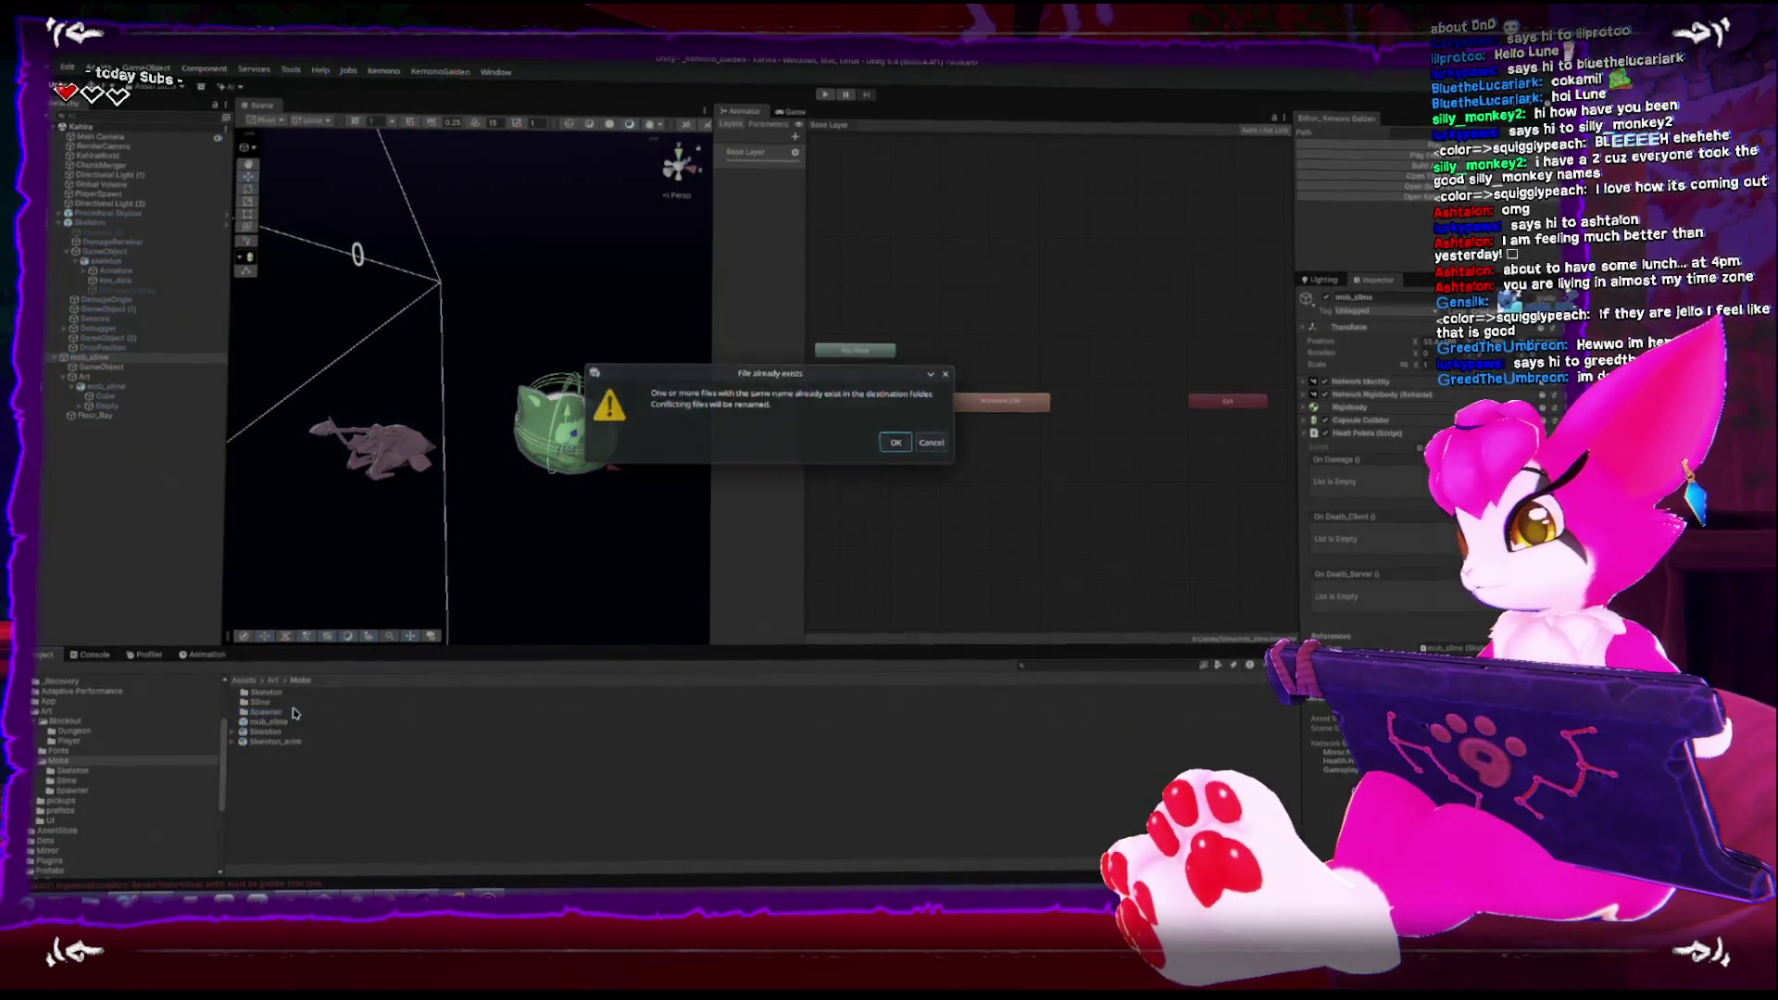
{"action": "key", "text": "Return"}
Inspect the new mob_slime prefab in Prefabs/Mobs and compare it with the skeleton
{"action": "scroll", "coordinate": [101, 748], "scroll_direction": "up", "scroll_amount": 3}
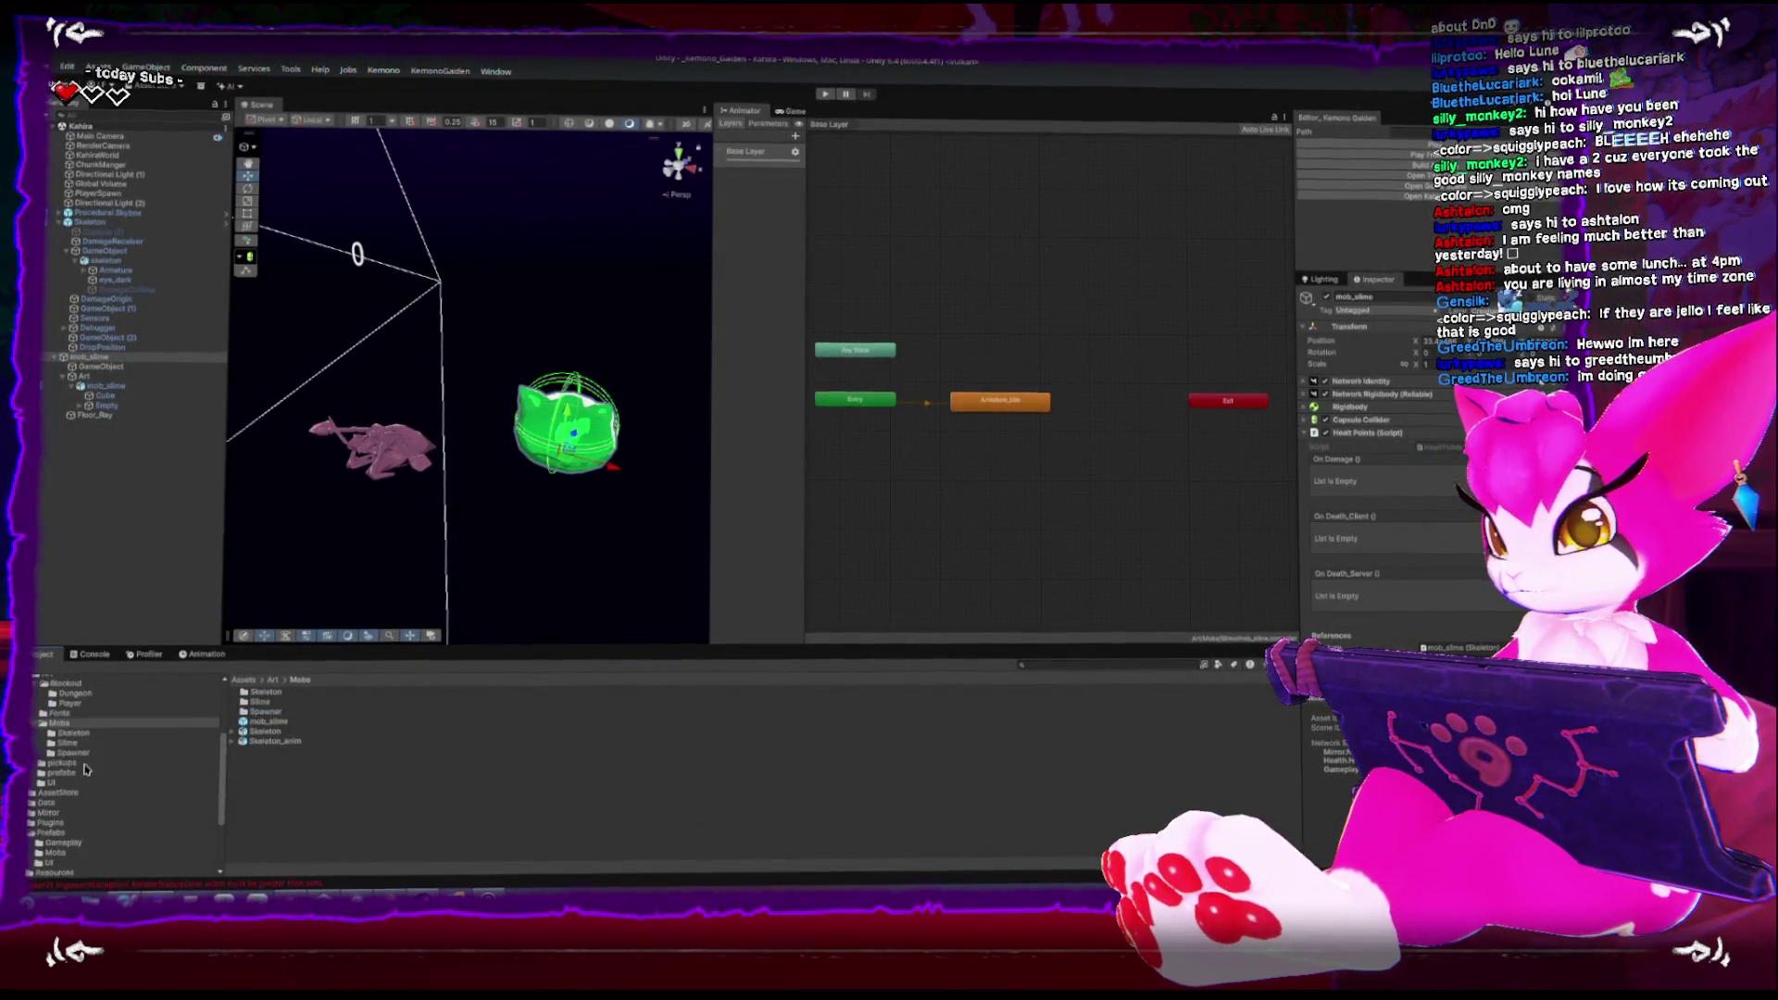
{"action": "scroll", "coordinate": [83, 771], "scroll_direction": "down", "scroll_amount": 5}
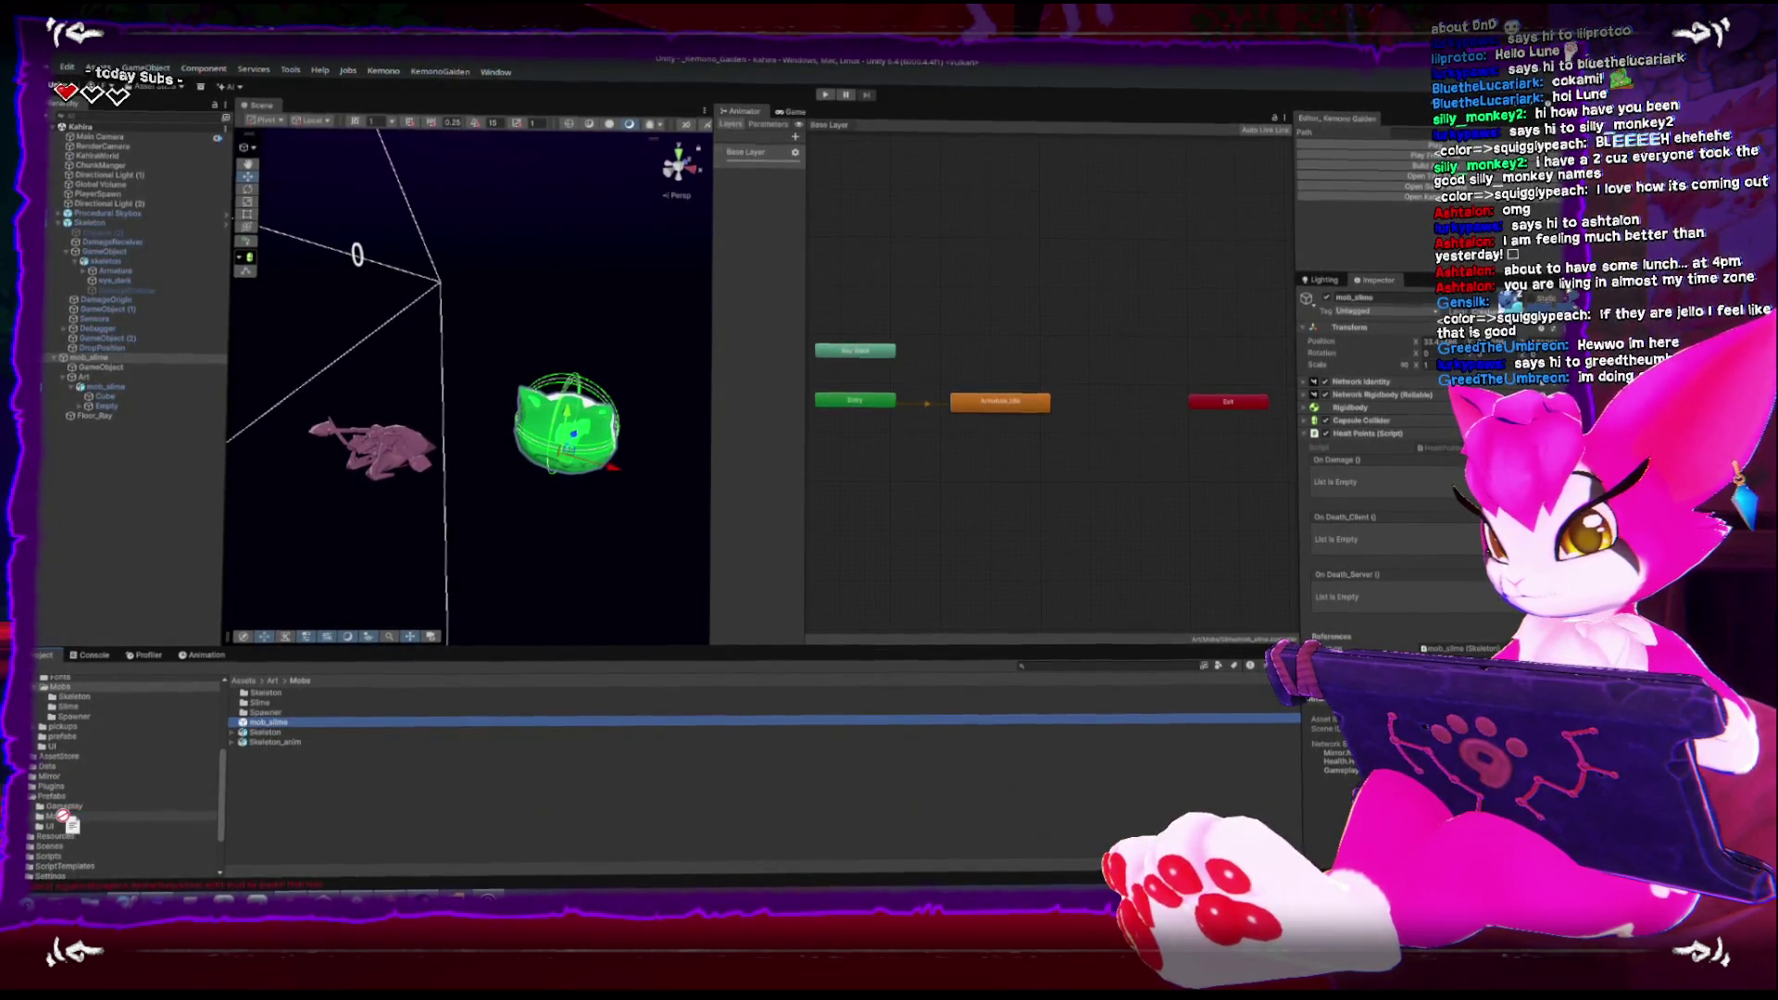
{"action": "left_click", "coordinate": [58, 816]}
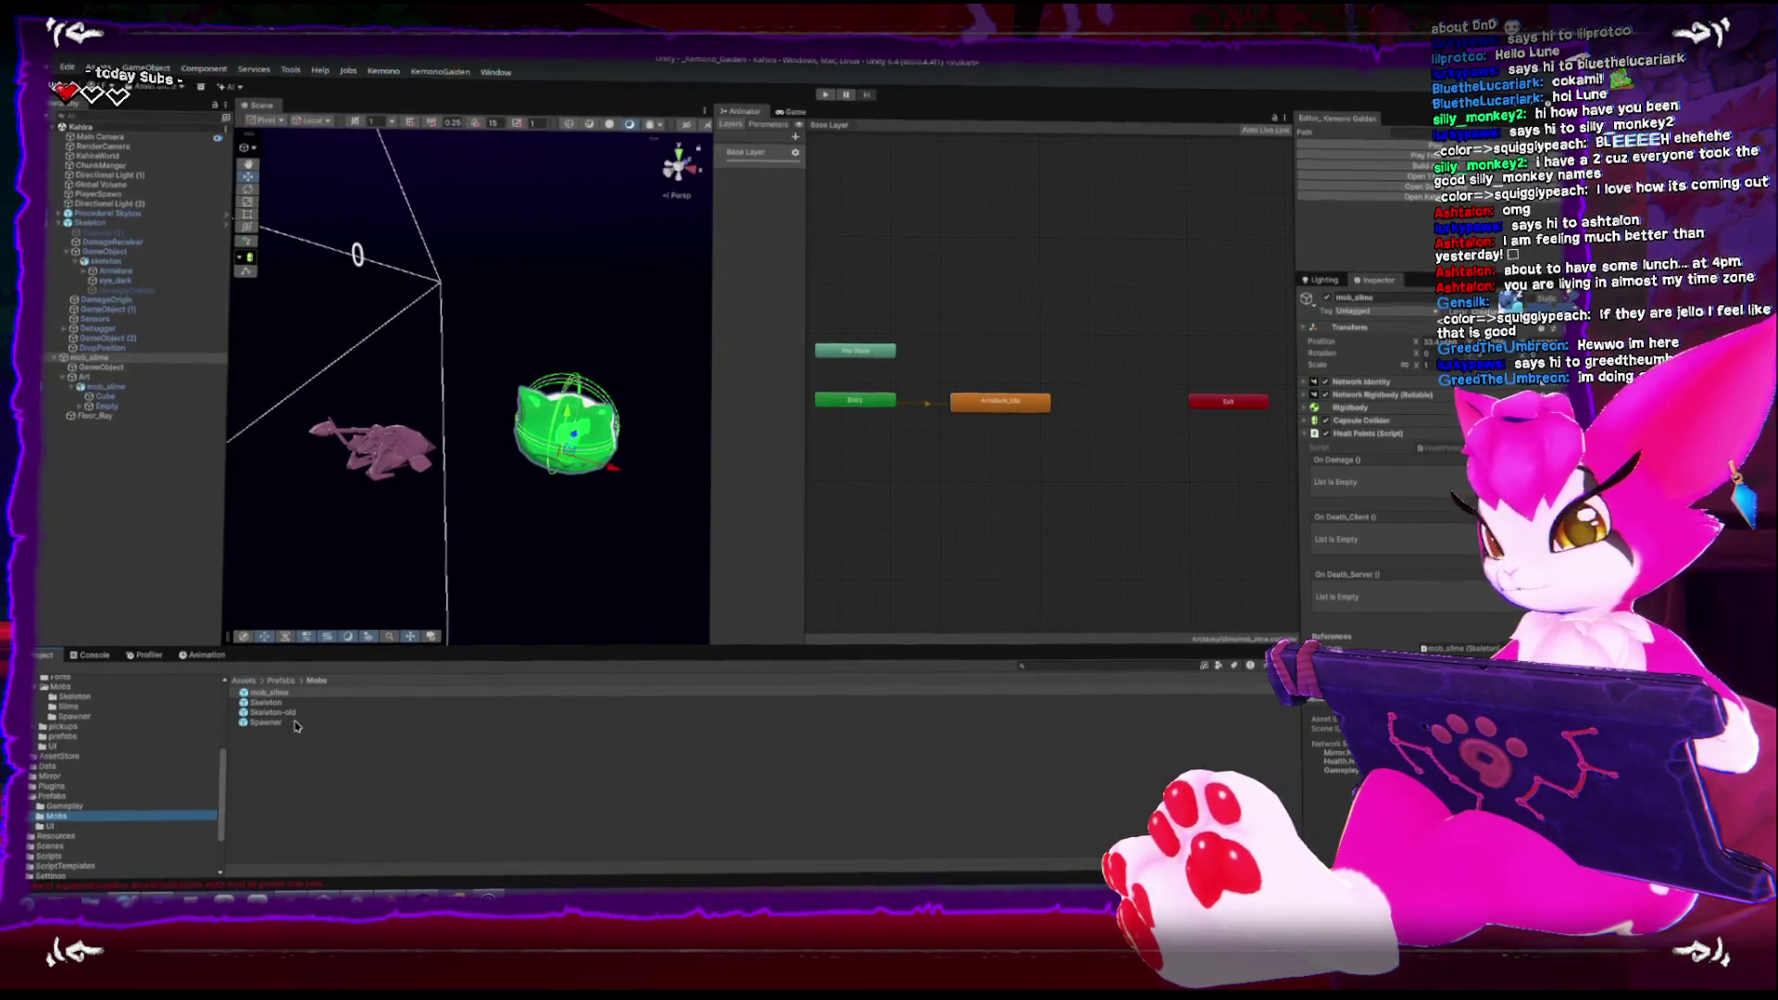
{"action": "left_click", "coordinate": [270, 693]}
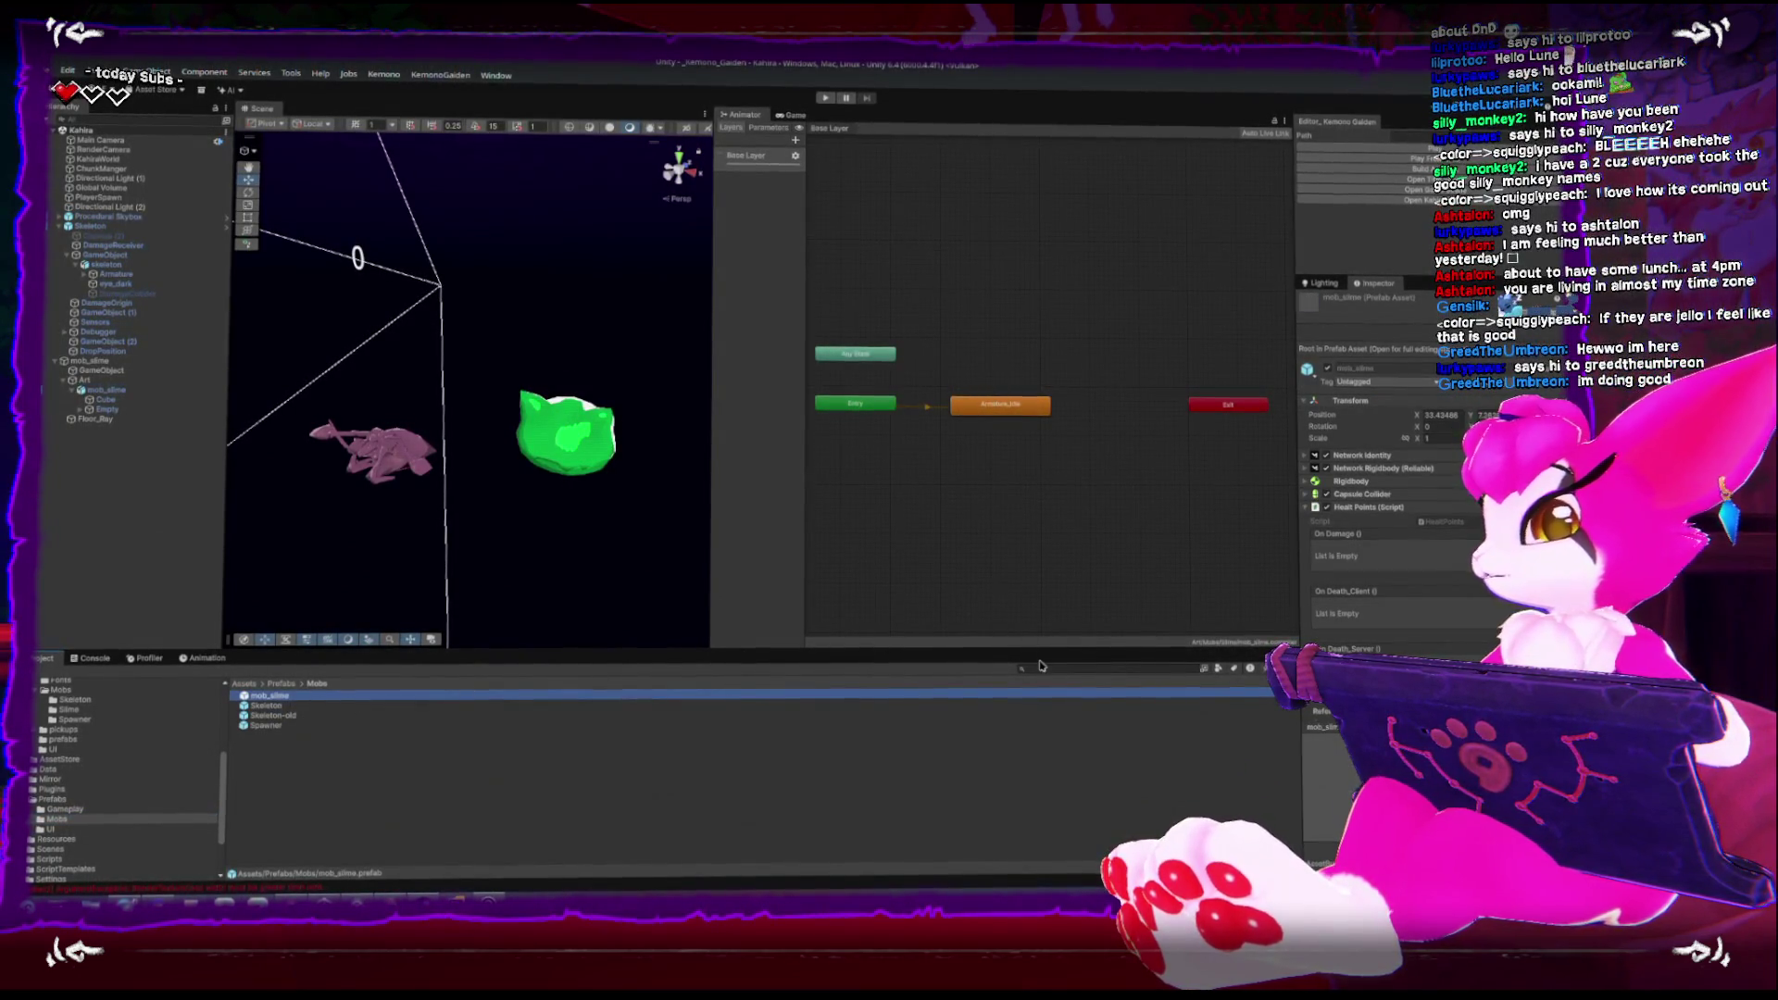
{"action": "scroll", "coordinate": [1432, 565], "scroll_direction": "down", "scroll_amount": 3}
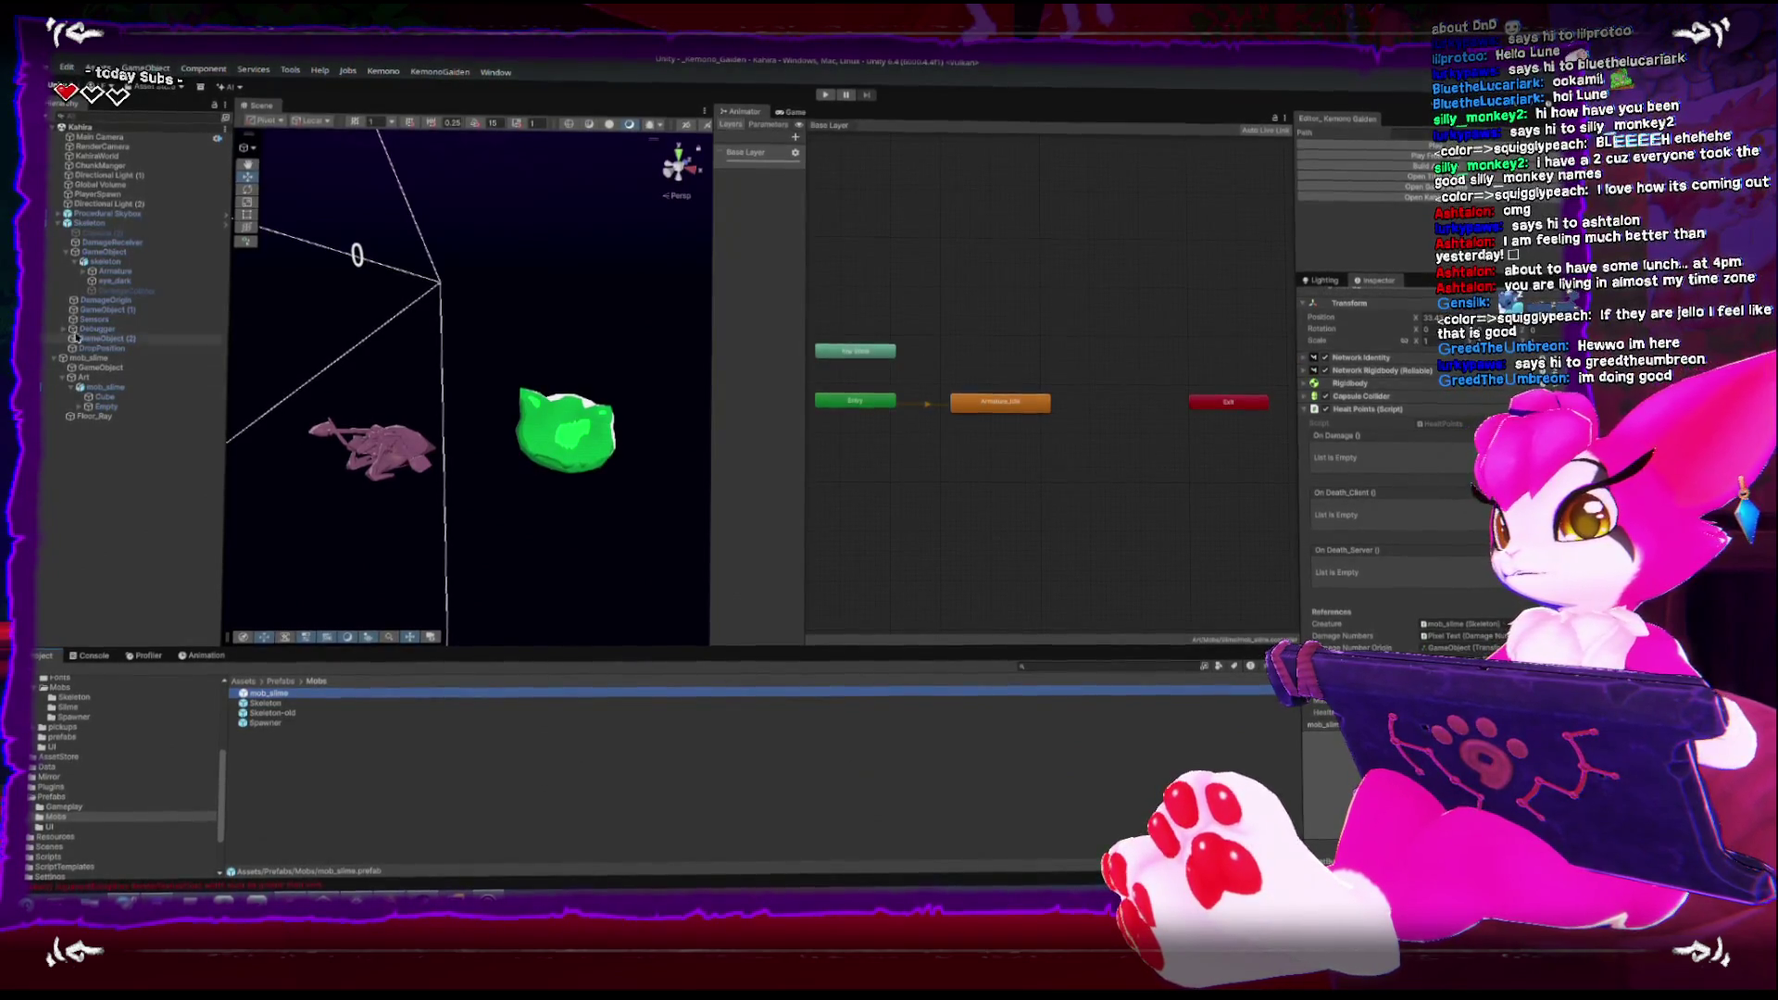
{"action": "left_click", "coordinate": [109, 311]}
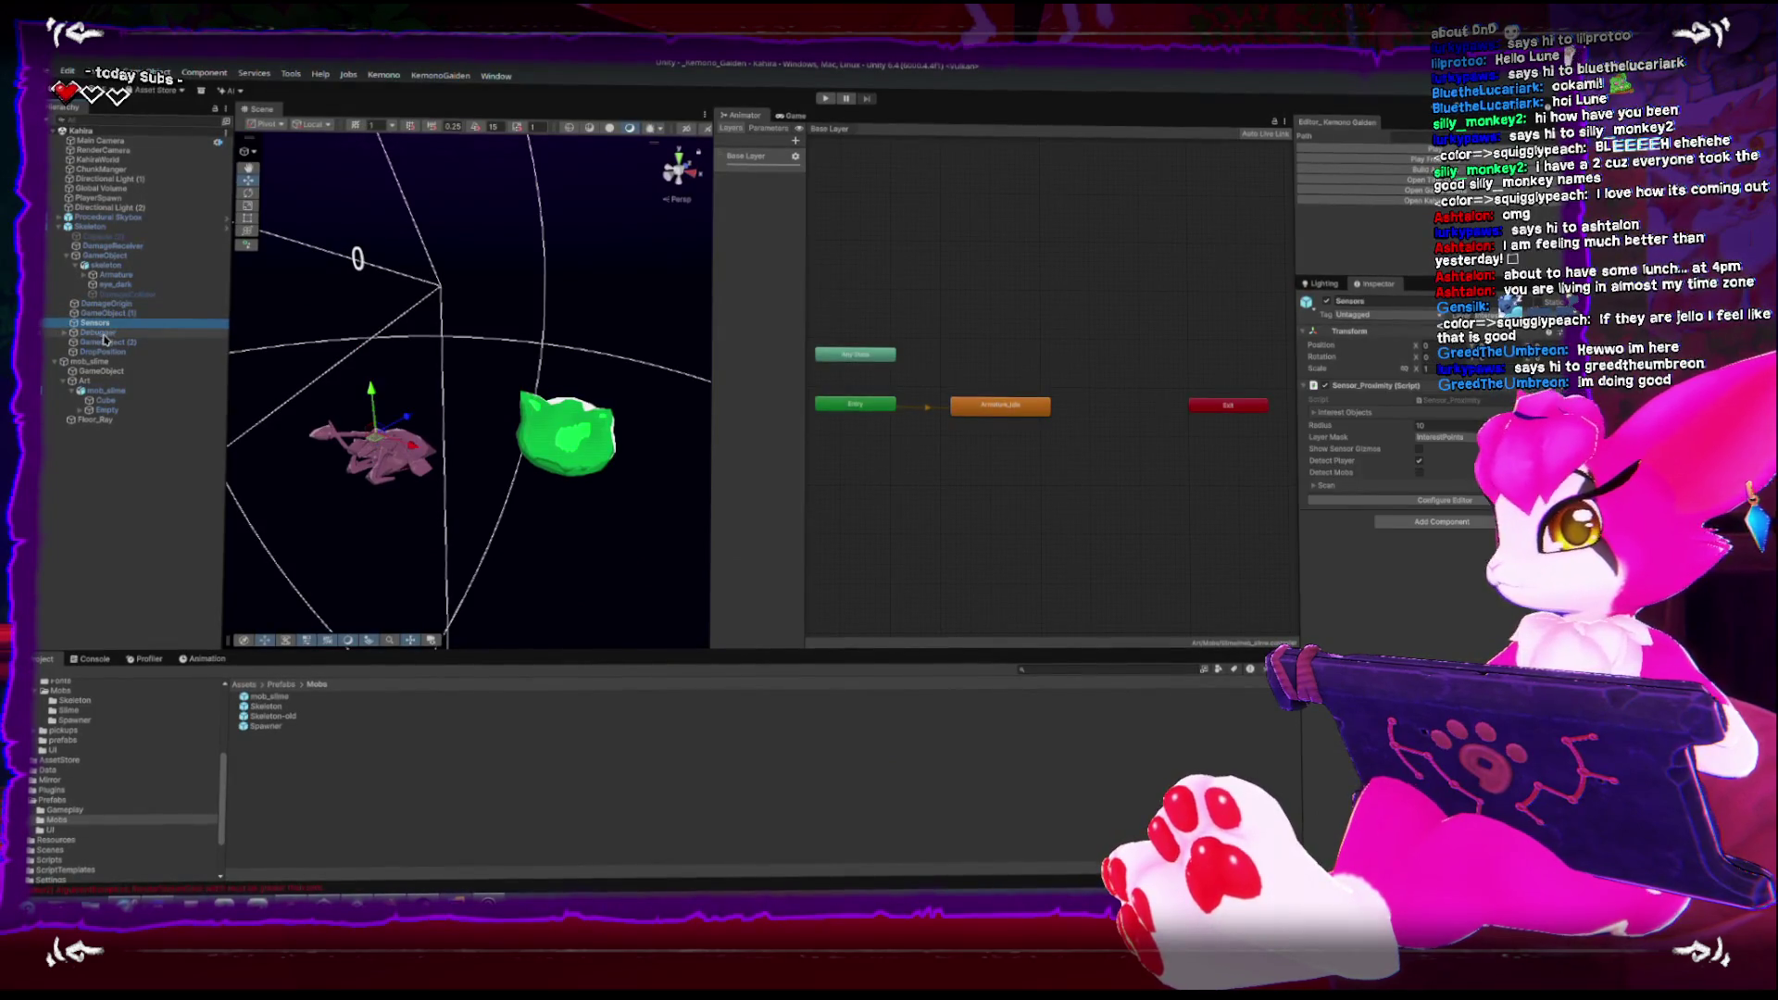
{"action": "left_click", "coordinate": [130, 226]}
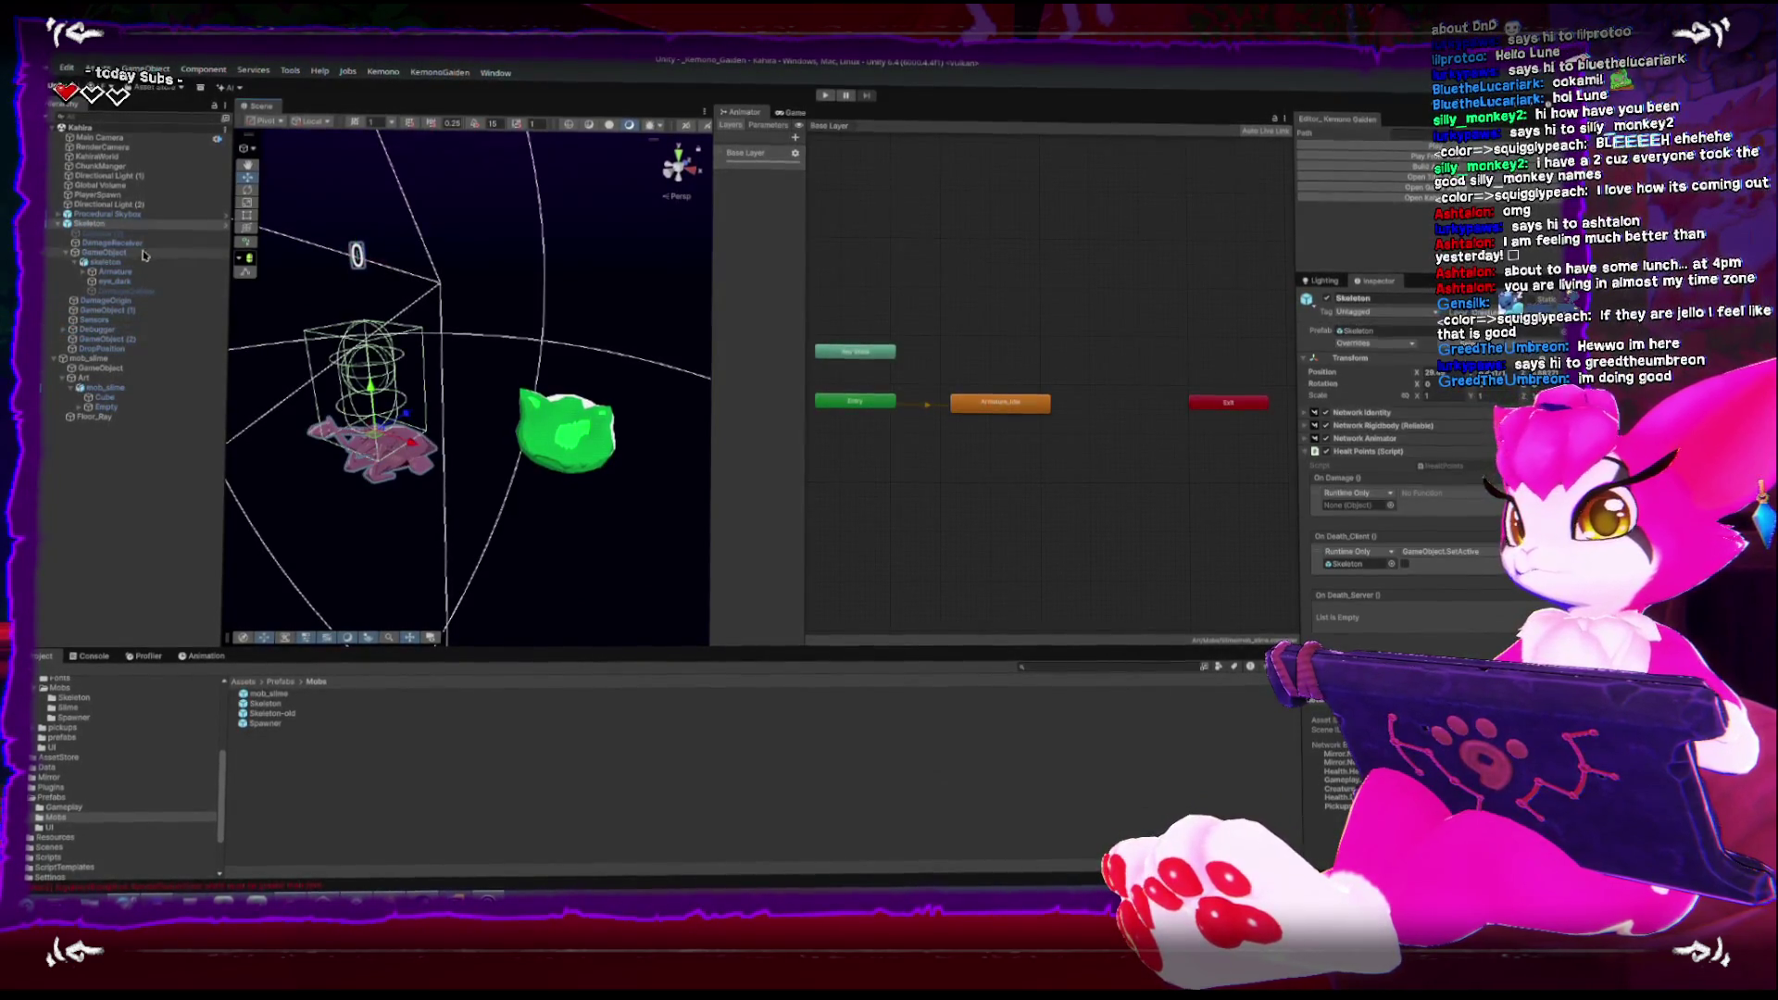
Delete the Skeleton and mob_slime, then place a fresh mob_slime prefab in the scene
{"action": "key", "text": "Delete"}
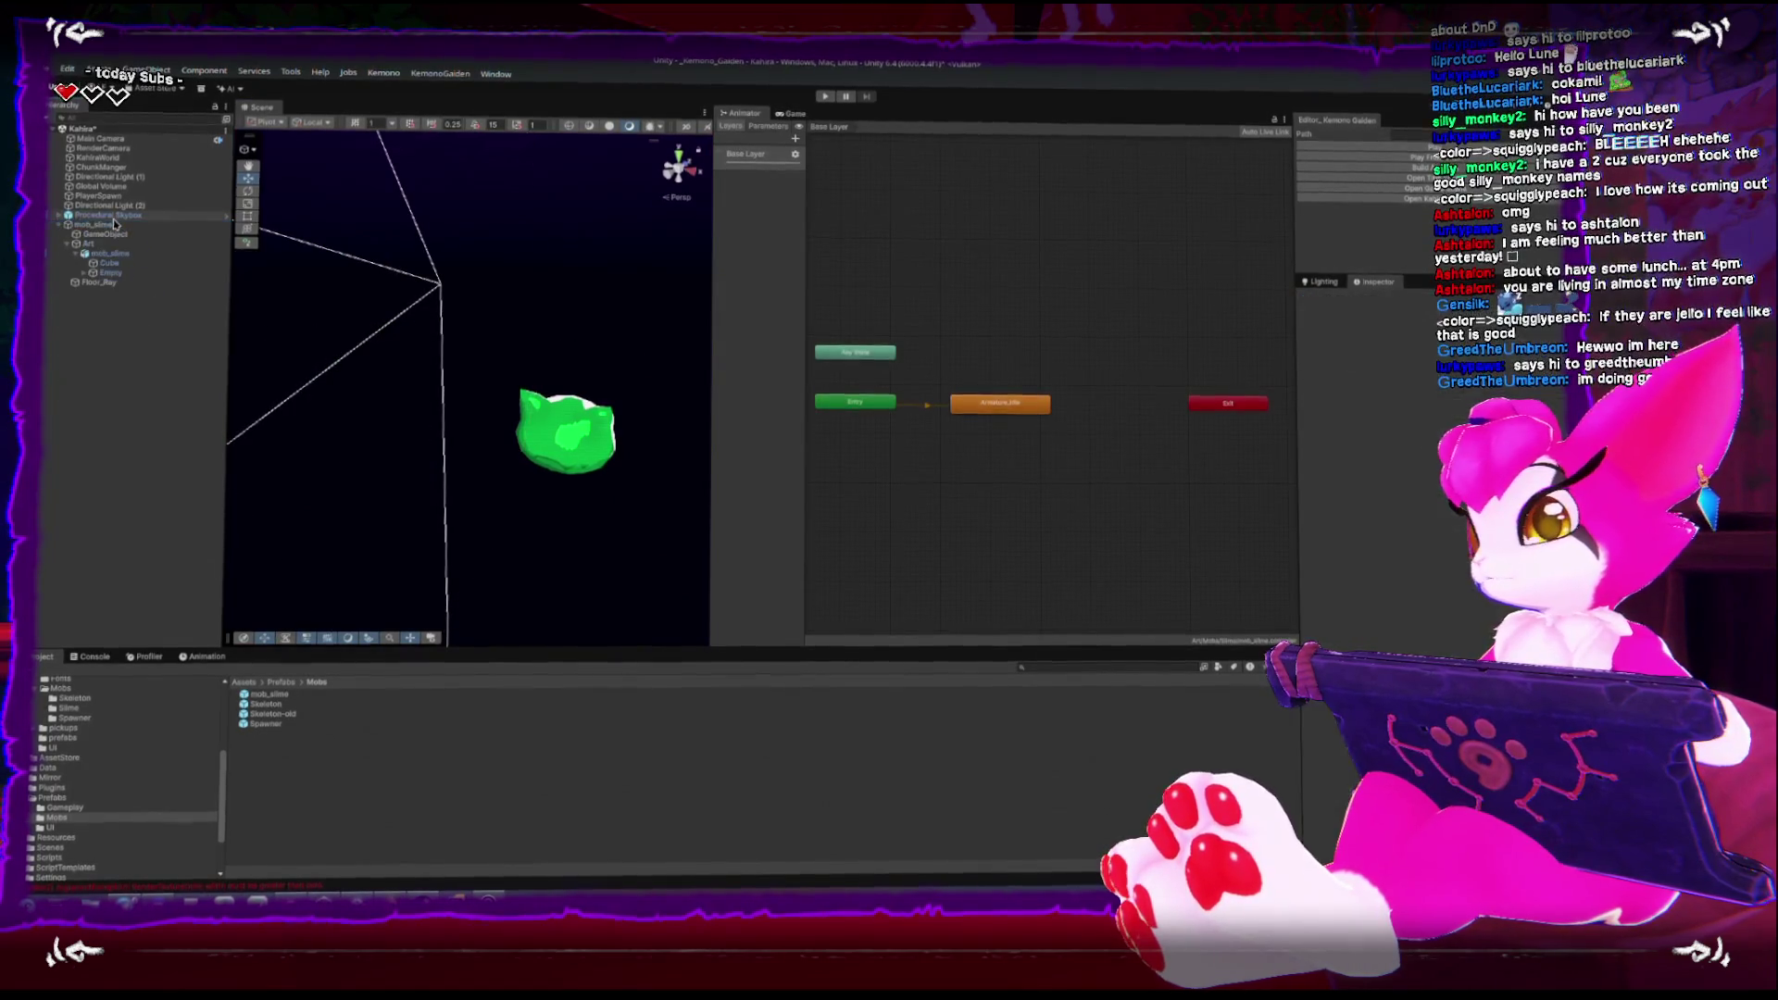
{"action": "left_click", "coordinate": [520, 428]}
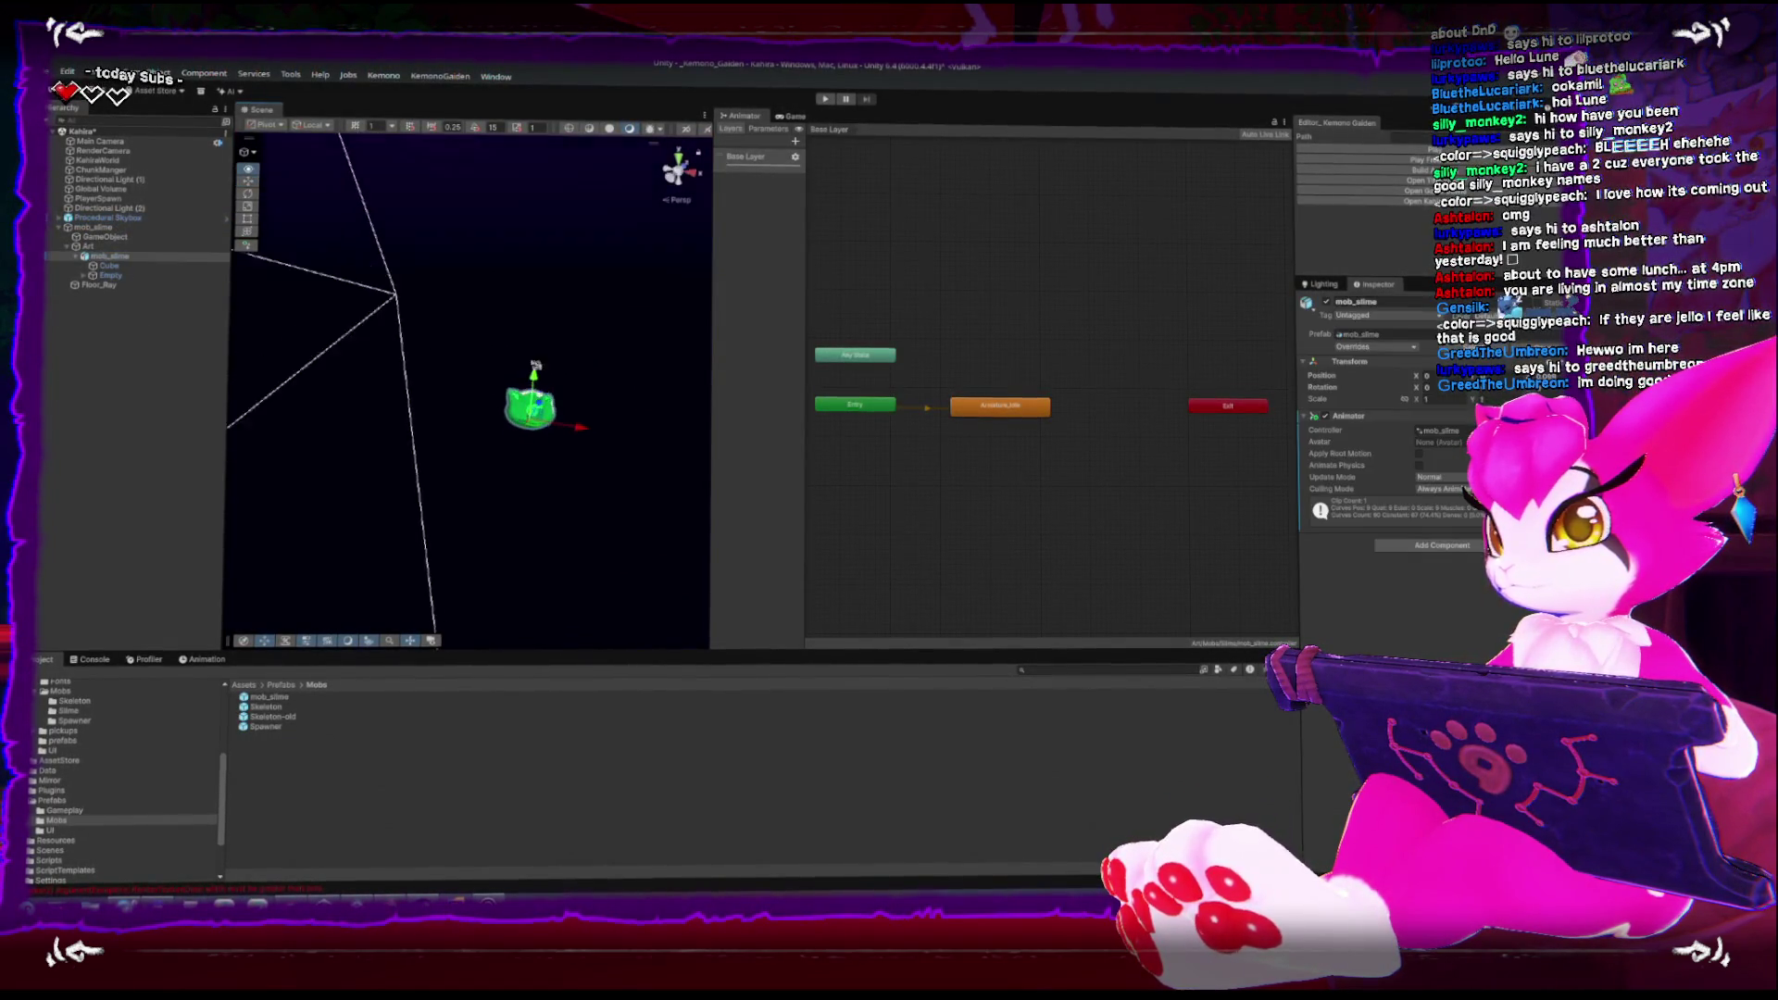
{"action": "left_click", "coordinate": [92, 225]}
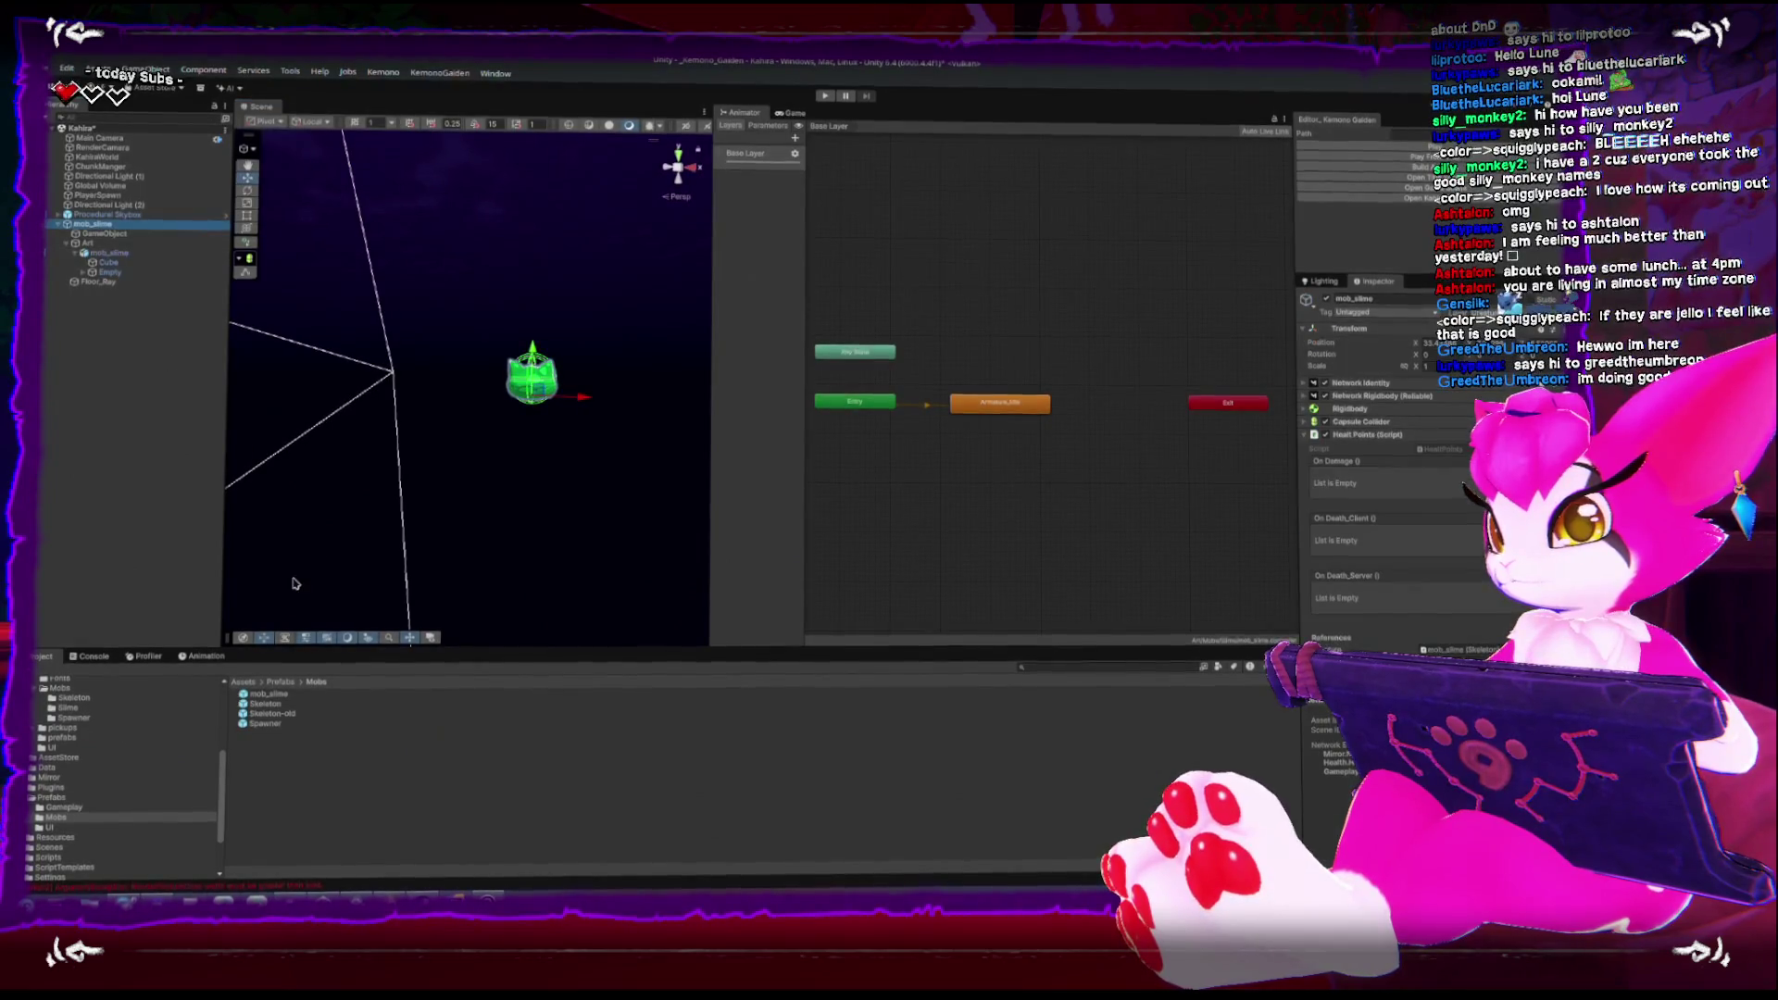
{"action": "key", "text": "Delete"}
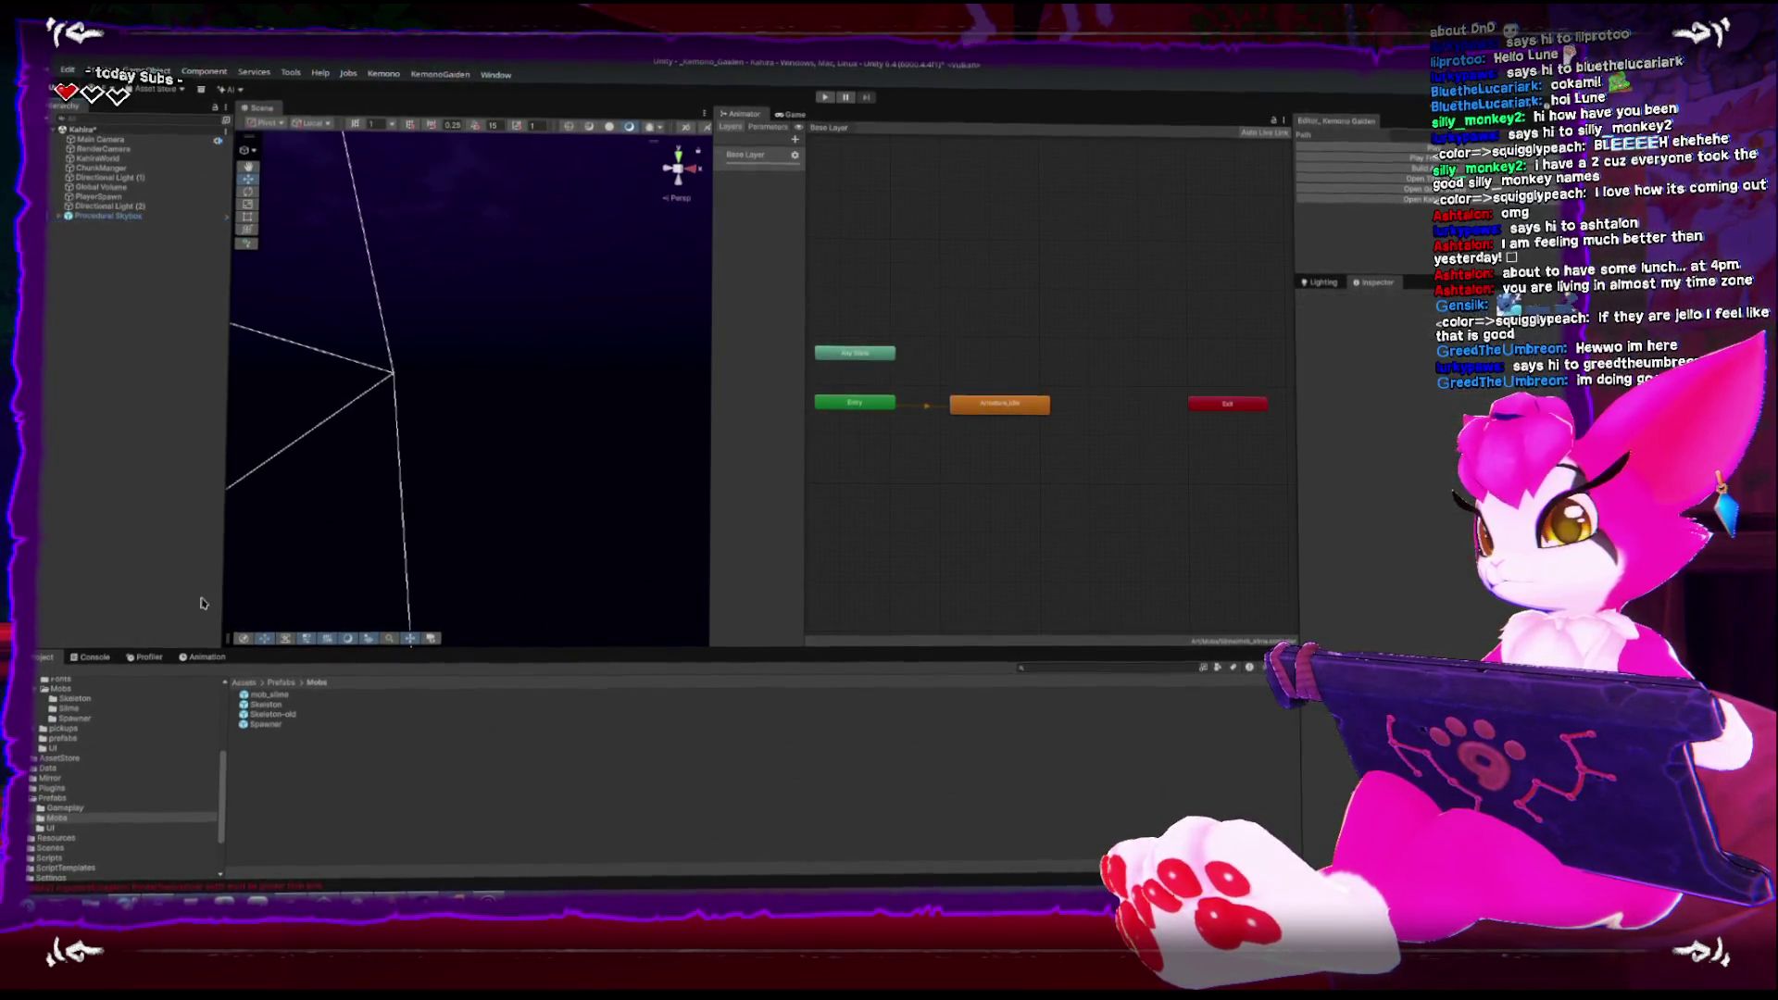
{"action": "mouse_move", "coordinate": [251, 699]}
{"action": "left_mouse_down"}
{"action": "mouse_move", "coordinate": [470, 377]}
{"action": "mouse_move", "coordinate": [479, 151]}
{"action": "left_mouse_up"}
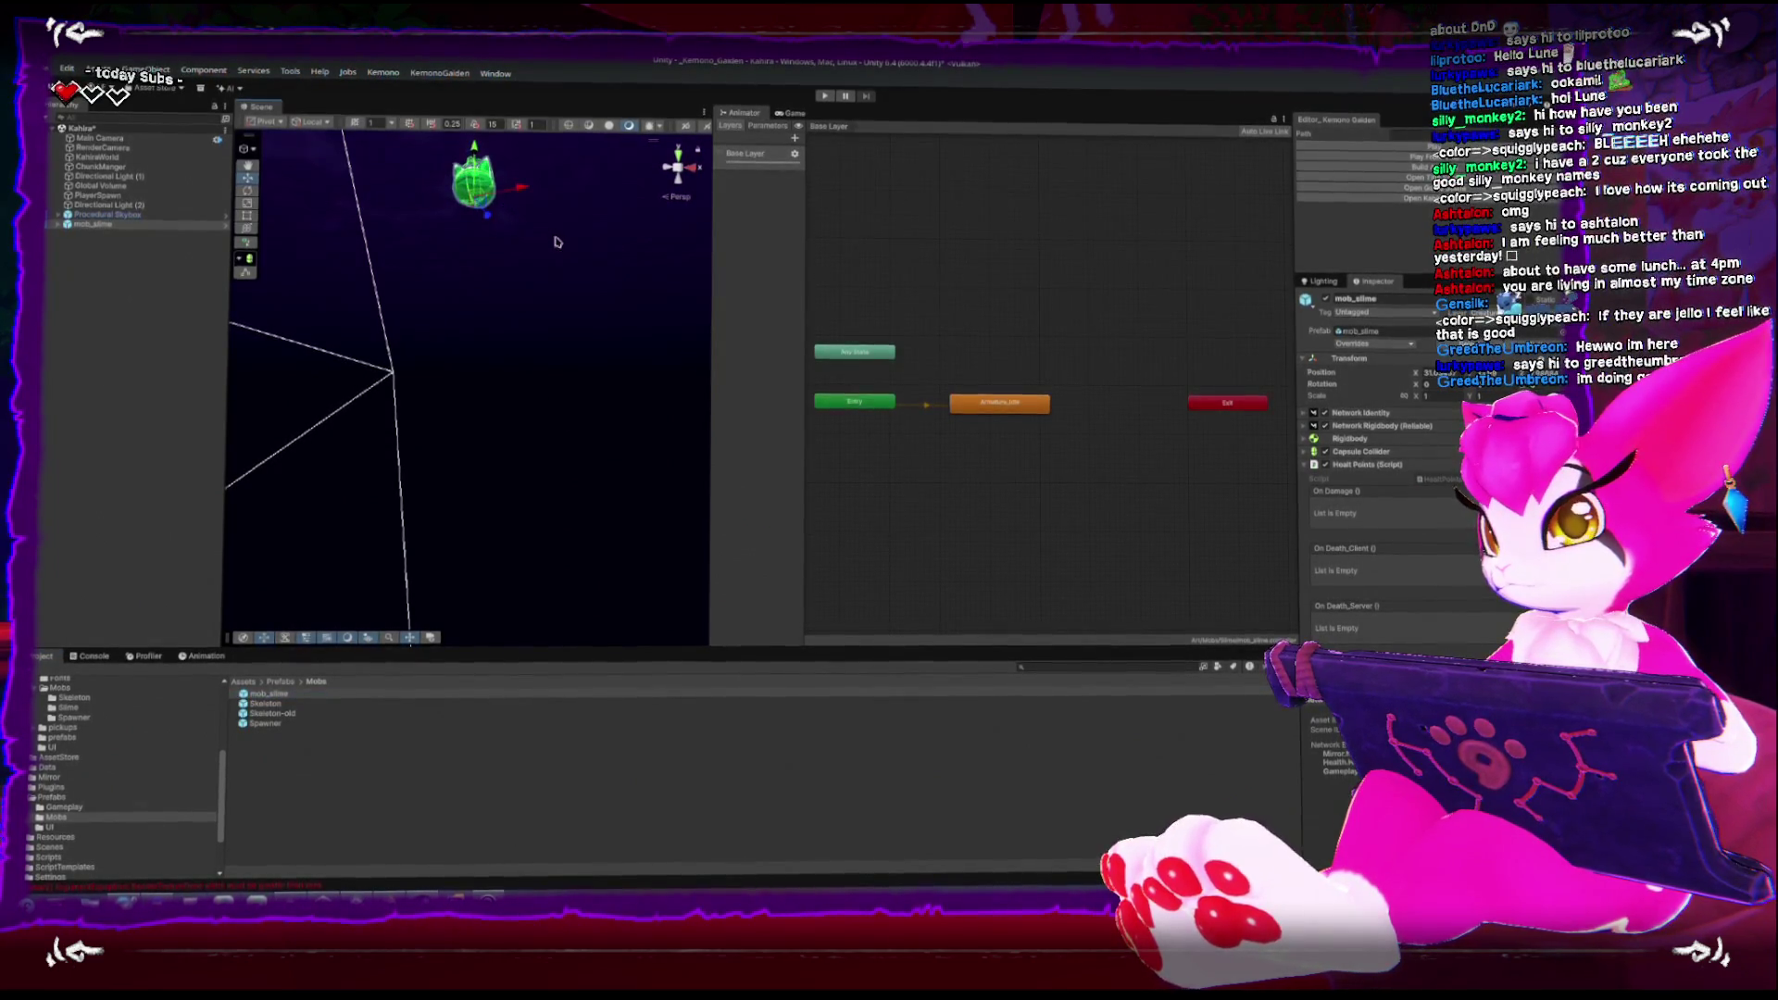
{"action": "left_click", "coordinate": [1022, 262]}
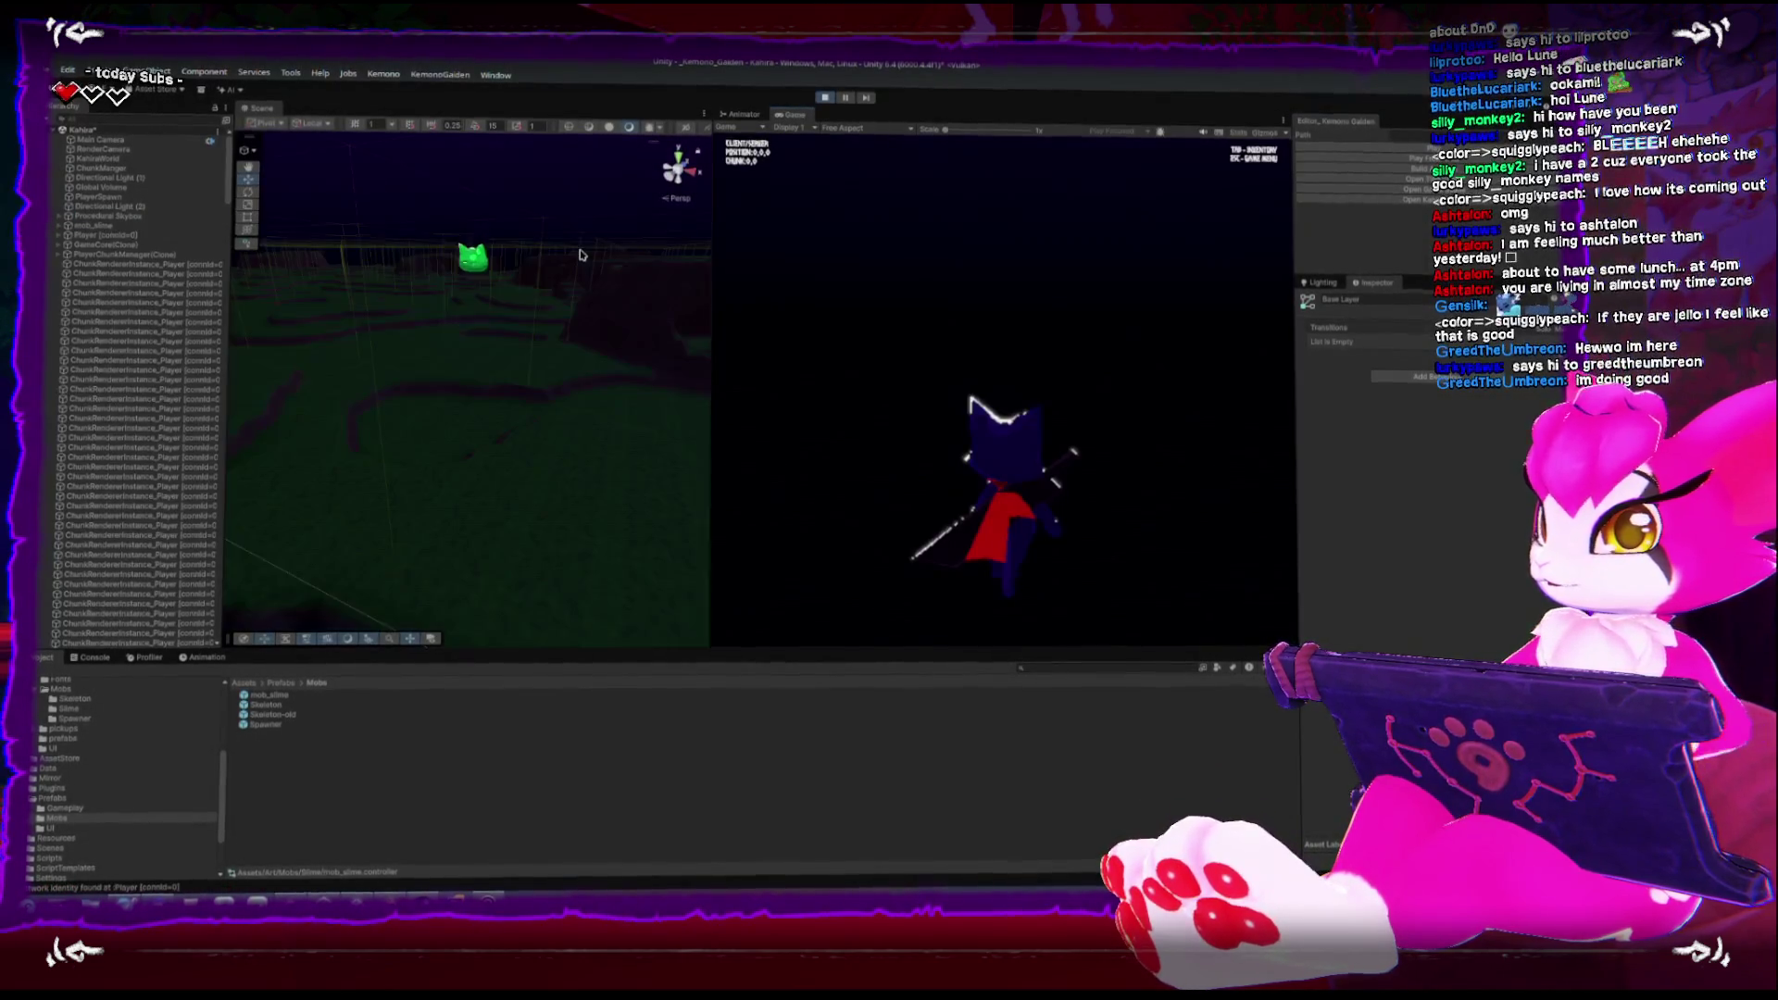
Walk the player across the terrain up to the green slime
{"action": "left_click", "coordinate": [1051, 443]}
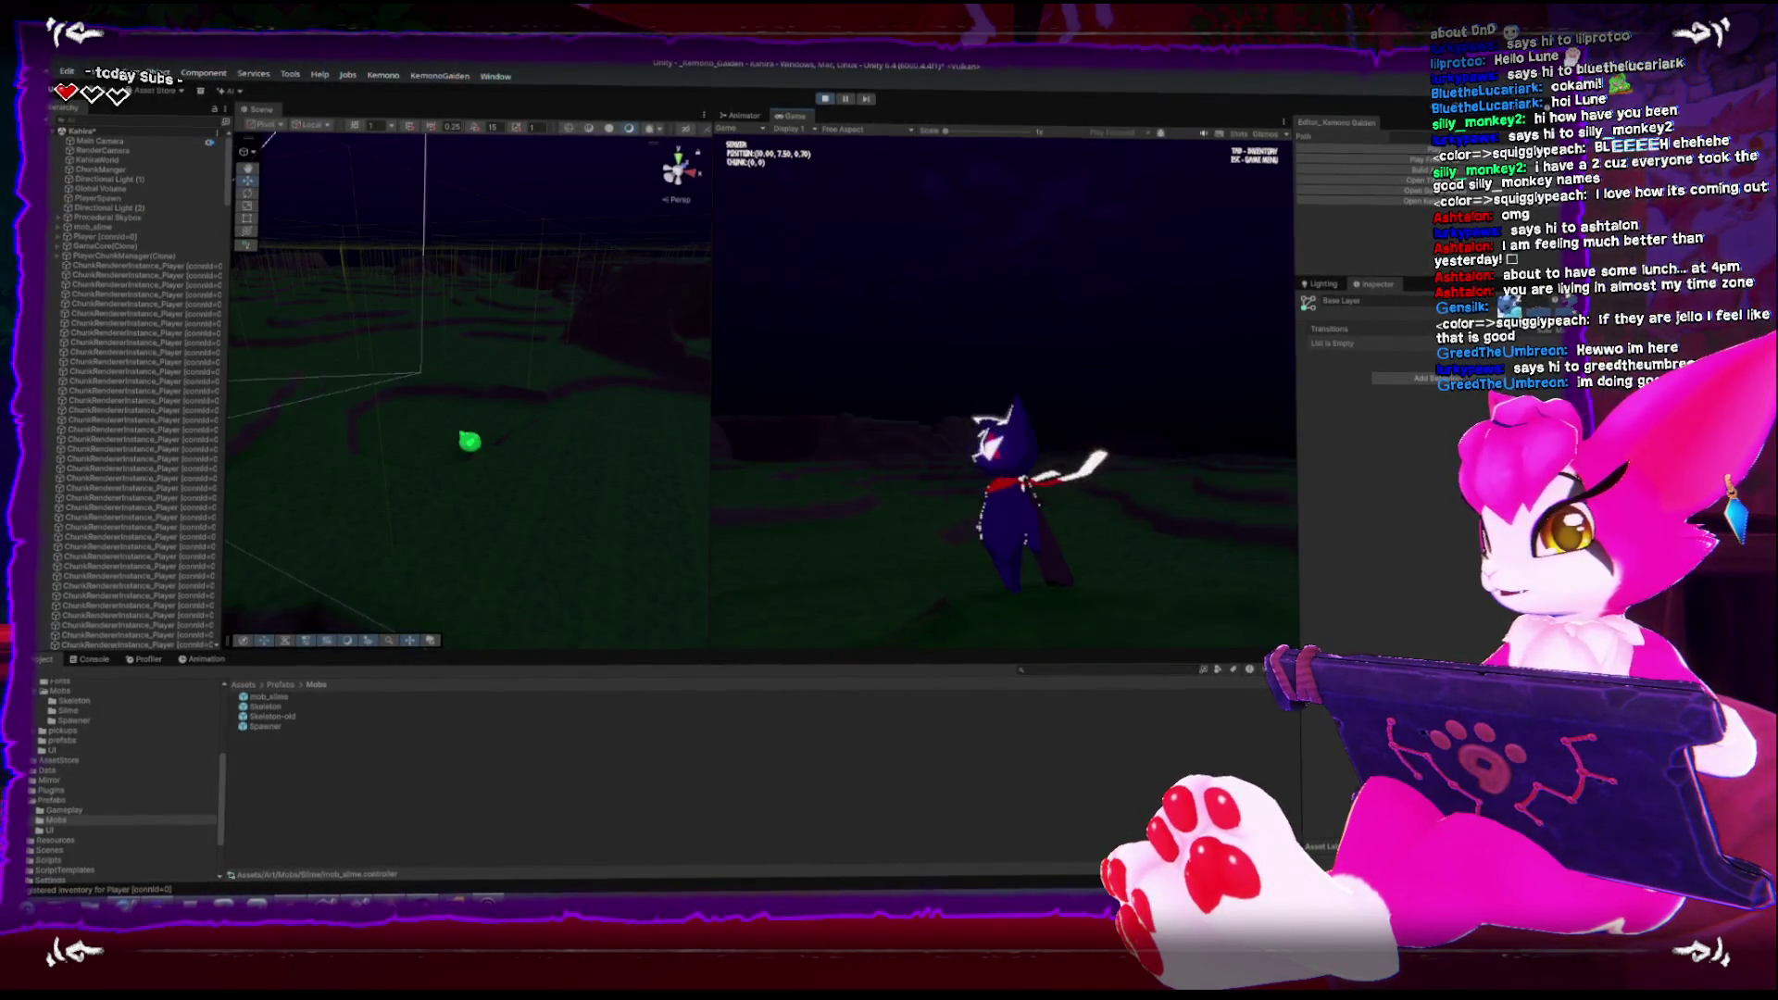
{"action": "key", "text": "w"}
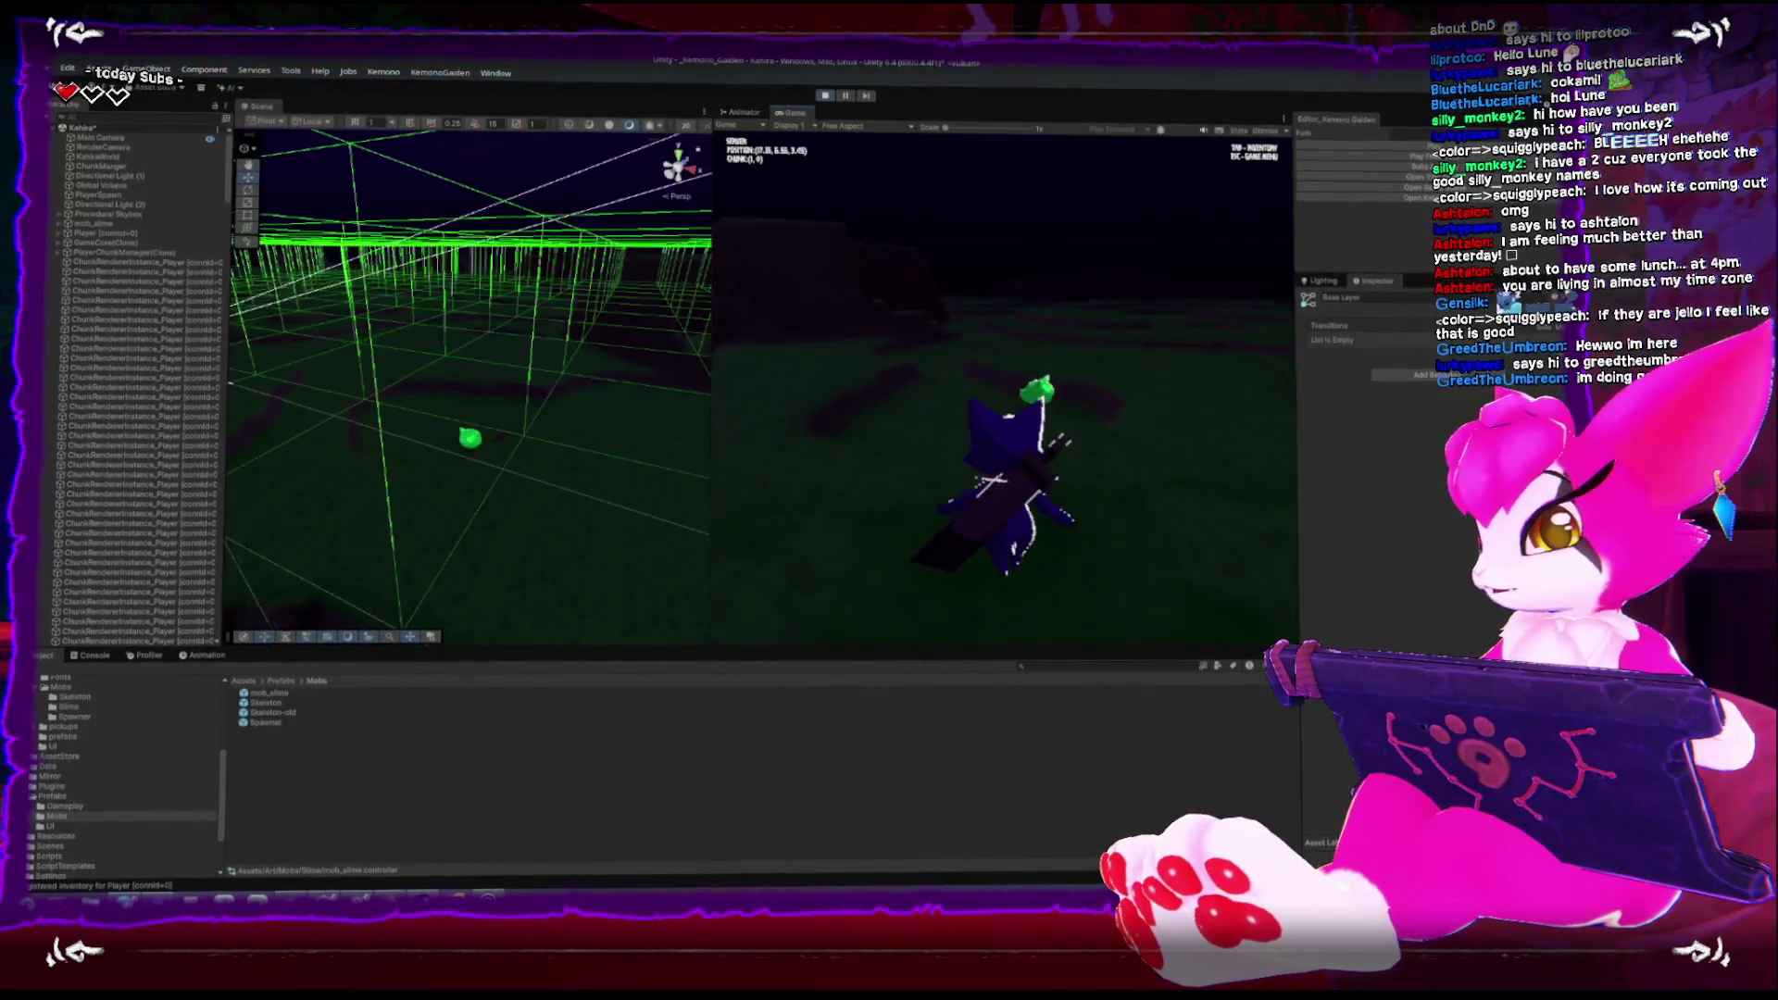
{"action": "key", "text": "w"}
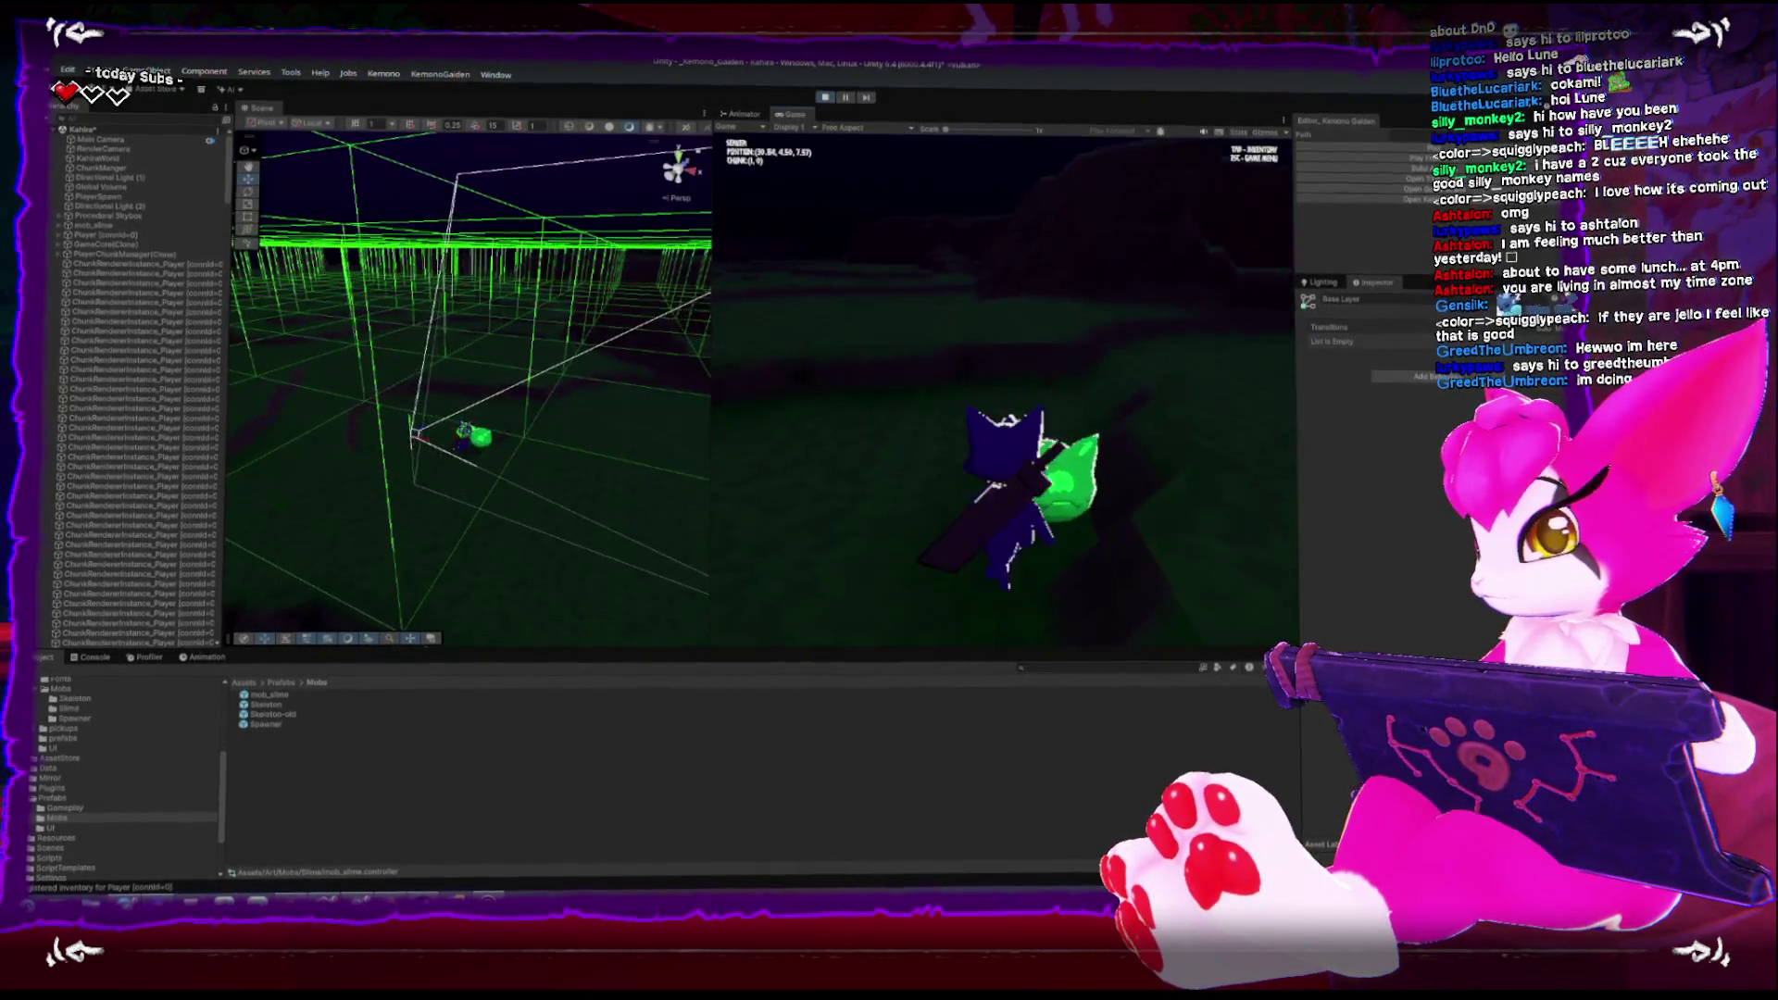
{"action": "key", "text": "w"}
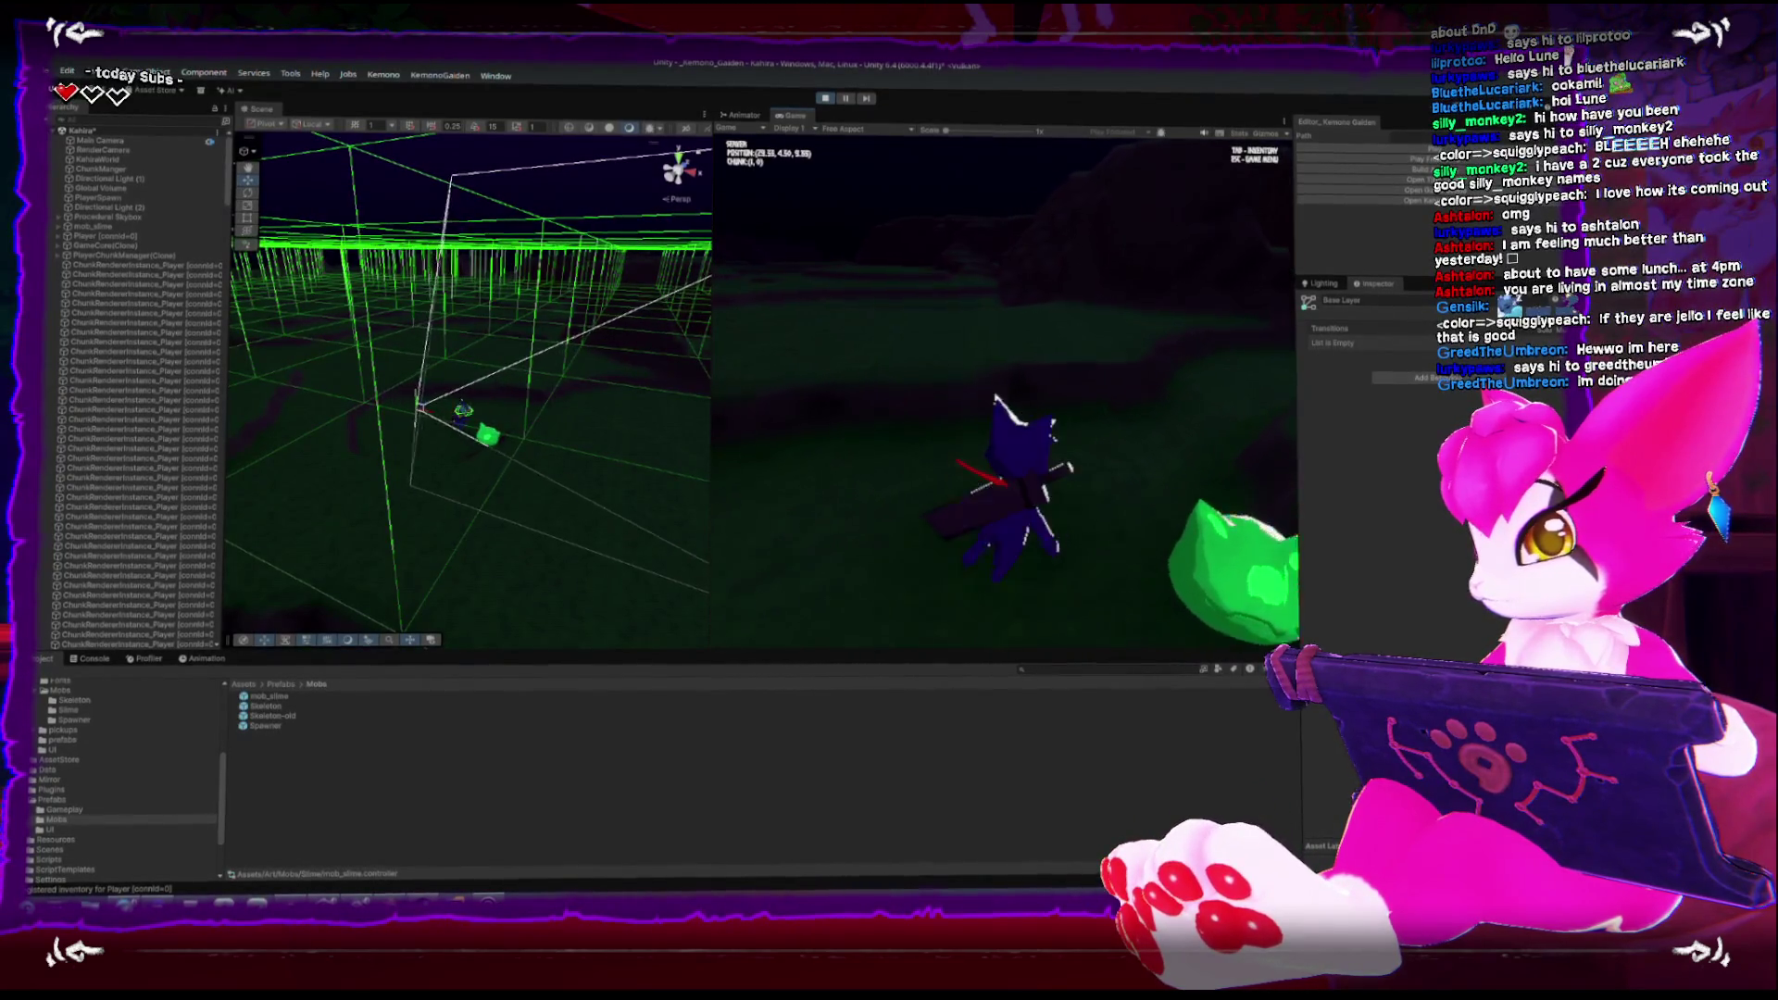
{"action": "key", "text": "w"}
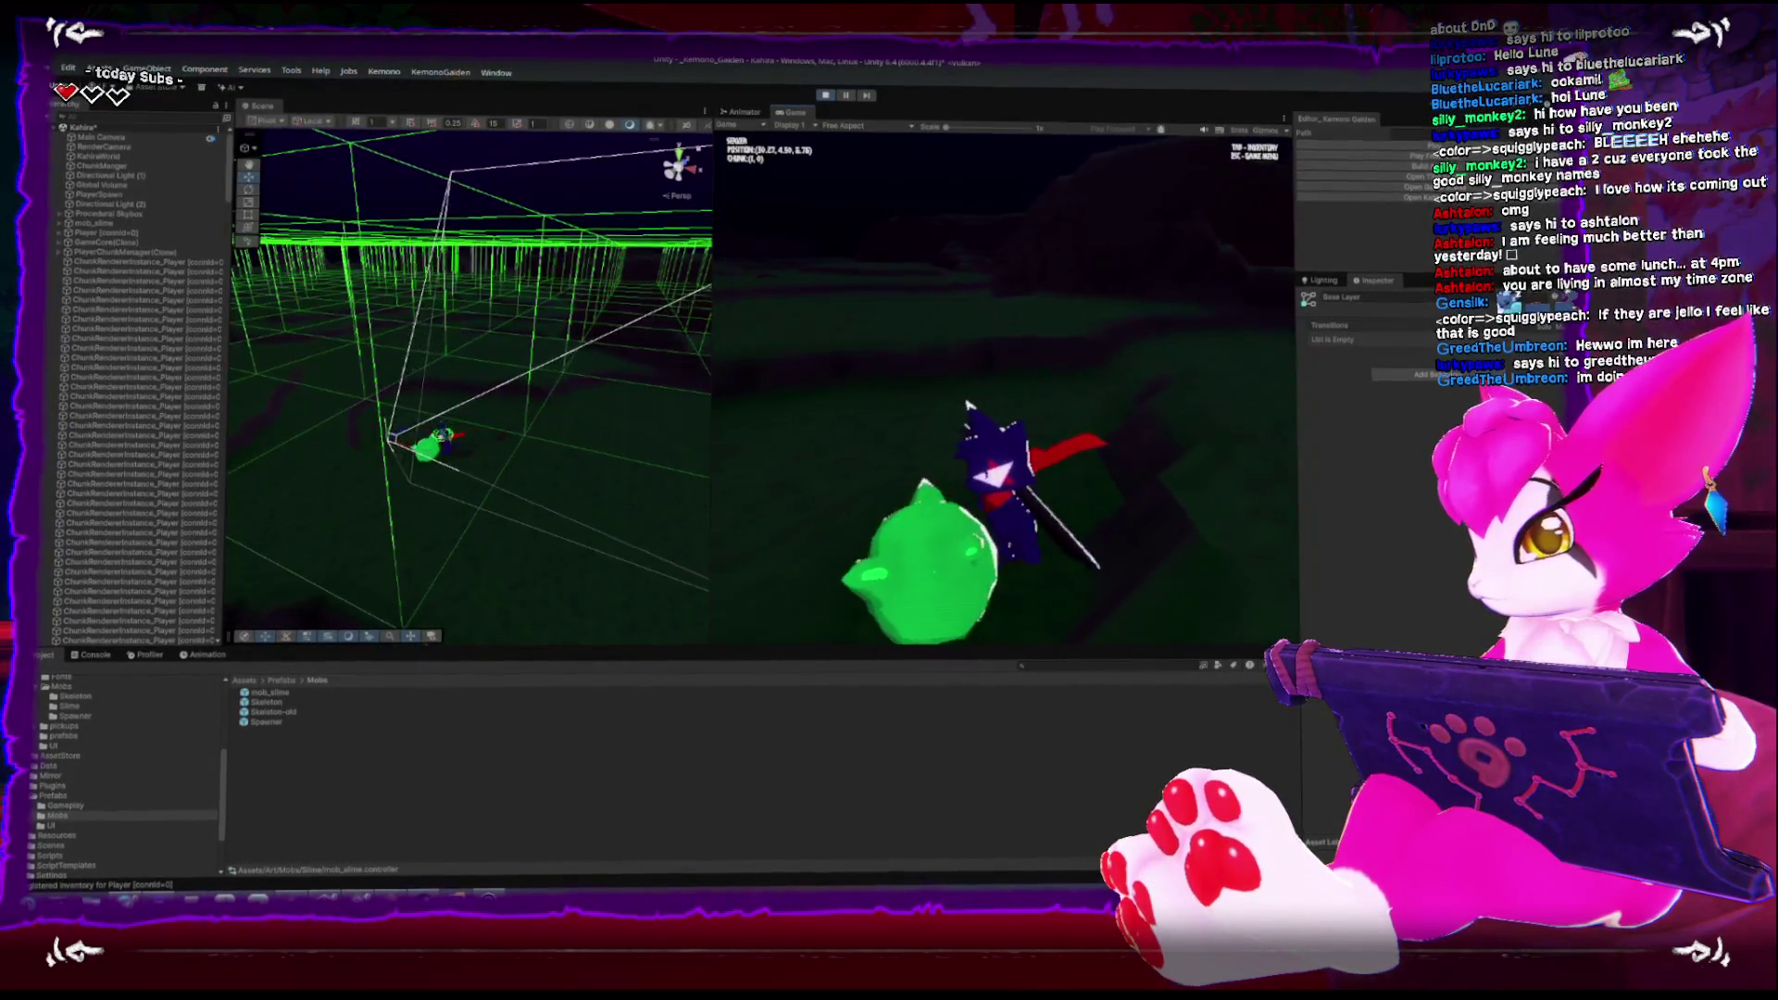
{"action": "key", "text": "w"}
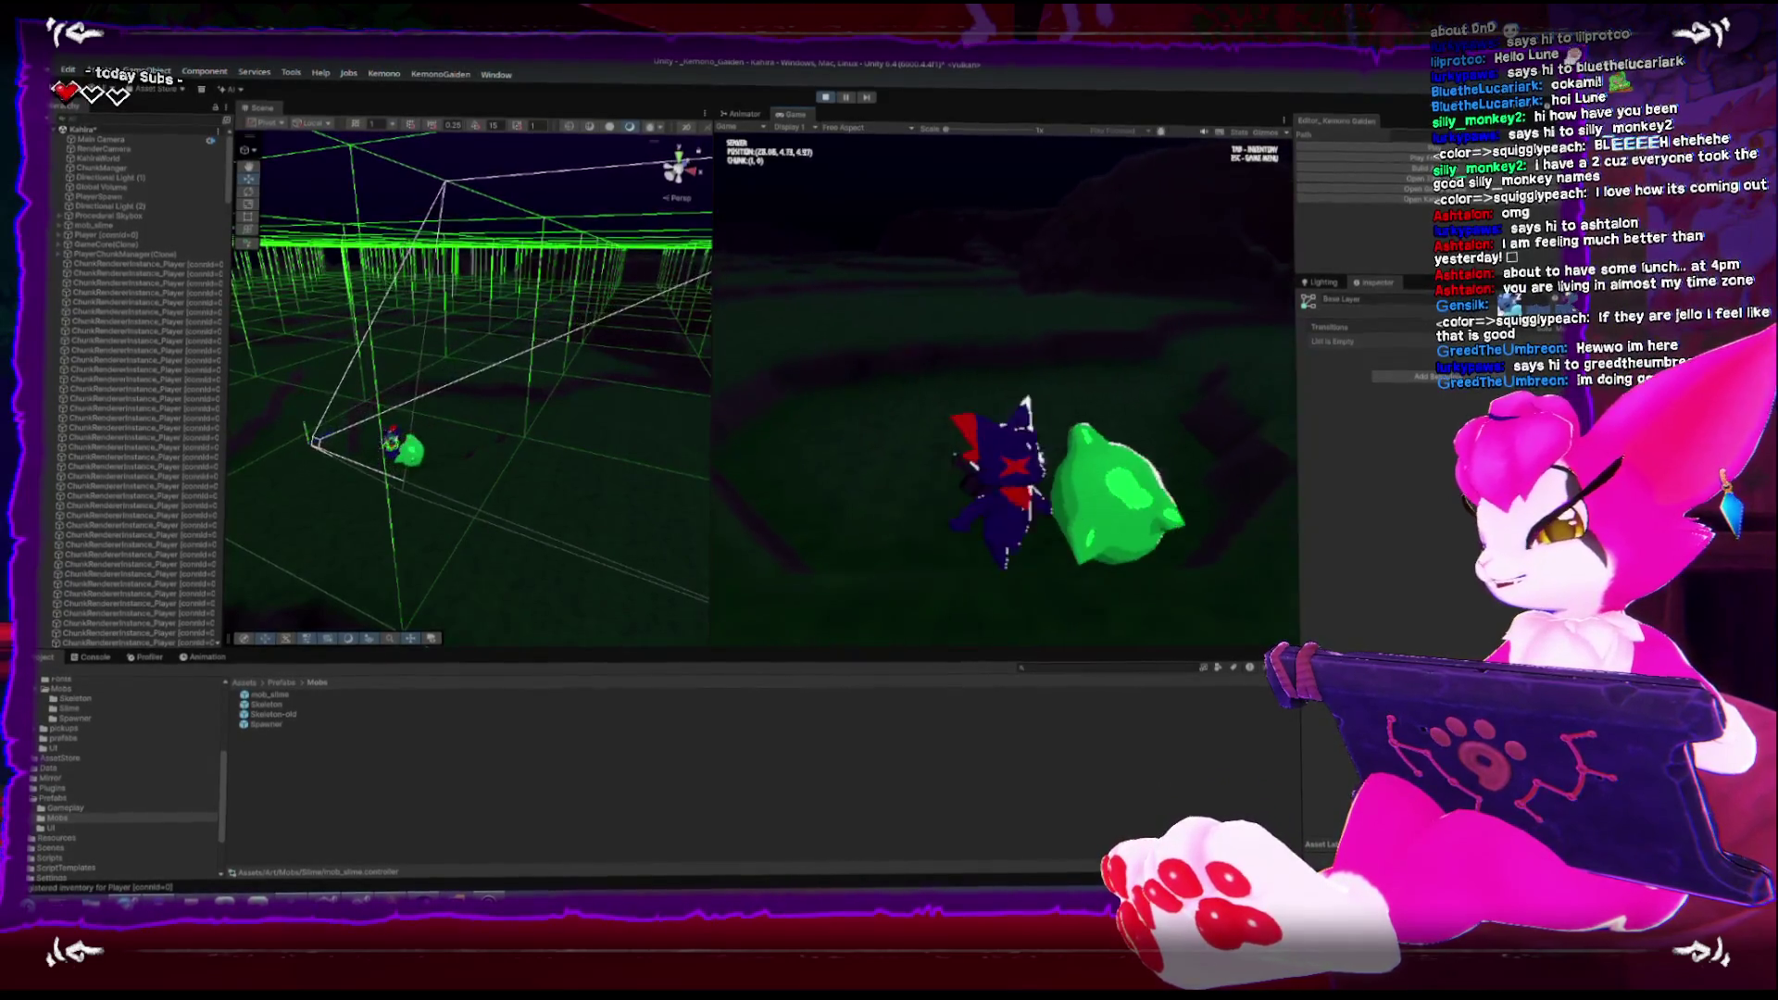
{"action": "key", "text": "w"}
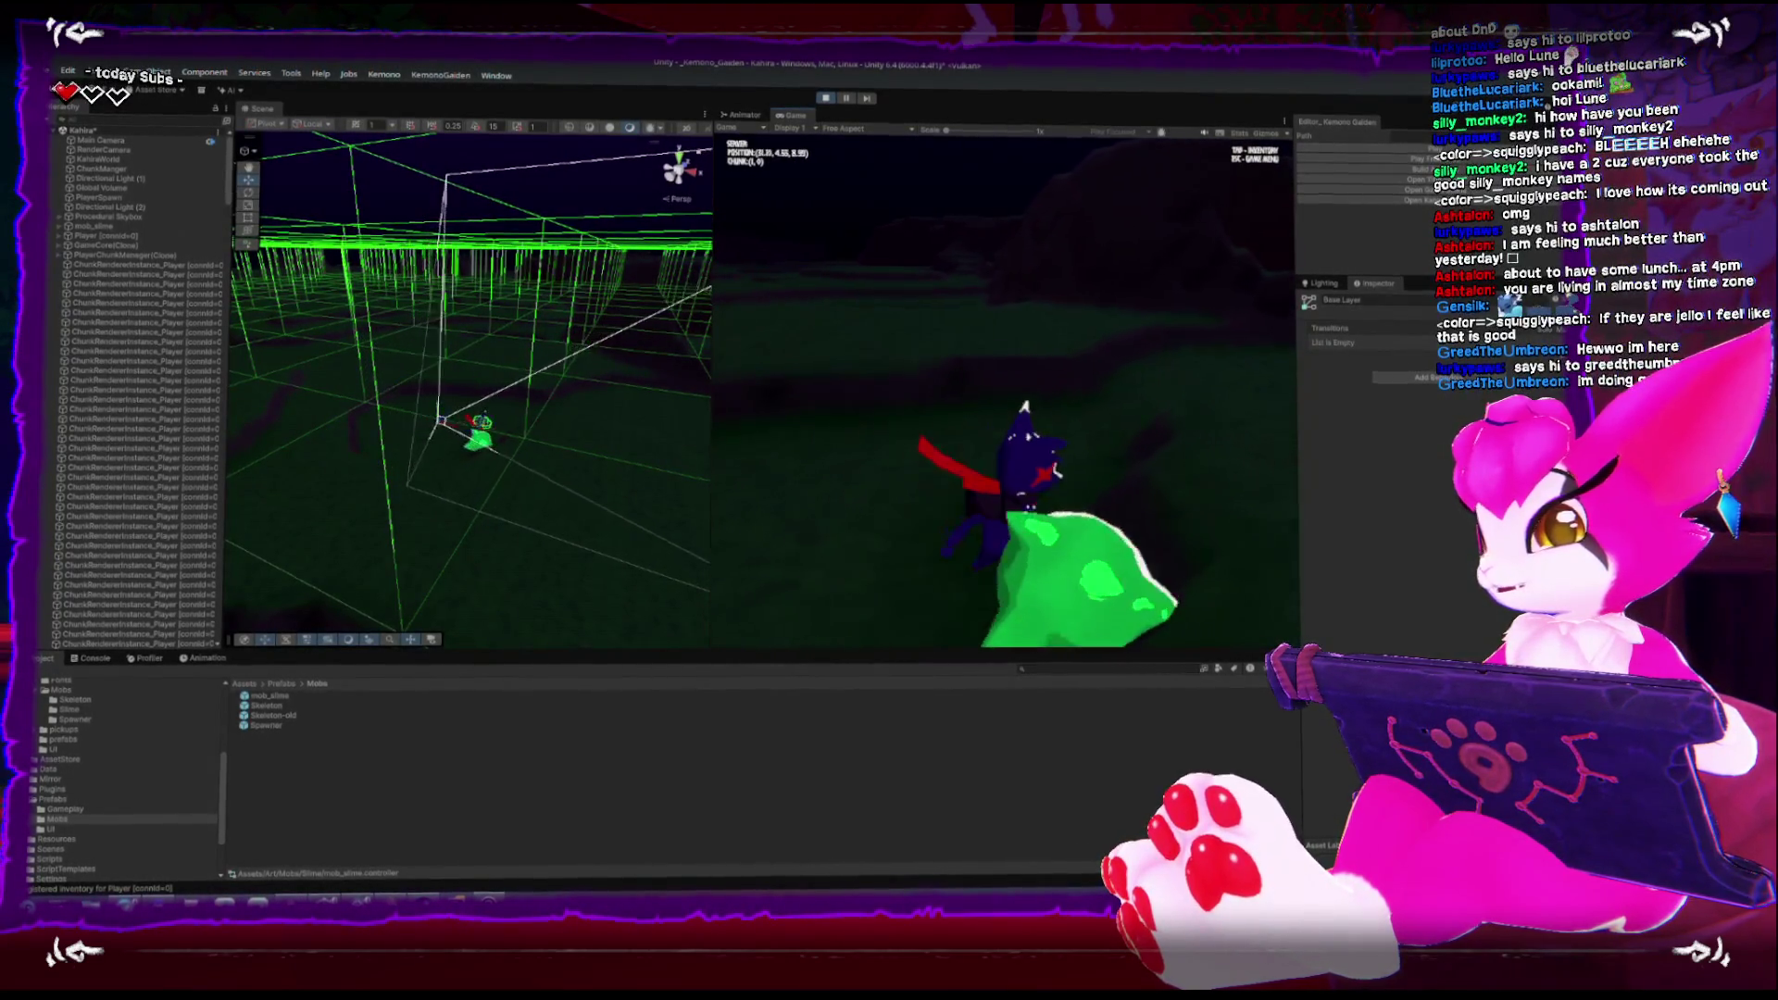
Attack the slime repeatedly, open the pause menu, and stop play mode
{"action": "key", "text": "w"}
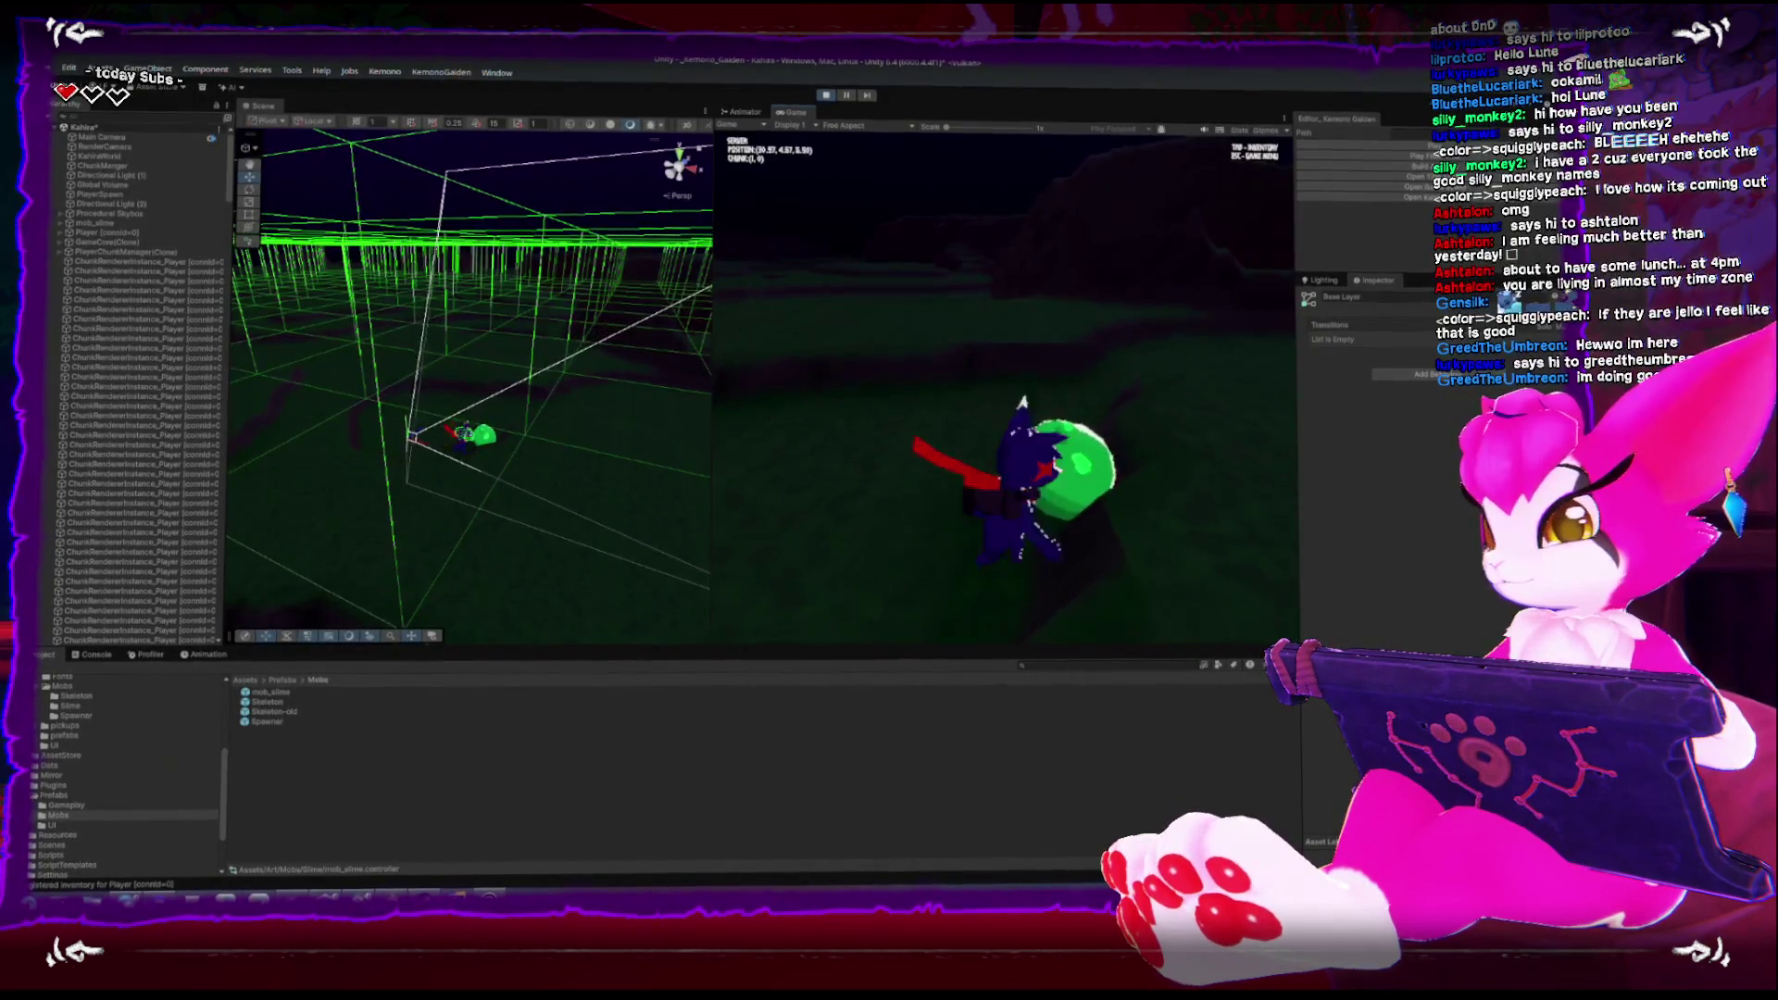
{"action": "key", "text": "w"}
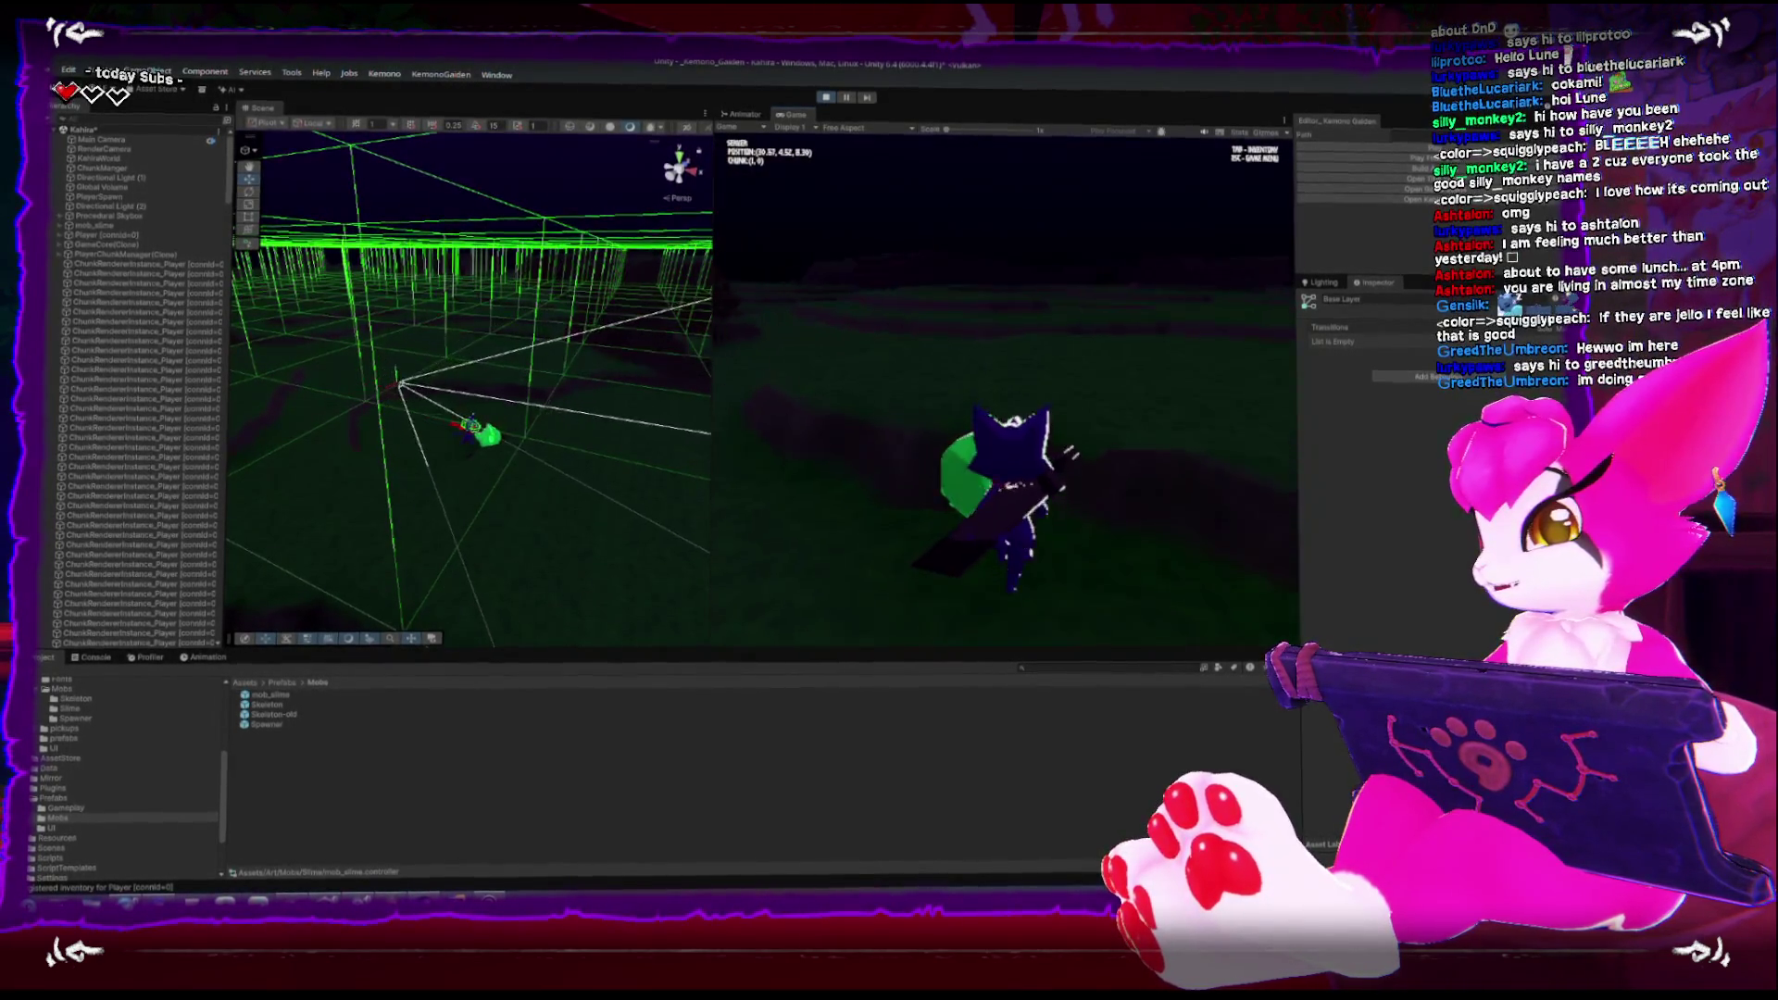
{"action": "key", "text": "w"}
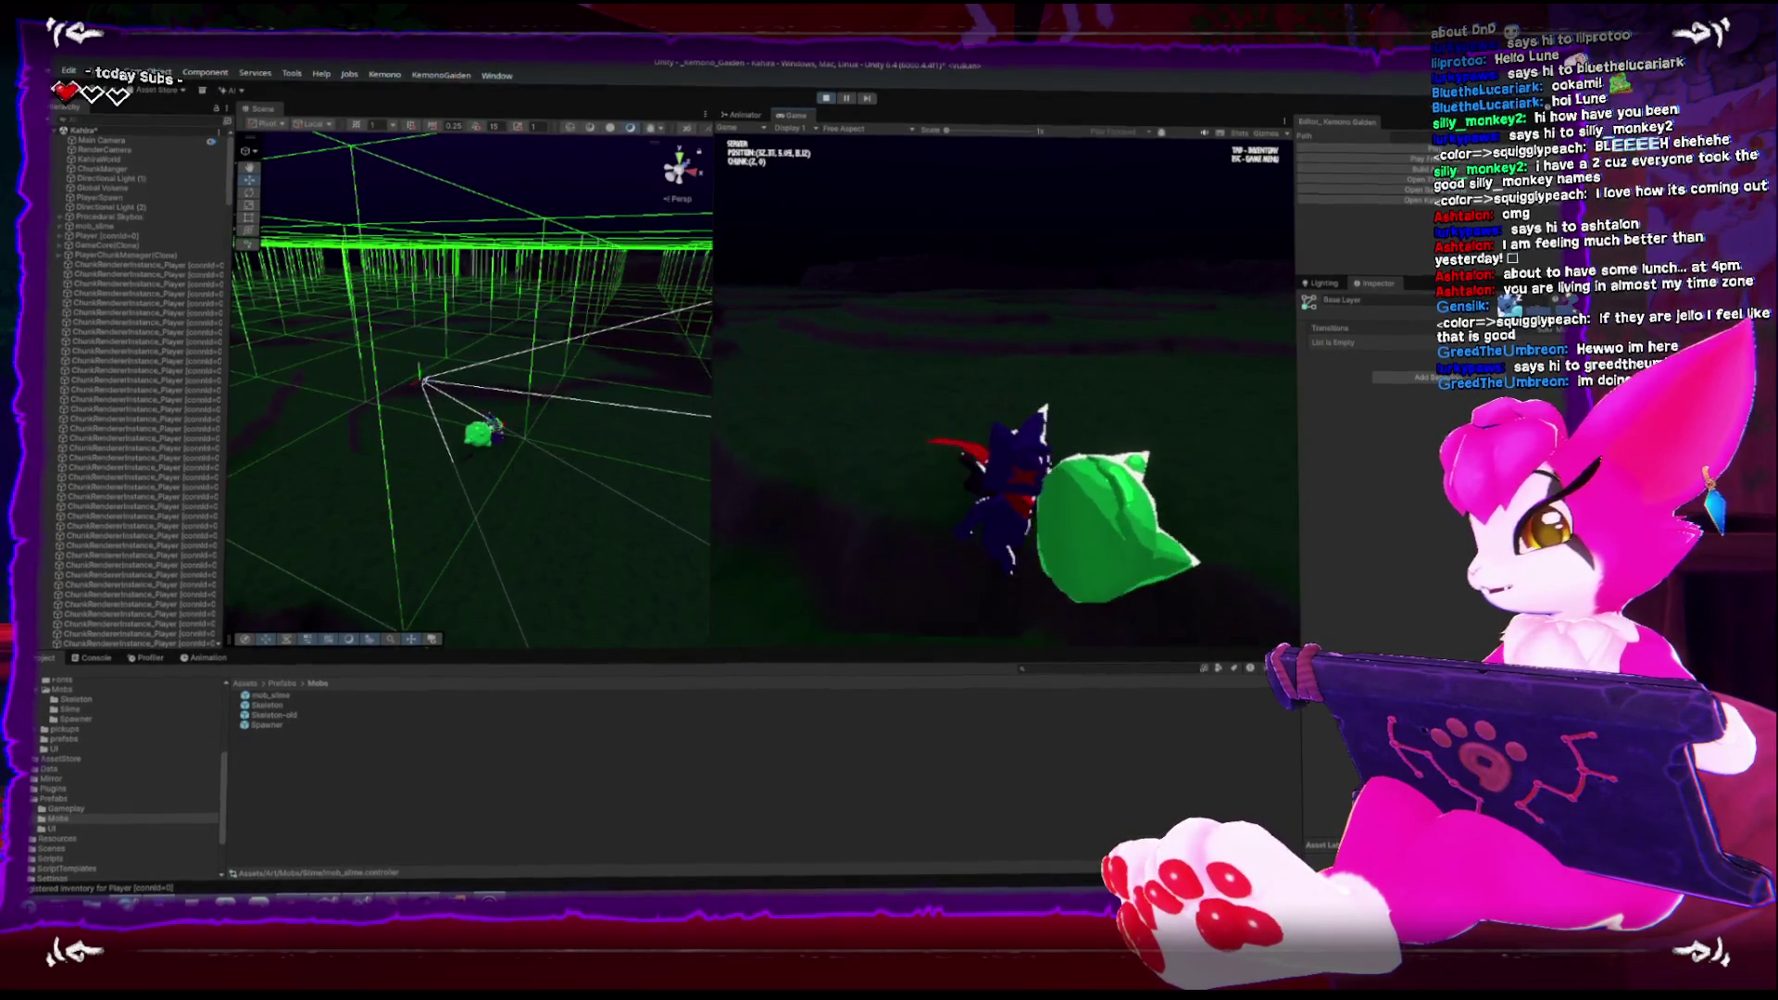
{"action": "key", "text": "w"}
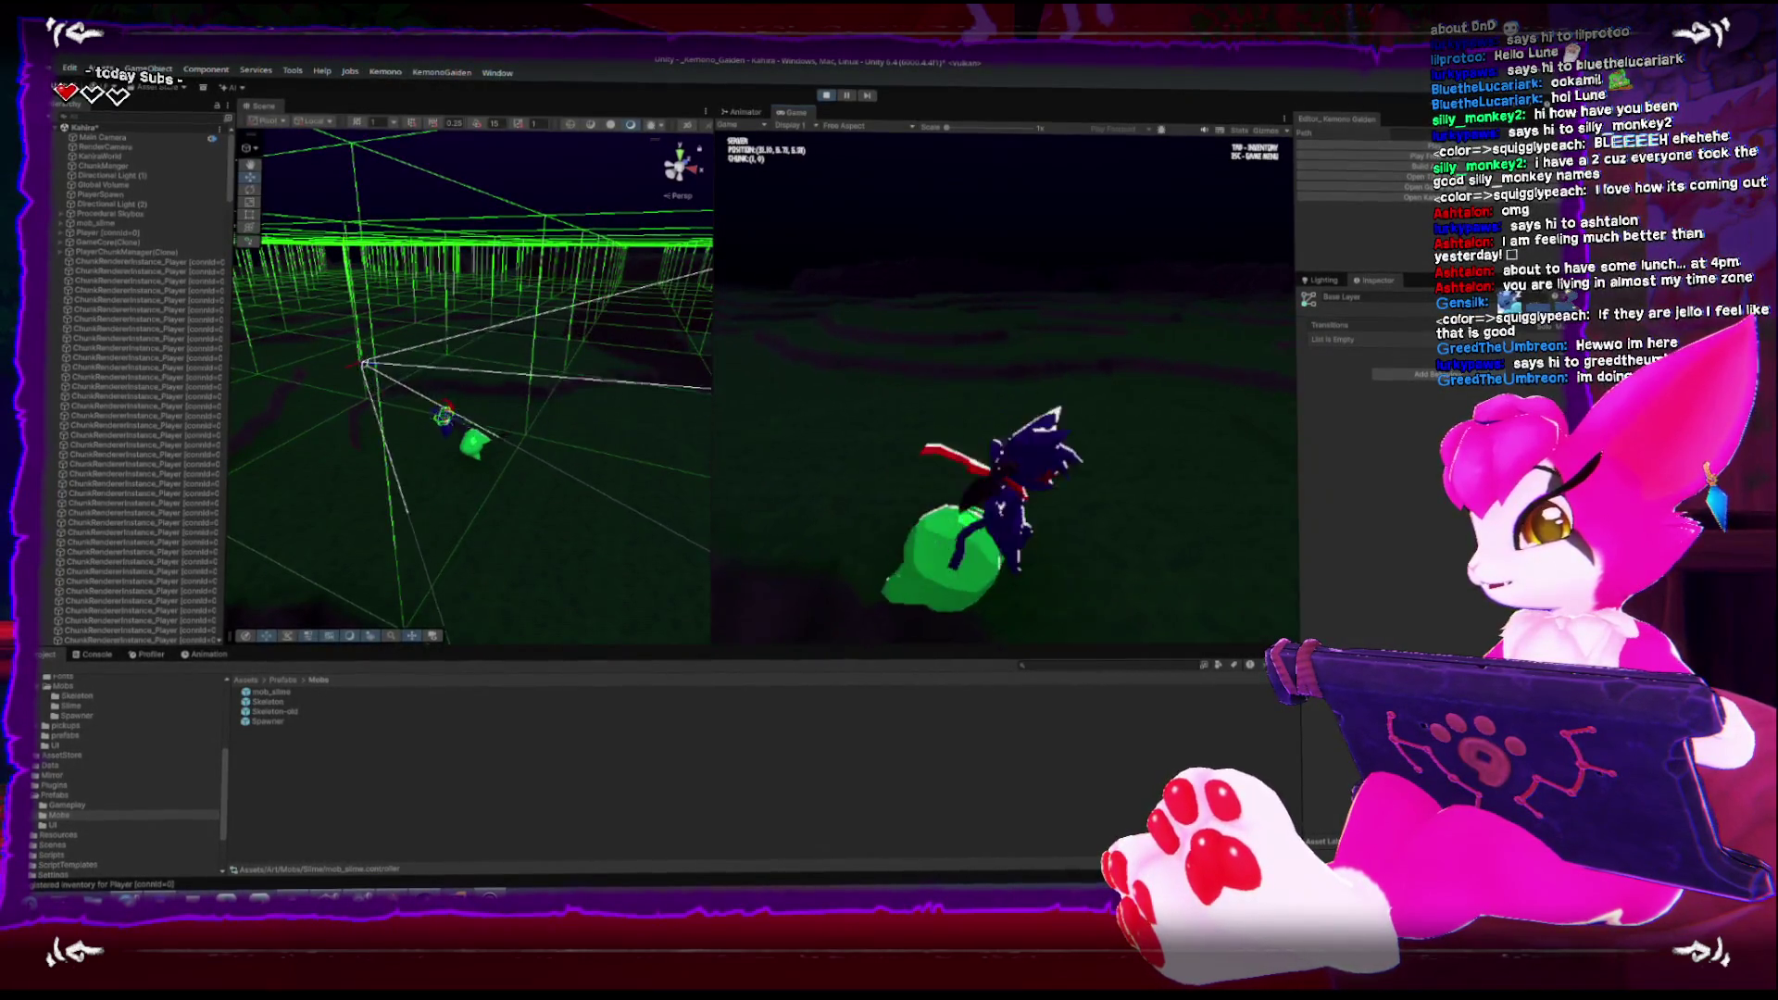
{"action": "key", "text": "w"}
{"action": "key", "text": "w"}
{"action": "key", "text": "w"}
{"action": "key", "text": "w"}
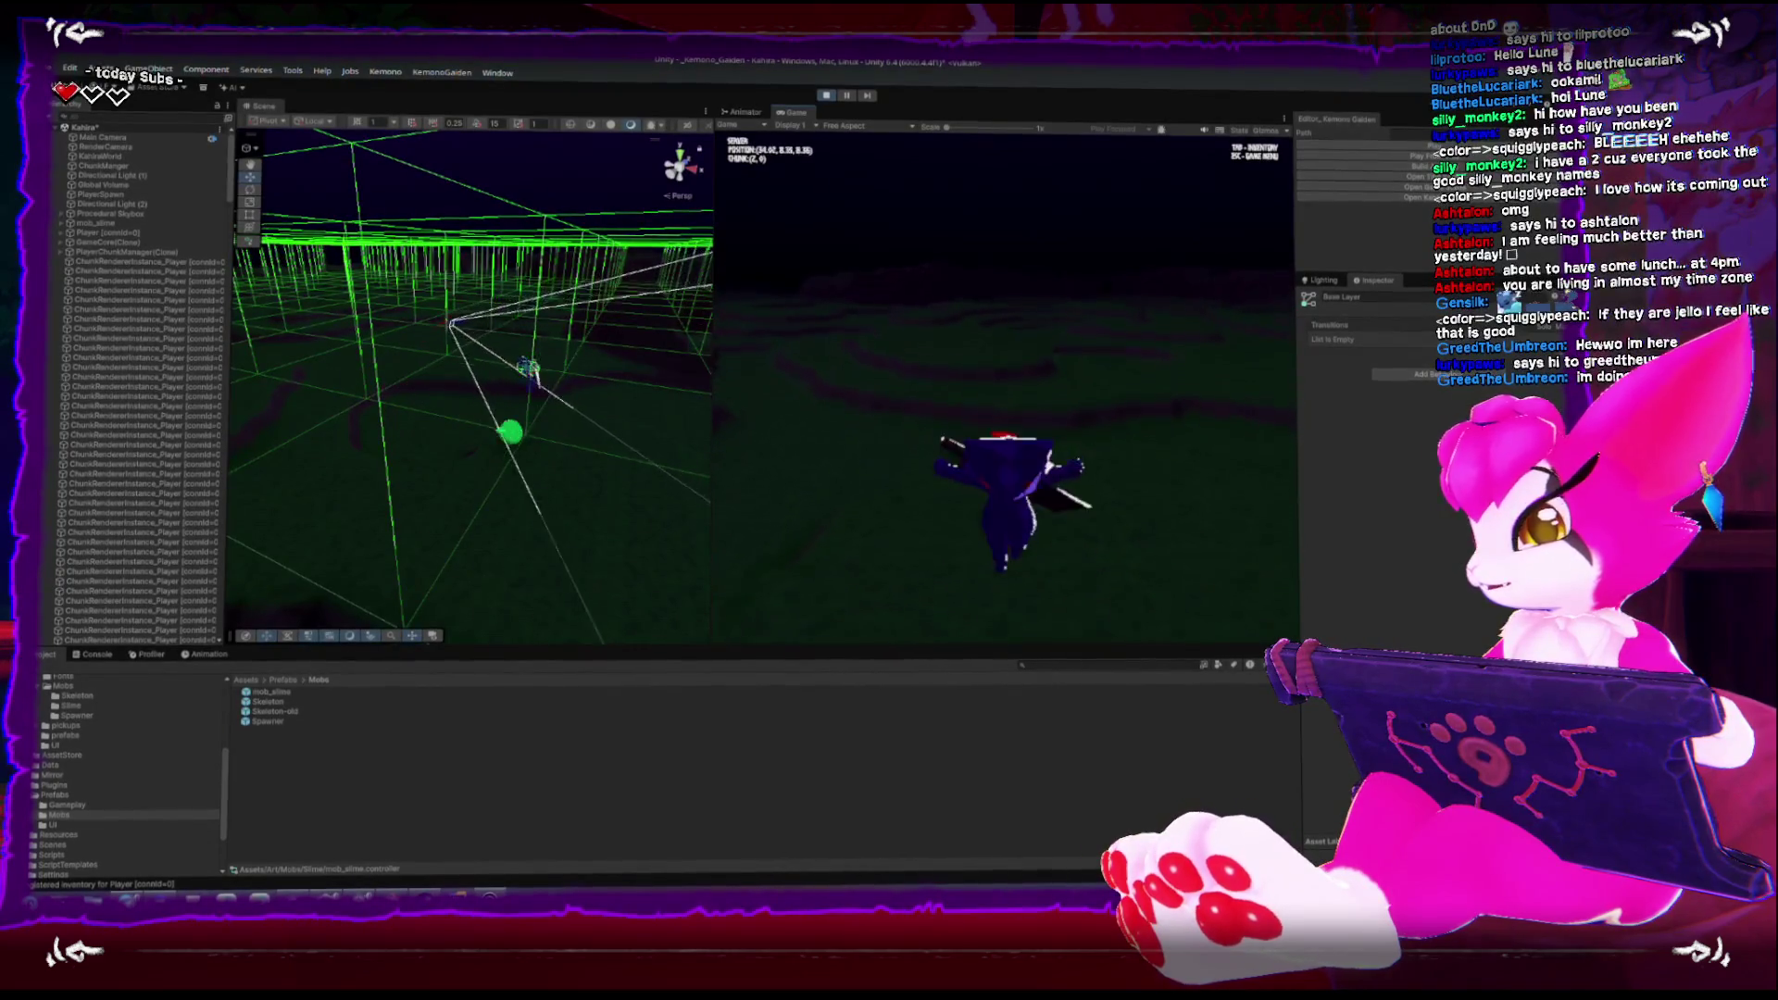
{"action": "key", "text": "w"}
{"action": "key", "text": "w"}
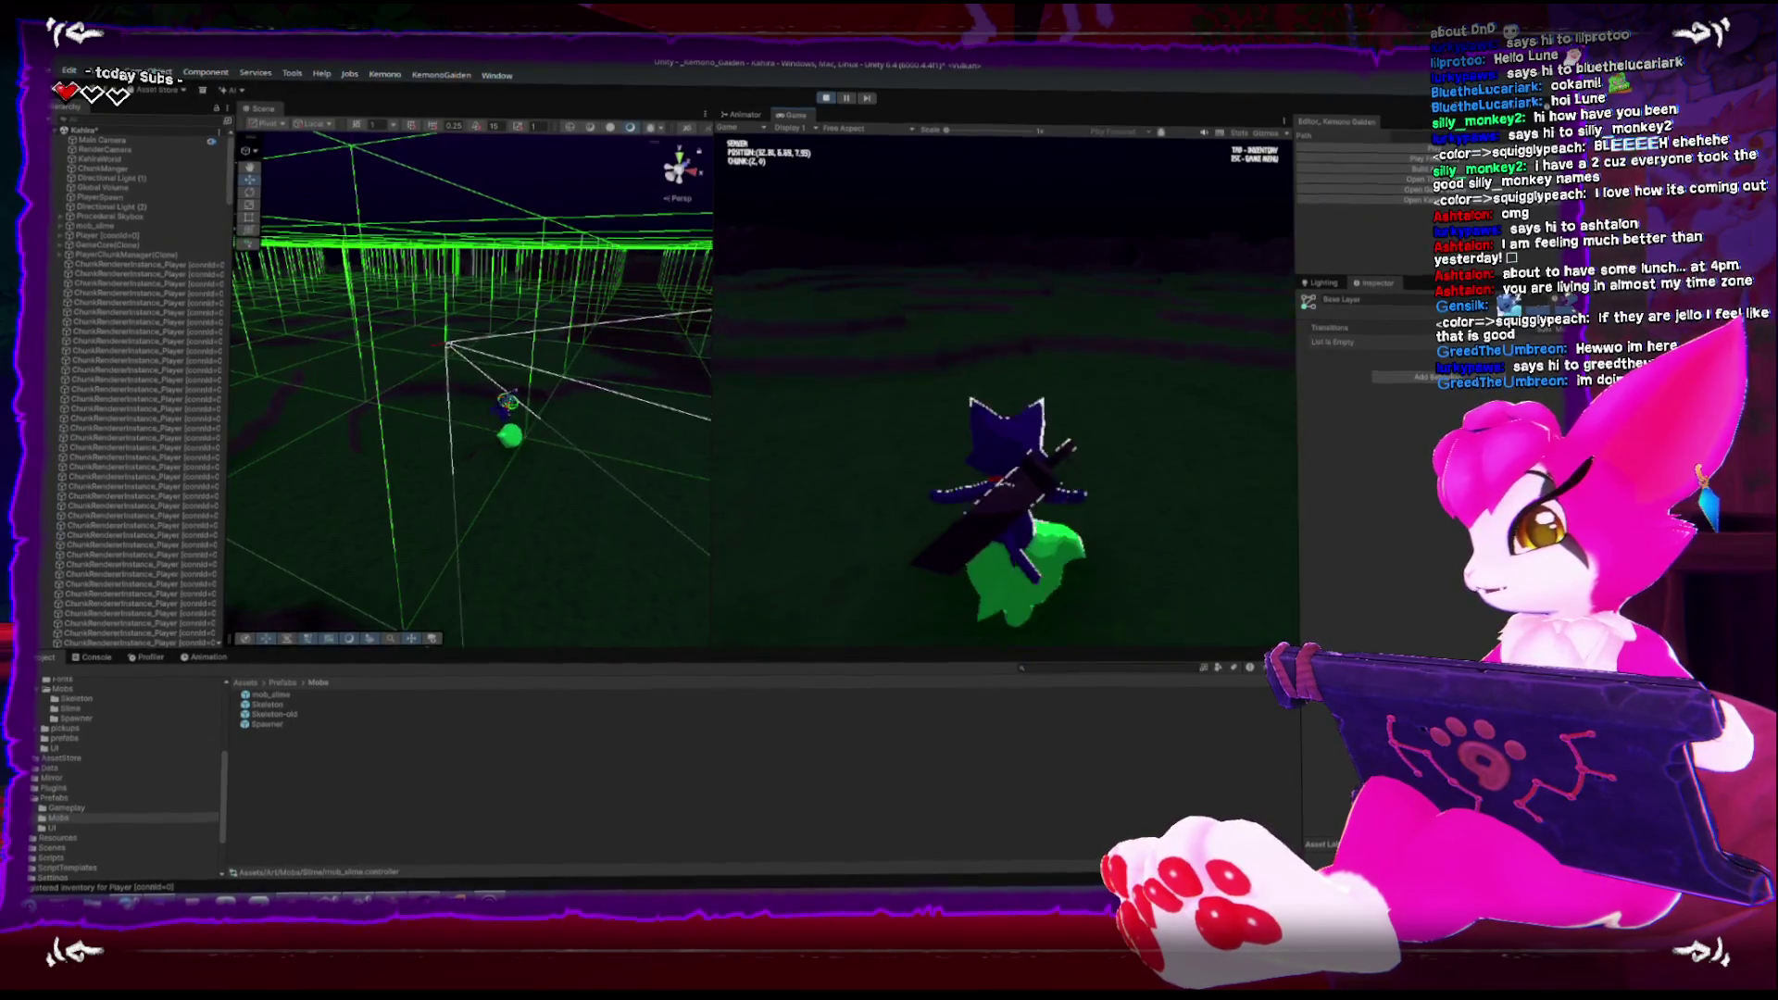
{"action": "key", "text": "w"}
{"action": "key", "text": "w"}
{"action": "key", "text": "w"}
{"action": "key", "text": "w"}
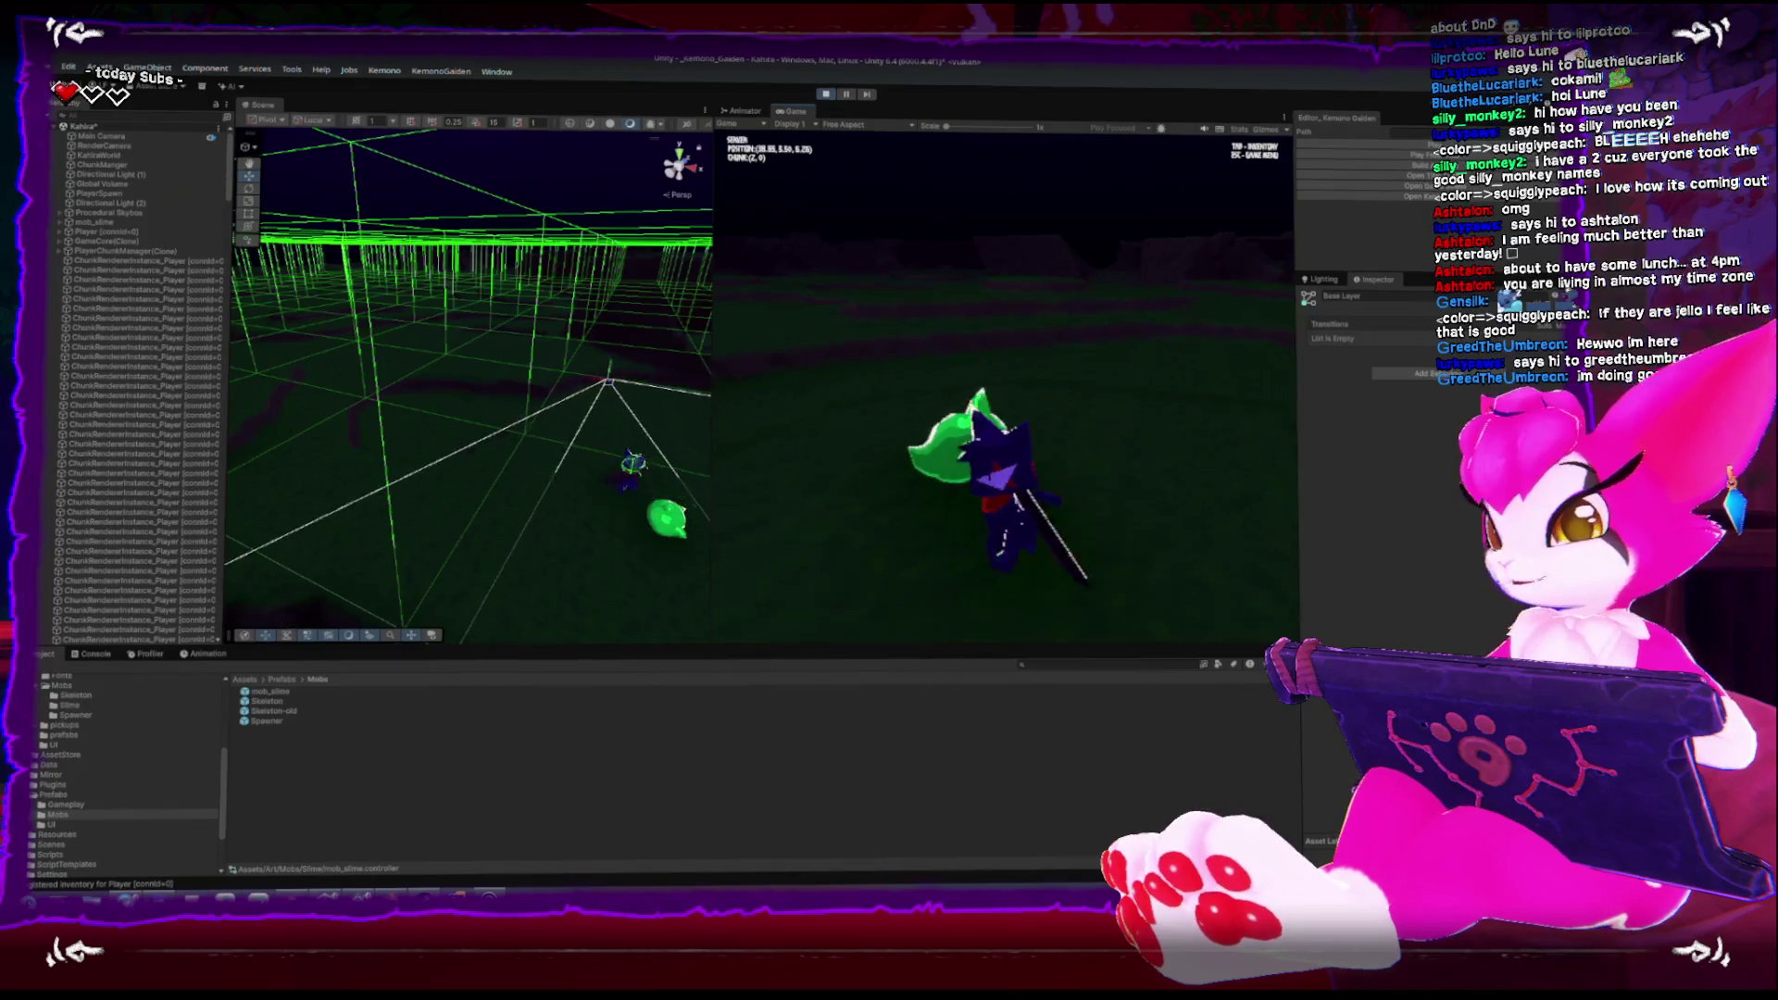
{"action": "key", "text": "w"}
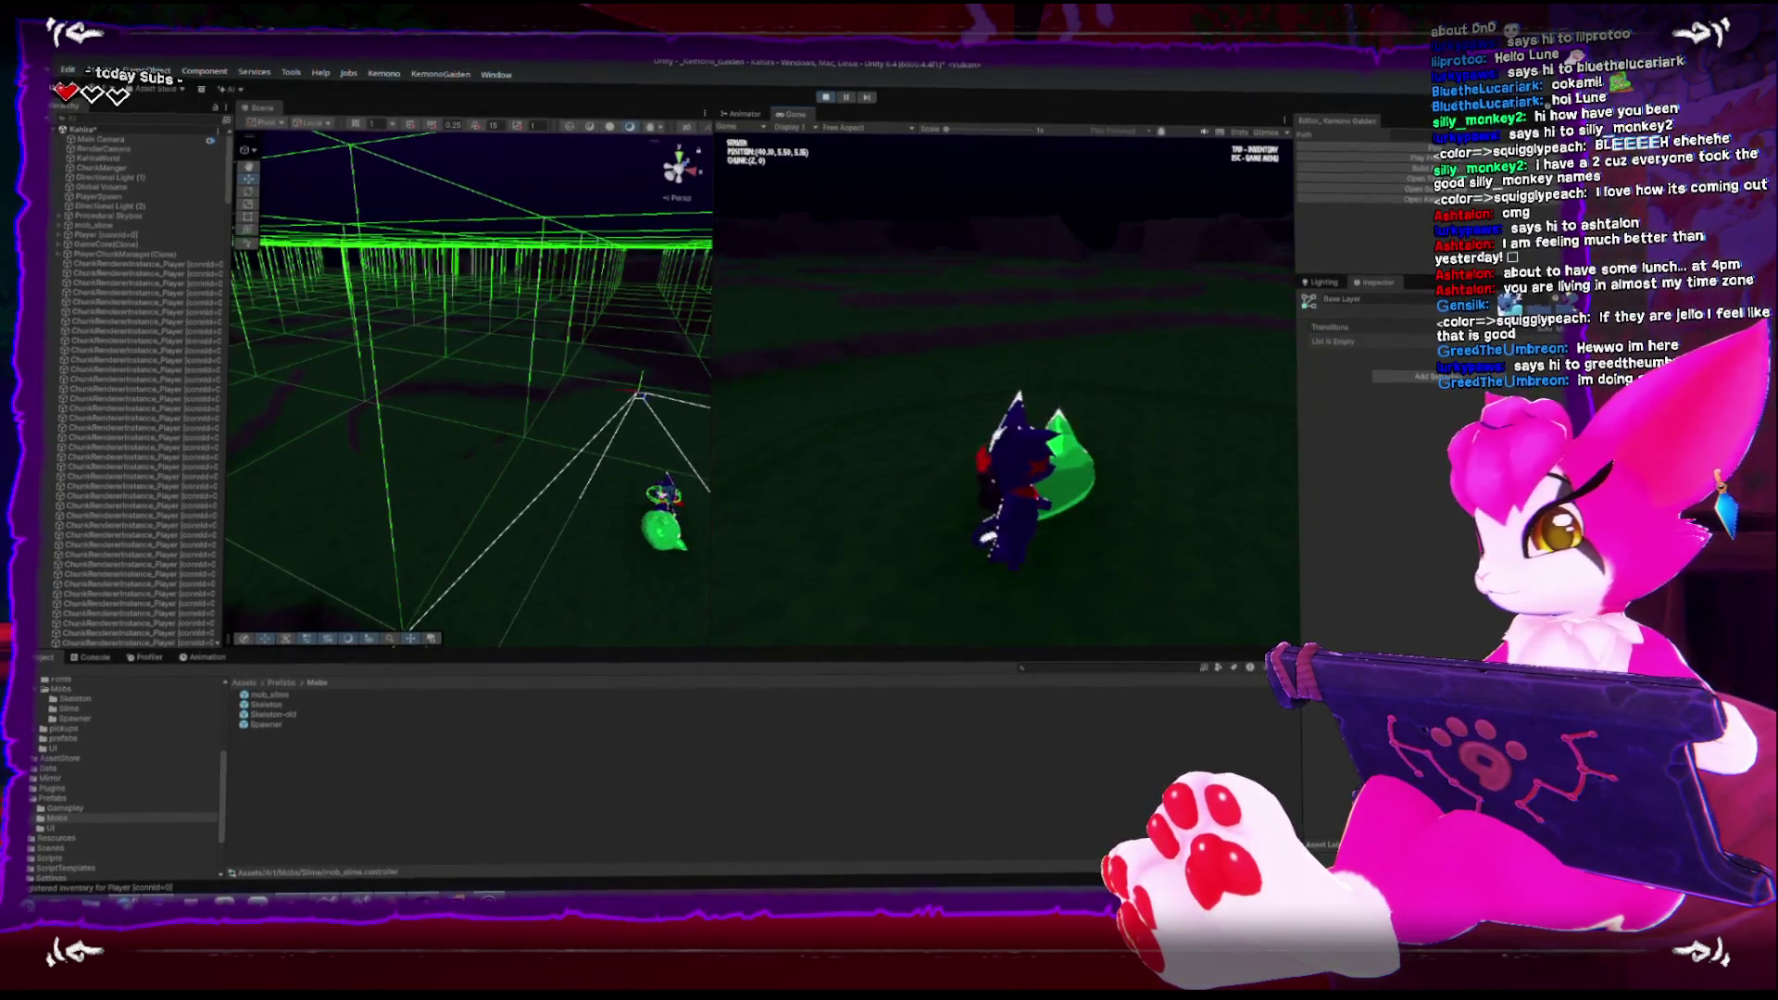
{"action": "key", "text": "Escape"}
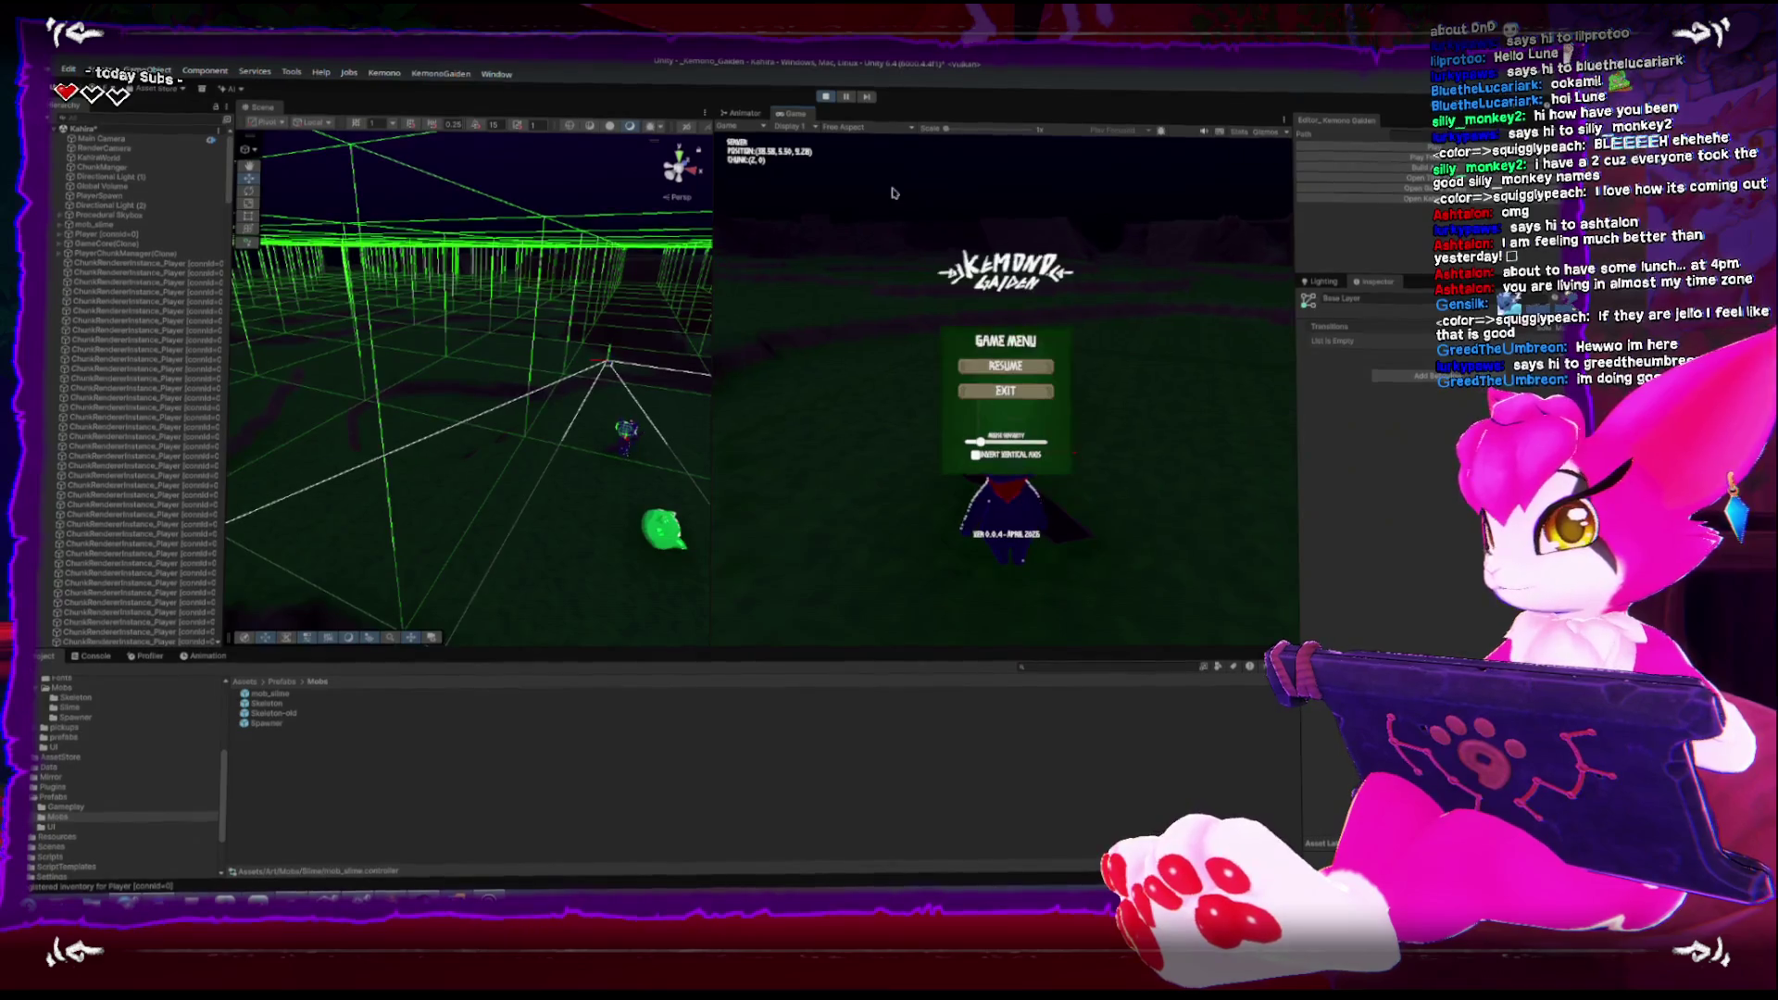
{"action": "key", "text": "ctrl+p"}
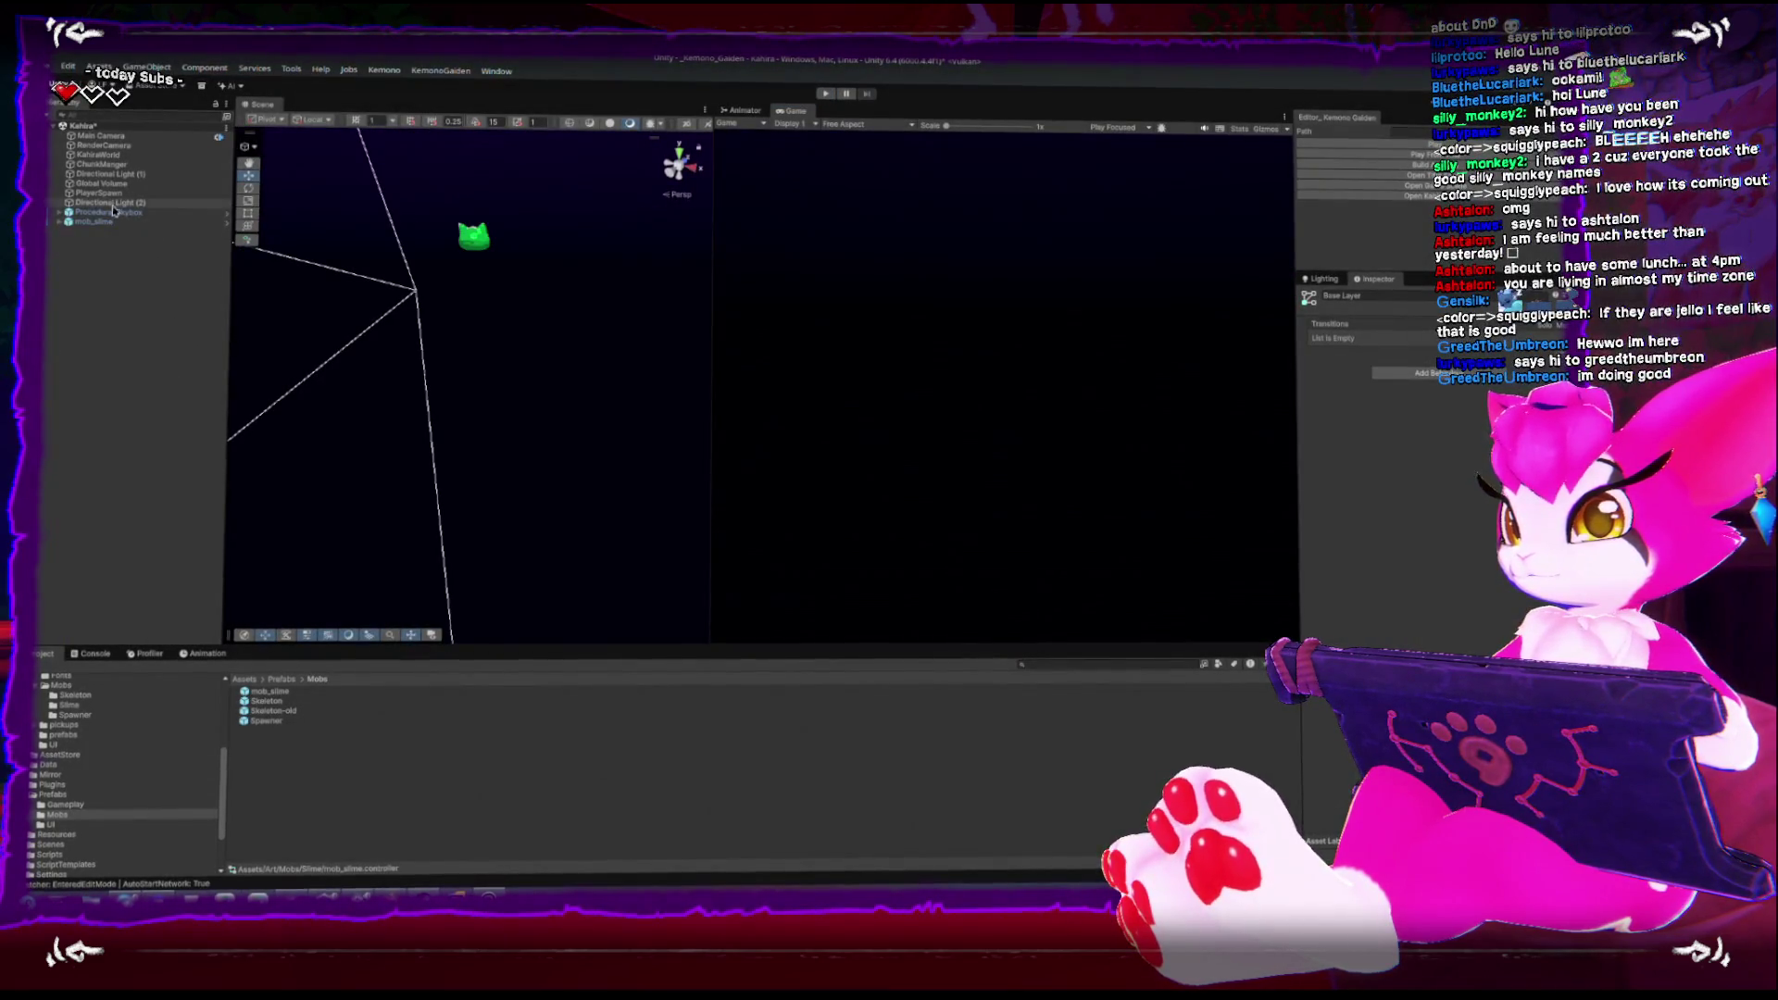
Tick Freeze Rotation X and Z in mob_slime's Rigidbody Constraints
{"action": "left_click", "coordinate": [97, 222]}
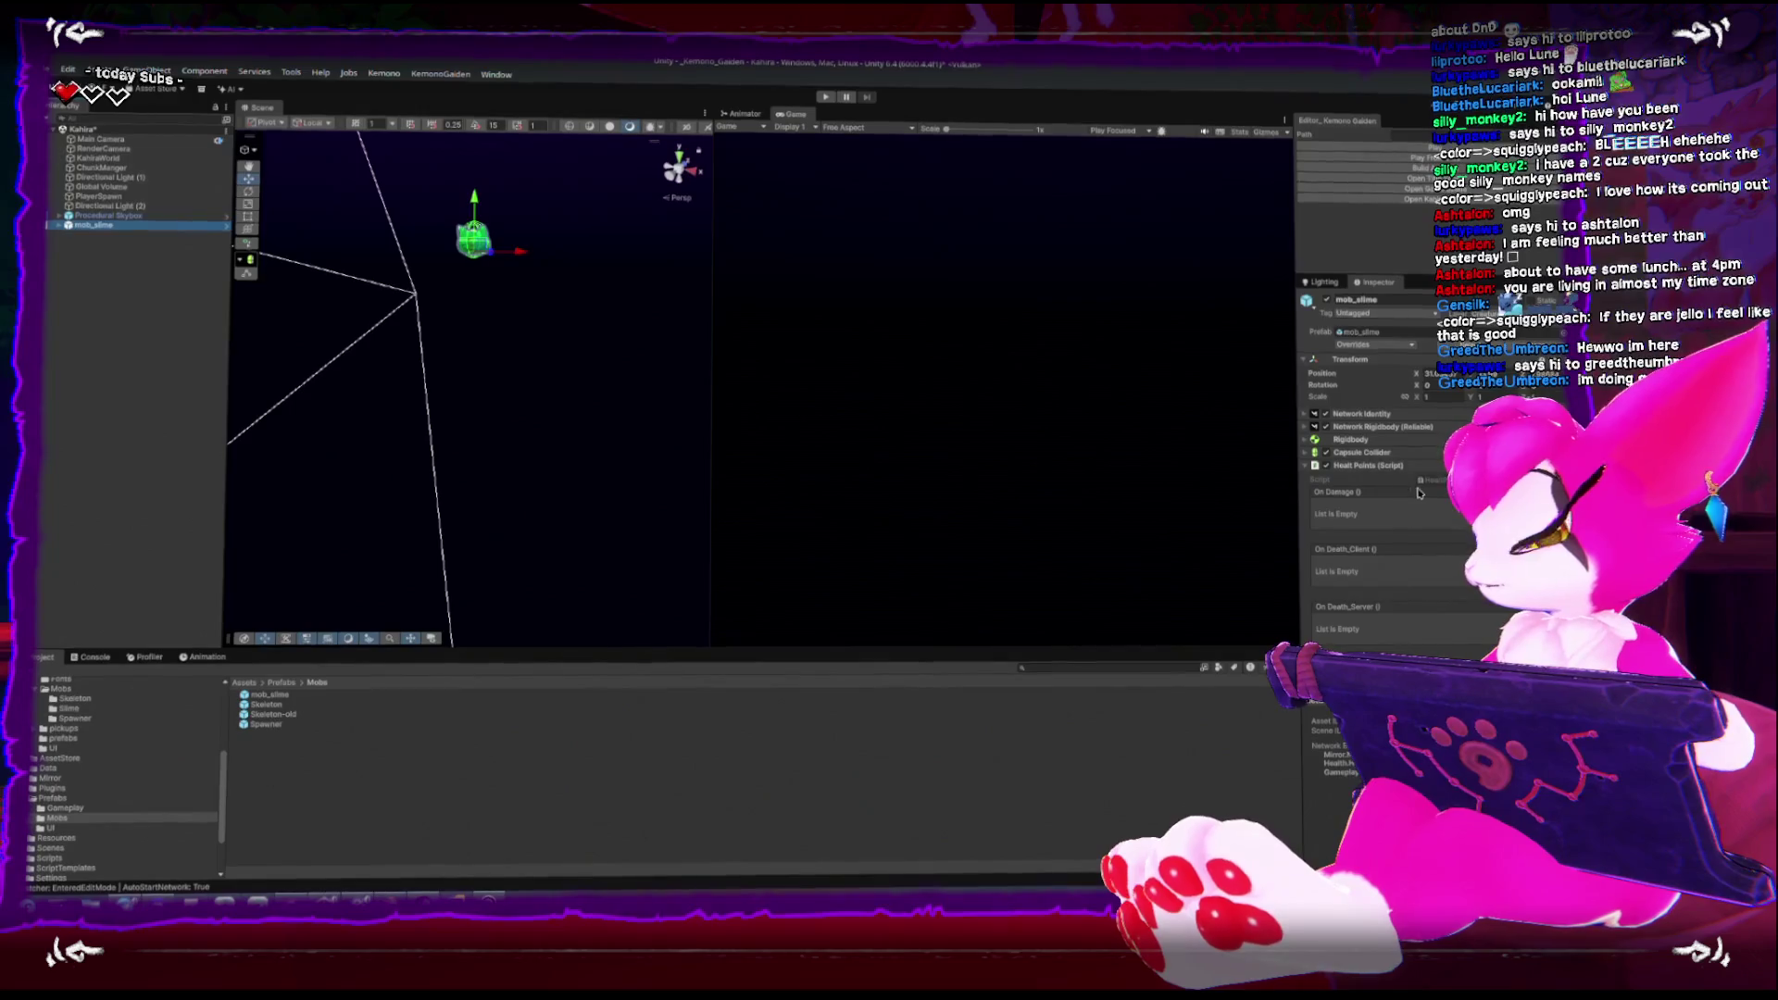
{"action": "scroll", "coordinate": [1417, 493], "scroll_direction": "down", "scroll_amount": 3}
{"action": "left_click", "coordinate": [1311, 345]}
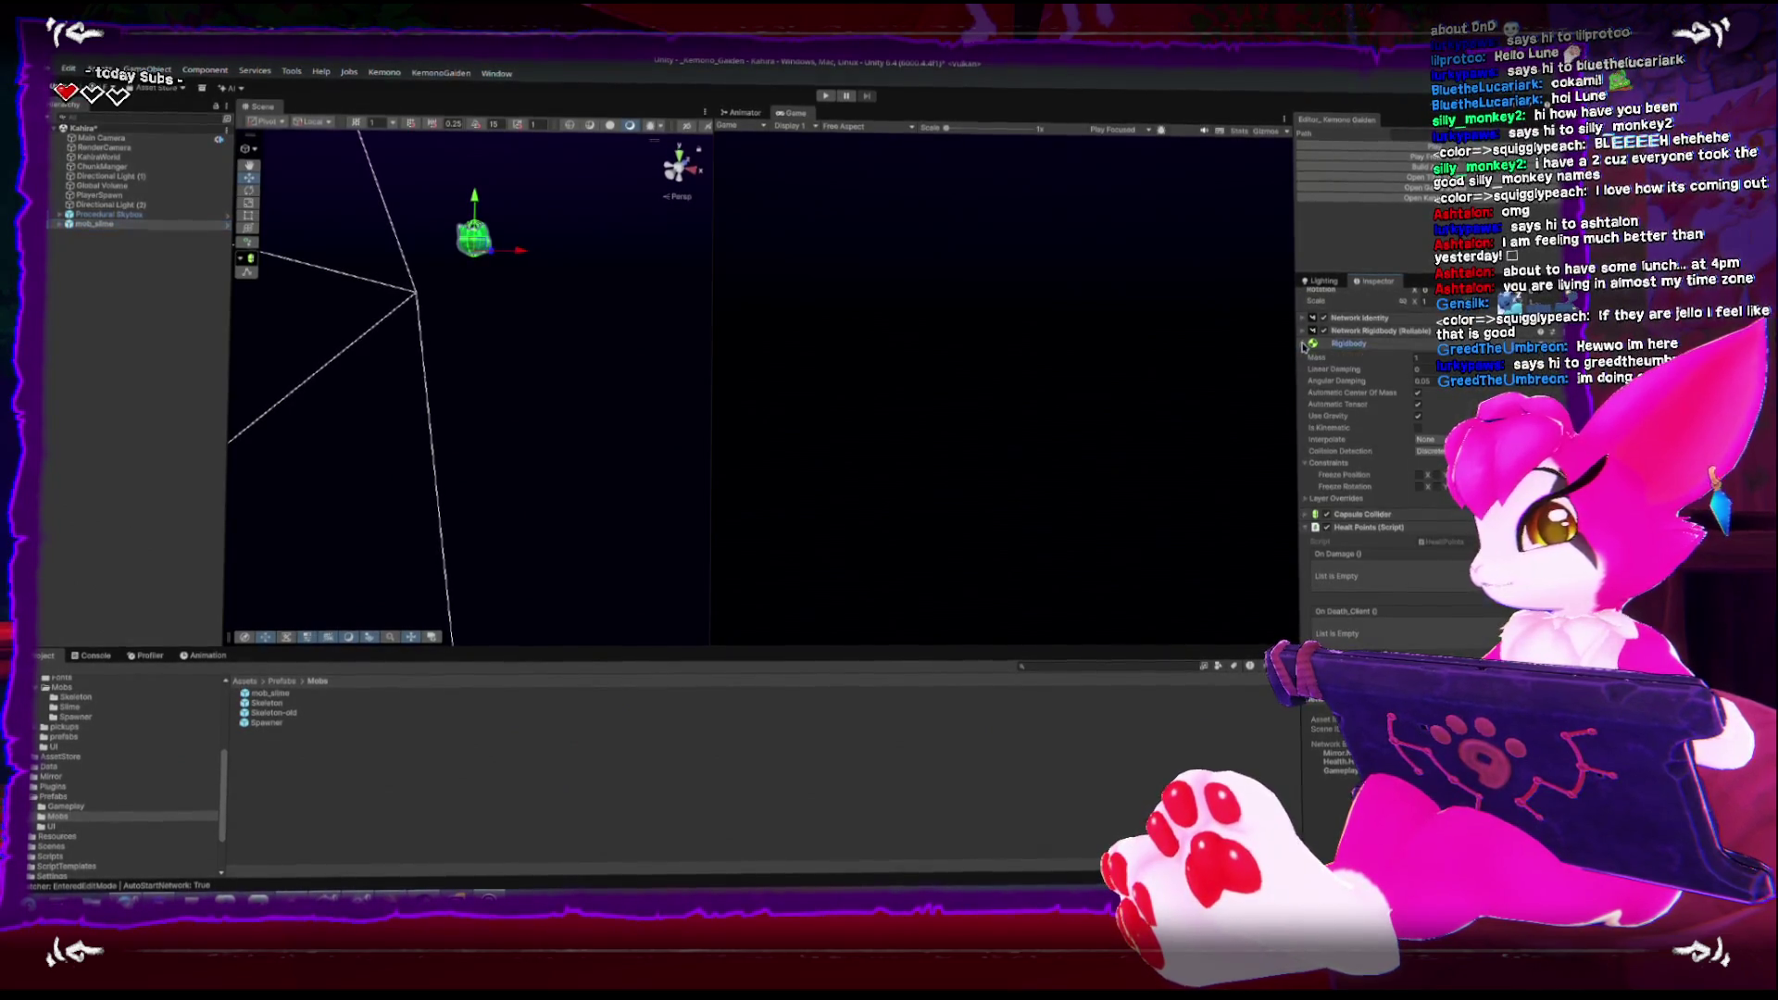
{"action": "left_click", "coordinate": [1418, 486]}
{"action": "left_click", "coordinate": [1455, 485]}
{"action": "scroll", "coordinate": [1455, 491], "scroll_direction": "down", "scroll_amount": 1}
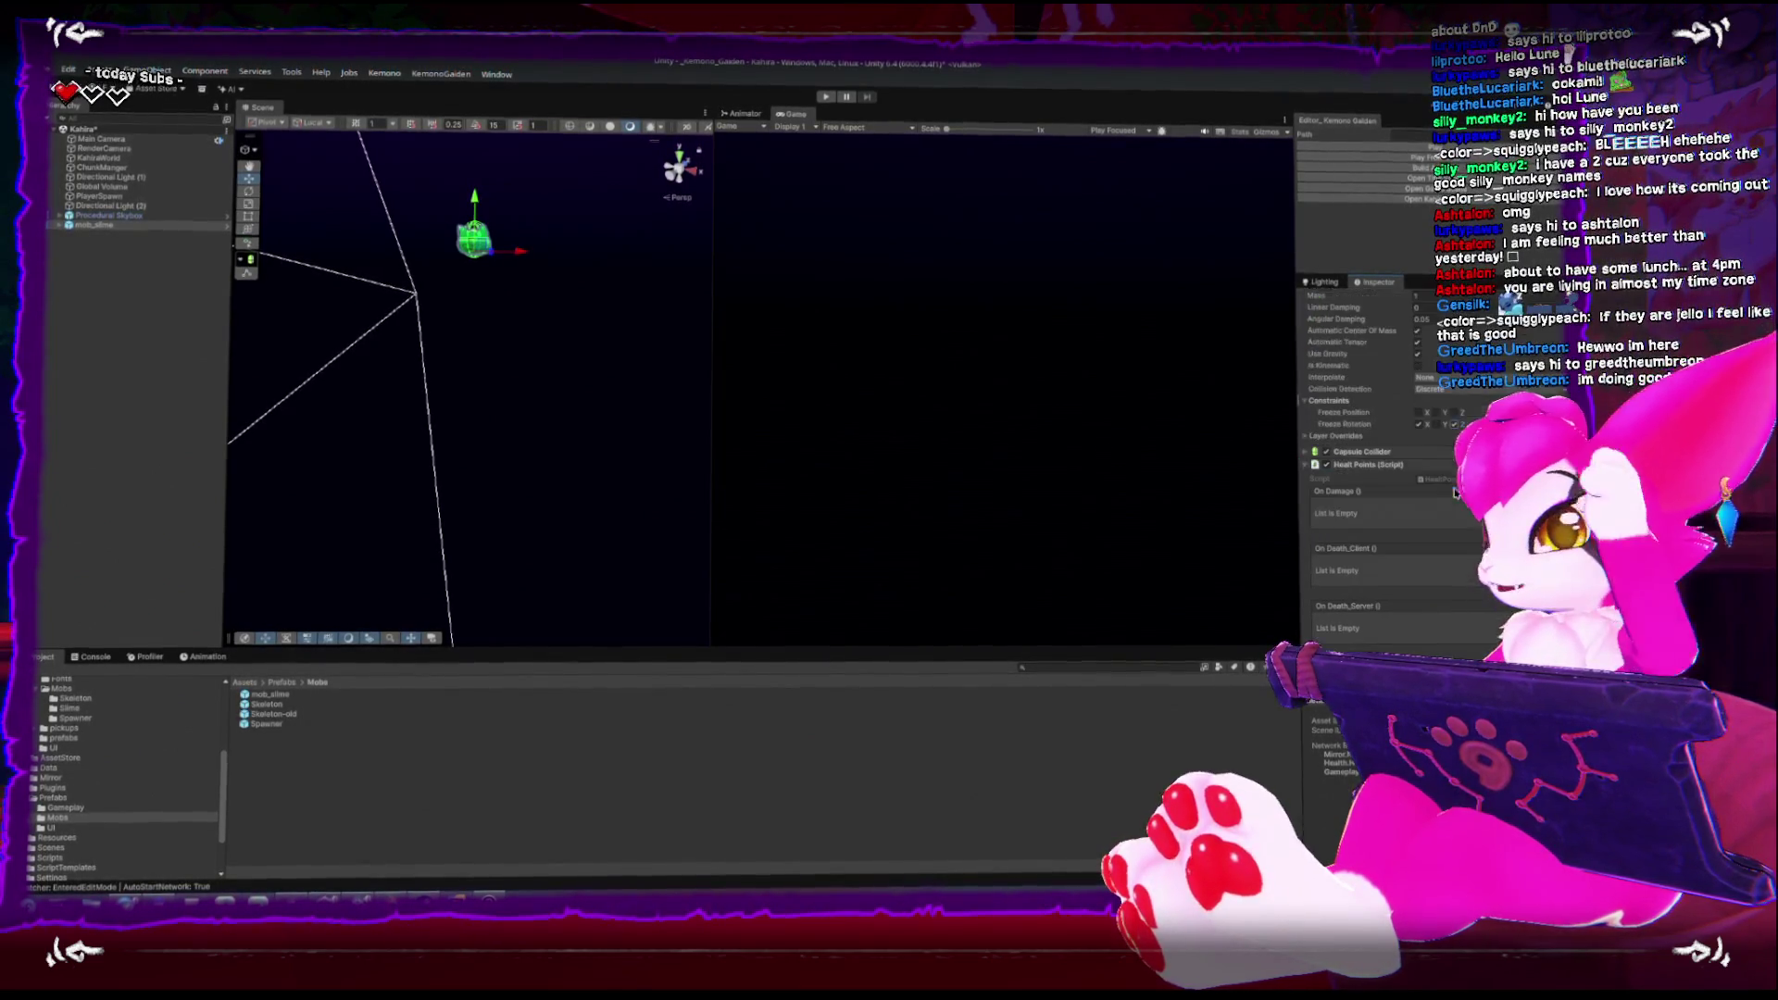
{"action": "scroll", "coordinate": [1390, 463], "scroll_direction": "down", "scroll_amount": 2}
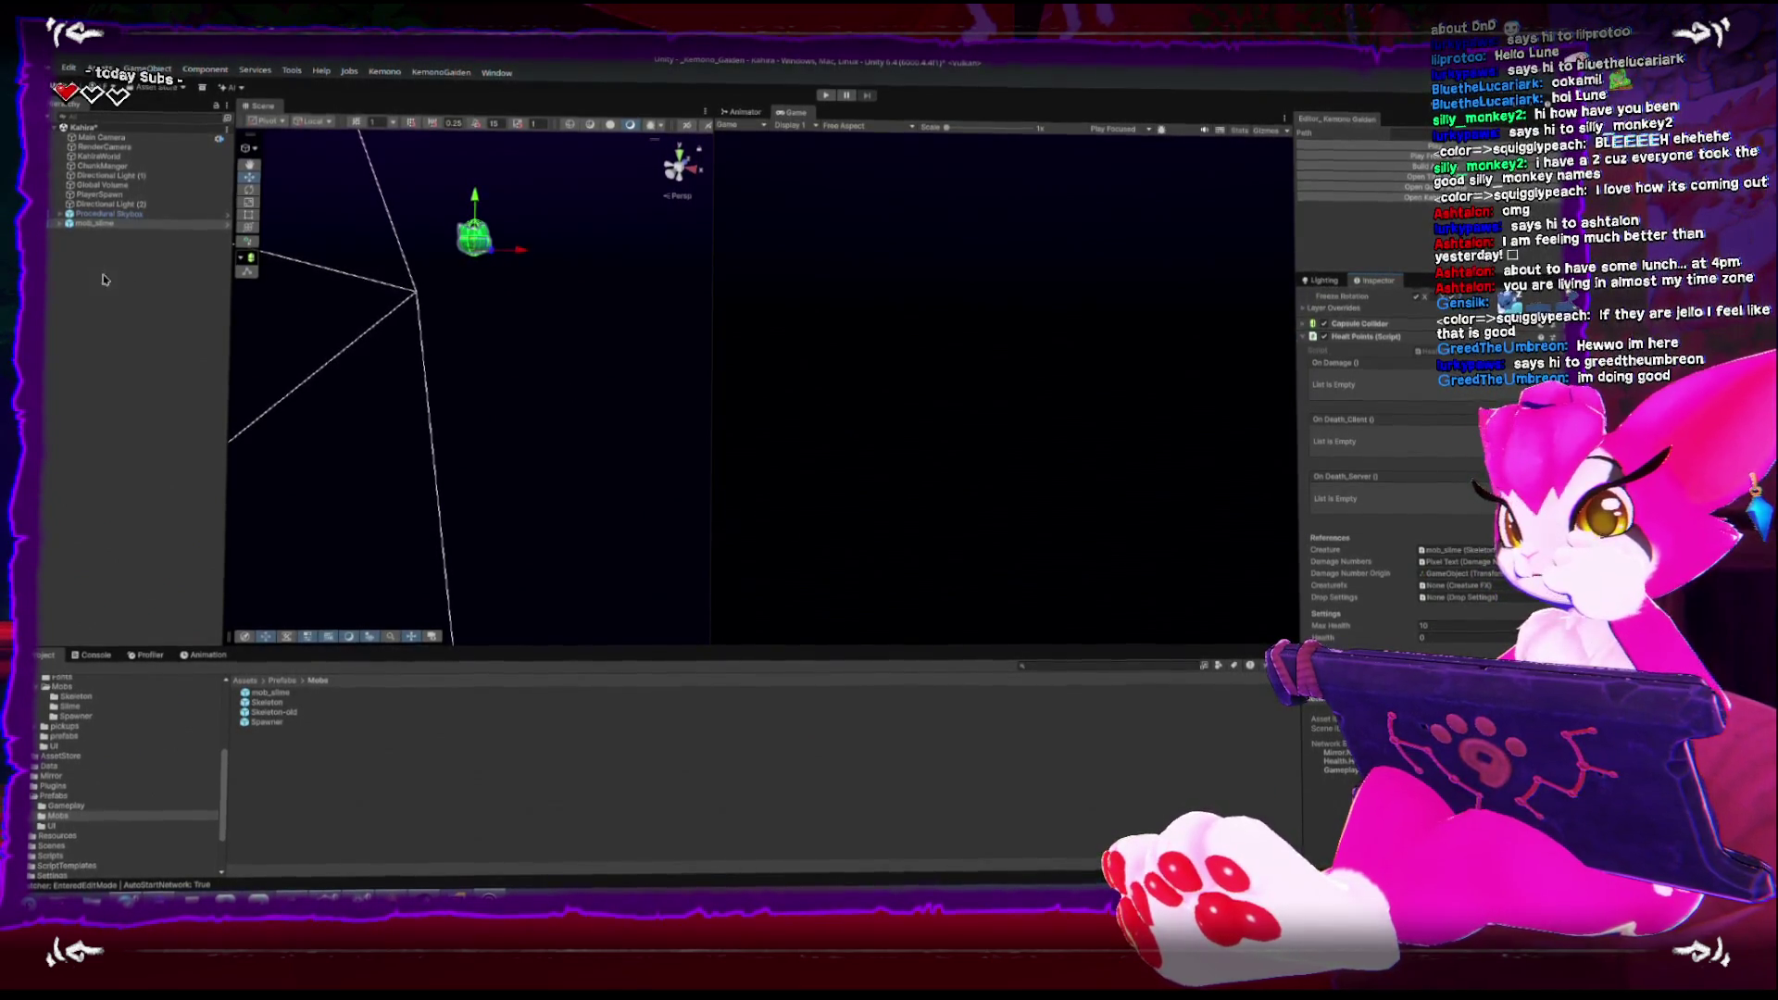
Drop a Skeleton prefab beside the slime and enter Play mode
{"action": "mouse_move", "coordinate": [264, 709]}
{"action": "left_mouse_down"}
{"action": "mouse_move", "coordinate": [102, 482]}
{"action": "mouse_move", "coordinate": [87, 365]}
{"action": "mouse_move", "coordinate": [494, 365]}
{"action": "mouse_move", "coordinate": [588, 267]}
{"action": "left_mouse_up"}
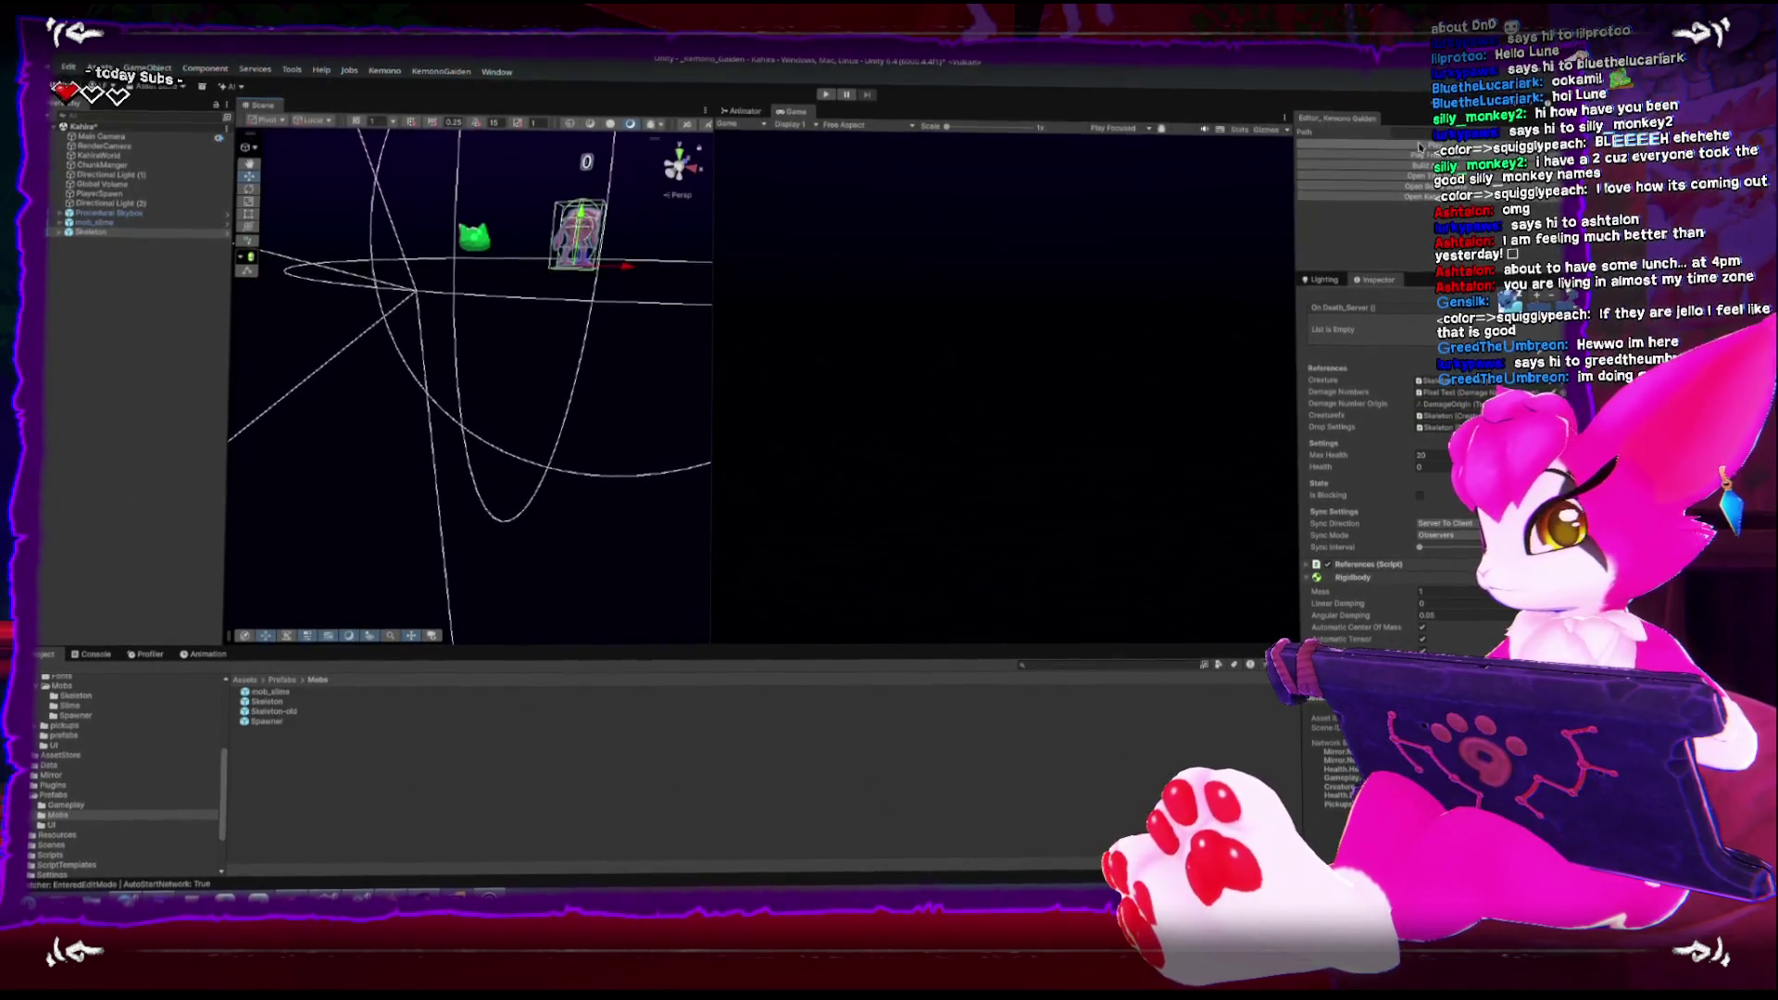
{"action": "key", "text": "ctrl+p"}
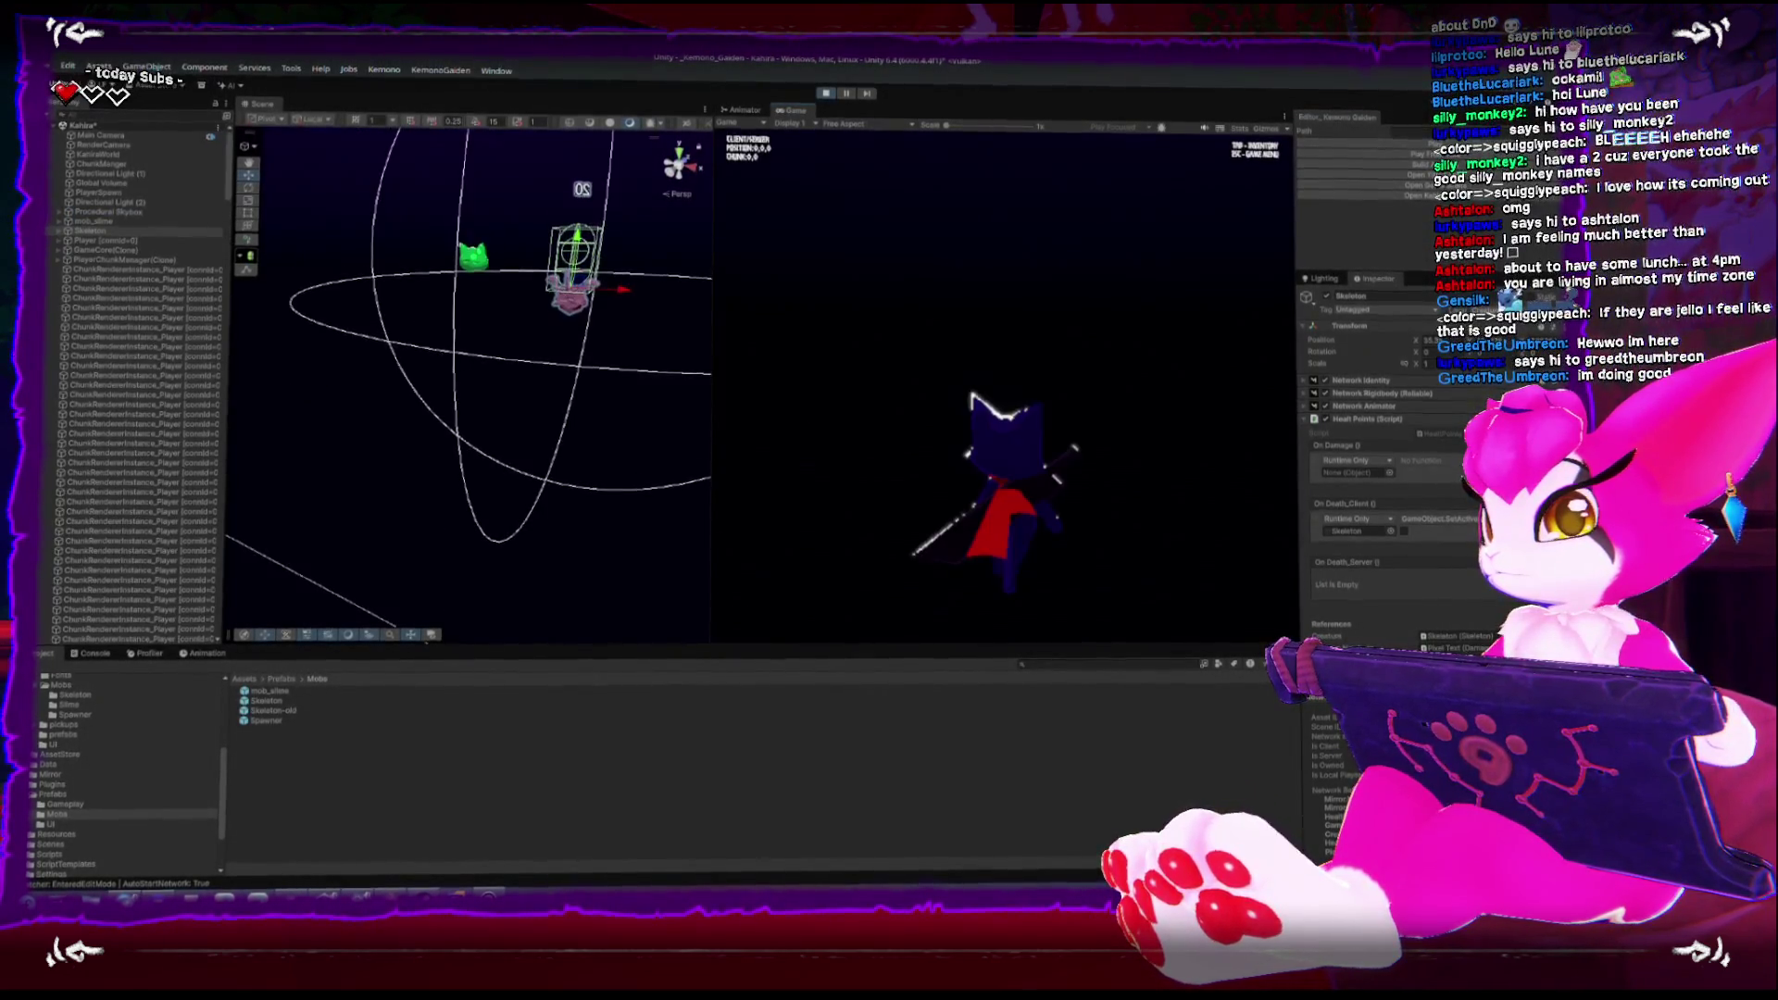
{"action": "key", "text": "w"}
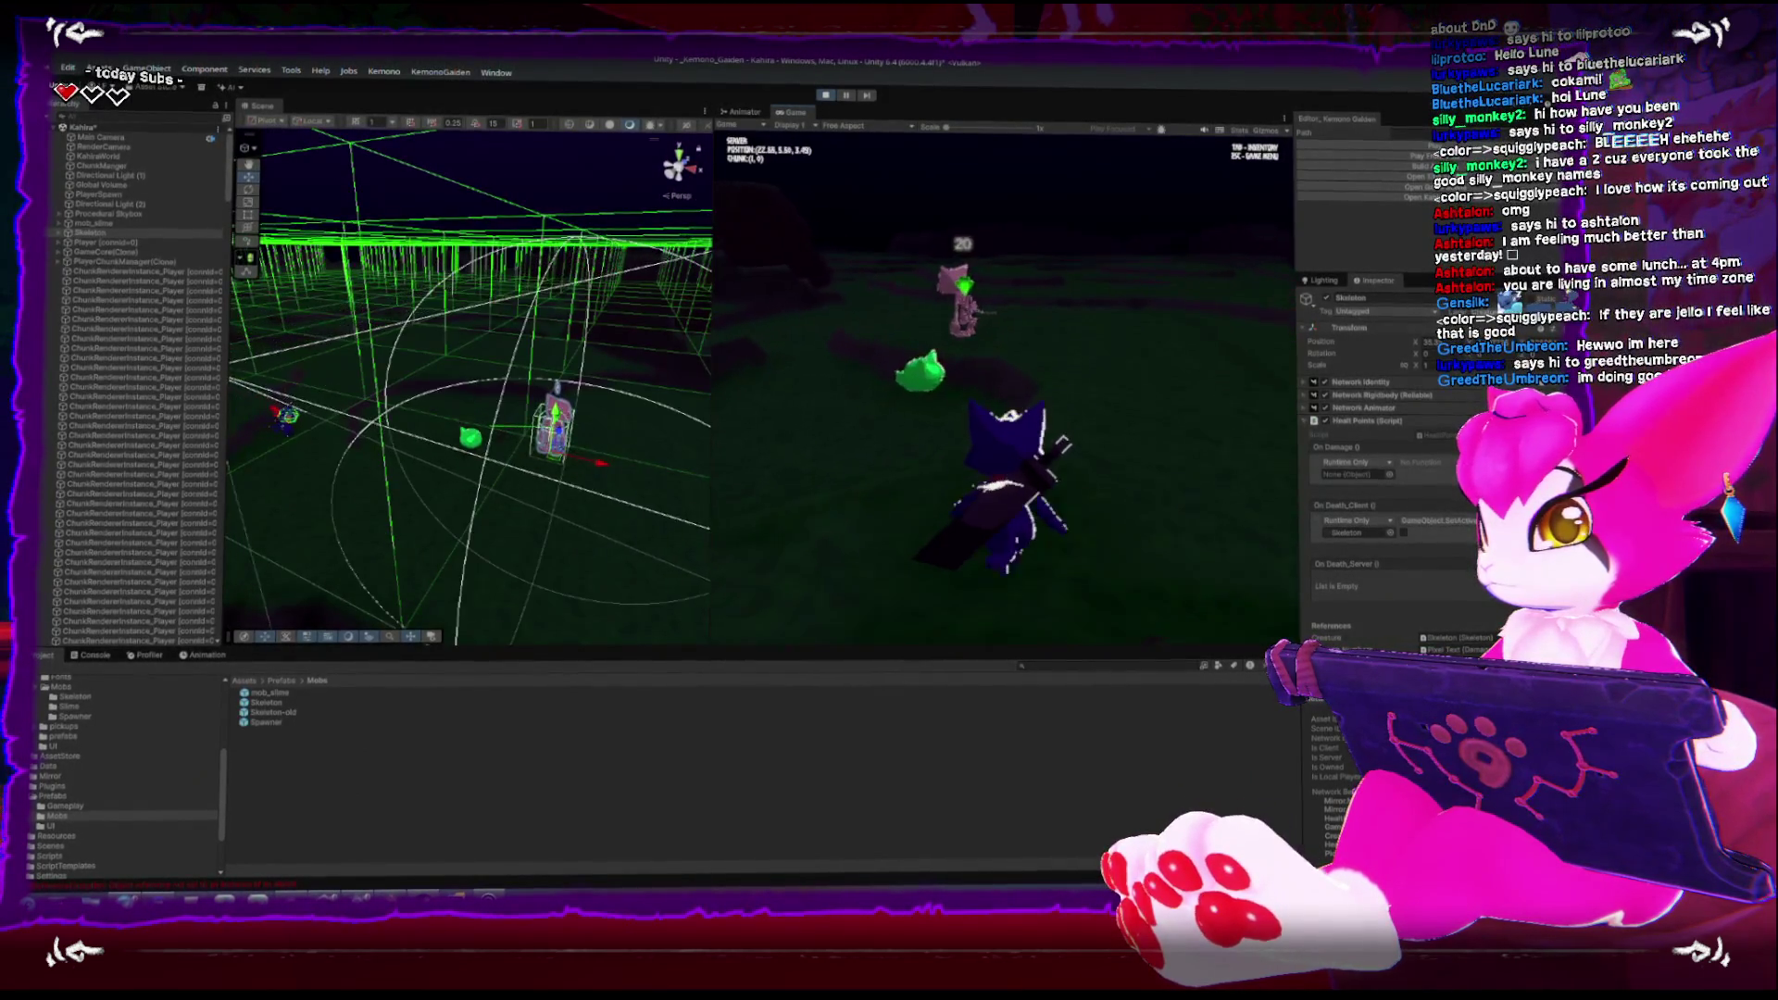
Run the player between the skeleton and slime, sword the slime, then pause and stop playing
{"action": "key", "text": "w"}
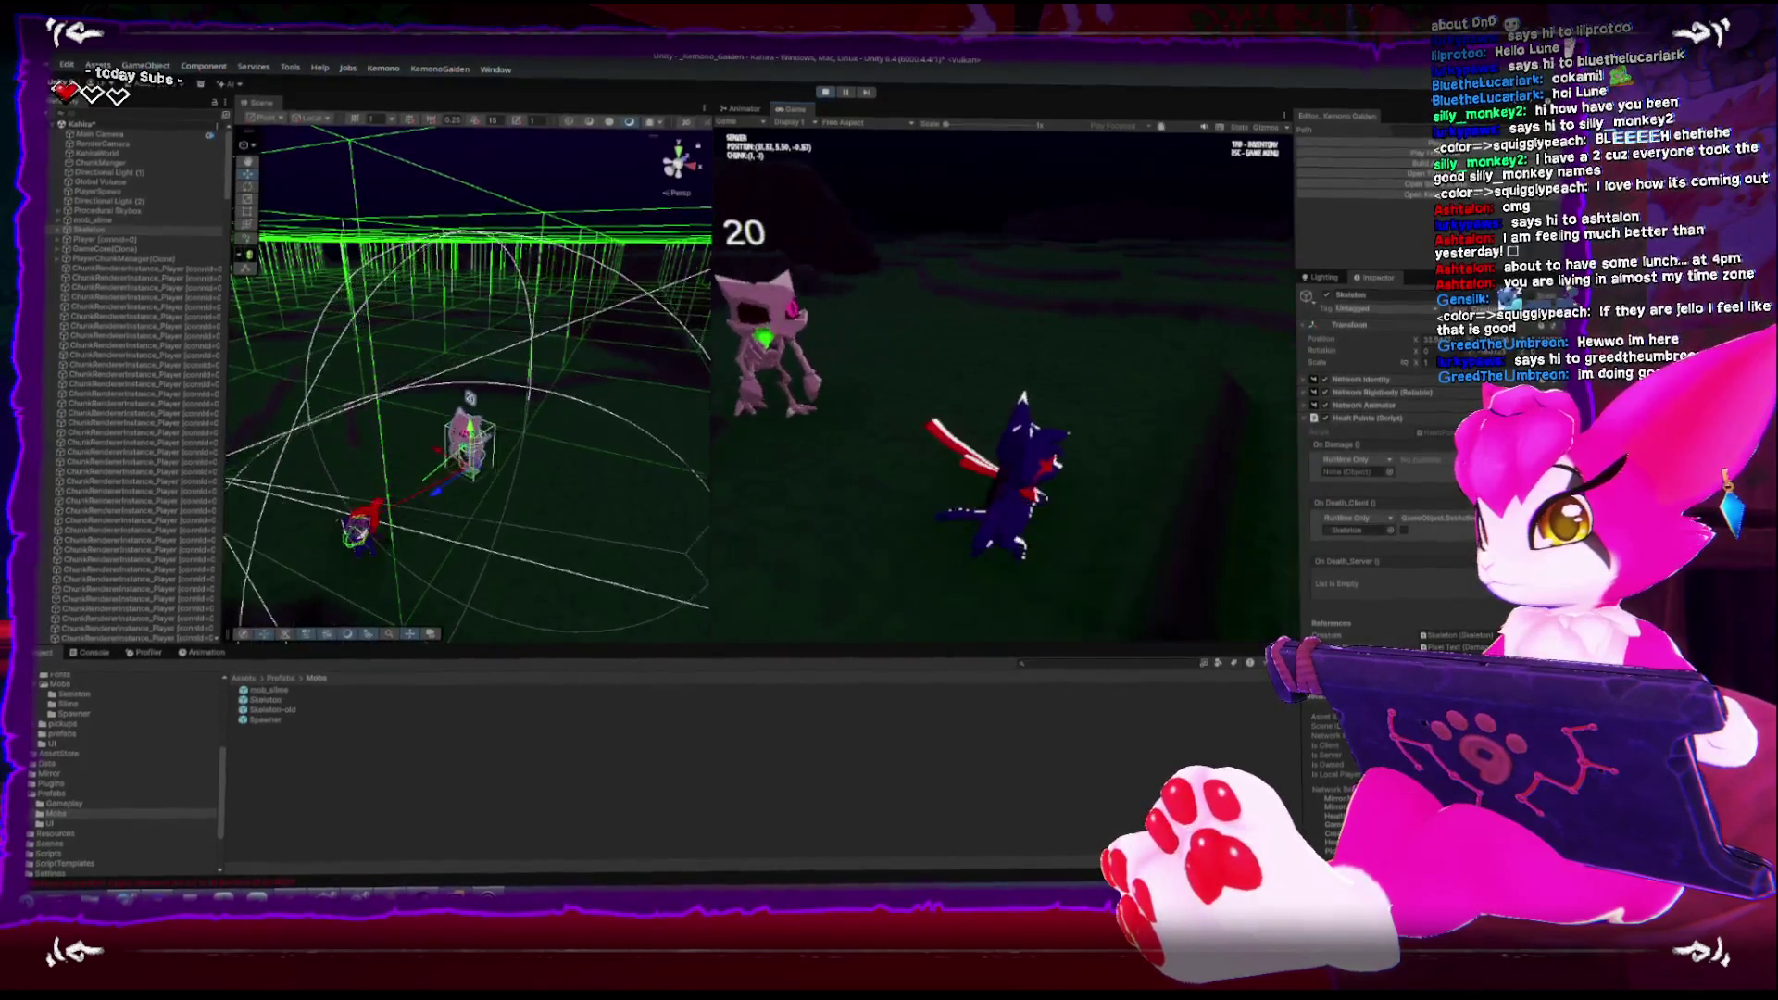
{"action": "key", "text": "w"}
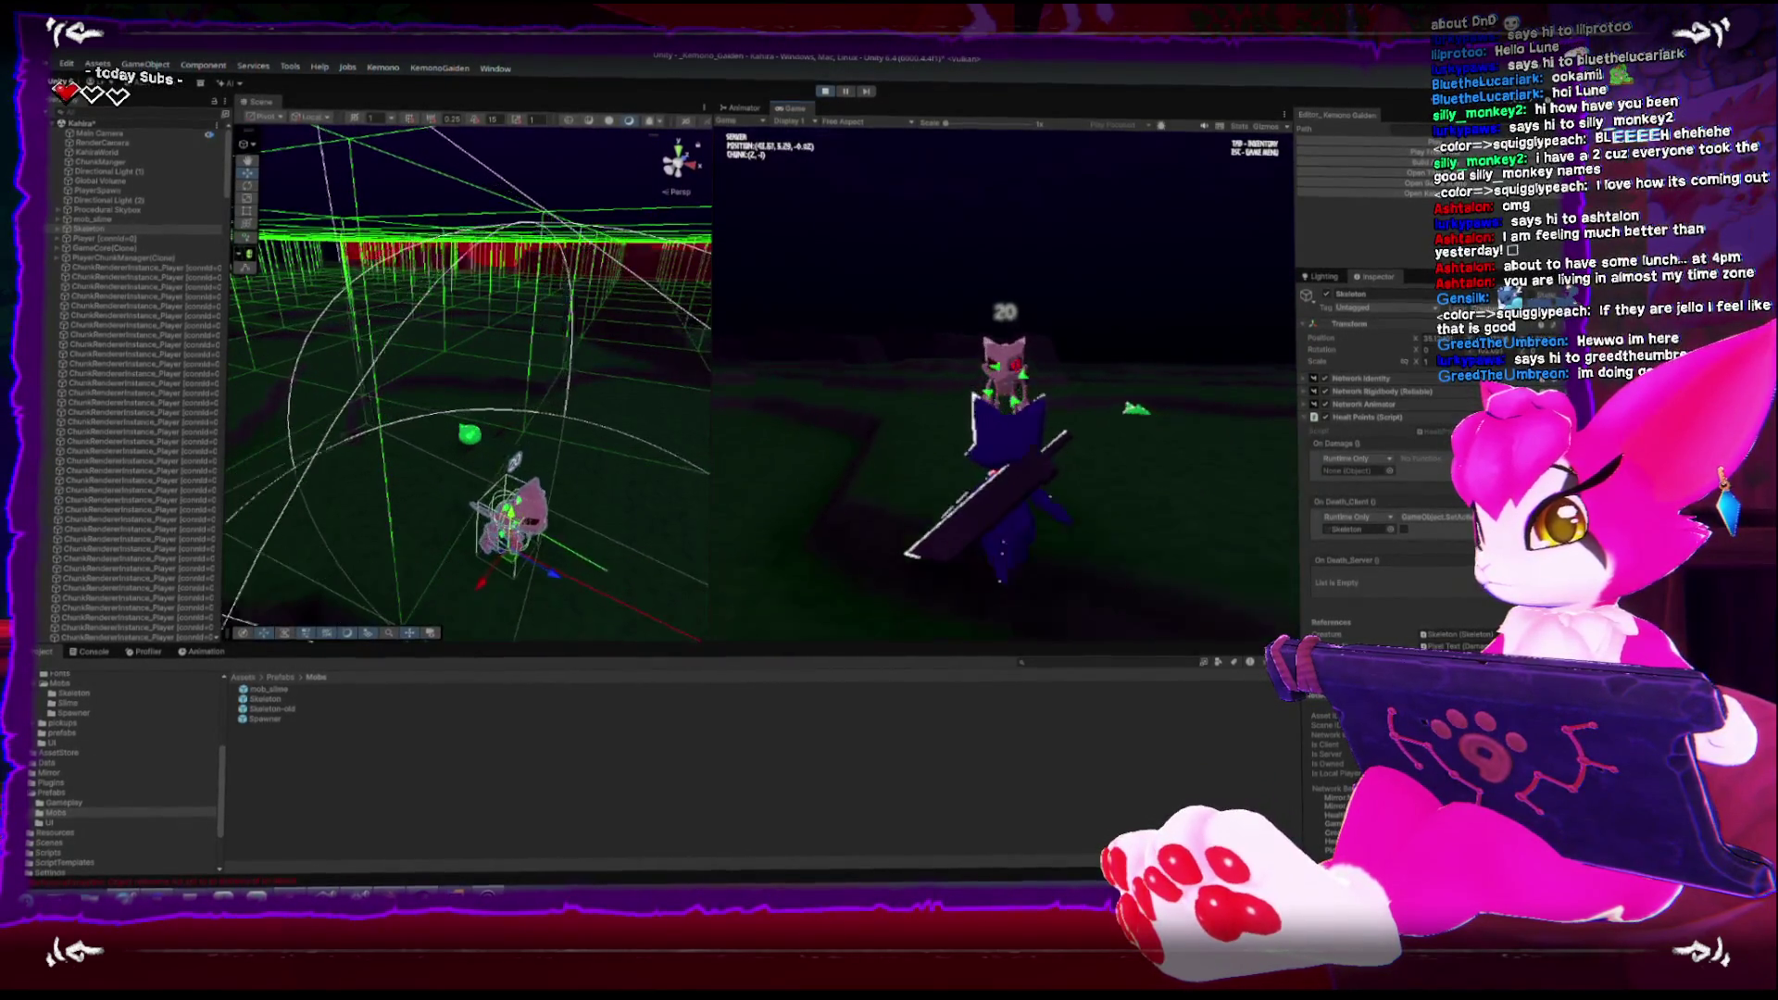
{"action": "key", "text": "w"}
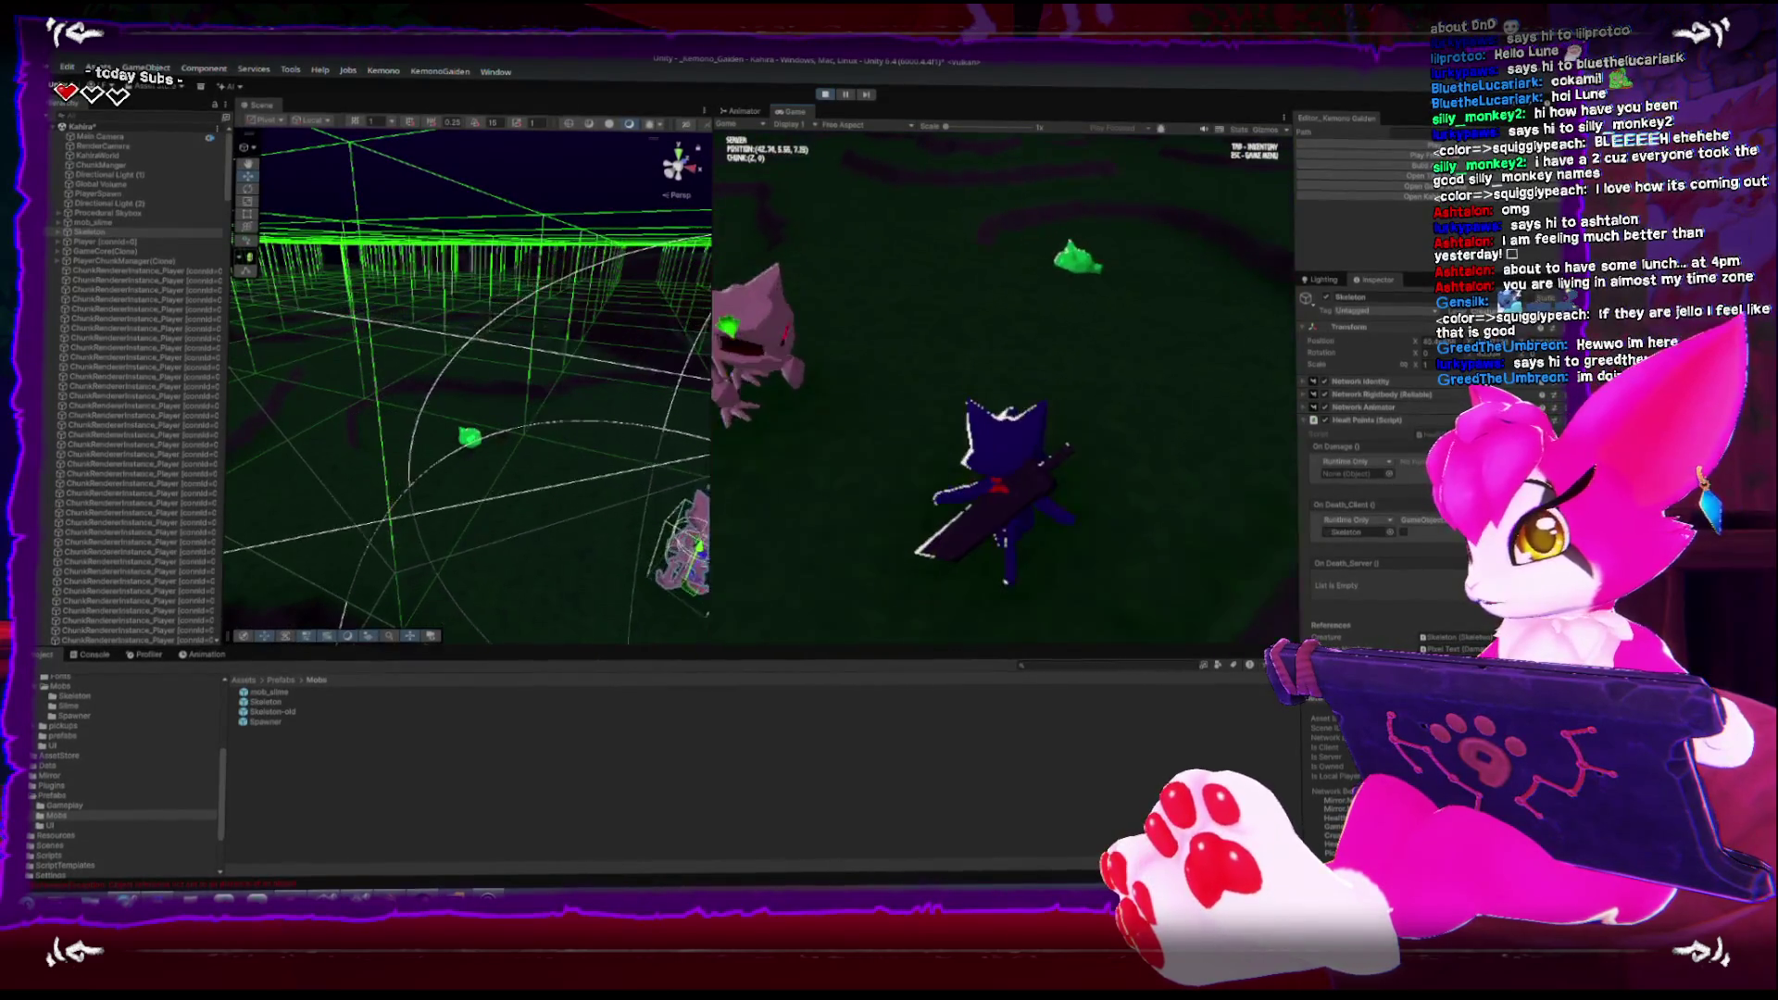
{"action": "key", "text": "w"}
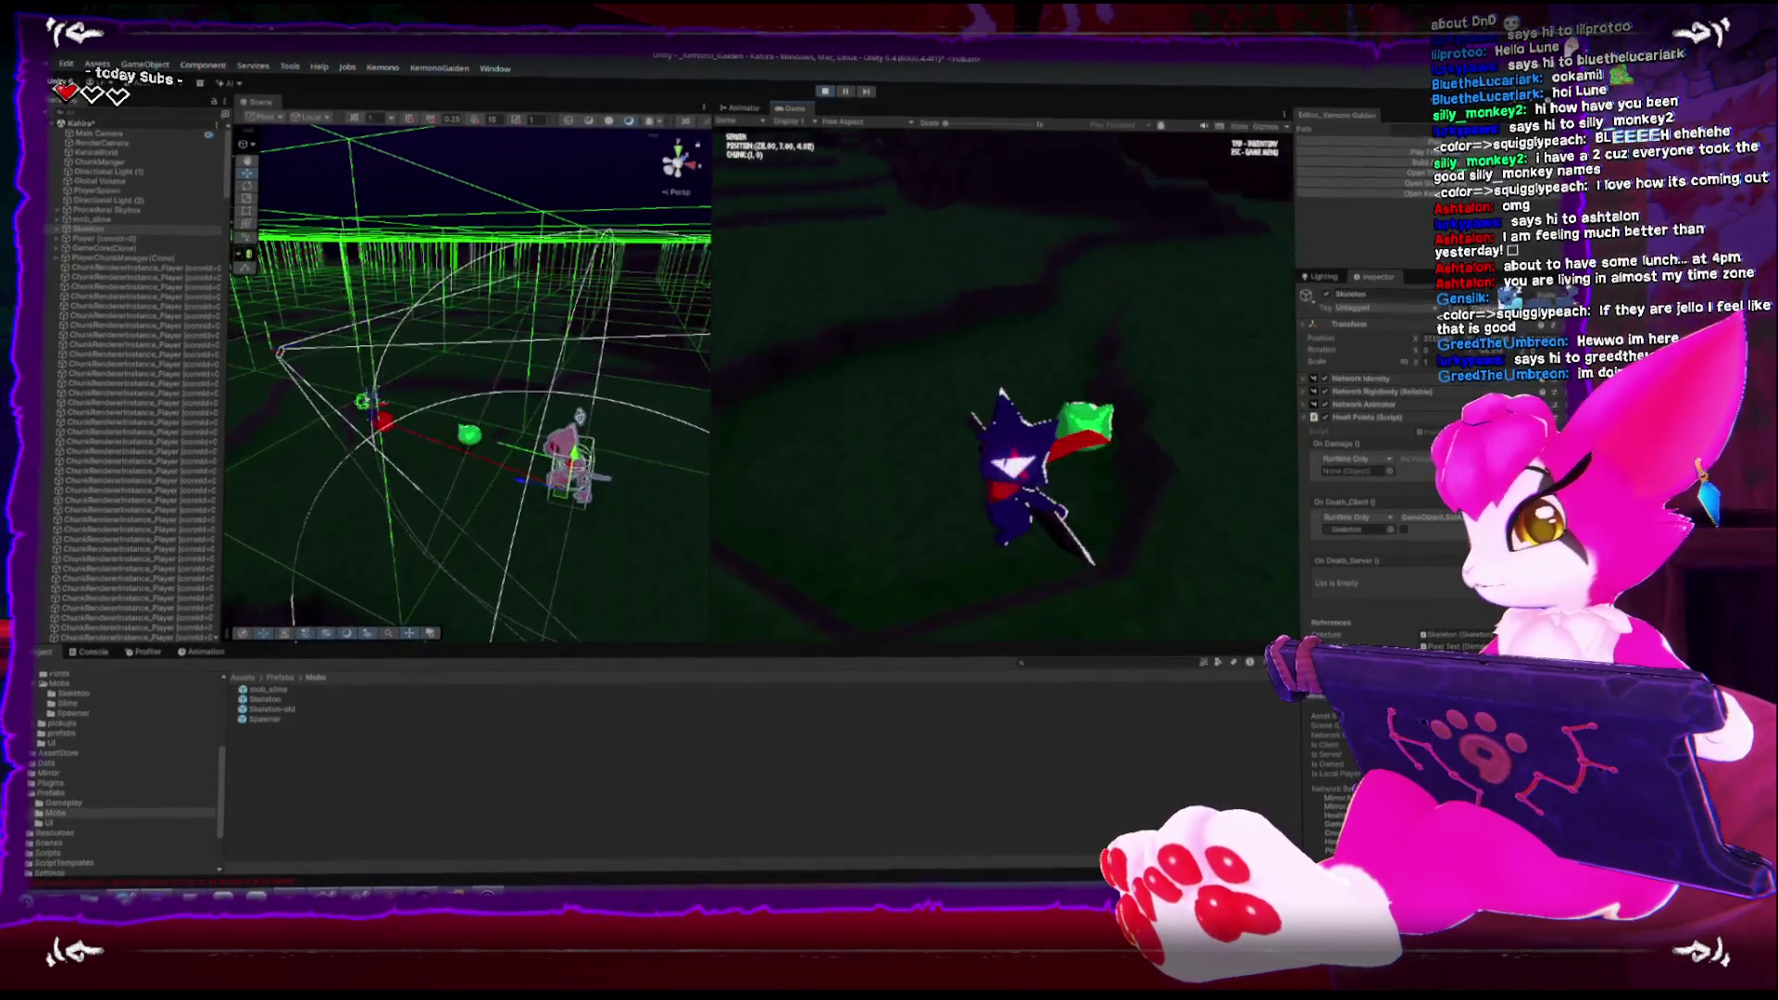
{"action": "key", "text": "w"}
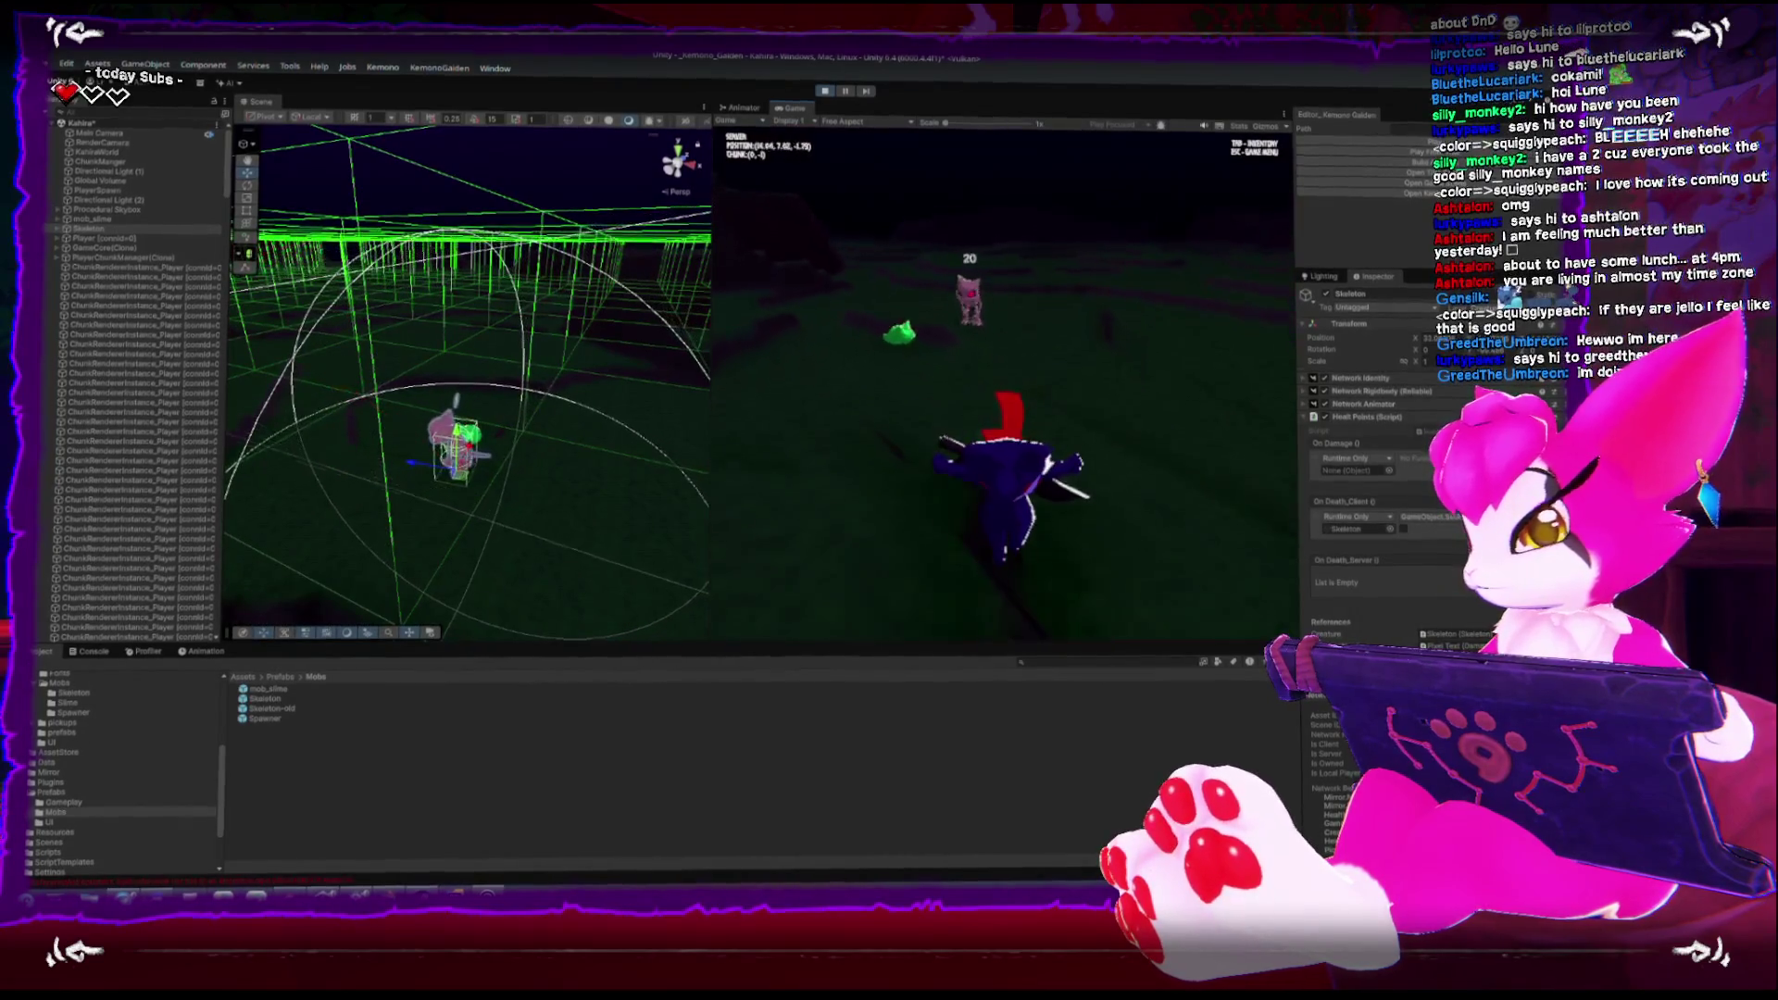
{"action": "key", "text": "w"}
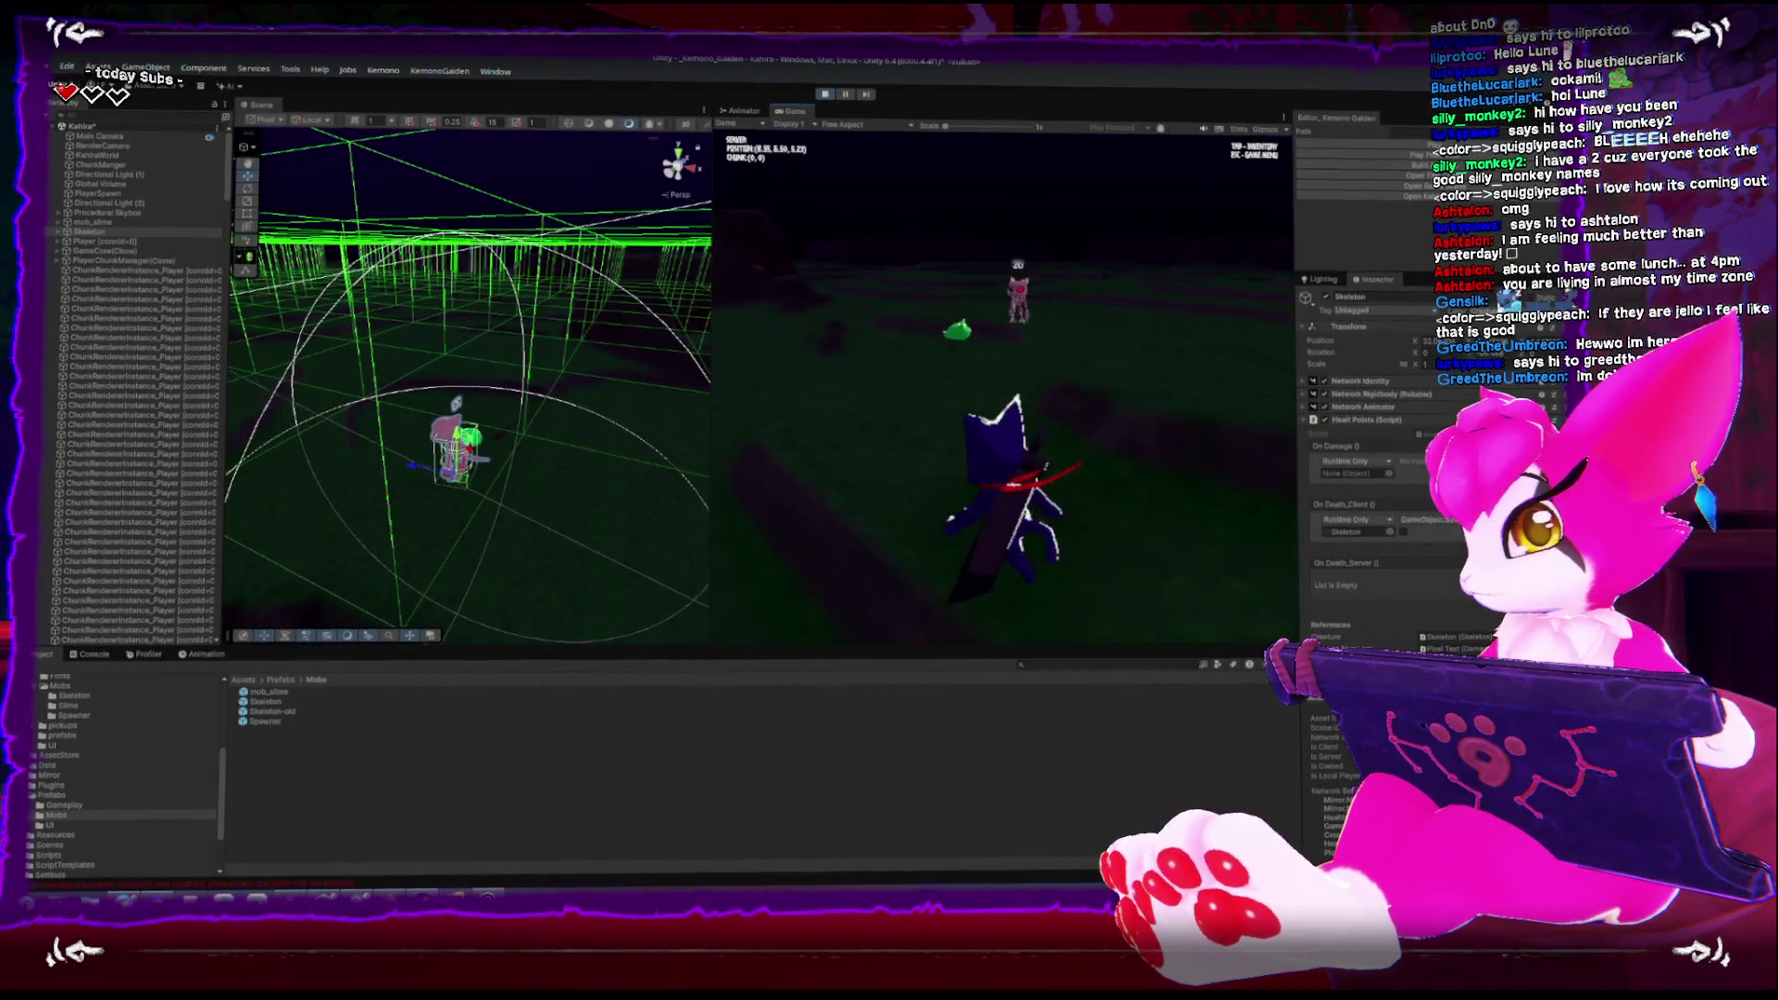
{"action": "key", "text": "Escape"}
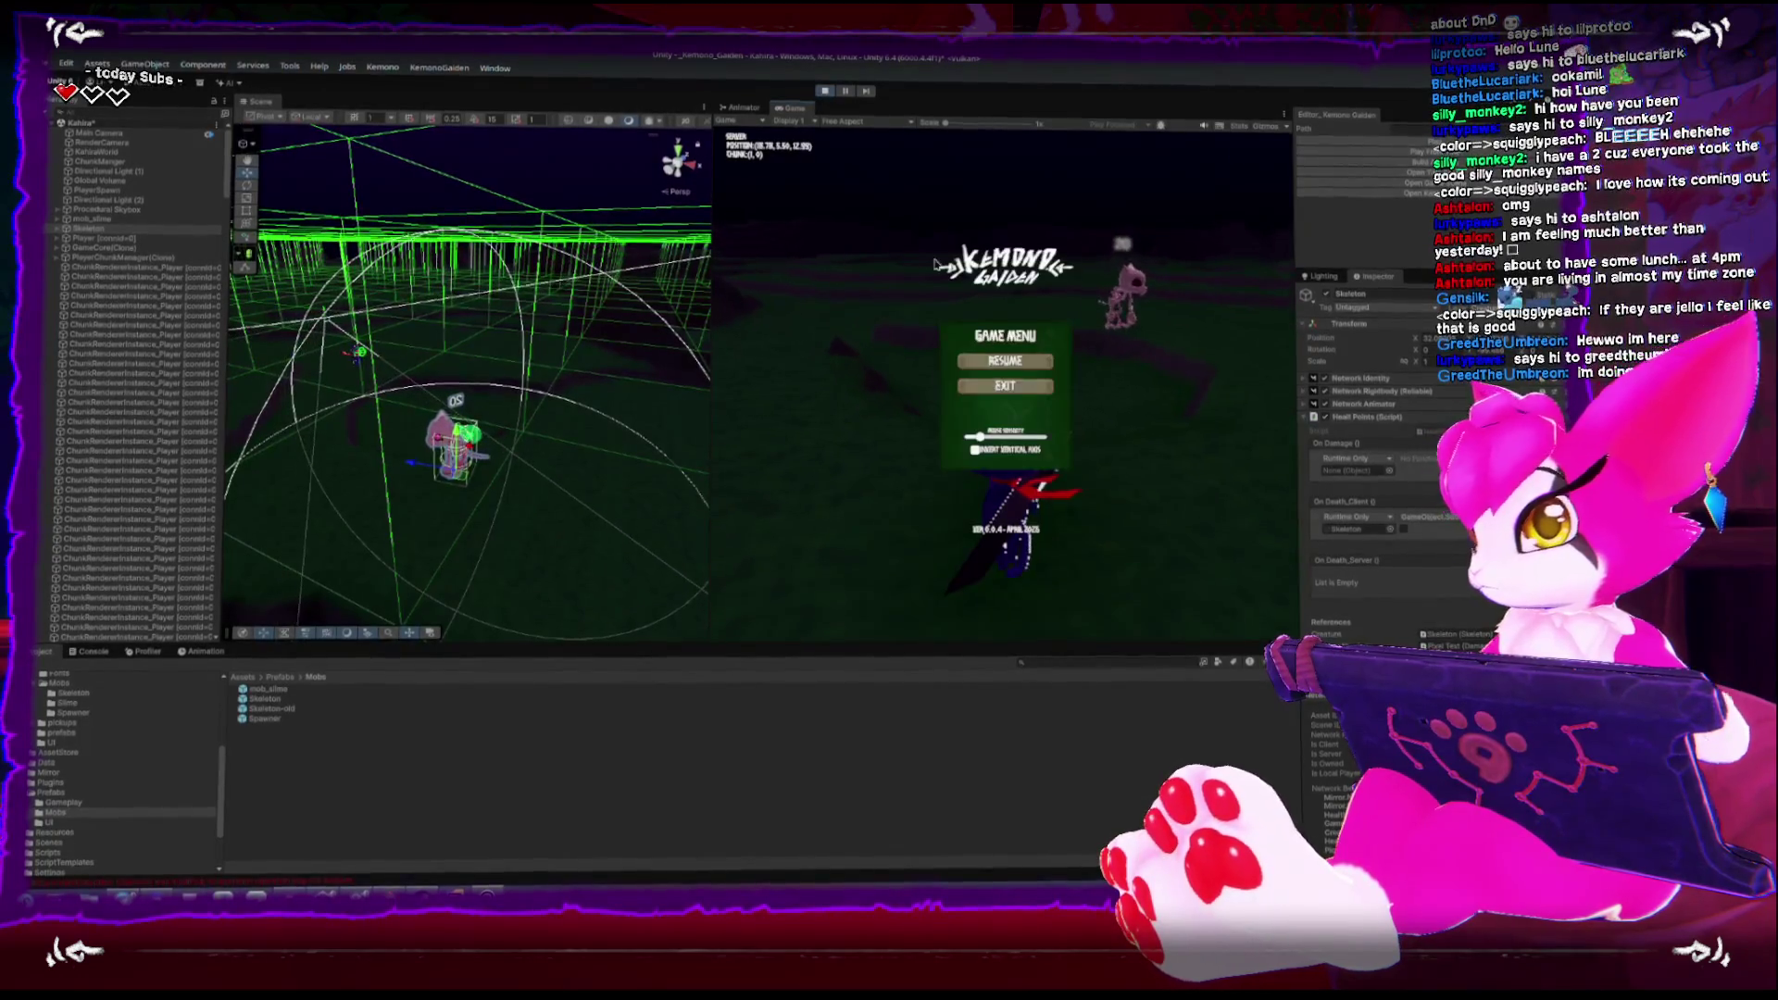
{"action": "left_click", "coordinate": [824, 92]}
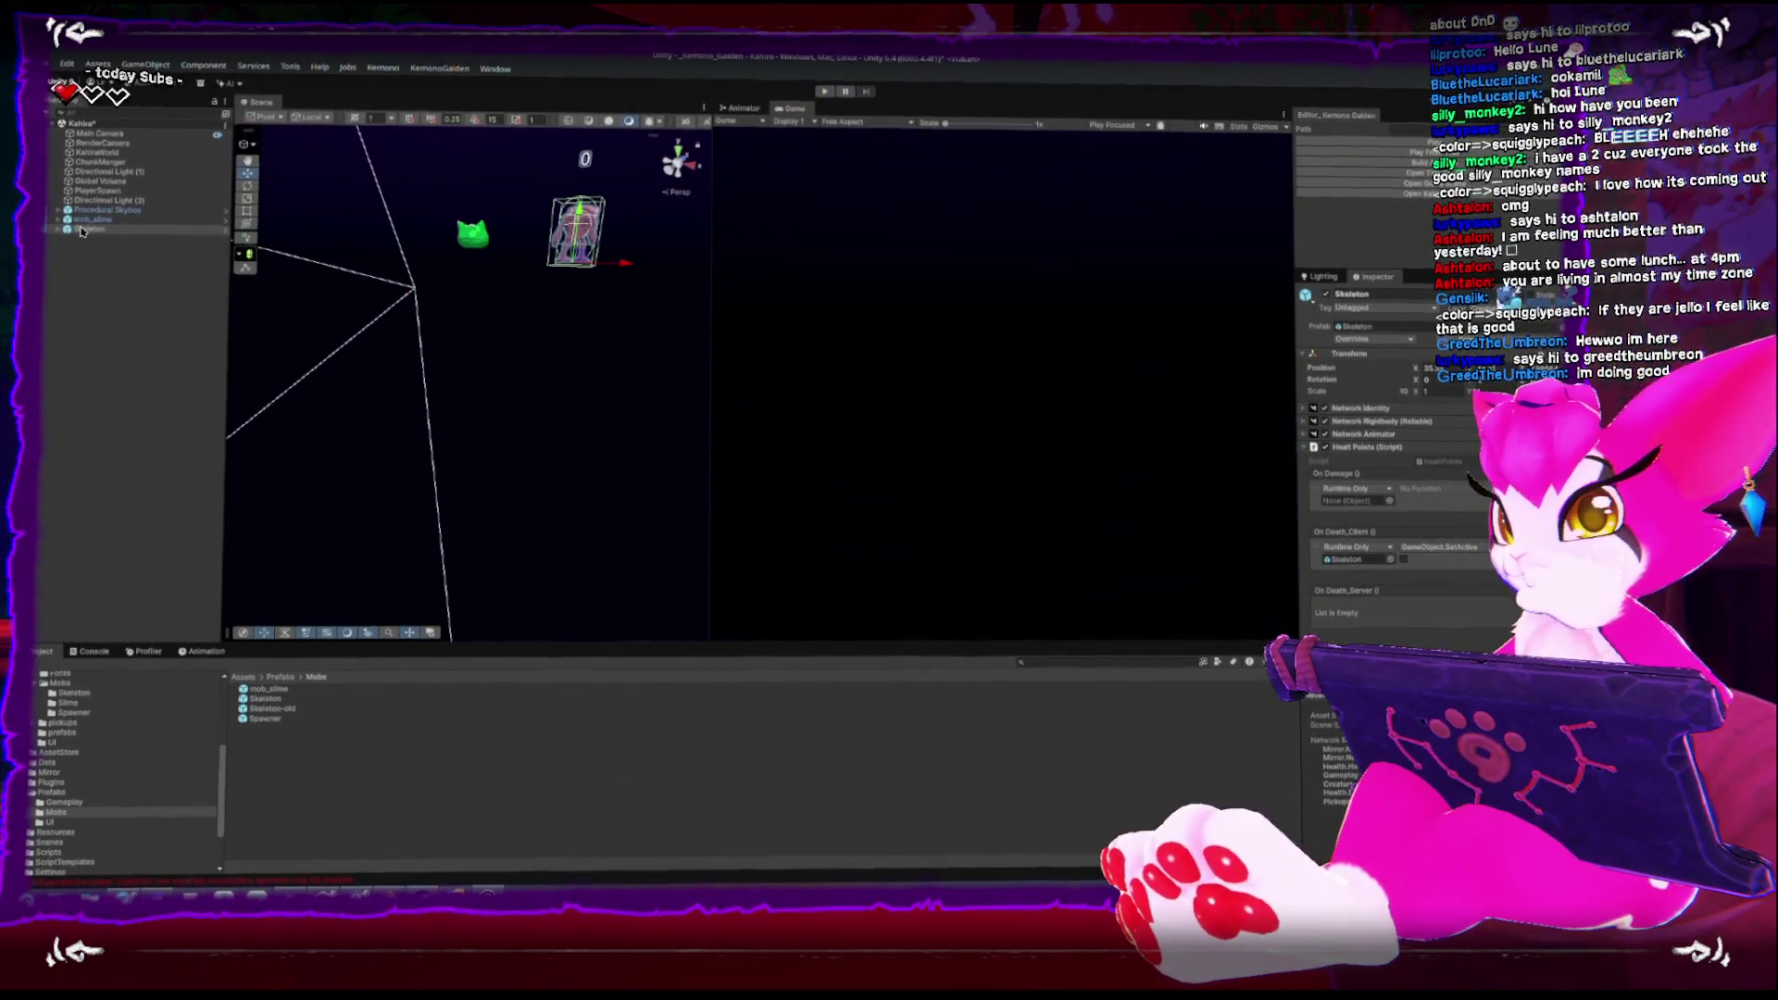
Expand the Skeleton's children and inspect its Debugger and Text (TMP) label
{"action": "key", "text": "f"}
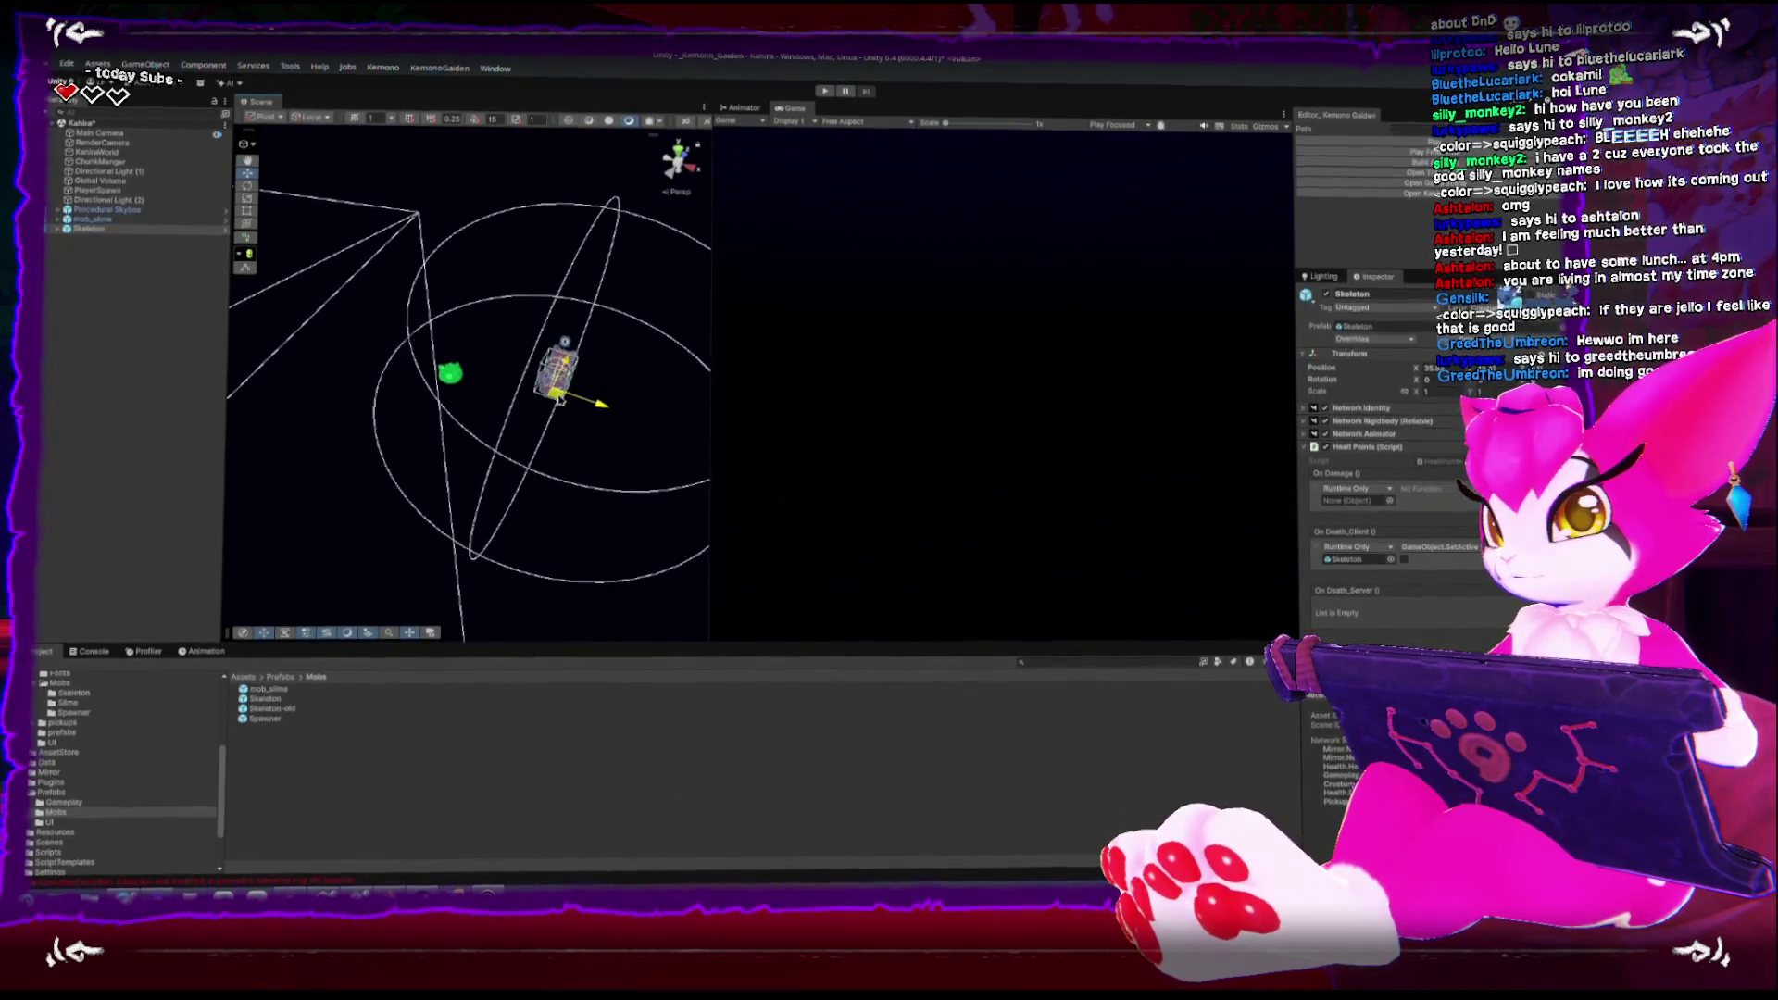
{"action": "left_click", "coordinate": [448, 378]}
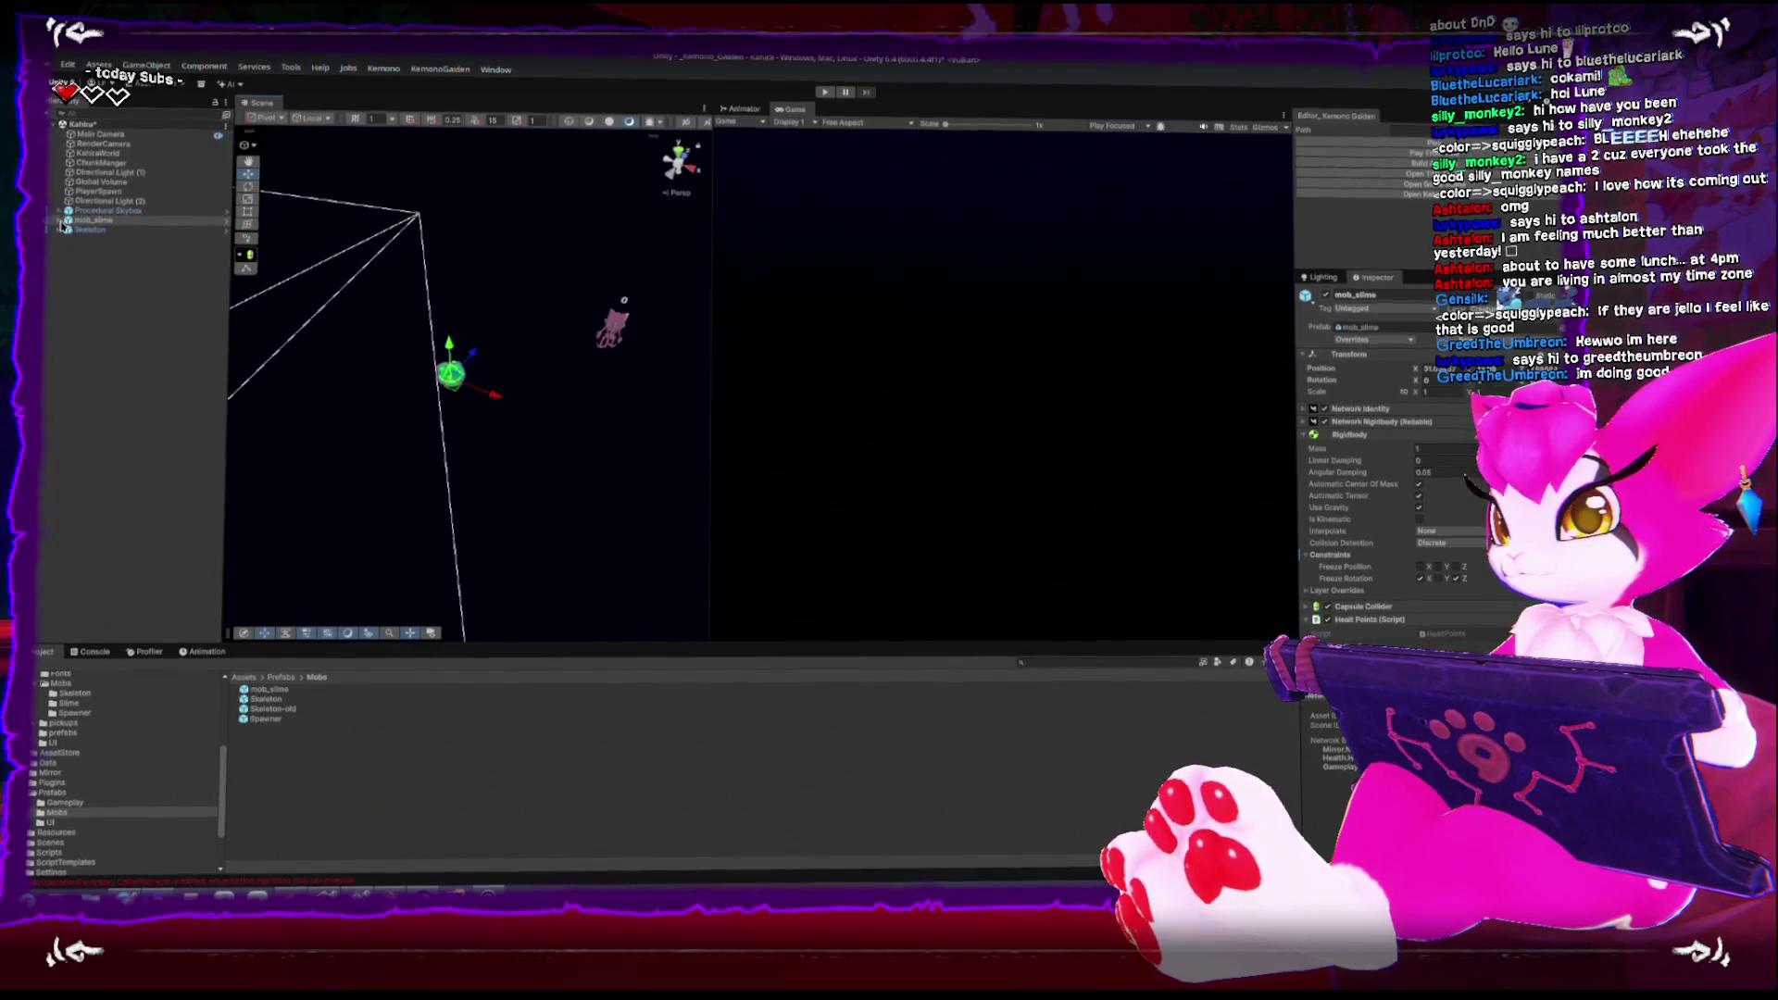
{"action": "left_click", "coordinate": [79, 233]}
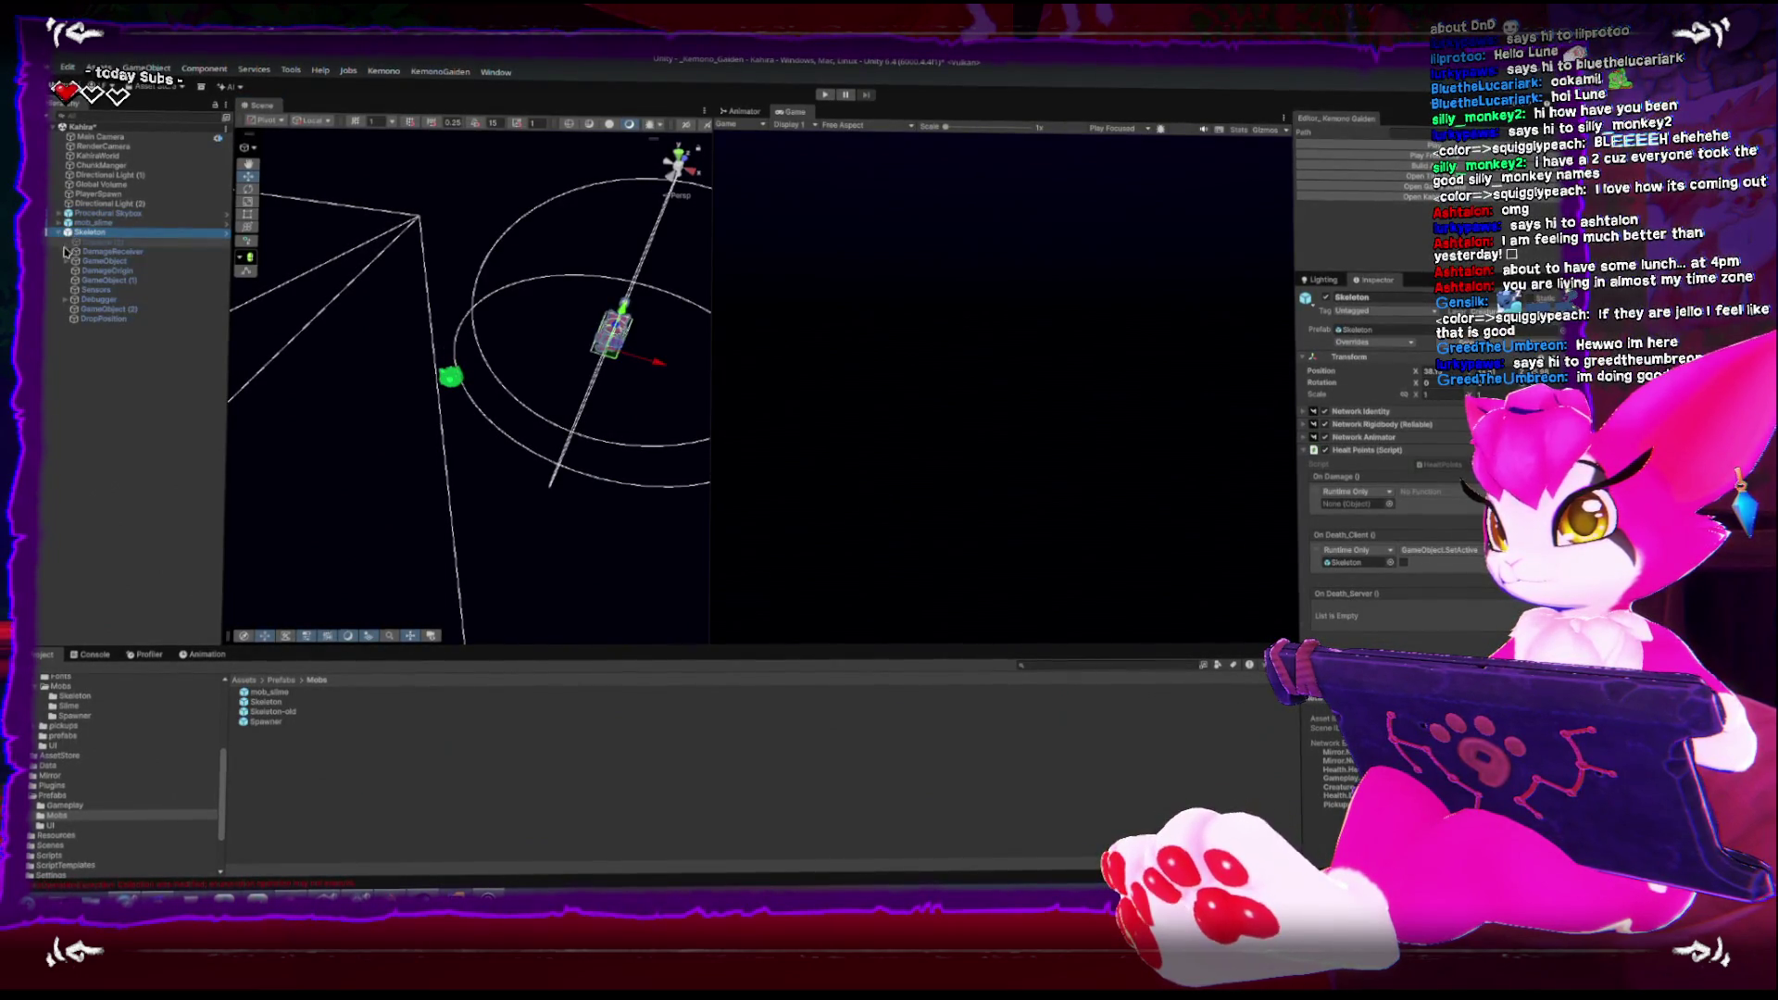
{"action": "left_click", "coordinate": [67, 262]}
{"action": "left_click", "coordinate": [65, 309]}
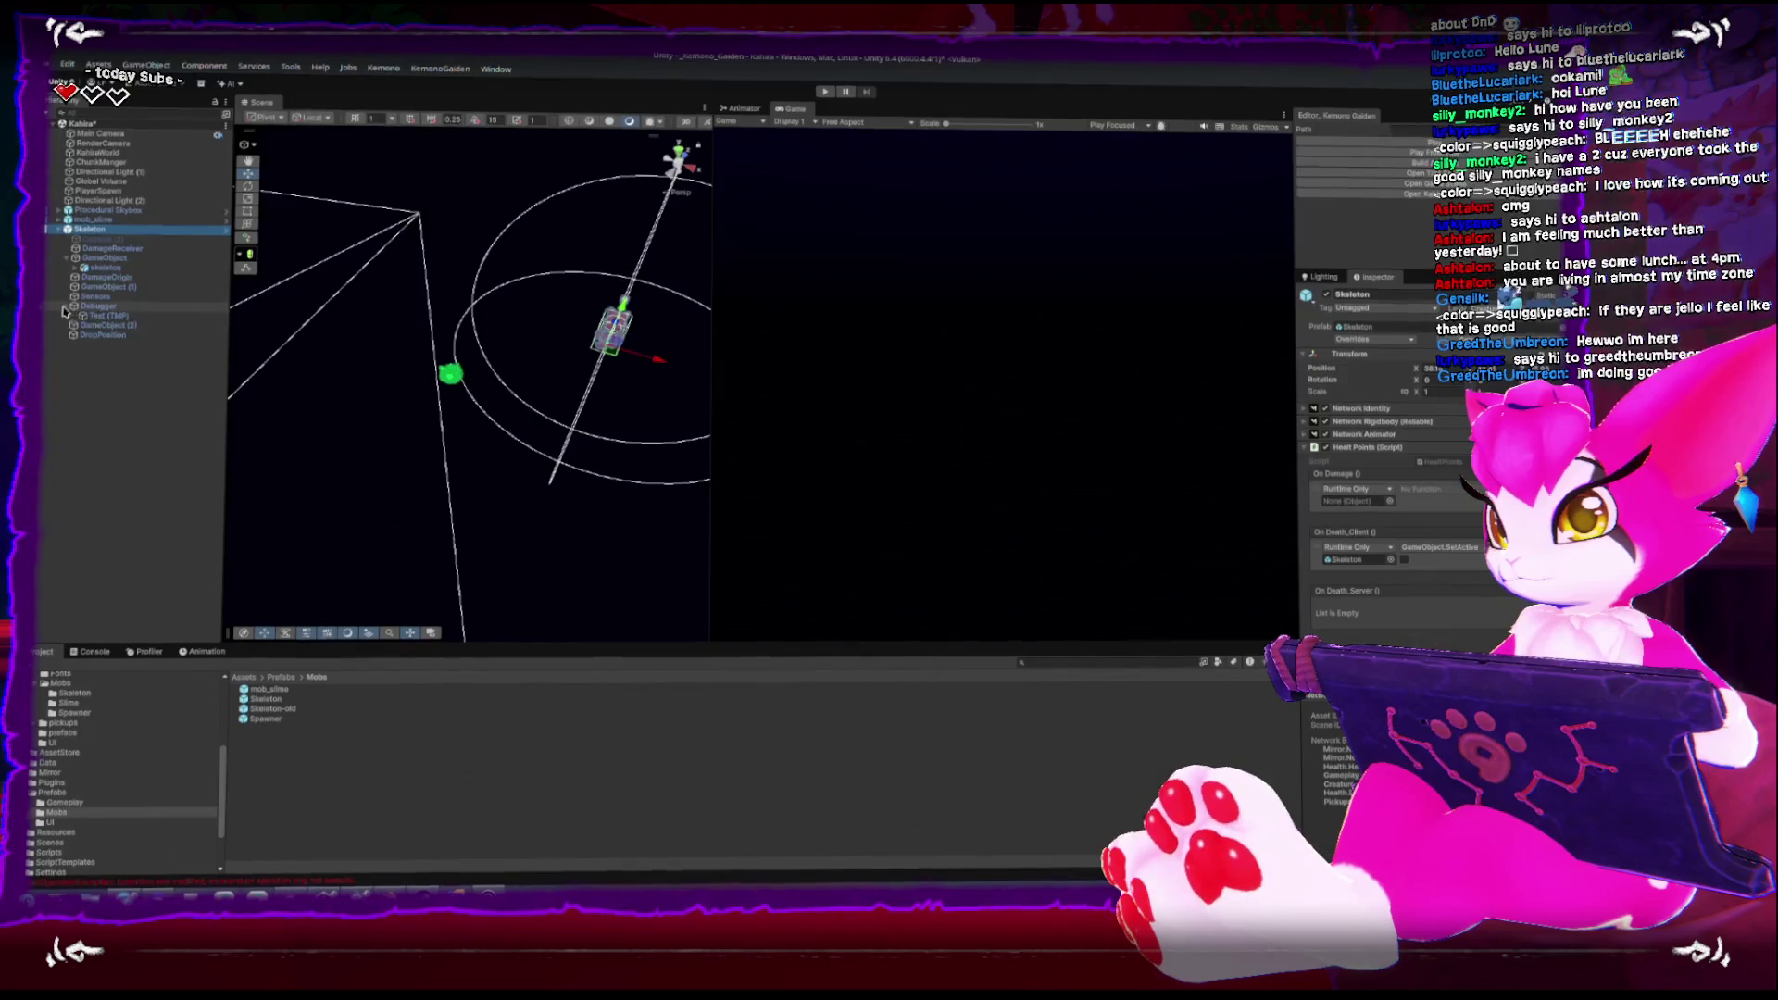
{"action": "left_click", "coordinate": [98, 307]}
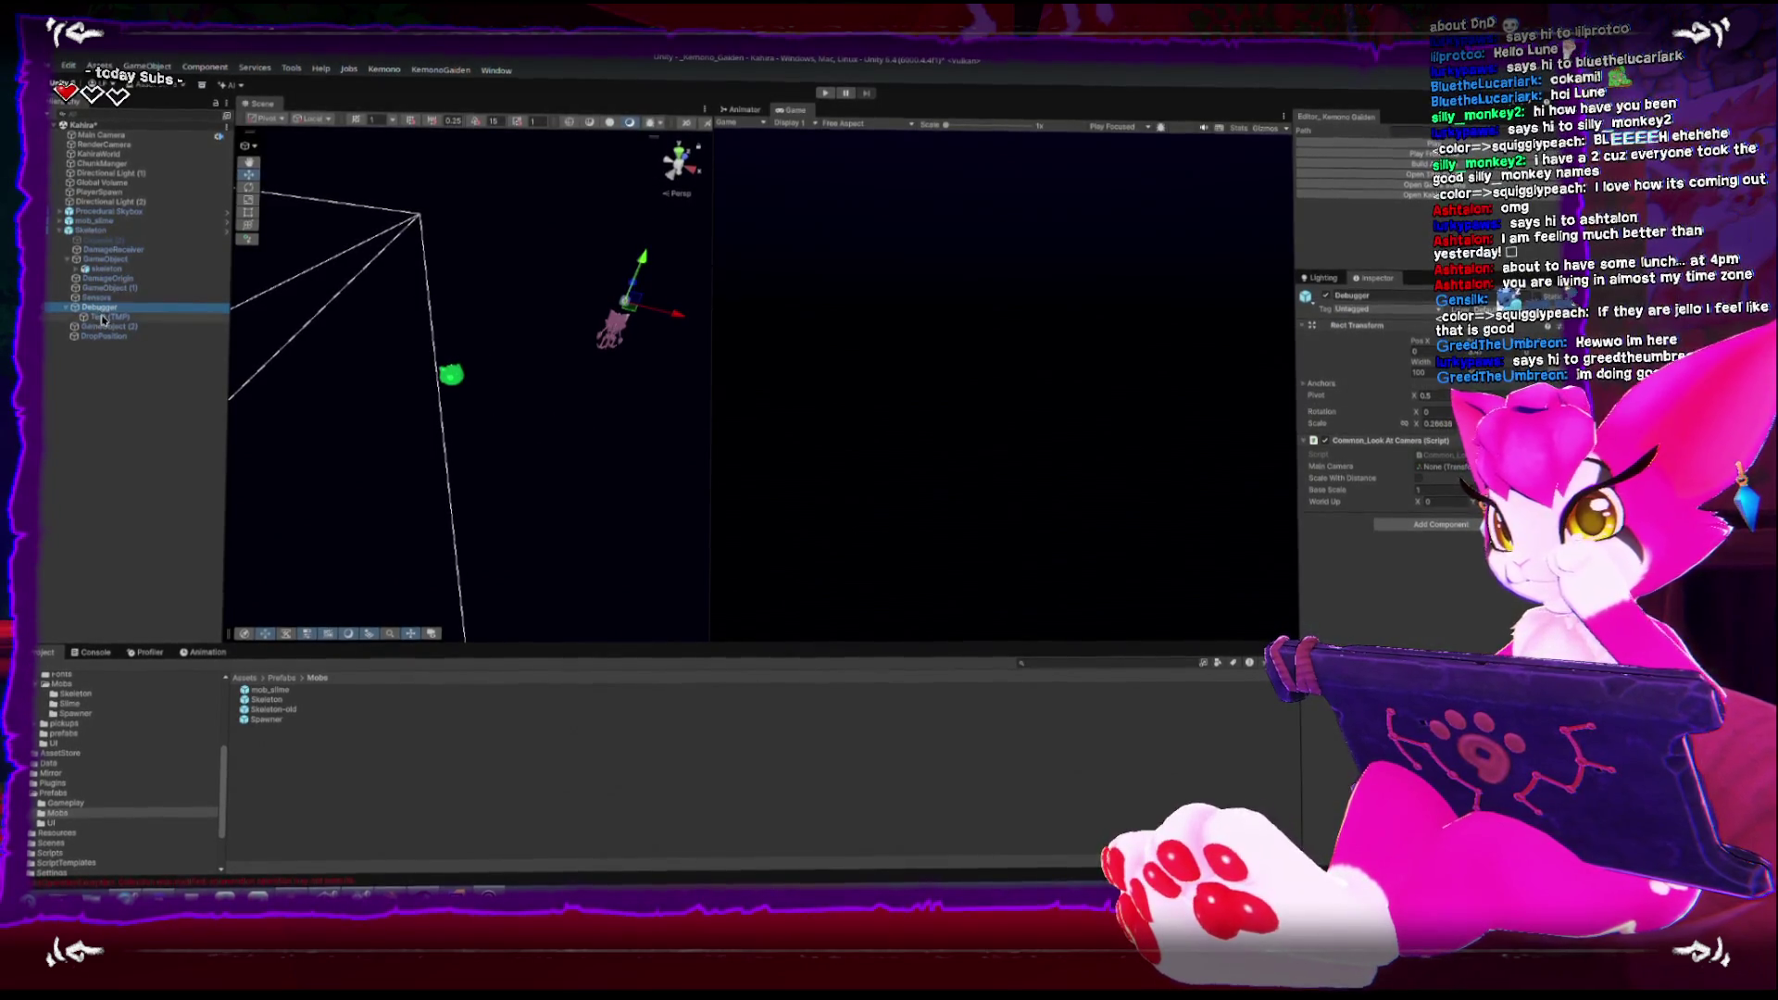
{"action": "left_click", "coordinate": [103, 317]}
{"action": "left_click", "coordinate": [100, 310]}
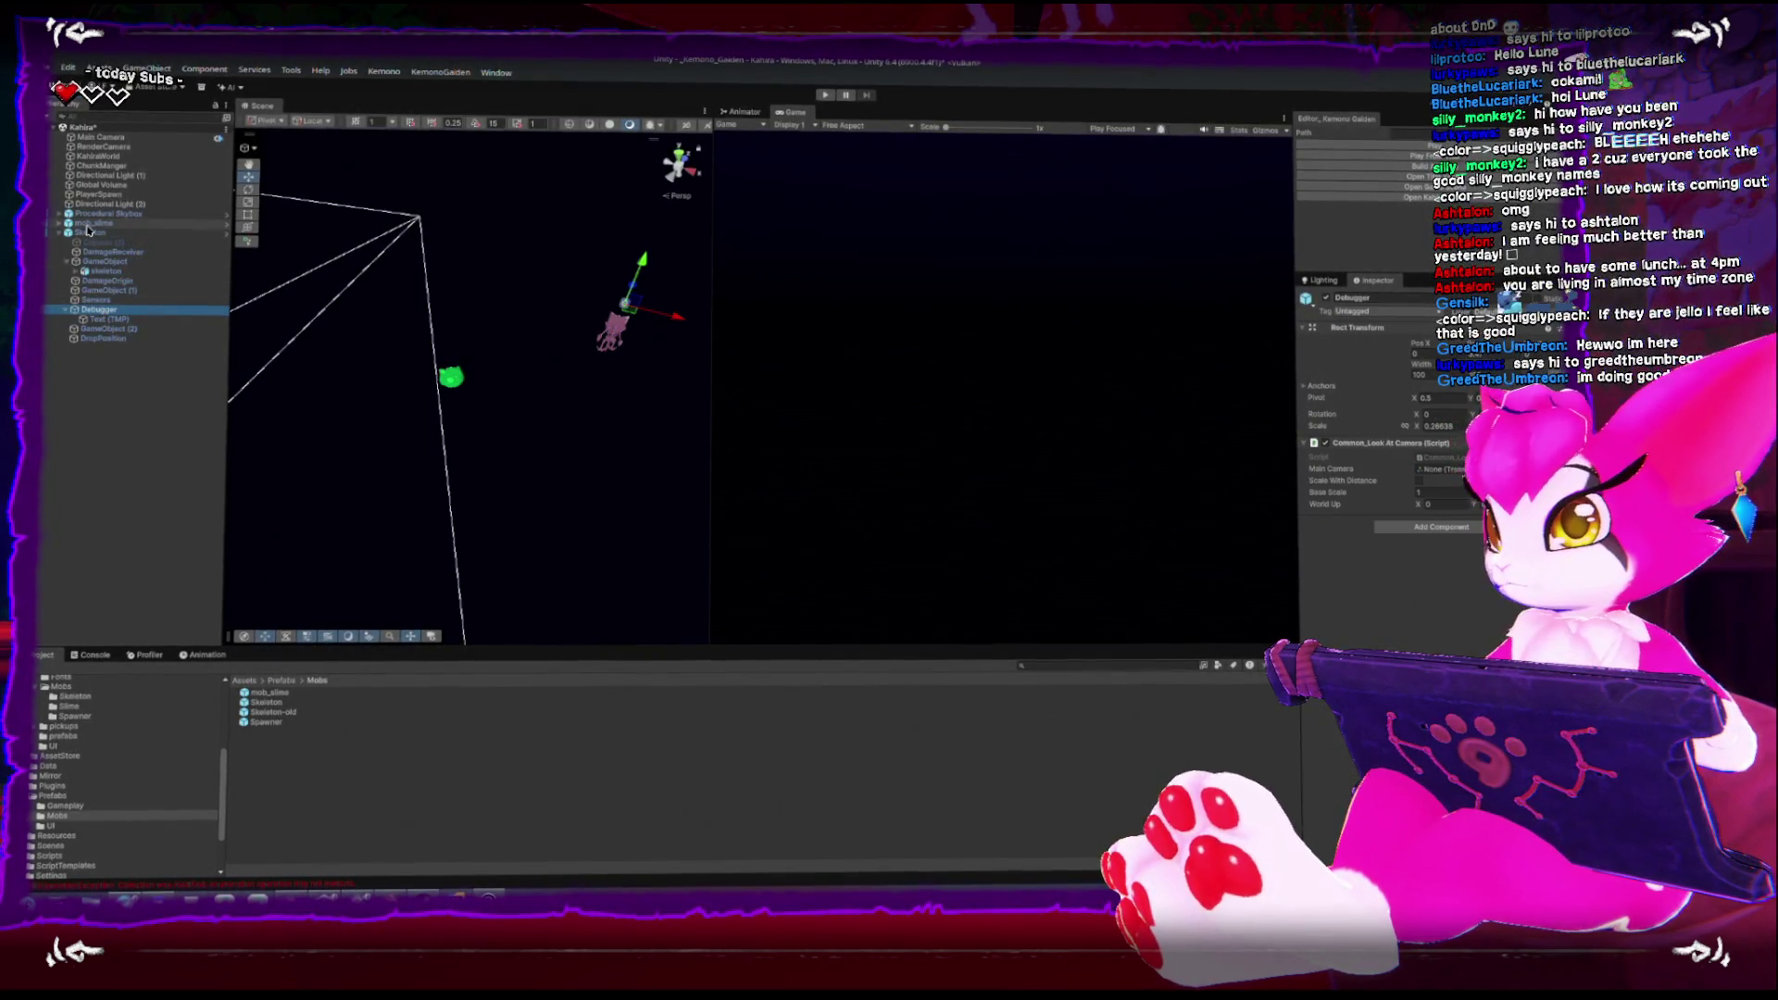
Compare mob_slime with the Skeleton's health events and its DamageReceiver child's Box Collider
{"action": "left_click", "coordinate": [87, 225]}
{"action": "key", "text": "f"}
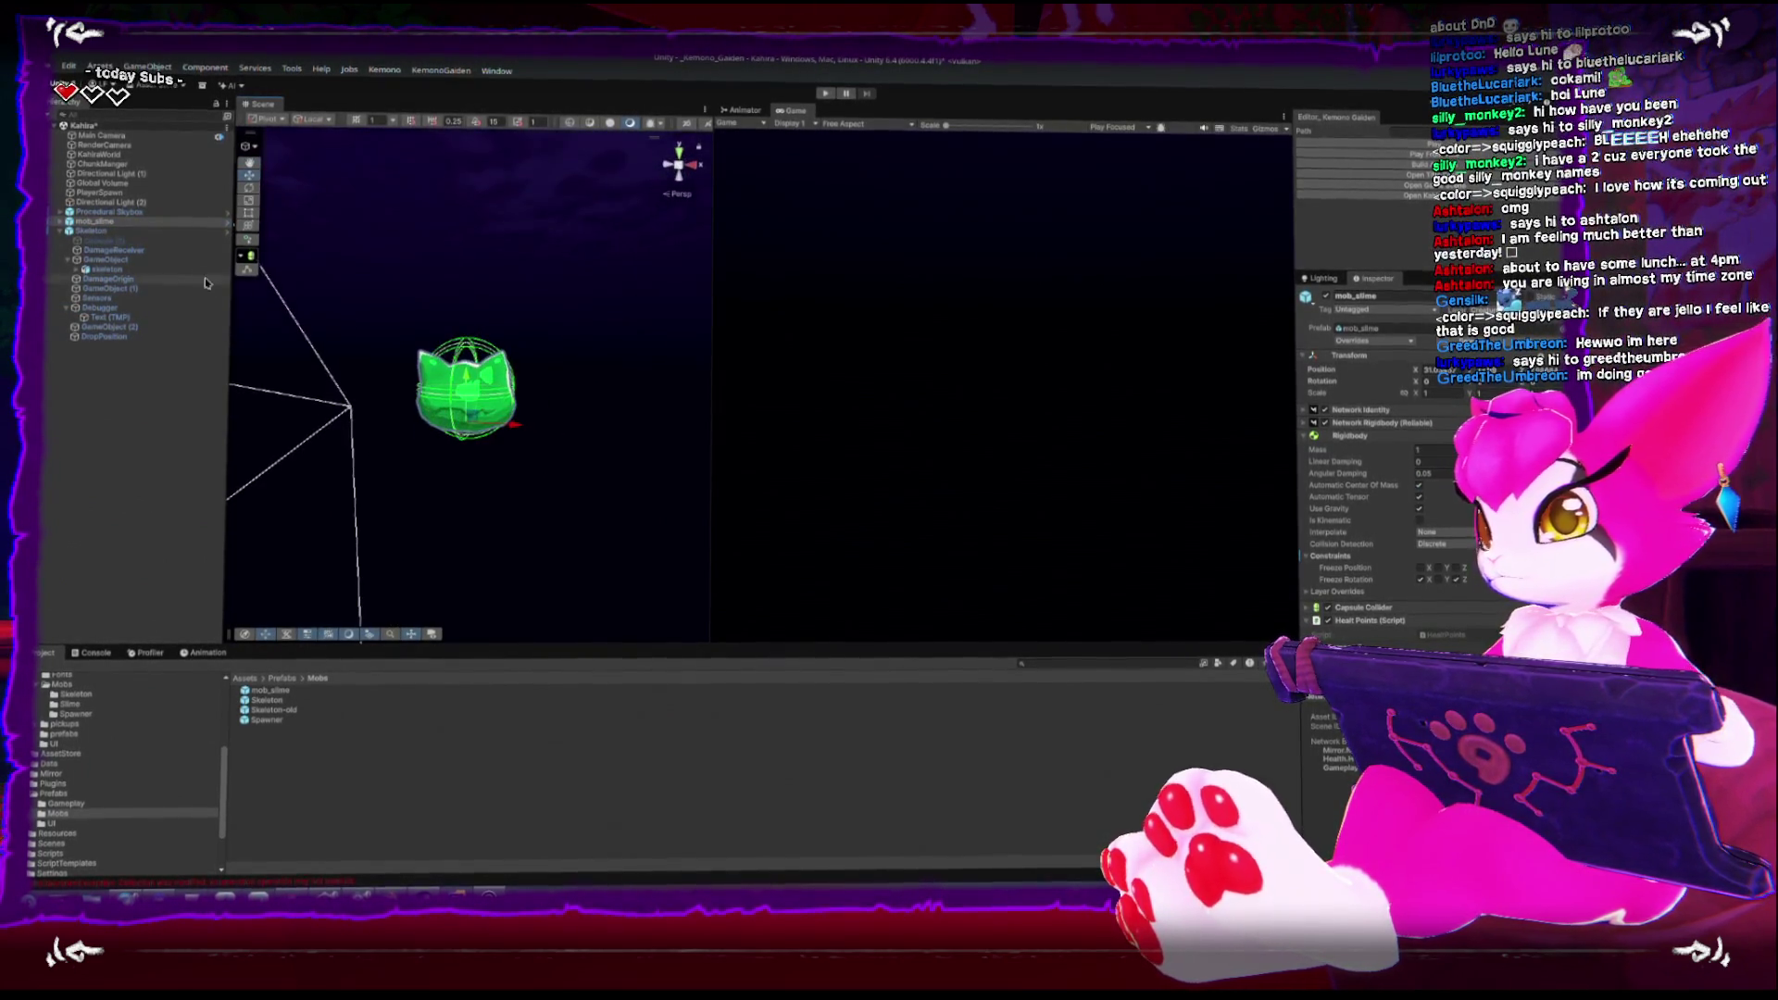
{"action": "scroll", "coordinate": [1370, 463], "scroll_direction": "down", "scroll_amount": 3}
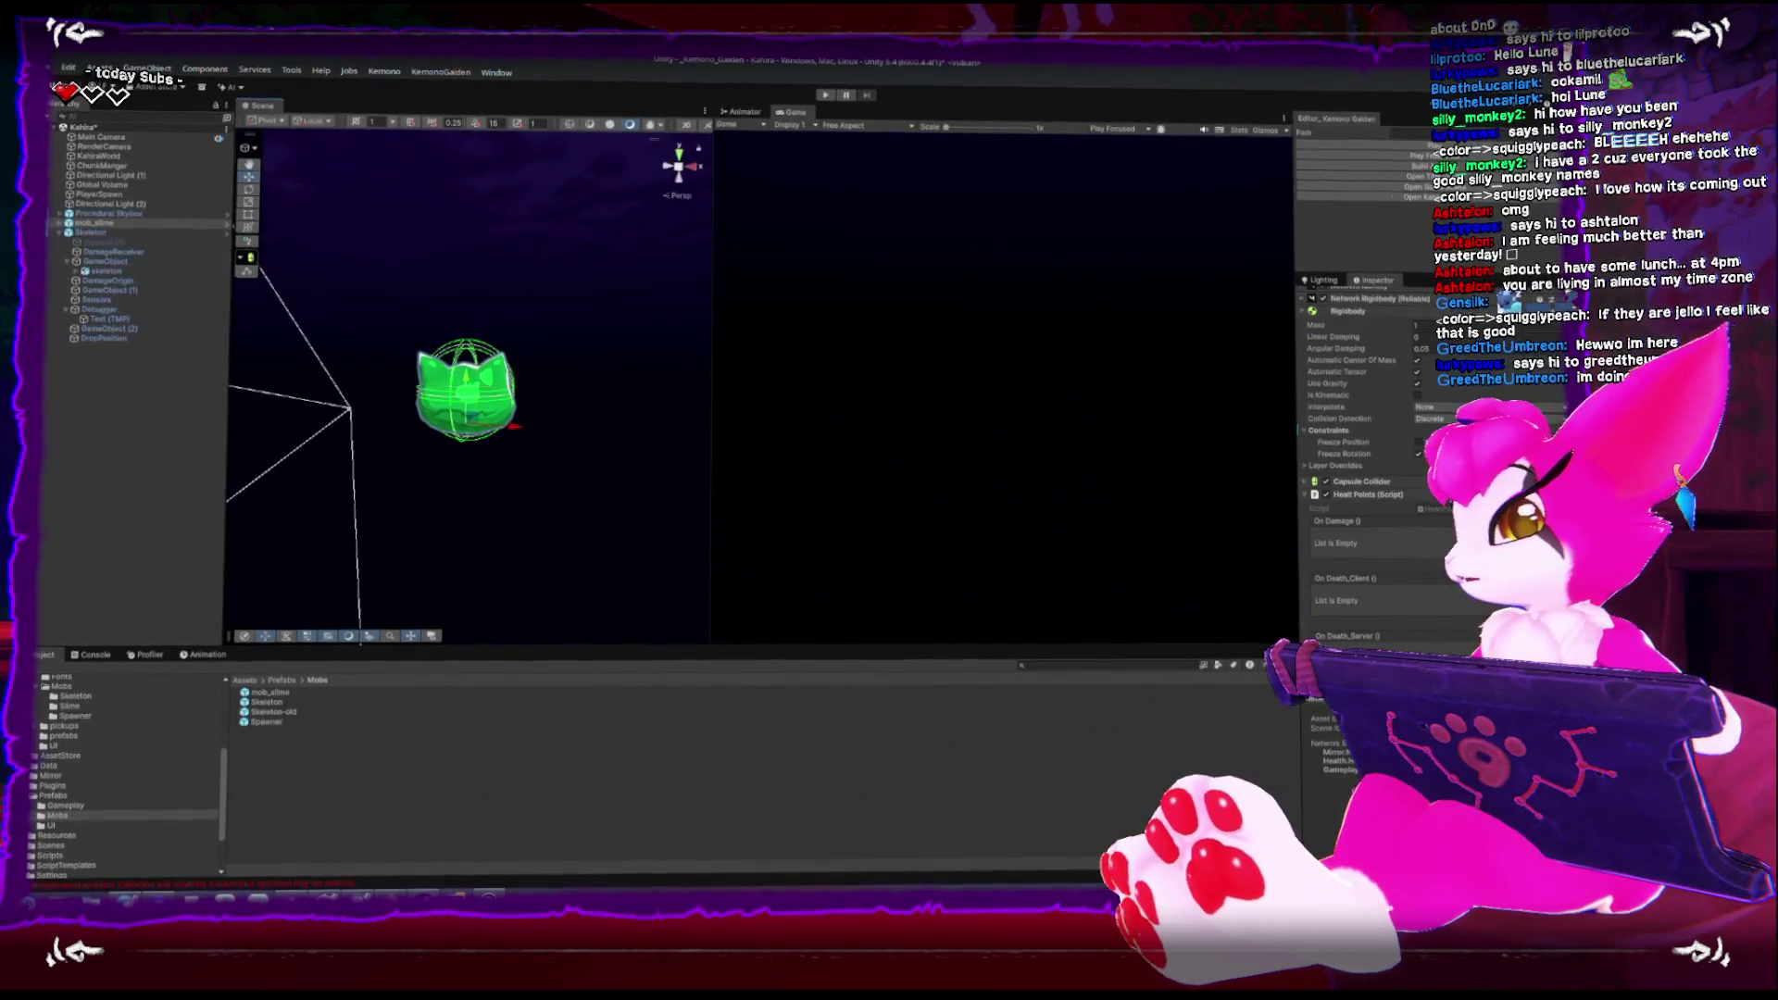
{"action": "left_click", "coordinate": [100, 235]}
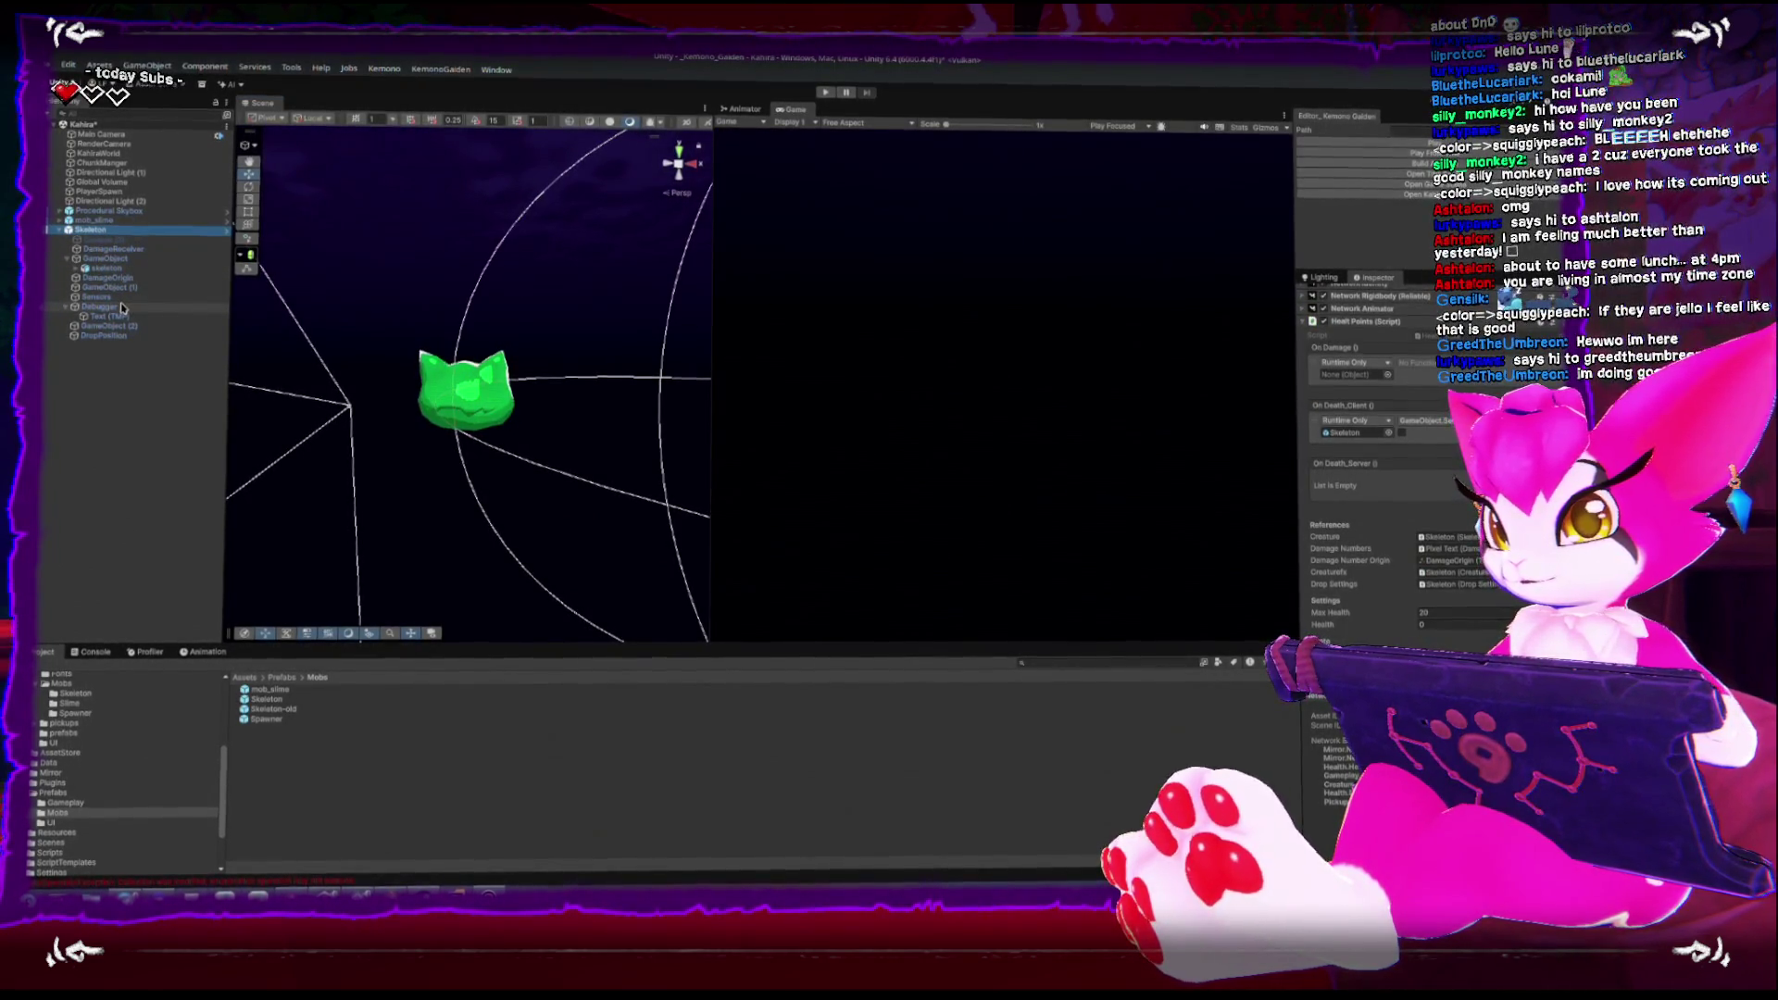
{"action": "left_click", "coordinate": [111, 248]}
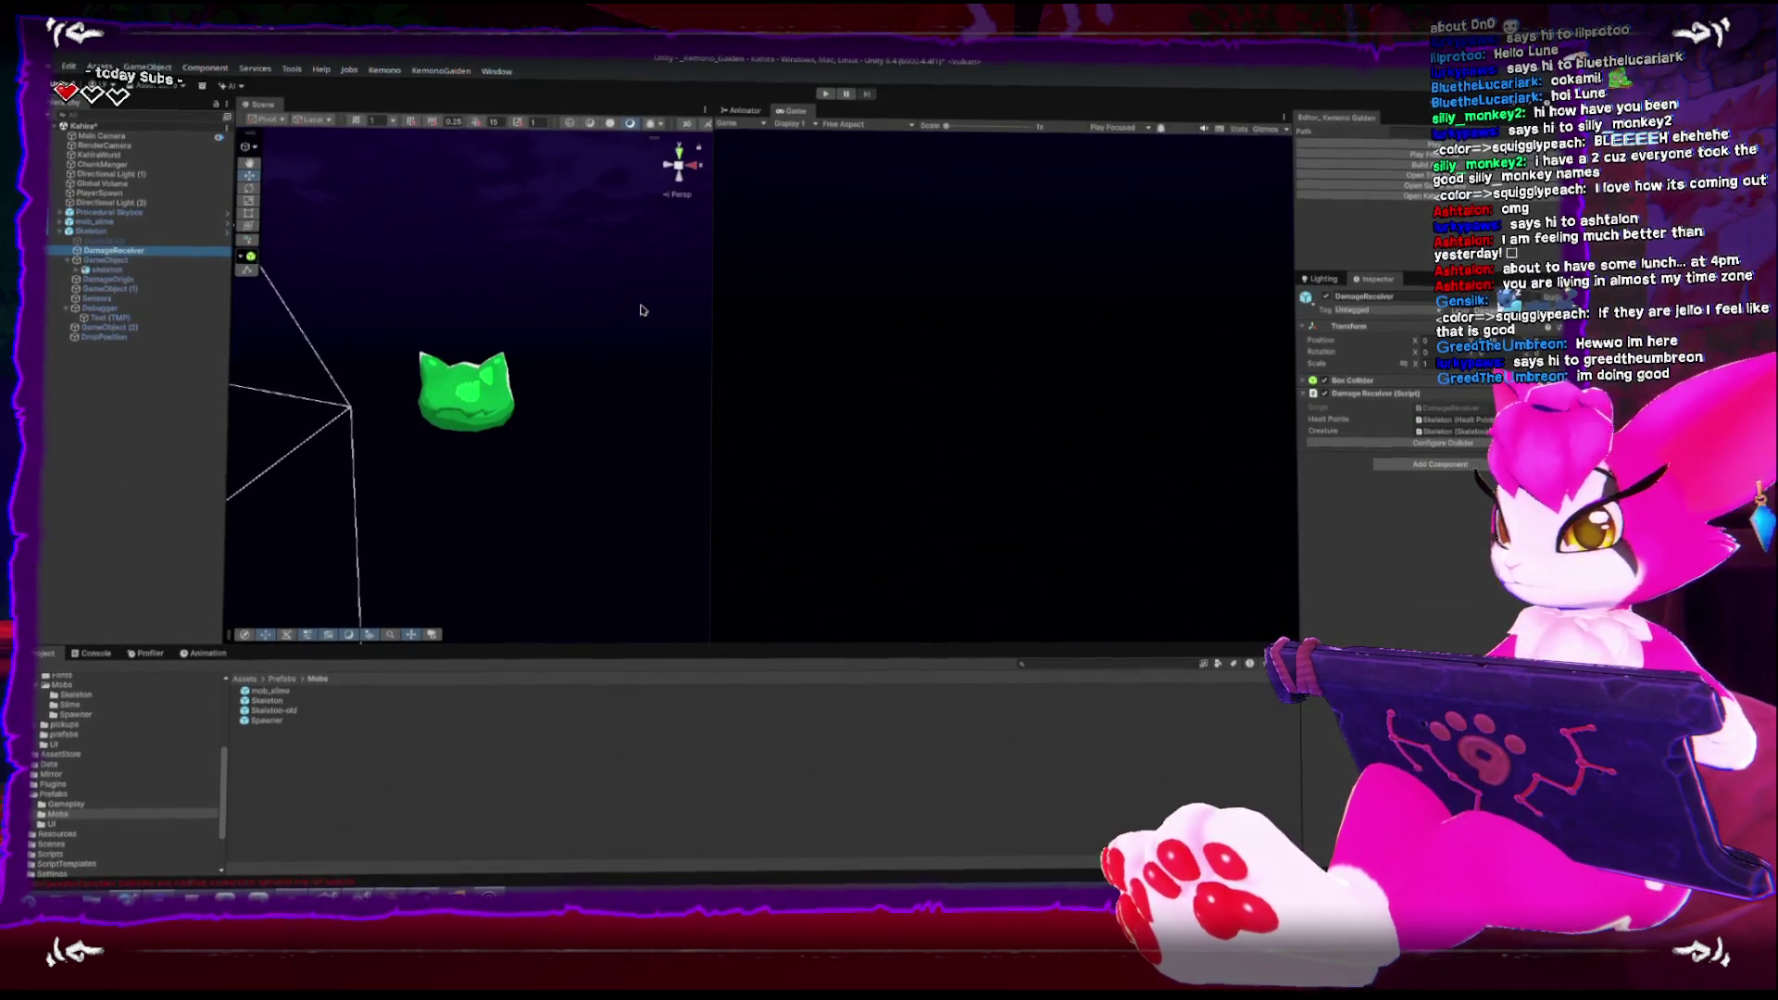
{"action": "key", "text": "f"}
{"action": "scroll", "coordinate": [491, 314], "scroll_direction": "down", "scroll_amount": 5}
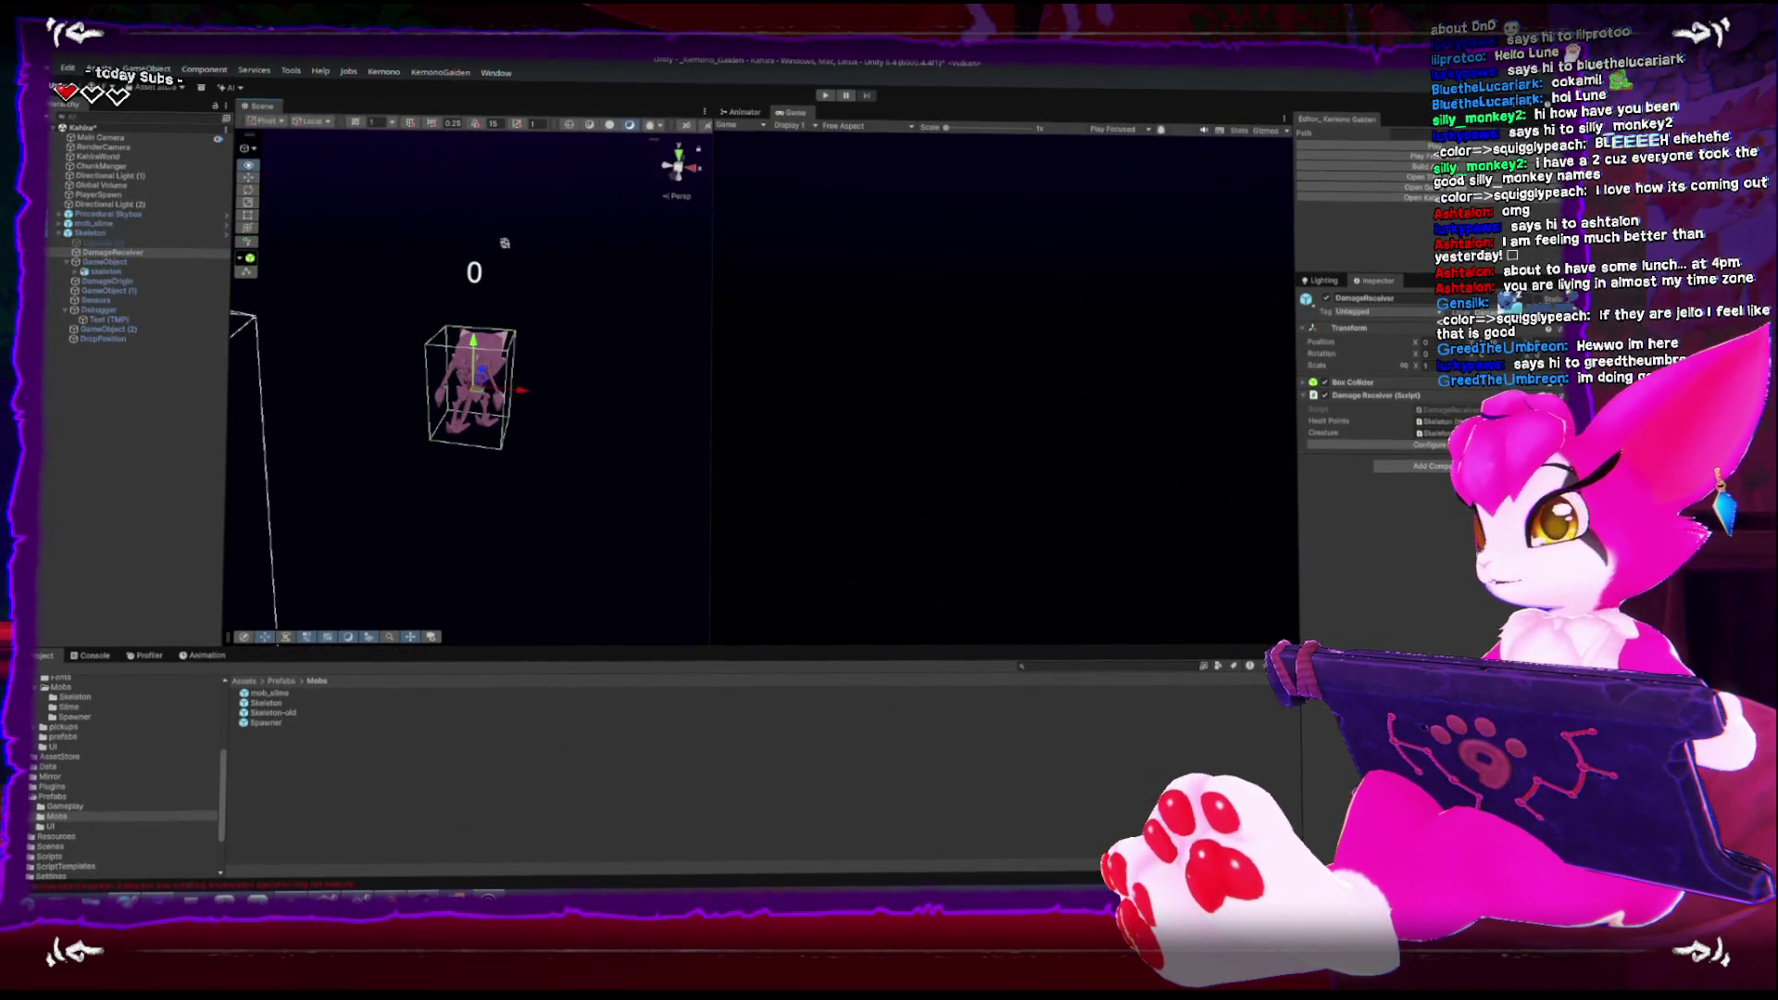
Create an empty DamageBoundingBox child under mob_slime and search components for 'dn rec'
{"action": "right_click", "coordinate": [89, 224]}
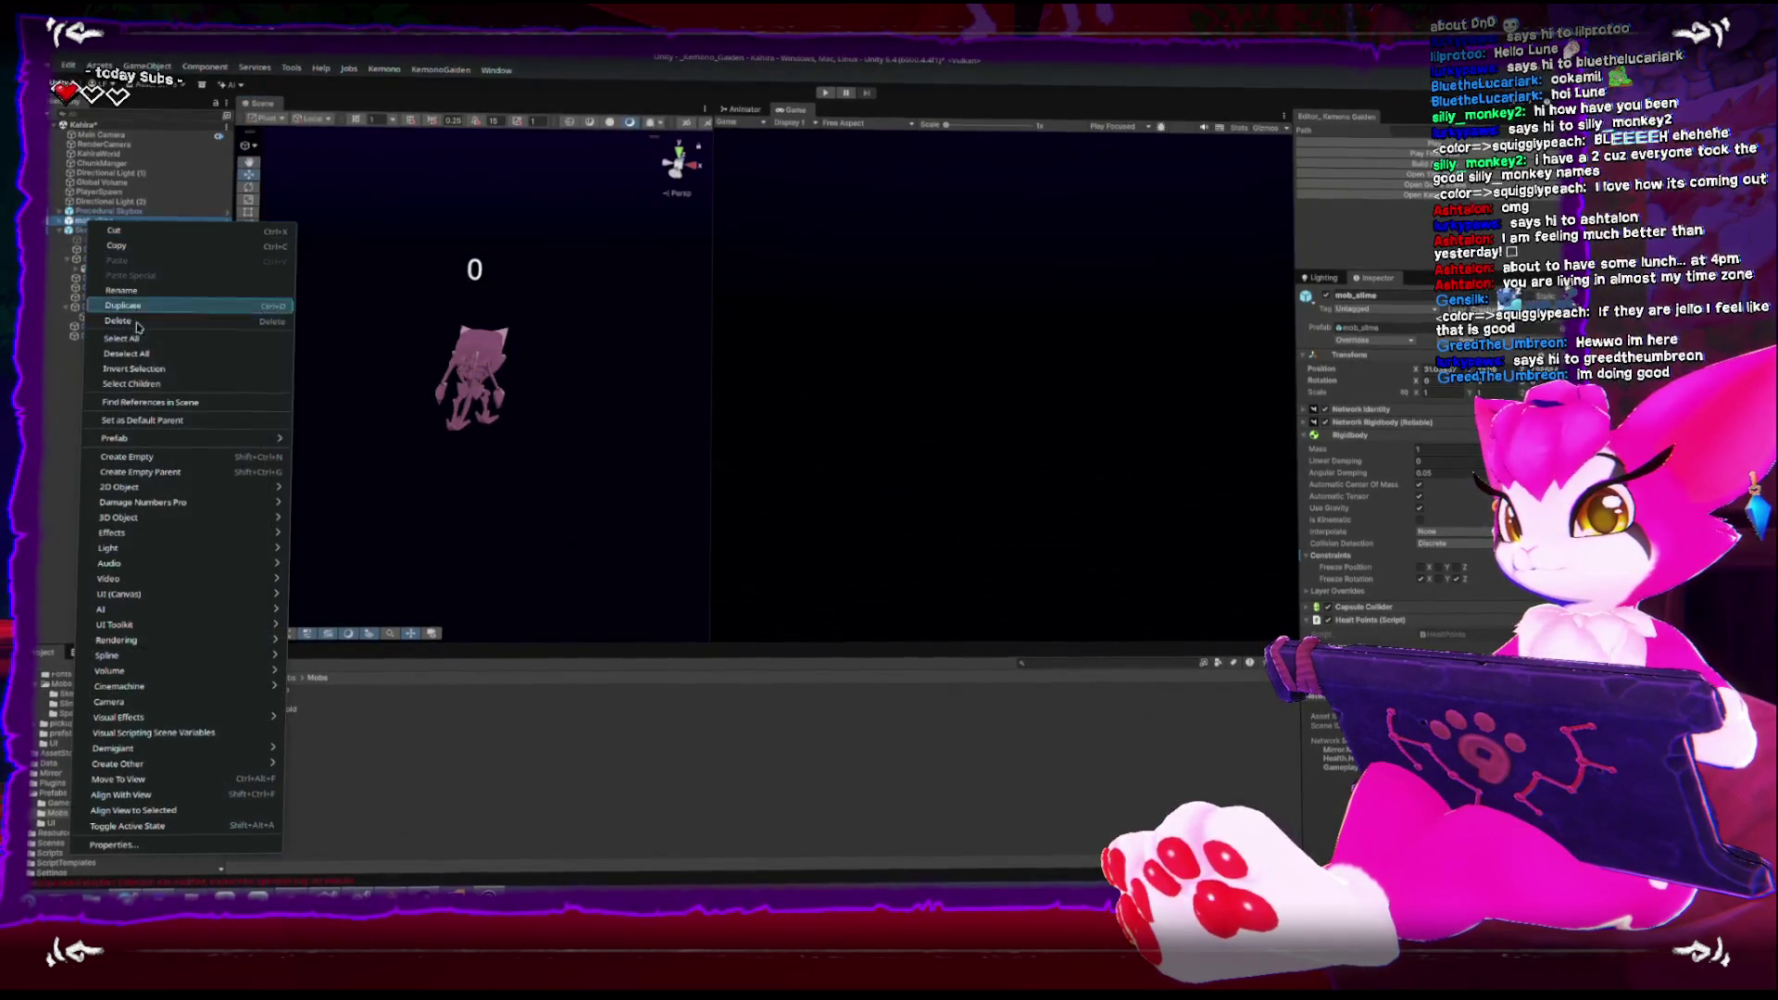
{"action": "left_click", "coordinate": [167, 454]}
{"action": "type", "text": "DamageBoundingBox"}
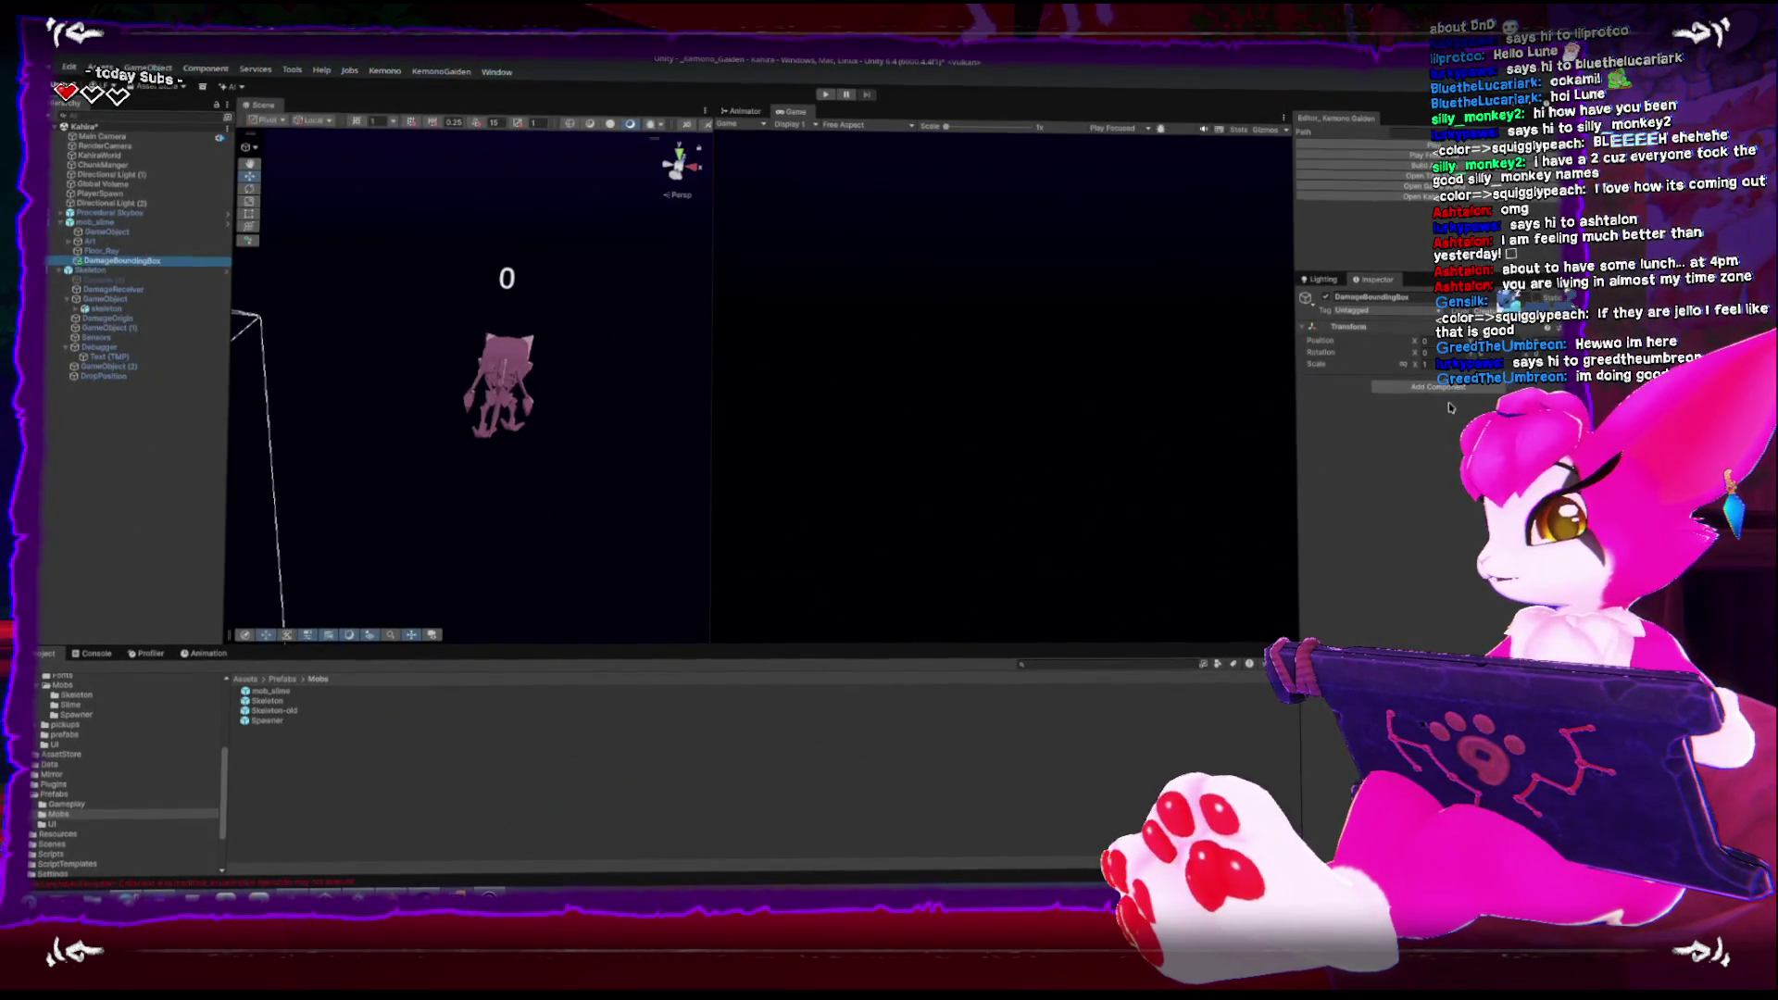
{"action": "left_click", "coordinate": [1443, 387]}
{"action": "type", "text": "dn"}
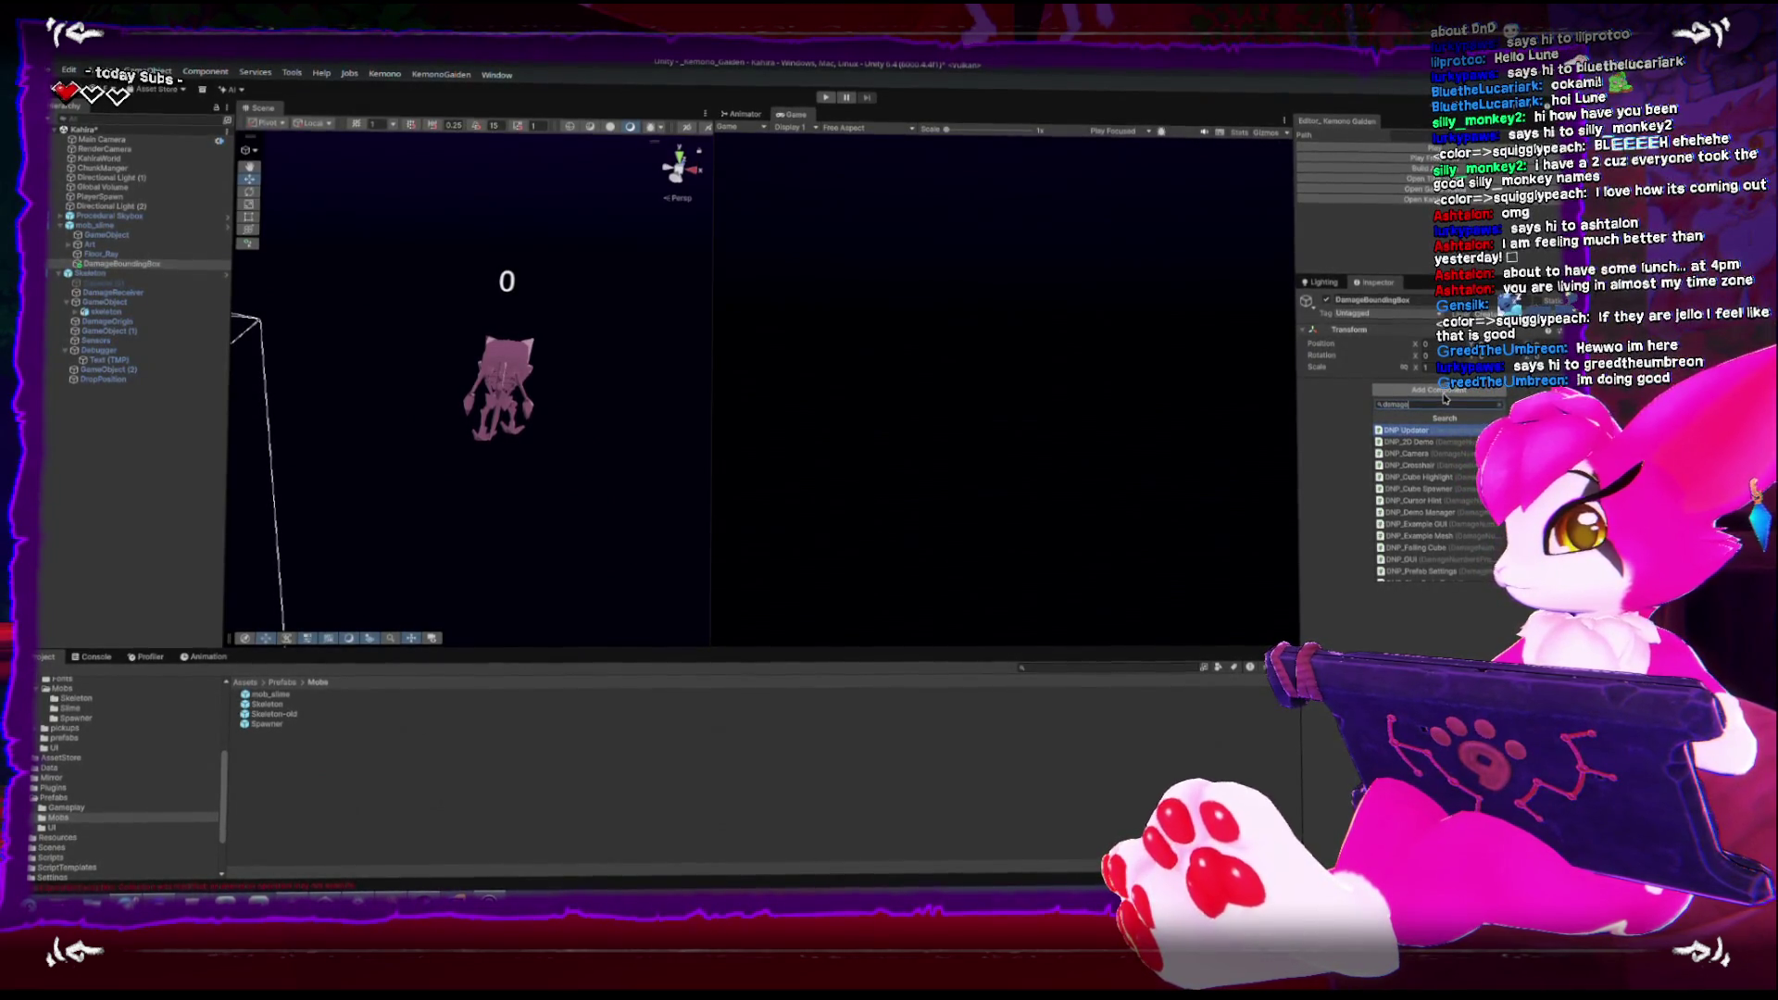
{"action": "type", "text": " rec"}
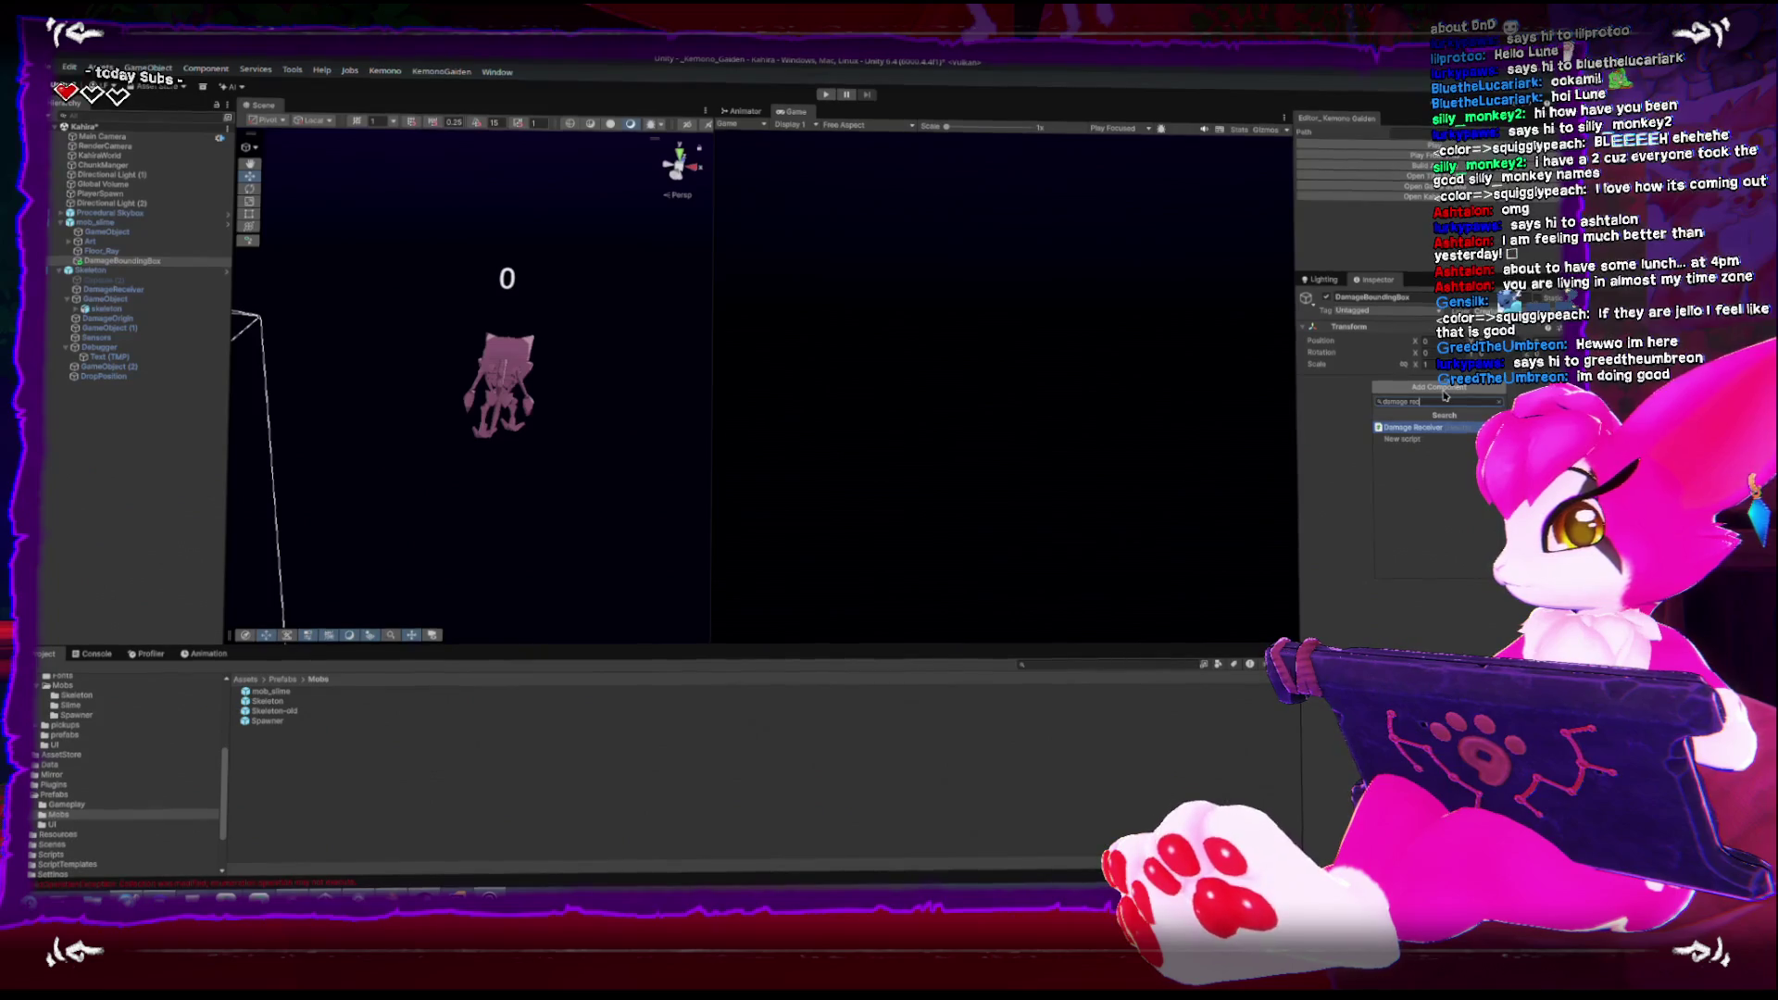
Add a Damage Receiver to DamageBoundingBox, linking mob_slime as Health Points and Creature
{"action": "key", "text": "Return"}
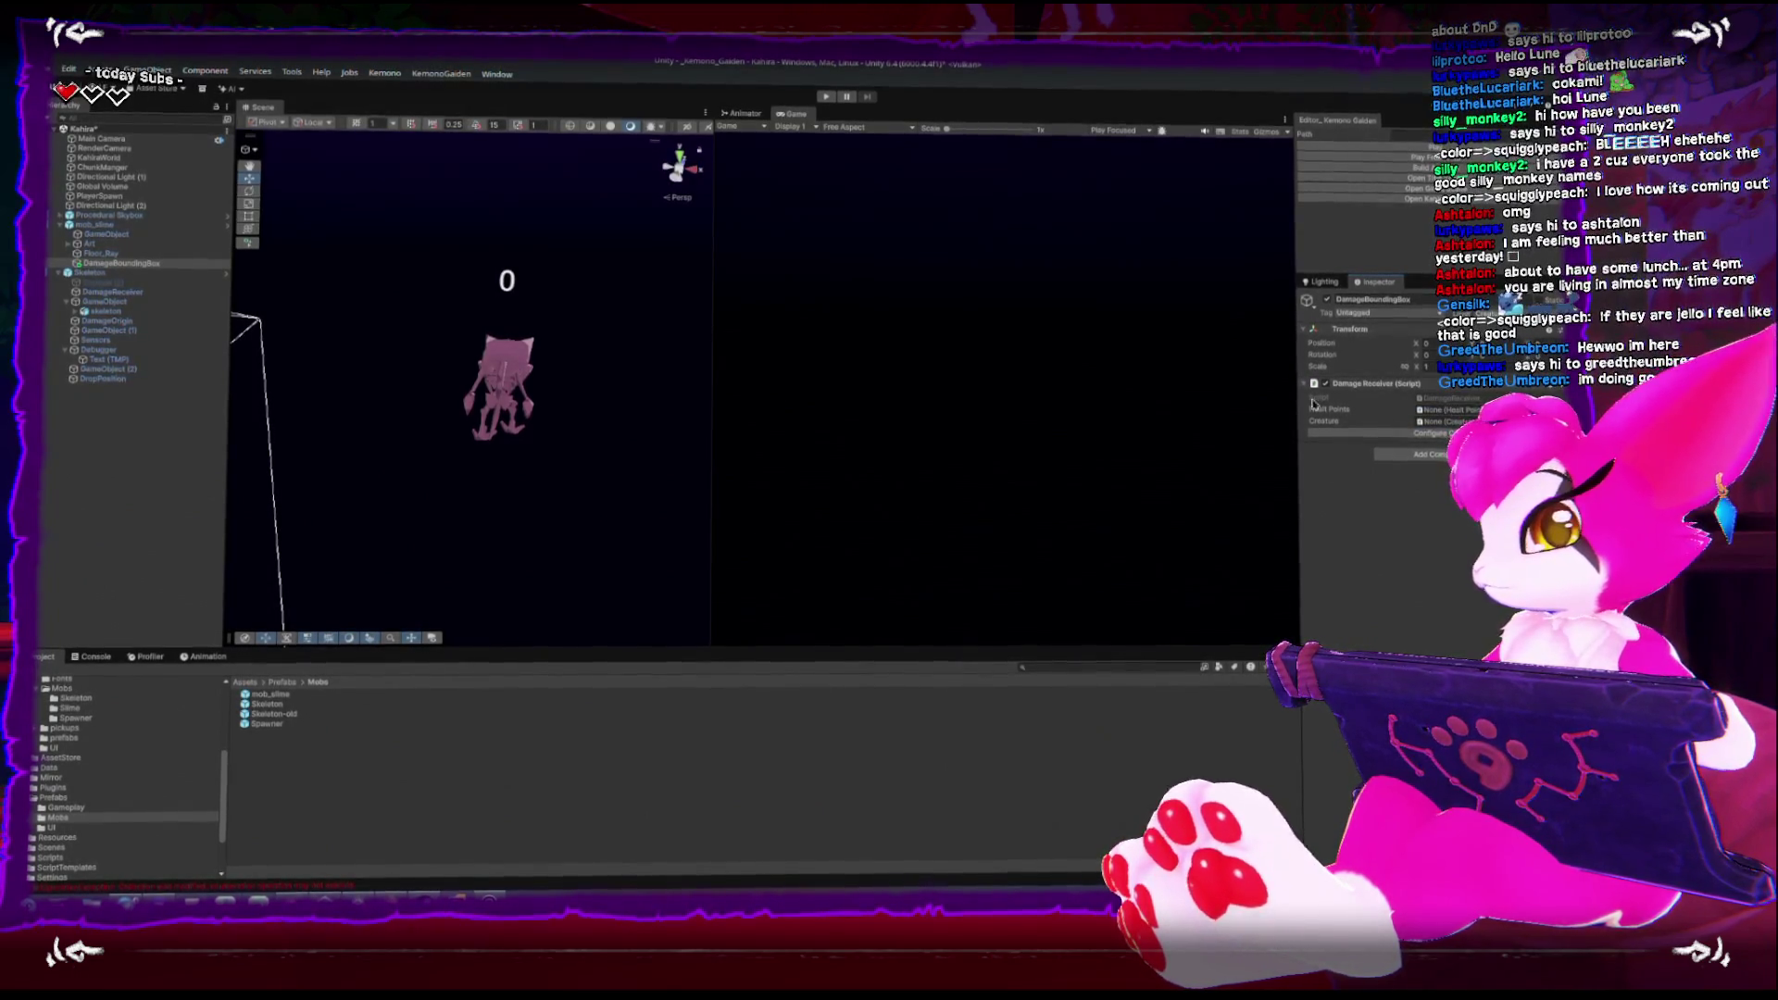
{"action": "left_click_drag", "start_coordinate": [106, 232], "coordinate": [1449, 407]}
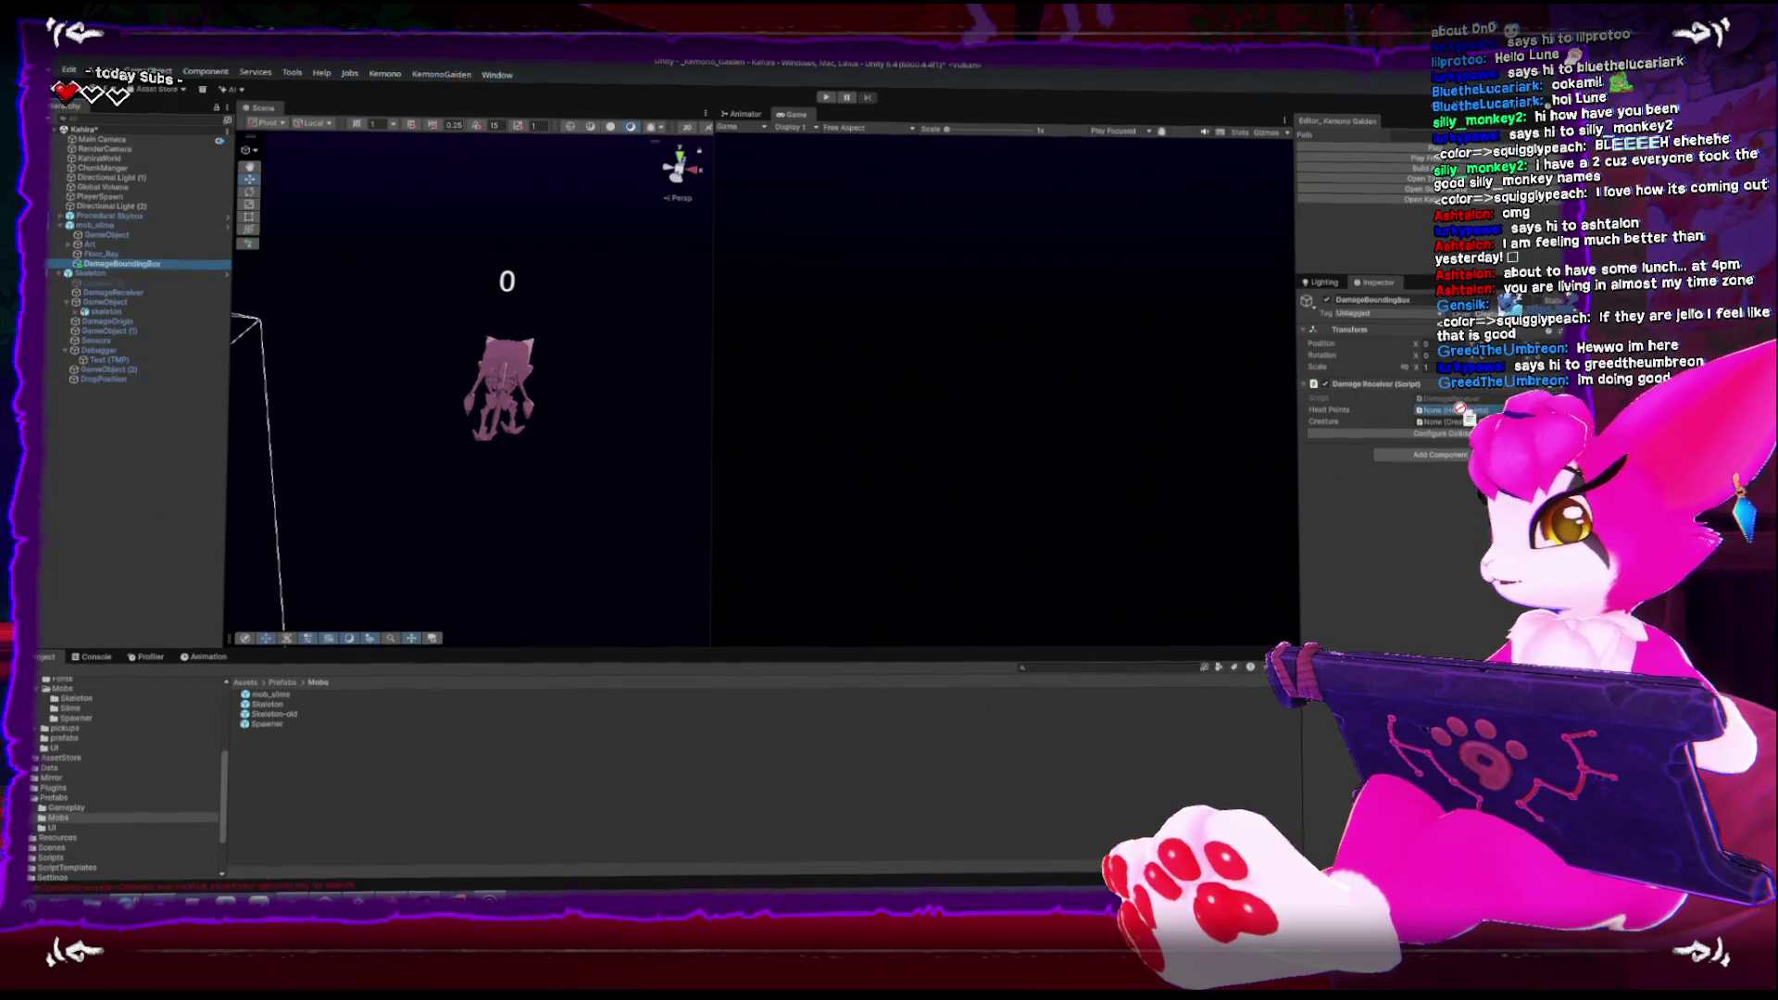
{"action": "mouse_move", "coordinate": [261, 220]}
{"action": "left_mouse_down"}
{"action": "mouse_move", "coordinate": [1454, 329]}
{"action": "mouse_move", "coordinate": [1463, 420]}
{"action": "left_mouse_up"}
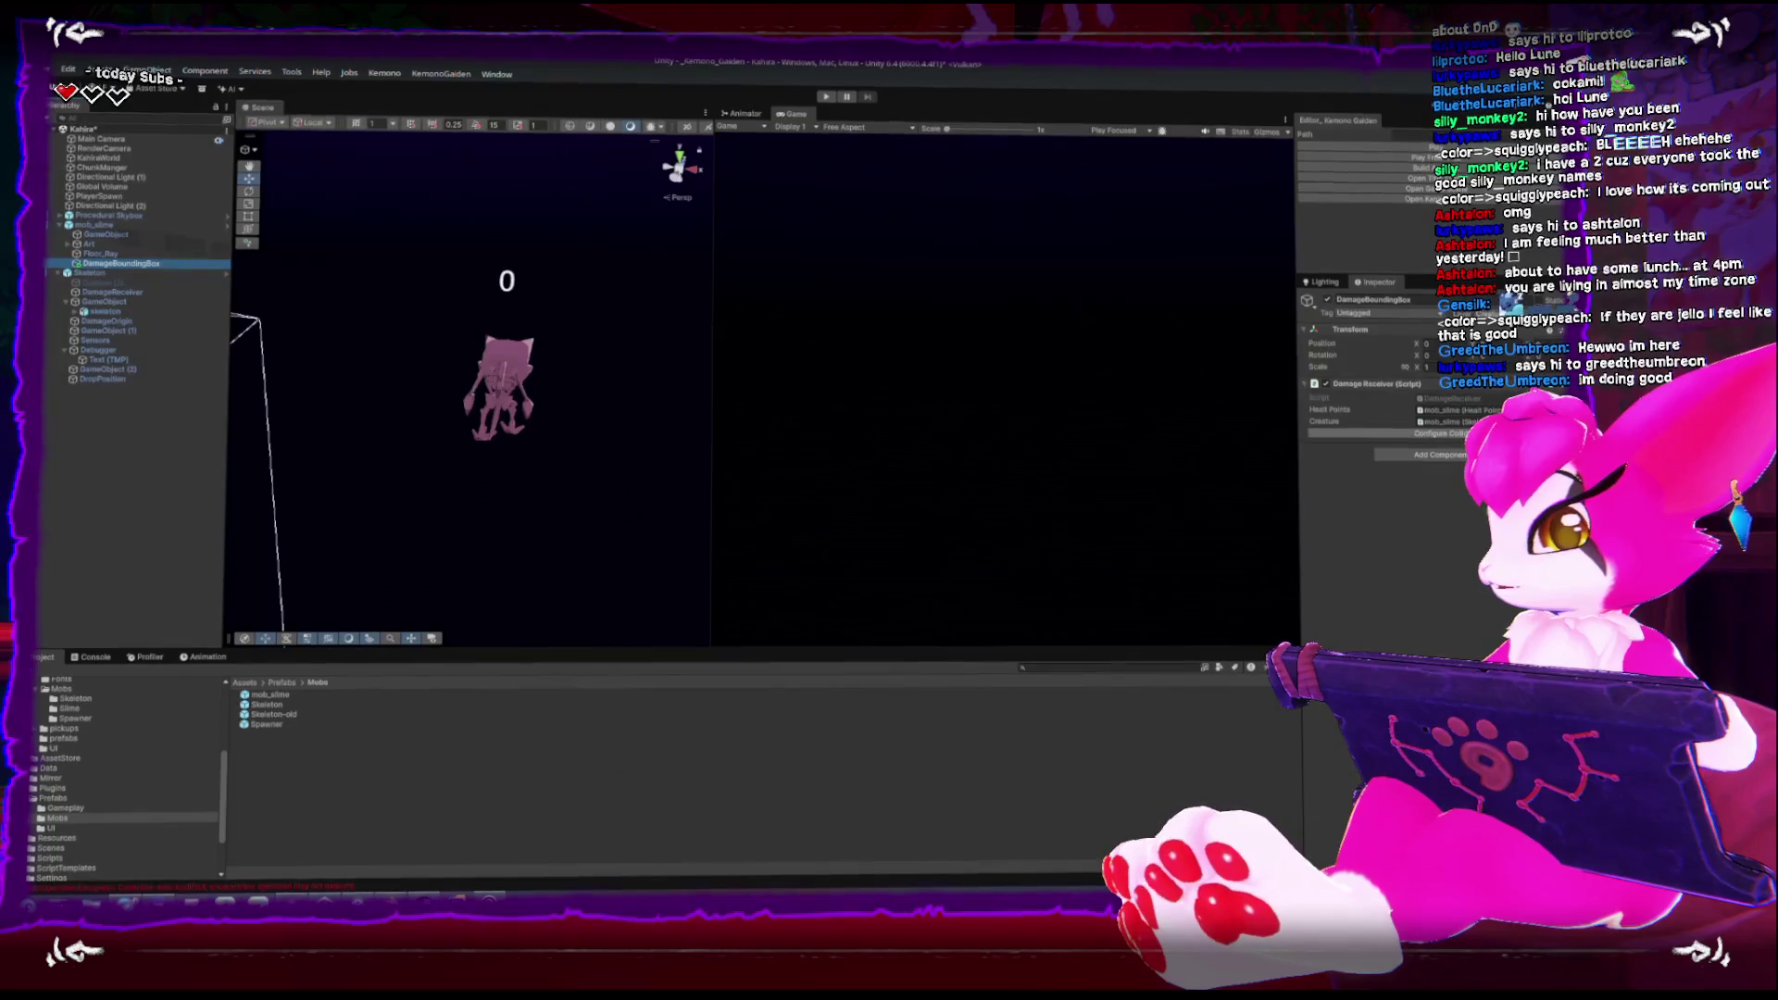
Add a Box Collider to DamageBoundingBox
{"action": "left_click", "coordinate": [1438, 456]}
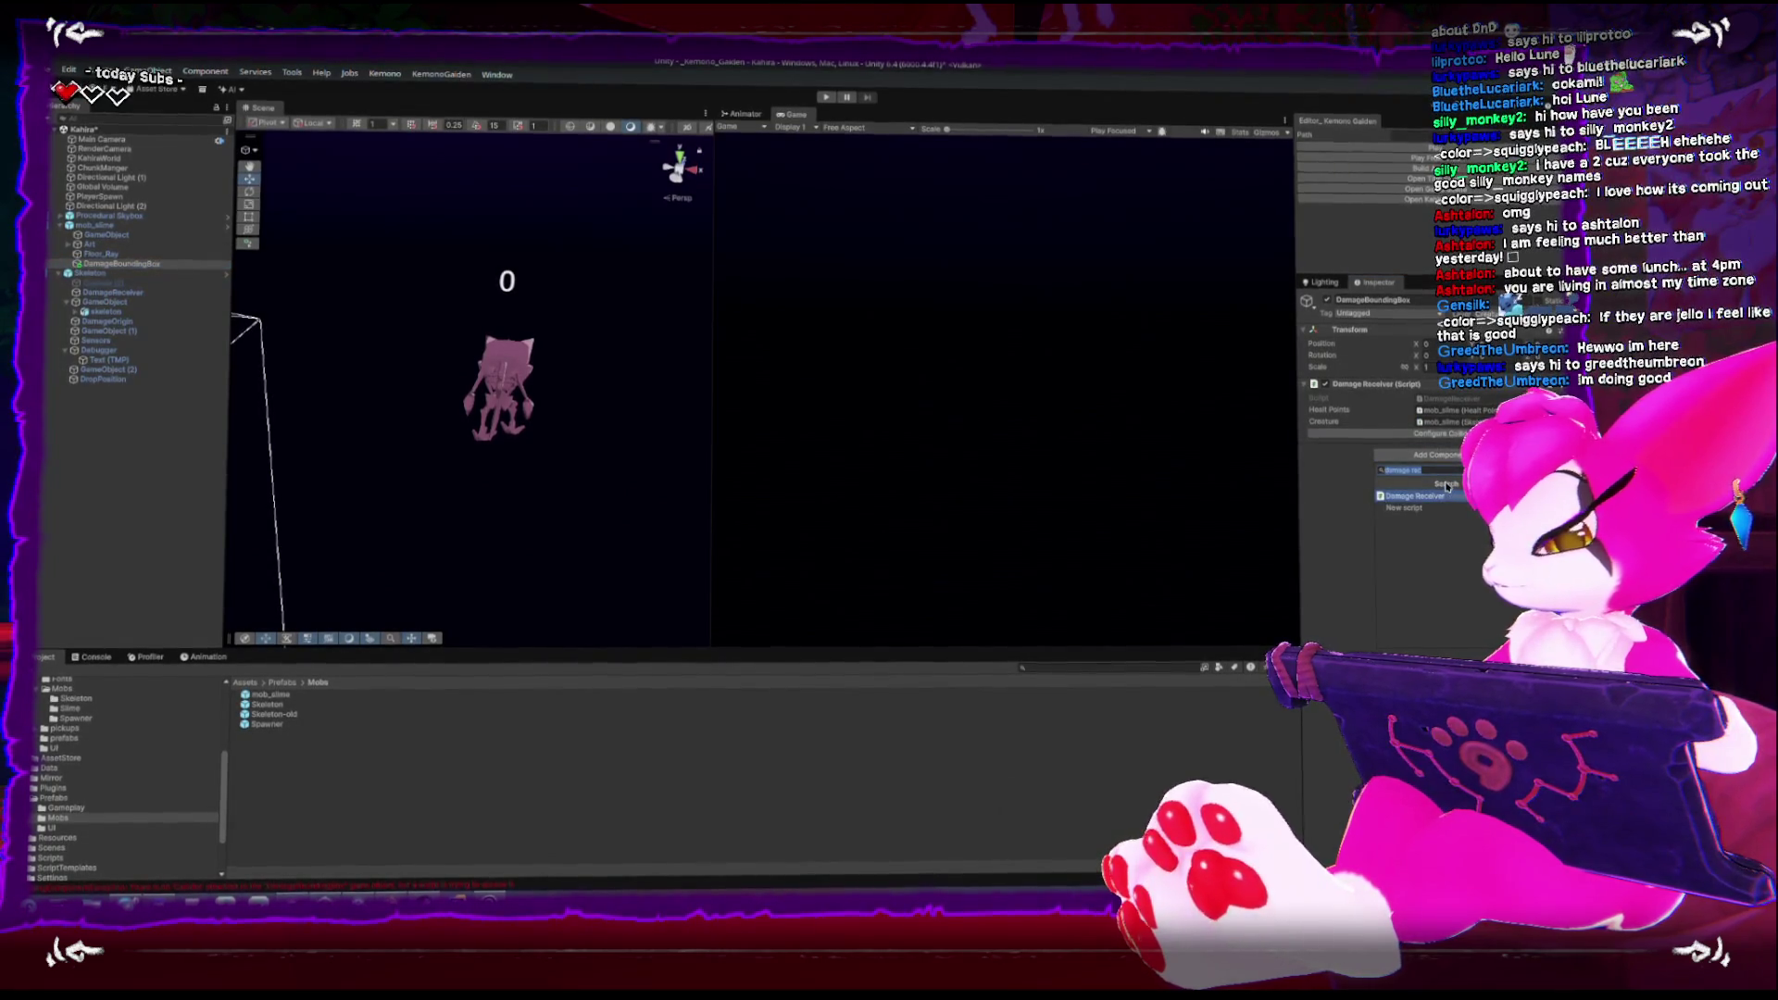
{"action": "type", "text": "box"}
{"action": "left_click", "coordinate": [1406, 505]}
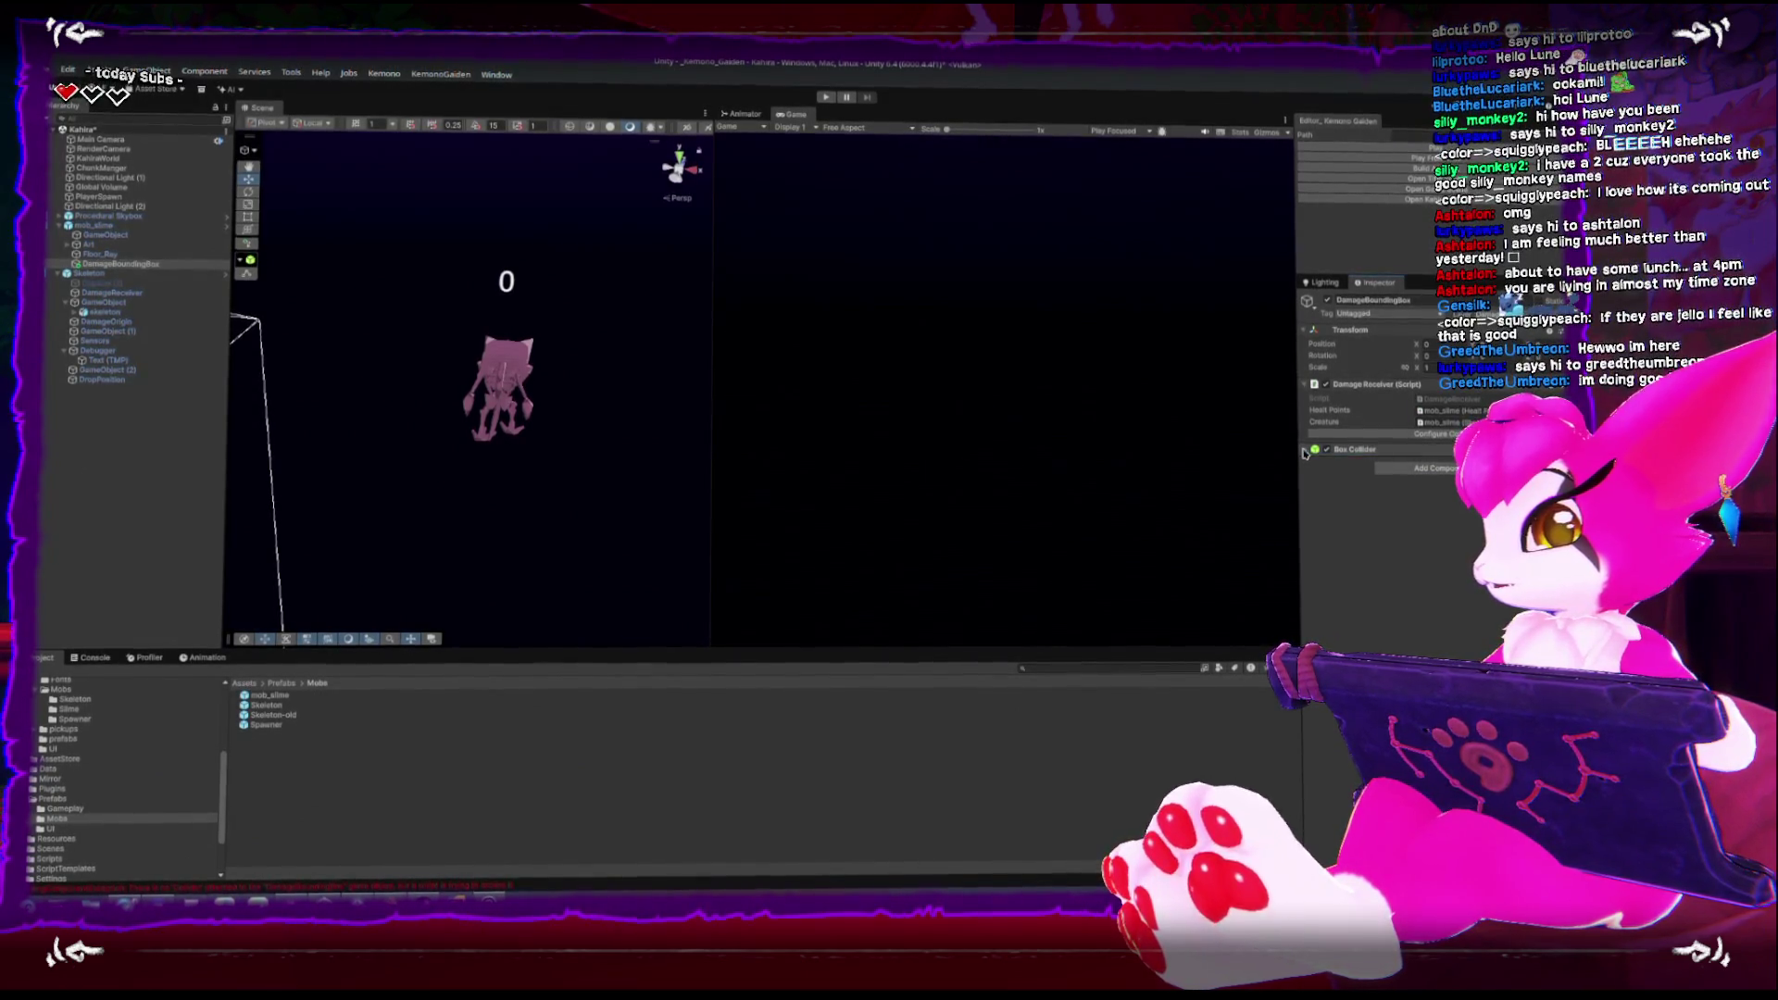
{"action": "key", "text": "f"}
{"action": "scroll", "coordinate": [452, 375], "scroll_direction": "down", "scroll_amount": 5}
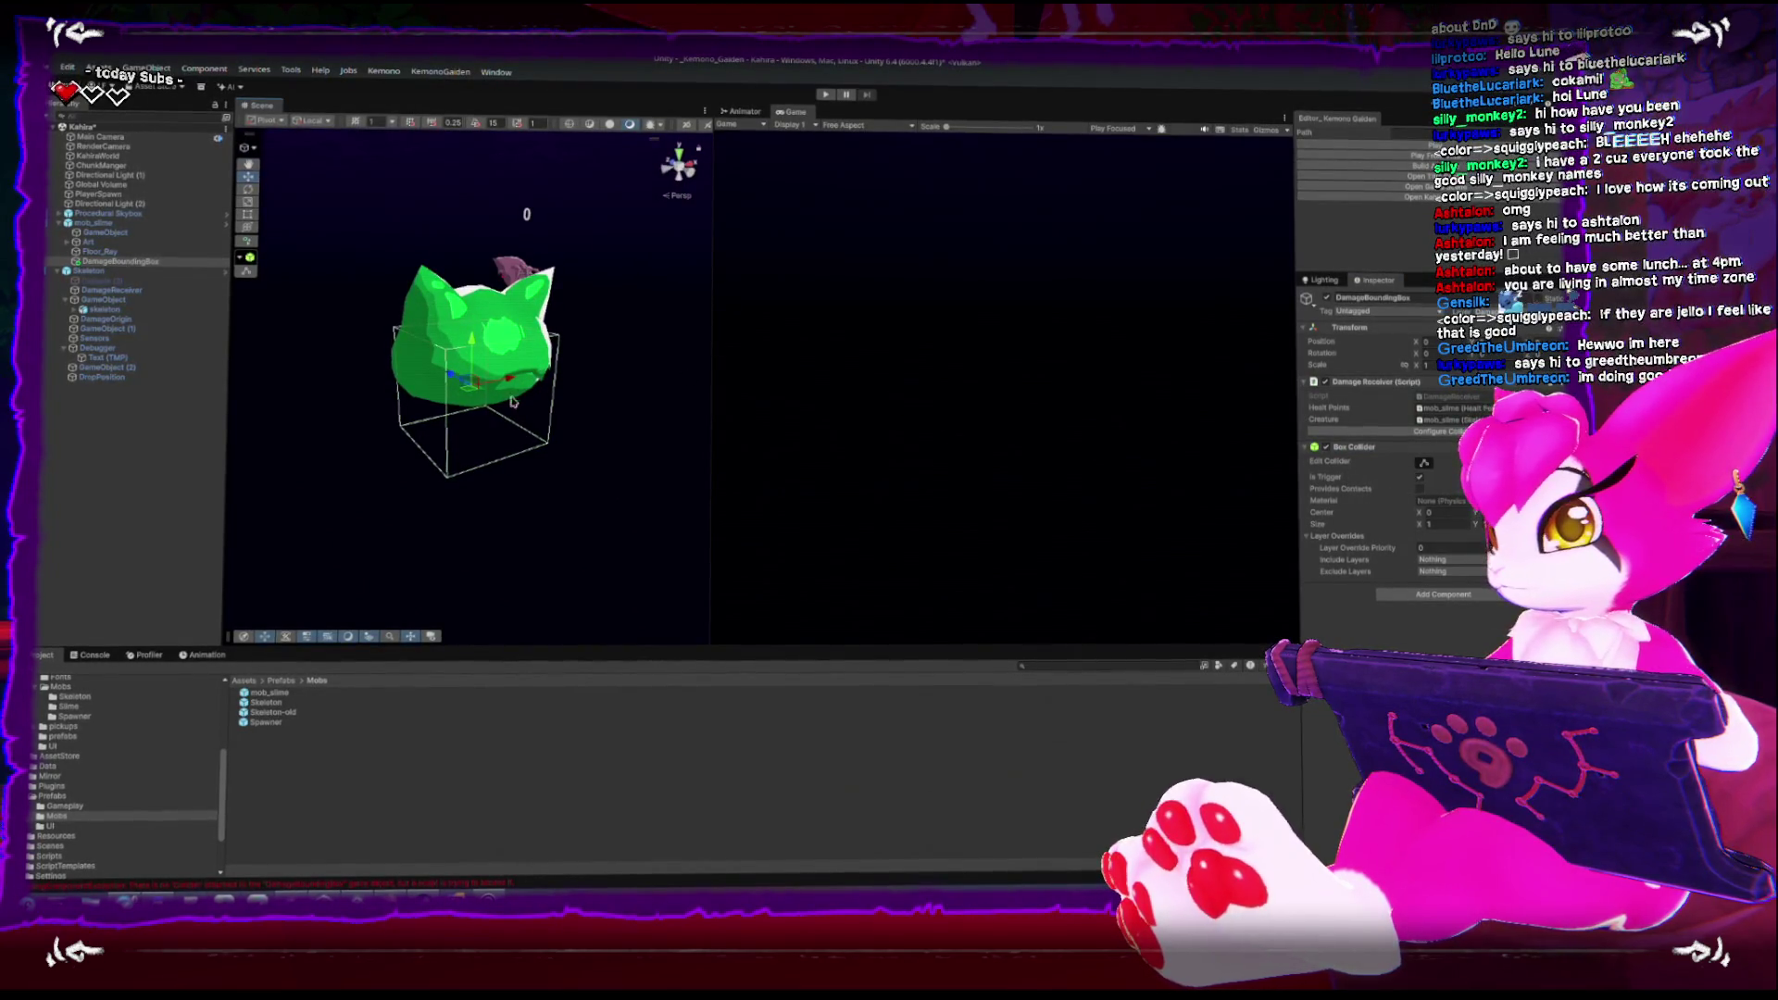
{"action": "left_click", "coordinate": [481, 426]}
{"action": "left_click", "coordinate": [481, 426]}
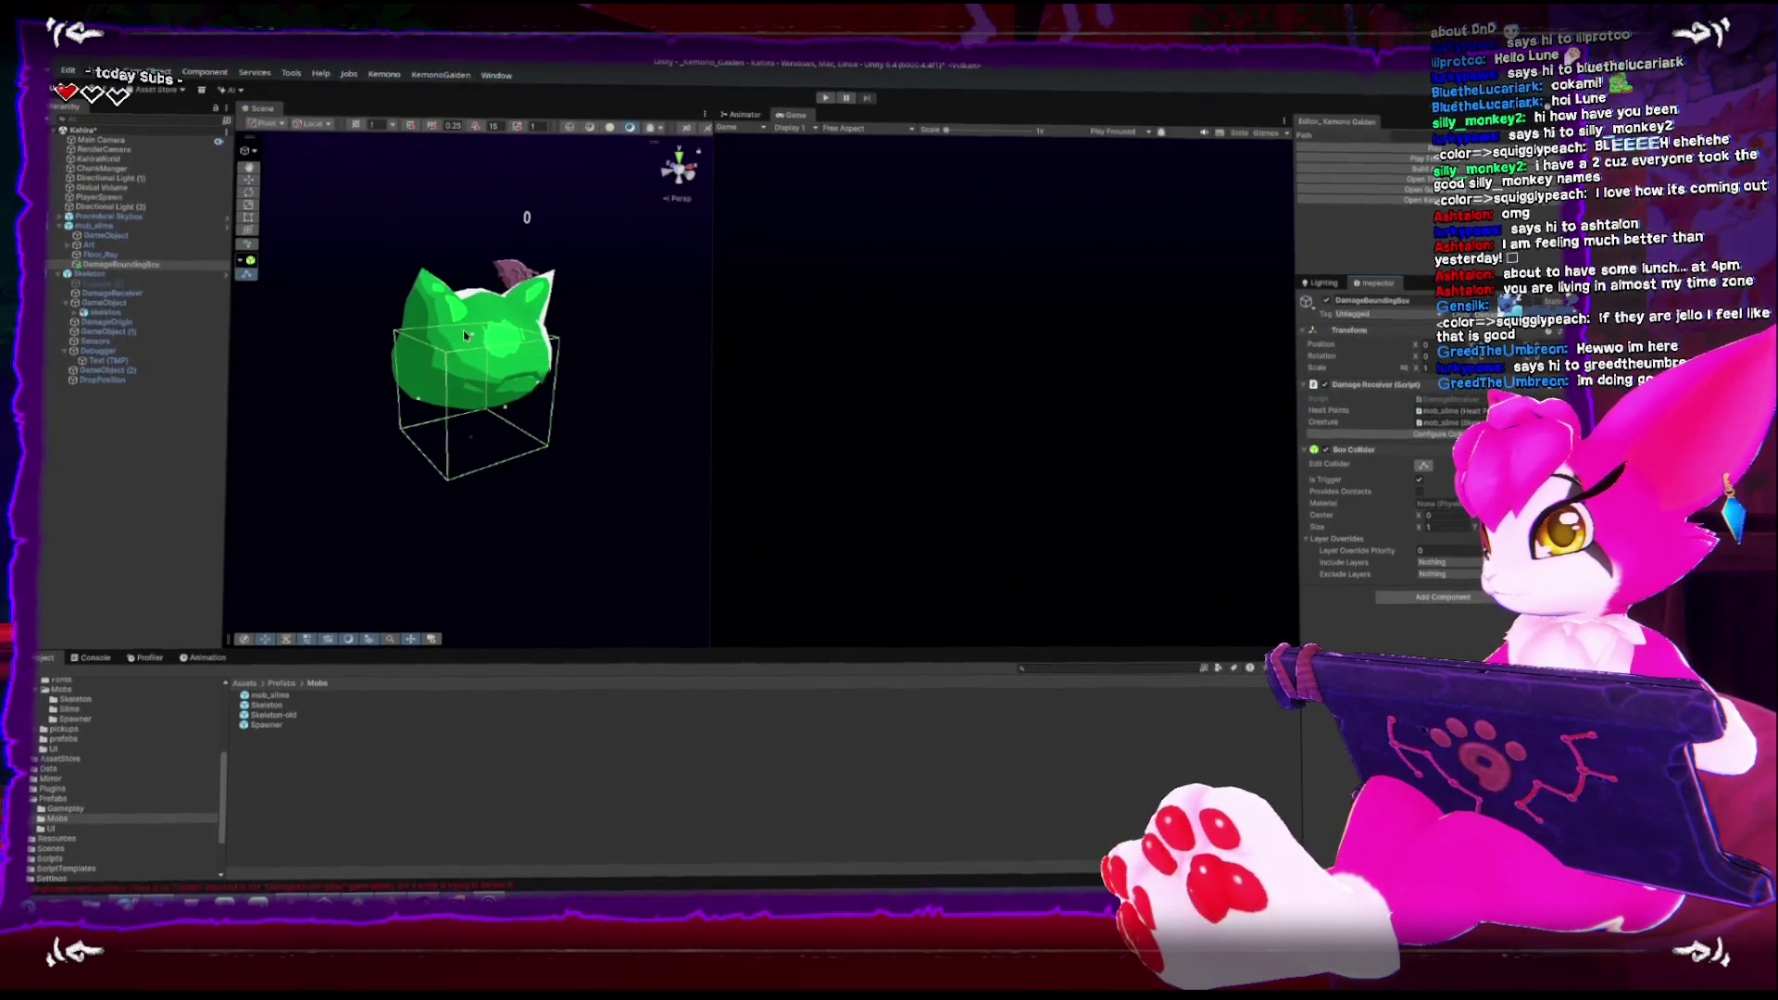
{"action": "left_click_drag", "start_coordinate": [477, 335], "coordinate": [476, 273]}
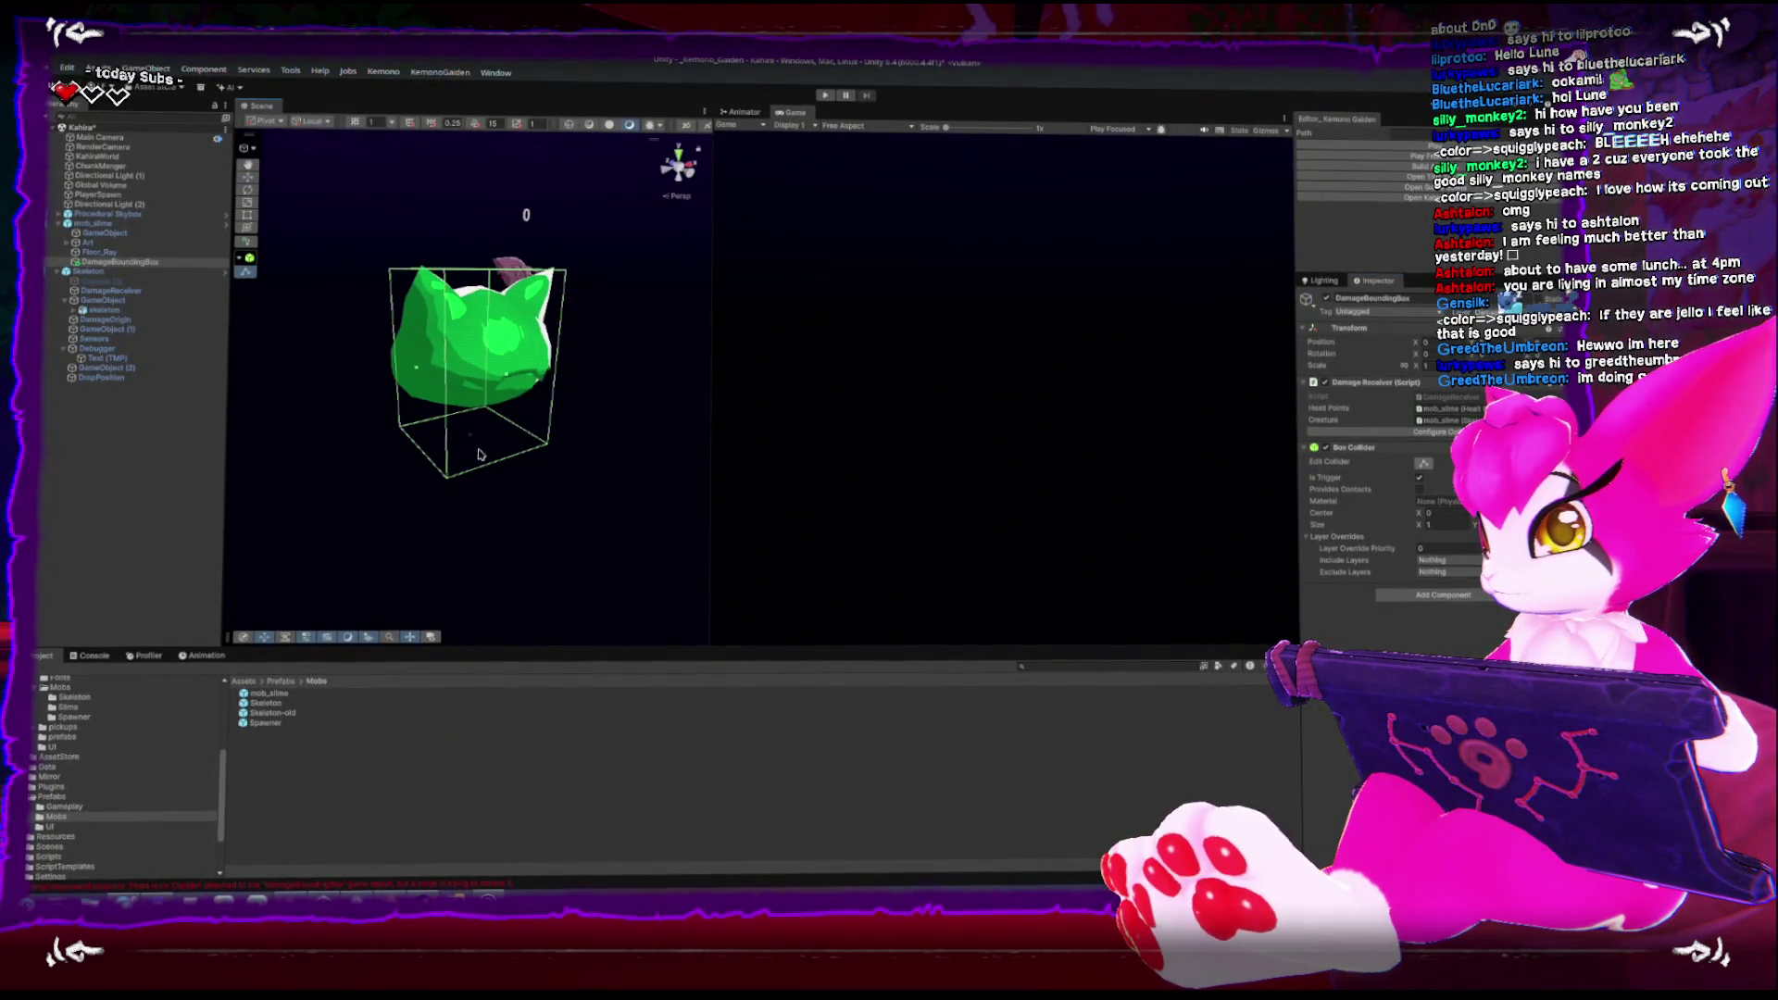
{"action": "mouse_move", "coordinate": [471, 437]}
{"action": "left_mouse_down"}
{"action": "mouse_move", "coordinate": [472, 396]}
{"action": "mouse_move", "coordinate": [431, 394]}
{"action": "left_mouse_up"}
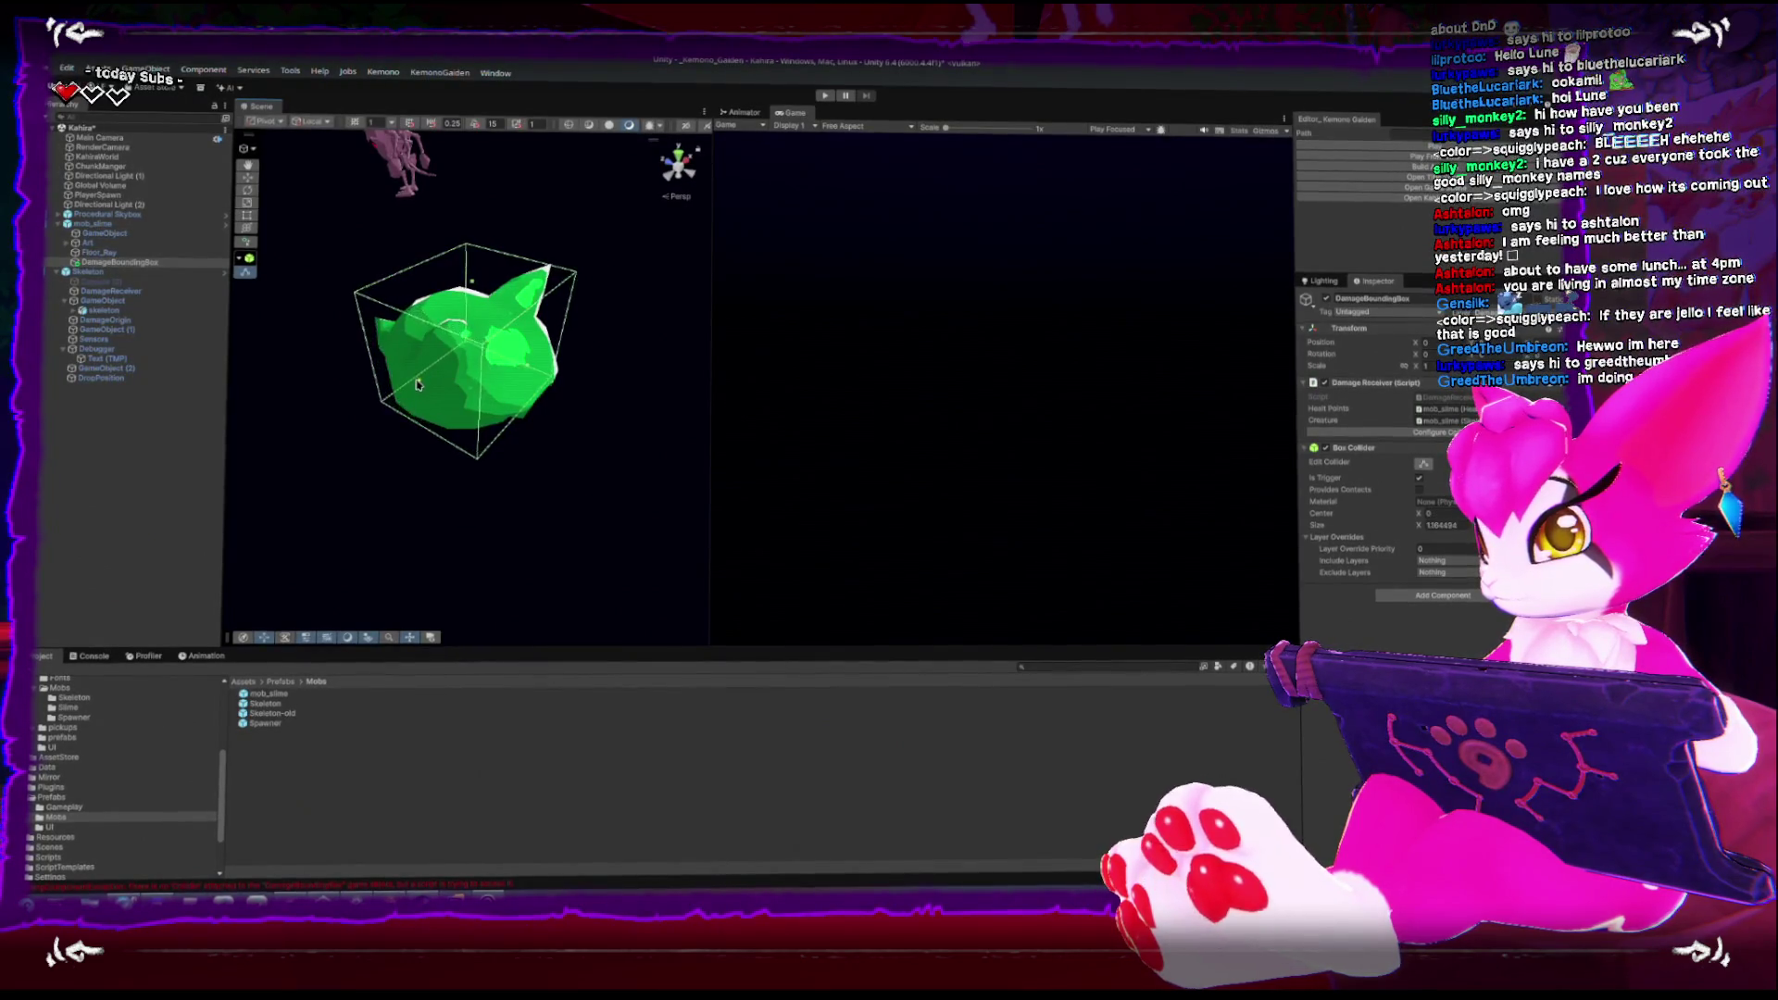
{"action": "key", "text": "ctrl+z"}
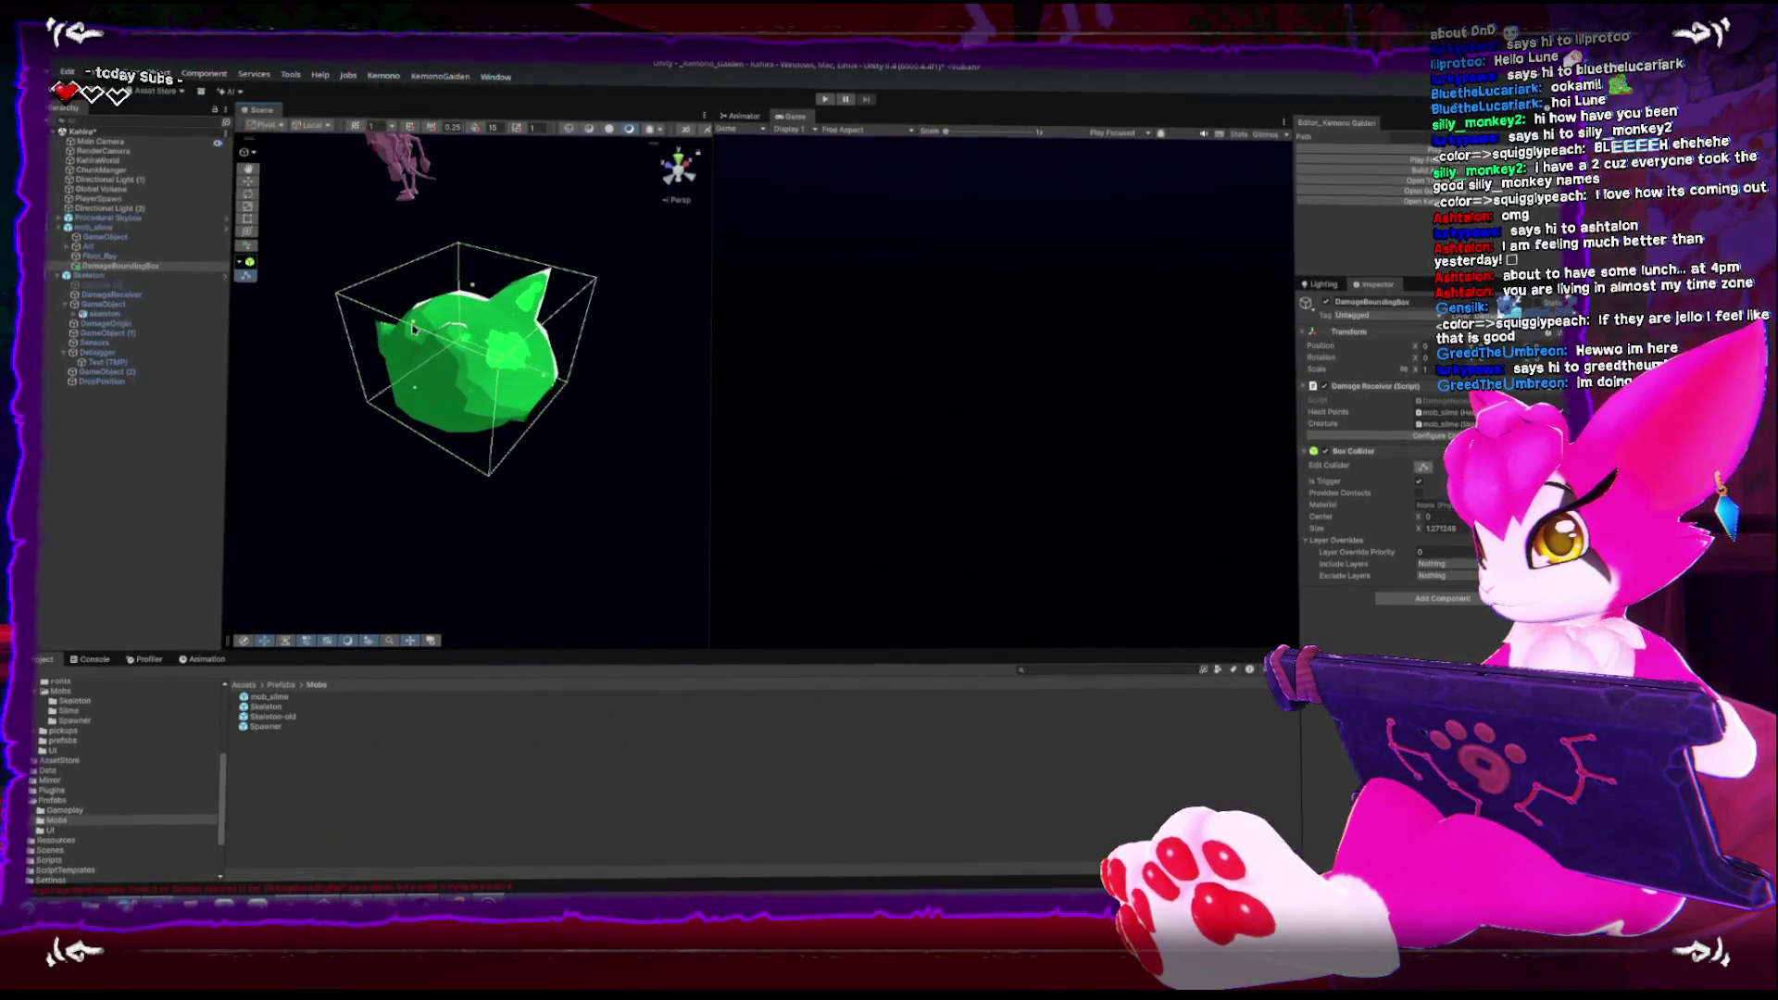
{"action": "mouse_move", "coordinate": [421, 329]}
{"action": "left_mouse_down", "text": "alt"}
{"action": "mouse_move", "coordinate": [322, 372]}
{"action": "mouse_move", "coordinate": [297, 361]}
{"action": "left_mouse_up", "text": "alt"}
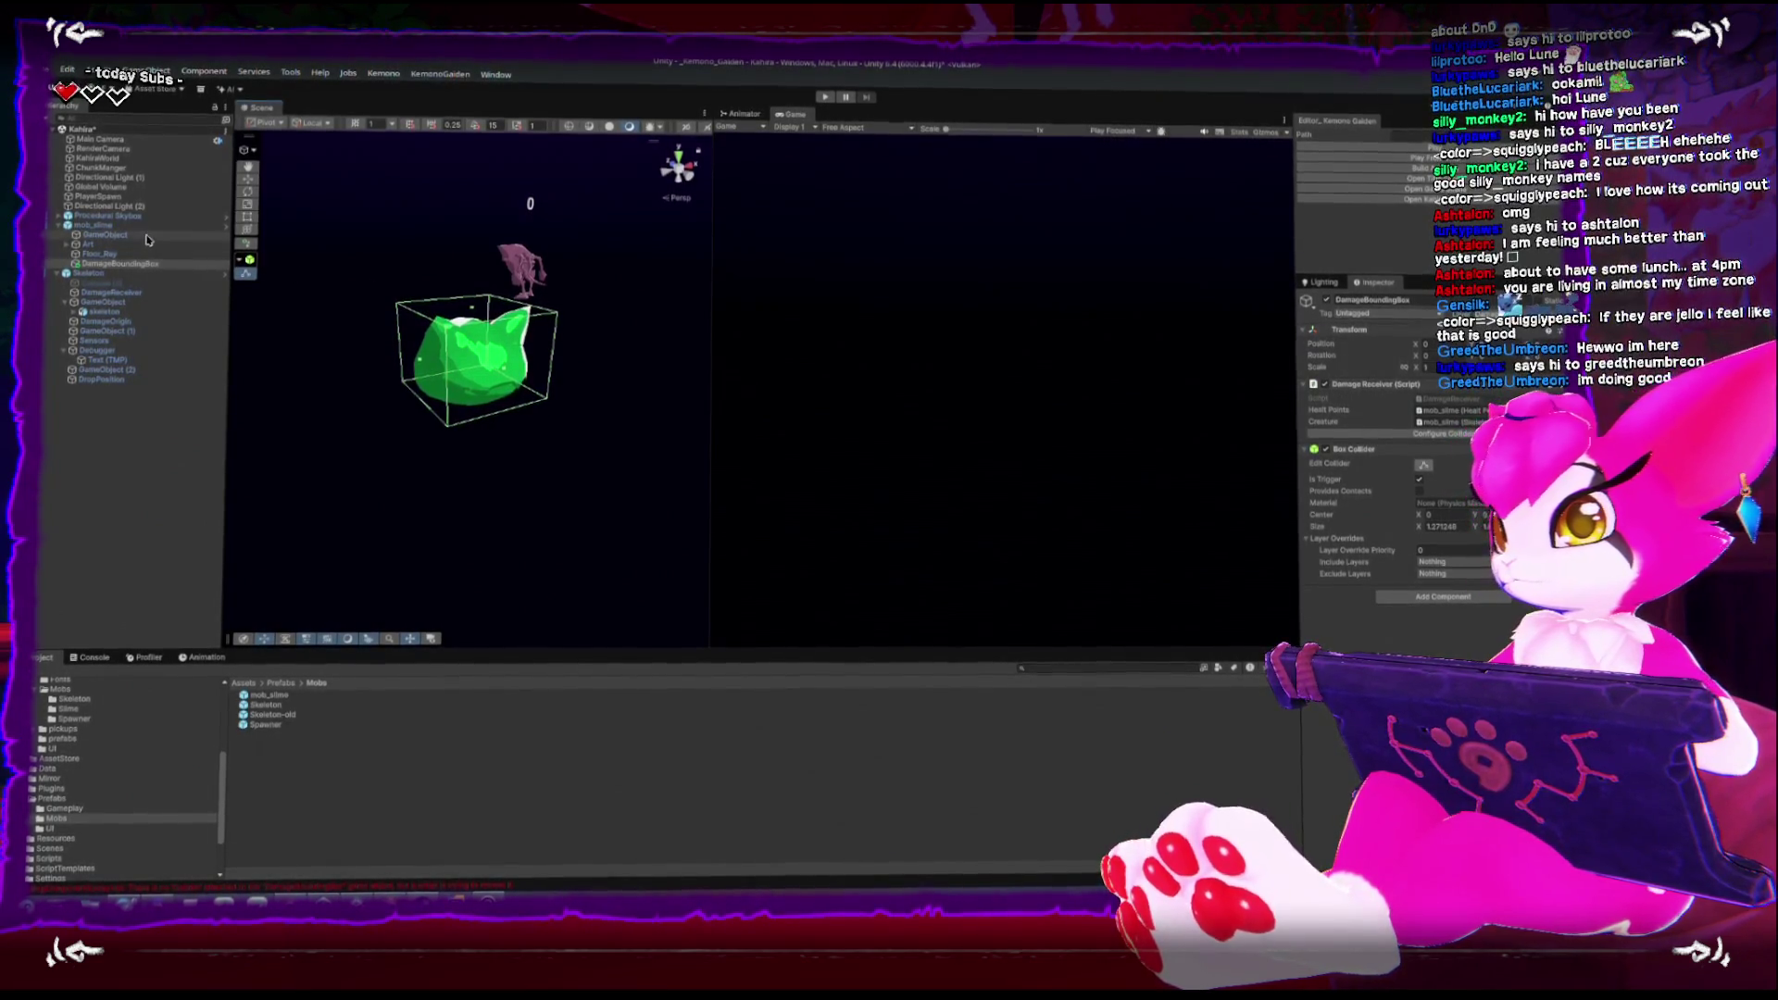
{"action": "left_click", "coordinate": [109, 293]}
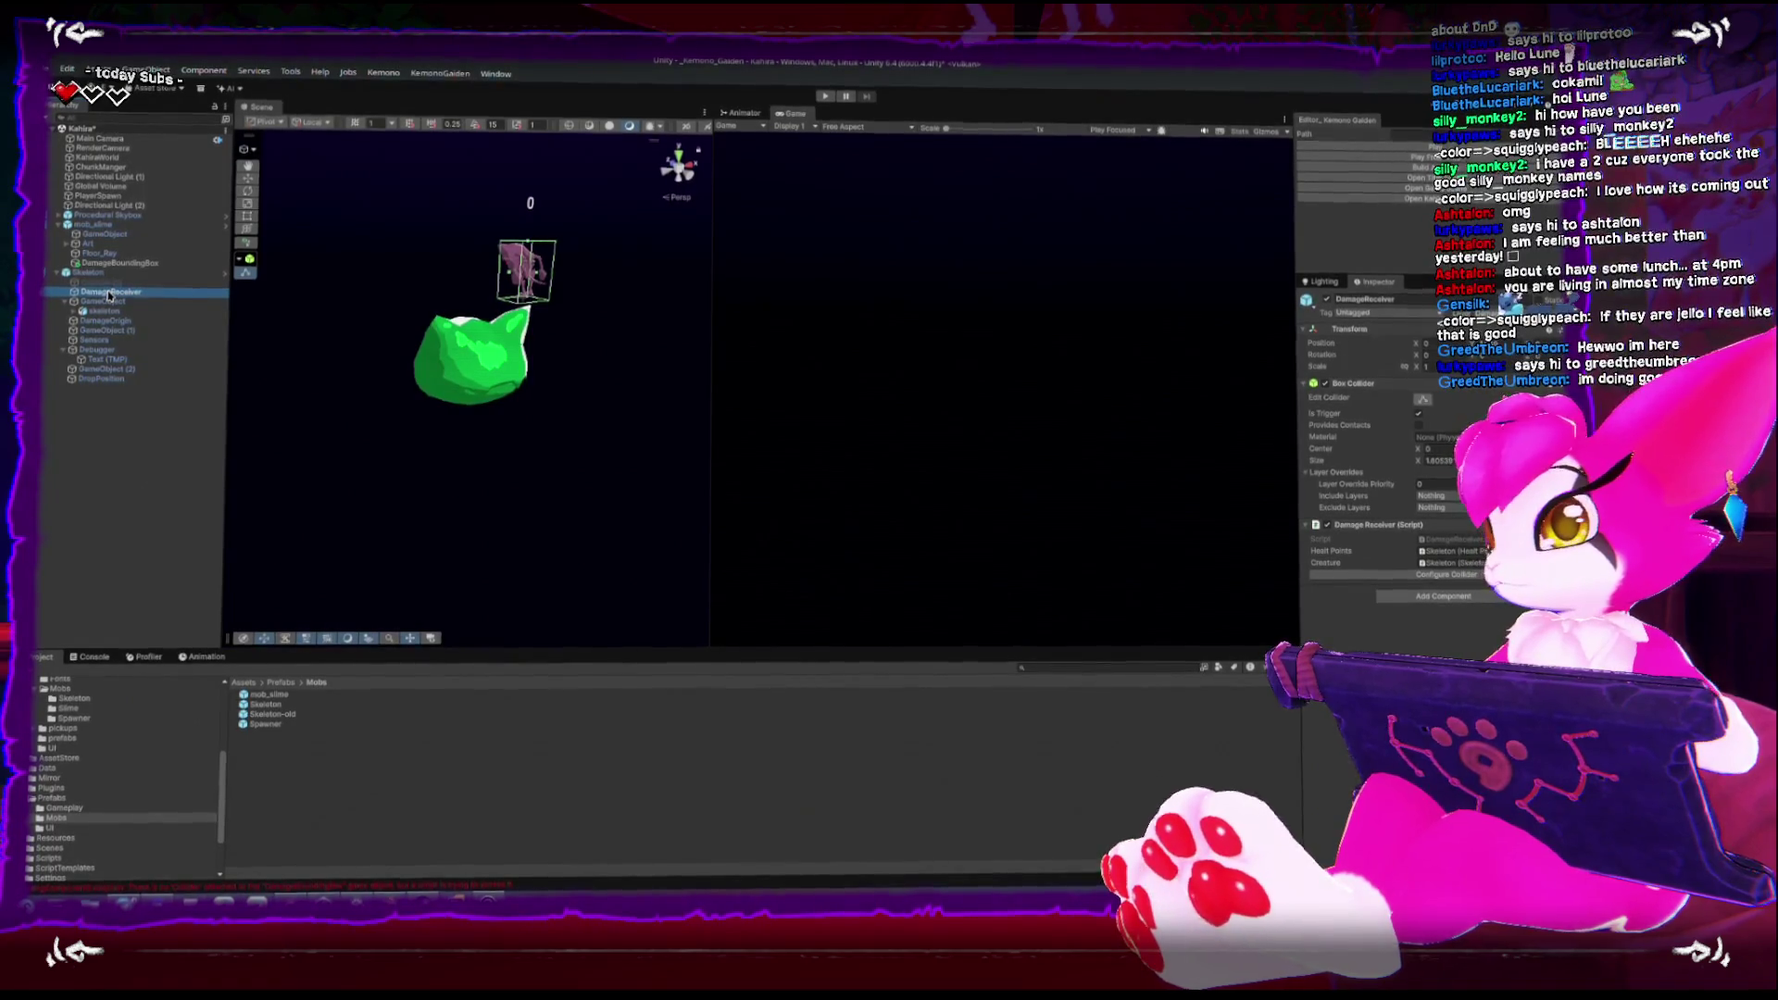
{"action": "left_click", "coordinate": [102, 244]}
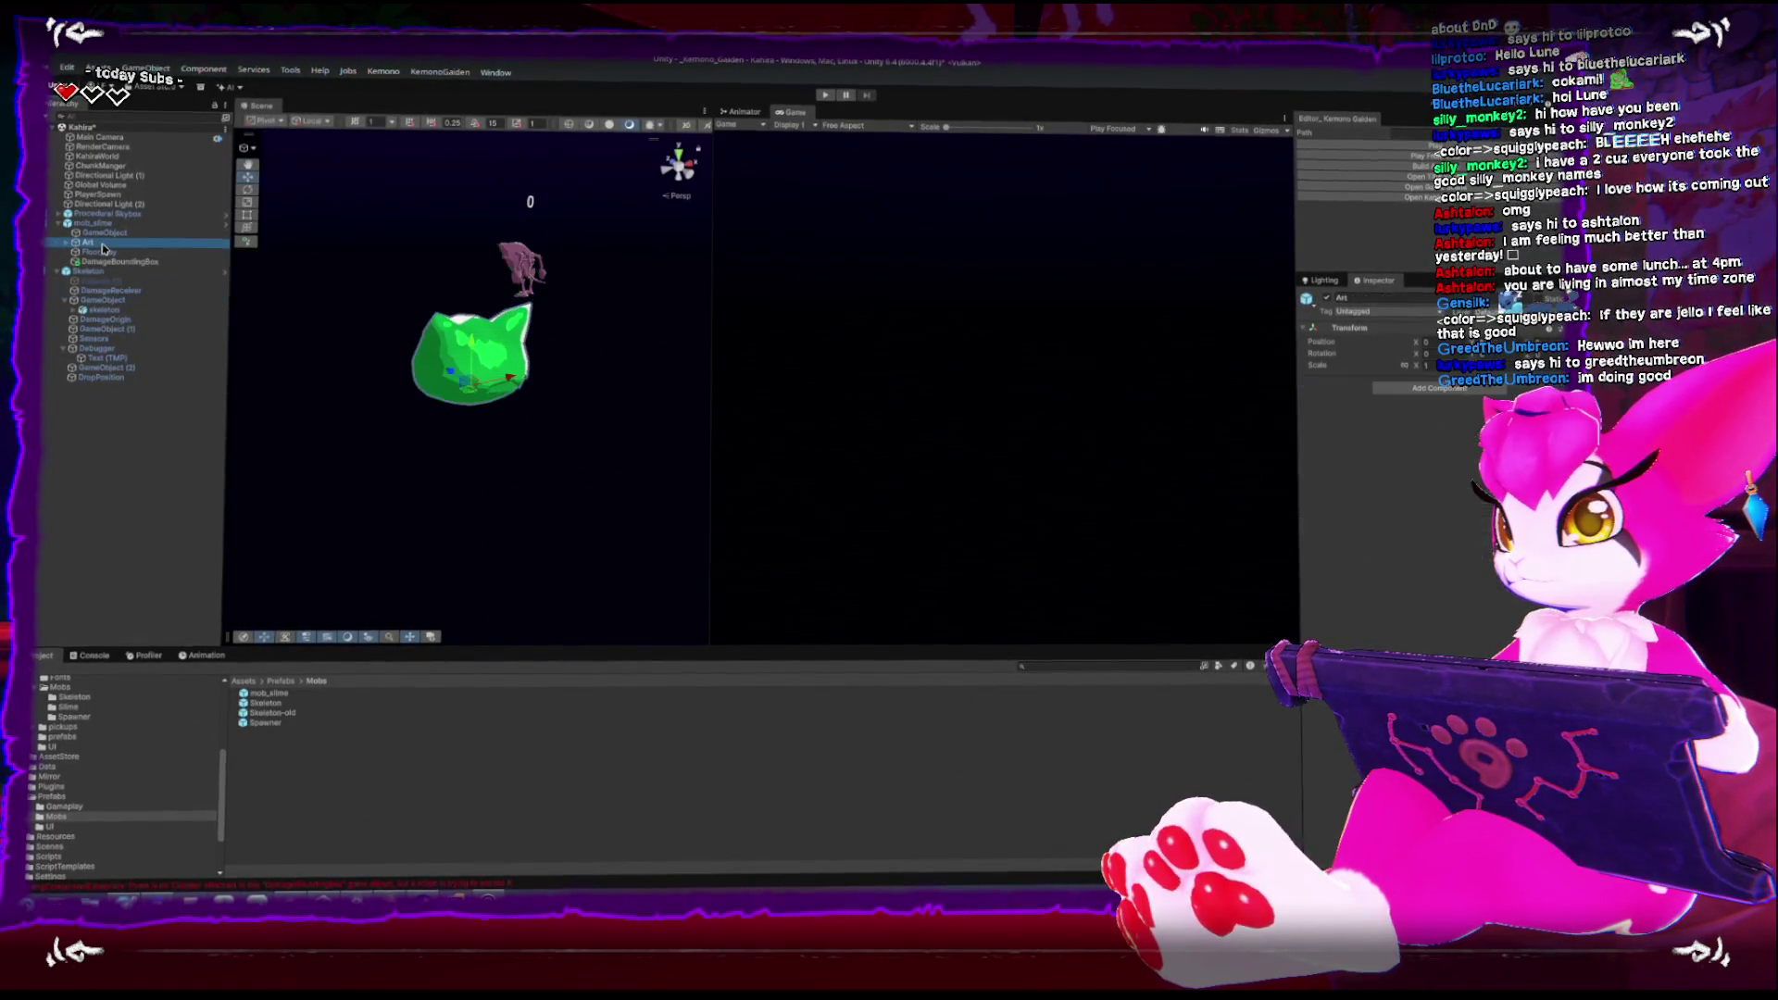
{"action": "left_click", "coordinate": [102, 254]}
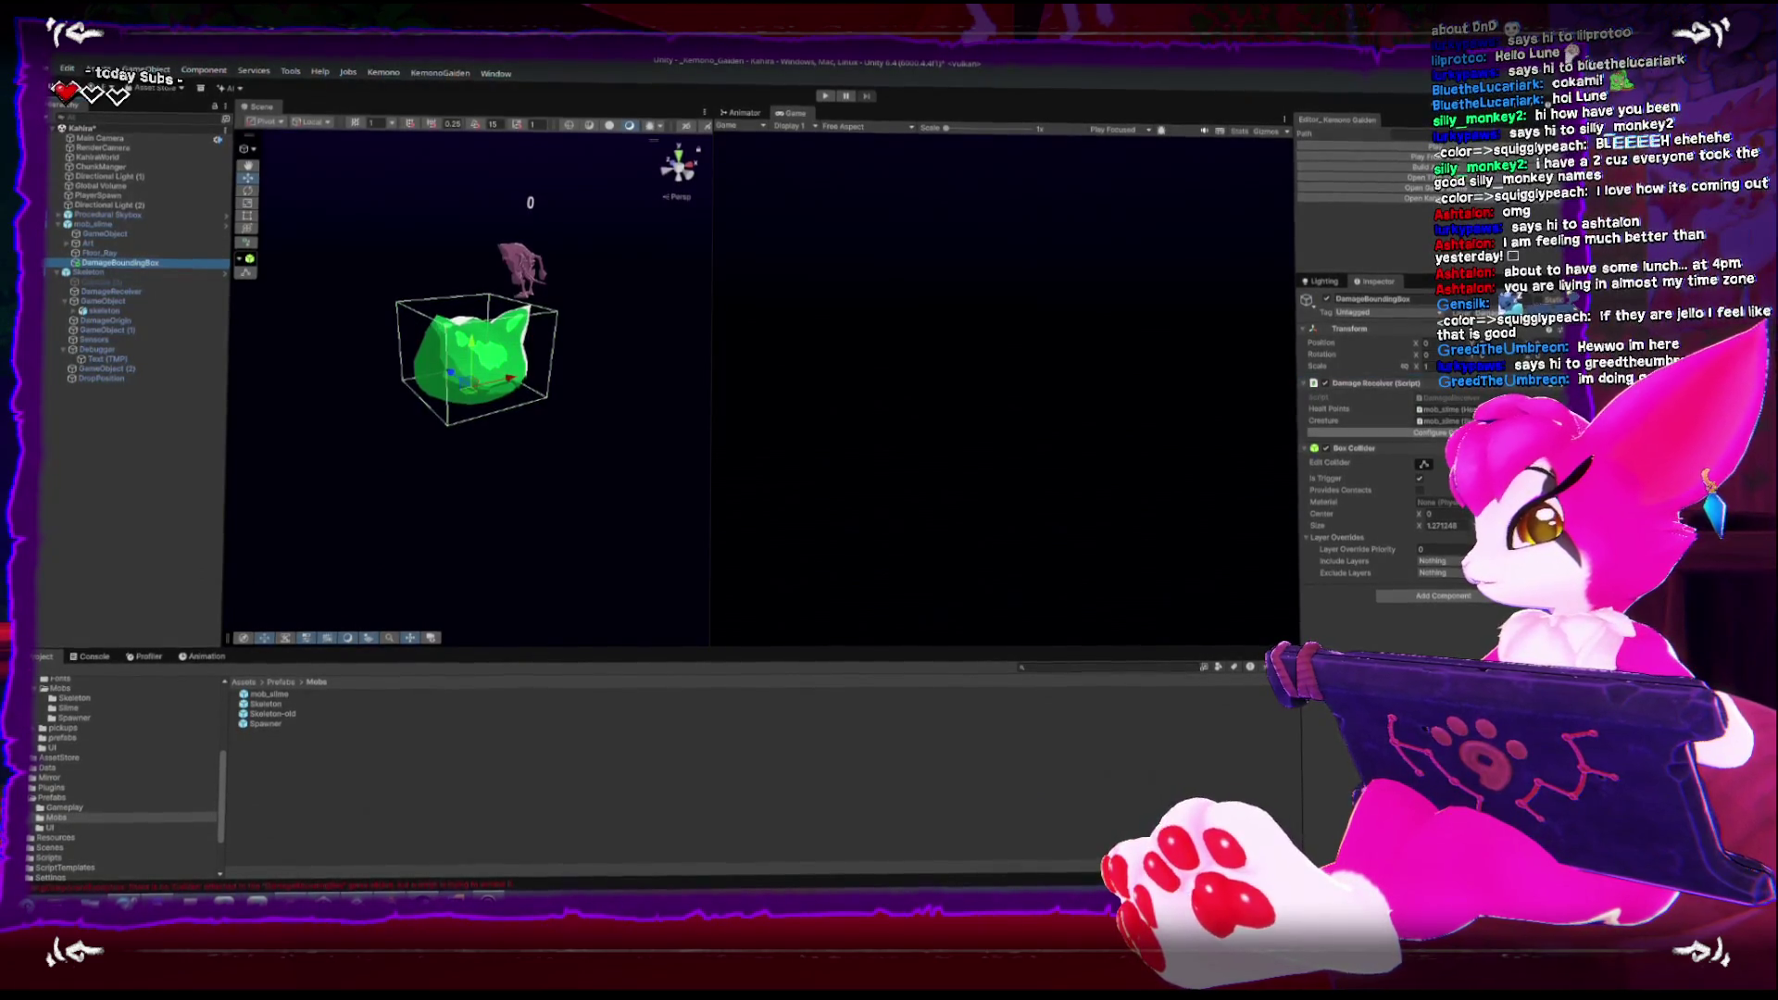
{"action": "left_click_drag", "start_coordinate": [688, 350], "coordinate": [584, 365]}
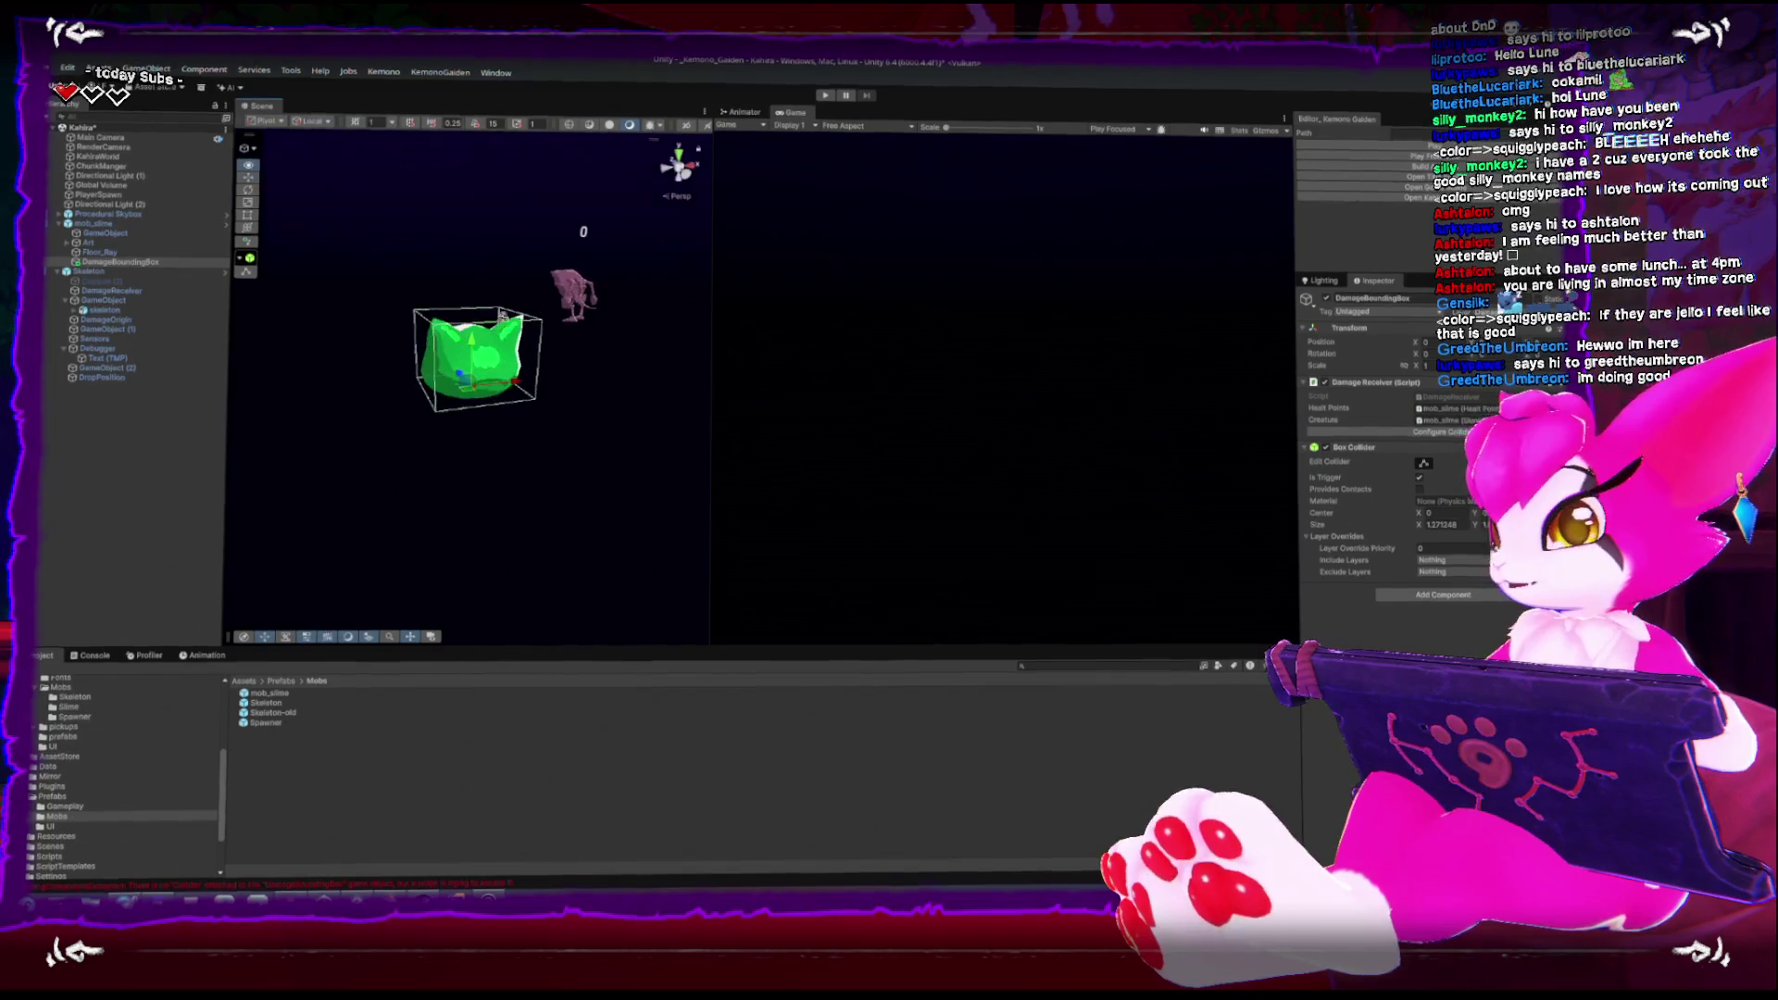
{"action": "left_click", "coordinate": [96, 226]}
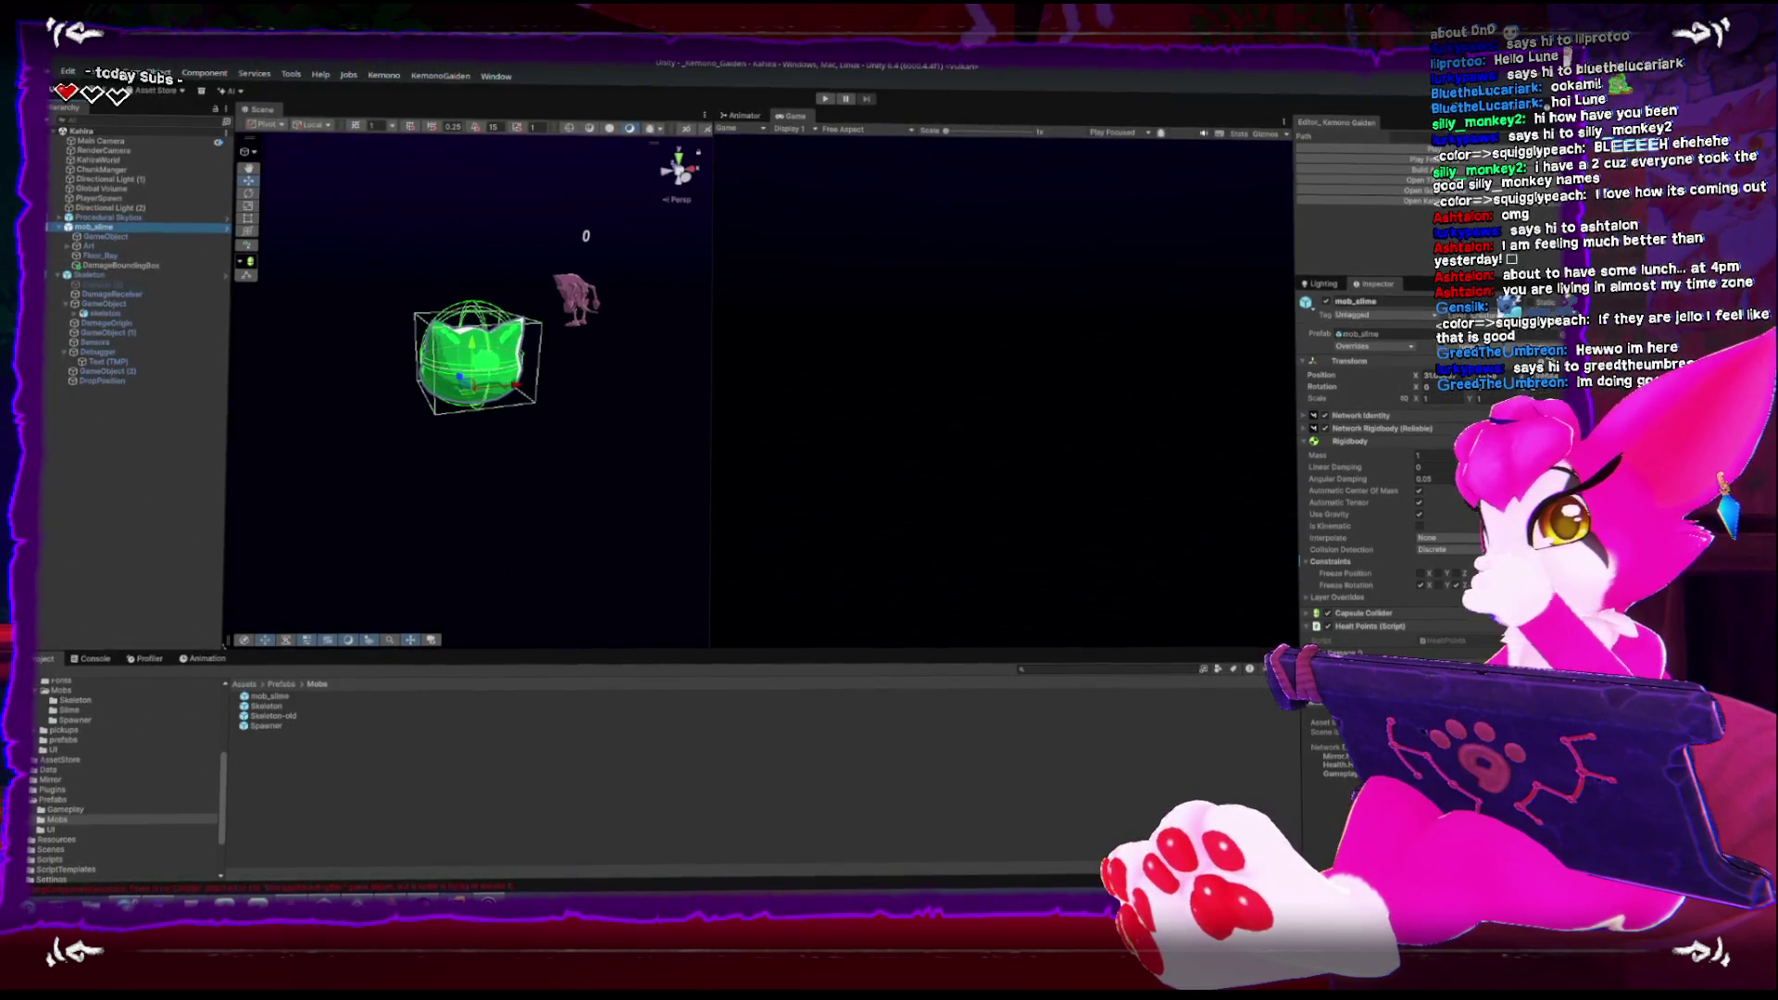
{"action": "left_click", "coordinate": [1365, 348]}
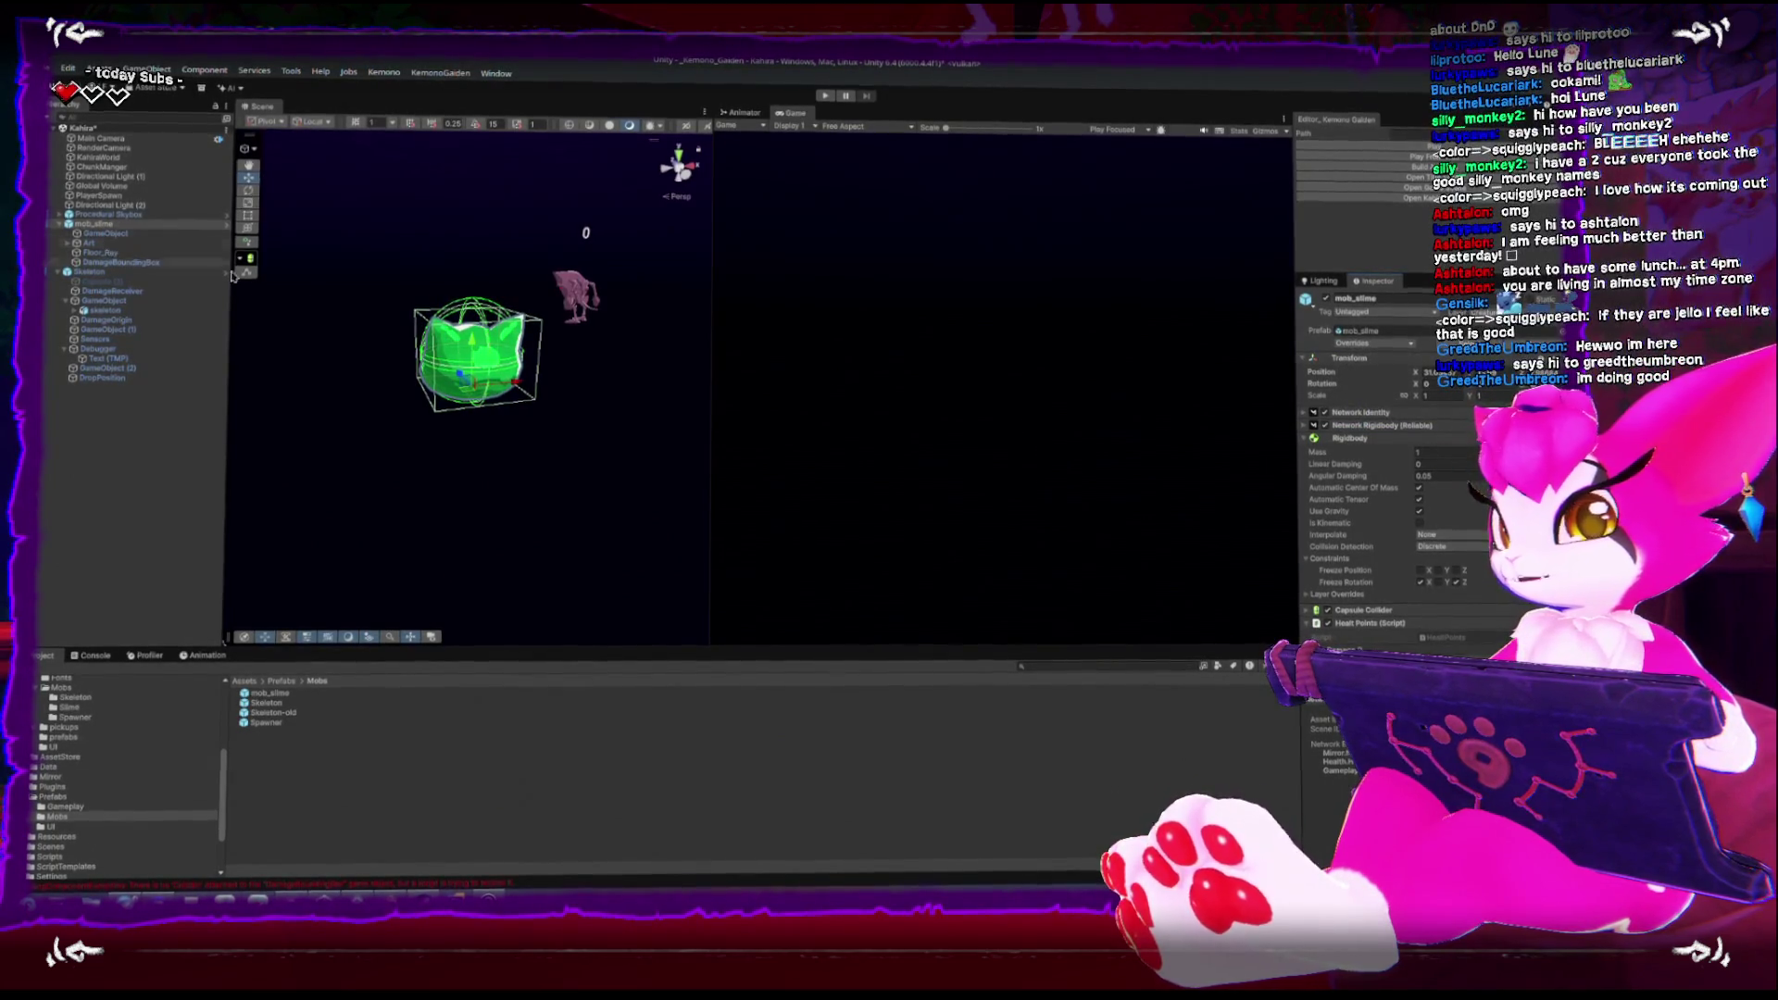
{"action": "scroll", "coordinate": [1433, 529], "scroll_direction": "down", "scroll_amount": 3}
{"action": "scroll", "coordinate": [1416, 531], "scroll_direction": "down", "scroll_amount": 2}
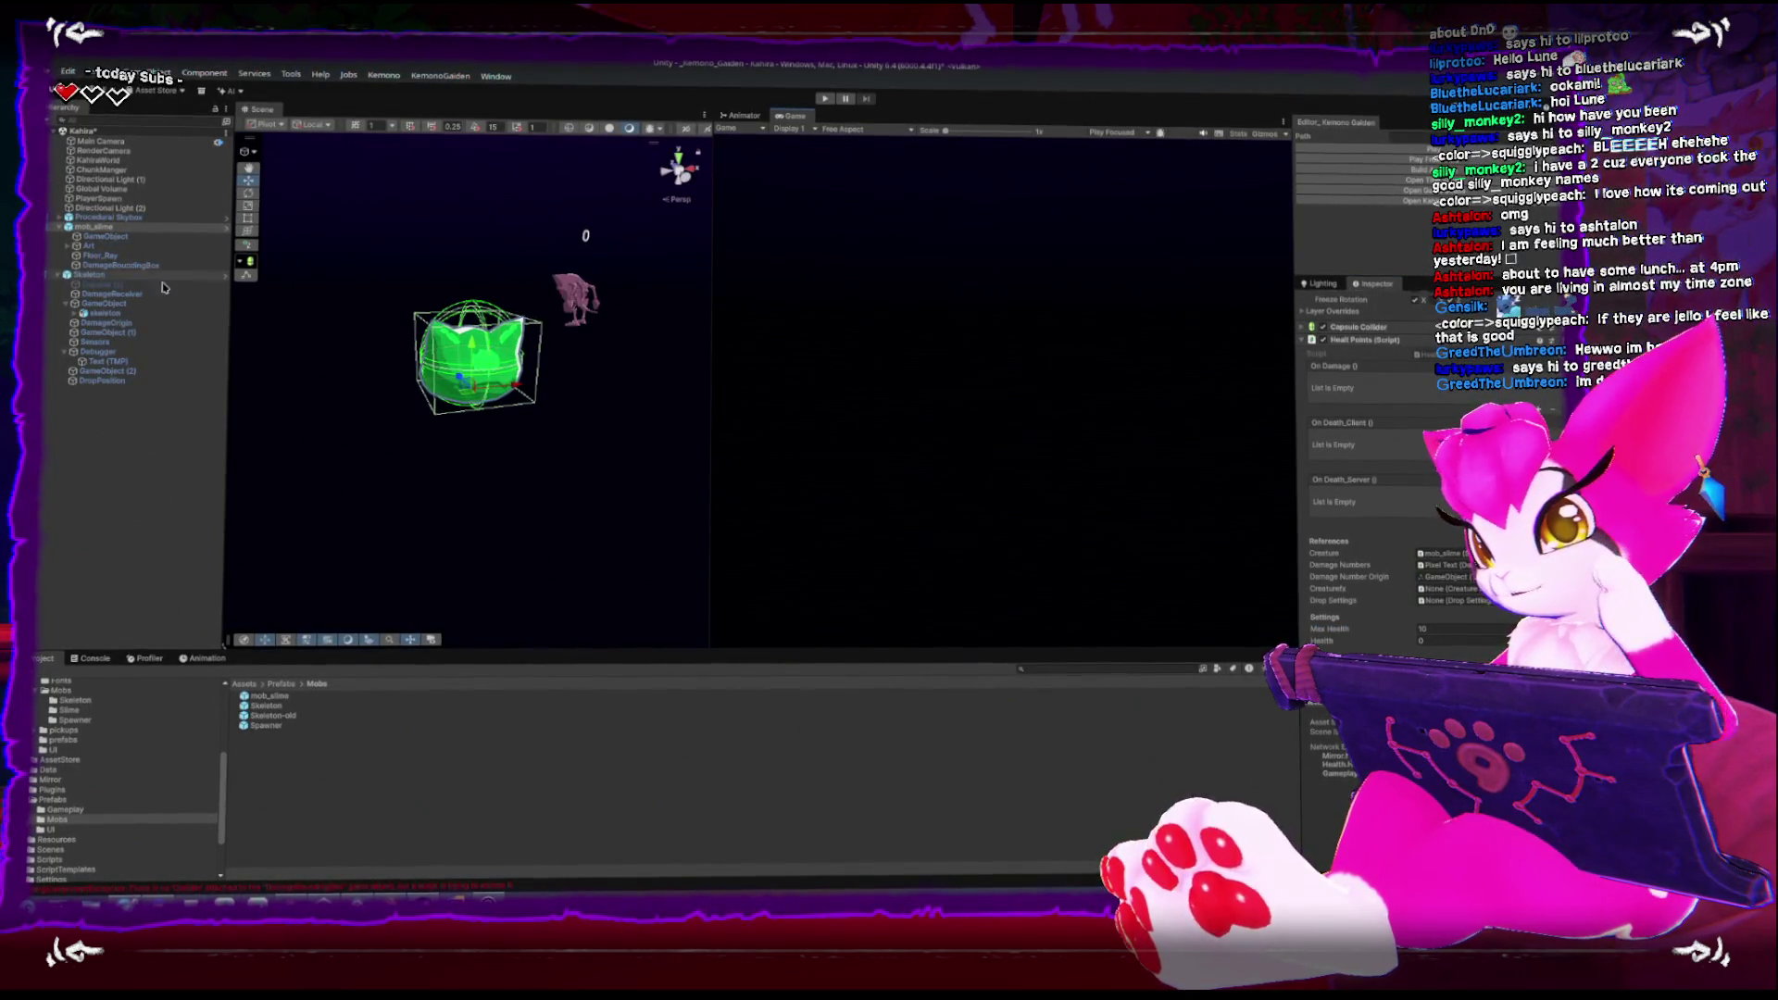
{"action": "left_click", "coordinate": [121, 350]}
{"action": "left_click", "coordinate": [114, 359]}
{"action": "left_click", "coordinate": [123, 349]}
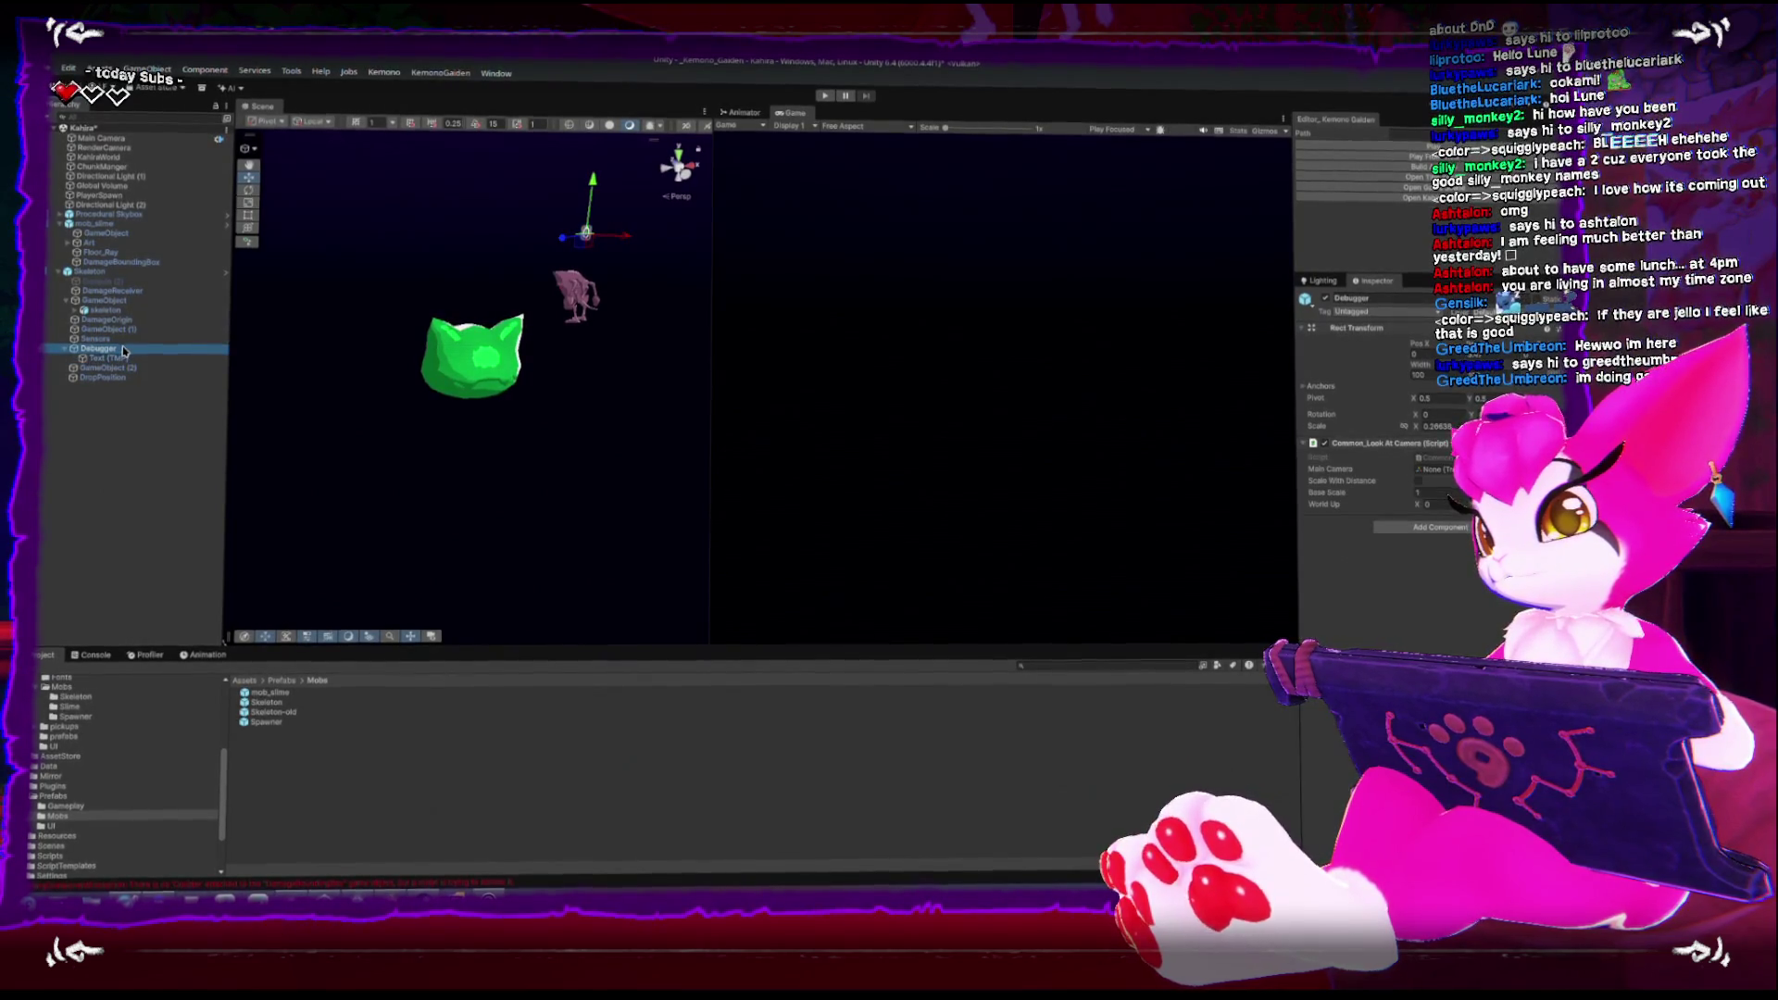
Duplicate the skeleton's Debugger as Debugger (1) under mob_slime and raise it higher
{"action": "key", "text": "ctrl+d"}
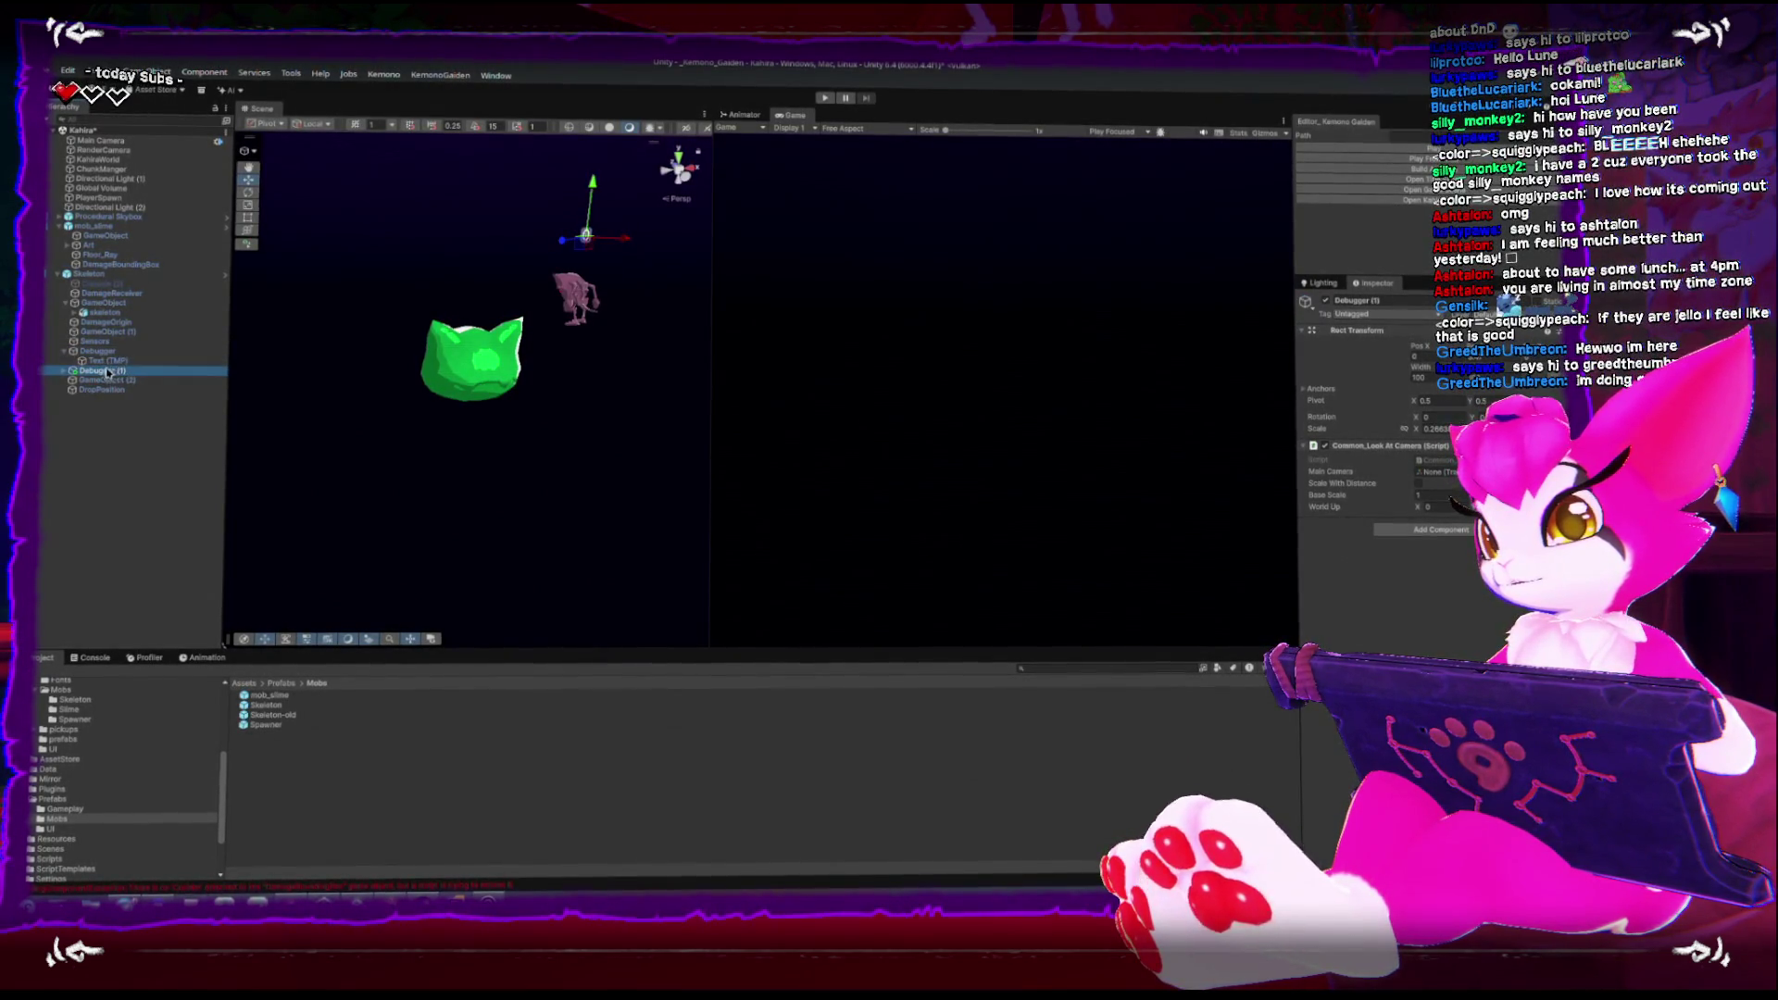
{"action": "mouse_move", "coordinate": [86, 375]}
{"action": "left_mouse_down"}
{"action": "mouse_move", "coordinate": [111, 314]}
{"action": "mouse_move", "coordinate": [102, 230]}
{"action": "left_mouse_up"}
{"action": "left_click", "coordinate": [104, 274]}
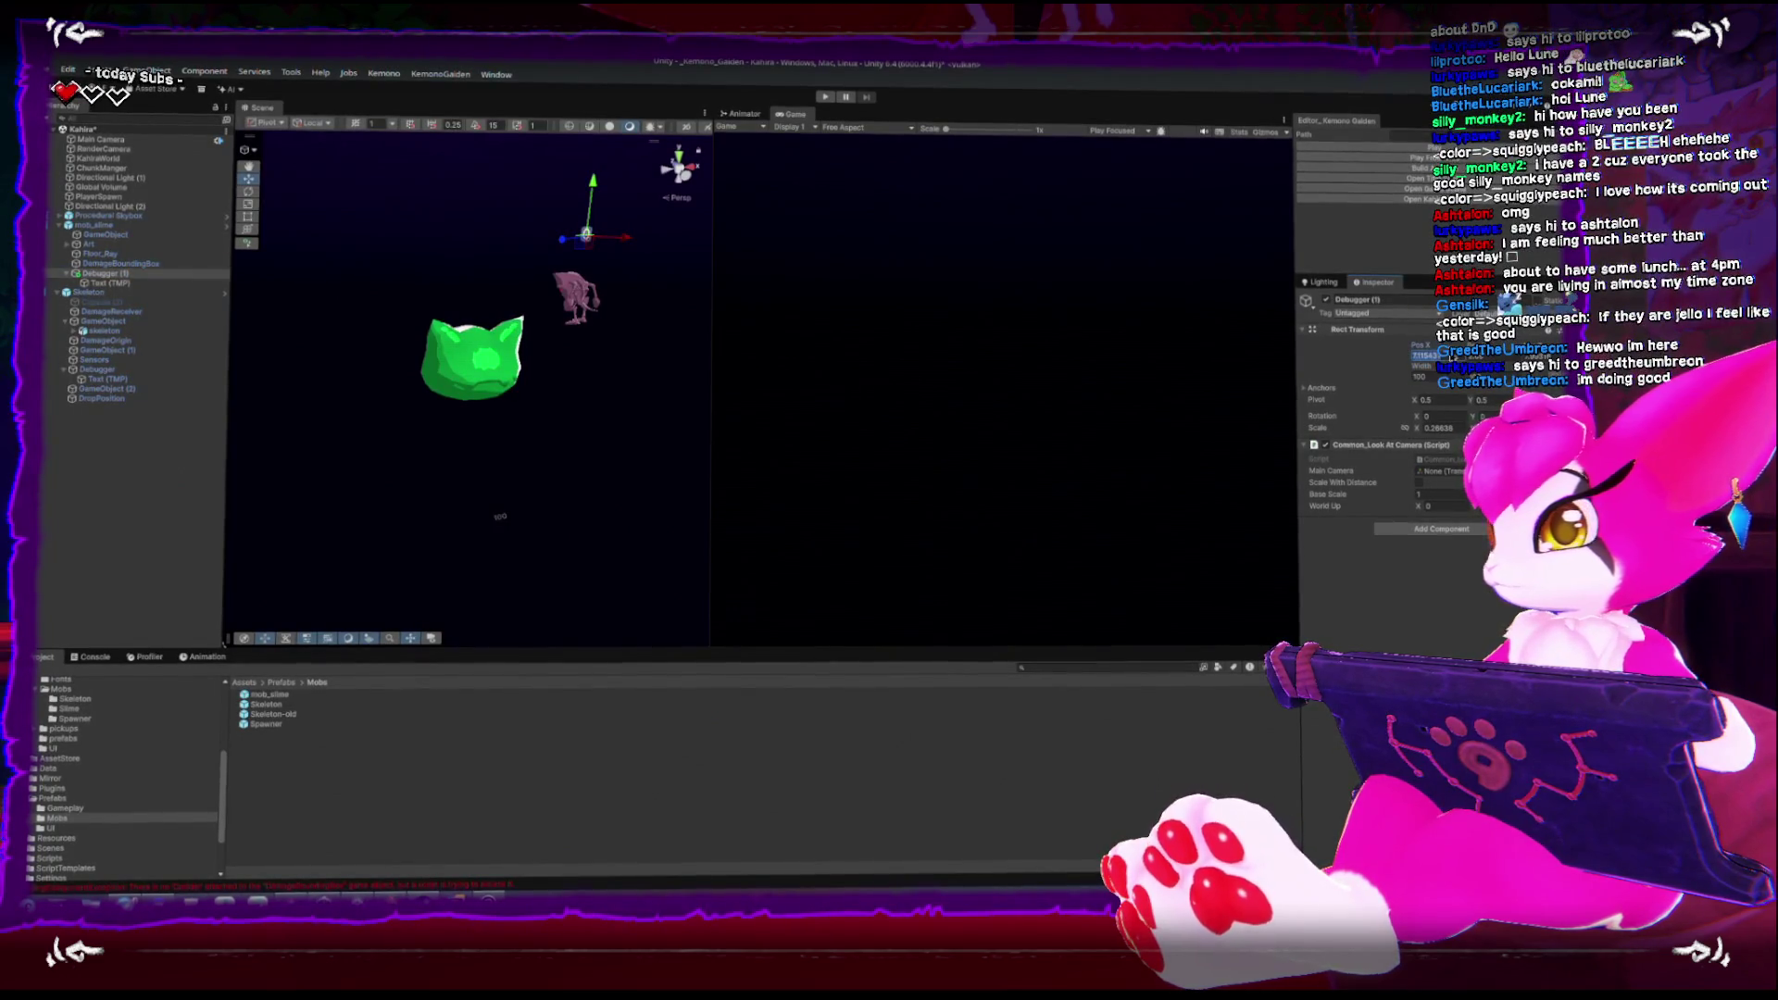
{"action": "key", "text": "Return"}
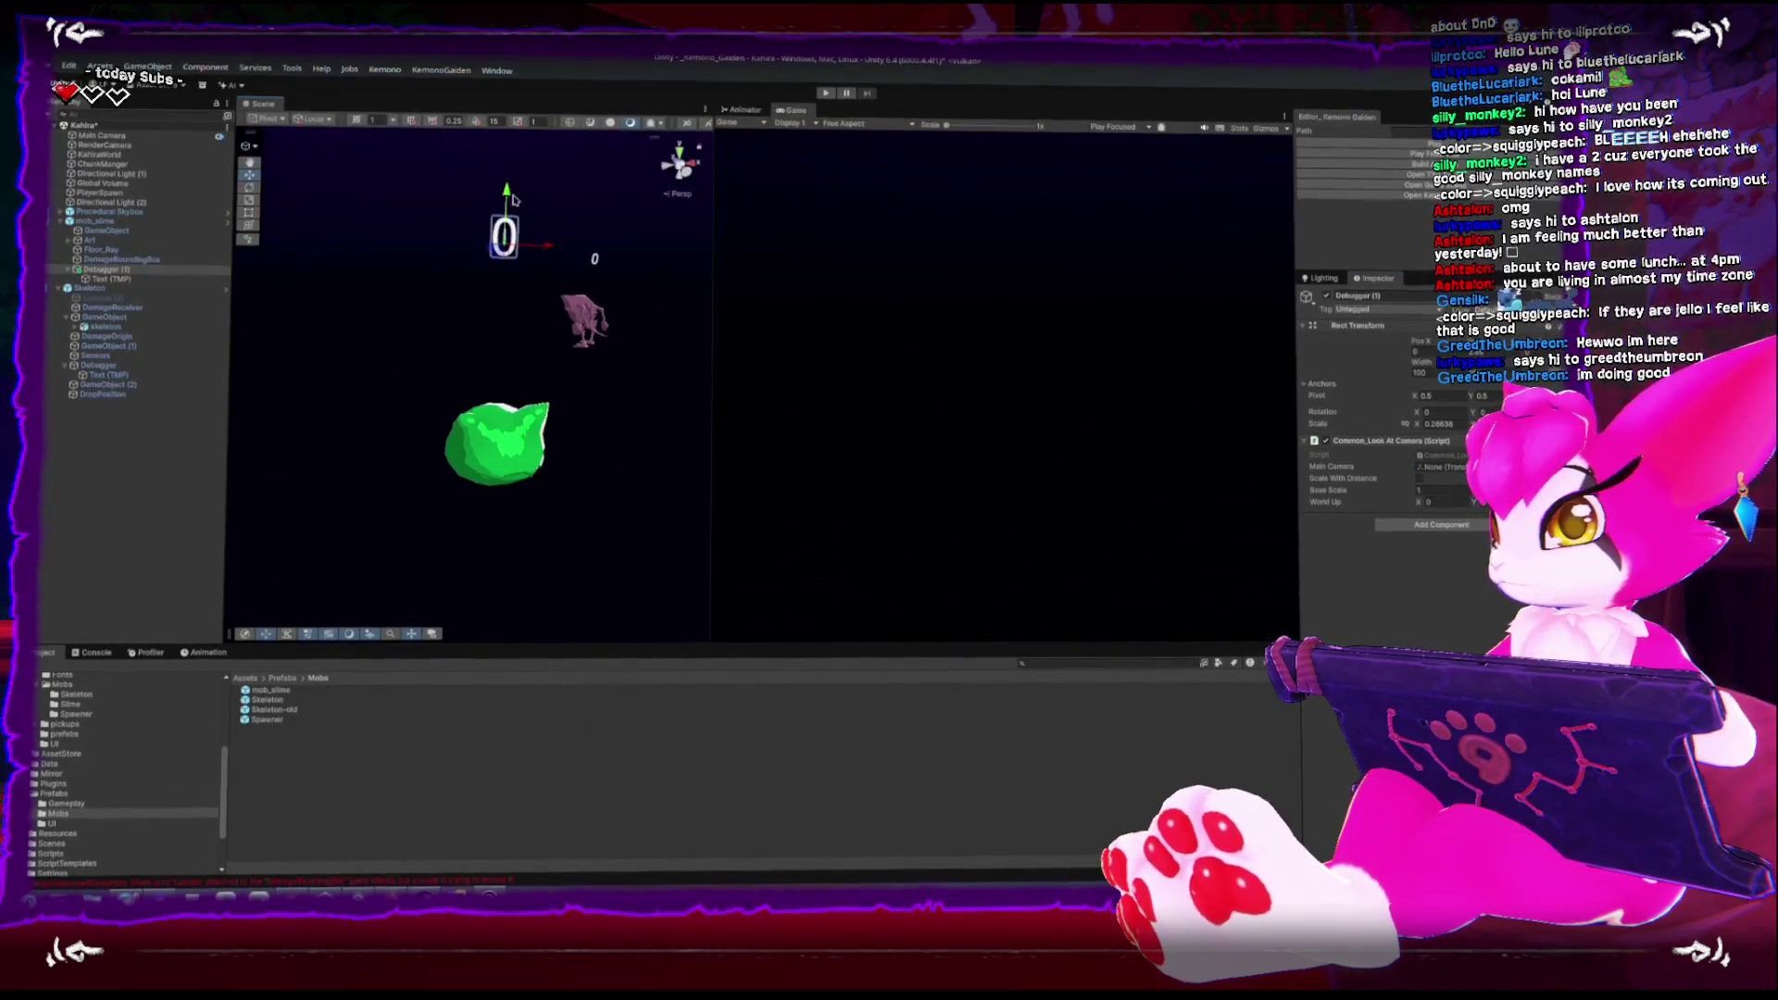
{"action": "left_click_drag", "start_coordinate": [500, 299], "coordinate": [500, 291]}
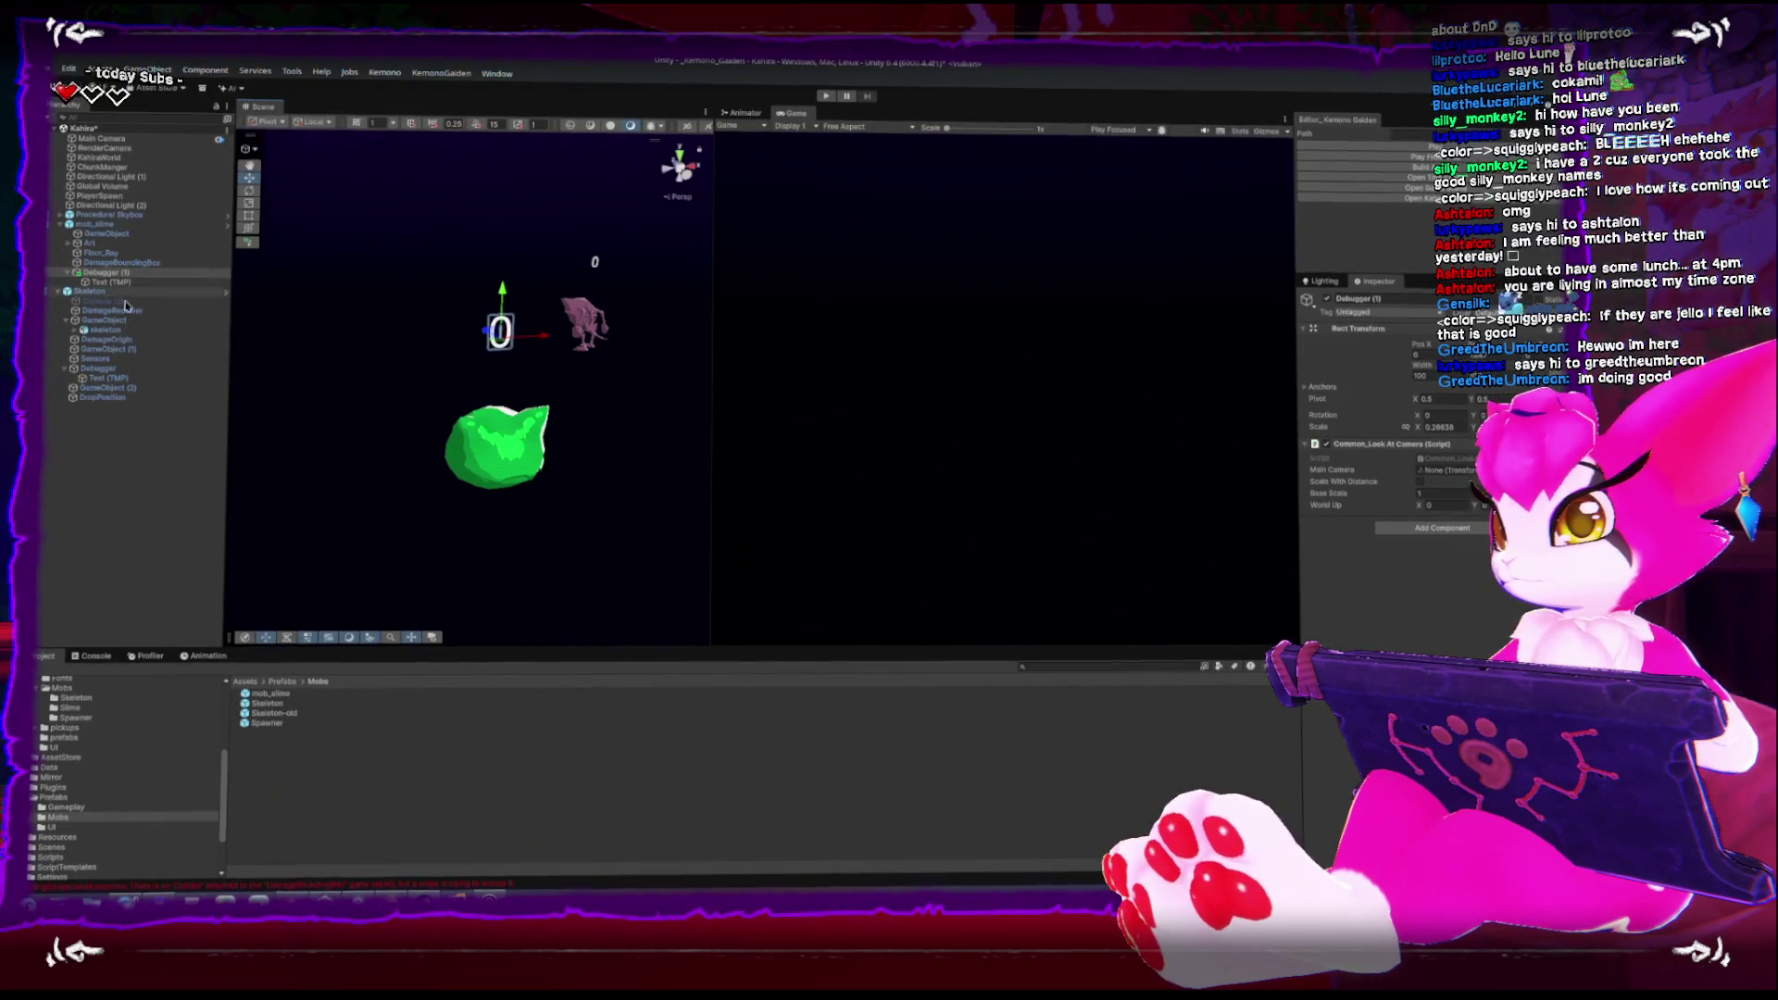
Link mob_slime's health to the new Text (TMP) Hp field, review overrides, and enter play mode
{"action": "left_click", "coordinate": [110, 376]}
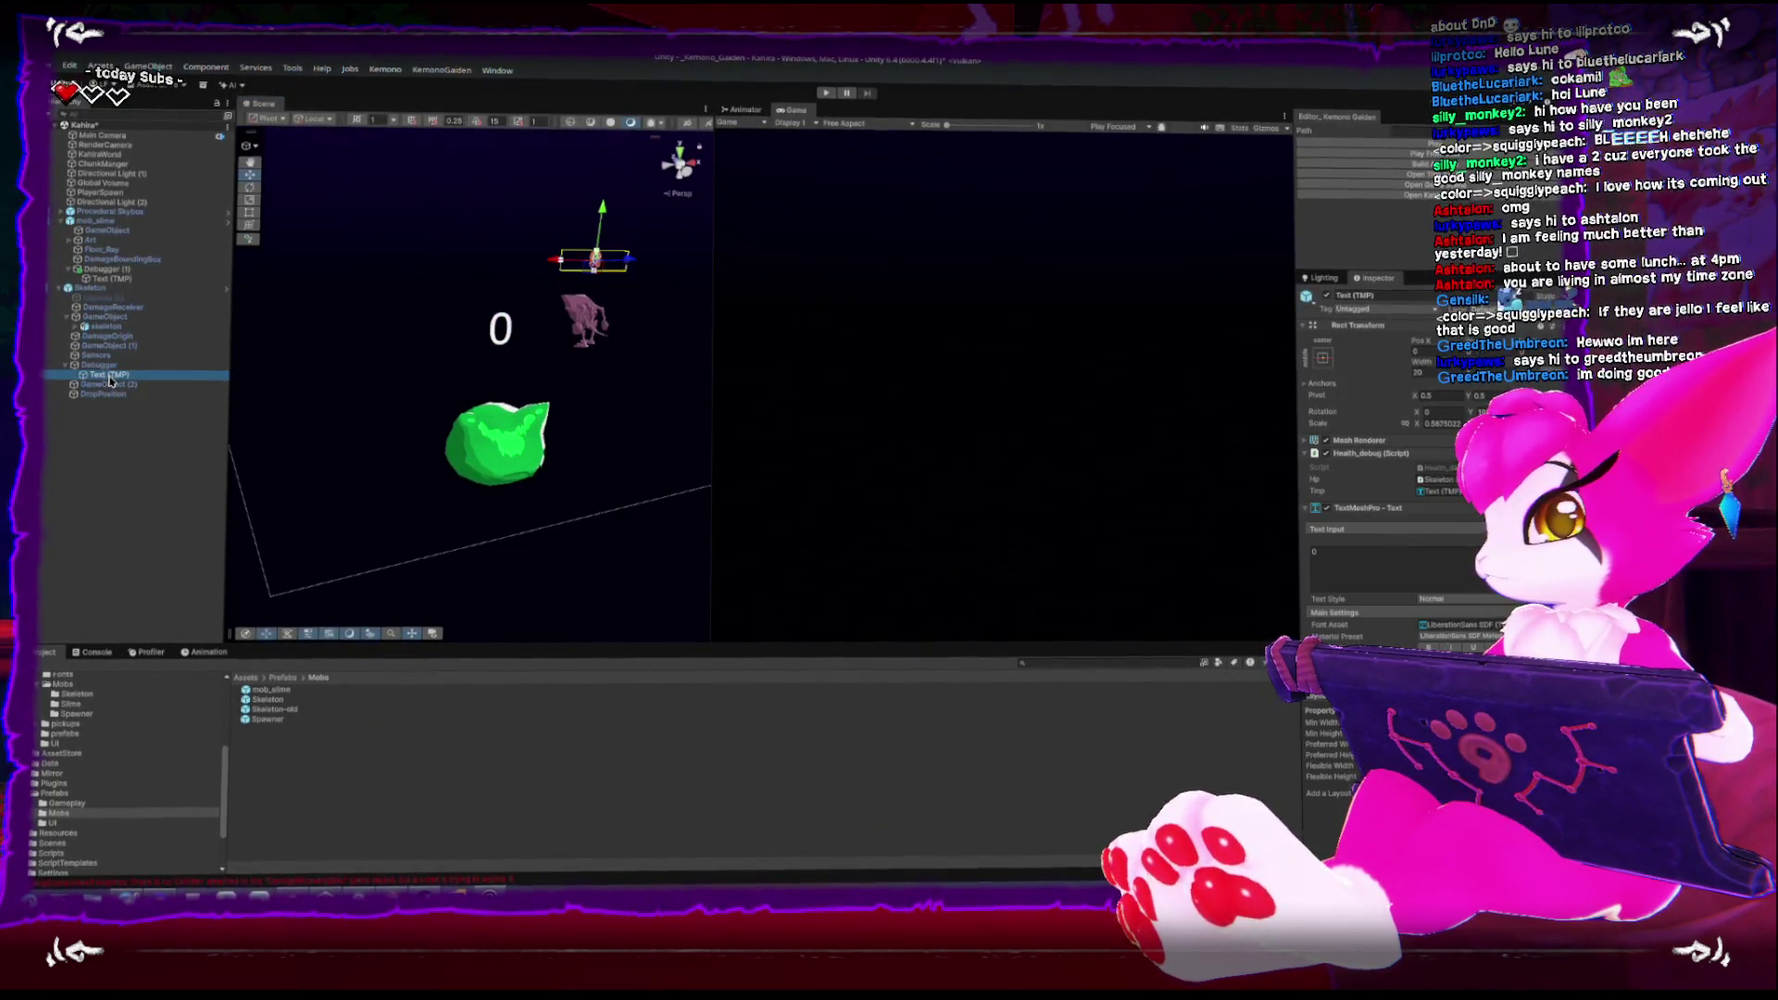
{"action": "left_click", "coordinate": [110, 277]}
{"action": "left_click_drag", "start_coordinate": [879, 422], "coordinate": [1438, 482]}
{"action": "scroll", "coordinate": [1438, 483], "scroll_direction": "down", "scroll_amount": 5}
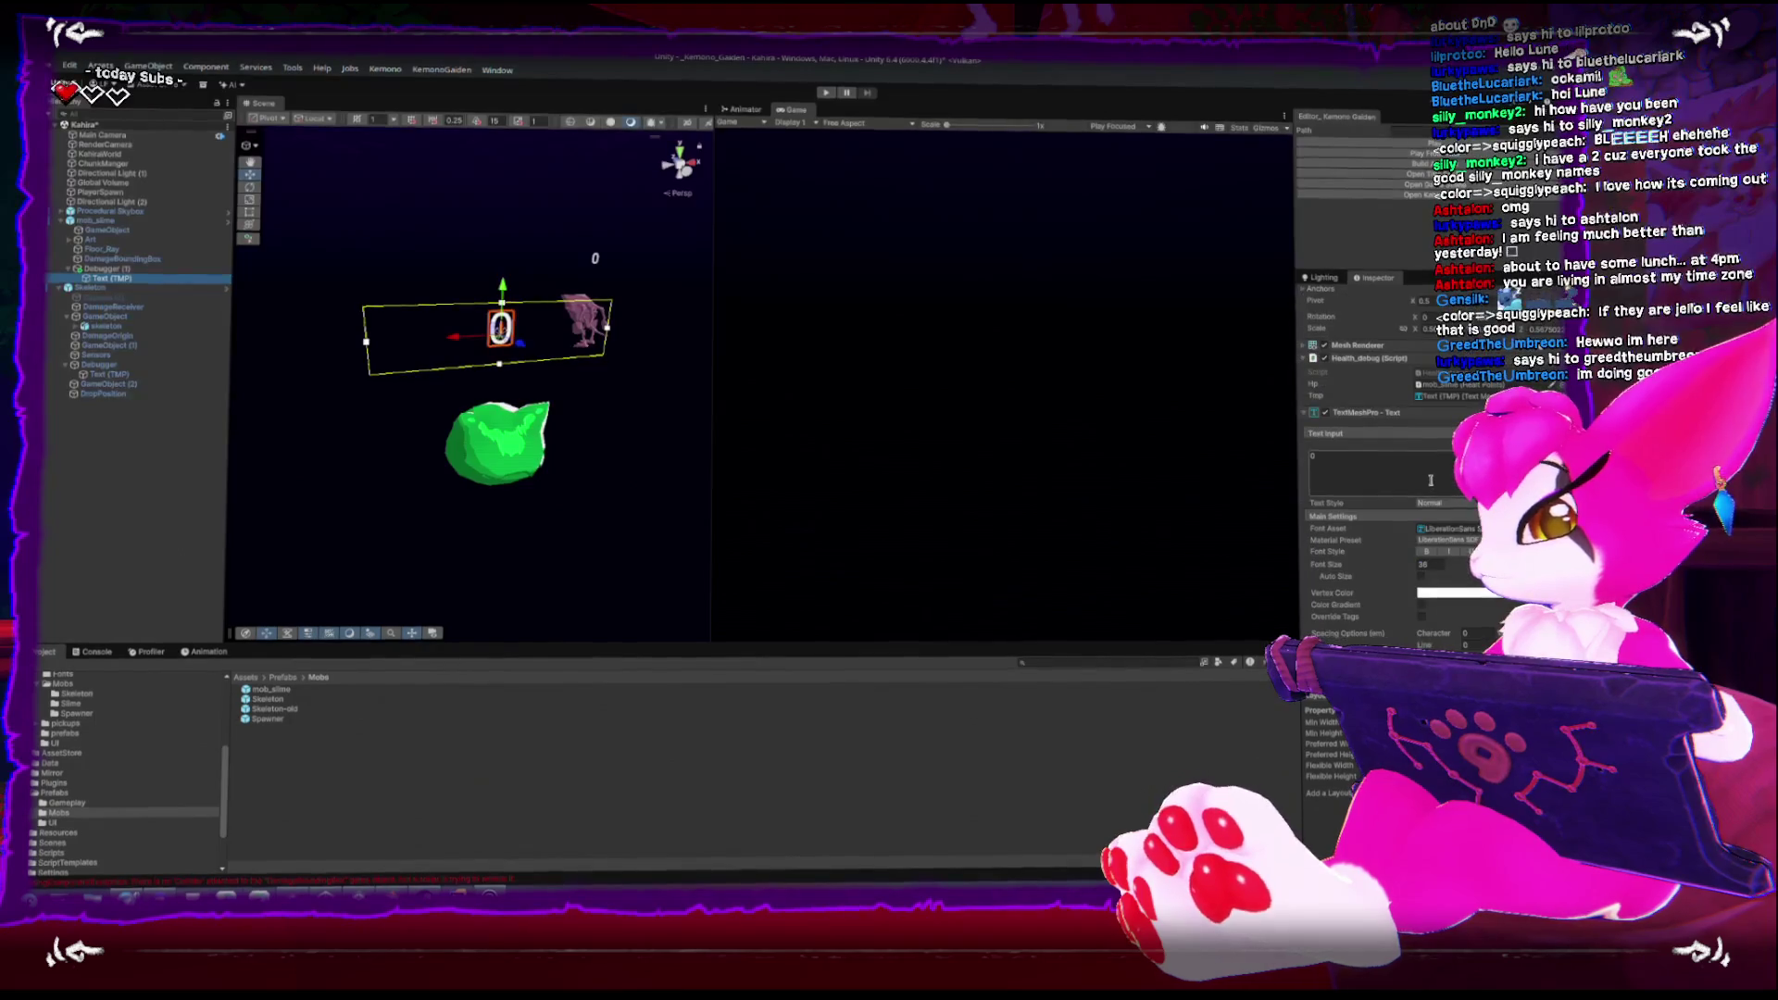
{"action": "left_click", "coordinate": [139, 222]}
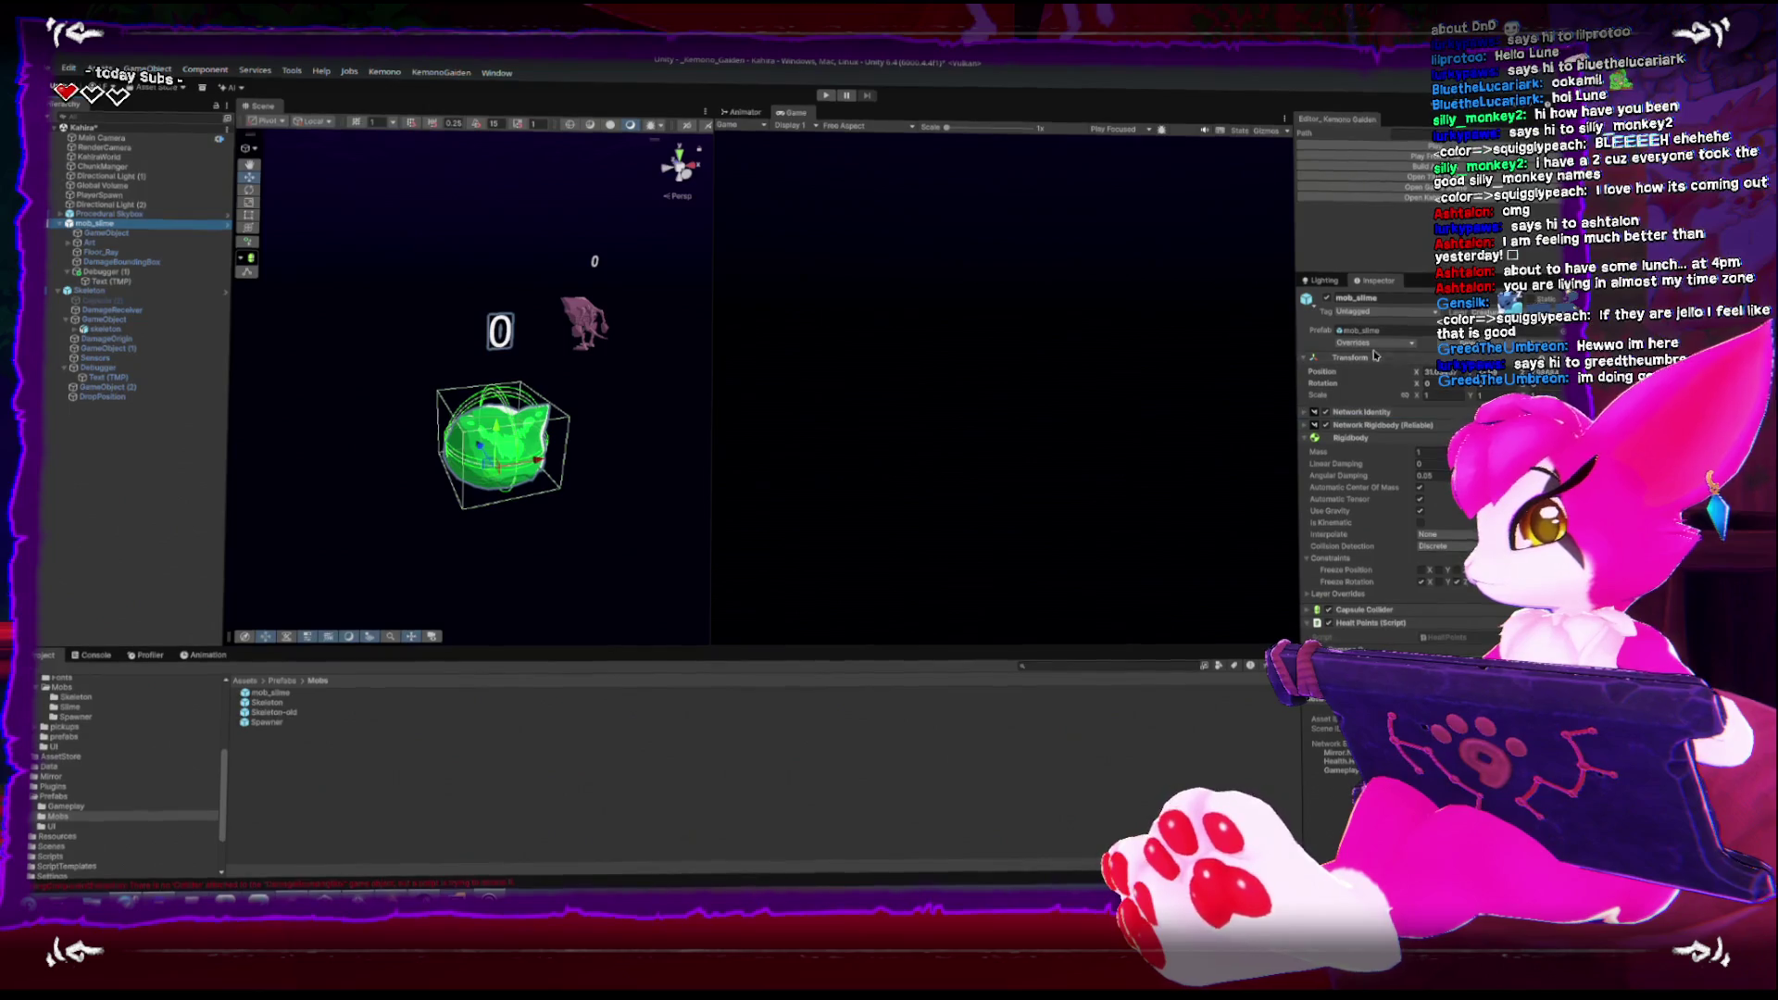
{"action": "left_click", "coordinate": [1374, 342]}
{"action": "left_click", "coordinate": [1005, 364]}
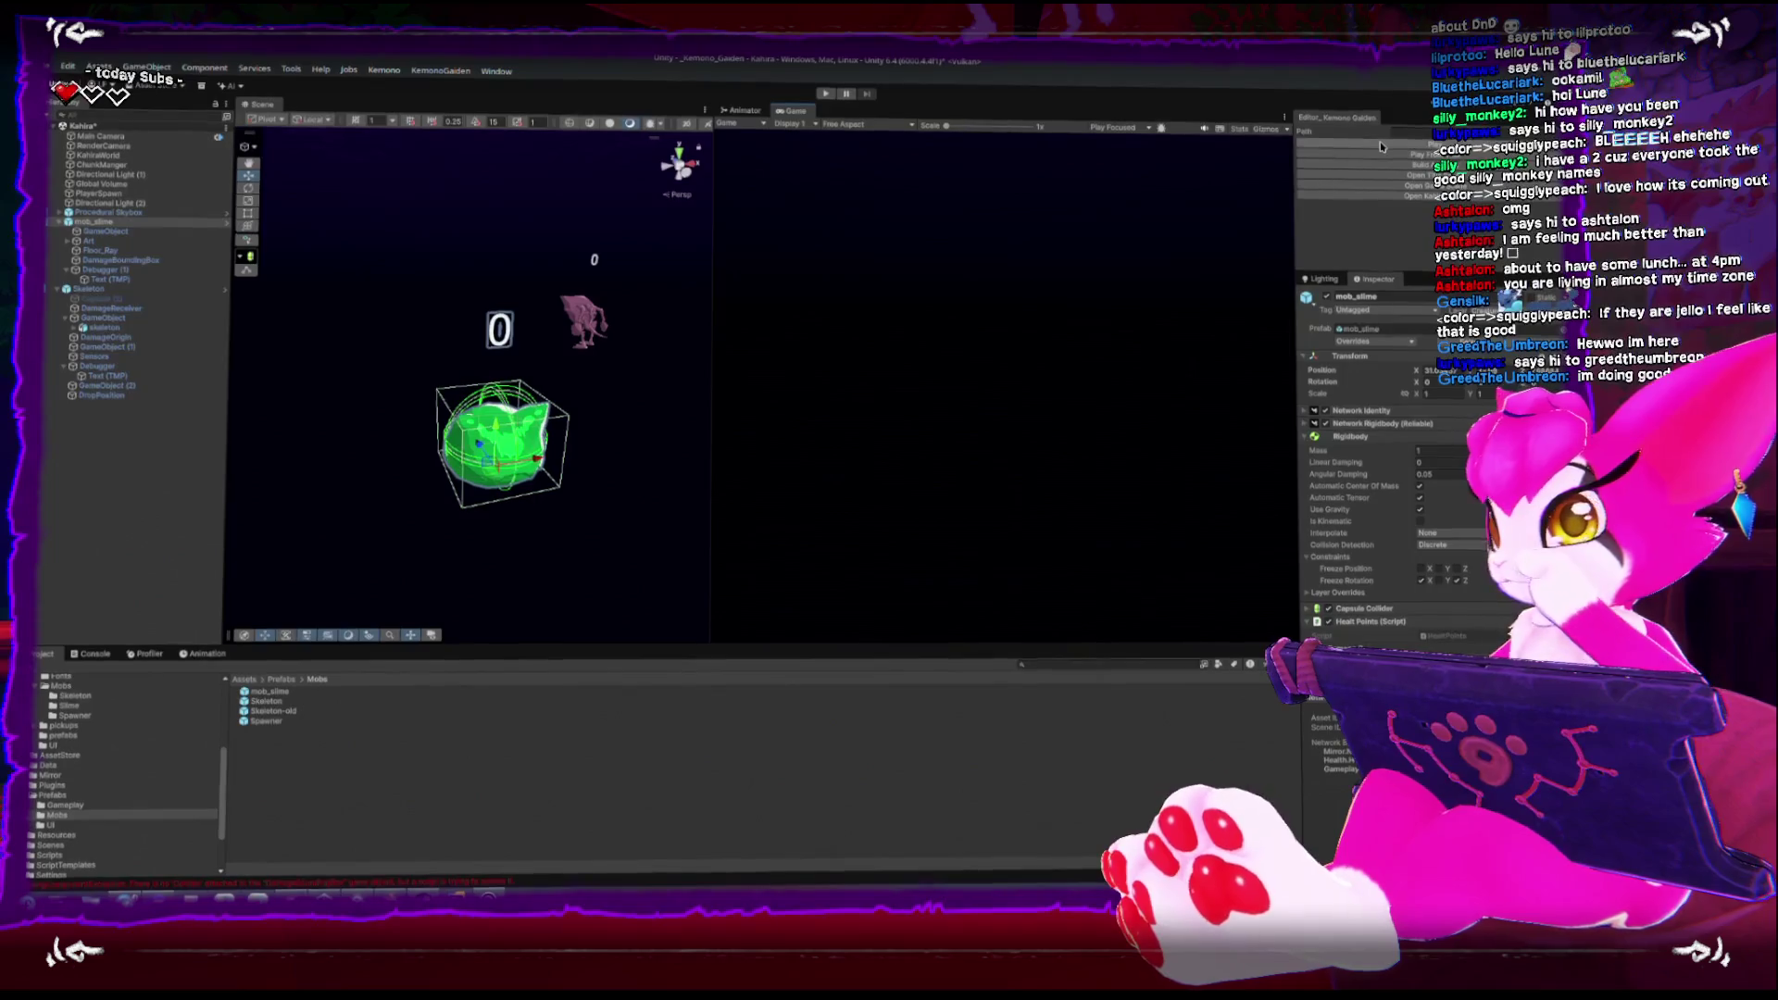
{"action": "key", "text": "ctrl+p"}
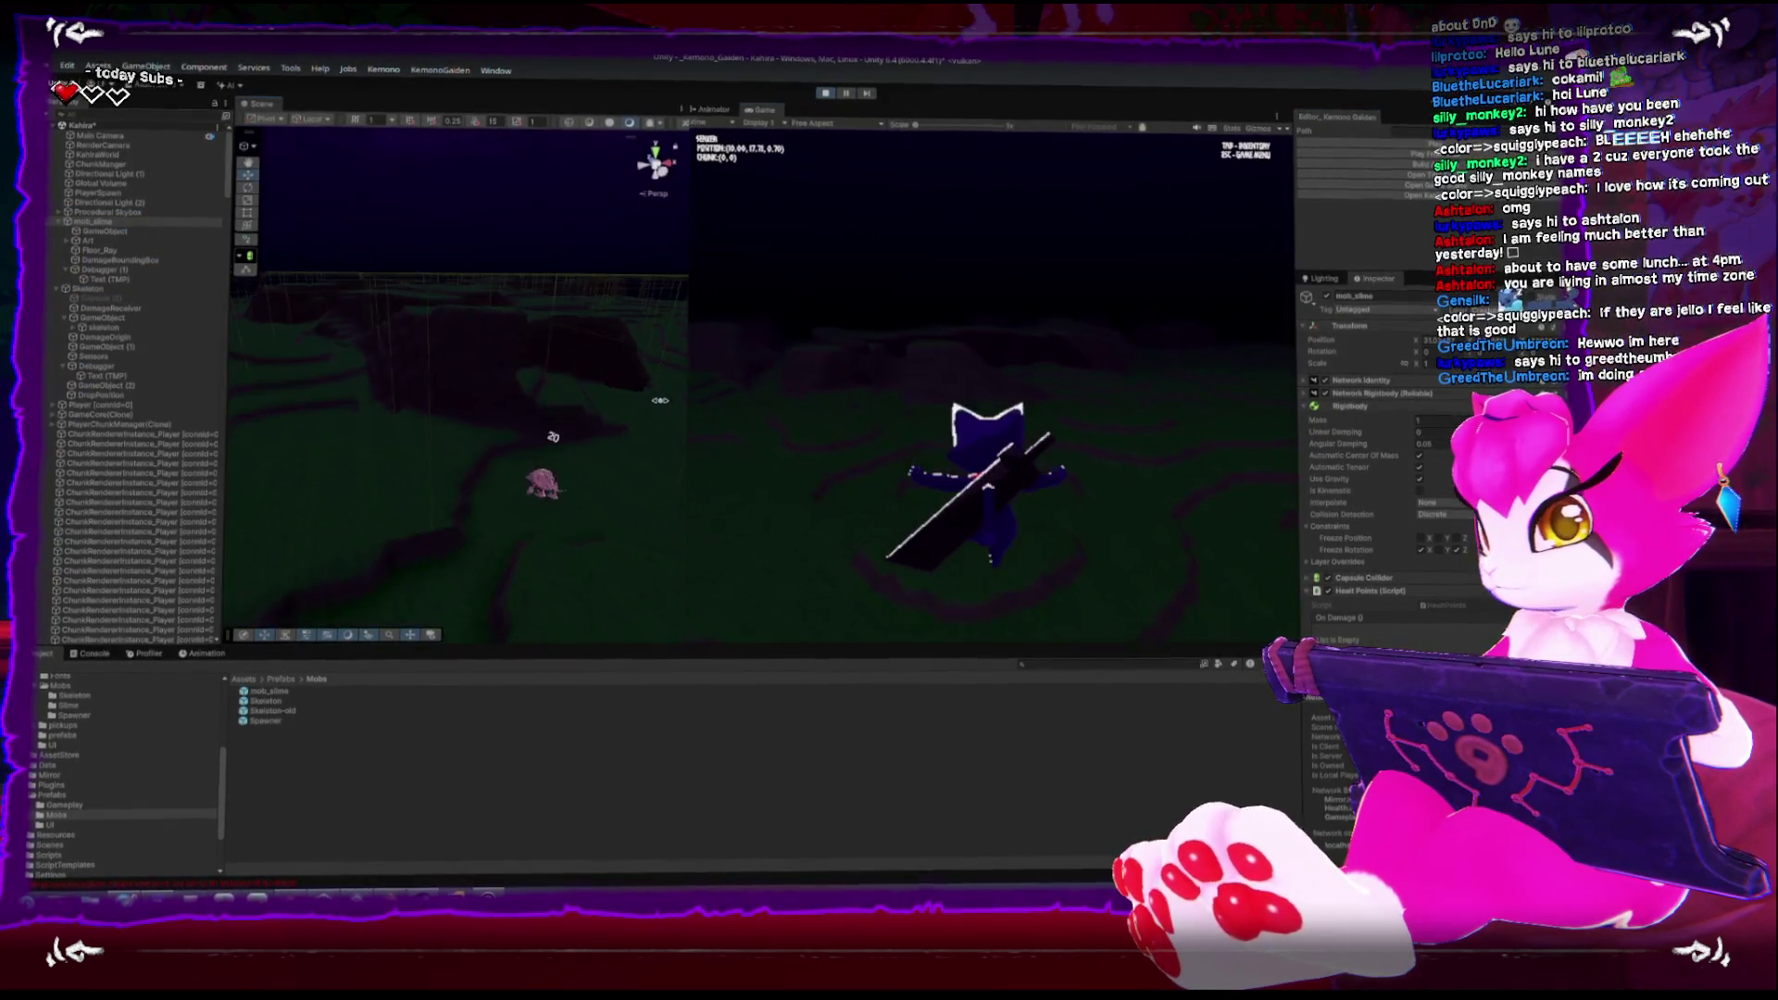
Widen the game view and attack the slime down to 0 and the skeleton to 13
{"action": "left_click_drag", "start_coordinate": [710, 398], "coordinate": [520, 399]}
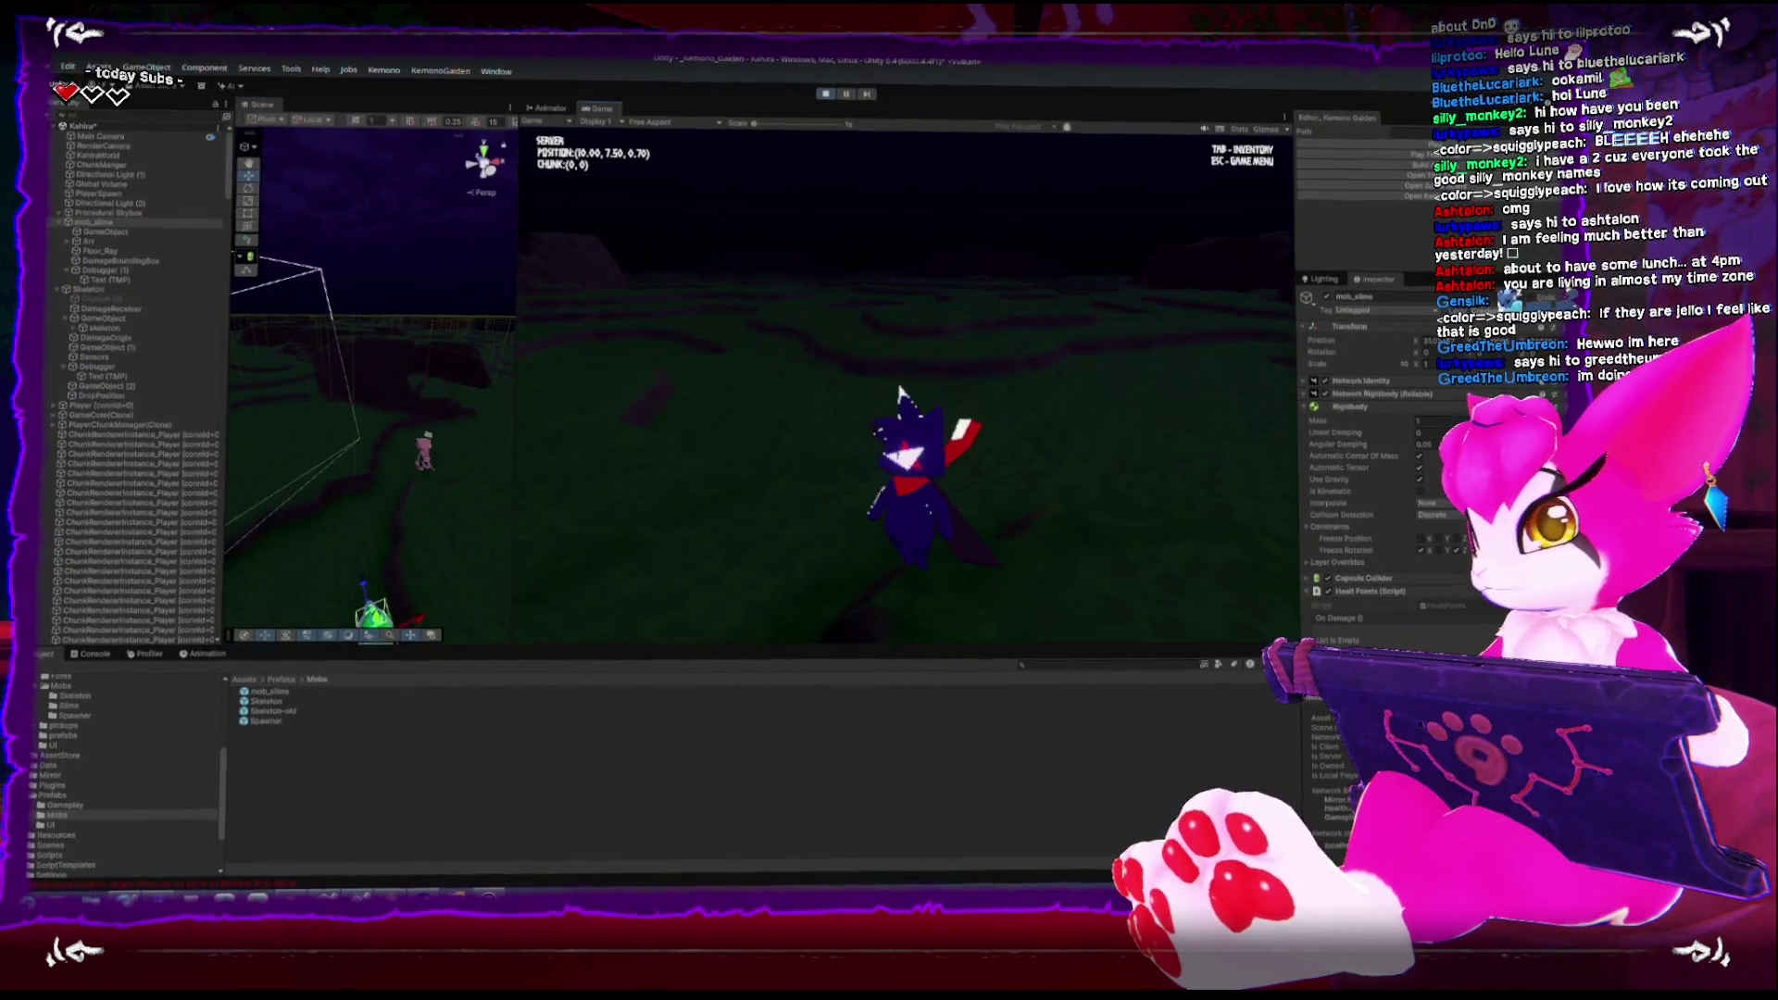
{"action": "key", "text": "w"}
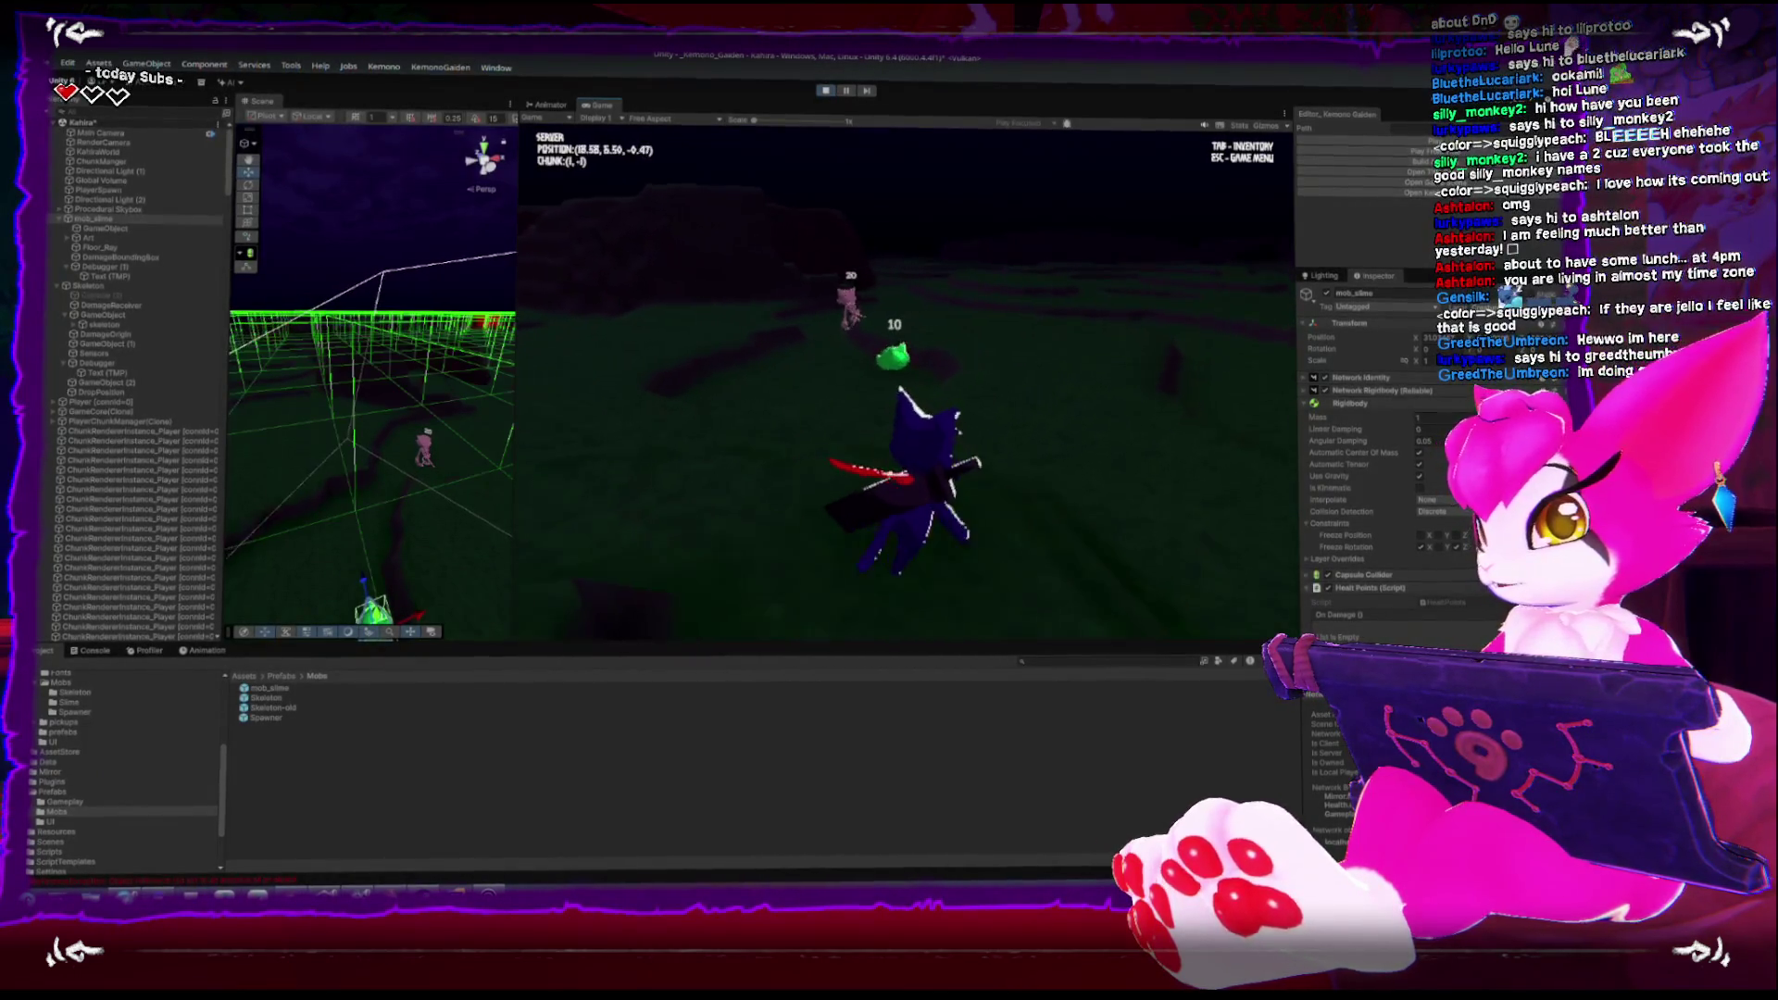
{"action": "key", "text": "w"}
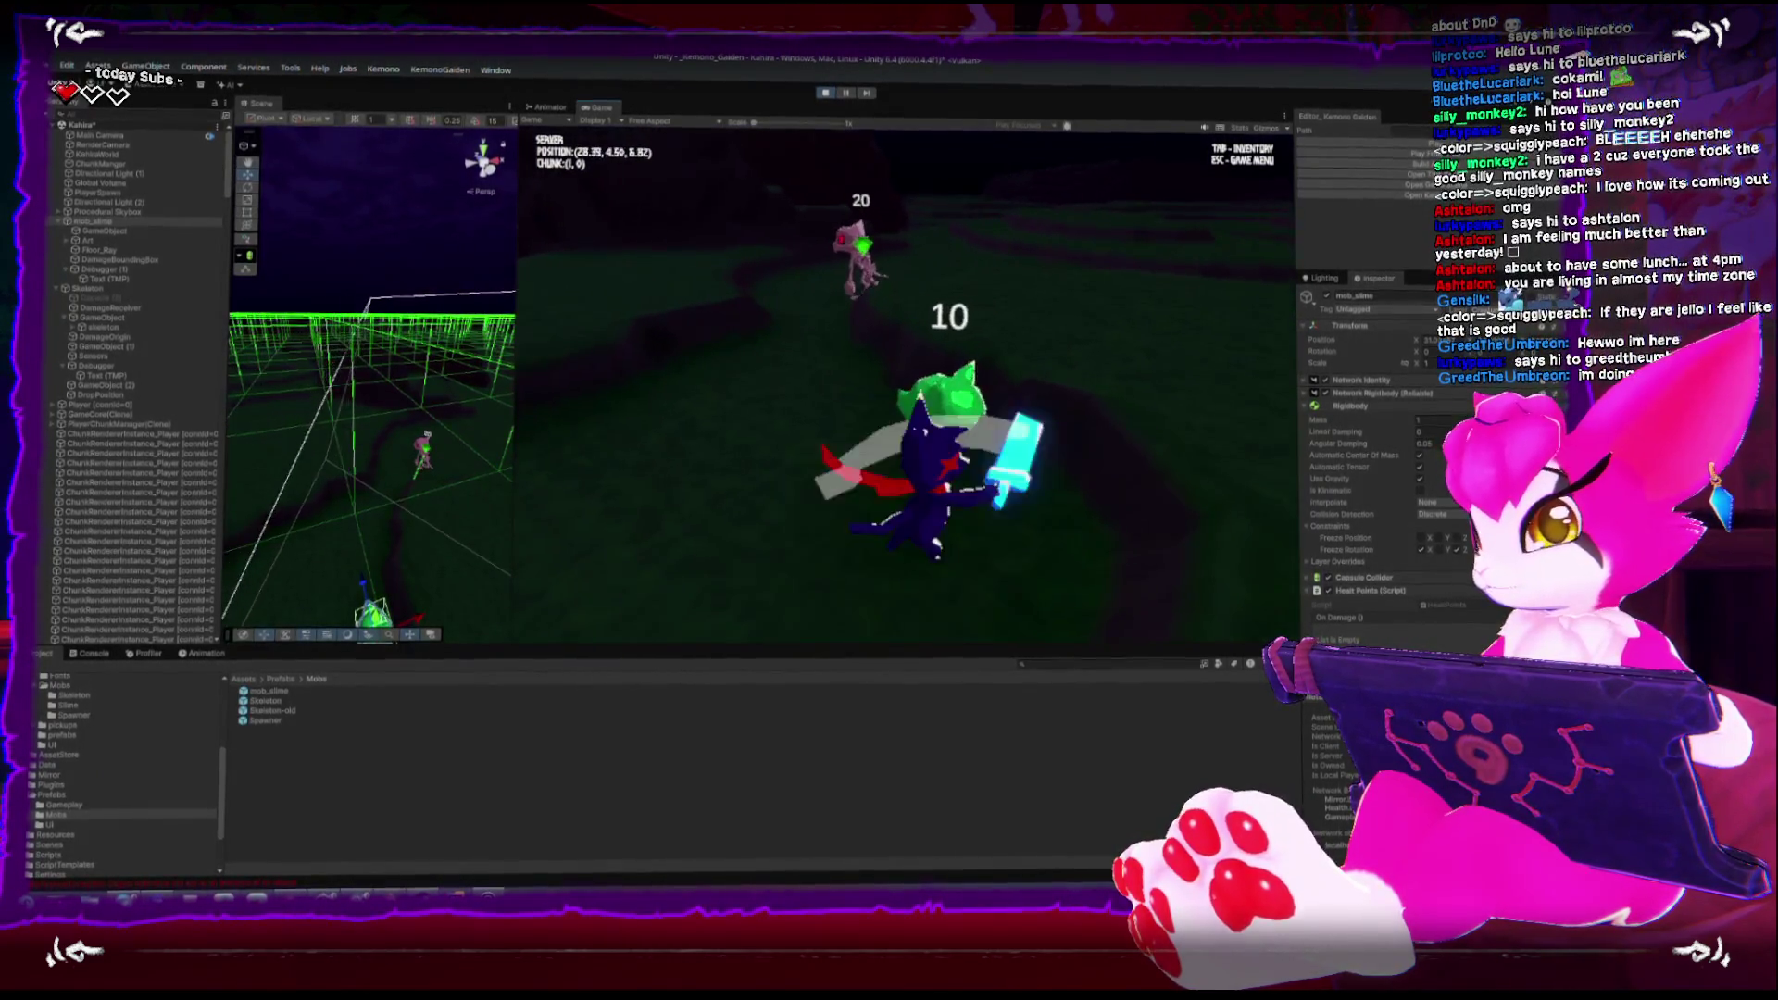
{"action": "key", "text": "w"}
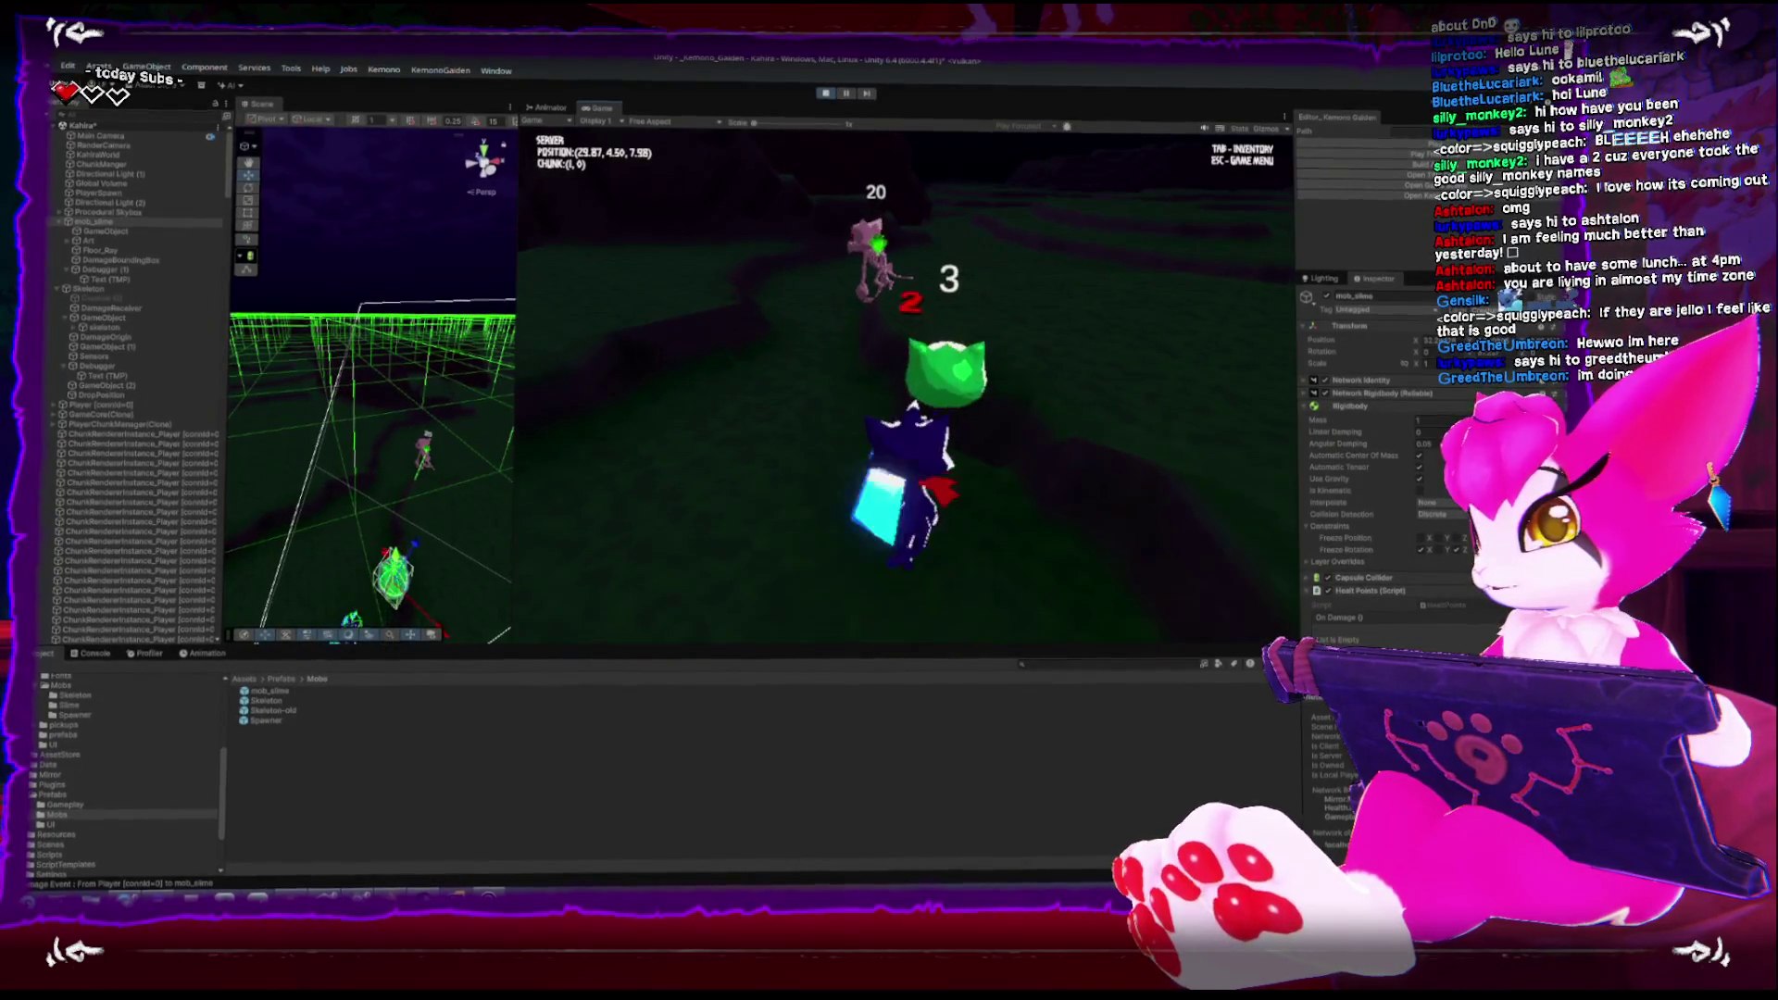
{"action": "key", "text": "w"}
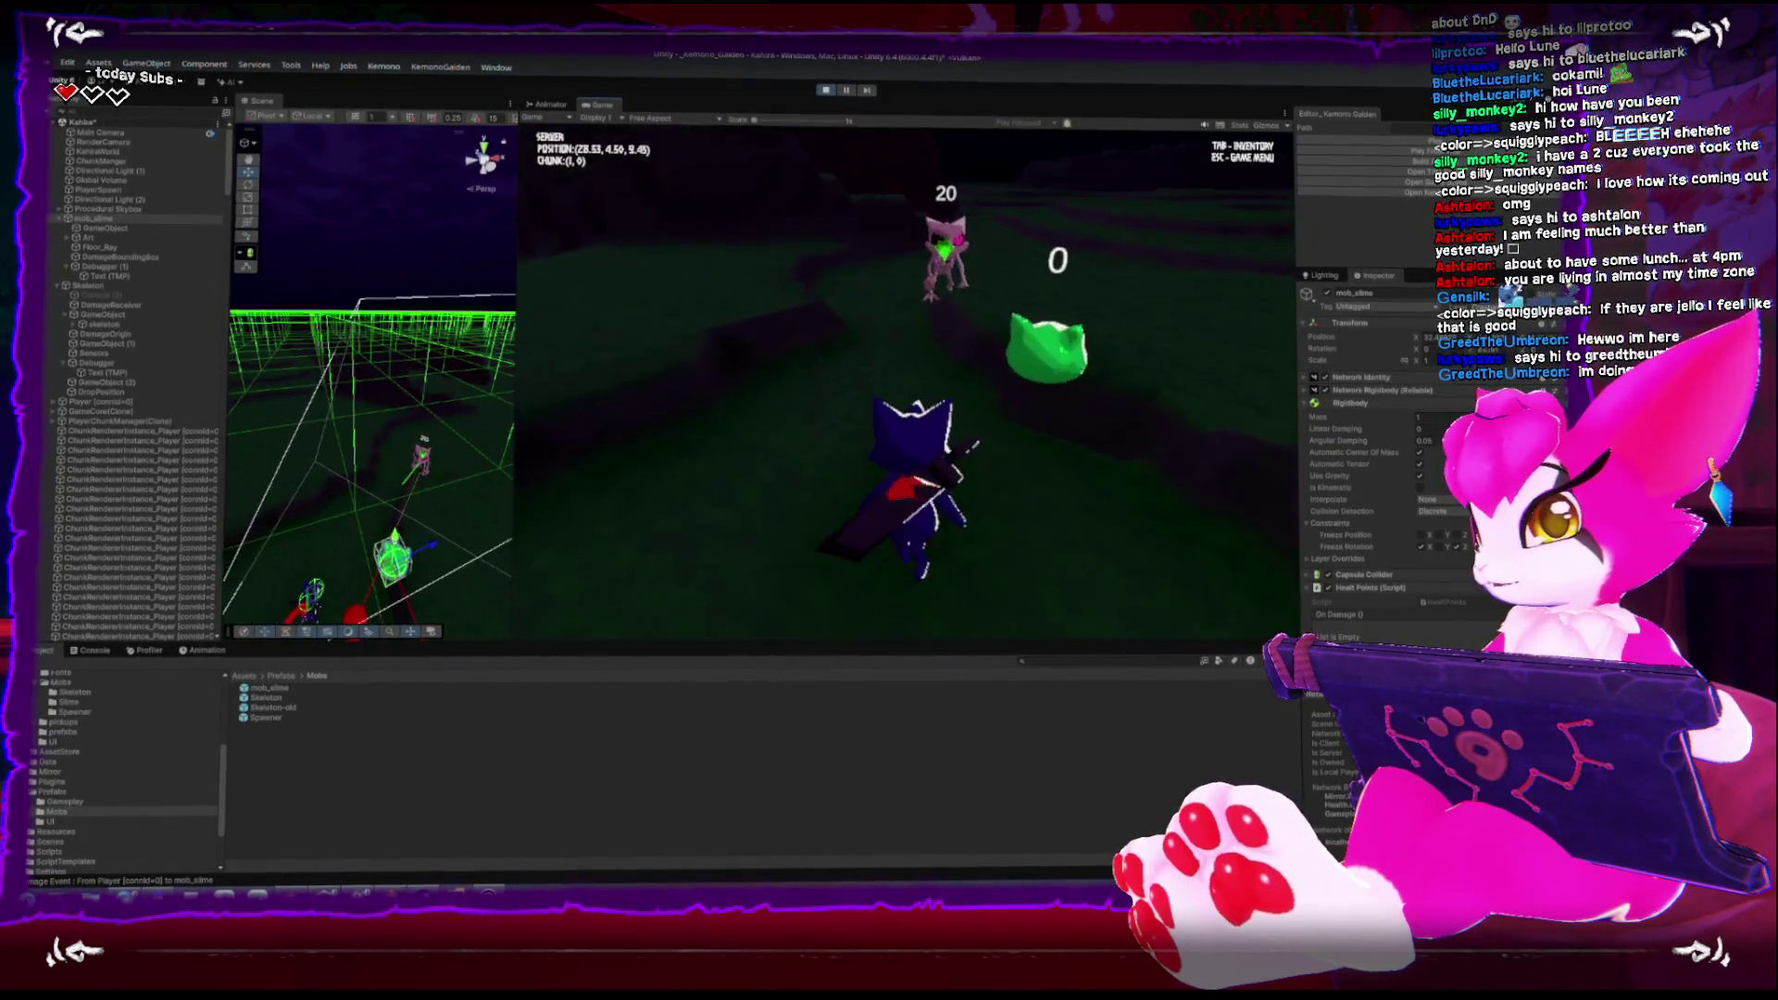
{"action": "key", "text": "w"}
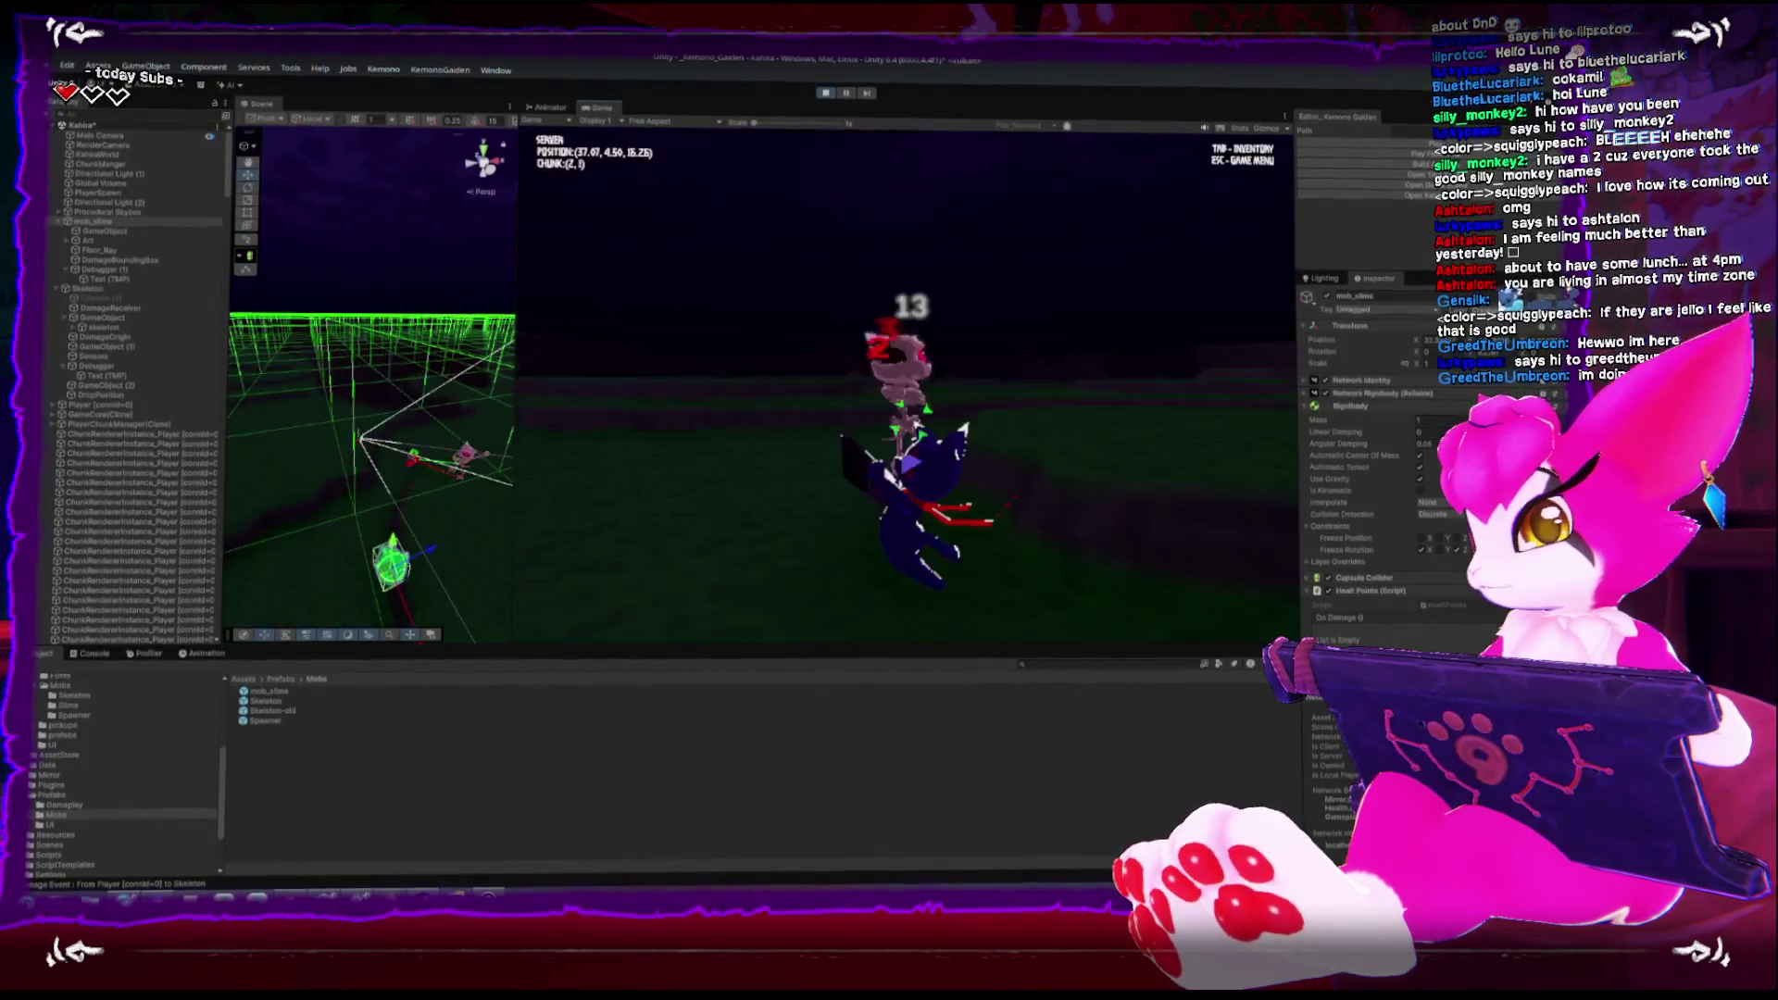
Keep fighting the skeleton to 0, then open the pause menu and exit play mode
{"action": "key", "text": "w"}
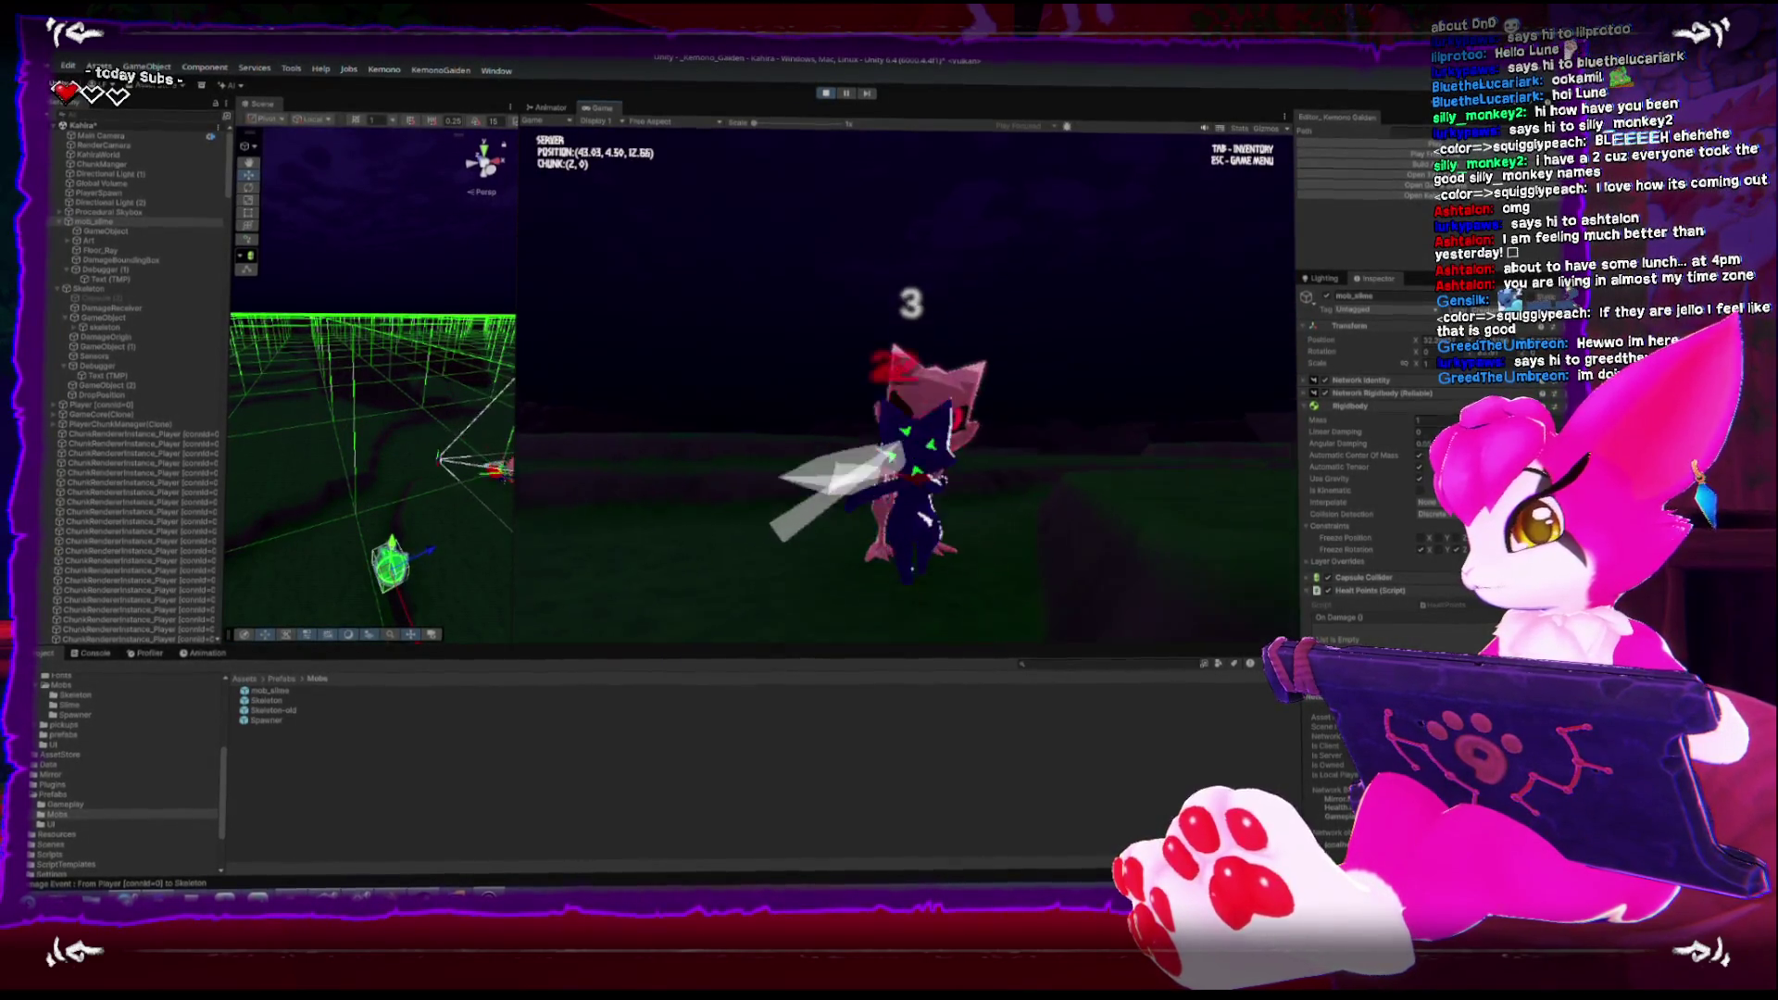
{"action": "key", "text": "w"}
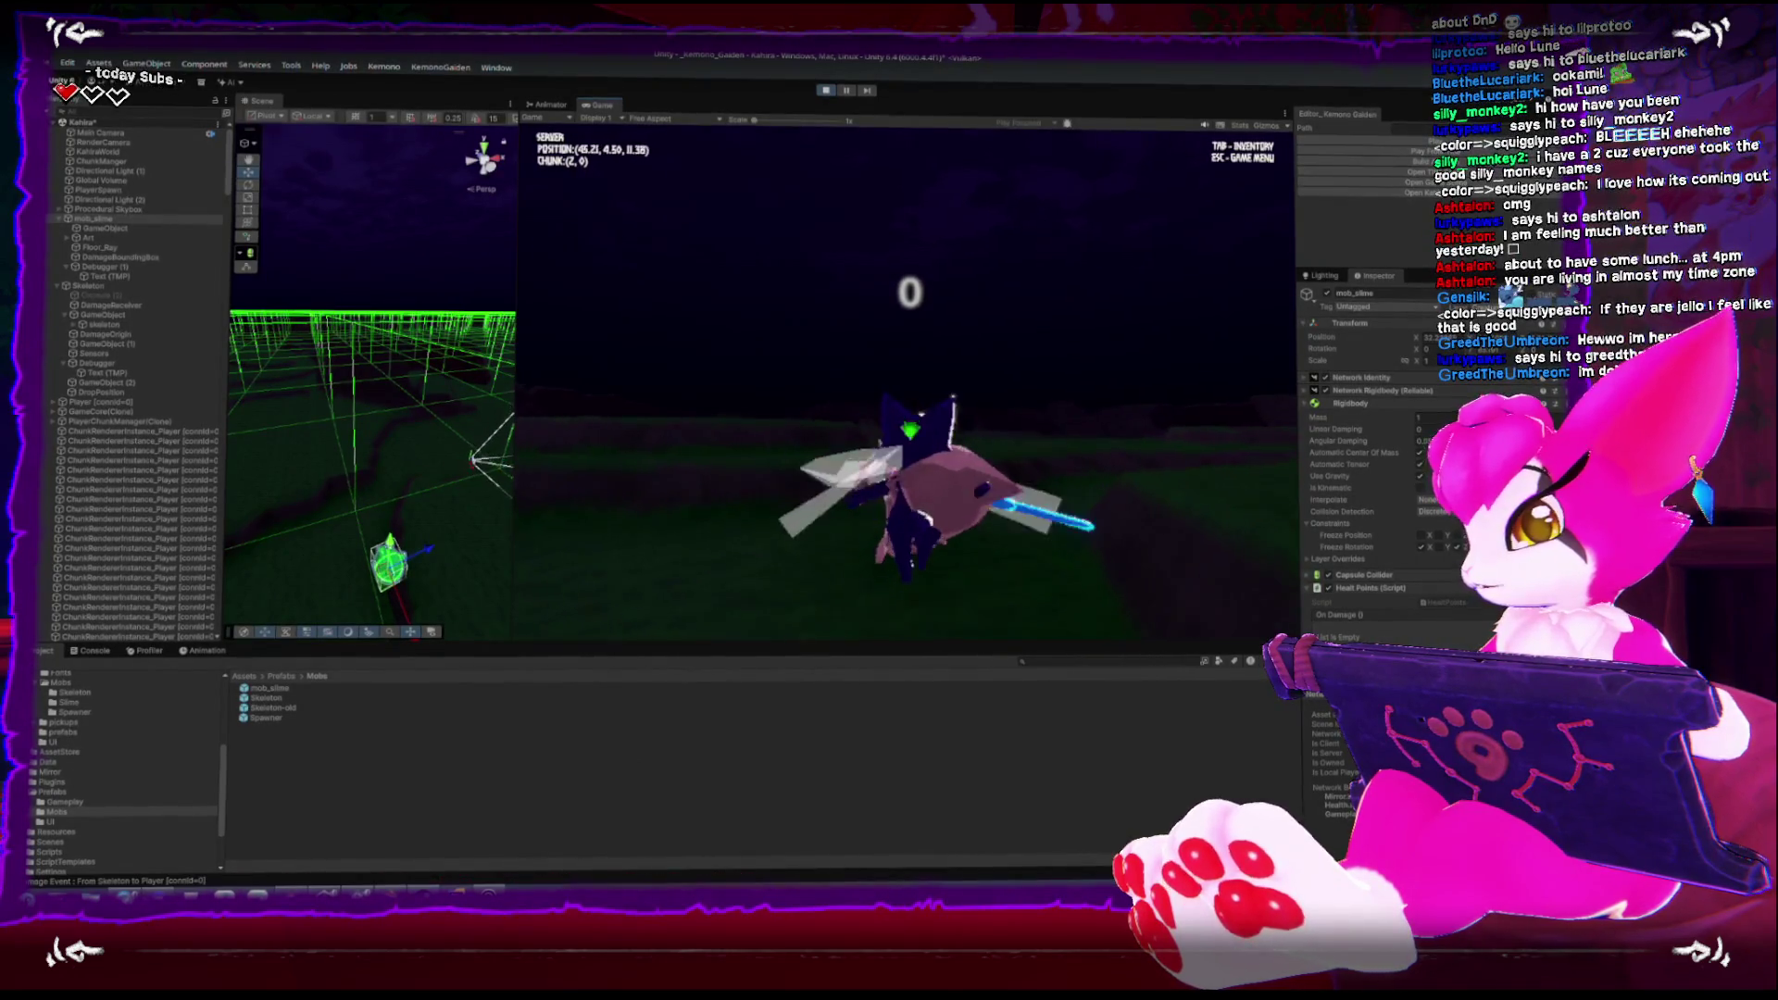
{"action": "key", "text": "w"}
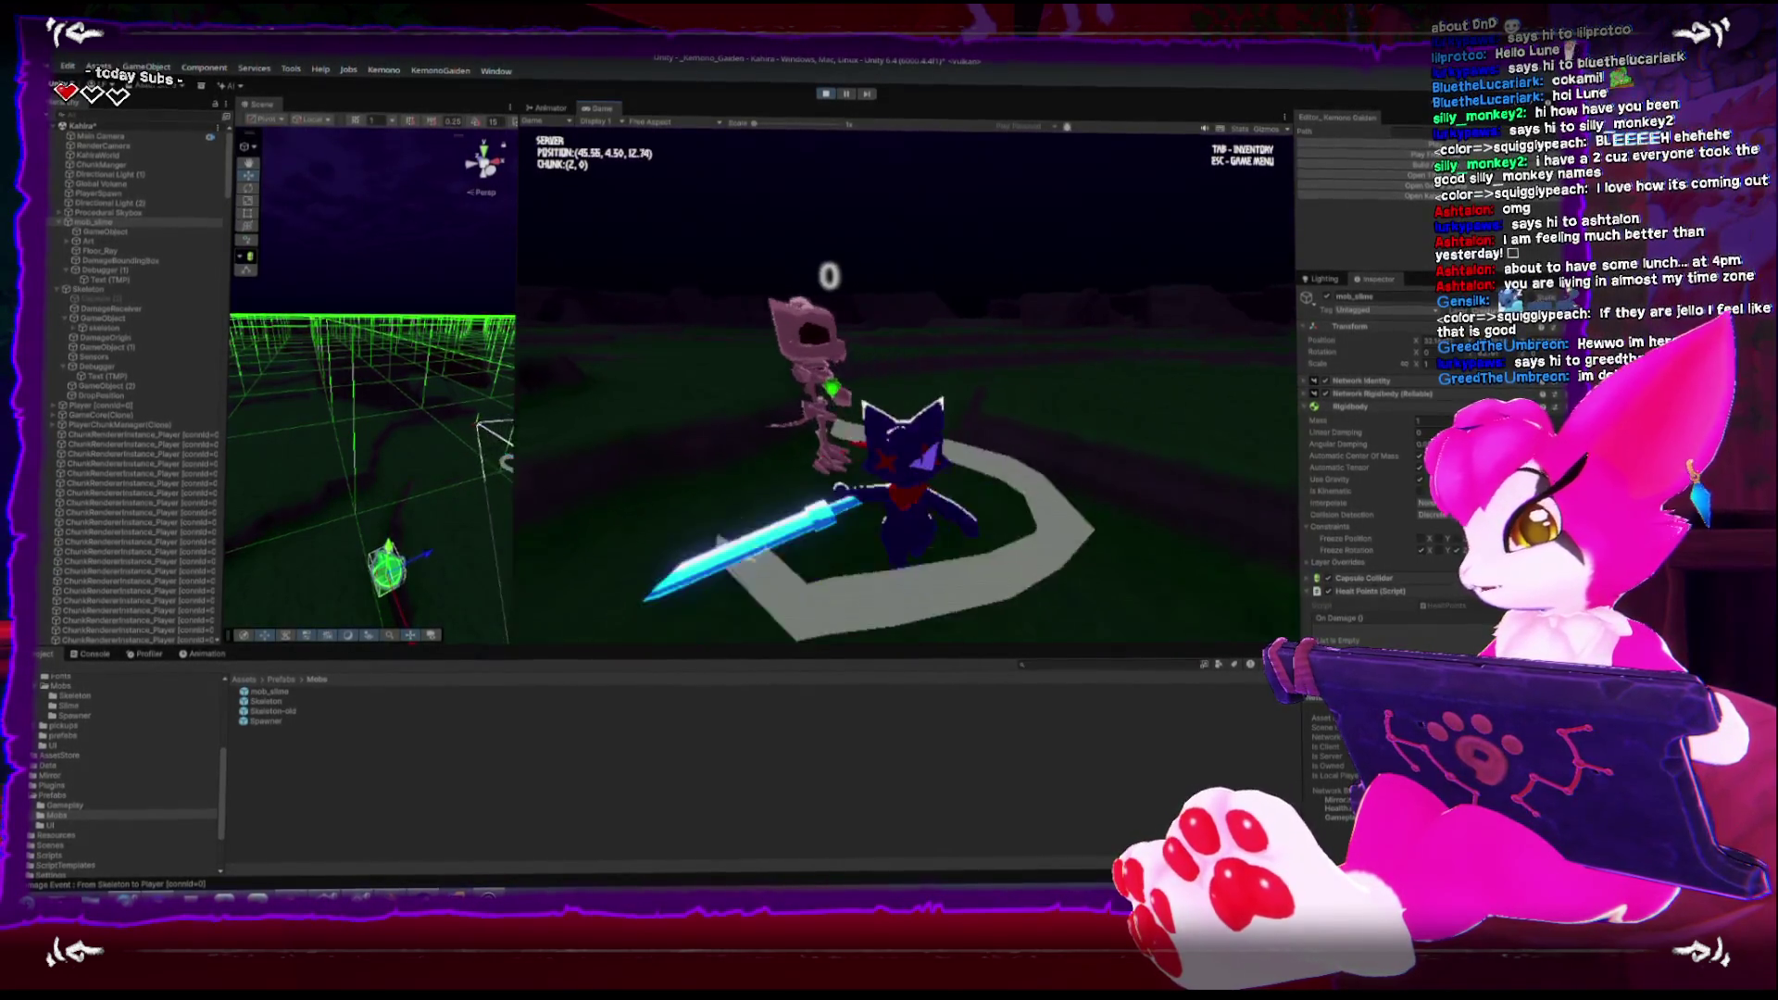
{"action": "key", "text": "w"}
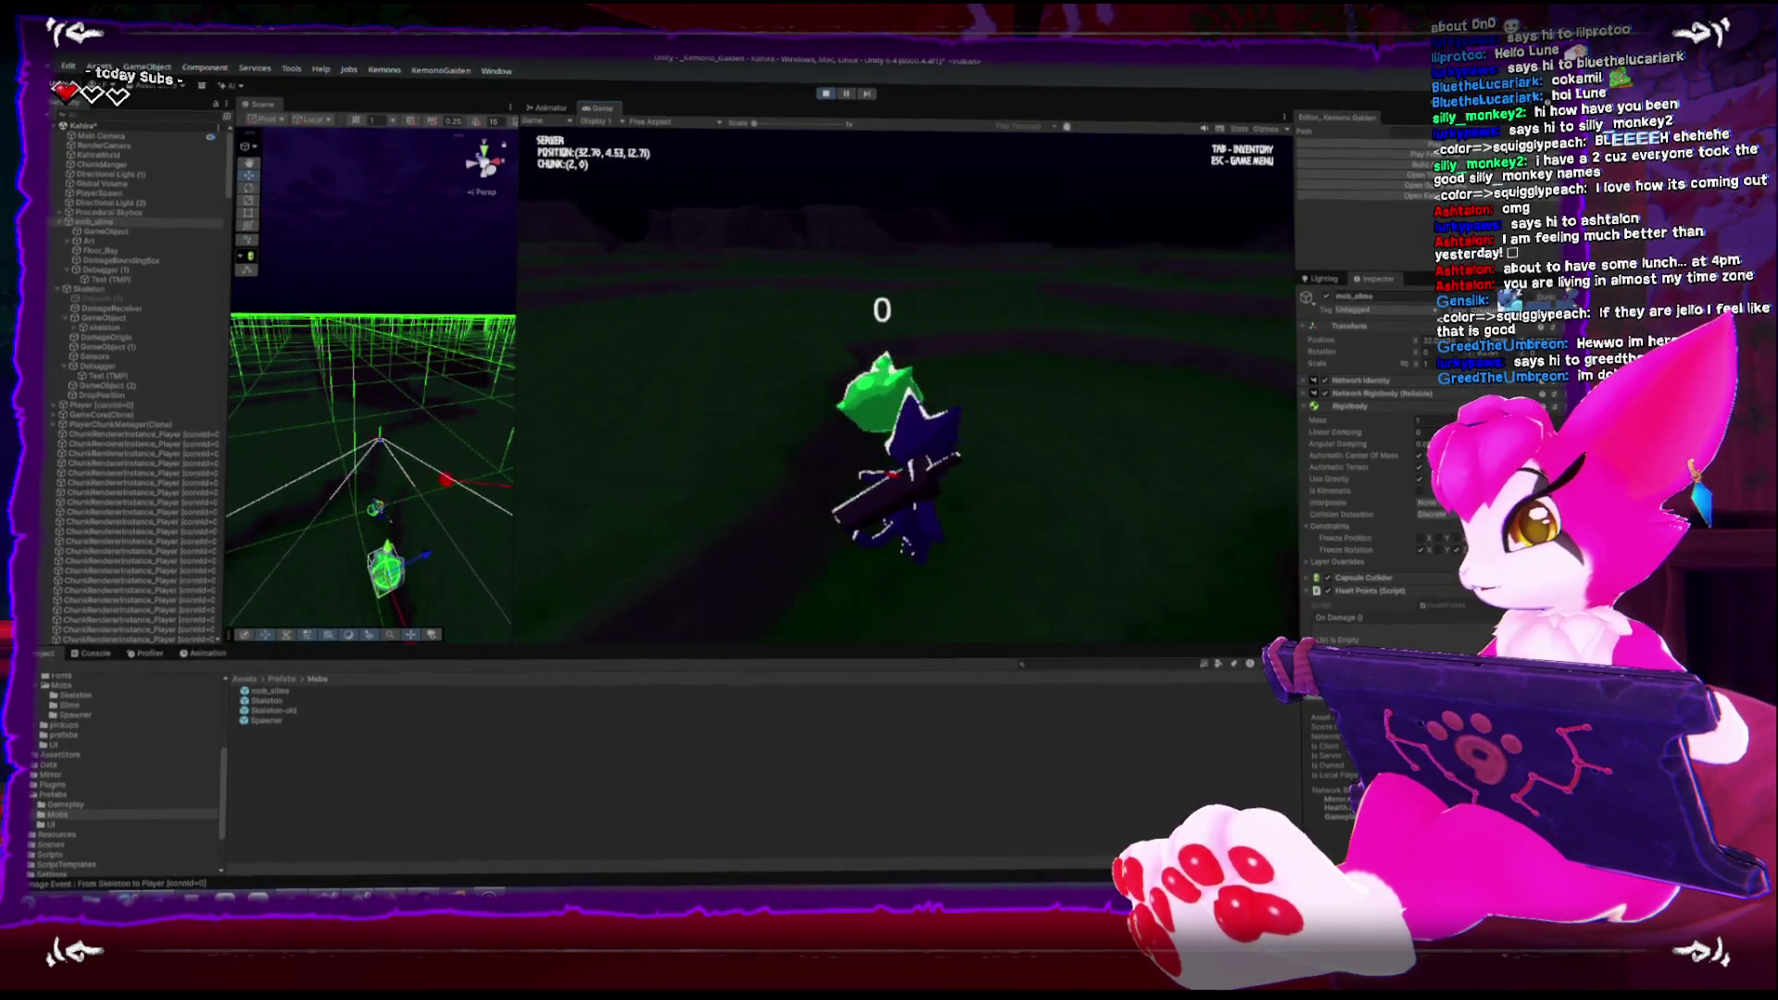
{"action": "key", "text": "w"}
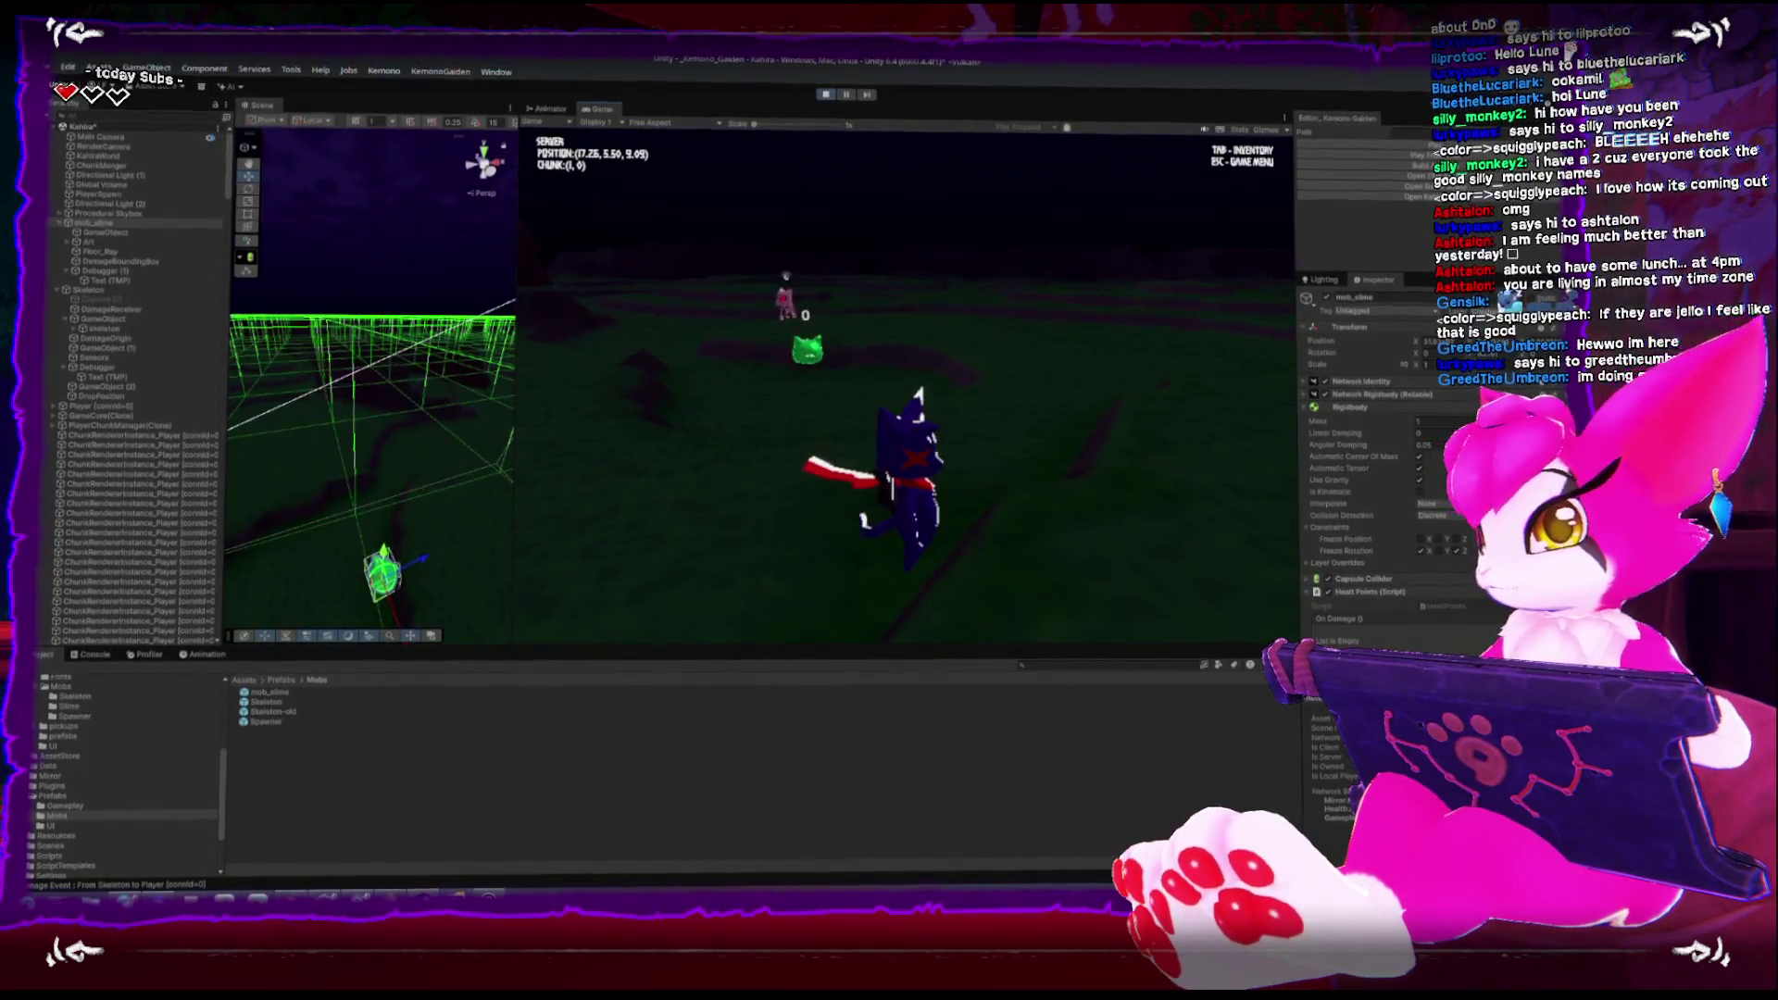
{"action": "key", "text": "Escape"}
{"action": "left_click", "coordinate": [827, 95]}
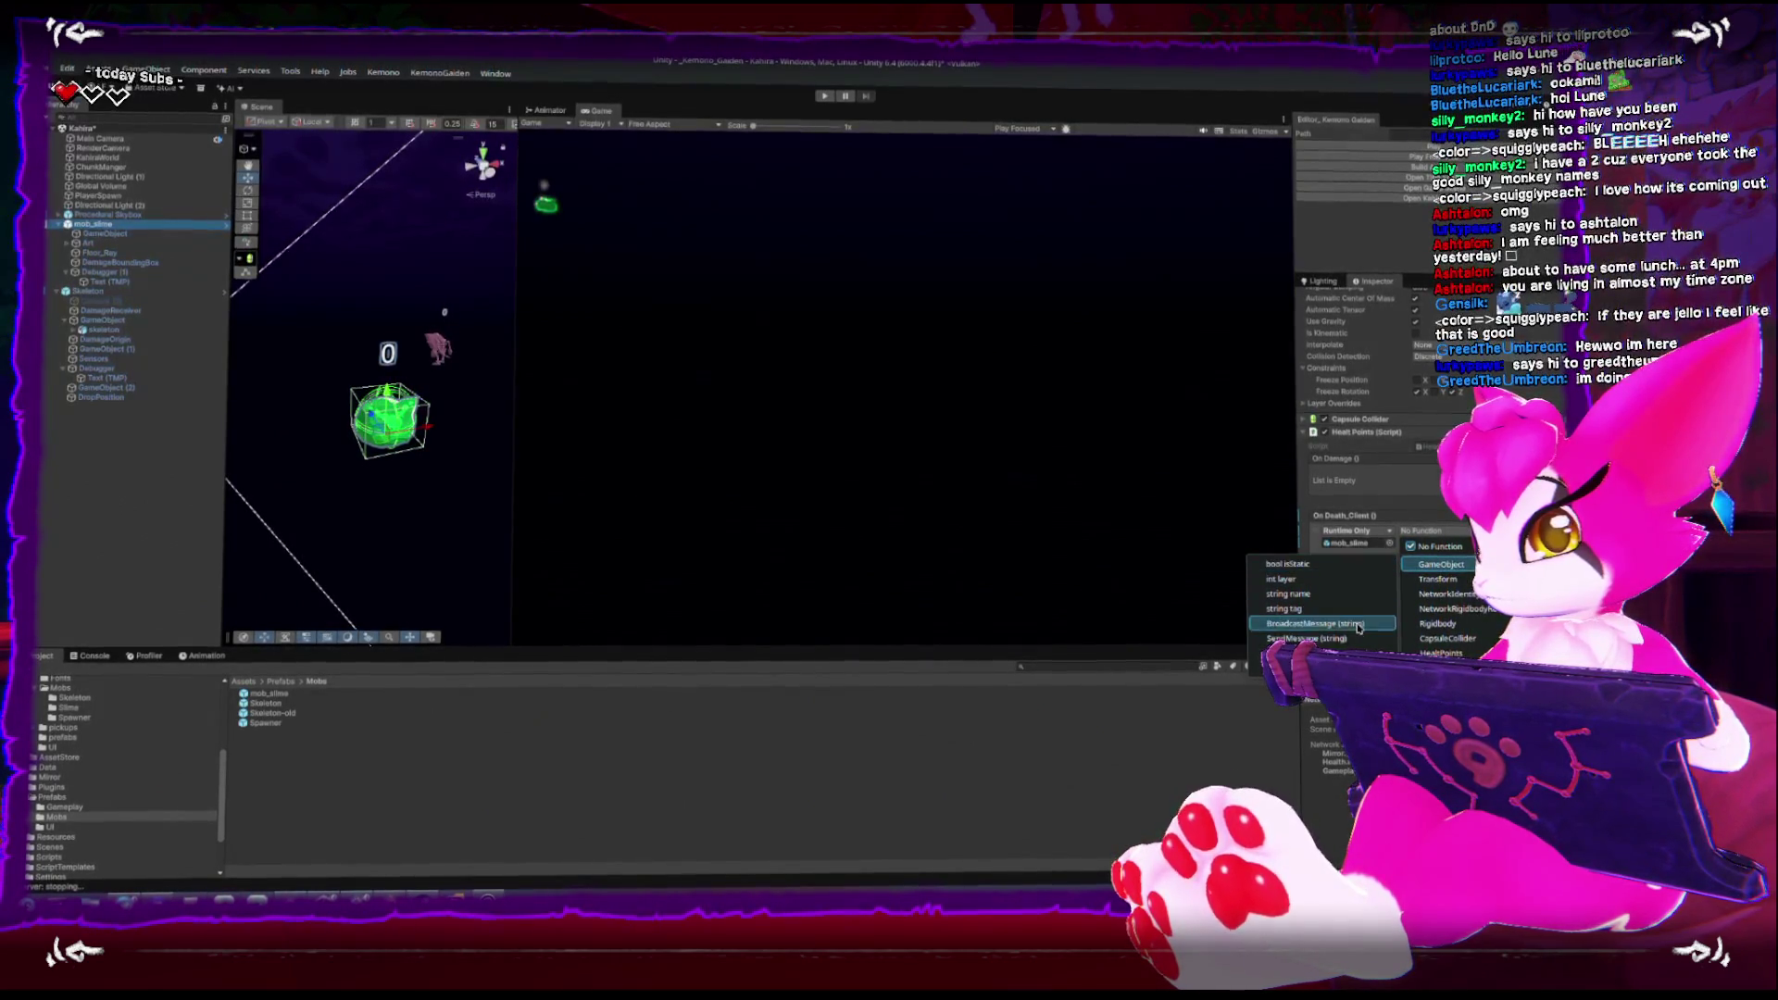
Set mob_slime's On Death_Client and new On Death_Server entries to GameObject.SetActive
{"action": "left_click", "coordinate": [1315, 668]}
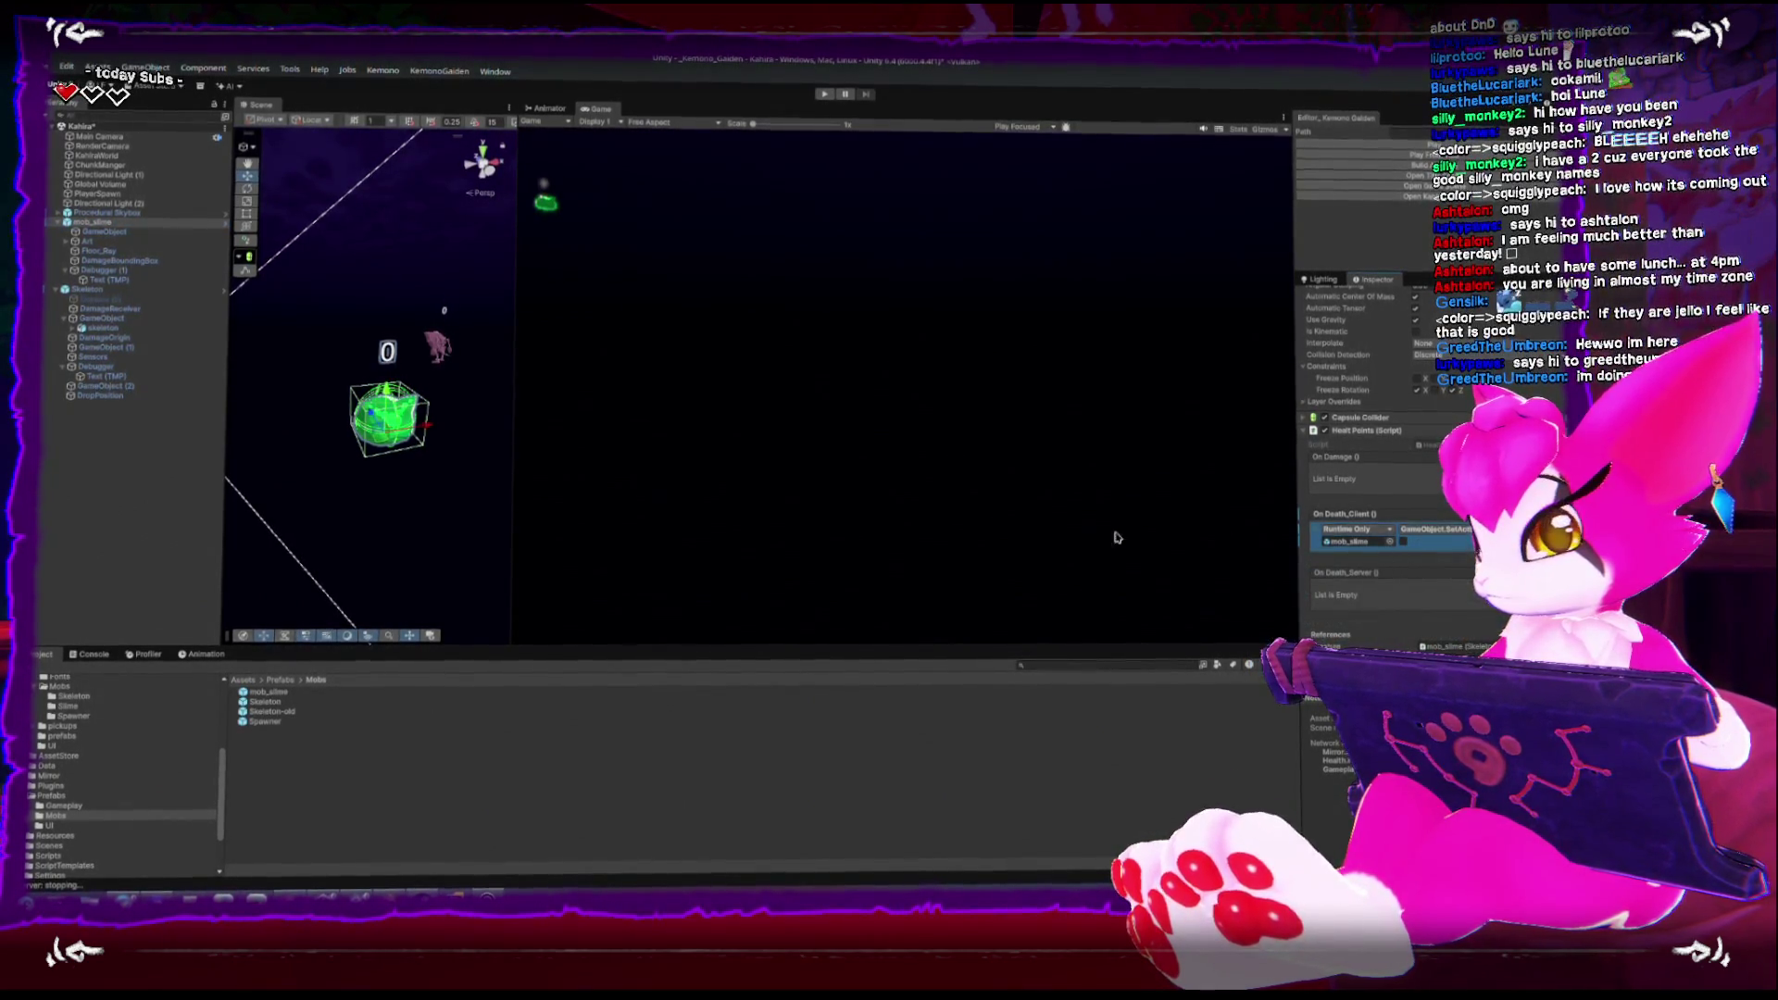
{"action": "left_click", "coordinate": [1482, 612]}
{"action": "left_click_drag", "start_coordinate": [93, 222], "coordinate": [1352, 602]}
{"action": "left_click", "coordinate": [1430, 589]}
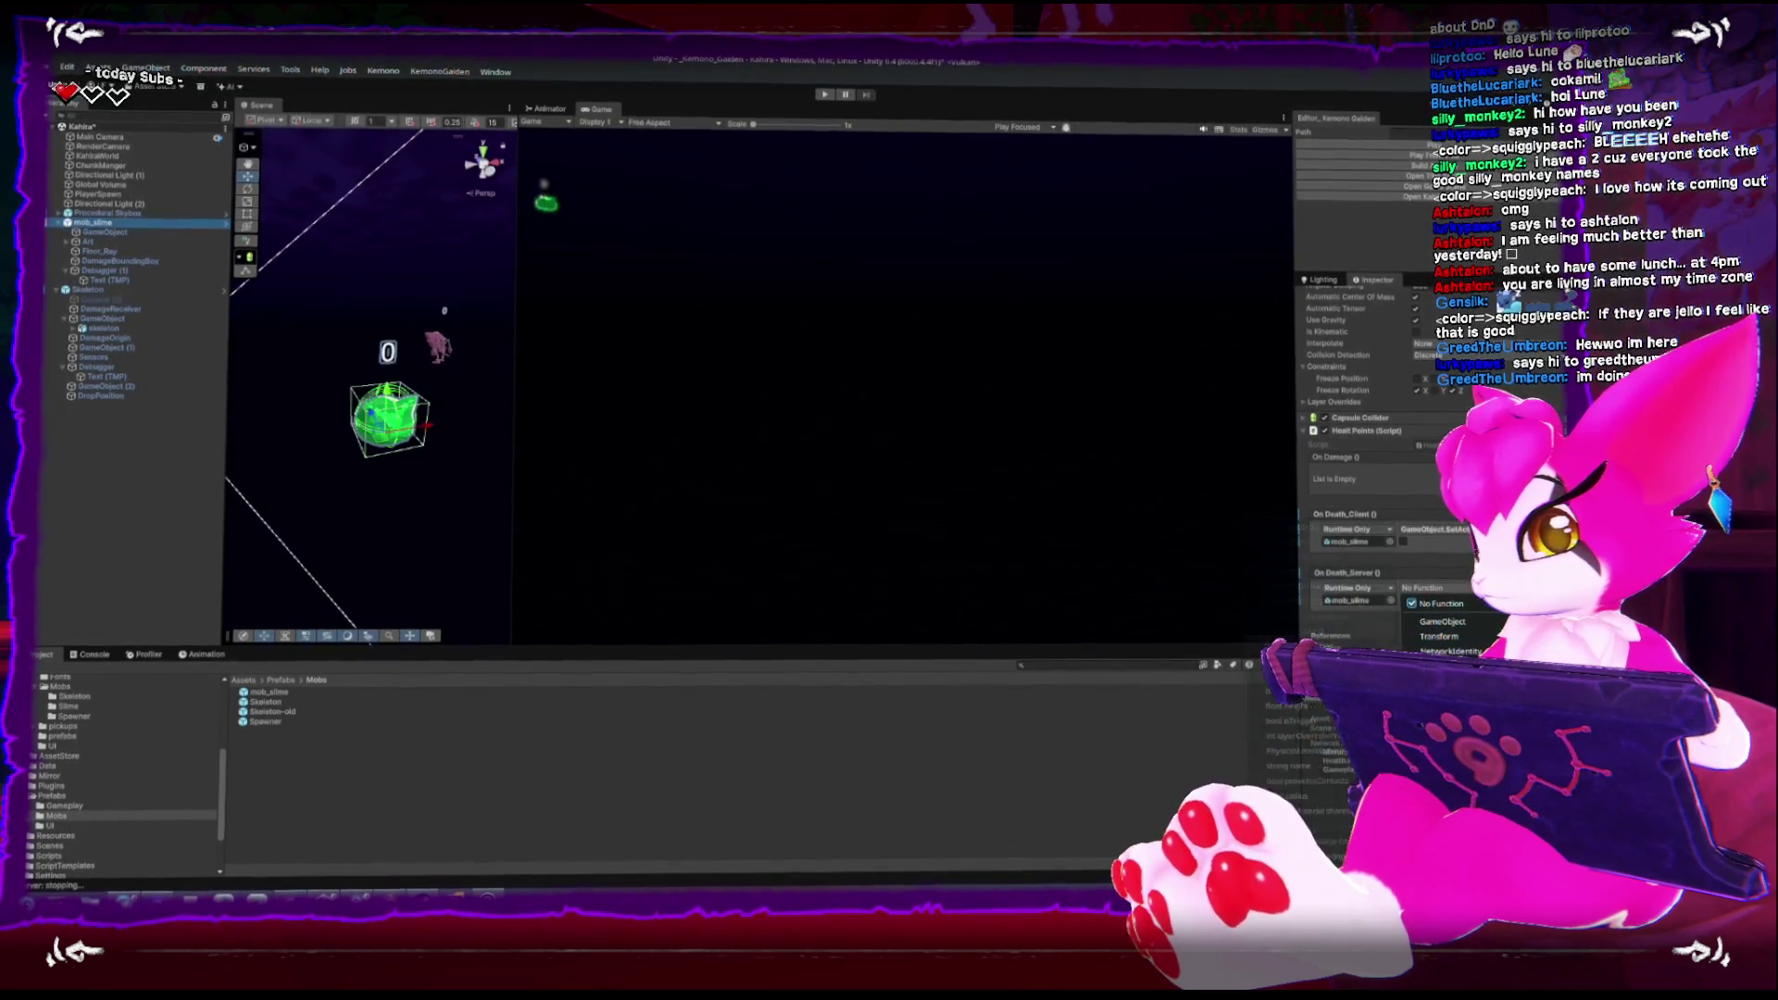
{"action": "mouse_move", "coordinate": [1442, 621]}
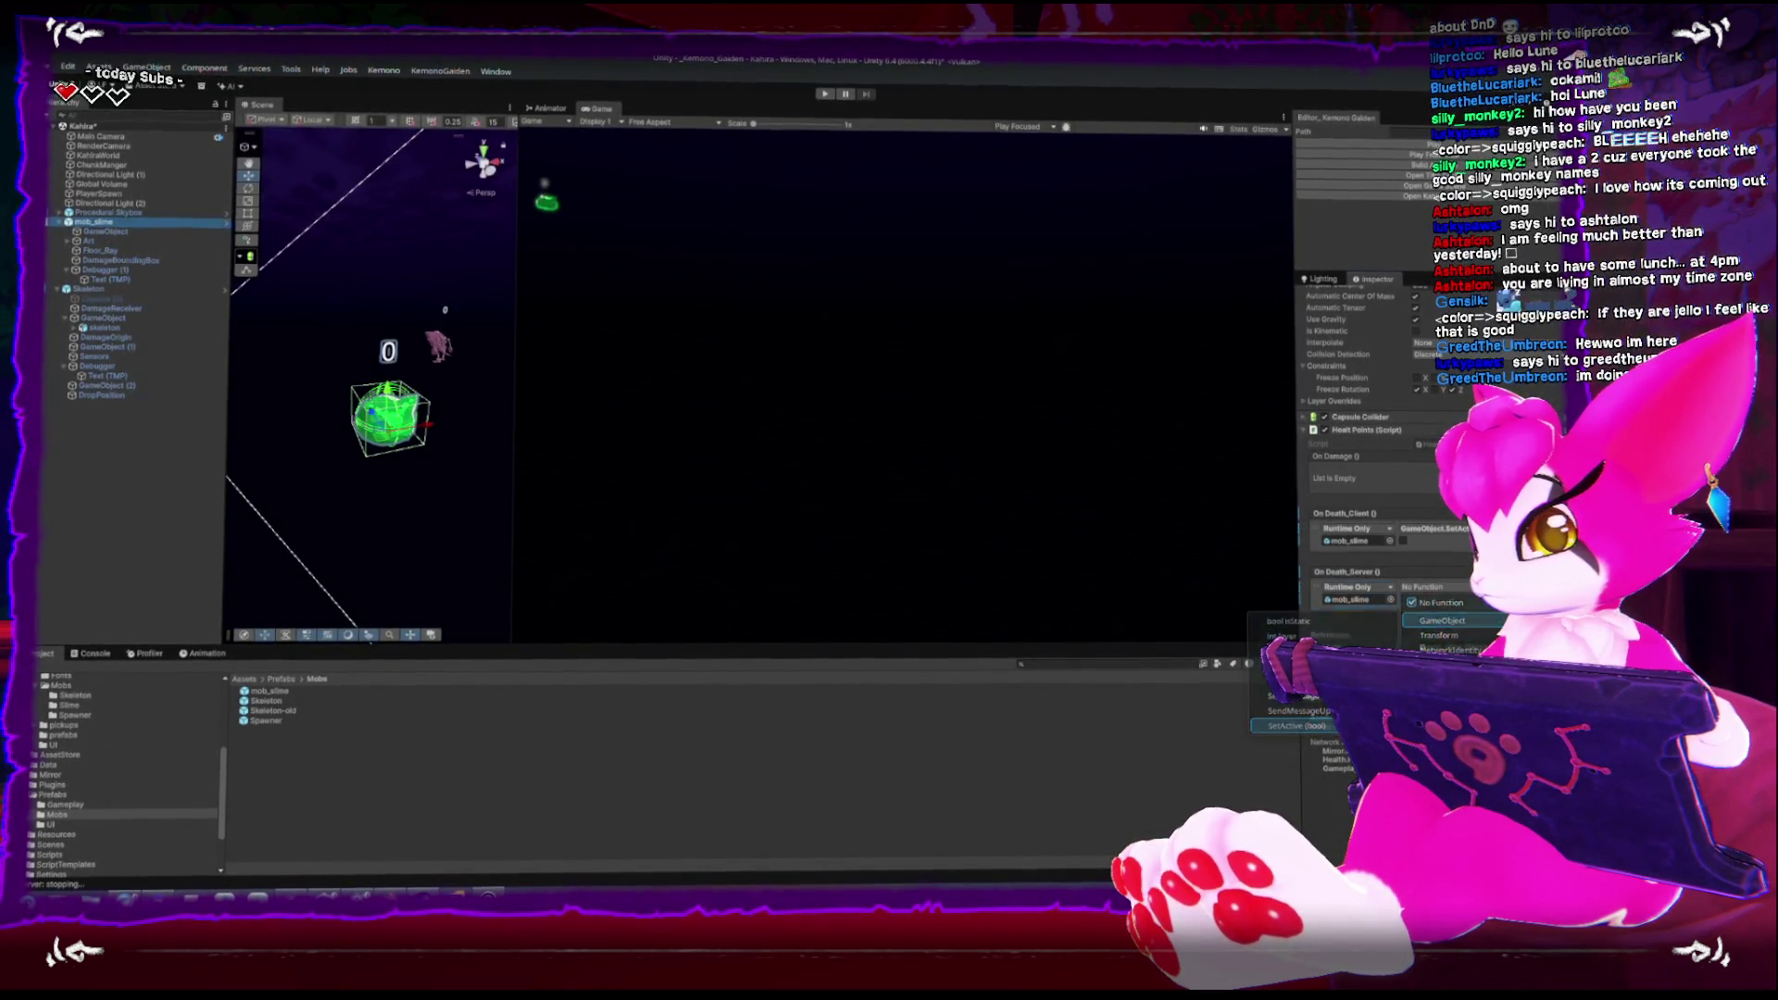
{"action": "left_click", "coordinate": [1296, 725]}
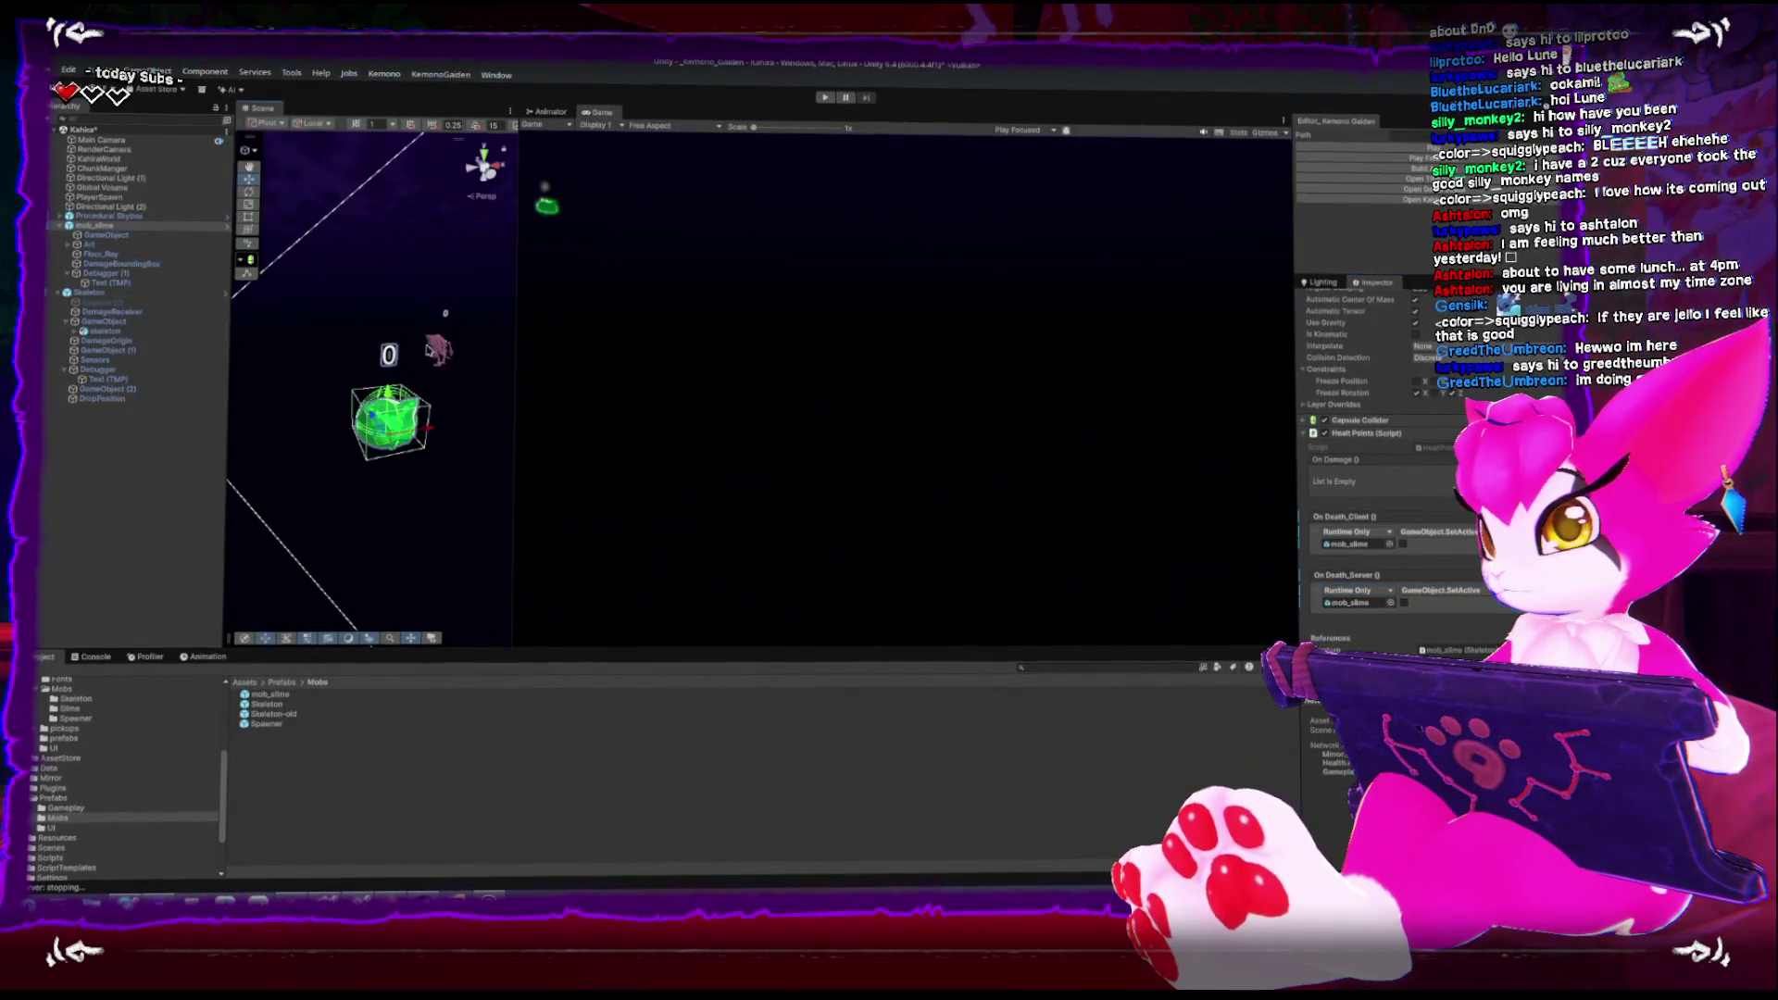
Compare the Skeleton's On Damage and death events, then reselect the slime's server death entry
{"action": "left_click", "coordinate": [100, 273]}
{"action": "left_click", "coordinate": [97, 292]}
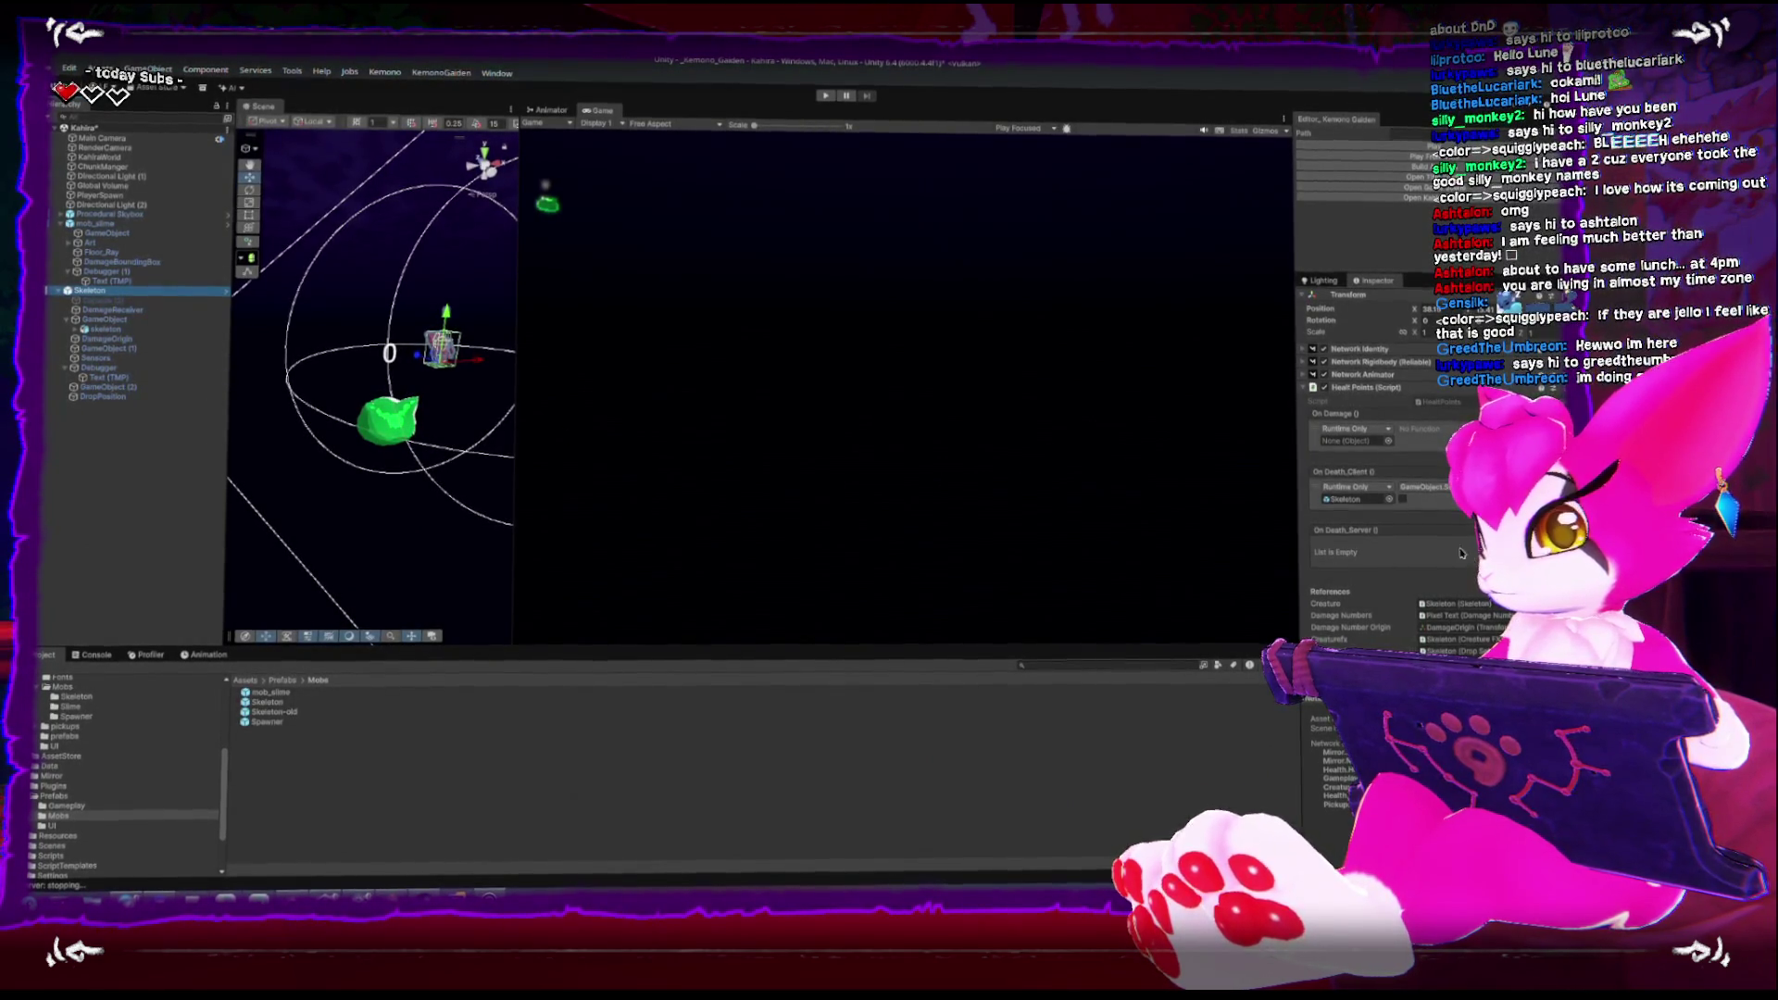
{"action": "left_click", "coordinate": [1353, 443]}
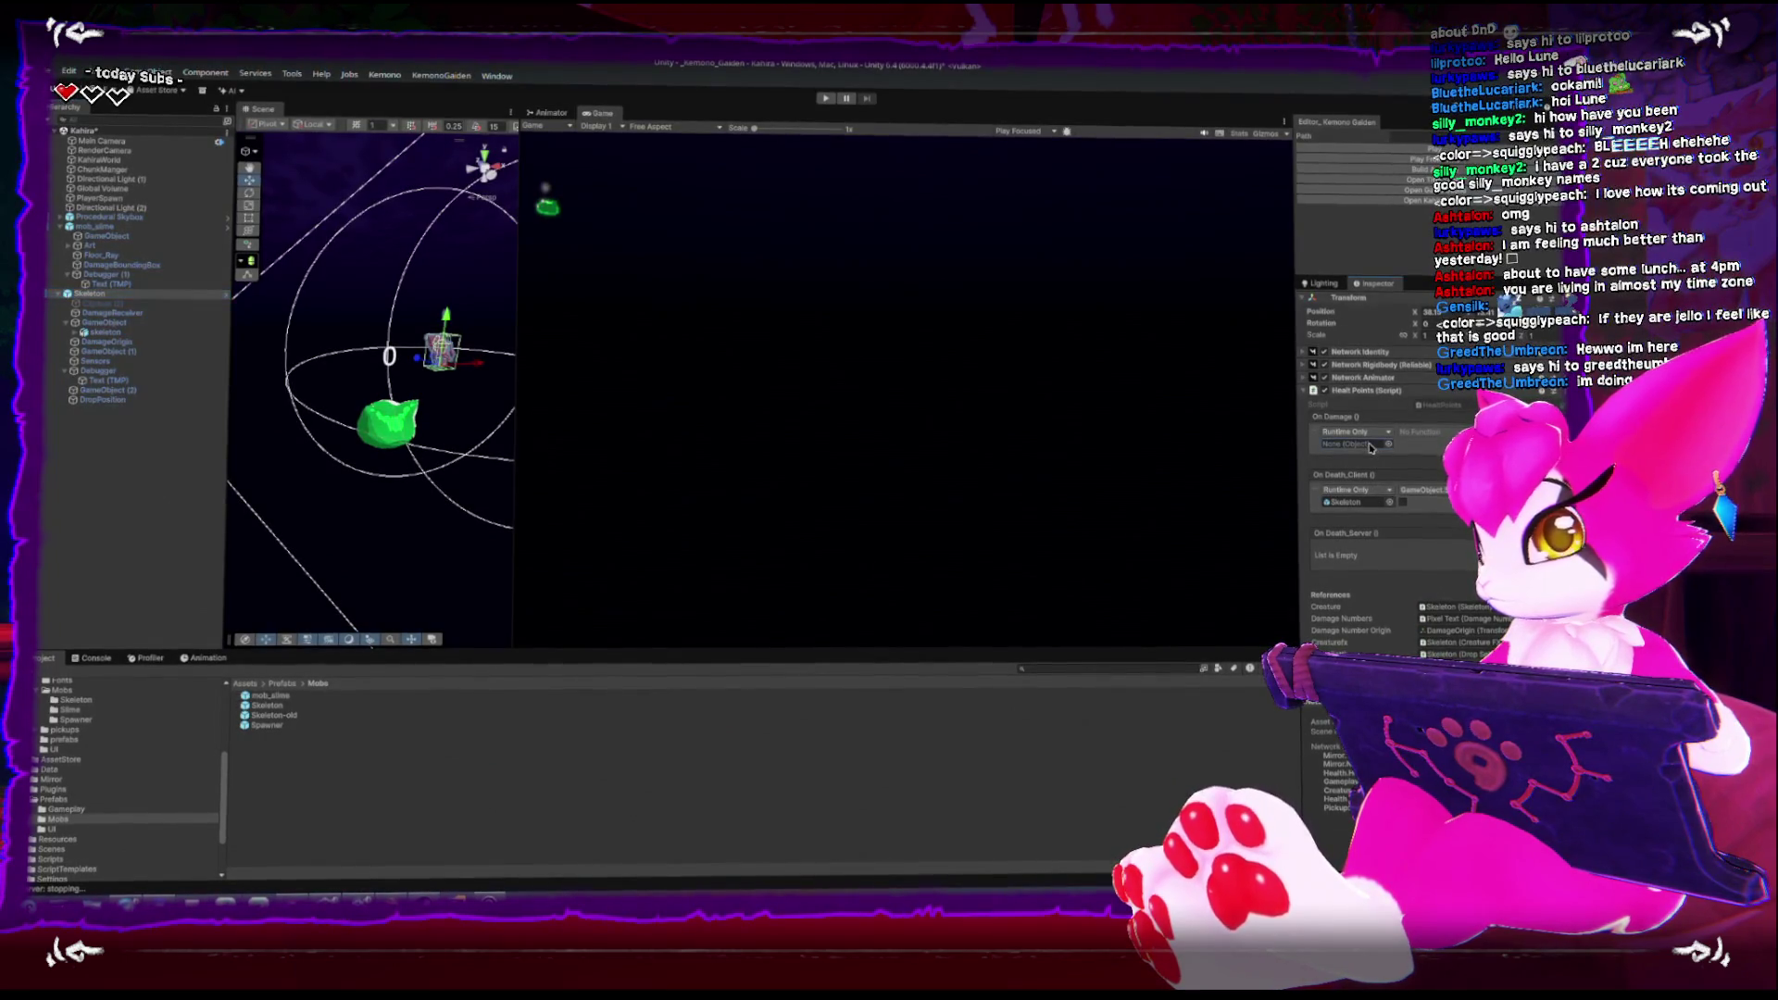
{"action": "left_click", "coordinate": [94, 223]}
{"action": "scroll", "coordinate": [1441, 480], "scroll_direction": "down", "scroll_amount": 5}
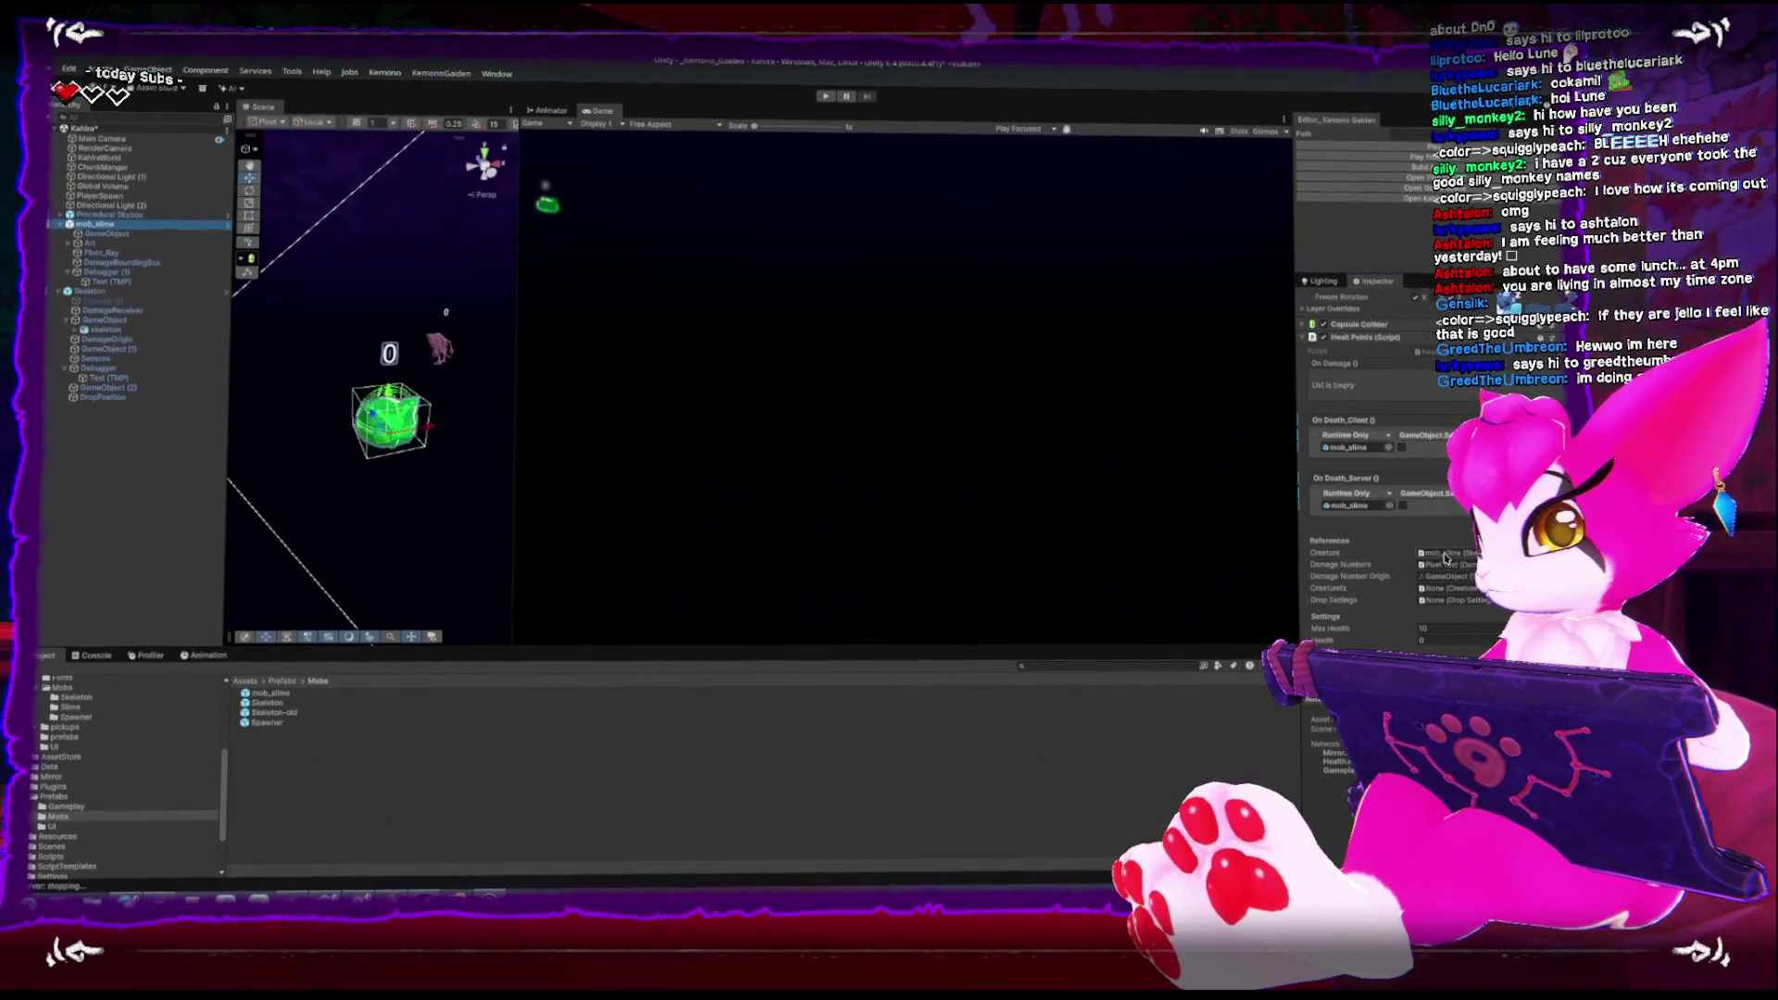
{"action": "left_click", "coordinate": [1362, 502]}
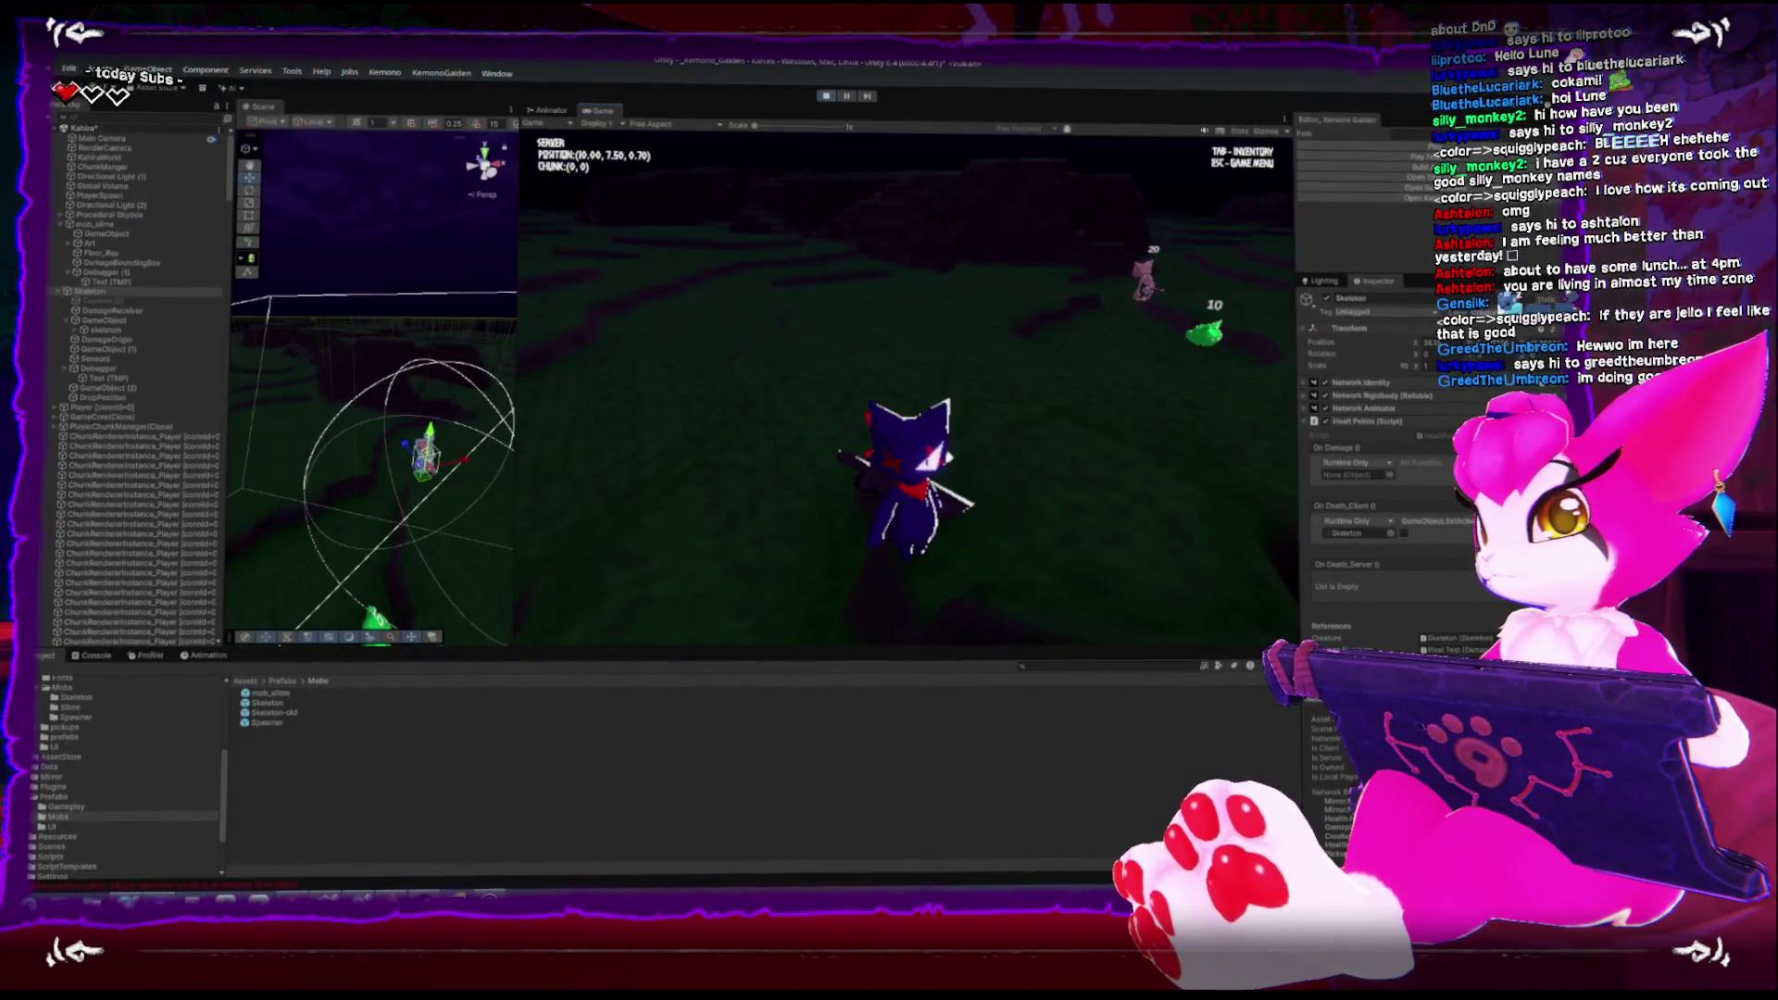
Run the player past the skeleton and slime, swing the sword, then pause and stop play
{"action": "key", "text": "w"}
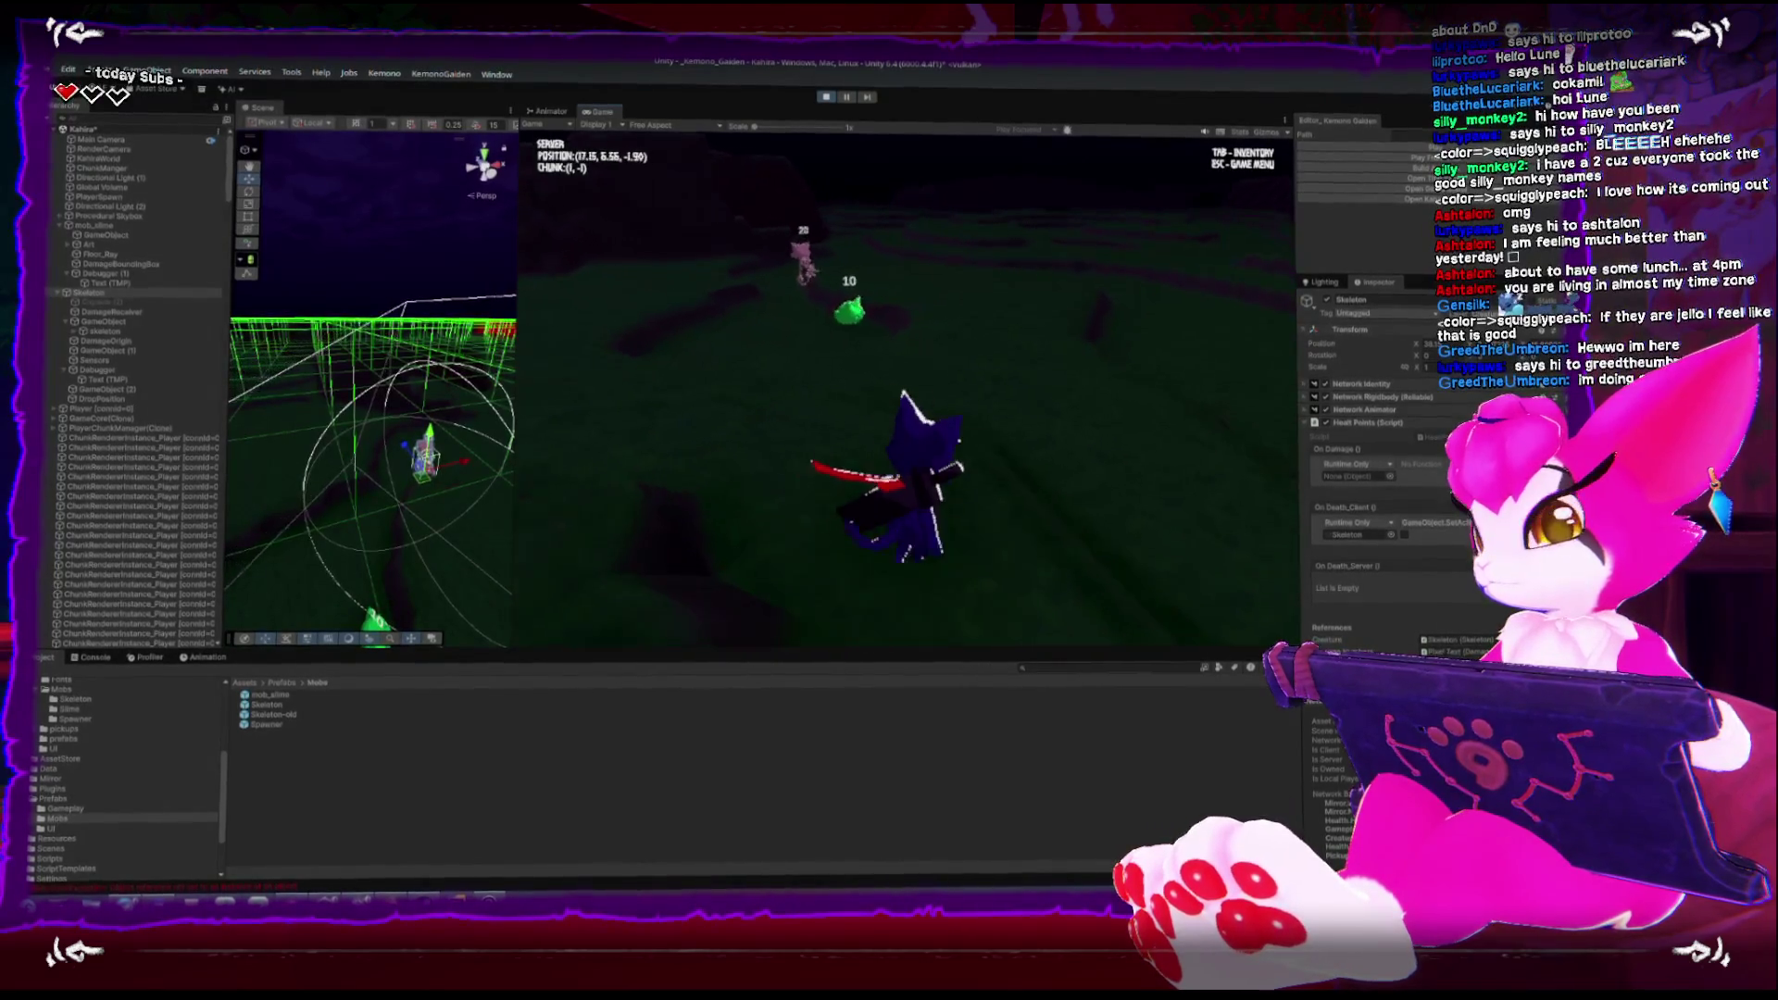
{"action": "key", "text": "w"}
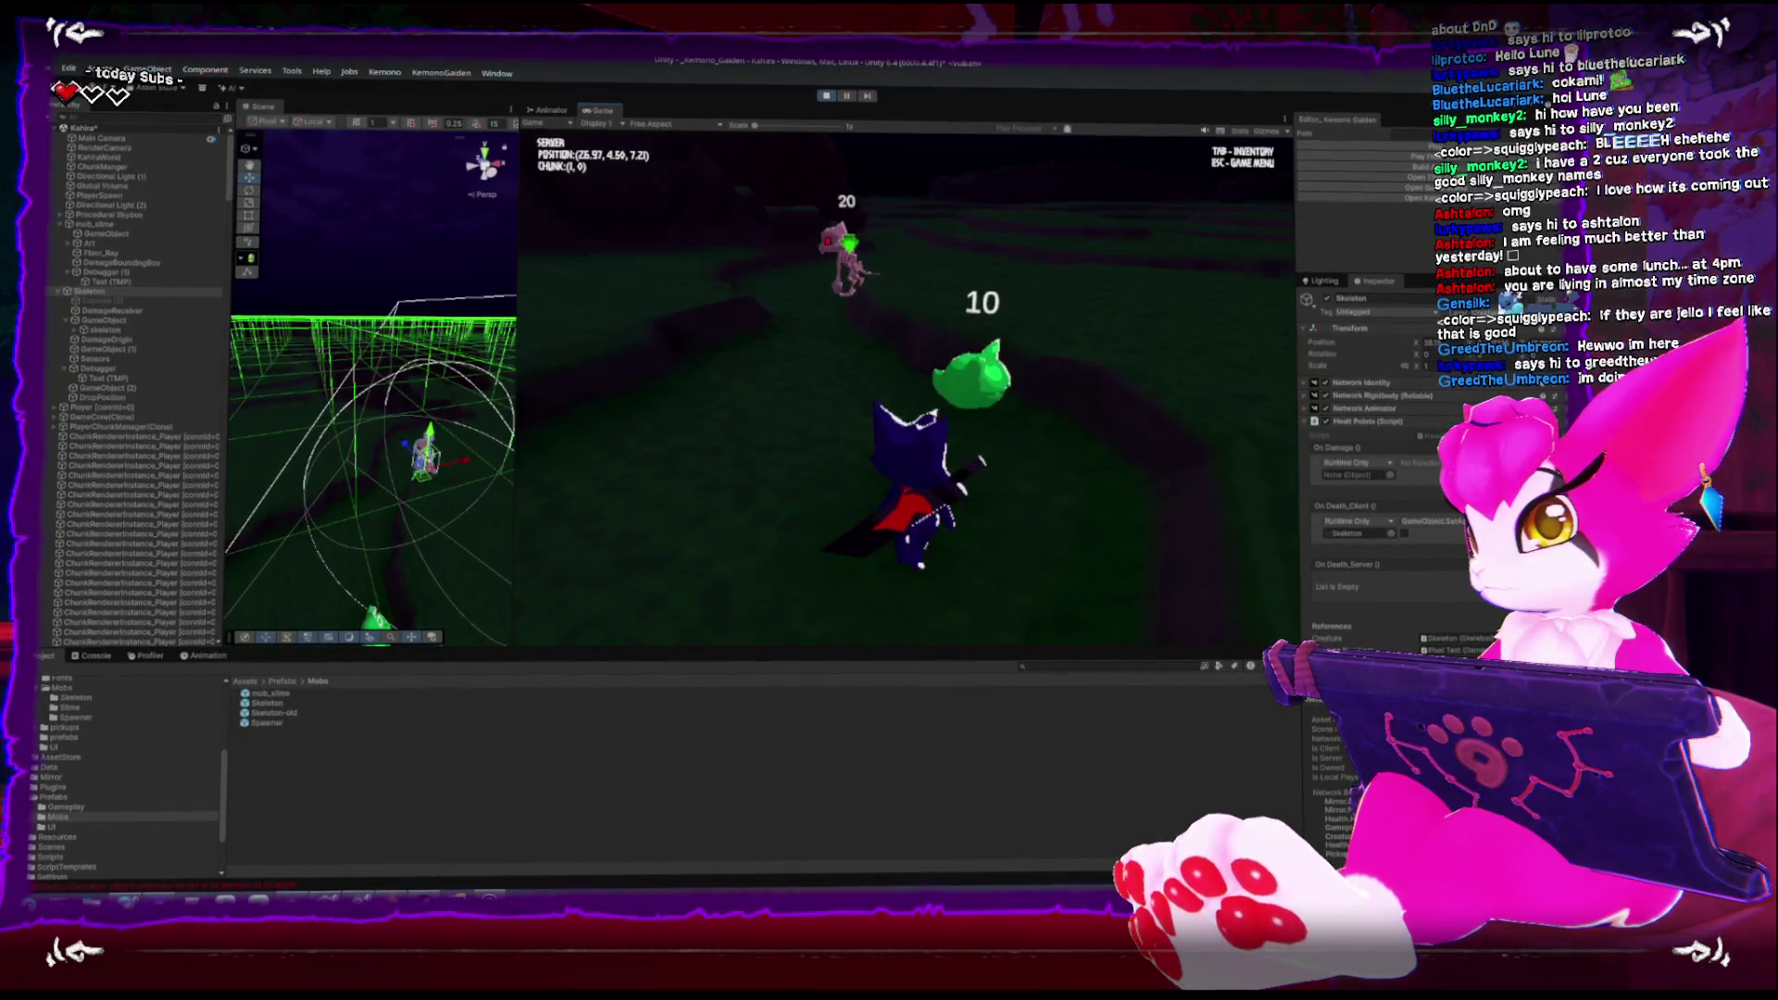
{"action": "key", "text": "w"}
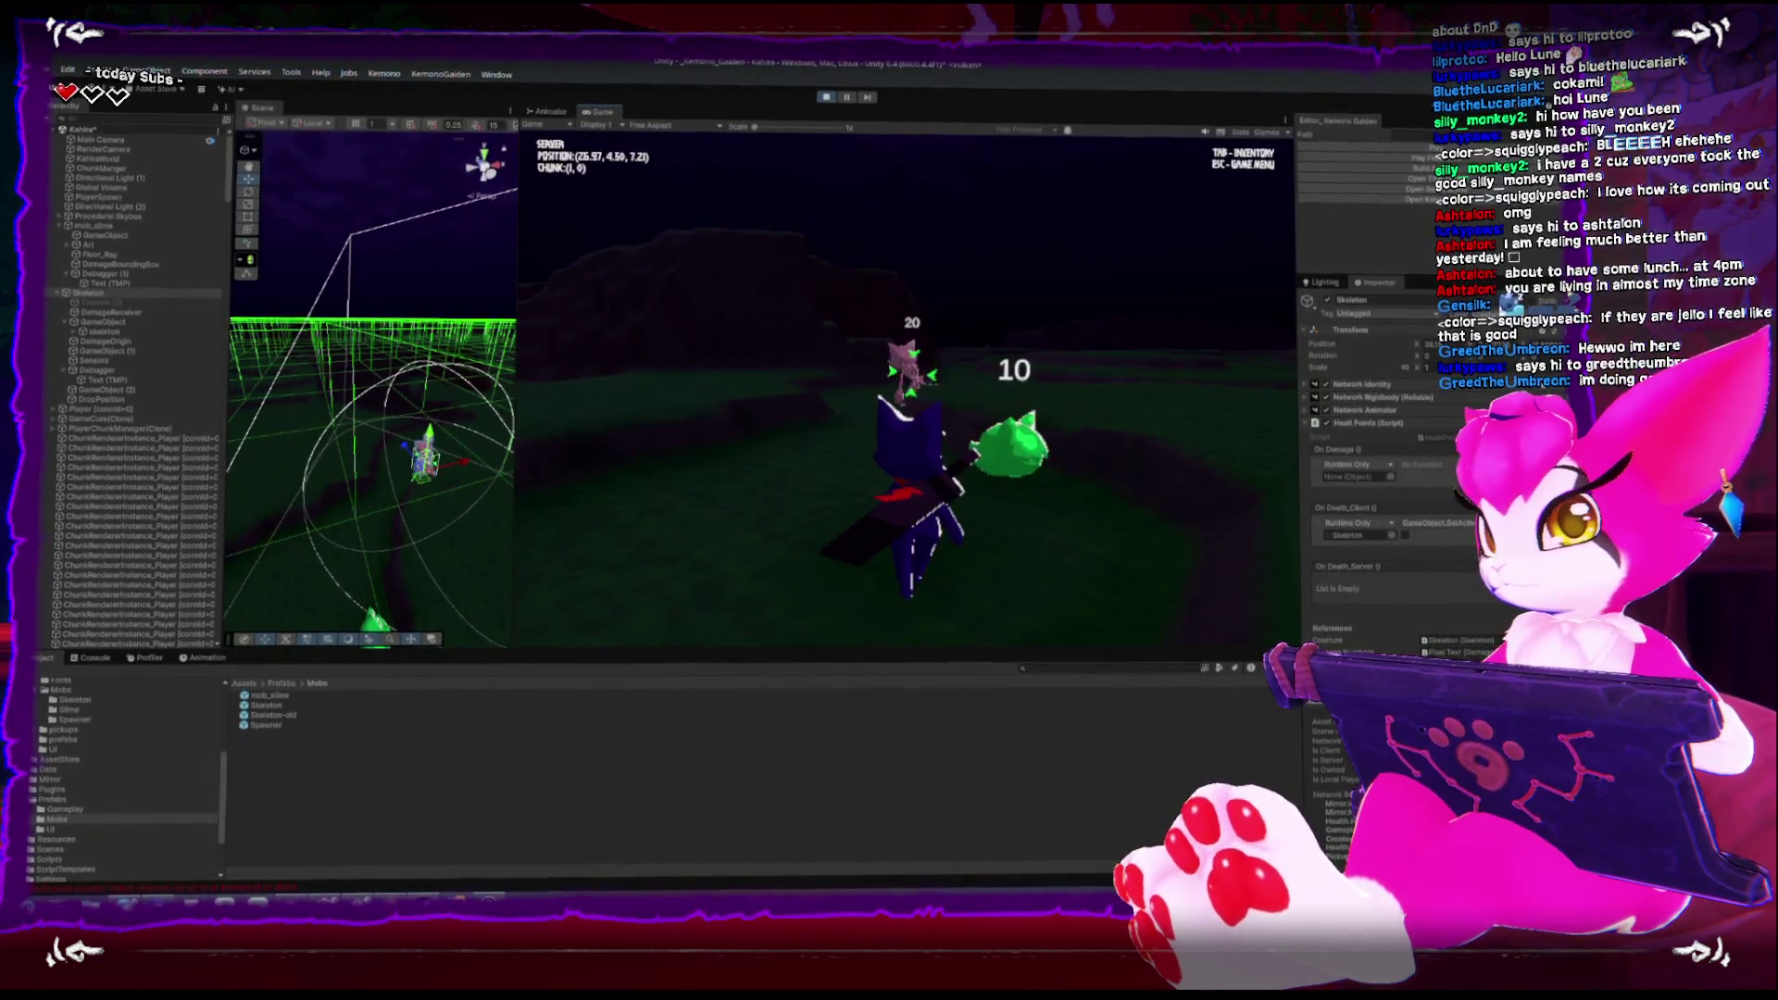
{"action": "key", "text": "w"}
{"action": "key", "text": "w"}
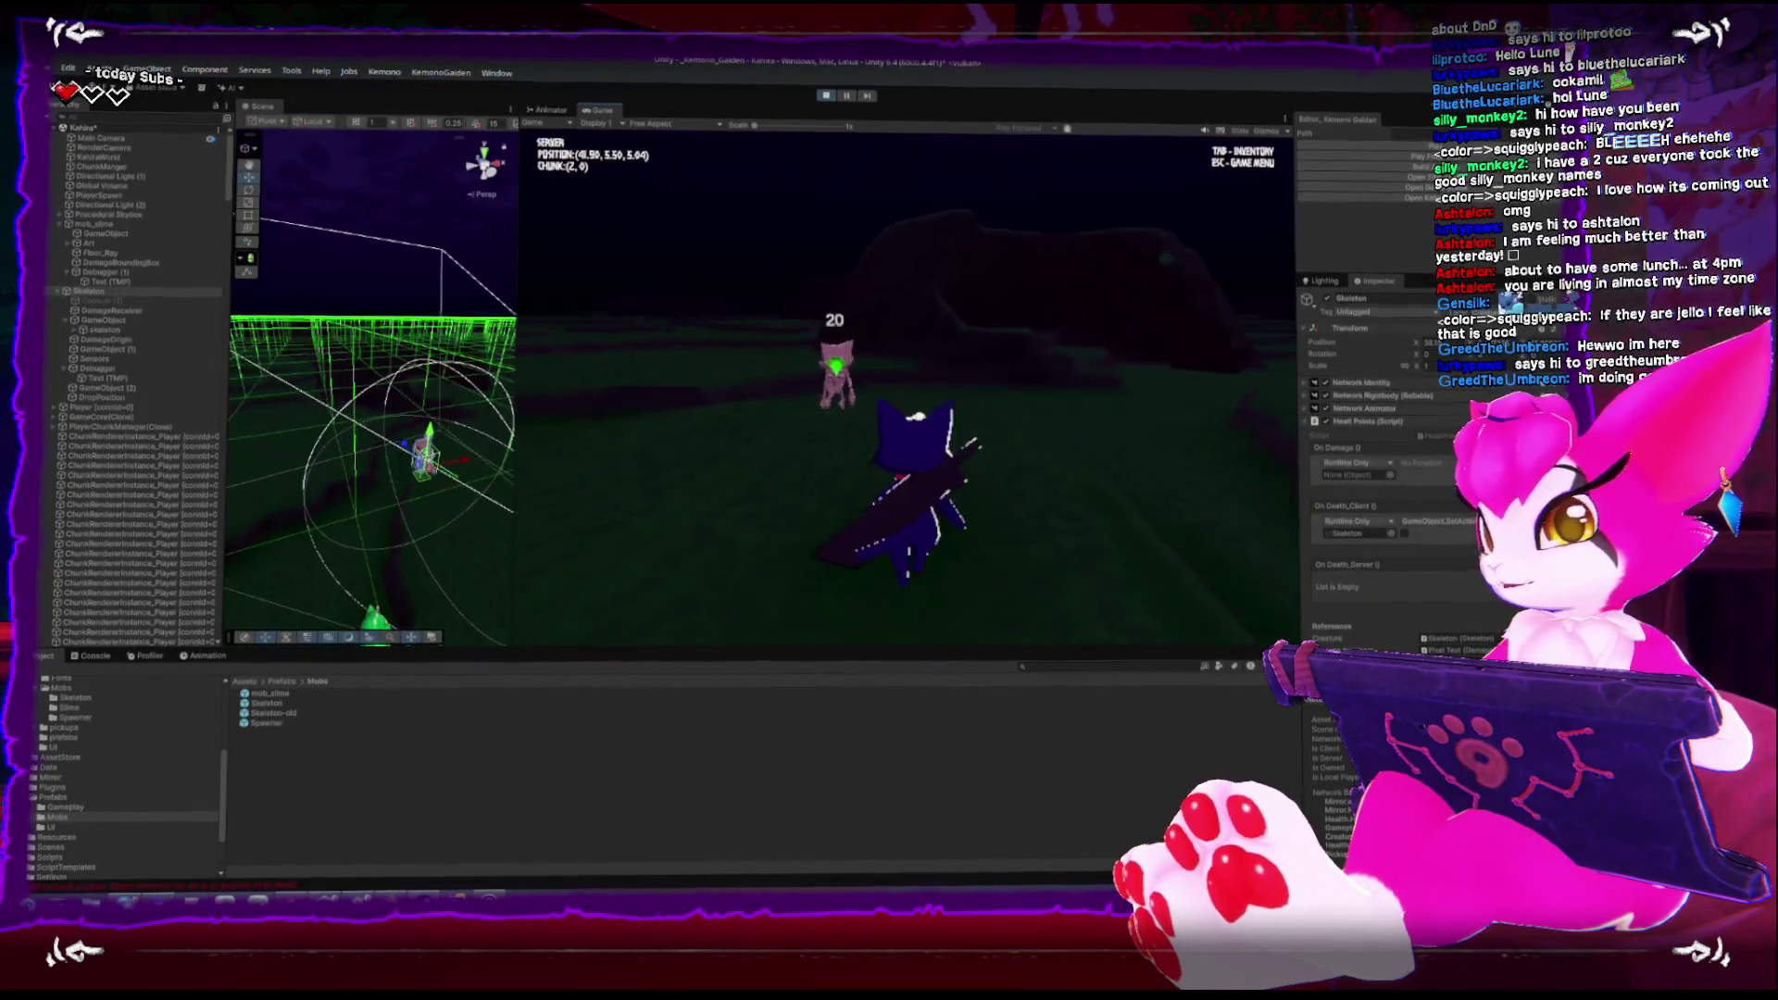
{"action": "key", "text": "s"}
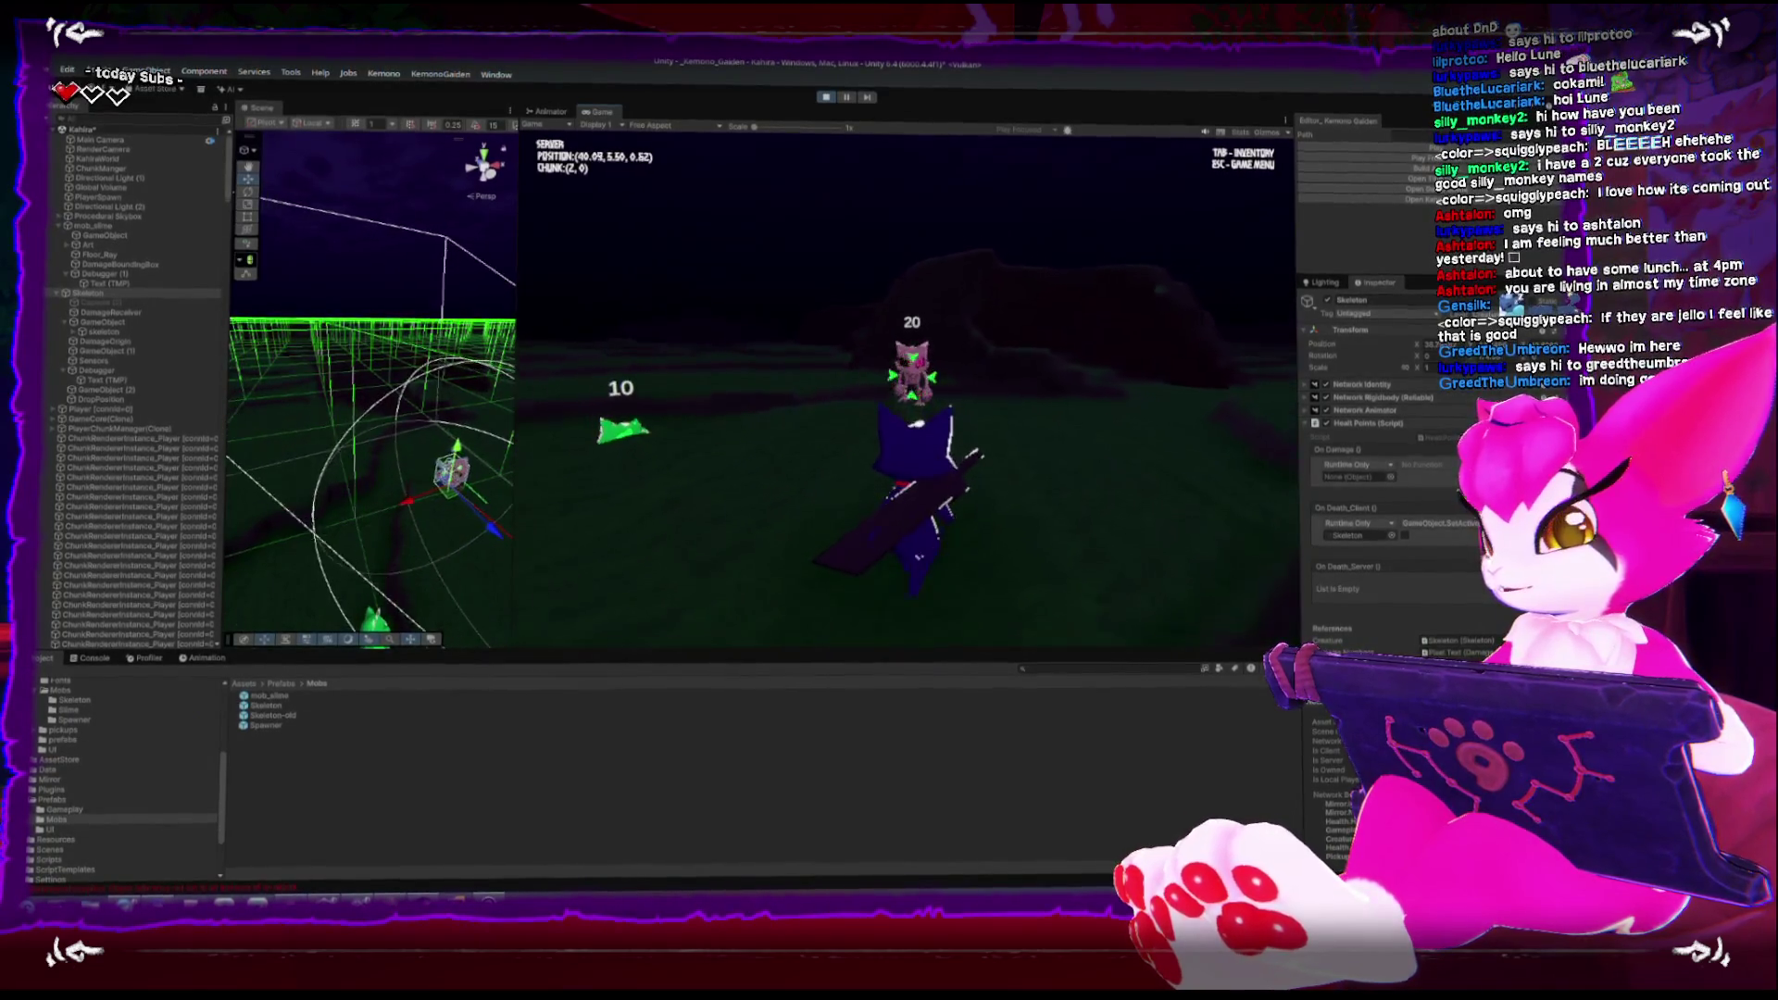
{"action": "key", "text": "w"}
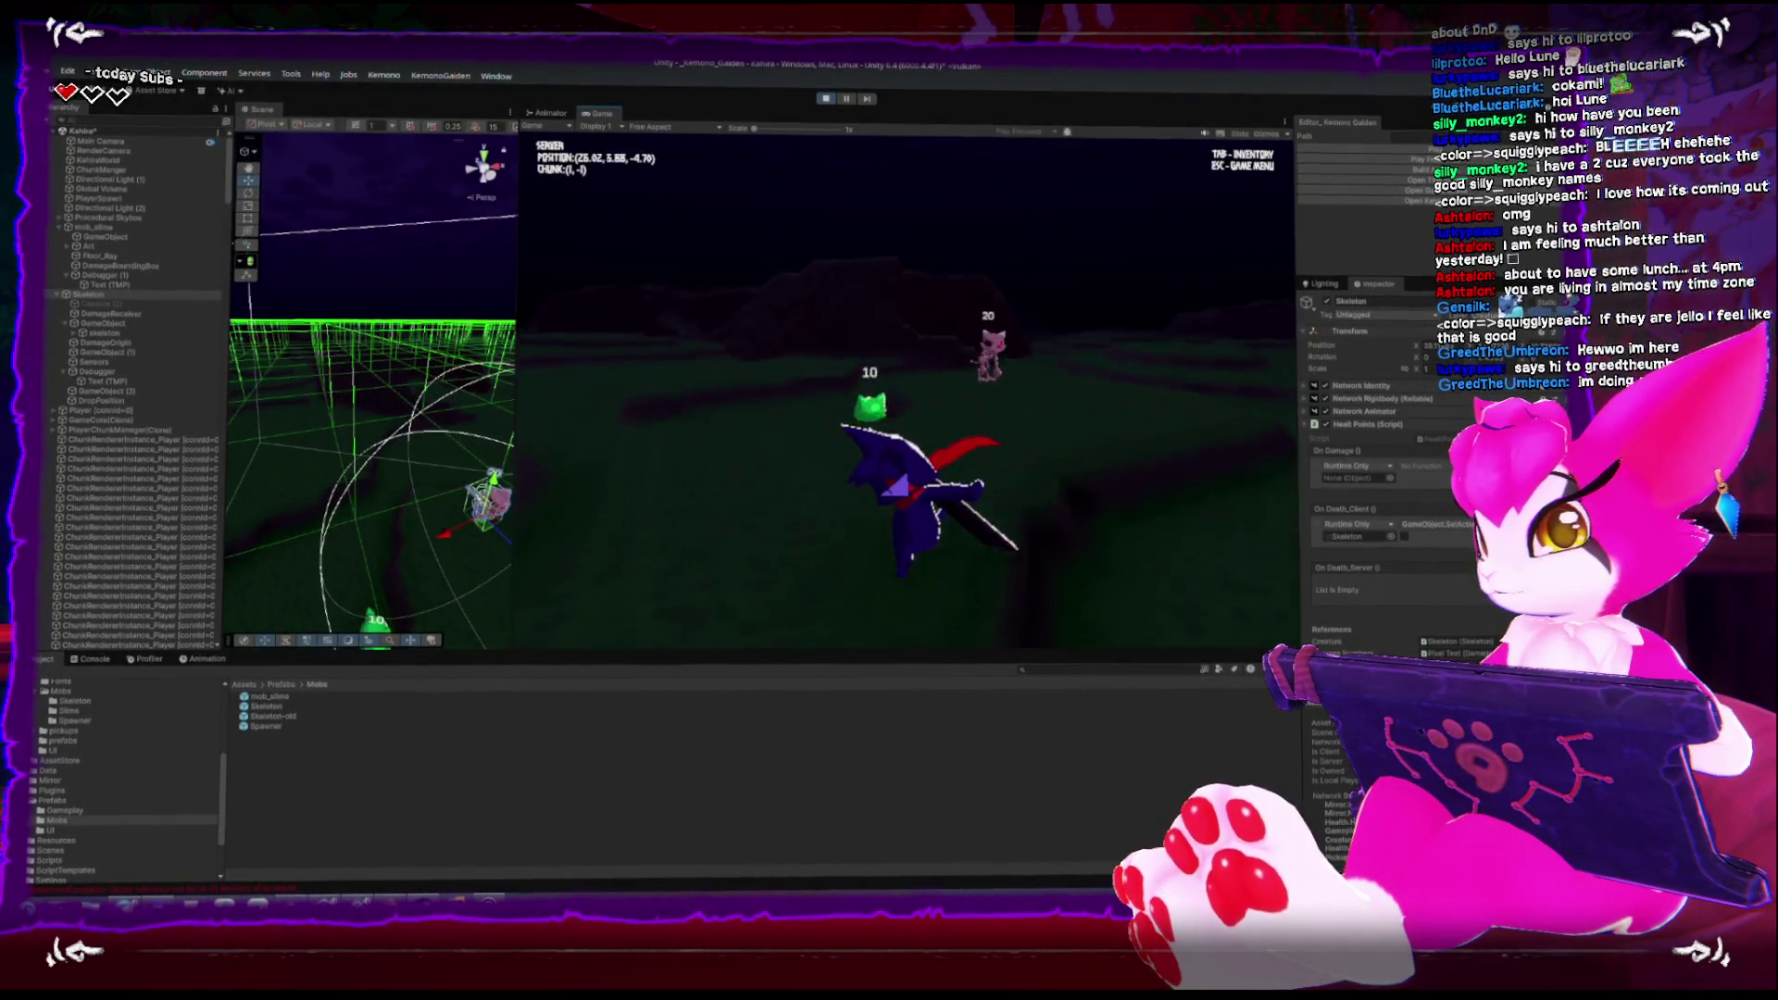
{"action": "key", "text": "Escape"}
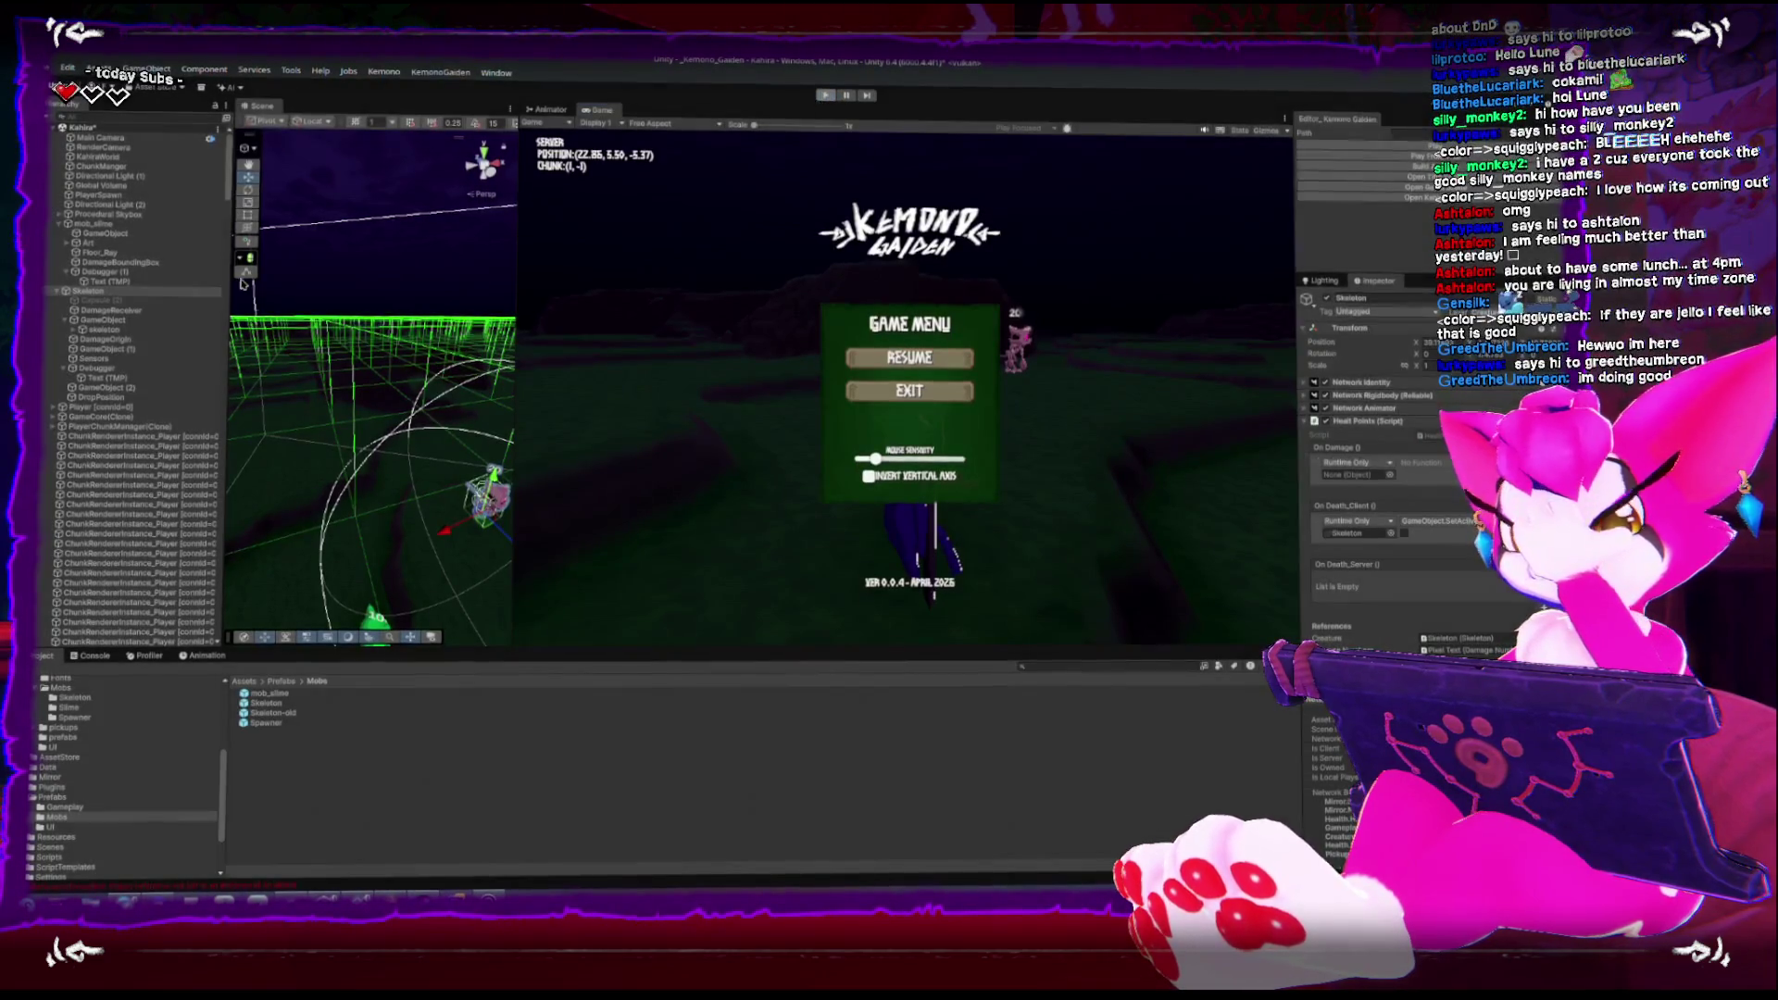
{"action": "key", "text": "ctrl+p"}
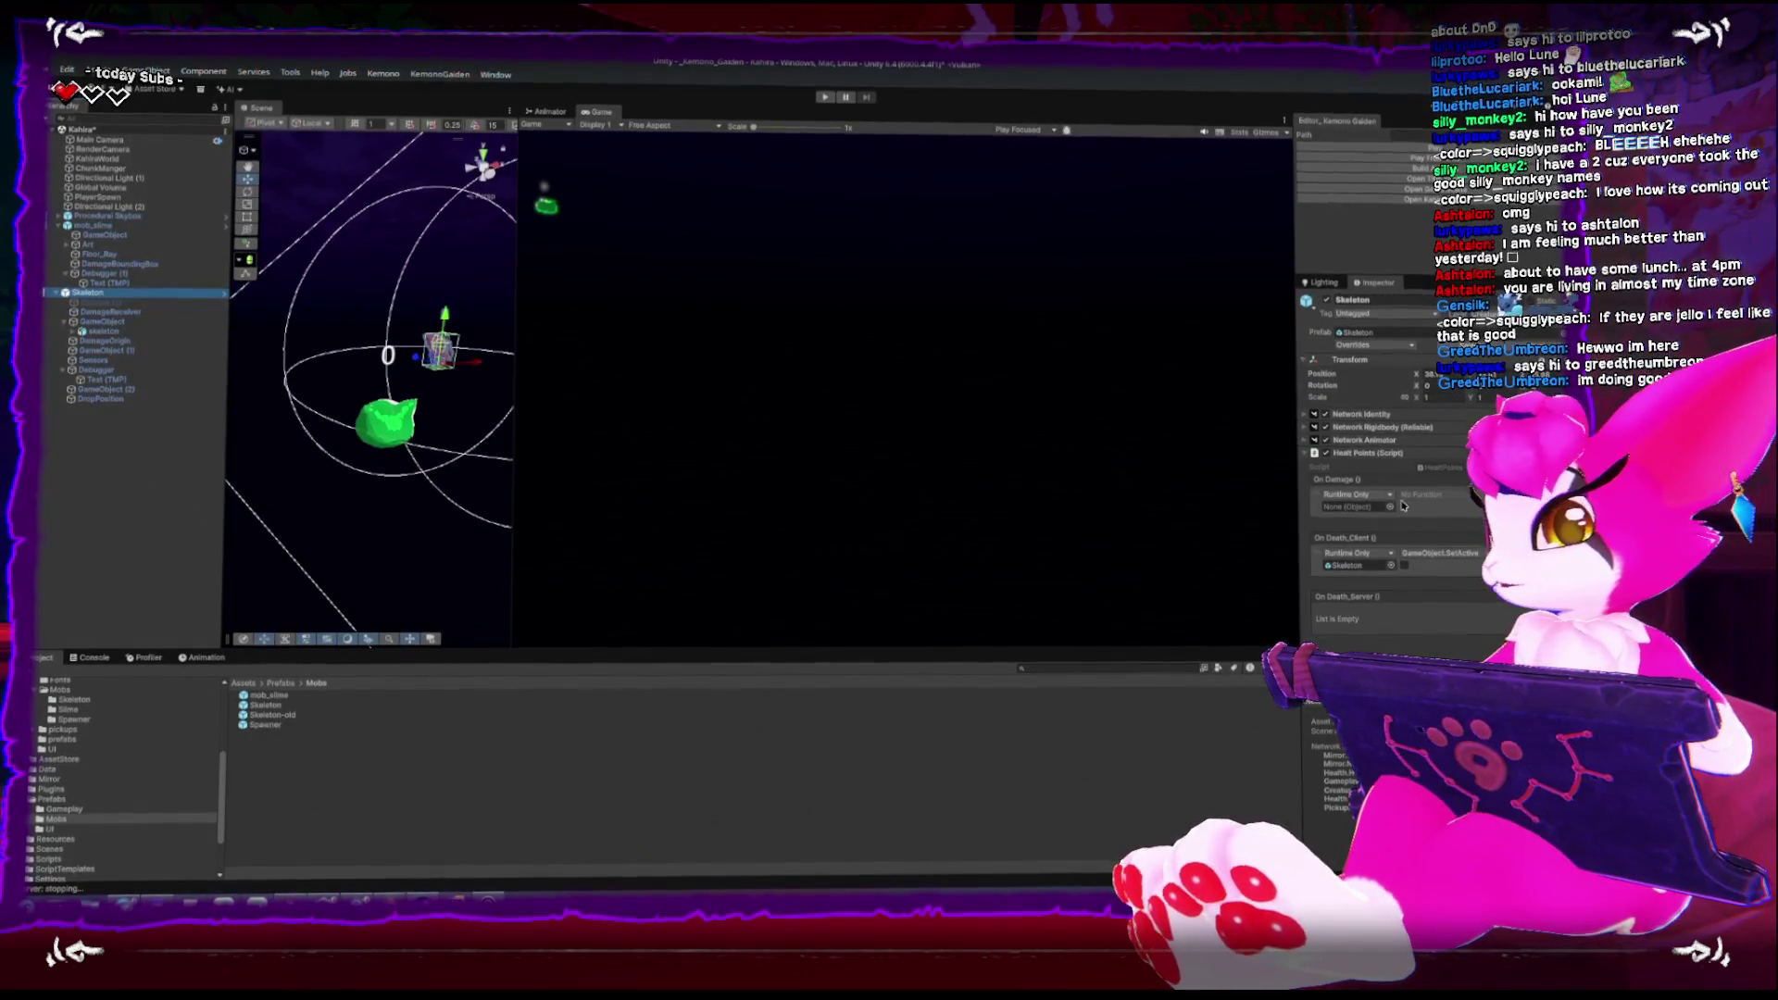
Collapse Rigidbody and move GameObject (3) under mob_slime as its first Descriptor child
{"action": "left_click", "coordinate": [1312, 477]}
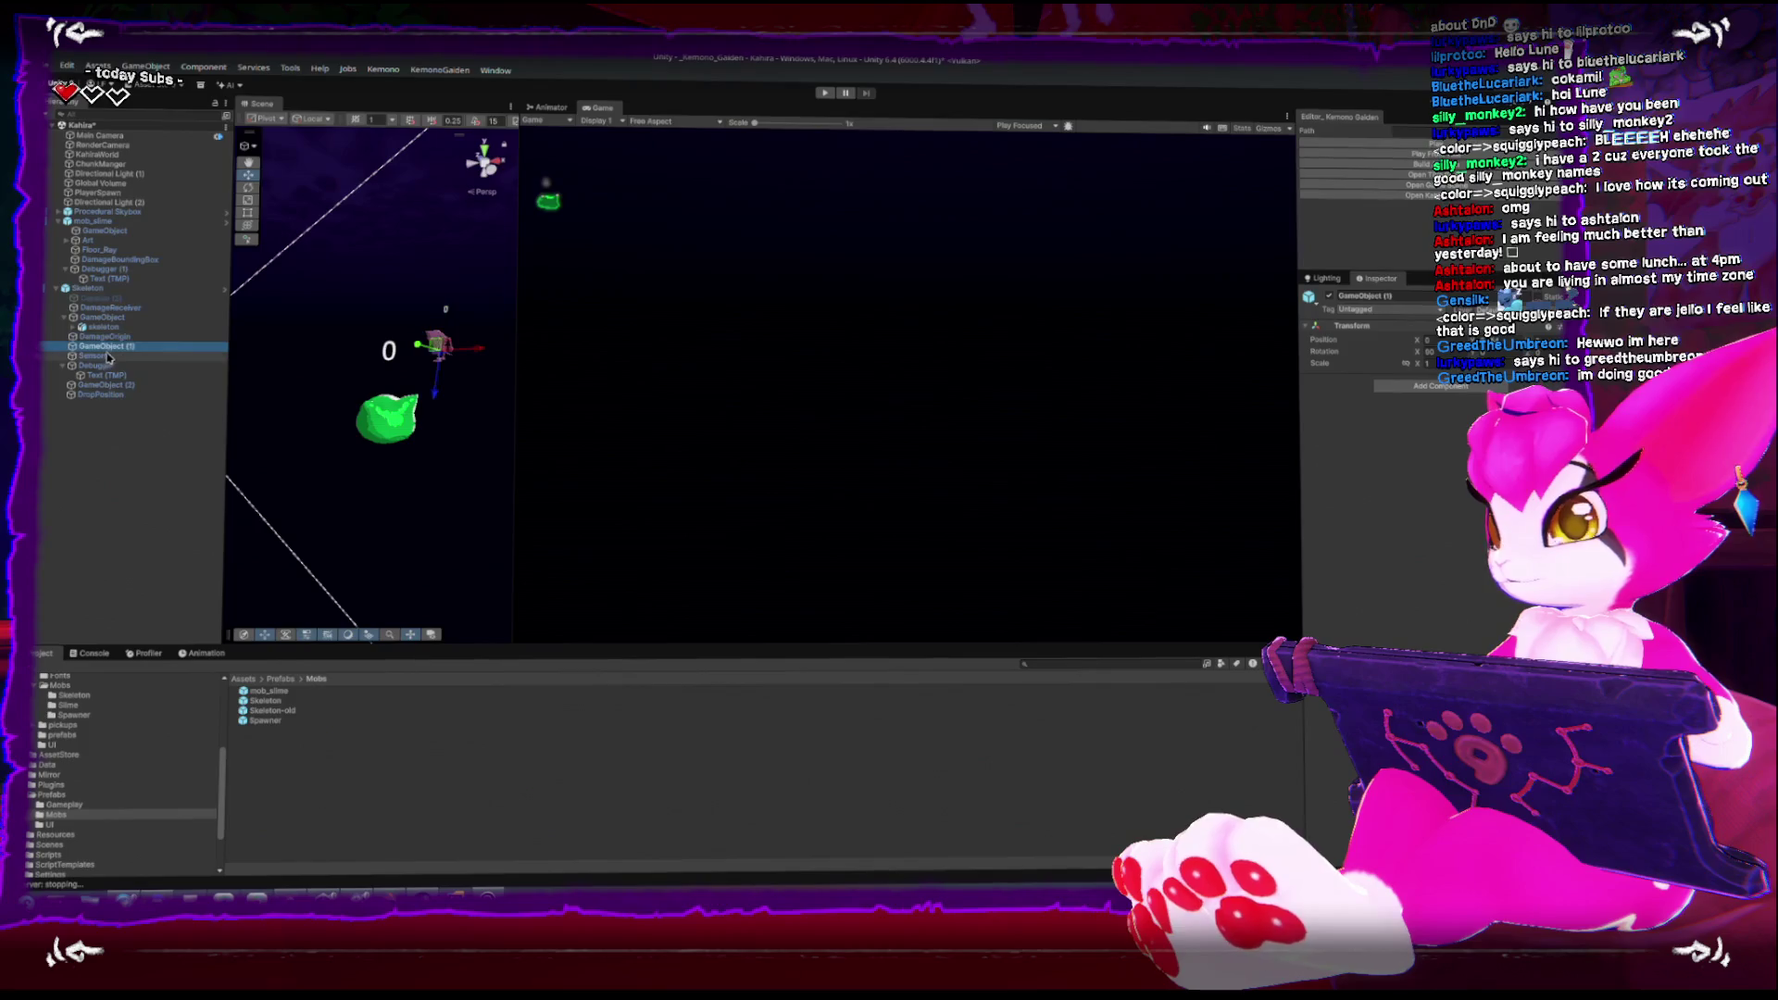
{"action": "left_click", "coordinate": [97, 368]}
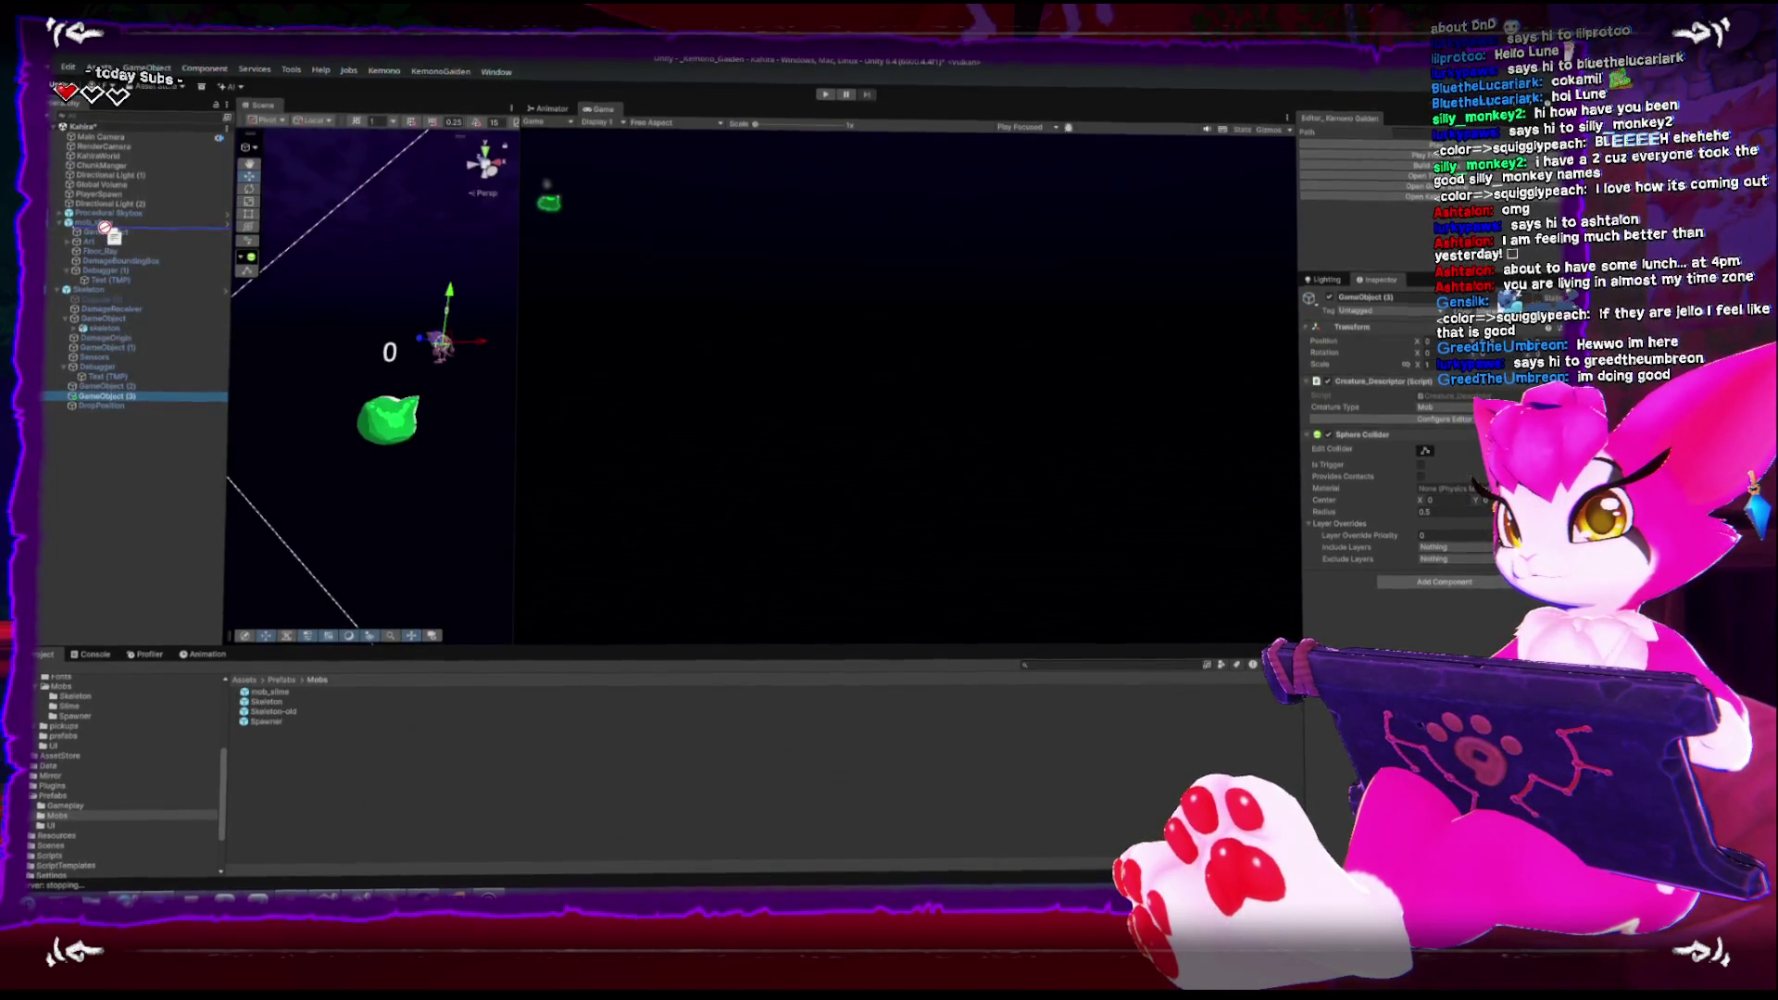
{"action": "left_click_drag", "start_coordinate": [104, 228], "coordinate": [105, 228]}
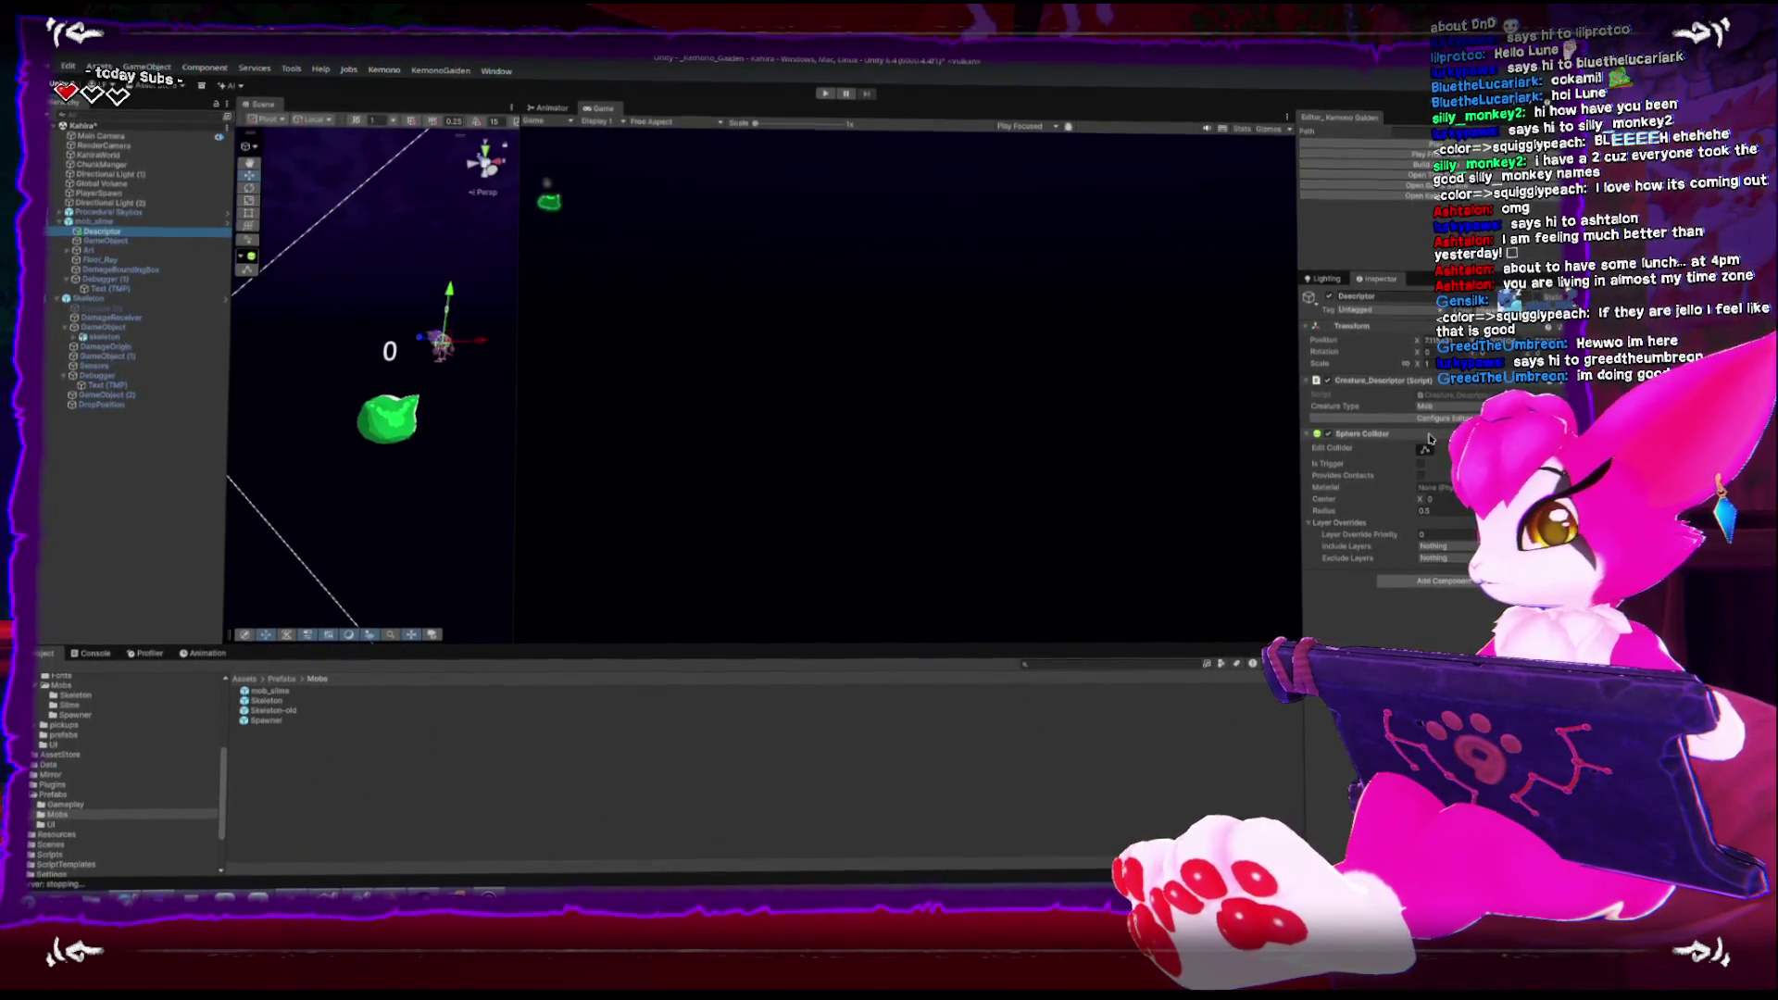
Pan the scene toward the slime and launch the game with the custom Play button
{"action": "left_click_drag", "start_coordinate": [414, 374], "coordinate": [380, 365]}
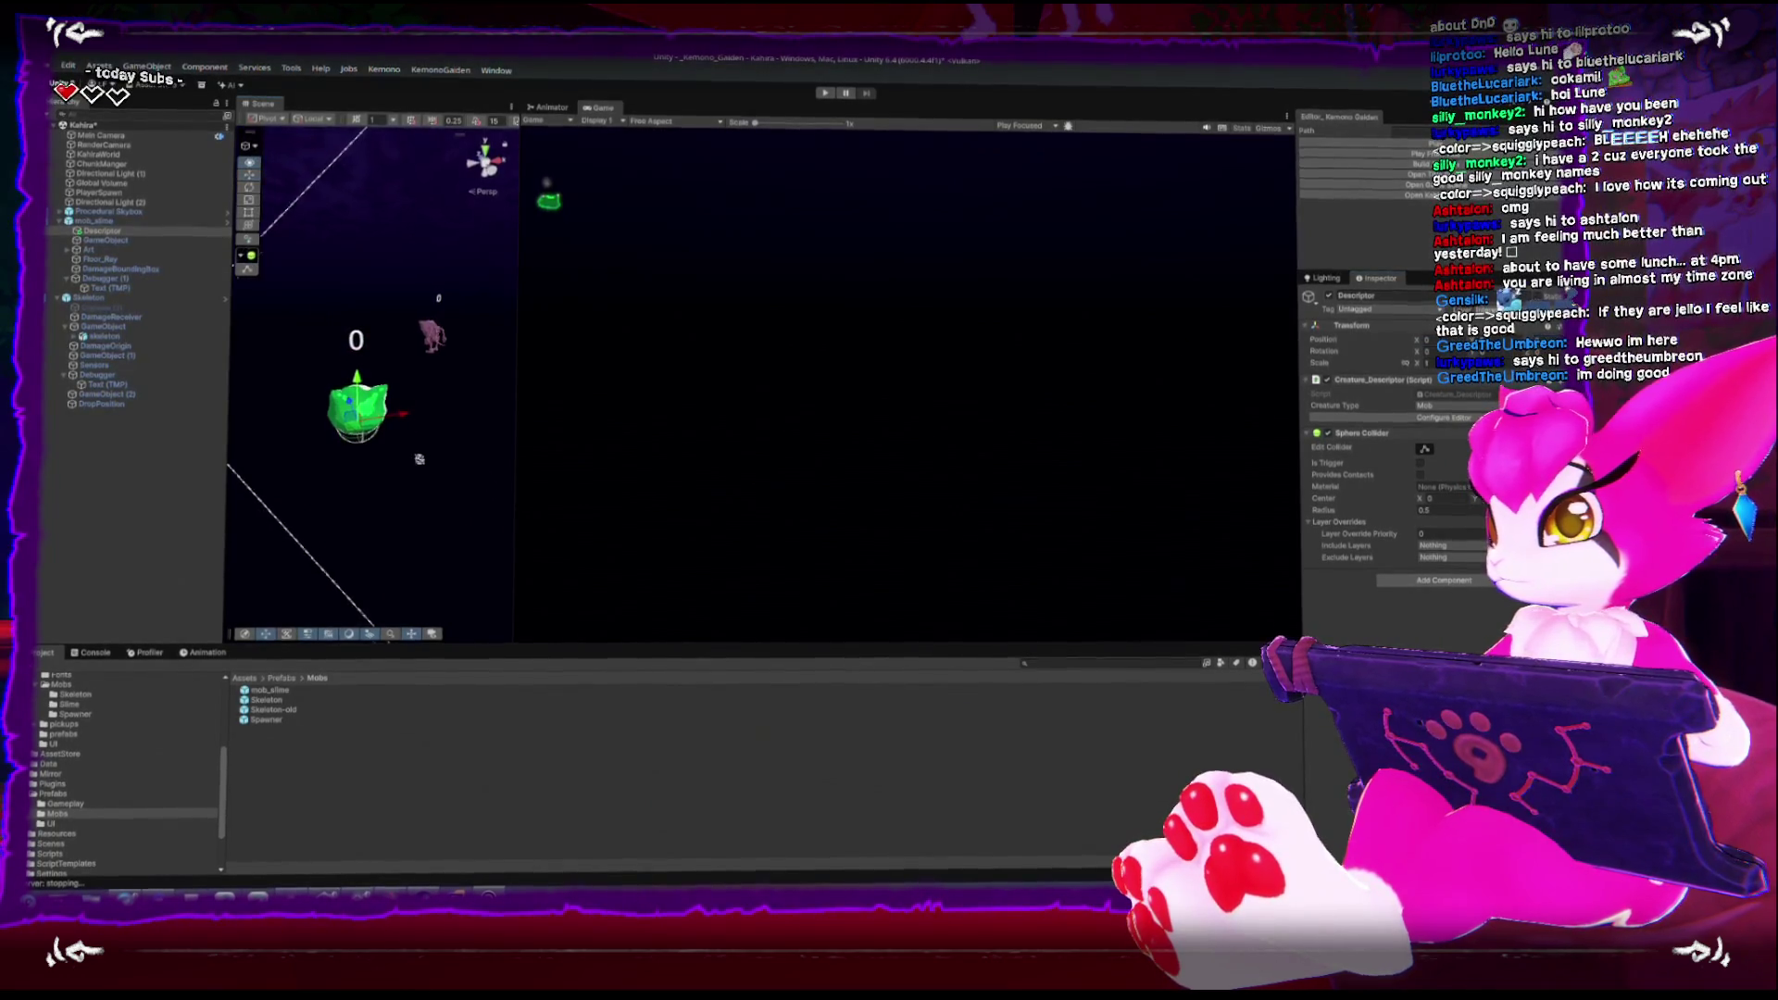
{"action": "scroll", "coordinate": [374, 447], "scroll_direction": "up", "scroll_amount": 2}
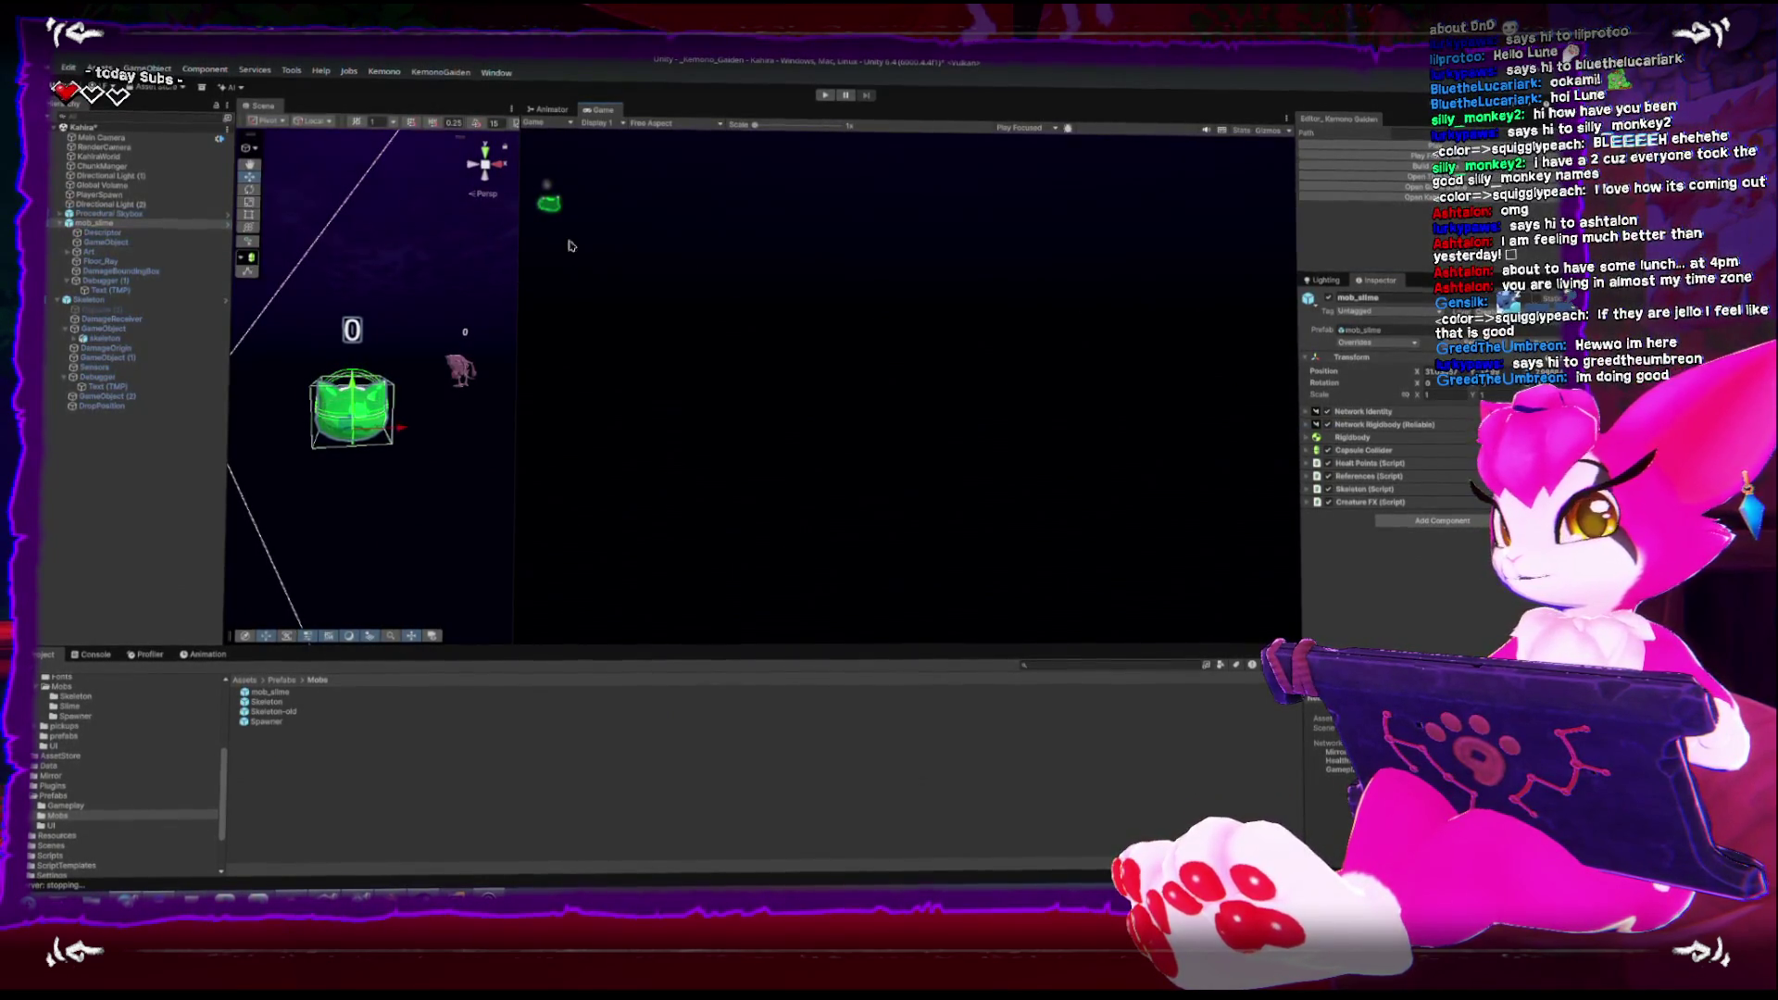
{"action": "left_click", "coordinate": [1324, 168]}
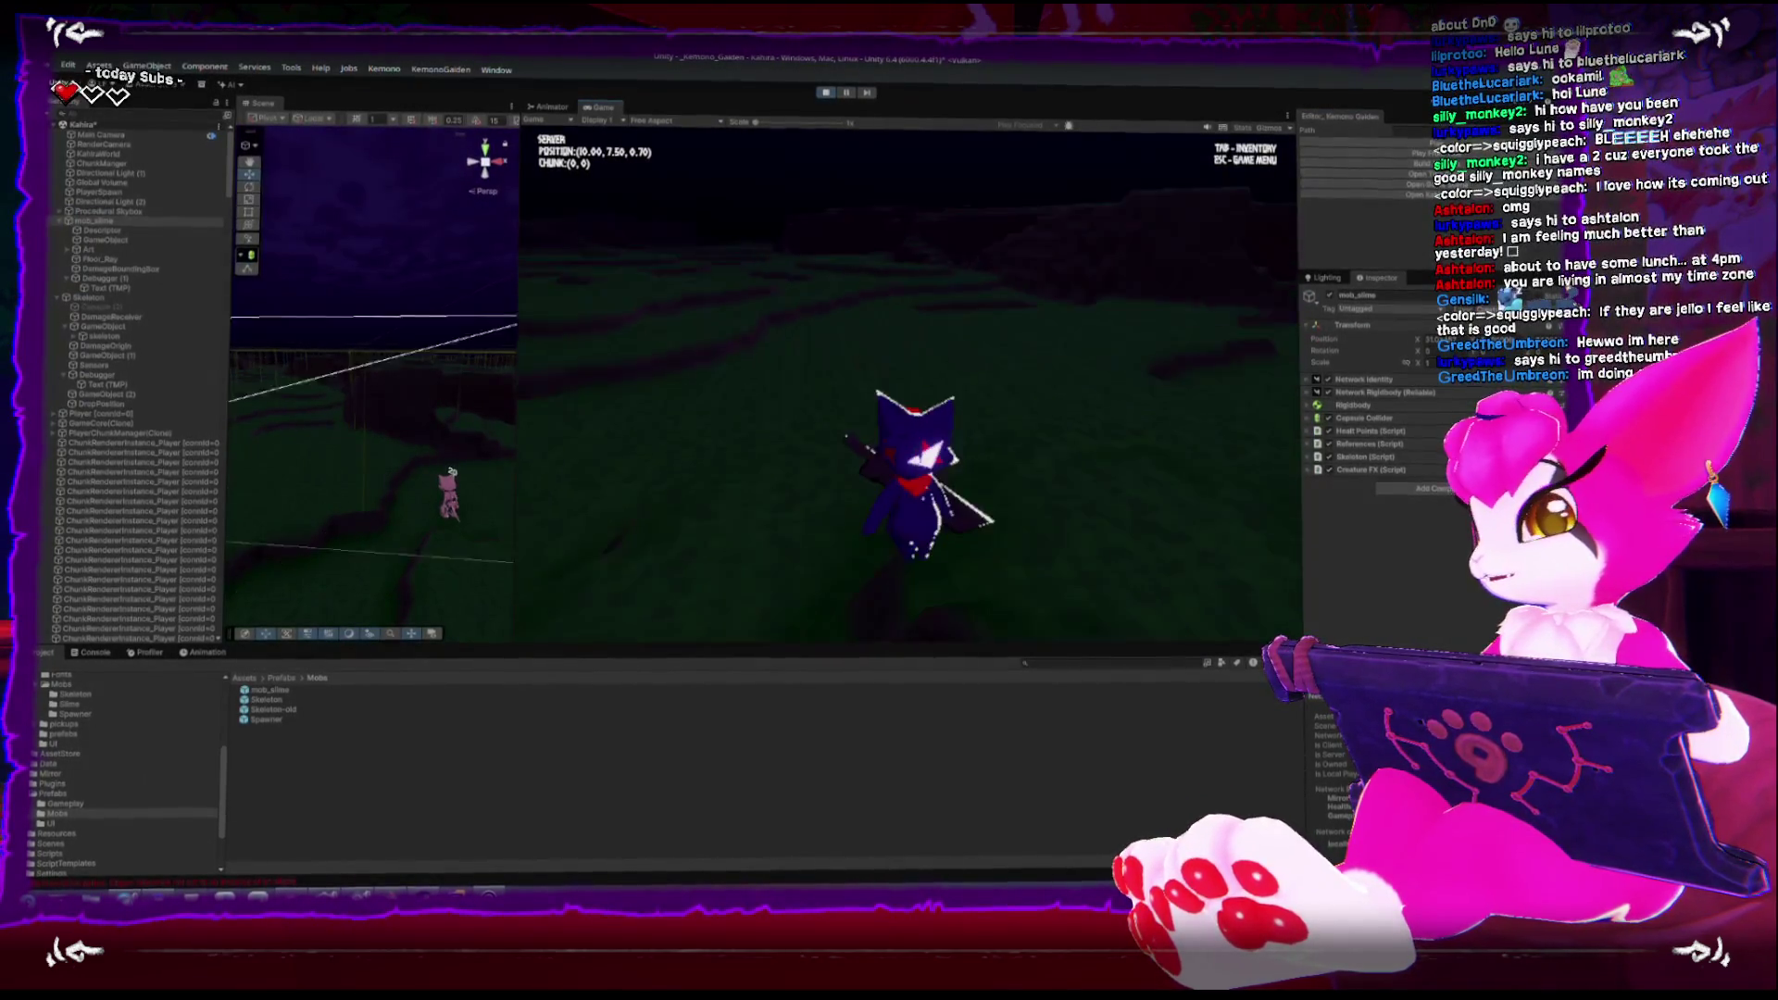
Run the player around both enemies and hit the slime, dropping its health from 10 to 7
{"action": "key", "text": "w"}
{"action": "key", "text": "w"}
{"action": "key", "text": "w"}
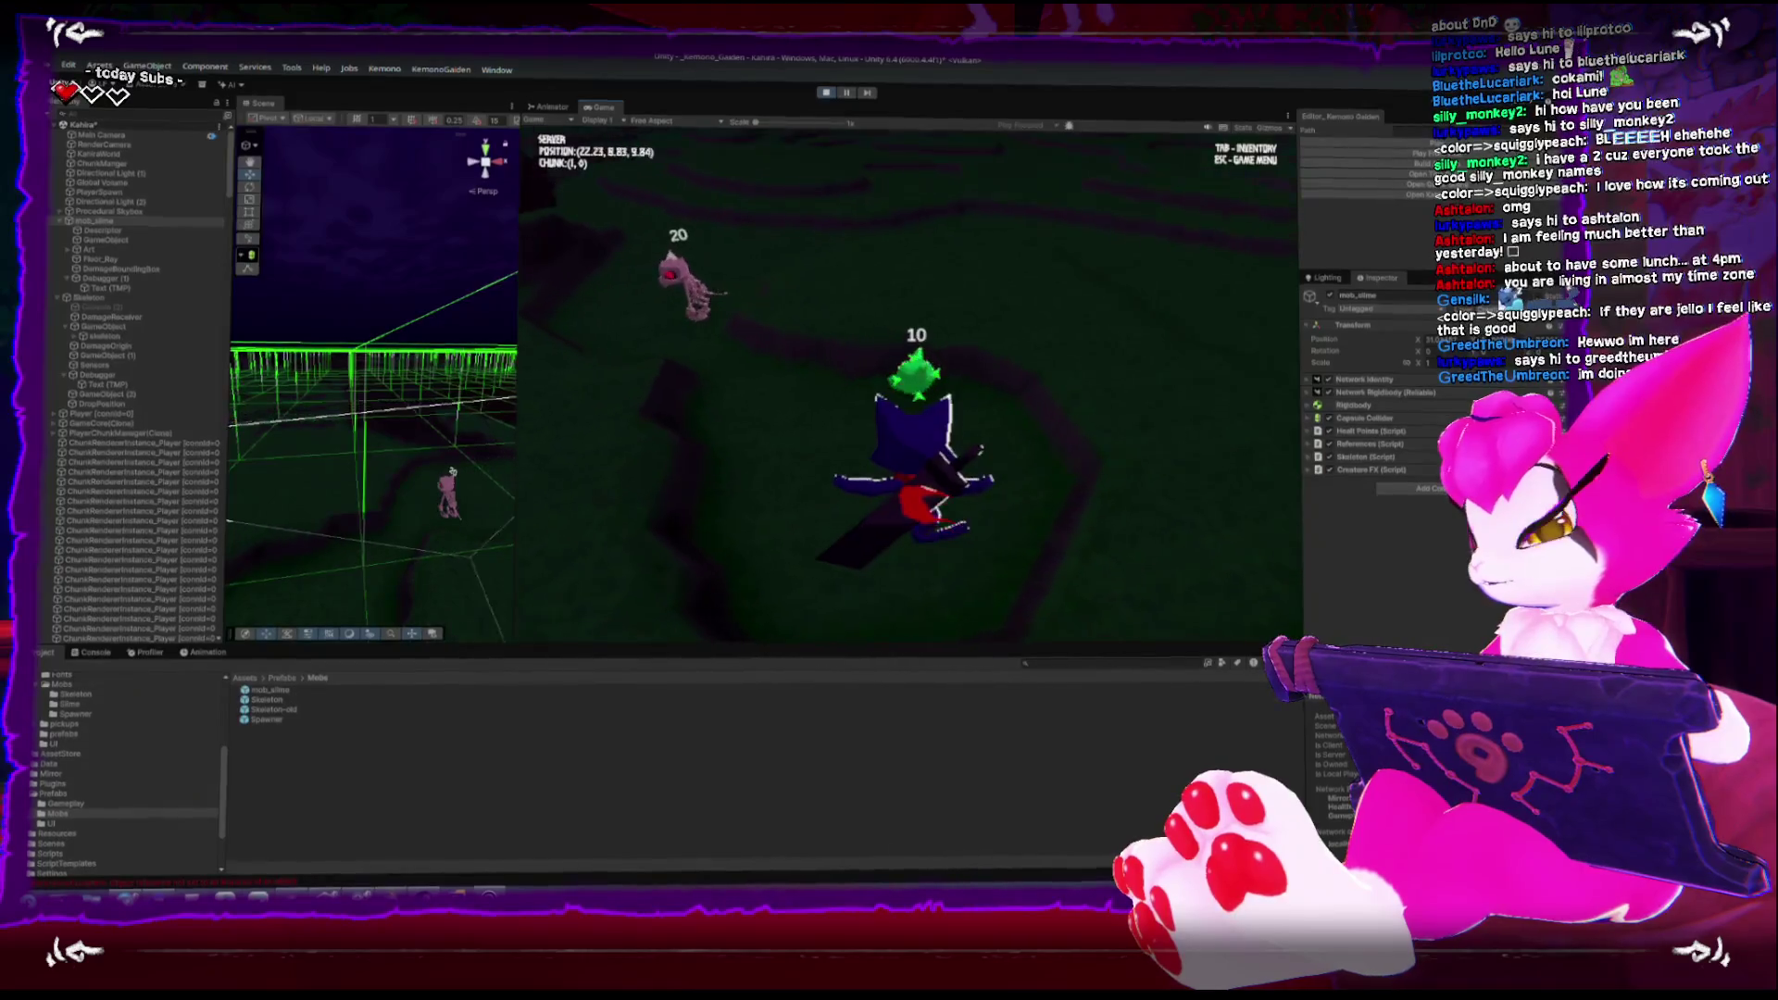
{"action": "key", "text": "w"}
{"action": "key", "text": "w"}
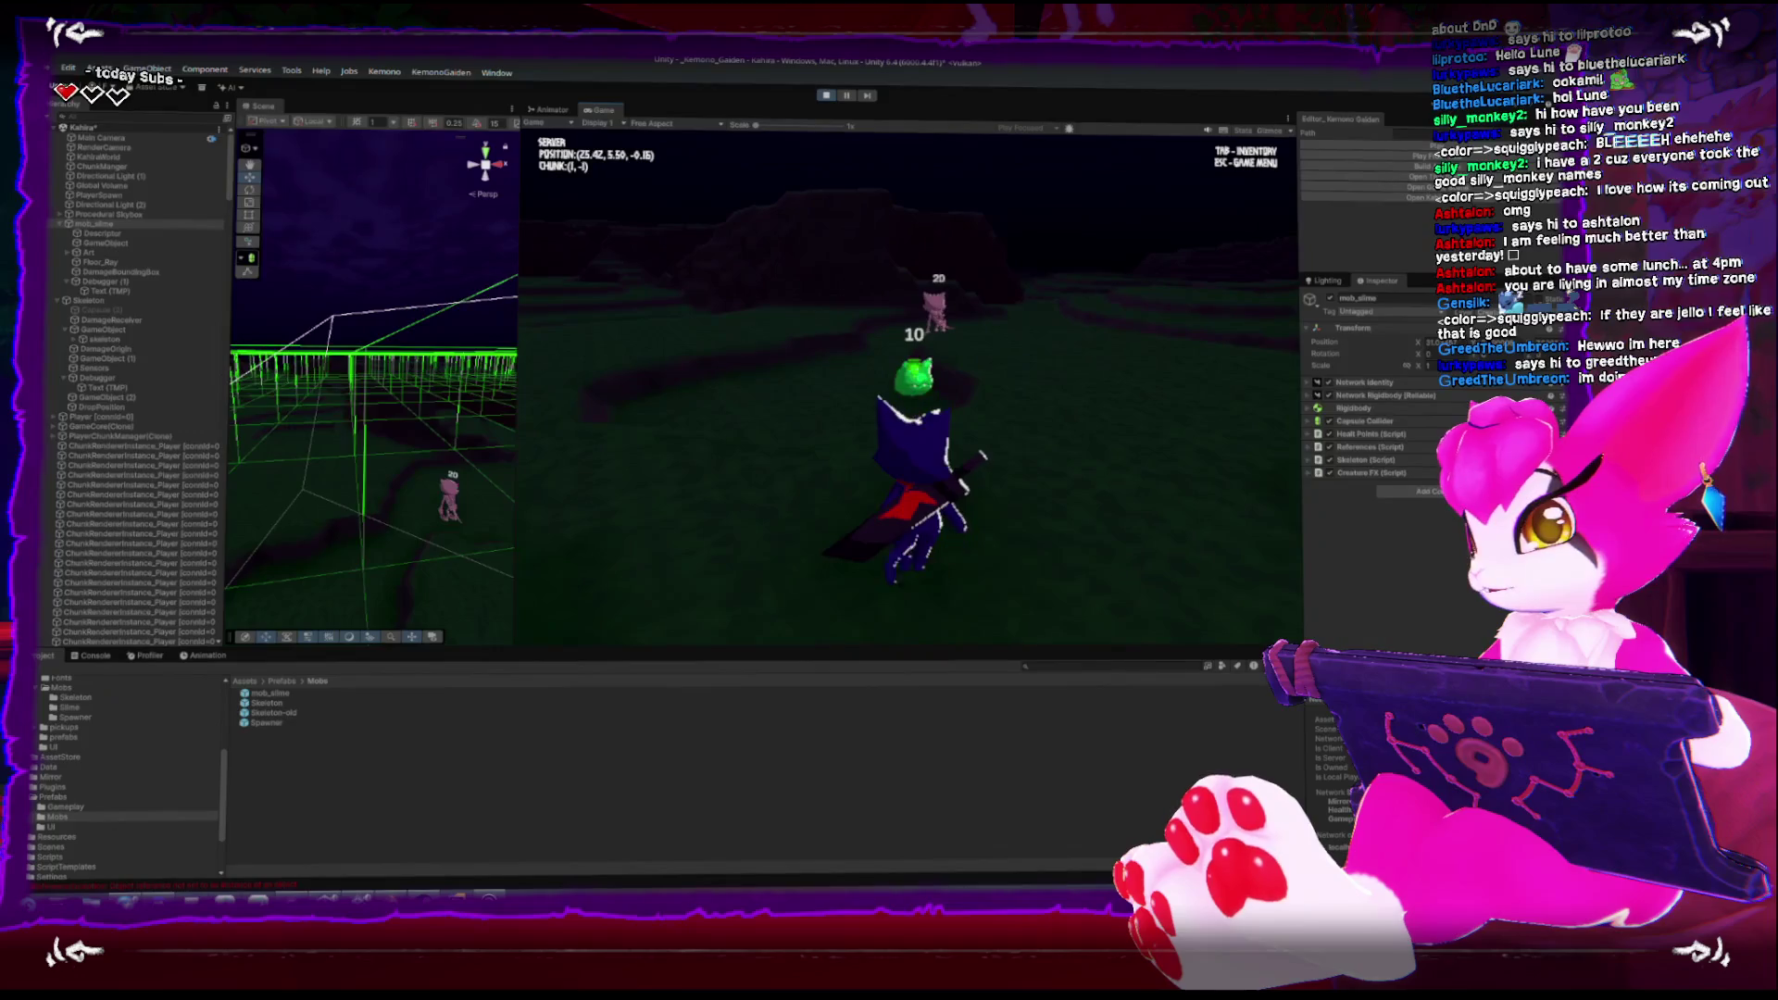
{"action": "key", "text": "w"}
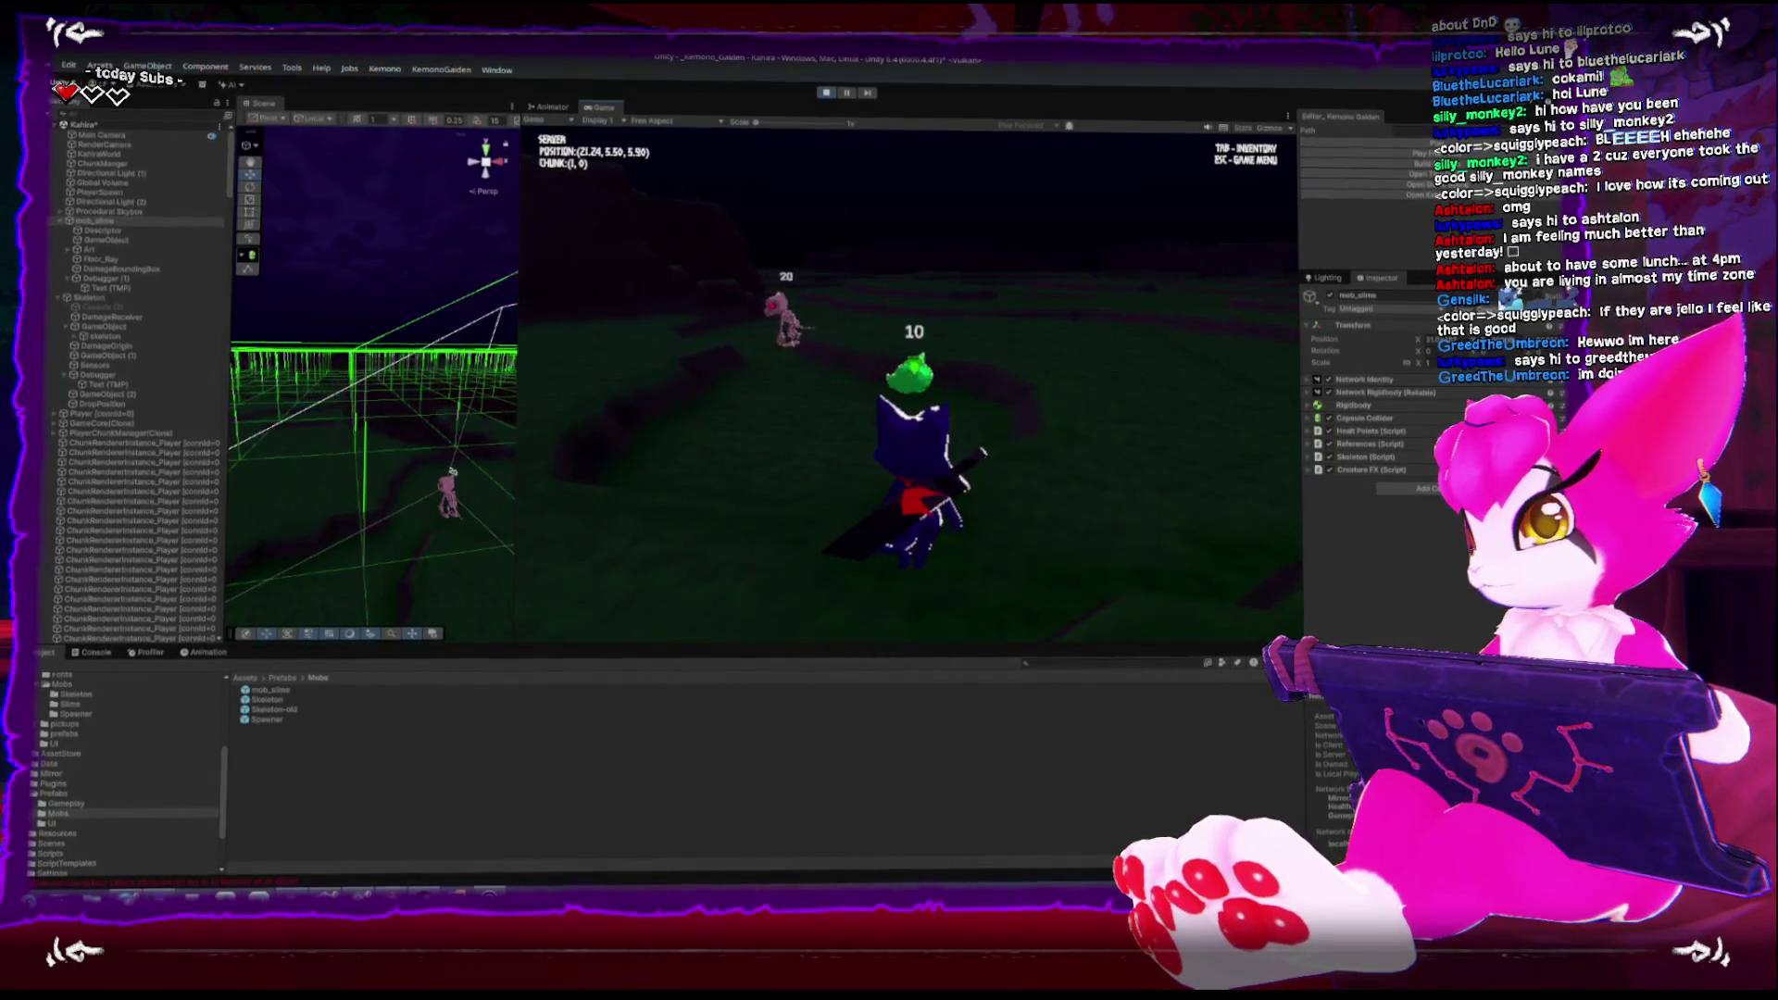
{"action": "key", "text": "w"}
{"action": "key", "text": "w"}
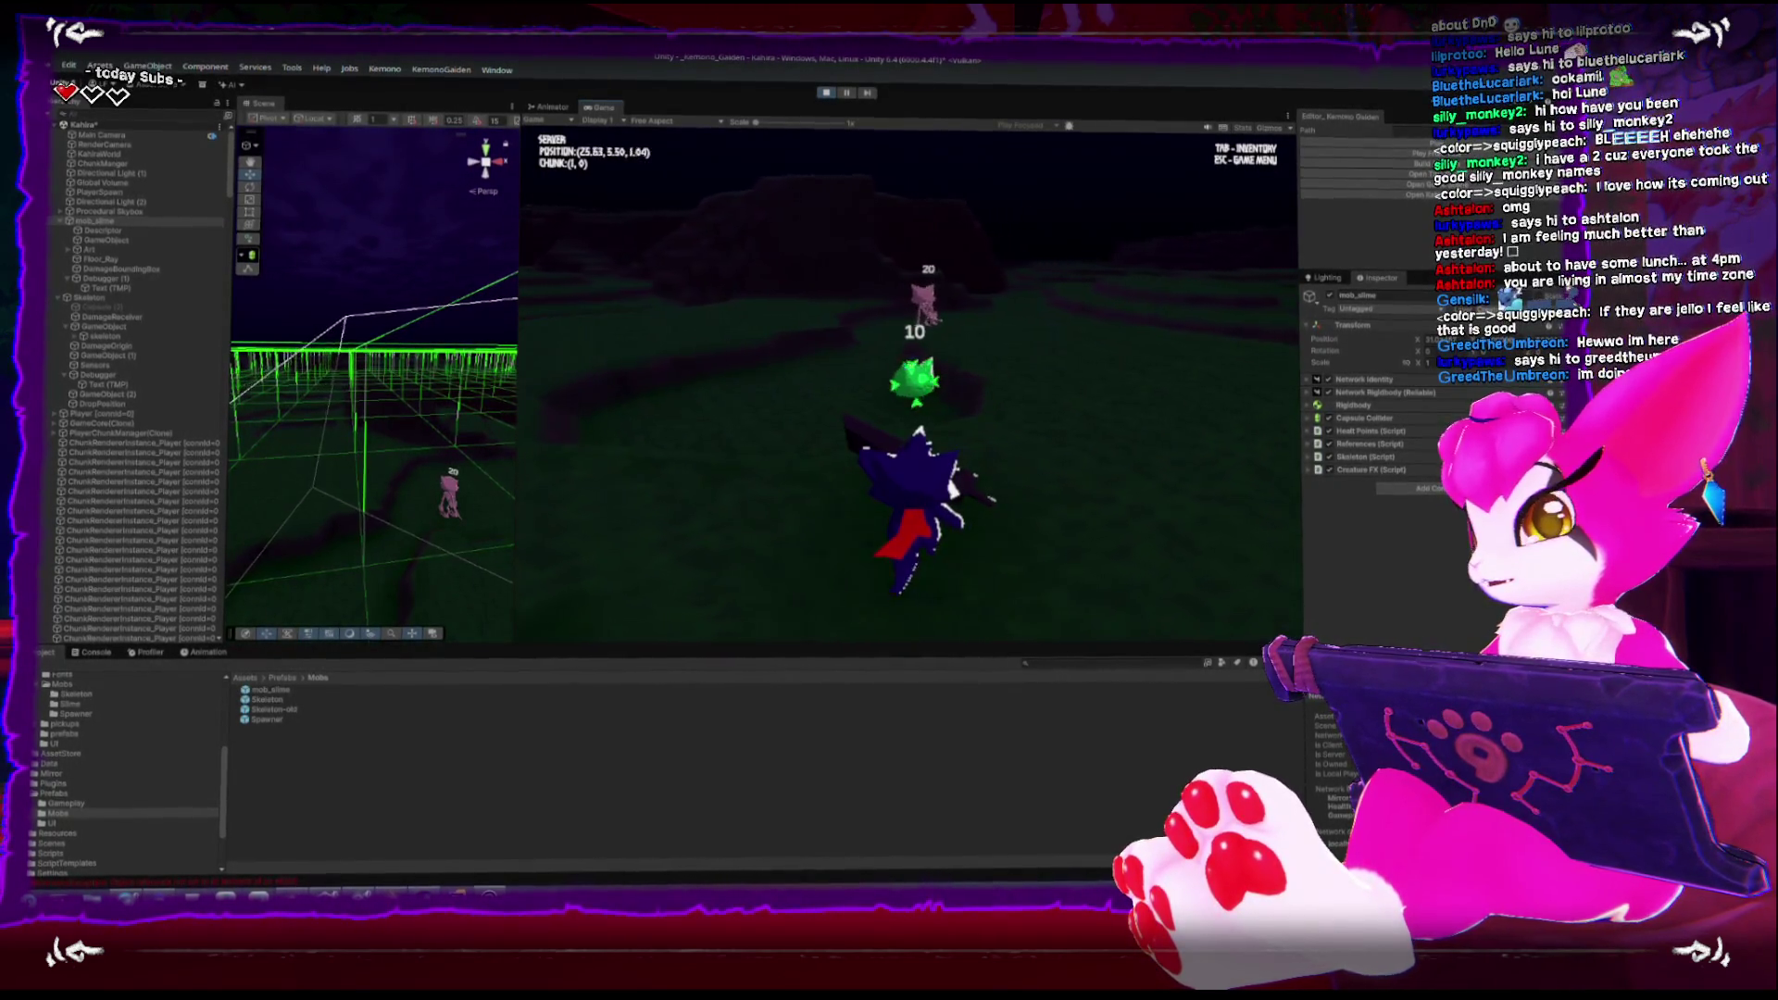
{"action": "key", "text": "w"}
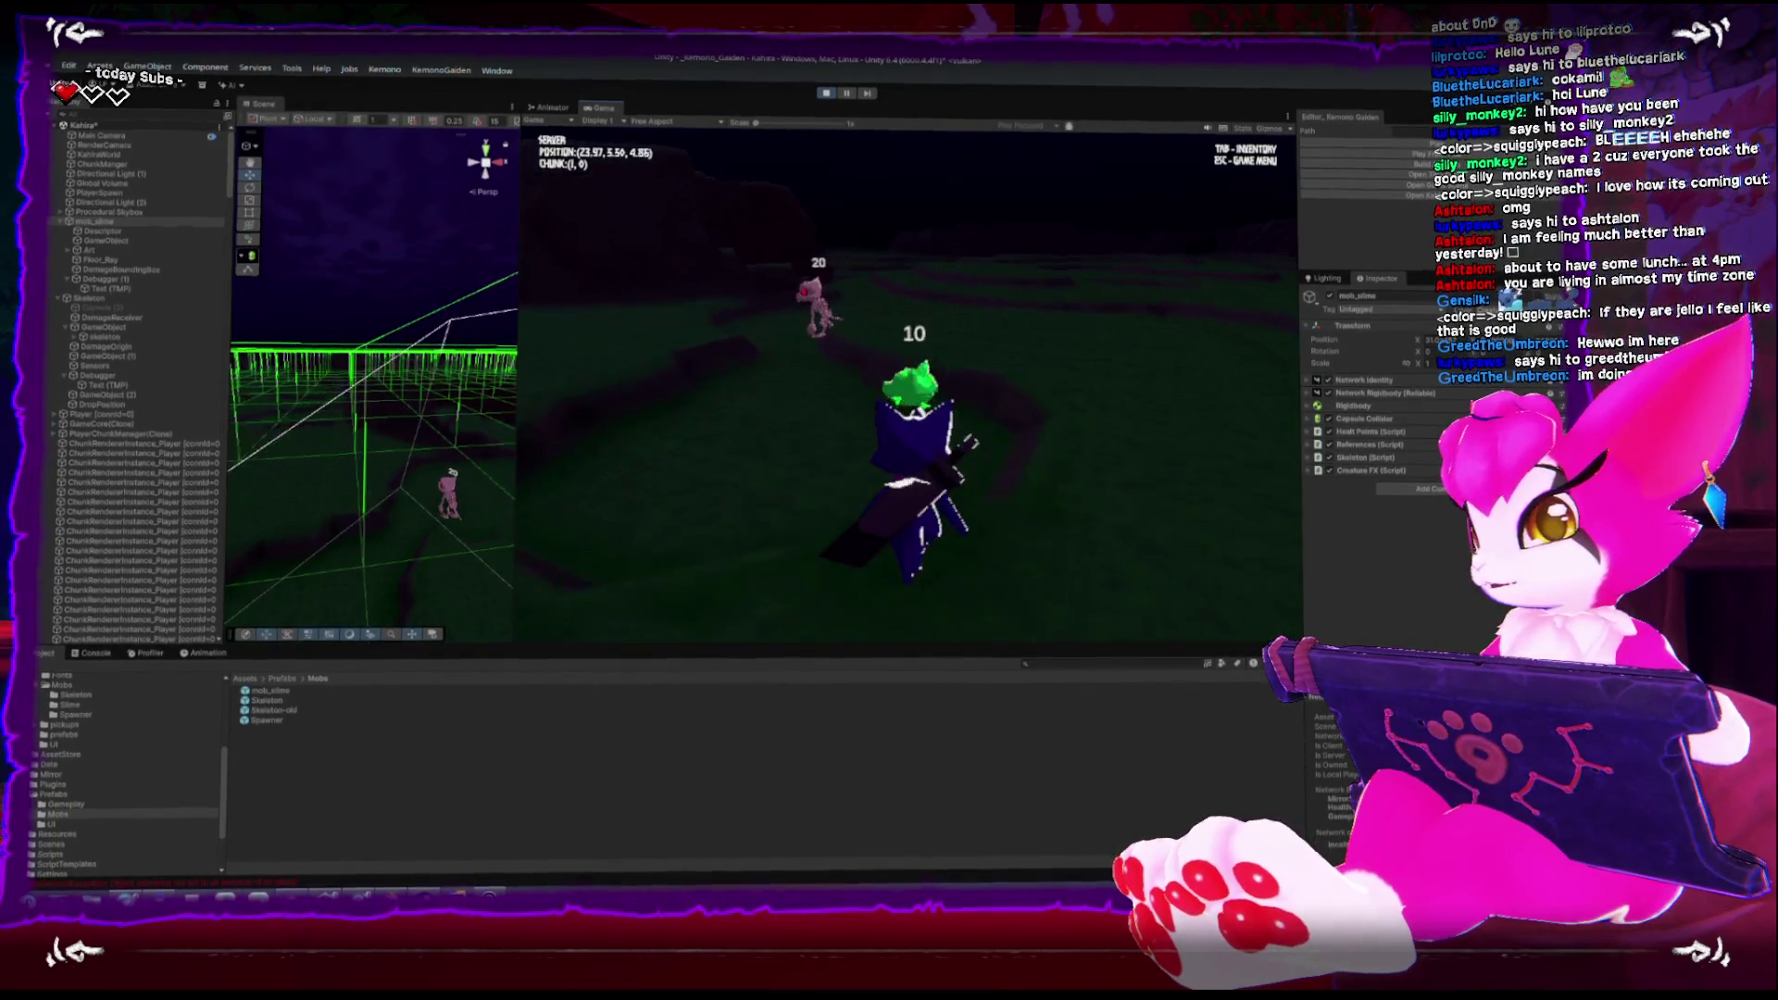
{"action": "key", "text": "w"}
{"action": "key", "text": "w"}
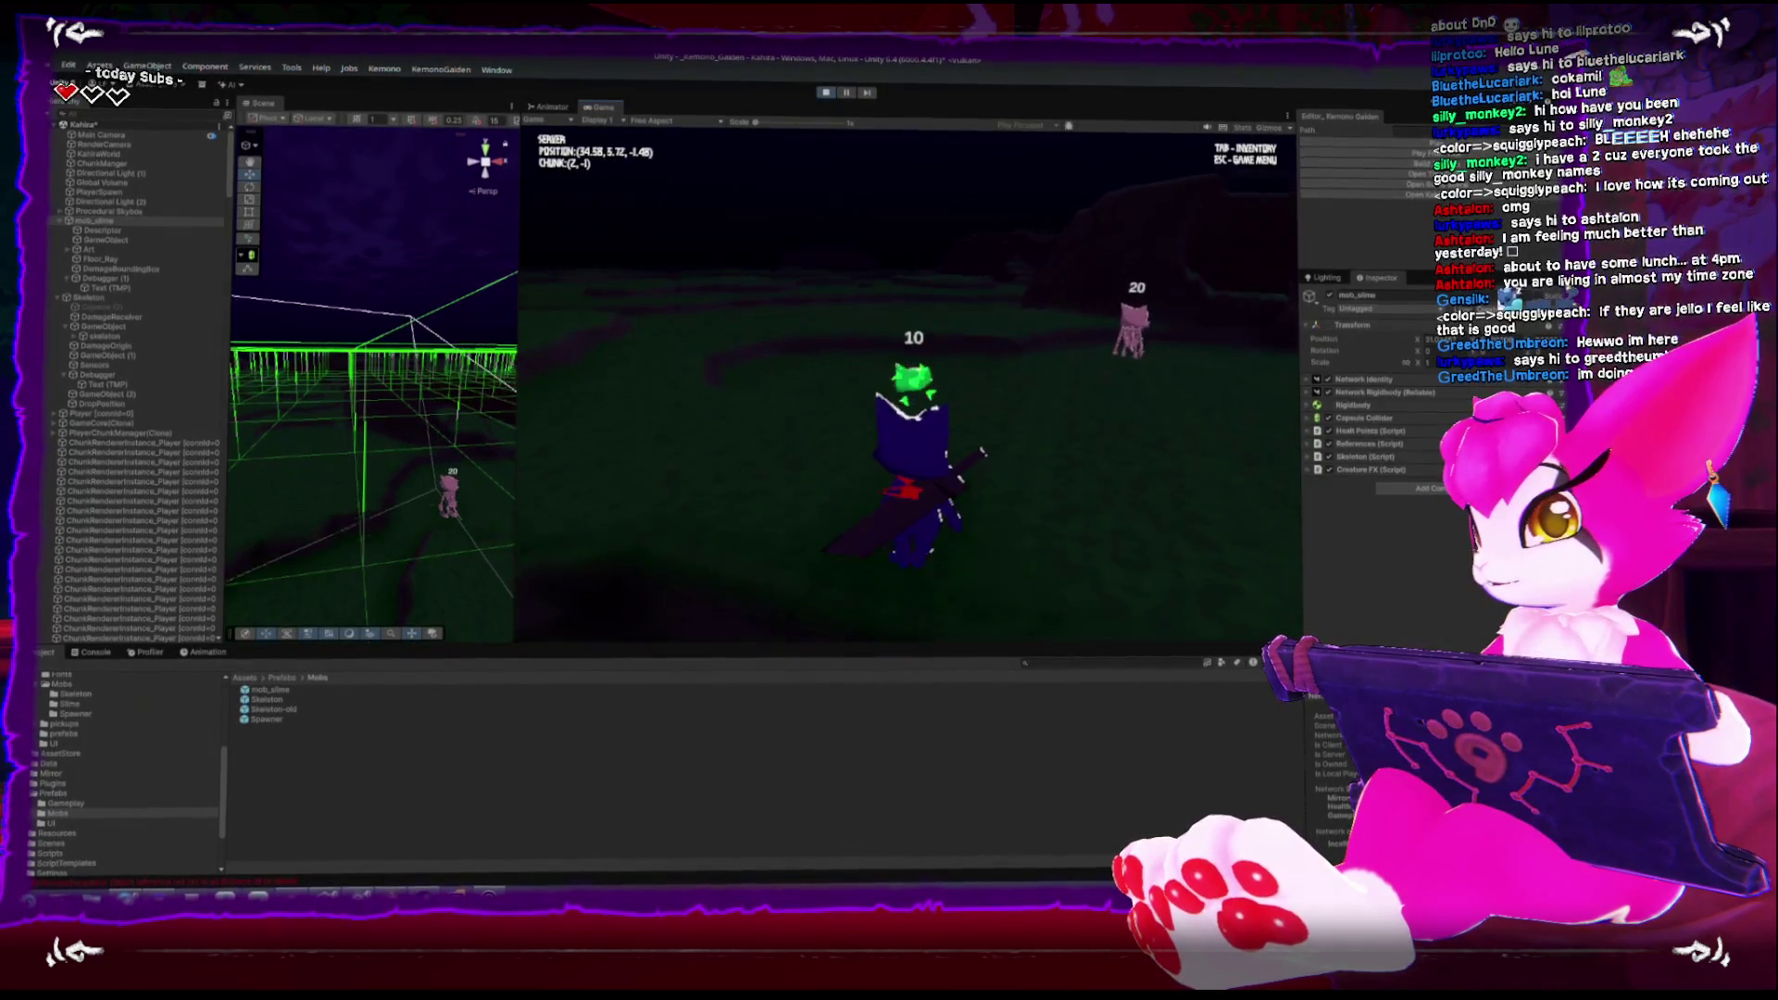
{"action": "key", "text": "w"}
{"action": "key", "text": "w"}
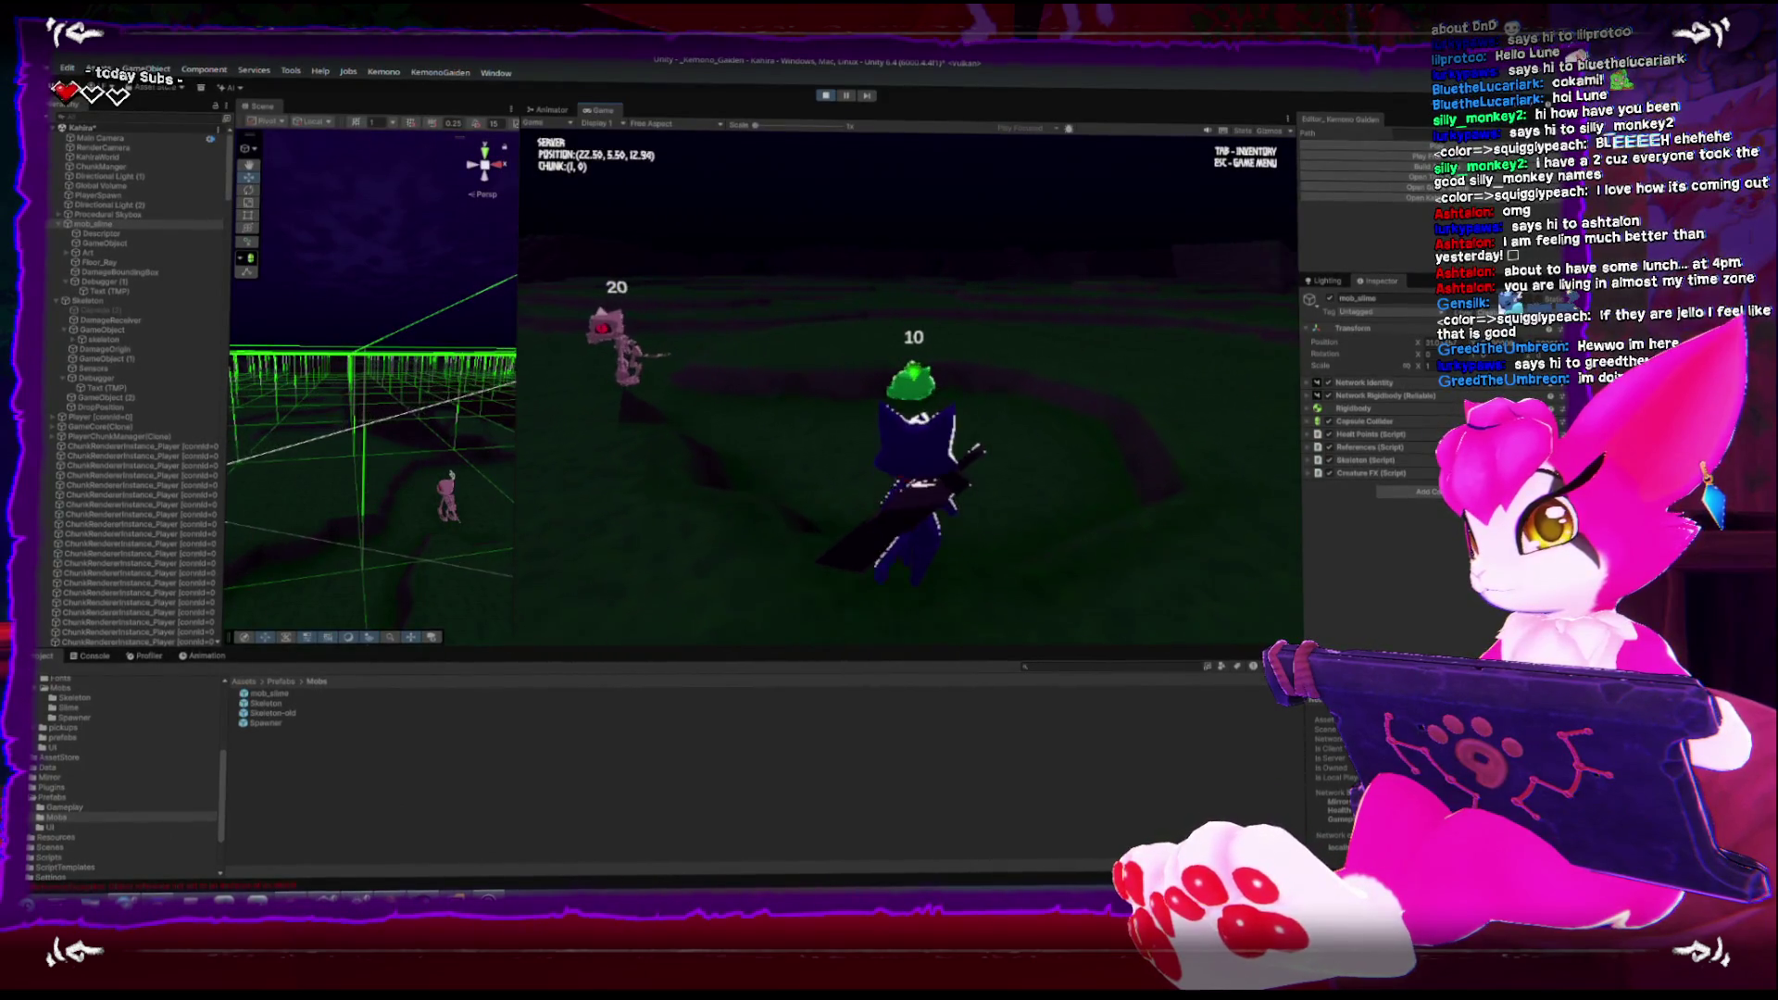
{"action": "key", "text": "w"}
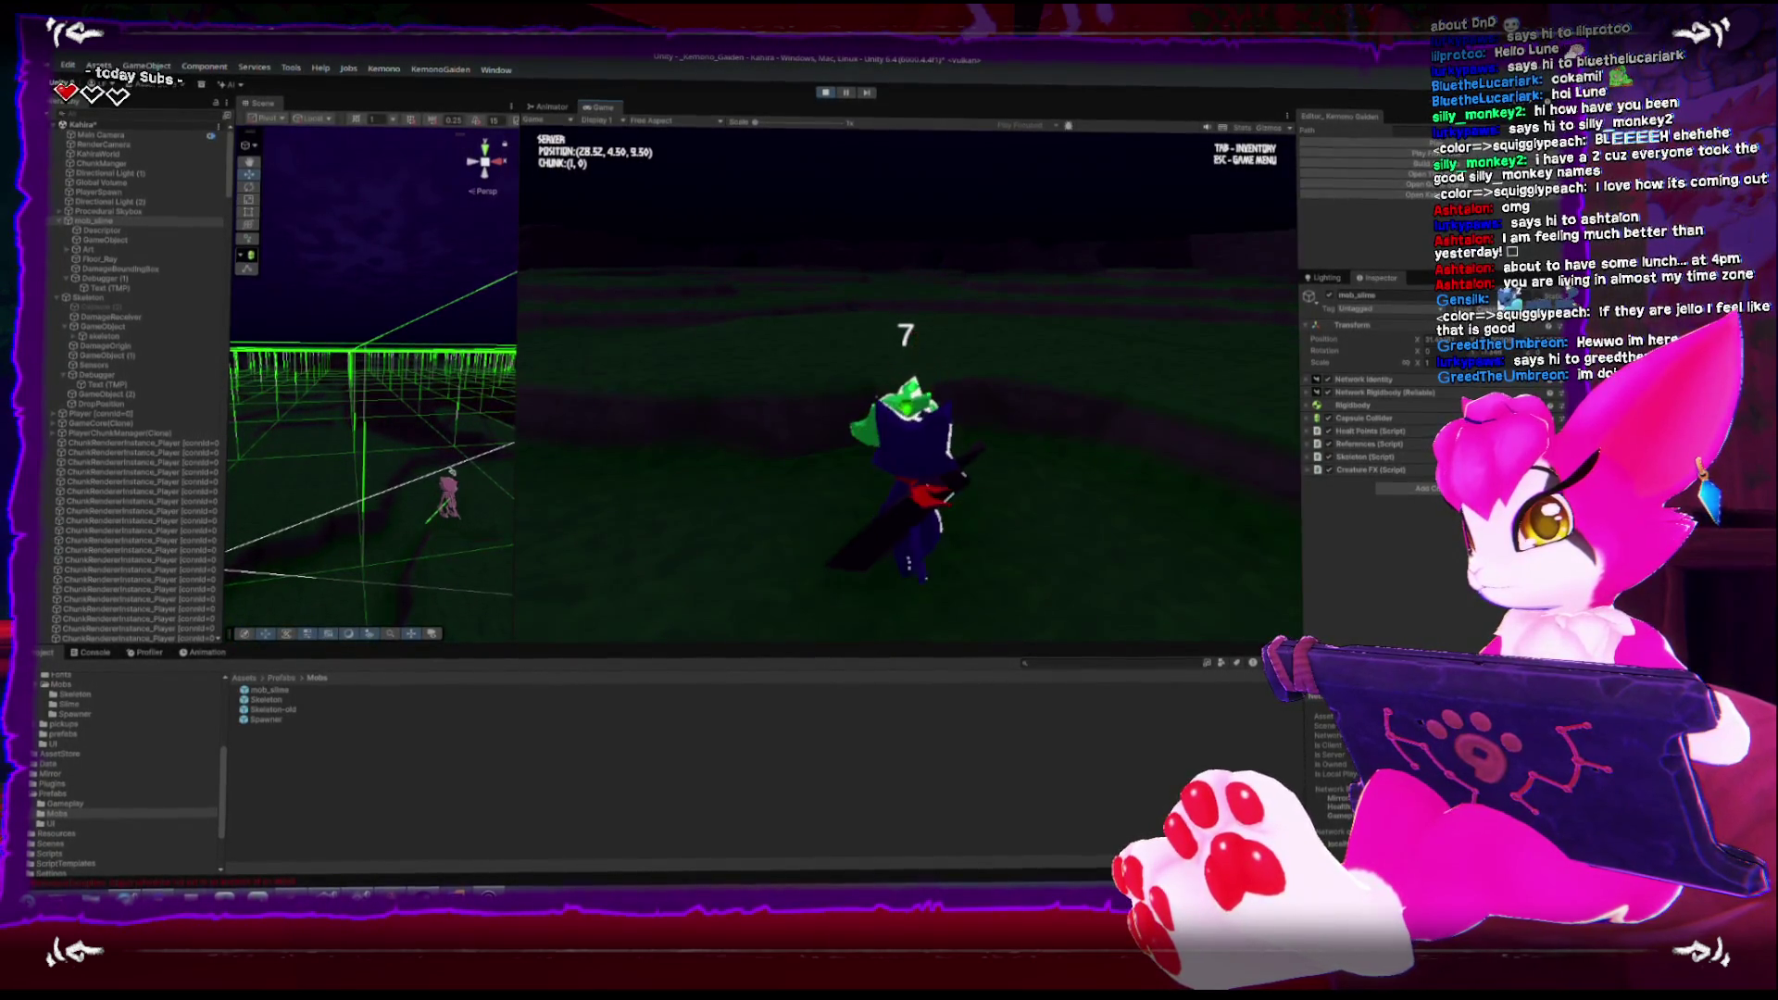
Finish off the slime, then chase and circle around the skeleton
{"action": "key", "text": "w"}
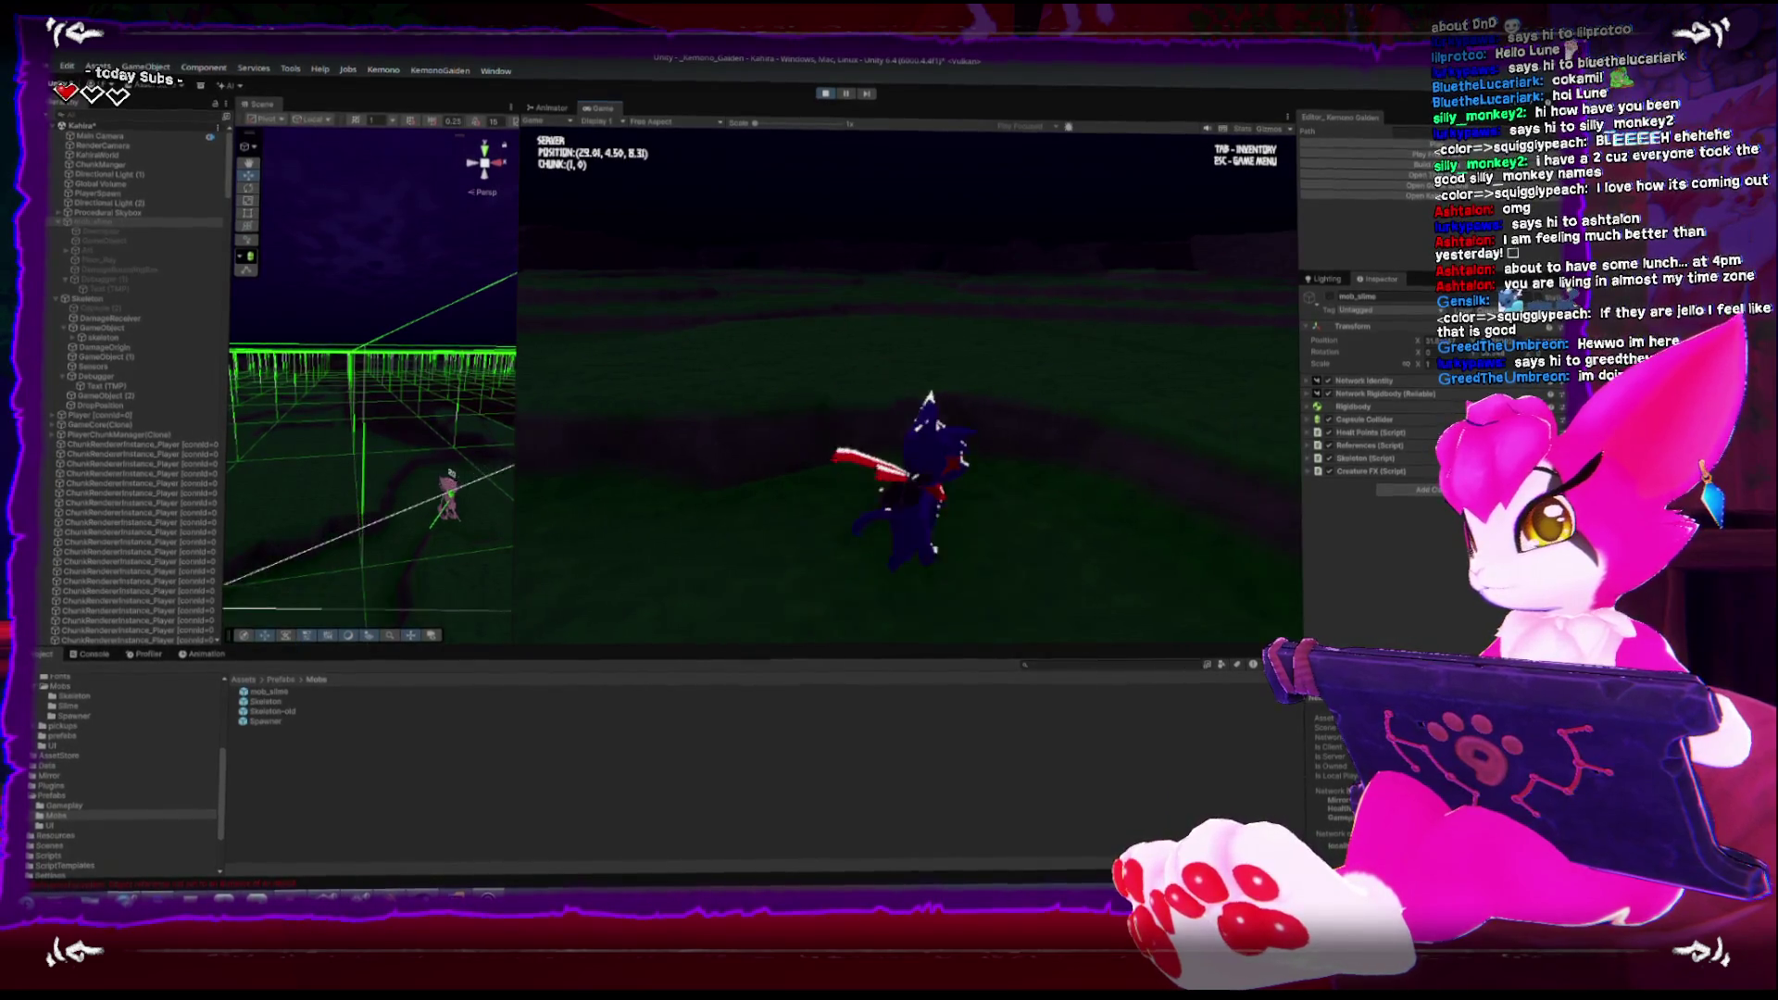
{"action": "key", "text": "w"}
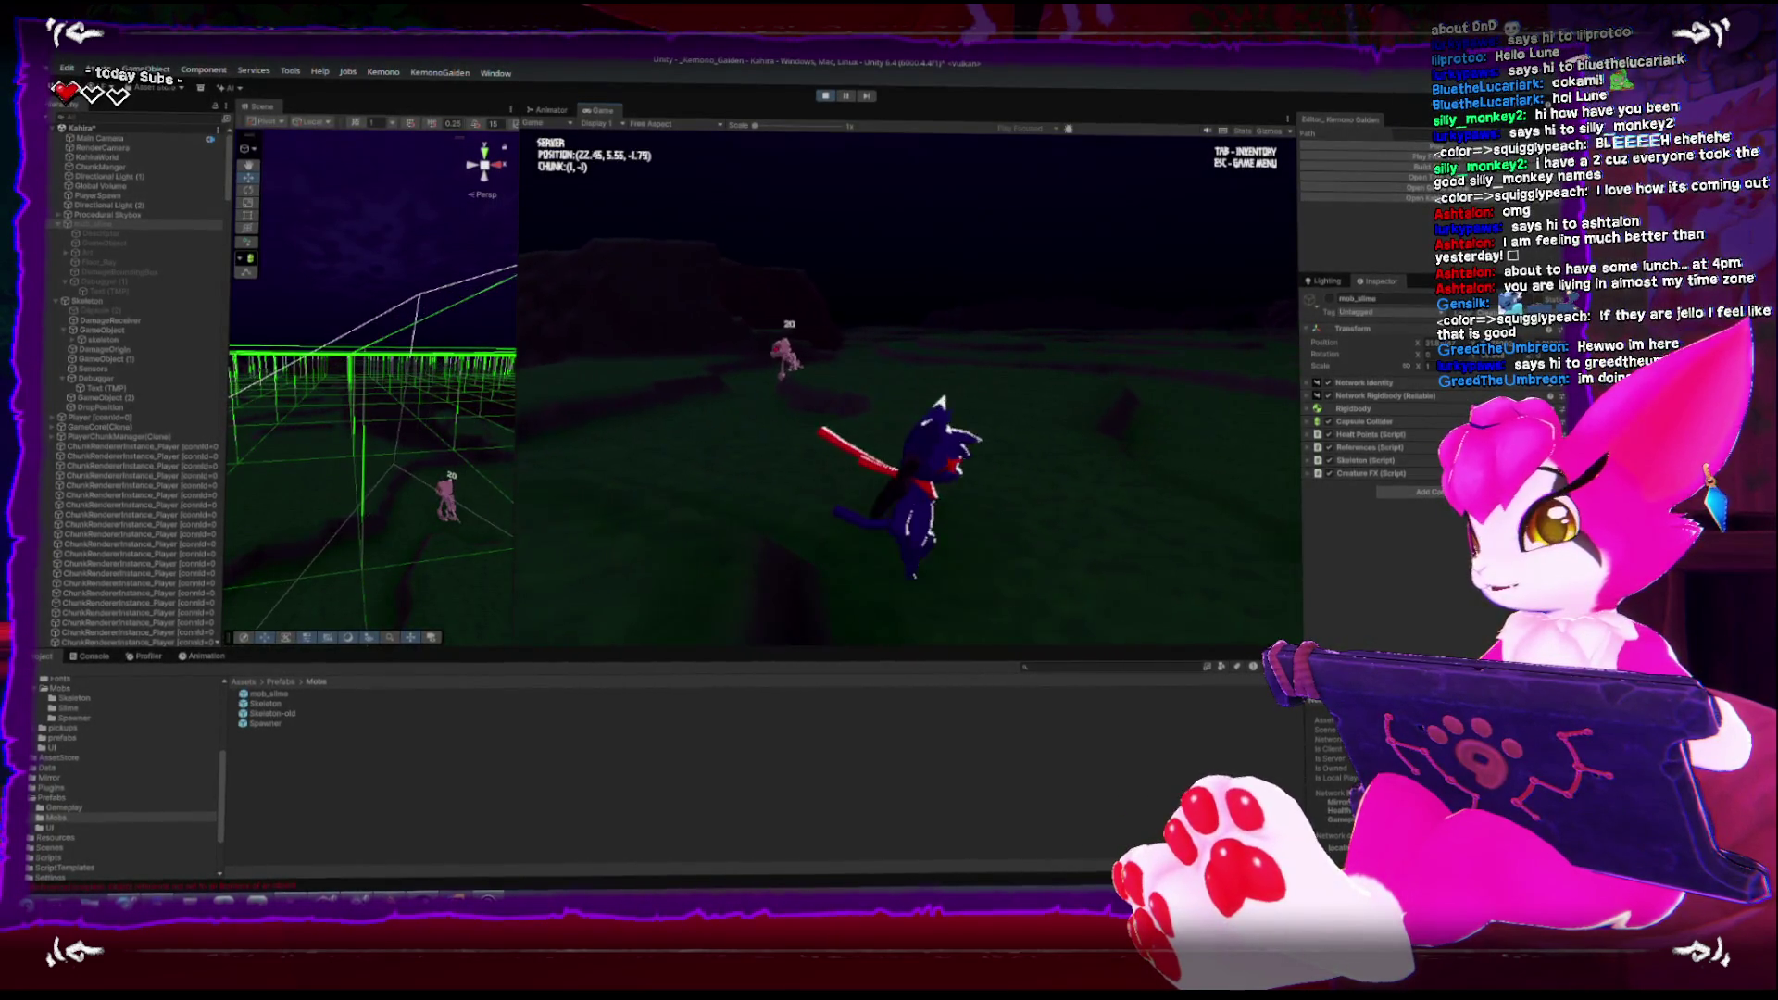
{"action": "key", "text": "w"}
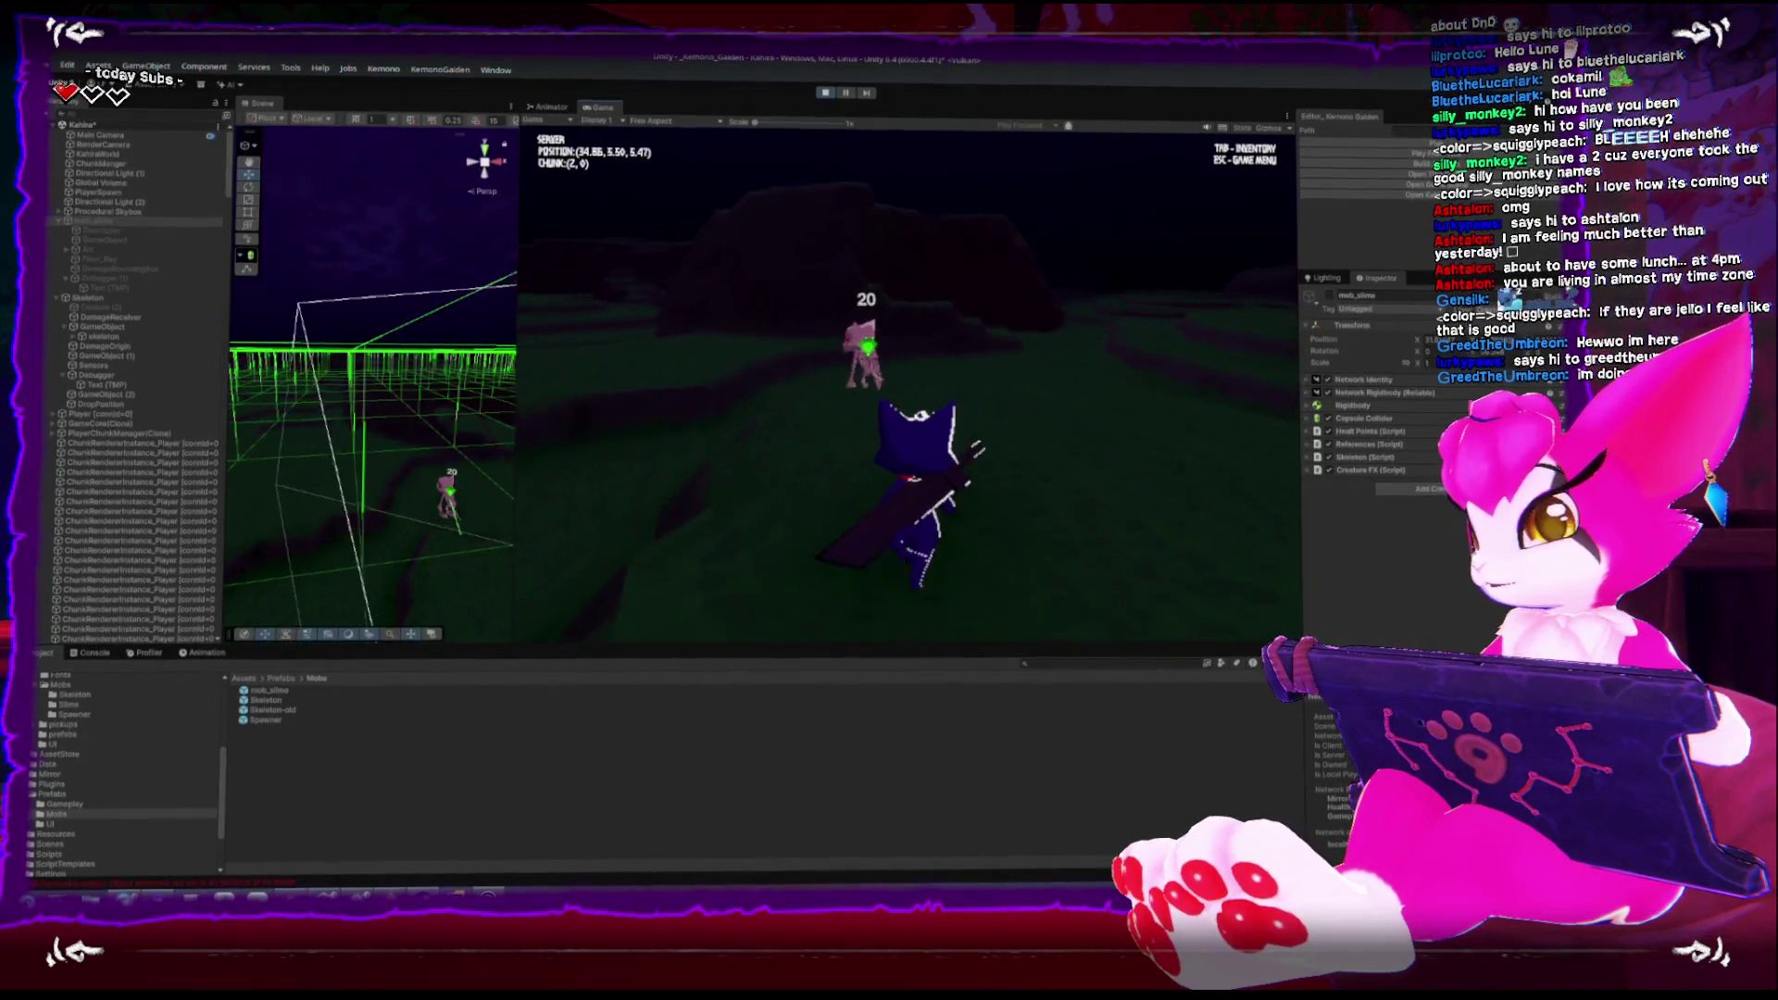
{"action": "key", "text": "w"}
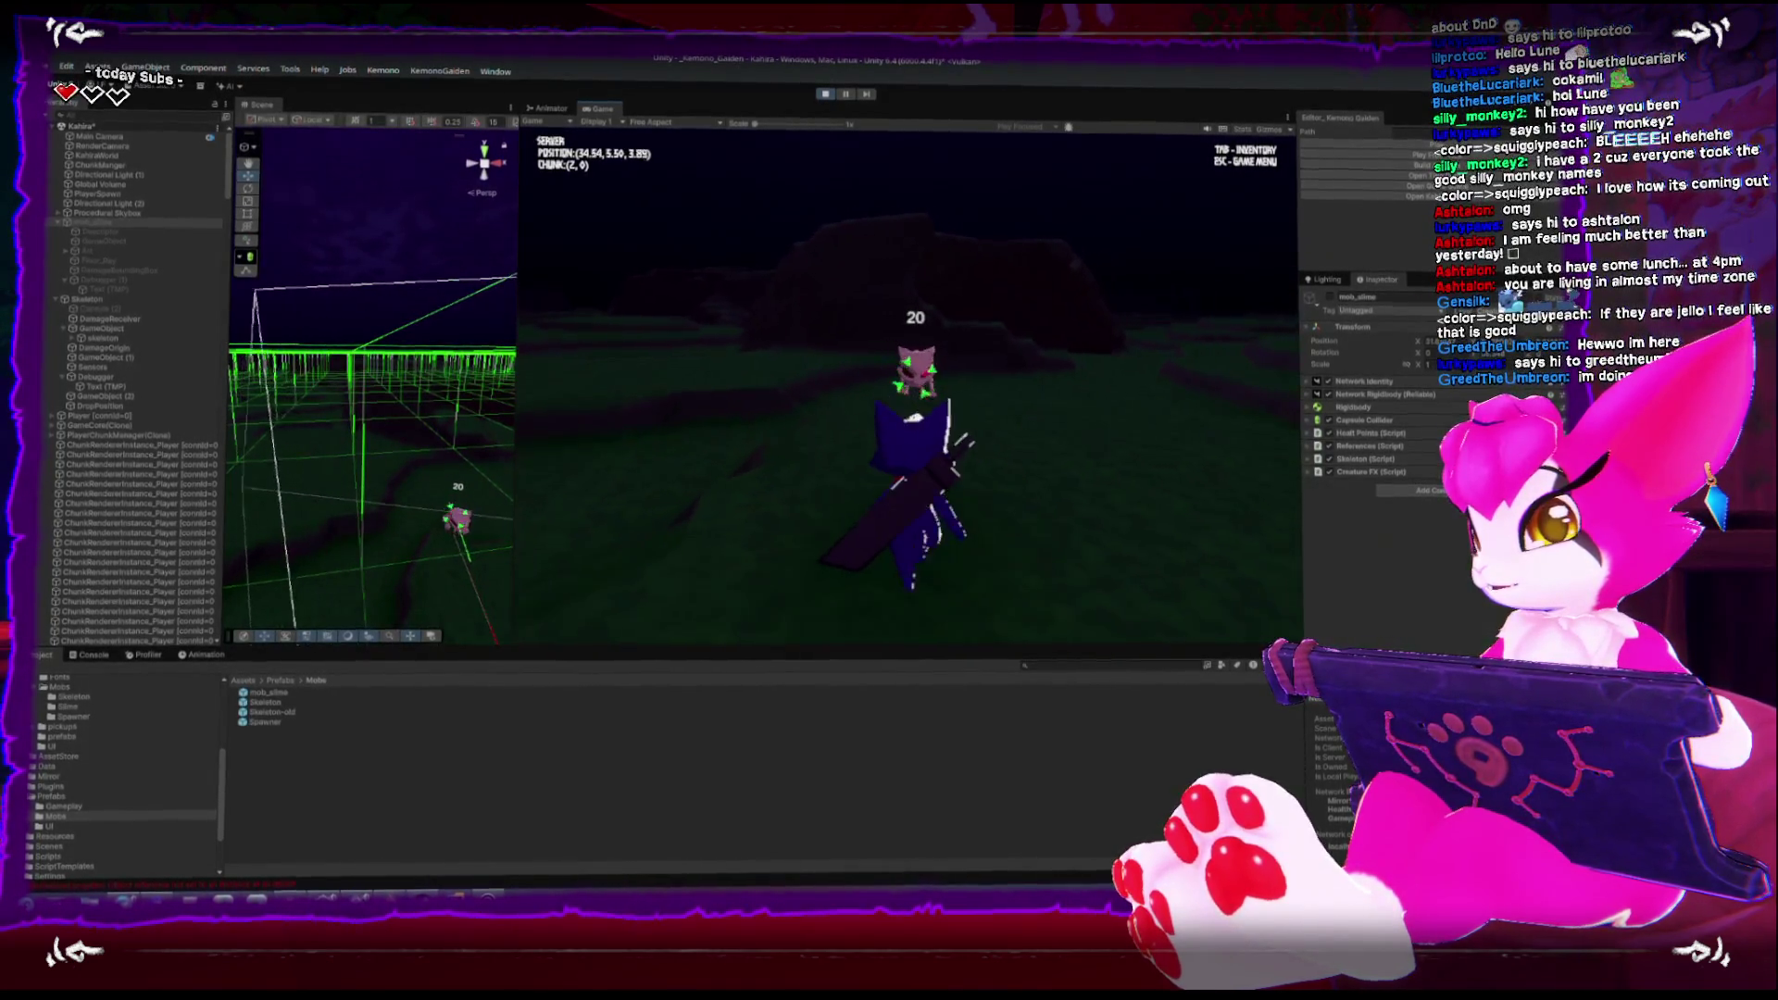
{"action": "key", "text": "w"}
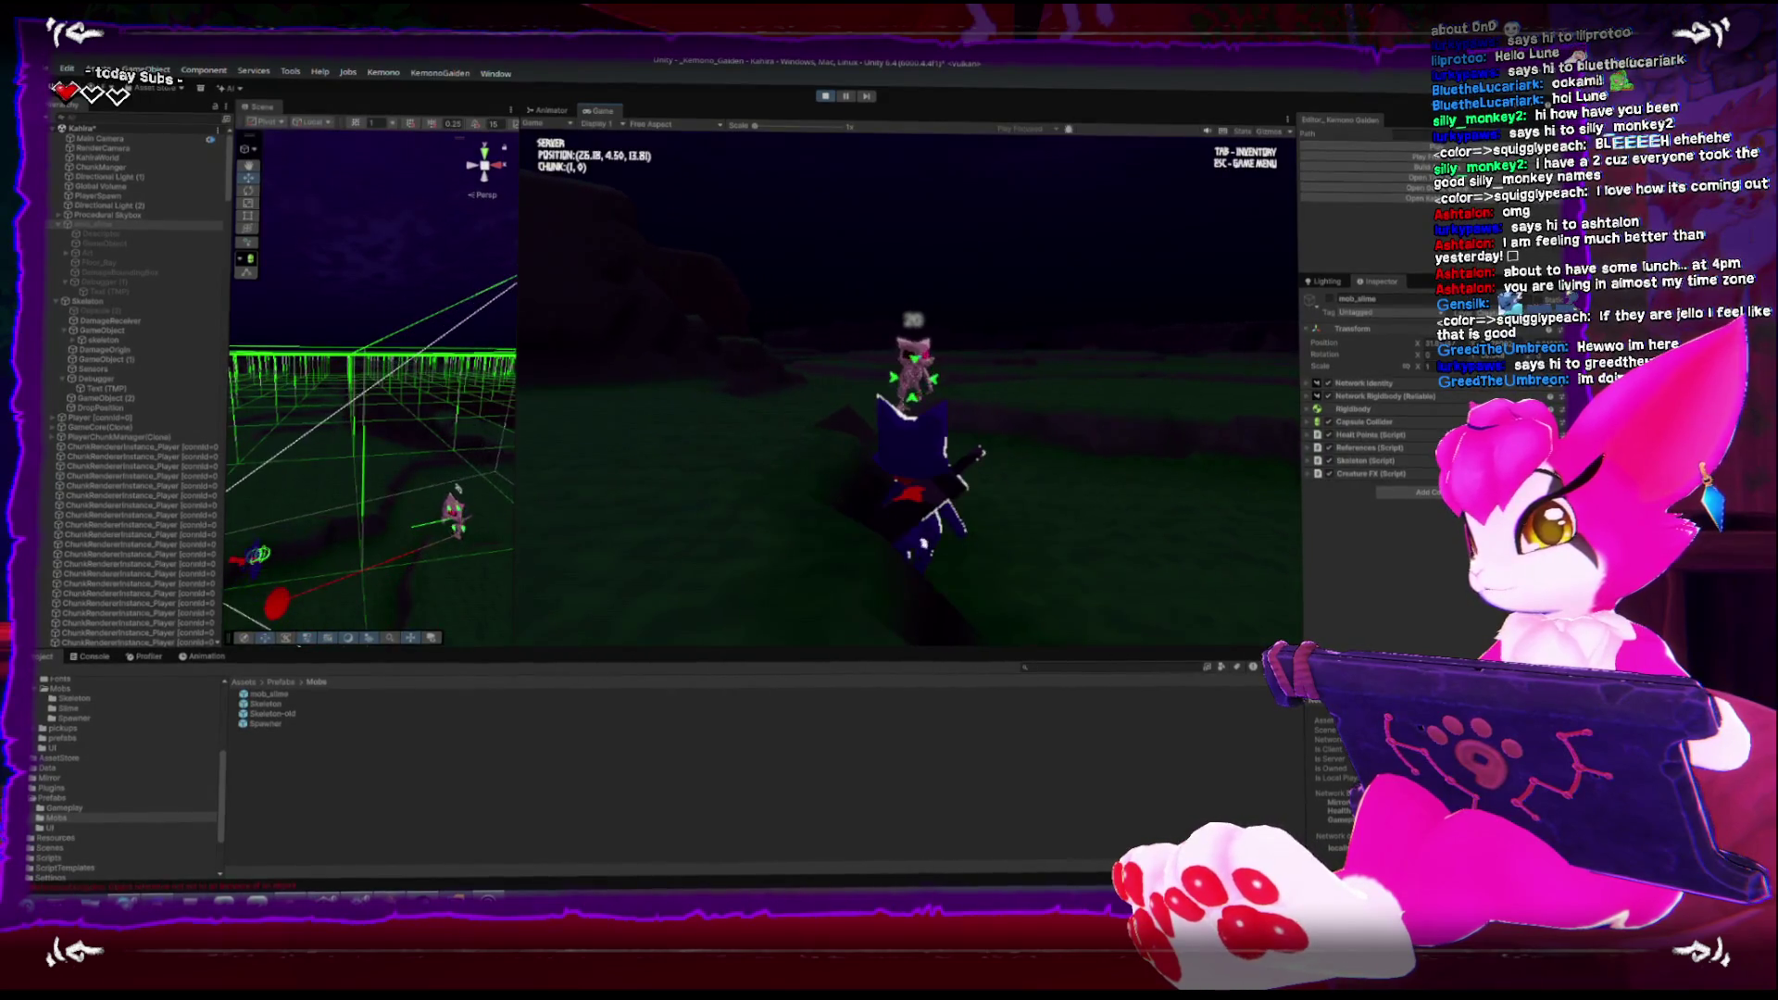
{"action": "key", "text": "w"}
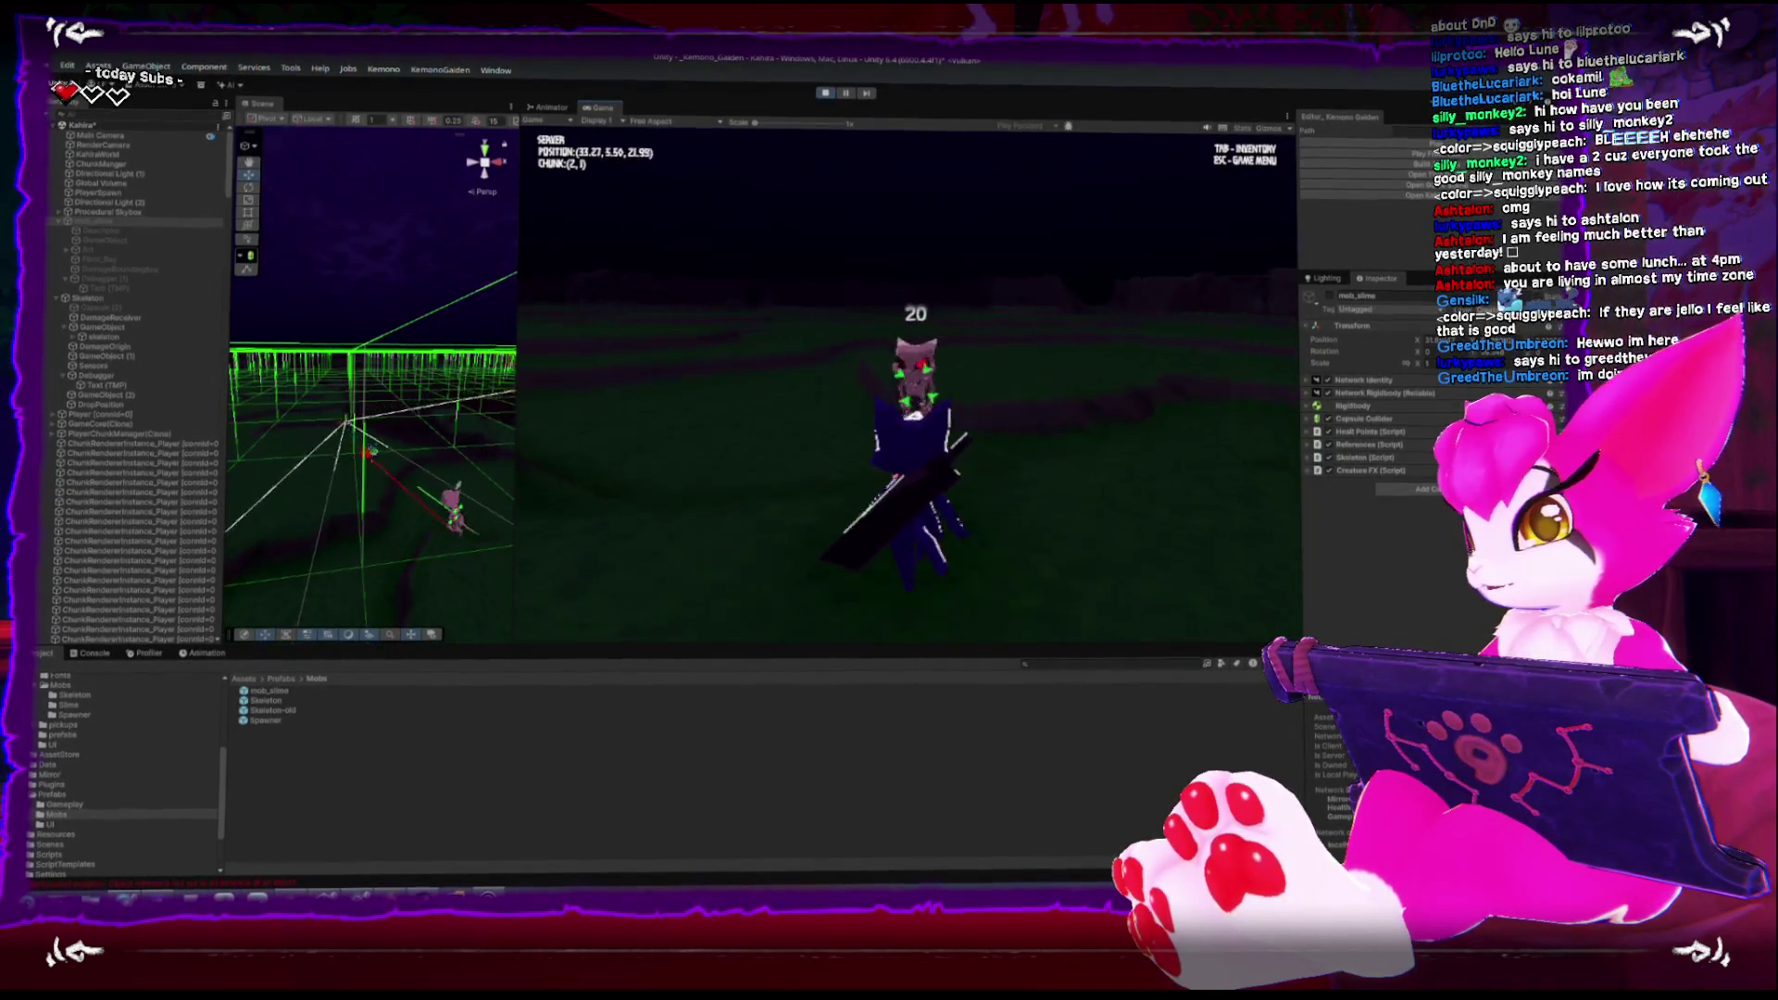
{"action": "key", "text": "w"}
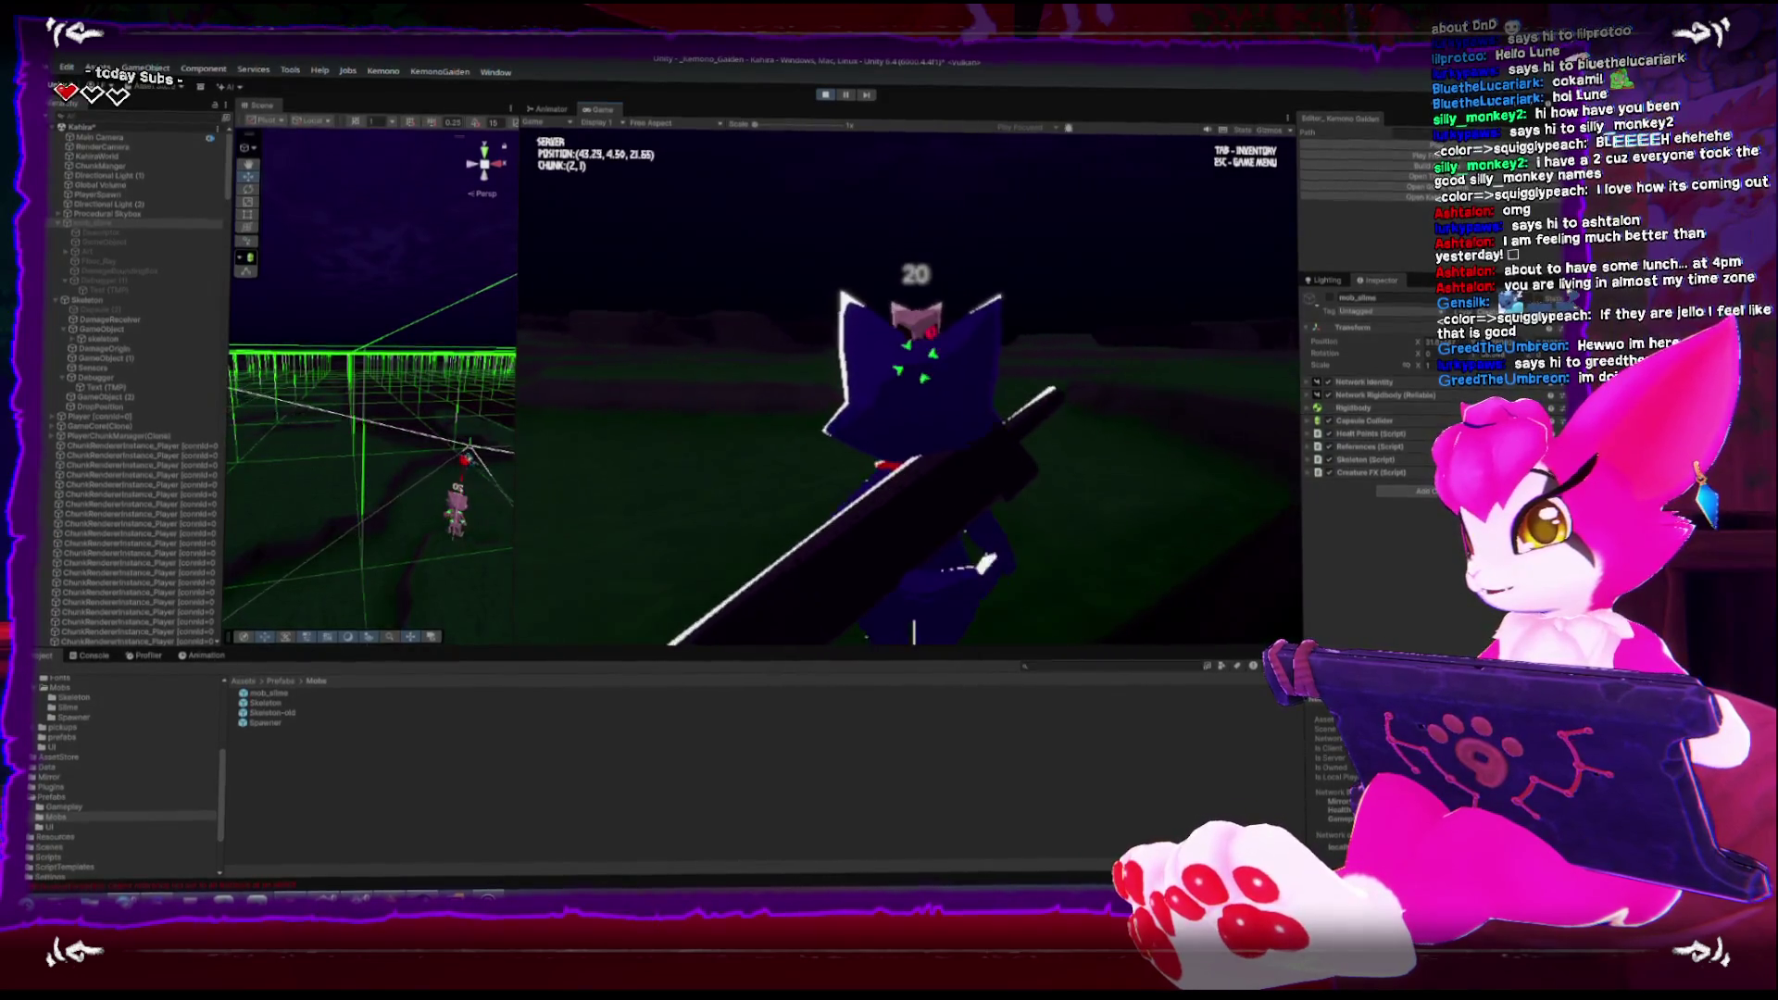
Slash the skeleton from 20 down to 15, jump, and open the Game Menu
{"action": "key", "text": "w"}
{"action": "key", "text": "w"}
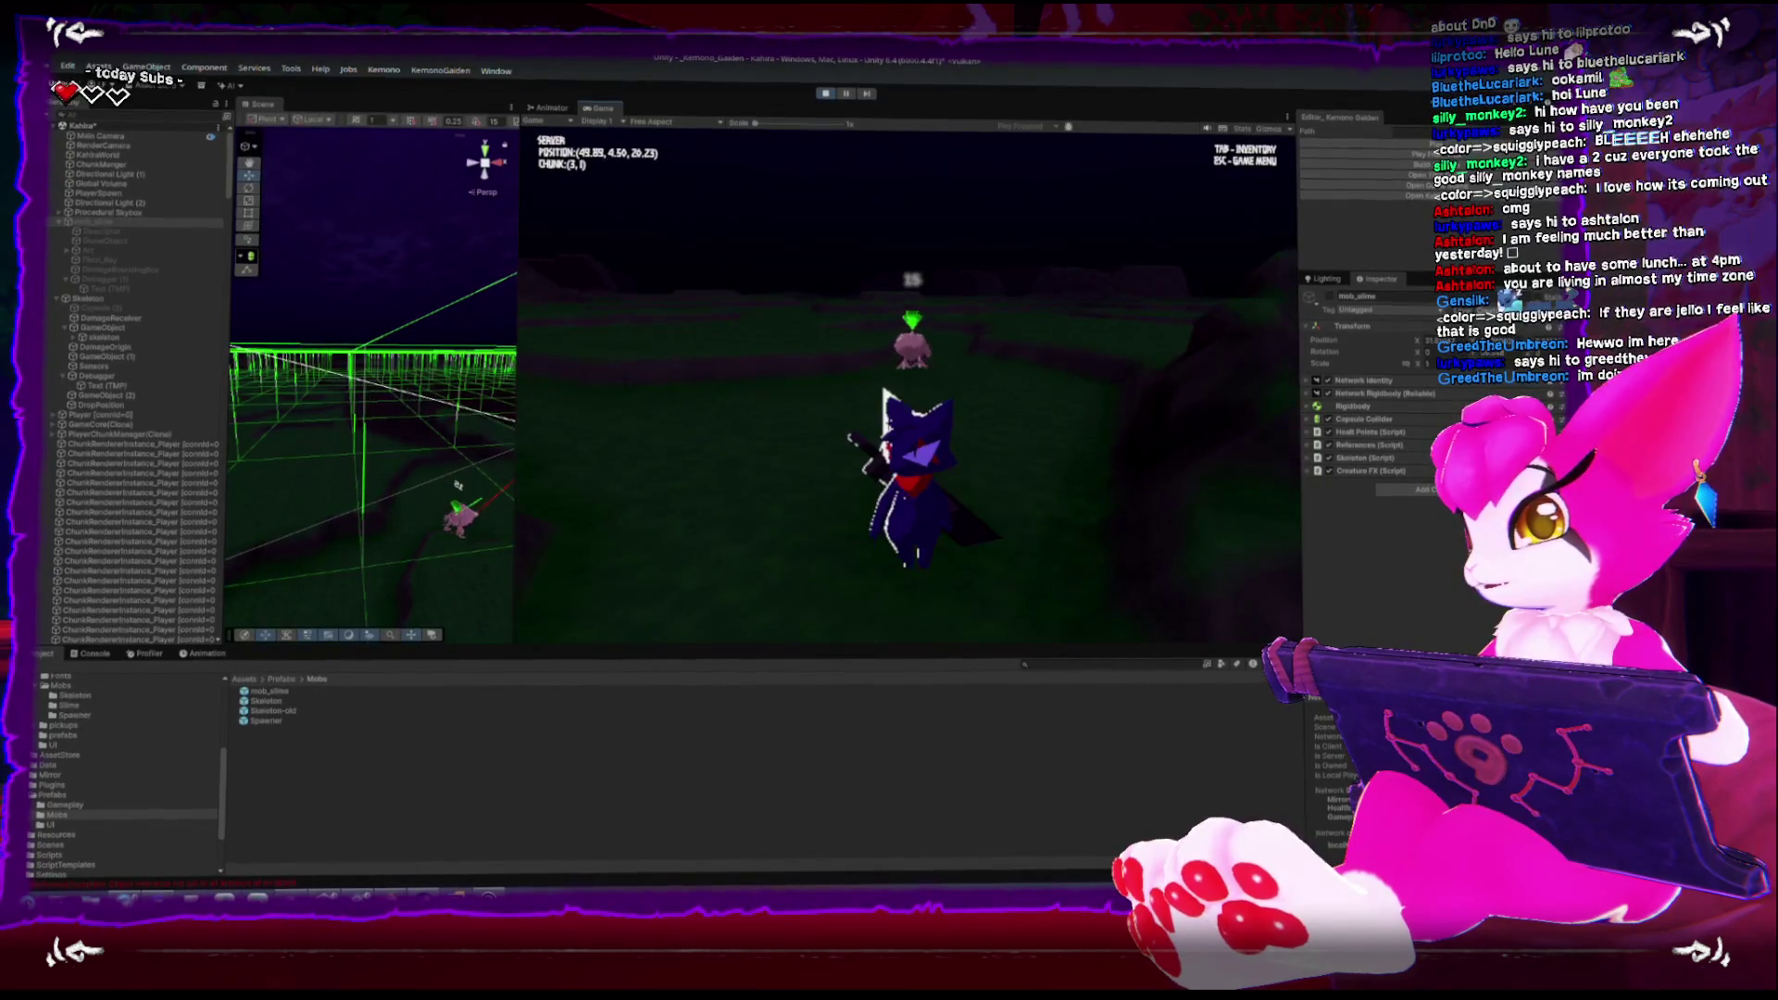
{"action": "key", "text": "w"}
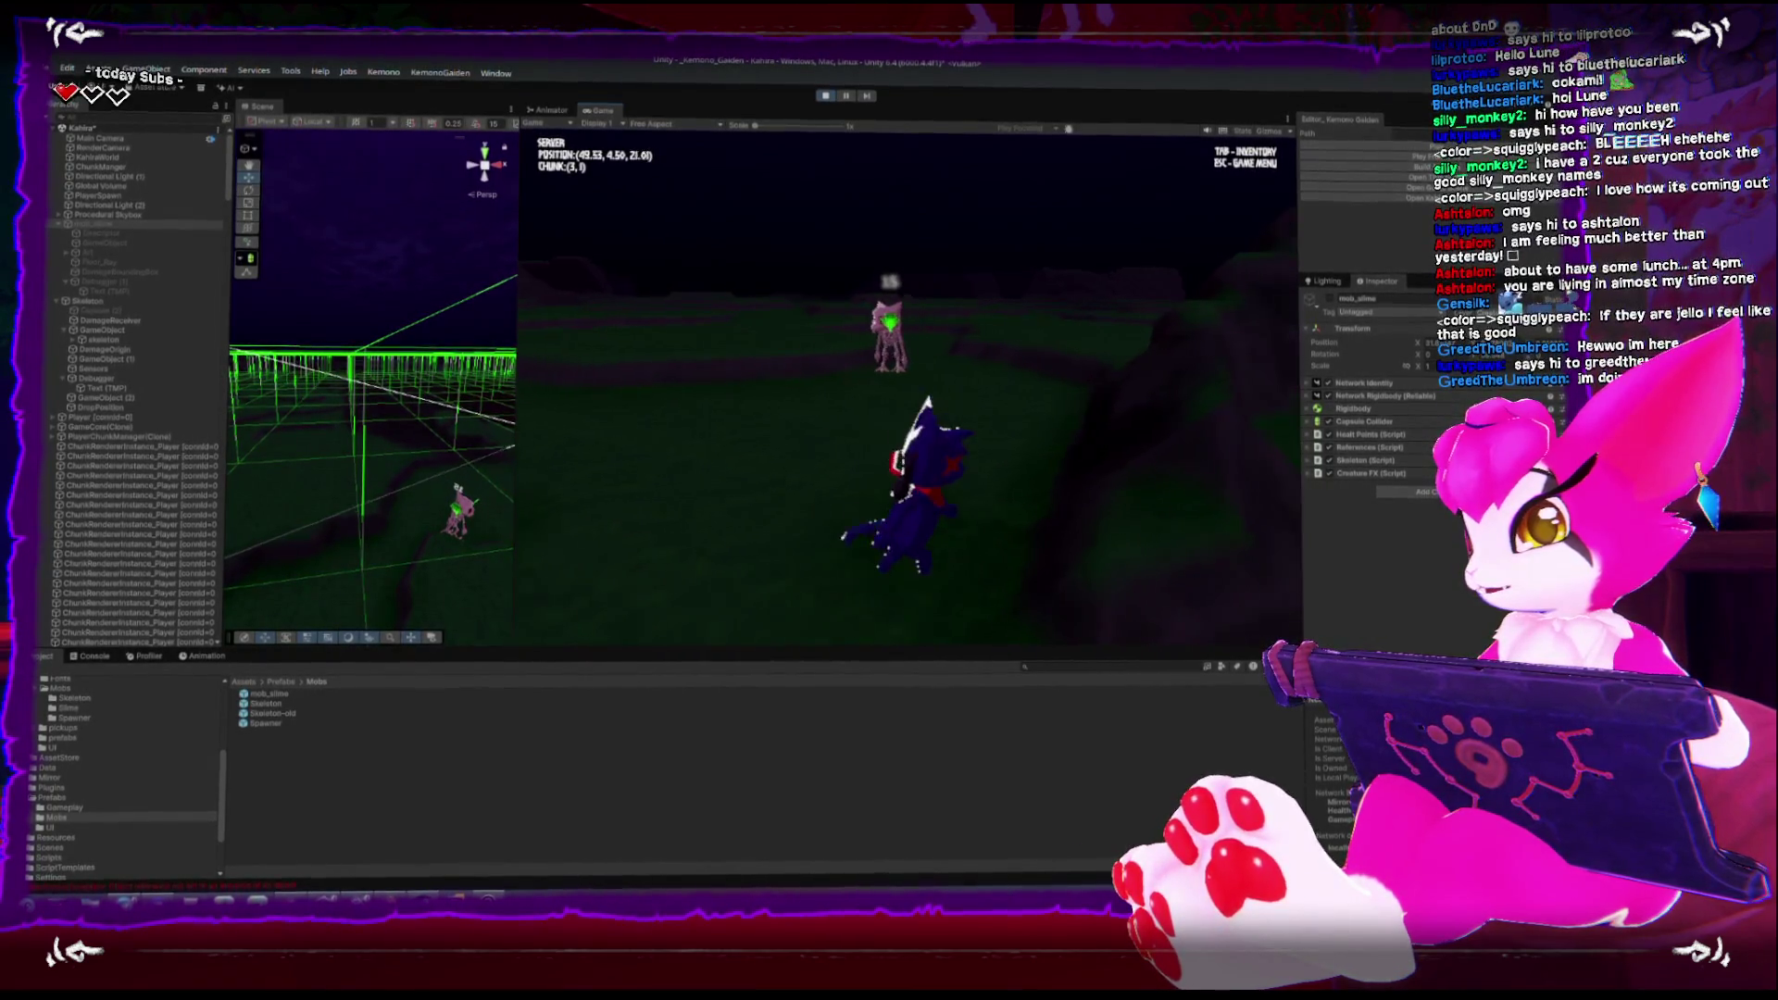
{"action": "key", "text": "s"}
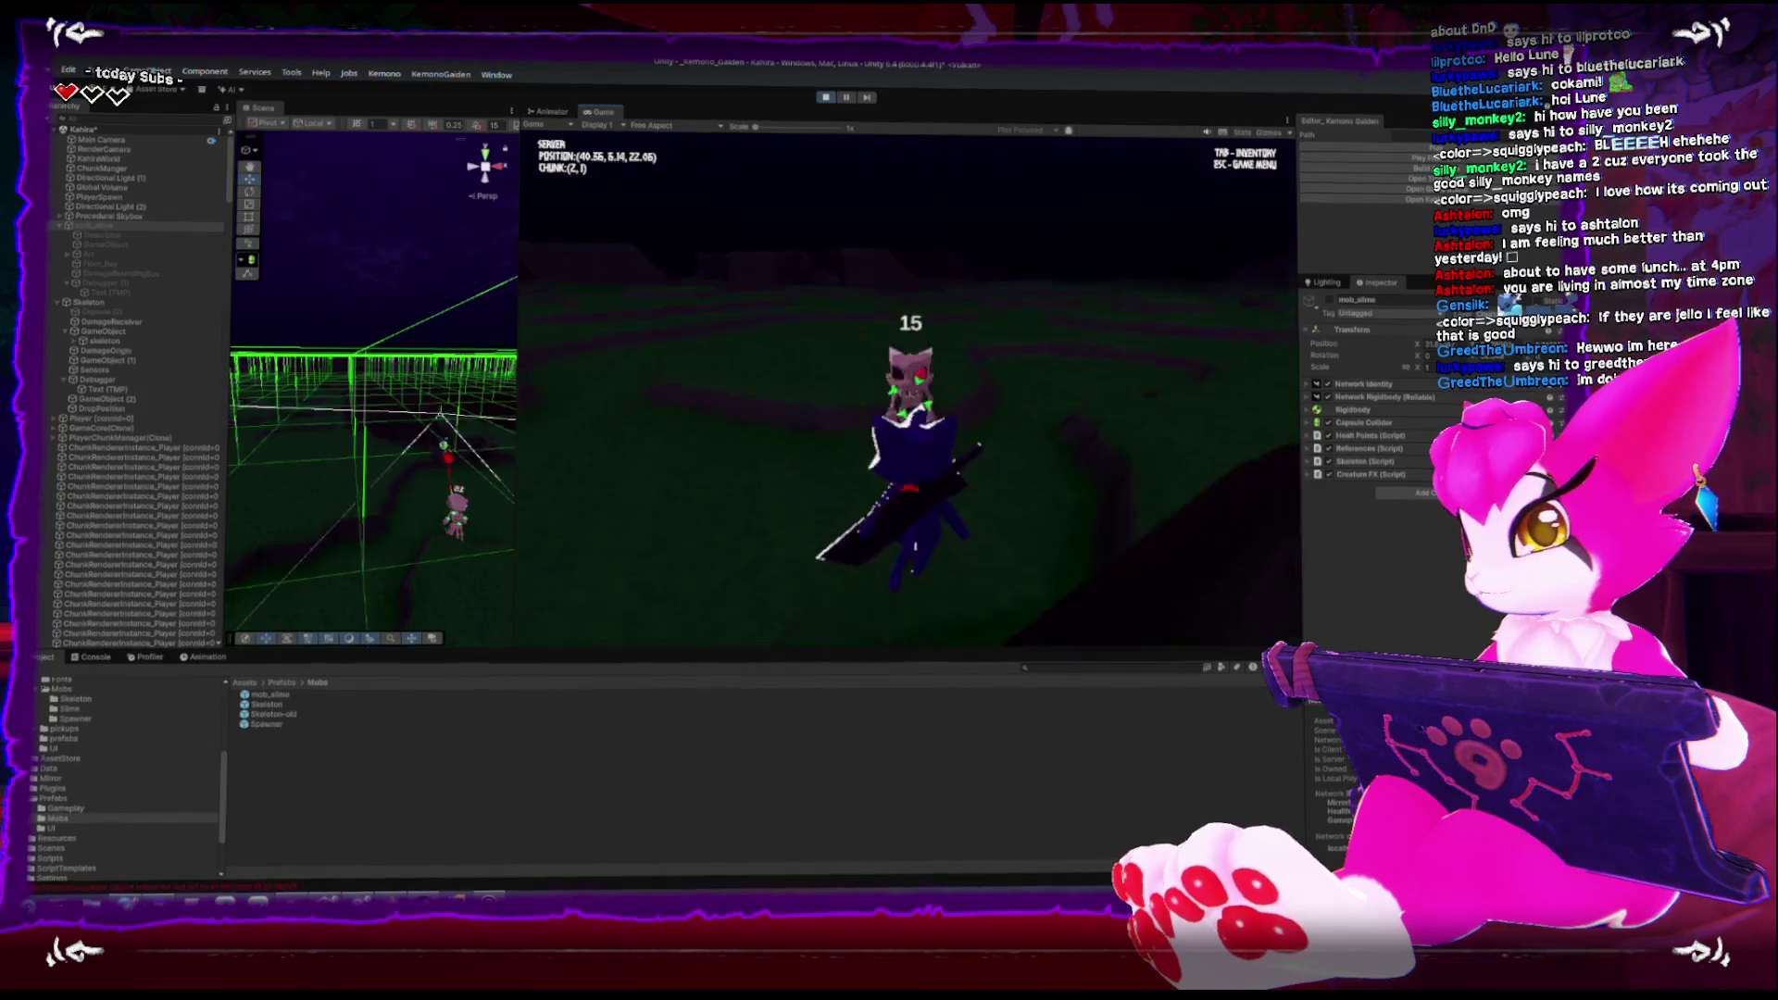
{"action": "key", "text": "a"}
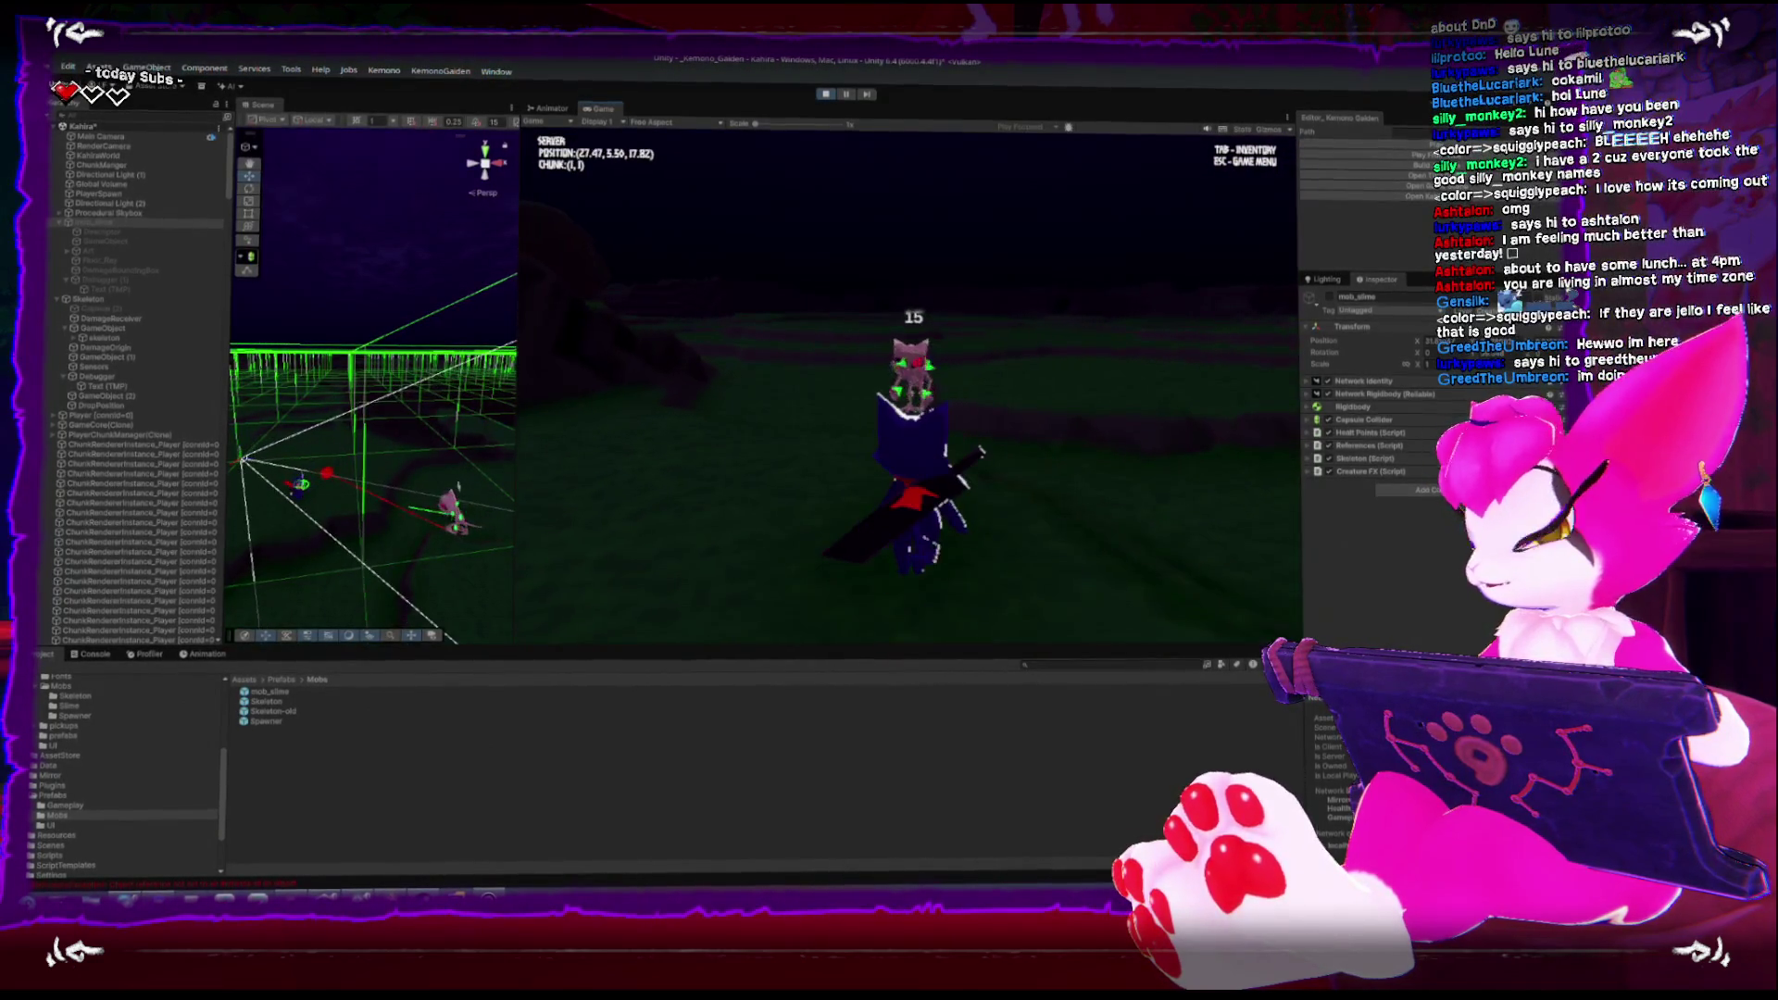
{"action": "key", "text": "w"}
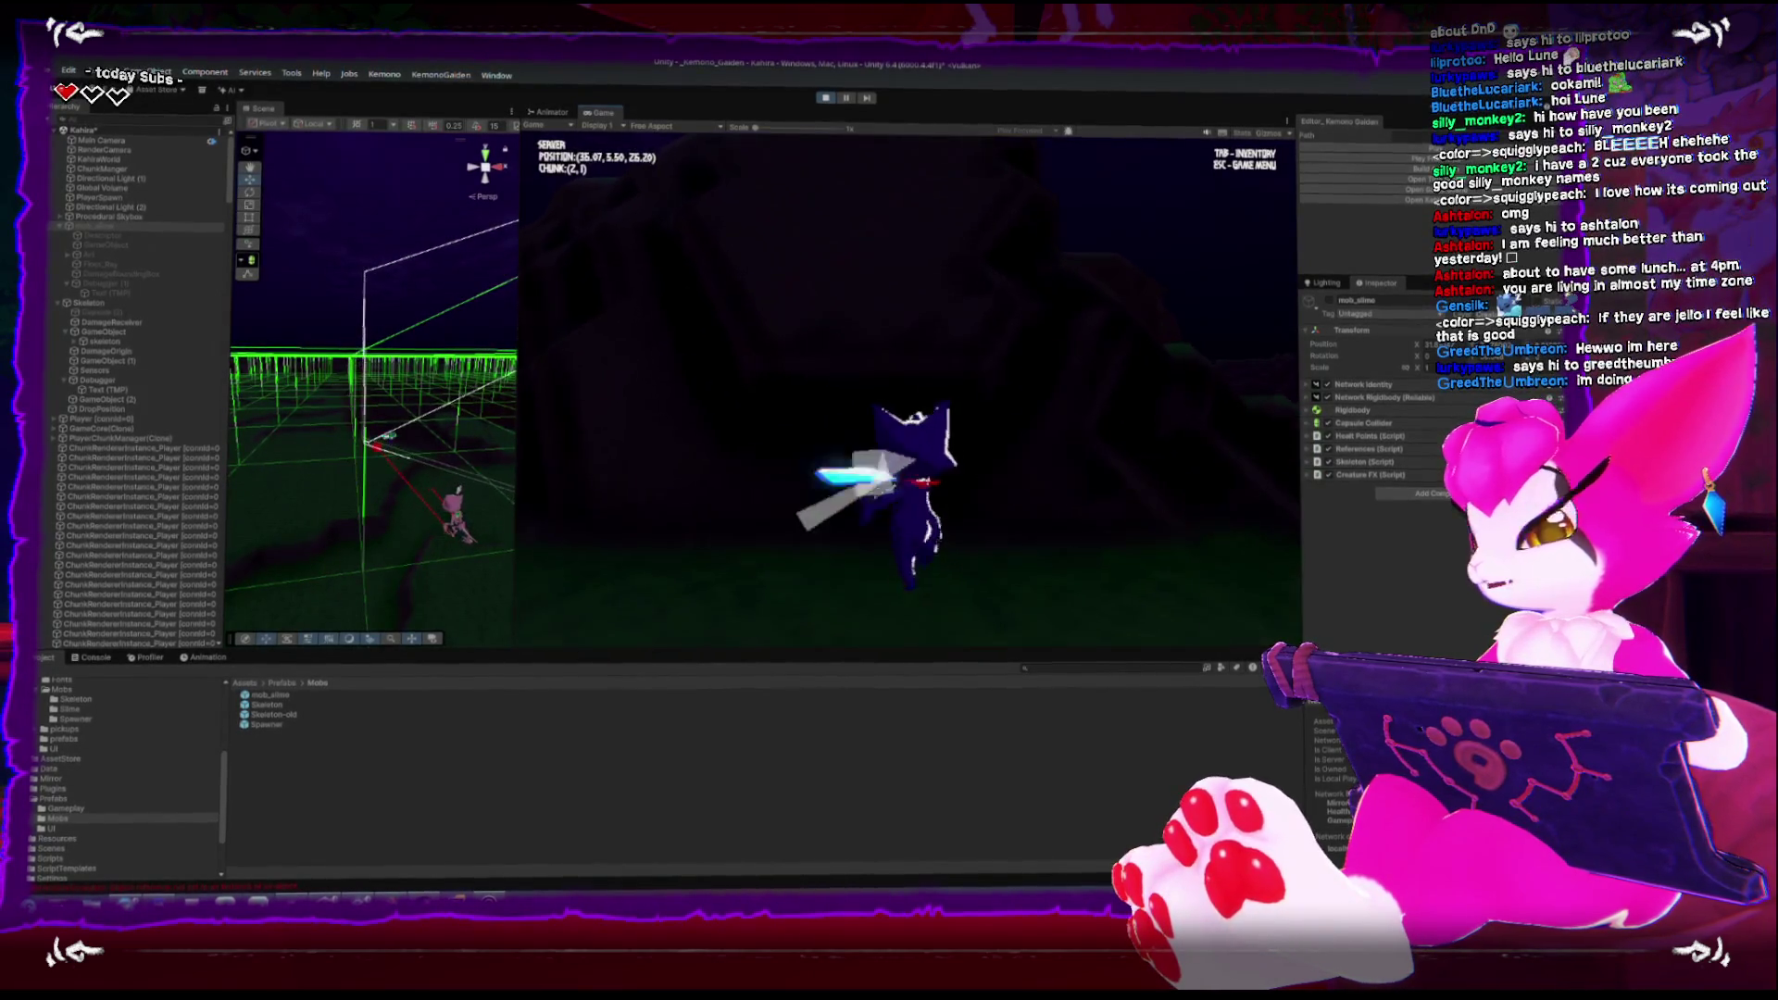
{"action": "key", "text": "space"}
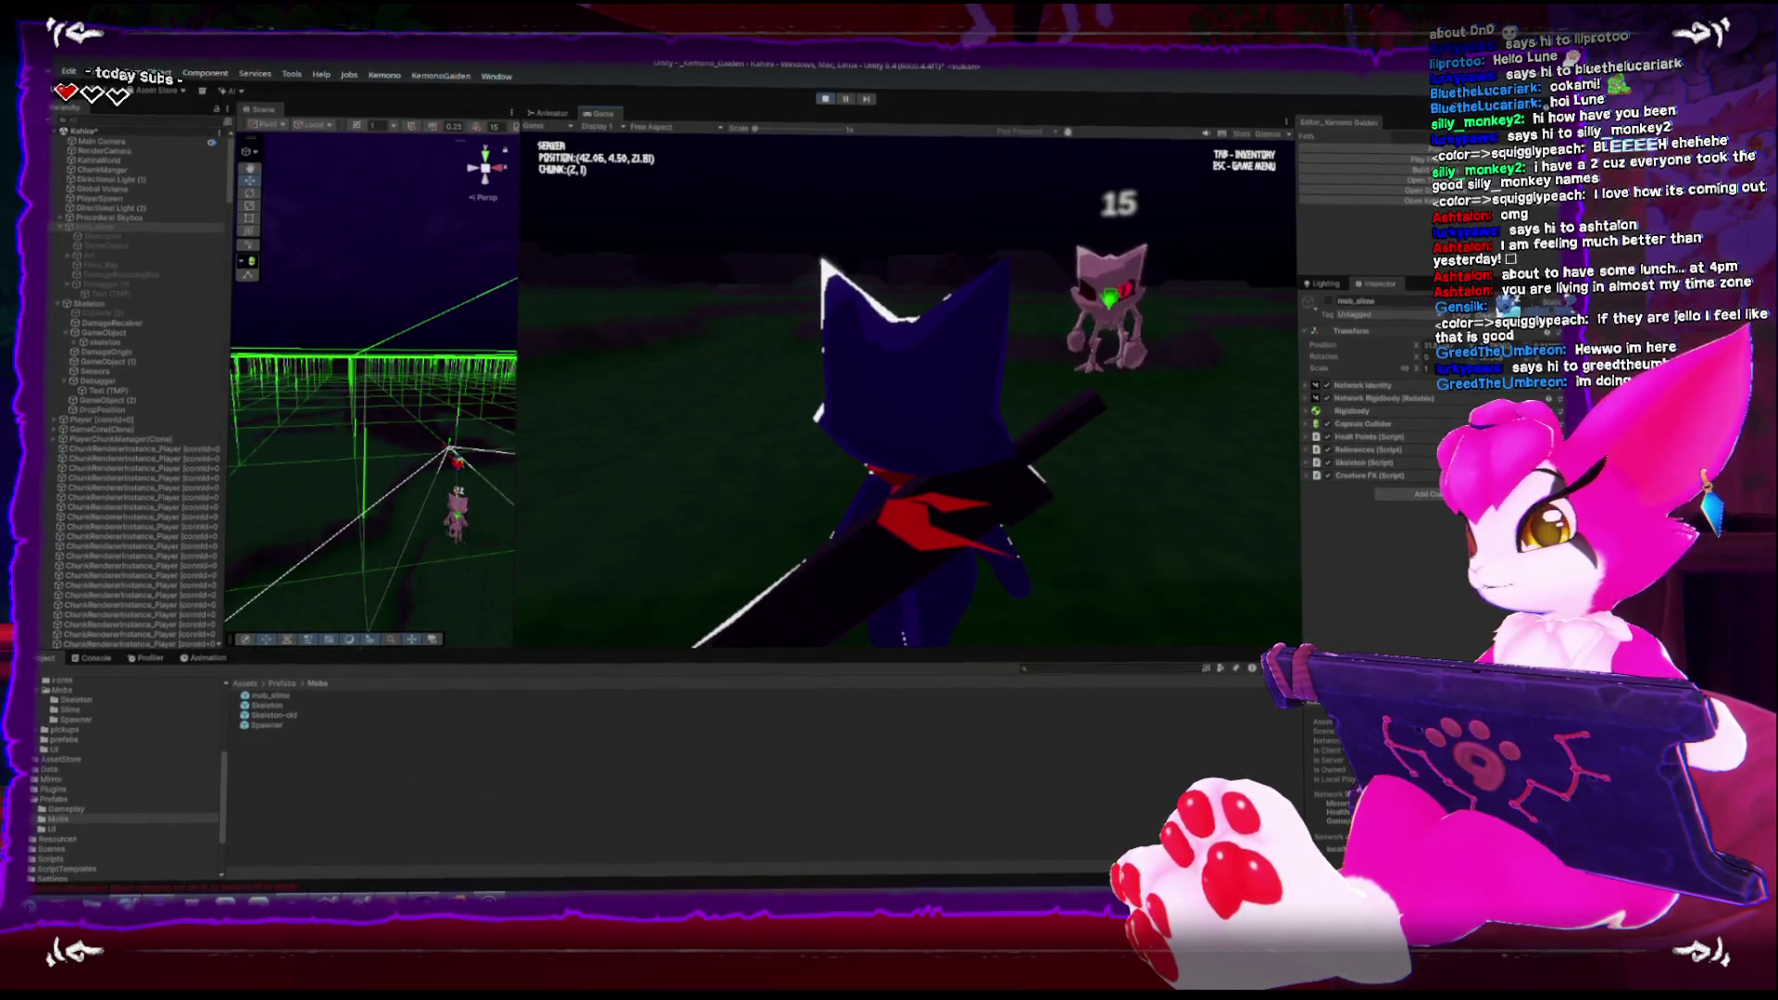
{"action": "key", "text": "Escape"}
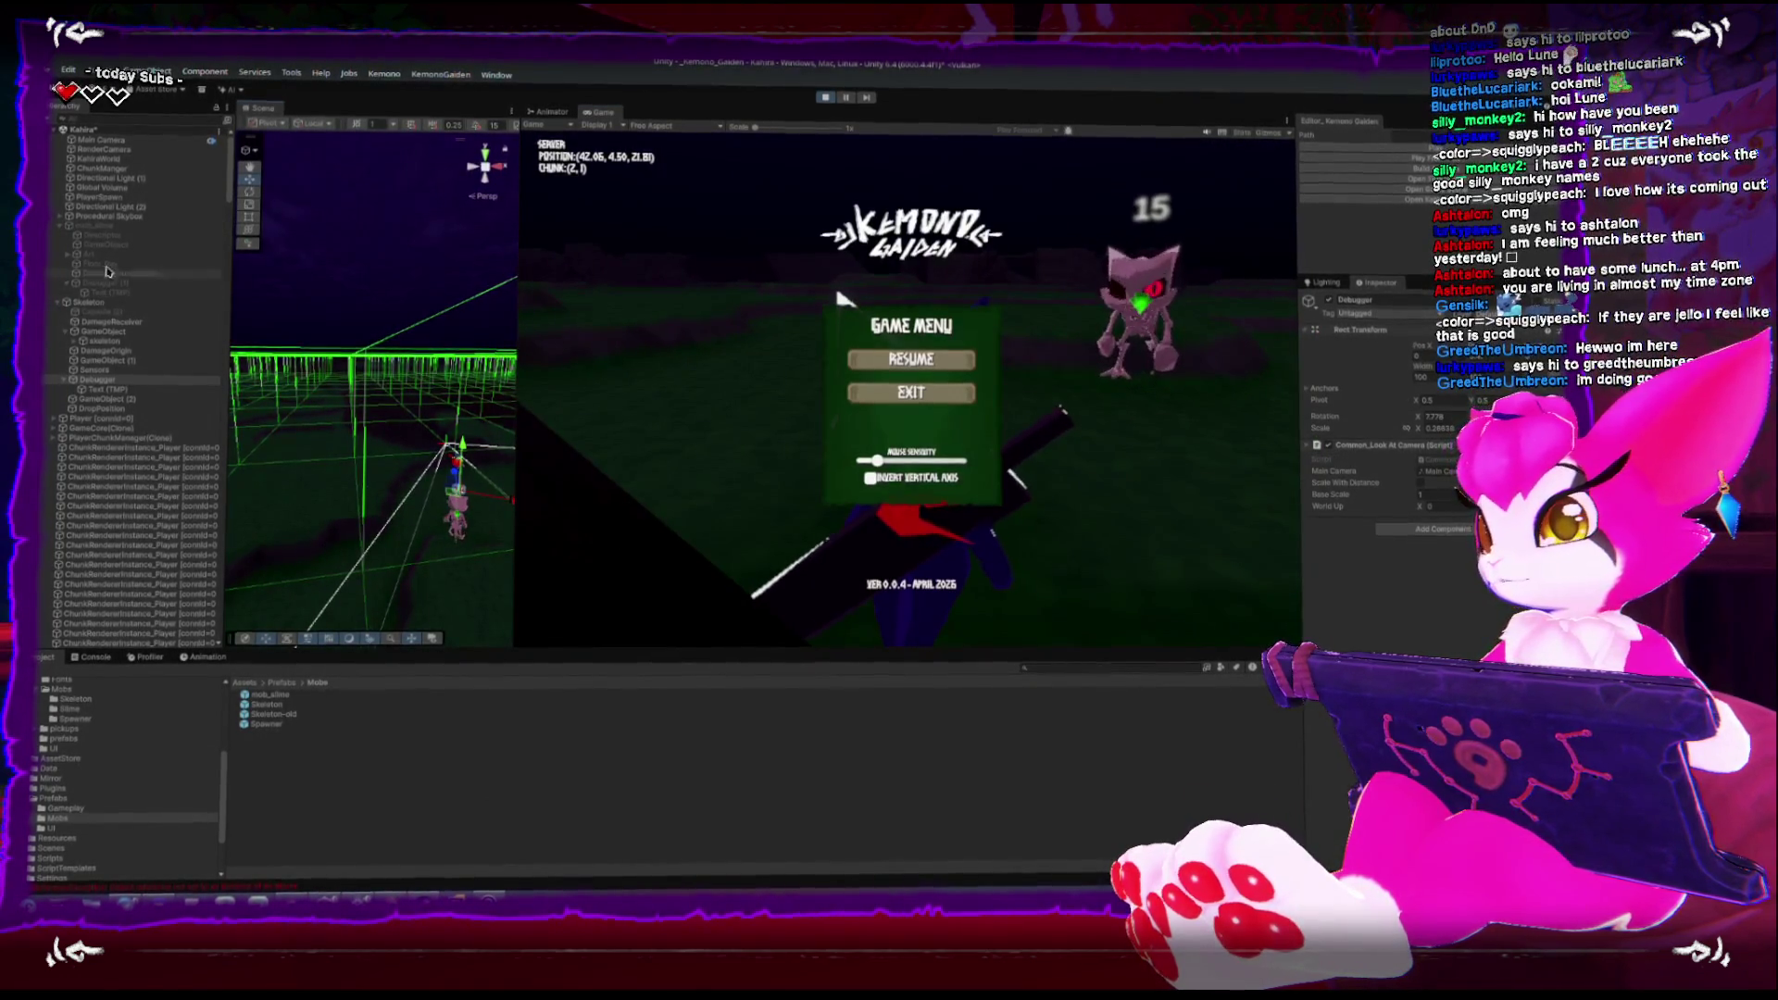
Select the Skeleton in the Hierarchy, then resume play and walk the player around it before pausing again
{"action": "left_click", "coordinate": [457, 508]}
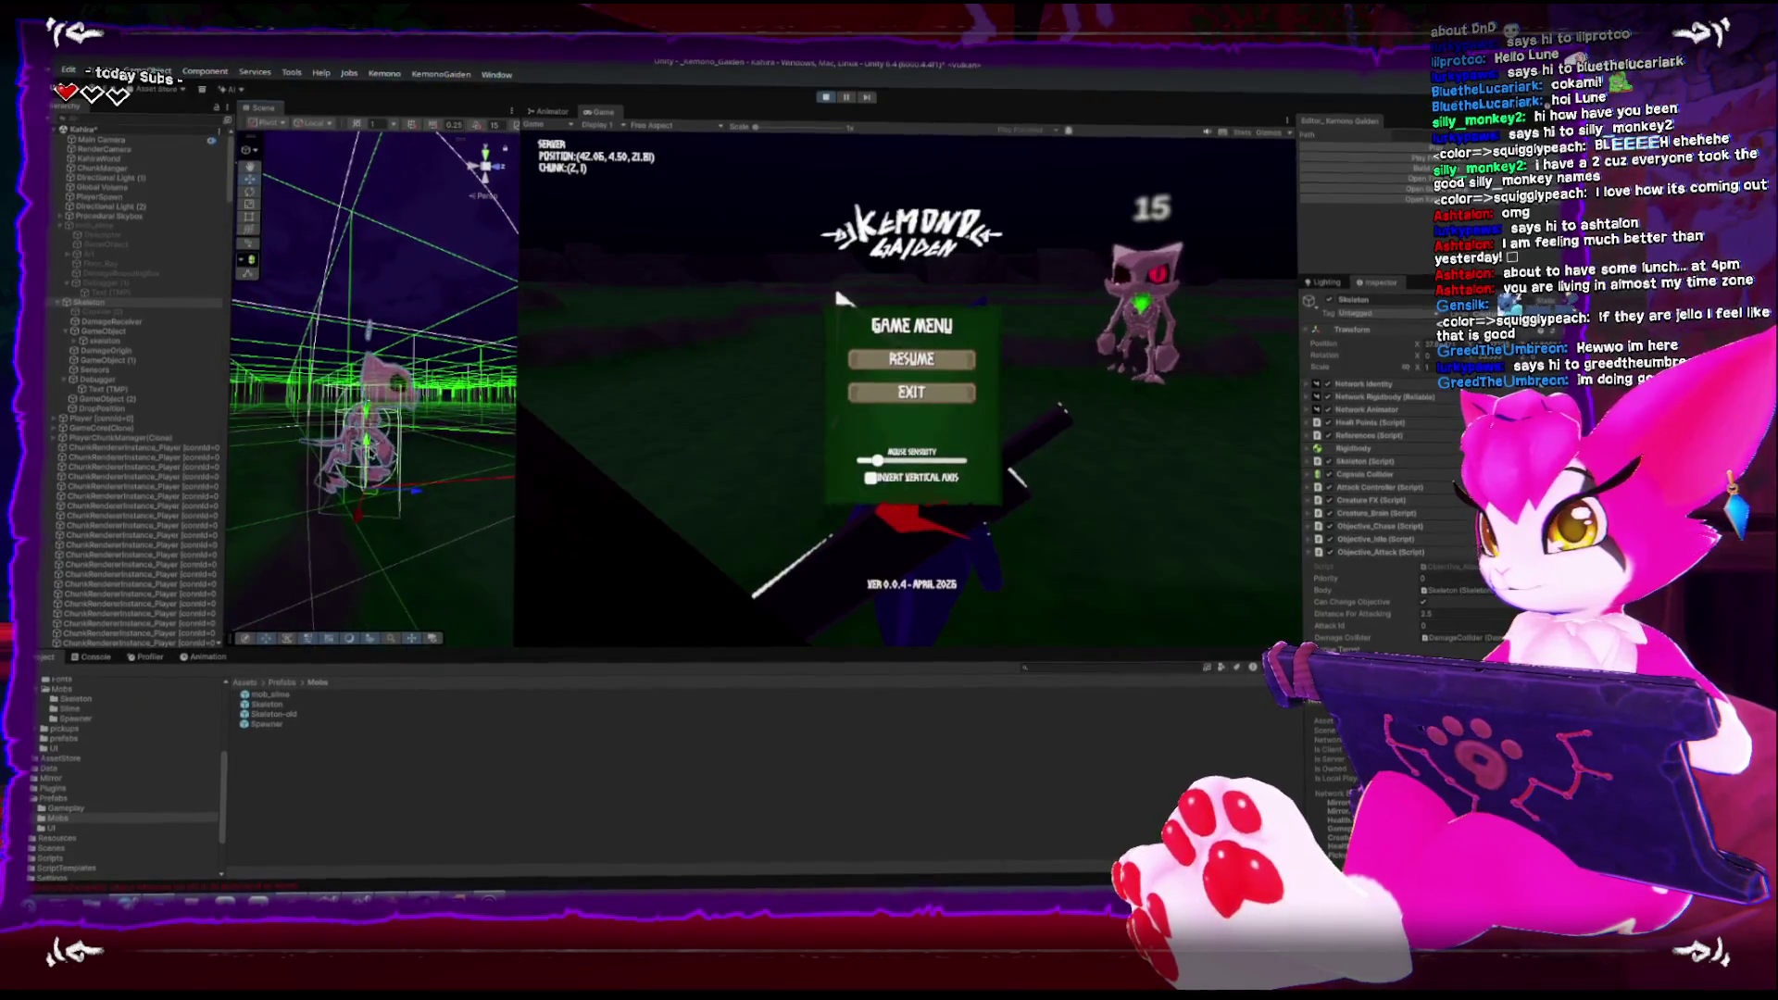
{"action": "key", "text": "Escape"}
{"action": "key", "text": "w"}
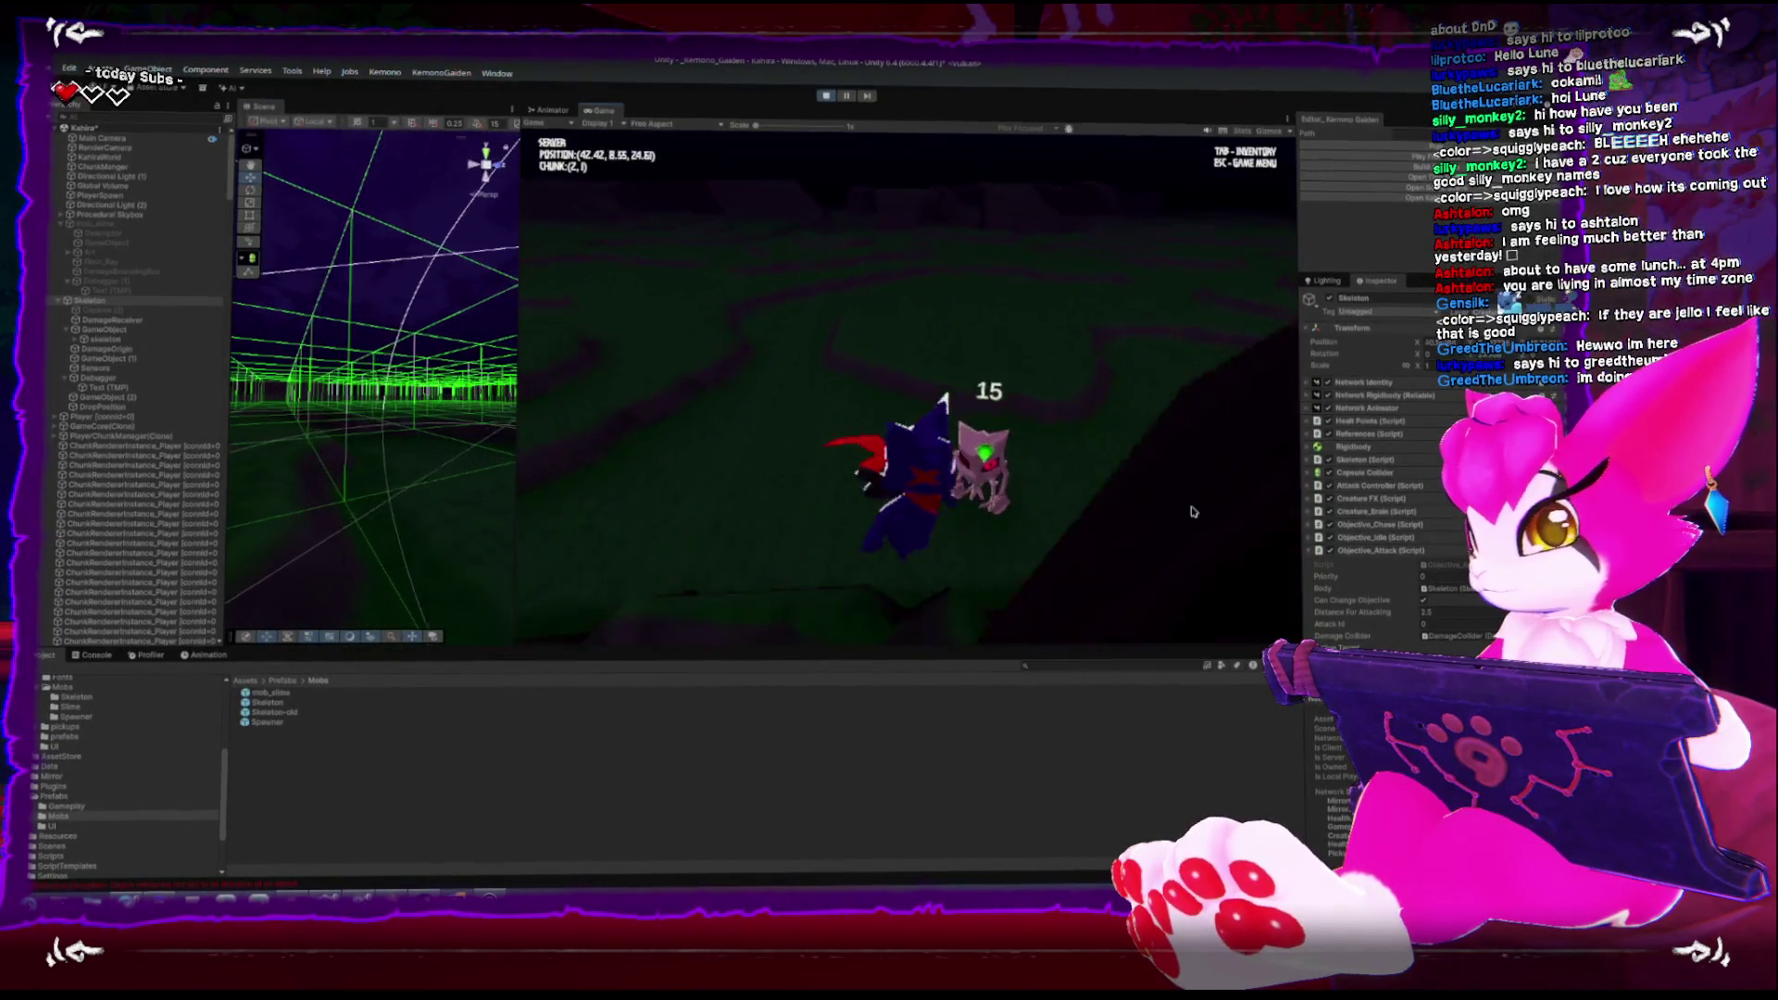
{"action": "key", "text": "w"}
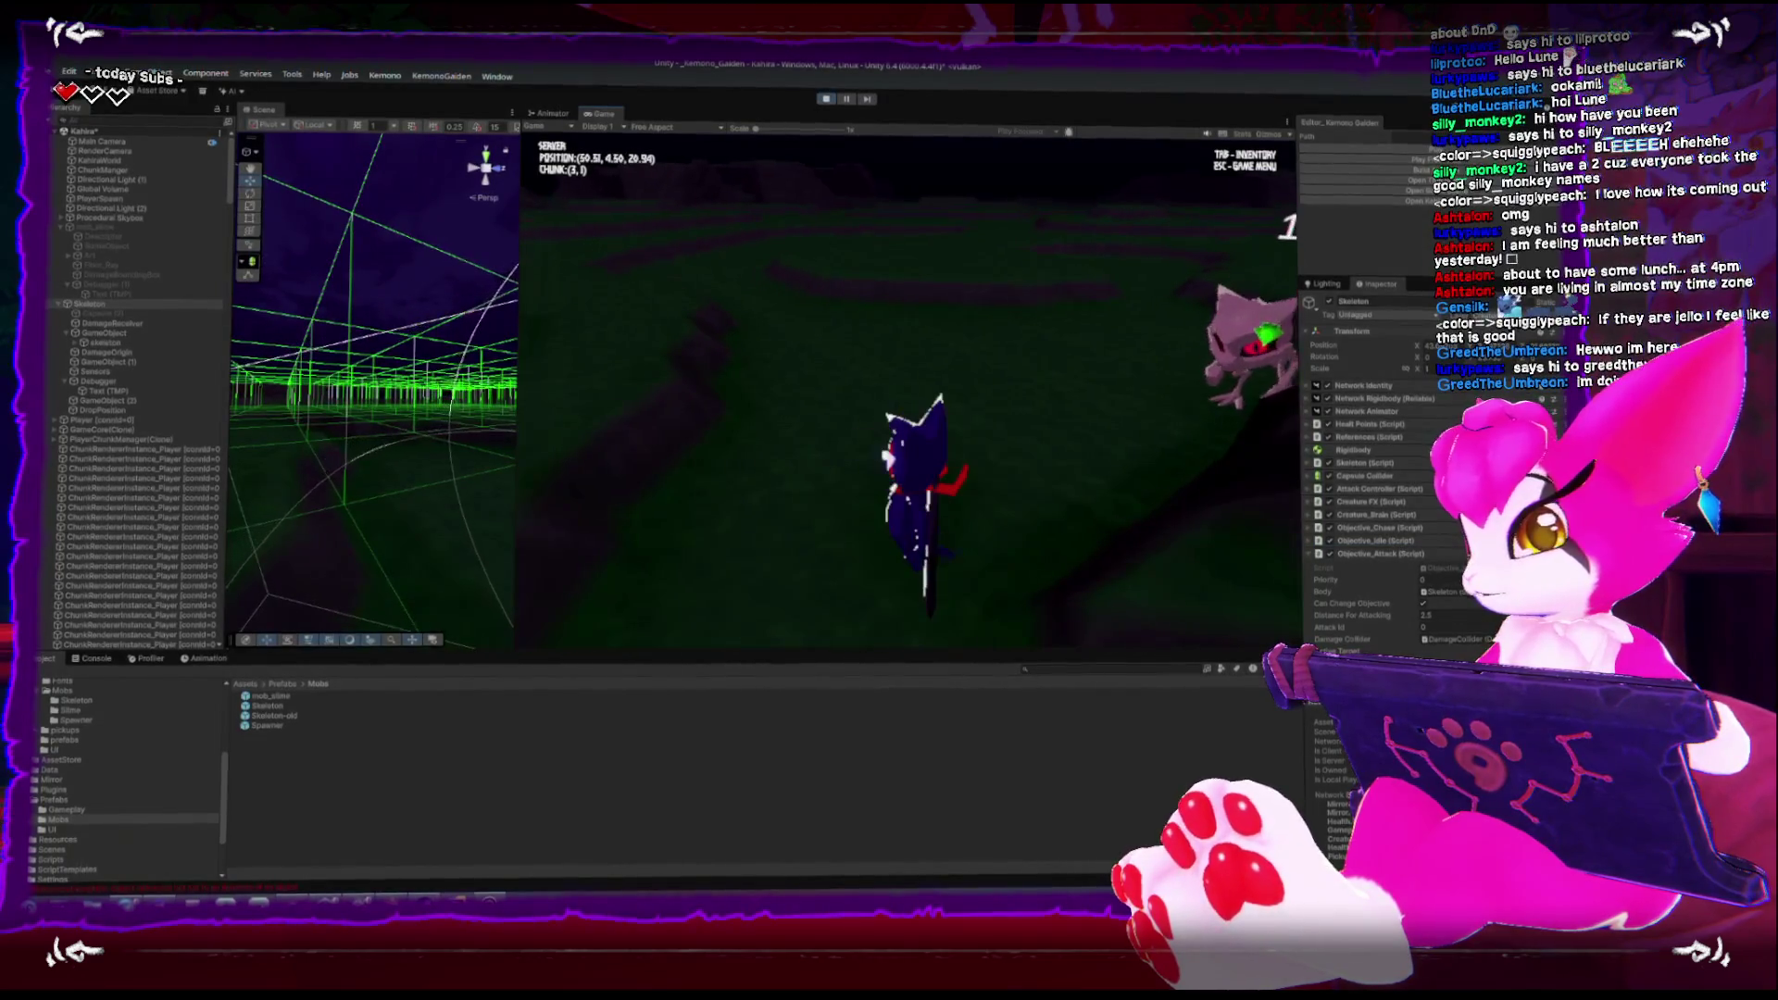
{"action": "key", "text": "w"}
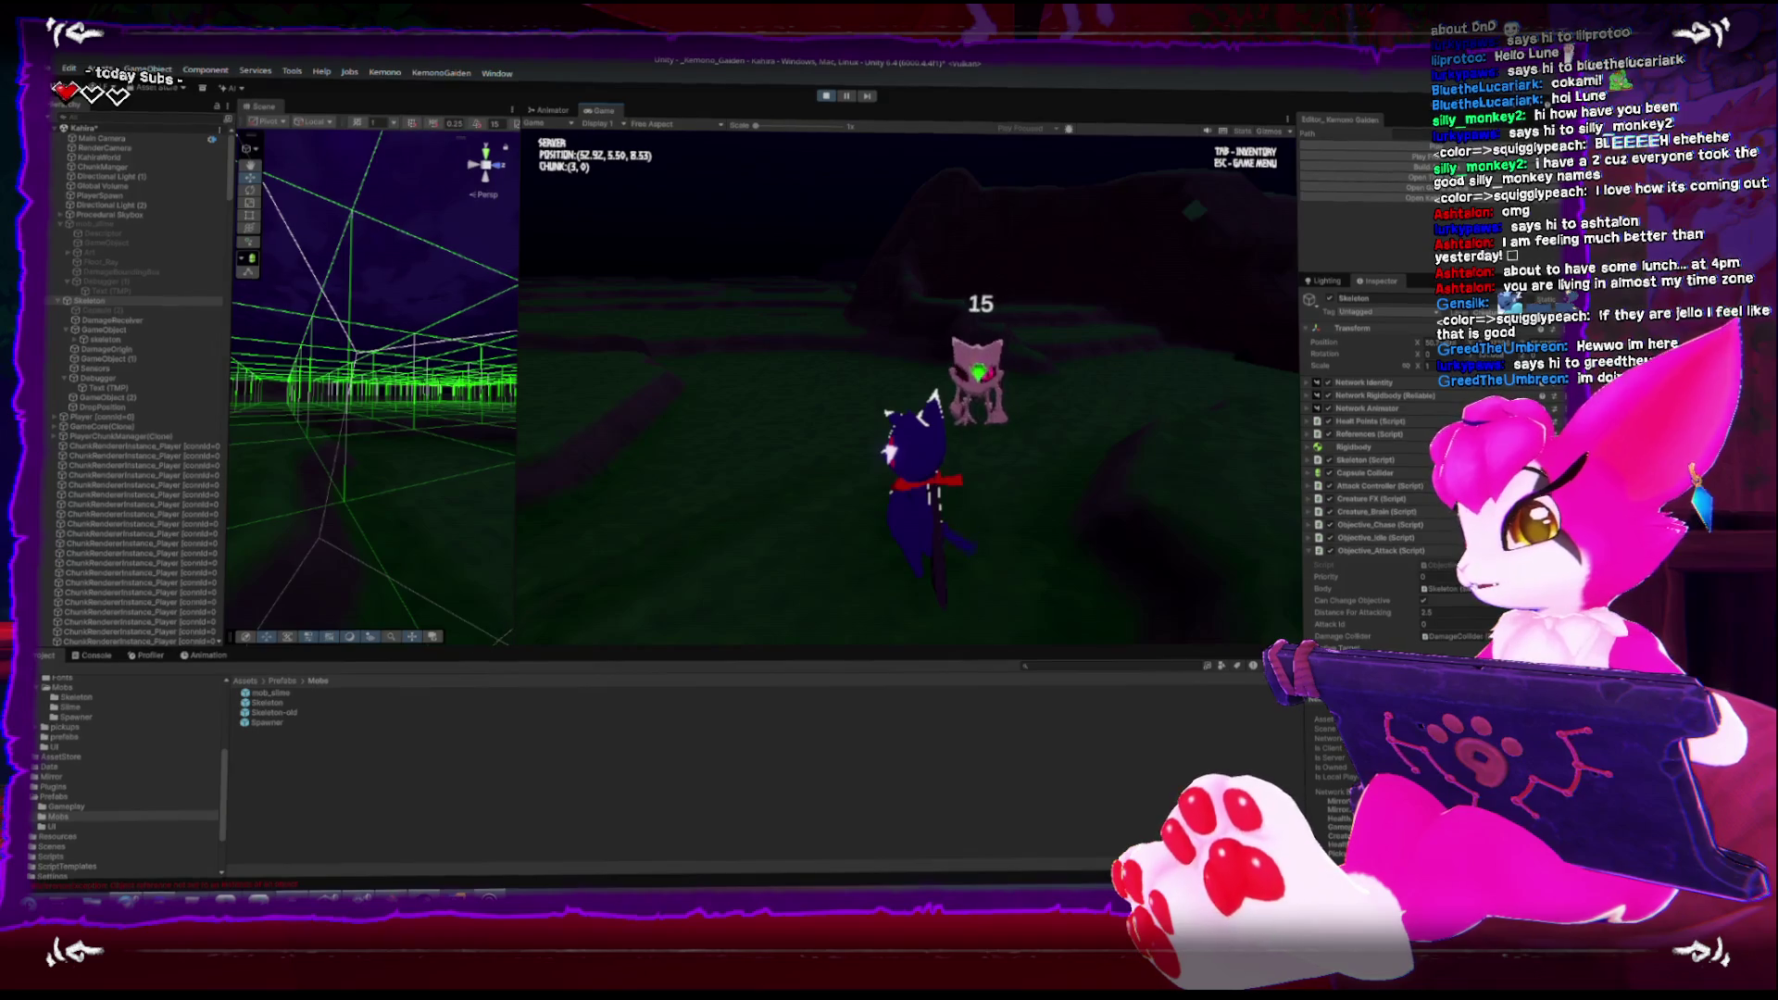
{"action": "key", "text": "s"}
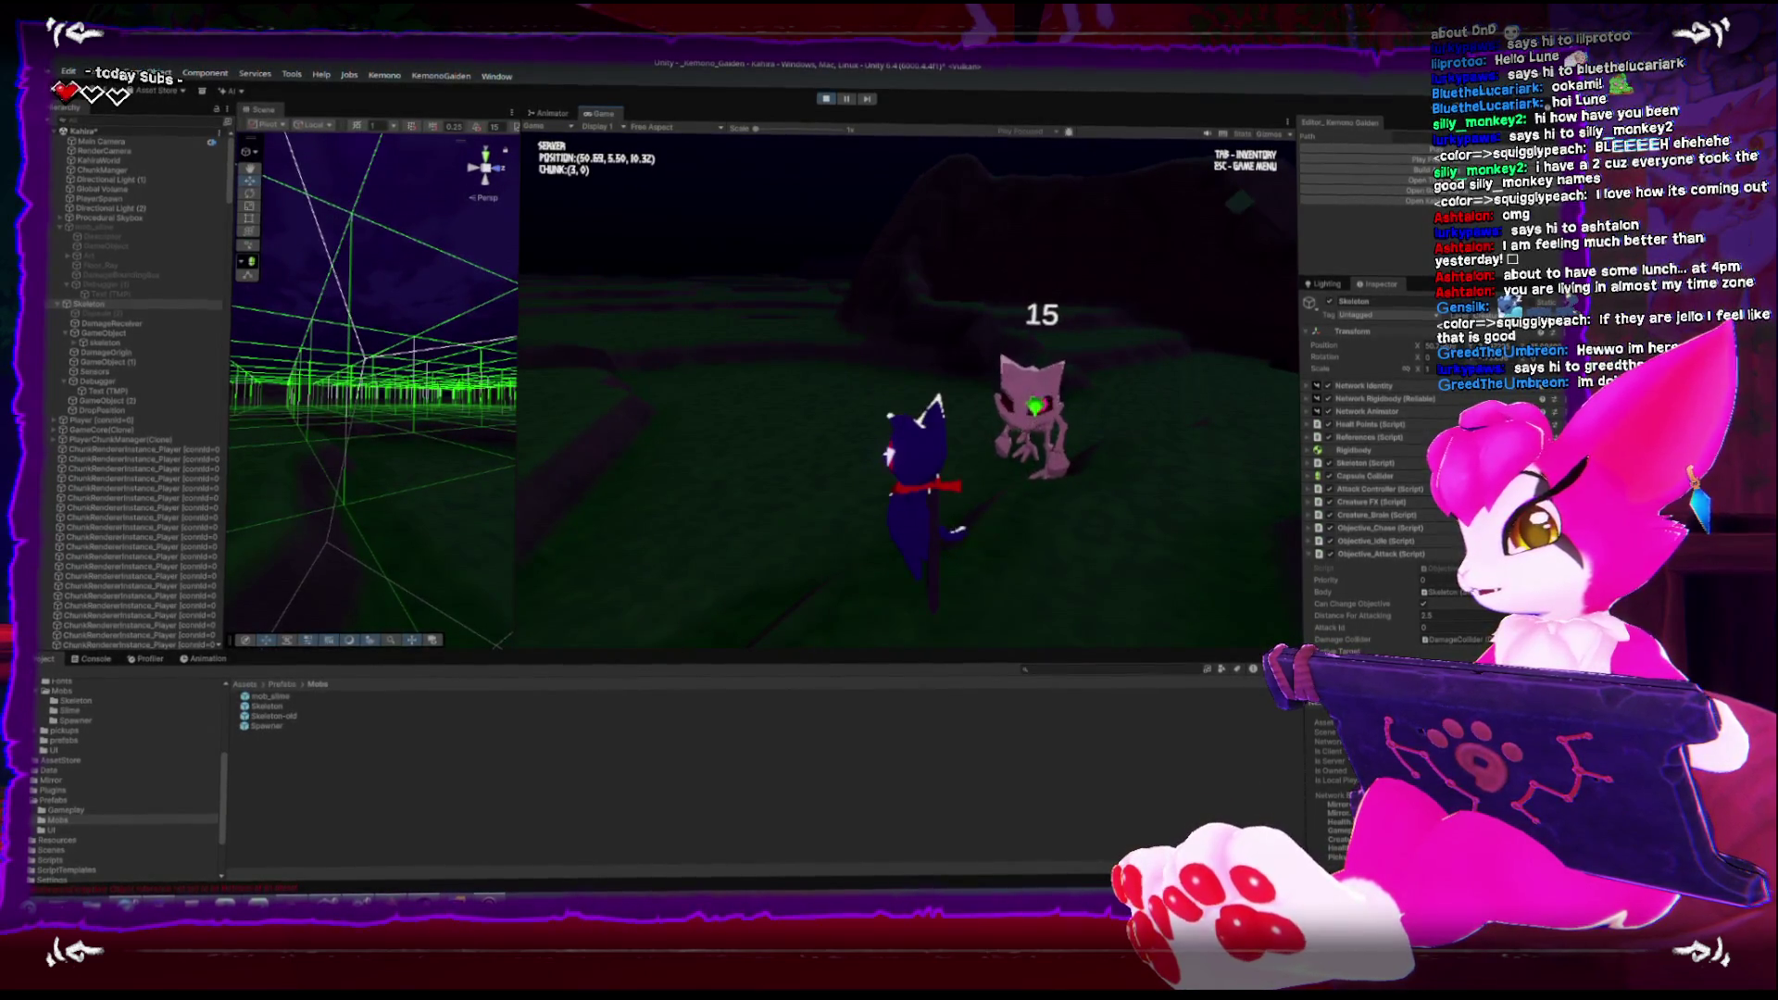
{"action": "key", "text": "Escape"}
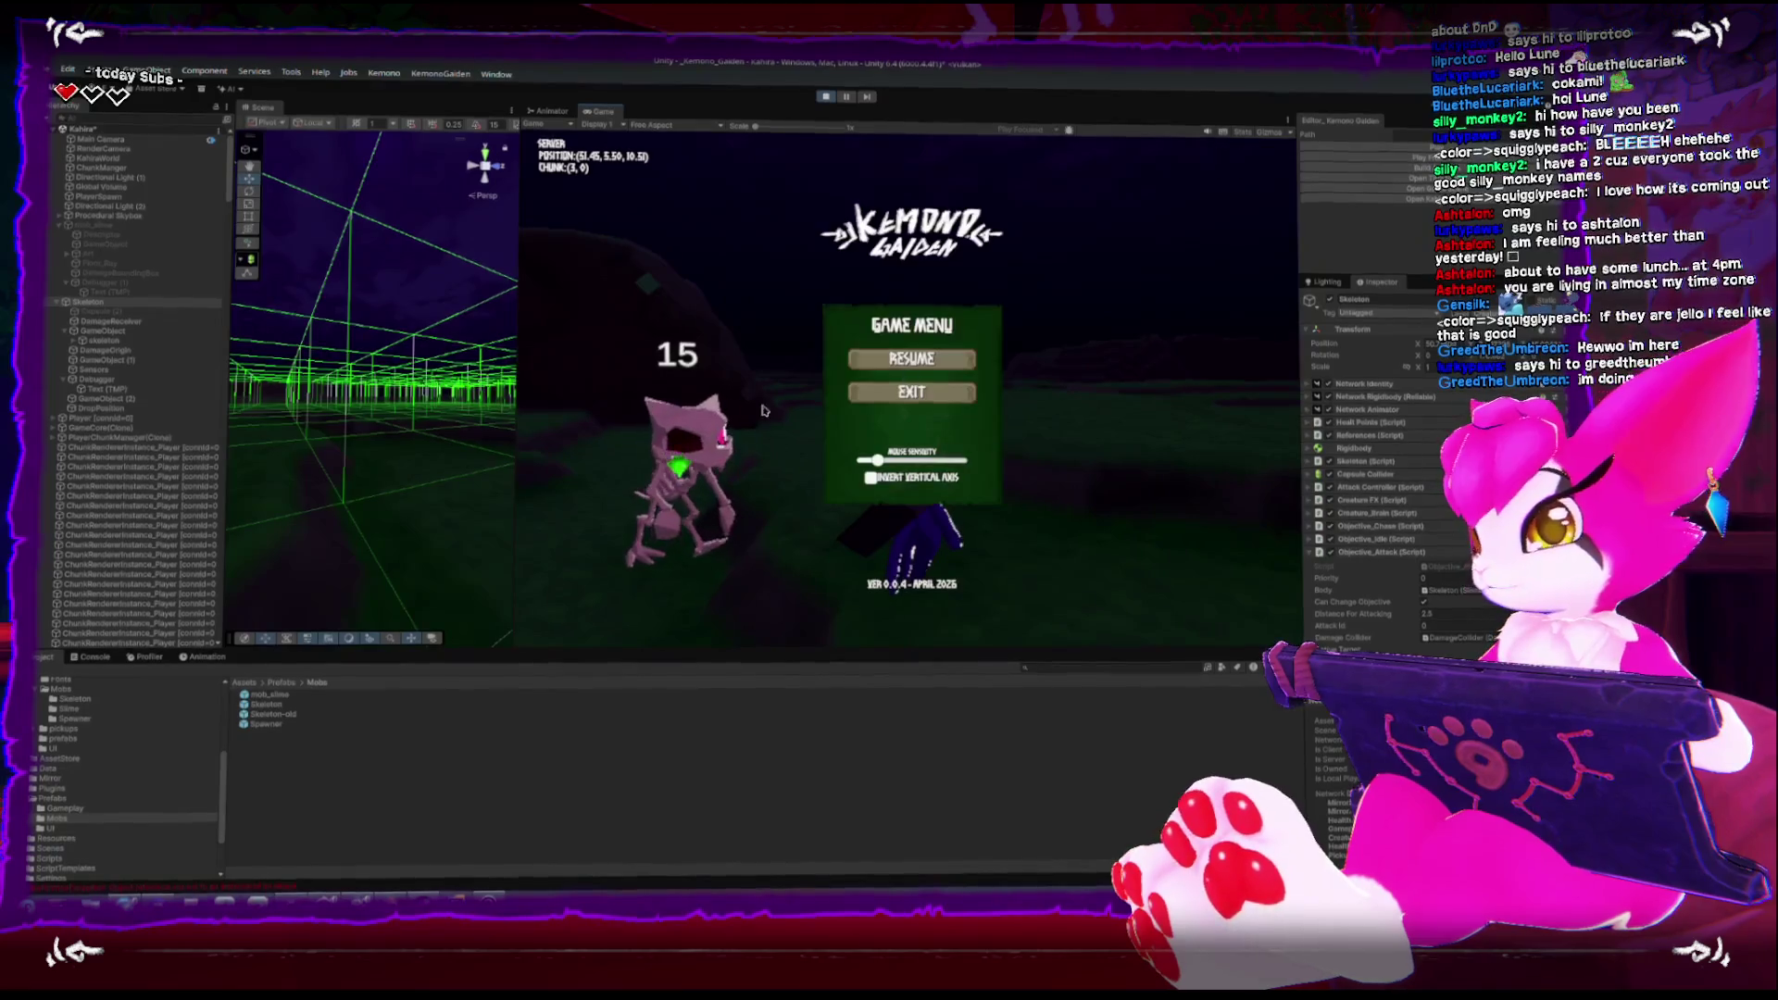
Frame the Skeleton in the Scene view and orbit and zoom in for a close look
{"action": "double_click", "coordinate": [118, 307]}
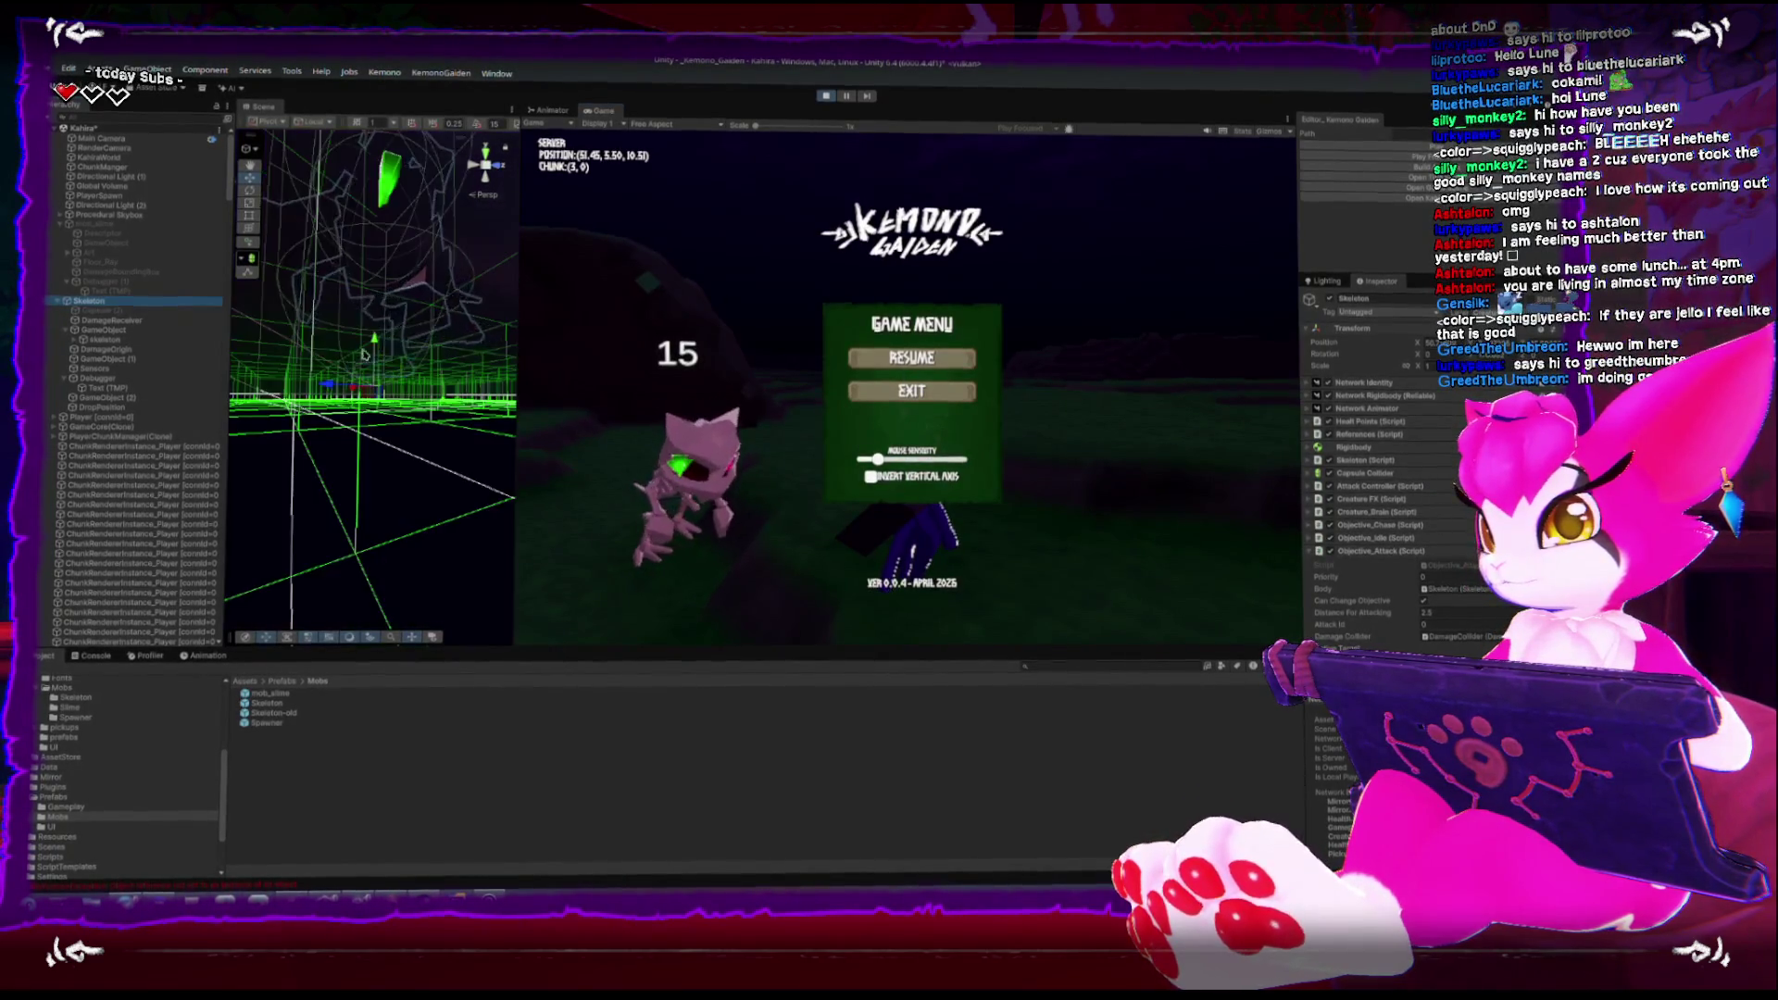
{"action": "mouse_move", "coordinate": [384, 365]}
{"action": "left_mouse_down"}
{"action": "mouse_move", "coordinate": [376, 393]}
{"action": "mouse_move", "coordinate": [524, 361]}
{"action": "left_mouse_up"}
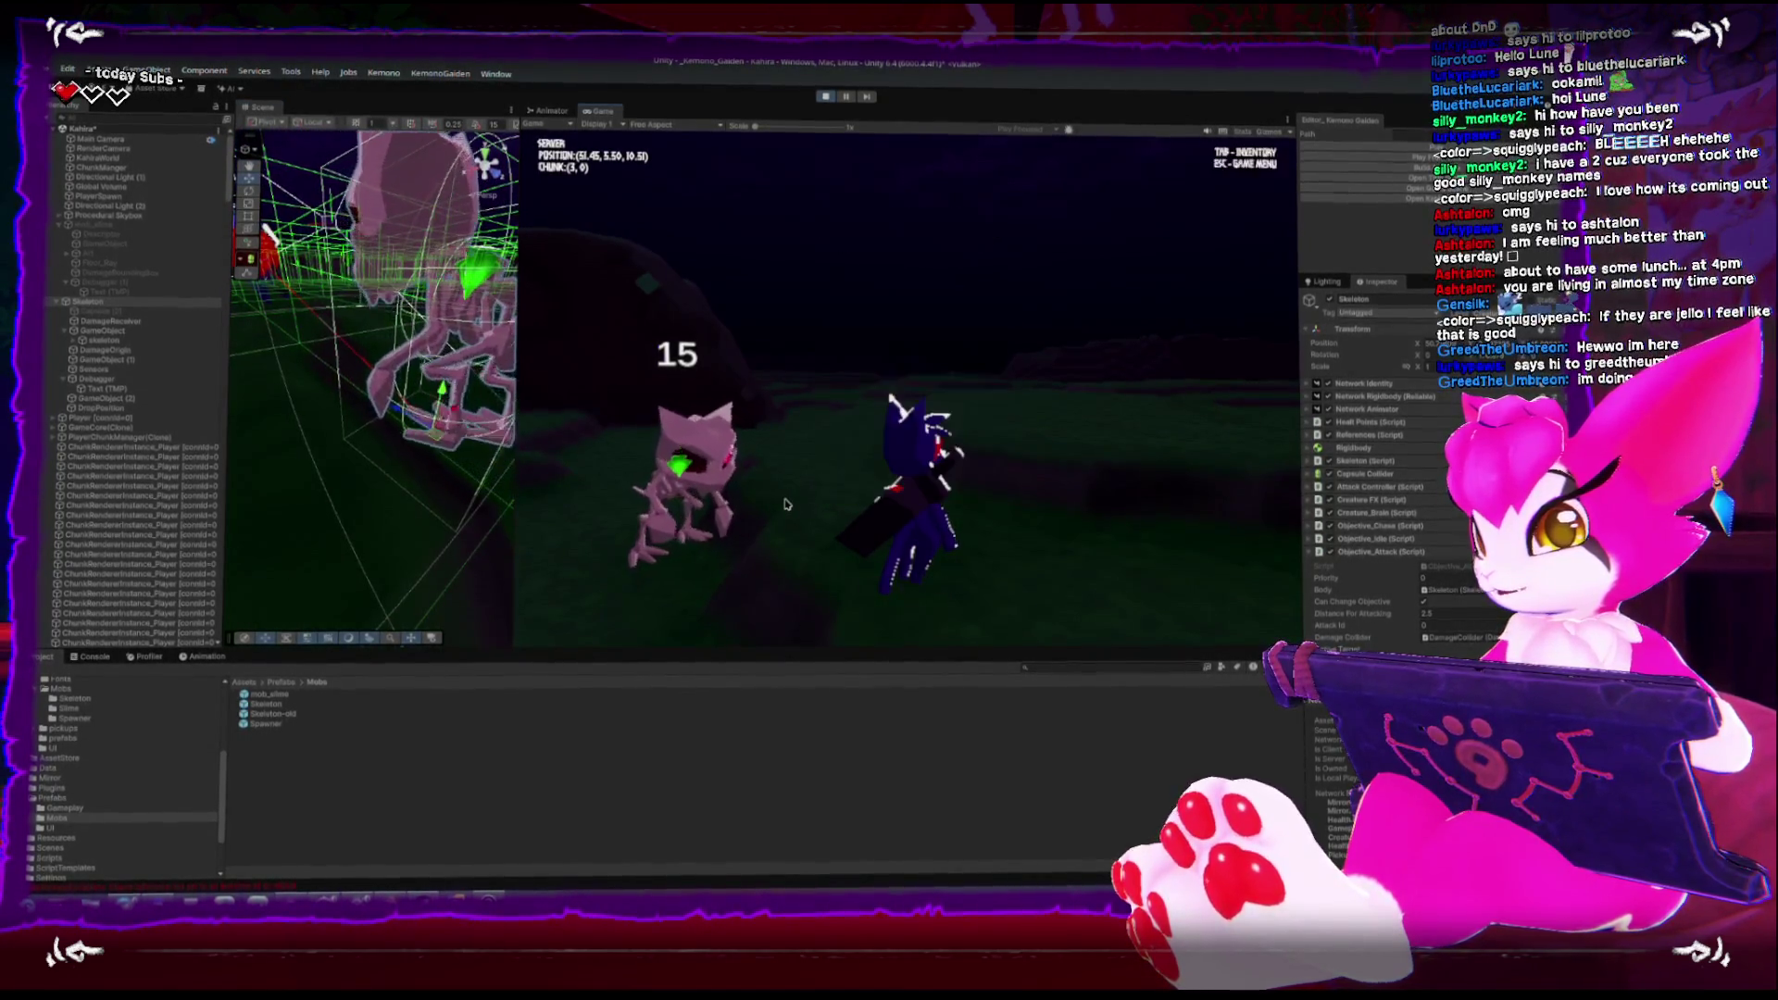
{"action": "key", "text": "w"}
{"action": "key", "text": "w"}
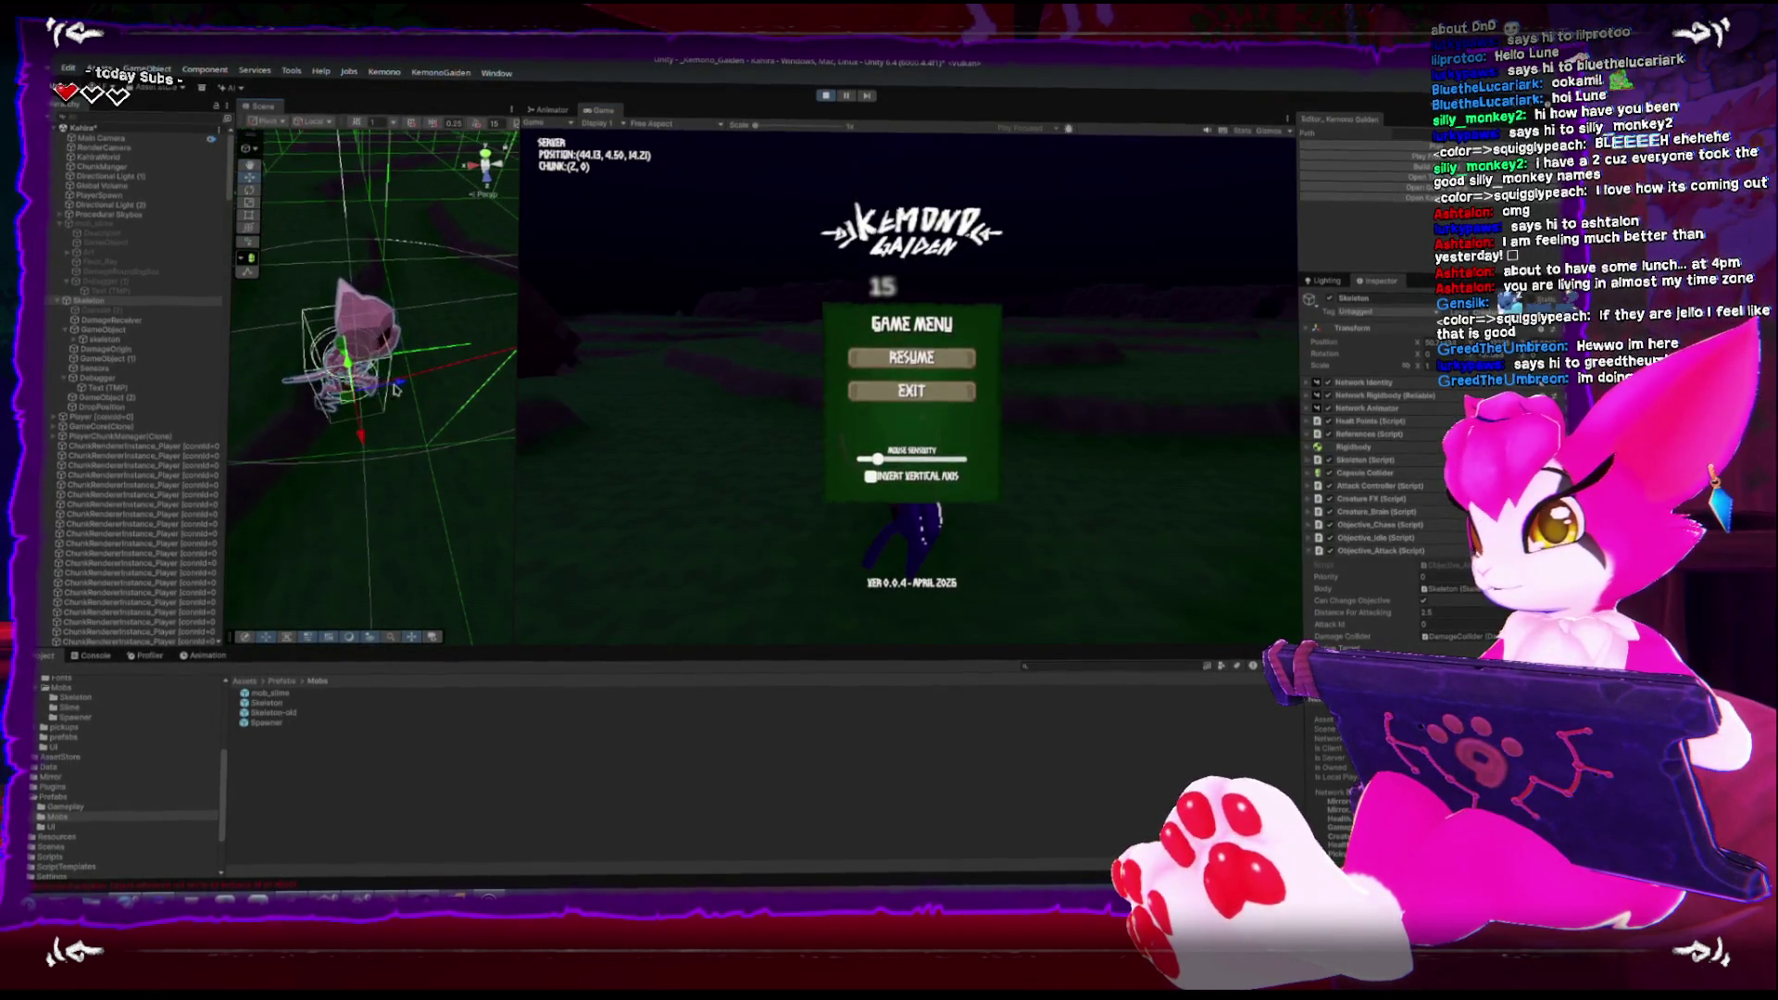
{"action": "key", "text": "w"}
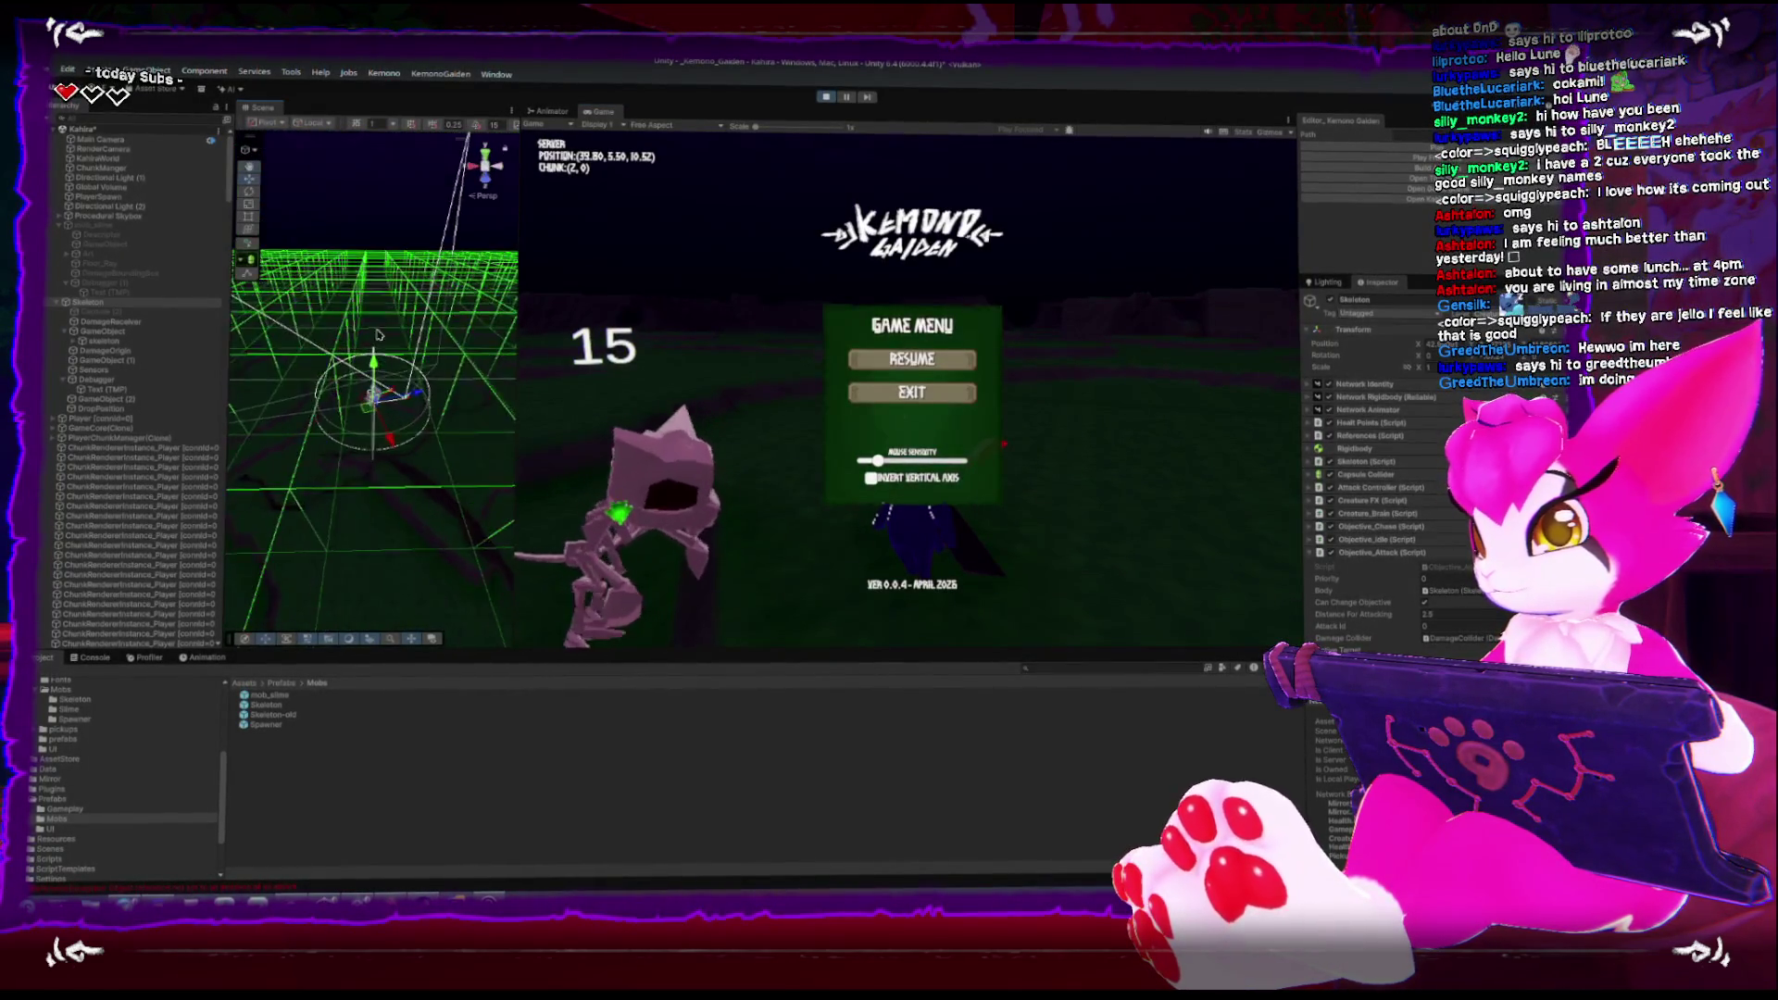
{"action": "scroll", "coordinate": [377, 399], "scroll_direction": "up", "scroll_amount": 5}
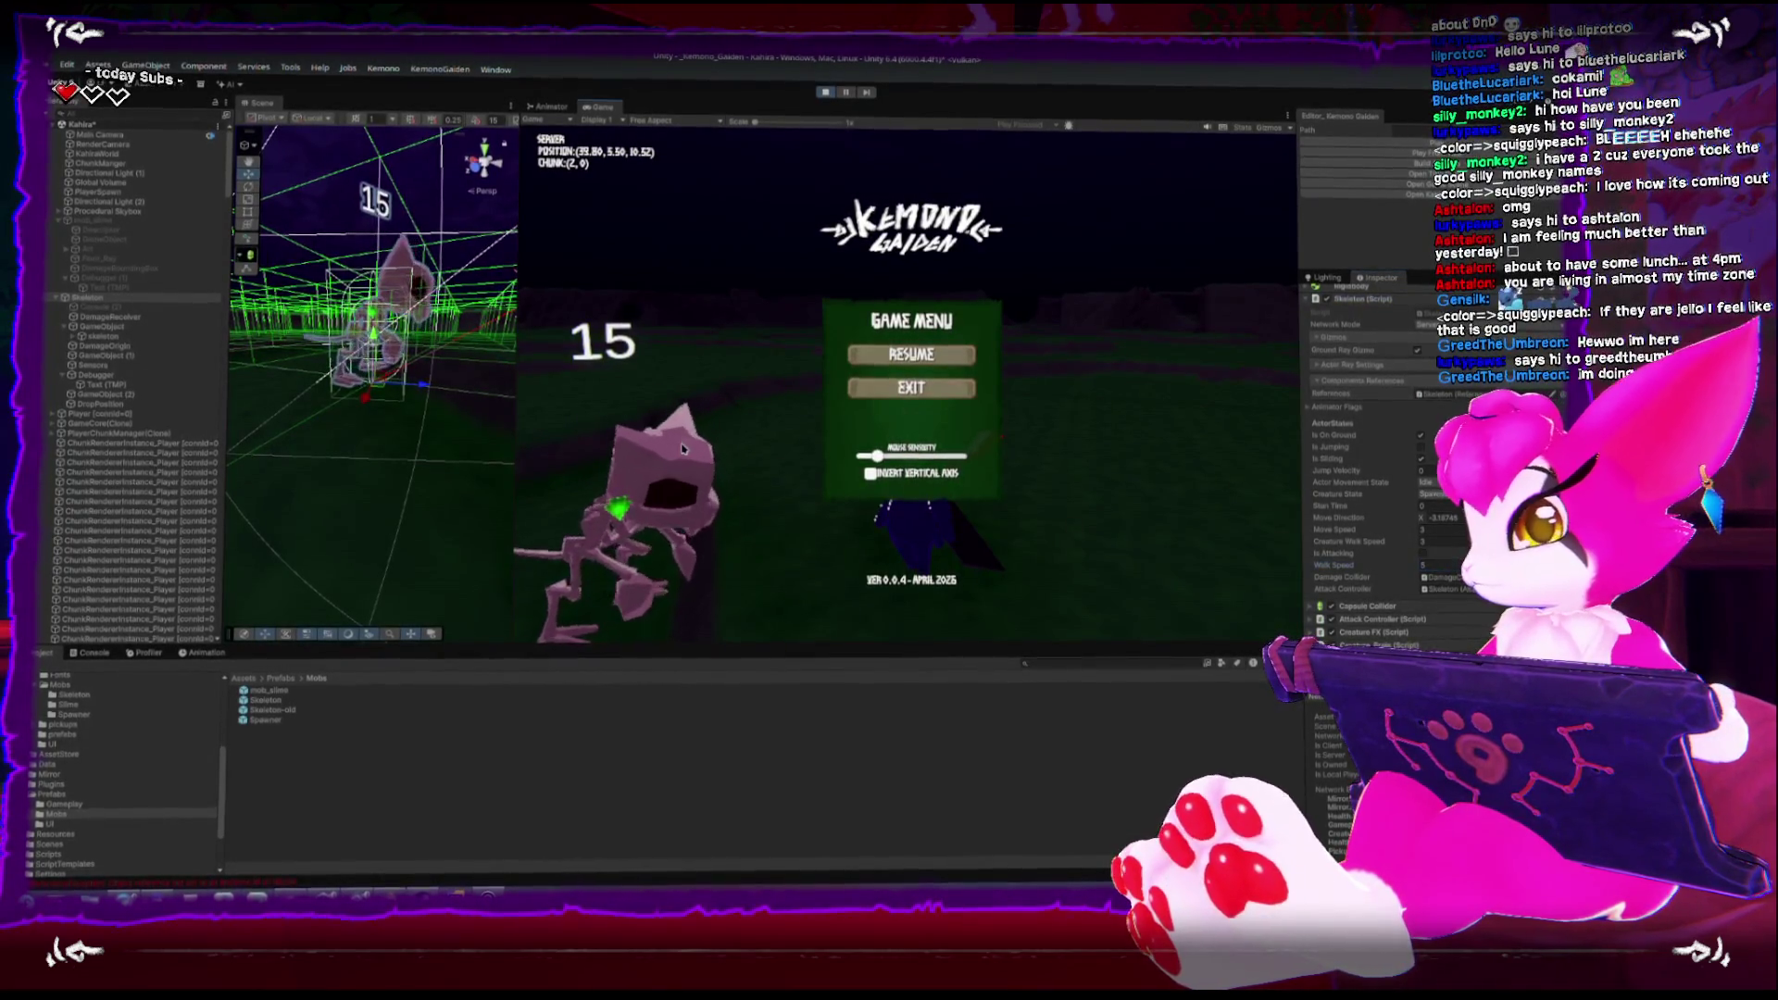
Walk the player up to the skeleton, orbiting the Scene view to watch from above
{"action": "key", "text": "Escape"}
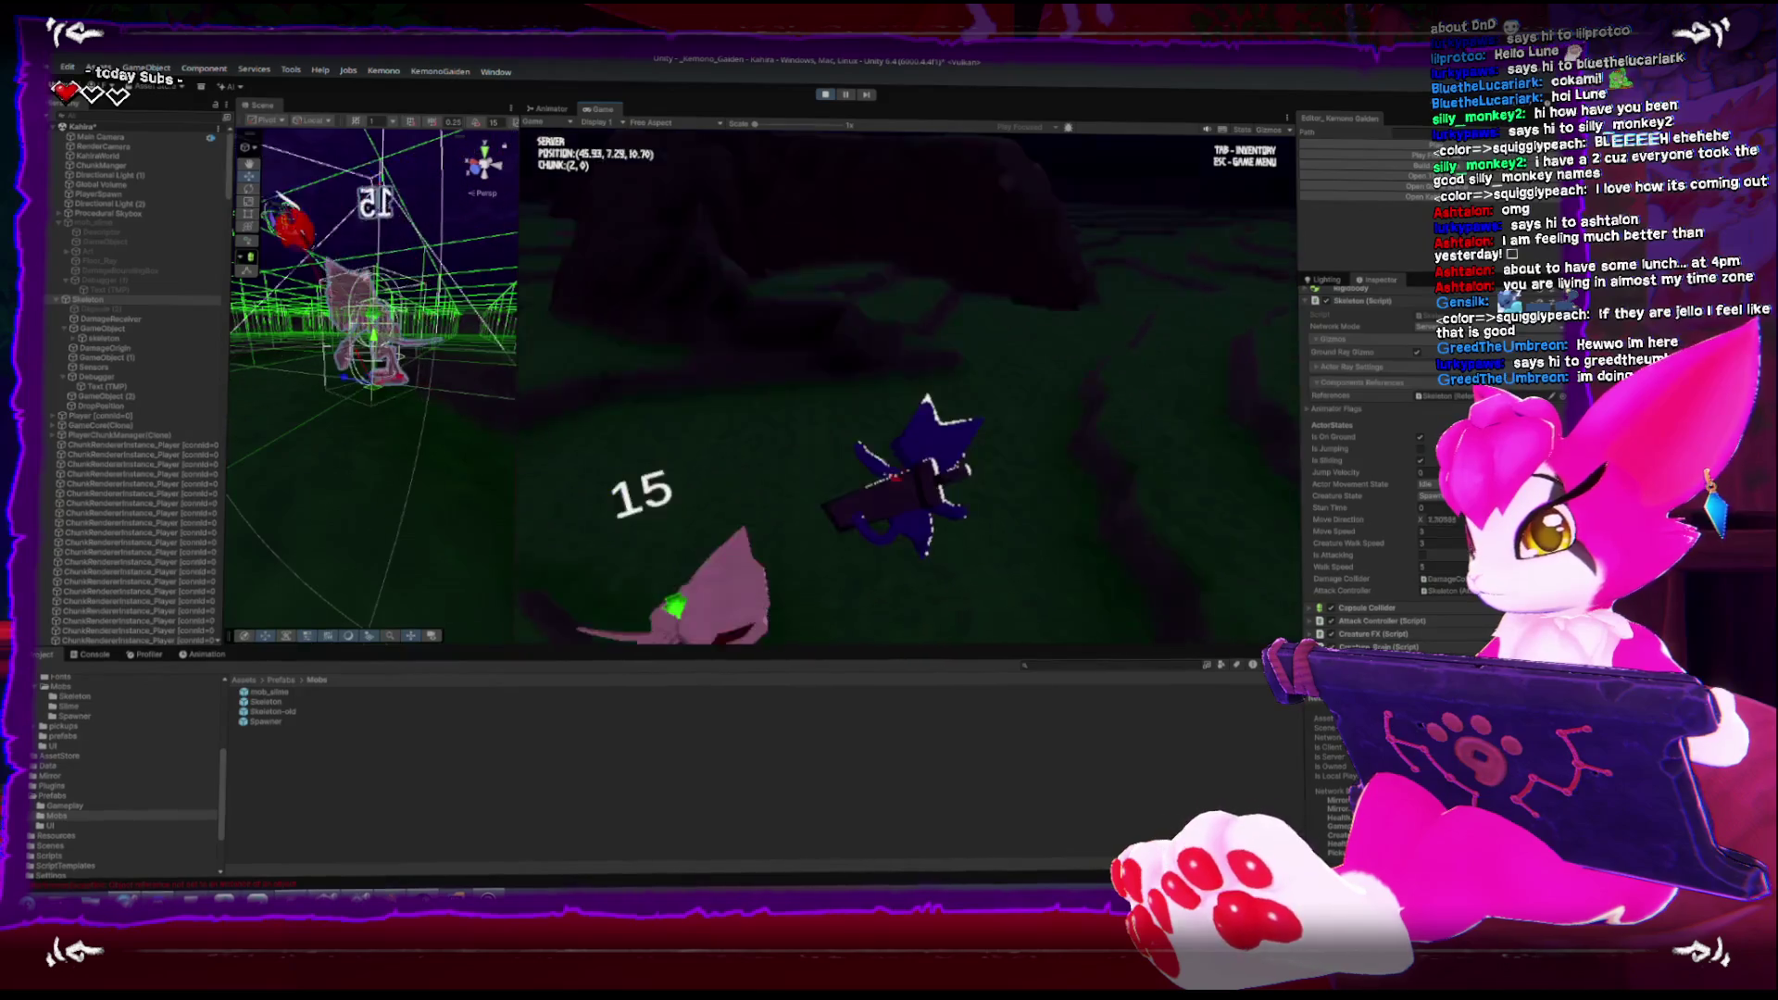
{"action": "key", "text": "Escape"}
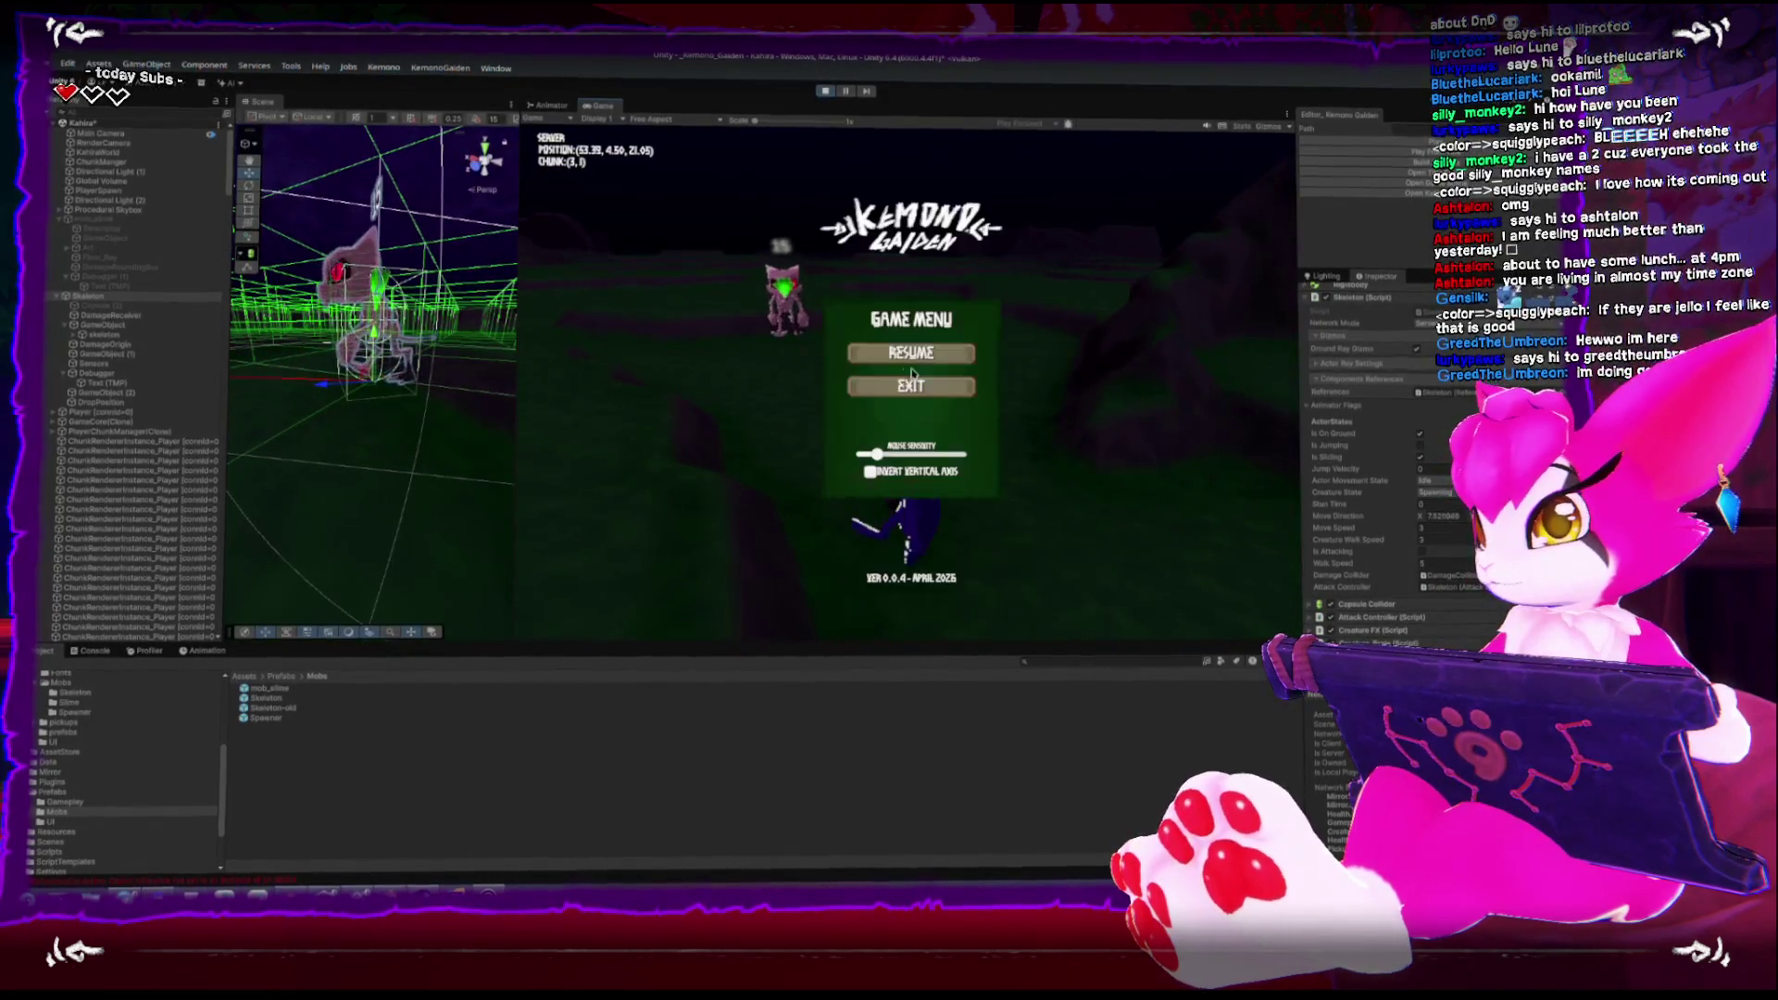
{"action": "left_click_drag", "start_coordinate": [439, 365], "coordinate": [352, 396]}
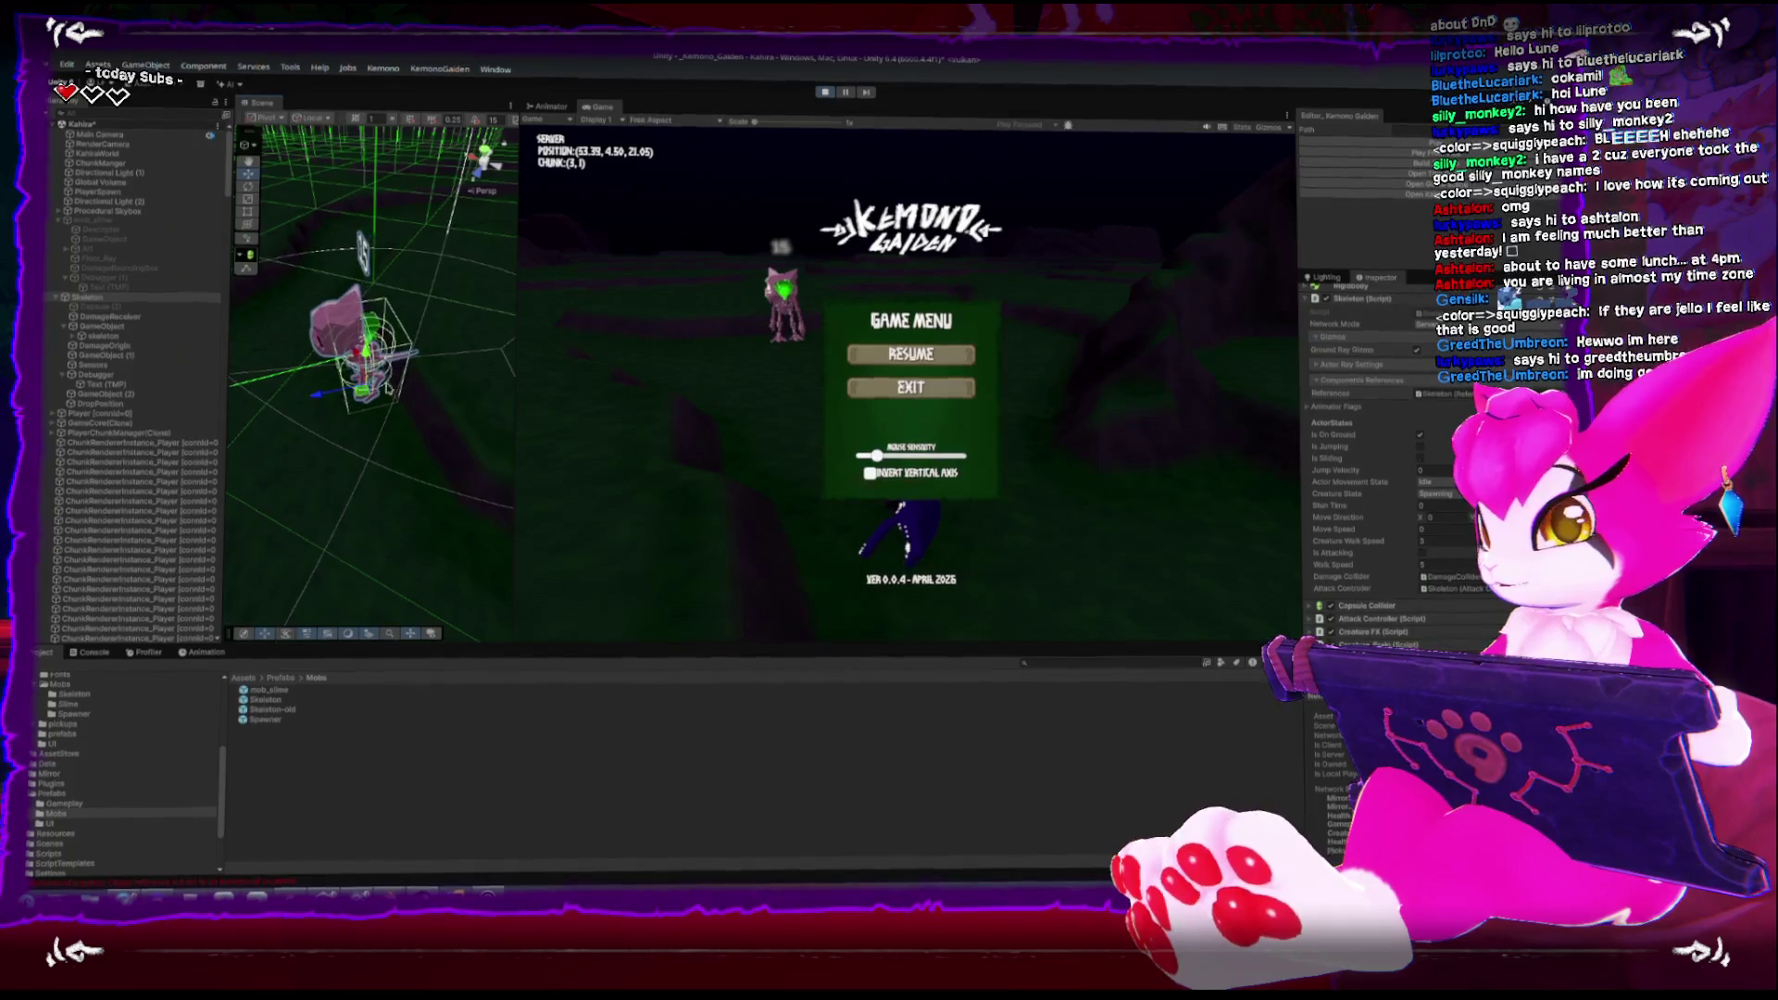
{"action": "key", "text": "Escape"}
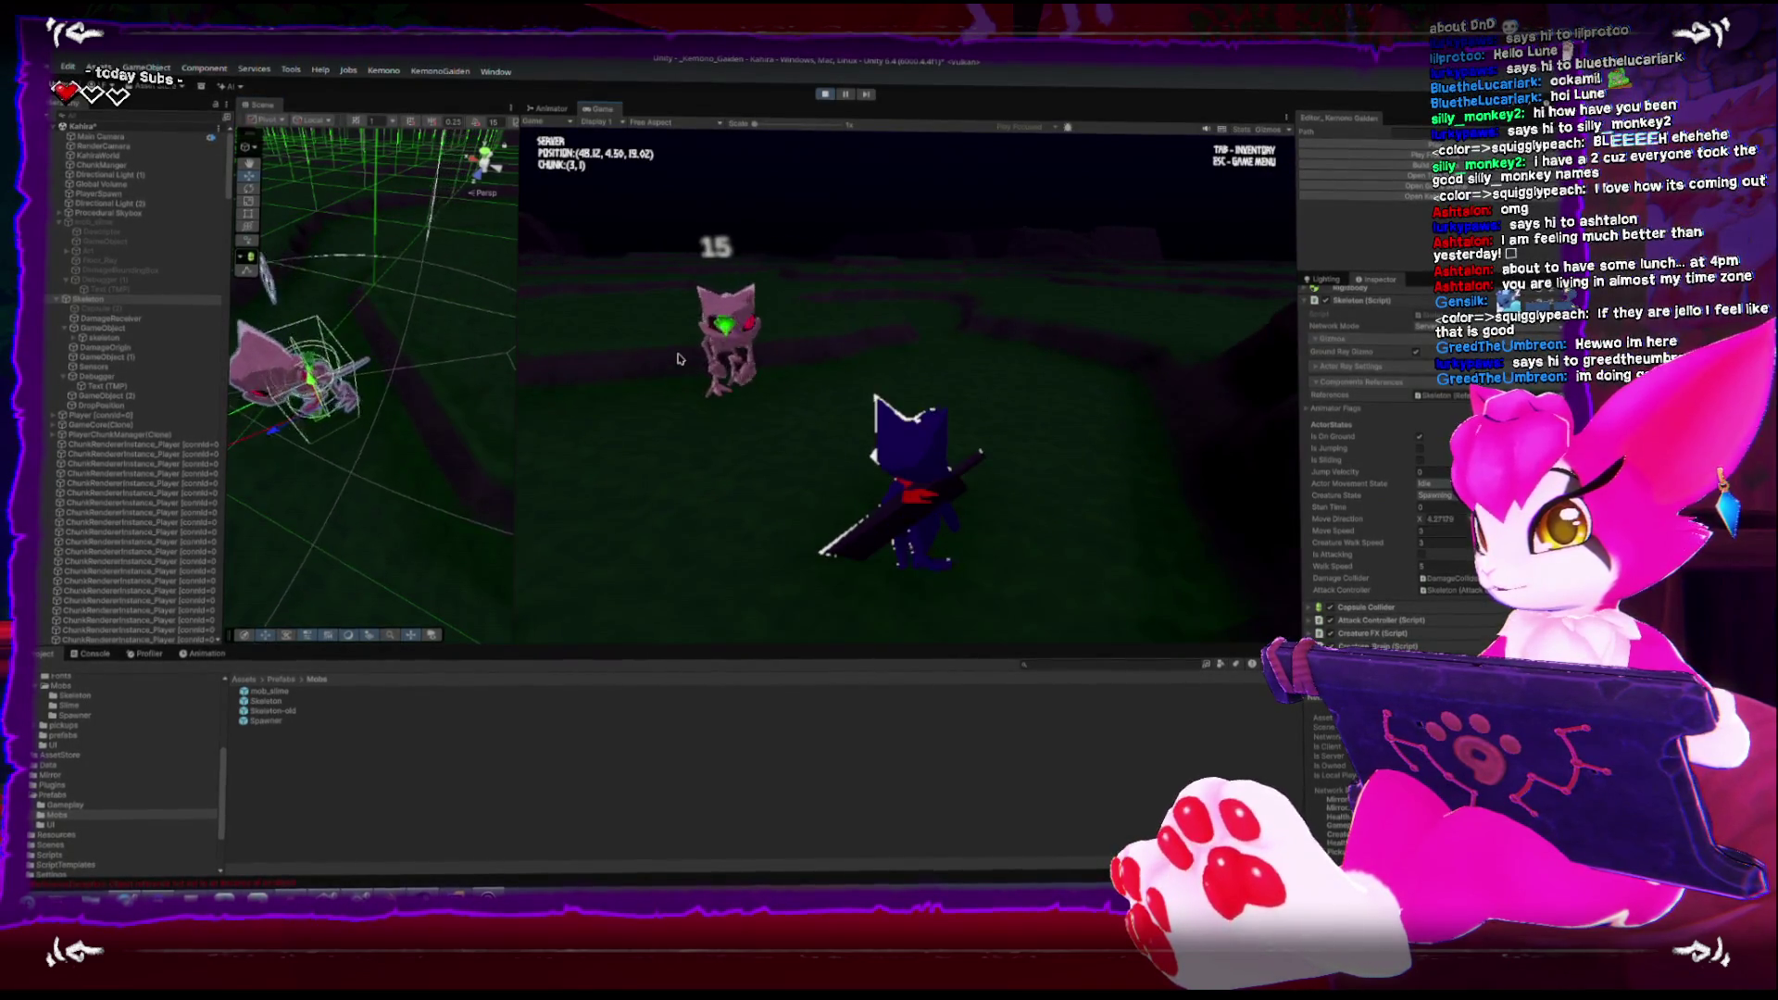
{"action": "key", "text": "w"}
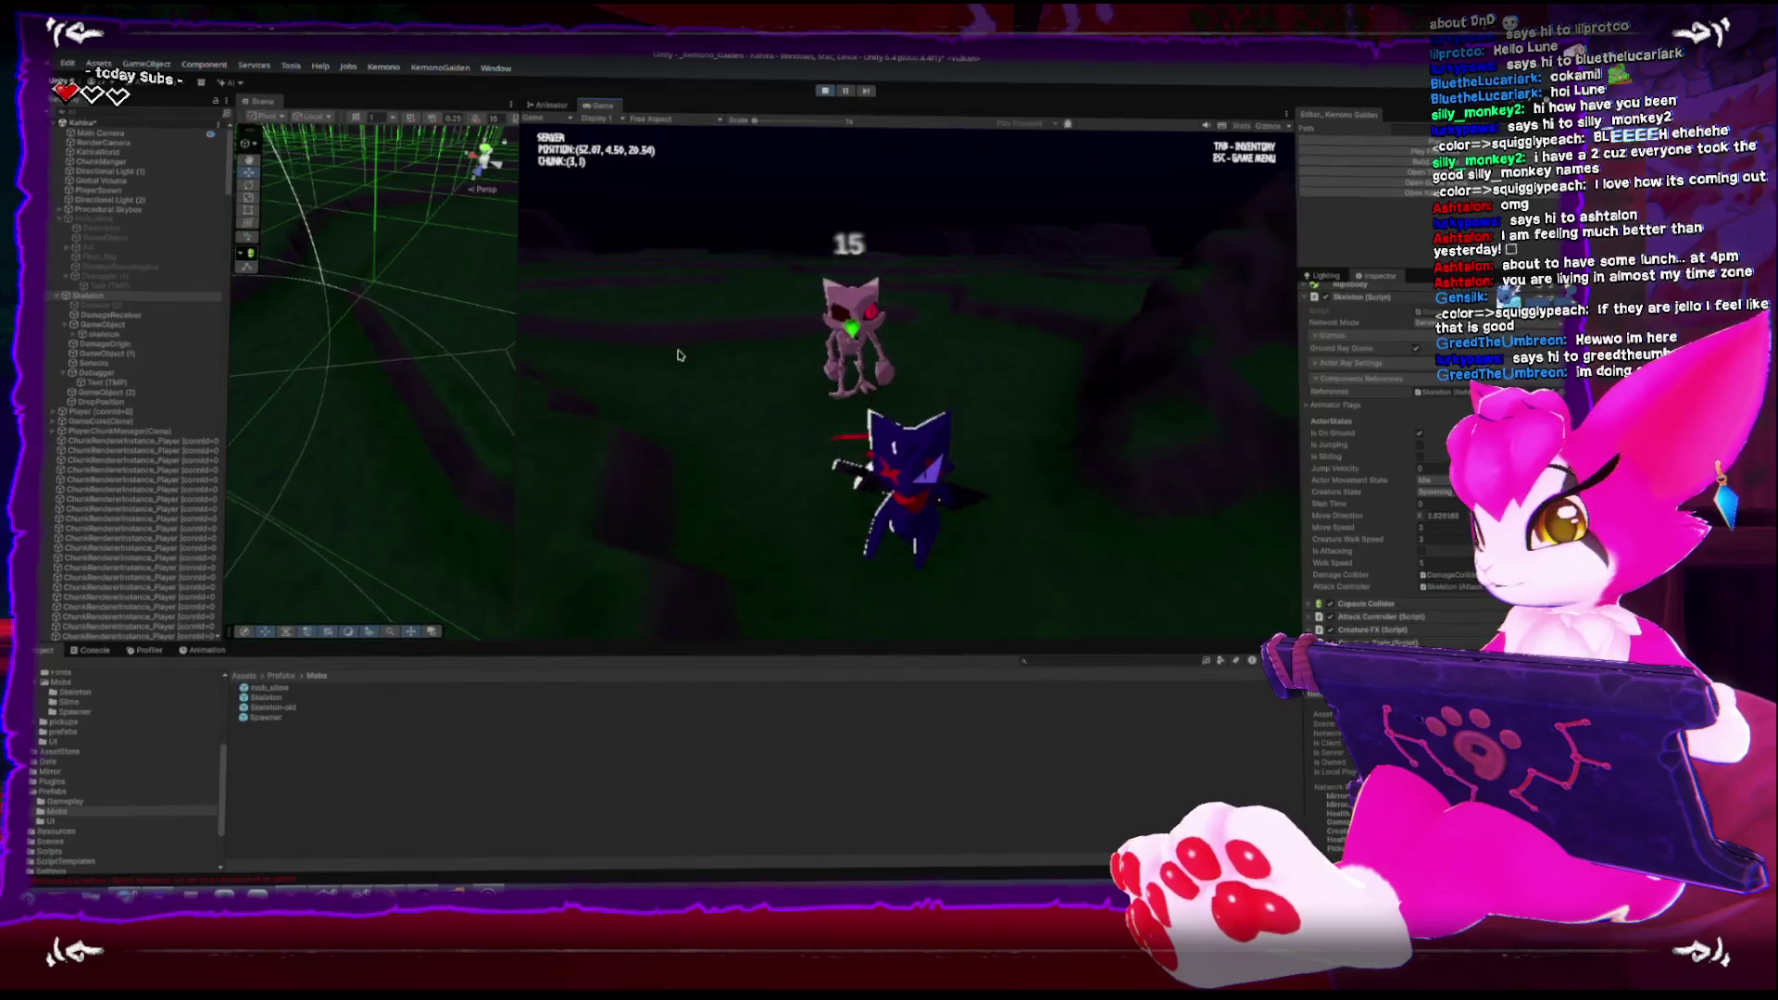
{"action": "key", "text": "w"}
{"action": "key", "text": "w"}
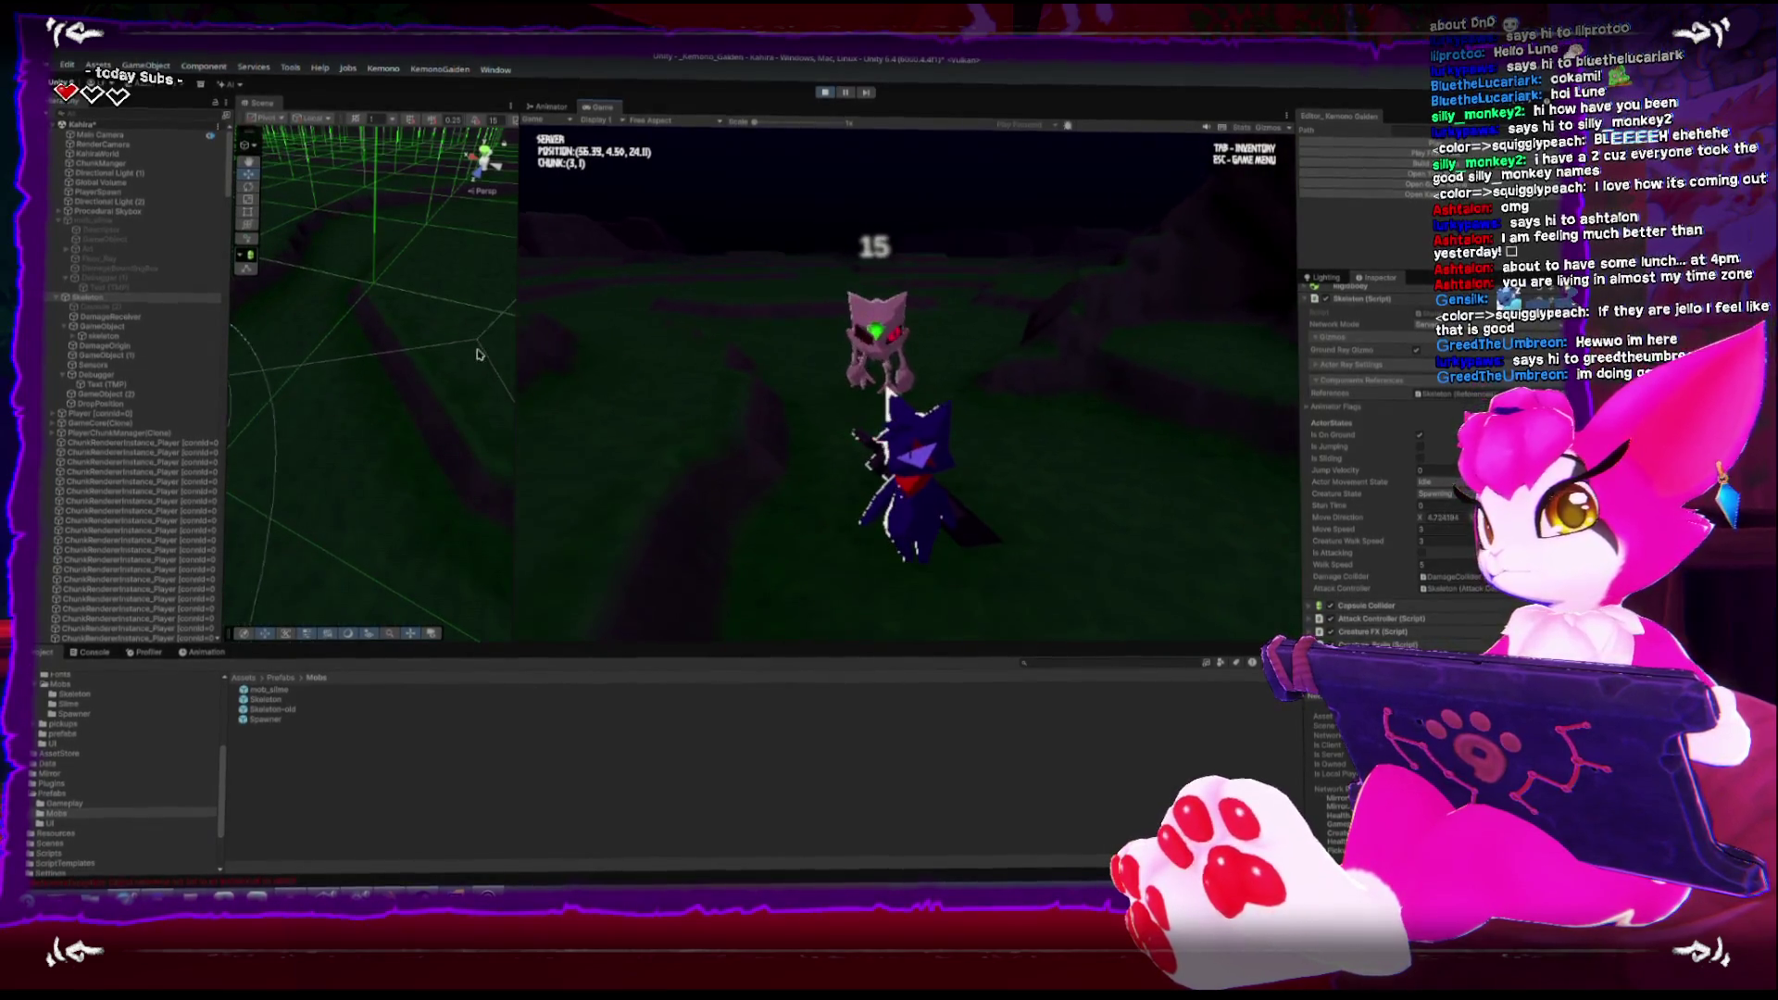
{"action": "key", "text": "w"}
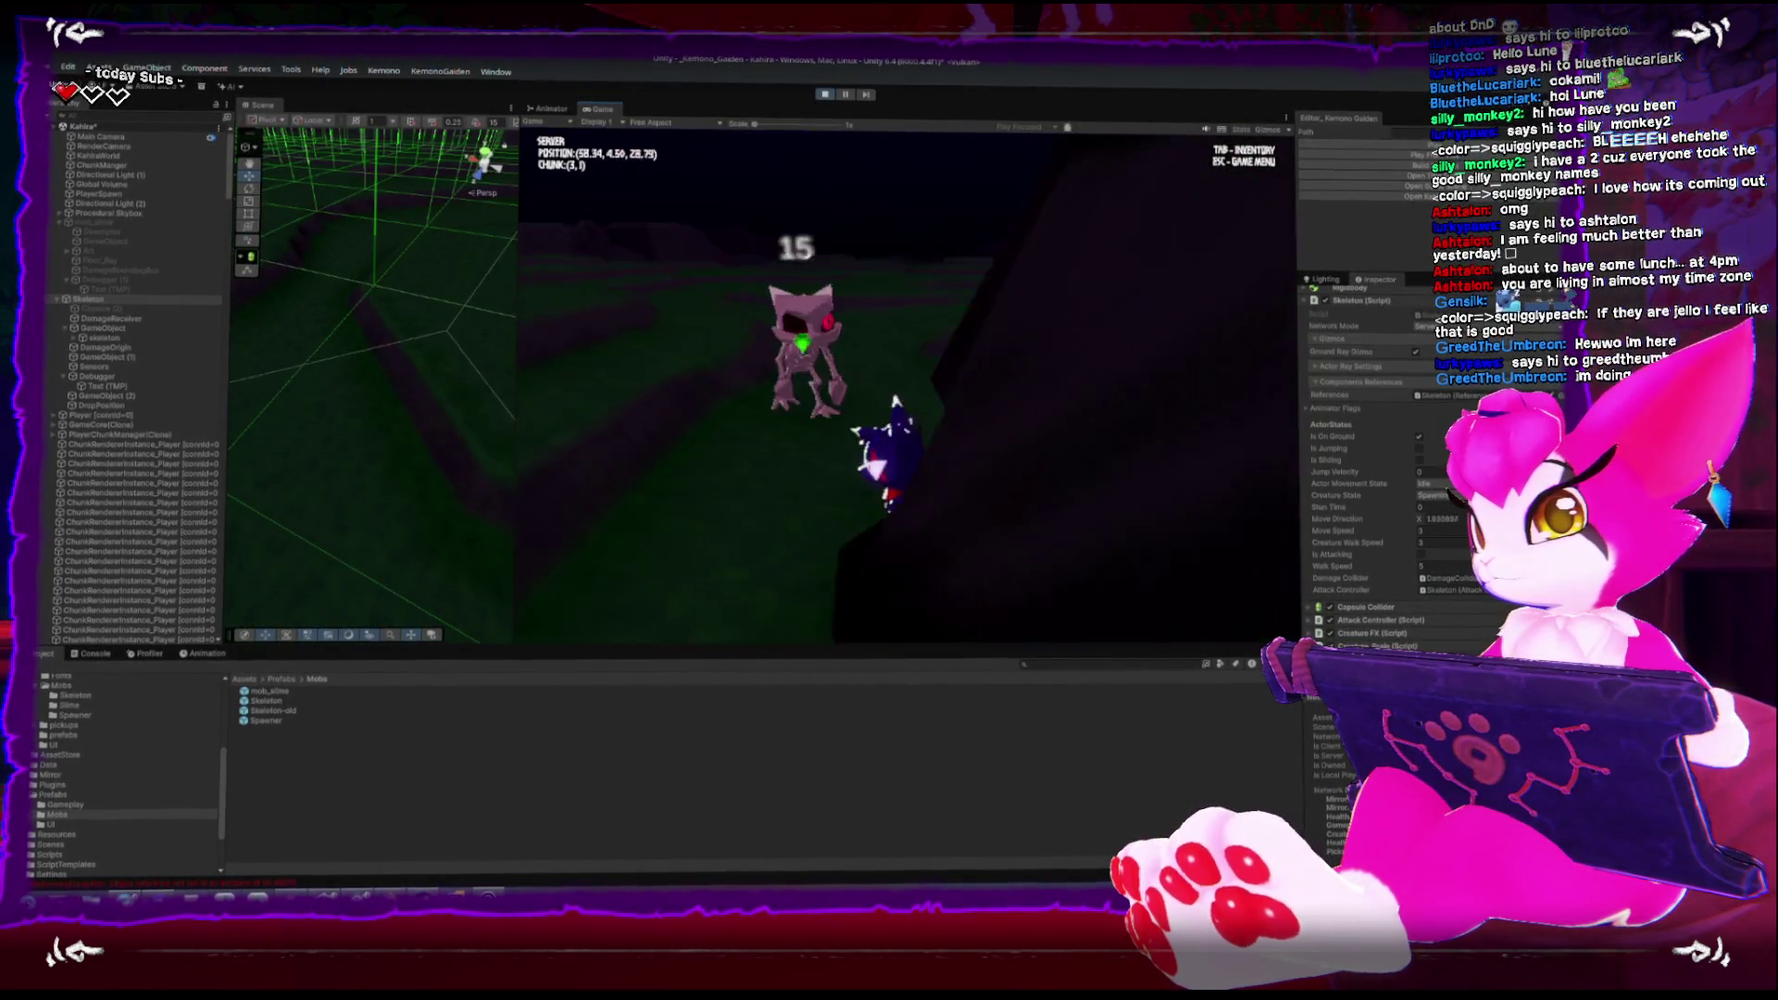
{"action": "key", "text": "w"}
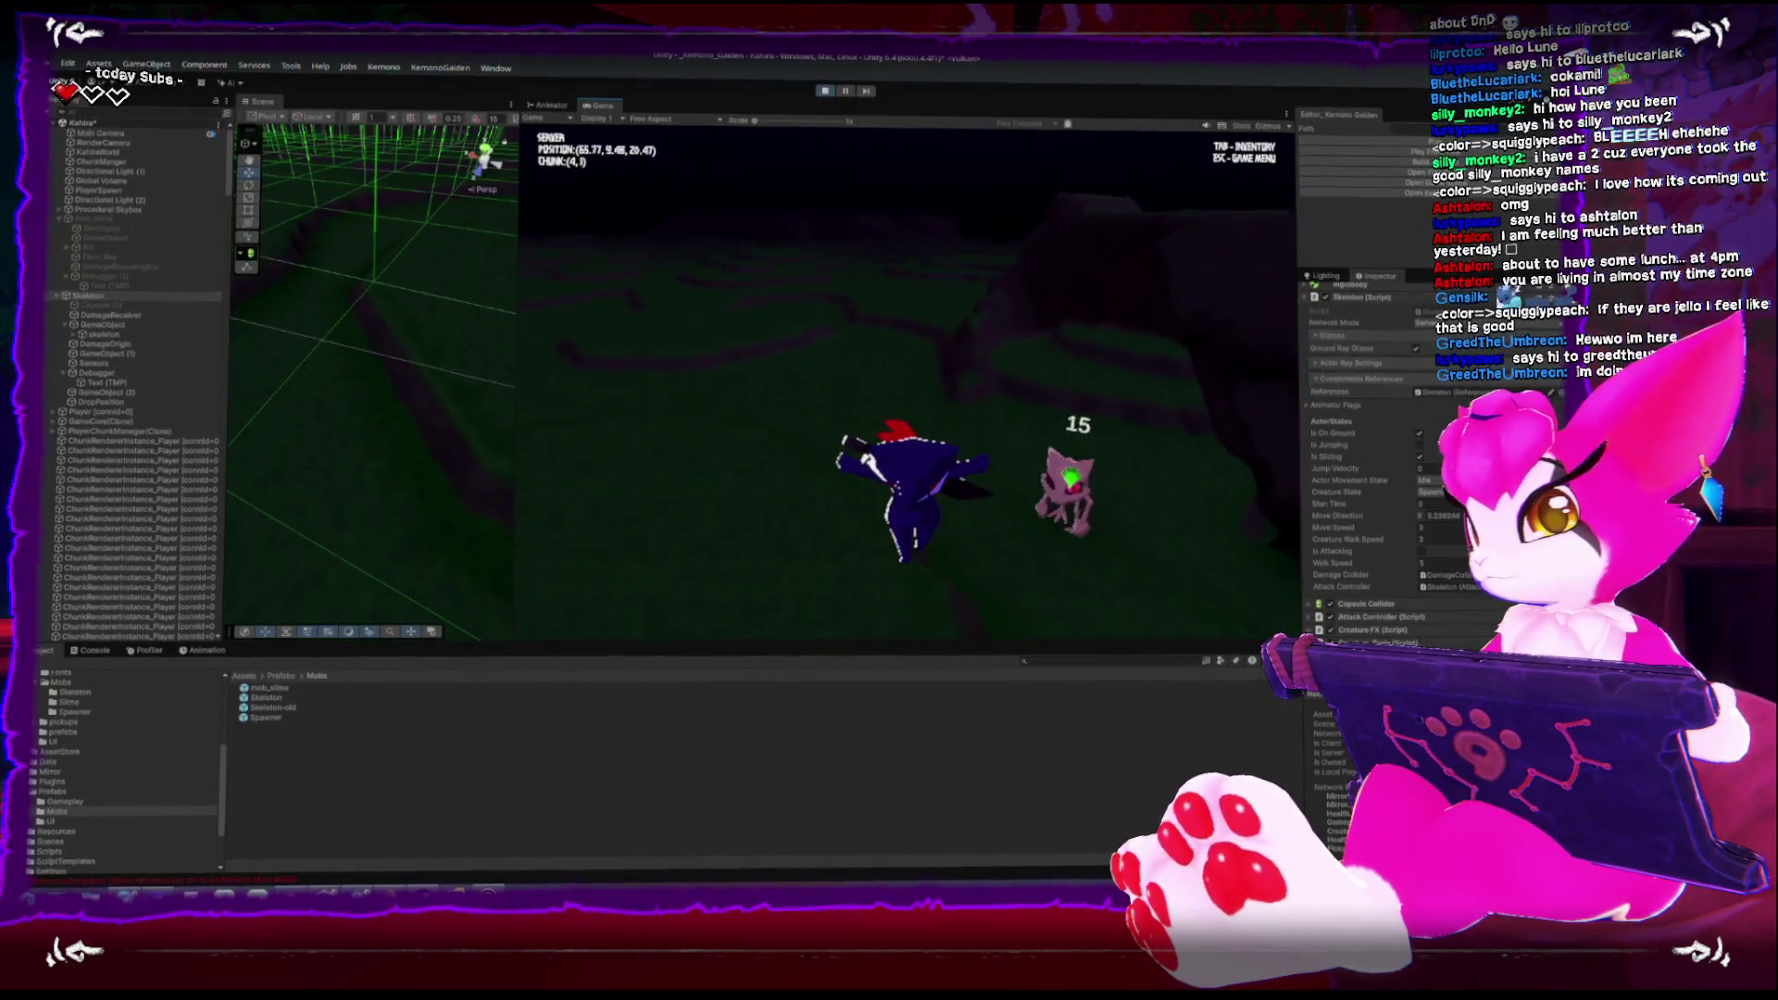
{"action": "key", "text": "w"}
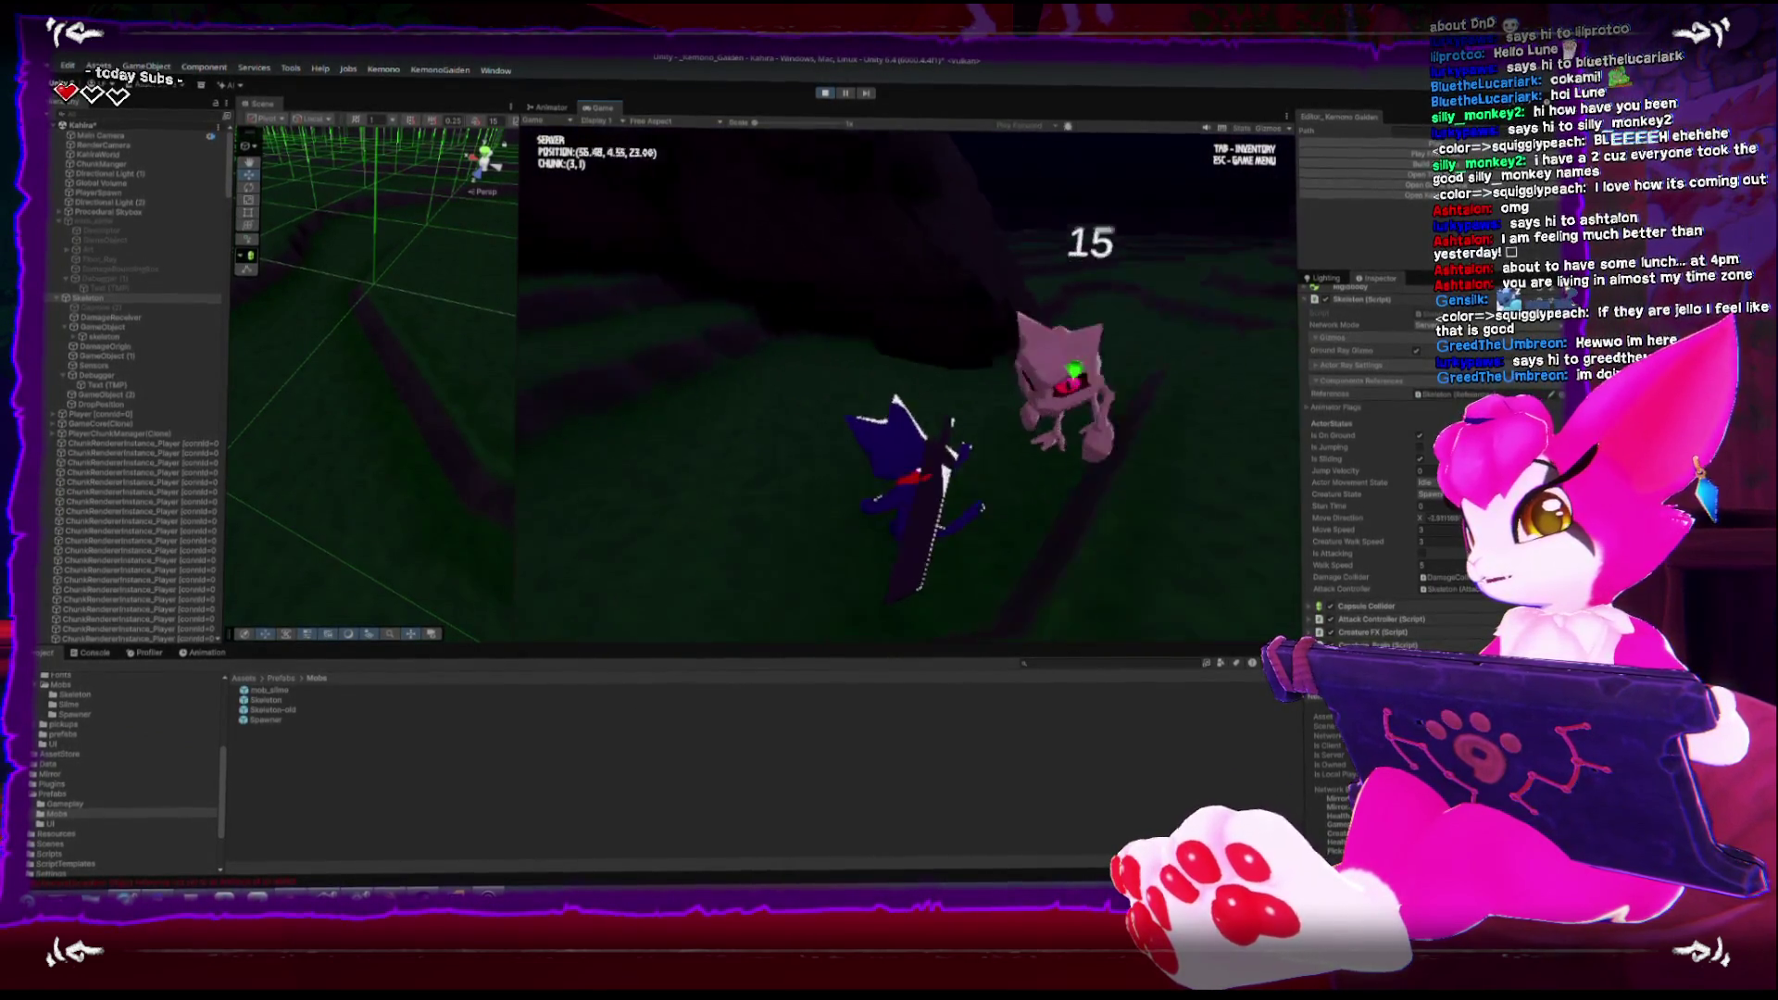
{"action": "key", "text": "Escape"}
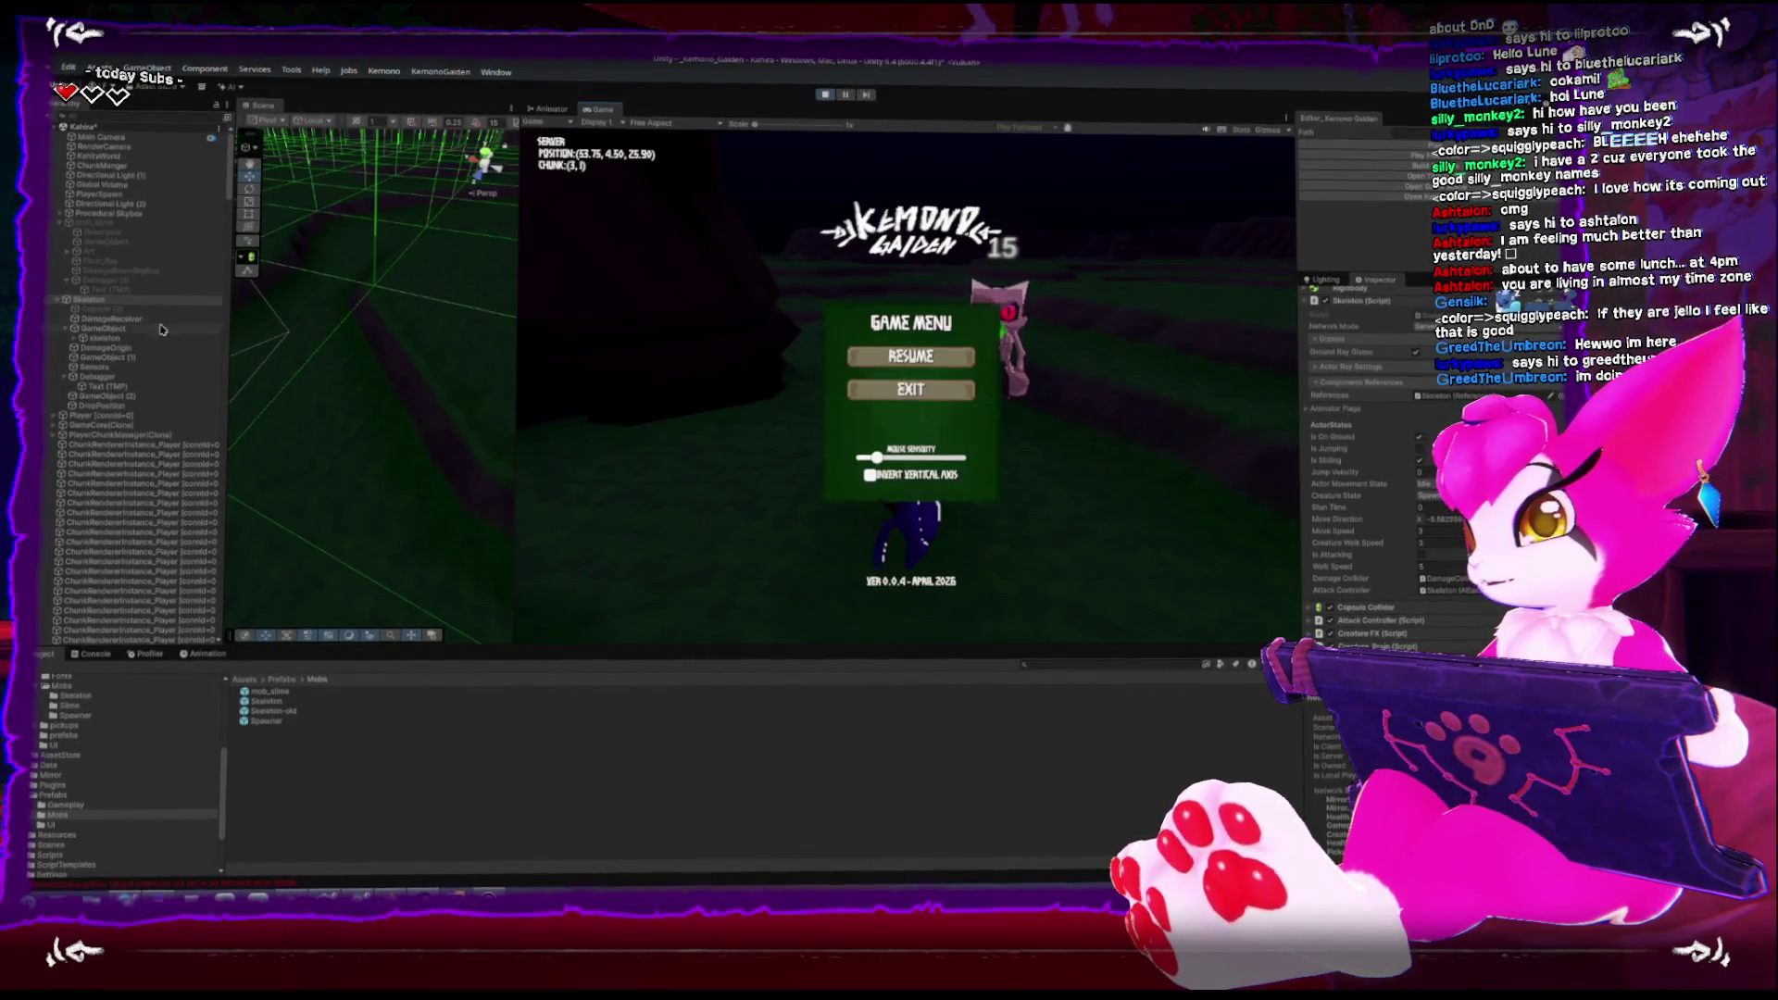
{"action": "scroll", "coordinate": [389, 361], "scroll_direction": "down", "scroll_amount": 5}
{"action": "scroll", "coordinate": [413, 375], "scroll_direction": "up", "scroll_amount": 5}
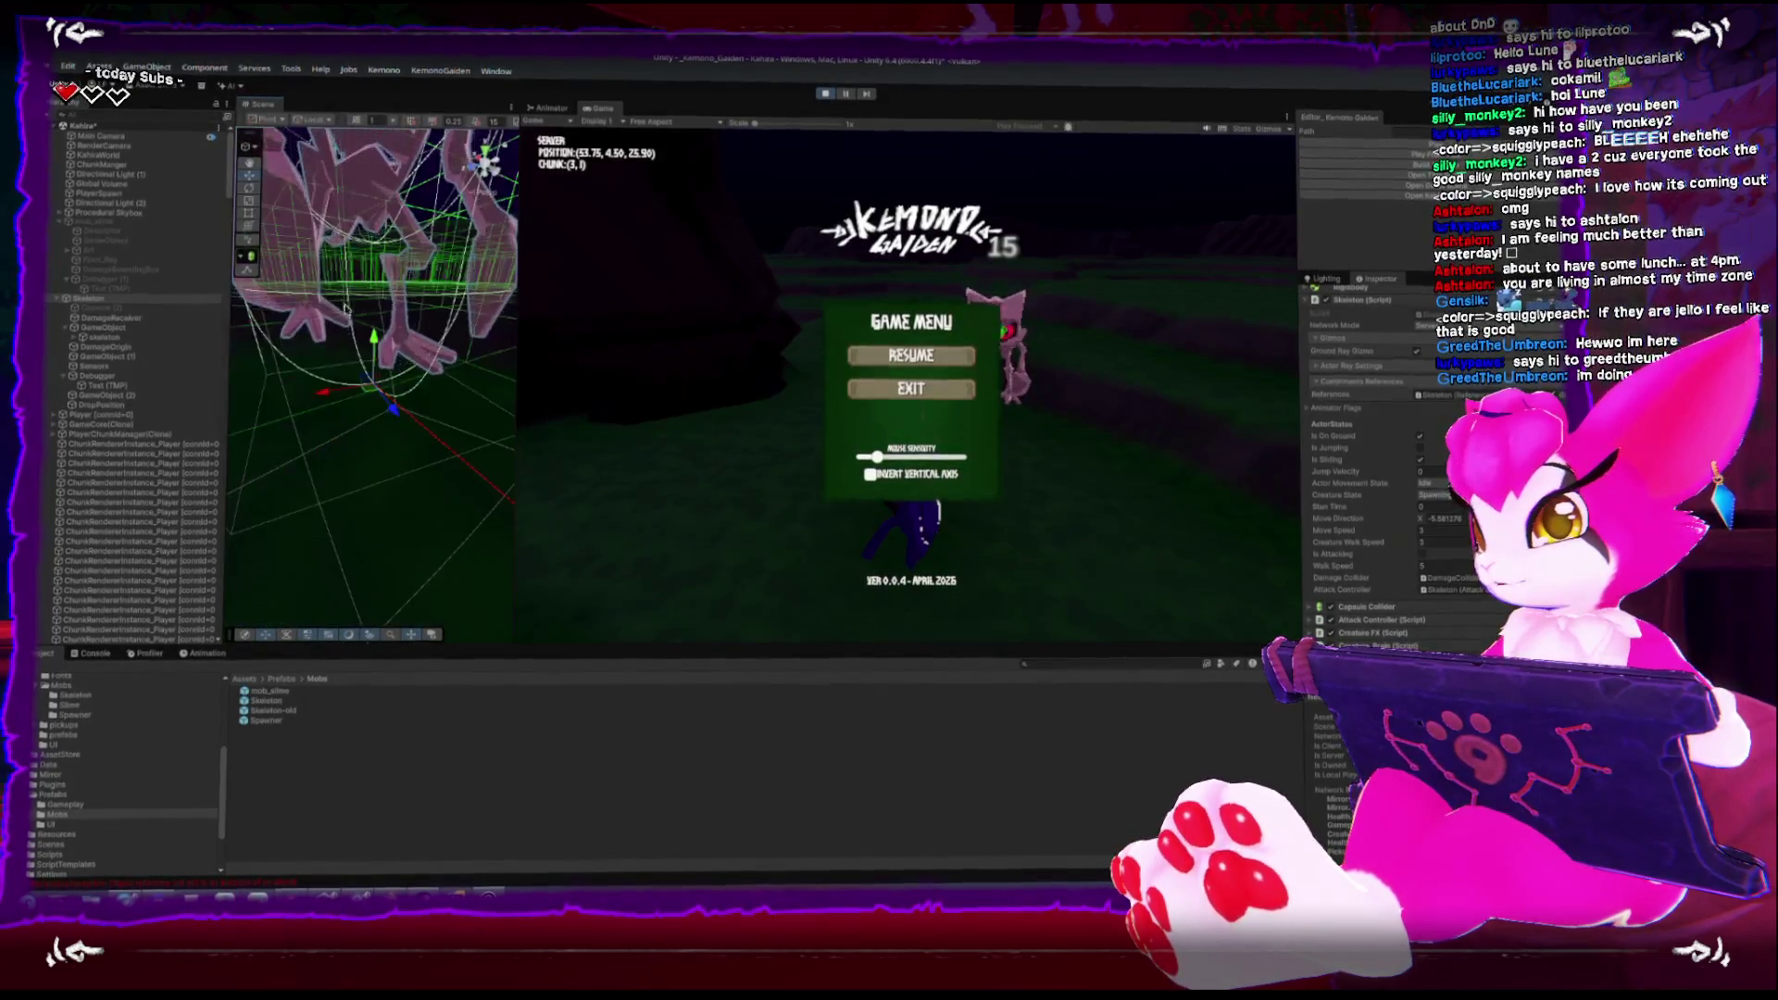
Circle the skeleton and swing the sword at it, then pause on the game menu
{"action": "key", "text": "Escape"}
{"action": "key", "text": "d"}
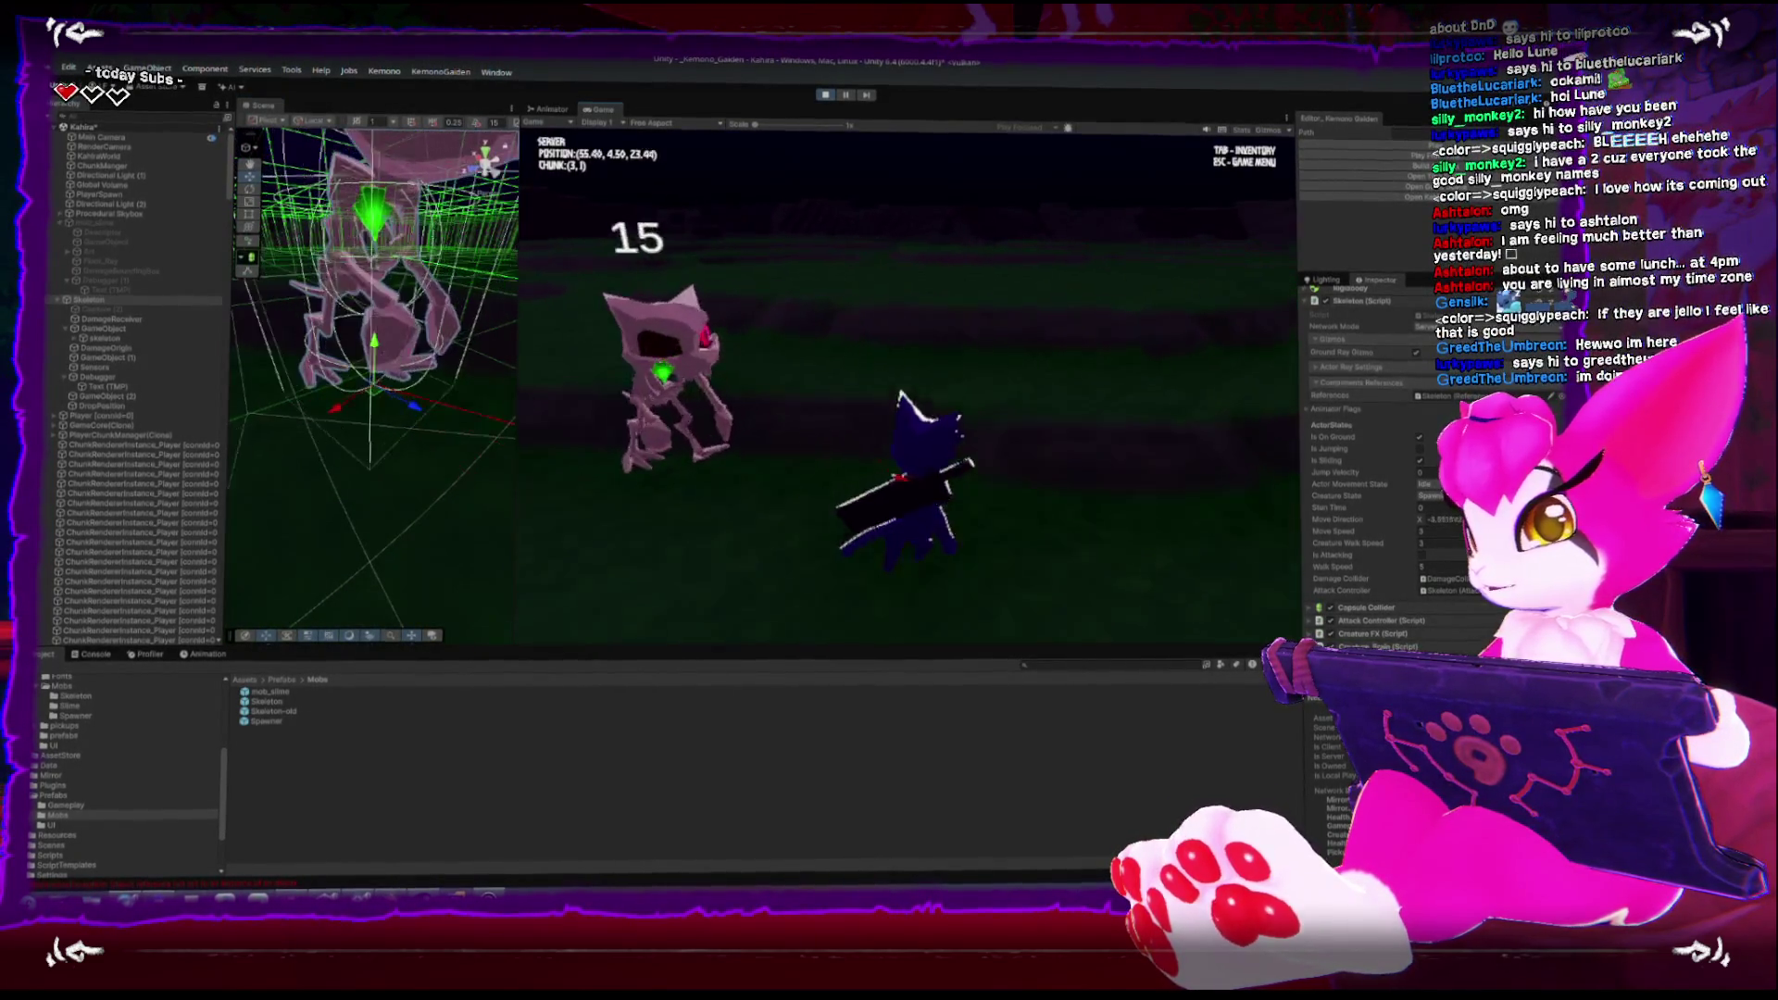
{"action": "key", "text": "w"}
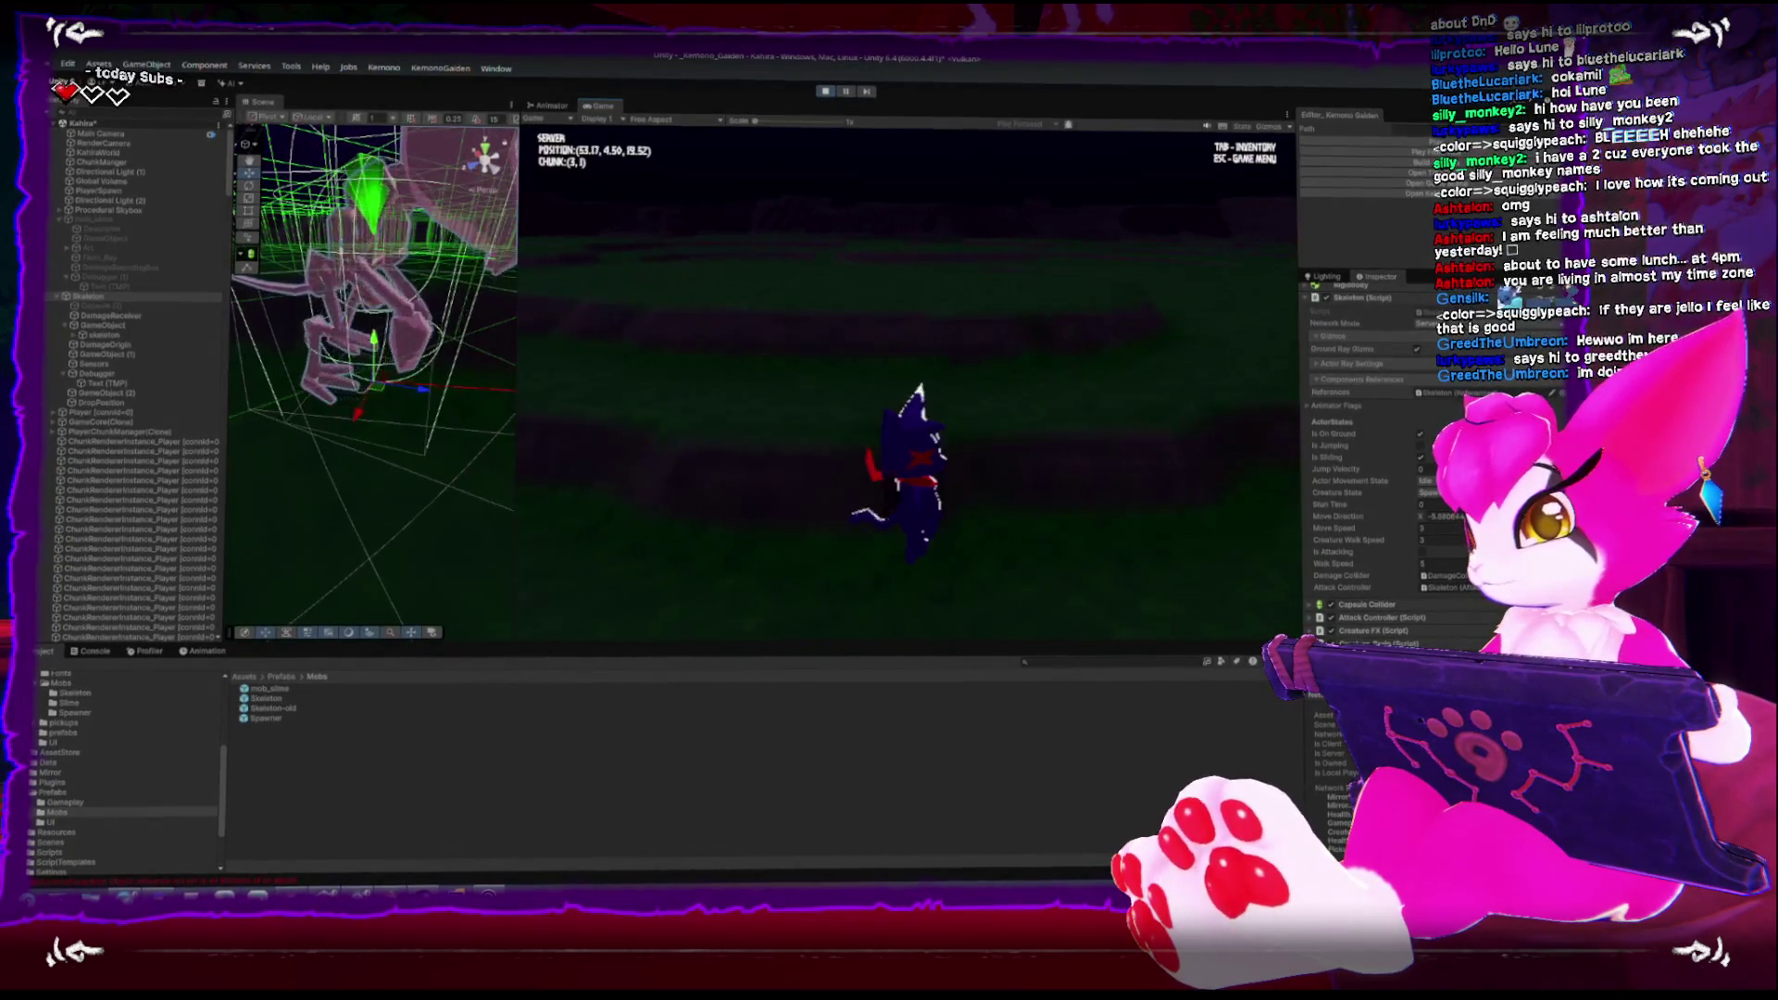
{"action": "key", "text": "w"}
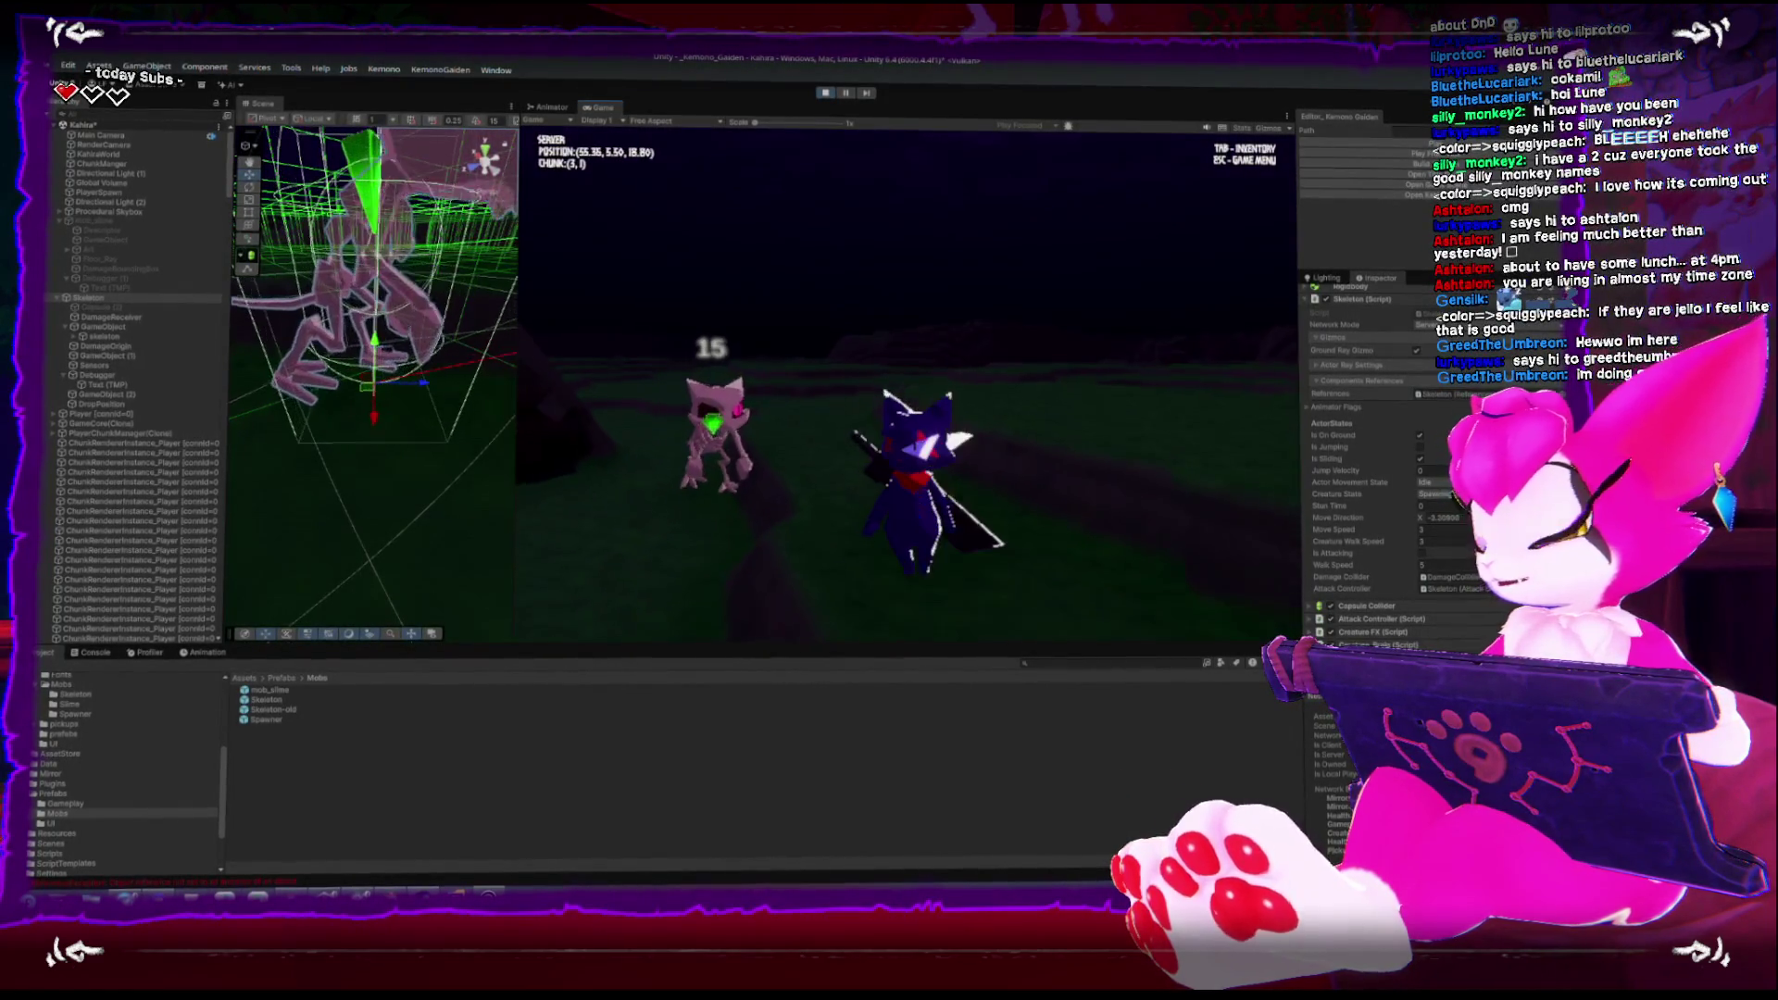
{"action": "key", "text": "Escape"}
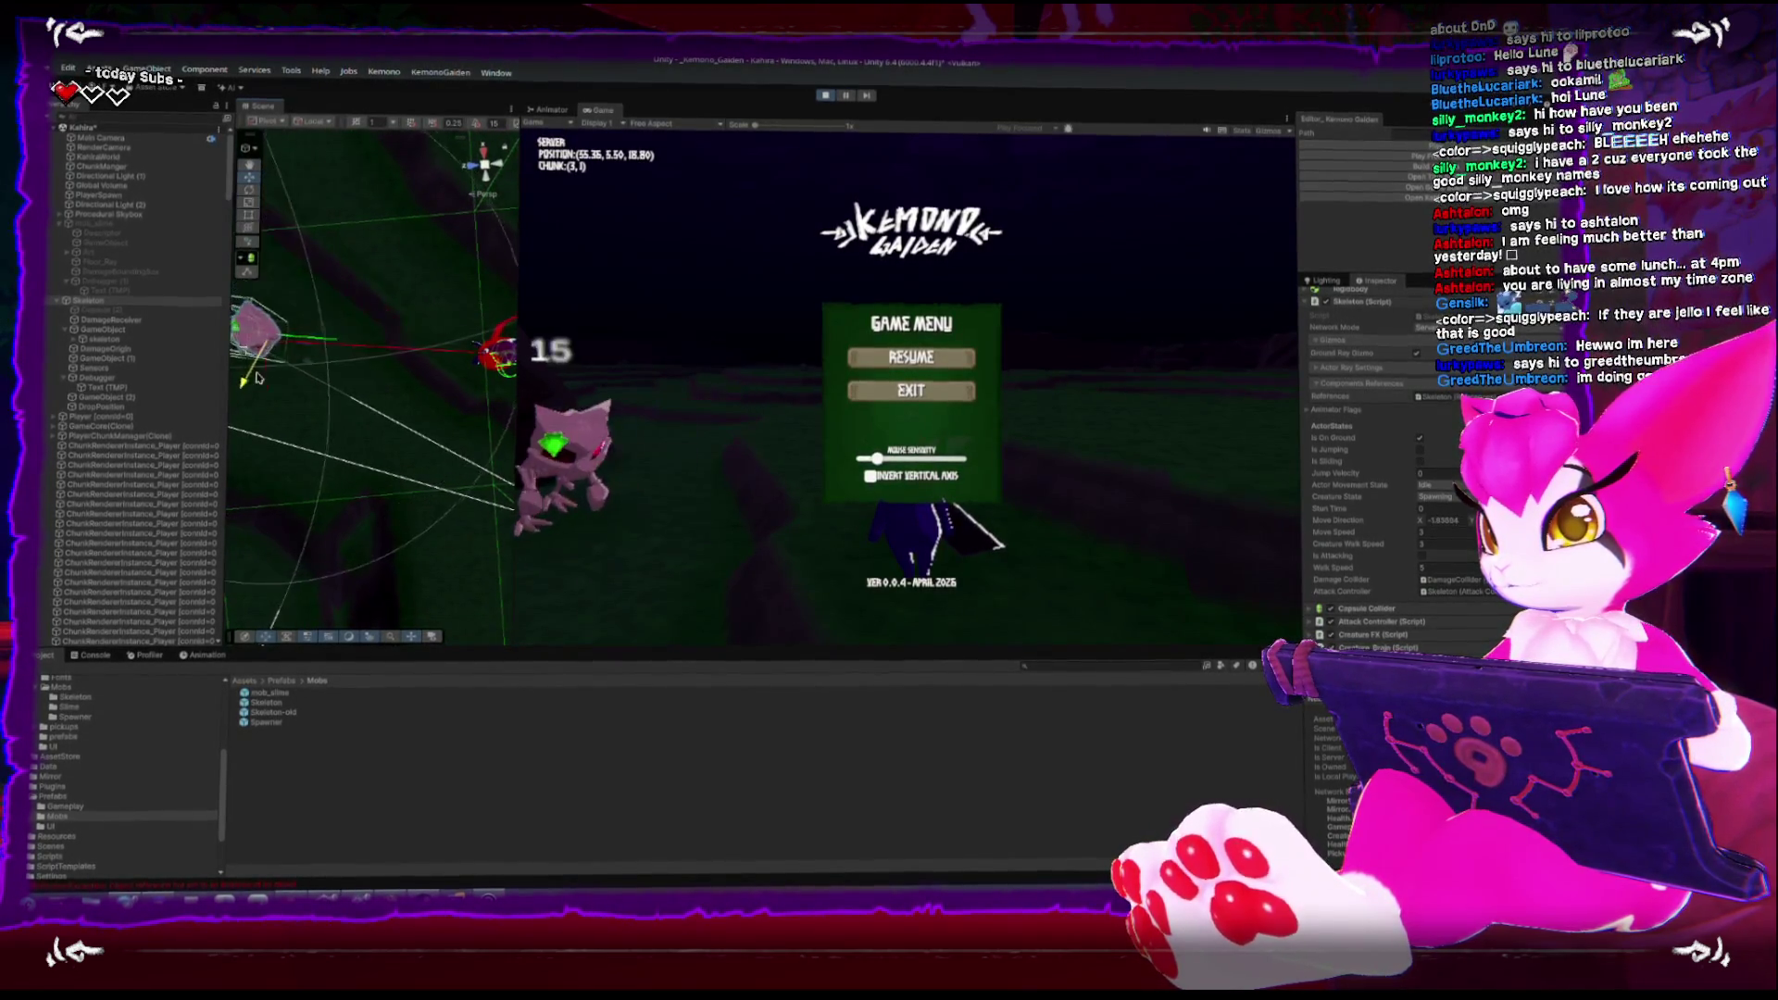
Walk the player up to the skeleton and attack it with the sword
{"action": "left_click", "coordinate": [465, 317]}
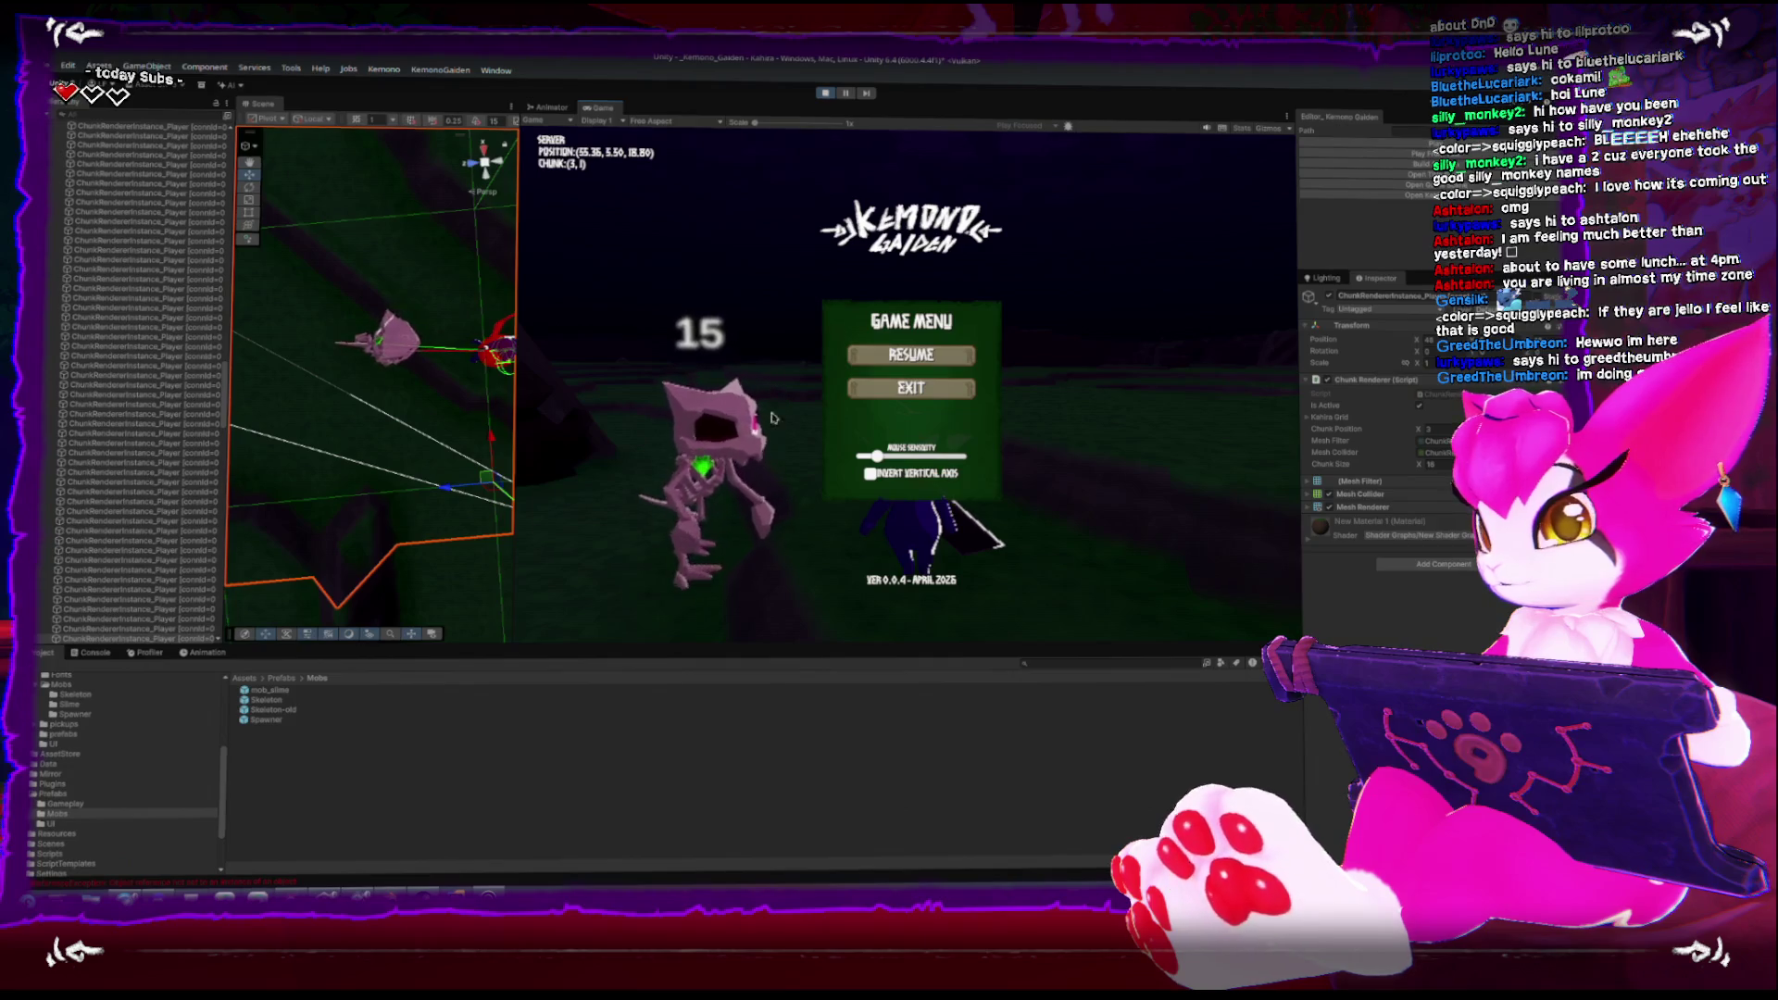
{"action": "left_click", "coordinate": [911, 355]}
{"action": "key", "text": "w"}
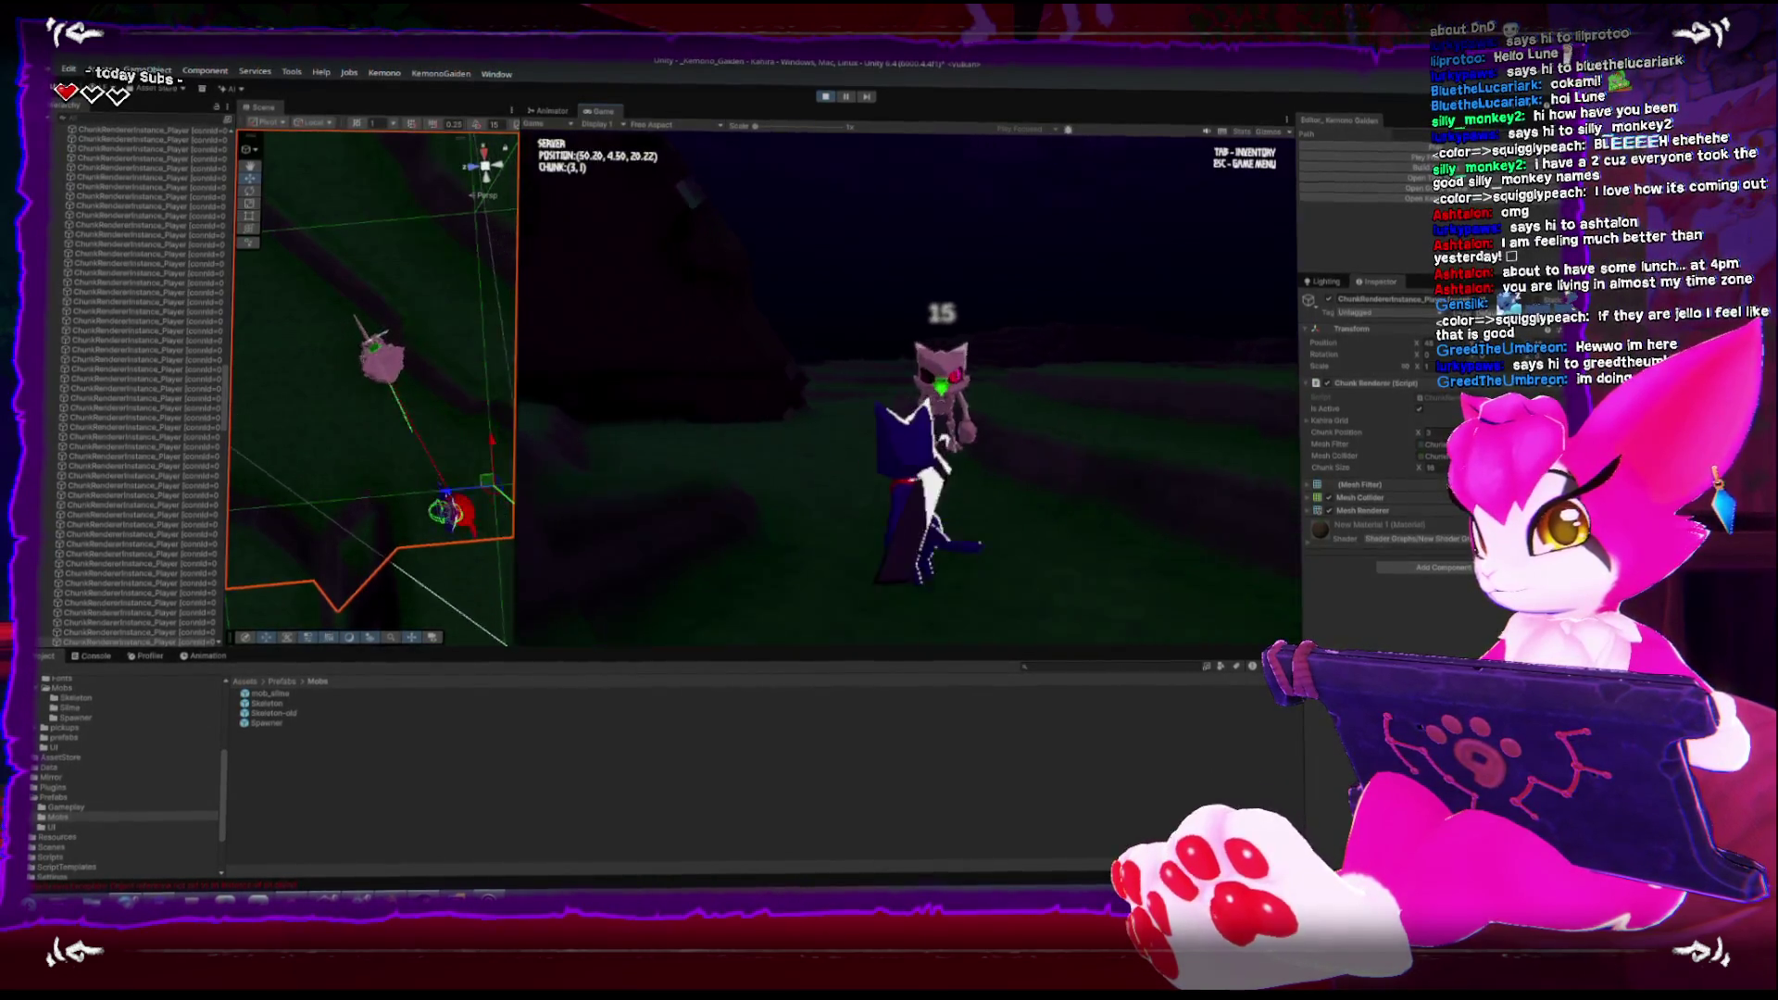
{"action": "left_click", "coordinate": [907, 389]}
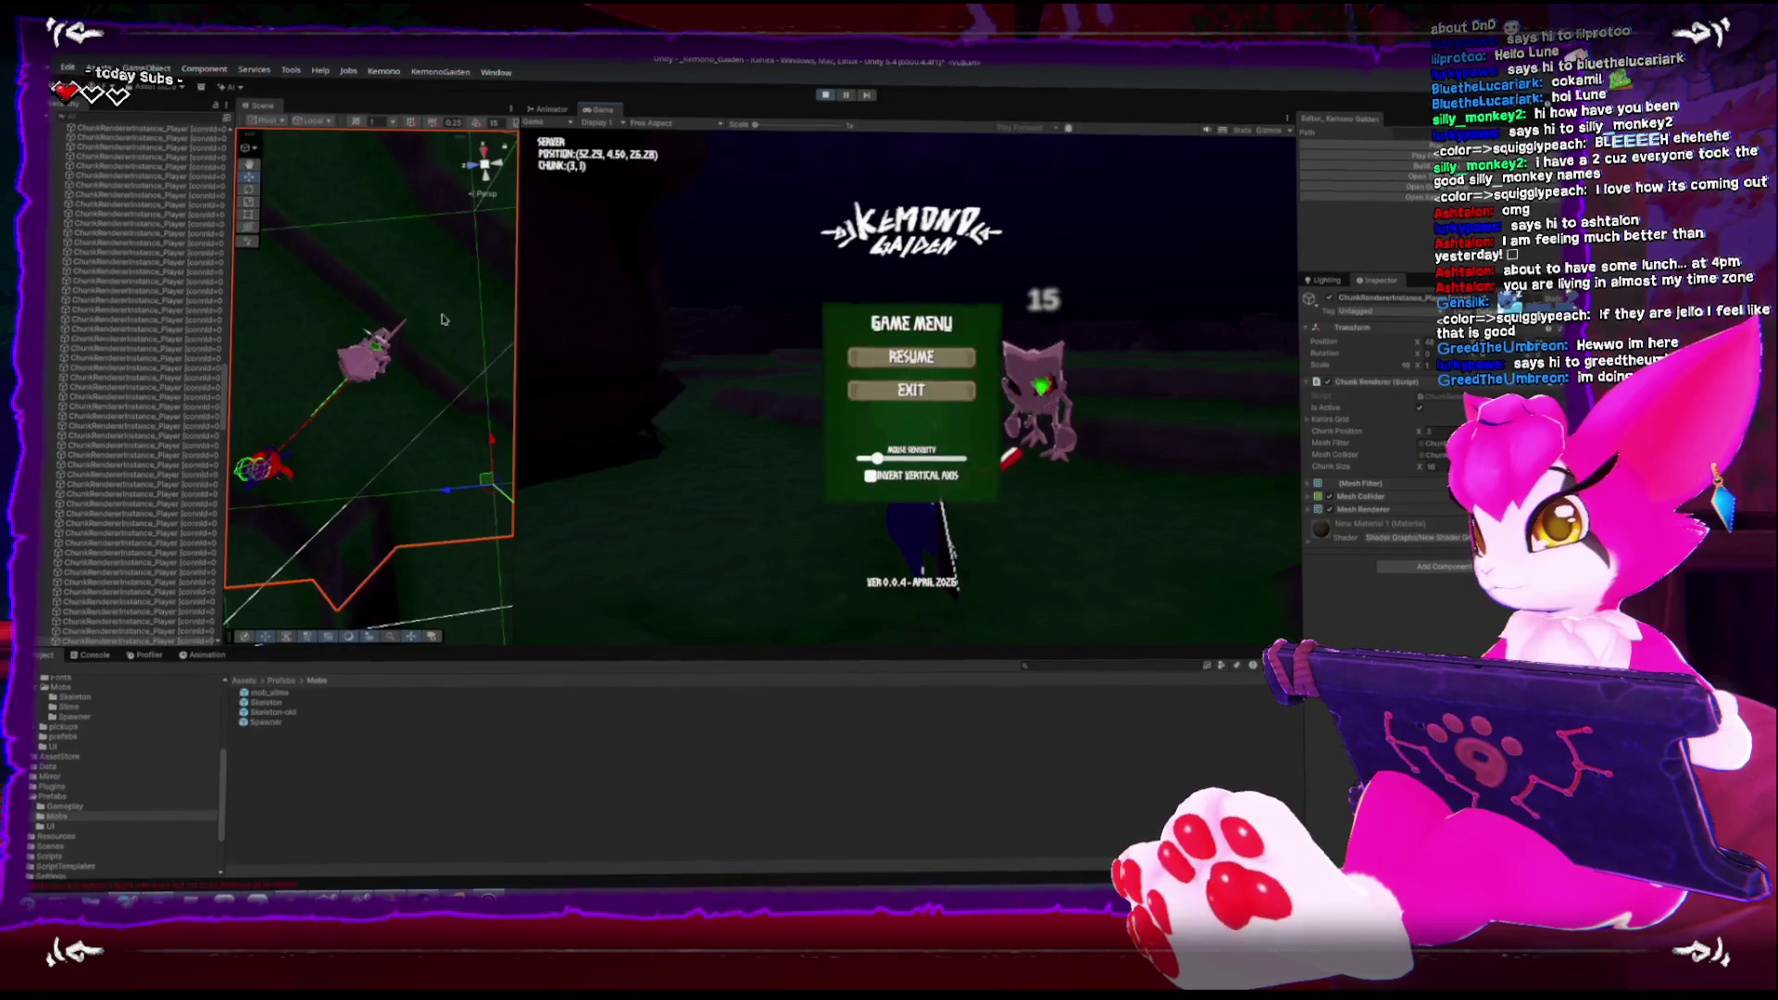
Select the Skeleton, frame it in the Scene view and check its Capsule Collider radius of 0.44
{"action": "left_click", "coordinate": [372, 340]}
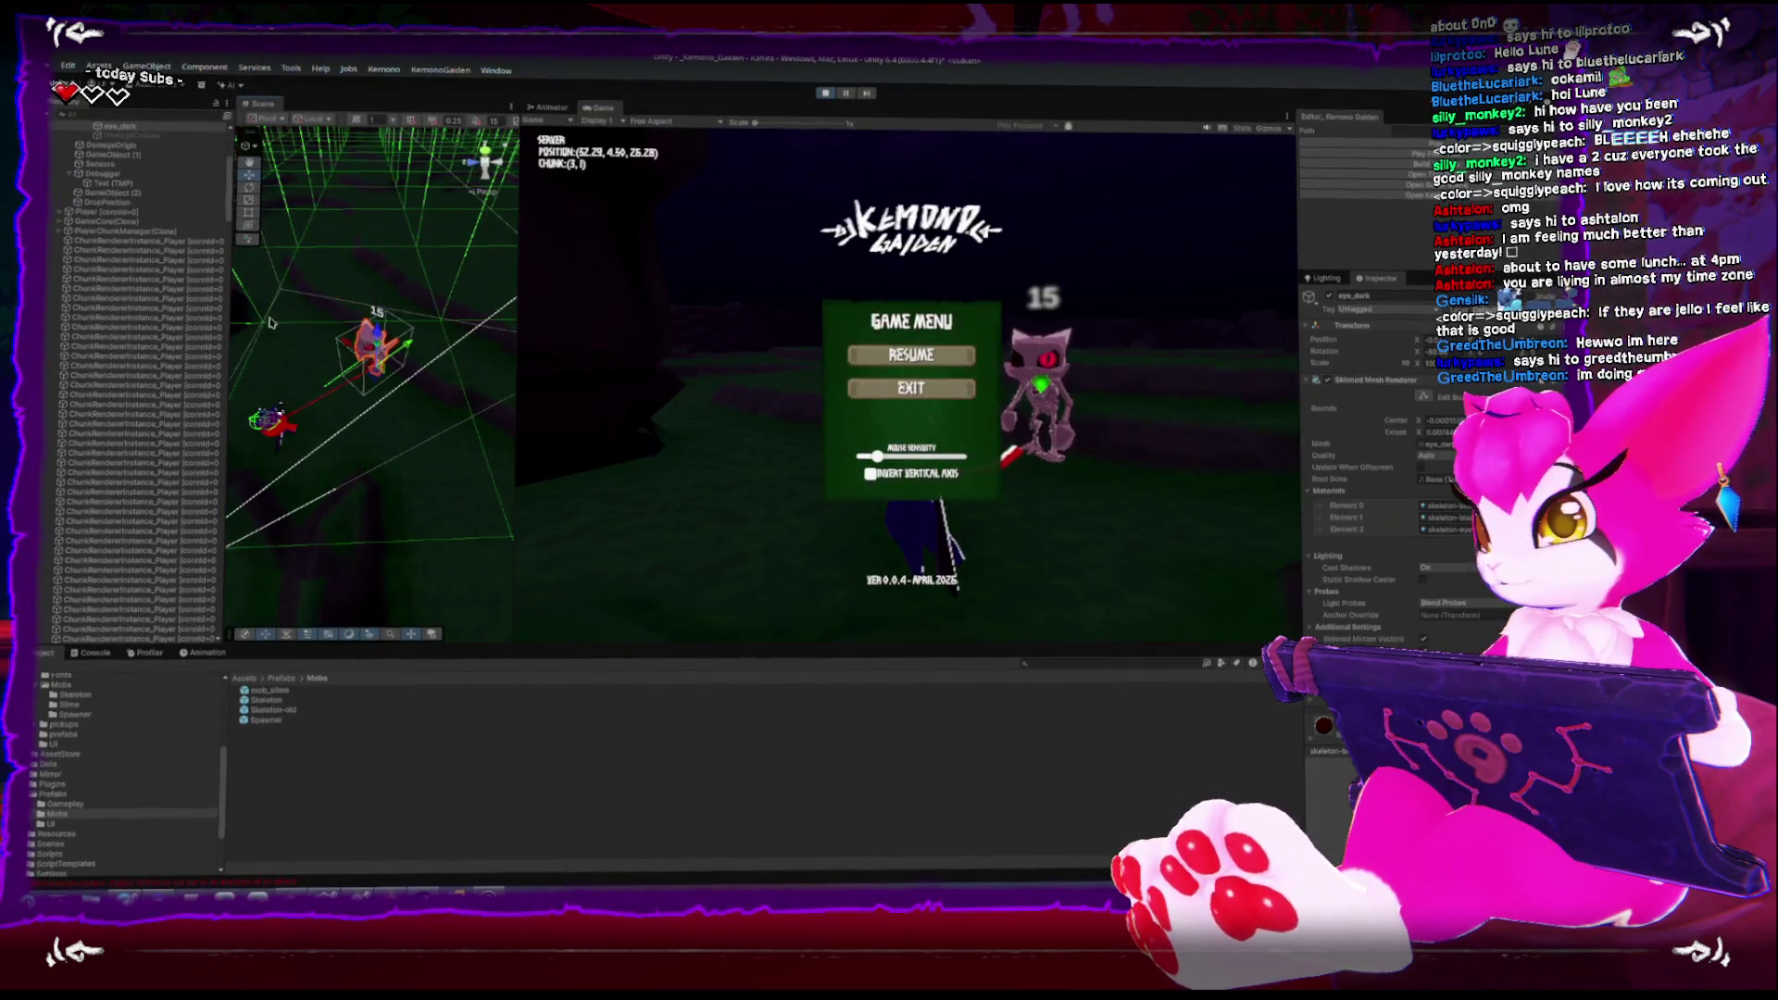
{"action": "scroll", "coordinate": [129, 232], "scroll_direction": "up", "scroll_amount": 5}
{"action": "left_click", "coordinate": [91, 217]}
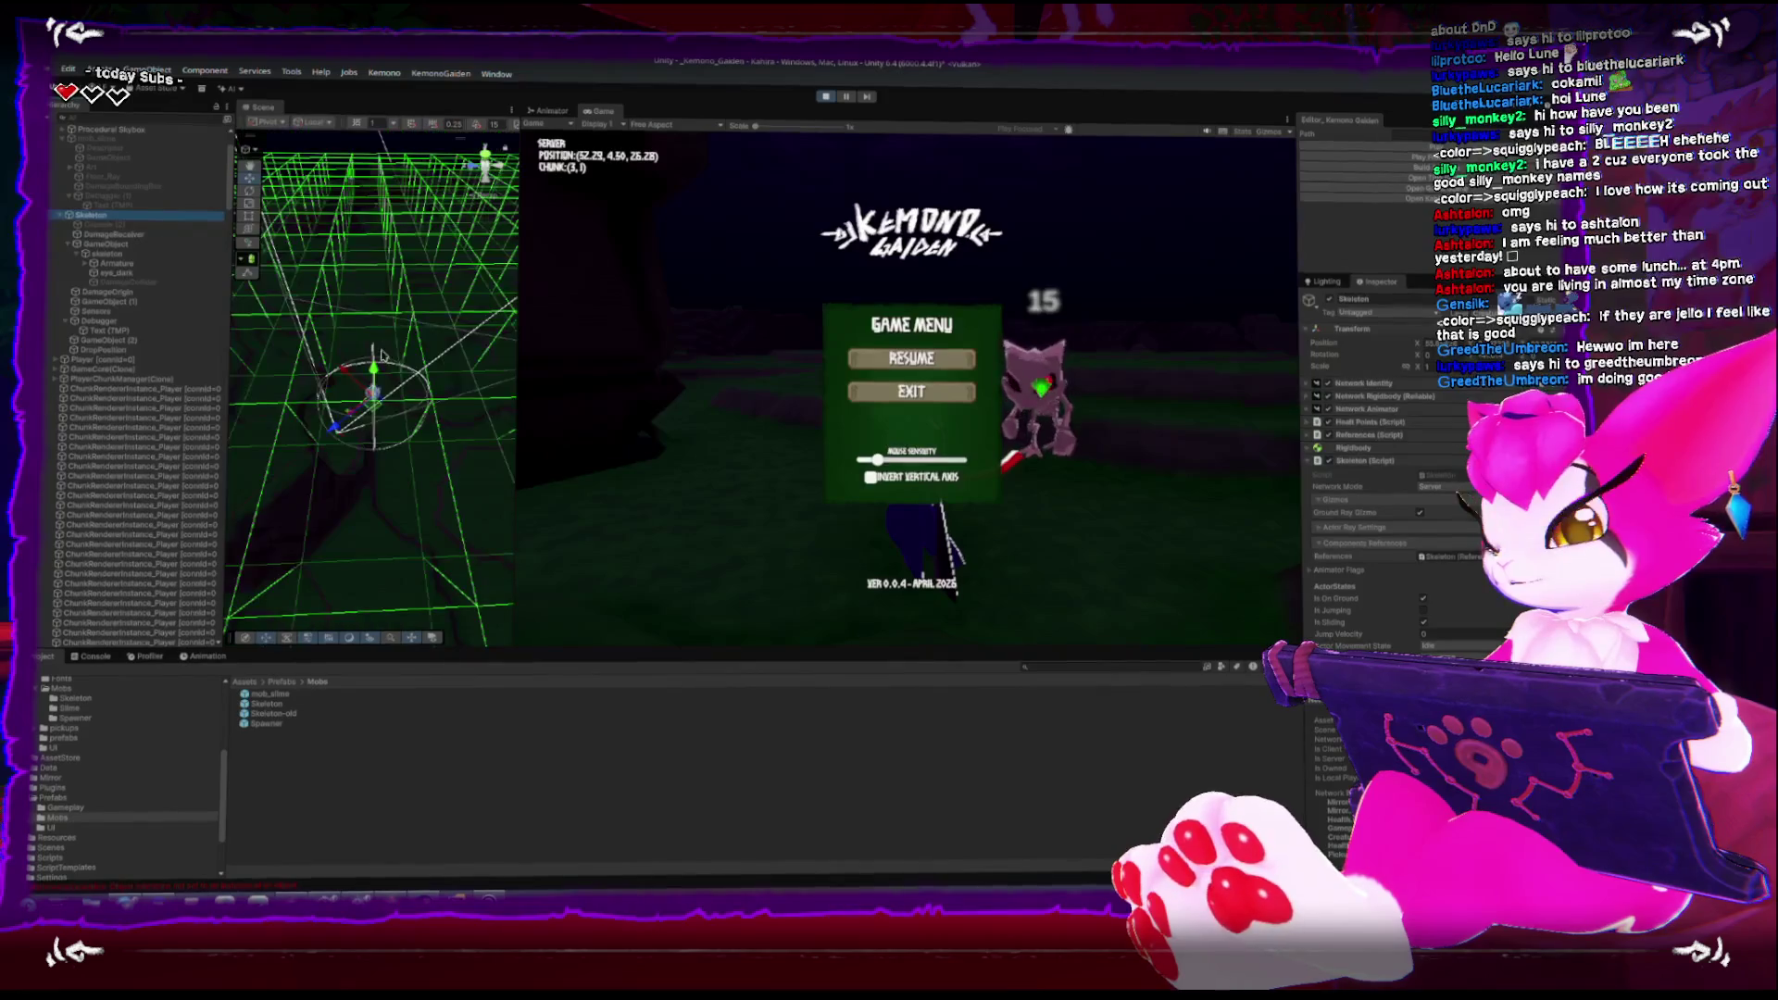
{"action": "left_click_drag", "start_coordinate": [335, 593], "coordinate": [374, 313]}
{"action": "left_click_drag", "start_coordinate": [345, 235], "coordinate": [322, 284]}
{"action": "scroll", "coordinate": [1426, 593], "scroll_direction": "down", "scroll_amount": 5}
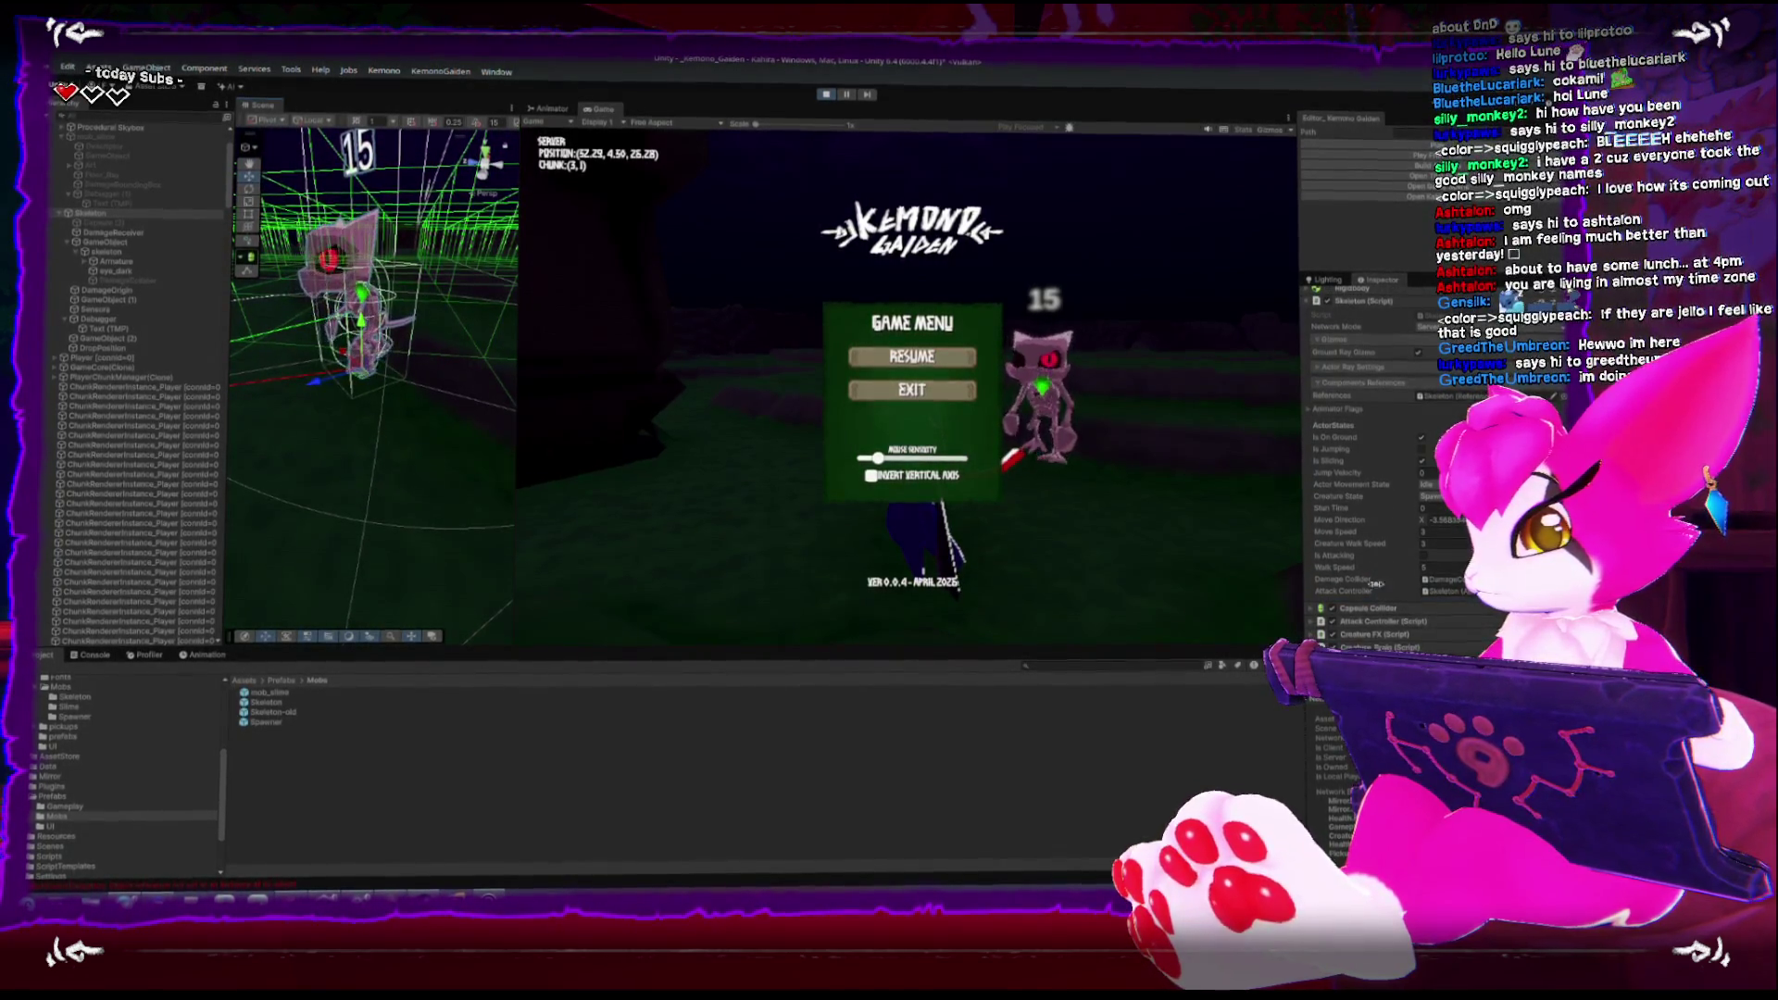
{"action": "scroll", "coordinate": [1324, 602], "scroll_direction": "down", "scroll_amount": 4}
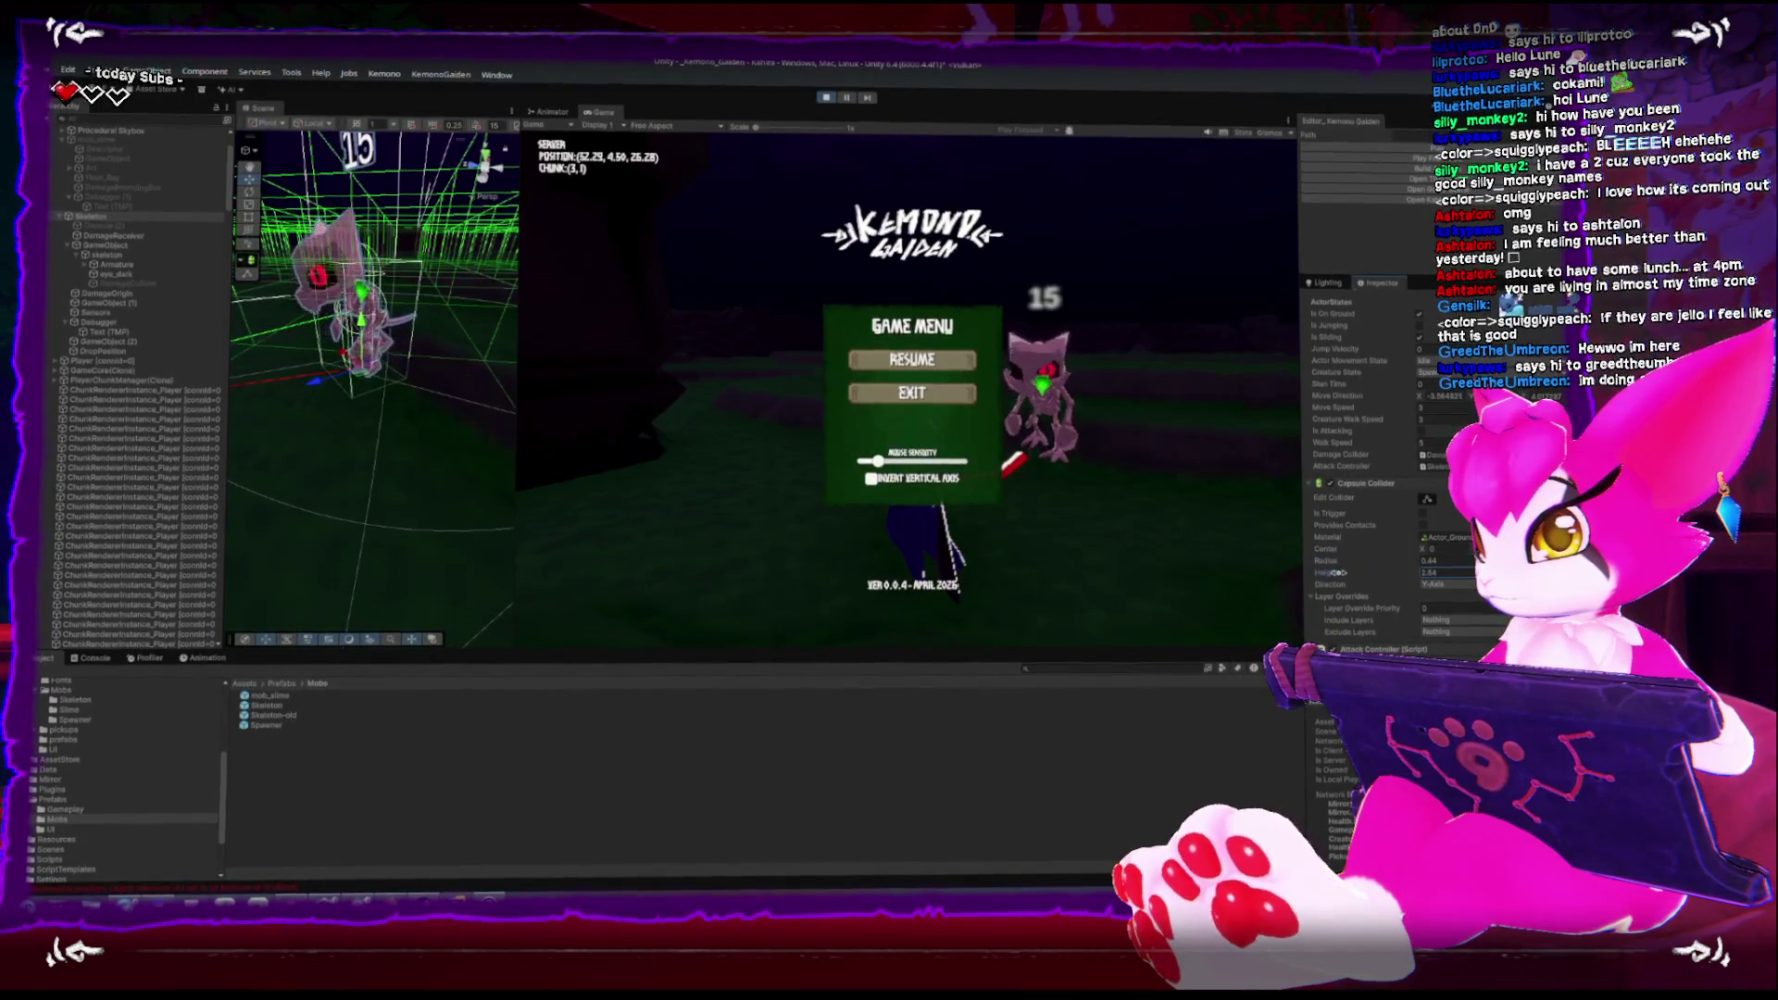
{"action": "key", "text": "Escape"}
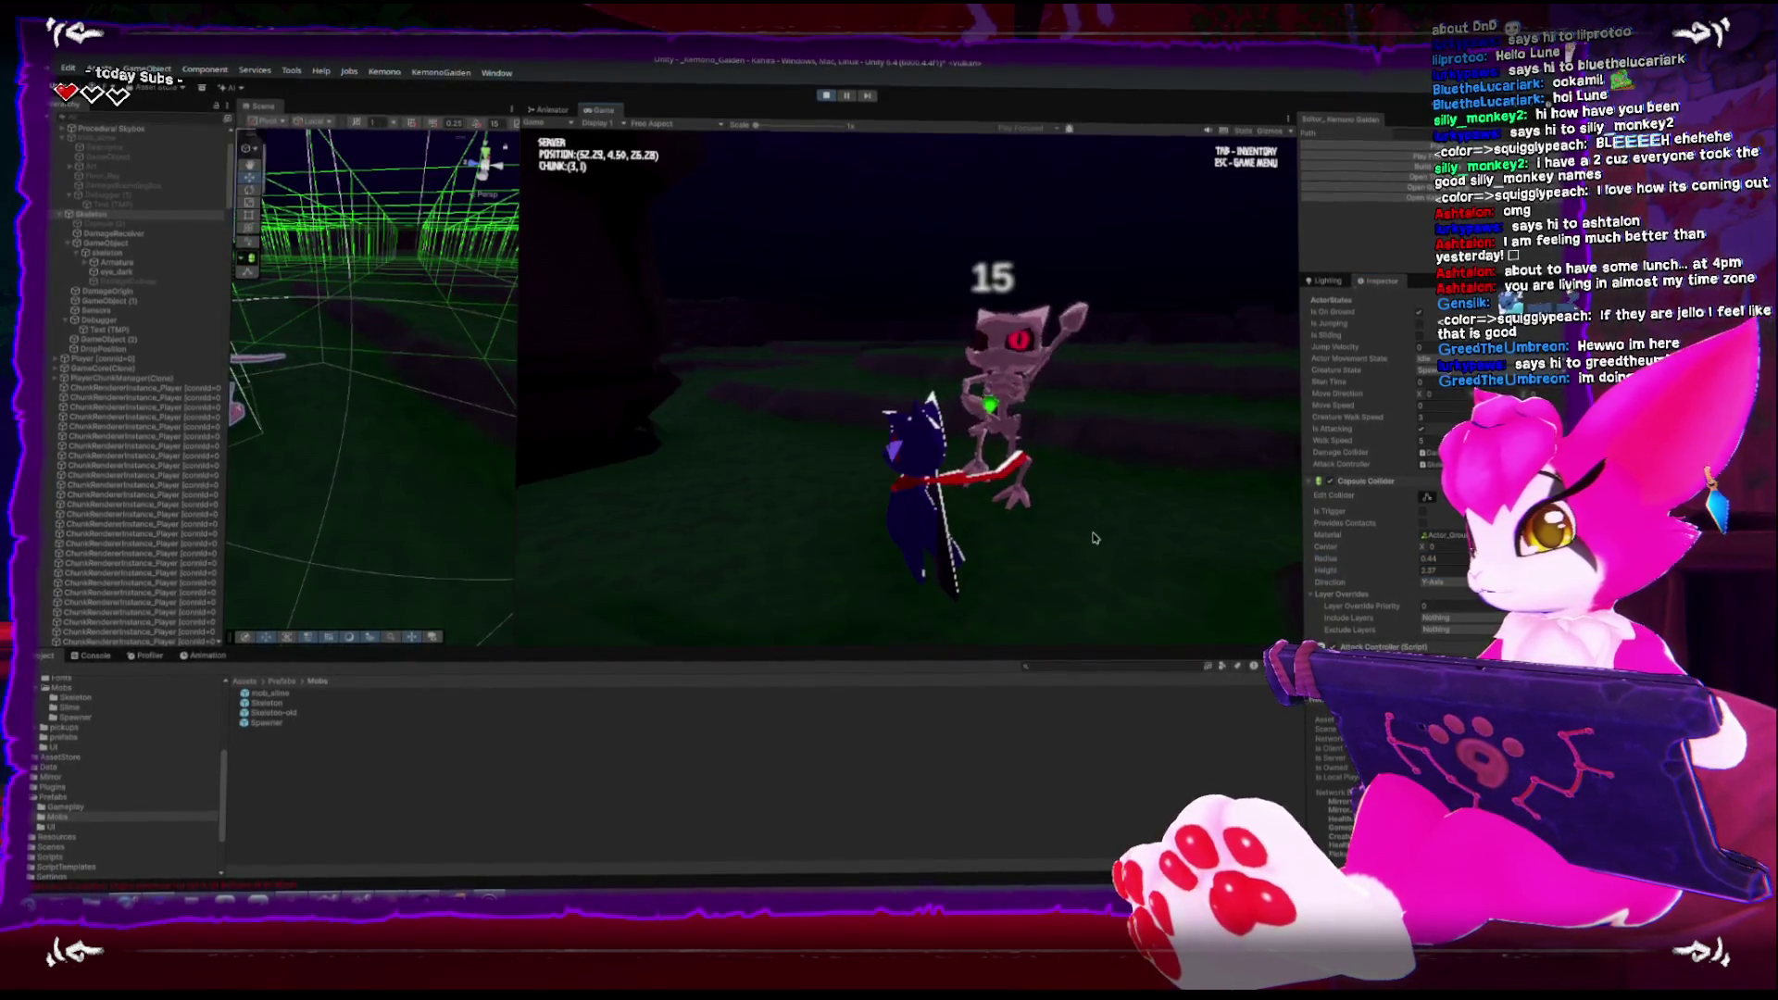
Chase the skeleton across the terrain and slash it, dropping its health to 12
{"action": "key", "text": "w"}
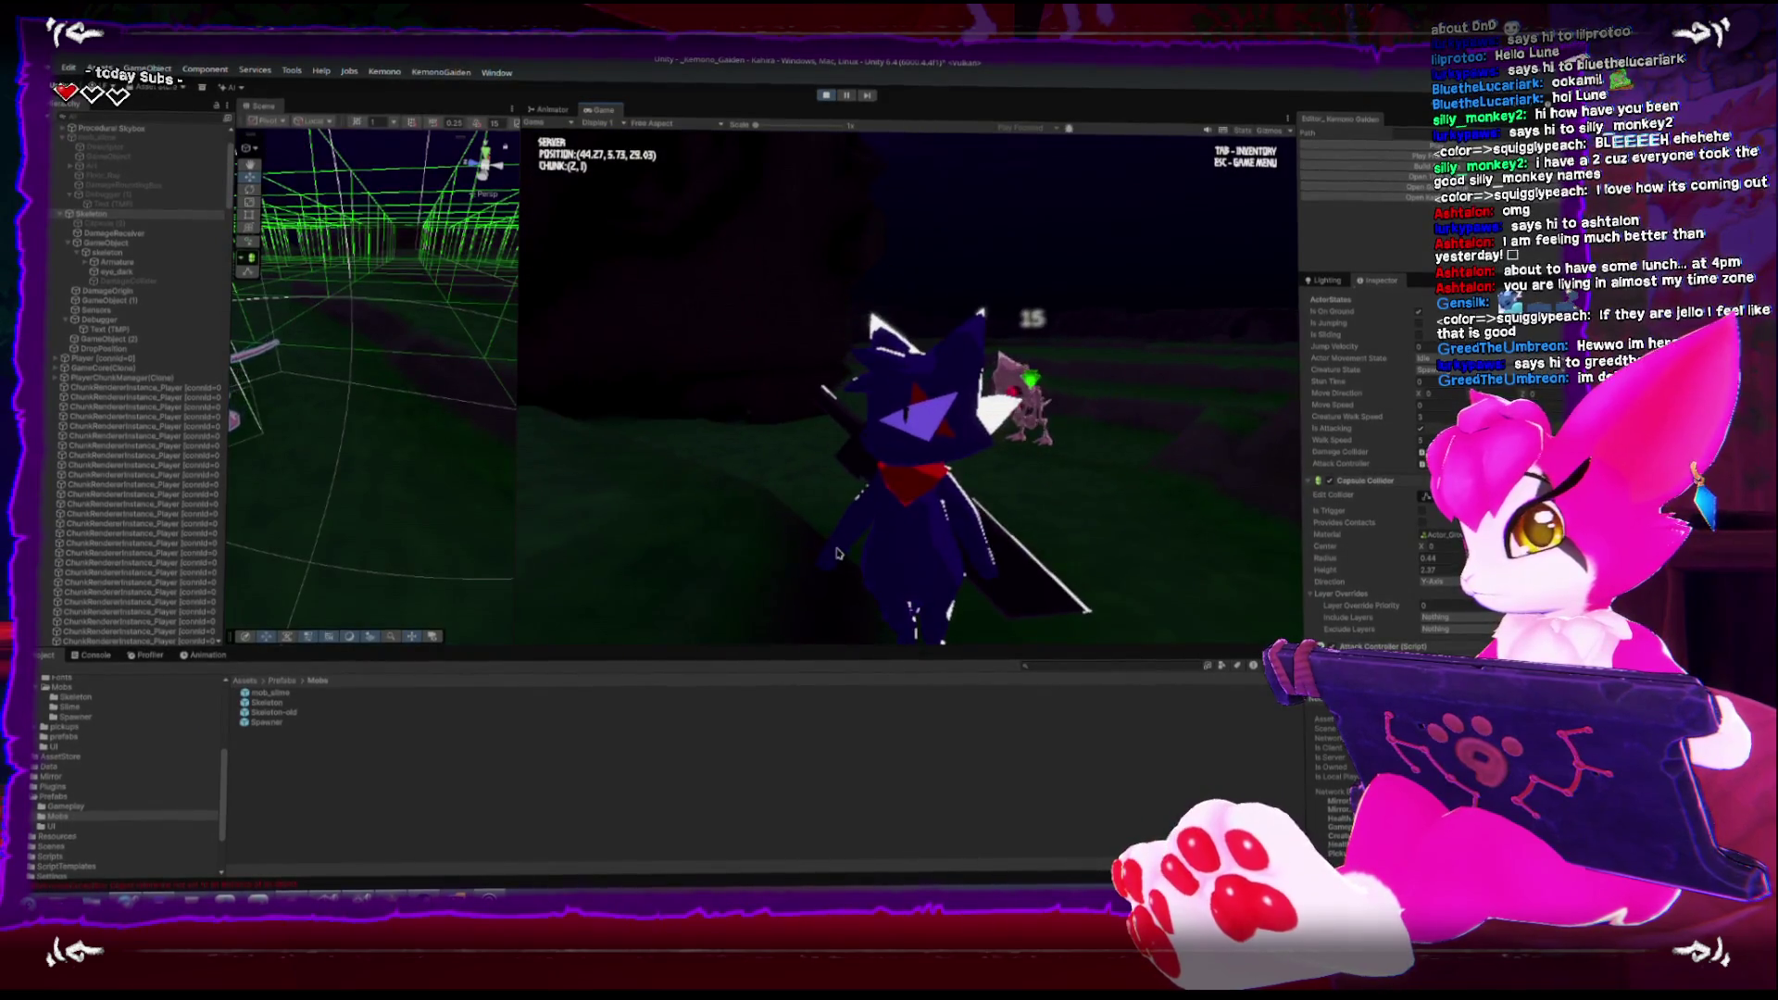
{"action": "key", "text": "a"}
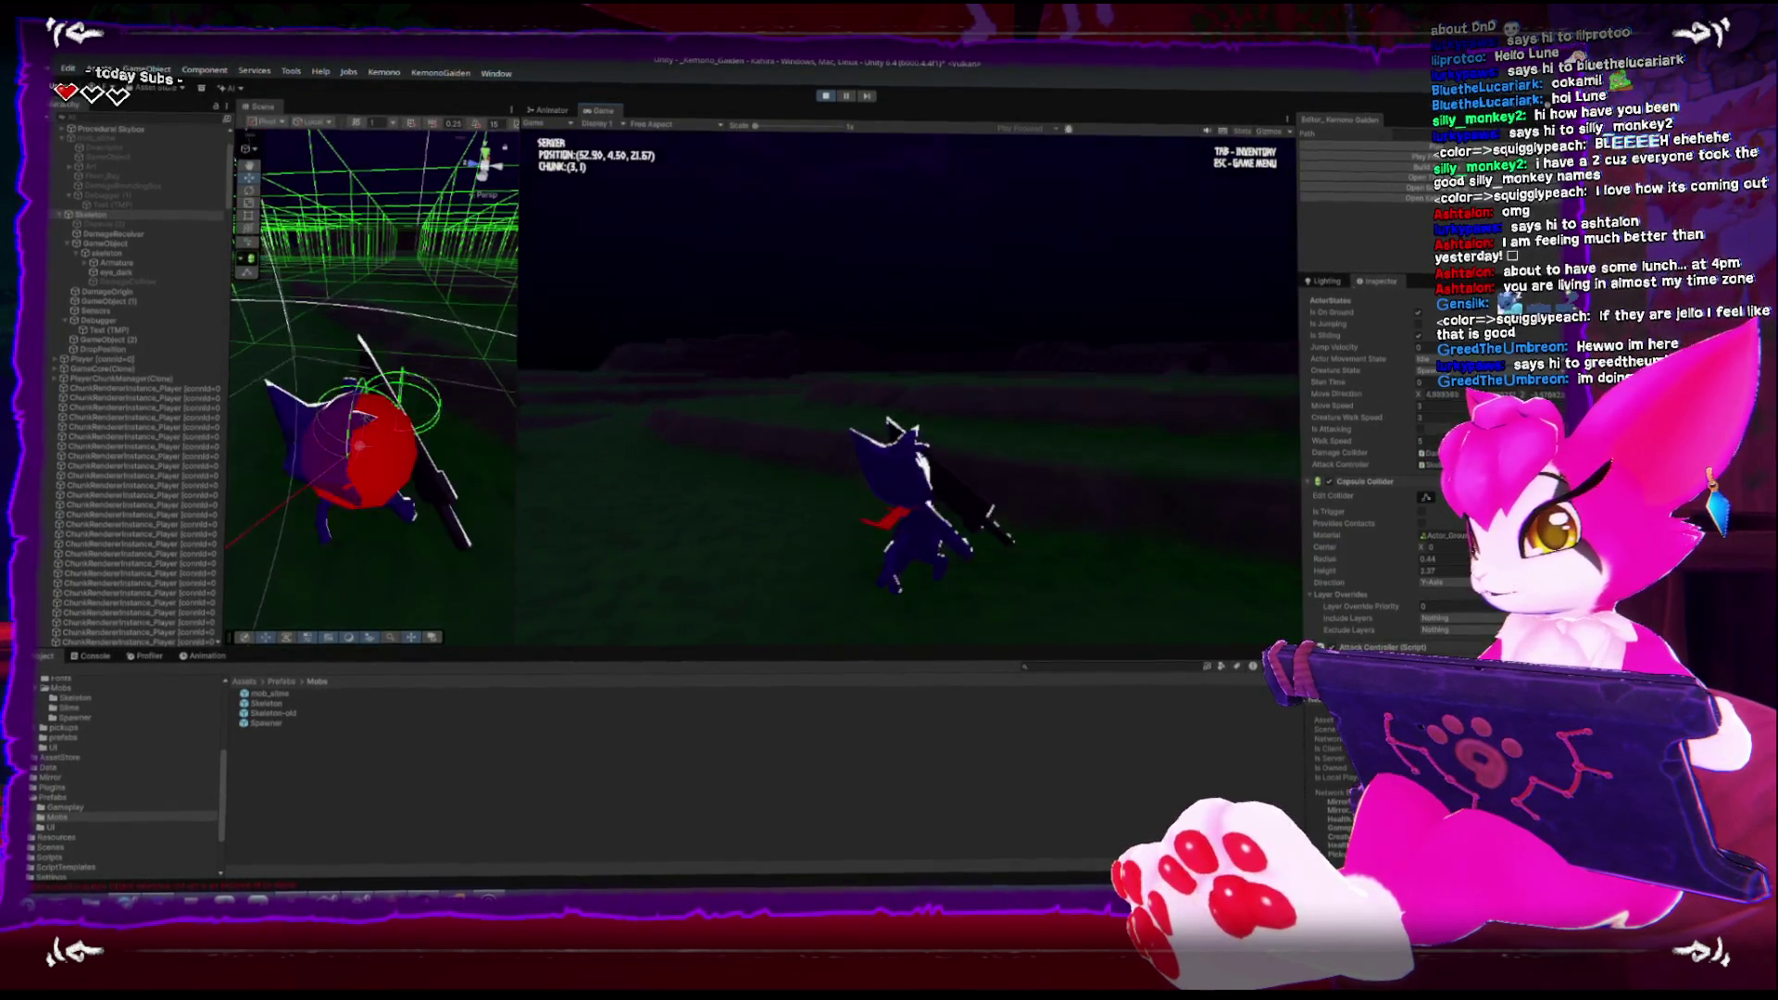
{"action": "key", "text": "w"}
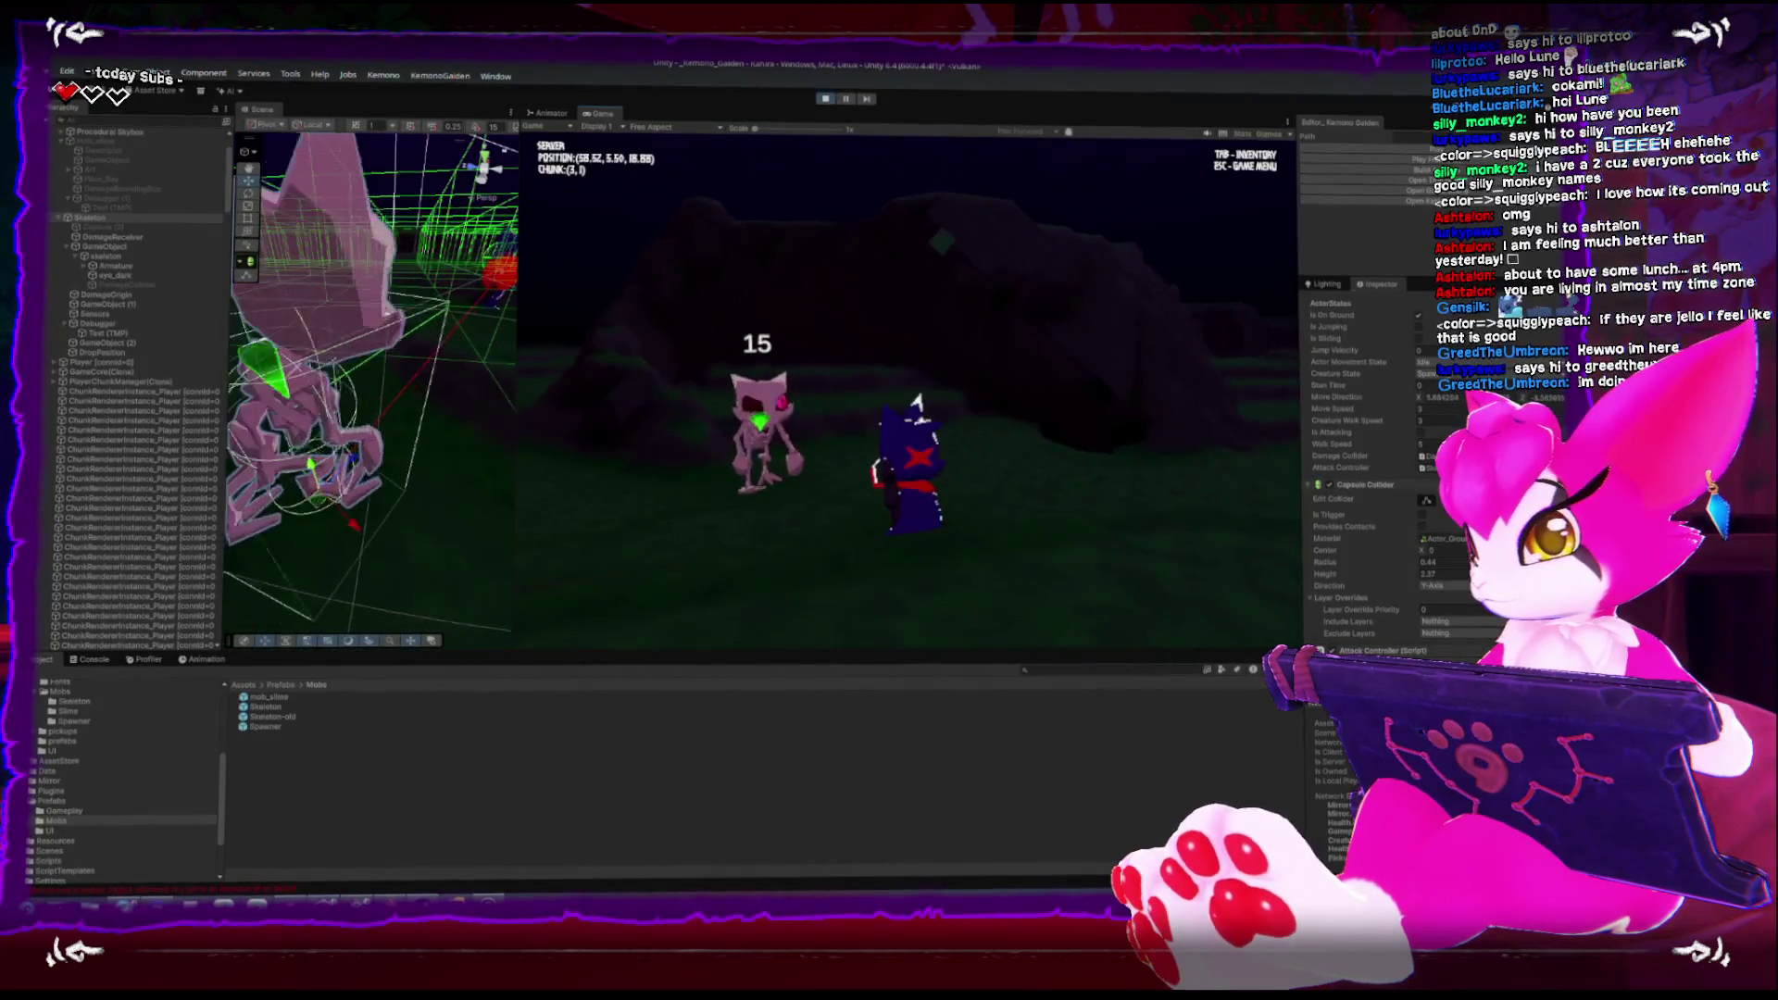
{"action": "key", "text": "s"}
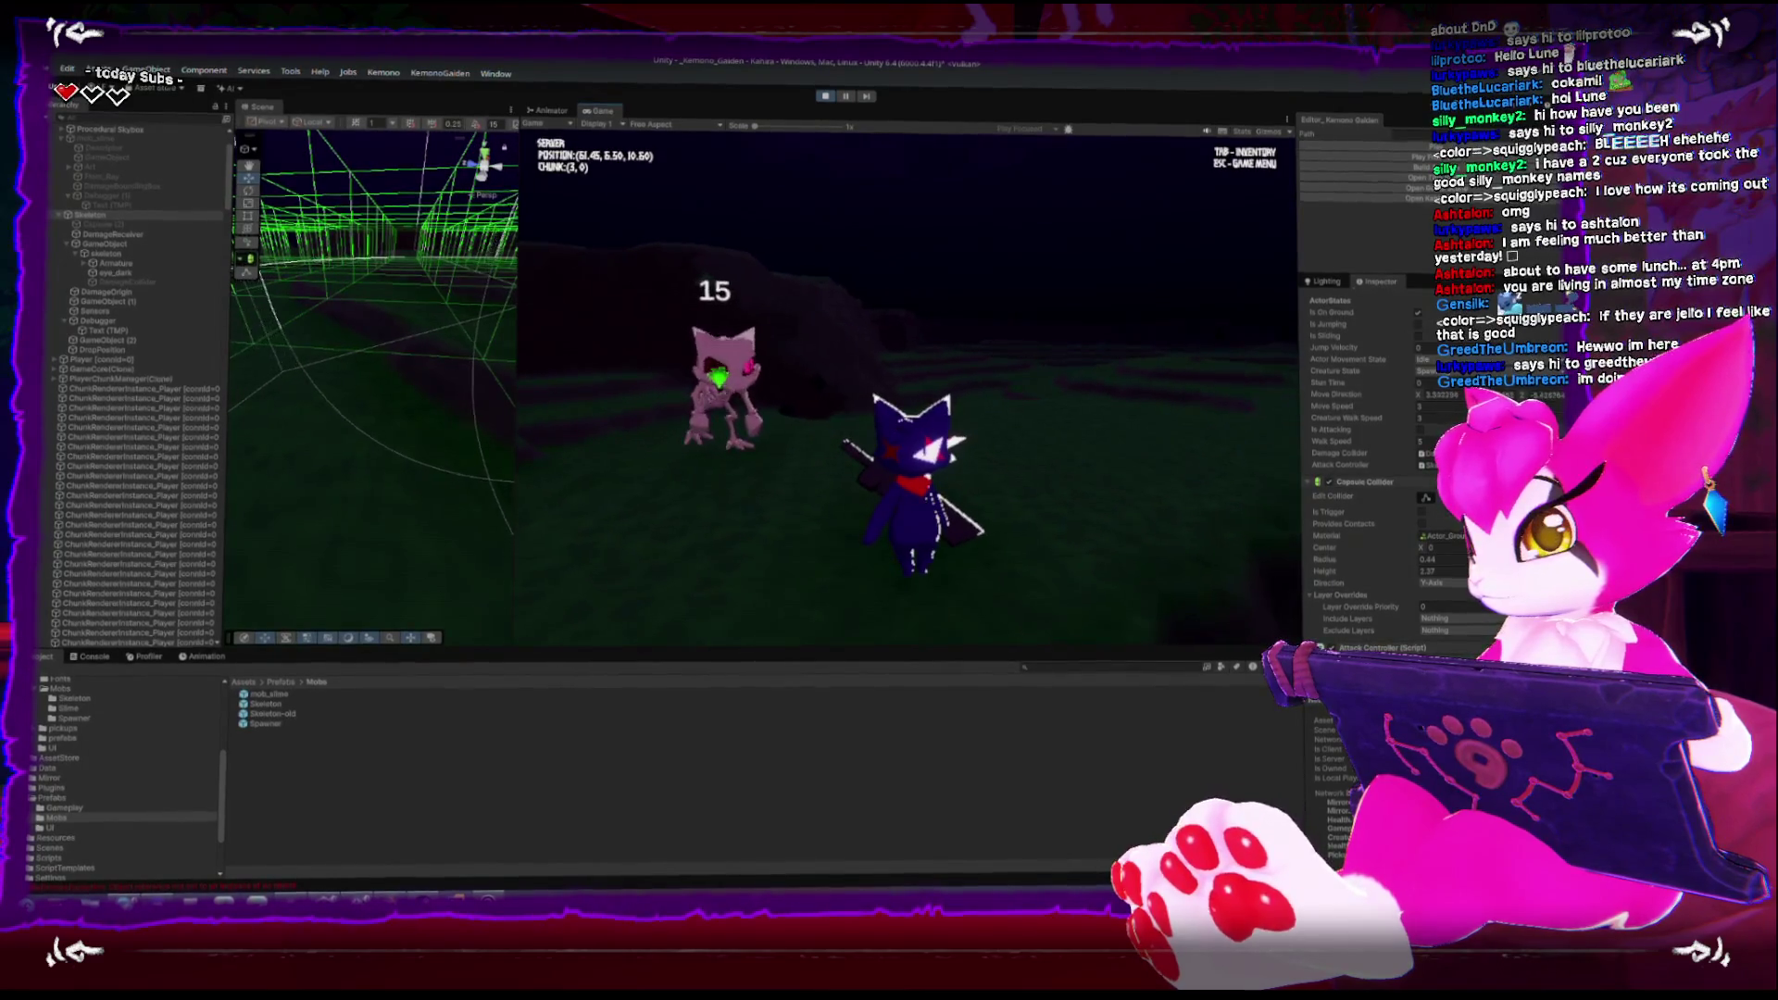
{"action": "key", "text": "s"}
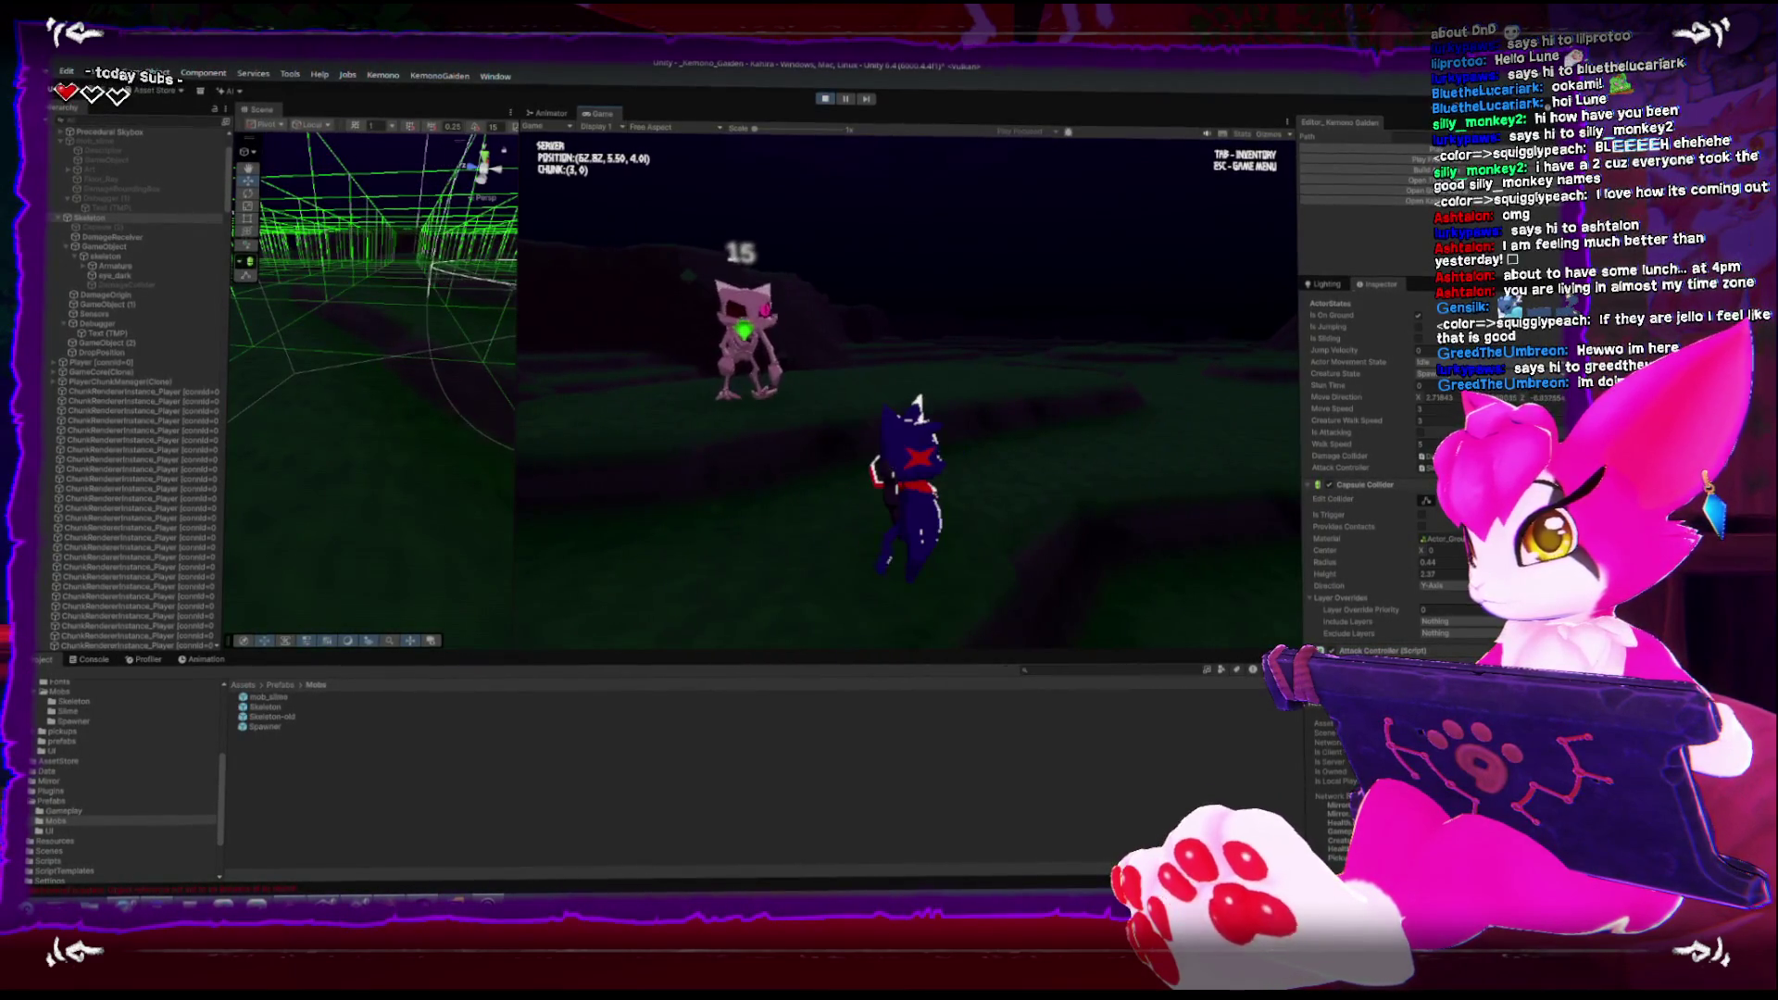
{"action": "key", "text": "s"}
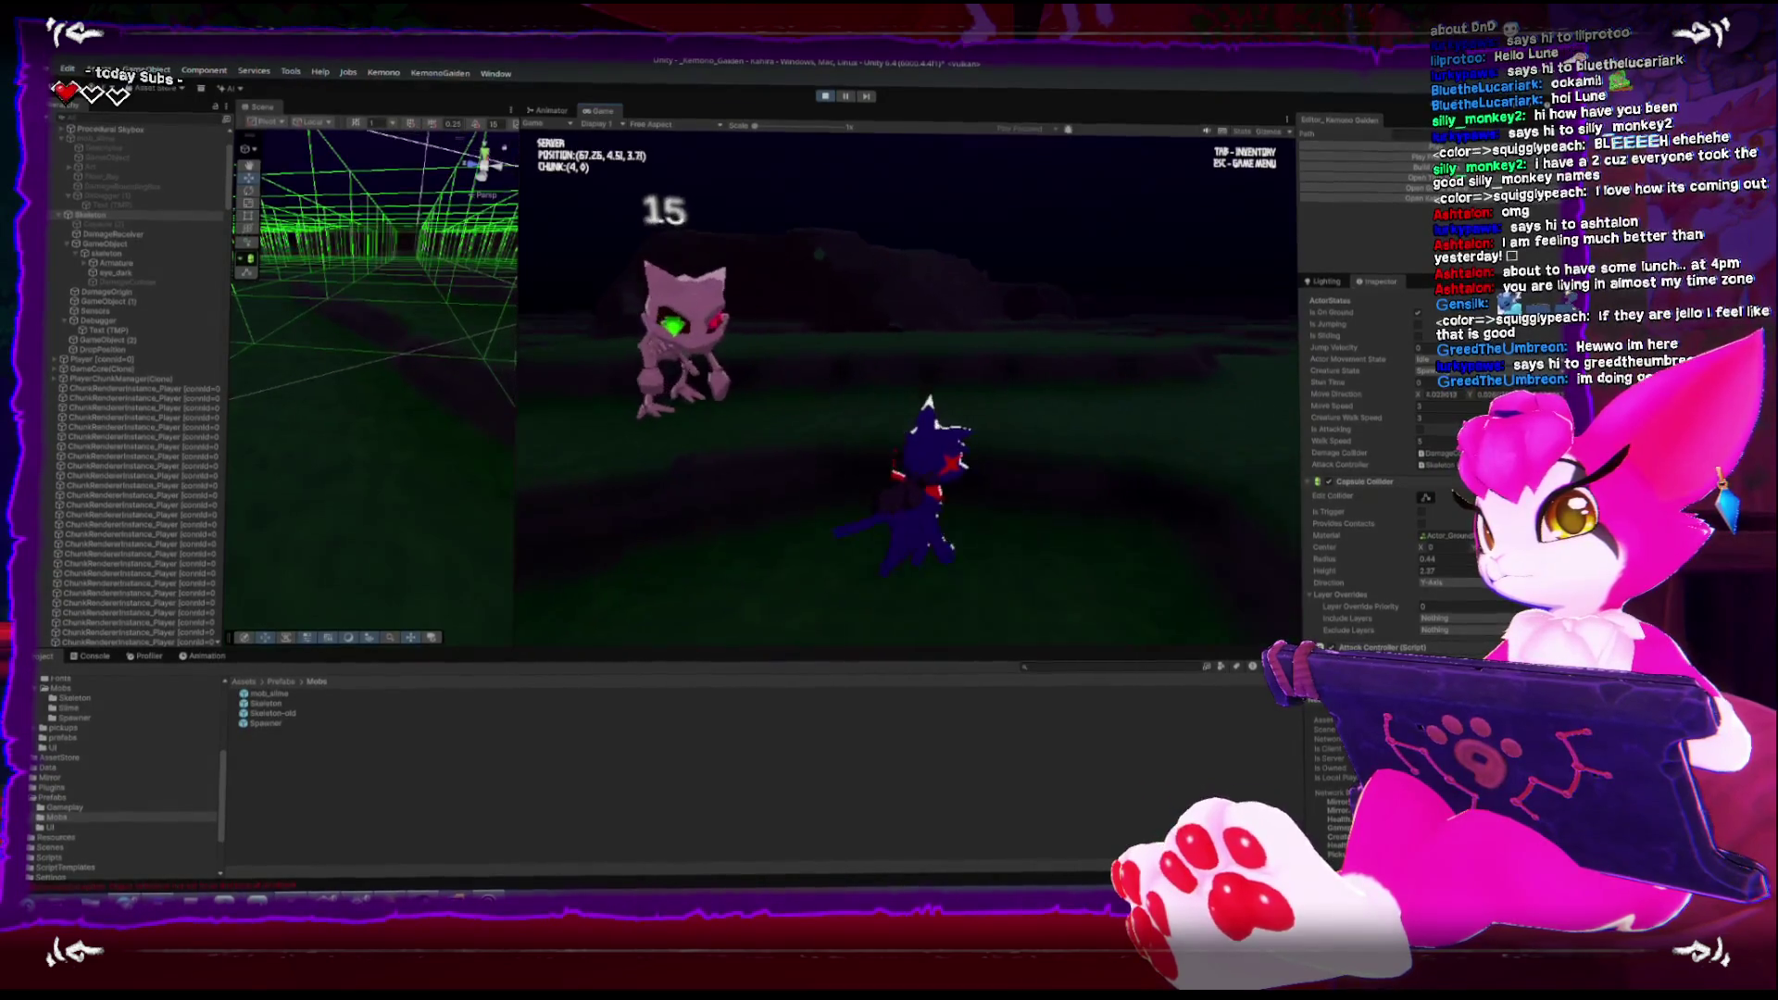
{"action": "key", "text": "s"}
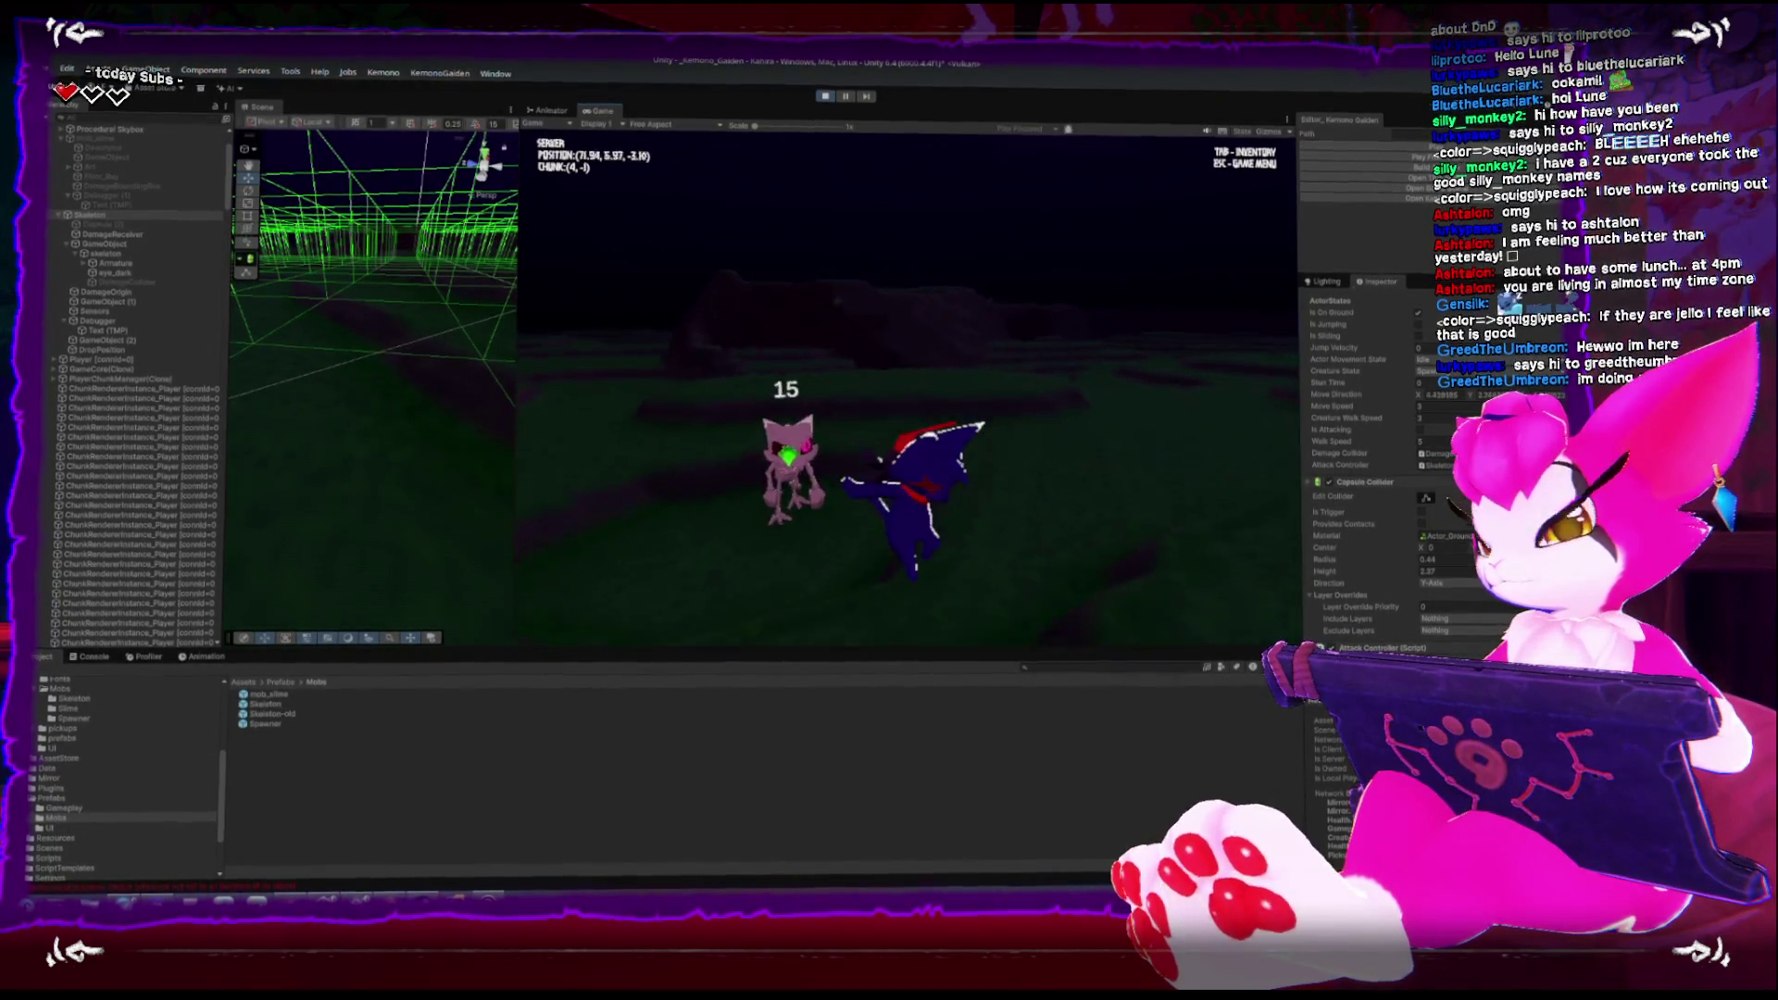
{"action": "key", "text": "w"}
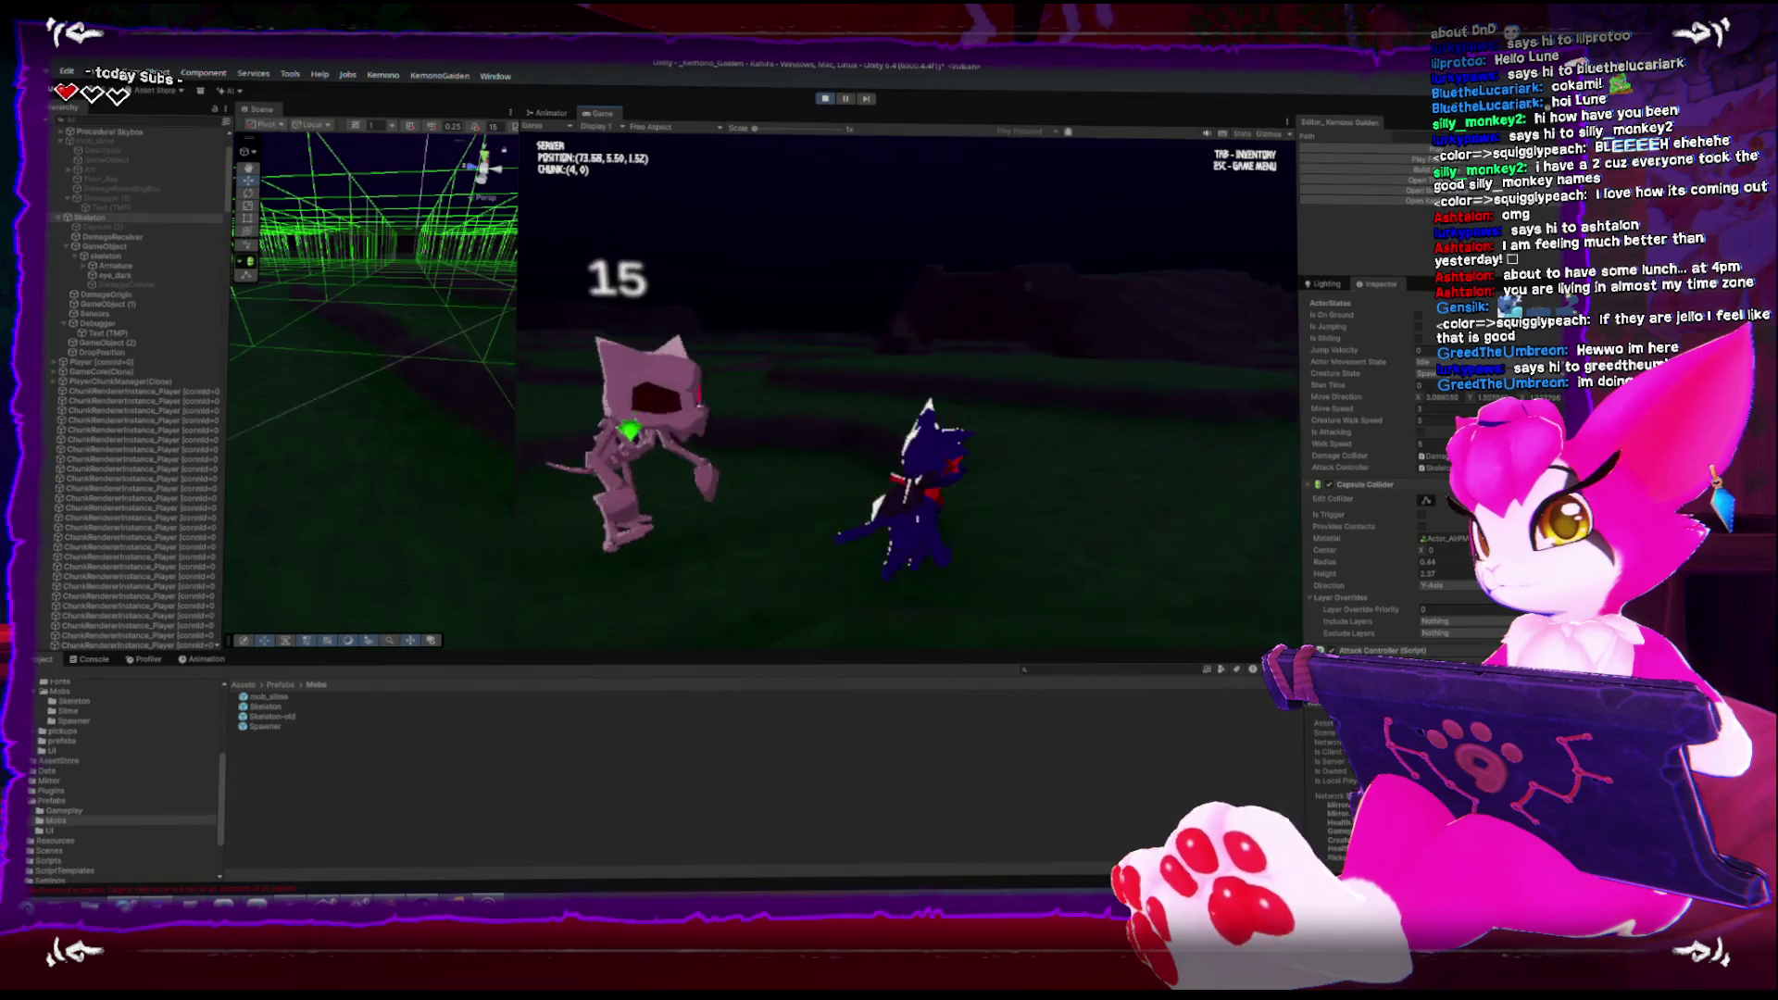
{"action": "key", "text": "w"}
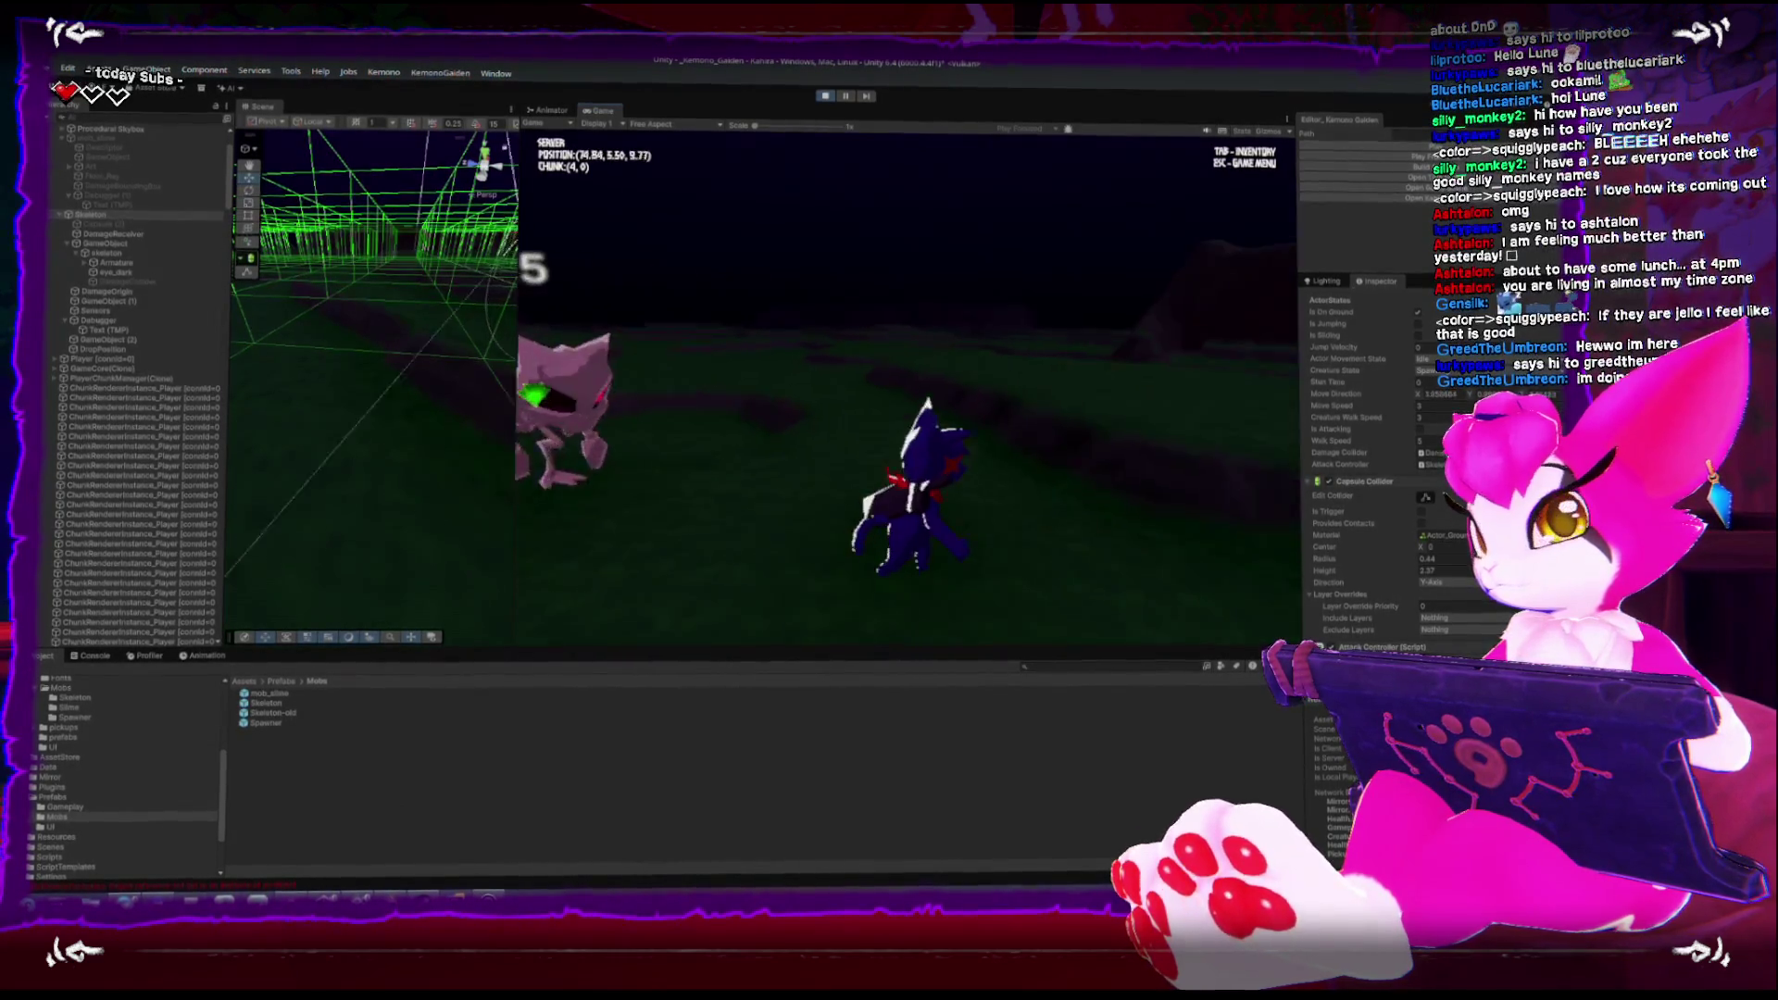
{"action": "key", "text": "a"}
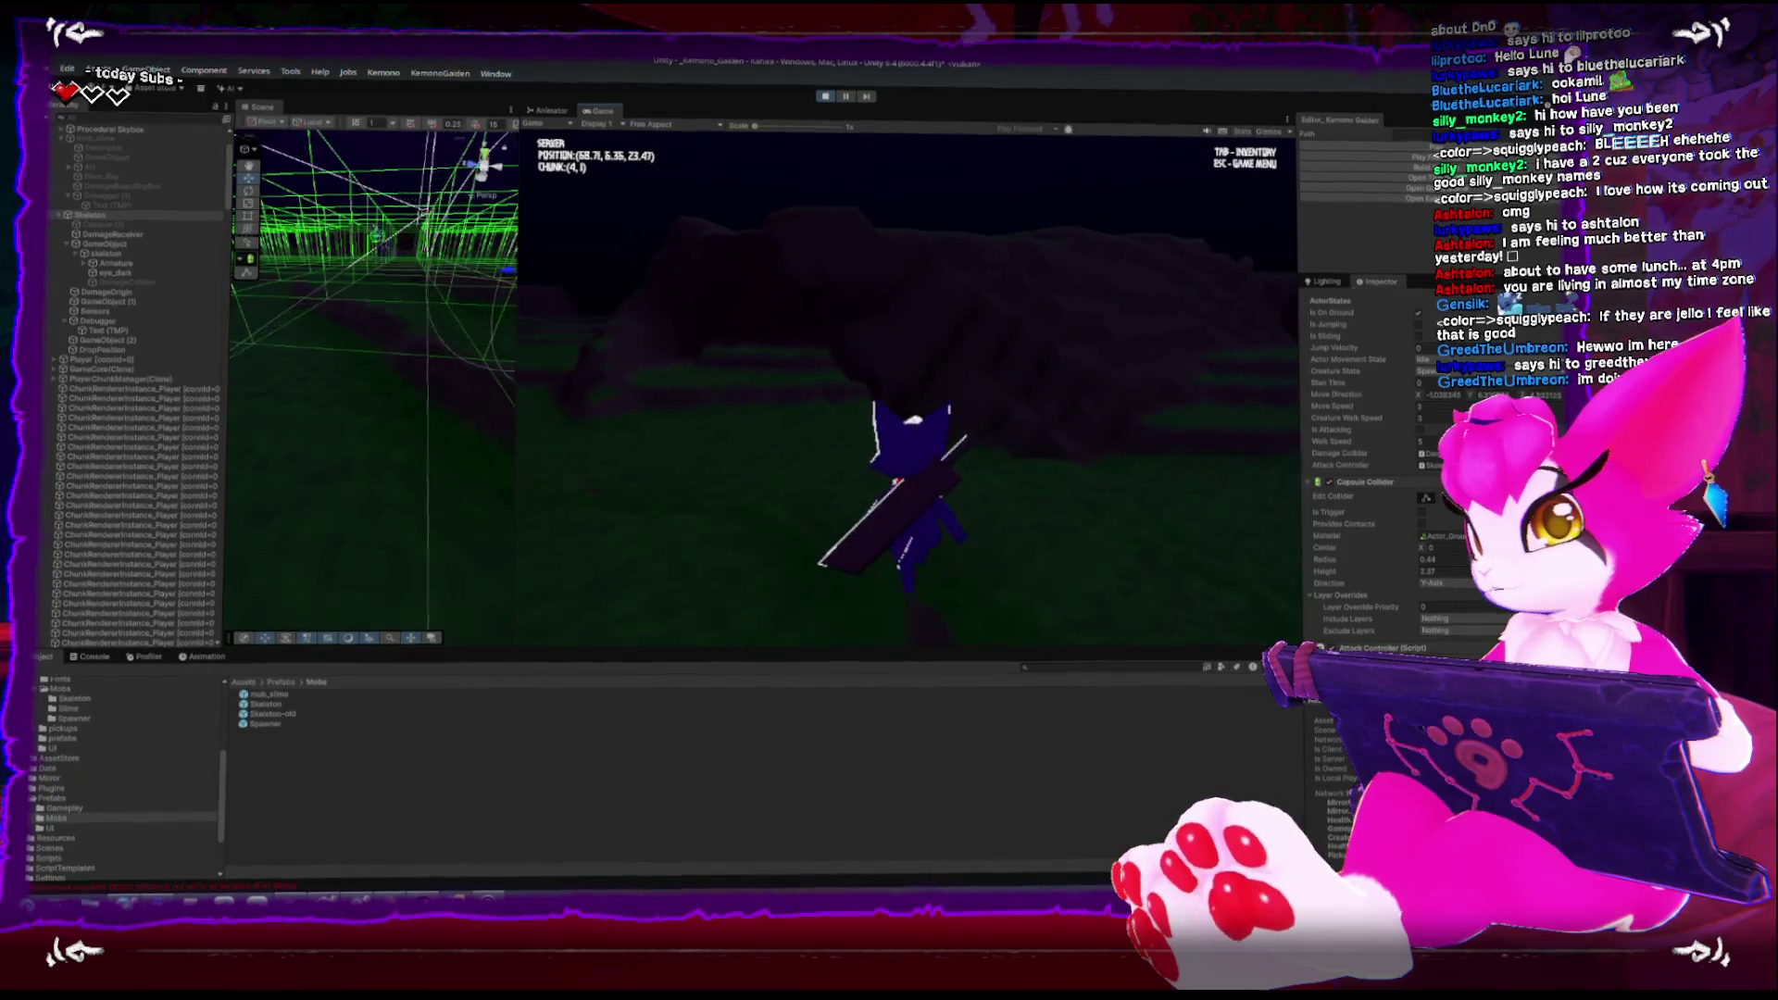
{"action": "key", "text": "w"}
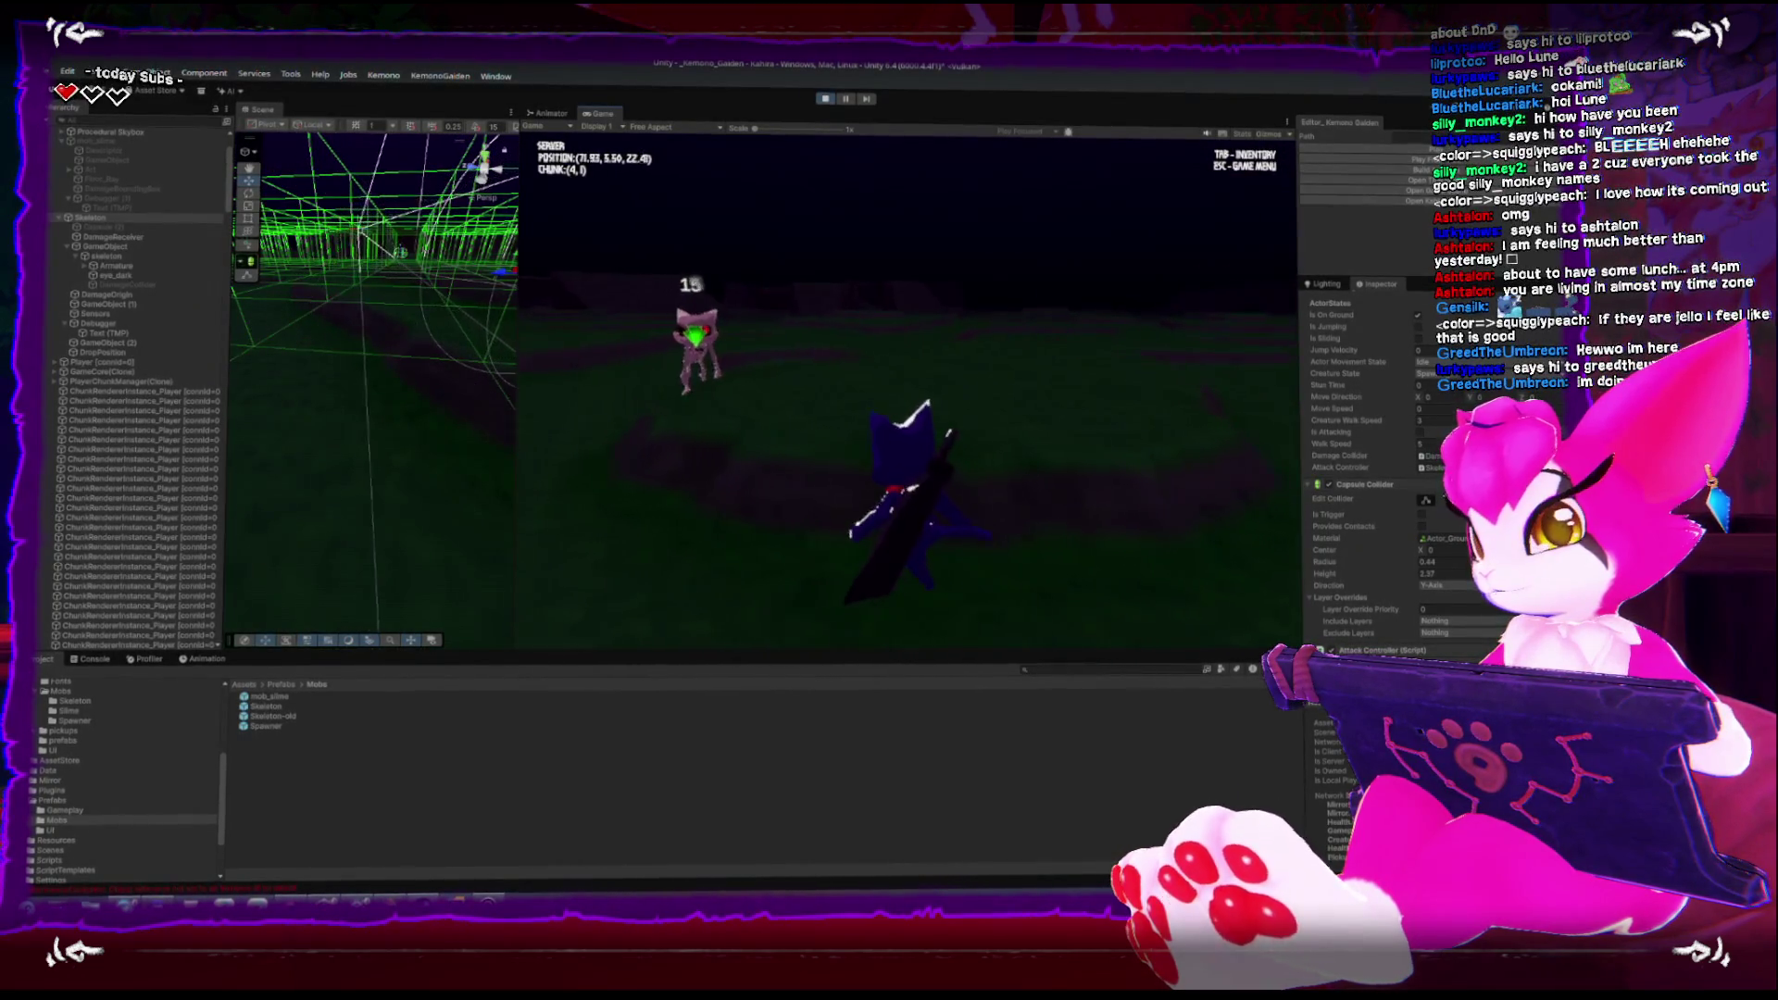
{"action": "key", "text": "w"}
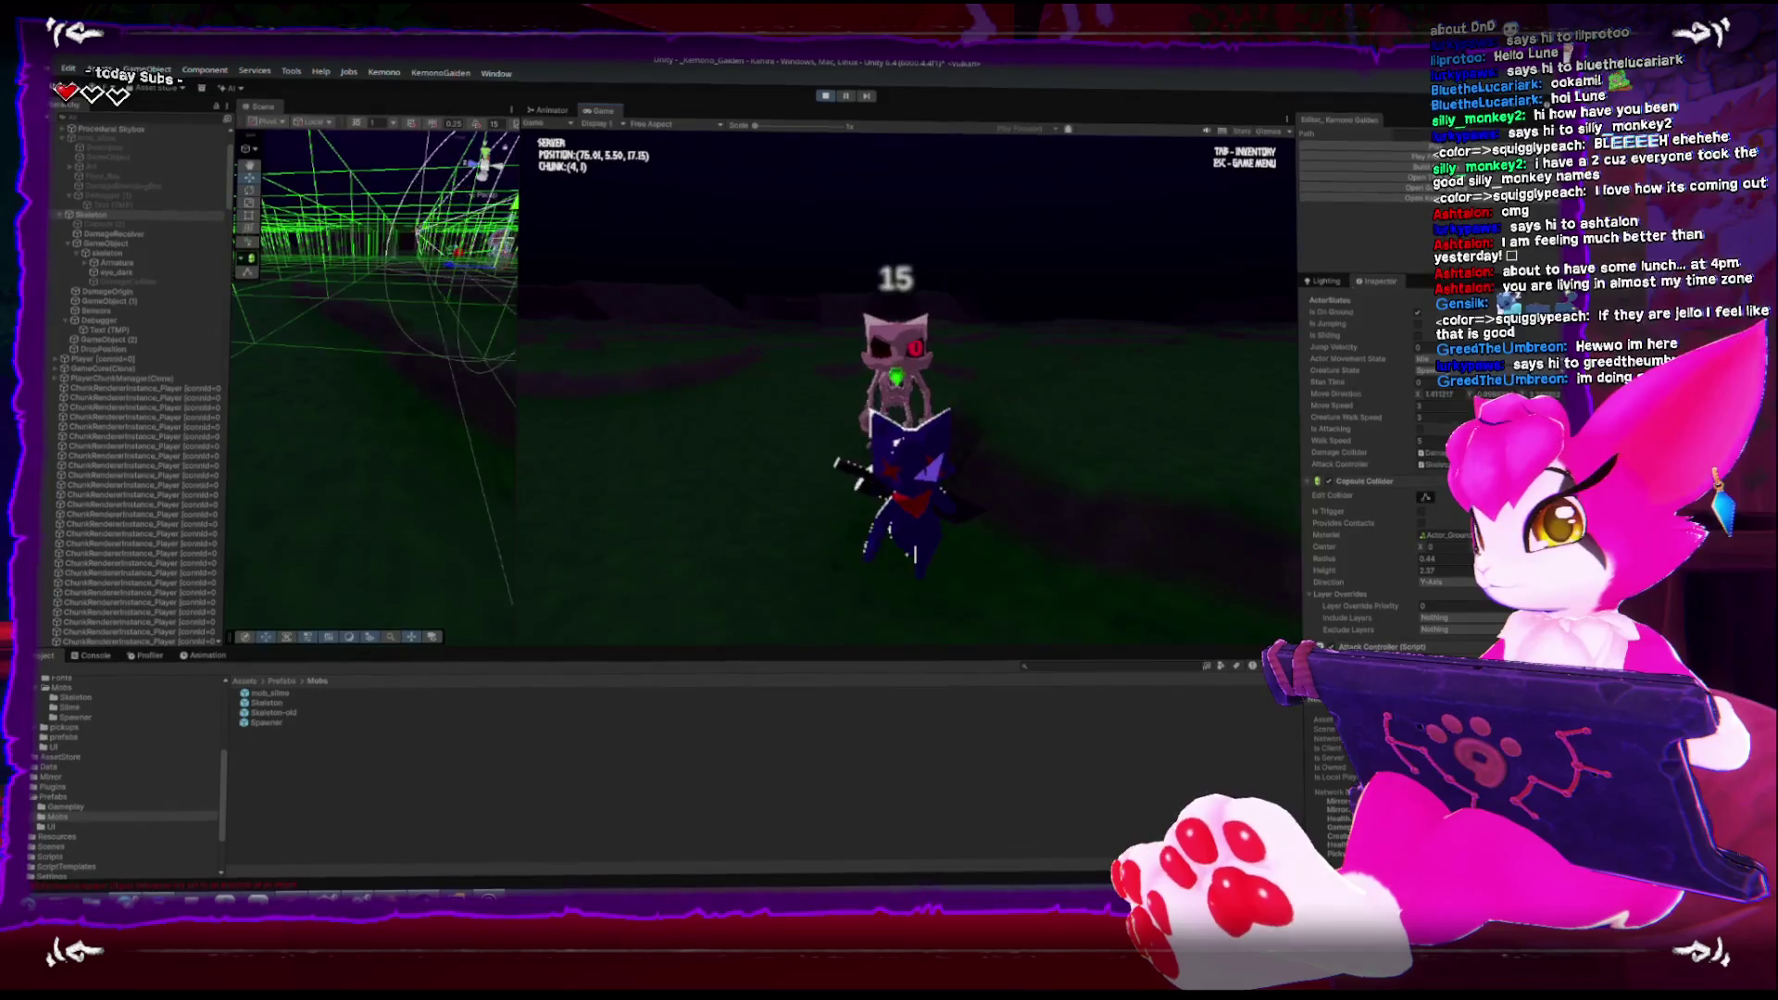
{"action": "key", "text": "w"}
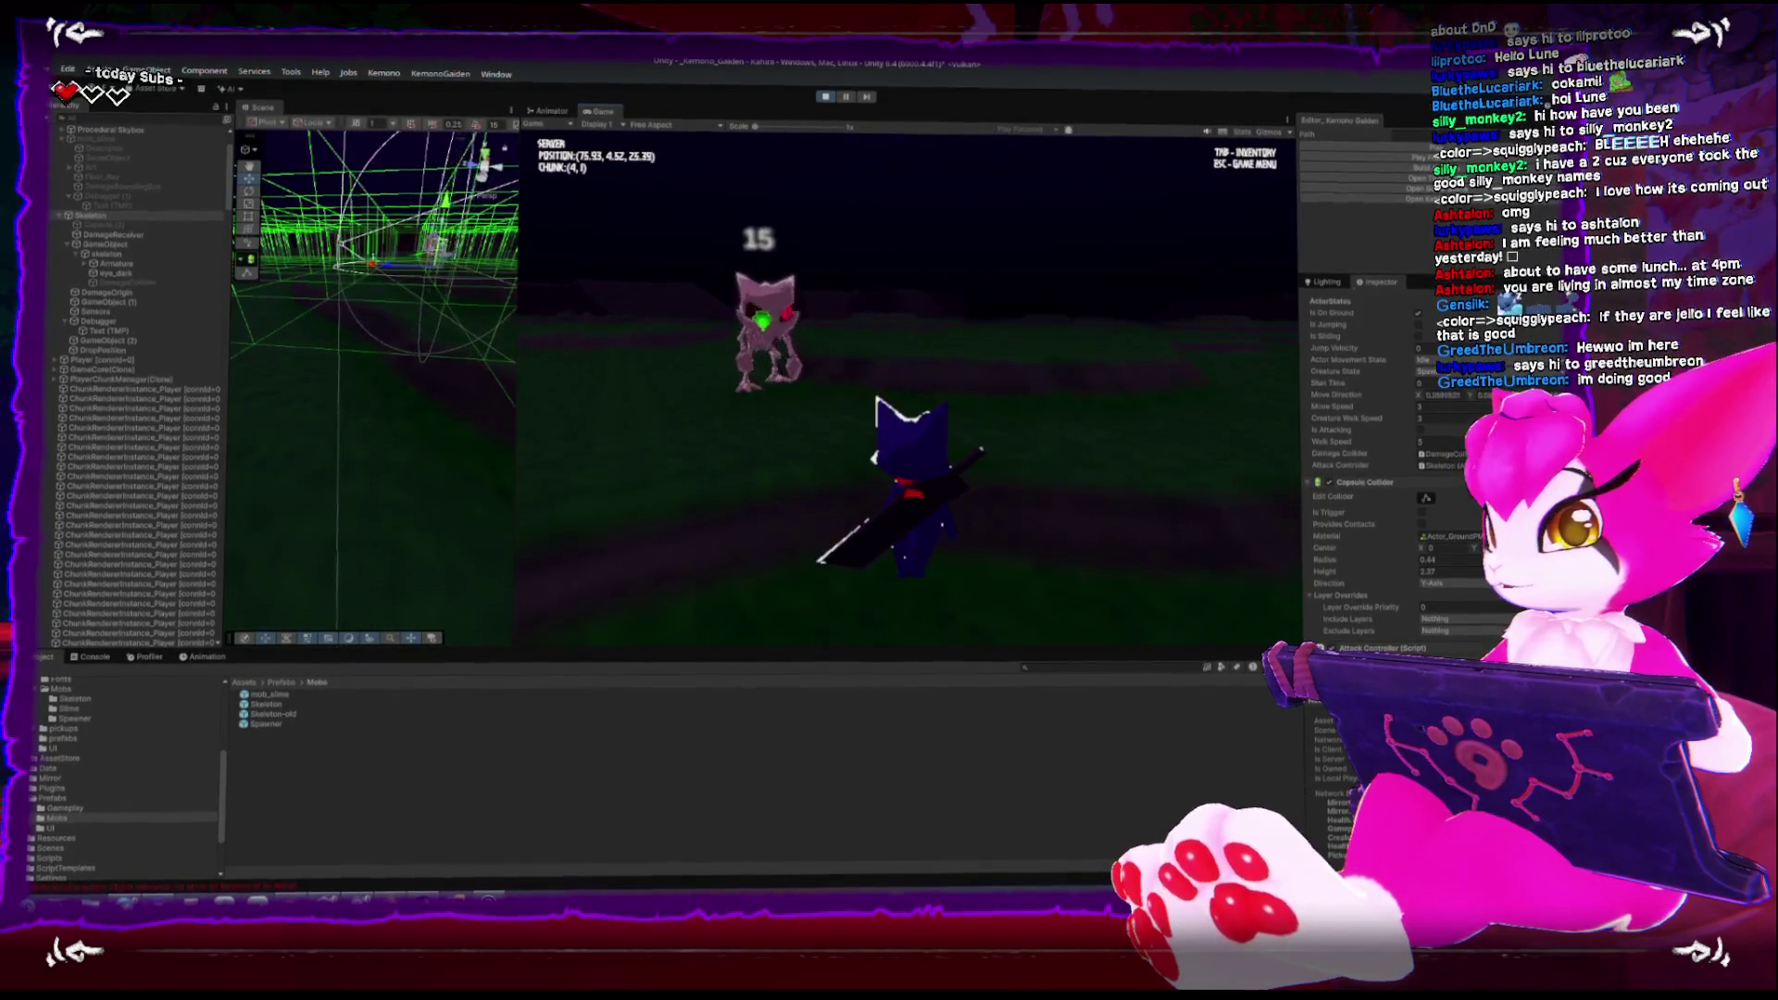
{"action": "key", "text": "w"}
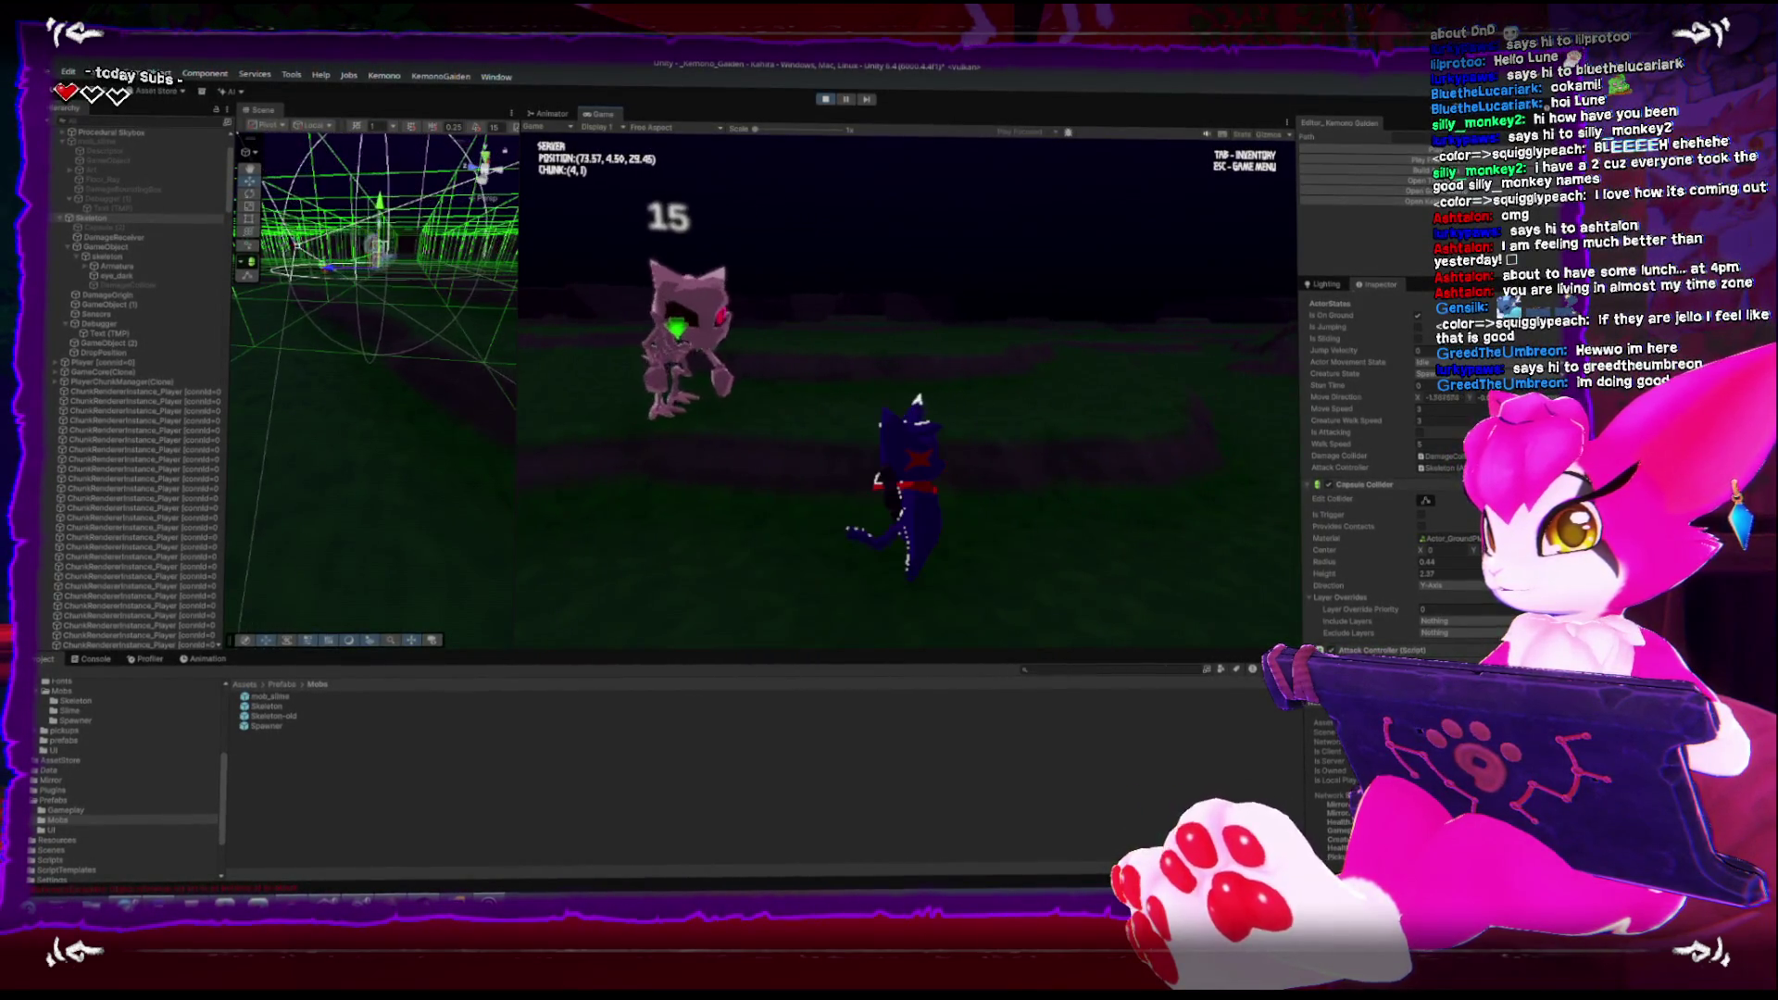
{"action": "key", "text": "w"}
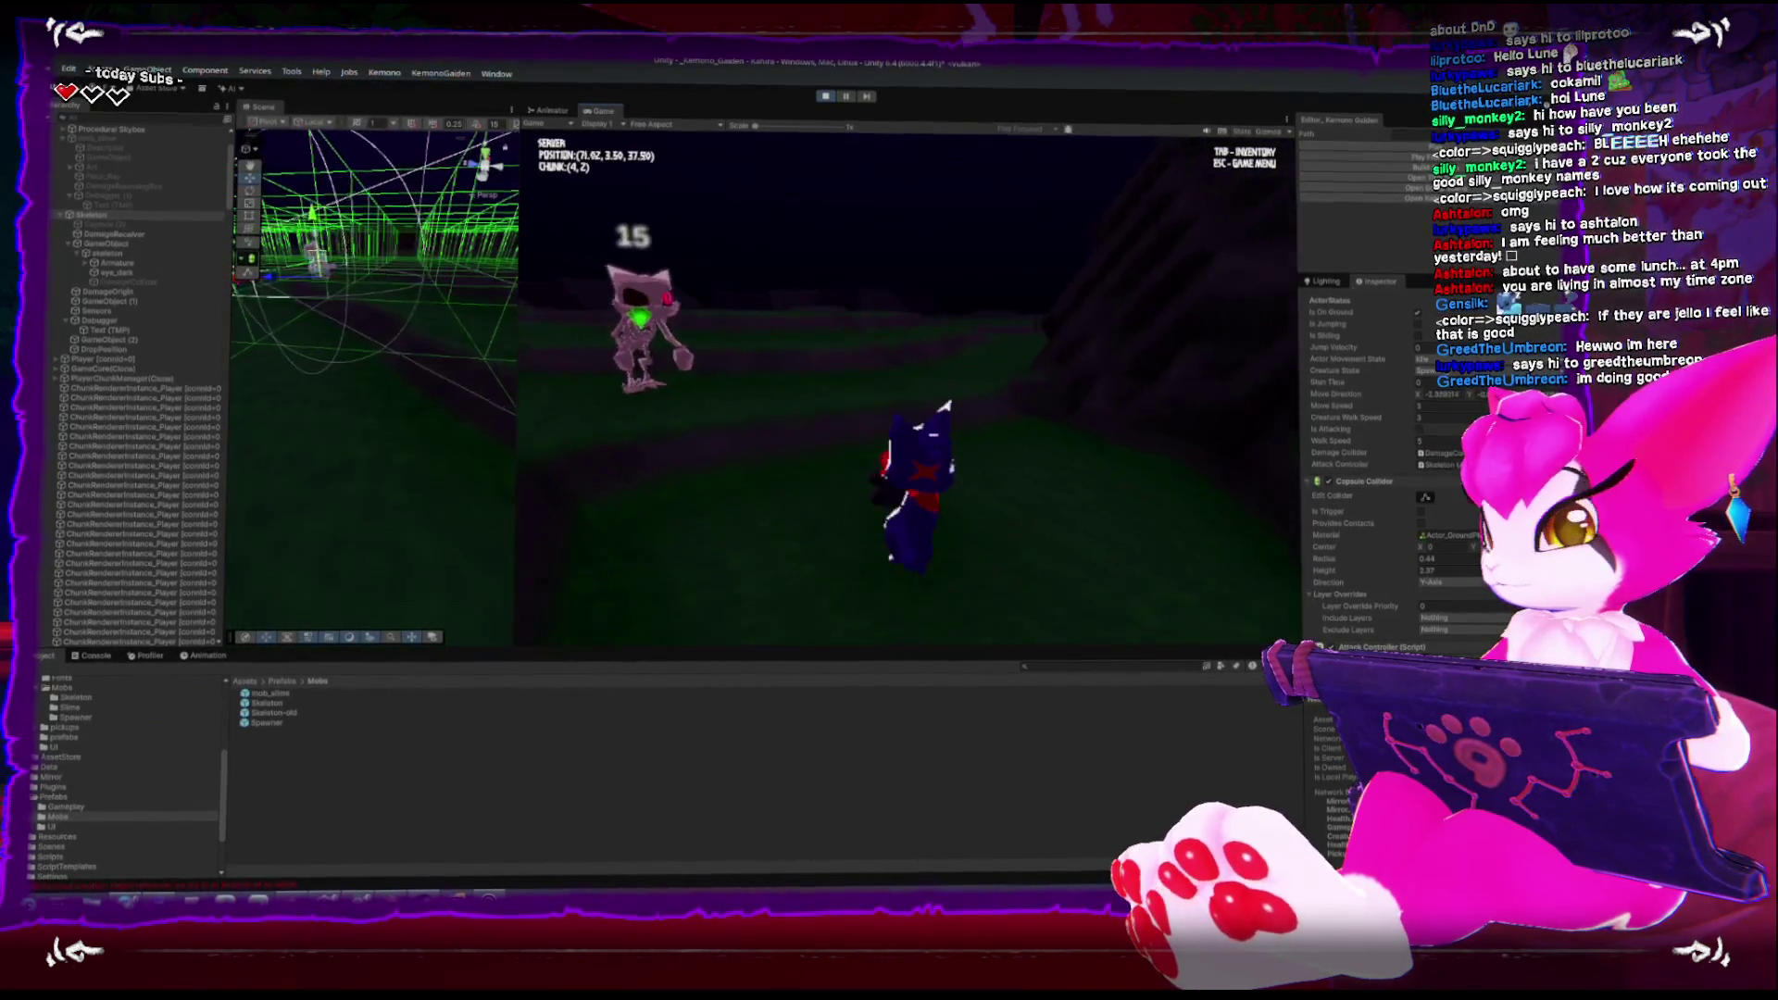
{"action": "key", "text": "a"}
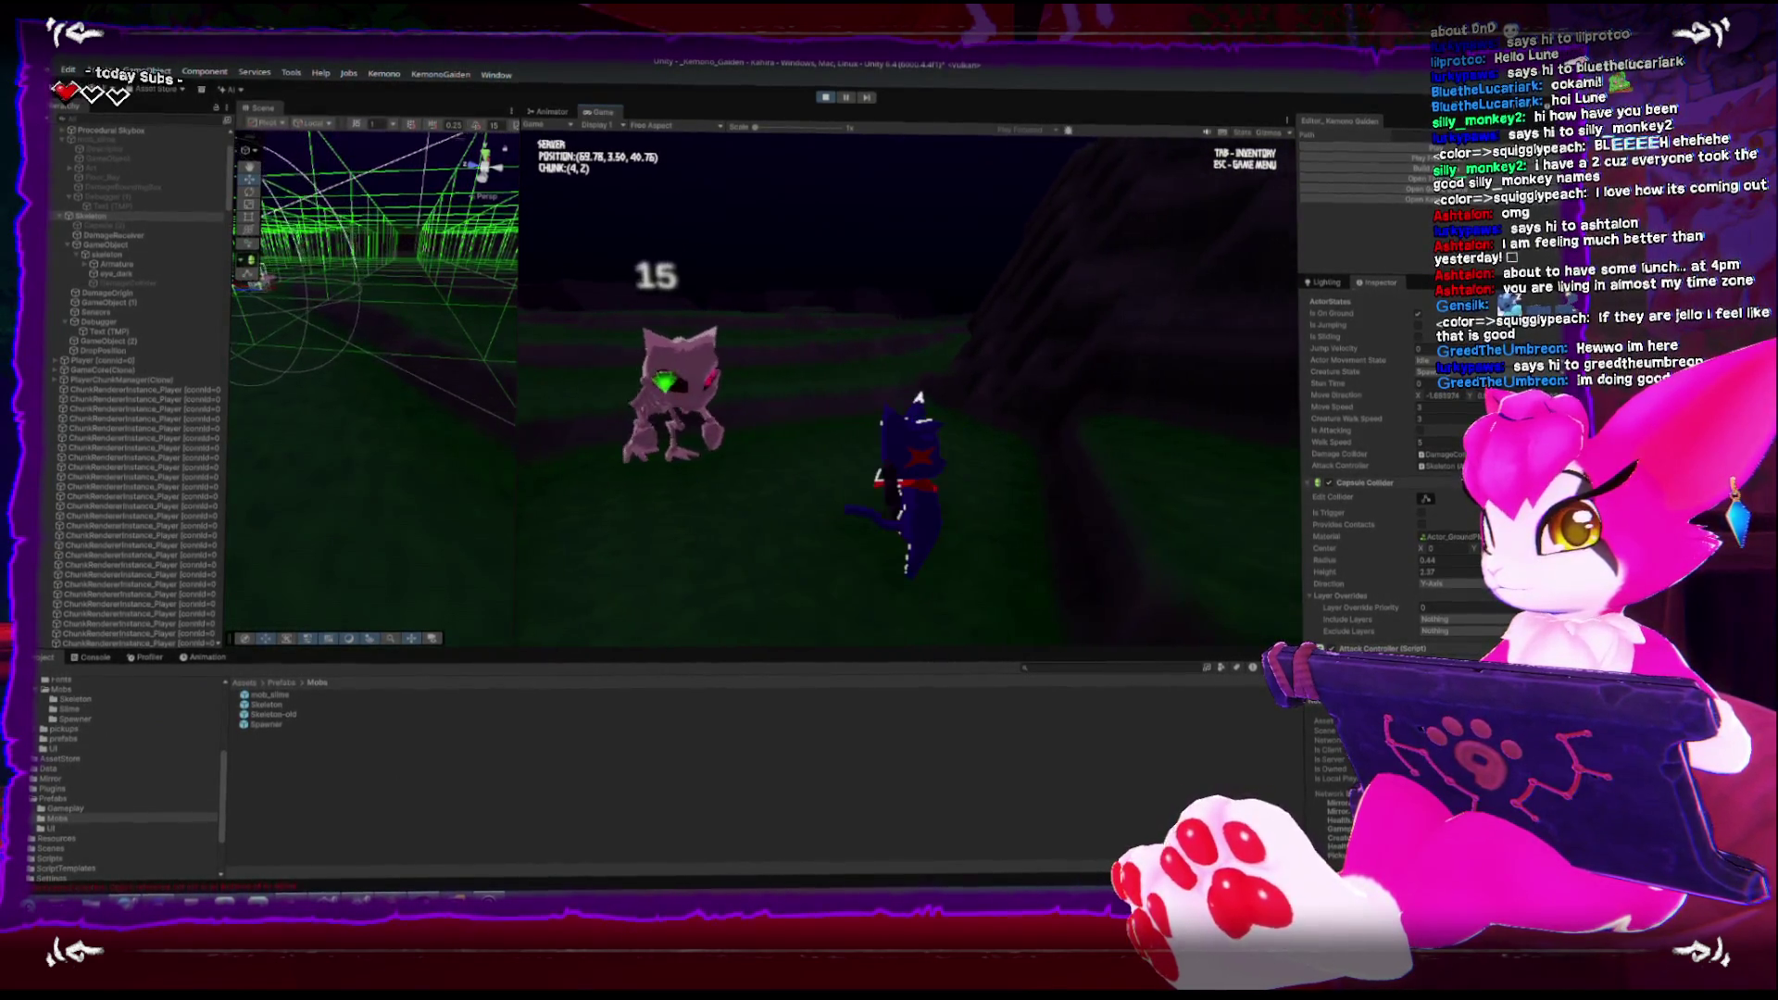
{"action": "key", "text": "d"}
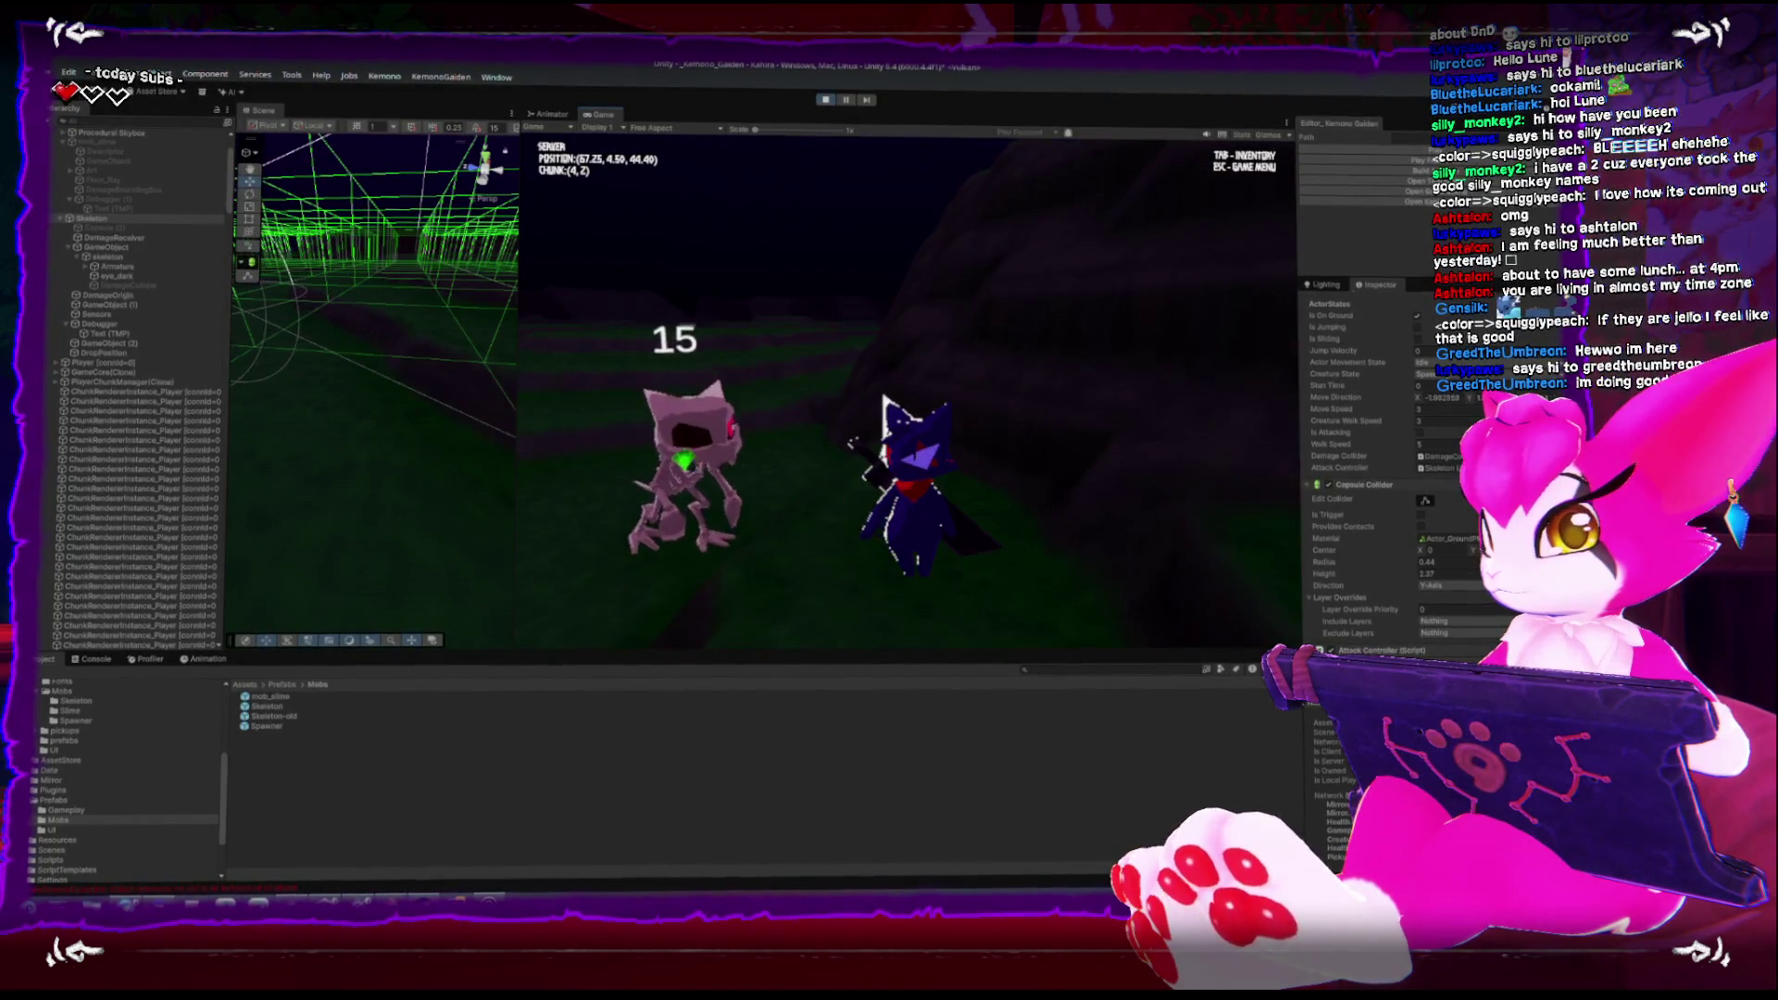
{"action": "key", "text": "w"}
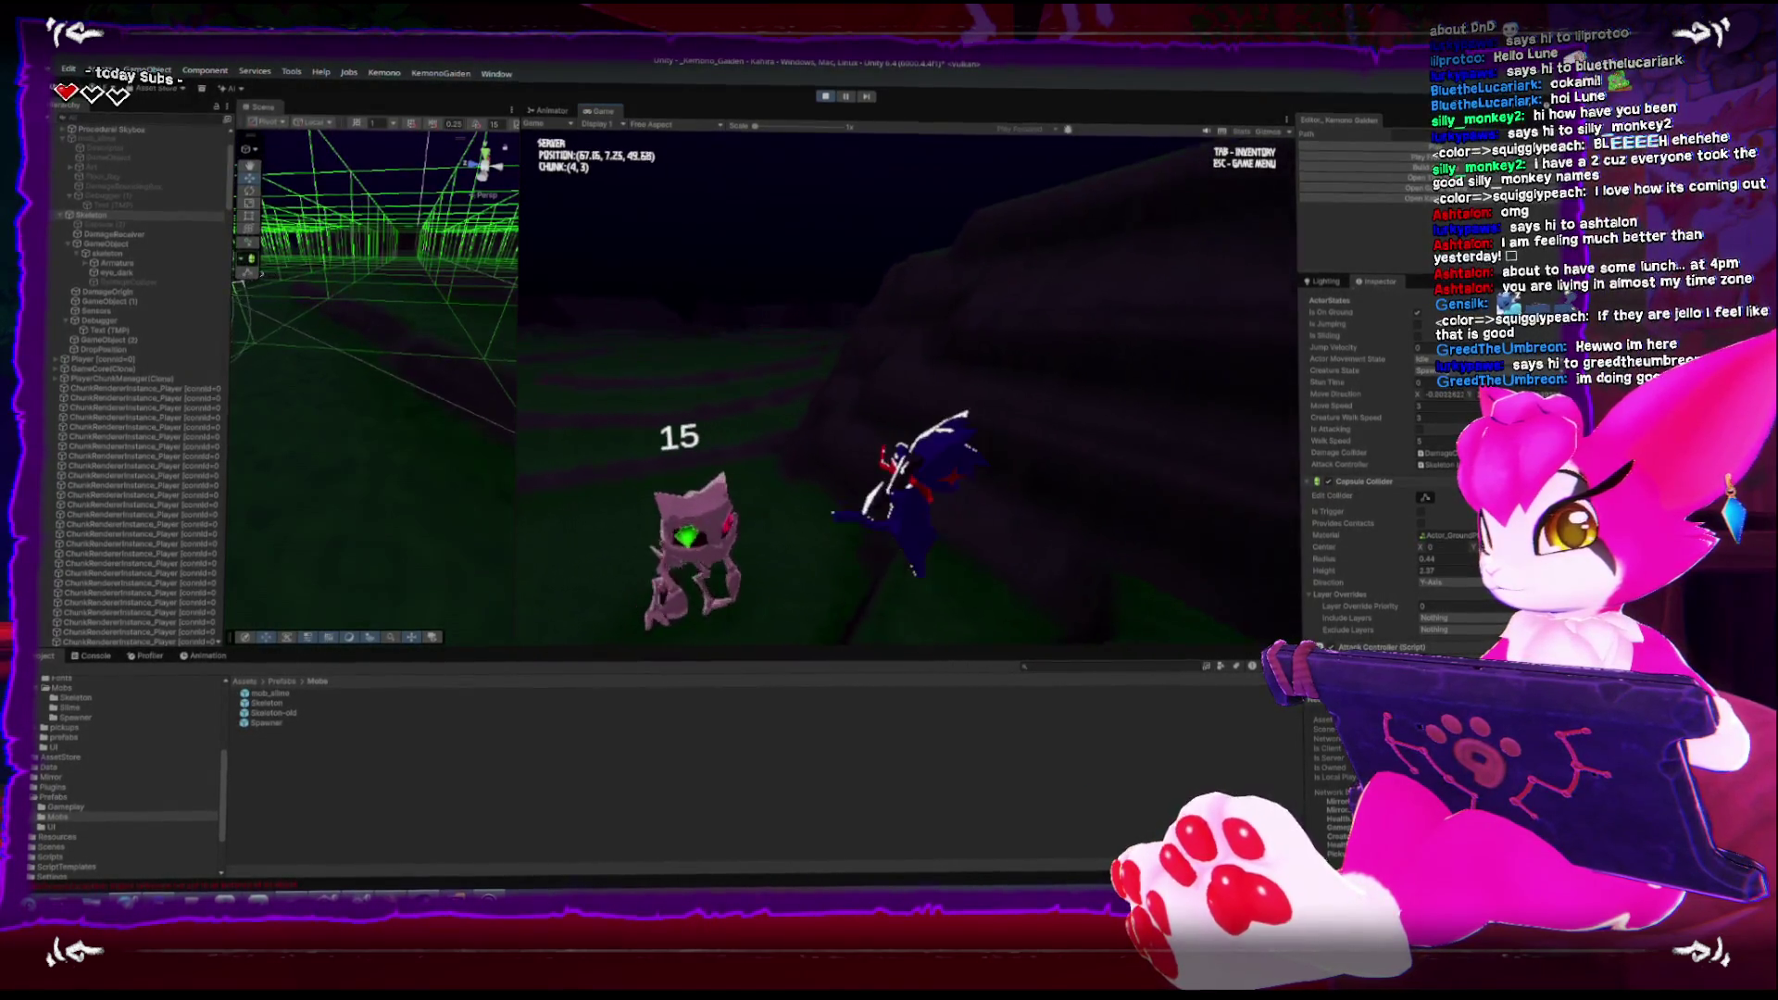
{"action": "key", "text": "w"}
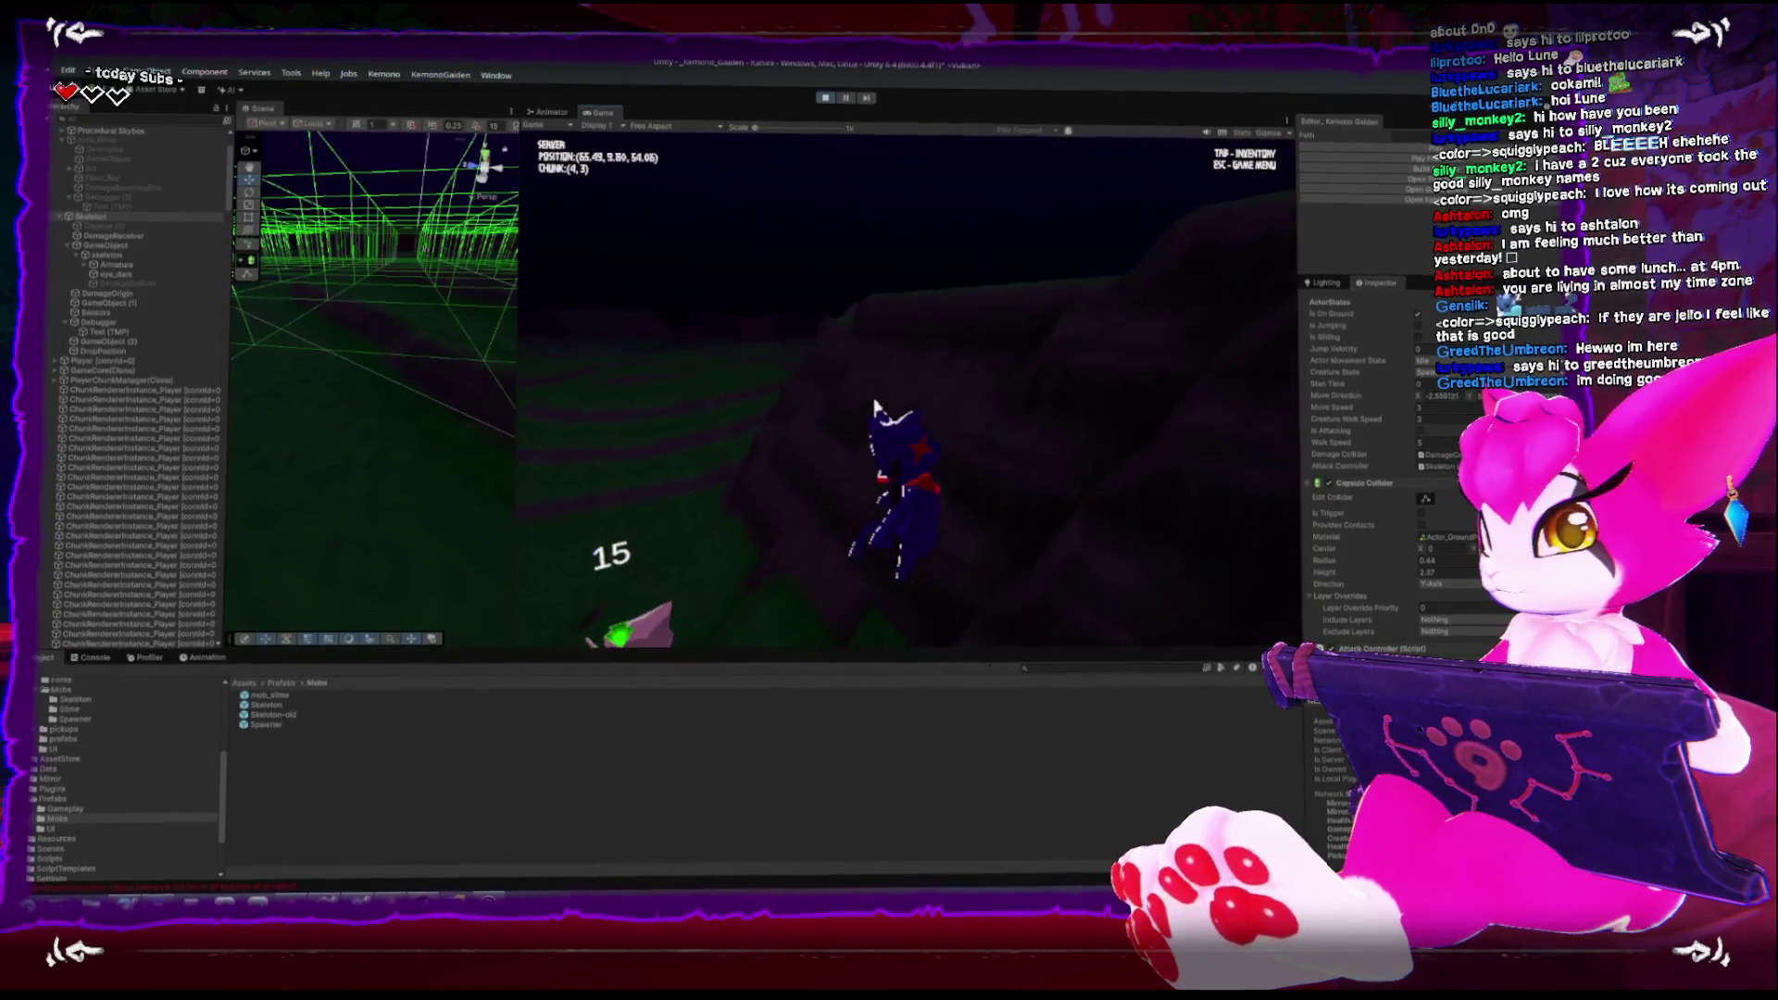
{"action": "key", "text": "w"}
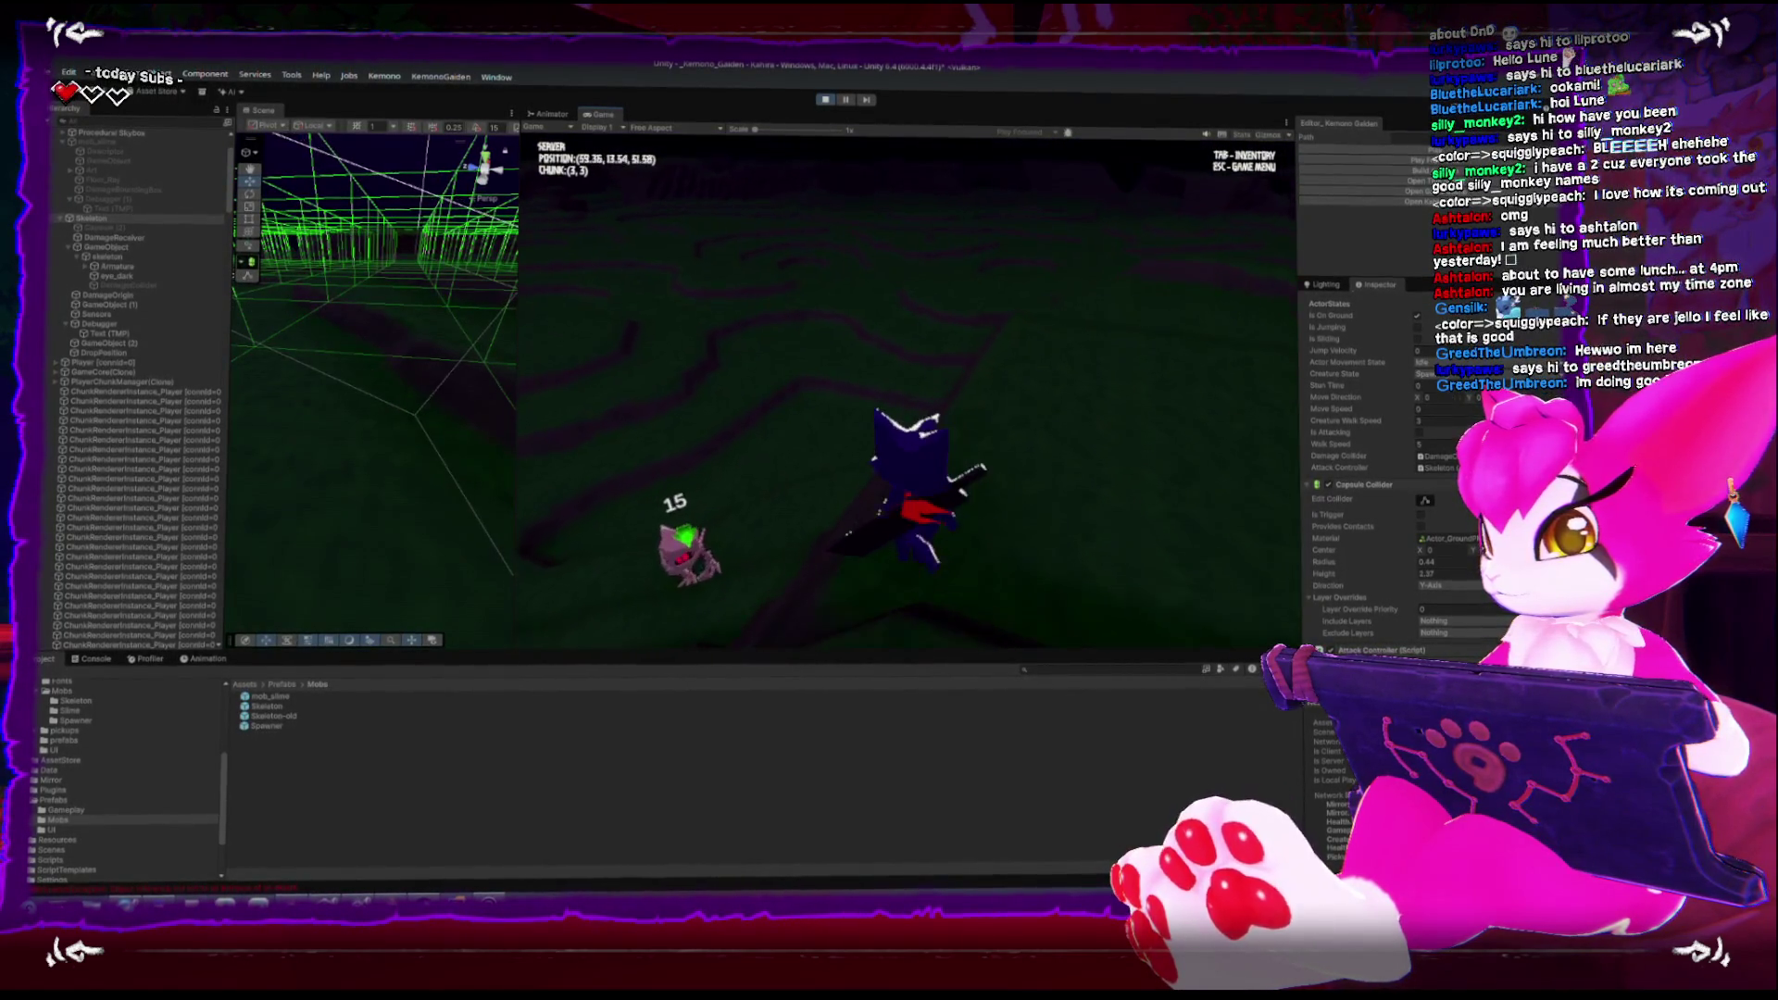
{"action": "key", "text": "w"}
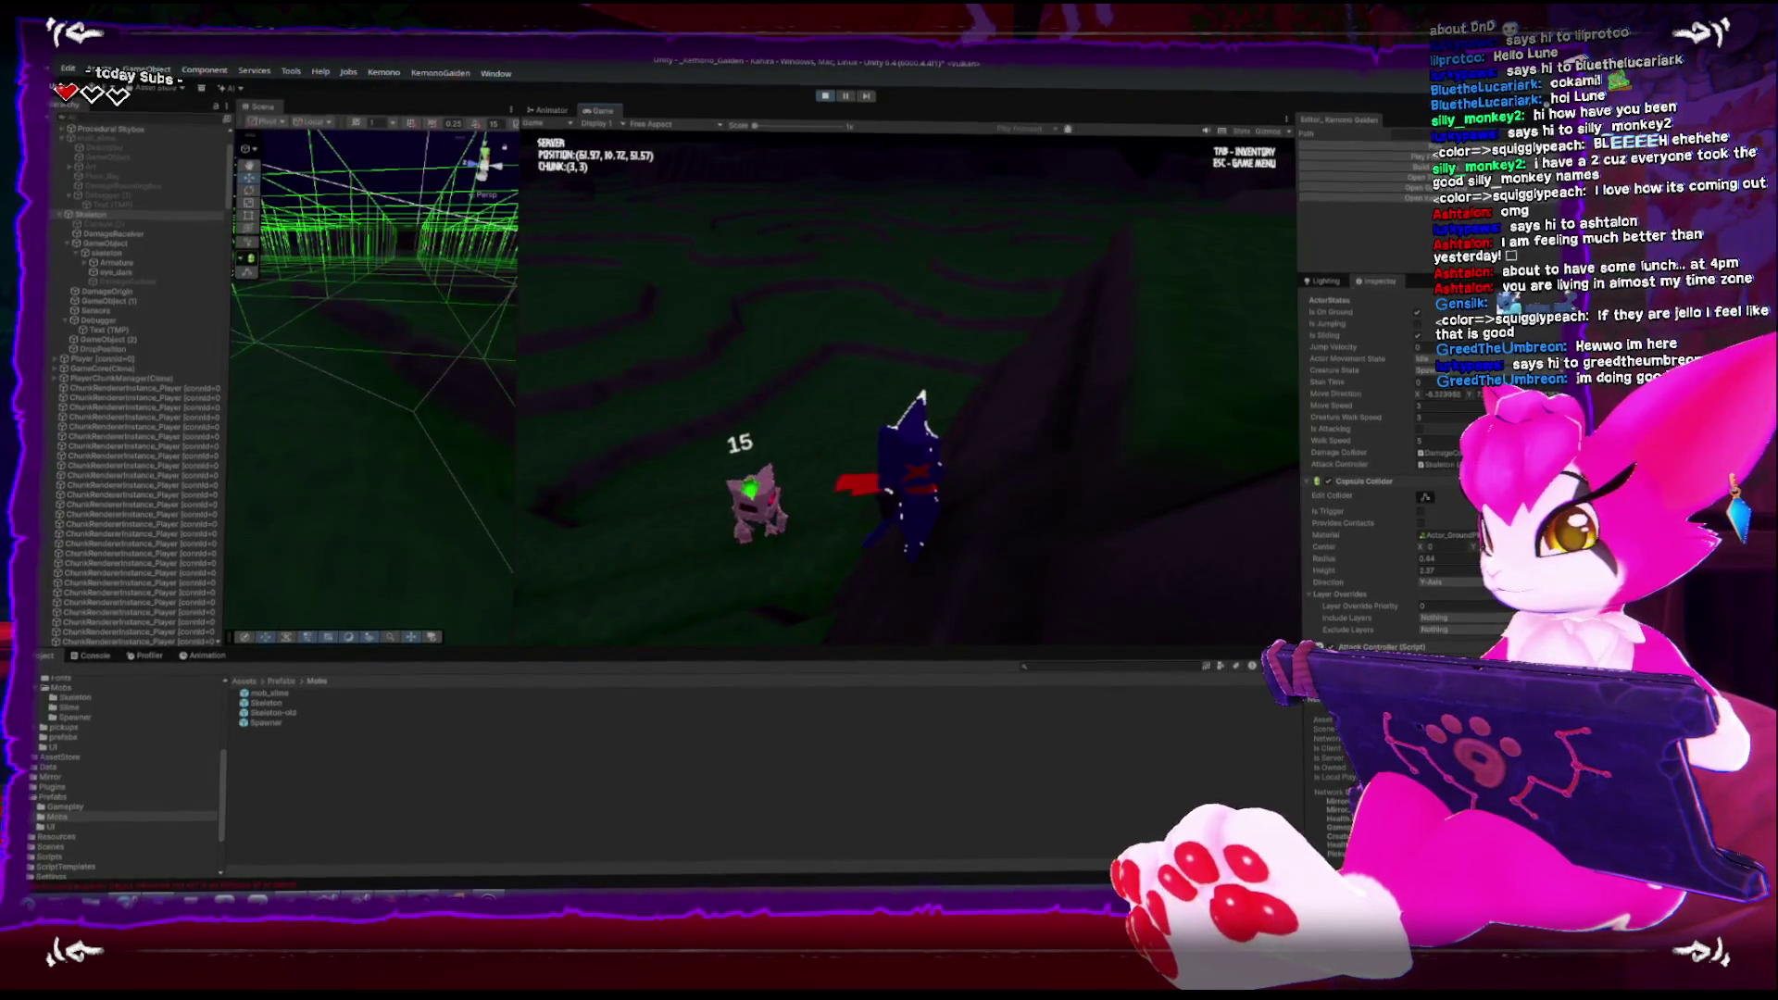
{"action": "key", "text": "w"}
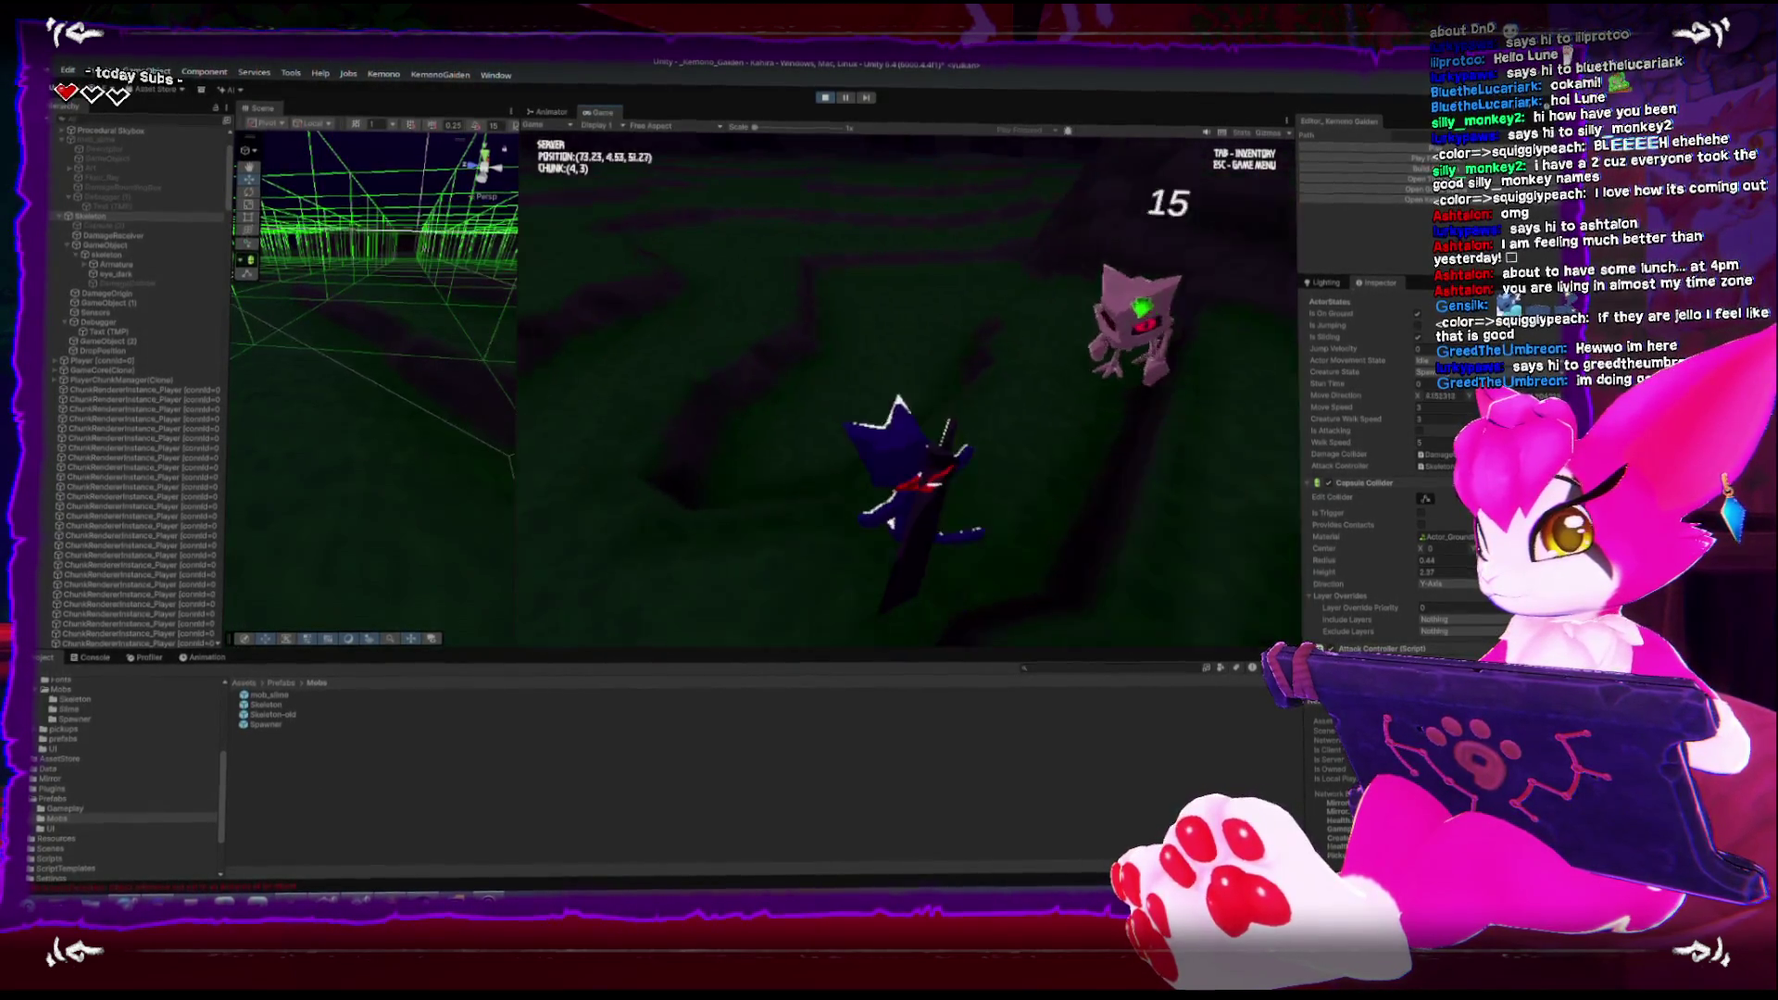
{"action": "key", "text": "w"}
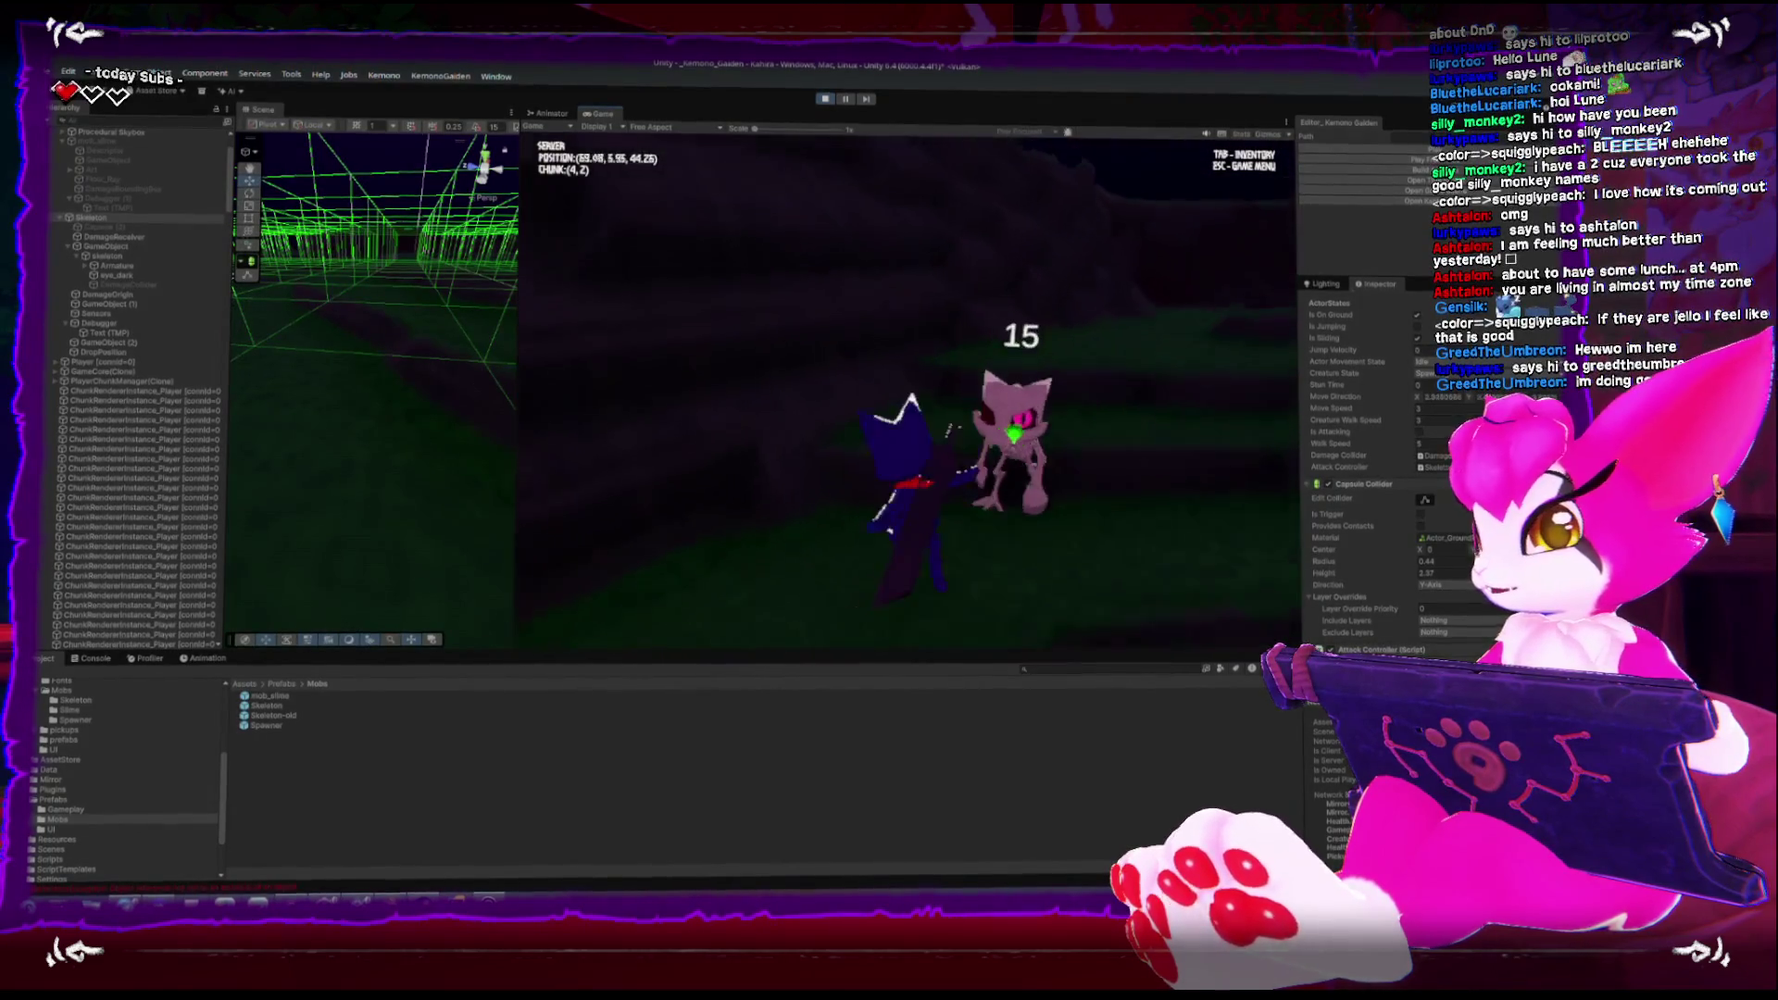
{"action": "key", "text": "w"}
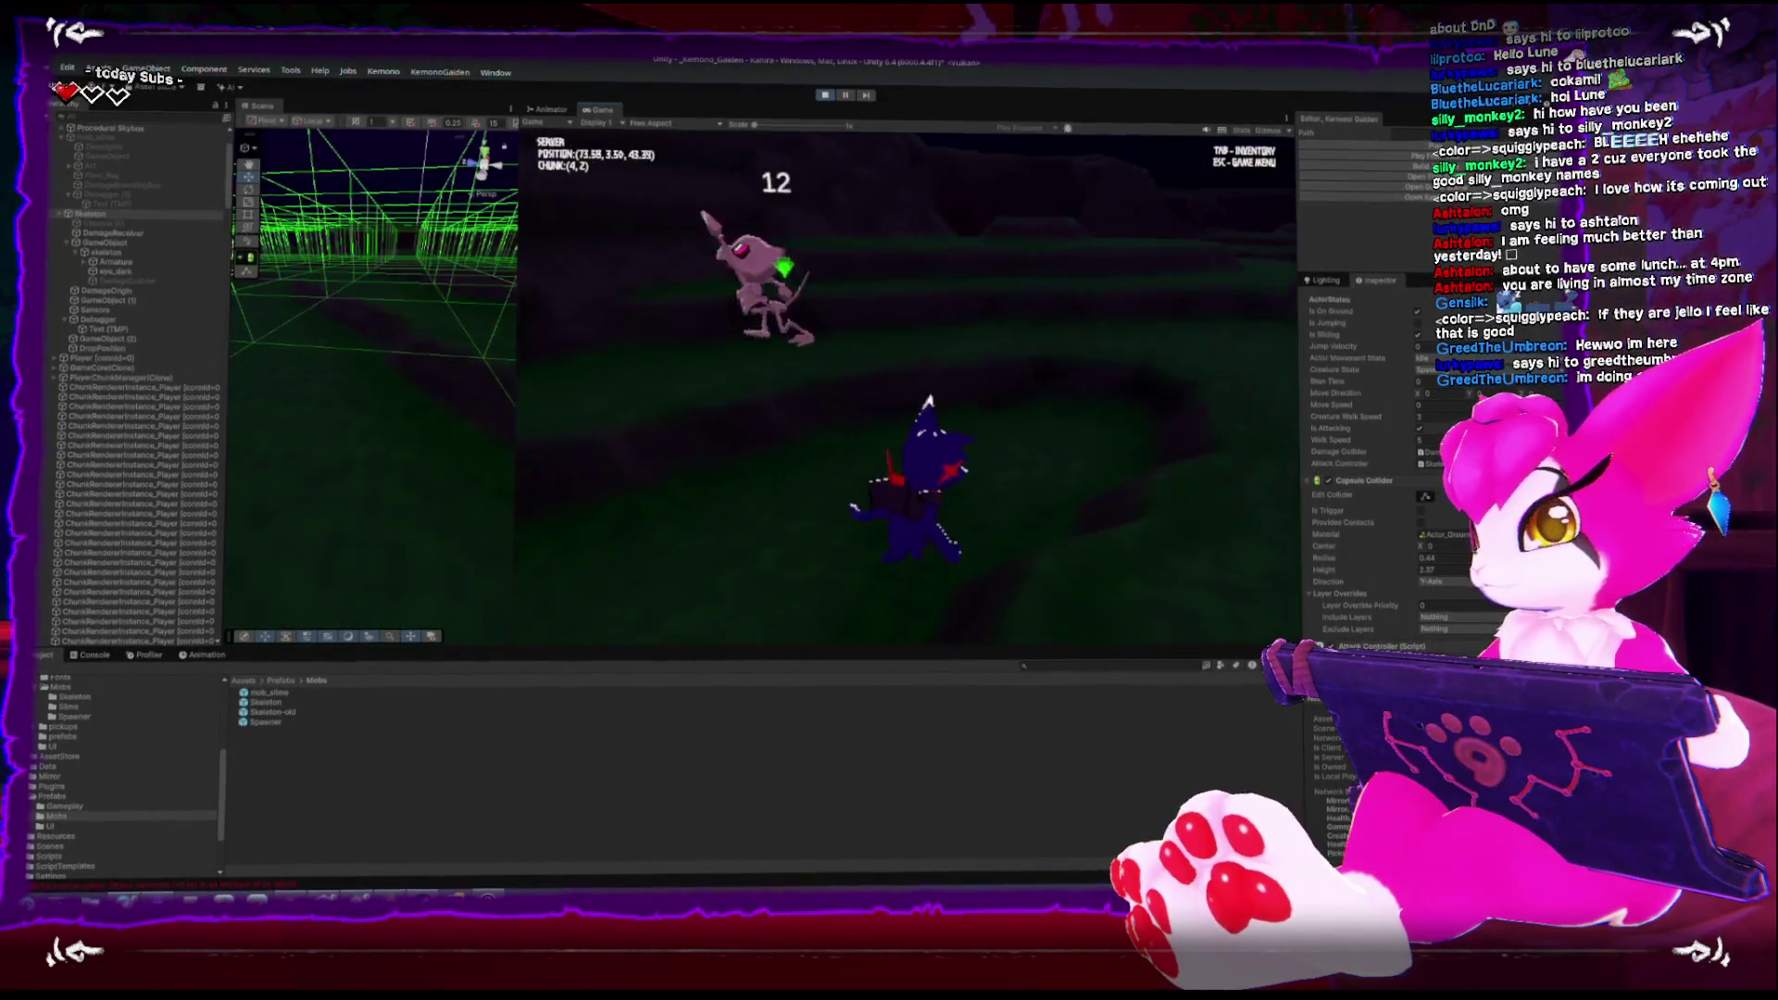
Keep circling the skeleton, climbing and dropping back down, and land more 12-damage hits
{"action": "key", "text": "w"}
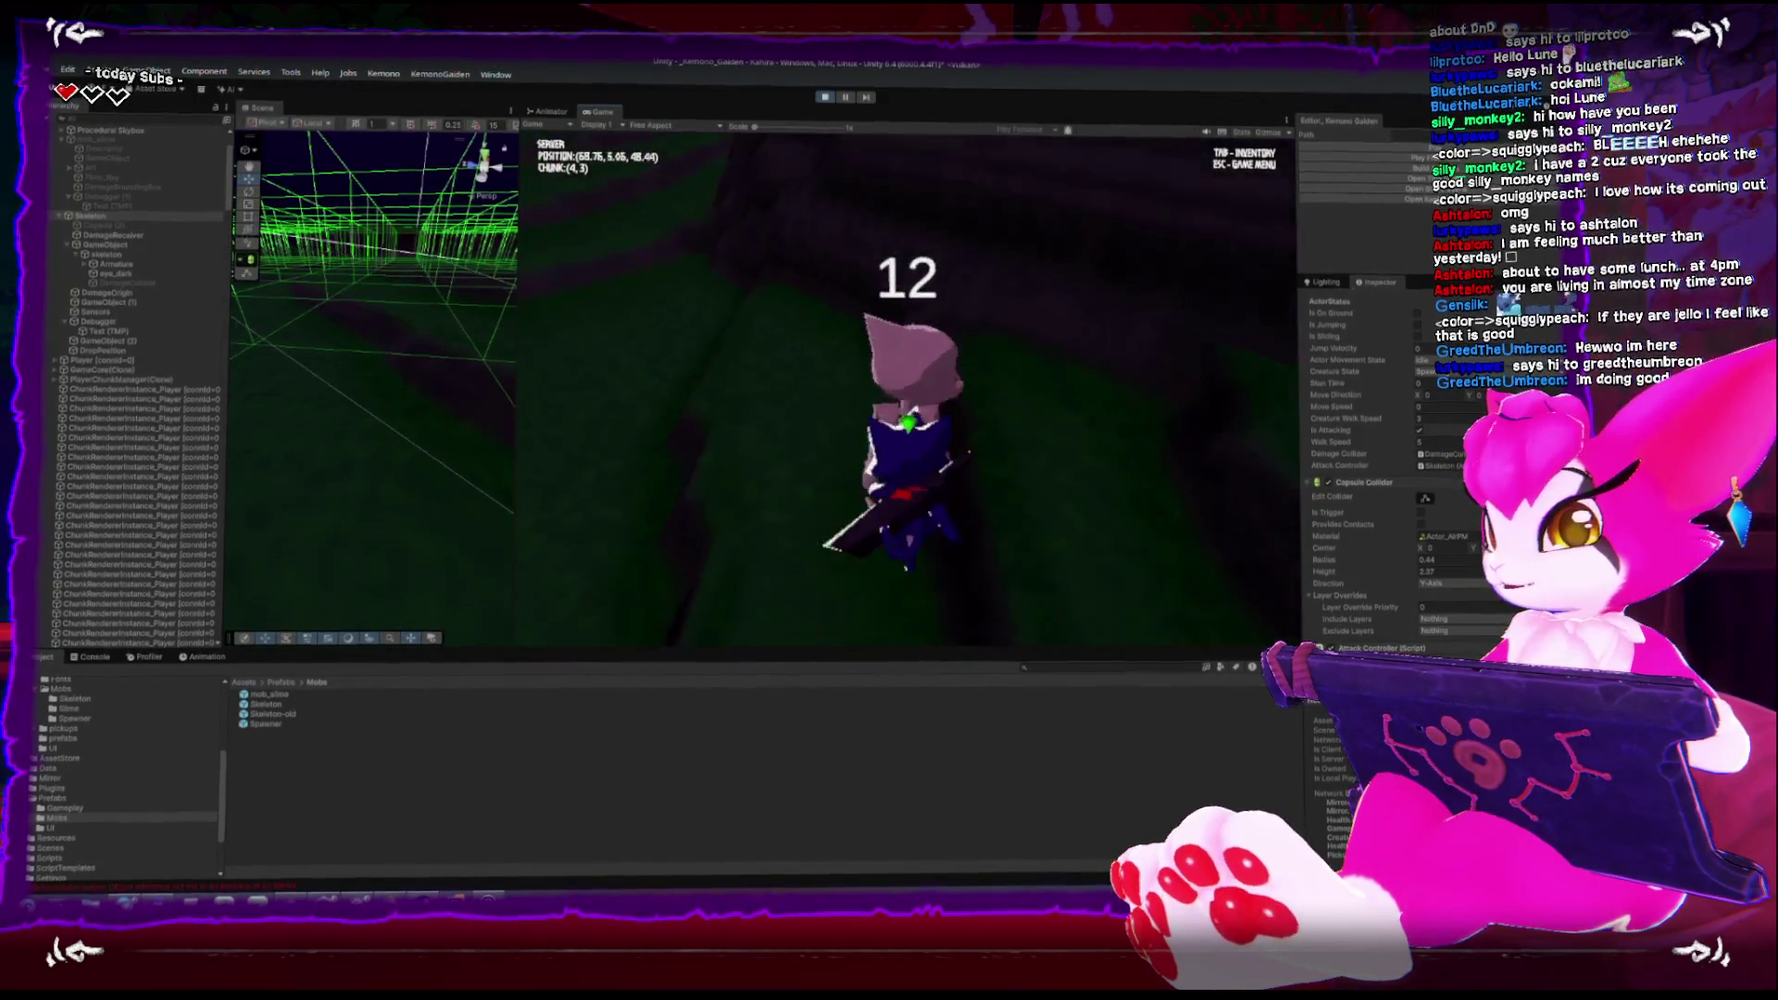
{"action": "key", "text": "w"}
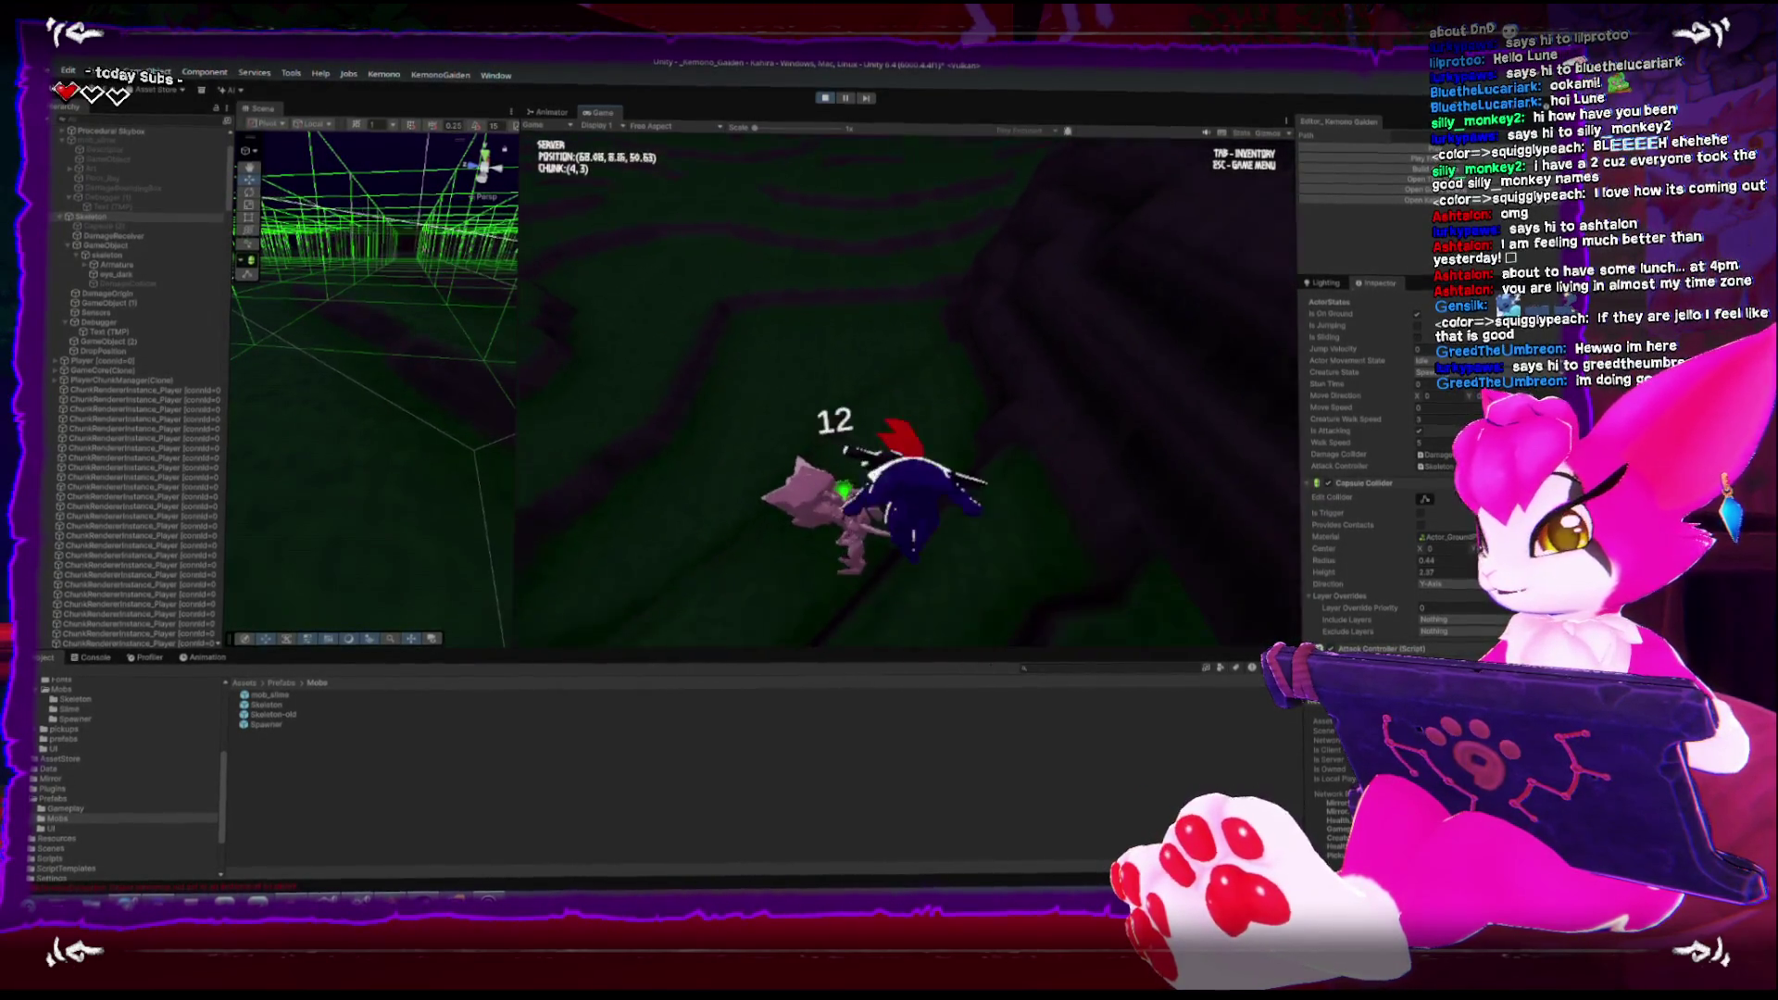
{"action": "key", "text": "w"}
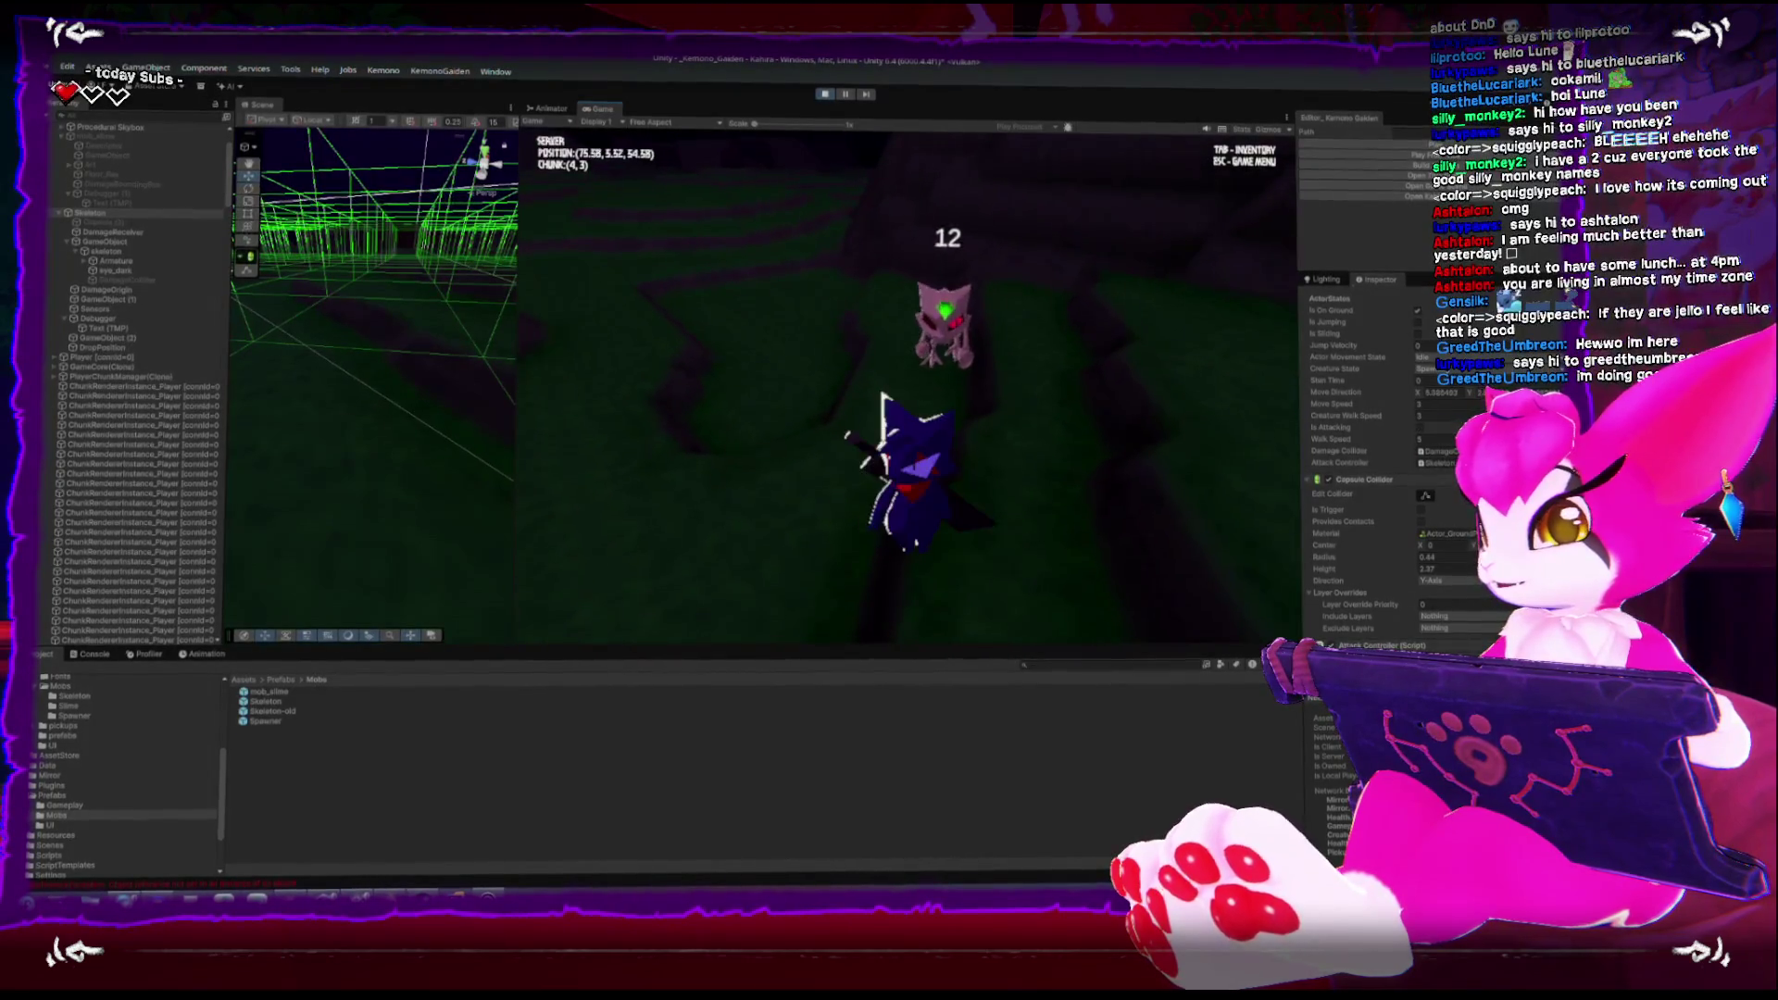
{"action": "key", "text": "w"}
{"action": "key", "text": "w"}
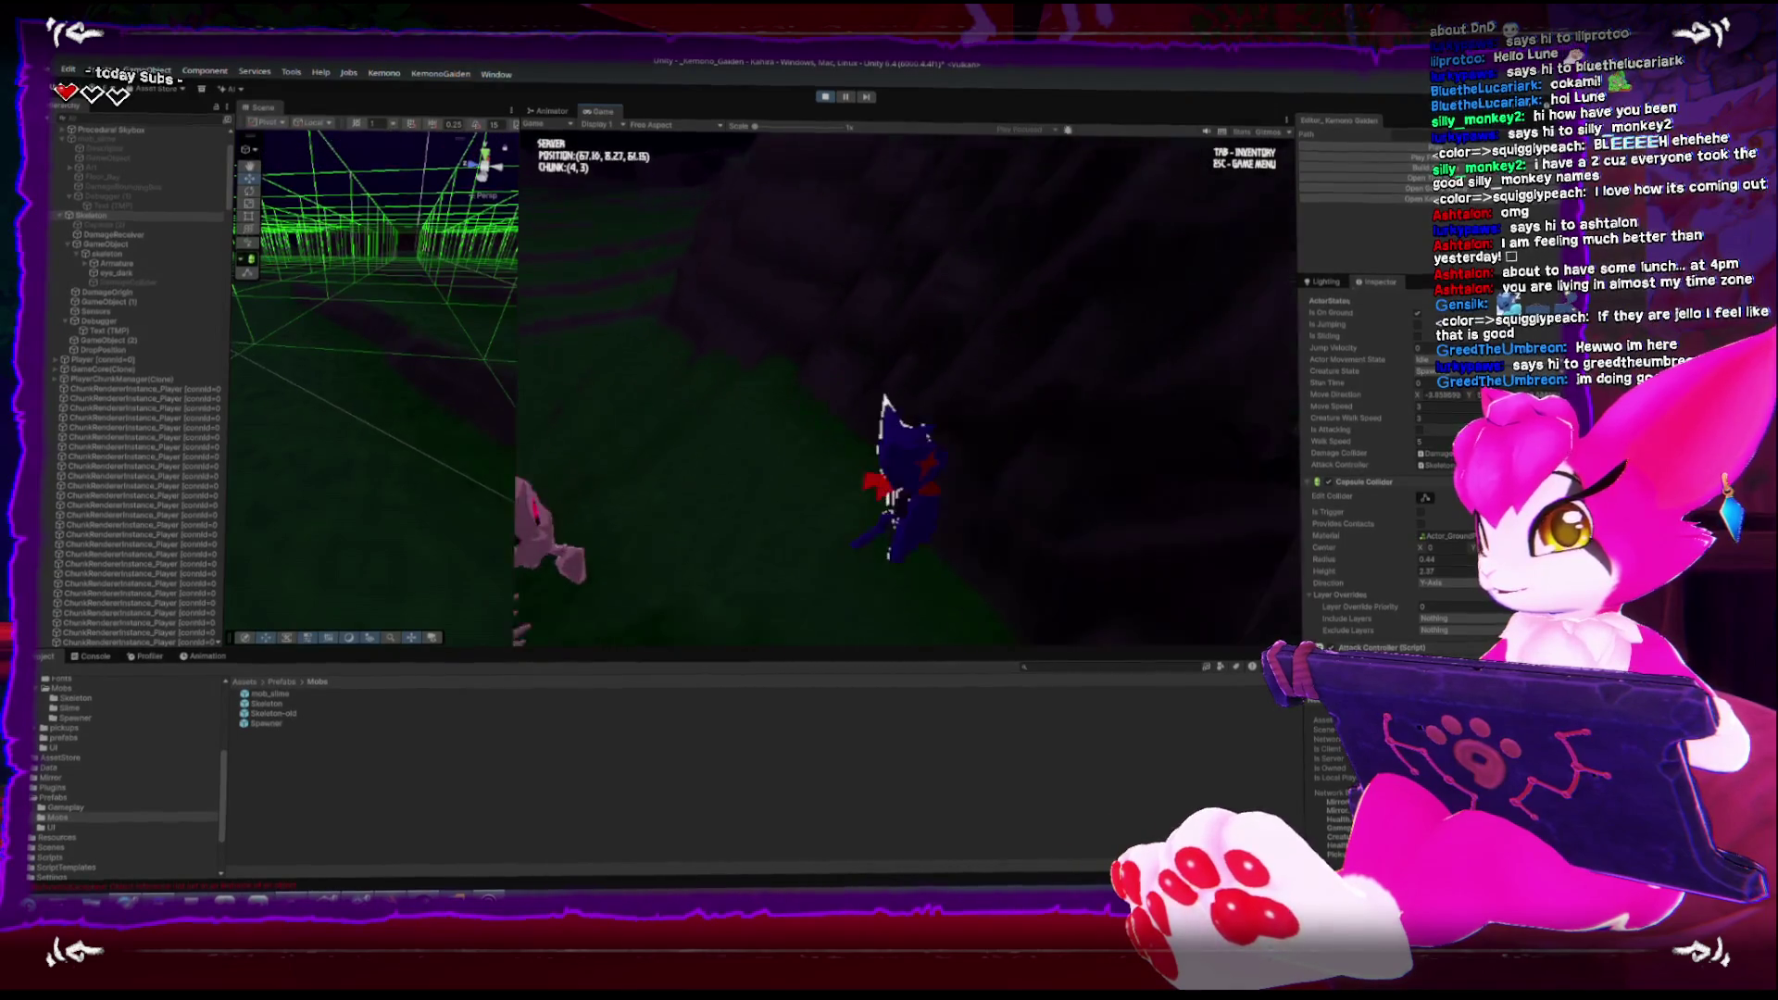
{"action": "key", "text": "w"}
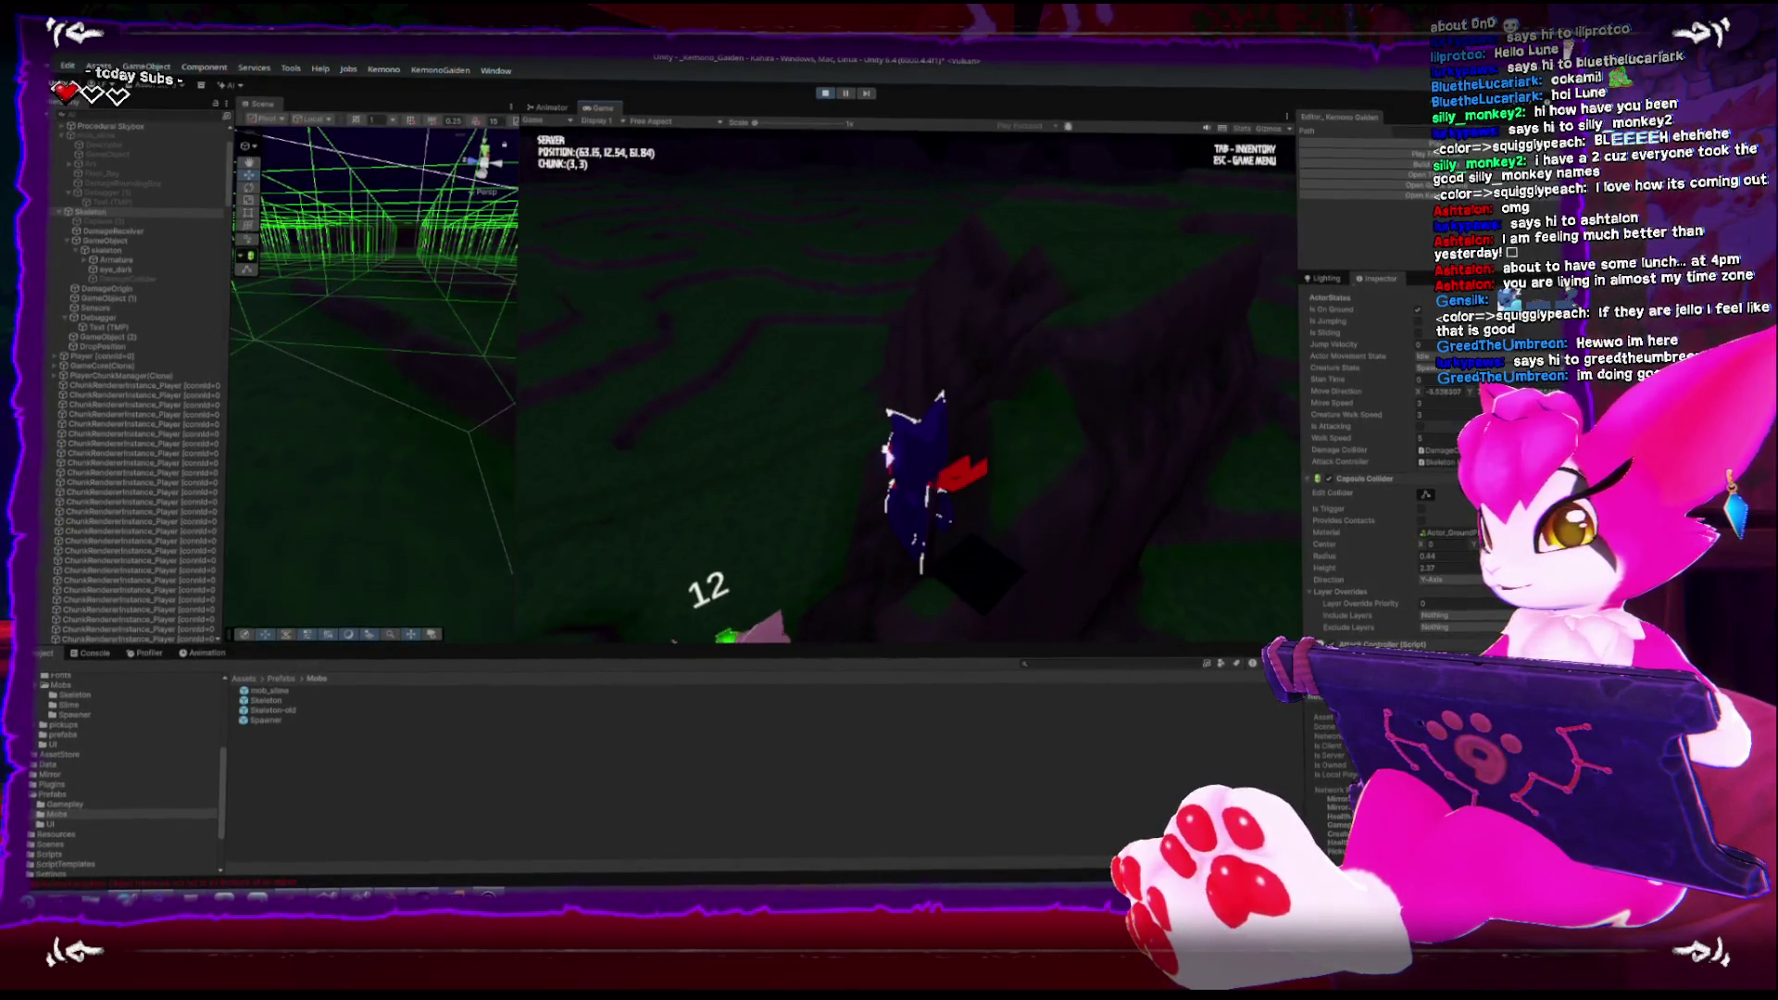
{"action": "key", "text": "w"}
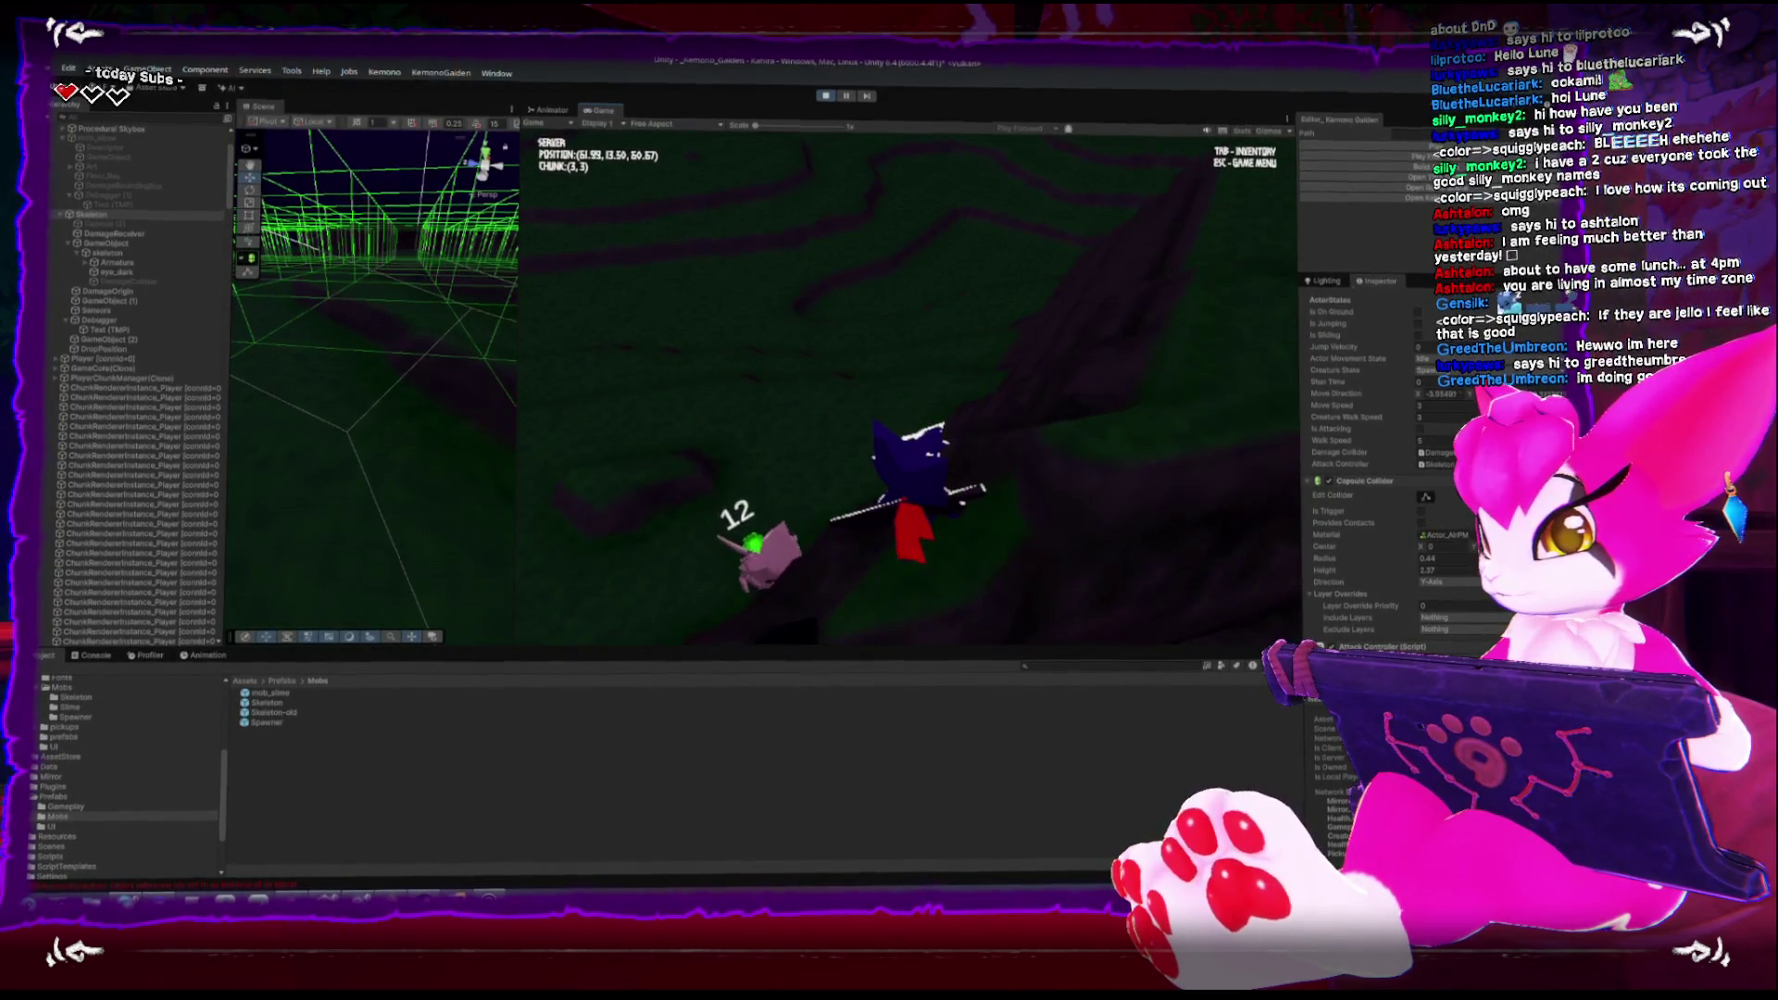
{"action": "key", "text": "s"}
{"action": "key", "text": "w"}
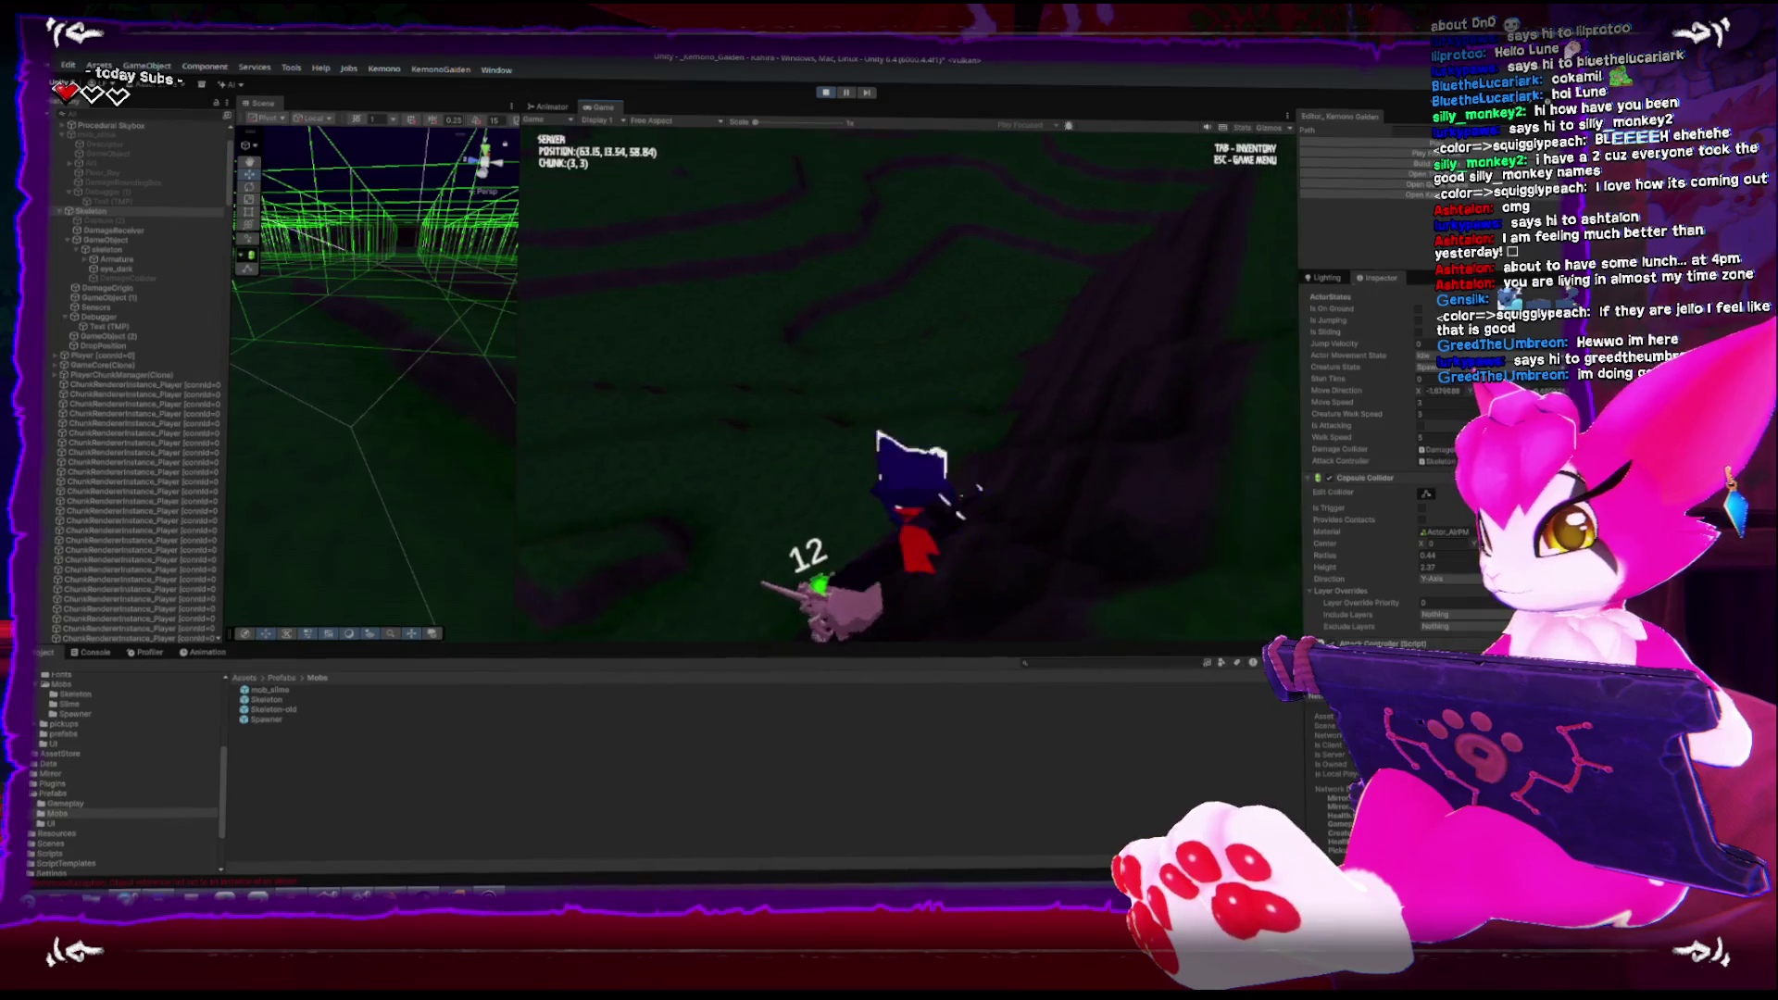
{"action": "key", "text": "s"}
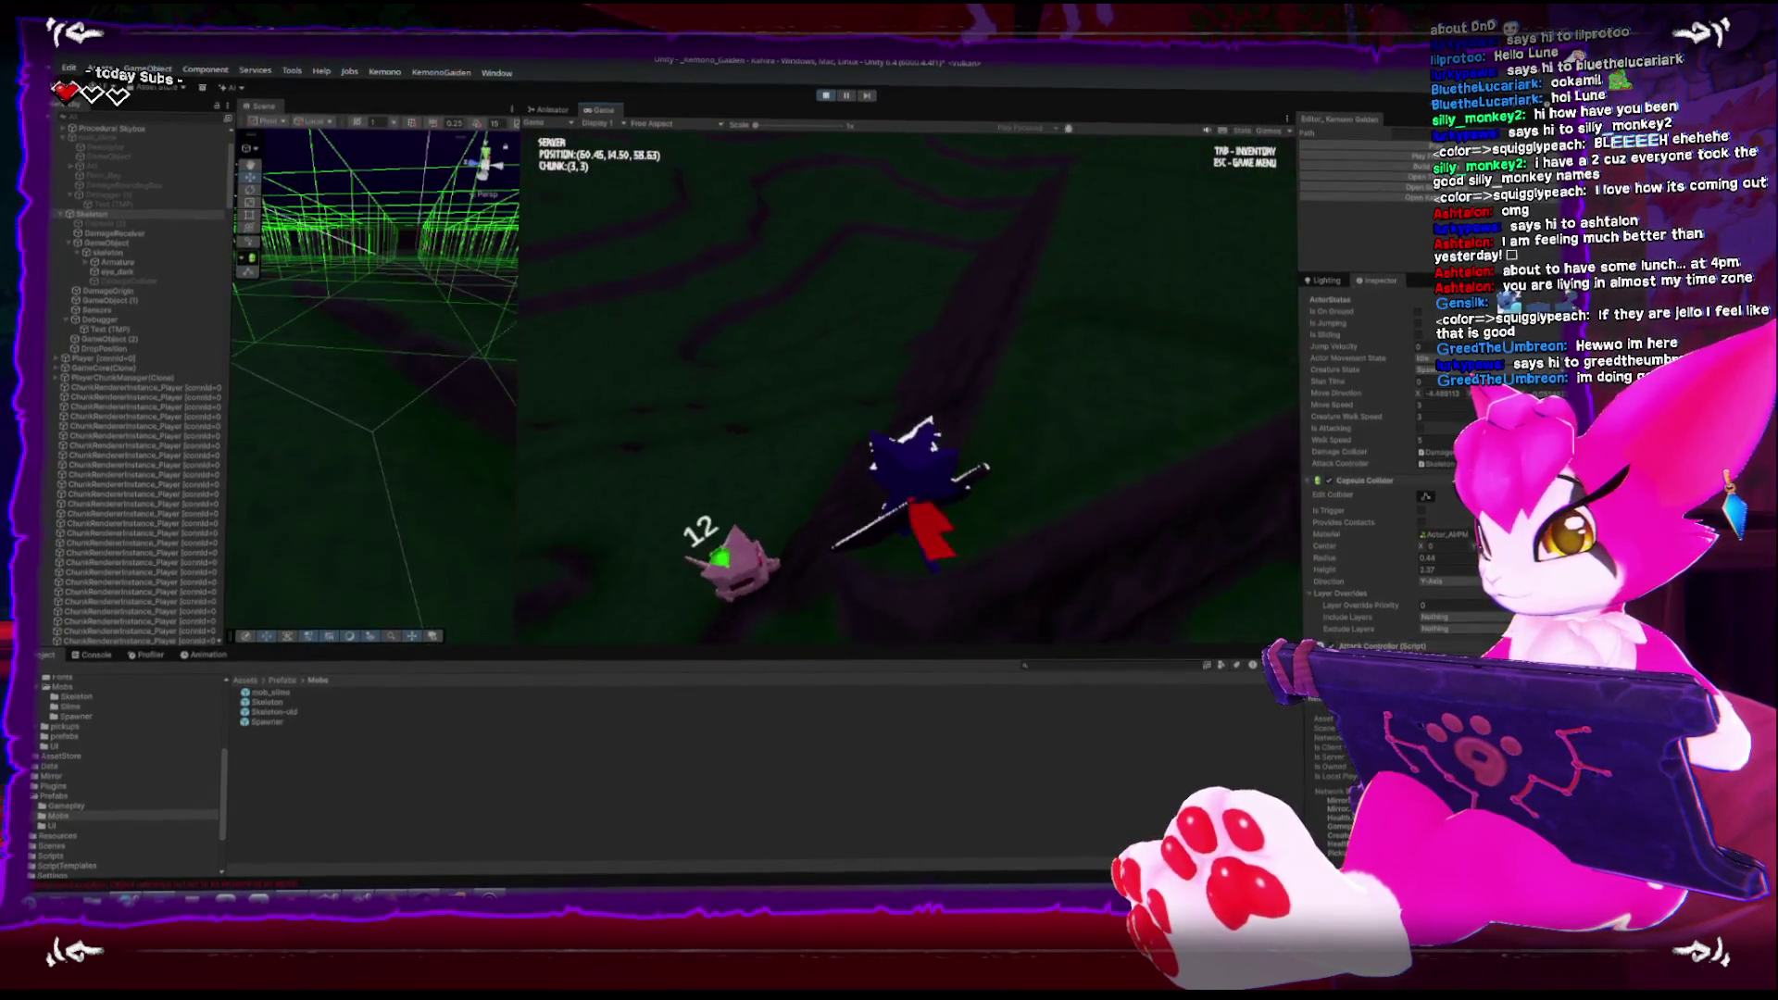
{"action": "key", "text": "s"}
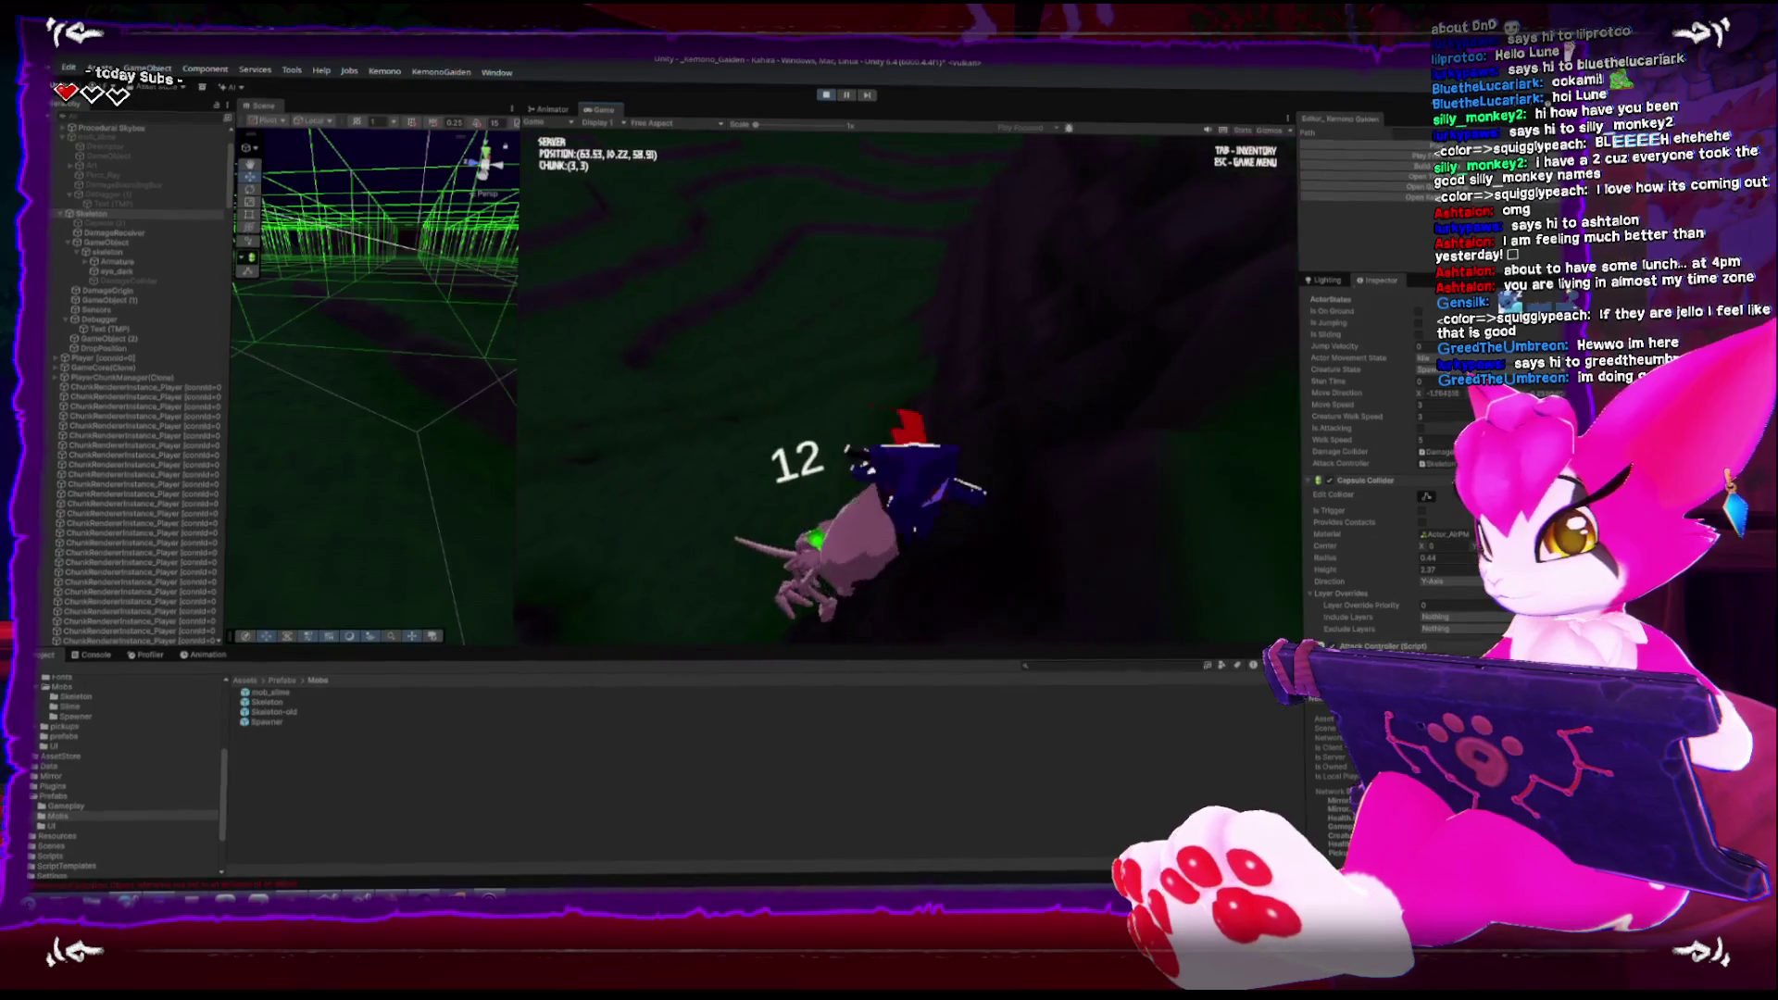
{"action": "key", "text": "w"}
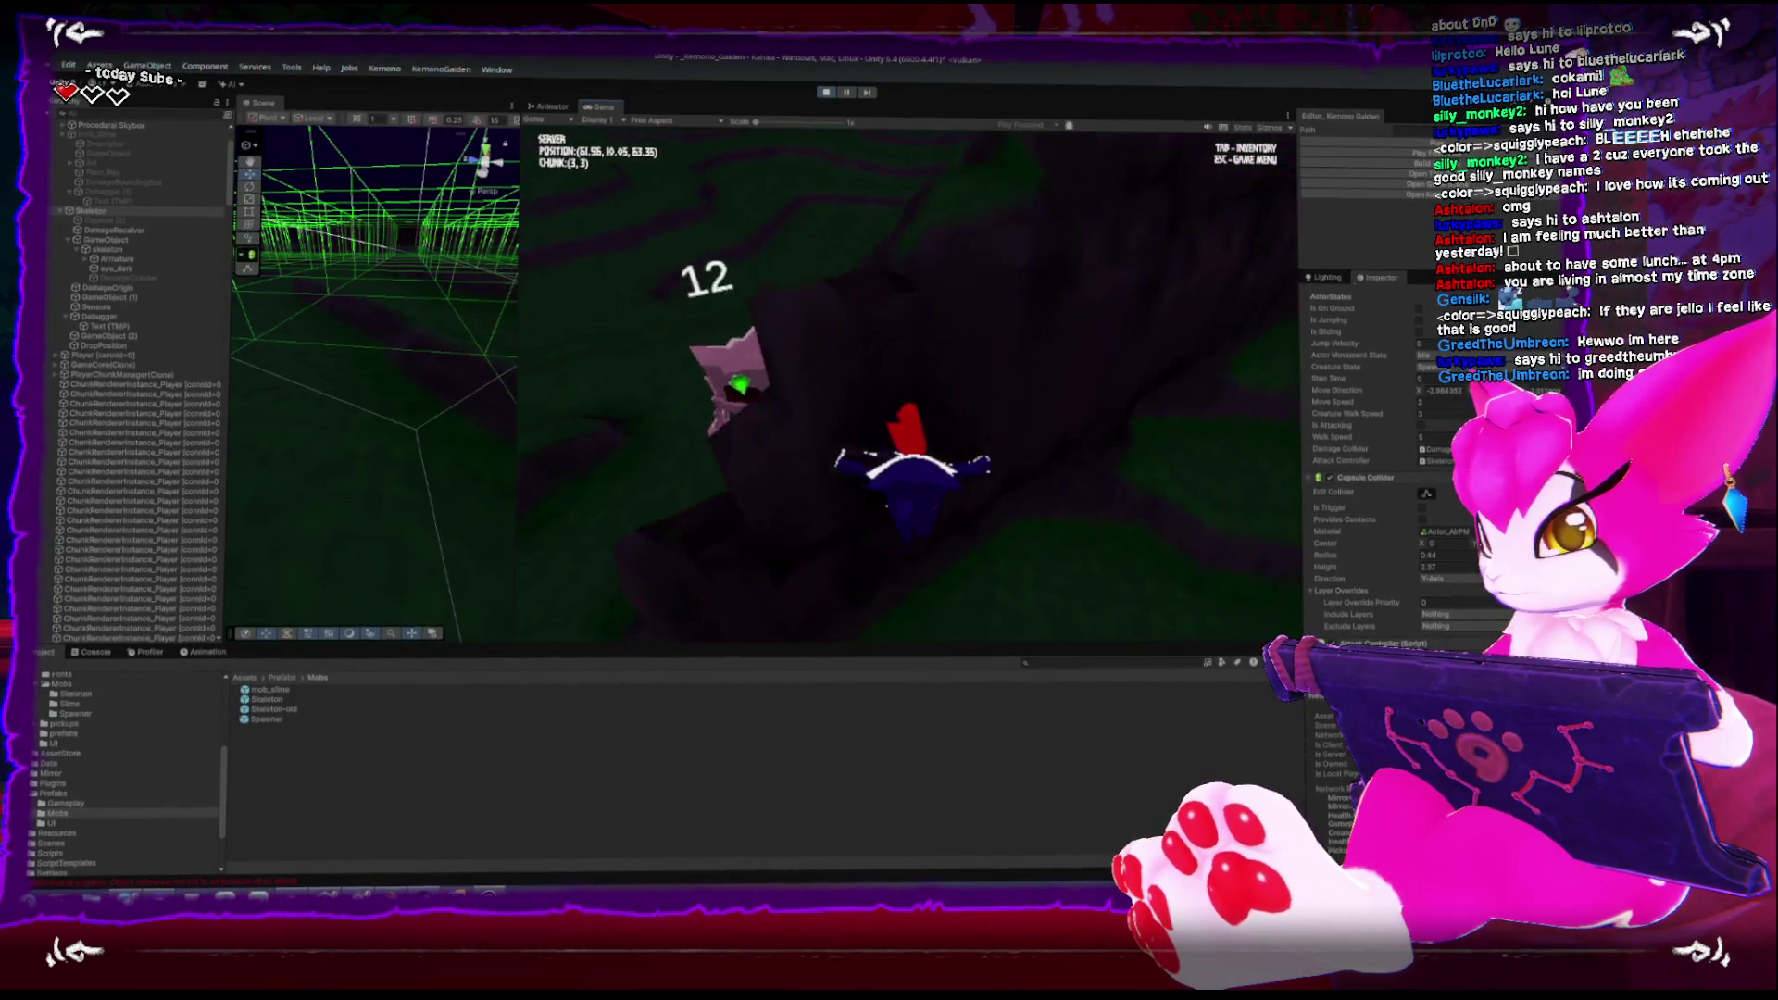
{"action": "key", "text": "w"}
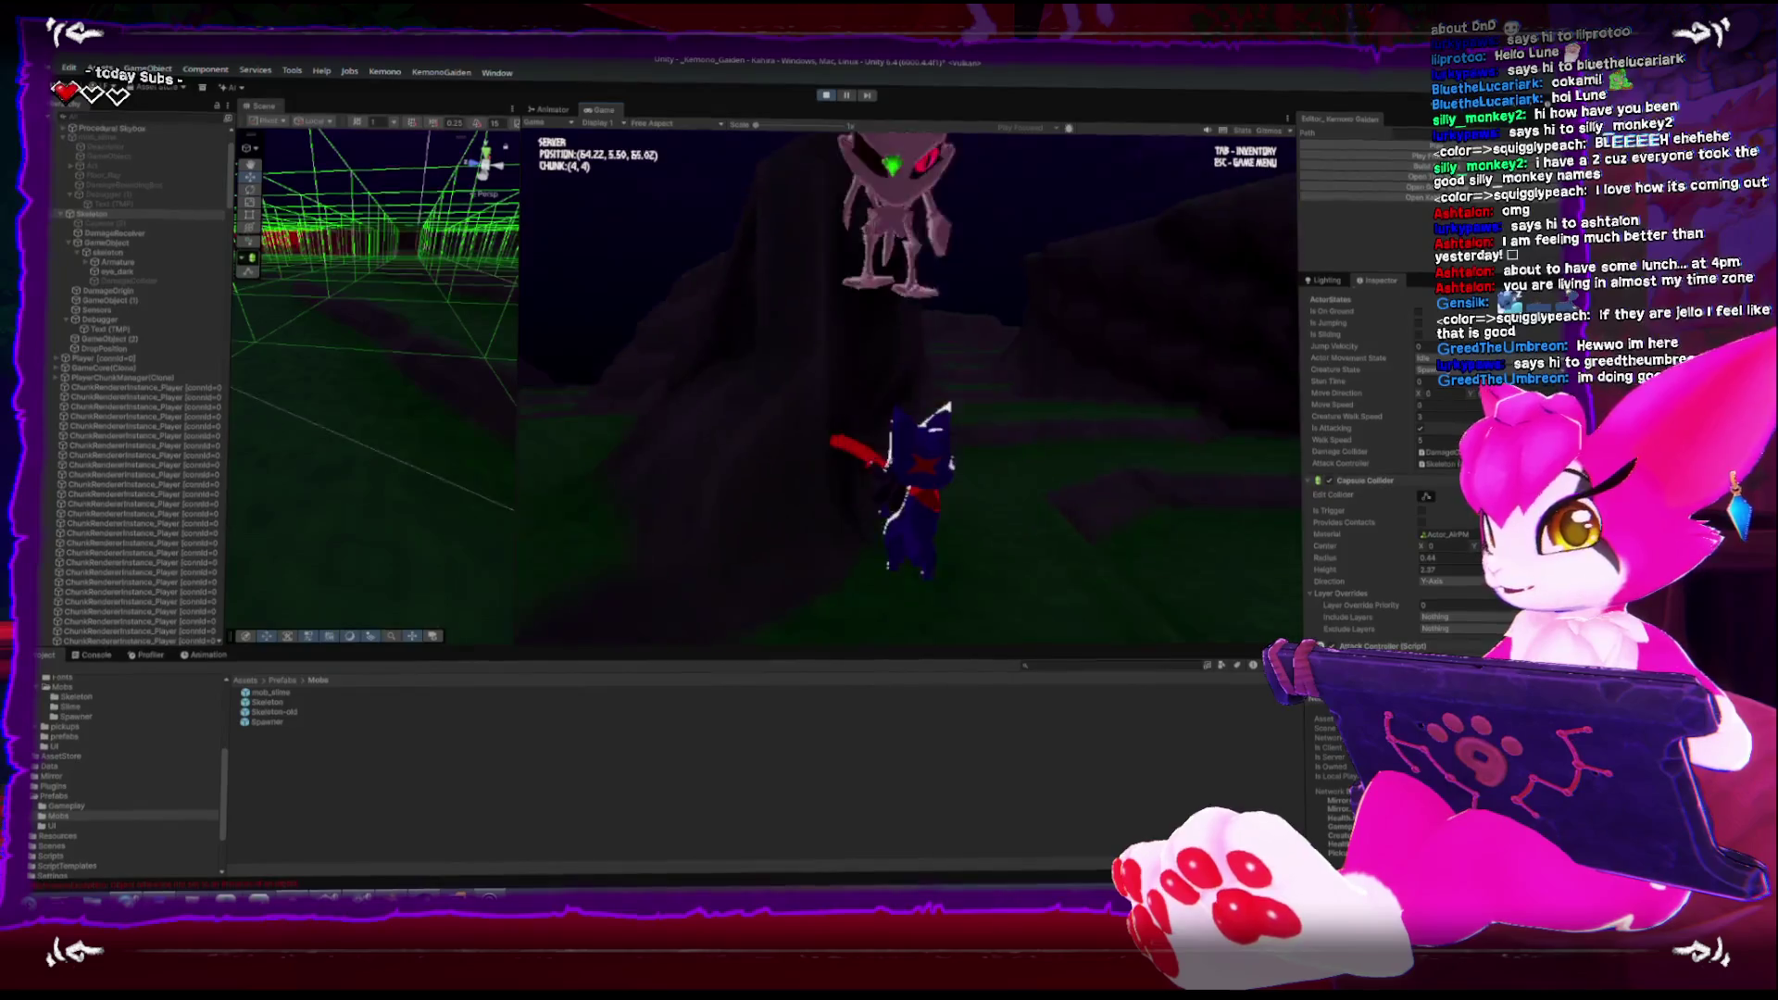
{"action": "key", "text": "w"}
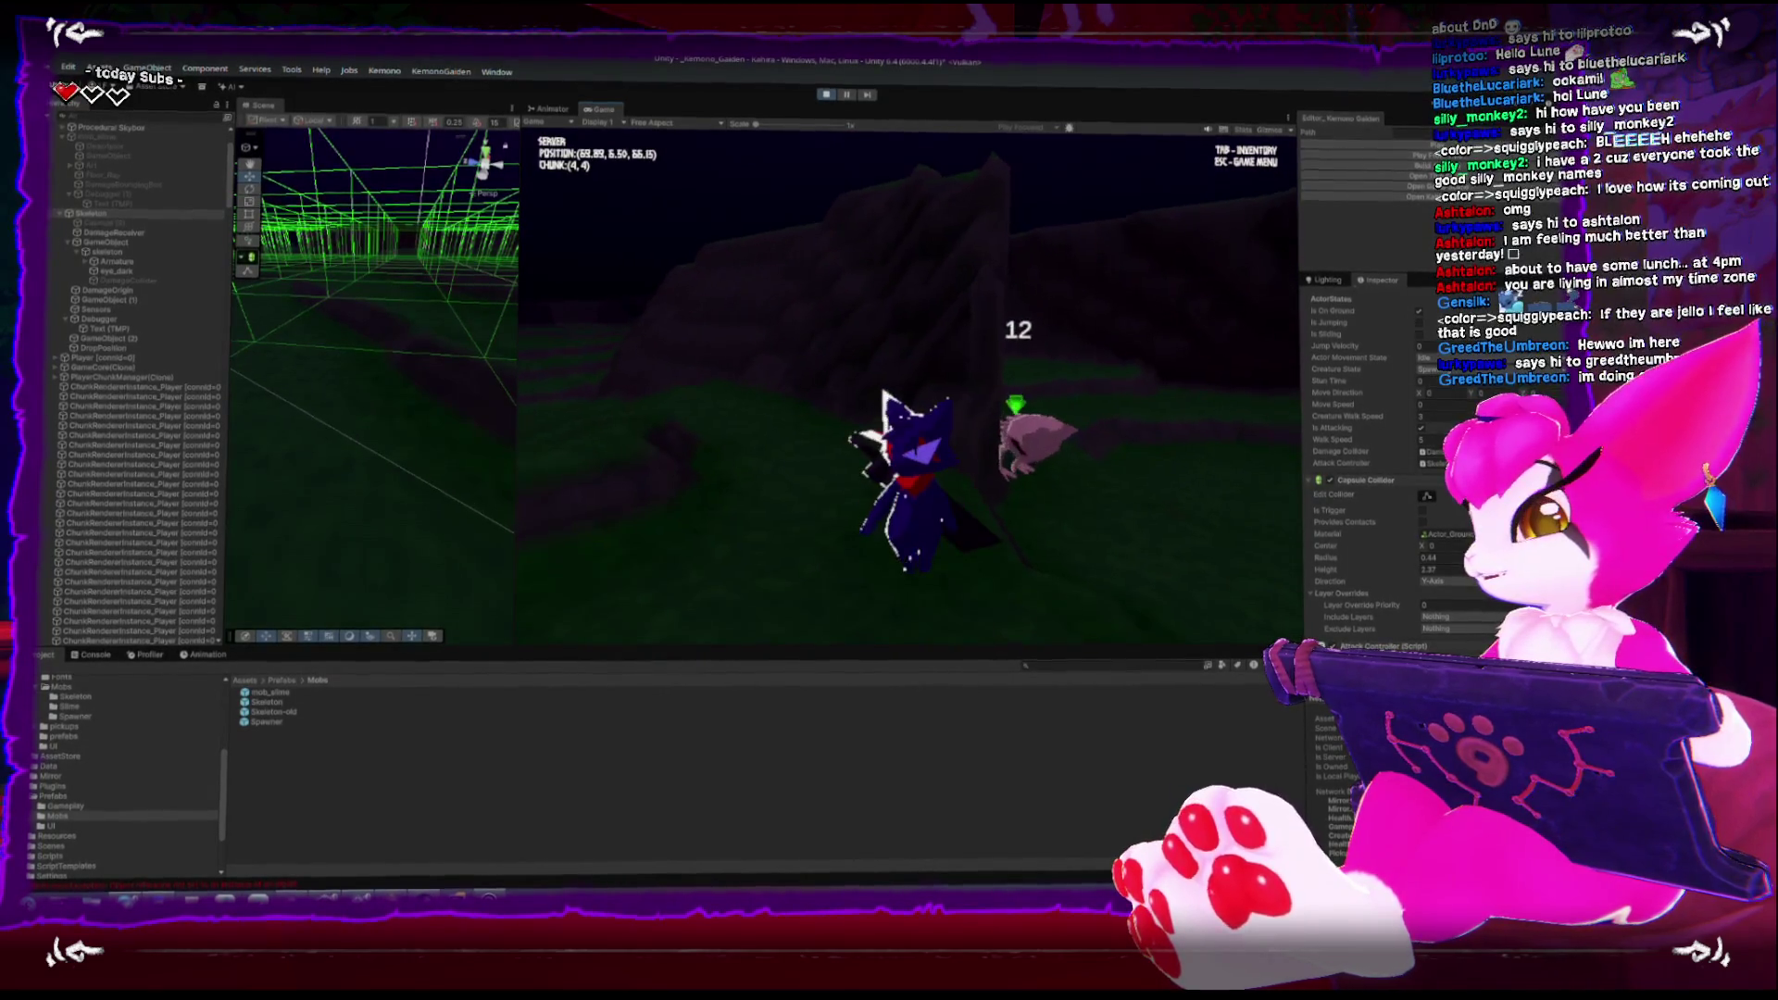
{"action": "key", "text": "w"}
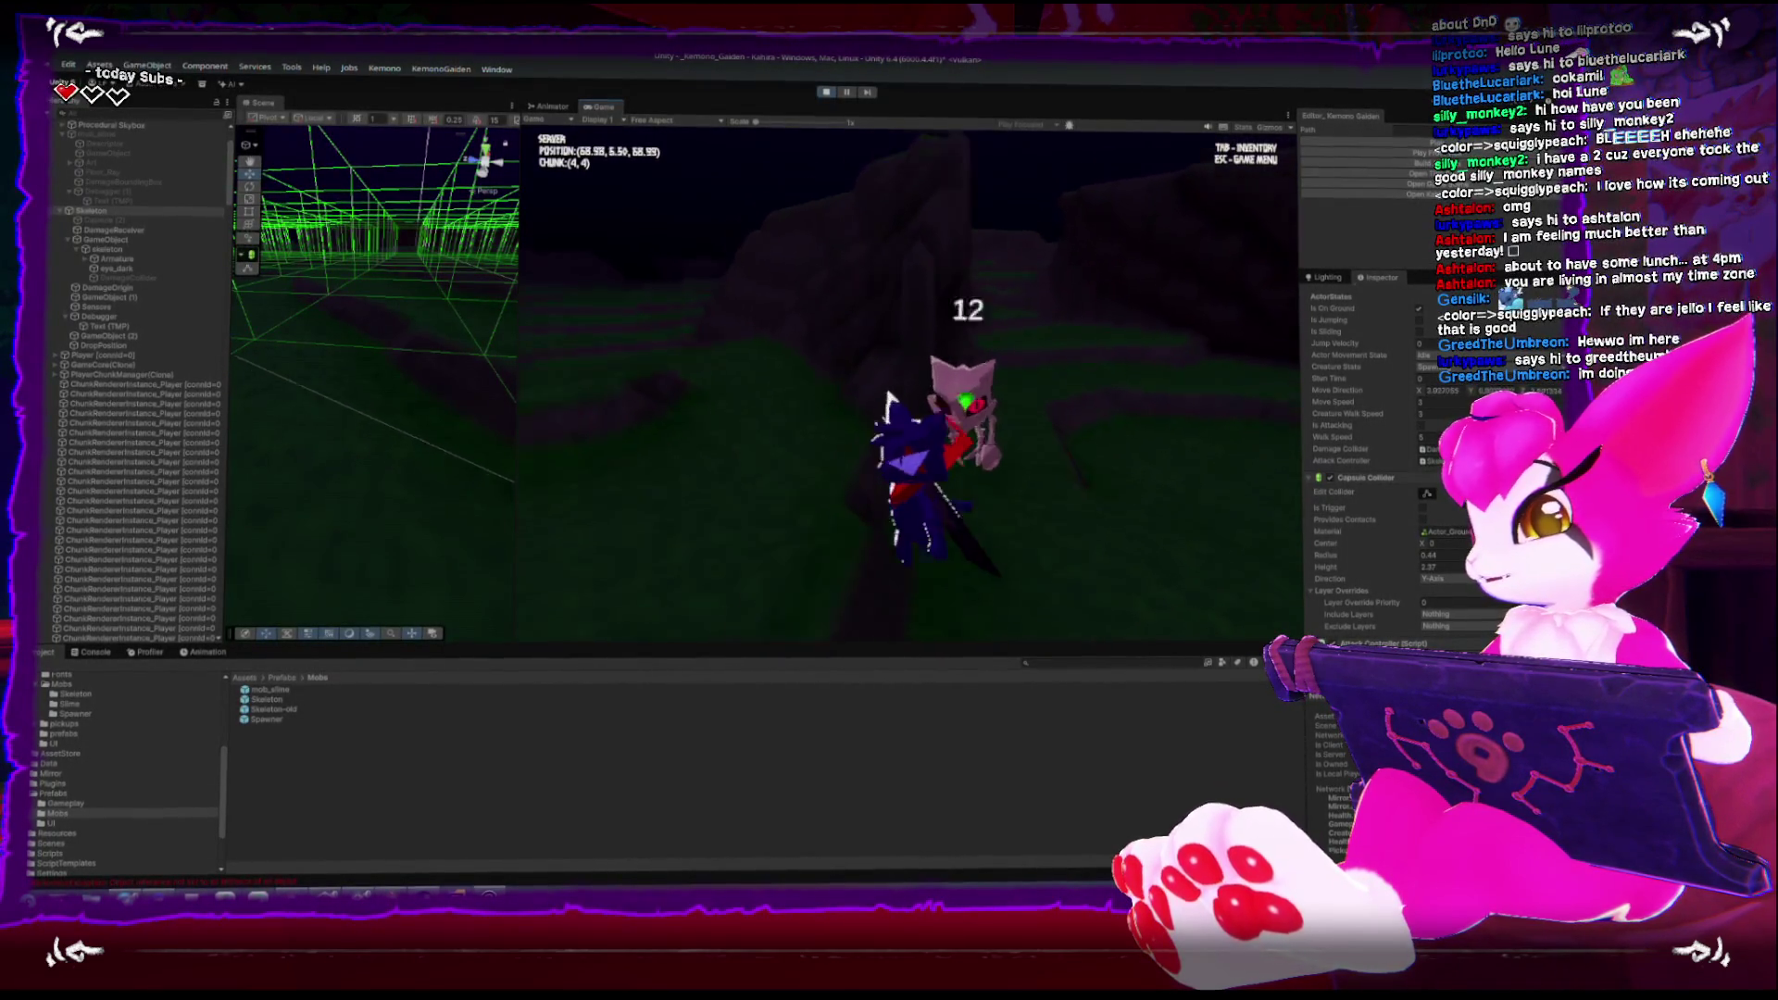
{"action": "key", "text": "w"}
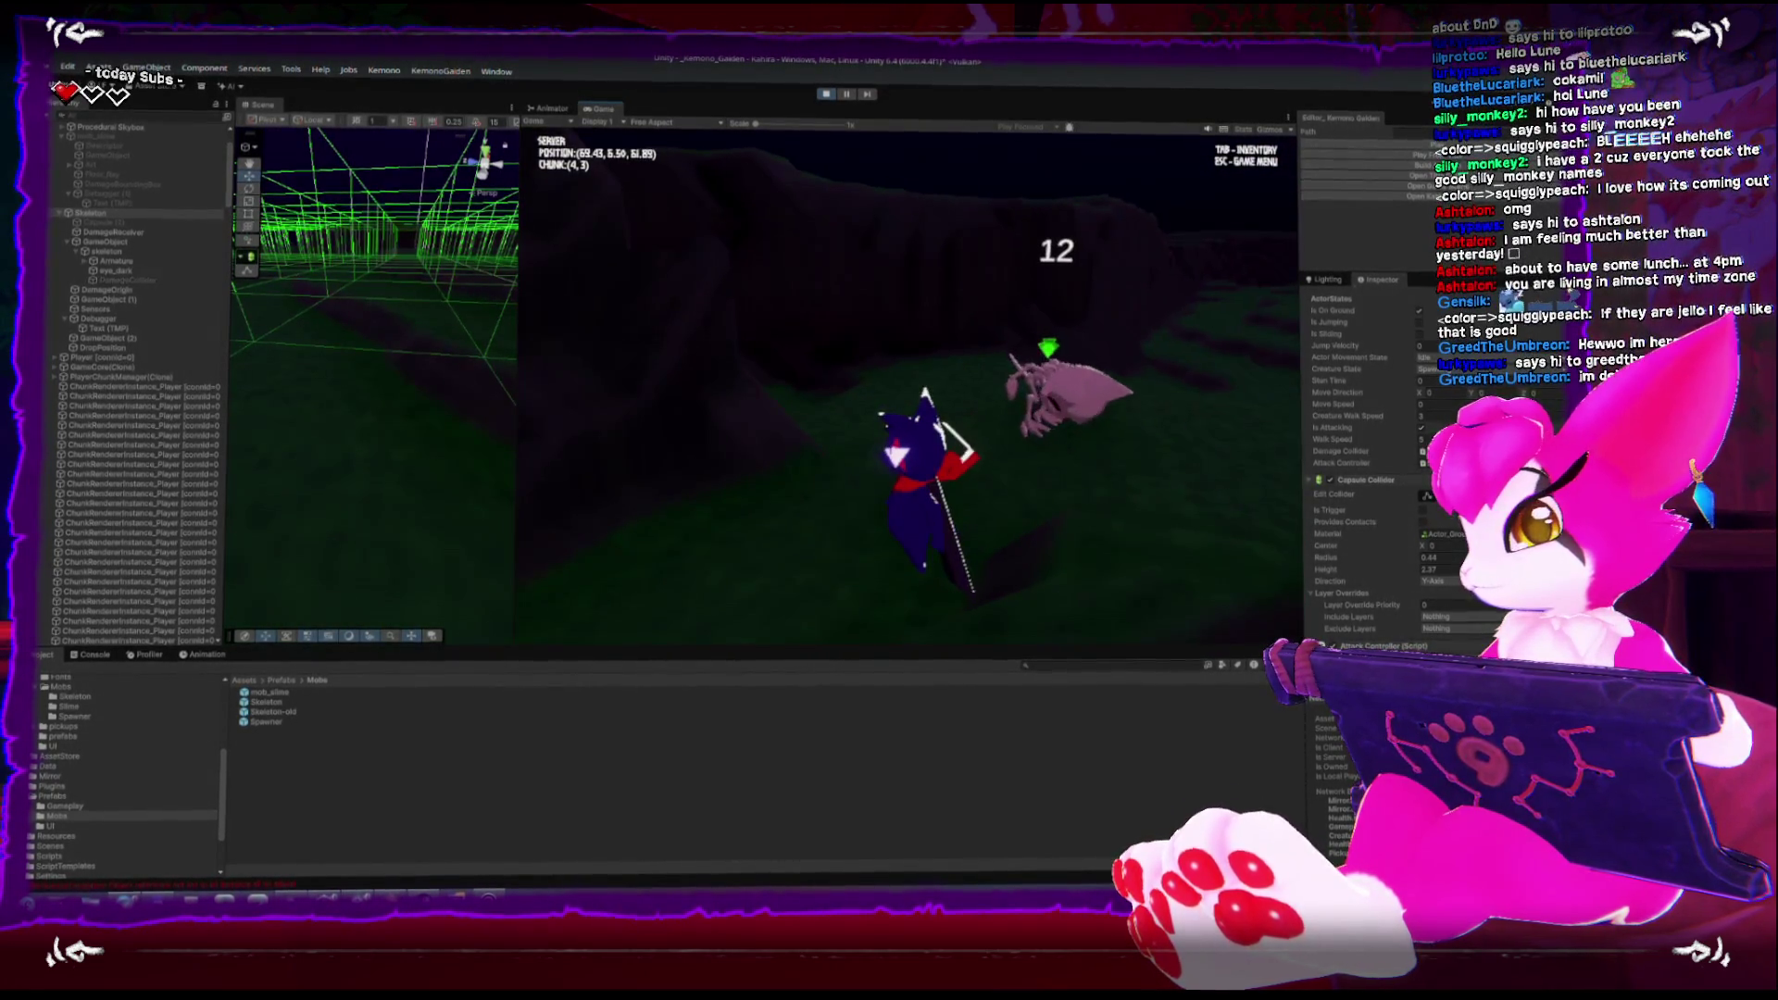
{"action": "key", "text": "w"}
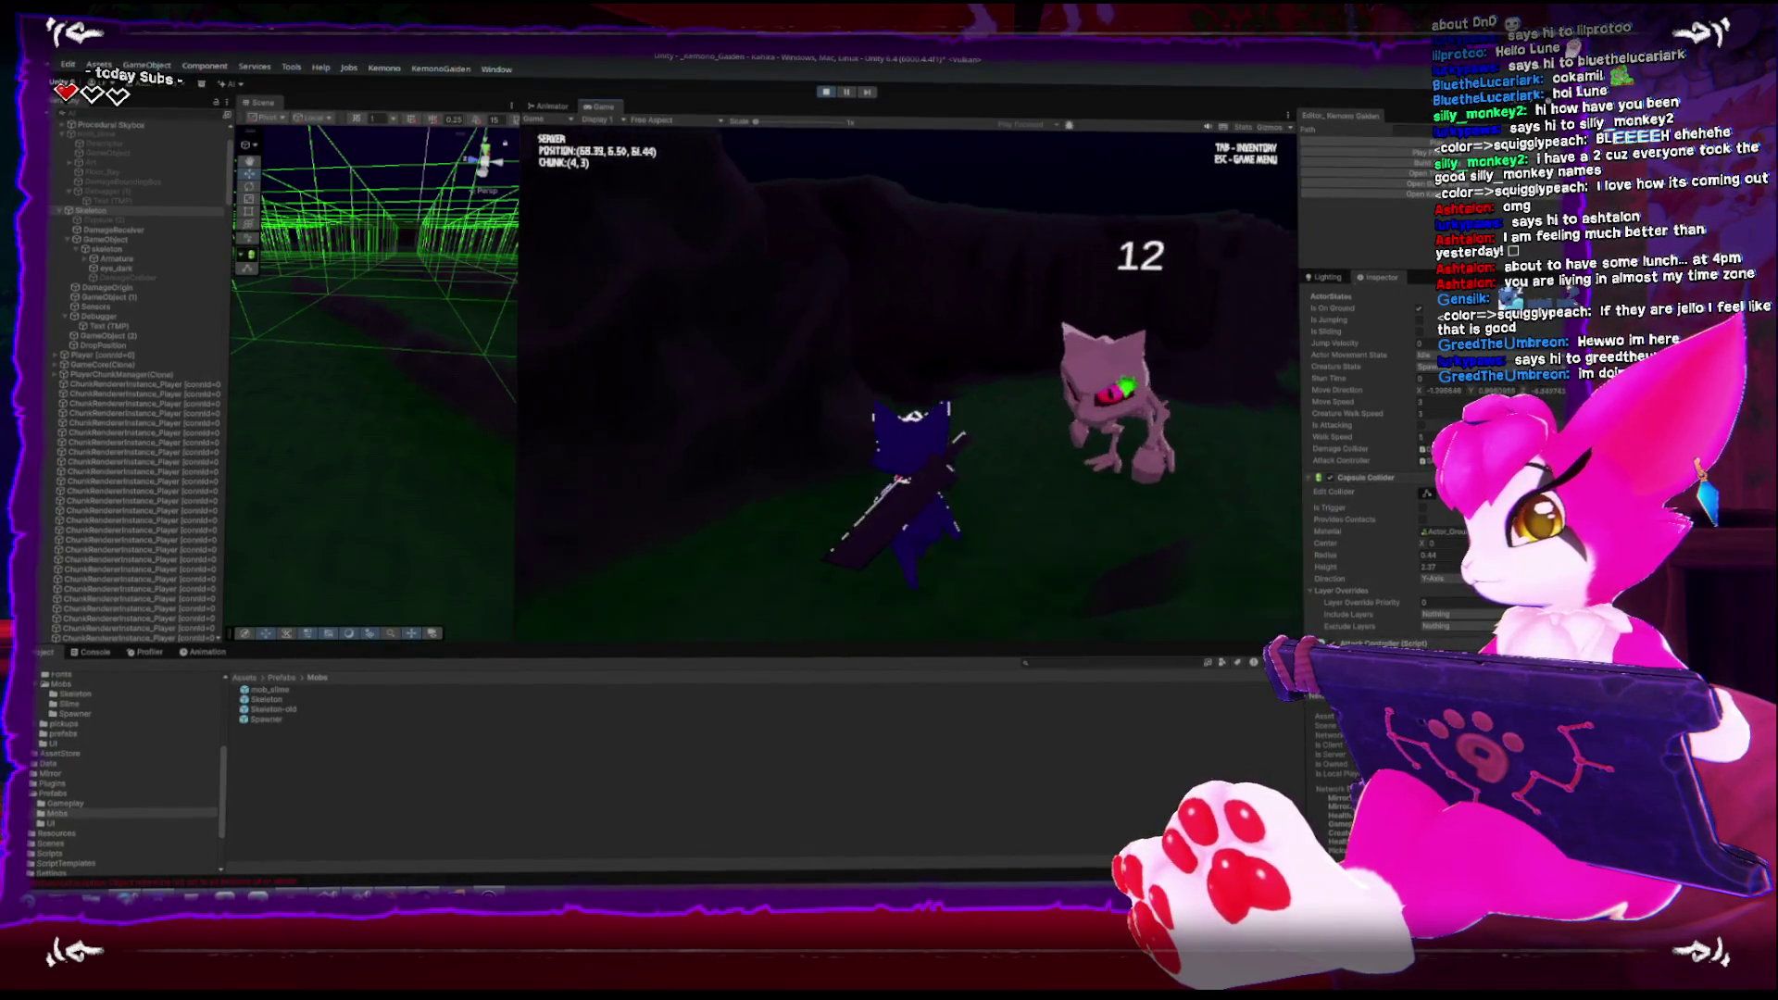
{"action": "key", "text": "w"}
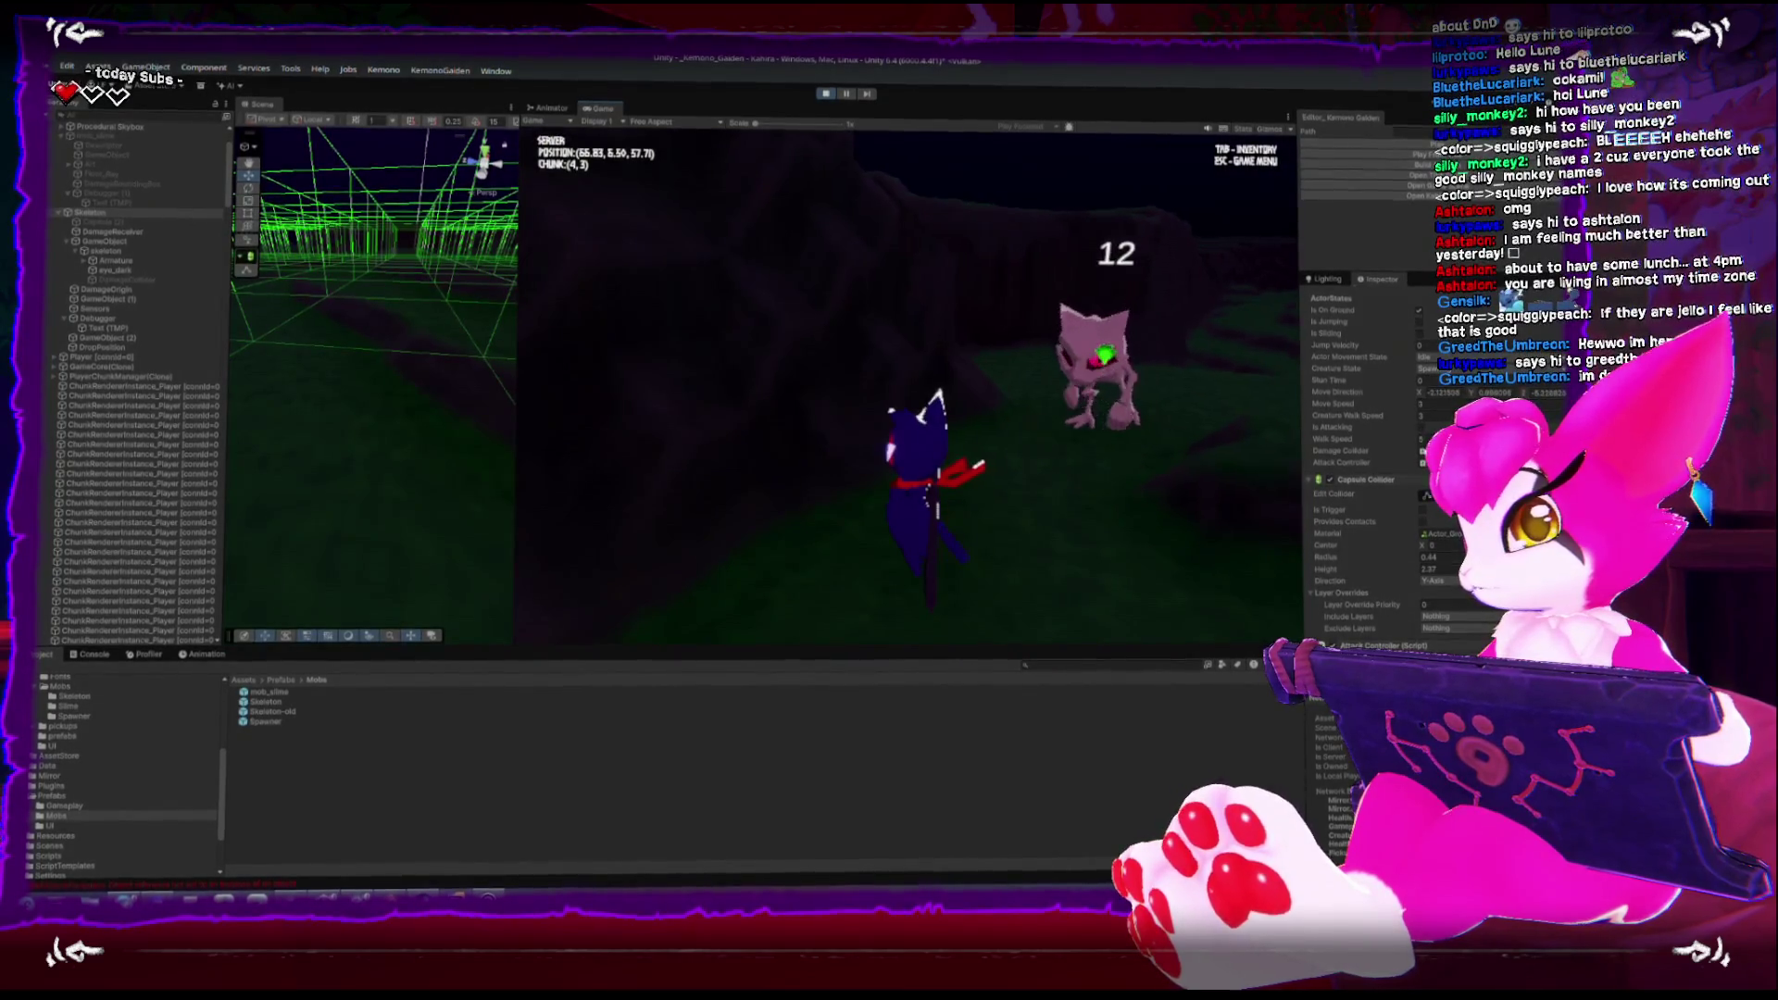
{"action": "key", "text": "w"}
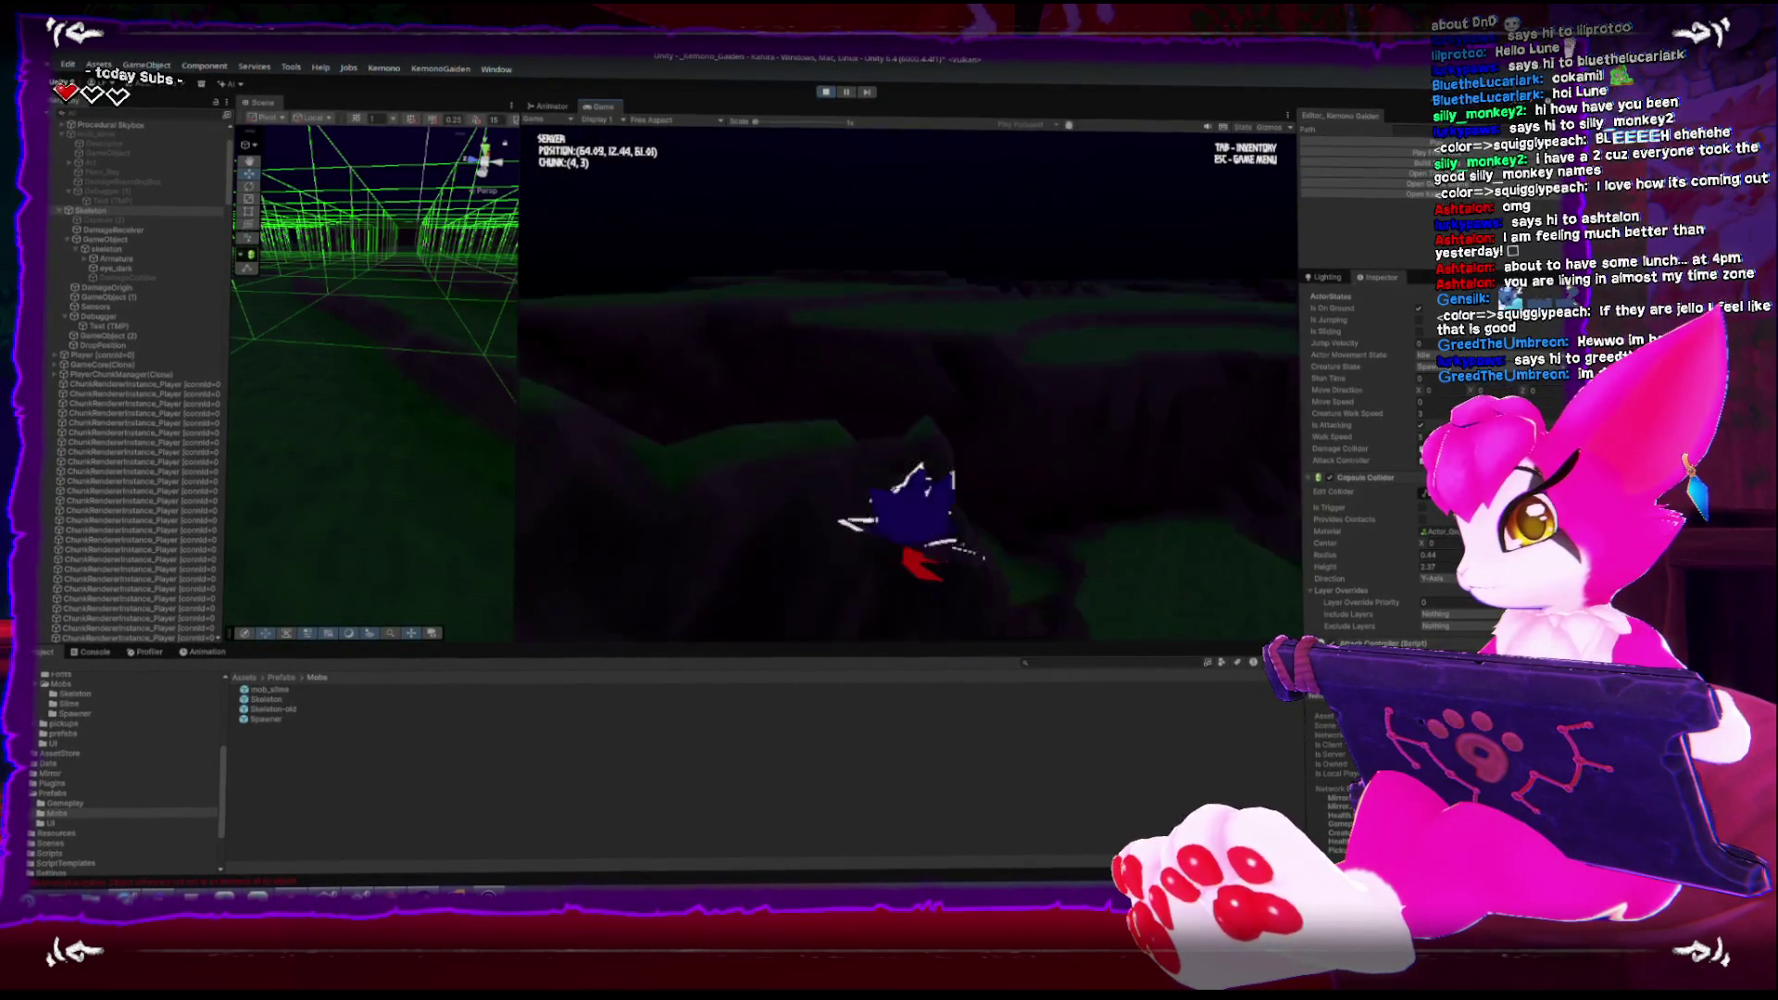
Slash the skeleton twice more, then run on with it following the player
{"action": "left_click", "coordinate": [907, 389]}
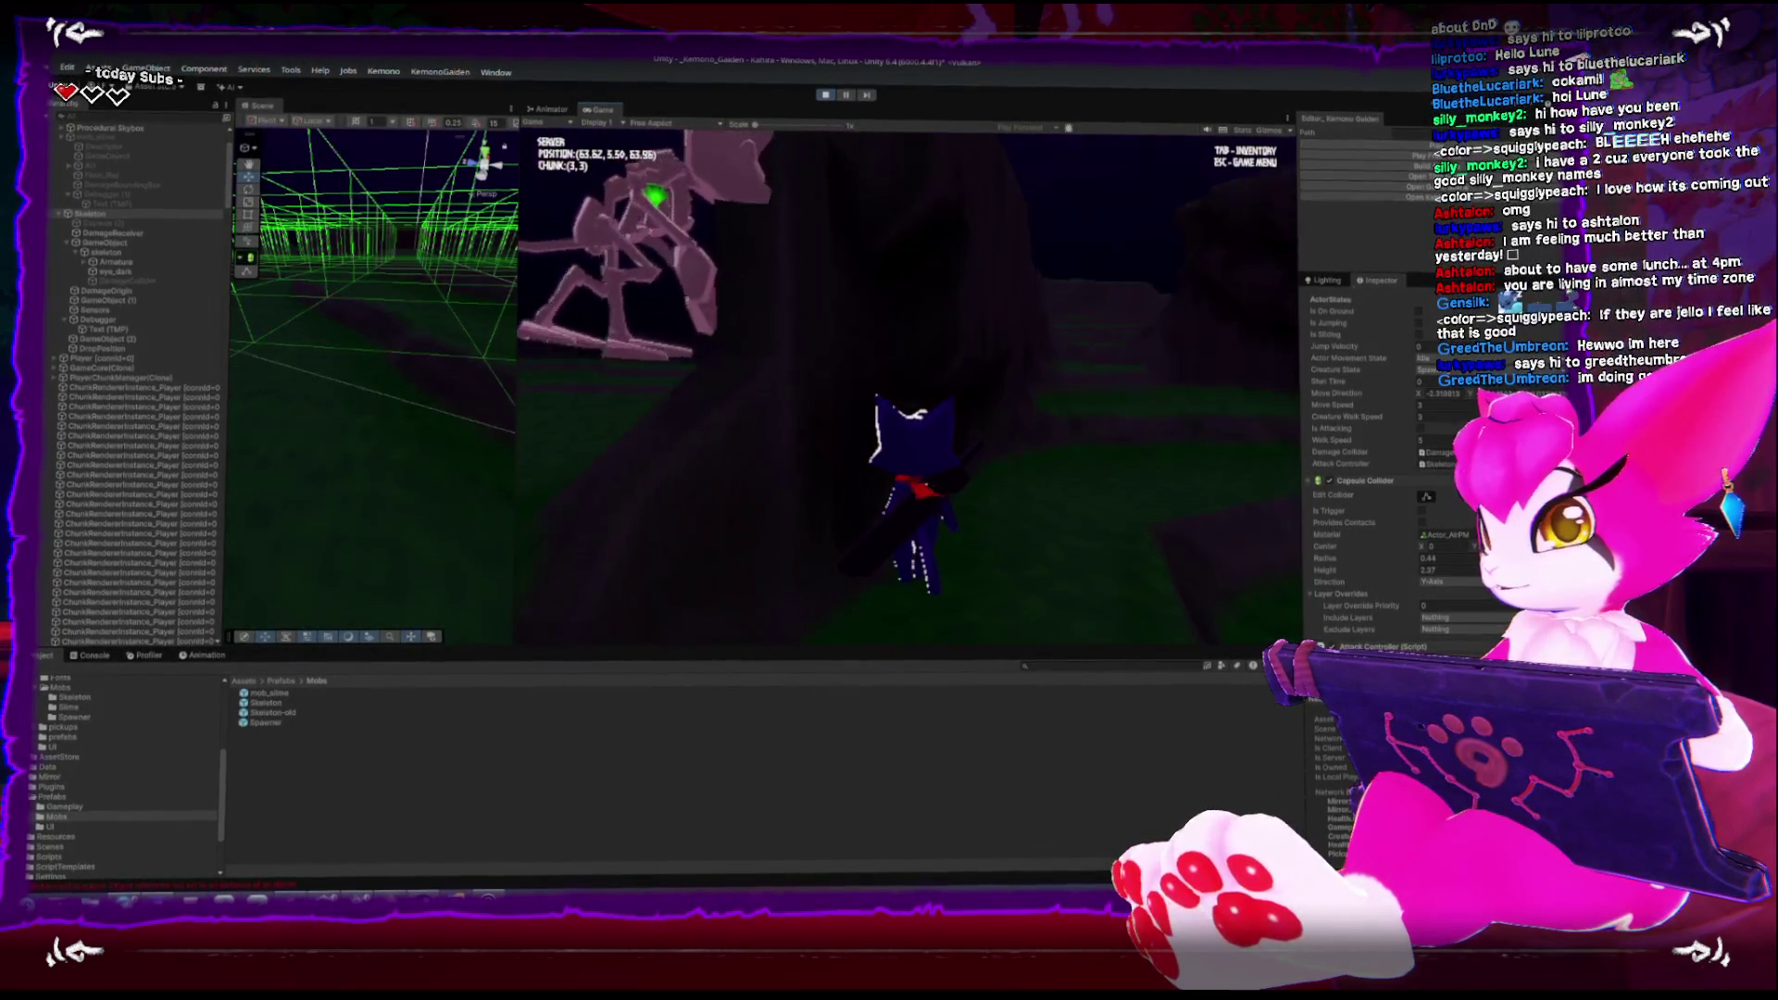
{"action": "key", "text": "w"}
{"action": "left_click", "coordinate": [908, 389]}
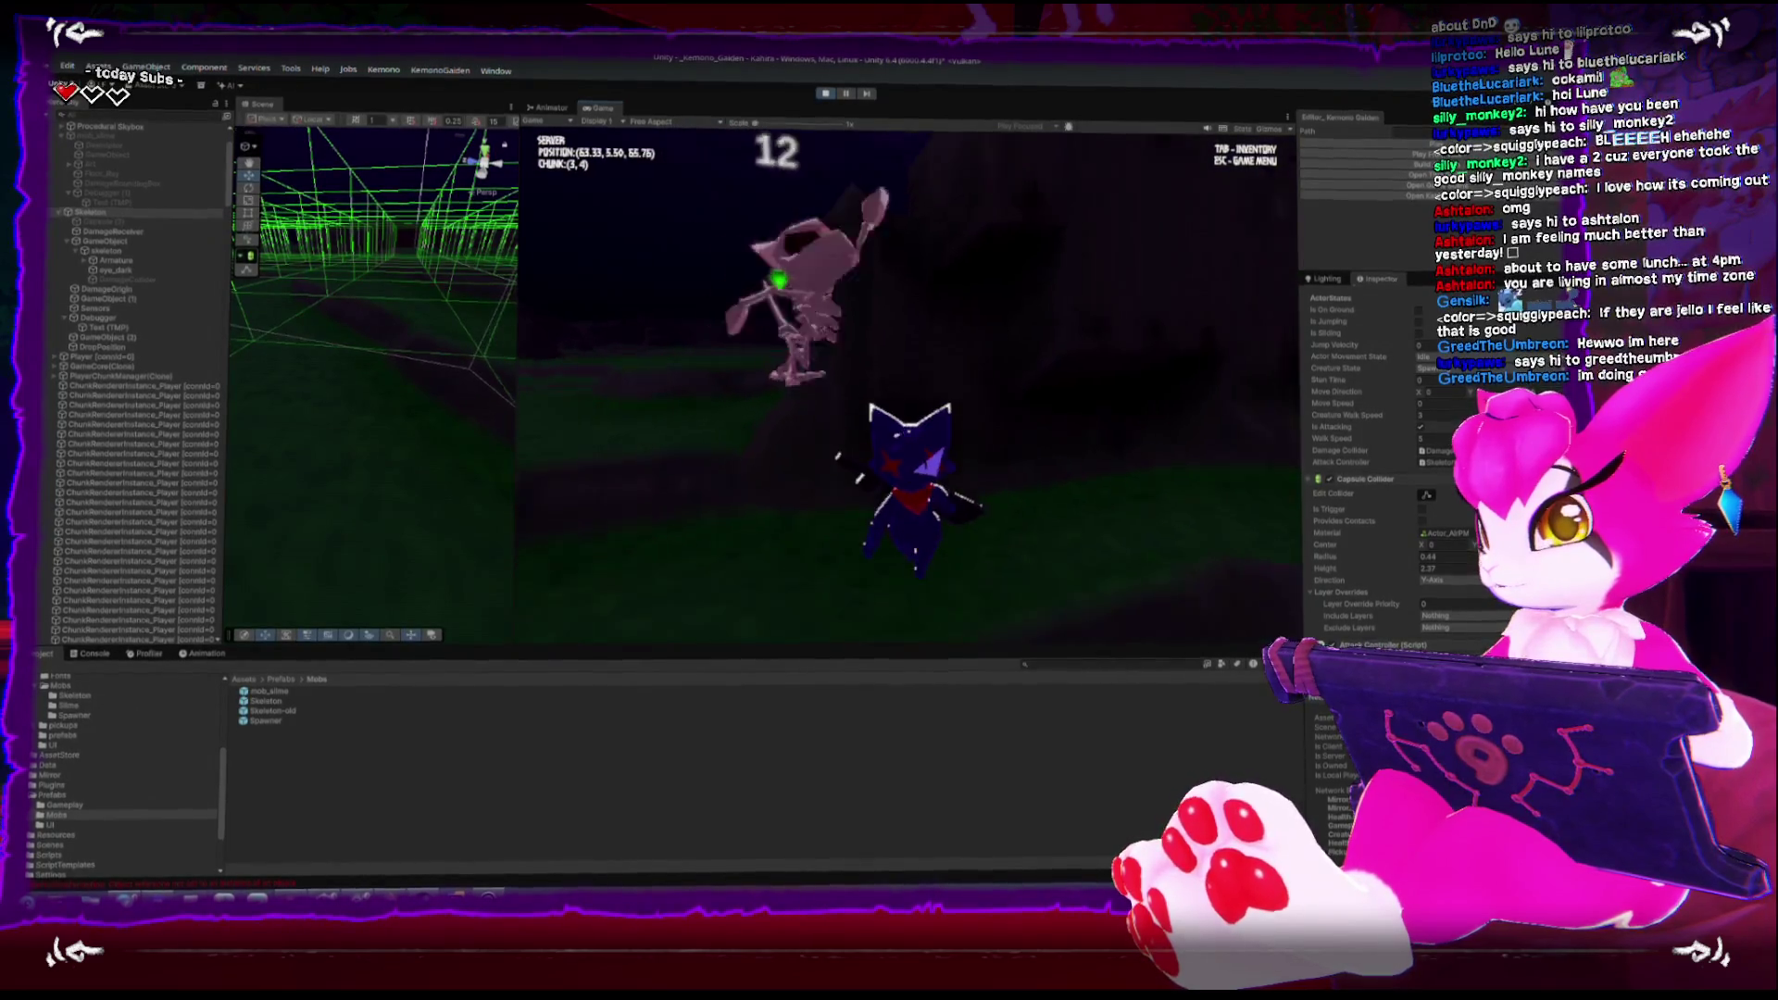
{"action": "key", "text": "w"}
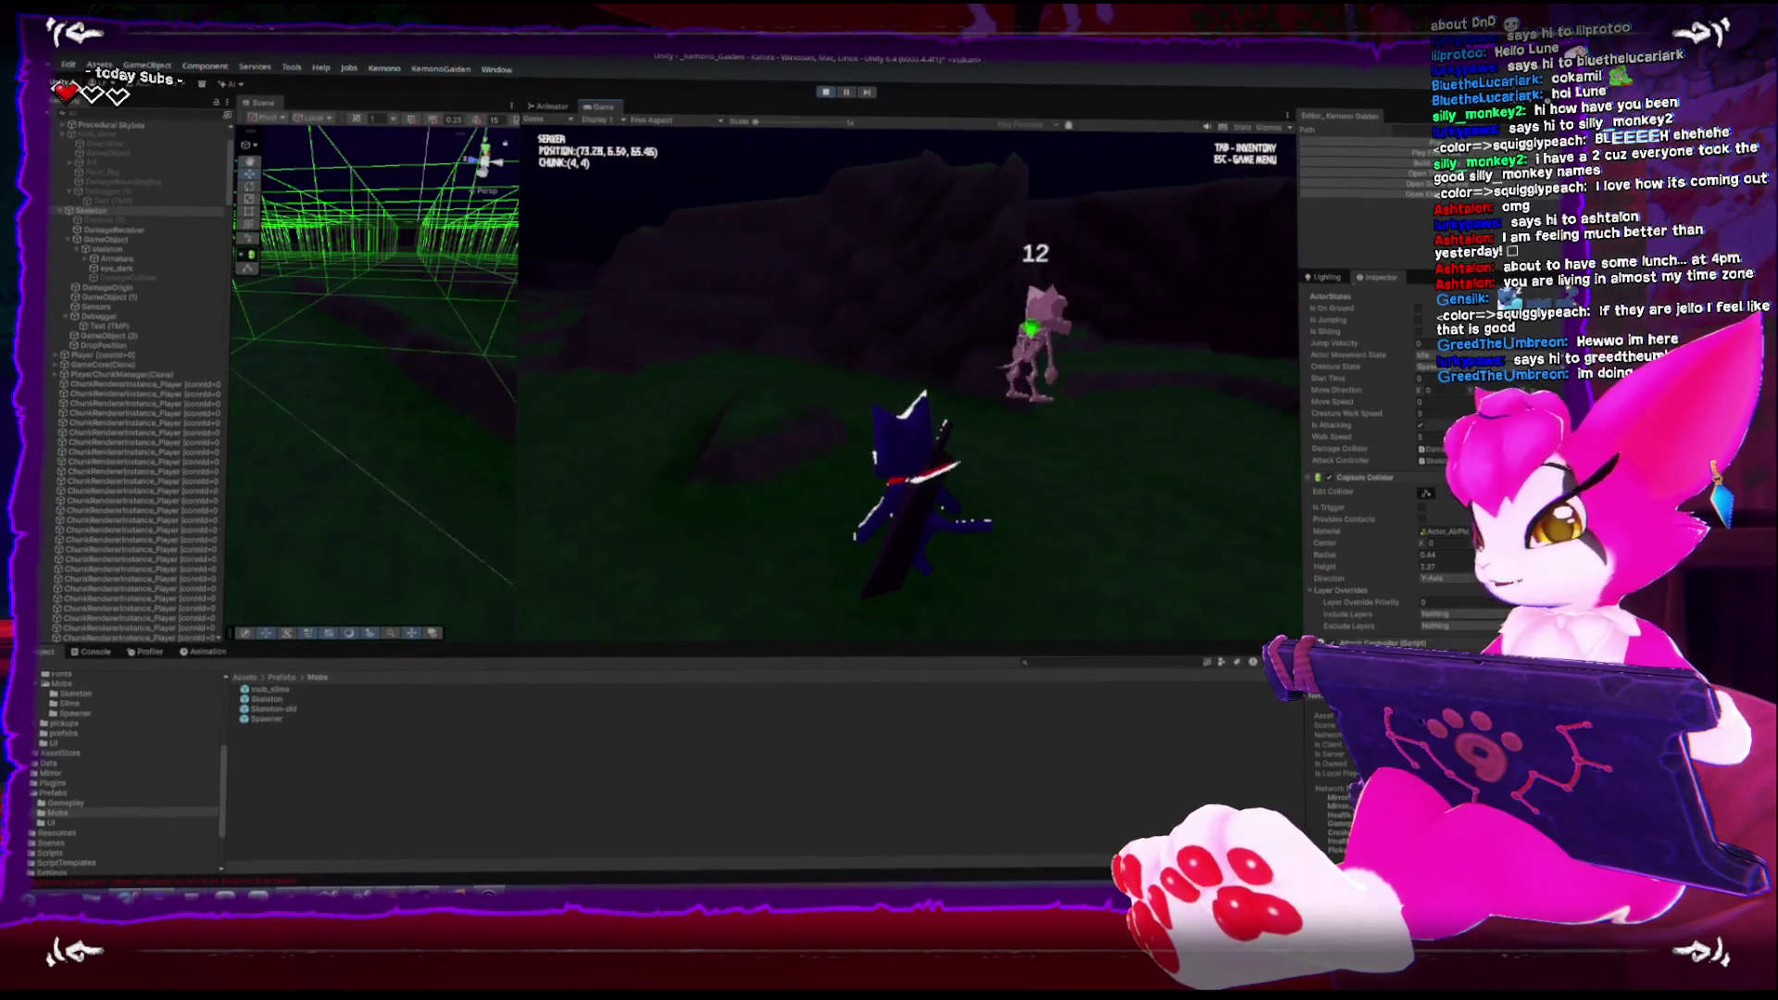
{"action": "key", "text": "s"}
{"action": "key", "text": "w"}
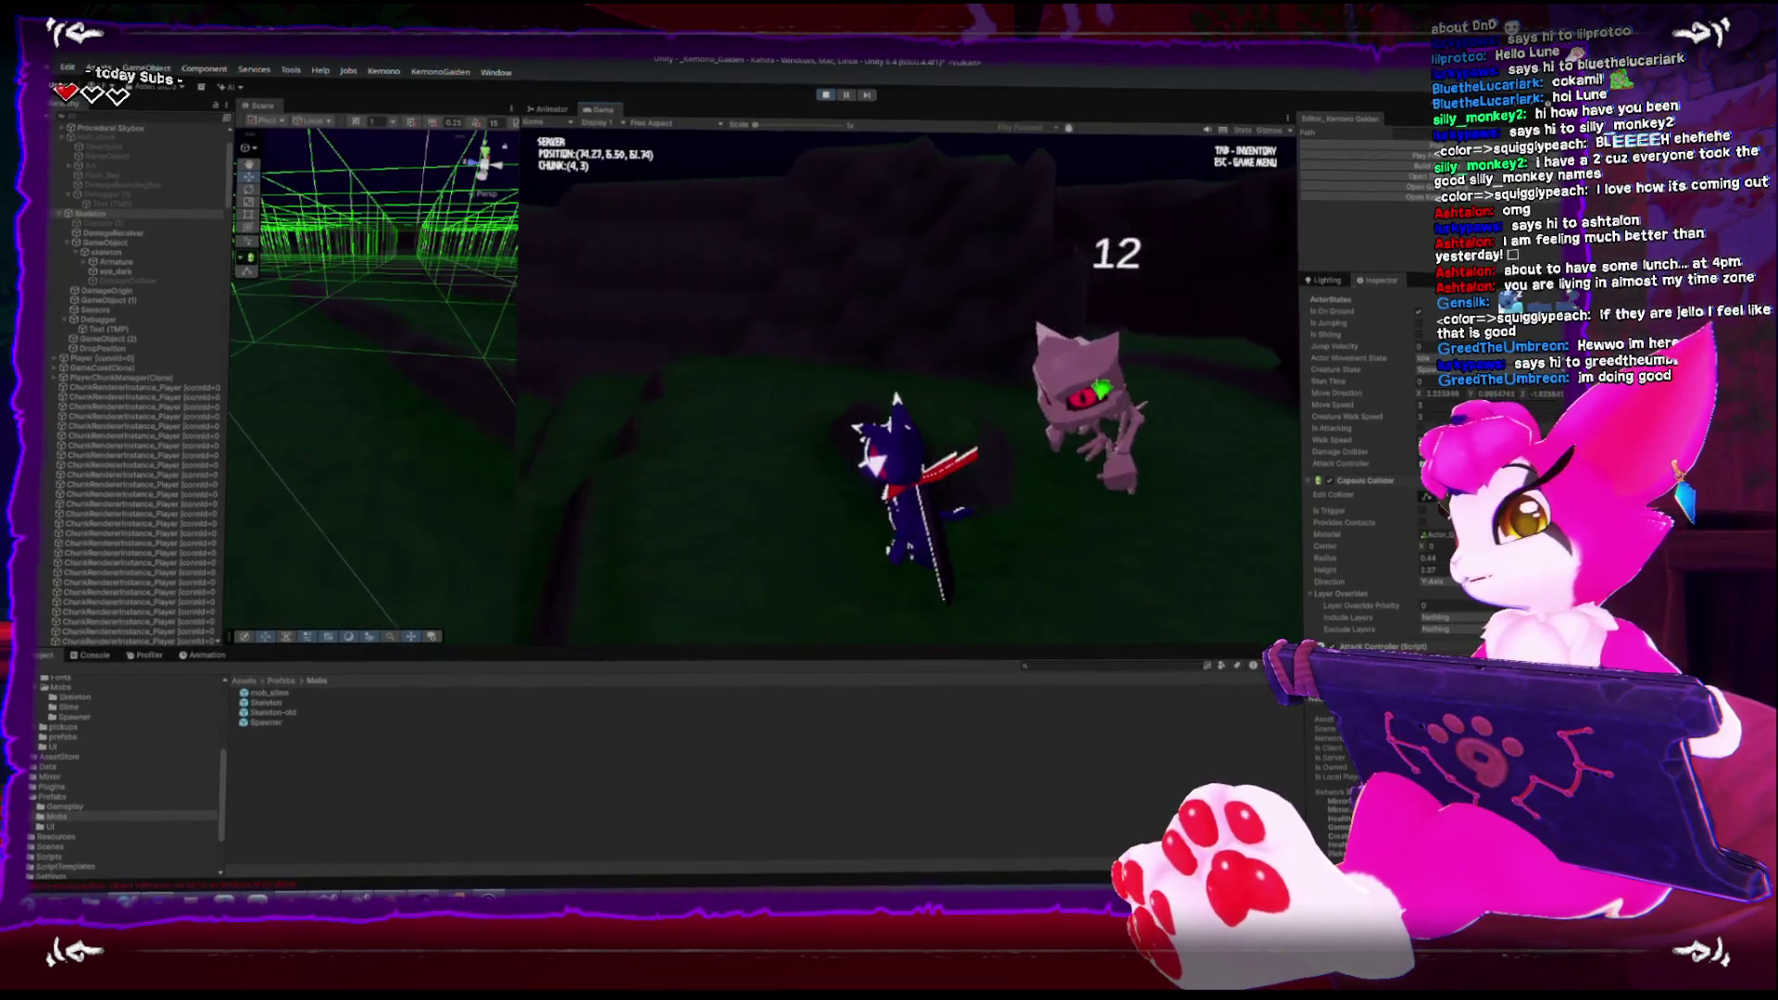
{"action": "key", "text": "s"}
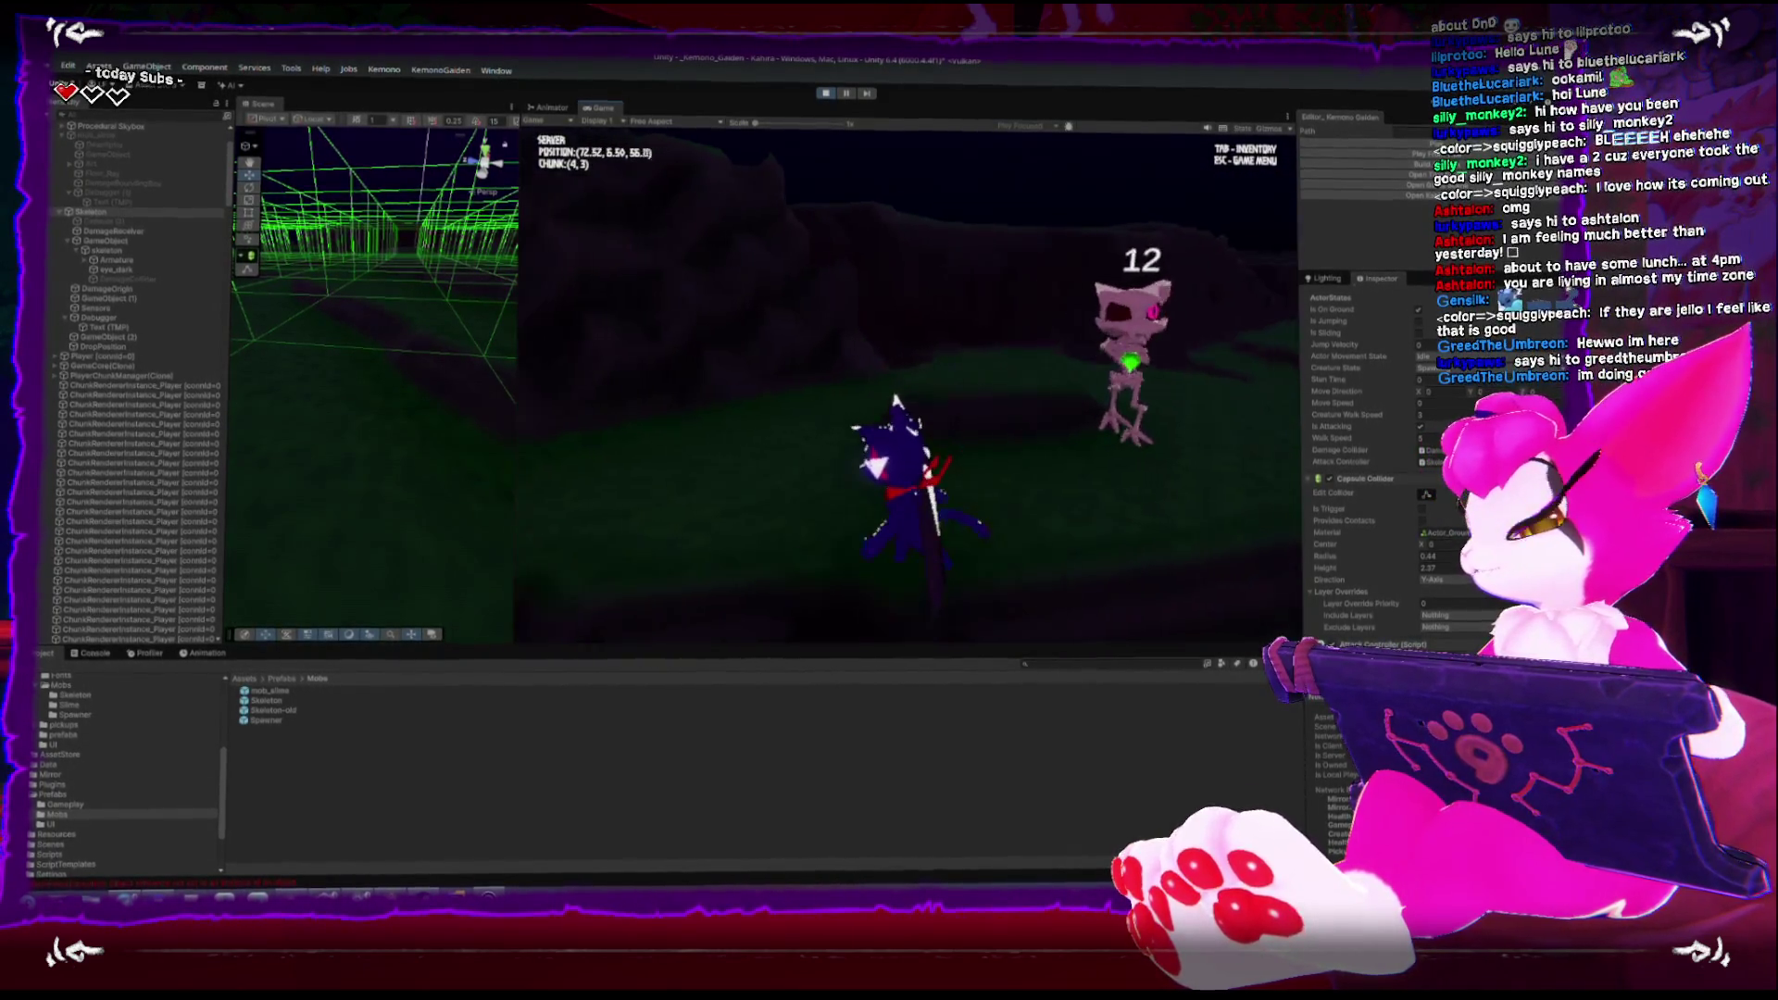
{"action": "key", "text": "w"}
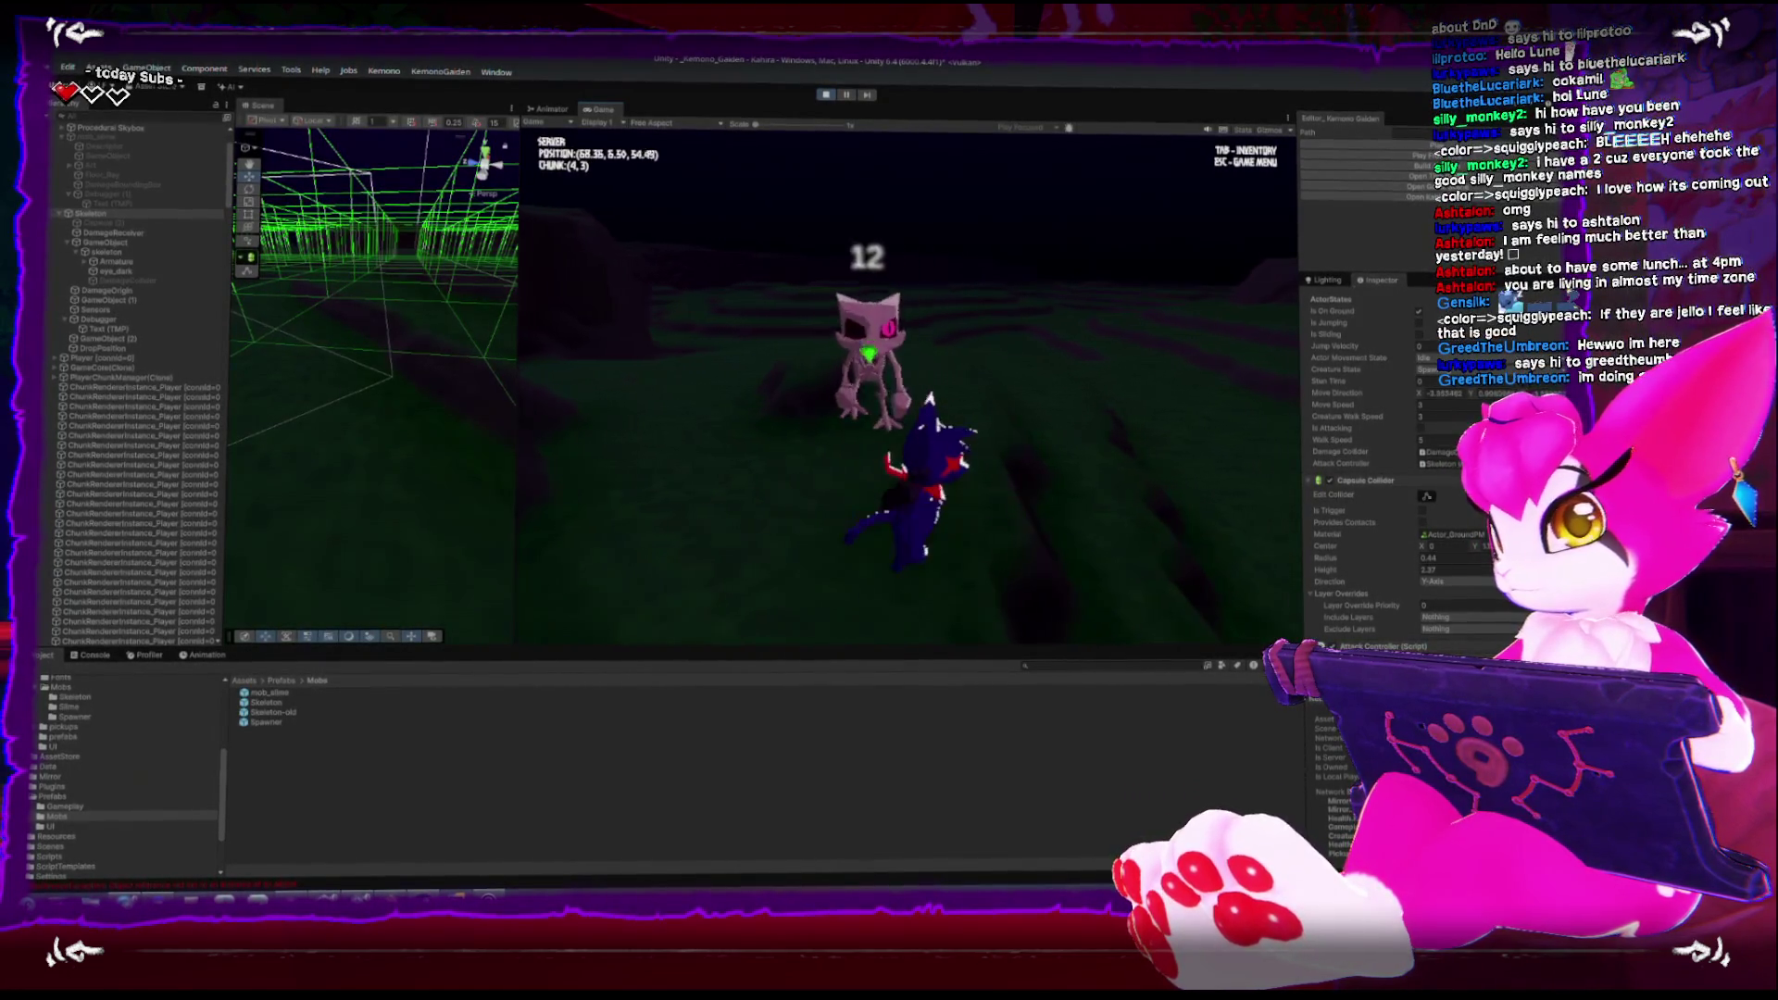
{"action": "key", "text": "w"}
{"action": "key", "text": "w"}
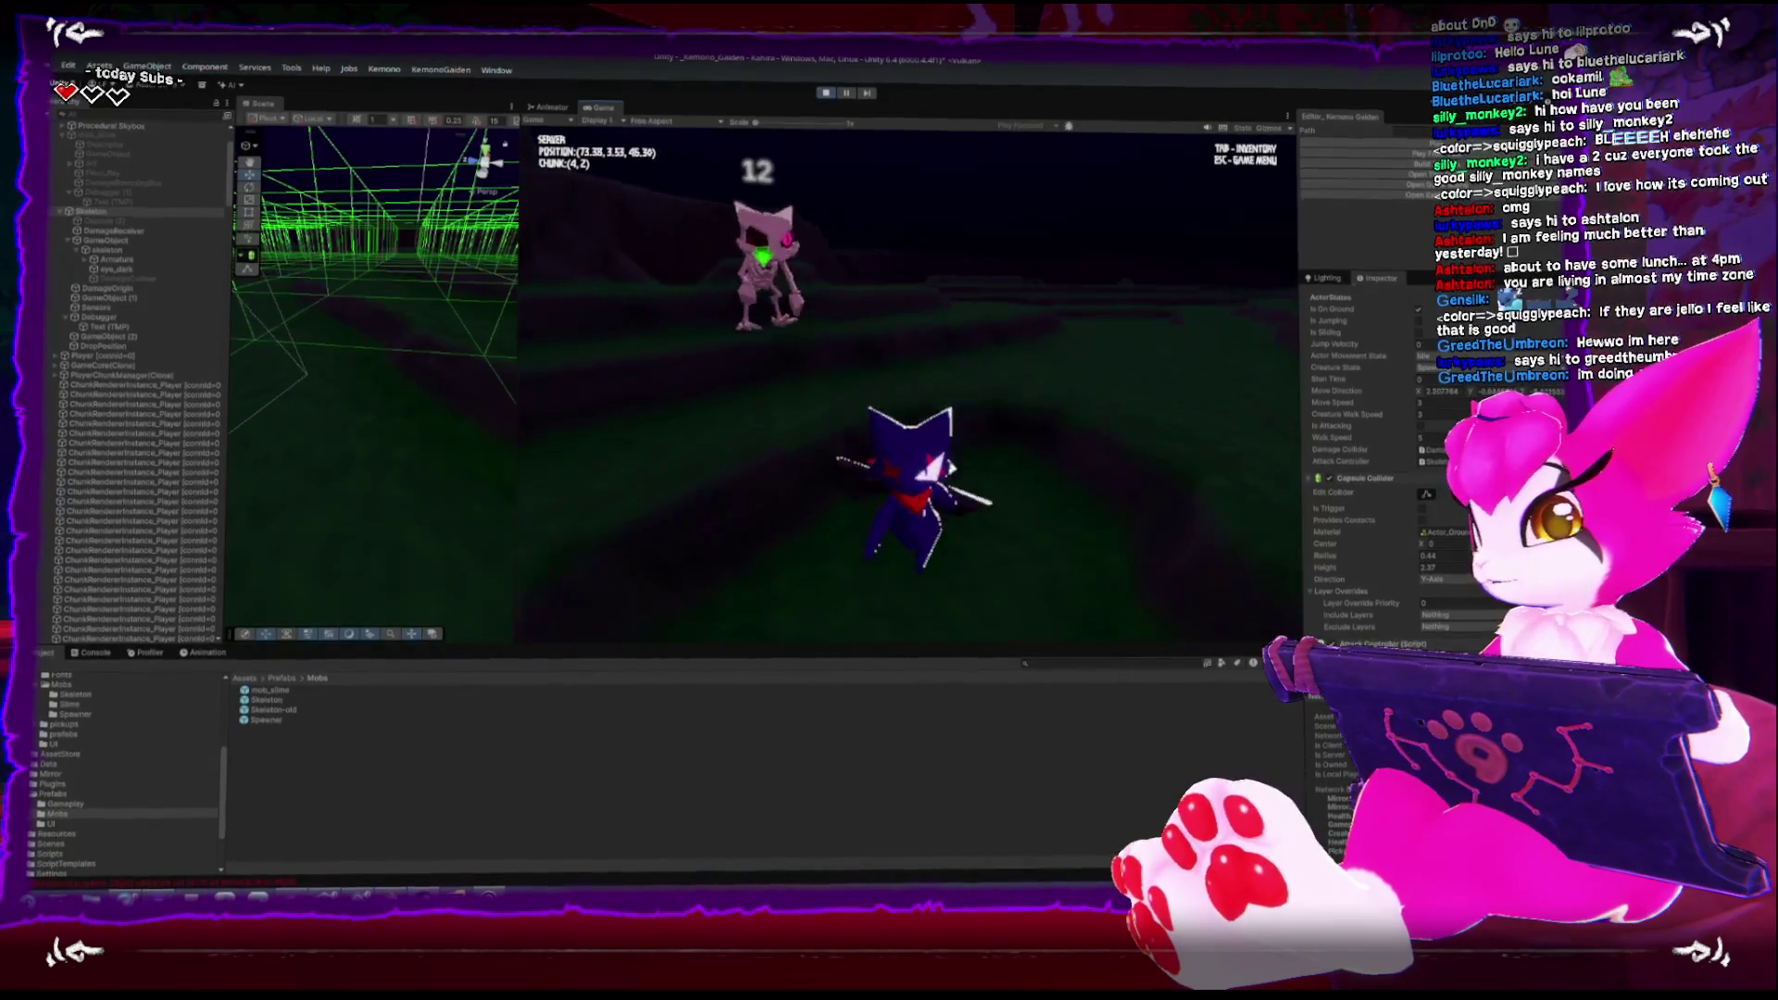
{"action": "key", "text": "w"}
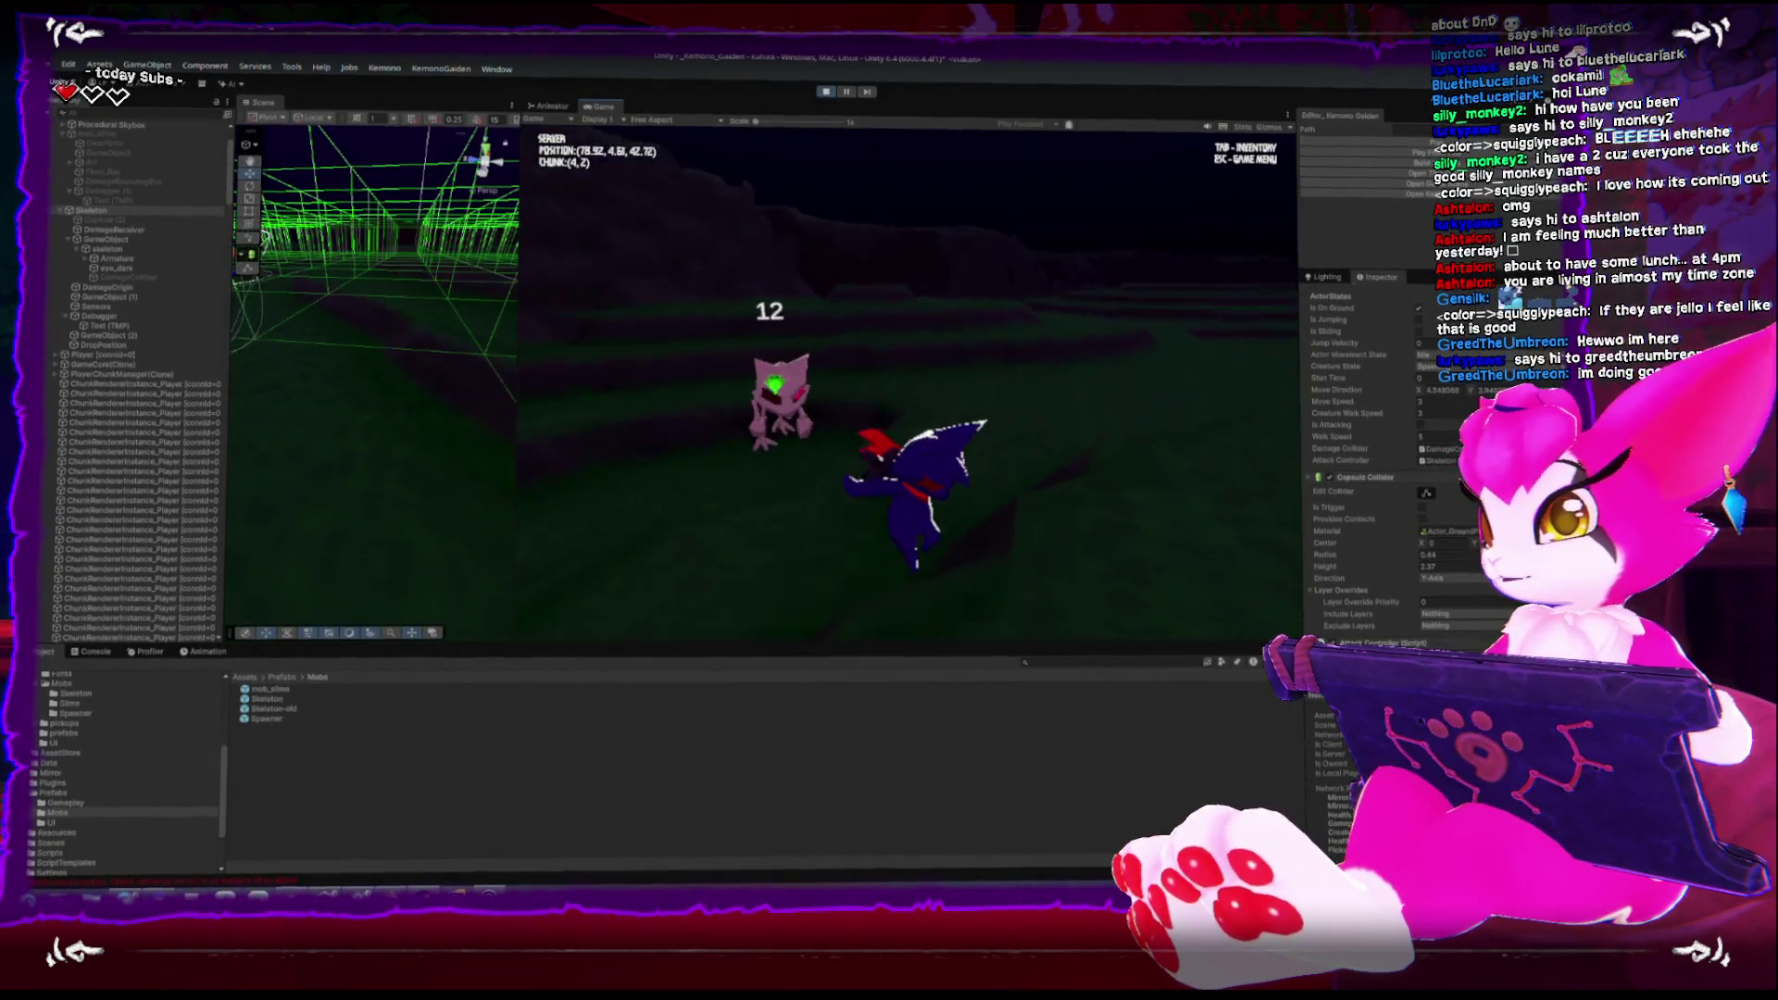
{"action": "key", "text": "w"}
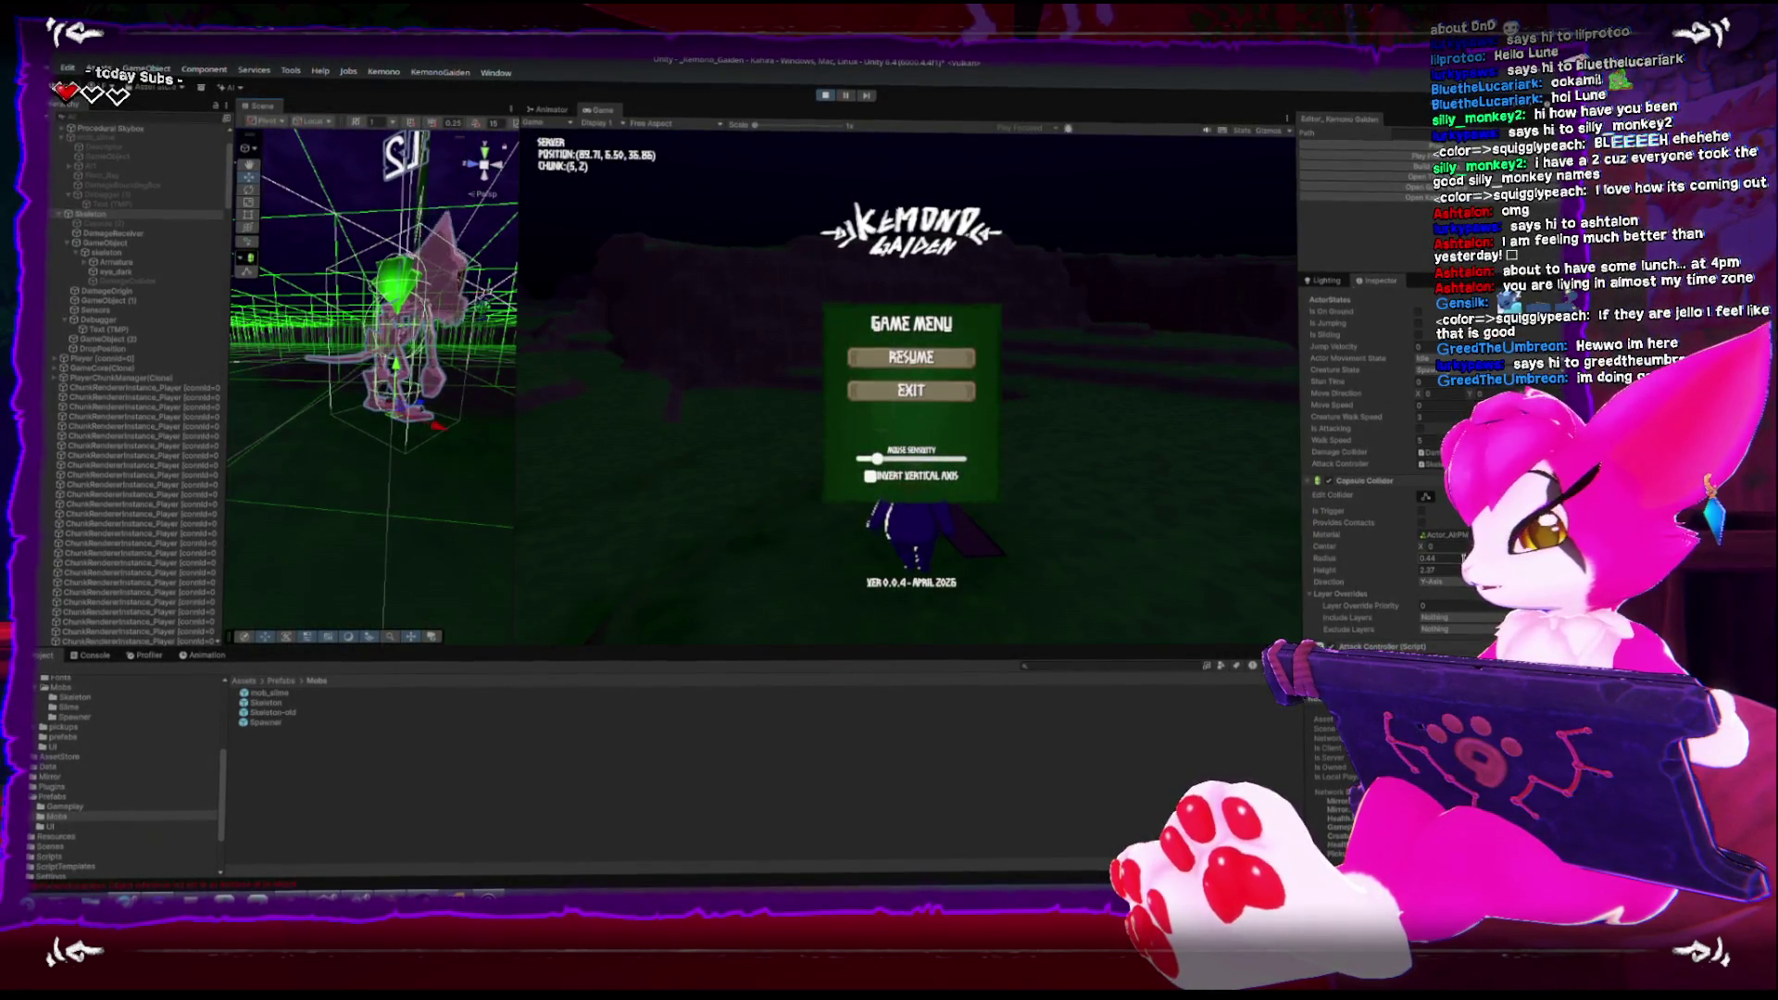
Stop the current Play session and start a fresh one with Ctrl+P
{"action": "left_click", "coordinate": [824, 94]}
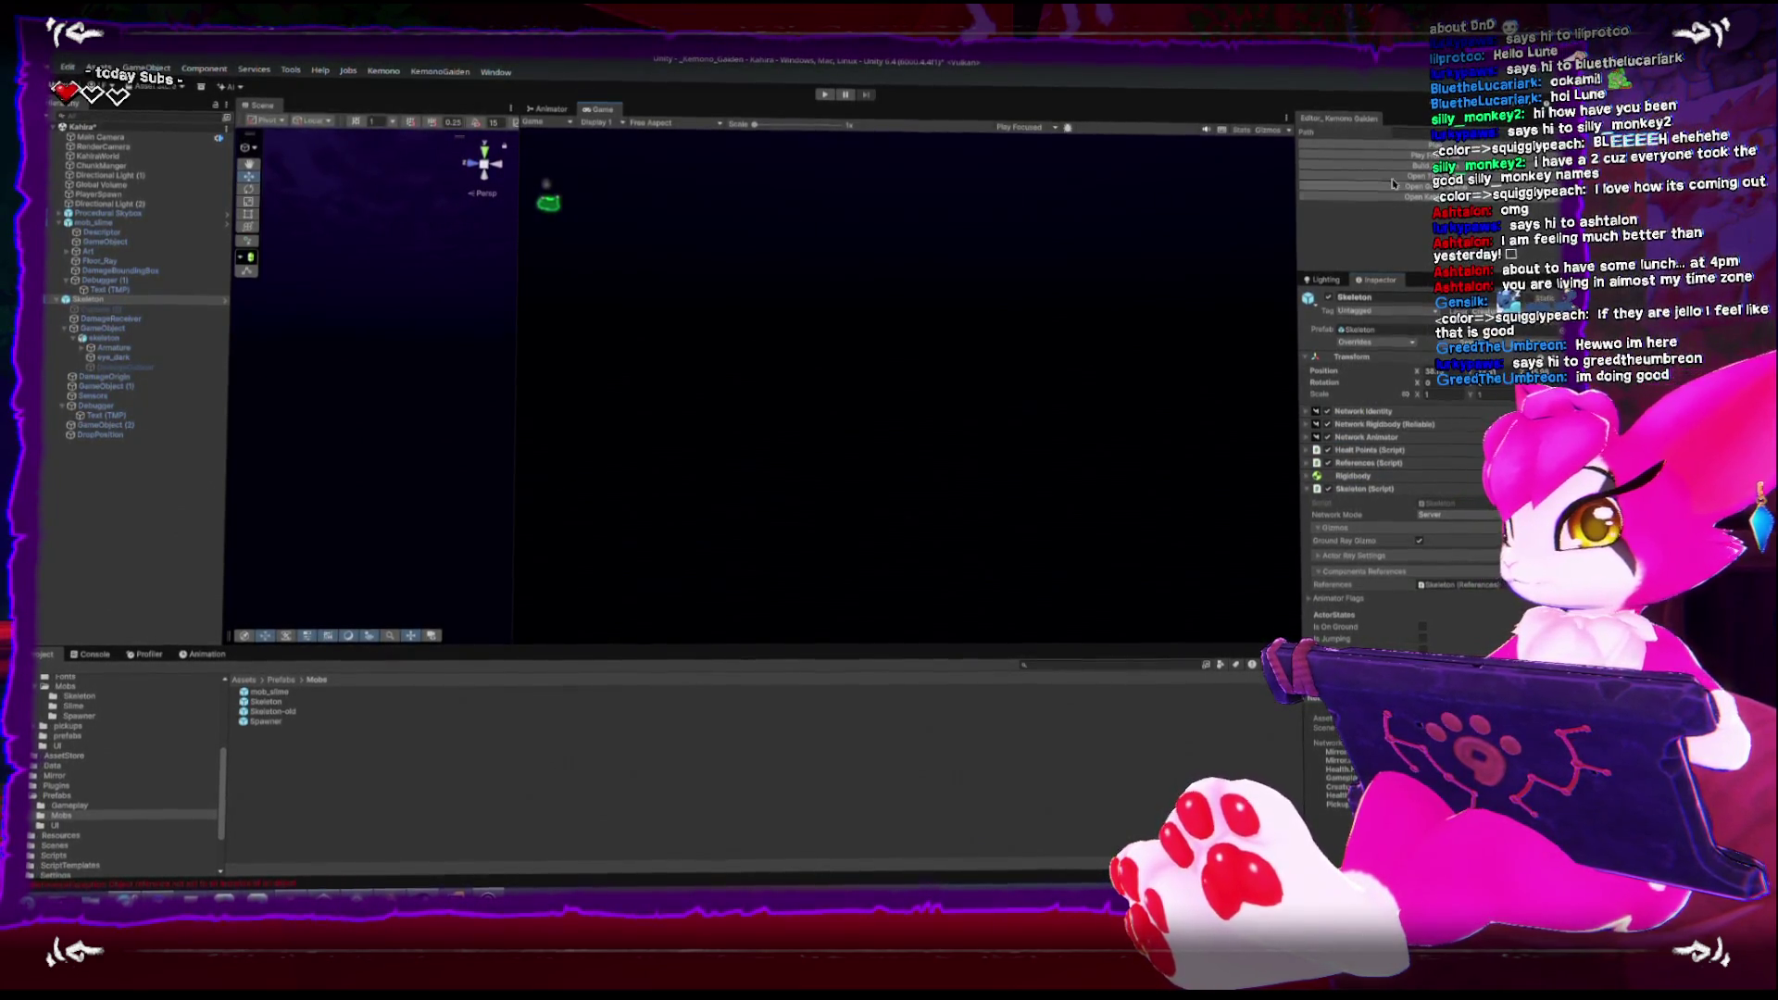
{"action": "key", "text": "ctrl+p"}
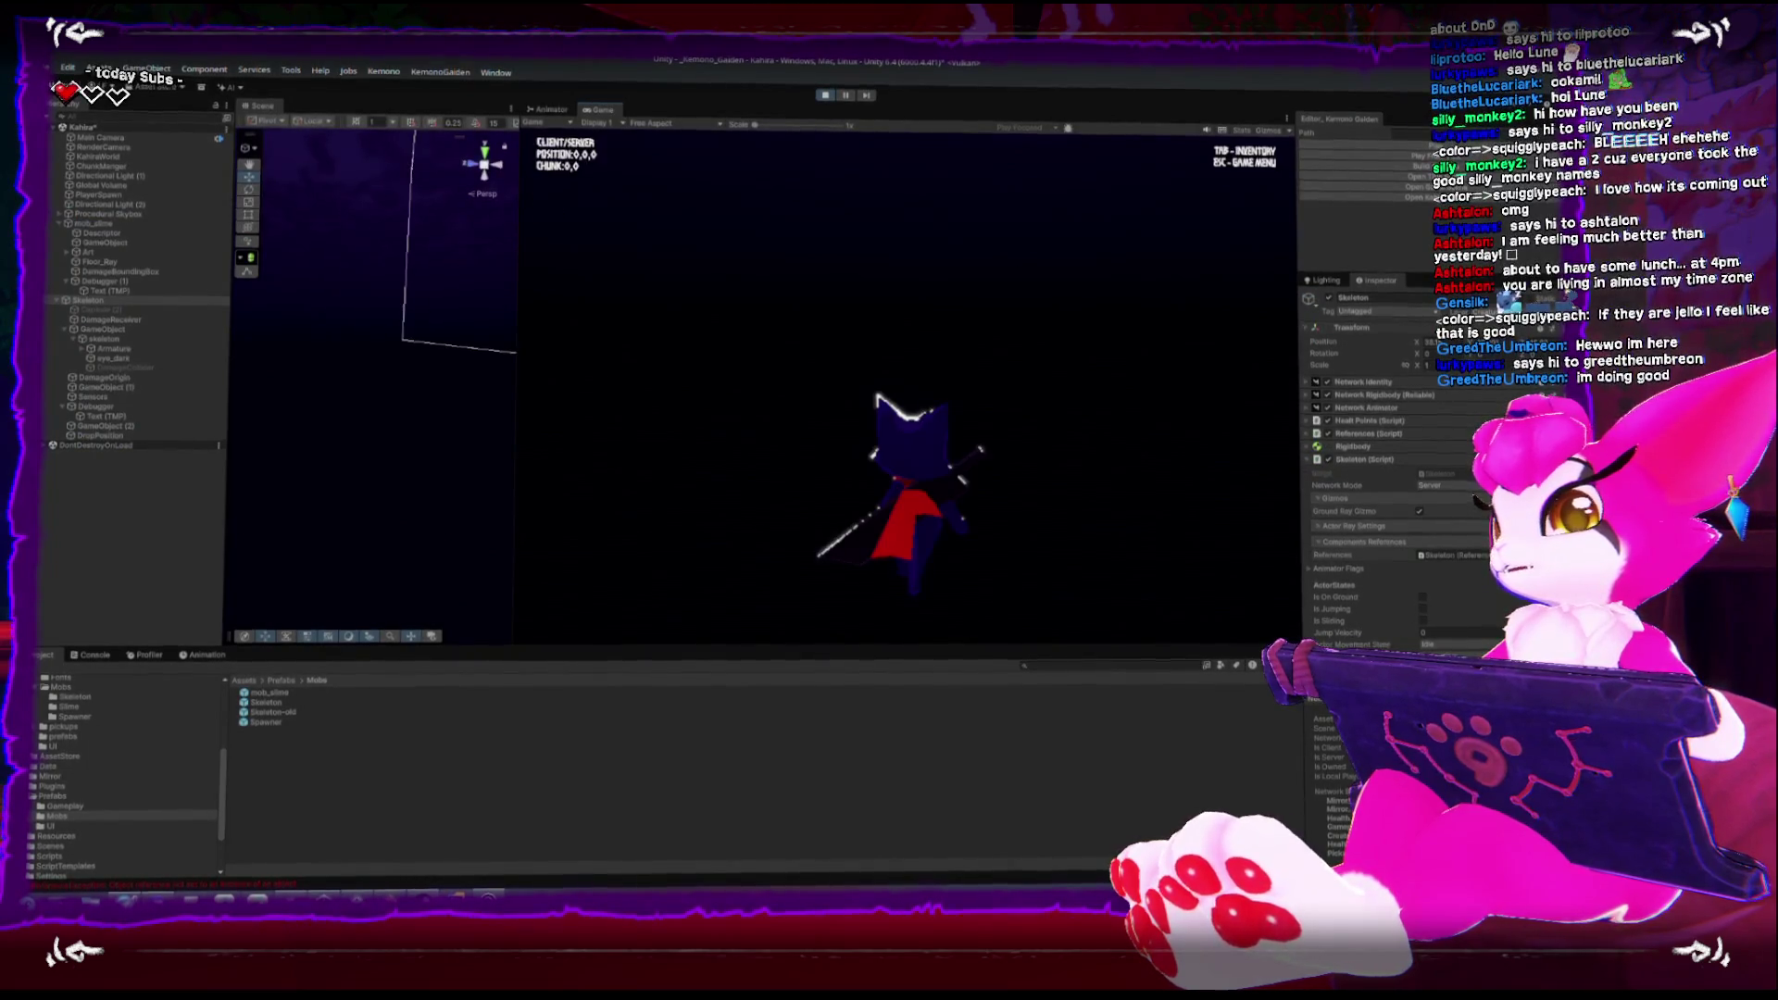
Run the player to the skeleton (20 health) and green slime (10 health), then exit Play mode
{"action": "key", "text": "w"}
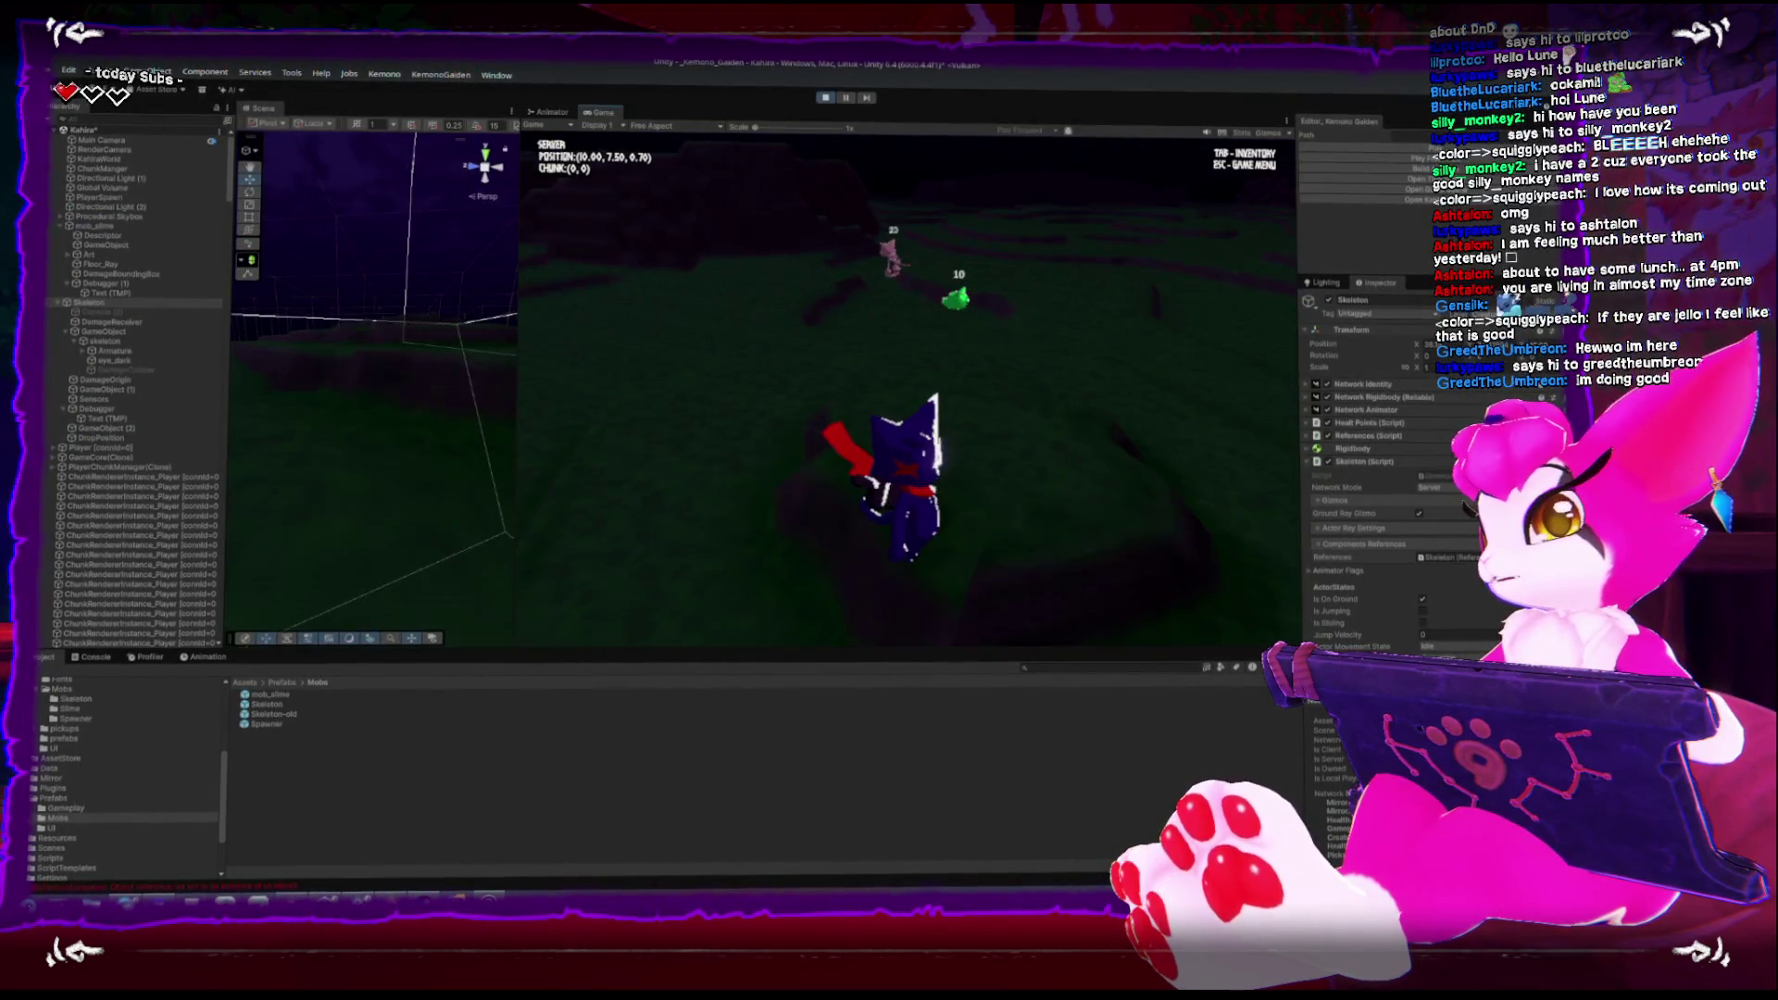
{"action": "key", "text": "w"}
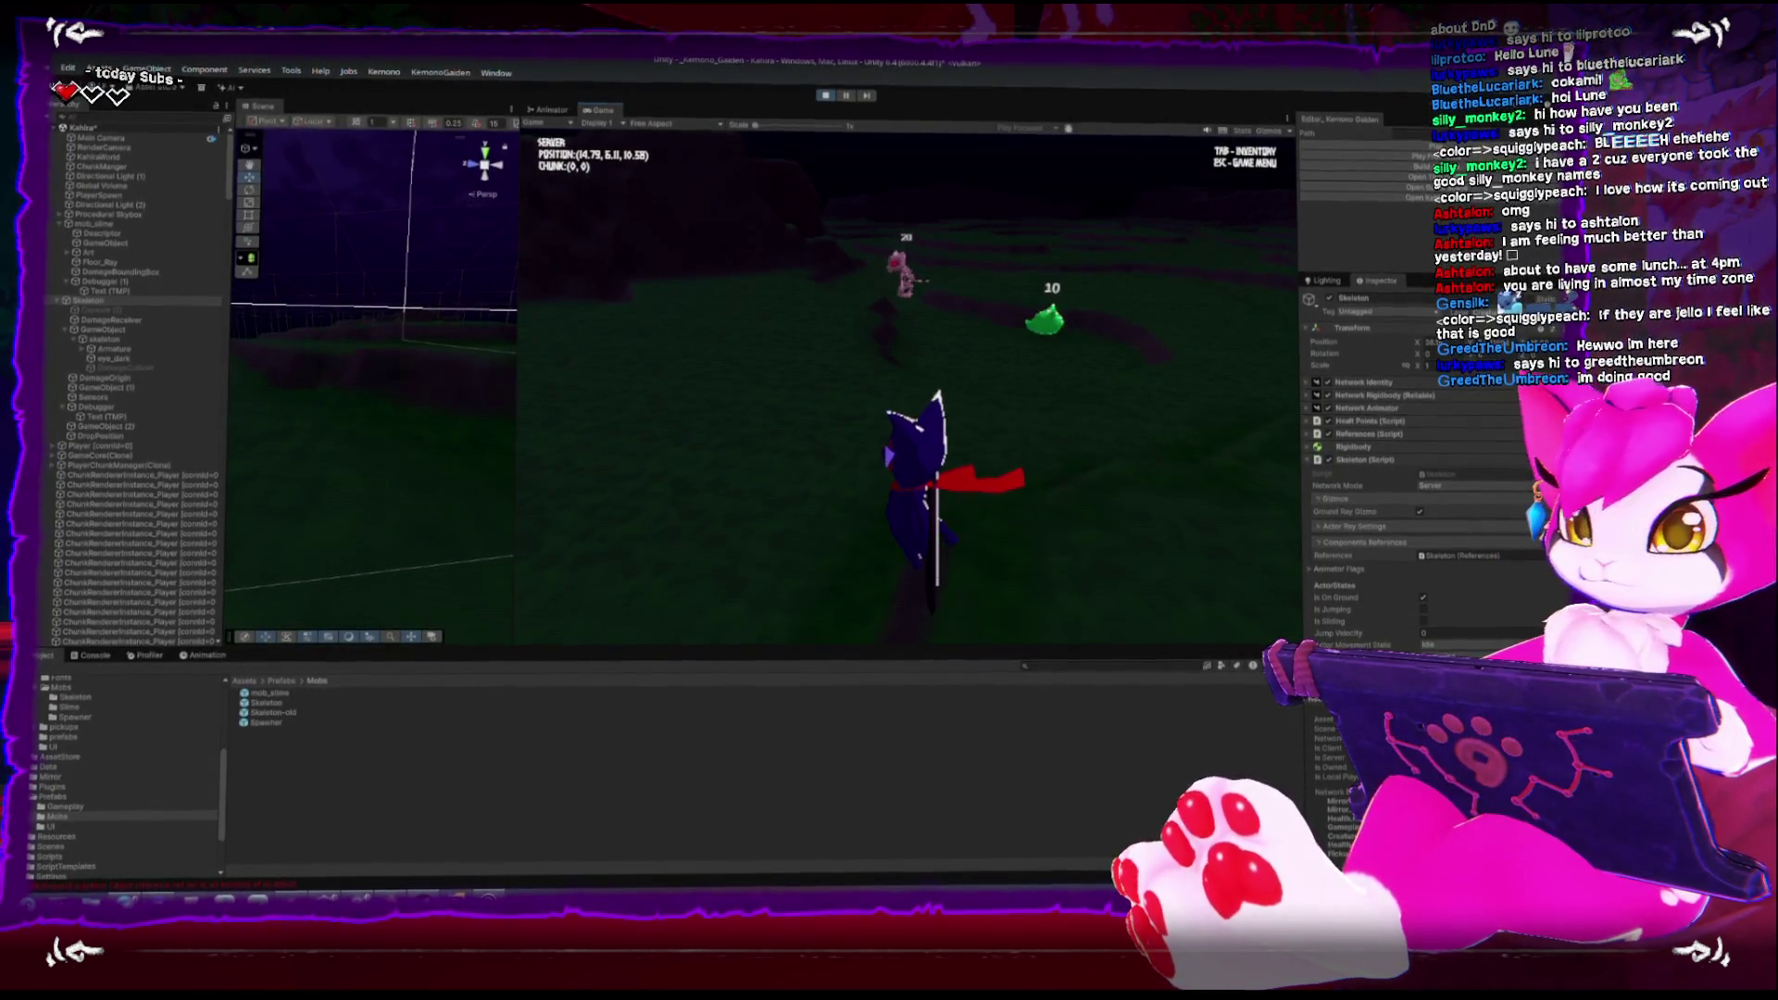
{"action": "key", "text": "w"}
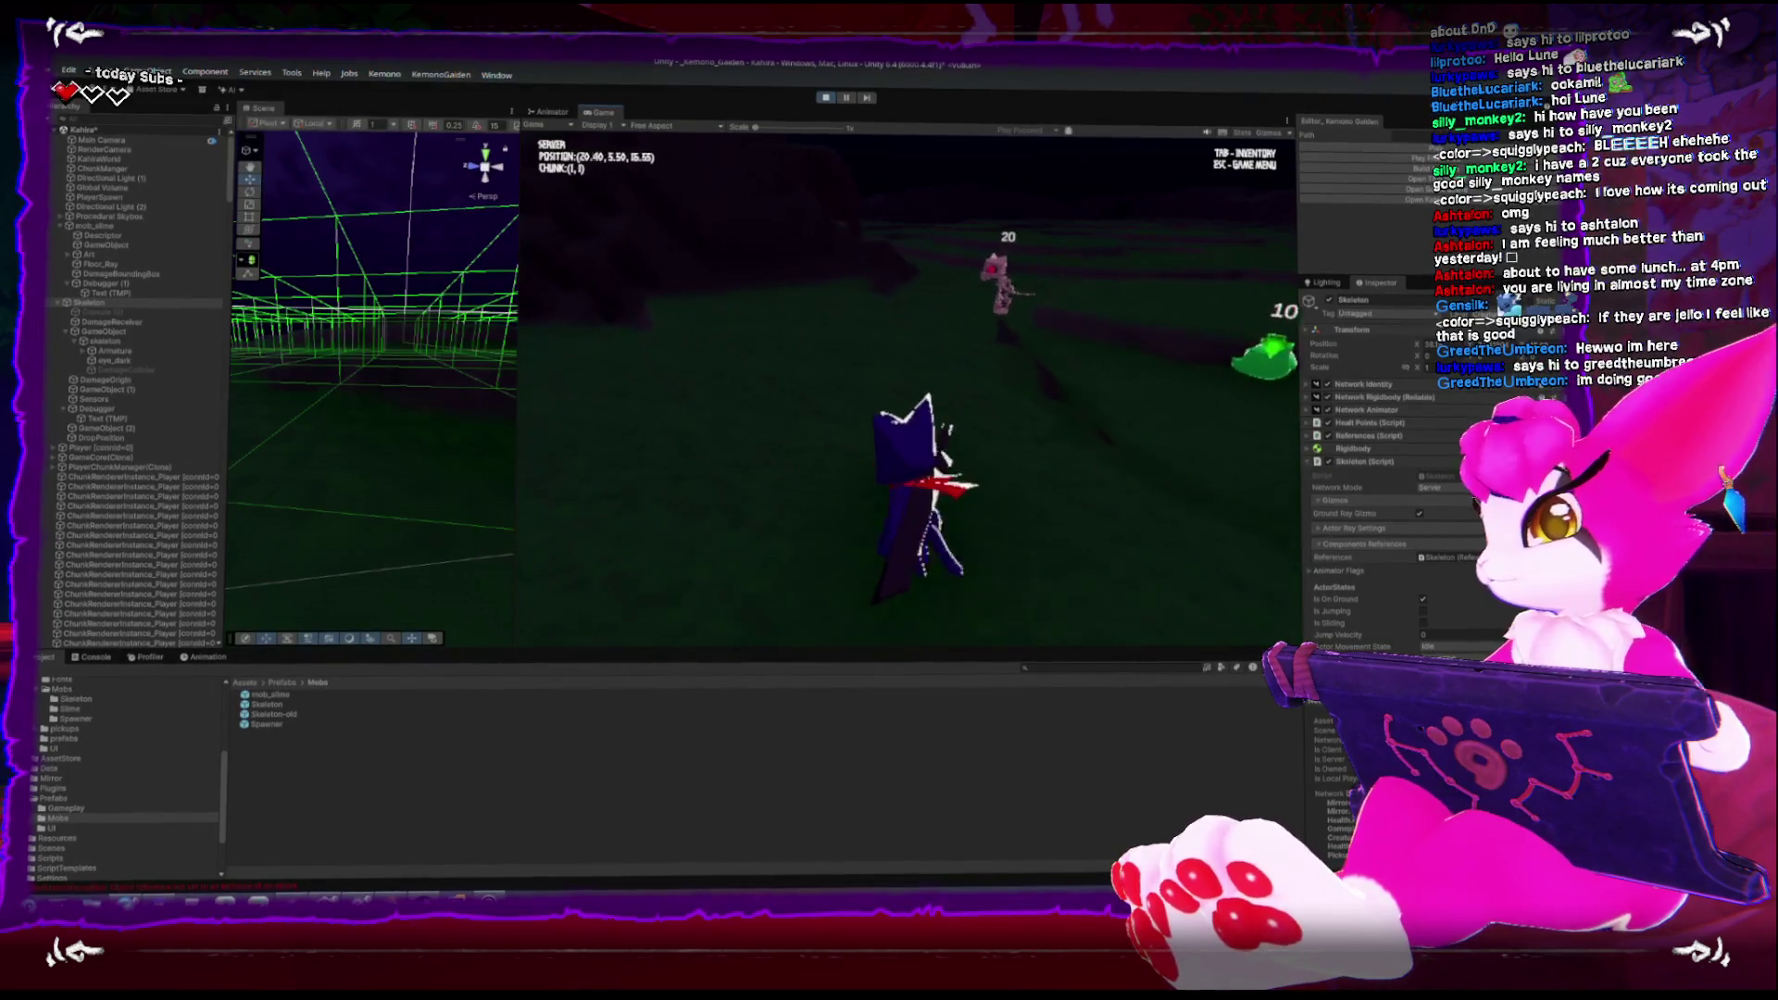
{"action": "key", "text": "w"}
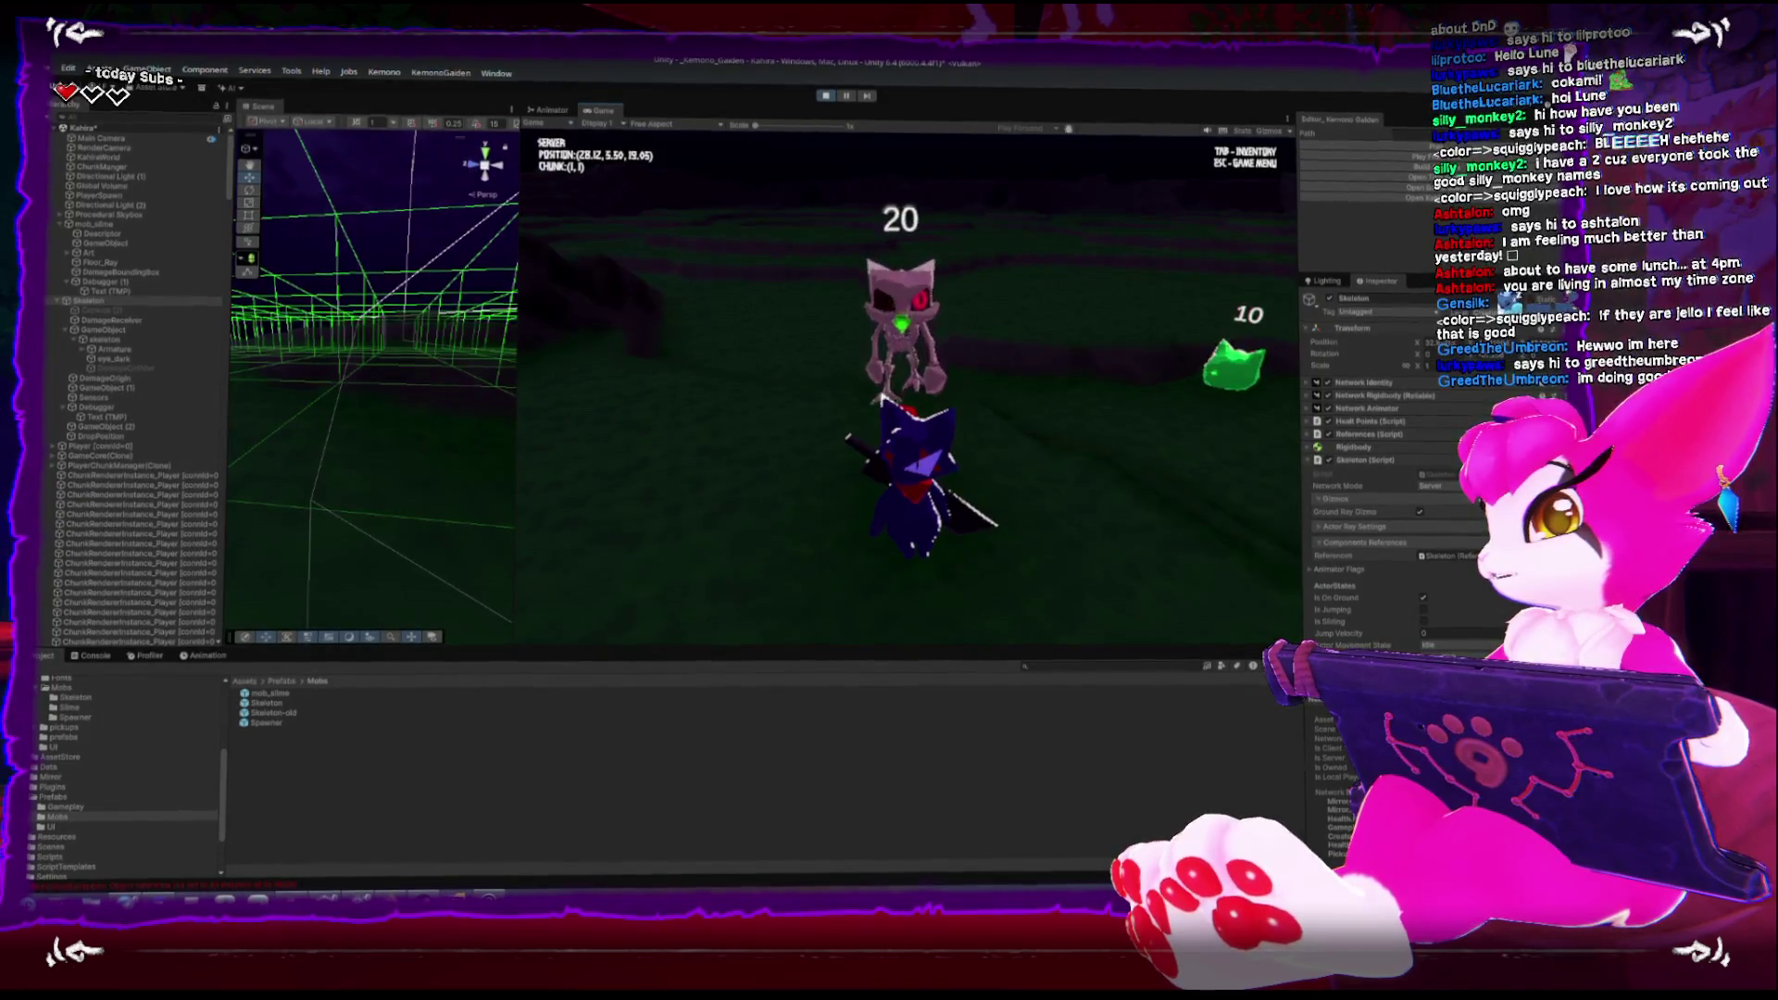
{"action": "key", "text": "w"}
{"action": "key", "text": "w"}
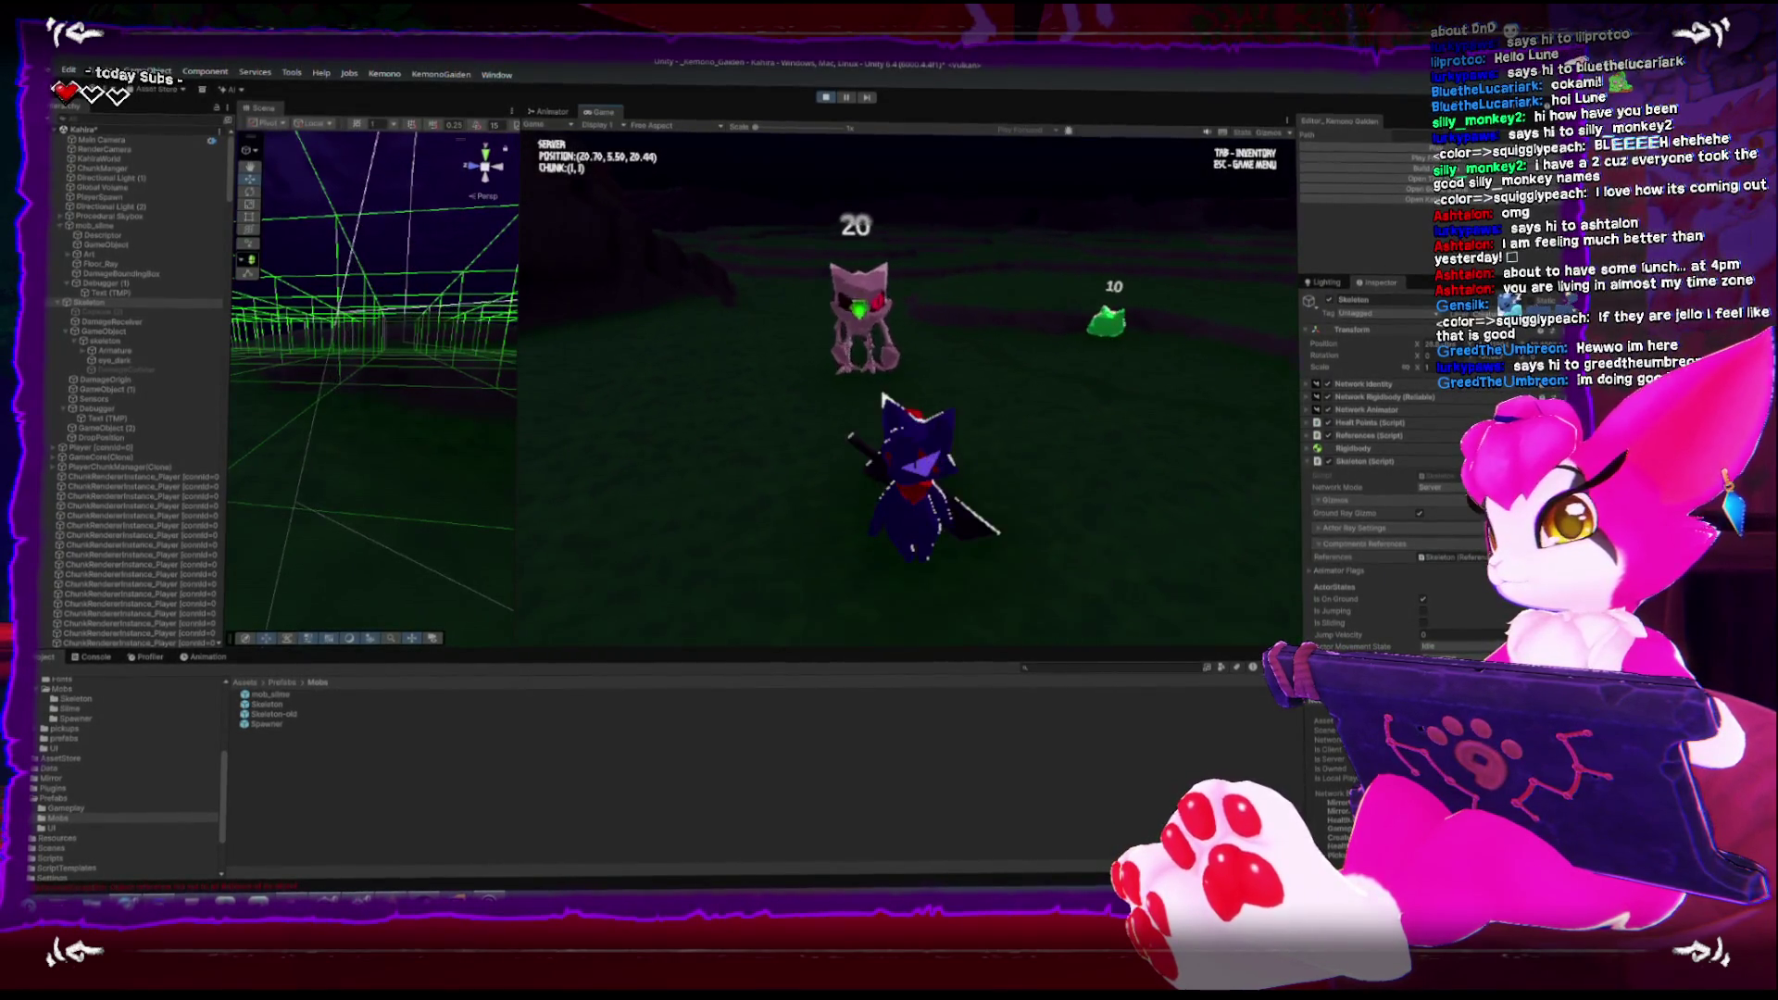
{"action": "key", "text": "w"}
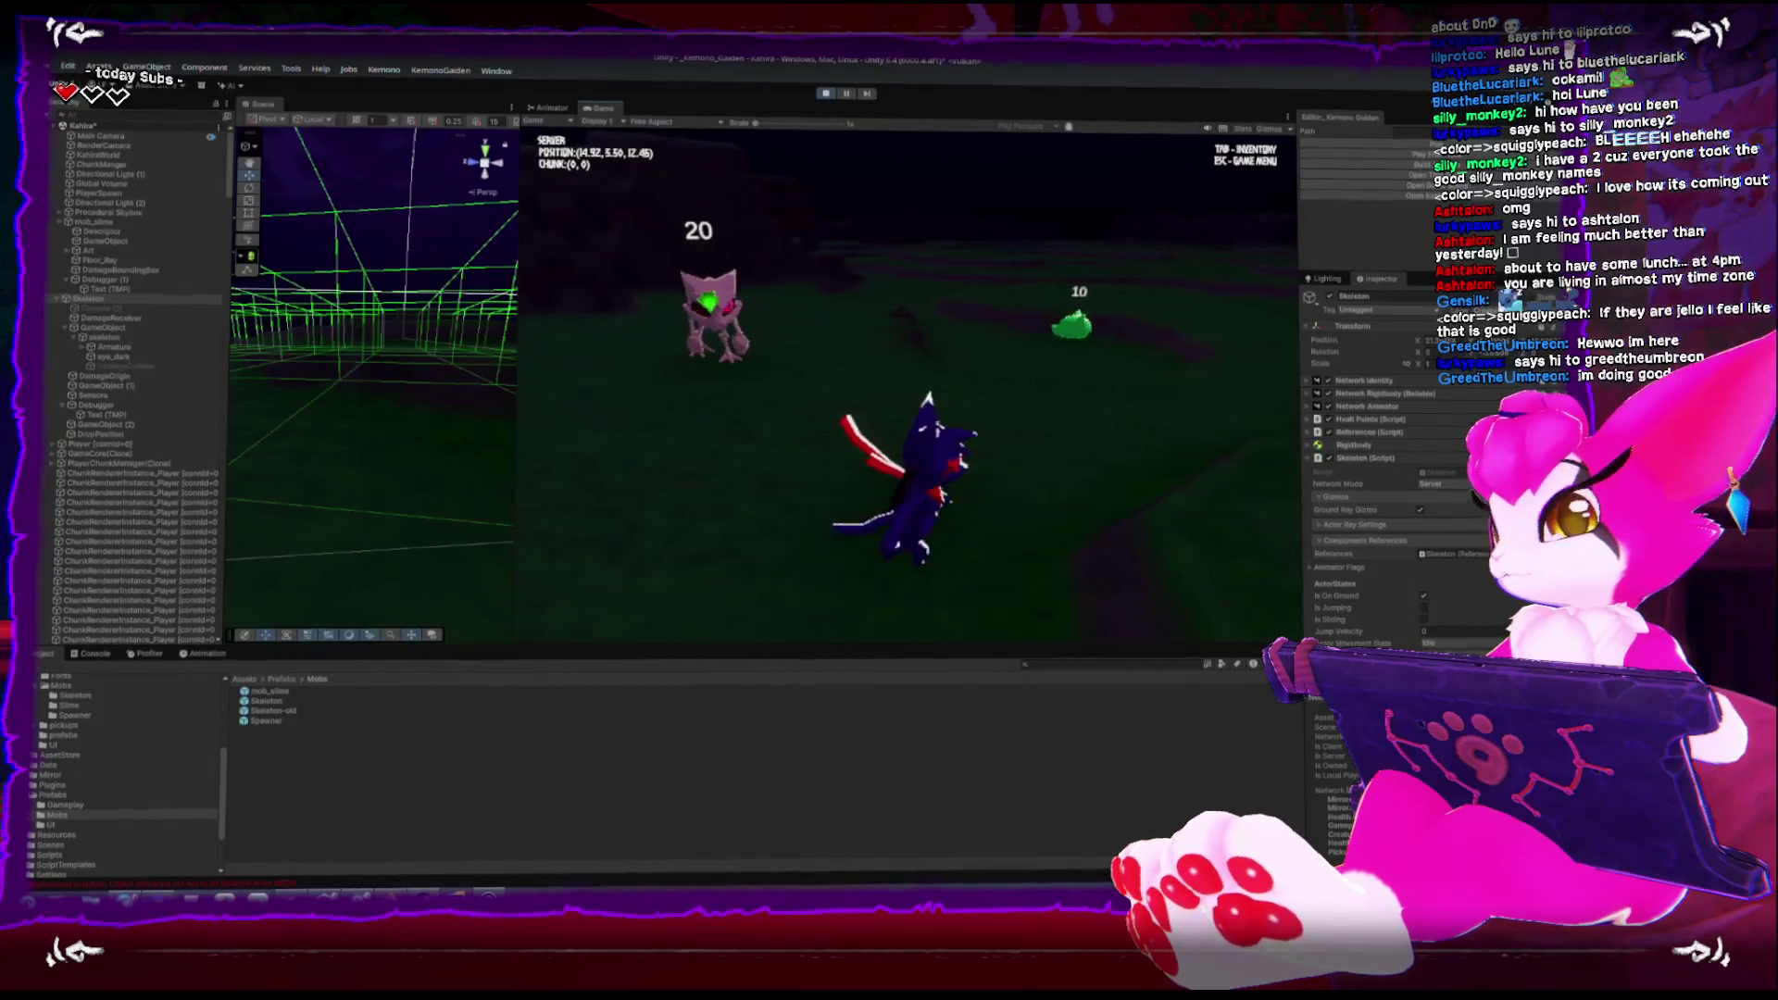
{"action": "key", "text": "w"}
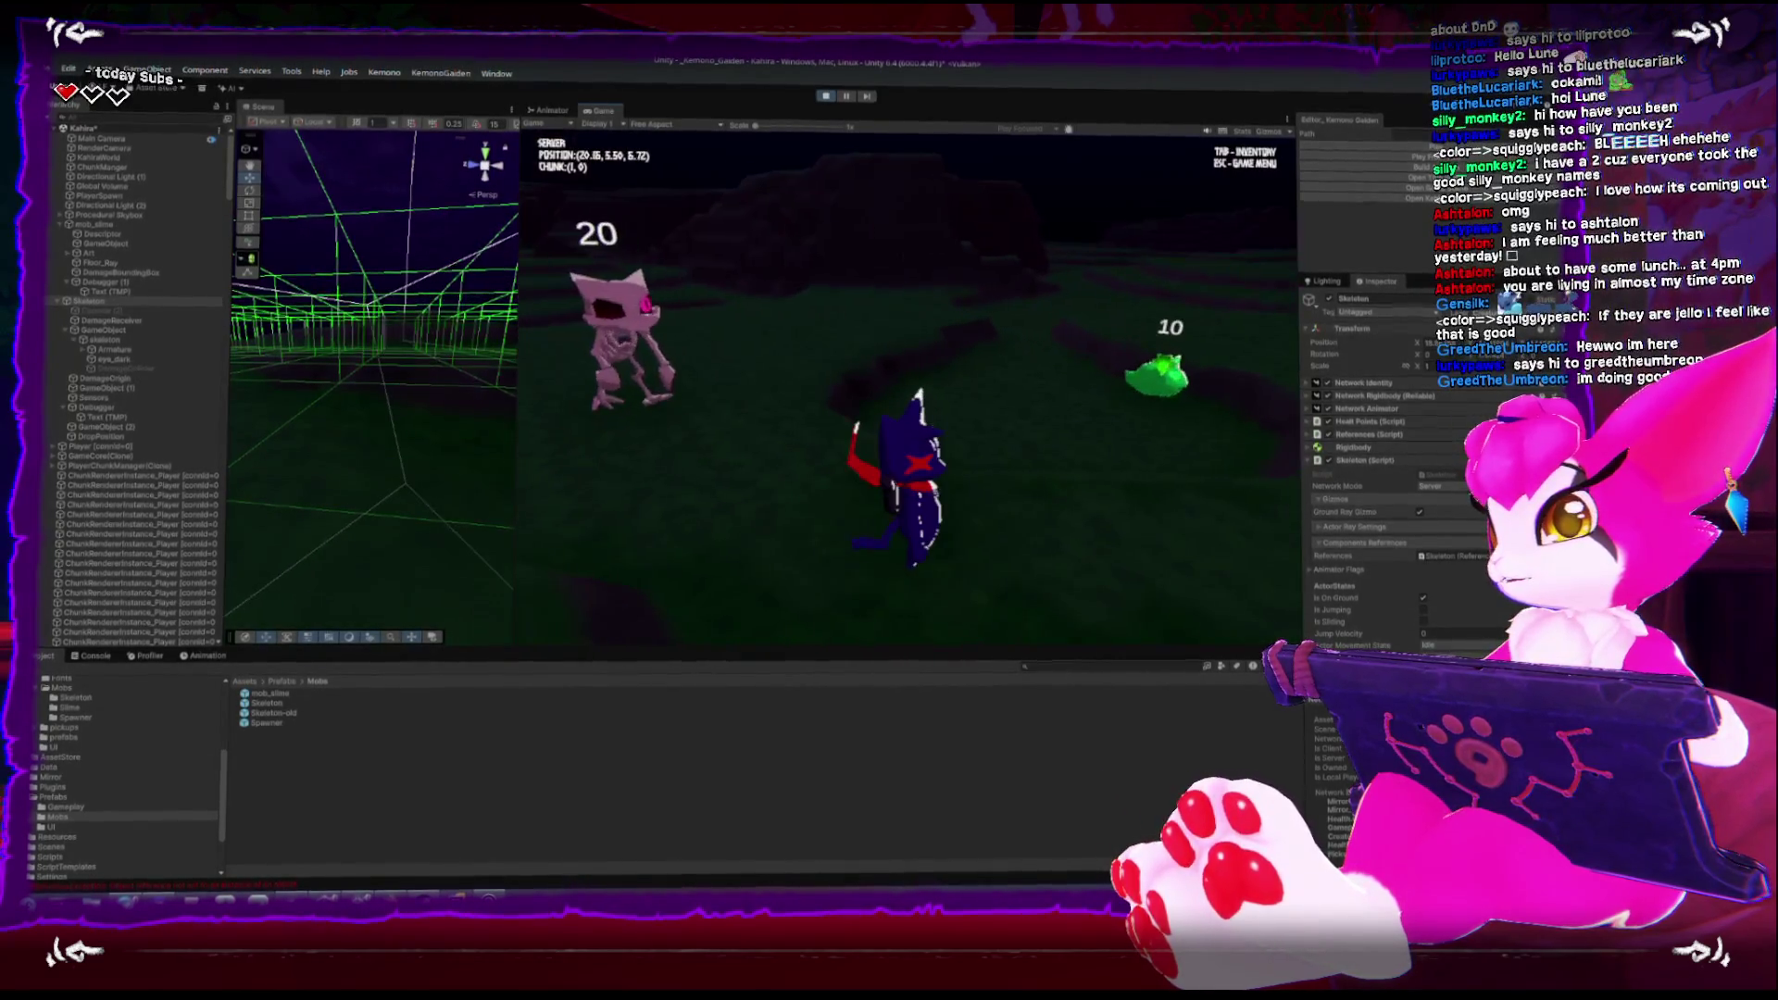
{"action": "key", "text": "w"}
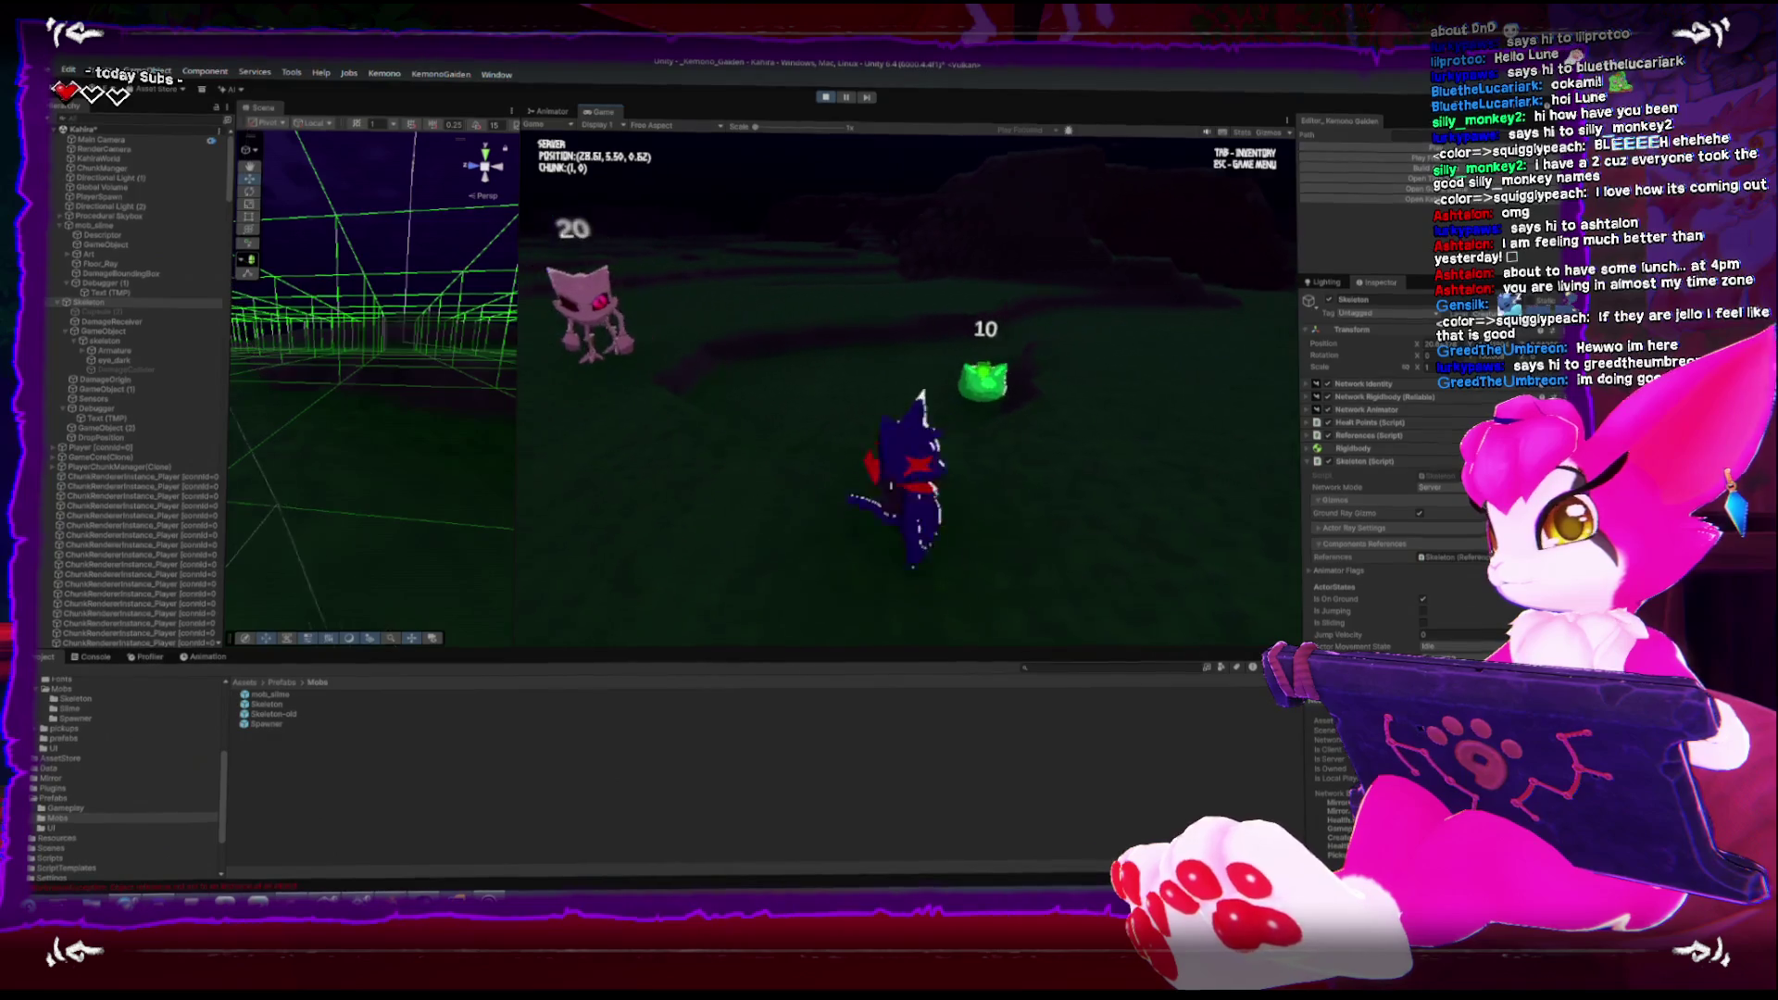
{"action": "key", "text": "w"}
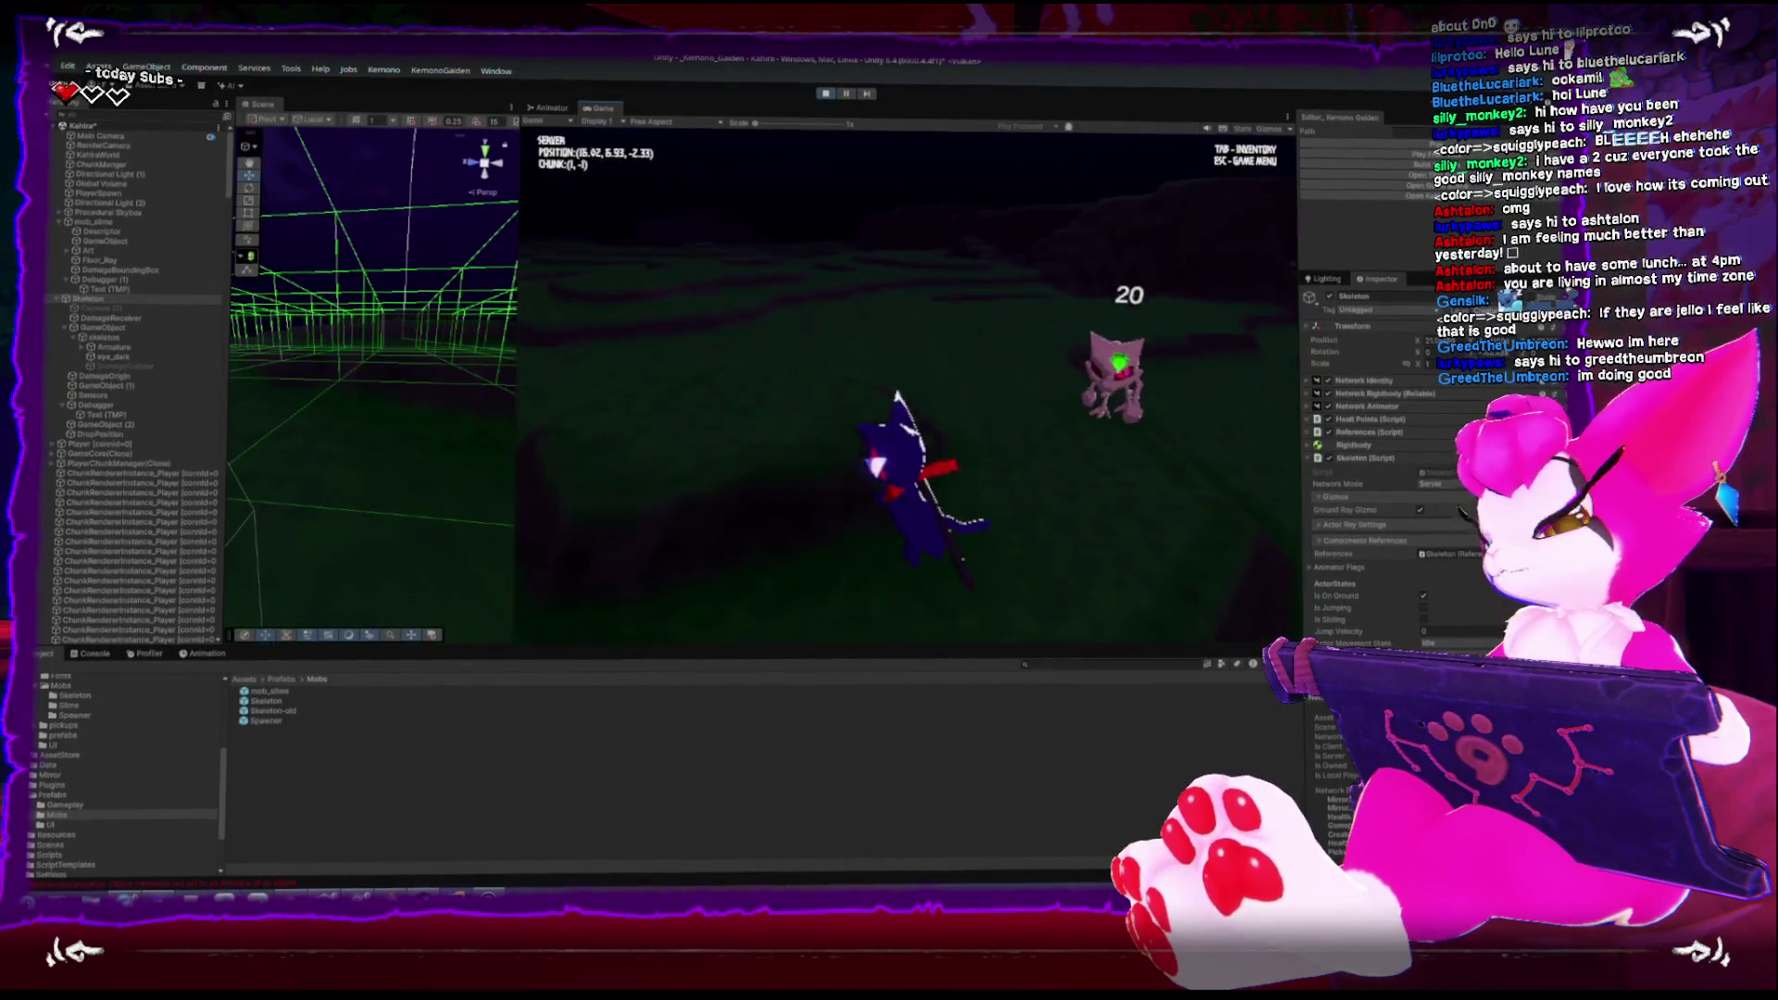
{"action": "key", "text": "w"}
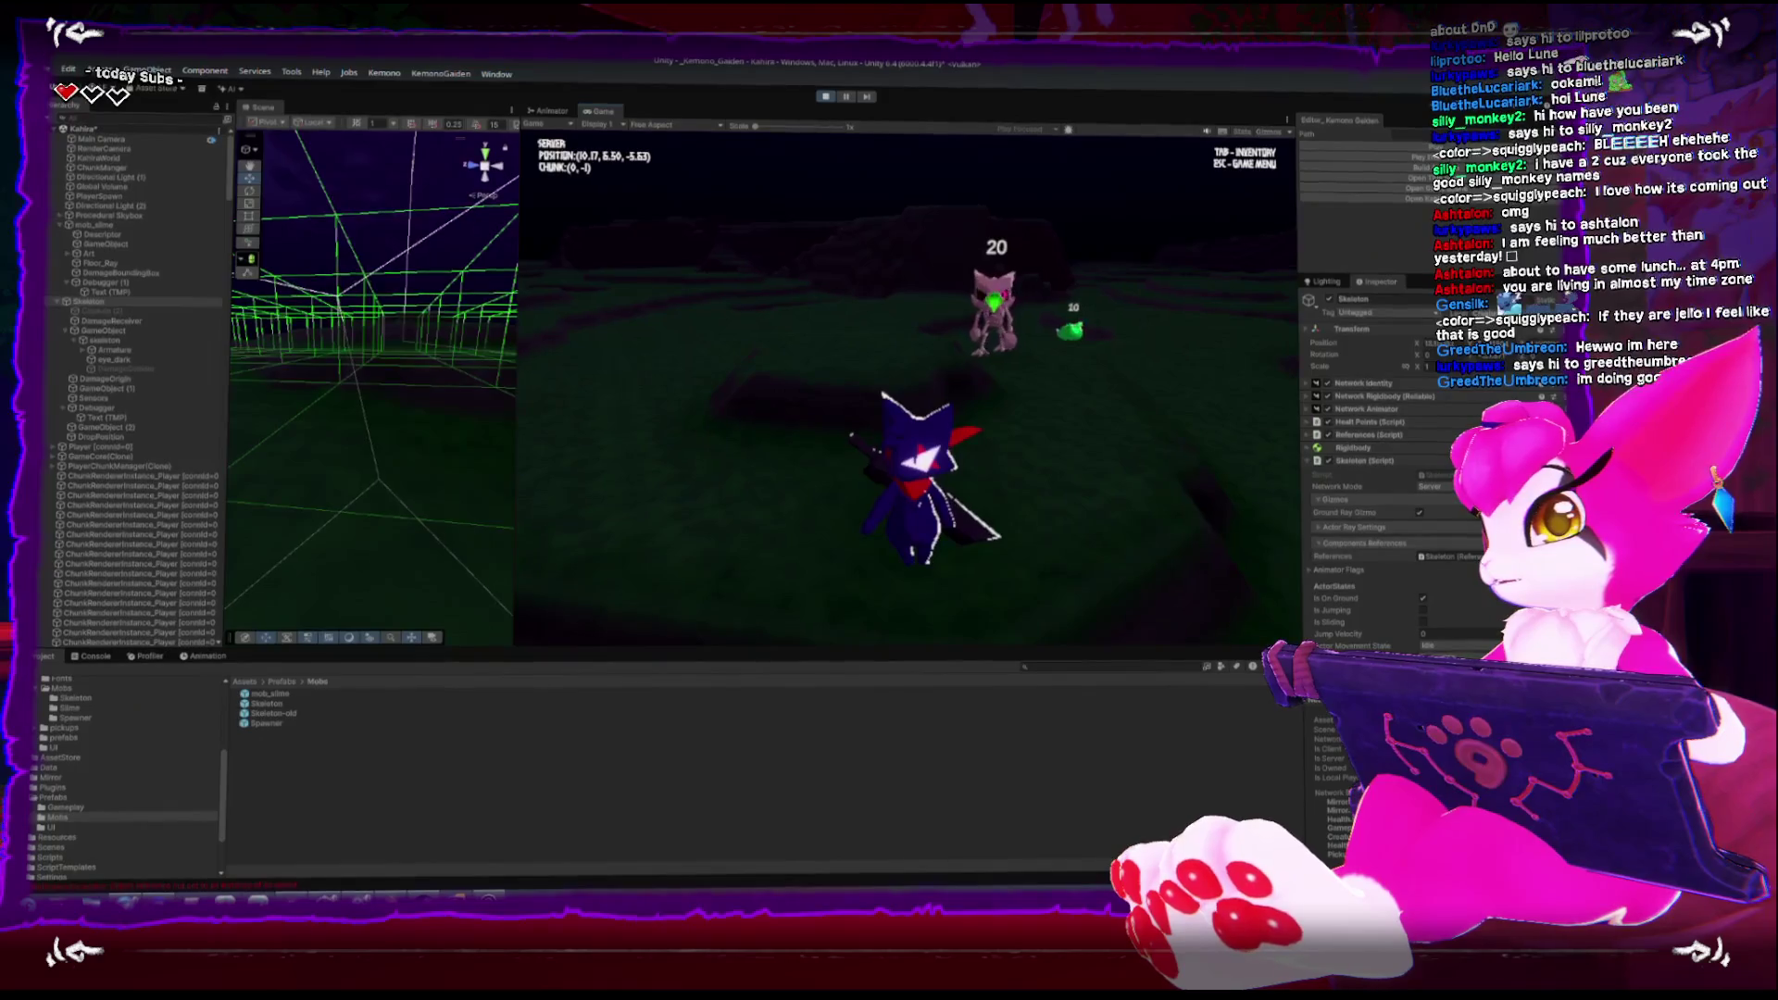
{"action": "key", "text": "w"}
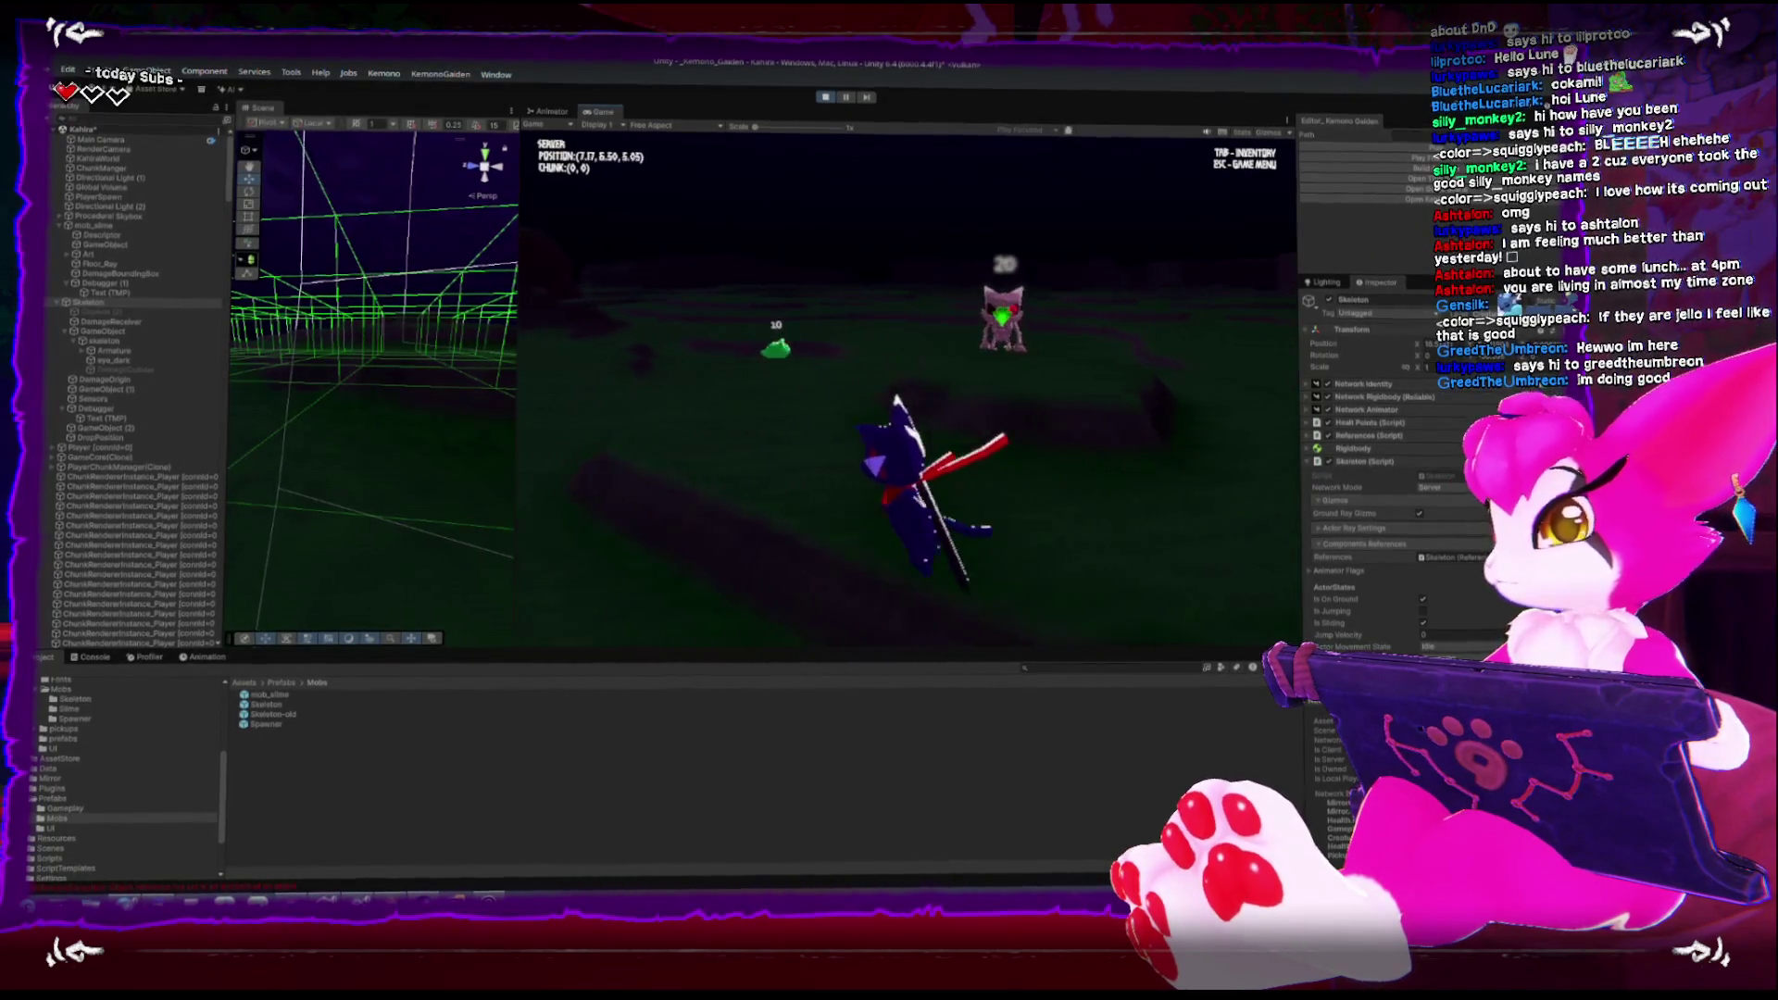
{"action": "key", "text": "w"}
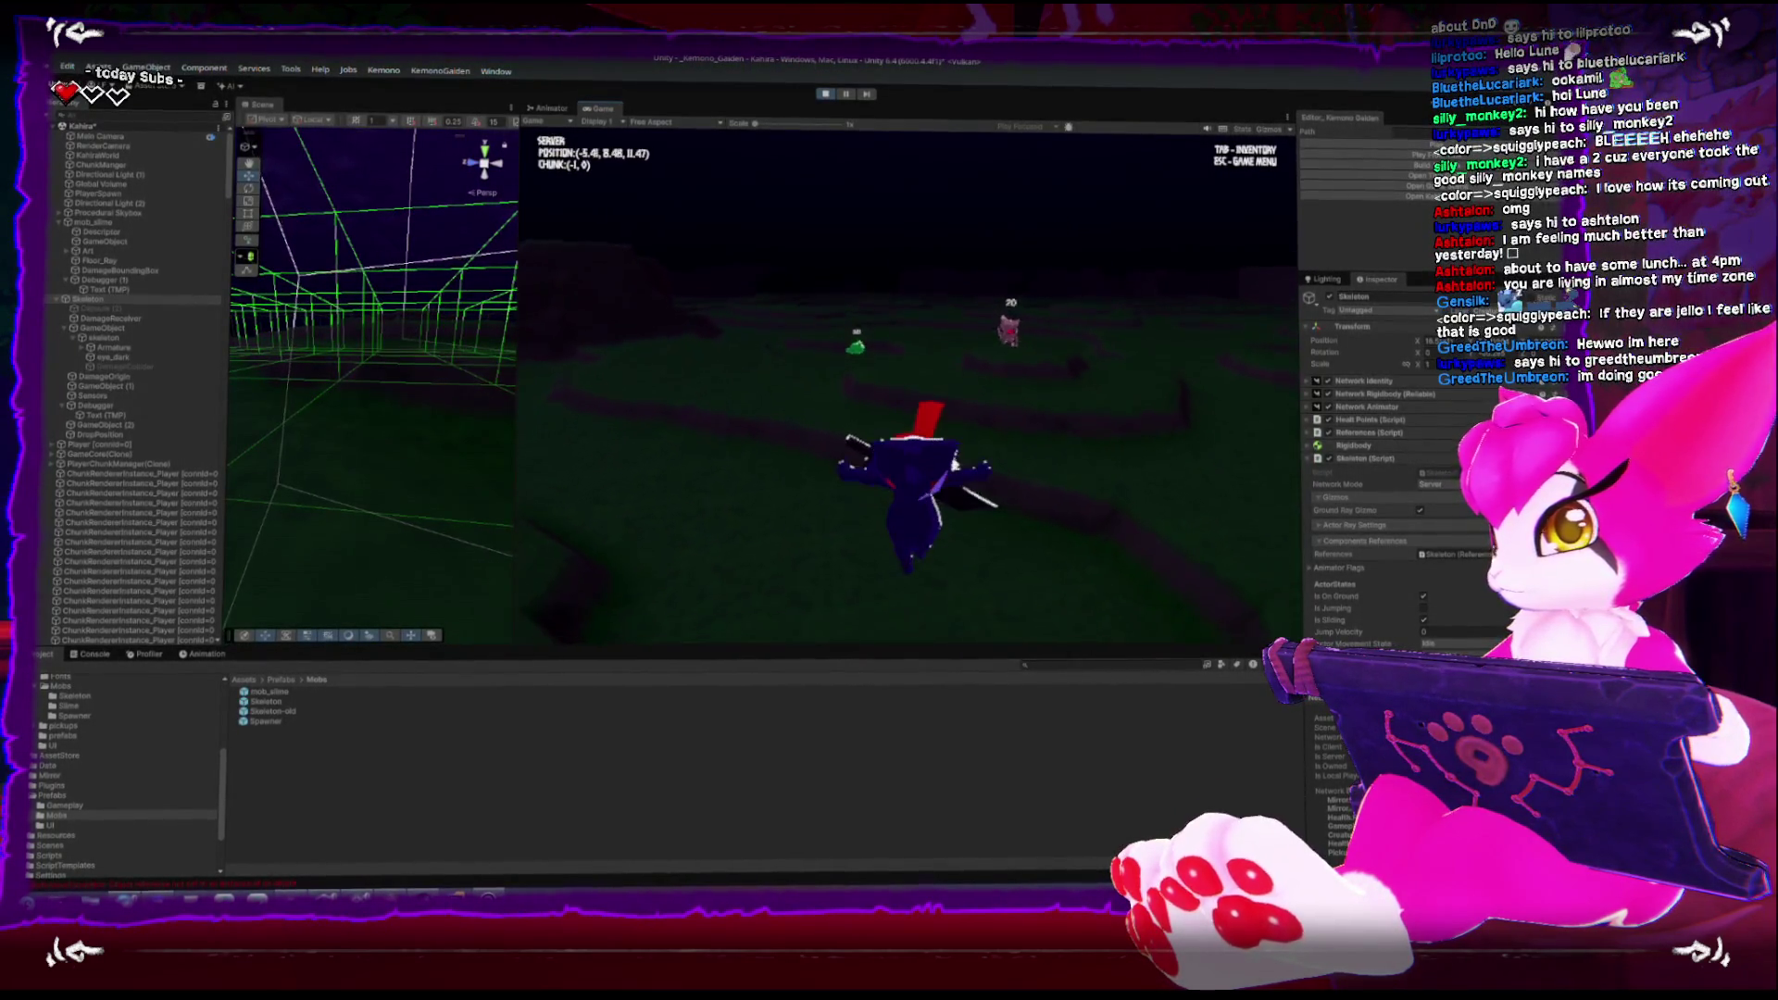
{"action": "key", "text": "Escape"}
{"action": "key", "text": "ctrl+p"}
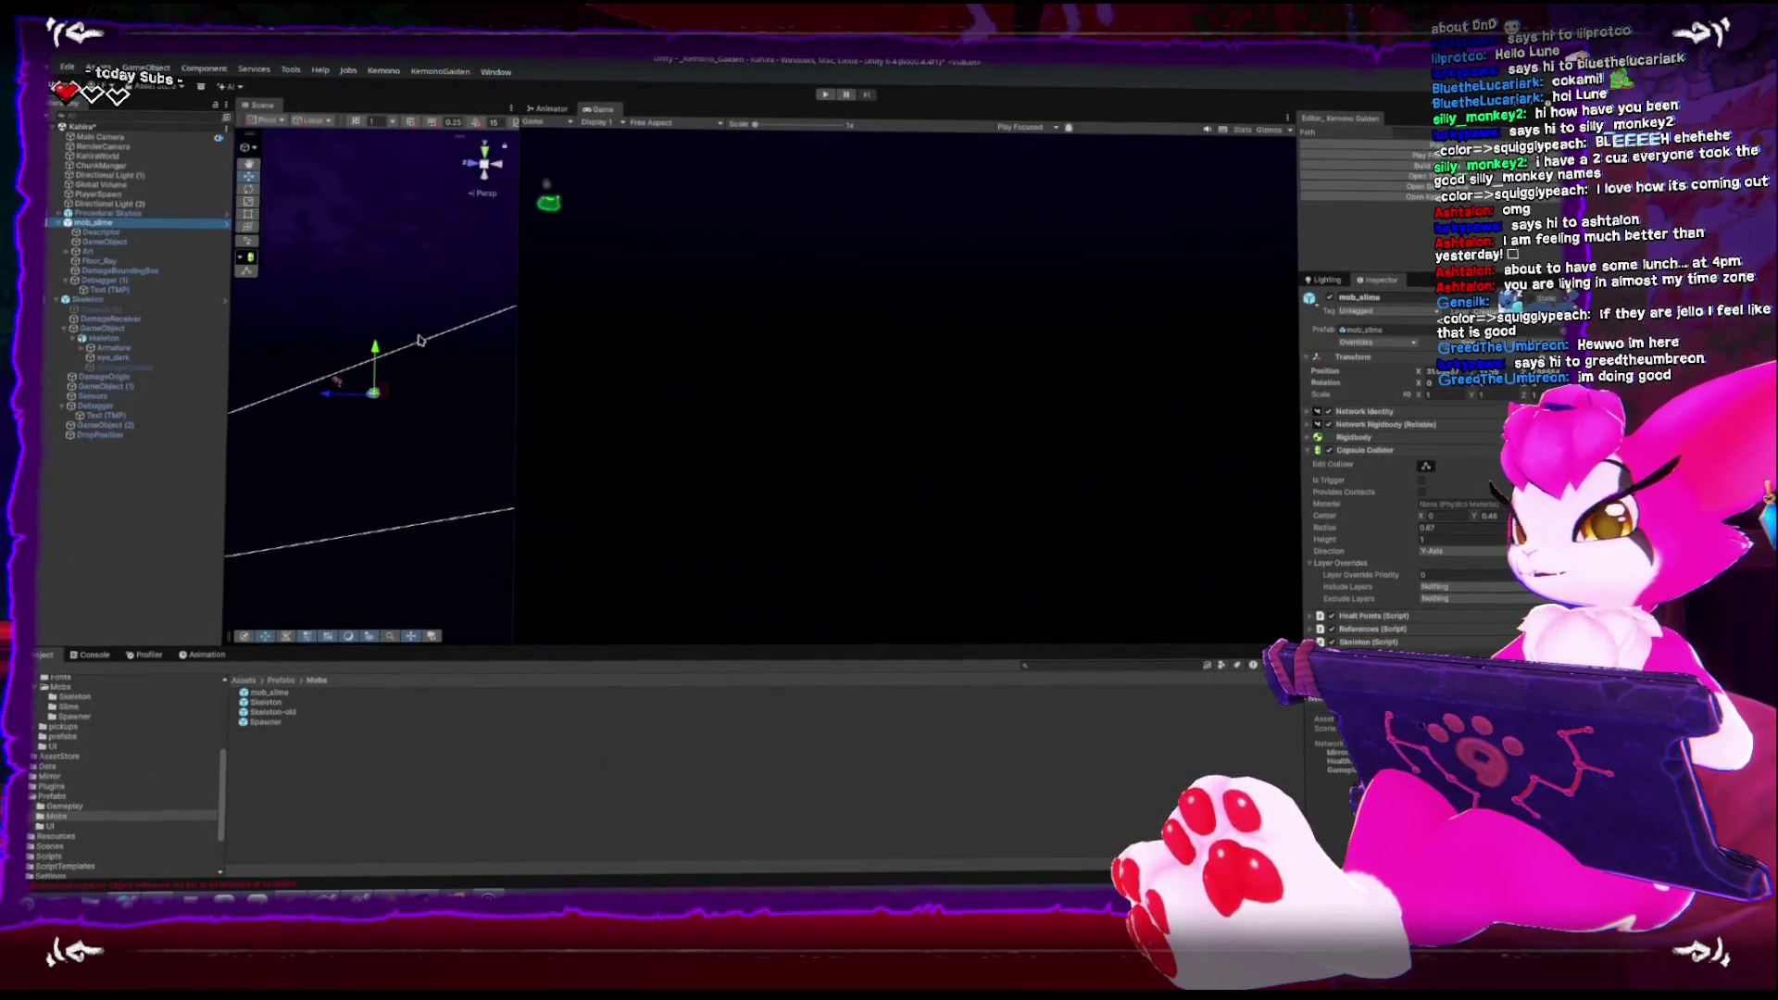
Frame mob_slime in the Scene view and collapse its Capsule Collider in the Inspector
{"action": "key", "text": "f"}
{"action": "scroll", "coordinate": [507, 366], "scroll_direction": "down", "scroll_amount": 3}
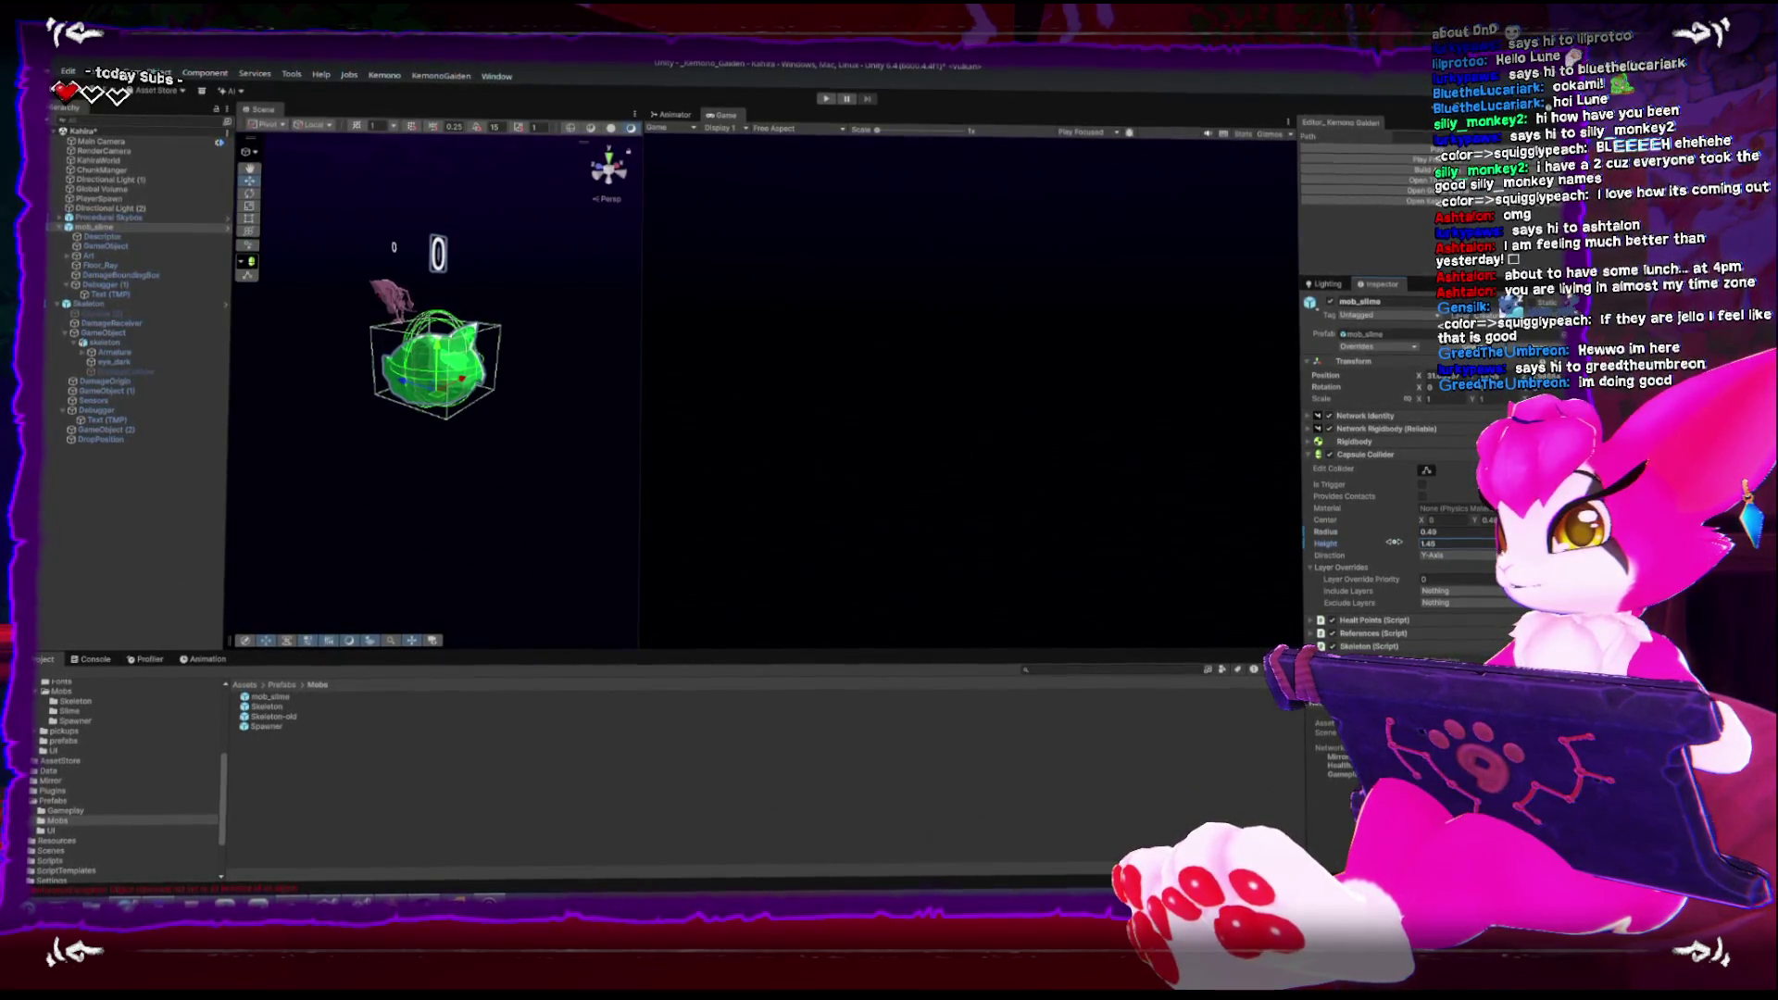
{"action": "left_click", "coordinate": [1315, 455]}
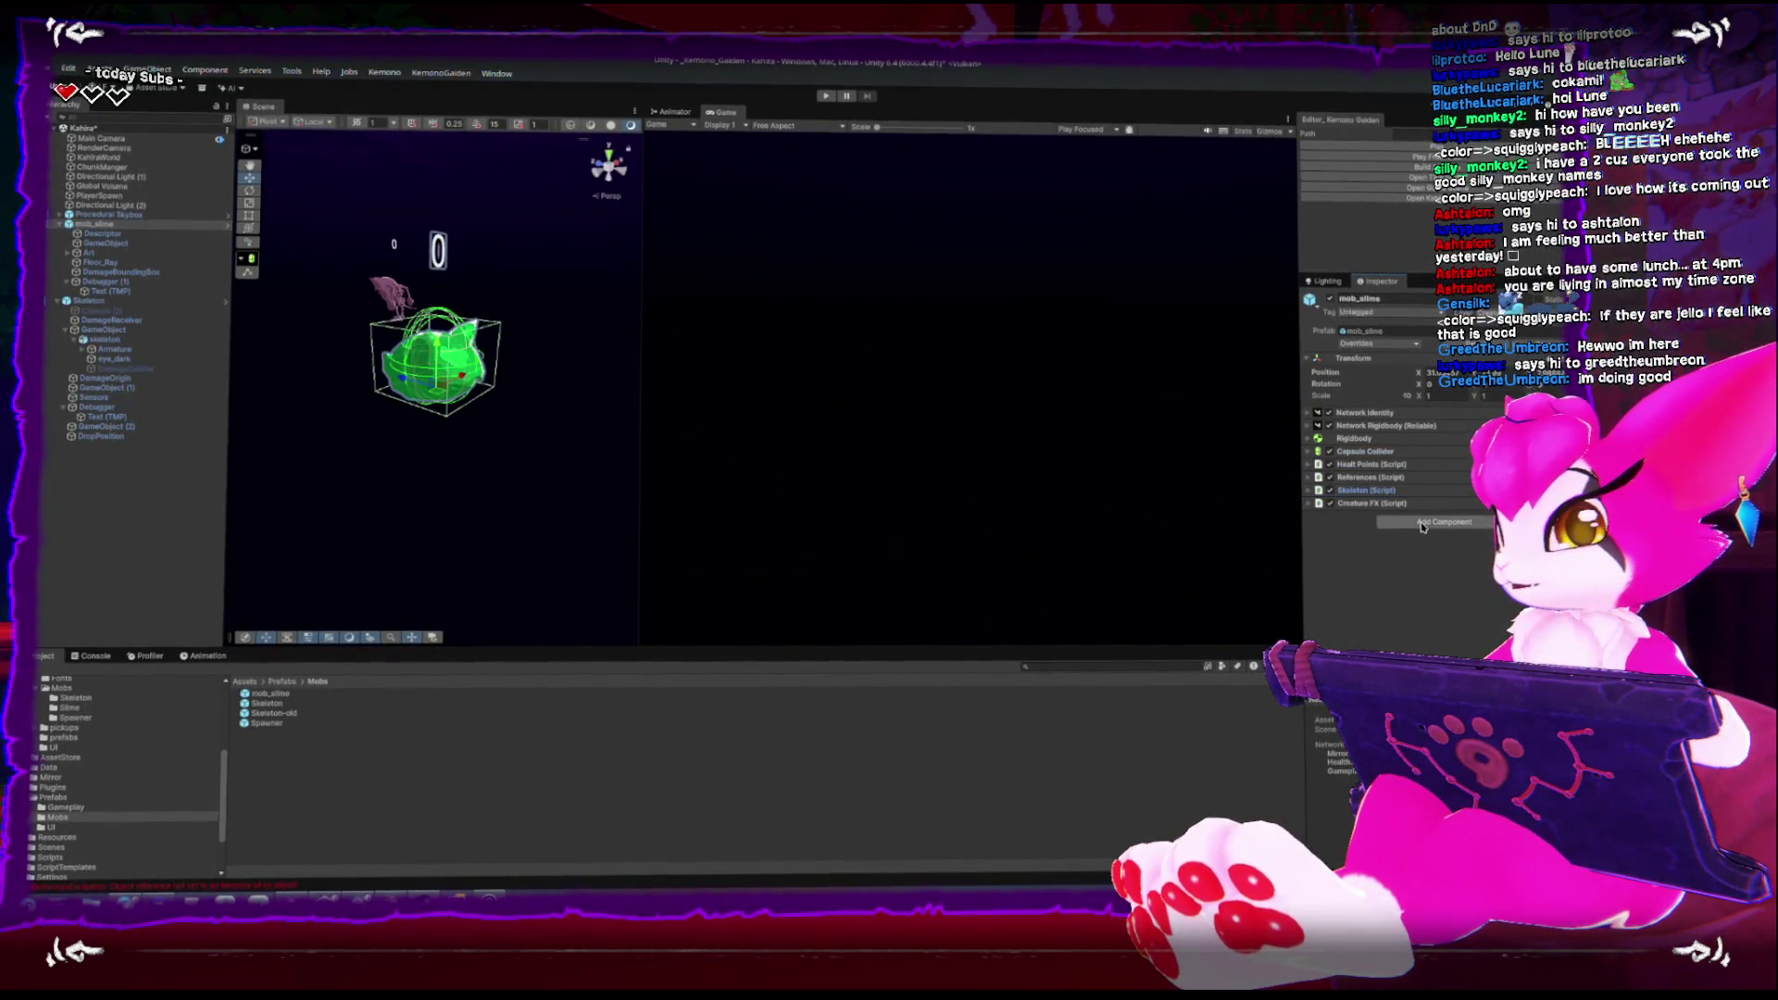
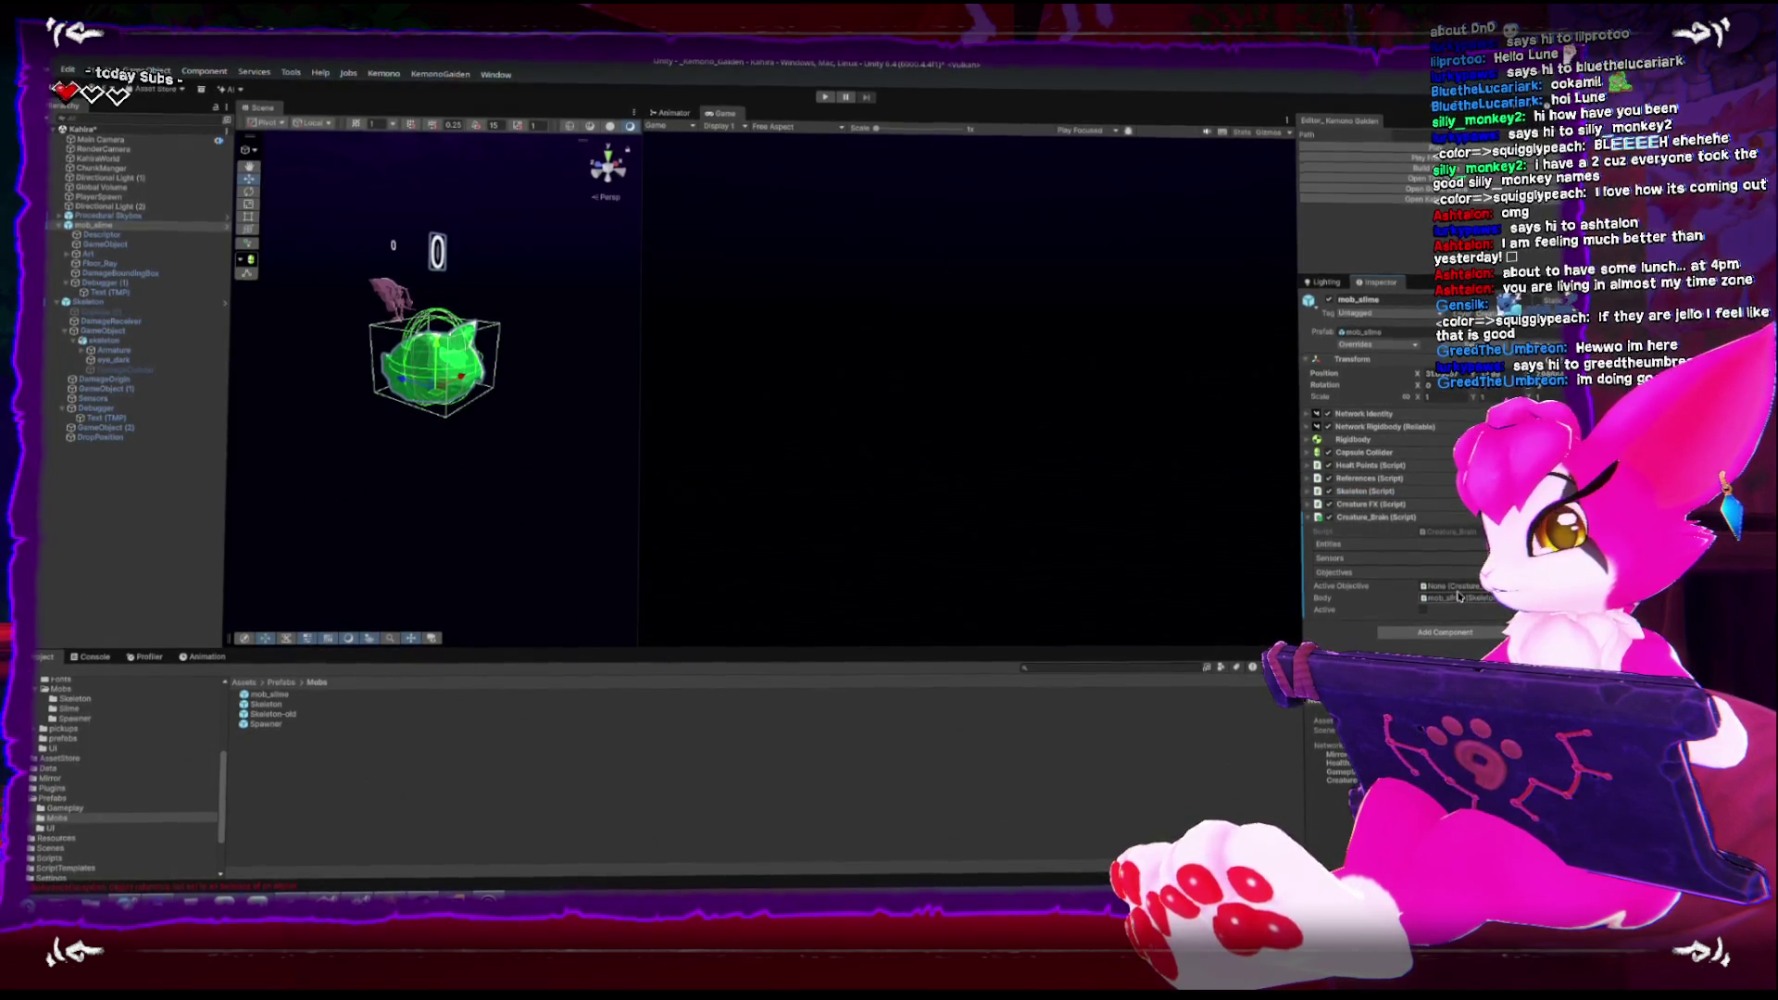
Create an empty Sensors child under mob_slime and add a Sensor_Proximity component to it
{"action": "right_click", "coordinate": [90, 230]}
{"action": "left_click", "coordinate": [197, 466]}
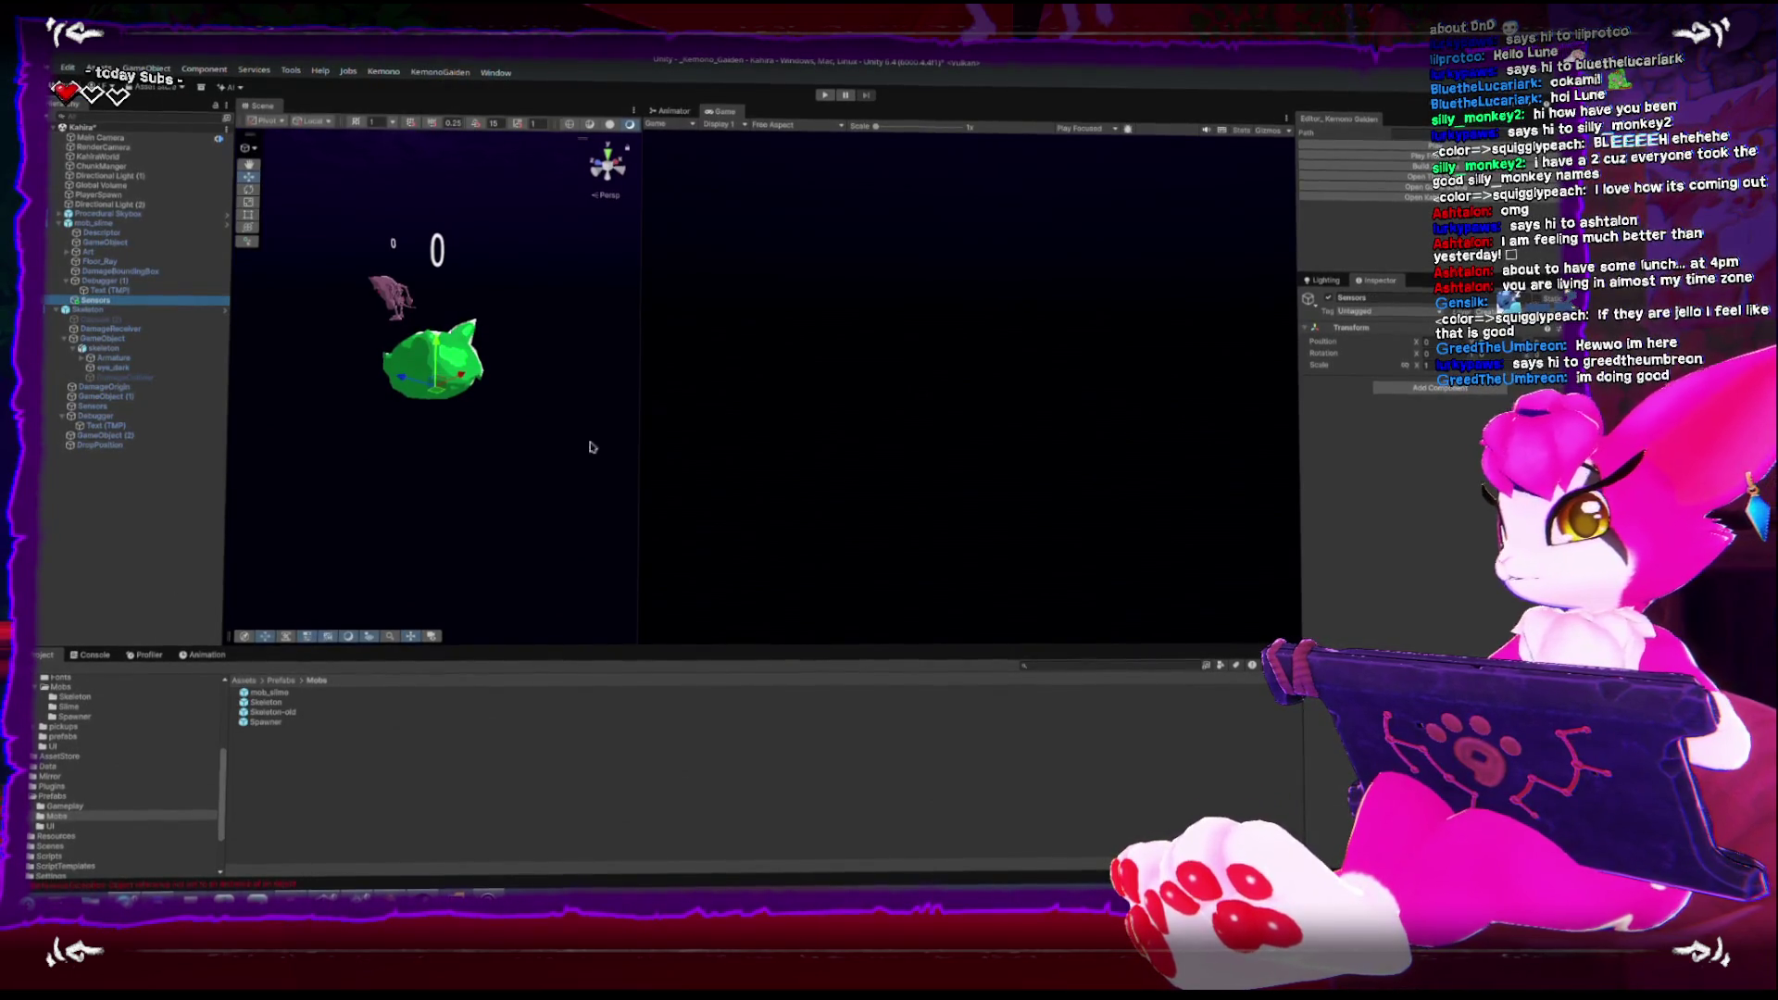
{"action": "key", "text": "ctrl+shift+a"}
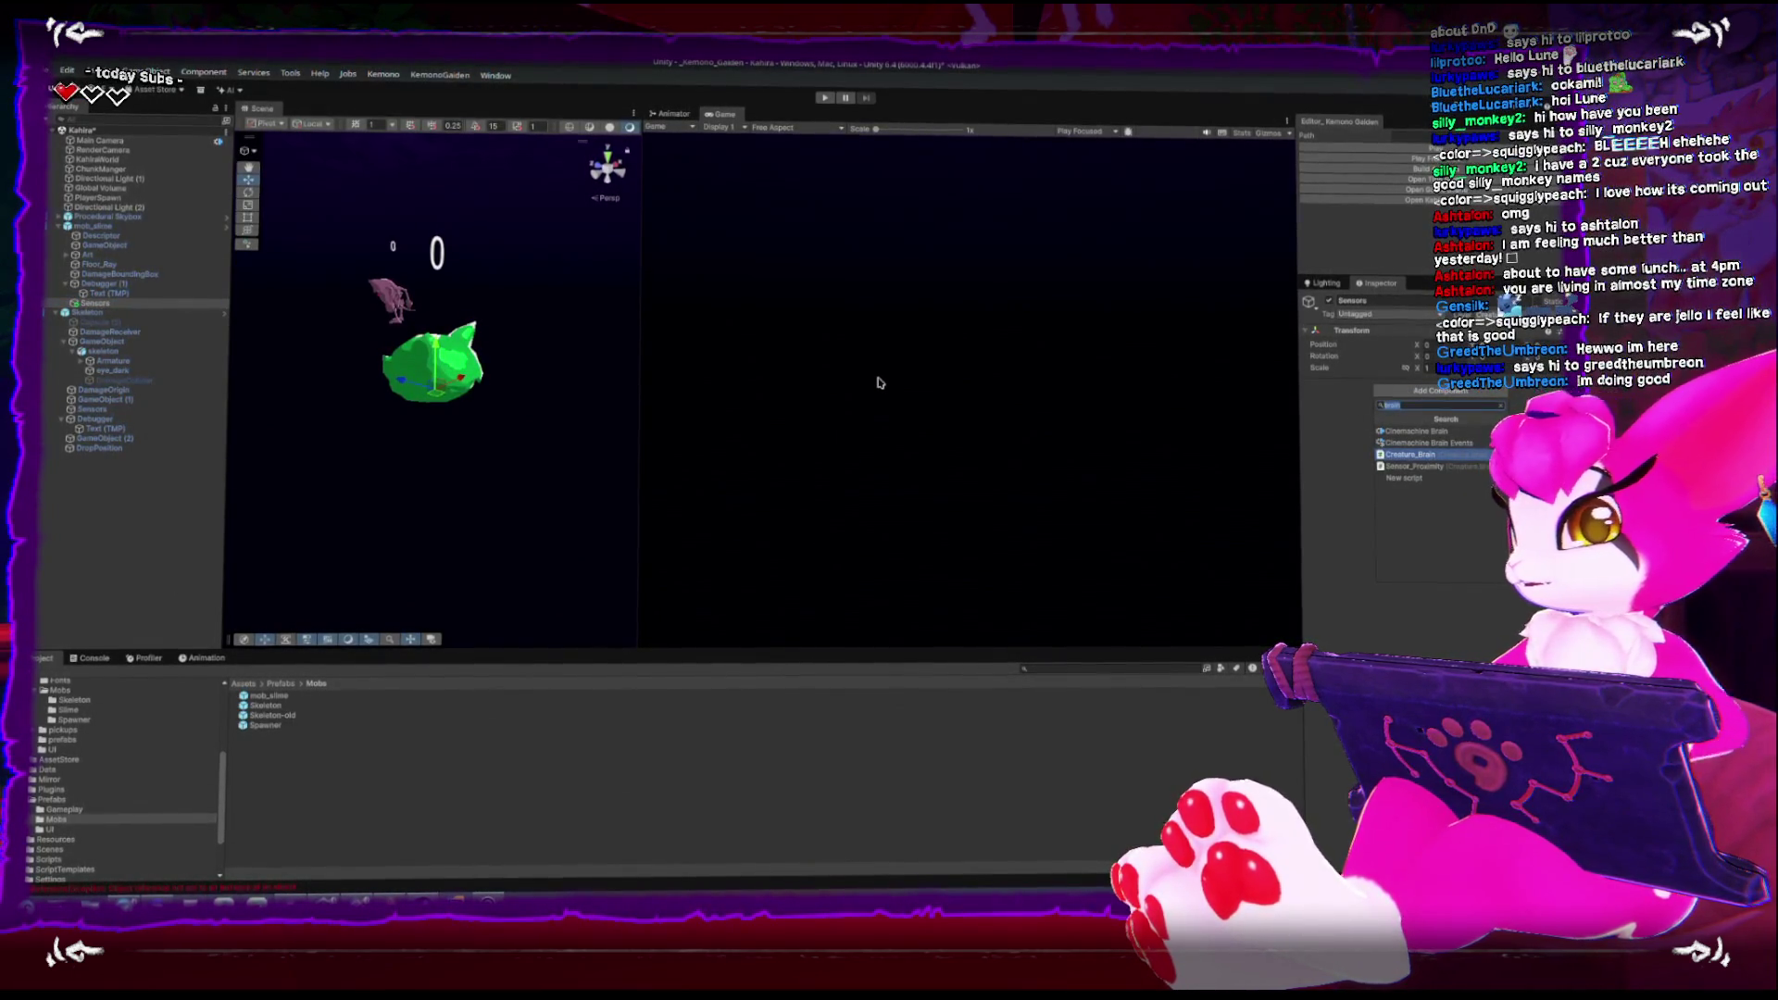
{"action": "left_click", "coordinate": [1413, 466]}
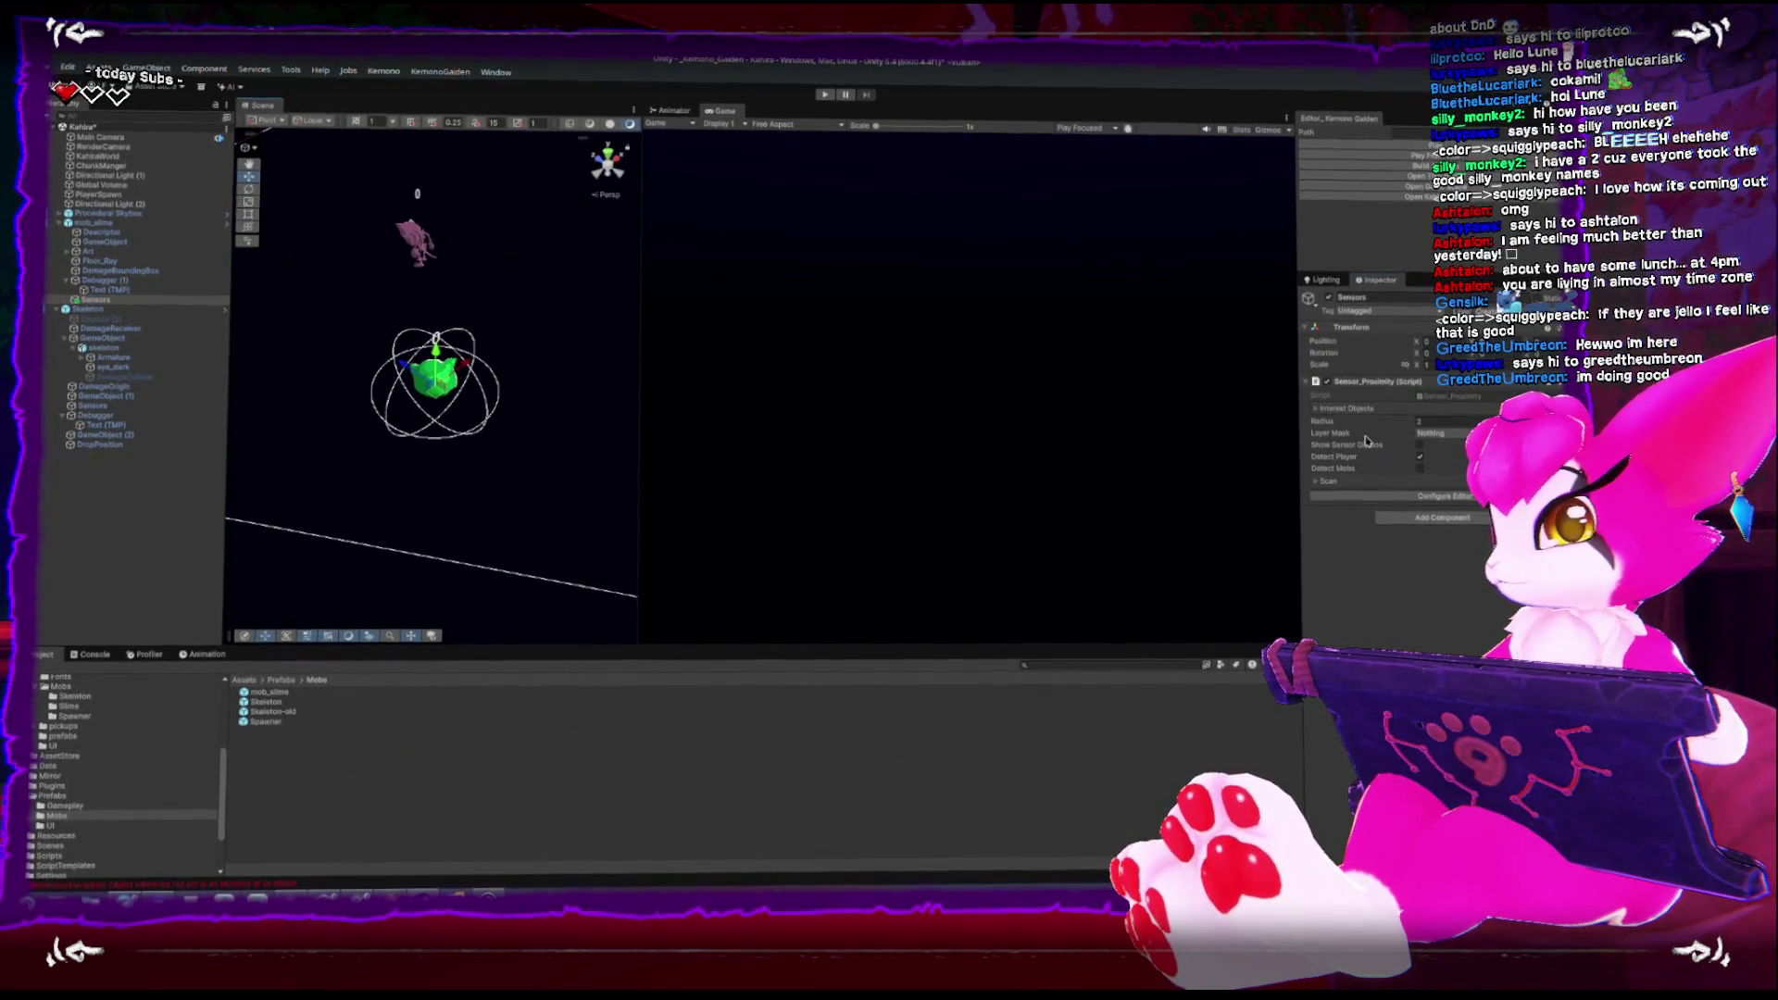
Widen the Sensor_Proximity radius to 6.85, comparing with the Skeleton's sensor setup
{"action": "left_click_drag", "start_coordinate": [1333, 424], "coordinate": [1389, 422]}
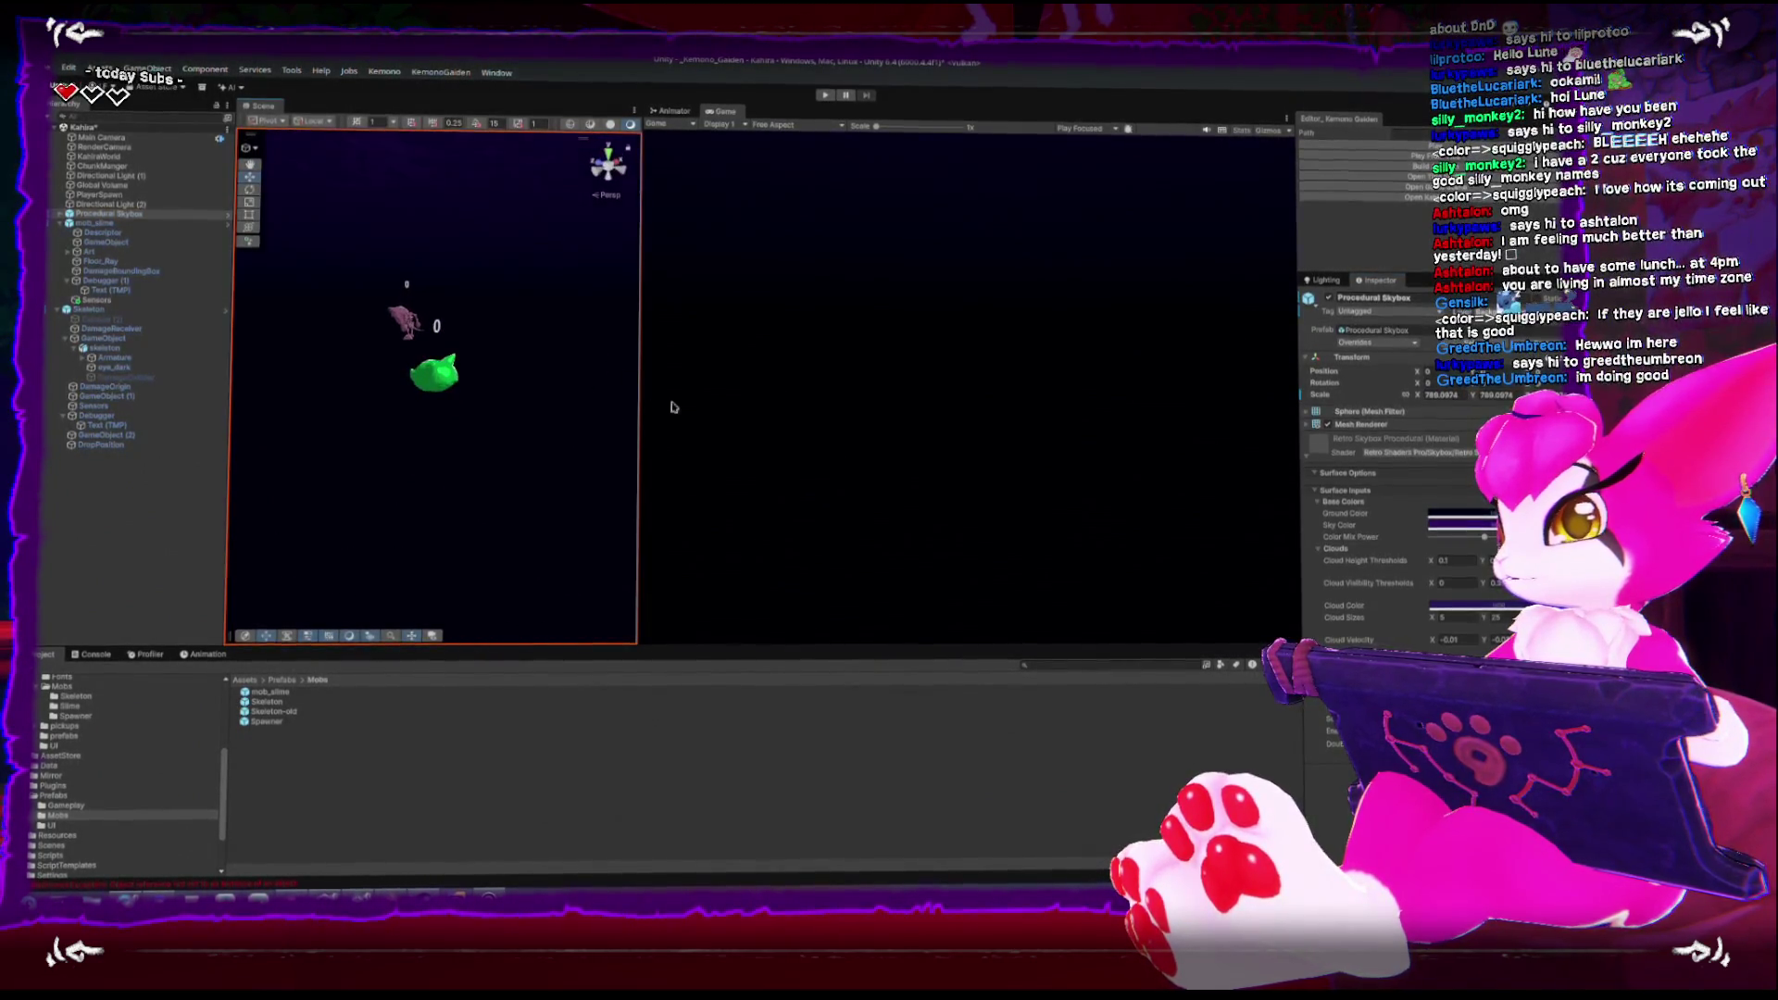
{"action": "scroll", "coordinate": [585, 449], "scroll_direction": "down", "scroll_amount": 3}
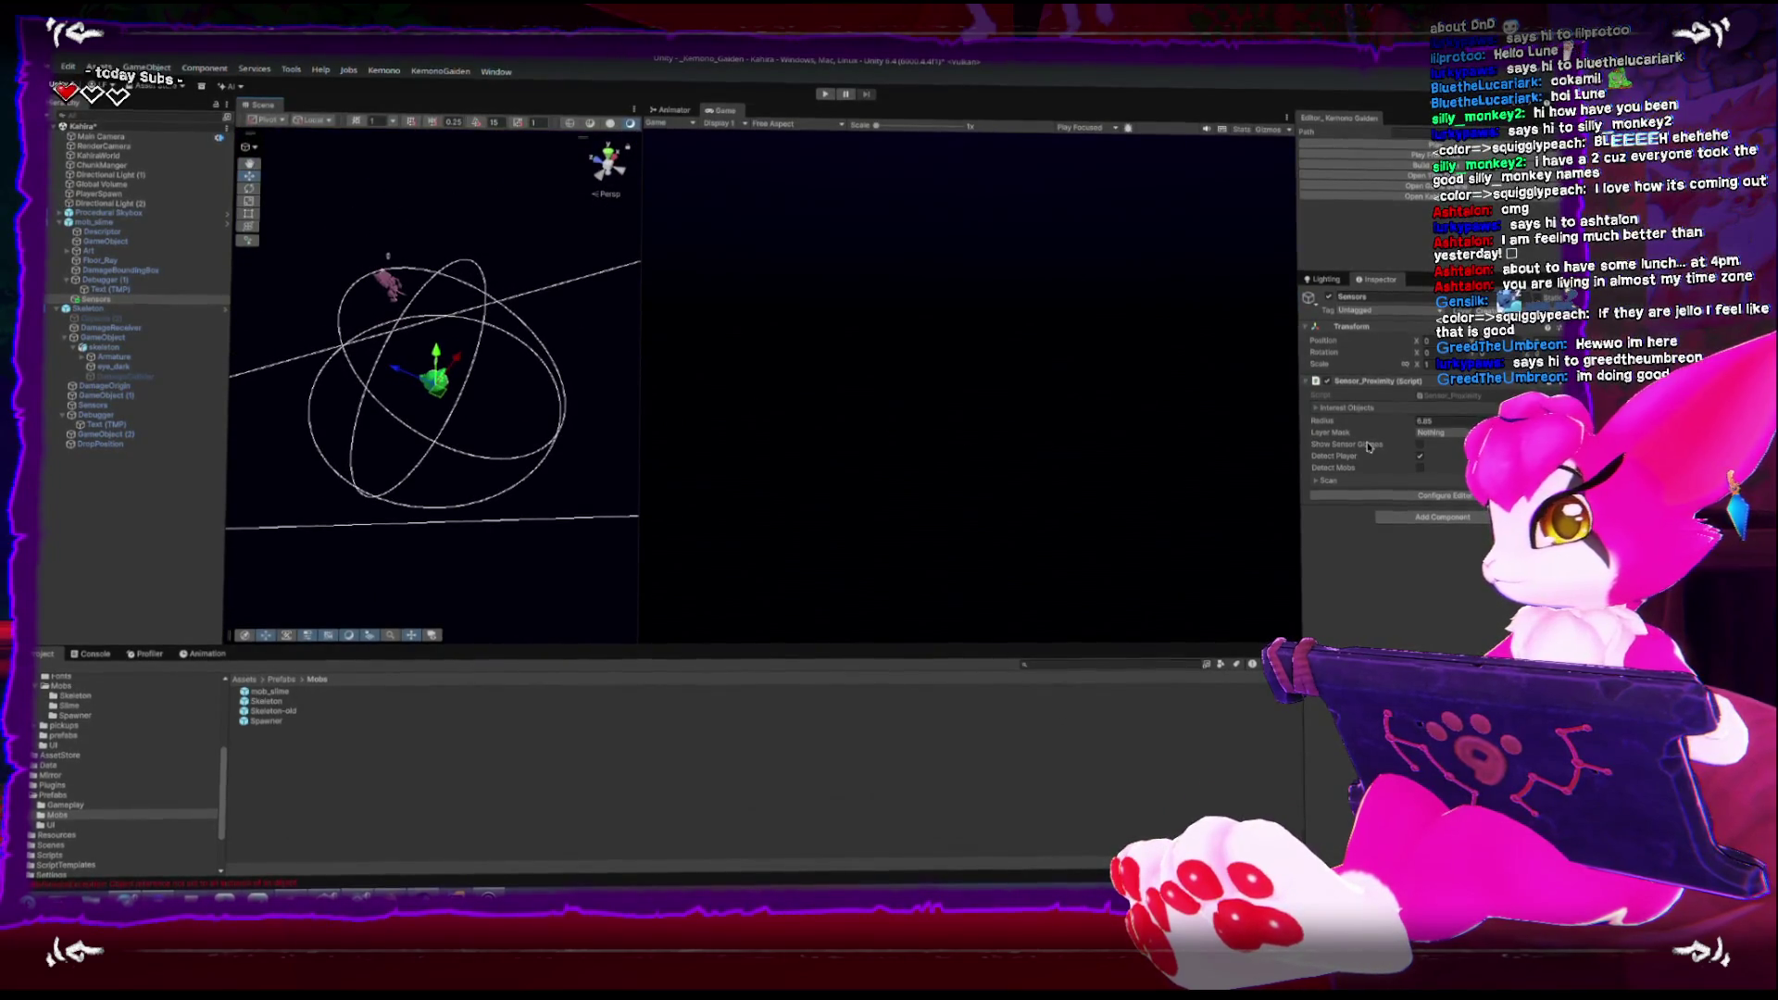
{"action": "left_click", "coordinate": [1469, 422]}
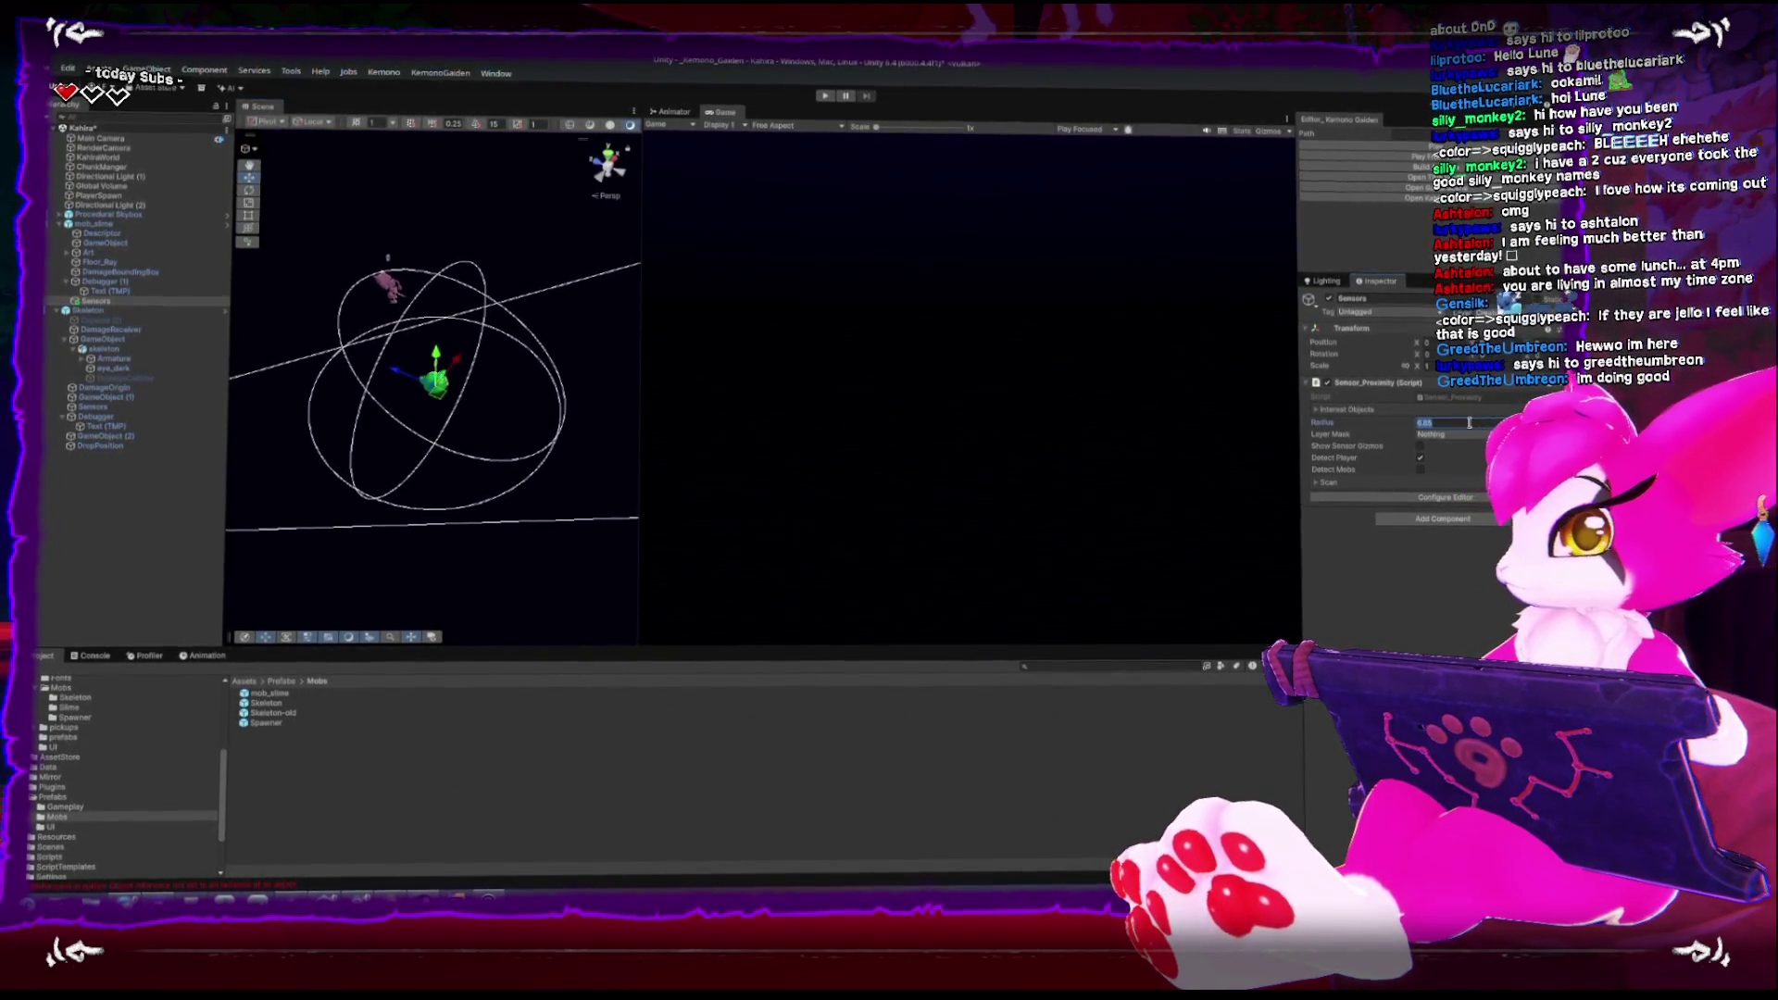
{"action": "left_click", "coordinate": [205, 313]}
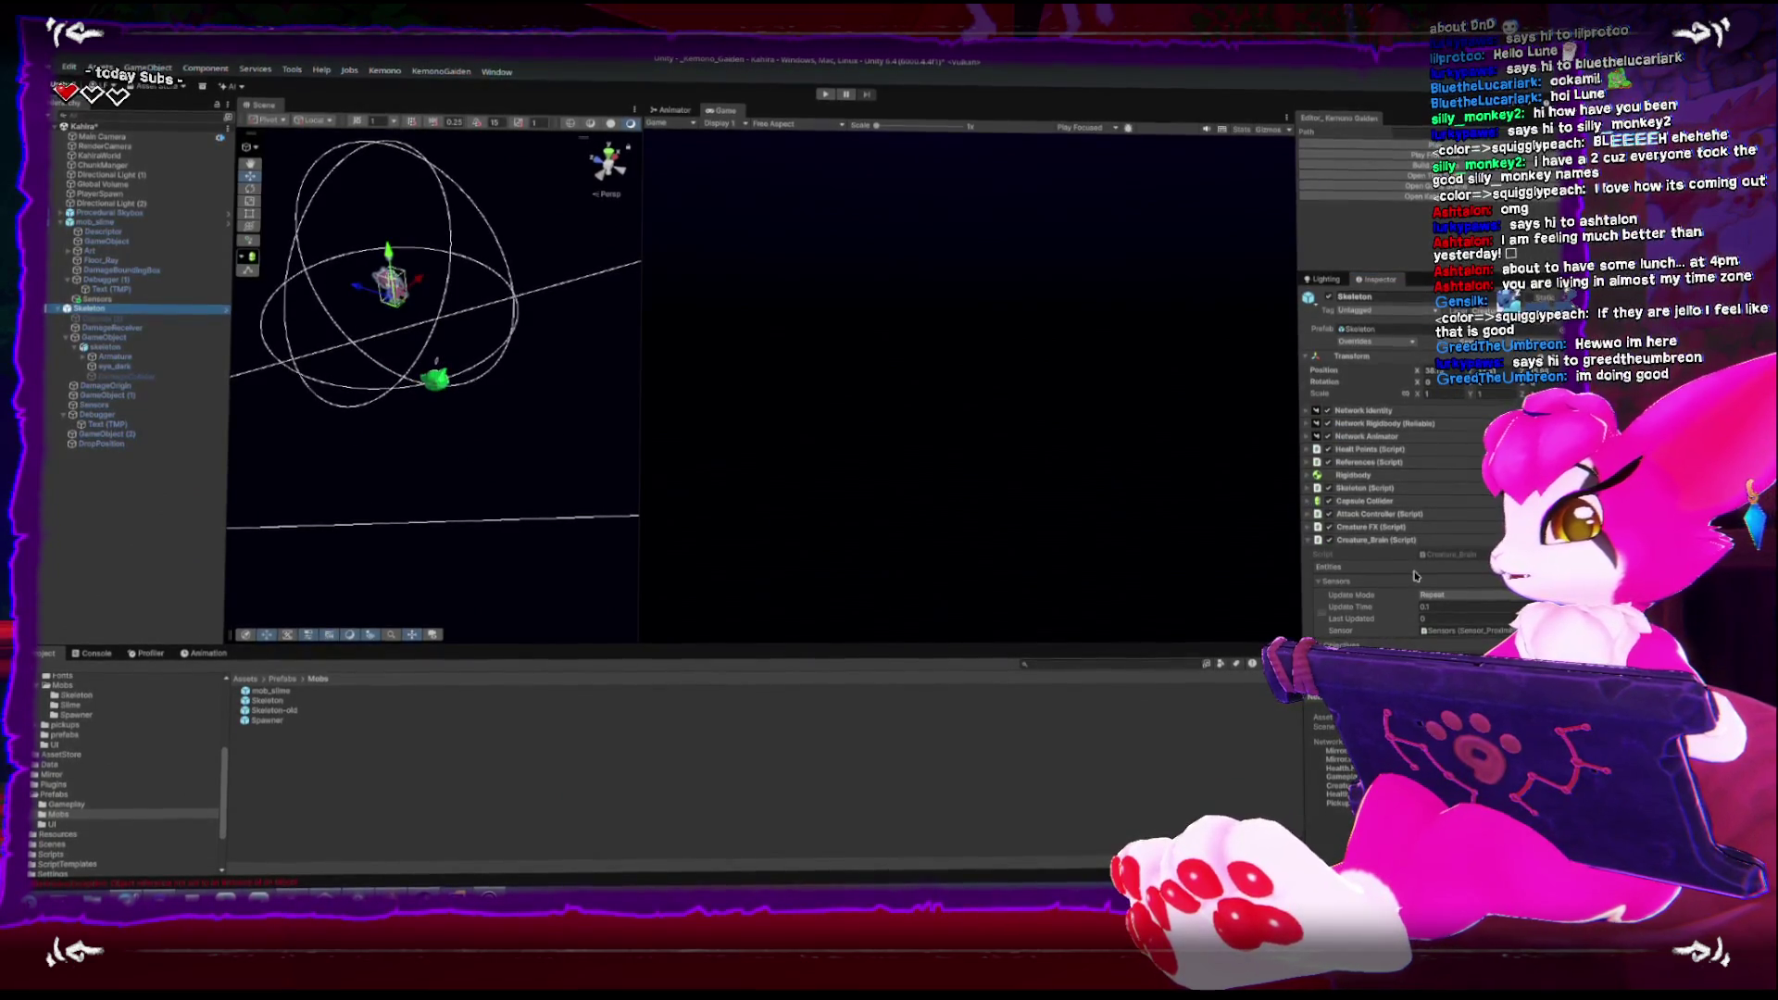
{"action": "scroll", "coordinate": [1414, 576], "scroll_direction": "down", "scroll_amount": 2}
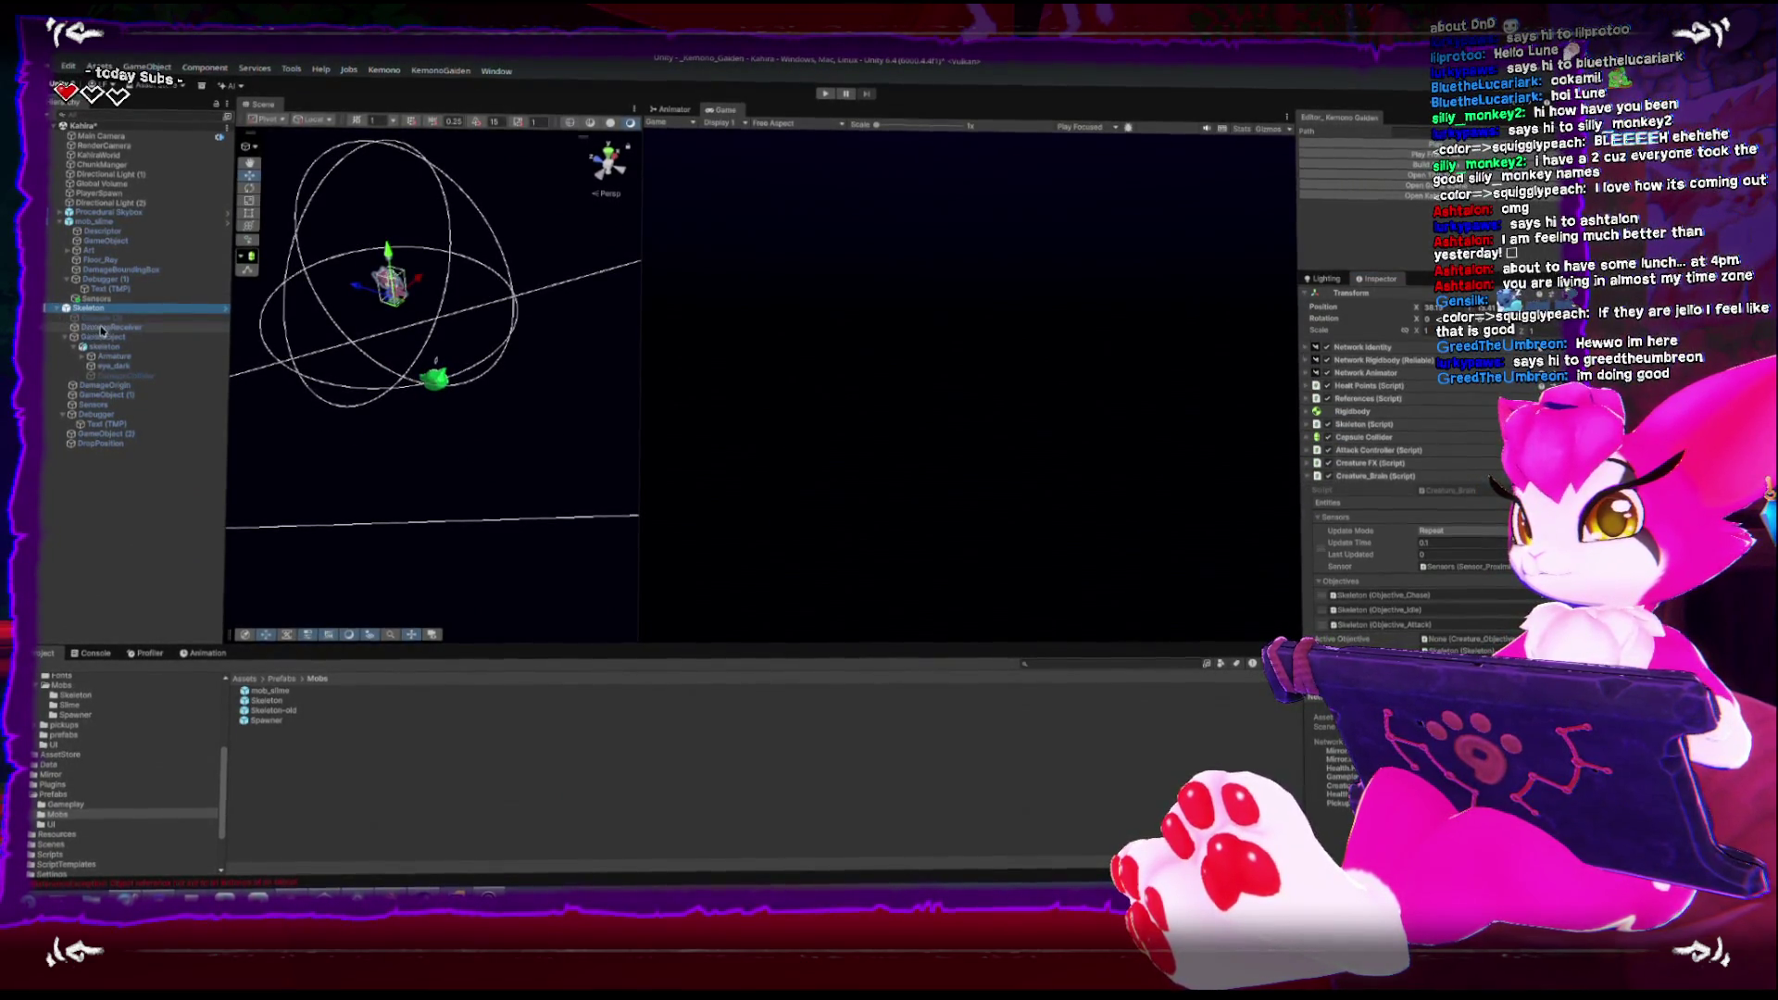
{"action": "left_click", "coordinate": [94, 407]}
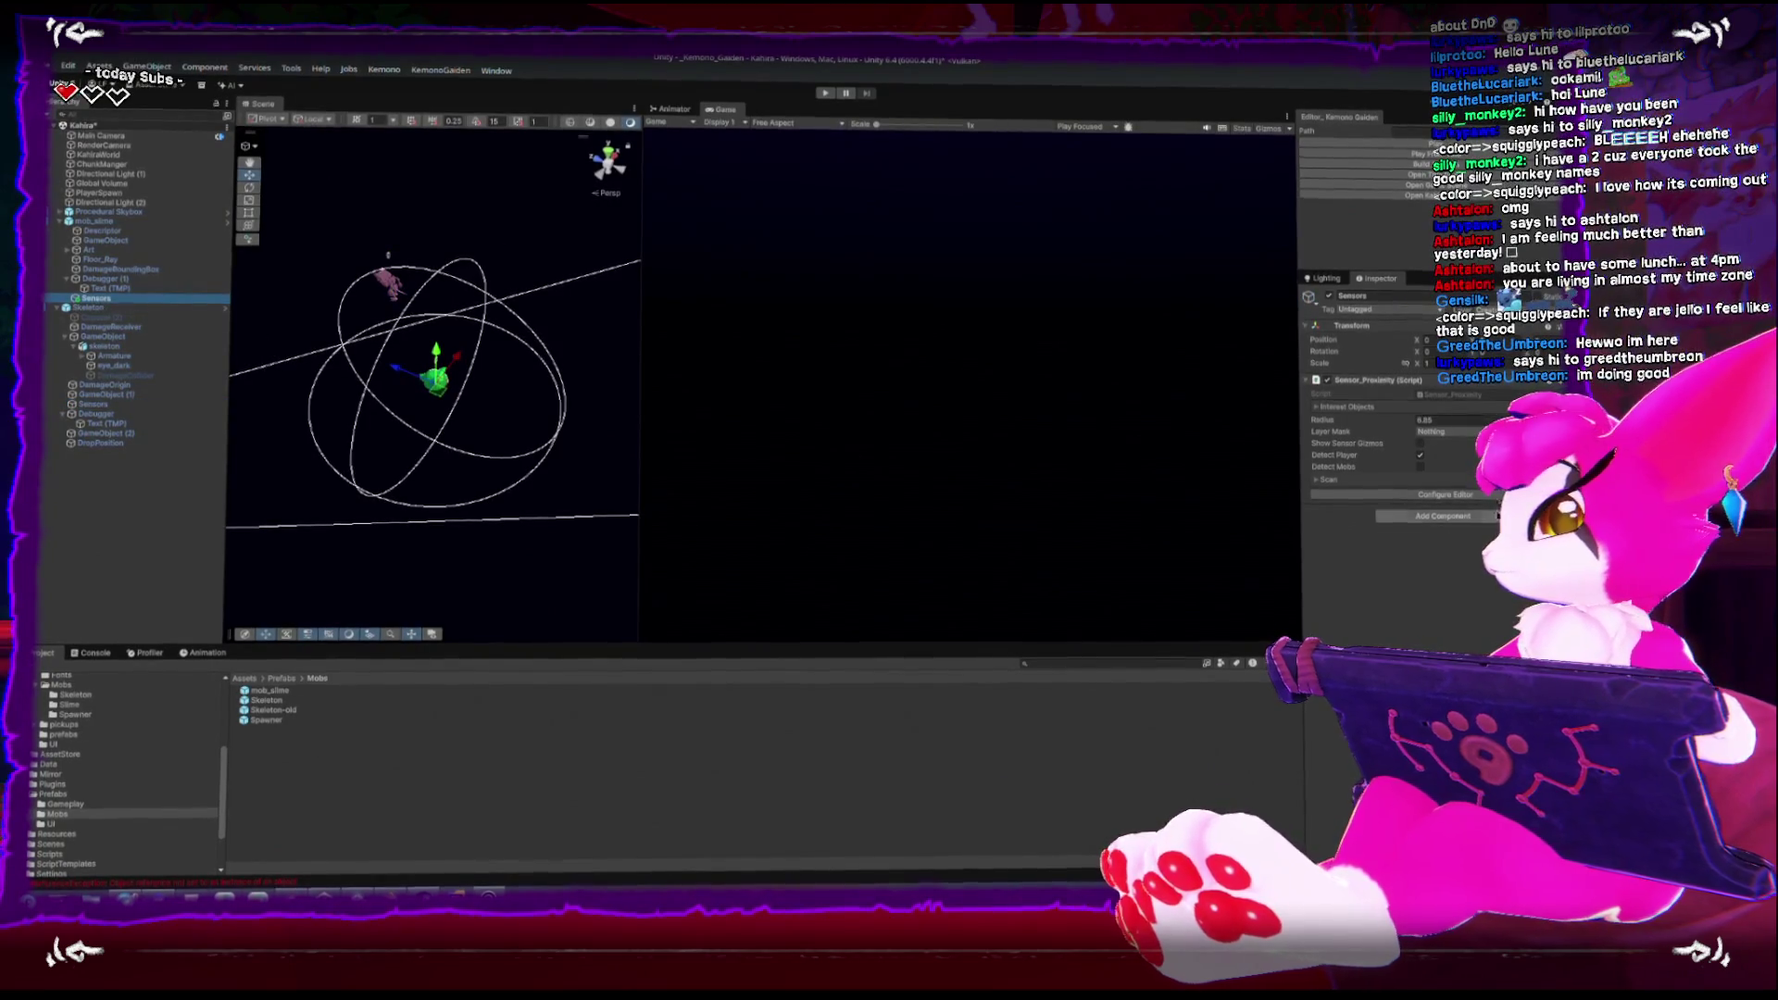
{"action": "left_click", "coordinate": [1424, 421]}
Enter 10 as the proximity sensor radius, then reselect mob_slime
{"action": "type", "text": "10"}
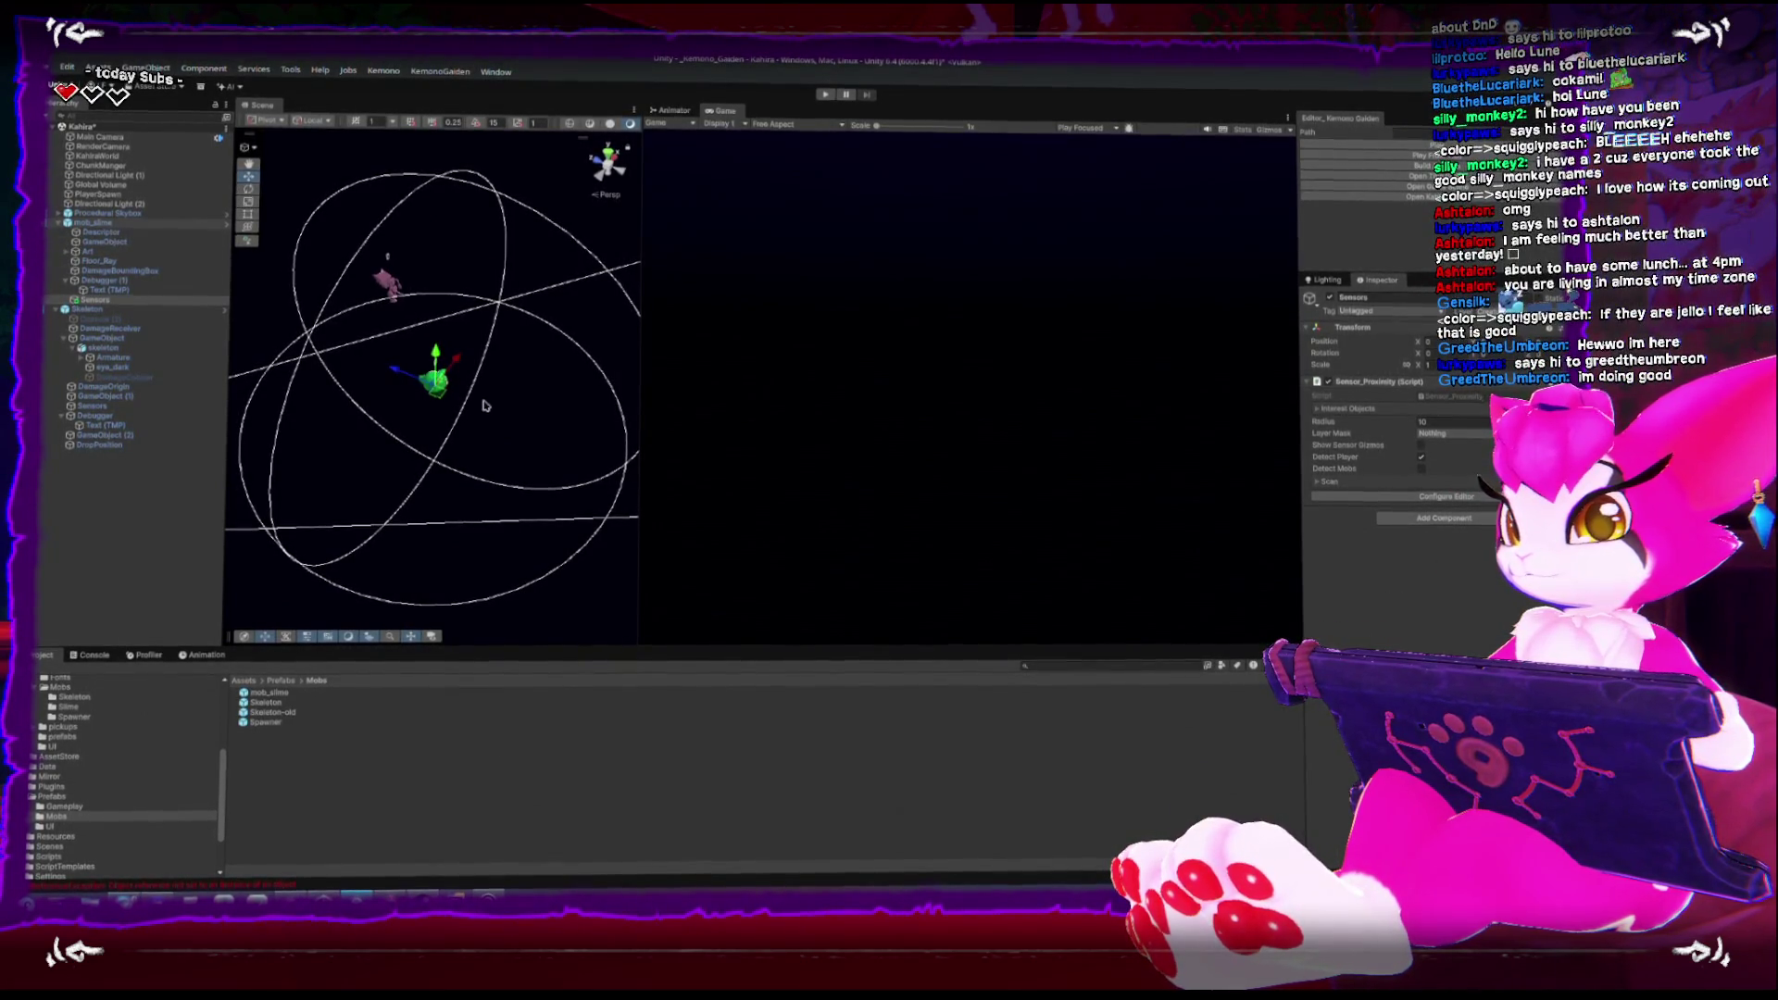
{"action": "mouse_move", "coordinate": [491, 382]}
{"action": "left_mouse_down"}
{"action": "mouse_move", "coordinate": [417, 389]}
{"action": "mouse_move", "coordinate": [353, 337]}
{"action": "mouse_move", "coordinate": [389, 371]}
{"action": "left_mouse_up"}
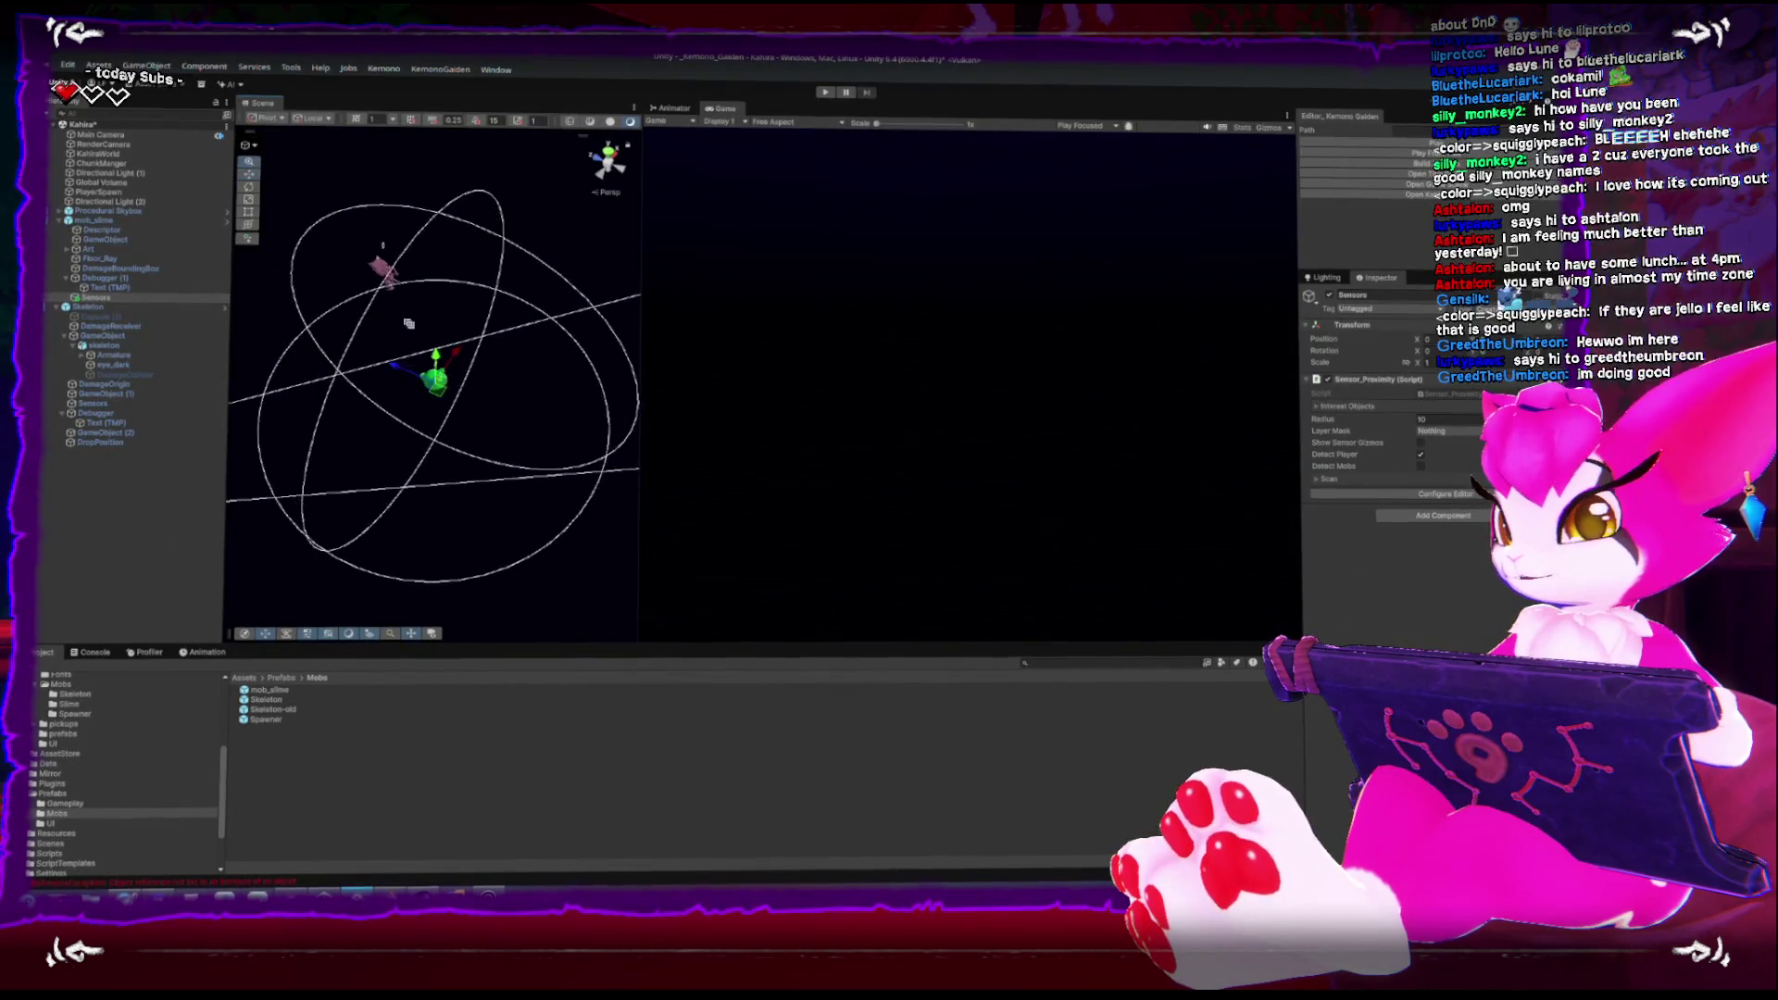
{"action": "left_click", "coordinate": [93, 221]}
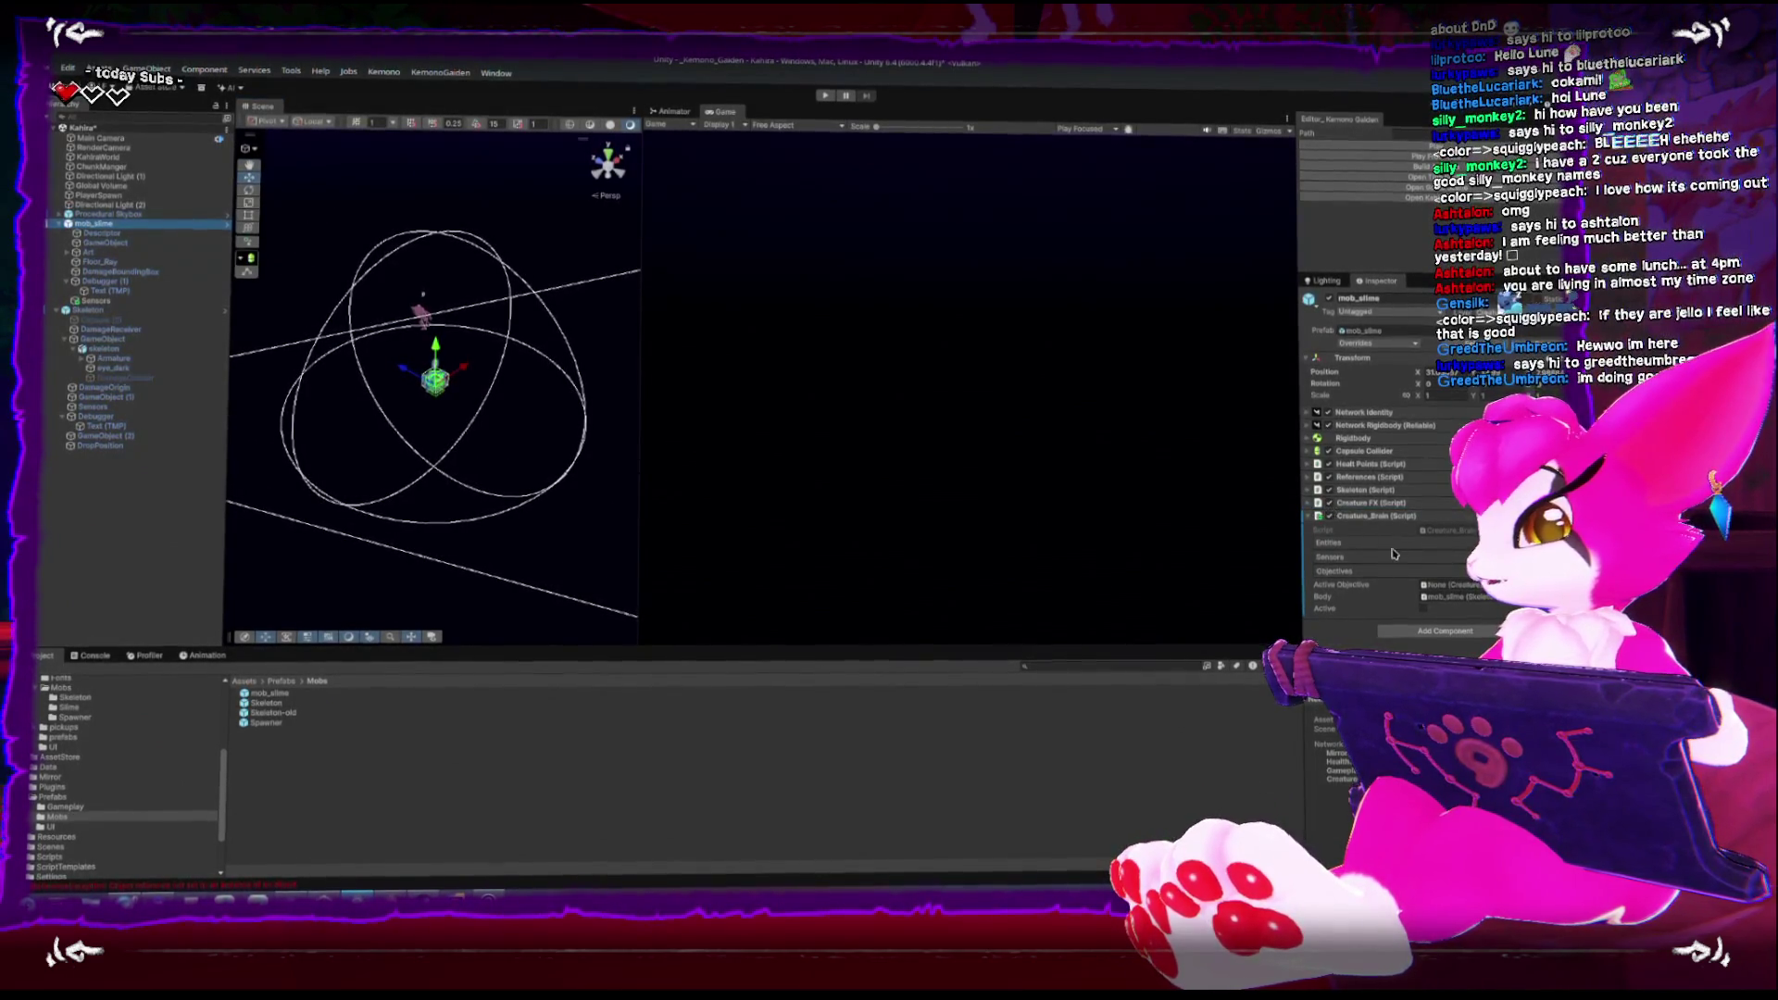
Assign the Sensors proximity sensor to the Creature_Brain's Sensor field, checking the Skeleton's brain for reference
{"action": "left_click", "coordinate": [1320, 558]}
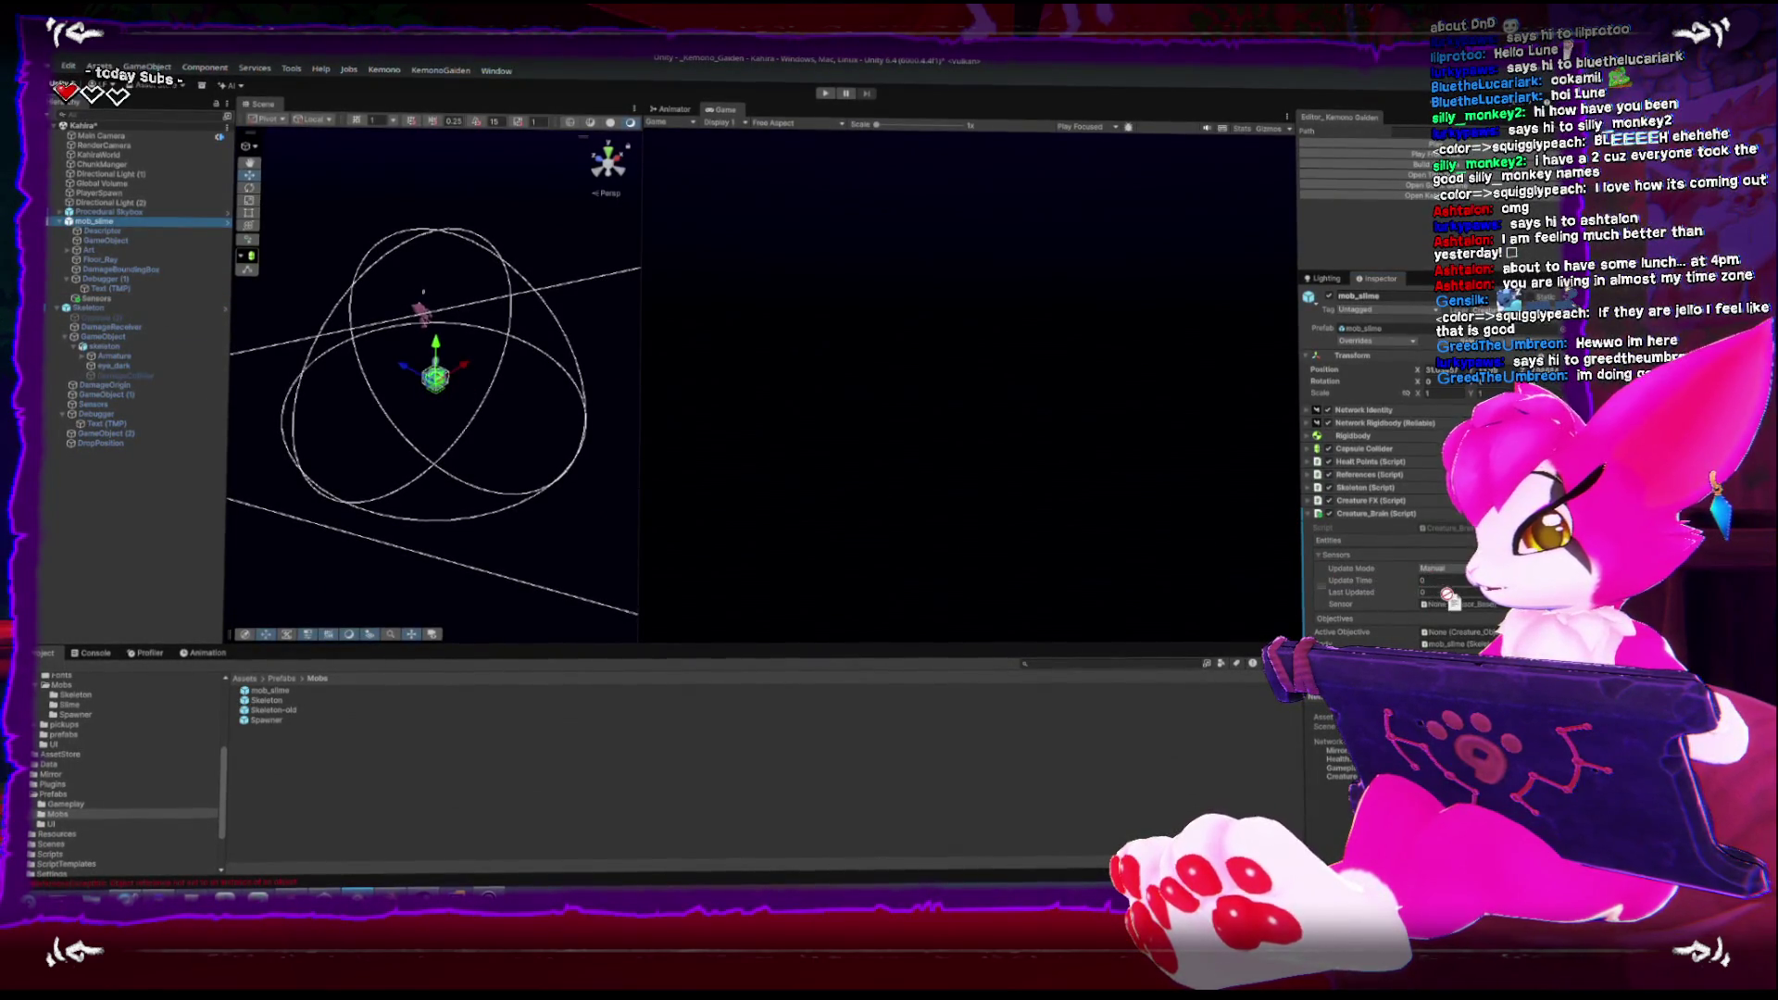
{"action": "left_click_drag", "start_coordinate": [1454, 604], "coordinate": [1456, 607]}
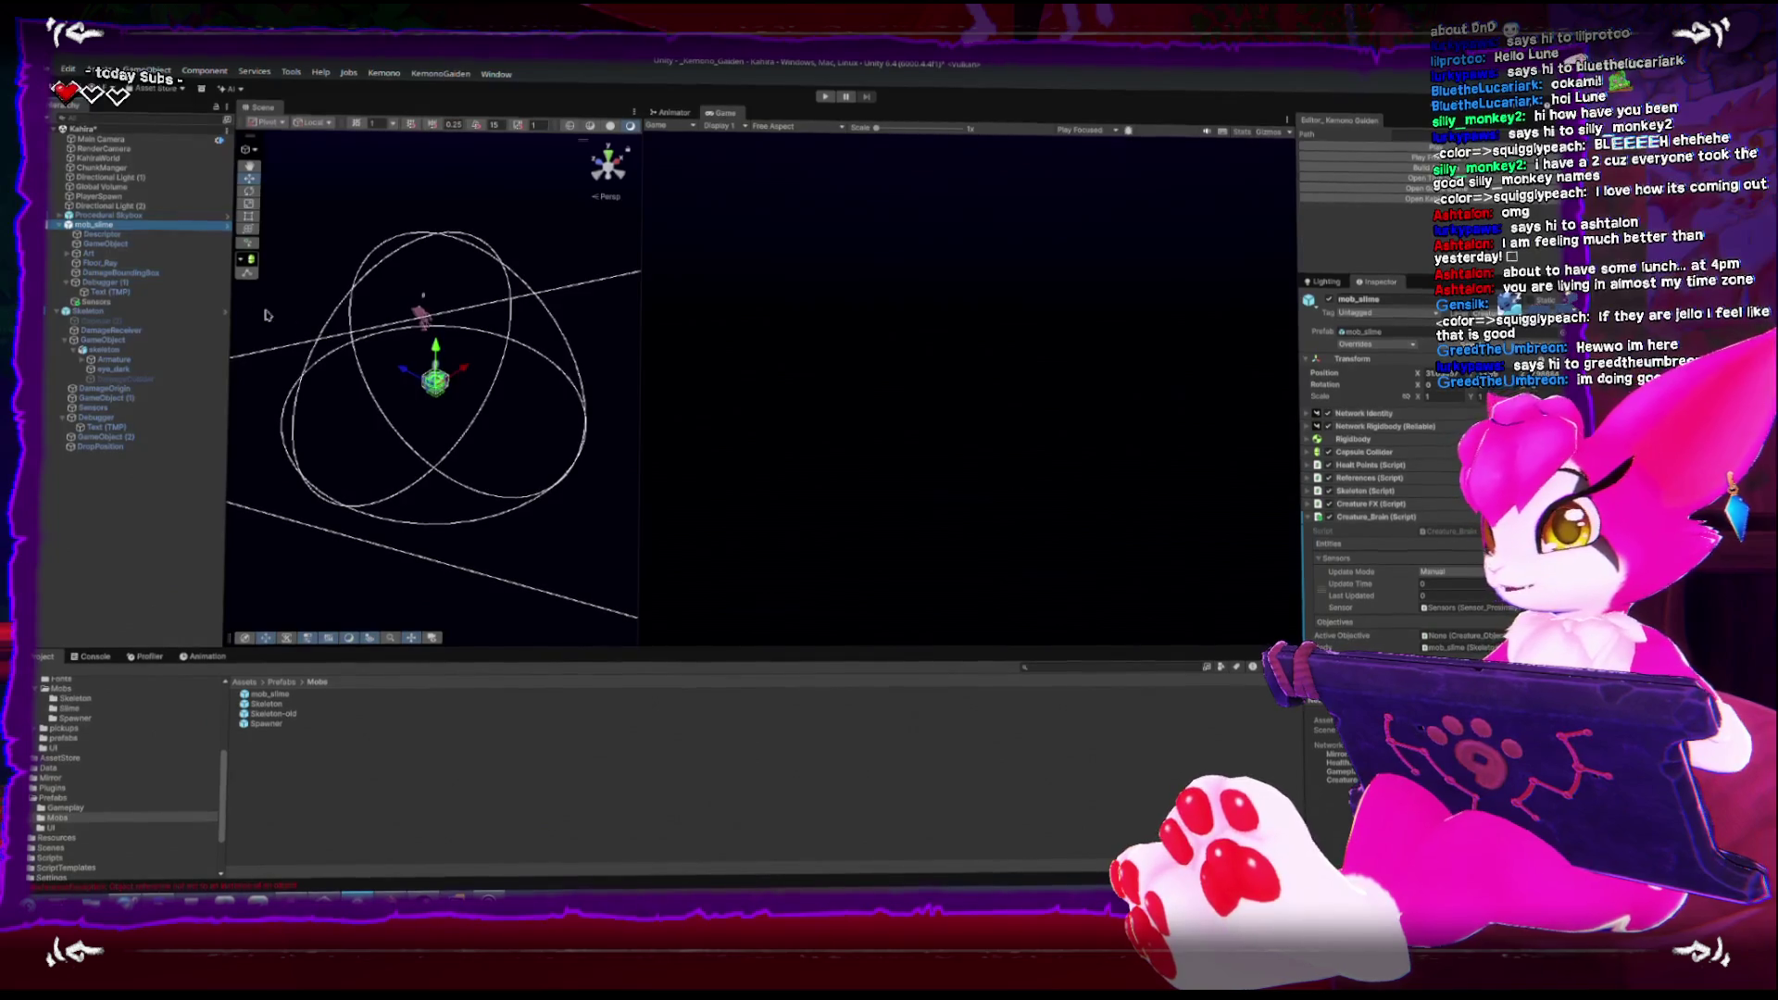
{"action": "left_click", "coordinate": [148, 311]}
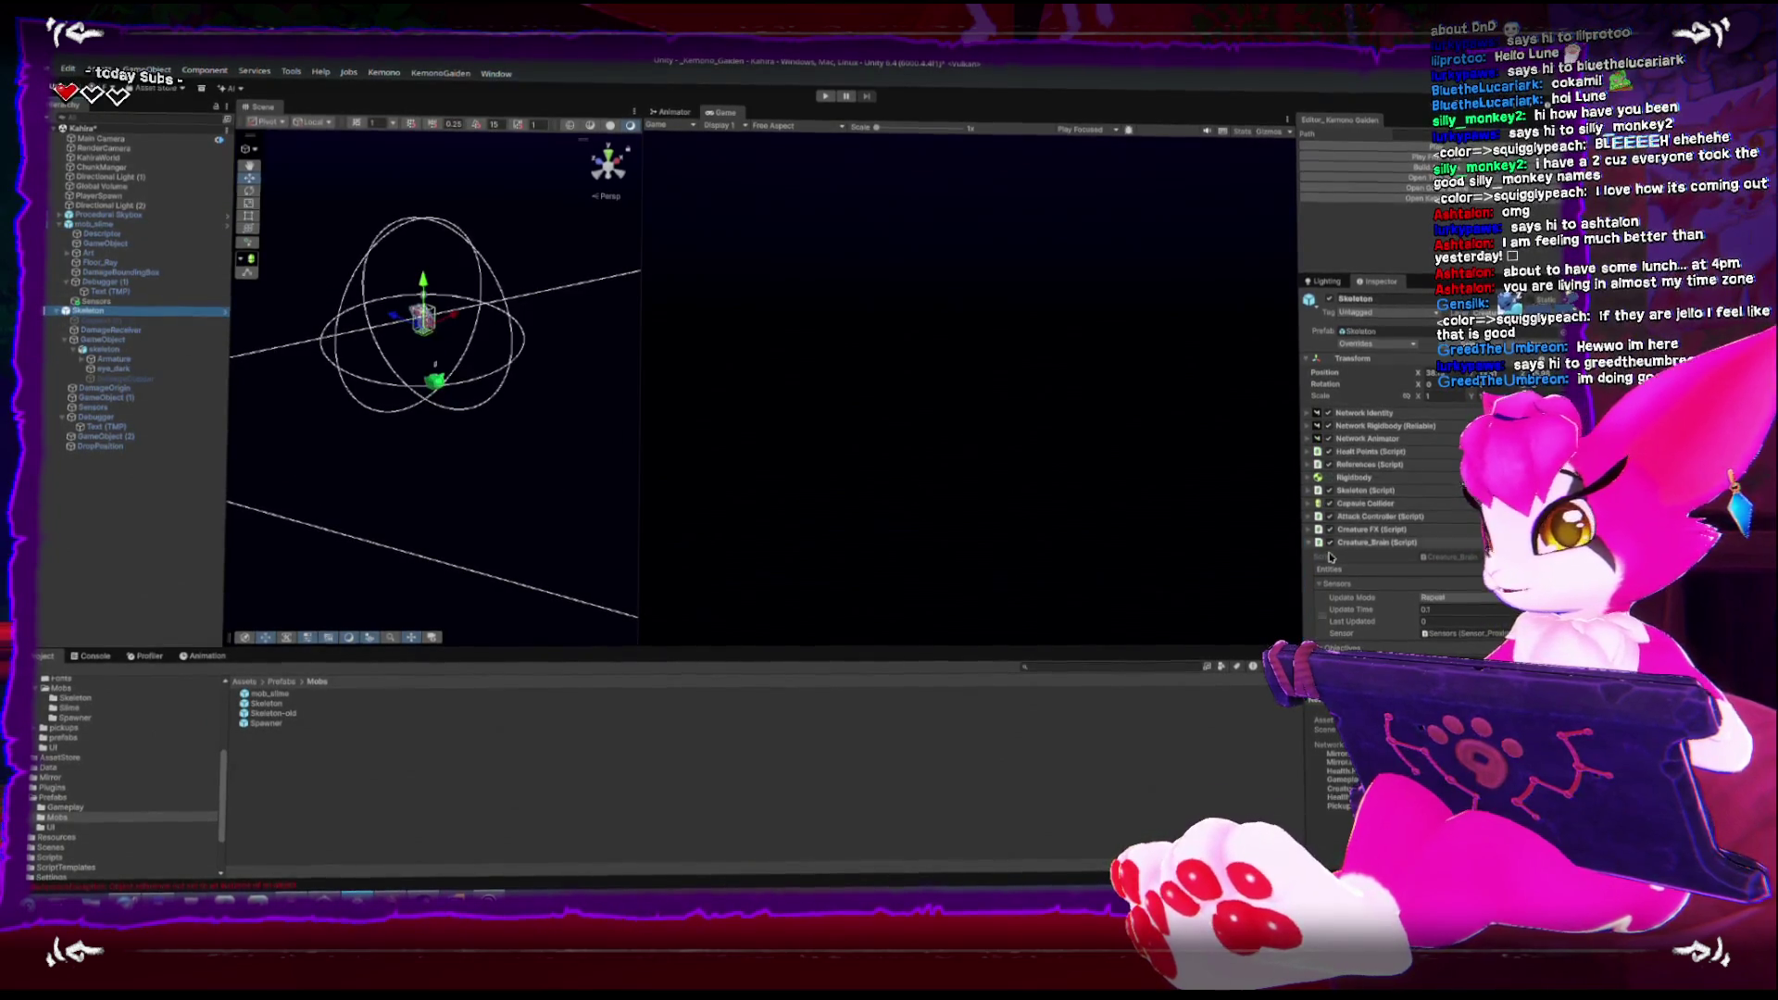
{"action": "scroll", "coordinate": [1379, 559], "scroll_direction": "down", "scroll_amount": 3}
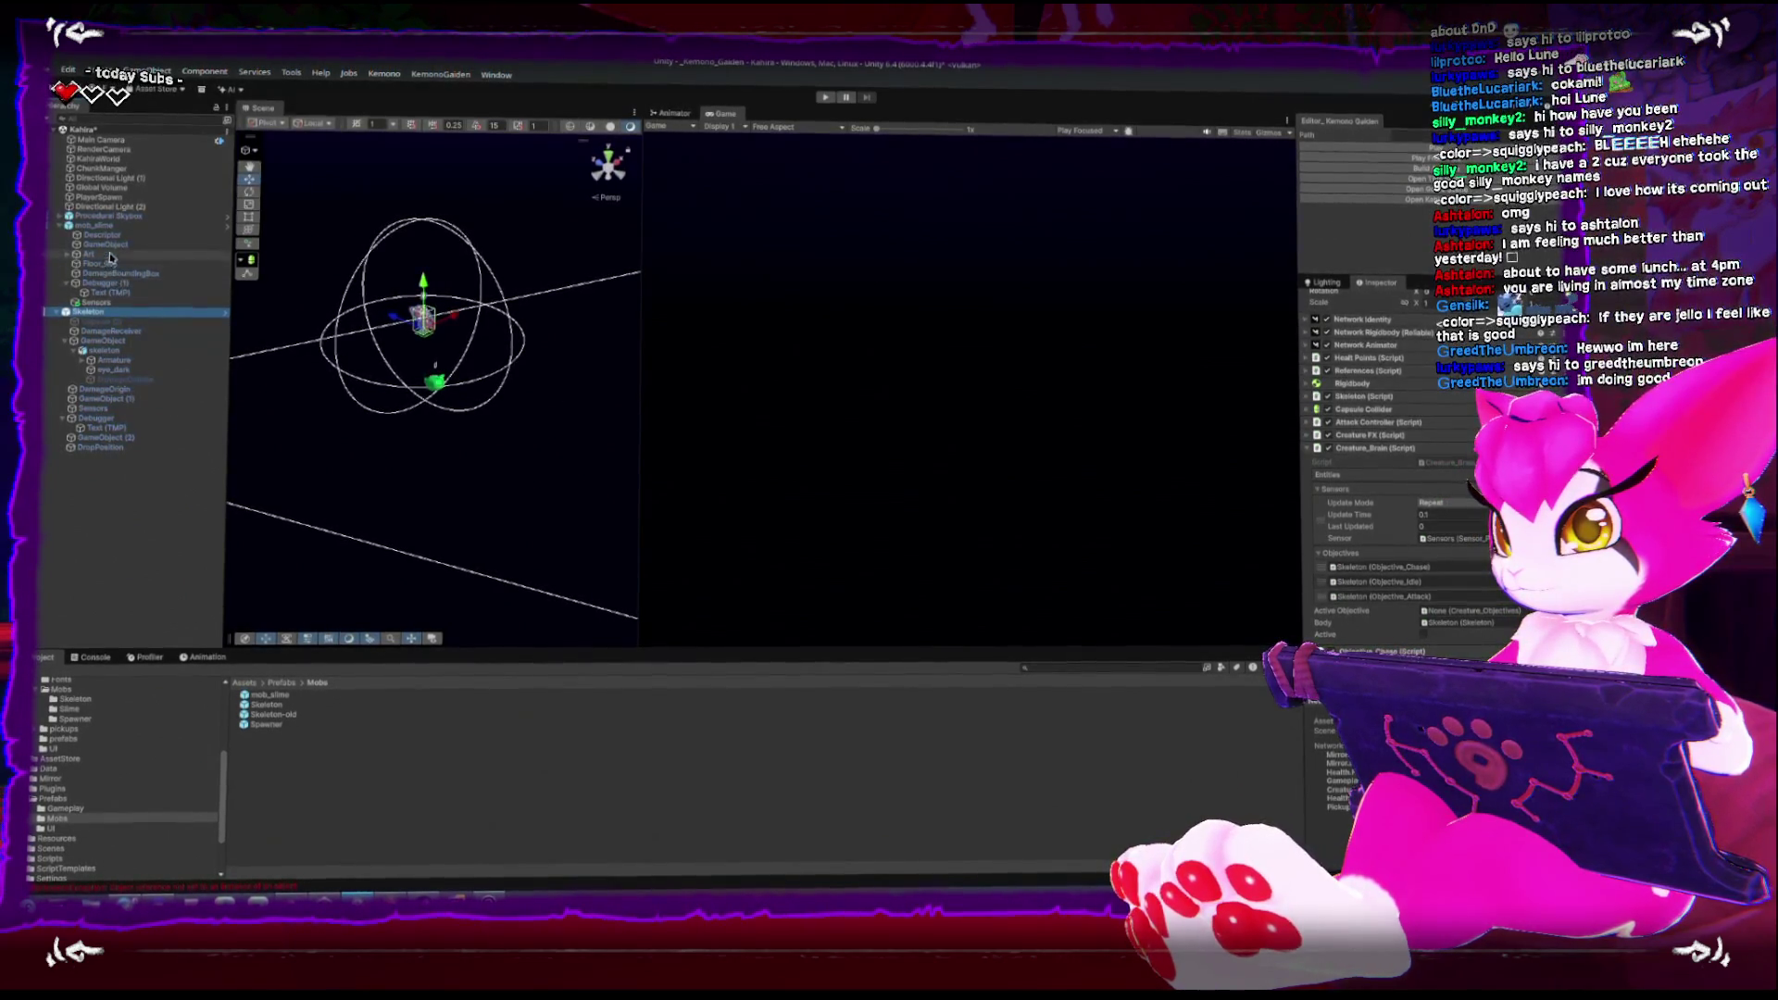
{"action": "left_click", "coordinate": [94, 225]}
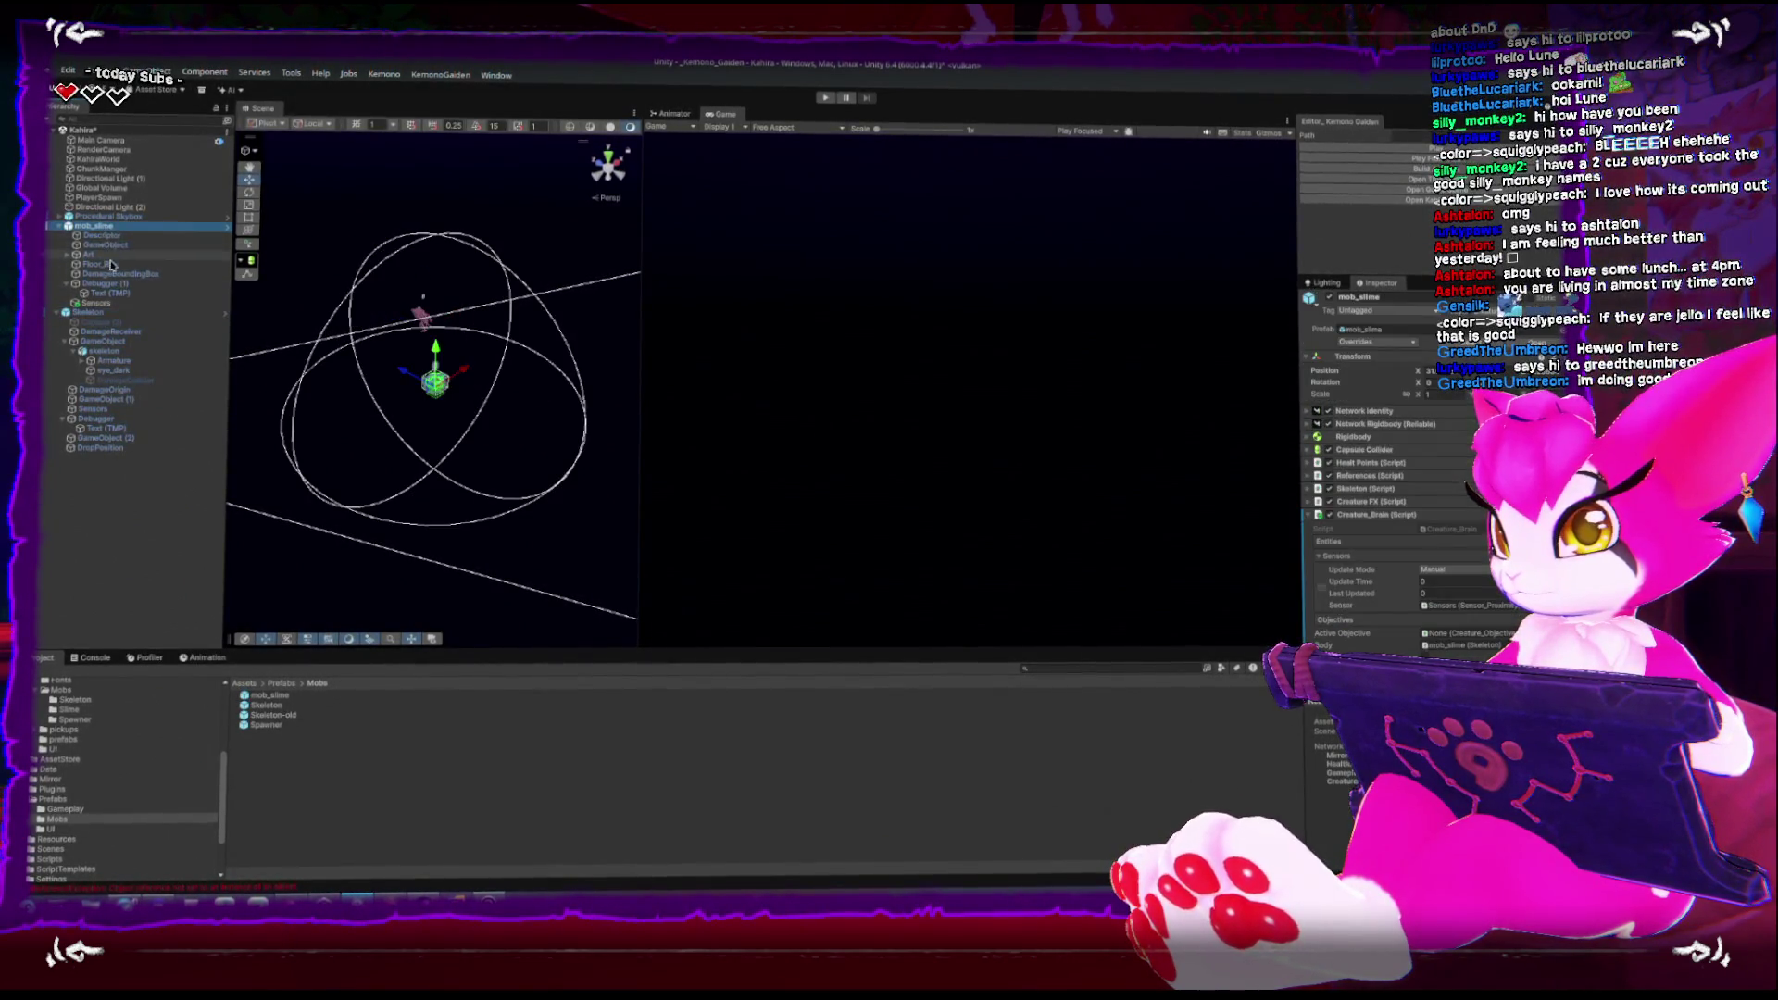
Set the brain's sensor Update Mode to Repeat every 0.1, matching the Skeleton
{"action": "left_click", "coordinate": [1469, 577]}
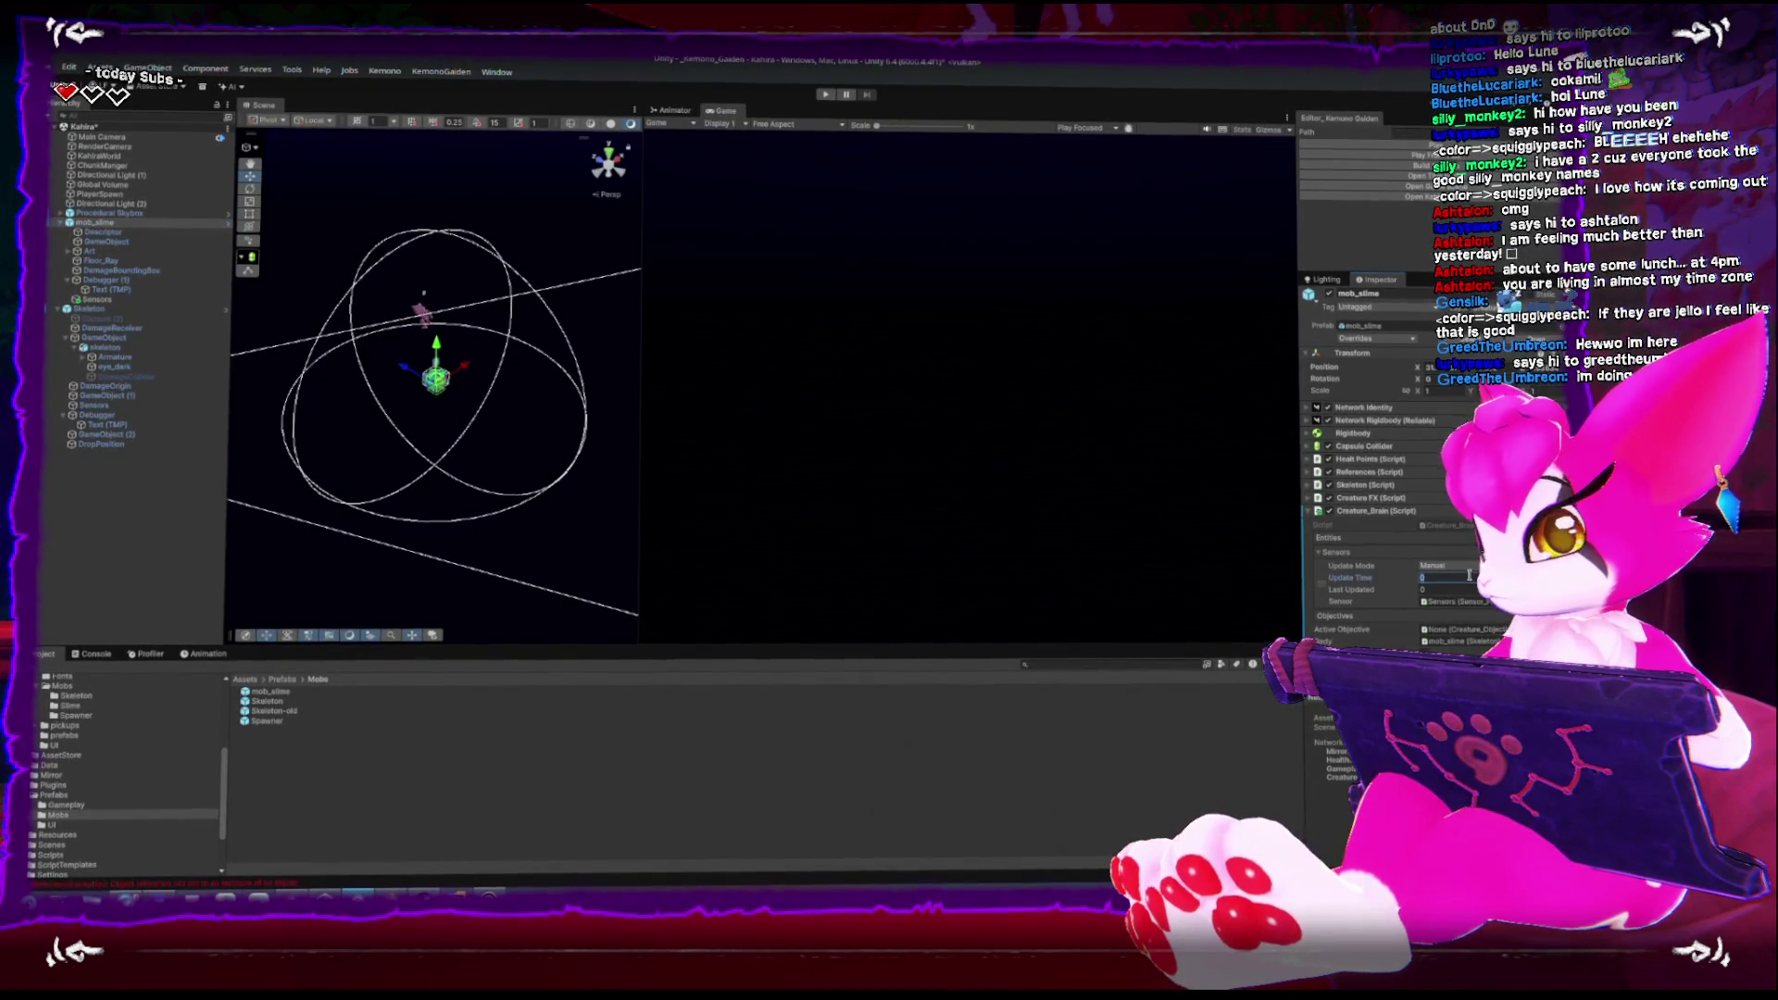
{"action": "left_click", "coordinate": [1465, 567]}
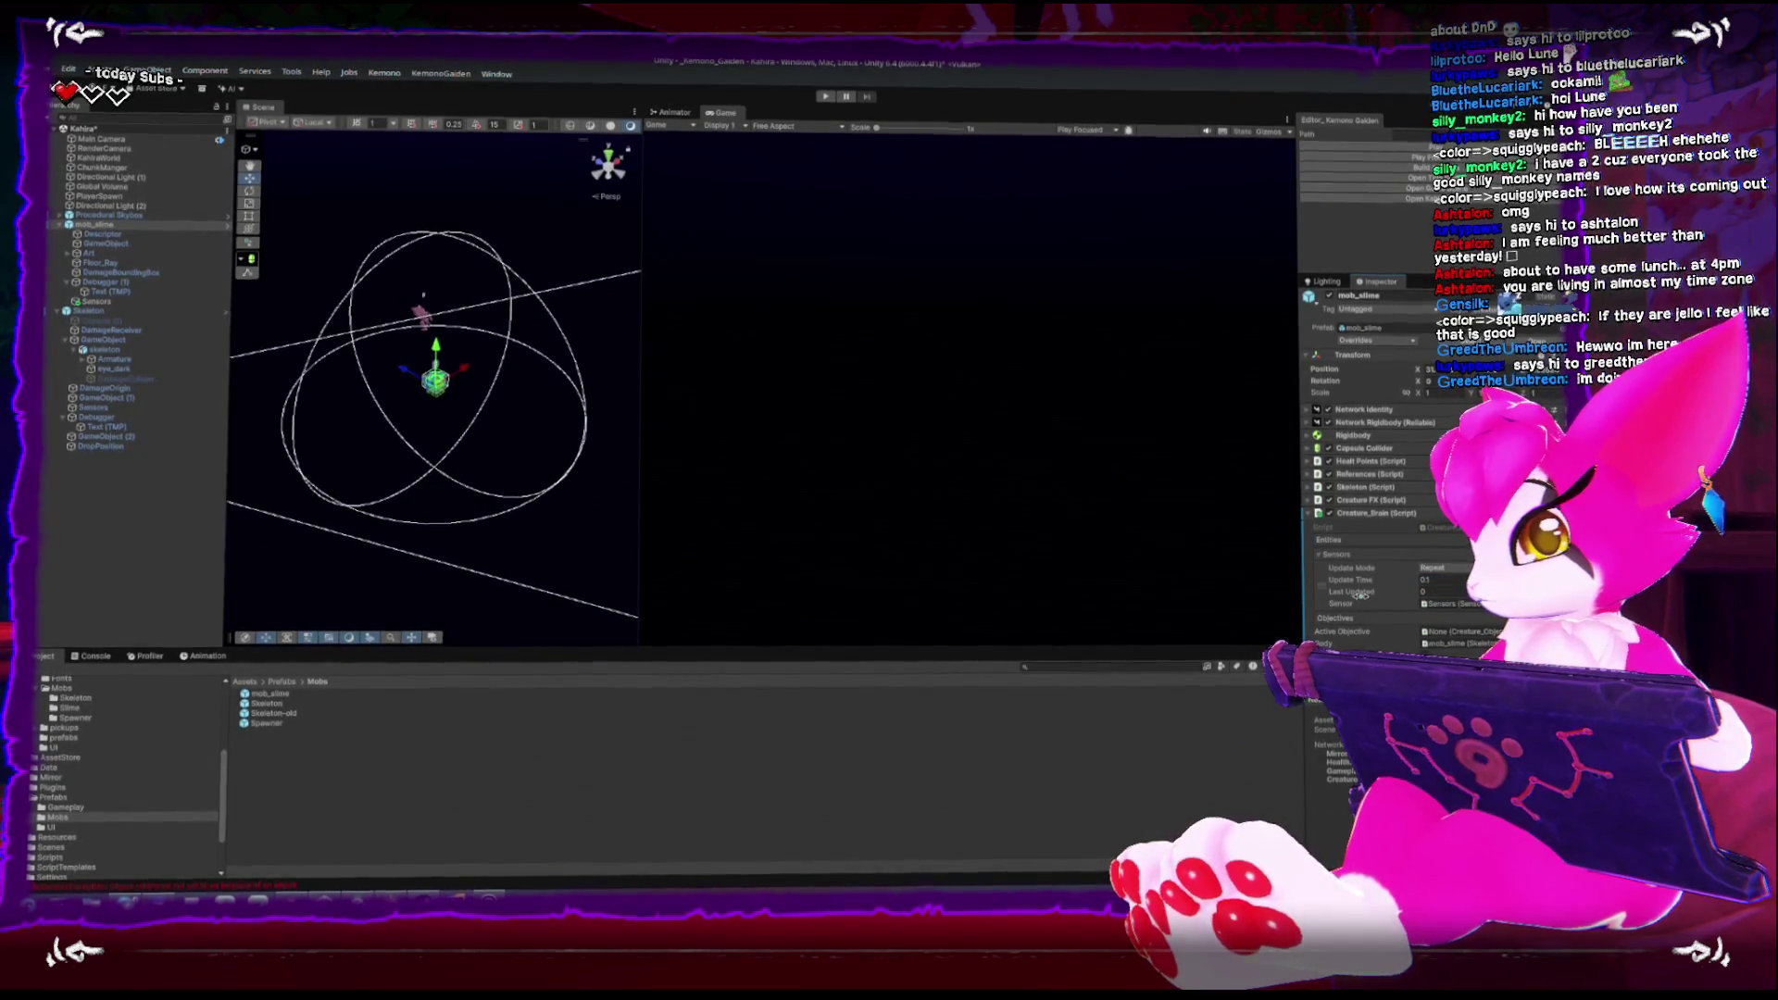
{"action": "left_click", "coordinate": [1308, 512]}
{"action": "left_click", "coordinate": [1447, 534]}
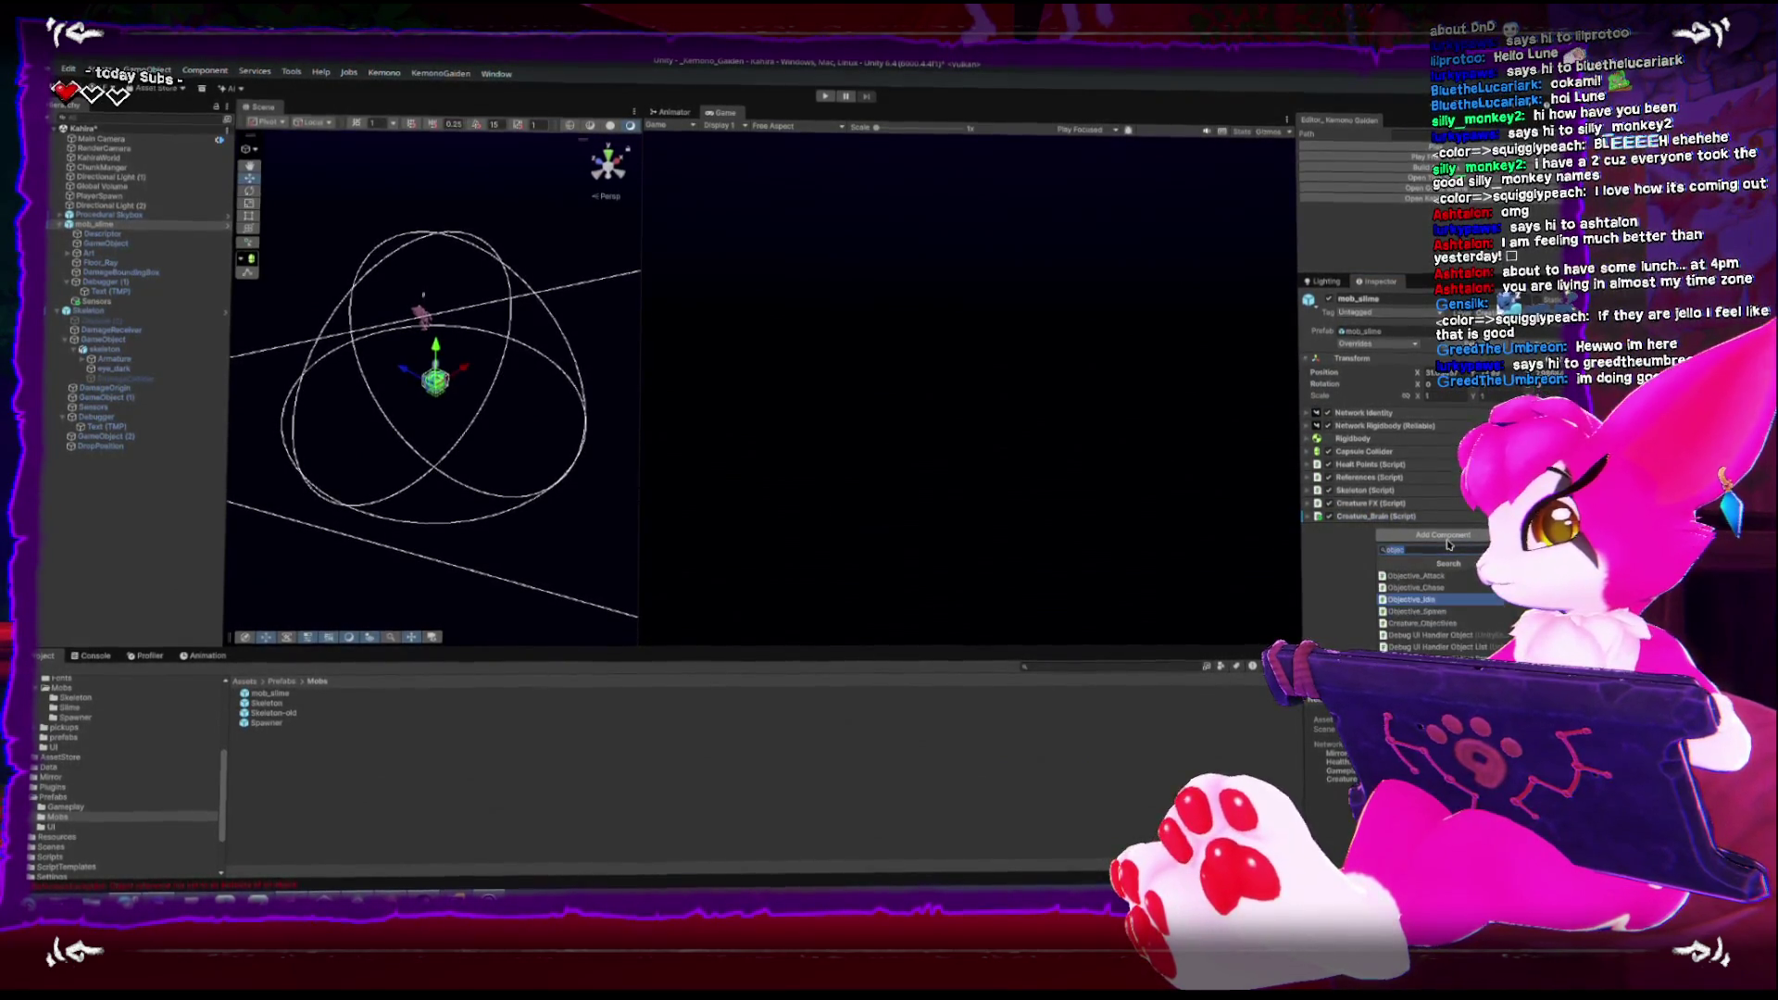
Add Objective_Idle and Objective_Chase components to mob_slime
{"action": "key", "text": "Up"}
{"action": "key", "text": "Return"}
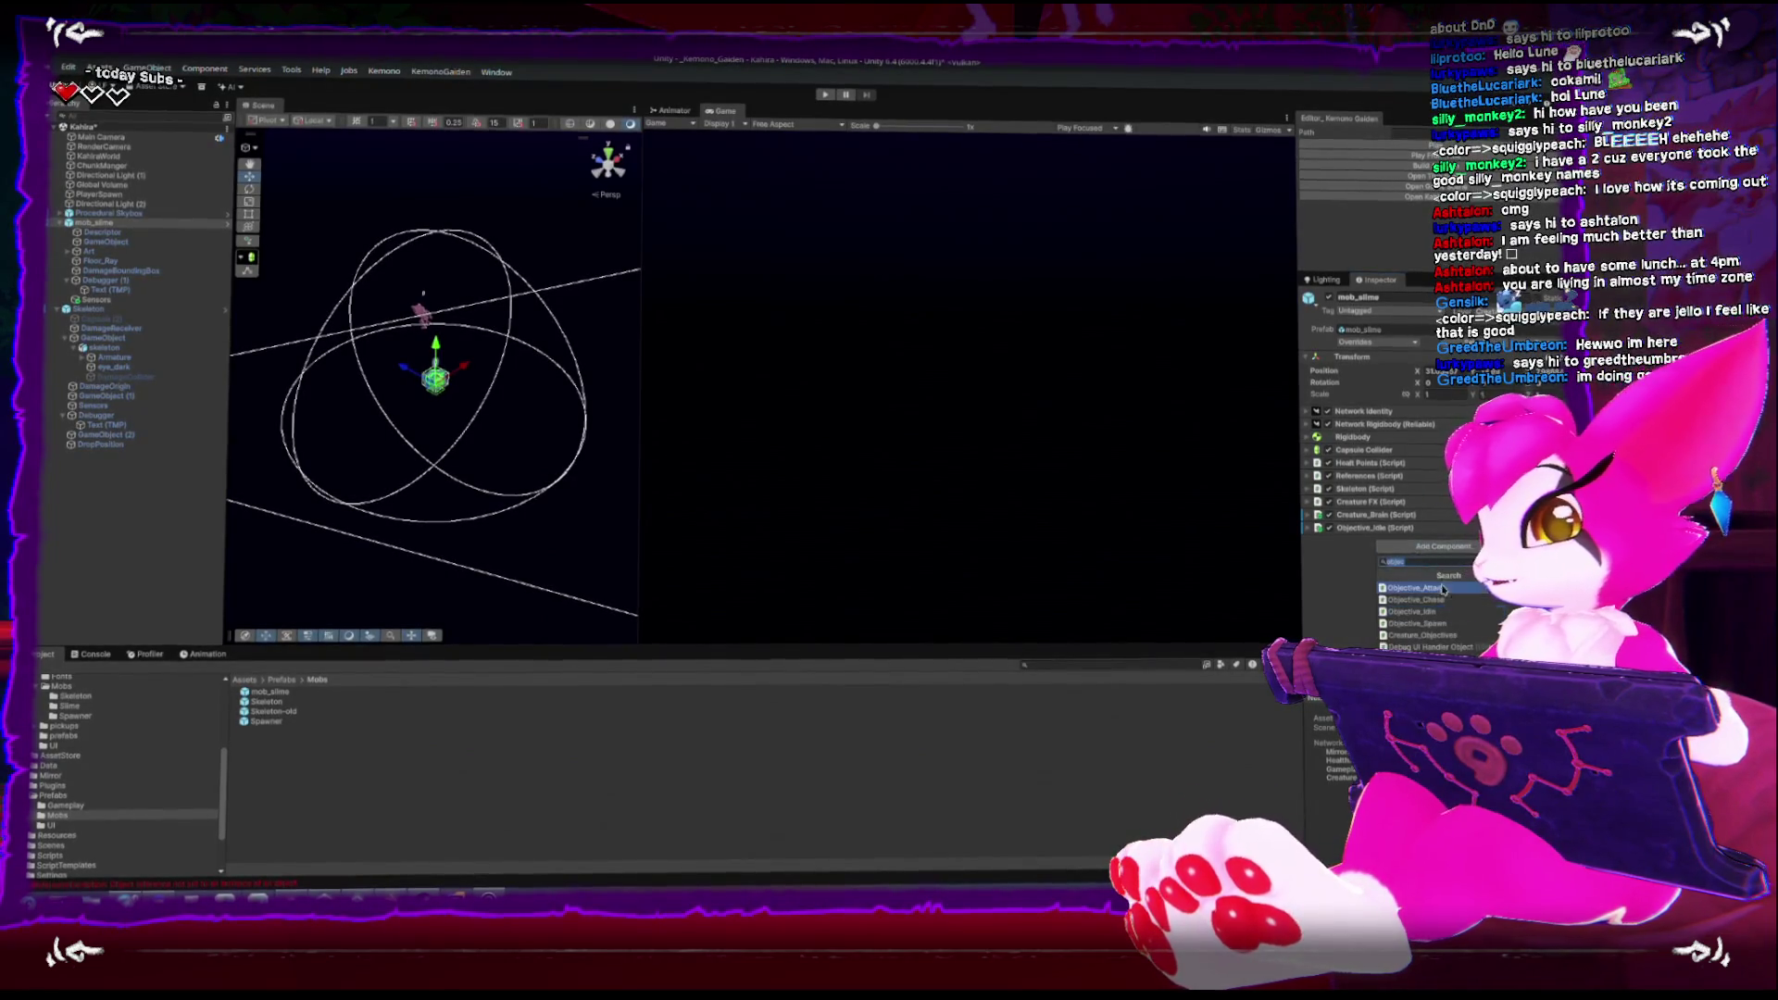
{"action": "left_click", "coordinate": [1416, 600]}
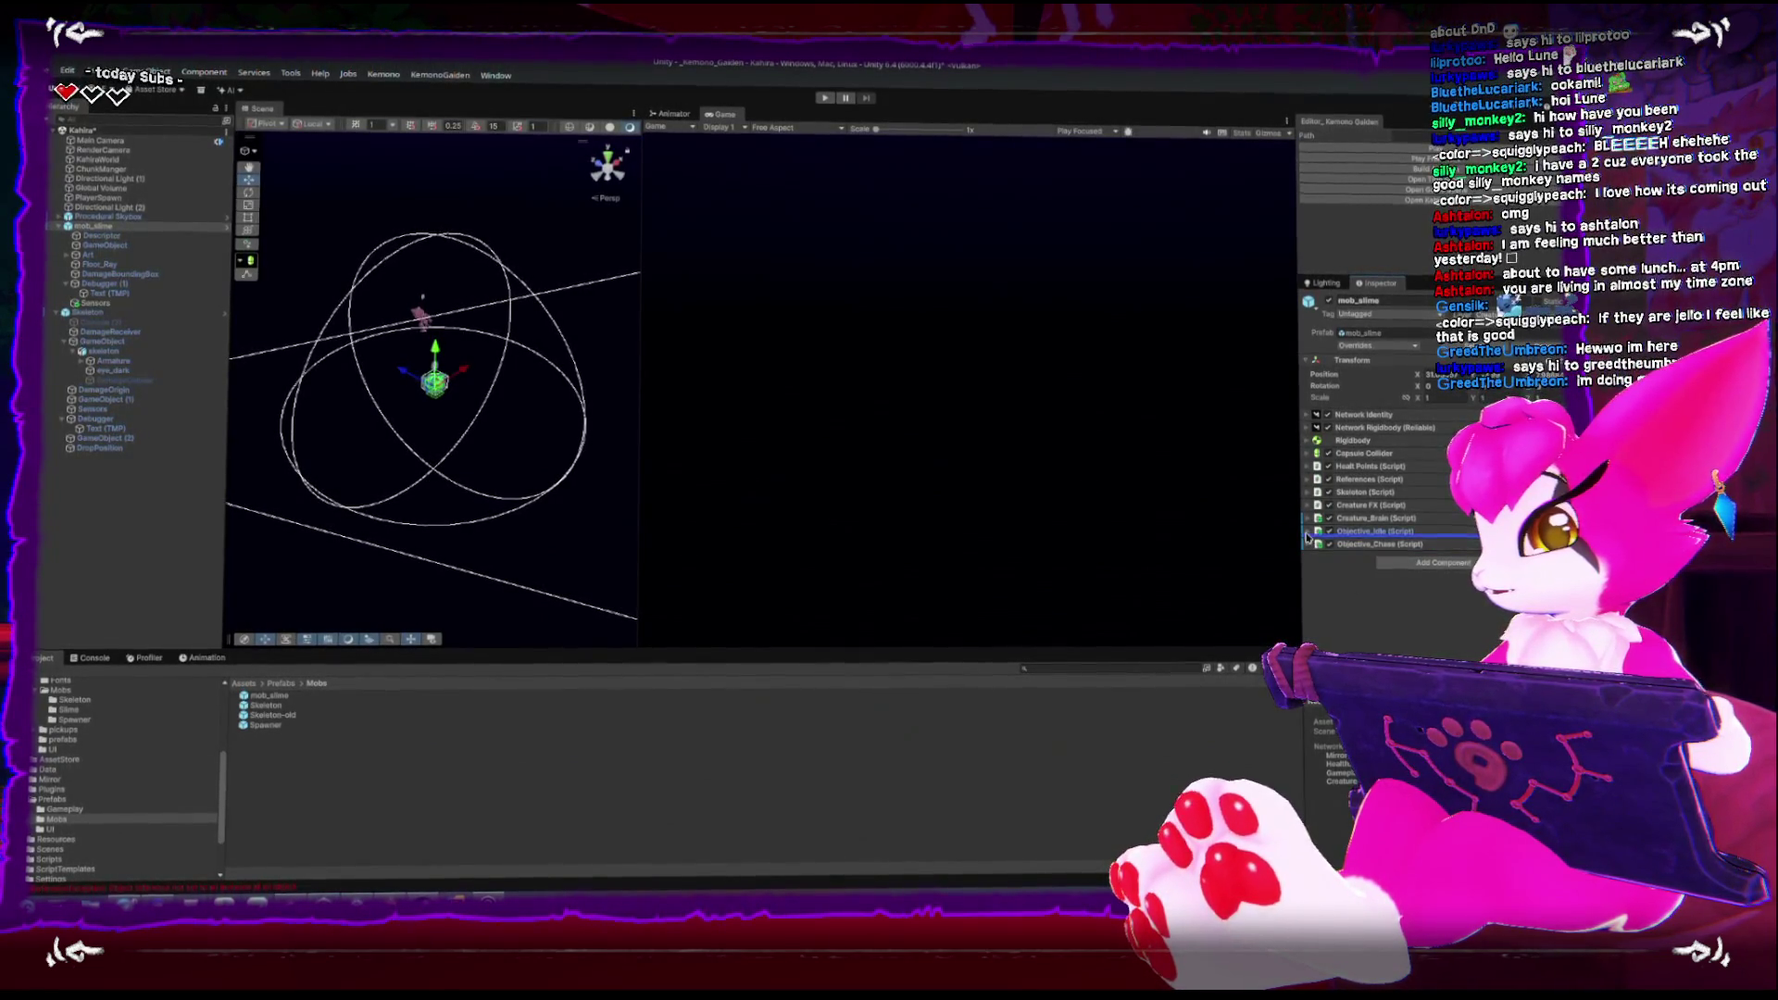
{"action": "left_click", "coordinate": [1307, 598]}
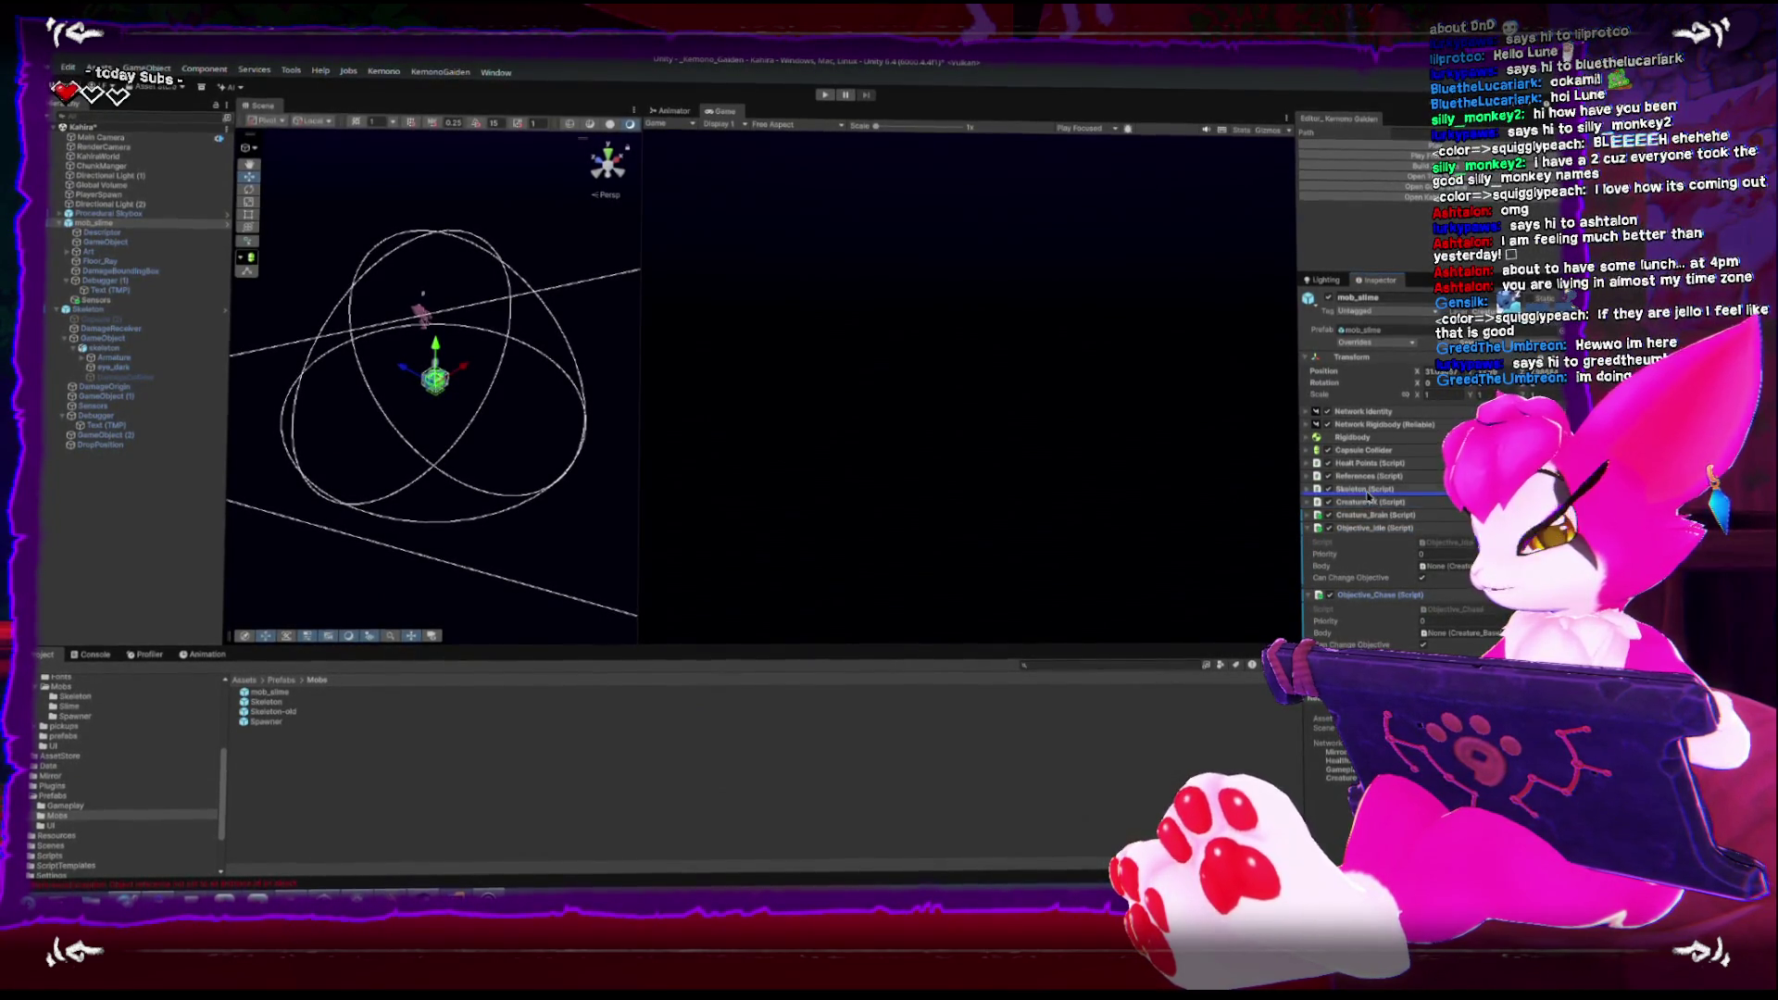
Point Objective_Idle's Body field at mob_slime's Skeleton component, then reselect mob_slime
{"action": "left_click_drag", "start_coordinate": [1366, 489], "coordinate": [1440, 568]}
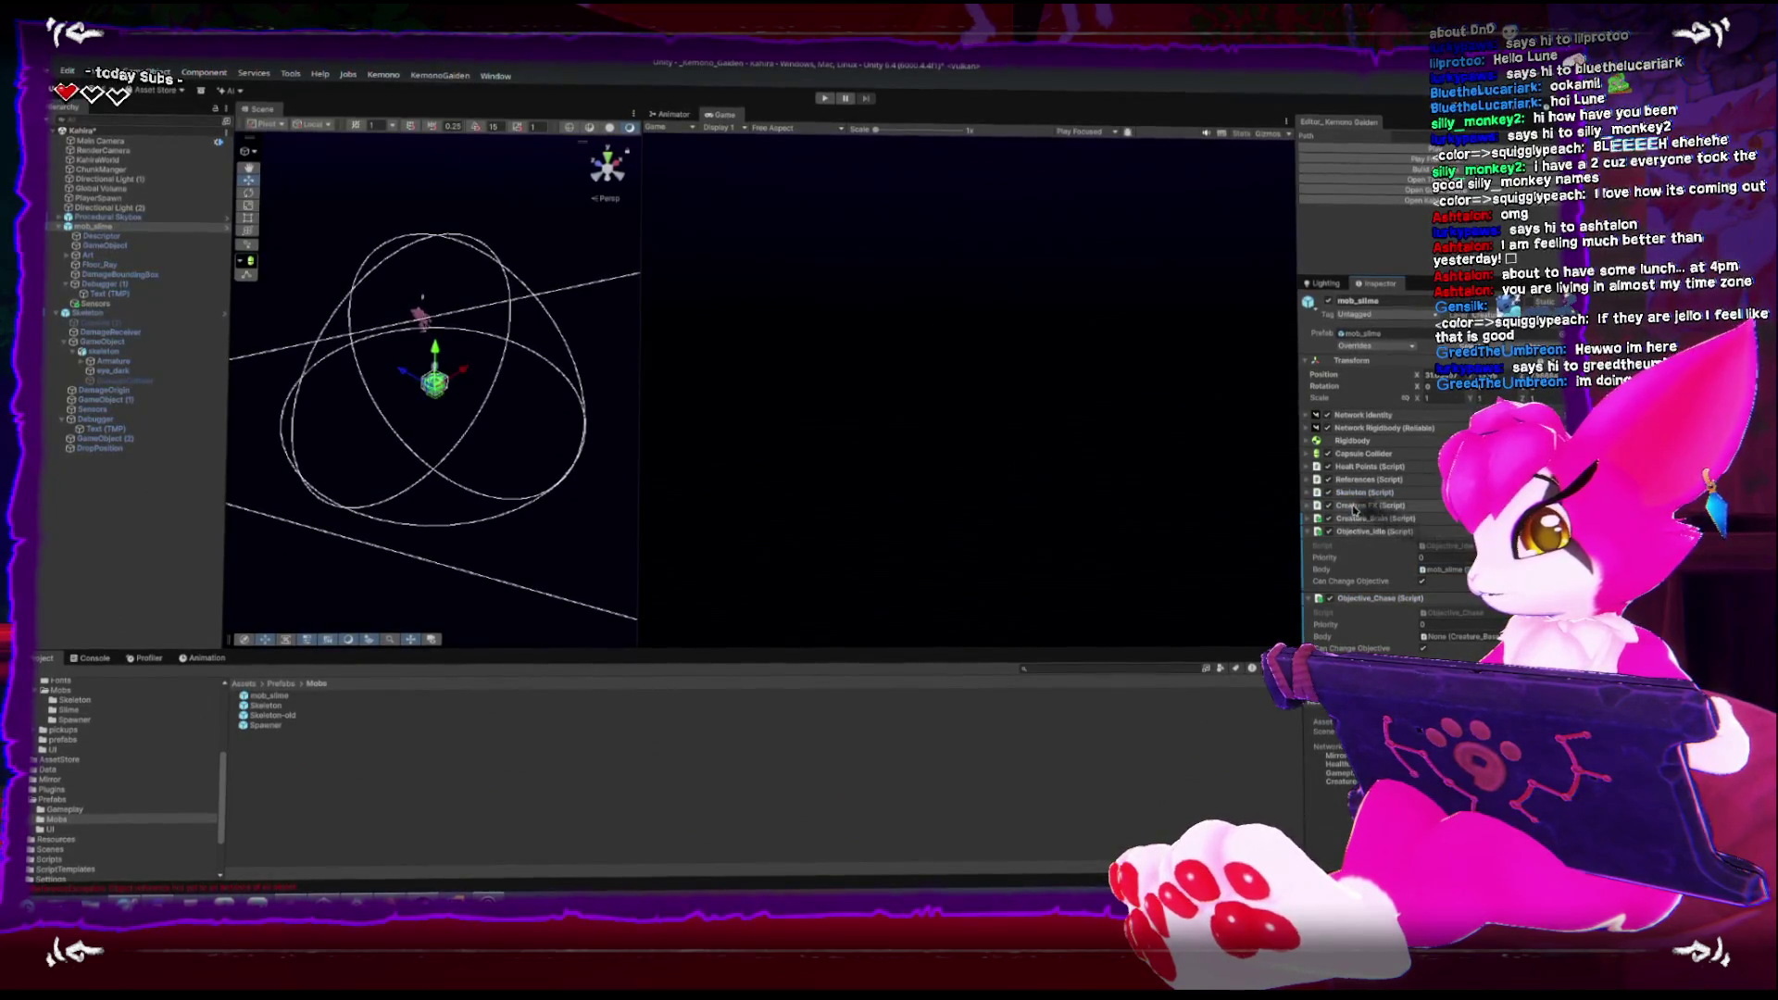
{"action": "left_click_drag", "start_coordinate": [1445, 637], "coordinate": [1447, 637]}
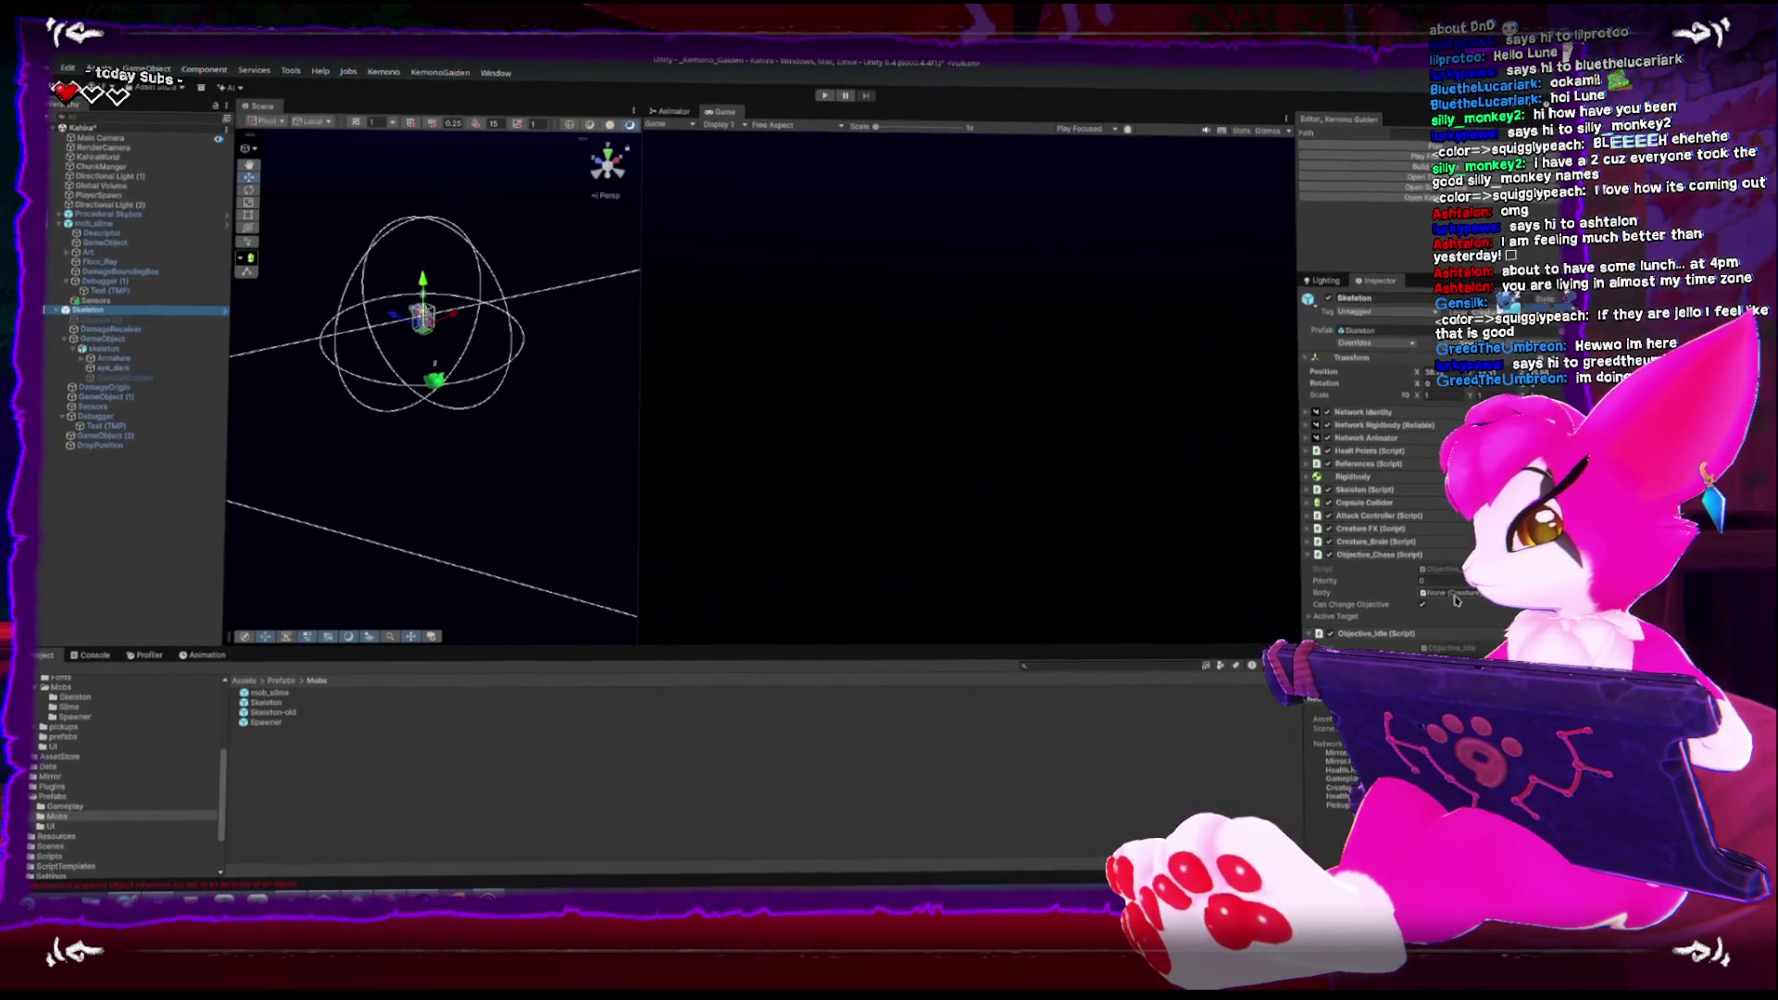
{"action": "scroll", "coordinate": [1456, 600], "scroll_direction": "down", "scroll_amount": 3}
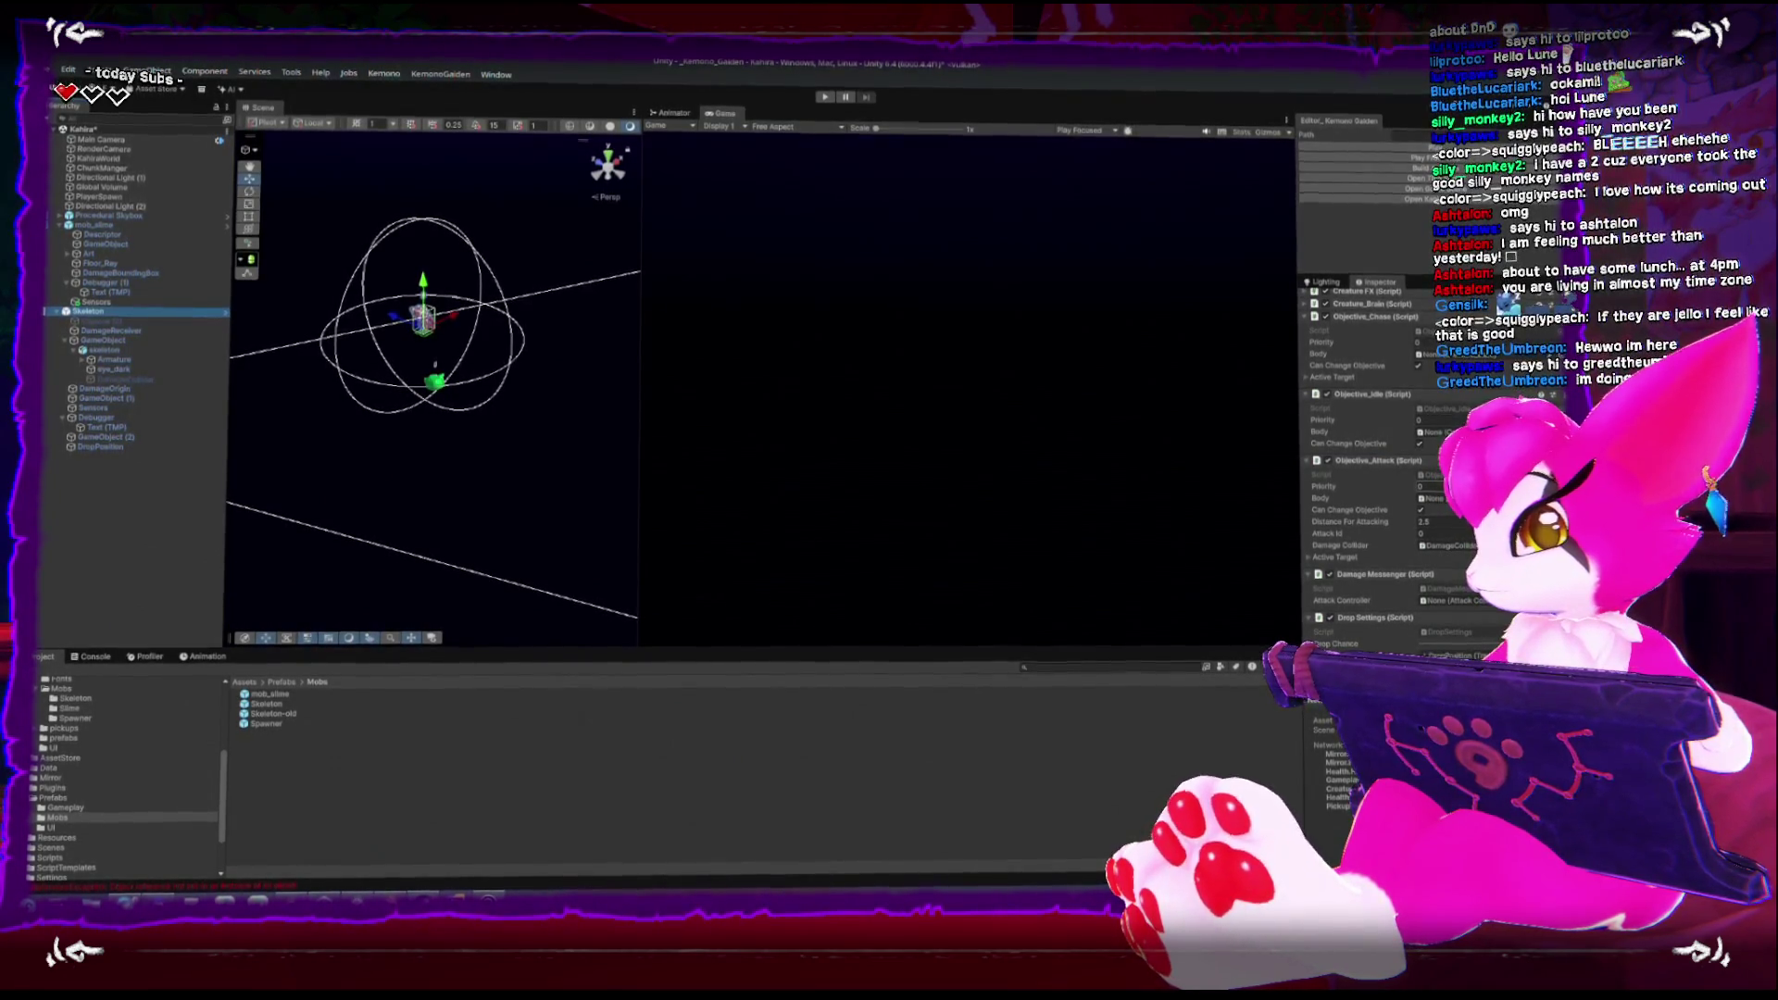
{"action": "scroll", "coordinate": [1371, 463], "scroll_direction": "up", "scroll_amount": 1}
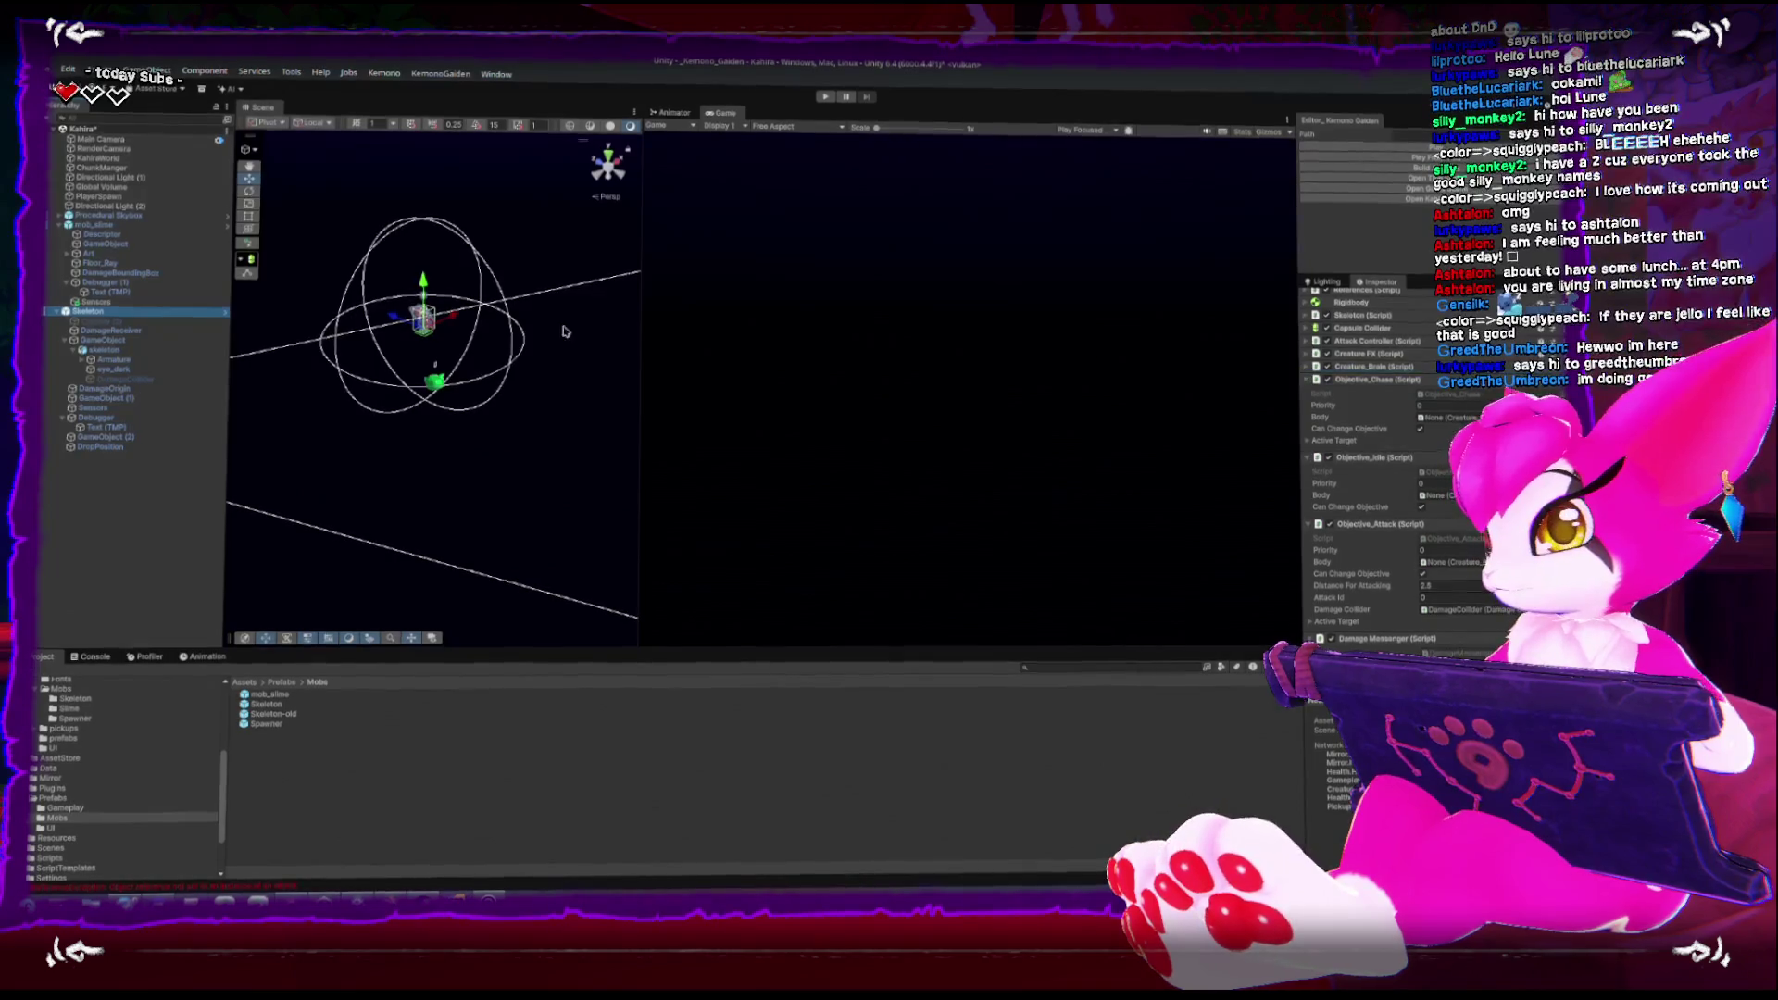
{"action": "left_click", "coordinate": [100, 226]}
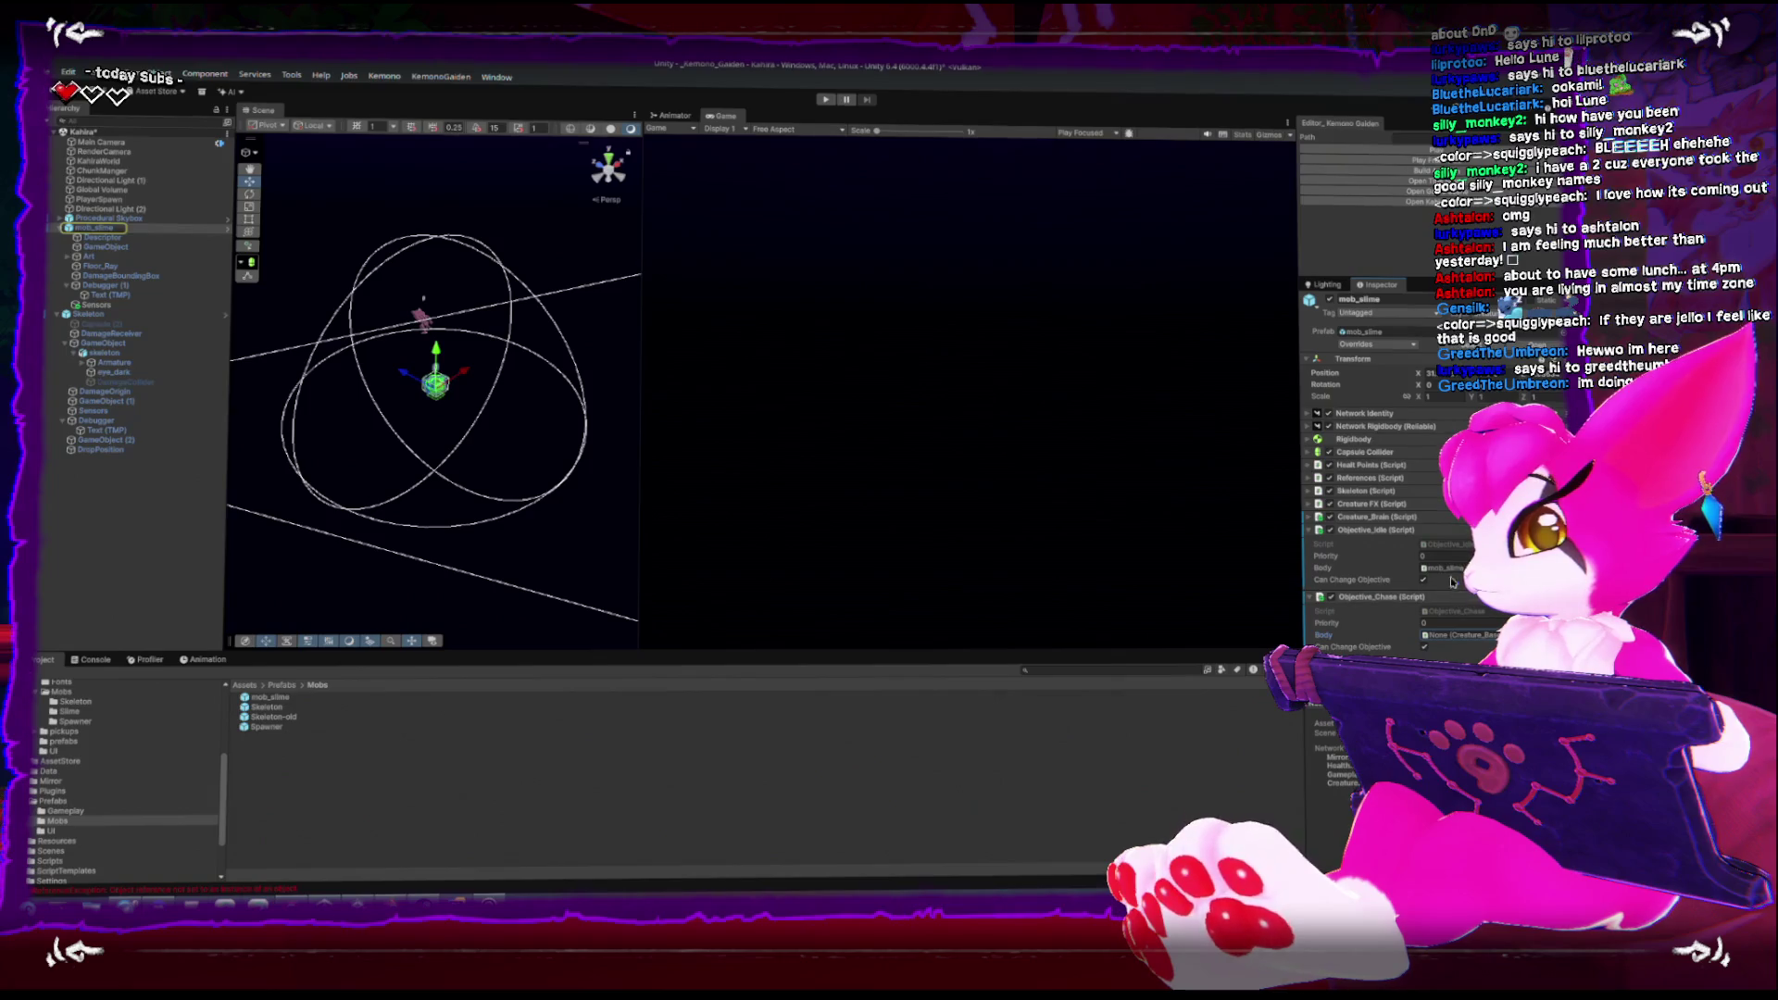
Add the Objective_Chase component to the Creature_Brain's Objectives list
{"action": "left_click", "coordinate": [1309, 516]}
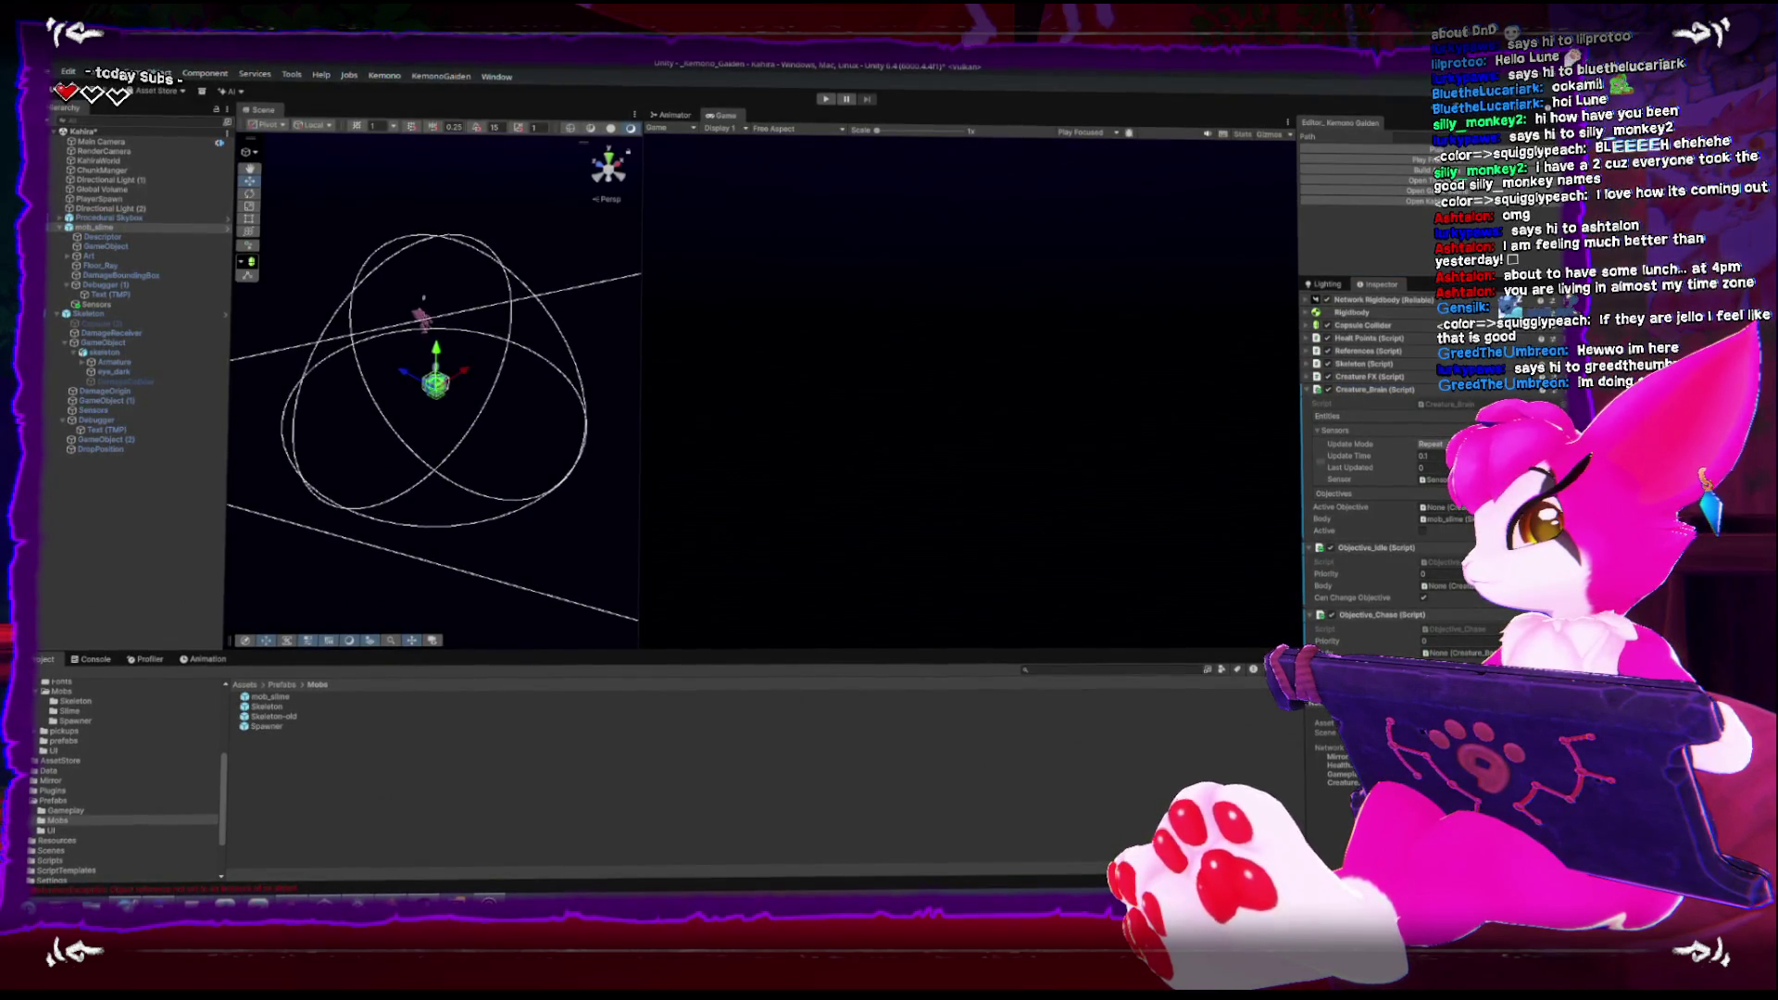
{"action": "scroll", "coordinate": [1427, 578], "scroll_direction": "down", "scroll_amount": 1}
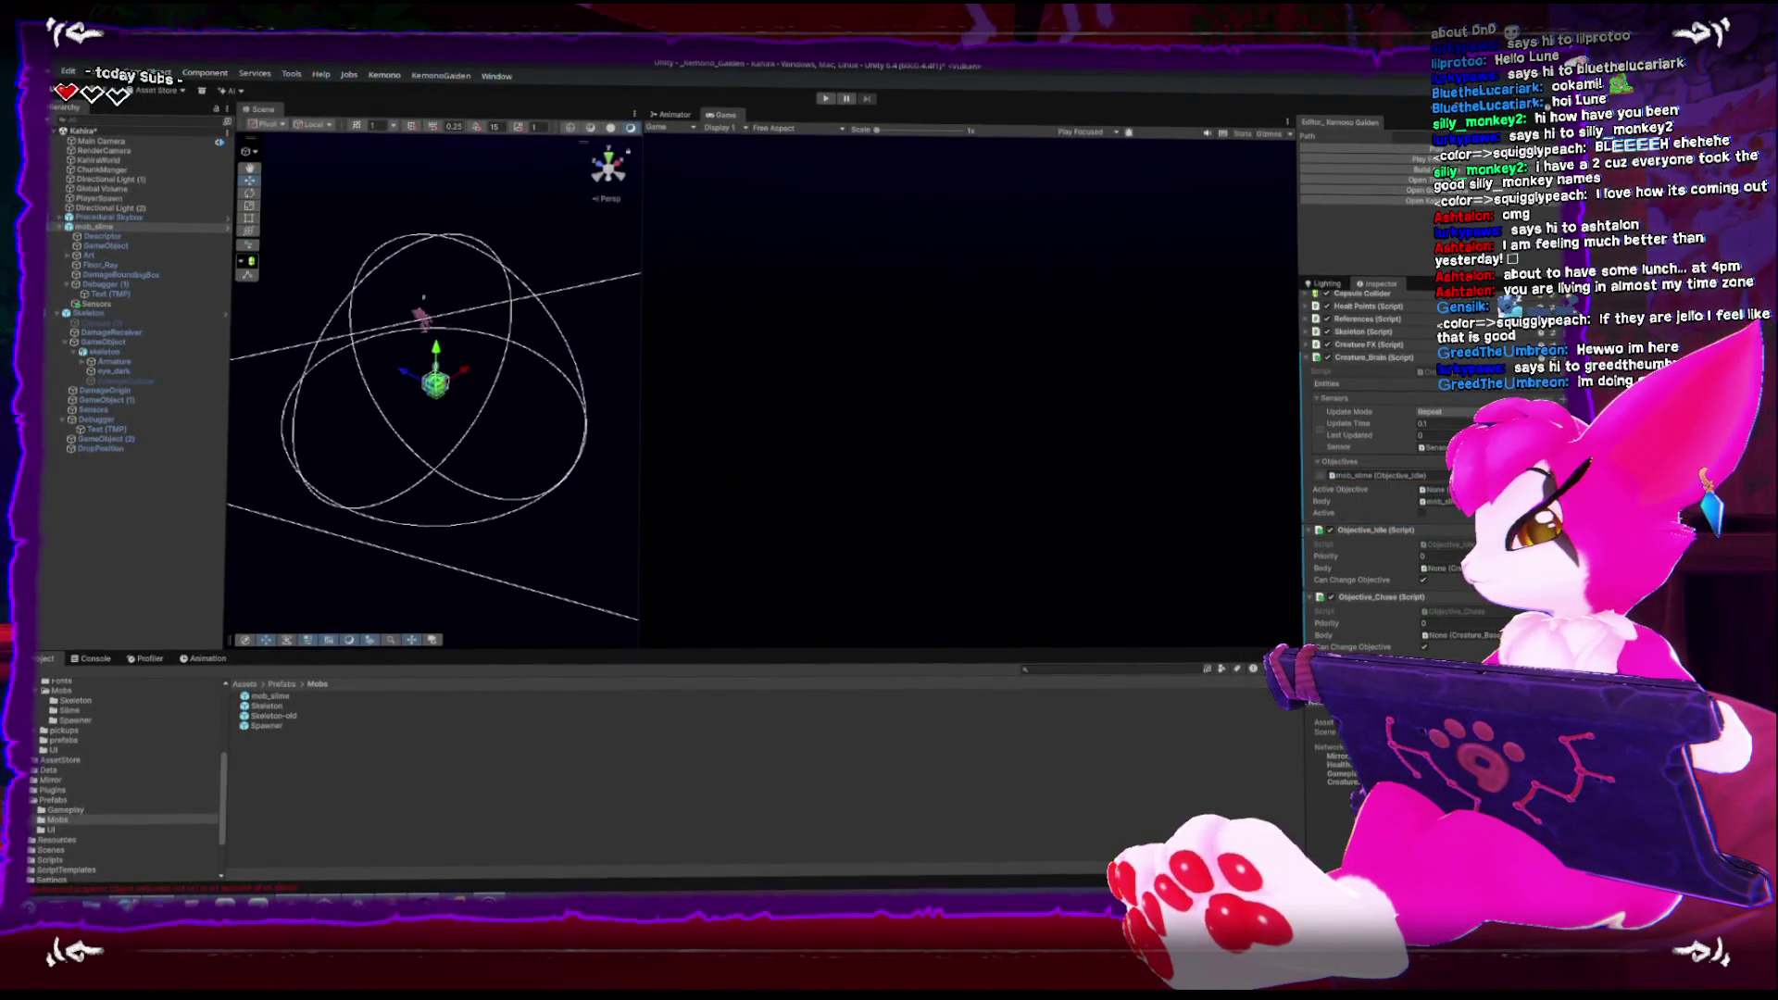
{"action": "mouse_move", "coordinate": [1319, 596]}
{"action": "left_mouse_down"}
{"action": "mouse_move", "coordinate": [1323, 547]}
{"action": "mouse_move", "coordinate": [1361, 491]}
{"action": "left_mouse_up"}
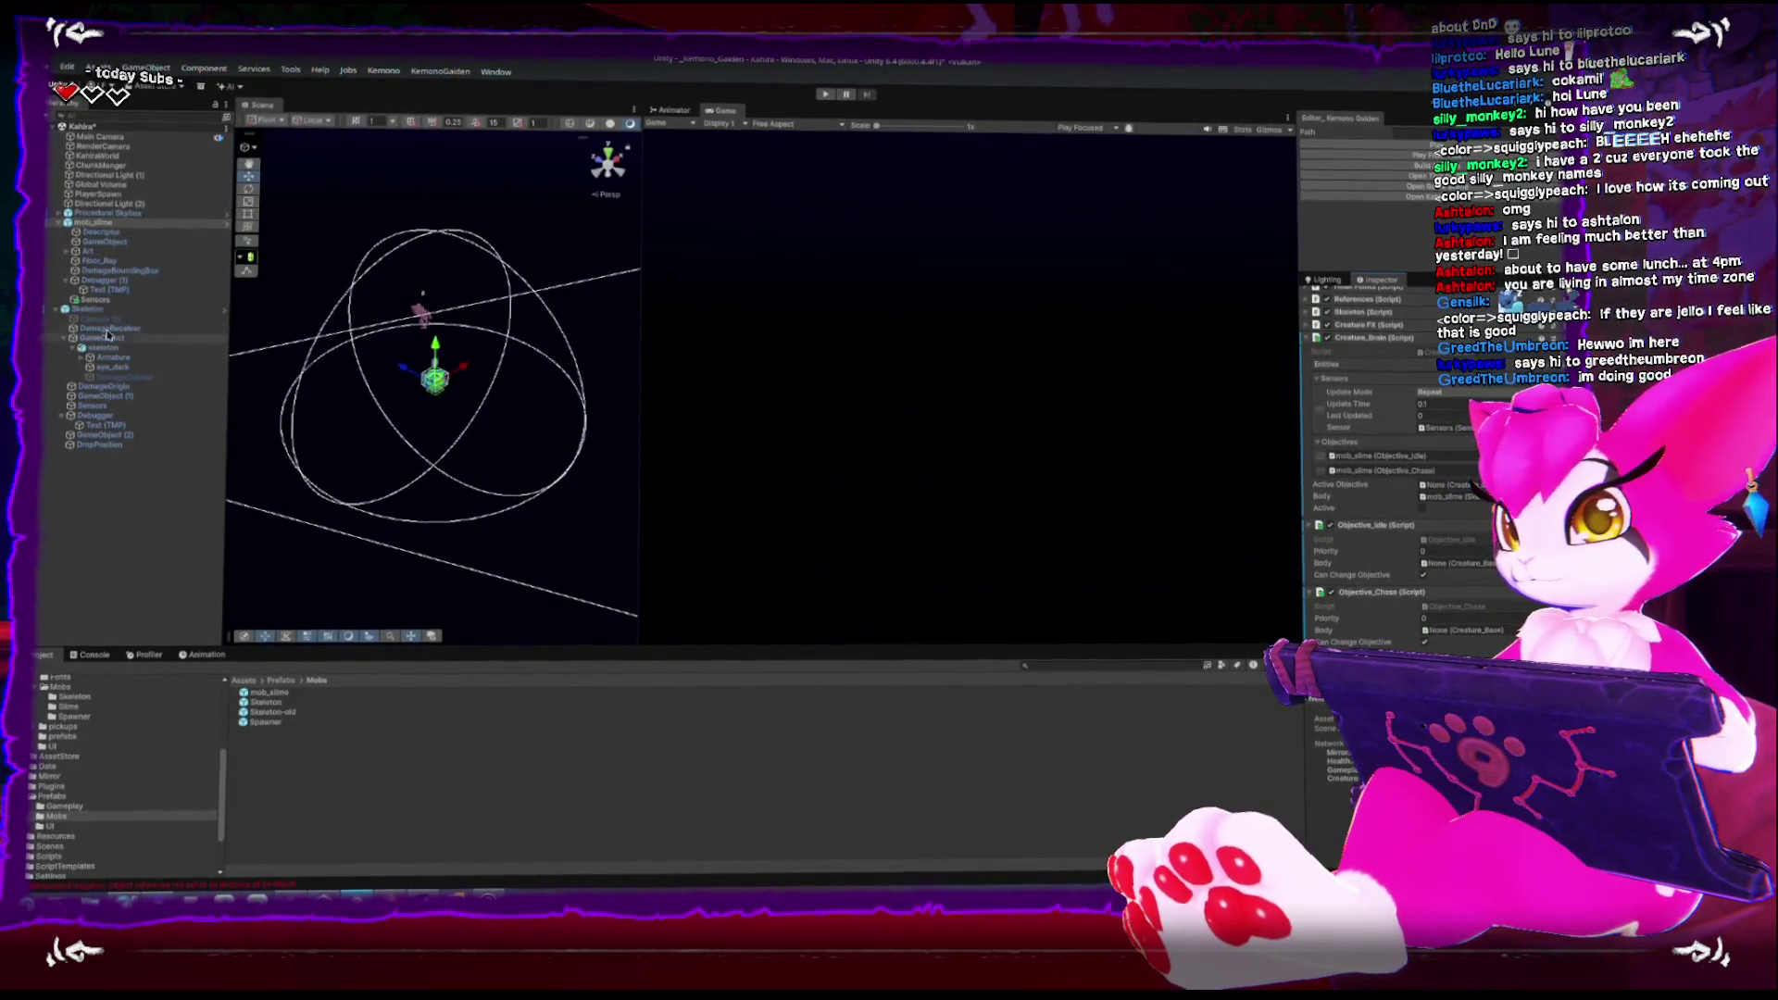
Compare with the Skeleton's chase objective, expanding and collapsing its Active Target details
{"action": "left_click", "coordinate": [86, 312]}
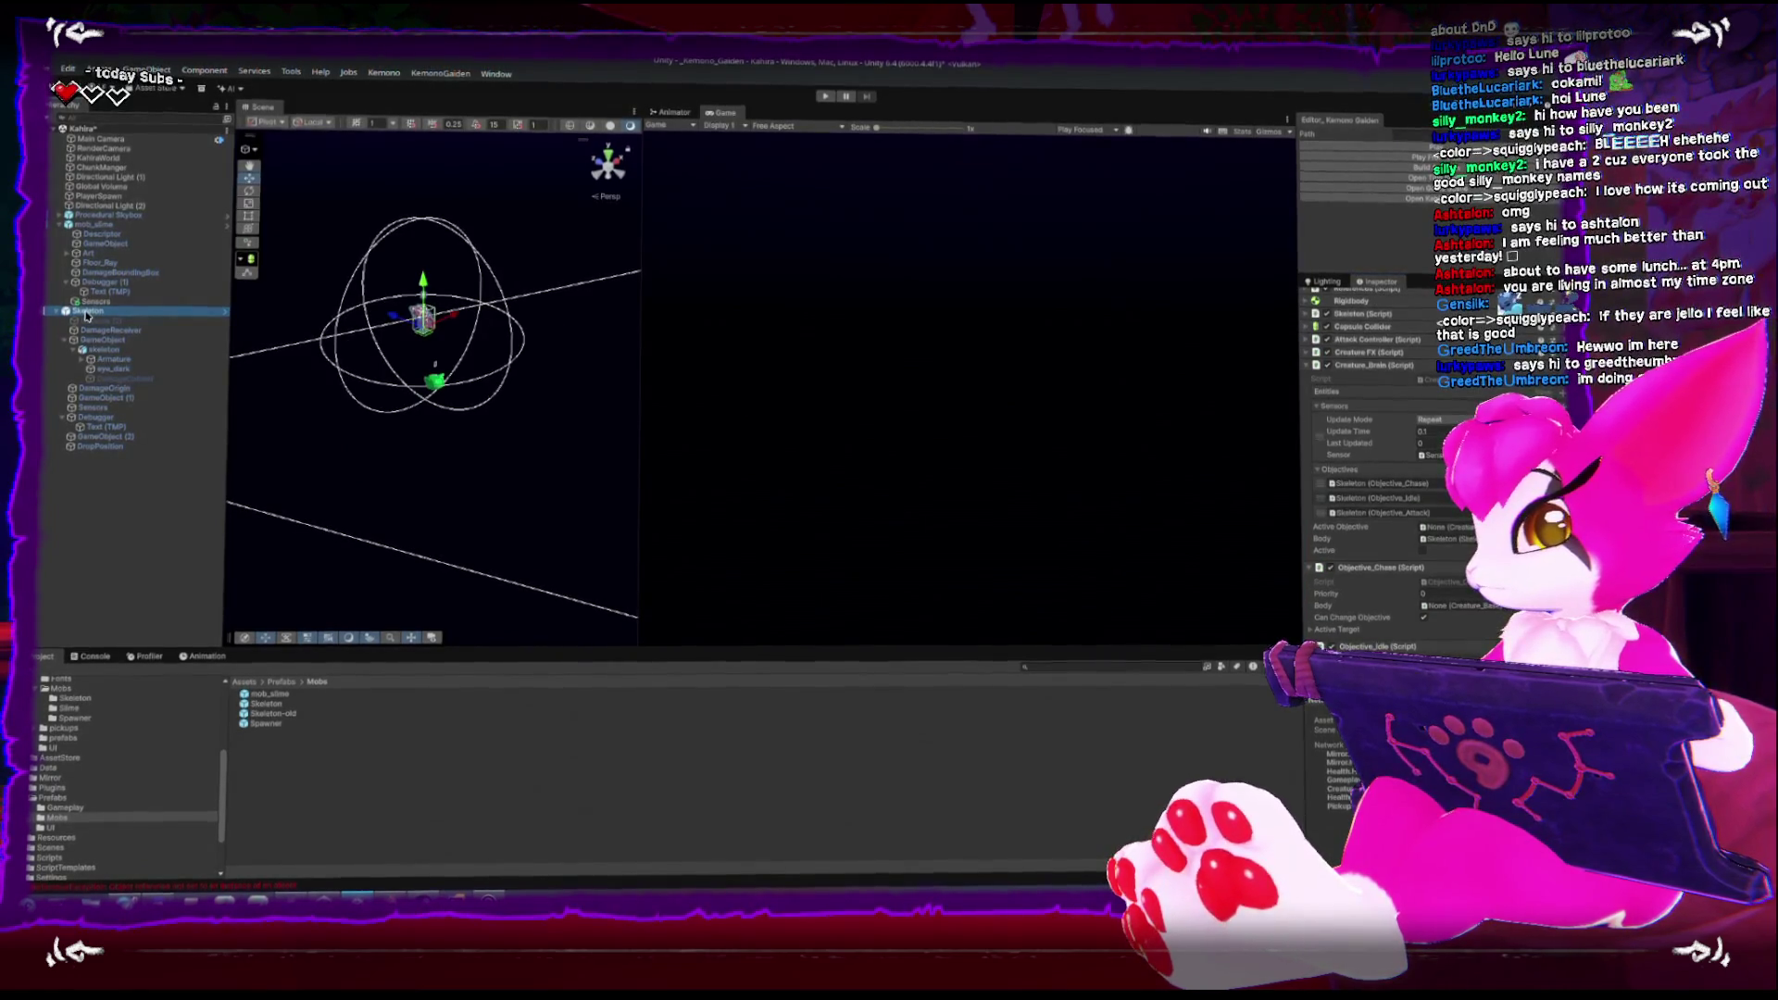
{"action": "scroll", "coordinate": [1308, 570], "scroll_direction": "down", "scroll_amount": 2}
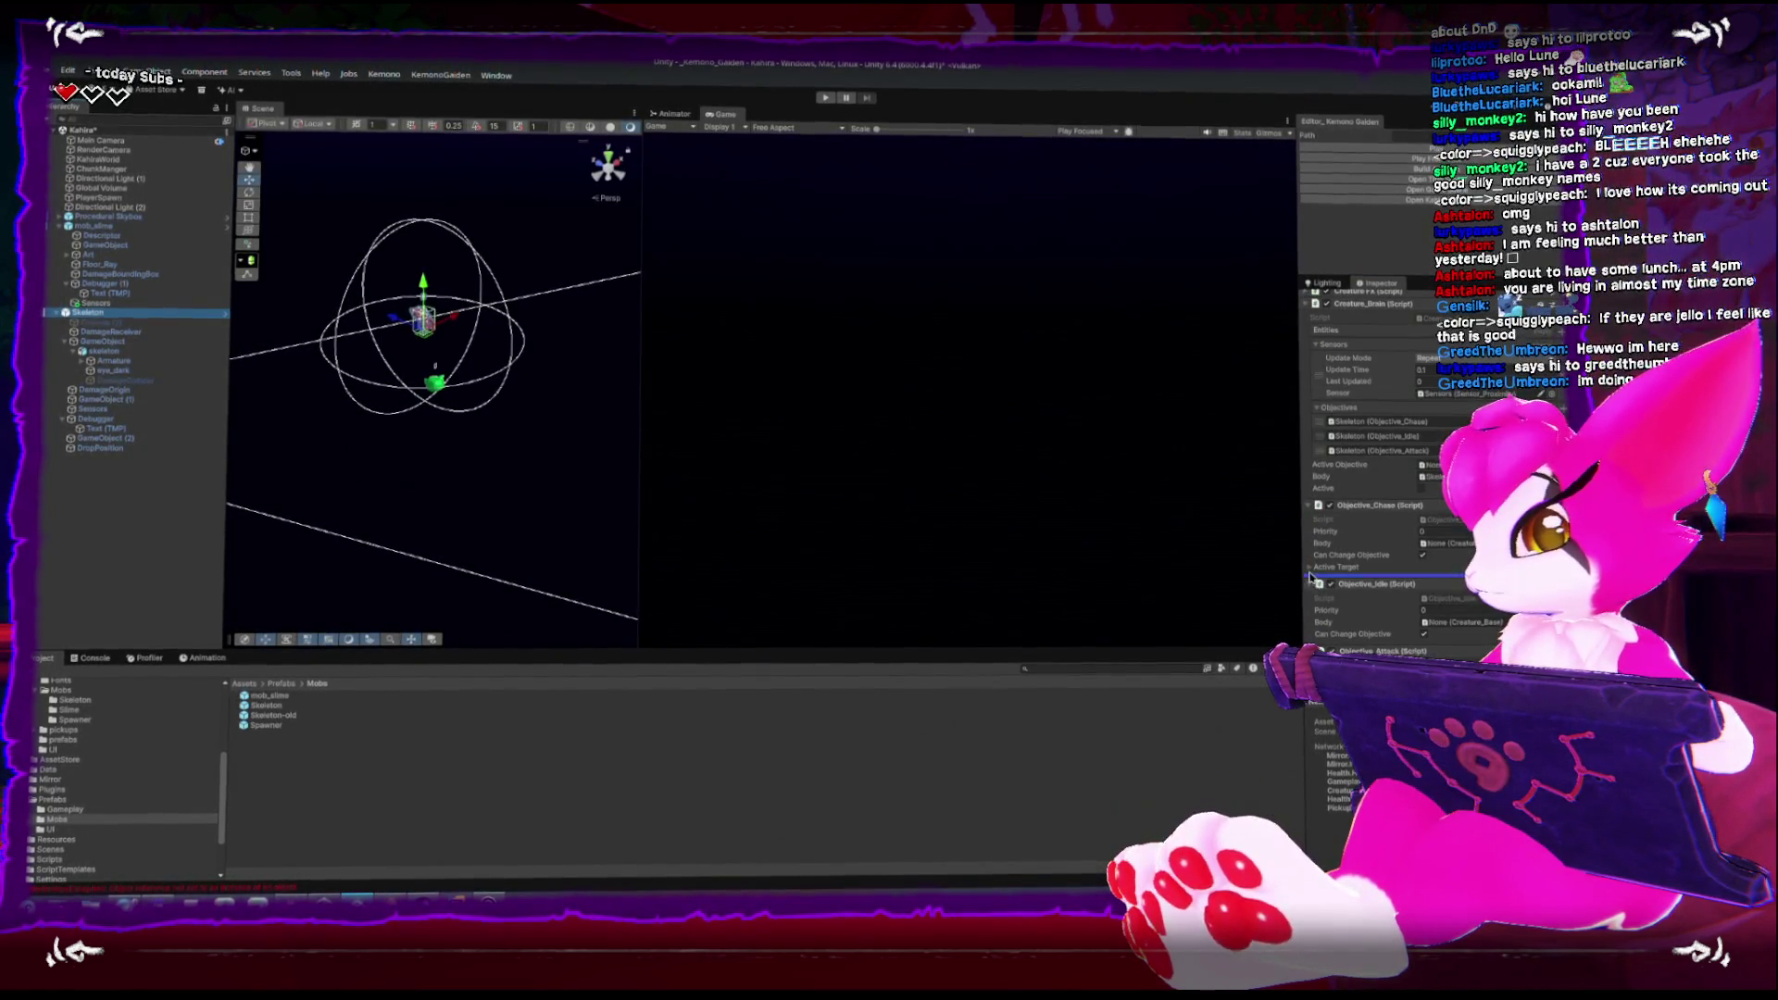
{"action": "scroll", "coordinate": [1309, 569], "scroll_direction": "down", "scroll_amount": 3}
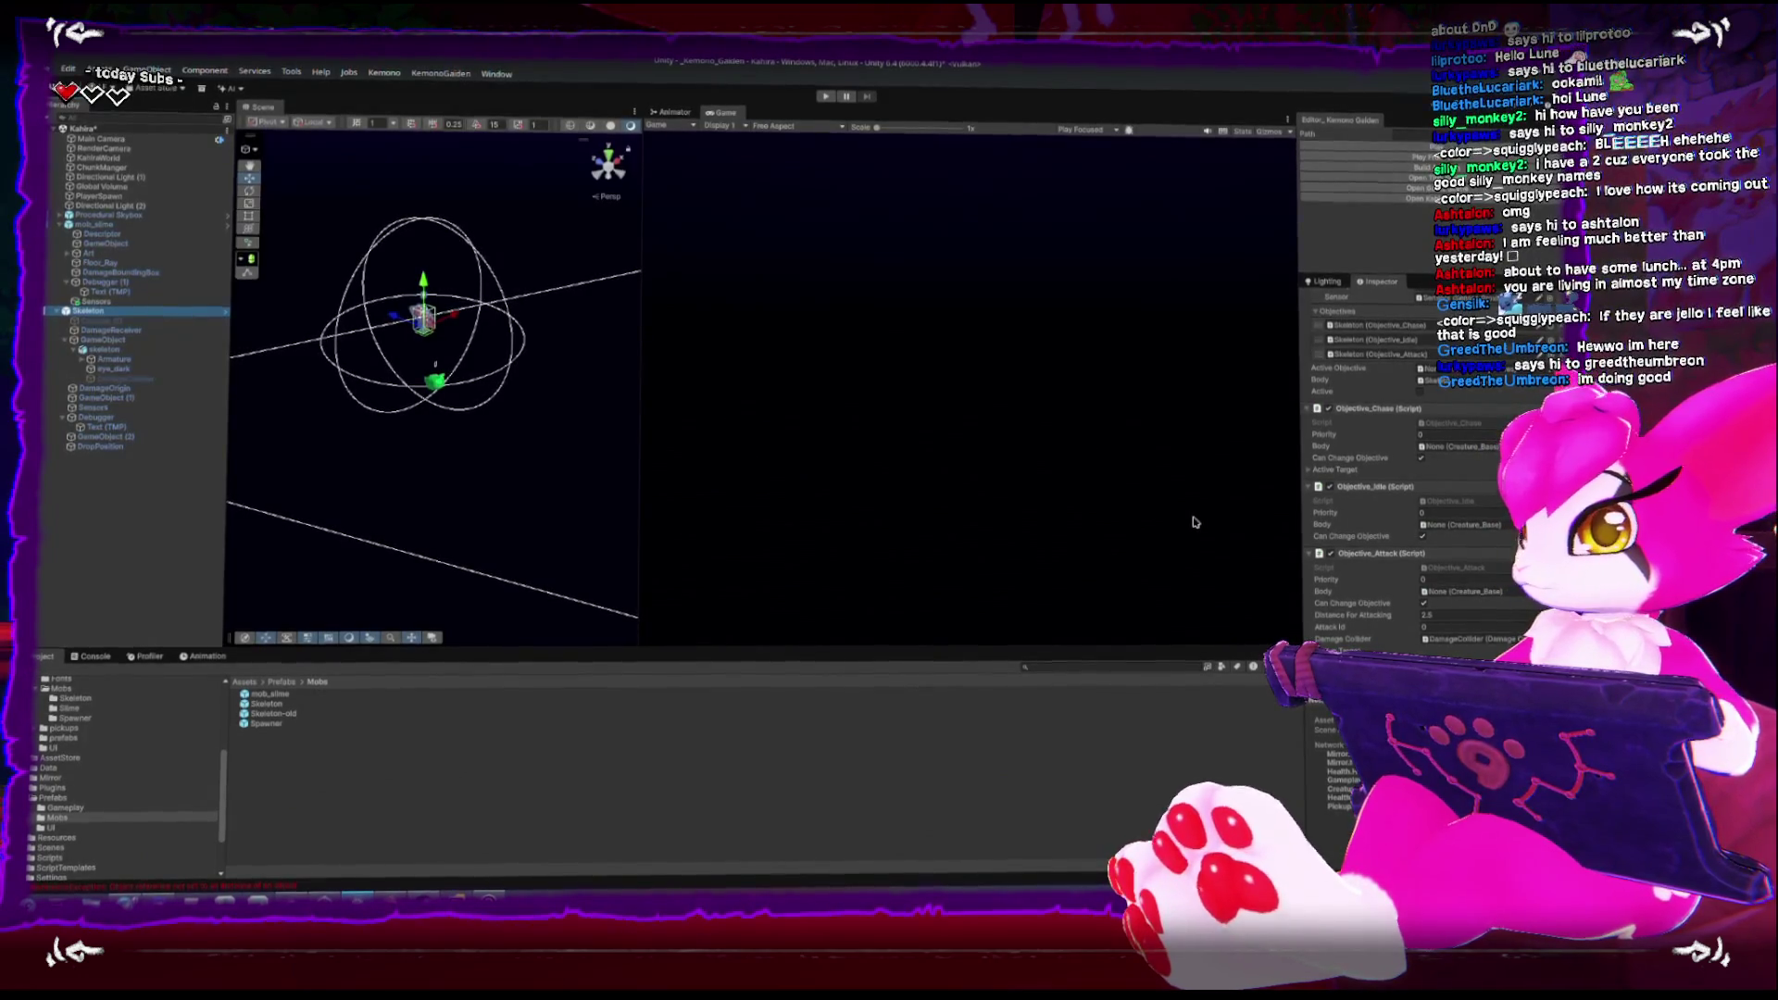
{"action": "scroll", "coordinate": [1345, 500], "scroll_direction": "down", "scroll_amount": 1}
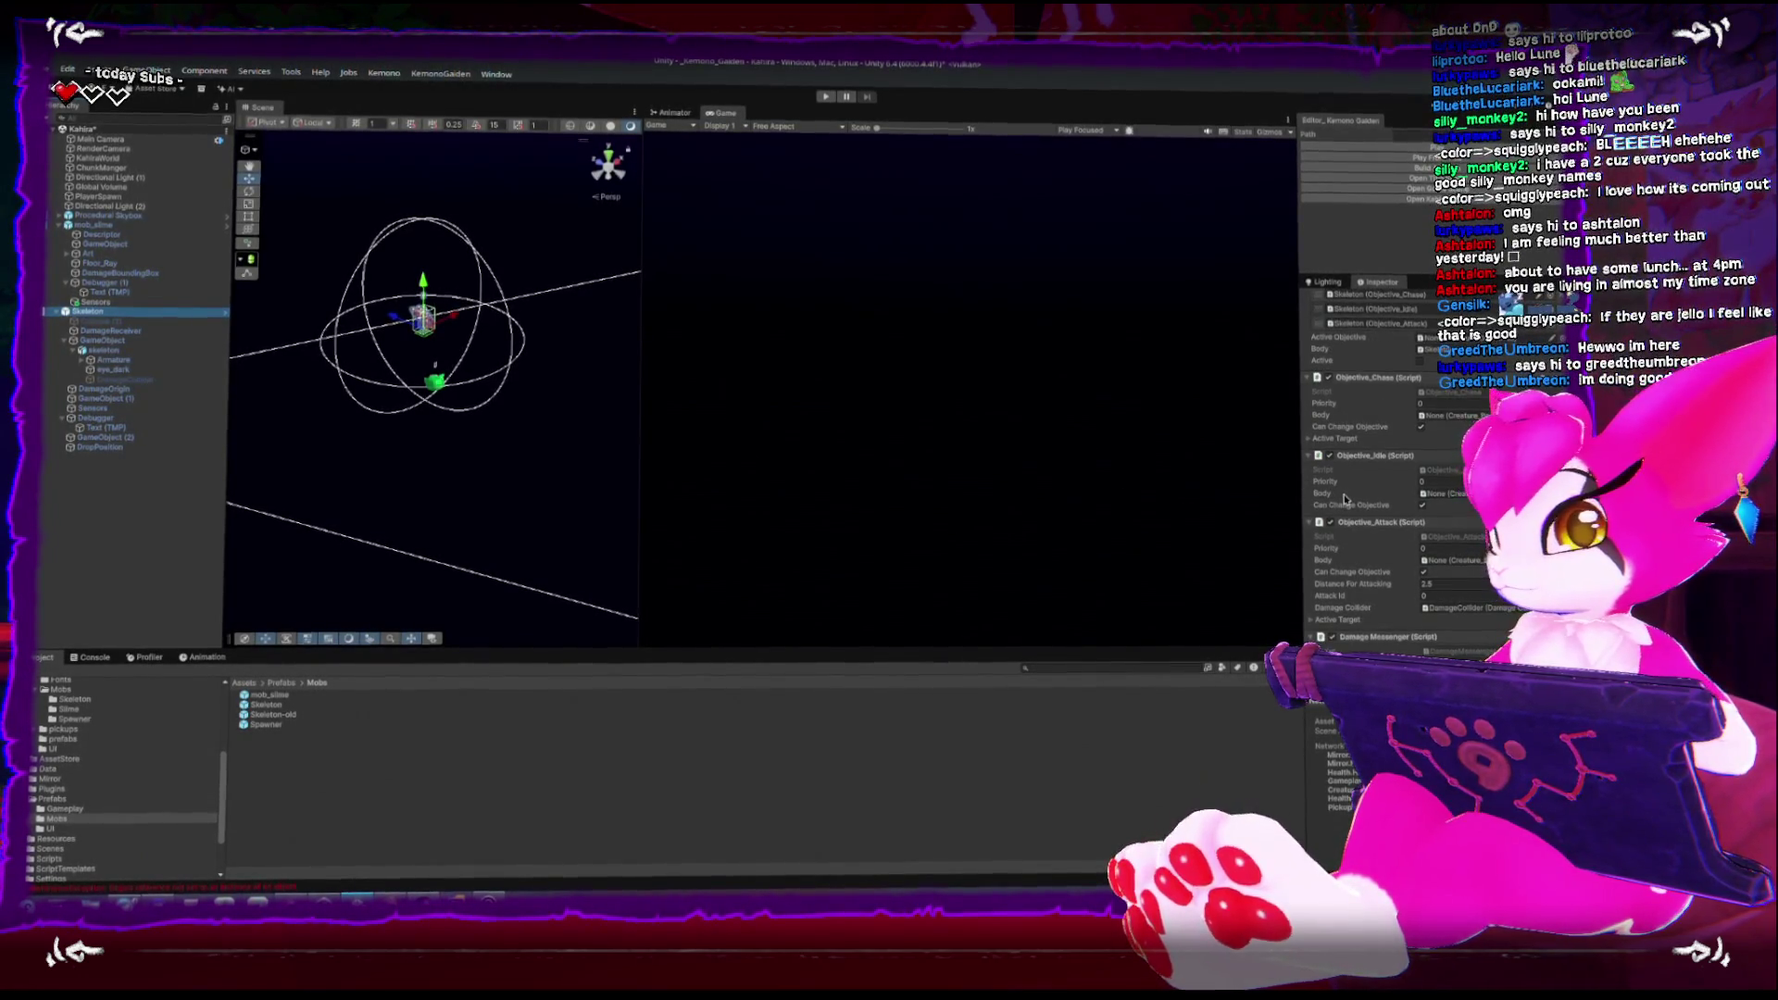
{"action": "left_click", "coordinate": [1309, 435]}
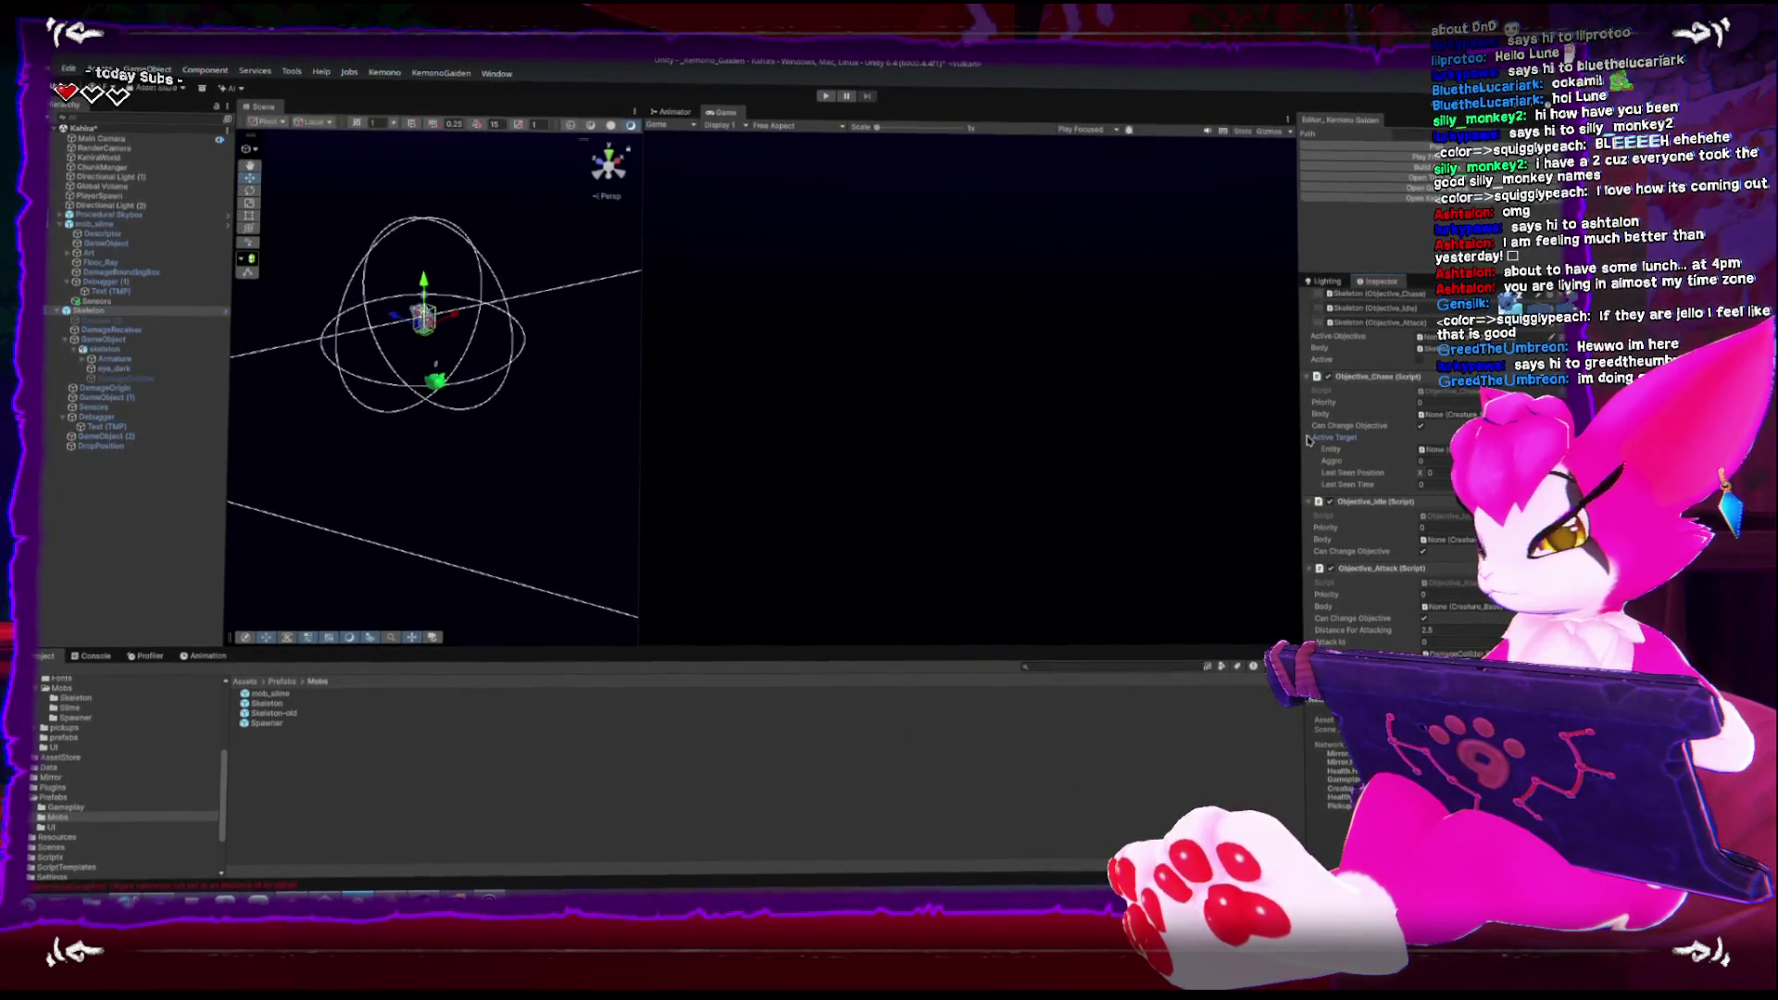
{"action": "left_click", "coordinate": [1309, 436]}
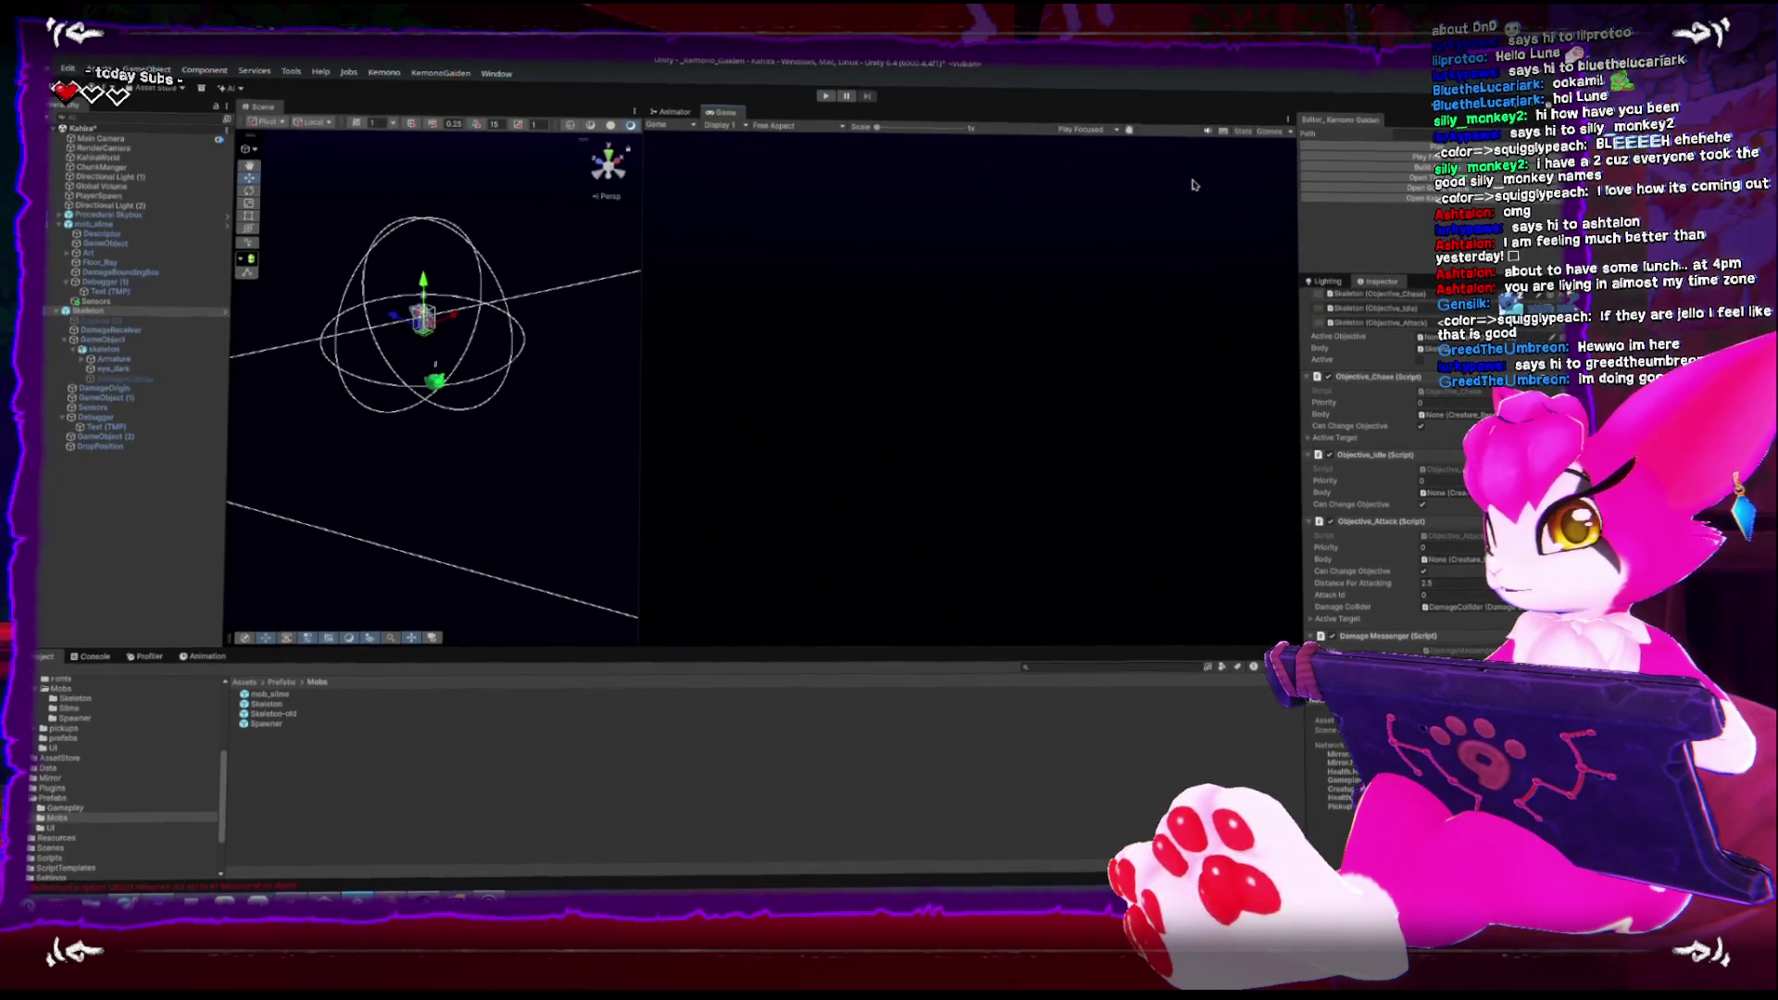
{"action": "left_click", "coordinate": [96, 299]}
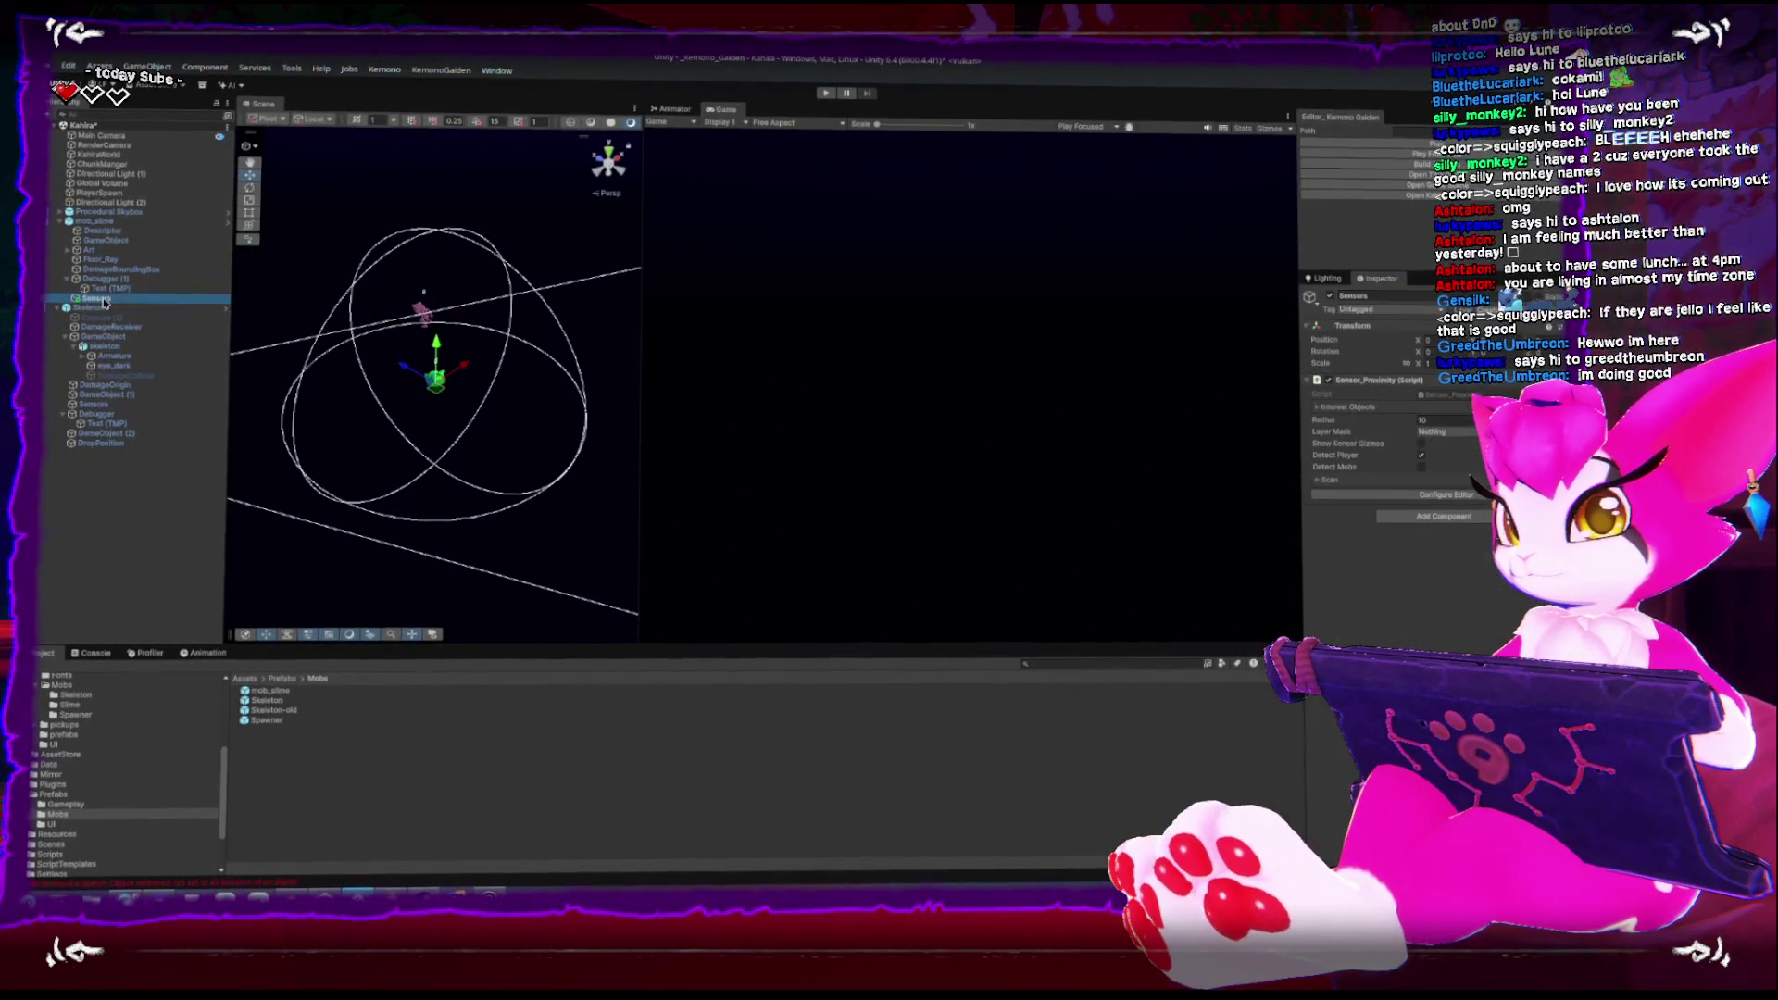
Set the slime sensor's Layer Mask to Creature, verifying against the Skeleton's sensor
{"action": "left_click", "coordinate": [1433, 435]}
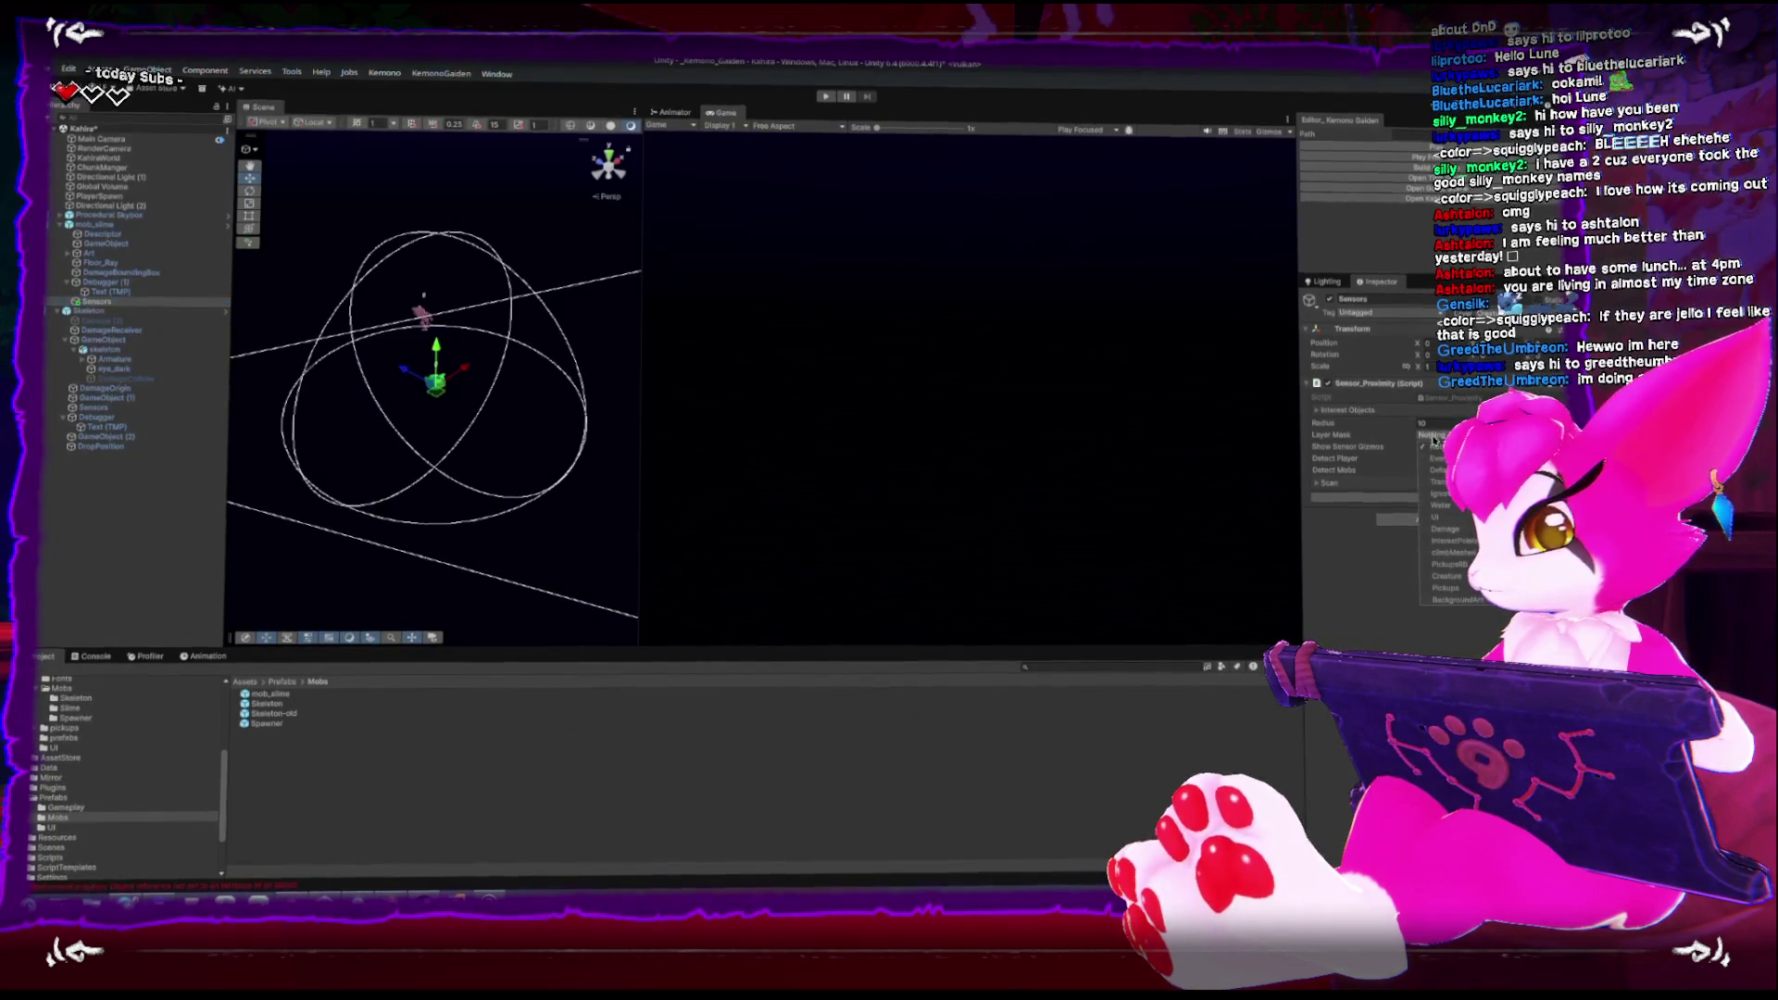
{"action": "left_click", "coordinate": [1449, 575]}
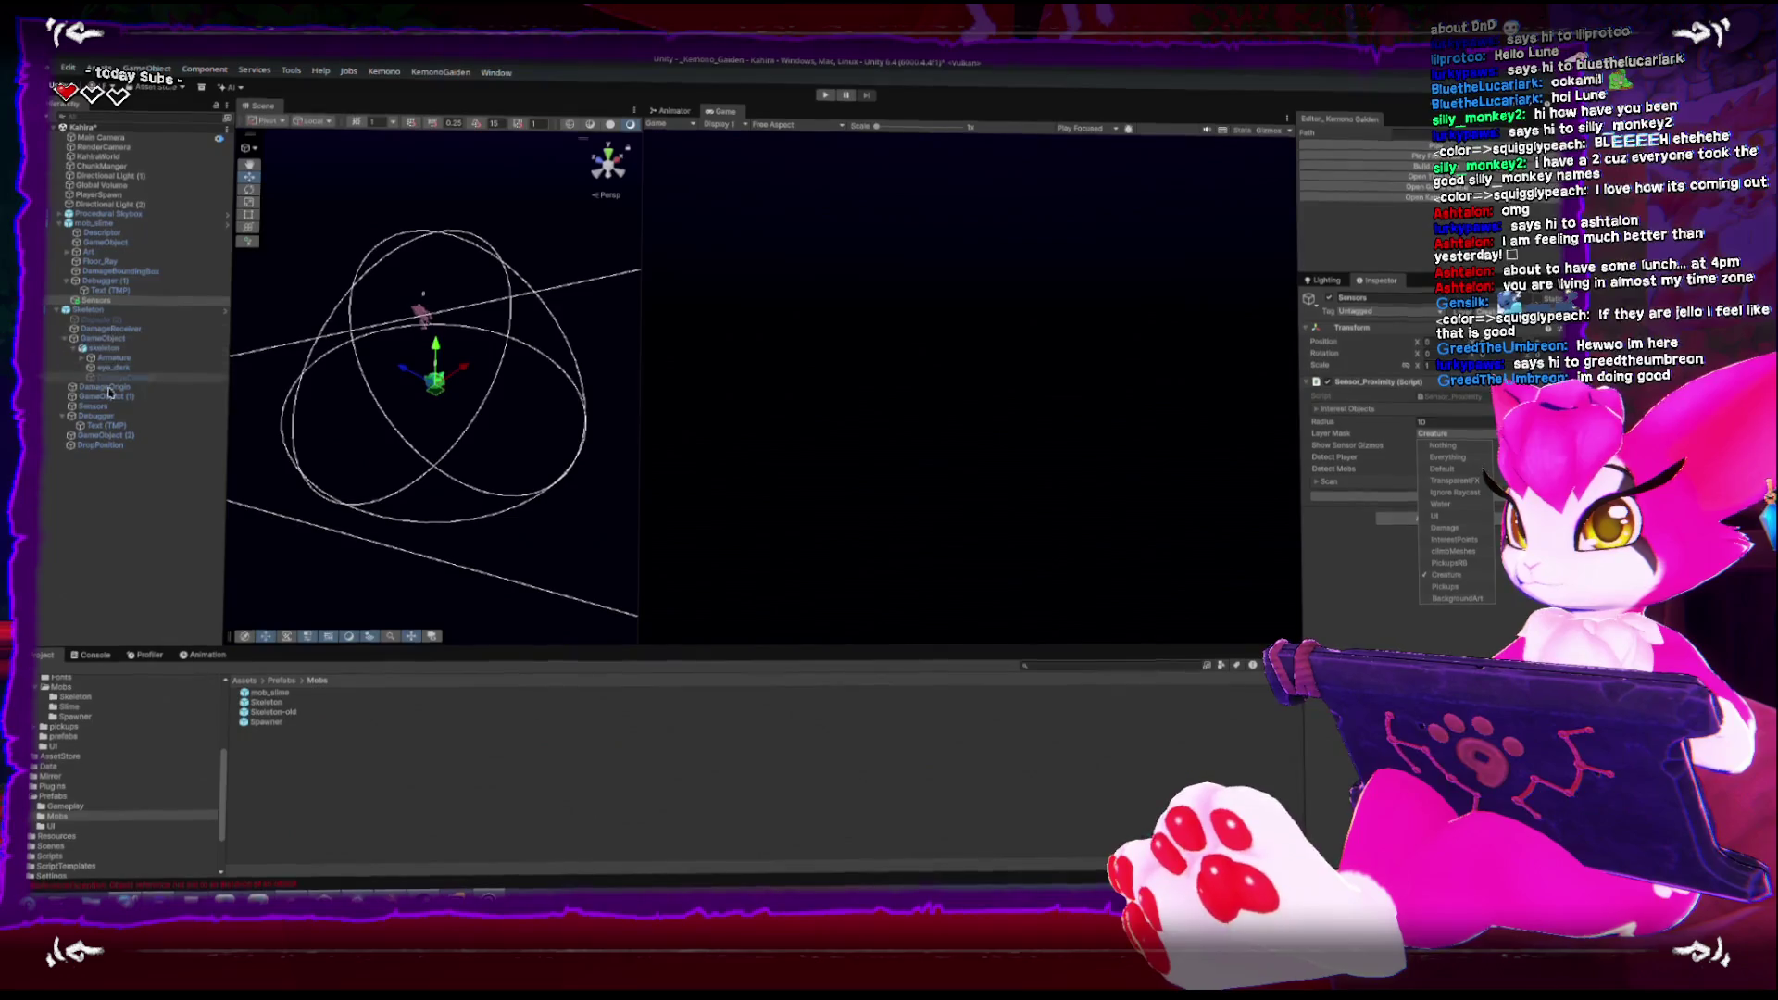
{"action": "left_click", "coordinate": [110, 406]}
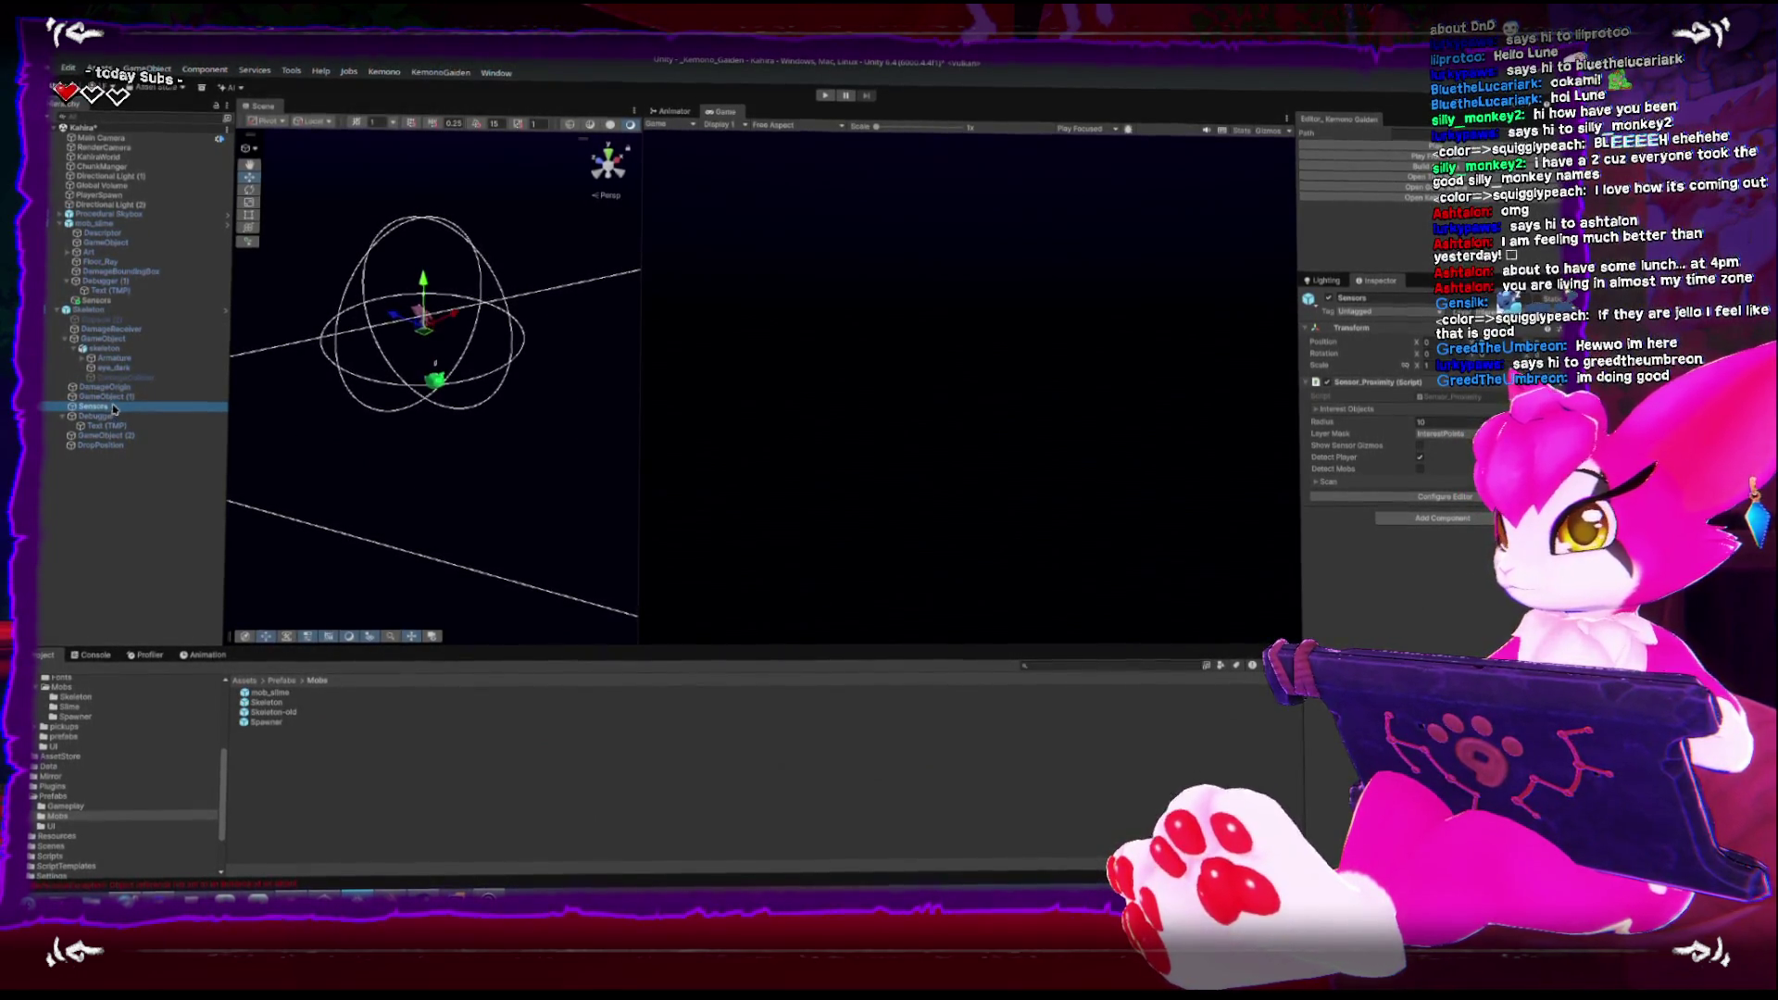
{"action": "left_click", "coordinate": [104, 301]}
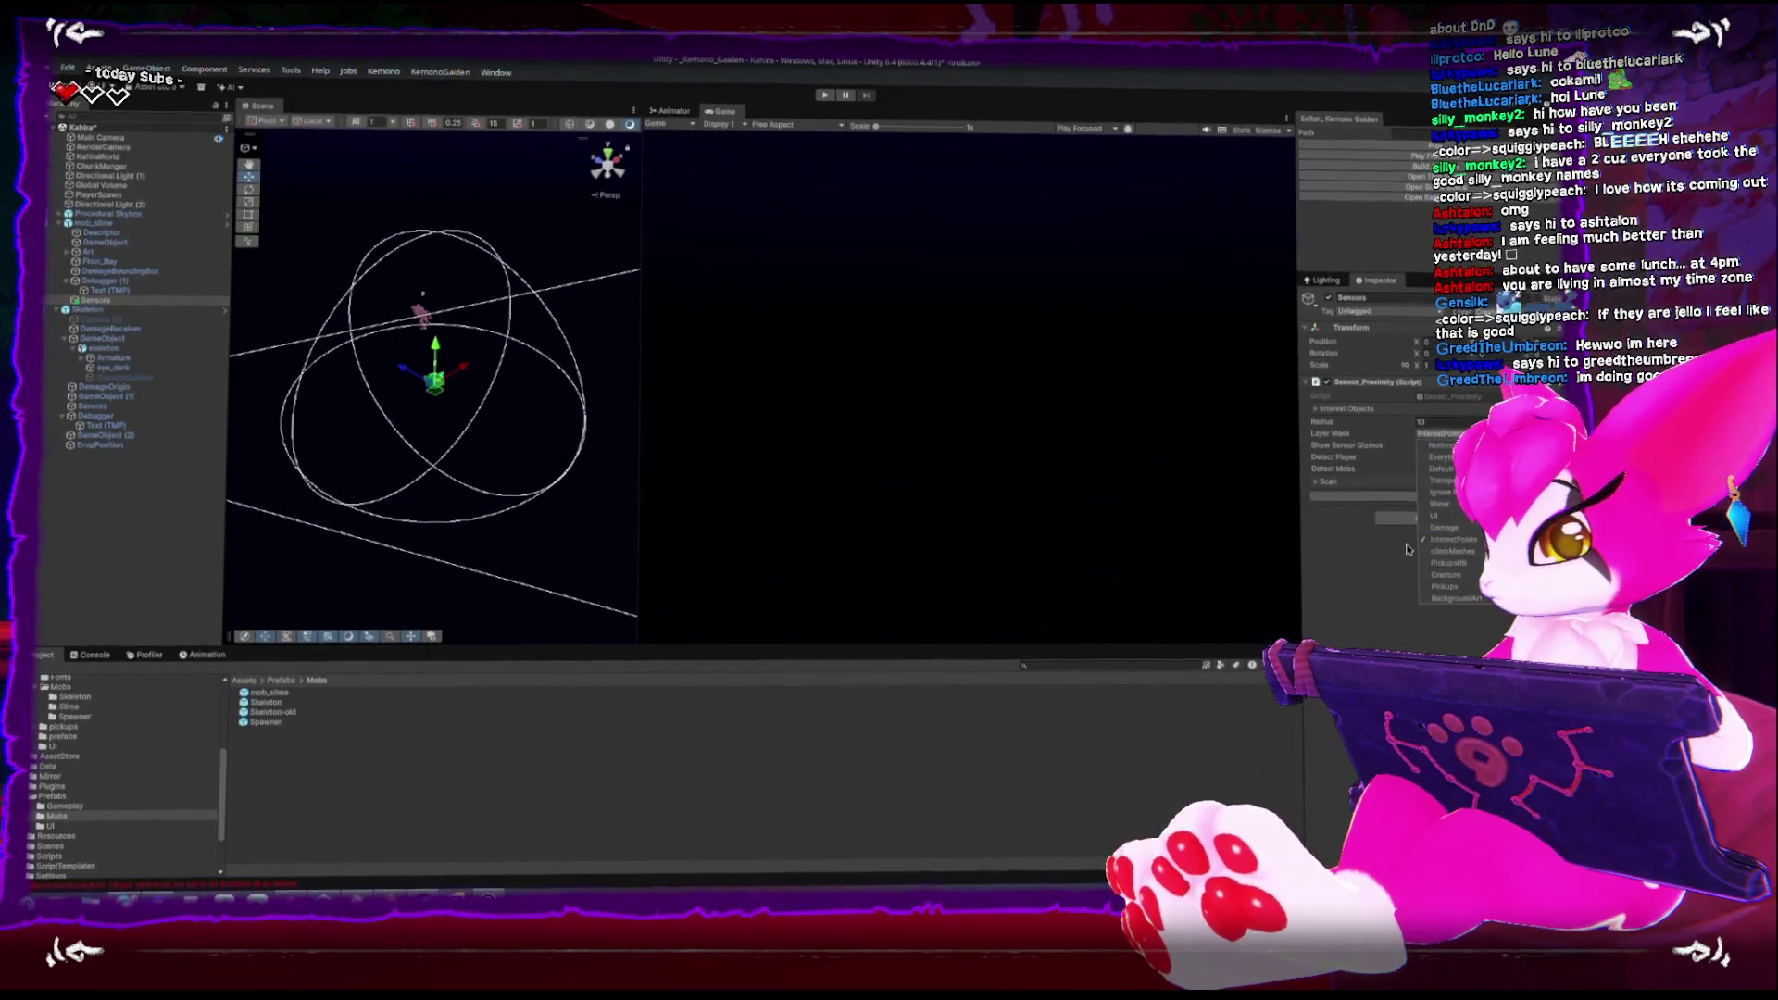
{"action": "left_click", "coordinate": [1320, 511]}
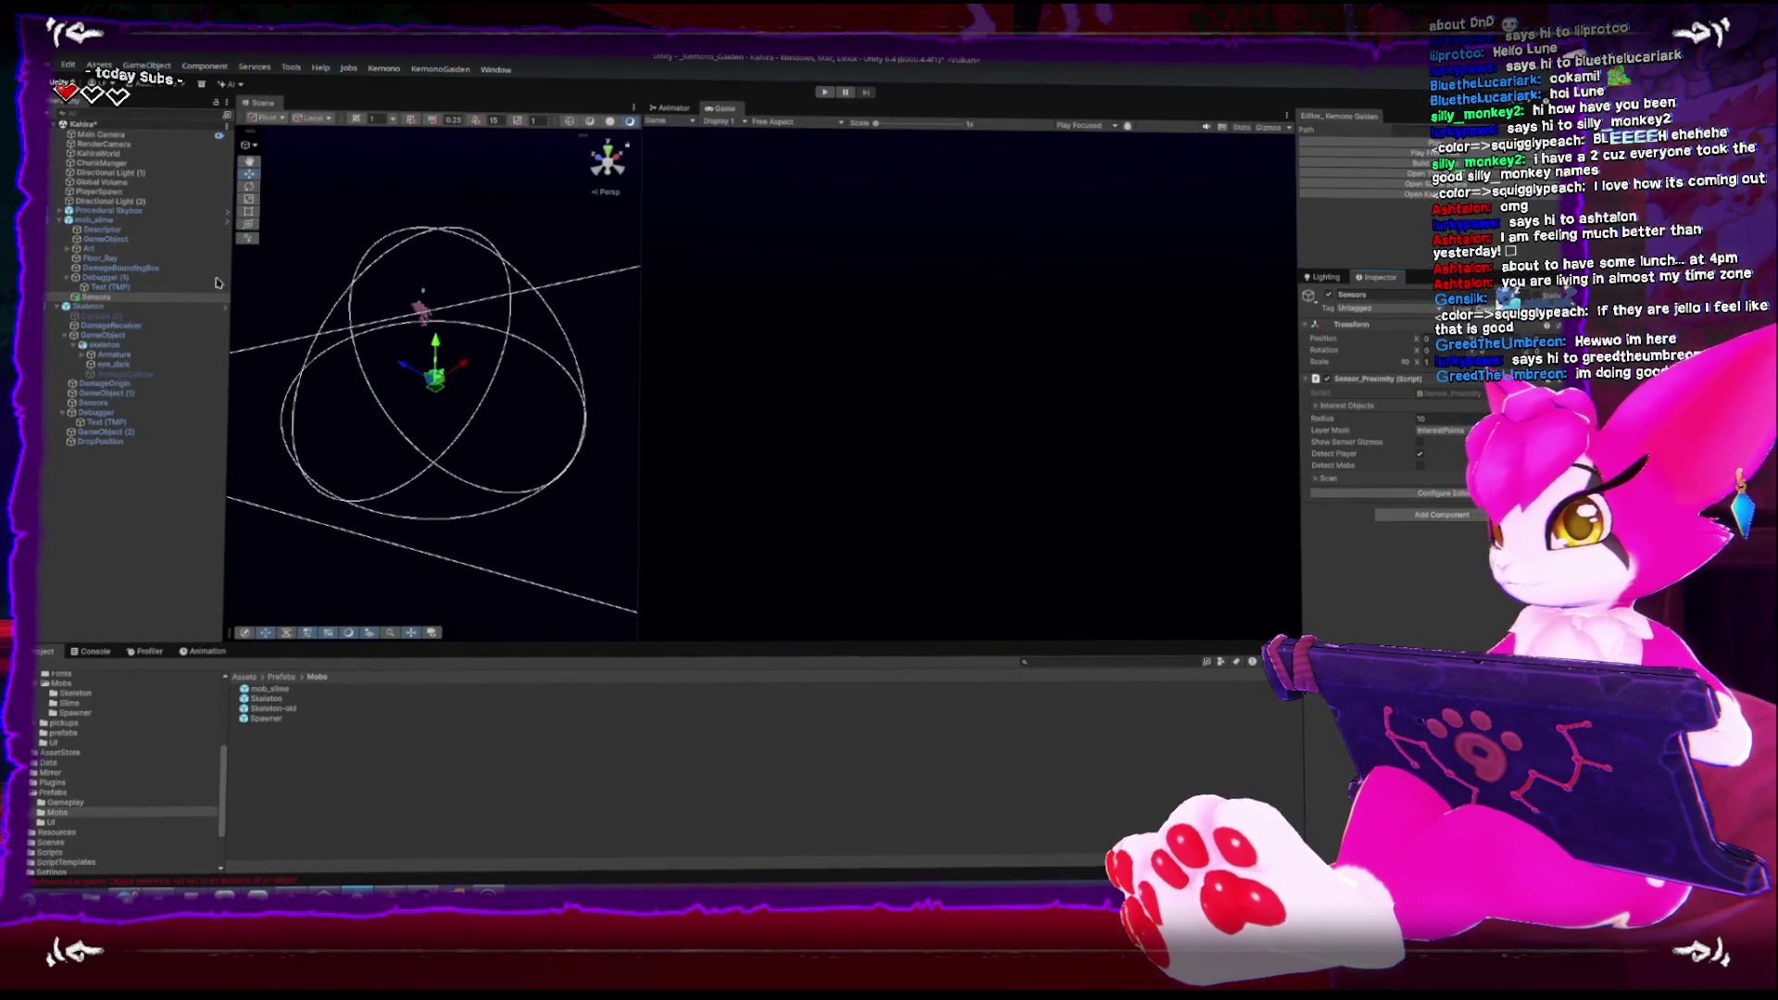
{"action": "left_click", "coordinate": [102, 221]}
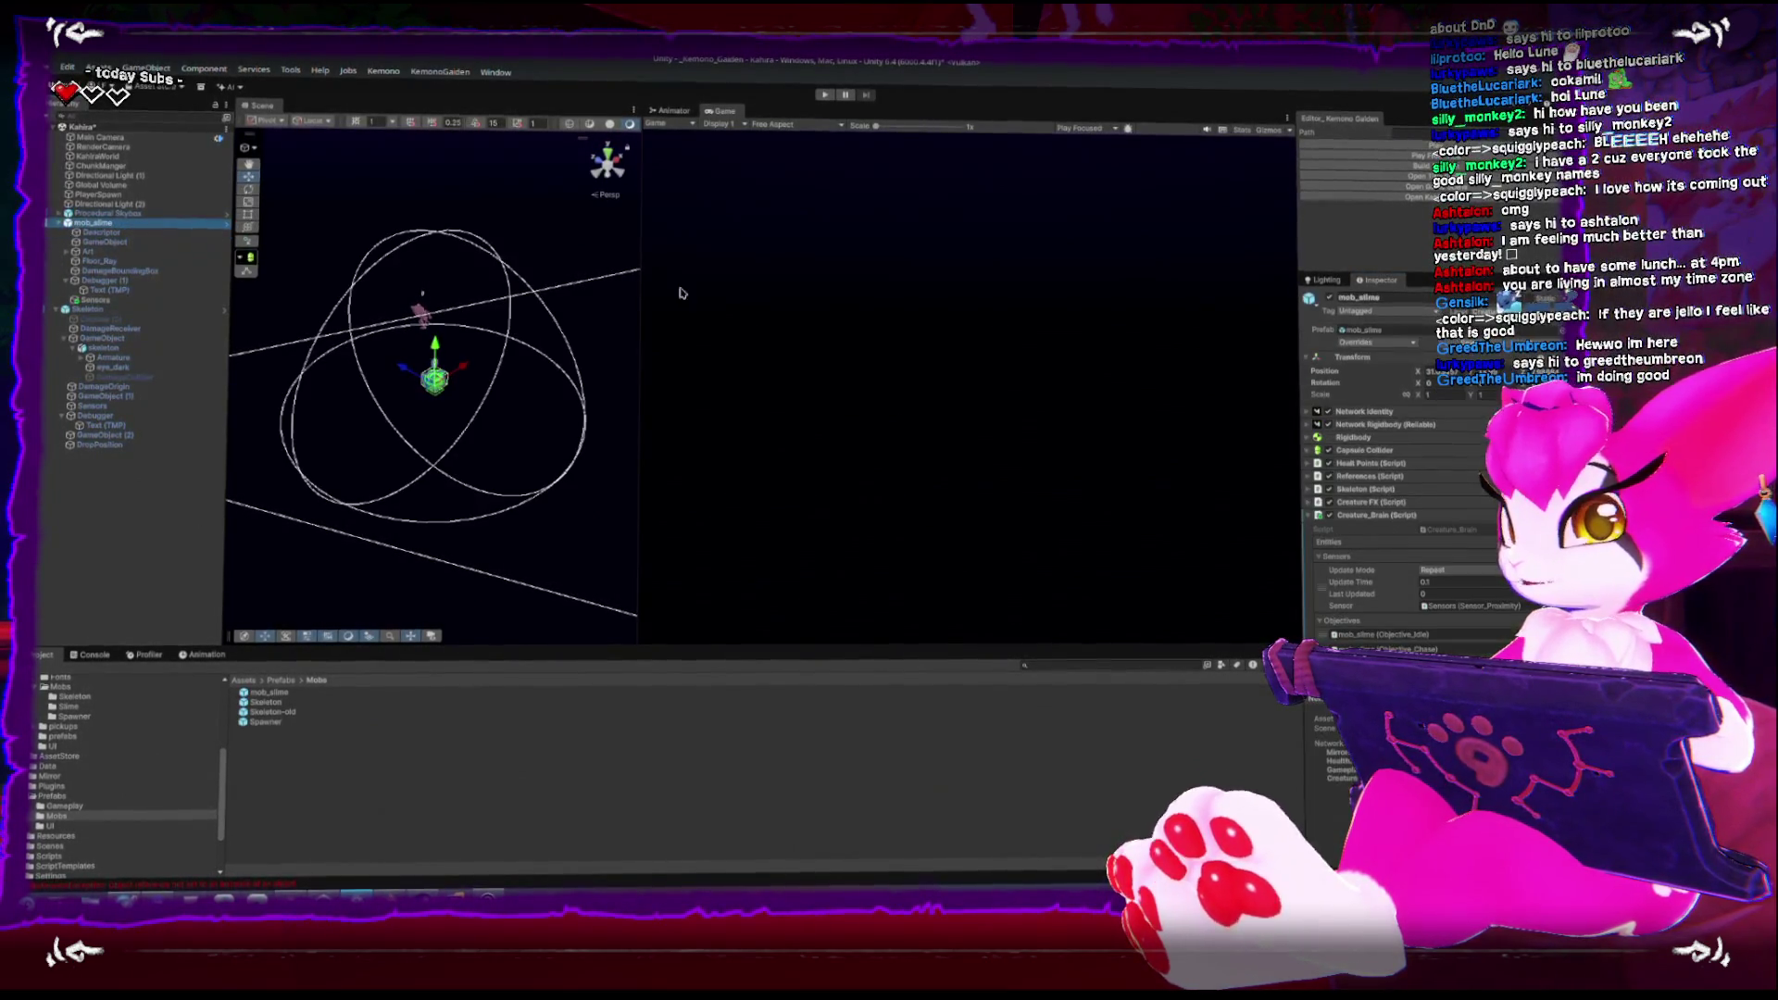
Review mob_slime's prefab overrides, then enter Play mode to test the slime
{"action": "left_click", "coordinate": [1371, 342]}
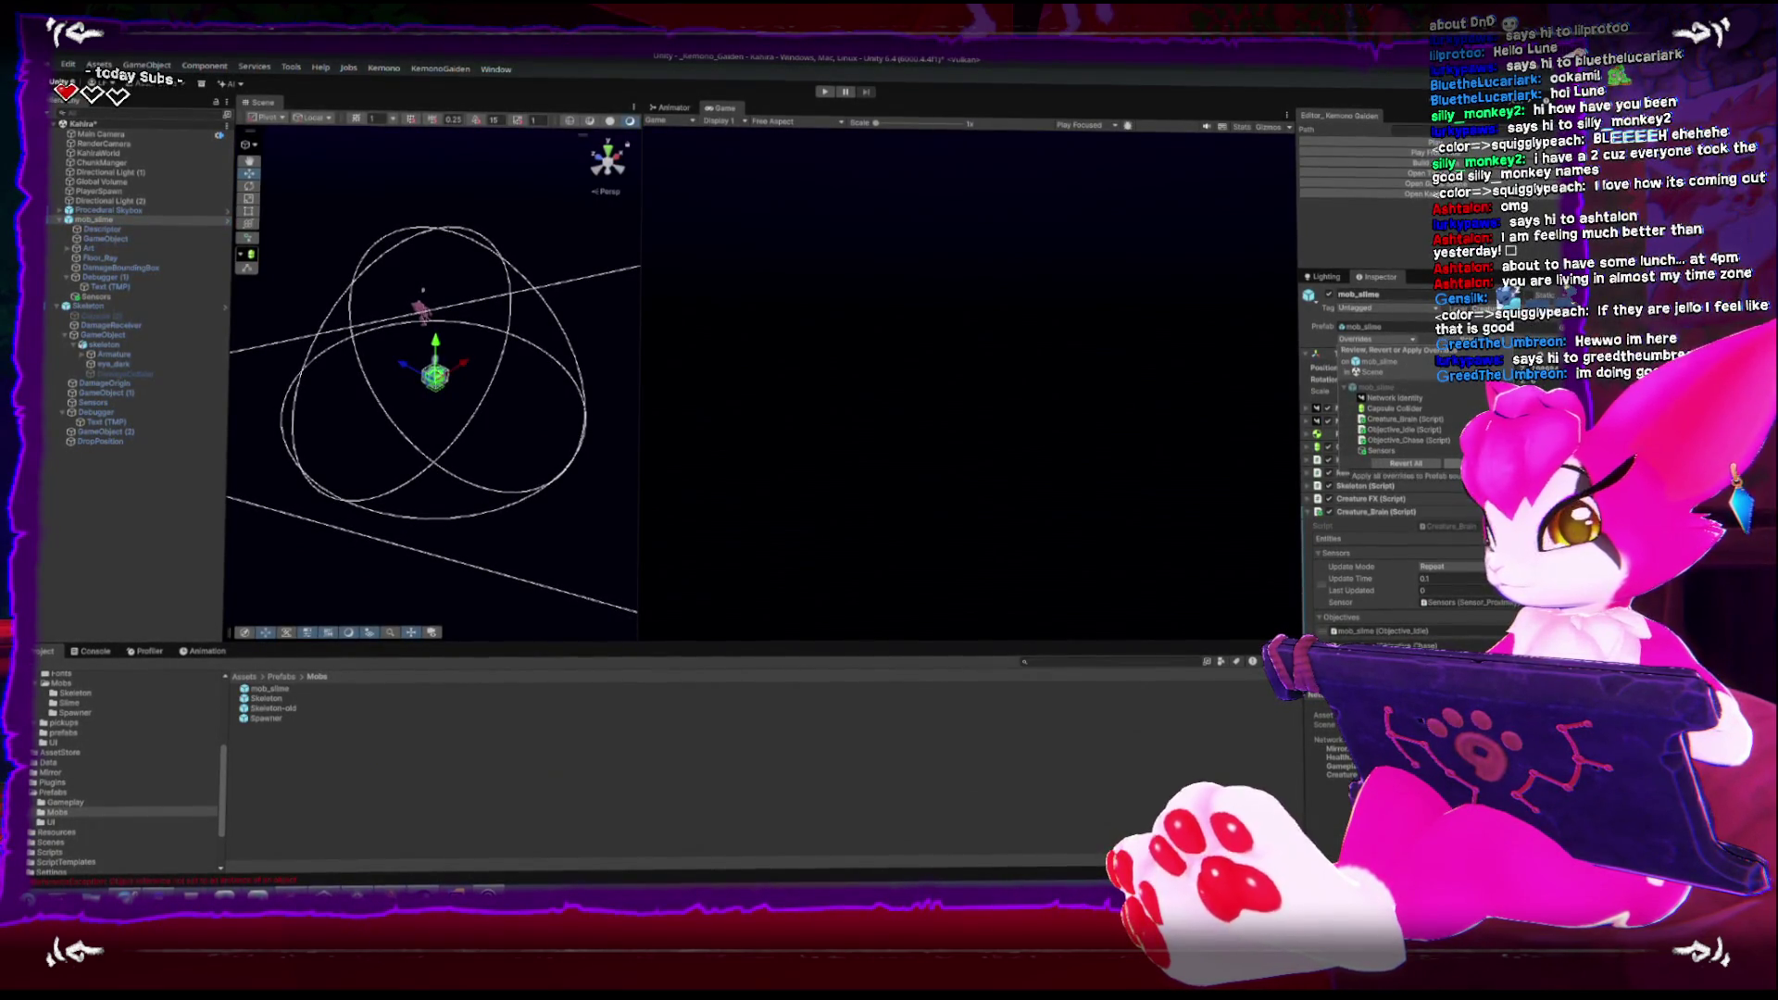
{"action": "left_click", "coordinate": [1379, 155]}
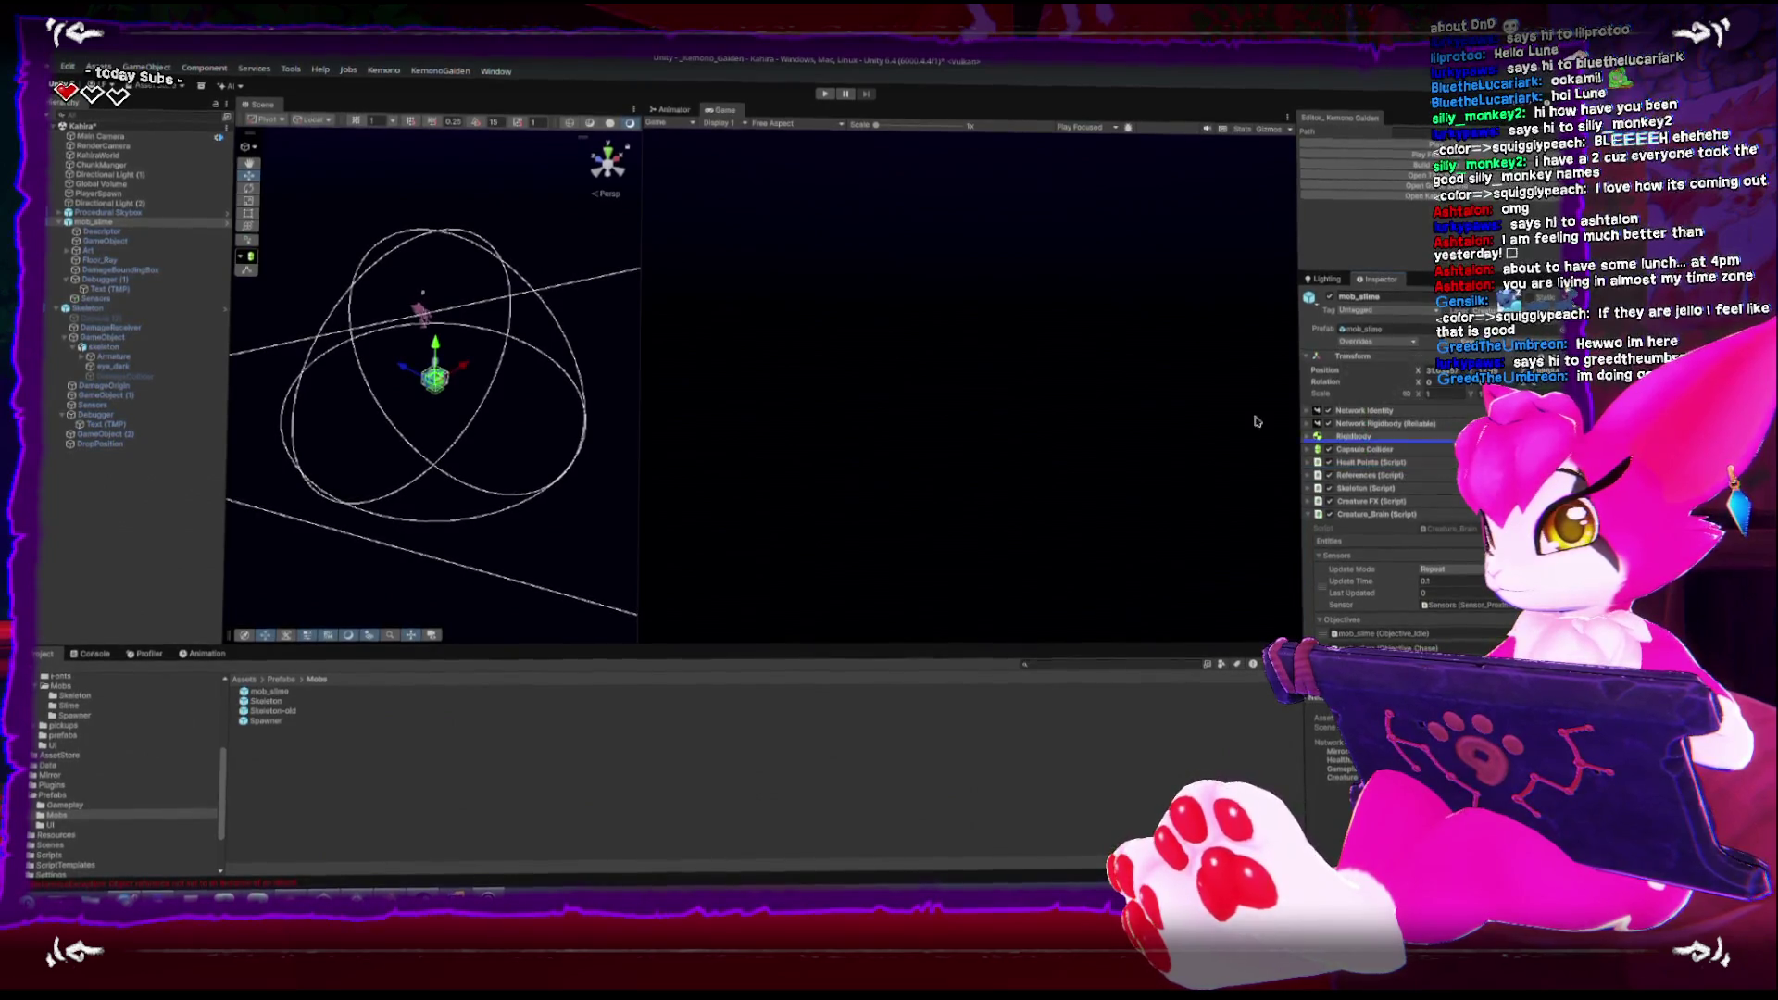
{"action": "left_click", "coordinate": [1376, 153]}
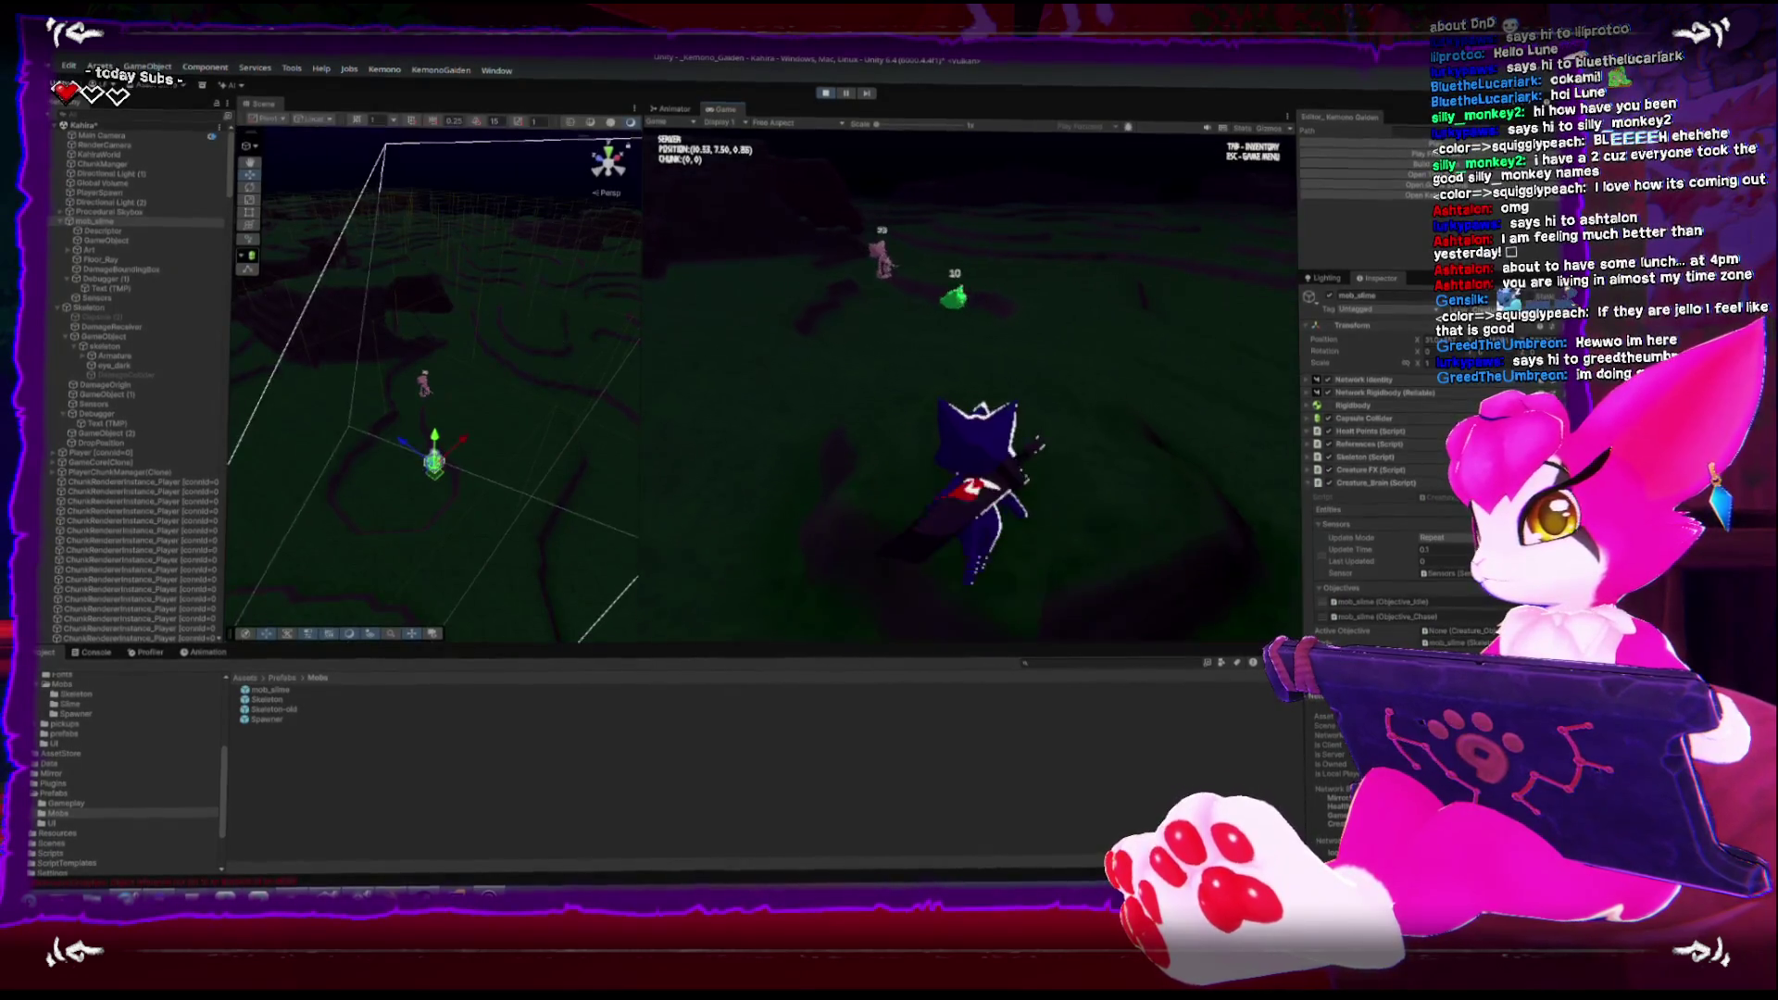
Walk the player up to the slime and pause to the in-game Game Menu
{"action": "key", "text": "w"}
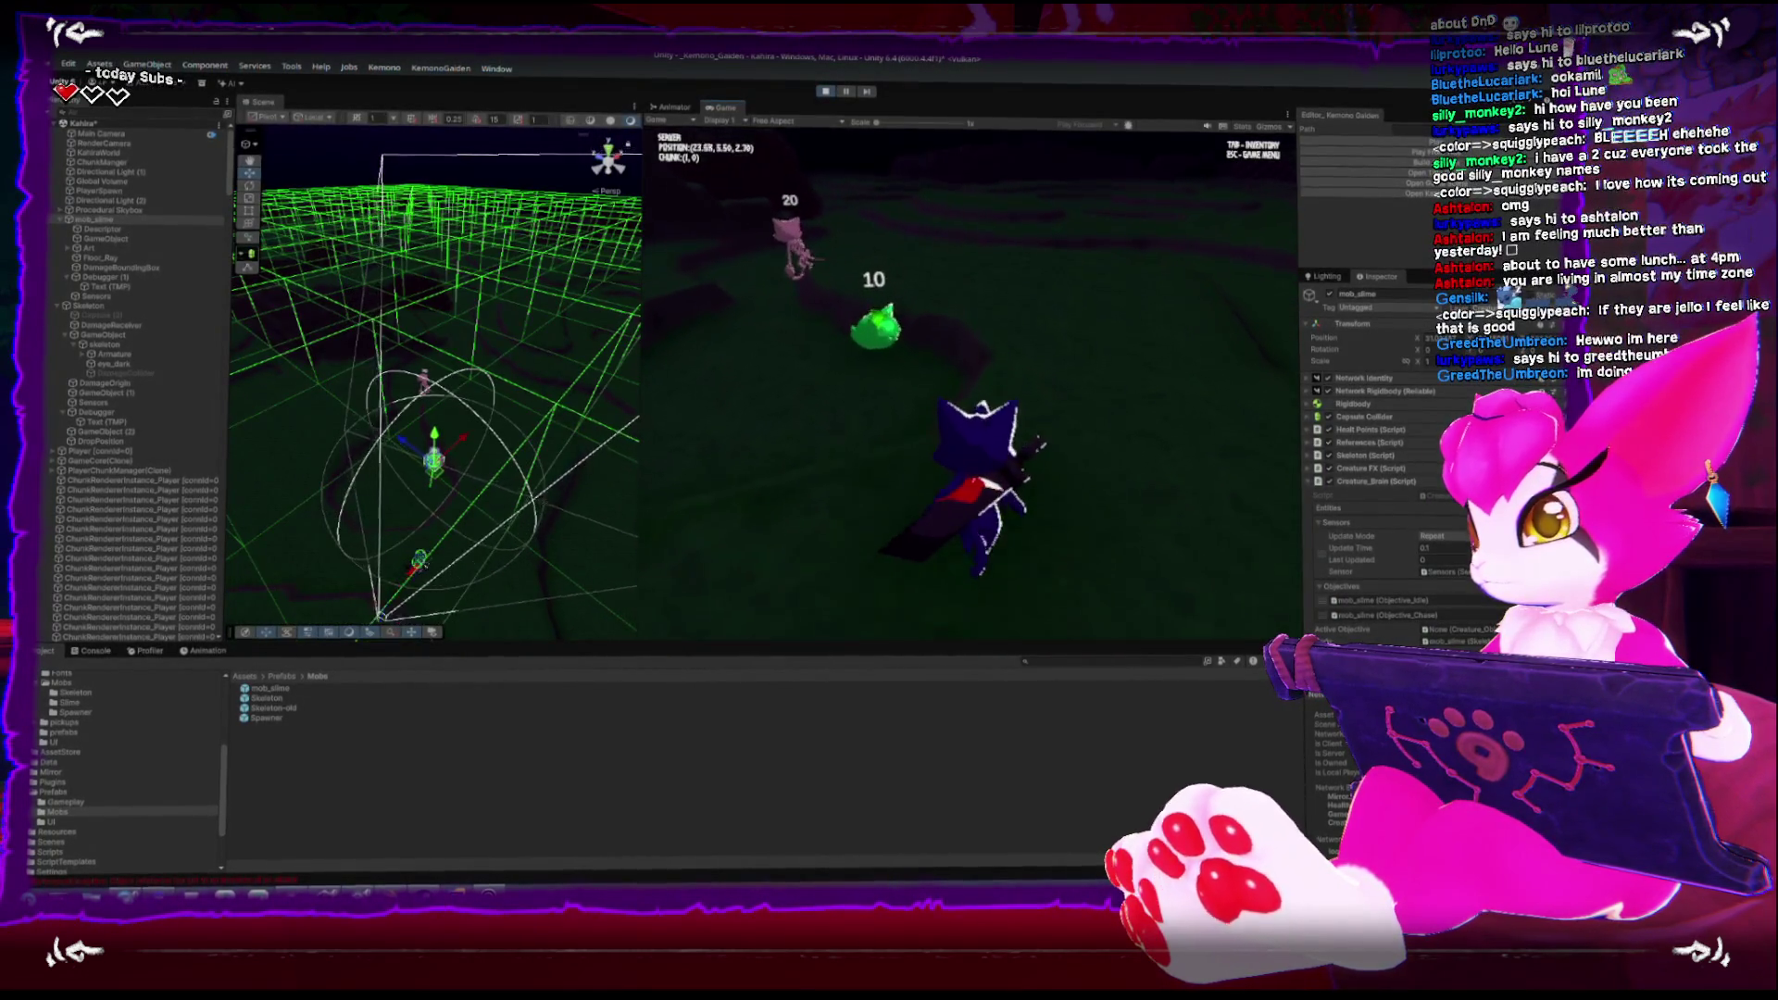
{"action": "key", "text": "w"}
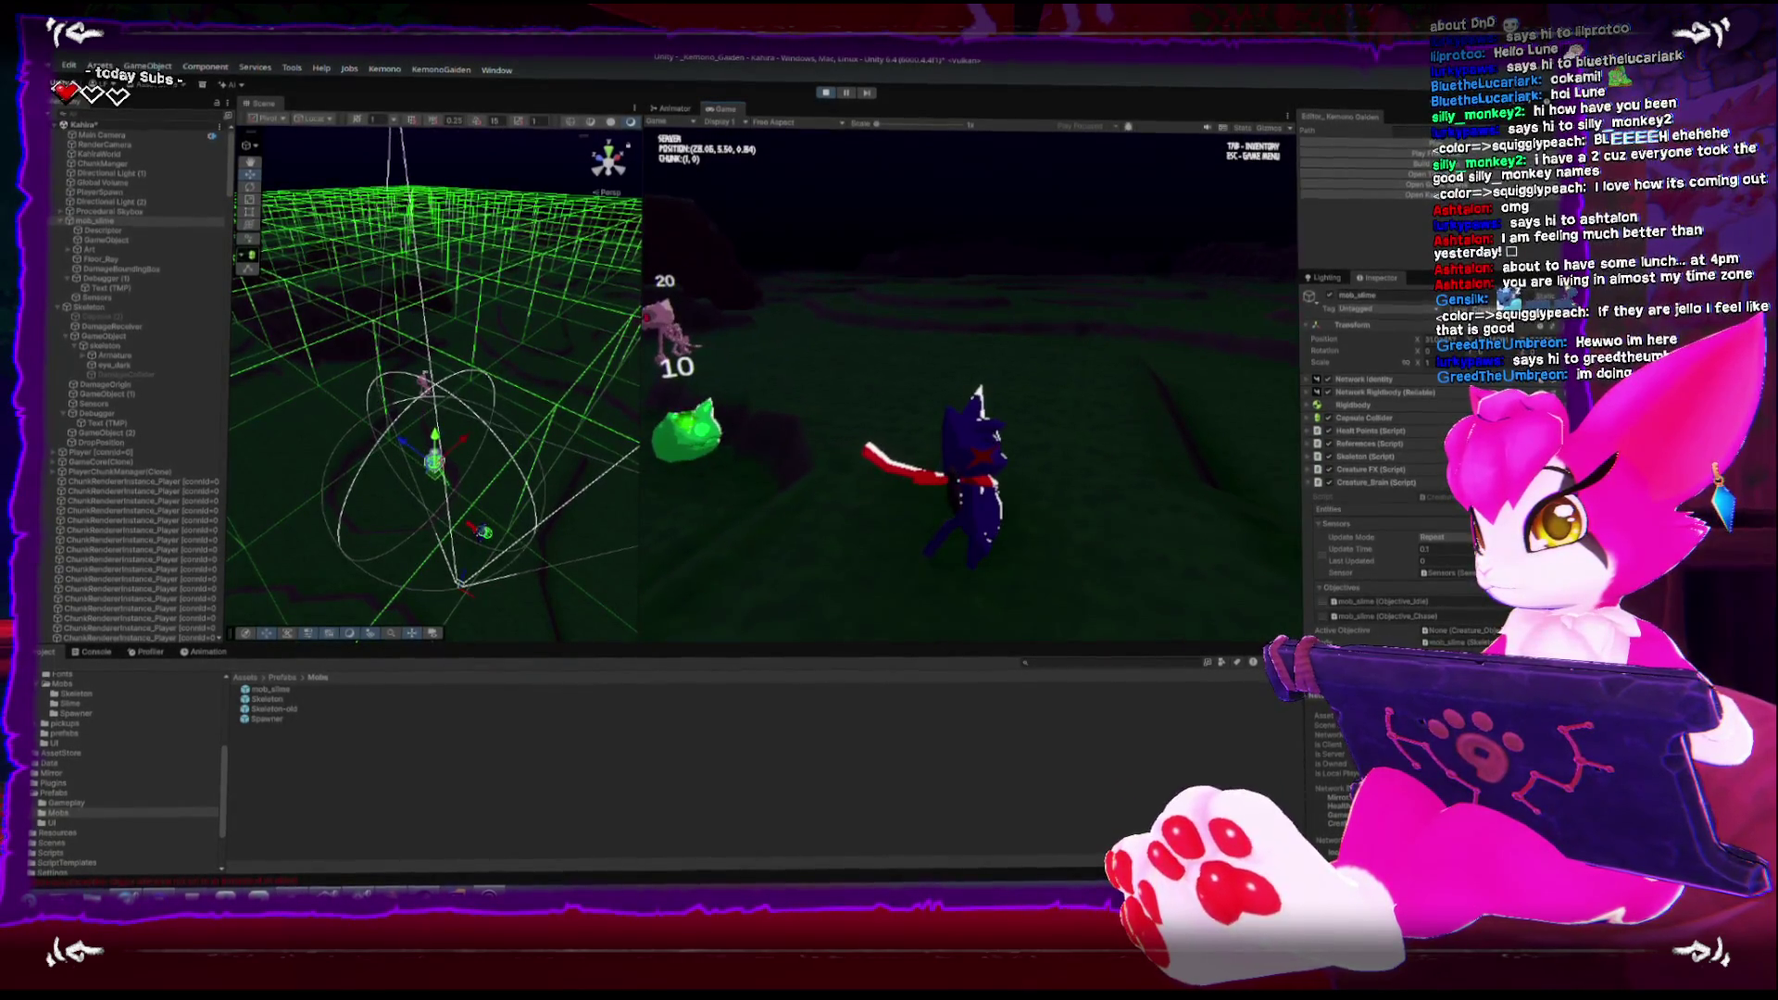
{"action": "key", "text": "w"}
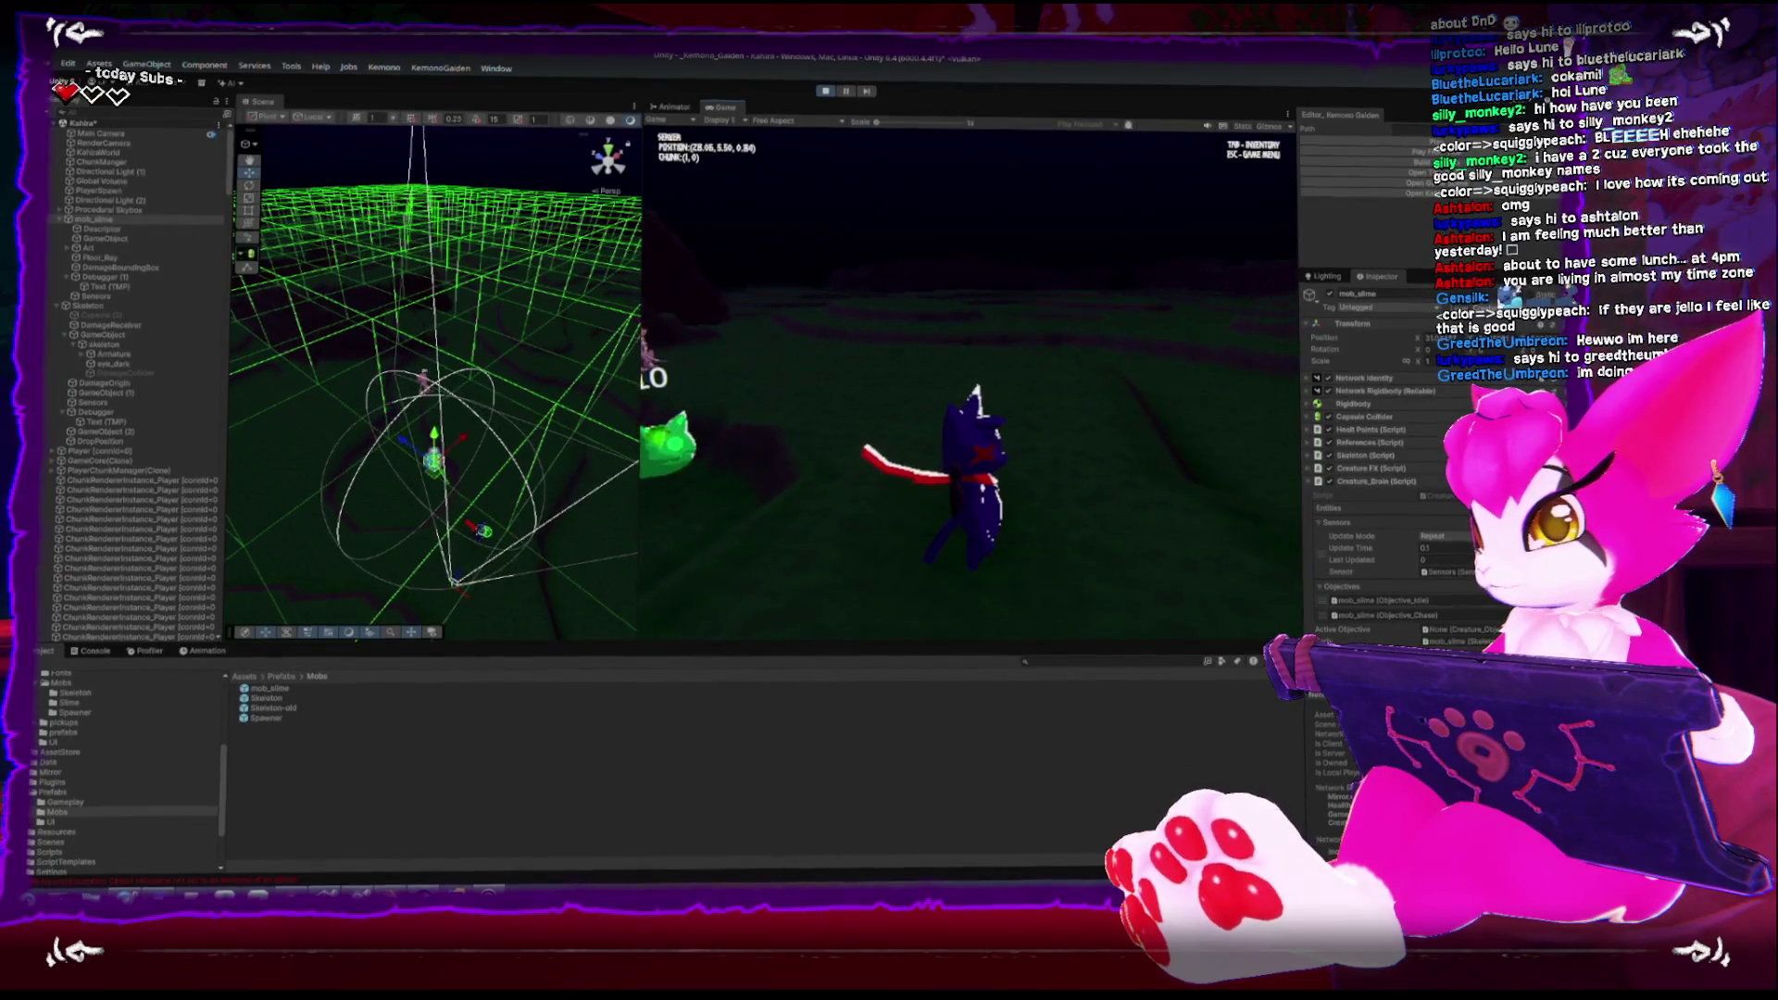
{"action": "key", "text": "Escape"}
{"action": "scroll", "coordinate": [1384, 579], "scroll_direction": "down", "scroll_amount": 2}
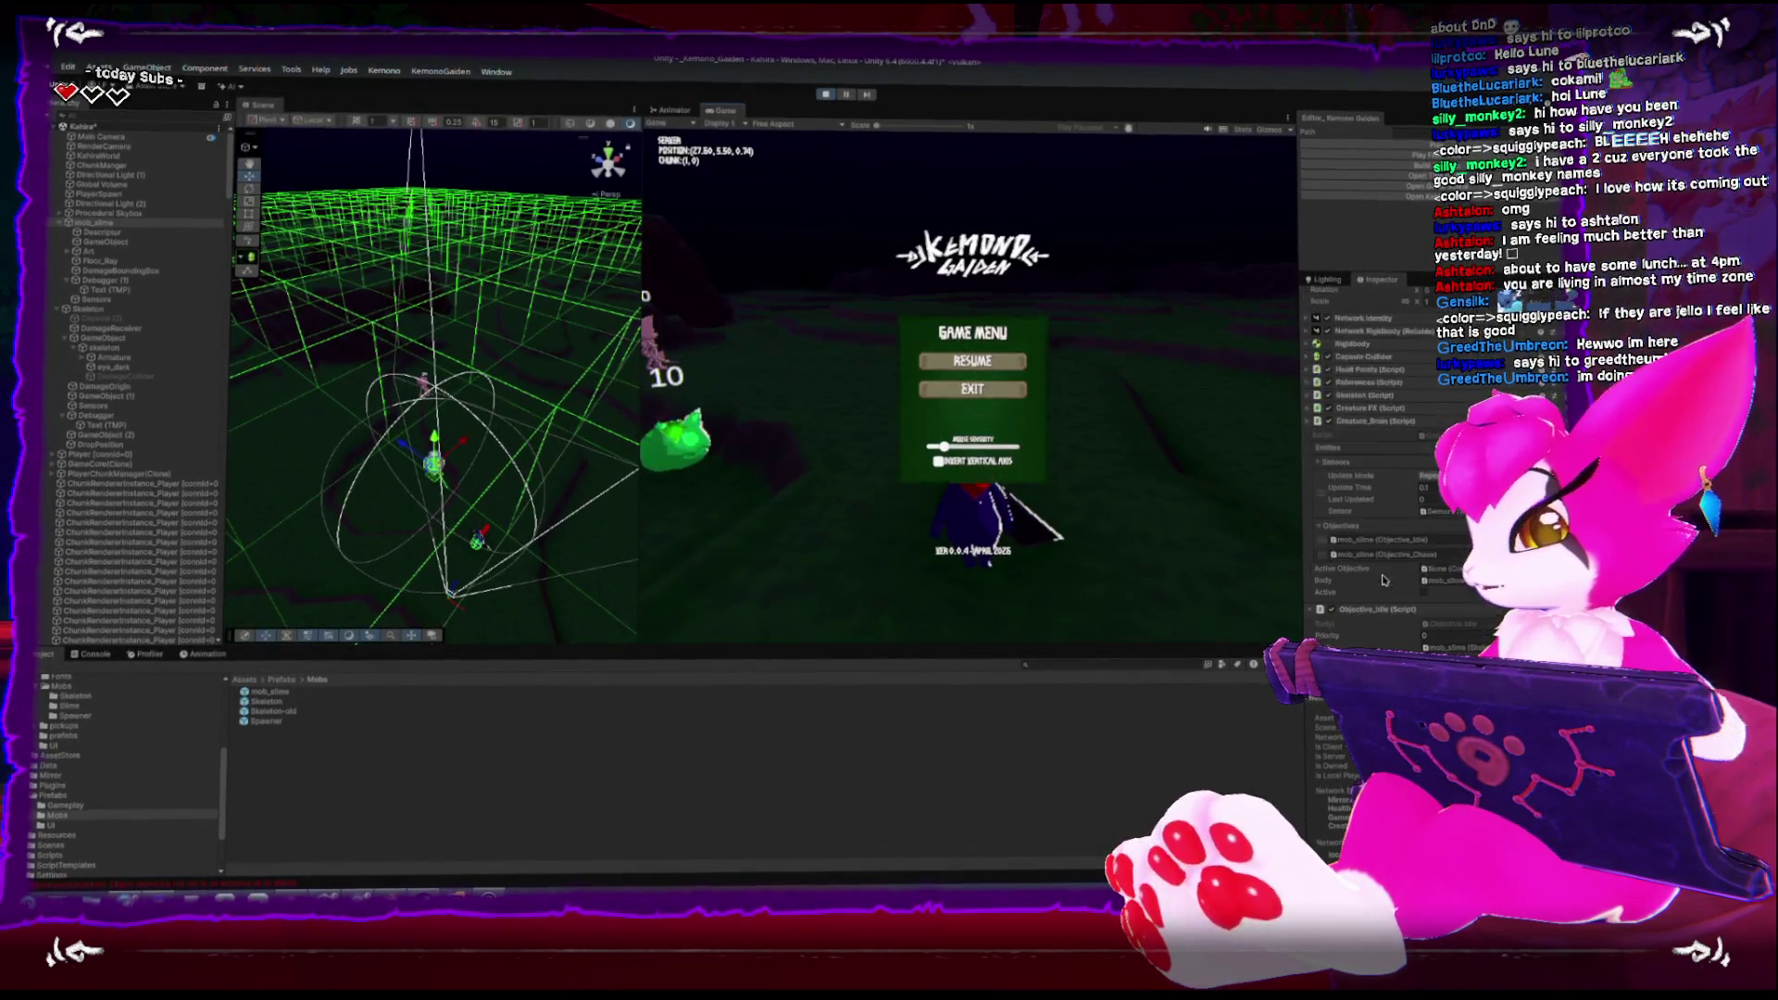
Clear the Console's errors and resume the game, moving the player beside the slime
{"action": "scroll", "coordinate": [1390, 570], "scroll_direction": "down", "scroll_amount": 1}
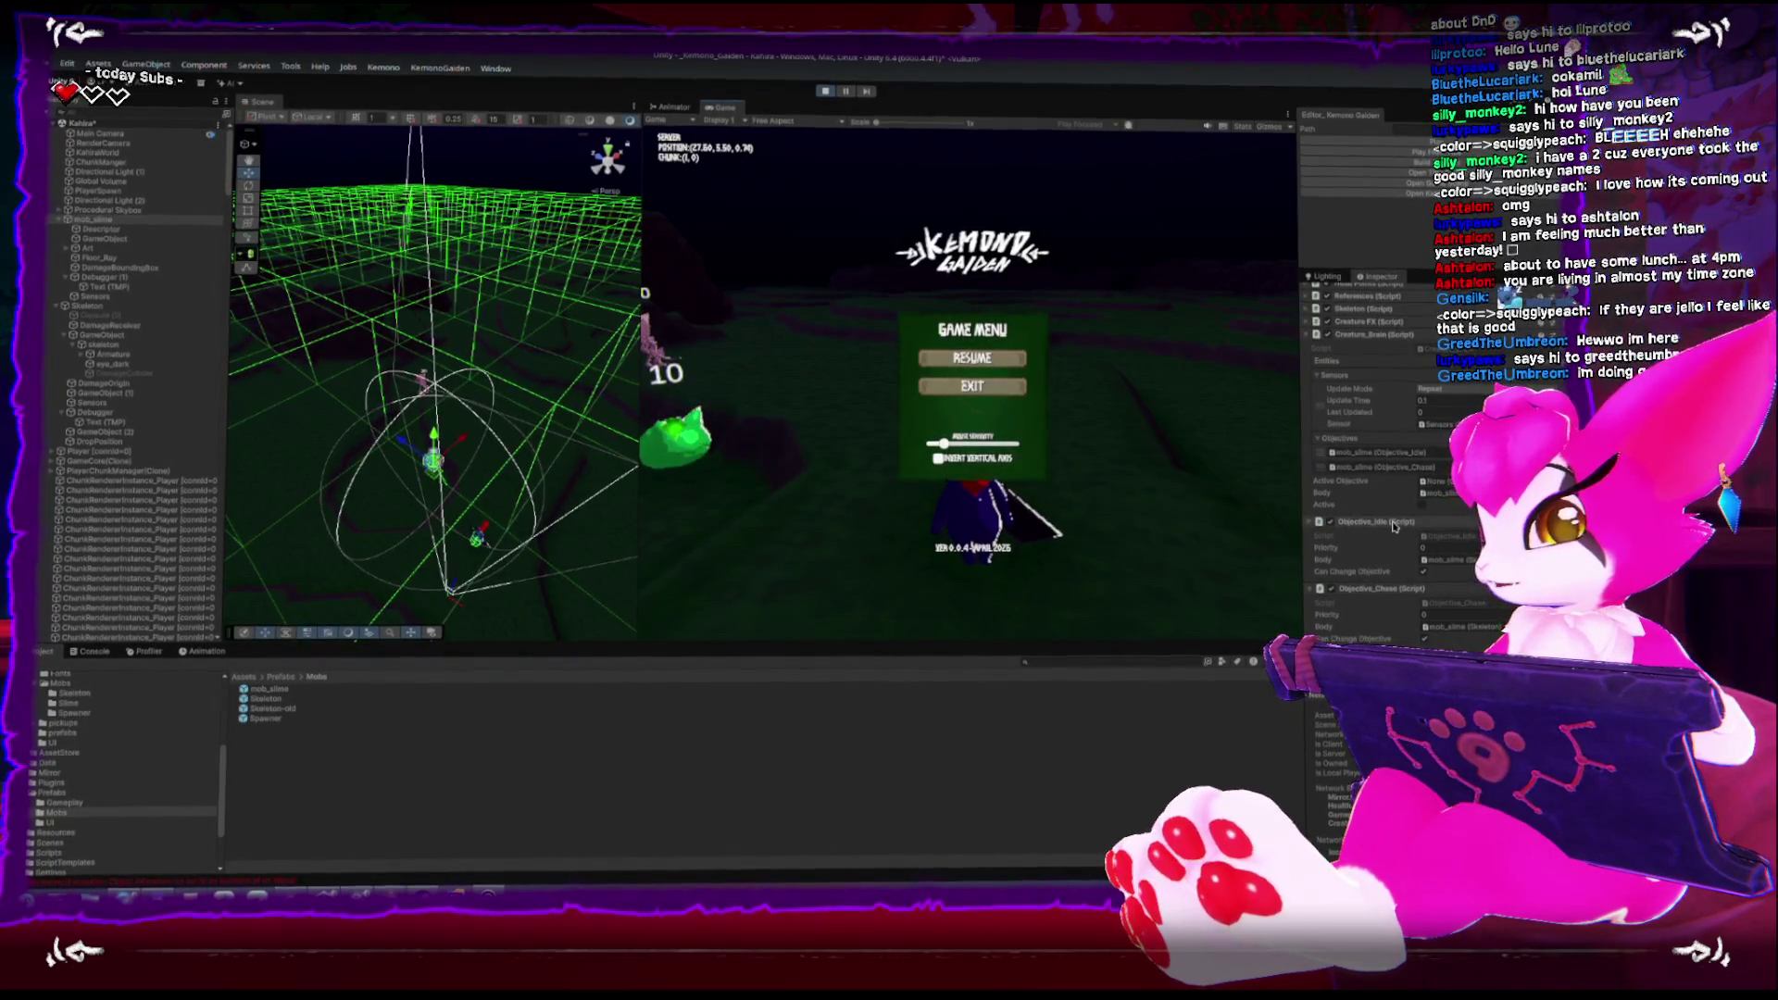
{"action": "scroll", "coordinate": [1393, 526], "scroll_direction": "up", "scroll_amount": 3}
{"action": "scroll", "coordinate": [1374, 445], "scroll_direction": "down", "scroll_amount": 3}
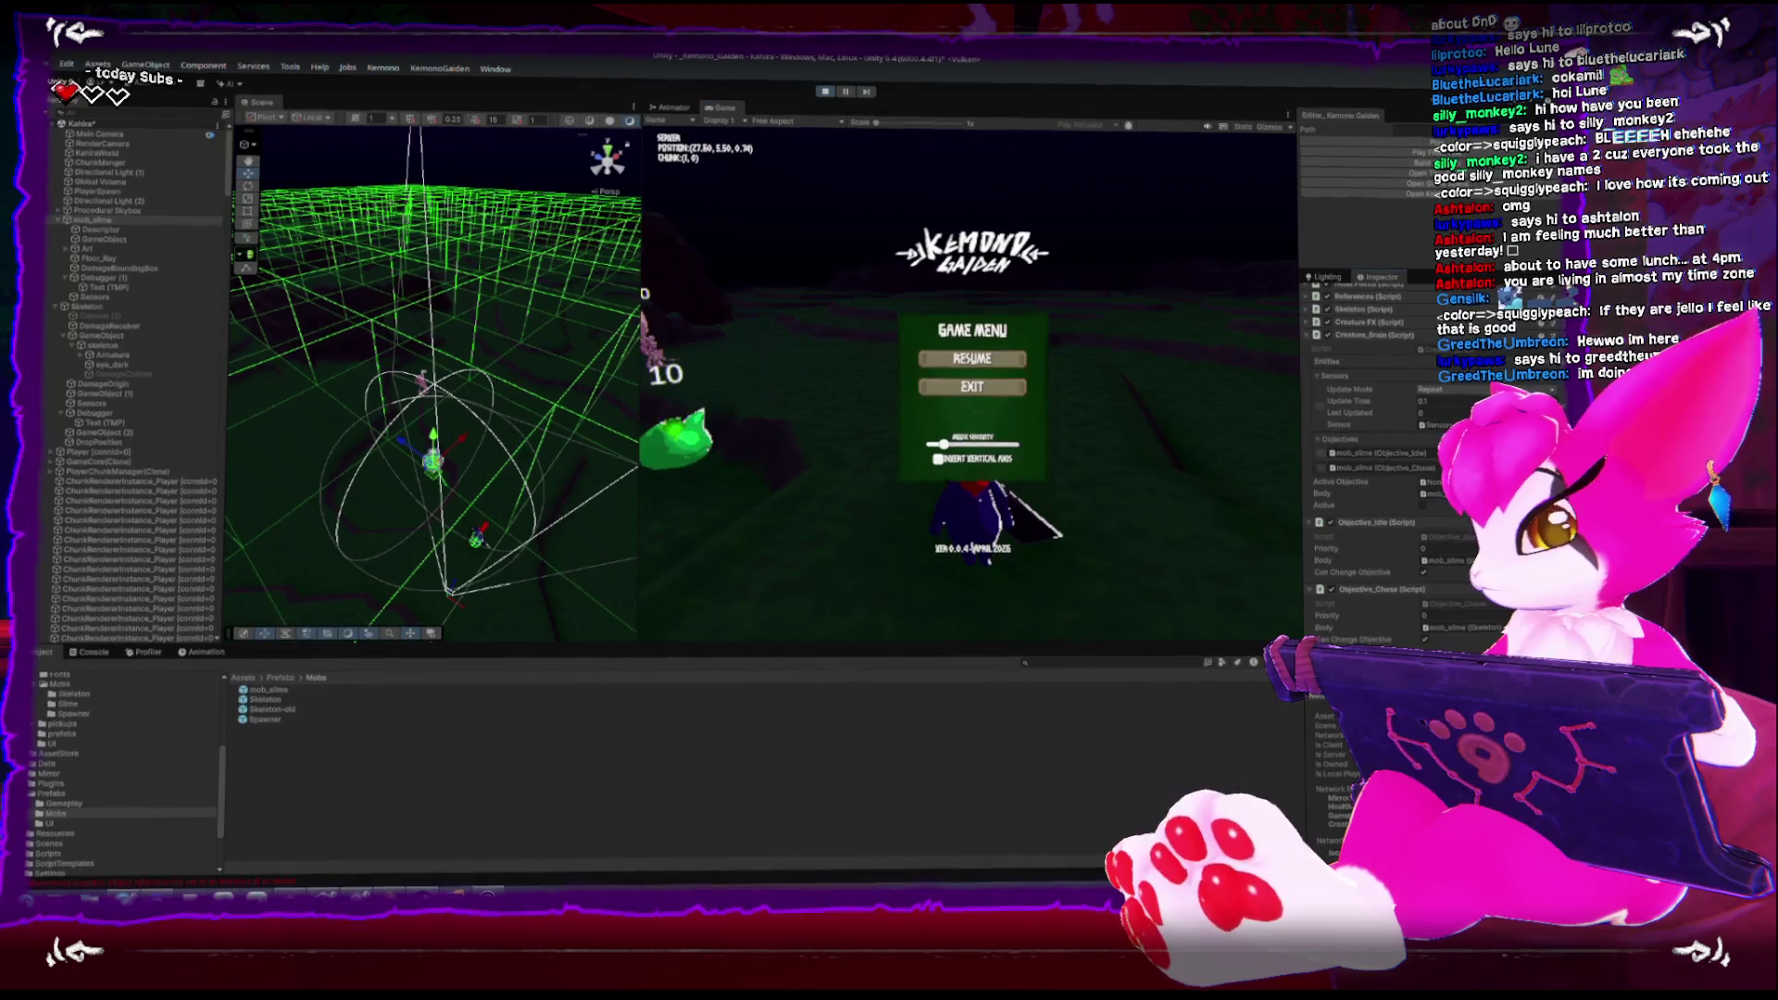
{"action": "scroll", "coordinate": [1315, 539], "scroll_direction": "down", "scroll_amount": 2}
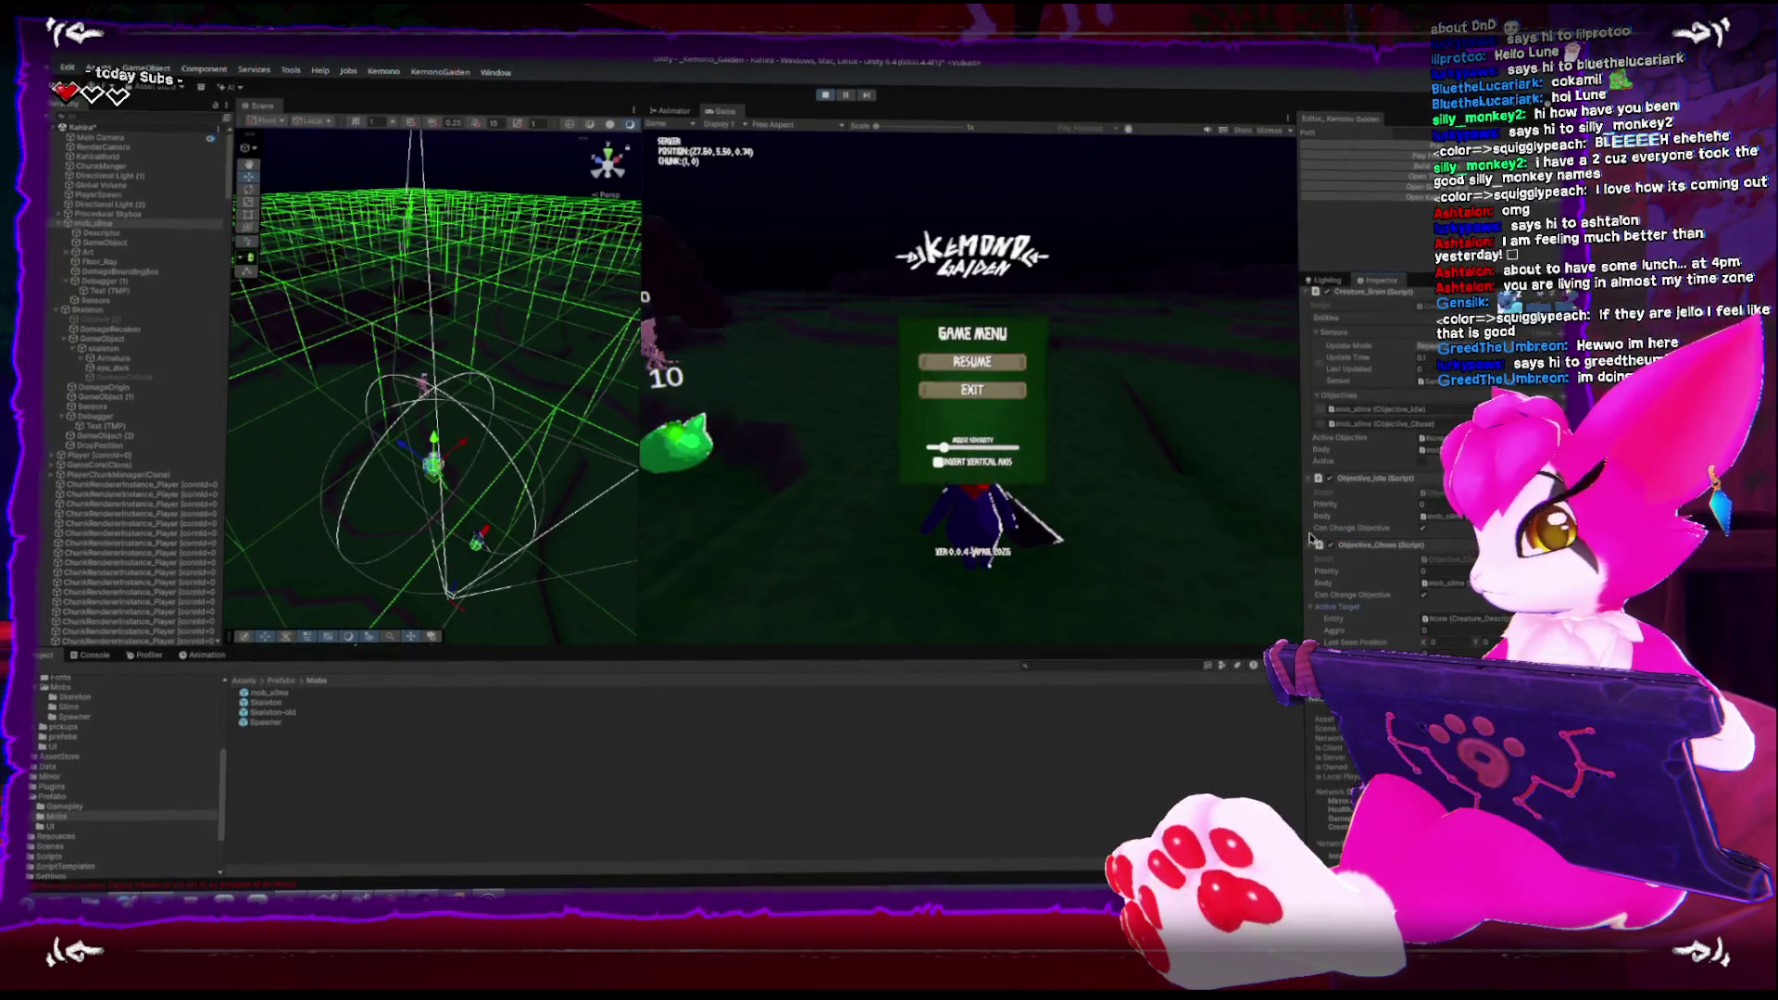
{"action": "left_click", "coordinate": [93, 654]}
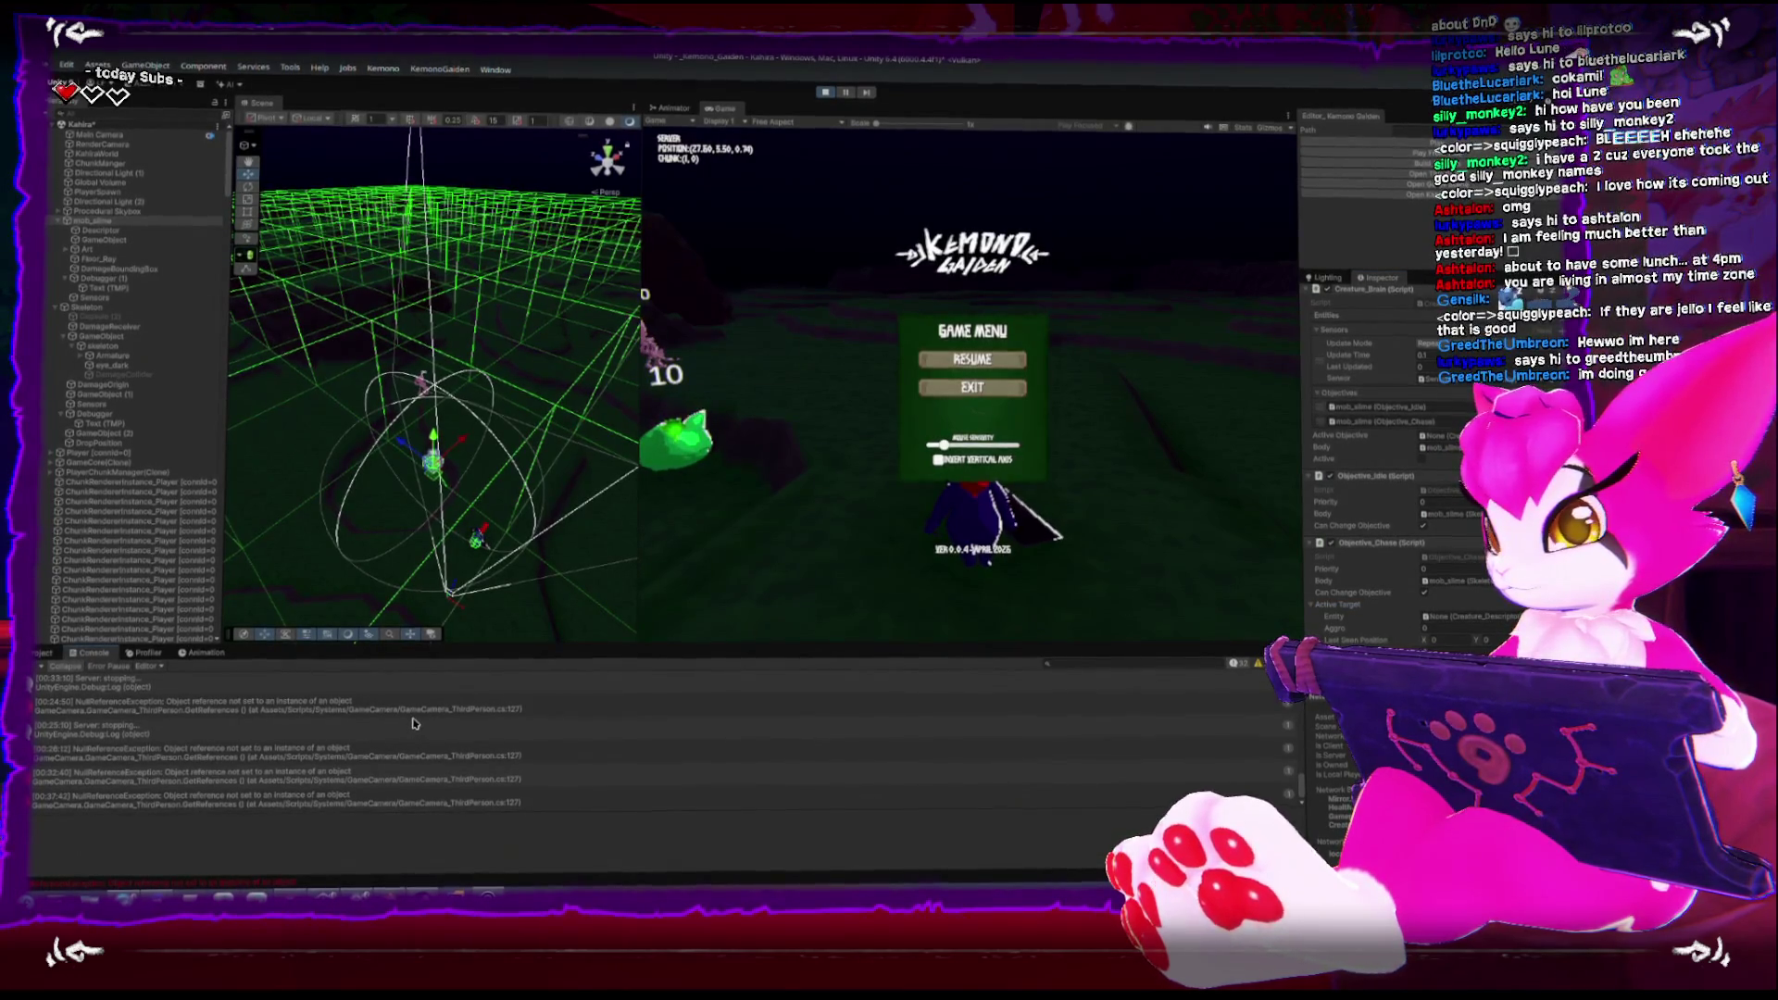
{"action": "left_click", "coordinate": [37, 667]}
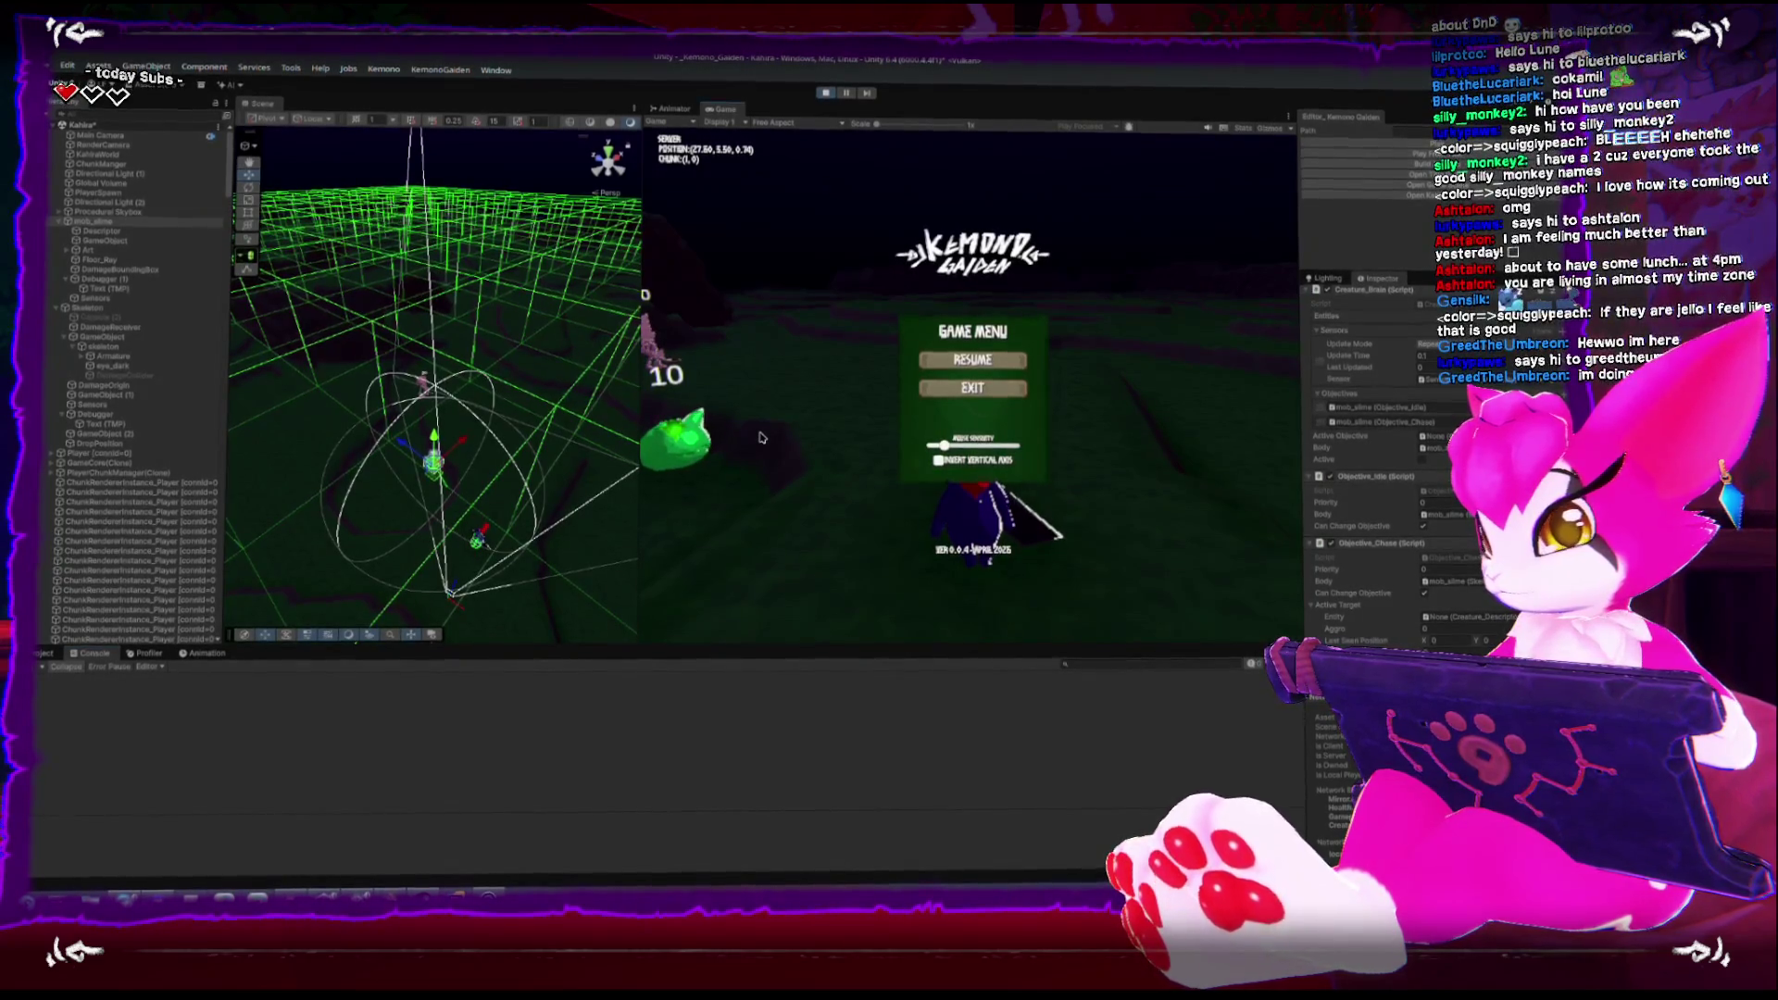
{"action": "key", "text": "Escape"}
{"action": "key", "text": "s"}
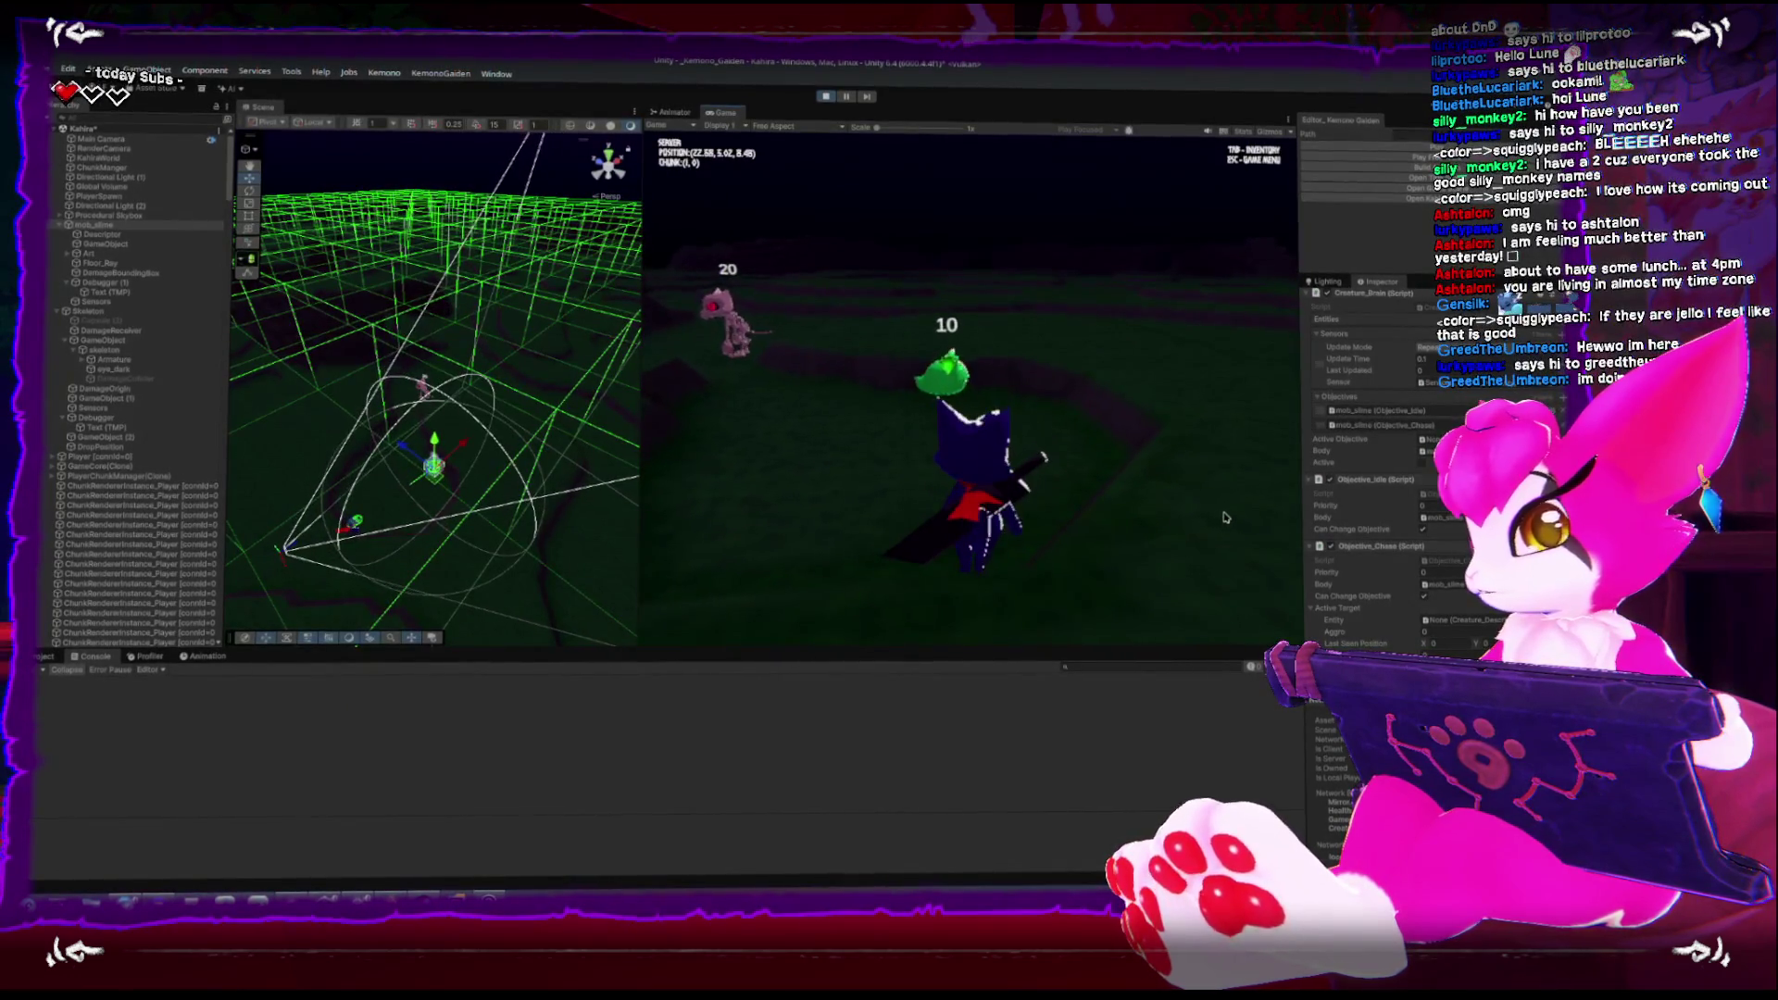
Toggle the Game Menu with Esc, then stop Play mode to return to scene editing
{"action": "key", "text": "Escape"}
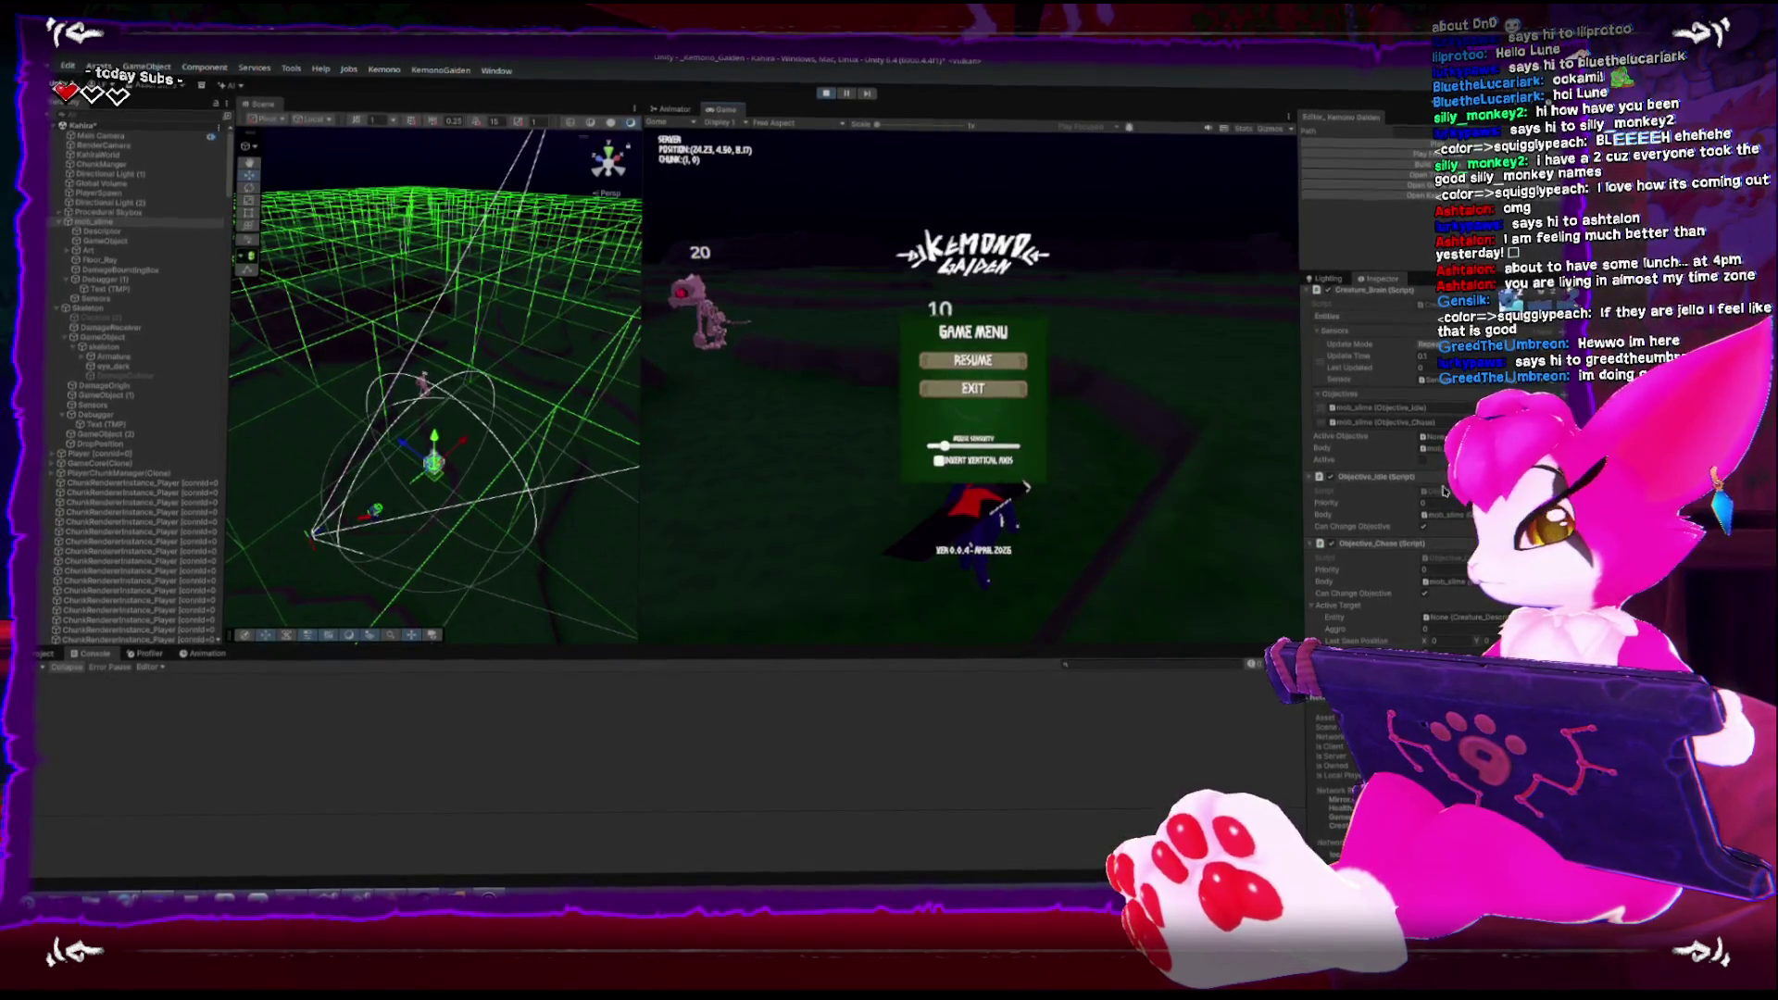
{"action": "key", "text": "Escape"}
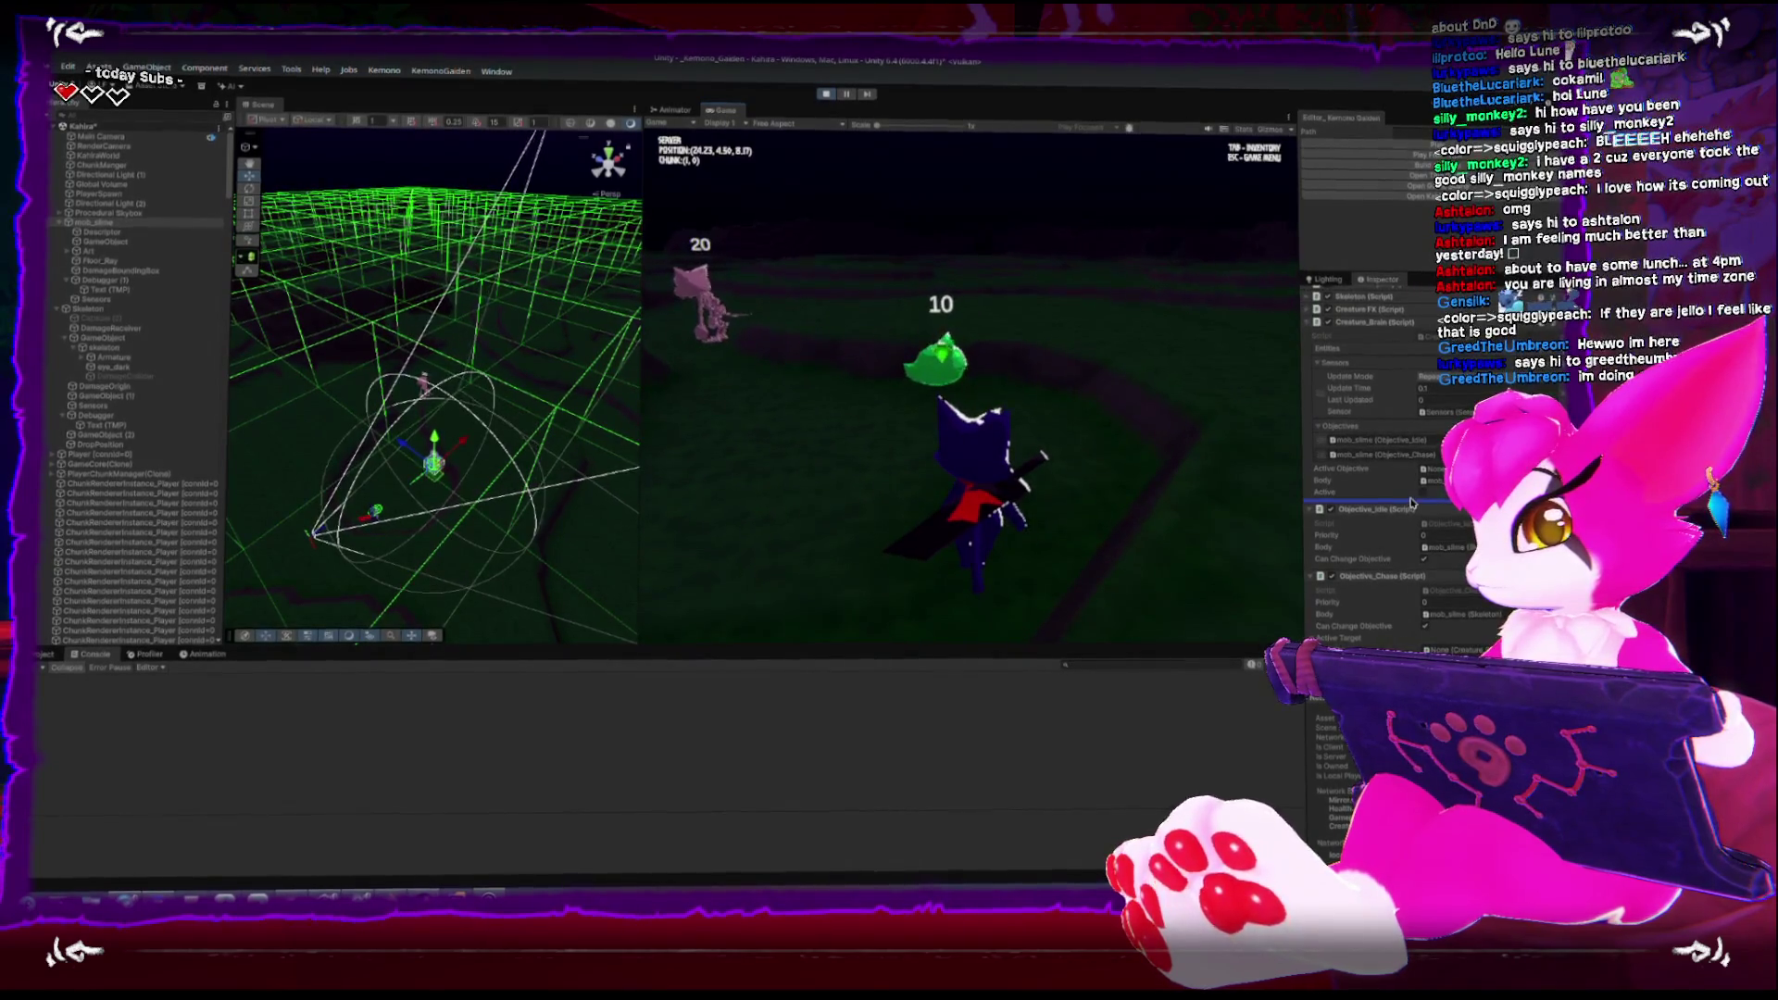
{"action": "key", "text": "Escape"}
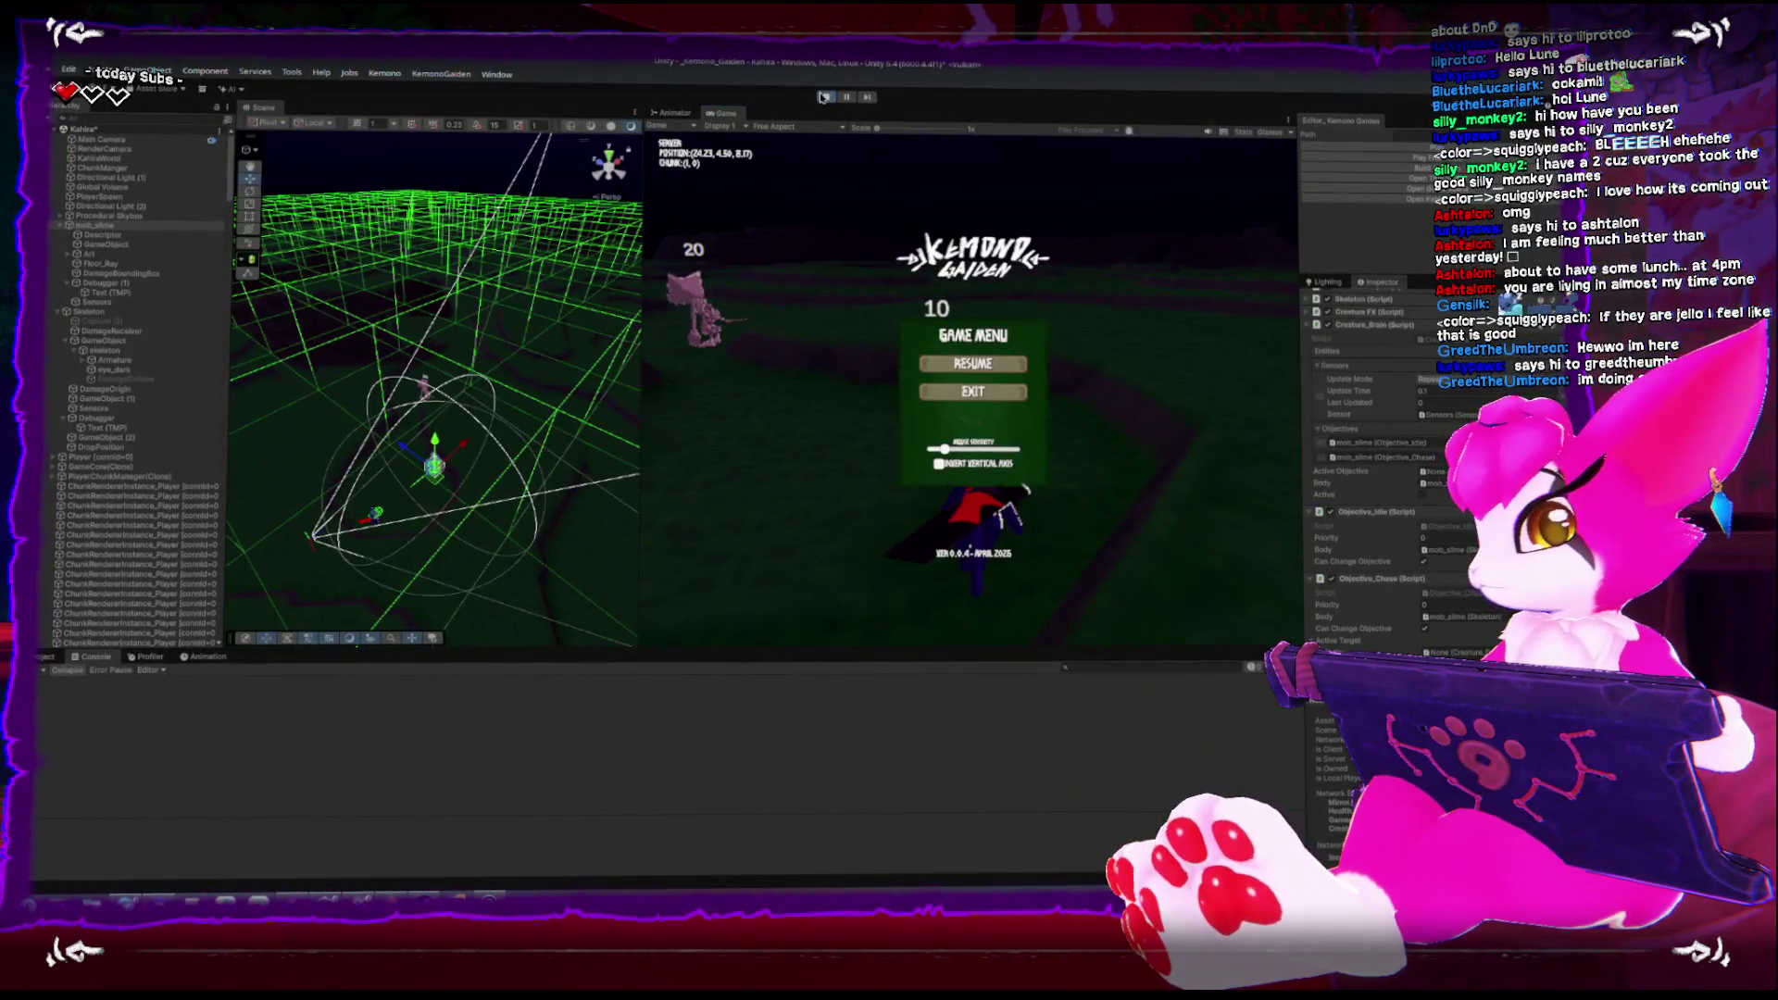
{"action": "left_click", "coordinate": [822, 96]}
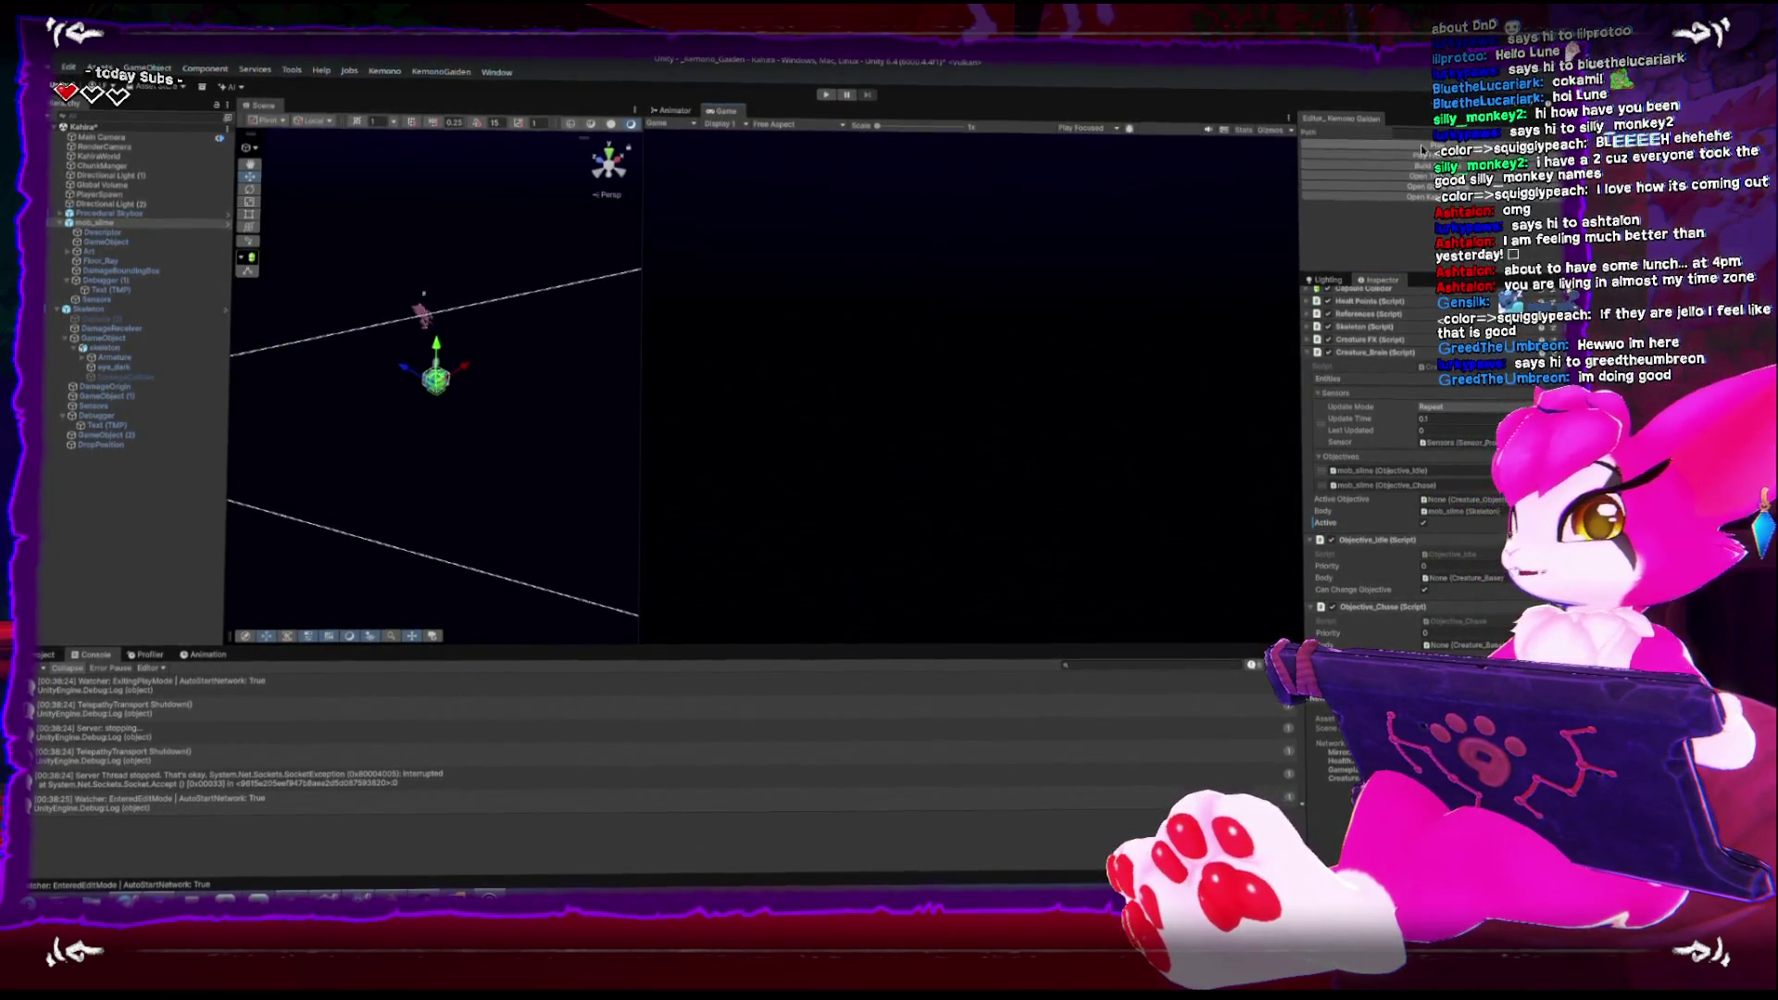
Enter Play mode with Ctrl+P to begin a new playtest
{"action": "key", "text": "ctrl+p"}
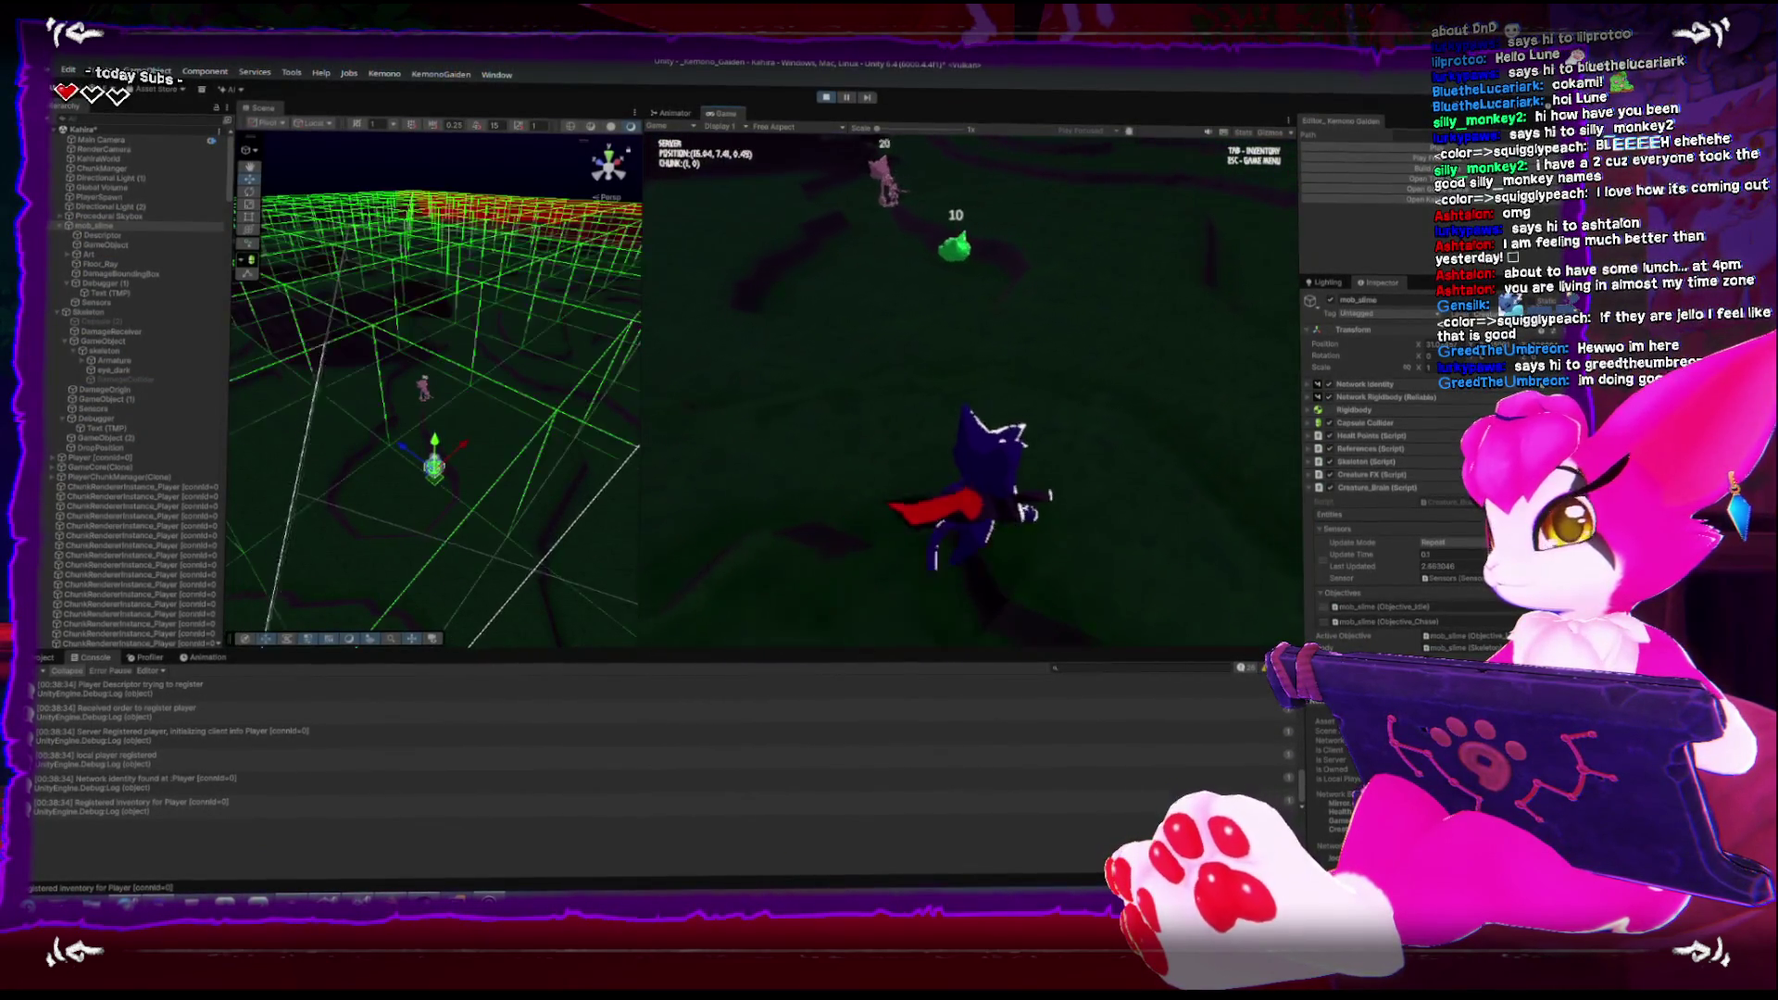
Walk the player toward the enemies and attack the green slime
{"action": "key", "text": "w"}
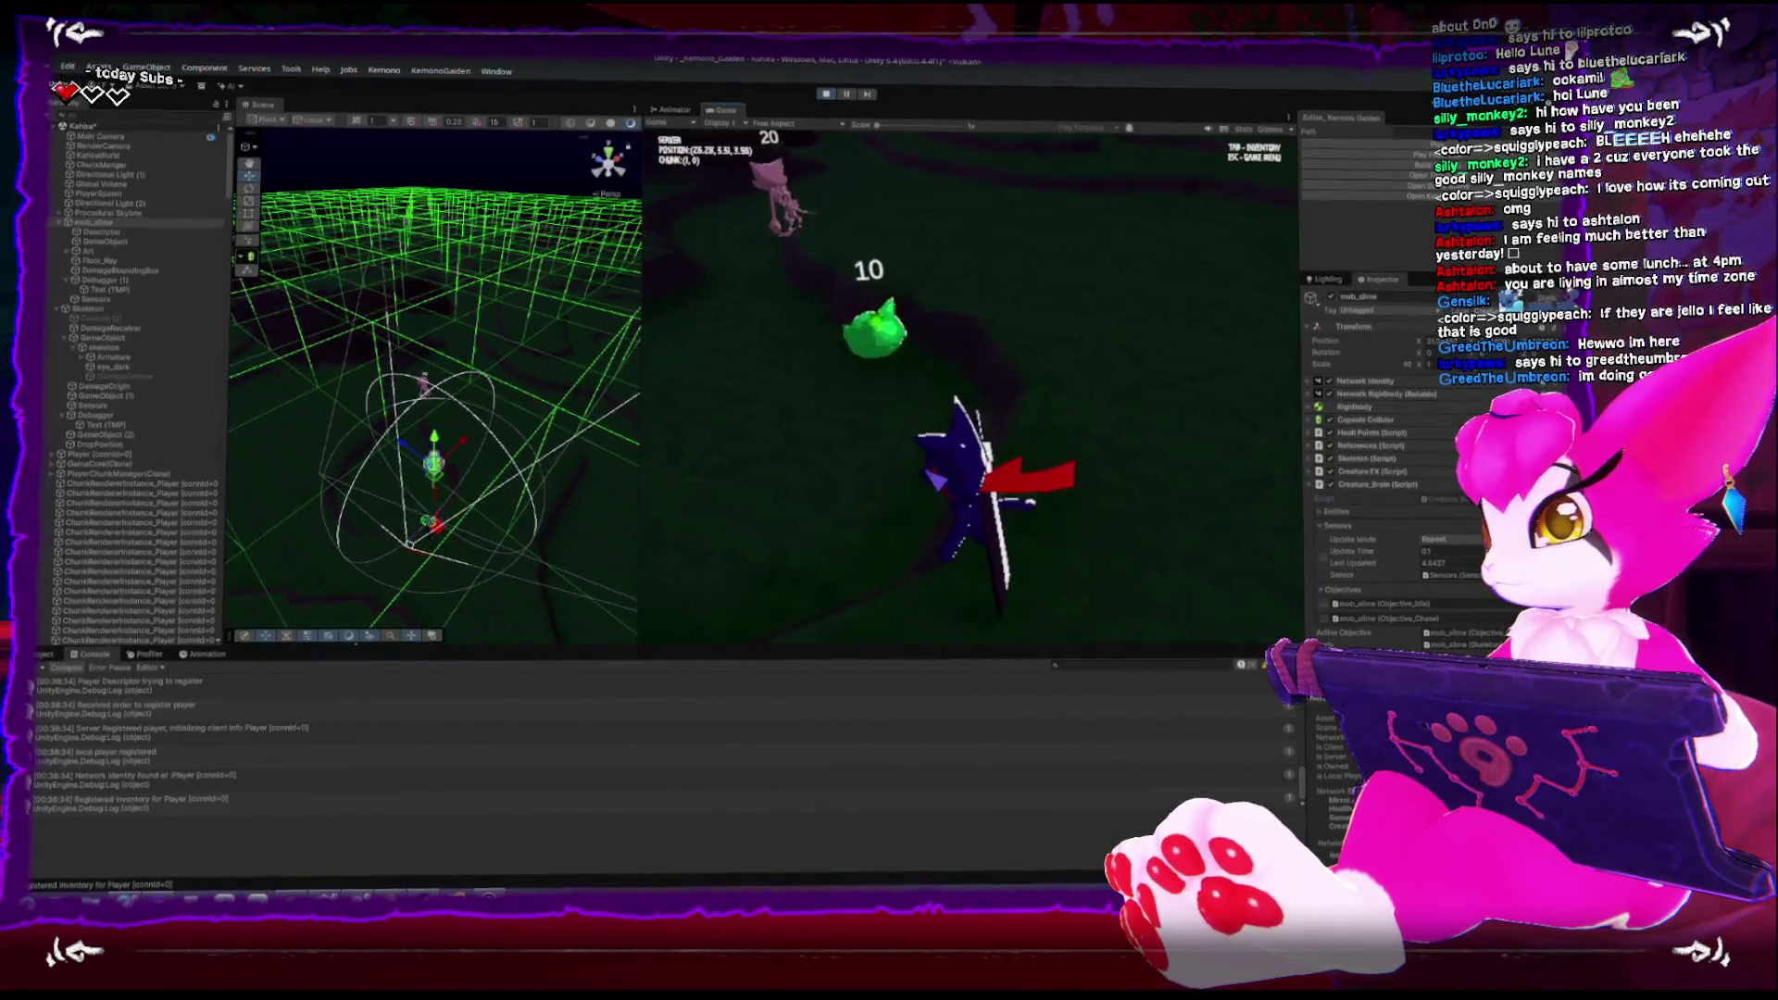
{"action": "key", "text": "w"}
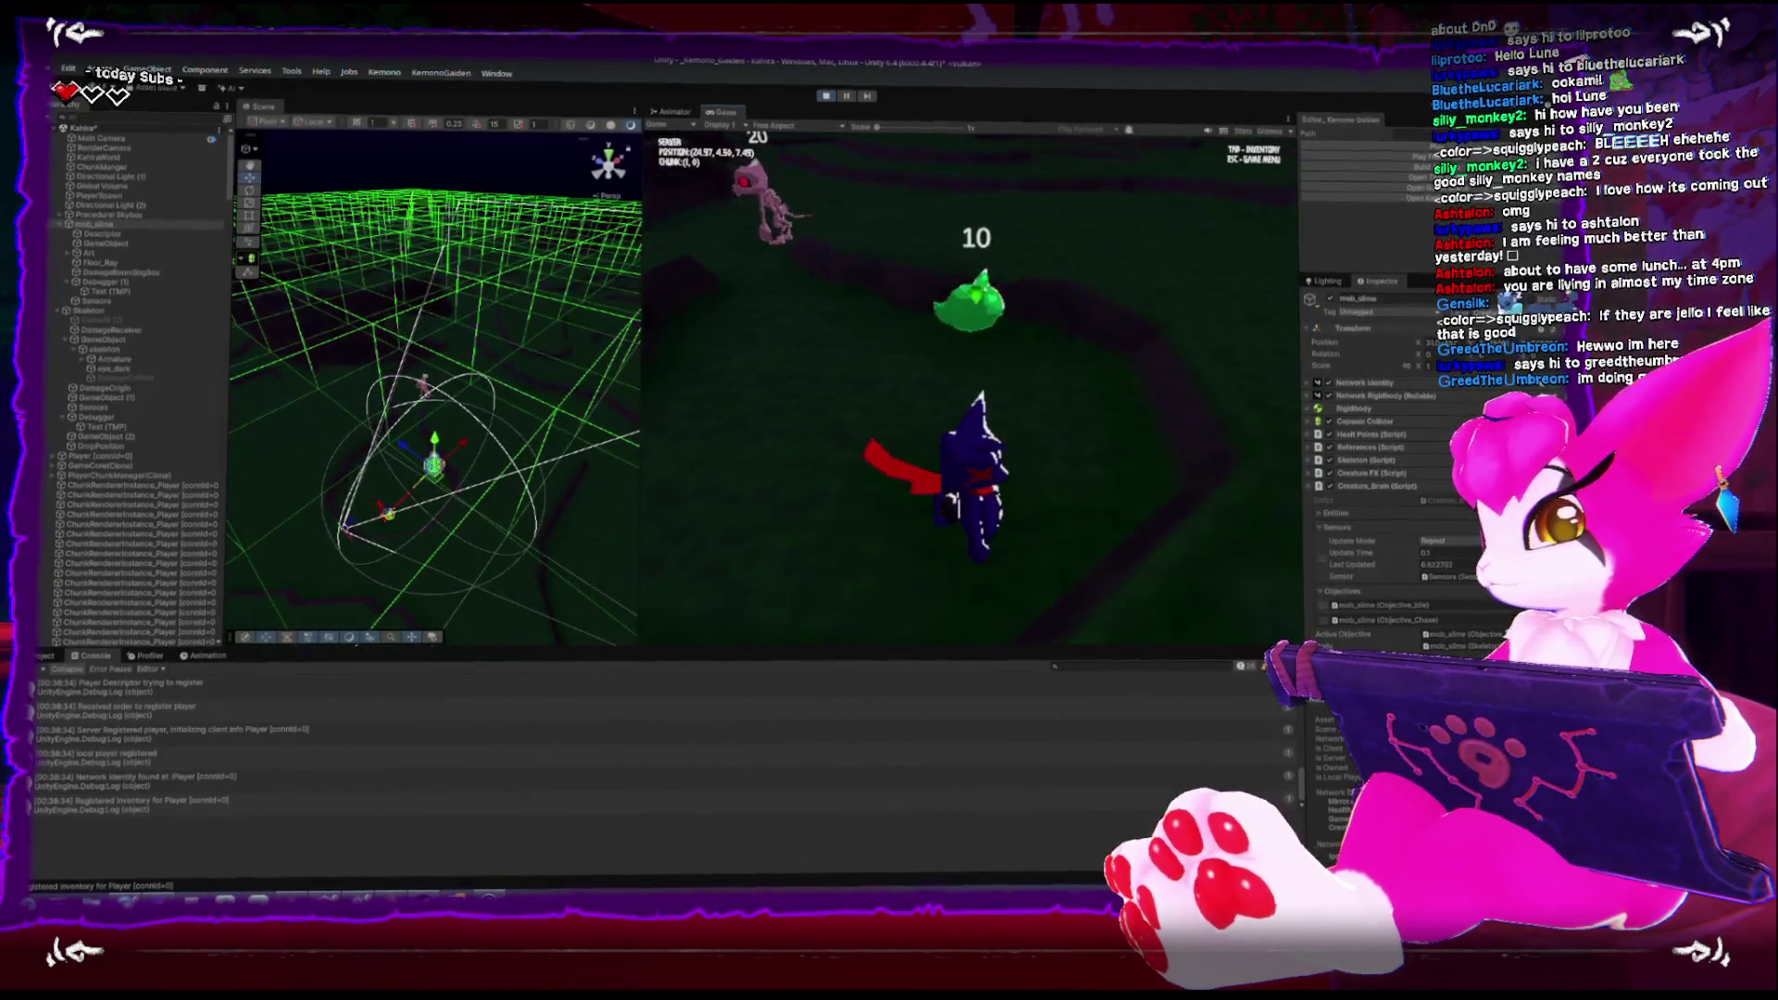
{"action": "key", "text": "w"}
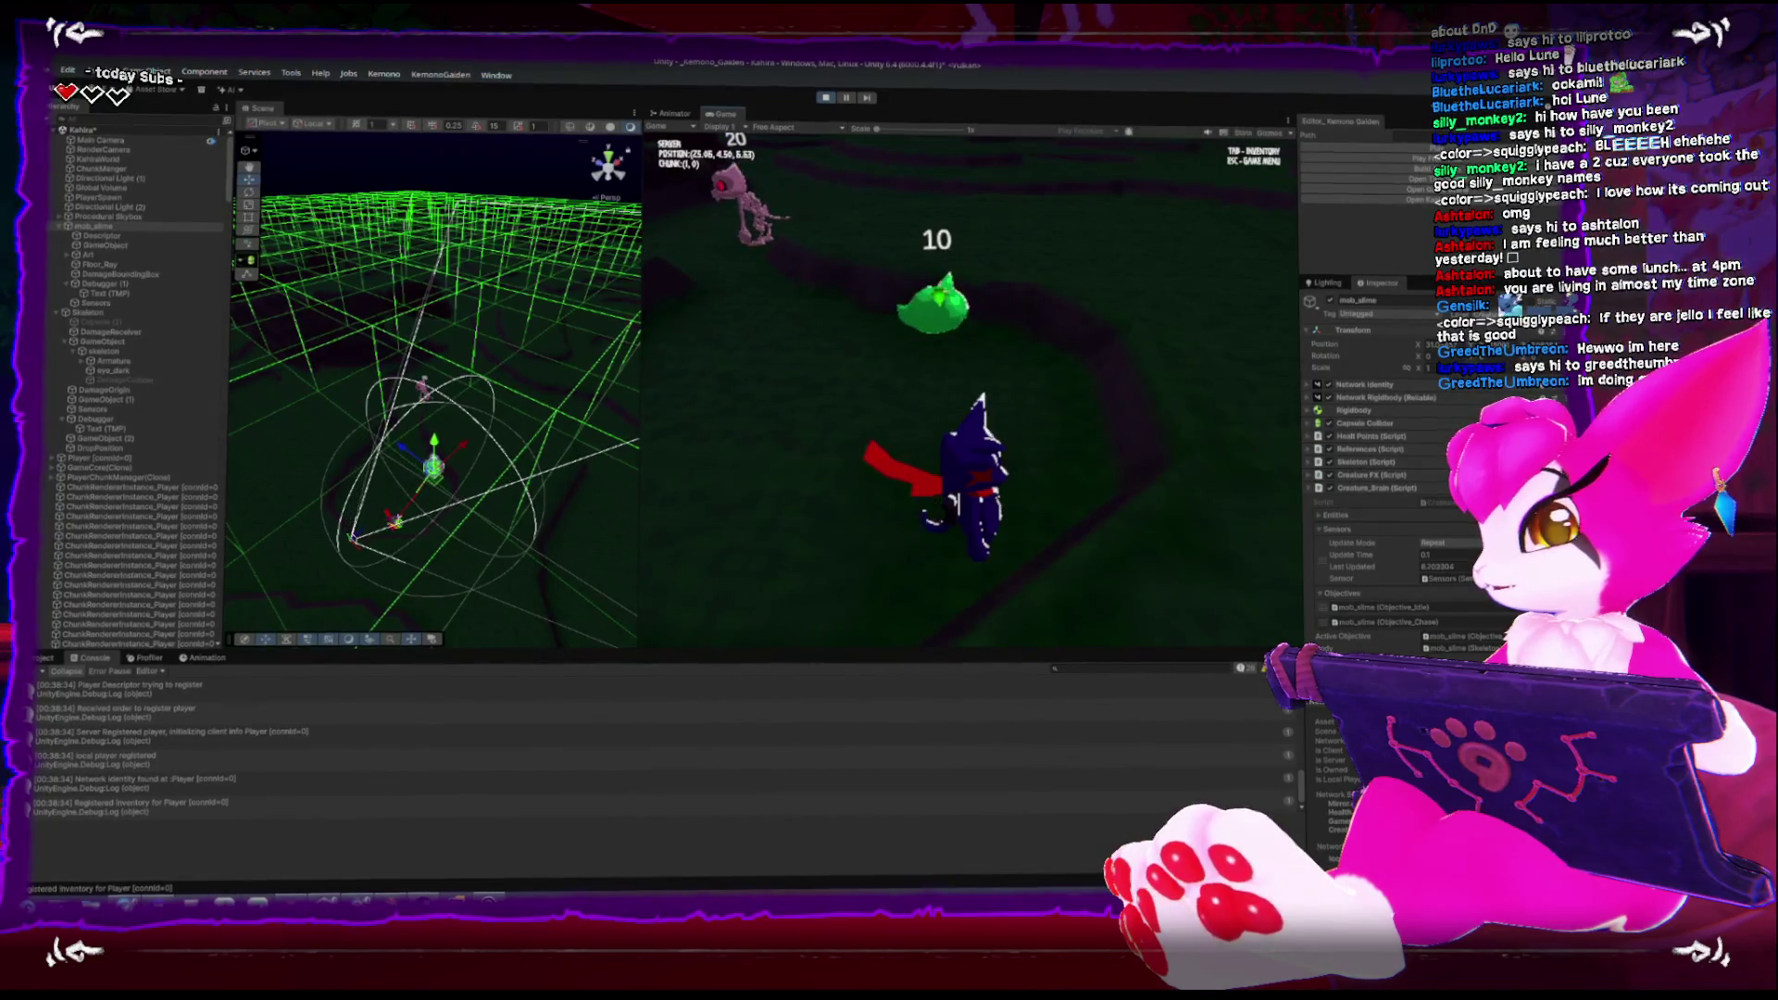
{"action": "scroll", "coordinate": [1352, 468], "scroll_direction": "down", "scroll_amount": 5}
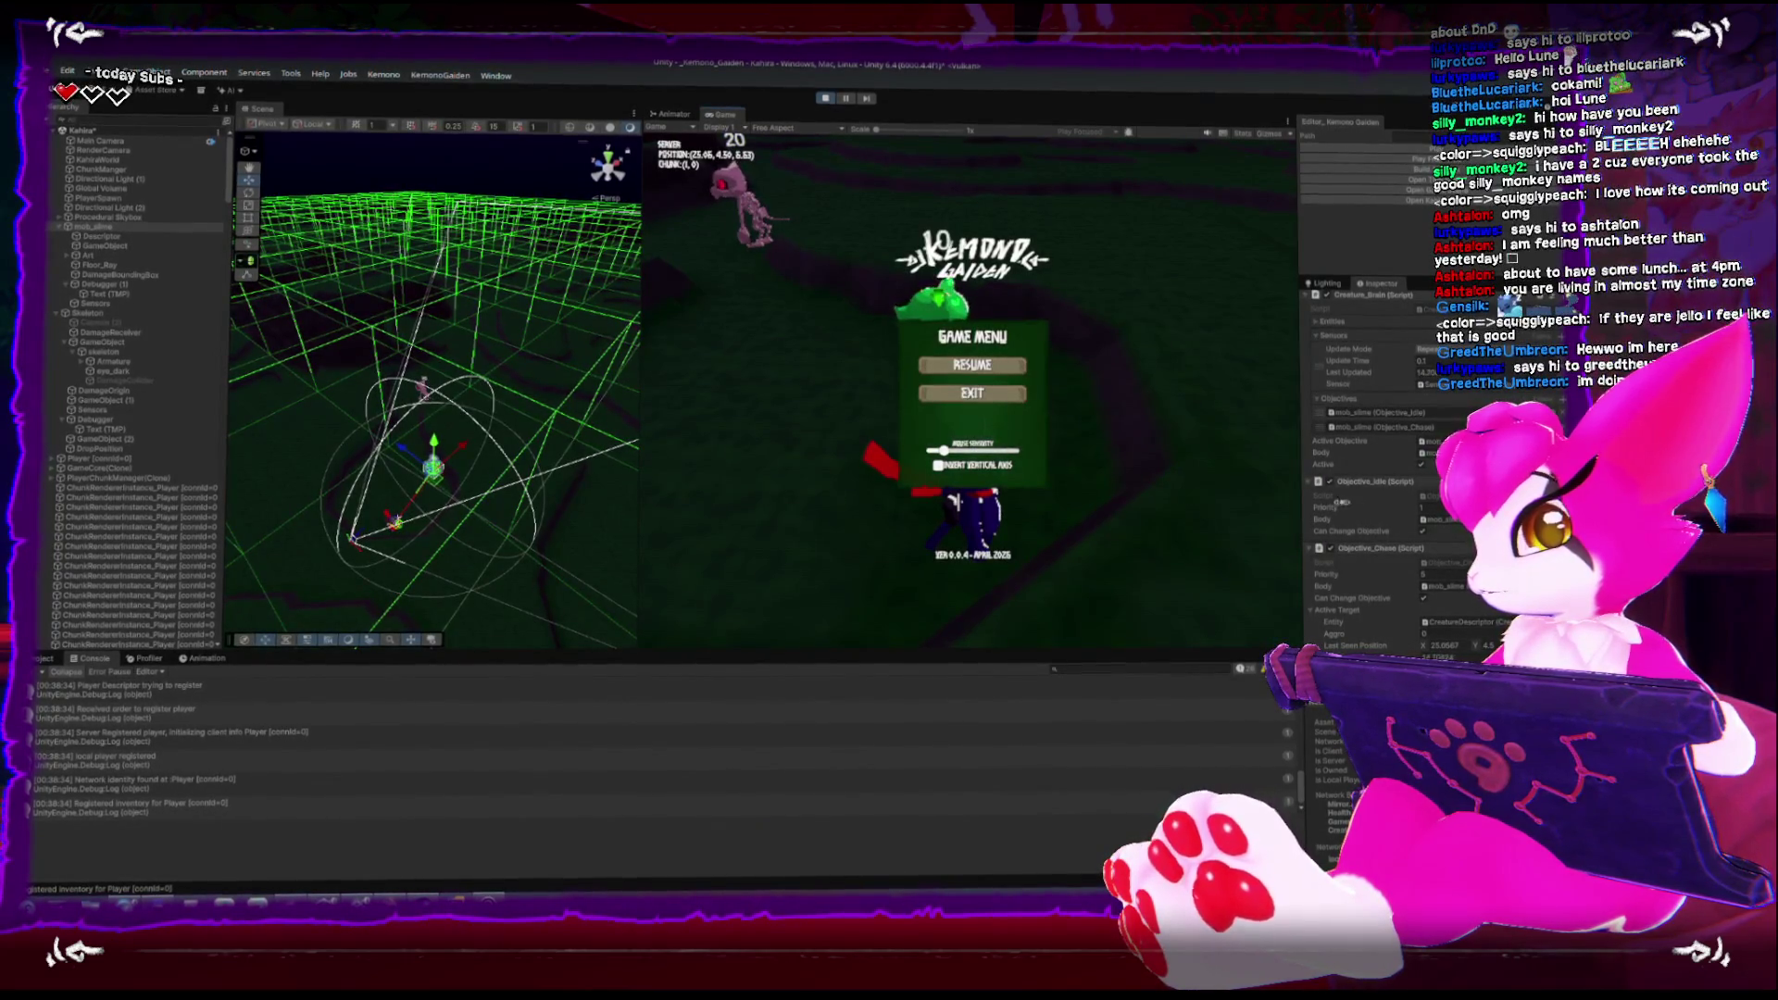
{"action": "scroll", "coordinate": [1348, 501], "scroll_direction": "up", "scroll_amount": 2}
{"action": "key", "text": "Escape"}
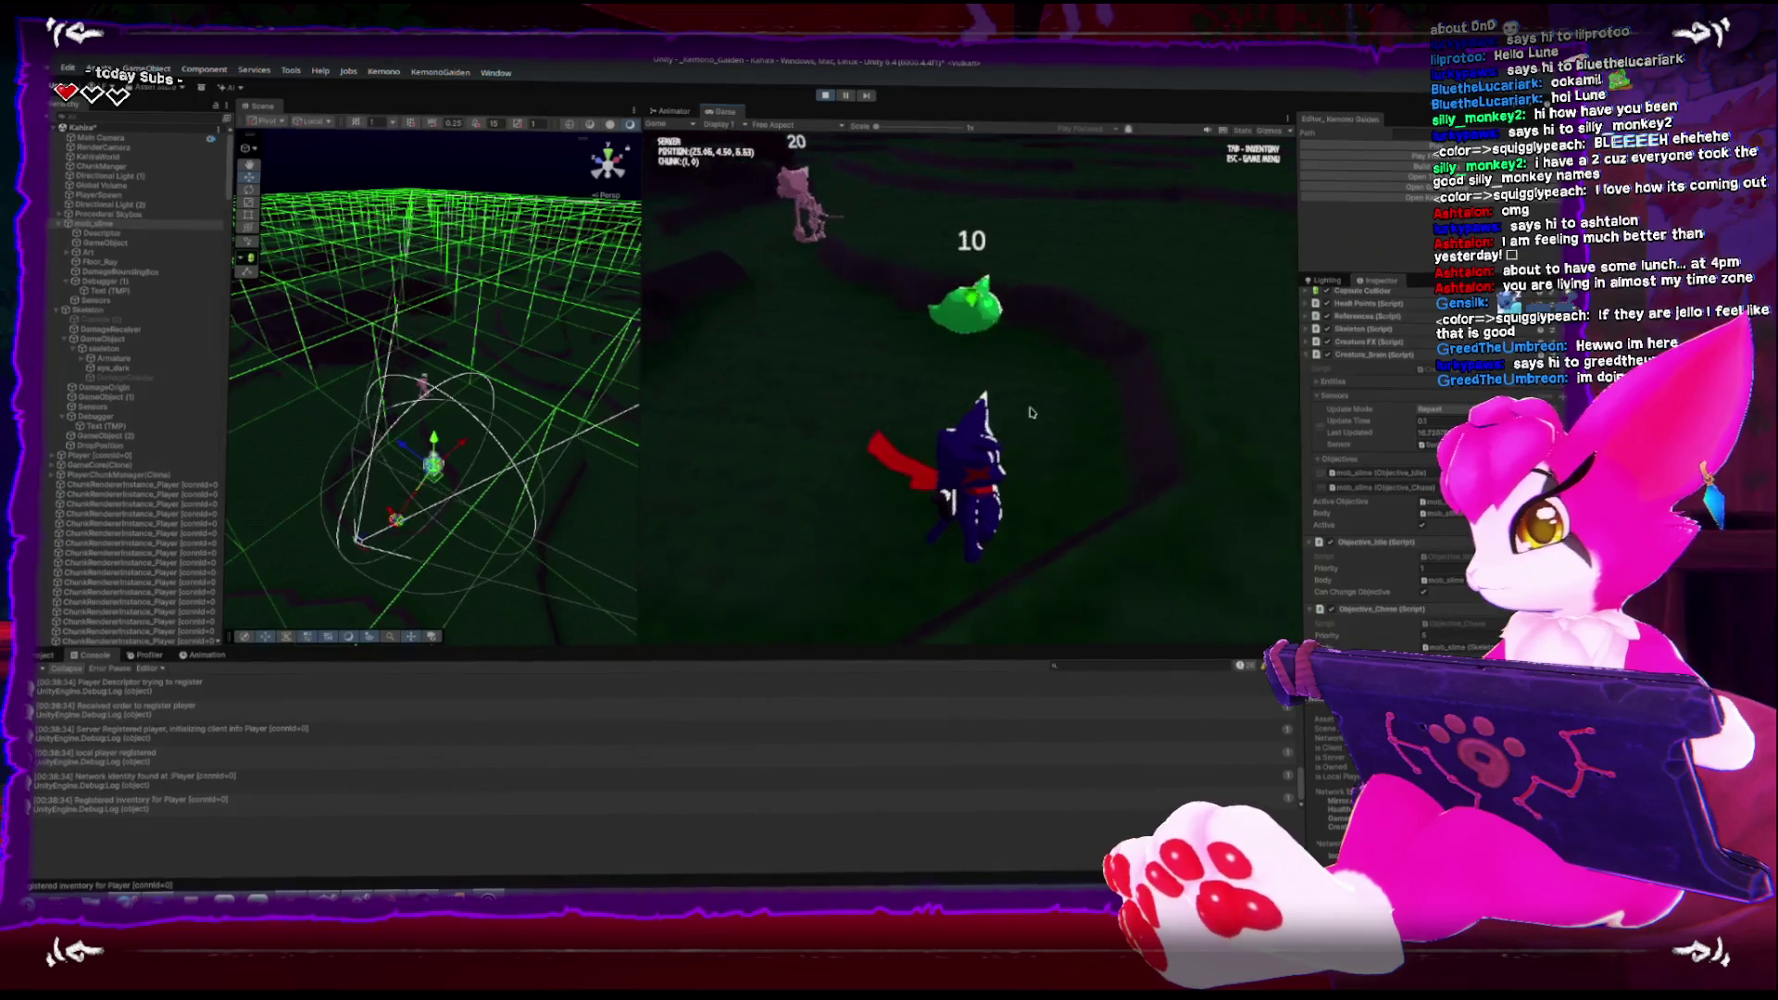
{"action": "key", "text": "a"}
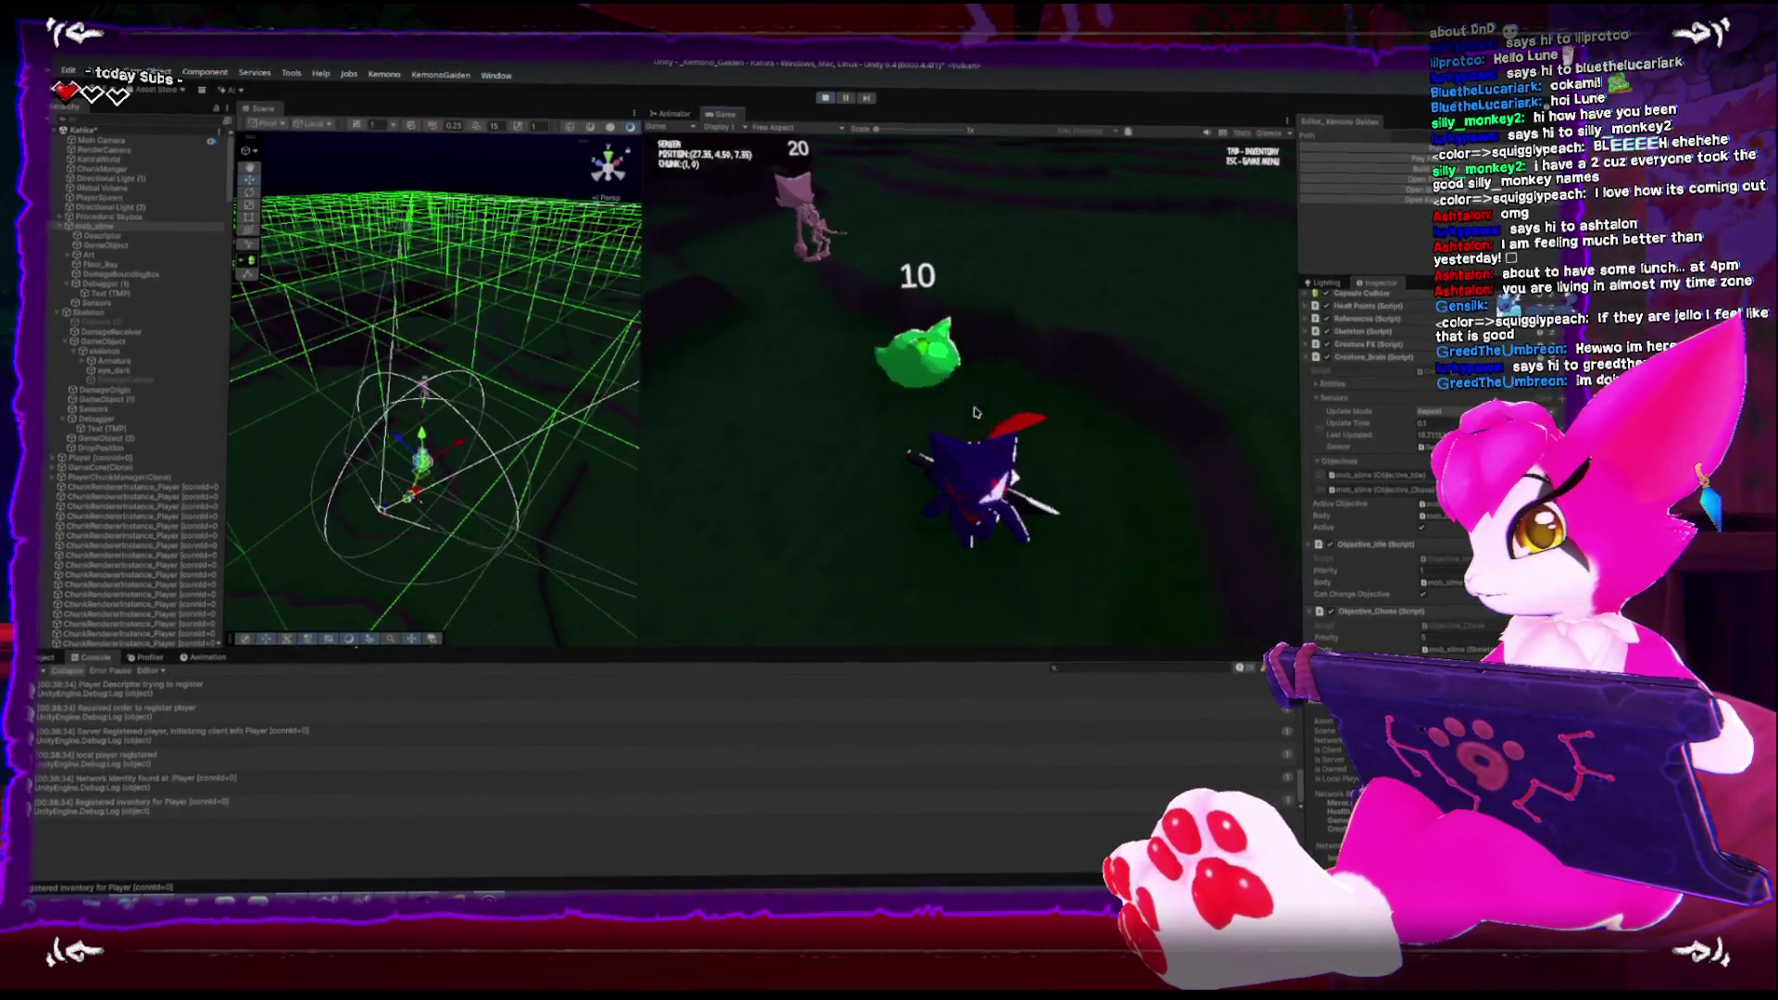
{"action": "key", "text": "d"}
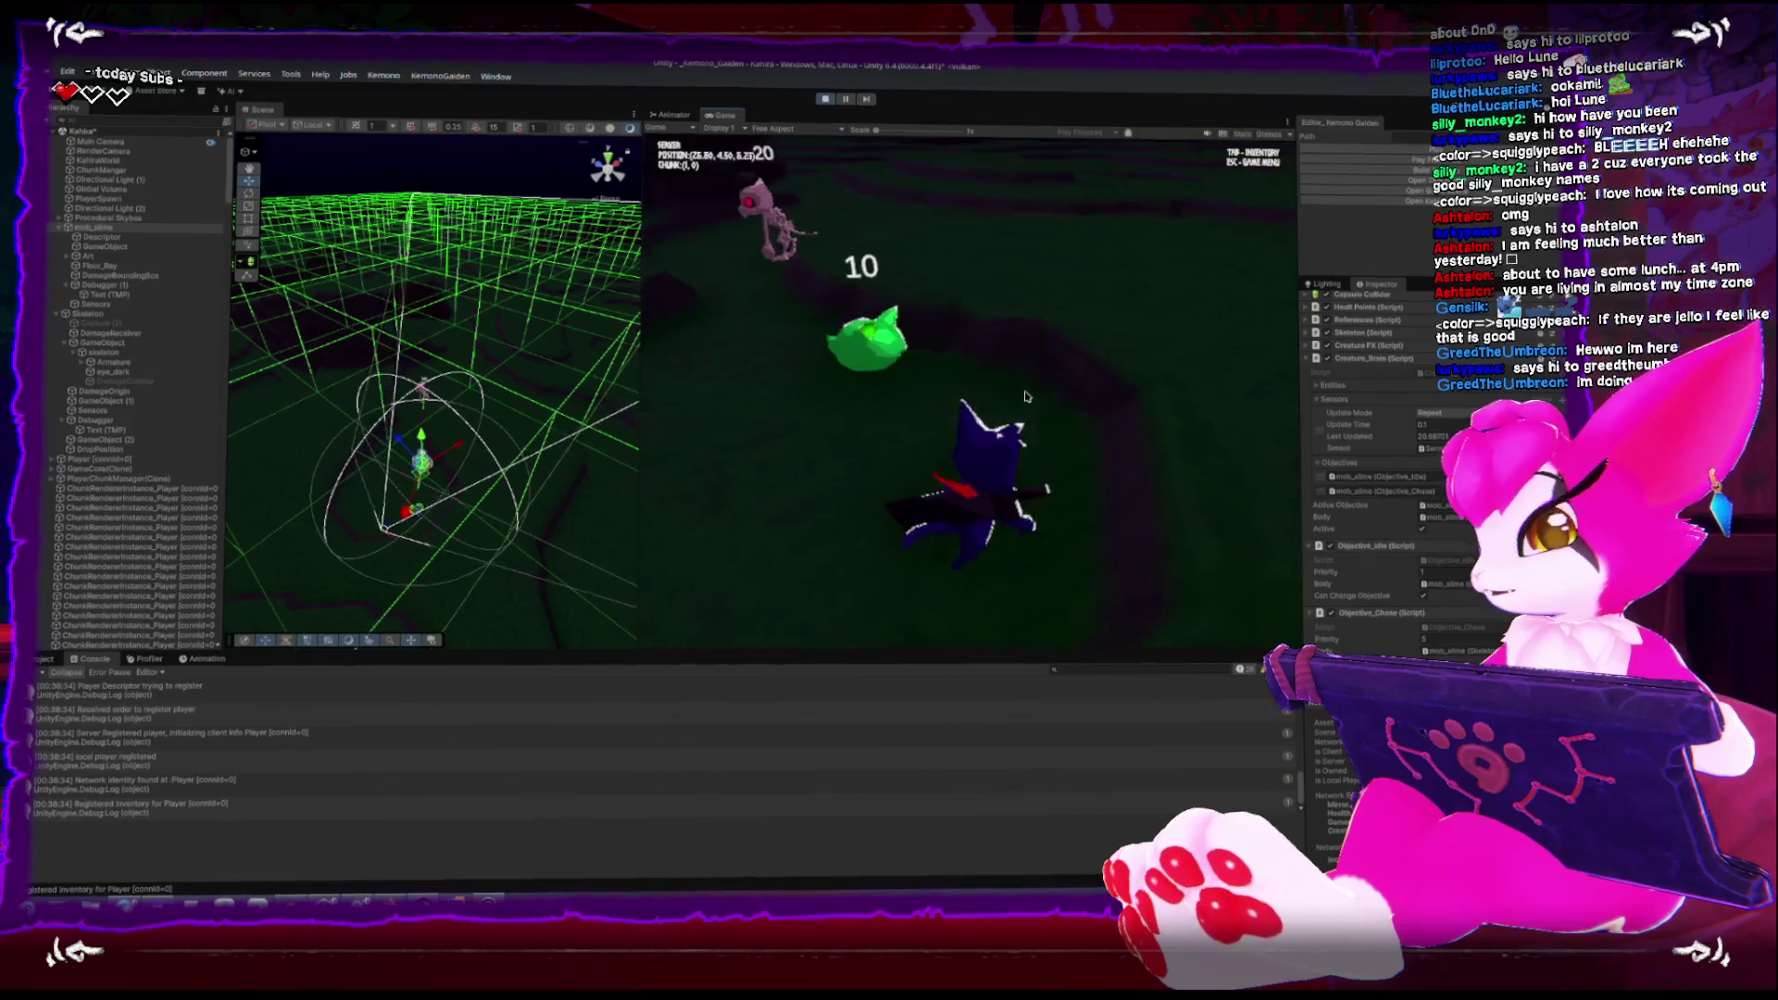
{"action": "key", "text": "d"}
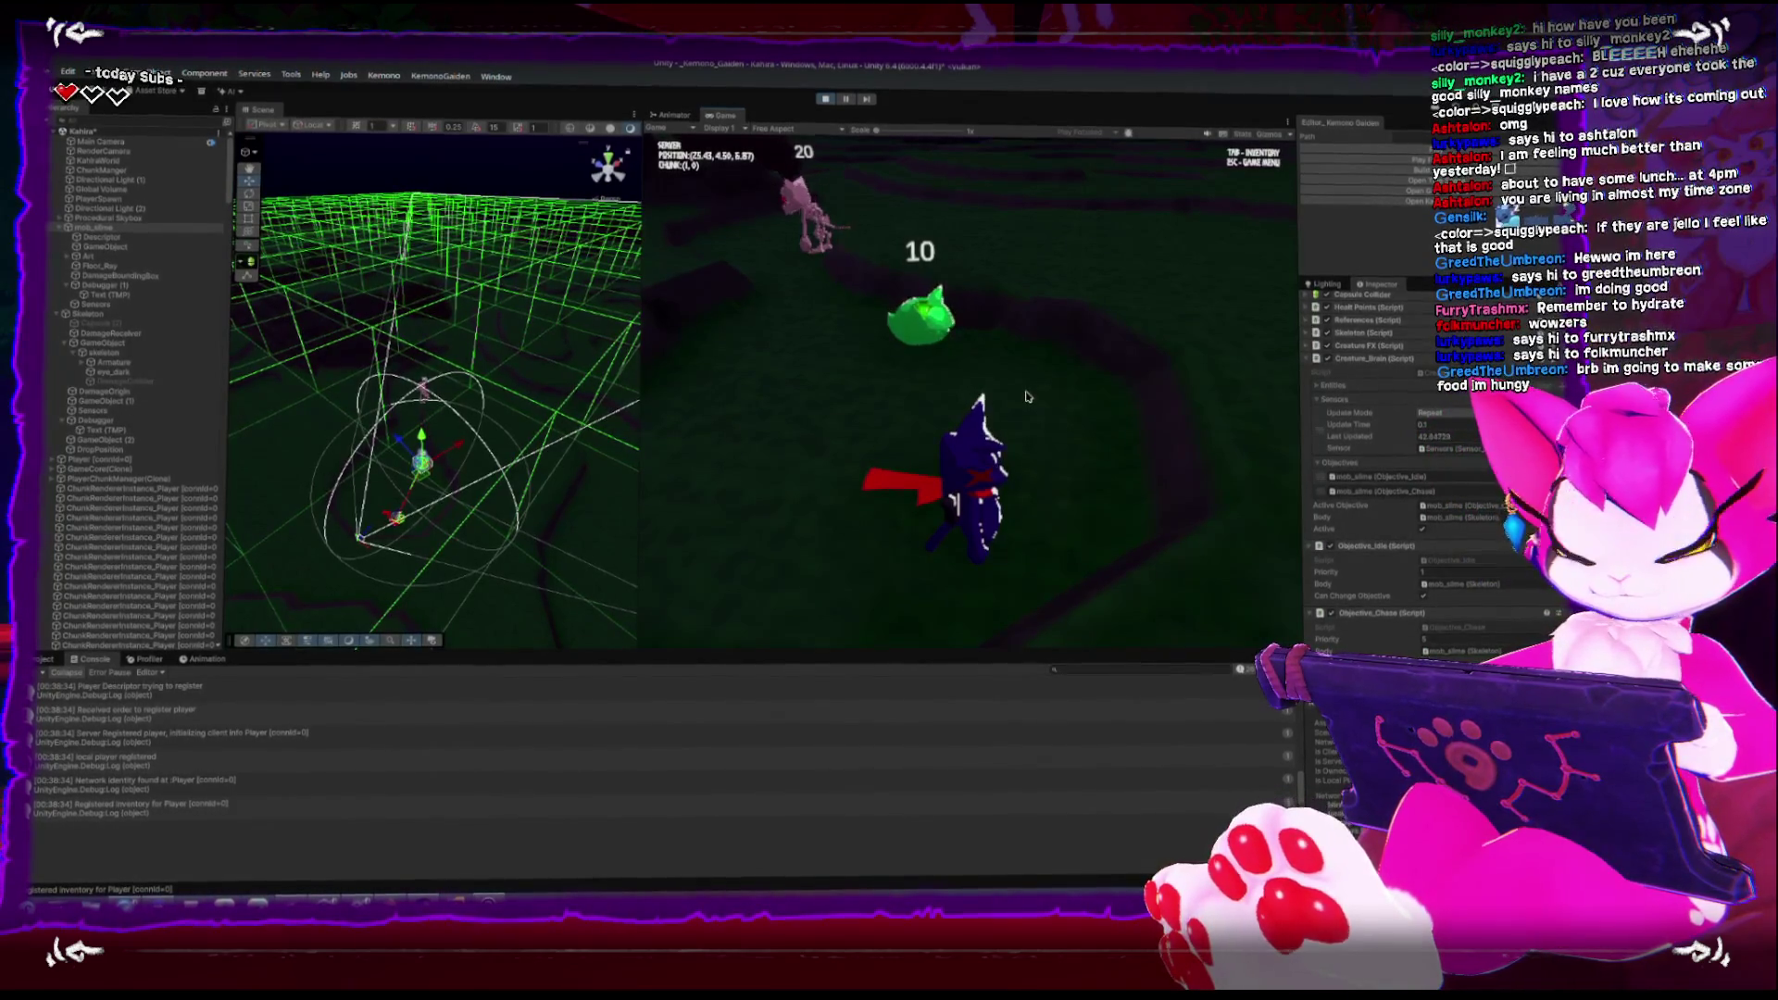
Fight the skeleton, then bring up the in-game Game Menu
{"action": "key", "text": "w"}
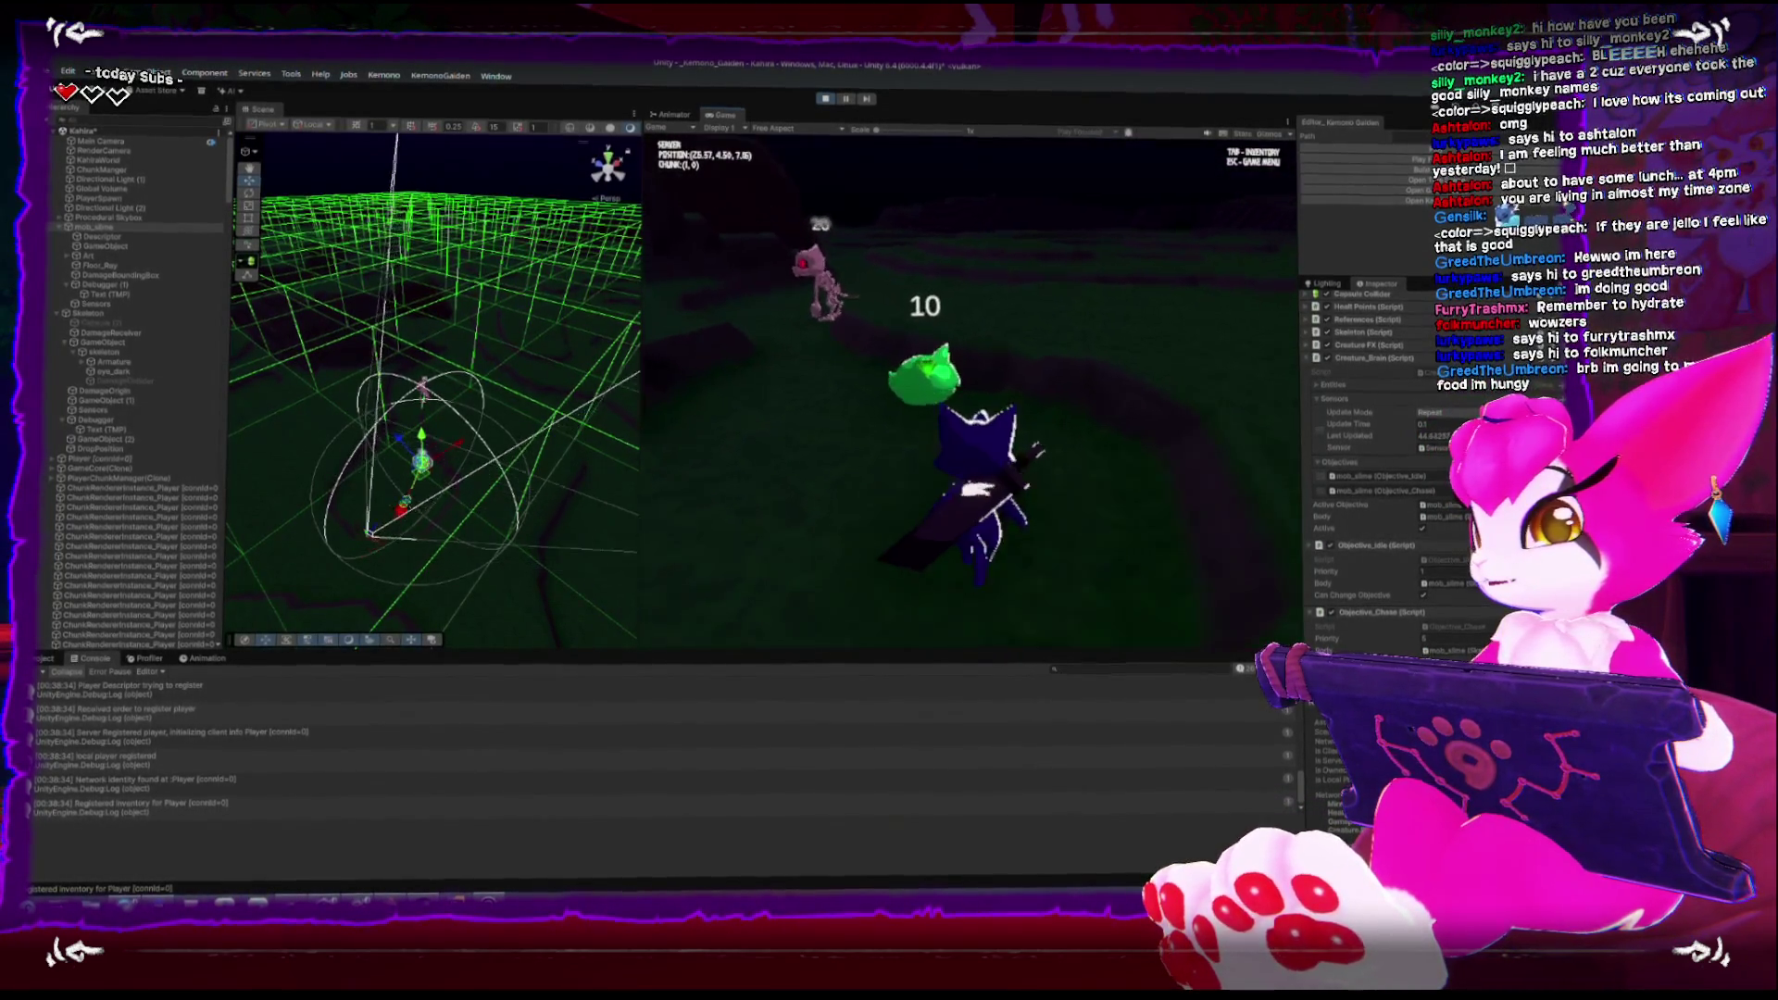
{"action": "key", "text": "s"}
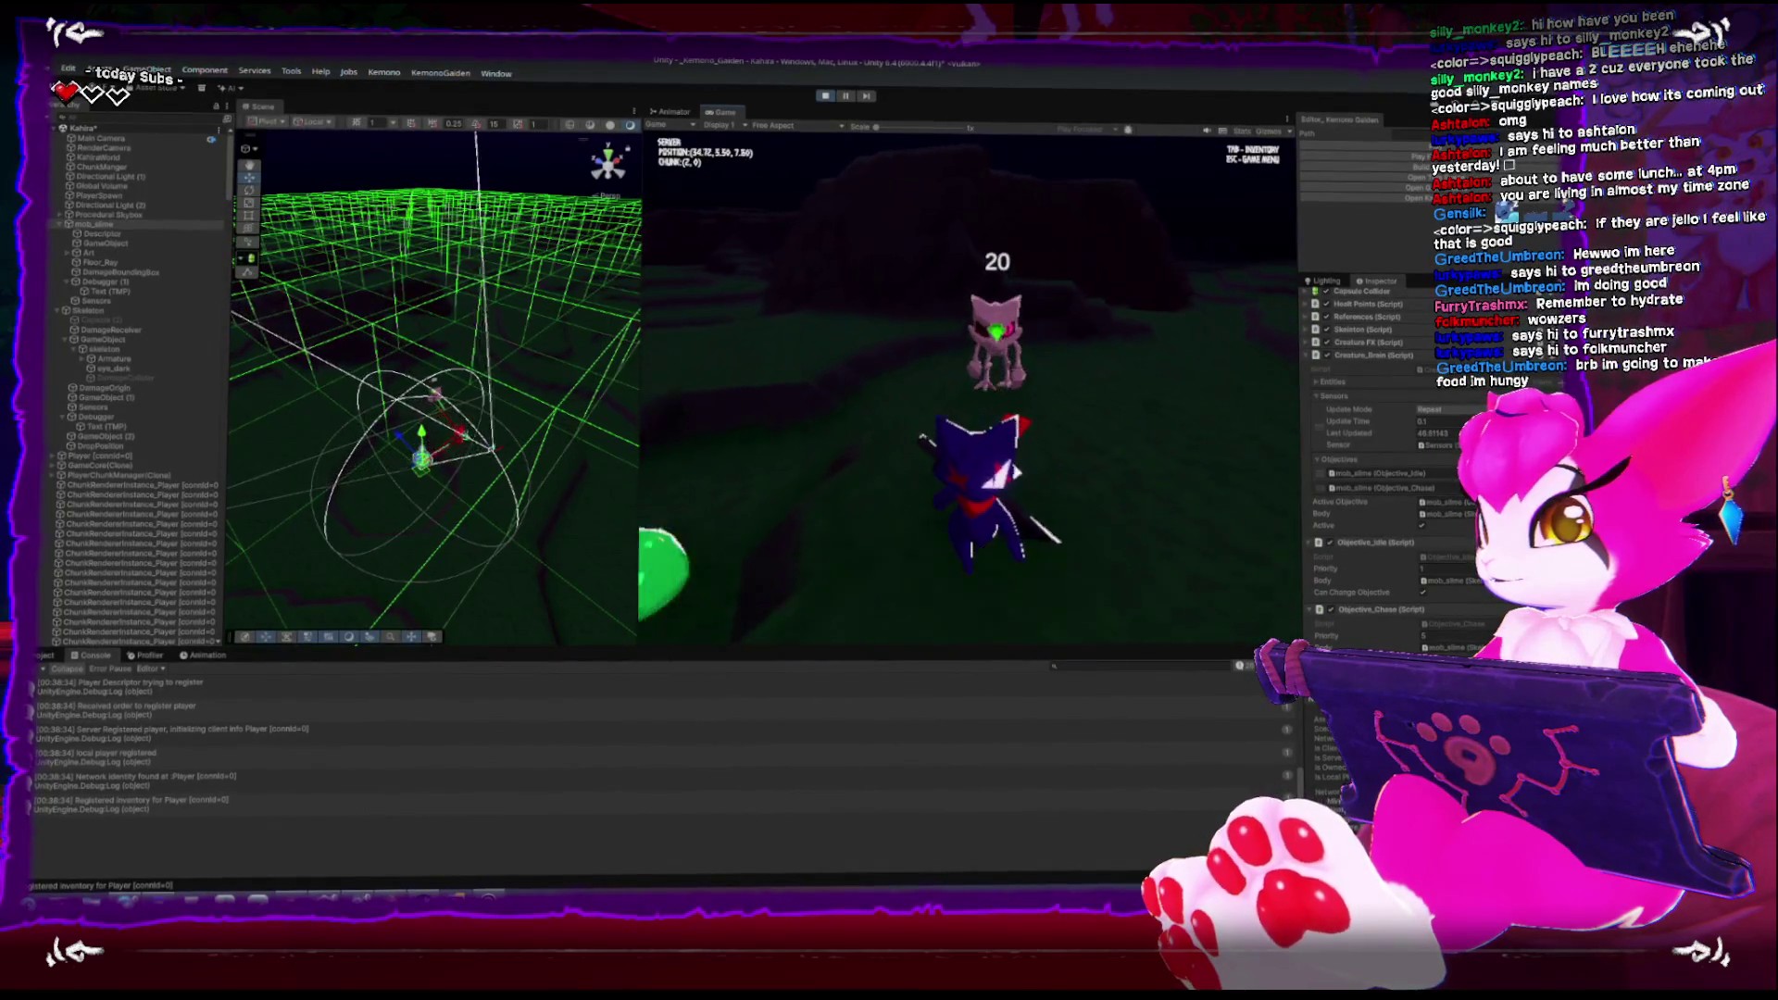
{"action": "key", "text": "s"}
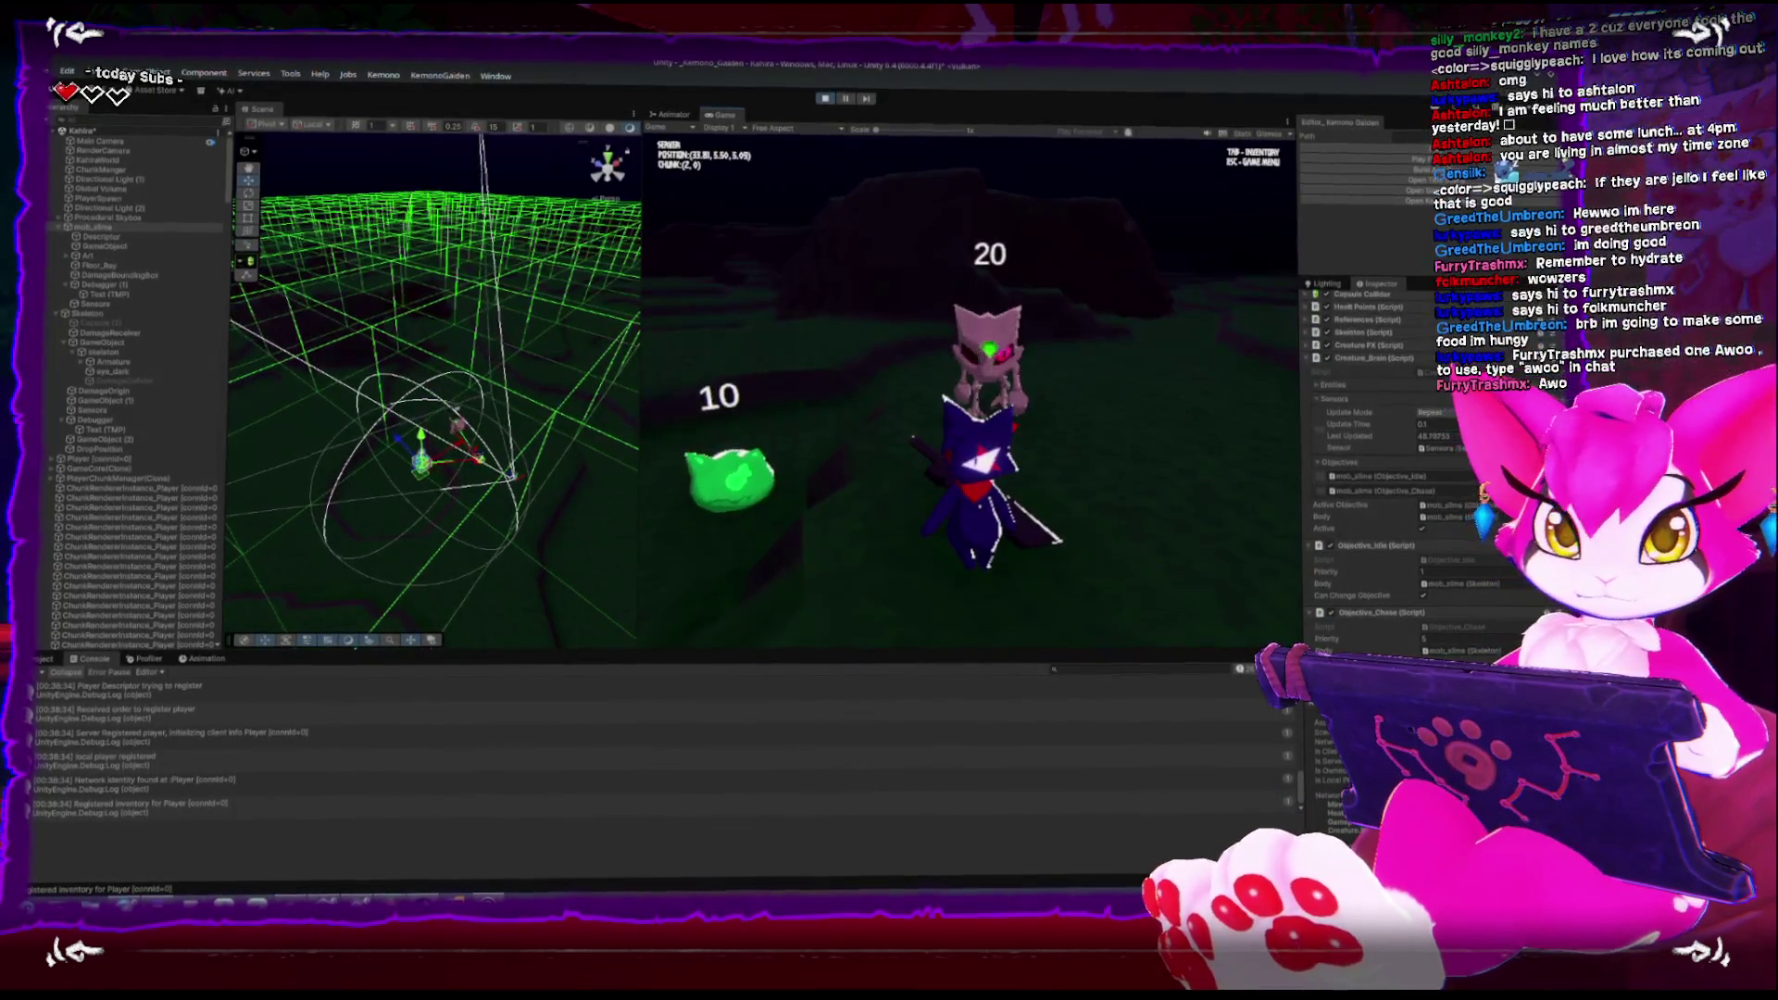
{"action": "key", "text": "w"}
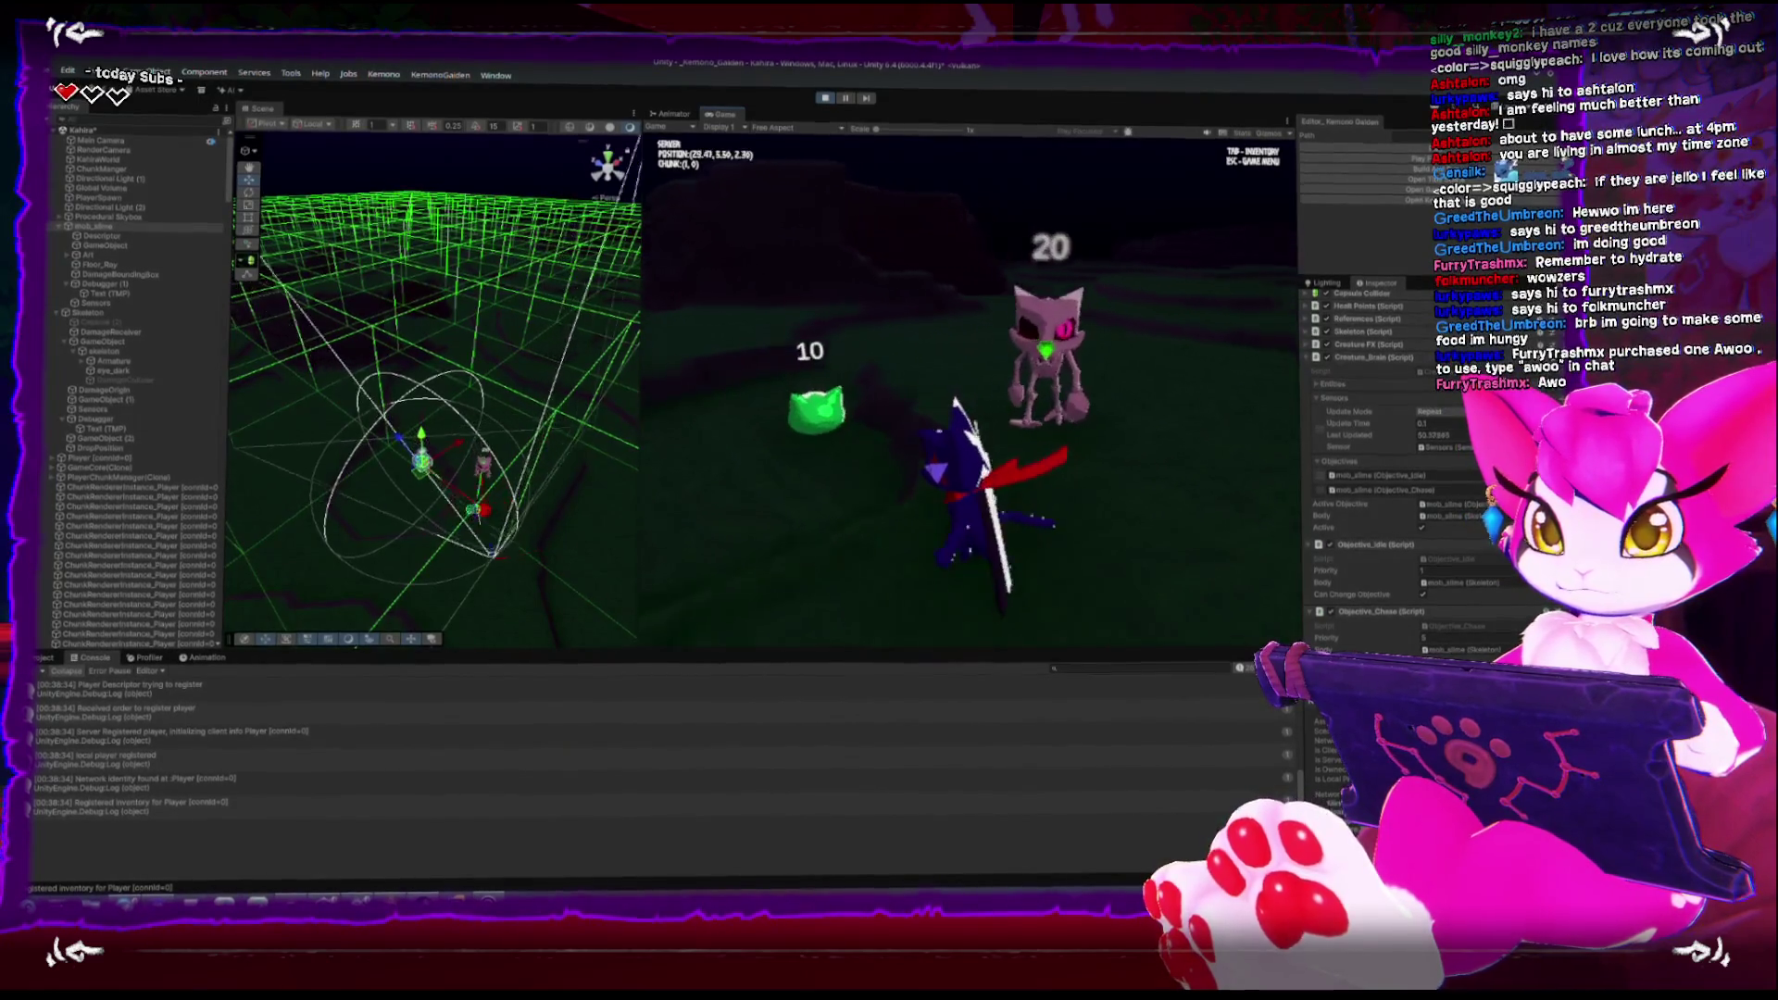
{"action": "key", "text": "w"}
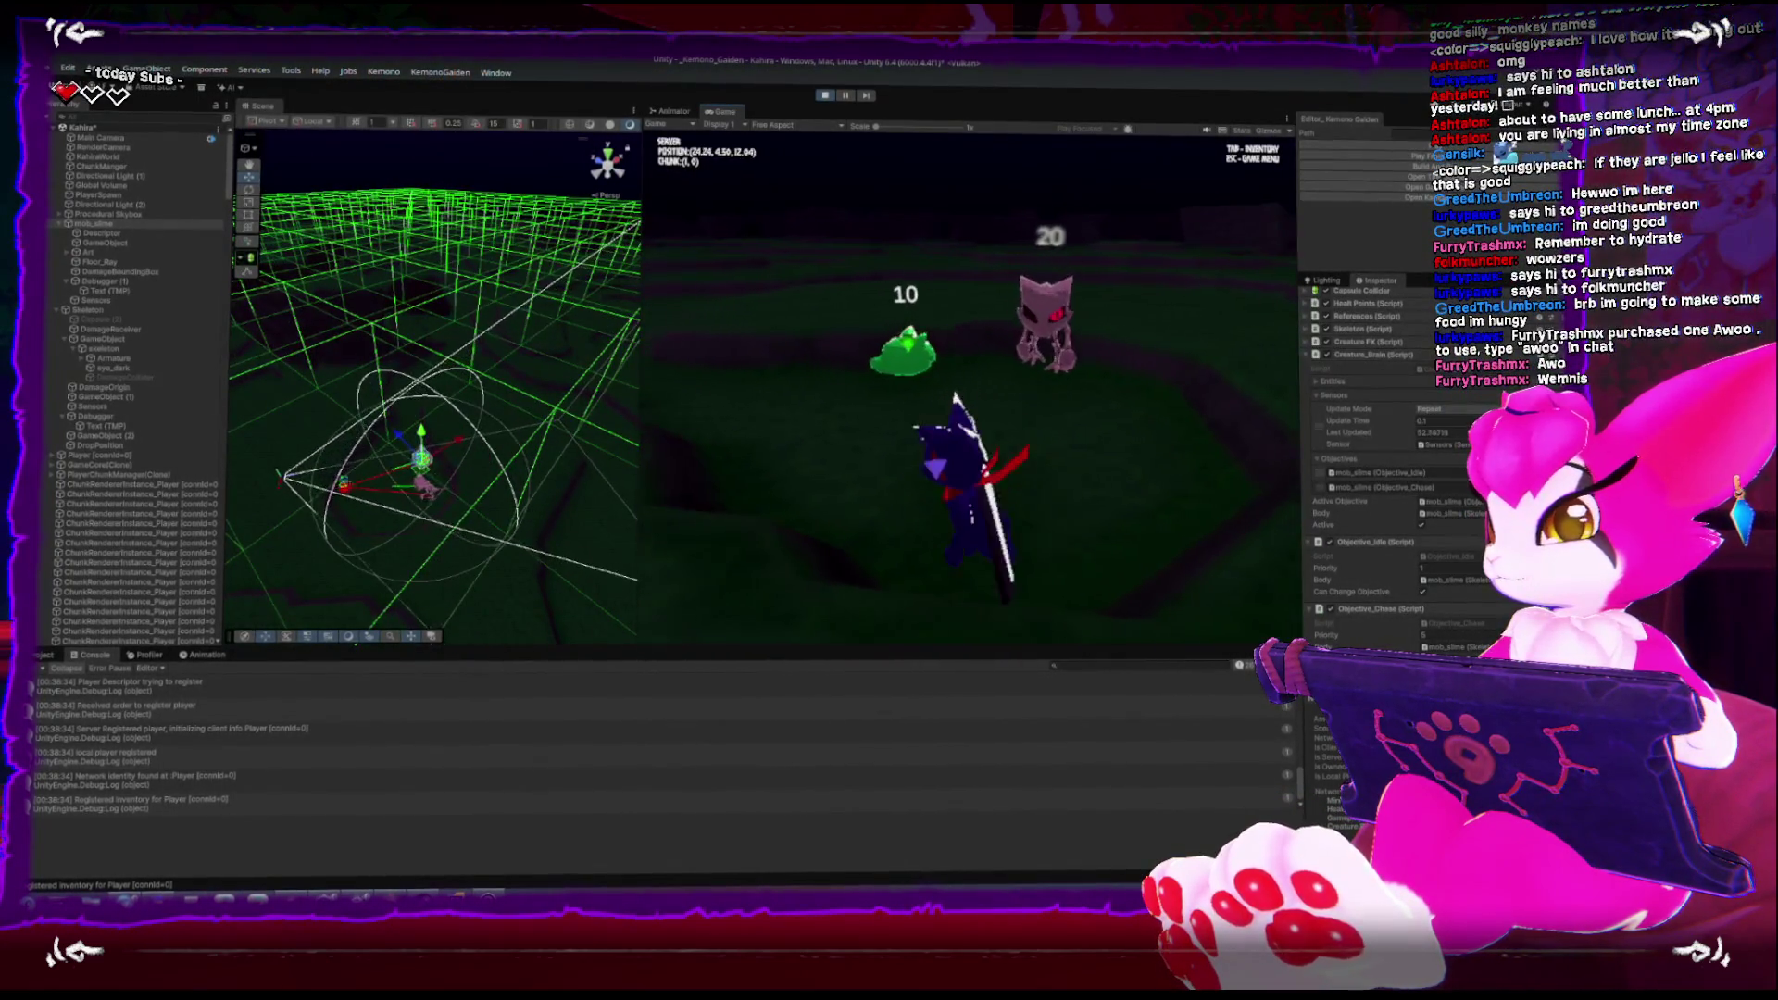
{"action": "key", "text": "w"}
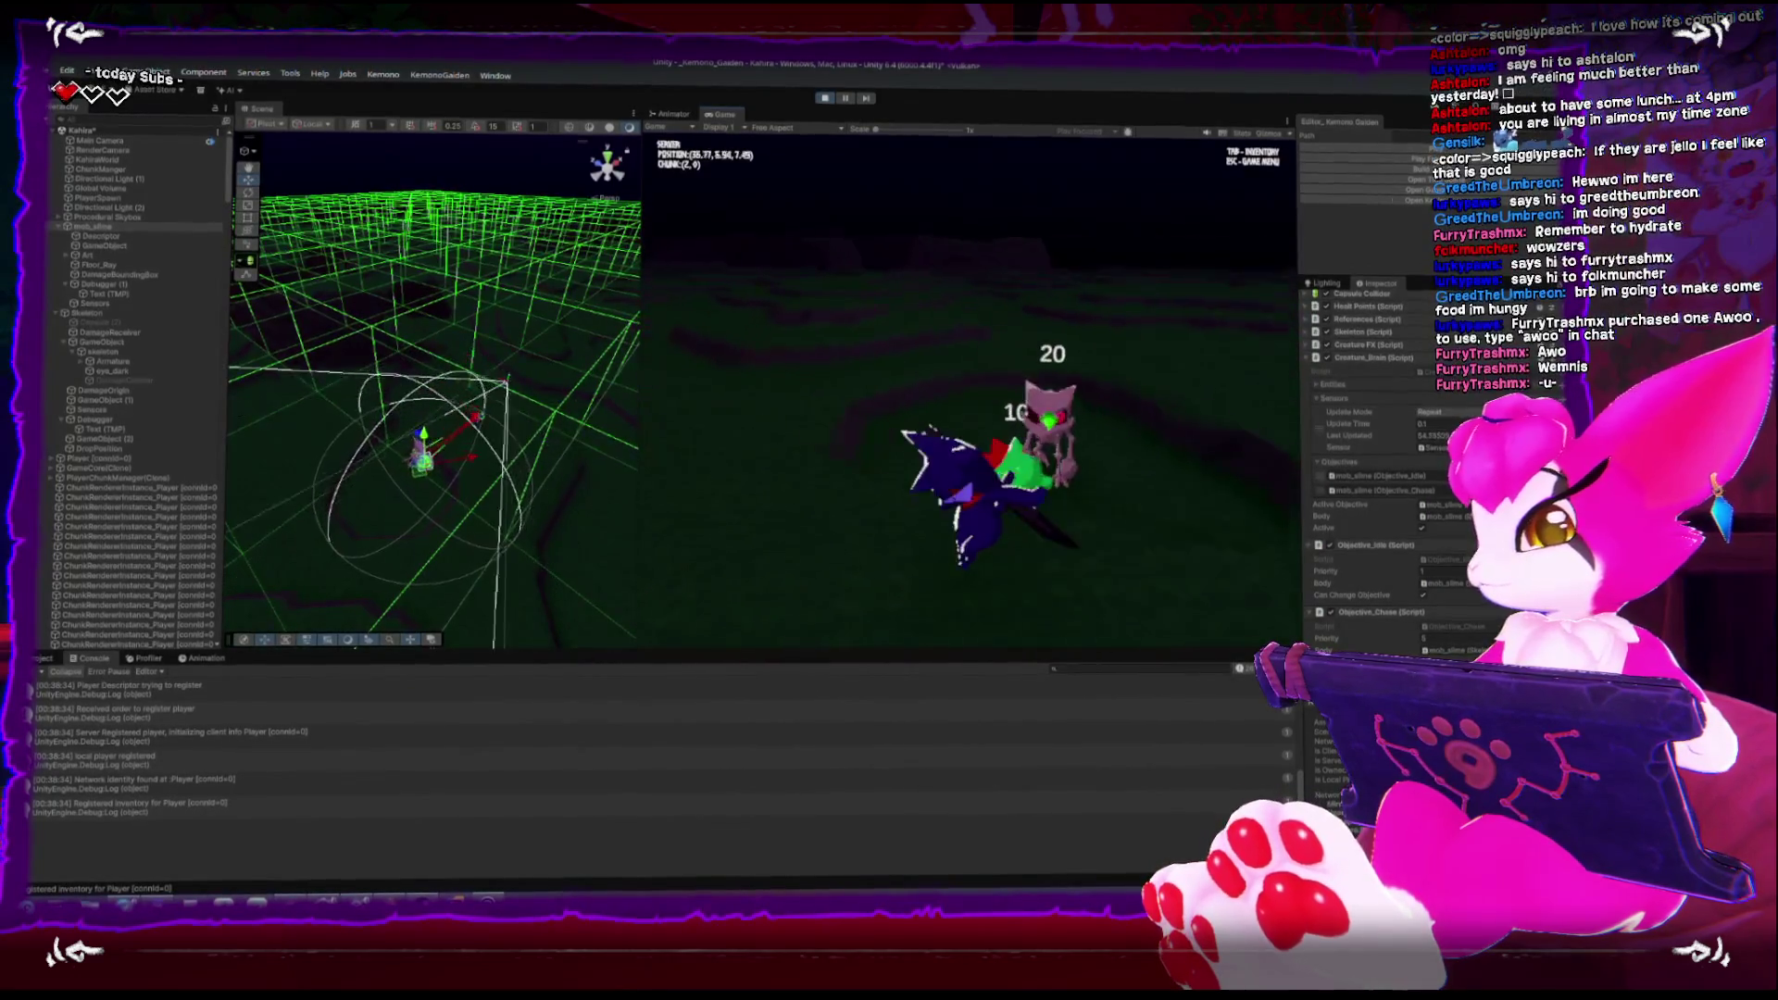
{"action": "key", "text": "w"}
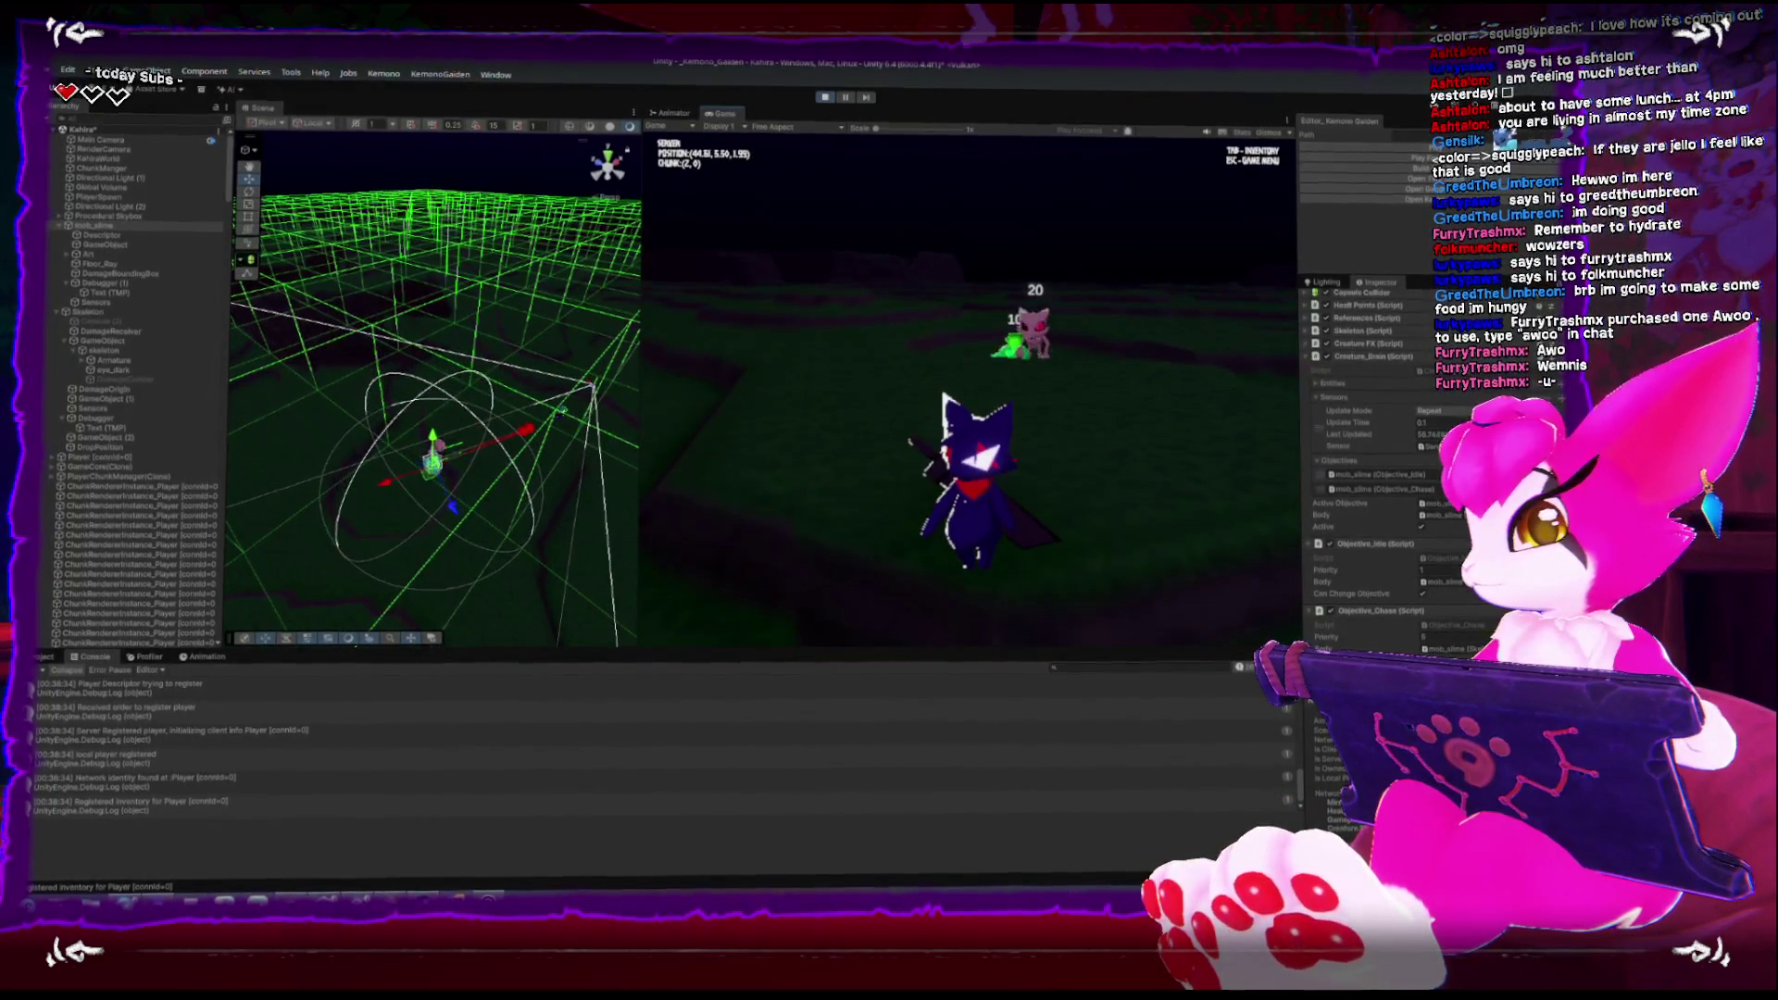
{"action": "key", "text": "Escape"}
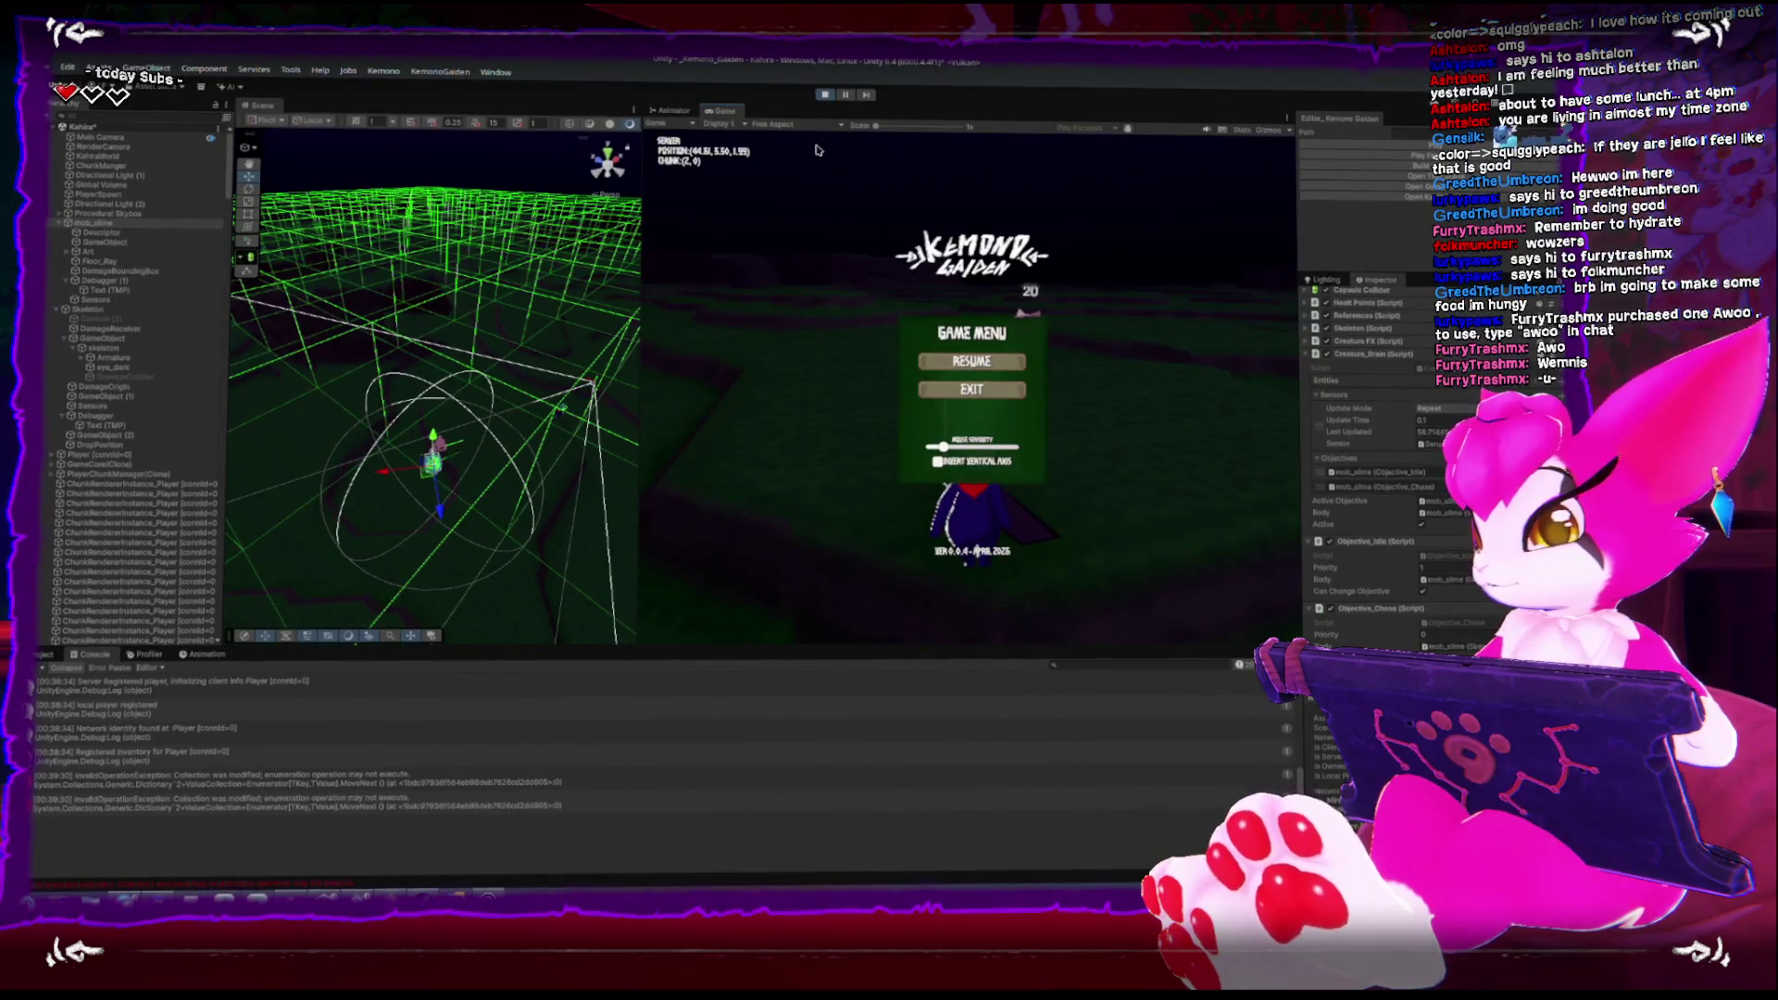
Stop the playtest, collapse Creature_Brain, and relaunch via the Kemono Garden play button
{"action": "left_click", "coordinate": [824, 95]}
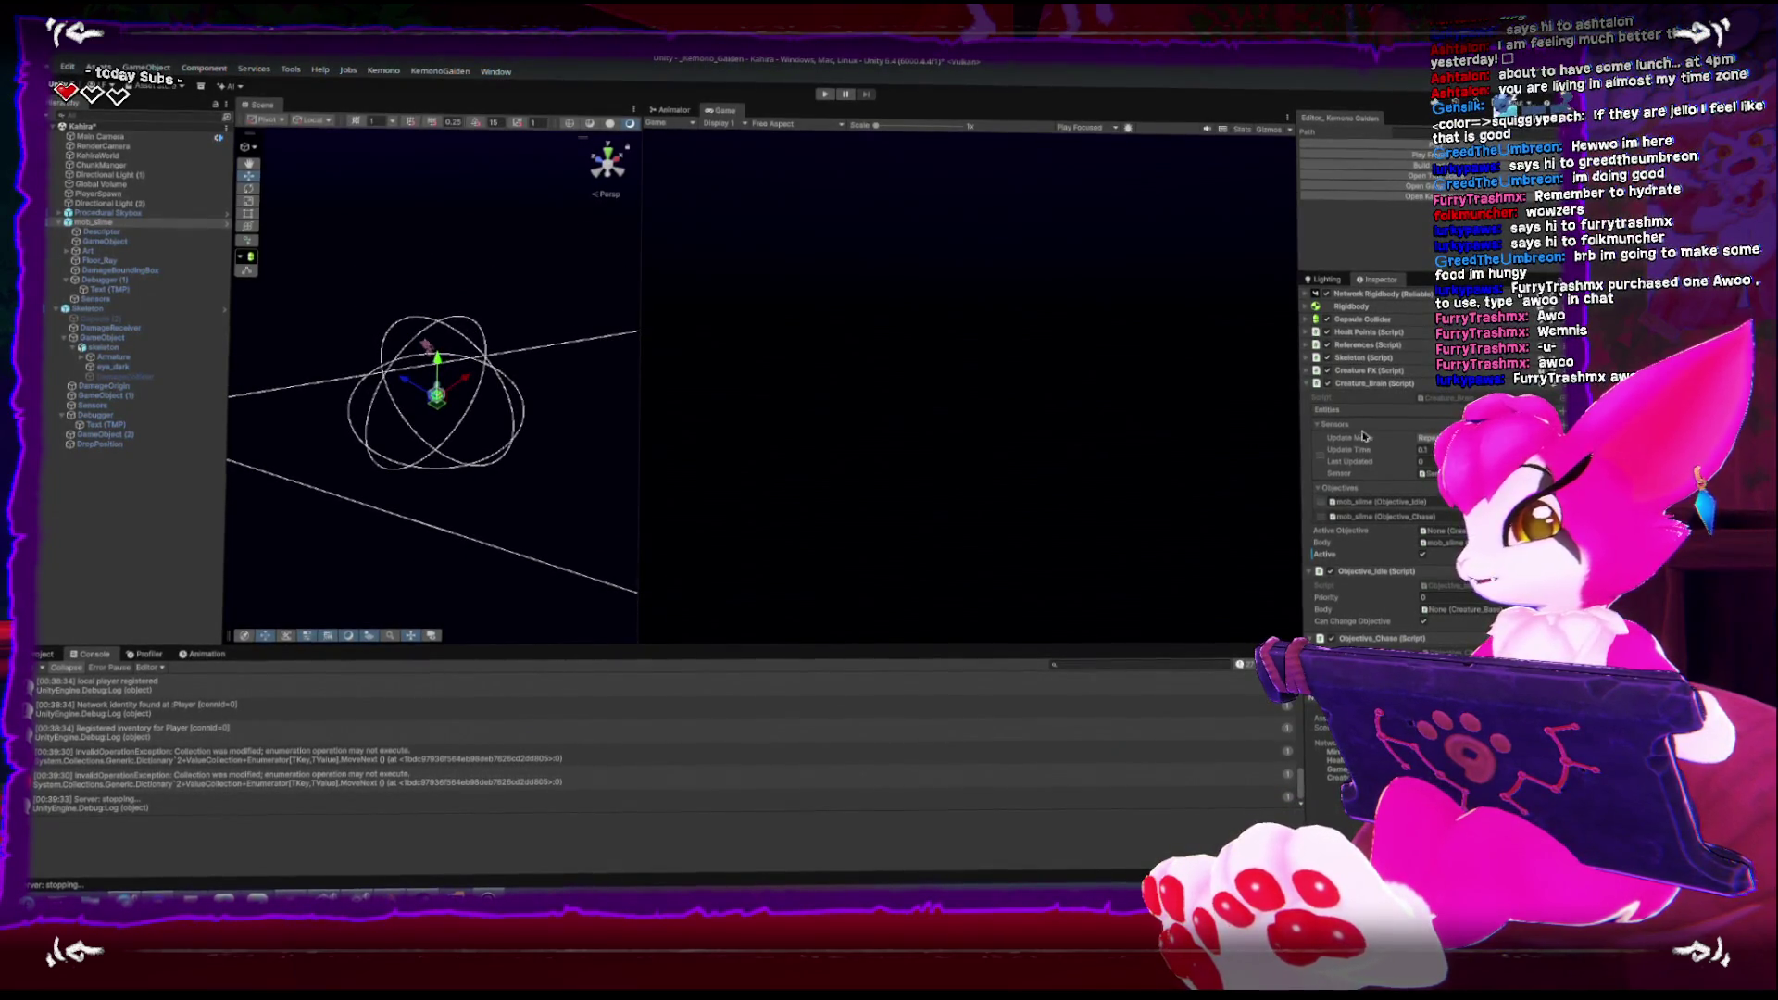
{"action": "left_click", "coordinate": [1310, 382]}
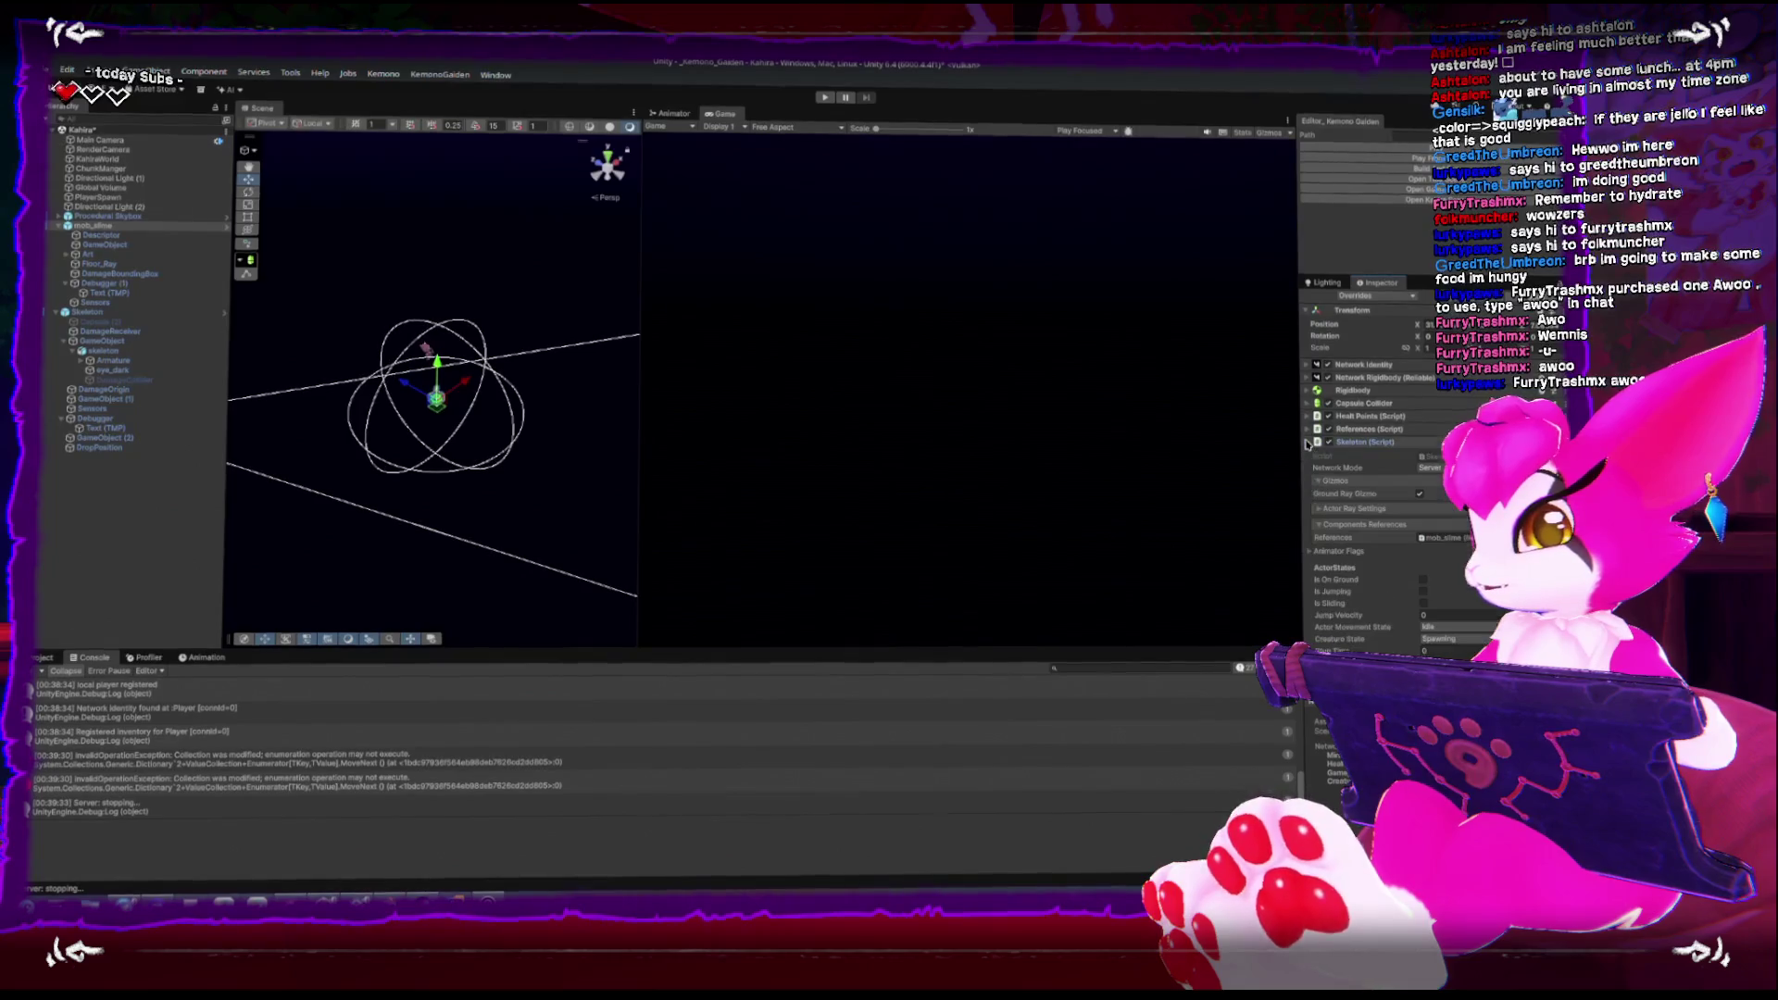
{"action": "scroll", "coordinate": [1353, 550], "scroll_direction": "down", "scroll_amount": 2}
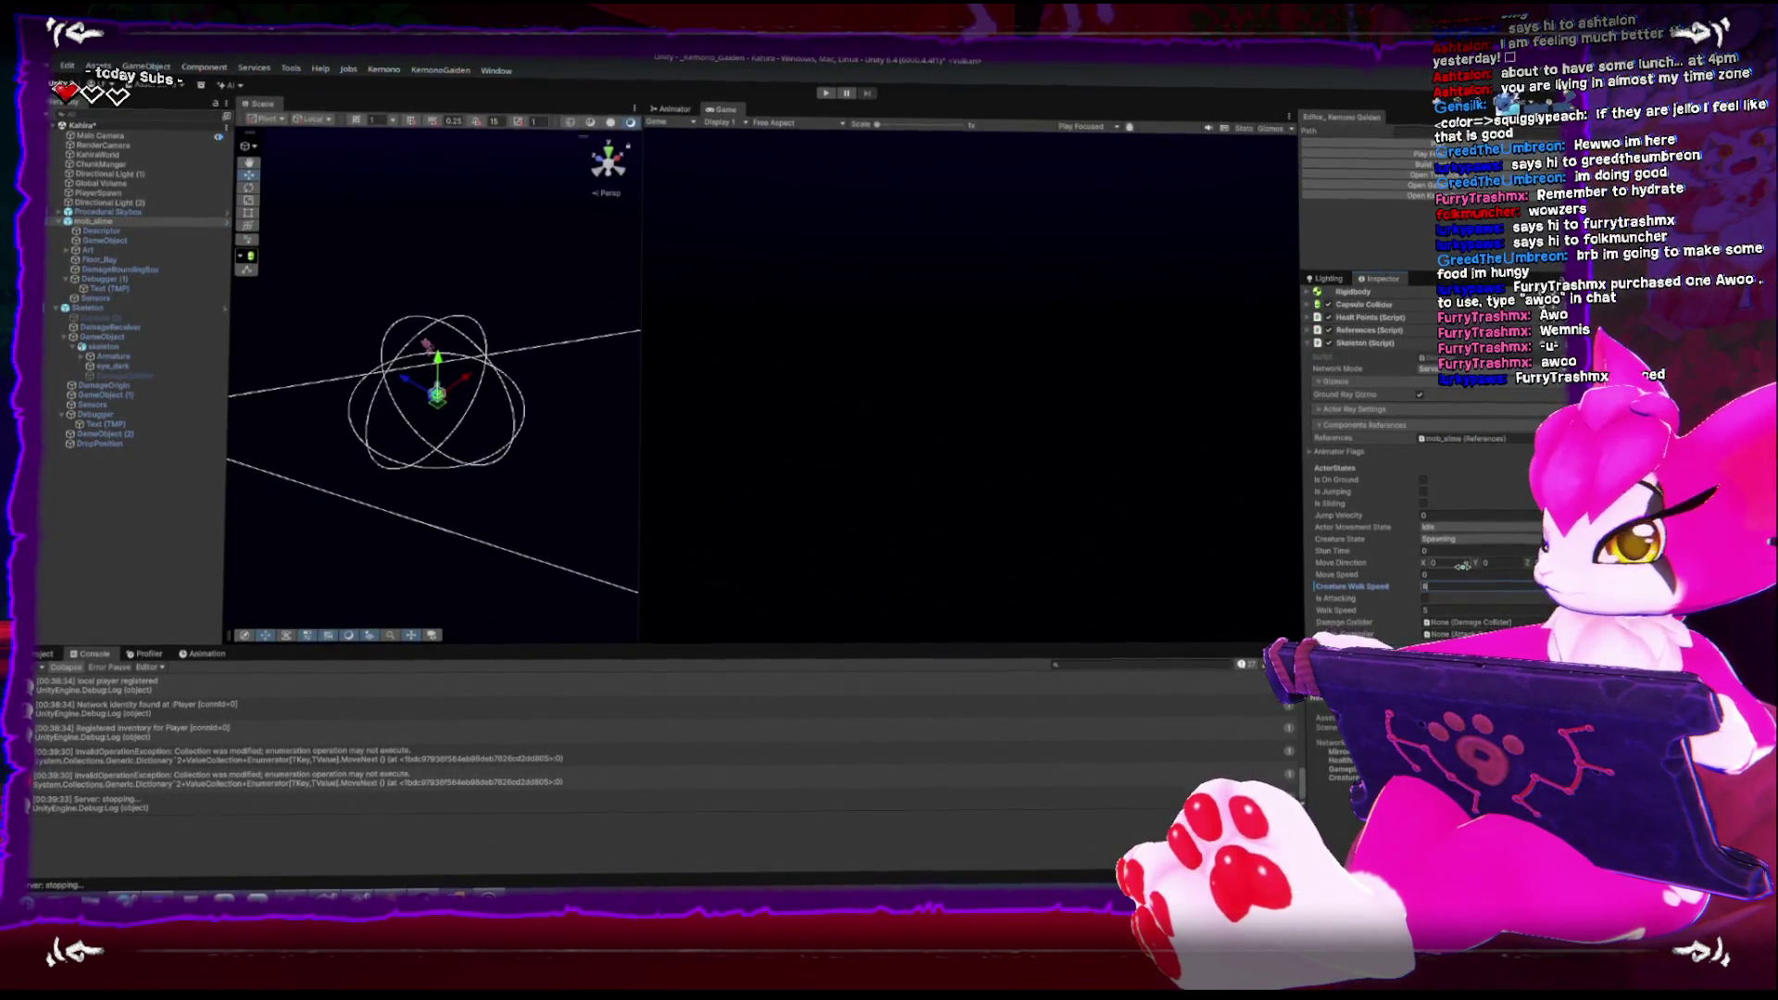
{"action": "left_click", "coordinate": [1371, 149]}
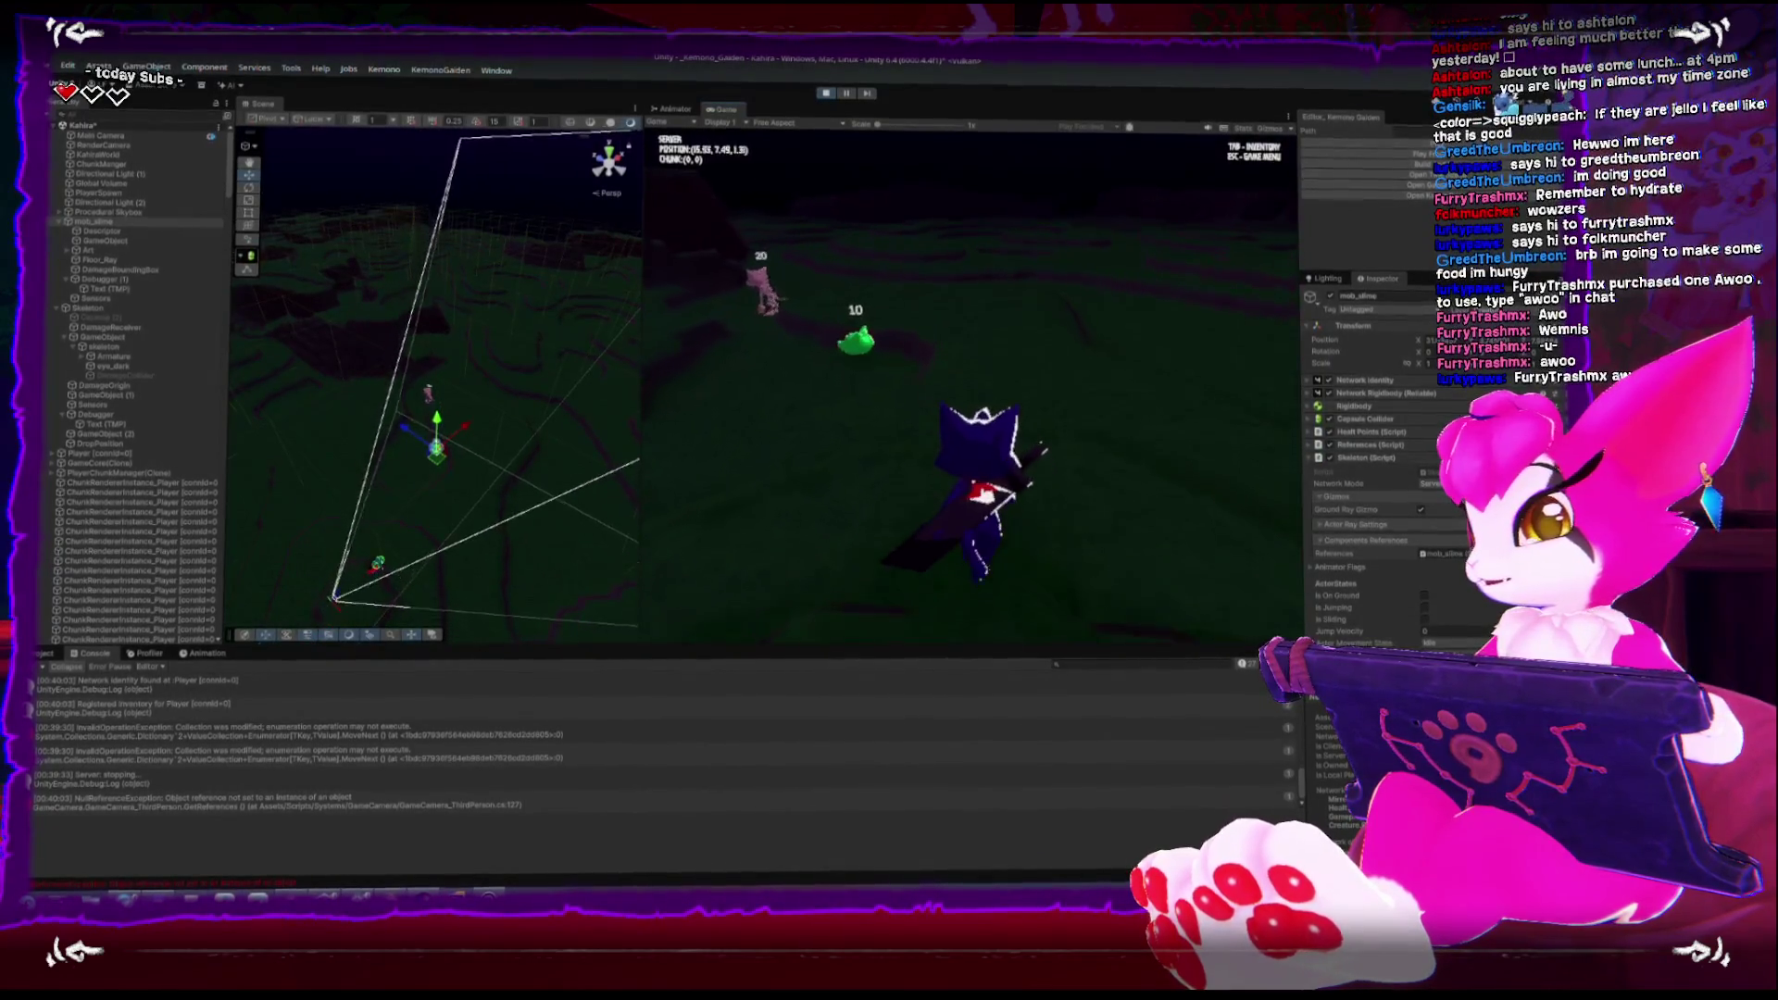
Chase the slime and strike it until it dies, then stop Play mode from the game menu
{"action": "key", "text": "w"}
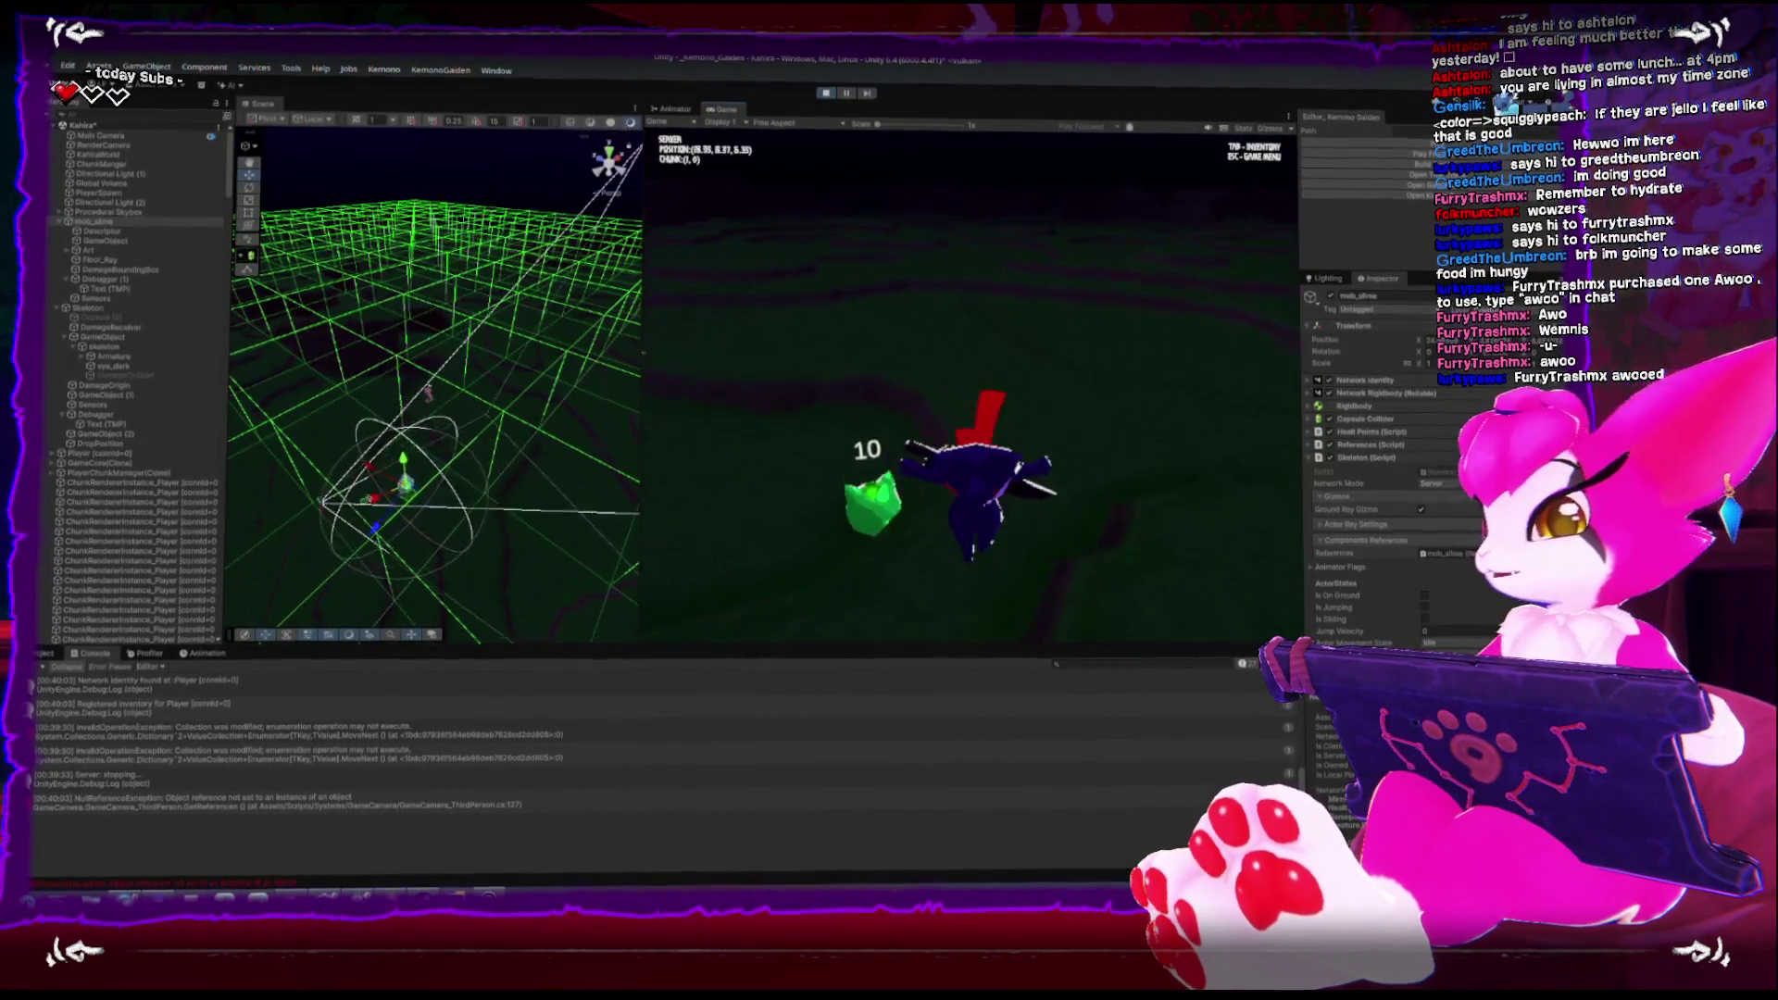
{"action": "key", "text": "w"}
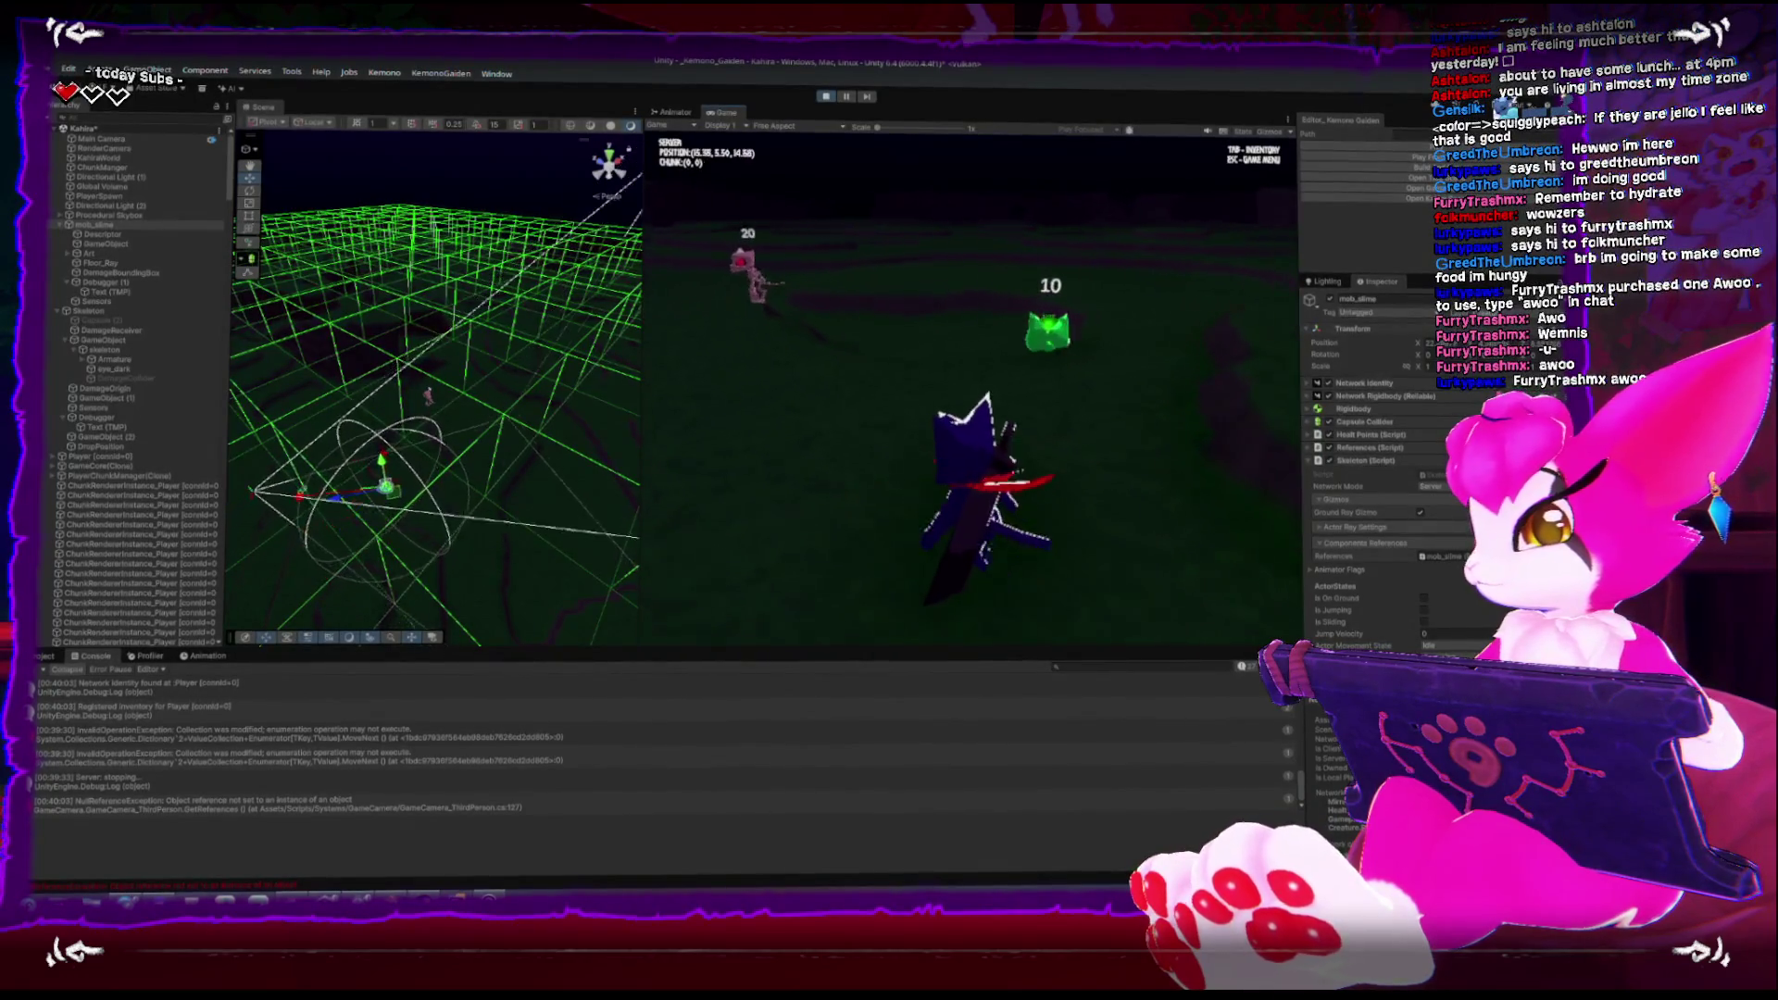
{"action": "key", "text": "w"}
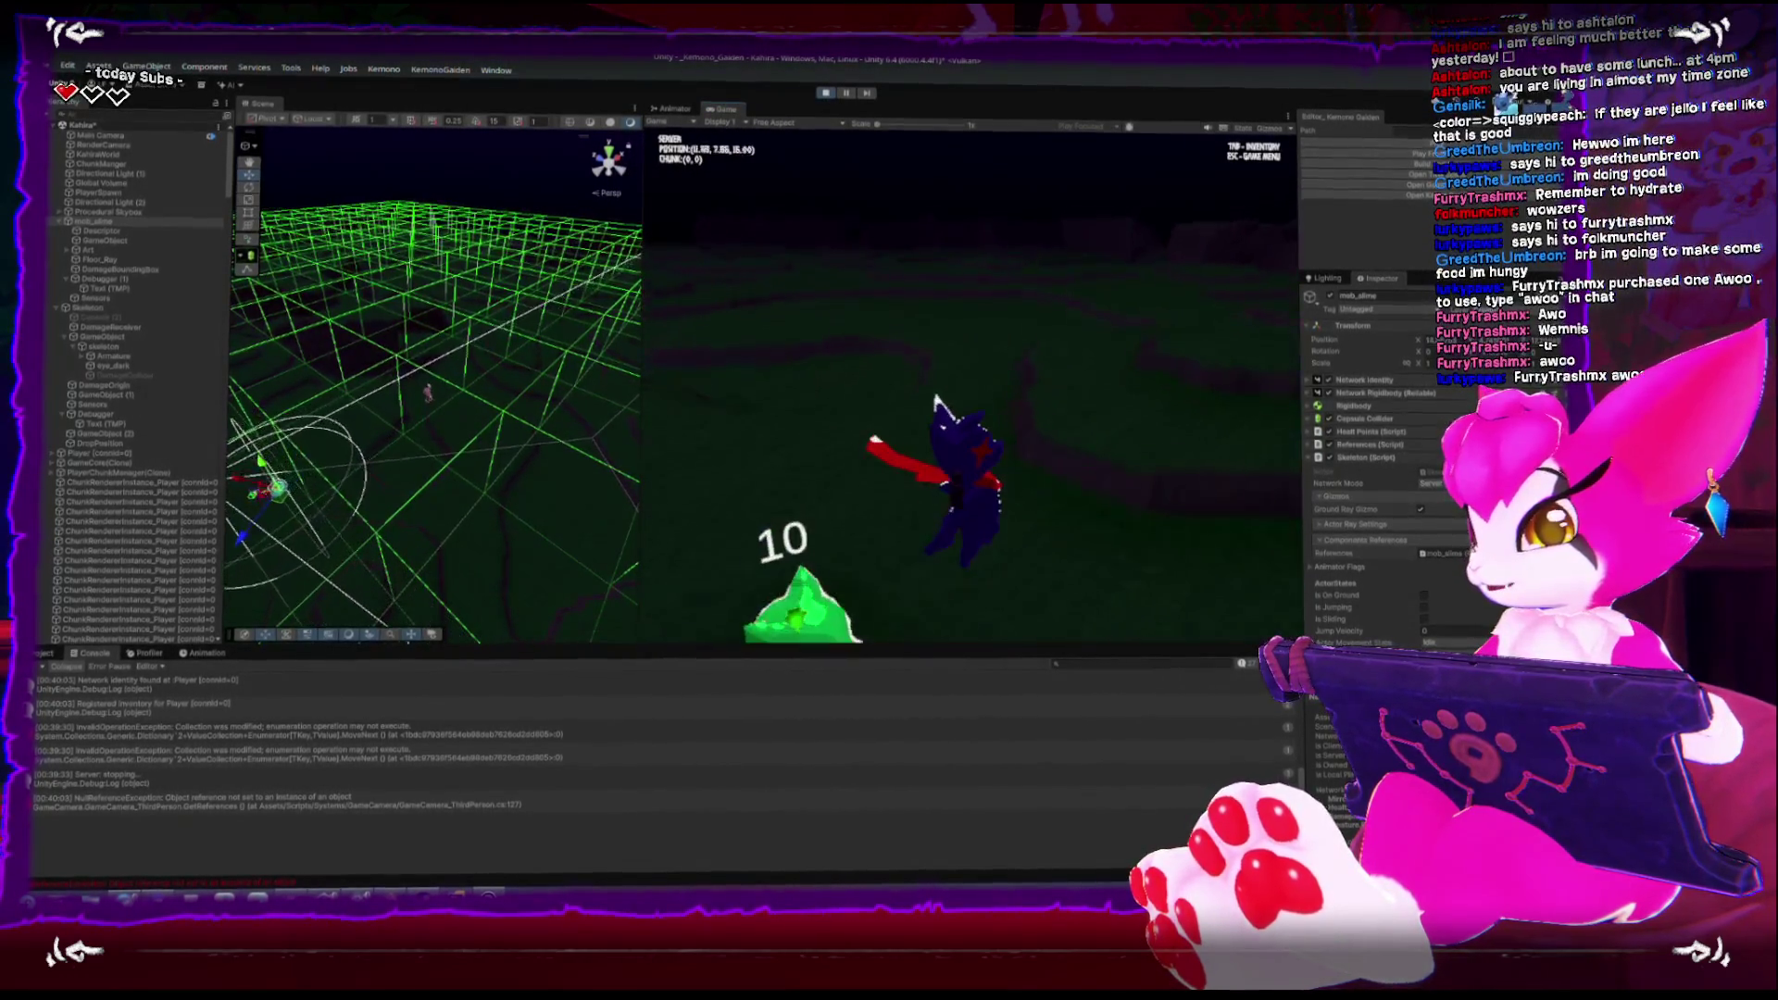
{"action": "key", "text": "w"}
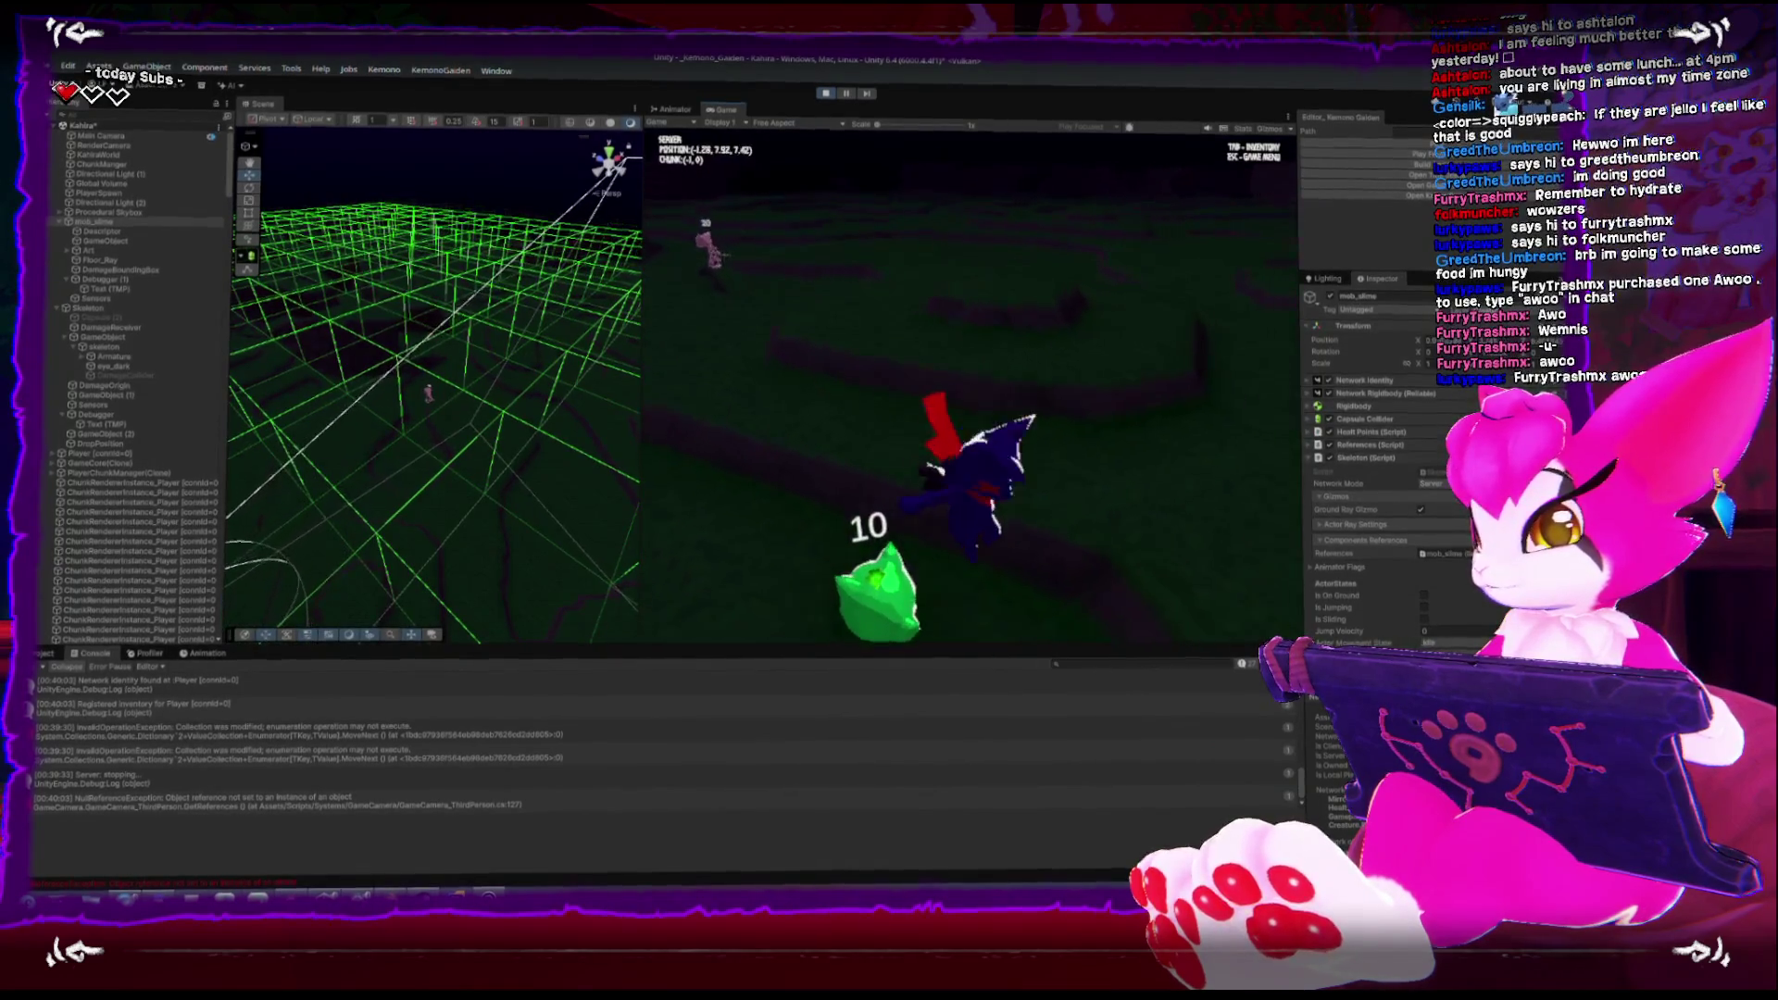
{"action": "key", "text": "w"}
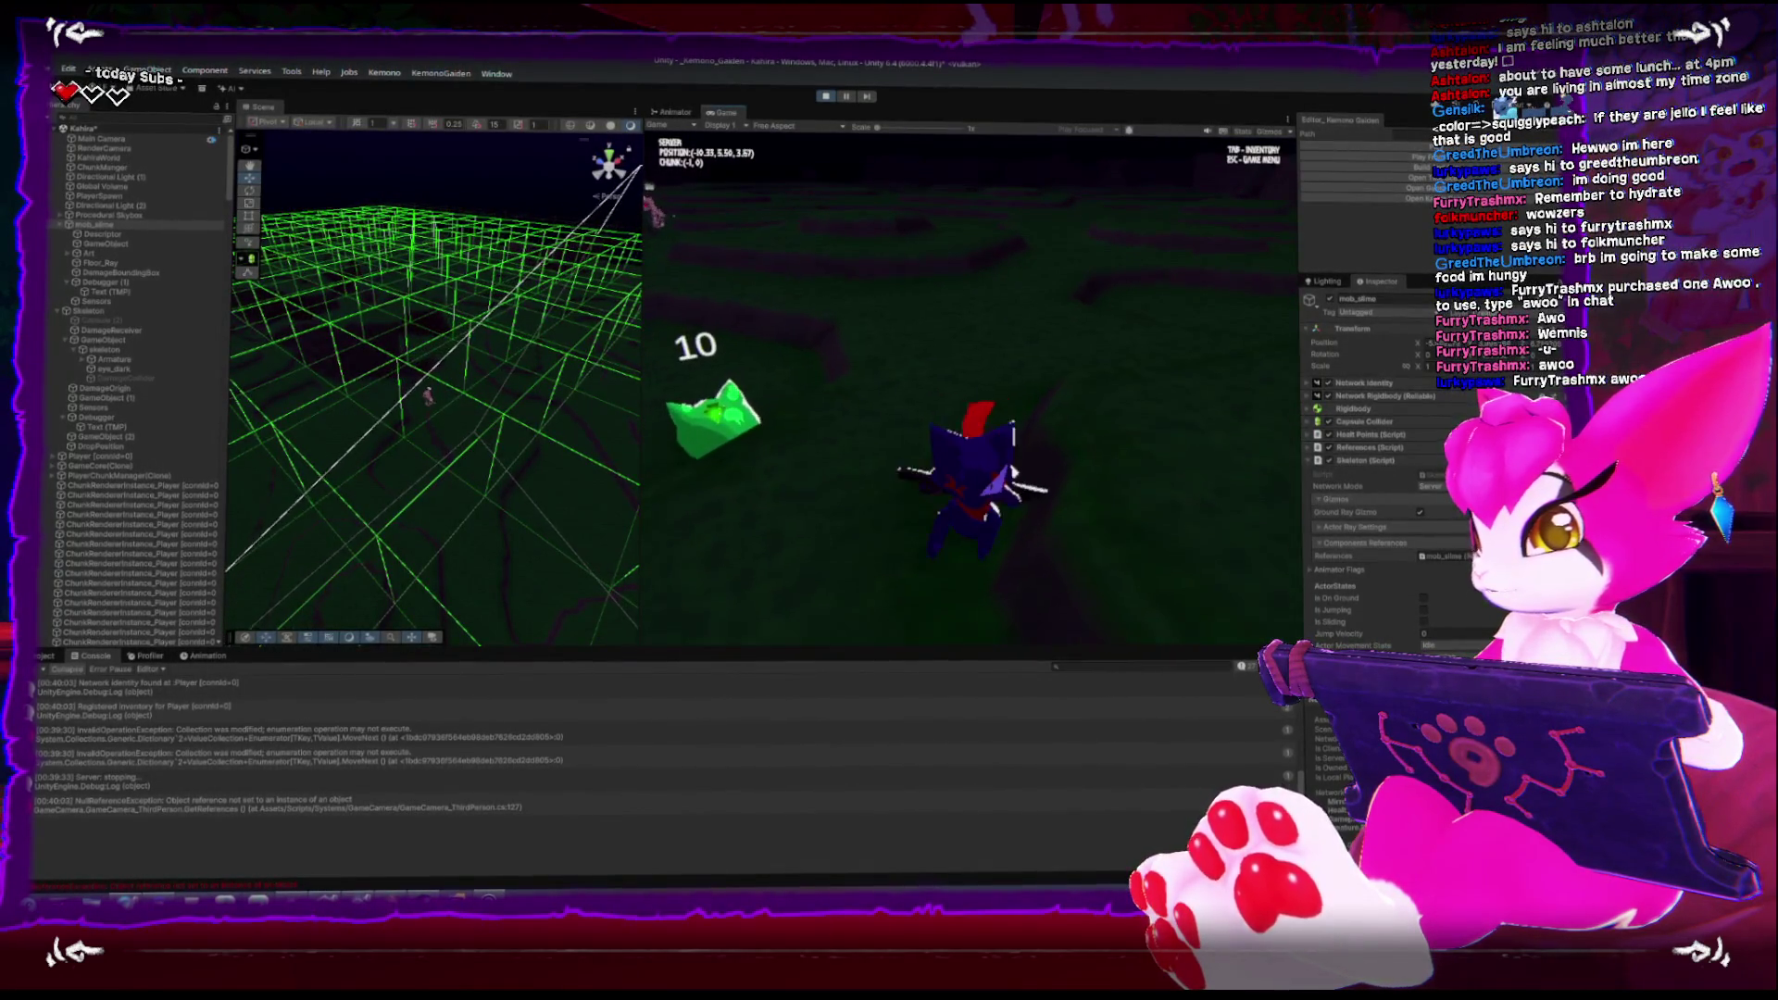
{"action": "key", "text": "w"}
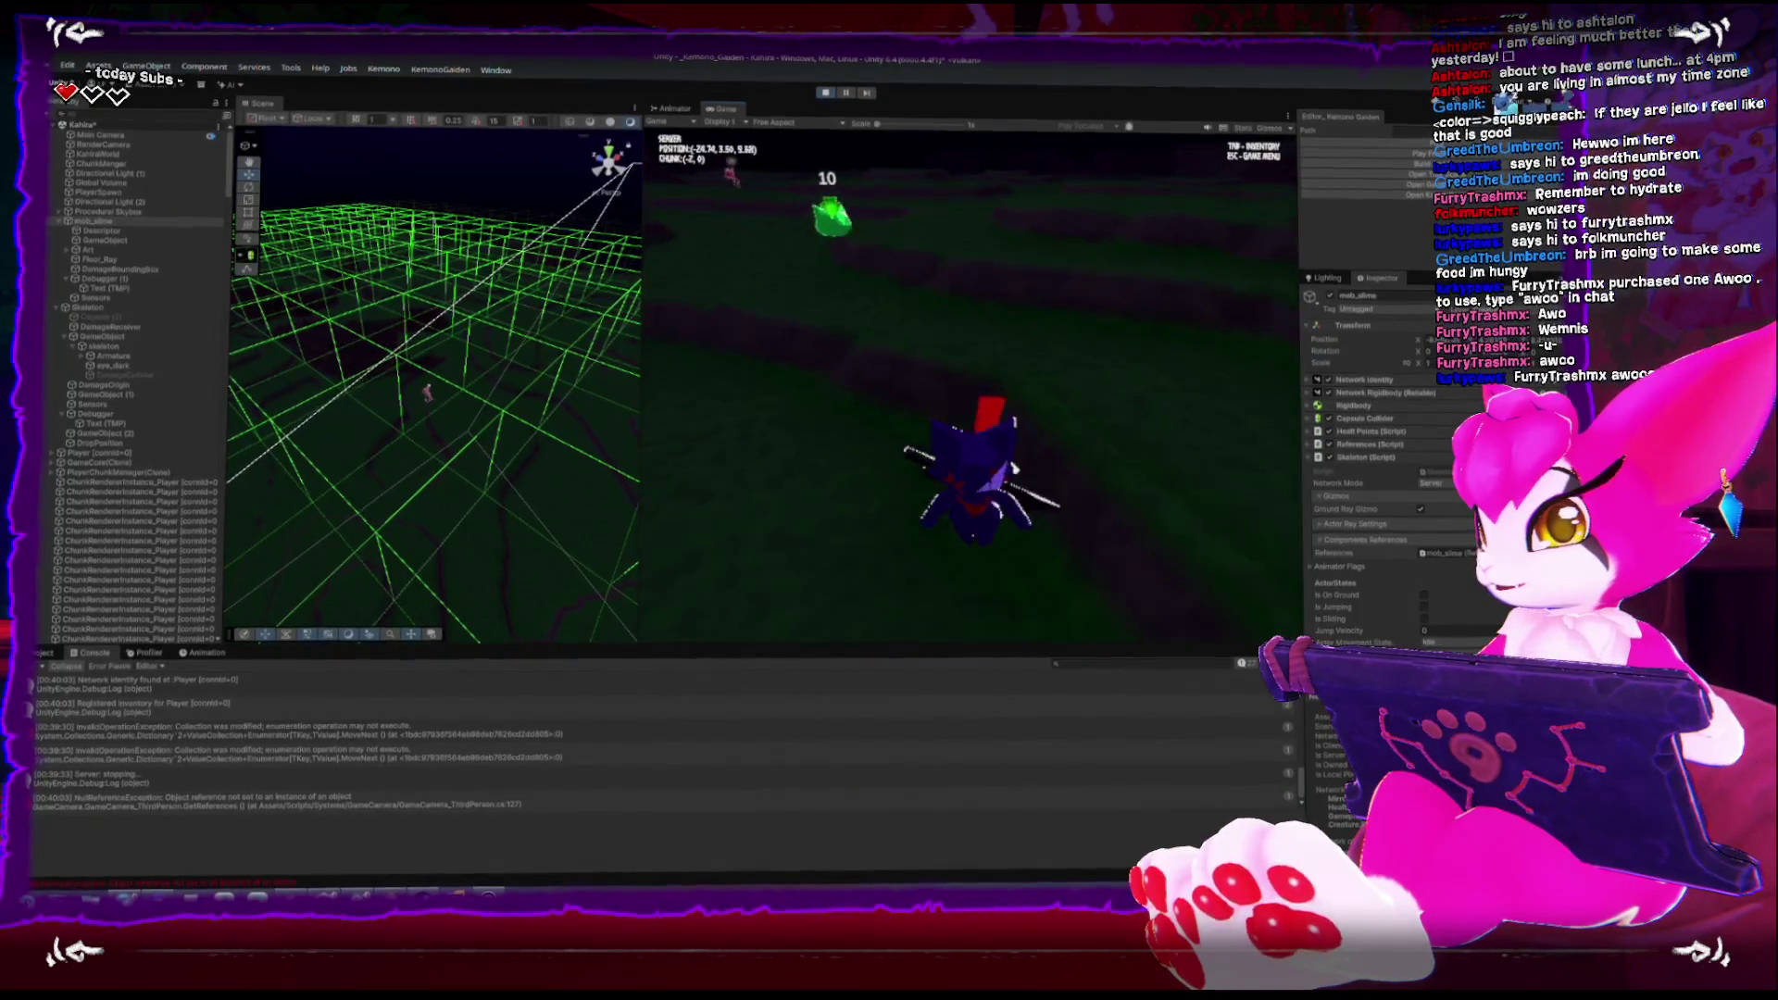
{"action": "key", "text": "w"}
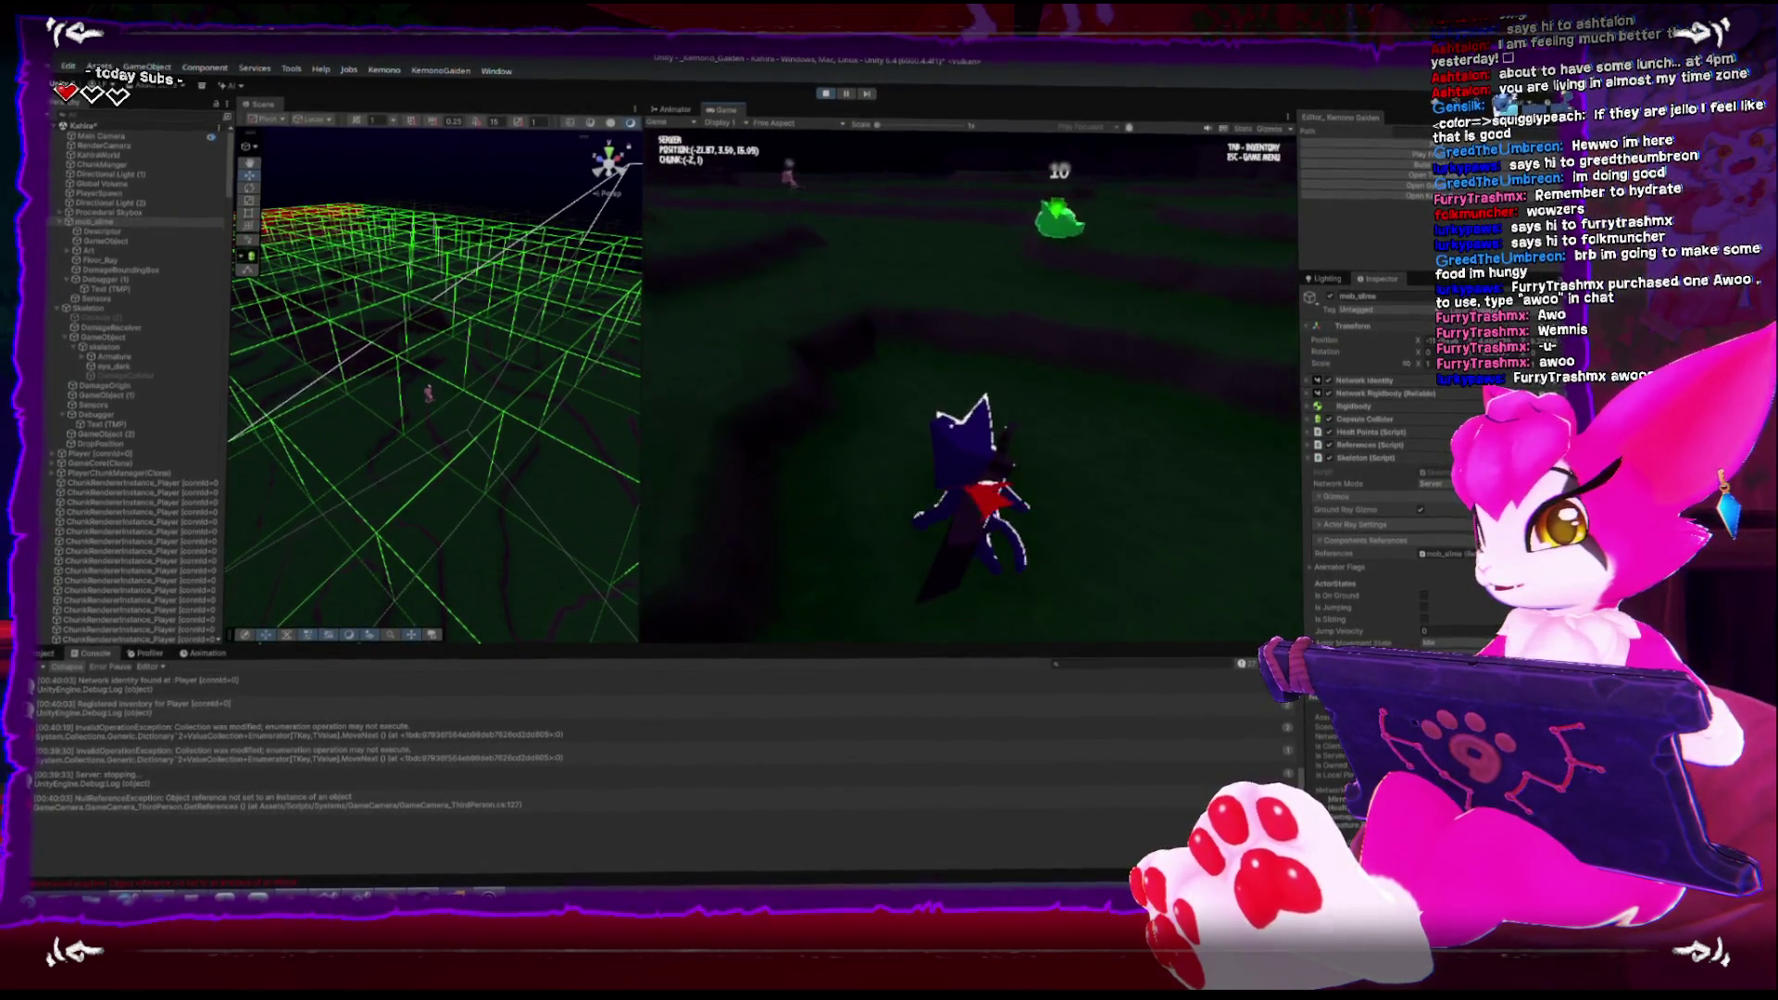
{"action": "key", "text": "w"}
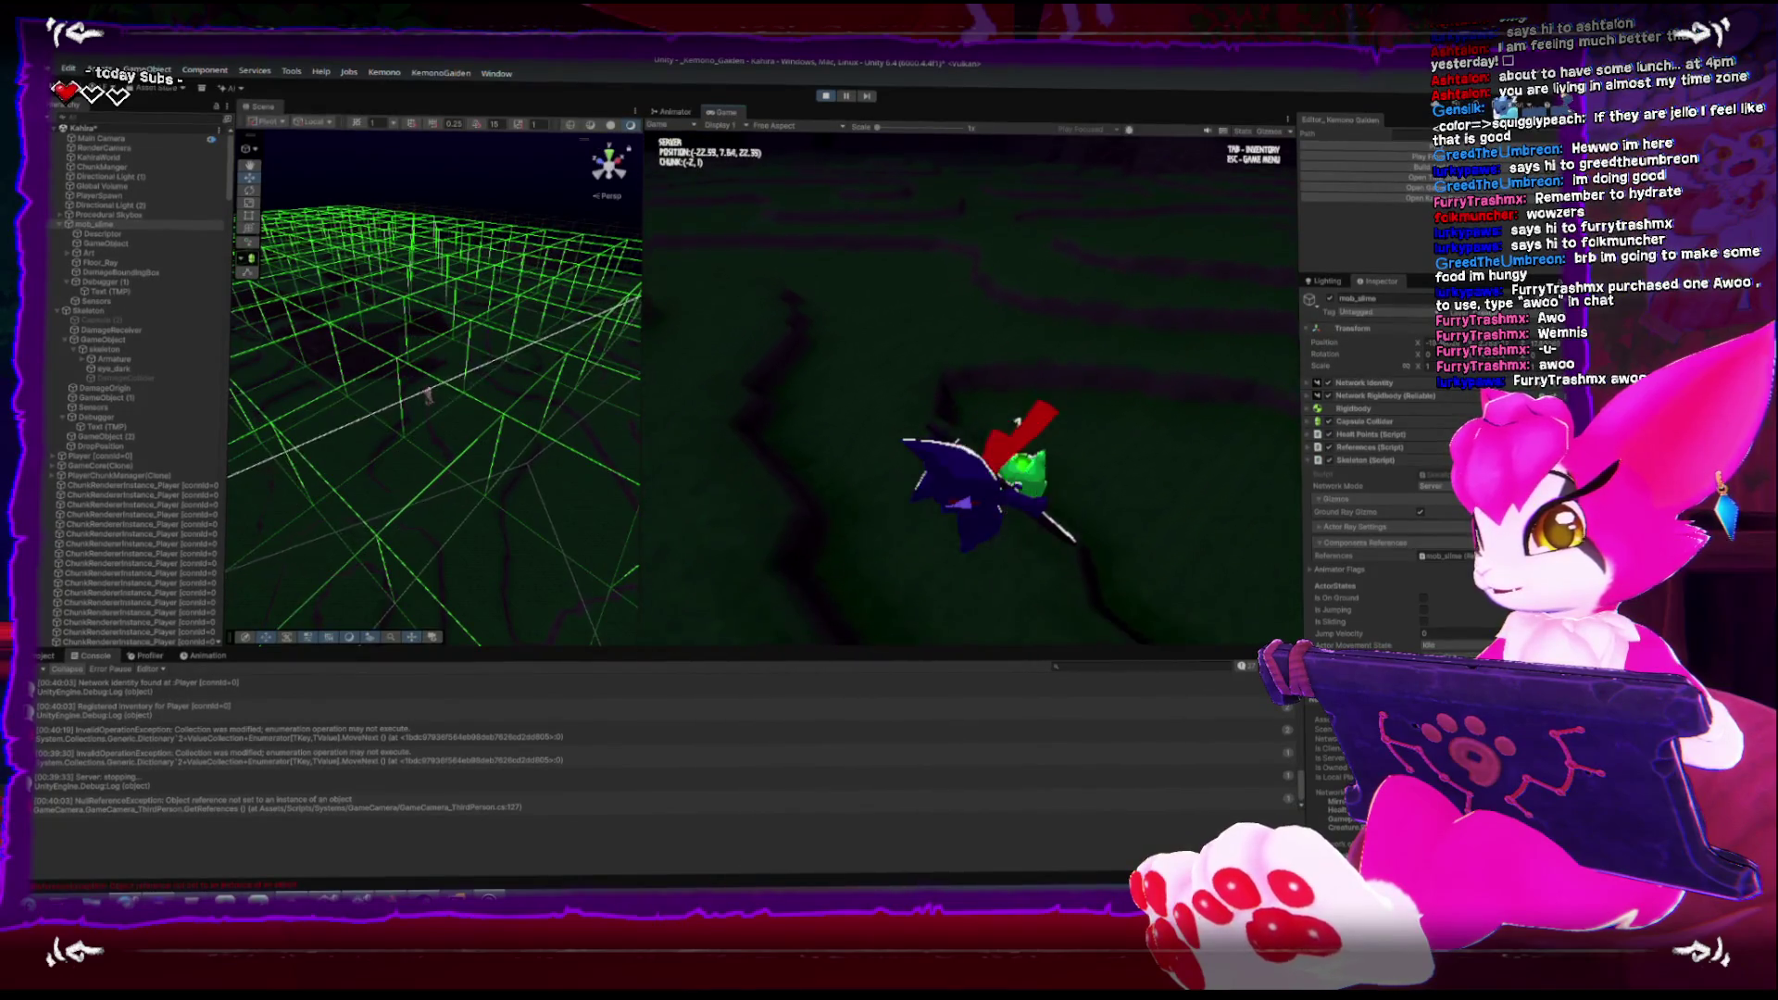
{"action": "key", "text": "w"}
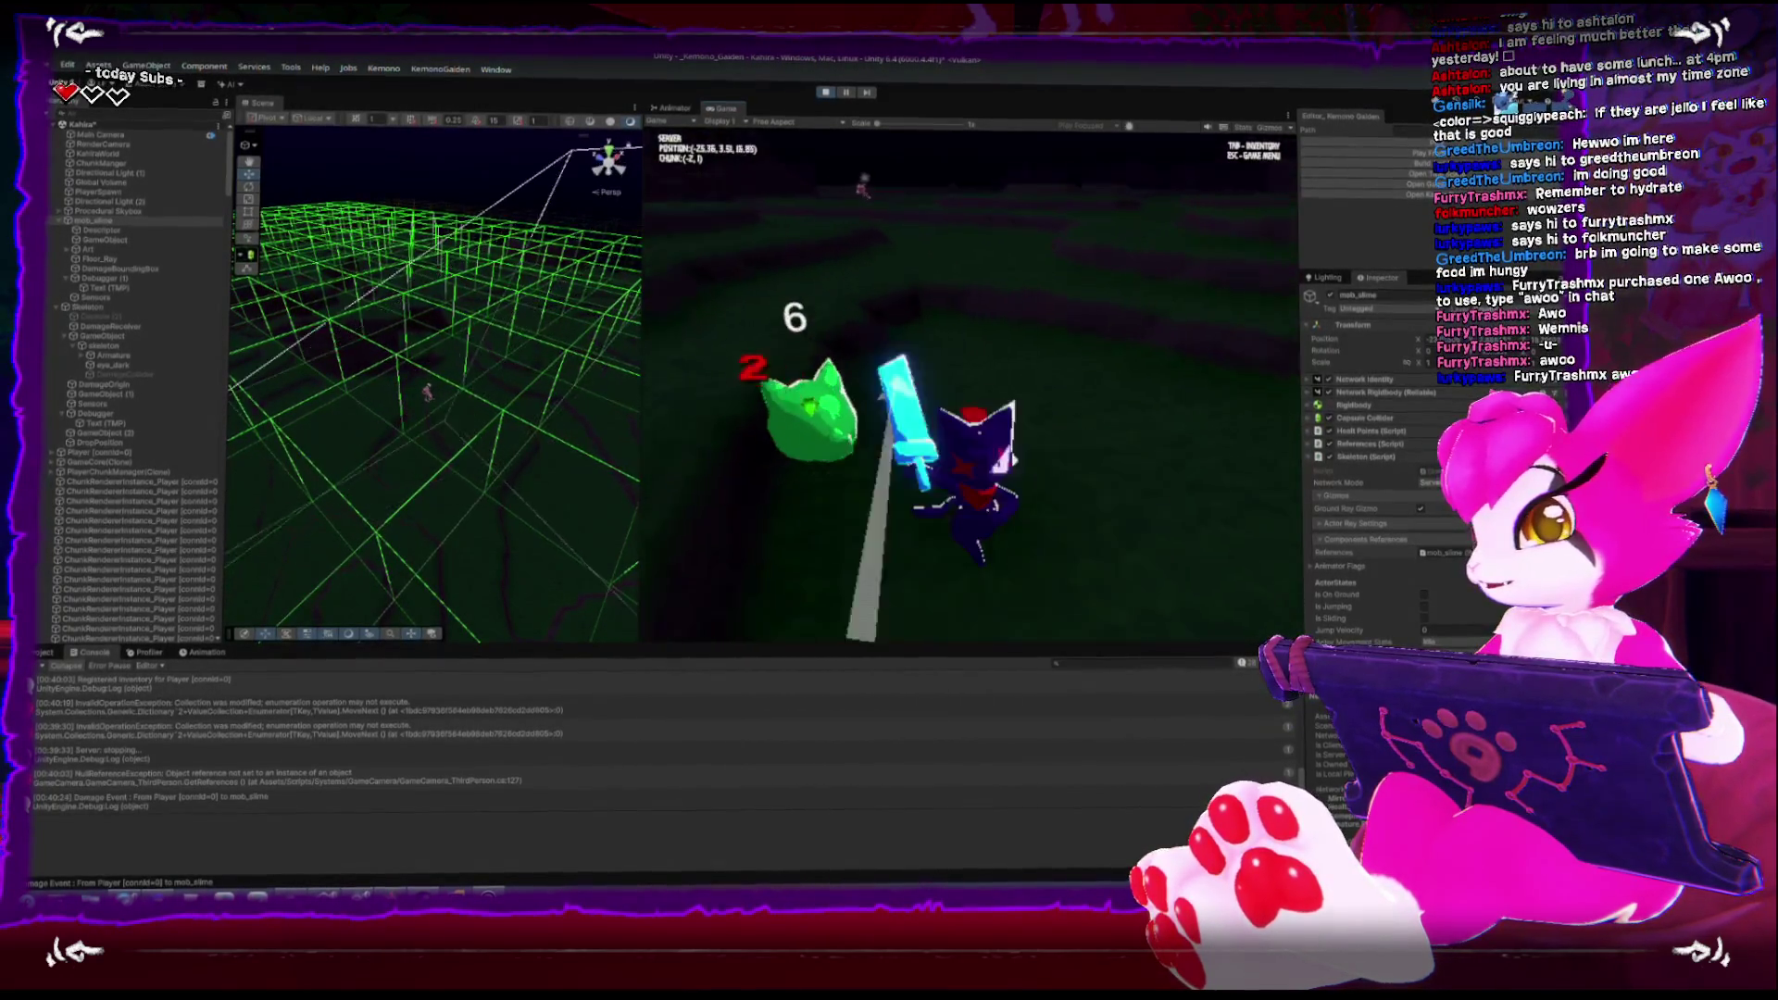
{"action": "key", "text": "w"}
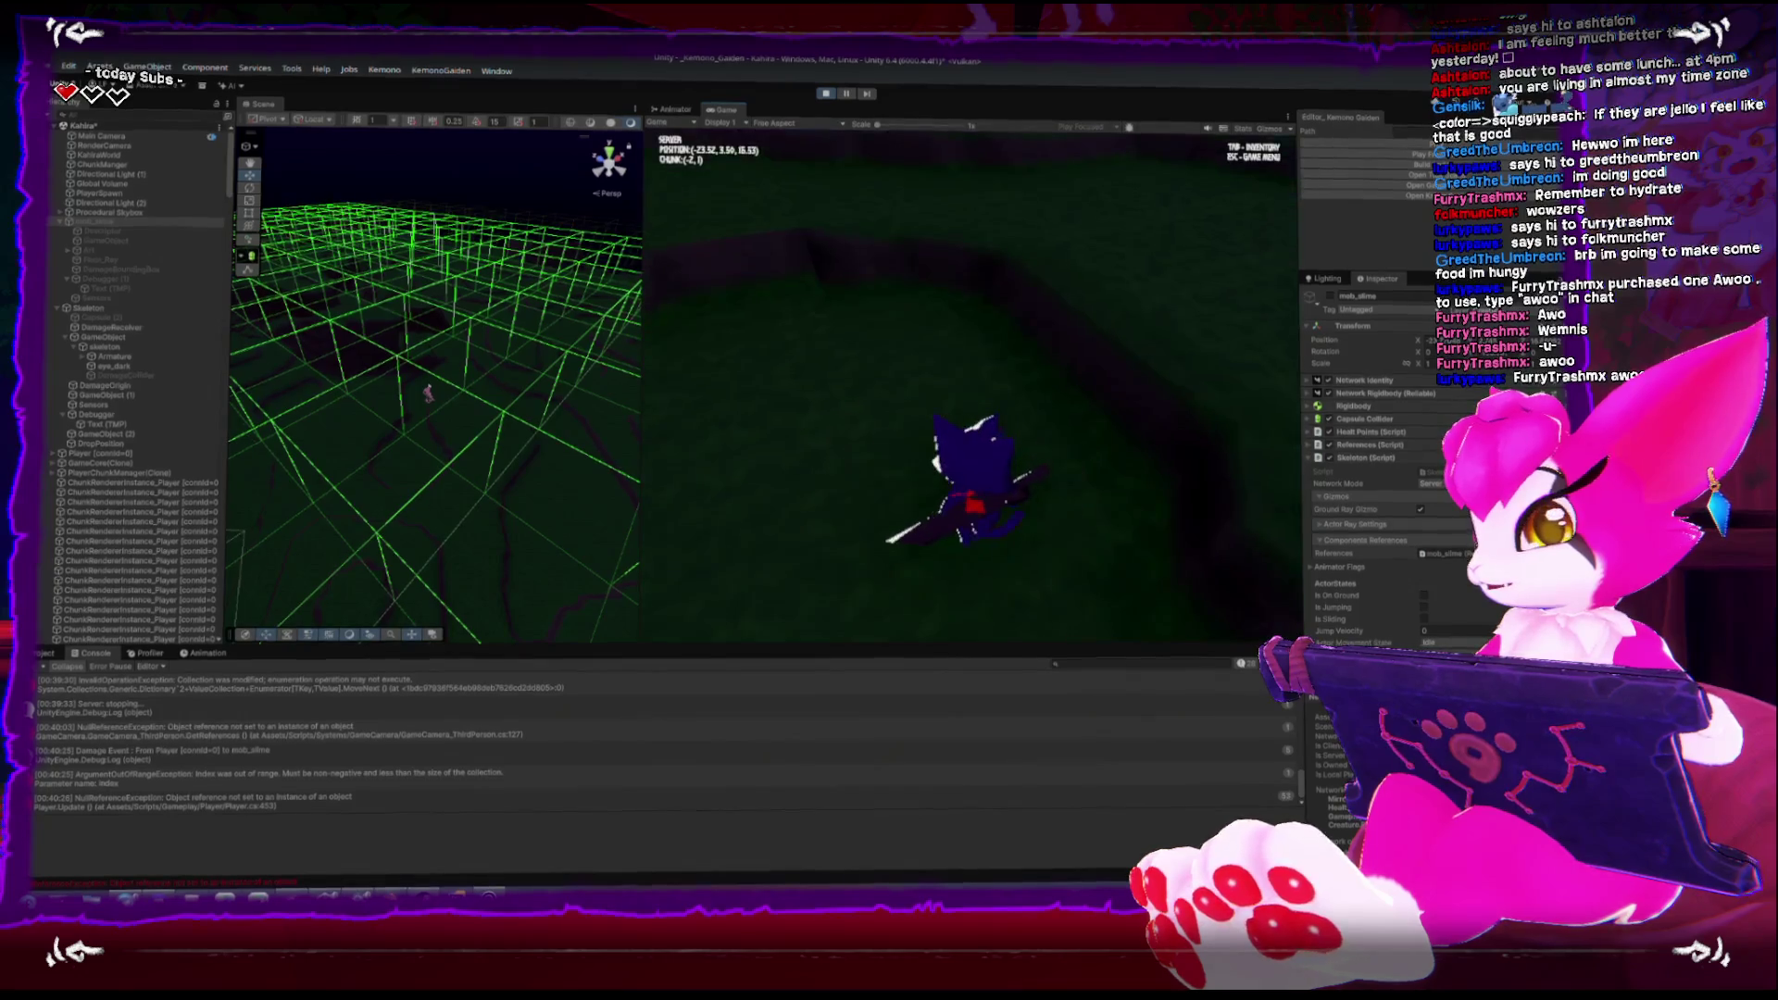
{"action": "key", "text": "Escape"}
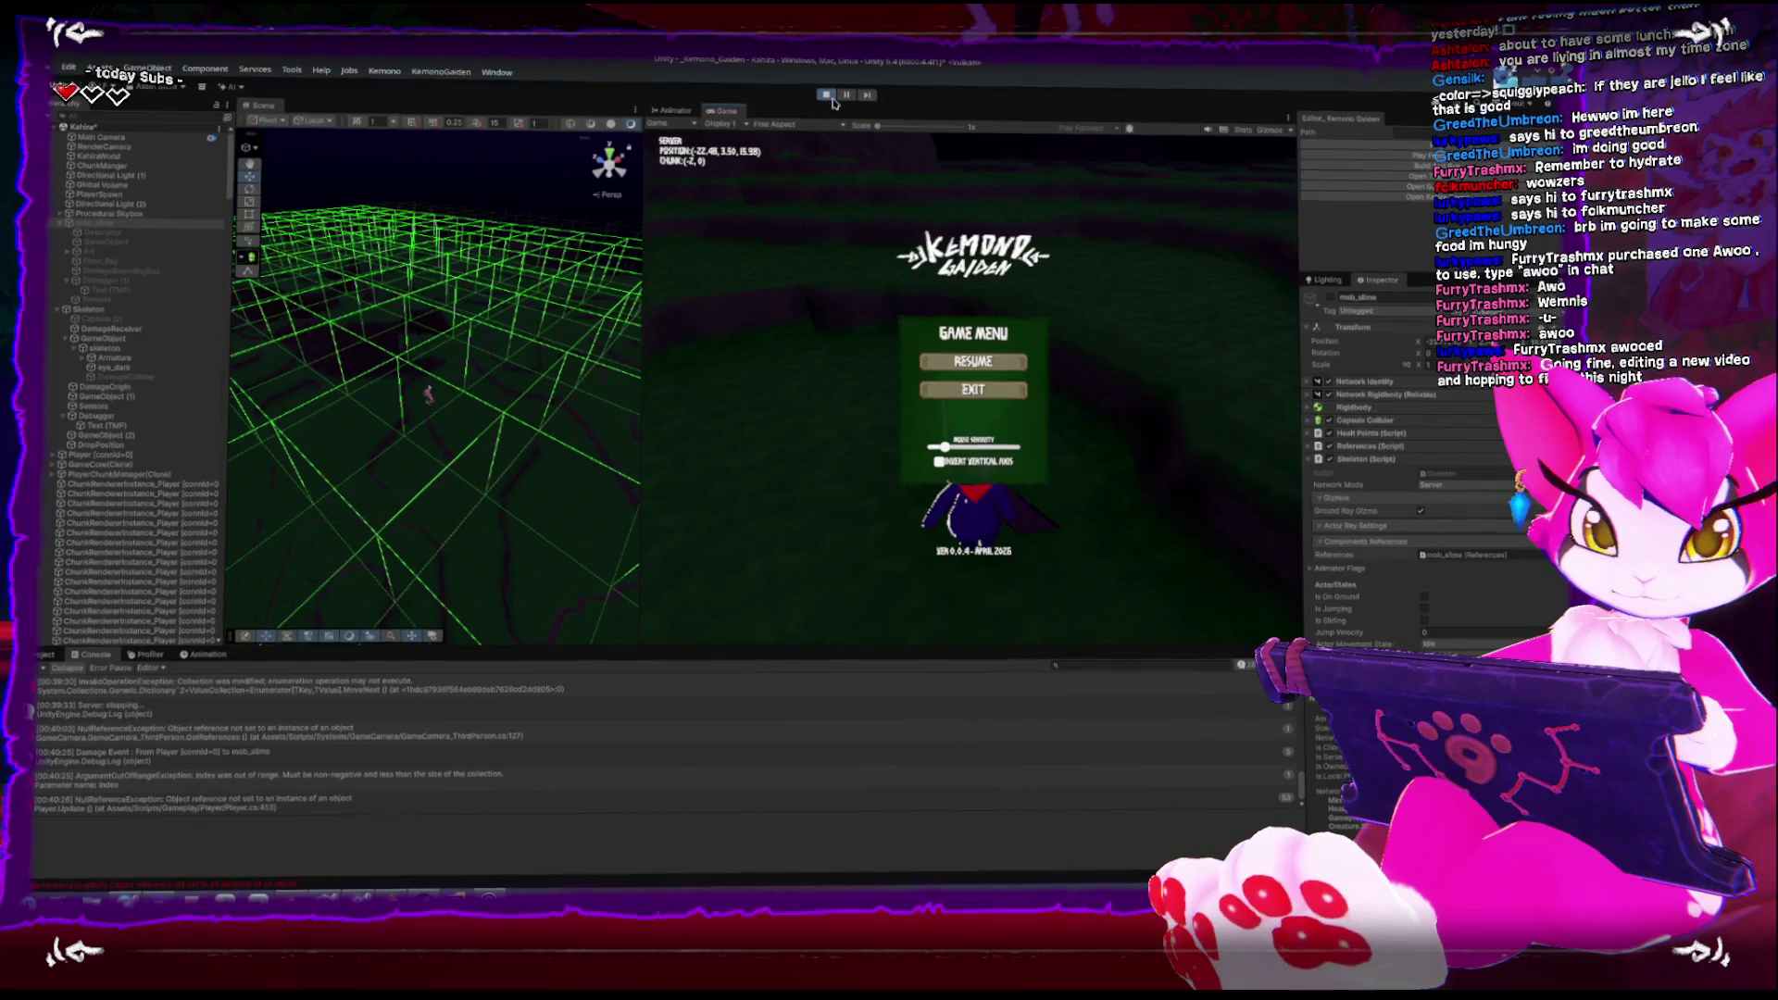
{"action": "left_click", "coordinate": [825, 93]}
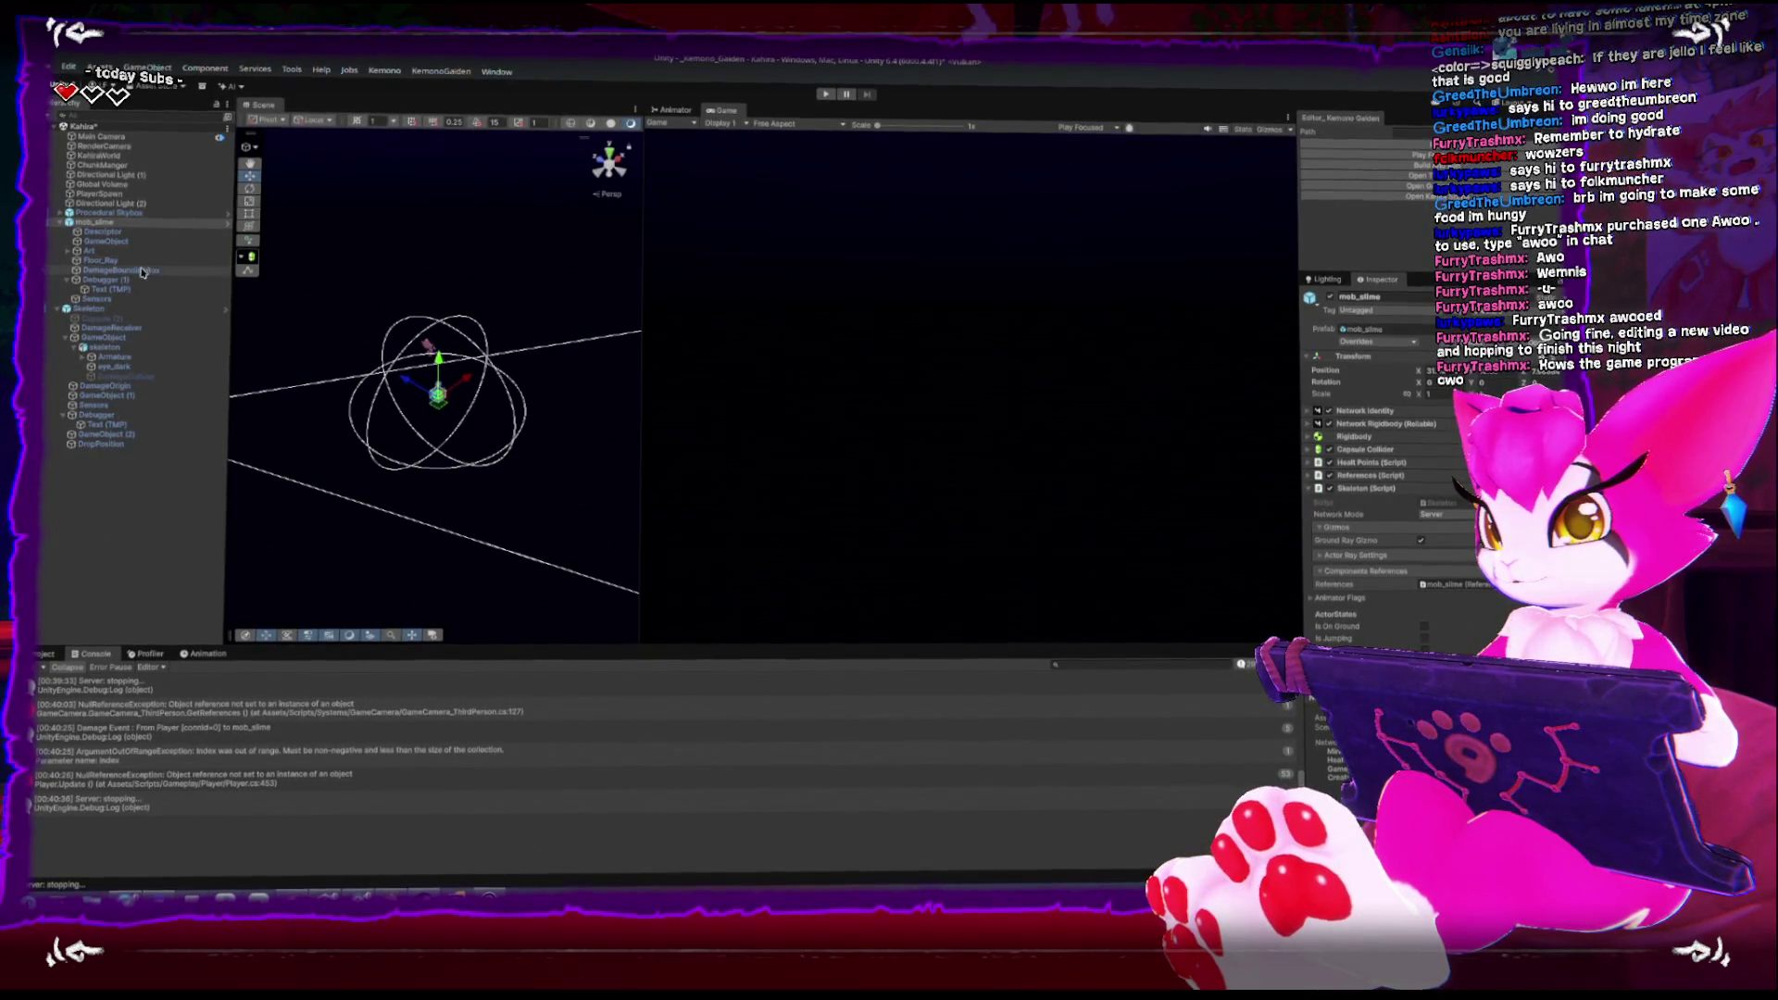
Frame the slime model under Art, then select the root mob_slime and orbit to its gizmos
{"action": "left_click", "coordinate": [68, 251]}
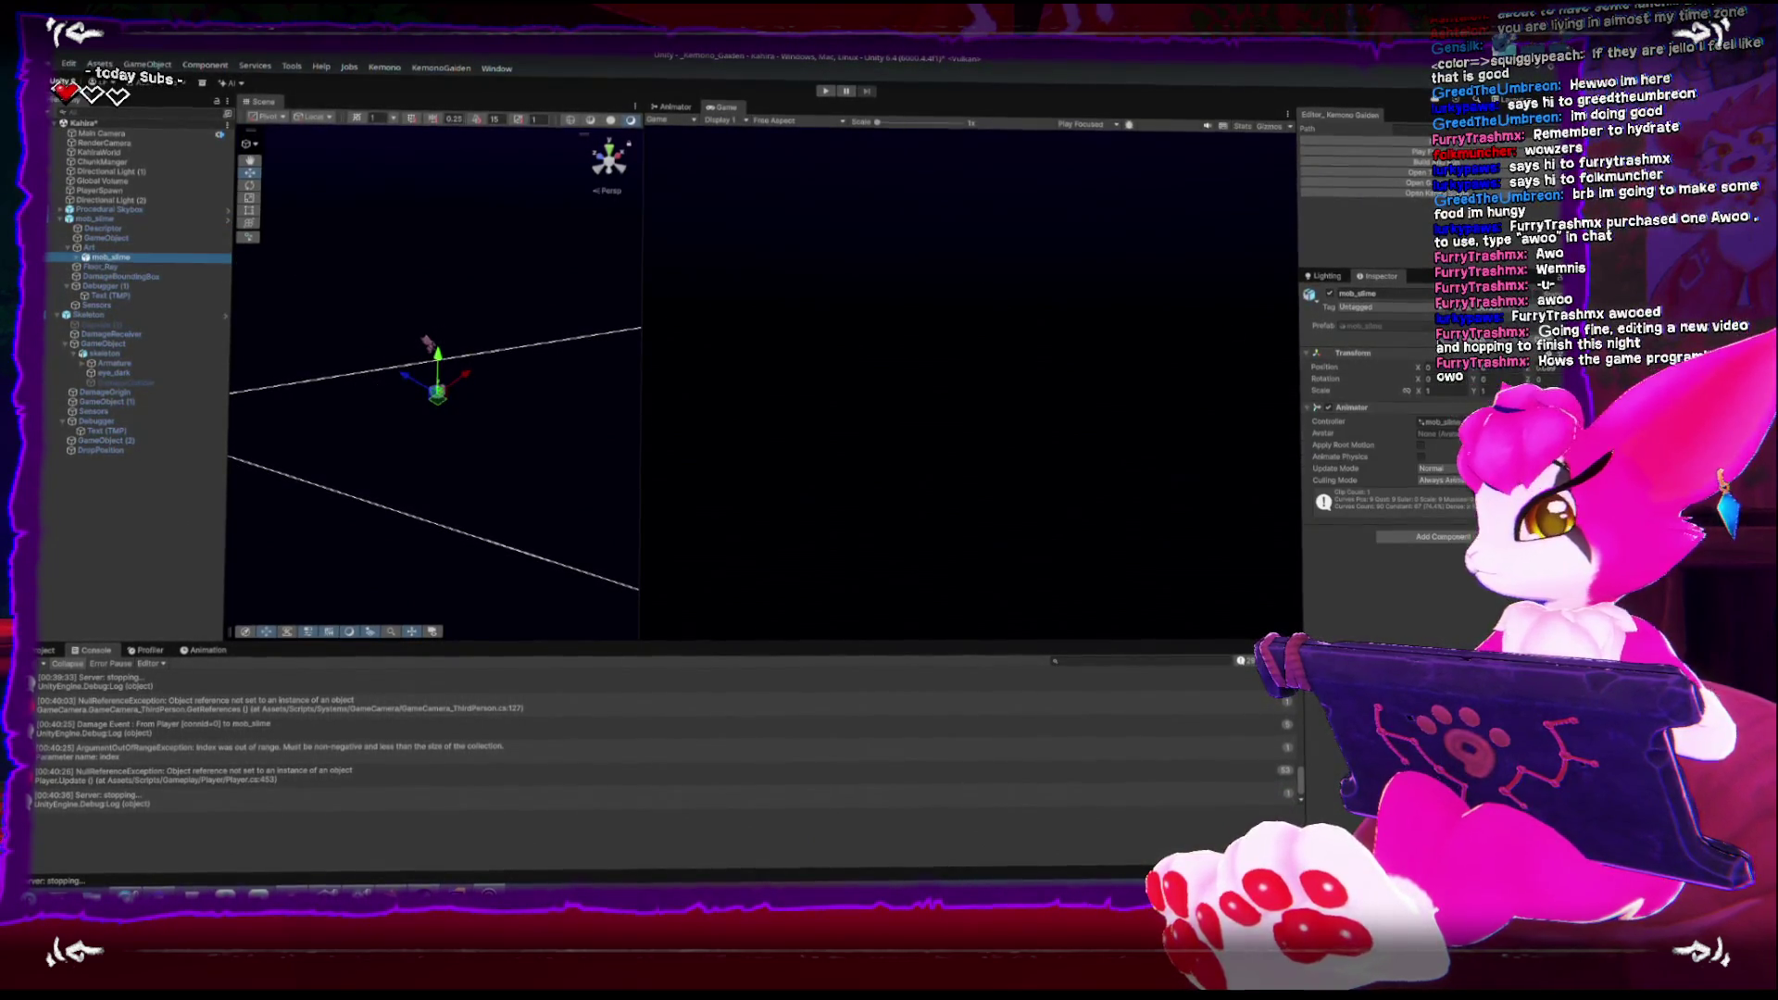
{"action": "key", "text": "f"}
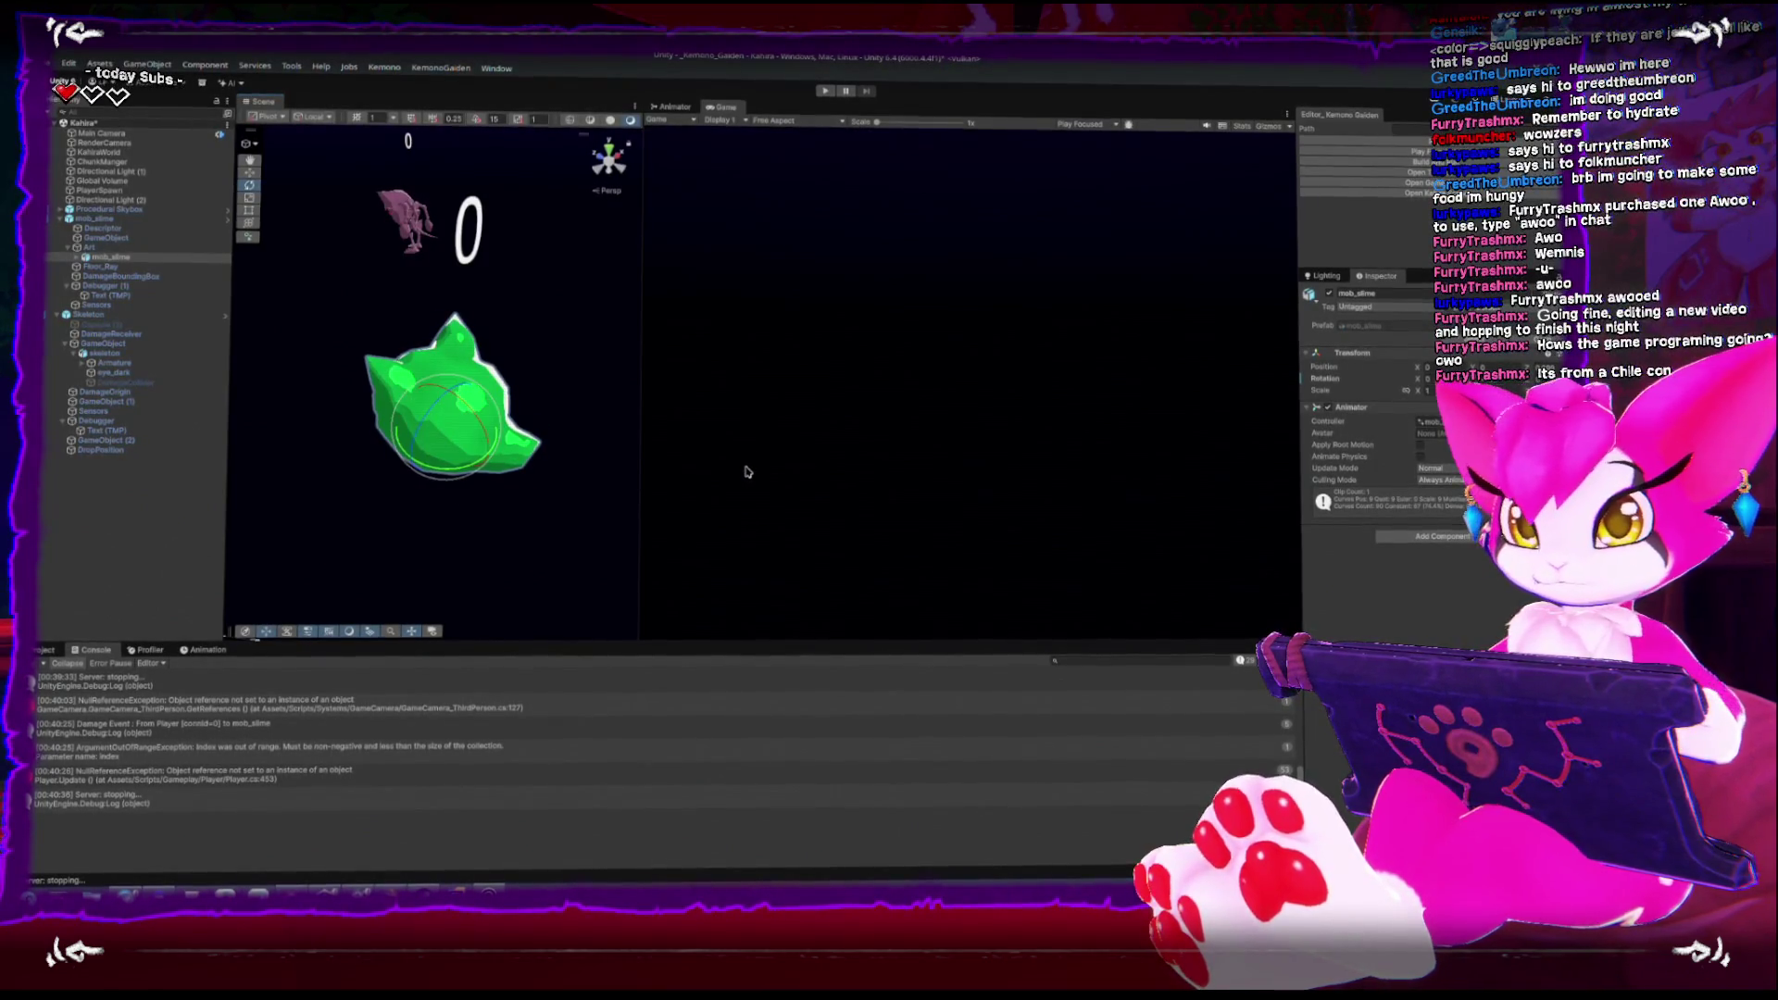
{"action": "scroll", "coordinate": [514, 332], "scroll_direction": "down", "scroll_amount": 3}
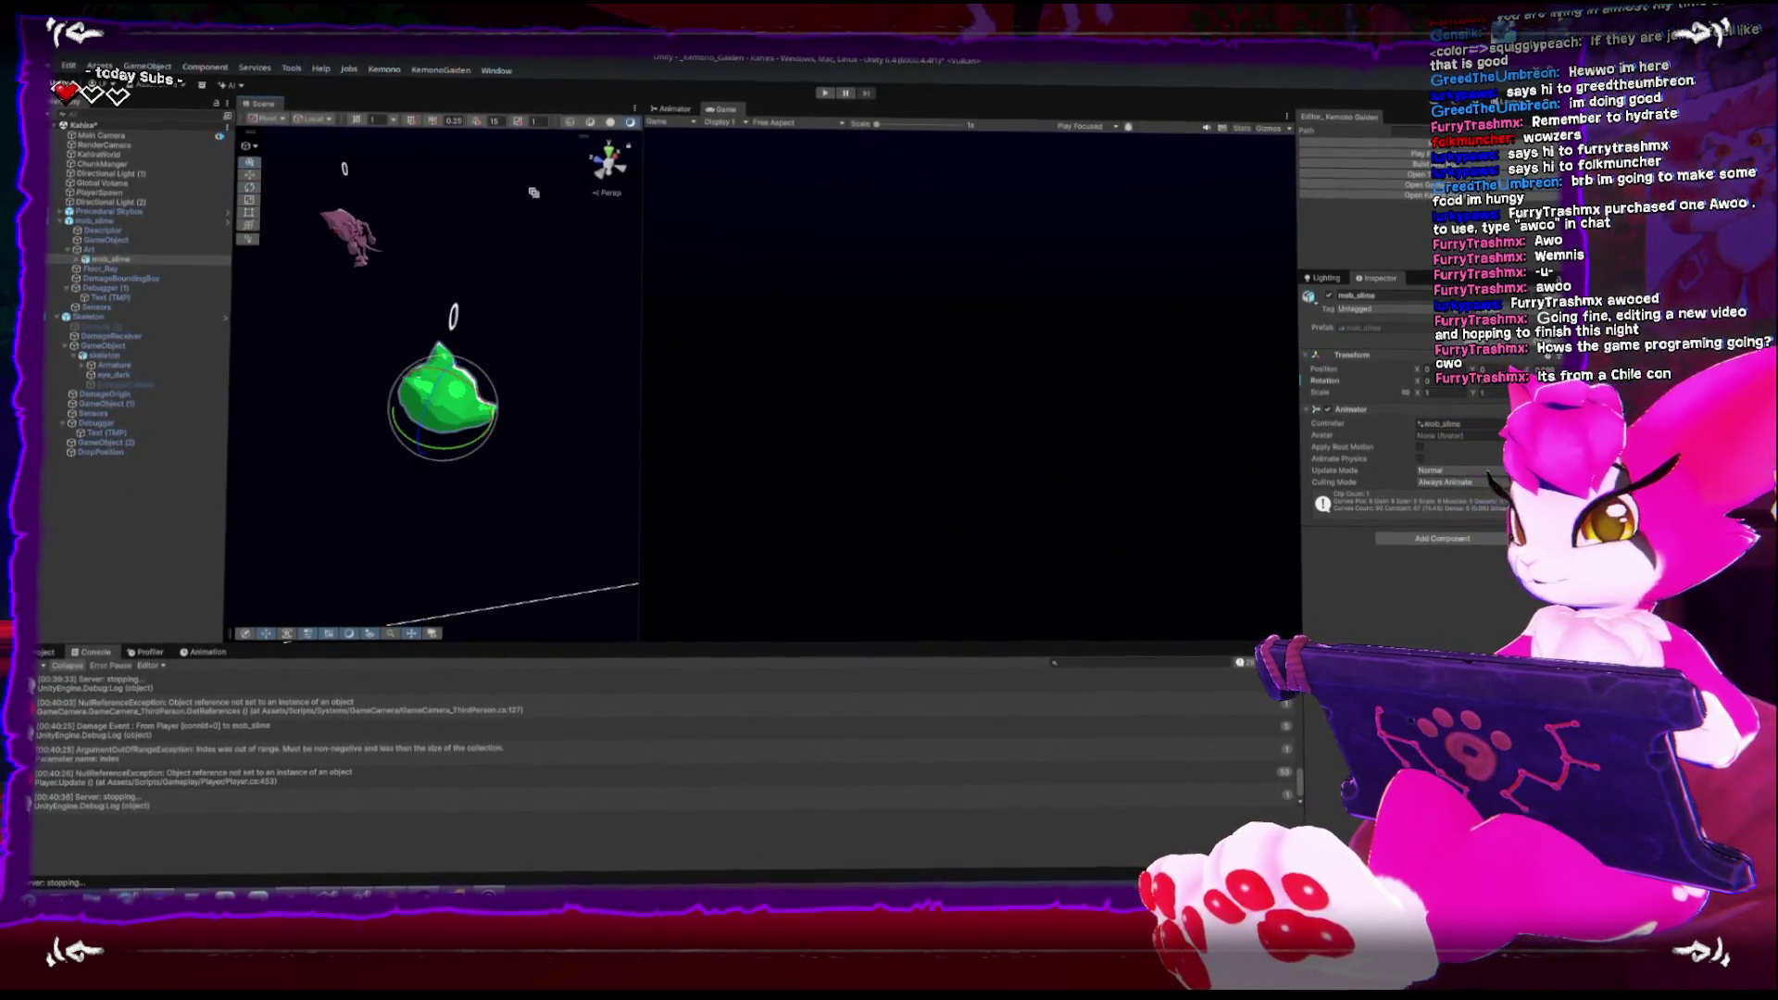
{"action": "left_click", "coordinate": [92, 224]}
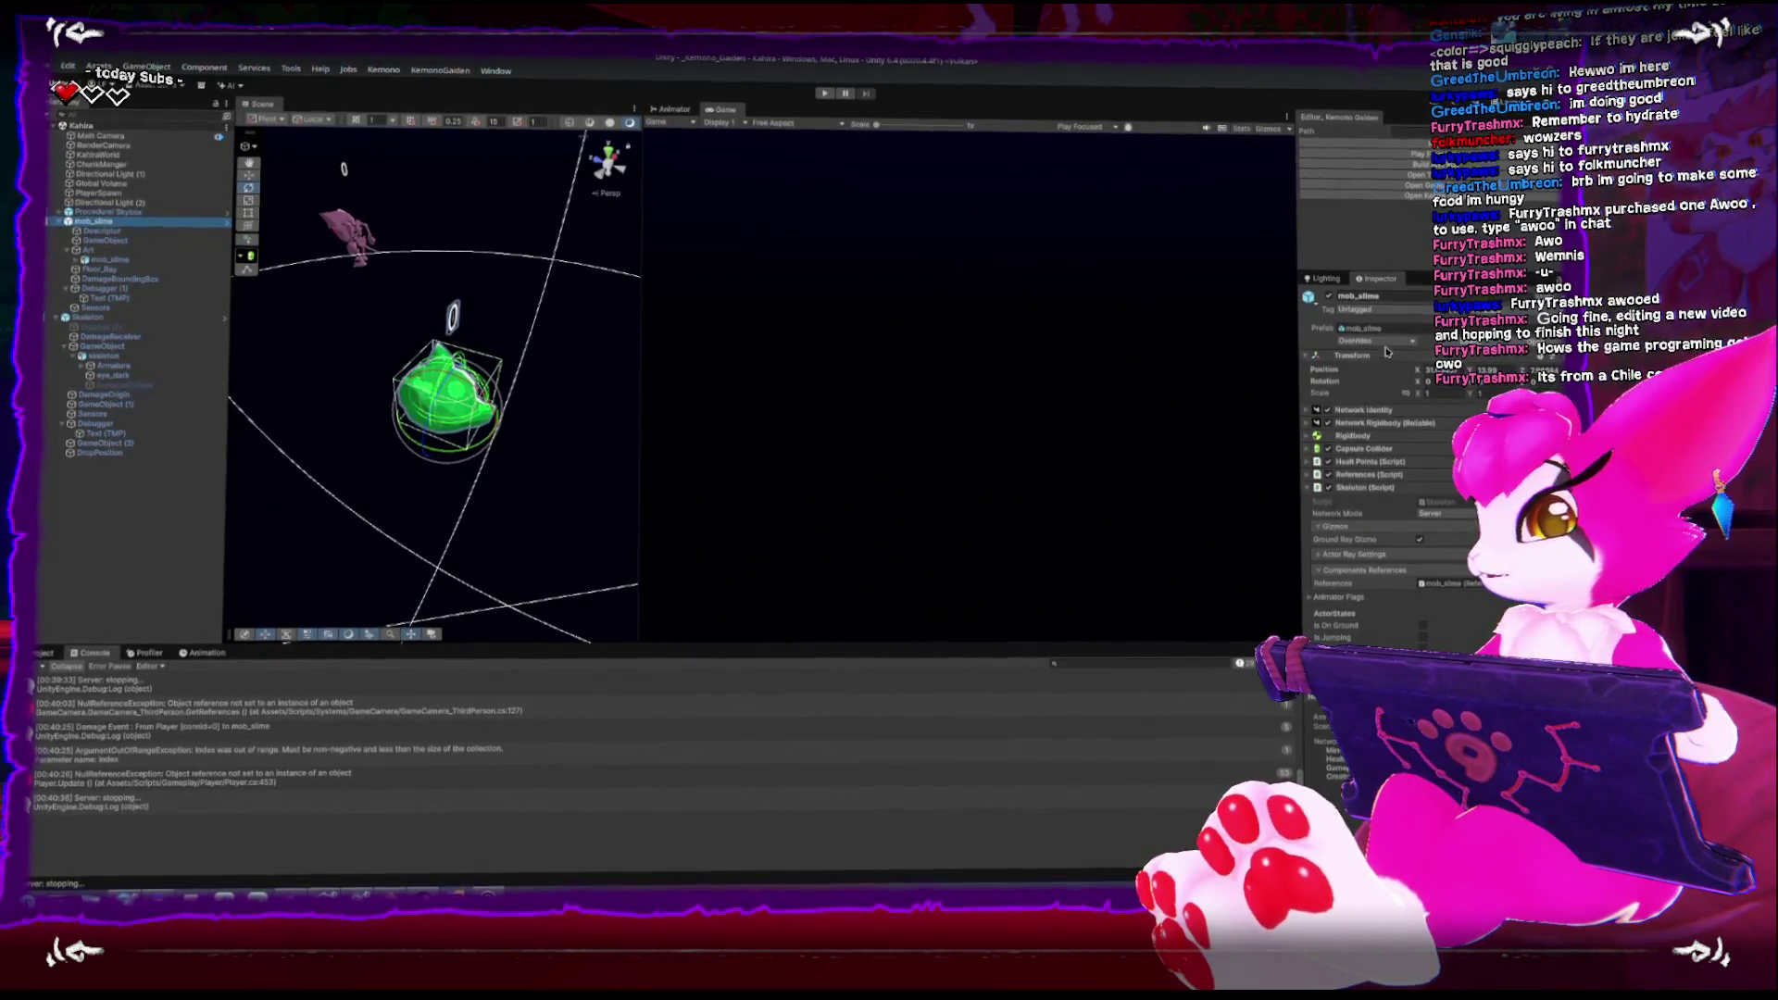
{"action": "mouse_move", "coordinate": [658, 518]}
{"action": "left_mouse_down"}
{"action": "mouse_move", "coordinate": [583, 485]}
{"action": "mouse_move", "coordinate": [682, 339]}
{"action": "left_mouse_up"}
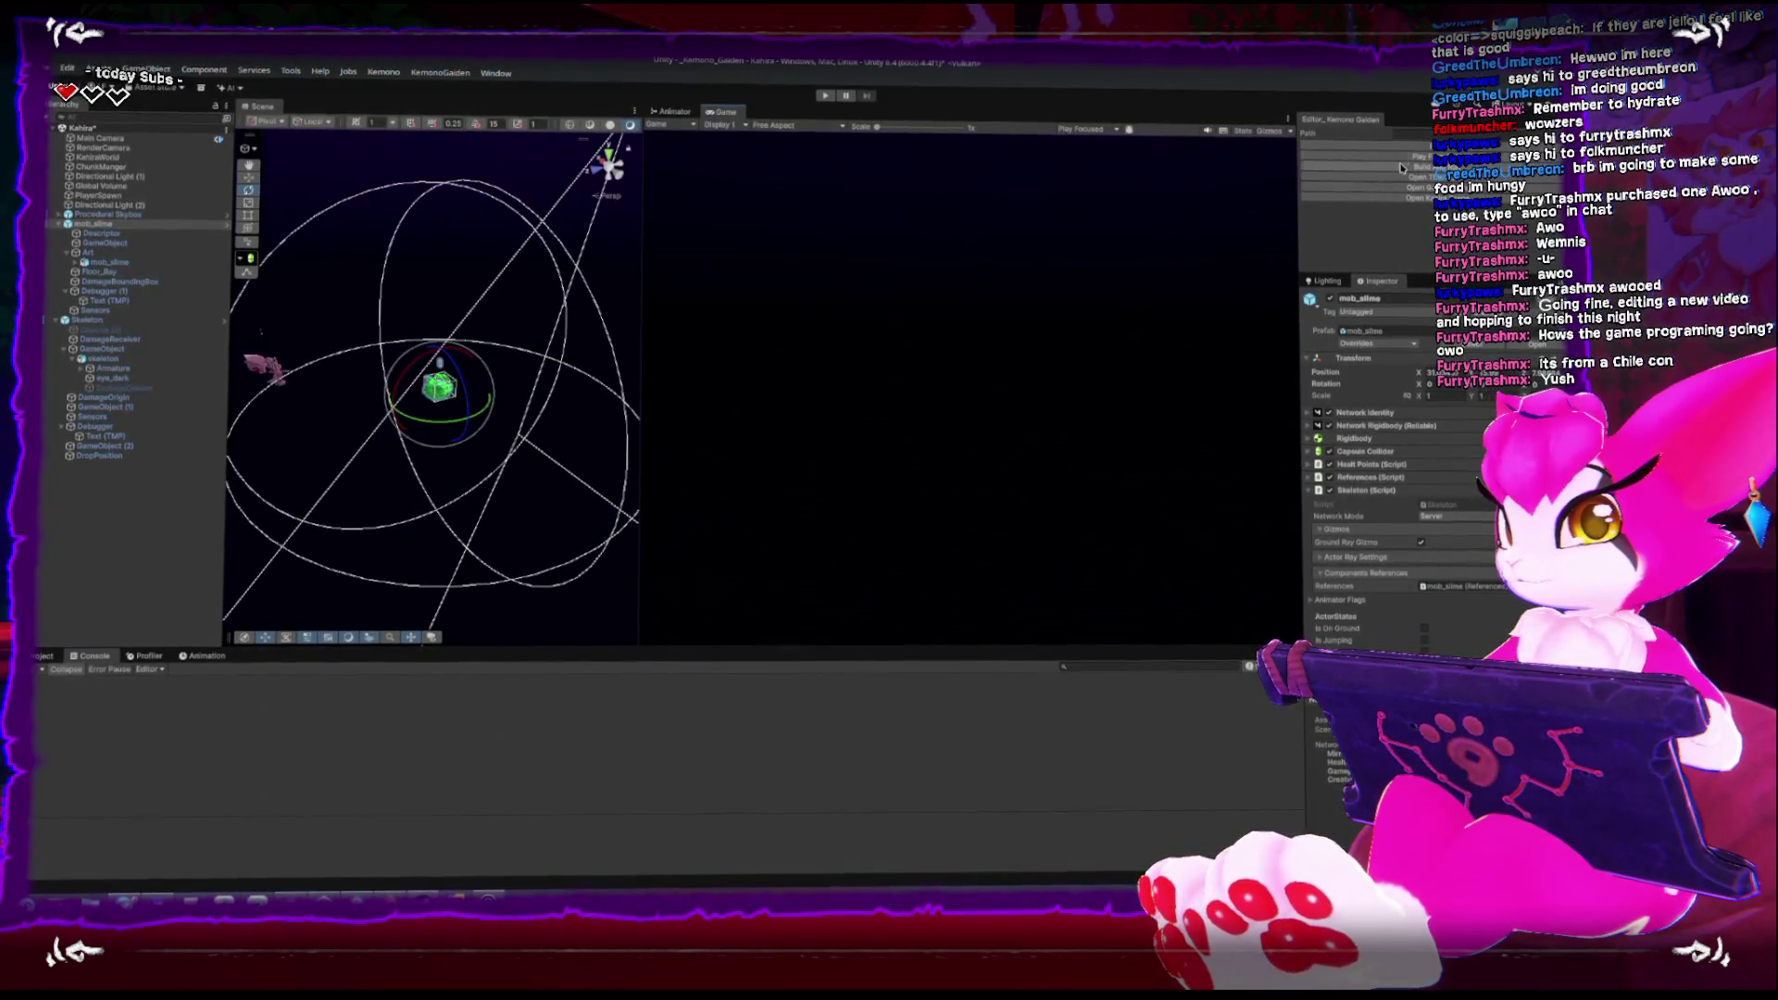
Start a new playtest and run the player across the terrain toward the slime
{"action": "left_click", "coordinate": [1370, 146]}
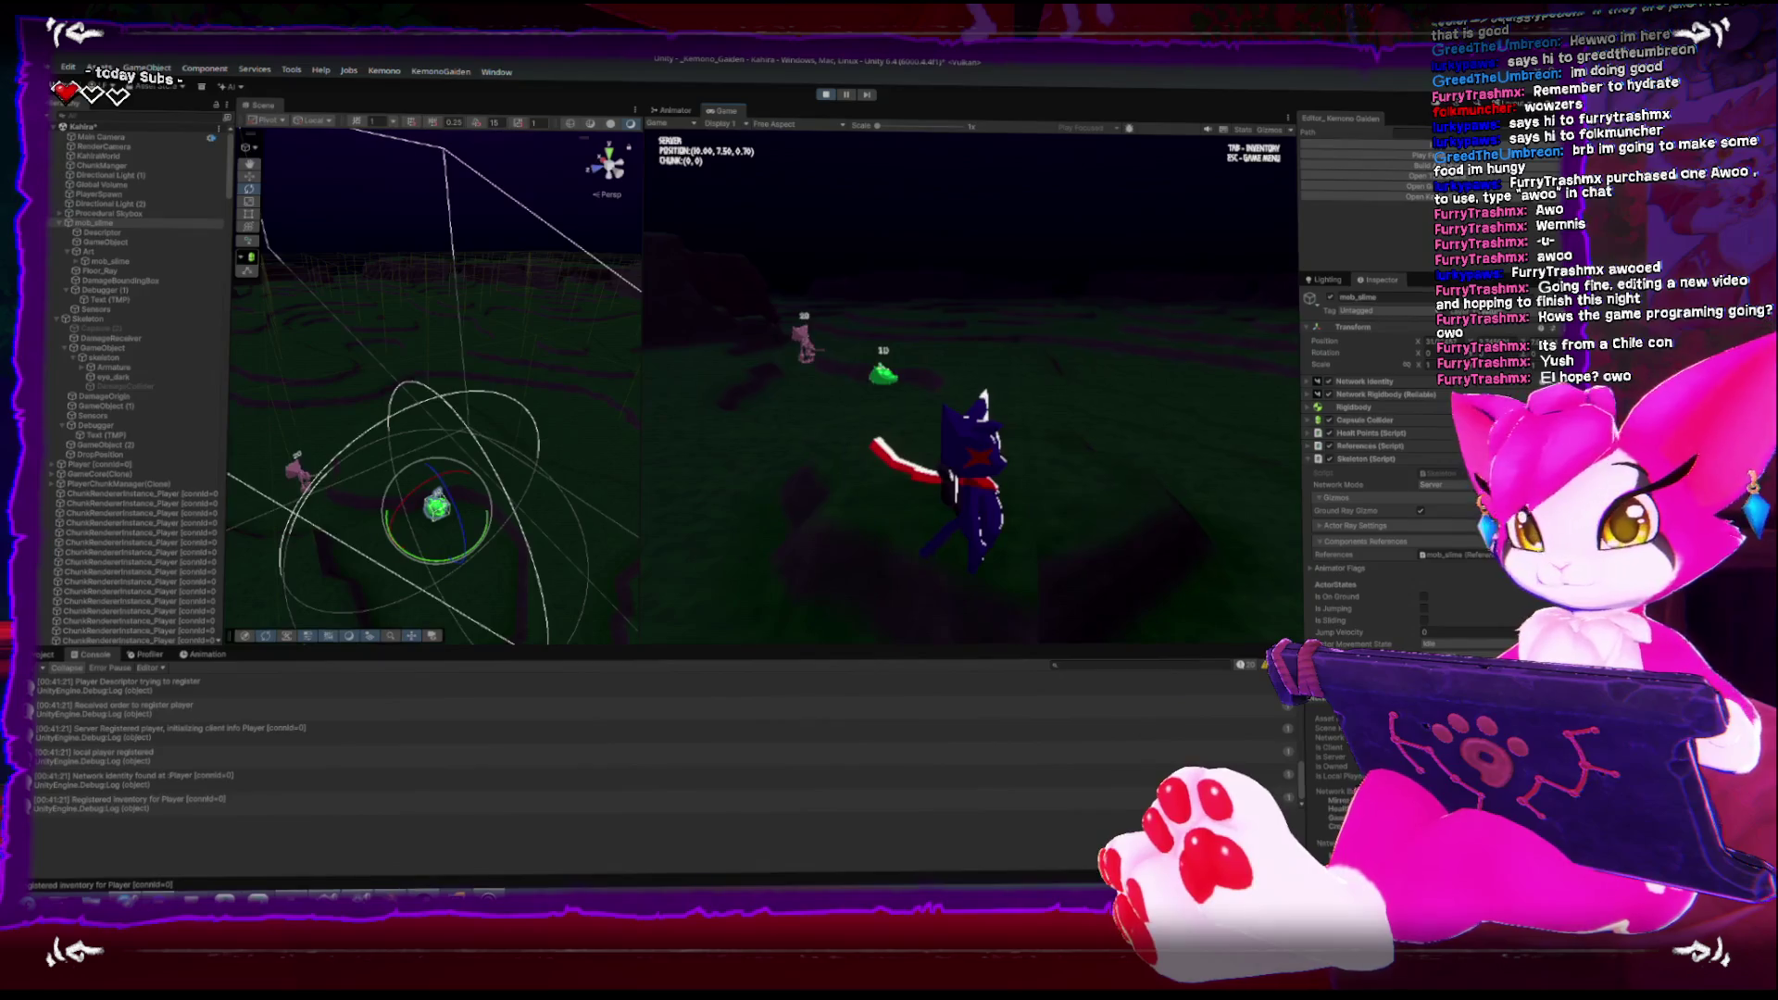
{"action": "key", "text": "d"}
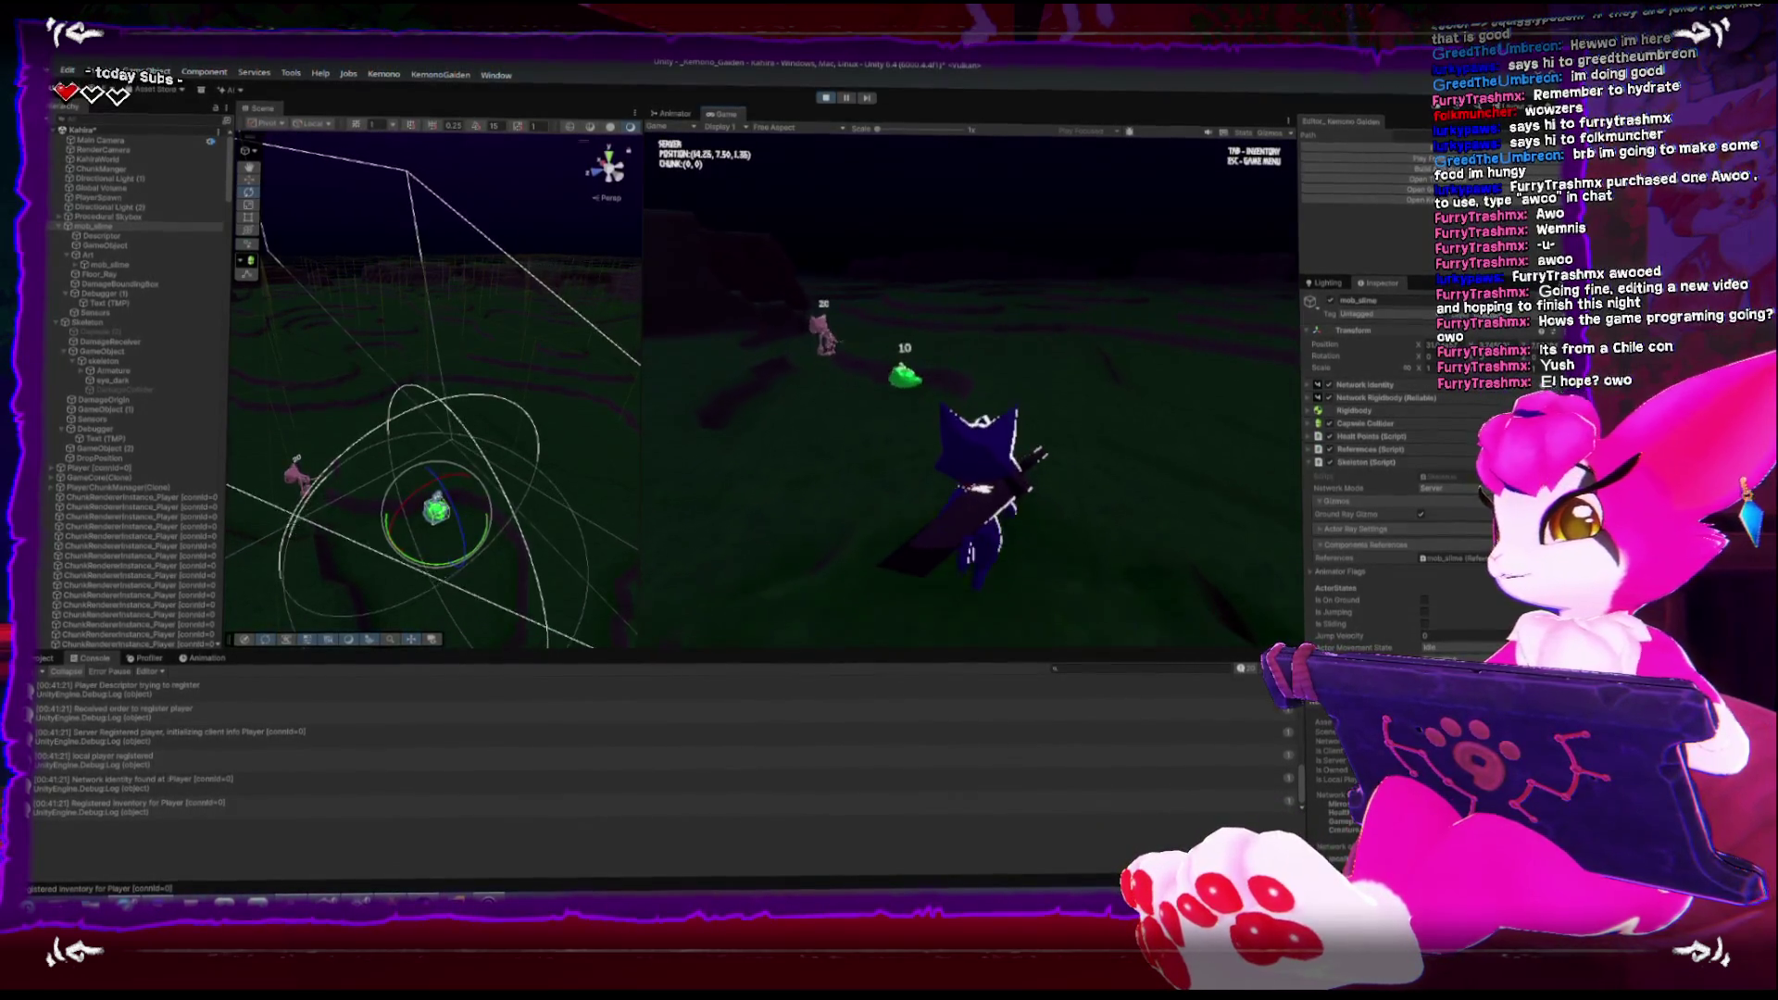
{"action": "key", "text": "d"}
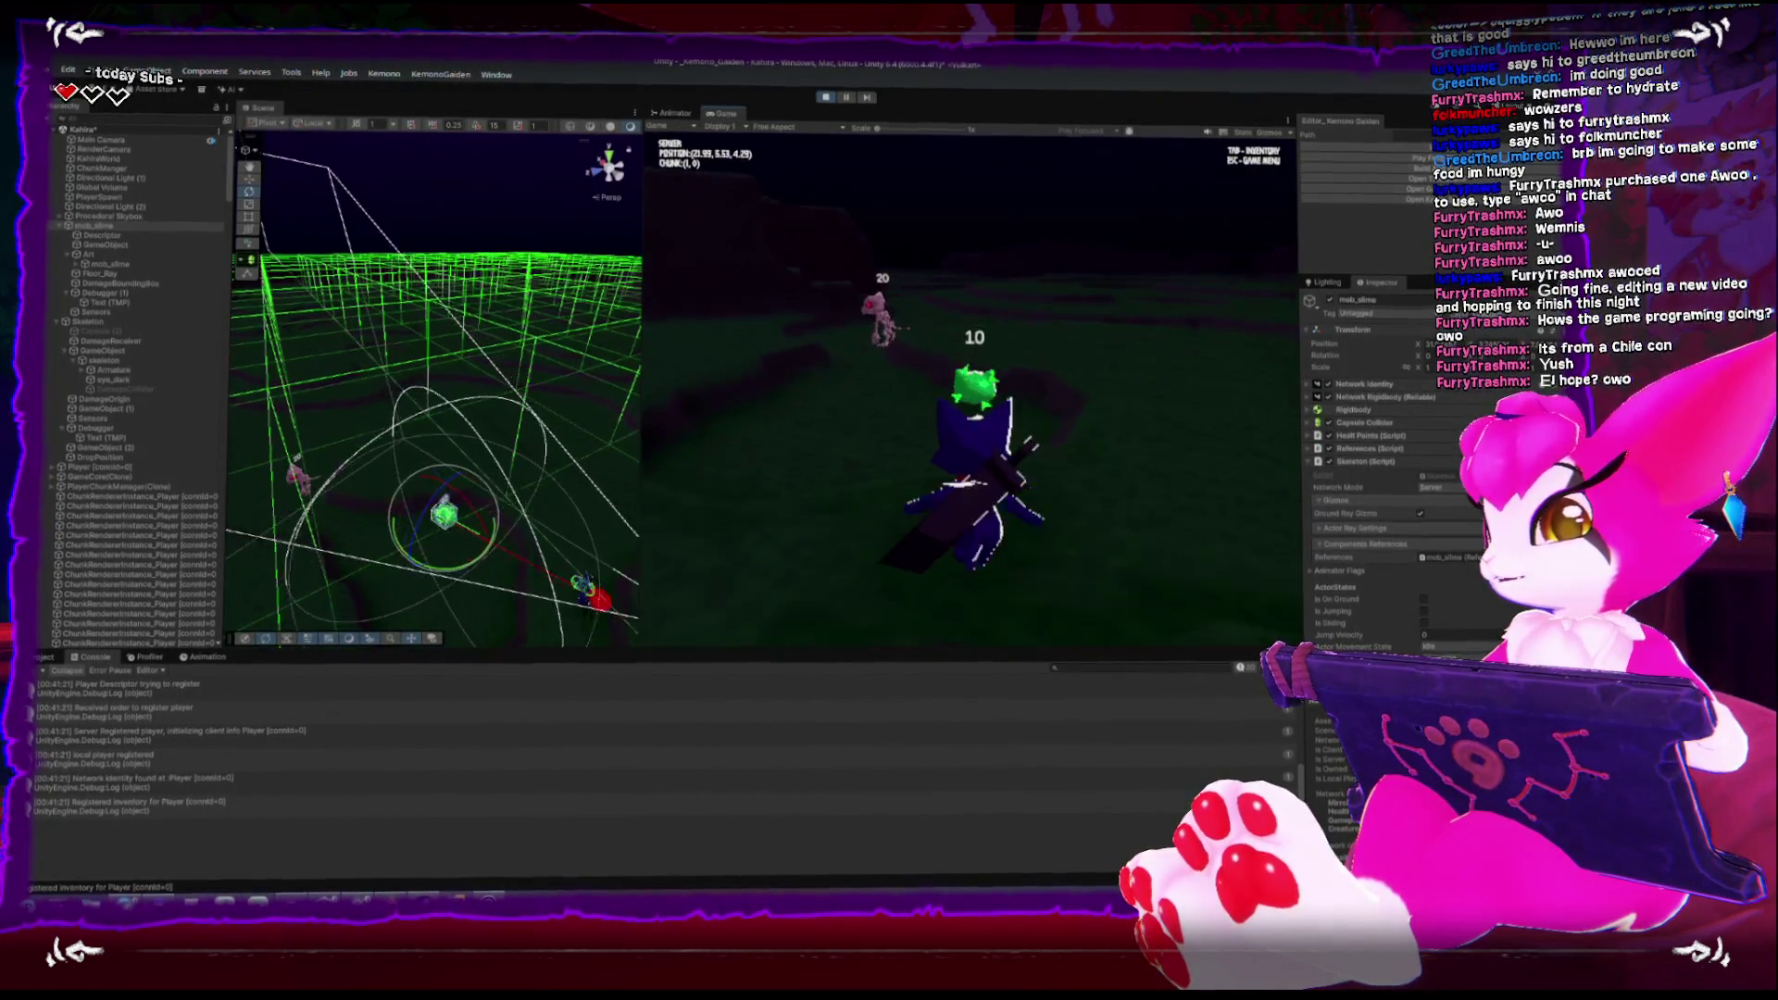
{"action": "key", "text": "w"}
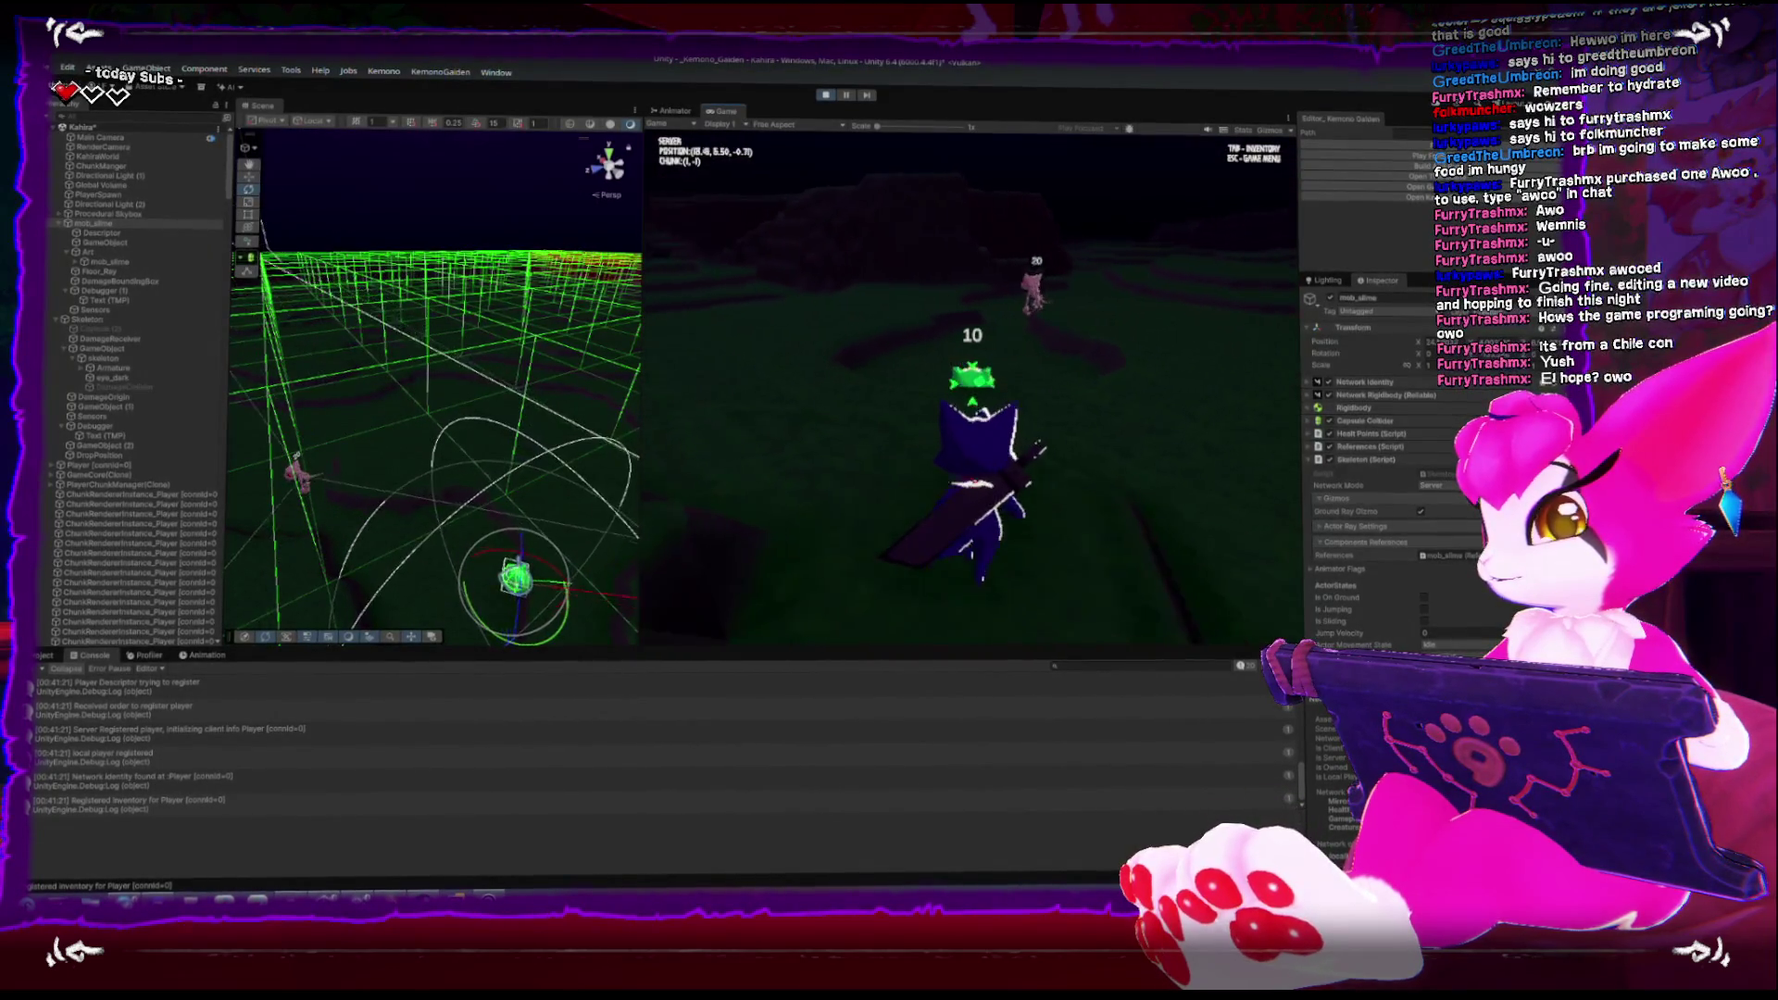
{"action": "key", "text": "d"}
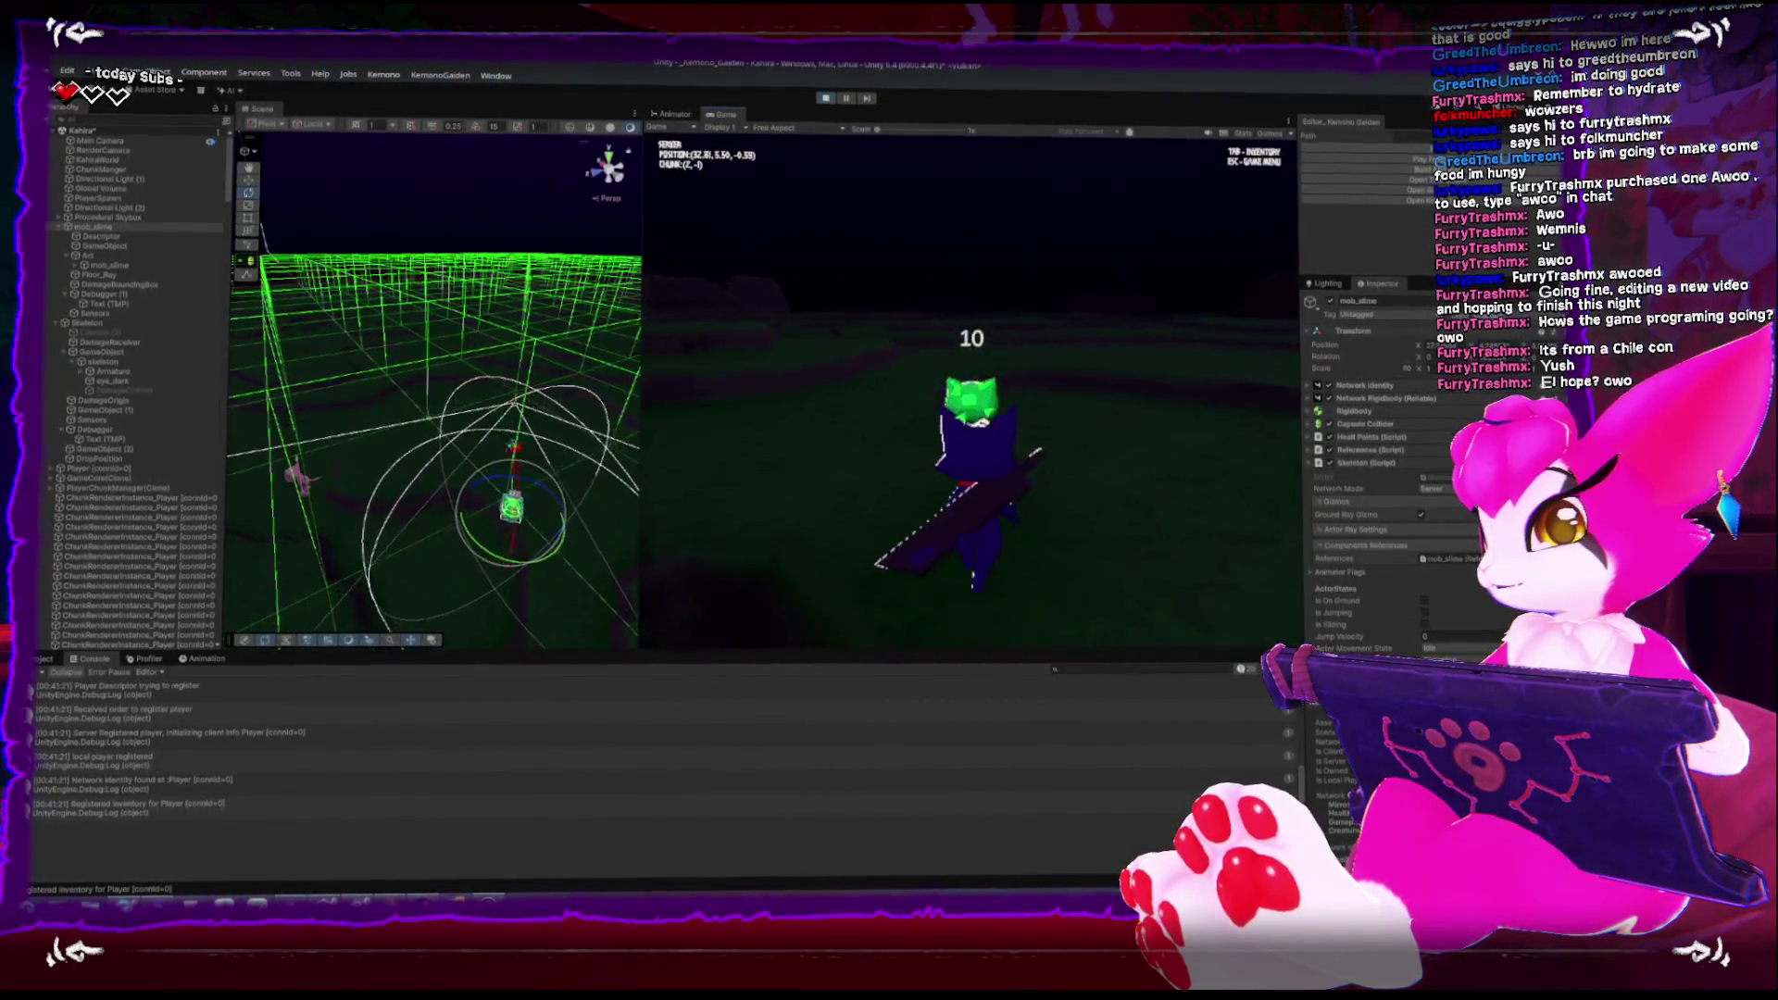
{"action": "key", "text": "d"}
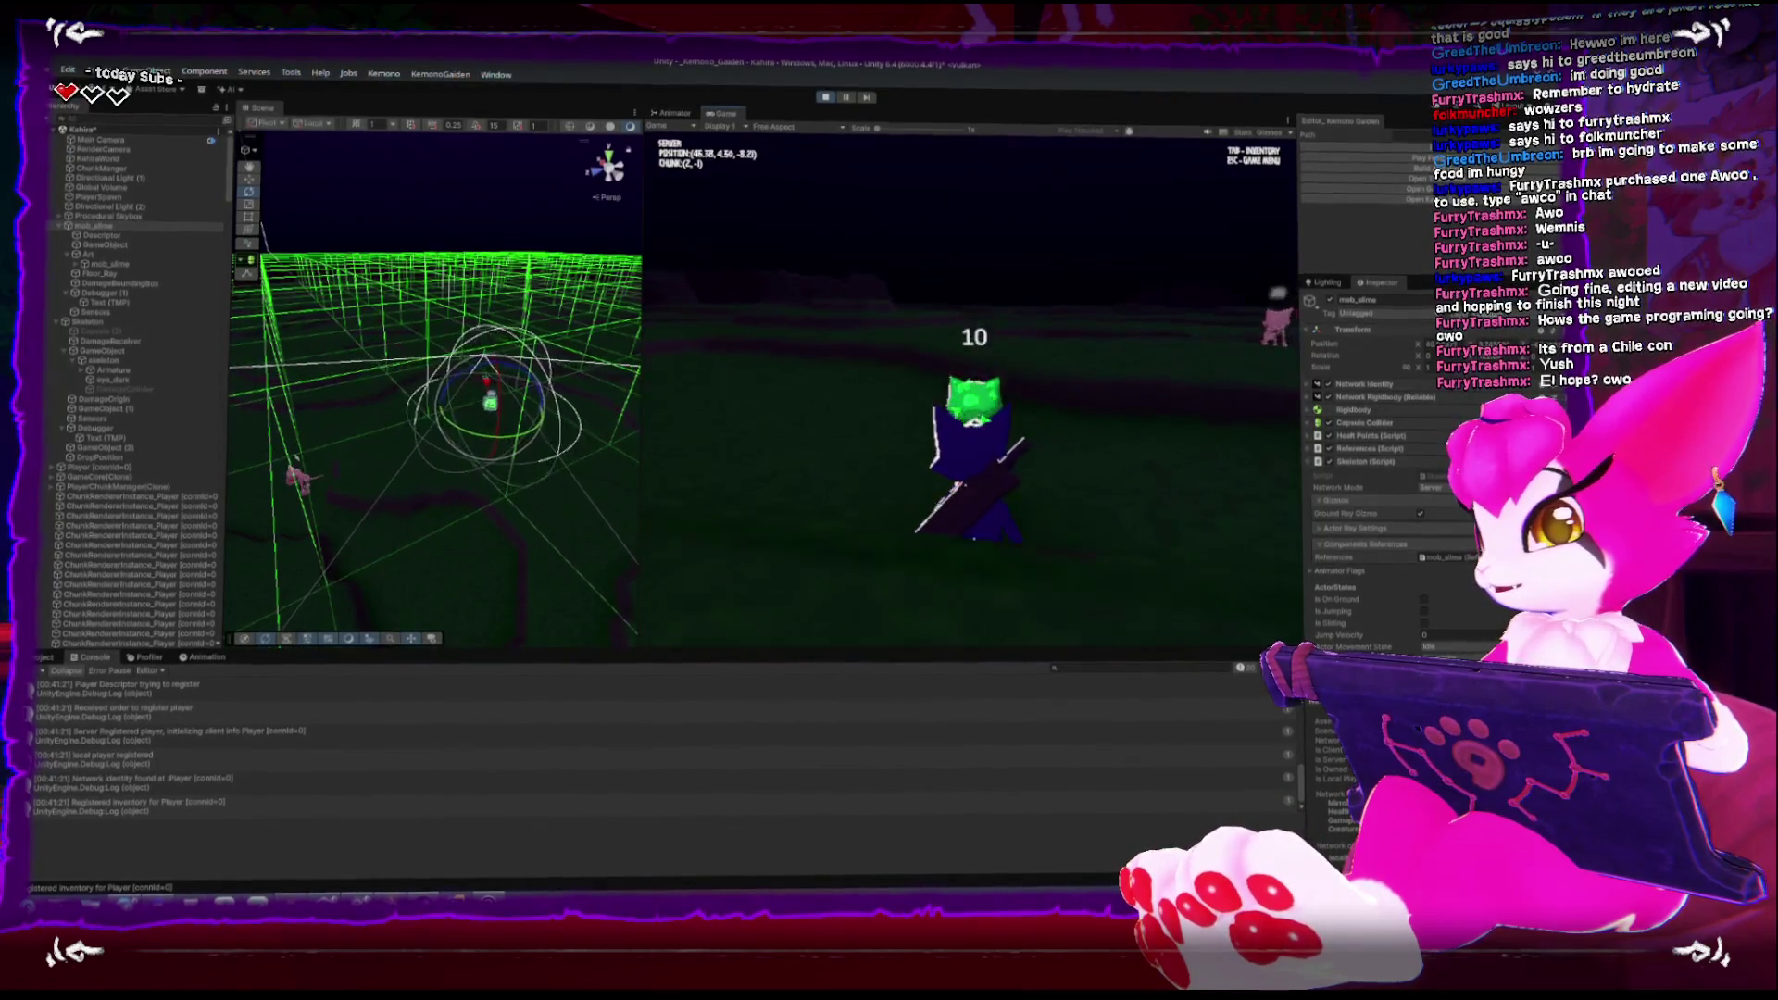
{"action": "key", "text": "d"}
{"action": "key", "text": "w"}
{"action": "key", "text": "d"}
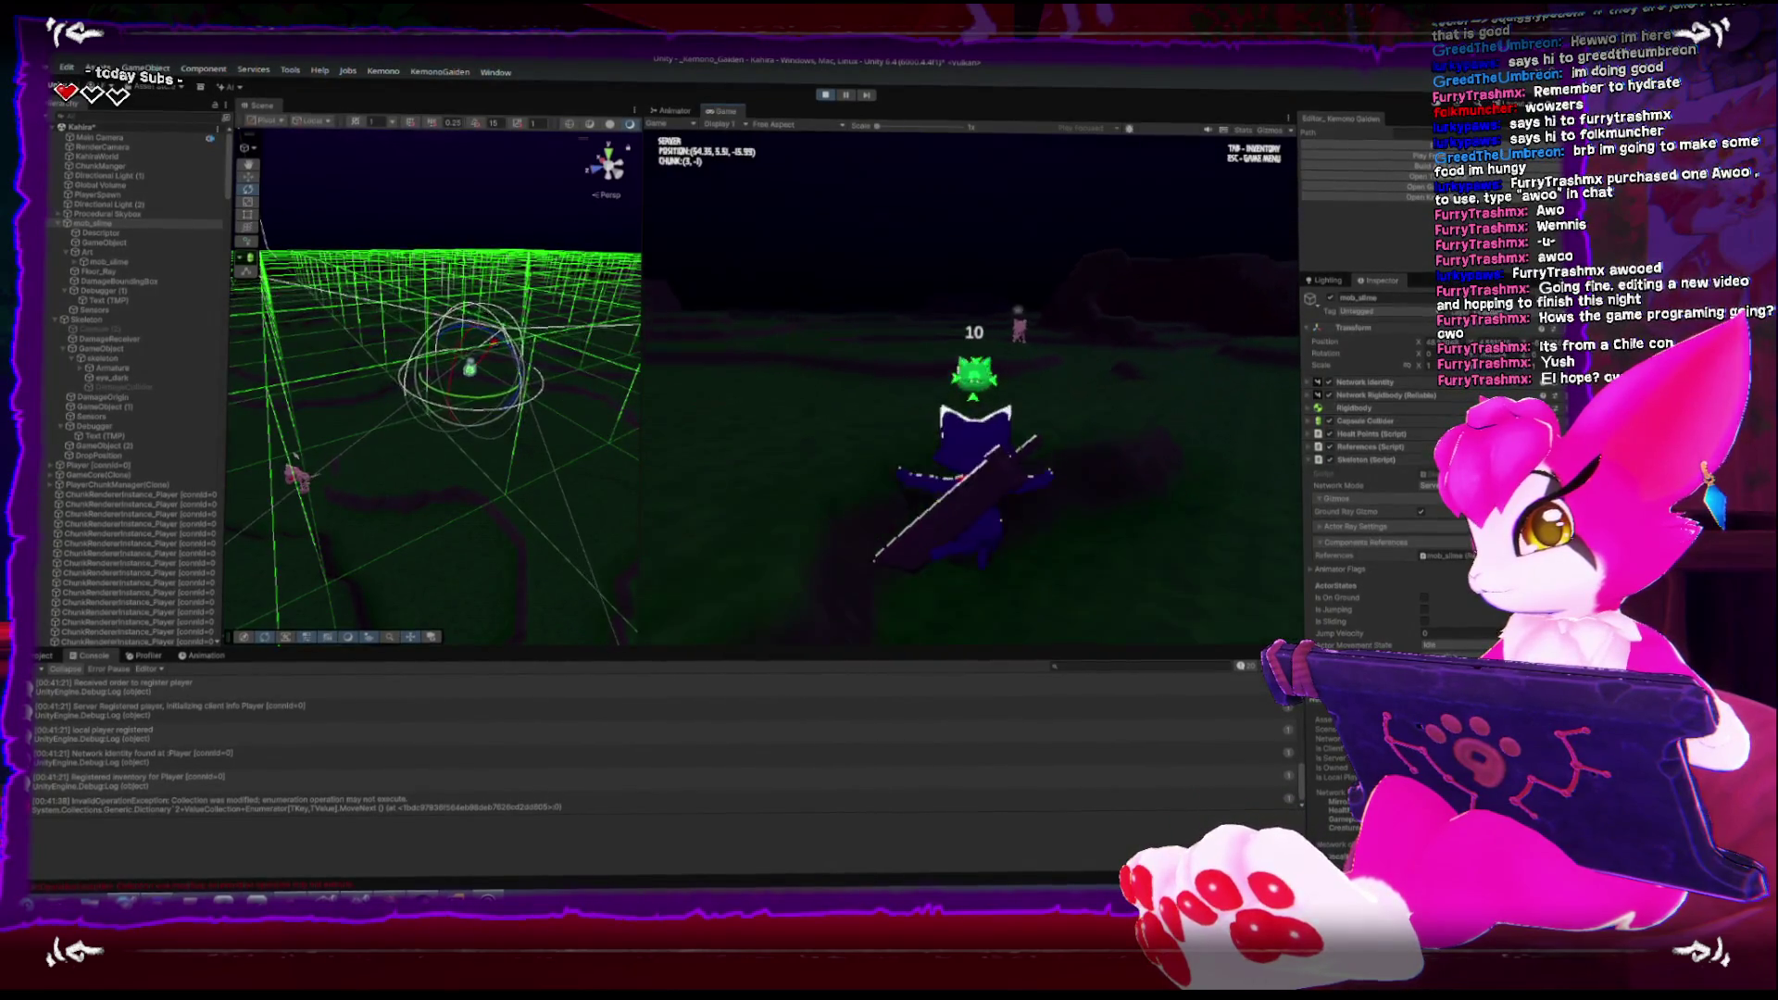
{"action": "key", "text": "d"}
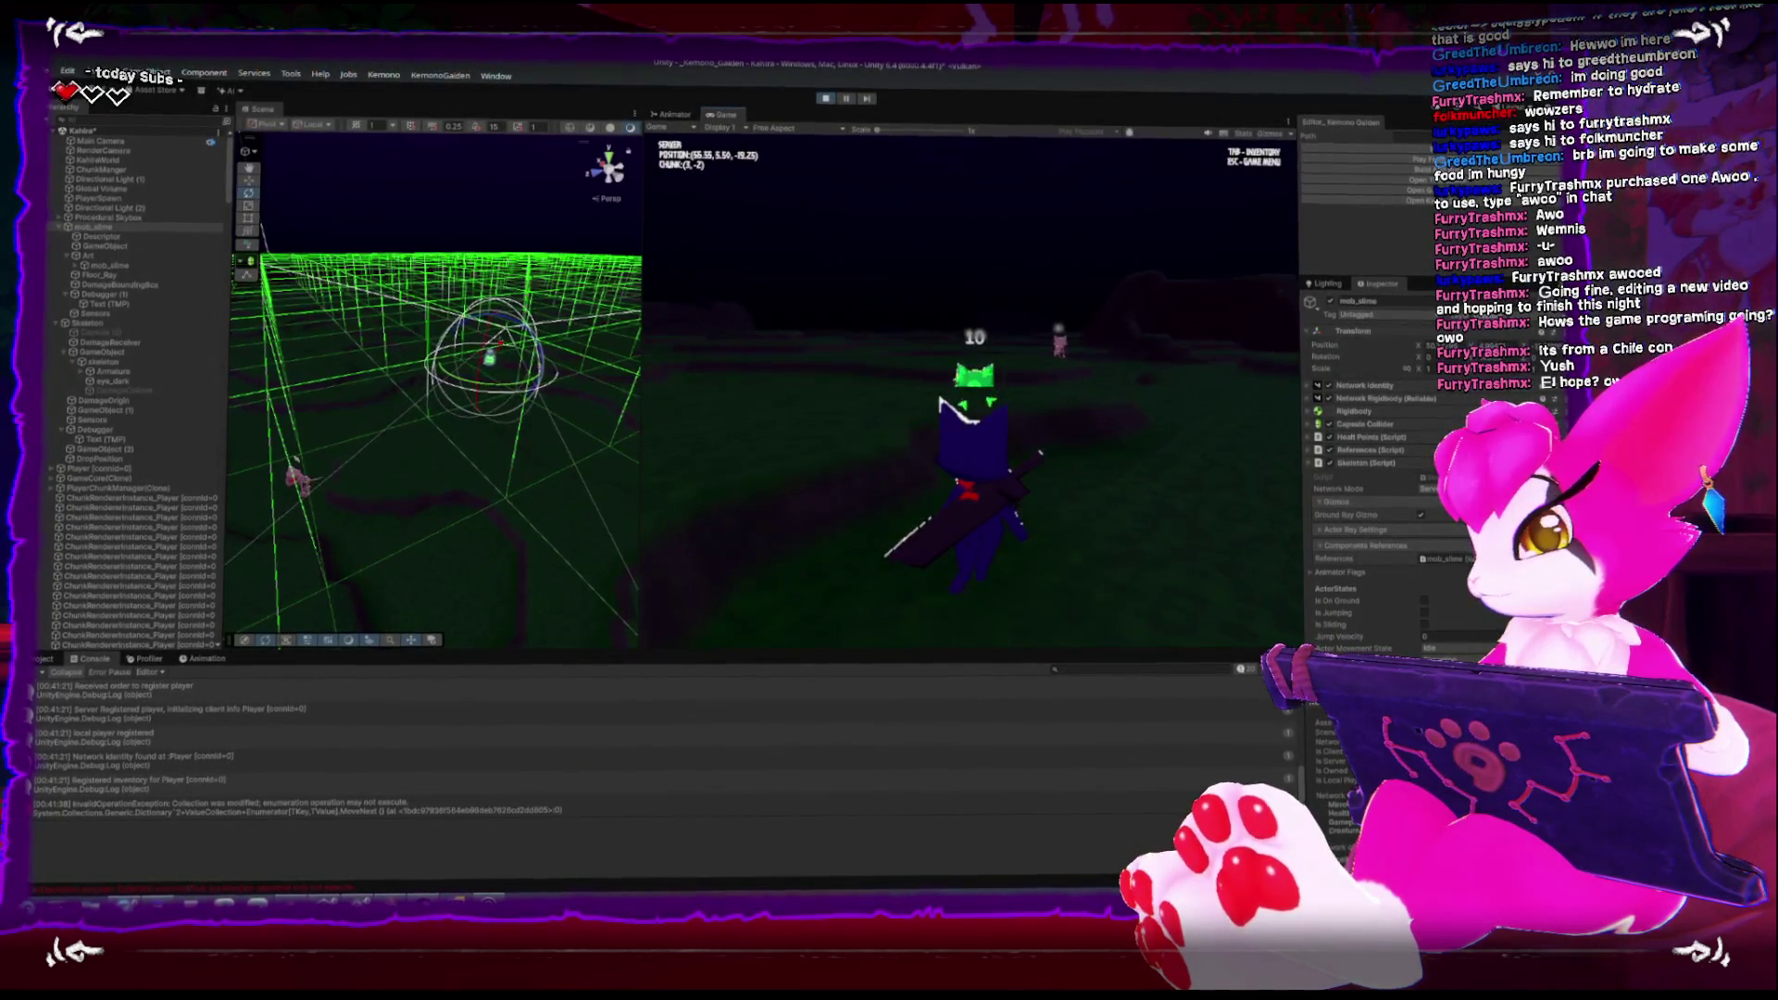
Attack the approaching slime, then open the game menu and stop Play mode
{"action": "key", "text": "w"}
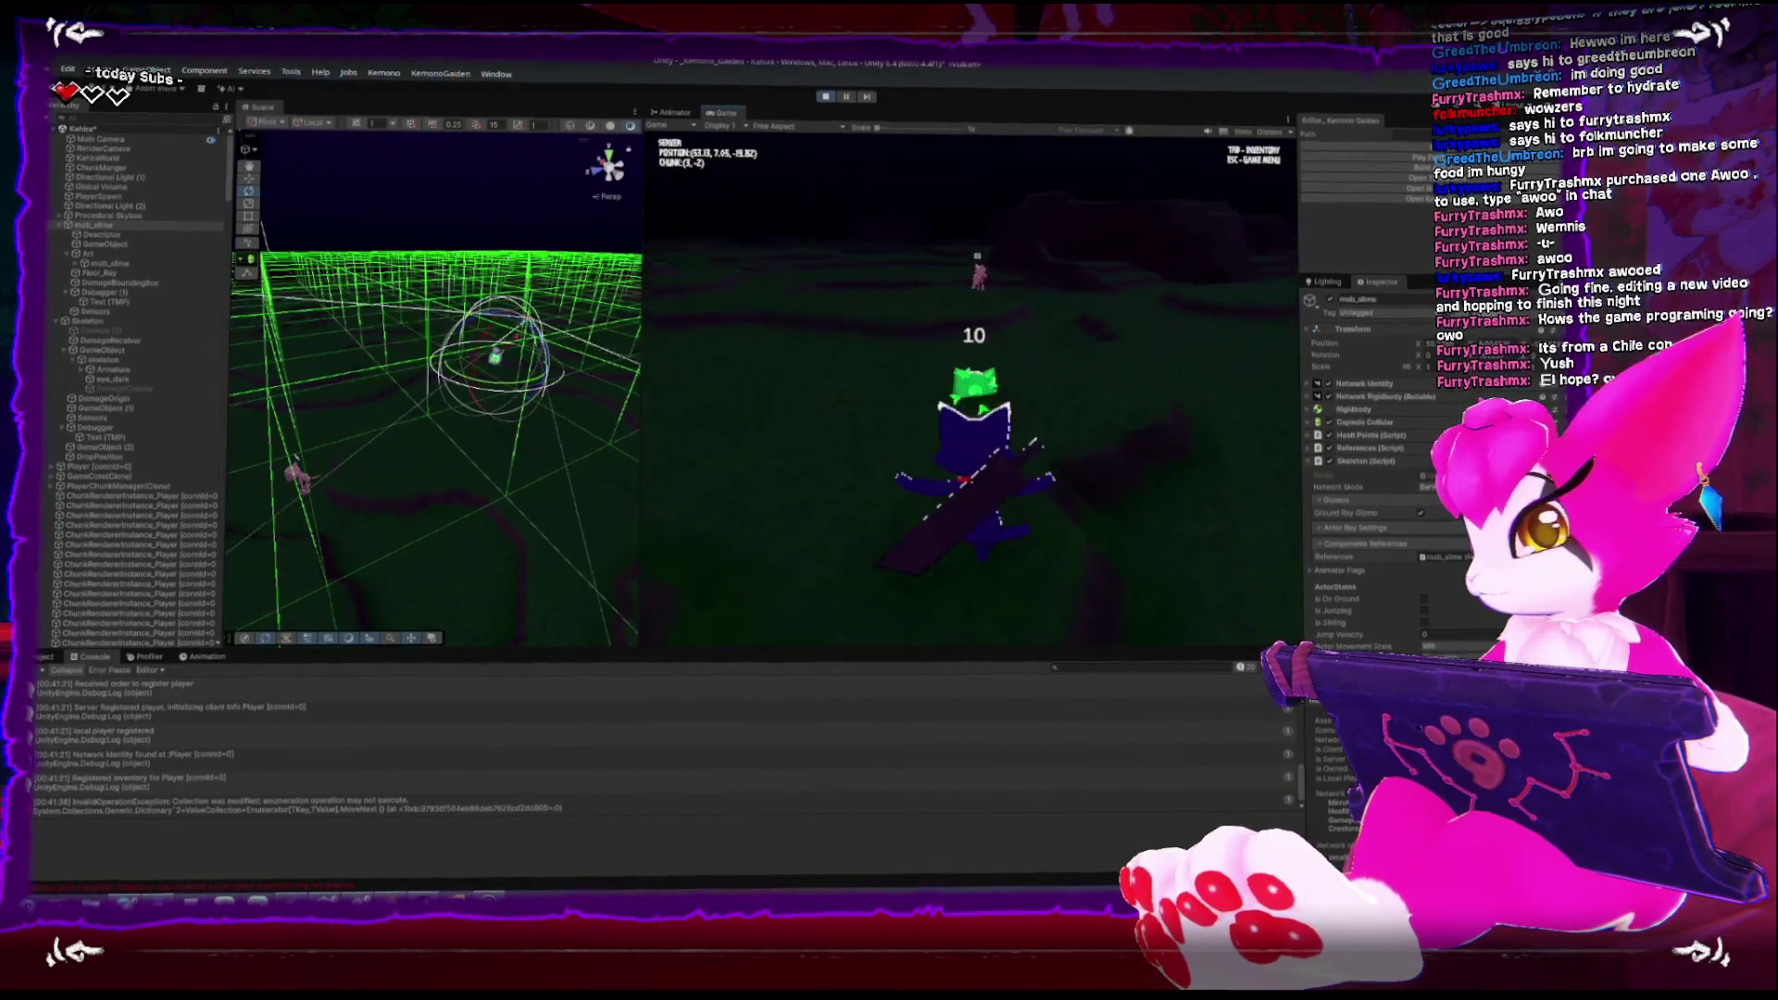
{"action": "key", "text": "w"}
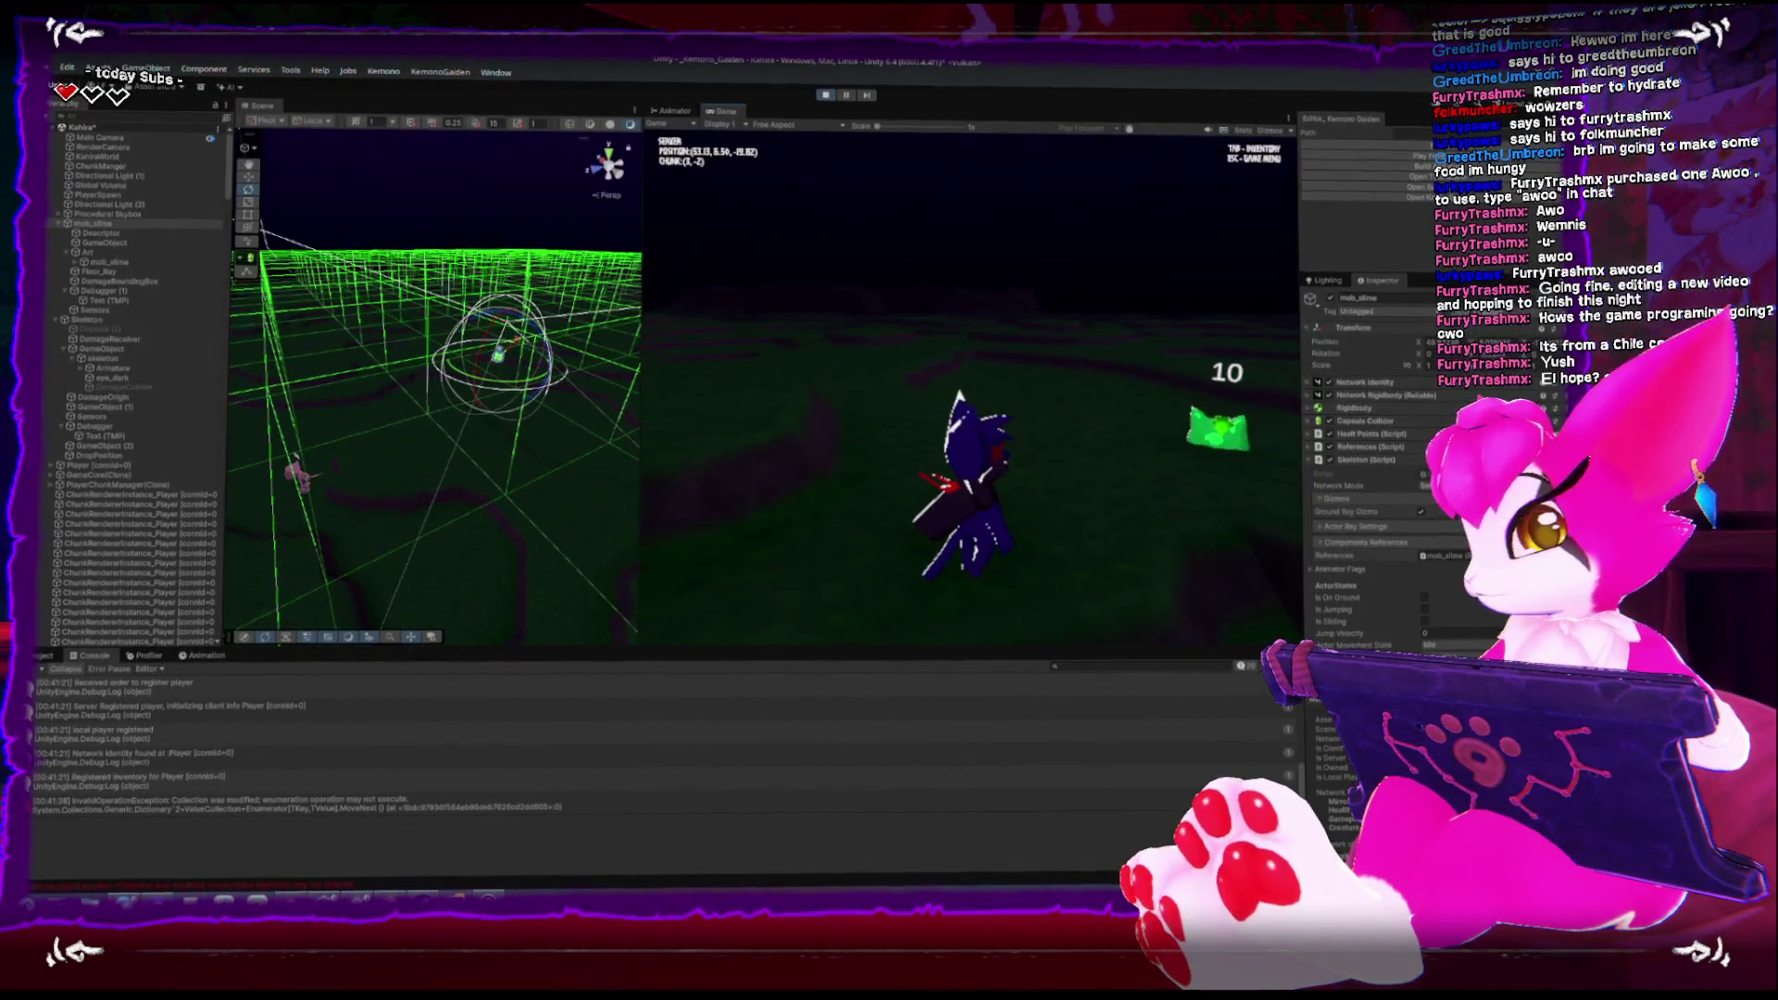
{"action": "key", "text": "w"}
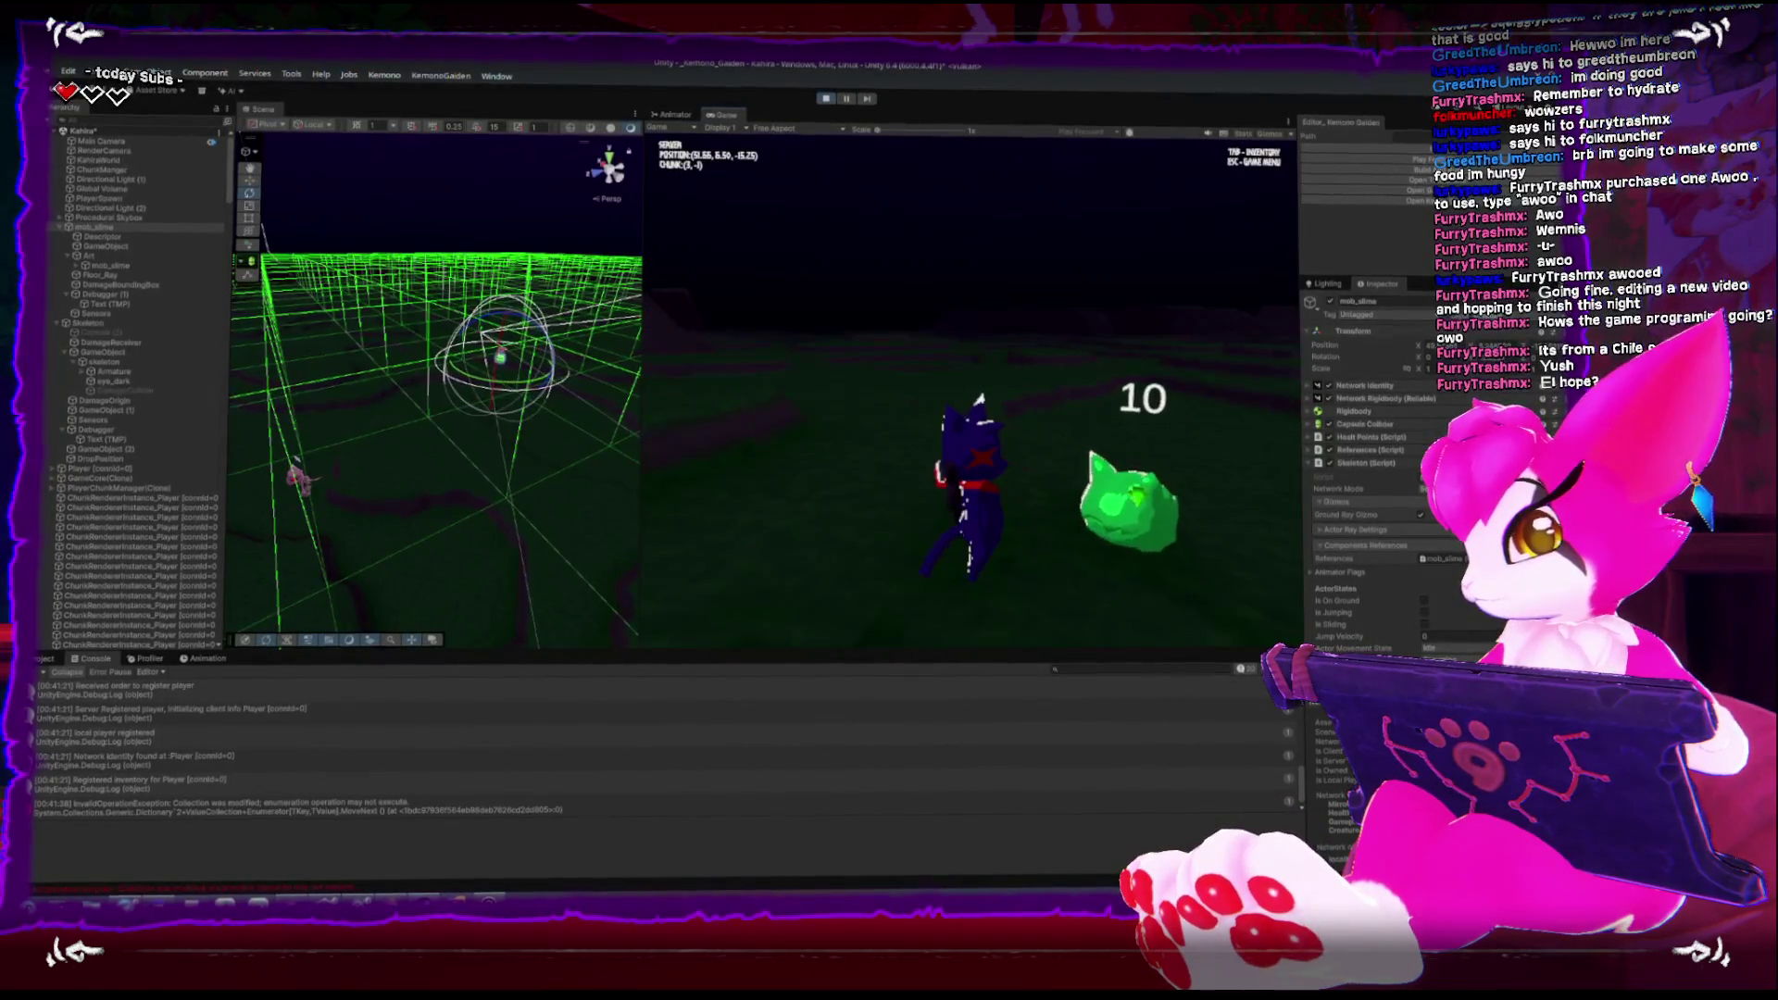
{"action": "key", "text": "w"}
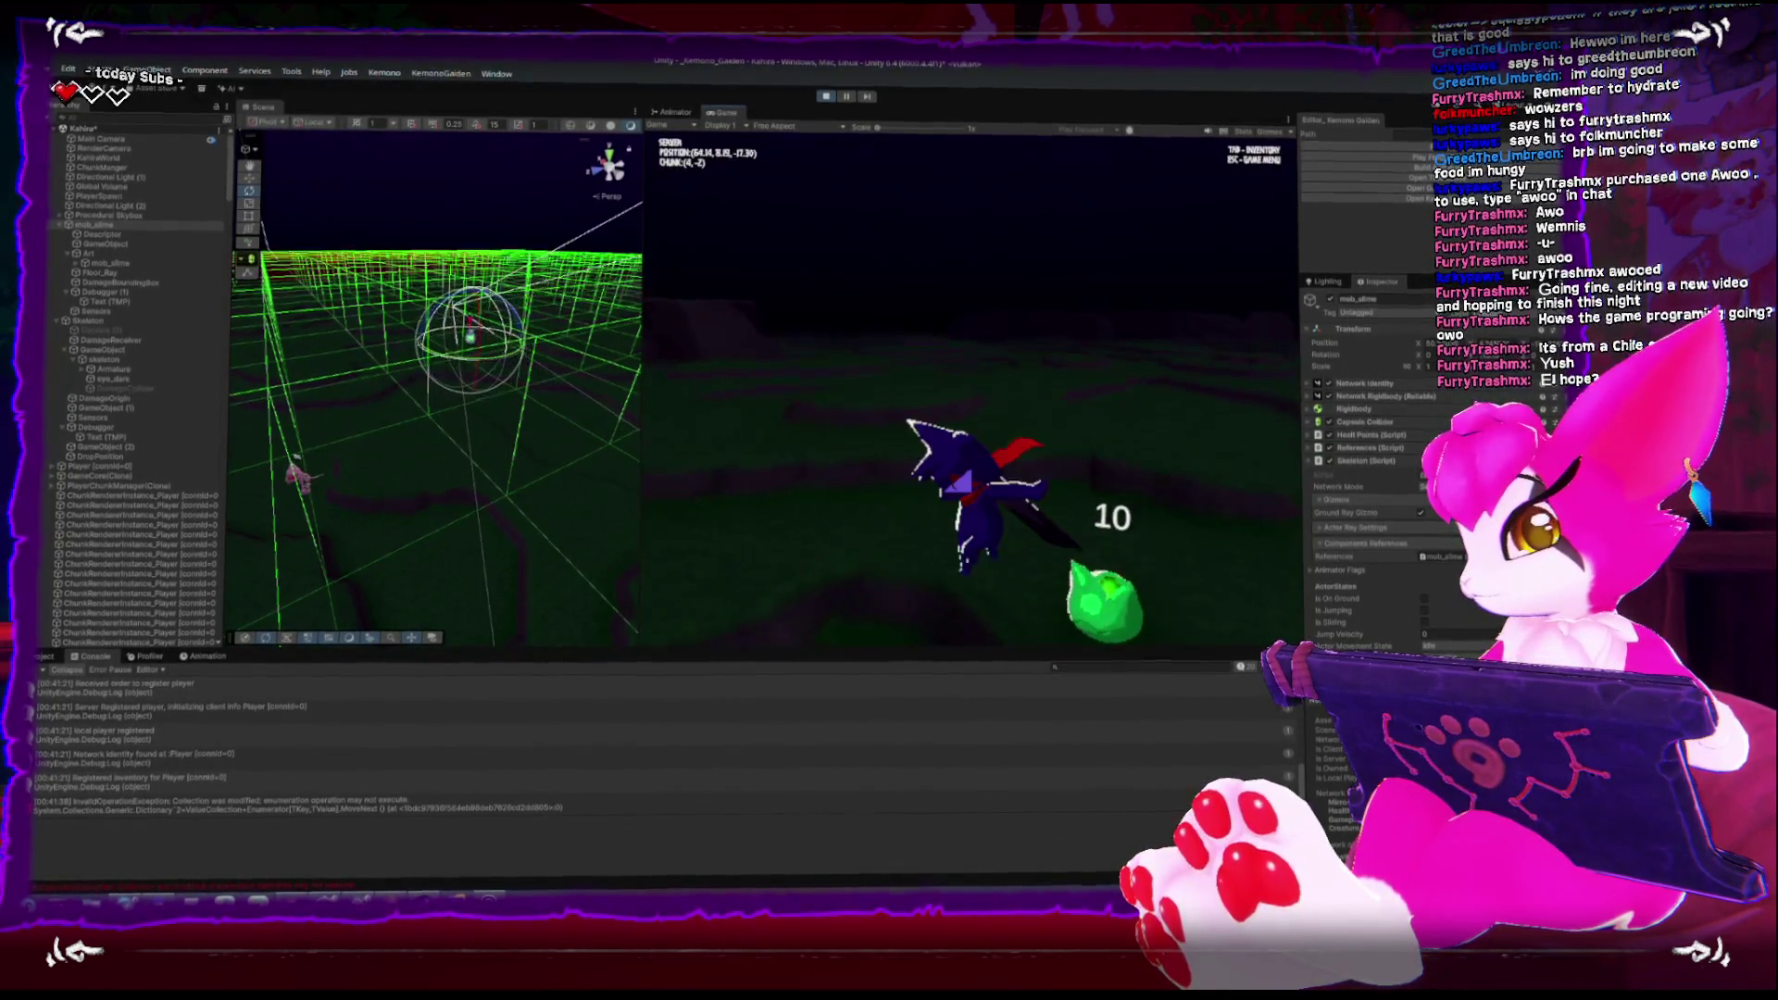
{"action": "key", "text": "w"}
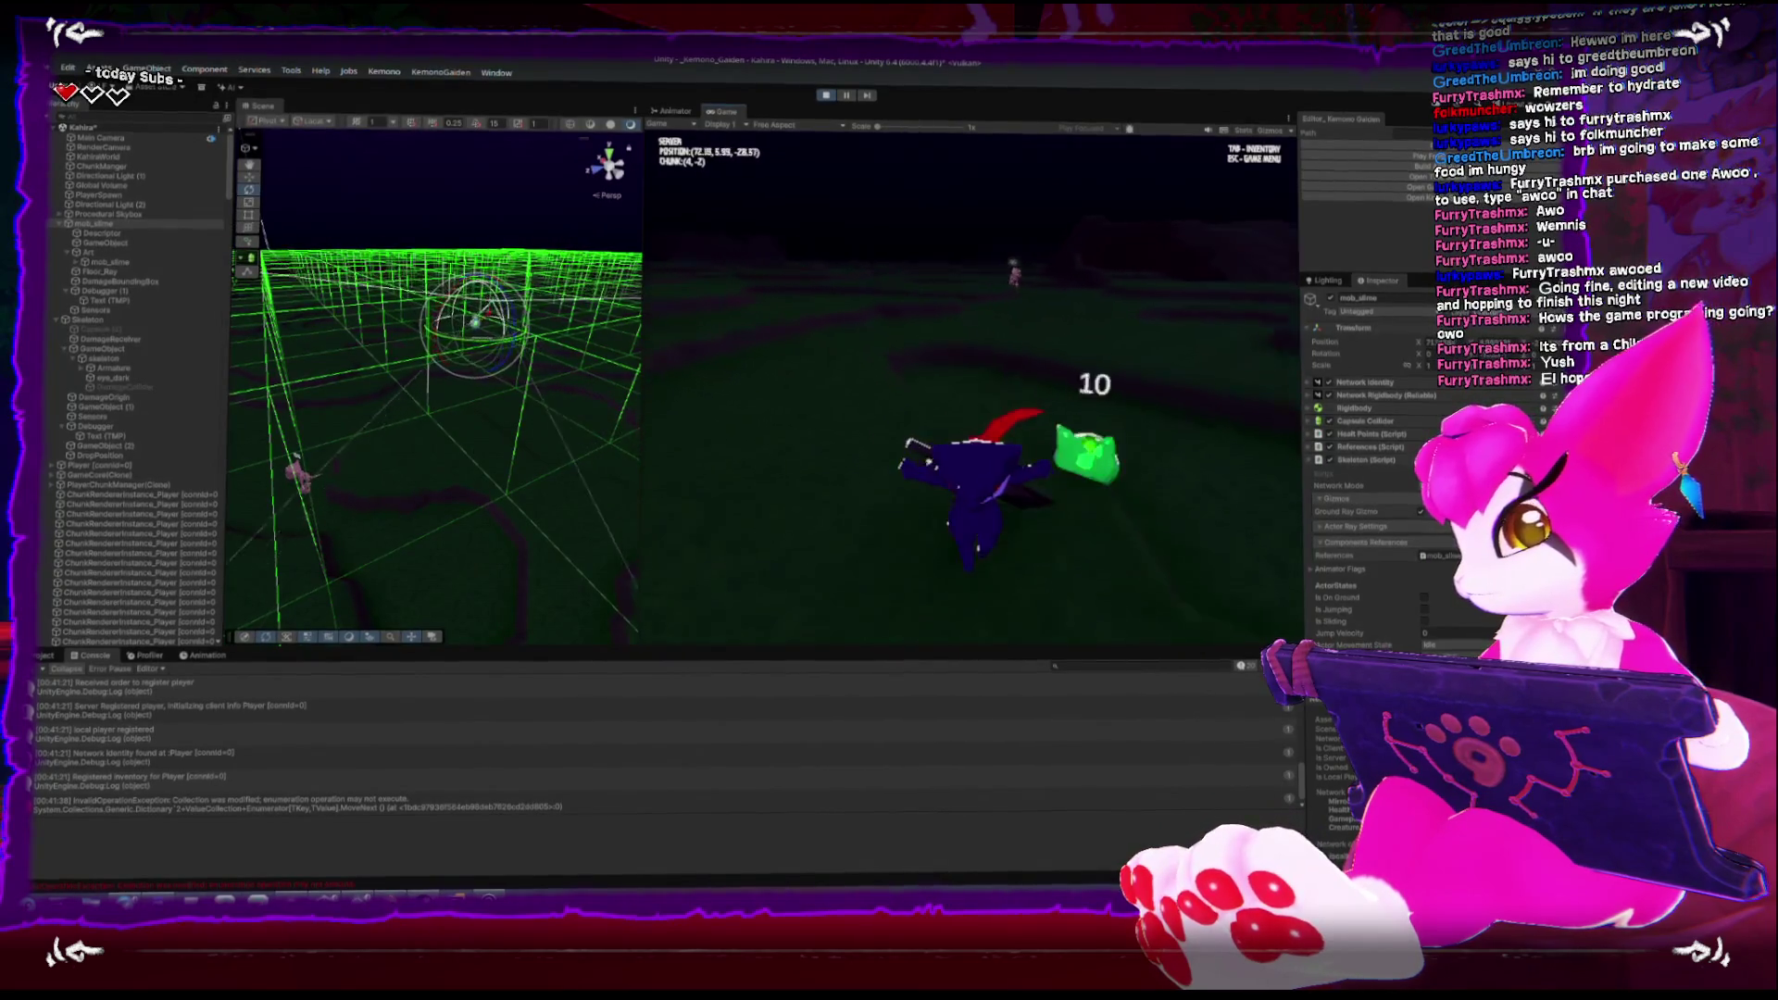
{"action": "key", "text": "w"}
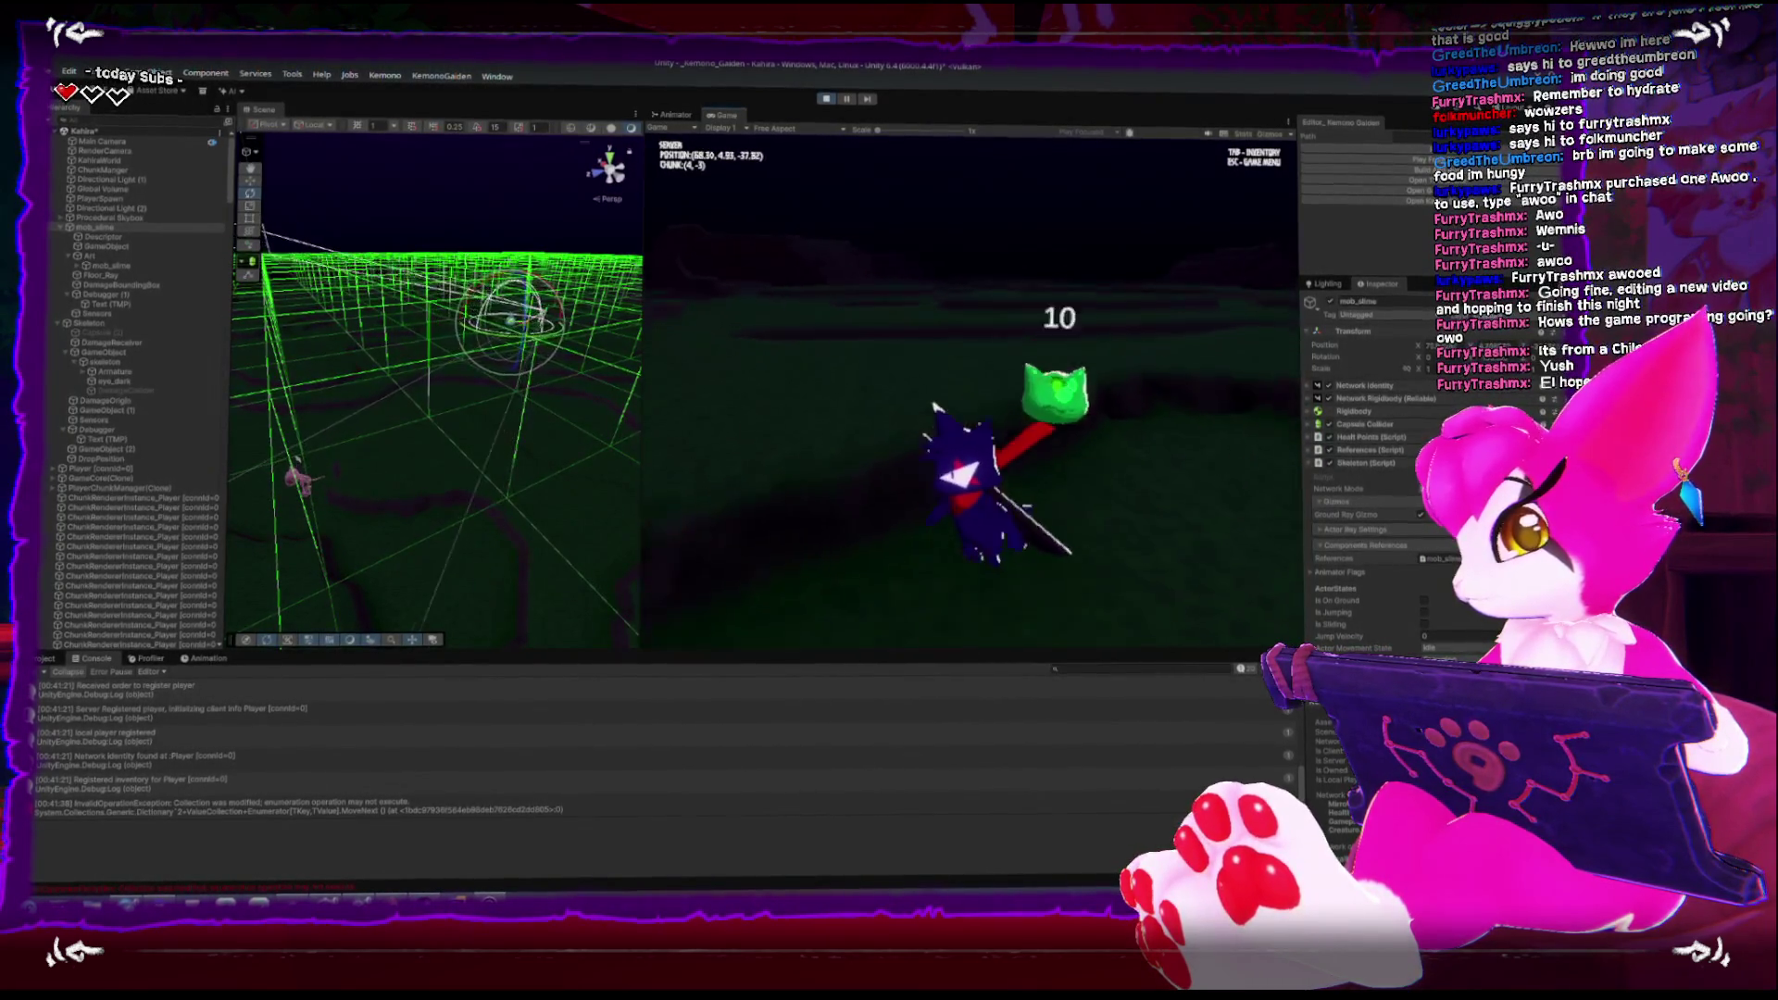
{"action": "key", "text": "w"}
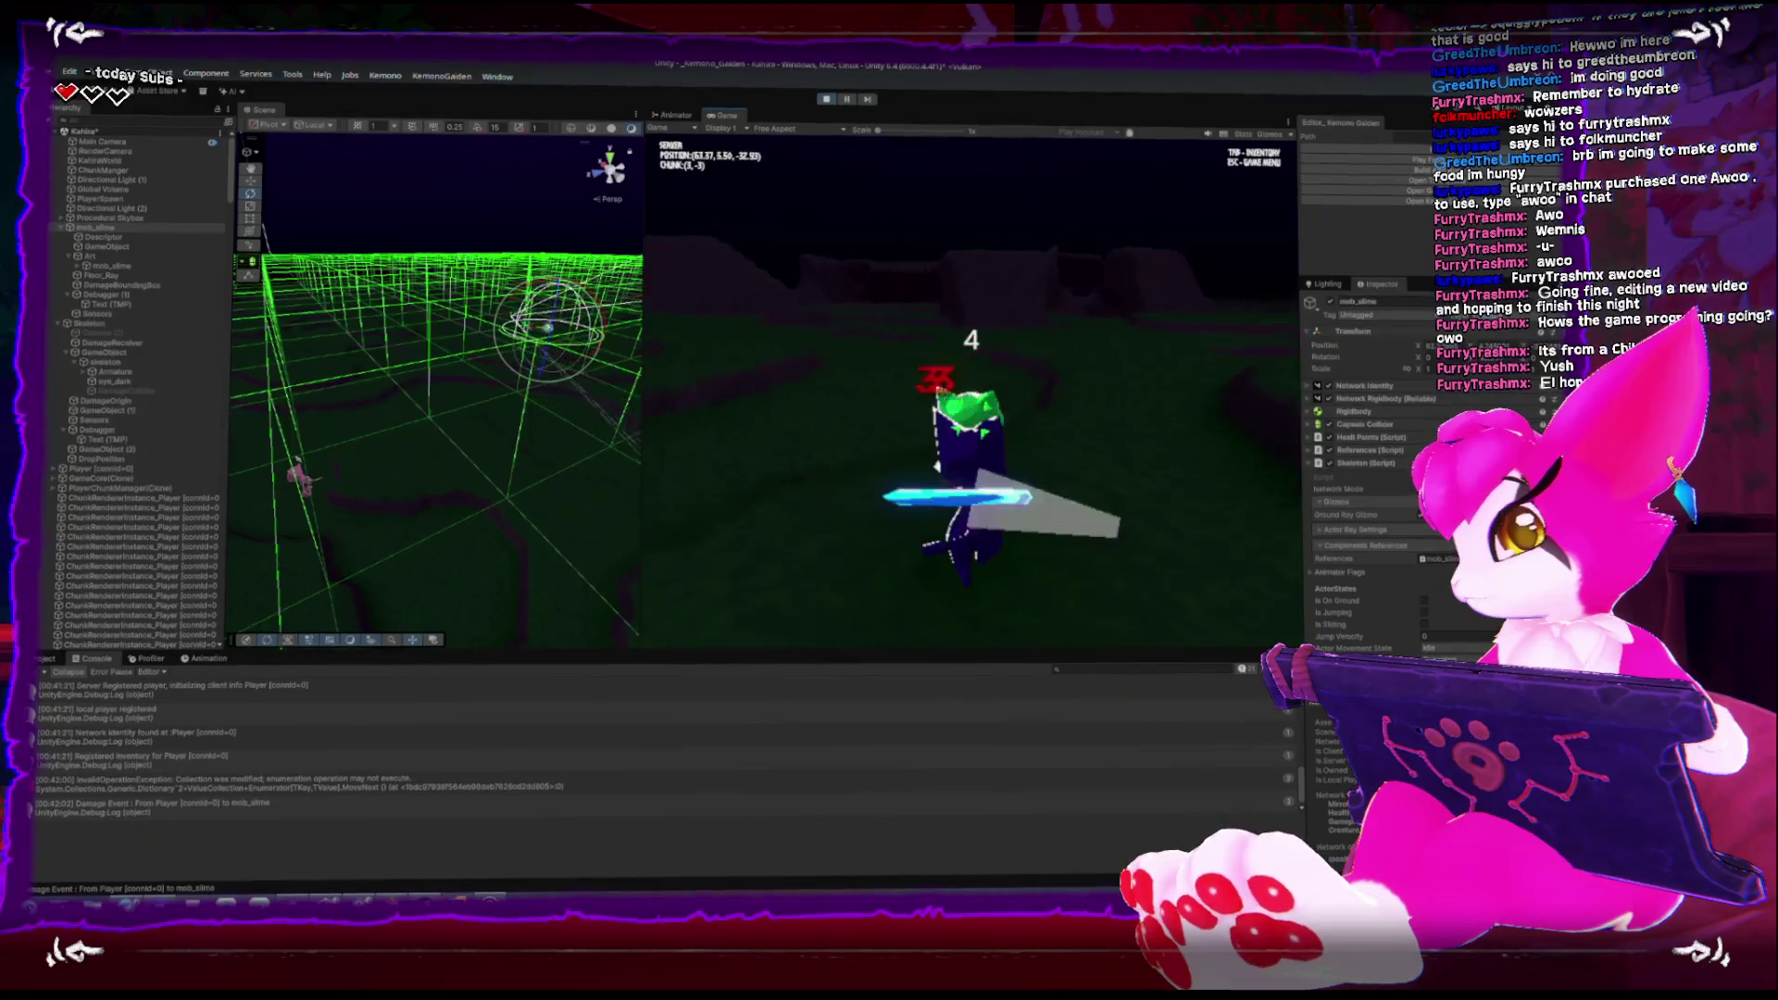
{"action": "key", "text": "w"}
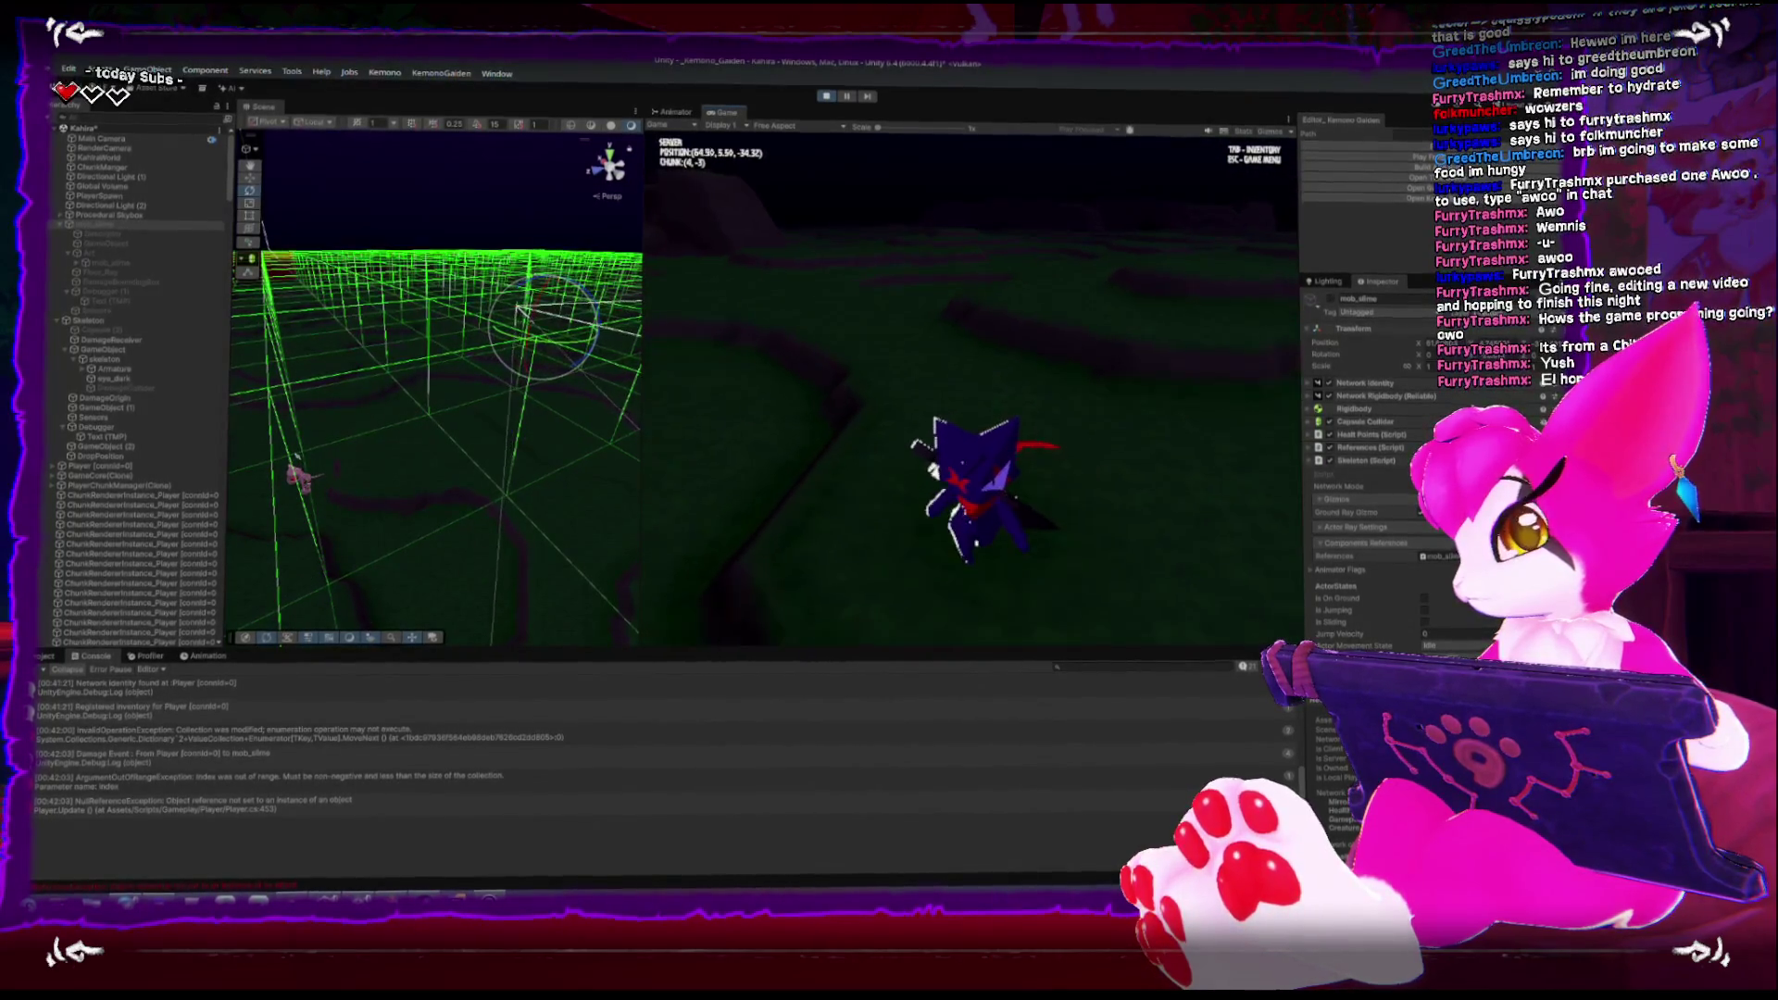
{"action": "key", "text": "w"}
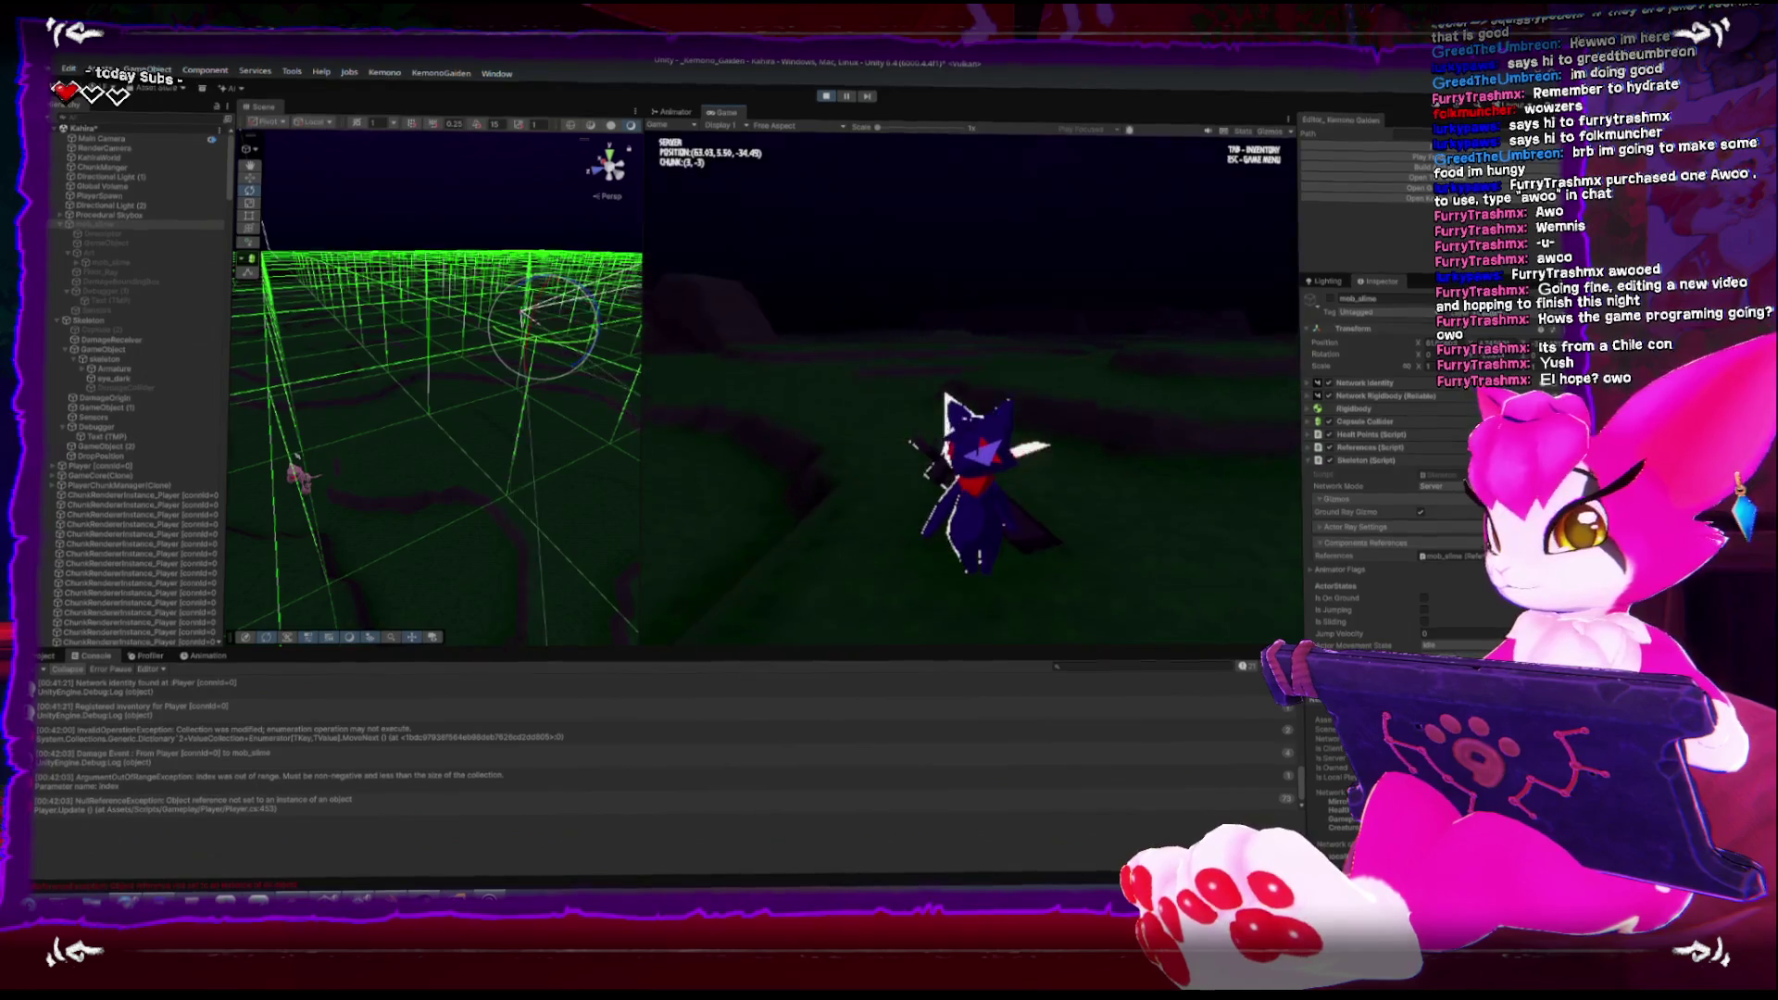
{"action": "key", "text": "Escape"}
{"action": "left_click", "coordinate": [827, 100]}
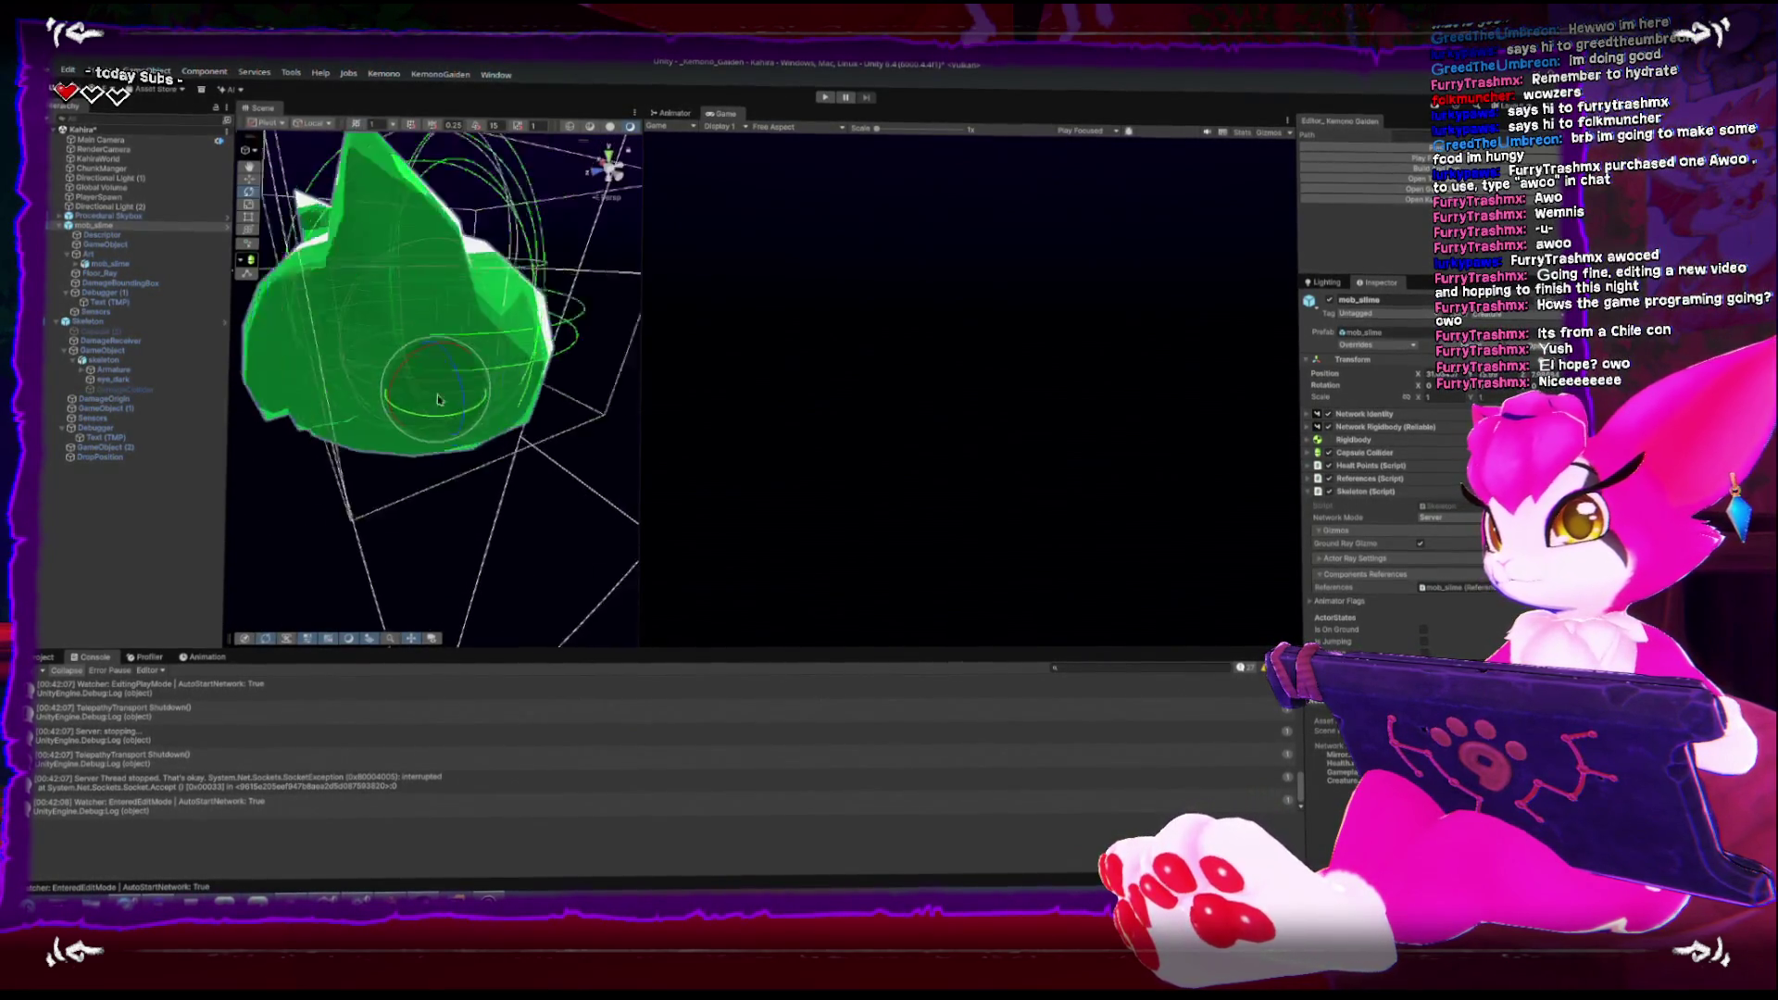
Orbit the Scene view around mob_slime to see its collider outlines from the other side
{"action": "left_click_drag", "start_coordinate": [398, 241], "coordinate": [435, 216]}
{"action": "mouse_move", "coordinate": [543, 323]}
{"action": "left_mouse_down"}
{"action": "mouse_move", "coordinate": [504, 317]}
{"action": "mouse_move", "coordinate": [431, 258]}
{"action": "mouse_move", "coordinate": [394, 384]}
{"action": "left_mouse_up"}
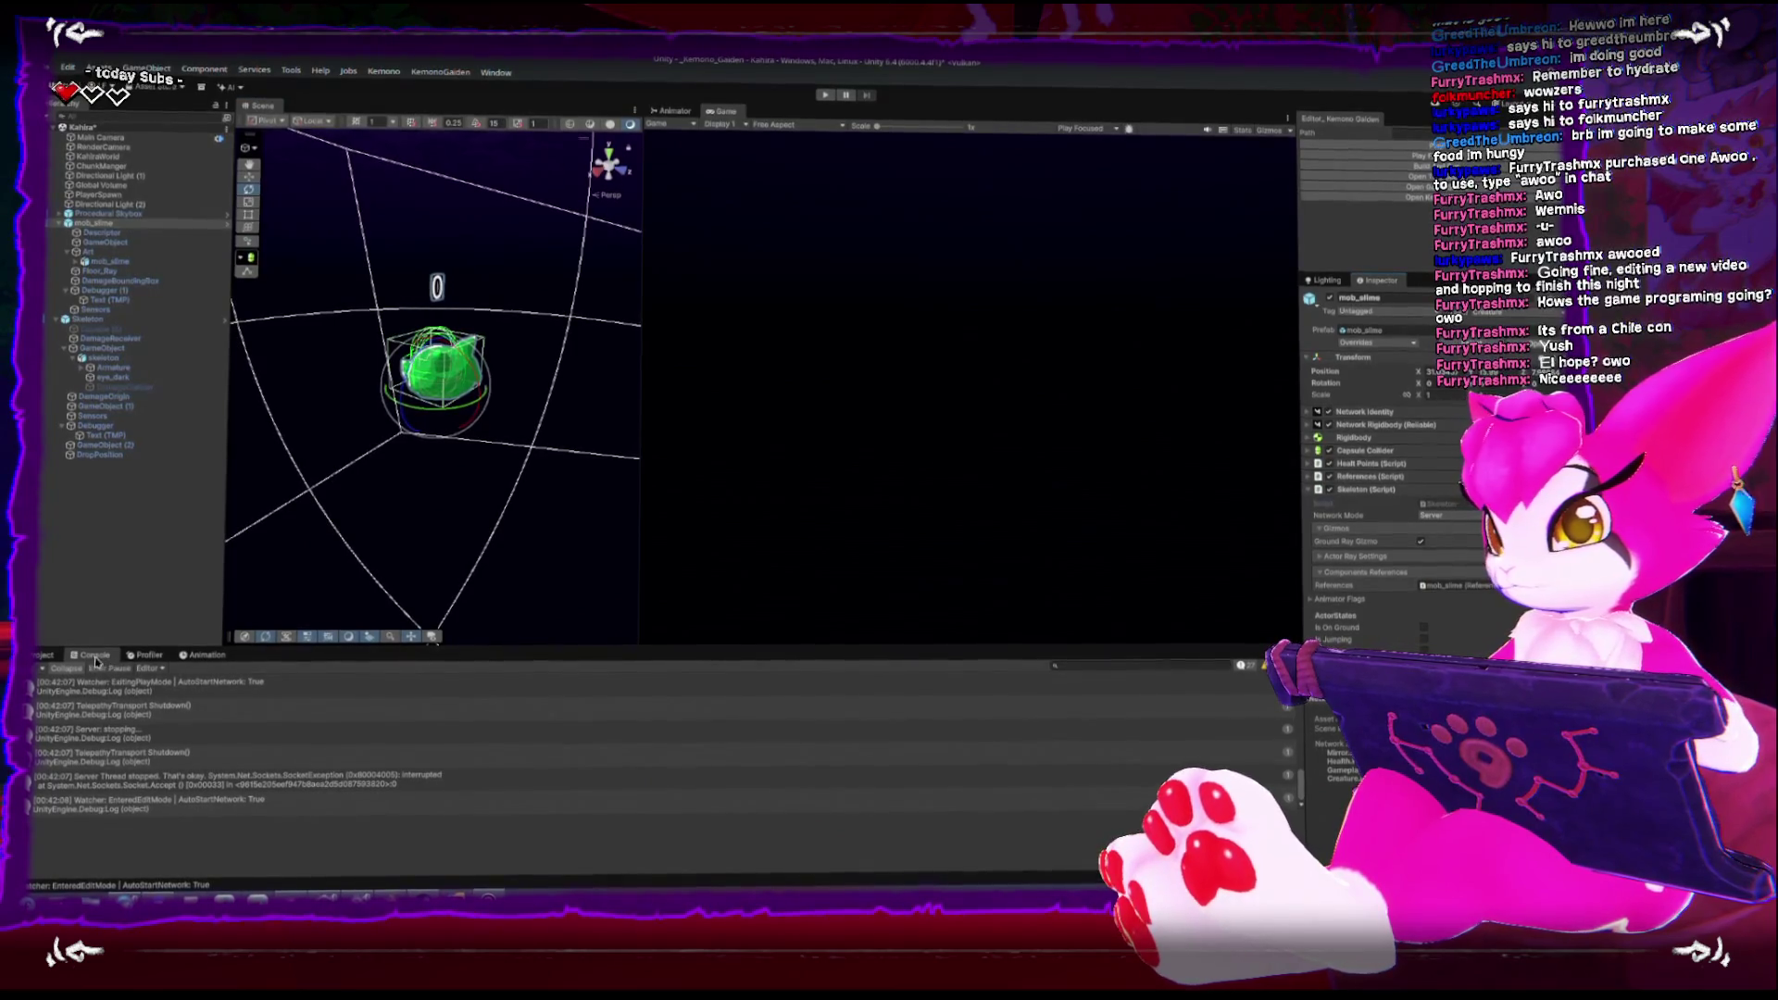
Ping the Skeleton script in Assets/Scripts/Gameplay/Mobs and inspect it and AttackSO_SkeletonScratch
{"action": "left_click", "coordinate": [43, 656]}
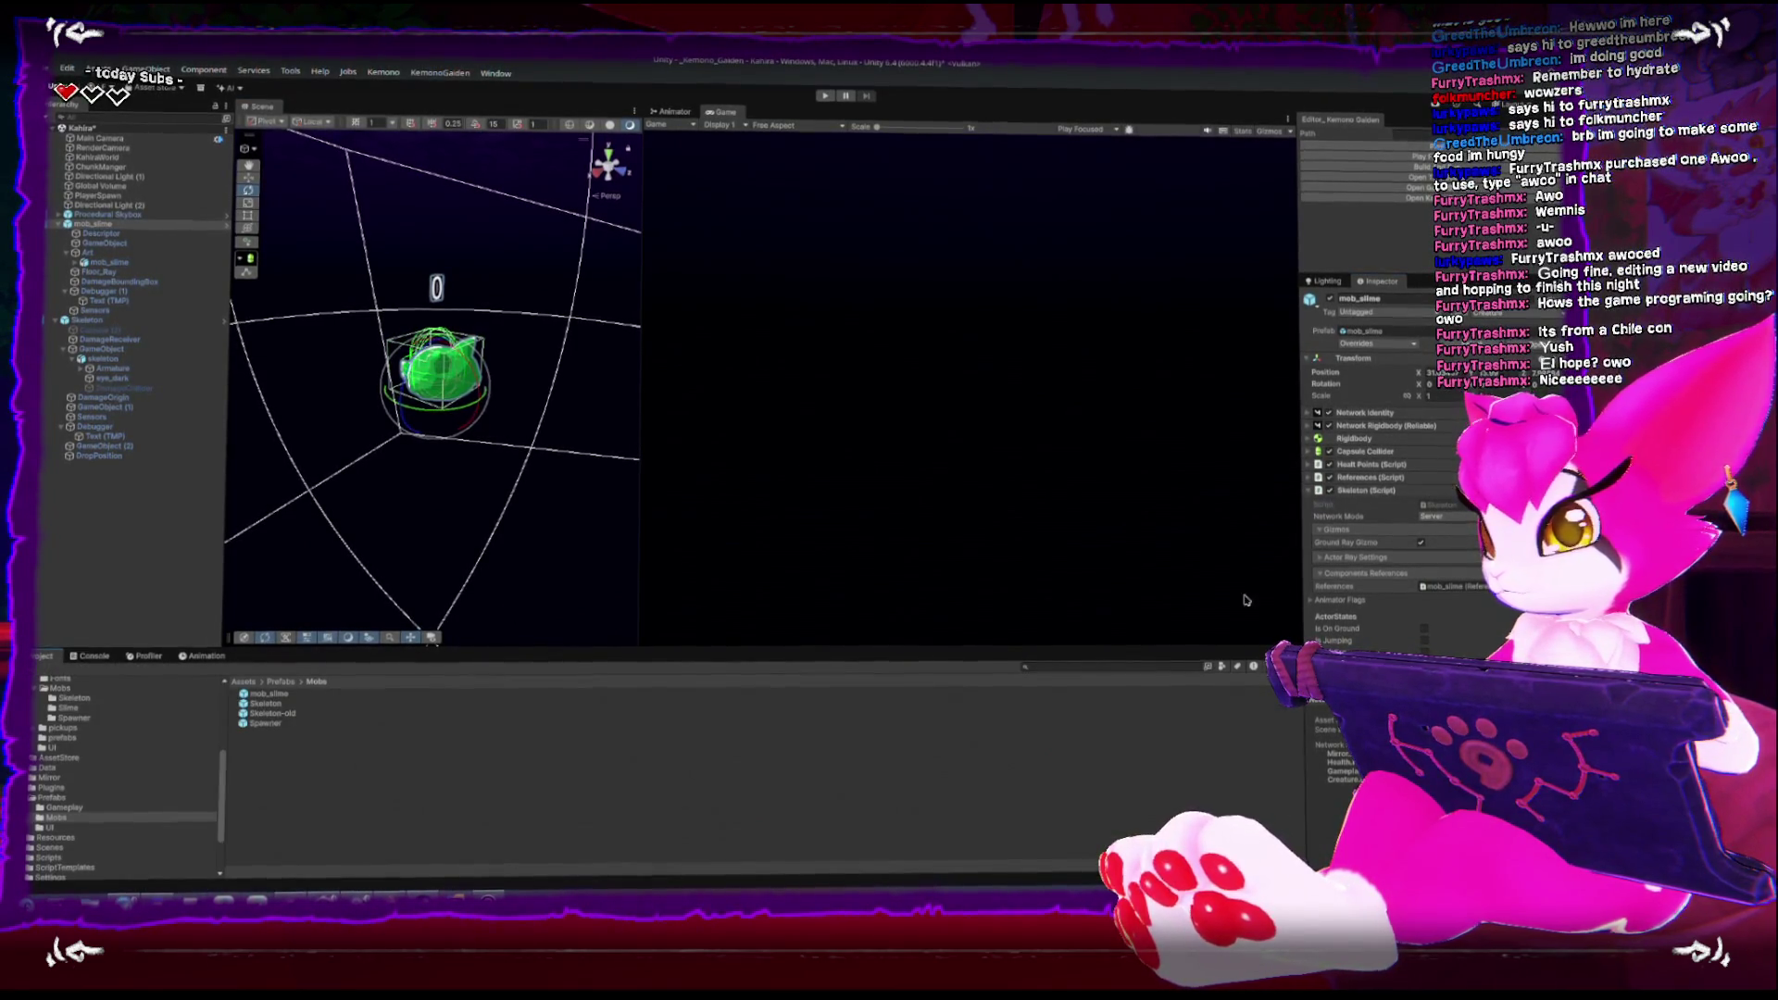
{"action": "left_click", "coordinate": [1450, 506]}
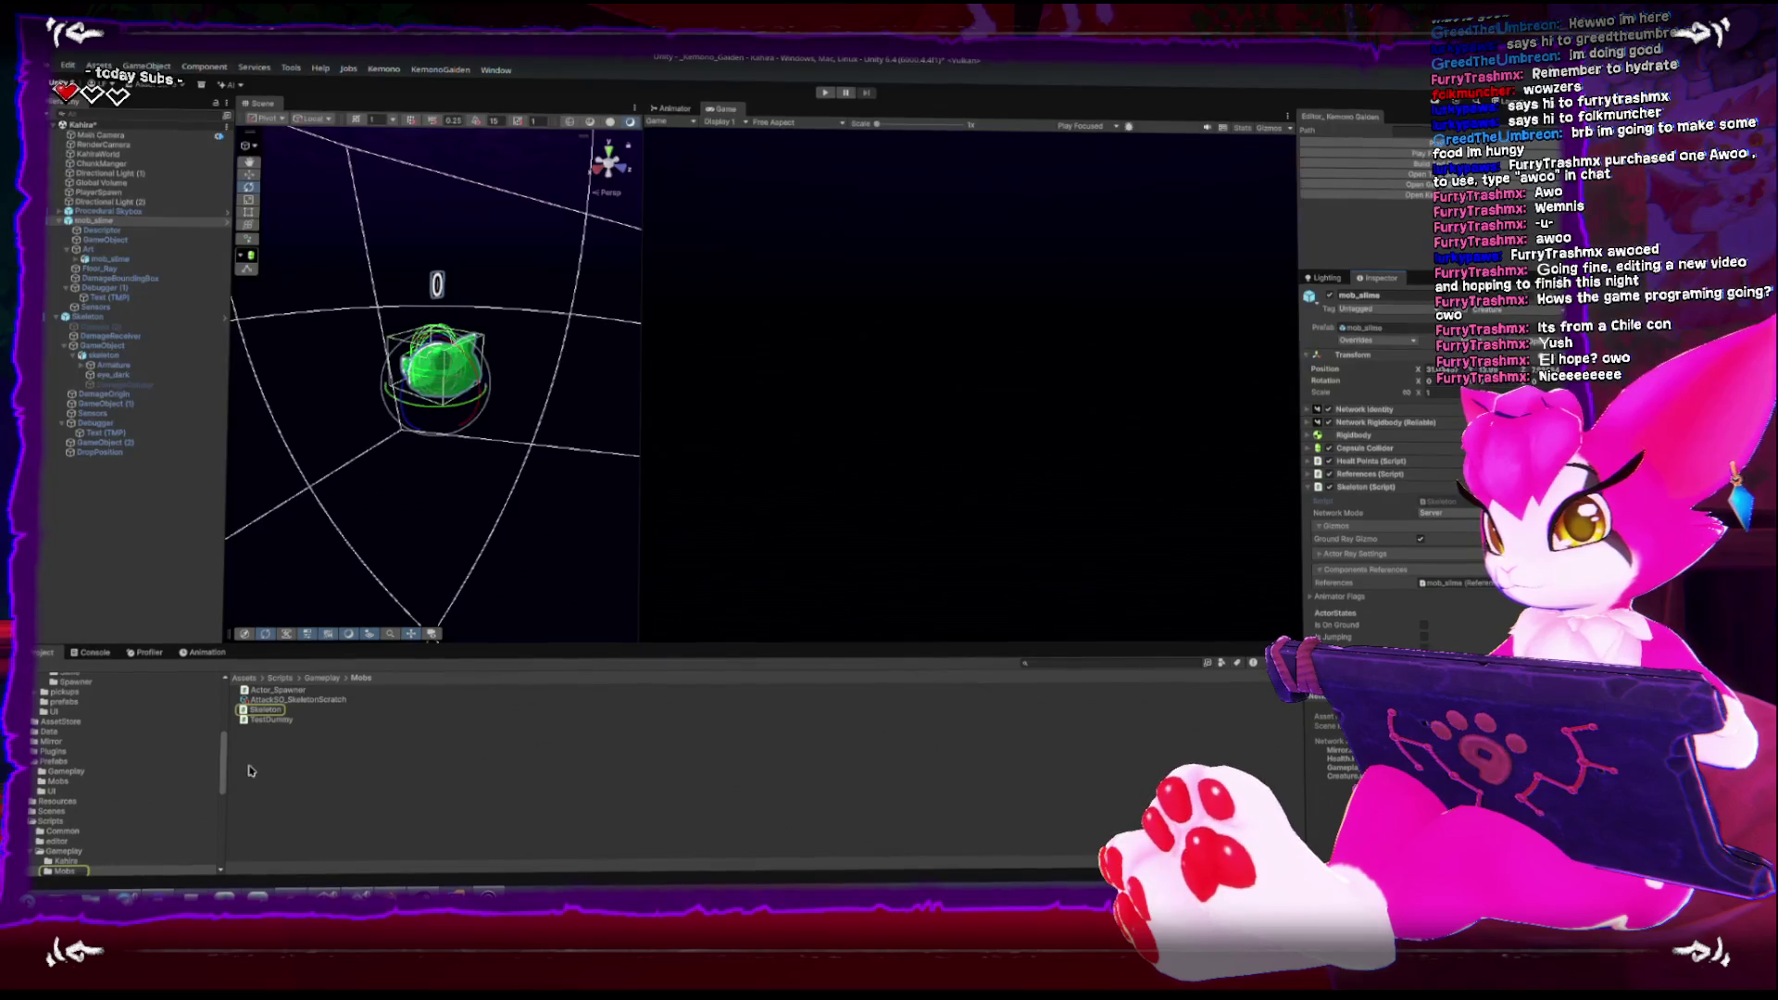
{"action": "left_click", "coordinate": [273, 715]}
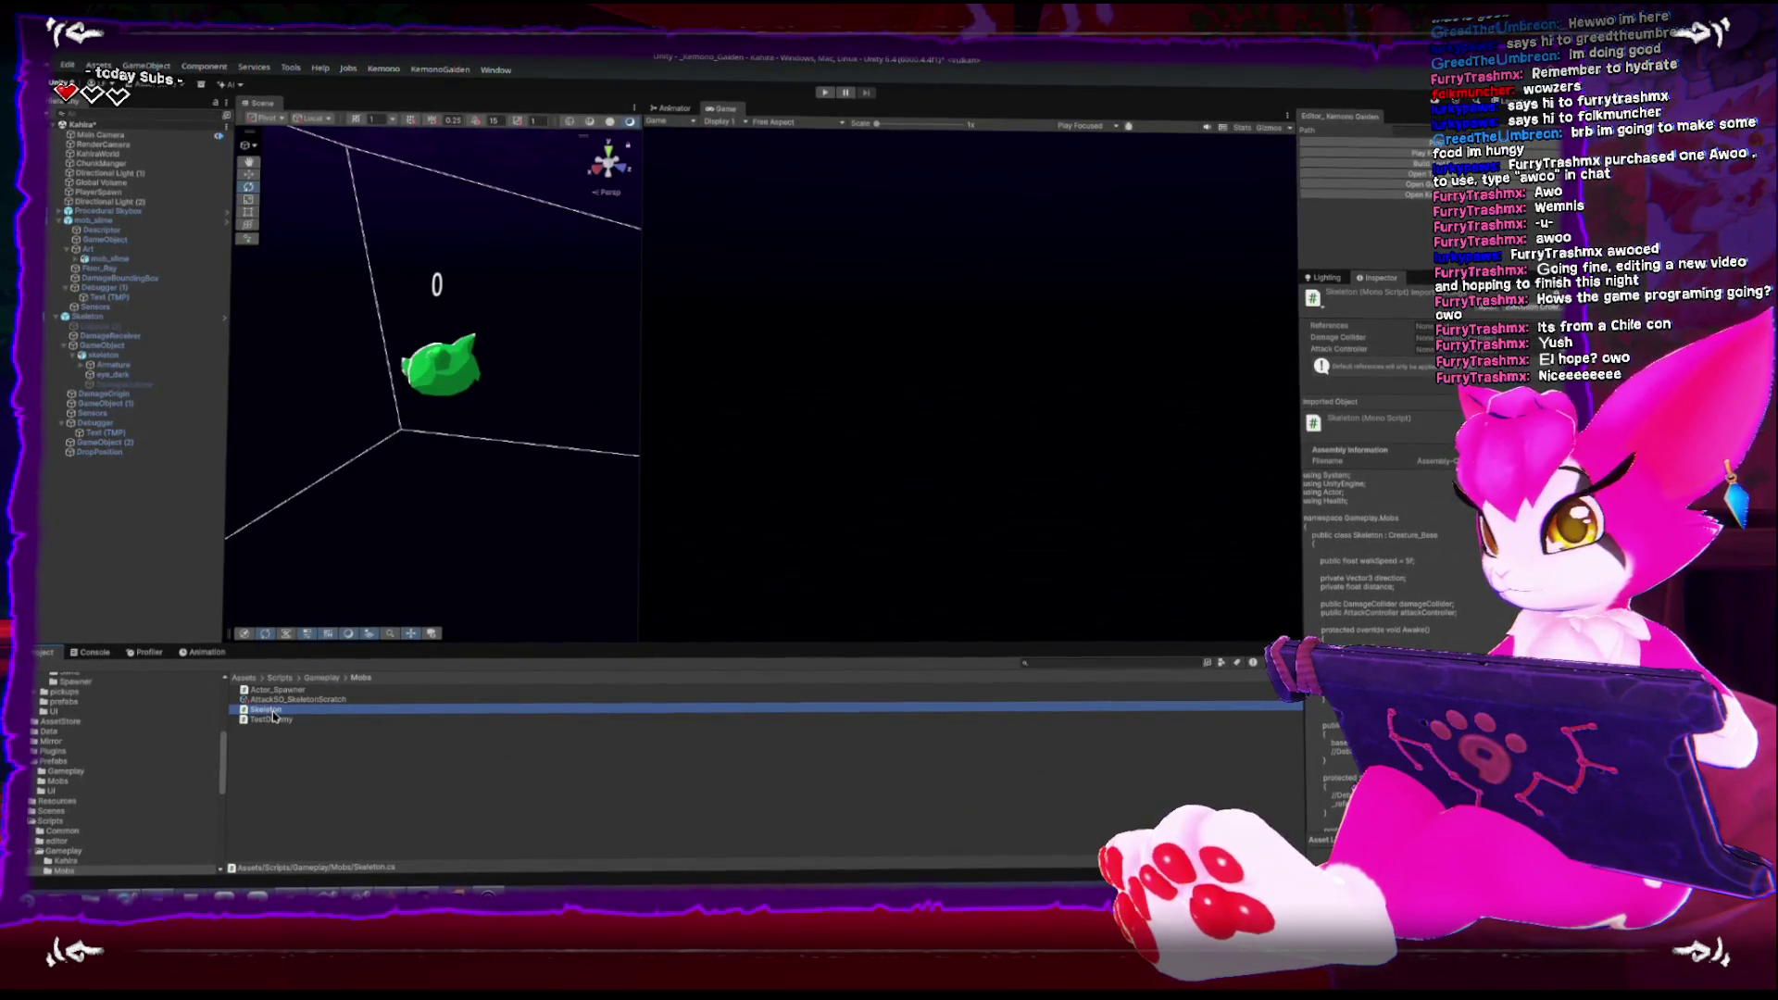
{"action": "left_click", "coordinate": [286, 703]}
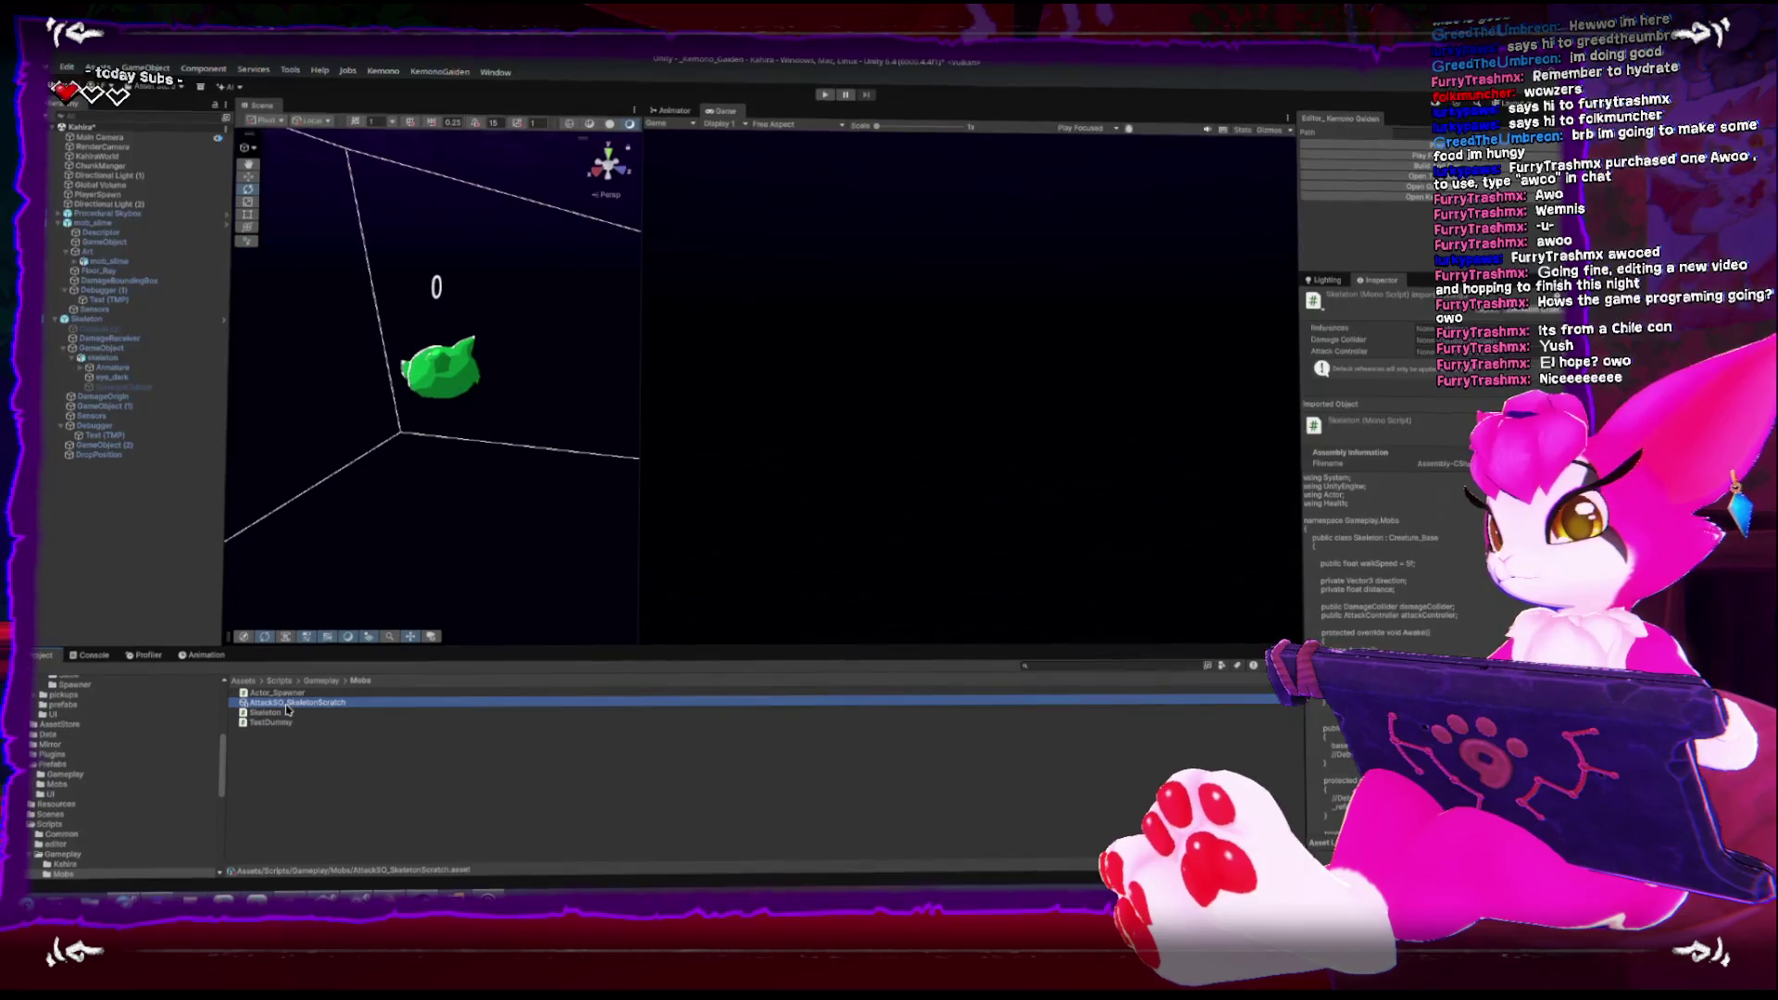
Reselect mob_slime, frame it with F, and orbit around it
{"action": "left_click", "coordinate": [440, 370]}
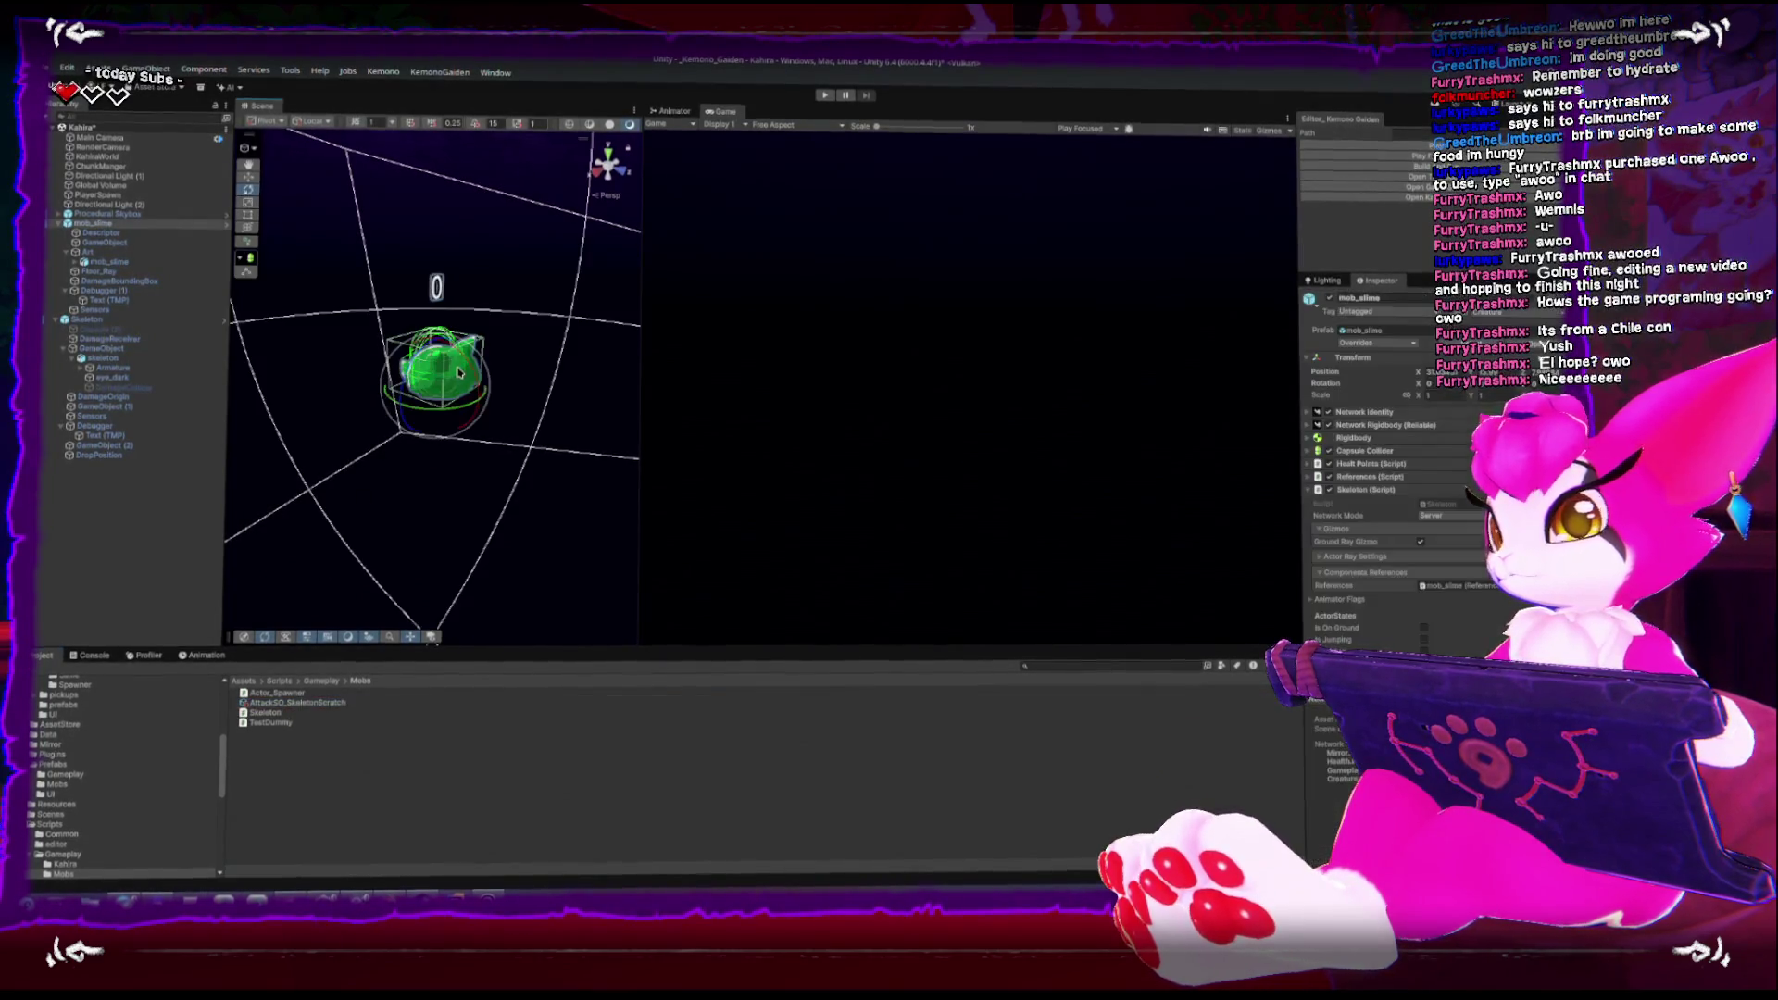
{"action": "key", "text": "f"}
{"action": "mouse_move", "coordinate": [568, 448]}
{"action": "left_mouse_down"}
{"action": "mouse_move", "coordinate": [367, 316]}
{"action": "mouse_move", "coordinate": [297, 401]}
{"action": "mouse_move", "coordinate": [437, 218]}
{"action": "mouse_move", "coordinate": [463, 389]}
{"action": "mouse_move", "coordinate": [523, 516]}
{"action": "mouse_move", "coordinate": [481, 377]}
{"action": "mouse_move", "coordinate": [467, 445]}
{"action": "mouse_move", "coordinate": [490, 437]}
{"action": "left_mouse_up"}
{"action": "left_click_drag", "start_coordinate": [274, 387], "coordinate": [710, 516]}
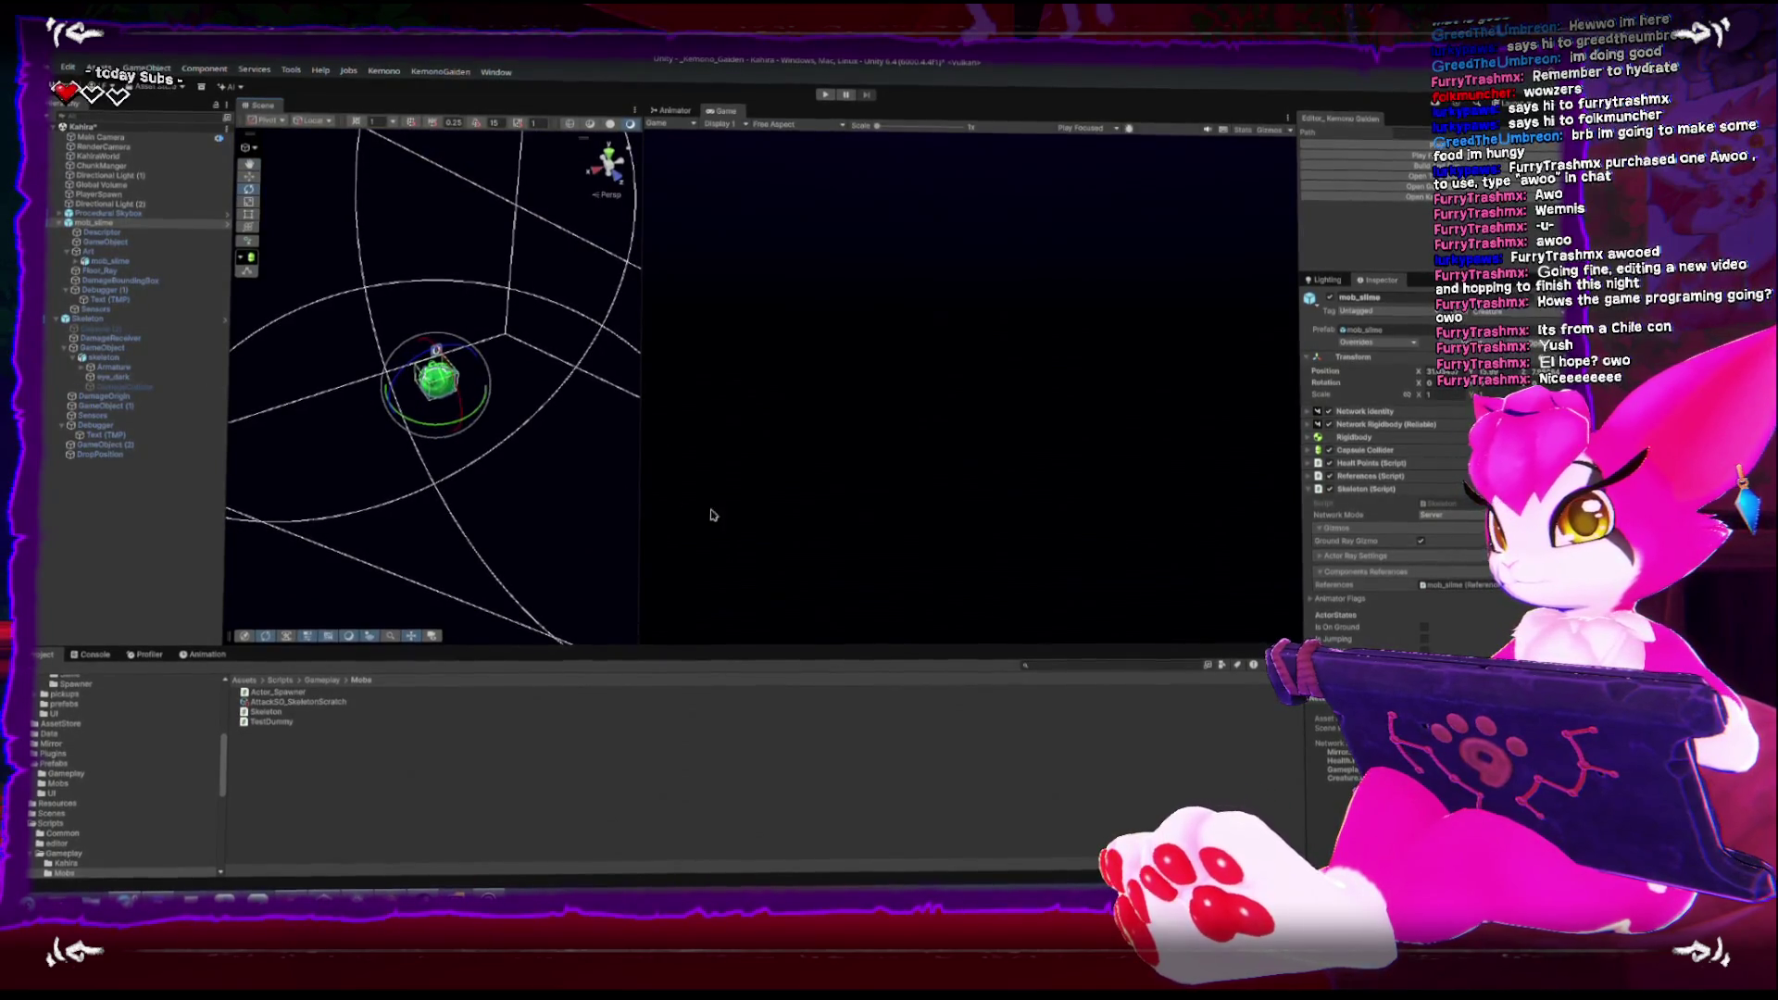
Review the Capsule Collider settings and lower Ground Ray Distance from 0.18 to 0.12
{"action": "mouse_move", "coordinate": [380, 429]}
{"action": "left_mouse_down"}
{"action": "mouse_move", "coordinate": [401, 476]}
{"action": "mouse_move", "coordinate": [559, 323]}
{"action": "left_mouse_up"}
{"action": "scroll", "coordinate": [416, 479], "scroll_direction": "up", "scroll_amount": 10}
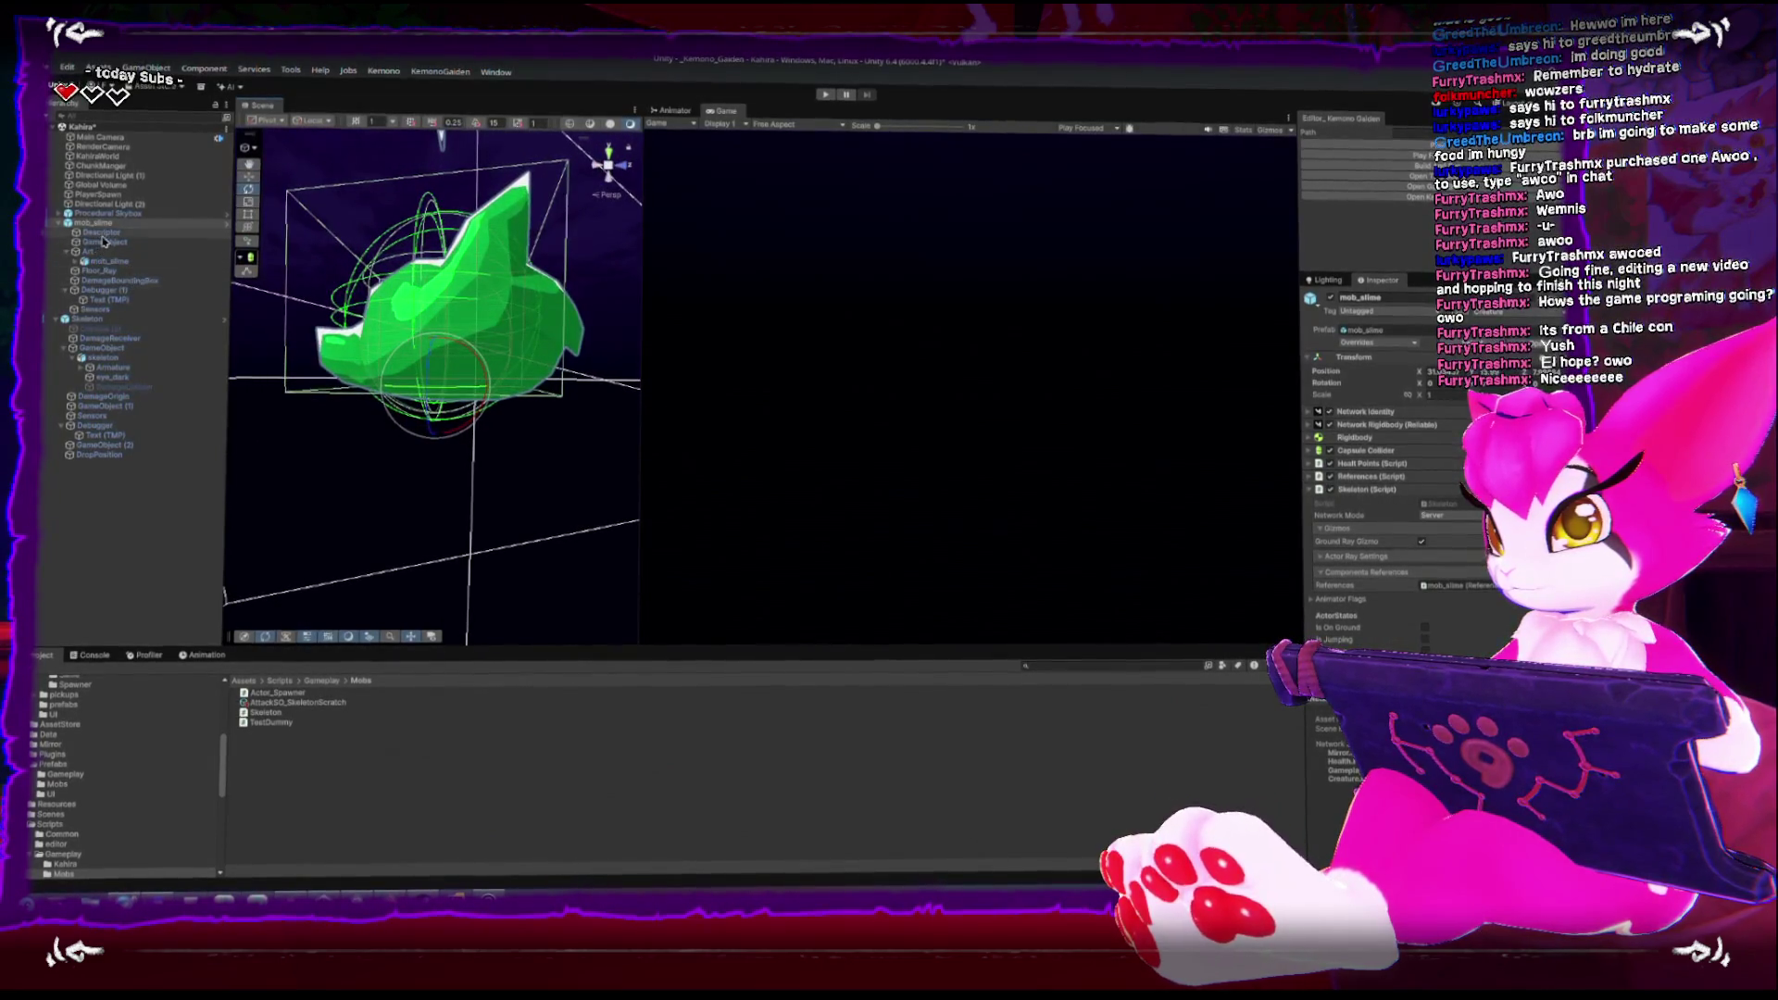
{"action": "left_click", "coordinate": [1311, 450]}
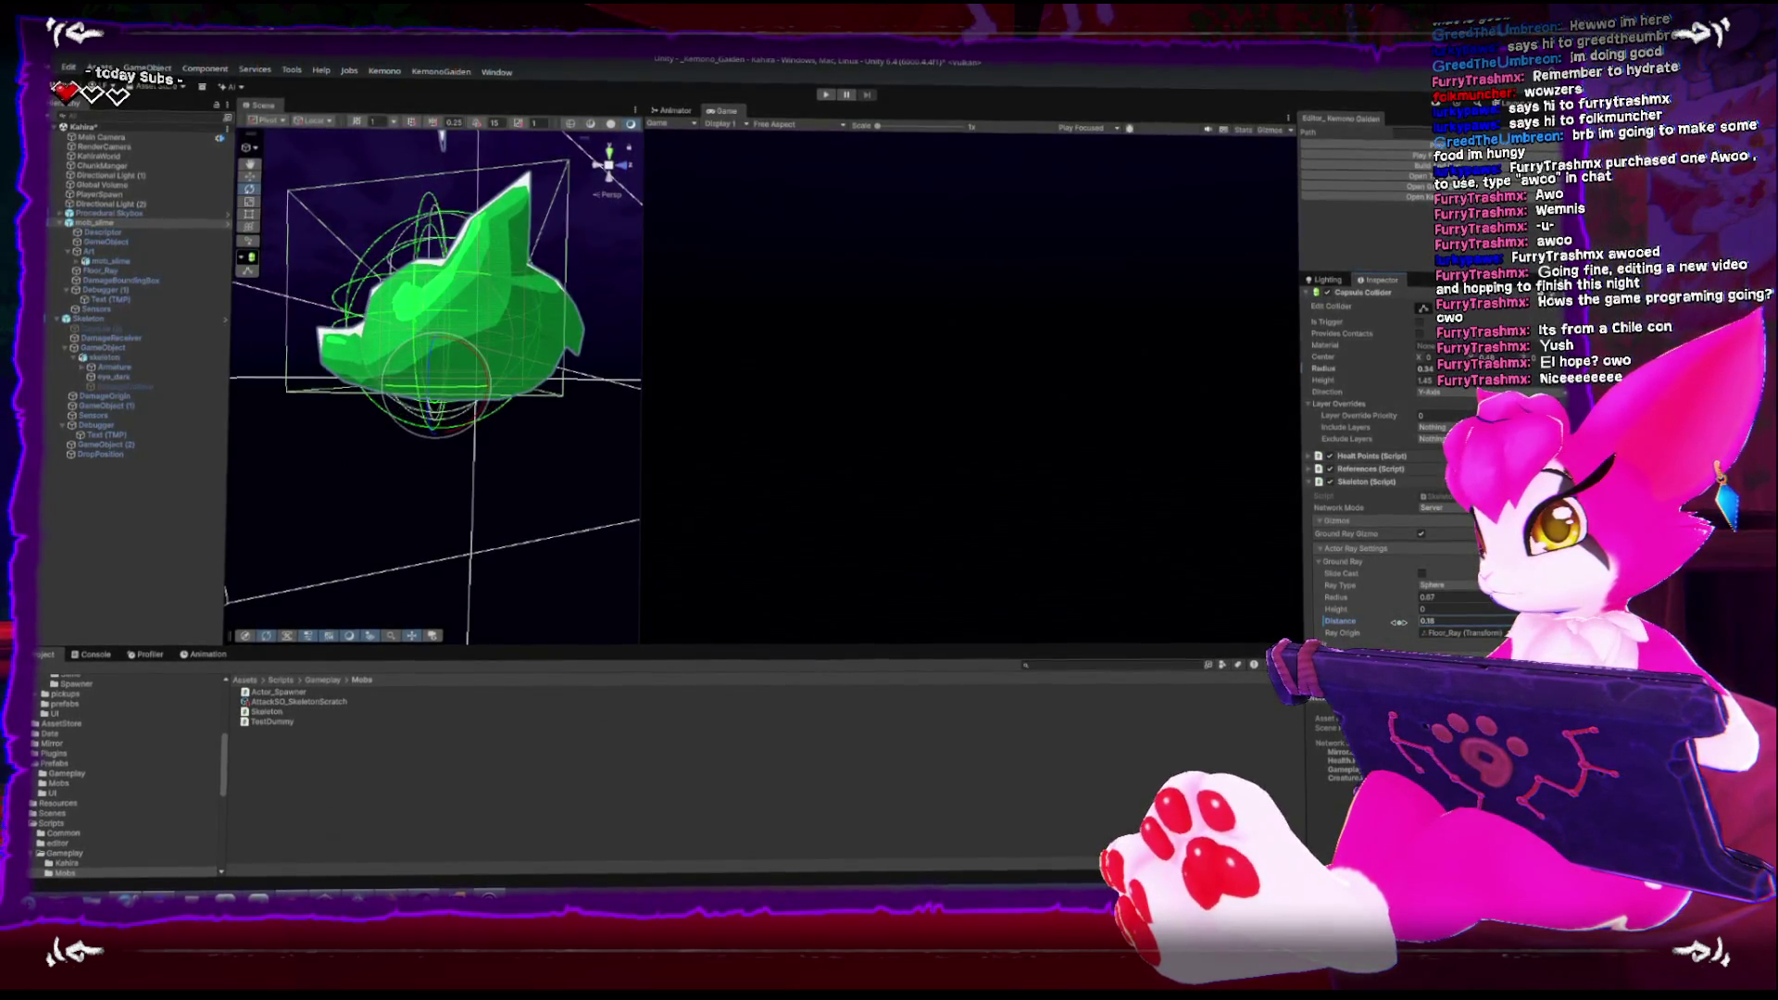
{"action": "left_click_drag", "start_coordinate": [1399, 621], "coordinate": [1397, 622]}
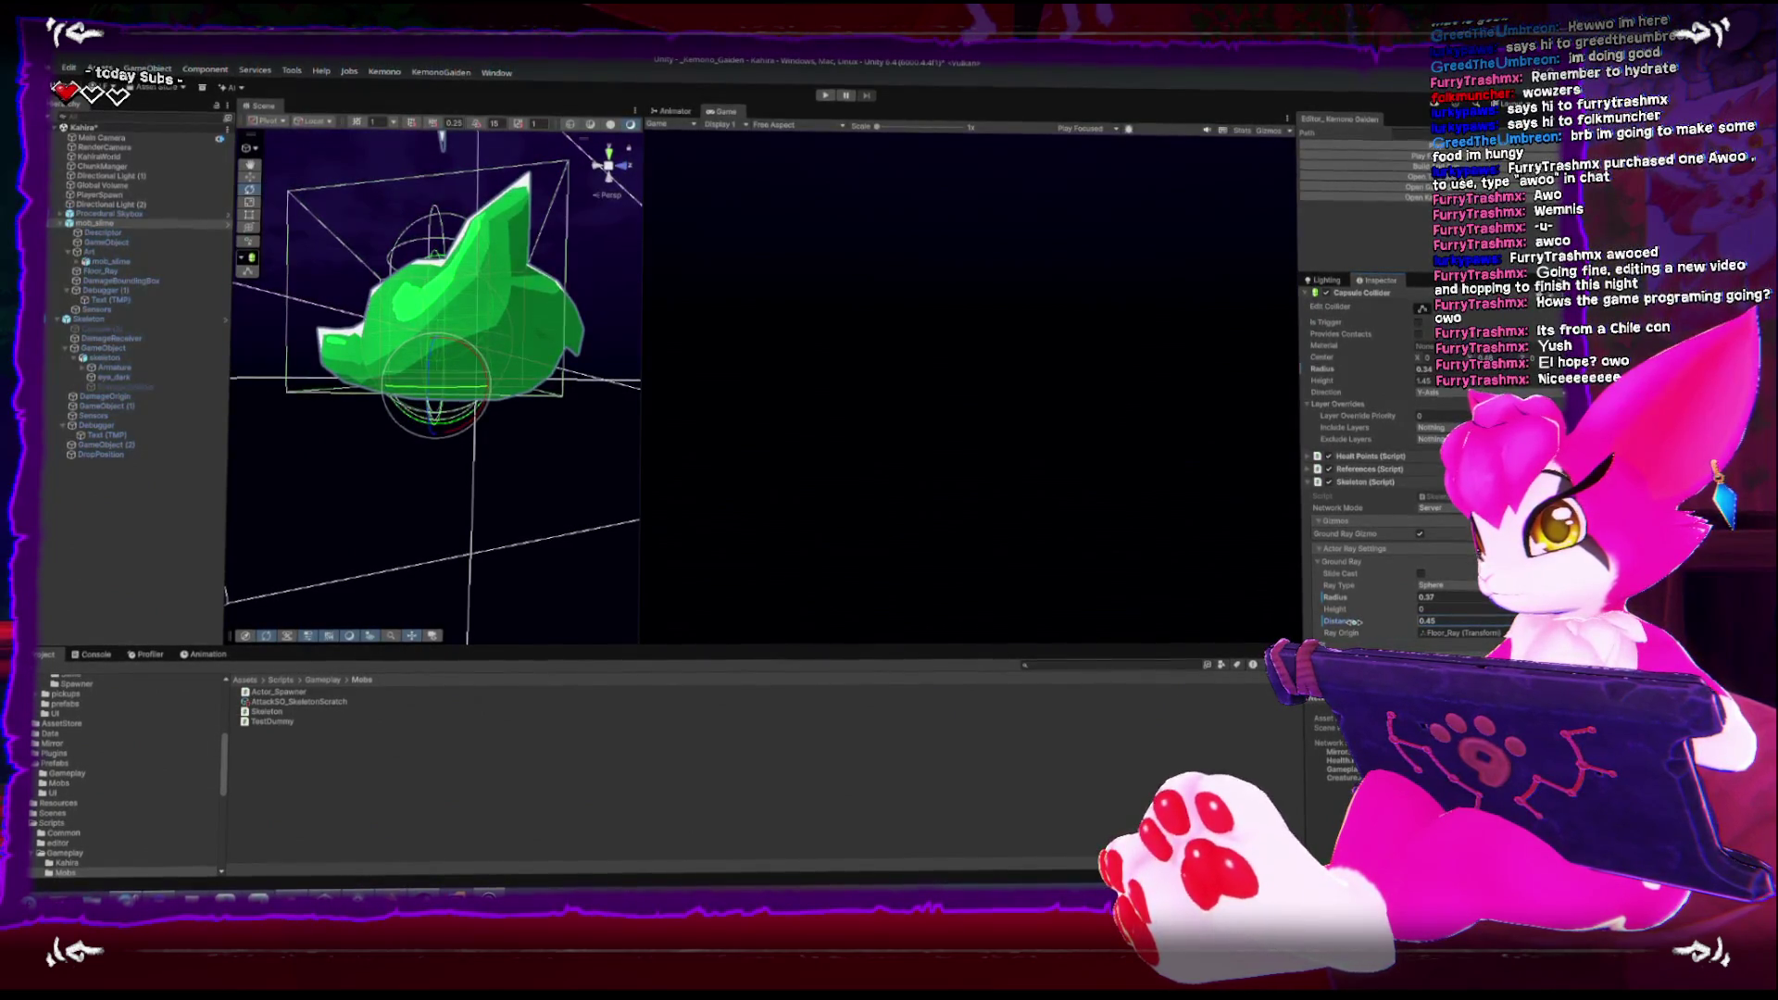
{"action": "scroll", "coordinate": [1384, 454], "scroll_direction": "up", "scroll_amount": 3}
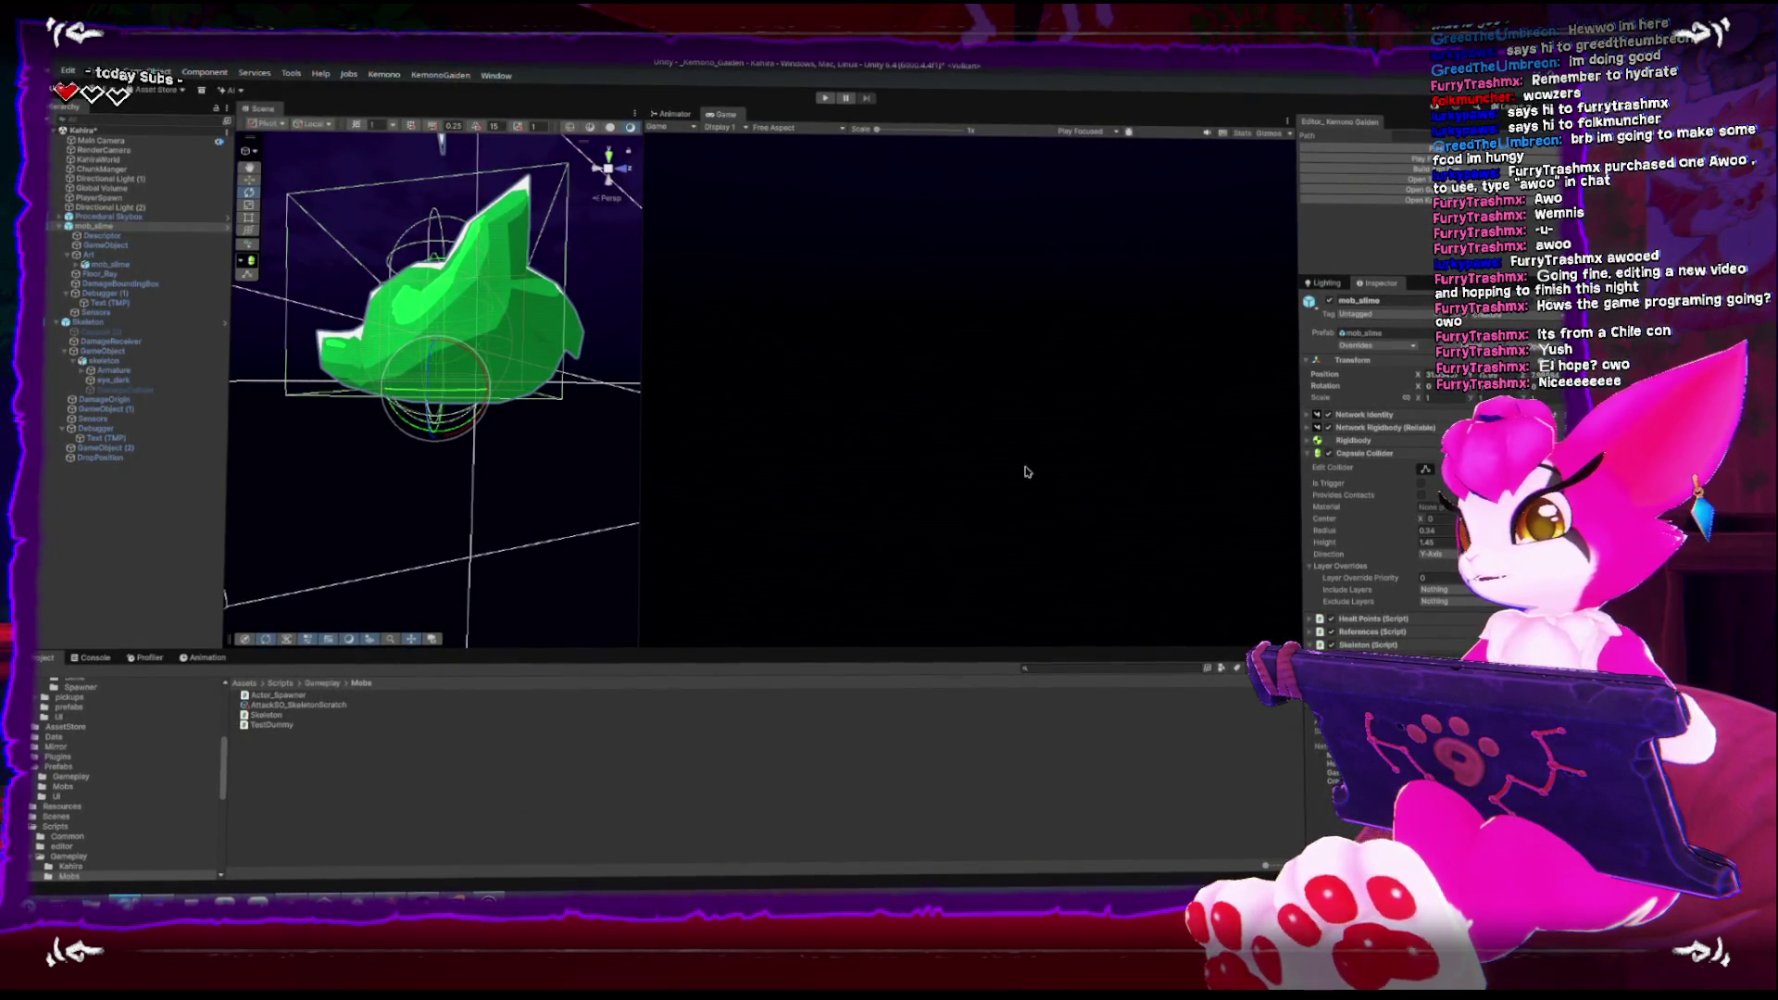
{"action": "mouse_move", "coordinate": [608, 167]}
{"action": "left_mouse_down"}
{"action": "mouse_move", "coordinate": [603, 508]}
{"action": "mouse_move", "coordinate": [435, 269]}
{"action": "left_mouse_up"}
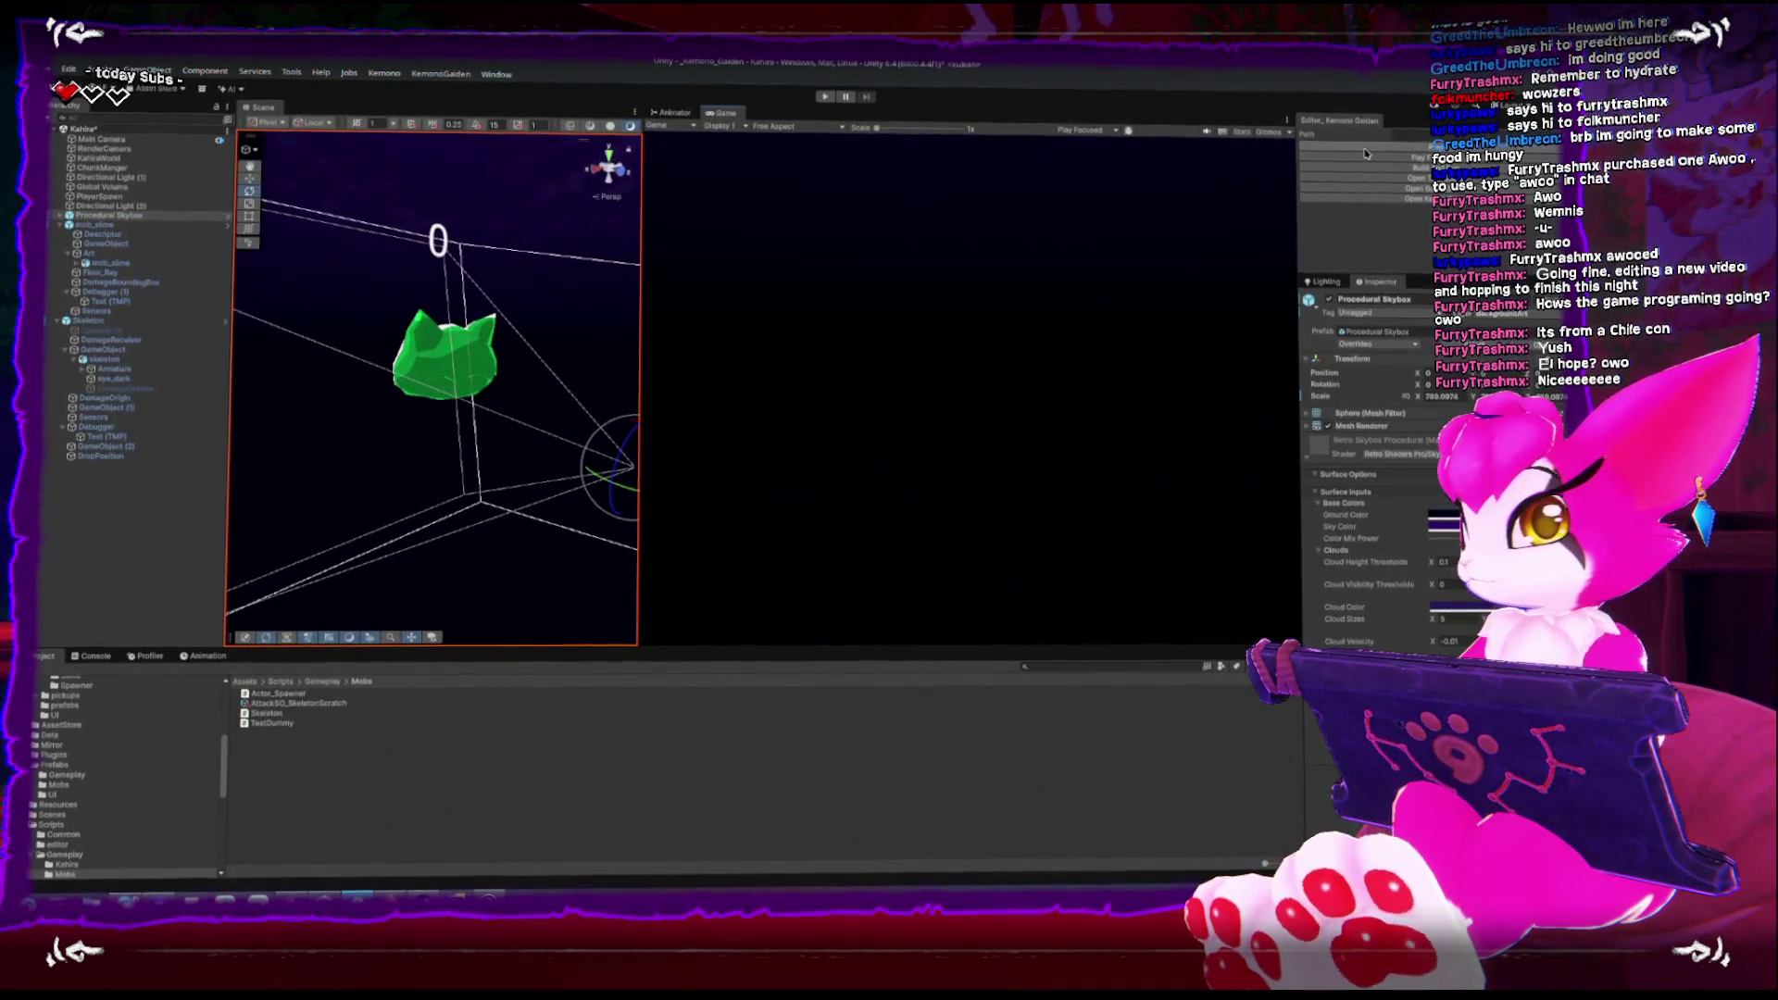
Enter Play mode with Ctrl+P and circle the player around the slime
{"action": "key", "text": "ctrl+p"}
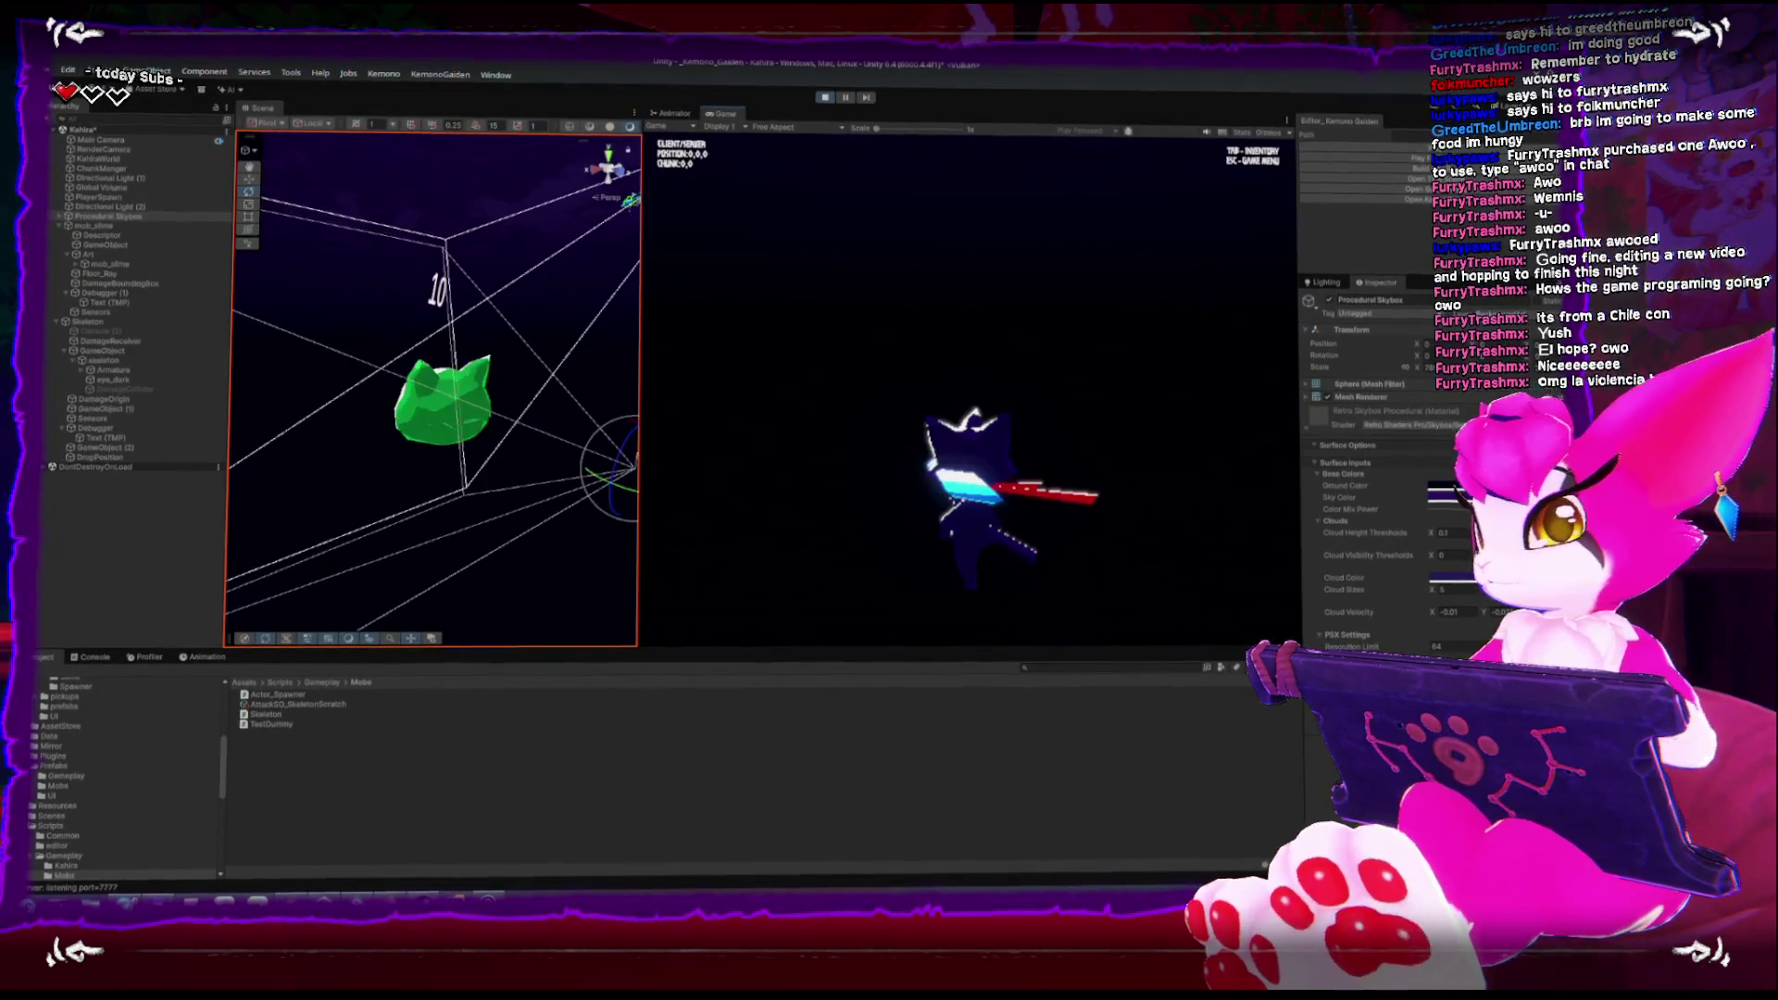
{"action": "key", "text": "w"}
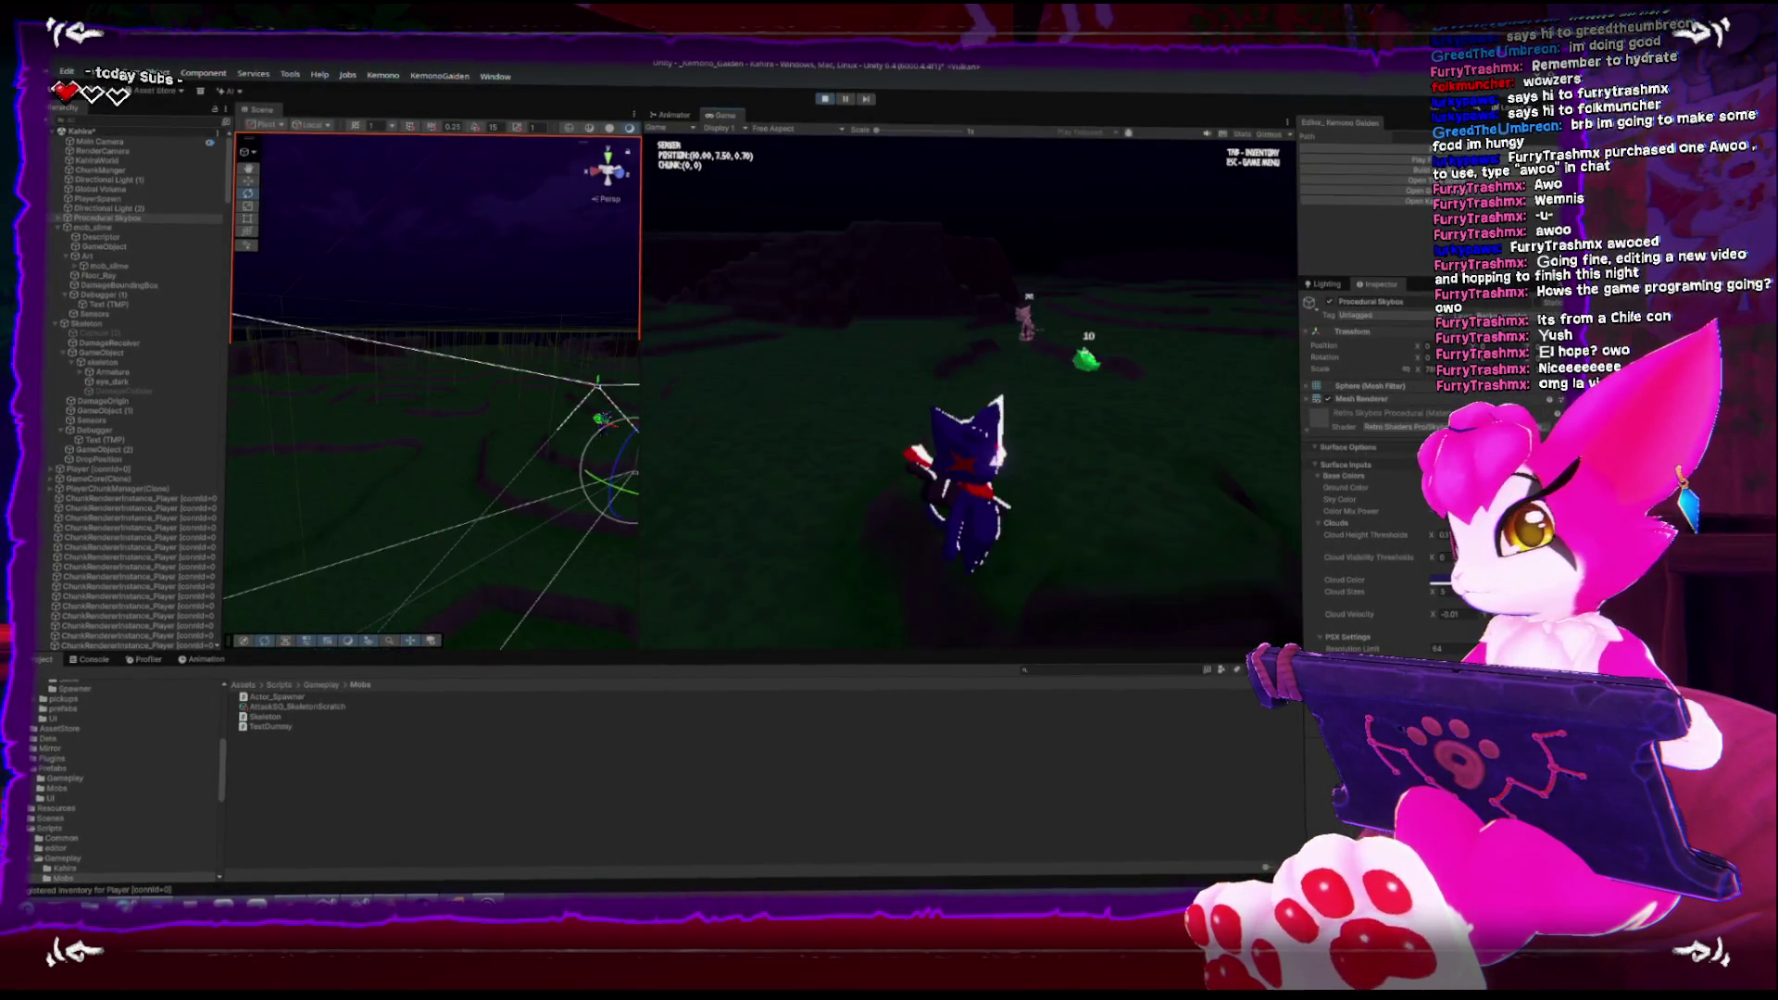
{"action": "key", "text": "w"}
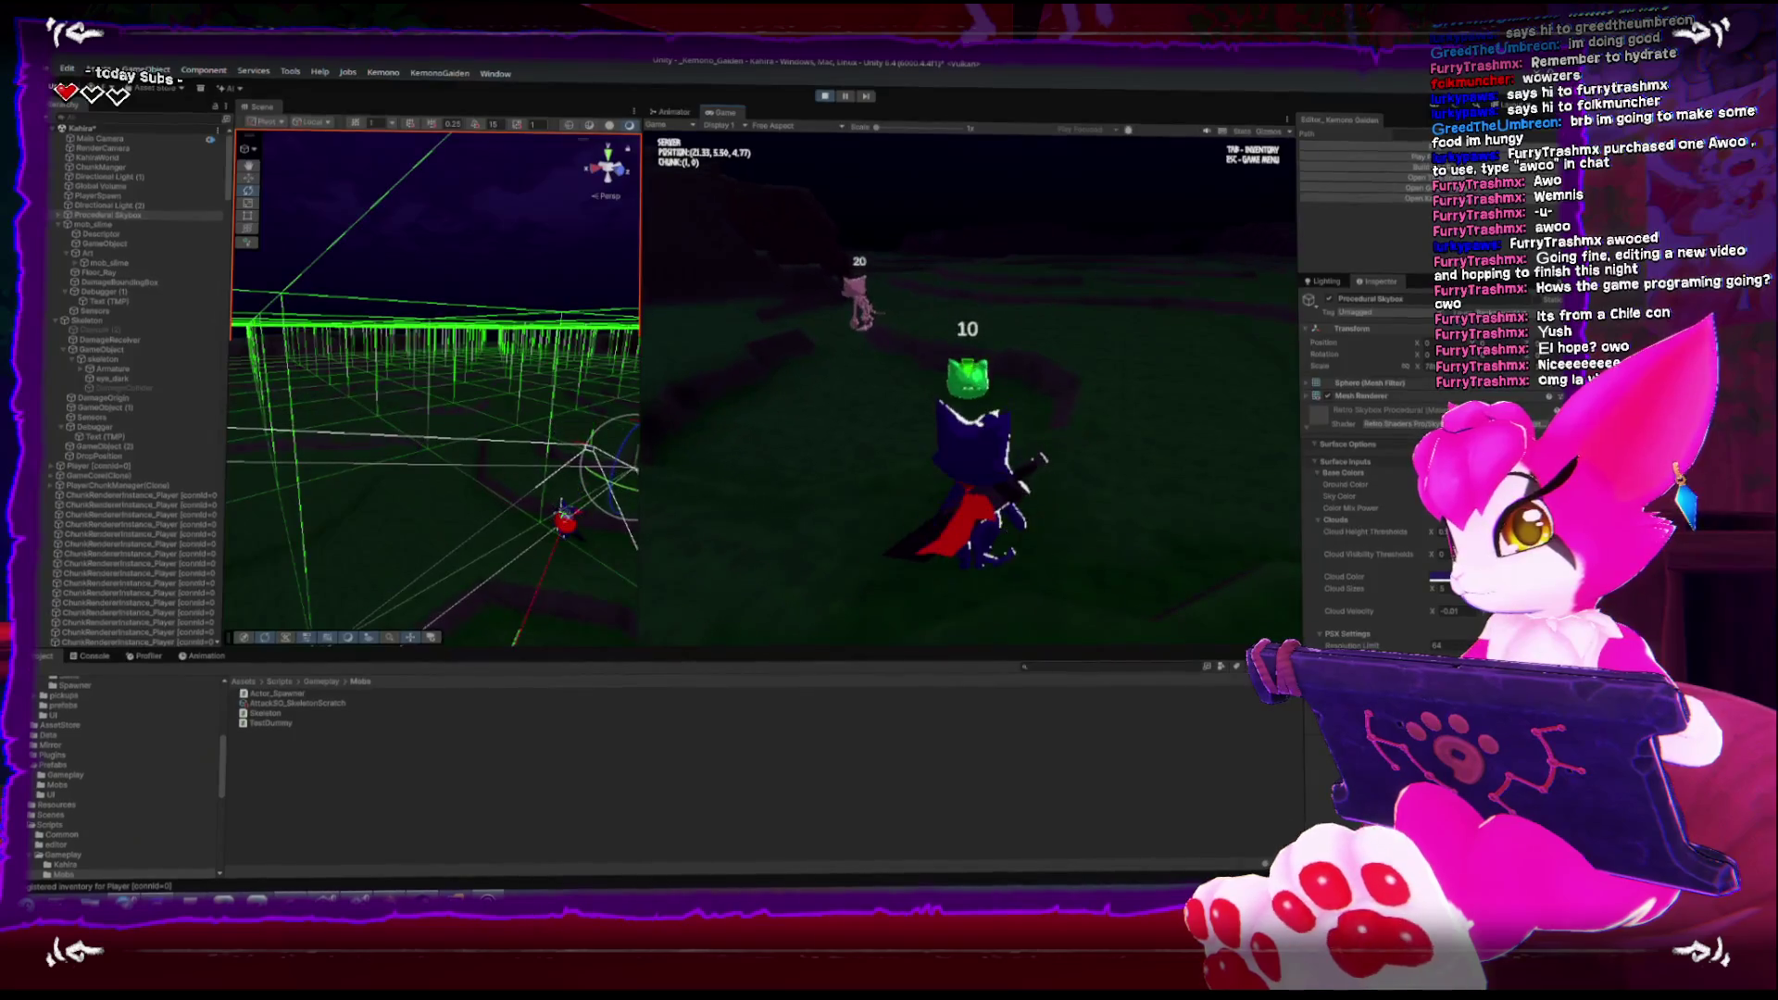
{"action": "key", "text": "w"}
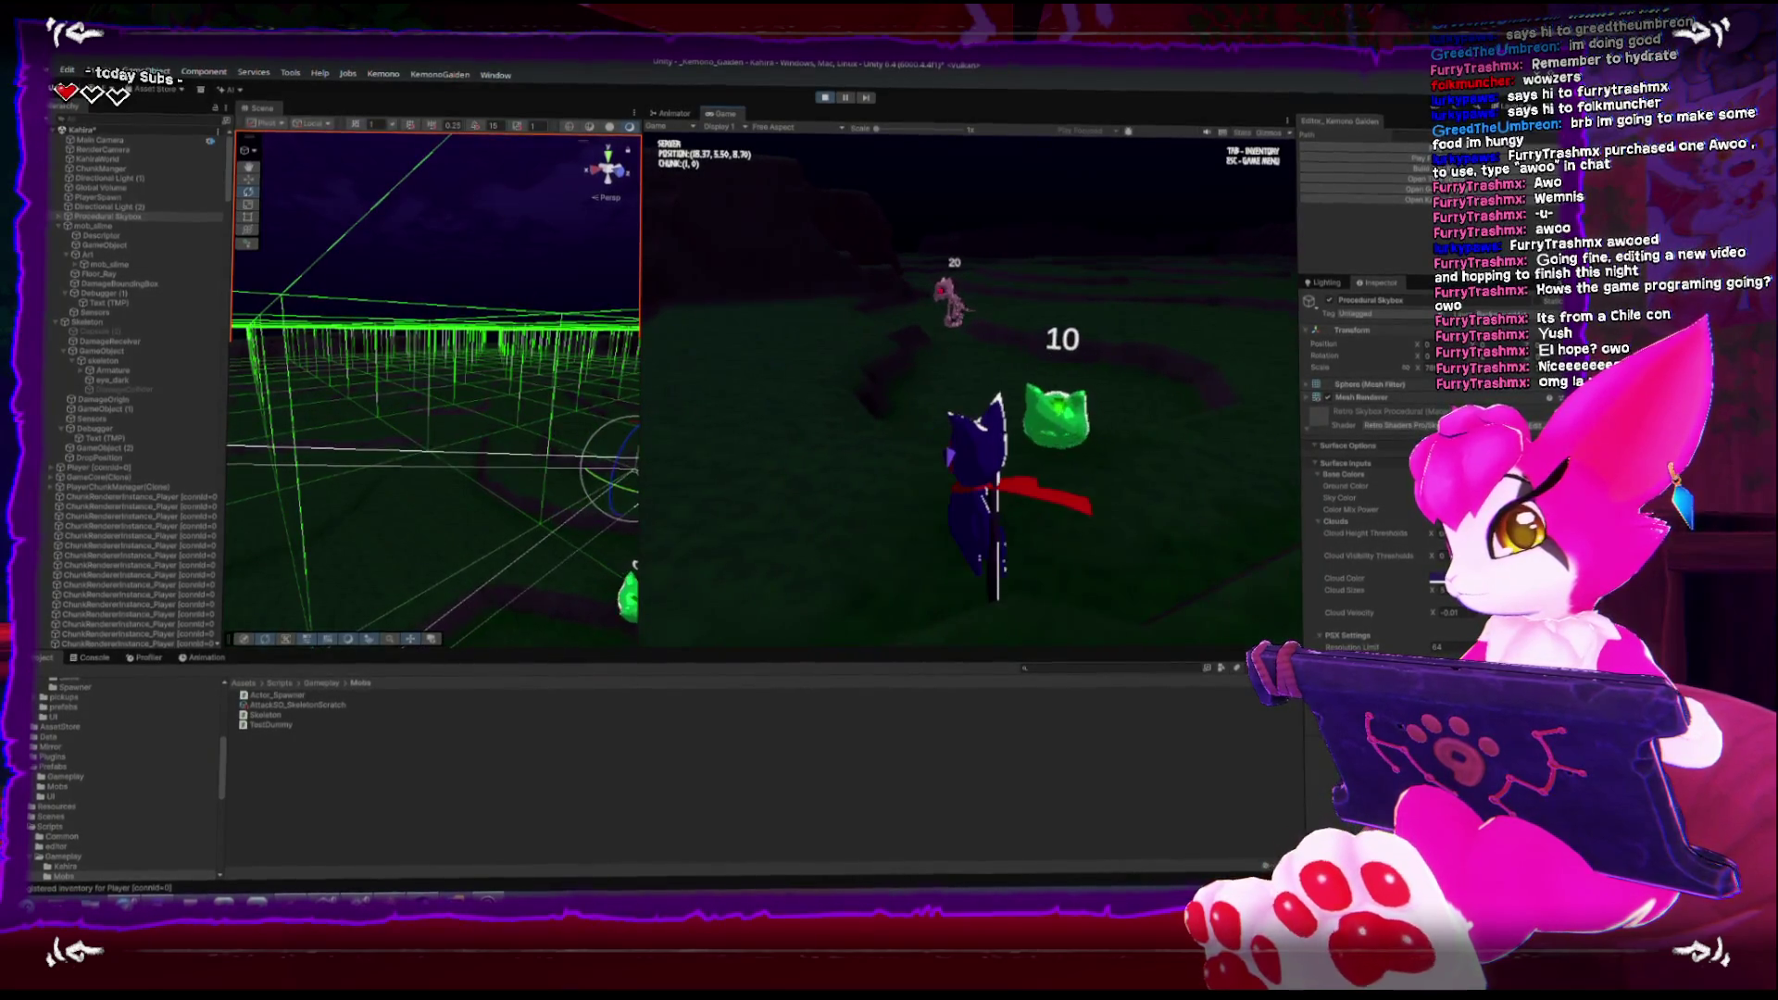
{"action": "key", "text": "w"}
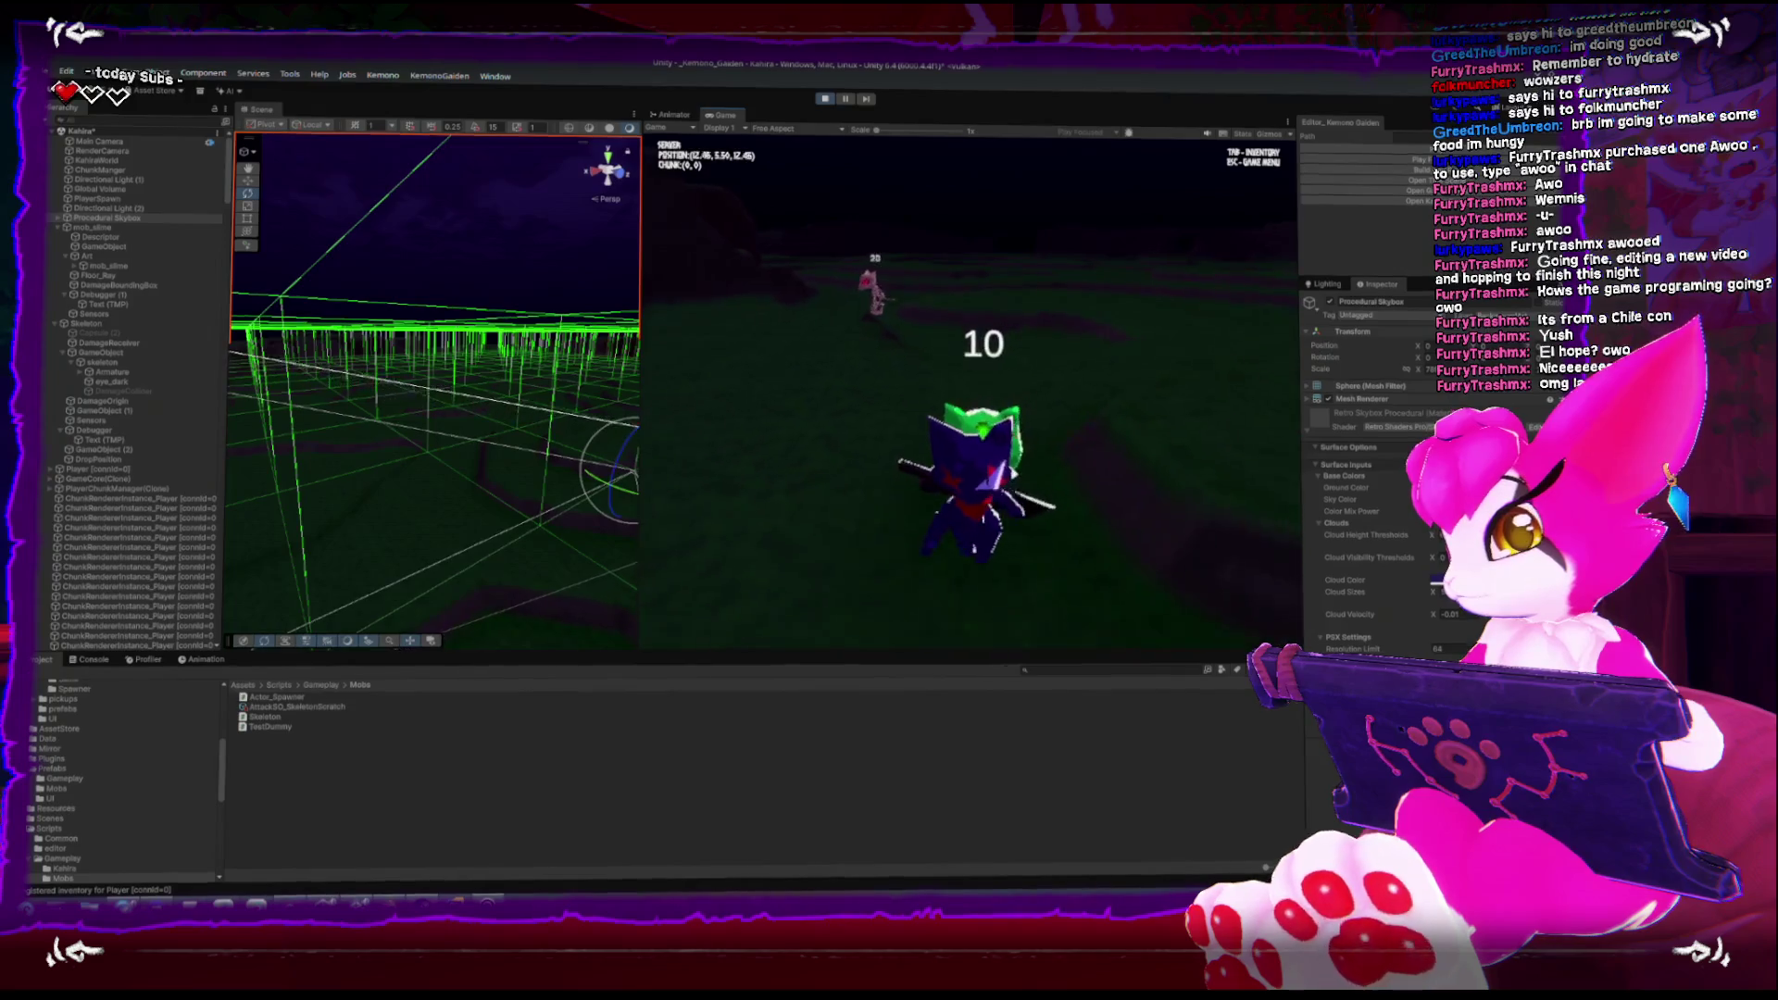
{"action": "key", "text": "w"}
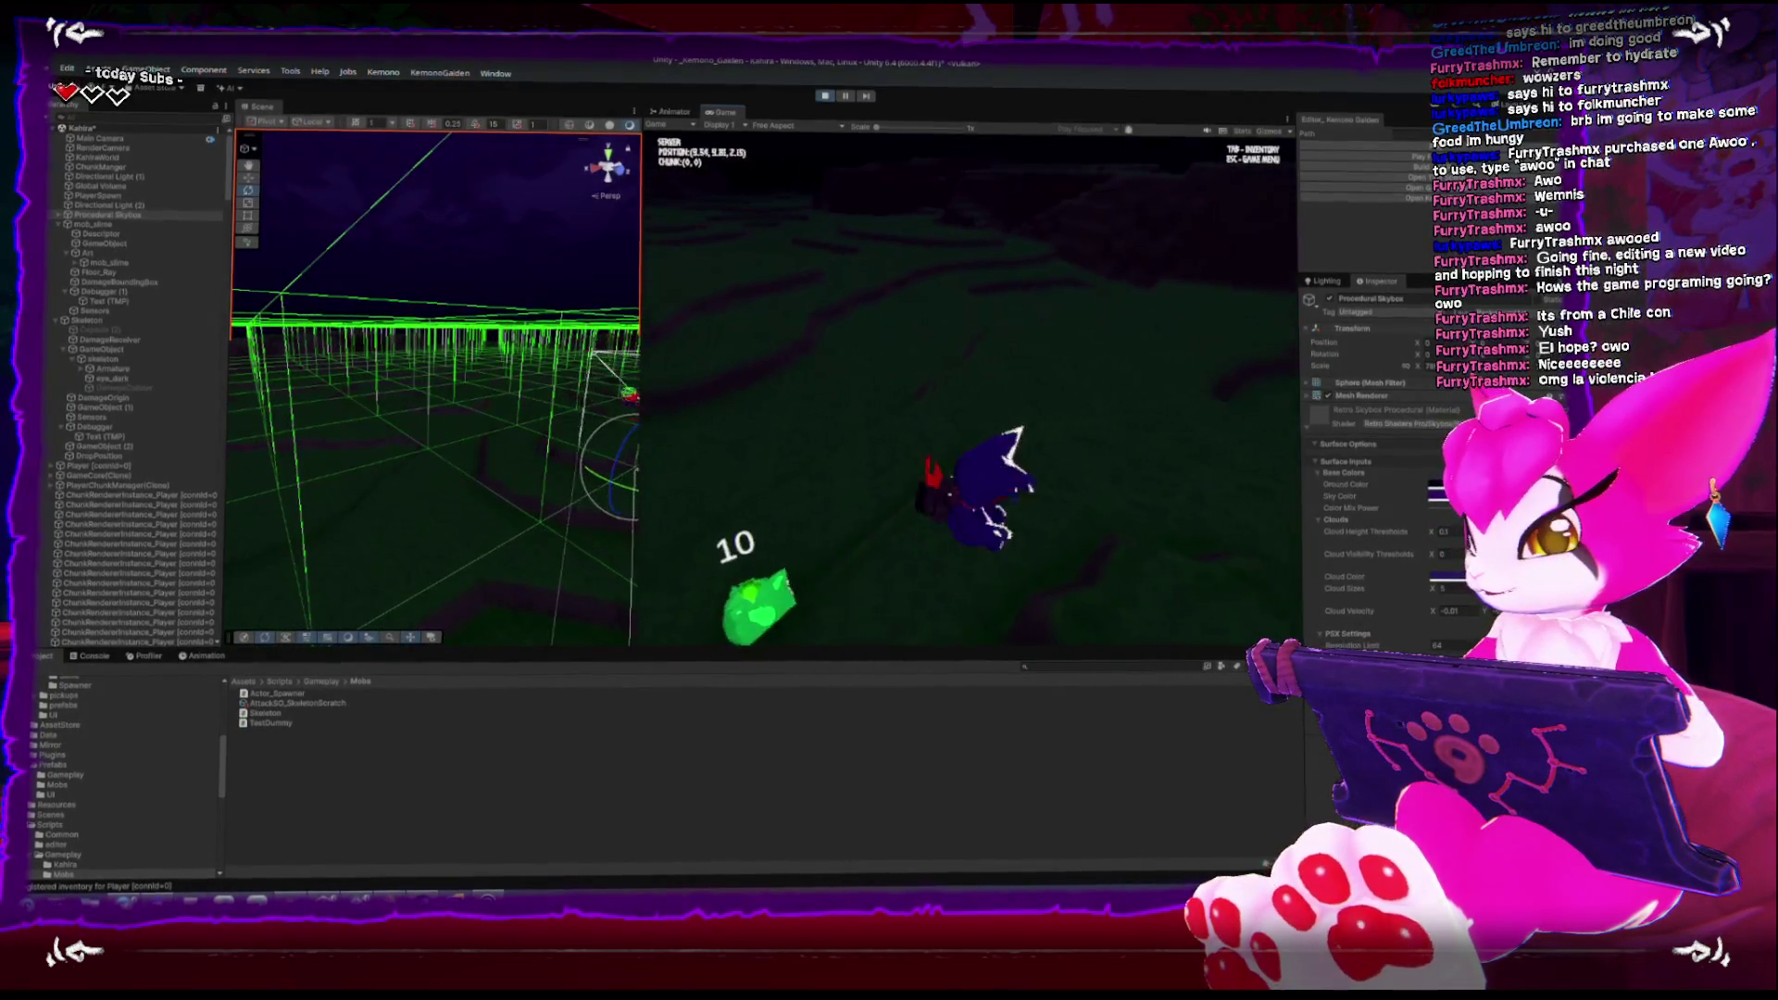
{"action": "key", "text": "w"}
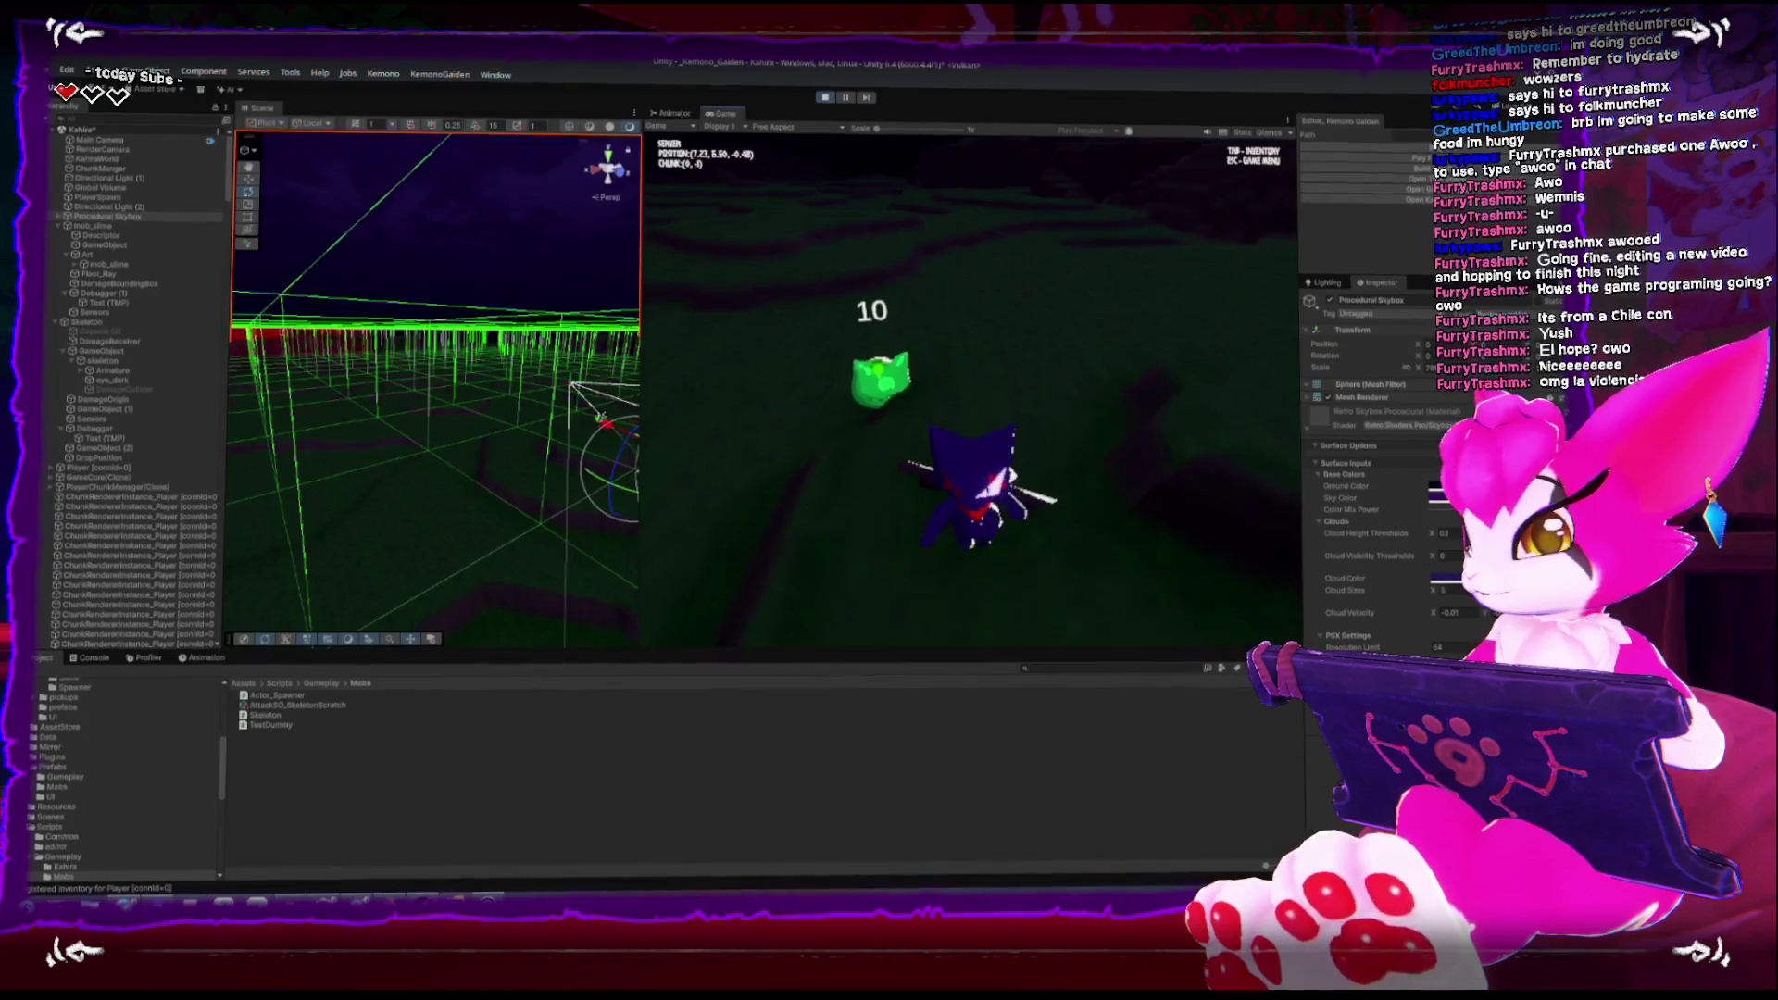
{"action": "key", "text": "w"}
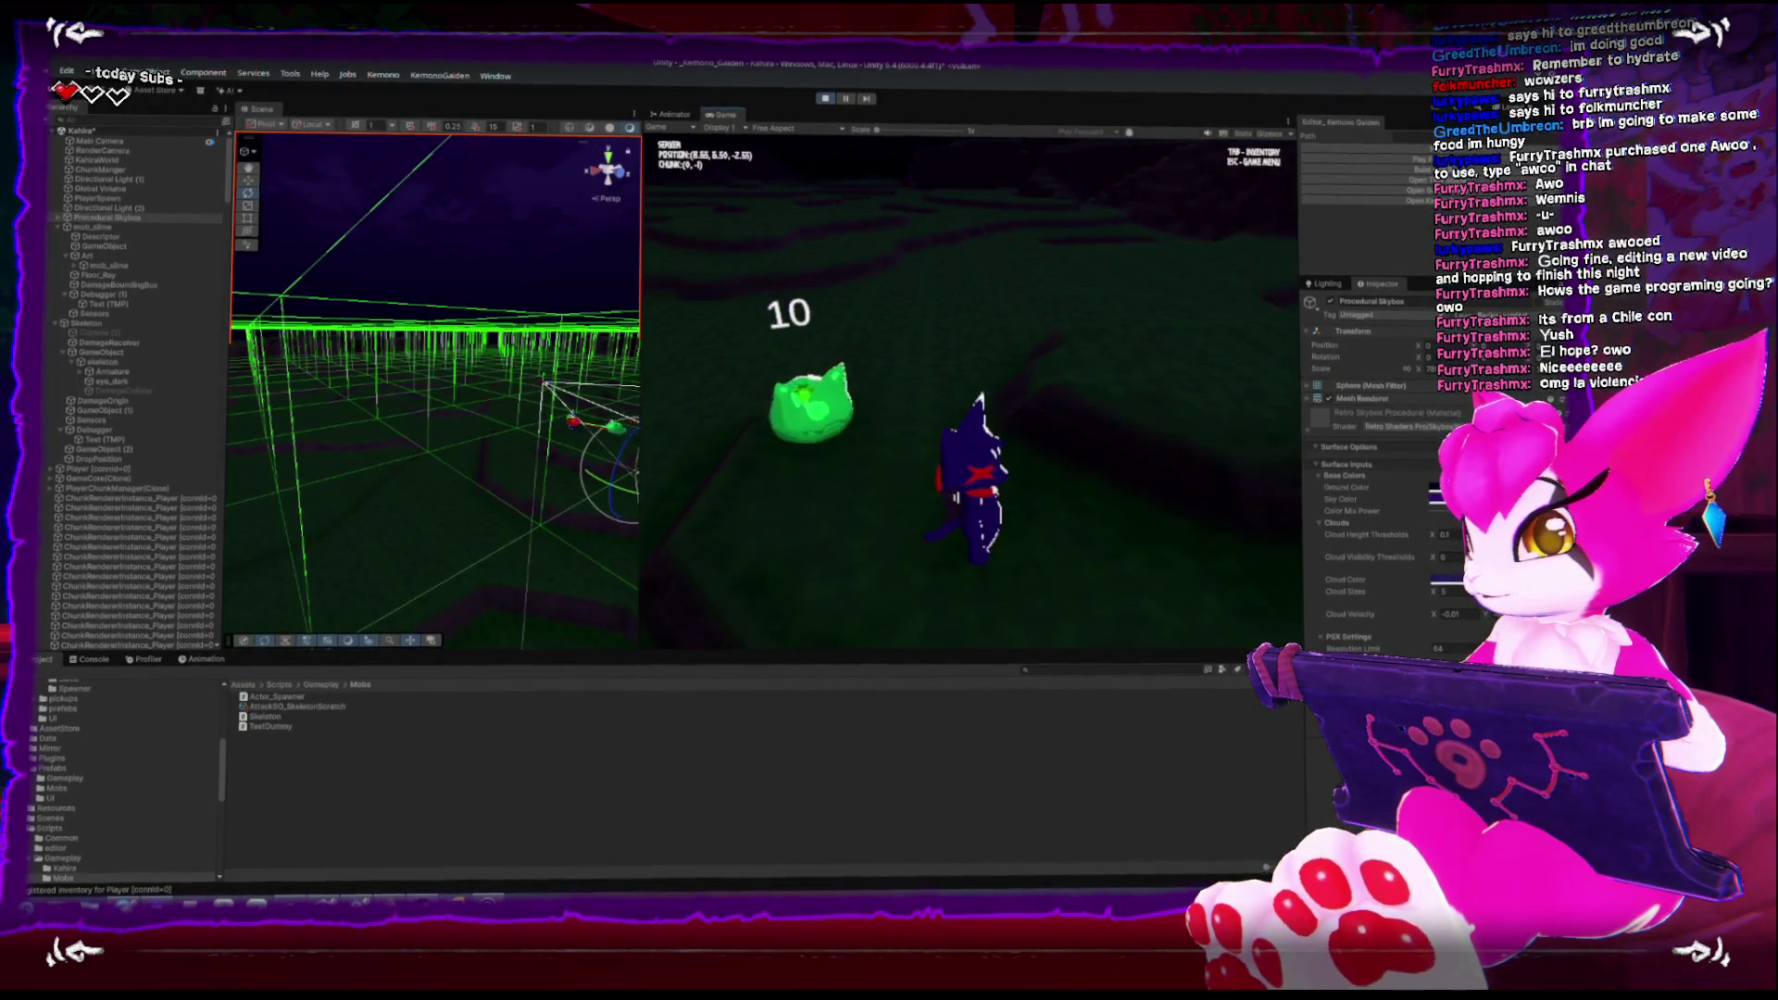
{"action": "key", "text": "w"}
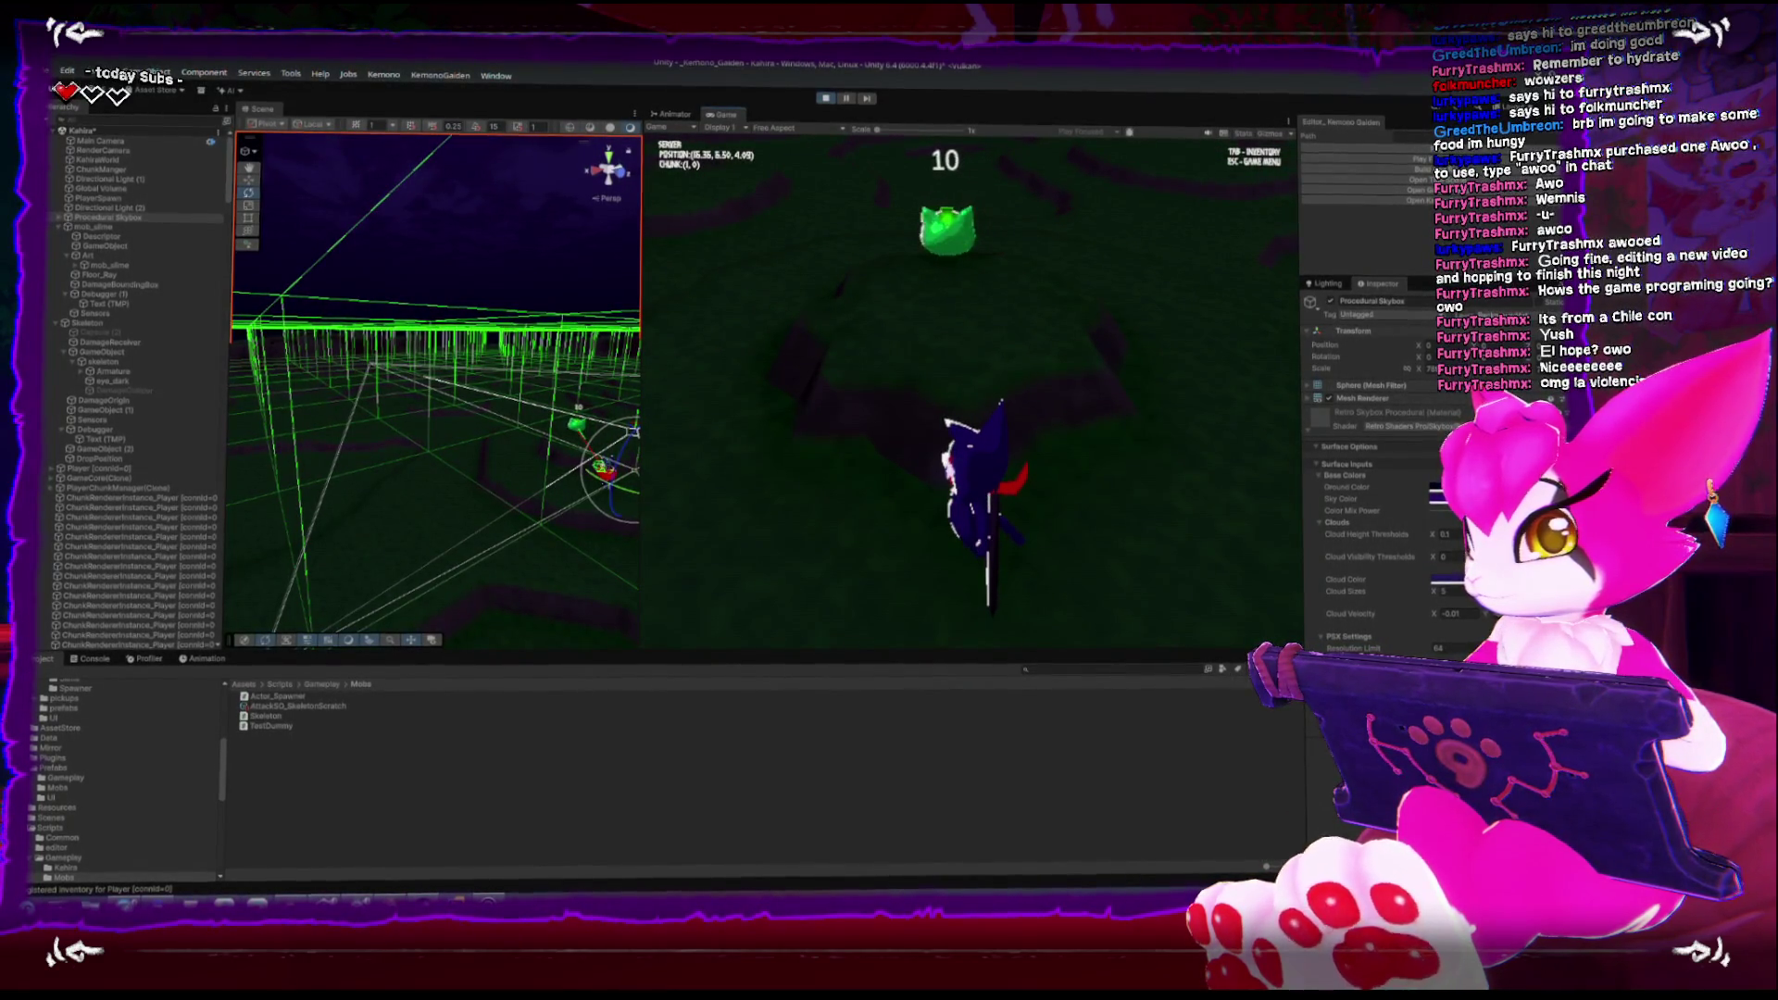
Strike the slime down to 2 health, then open the menu and exit Play mode
{"action": "key", "text": "w"}
{"action": "key", "text": "w"}
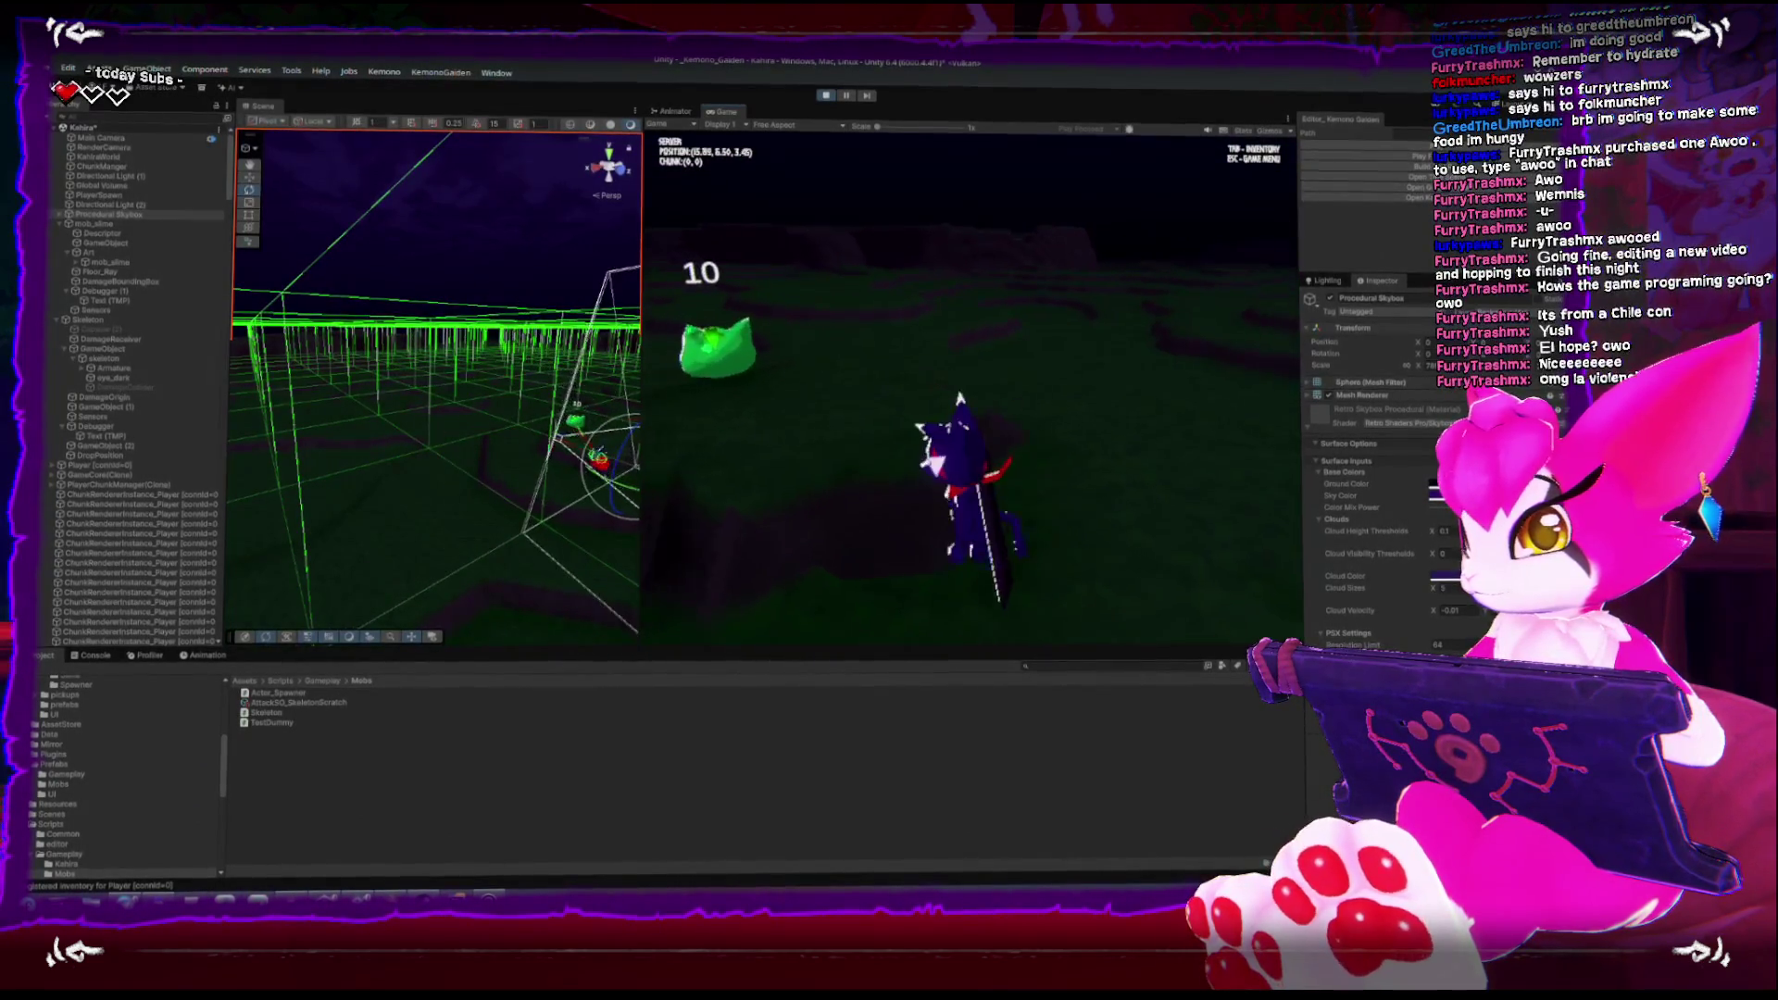
{"action": "key", "text": "w"}
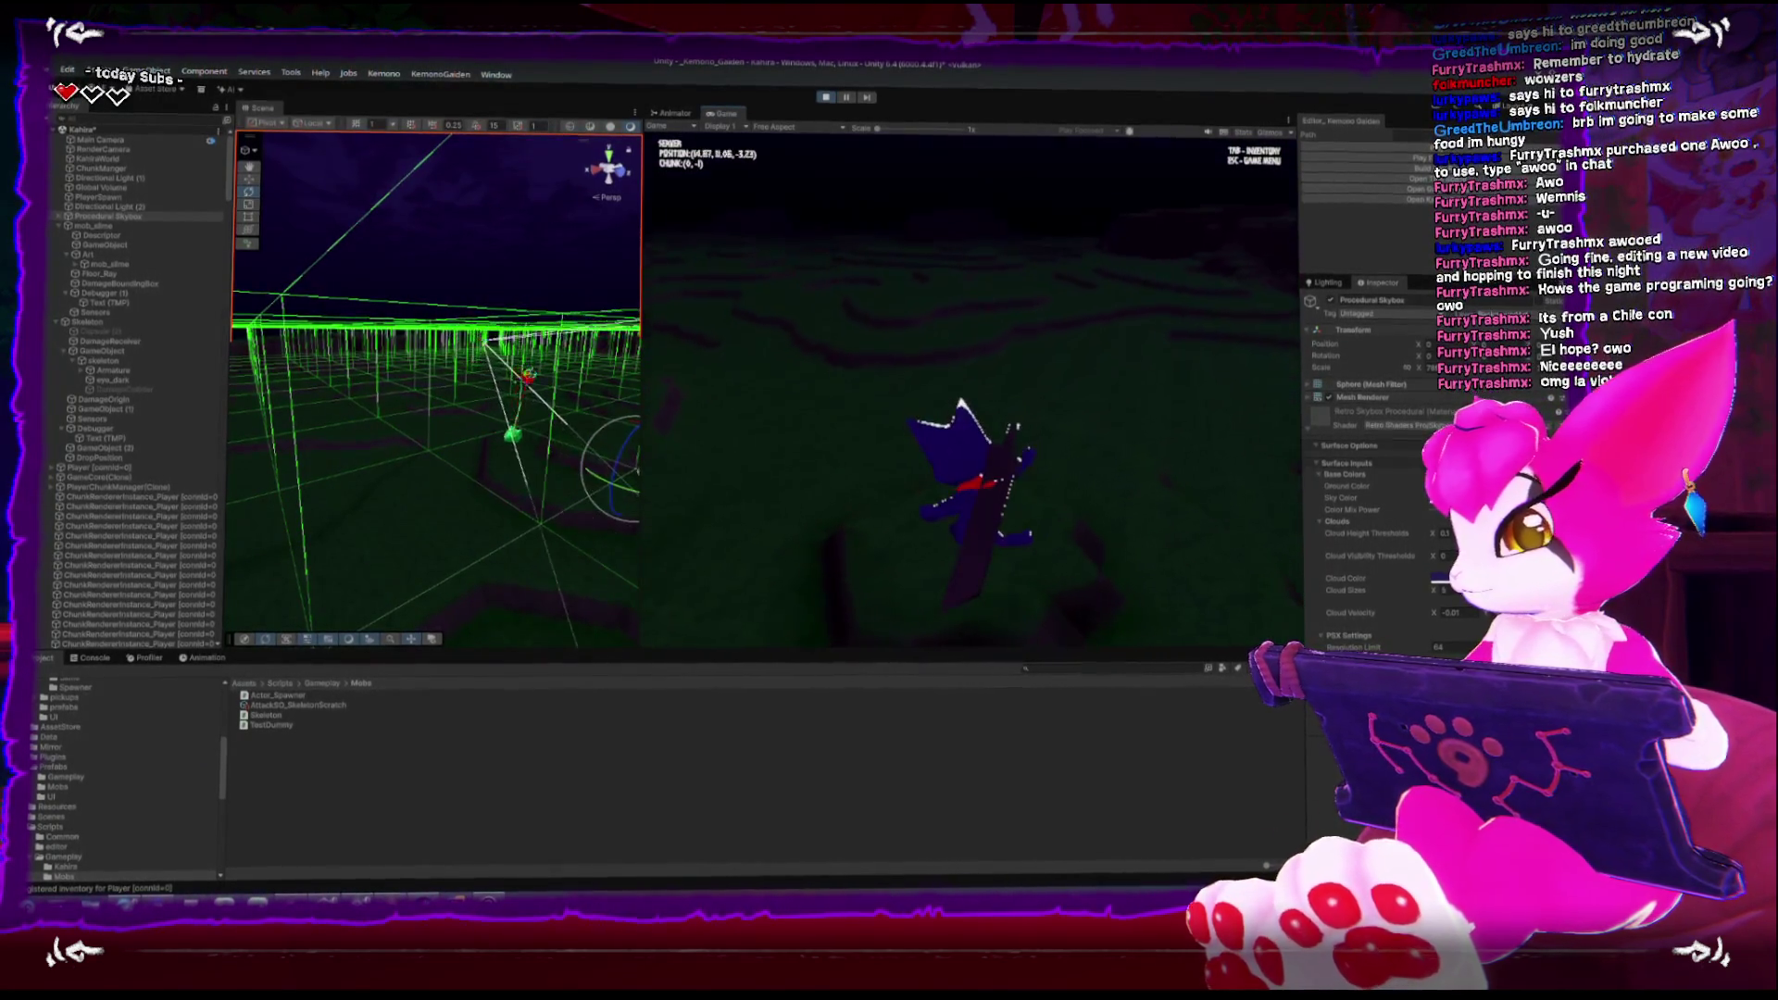
{"action": "key", "text": "w"}
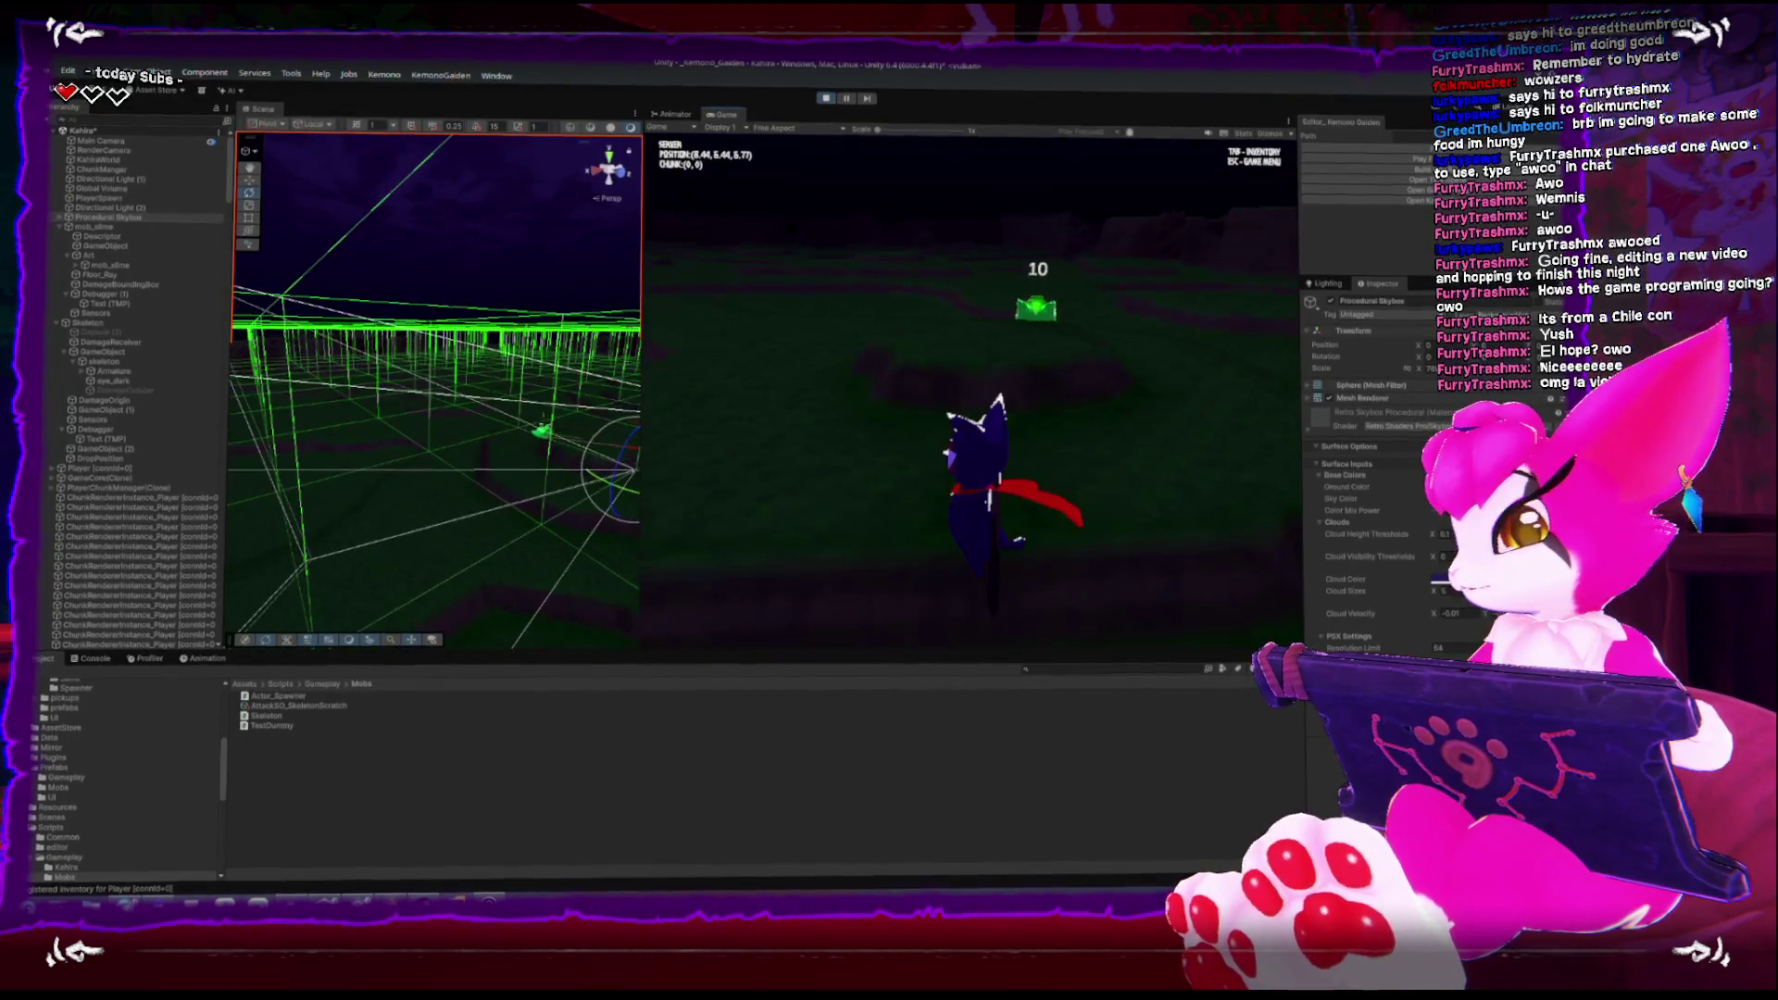
{"action": "key", "text": "w"}
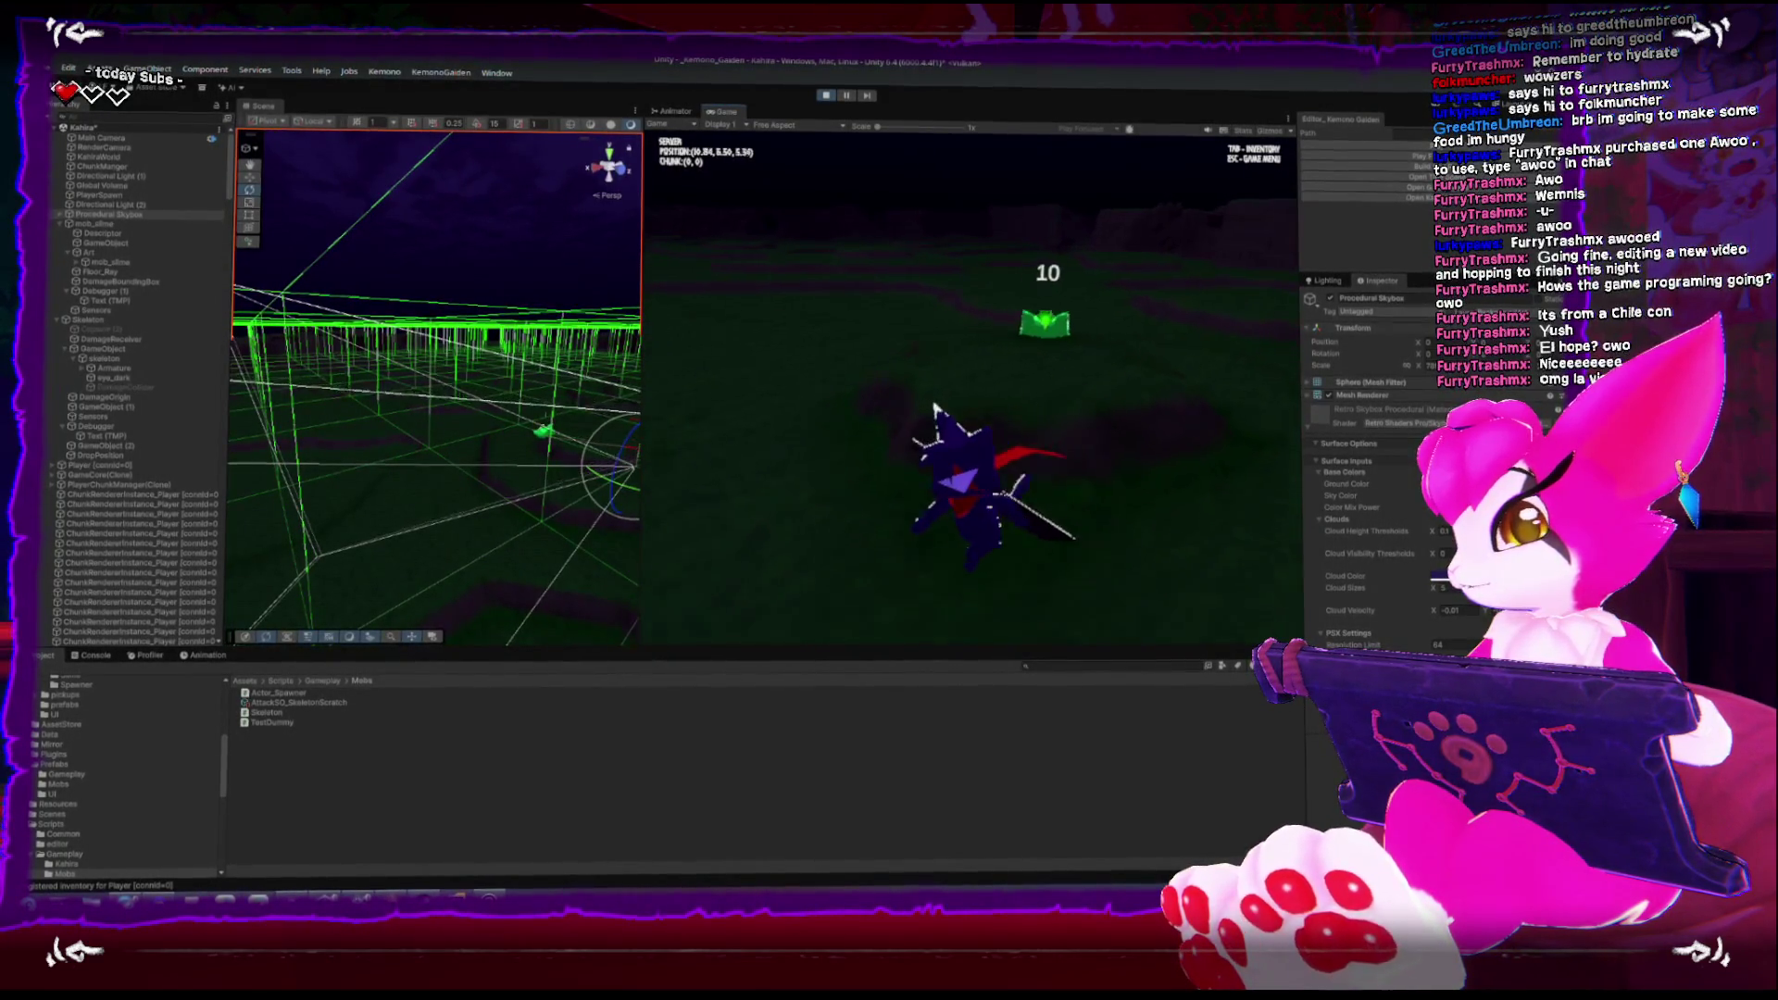
{"action": "key", "text": "w"}
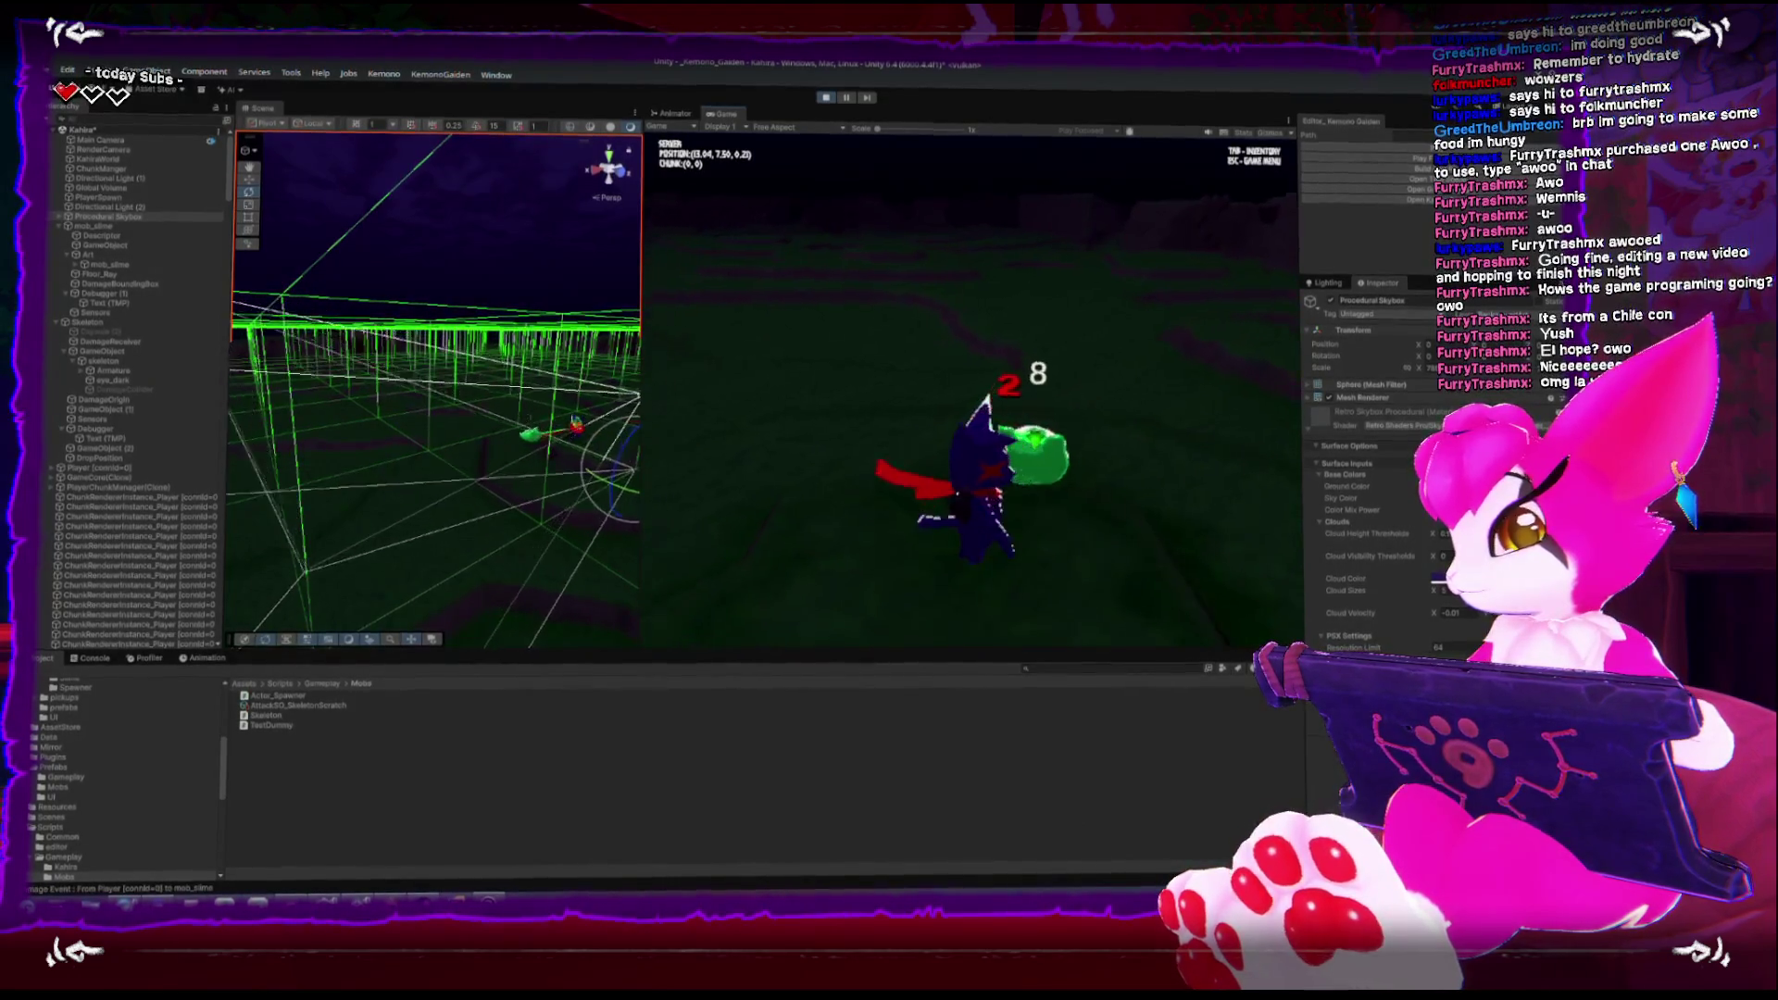
{"action": "key", "text": "w"}
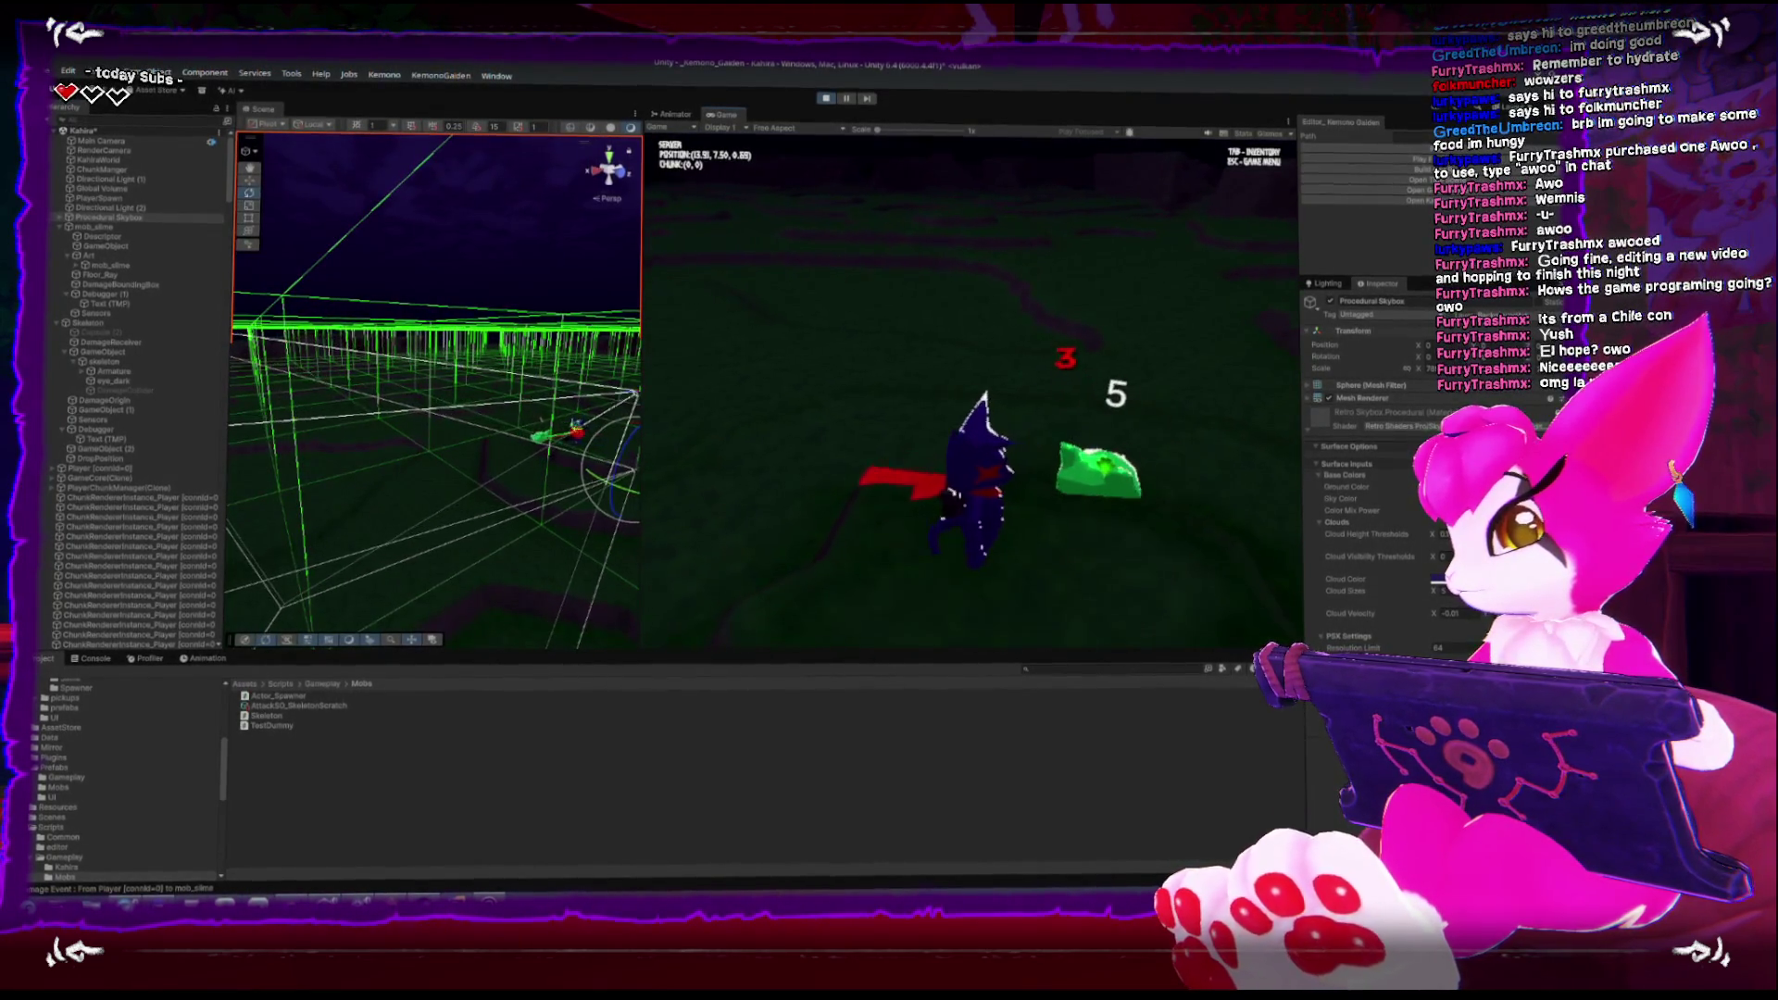
{"action": "key", "text": "w"}
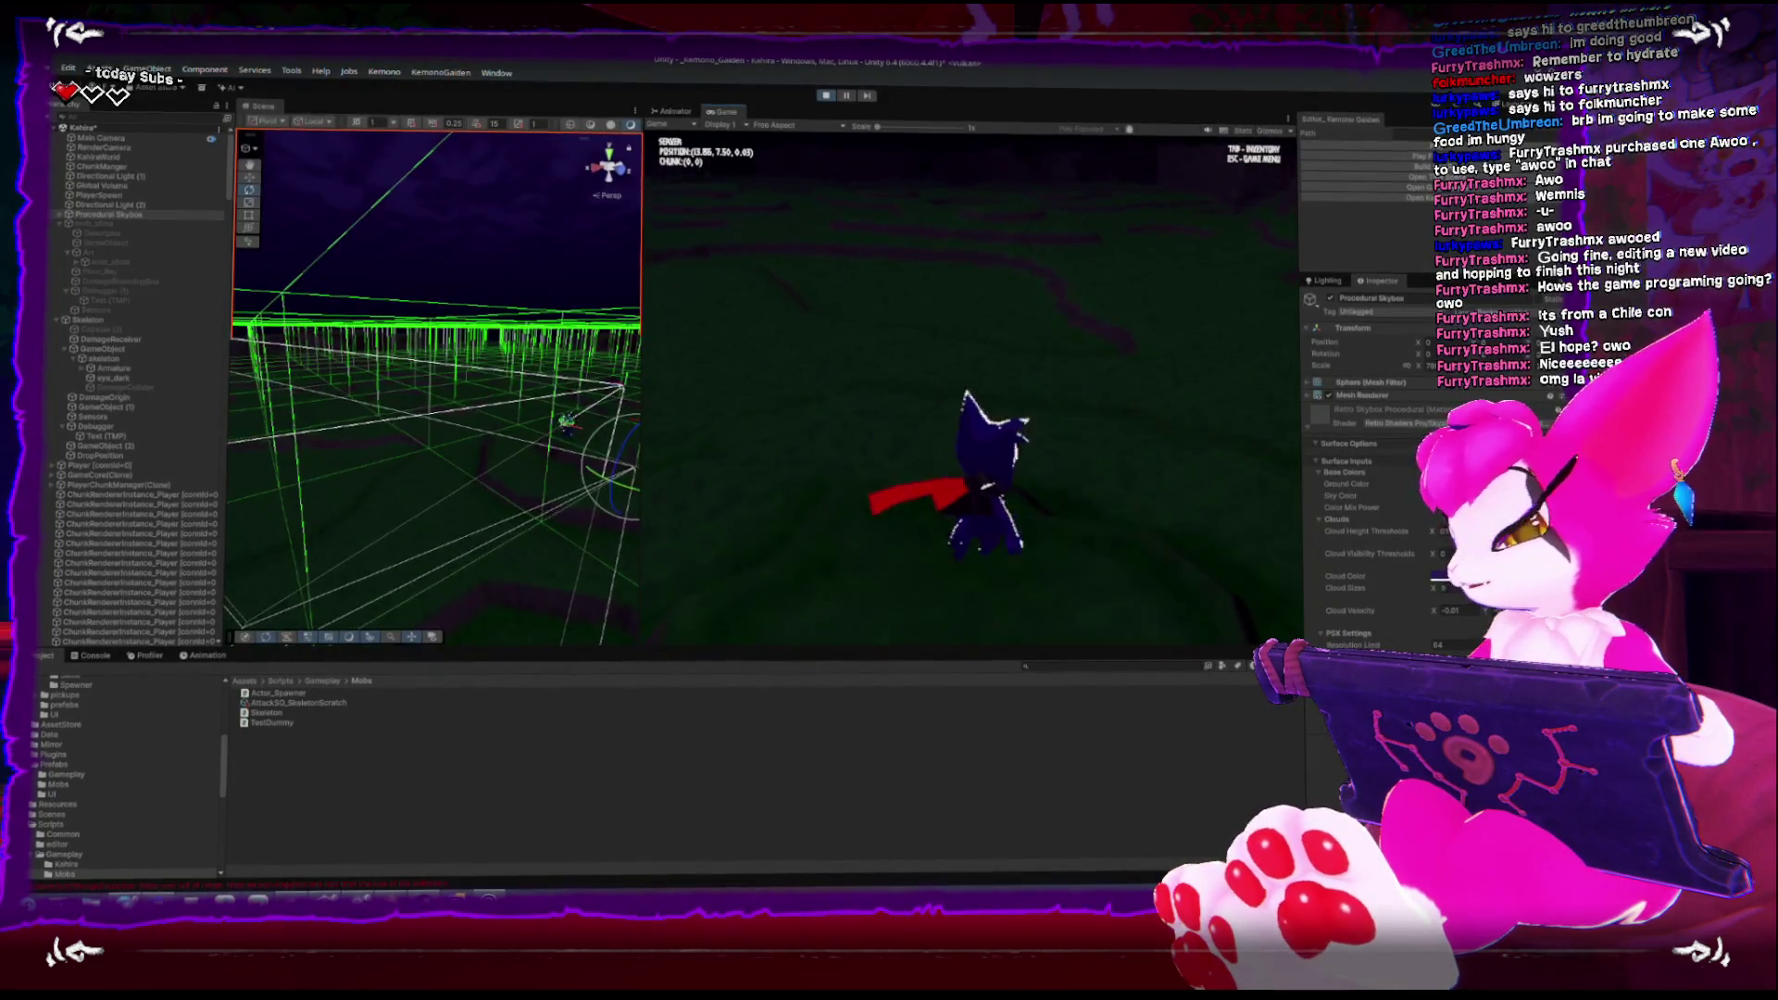
{"action": "key", "text": "Escape"}
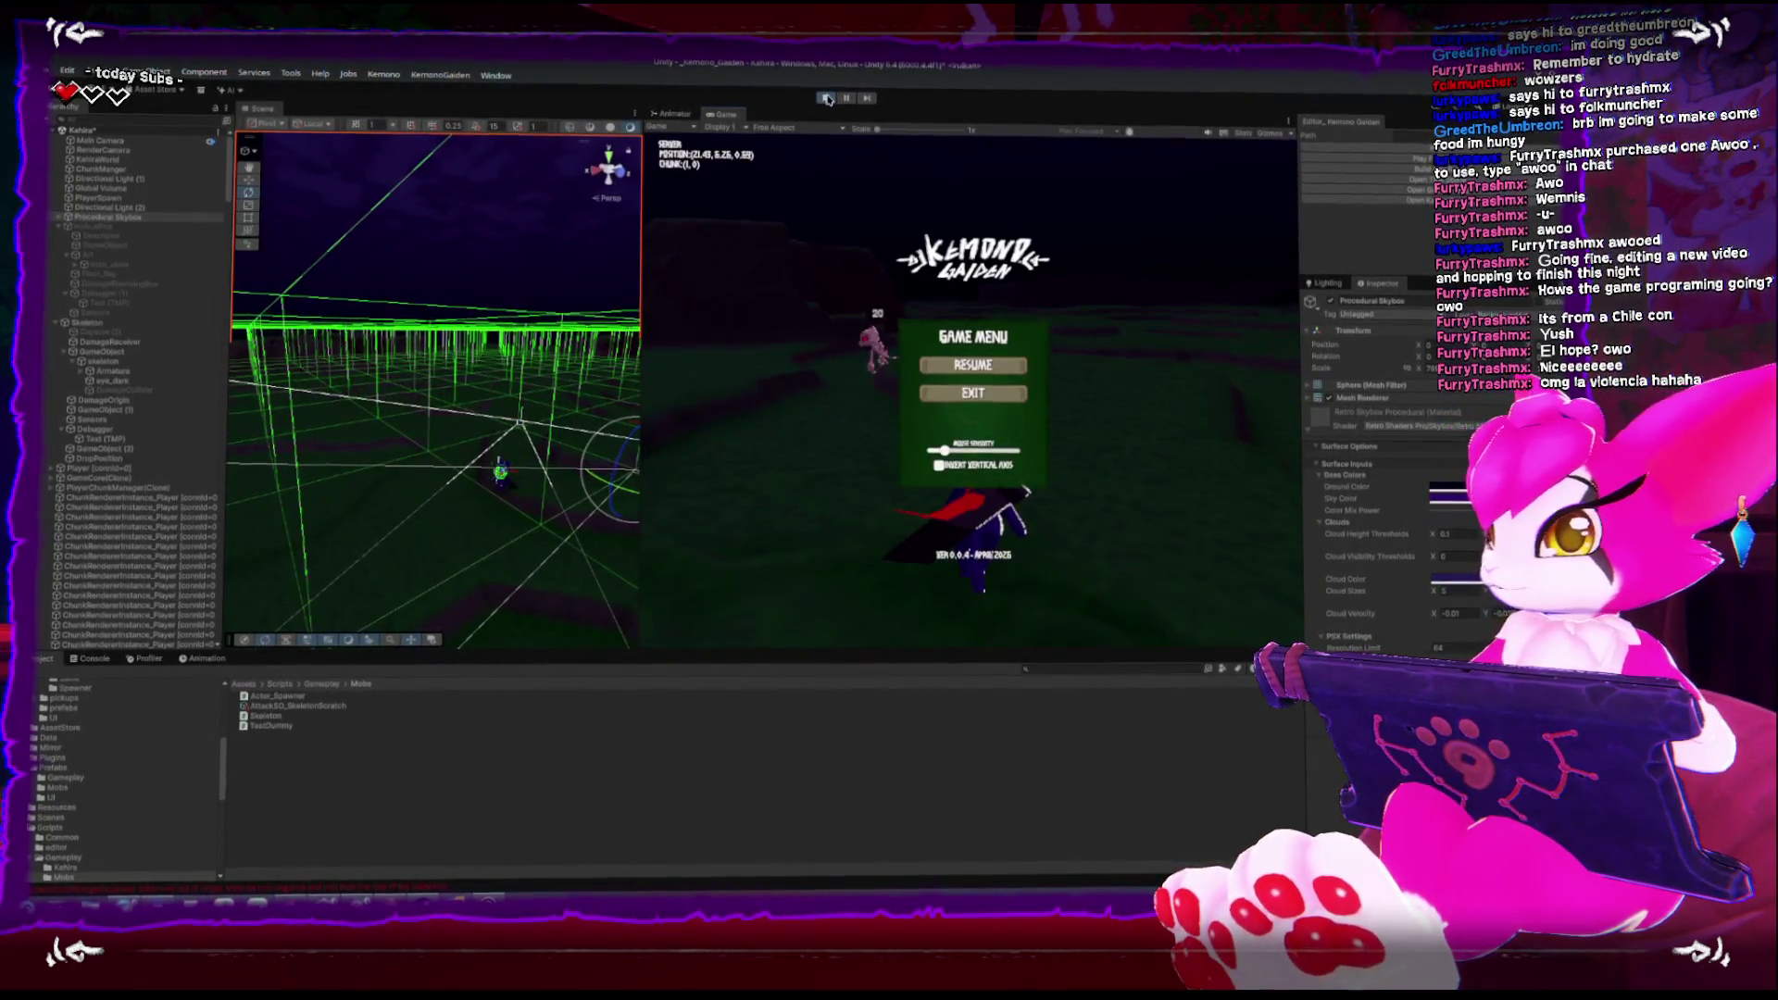
{"action": "key", "text": "ctrl+p"}
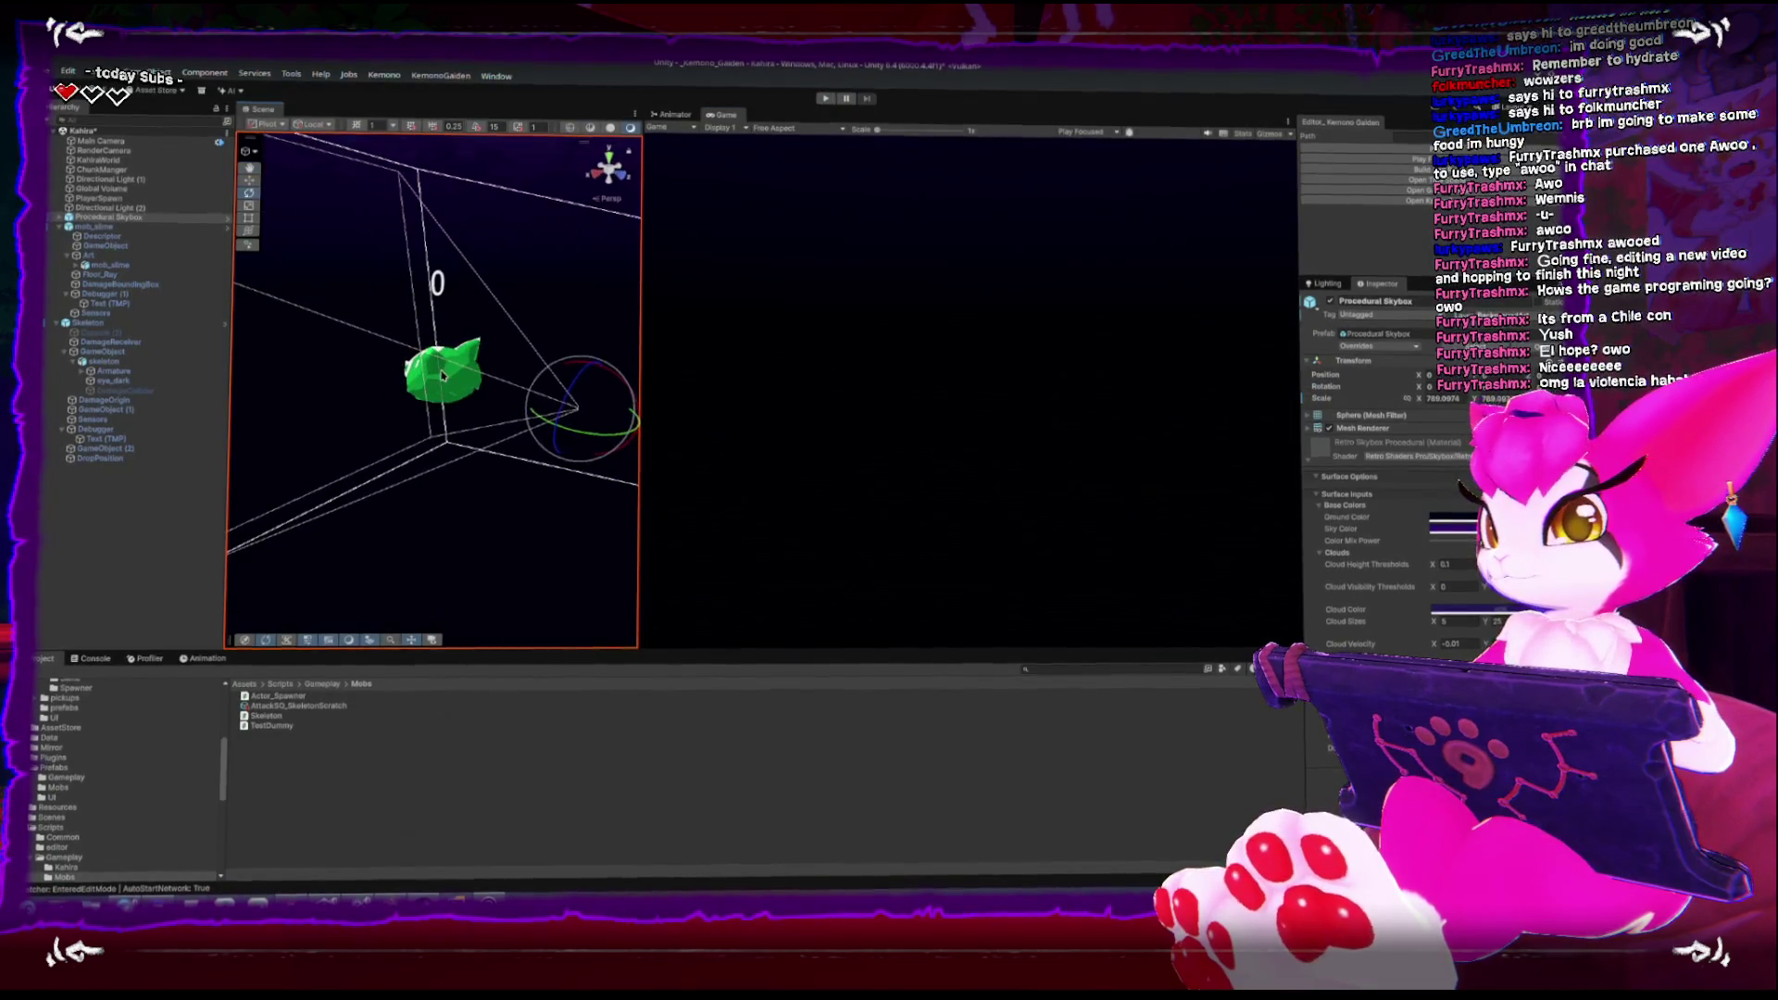
Select mob_slime and its Descriptor child, orbit to check the collider, then enter Play mode
{"action": "left_click", "coordinate": [442, 375]}
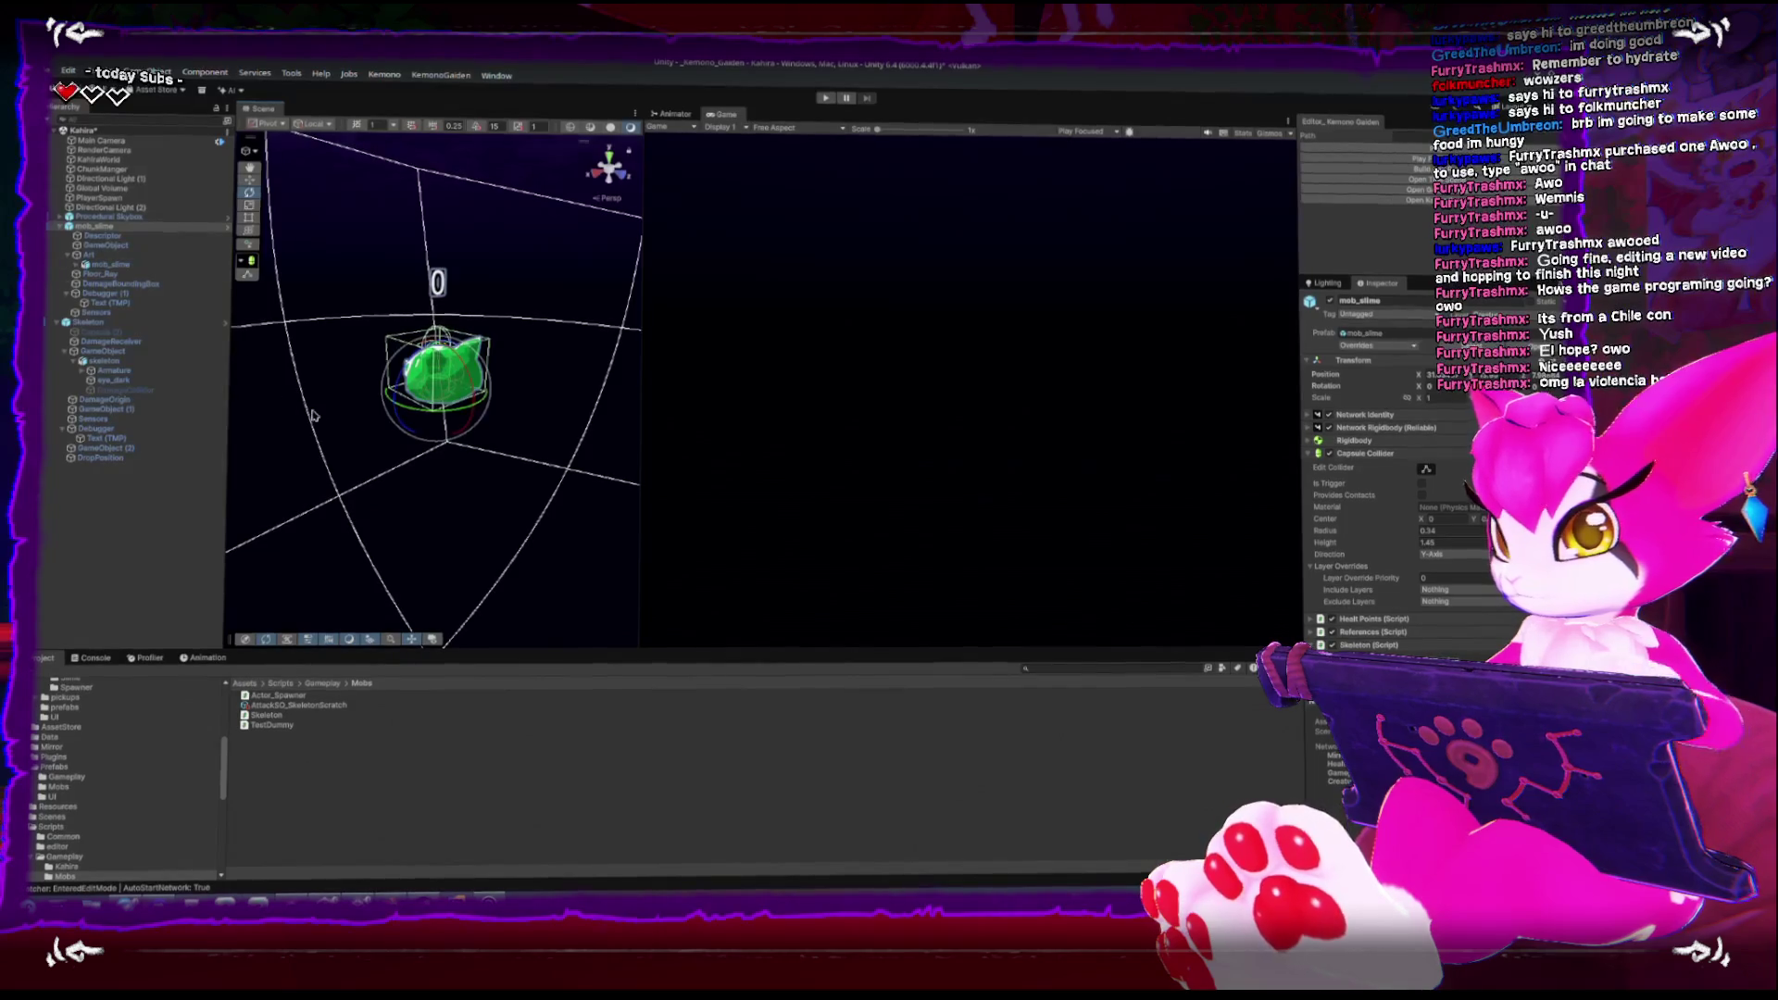
{"action": "mouse_move", "coordinate": [387, 394]}
{"action": "left_mouse_down"}
{"action": "mouse_move", "coordinate": [608, 159]}
{"action": "mouse_move", "coordinate": [571, 312]}
{"action": "mouse_move", "coordinate": [339, 313]}
{"action": "mouse_move", "coordinate": [616, 339]}
{"action": "mouse_move", "coordinate": [525, 602]}
{"action": "left_mouse_up"}
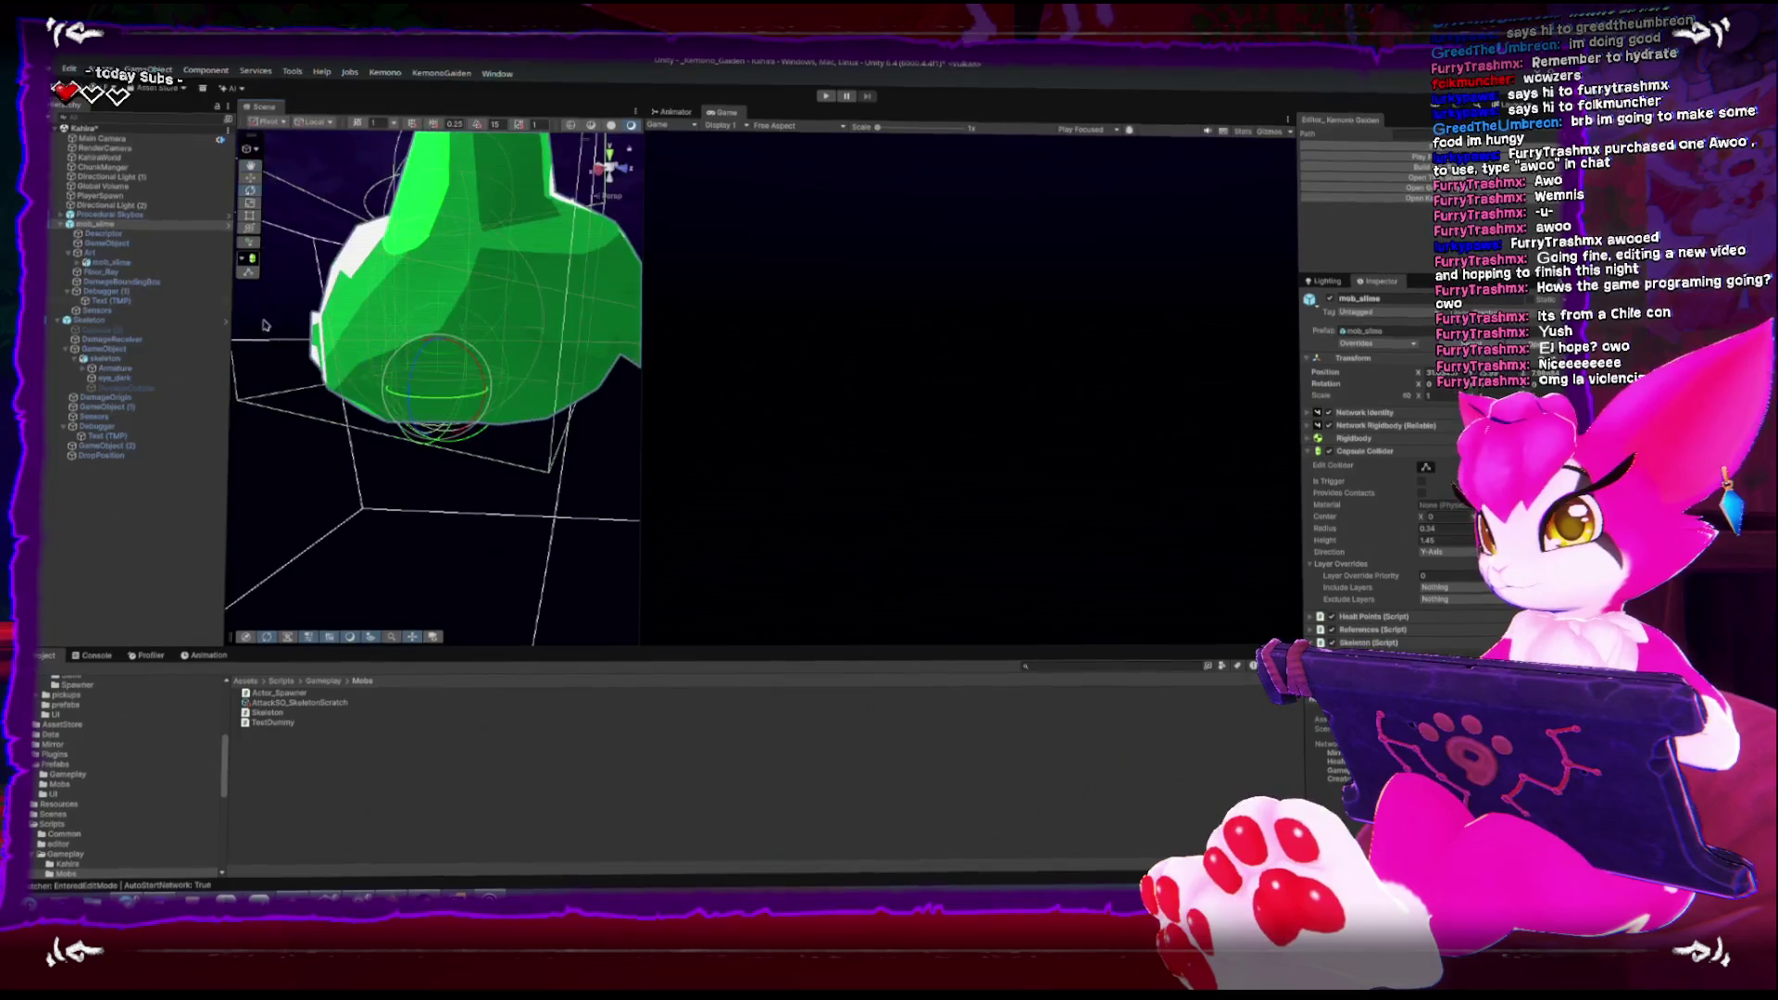
{"action": "left_click", "coordinate": [84, 232]}
{"action": "mouse_move", "coordinate": [377, 298]}
{"action": "left_mouse_down"}
{"action": "mouse_move", "coordinate": [431, 322]}
{"action": "mouse_move", "coordinate": [350, 410]}
{"action": "left_mouse_up"}
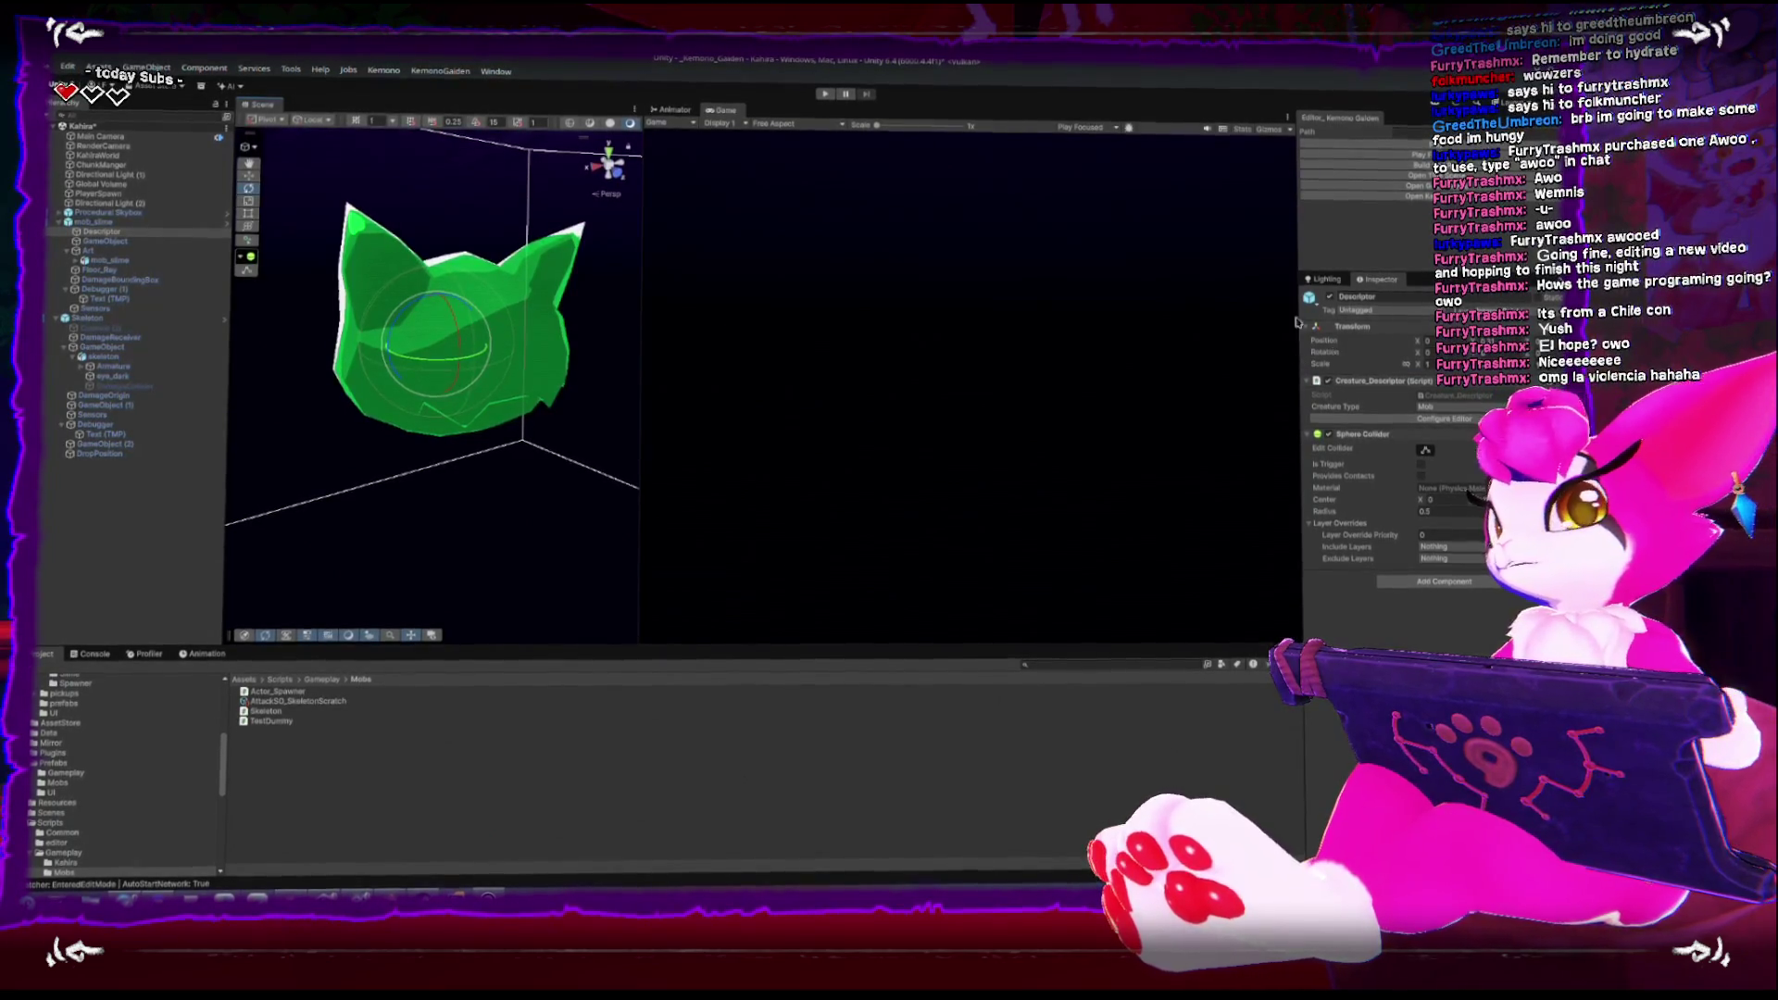
{"action": "key", "text": "ctrl+p"}
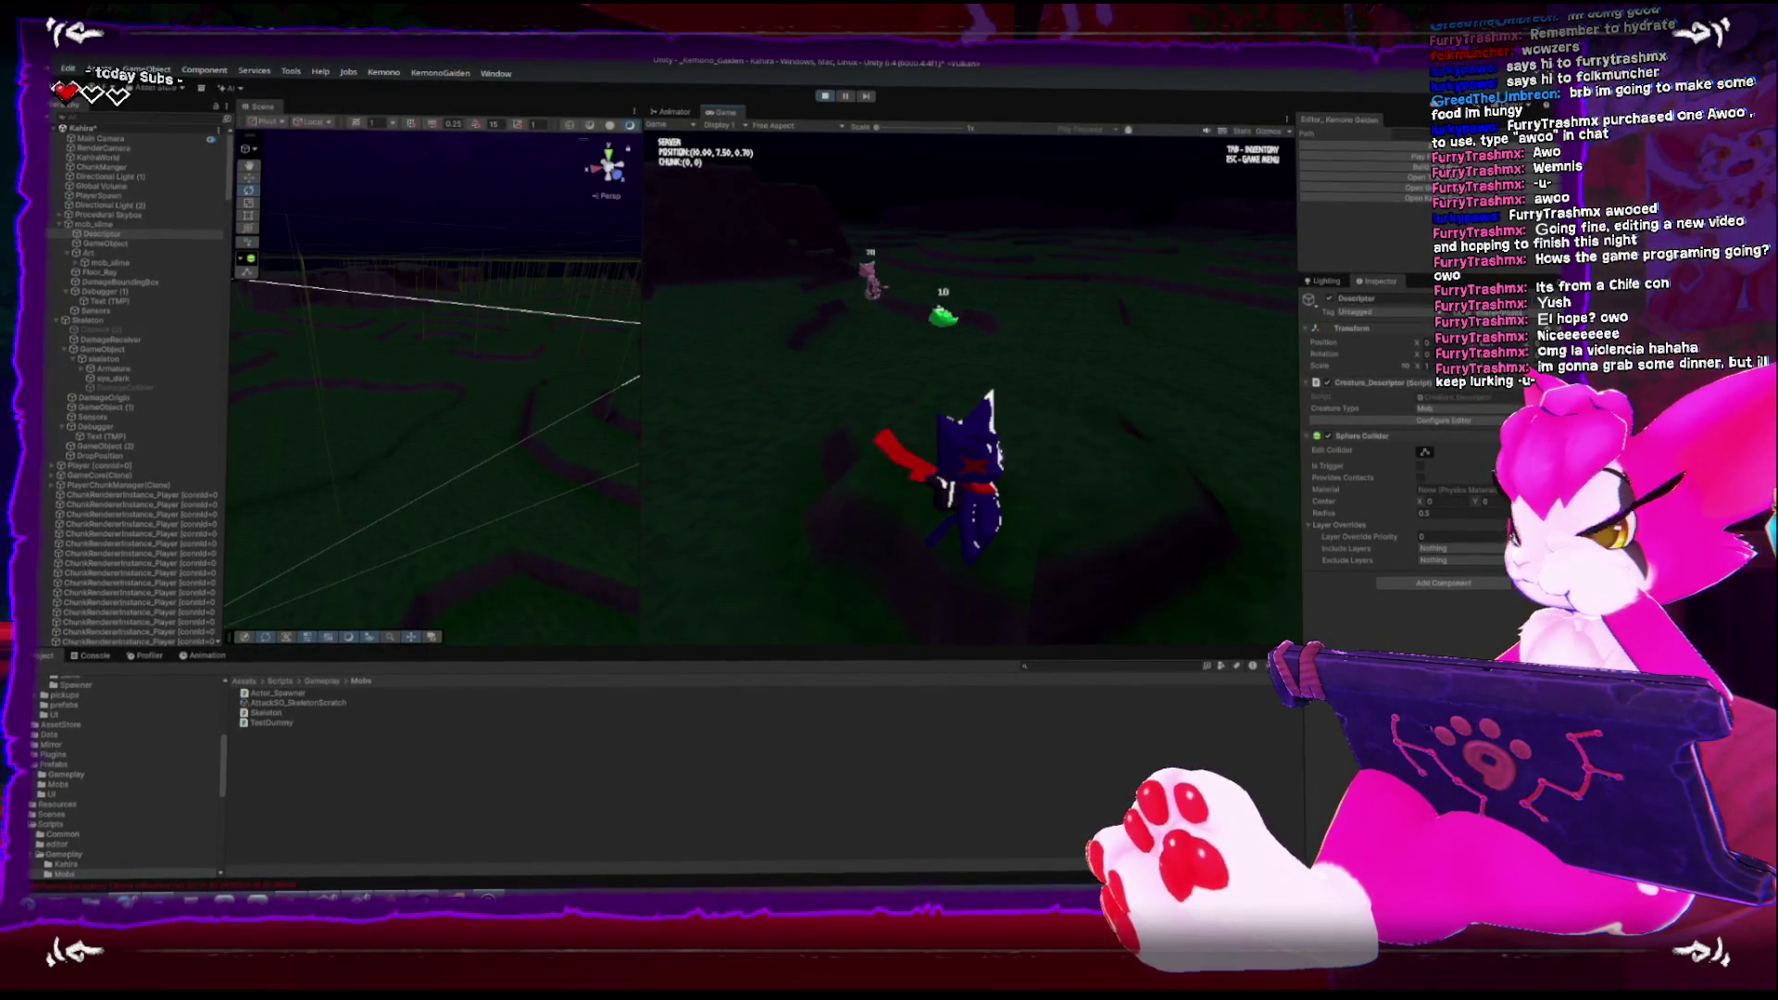
Walk the player through the level up to the green slime
{"action": "key", "text": "w"}
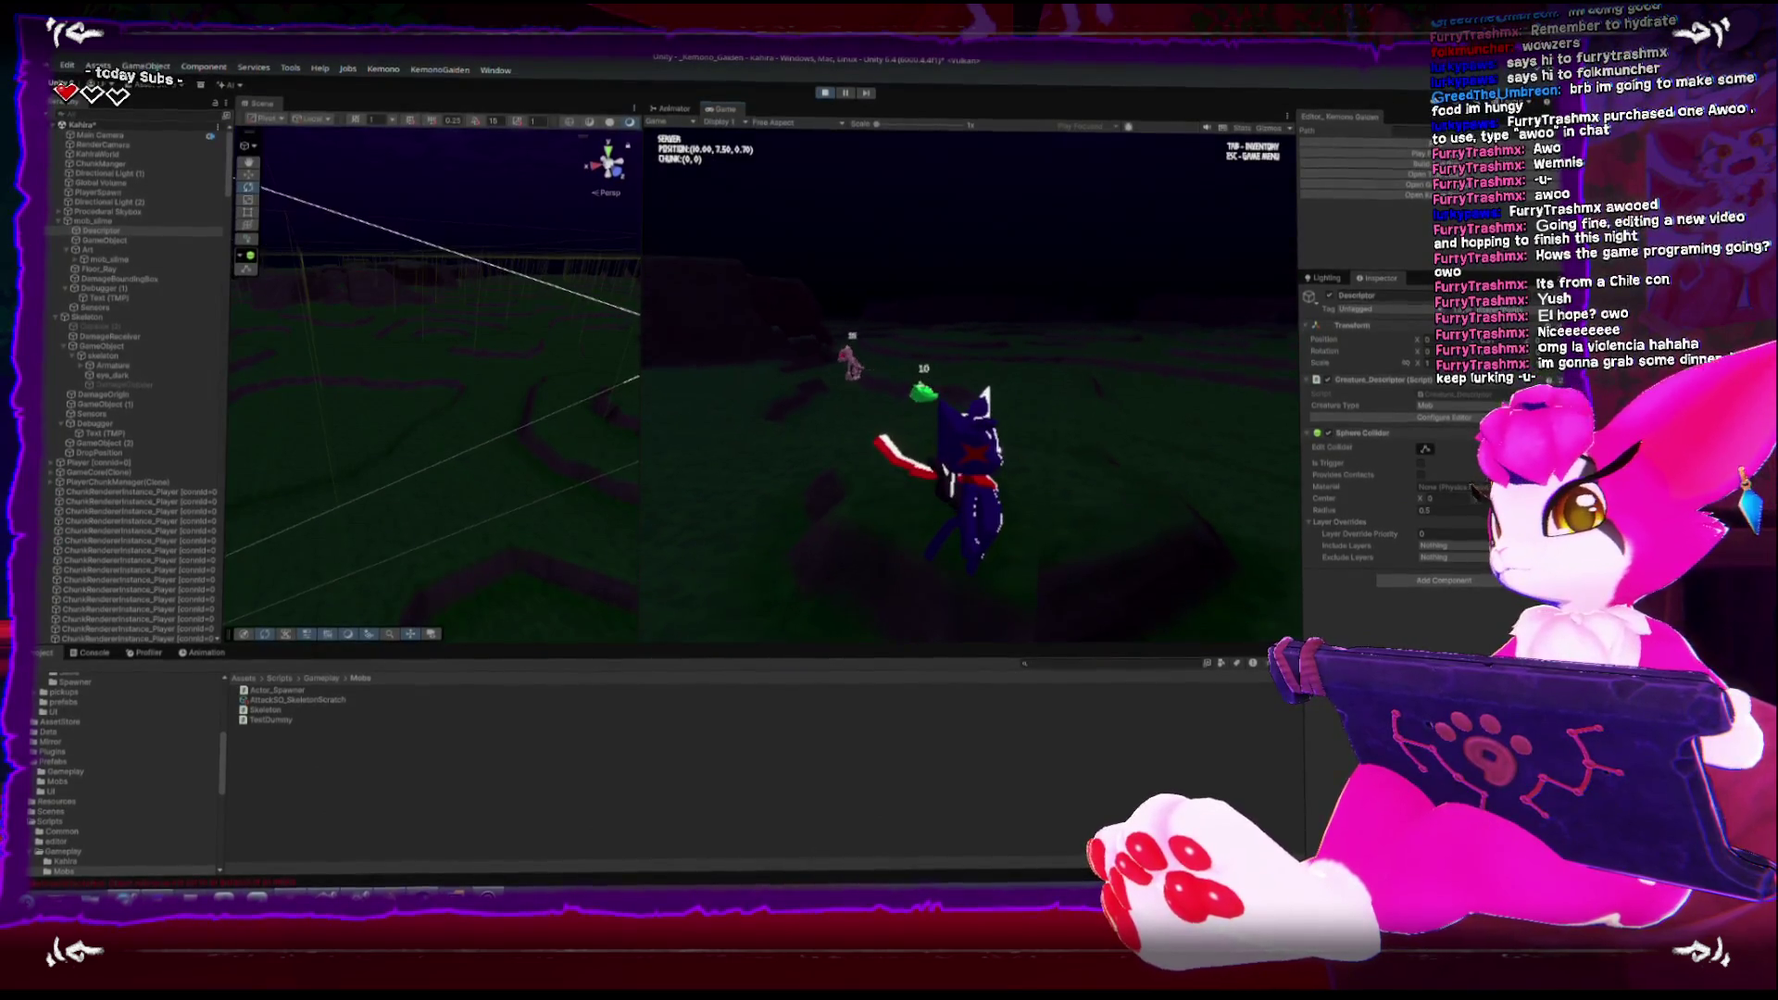
{"action": "key", "text": "w"}
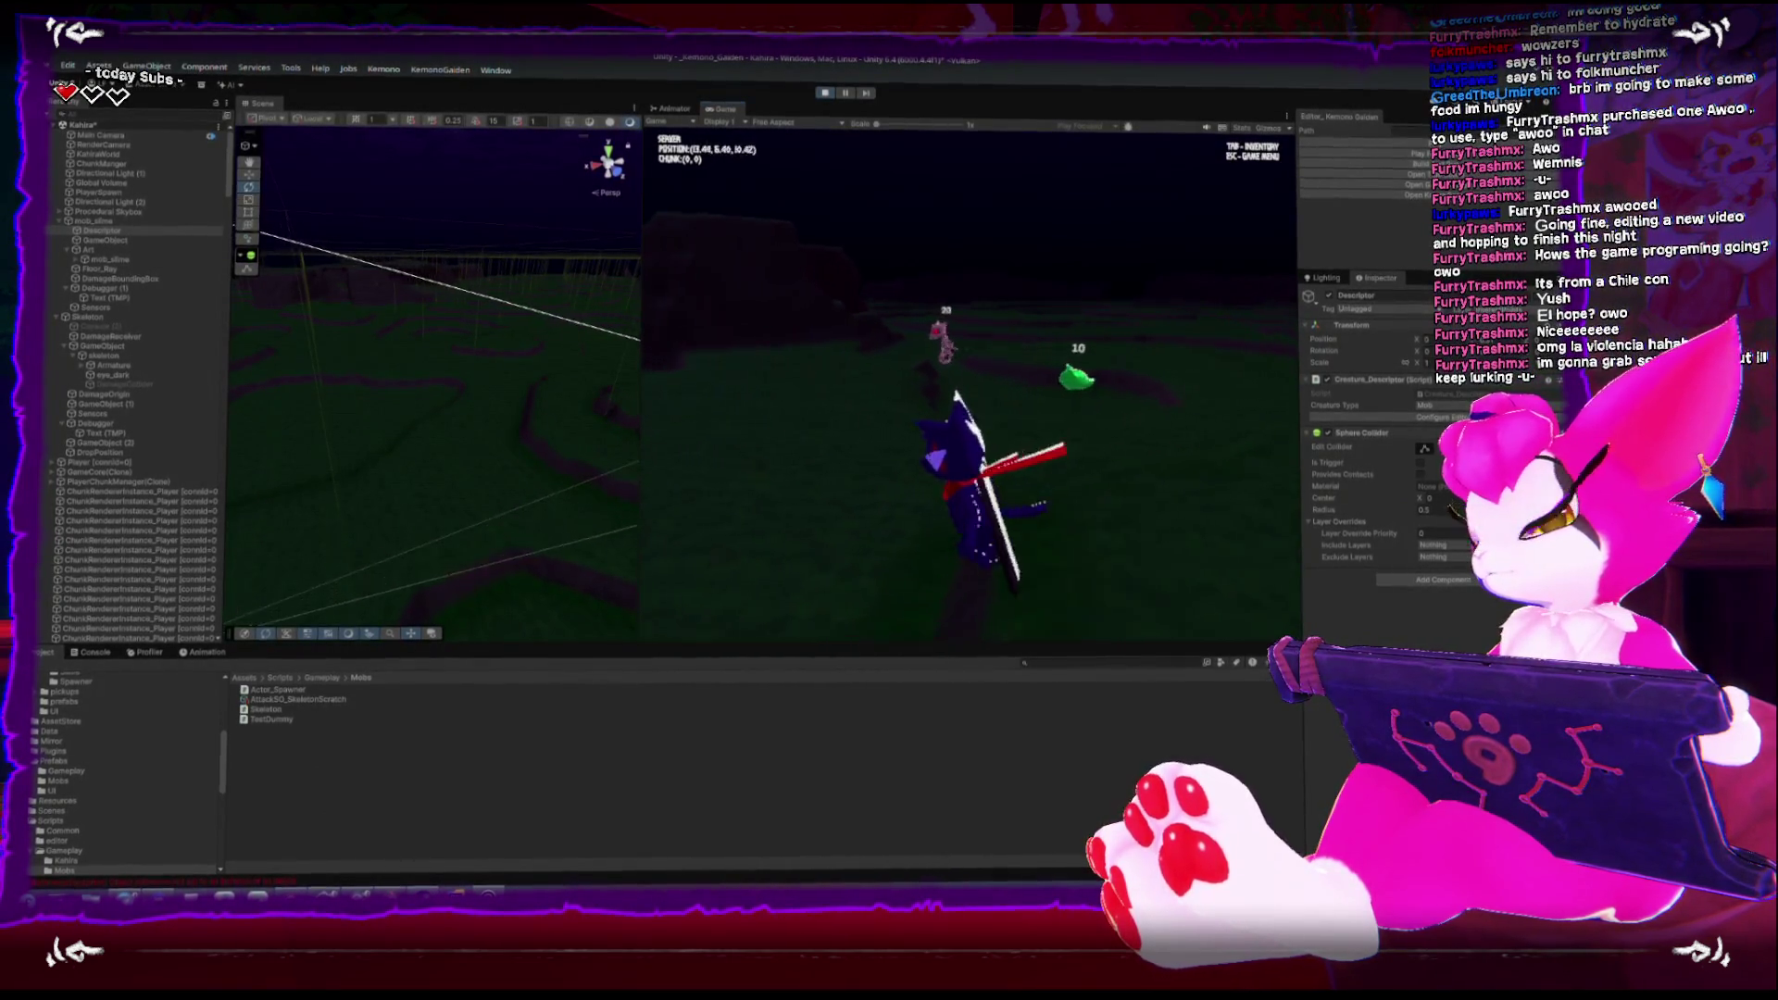
{"action": "key", "text": "w"}
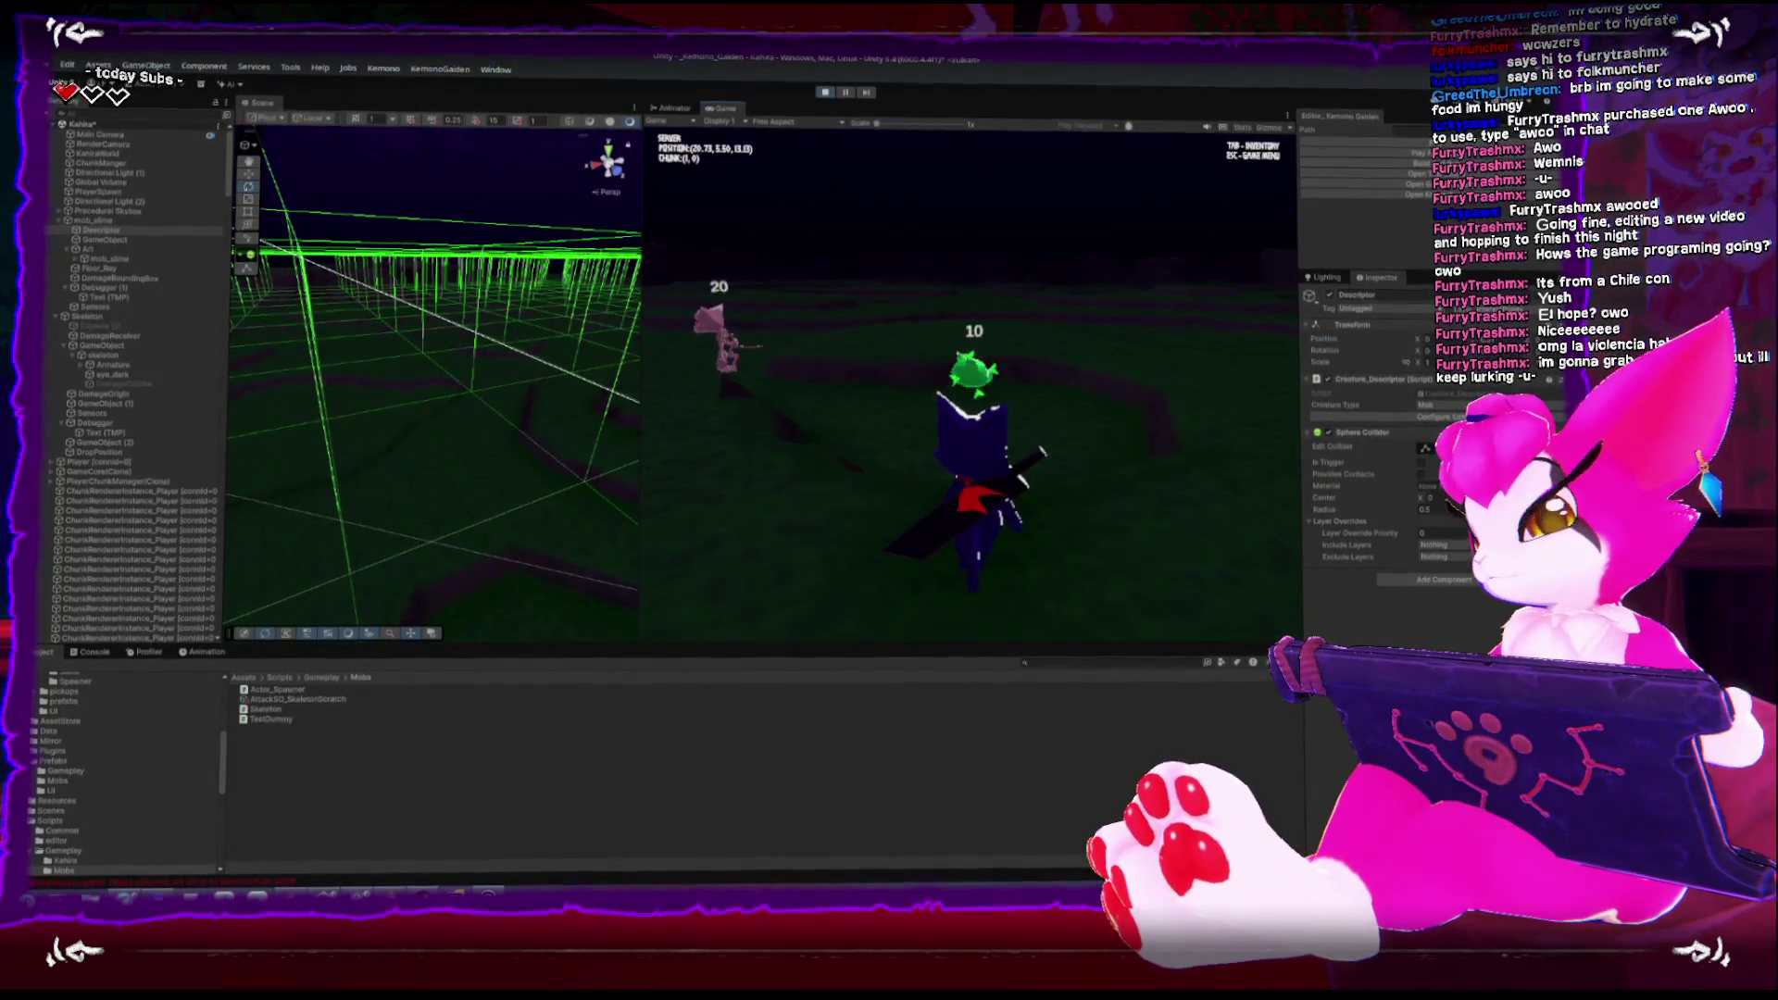
{"action": "key", "text": "s"}
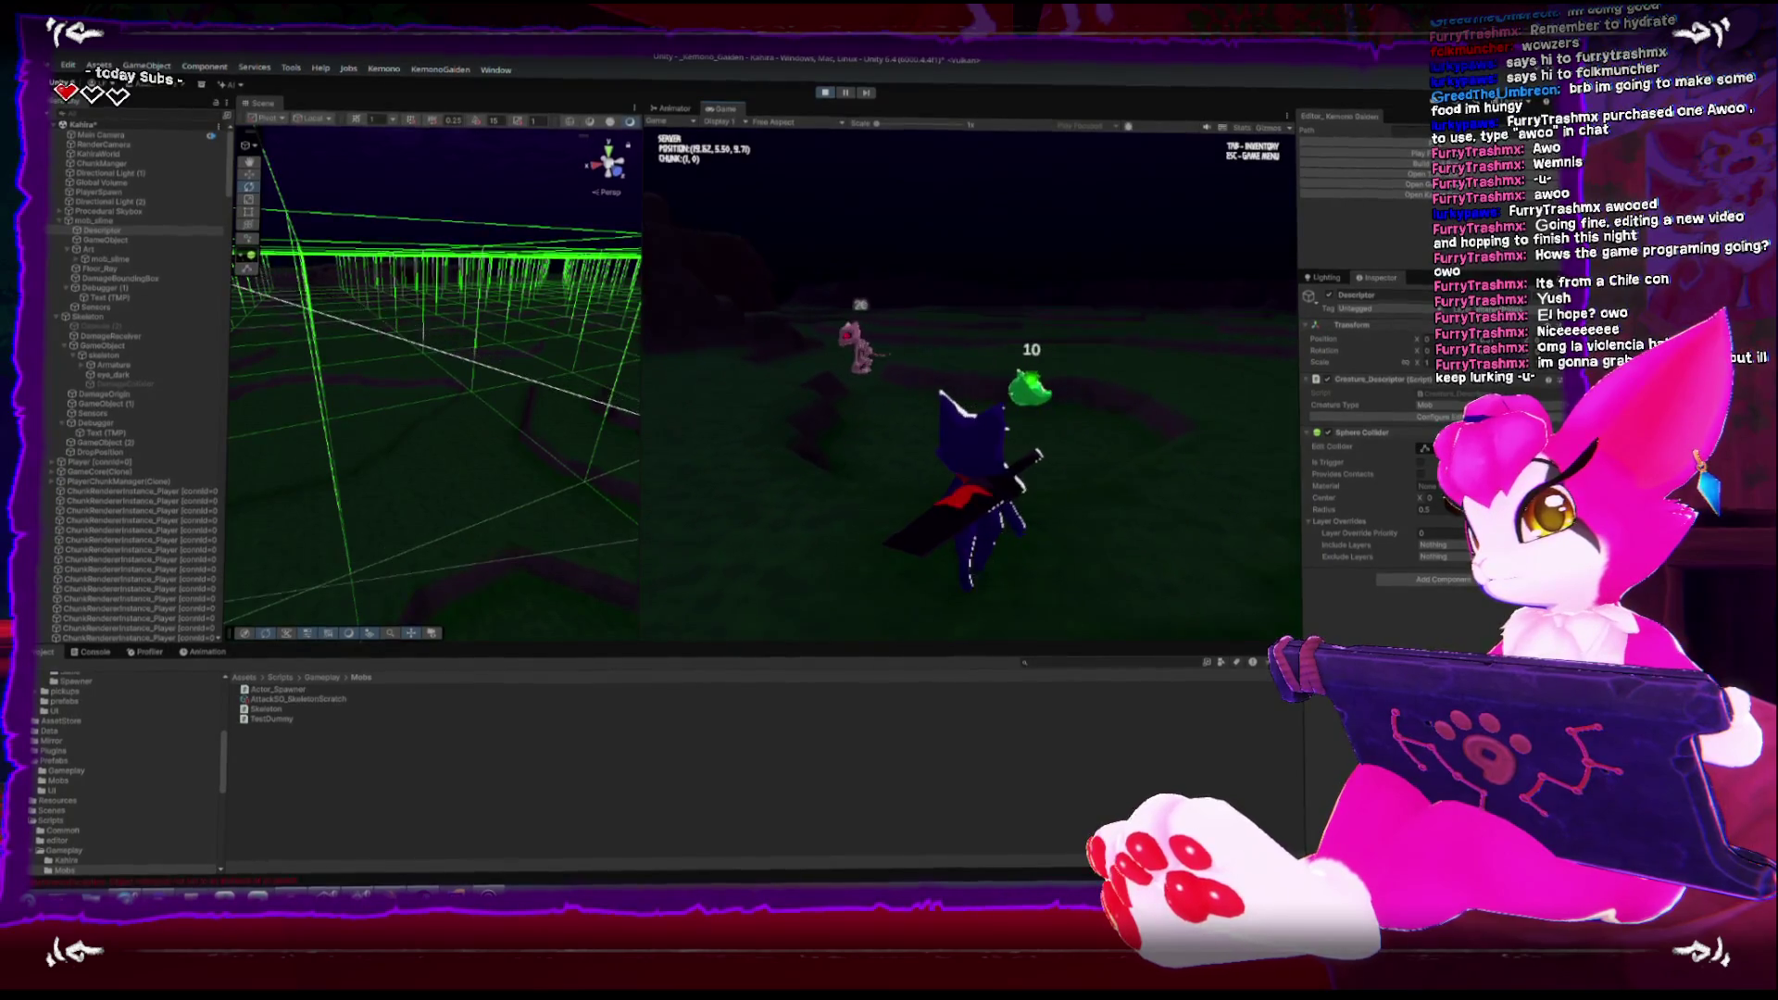
{"action": "key", "text": "w"}
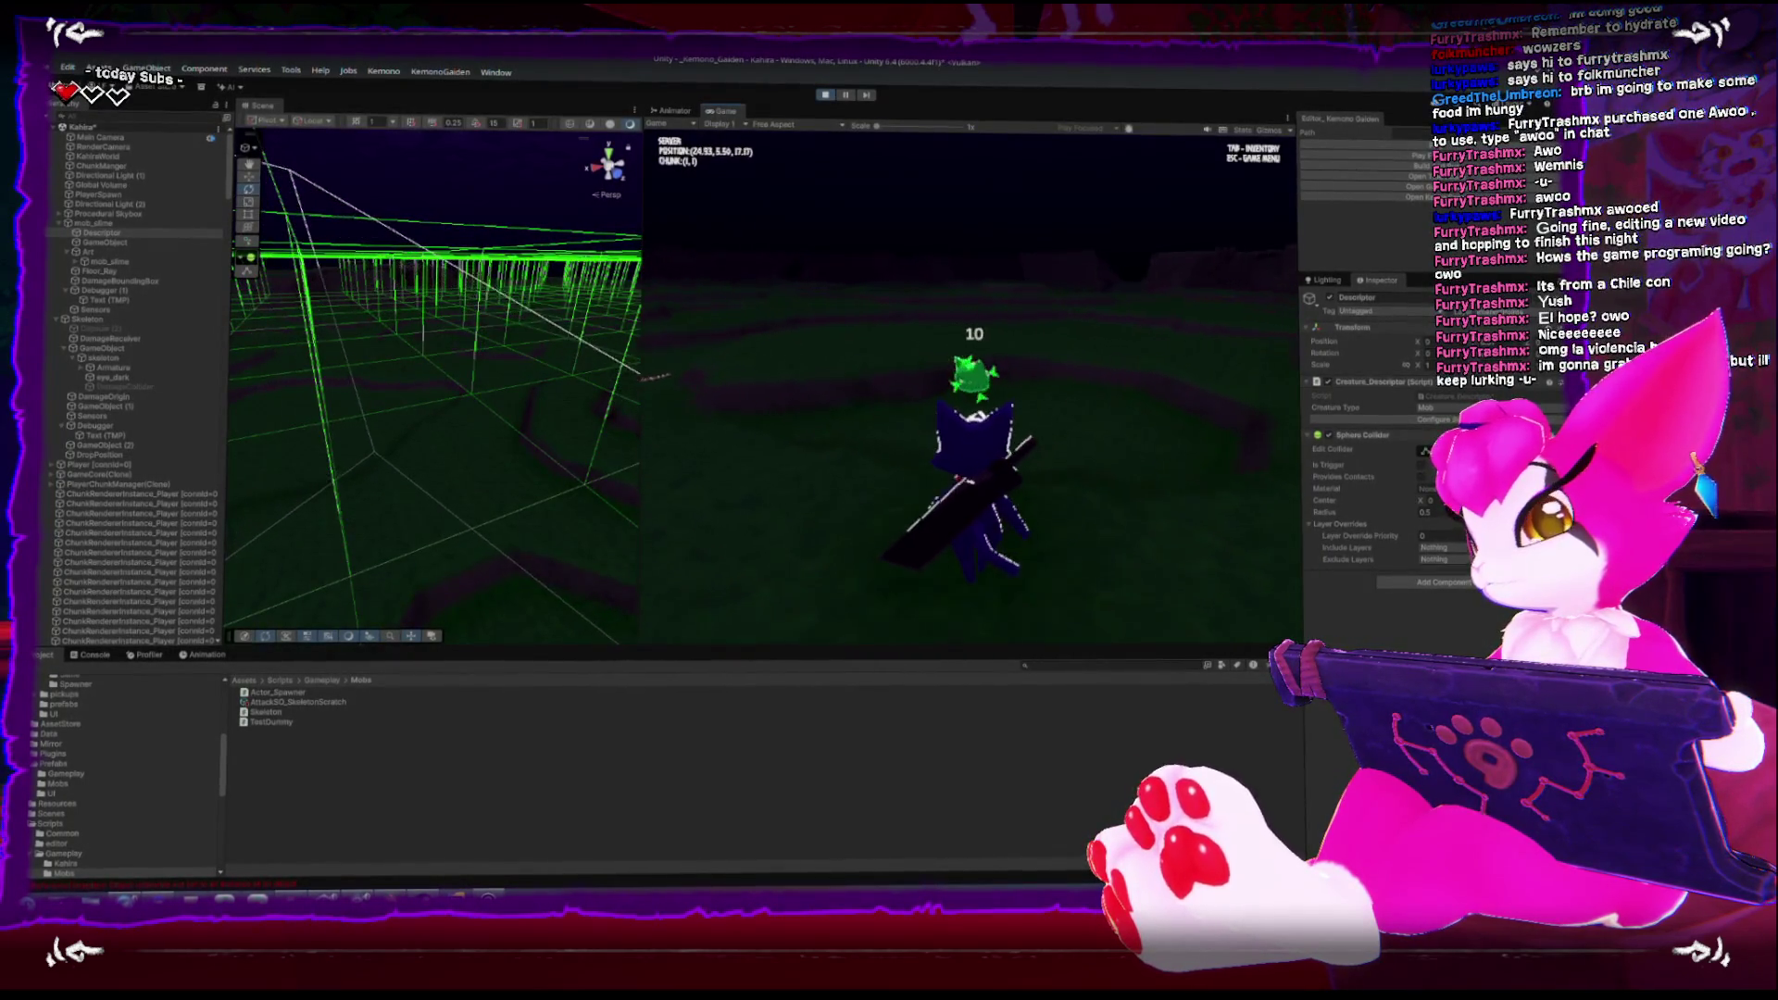
{"action": "key", "text": "s"}
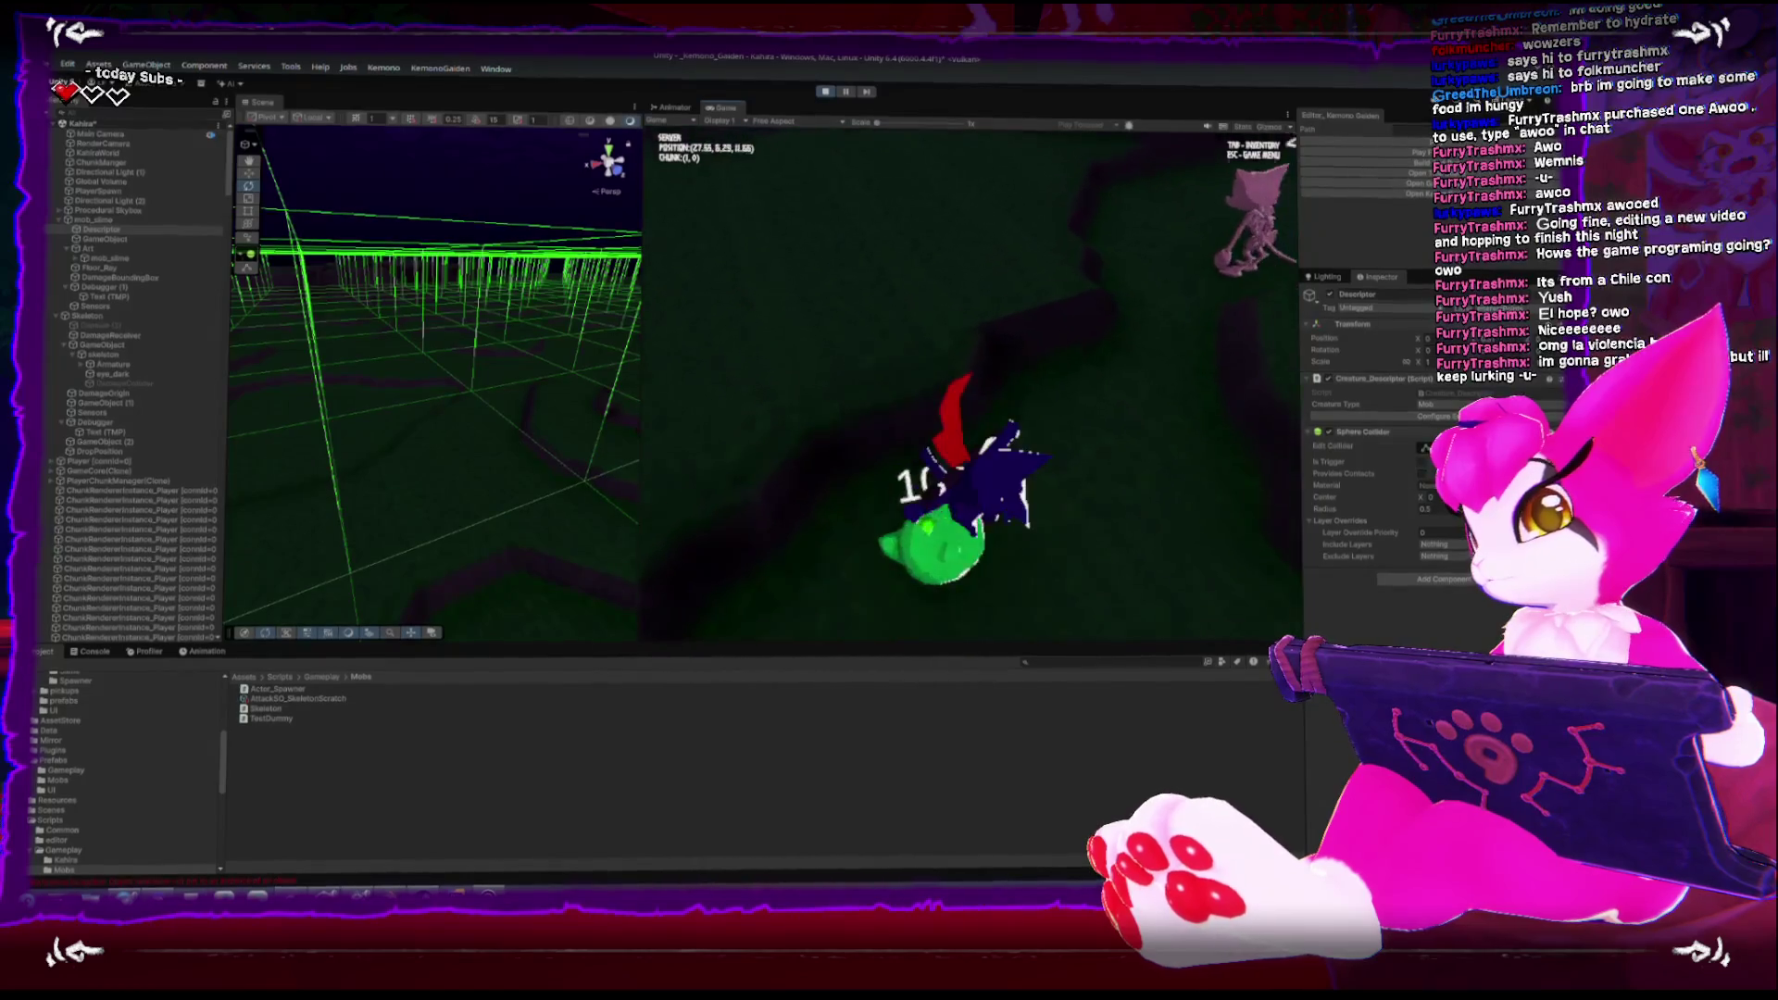
{"action": "key", "text": "a"}
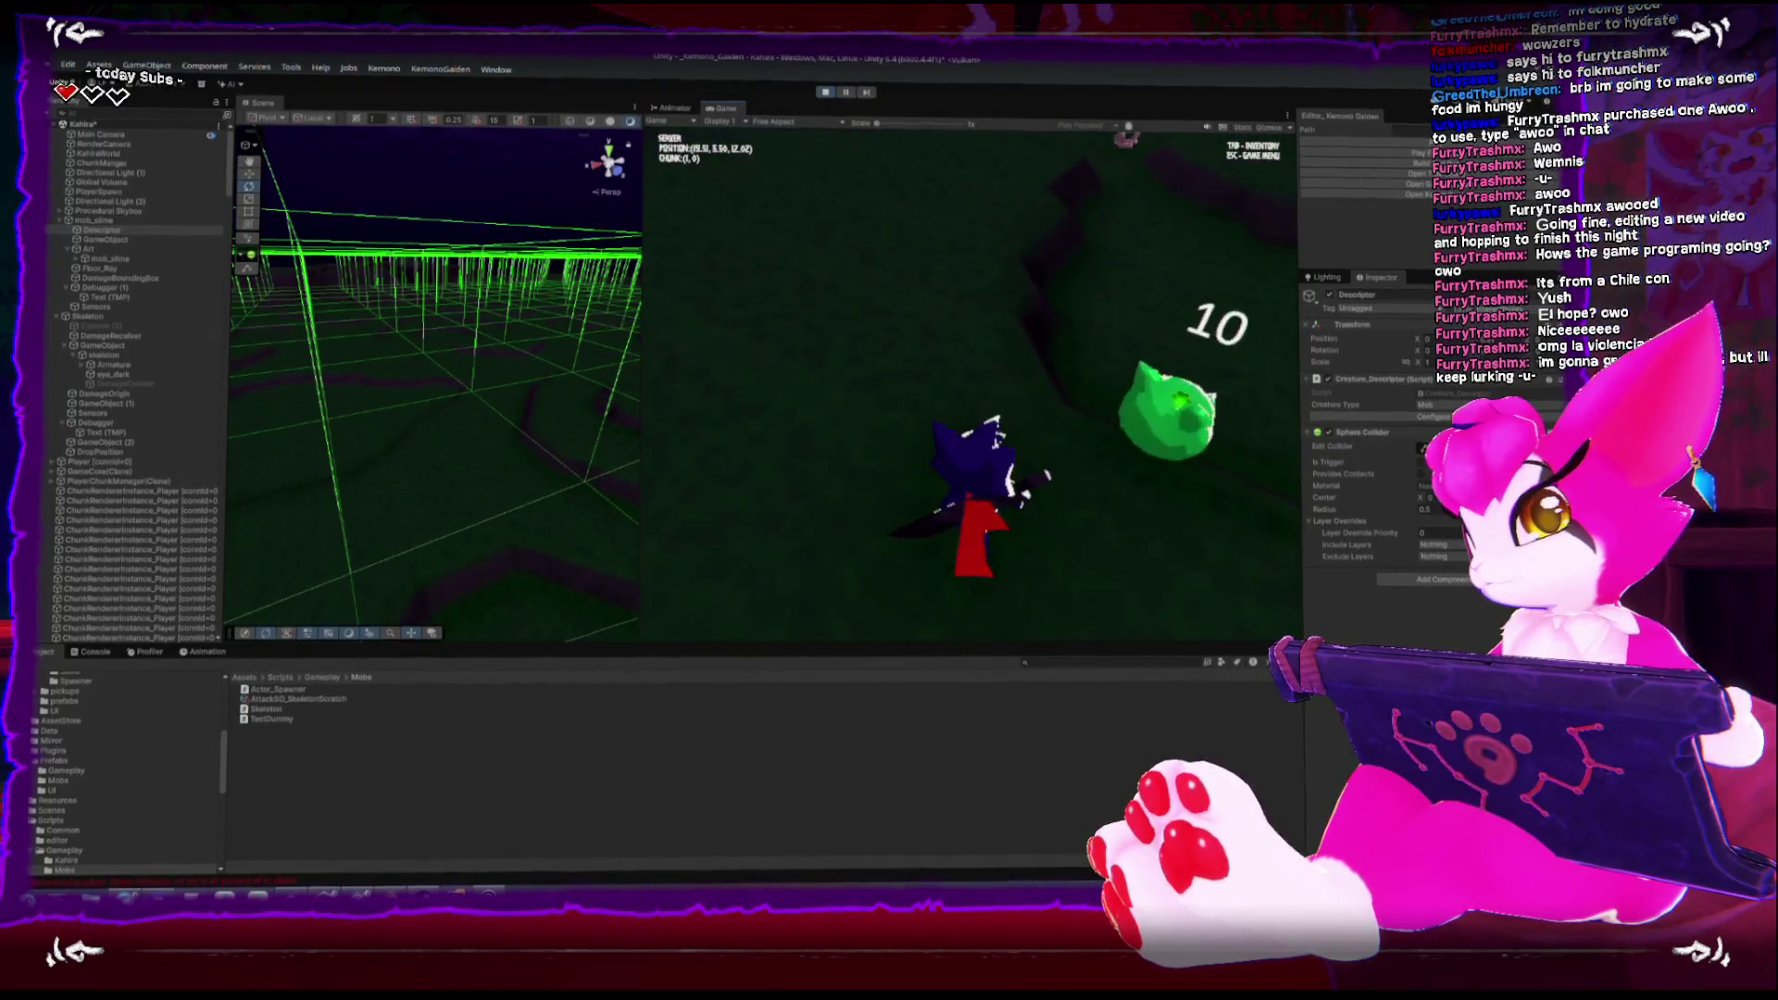
Hit the slime down to 2 health, then open the game menu and stop the playtest
{"action": "left_click", "coordinate": [972, 389]}
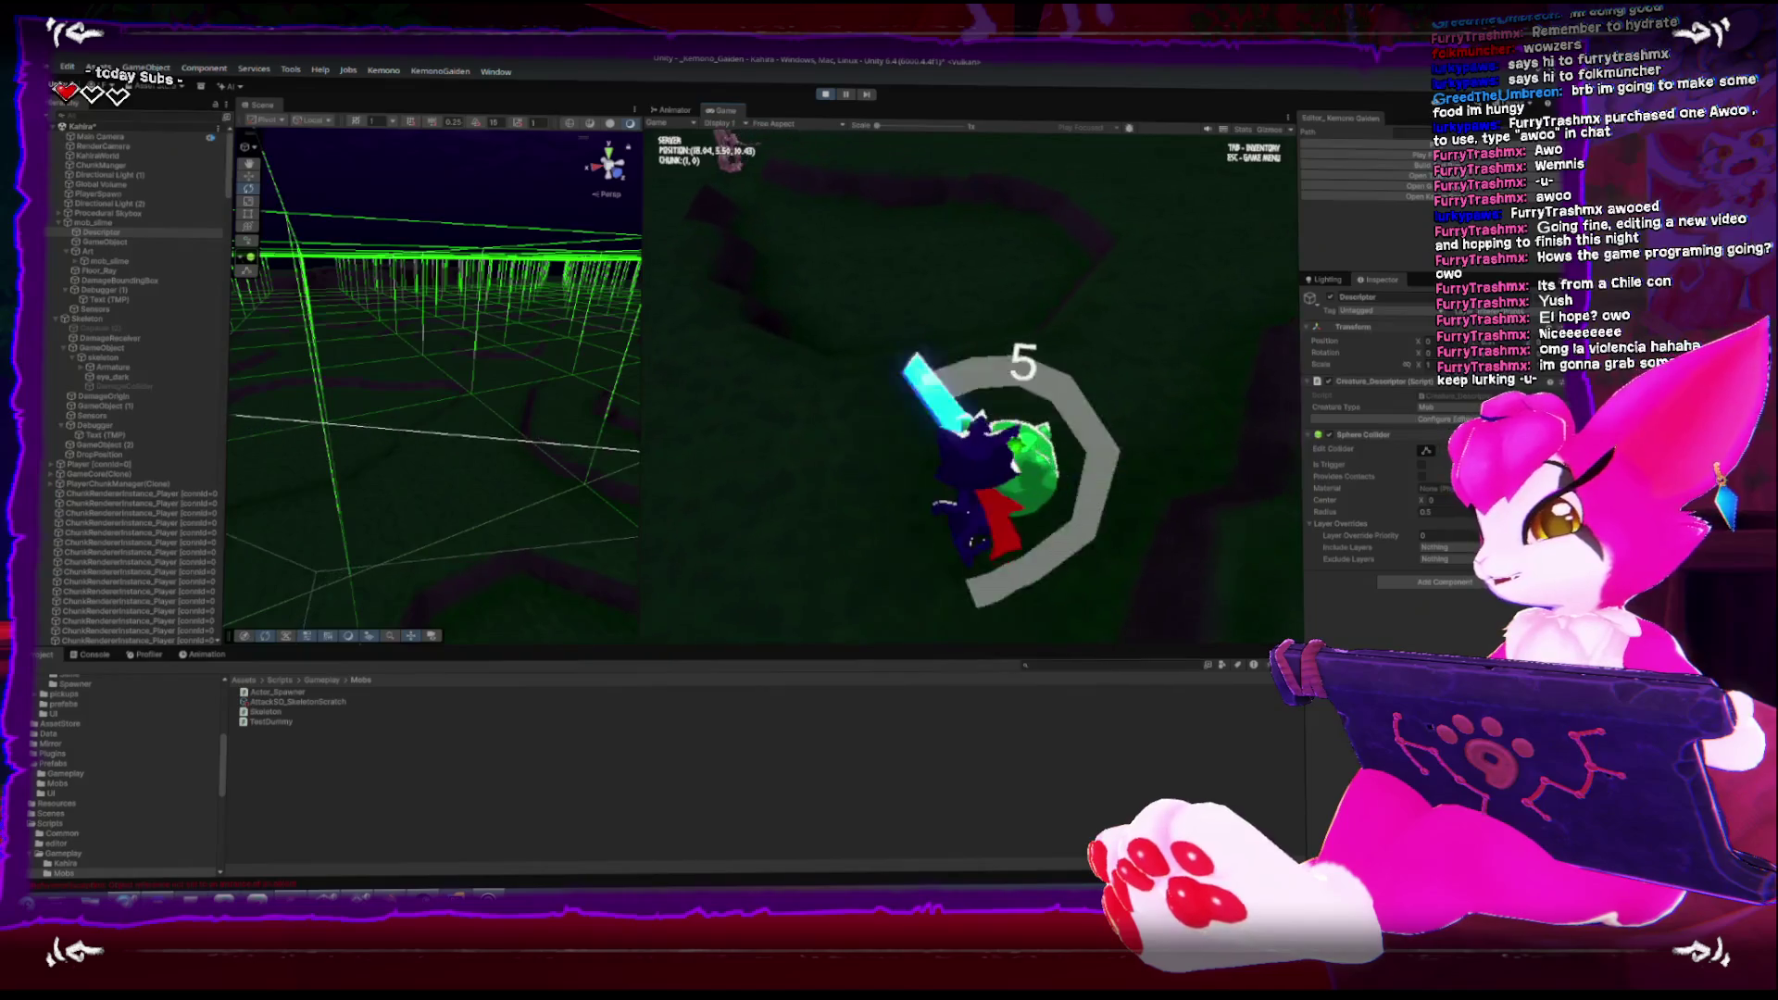
{"action": "key", "text": "Escape"}
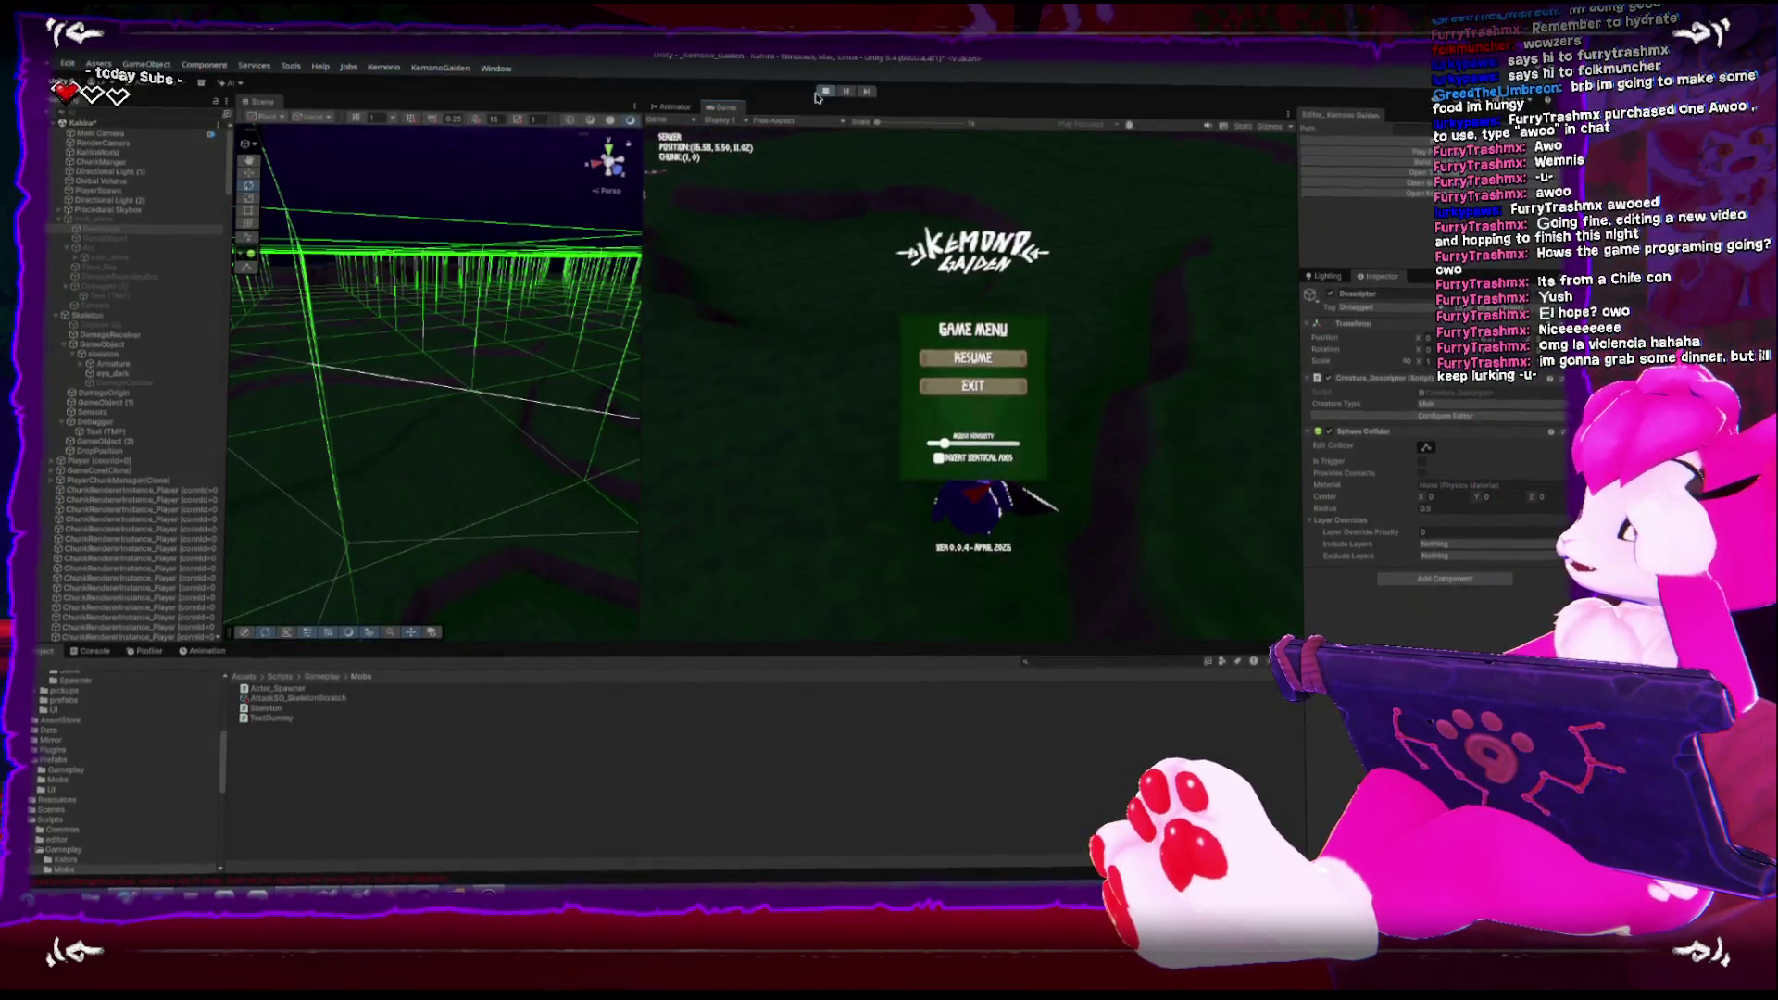
{"action": "left_click", "coordinate": [826, 94]}
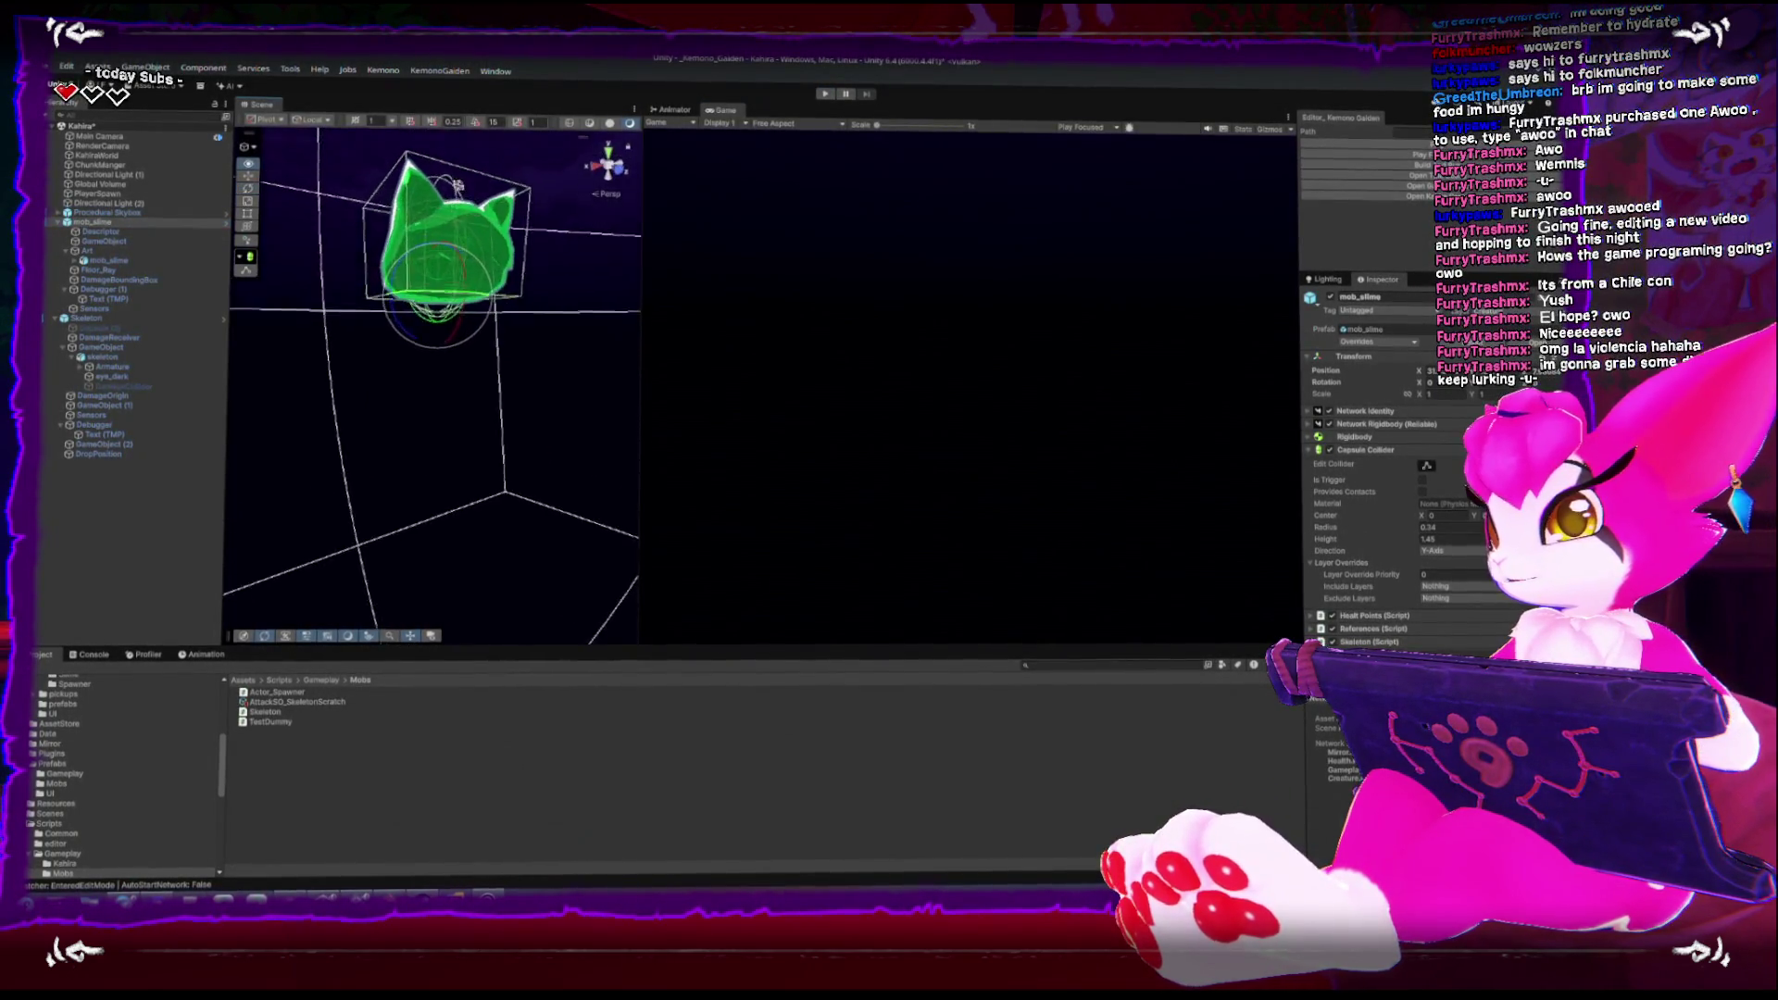
Zoom and orbit to a low frontal view of mob_slime's capsule collider
{"action": "scroll", "coordinate": [402, 294], "scroll_direction": "down", "scroll_amount": 3}
{"action": "scroll", "coordinate": [414, 290], "scroll_direction": "down", "scroll_amount": 5}
{"action": "left_click_drag", "start_coordinate": [450, 219], "coordinate": [104, 251]}
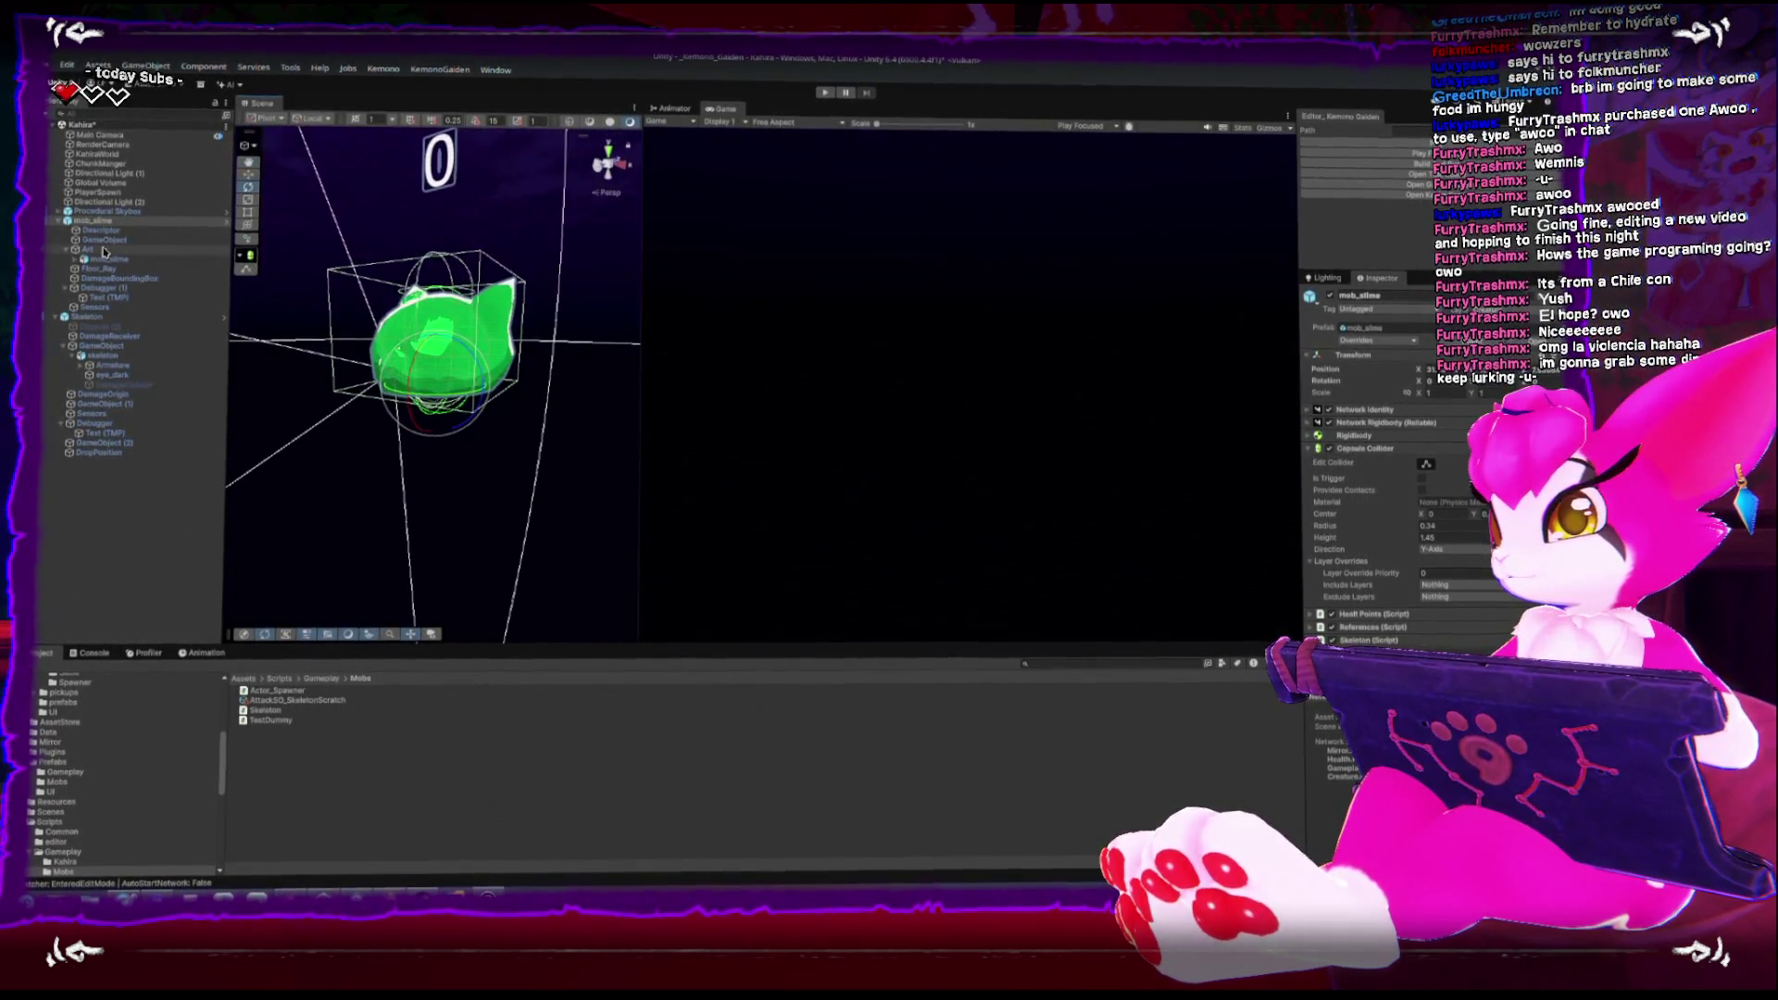
{"action": "left_click_drag", "start_coordinate": [213, 433], "coordinate": [247, 544]}
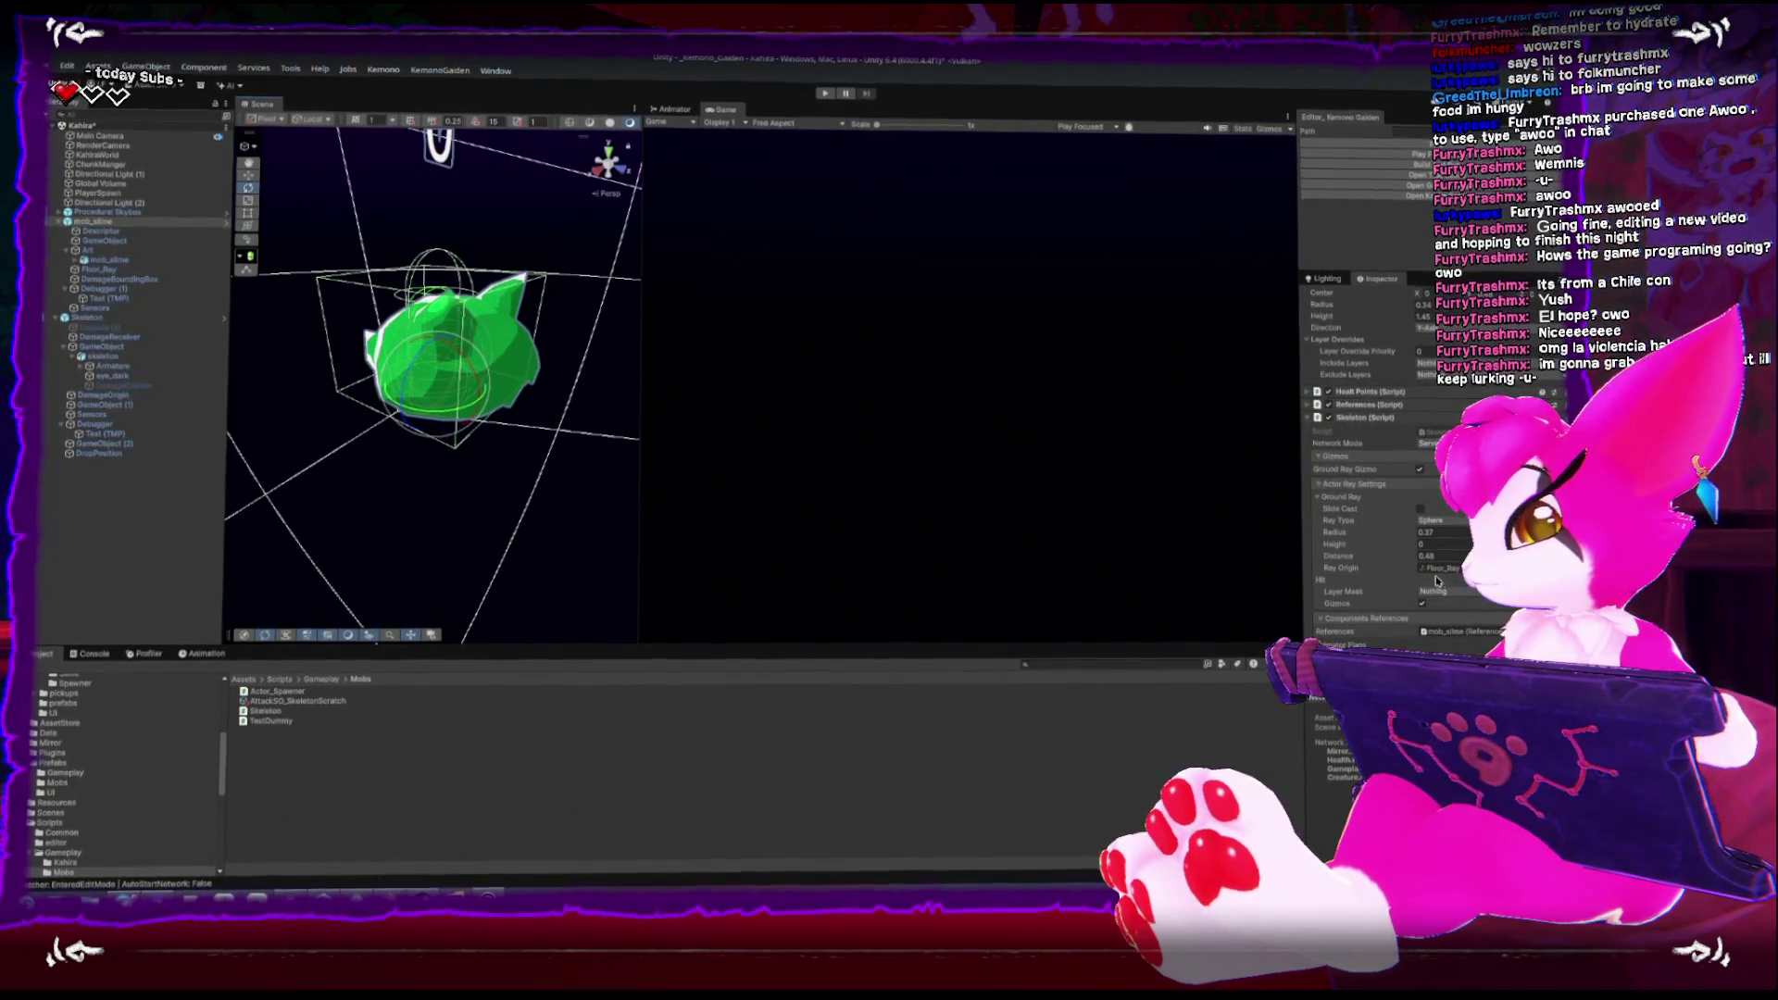
Check the Skeleton script's Creature Walk Speed value, then start another playtest
{"action": "scroll", "coordinate": [1335, 460], "scroll_direction": "down", "scroll_amount": 3}
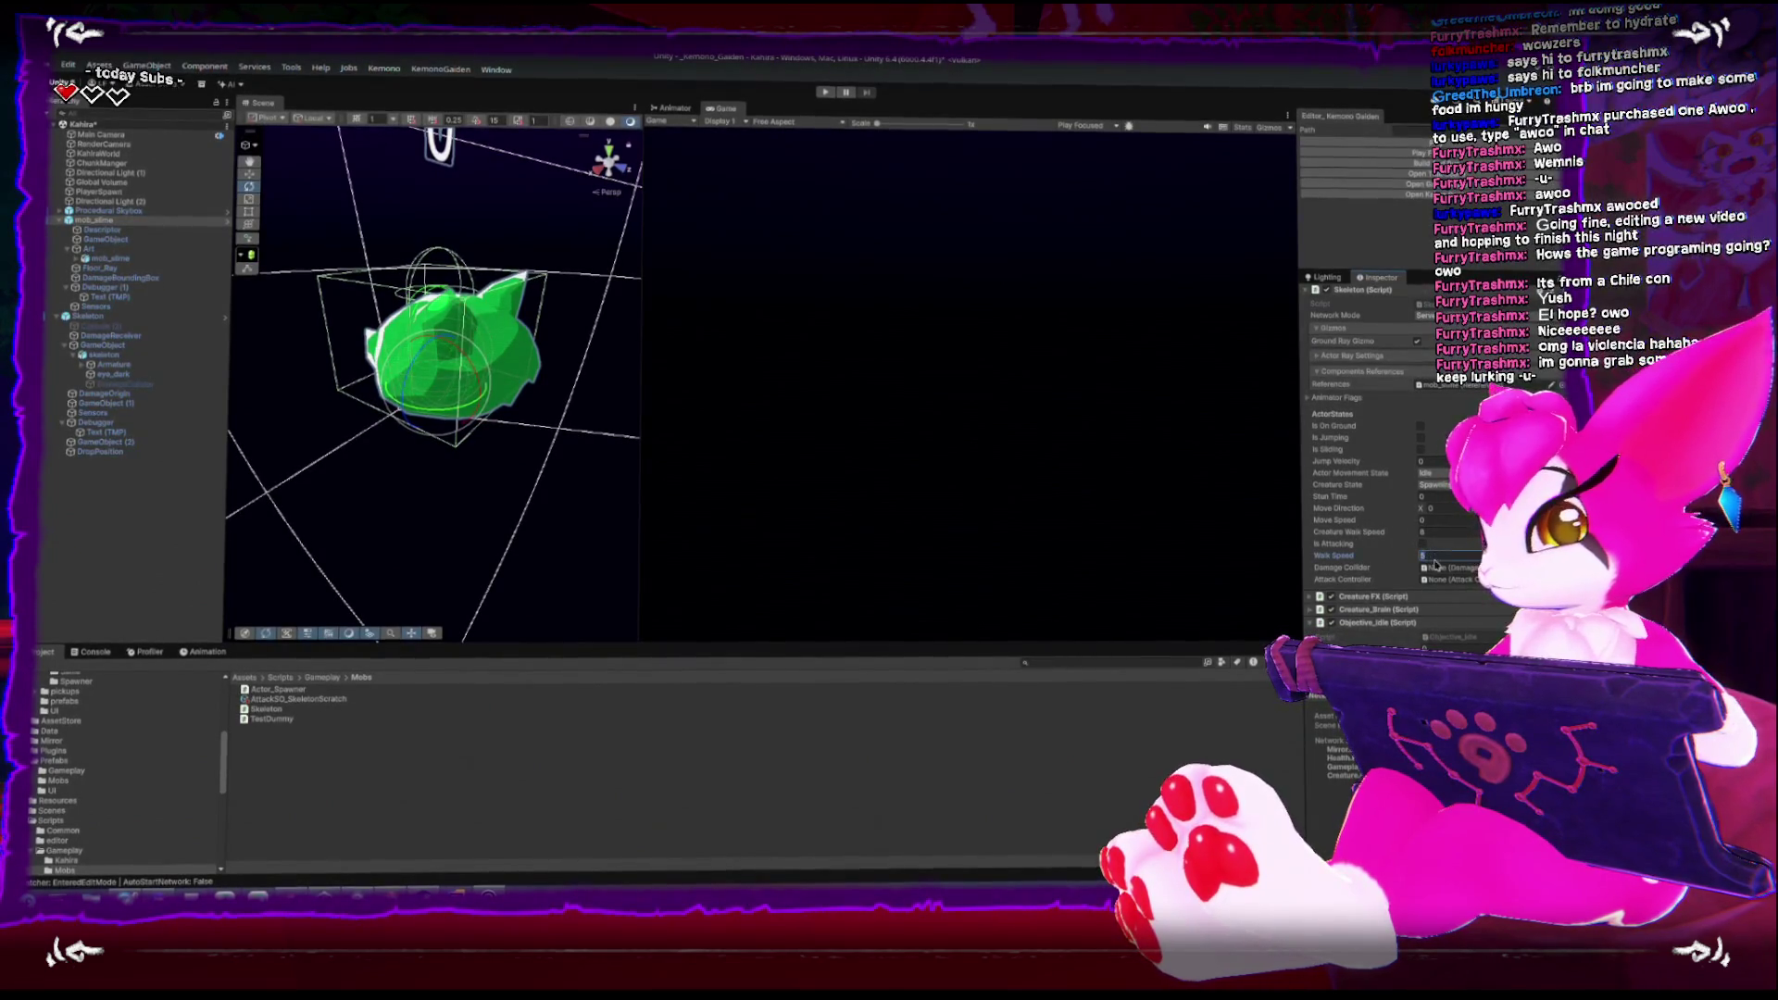
{"action": "left_click", "coordinate": [1461, 529]}
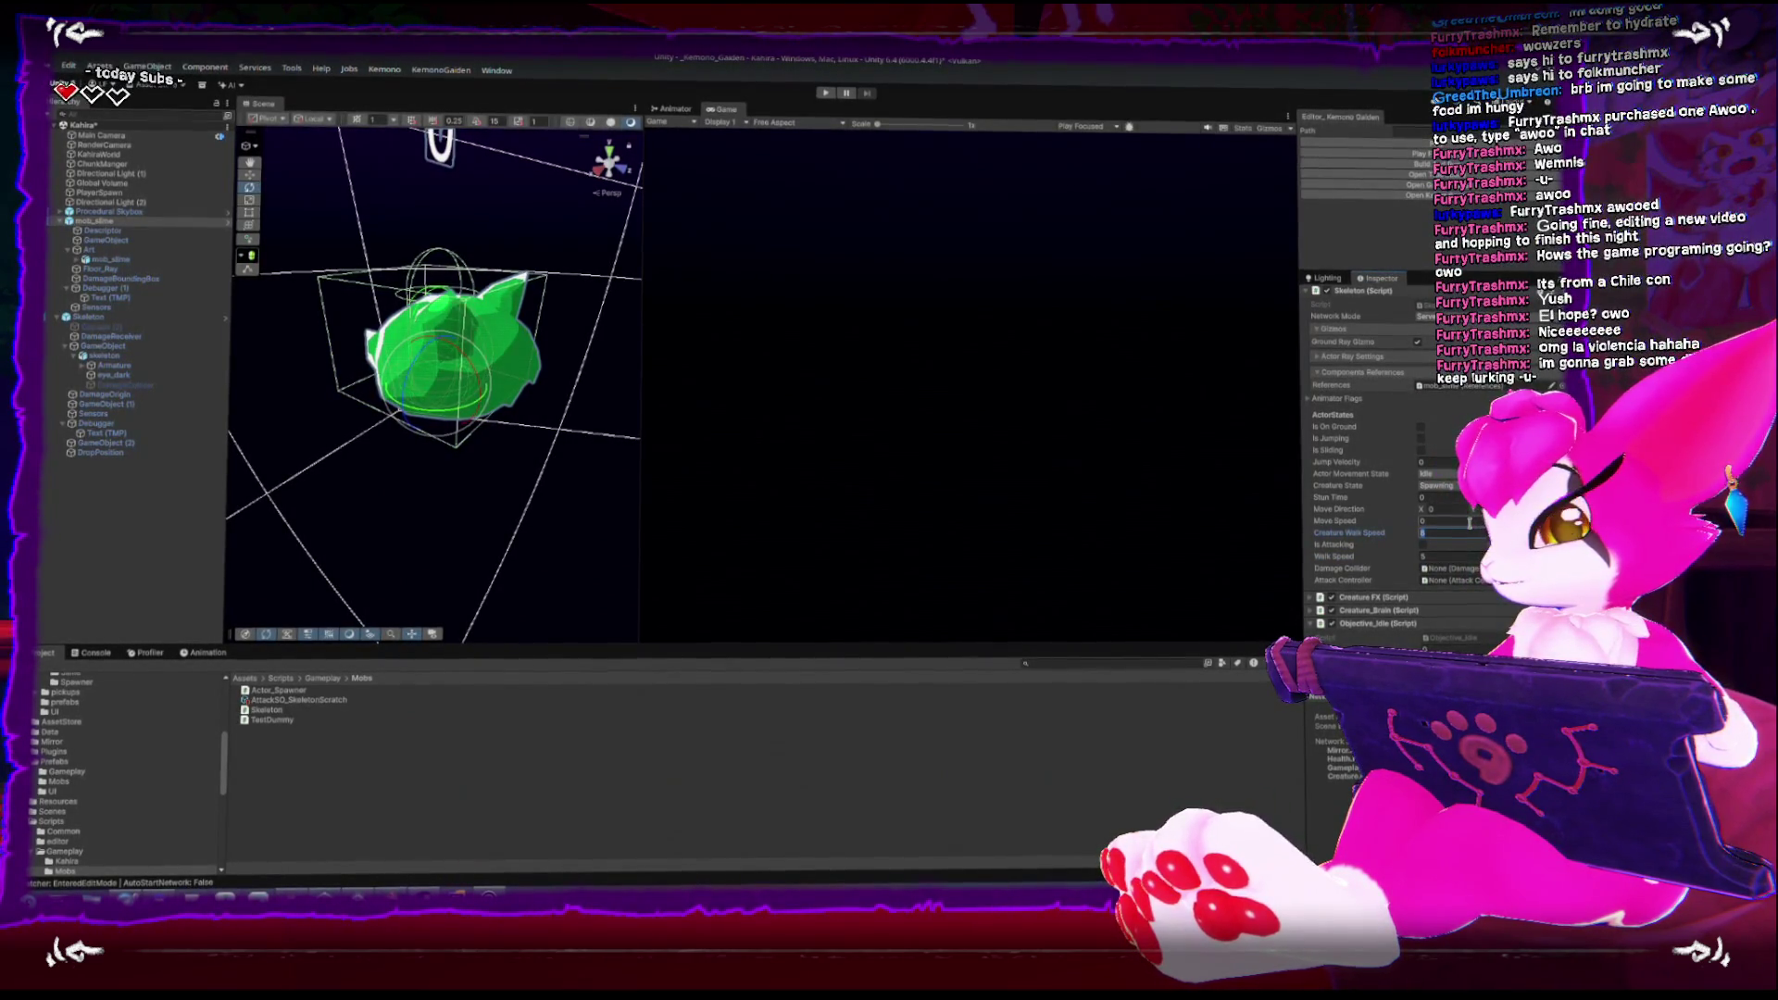
{"action": "scroll", "coordinate": [1470, 523], "scroll_direction": "up", "scroll_amount": 8}
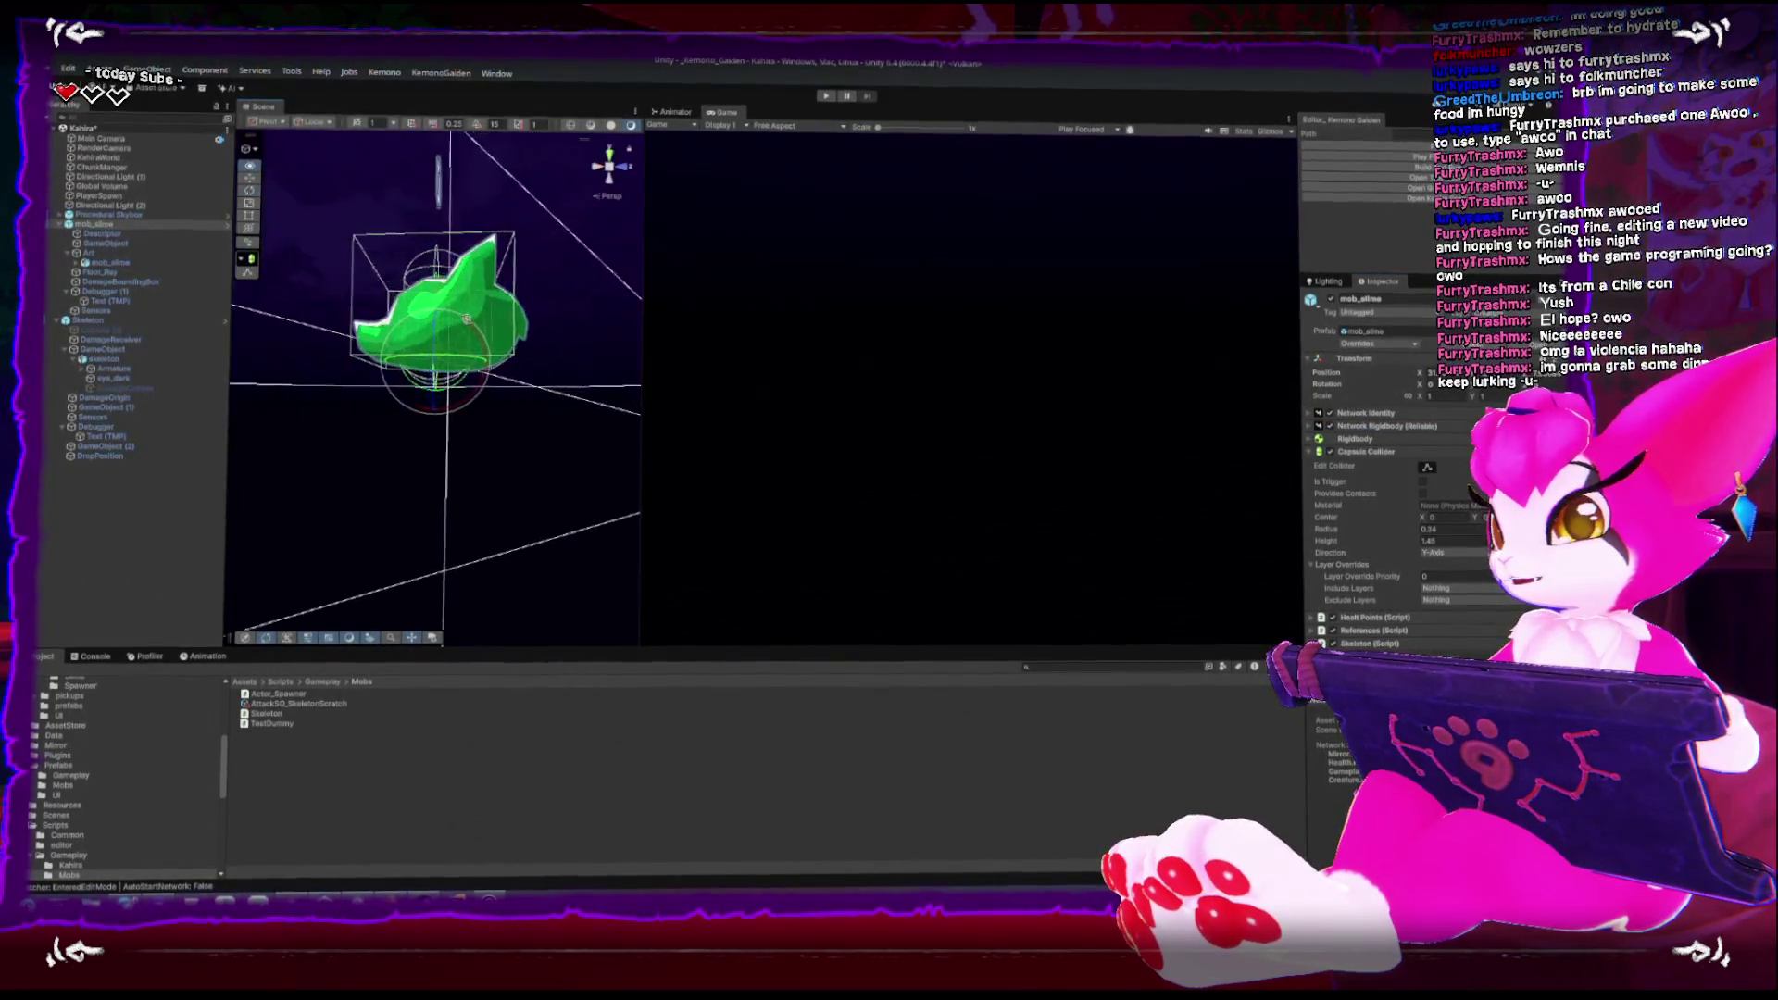
{"action": "left_click", "coordinate": [1339, 156]}
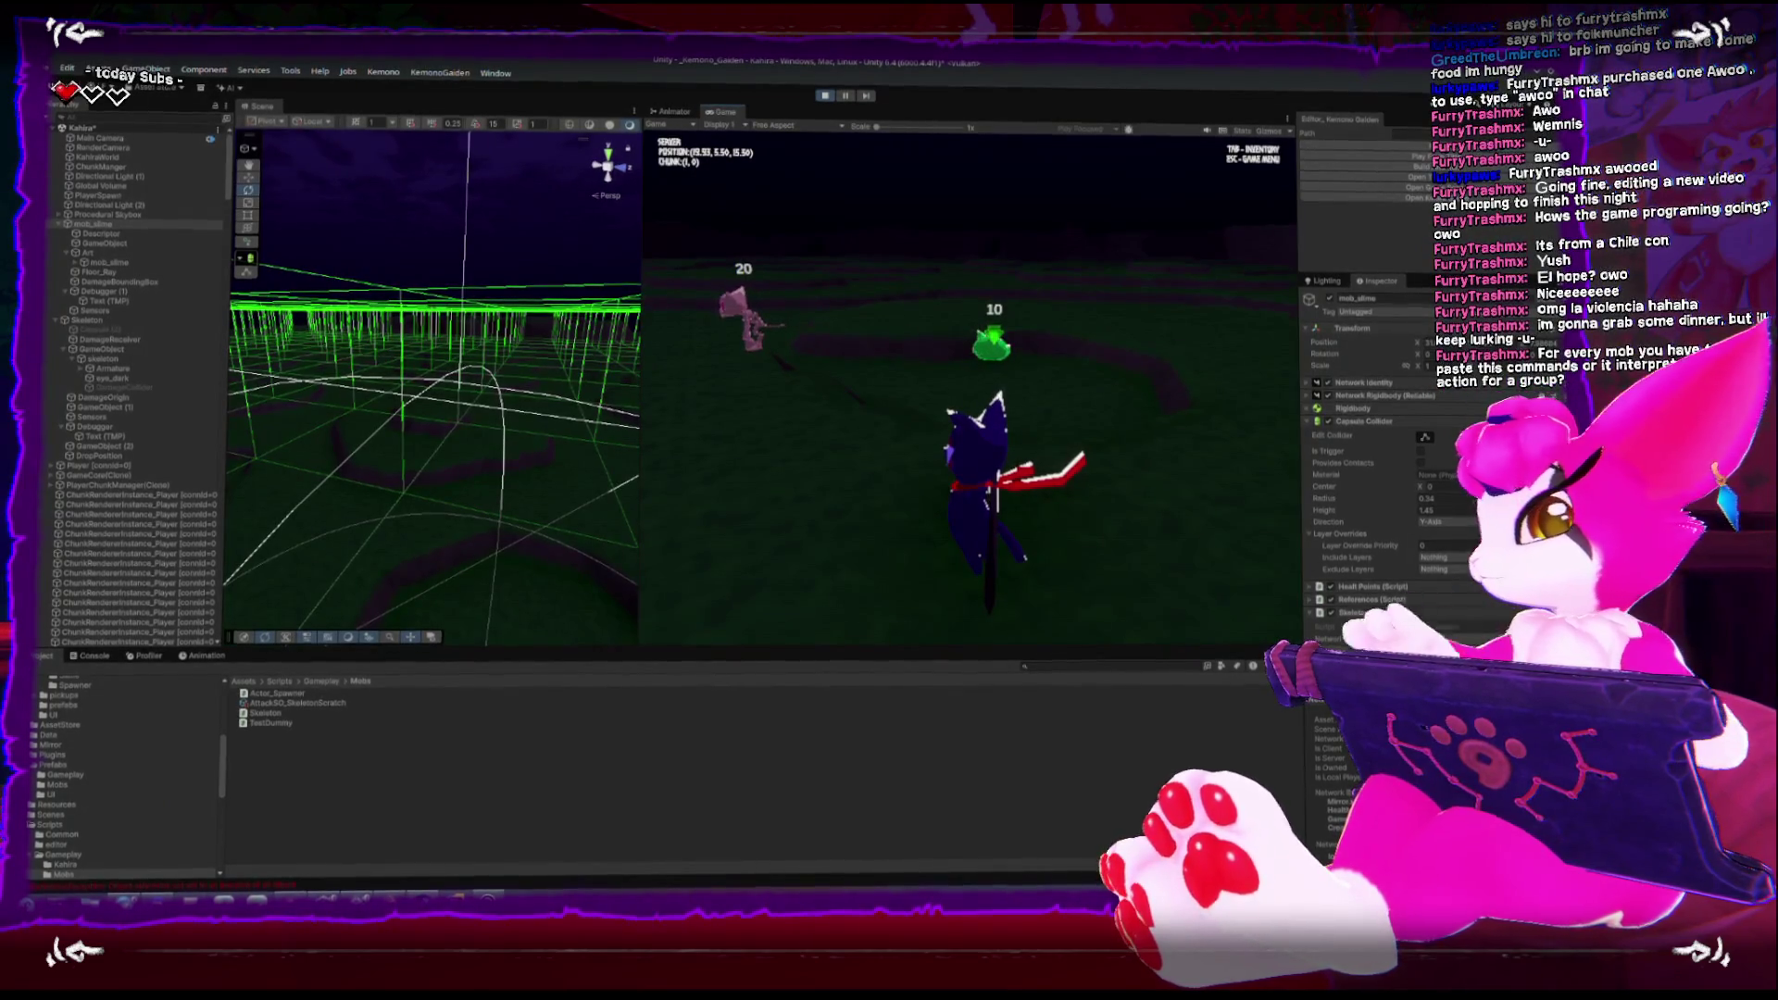
Run and jump the player over to the green slime and slash it to lower its health
{"action": "key", "text": "w"}
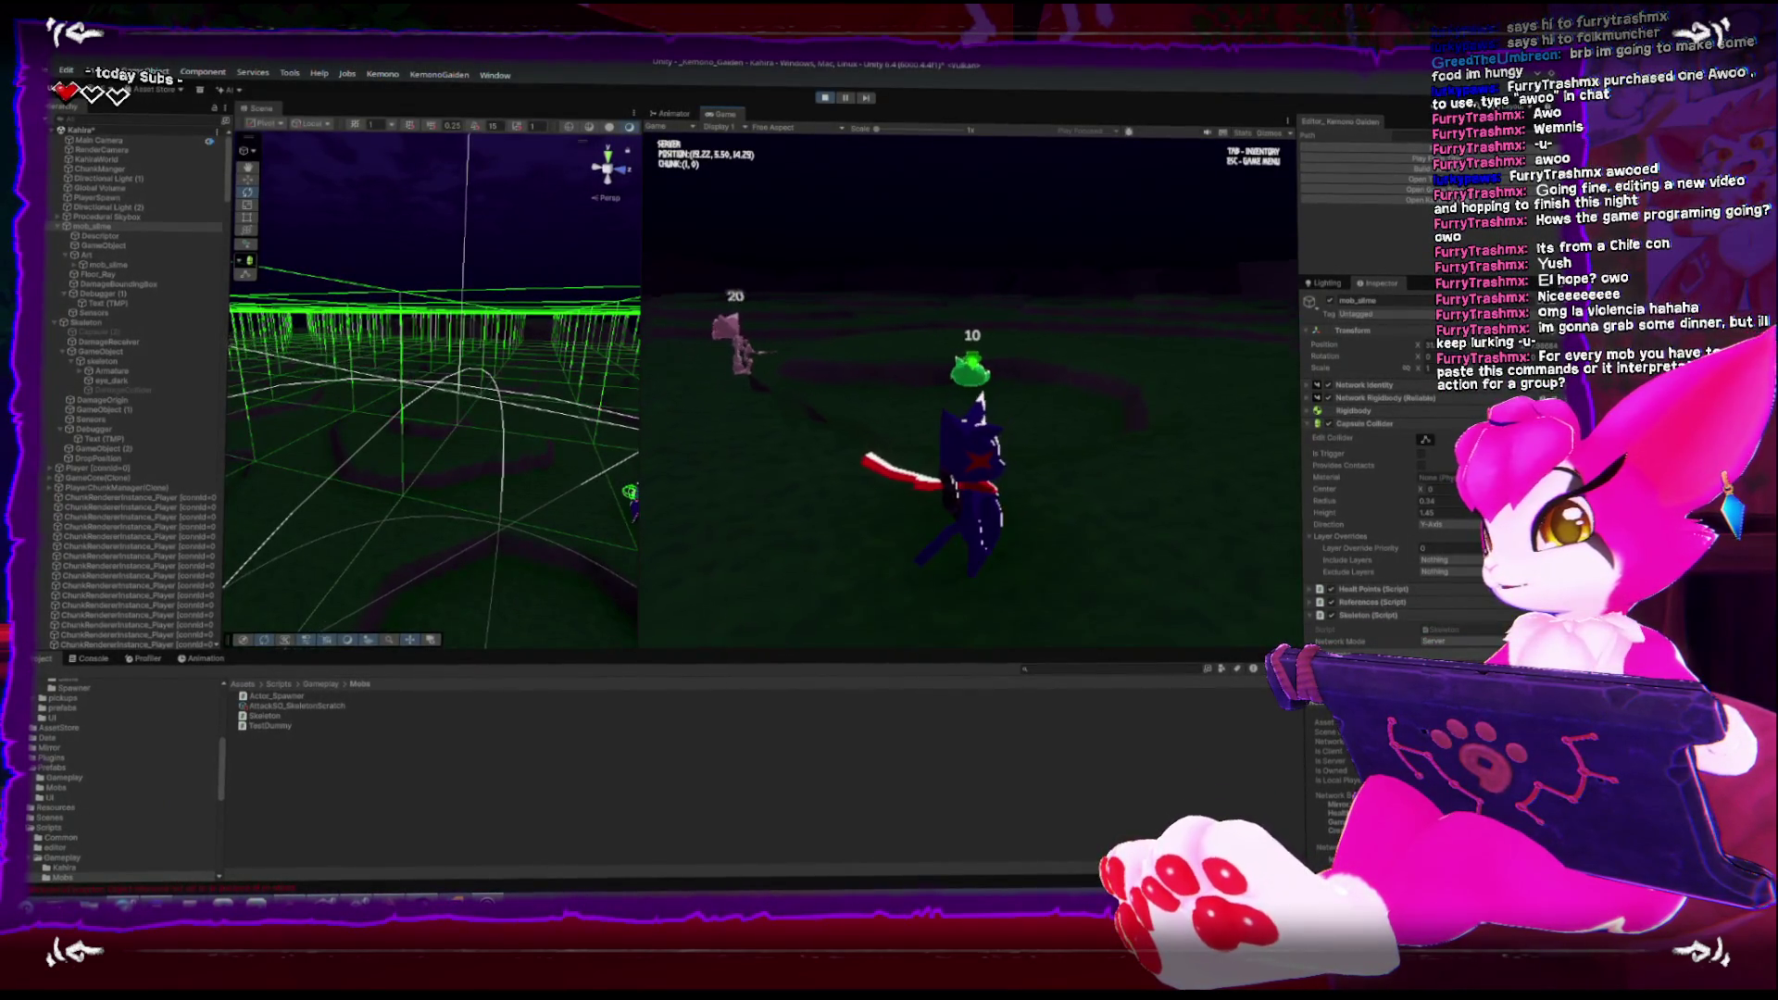
{"action": "key", "text": "space"}
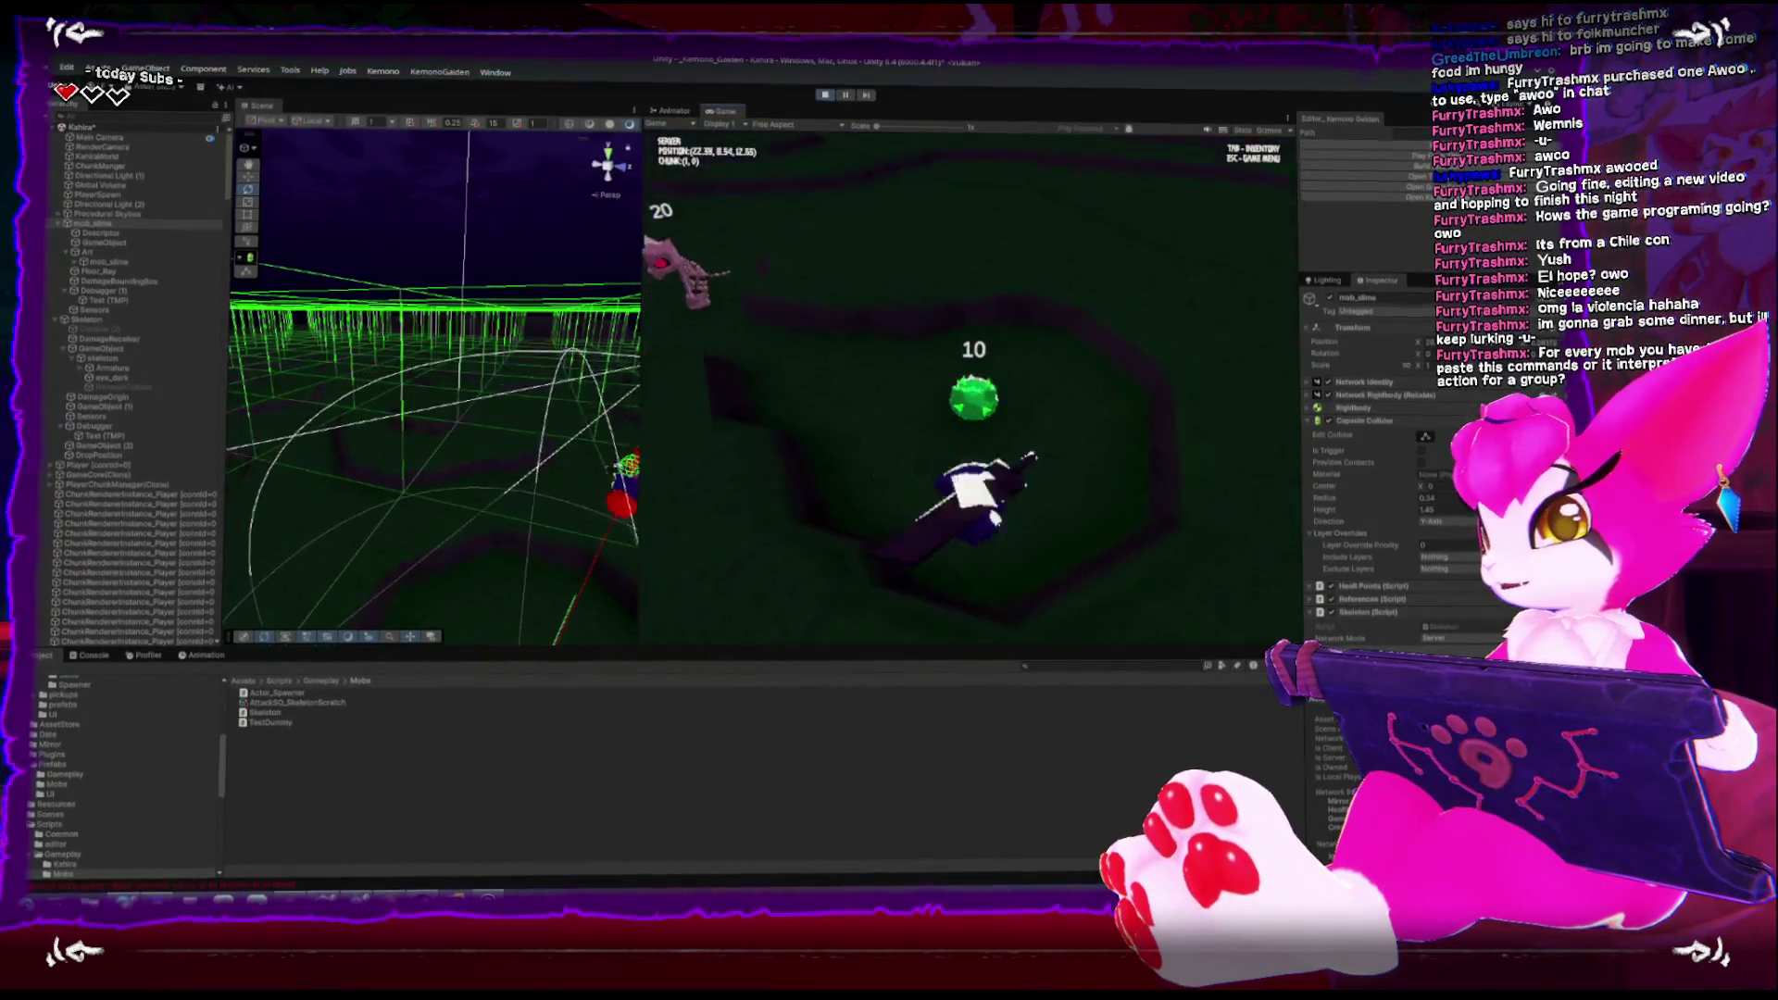
{"action": "key", "text": "w"}
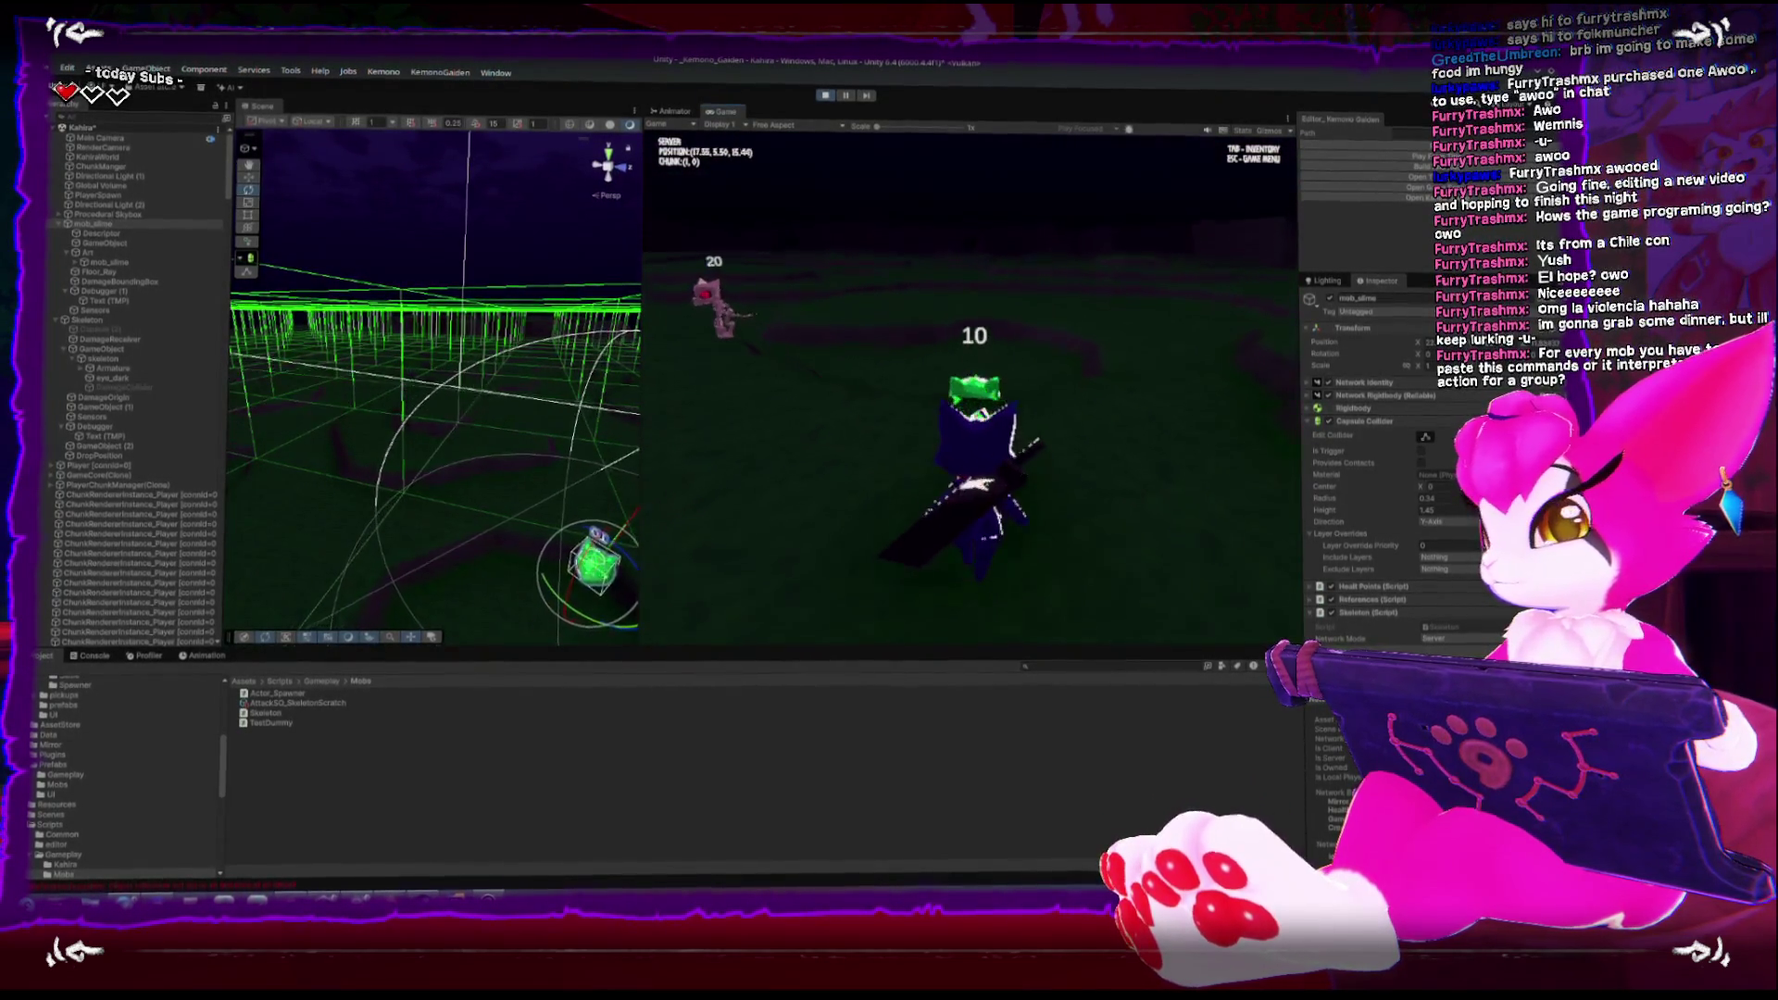
{"action": "key", "text": "w"}
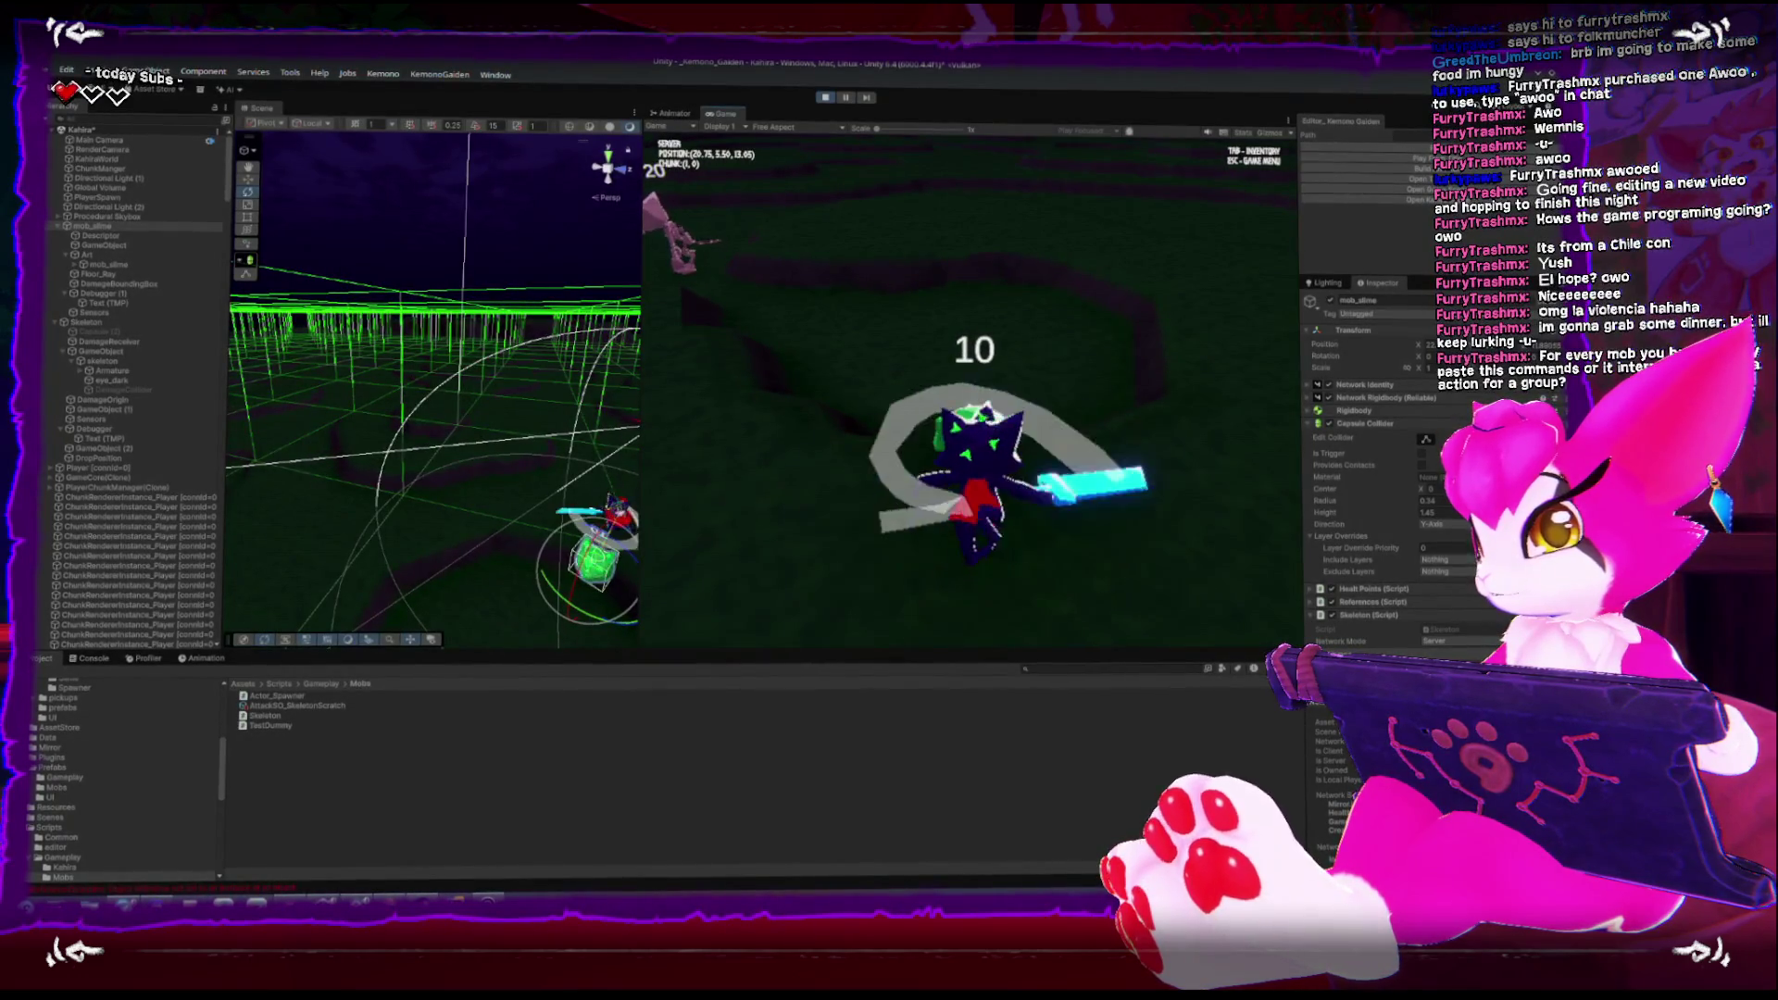
{"action": "key", "text": "w"}
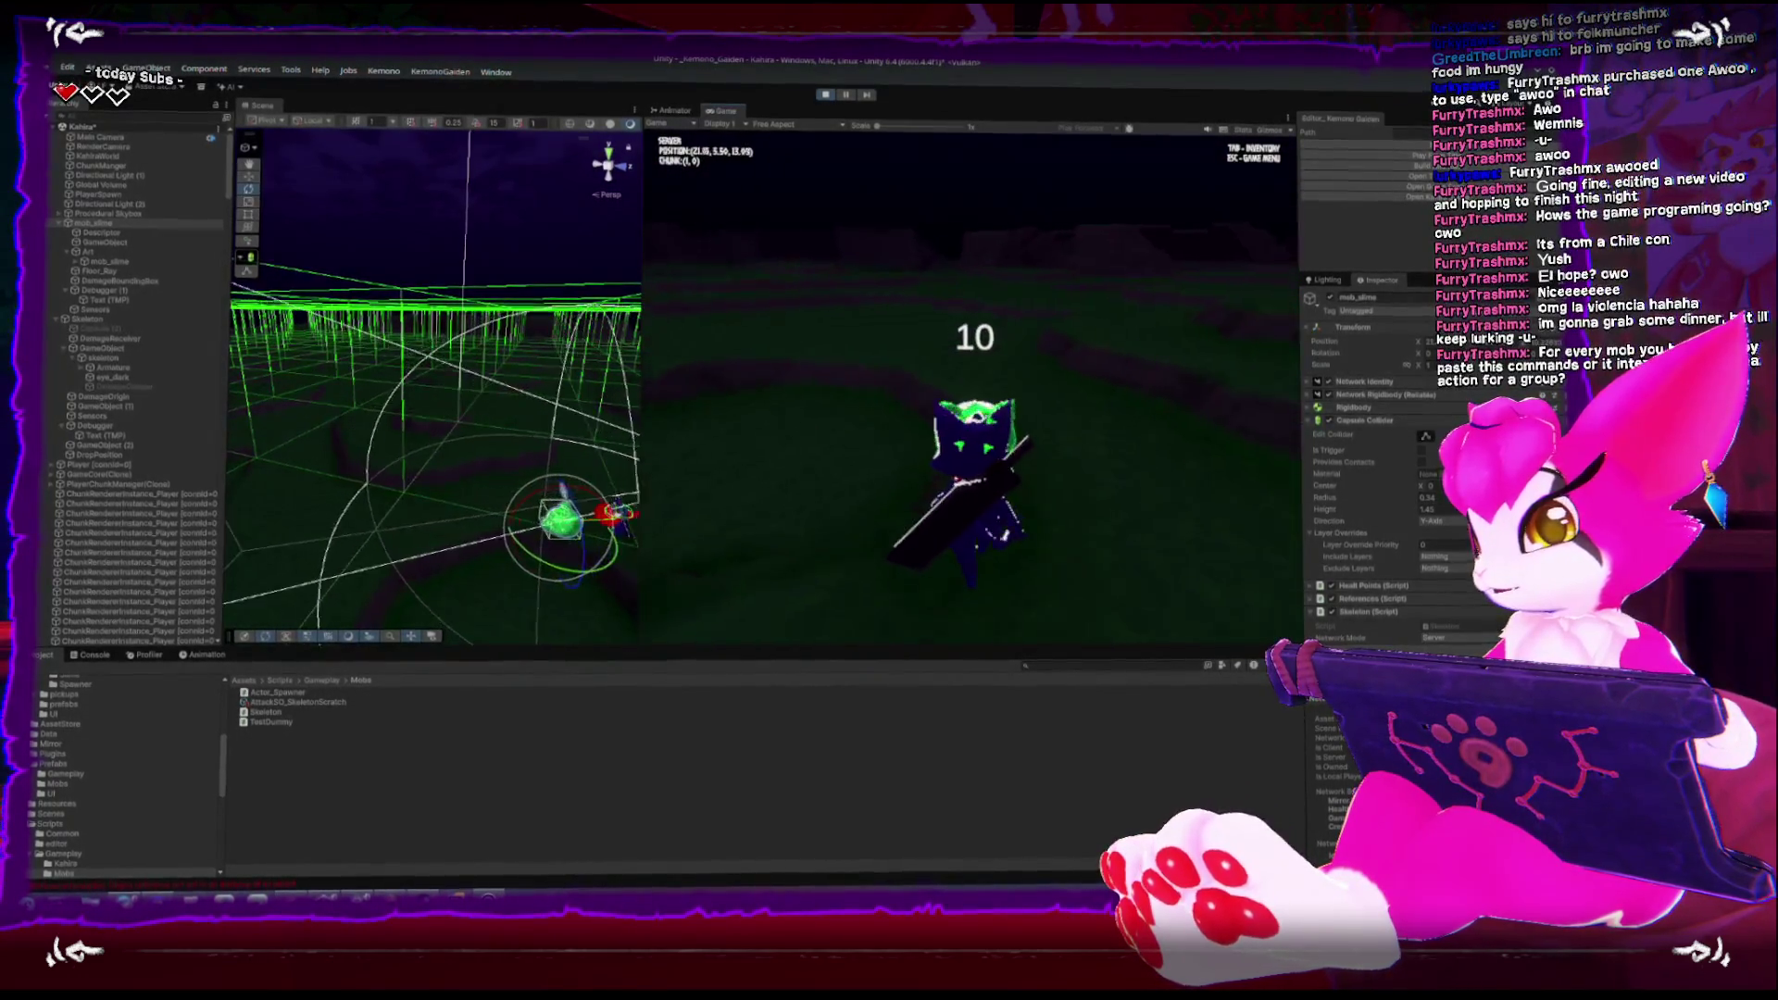
{"action": "key", "text": "w"}
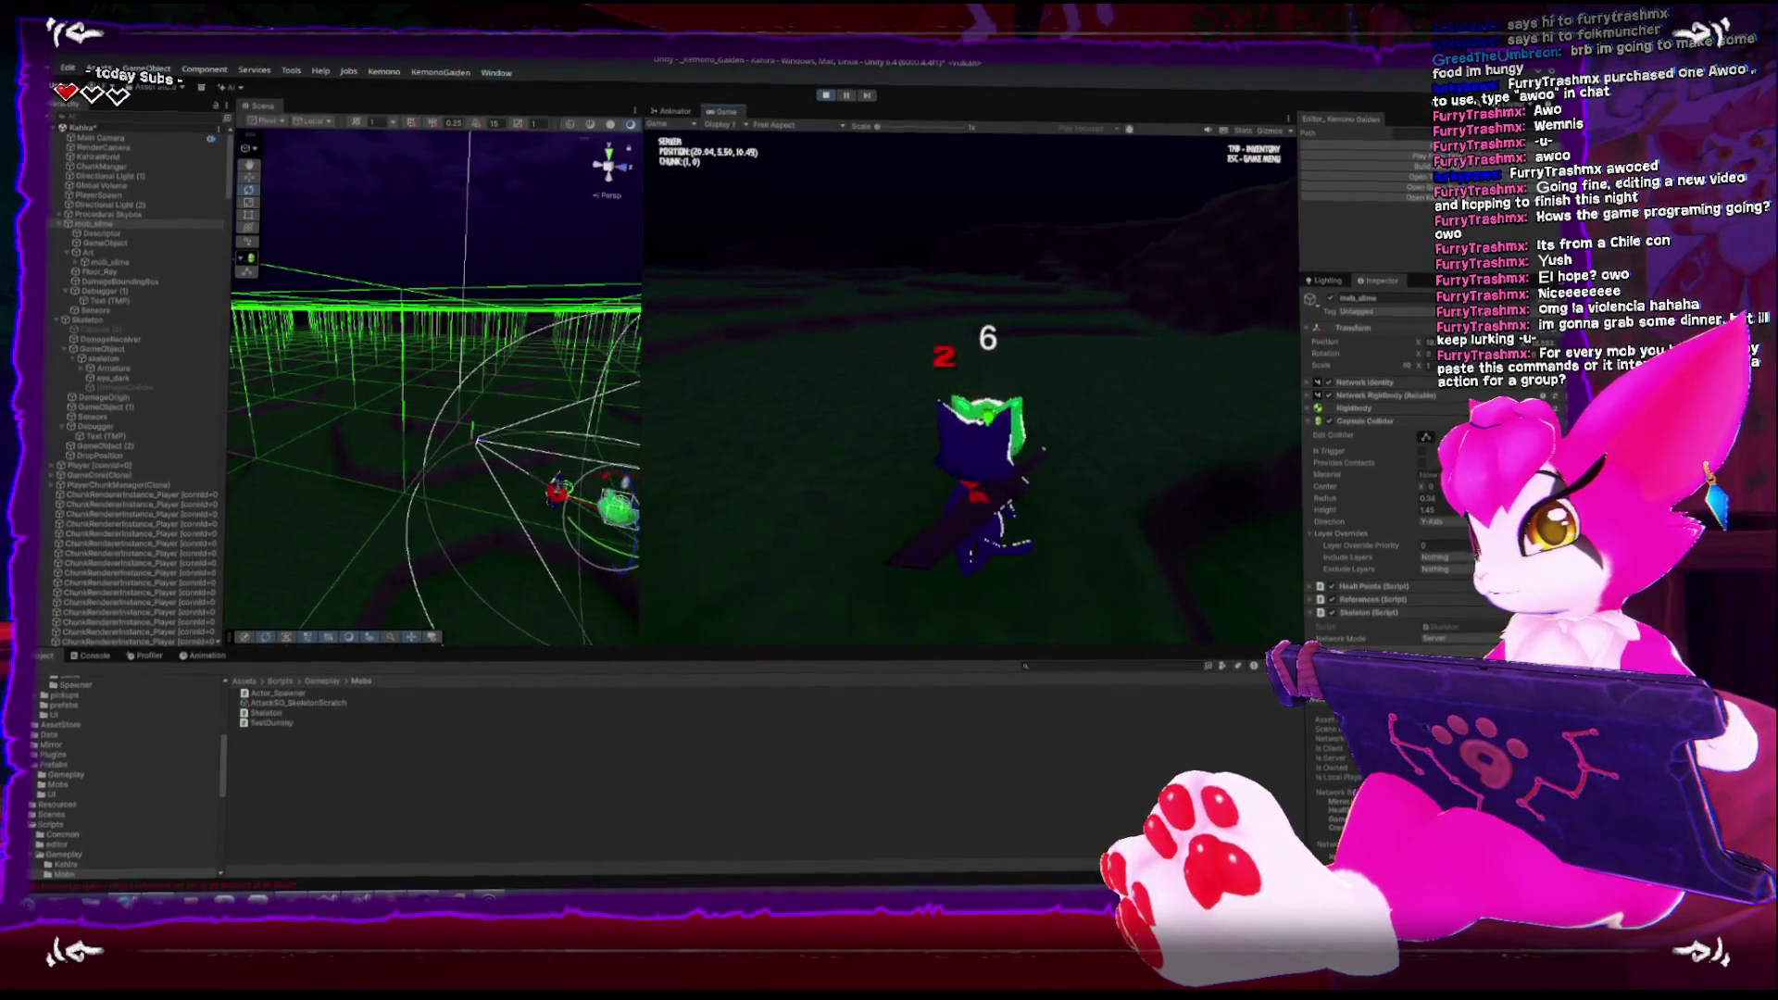
{"action": "key", "text": "w"}
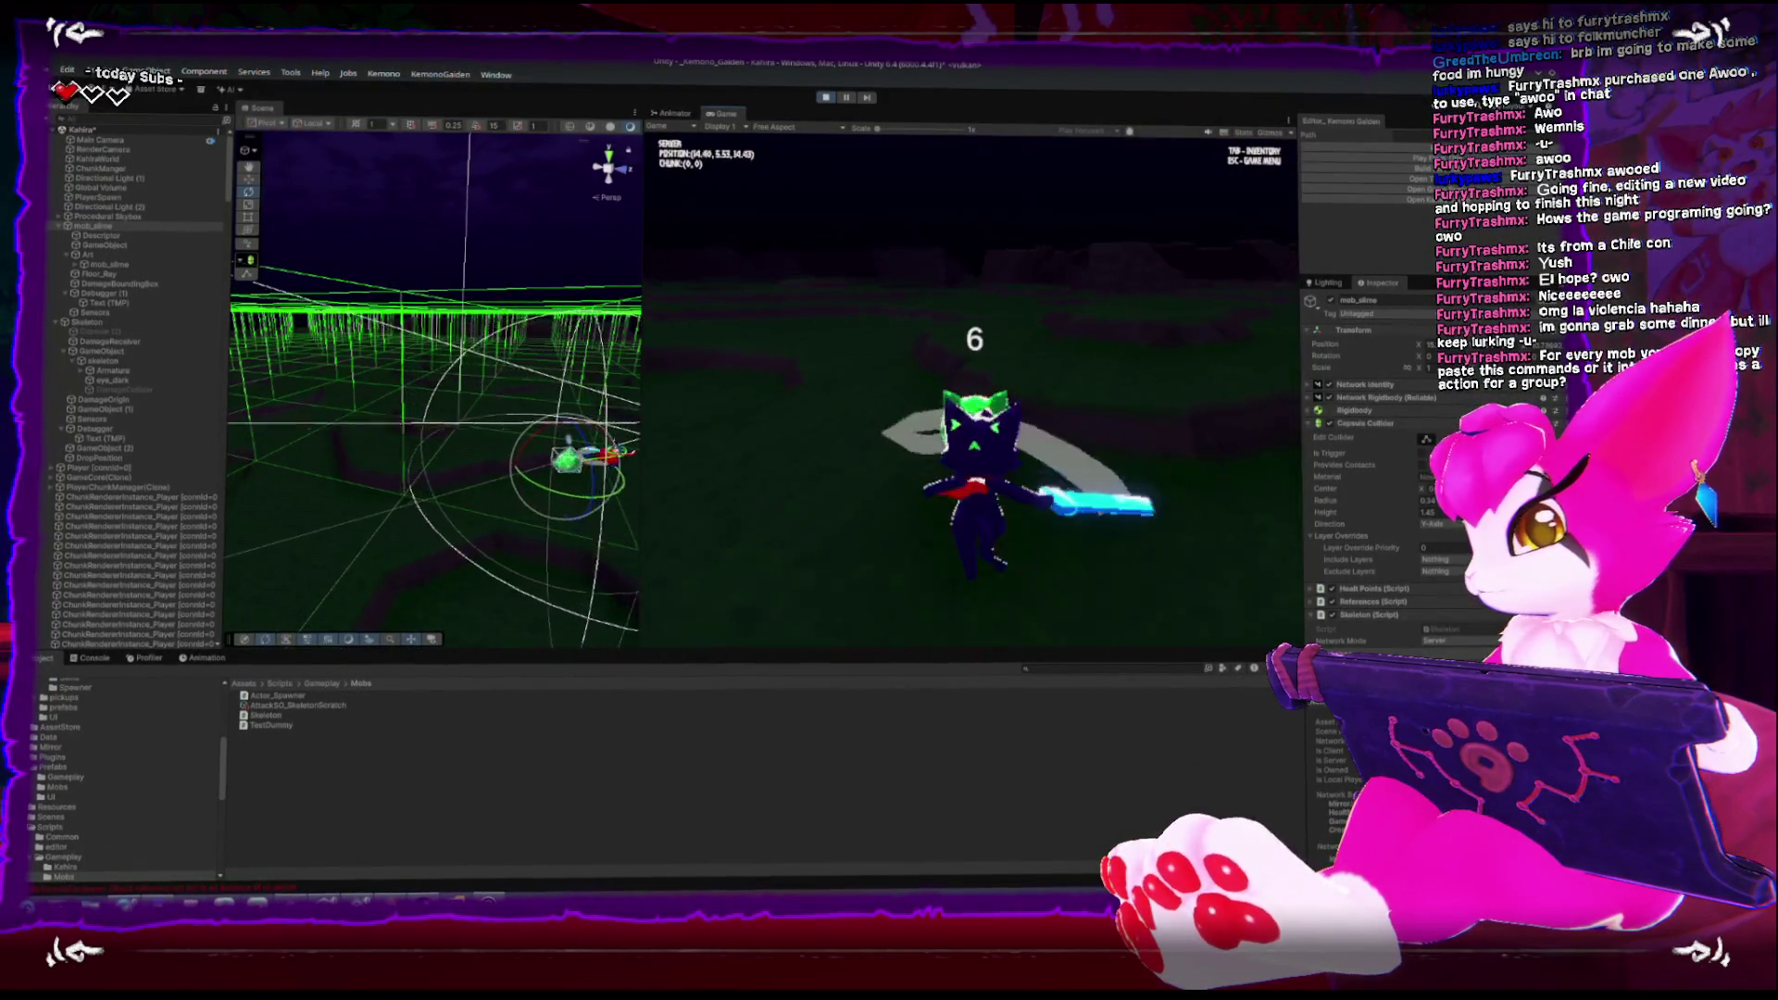
{"action": "key", "text": "w"}
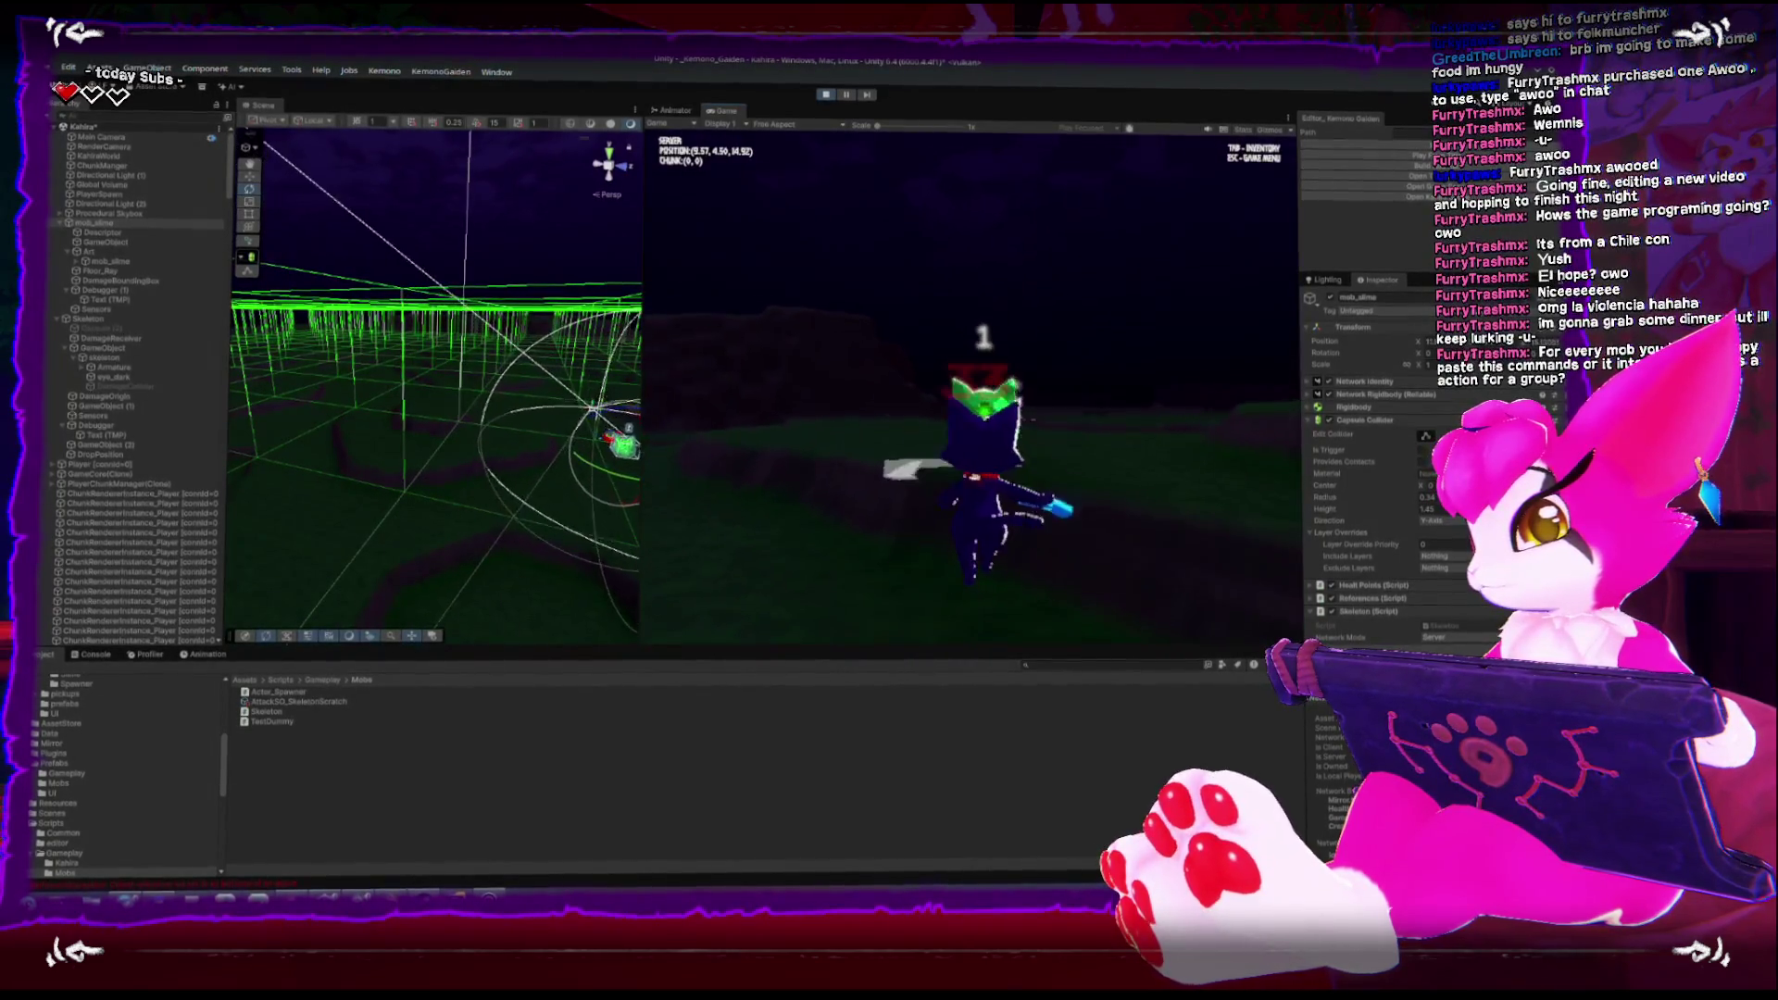
{"action": "key", "text": "w"}
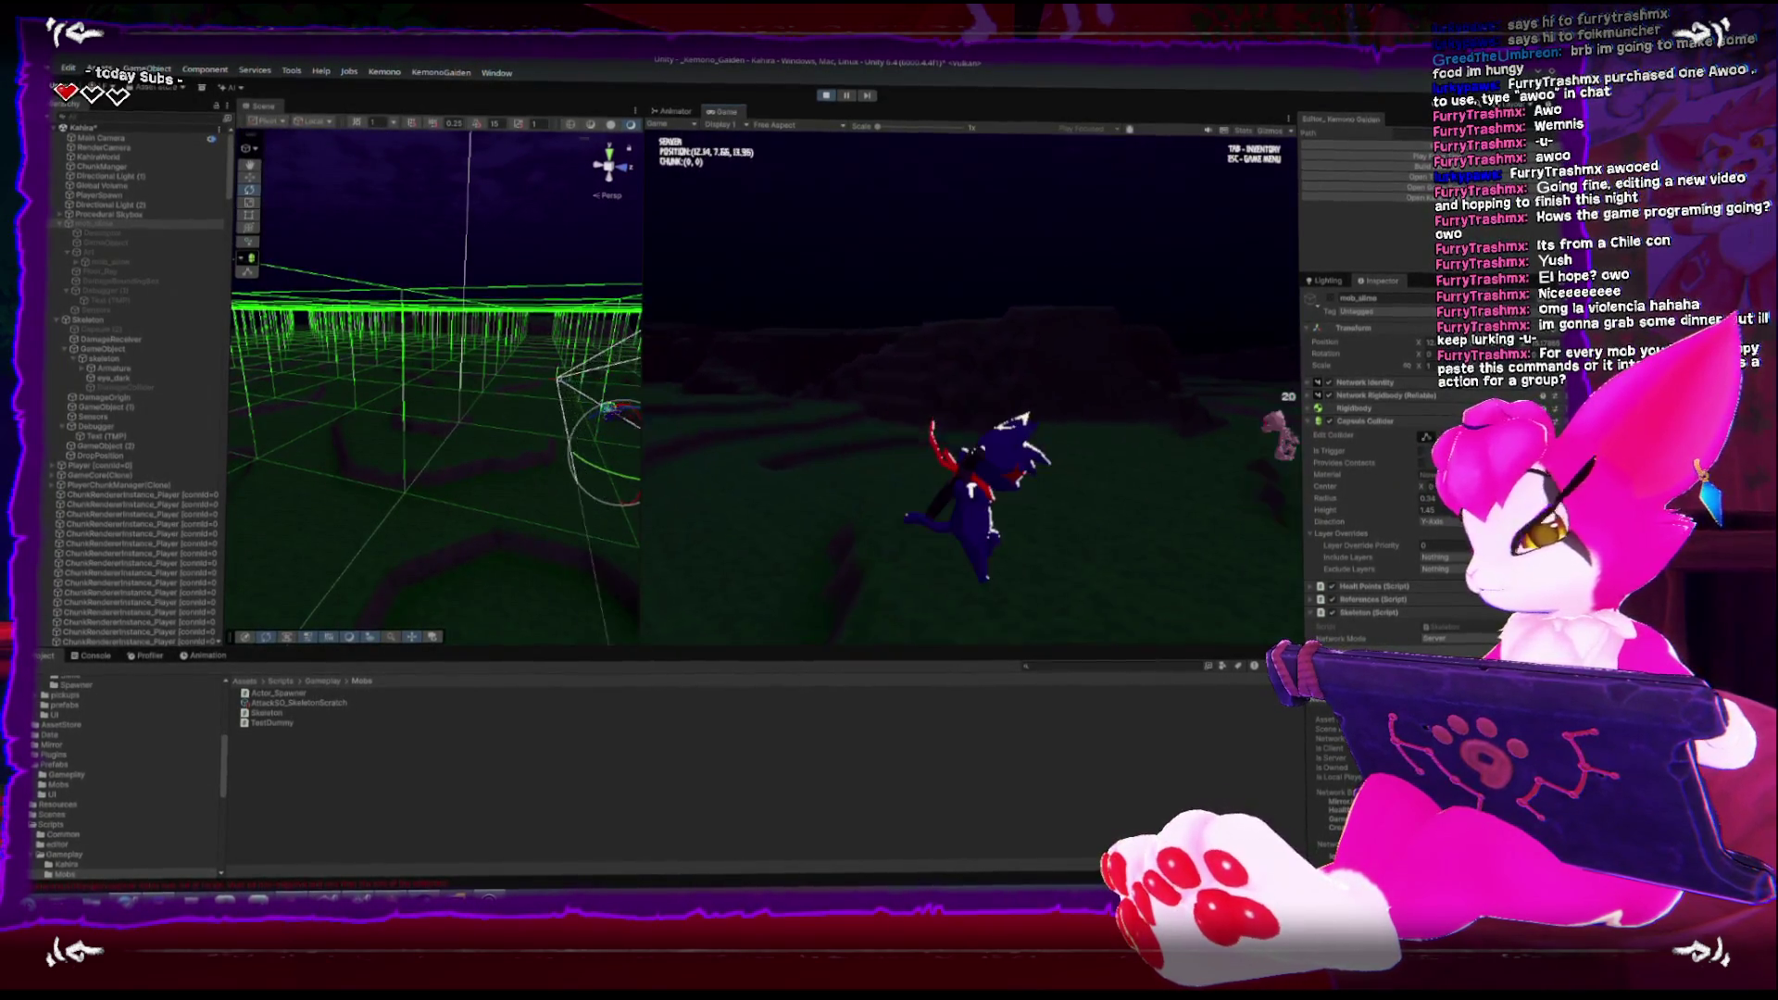
Run toward the skeleton, then back away and move around the field
{"action": "key", "text": "w"}
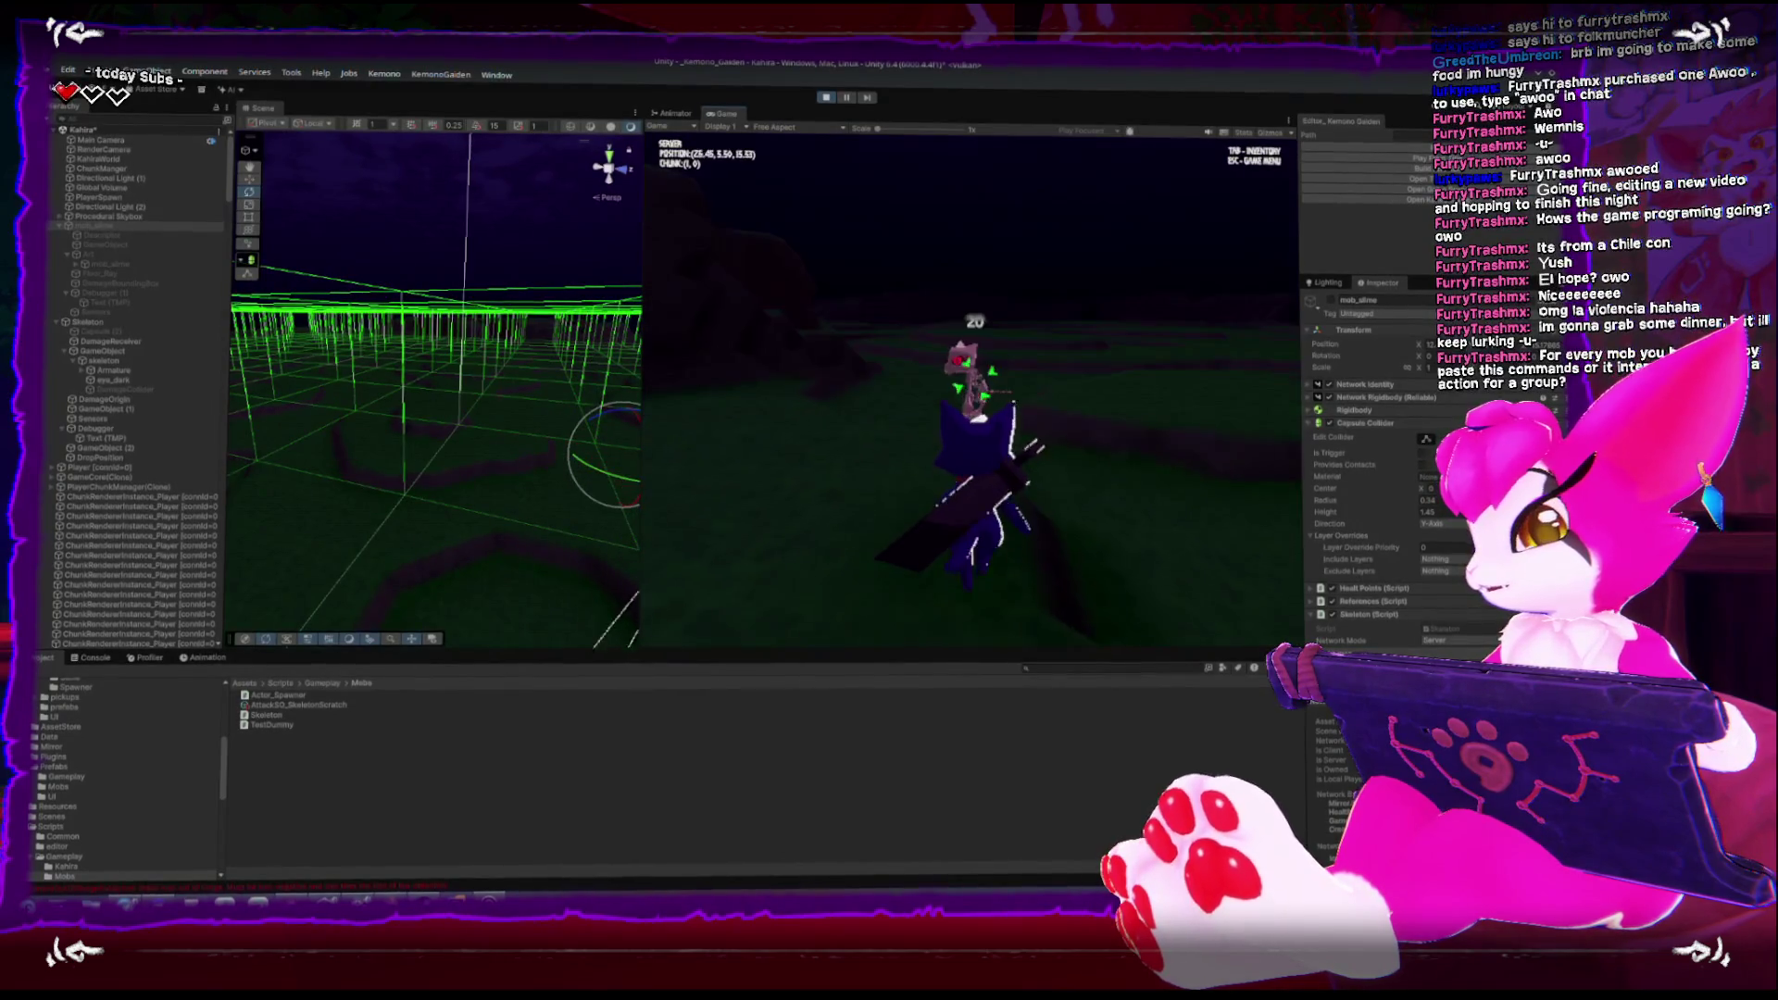
{"action": "key", "text": "s"}
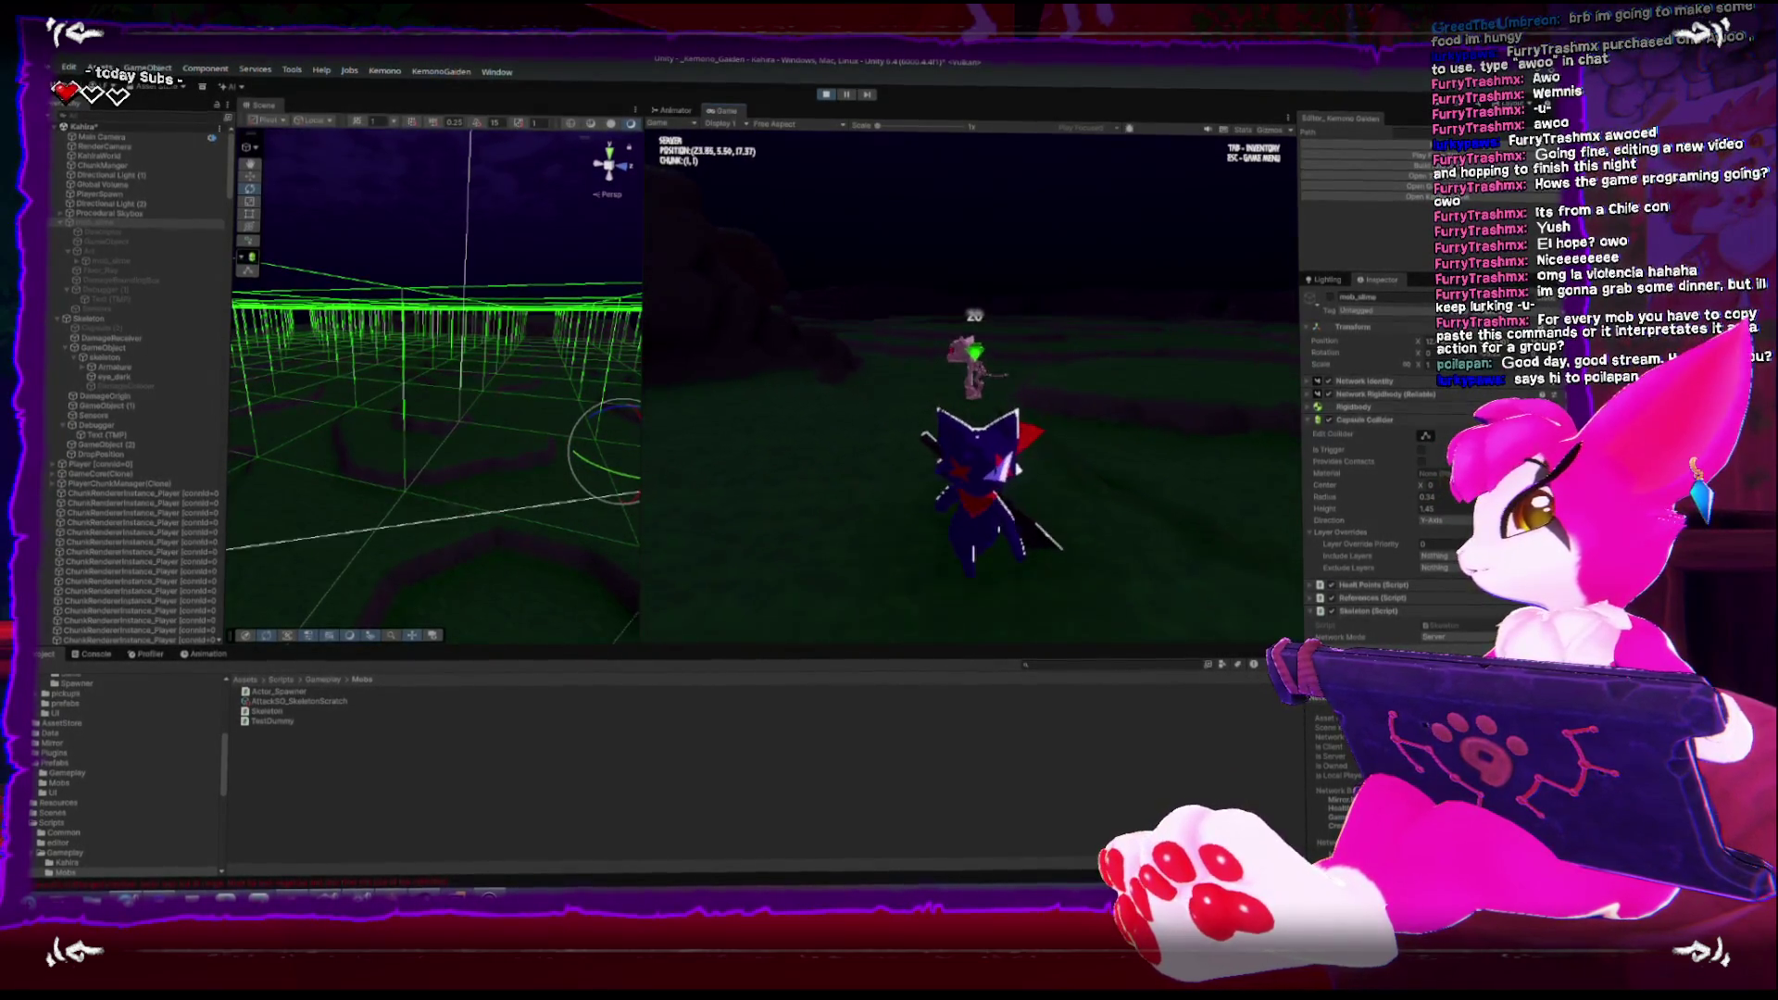
{"action": "key", "text": "s"}
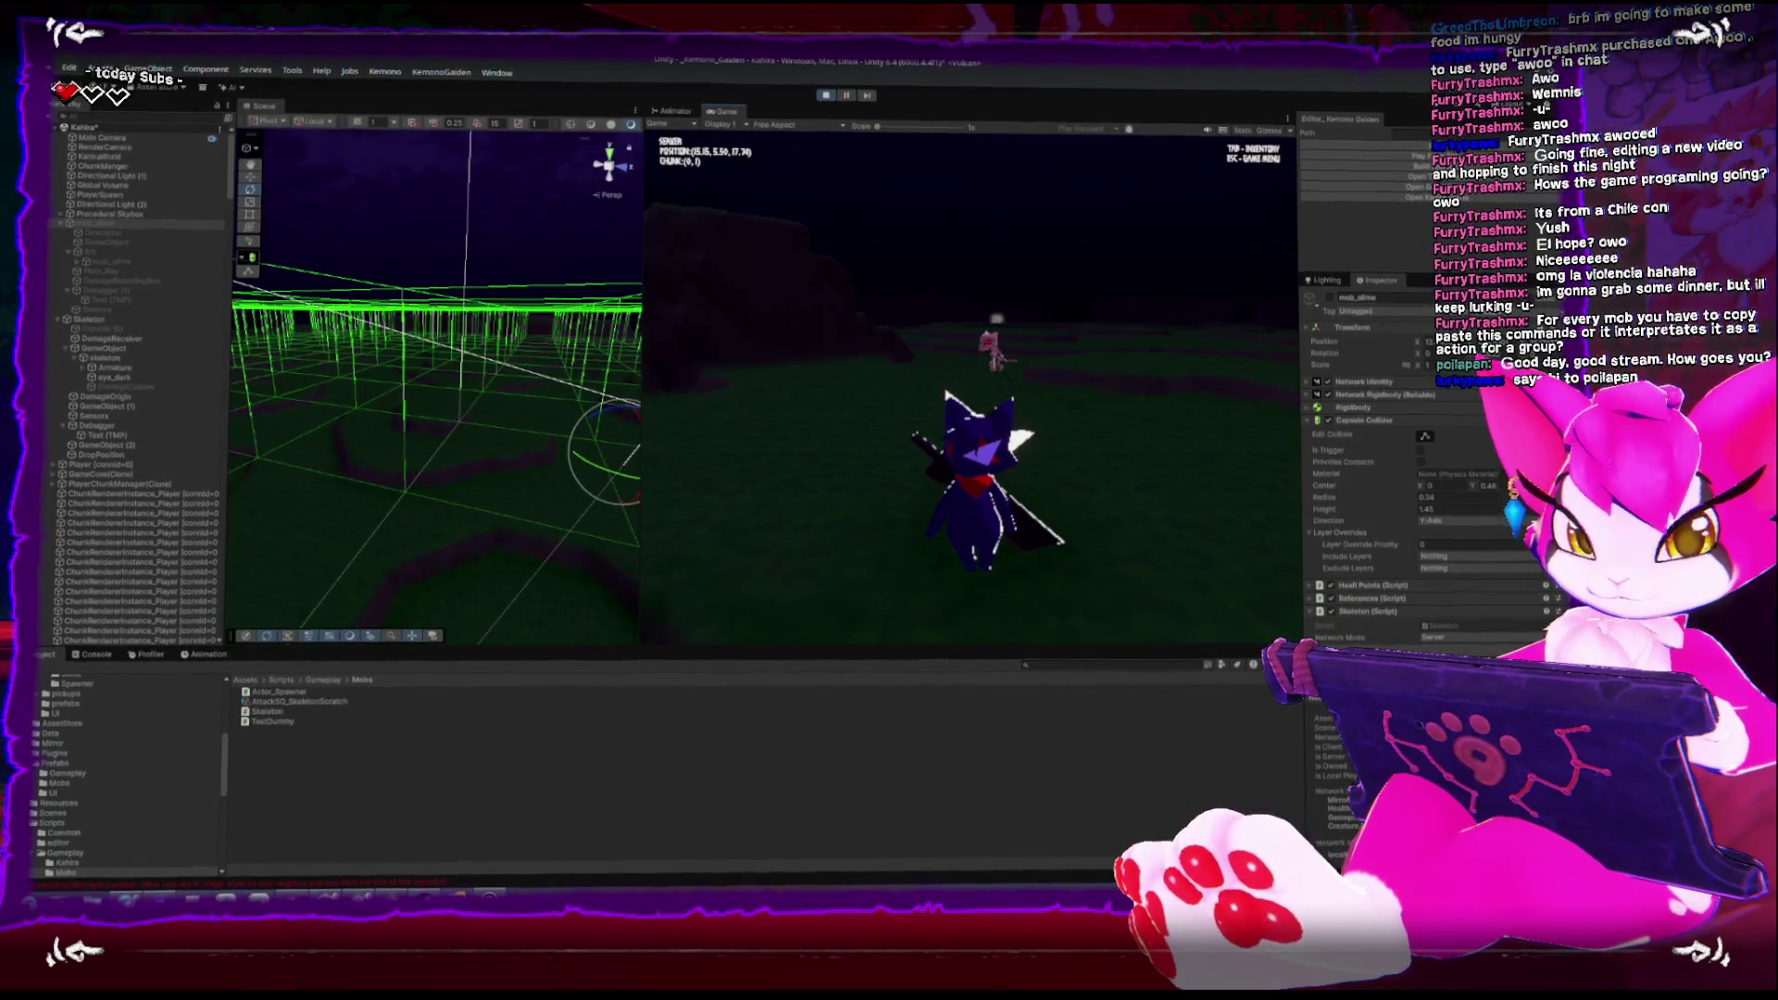
{"action": "key", "text": "w"}
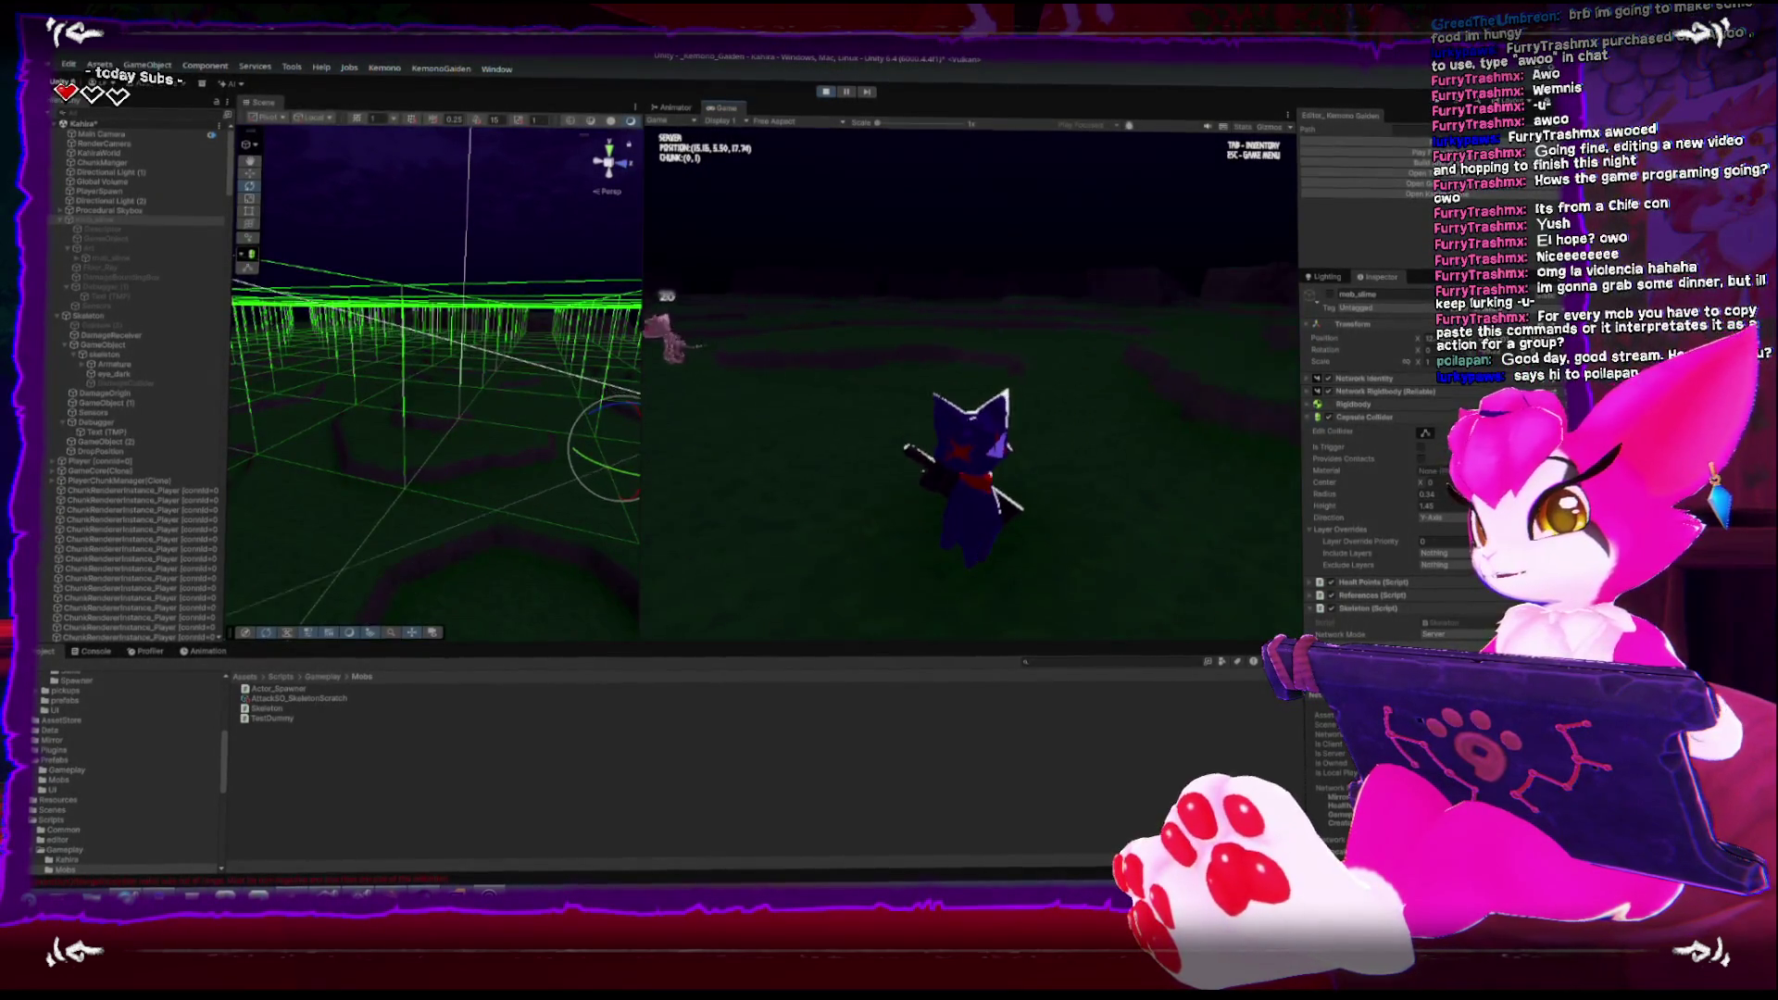
{"action": "key", "text": "w"}
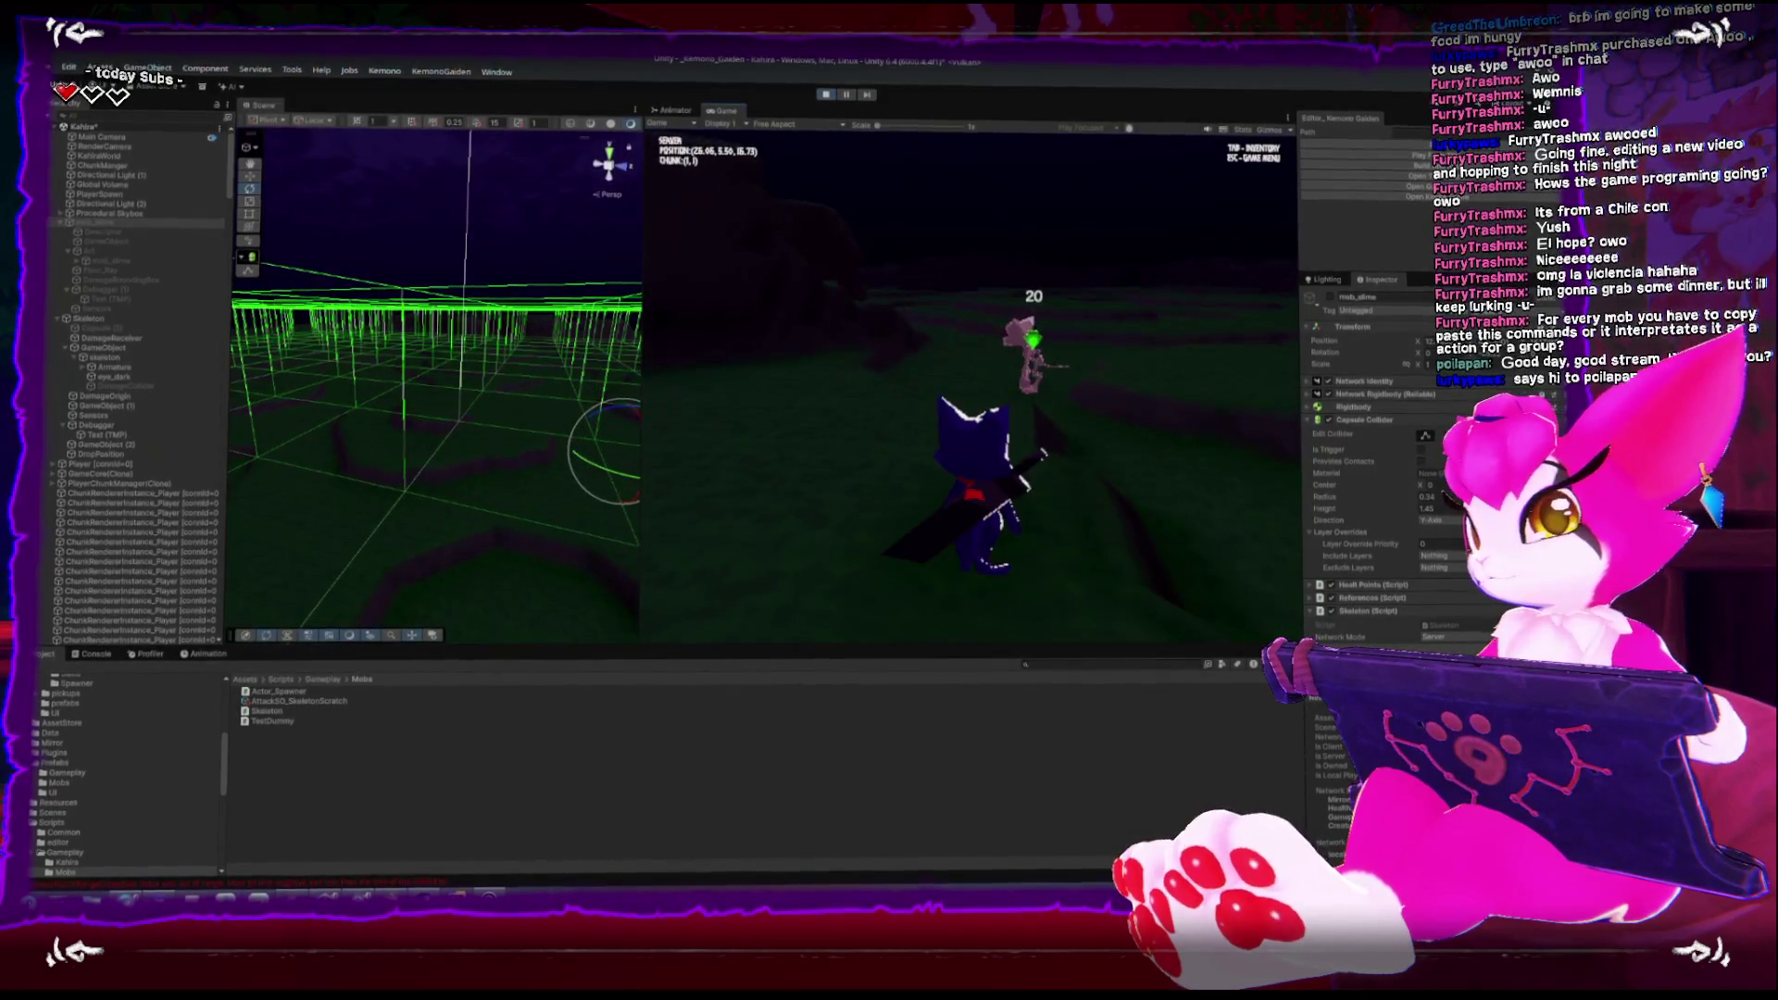
{"action": "key", "text": "w"}
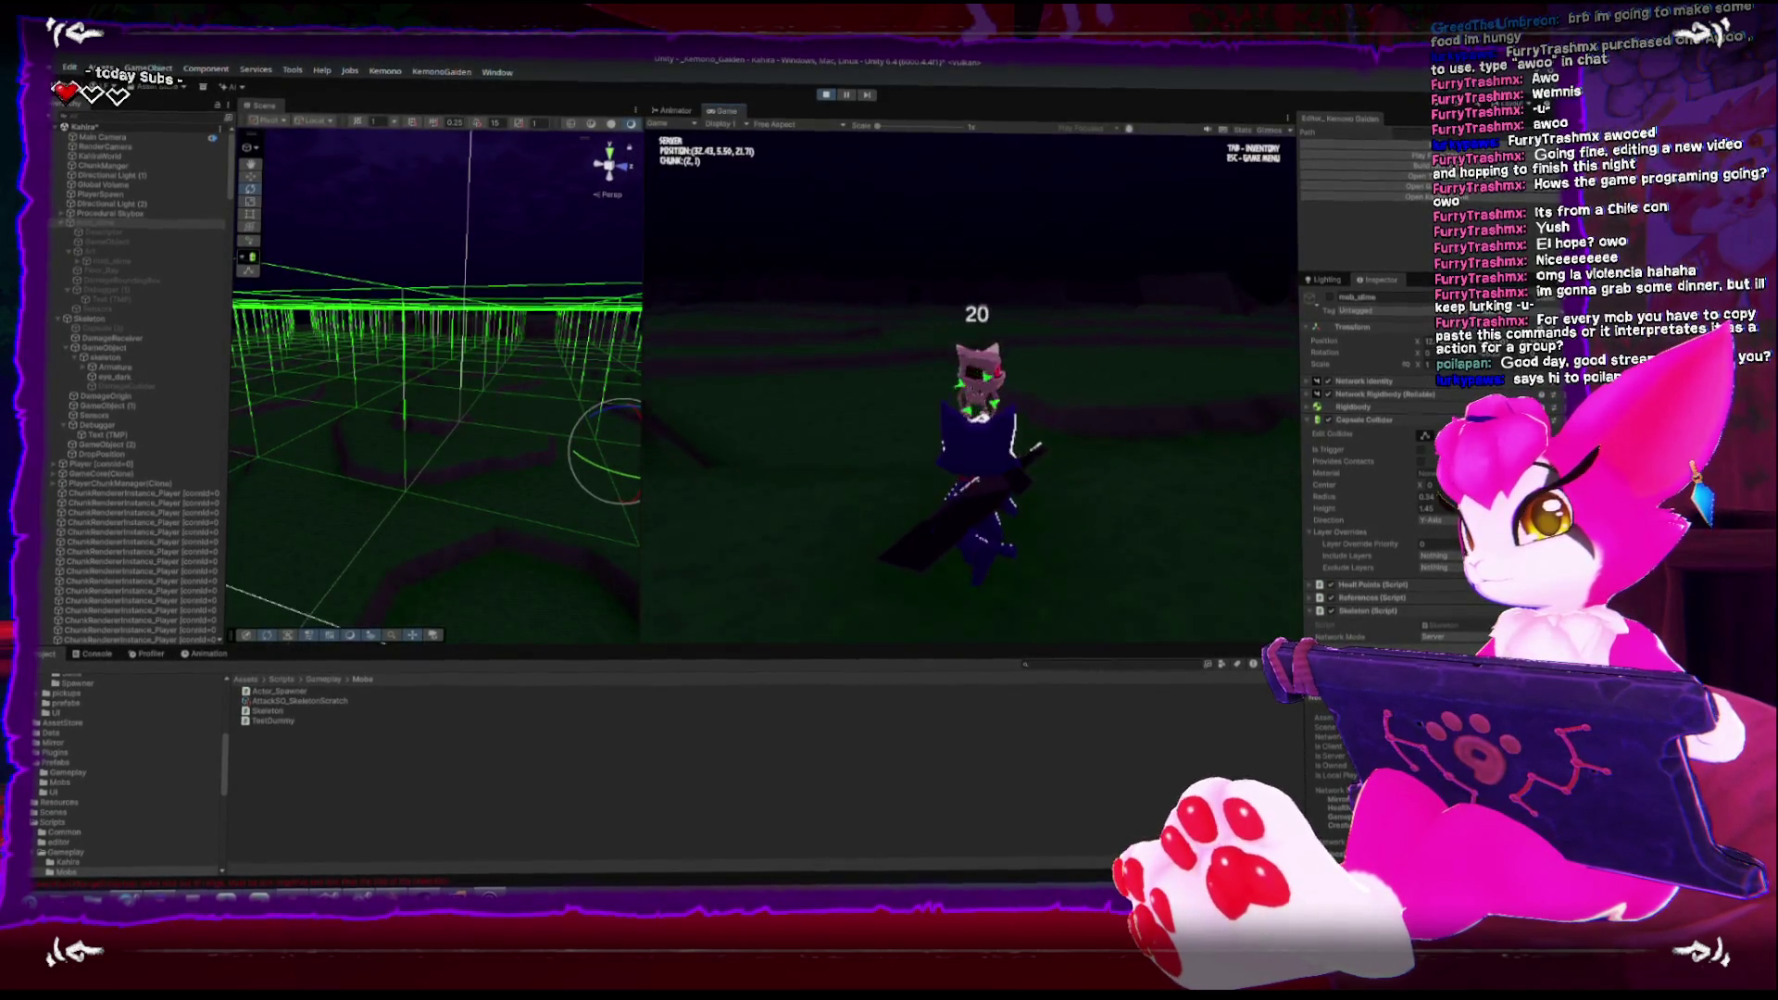
{"action": "key", "text": "s"}
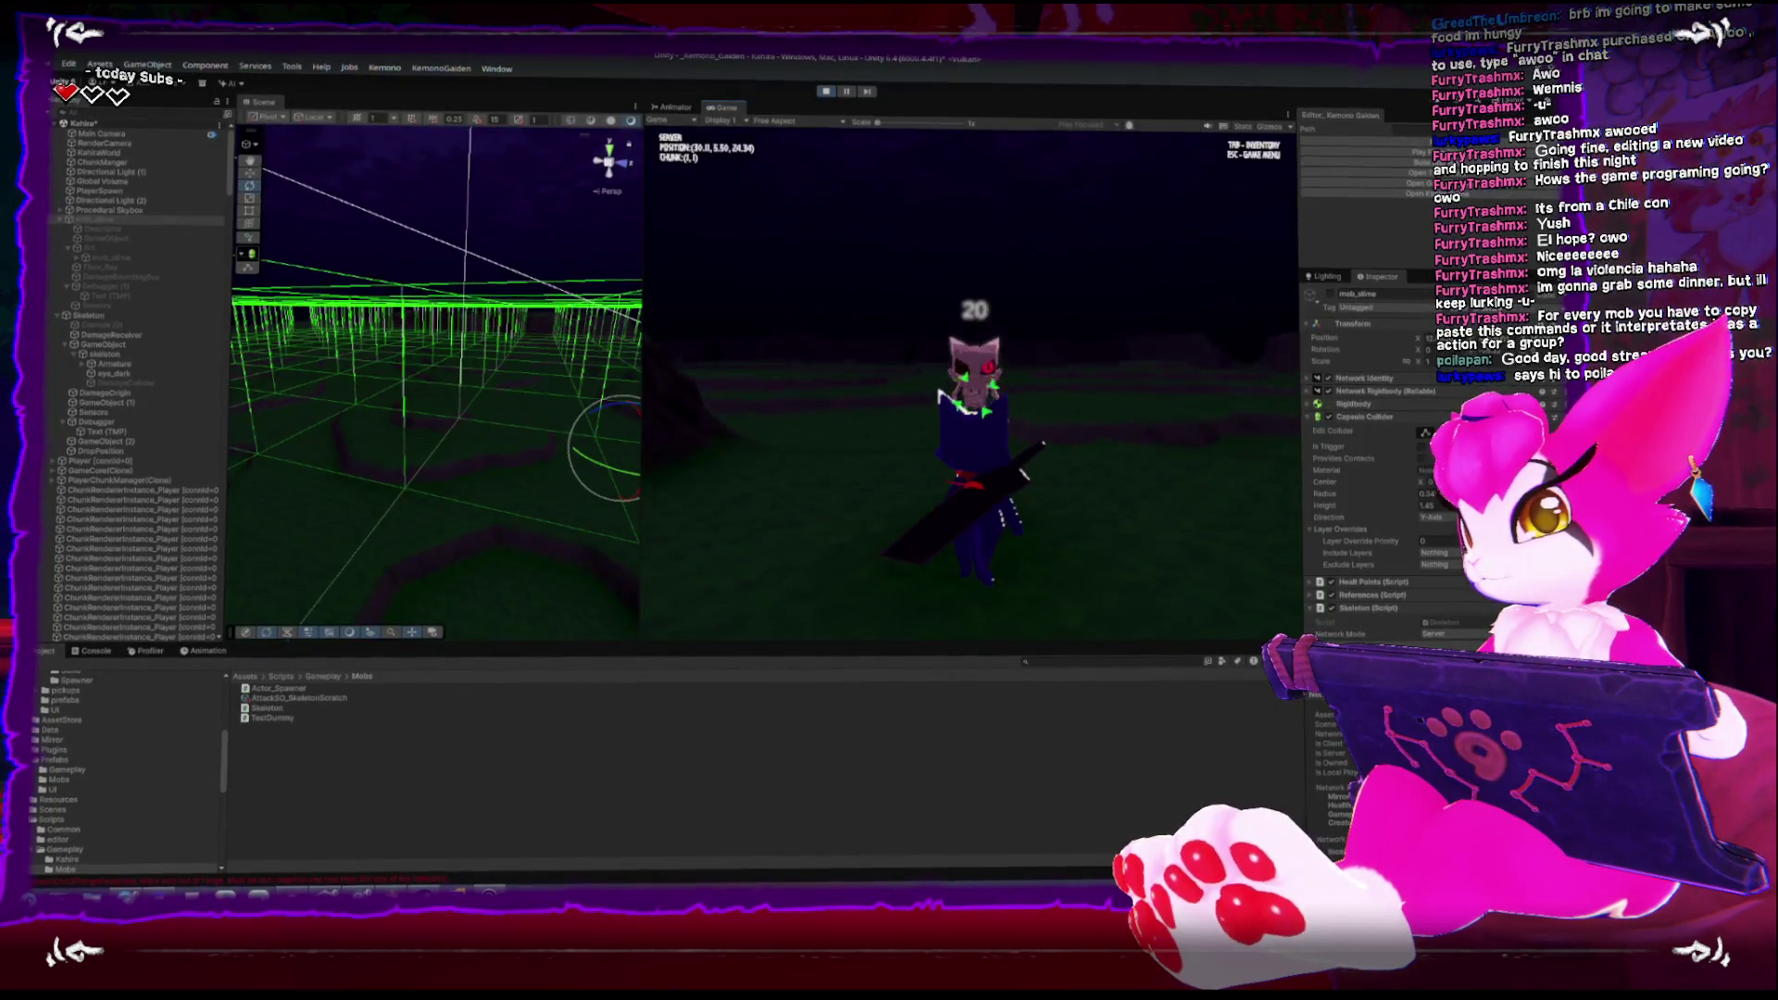
{"action": "key", "text": "s"}
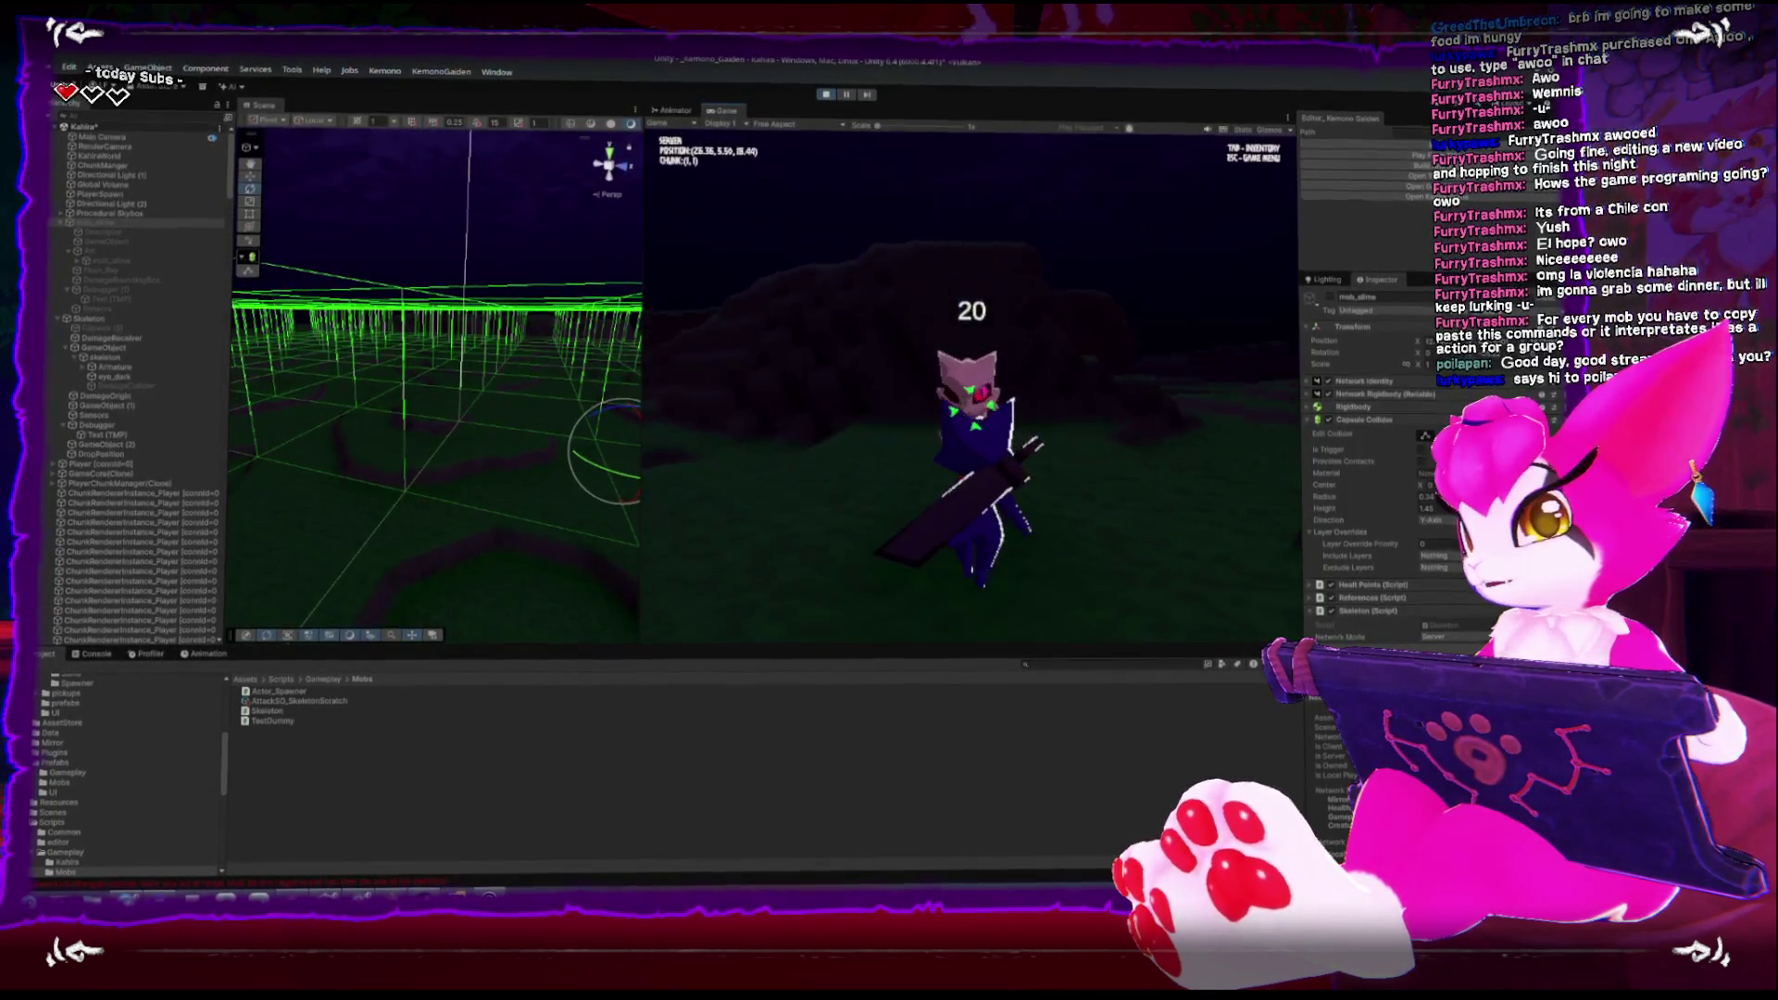
{"action": "key", "text": "s"}
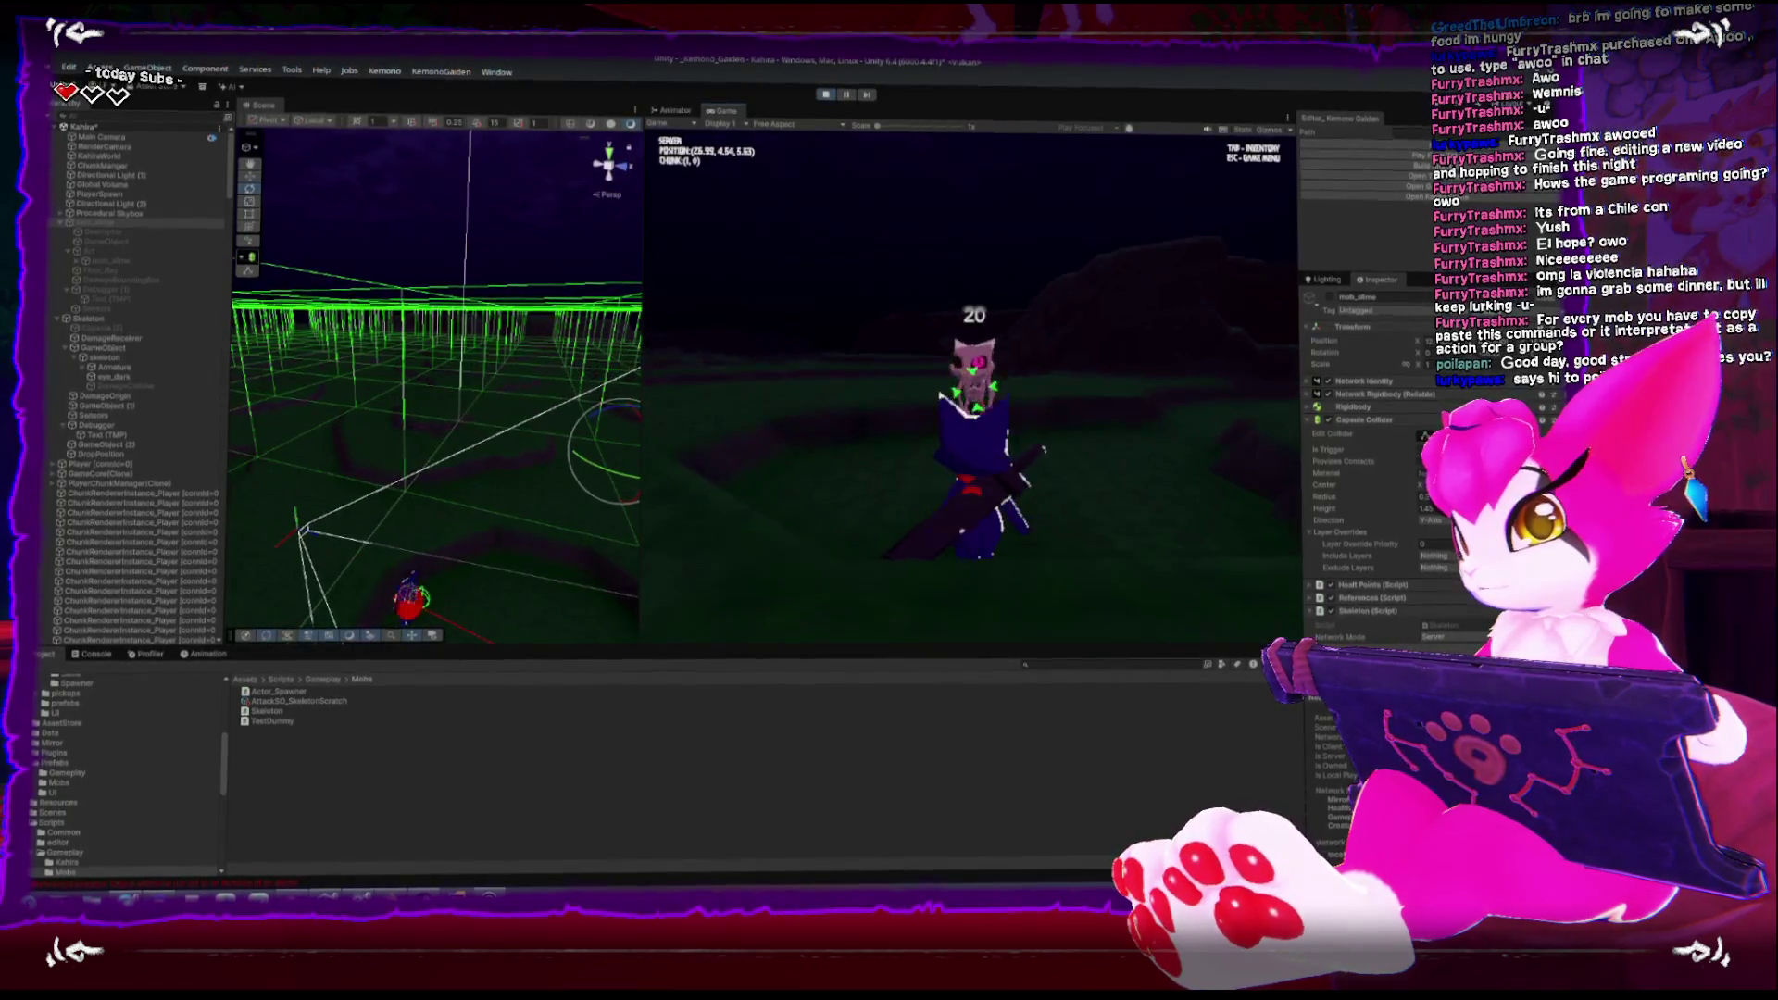
Attack and knock down the skeleton, then open the pause menu and stop playing
{"action": "key", "text": "w"}
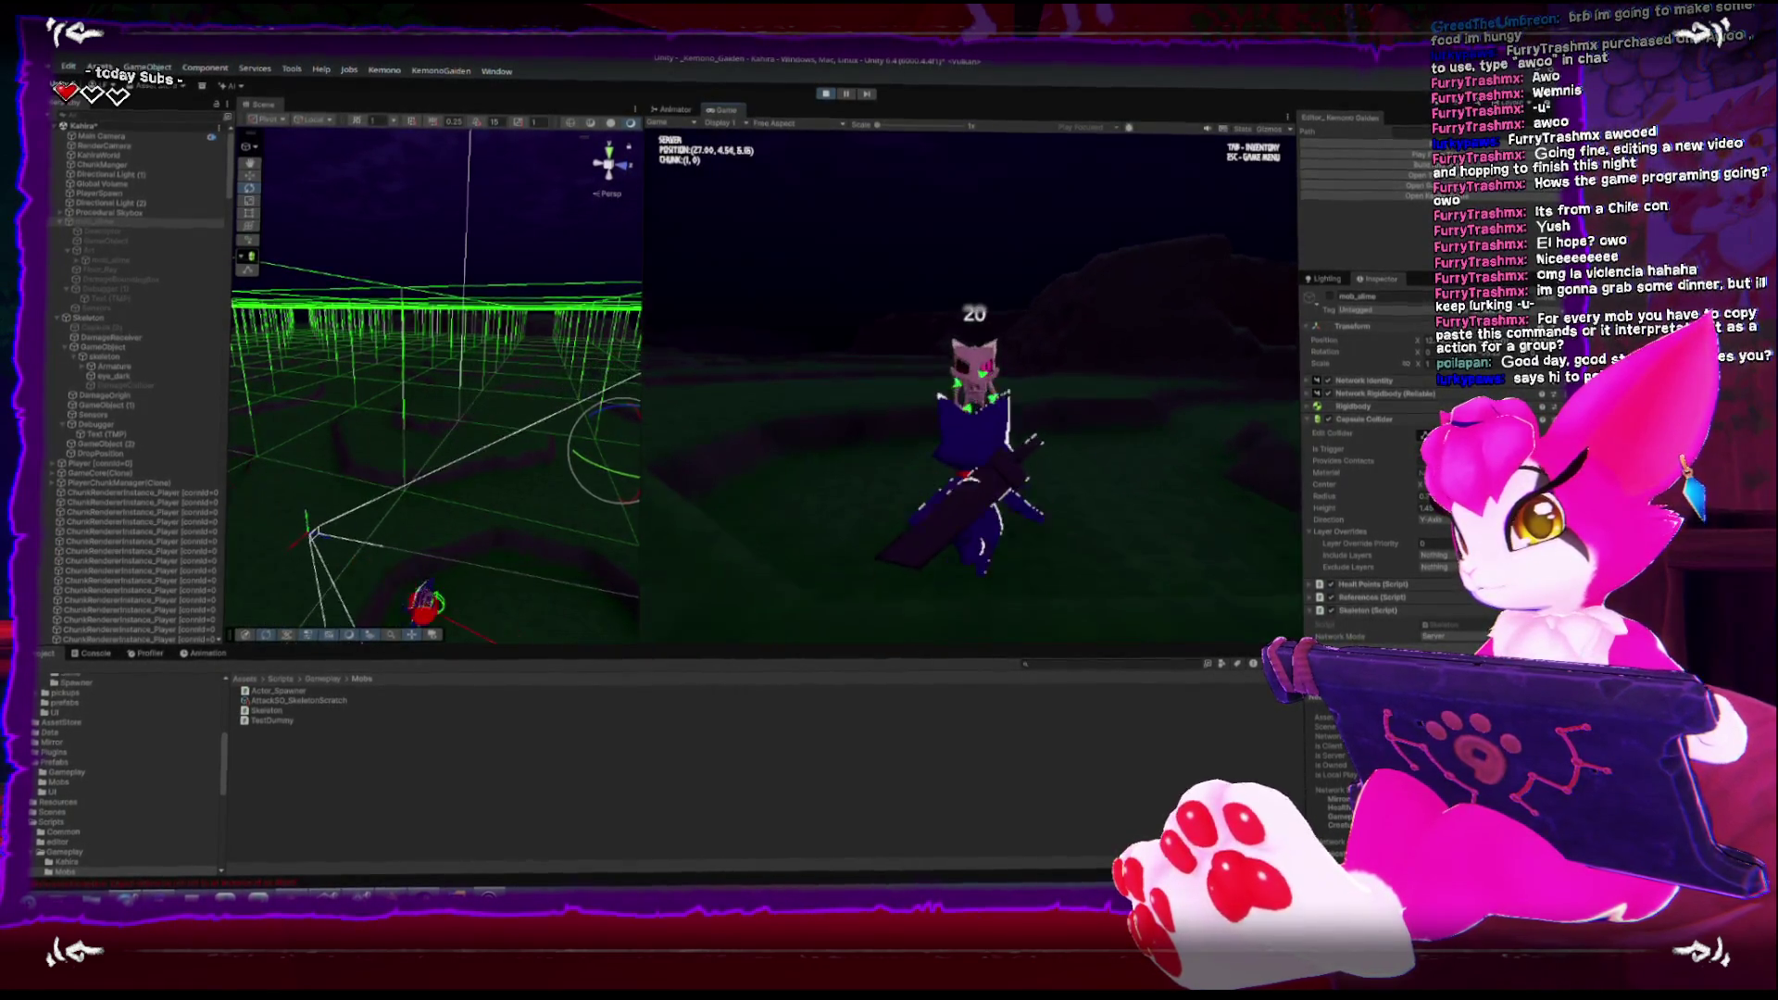
{"action": "key", "text": "w"}
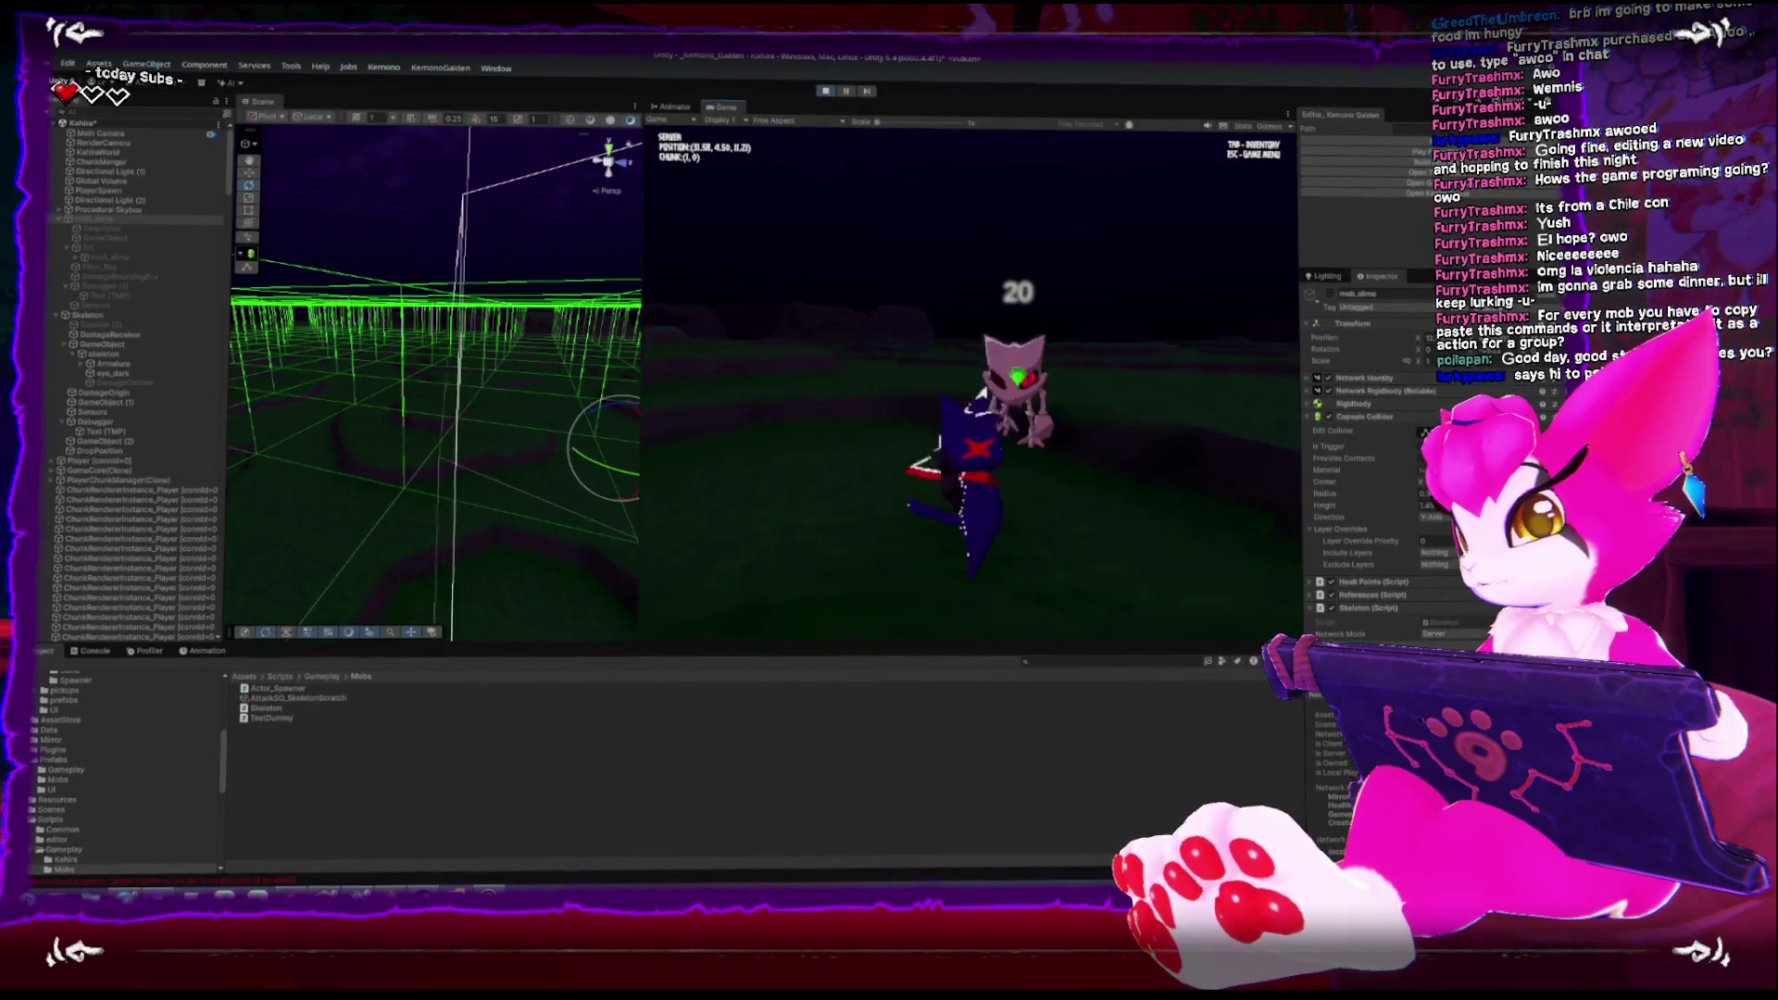
{"action": "key", "text": "w"}
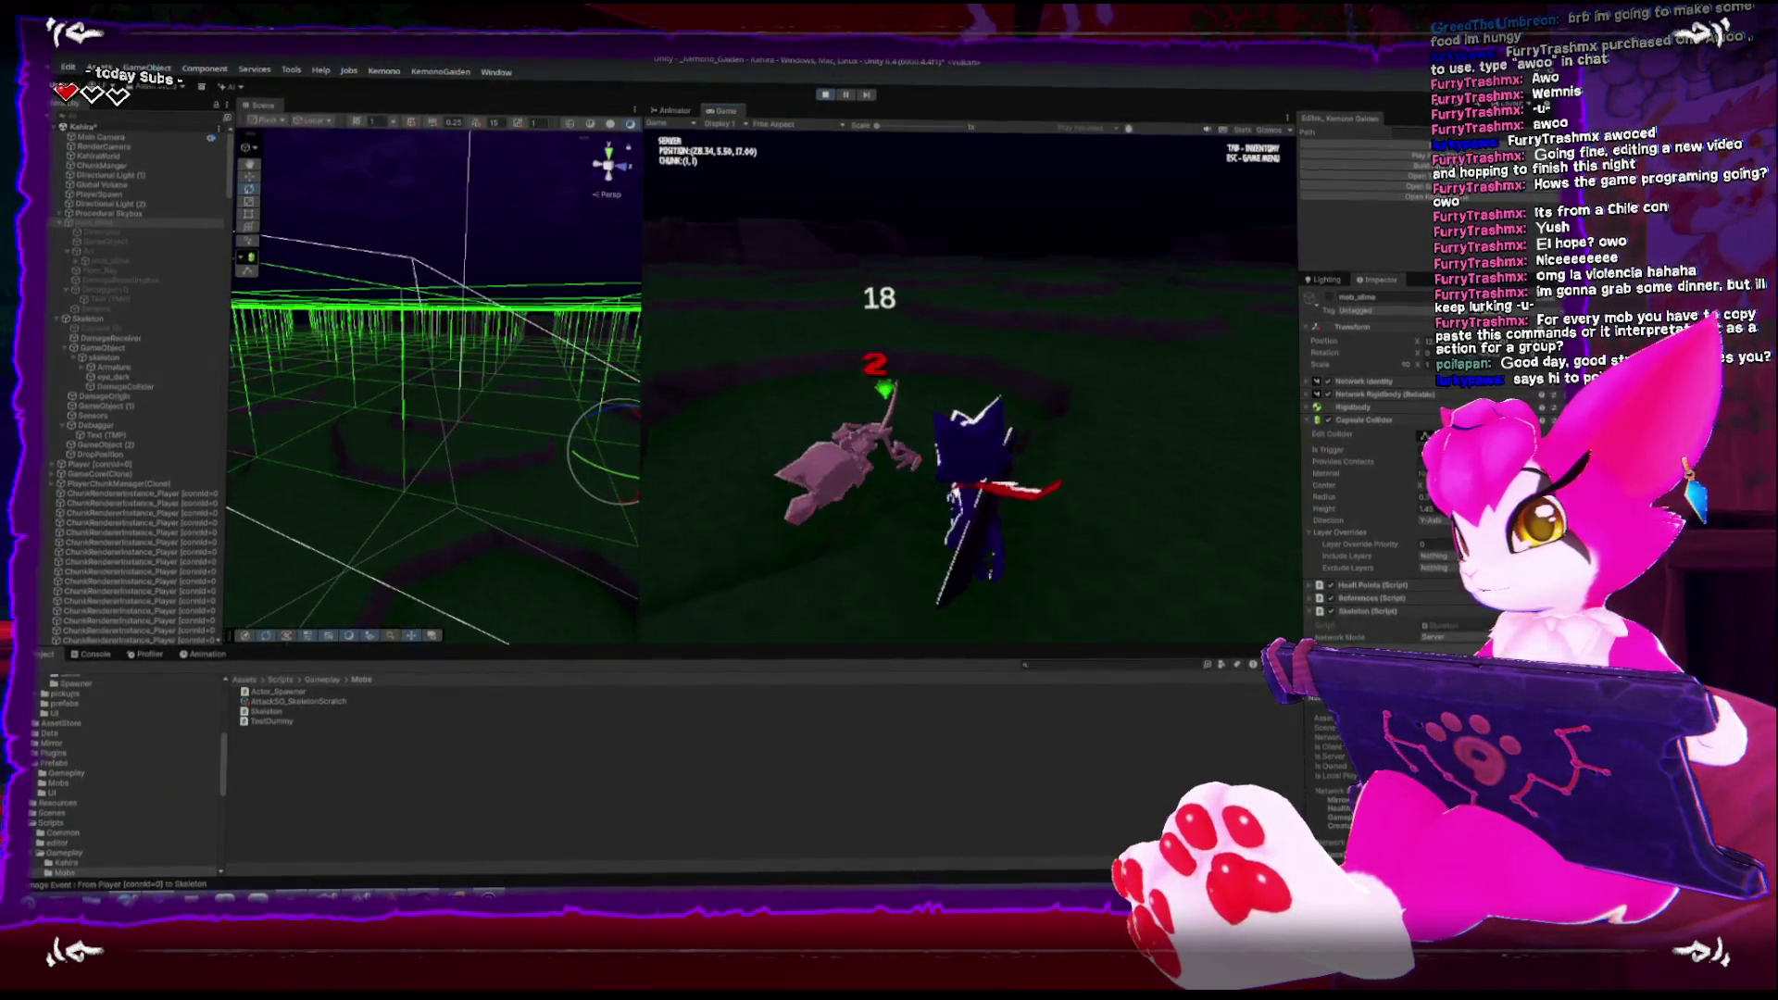
{"action": "key", "text": "w"}
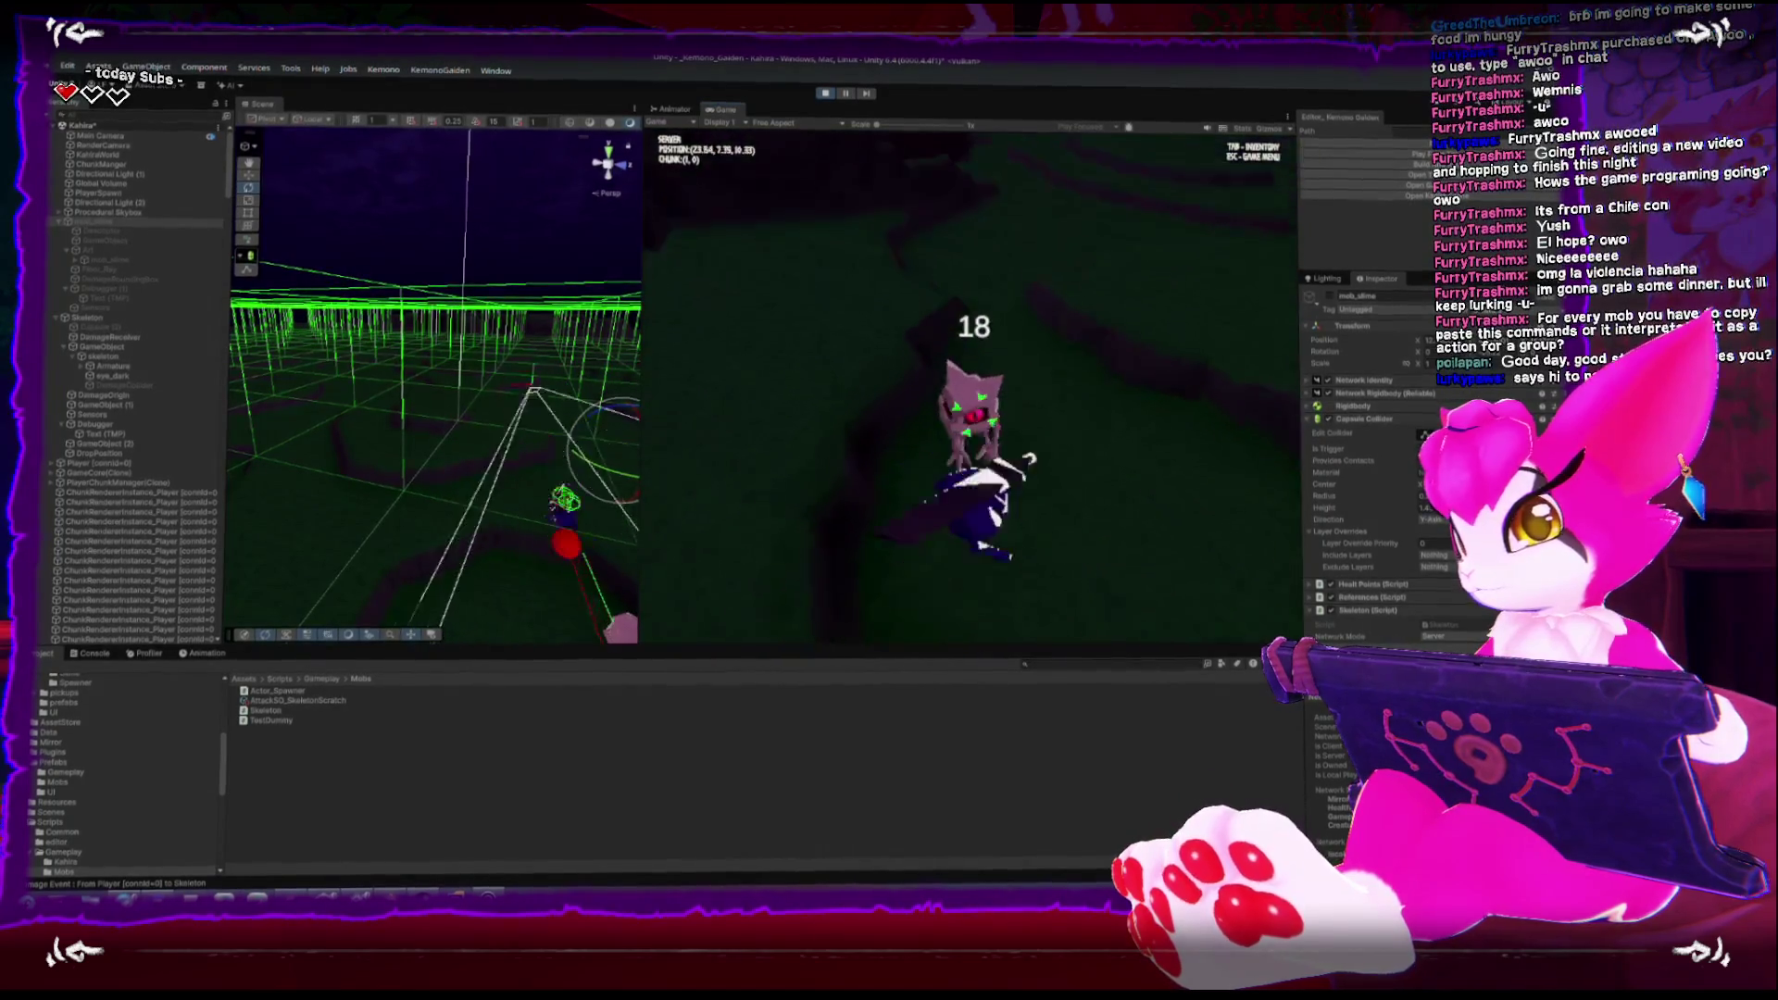
{"action": "key", "text": "w"}
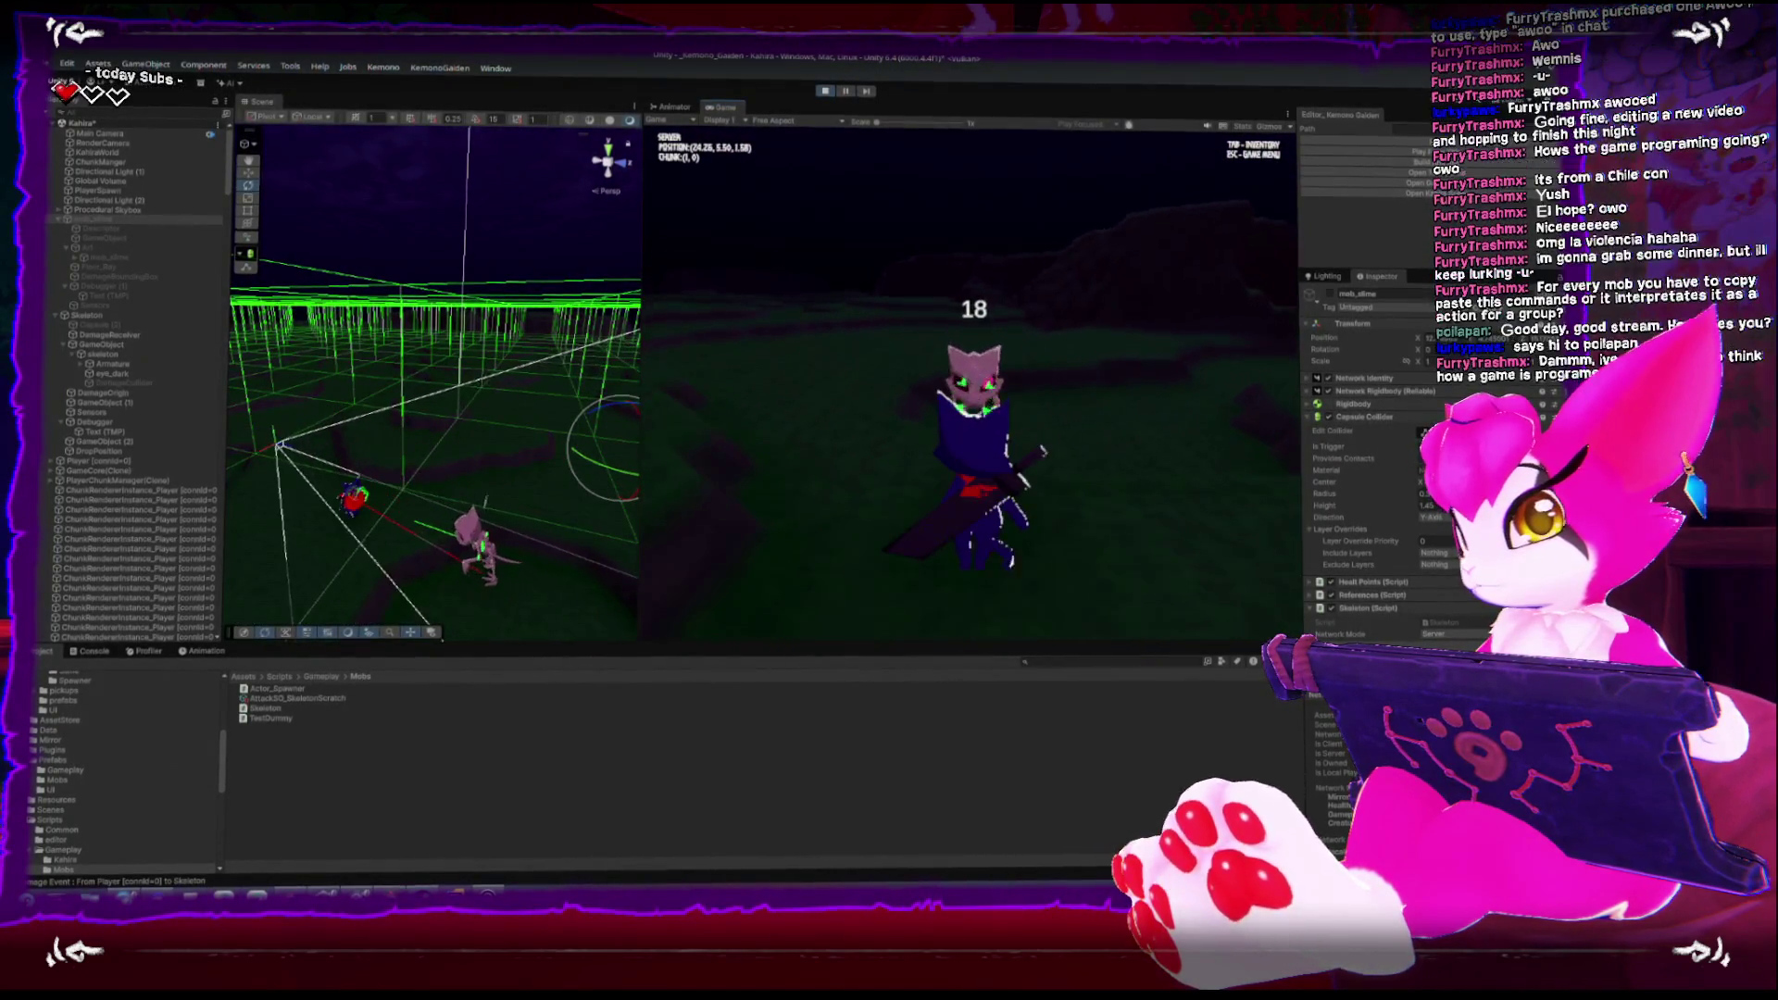
{"action": "key", "text": "w"}
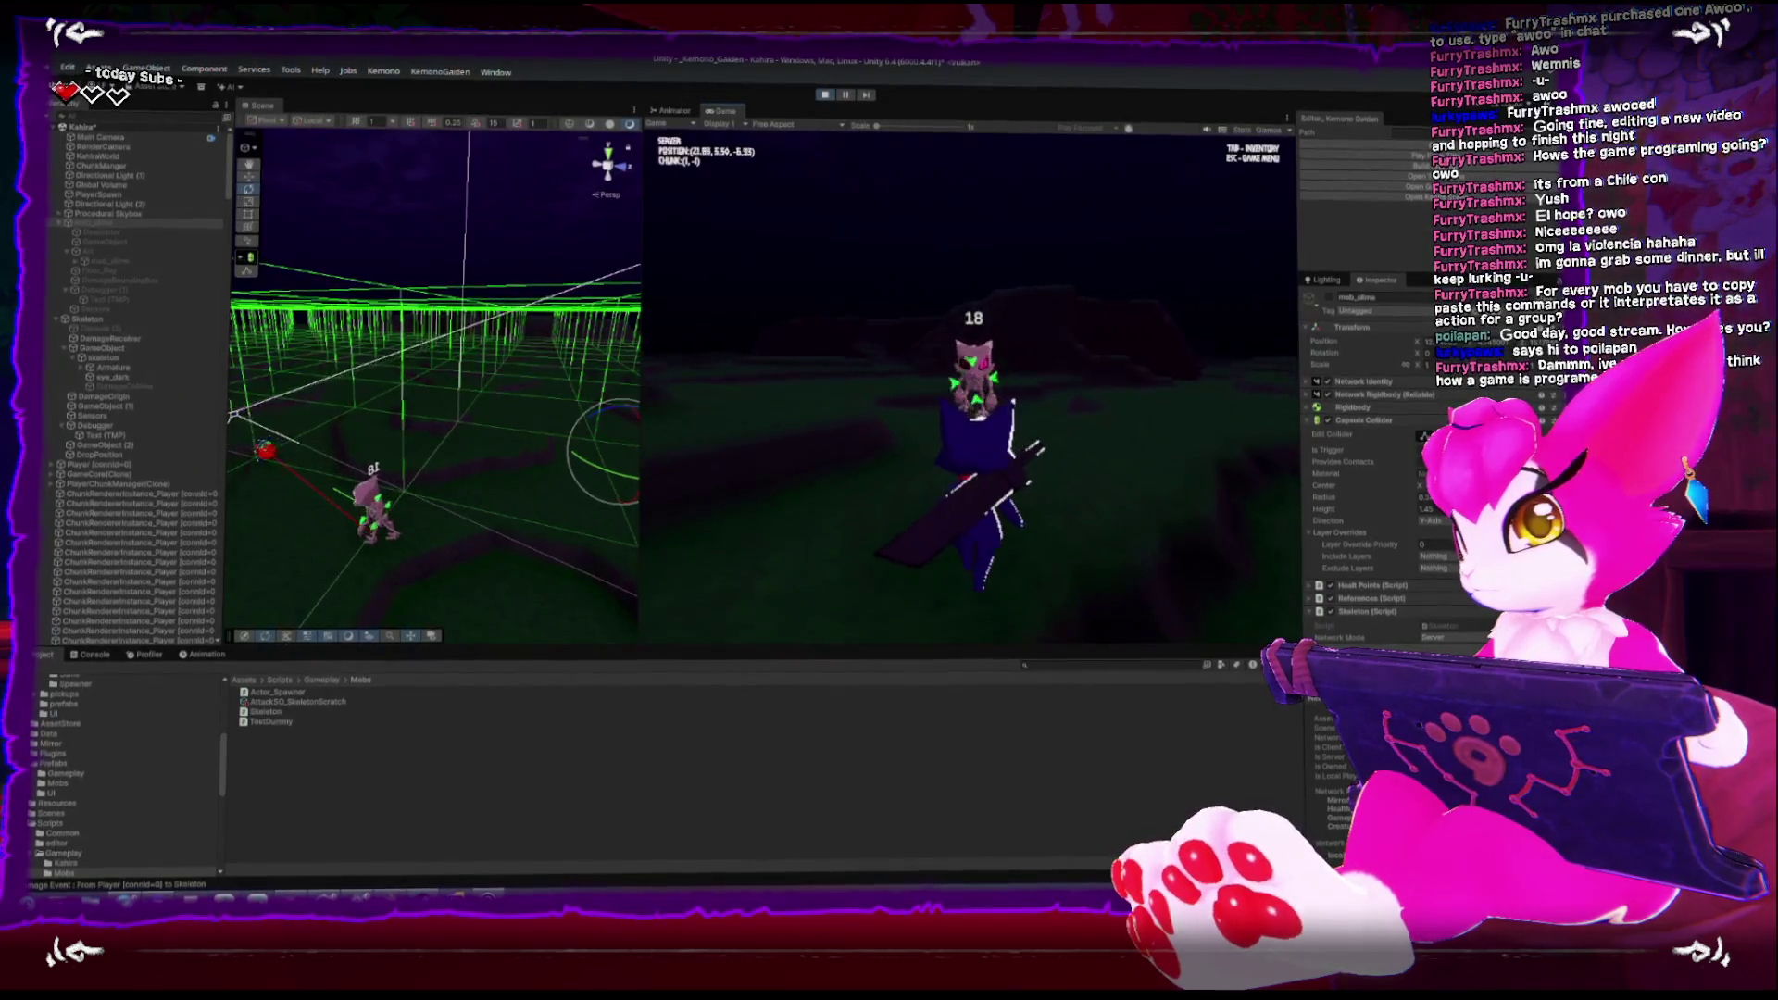
{"action": "key", "text": "w"}
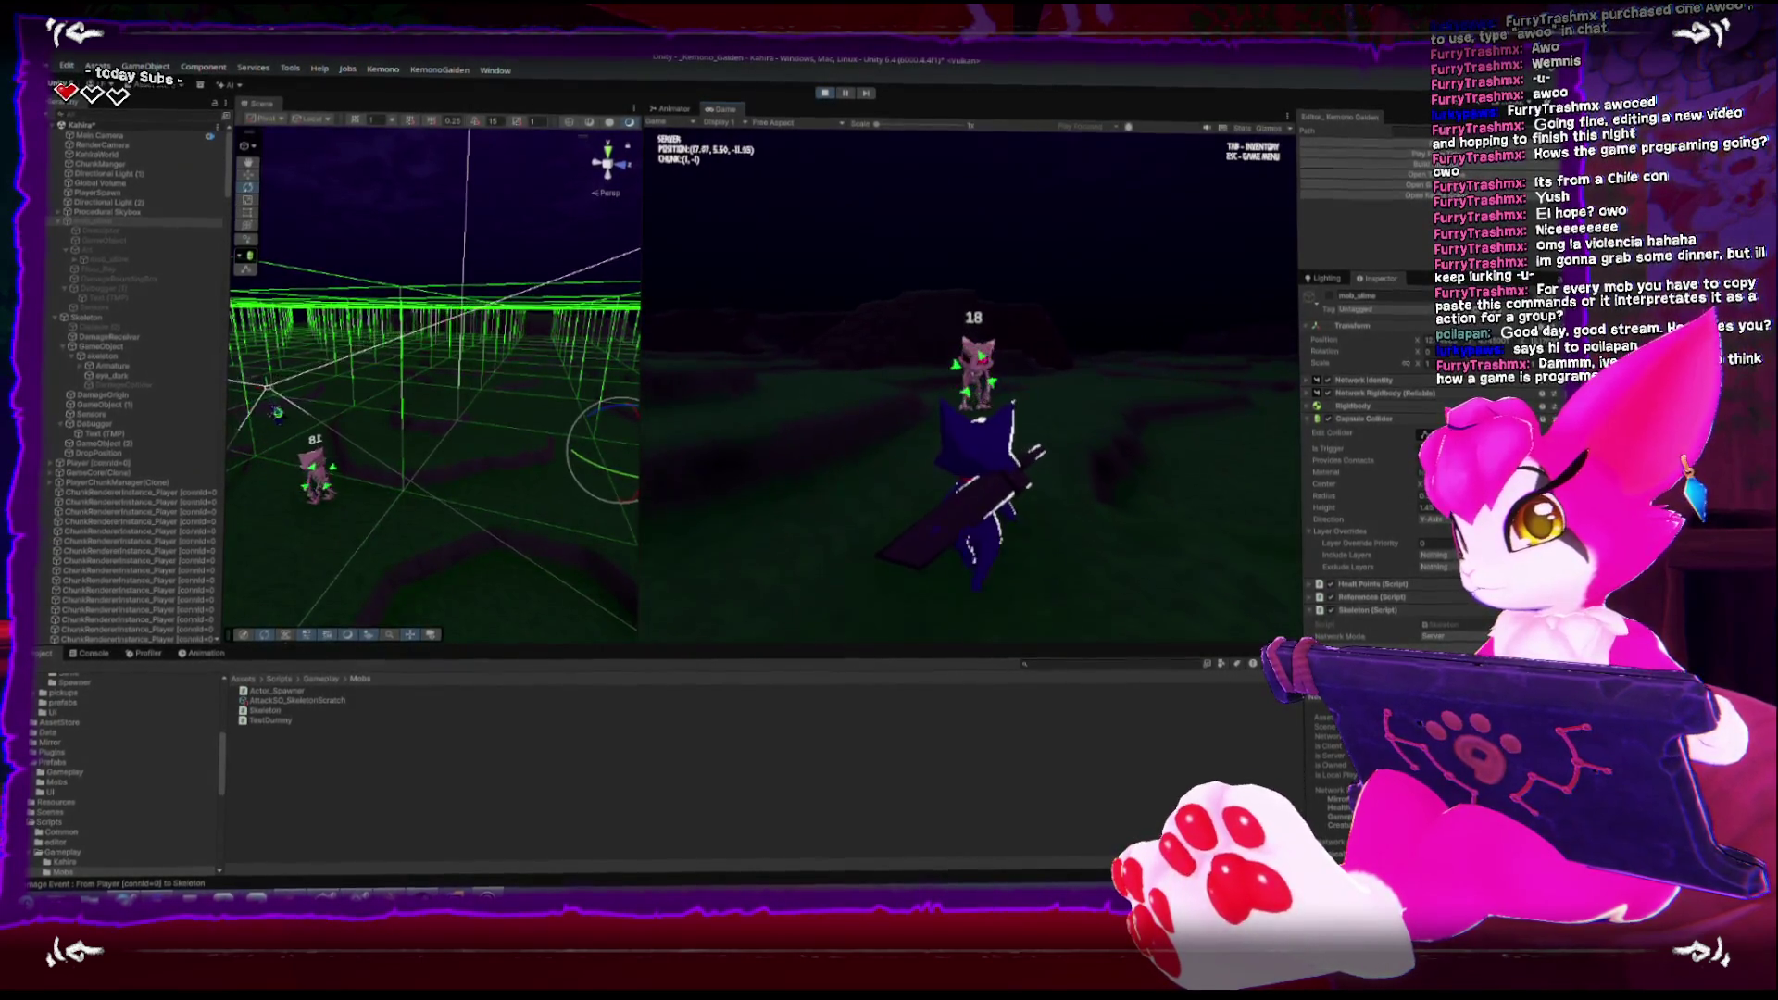
{"action": "key", "text": "w"}
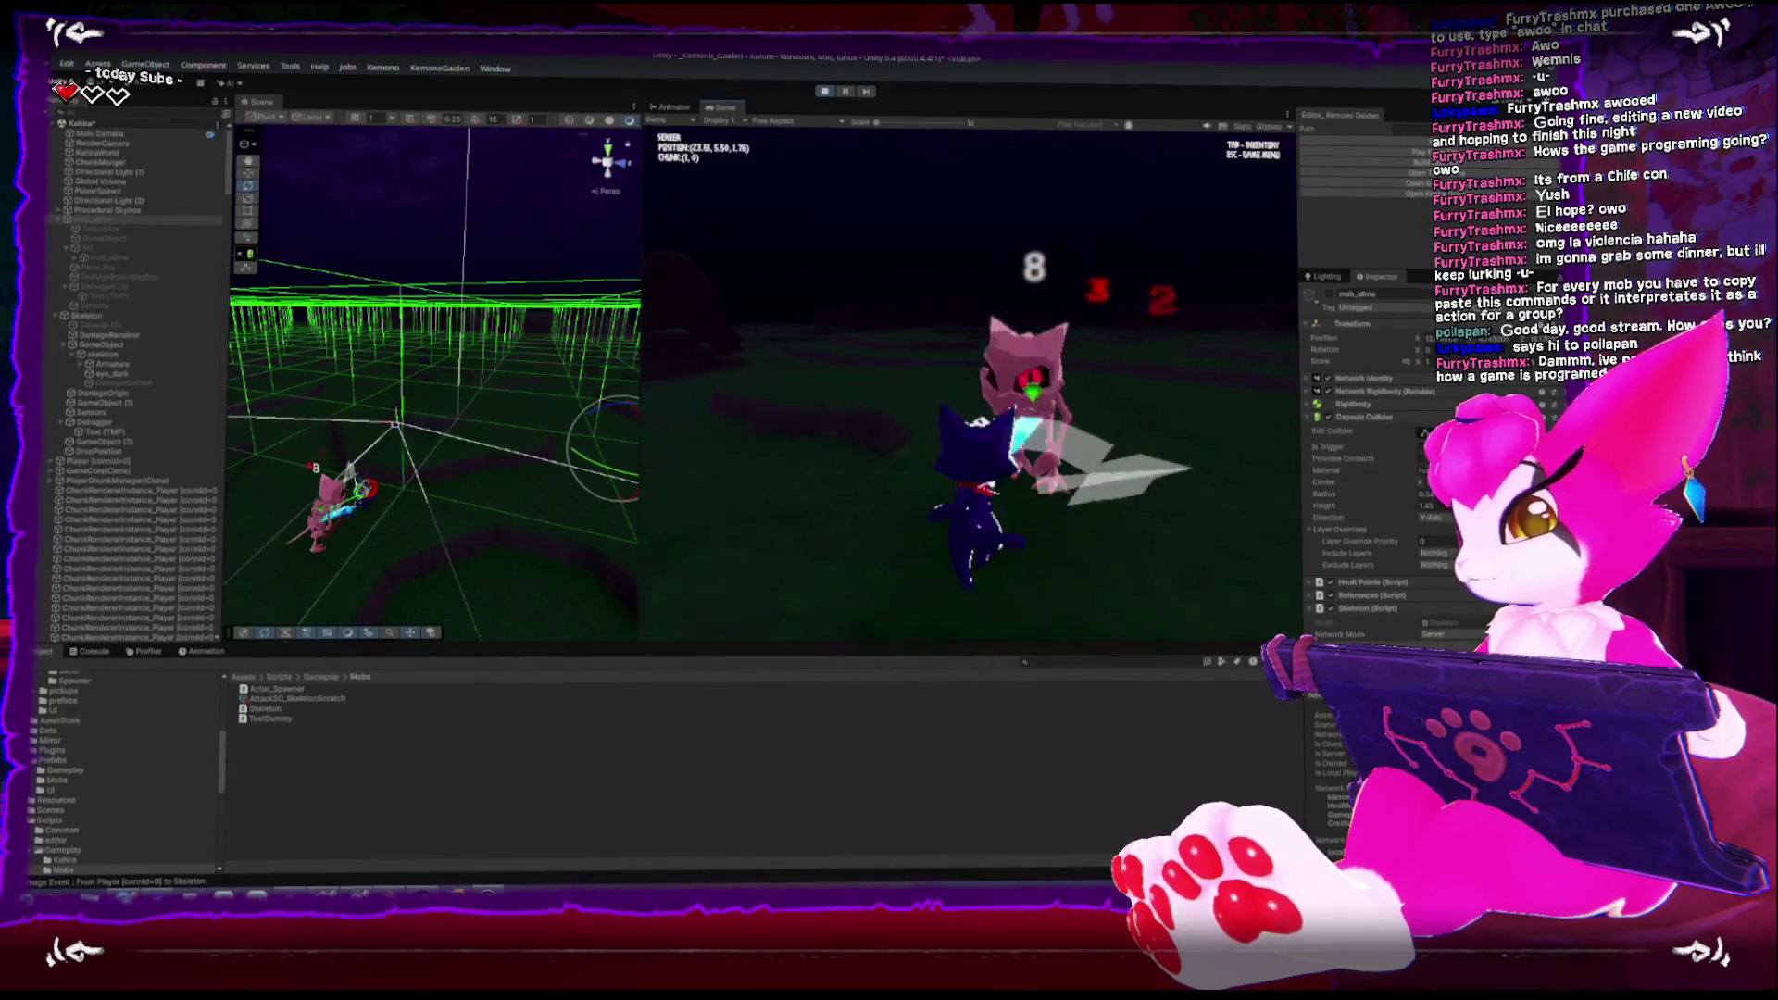
{"action": "key", "text": "w"}
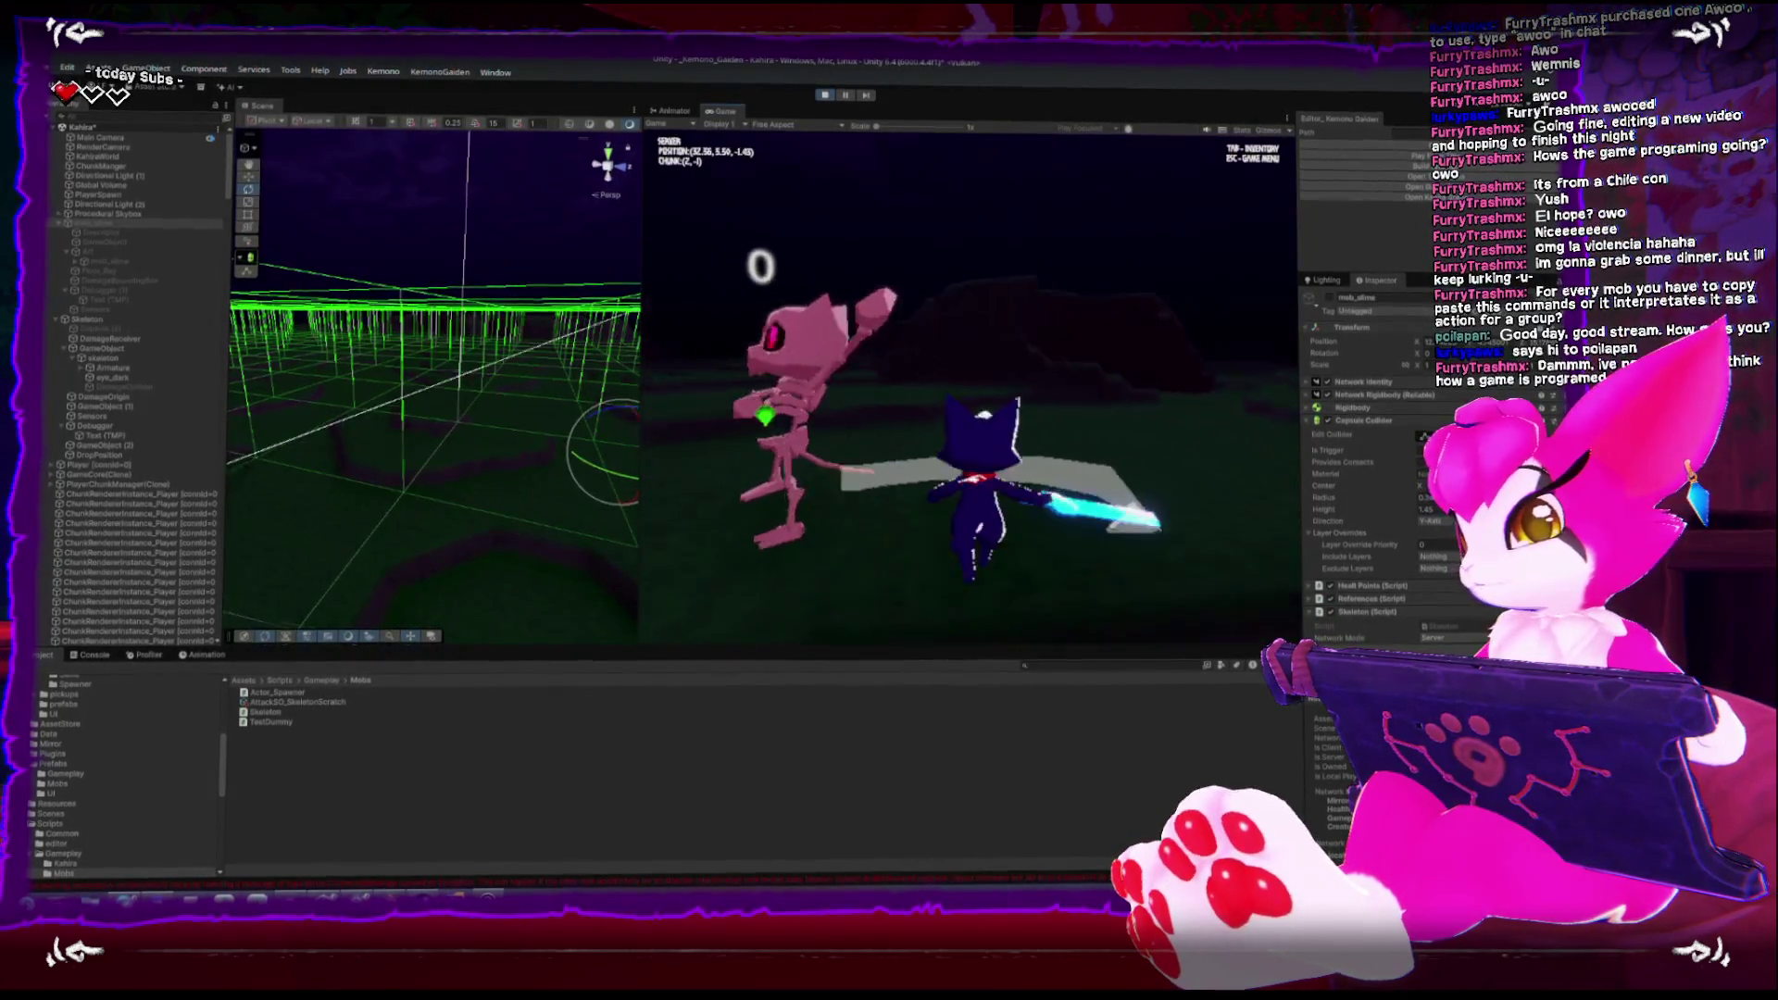
{"action": "key", "text": "w"}
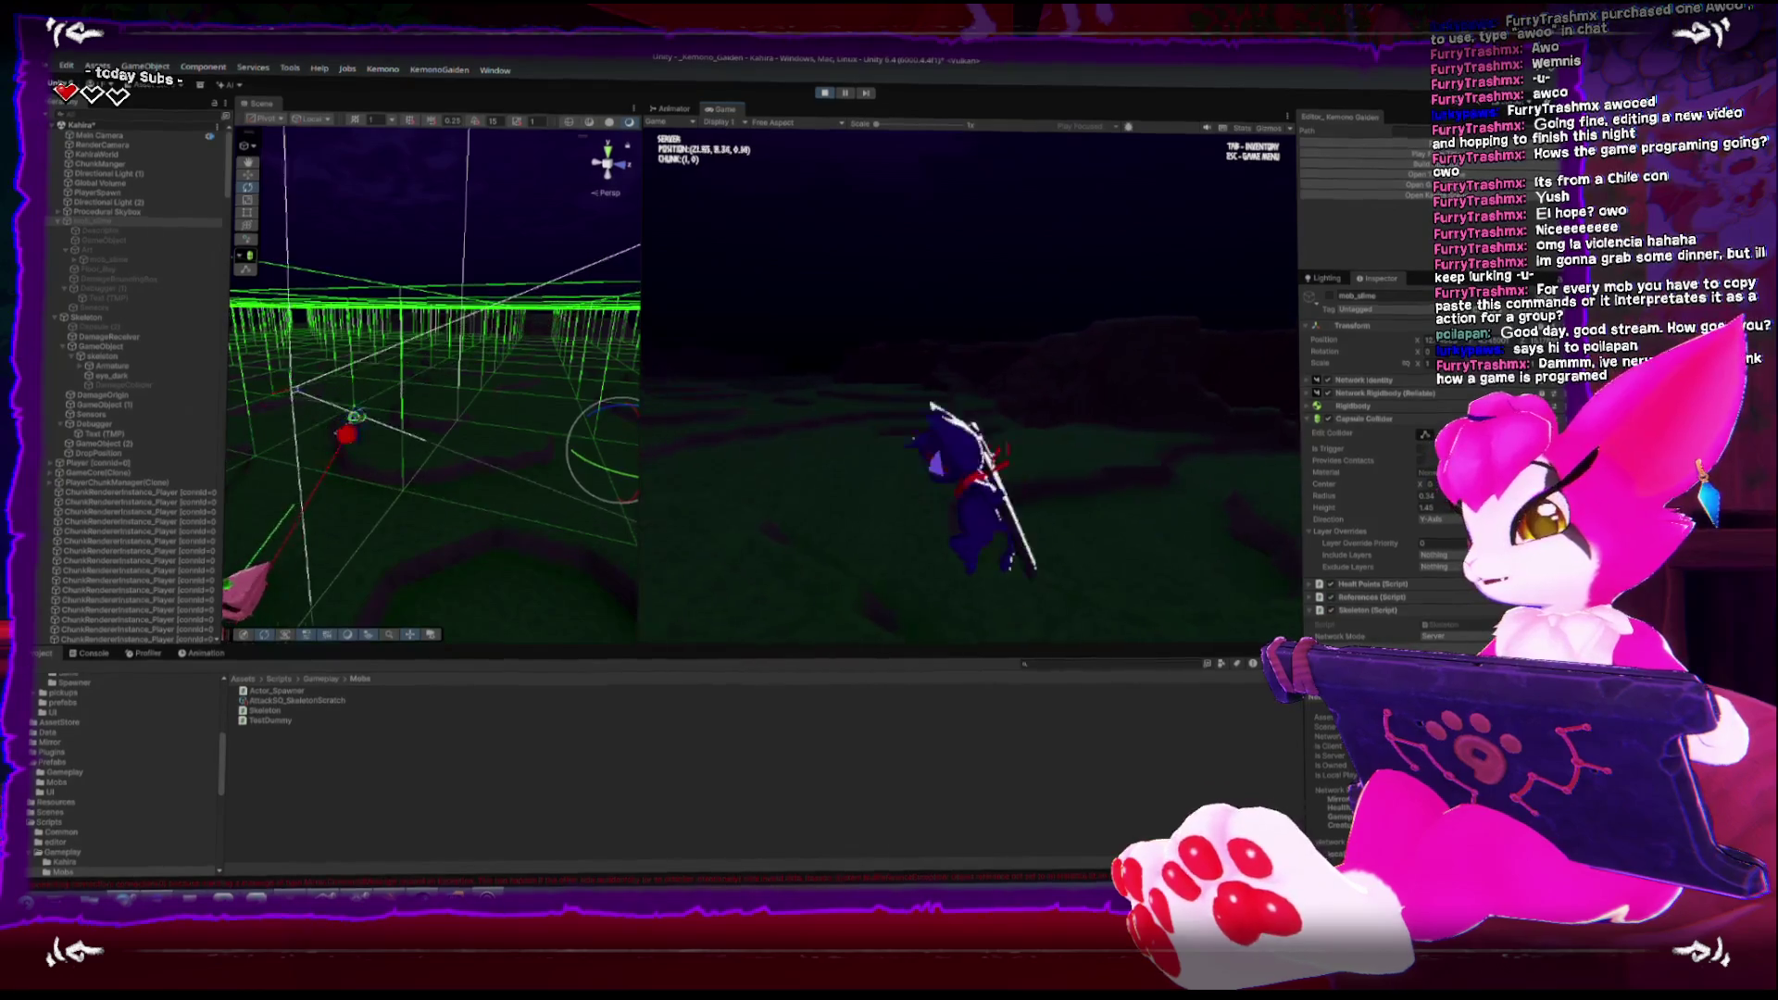
{"action": "key", "text": "Escape"}
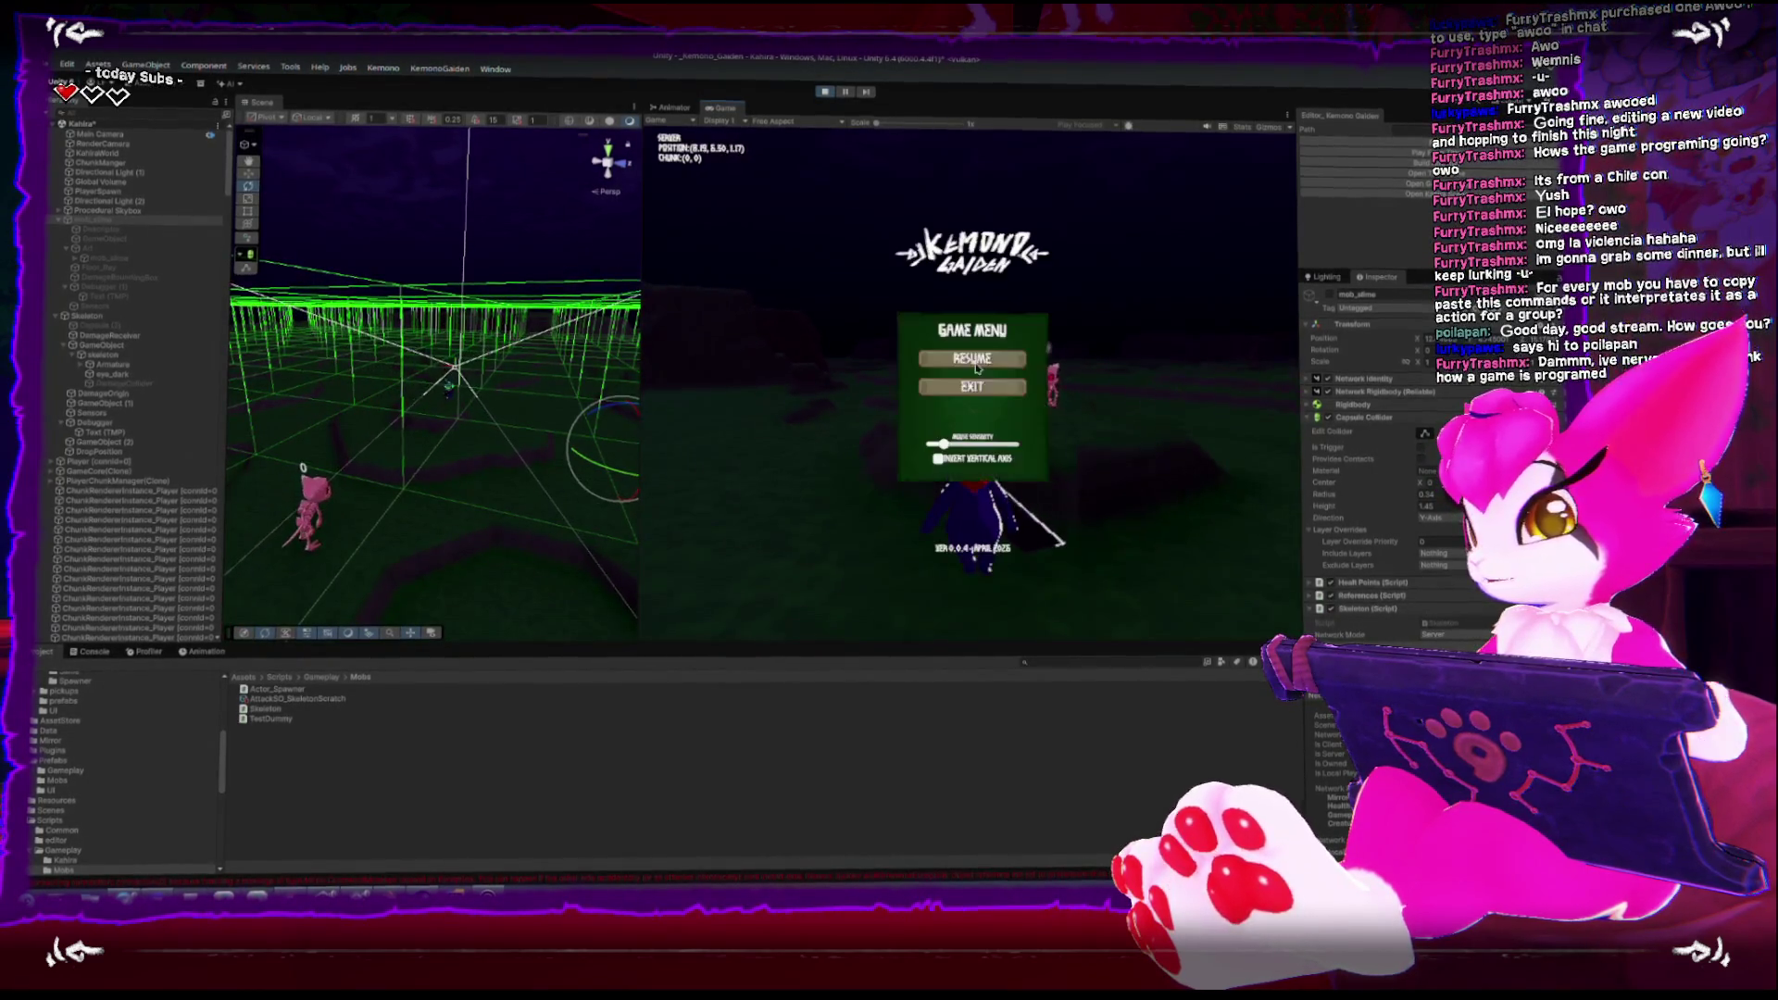
{"action": "key", "text": "ctrl+p"}
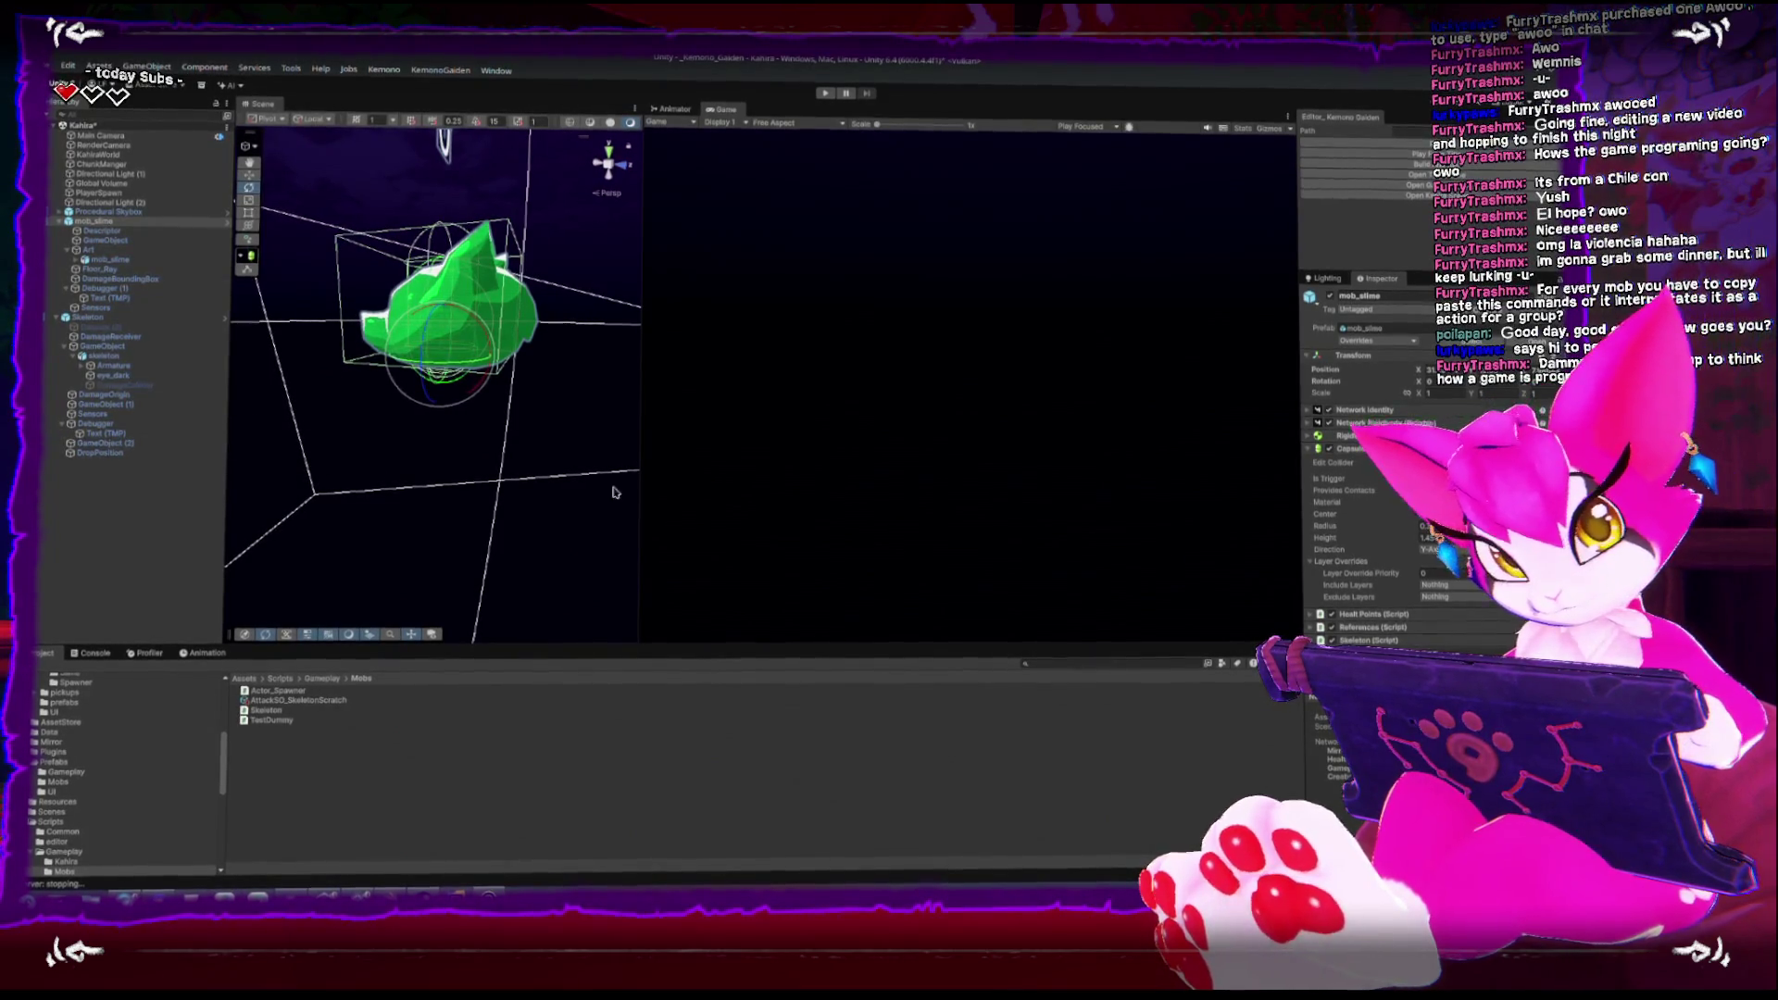
Widen the Scene view with the splitter and zoom toward mob_slime
{"action": "mouse_move", "coordinate": [639, 508]}
{"action": "left_mouse_down"}
{"action": "mouse_move", "coordinate": [787, 508]}
{"action": "mouse_move", "coordinate": [554, 410]}
{"action": "left_mouse_up"}
{"action": "scroll", "coordinate": [554, 410], "scroll_direction": "down", "scroll_amount": 5}
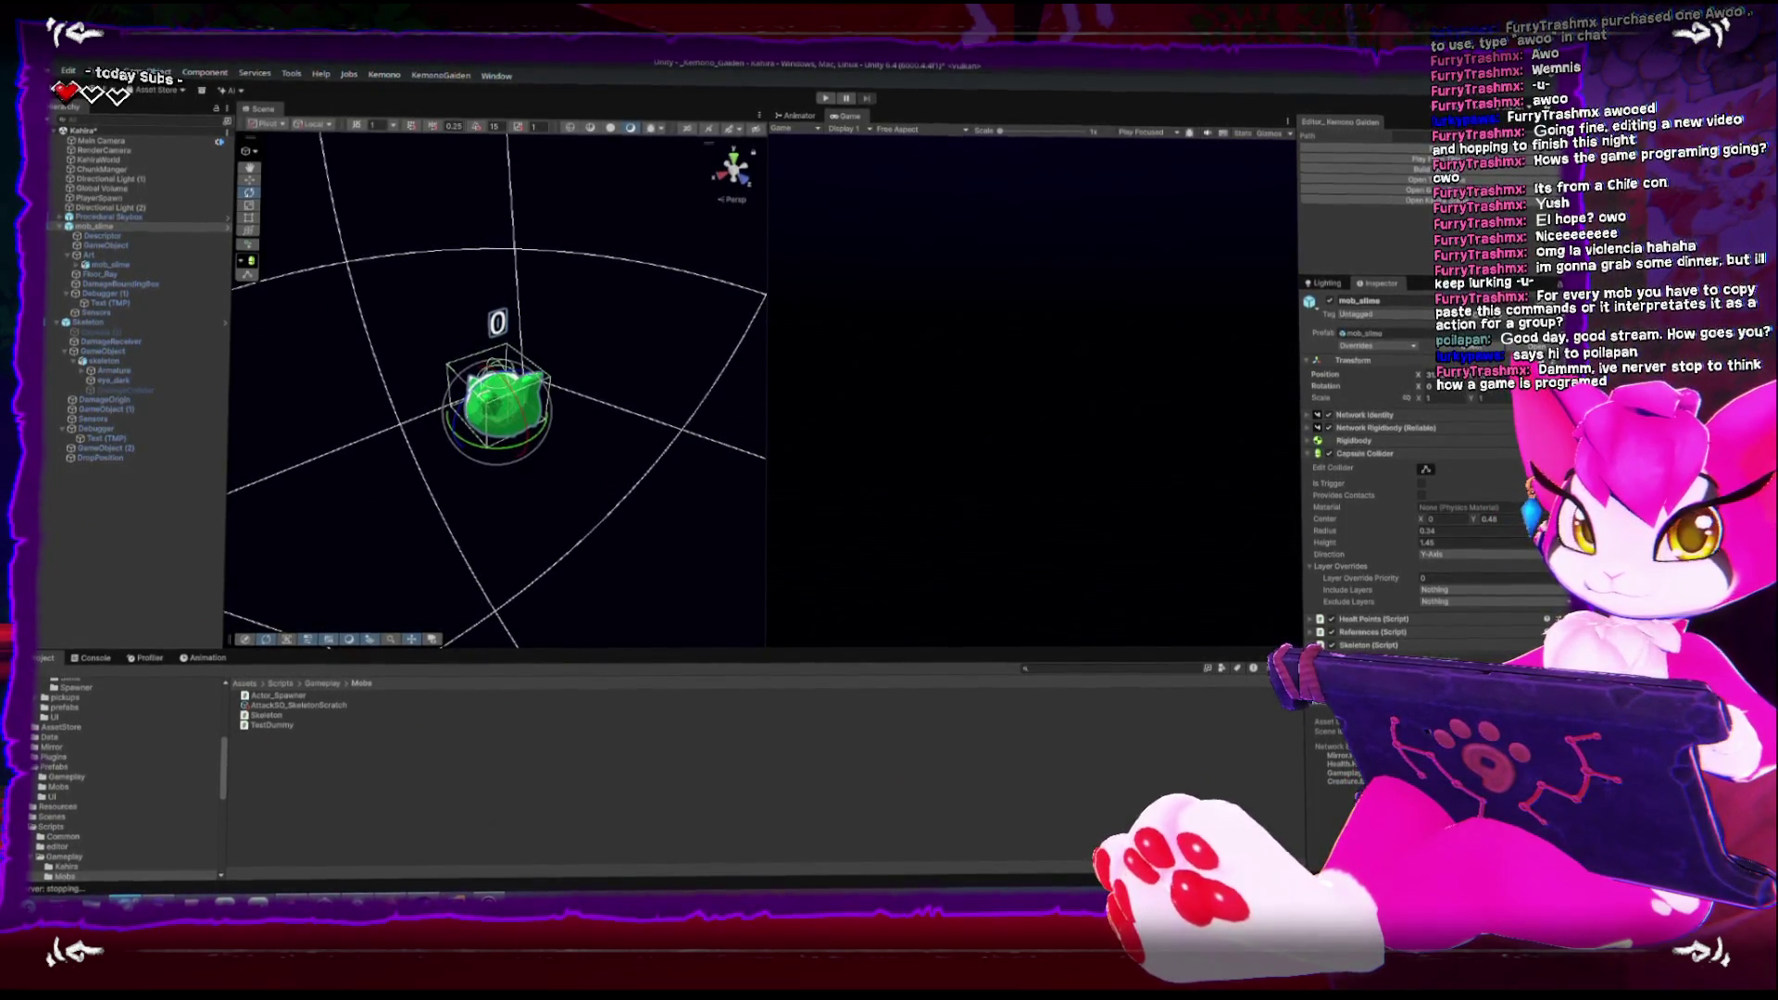
Orbit and zoom to look down on mob_slime from above, then bring up the application launcher
{"action": "left_click_drag", "start_coordinate": [500, 339], "coordinate": [500, 369]}
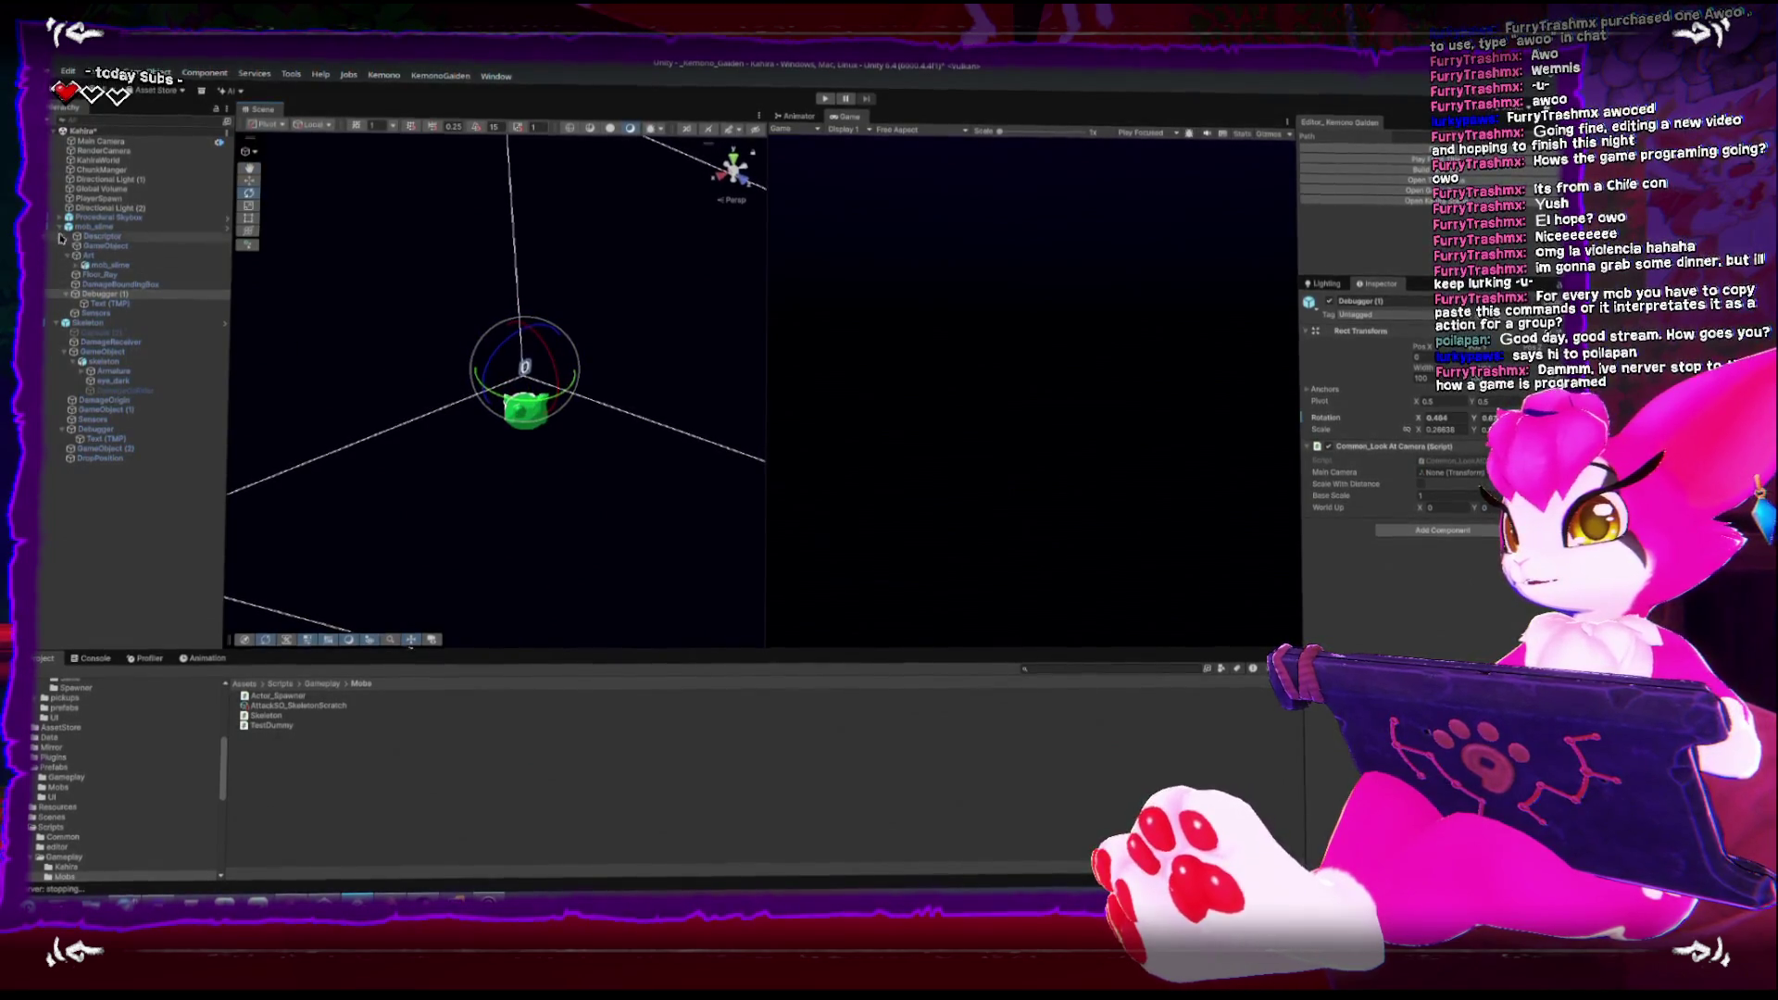
{"action": "scroll", "coordinate": [553, 186], "scroll_direction": "up", "scroll_amount": 5}
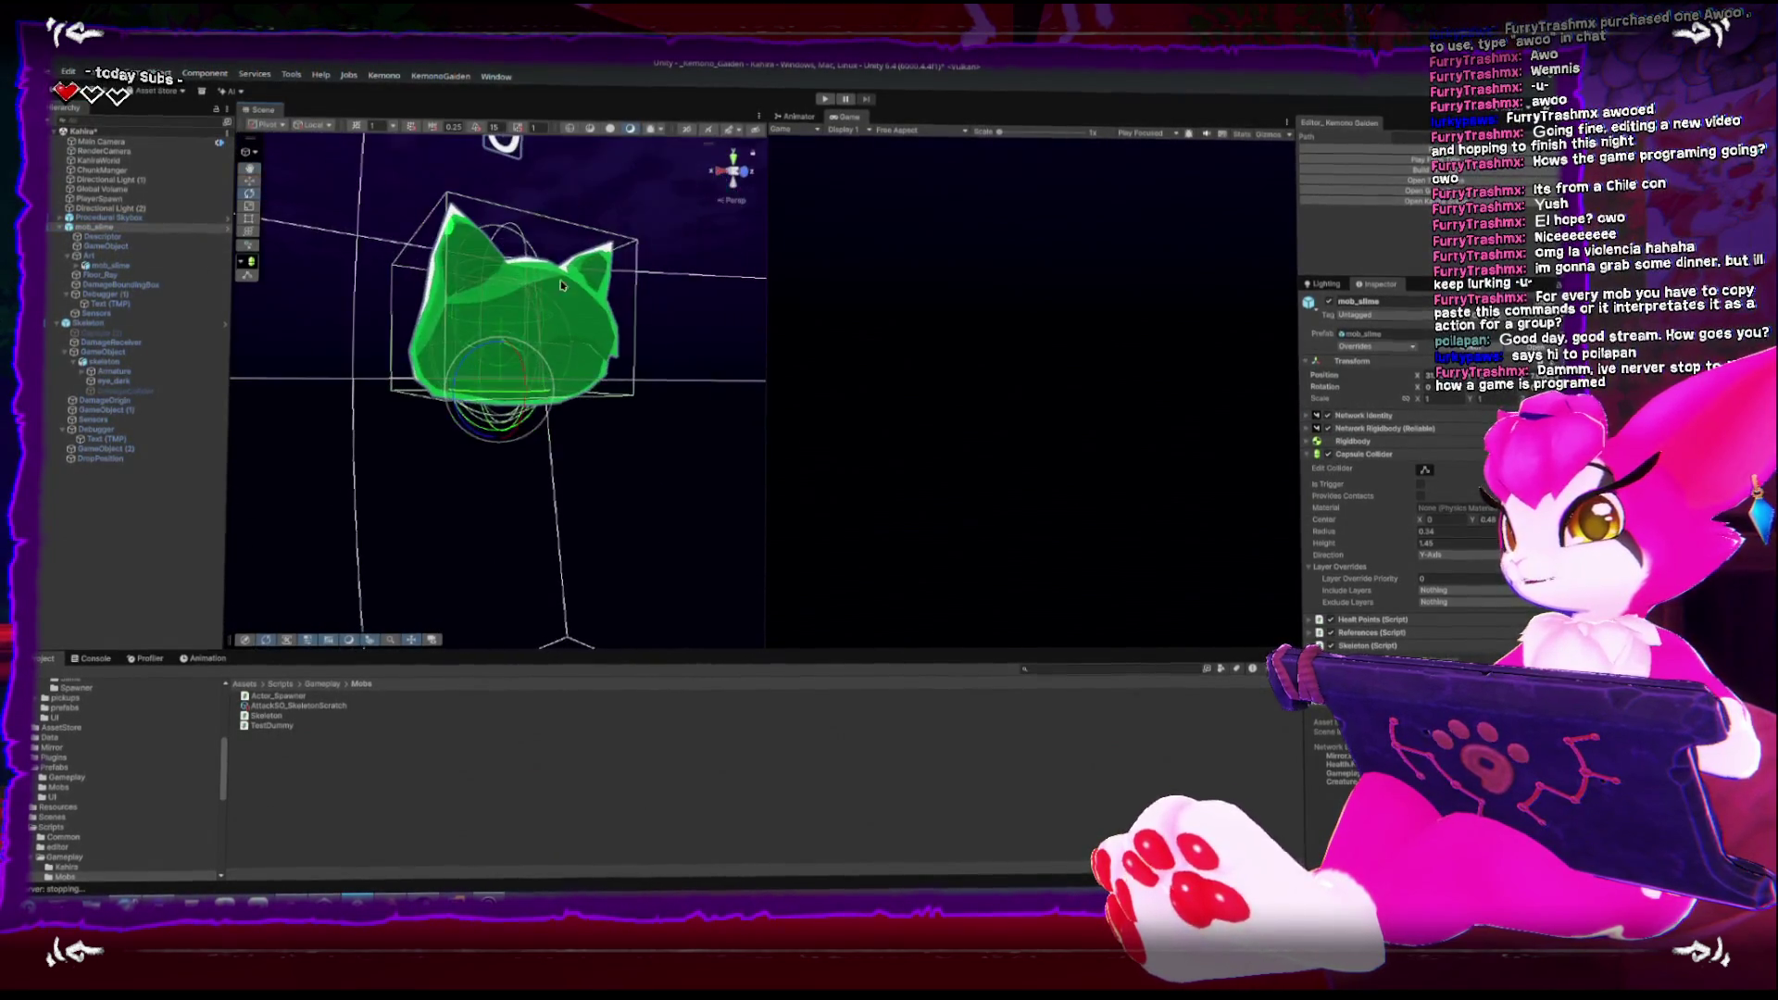
{"action": "left_click_drag", "start_coordinate": [553, 186], "coordinate": [517, 57]}
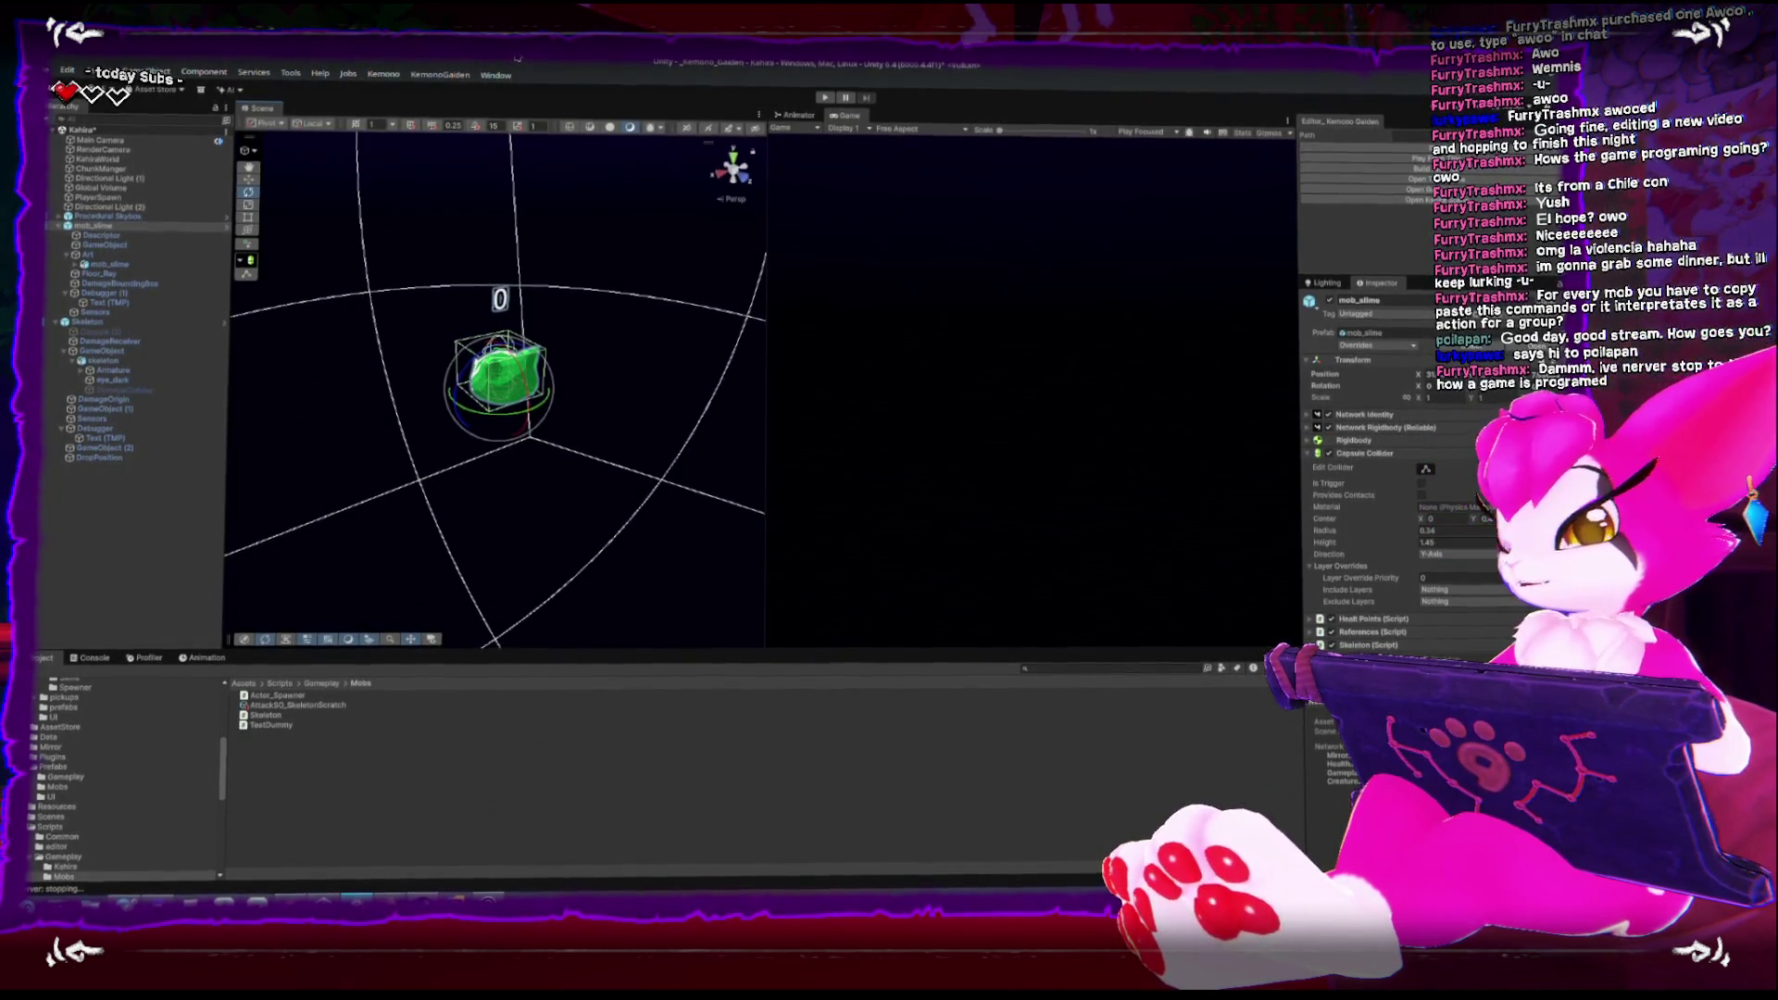
{"action": "key", "text": "super"}
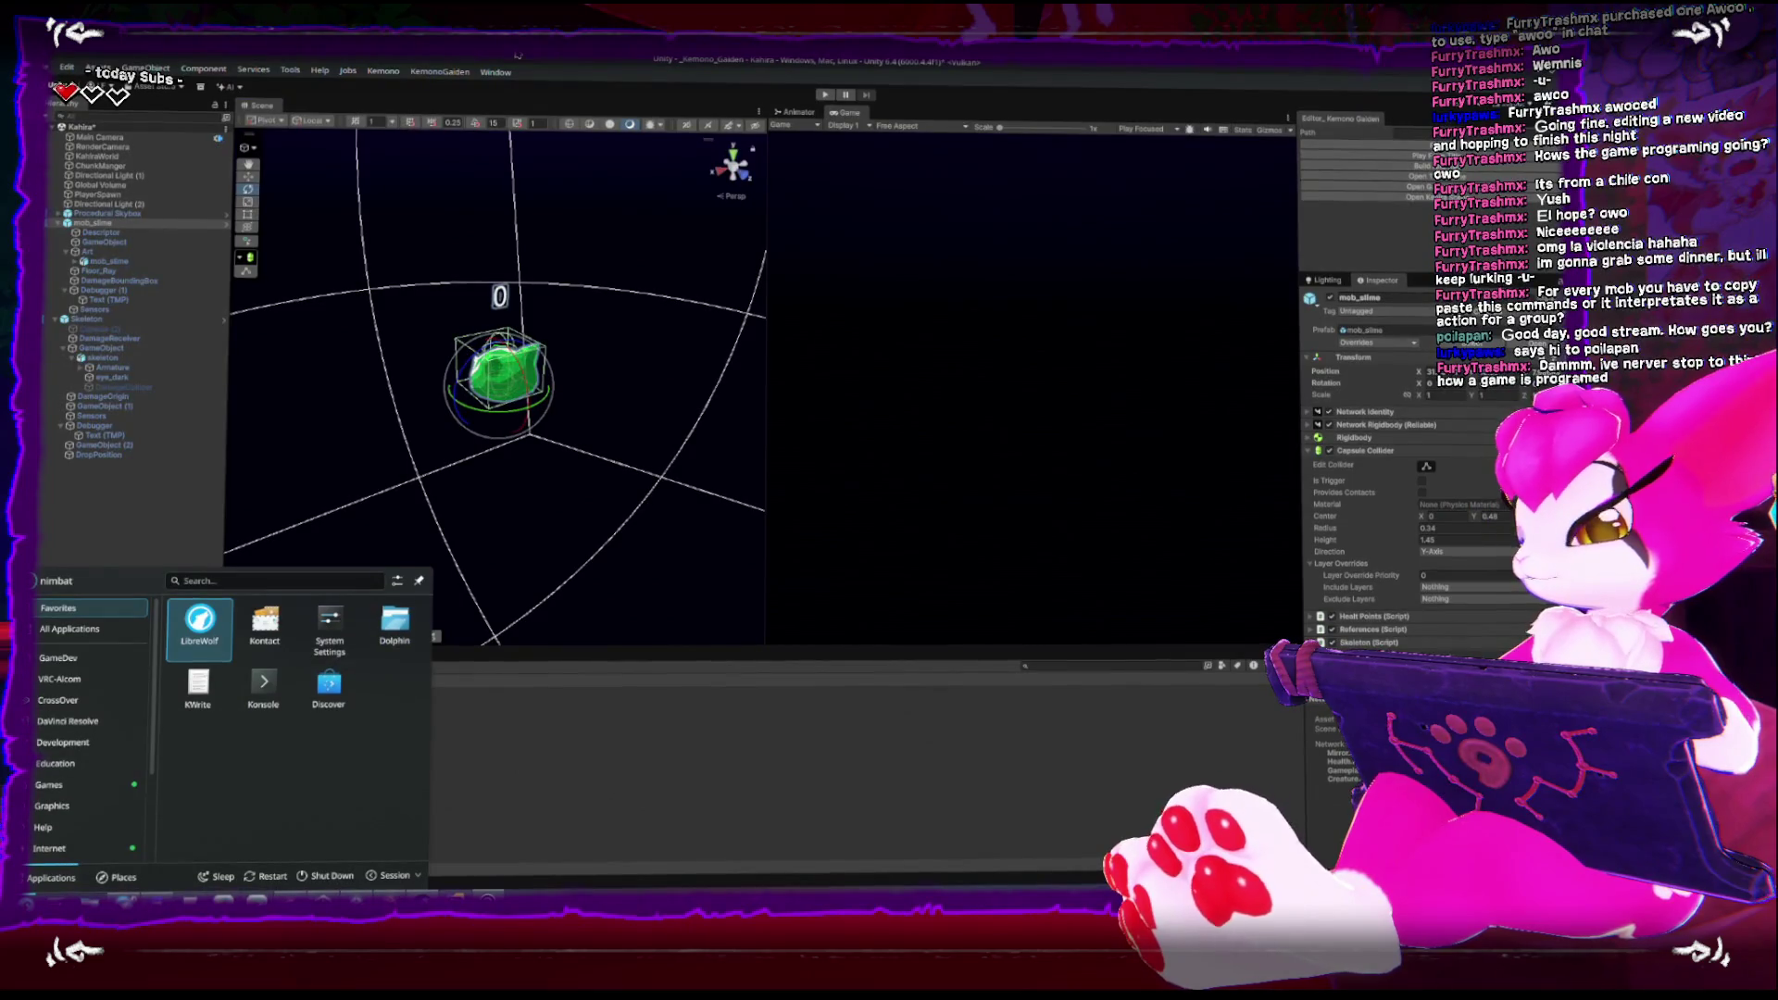
Search the launcher for 'pain' and start KolourPaint
{"action": "type", "text": "pain"}
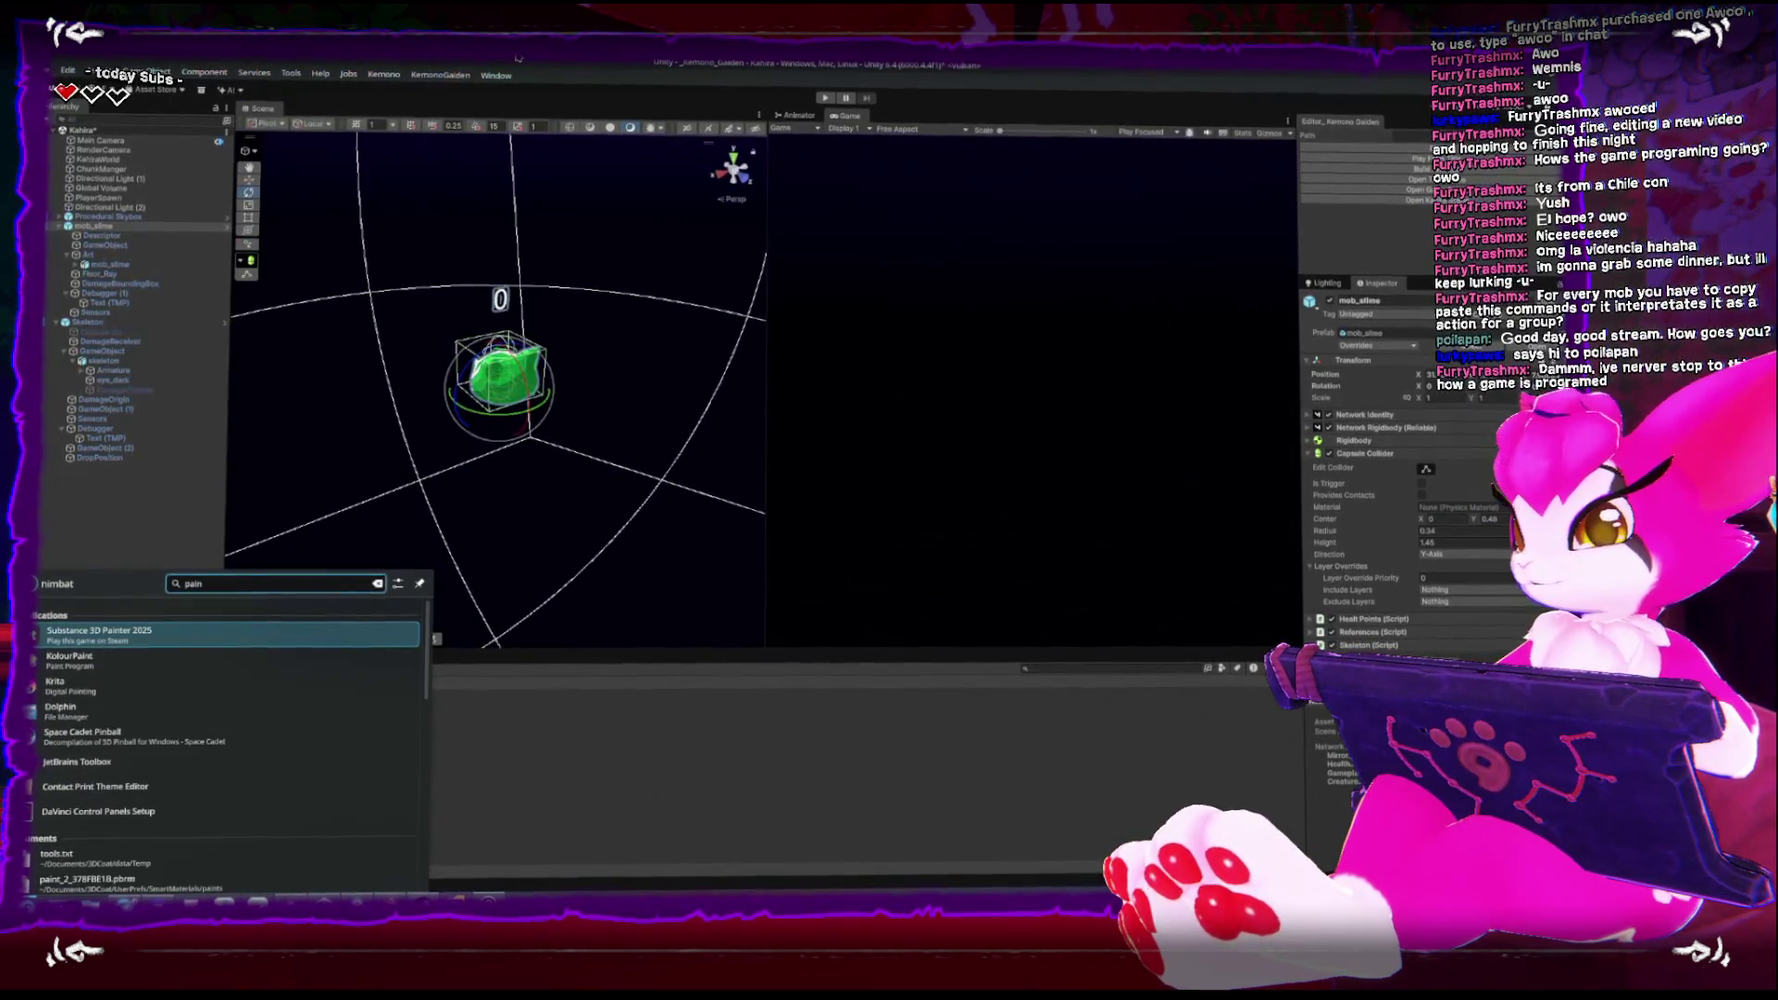
{"action": "left_click", "coordinate": [231, 658]}
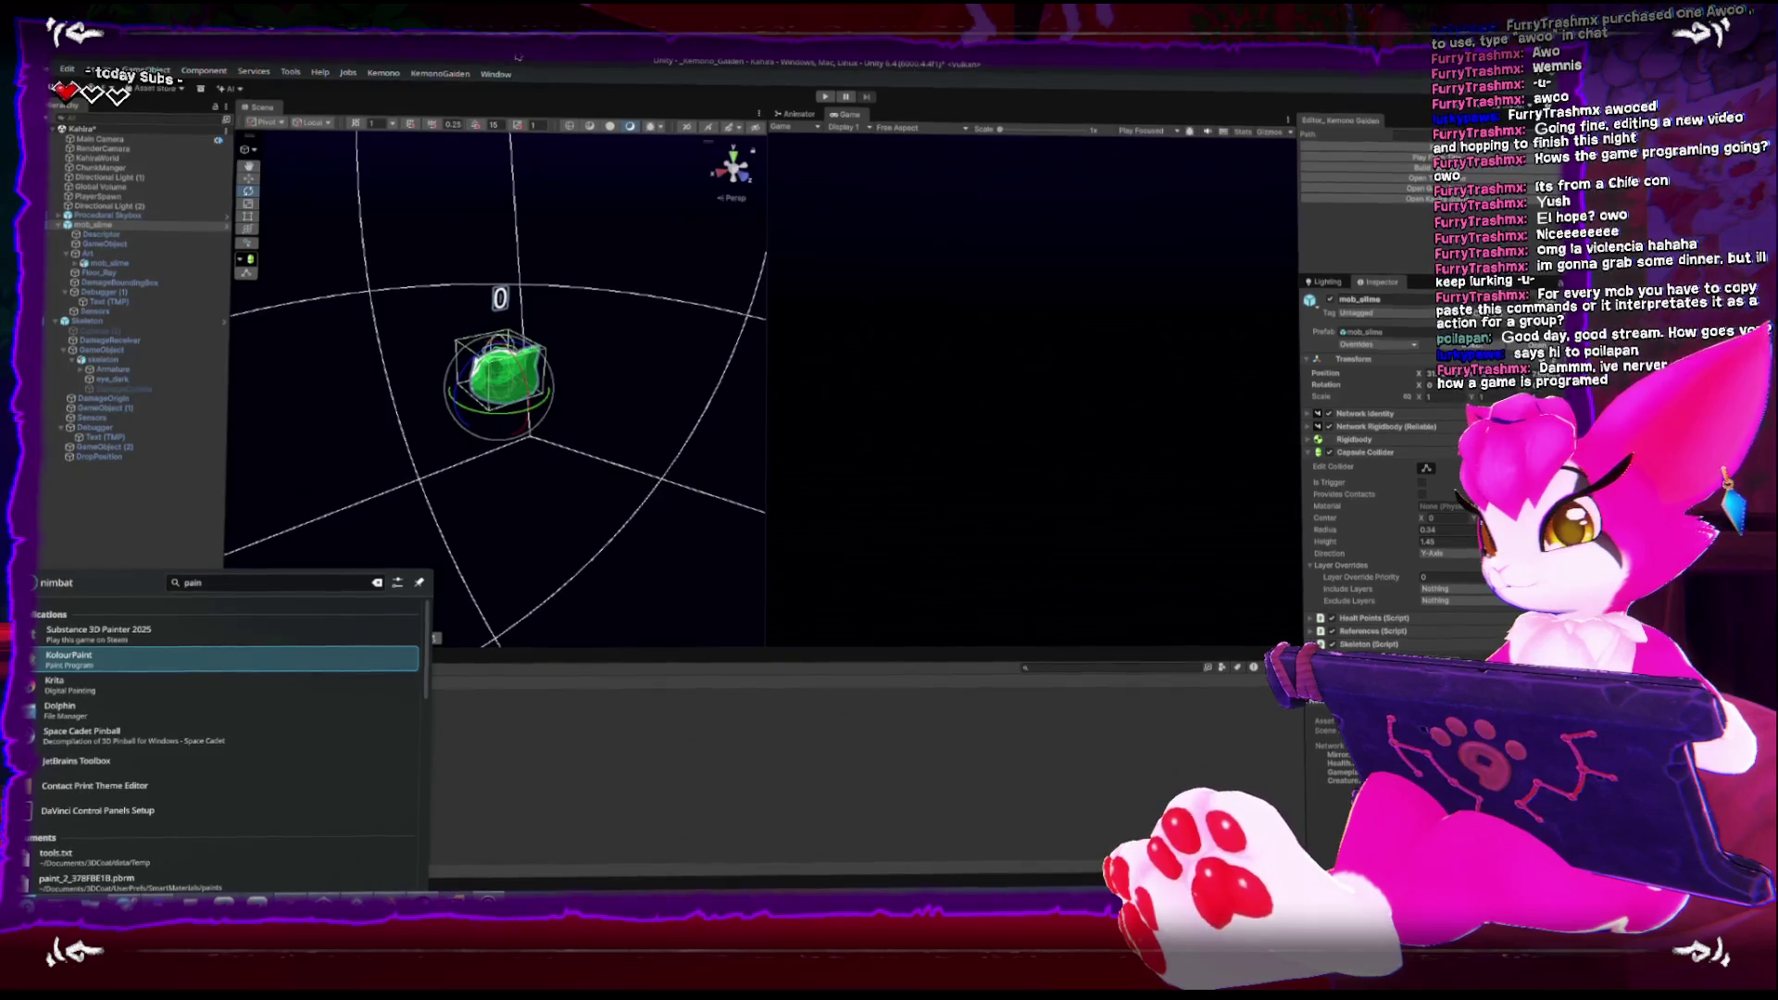
{"action": "key", "text": "Return"}
Fill the new canvas black, choose red as the drawing colour, and select the Brush
{"action": "left_click", "coordinate": [167, 242]}
{"action": "left_click", "coordinate": [408, 393]}
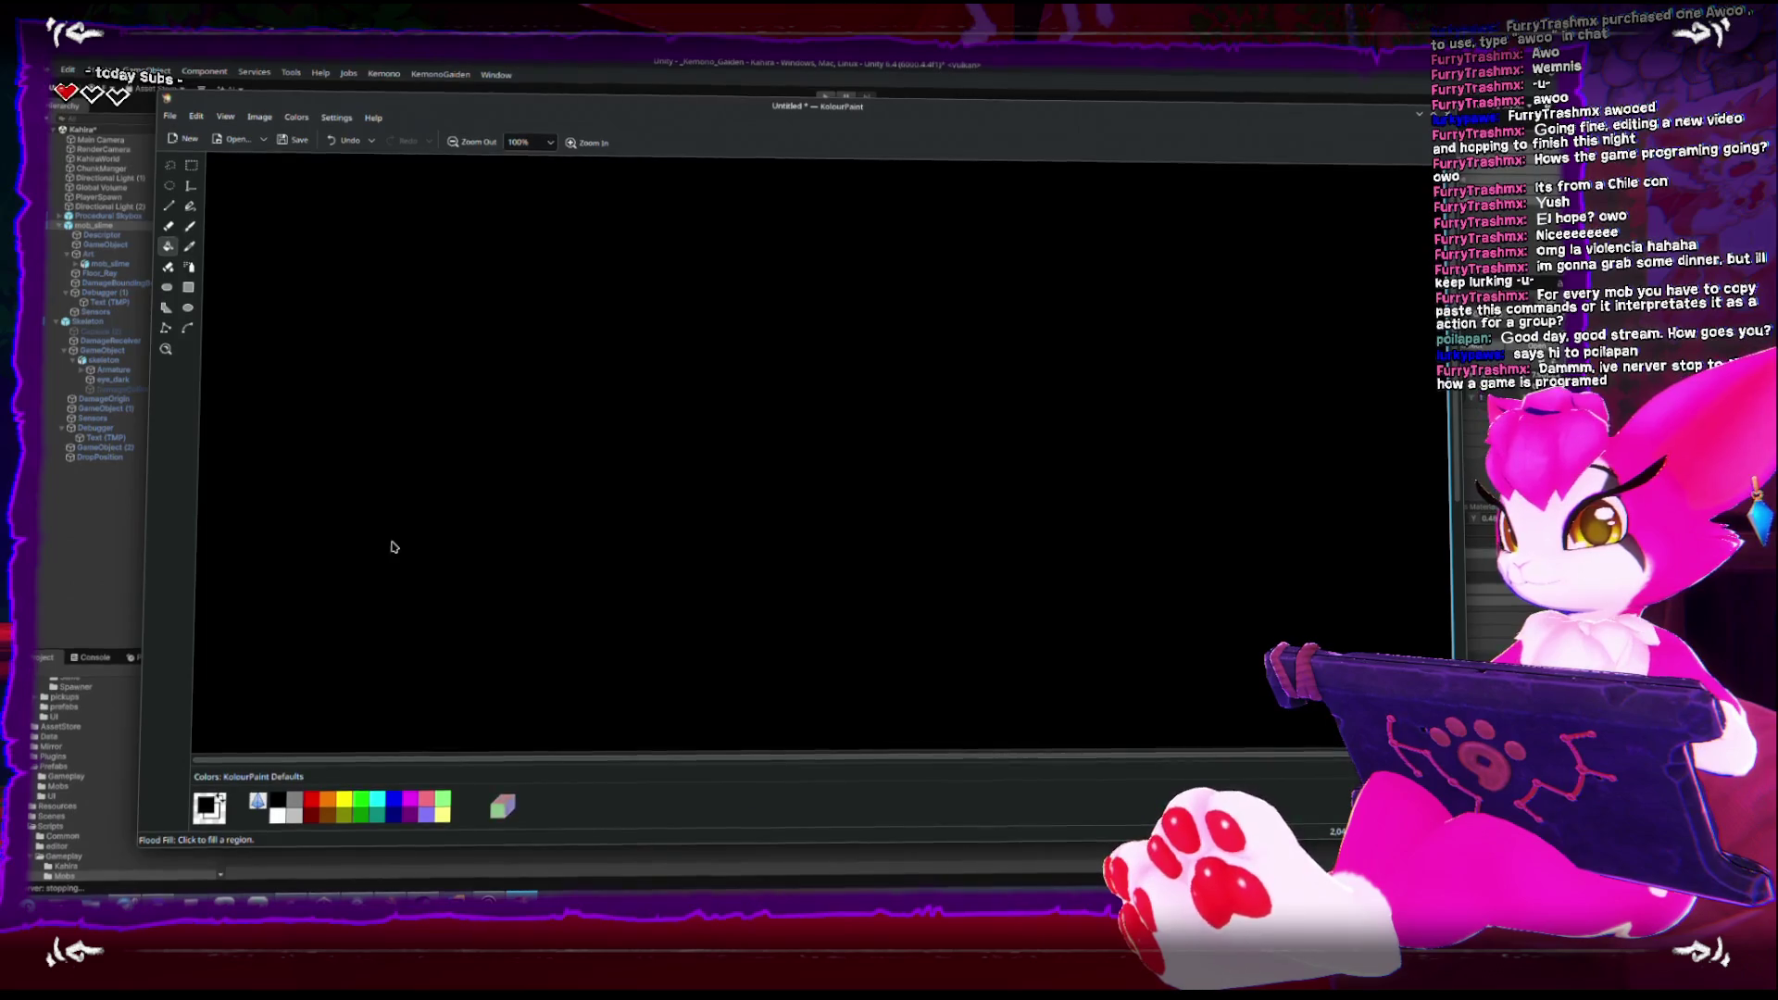
{"action": "left_click", "coordinate": [309, 802]}
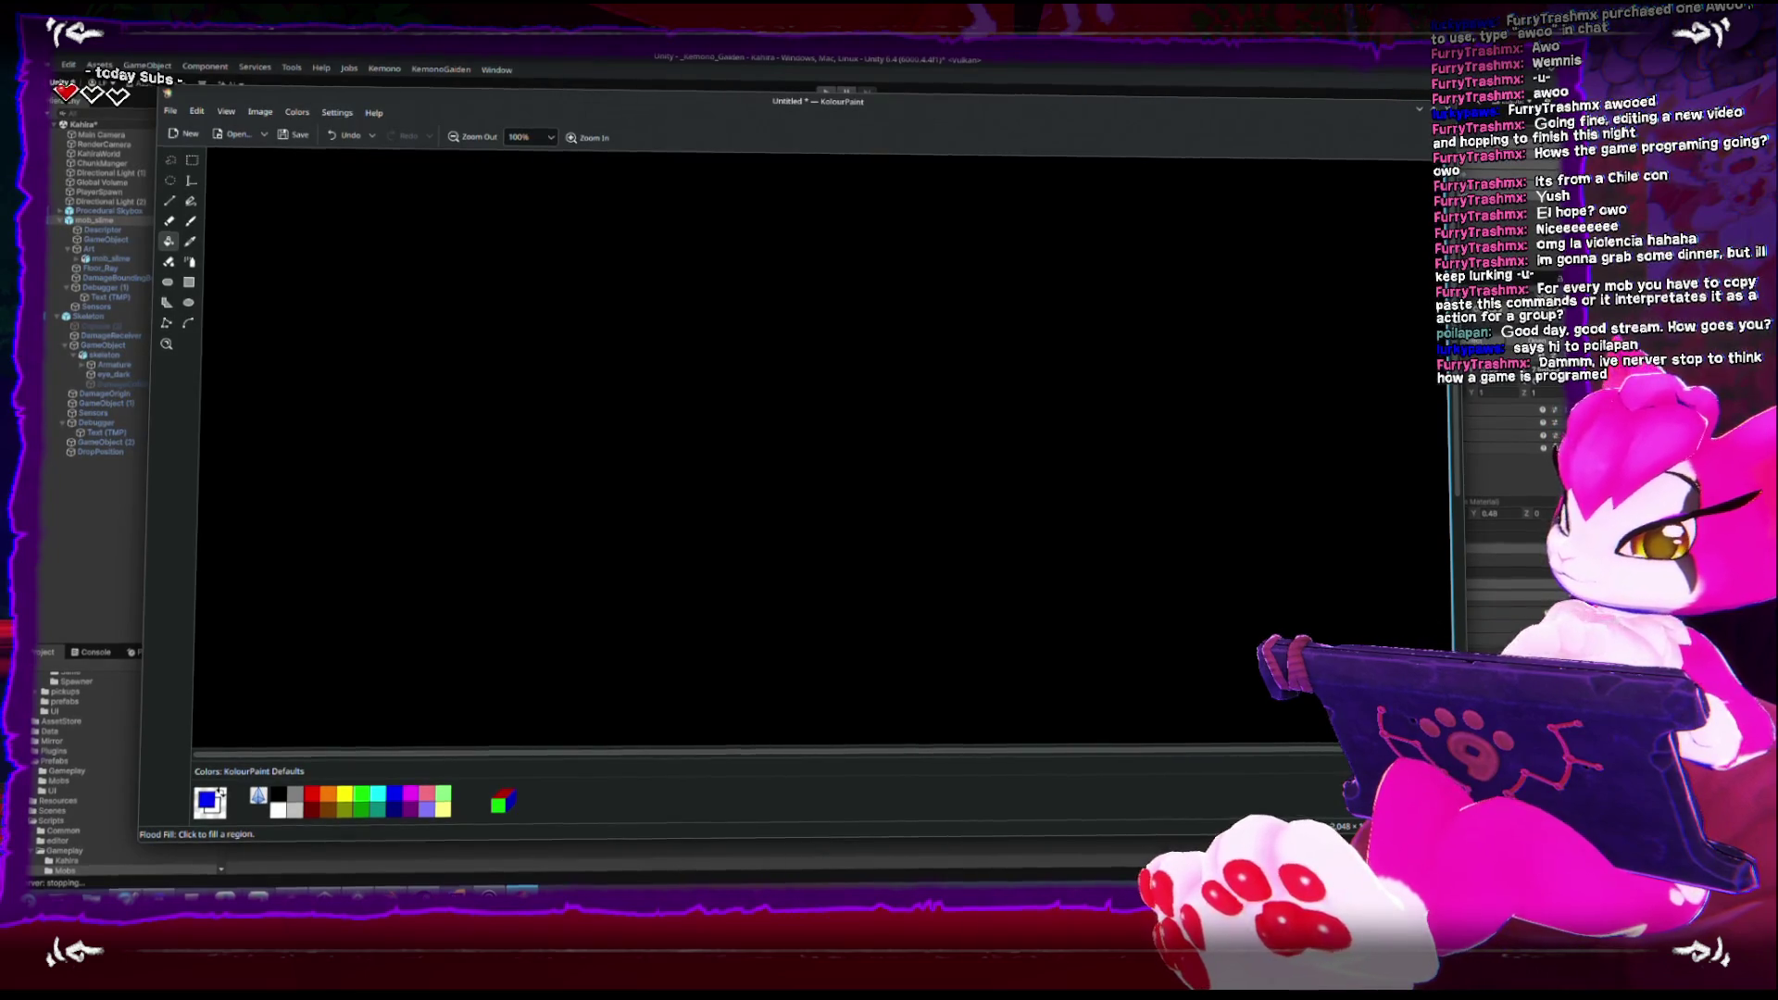
{"action": "left_click", "coordinate": [312, 794]}
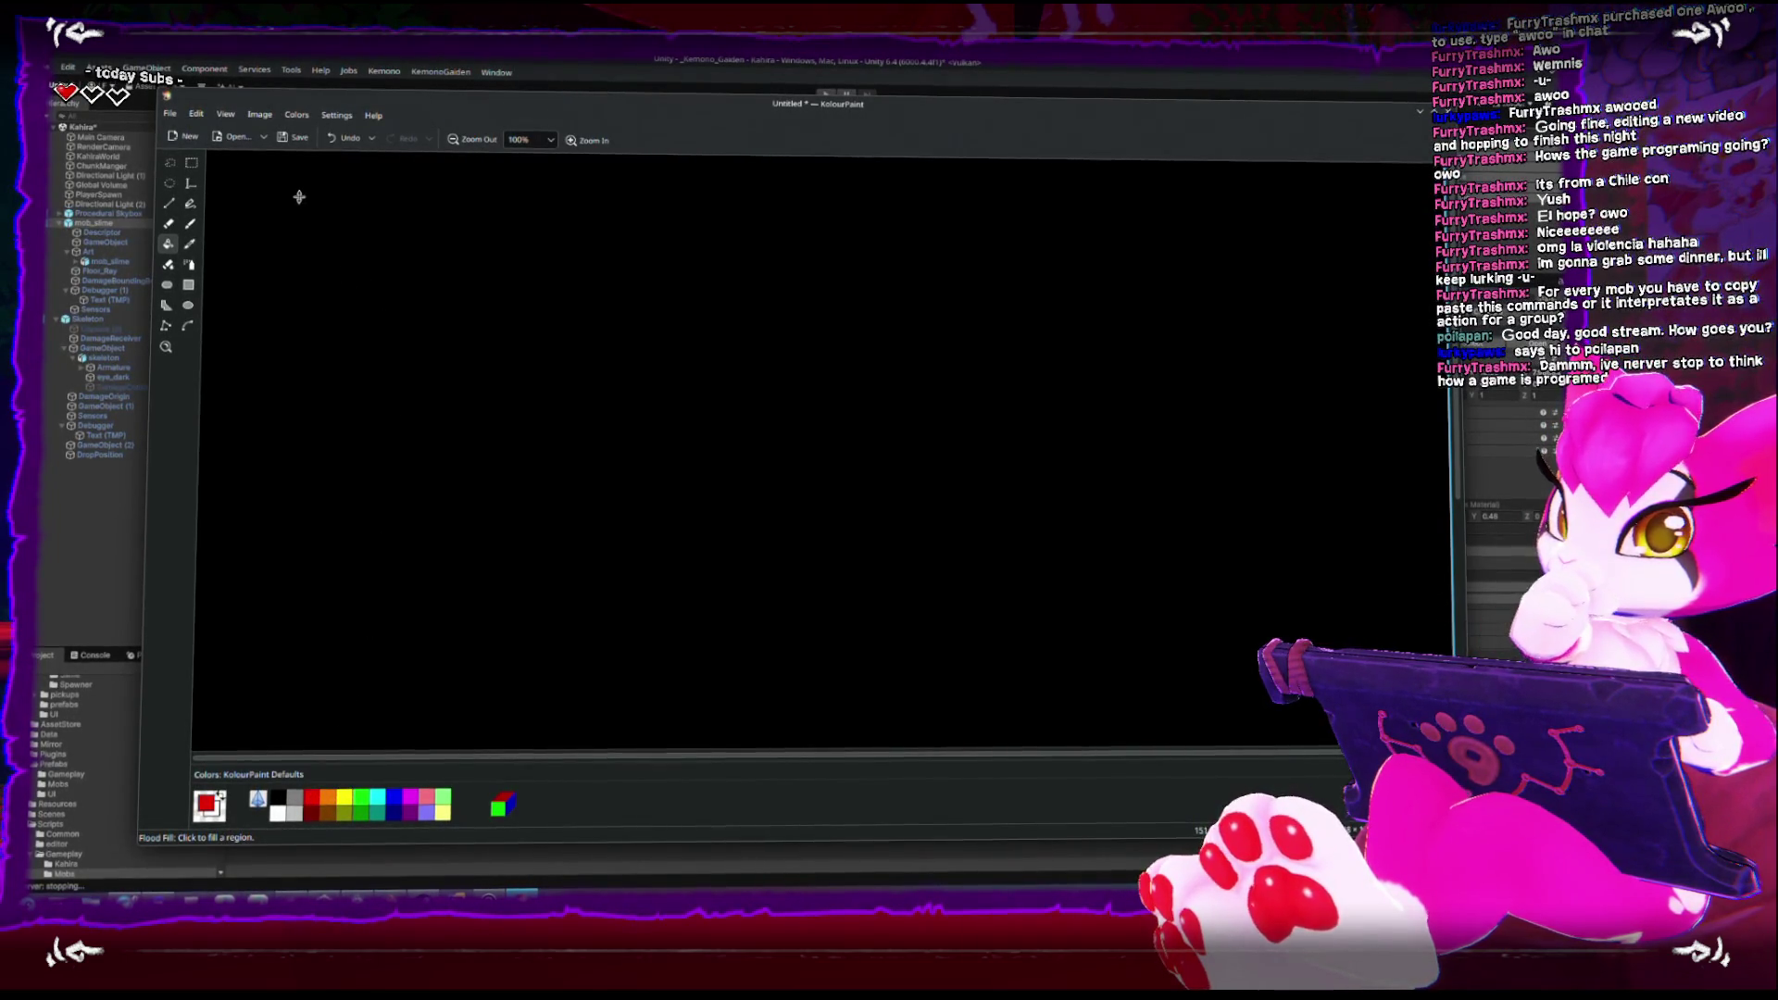
{"action": "key", "text": "b"}
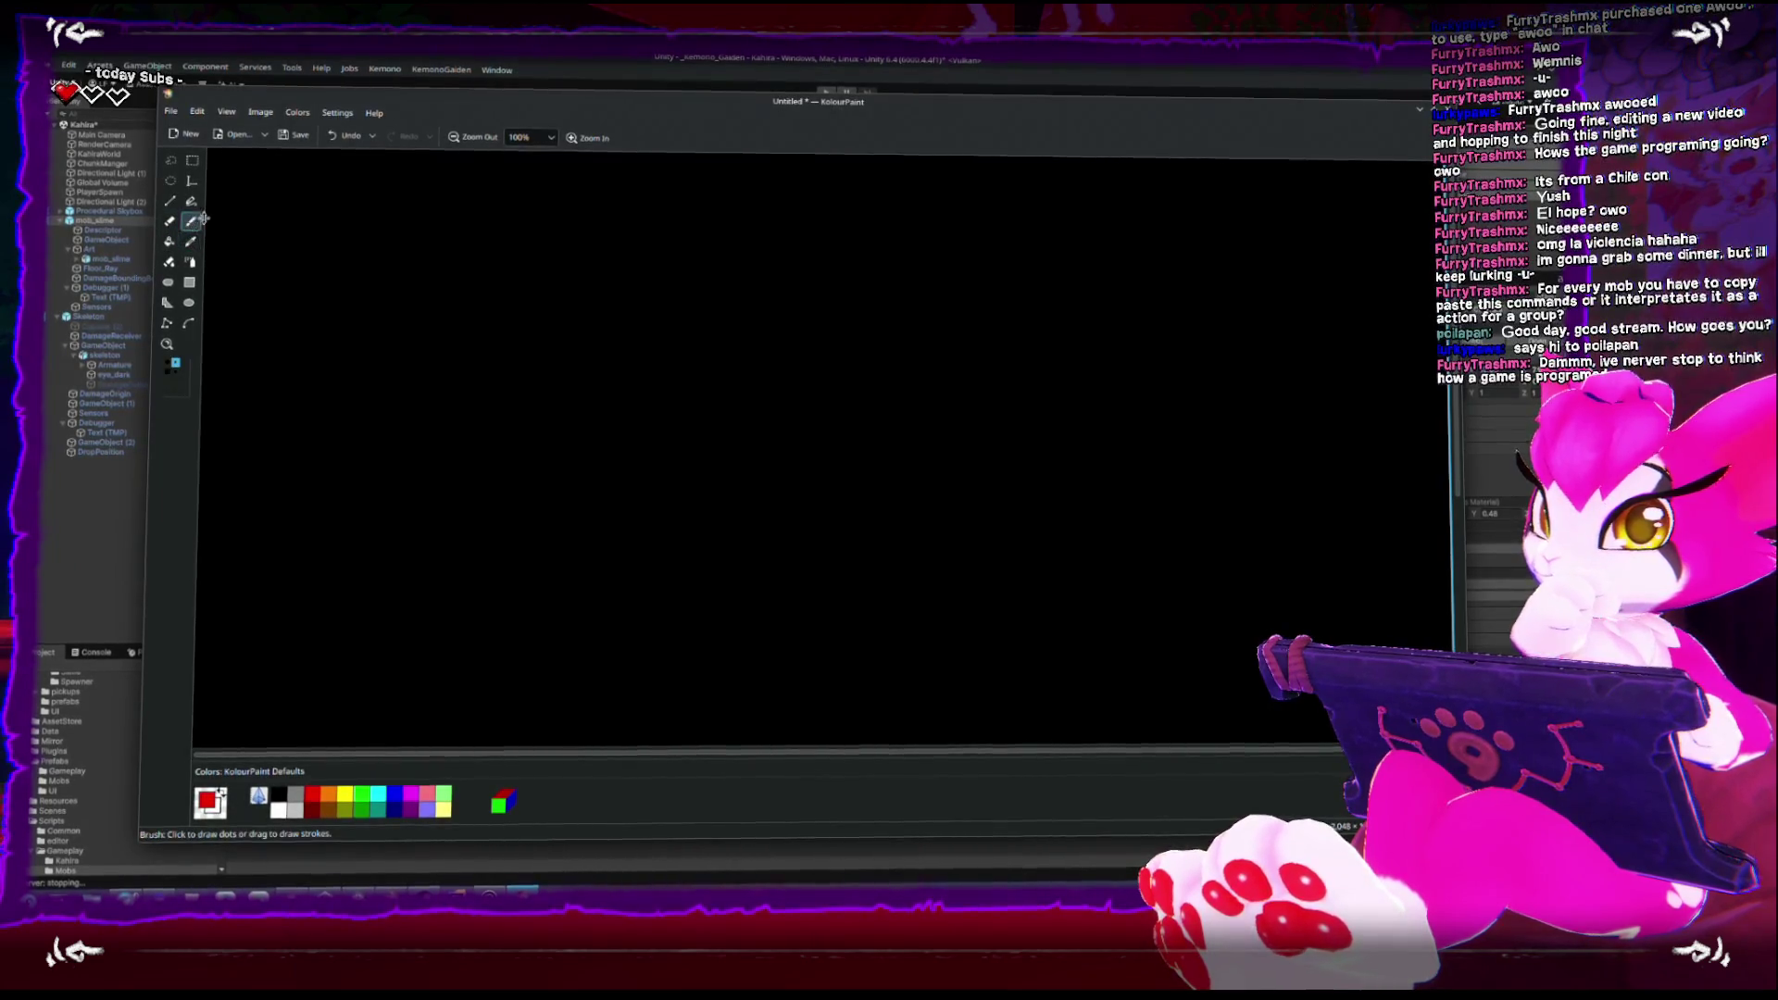
Handwrite the headings Dogs, Cats and Bird, undoing stray strokes
{"action": "mouse_move", "coordinate": [352, 234]}
{"action": "left_mouse_down"}
{"action": "mouse_move", "coordinate": [340, 260]}
{"action": "mouse_move", "coordinate": [360, 257]}
{"action": "left_mouse_up"}
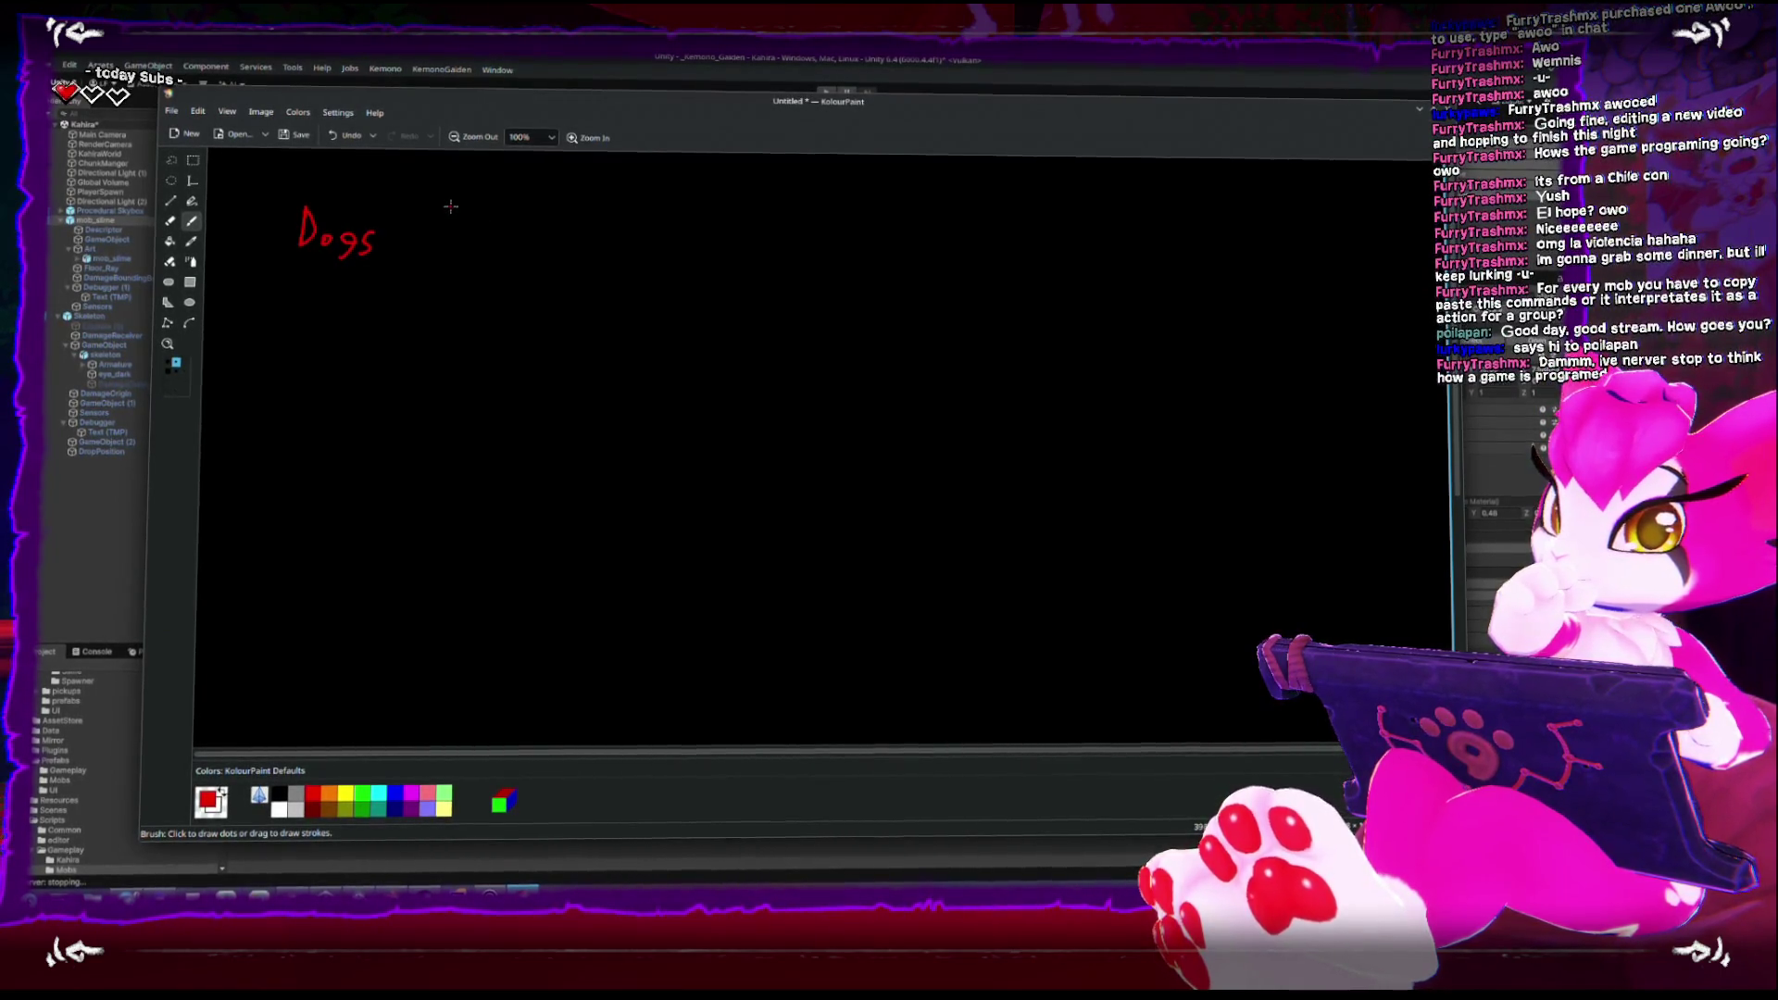
{"action": "left_click_drag", "start_coordinate": [450, 237], "coordinate": [476, 248]}
{"action": "left_click_drag", "start_coordinate": [488, 234], "coordinate": [480, 256]}
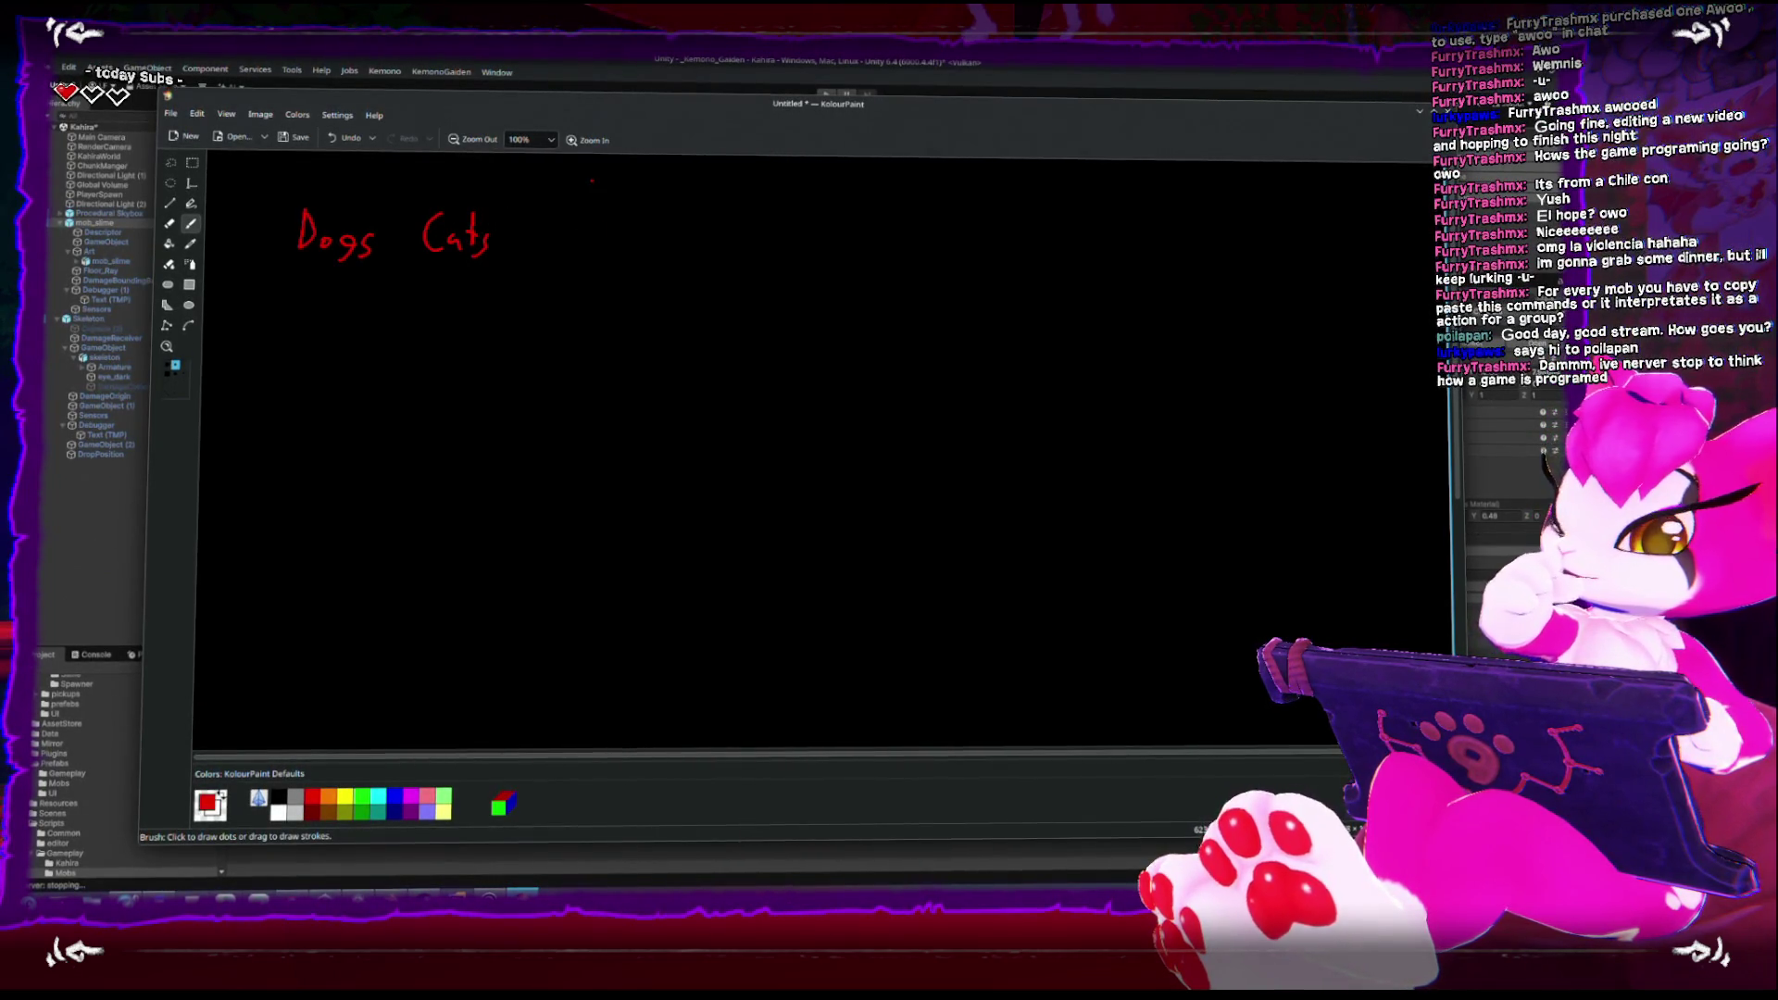
{"action": "mouse_move", "coordinate": [482, 152]}
{"action": "left_mouse_down"}
{"action": "mouse_move", "coordinate": [308, 746]}
{"action": "mouse_move", "coordinate": [550, 222]}
{"action": "left_mouse_up"}
{"action": "key", "text": "ctrl+z"}
{"action": "key", "text": "ctrl+z"}
{"action": "key", "text": "ctrl+z"}
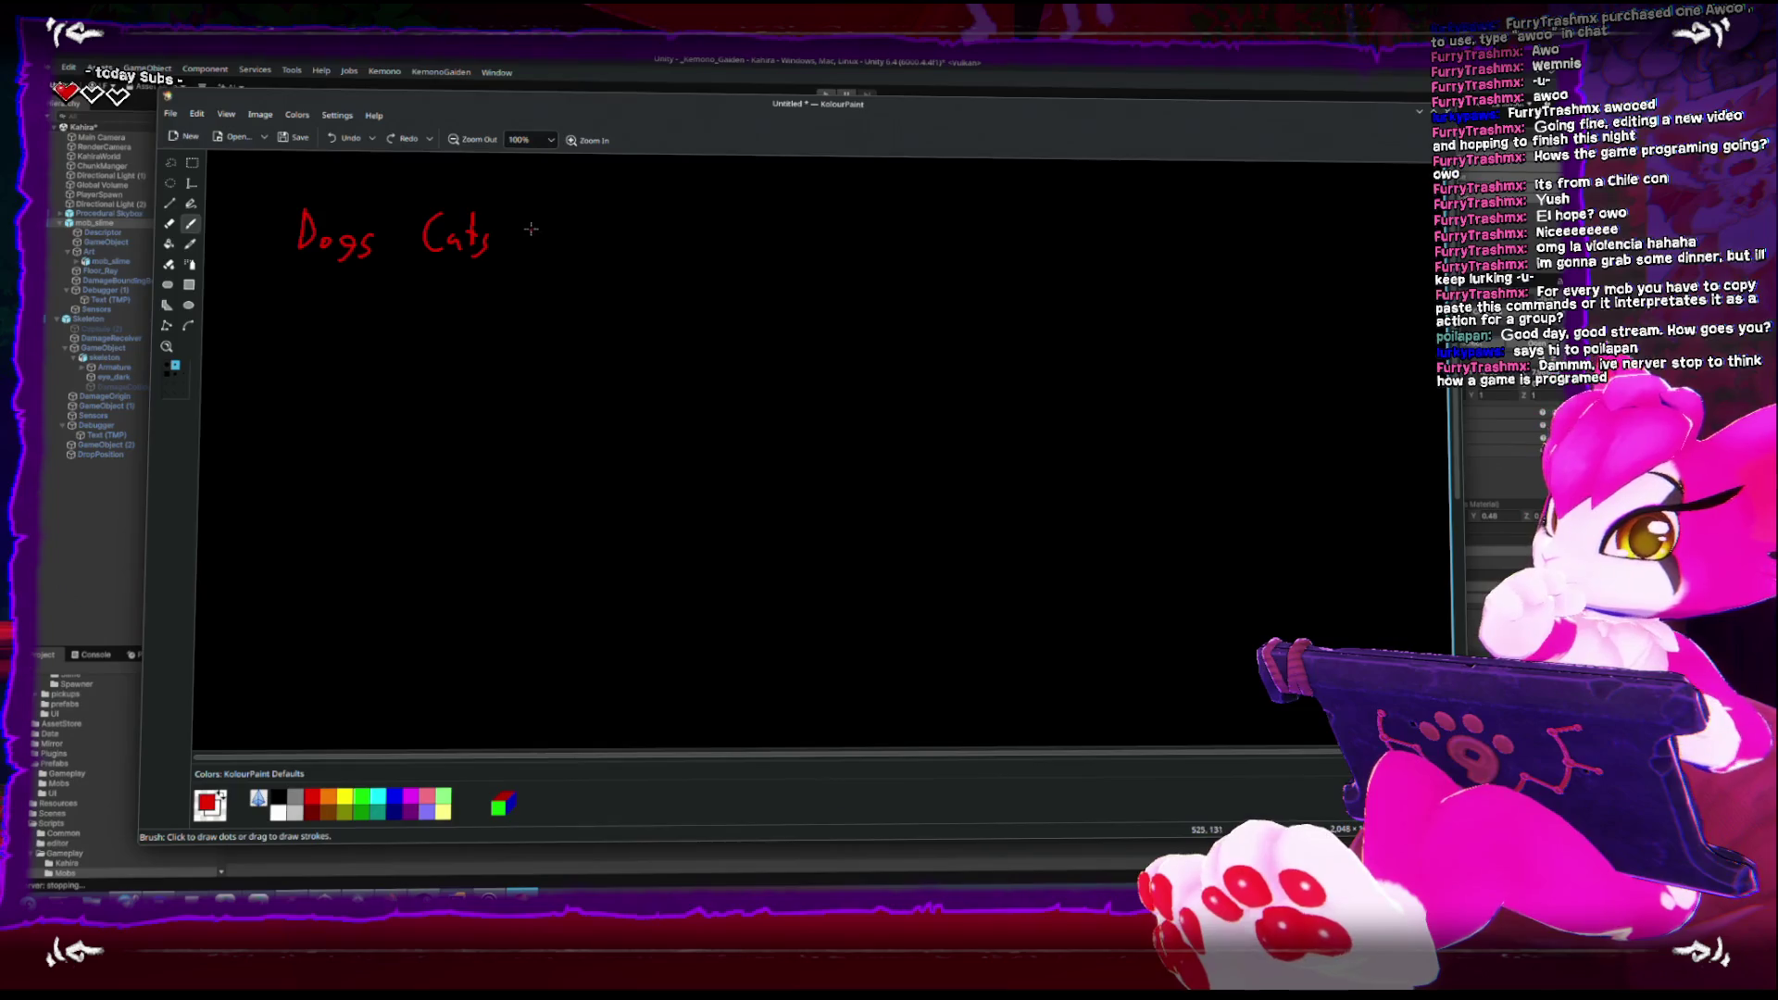
{"action": "left_click_drag", "start_coordinate": [537, 220], "coordinate": [589, 239]}
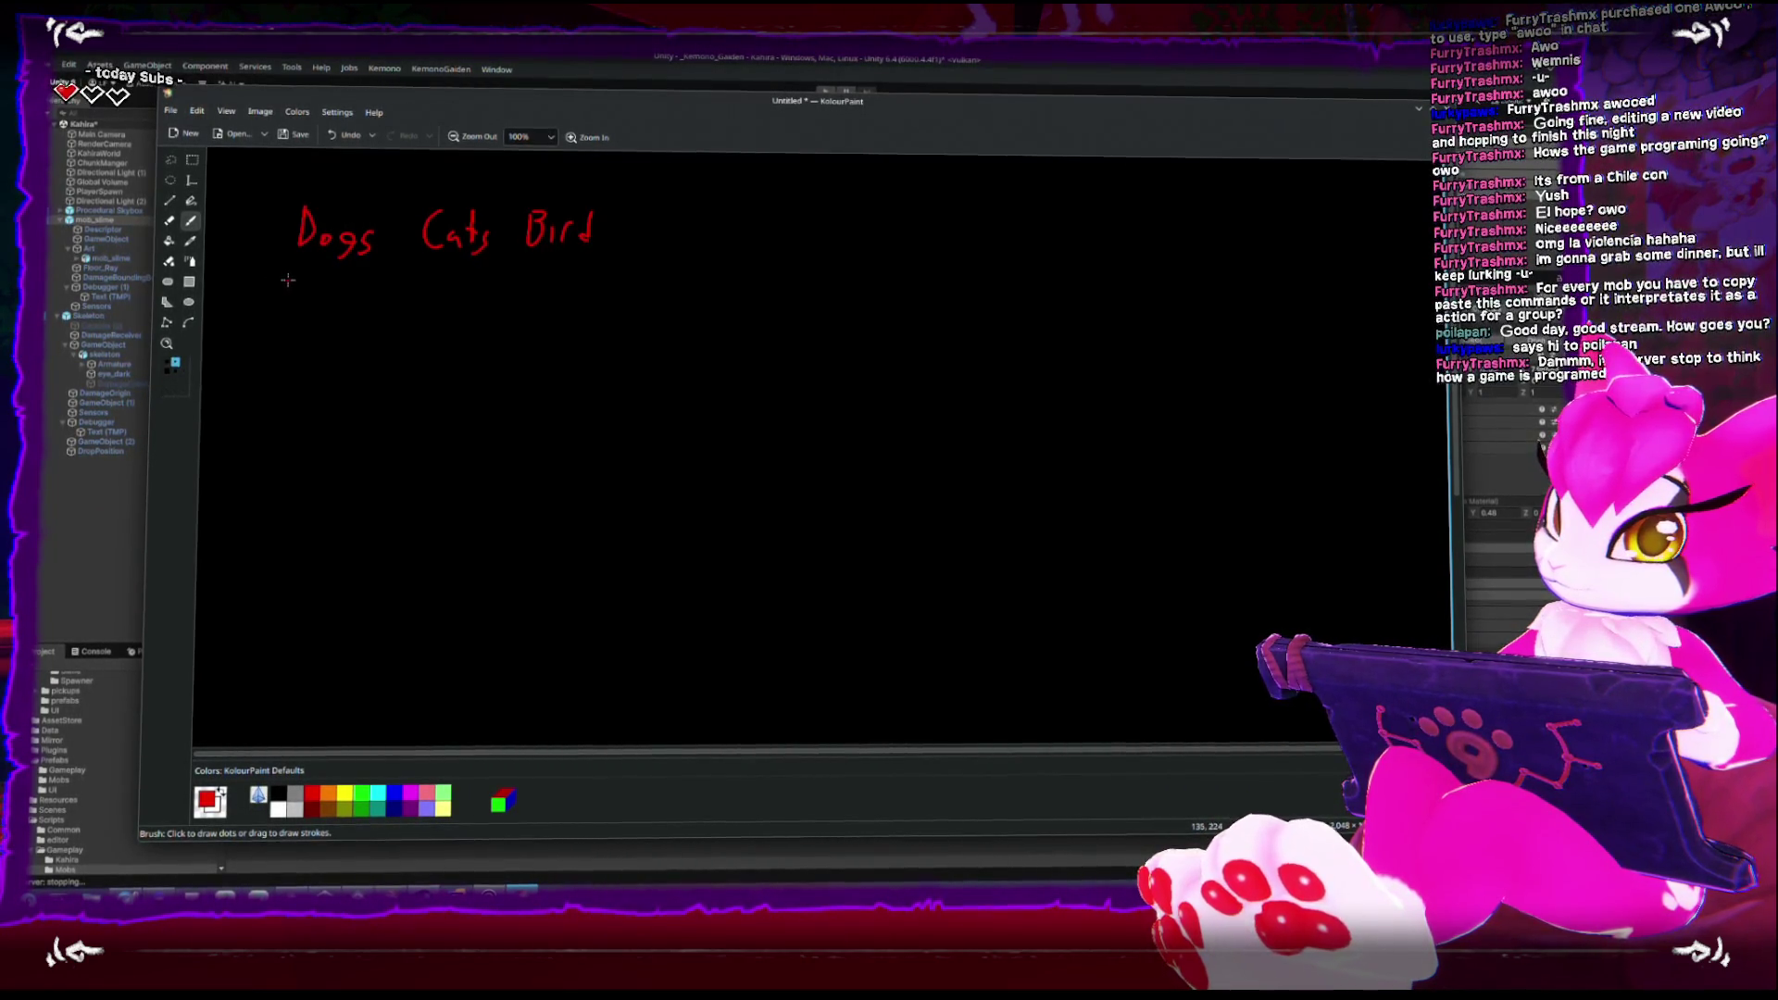
{"action": "left_click_drag", "start_coordinate": [315, 279], "coordinate": [592, 522]}
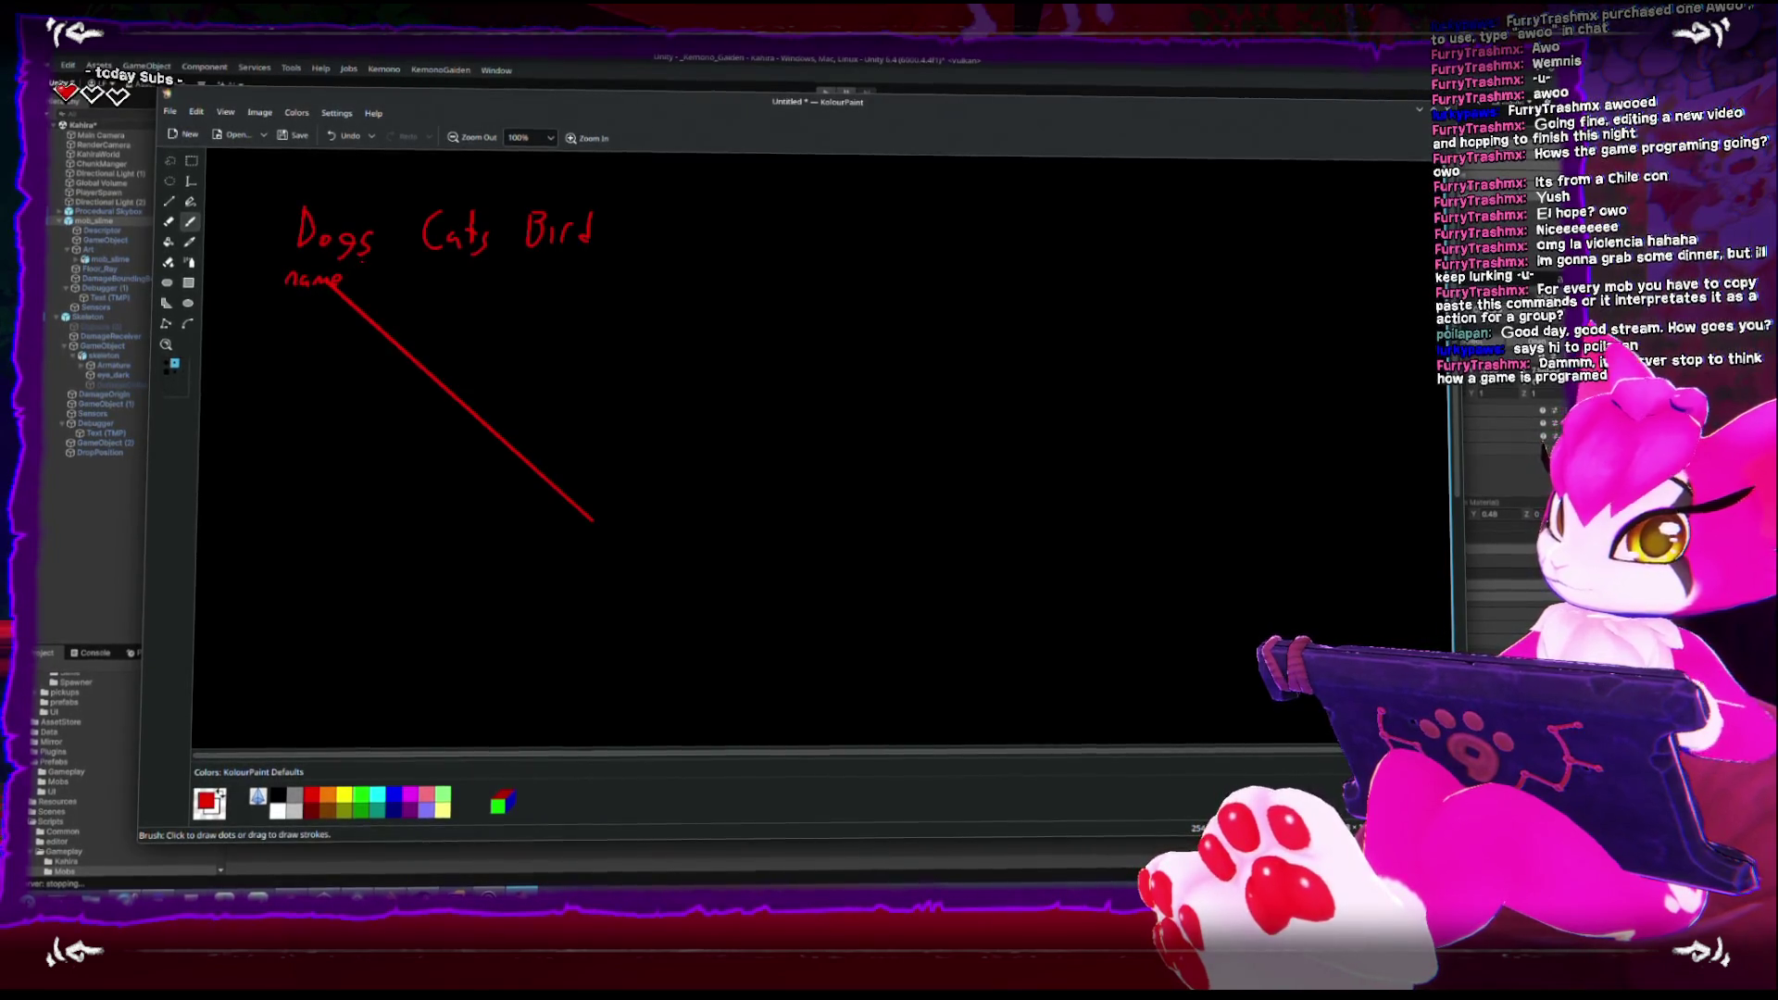
{"action": "key", "text": "ctrl+z"}
{"action": "key", "text": "ctrl+z"}
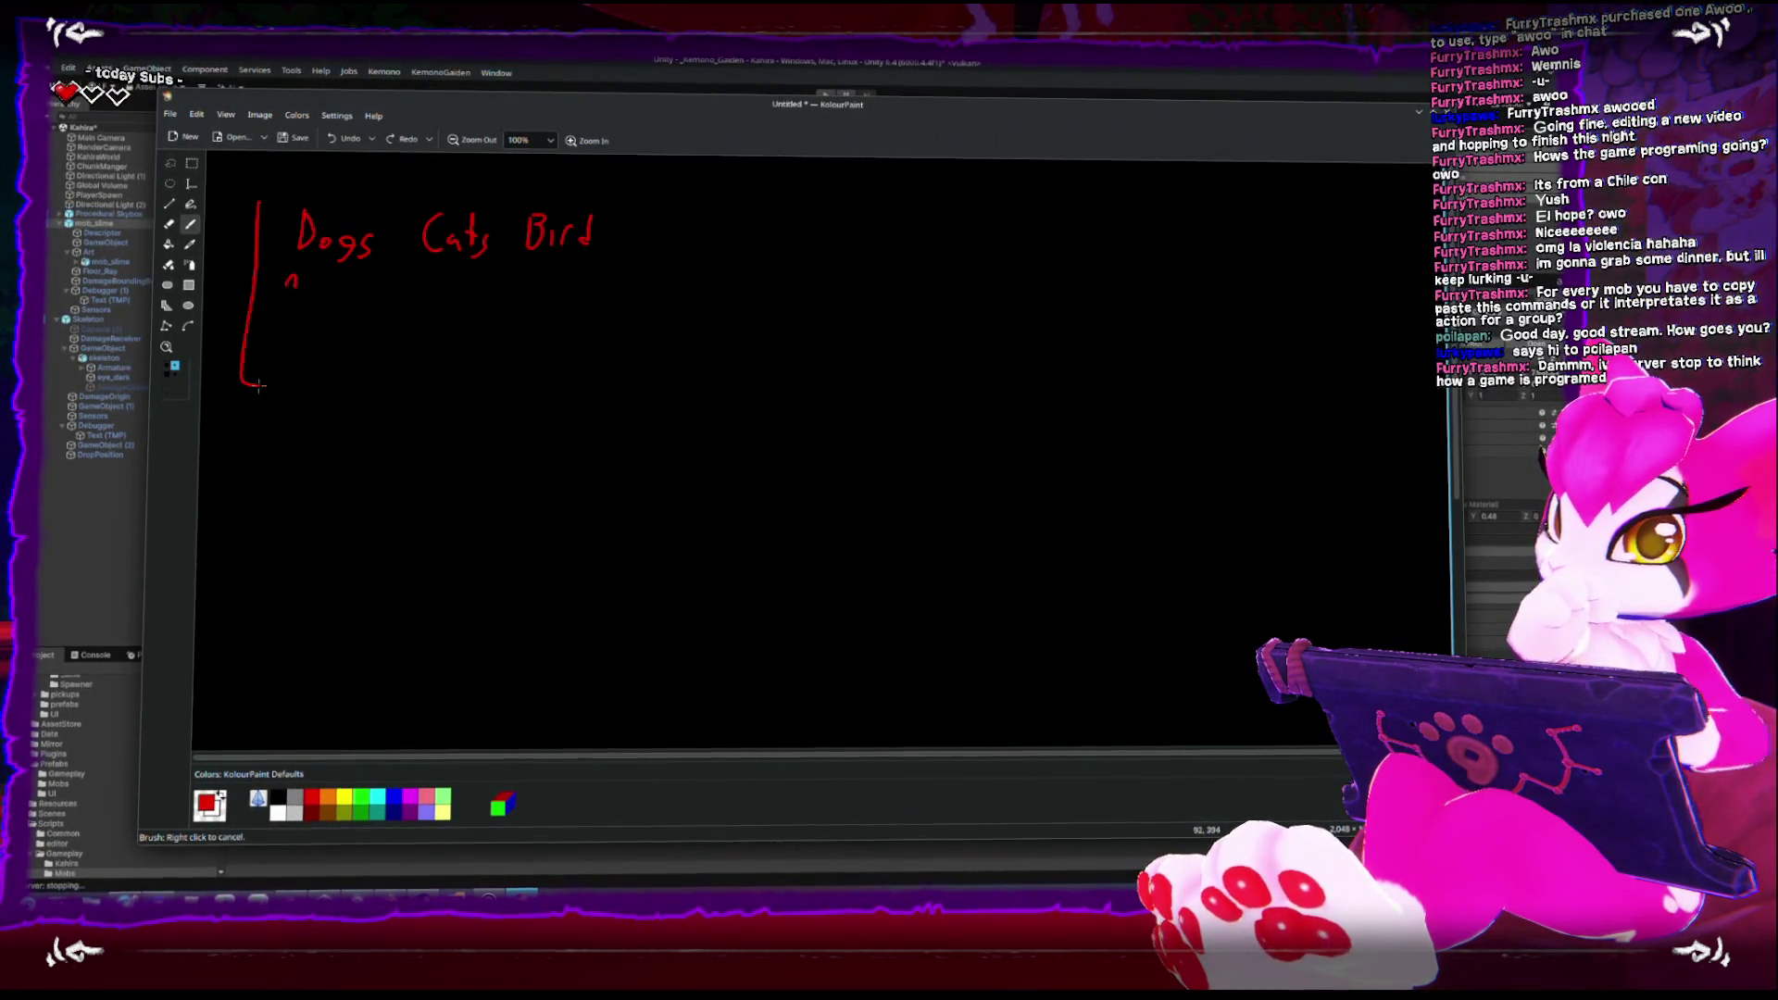
Box the Dogs and Cats headings and write name plus an extra attribute under each
{"action": "left_click_drag", "start_coordinate": [260, 387], "coordinate": [353, 378]}
{"action": "left_click_drag", "start_coordinate": [263, 198], "coordinate": [387, 320]}
{"action": "left_click_drag", "start_coordinate": [311, 271], "coordinate": [322, 280]}
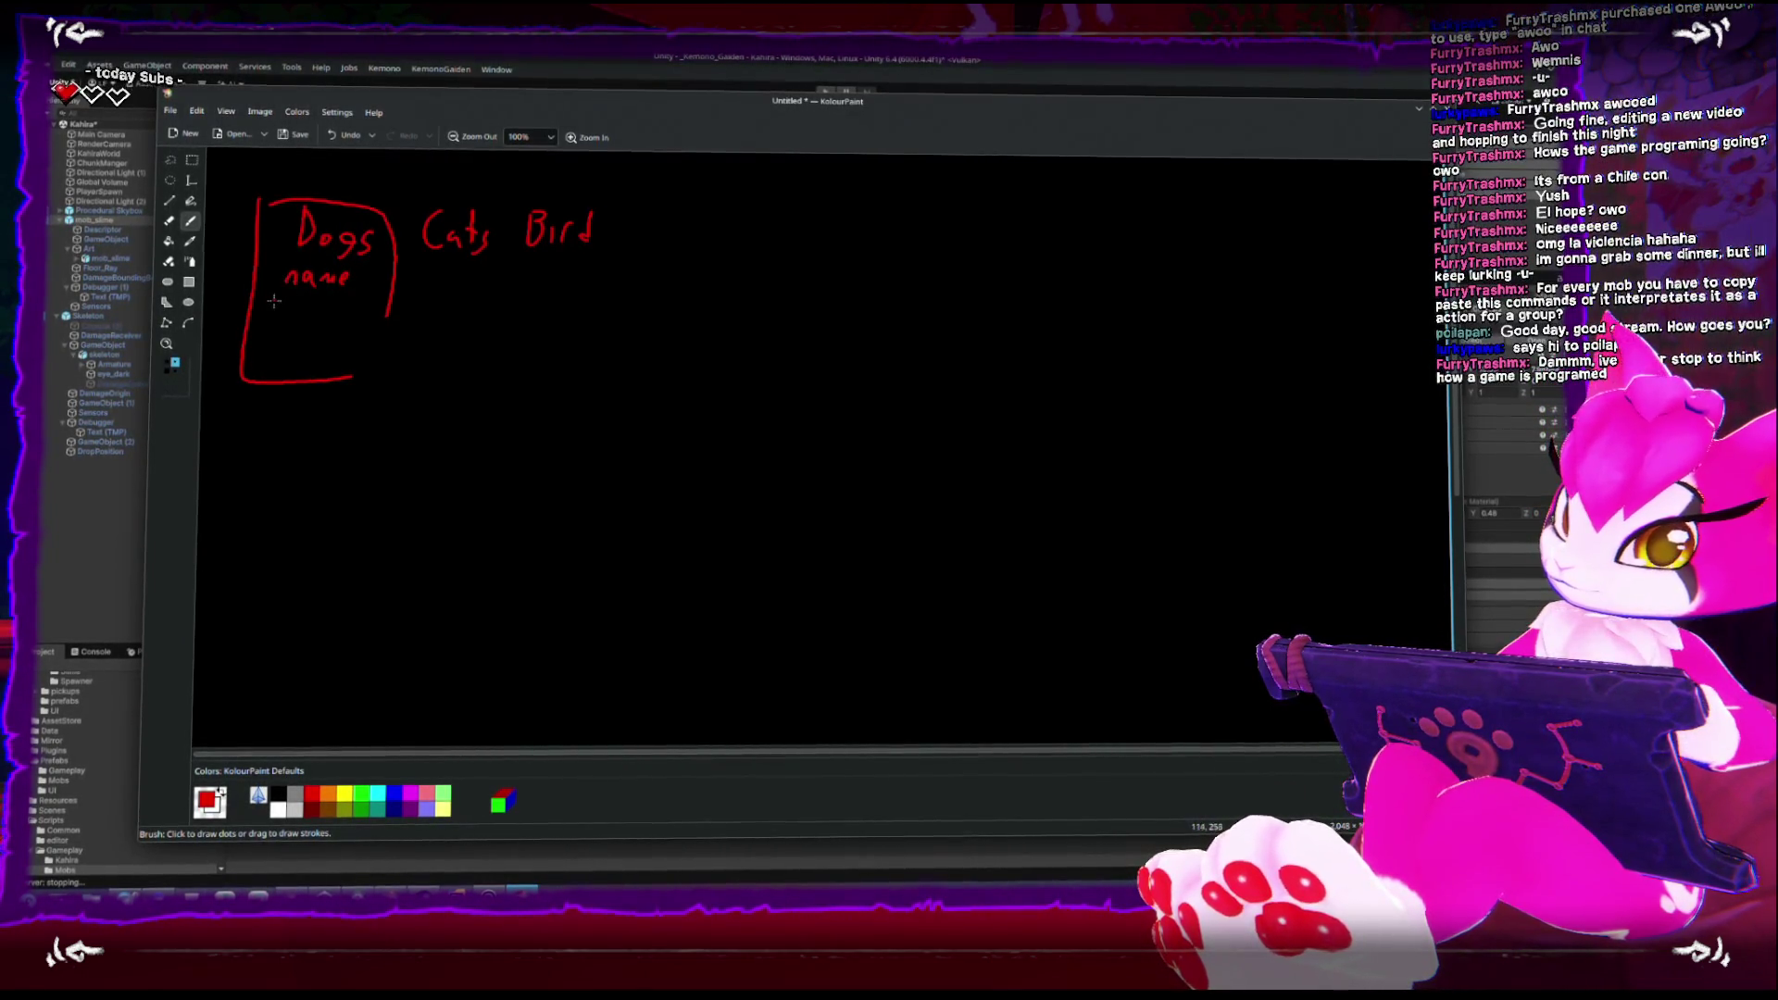
{"action": "left_click_drag", "start_coordinate": [291, 297], "coordinate": [313, 313]}
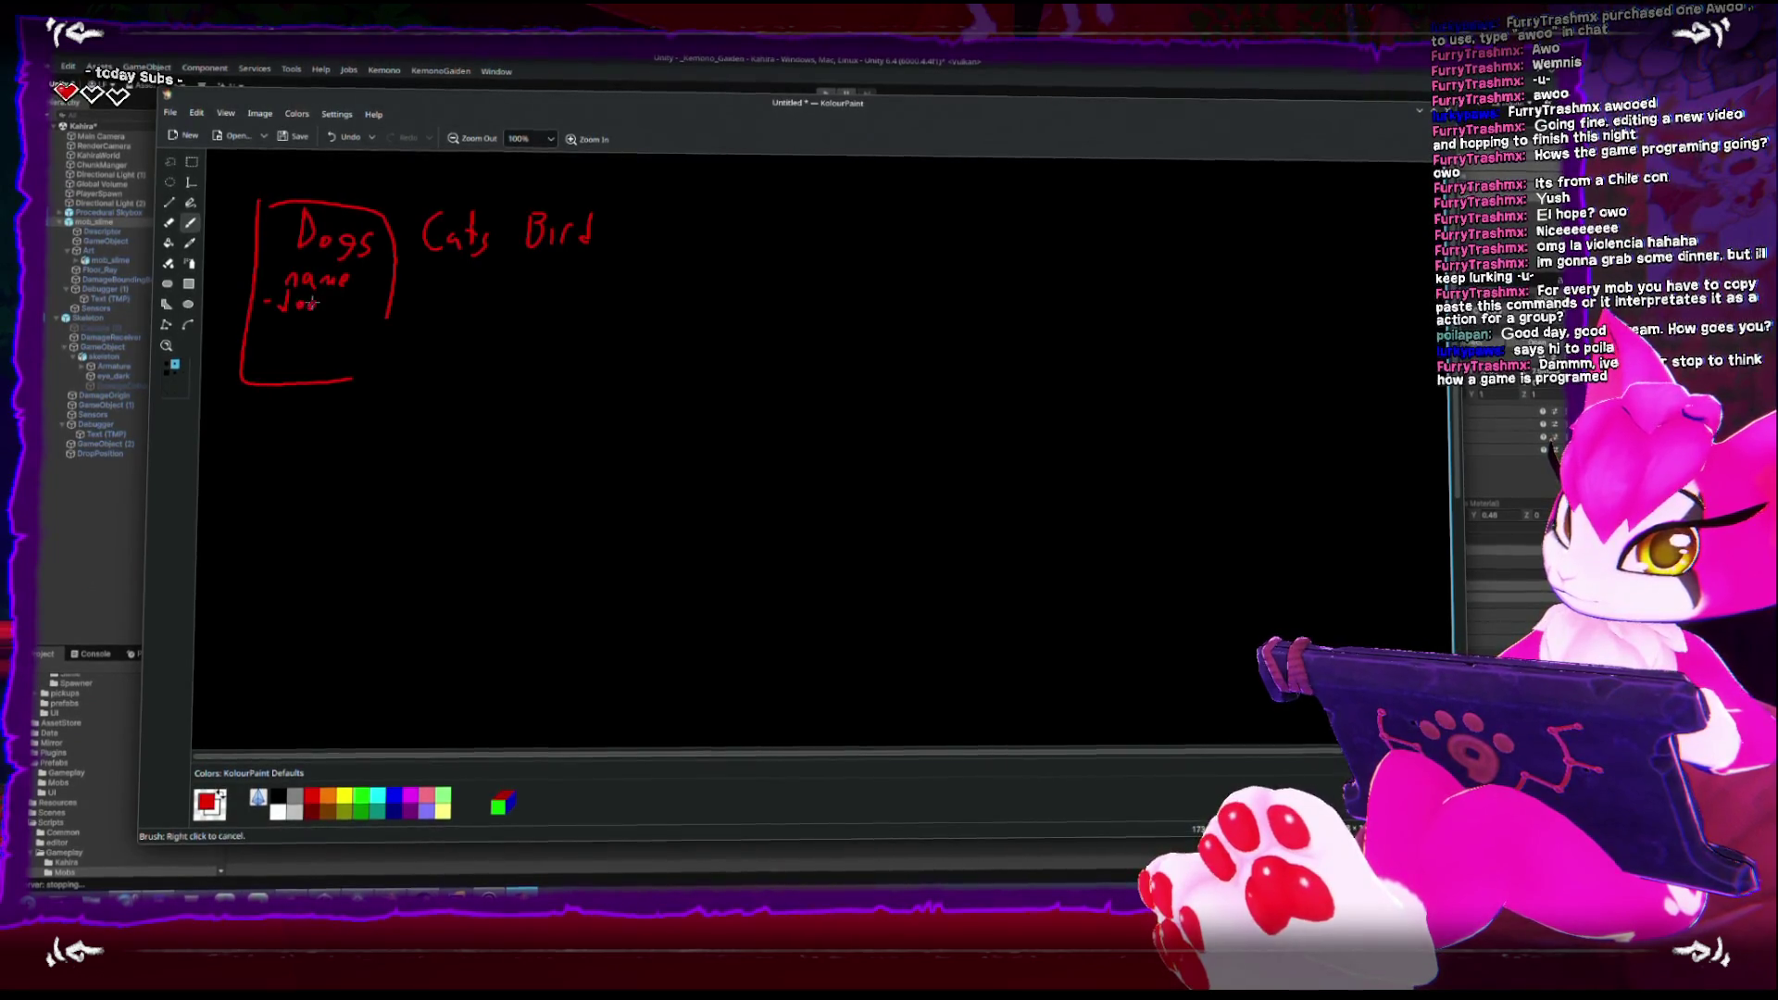
{"action": "mouse_move", "coordinate": [408, 199]}
{"action": "left_mouse_down"}
{"action": "mouse_move", "coordinate": [467, 371]}
{"action": "mouse_move", "coordinate": [490, 369]}
{"action": "left_mouse_up"}
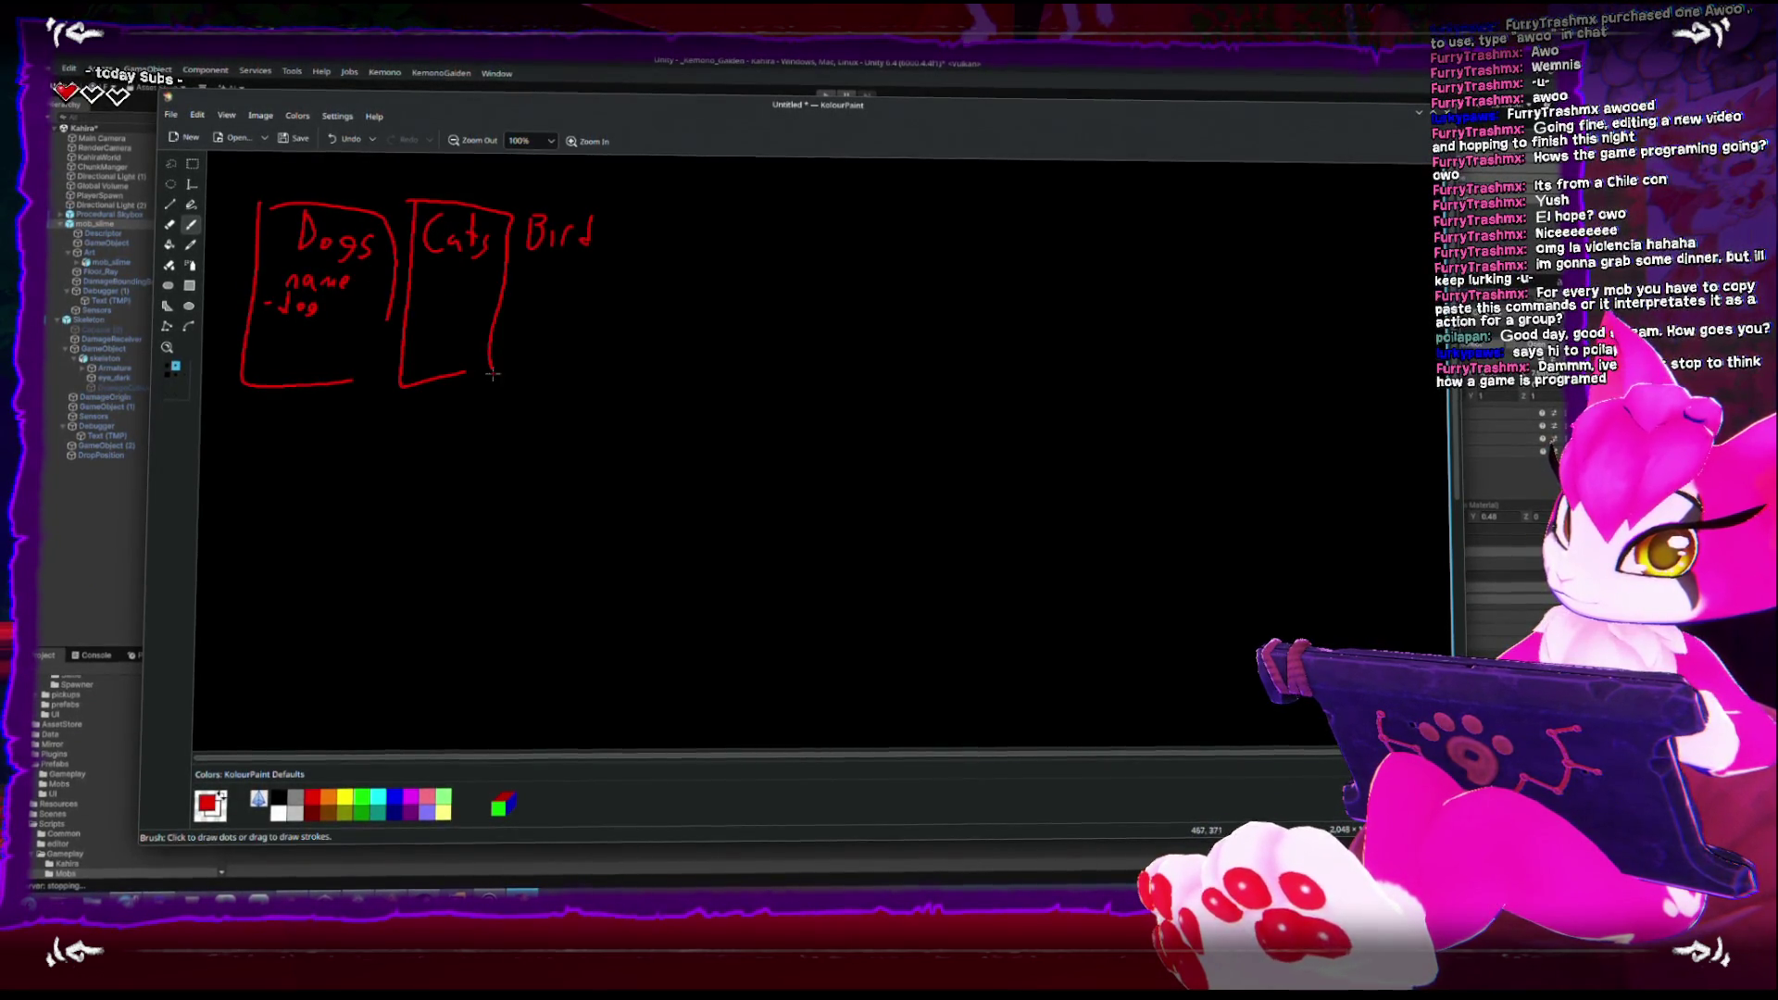
{"action": "mouse_move", "coordinate": [429, 268]}
{"action": "left_mouse_down"}
{"action": "mouse_move", "coordinate": [478, 271]}
{"action": "mouse_move", "coordinate": [432, 311]}
{"action": "mouse_move", "coordinate": [481, 310]}
{"action": "left_mouse_up"}
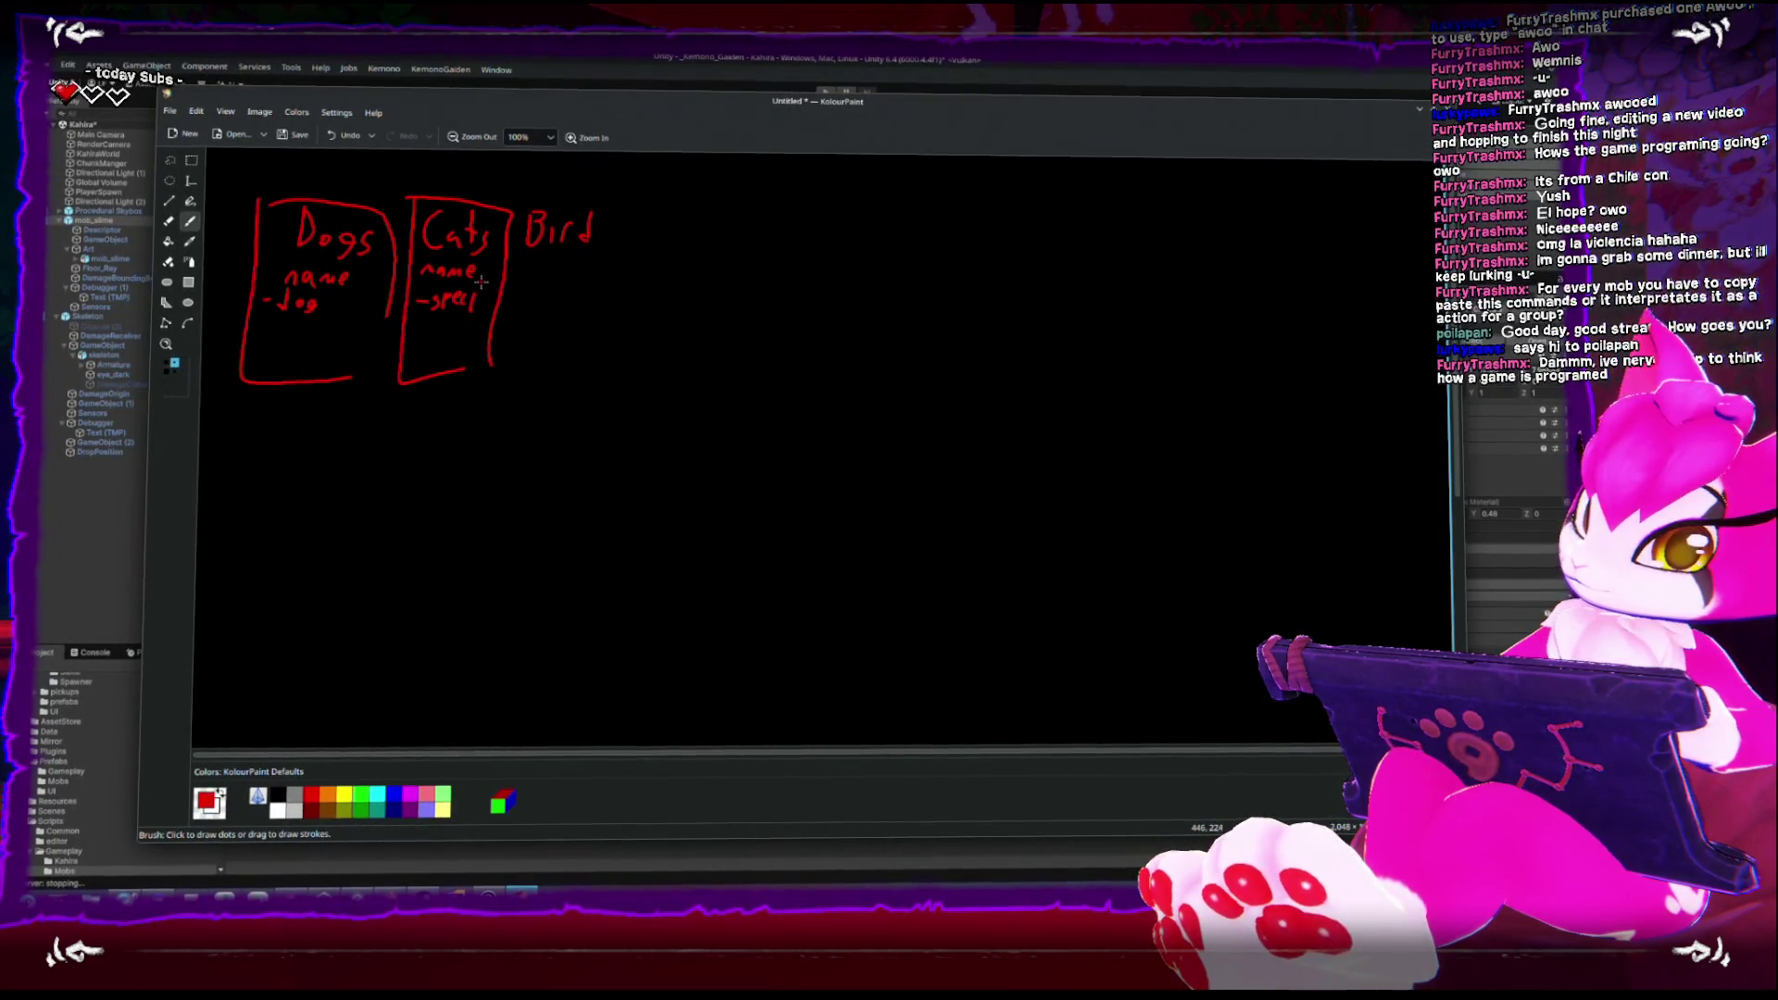
{"action": "left_click_drag", "start_coordinate": [477, 296], "coordinate": [493, 306]}
Box Bird with name inside, retrace the box edges, and begin a large box below
{"action": "mouse_move", "coordinate": [524, 202]}
{"action": "left_mouse_down"}
{"action": "mouse_move", "coordinate": [518, 373]}
{"action": "mouse_move", "coordinate": [570, 367]}
{"action": "left_mouse_up"}
{"action": "mouse_move", "coordinate": [530, 188]}
{"action": "left_mouse_down"}
{"action": "mouse_move", "coordinate": [589, 188]}
{"action": "mouse_move", "coordinate": [593, 355]}
{"action": "left_mouse_up"}
{"action": "left_click_drag", "start_coordinate": [532, 272], "coordinate": [587, 264]}
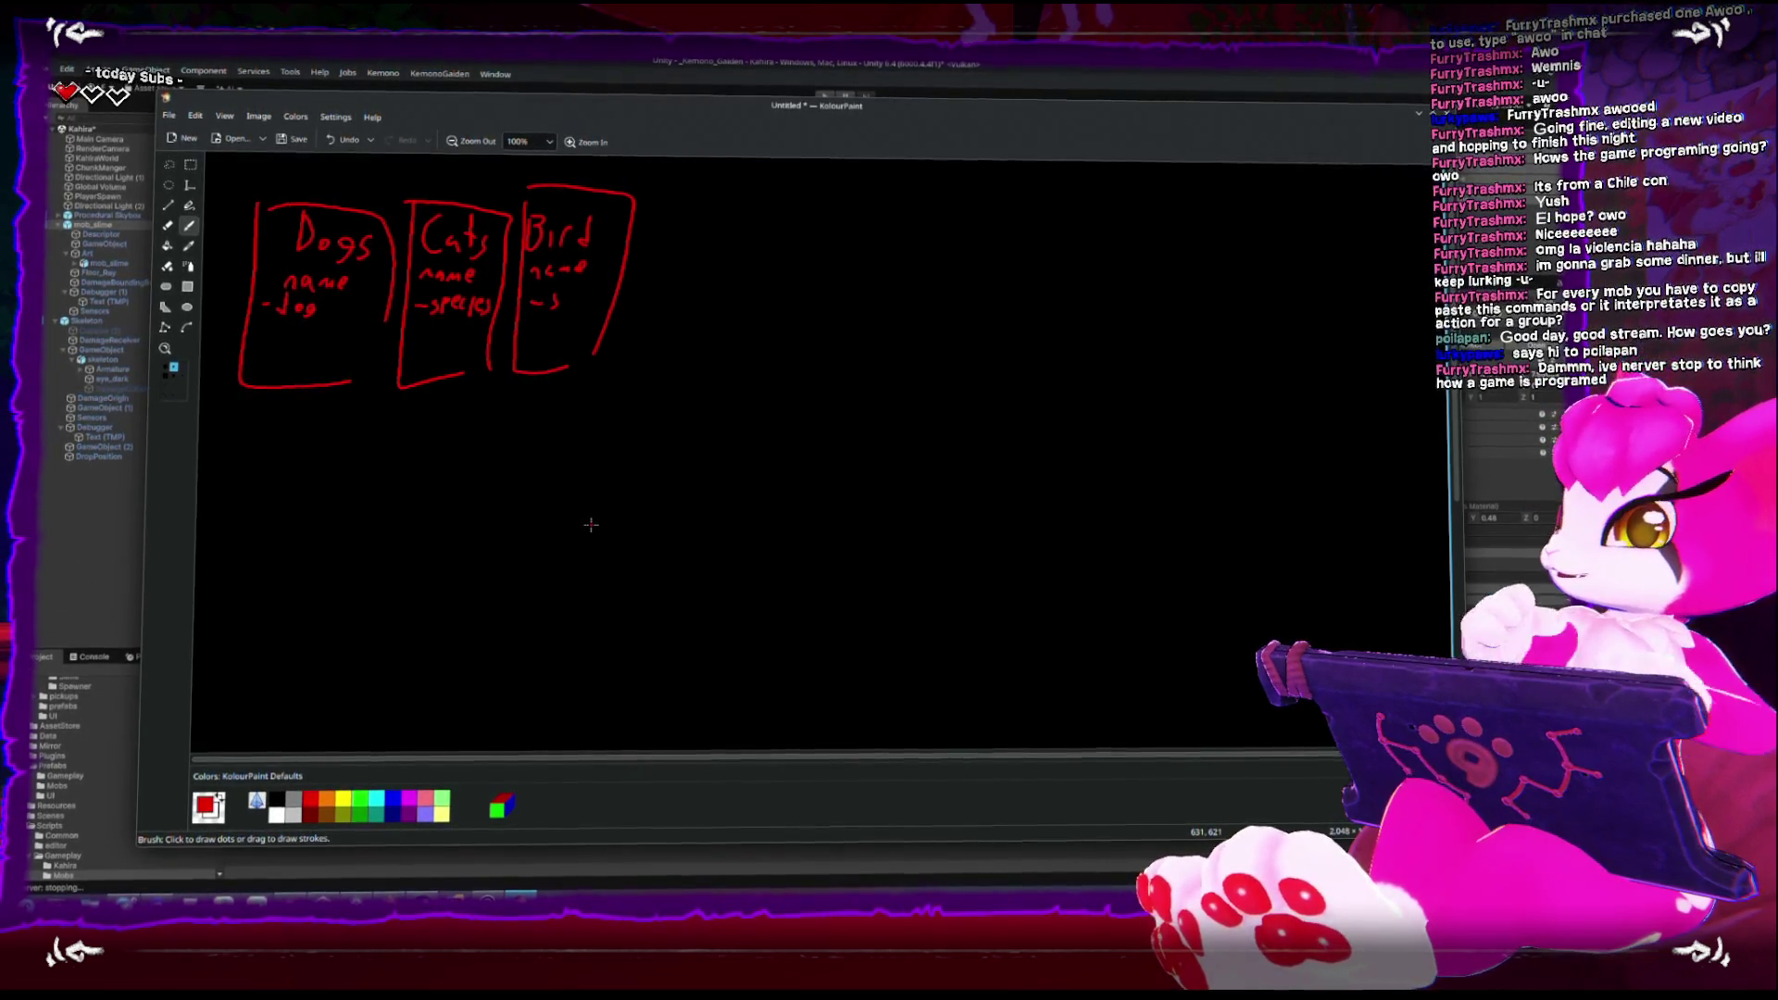
{"action": "left_click_drag", "start_coordinate": [386, 271], "coordinate": [372, 385]}
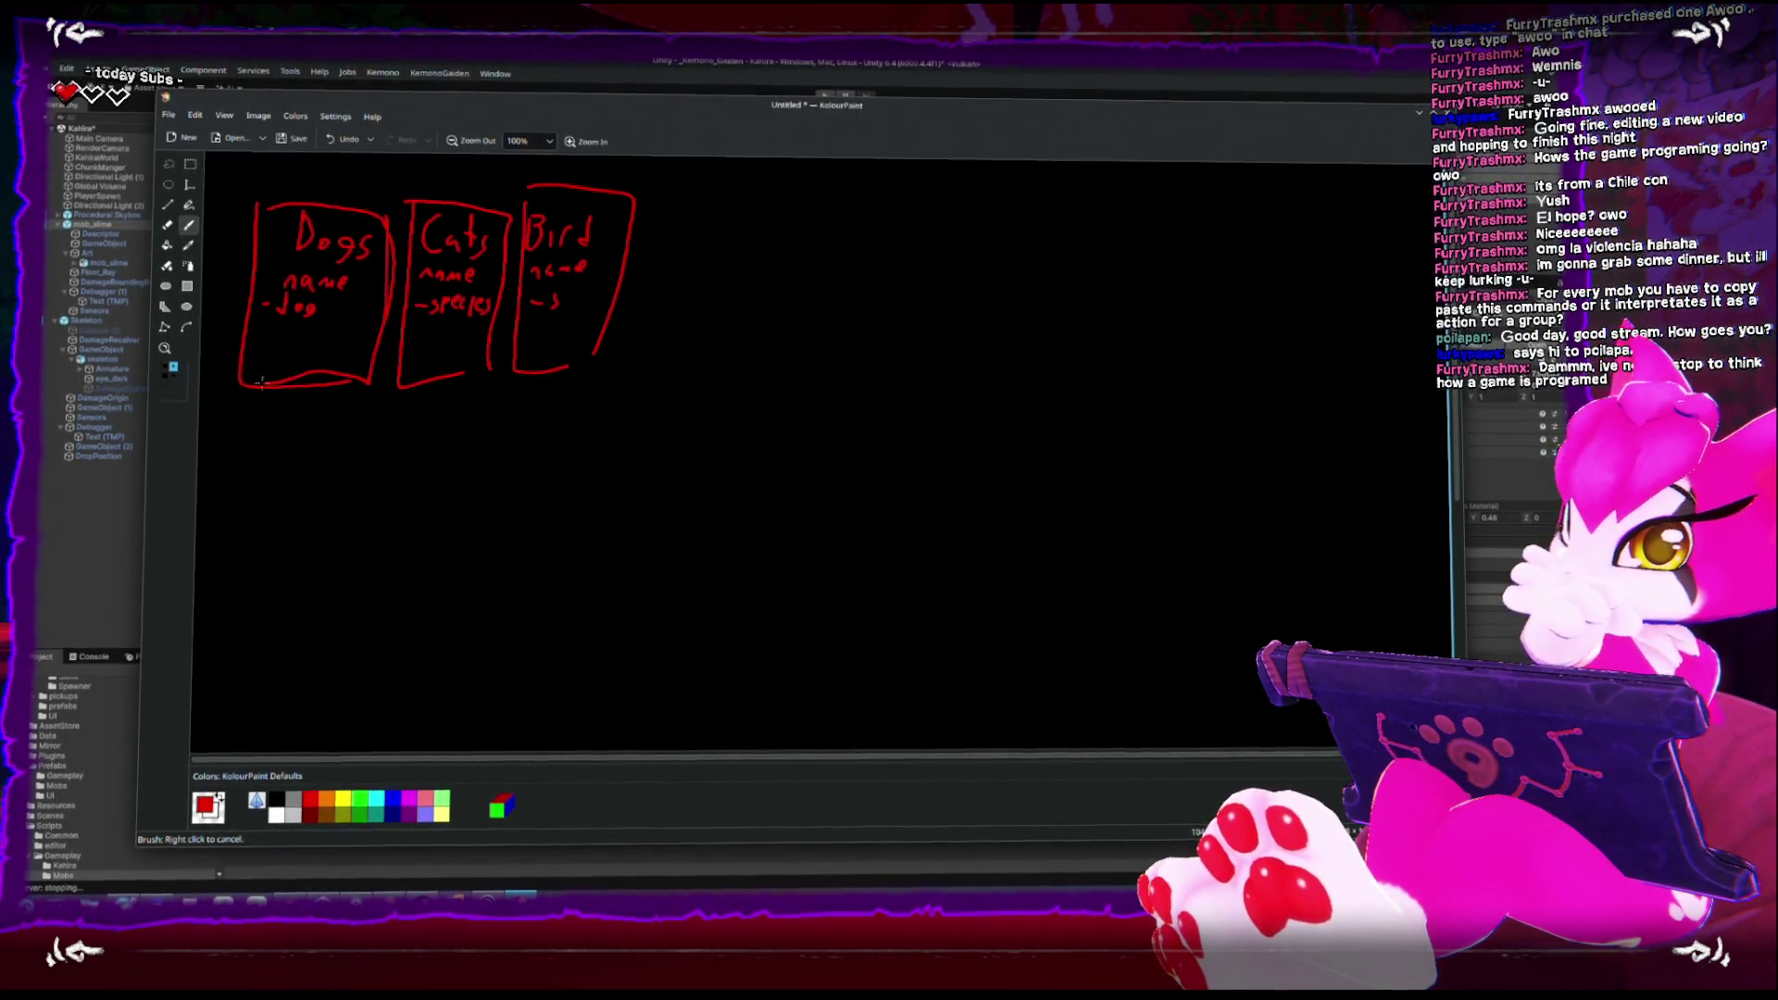
{"action": "left_click_drag", "start_coordinate": [392, 283], "coordinate": [405, 351]}
{"action": "left_click_drag", "start_coordinate": [450, 370], "coordinate": [508, 352]}
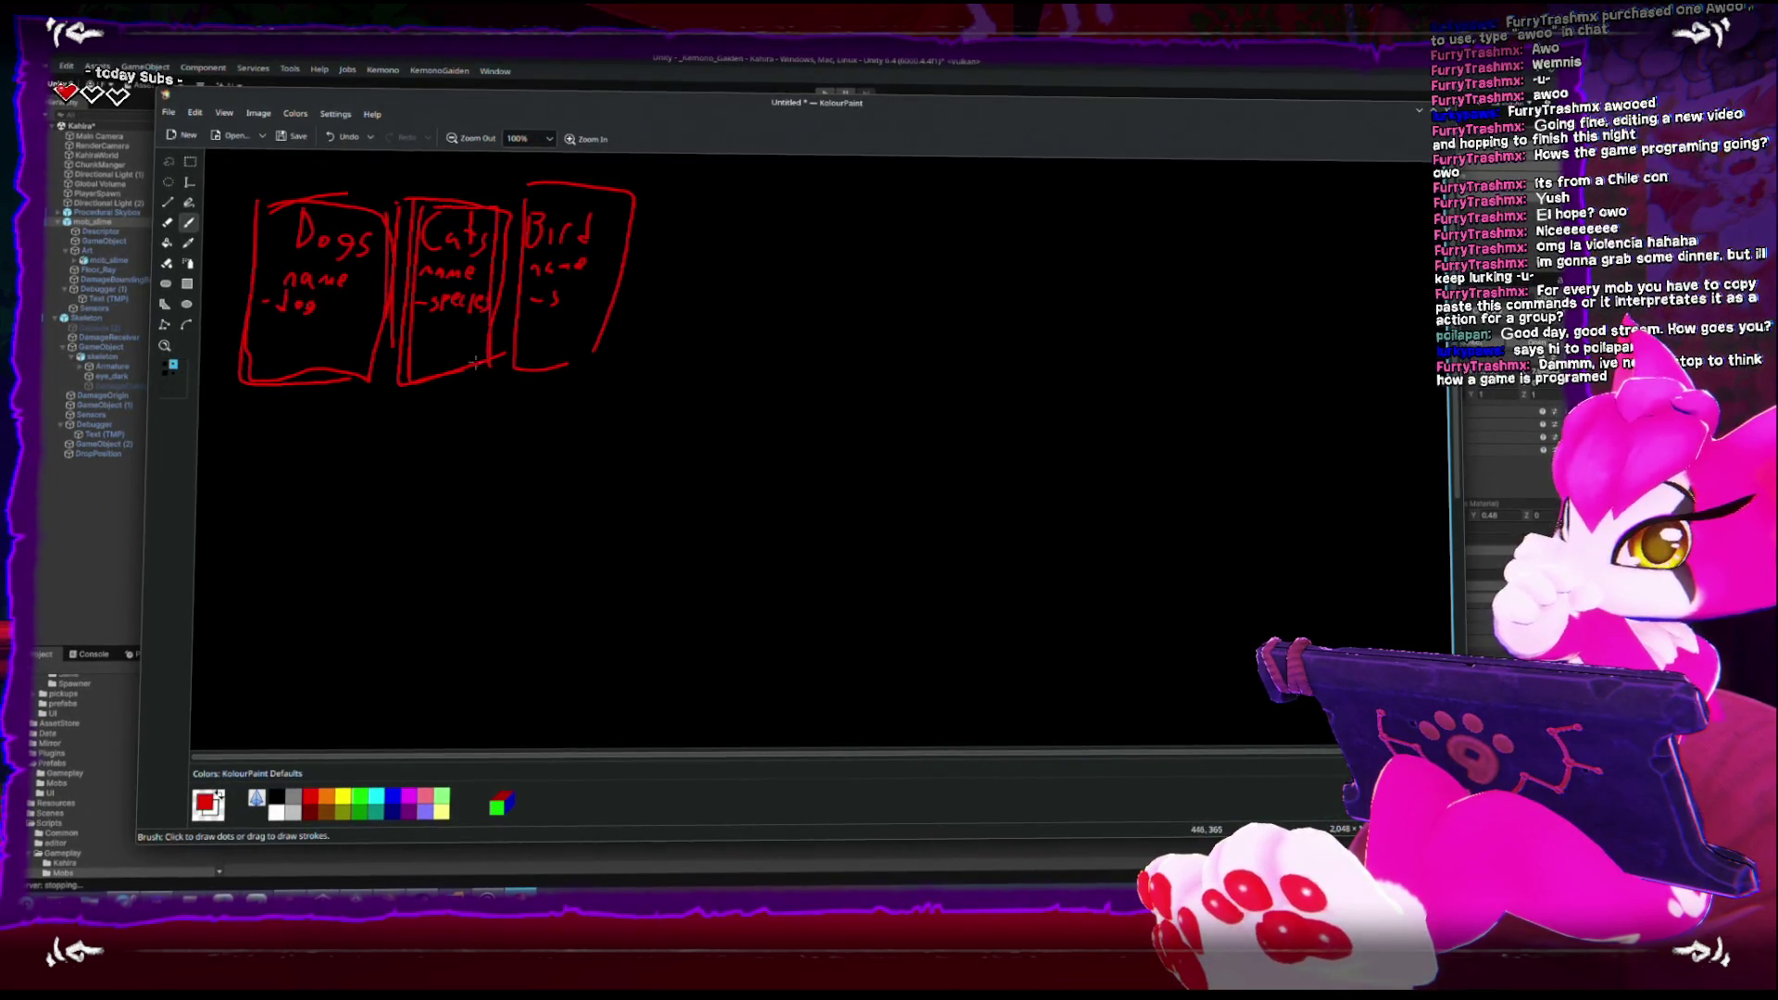
{"action": "left_click_drag", "start_coordinate": [281, 325], "coordinate": [301, 324]}
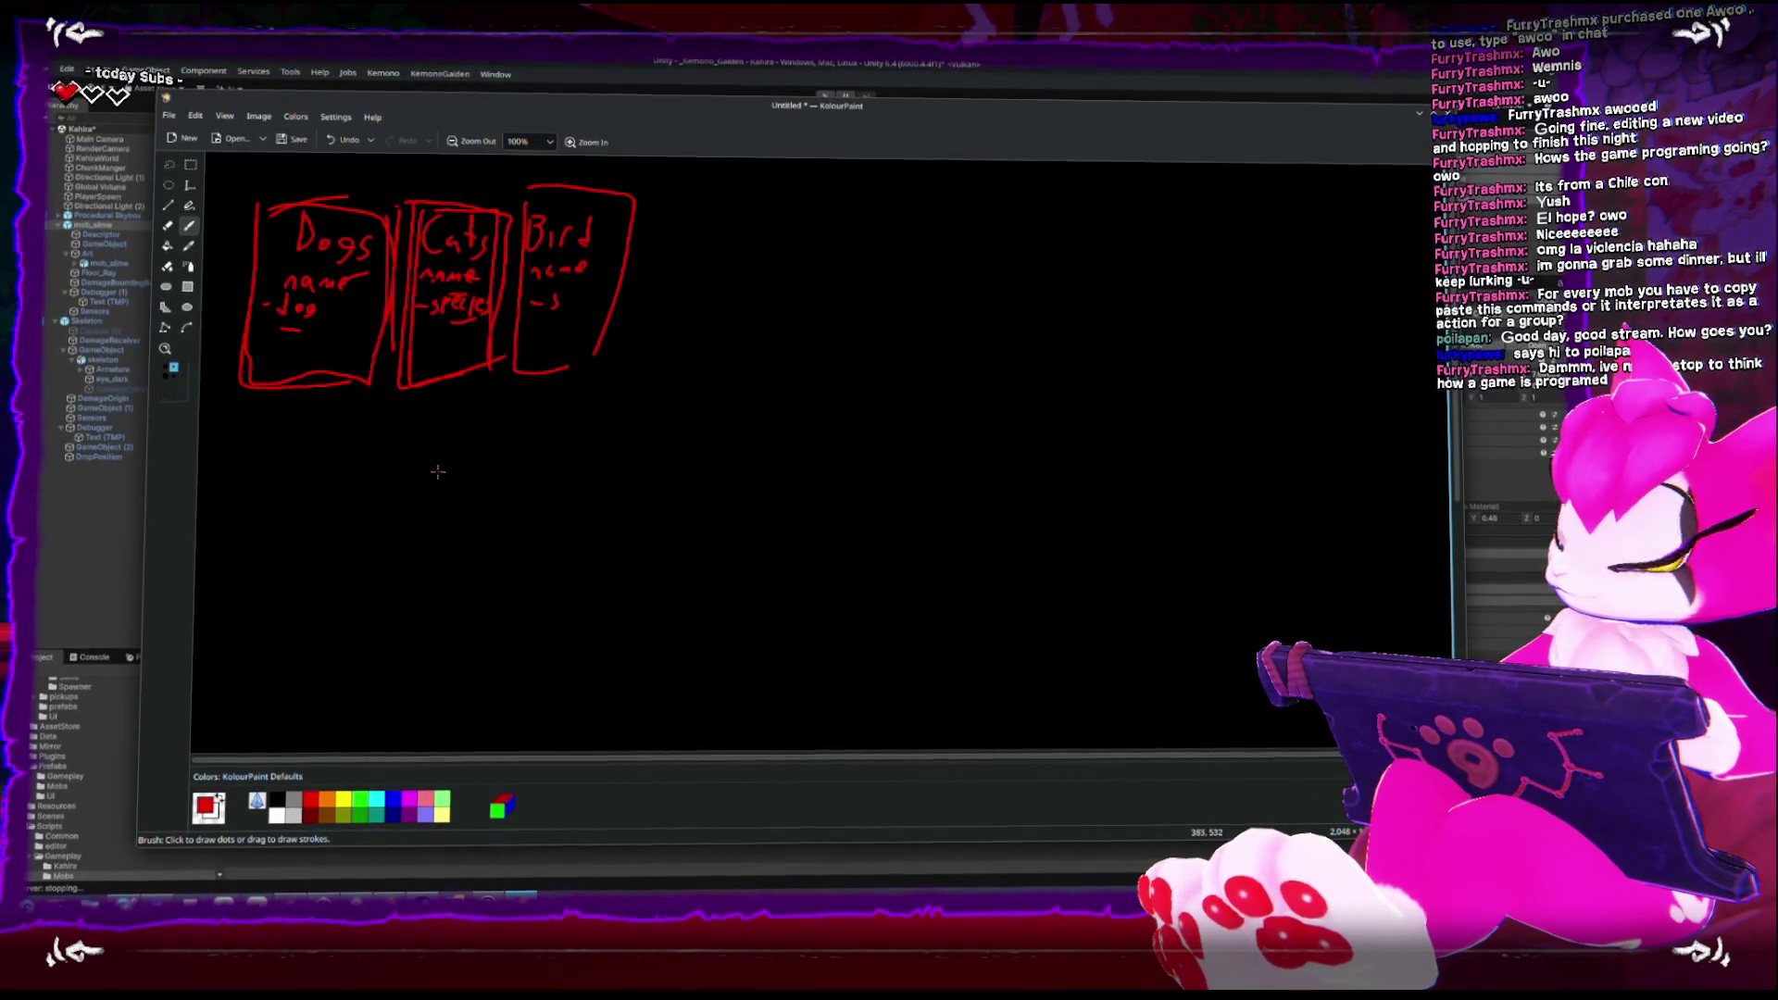
{"action": "mouse_move", "coordinate": [534, 444]}
{"action": "left_mouse_down"}
{"action": "mouse_move", "coordinate": [389, 440]}
{"action": "mouse_move", "coordinate": [289, 665]}
{"action": "mouse_move", "coordinate": [569, 659]}
{"action": "mouse_move", "coordinate": [548, 673]}
{"action": "left_mouse_up"}
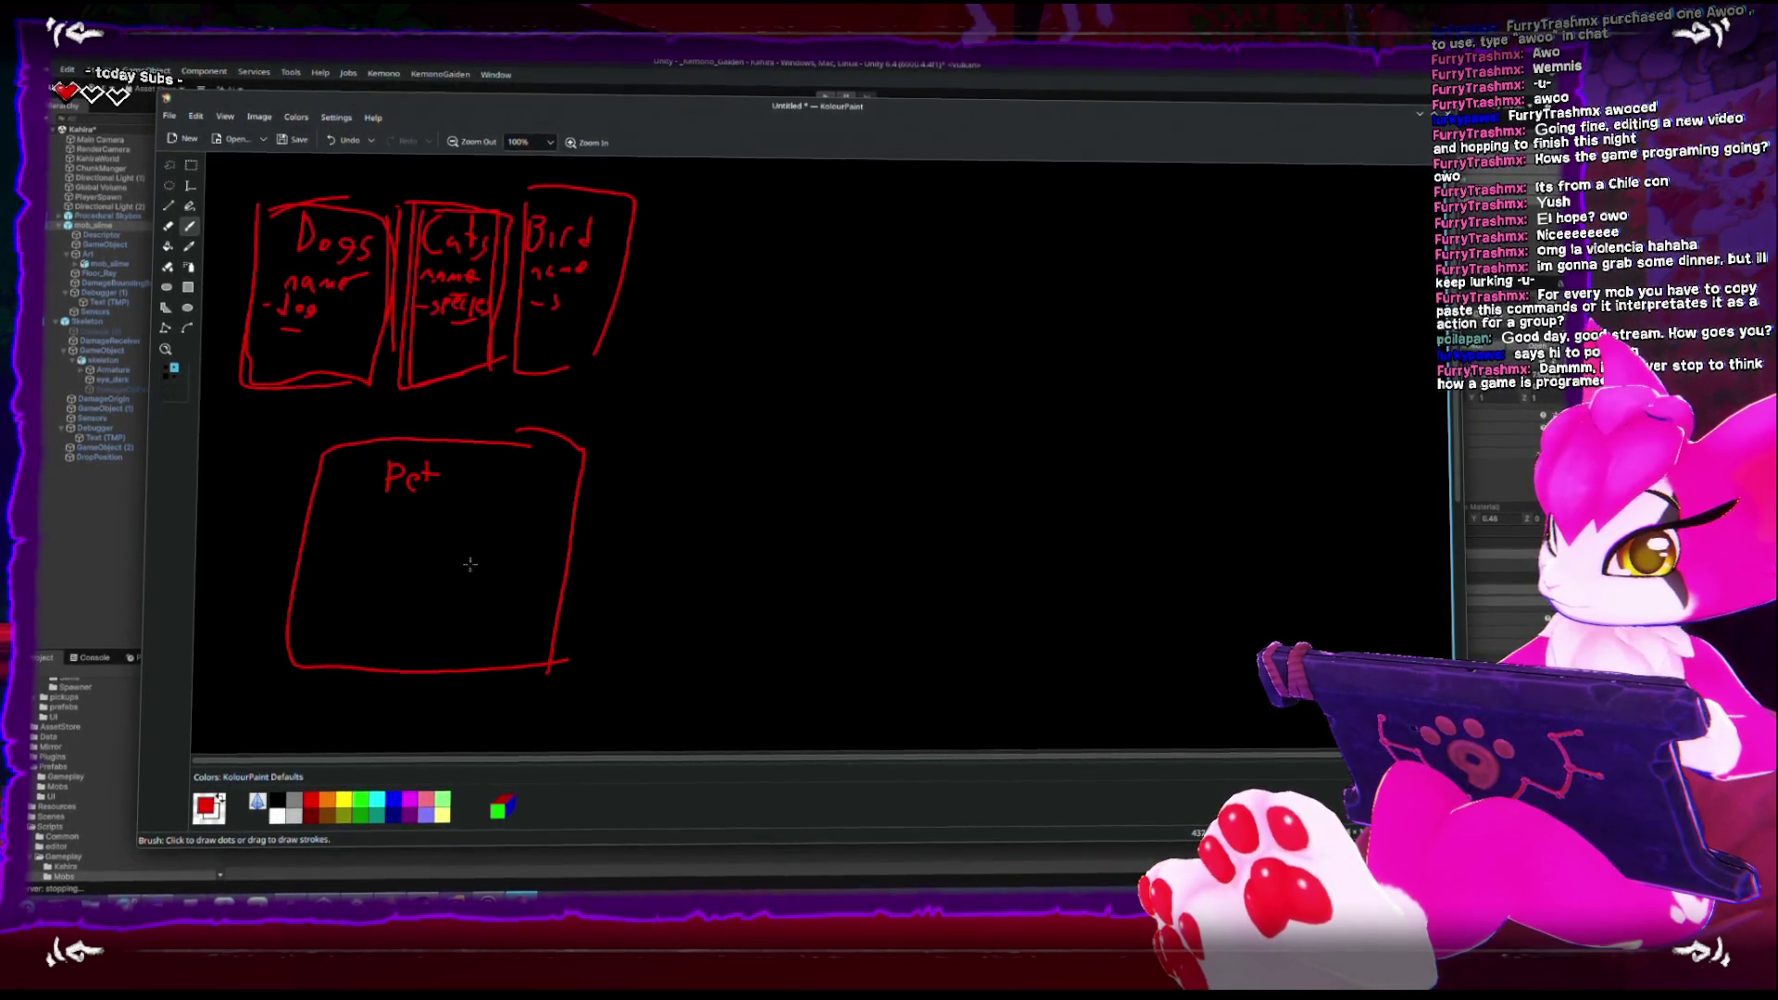
Write name in the Pet box, switch to blue, and draw an arrow to 'dog'
{"action": "left_click_drag", "start_coordinate": [336, 534], "coordinate": [420, 536]}
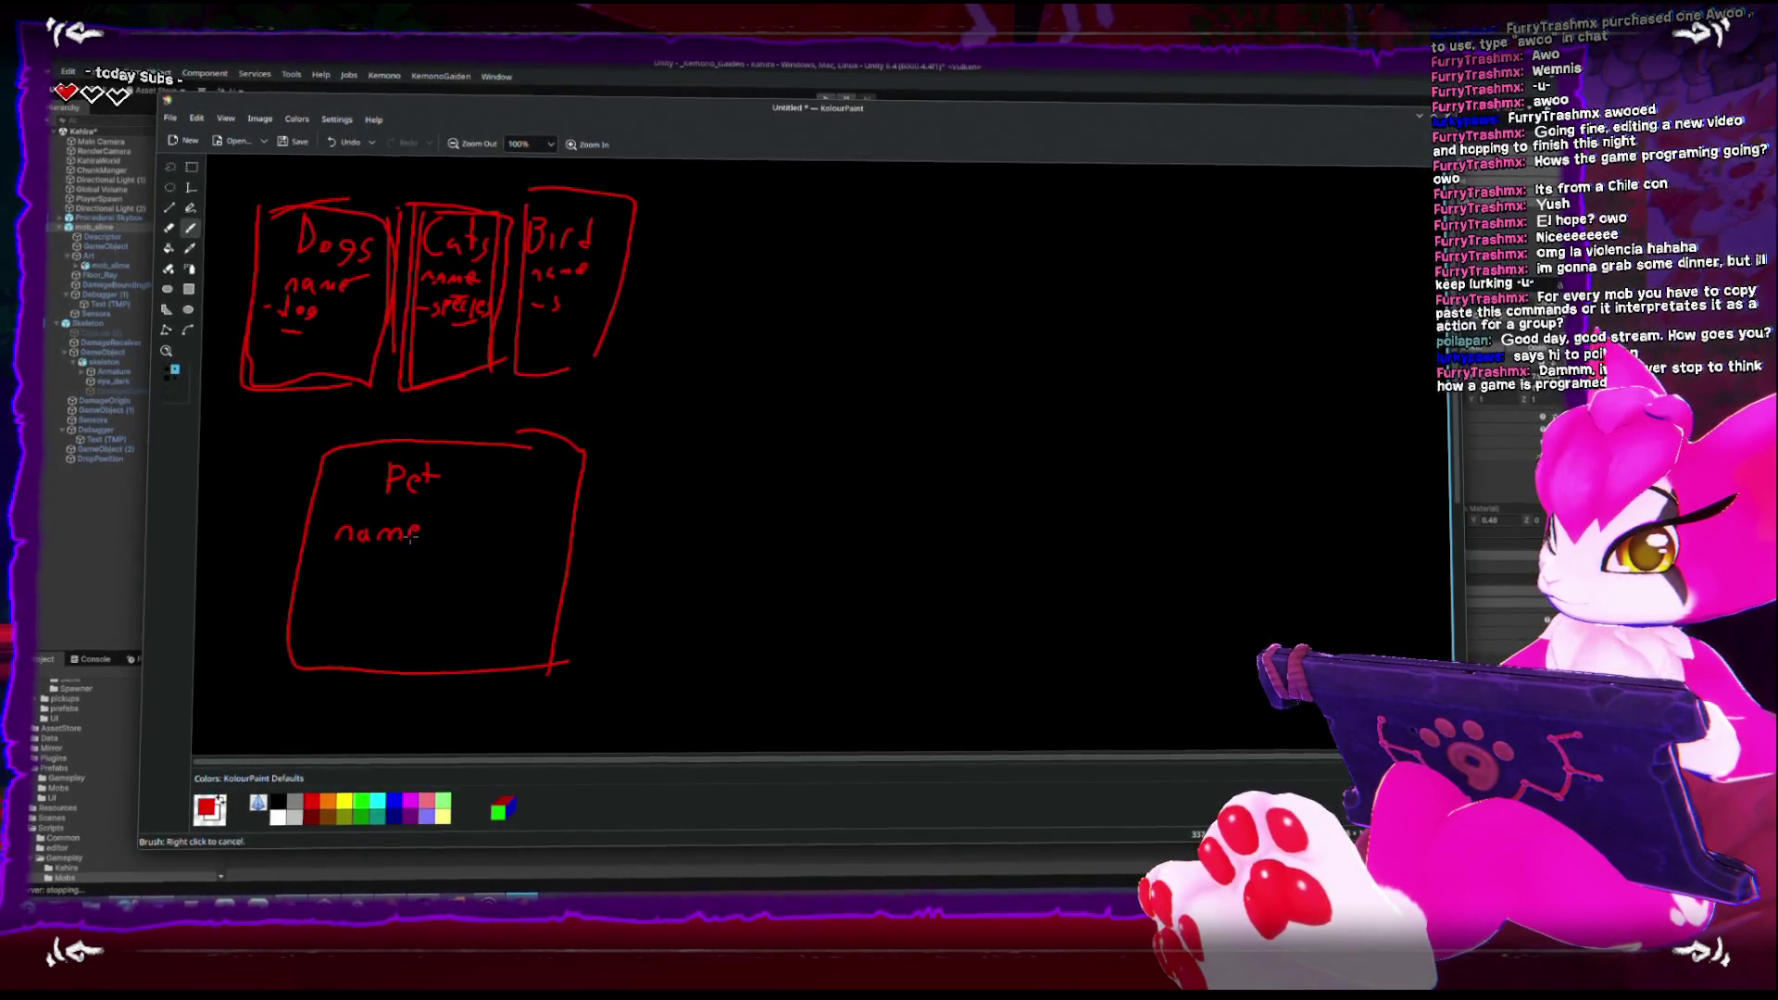
{"action": "left_click", "coordinate": [394, 802]}
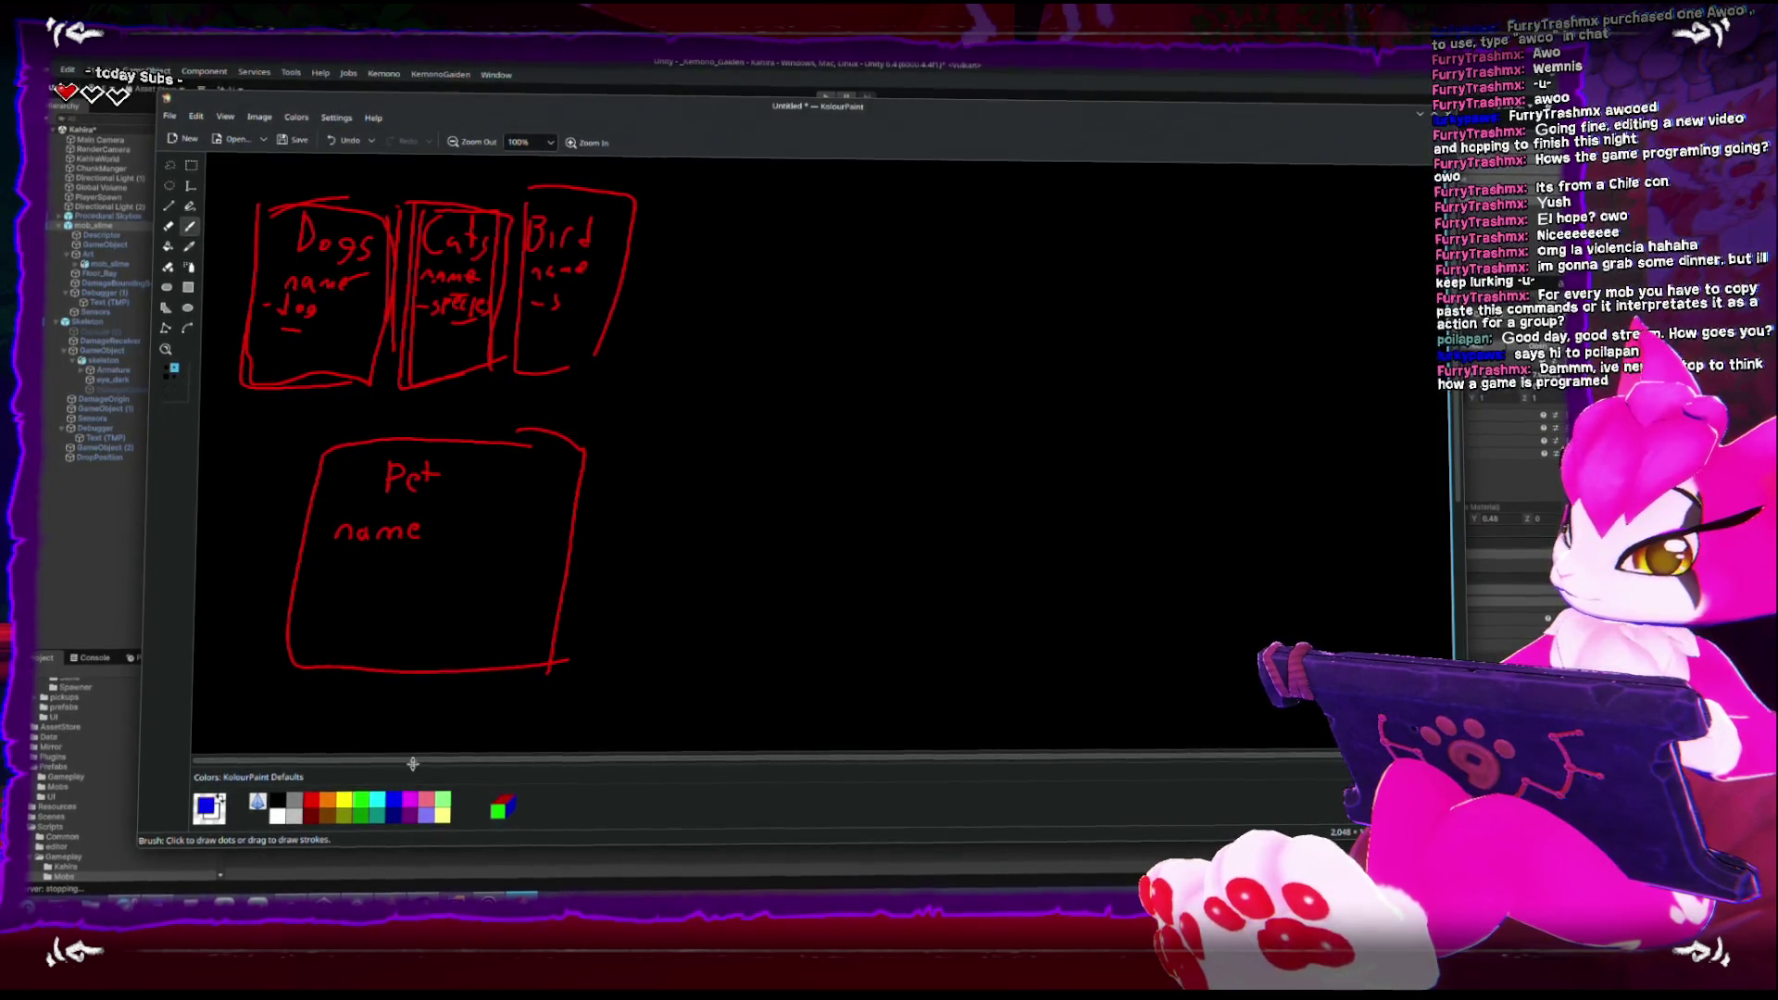
{"action": "mouse_move", "coordinate": [528, 501]}
{"action": "left_mouse_down"}
{"action": "mouse_move", "coordinate": [625, 490]}
{"action": "mouse_move", "coordinate": [632, 505]}
{"action": "left_mouse_up"}
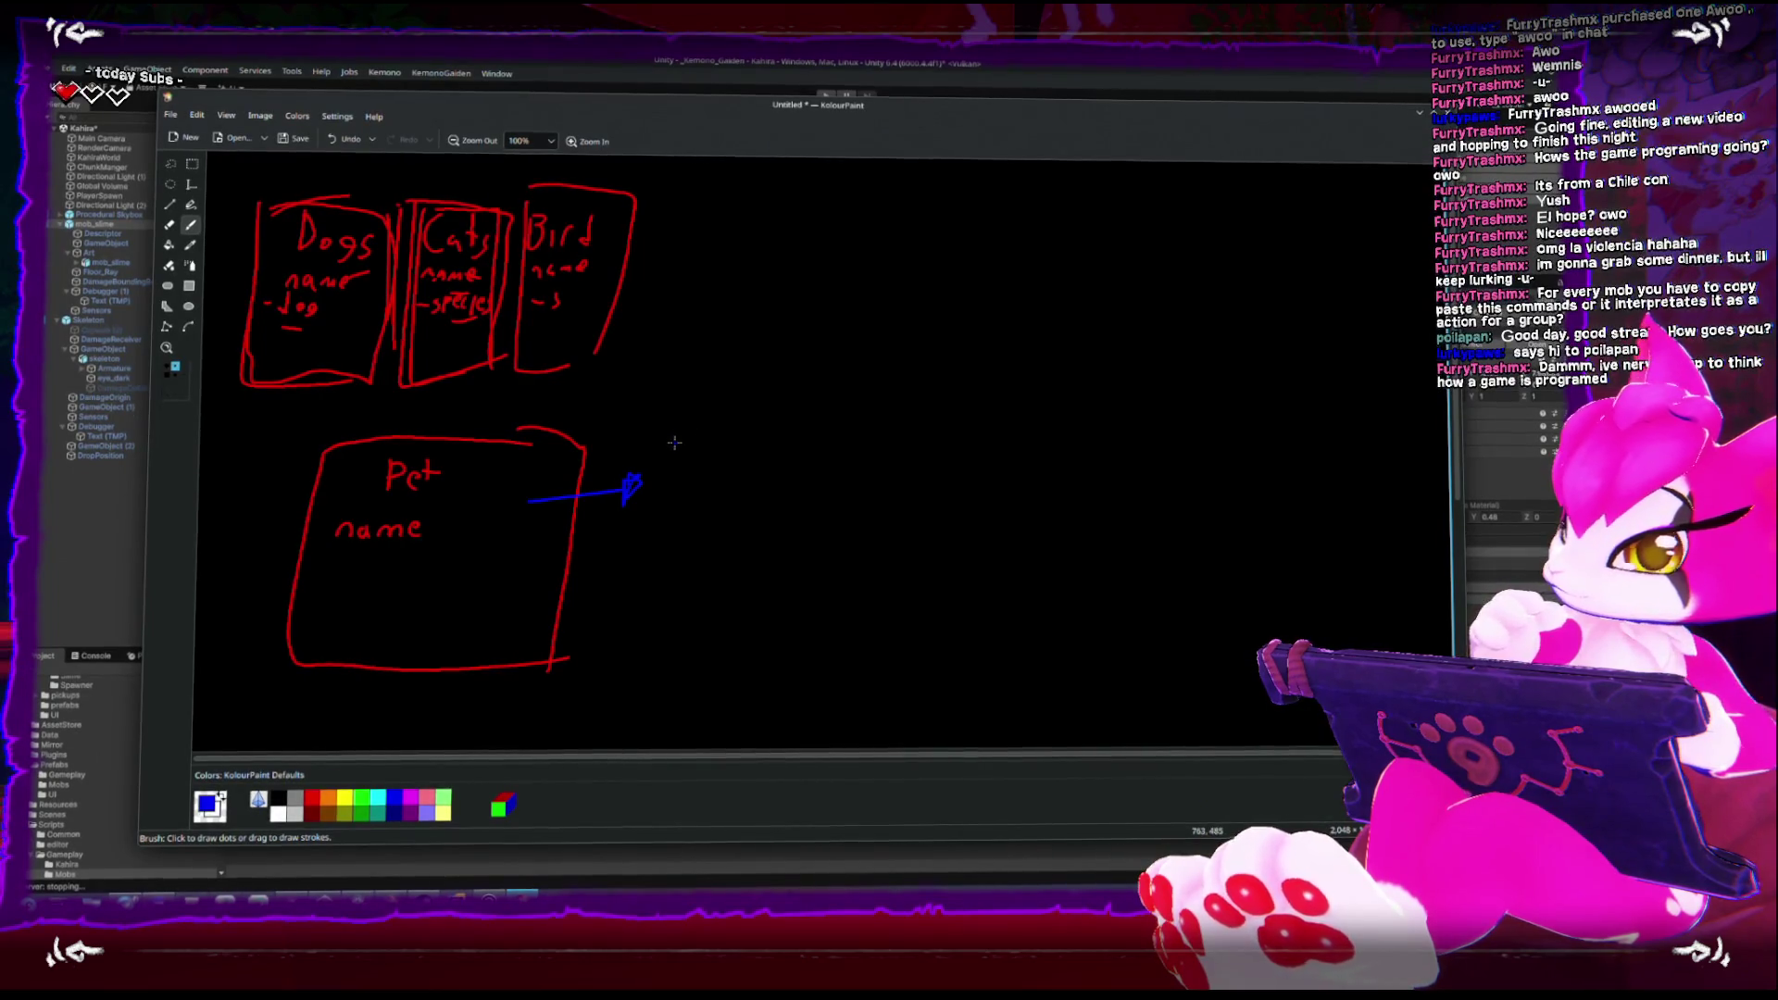
{"action": "left_click_drag", "start_coordinate": [679, 437], "coordinate": [683, 457]}
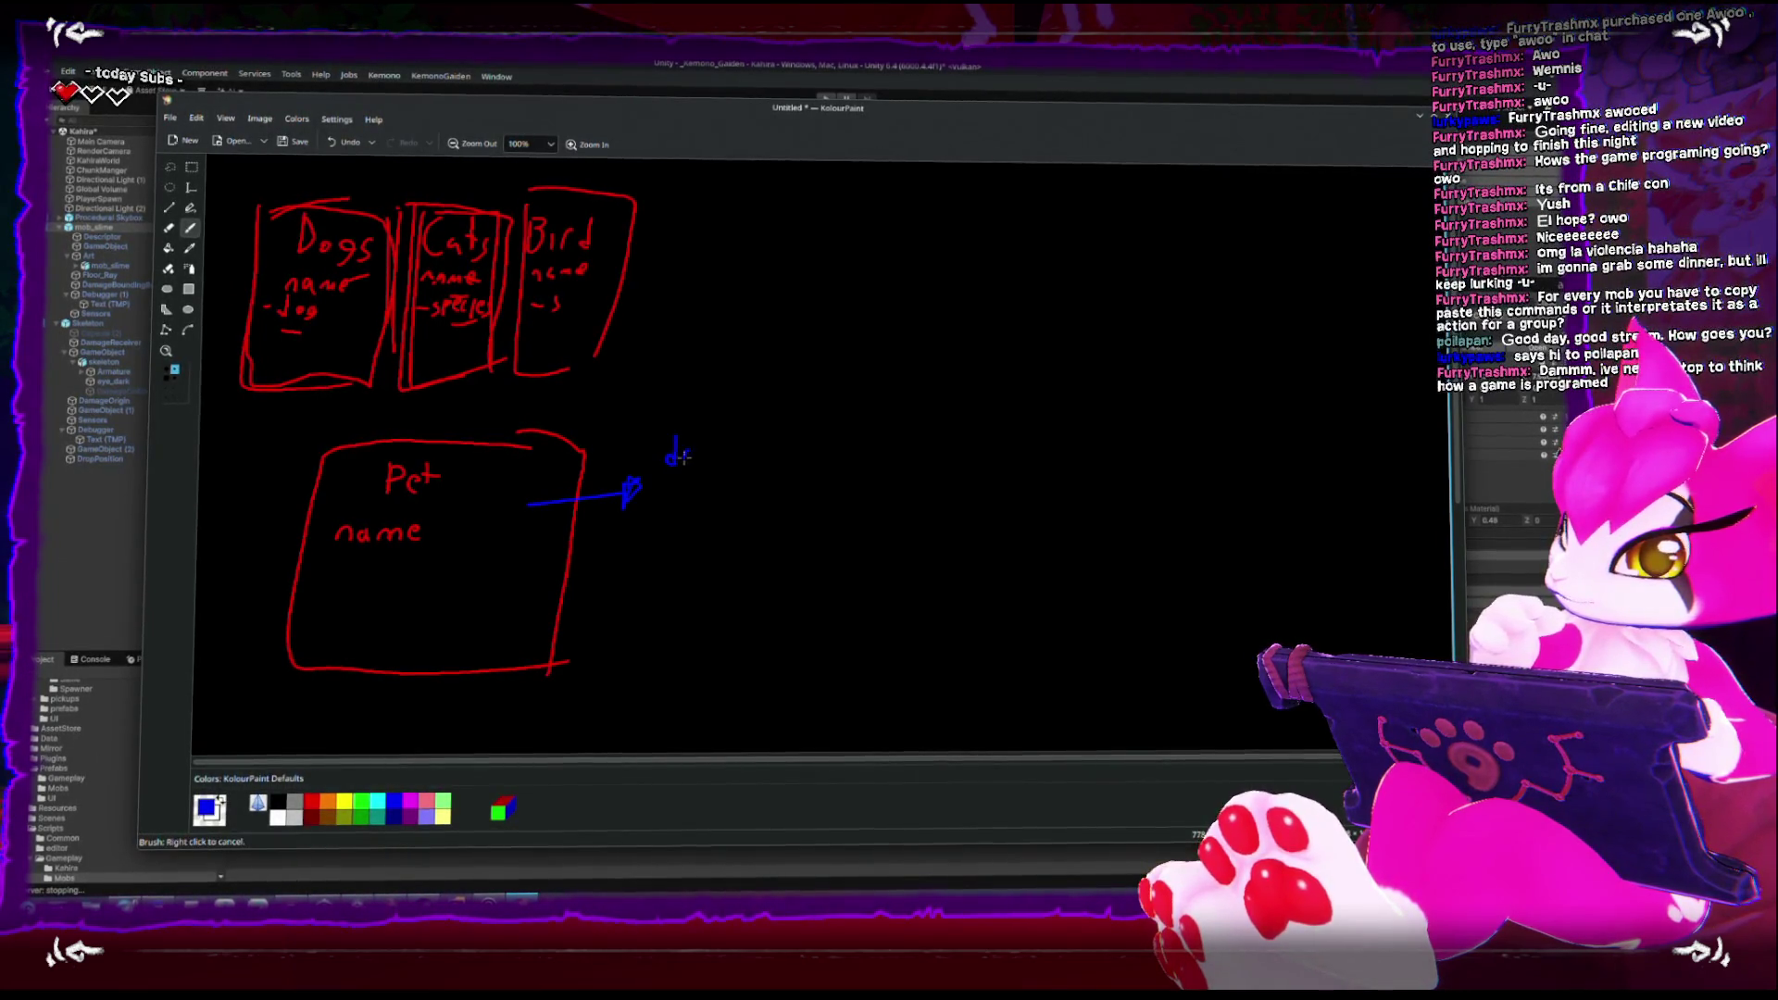
Add bullet dots beside name and dog, outline dog in a blue box, and return to Unity Editor
{"action": "left_click", "coordinate": [322, 528]}
{"action": "left_click", "coordinate": [660, 491]}
{"action": "left_click", "coordinate": [660, 530]}
{"action": "mouse_move", "coordinate": [660, 433]}
{"action": "left_mouse_down"}
{"action": "mouse_move", "coordinate": [703, 550]}
{"action": "mouse_move", "coordinate": [755, 449]}
{"action": "mouse_move", "coordinate": [736, 558]}
{"action": "left_mouse_up"}
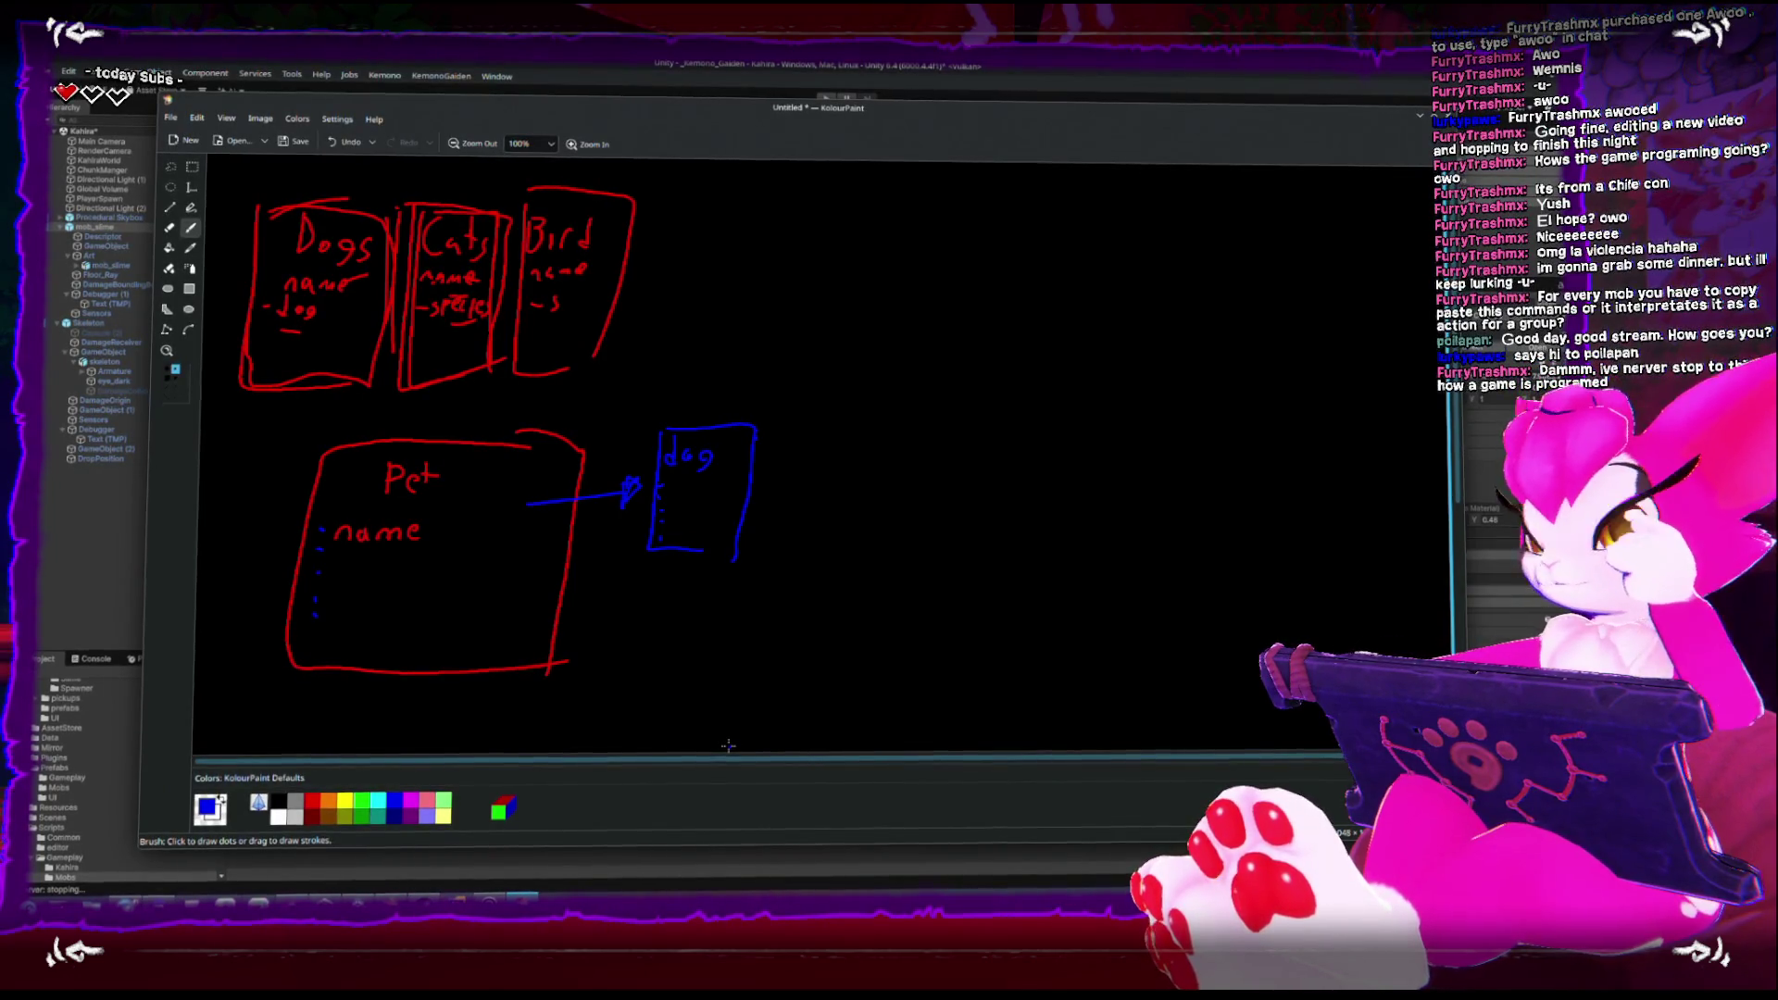
{"action": "left_click", "coordinate": [633, 61]}
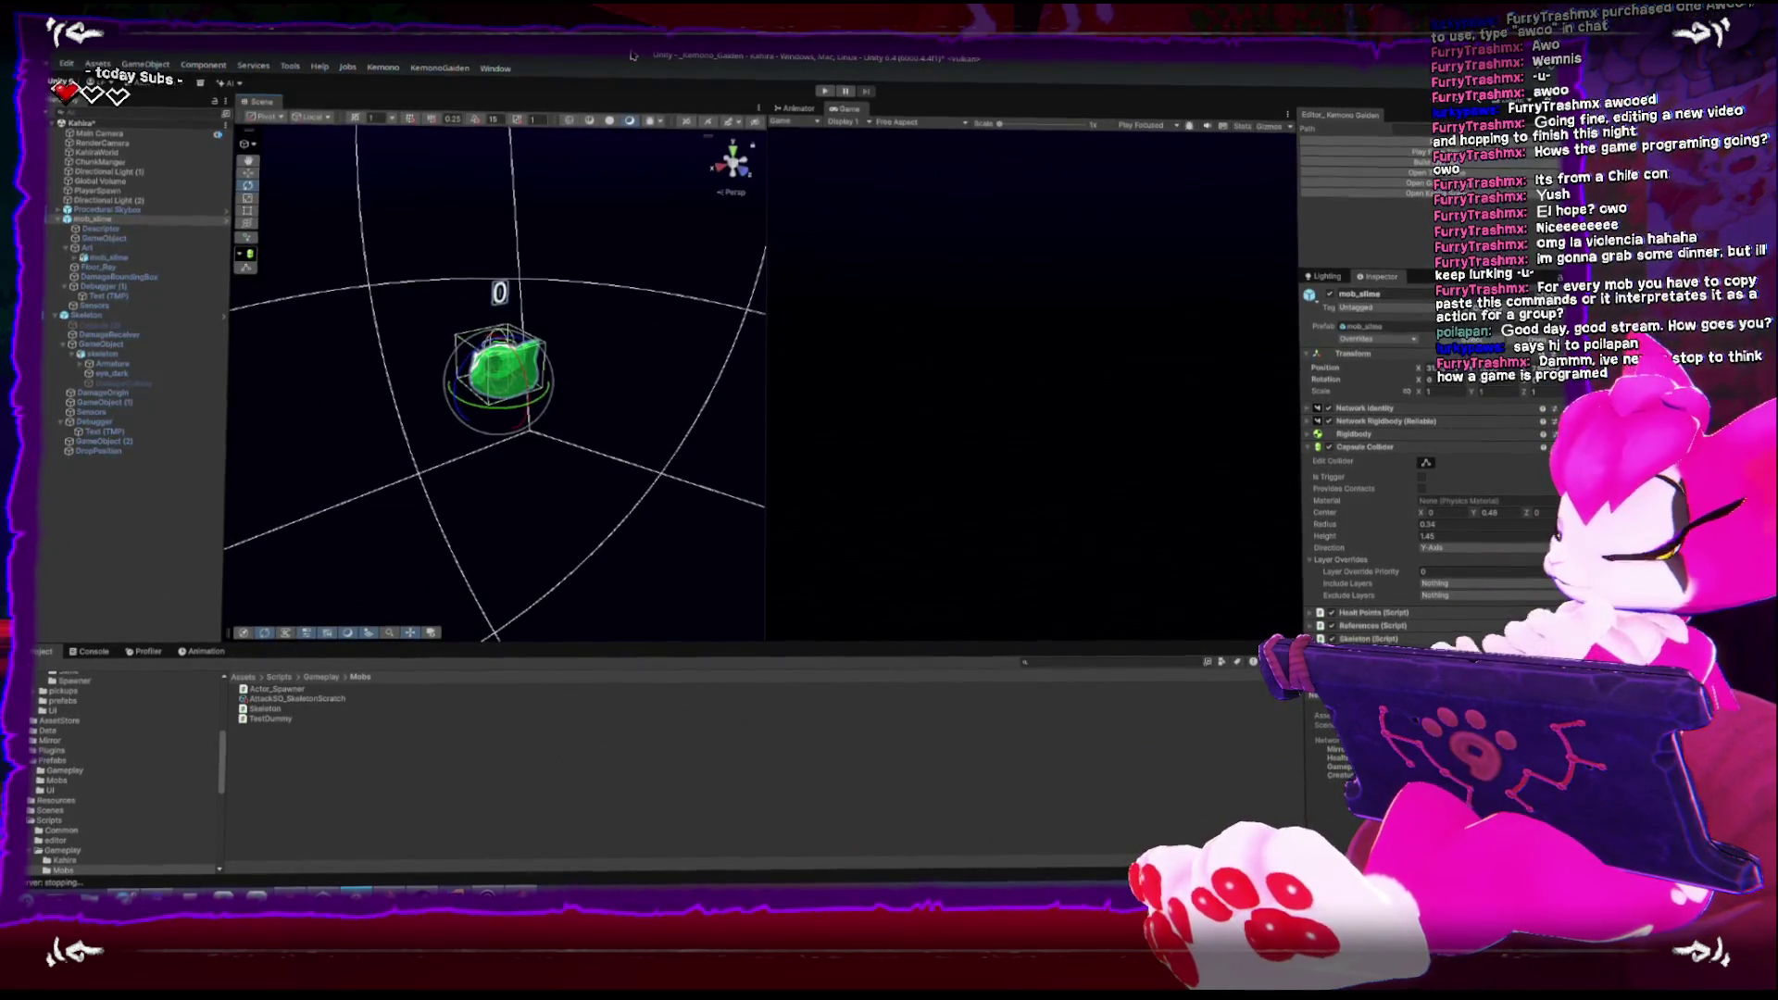
Zoom out in the Scene view to show the green mob_slime and its capsule collider
{"action": "scroll", "coordinate": [425, 315], "scroll_direction": "down", "scroll_amount": 3}
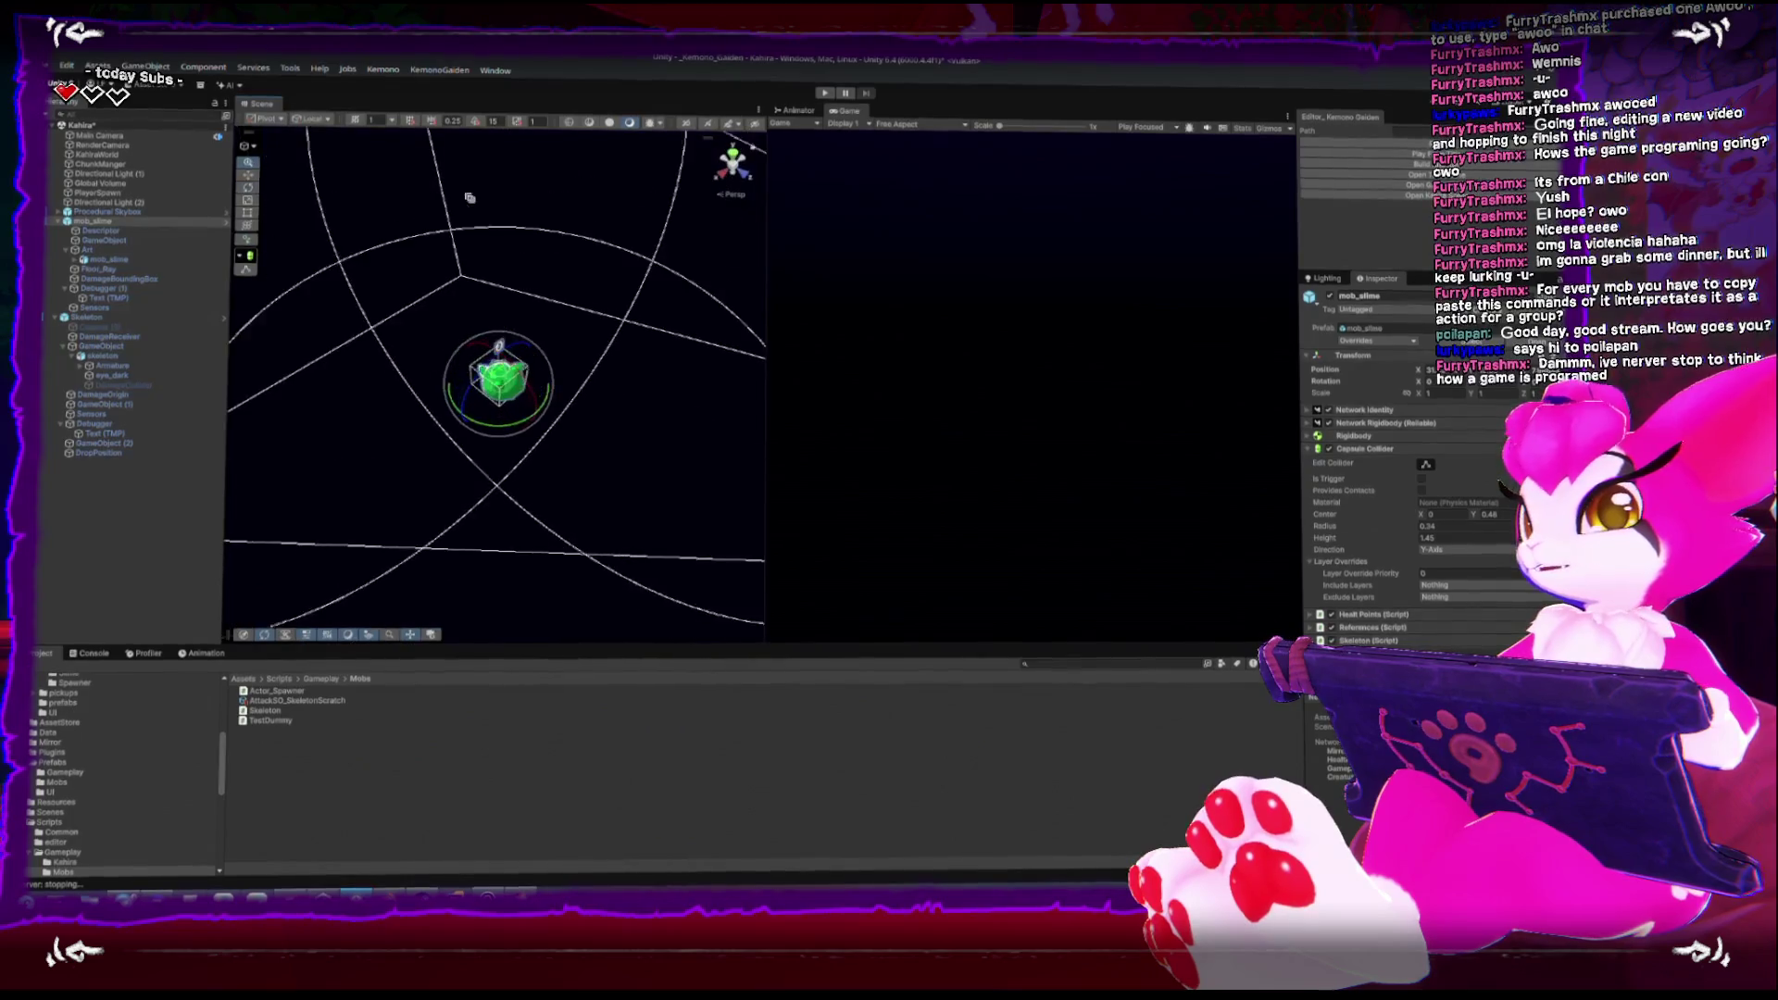